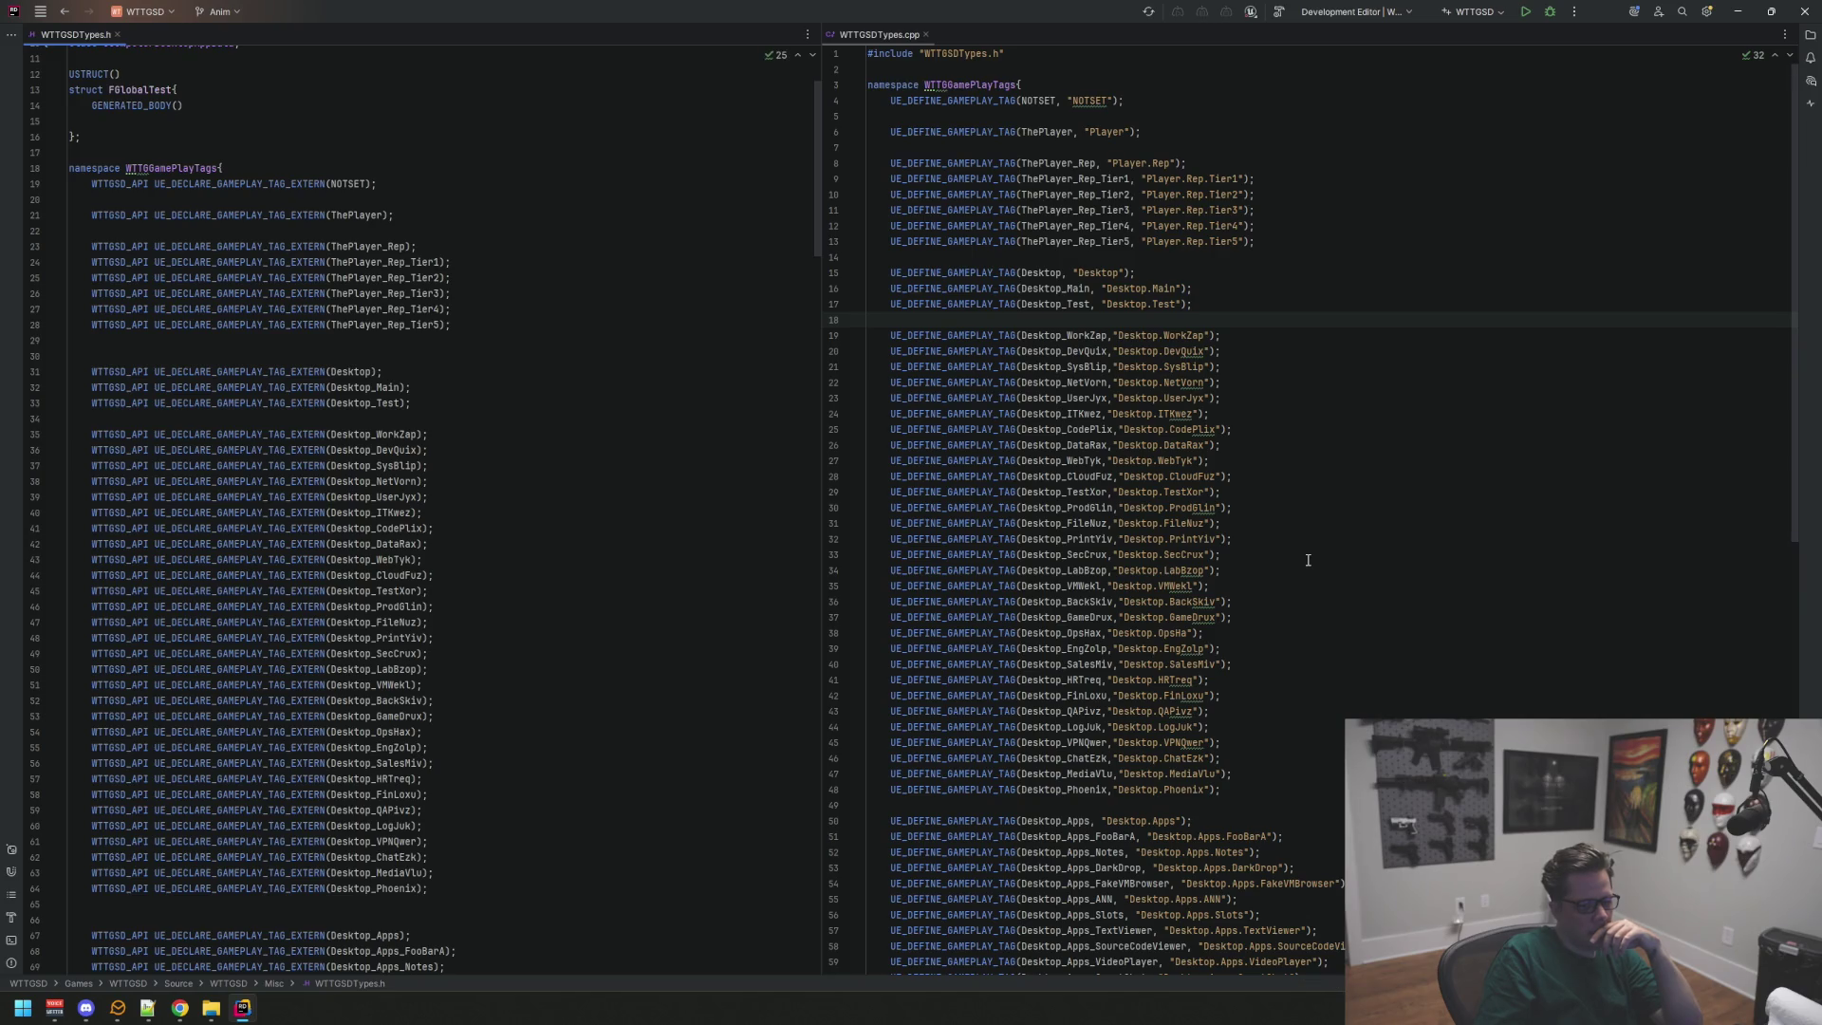
Step: Build and launch WTTGSD in the Development Editor from Rider, then switch to Unreal
{"action": "left_click", "coordinate": [1308, 558]}
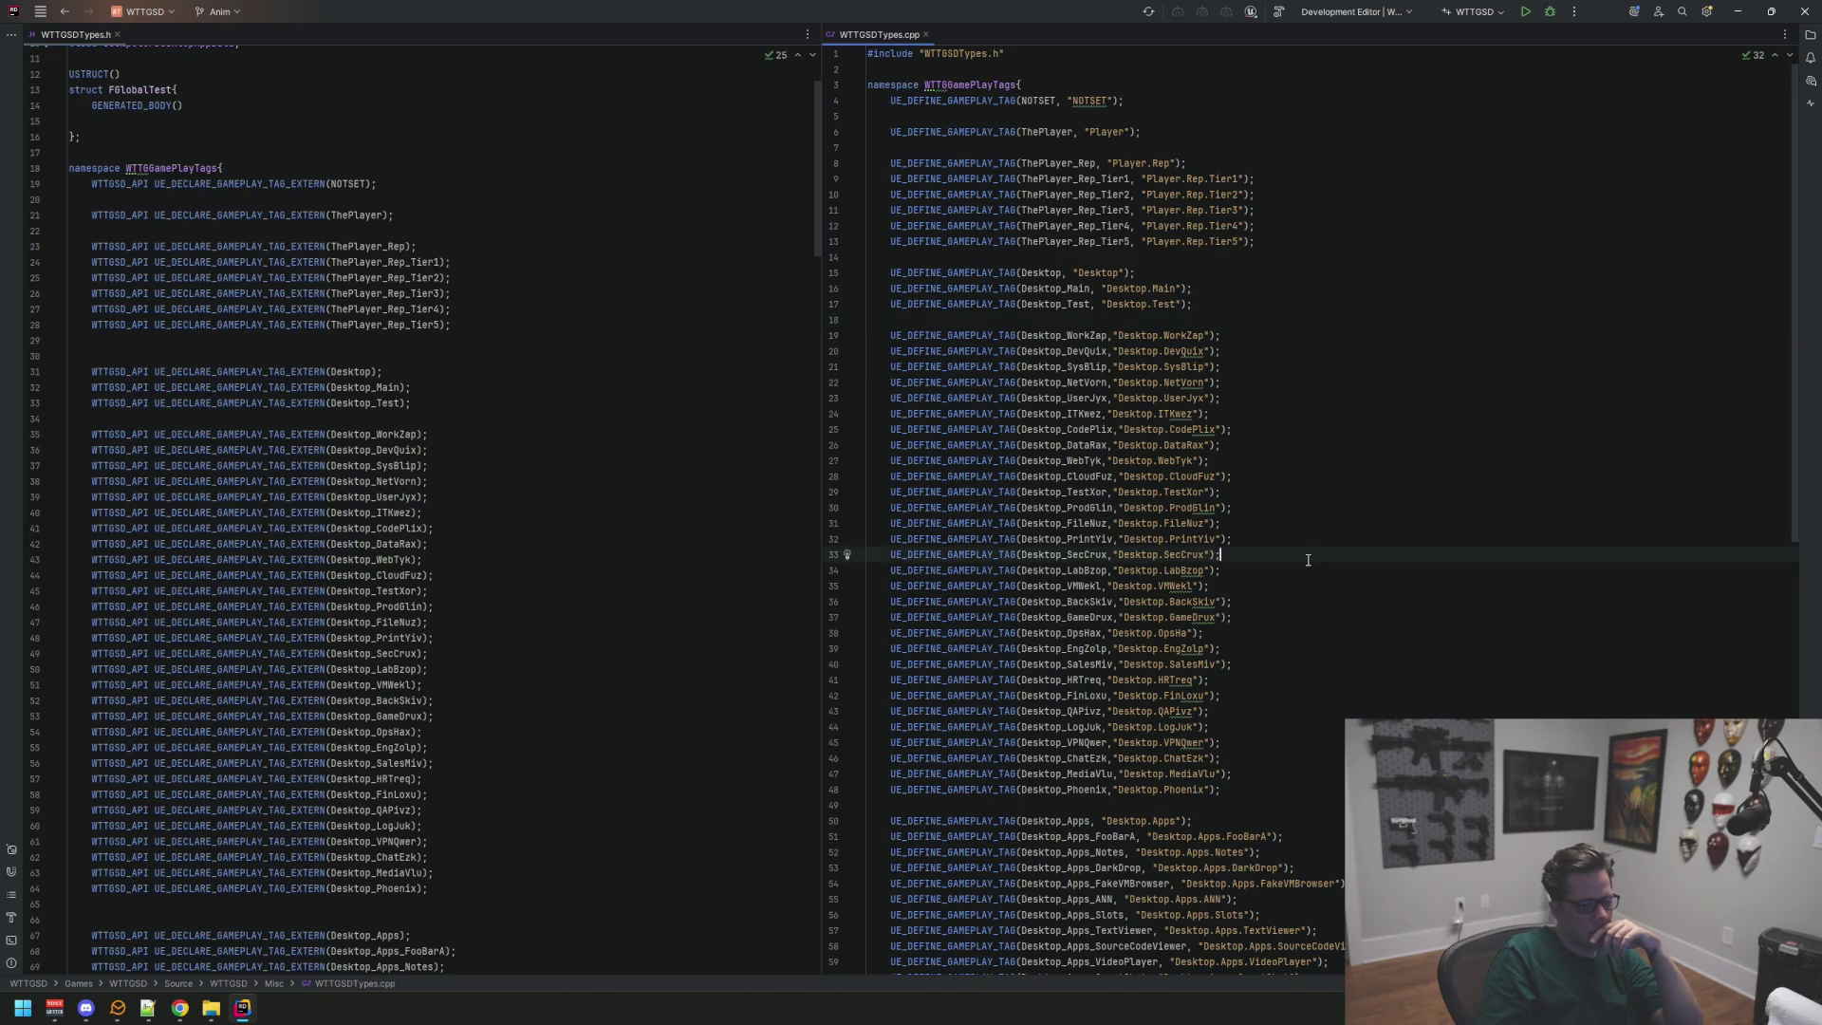
{"action": "left_click", "coordinate": [1520, 15]}
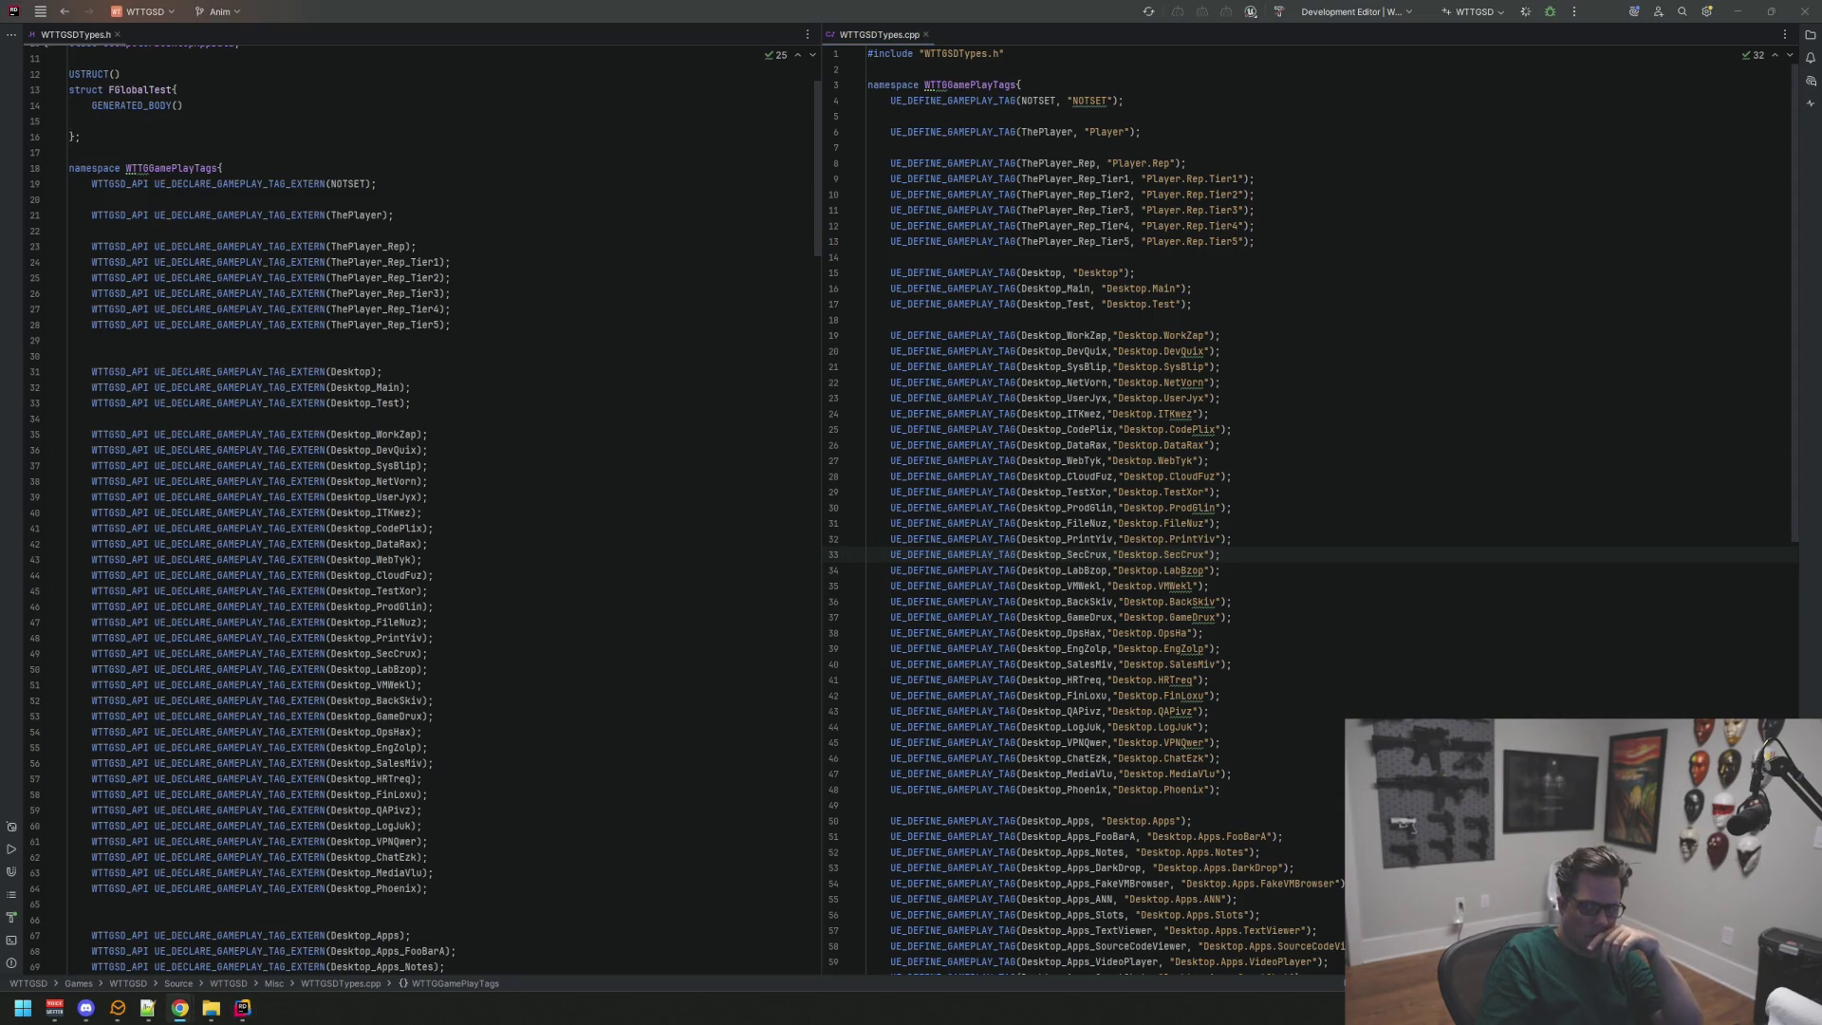
{"action": "left_click", "coordinate": [1534, 192]}
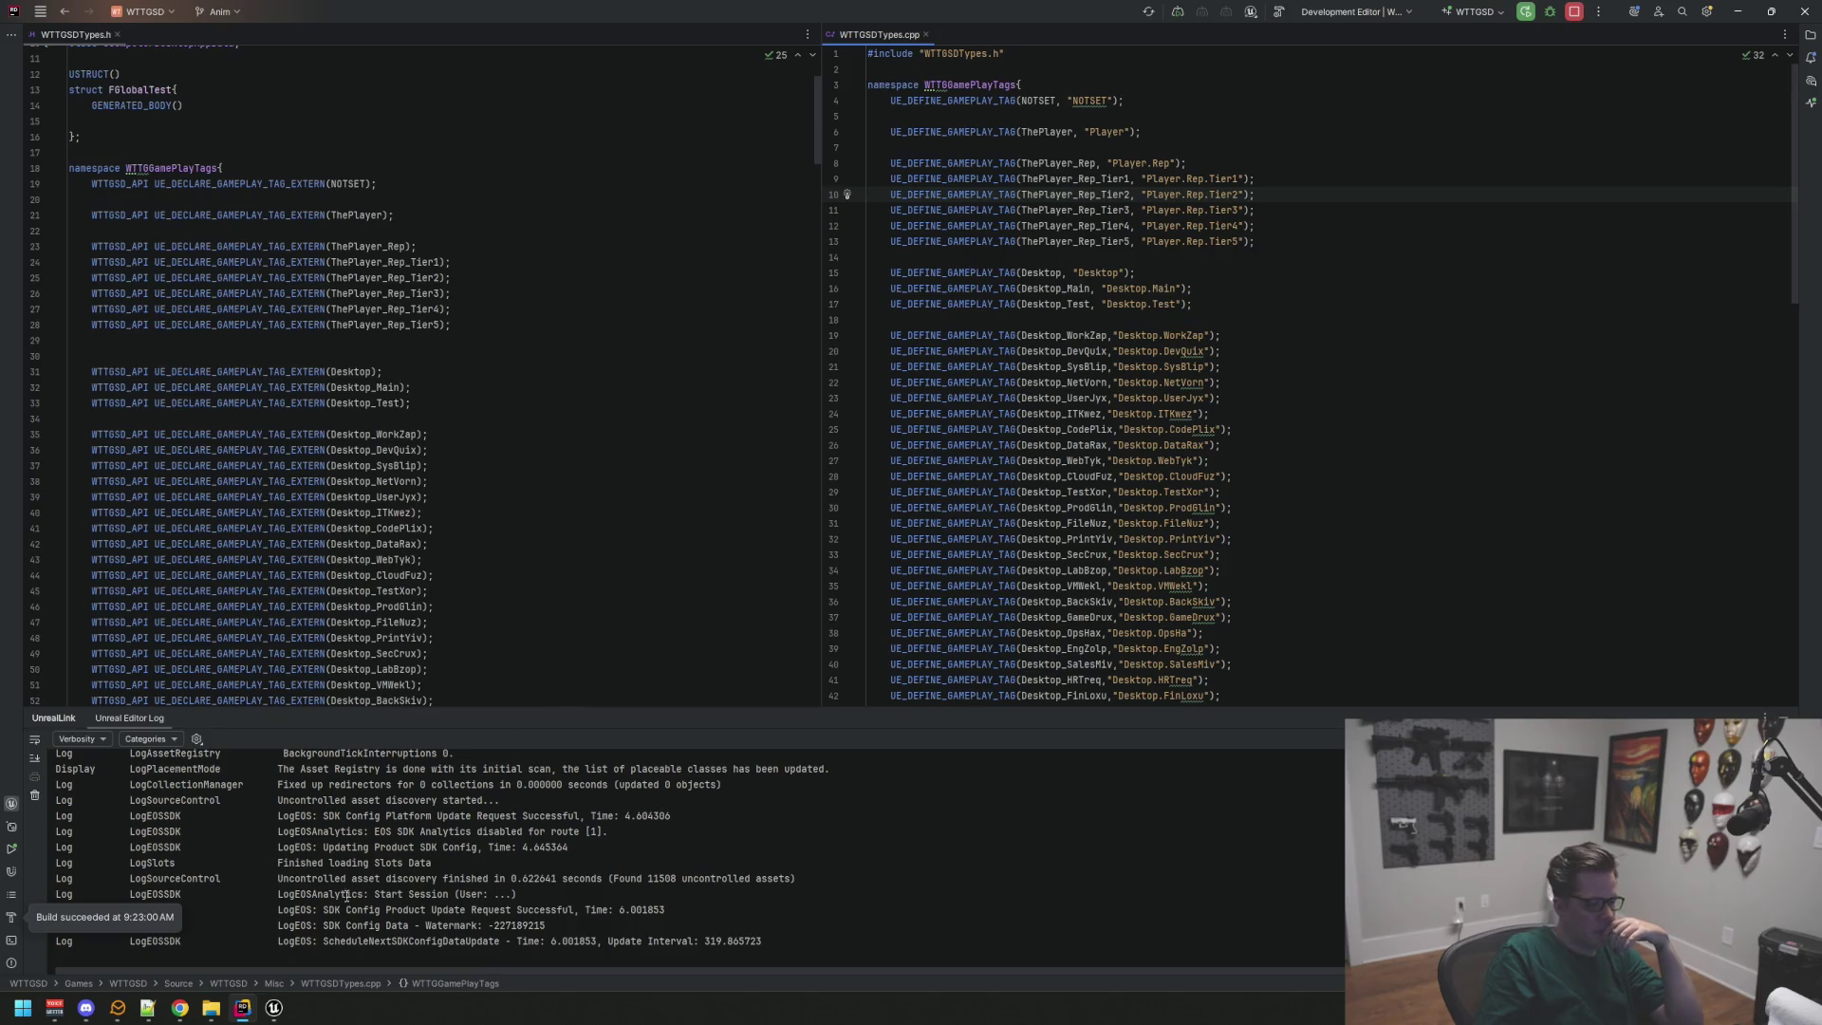
{"action": "left_click", "coordinate": [283, 1016]}
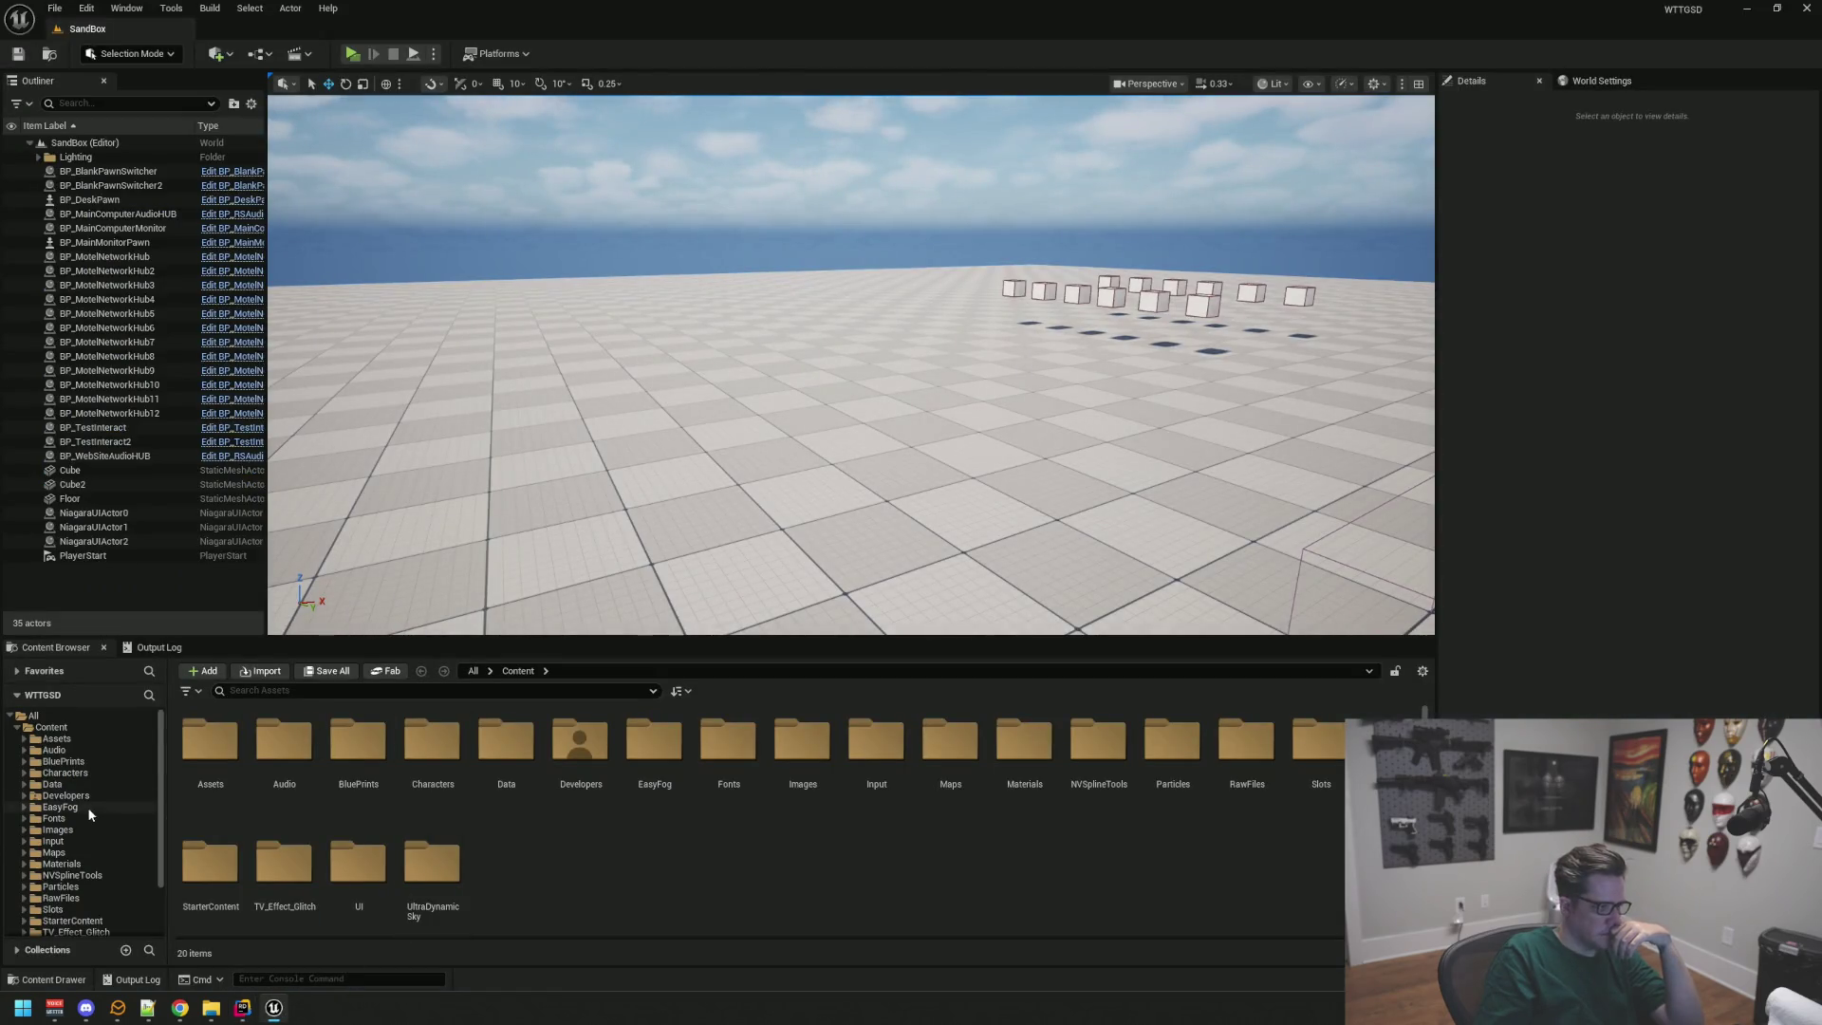
Step: Open the AnimTest map from Content/Maps and play it in Standalone
{"action": "left_click", "coordinate": [92, 831]}
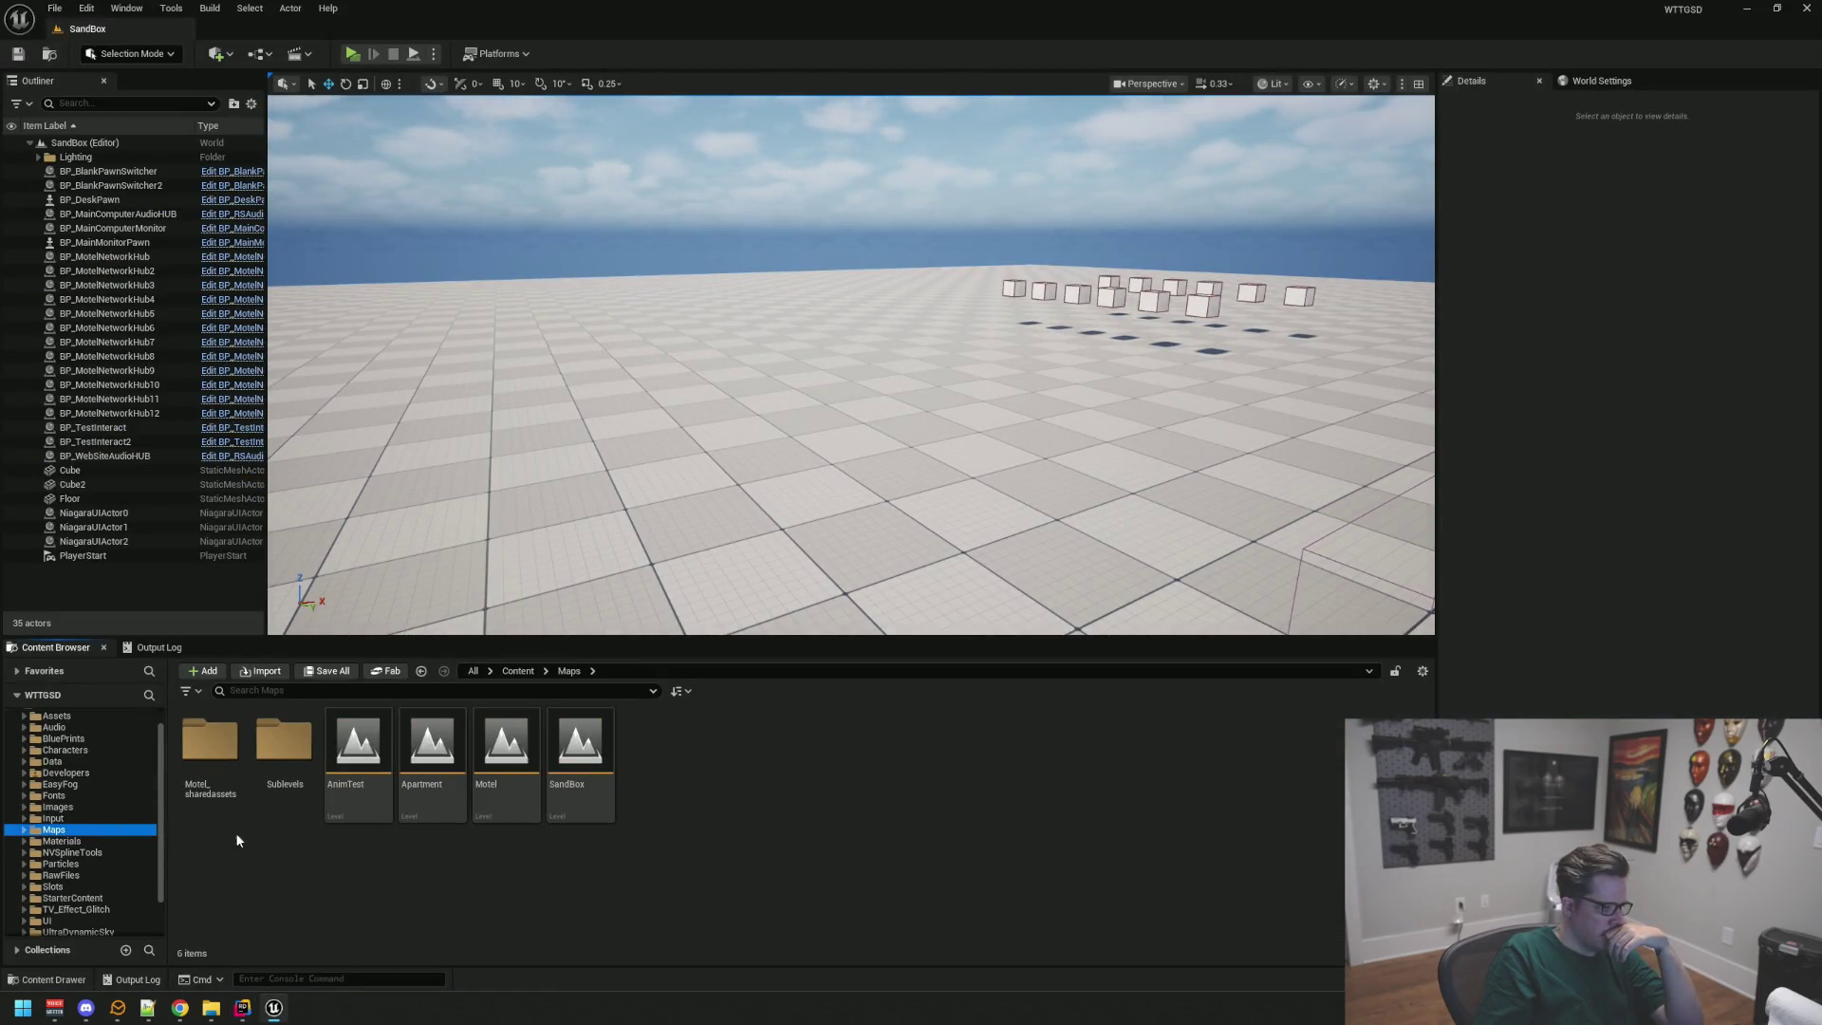
{"action": "double_click", "coordinate": [388, 740]}
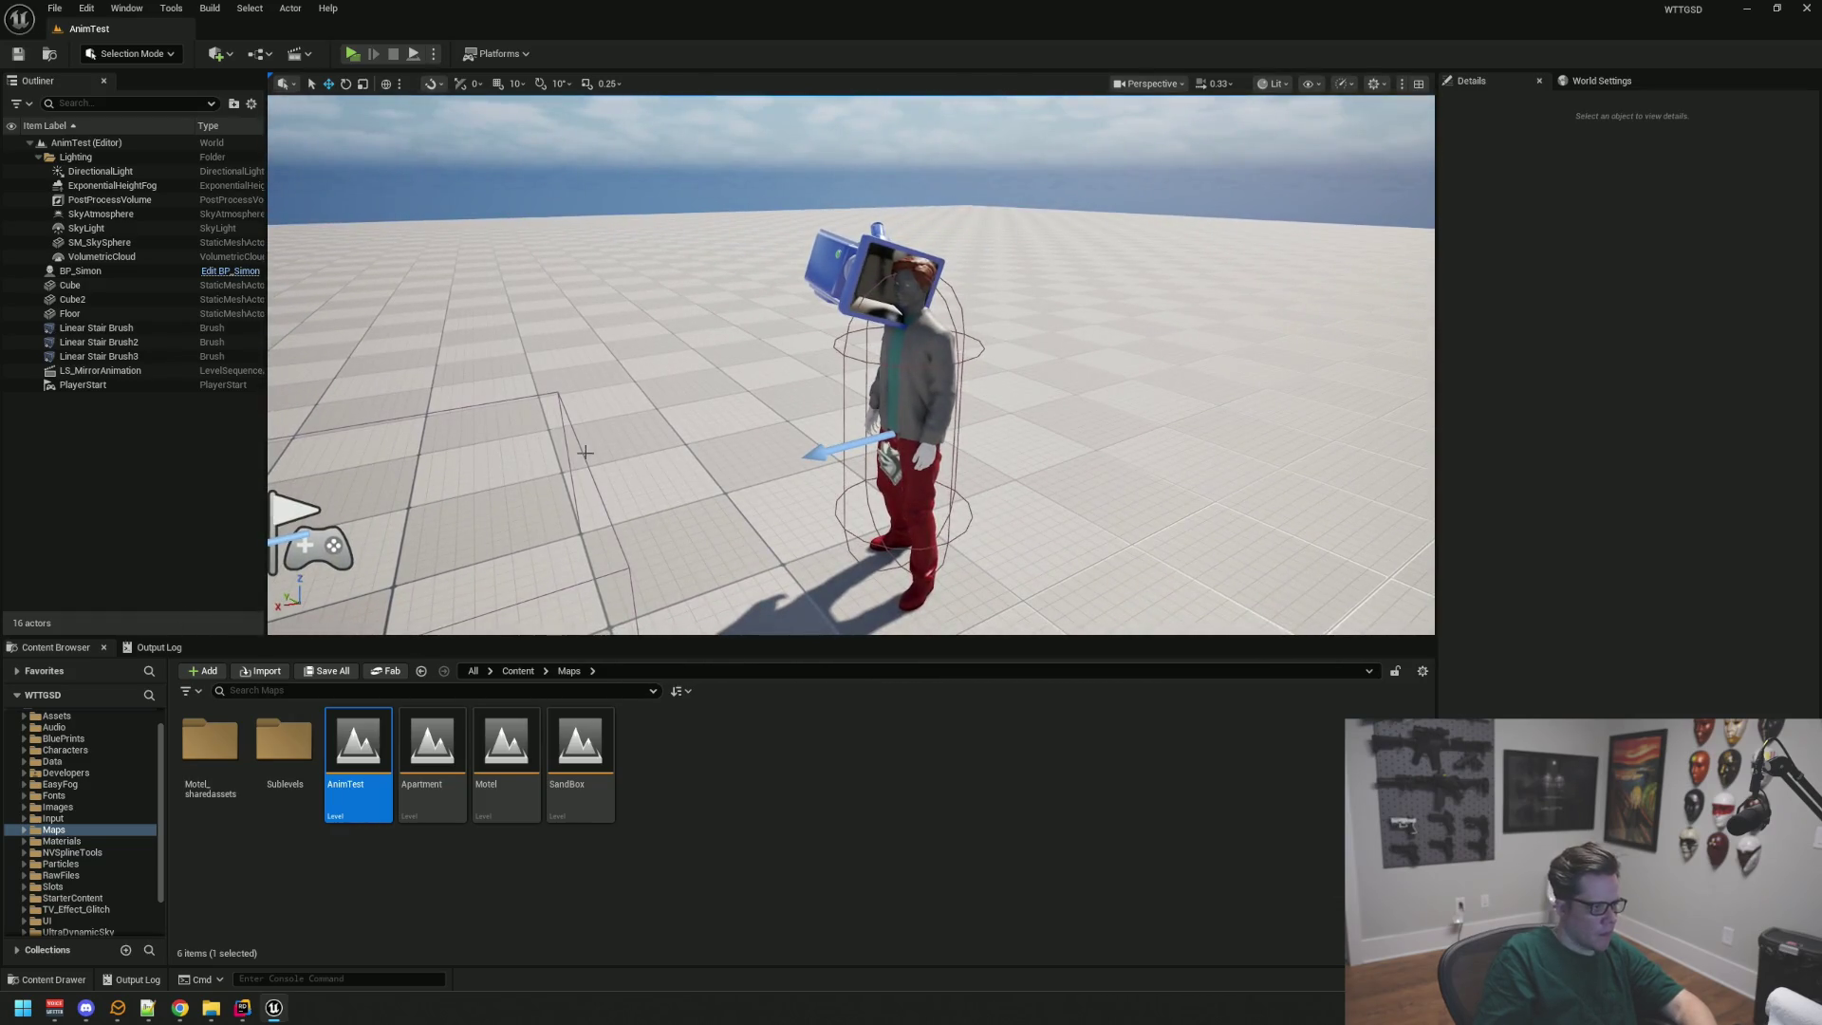
{"action": "left_click", "coordinate": [353, 53]}
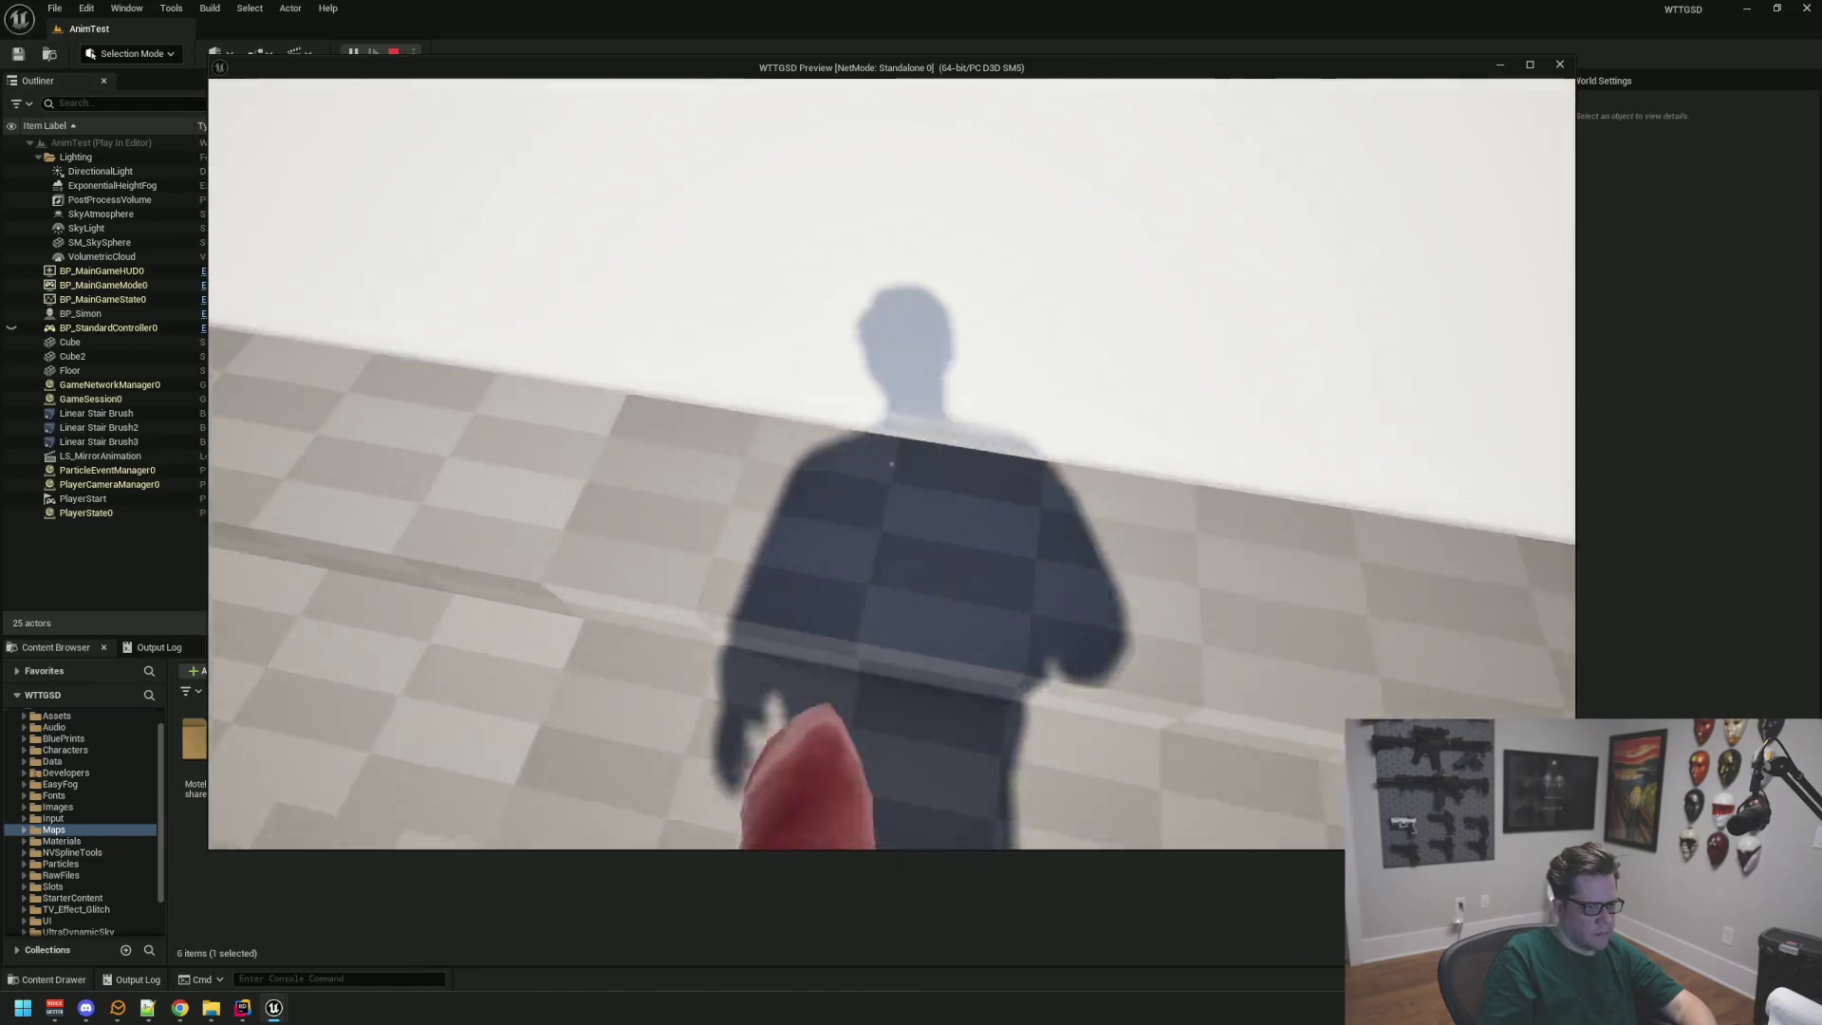
Step: Walk the character up the stairs, onto the floor and back onto the white platform, then end play
{"action": "key", "text": "w"}
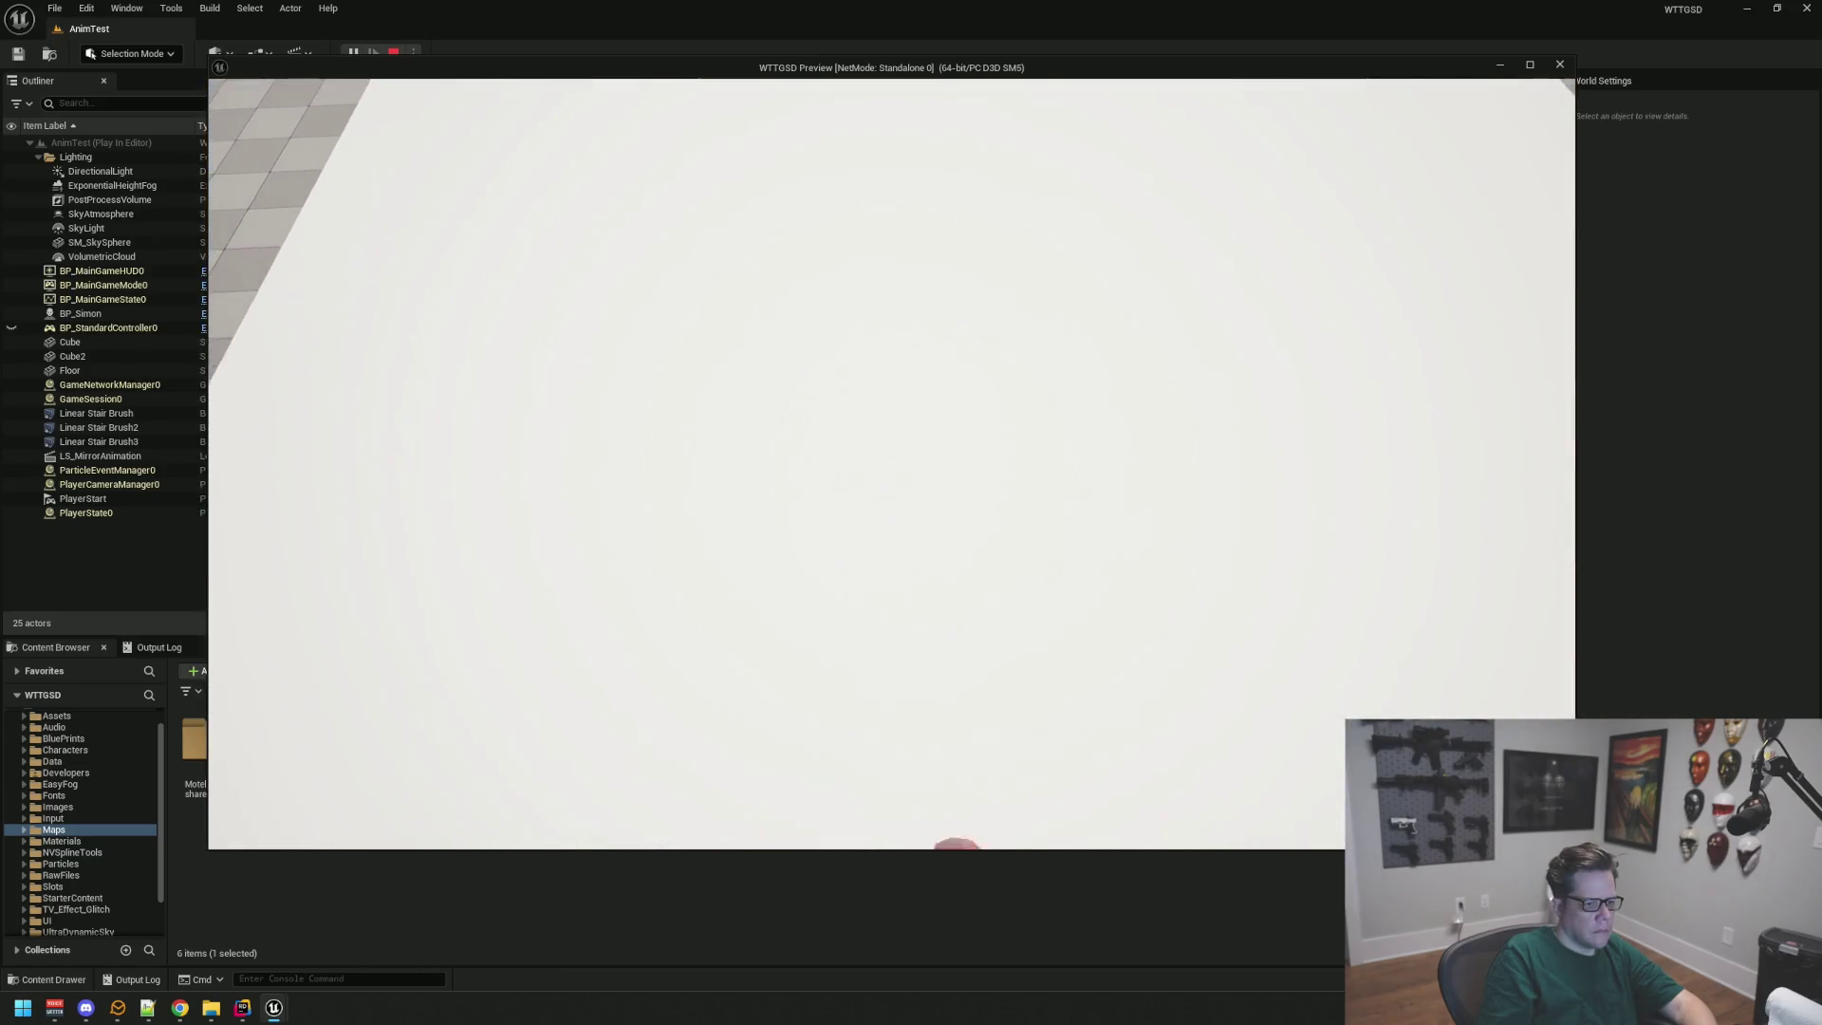
{"action": "key", "text": "w"}
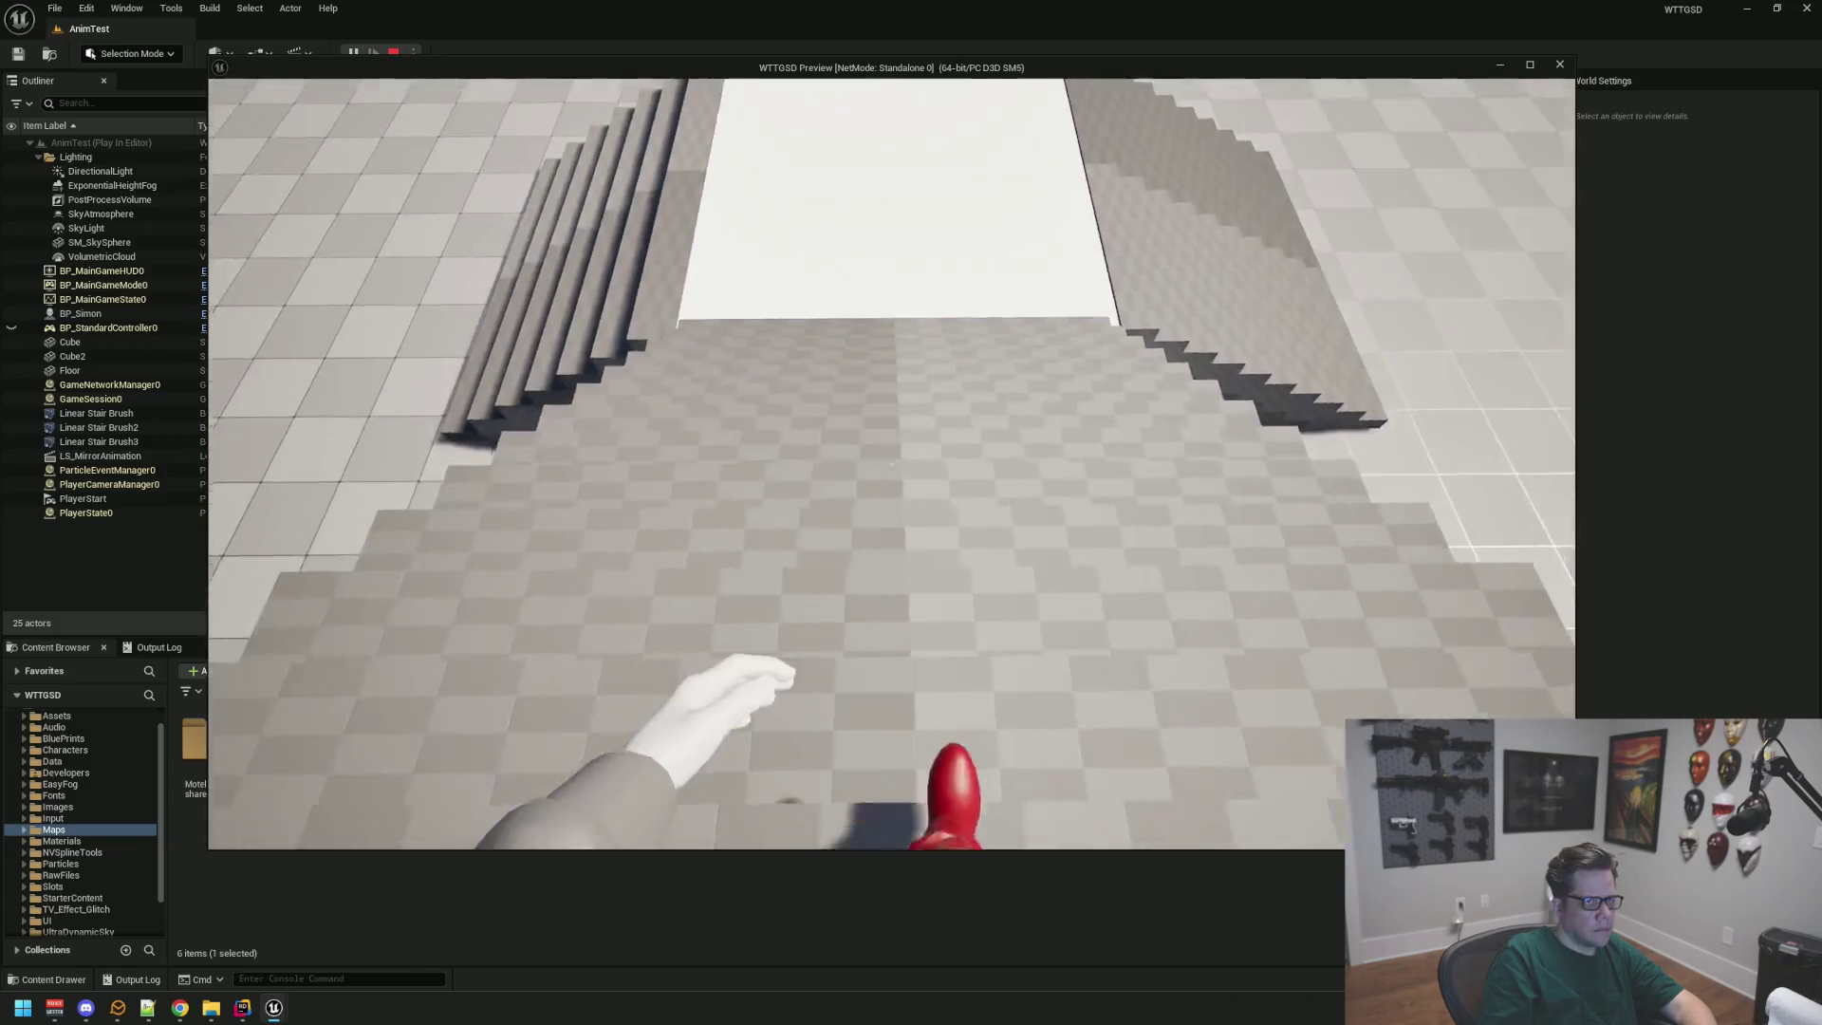
{"action": "key", "text": "w"}
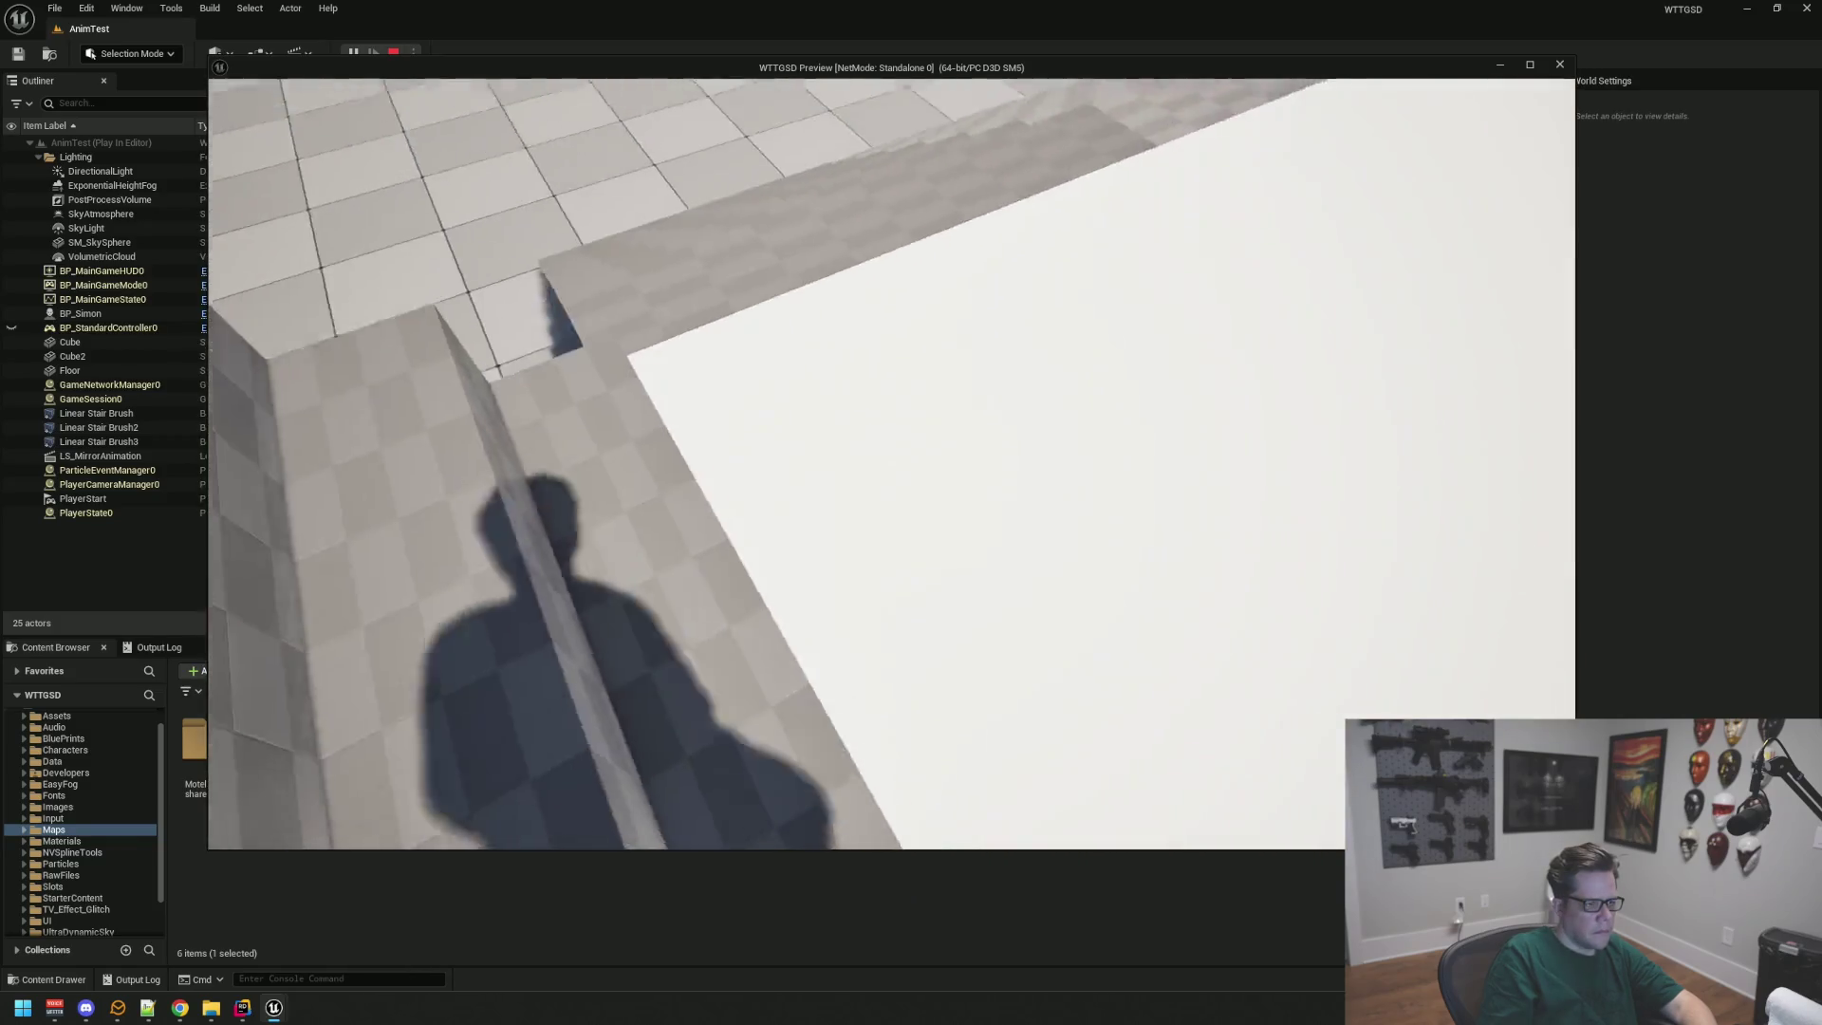
{"action": "key", "text": "w"}
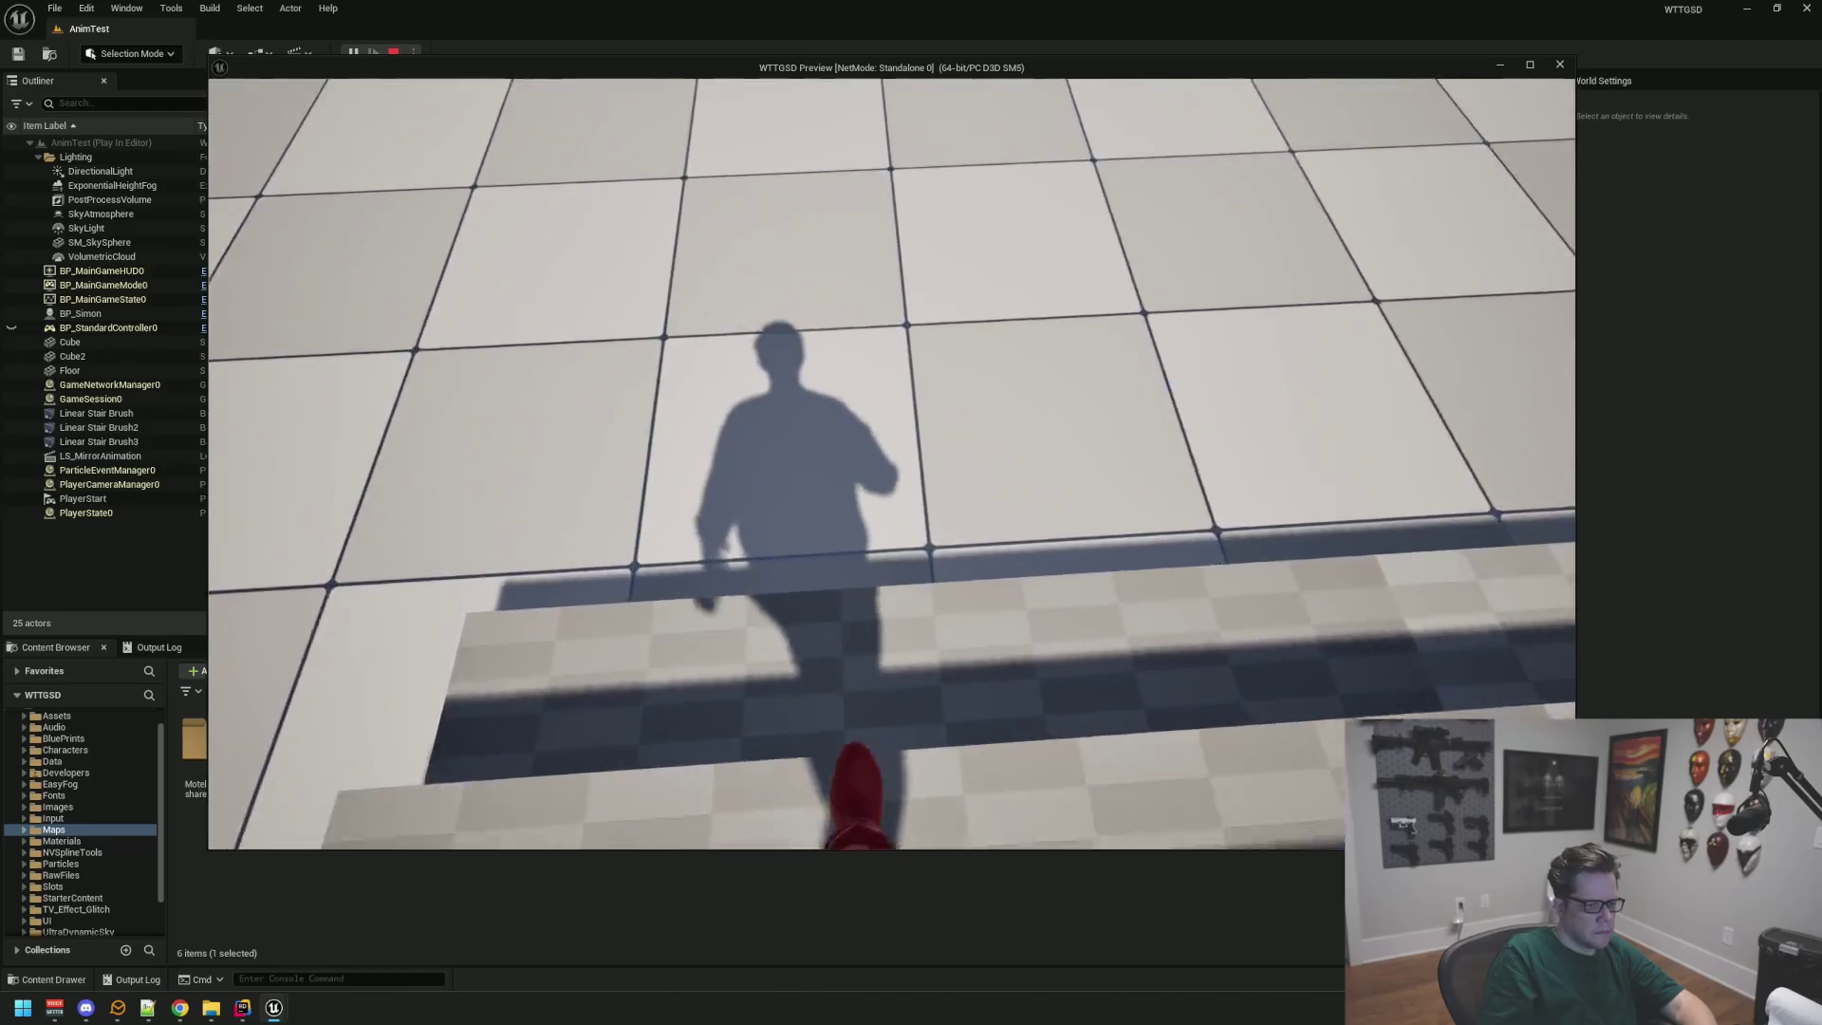
{"action": "key", "text": "Escape"}
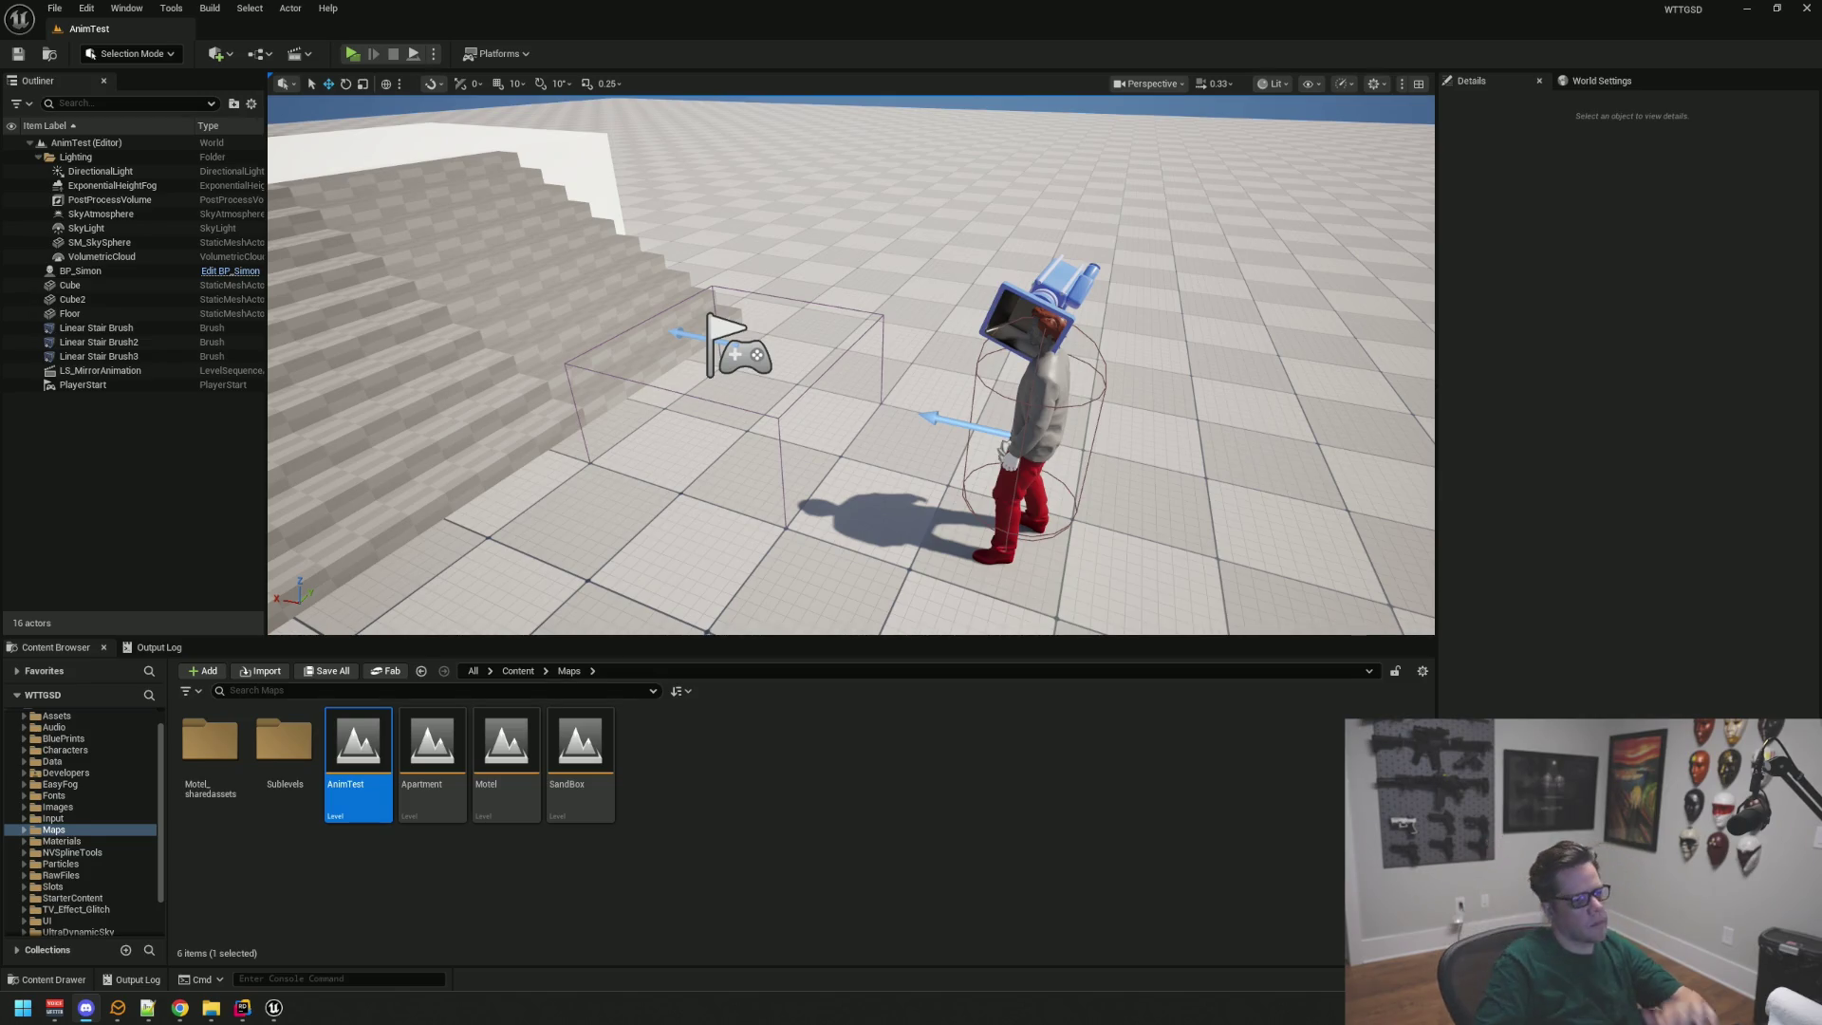
Step: Orbit and zoom the viewport around BP_Simon, then minimize the Unreal editor
{"action": "left_click_drag", "start_coordinate": [291, 615], "coordinate": [393, 558]}
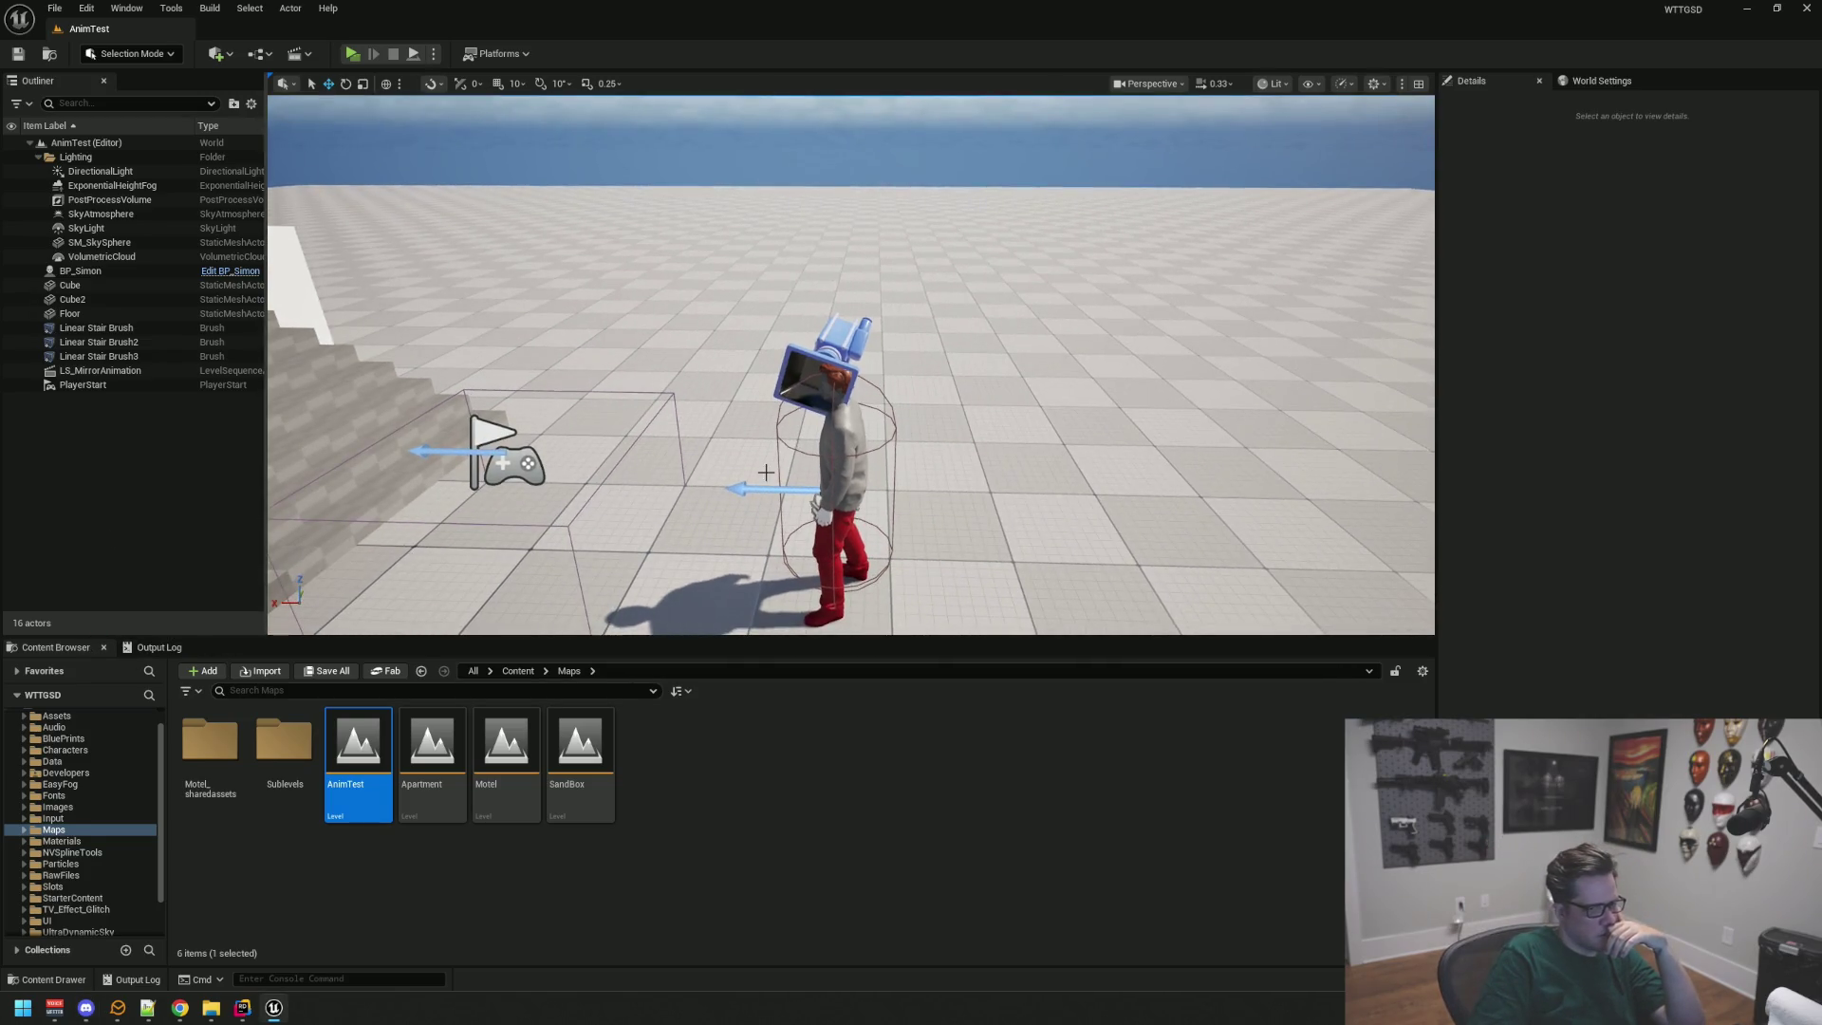
{"action": "scroll", "coordinate": [766, 471], "scroll_direction": "down", "scroll_amount": 3}
{"action": "scroll", "coordinate": [802, 393], "scroll_direction": "up", "scroll_amount": 3}
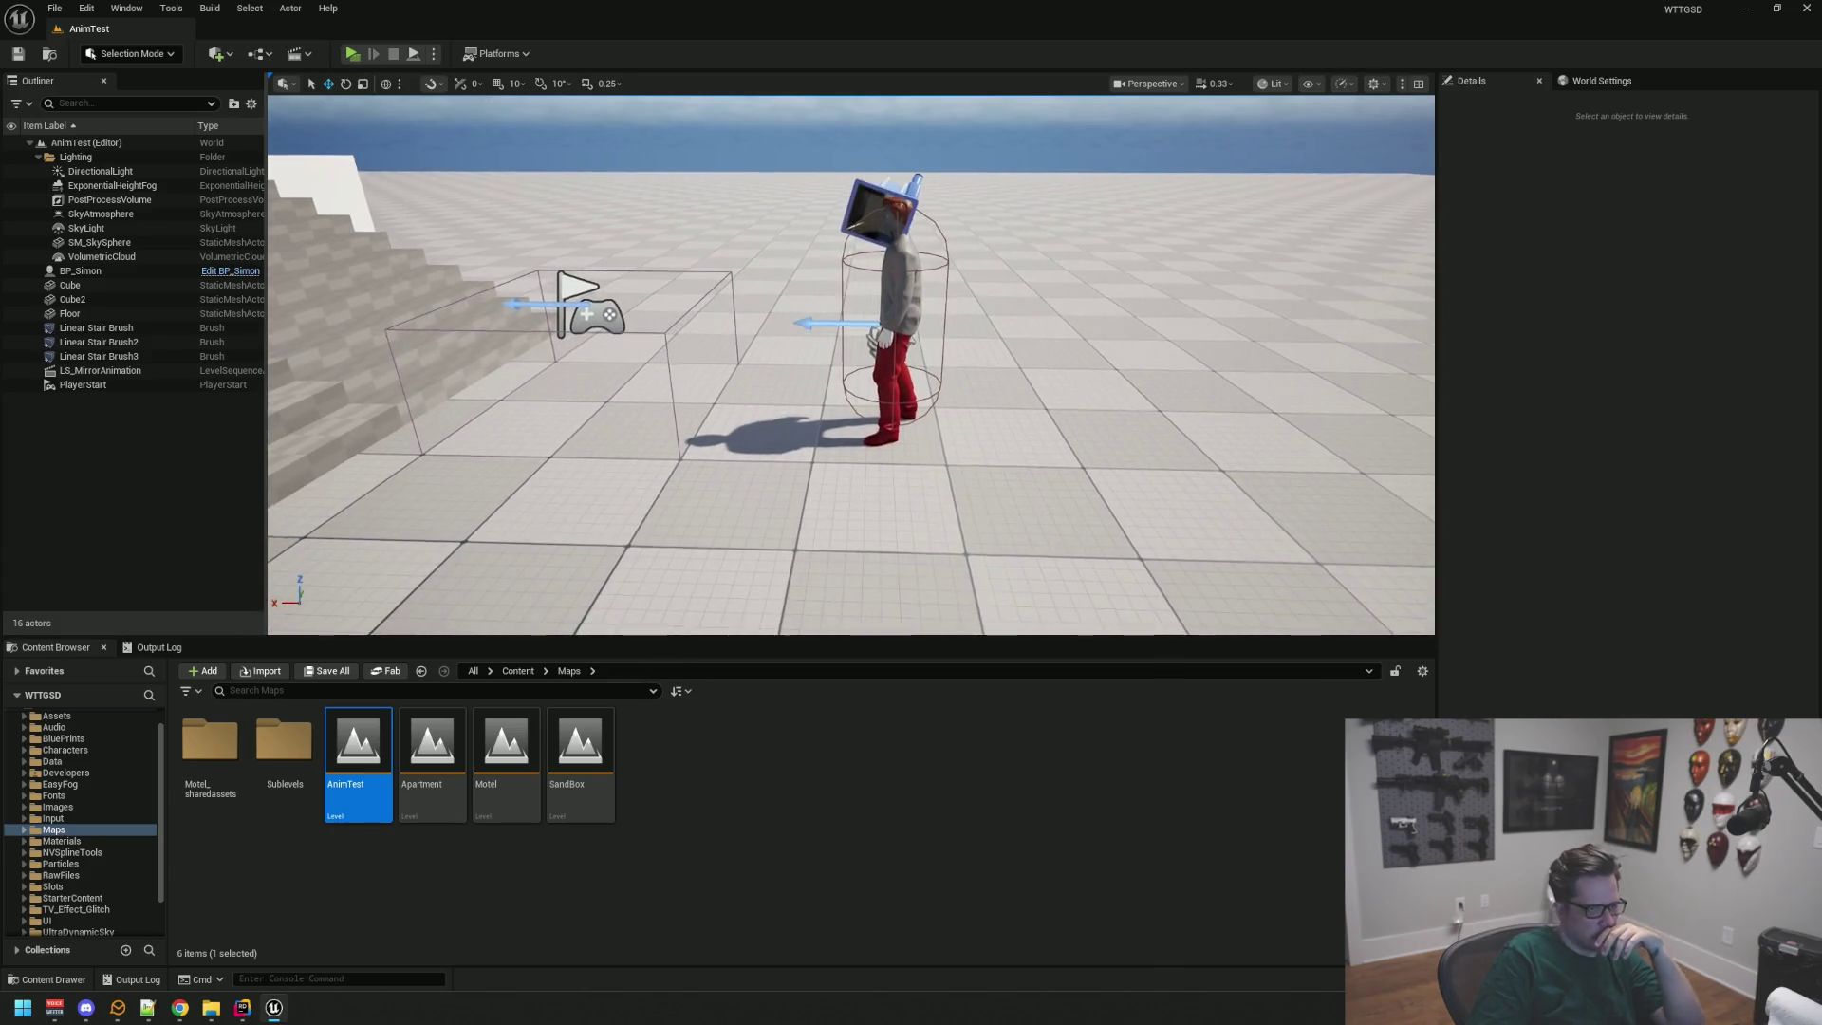
{"action": "scroll", "coordinate": [804, 351], "scroll_direction": "up", "scroll_amount": 3}
{"action": "left_click_drag", "start_coordinate": [806, 323], "coordinate": [805, 334]}
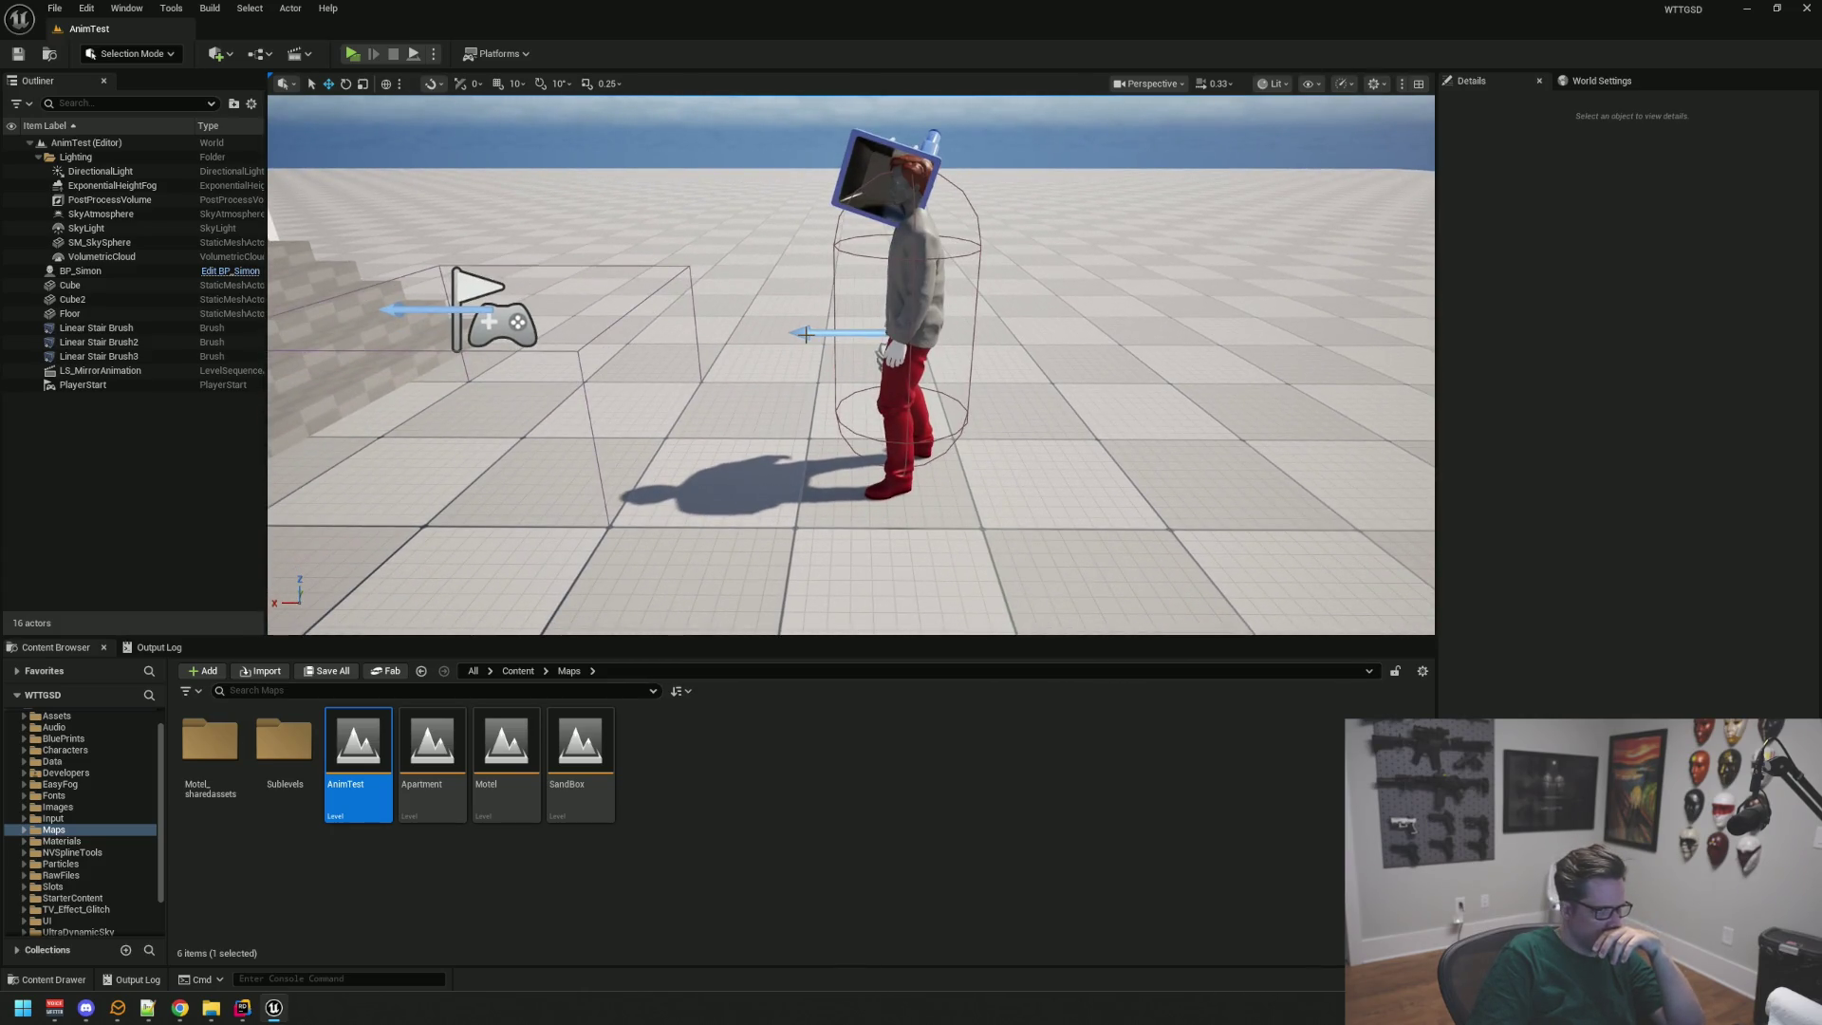
{"action": "scroll", "coordinate": [816, 325], "scroll_direction": "up", "scroll_amount": 3}
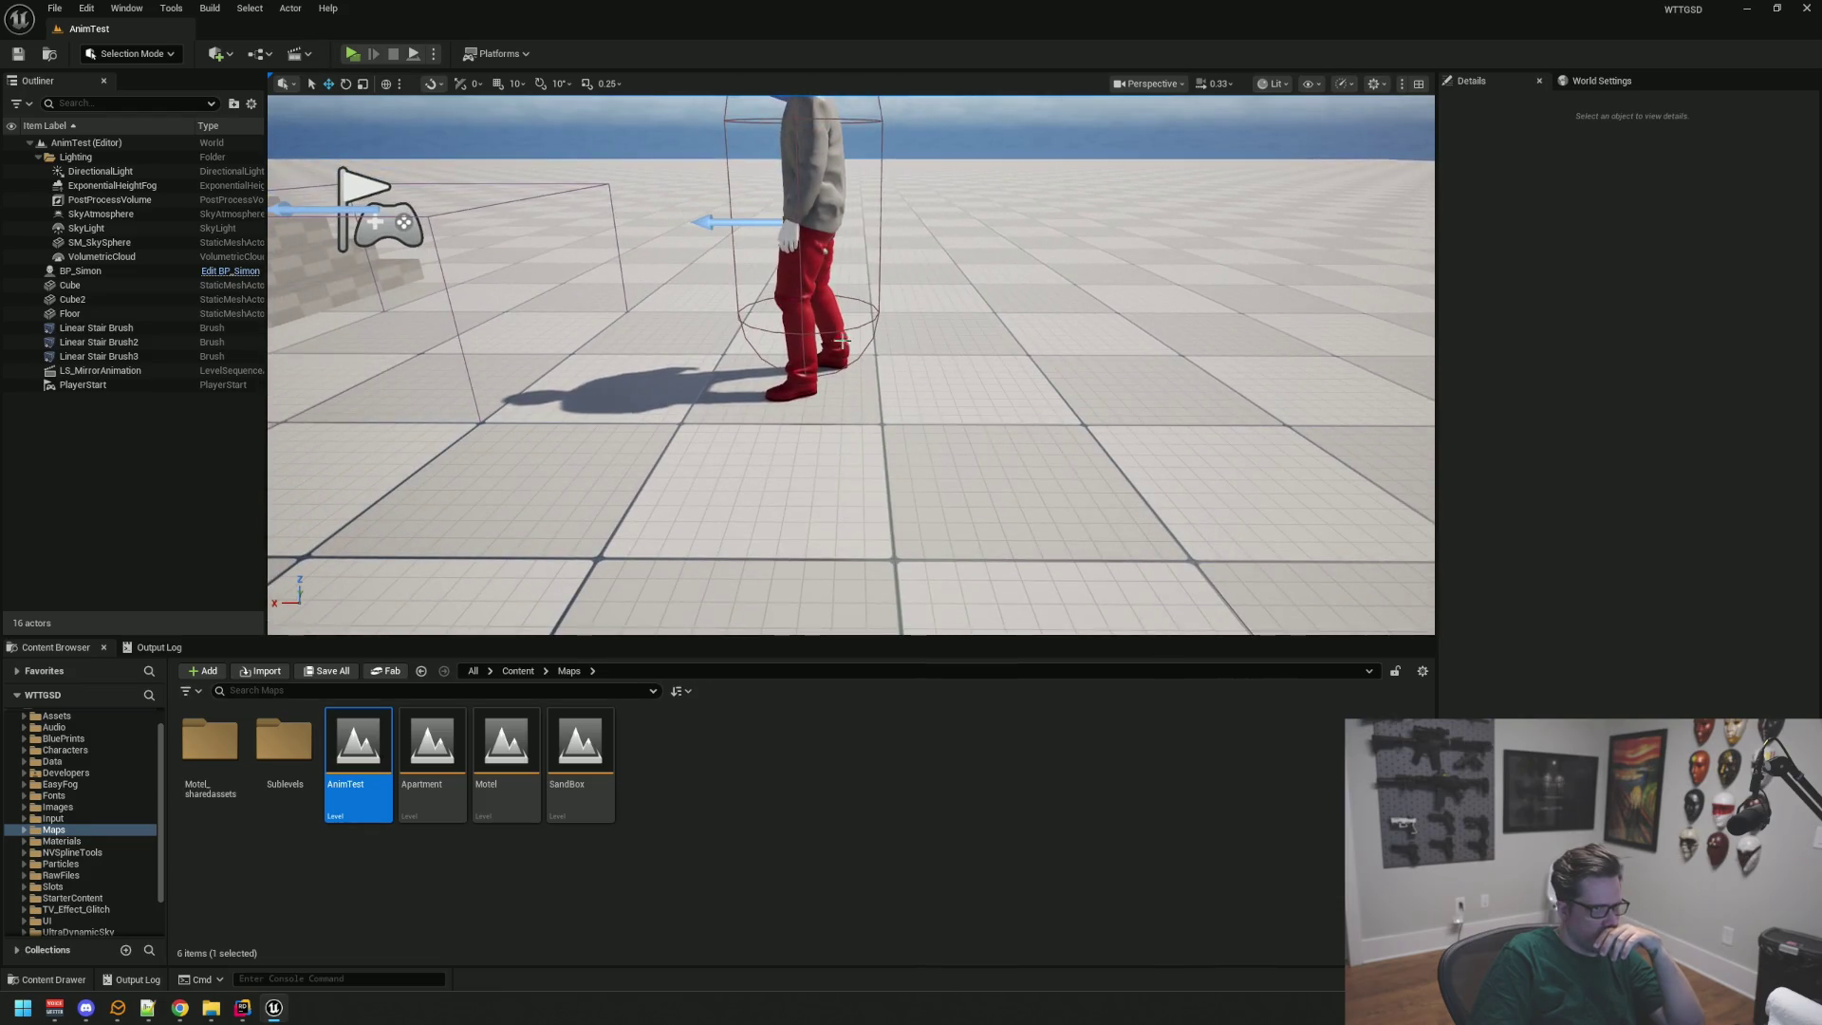
{"action": "scroll", "coordinate": [816, 326], "scroll_direction": "down", "scroll_amount": 3}
{"action": "left_click_drag", "start_coordinate": [1098, 308], "coordinate": [1098, 307]}
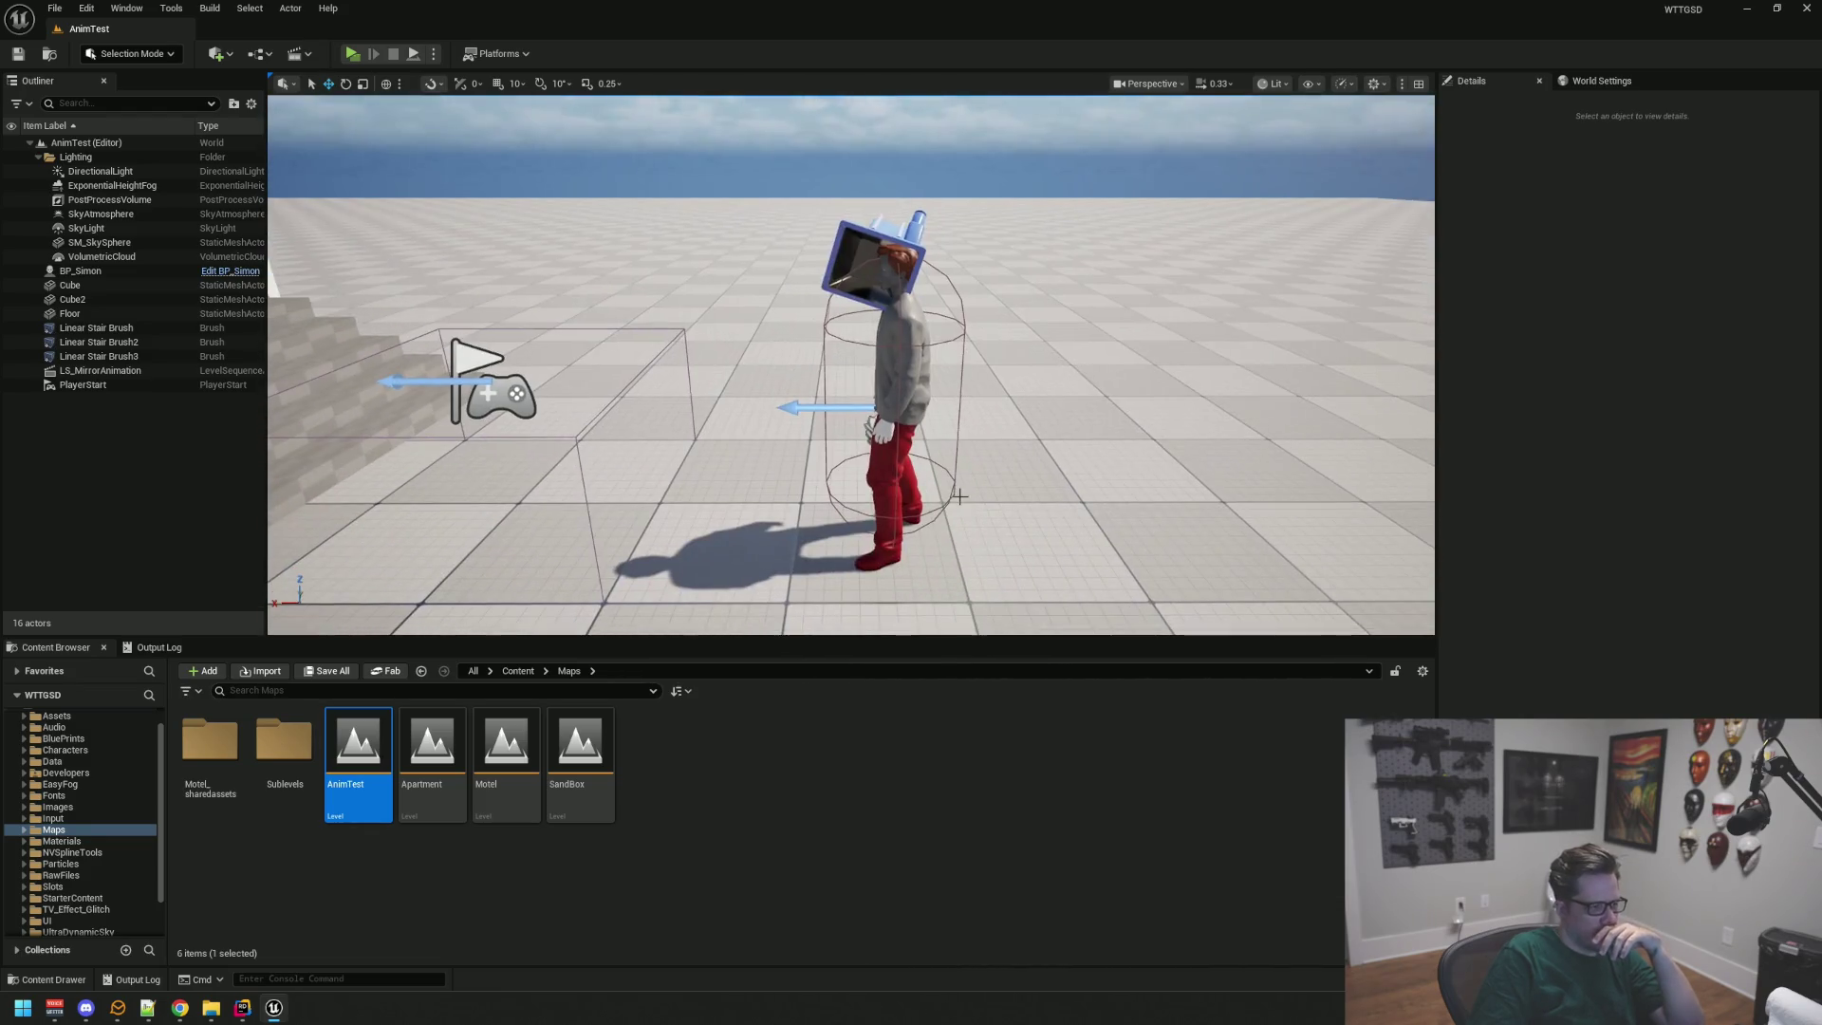
{"action": "left_click", "coordinate": [1747, 8]}
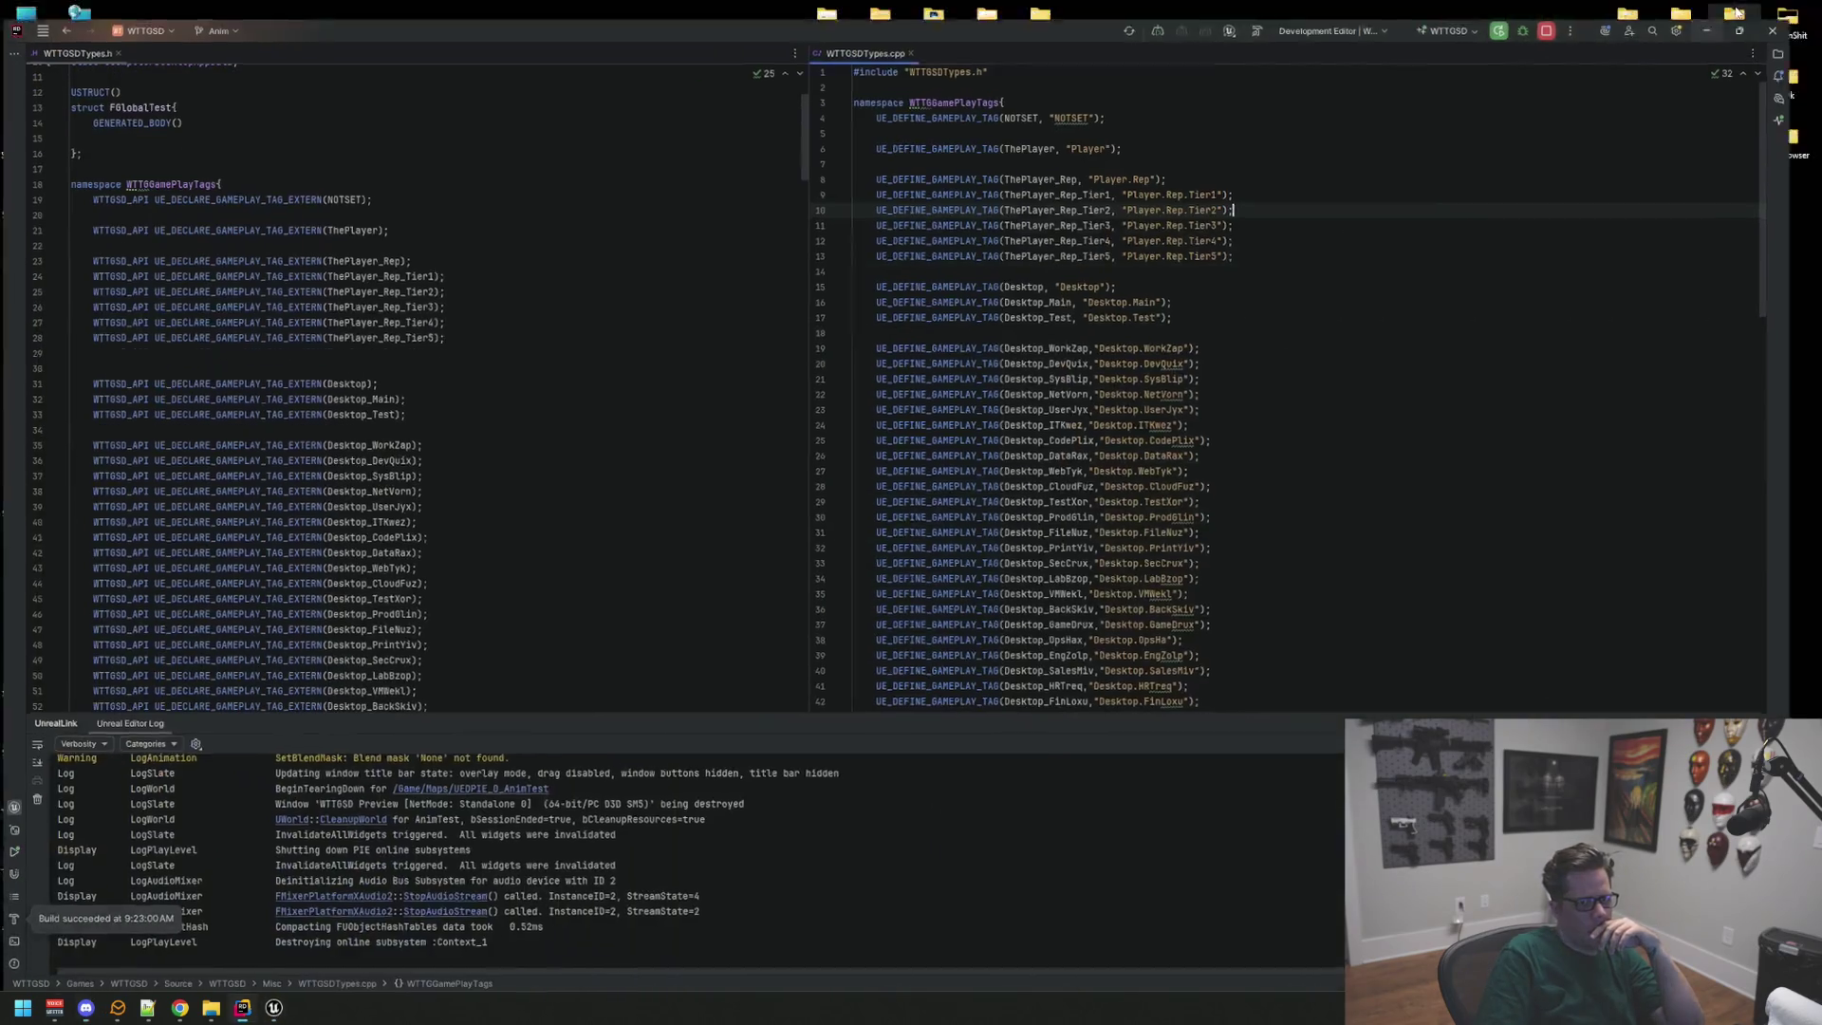
Step: Minimize Rider and briefly open WTTGSDSteamAssets from the WTTGSD project folder
{"action": "left_click", "coordinate": [1747, 9]}
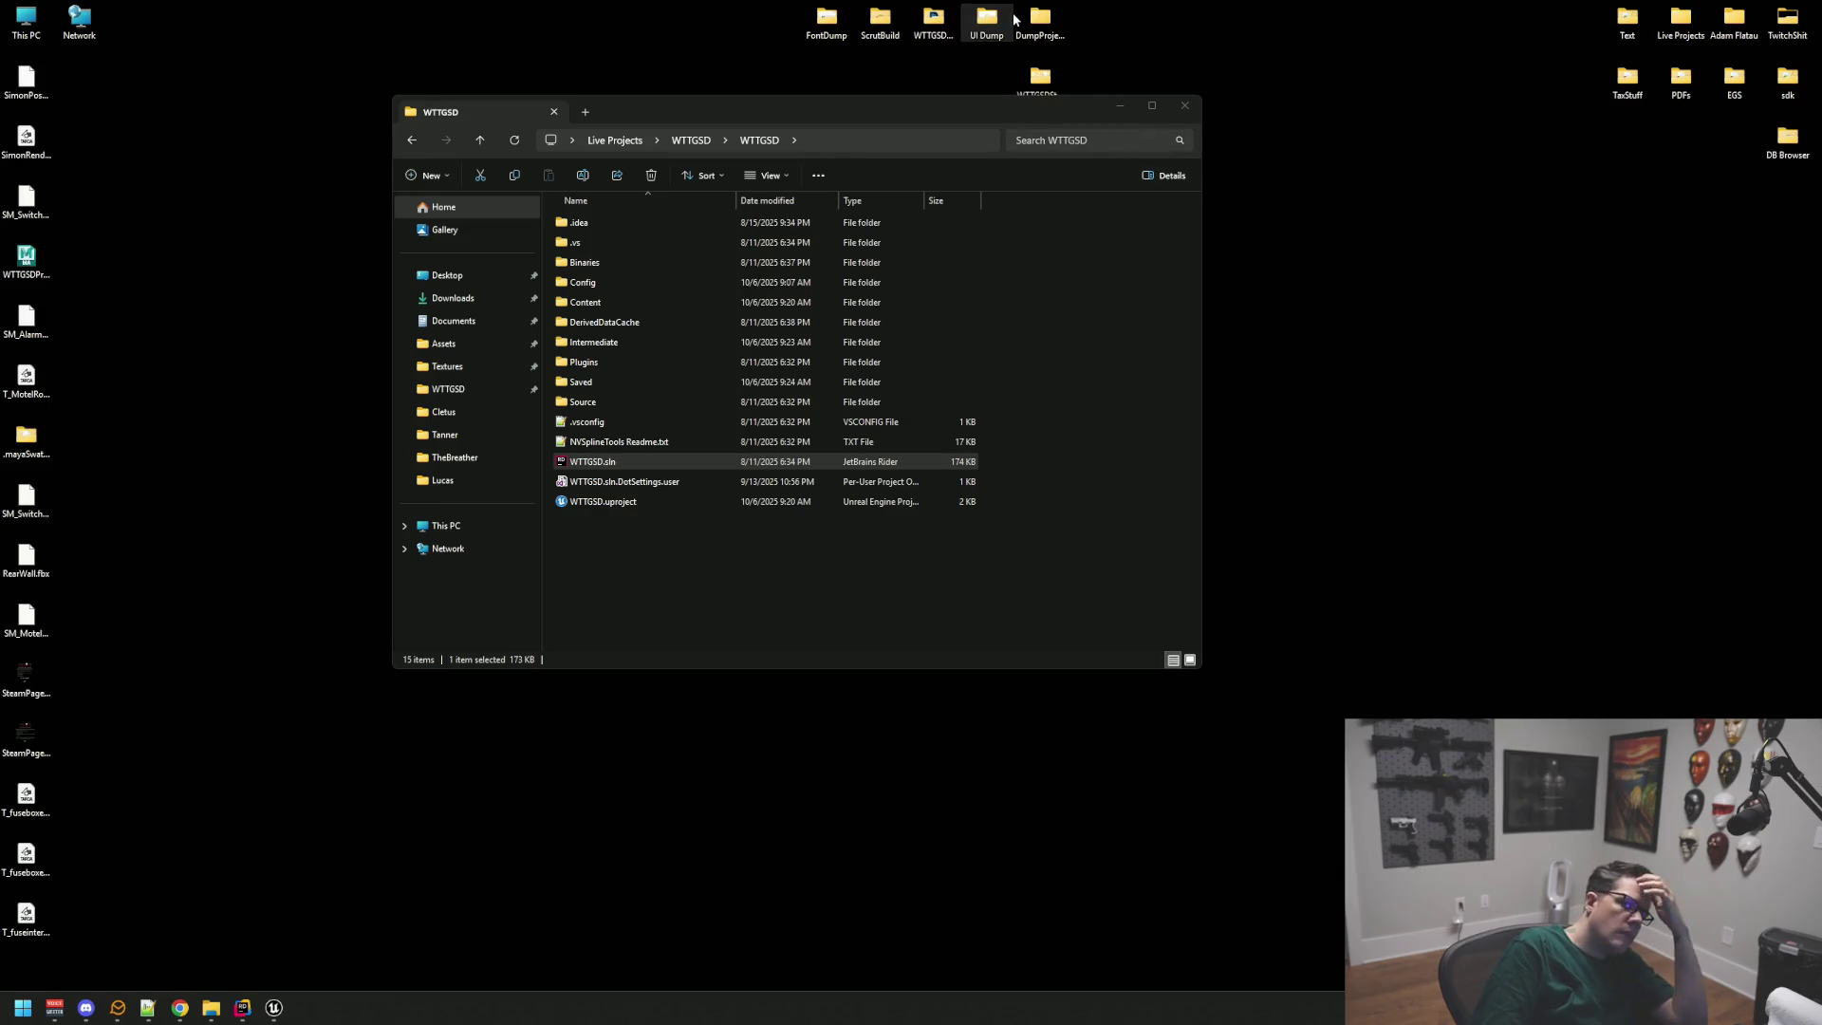
{"action": "mouse_move", "coordinate": [936, 104]}
{"action": "left_mouse_down"}
{"action": "mouse_move", "coordinate": [879, 168]}
{"action": "mouse_move", "coordinate": [736, 147]}
{"action": "left_mouse_up"}
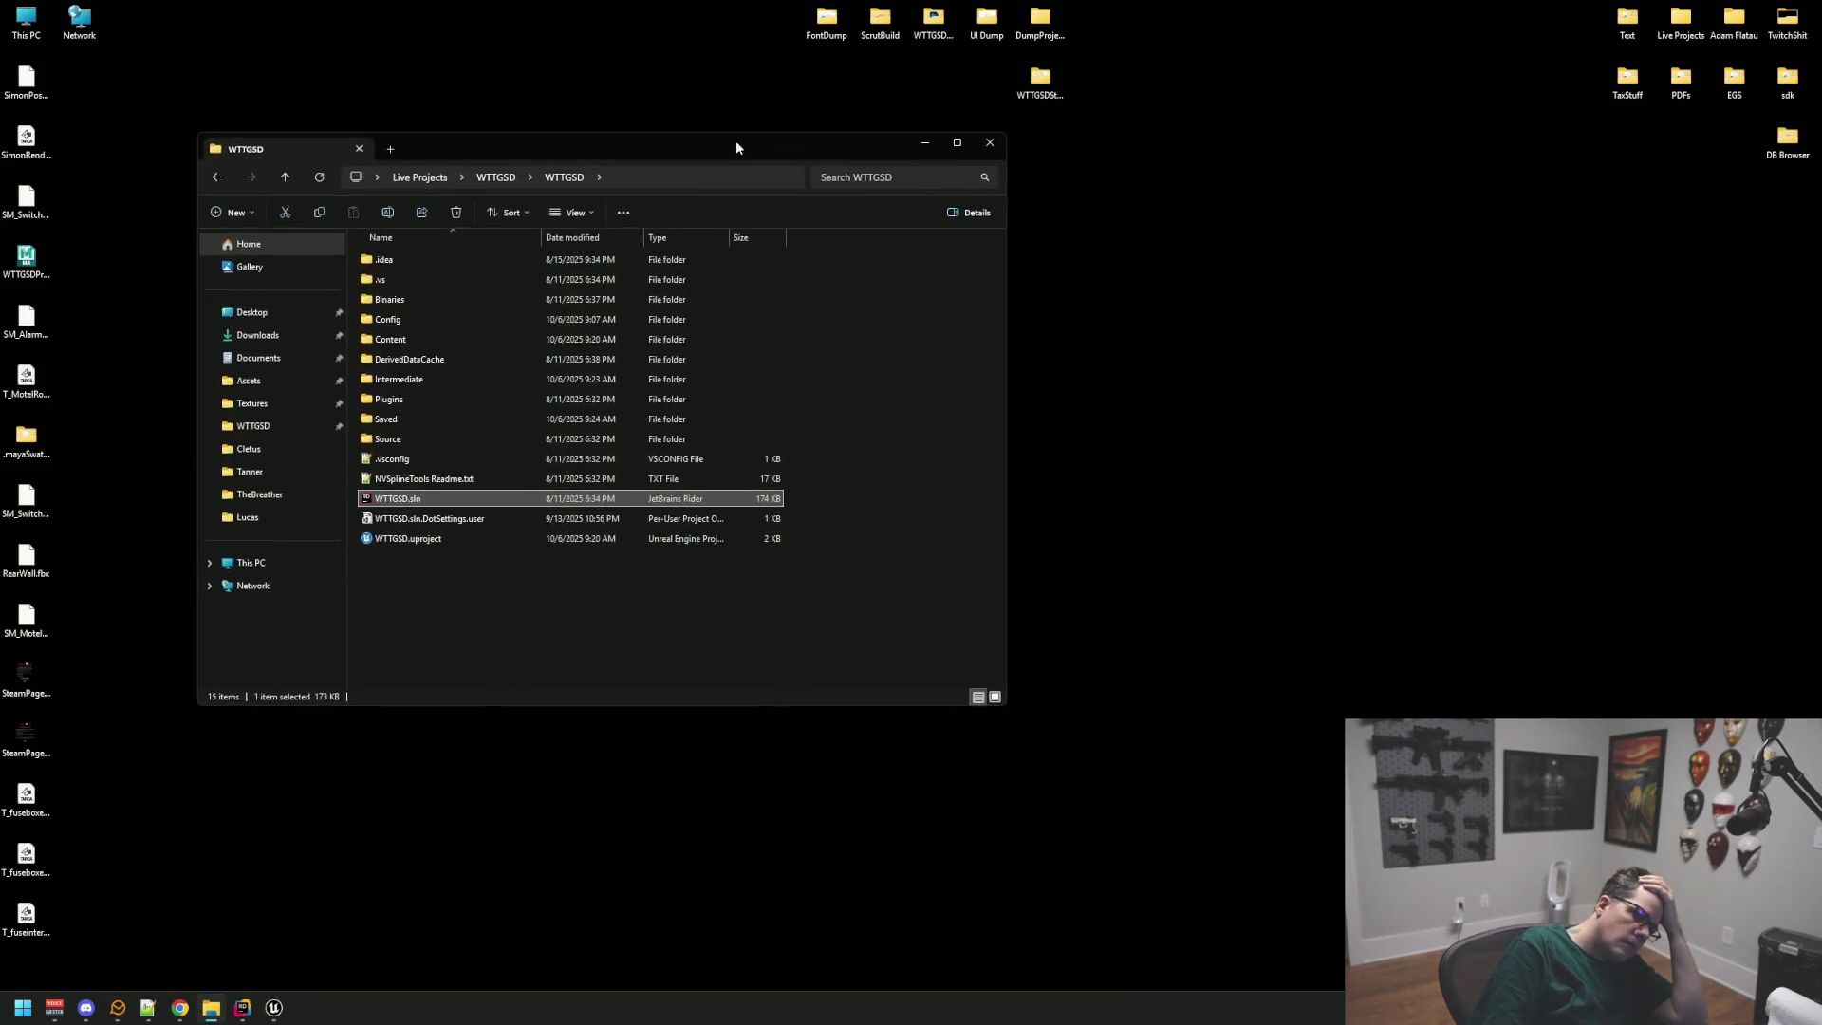
{"action": "double_click", "coordinate": [1037, 78]}
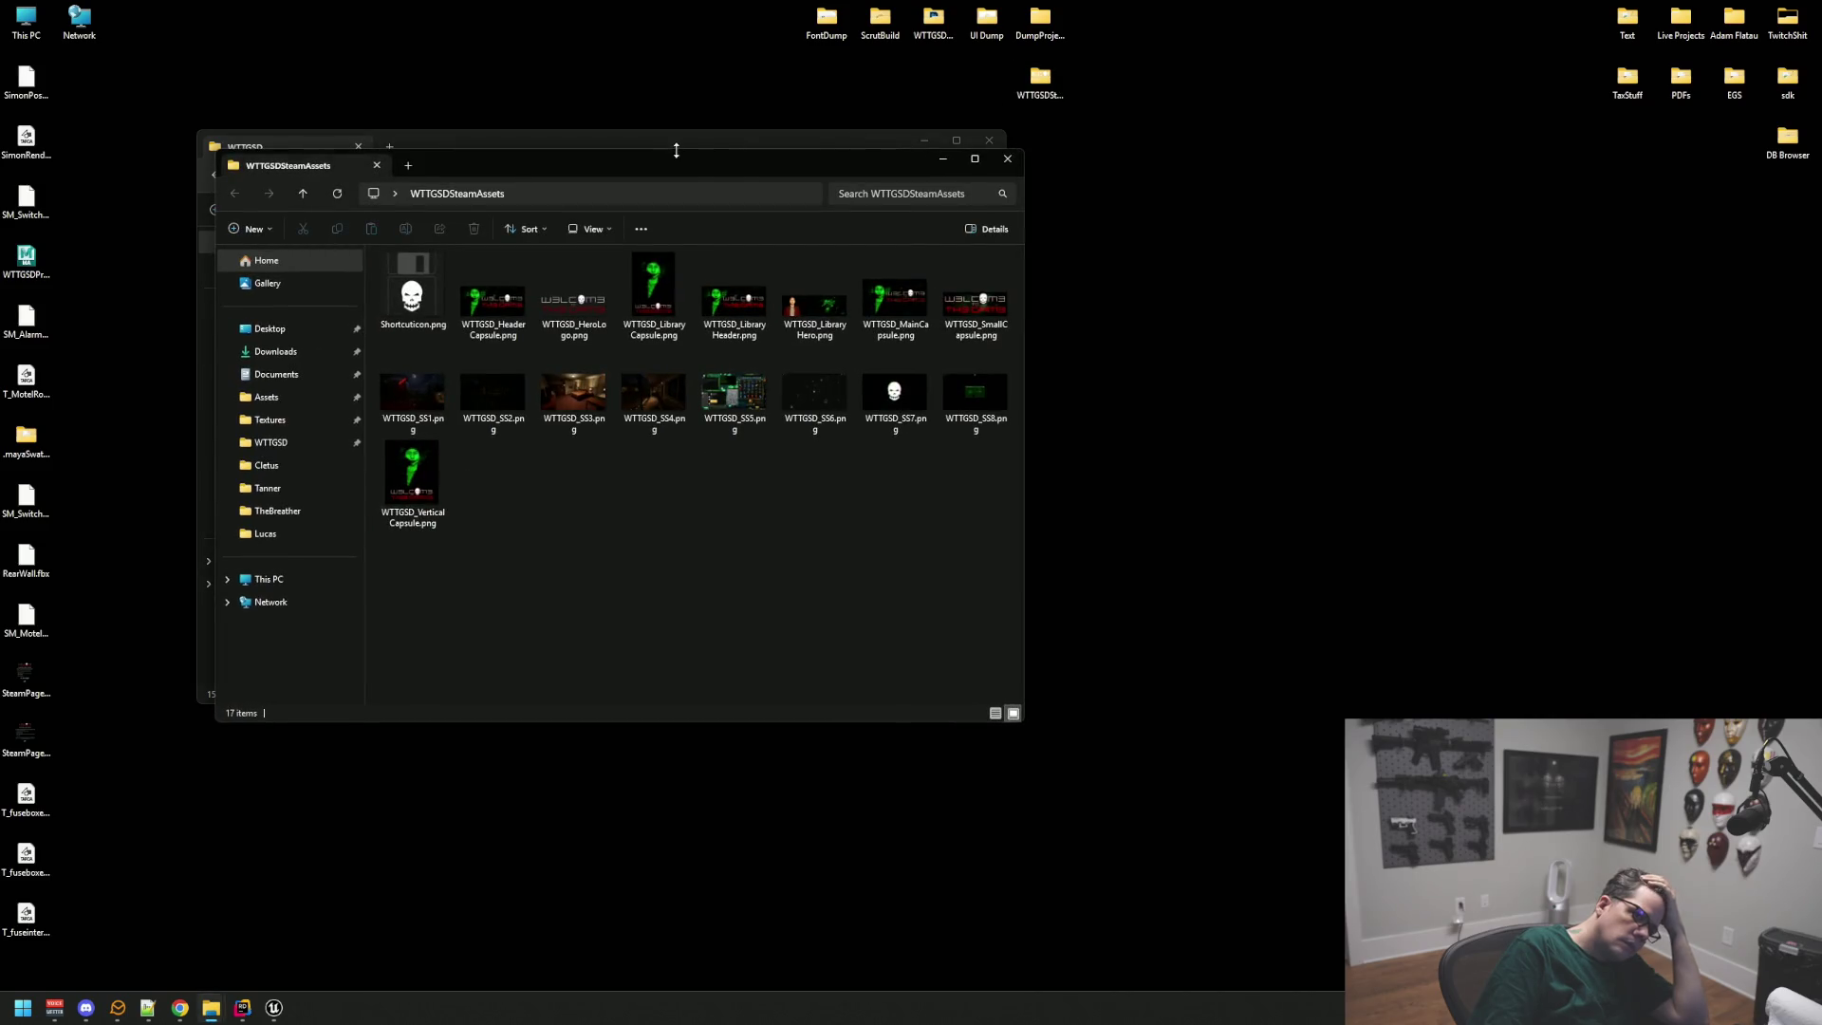
{"action": "left_click", "coordinate": [1008, 158]}
Step: Open This PC to view the drives, then return to the Unreal editor
{"action": "mouse_move", "coordinate": [744, 149]}
{"action": "left_mouse_down"}
{"action": "mouse_move", "coordinate": [687, 112]}
{"action": "mouse_move", "coordinate": [699, 123]}
{"action": "left_mouse_up"}
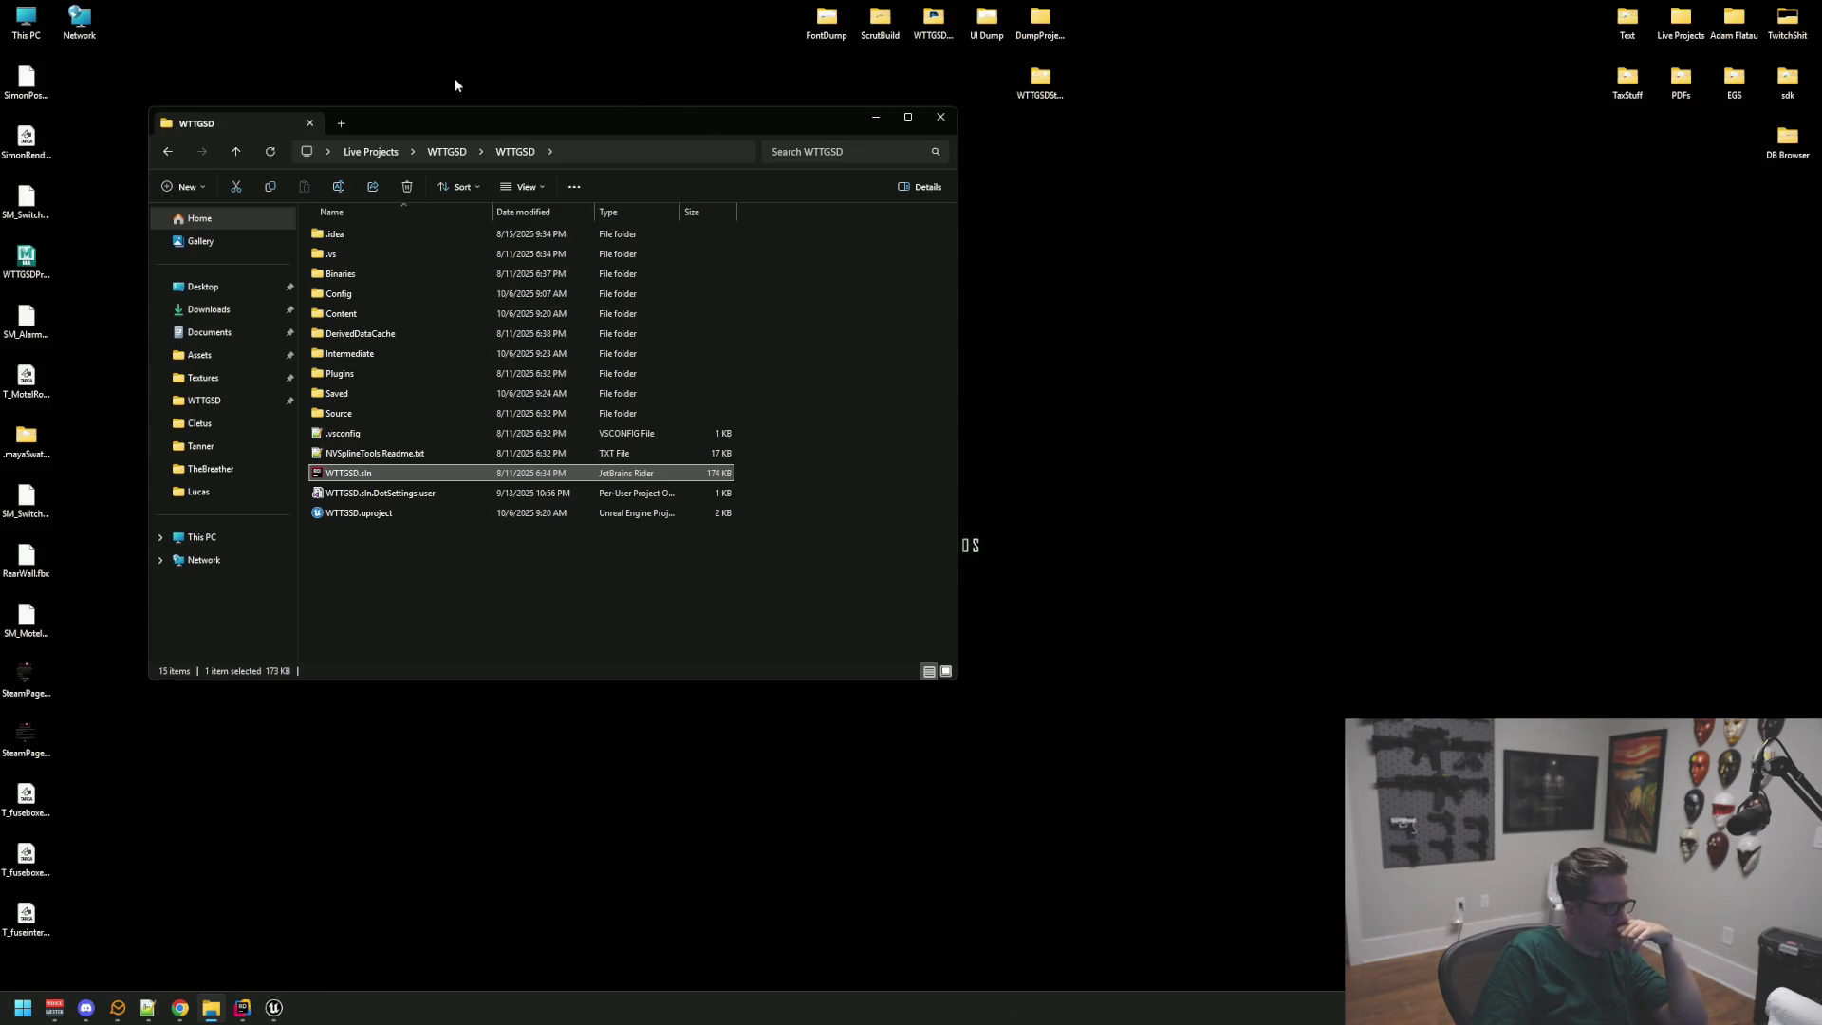
{"action": "double_click", "coordinate": [40, 23]}
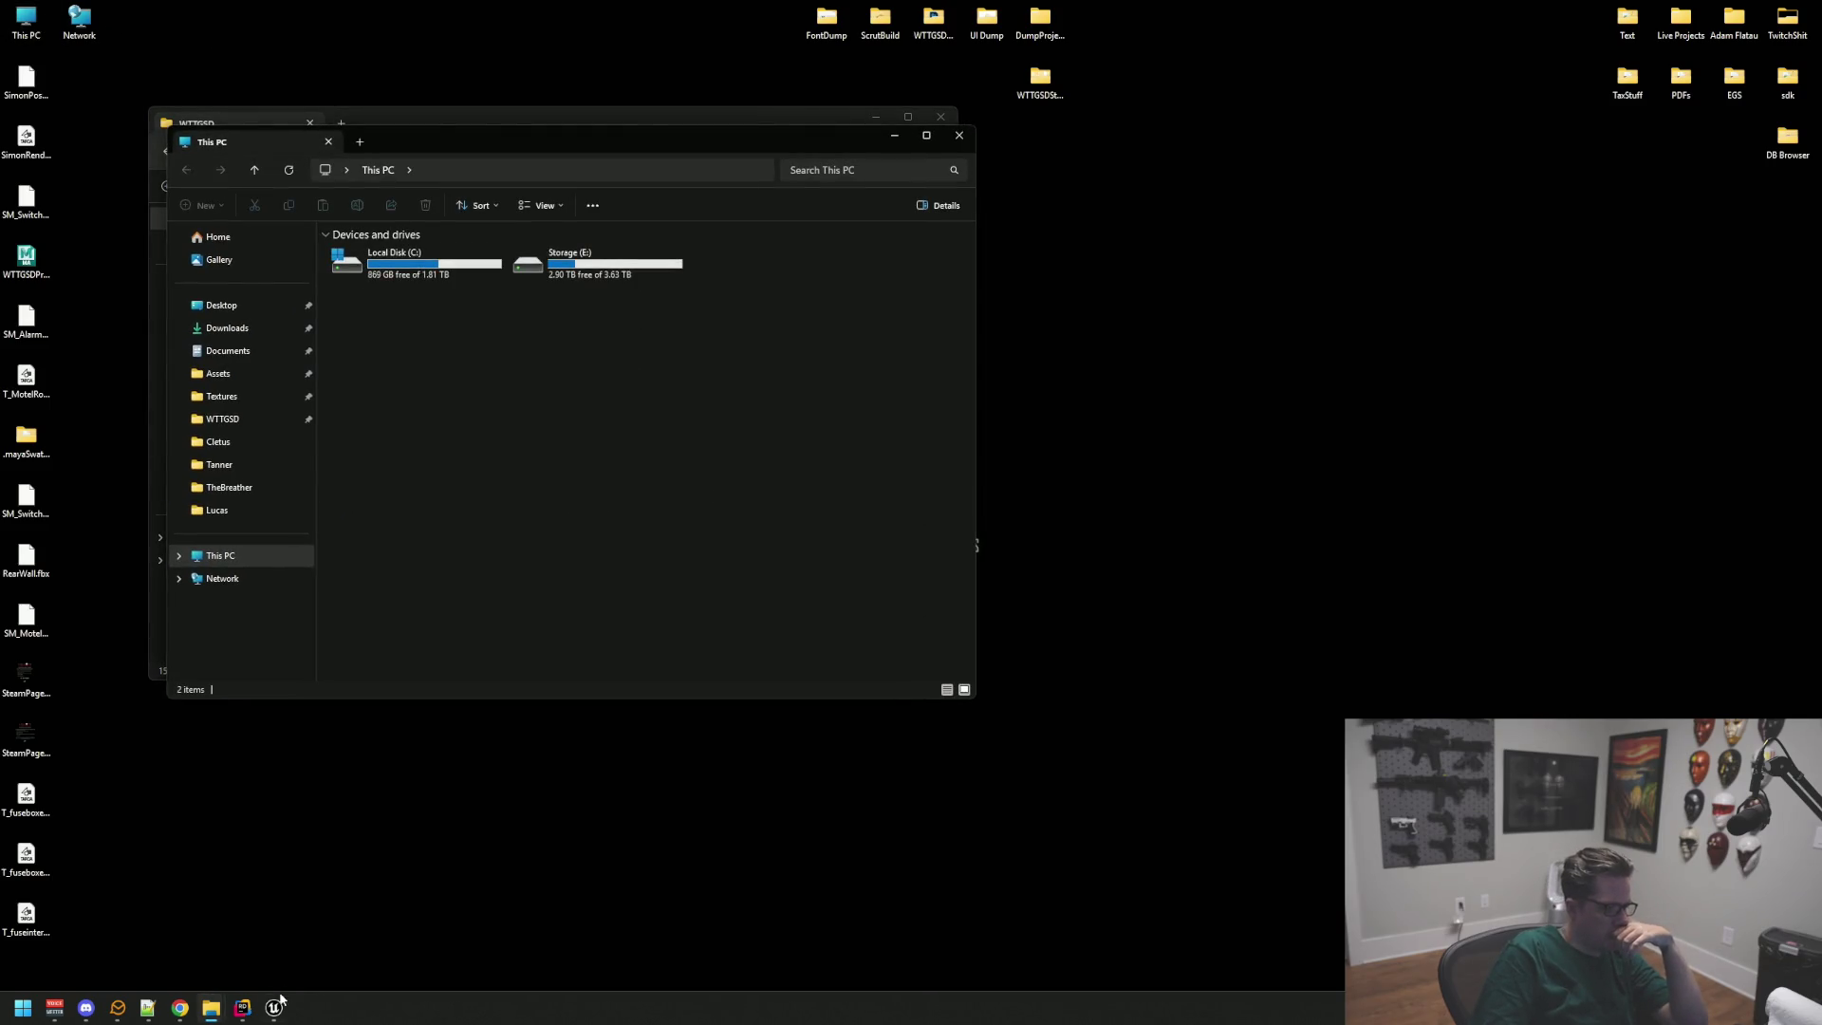
{"action": "left_click", "coordinate": [277, 1004]}
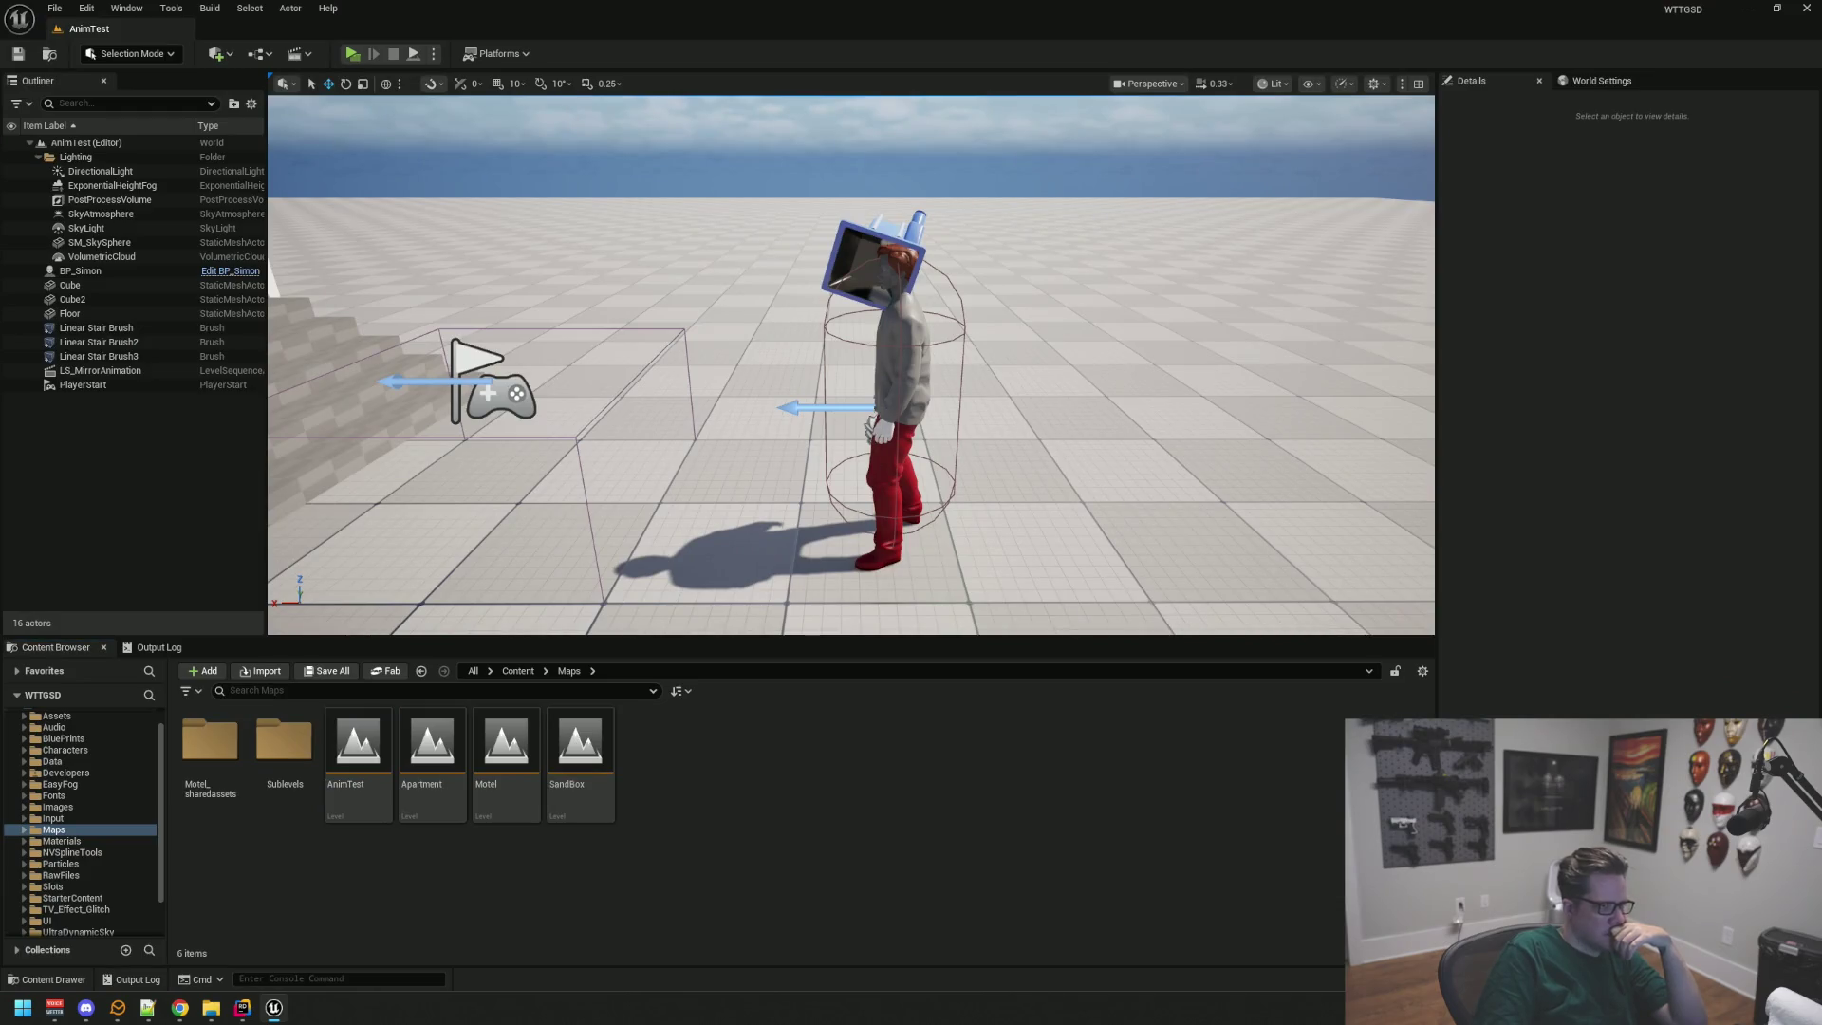
Step: Open BP_Simon and inspect its Mesh component with a wider Details panel
{"action": "left_click", "coordinate": [254, 274]}
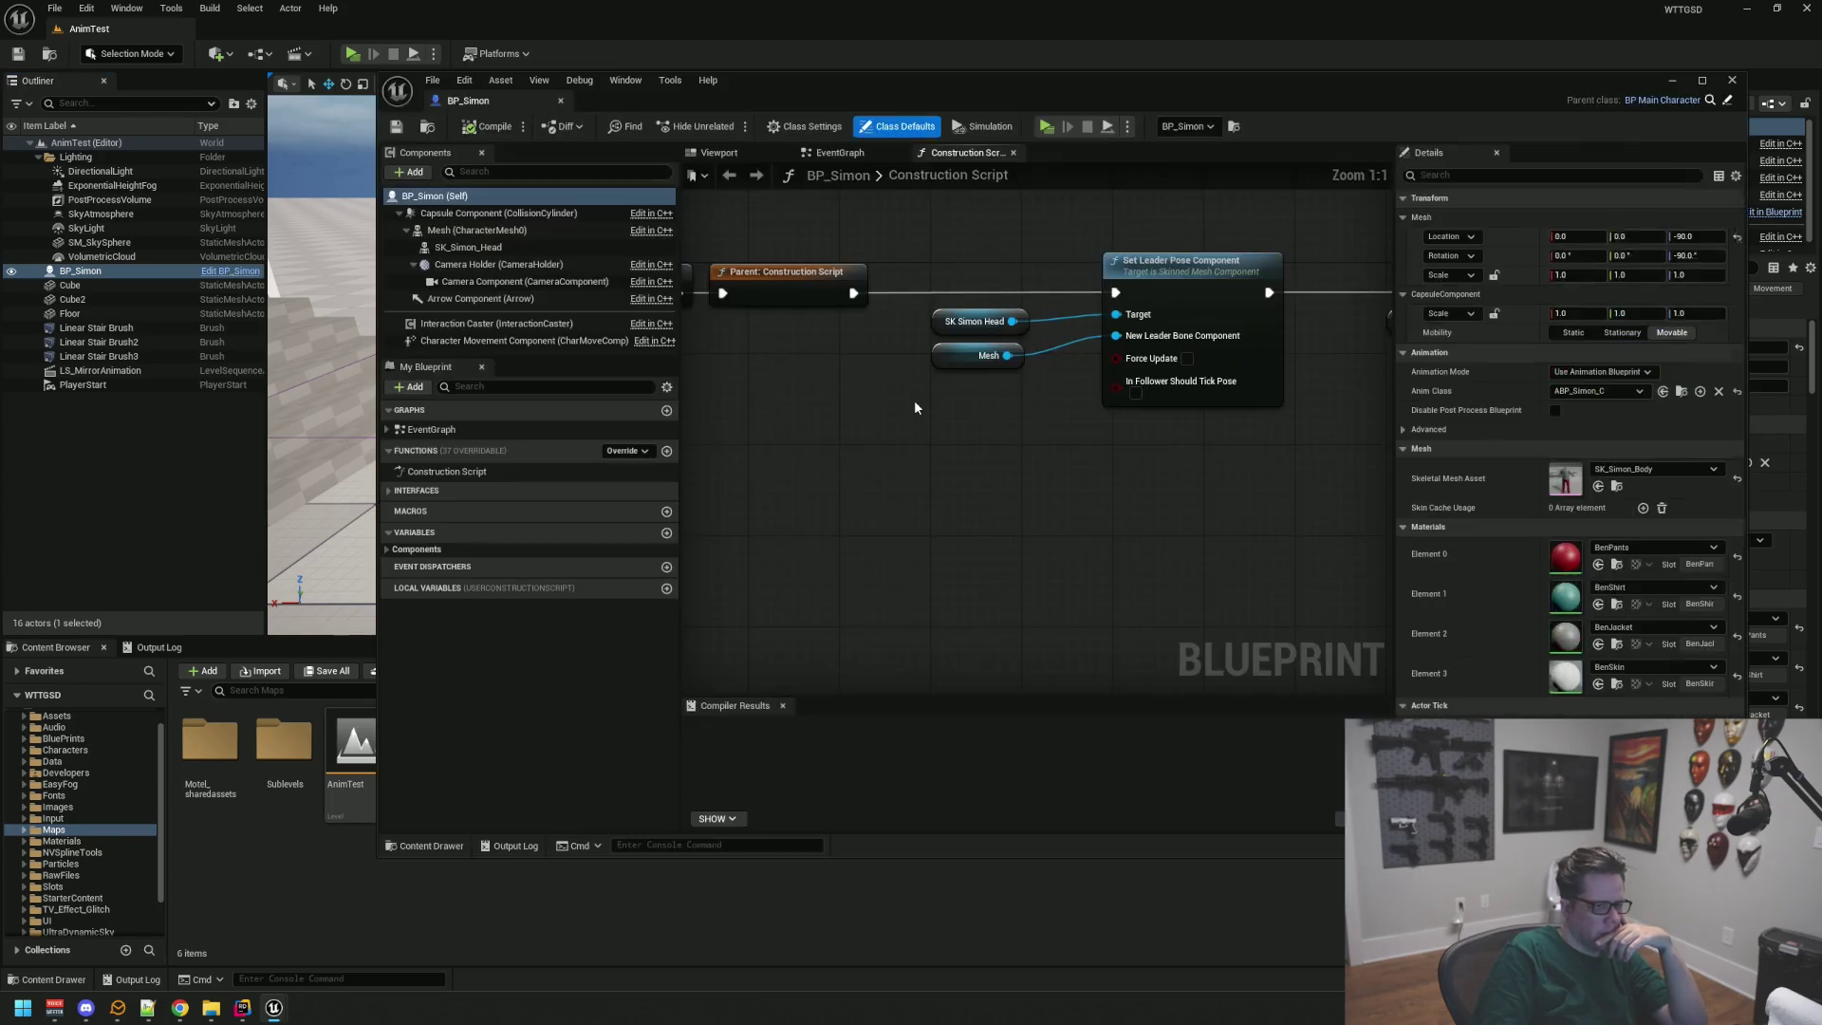
{"action": "left_click", "coordinate": [1023, 405]}
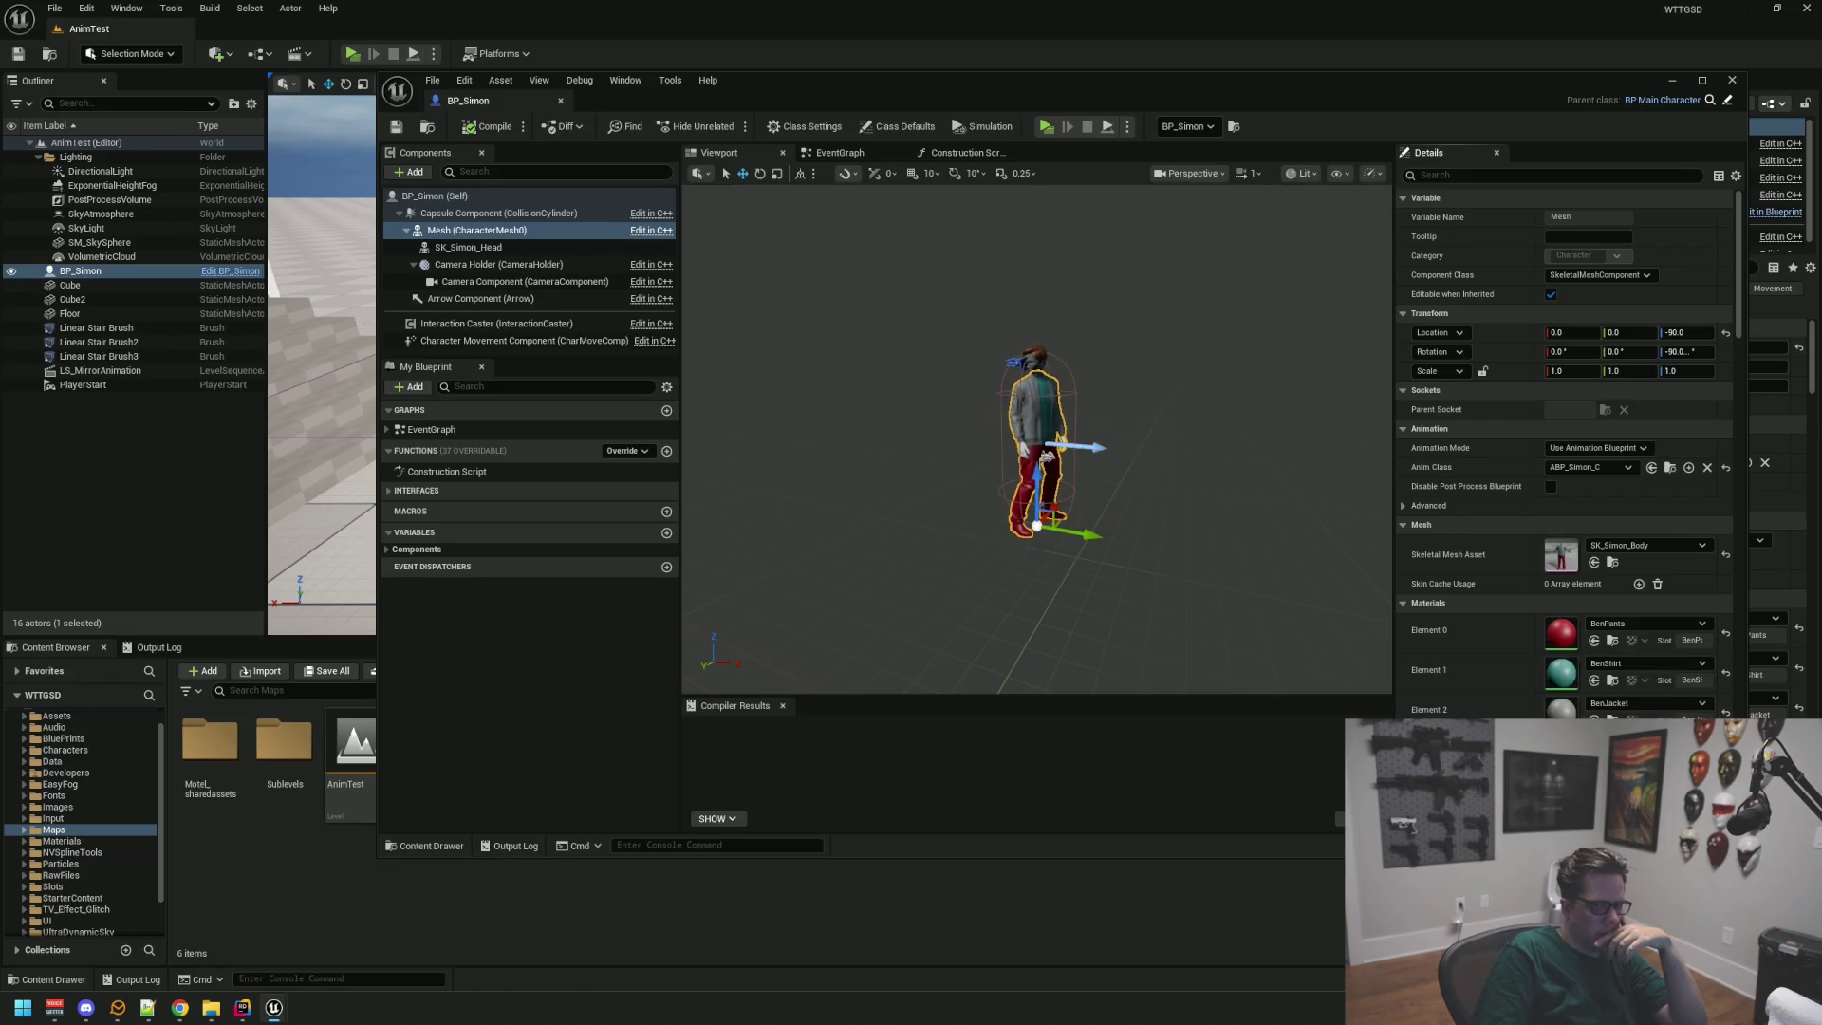
{"action": "scroll", "coordinate": [1471, 664], "scroll_direction": "down", "scroll_amount": 3}
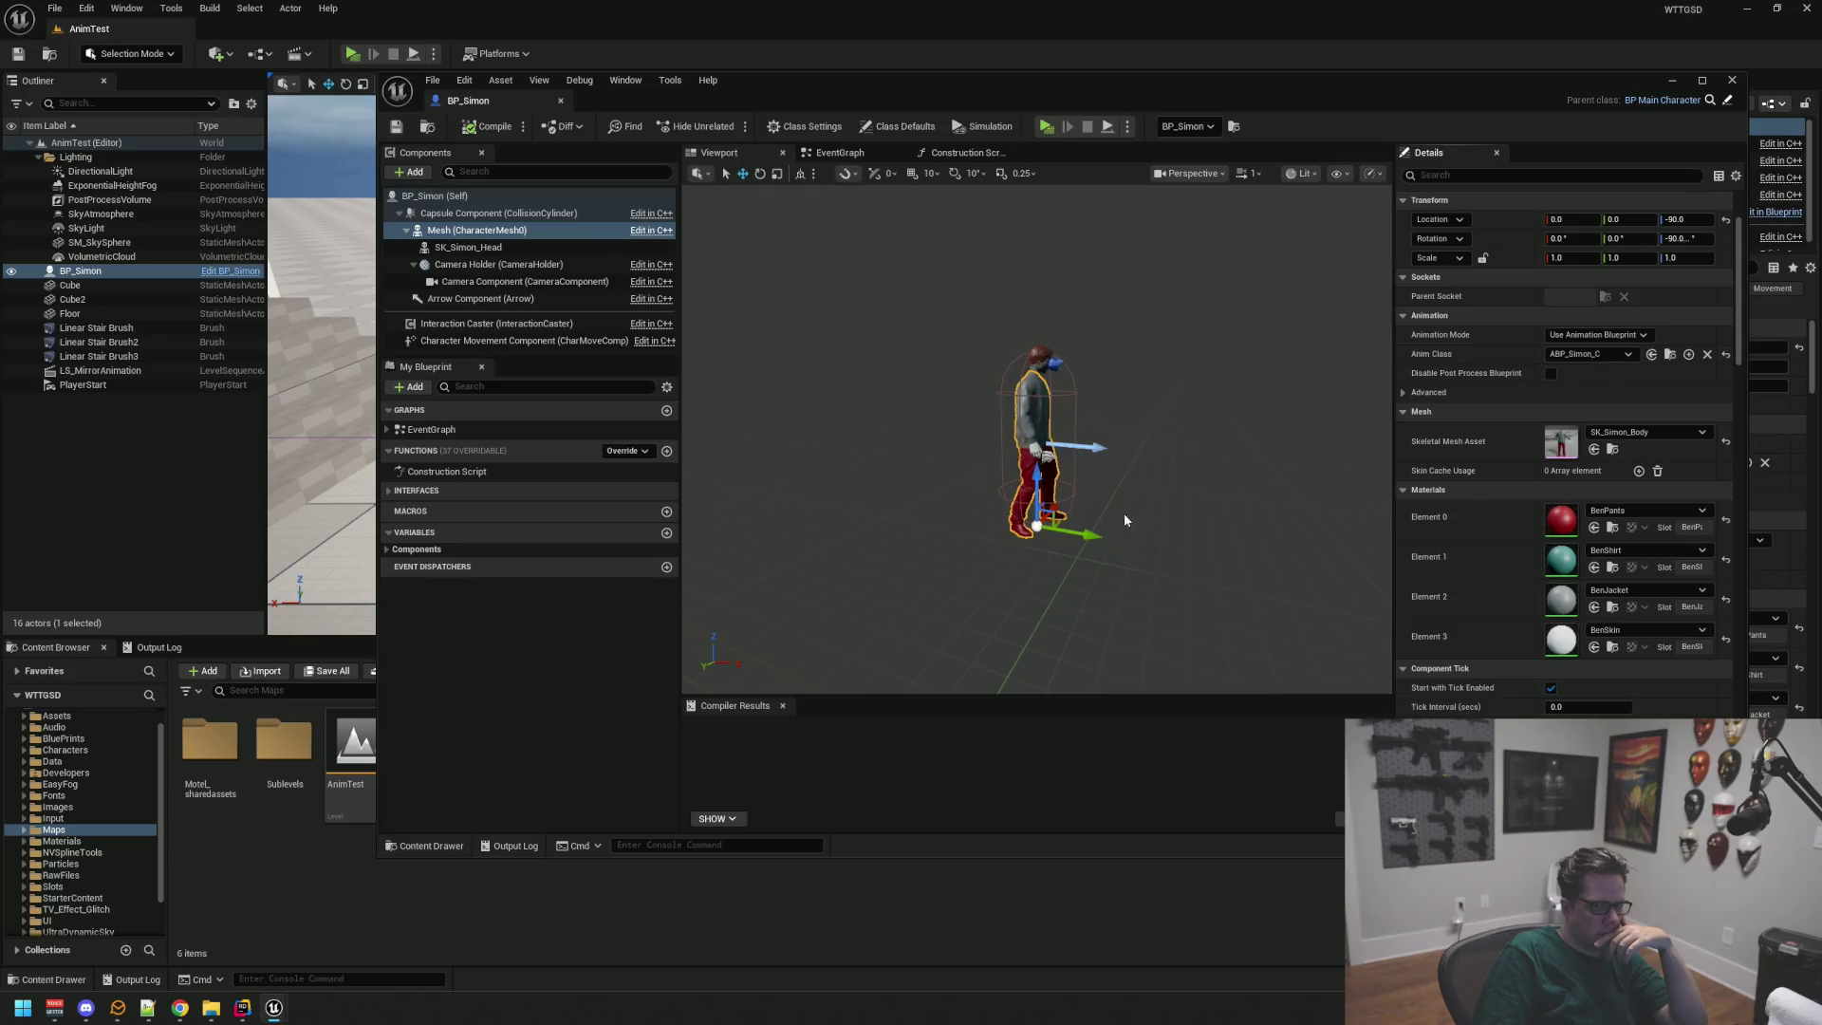
{"action": "mouse_move", "coordinate": [1394, 543]}
{"action": "left_mouse_down"}
{"action": "mouse_move", "coordinate": [1162, 536]}
{"action": "mouse_move", "coordinate": [1366, 536]}
{"action": "mouse_move", "coordinate": [1279, 536]}
{"action": "left_mouse_up"}
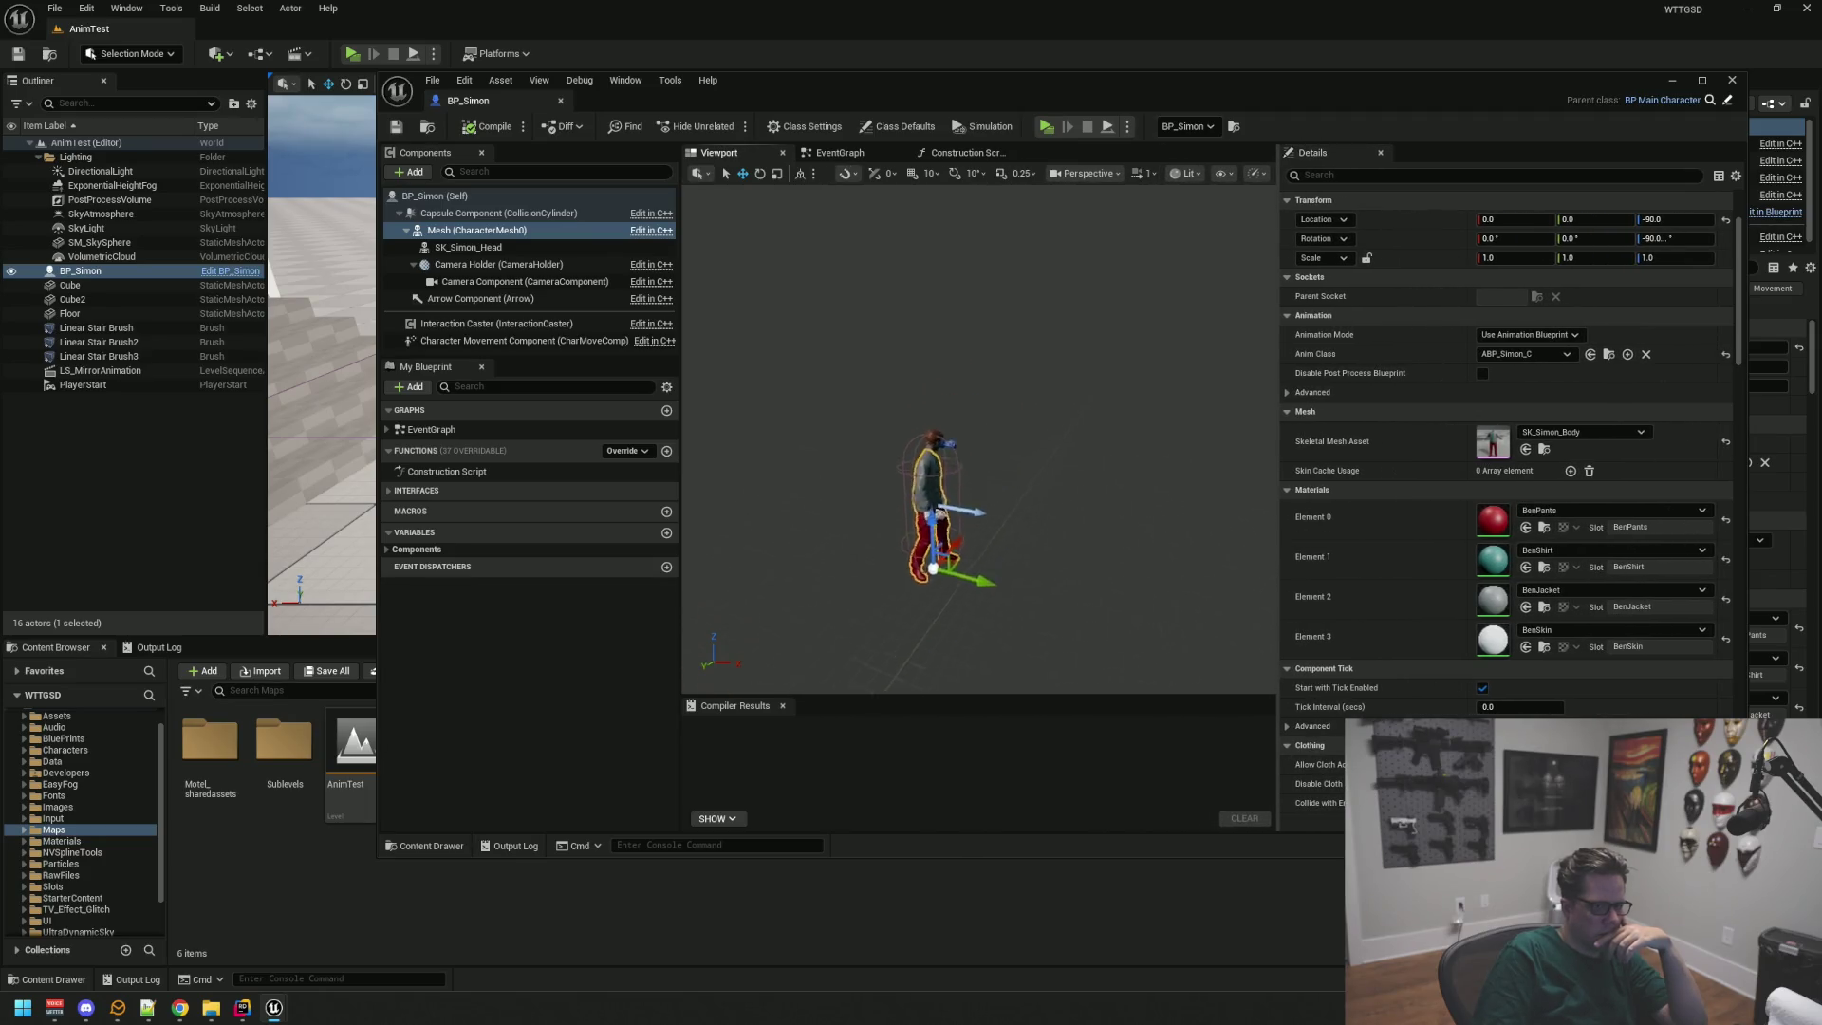
{"action": "scroll", "coordinate": [939, 436], "scroll_direction": "up", "scroll_amount": 10}
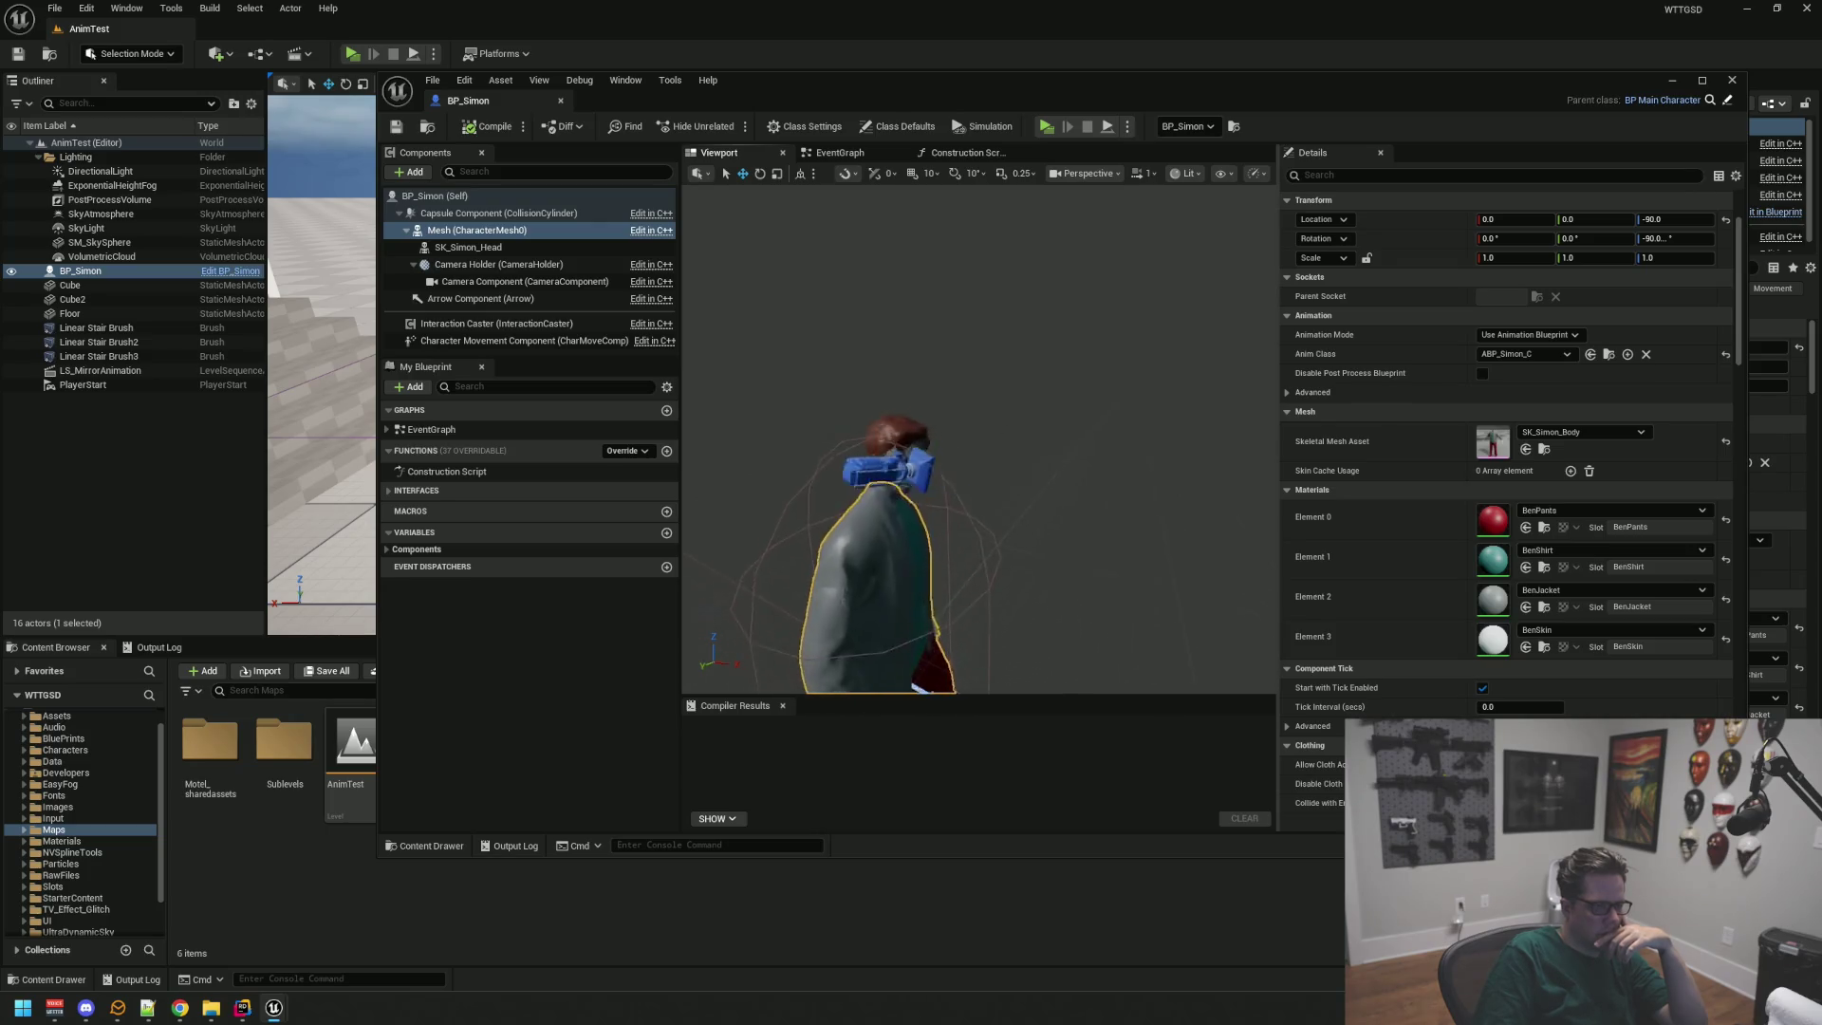
Step: Inspect SK_Simon_Head, the camera and body mesh, then close the BP_Simon editor
{"action": "left_click", "coordinate": [501, 249]}
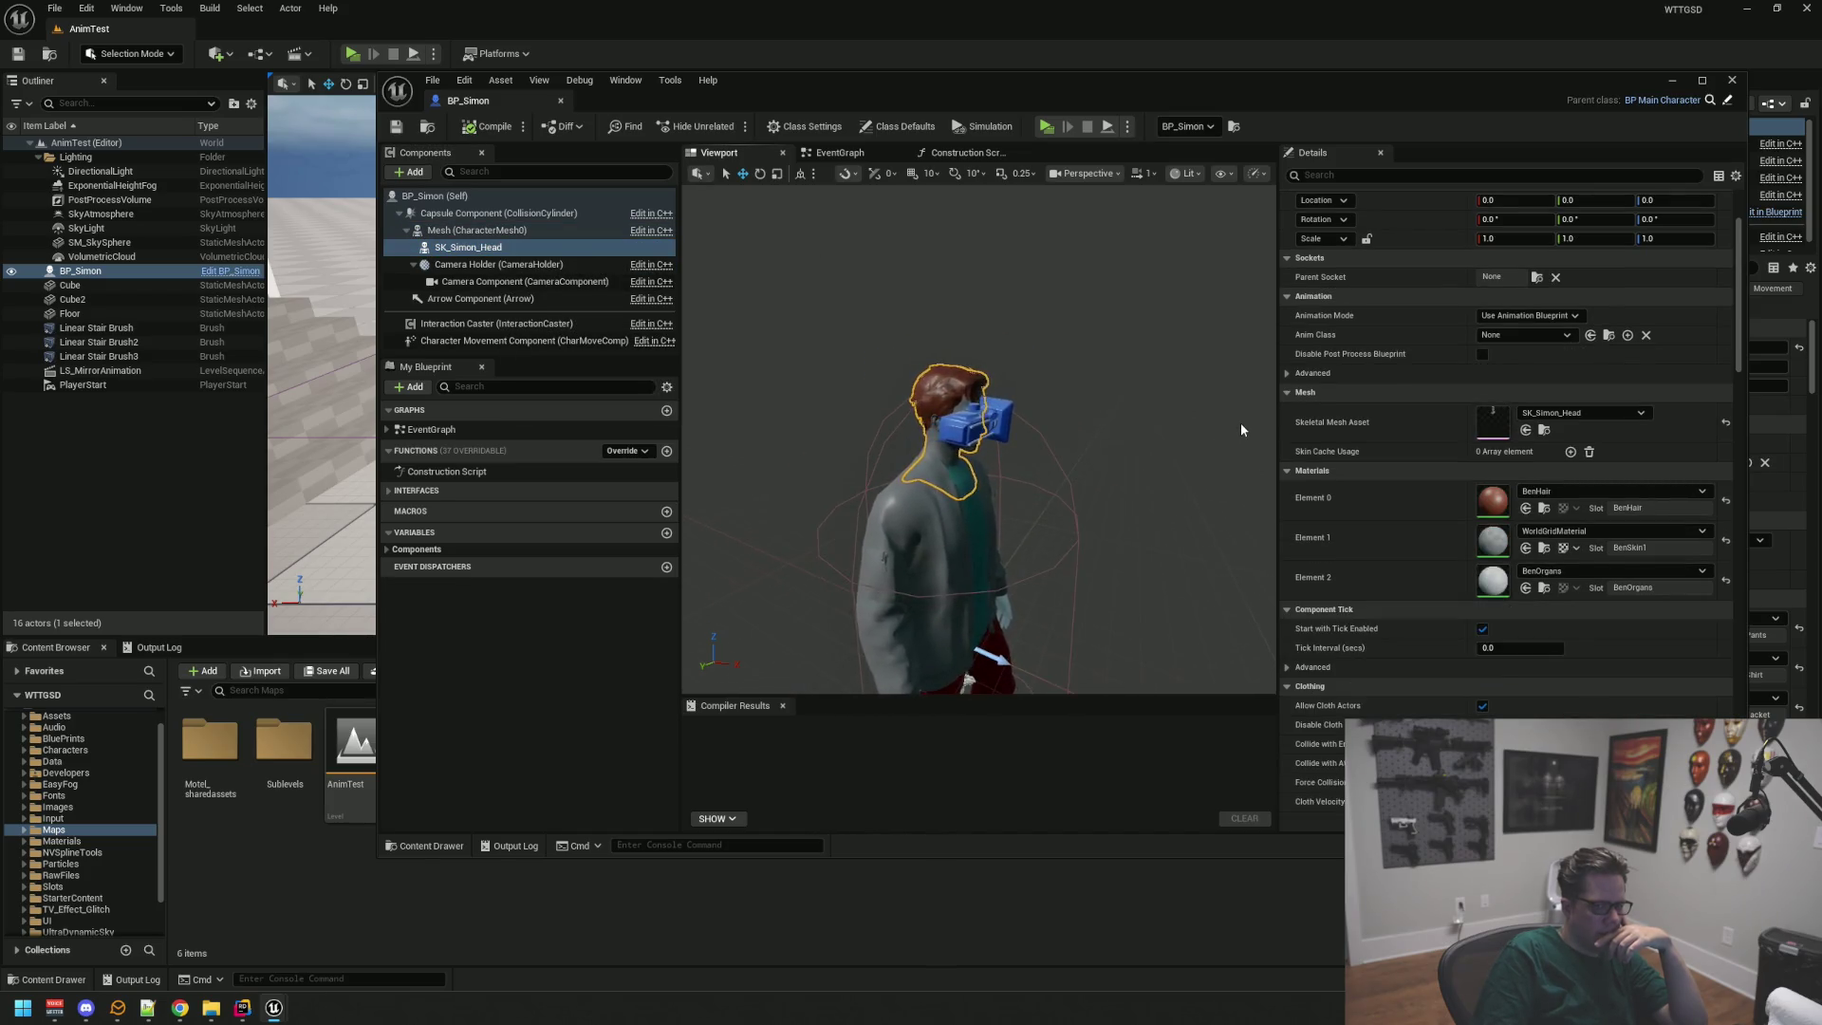
{"action": "mouse_move", "coordinate": [1240, 423]}
{"action": "left_mouse_down"}
{"action": "mouse_move", "coordinate": [1062, 377]}
{"action": "mouse_move", "coordinate": [649, 627]}
{"action": "left_mouse_up"}
{"action": "left_click_drag", "start_coordinate": [858, 509], "coordinate": [987, 509]}
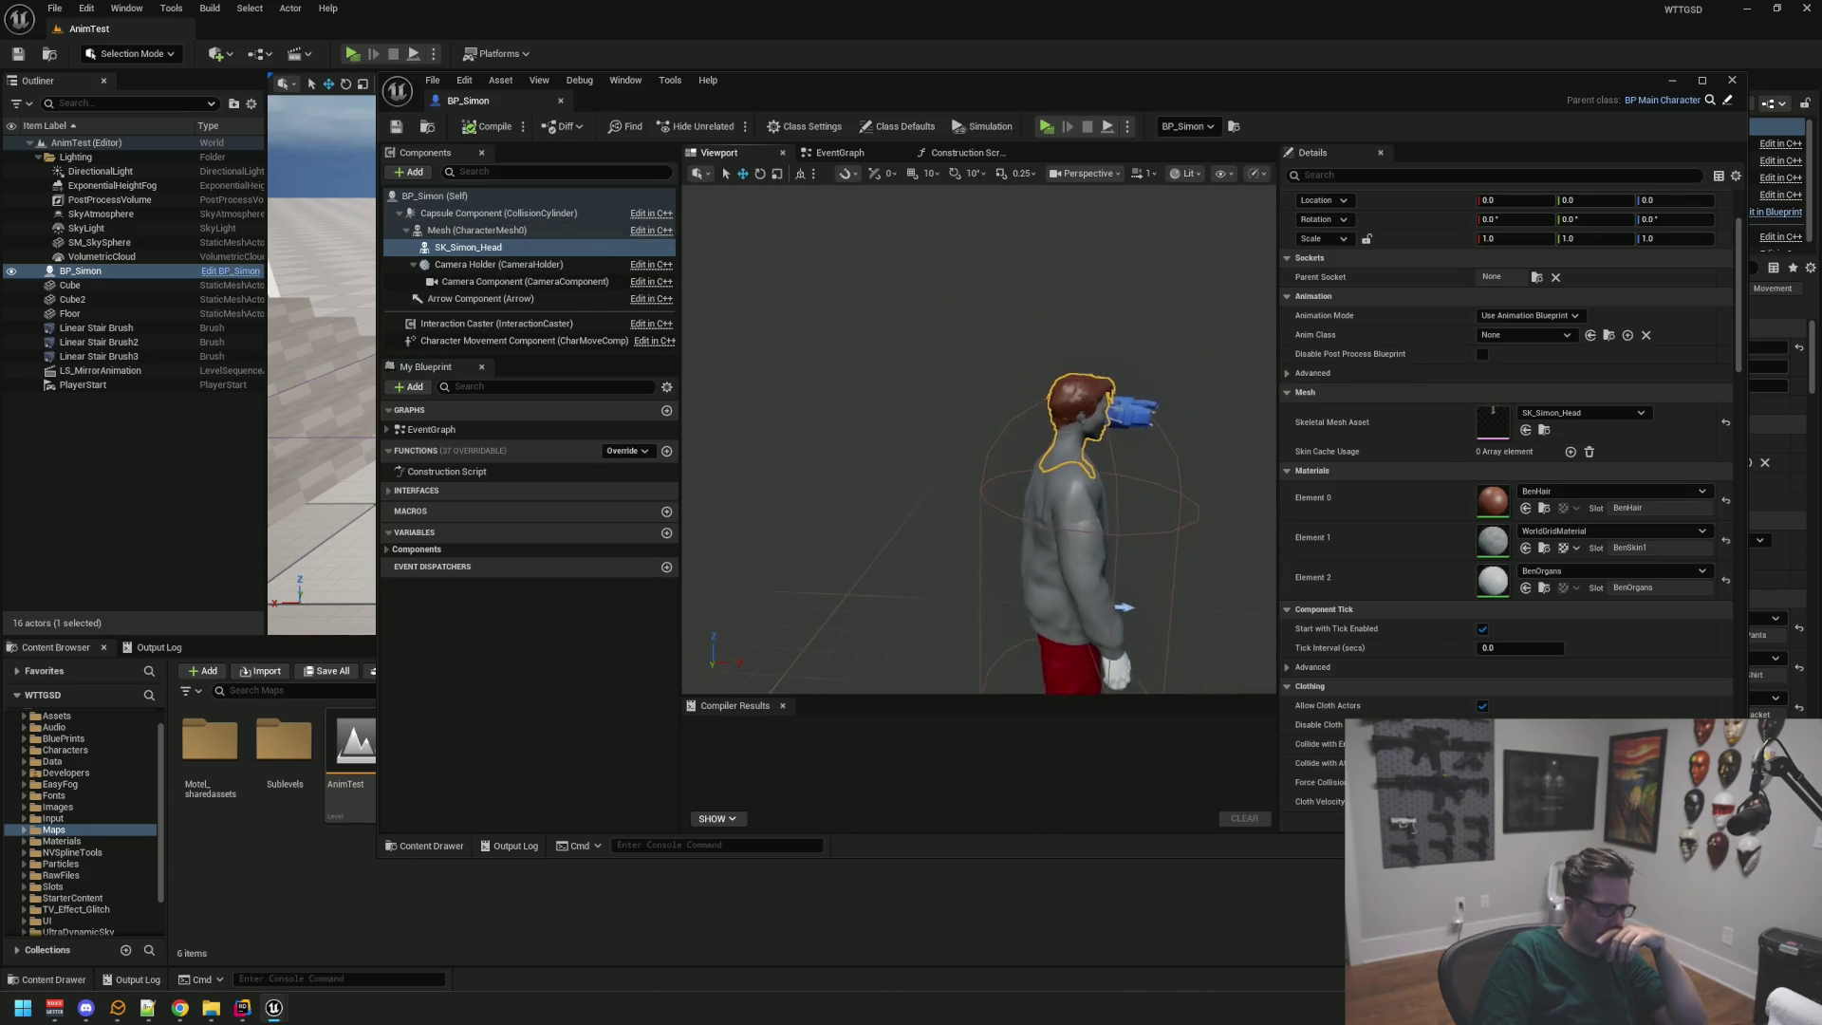
{"action": "left_click", "coordinate": [507, 281]}
{"action": "left_click_drag", "start_coordinate": [881, 339], "coordinate": [901, 330]}
{"action": "left_click", "coordinate": [463, 230]}
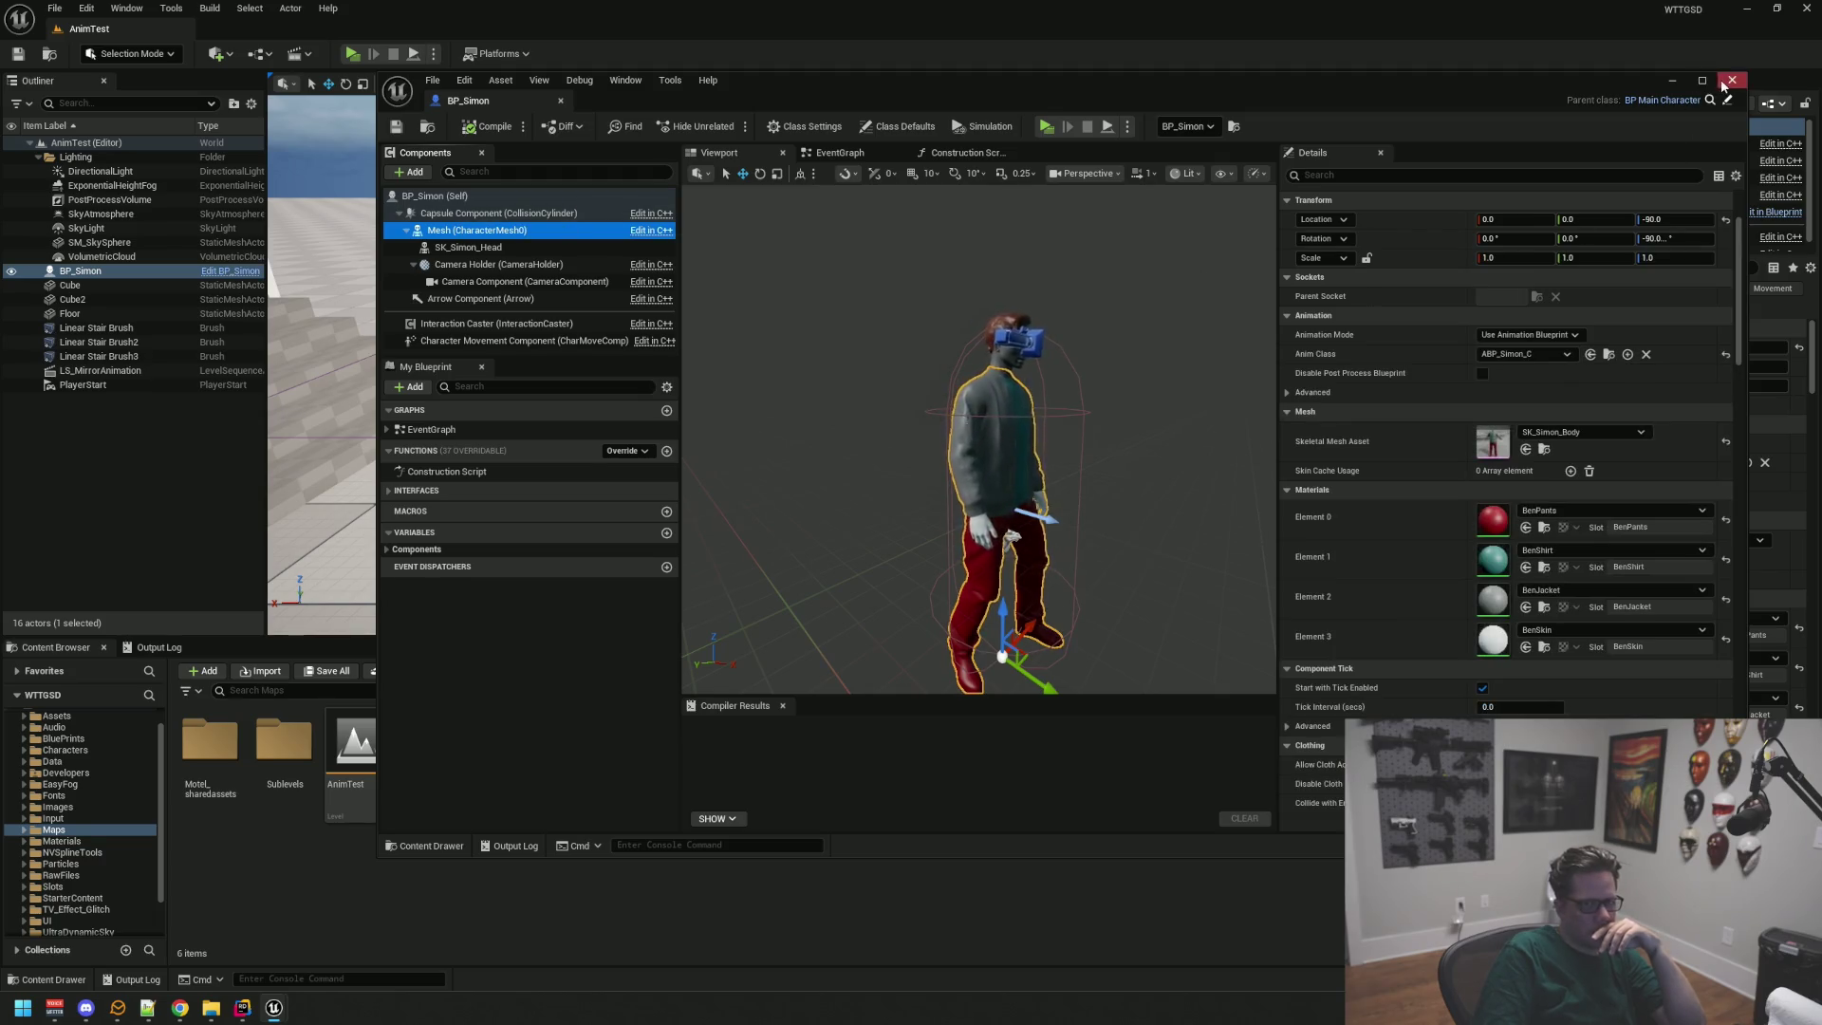
{"action": "key", "text": "alt+Tab"}
{"action": "left_click_drag", "start_coordinate": [1041, 278], "coordinate": [1283, 302]}
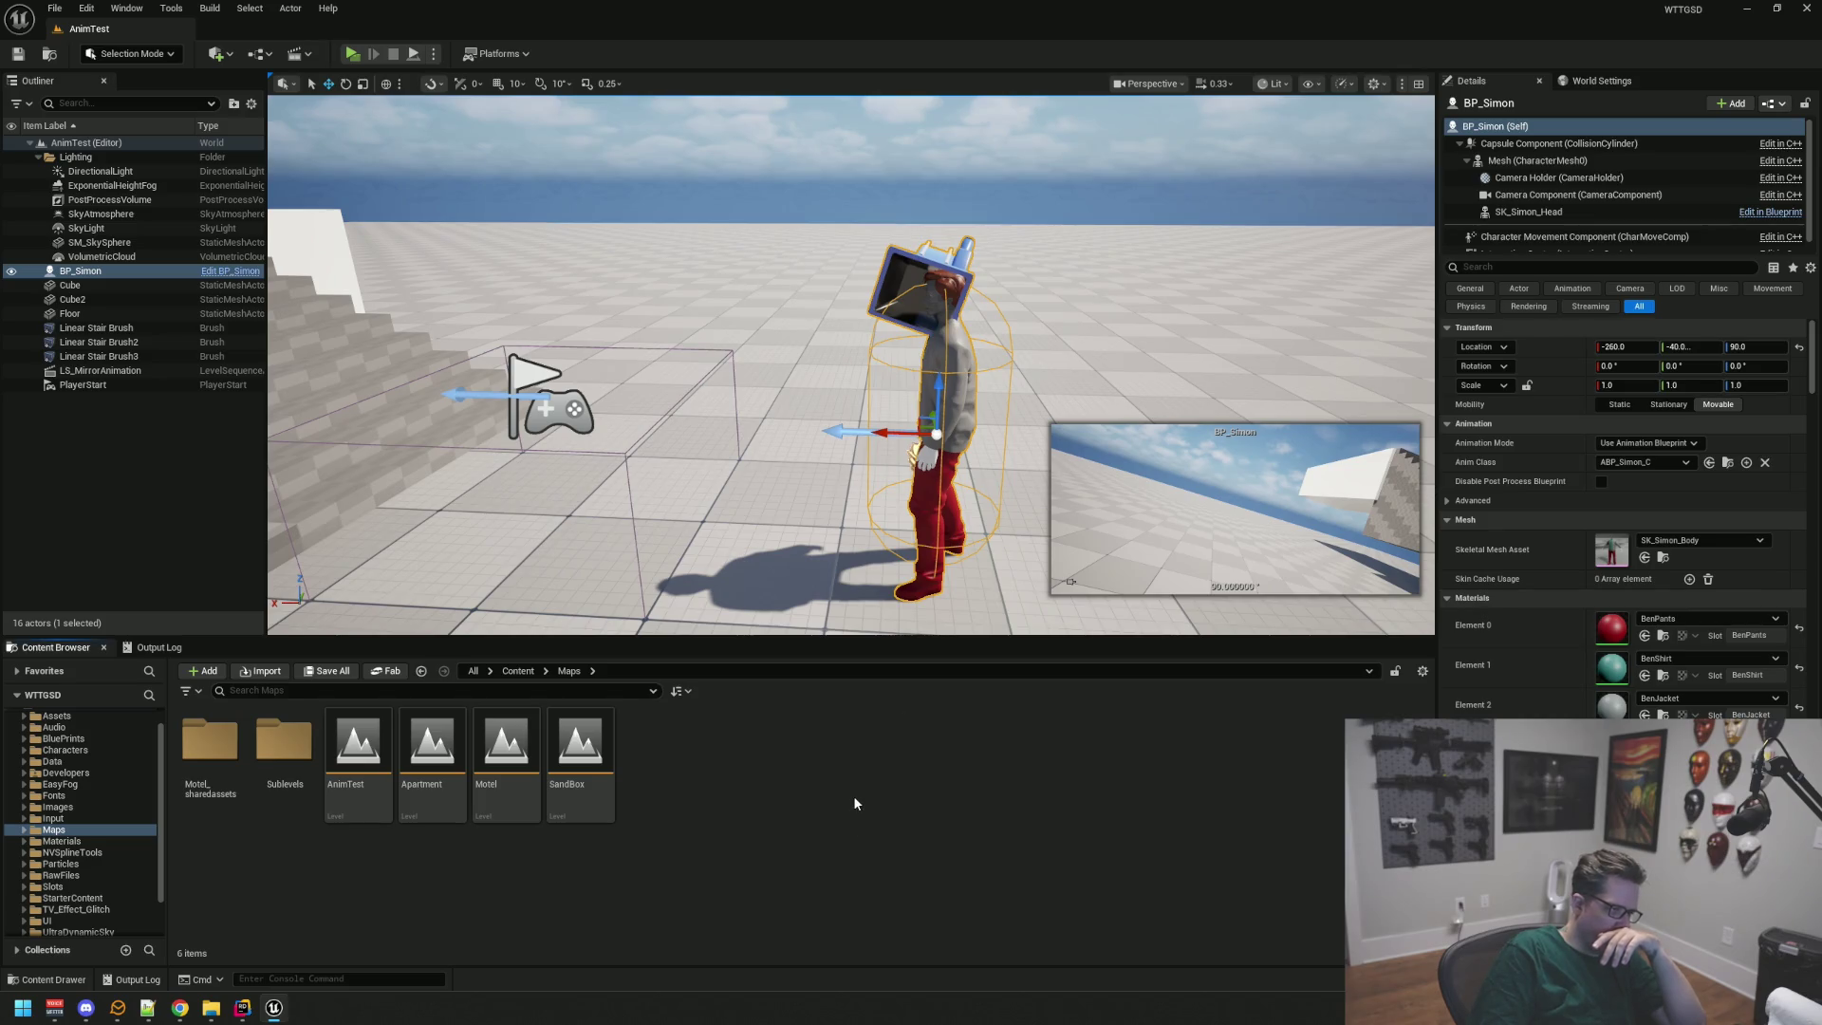
Step: Minimize Unreal and browse Storage (E:) > Characters > 2025 in File Explorer
{"action": "left_click", "coordinate": [1747, 8]}
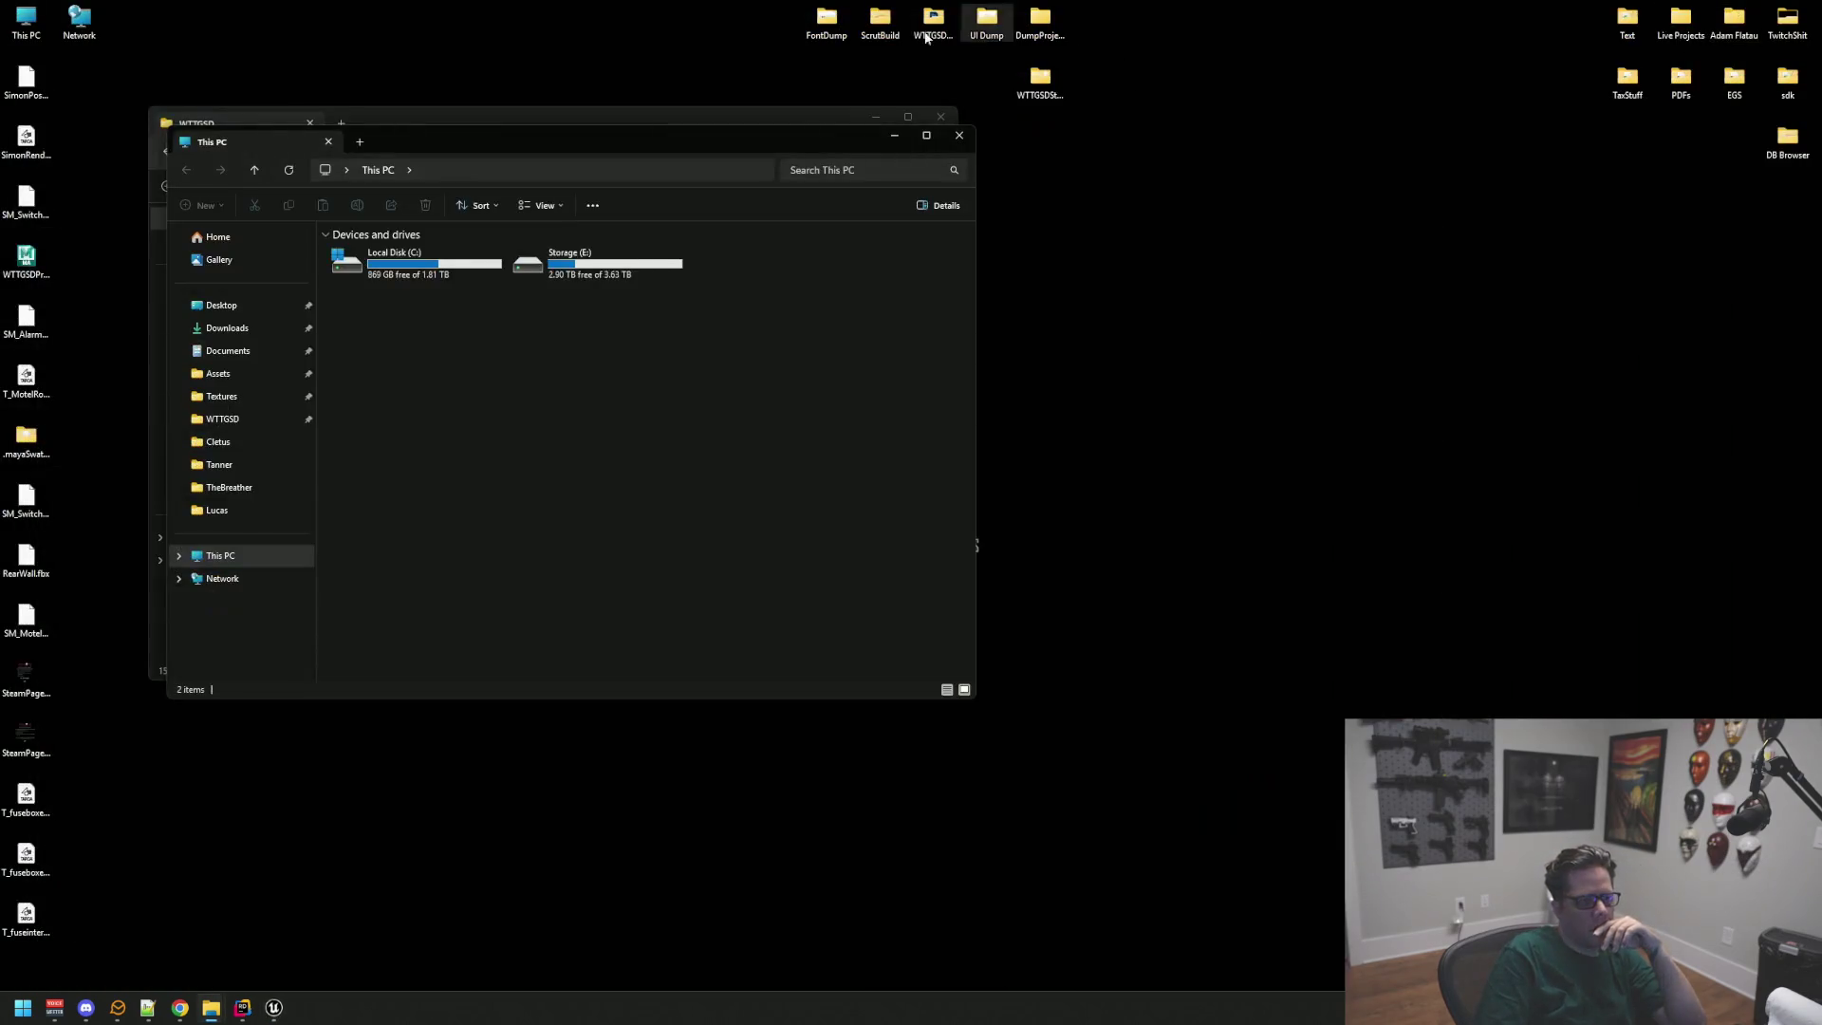
{"action": "double_click", "coordinate": [562, 275]}
{"action": "left_click_drag", "start_coordinate": [494, 142], "coordinate": [841, 156]}
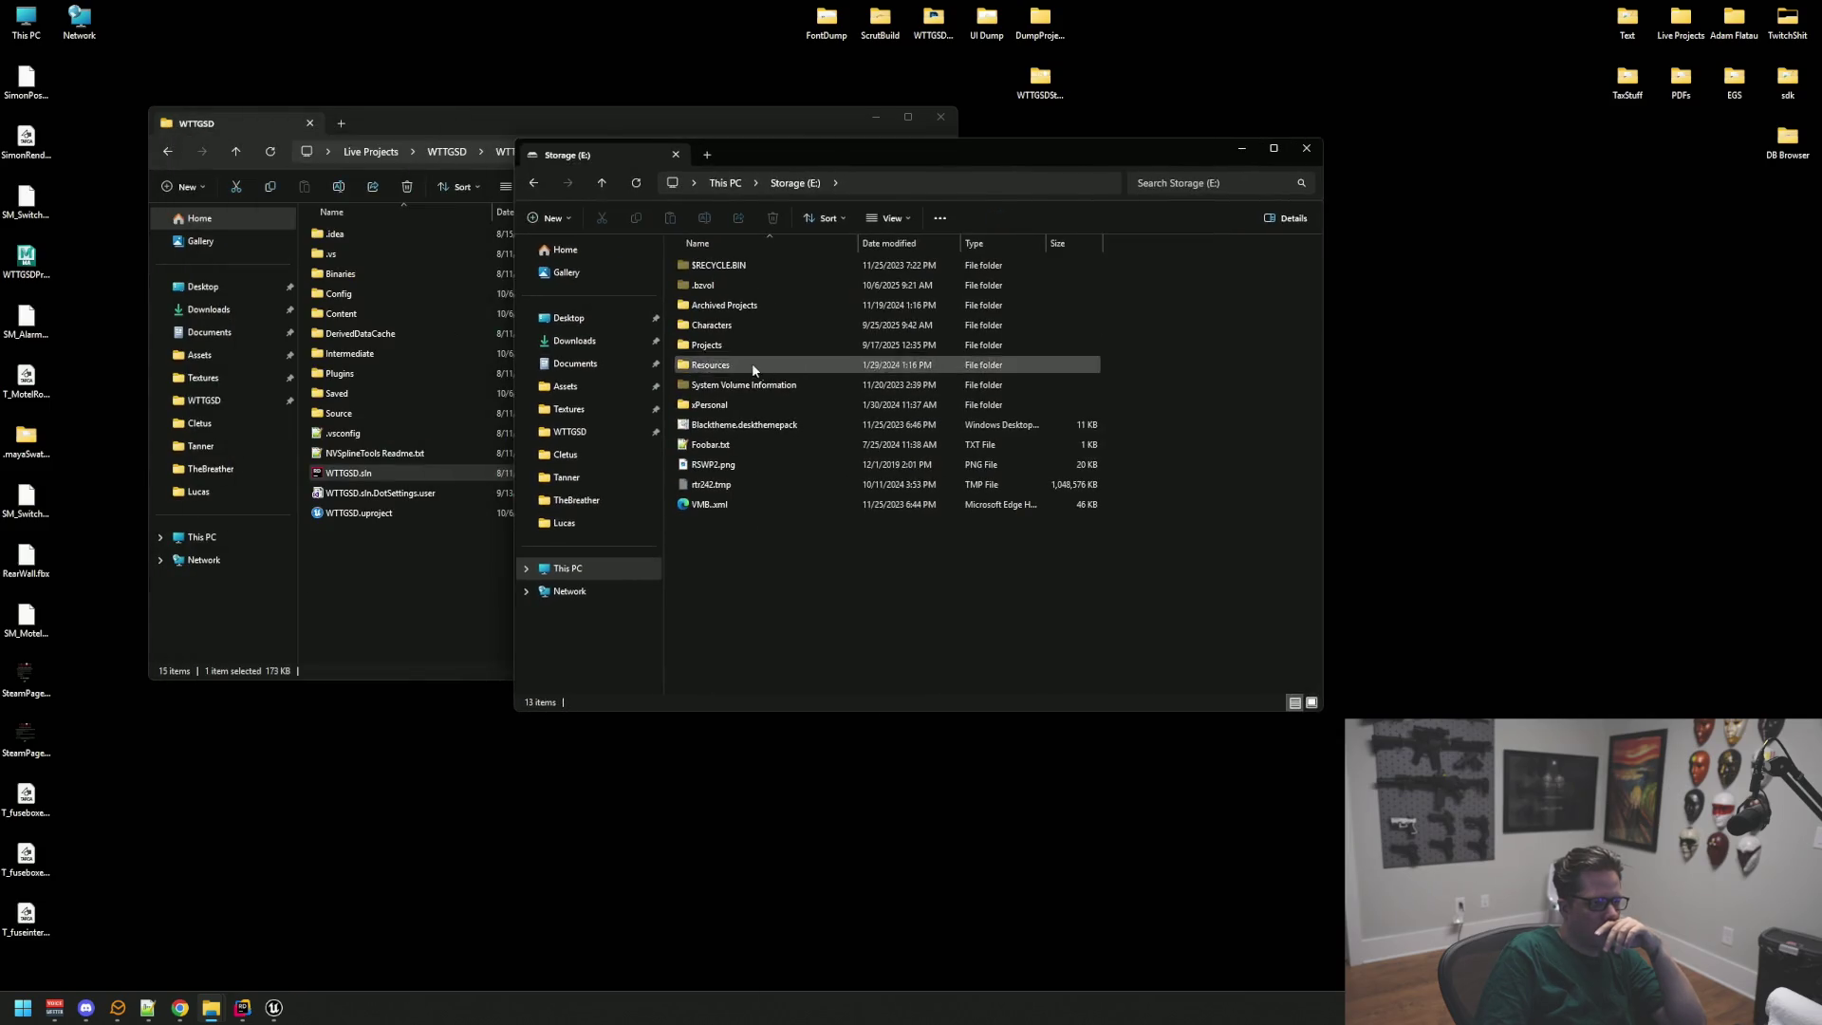
{"action": "double_click", "coordinate": [753, 326]}
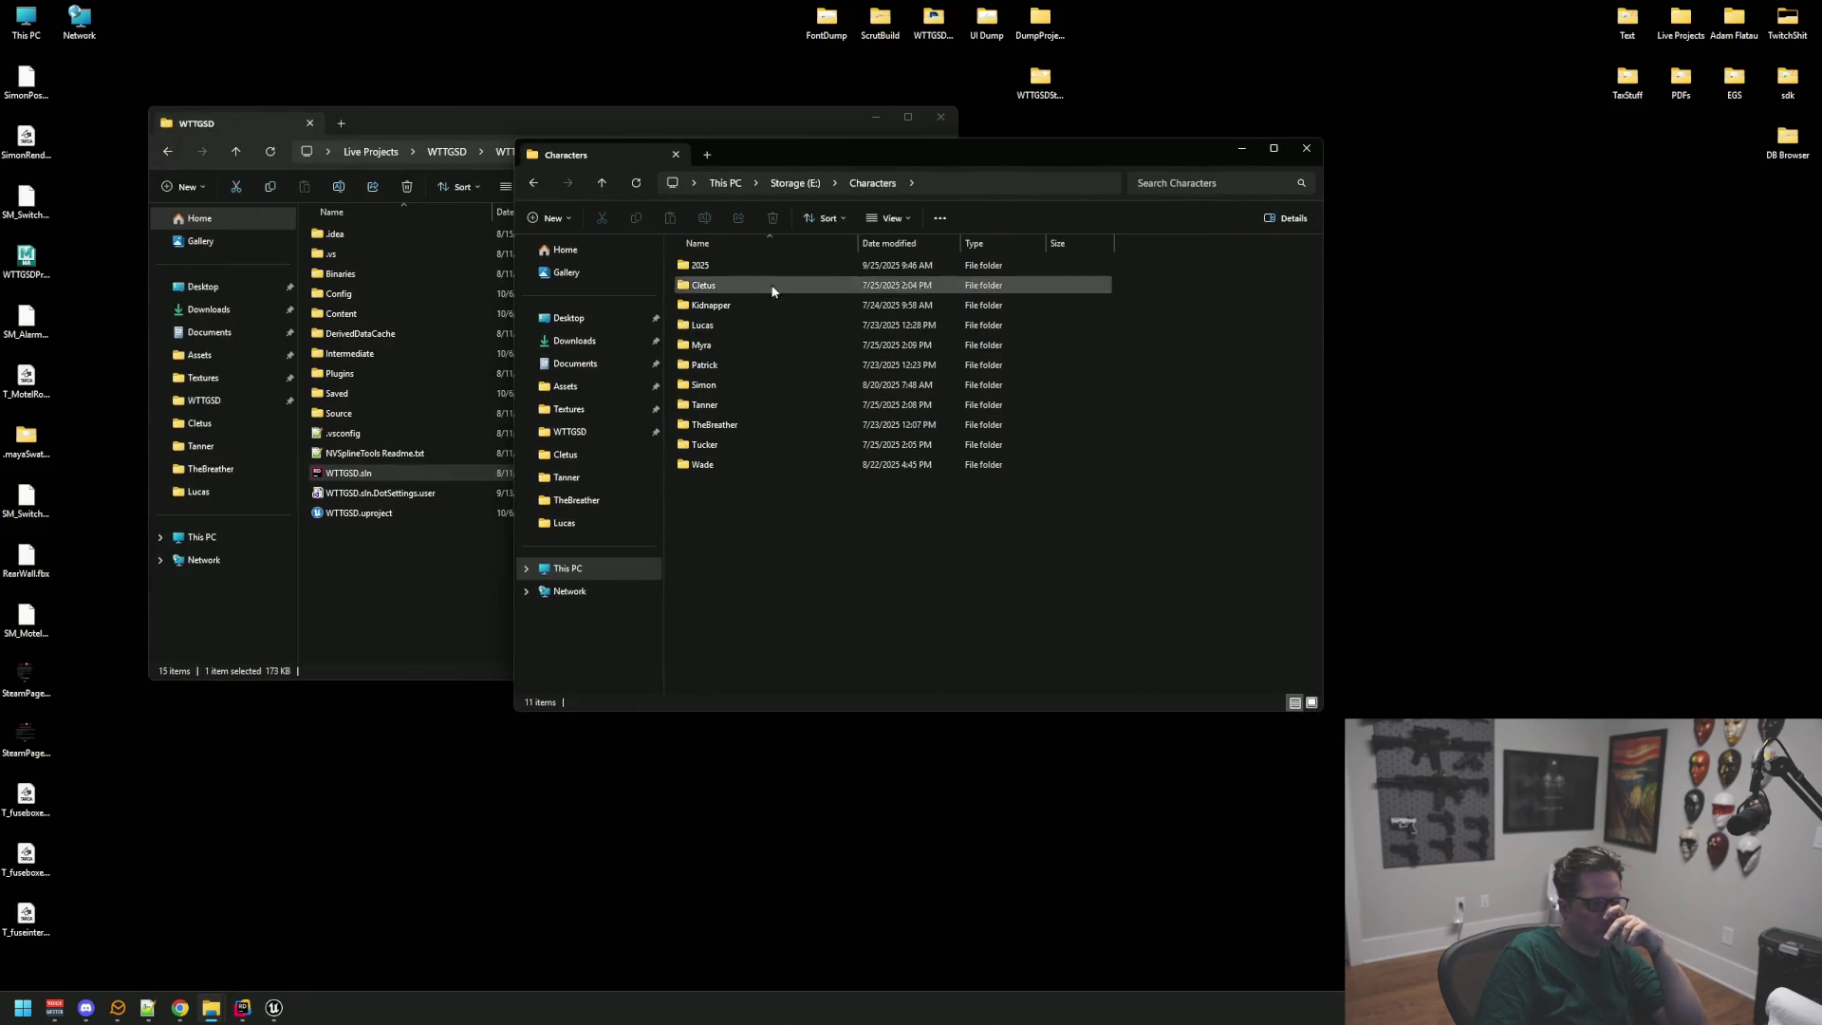
{"action": "double_click", "coordinate": [771, 262]}
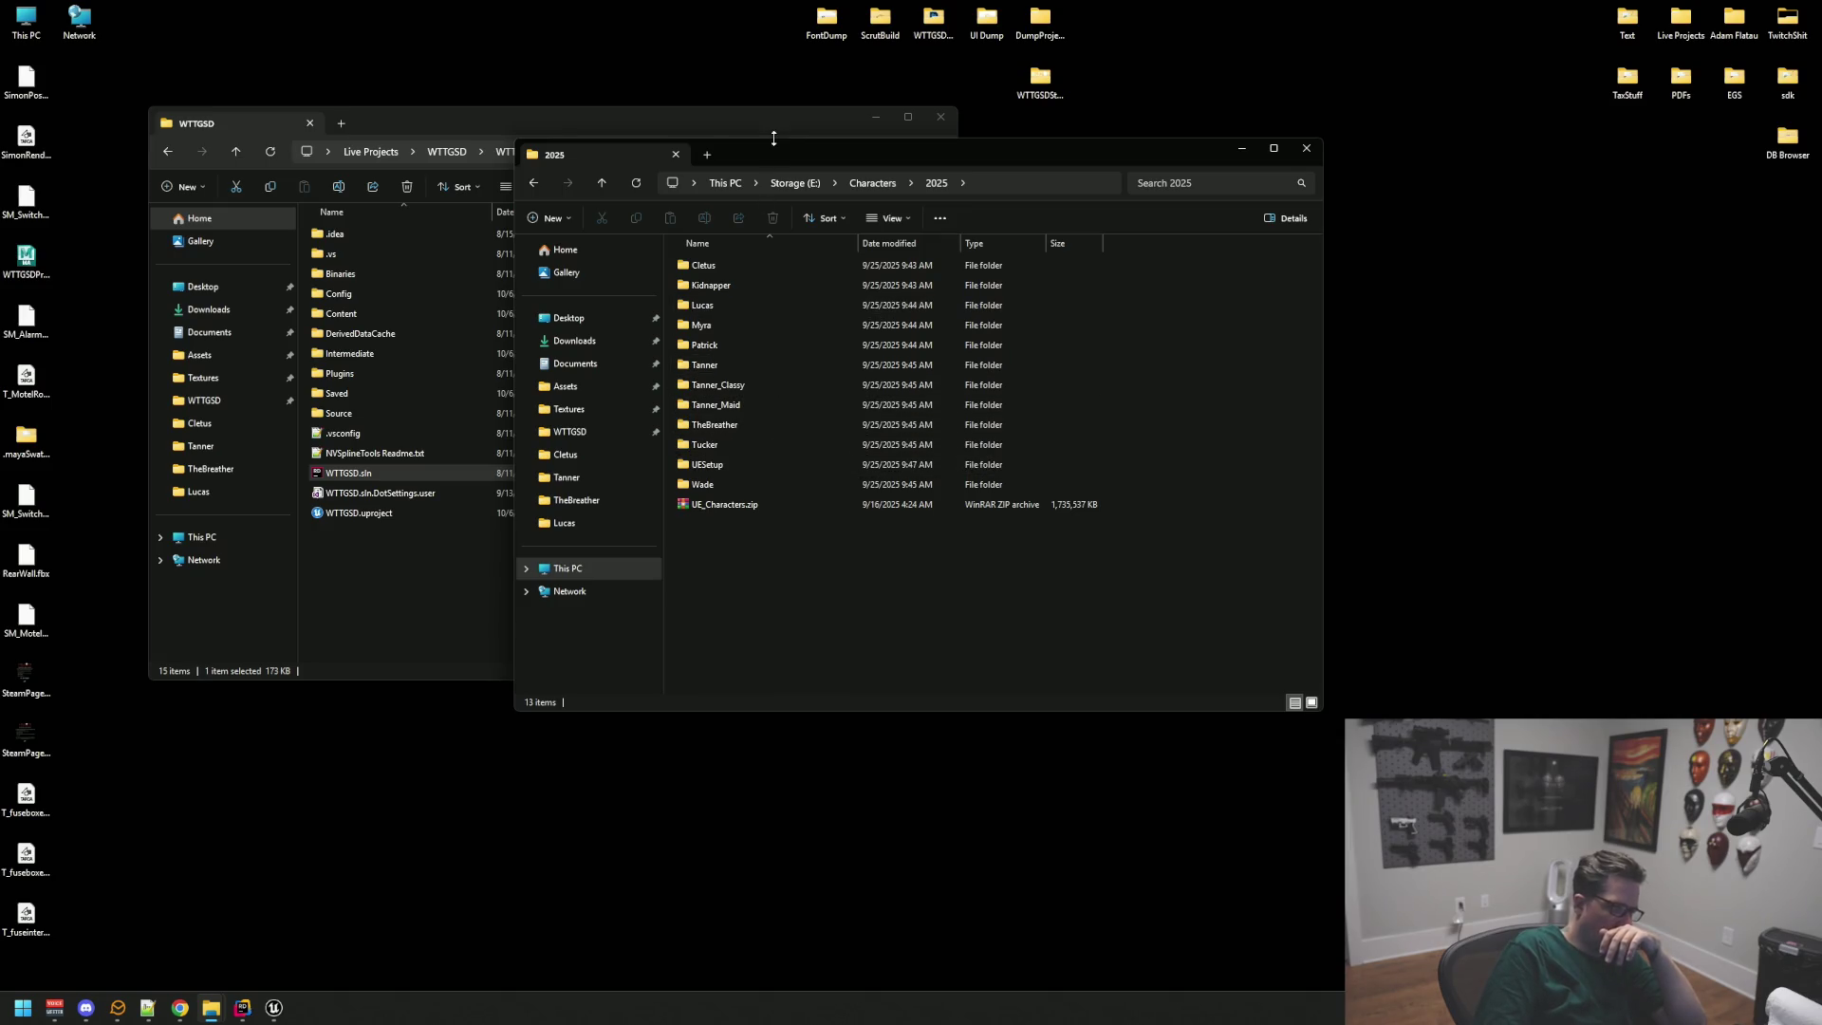
{"action": "left_click_drag", "start_coordinate": [766, 156], "coordinate": [851, 190]}
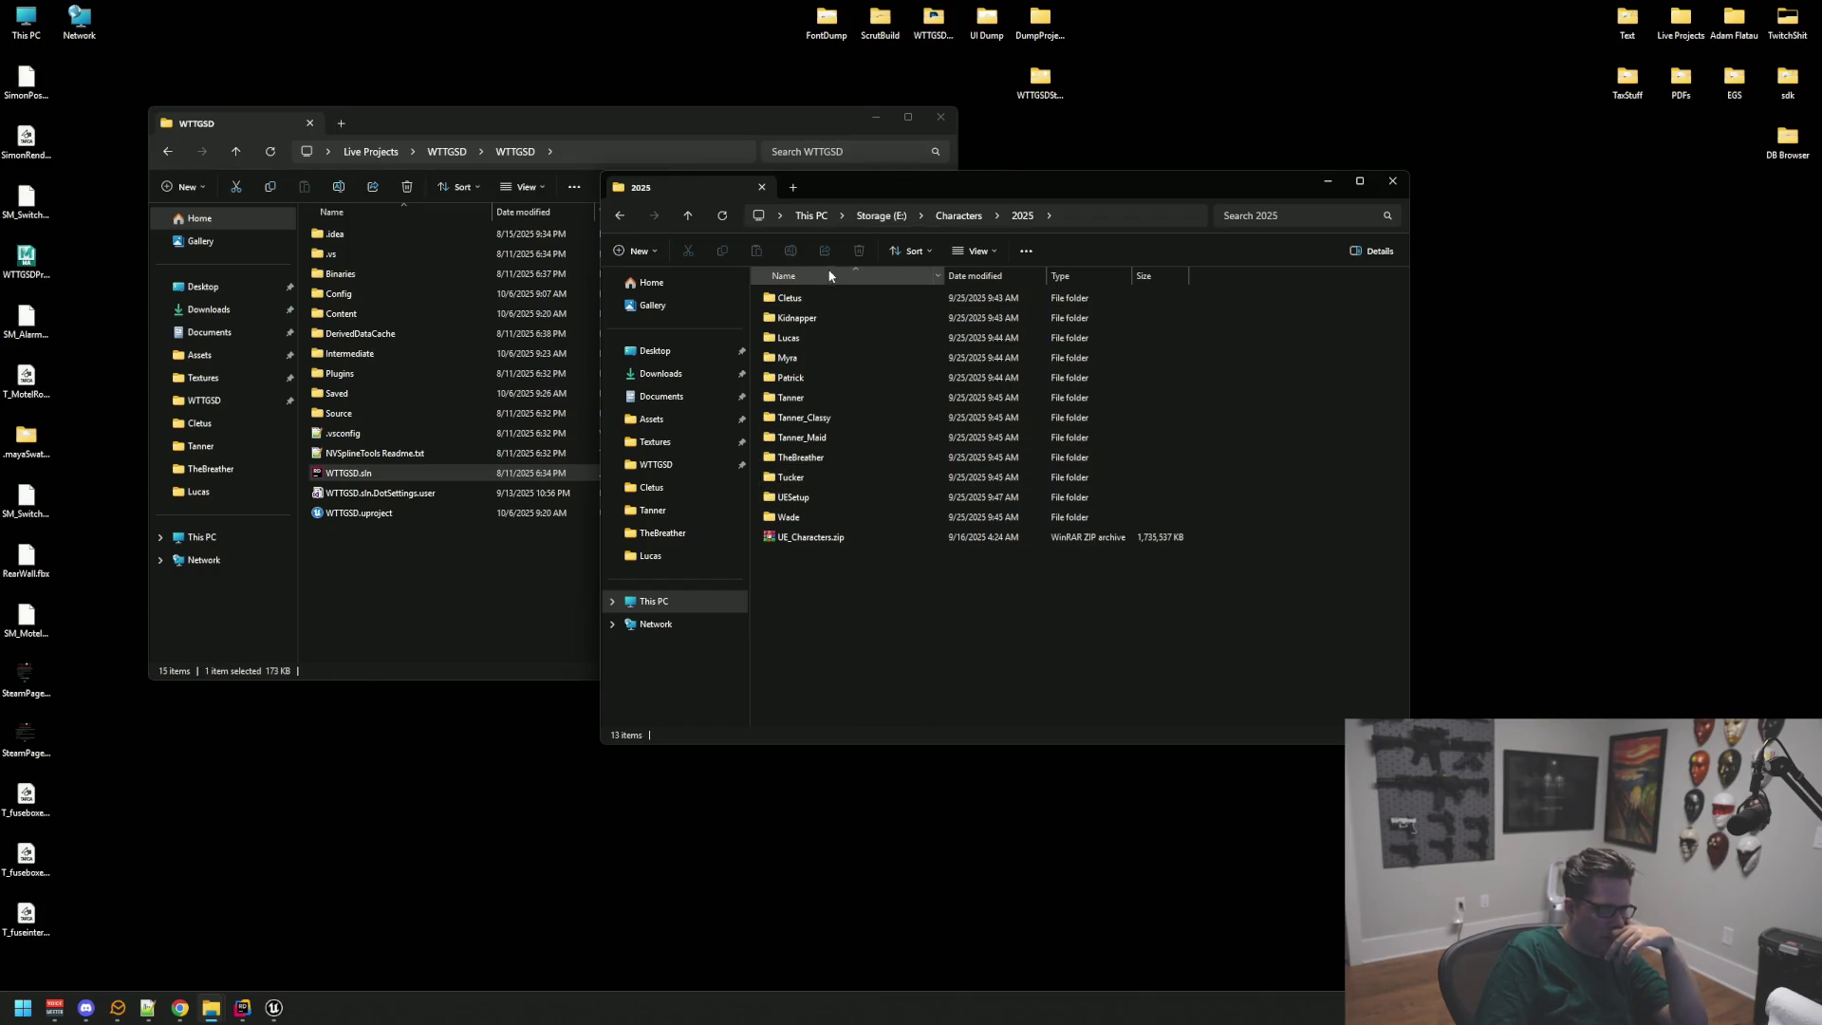
Step: Open UE_Characters.zip in WinRAR and dismiss the licence reminder
{"action": "double_click", "coordinate": [843, 539]}
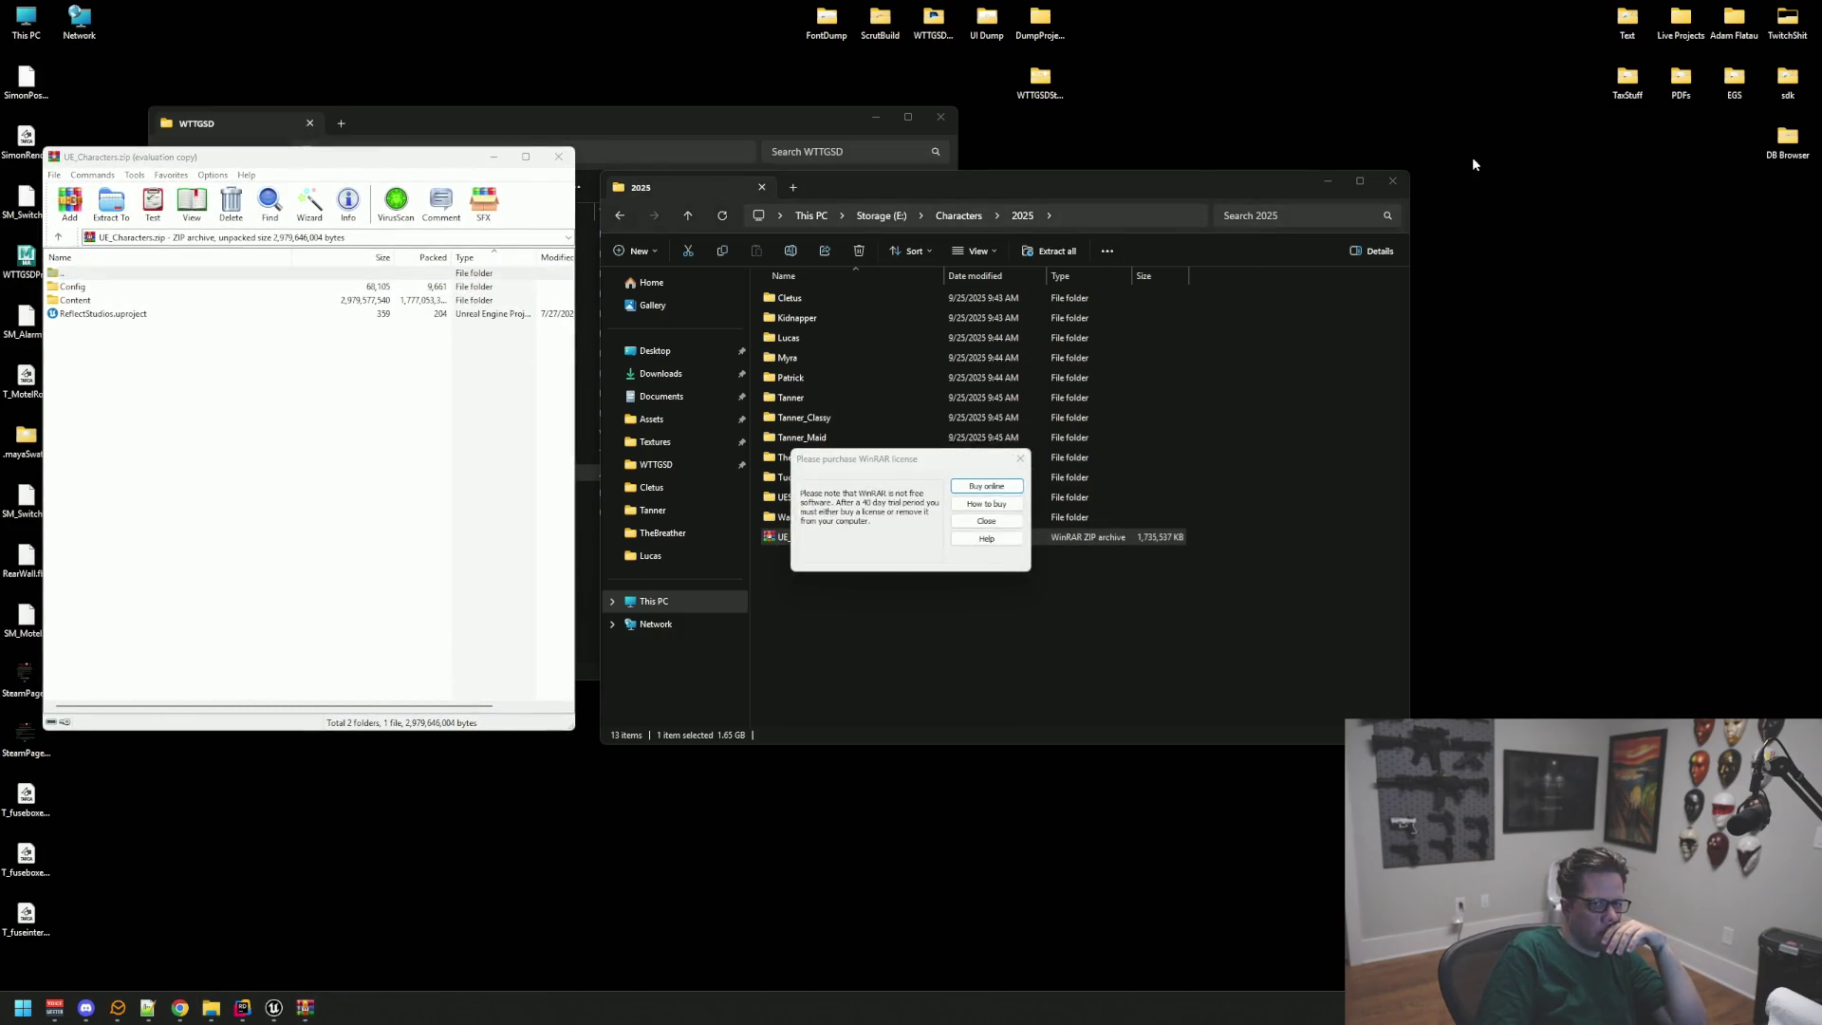
{"action": "right_click", "coordinate": [1414, 72]}
{"action": "left_click", "coordinate": [1309, 126]}
Step: Create a new desktop folder named WTTGSDChars
{"action": "right_click", "coordinate": [1331, 86]}
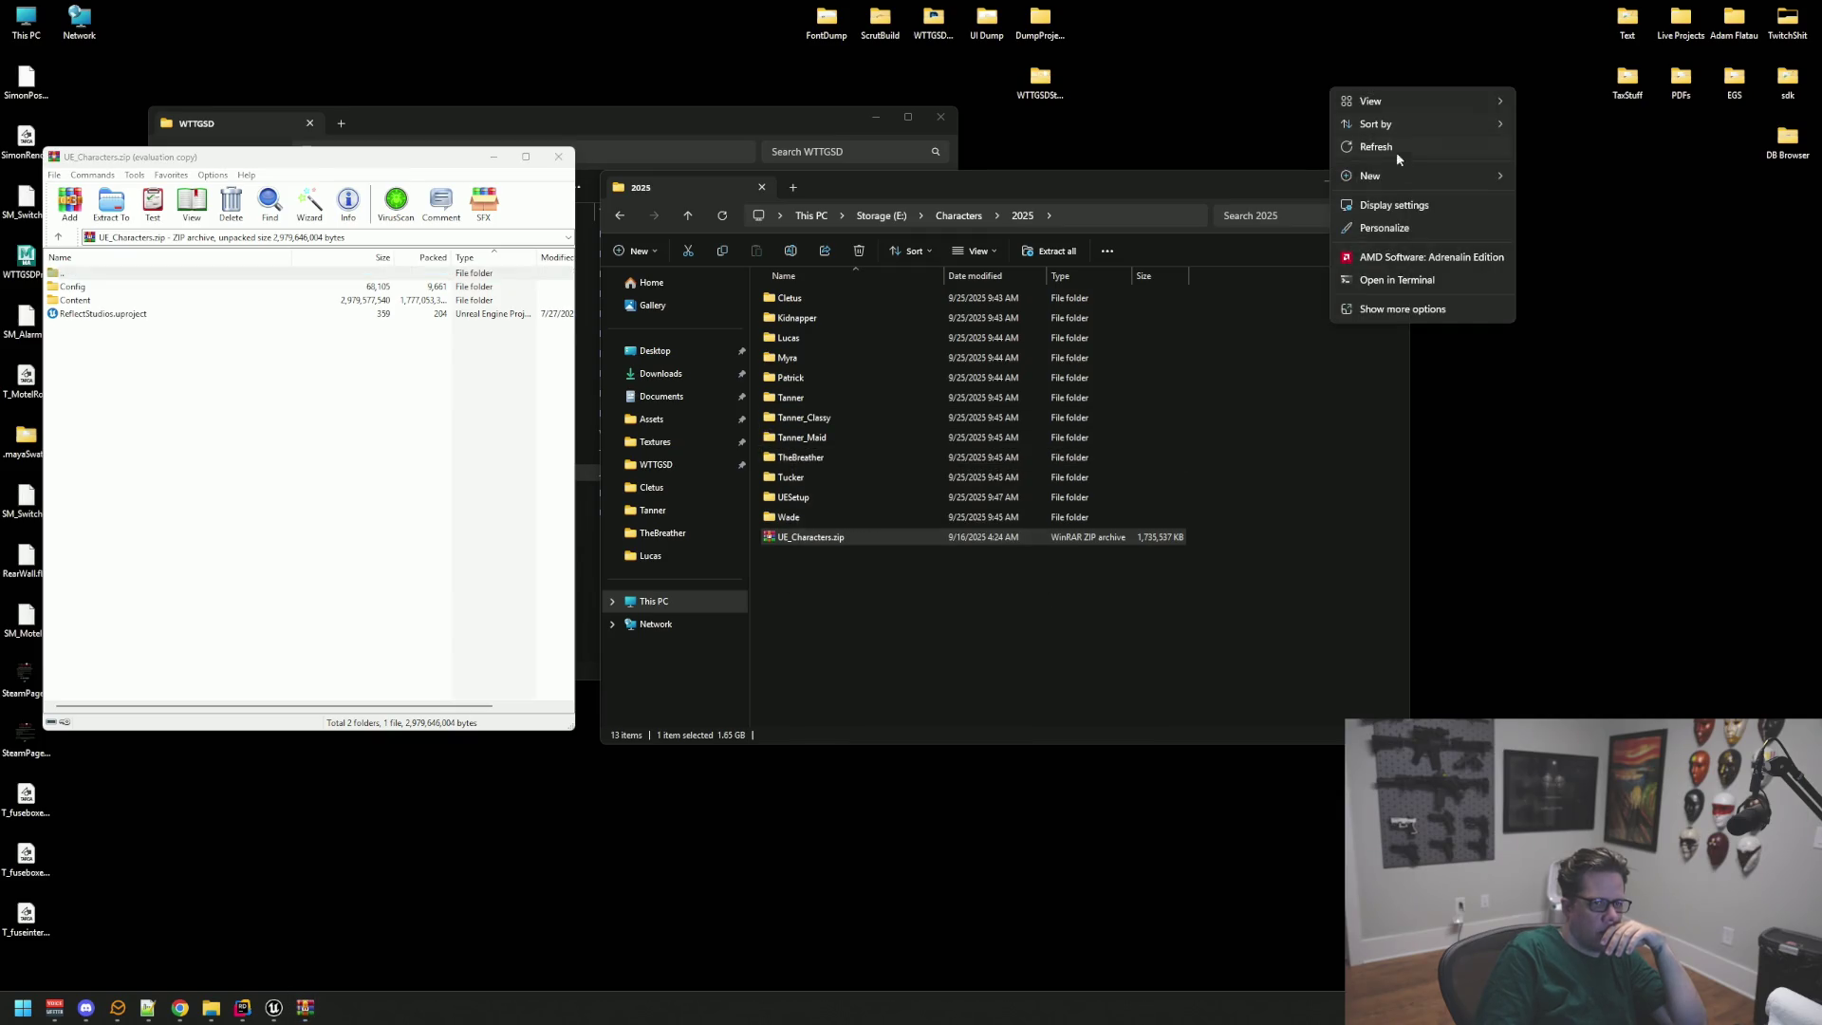
{"action": "mouse_move", "coordinate": [1403, 175]}
{"action": "left_click", "coordinate": [1549, 175]}
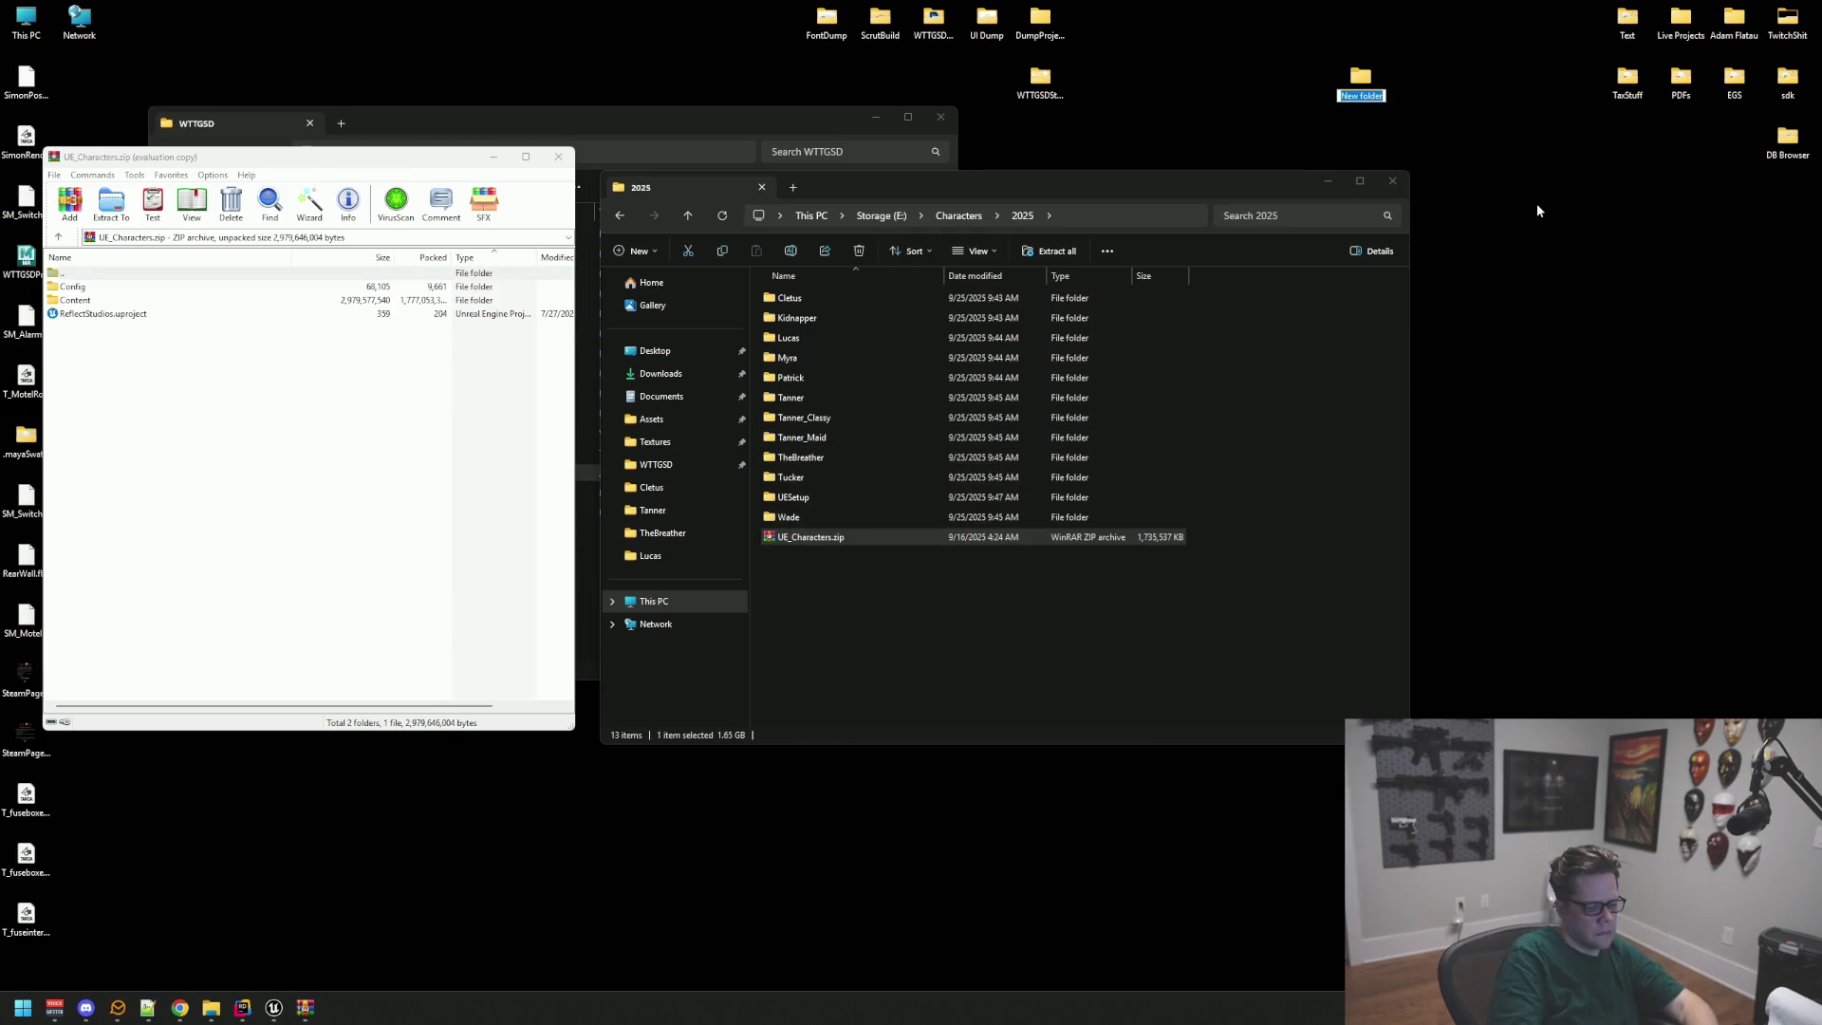
{"action": "type", "text": "WTTGSDCharact"}
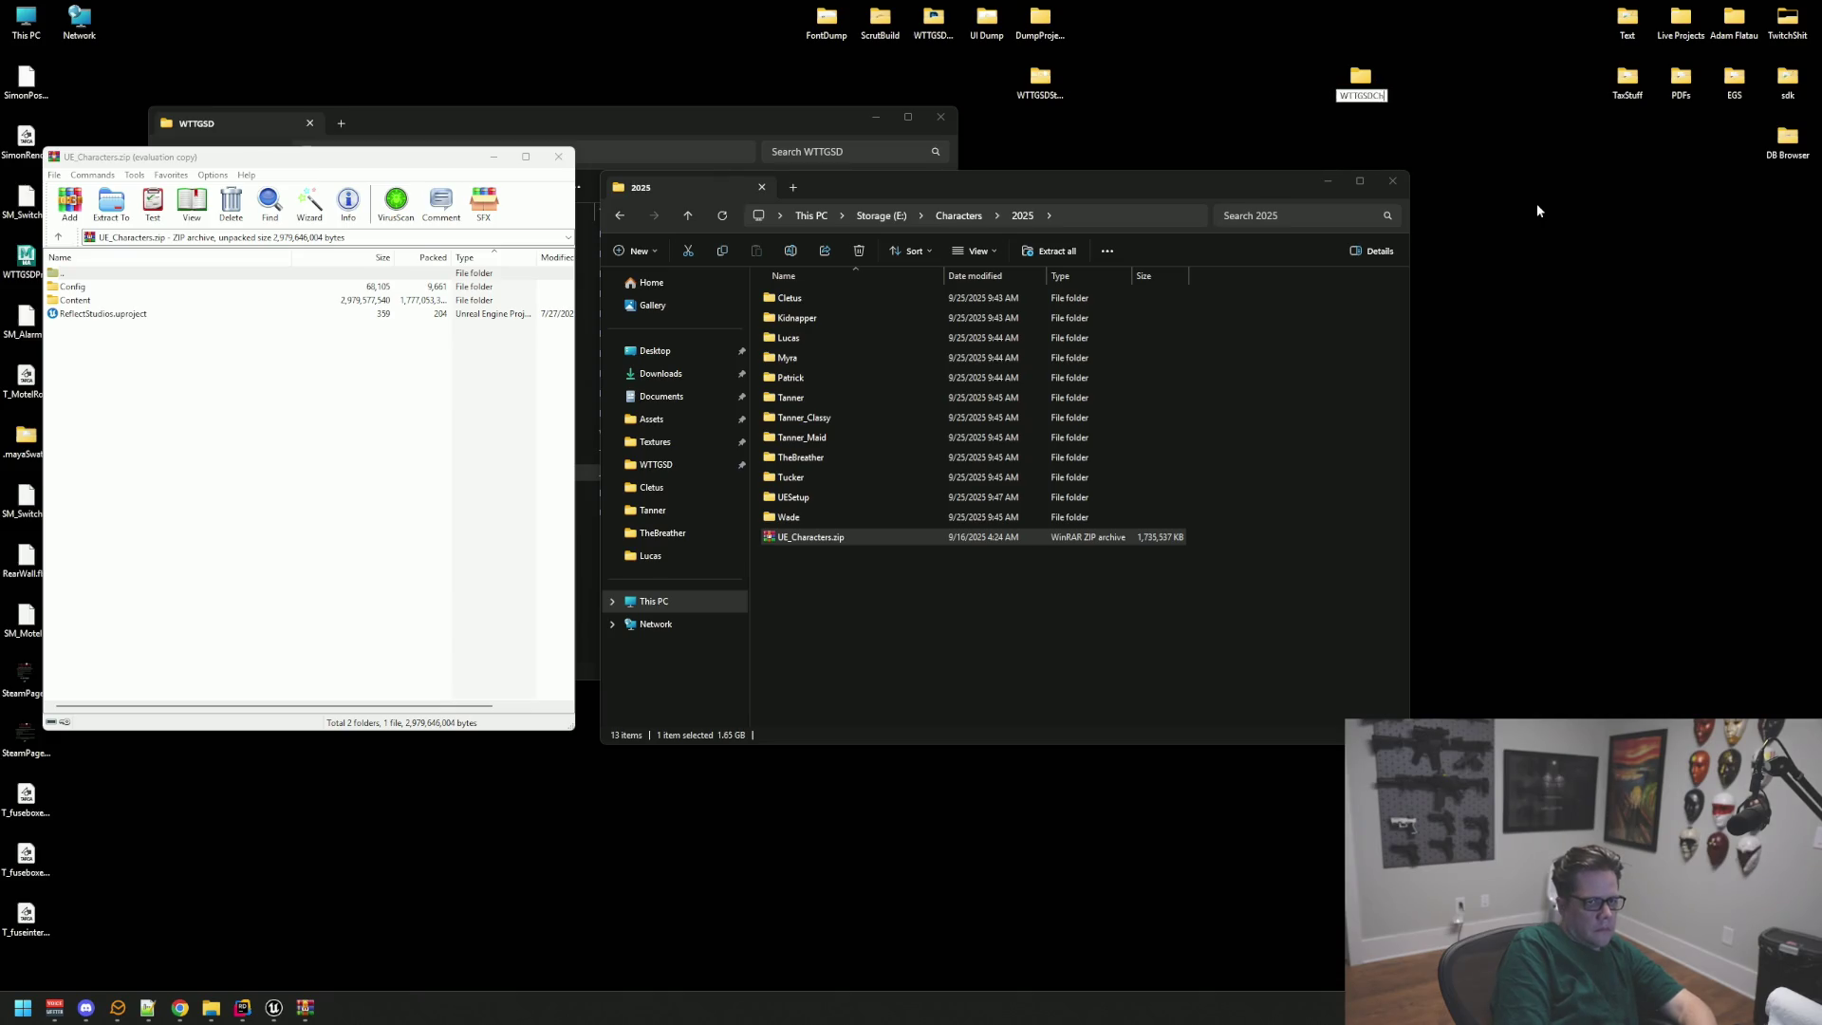
{"action": "key", "text": "BackSpace"}
{"action": "key", "text": "BackSpace"}
{"action": "key", "text": "BackSpace"}
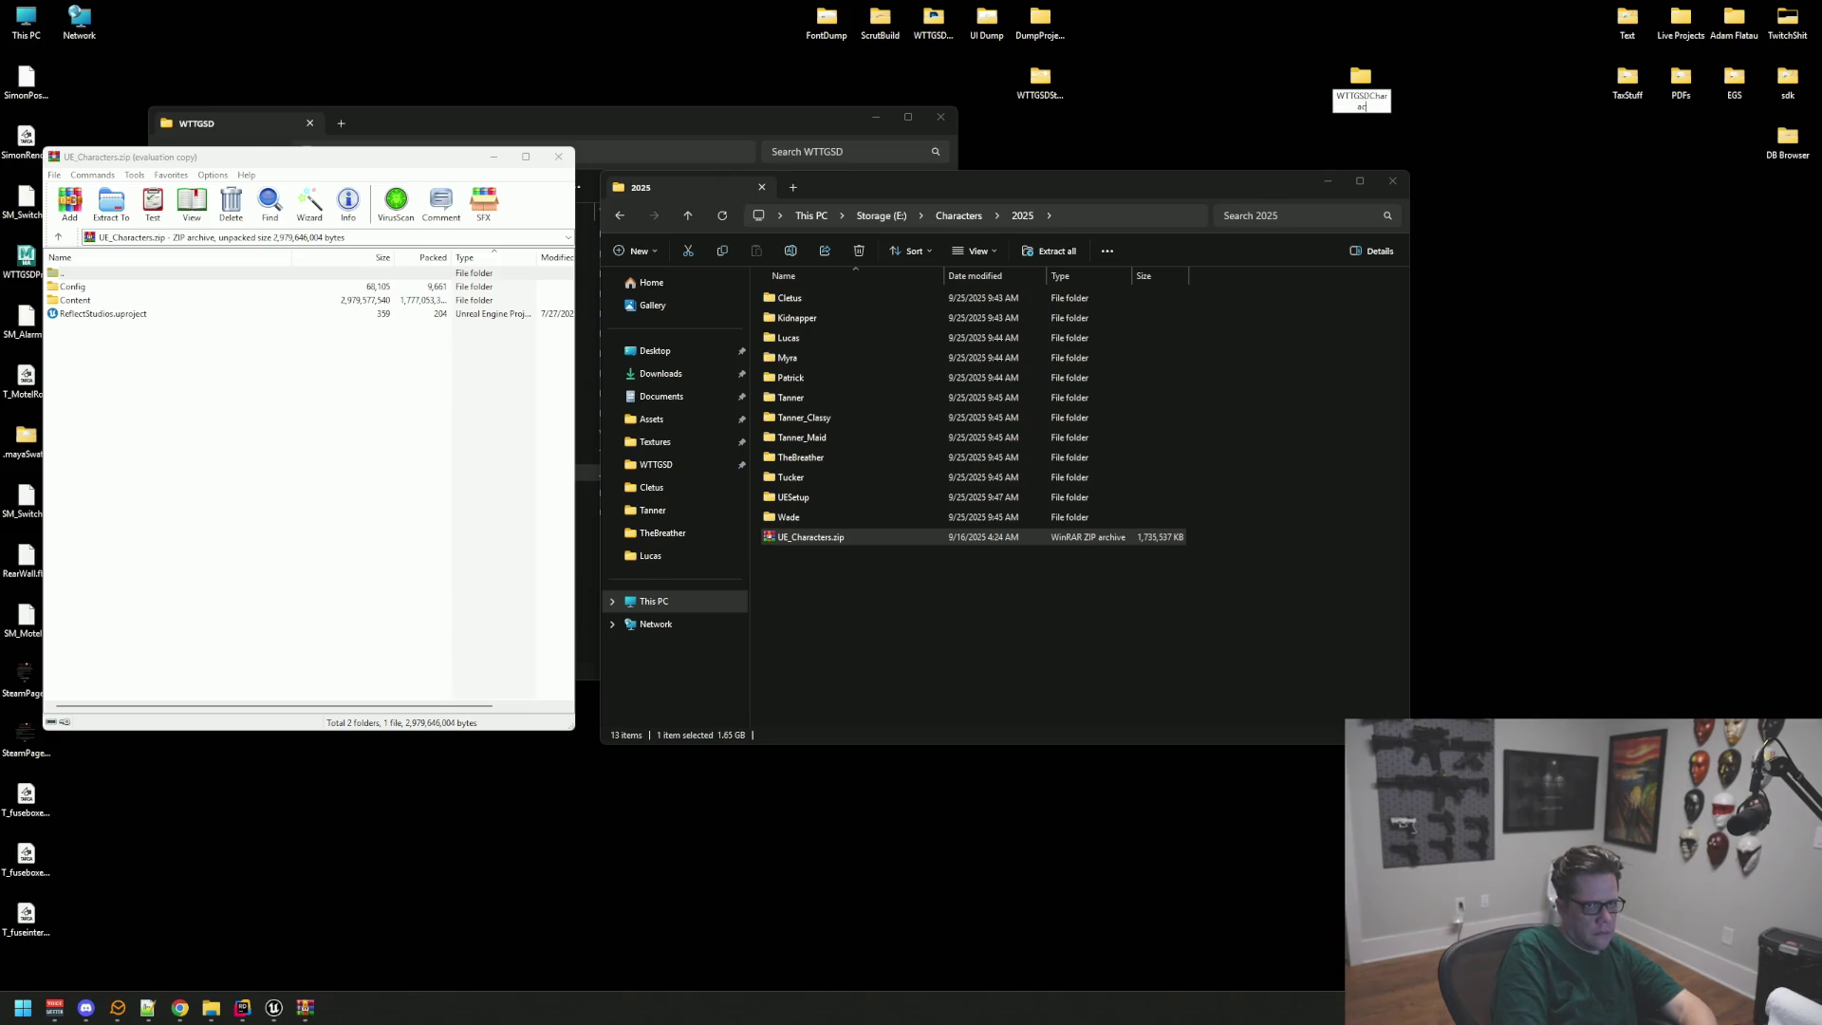
{"action": "type", "text": "s"}
{"action": "key", "text": "Return"}
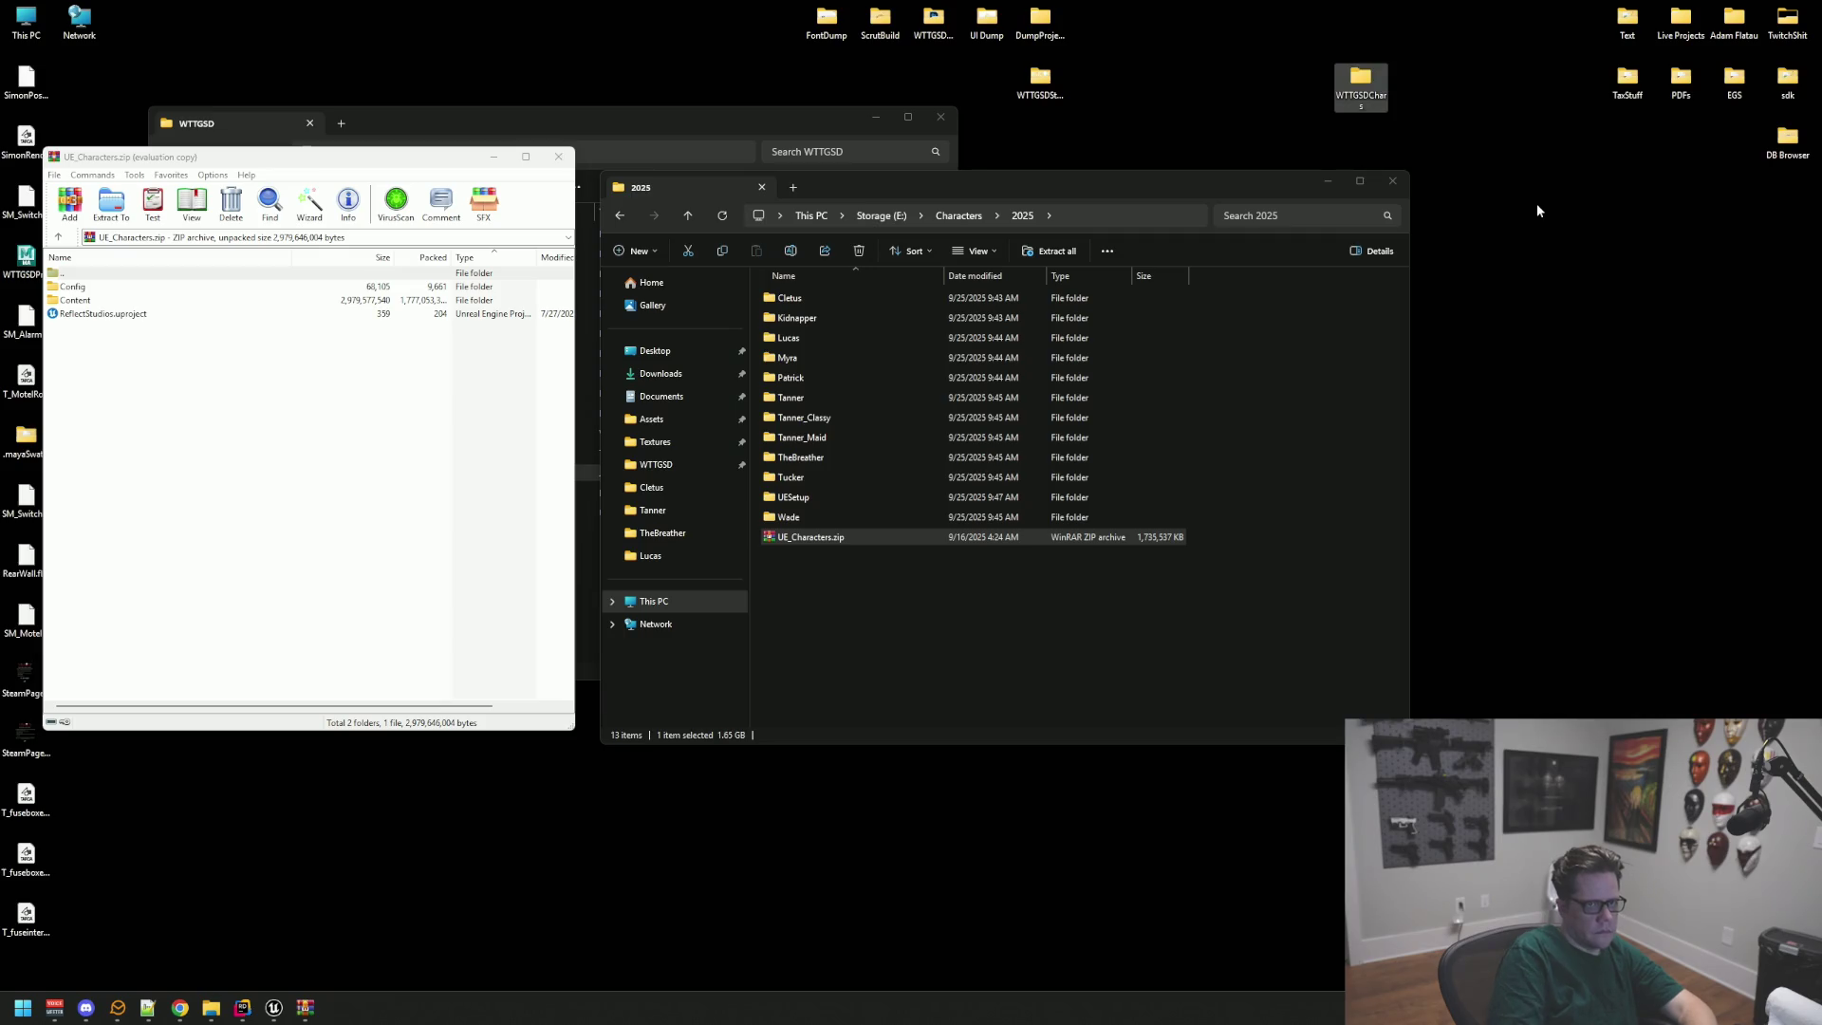
Step: Extract Config, Content and ReflectStudios.uproject into WTTGSDChars and close WinRAR
{"action": "double_click", "coordinate": [1330, 104]}
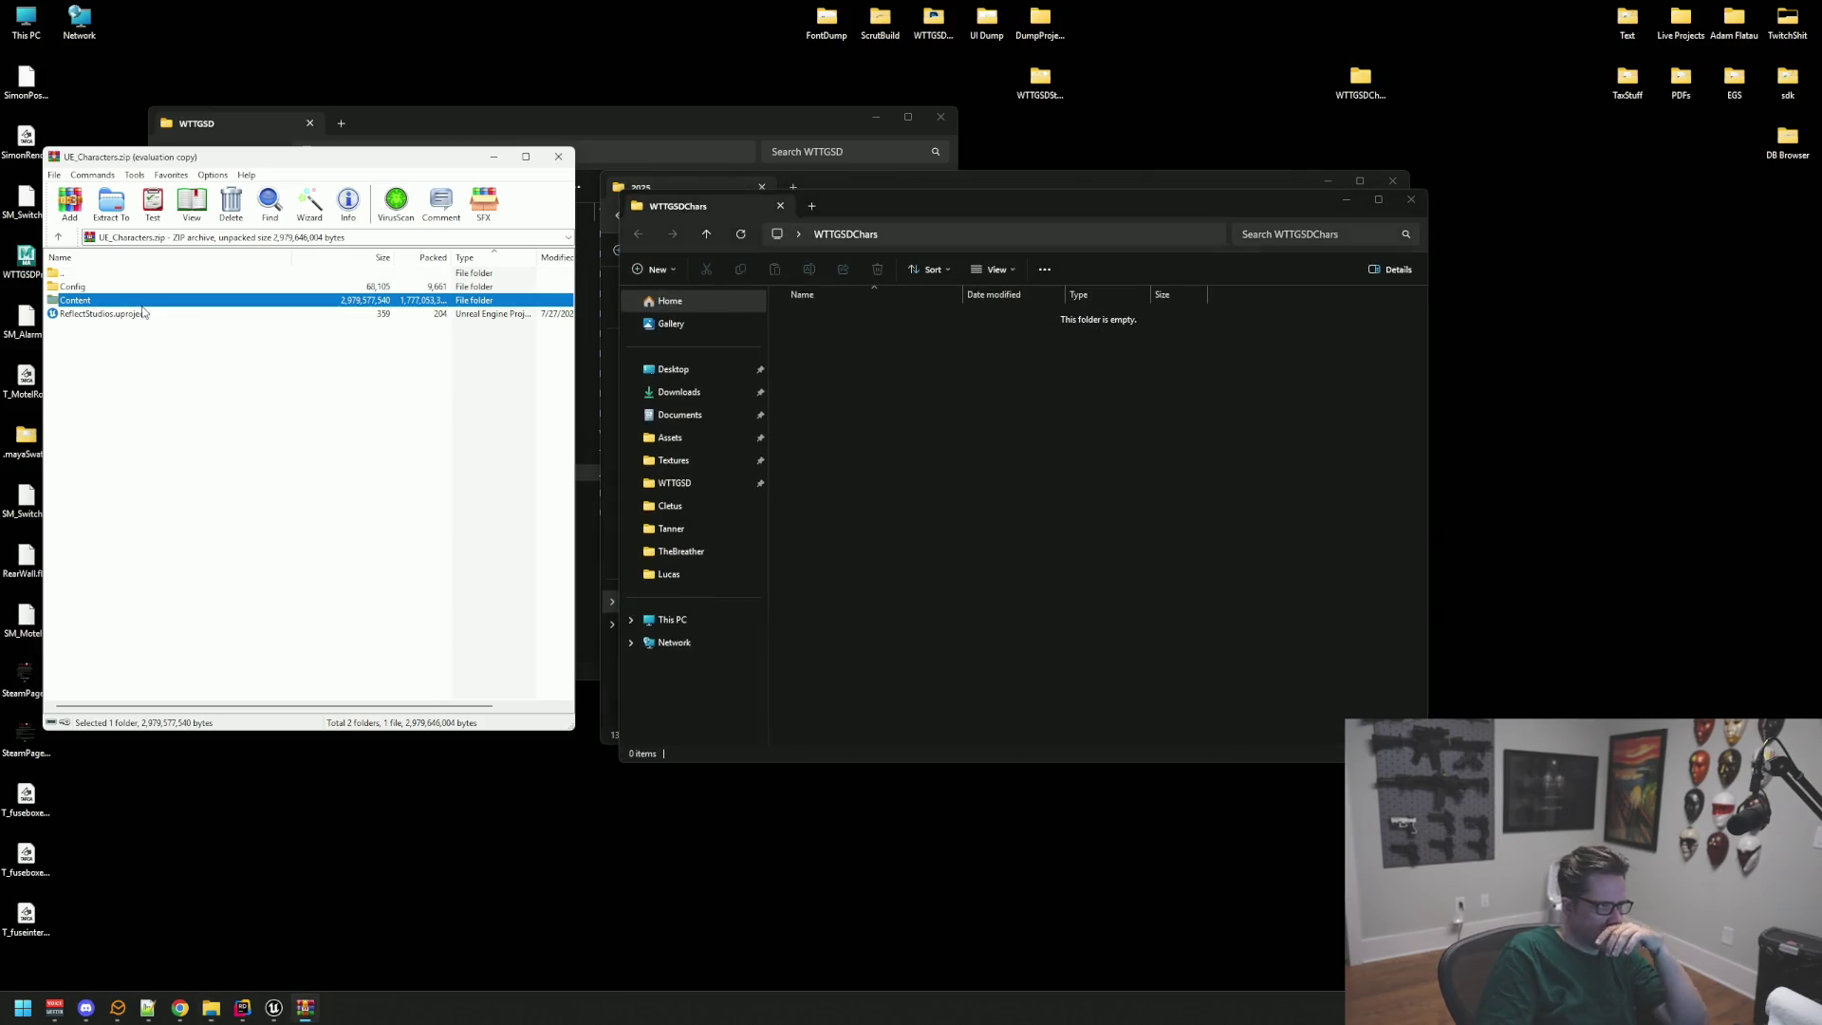
{"action": "left_click", "coordinate": [105, 313]}
{"action": "left_click", "coordinate": [74, 286], "text": "shift"}
{"action": "left_click_drag", "start_coordinate": [74, 286], "coordinate": [859, 404]}
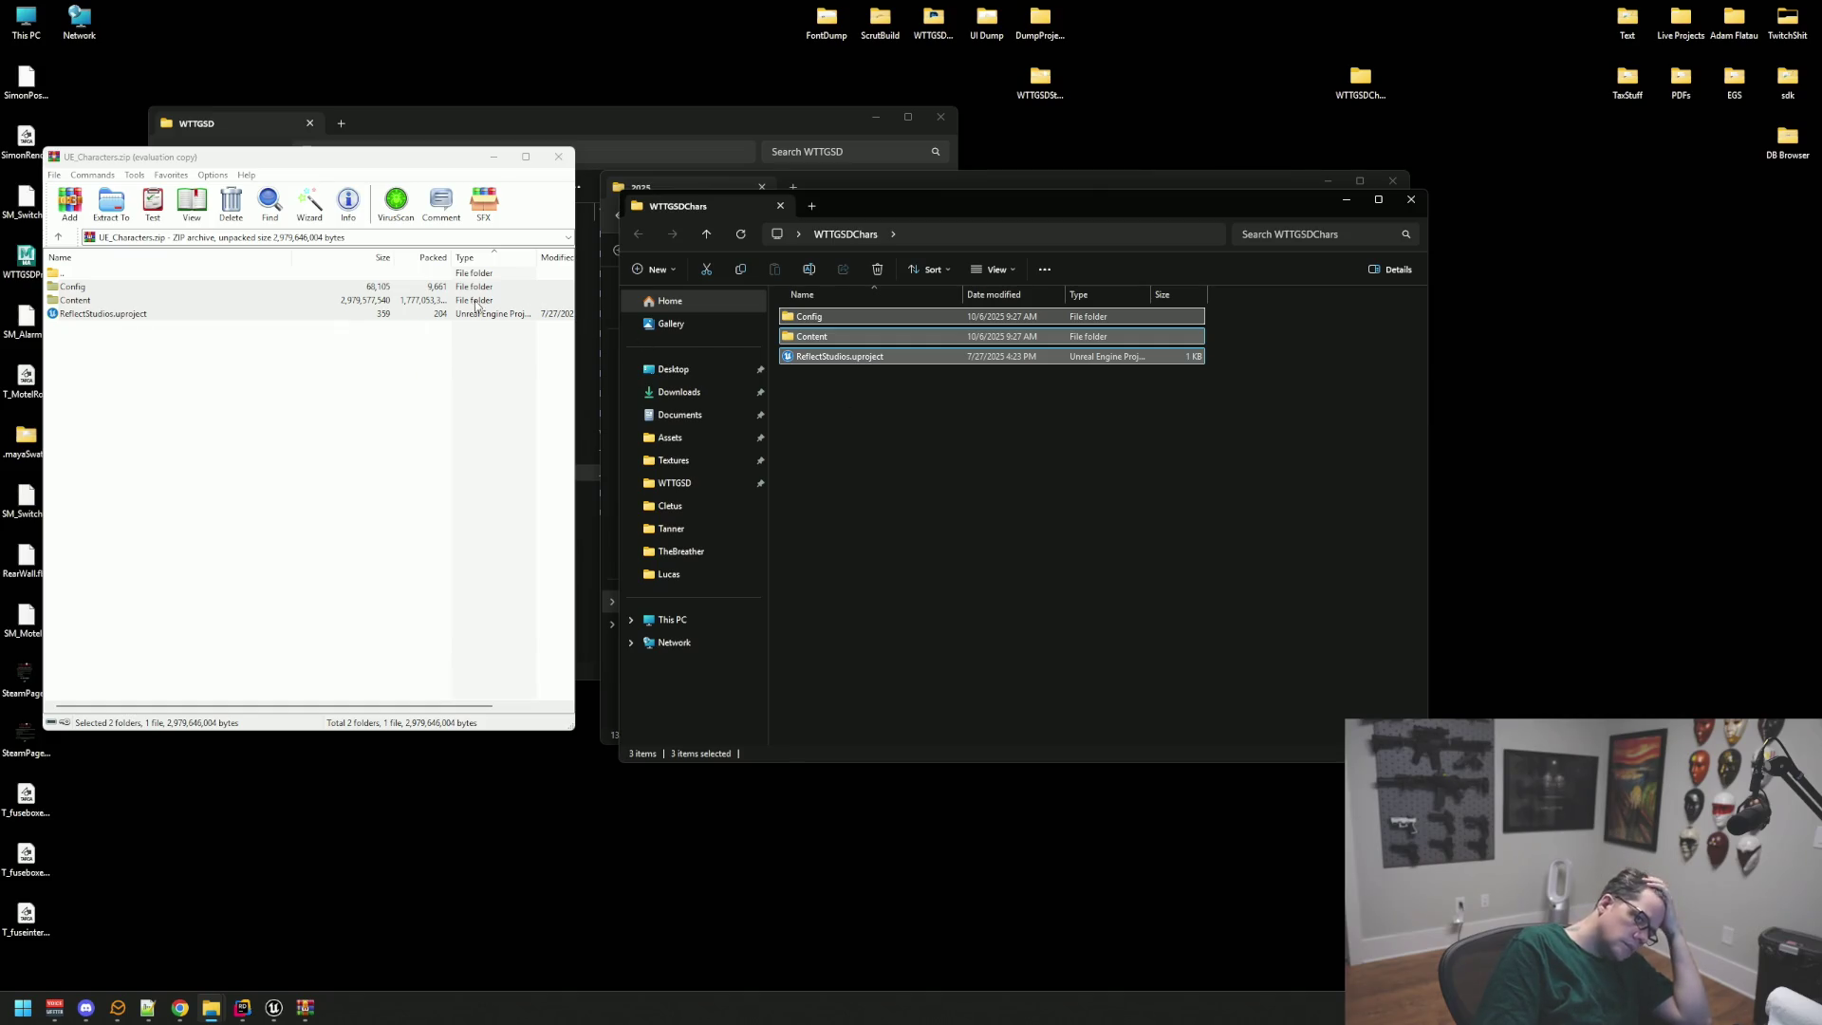
{"action": "left_click", "coordinate": [558, 157]}
{"action": "left_click_drag", "start_coordinate": [856, 210], "coordinate": [924, 209]}
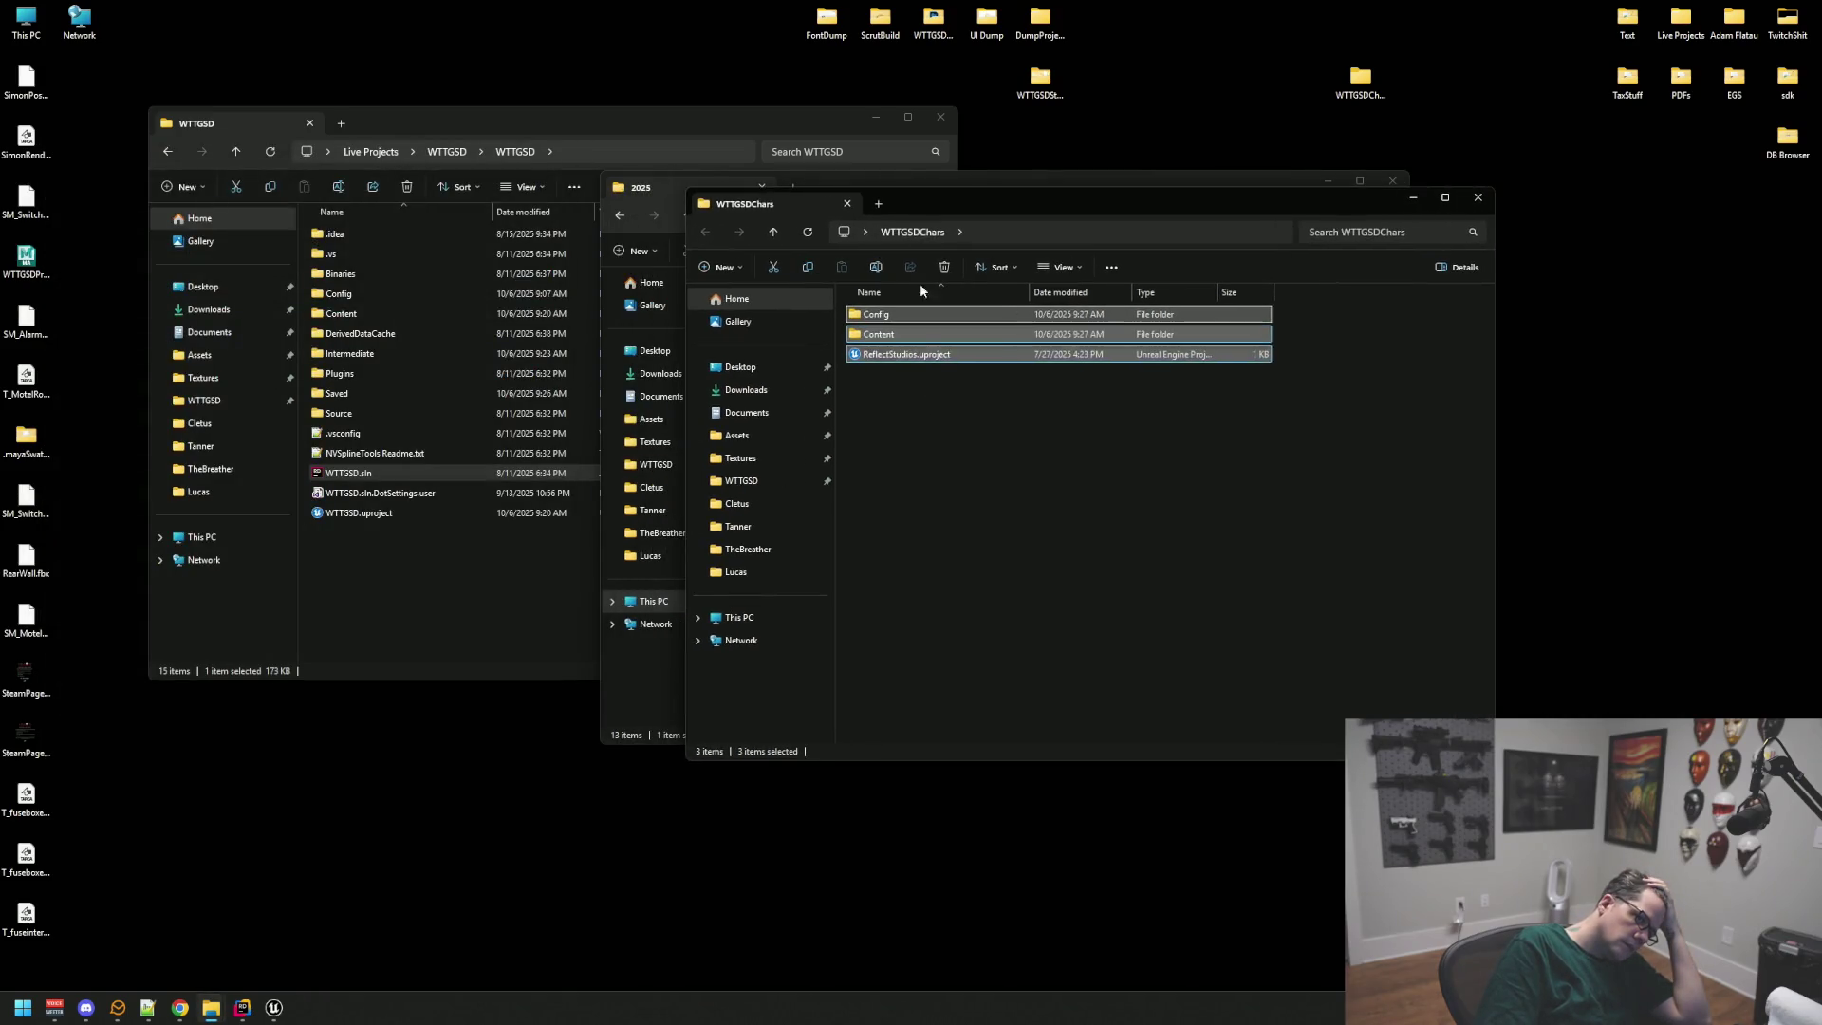
Step: Open ReflectStudios.uproject from WTTGSDChars in Unreal and browse to its Scene folder
{"action": "left_click", "coordinate": [924, 489]}
{"action": "left_click", "coordinate": [928, 357]}
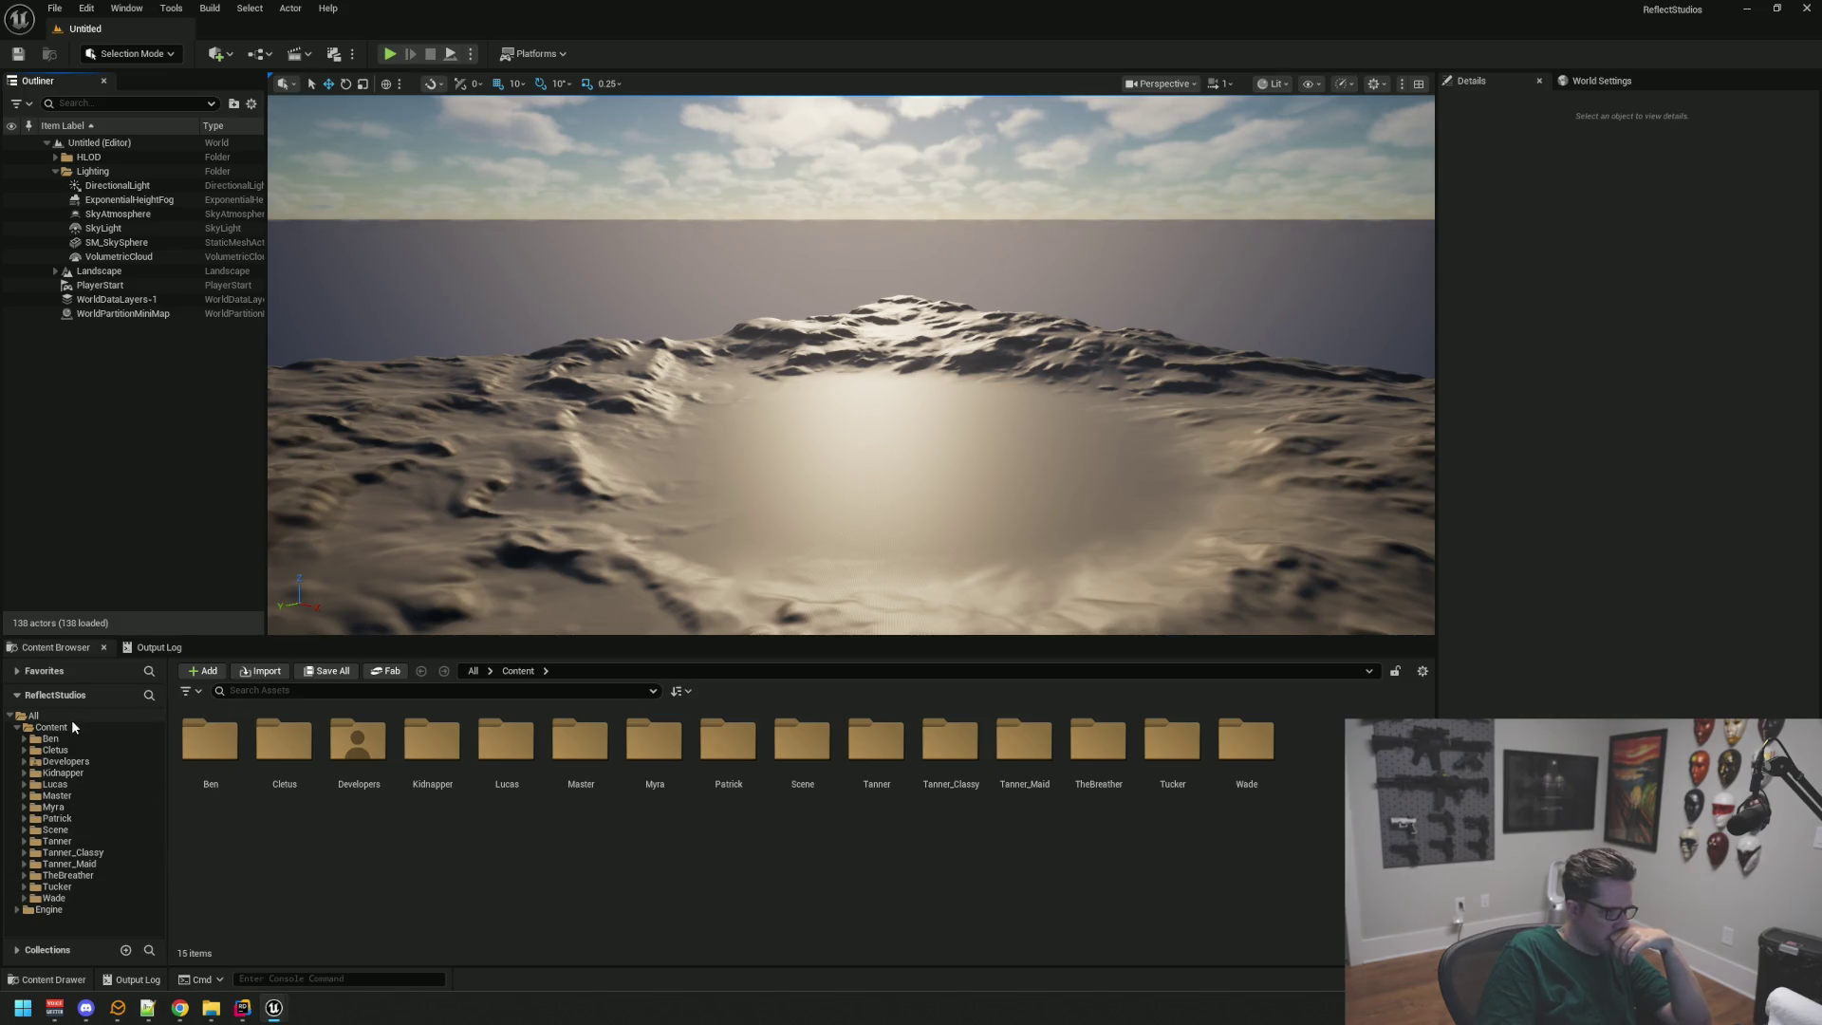
{"action": "double_click", "coordinate": [784, 747]}
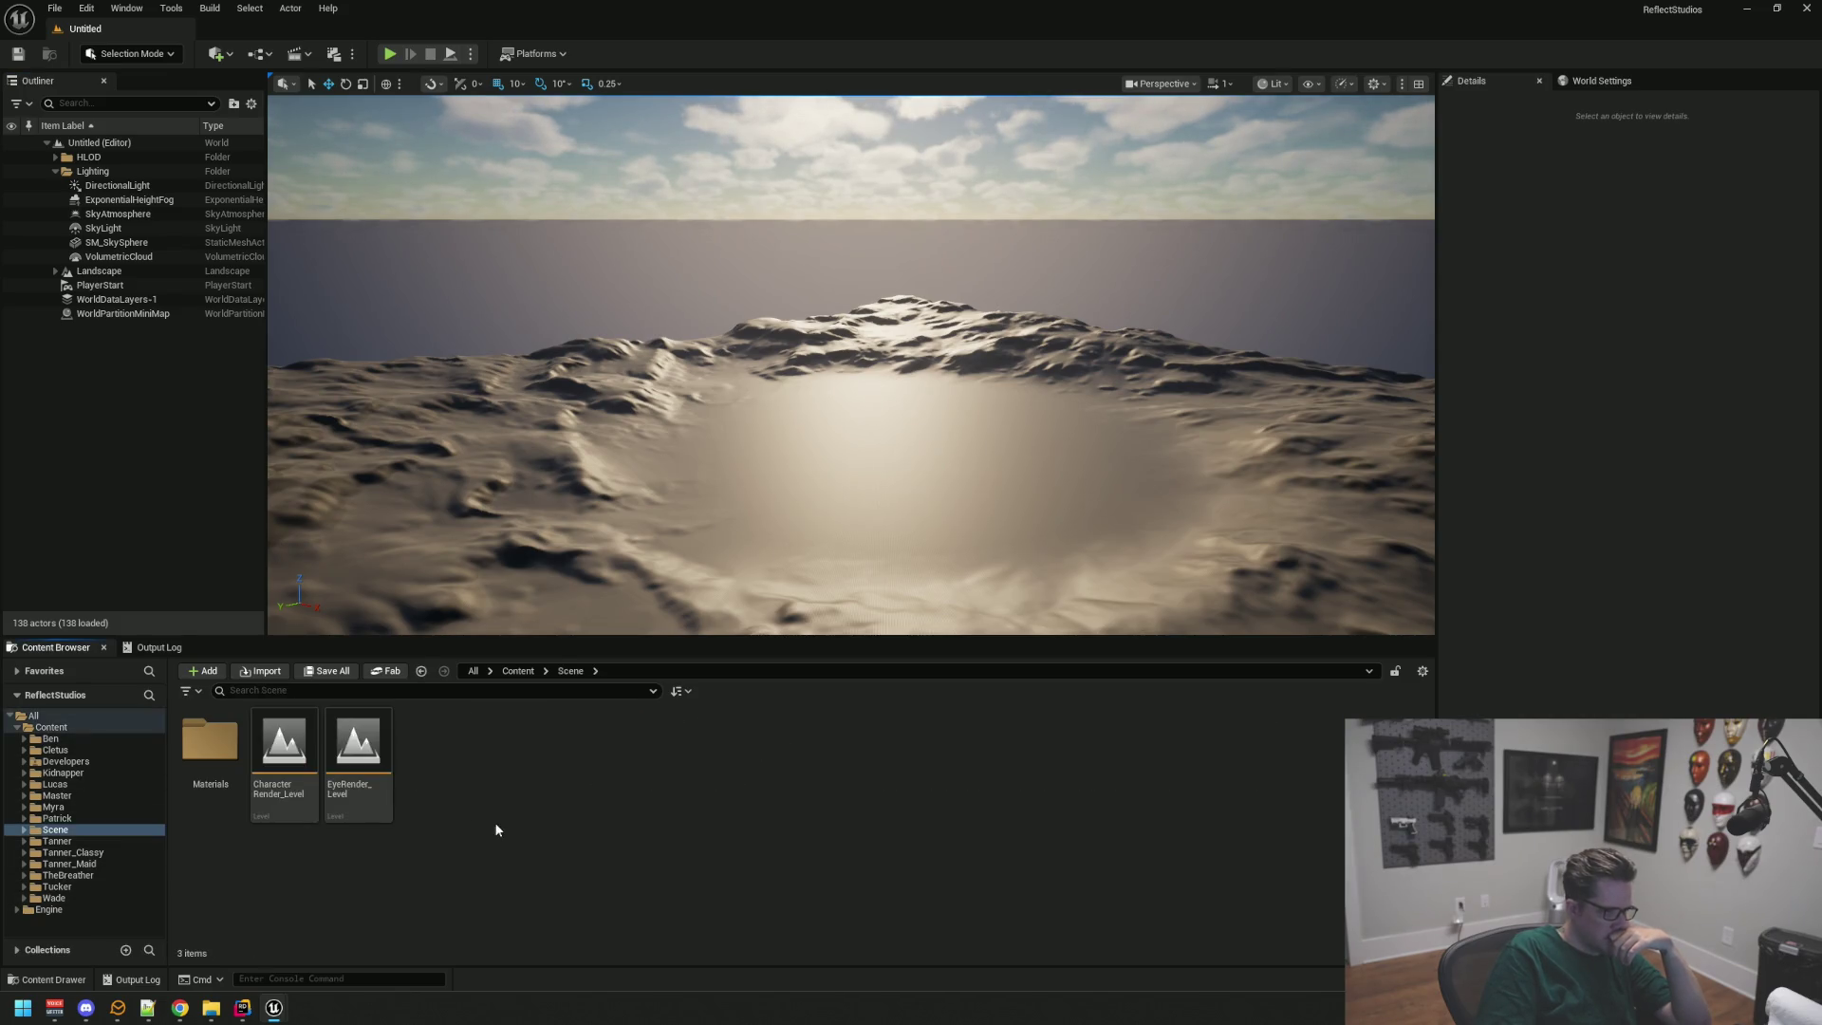
Step: Open CharacterRender_Level and hide characters Cletus through Wade in the Outliner
{"action": "double_click", "coordinate": [285, 745]}
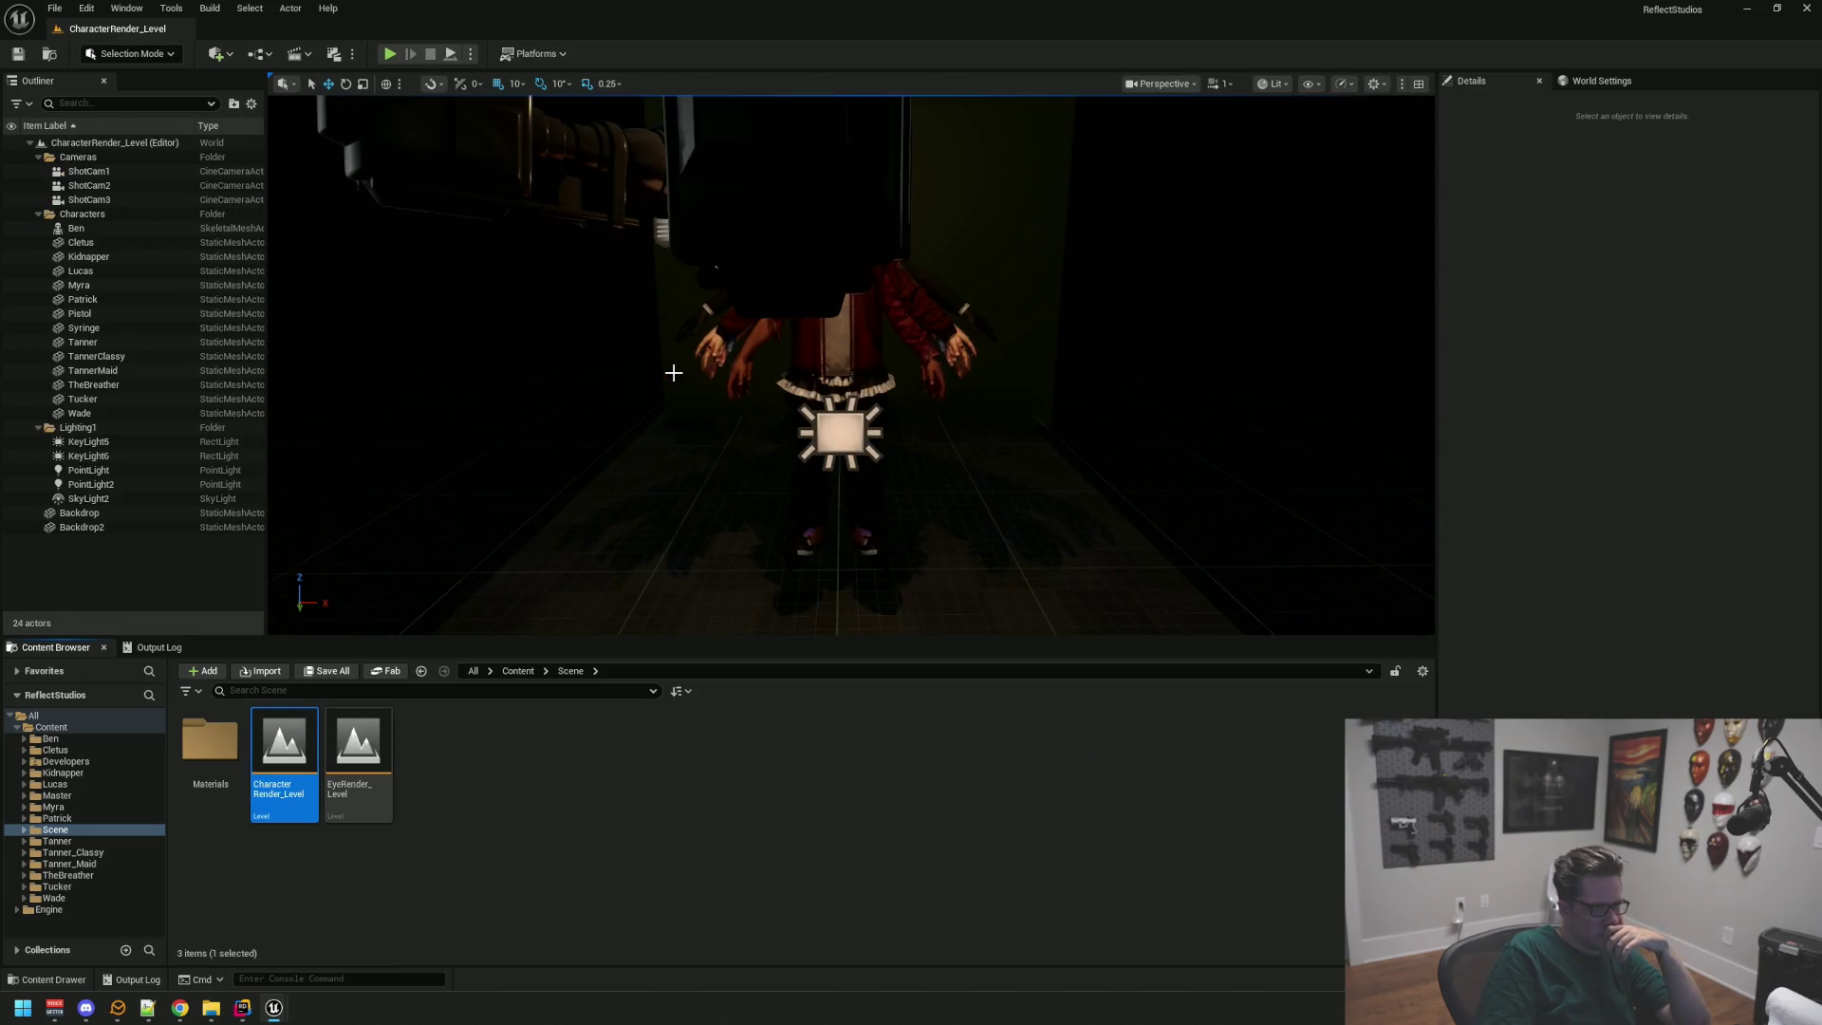
{"action": "left_click_drag", "start_coordinate": [720, 395], "coordinate": [721, 365]}
{"action": "left_click_drag", "start_coordinate": [547, 404], "coordinate": [547, 360]}
{"action": "left_click", "coordinate": [121, 245]}
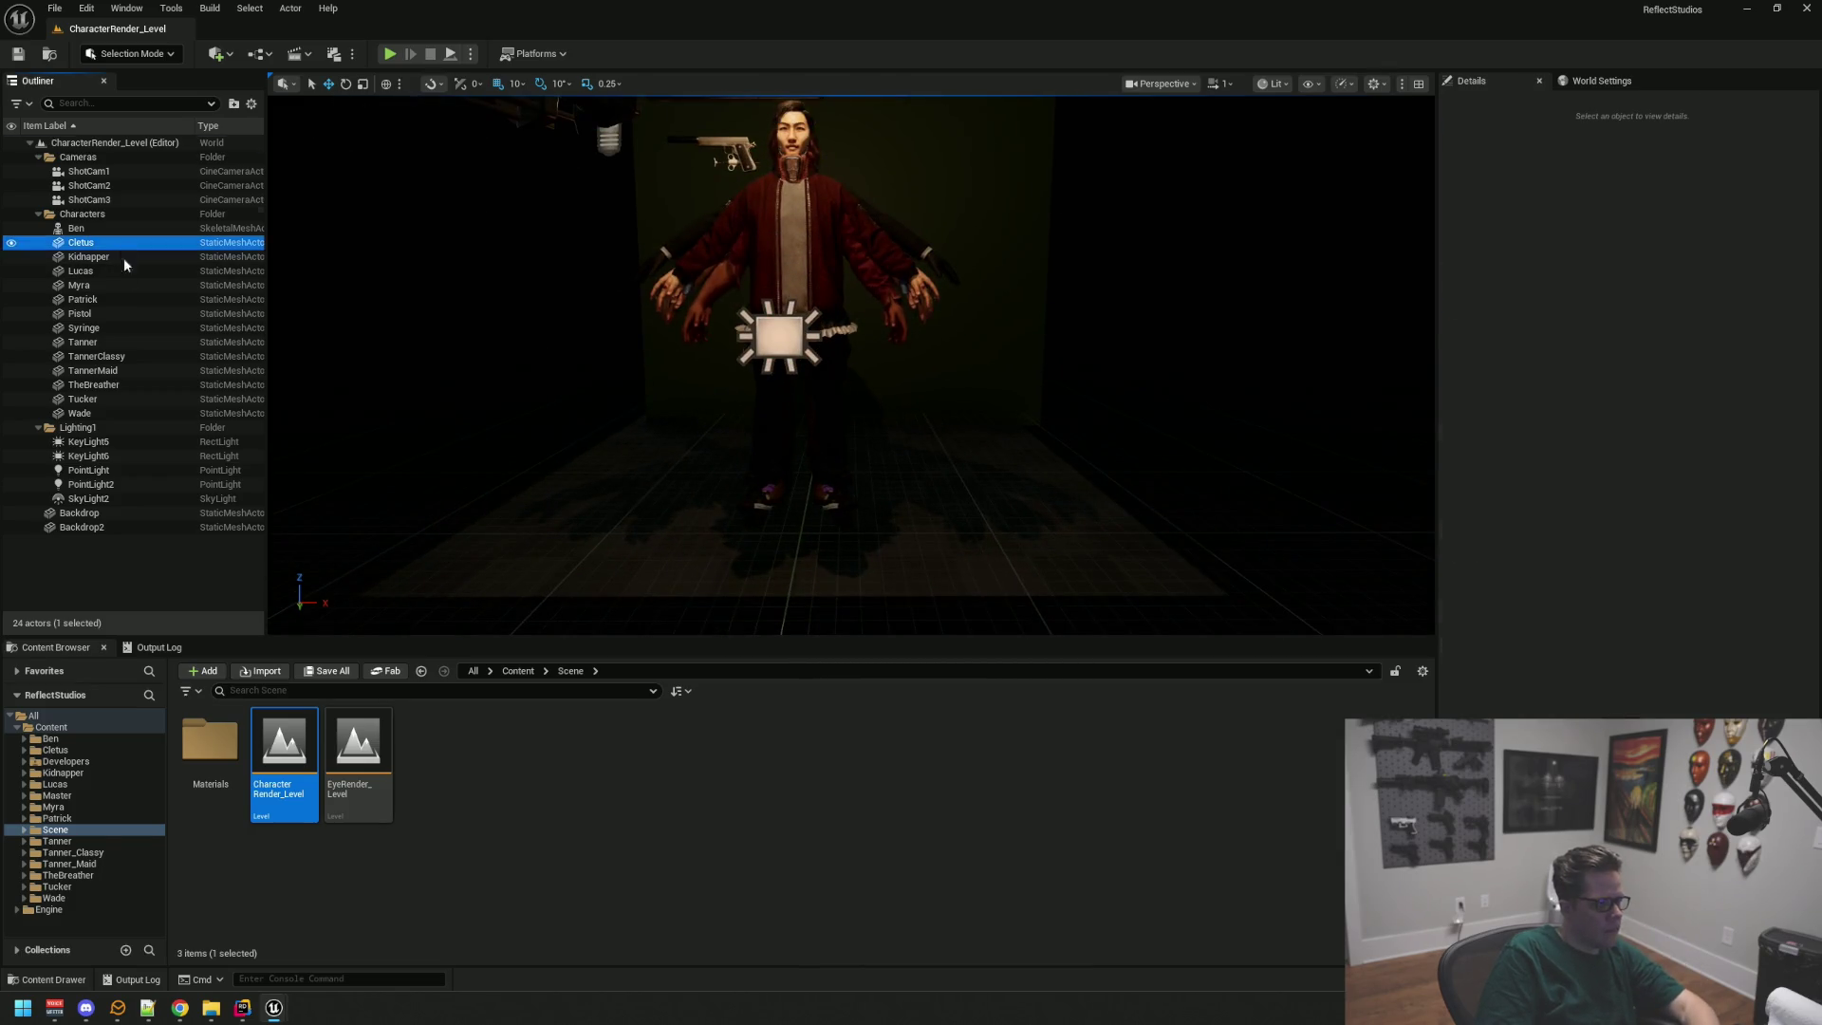
{"action": "left_click", "coordinate": [114, 417], "text": "shift"}
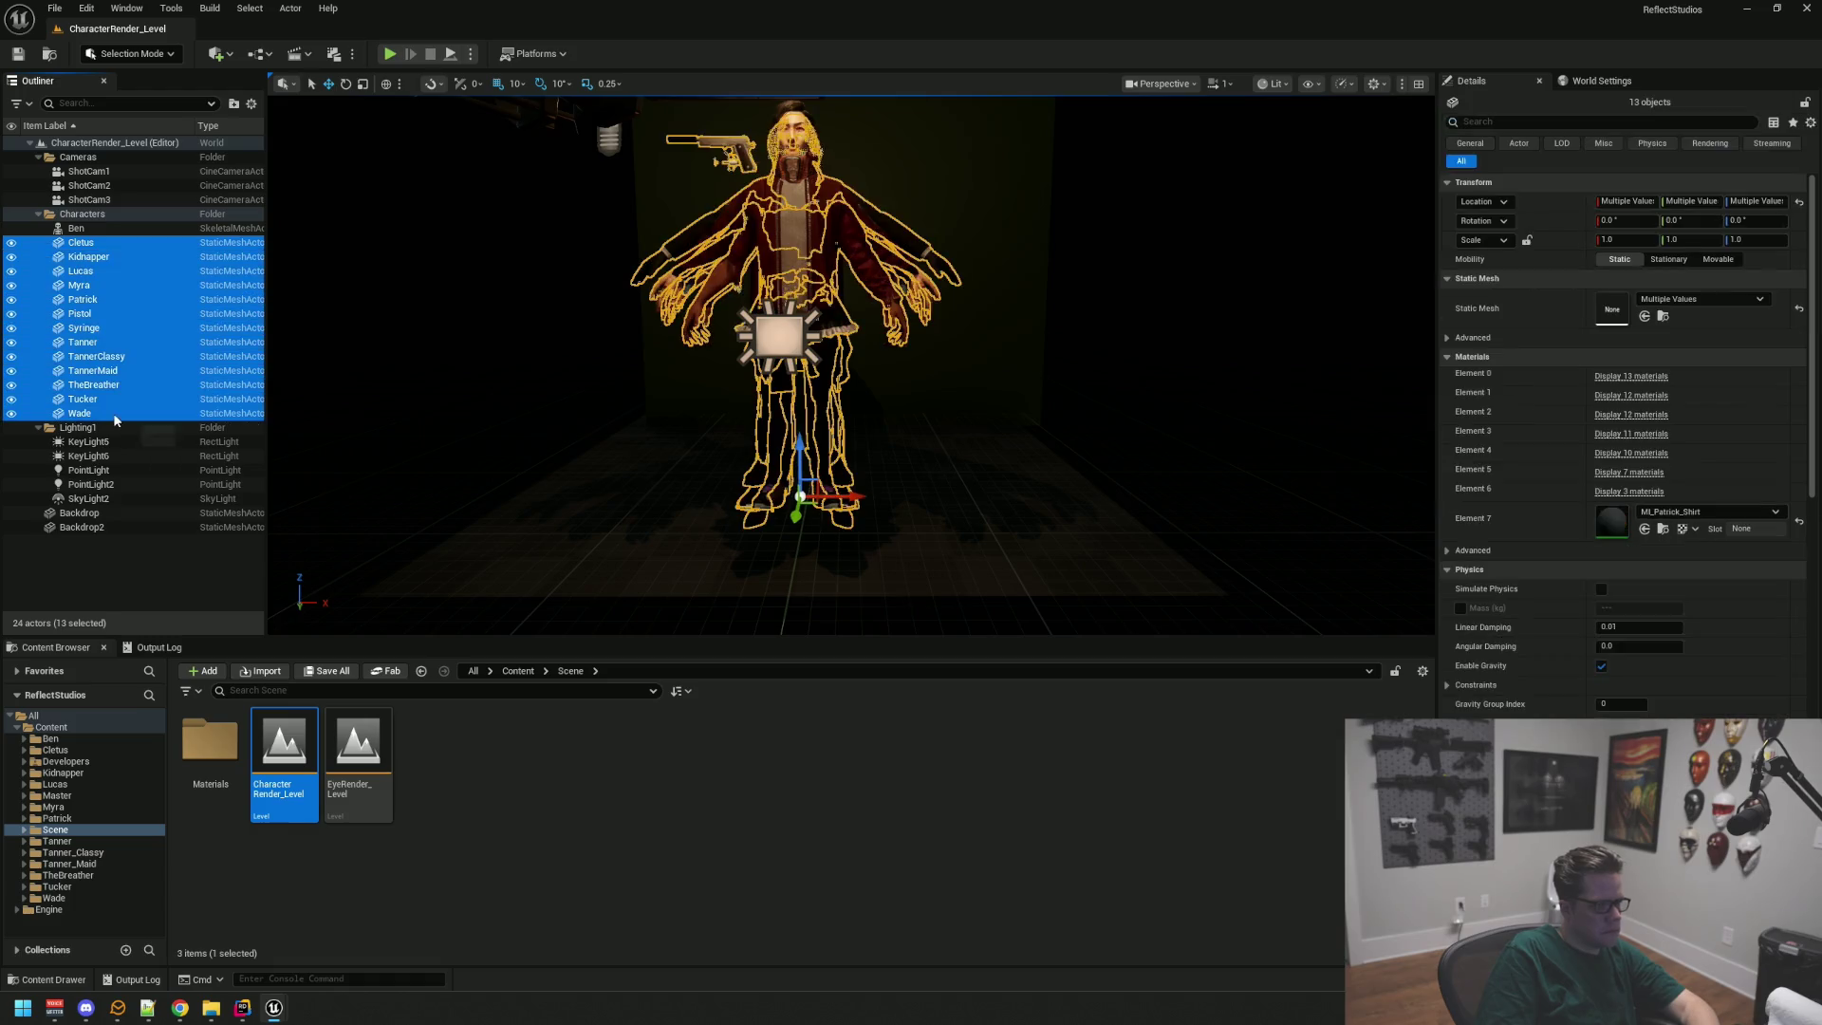
{"action": "left_click", "coordinate": [12, 244]}
{"action": "left_click", "coordinate": [150, 589]}
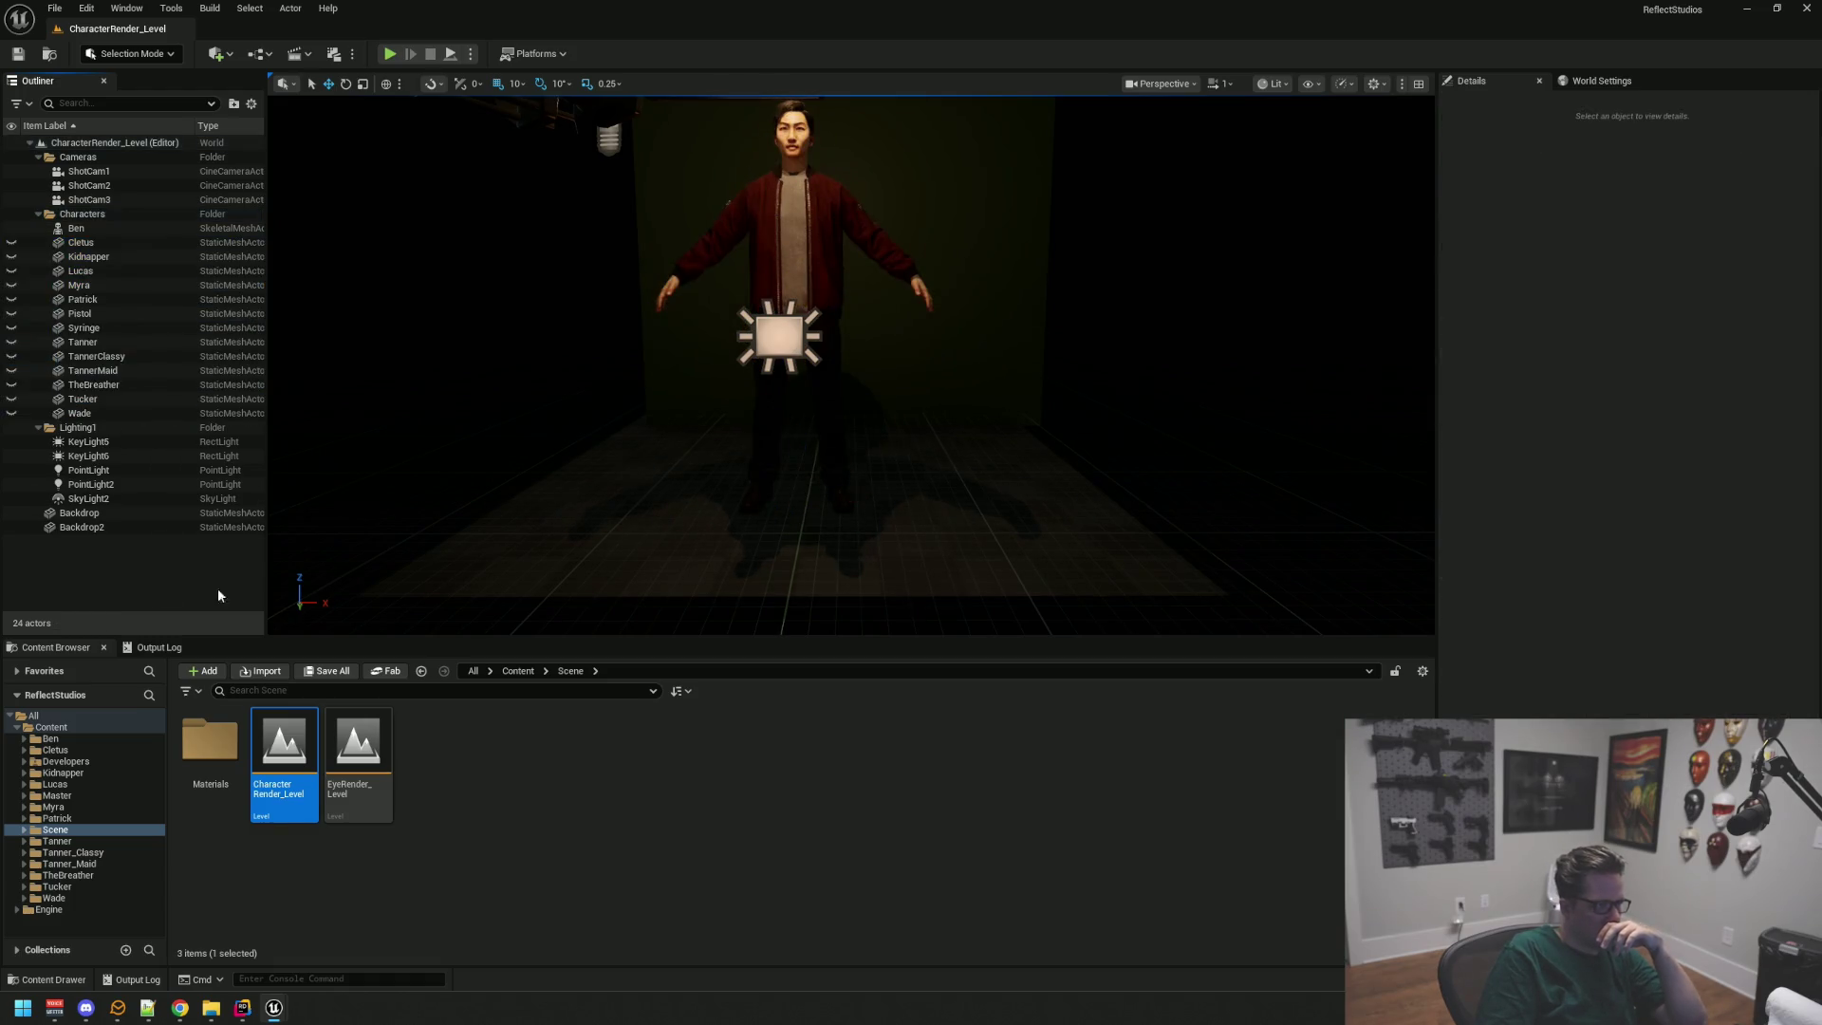
Step: Select Ben and browse to his mesh asset in the Content Browser
{"action": "scroll", "coordinate": [834, 406], "scroll_direction": "up", "scroll_amount": 5}
{"action": "left_click_drag", "start_coordinate": [838, 363], "coordinate": [838, 363]}
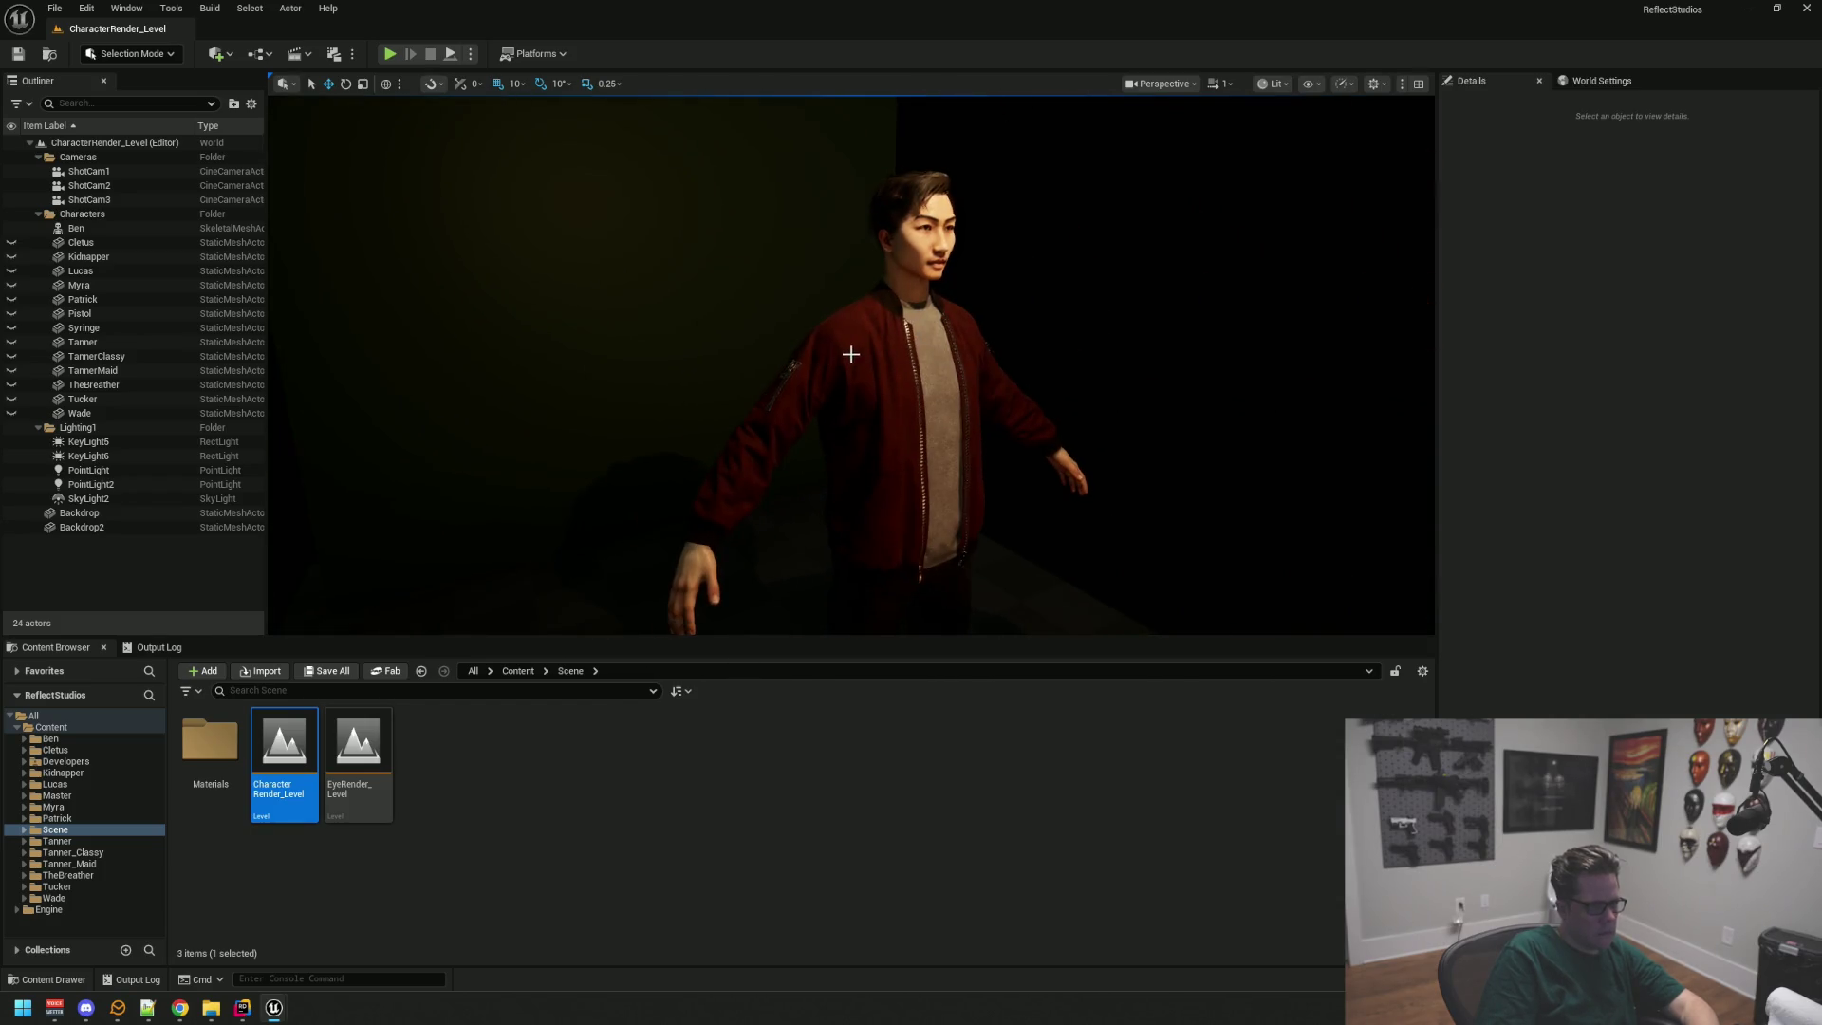
{"action": "left_click", "coordinate": [850, 356]}
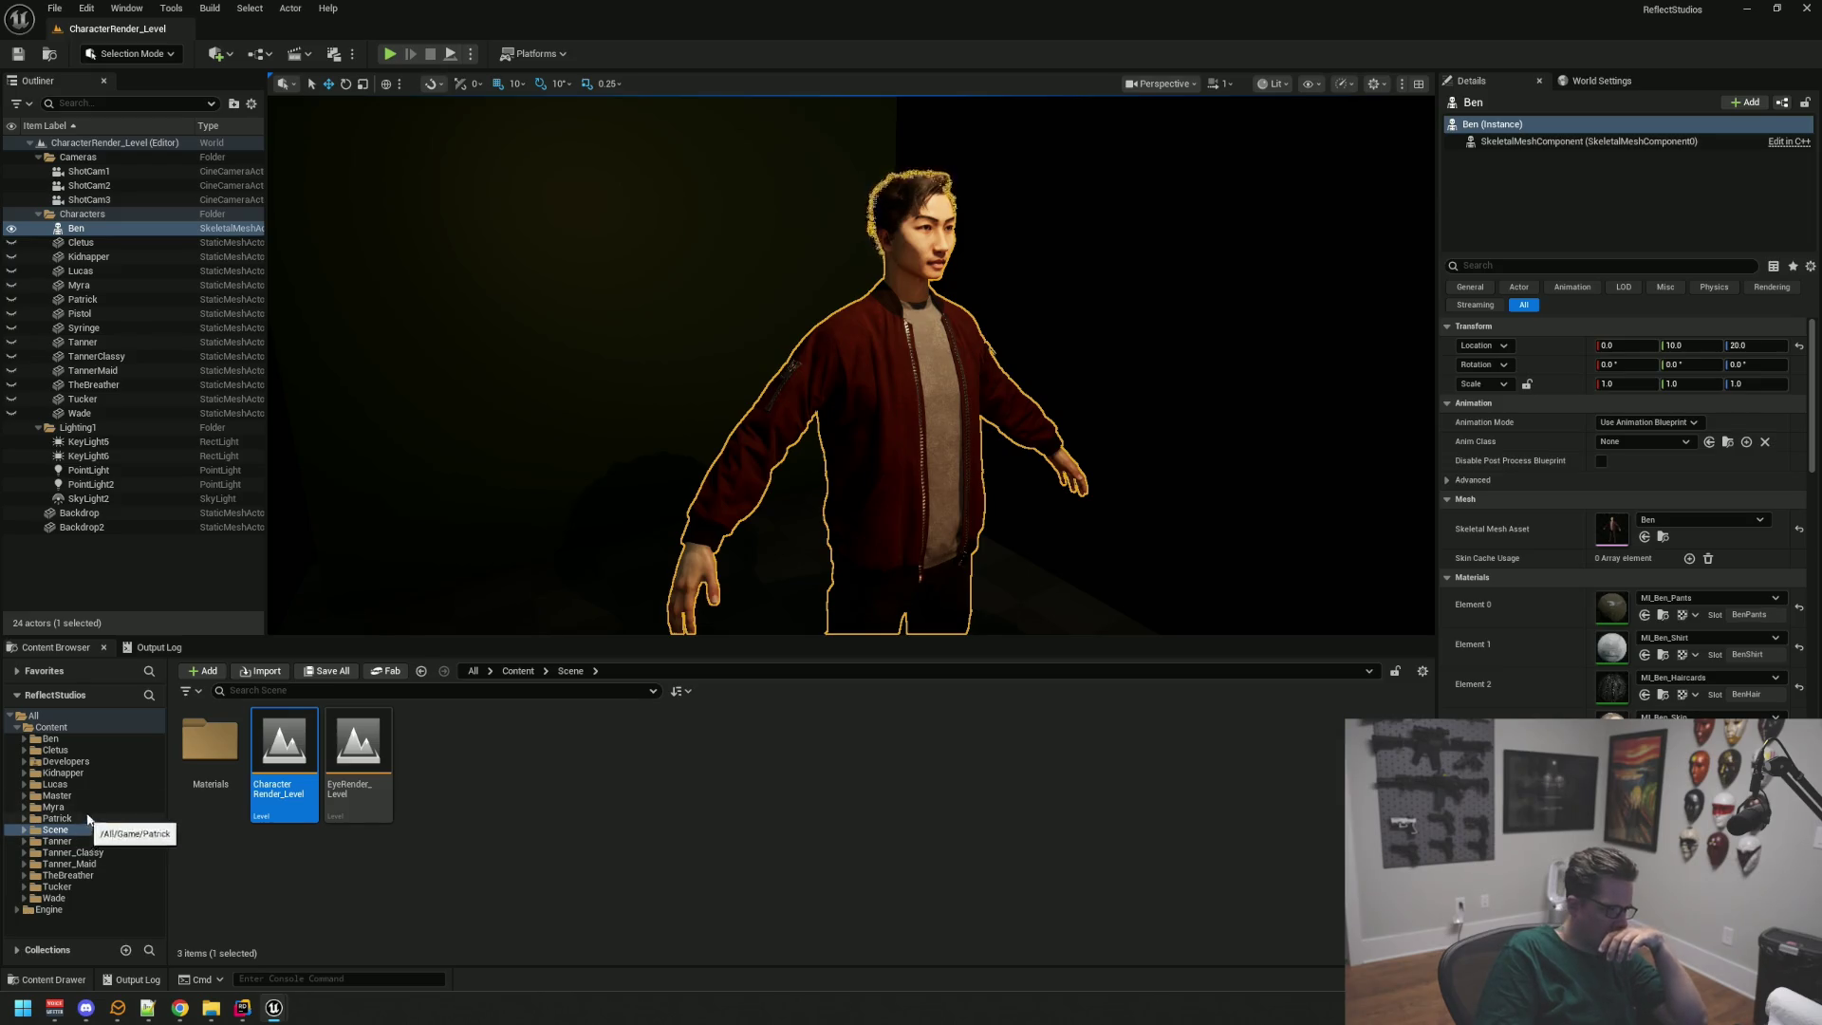
{"action": "left_click", "coordinate": [1663, 537]}
{"action": "left_click", "coordinate": [423, 586]}
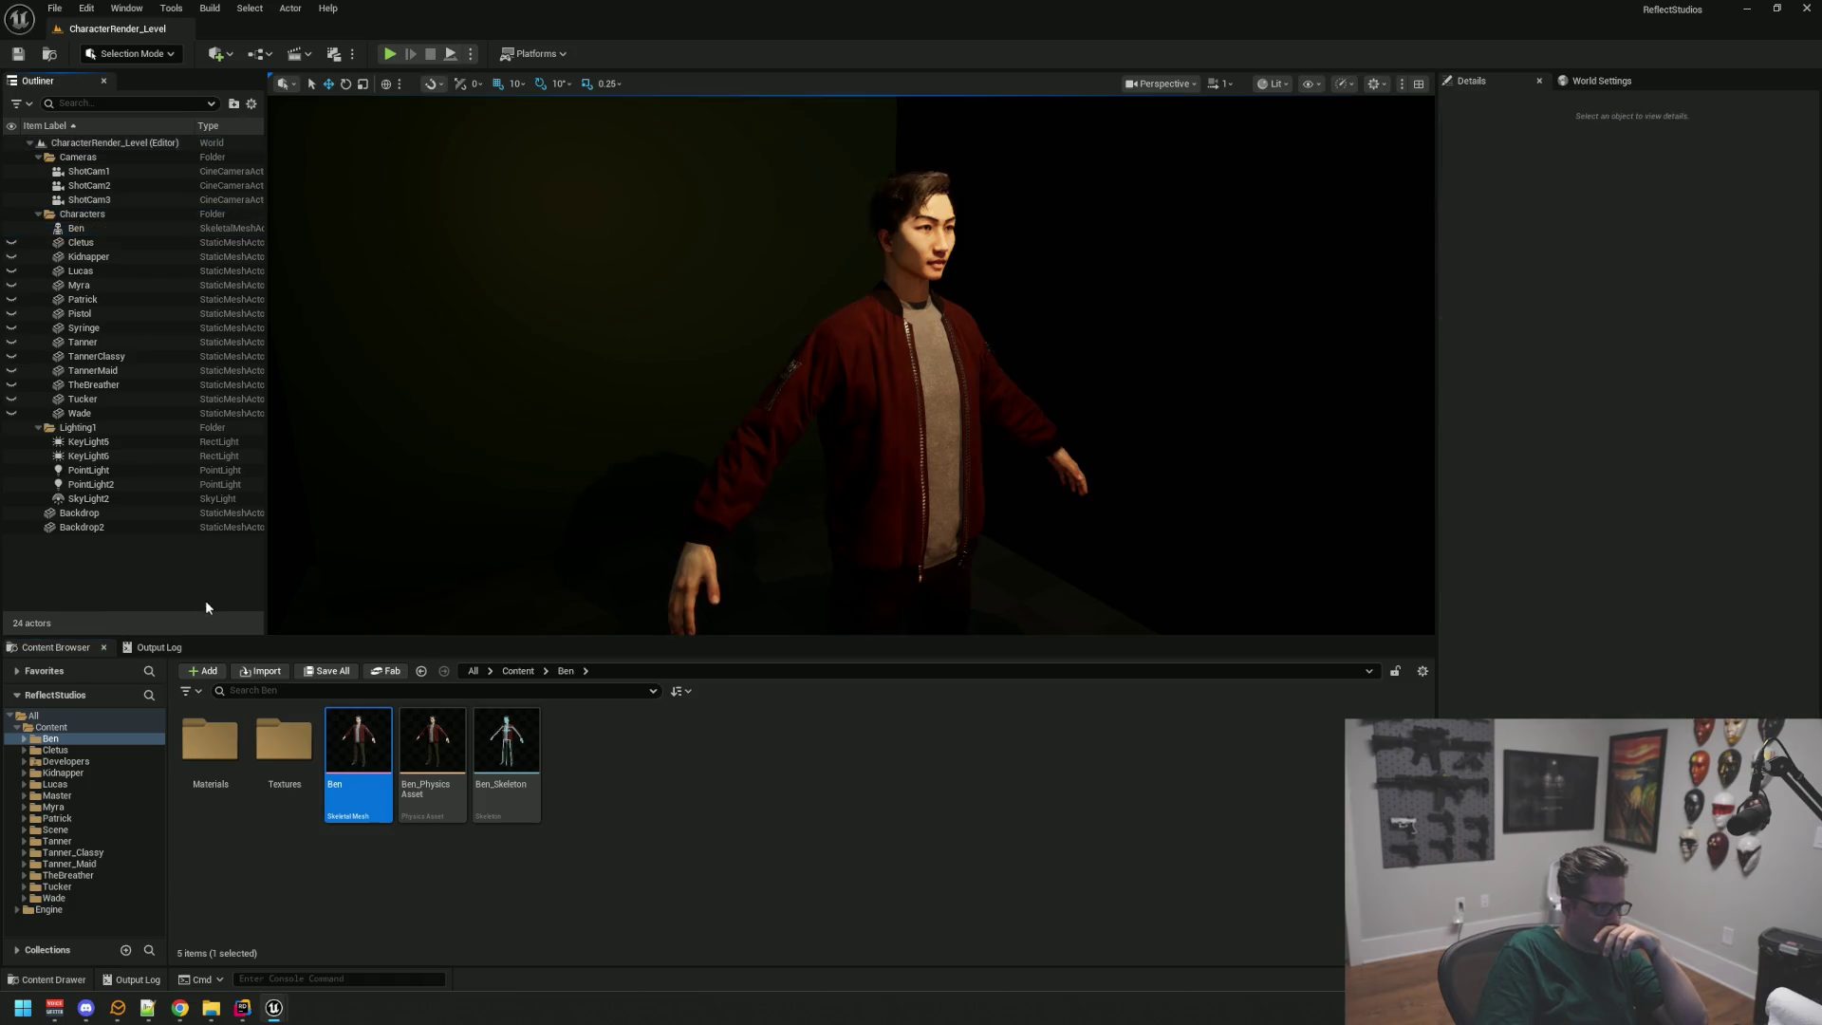
{"action": "left_click_drag", "start_coordinate": [519, 462], "coordinate": [519, 463]}
{"action": "mouse_move", "coordinate": [651, 434]}
{"action": "left_mouse_down"}
{"action": "mouse_move", "coordinate": [724, 439]}
{"action": "mouse_move", "coordinate": [734, 423]}
{"action": "left_mouse_up"}
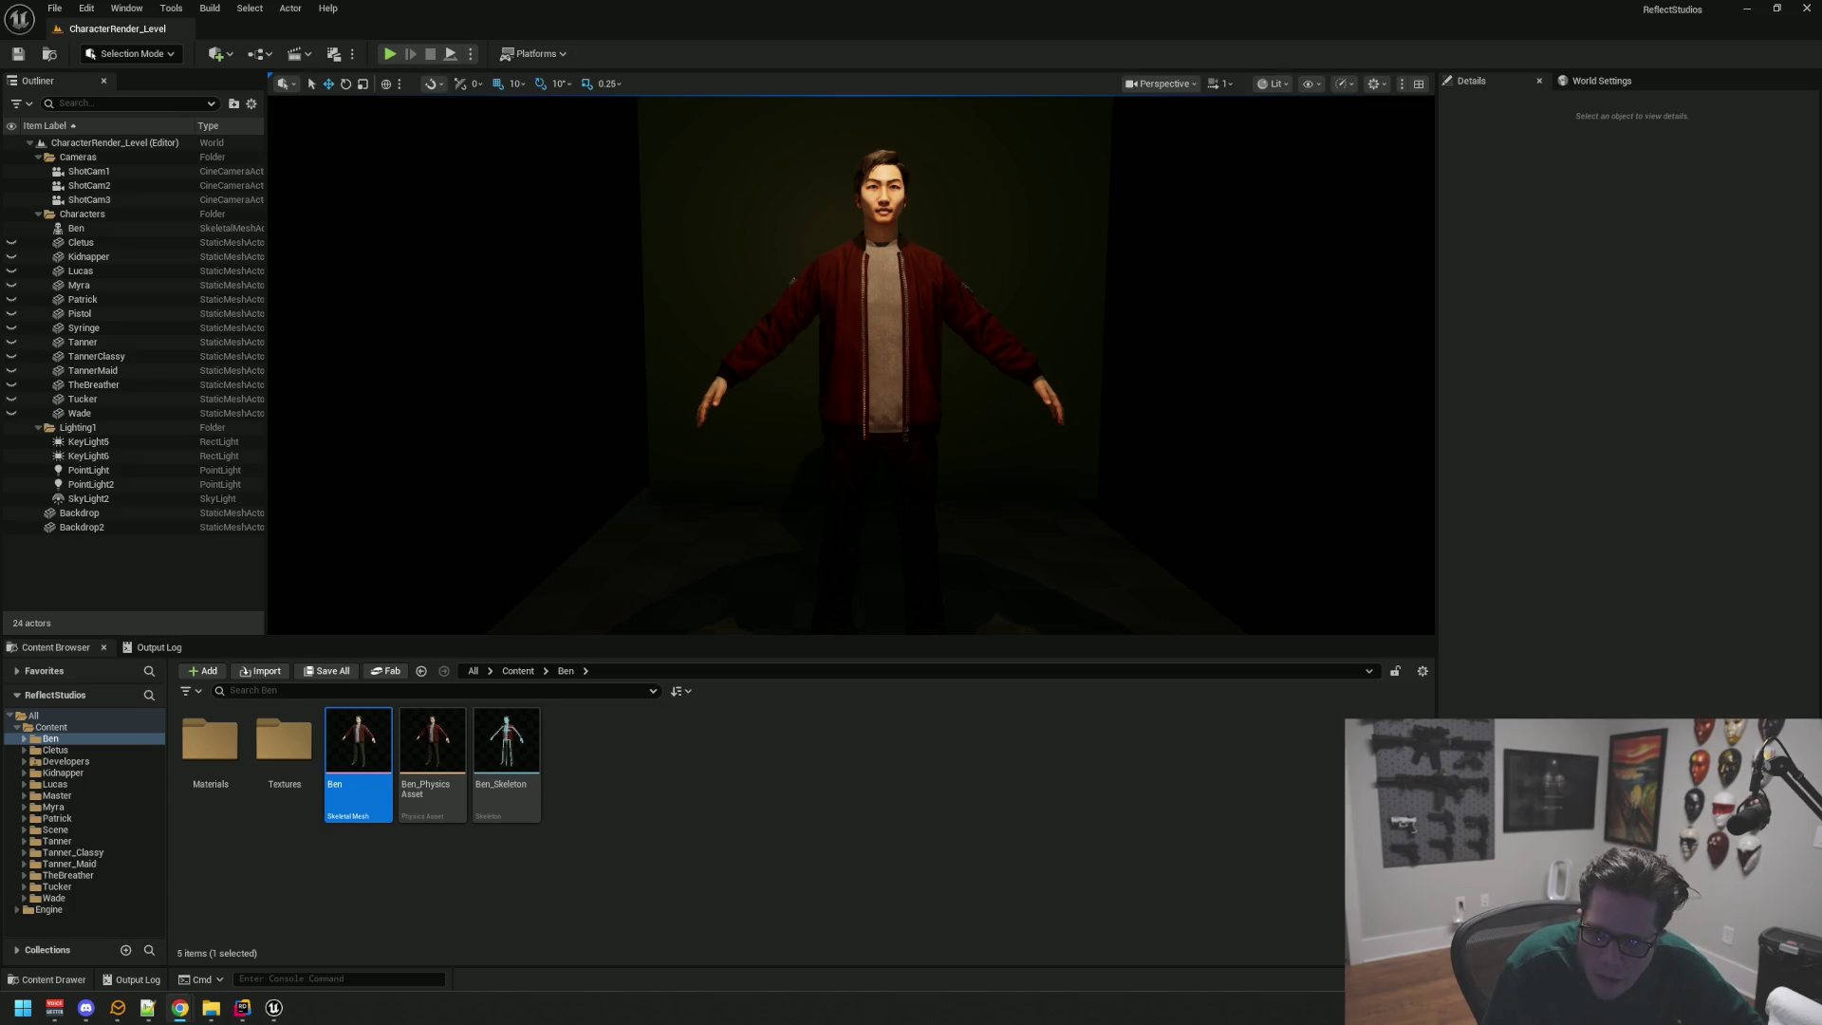
Step: Run Migrate on the Ben folder, review the Asset Report, and close it
{"action": "left_click_drag", "start_coordinate": [1074, 362], "coordinate": [1055, 433]}
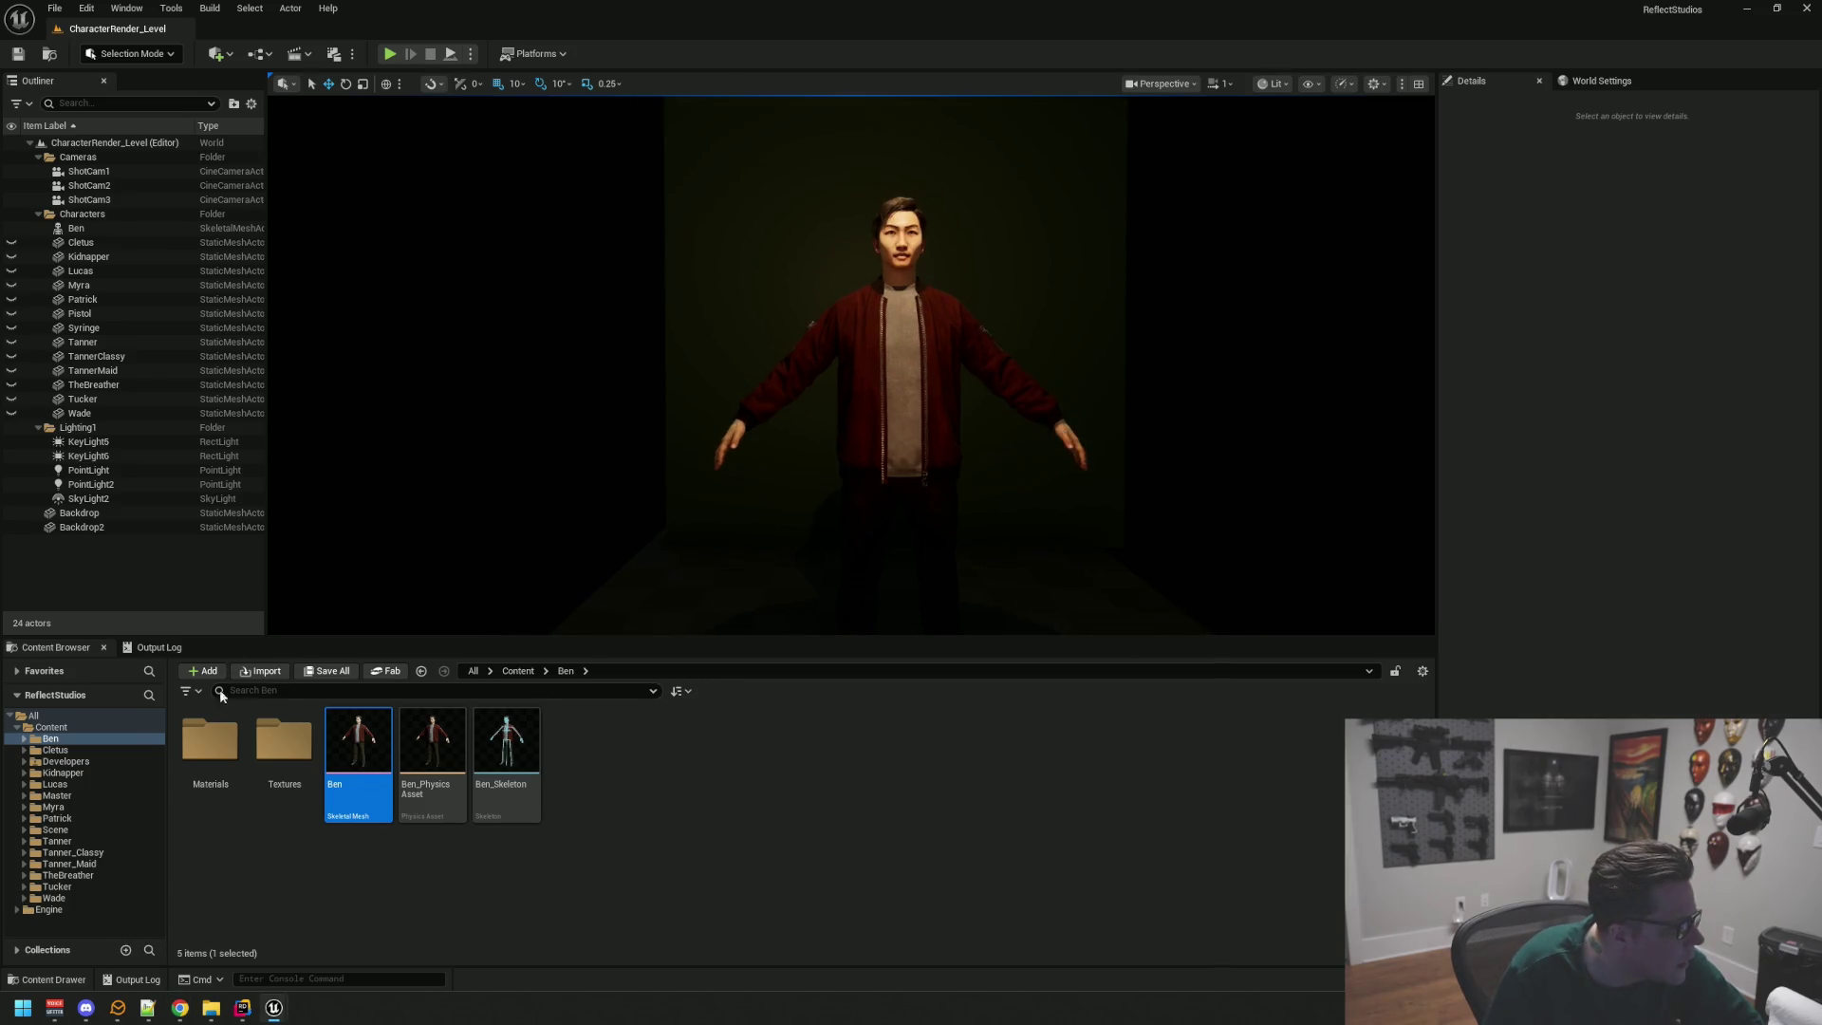
{"action": "right_click", "coordinate": [107, 738]}
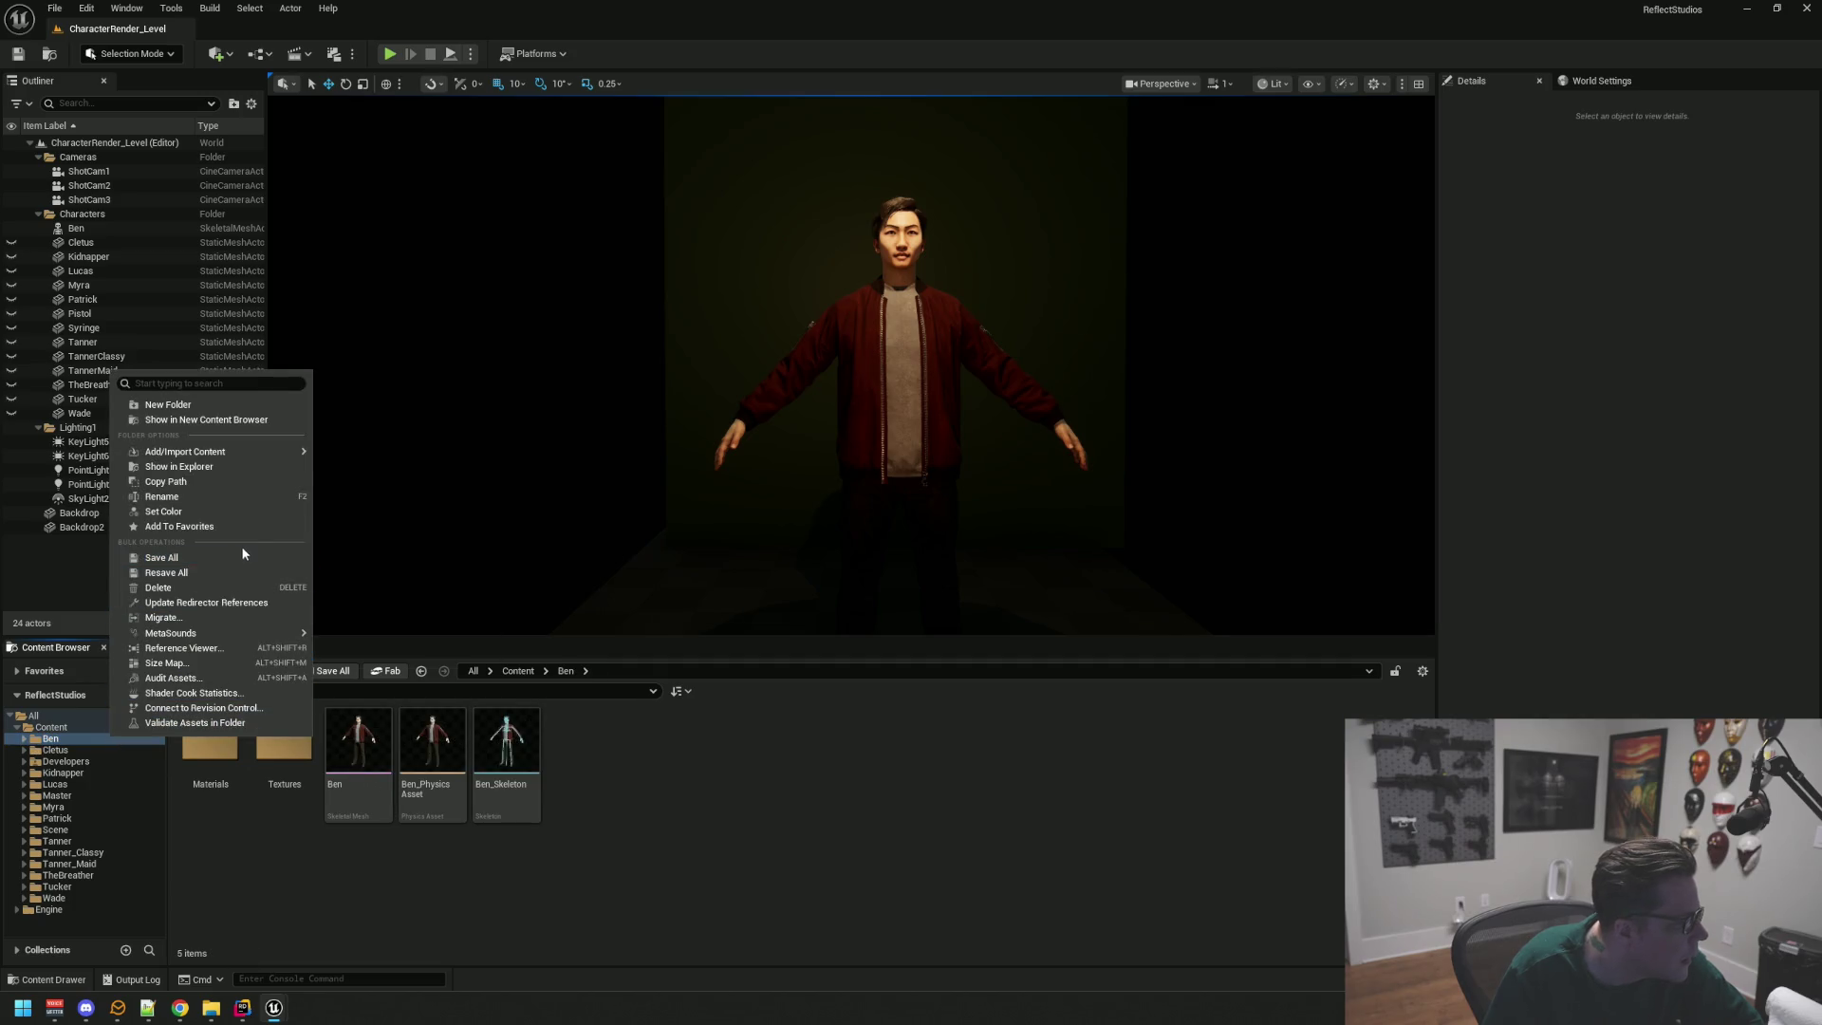
{"action": "mouse_move", "coordinate": [270, 453]}
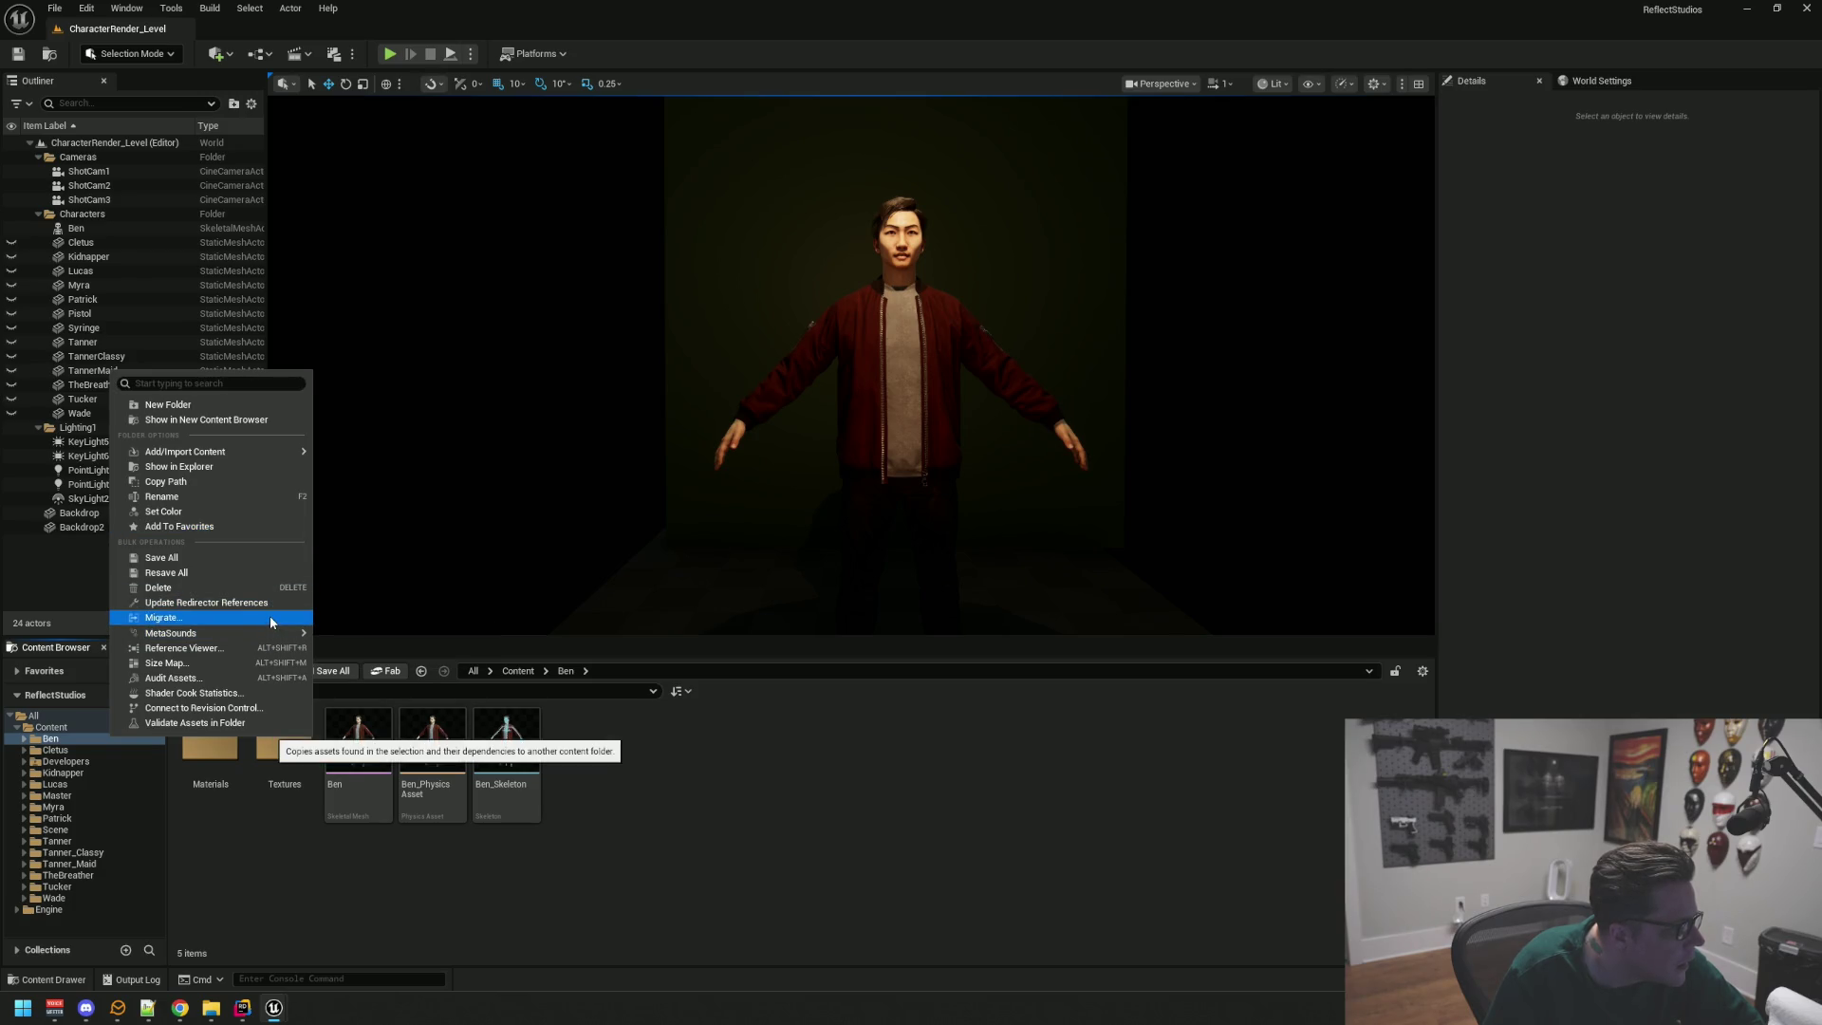
{"action": "mouse_move", "coordinate": [664, 531]}
{"action": "left_mouse_down"}
{"action": "mouse_move", "coordinate": [721, 475]}
{"action": "mouse_move", "coordinate": [671, 488]}
{"action": "mouse_move", "coordinate": [671, 455]}
{"action": "mouse_move", "coordinate": [583, 486]}
{"action": "left_mouse_up"}
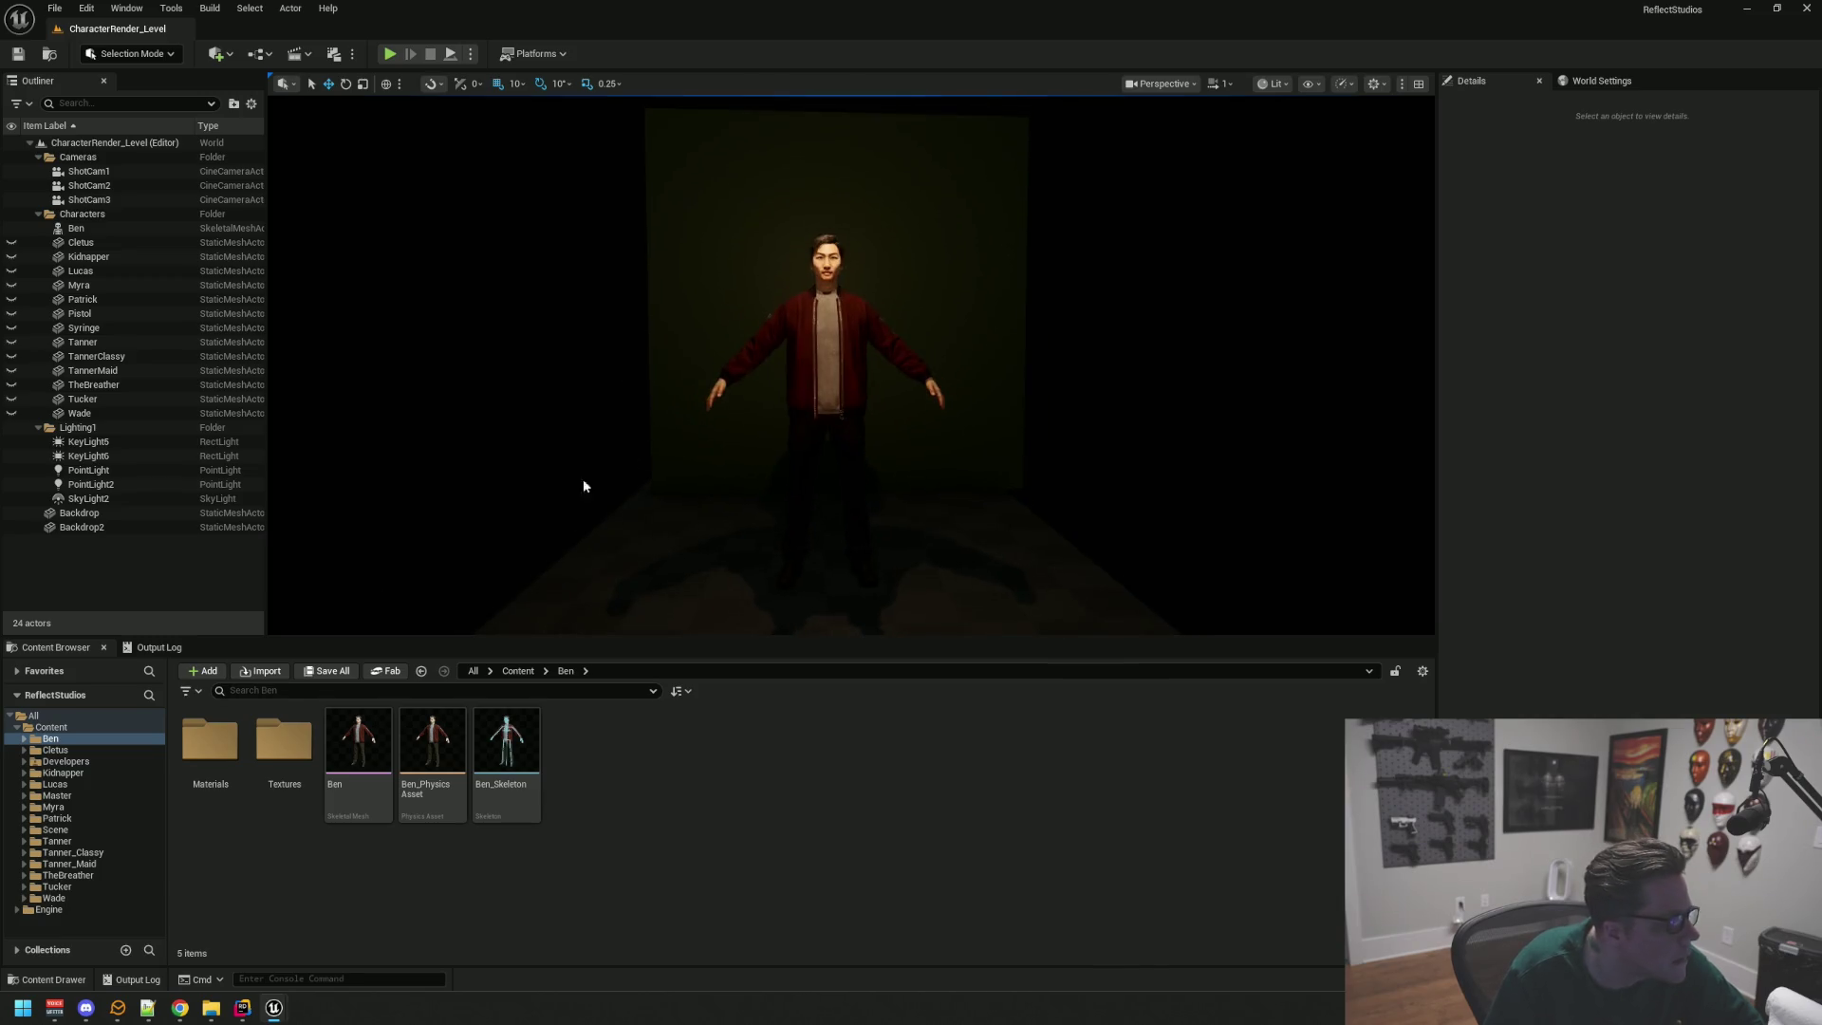
{"action": "right_click", "coordinate": [102, 745]}
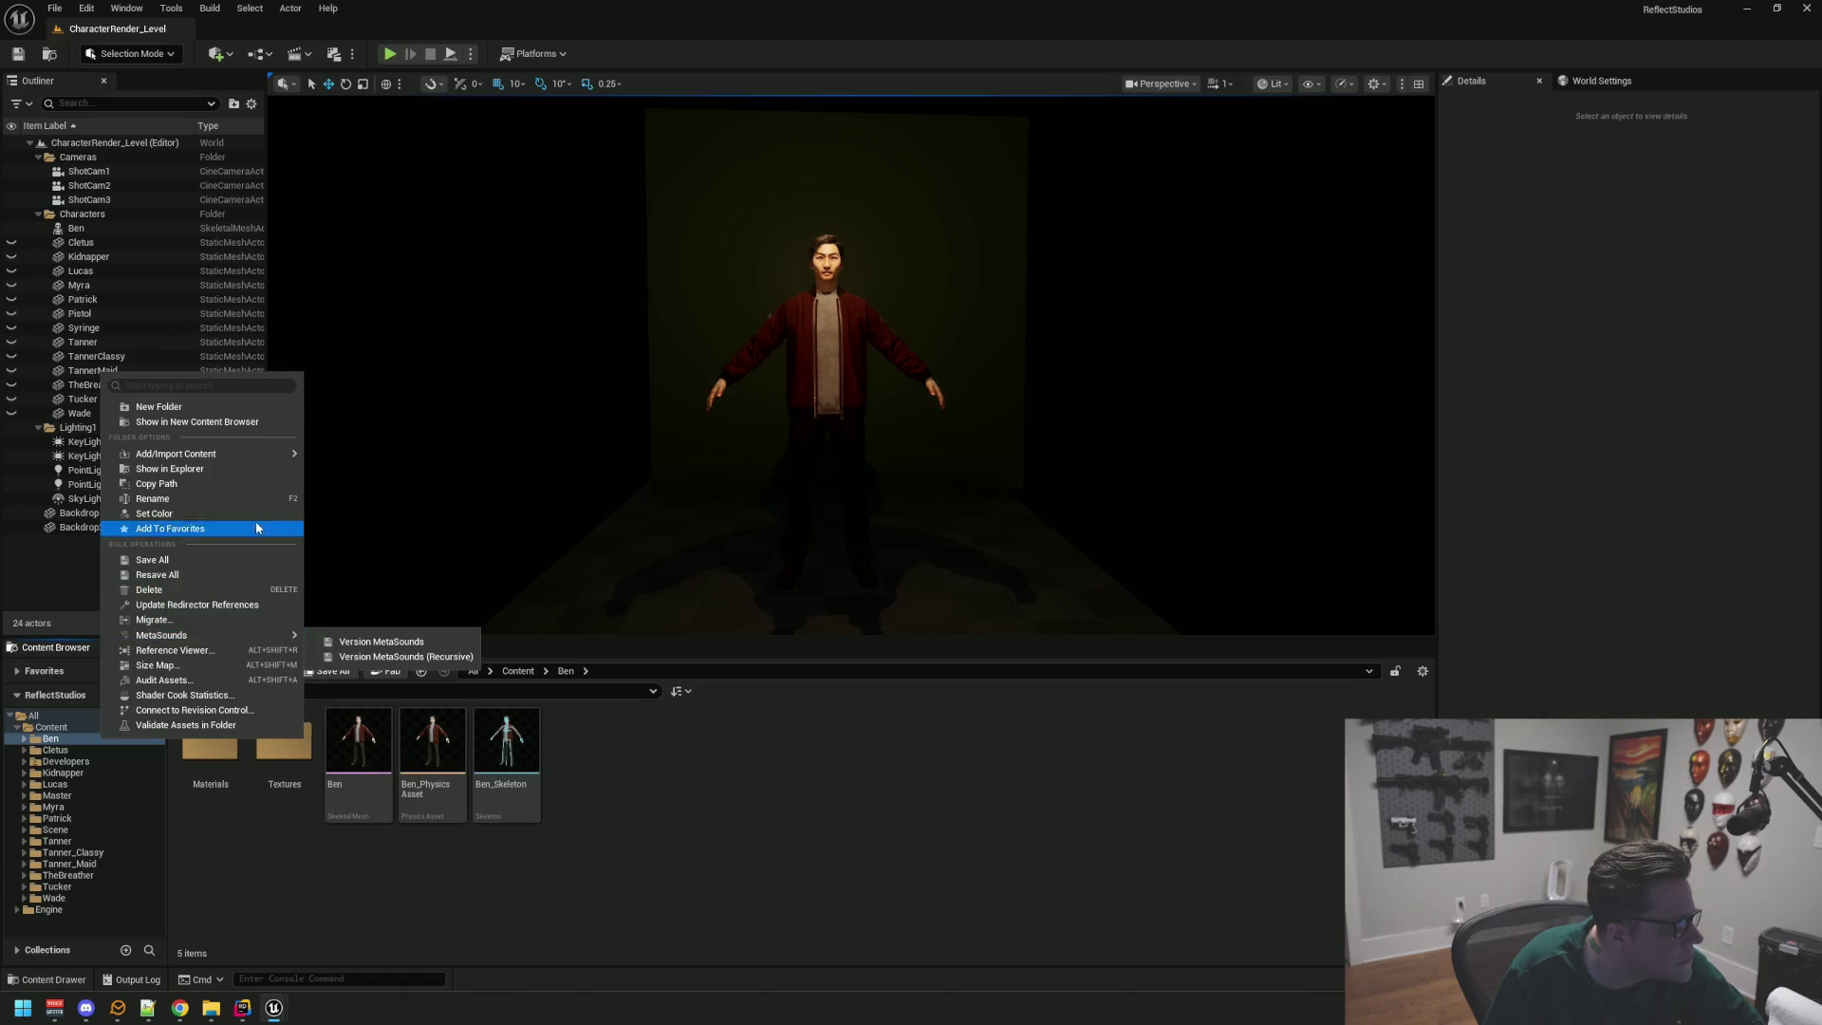
{"action": "mouse_move", "coordinate": [532, 588]}
{"action": "left_mouse_down"}
{"action": "mouse_move", "coordinate": [664, 475]}
{"action": "mouse_move", "coordinate": [806, 419]}
{"action": "mouse_move", "coordinate": [728, 426]}
{"action": "left_mouse_up"}
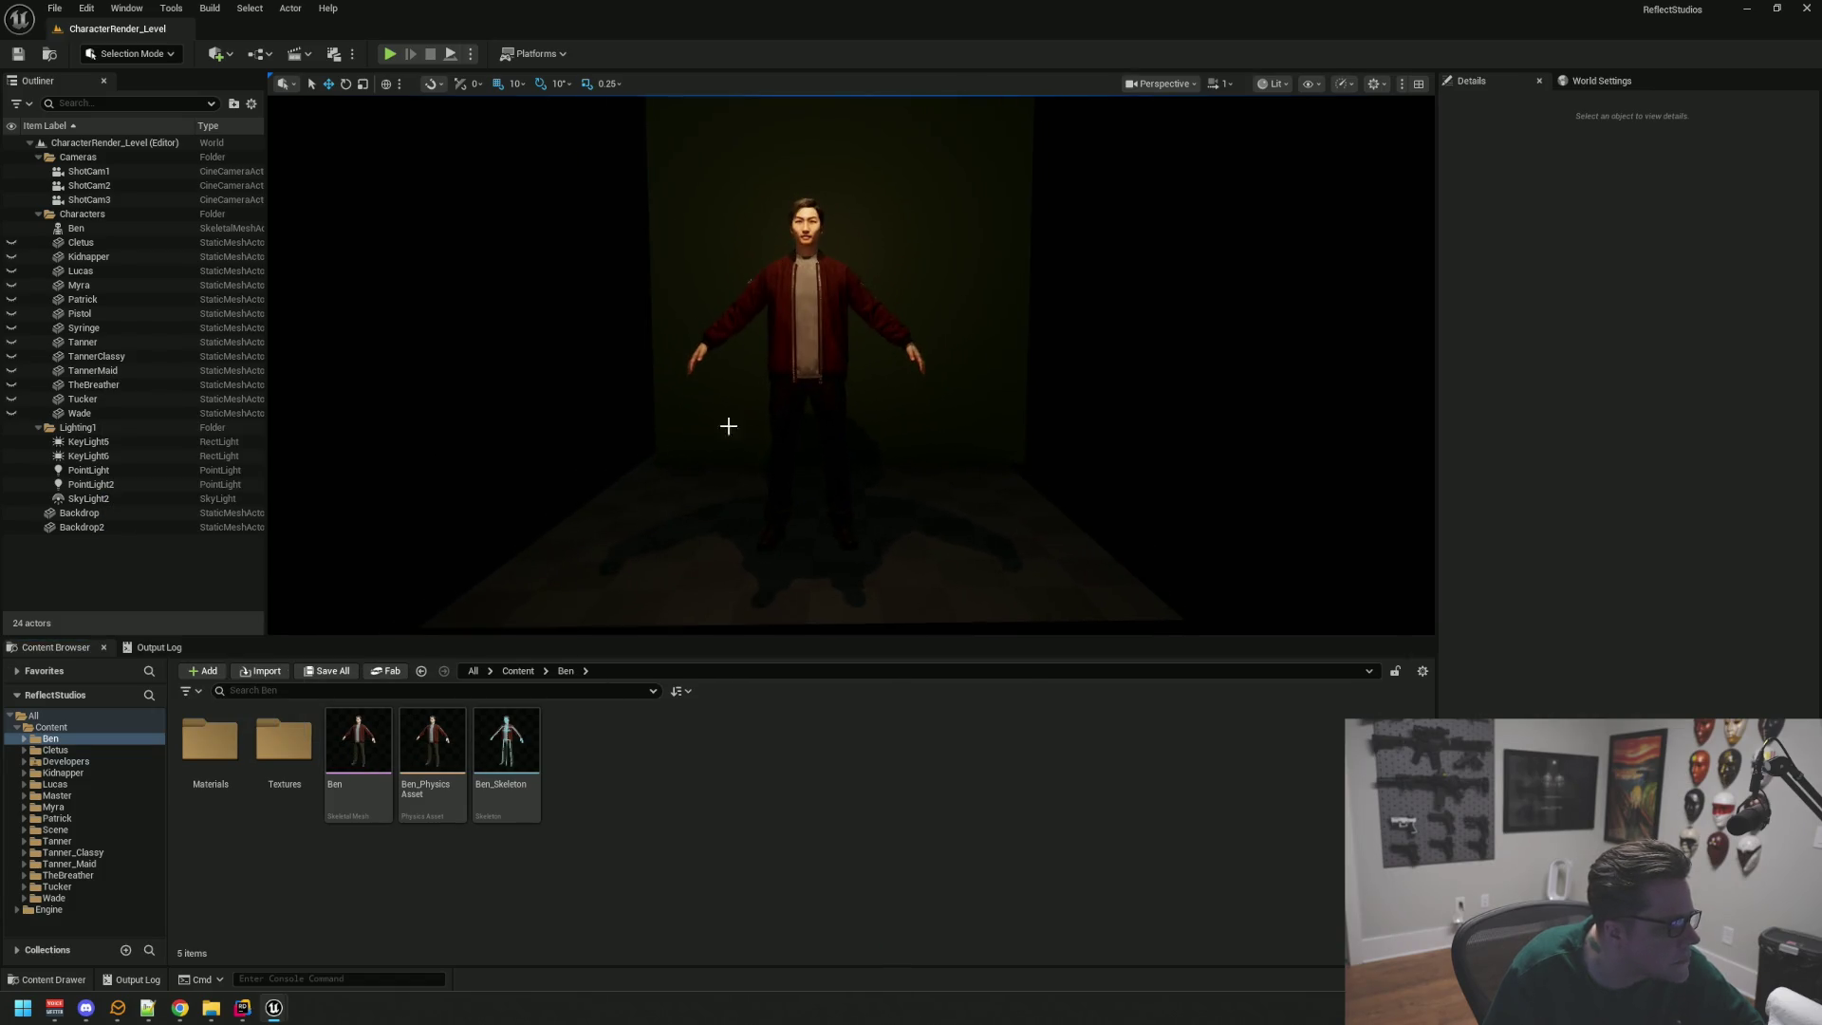
{"action": "right_click", "coordinate": [62, 738]}
{"action": "mouse_move", "coordinate": [229, 636]}
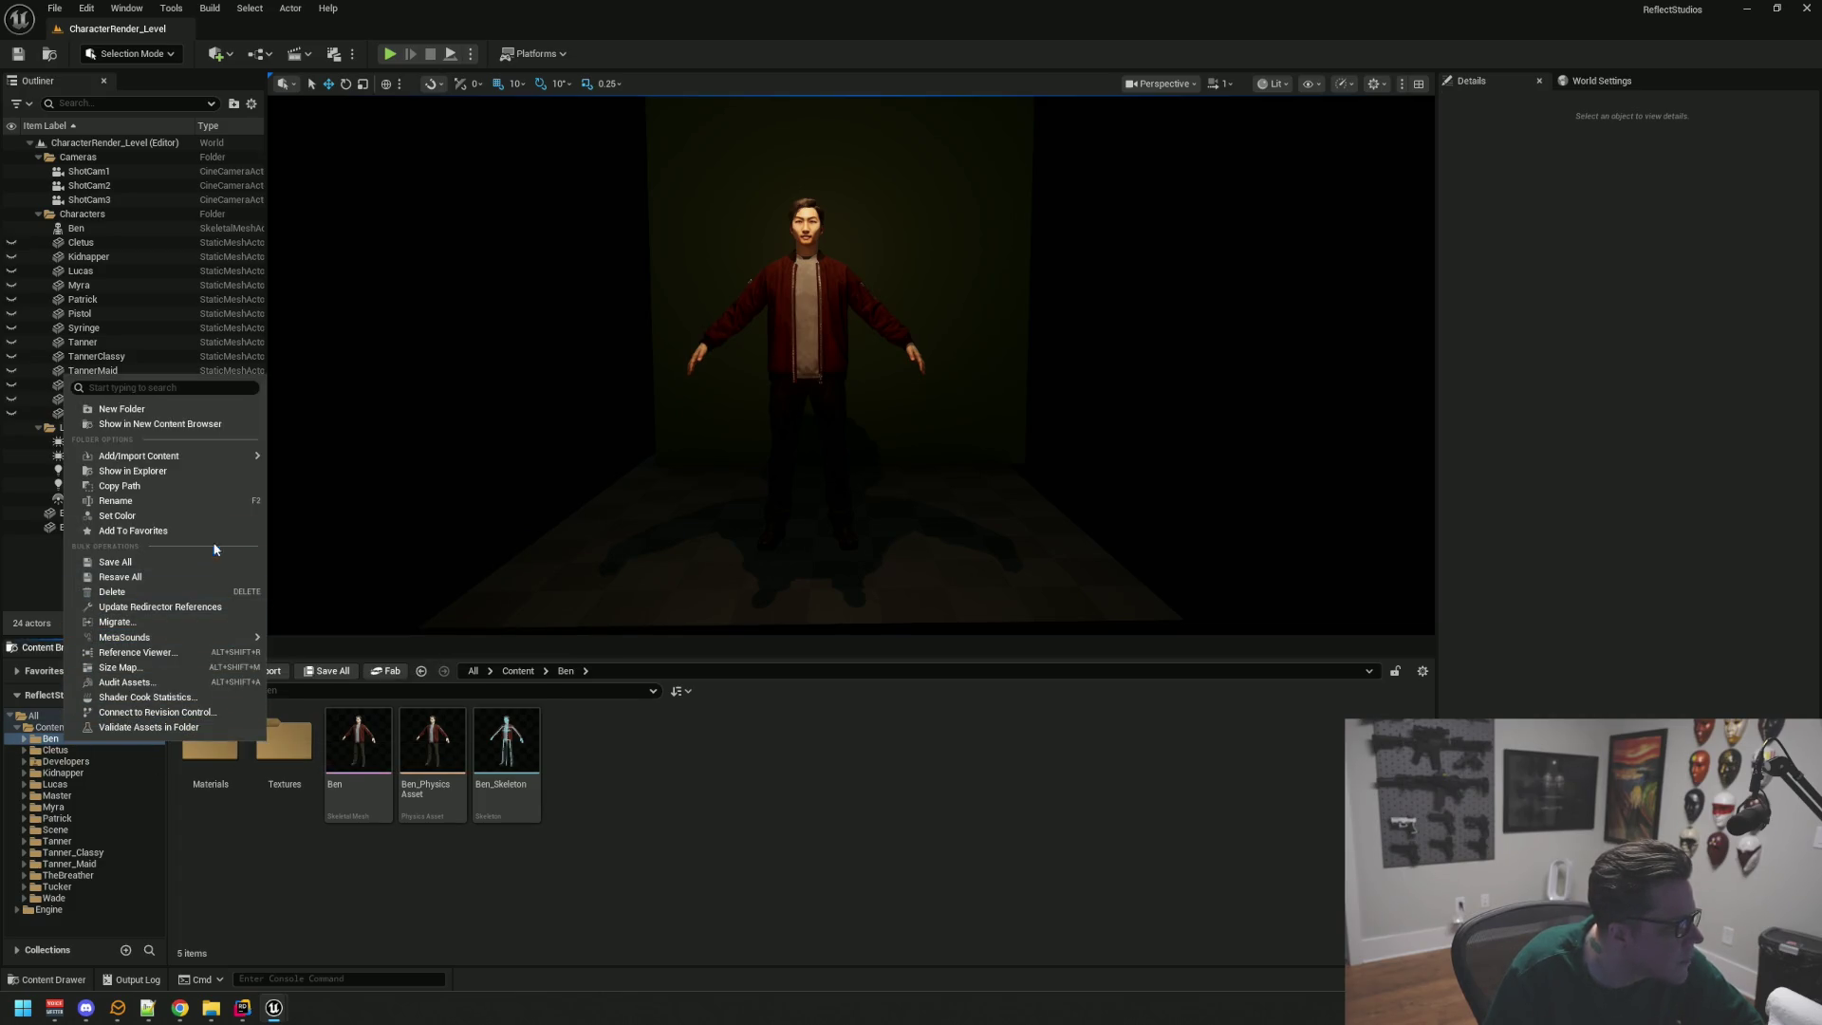
{"action": "left_click", "coordinate": [185, 619]}
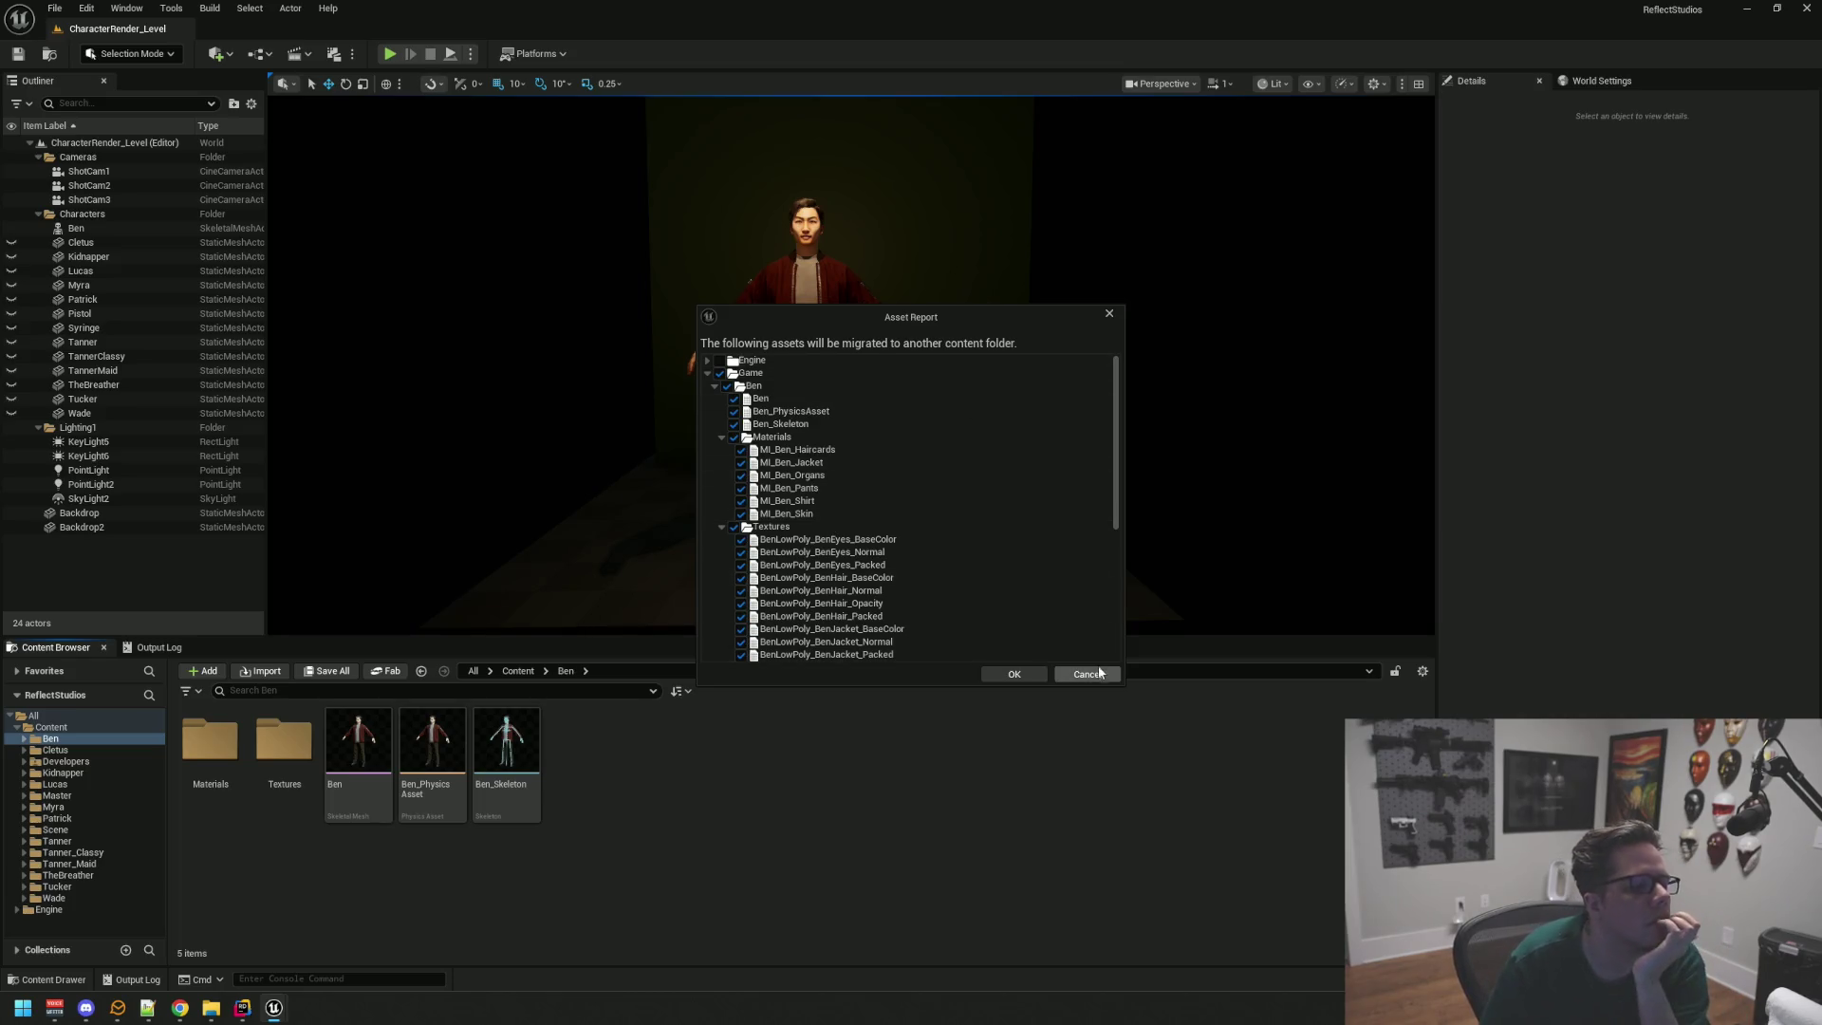
{"action": "left_click", "coordinate": [1013, 673]}
Step: Select the Ben folder in the content tree, then minimize the editor
{"action": "left_click", "coordinate": [110, 740]}
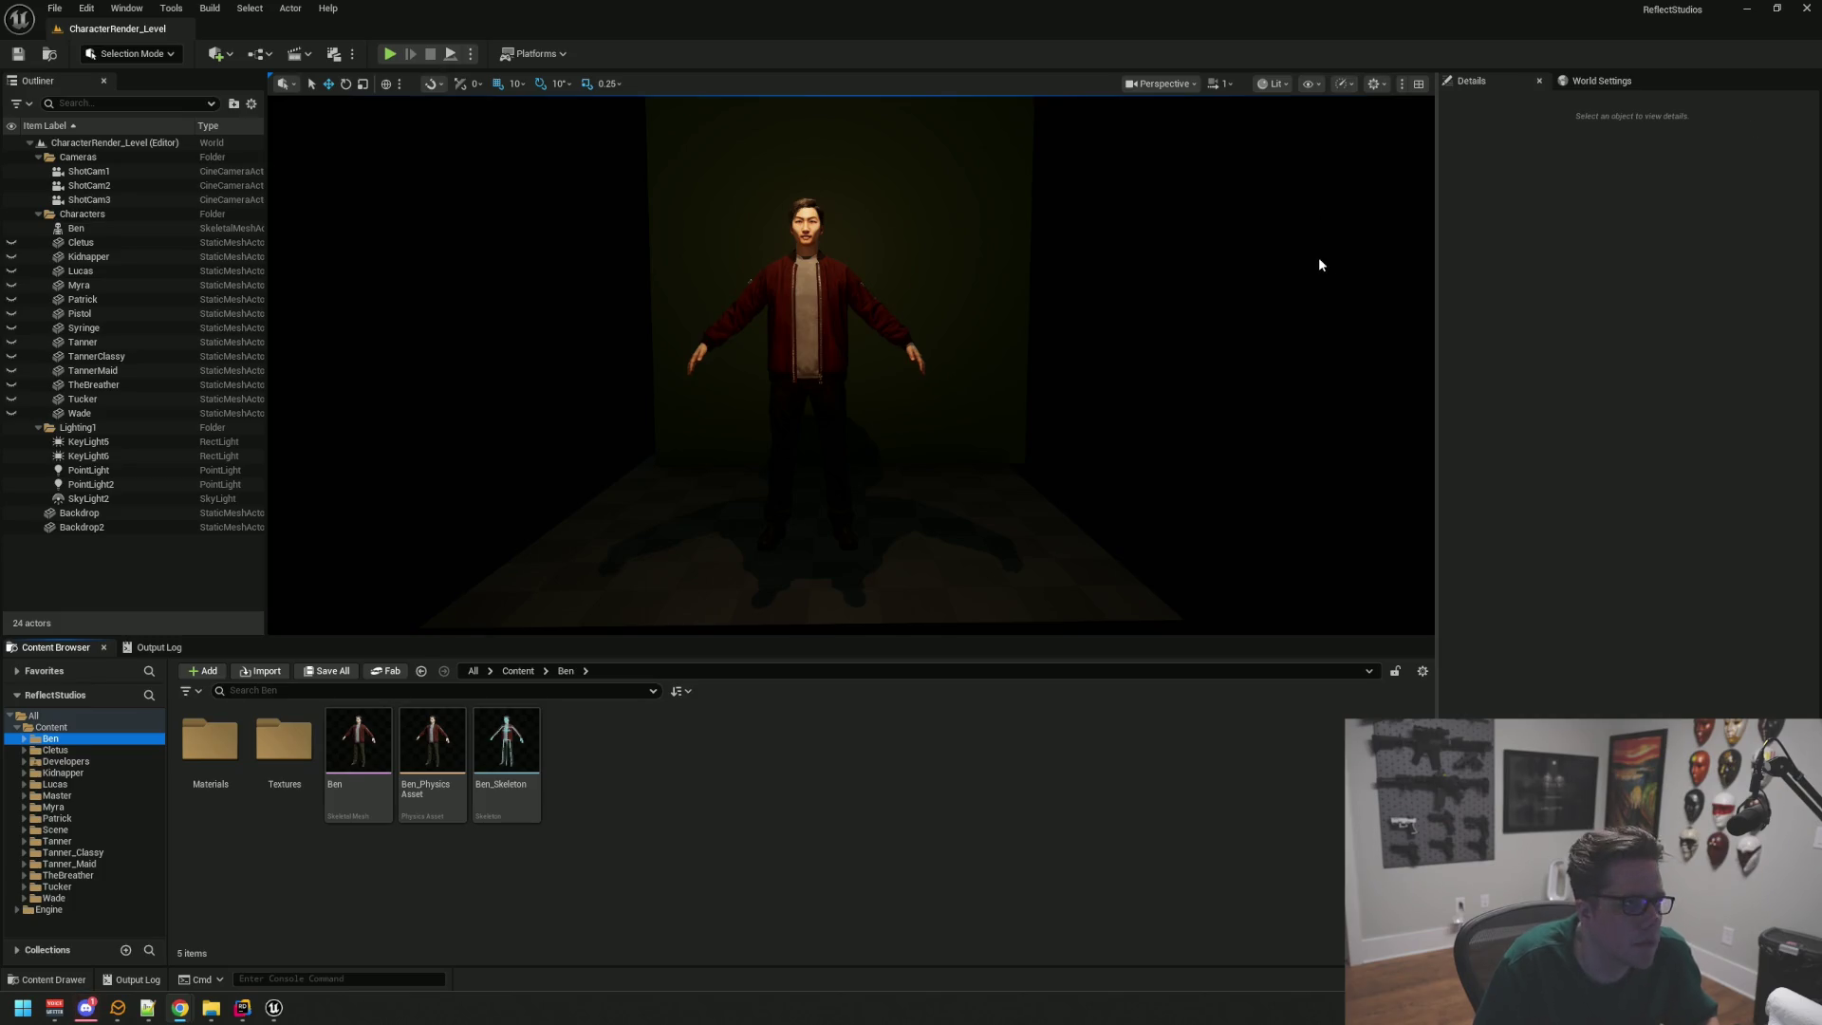
{"action": "scroll", "coordinate": [1062, 243], "scroll_direction": "up", "scroll_amount": 5}
{"action": "scroll", "coordinate": [851, 366], "scroll_direction": "down", "scroll_amount": 5}
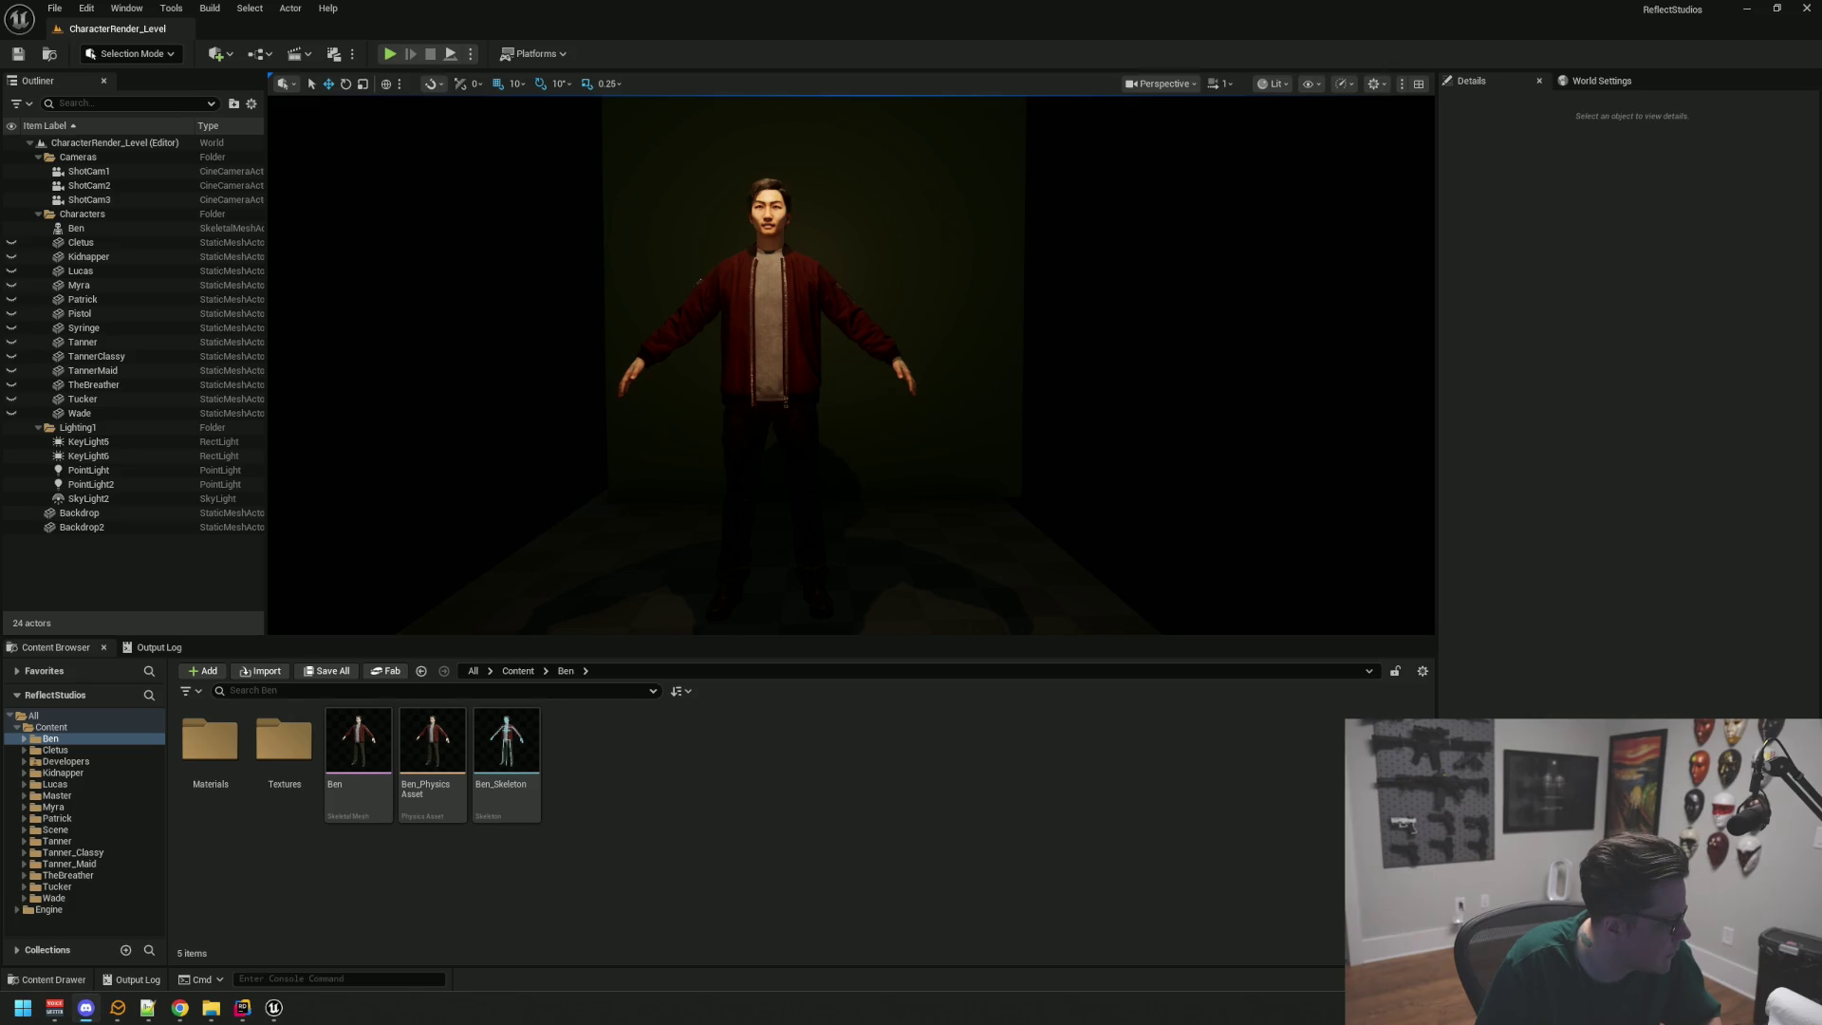
{"action": "left_click", "coordinate": [1746, 11]}
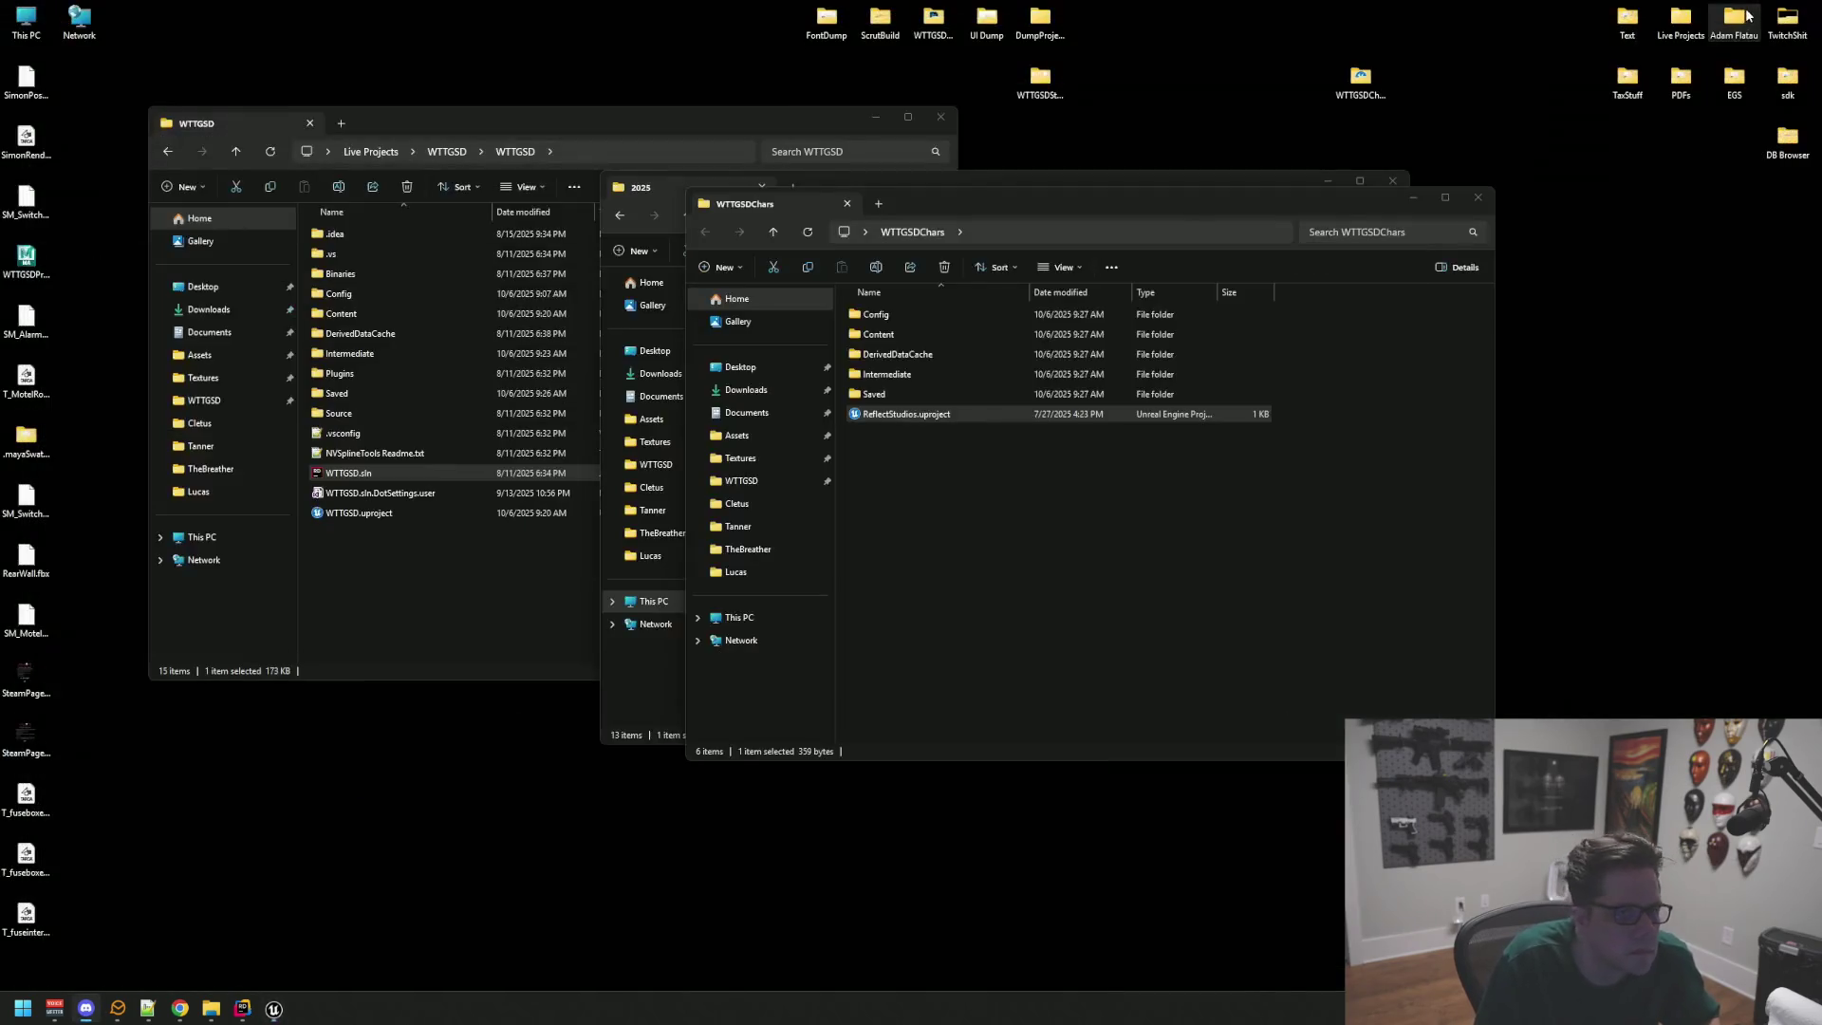
Step: Launch GitHub Desktop, fetch origin for WTTGSD on the Anim branch, then return to Rider
{"action": "left_click_drag", "start_coordinate": [1135, 205], "coordinate": [1128, 225]}
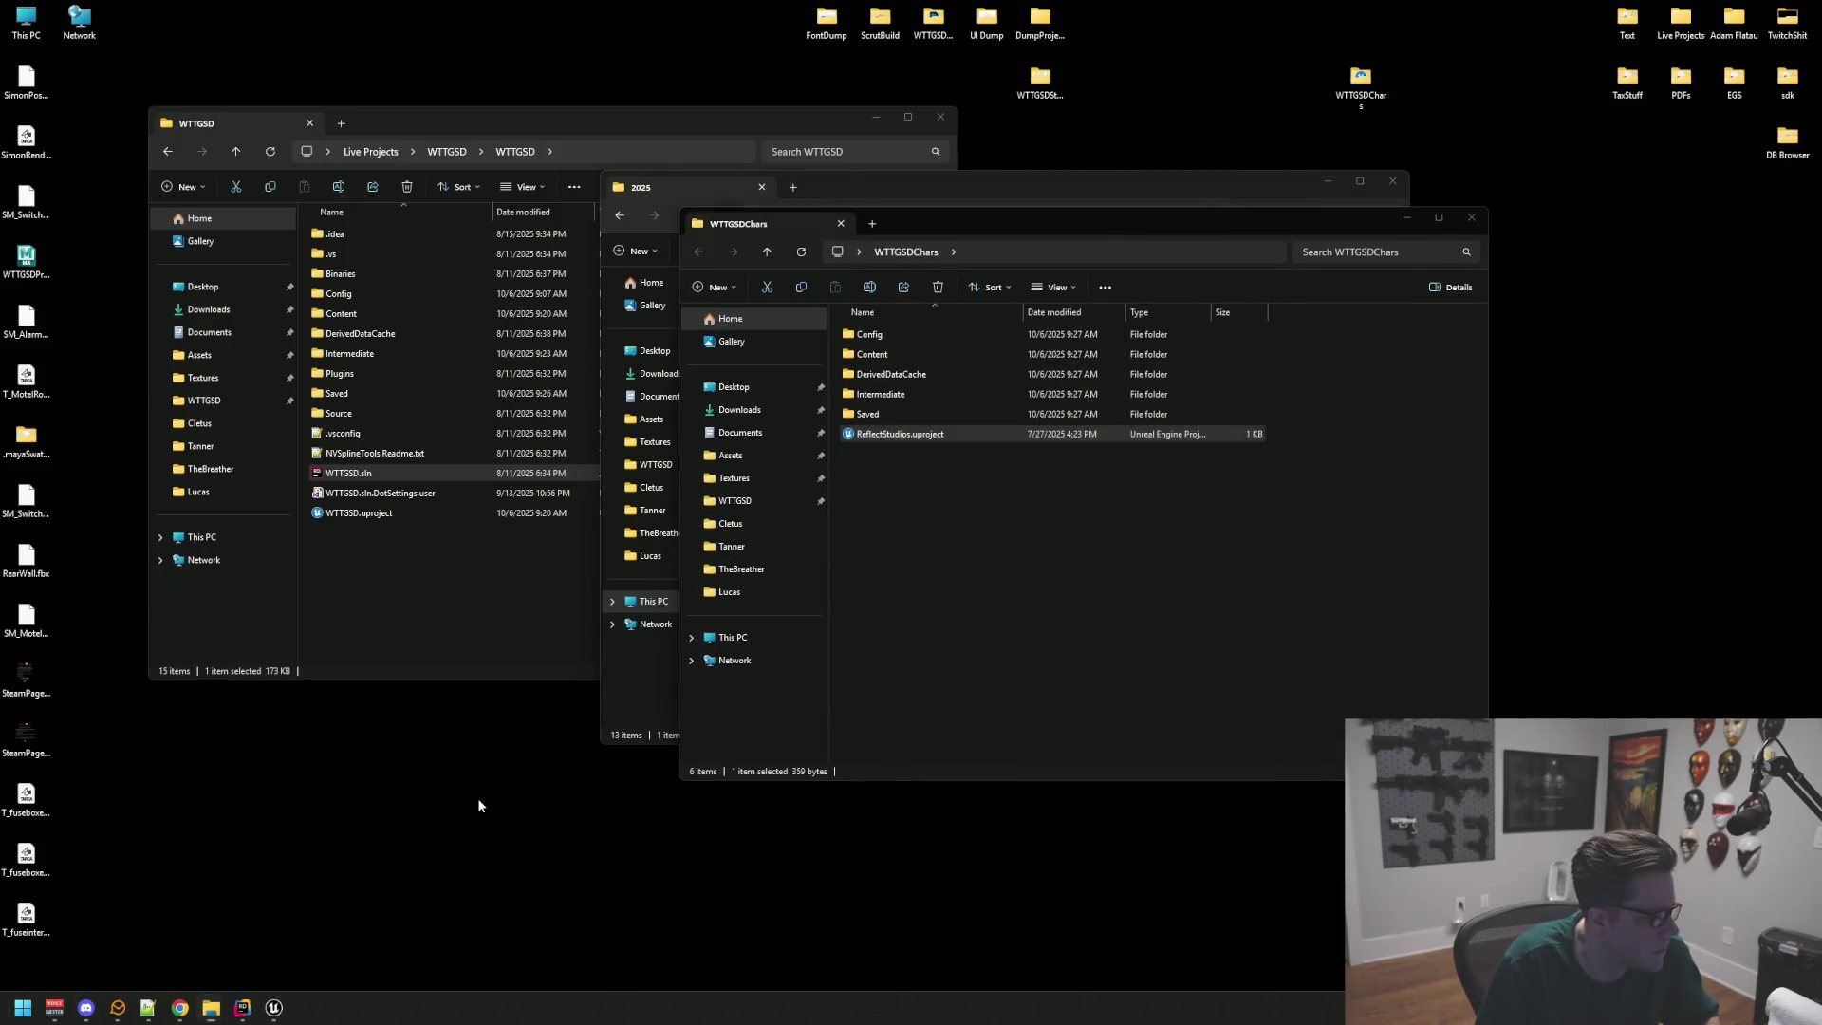
{"action": "key", "text": "super"}
{"action": "type", "text": "git"}
{"action": "key", "text": "Return"}
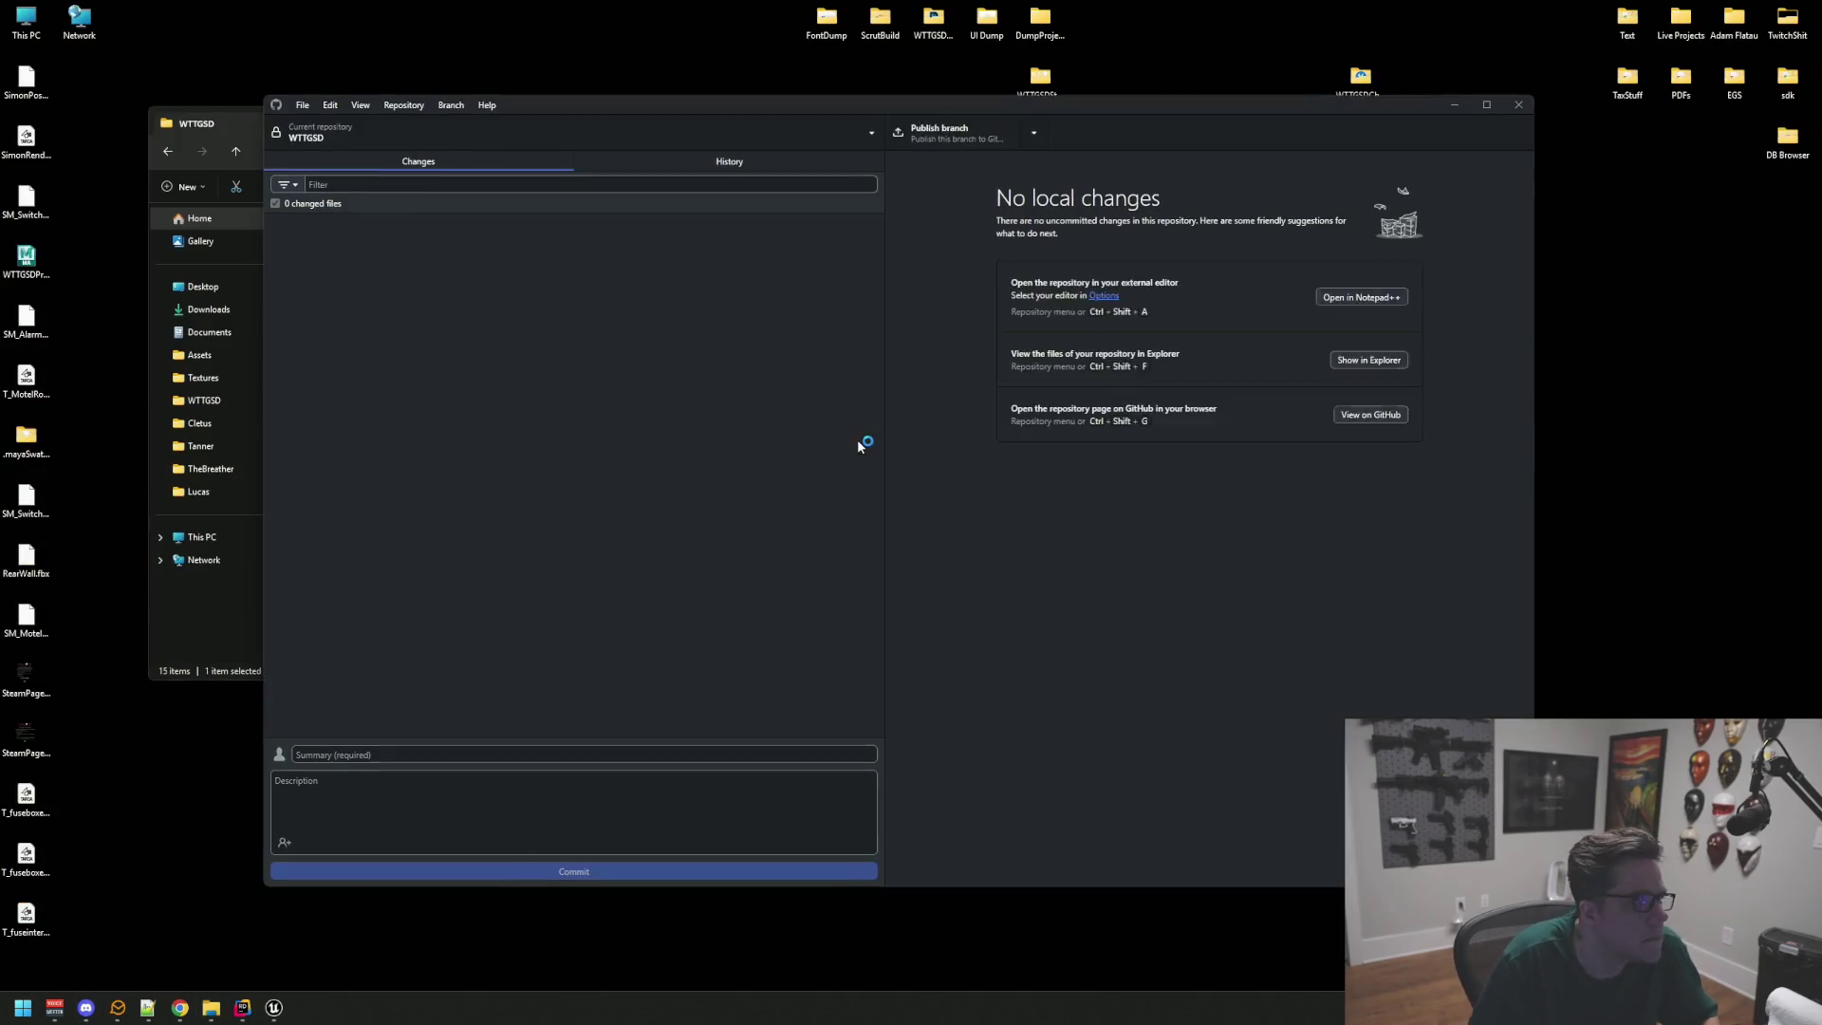
{"action": "left_click", "coordinate": [1123, 140]}
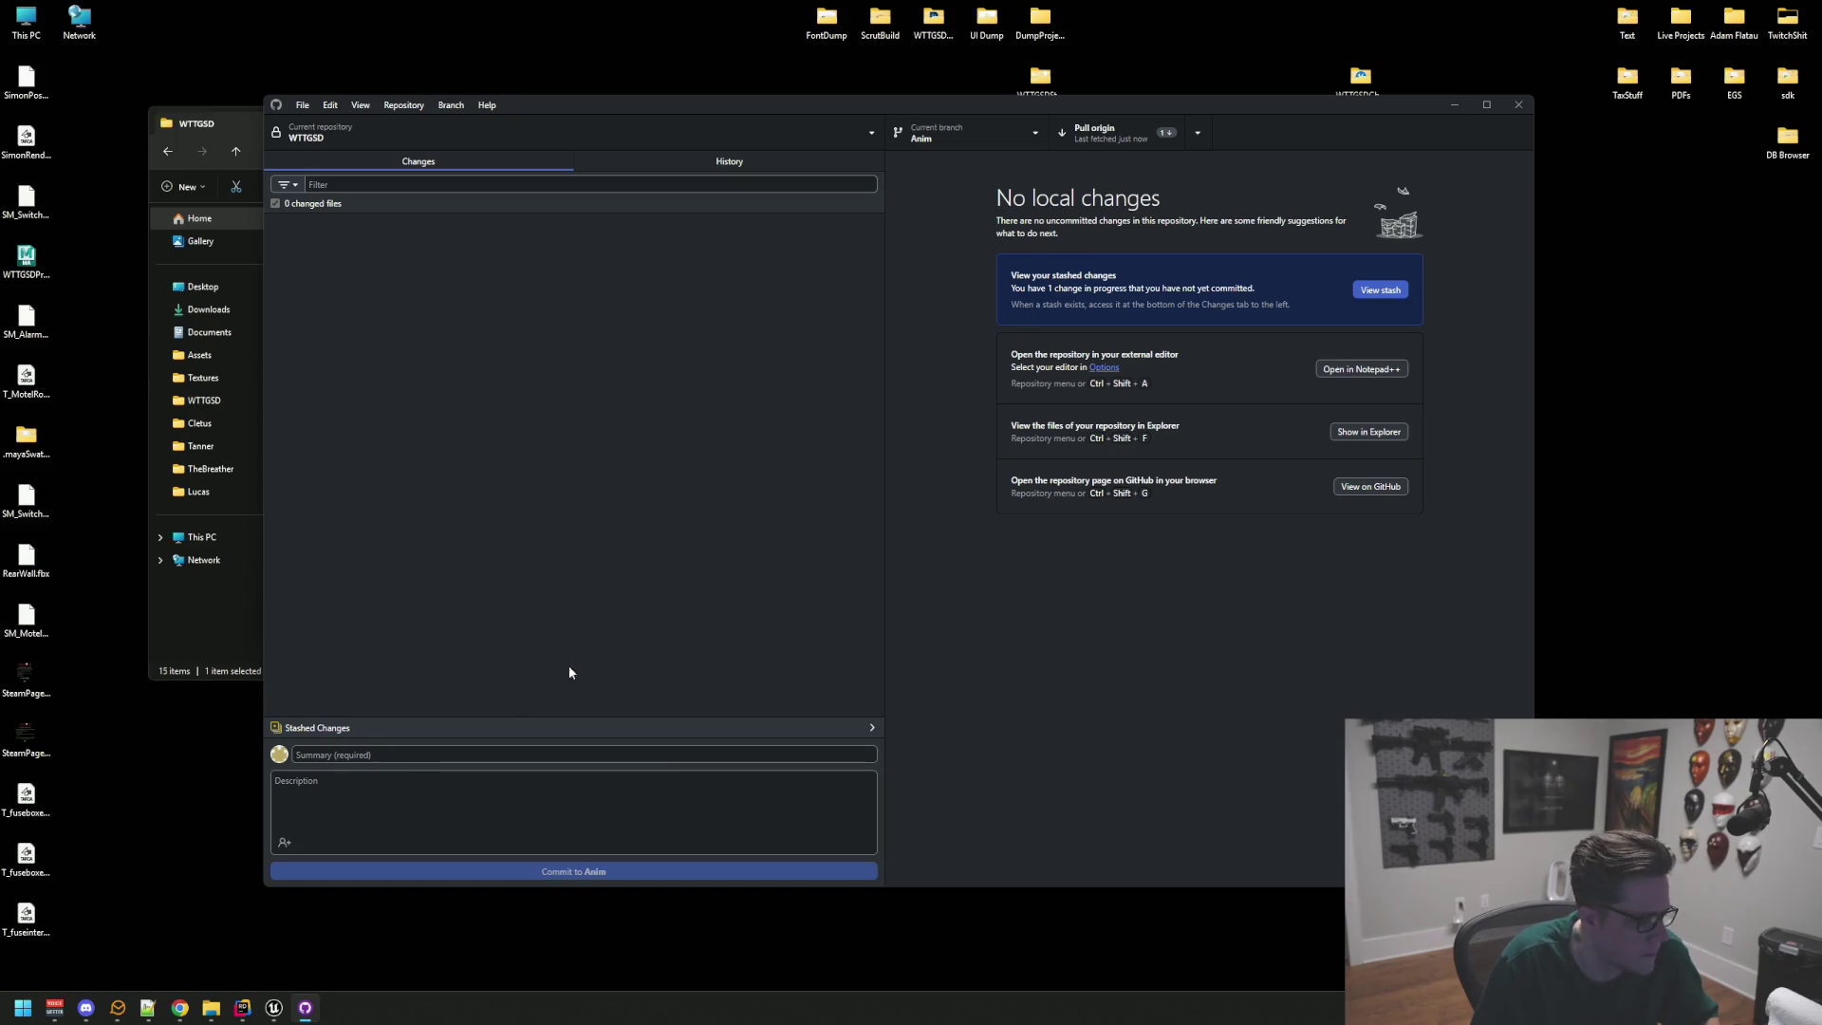
{"action": "left_click", "coordinate": [243, 1008]}
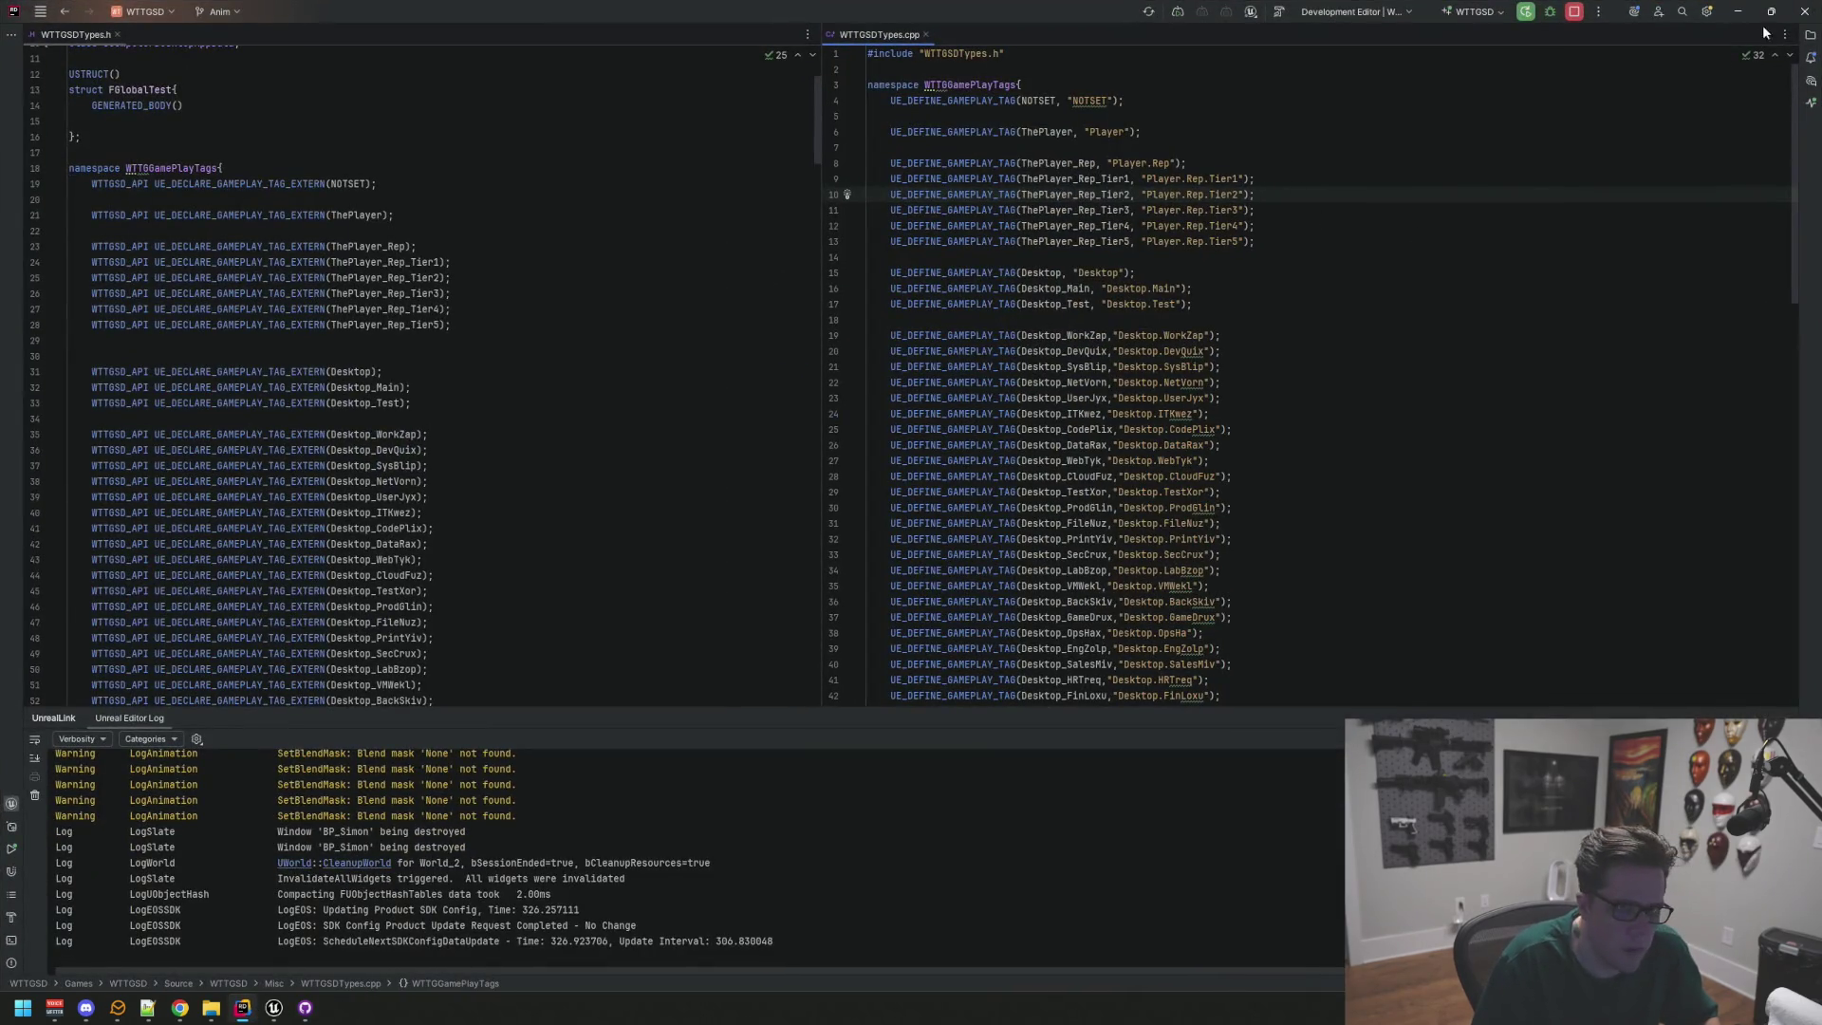
Step: Close the Unreal editor and Rider, then pull origin for WTTGSD in GitHub Desktop
{"action": "left_click", "coordinate": [275, 1008]}
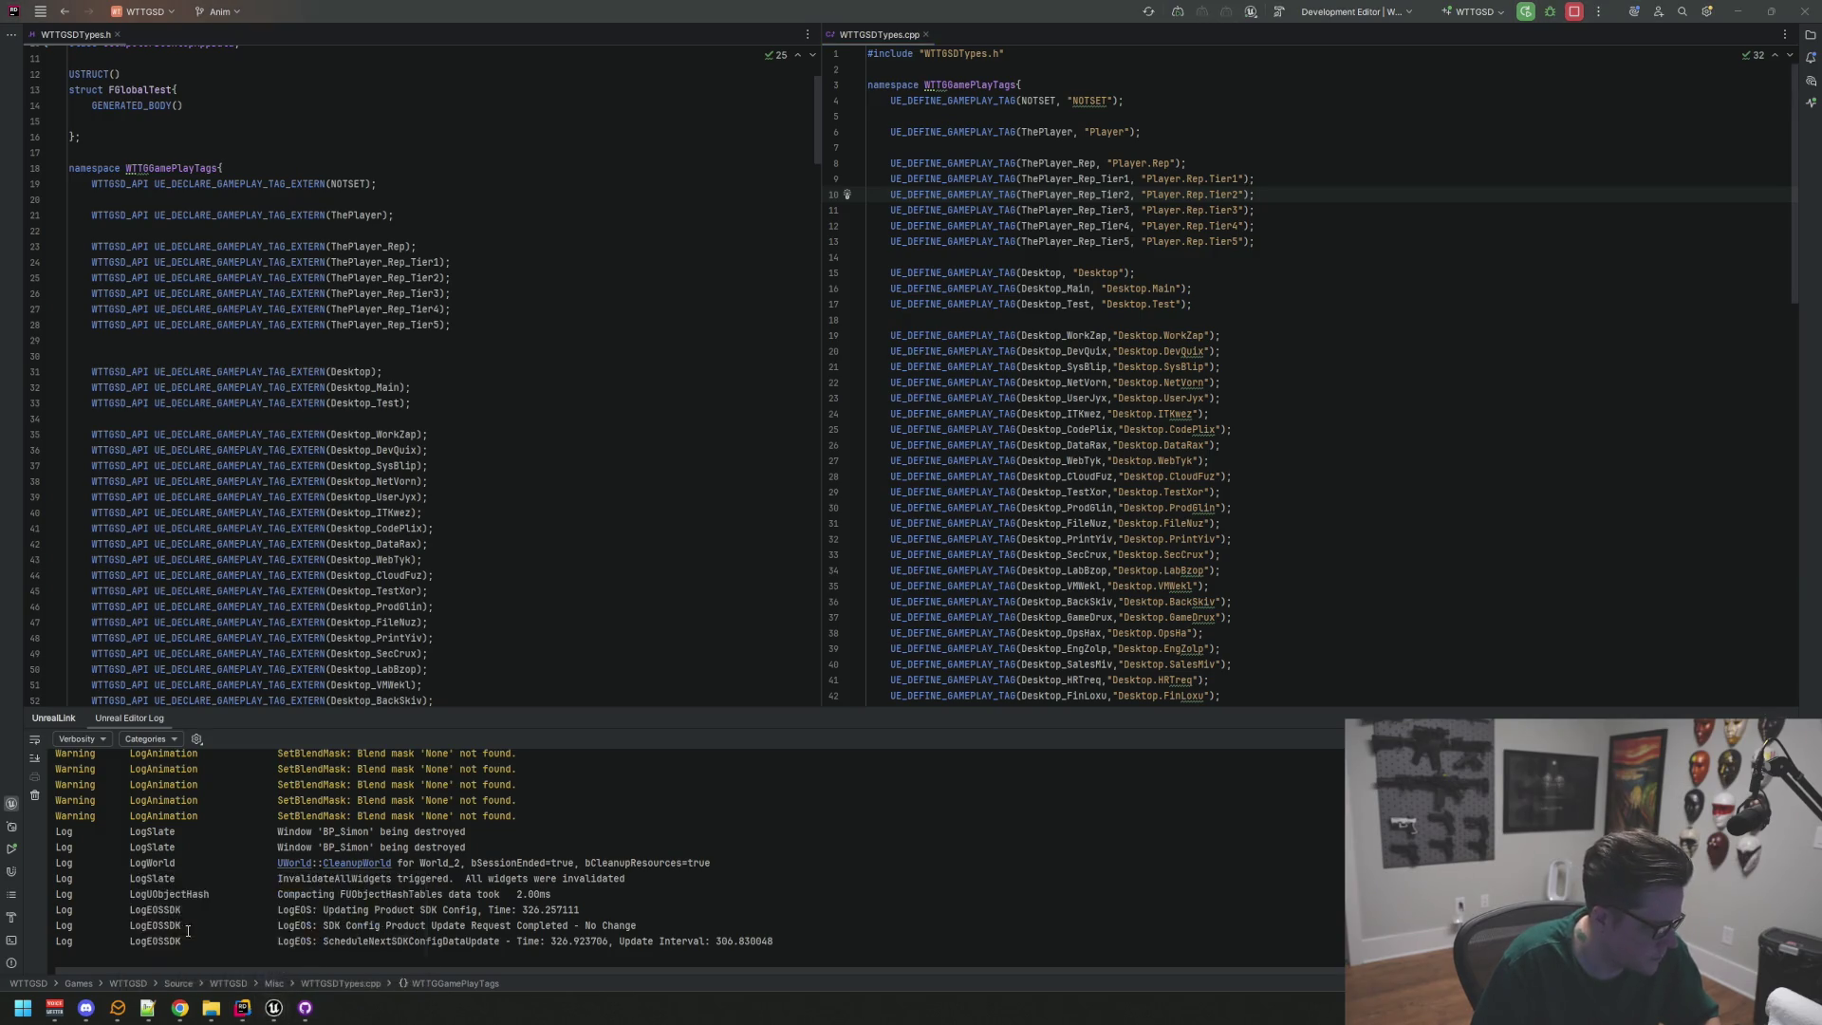
{"action": "left_click", "coordinate": [1806, 9]}
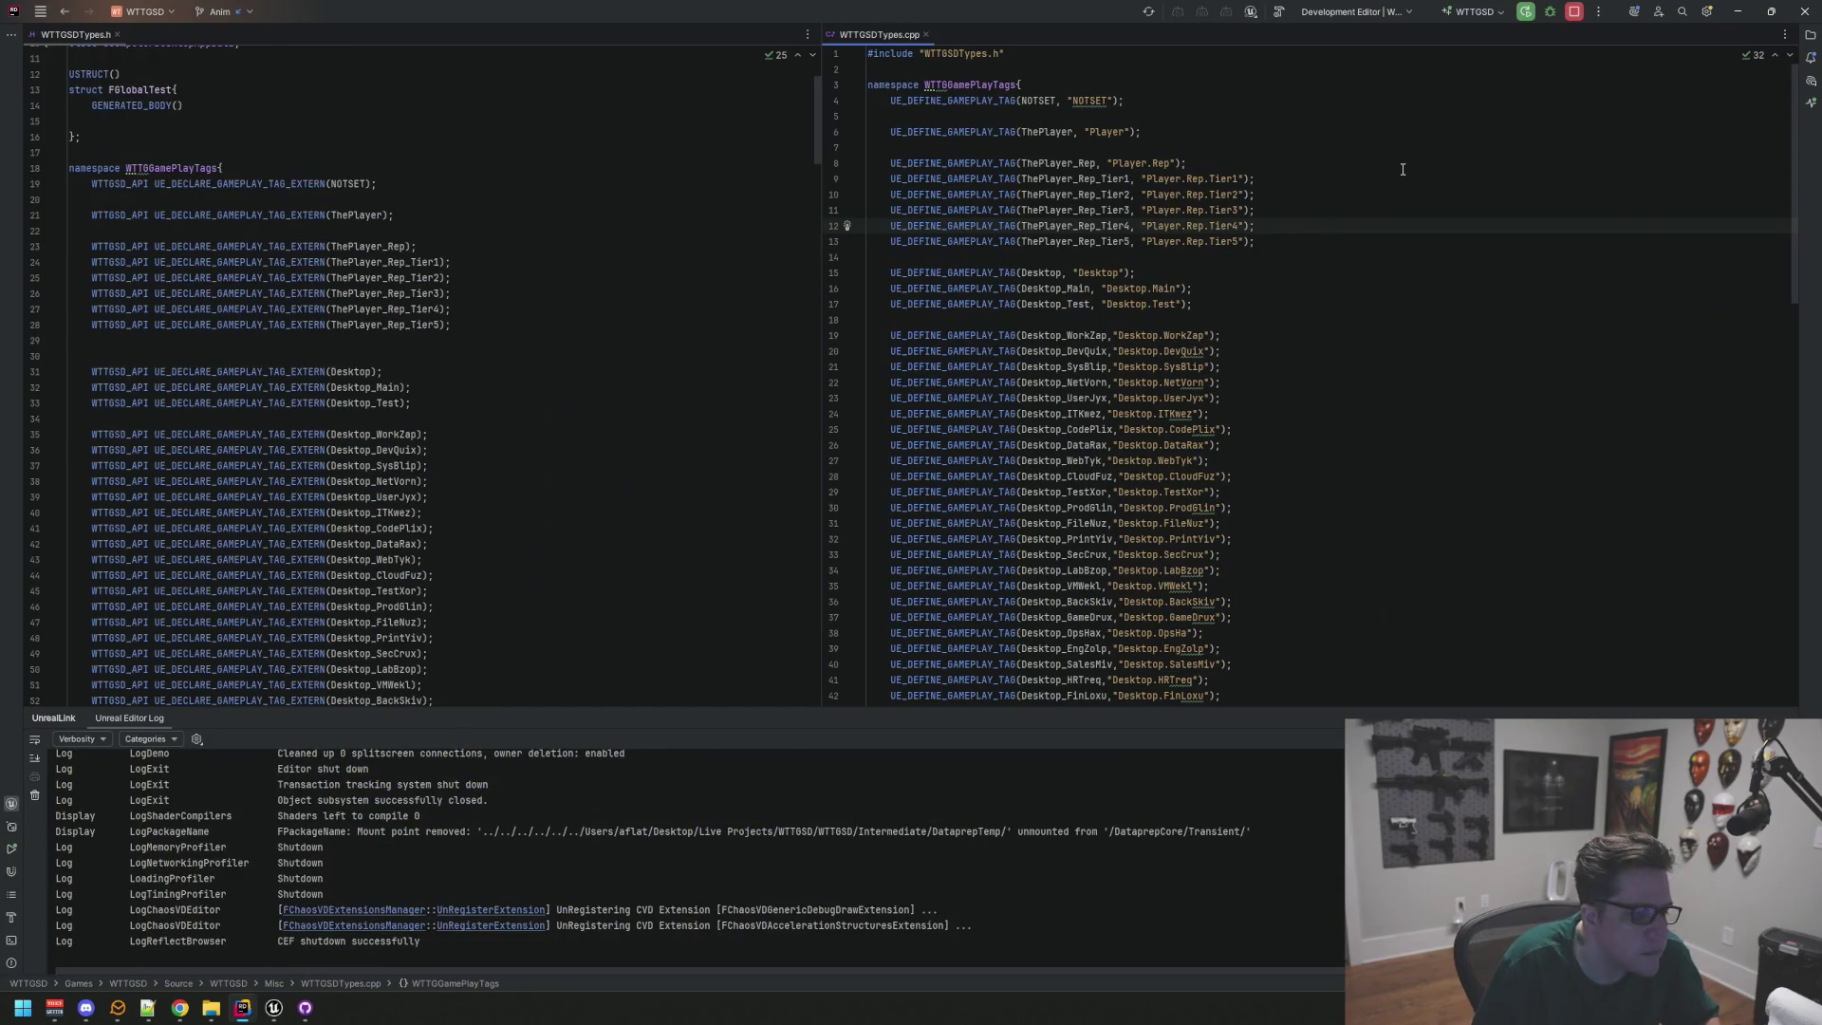
{"action": "left_click", "coordinate": [1804, 10]}
{"action": "left_click", "coordinate": [1117, 133]}
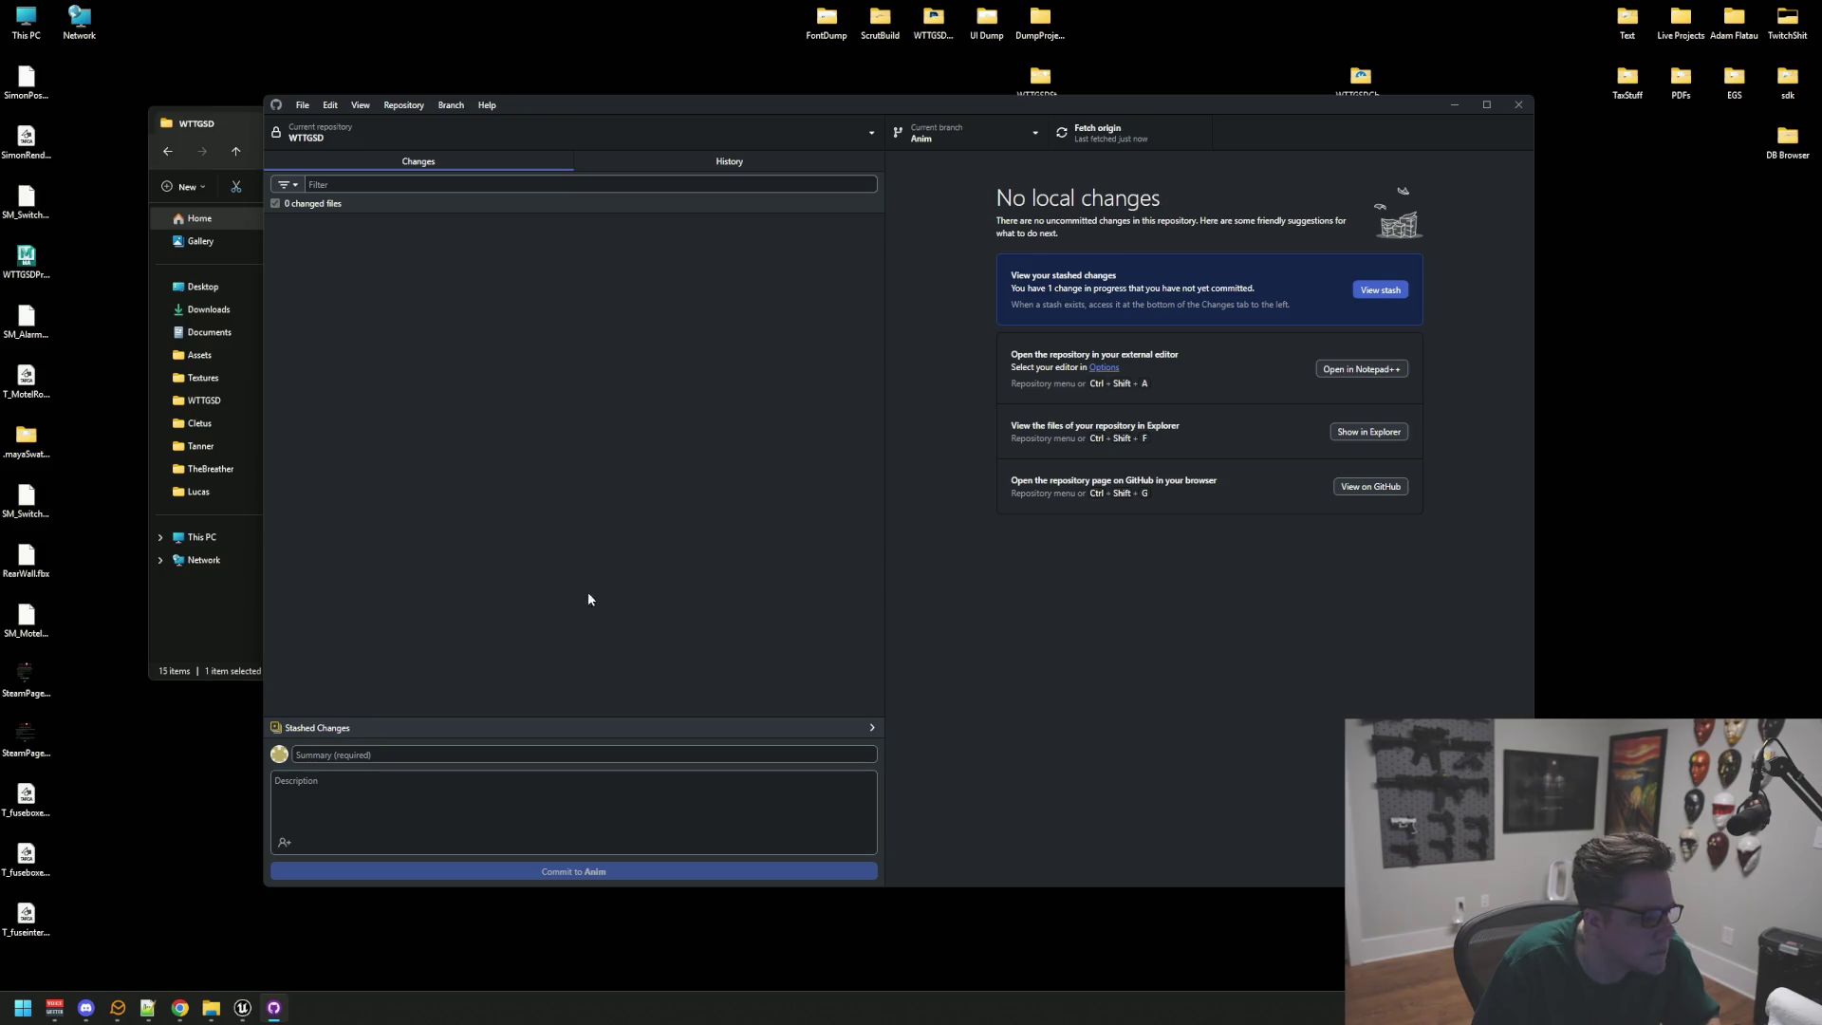
Step: Focus the clean WTTGSD repository in GitHub Desktop and open the Live Projects desktop folder
{"action": "key", "text": "alt+Tab"}
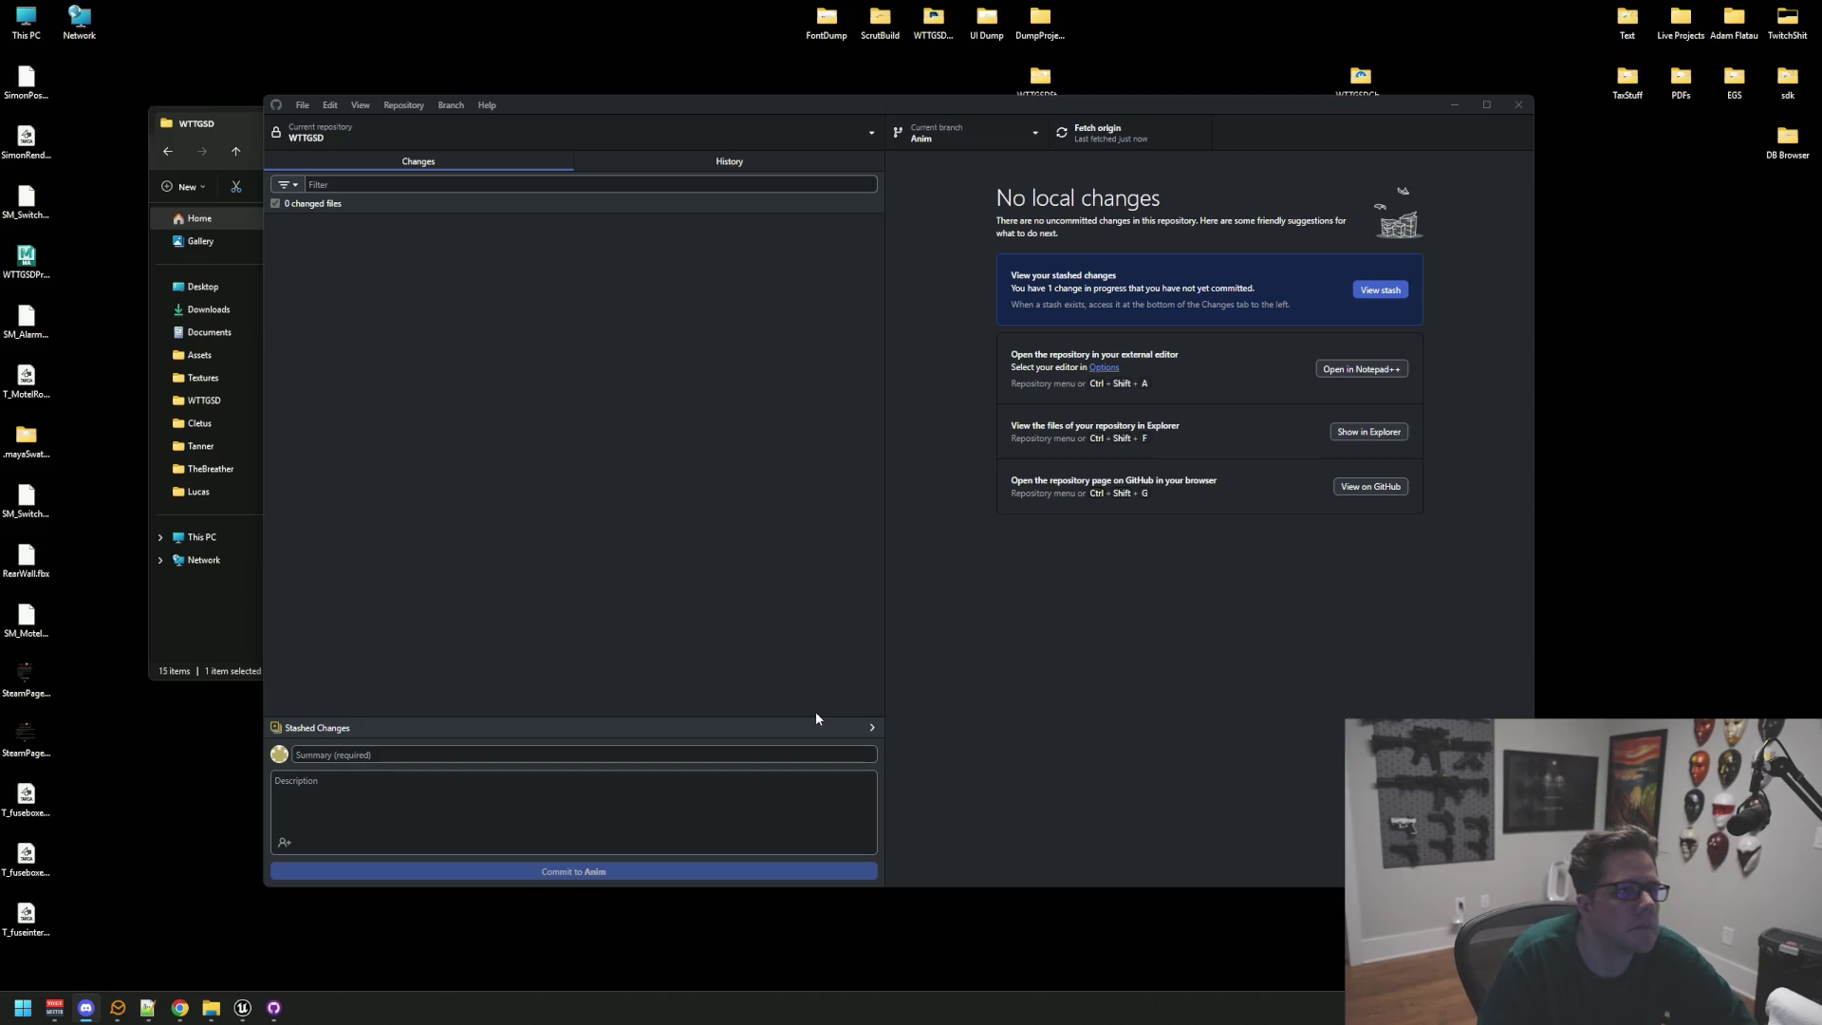
{"action": "left_click", "coordinate": [1107, 612]}
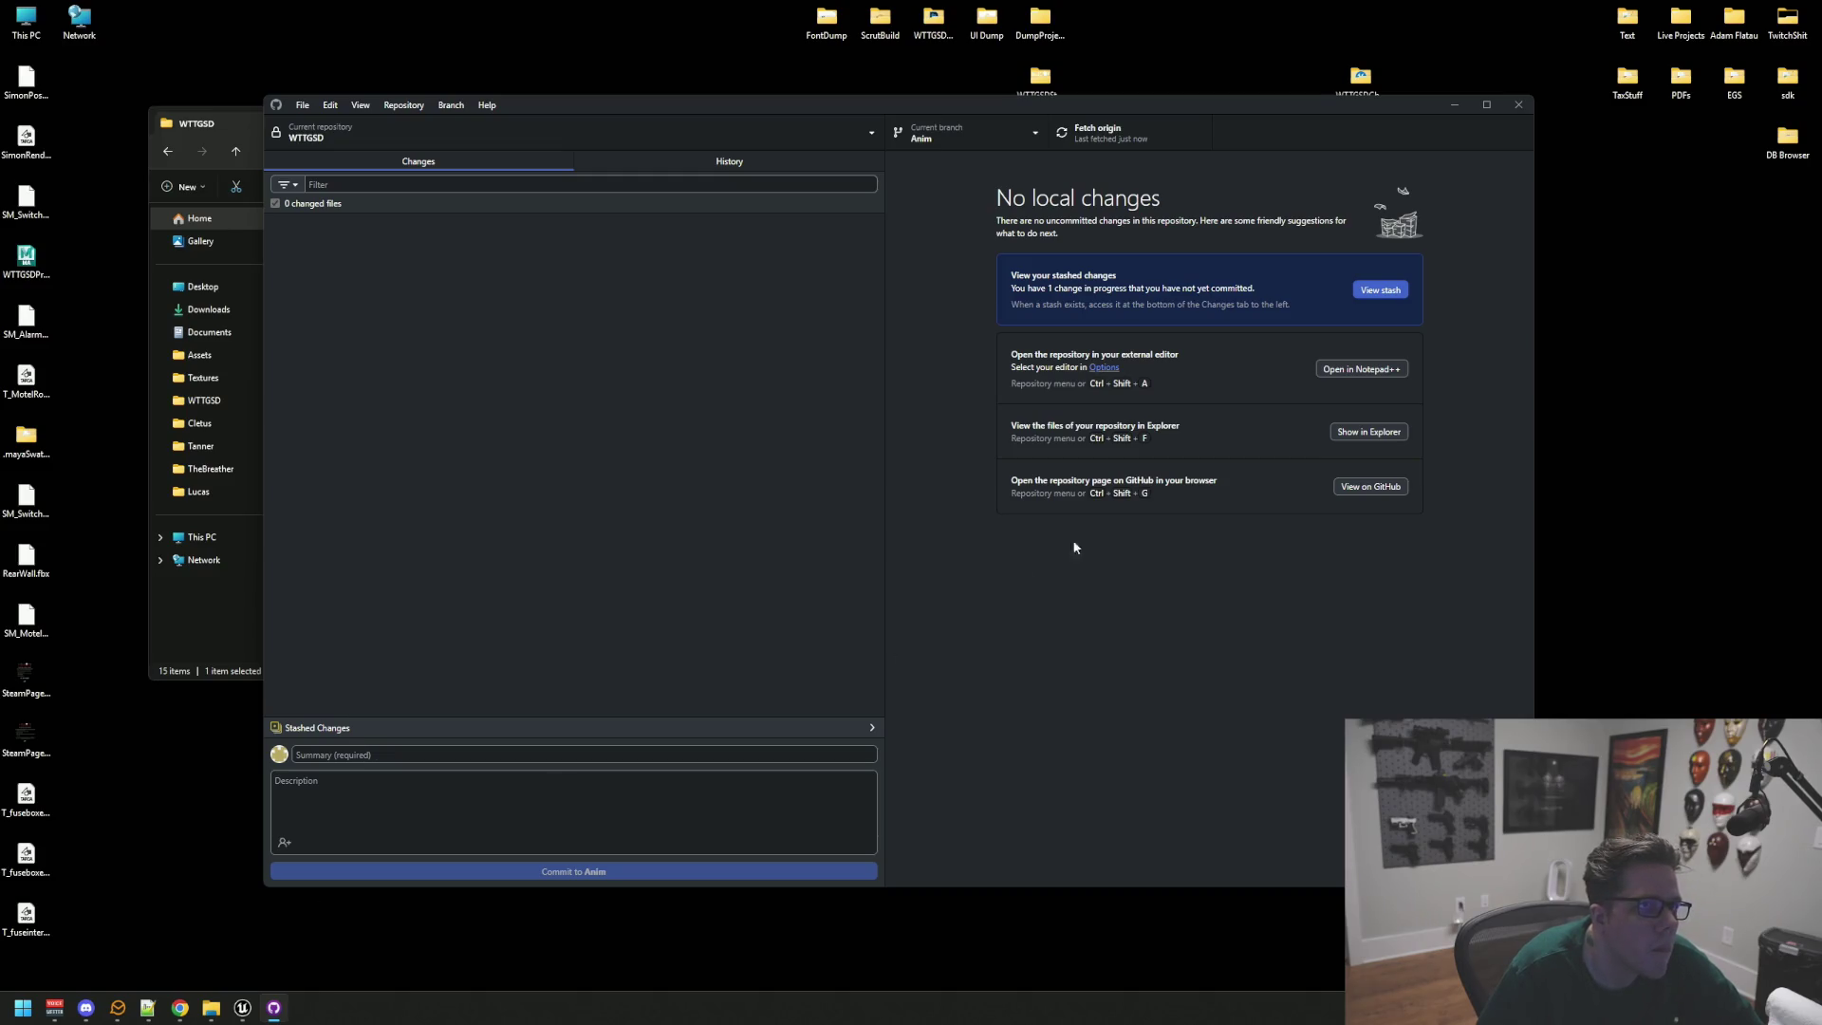
{"action": "double_click", "coordinate": [1681, 19]}
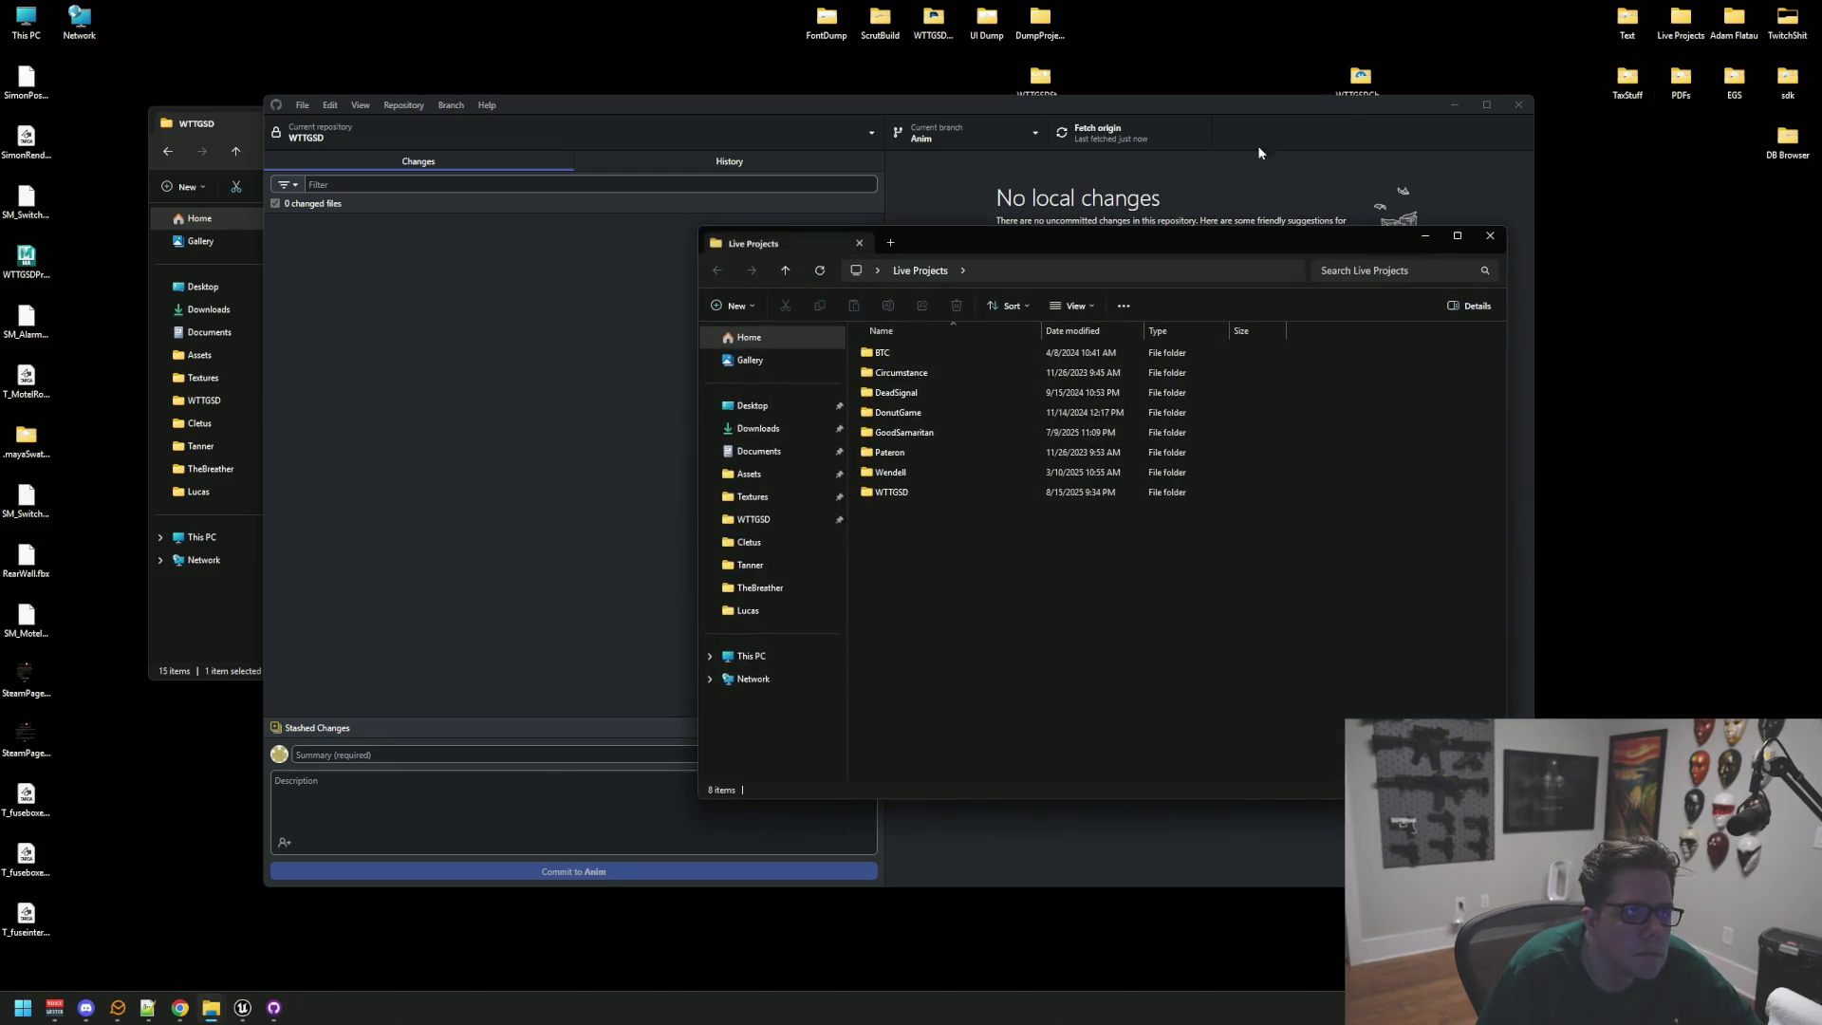
Step: Browse to Live Projects > WTTGSD > WTTGSD and open WTTGSD.sln in Rider
{"action": "double_click", "coordinate": [946, 491]}
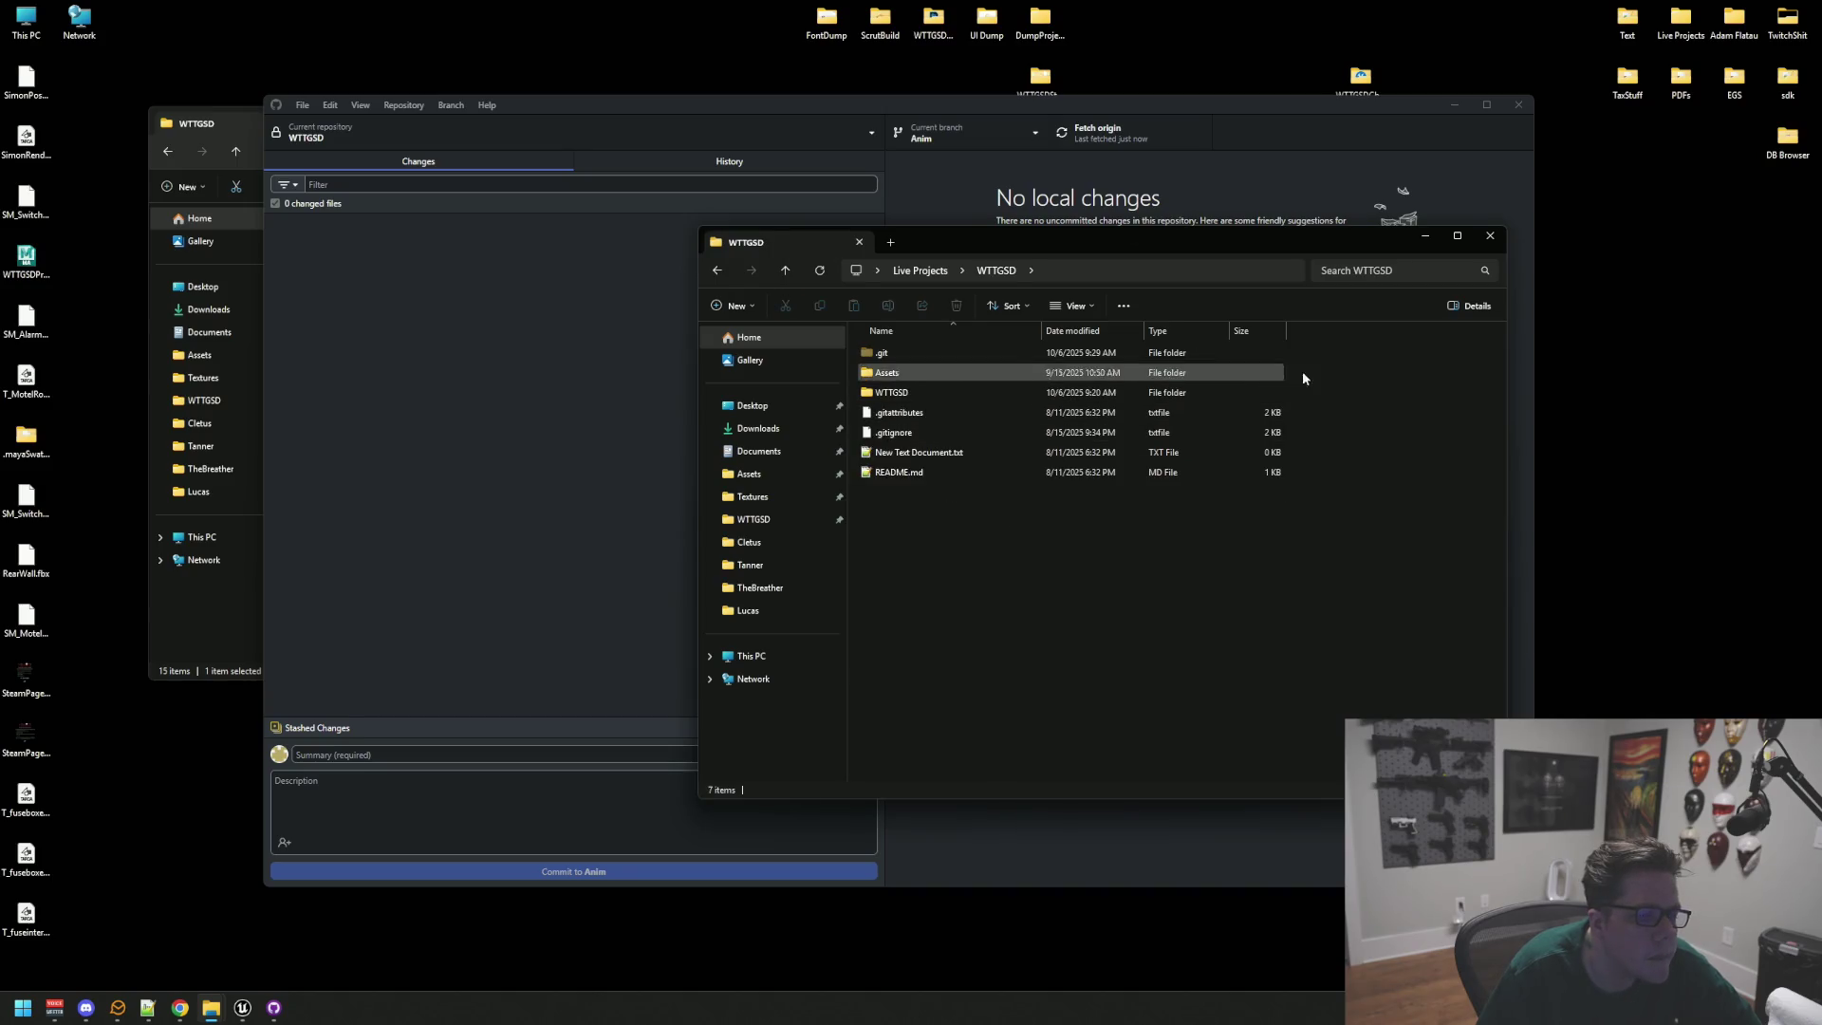
{"action": "left_click", "coordinate": [180, 1008]}
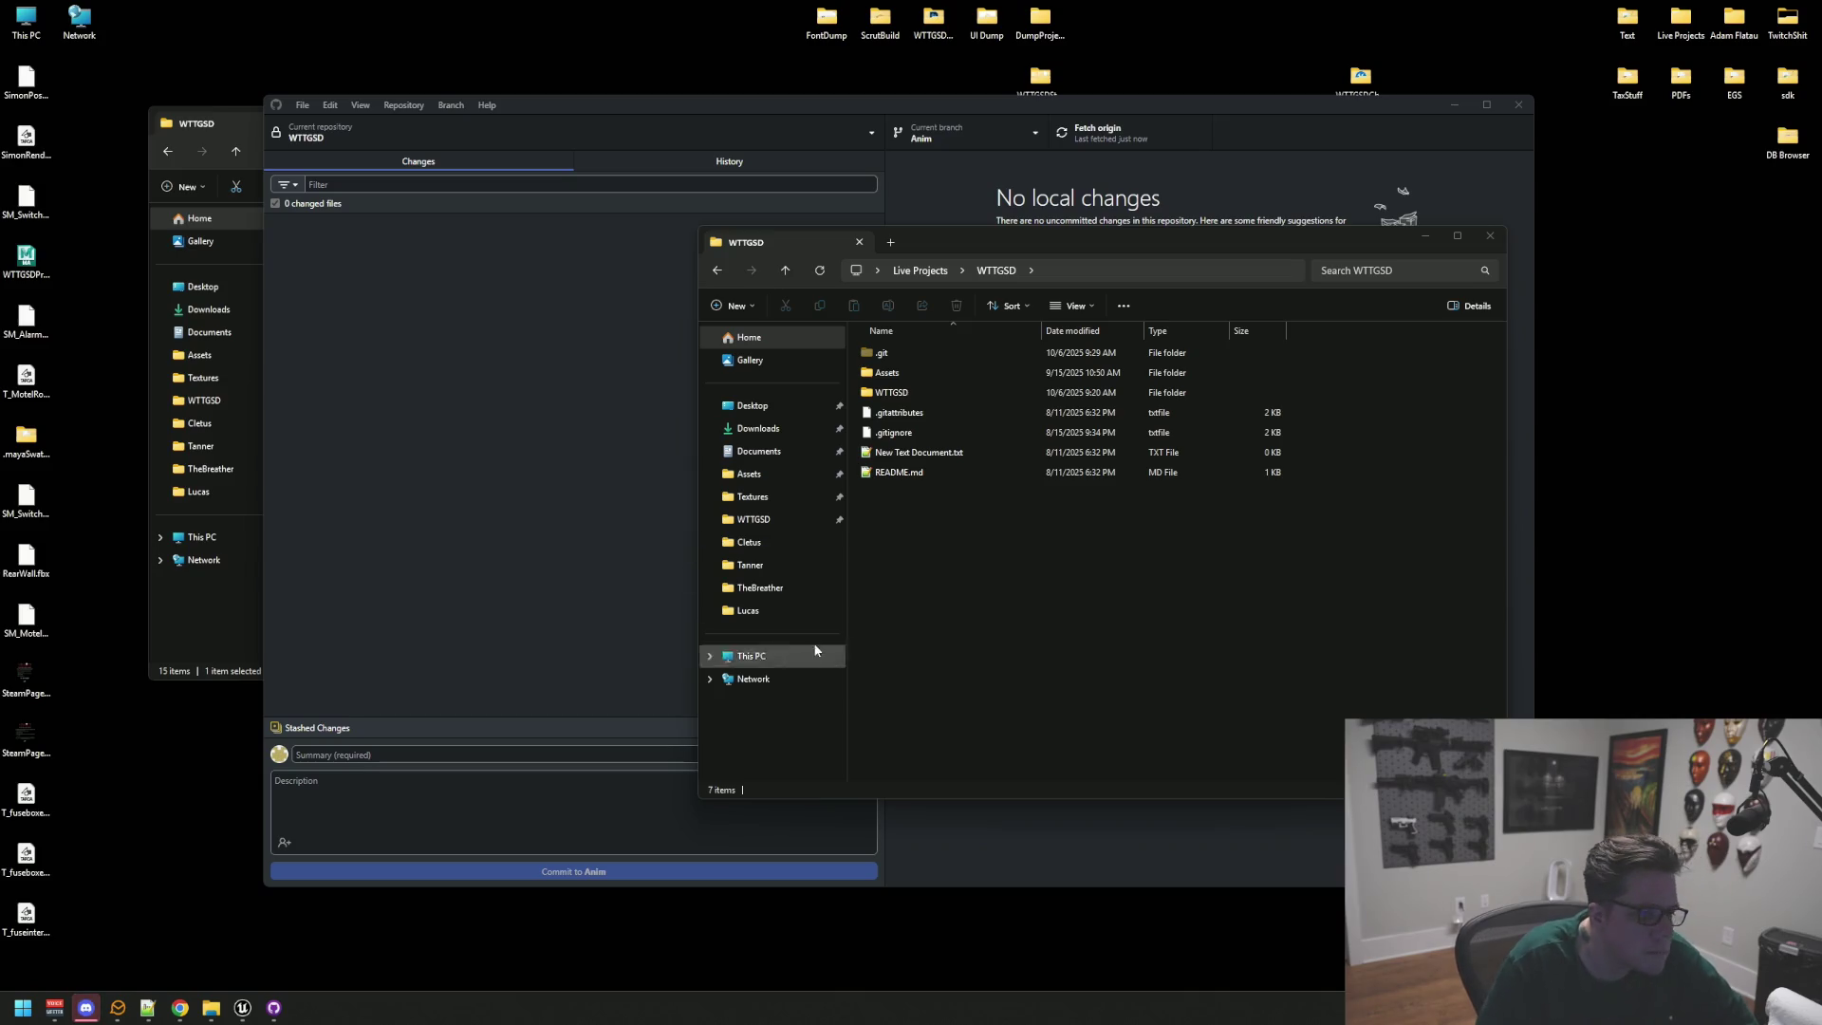
{"action": "double_click", "coordinate": [938, 391]}
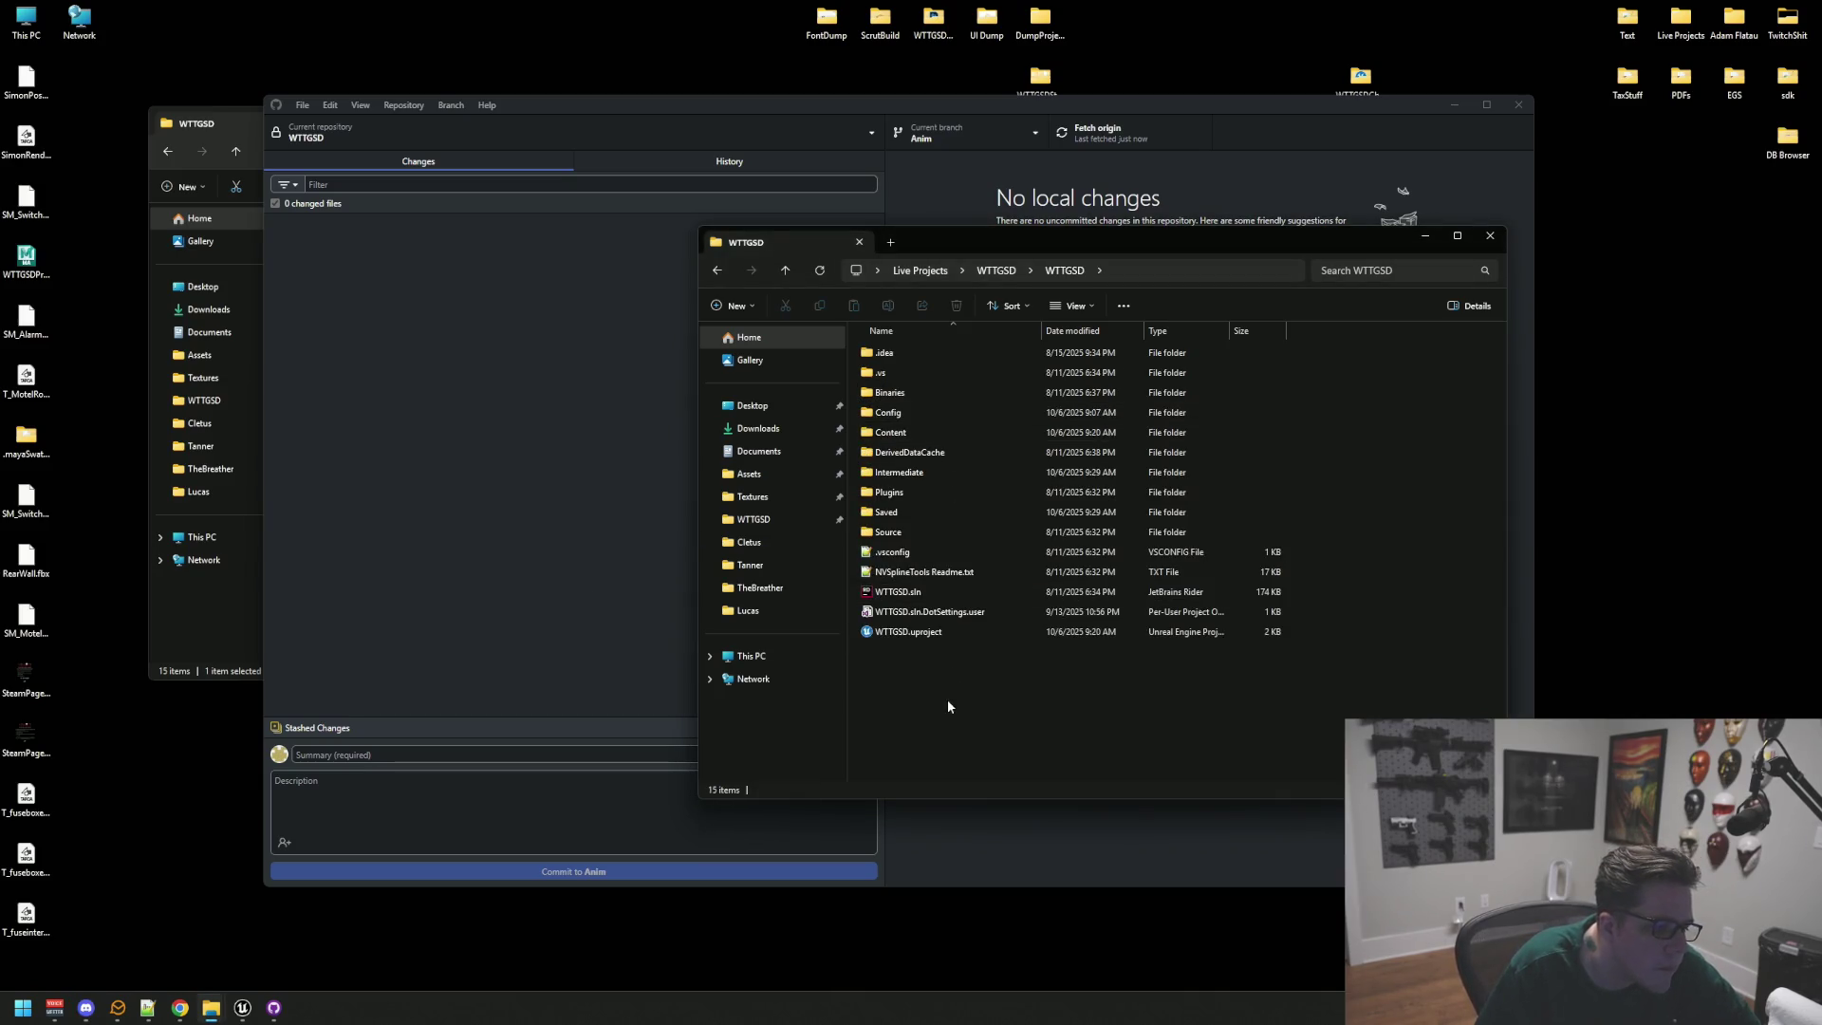
{"action": "left_click", "coordinate": [949, 596]}
{"action": "double_click", "coordinate": [949, 596]}
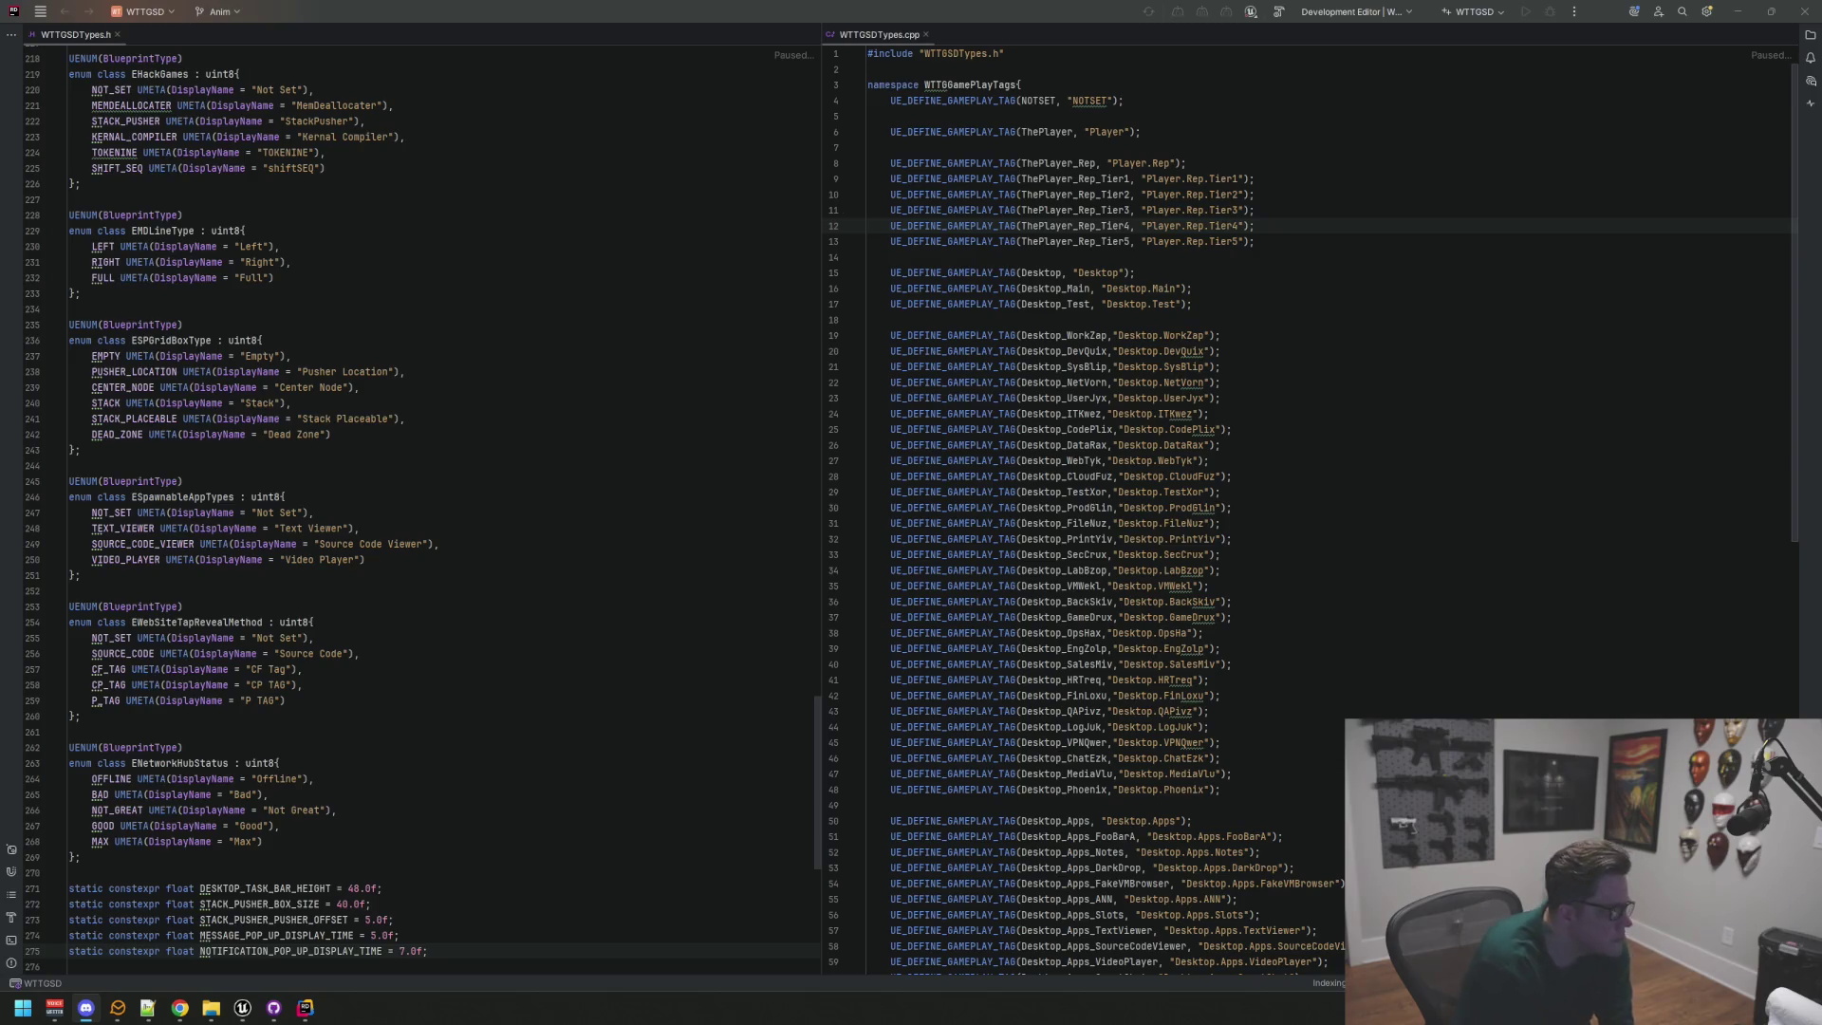
Step: Close the Rider window with Alt+F4
{"action": "key", "text": "alt+F4"}
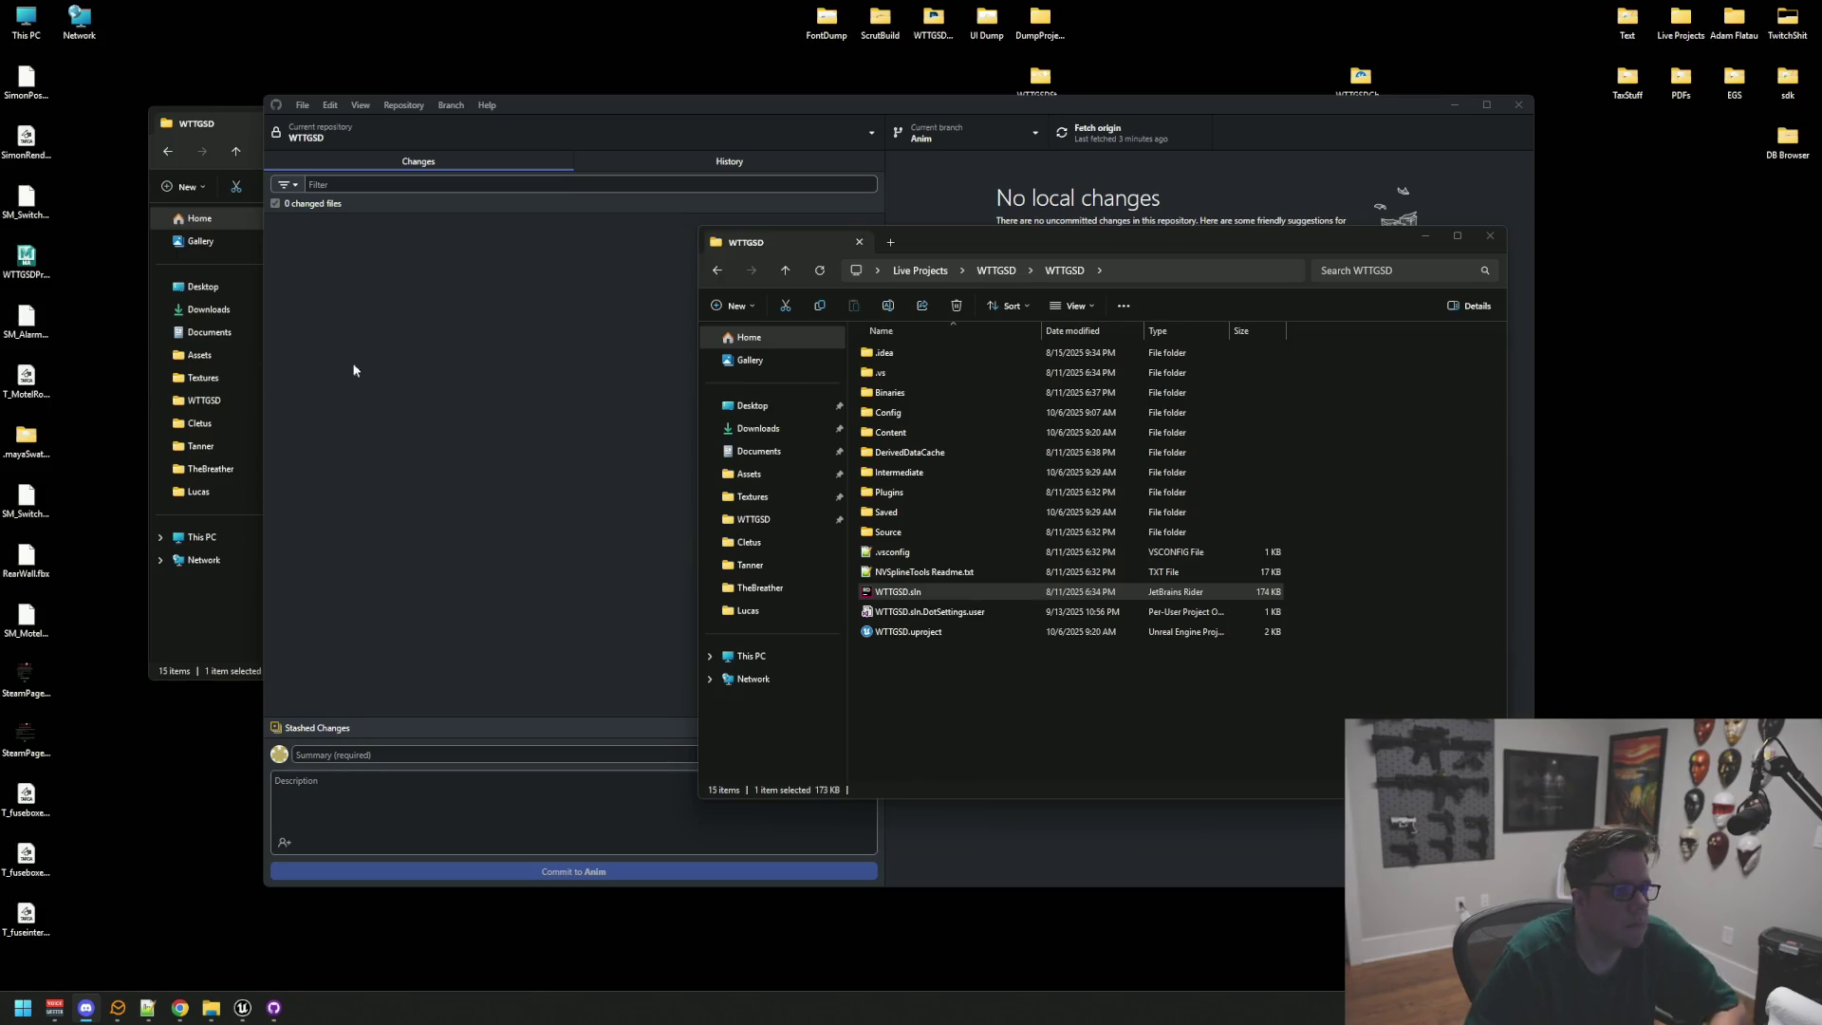
Step: Bring GitHub Desktop forward so it fetches WTTGSD from origin
{"action": "left_click", "coordinate": [1081, 137]}
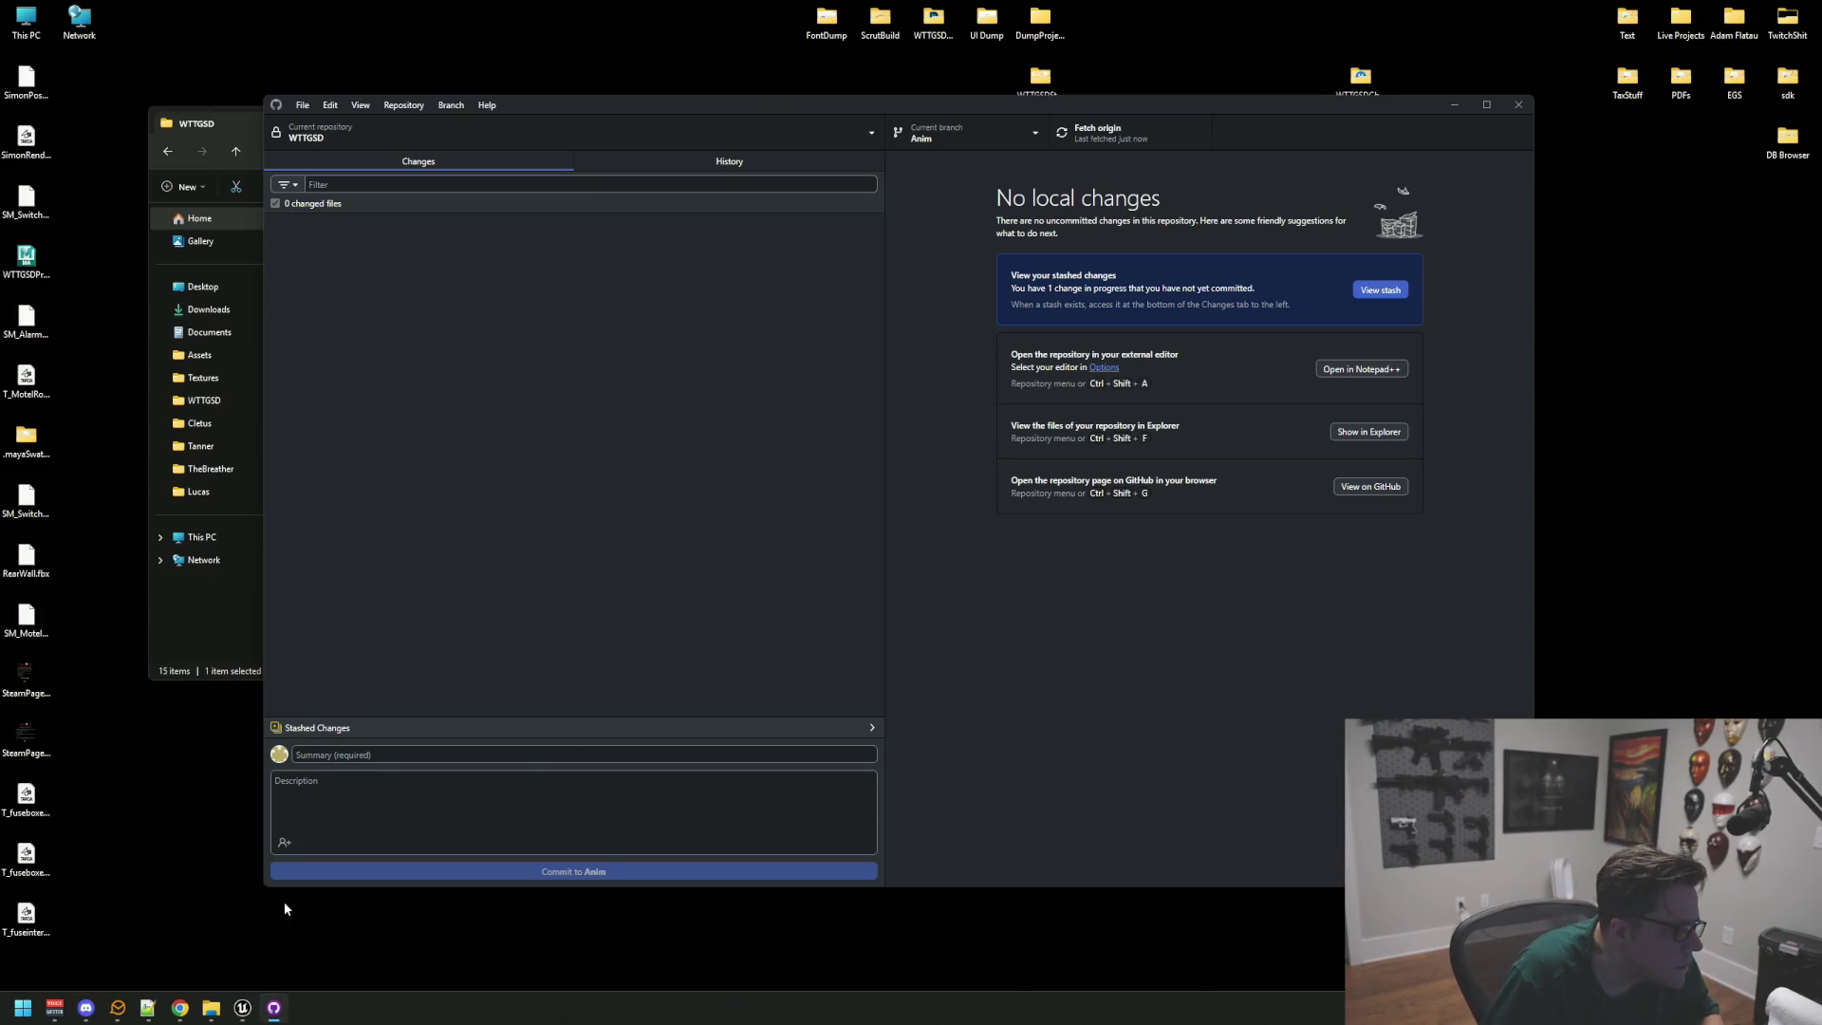
Step: Close all the old WTTGSD and WTTGSDChars Explorer windows from their taskbar thumbnails
{"action": "left_click", "coordinate": [243, 1008]}
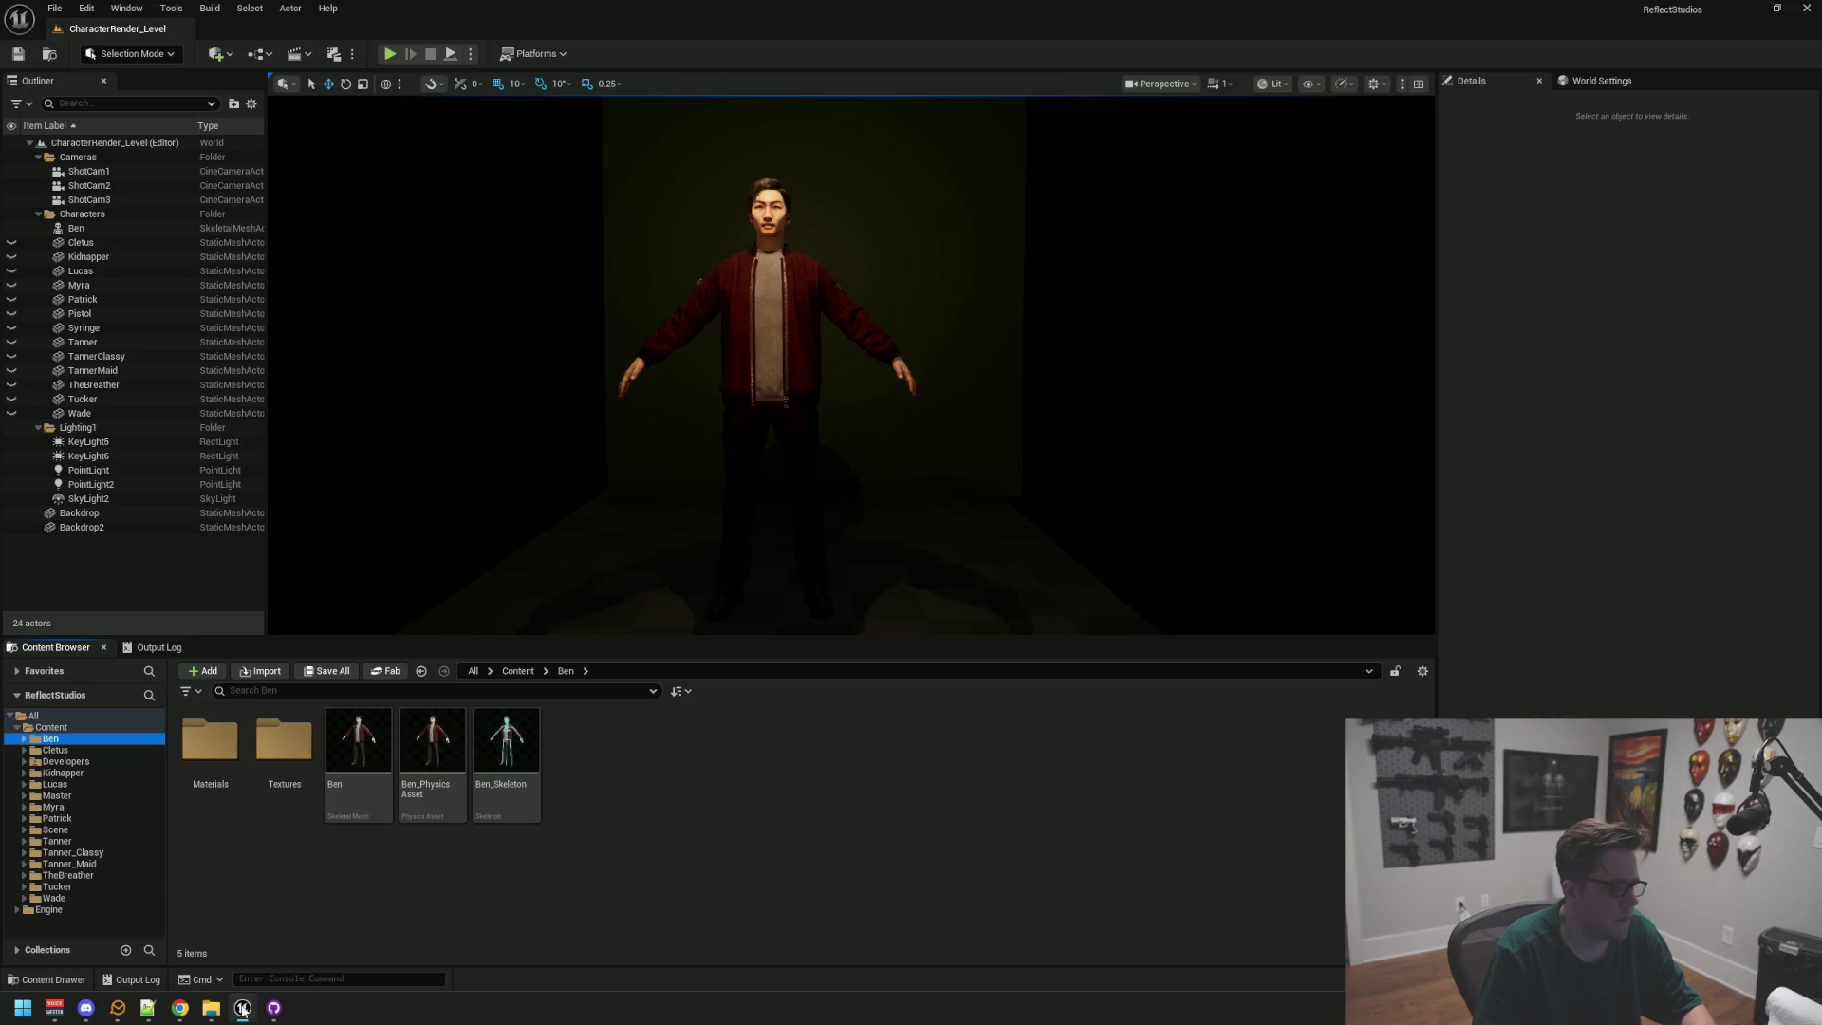
{"action": "left_click", "coordinate": [243, 1008]}
{"action": "mouse_move", "coordinate": [210, 1008]}
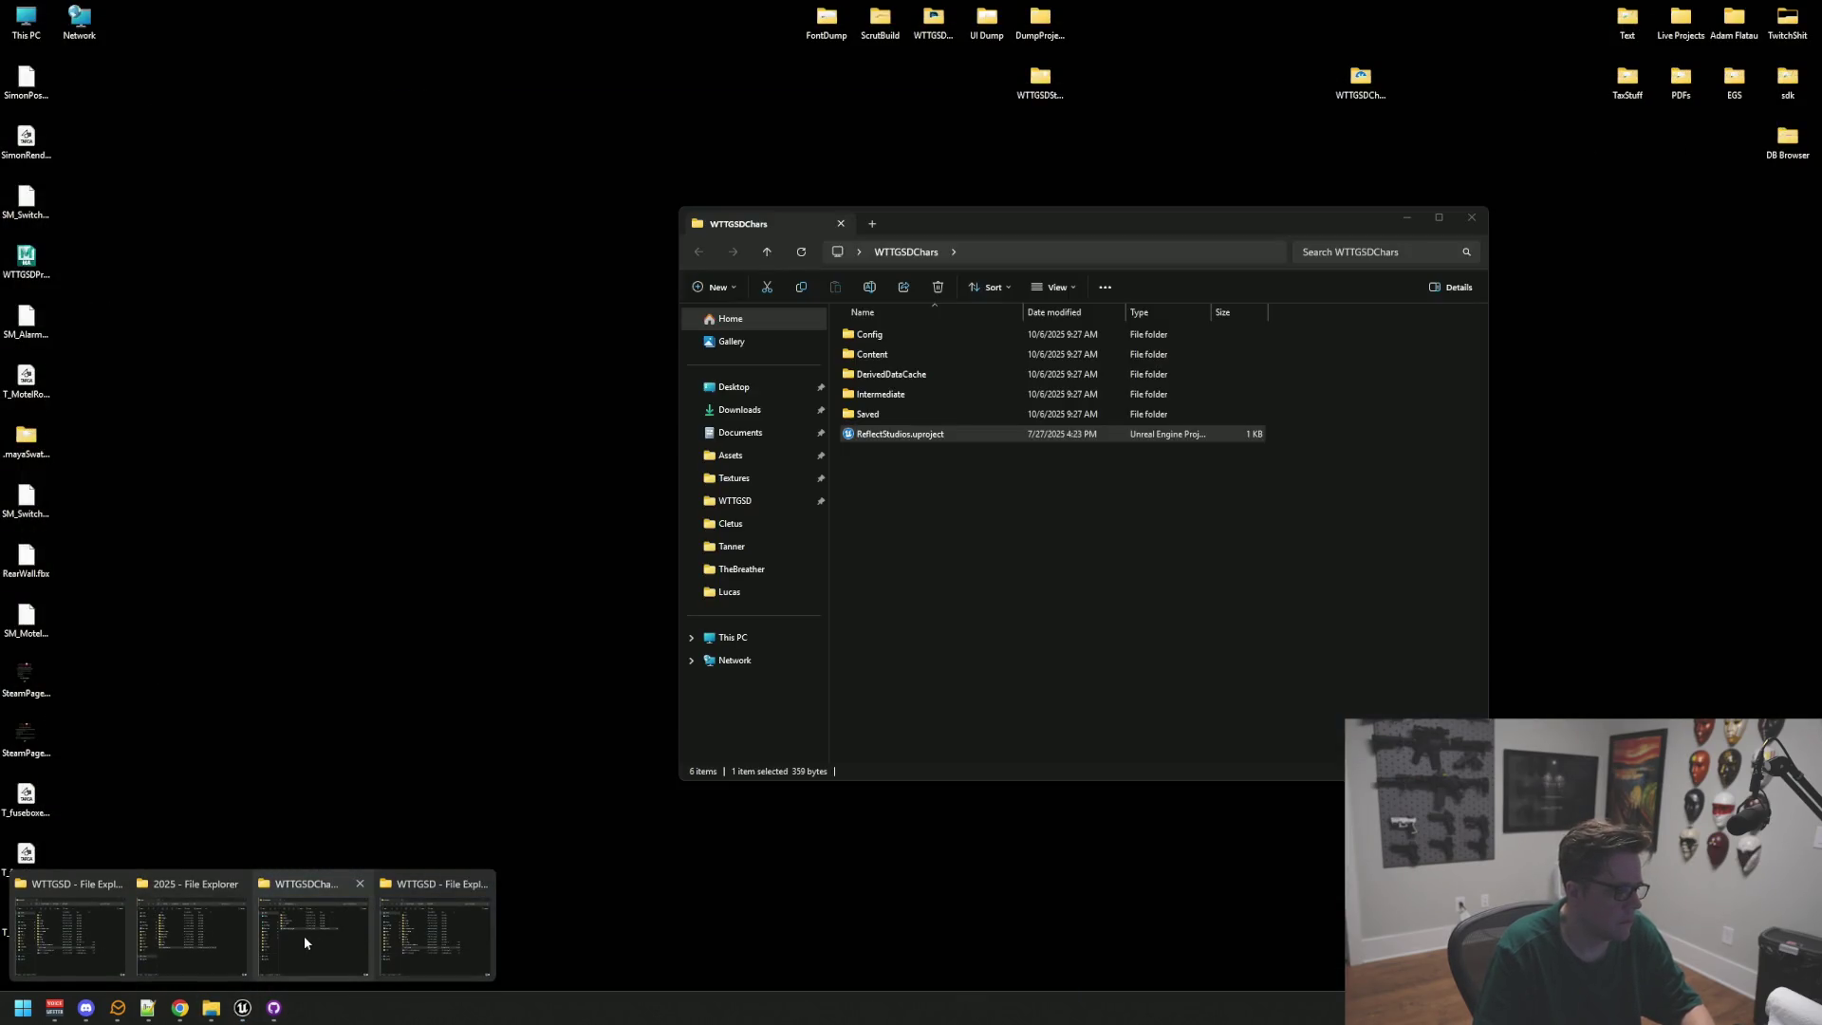
{"action": "left_click", "coordinate": [304, 942]}
{"action": "left_click", "coordinate": [915, 651]}
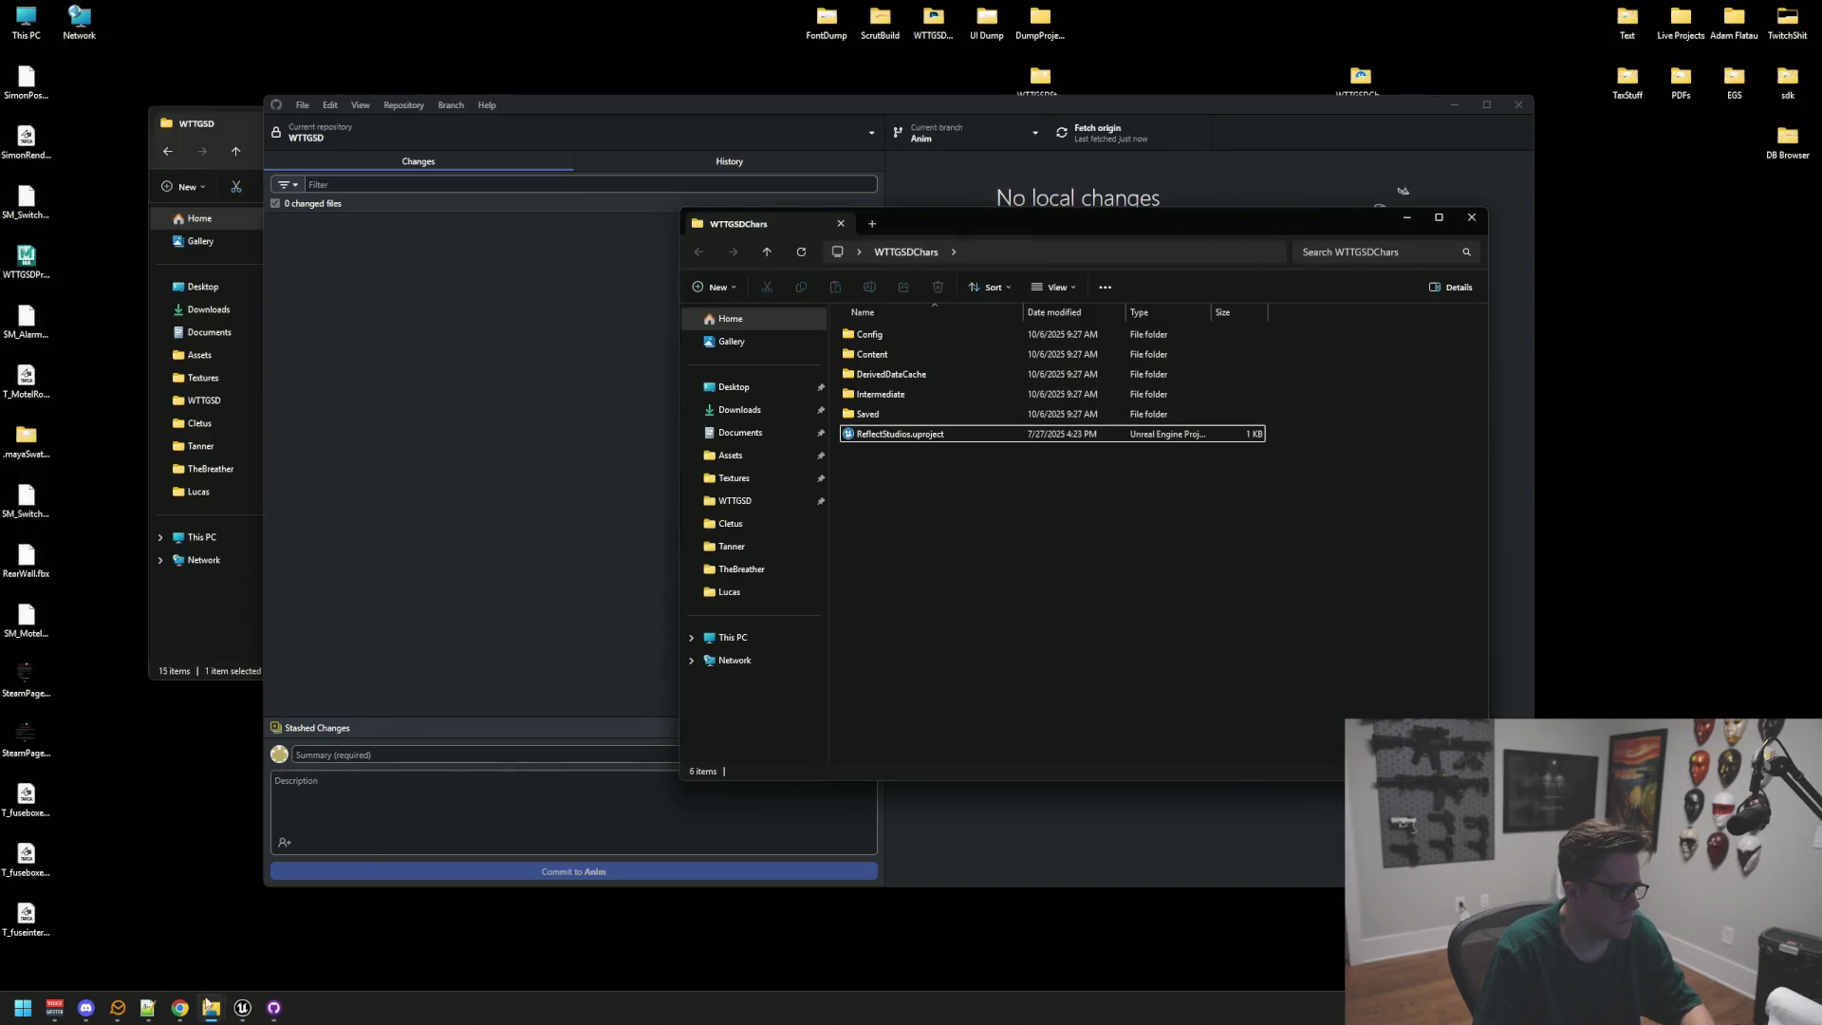
{"action": "mouse_move", "coordinate": [179, 1008]}
{"action": "left_click", "coordinate": [243, 1007]}
{"action": "left_click", "coordinate": [243, 1008]}
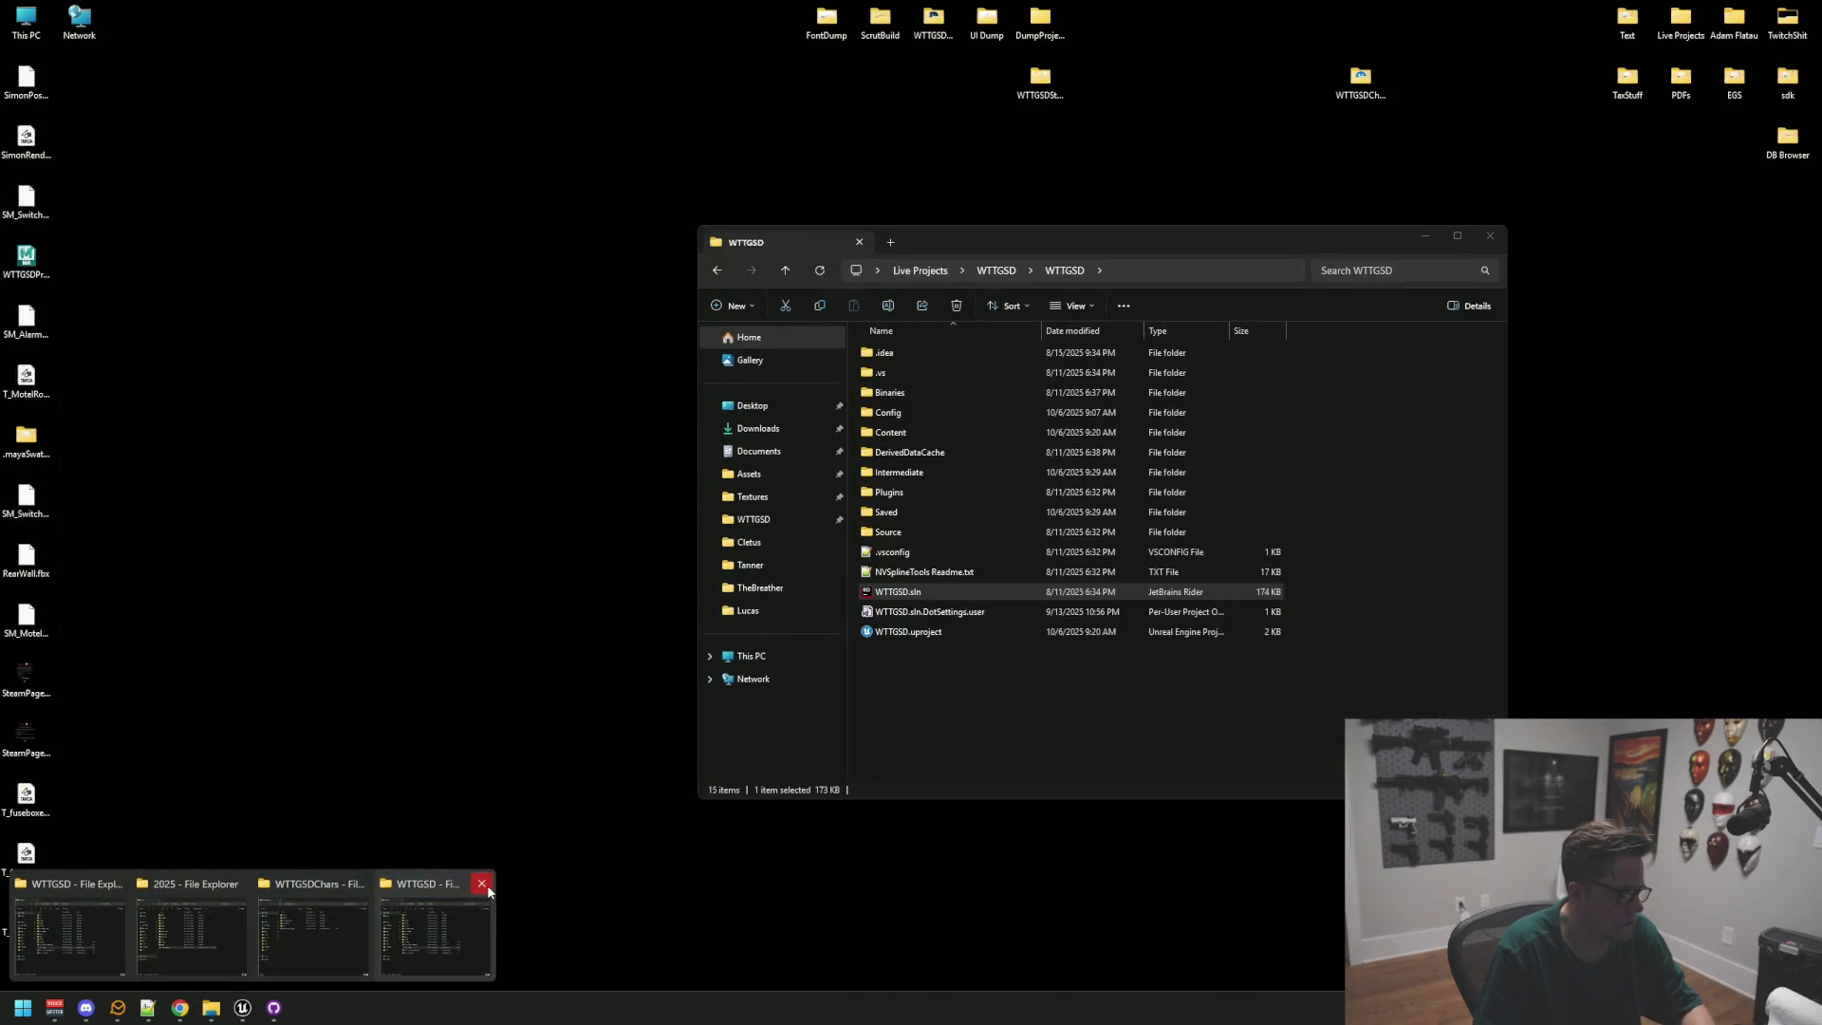
{"action": "left_click", "coordinate": [481, 884]}
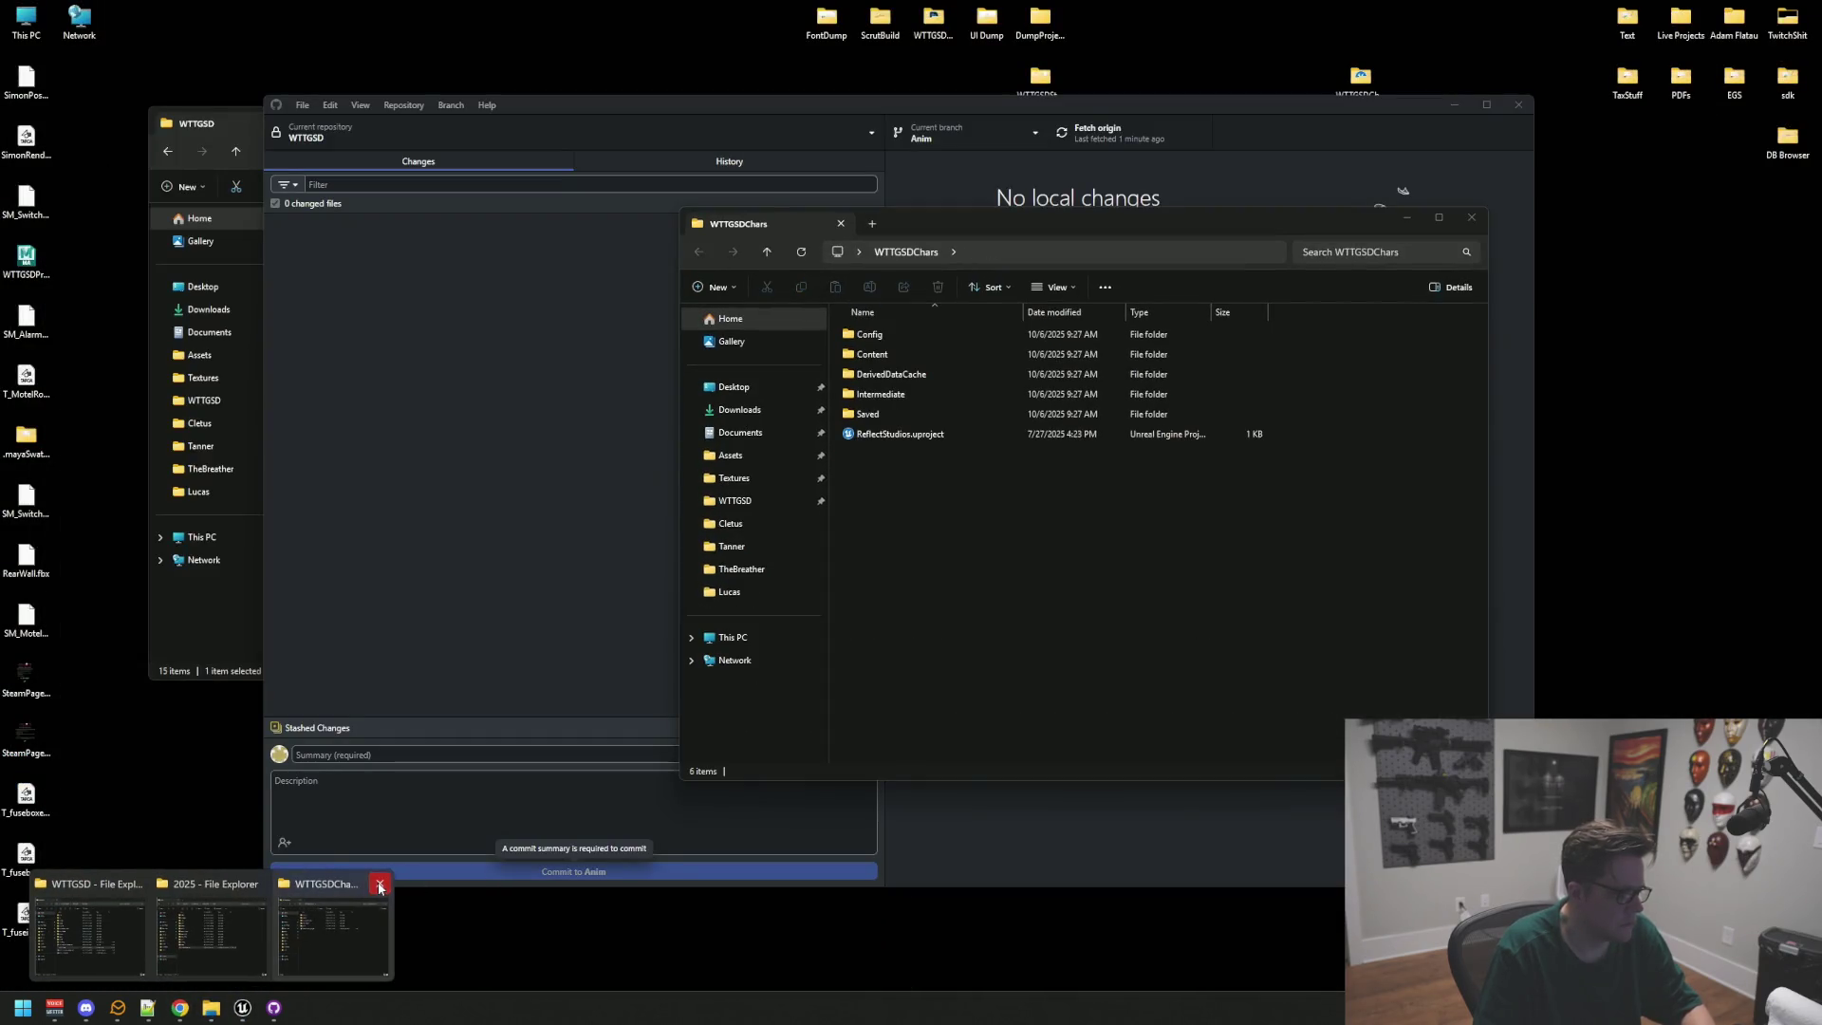
{"action": "left_click", "coordinate": [376, 883]}
{"action": "left_click", "coordinate": [319, 884]}
{"action": "left_click", "coordinate": [259, 883]}
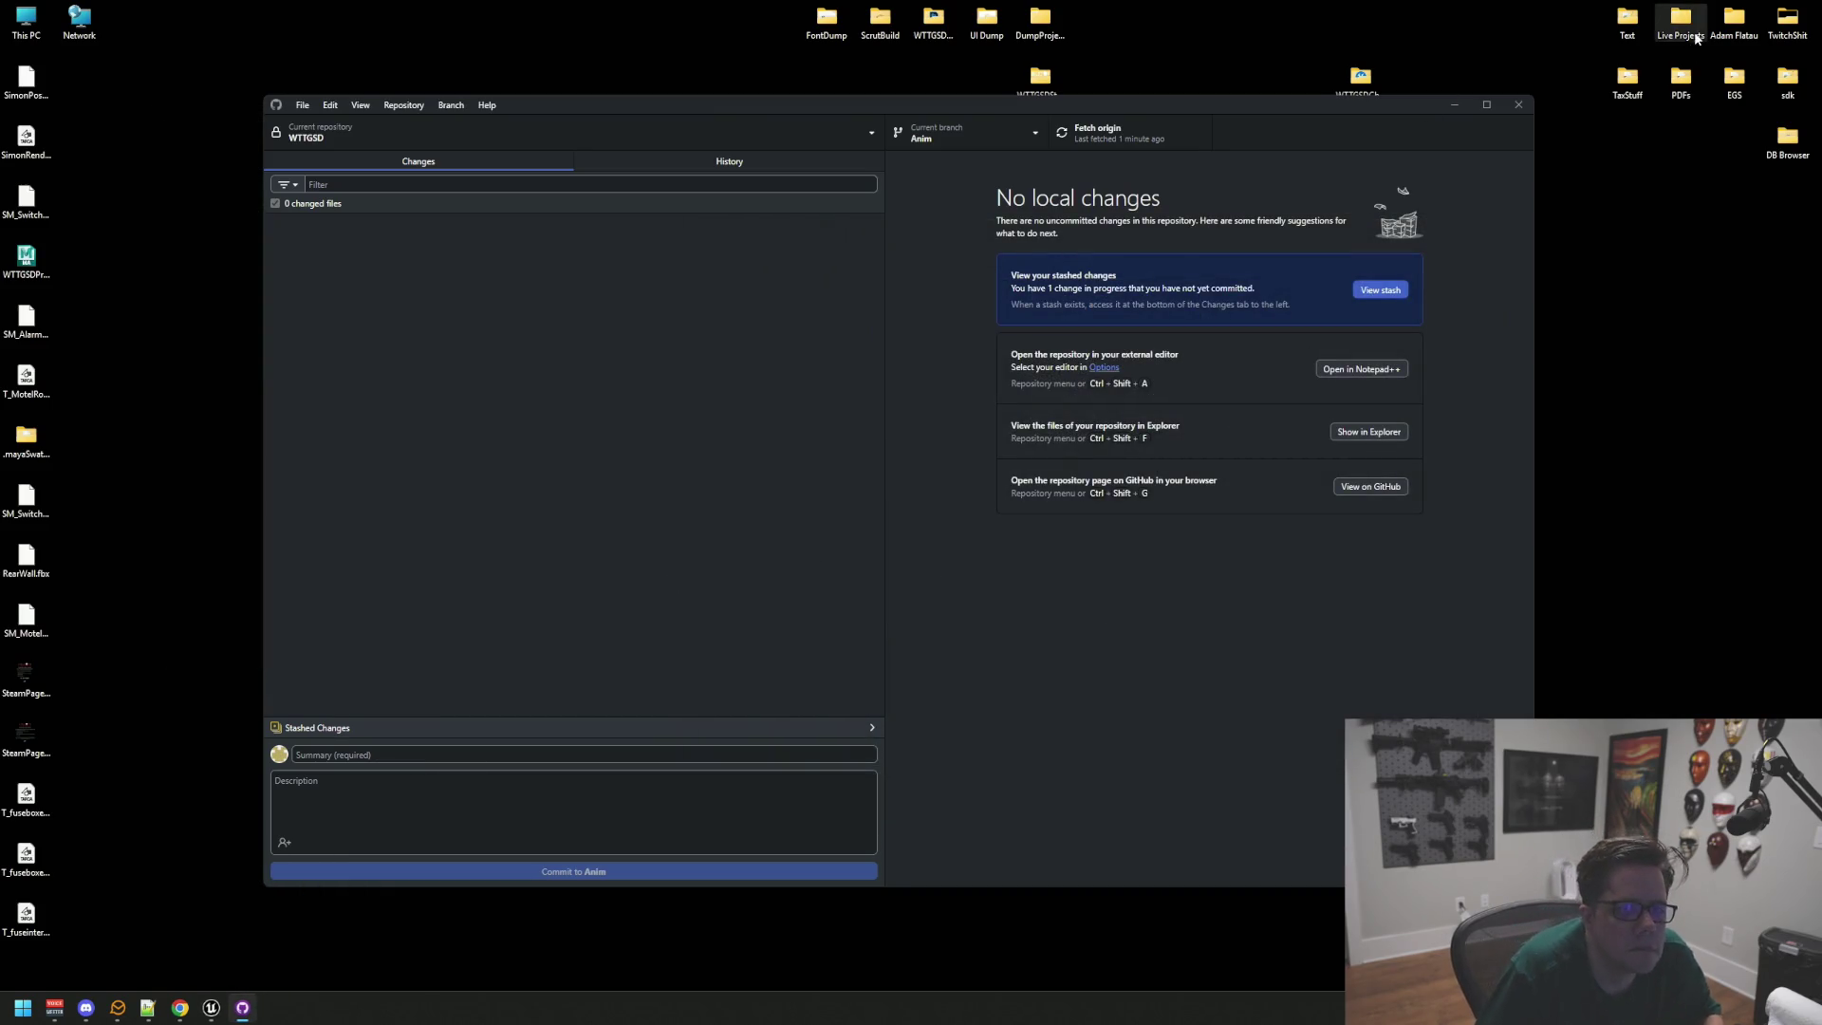
Step: Open Live Projects > WTTGSD > WTTGSD and attempt to open the solution file
{"action": "double_click", "coordinate": [1698, 36]}
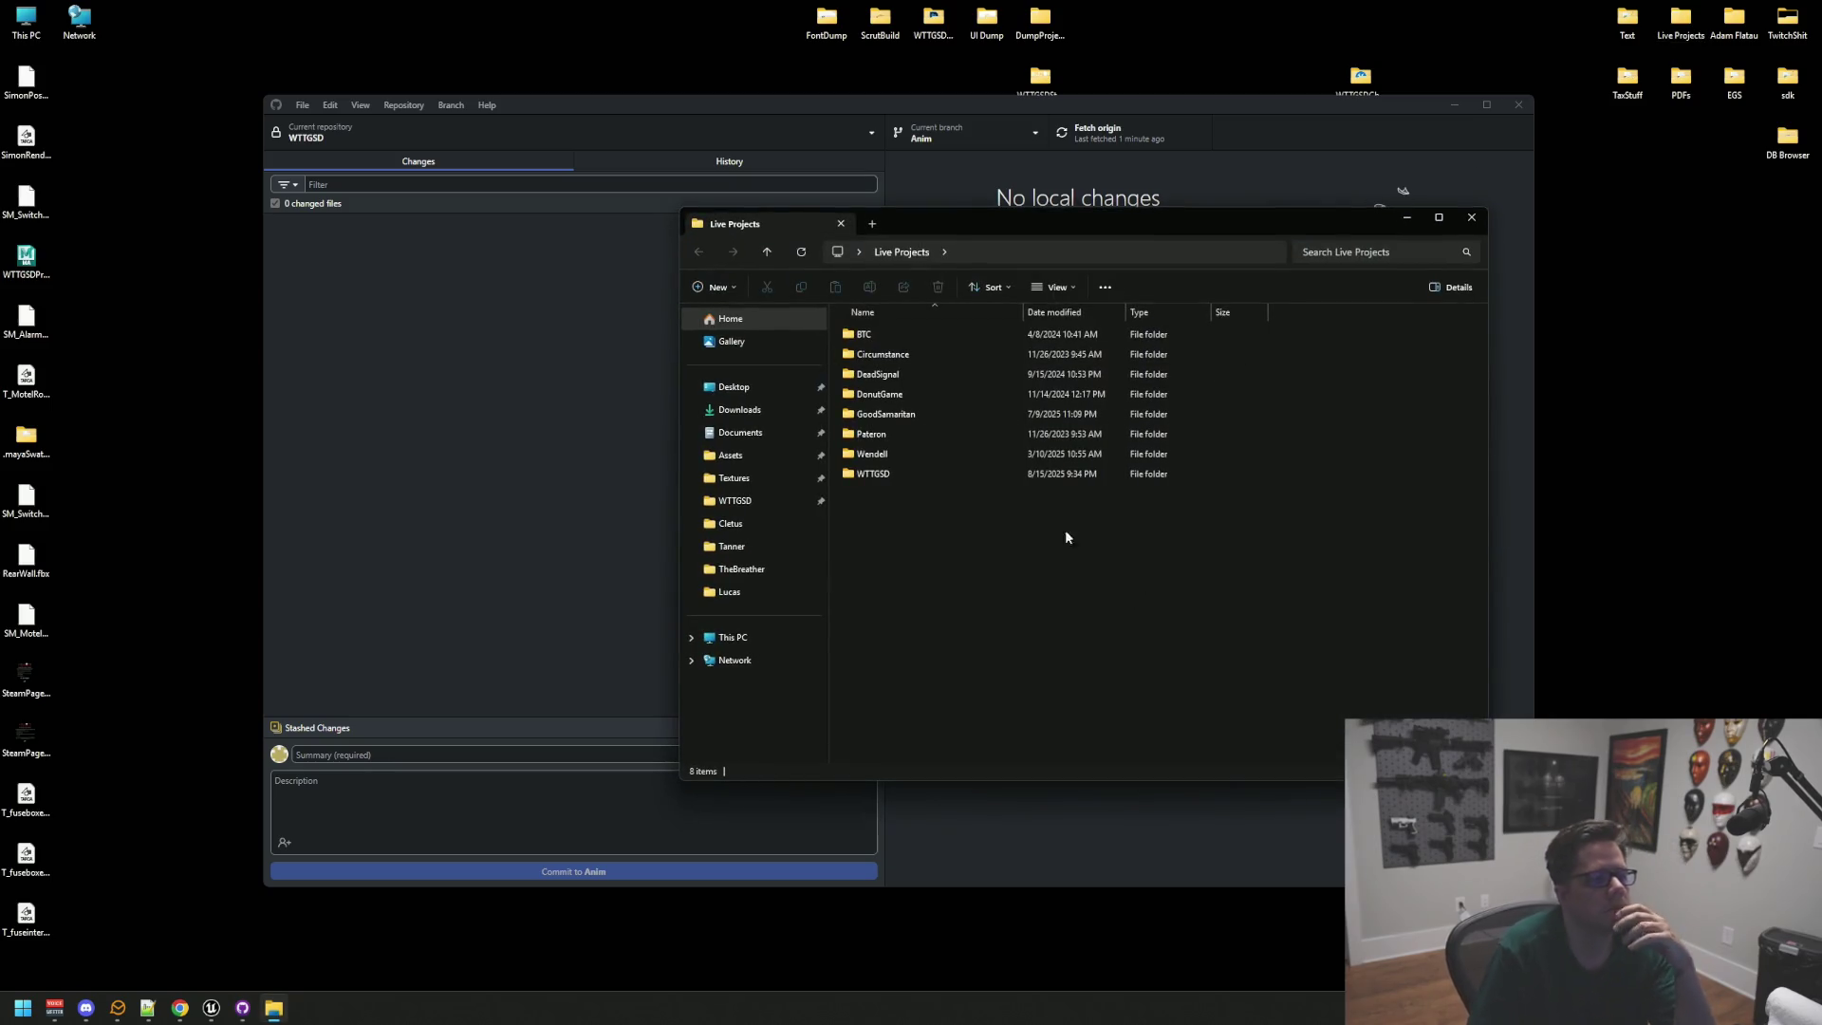
{"action": "left_click", "coordinate": [972, 475]}
{"action": "double_click", "coordinate": [973, 474]}
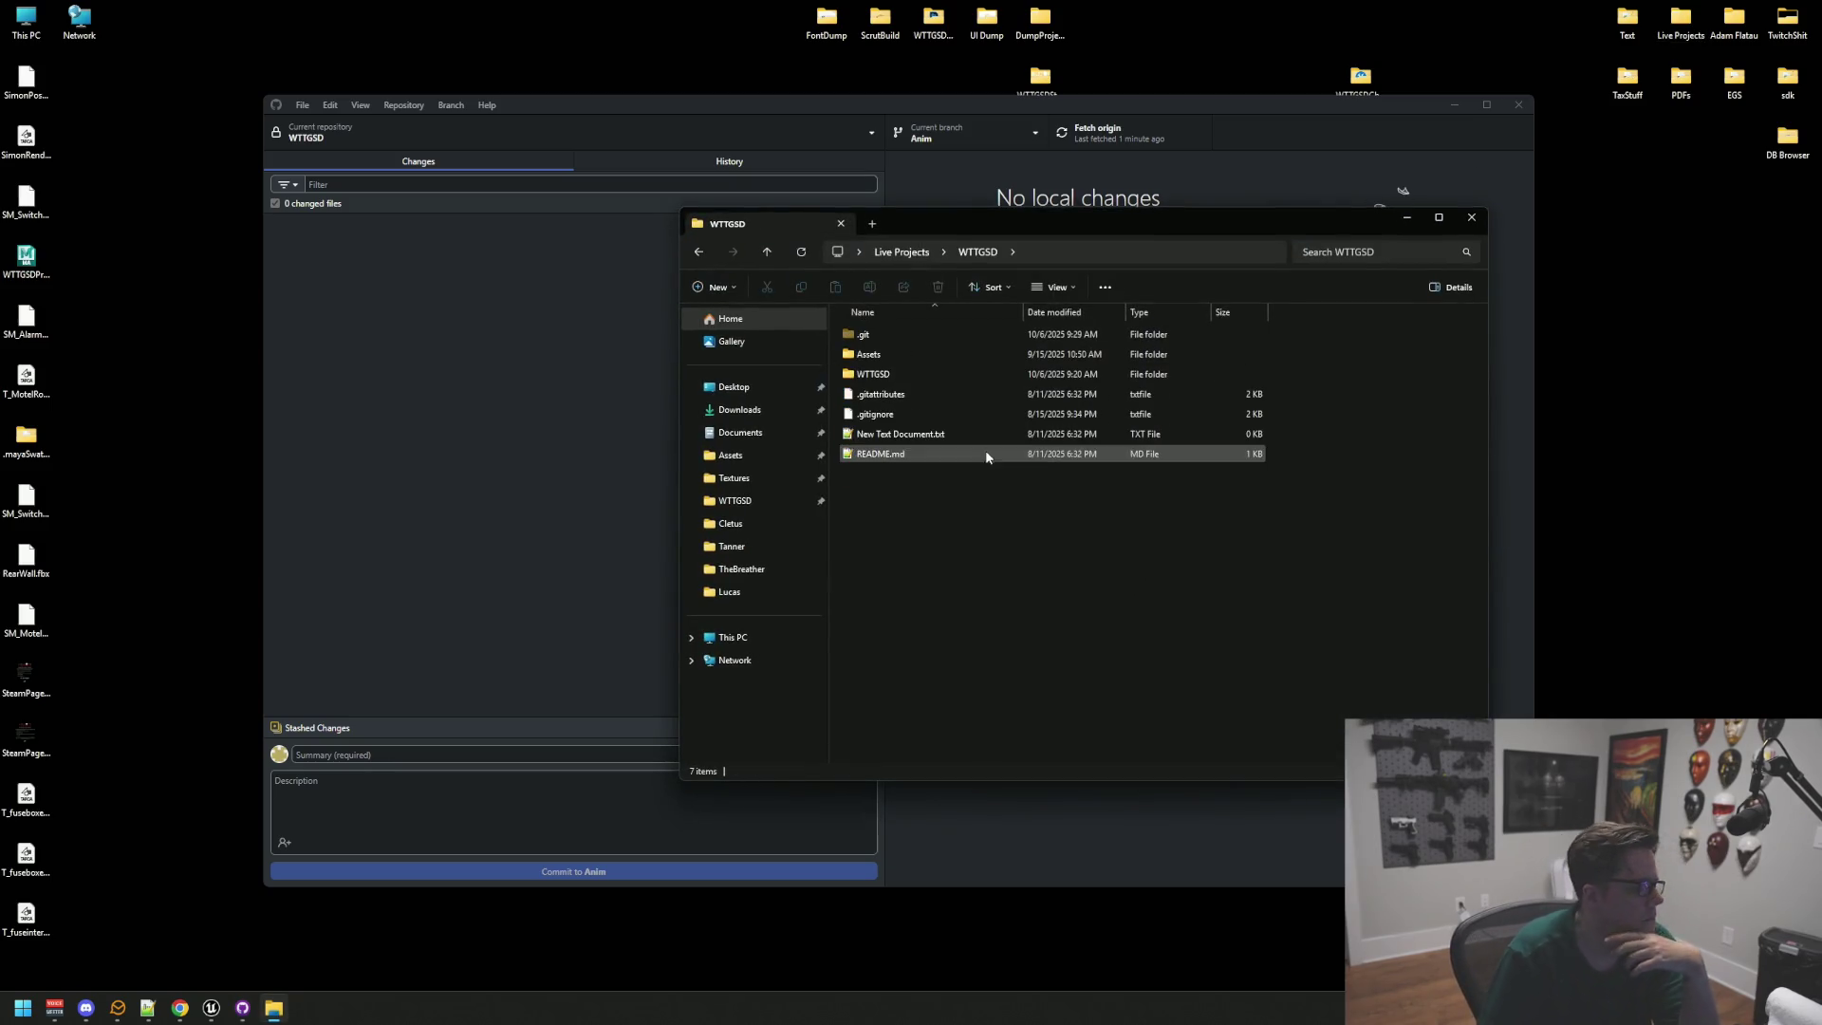
{"action": "double_click", "coordinate": [923, 377]}
{"action": "left_click", "coordinate": [942, 613]}
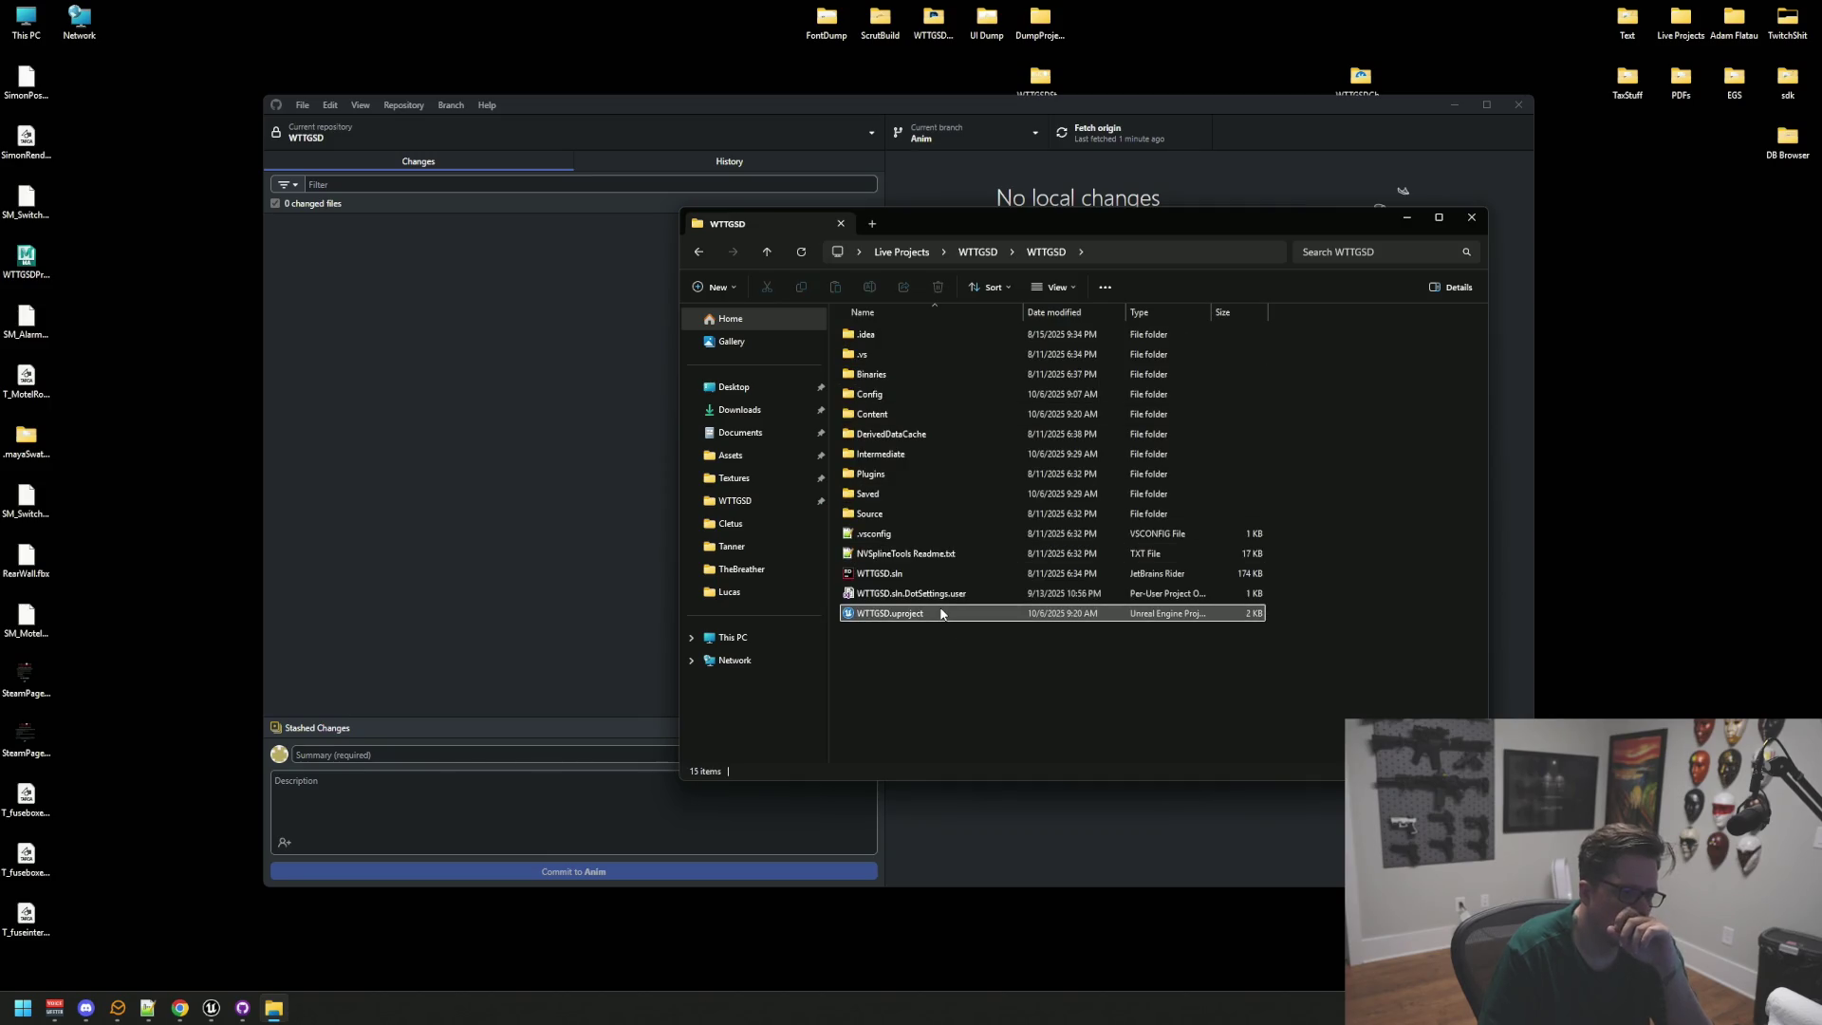
{"action": "double_click", "coordinate": [944, 594]}
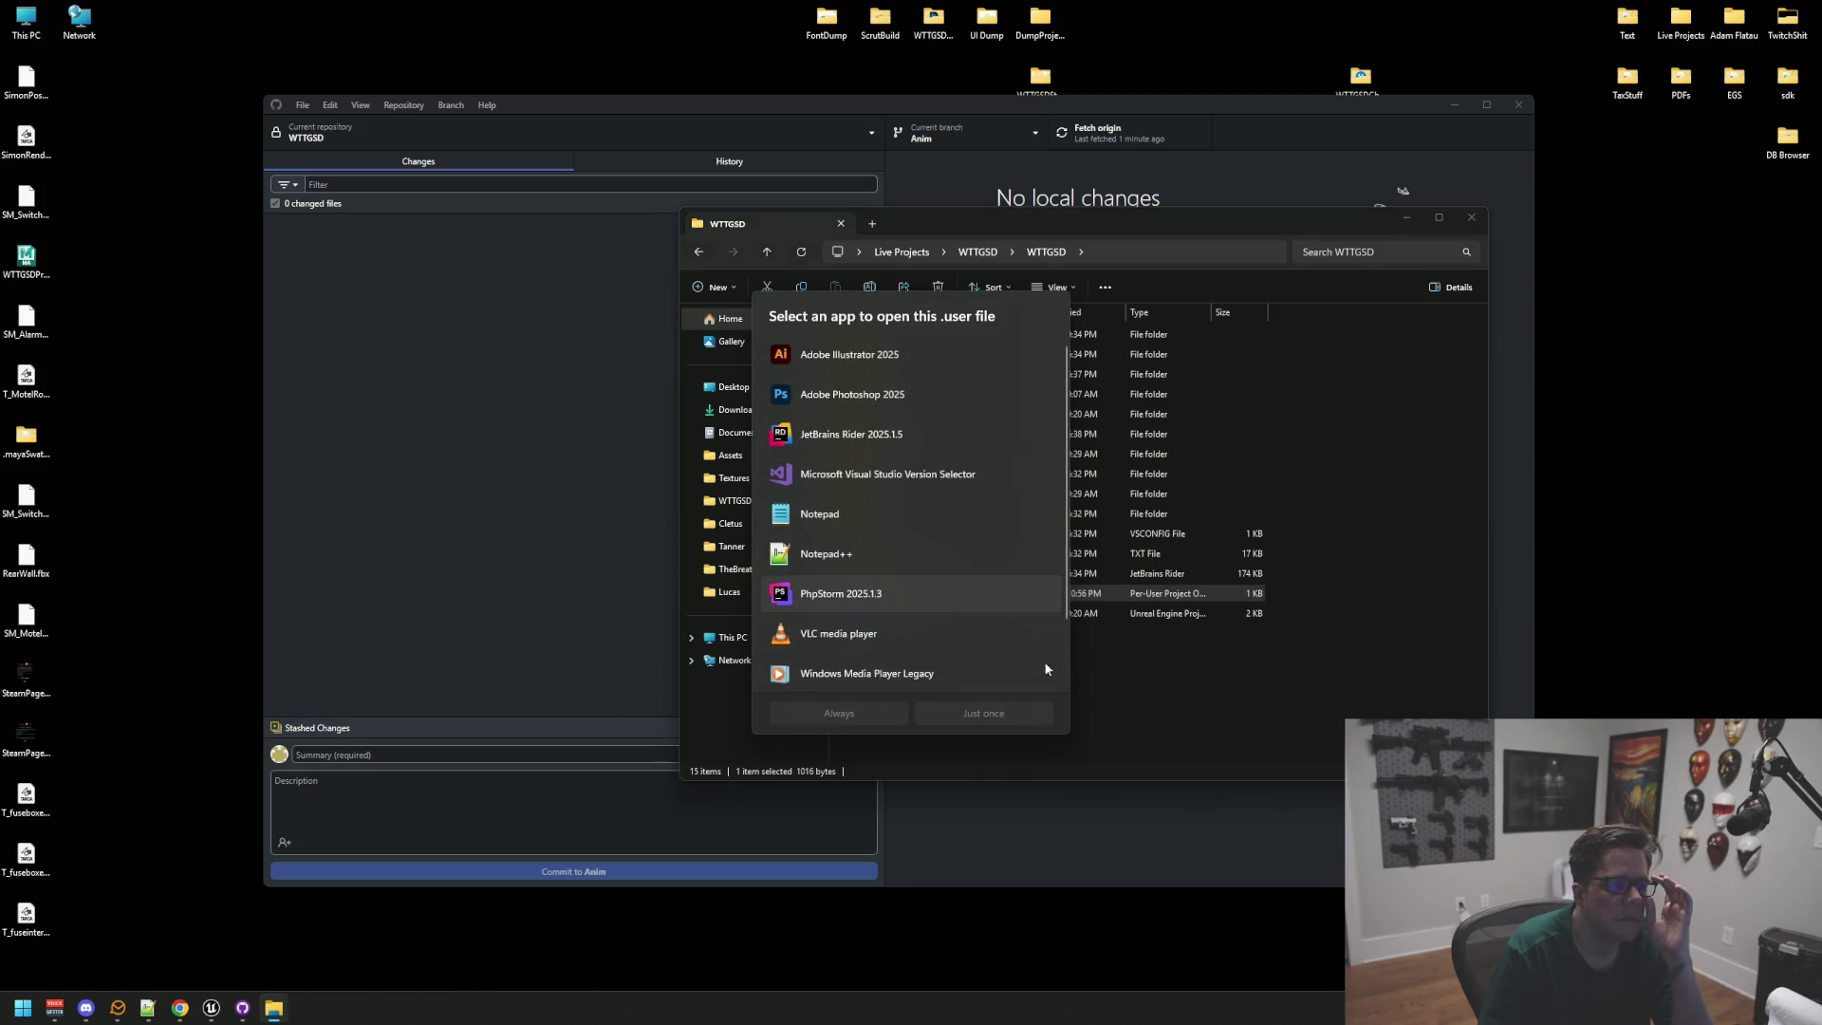
Step: Cancel the app chooser for the .user file and load WTTGSD.sln in Rider
{"action": "left_click", "coordinate": [1152, 749]}
{"action": "left_click", "coordinate": [925, 573]}
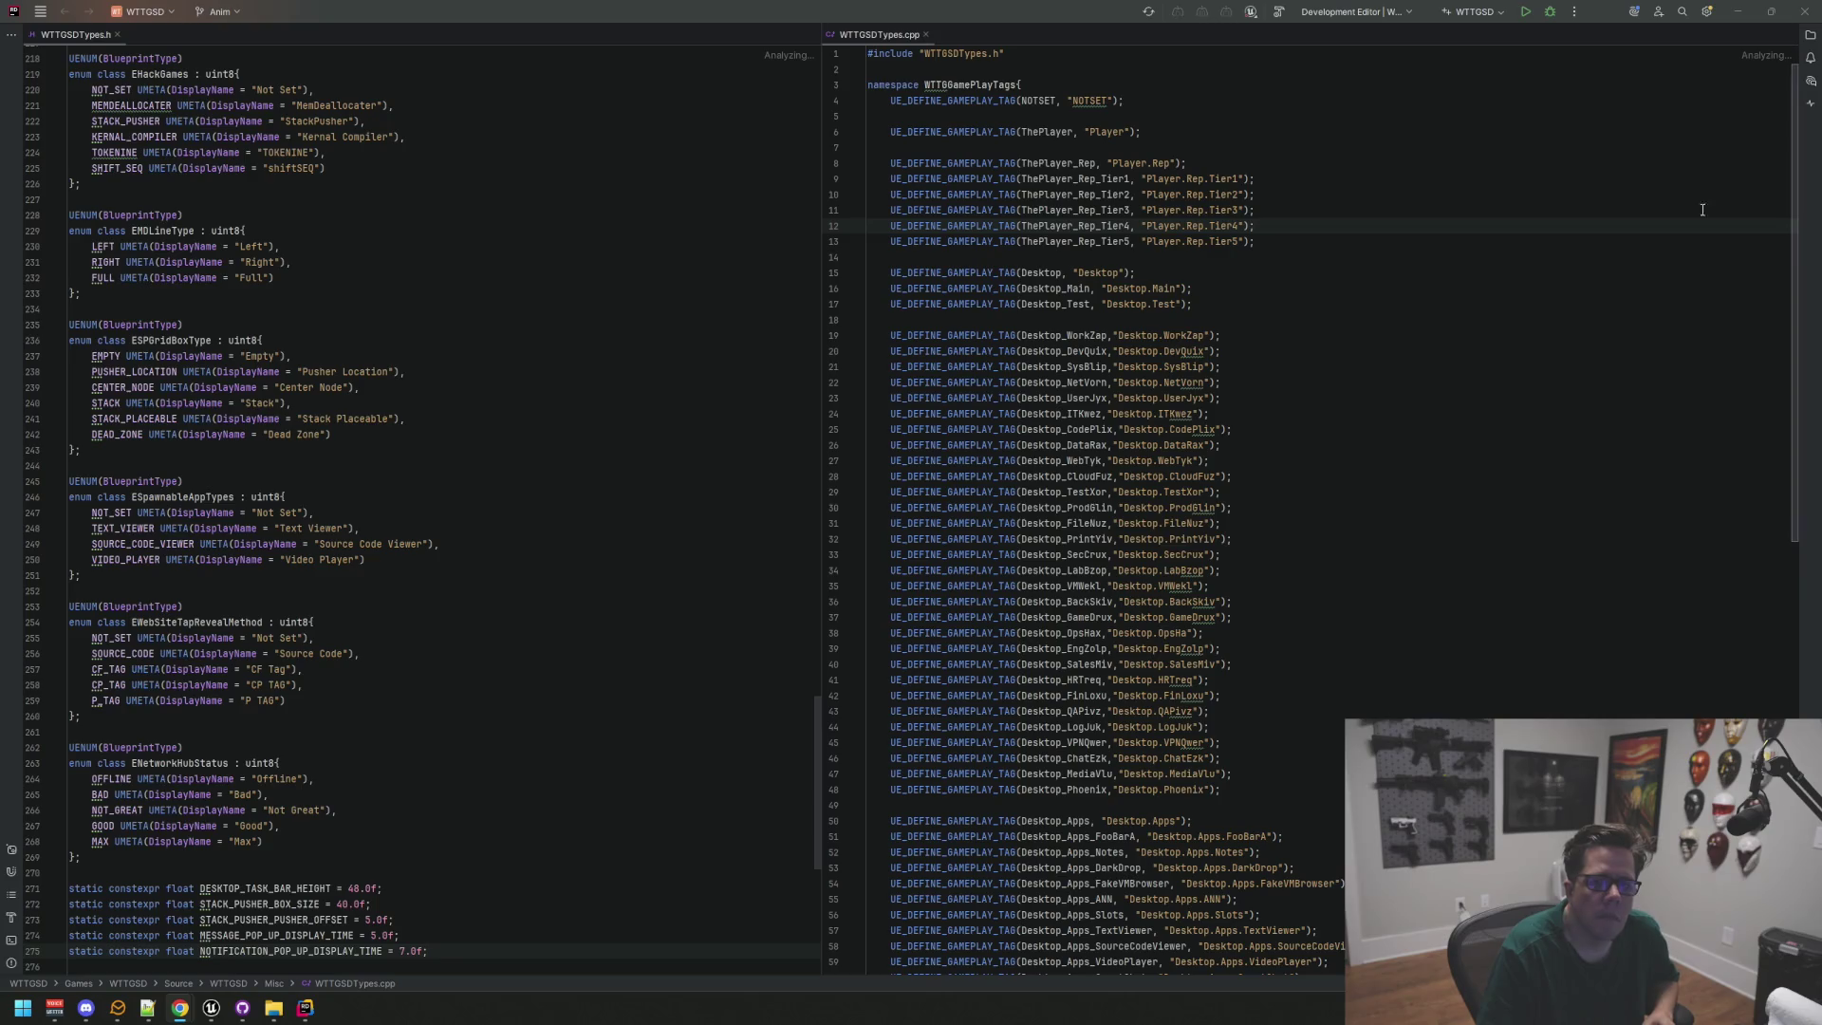
{"action": "left_click", "coordinate": [1102, 334]}
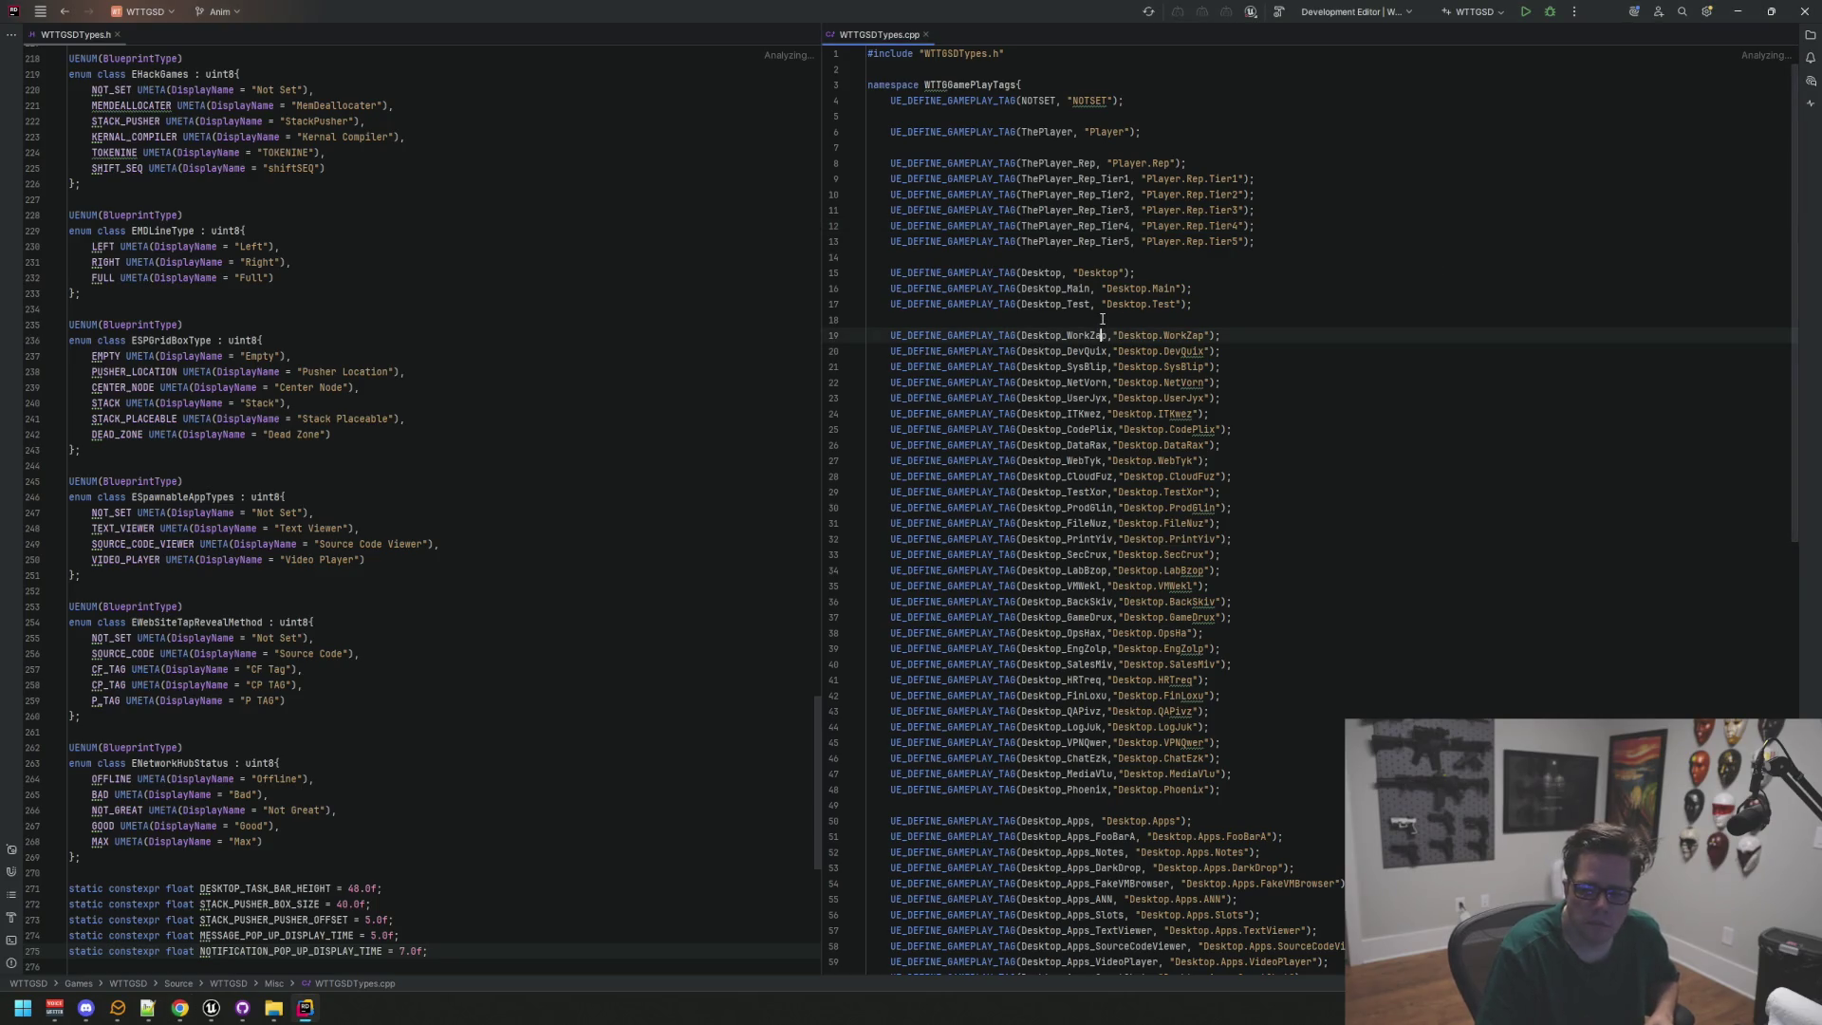
Step: Check WTTGSDTypes.h and WTTGSDTypes.cpp, then run the Development Editor to open the Sandbox map
{"action": "left_click", "coordinate": [1259, 292]}
{"action": "left_click", "coordinate": [695, 357]}
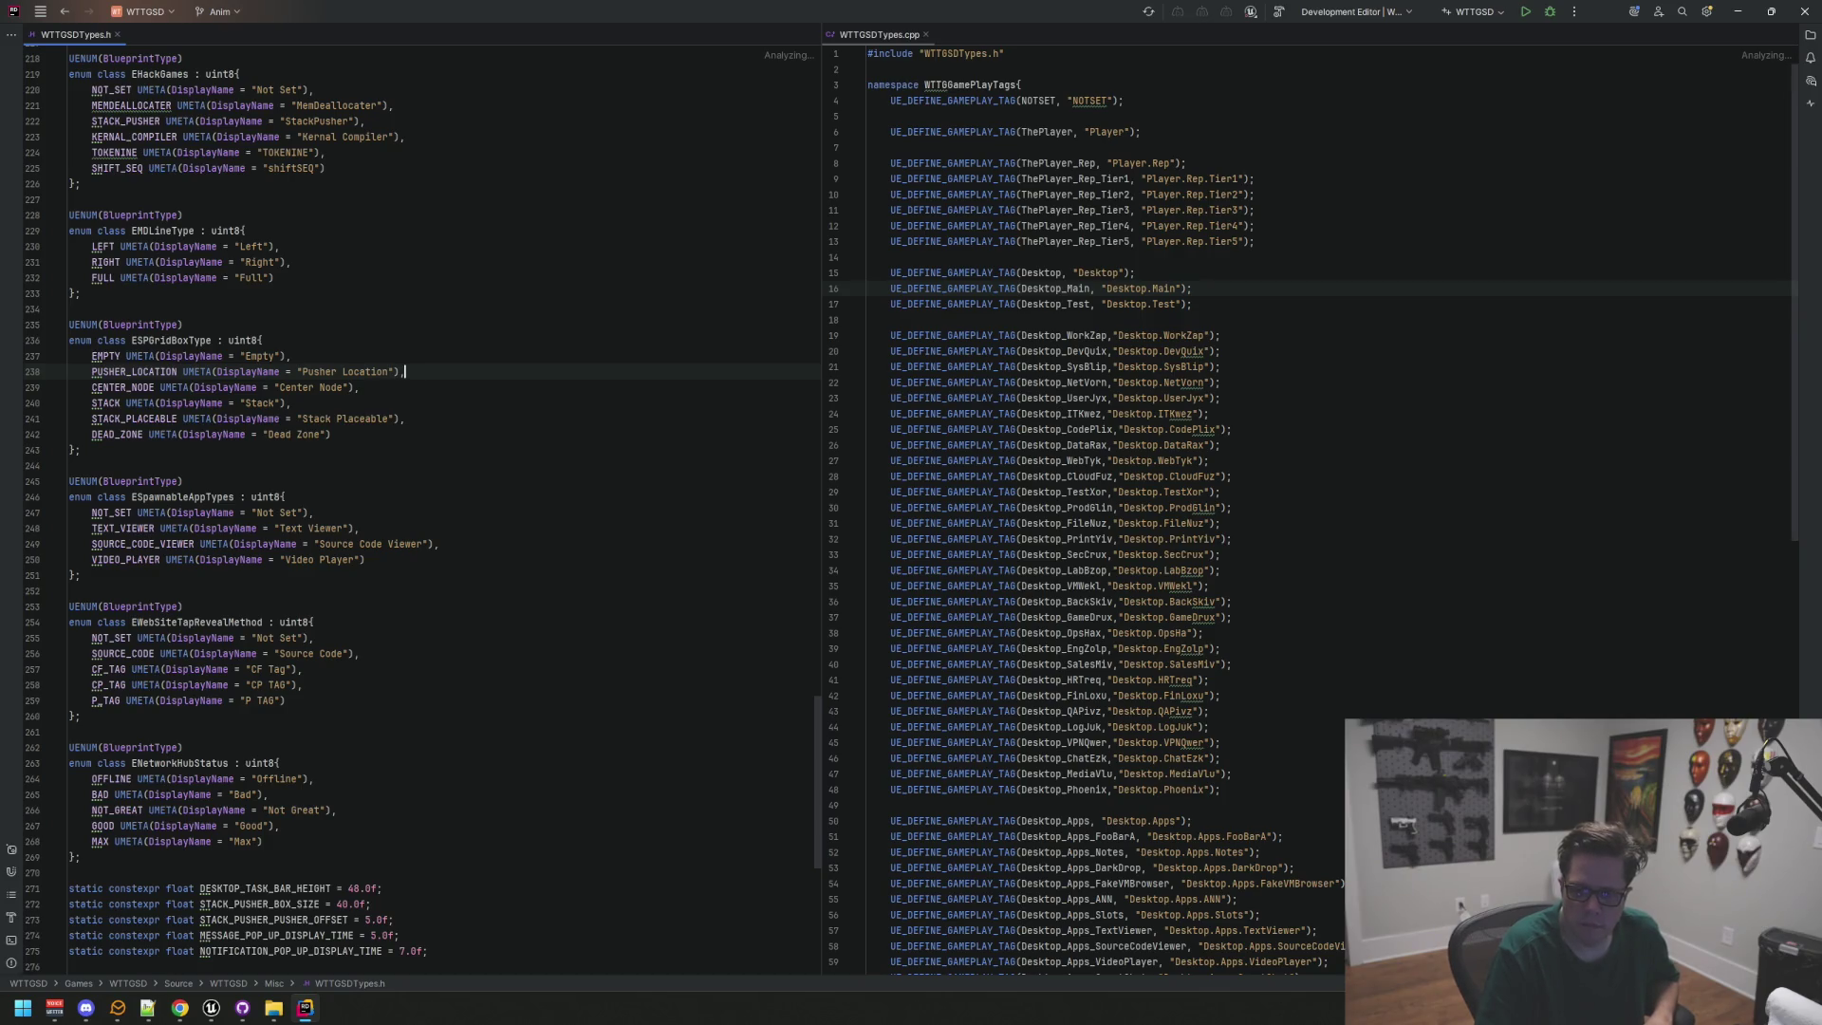
{"action": "key", "text": "alt+Tab"}
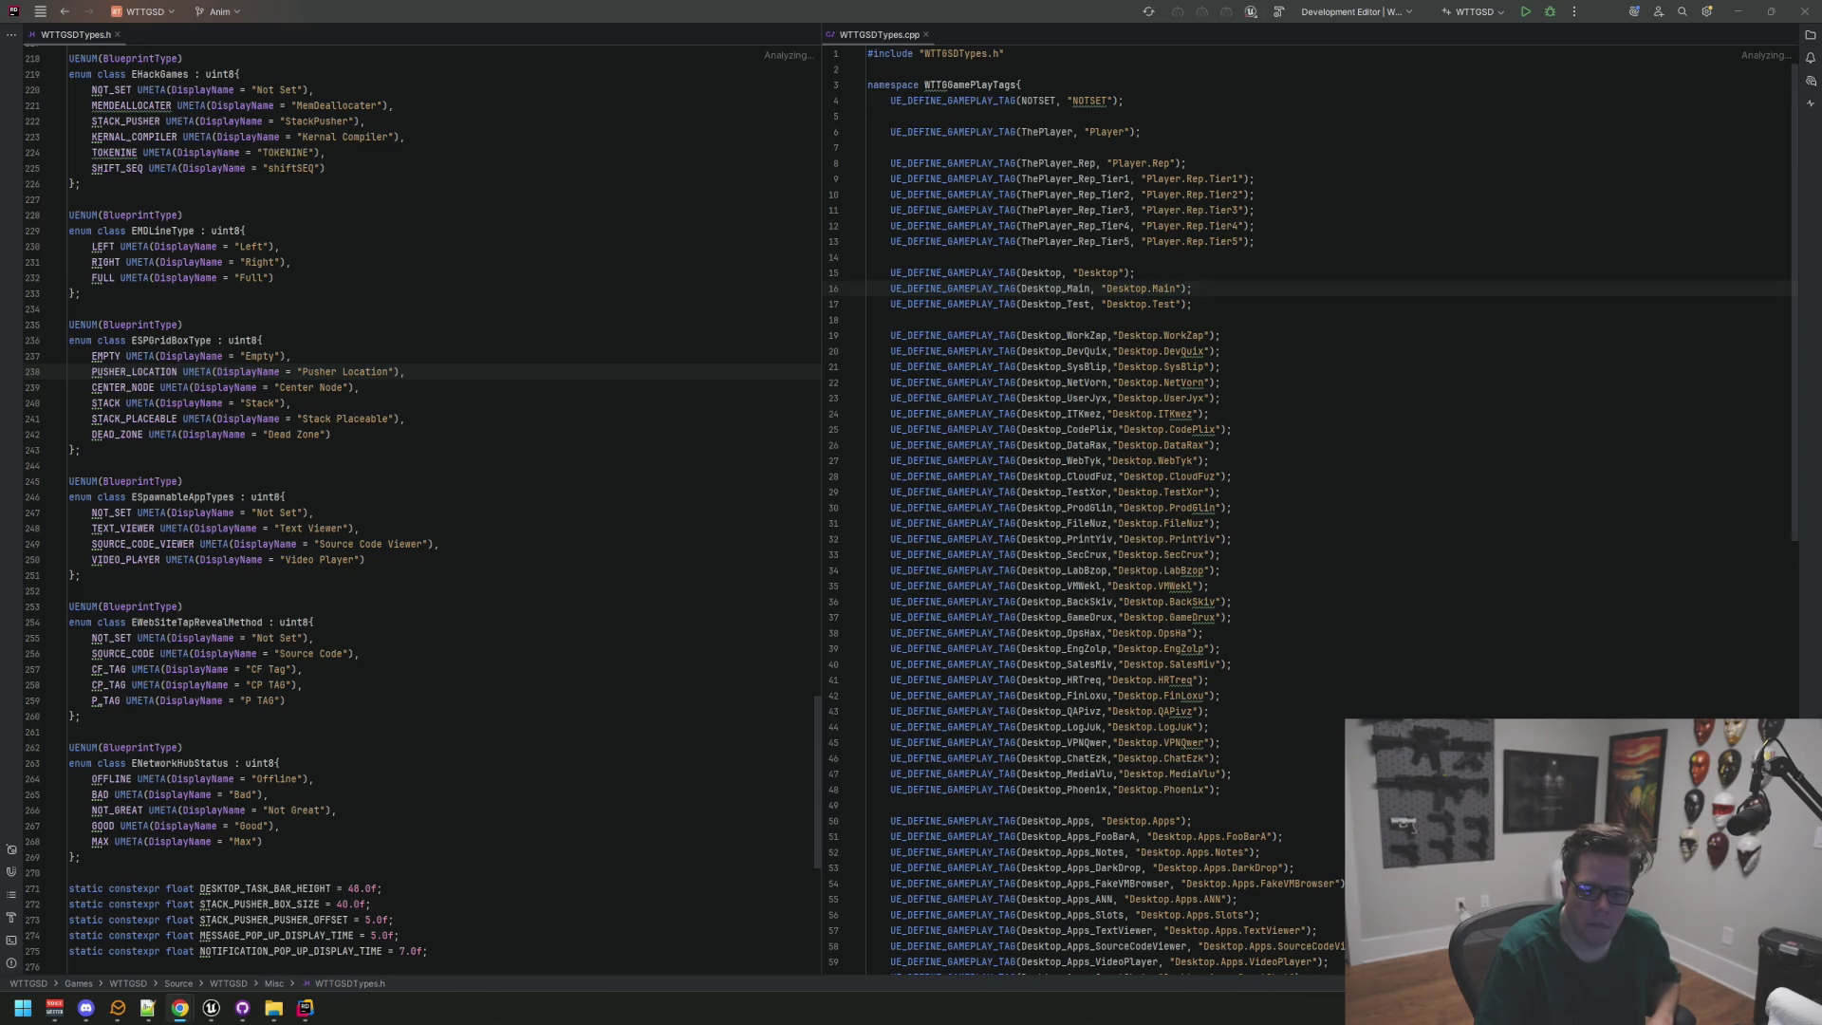
{"action": "left_click", "coordinate": [1499, 256]}
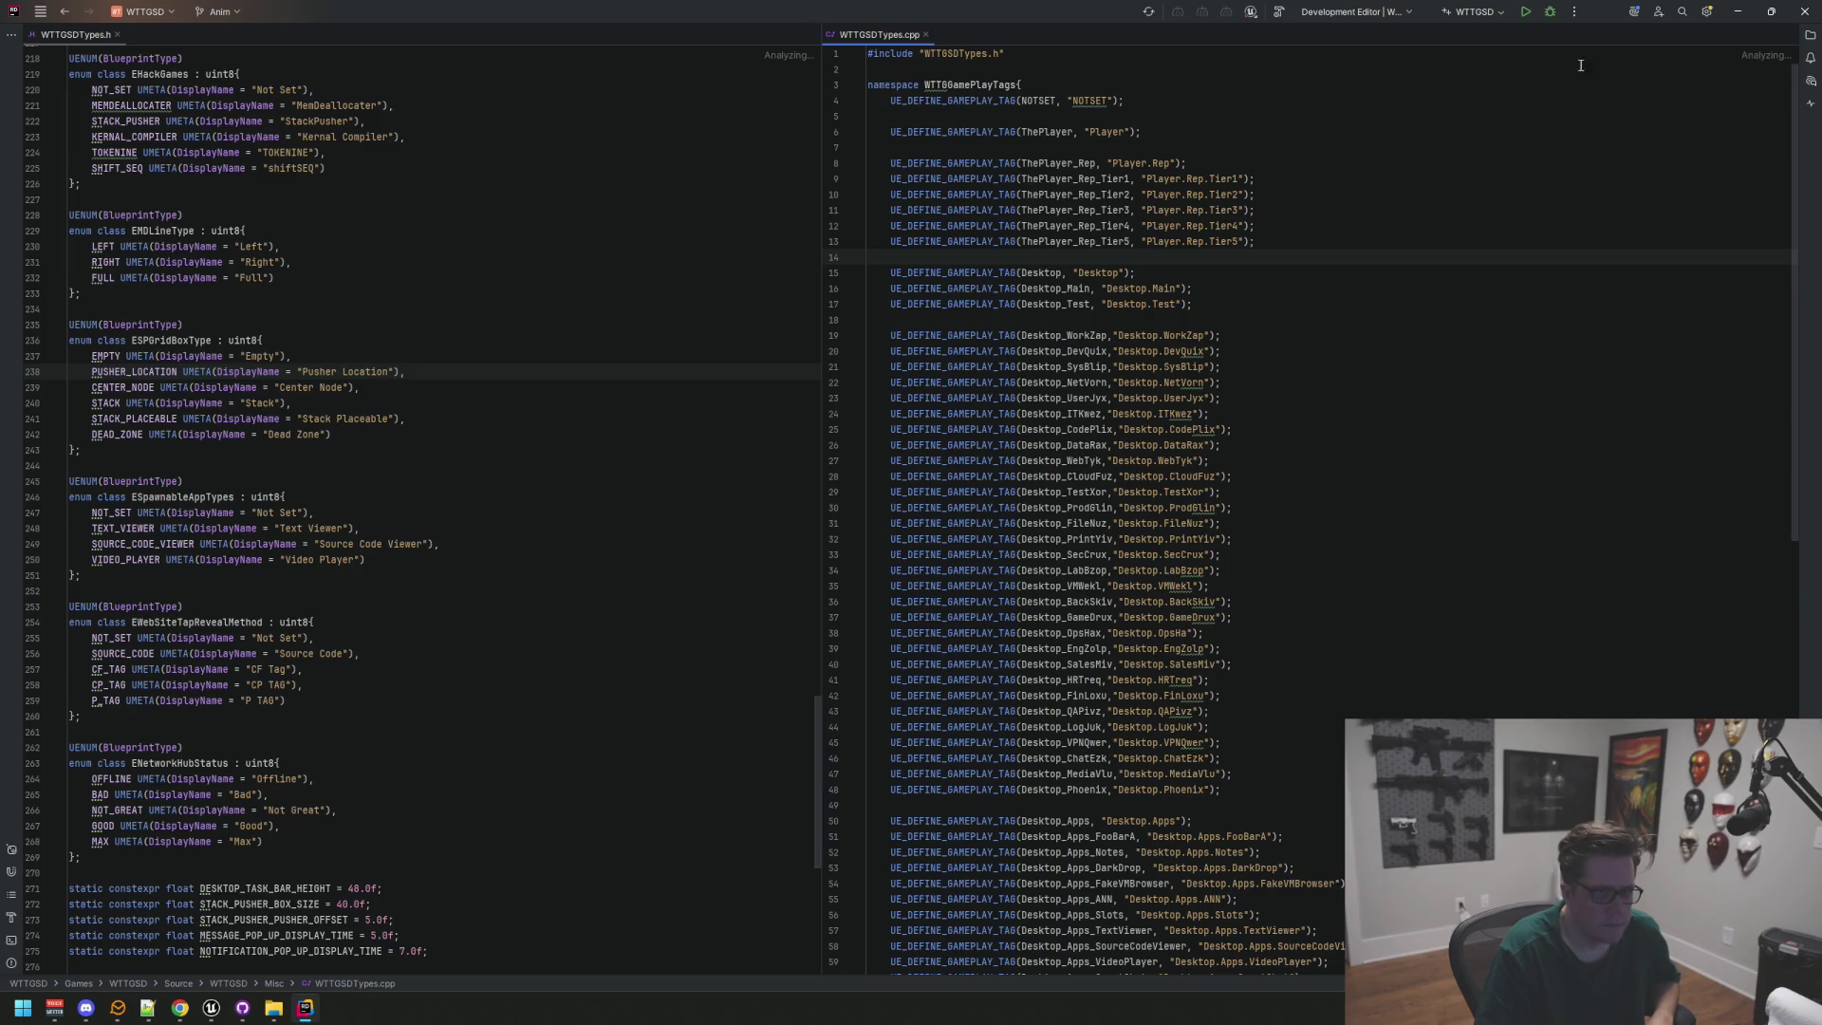
{"action": "left_click", "coordinate": [1527, 20]}
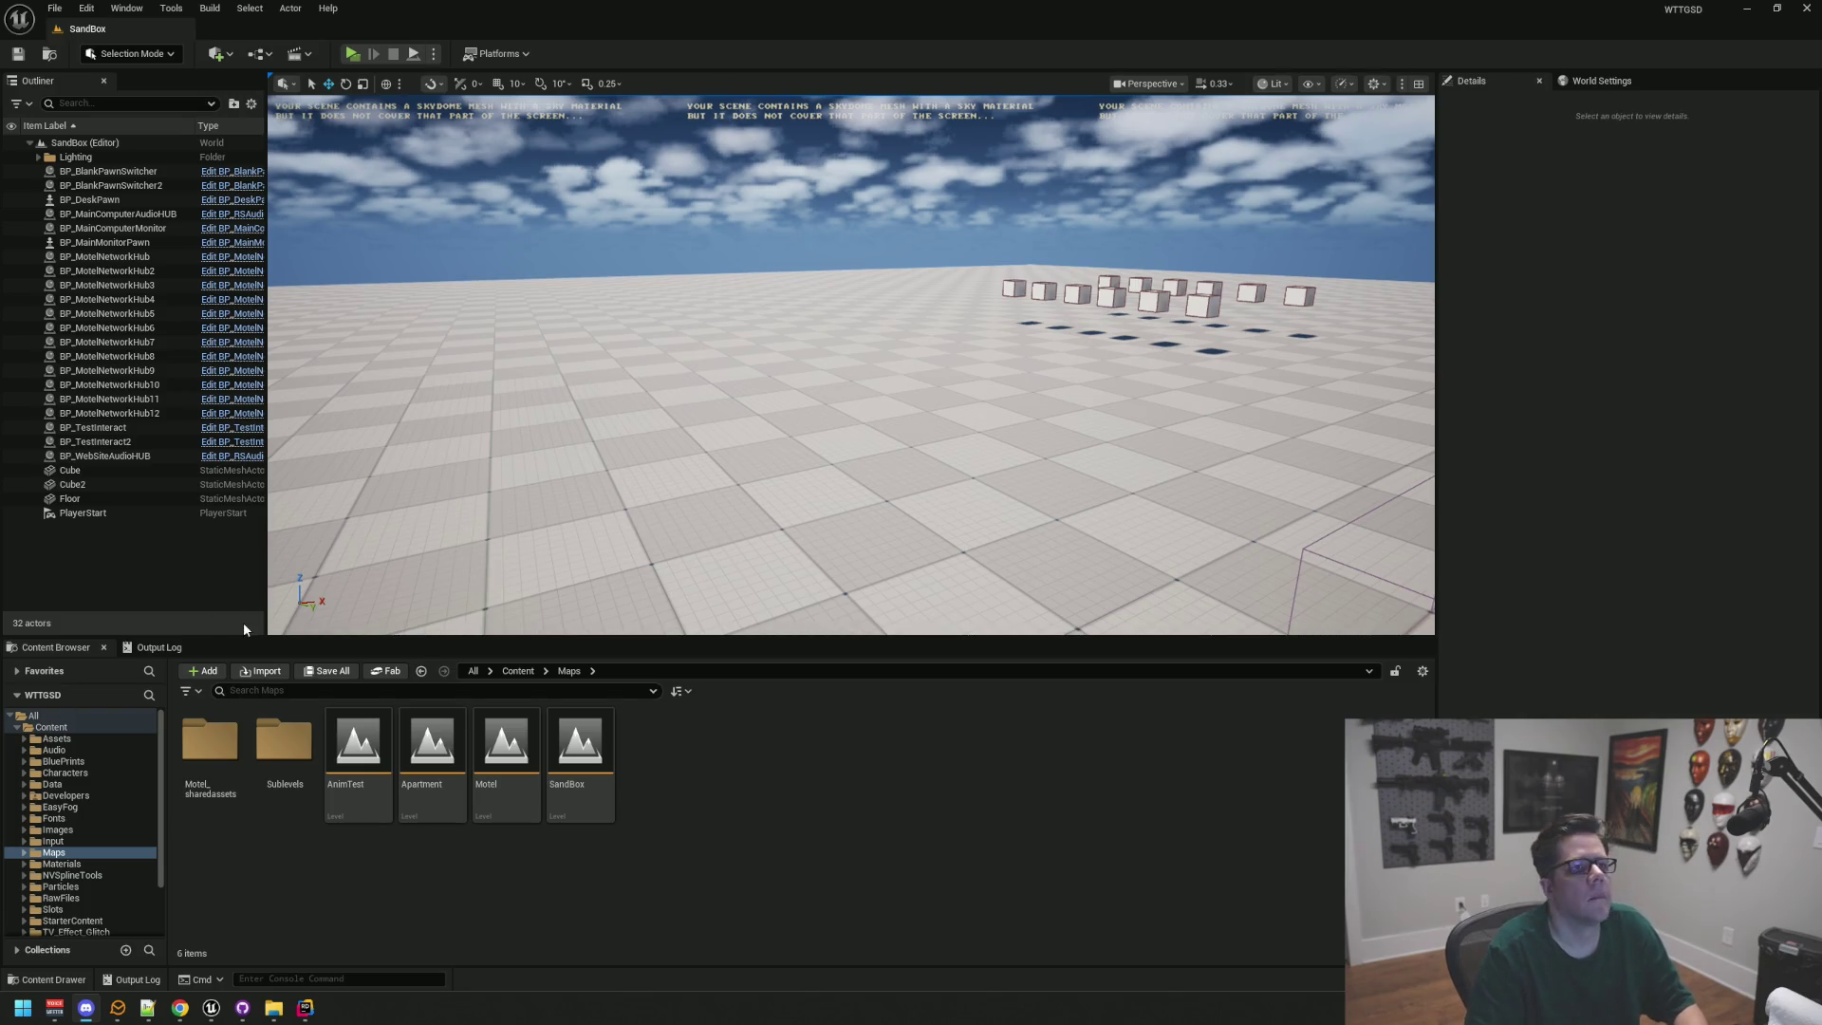
Step: Open the AnimTest level and play-test the BP_Simon character in it
{"action": "left_click_drag", "start_coordinate": [789, 305], "coordinate": [738, 342]}
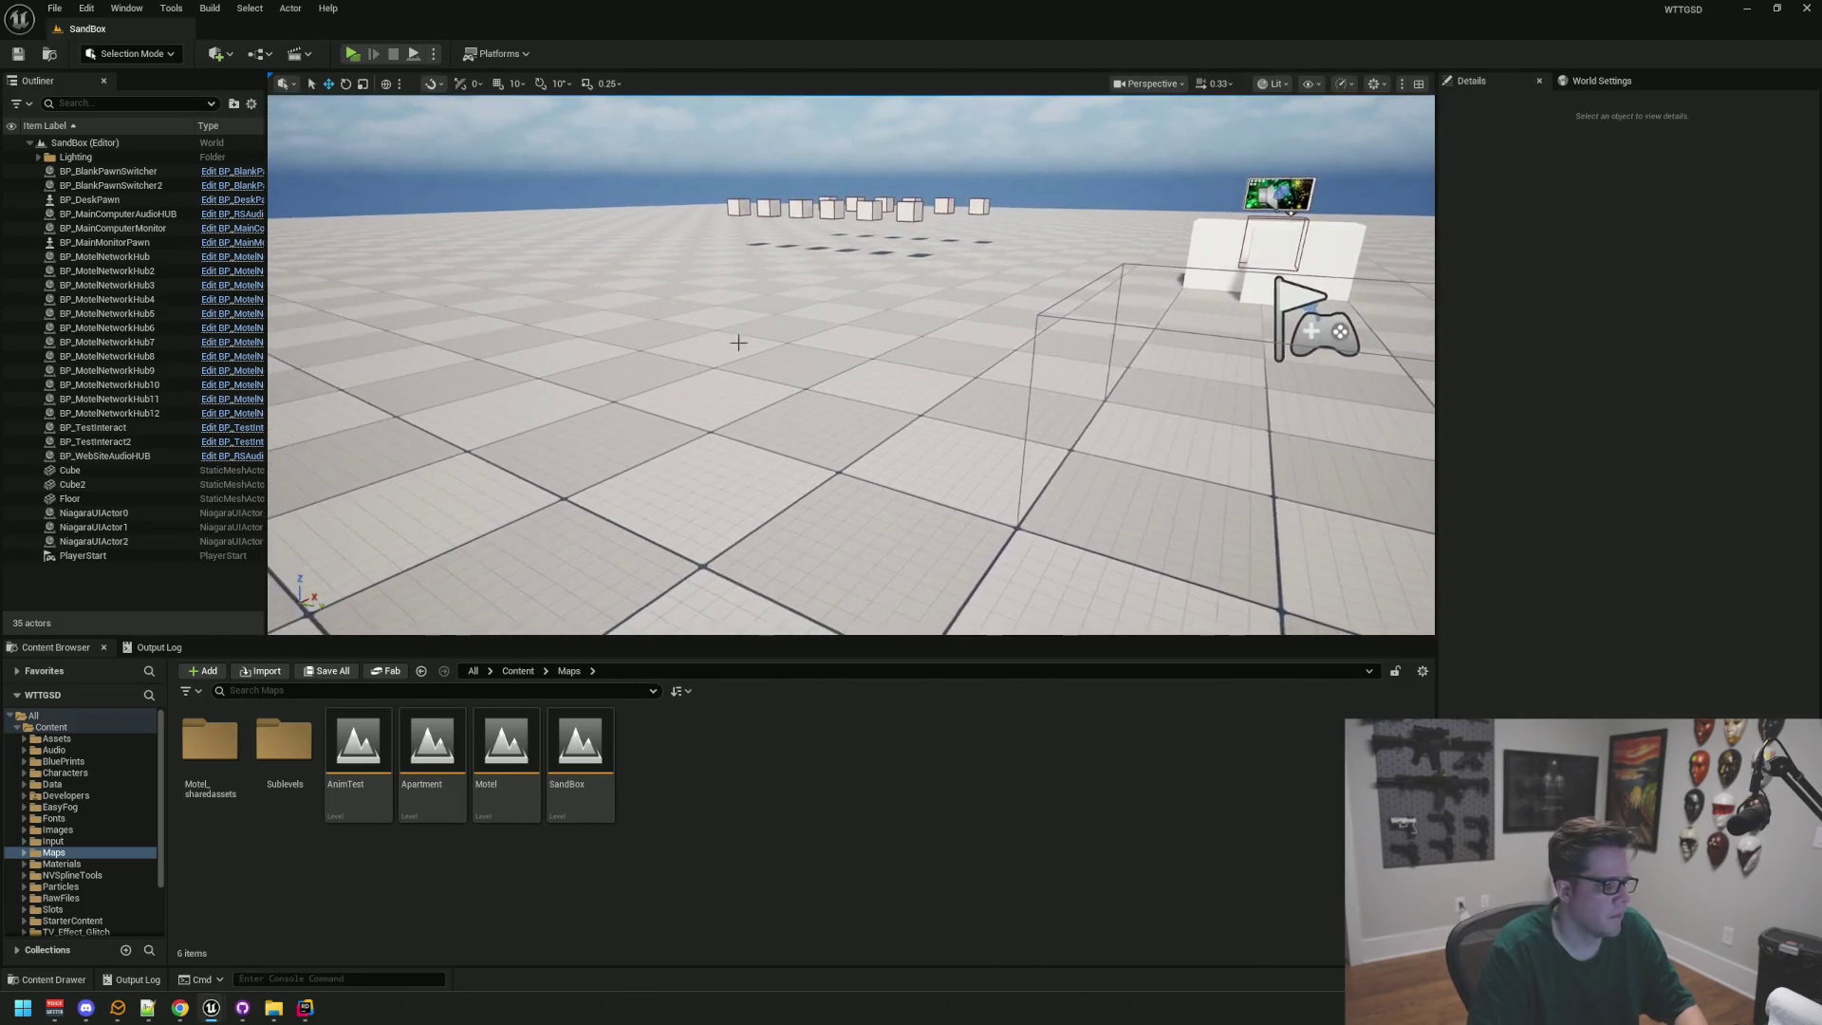
{"action": "double_click", "coordinate": [359, 750]}
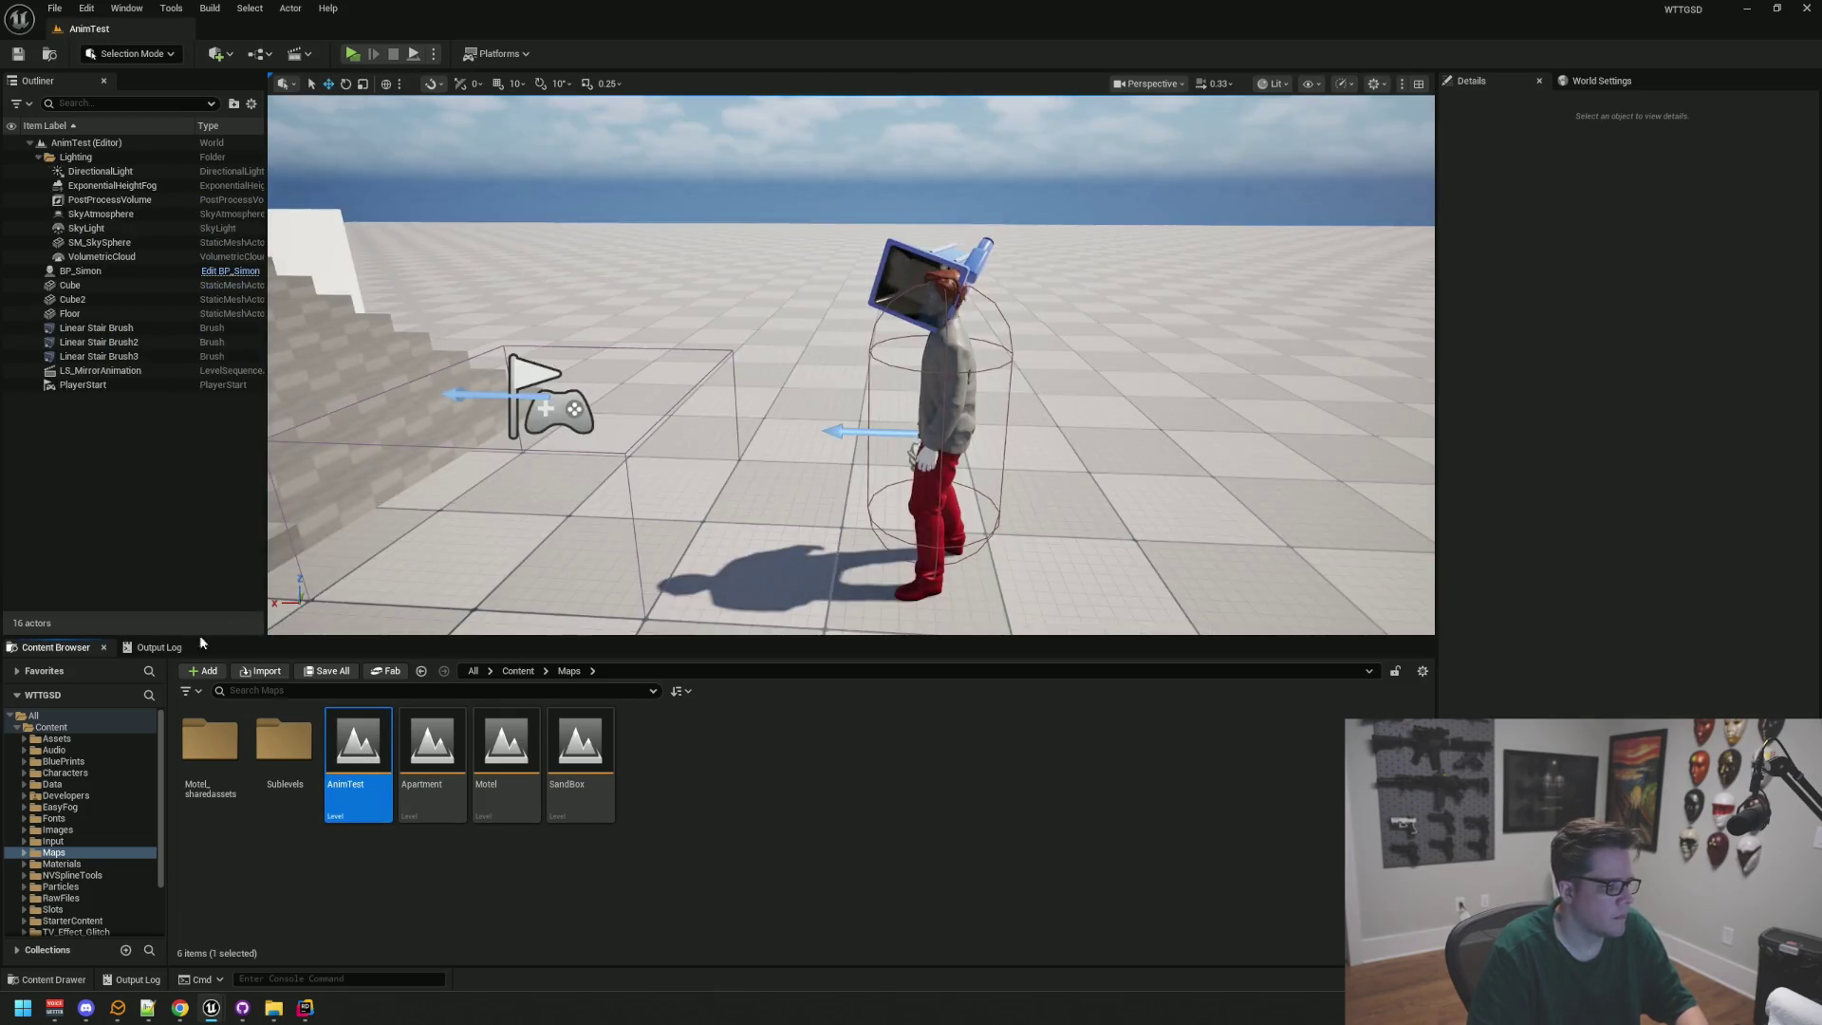
{"action": "left_click", "coordinate": [200, 646]}
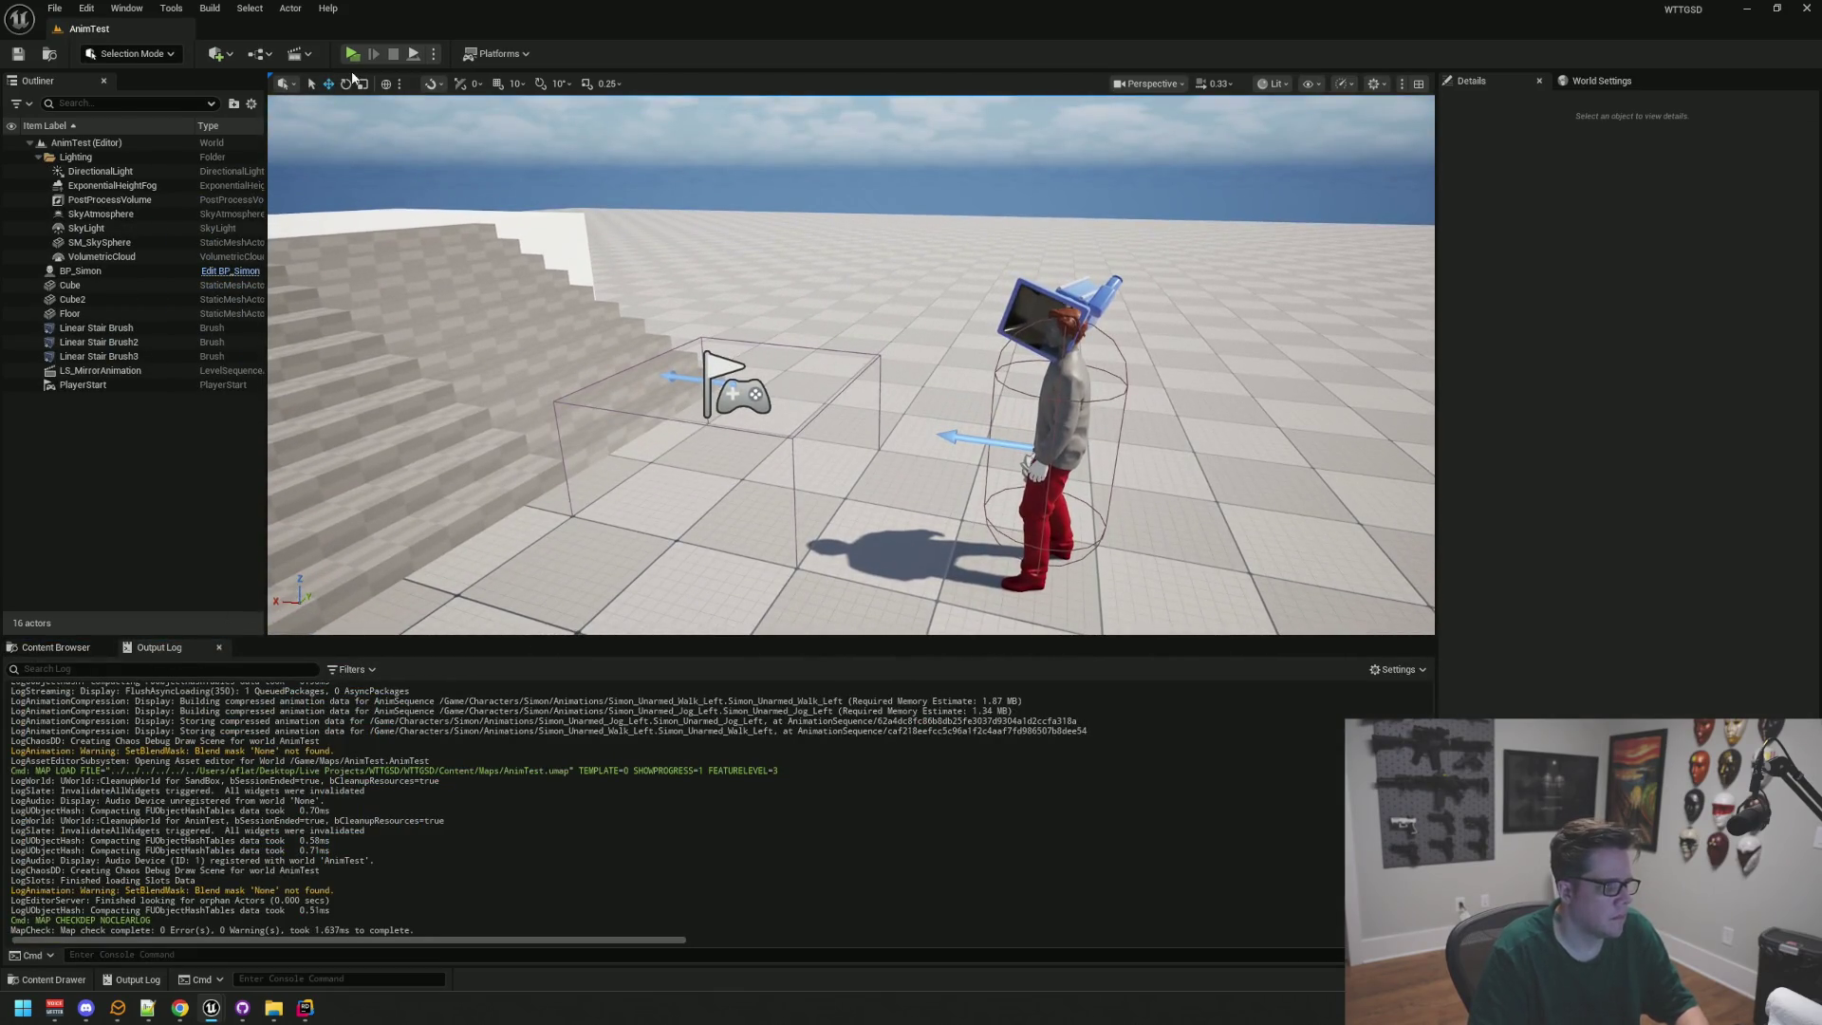
{"action": "left_click", "coordinate": [354, 55]}
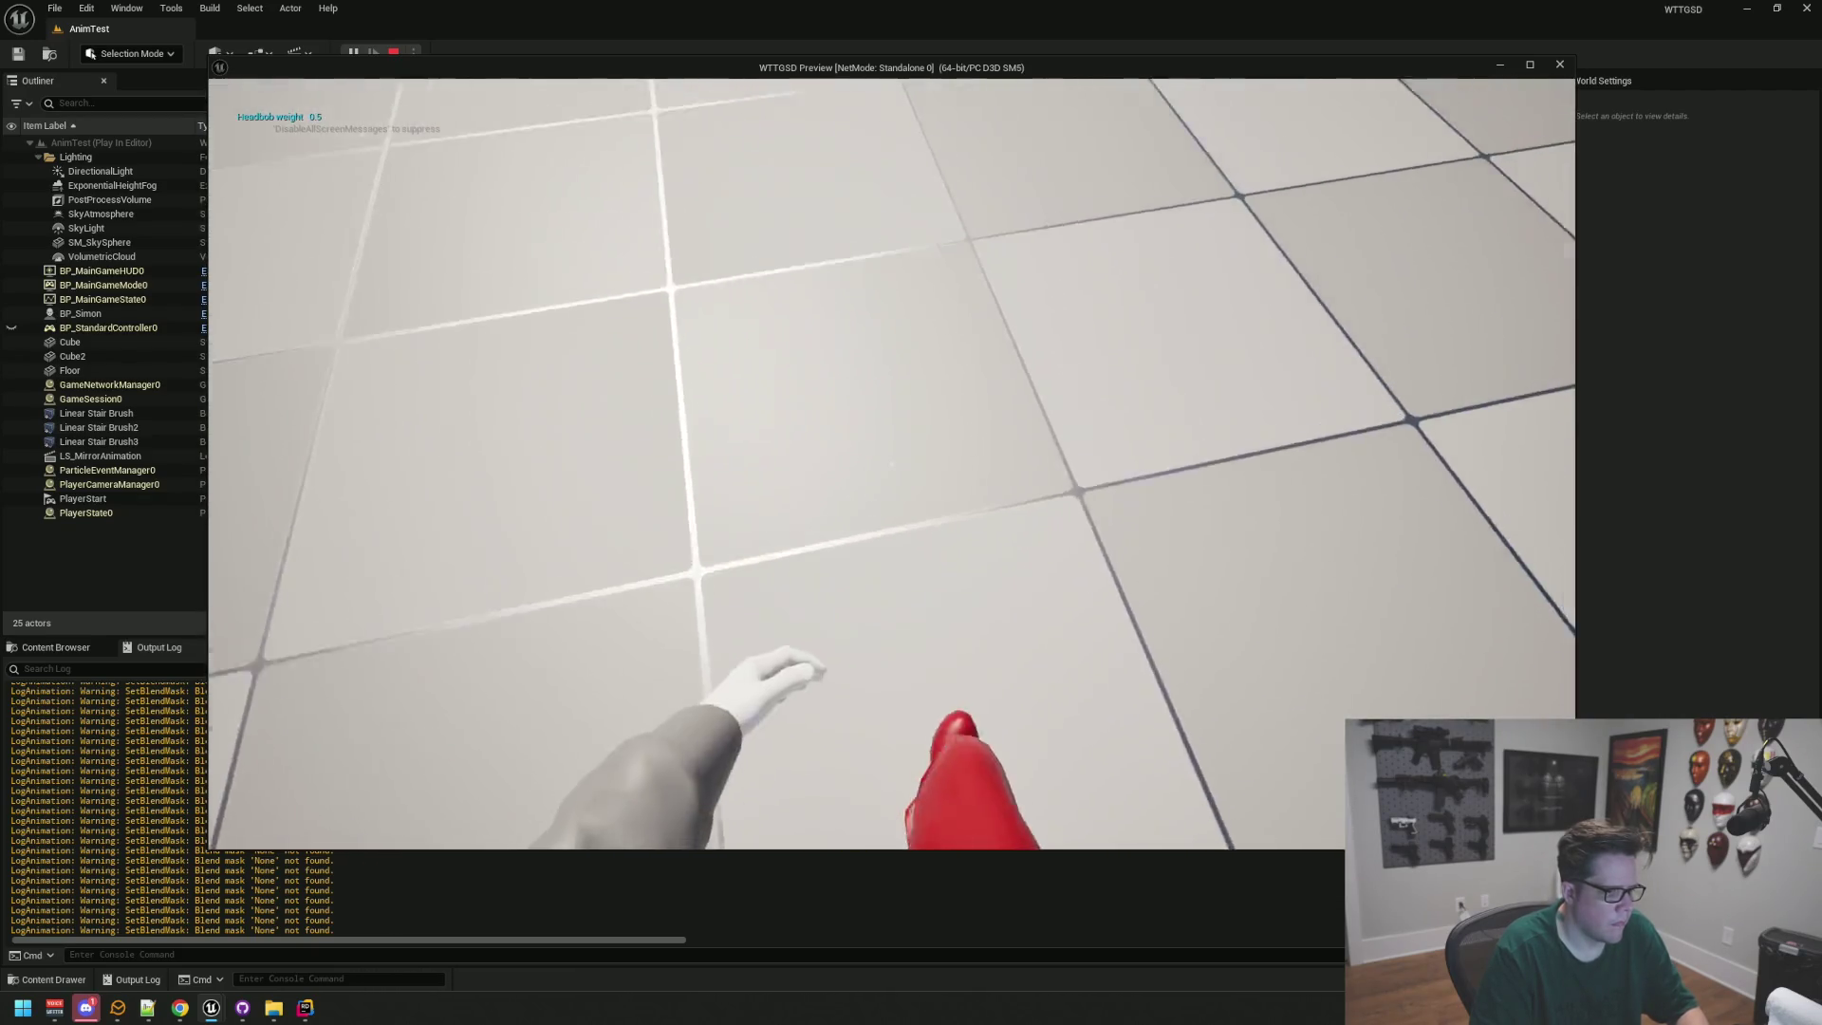
Step: Stop the play session and minimize the WTTGSD Unreal editor
{"action": "key", "text": "Escape"}
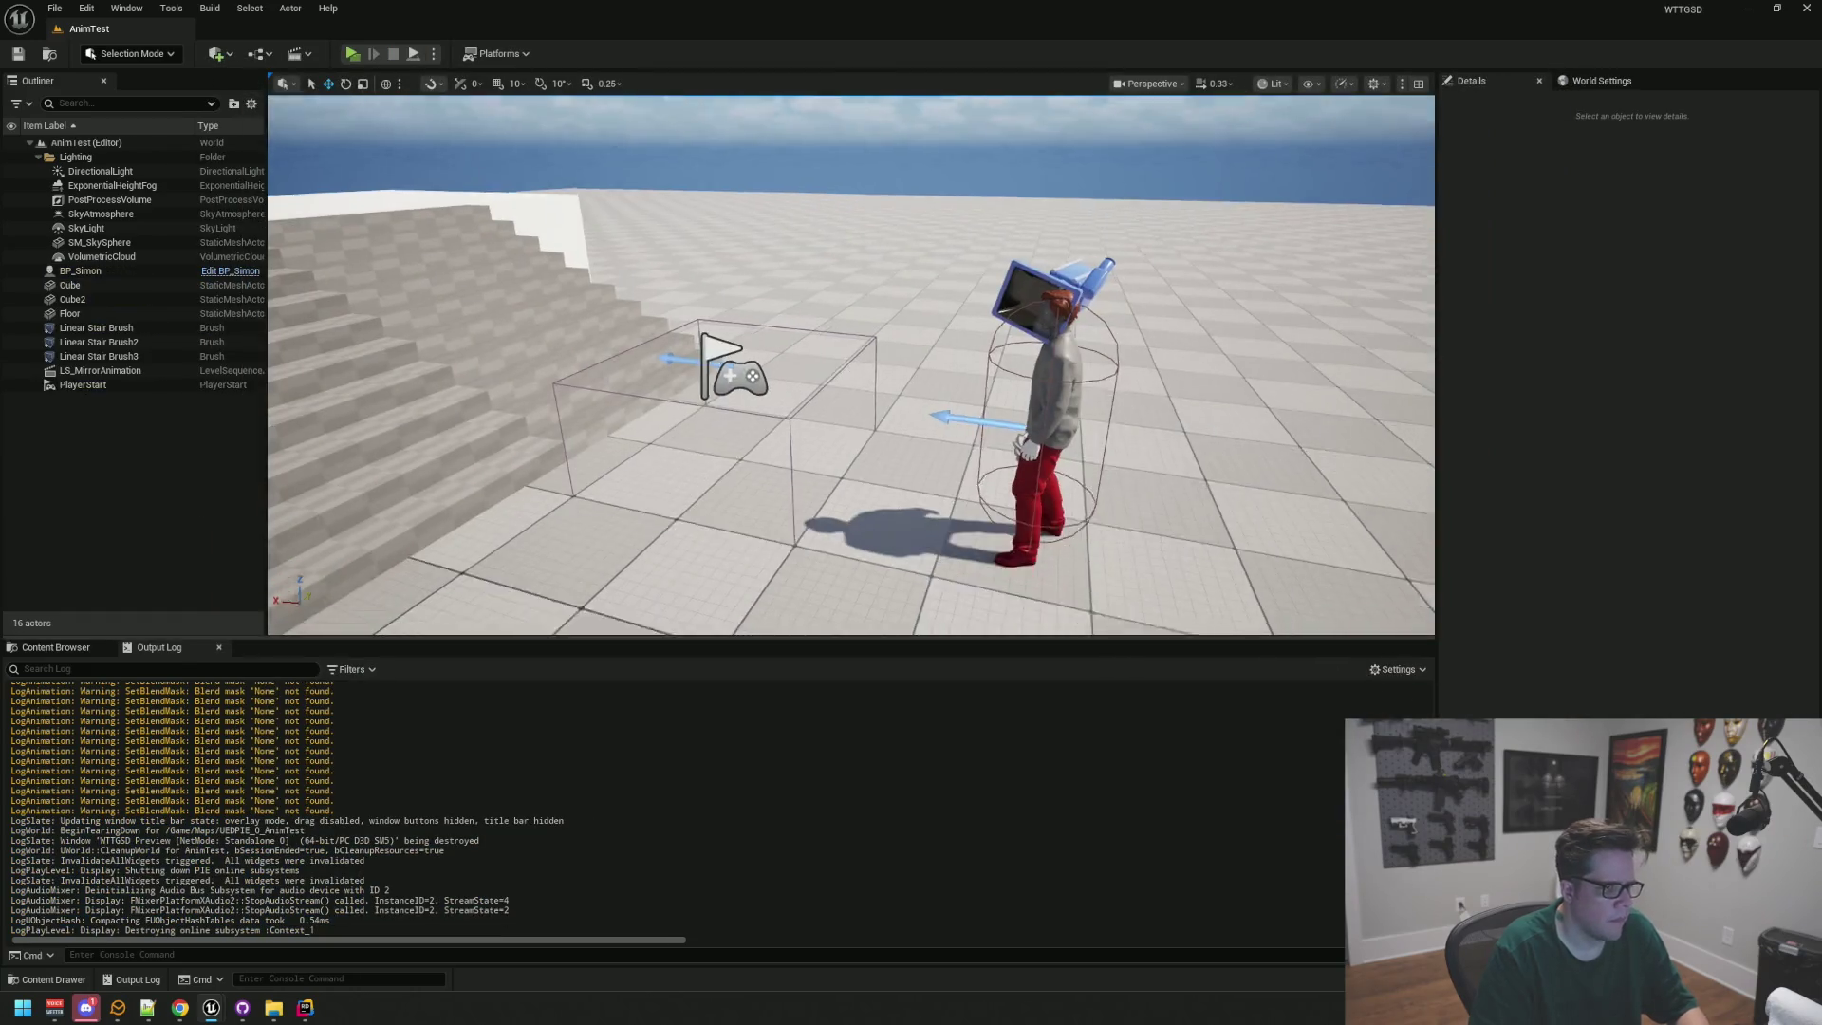
{"action": "left_click_drag", "start_coordinate": [889, 403], "coordinate": [889, 403]}
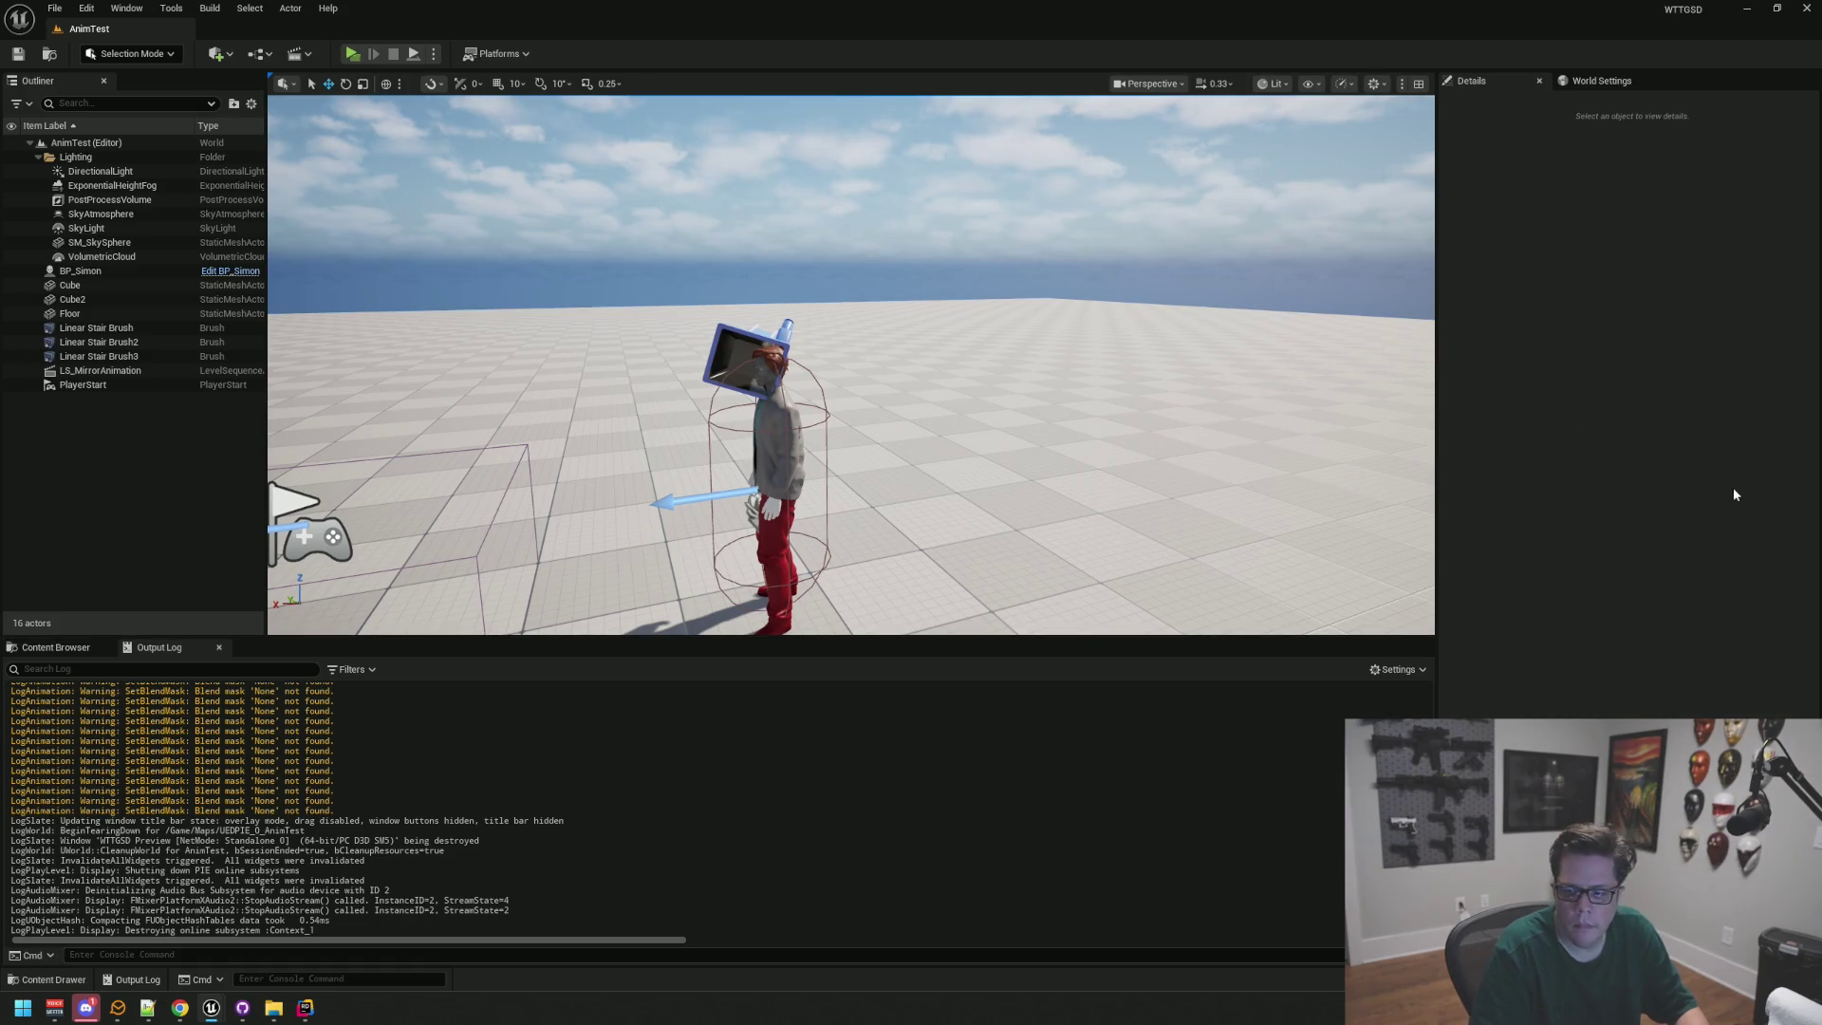
{"action": "left_click", "coordinate": [1747, 9]}
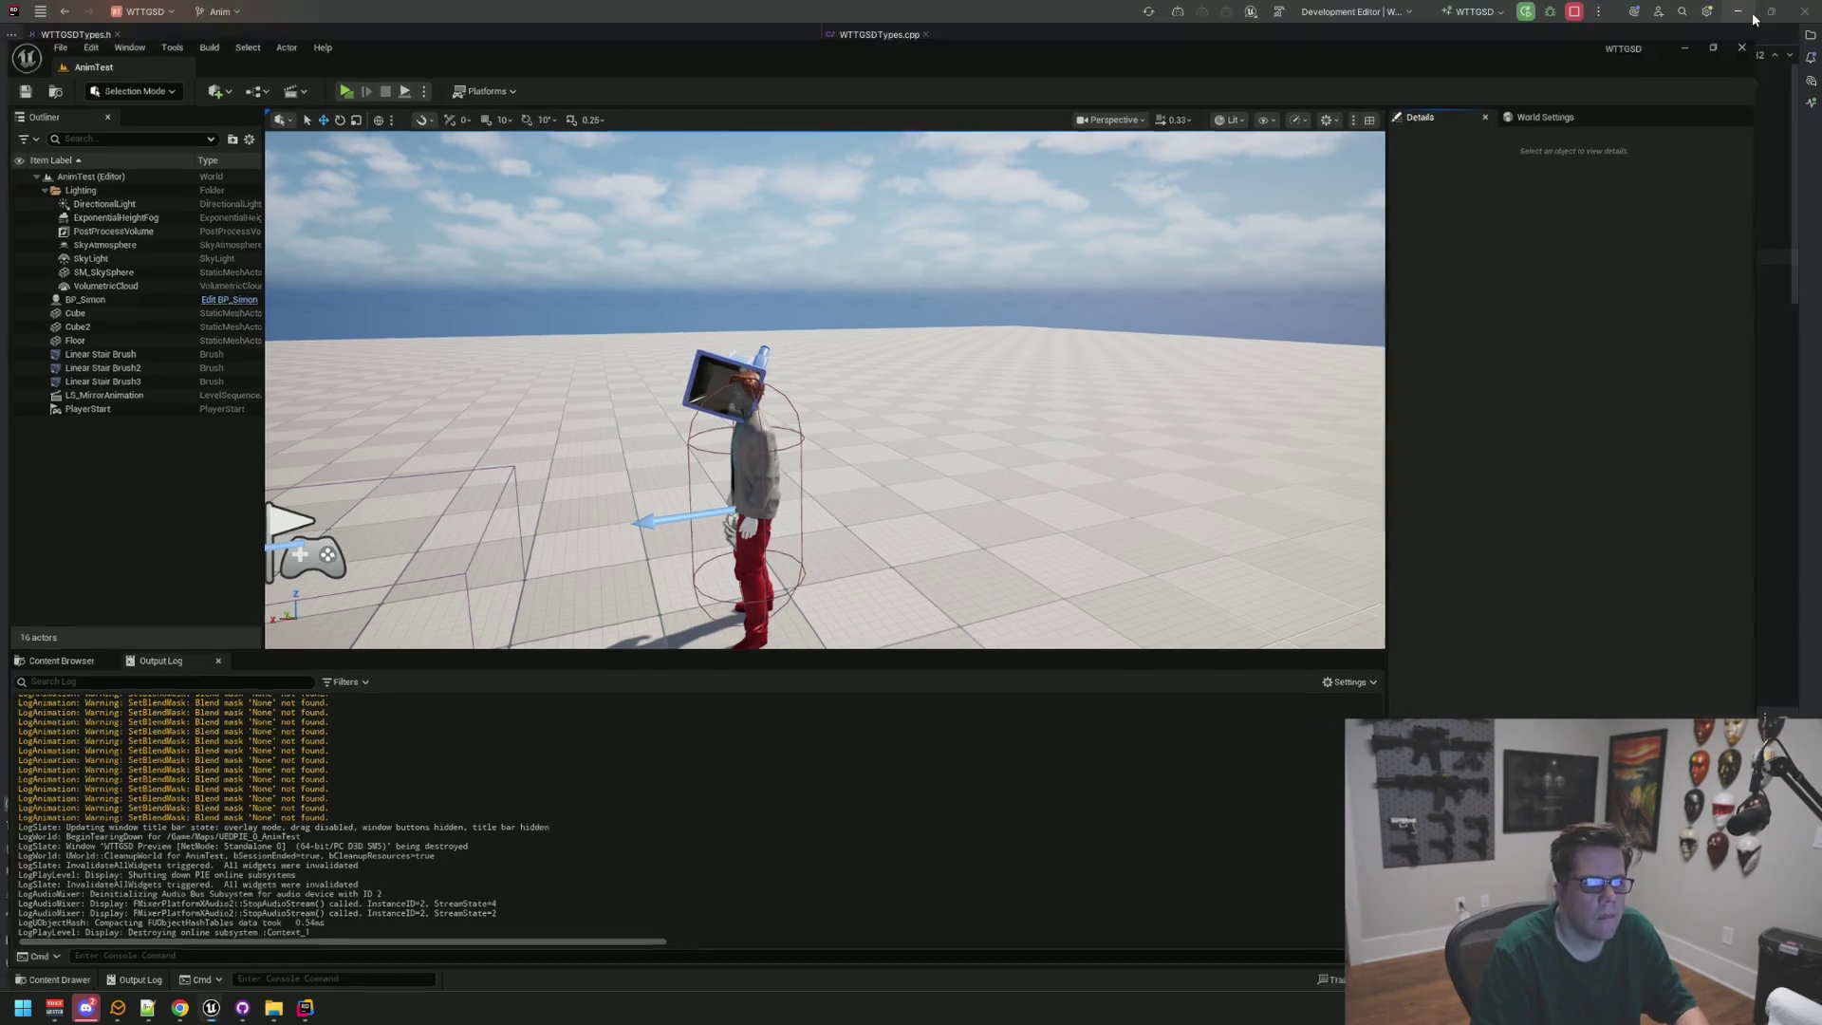
Step: Minimize Rider, close the WTTGSD Explorer window and return to the ReflectStudios Unreal editor
{"action": "left_click", "coordinate": [1733, 13]}
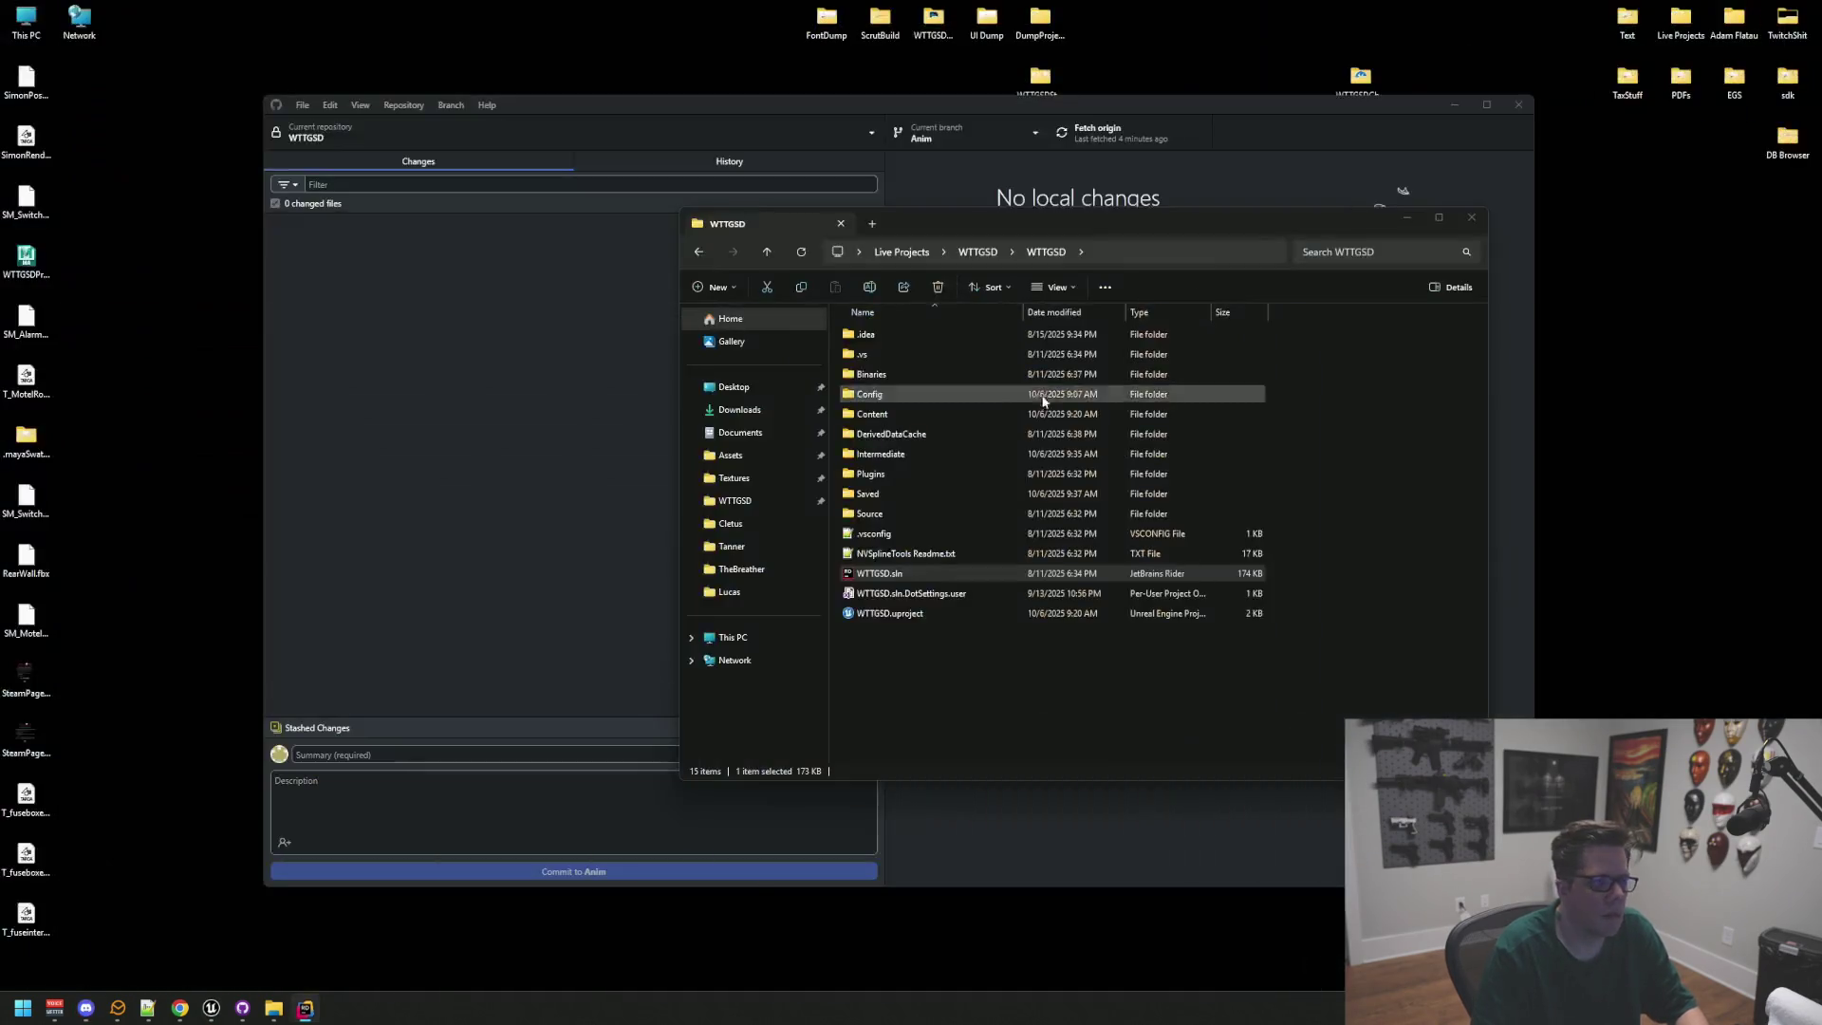
{"action": "left_click", "coordinate": [1472, 218]}
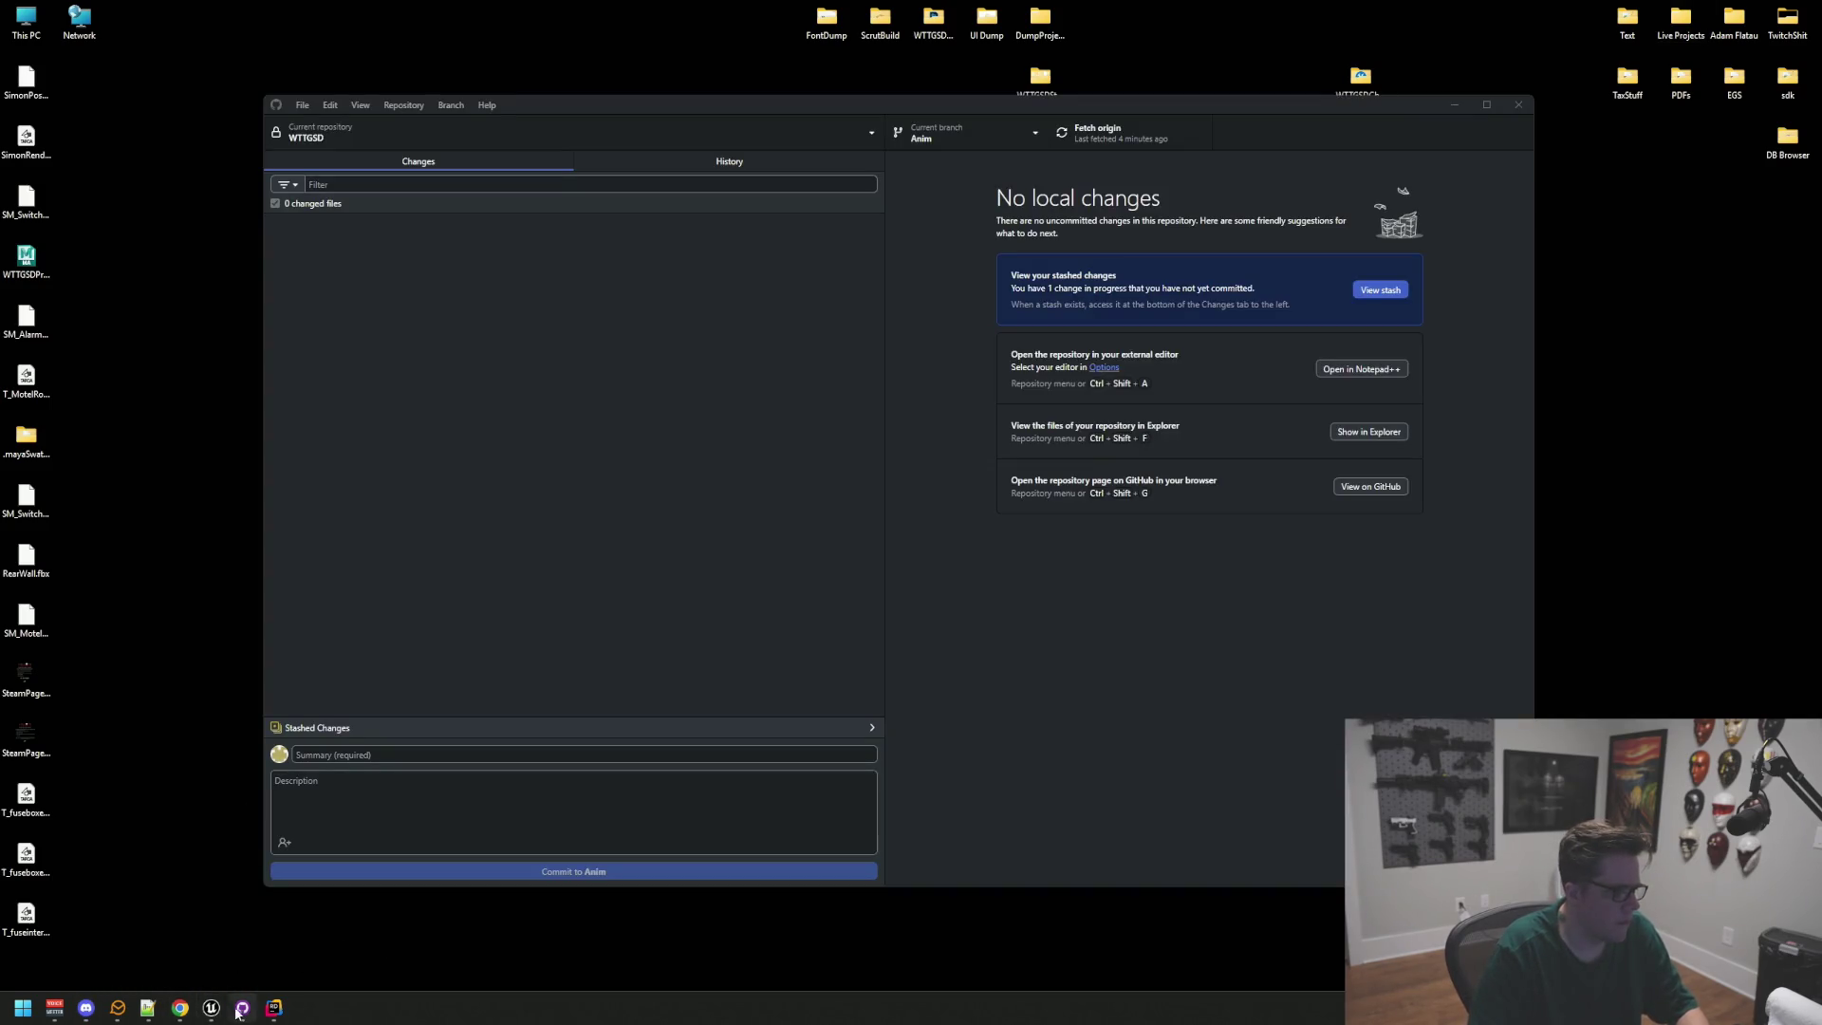
{"action": "mouse_move", "coordinate": [210, 1008]}
{"action": "left_click", "coordinate": [143, 939]}
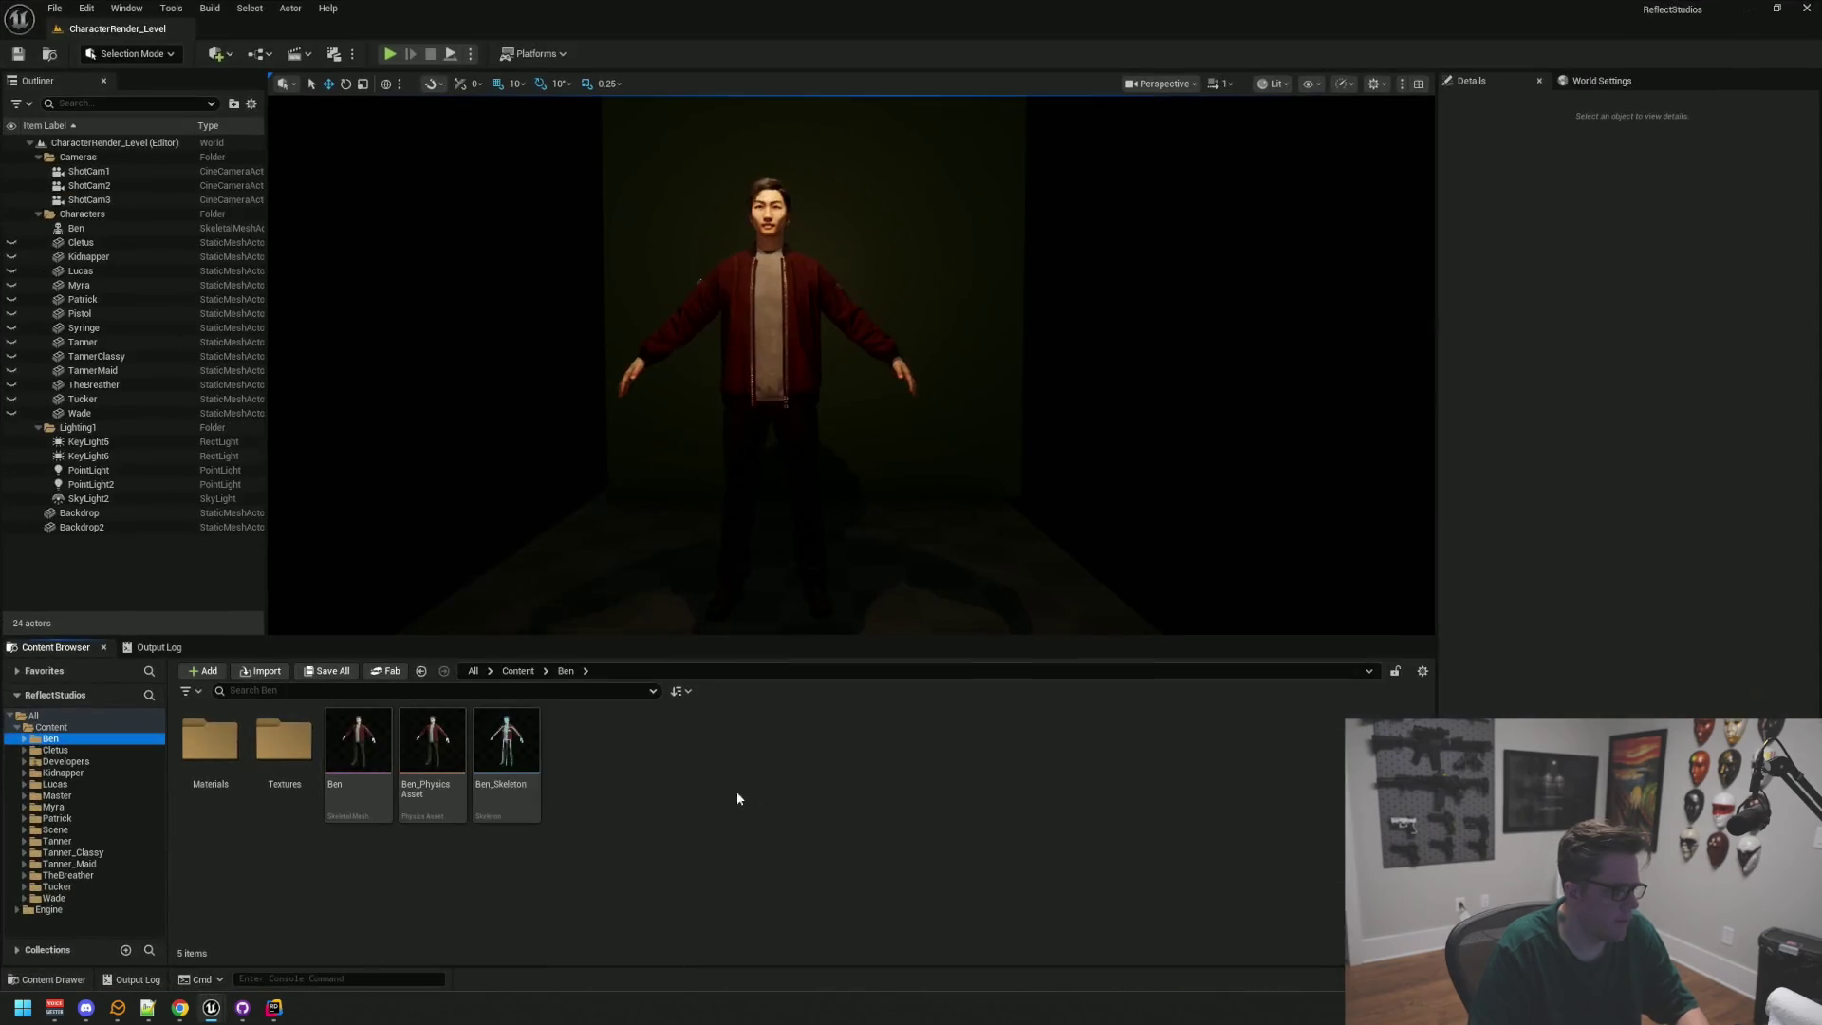
Step: Name a new folder 'Simon', then browse the Master and Simon folders
{"action": "left_click", "coordinate": [67, 760]}
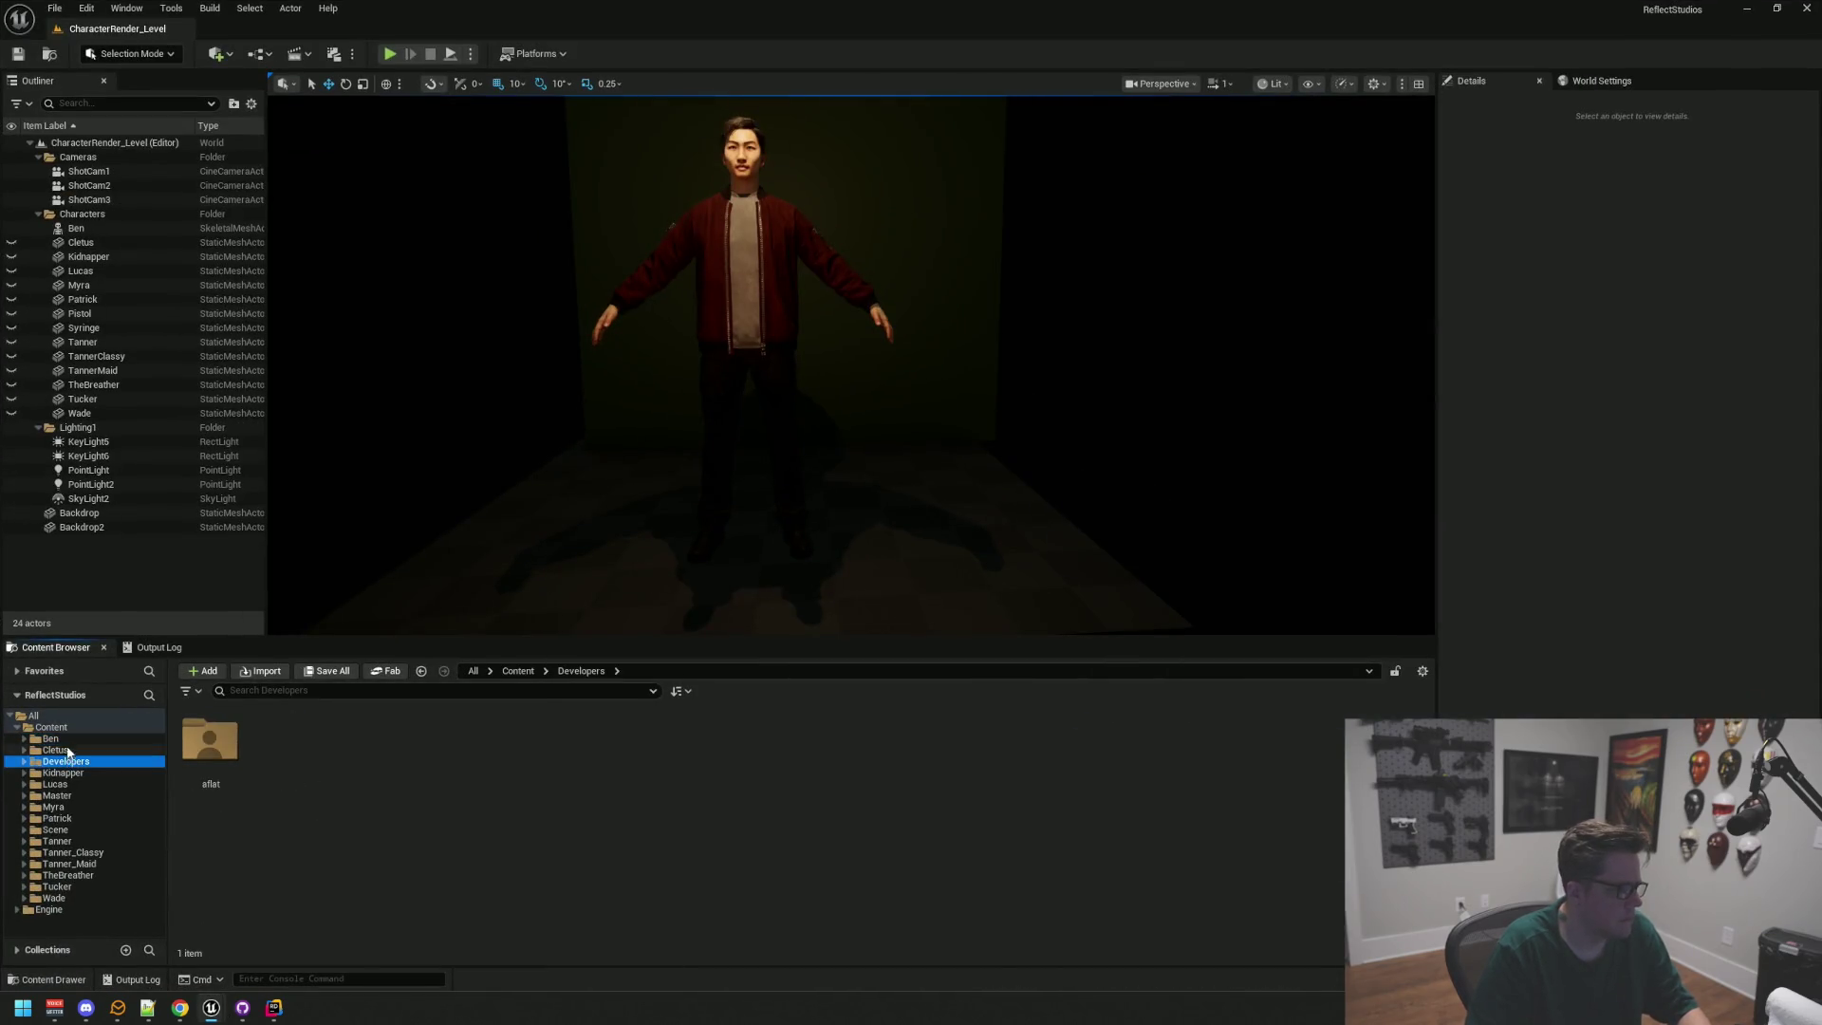
{"action": "left_click", "coordinate": [50, 738]}
{"action": "key", "text": "F2"}
{"action": "type", "text": "Sim"}
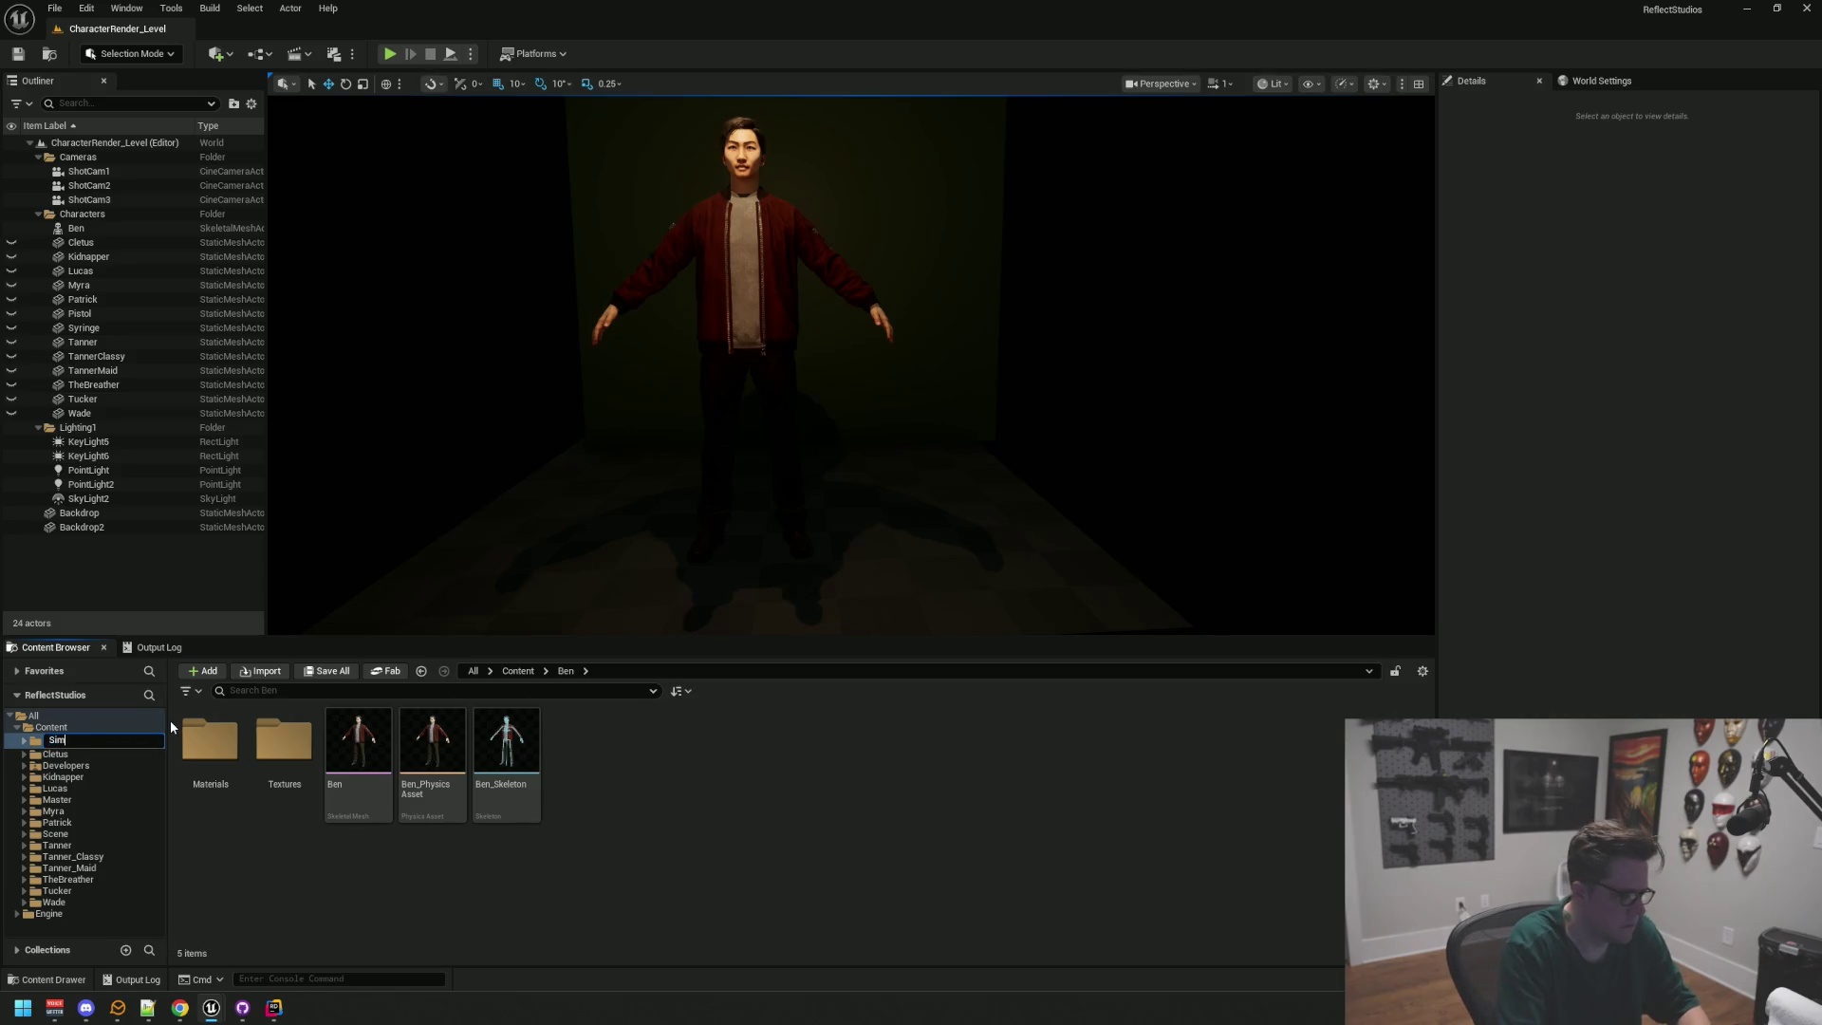
{"action": "type", "text": "on"}
{"action": "key", "text": "Return"}
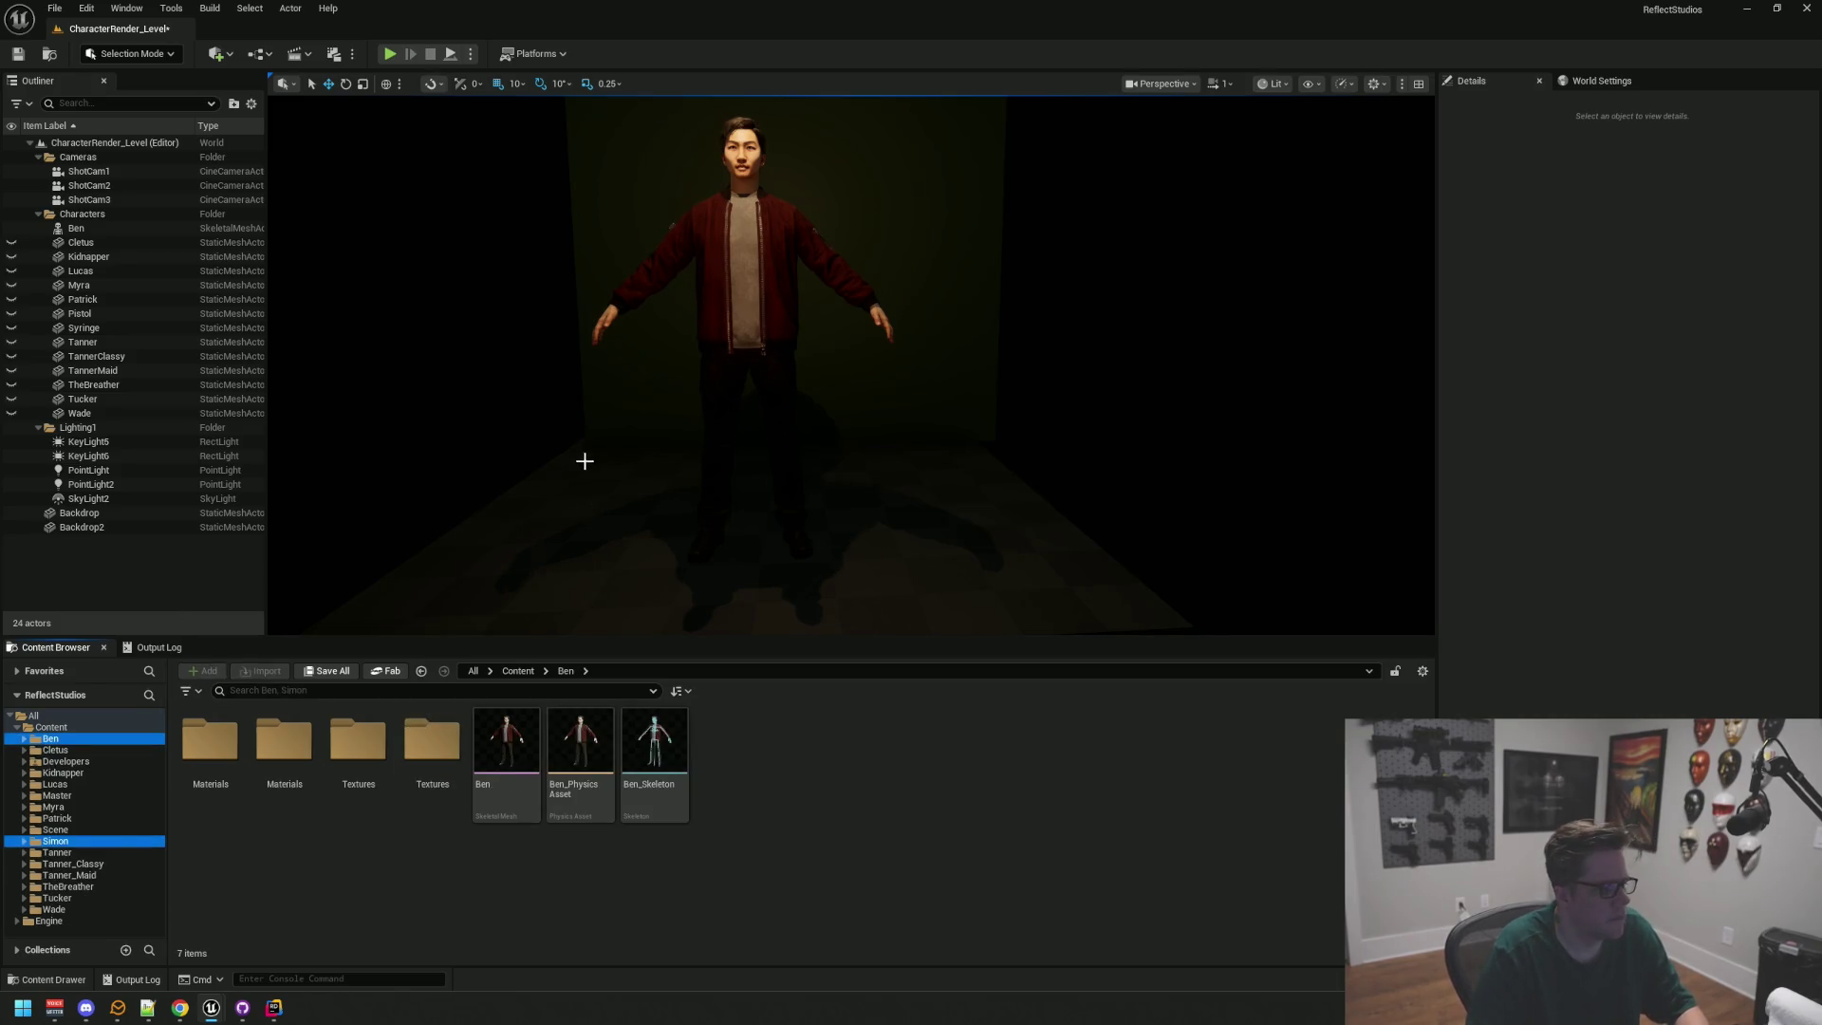
{"action": "mouse_move", "coordinate": [585, 442]}
{"action": "left_mouse_down"}
{"action": "mouse_move", "coordinate": [585, 379]}
{"action": "mouse_move", "coordinate": [585, 448]}
{"action": "left_mouse_up"}
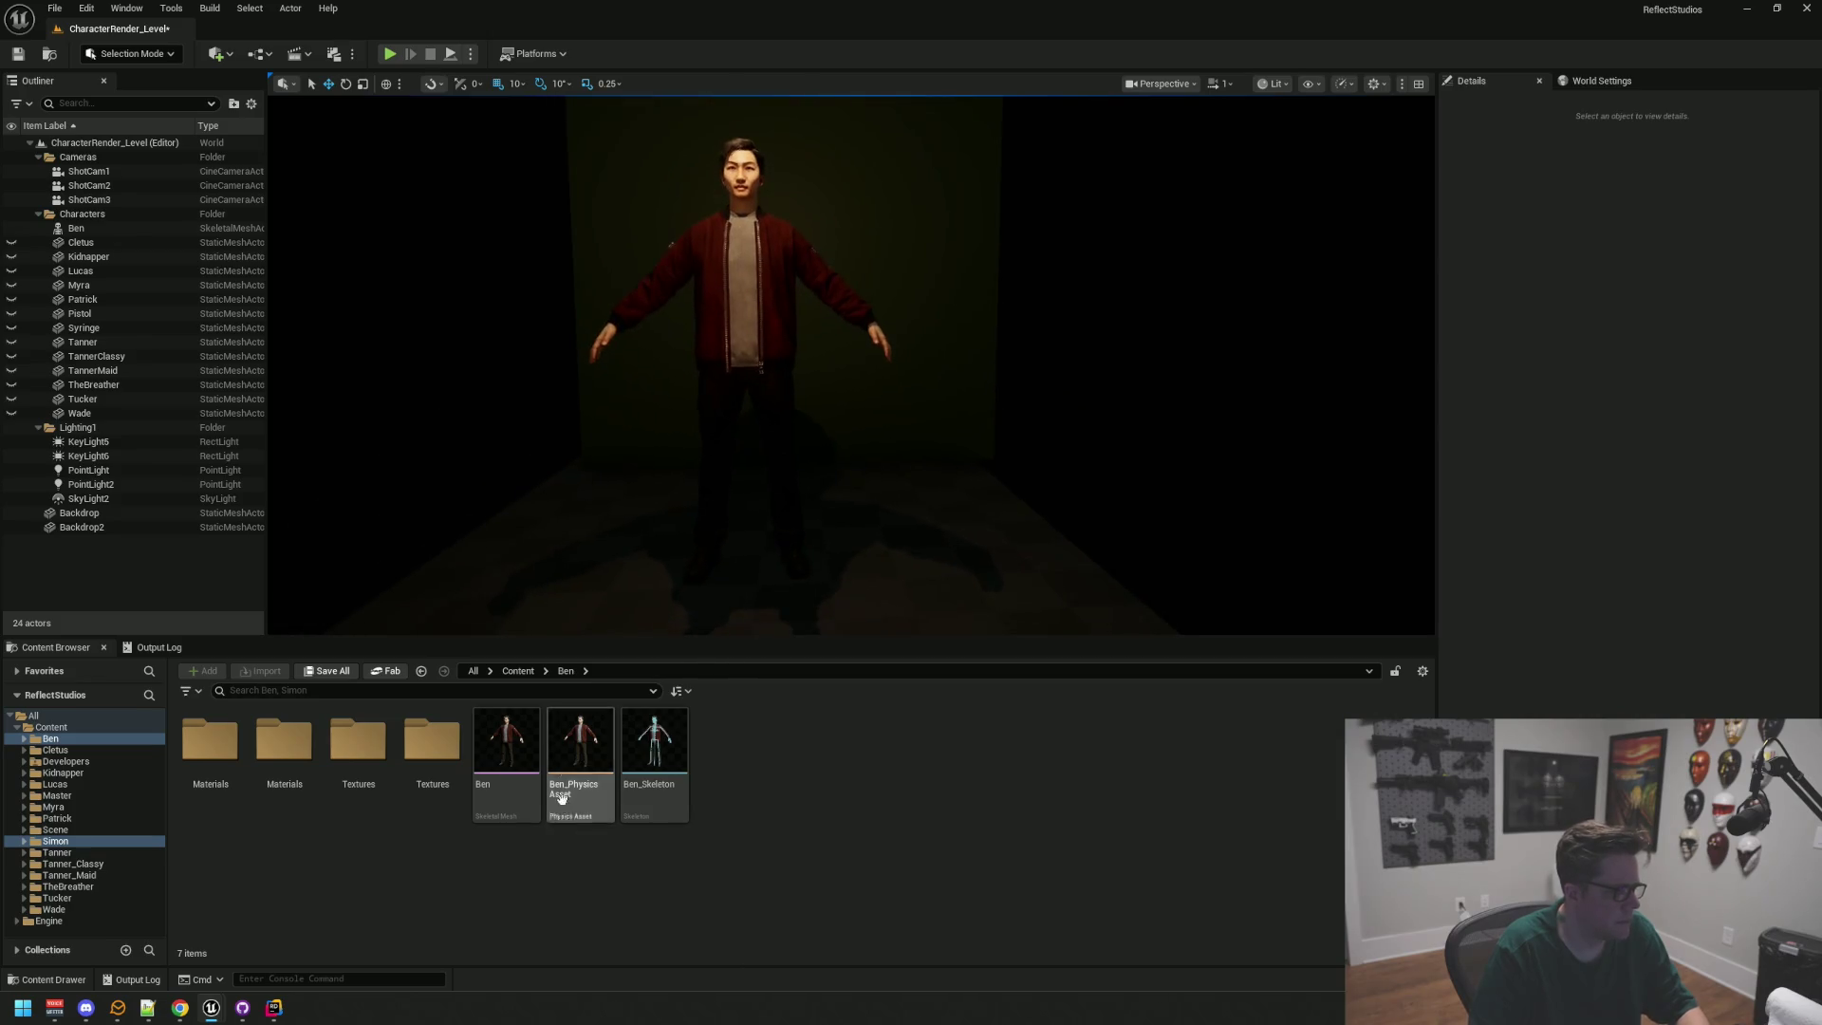
{"action": "left_click", "coordinate": [122, 796]}
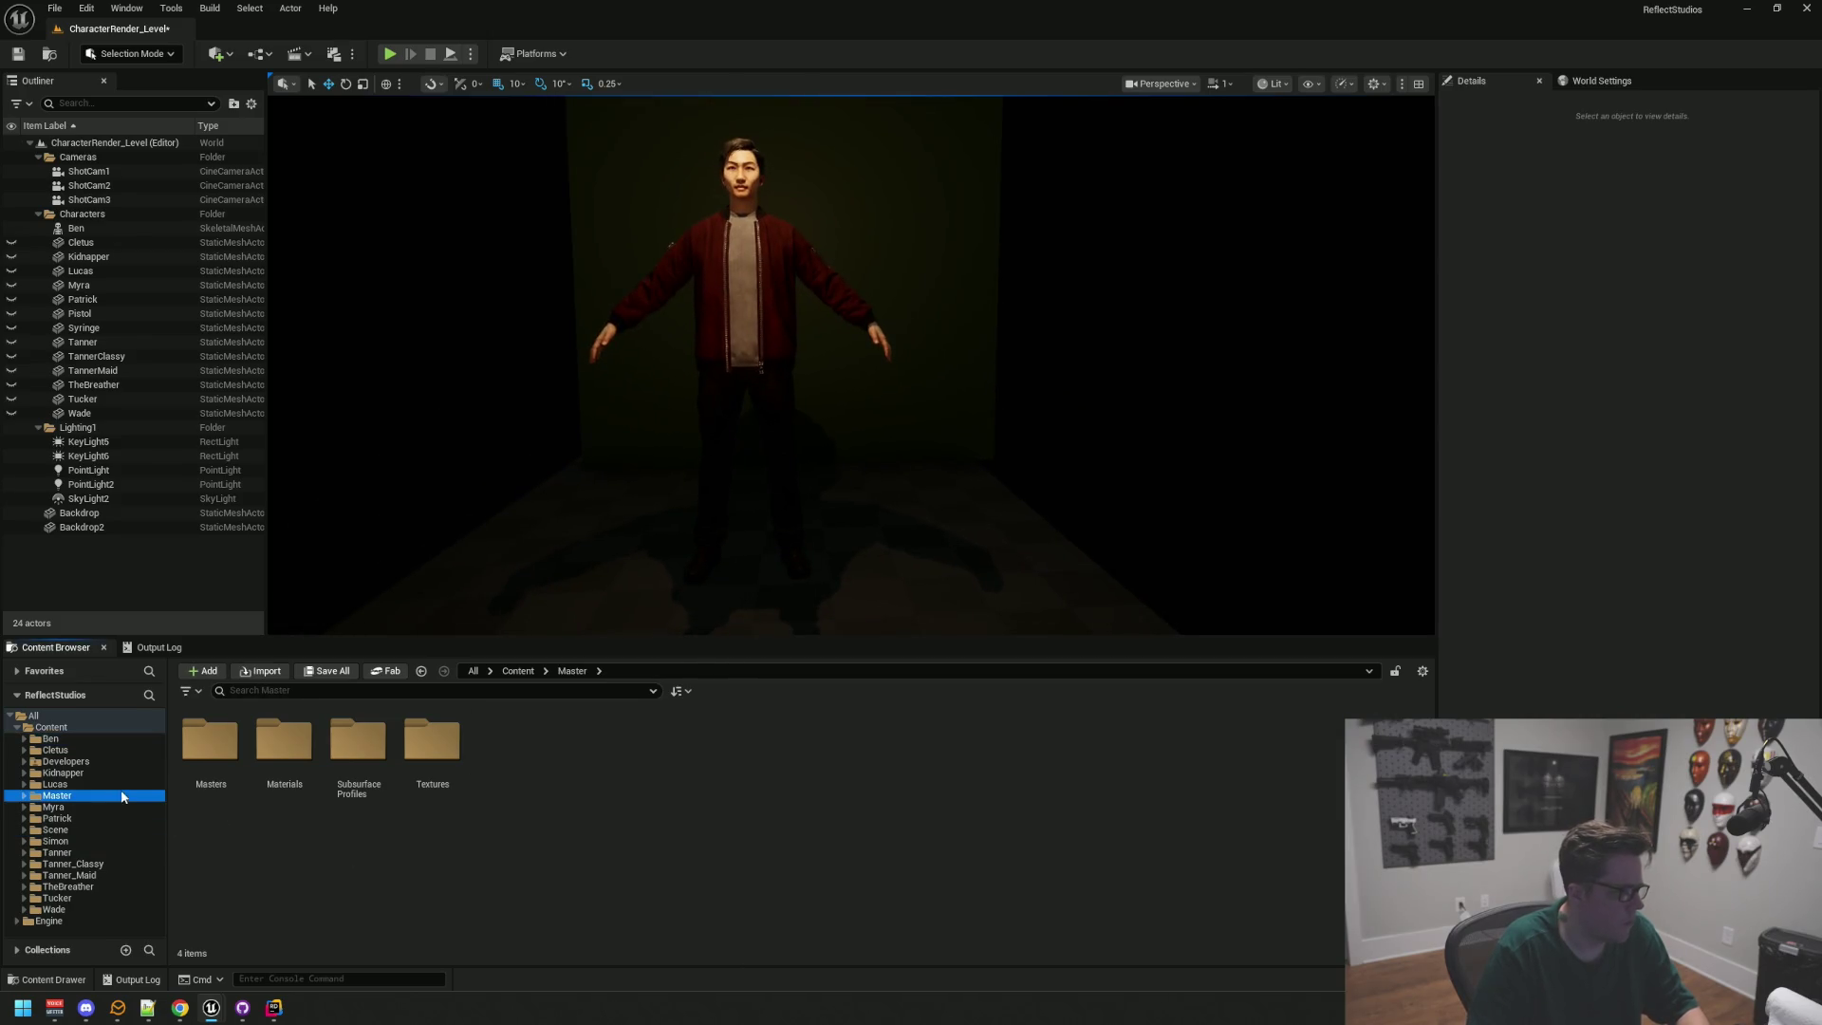
{"action": "left_click", "coordinate": [98, 842]}
Step: Run Update Redirector References and Delete Unreferenced Redirectors on the top-level Content folder
{"action": "right_click", "coordinate": [427, 901]}
{"action": "mouse_move", "coordinate": [455, 777]}
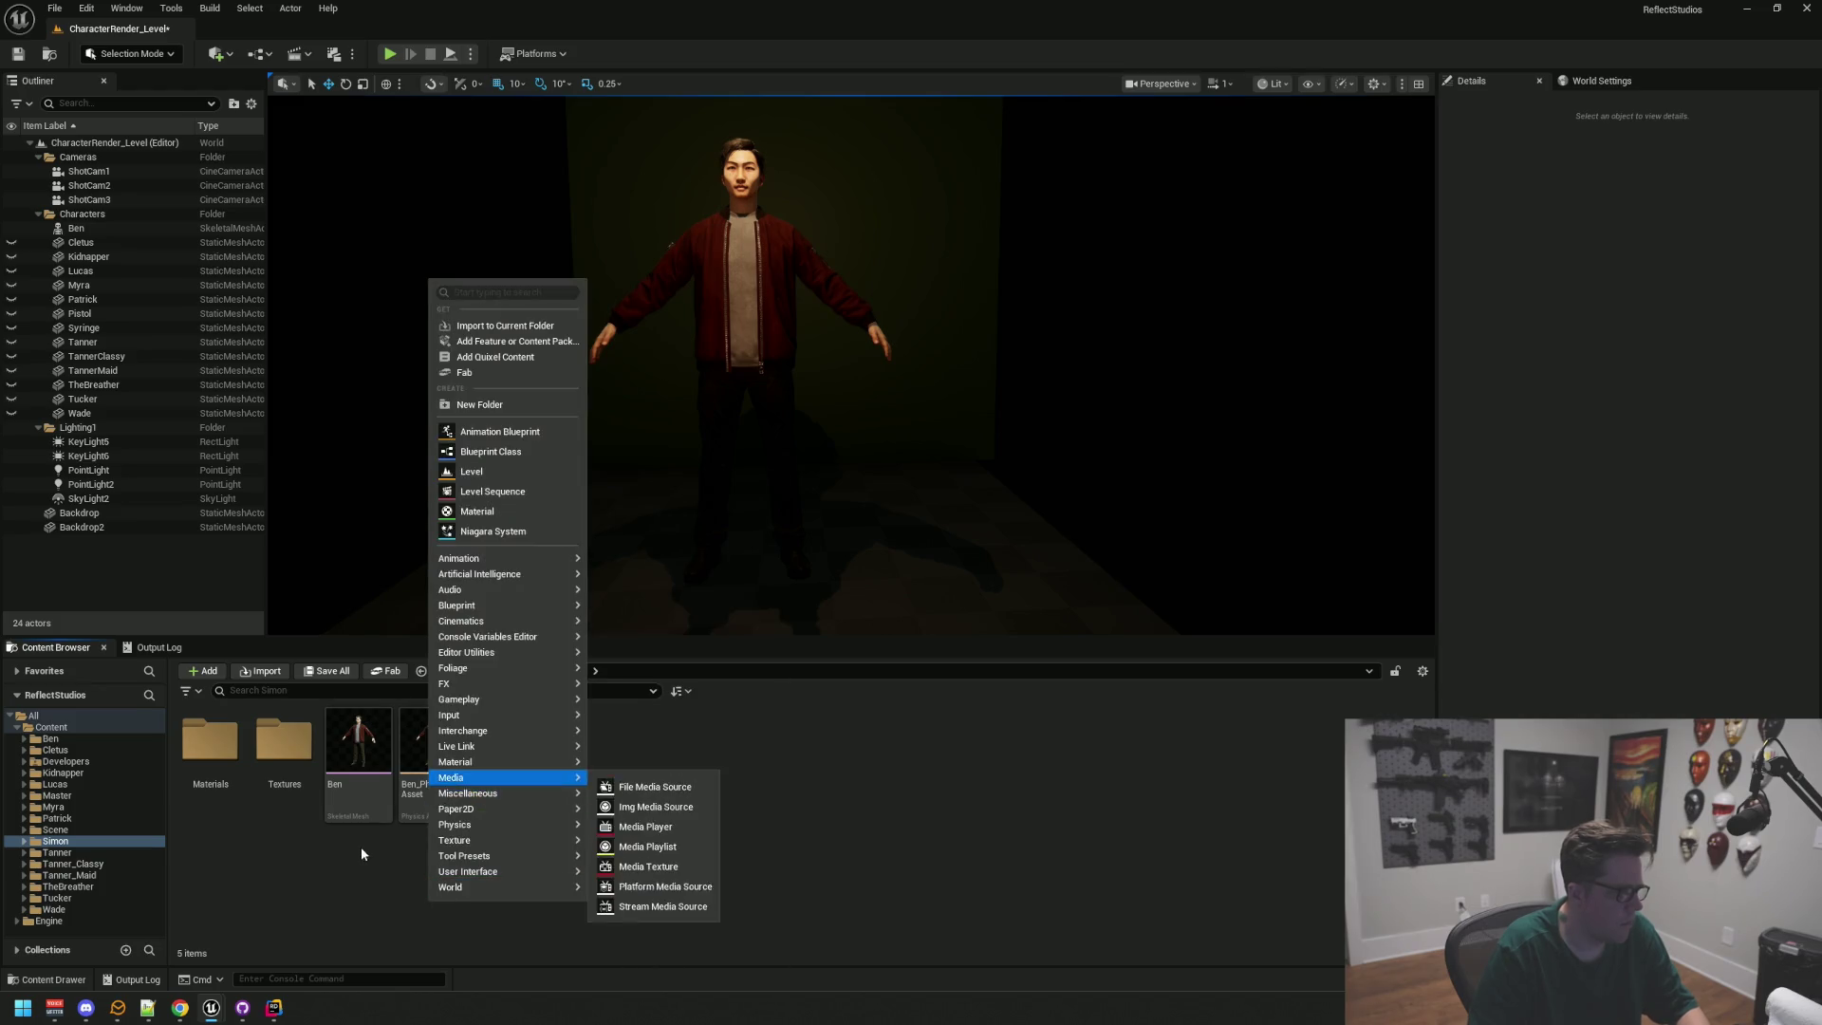
{"action": "left_click", "coordinate": [361, 854]}
{"action": "left_click", "coordinate": [52, 727]}
{"action": "right_click", "coordinate": [55, 727]}
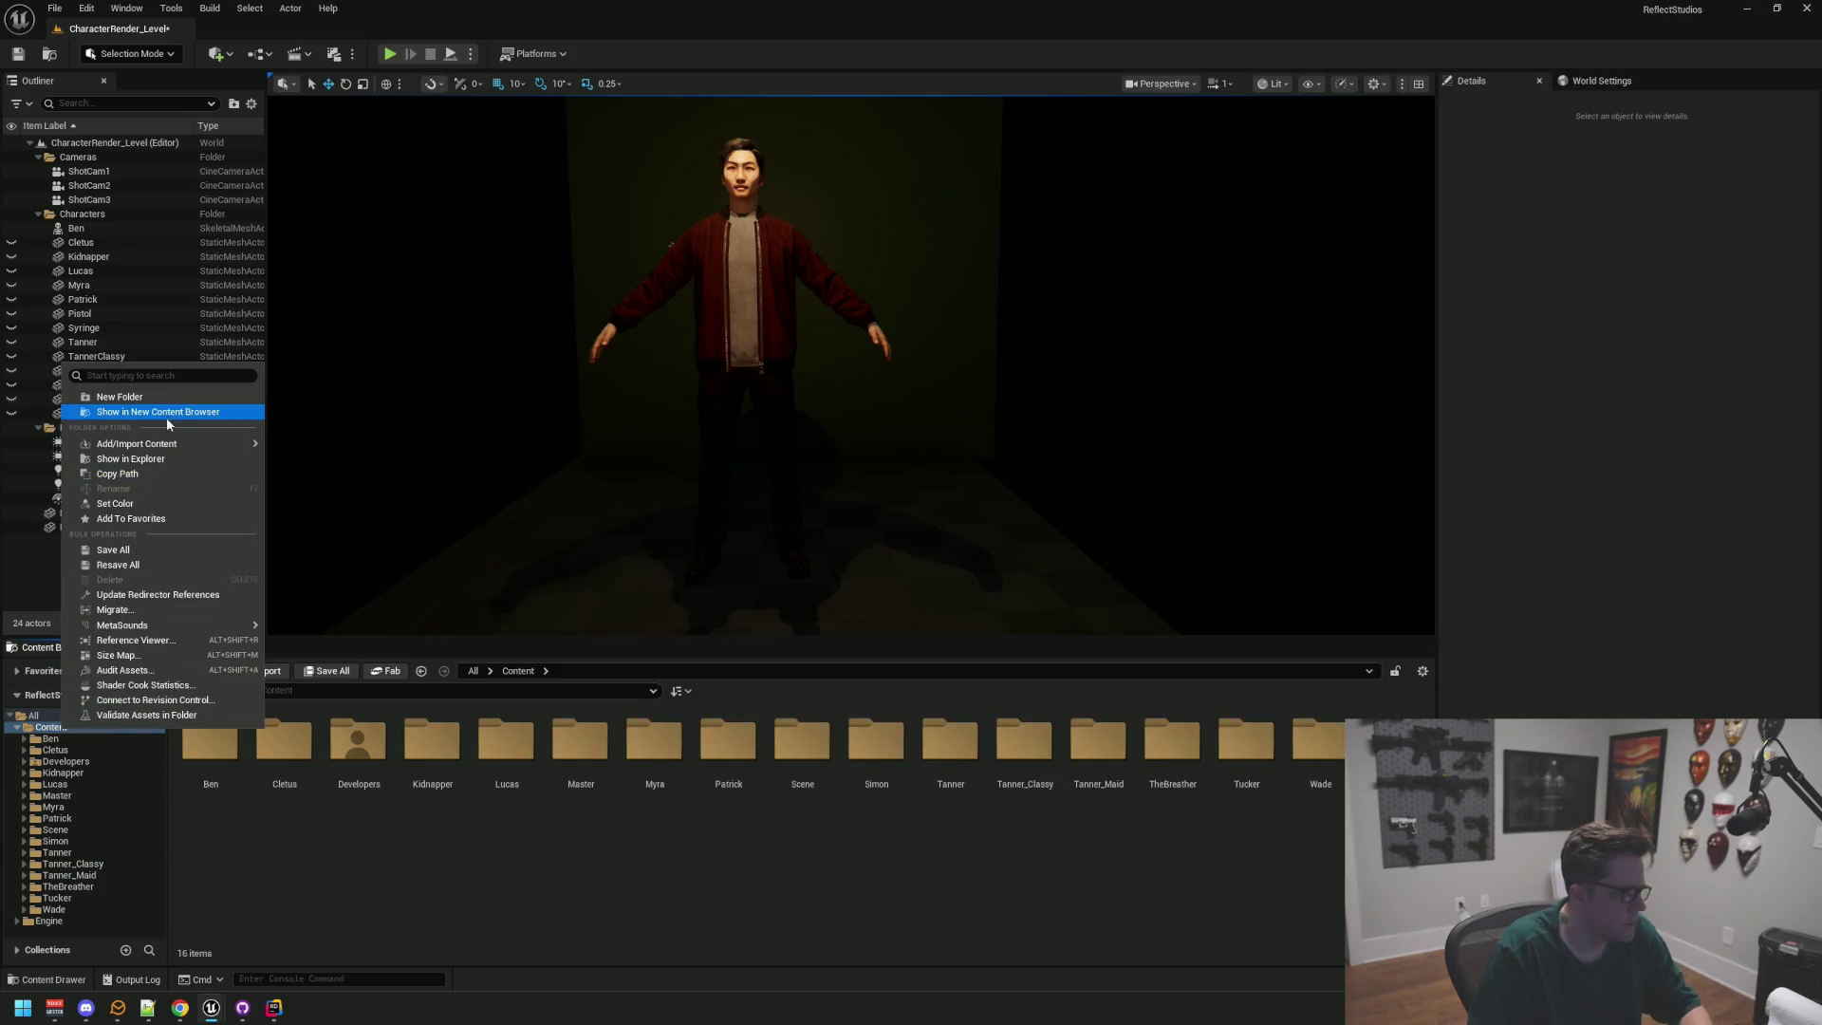
{"action": "left_click", "coordinate": [190, 595]}
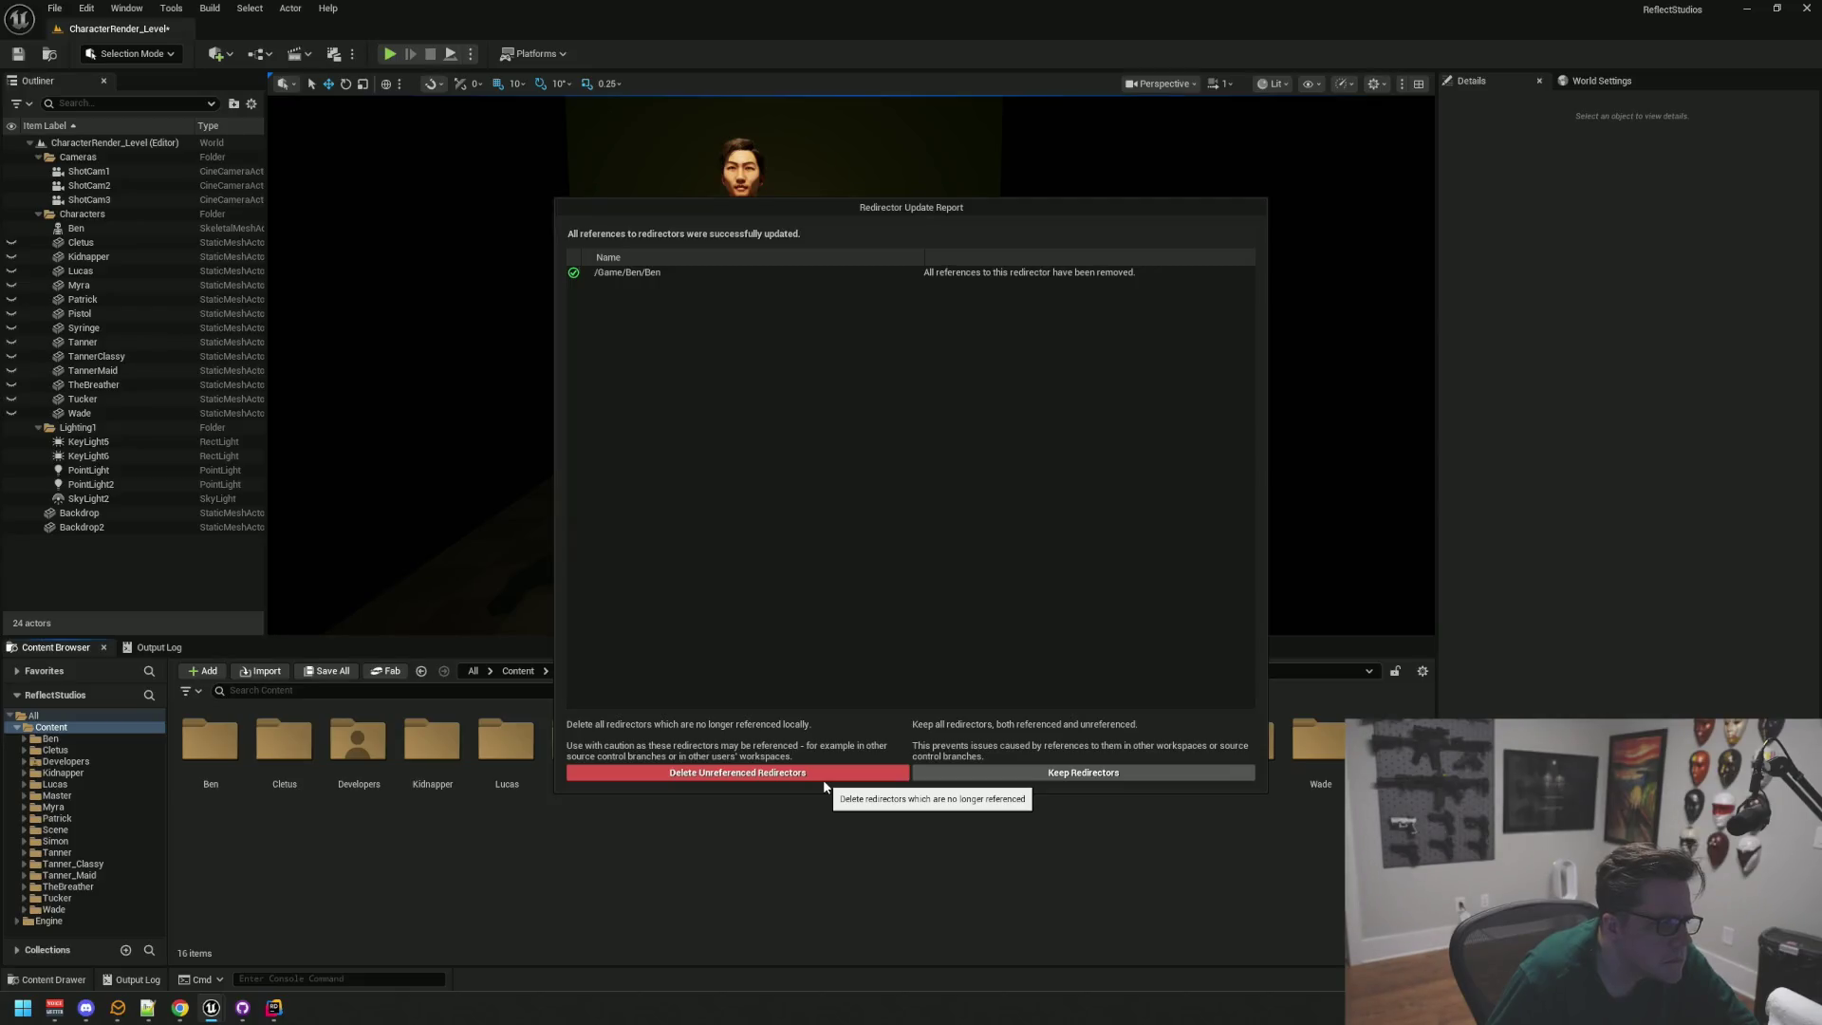
{"action": "left_click", "coordinate": [830, 773]}
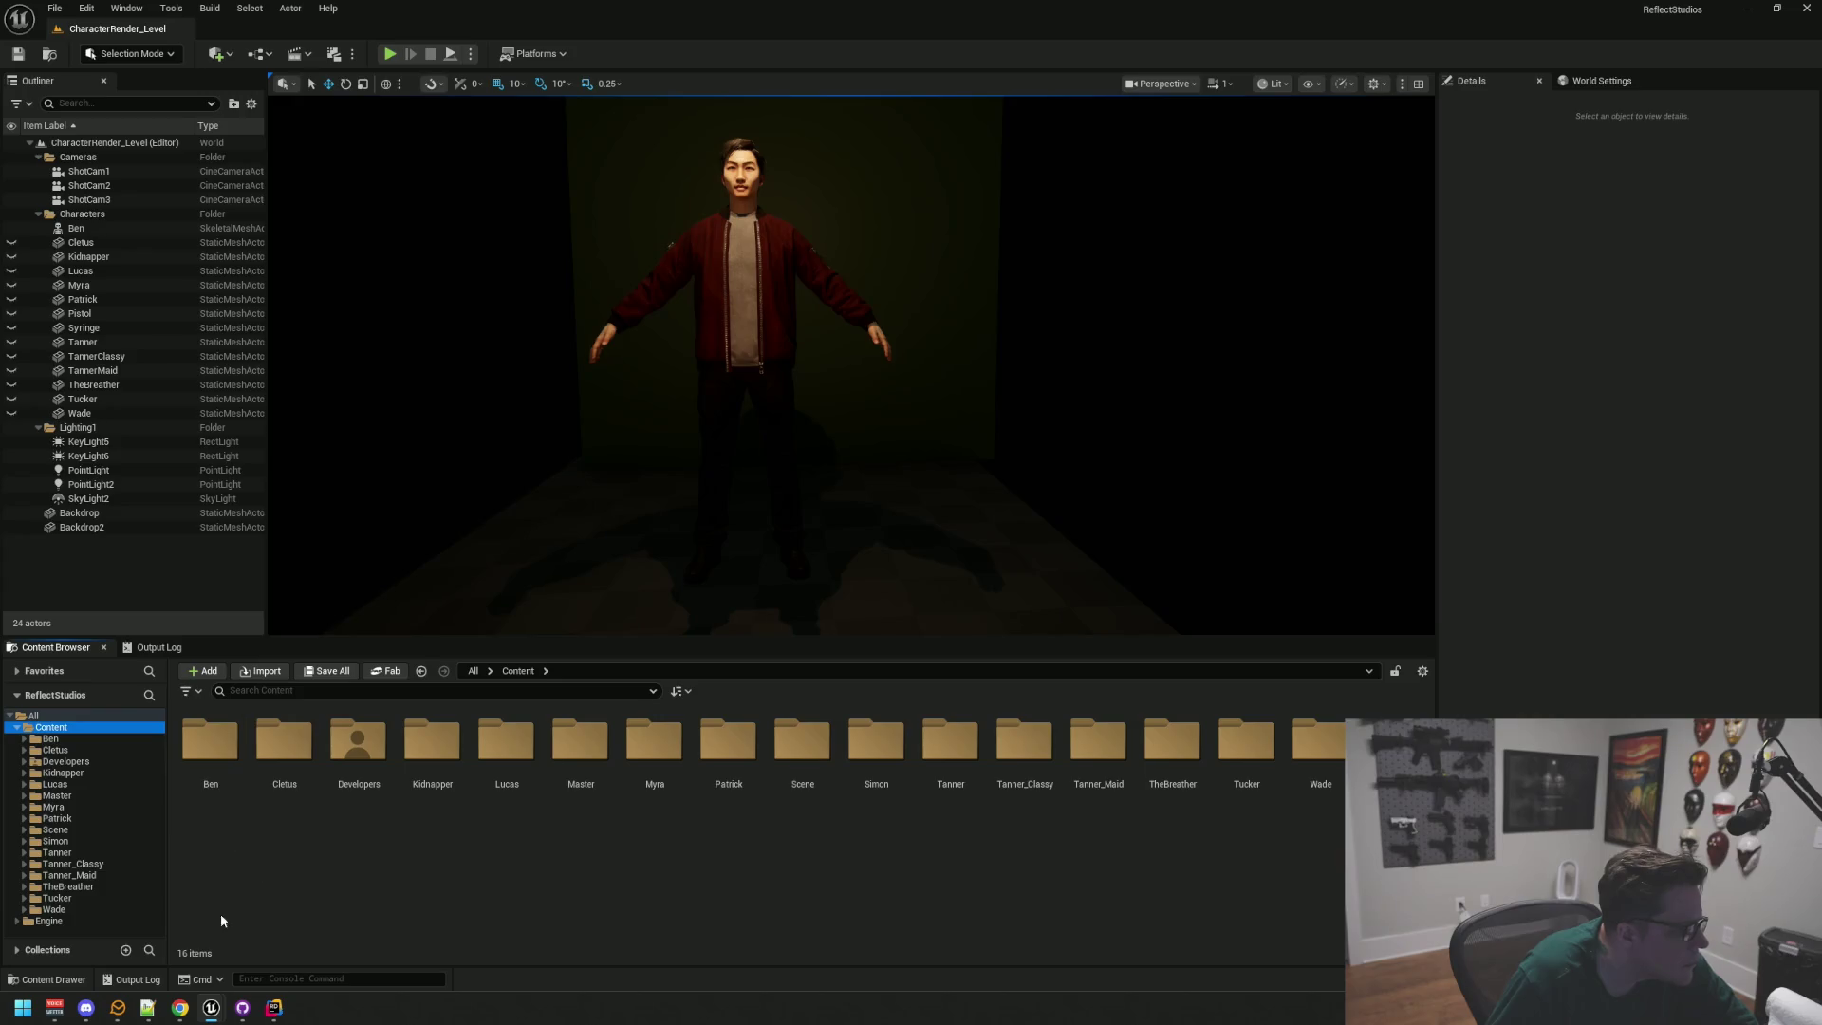
Step: Browse the Simon, Ben, Ben Materials and Tucker folders, adjusting the viewport on the character
{"action": "left_click", "coordinate": [83, 841]}
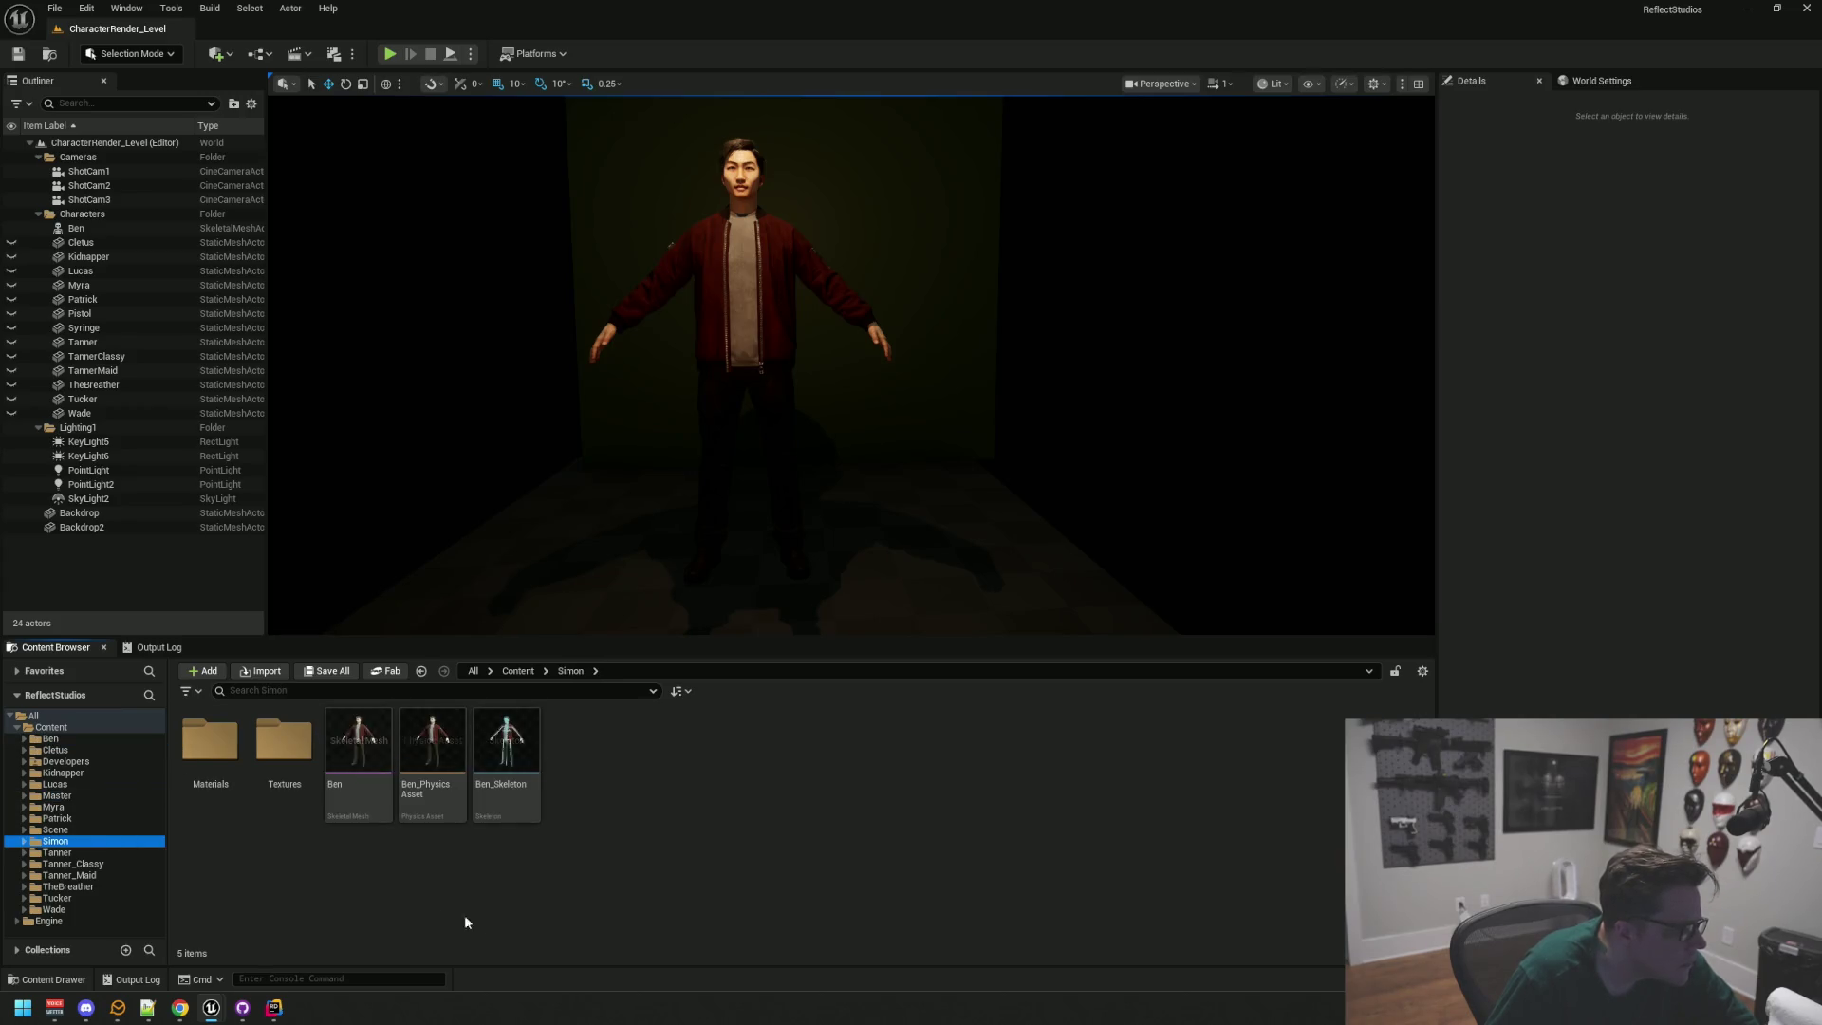
{"action": "mouse_move", "coordinate": [830, 598]}
{"action": "left_mouse_down"}
{"action": "mouse_move", "coordinate": [830, 541]}
{"action": "mouse_move", "coordinate": [845, 569]}
{"action": "left_mouse_up"}
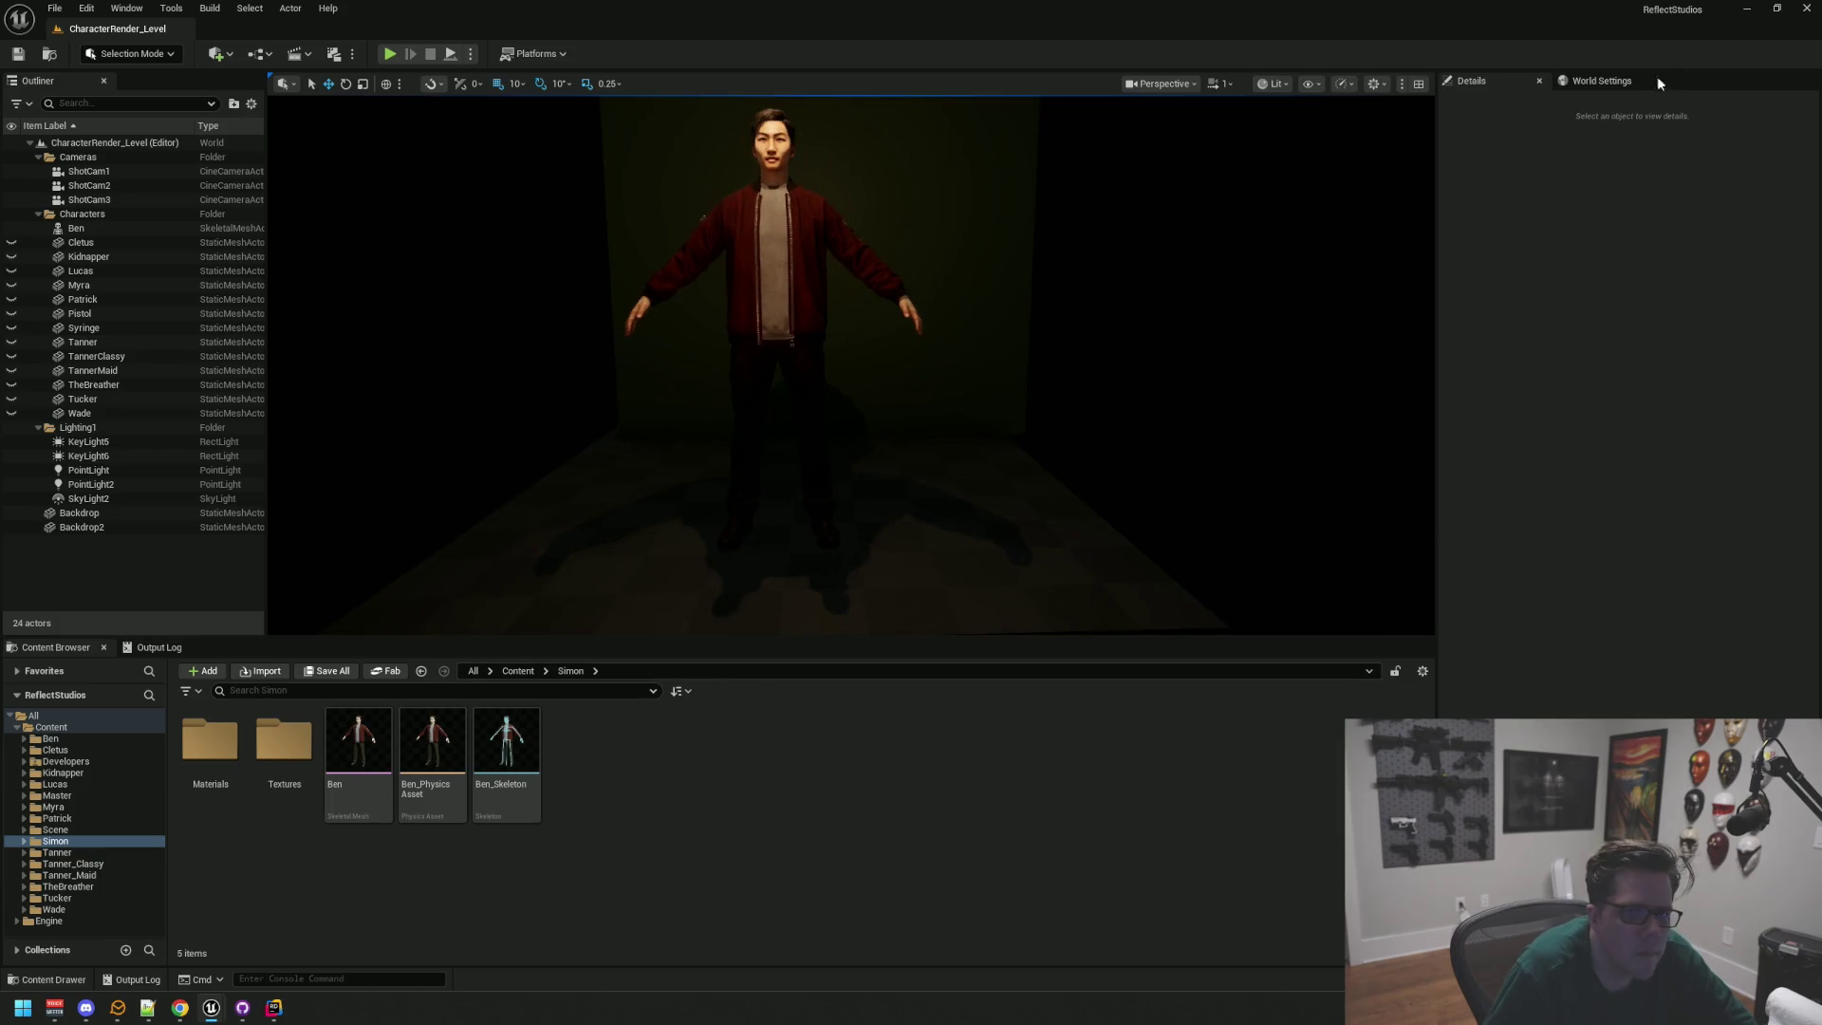
{"action": "left_click_drag", "start_coordinate": [882, 376], "coordinate": [878, 394]}
{"action": "left_click", "coordinate": [93, 841]}
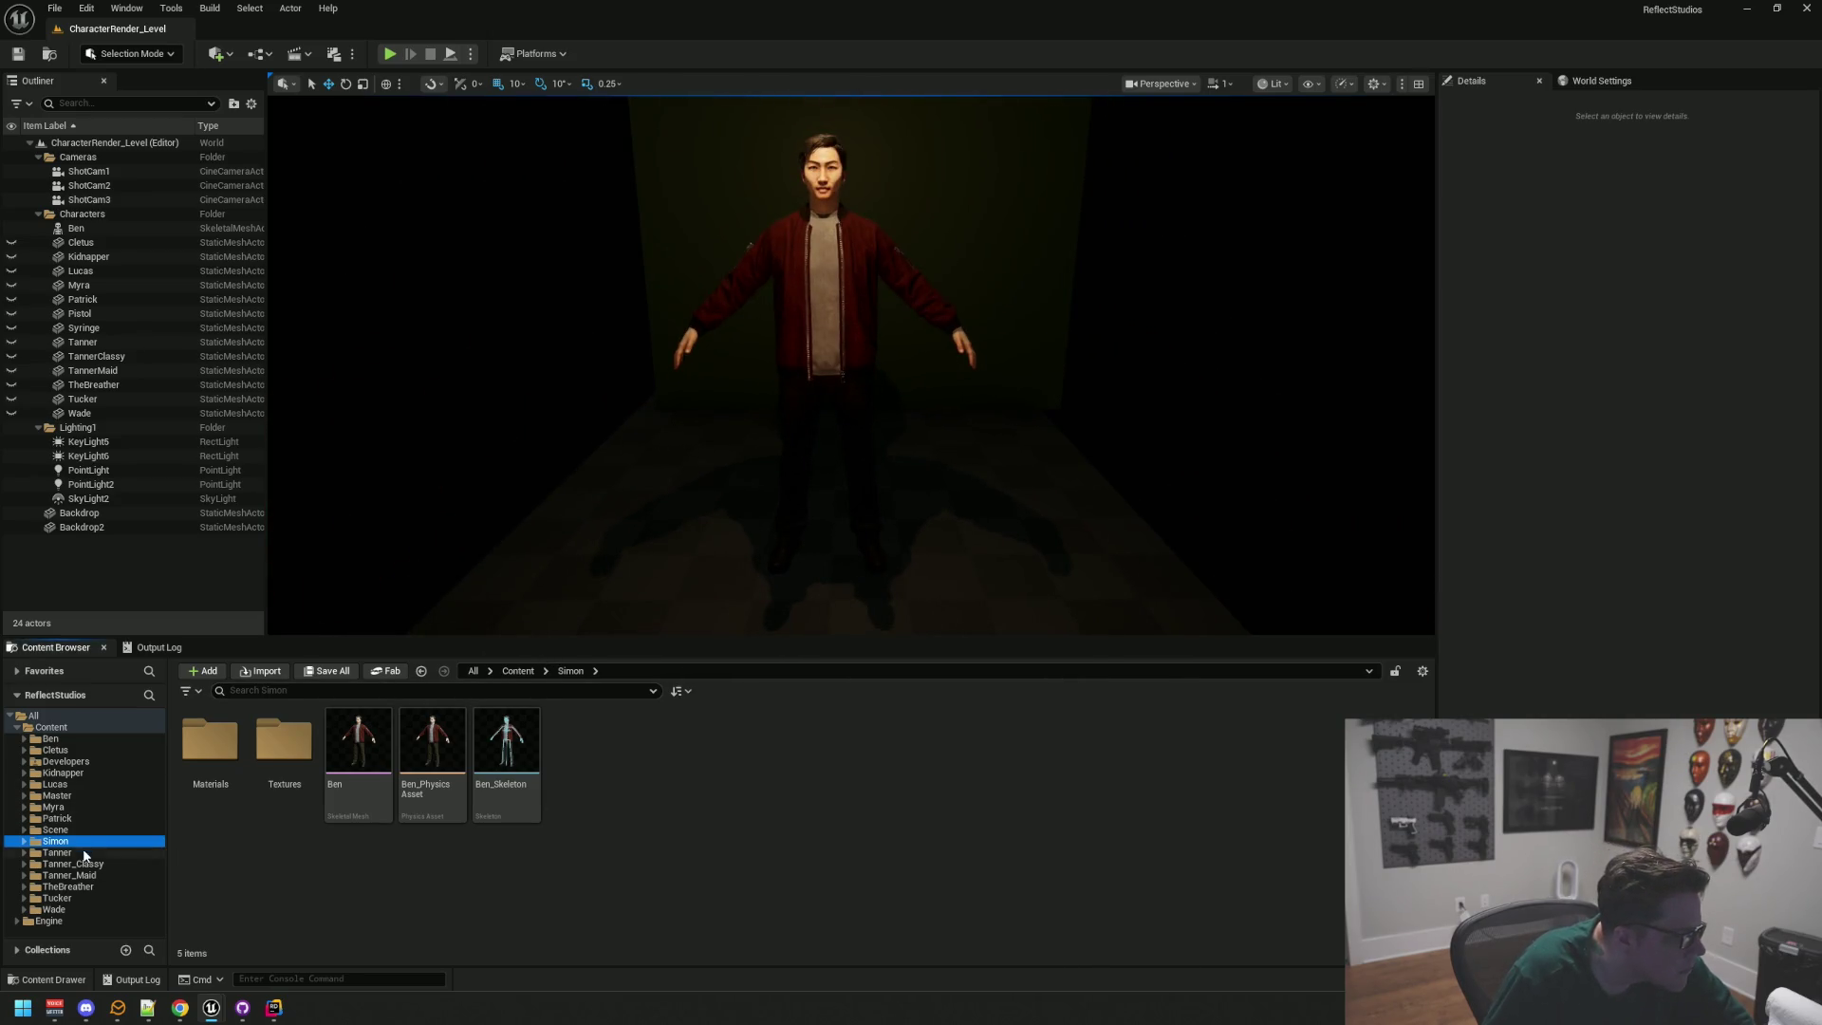
{"action": "left_click", "coordinate": [328, 860]}
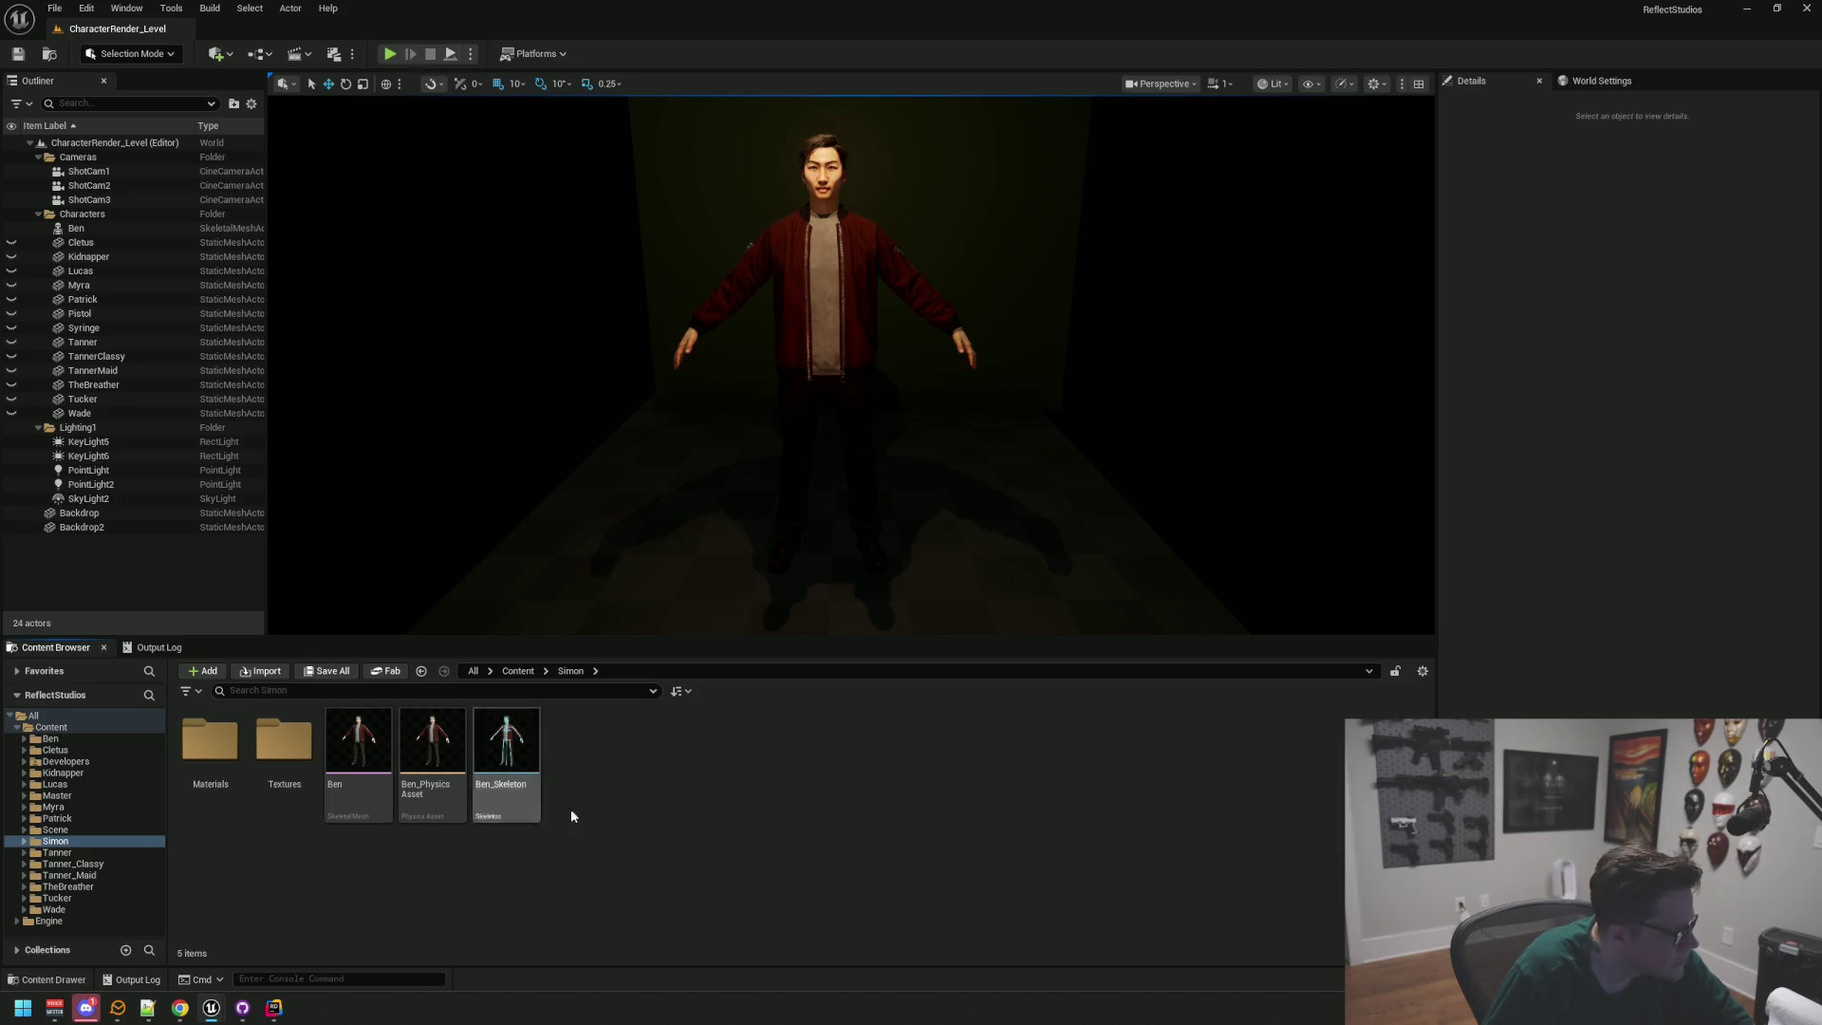
{"action": "left_click", "coordinate": [52, 739]}
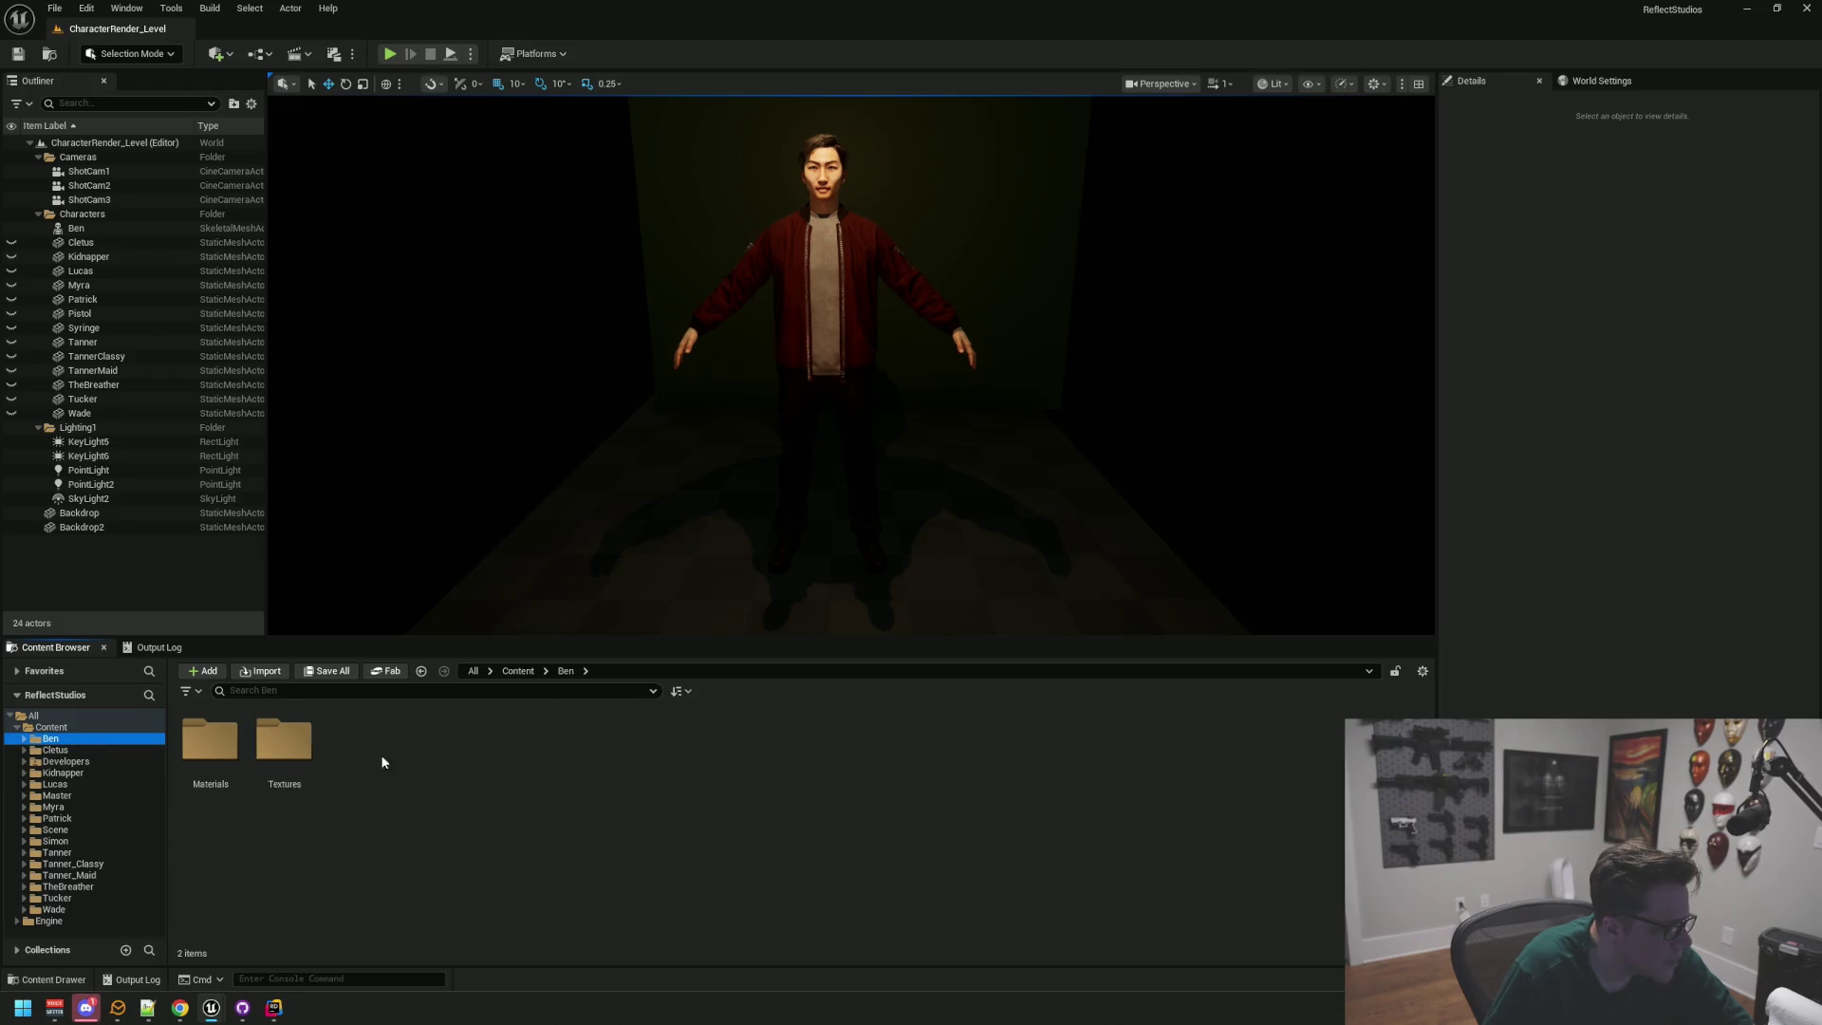
{"action": "left_click", "coordinate": [208, 574]}
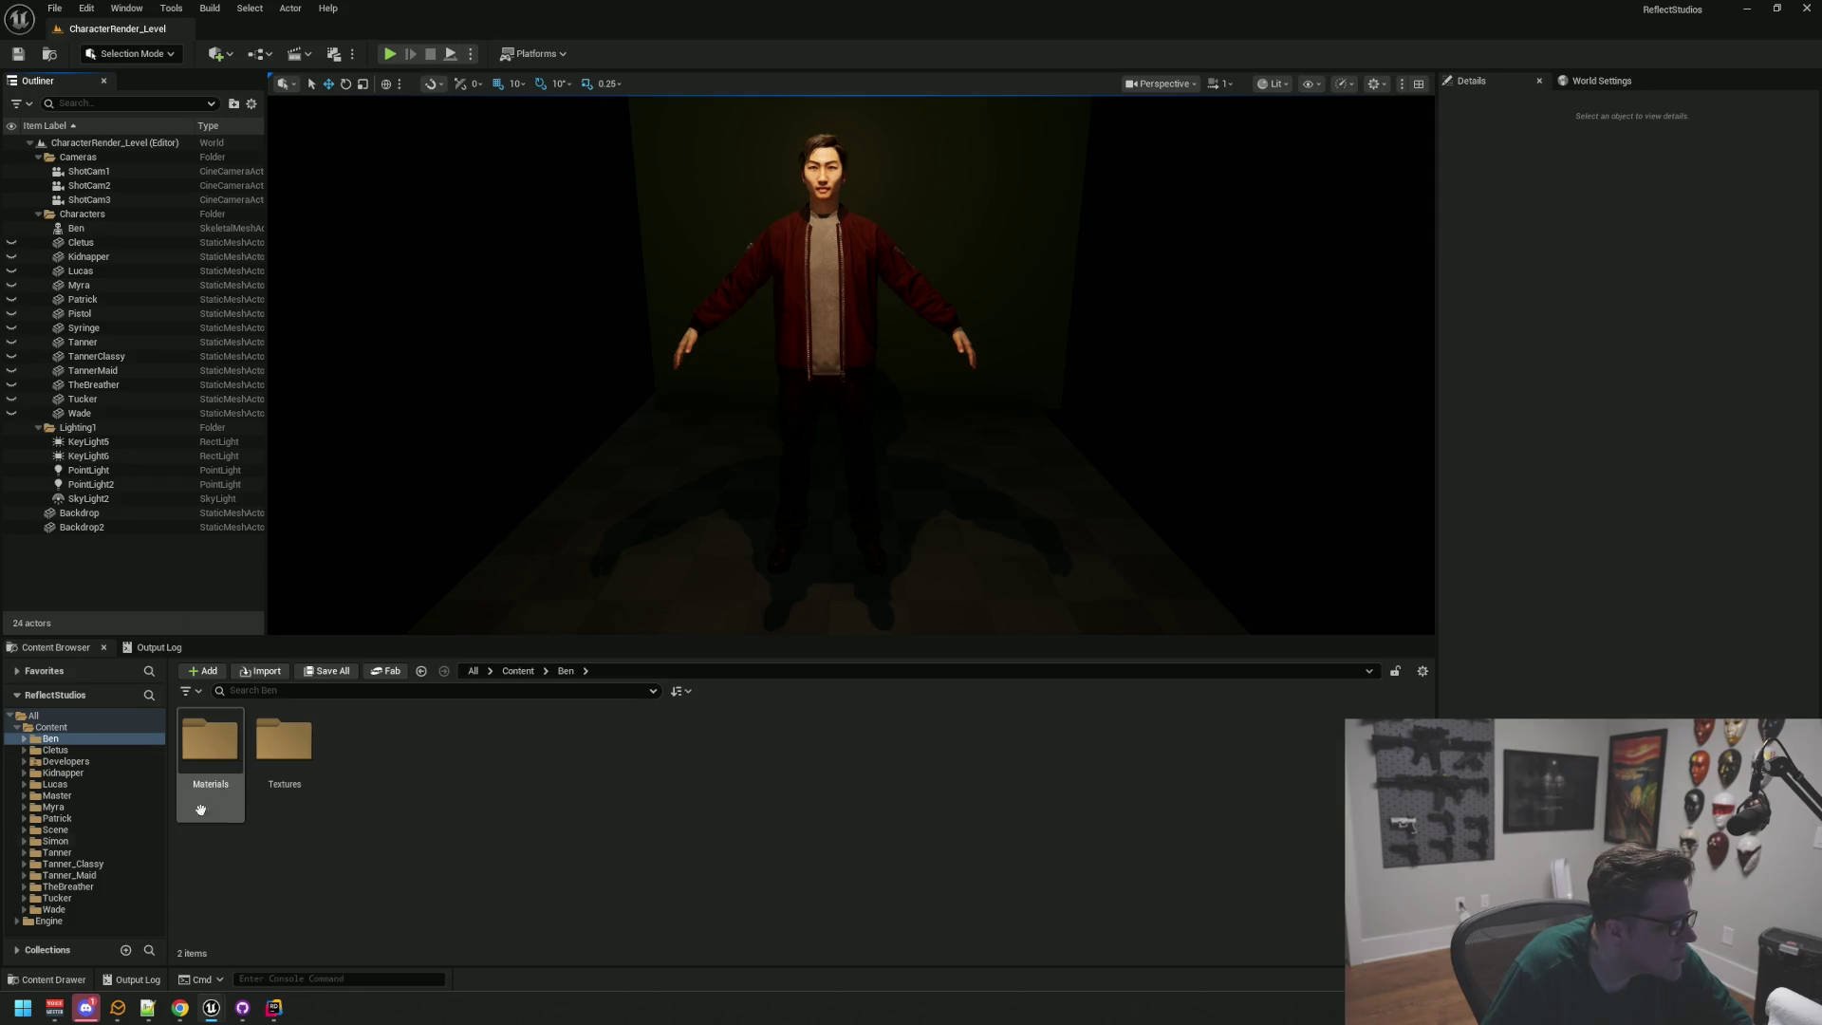
{"action": "double_click", "coordinate": [210, 744]}
{"action": "left_click", "coordinate": [71, 898]}
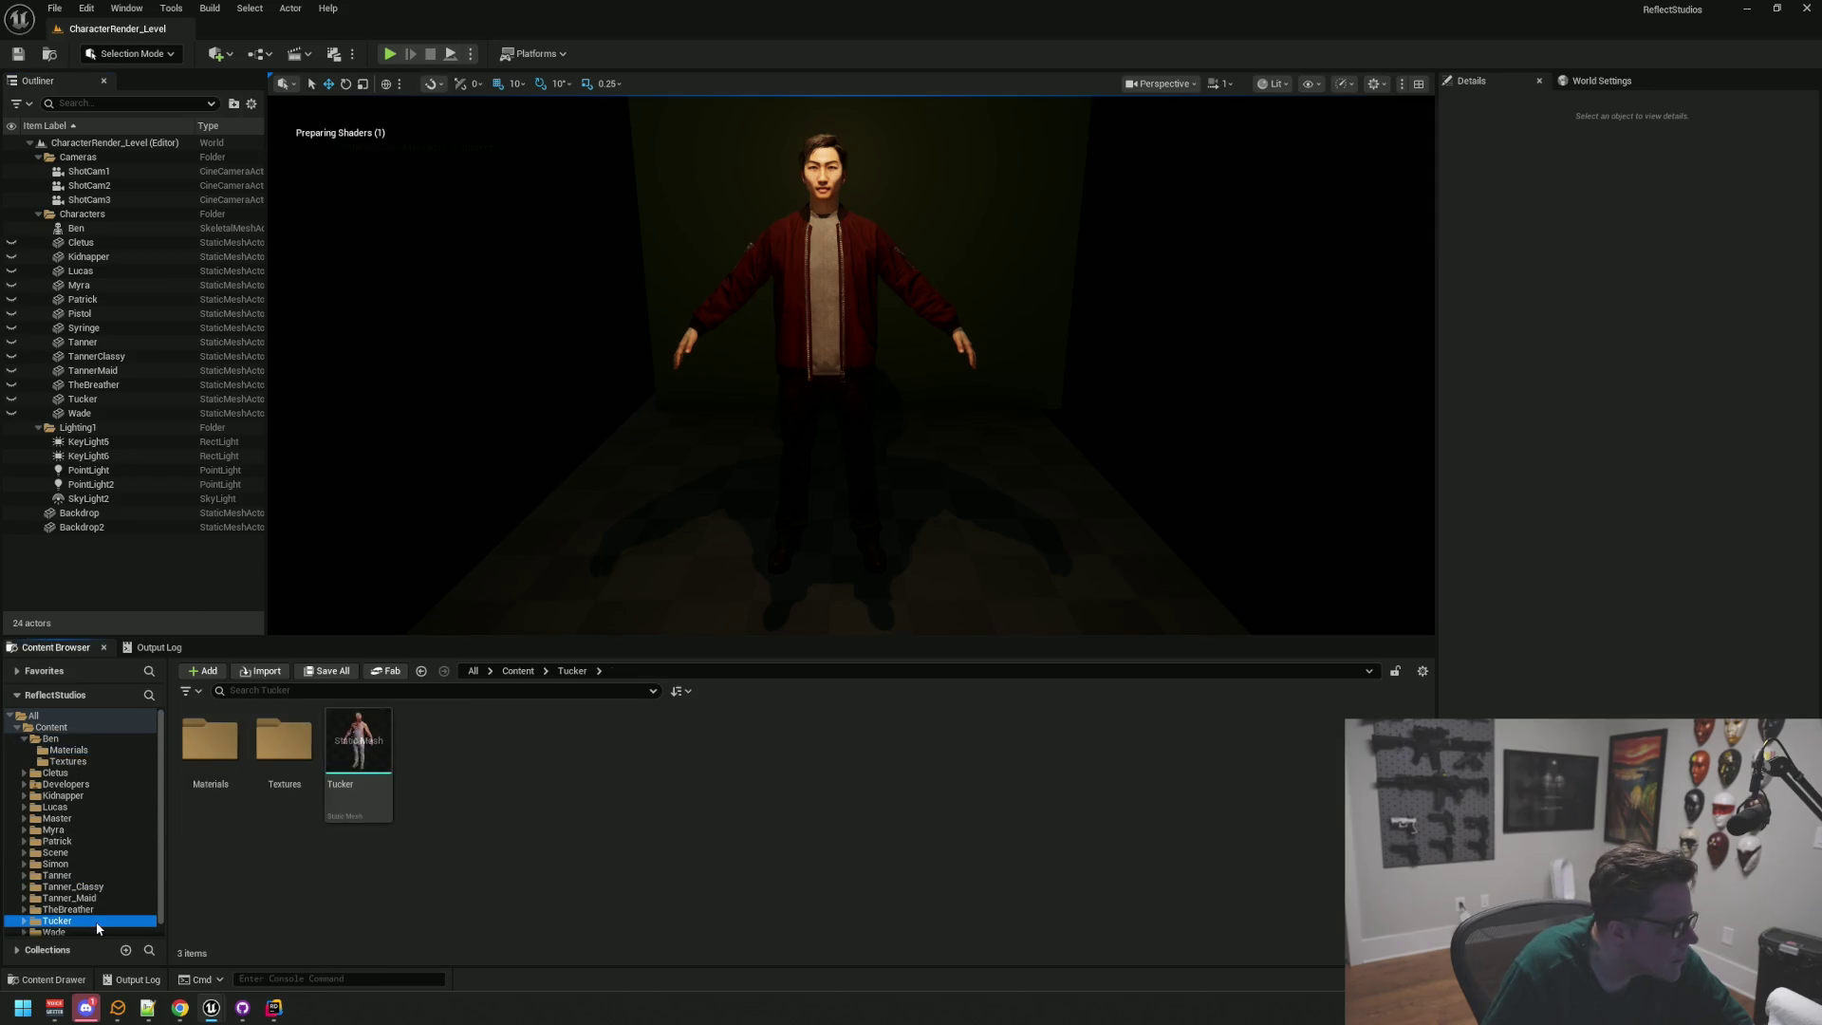
{"action": "left_click", "coordinate": [107, 852]}
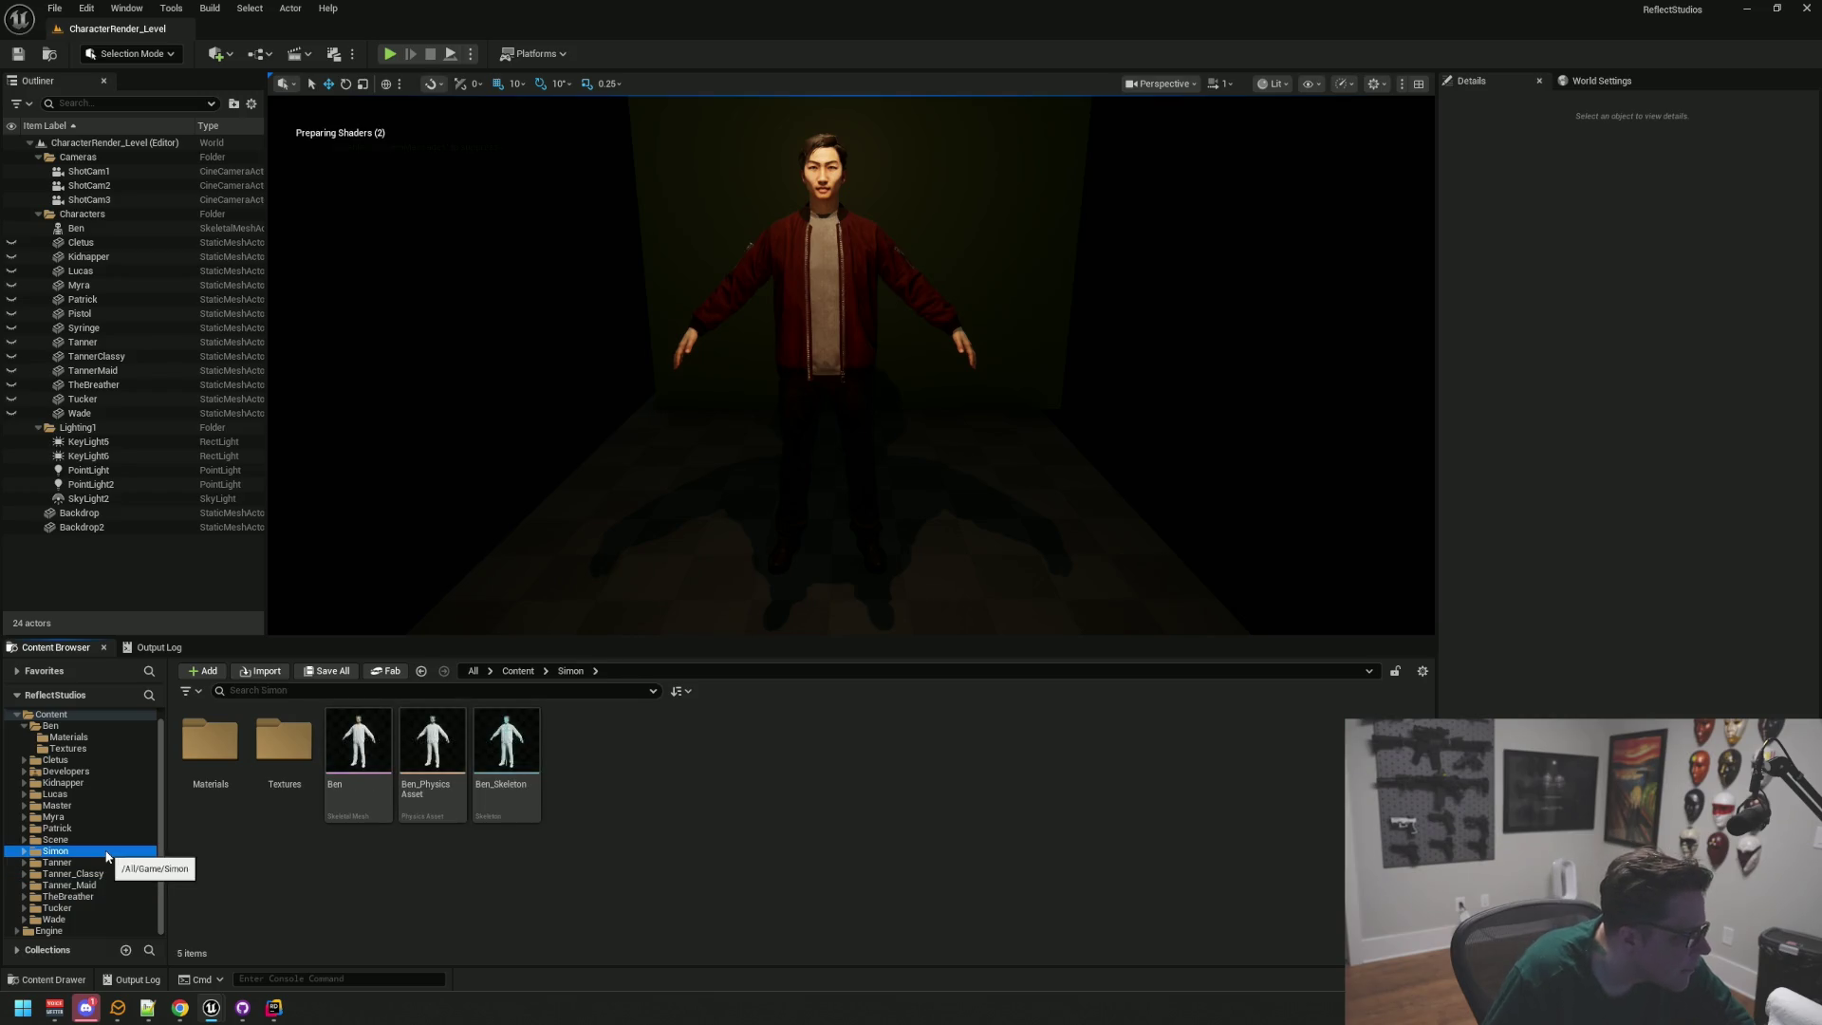
Step: Migrate the Simon folder, collapsing the Master and Simon dependency lists before confirming
{"action": "right_click", "coordinate": [44, 851]}
{"action": "mouse_move", "coordinate": [190, 566]}
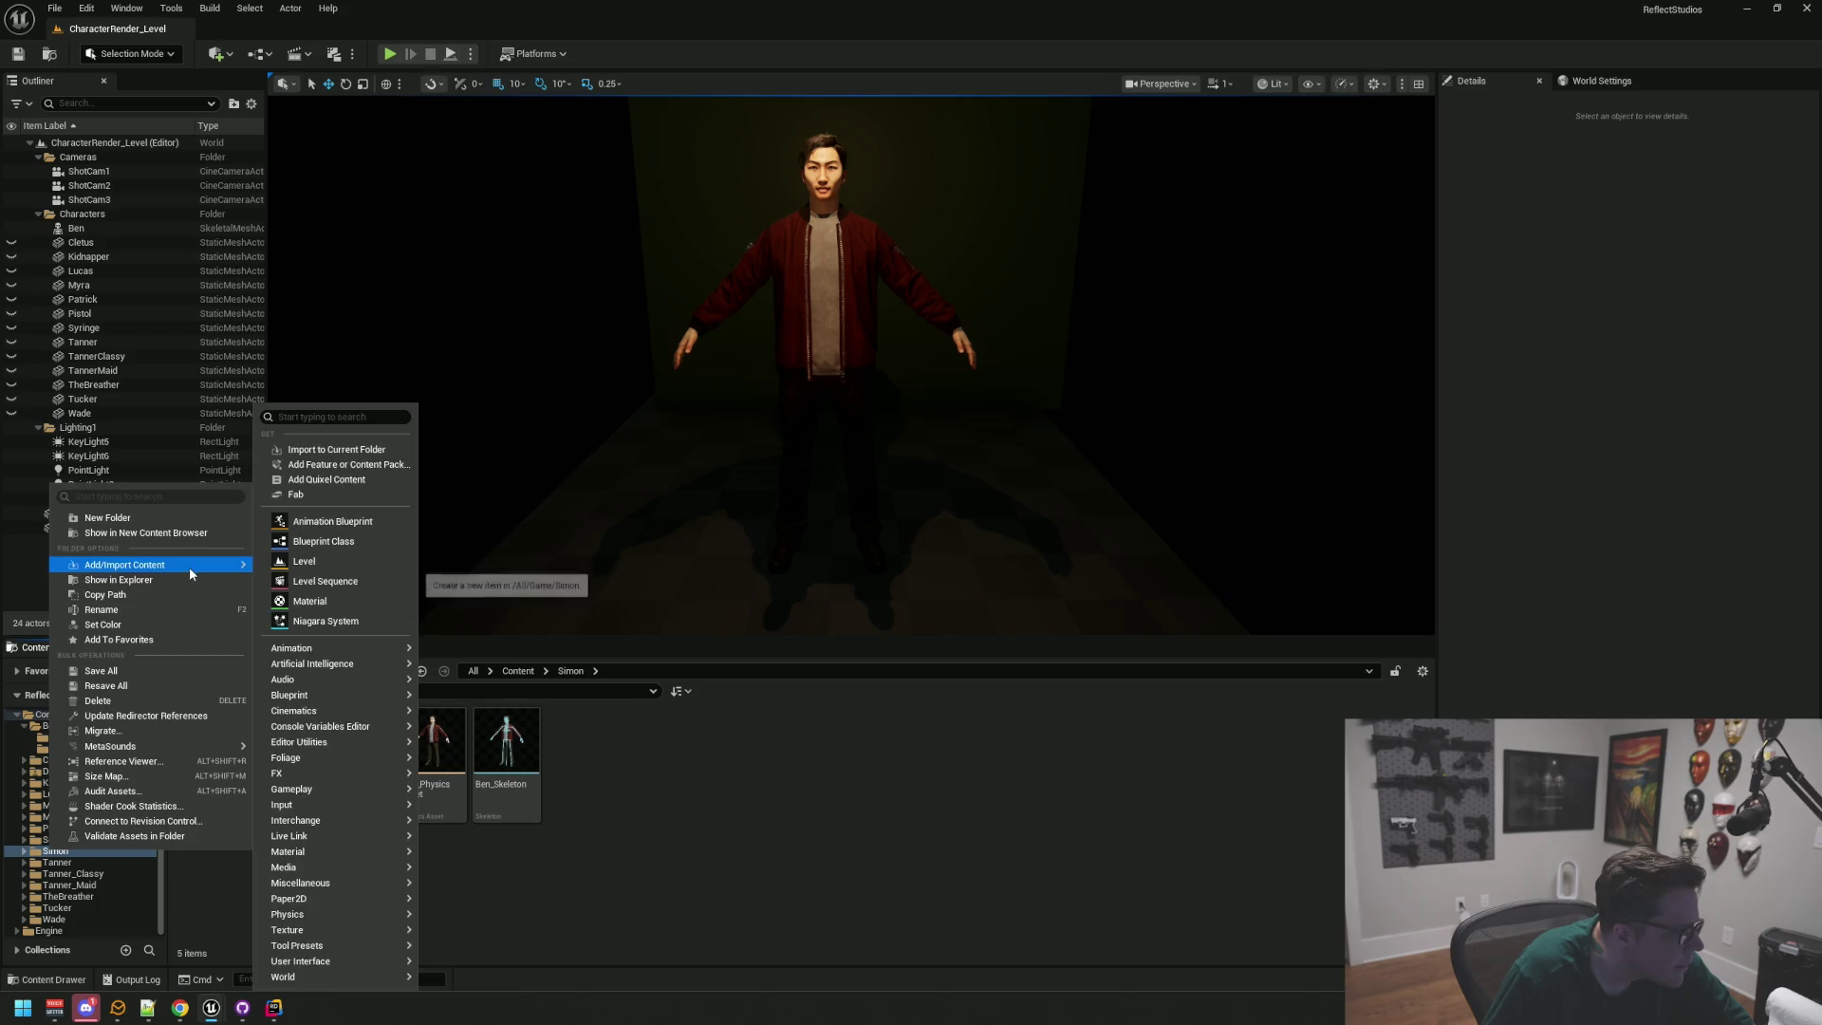
{"action": "left_click", "coordinate": [179, 732]}
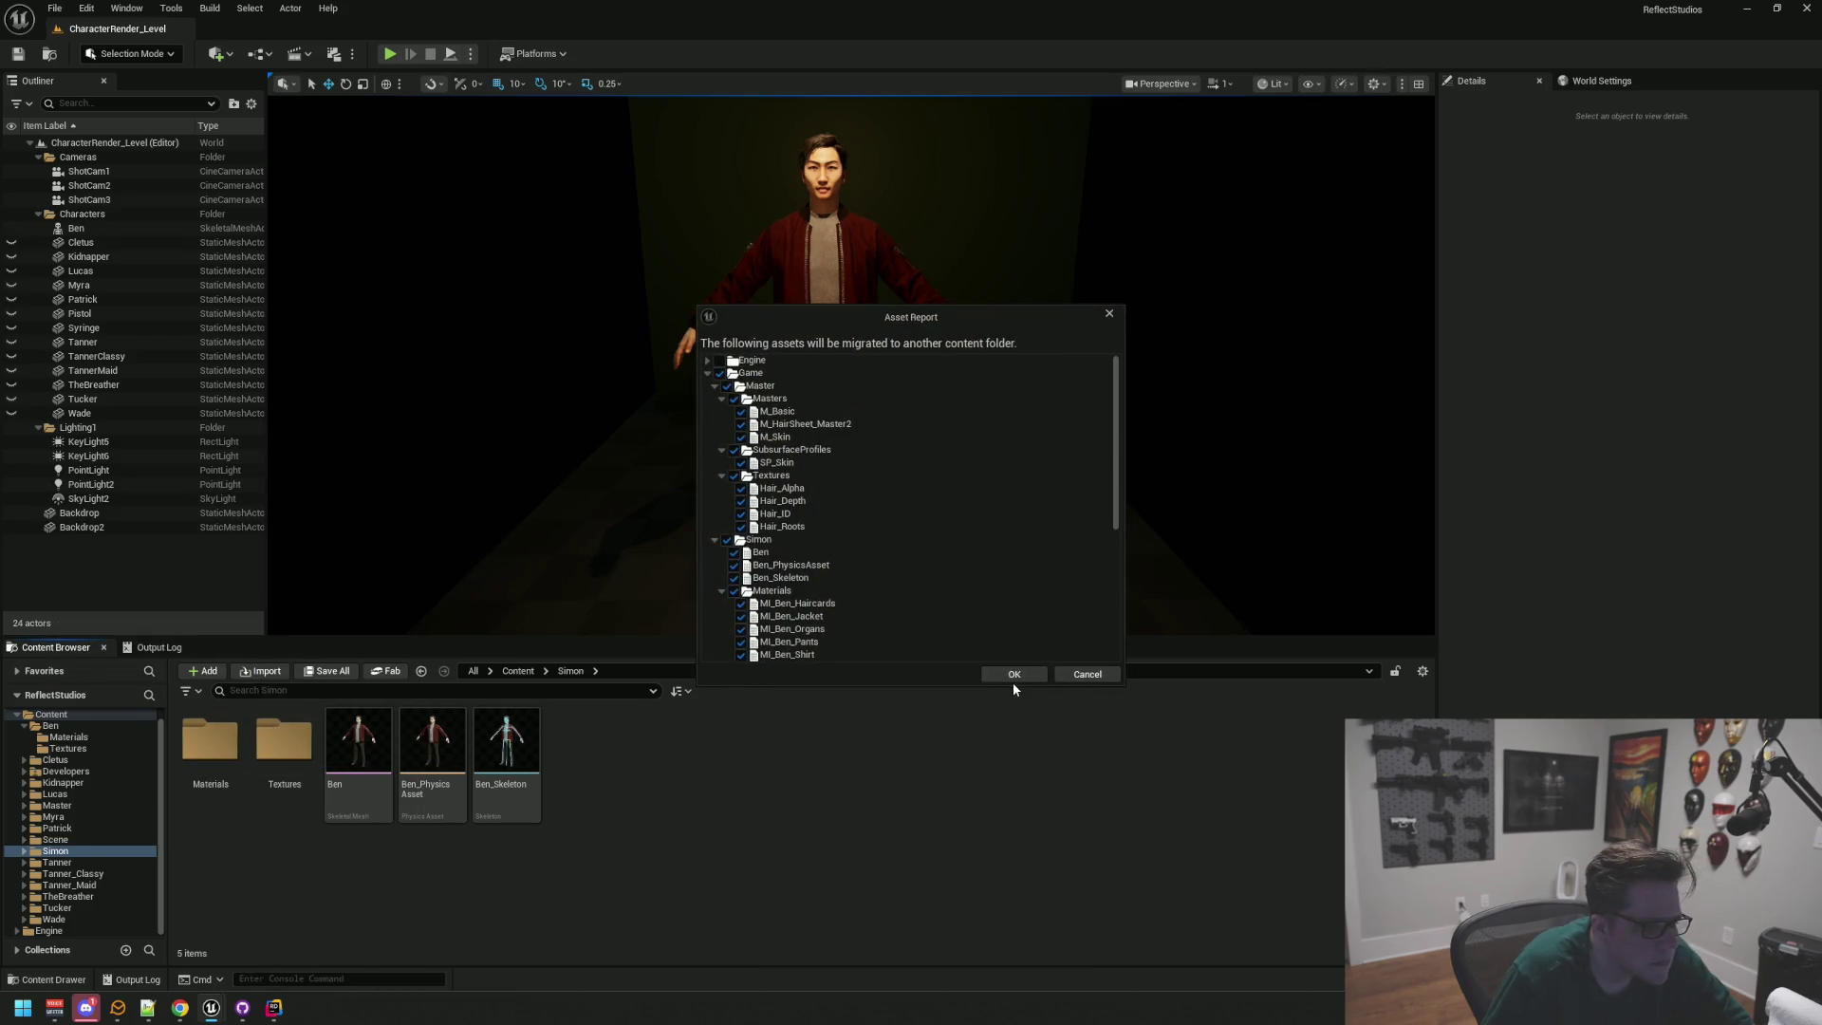
{"action": "left_click", "coordinate": [715, 385]}
{"action": "left_click", "coordinate": [714, 398]}
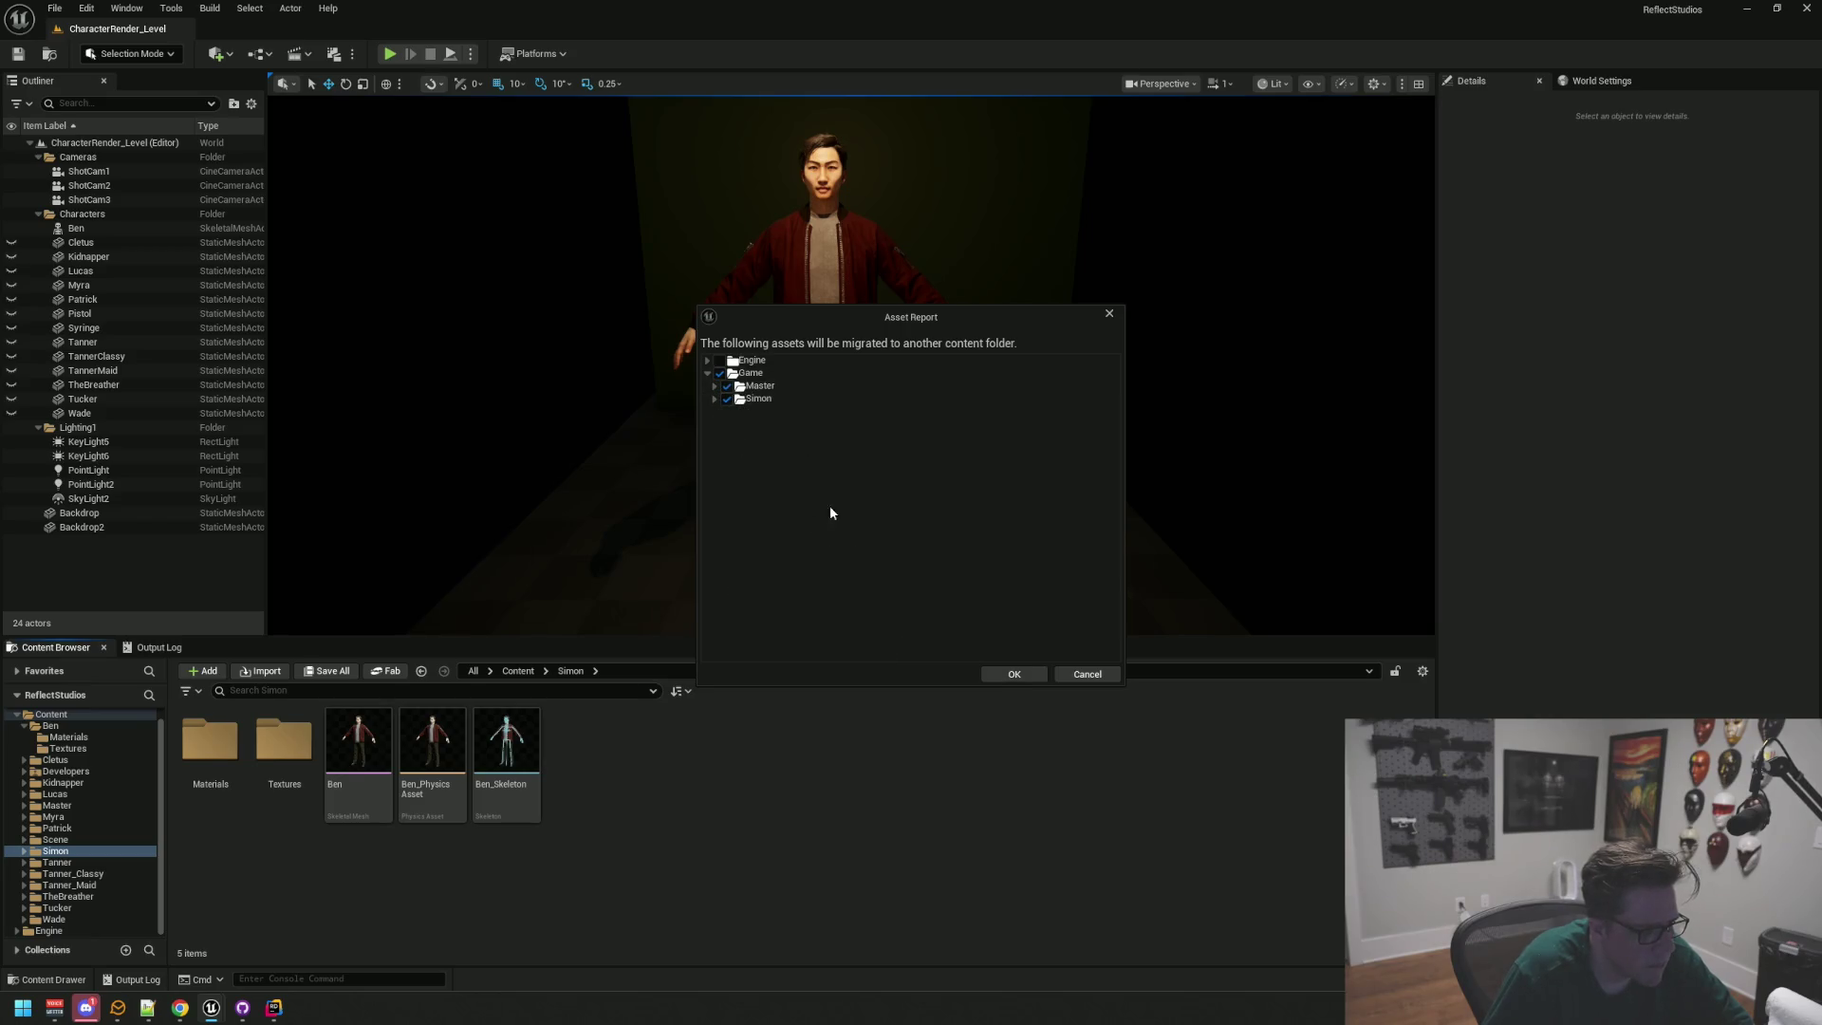
{"action": "left_click", "coordinate": [1018, 674]}
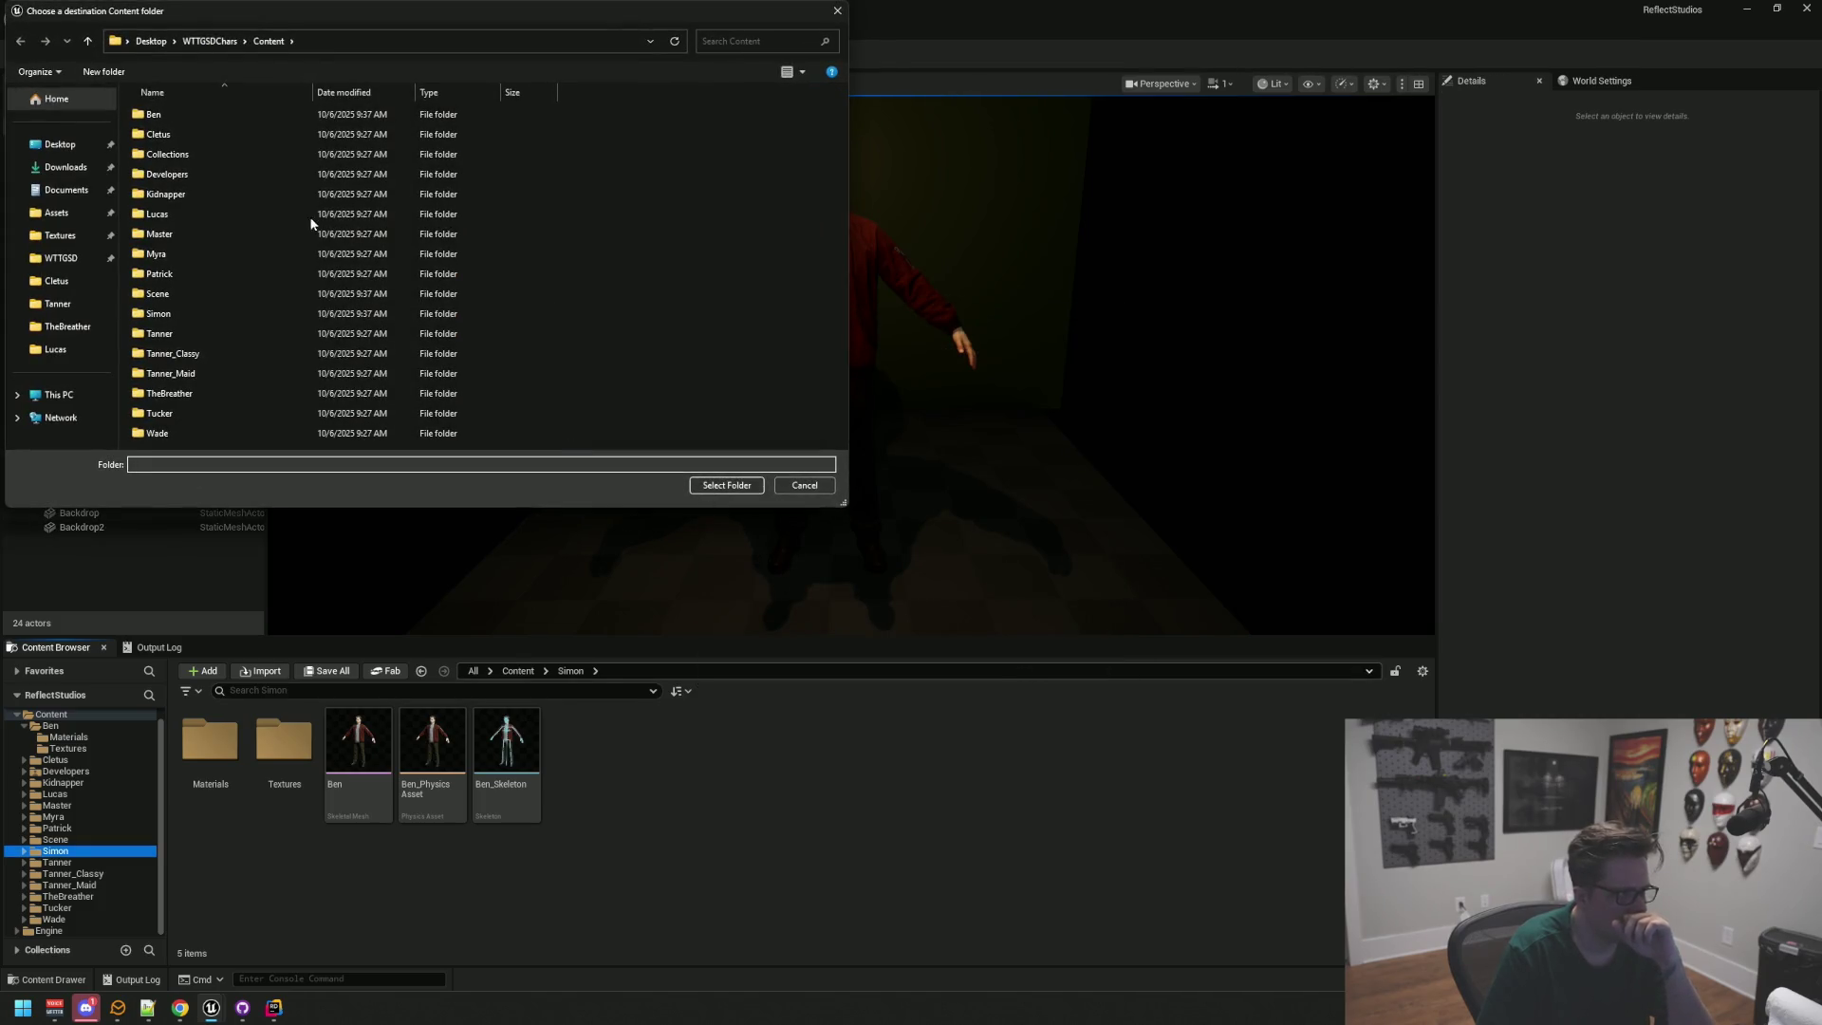
Step: Choose Desktop/Live Projects/WTTGSD/WTTGSD/Content as the migration destination folder
{"action": "left_click", "coordinate": [56, 150]}
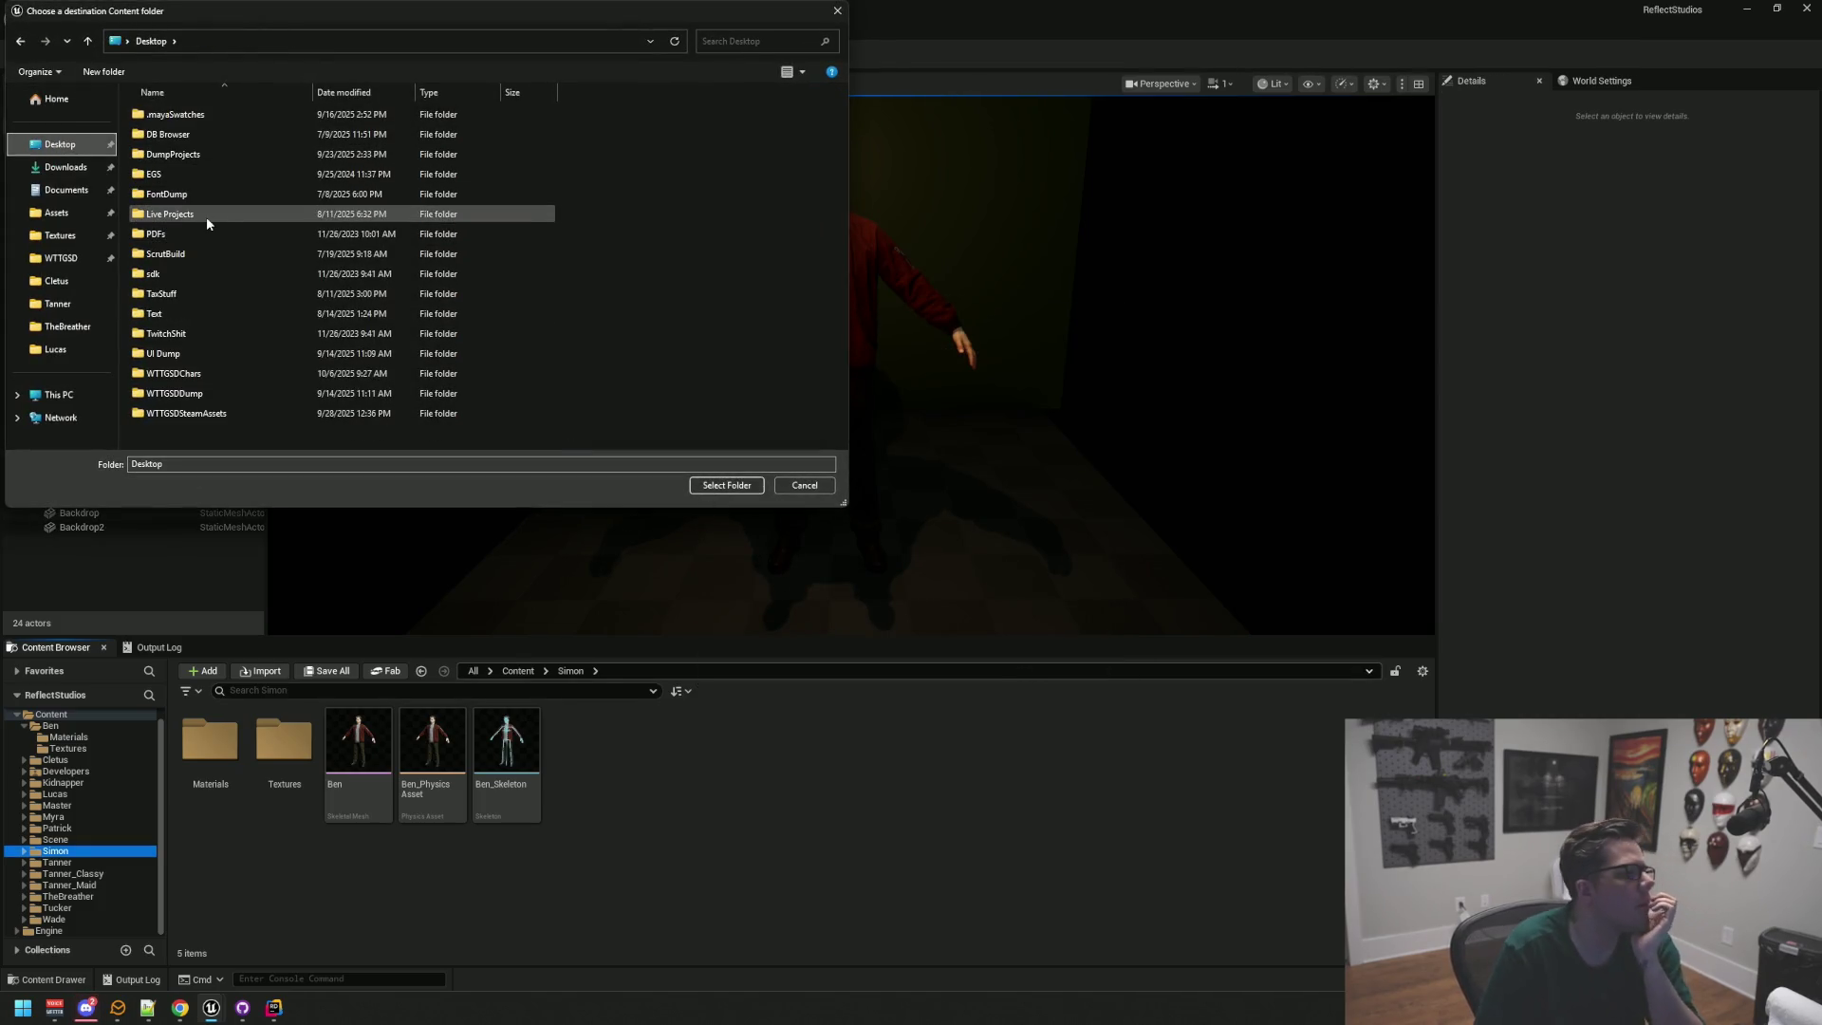
{"action": "double_click", "coordinate": [206, 216]}
{"action": "double_click", "coordinate": [195, 255]}
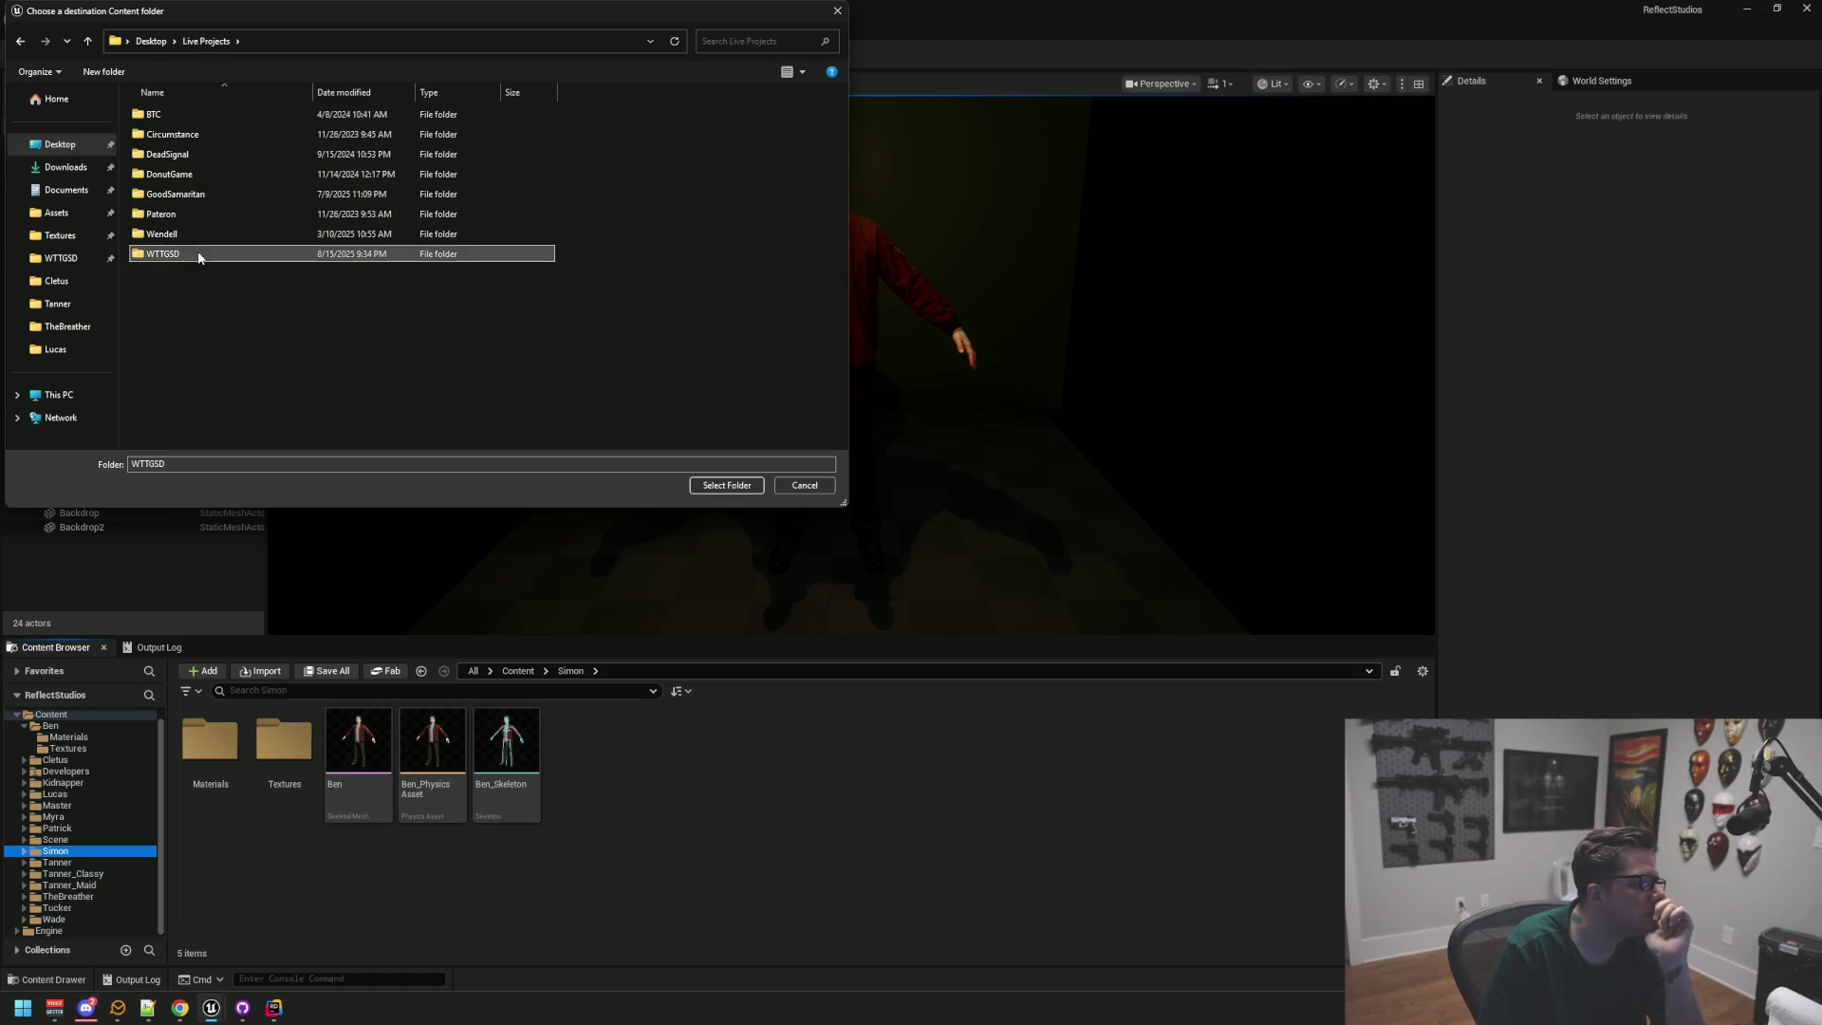
{"action": "double_click", "coordinate": [202, 154]}
{"action": "double_click", "coordinate": [186, 193]}
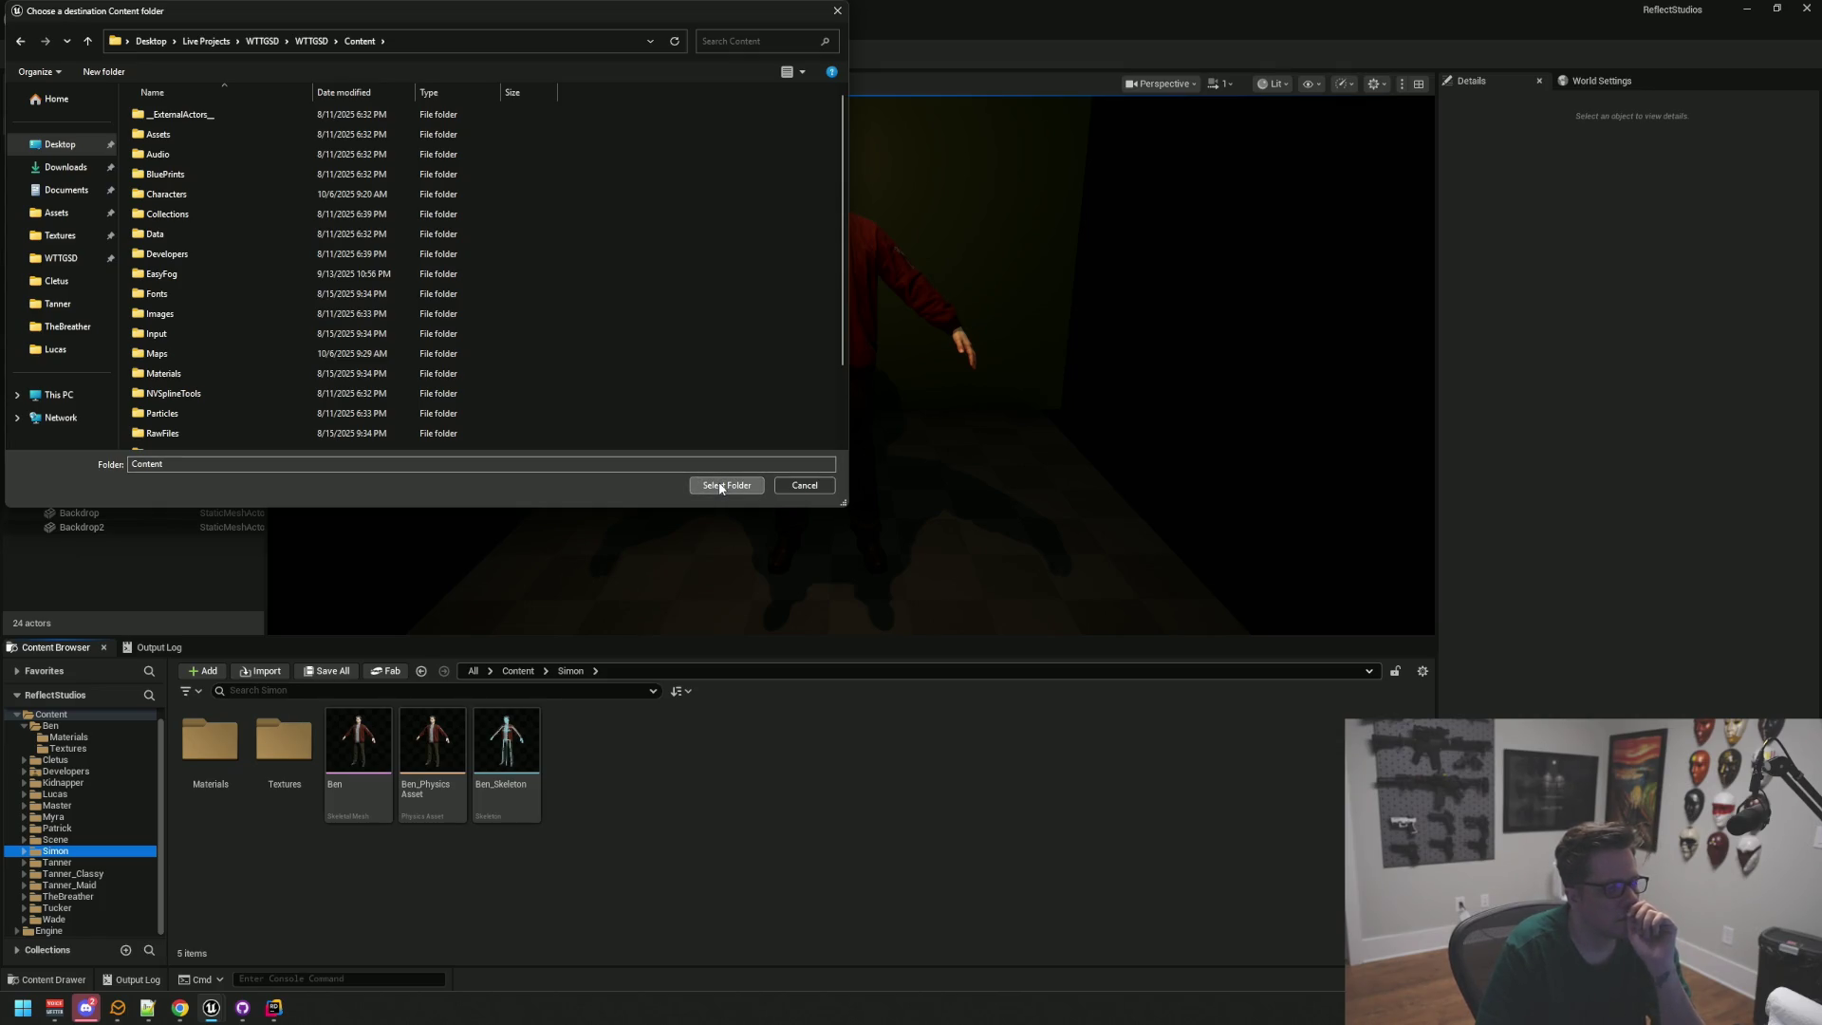
{"action": "left_click", "coordinate": [720, 485]}
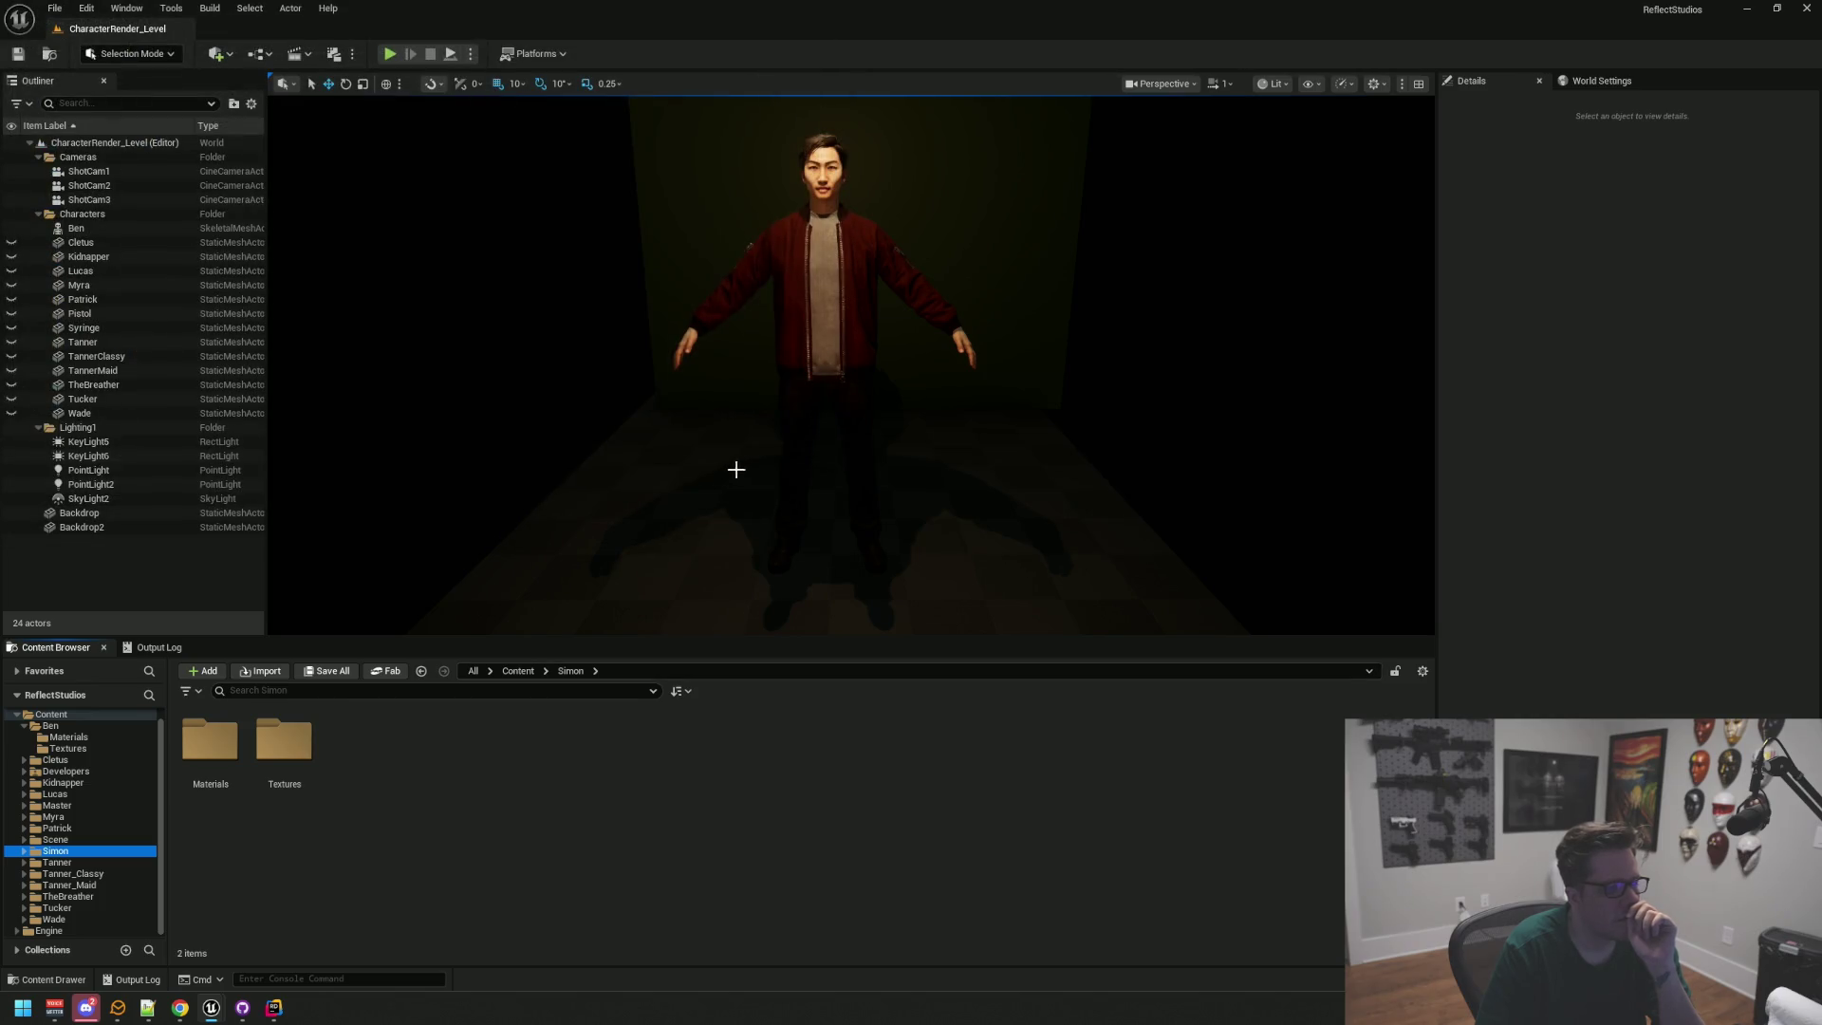
{"action": "left_click", "coordinate": [210, 1006]}
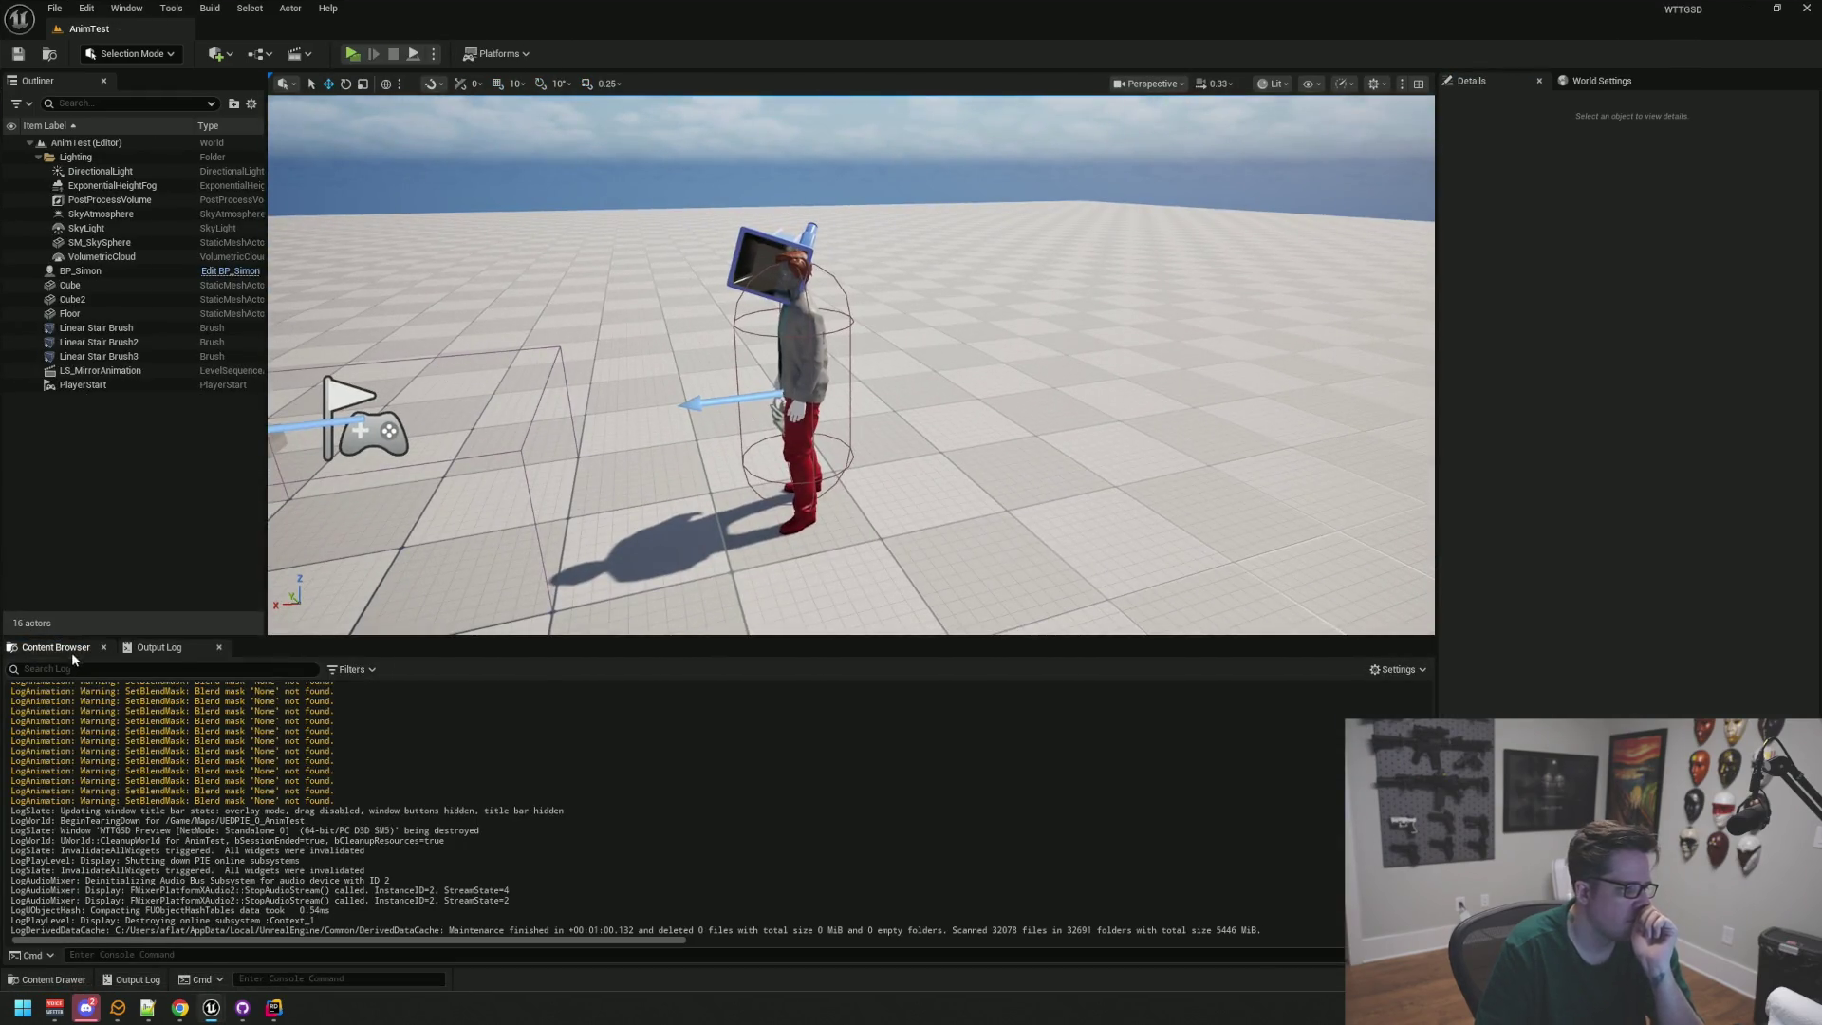
Step: In WTTGSD's Content Browser, open the Simon folder and inspect the migrated Ben mesh, then close it
{"action": "left_click", "coordinate": [67, 648]}
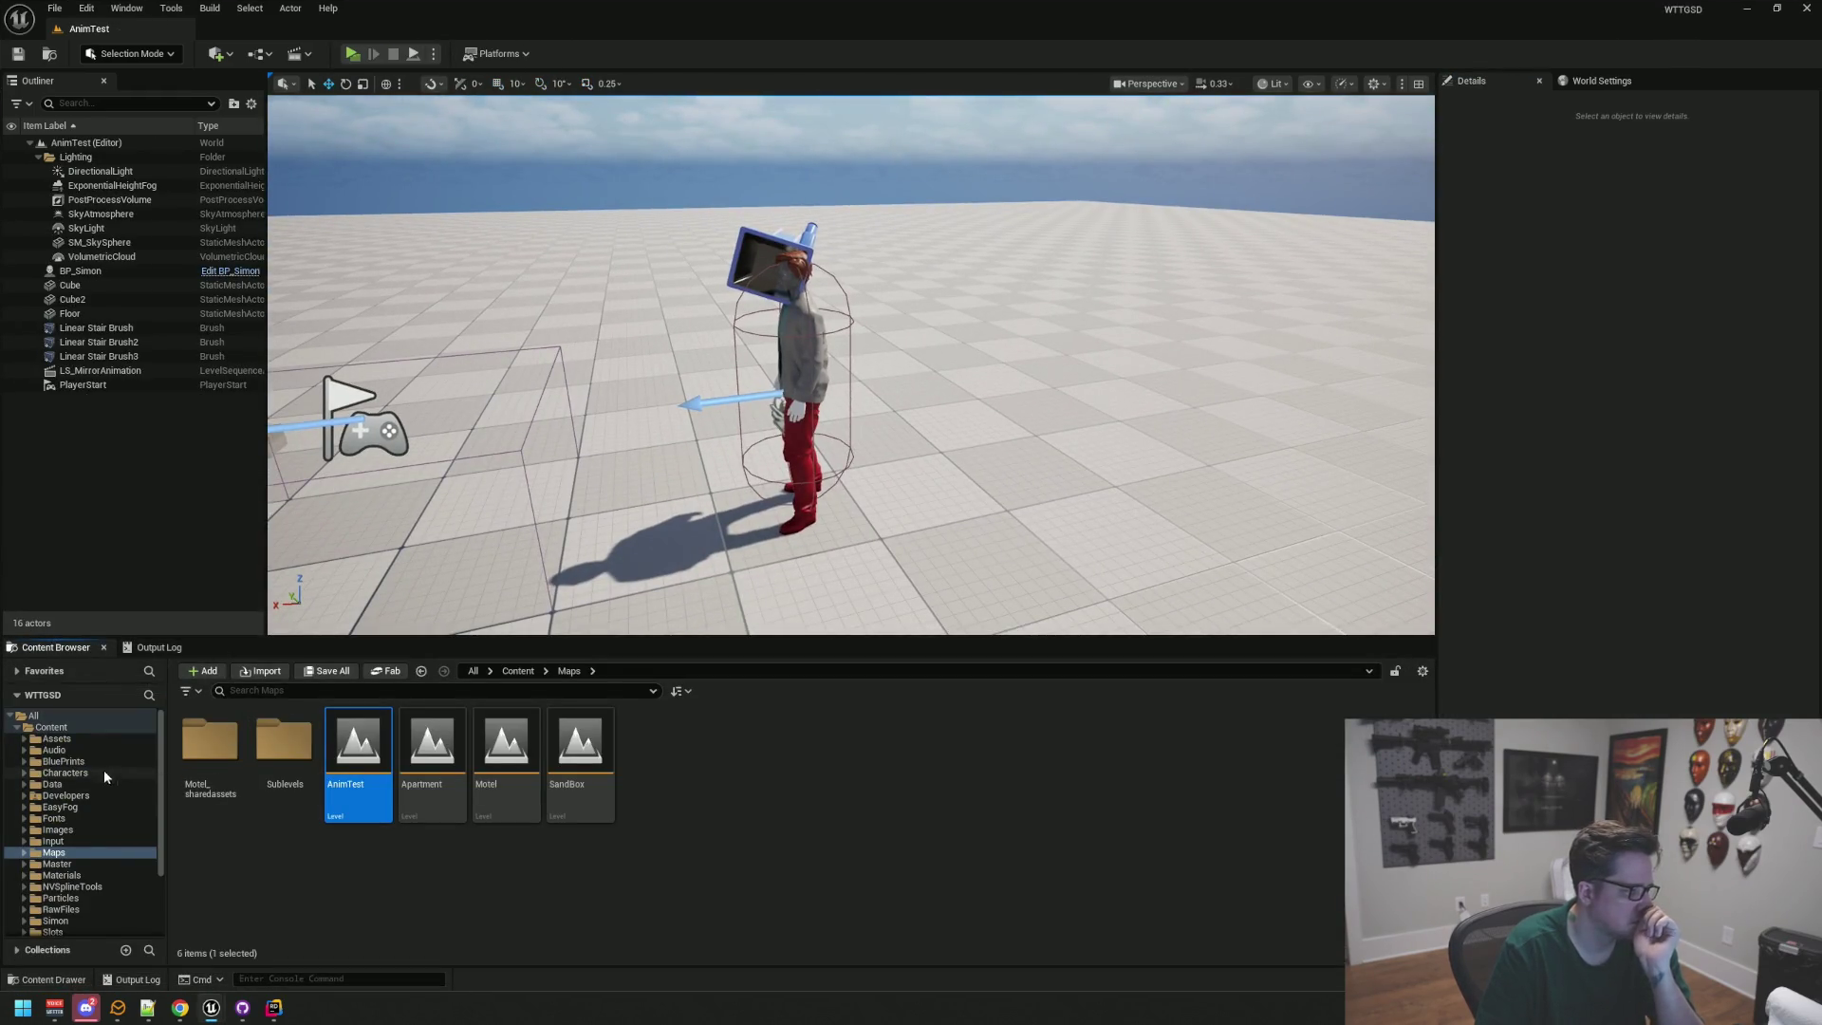
{"action": "scroll", "coordinate": [84, 854], "scroll_direction": "down", "scroll_amount": 3}
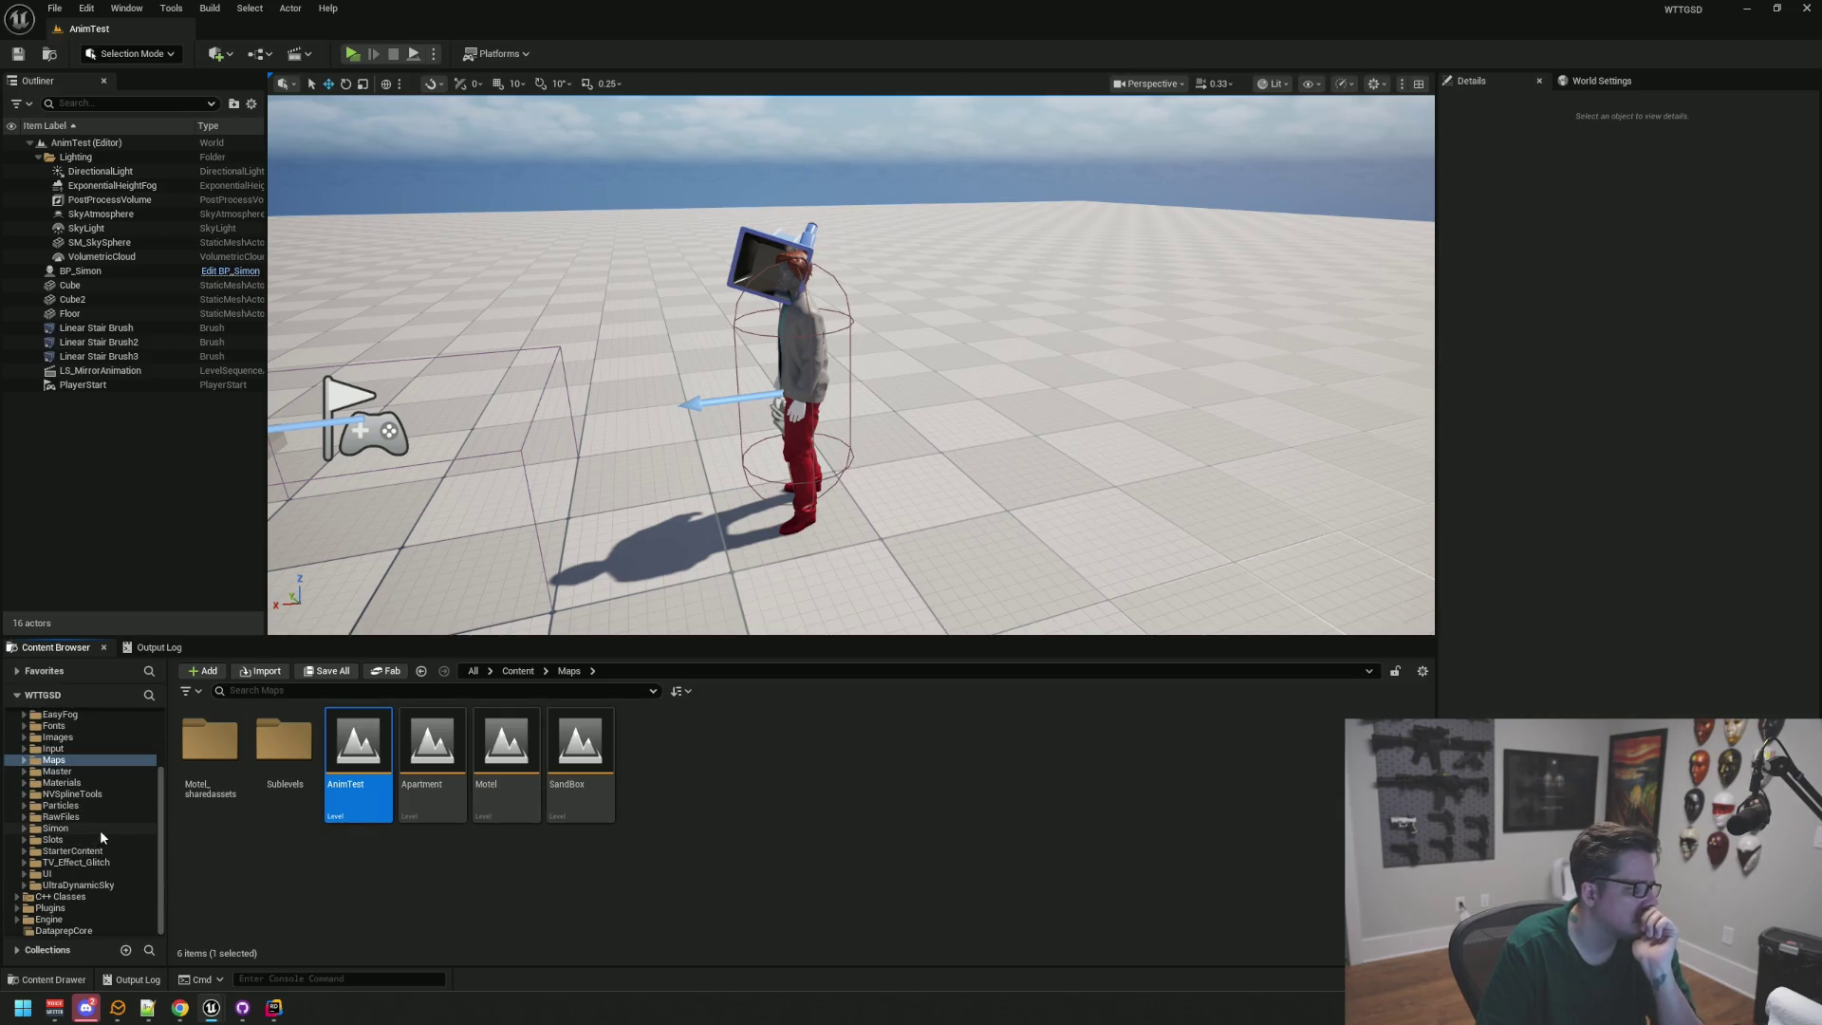
{"action": "left_click", "coordinate": [100, 827]}
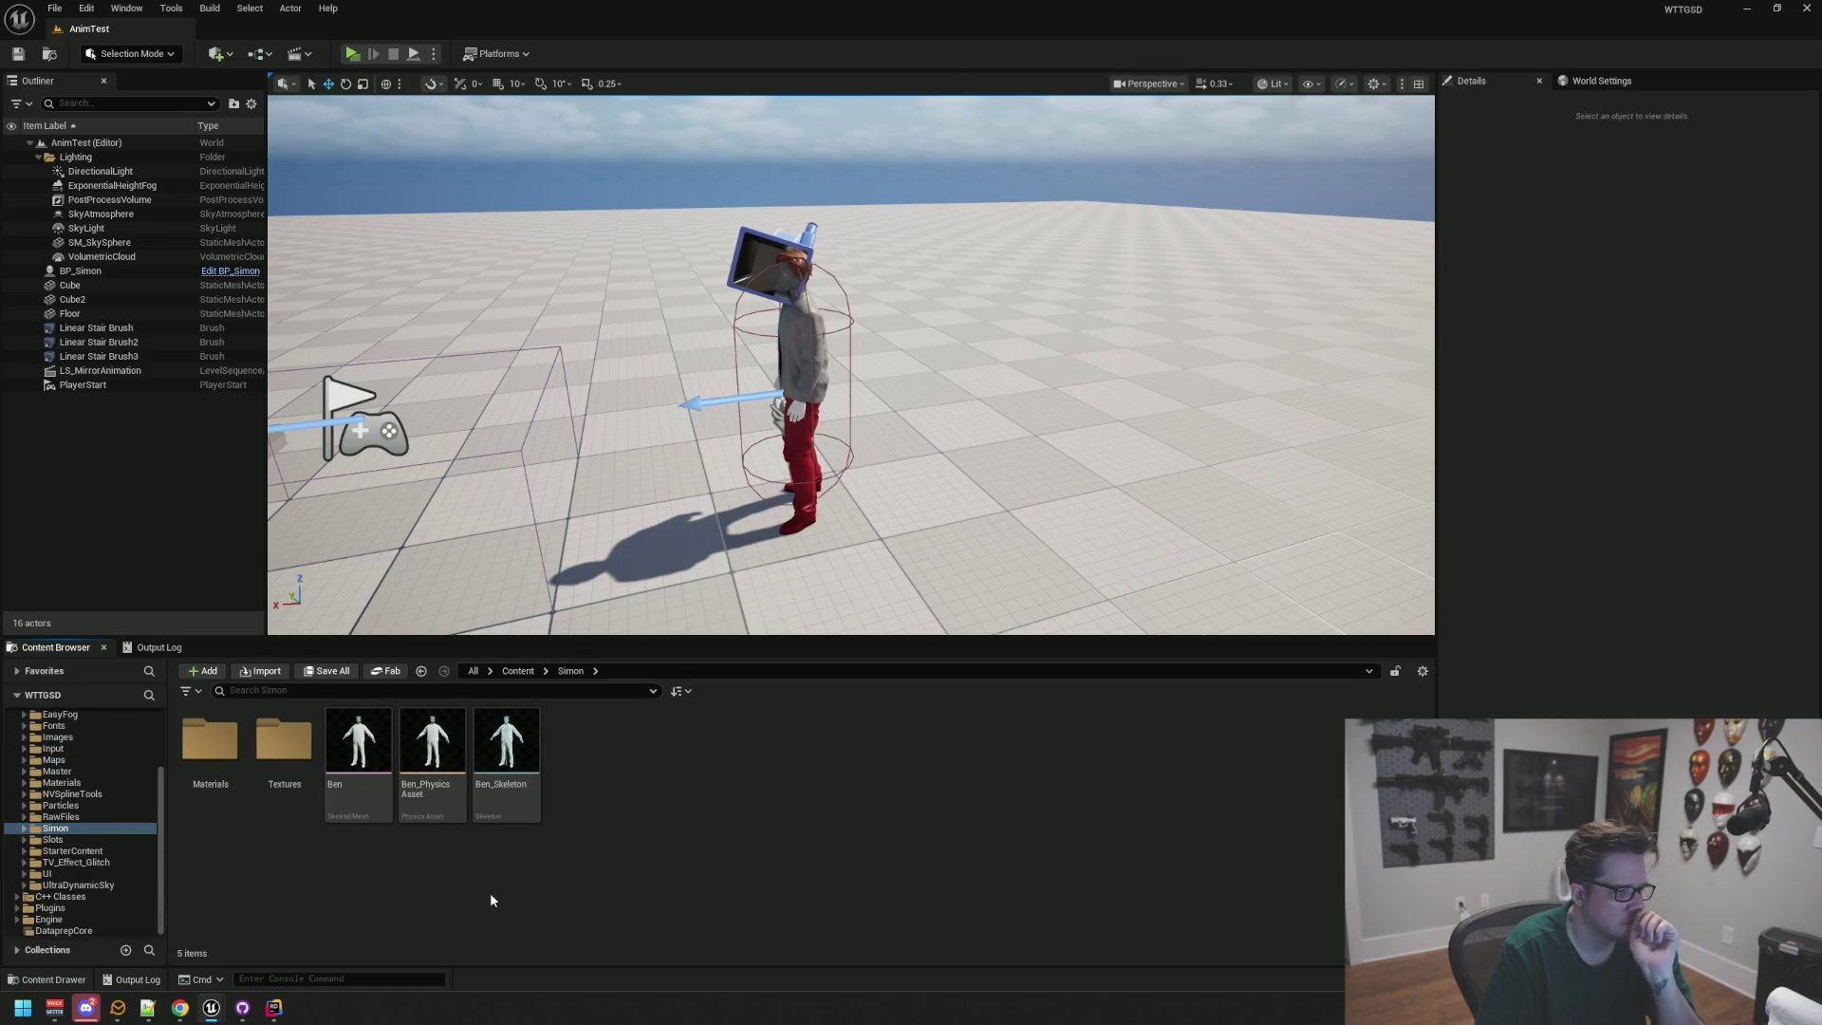
{"action": "double_click", "coordinate": [354, 736]}
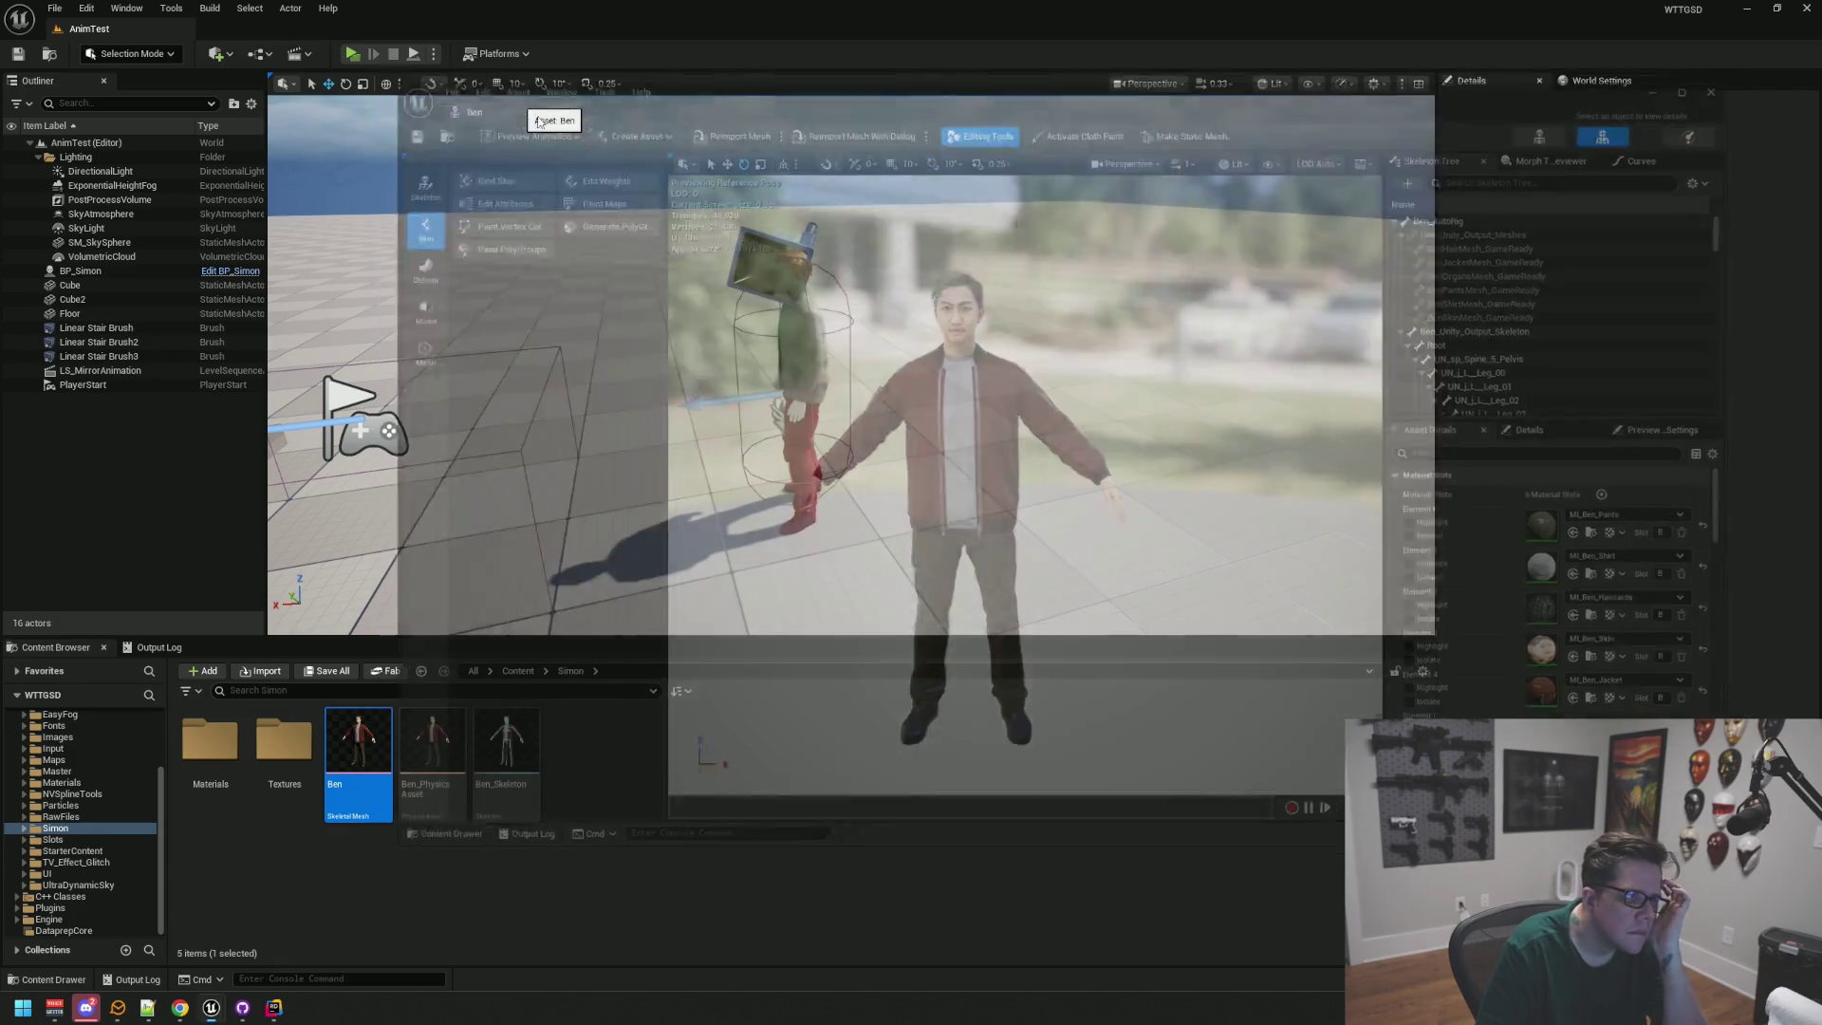
{"action": "left_click", "coordinate": [560, 100]}
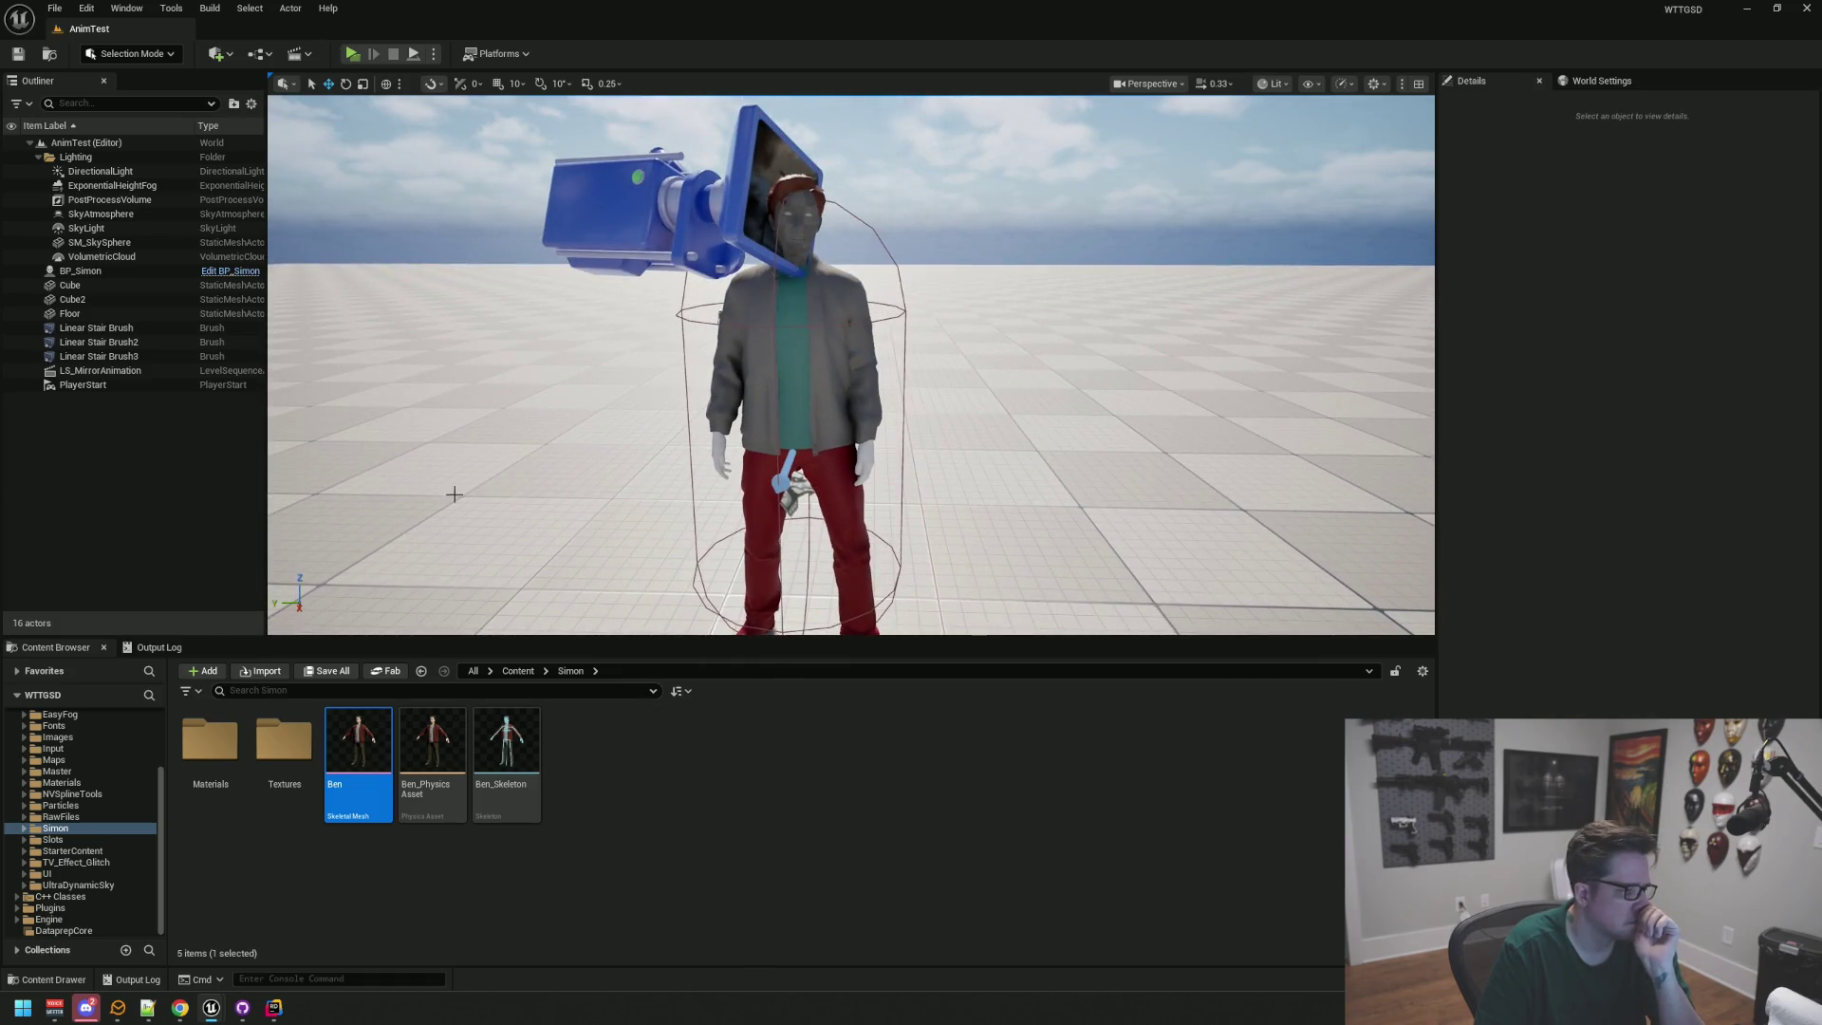
Step: Browse the Characters subfolders: TheBreather, Tanner, Simon, Patrick, Master and Lucas
{"action": "scroll", "coordinate": [87, 738], "scroll_direction": "up", "scroll_amount": 3}
{"action": "left_click", "coordinate": [95, 772]}
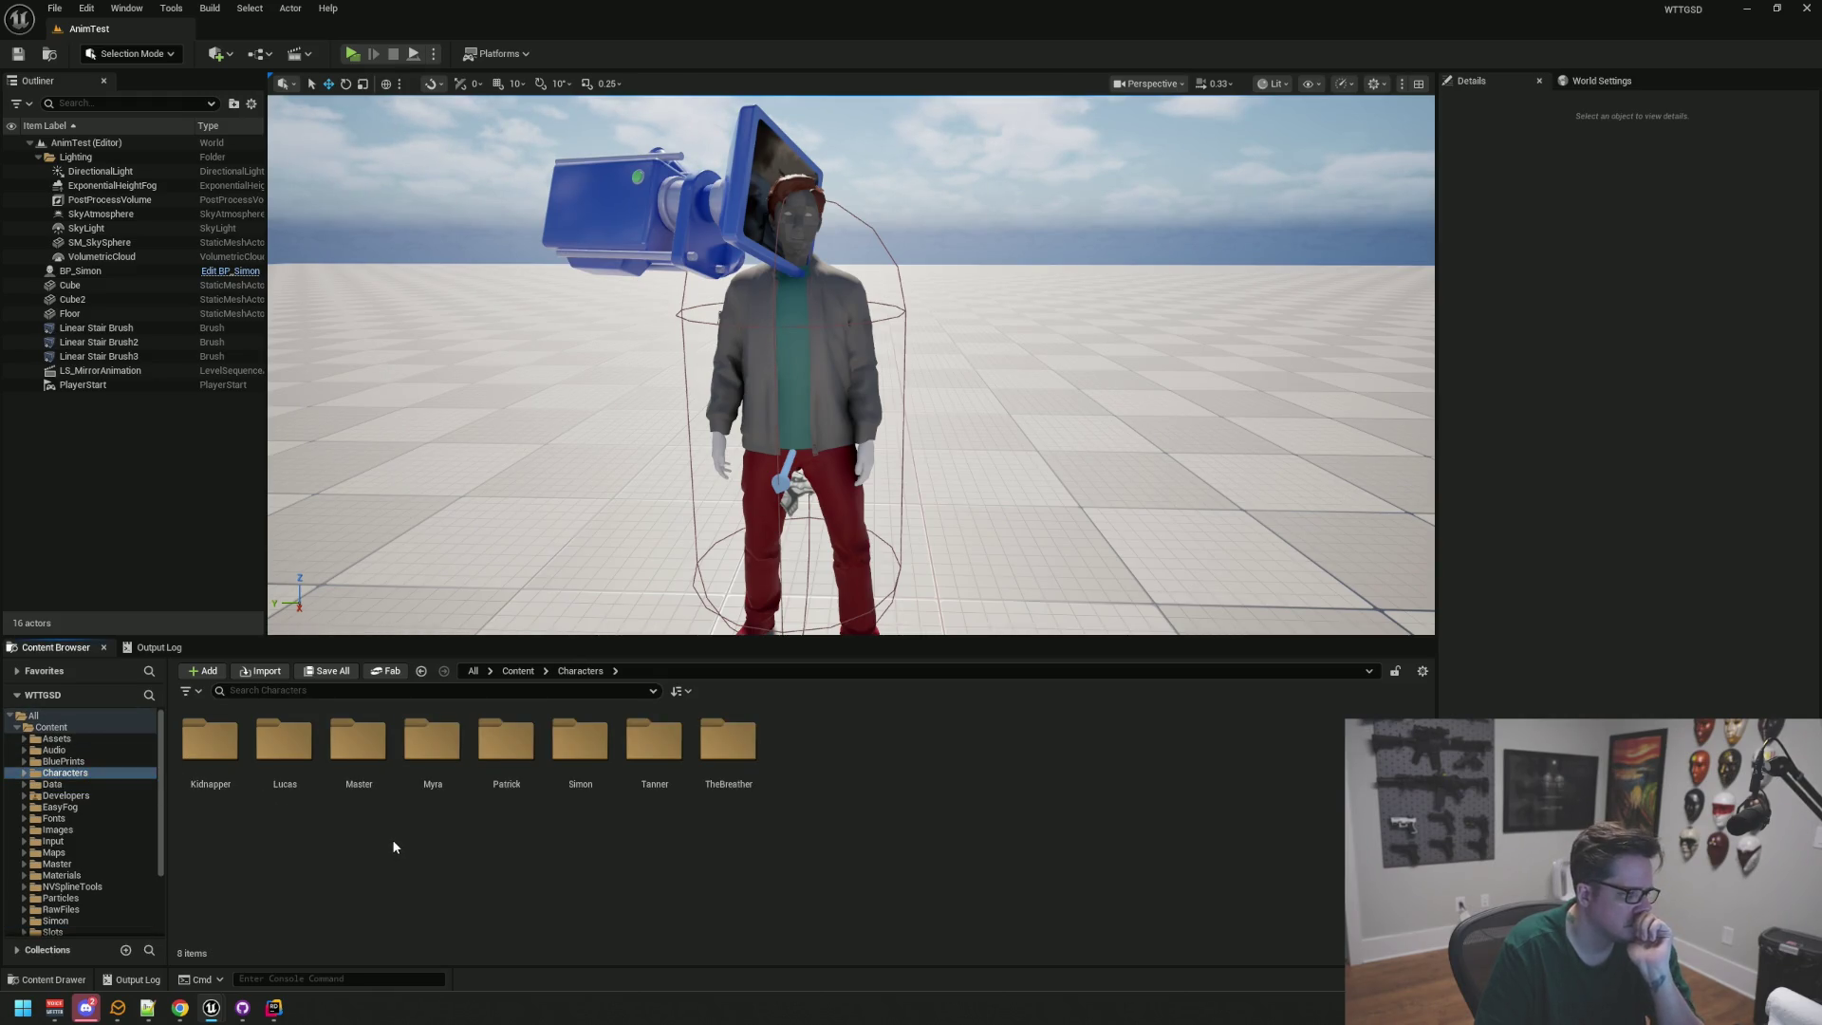
{"action": "double_click", "coordinate": [727, 739]}
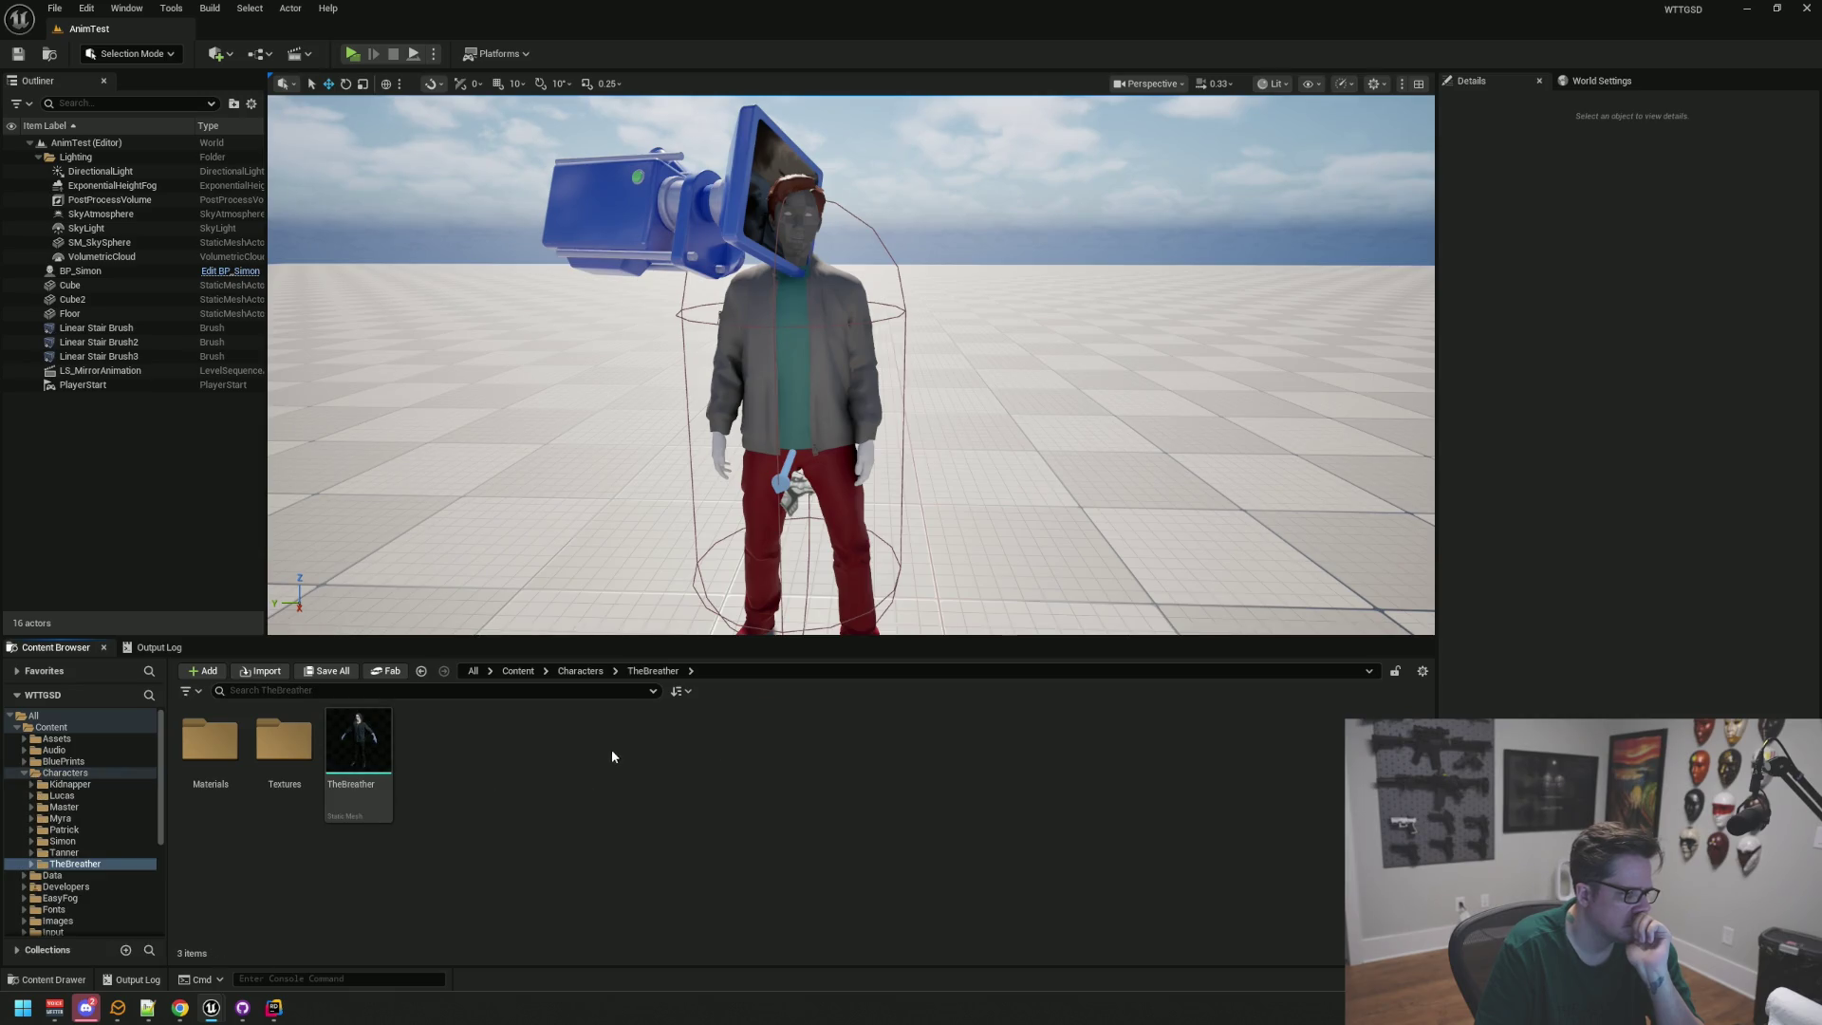
{"action": "left_click", "coordinate": [64, 773]}
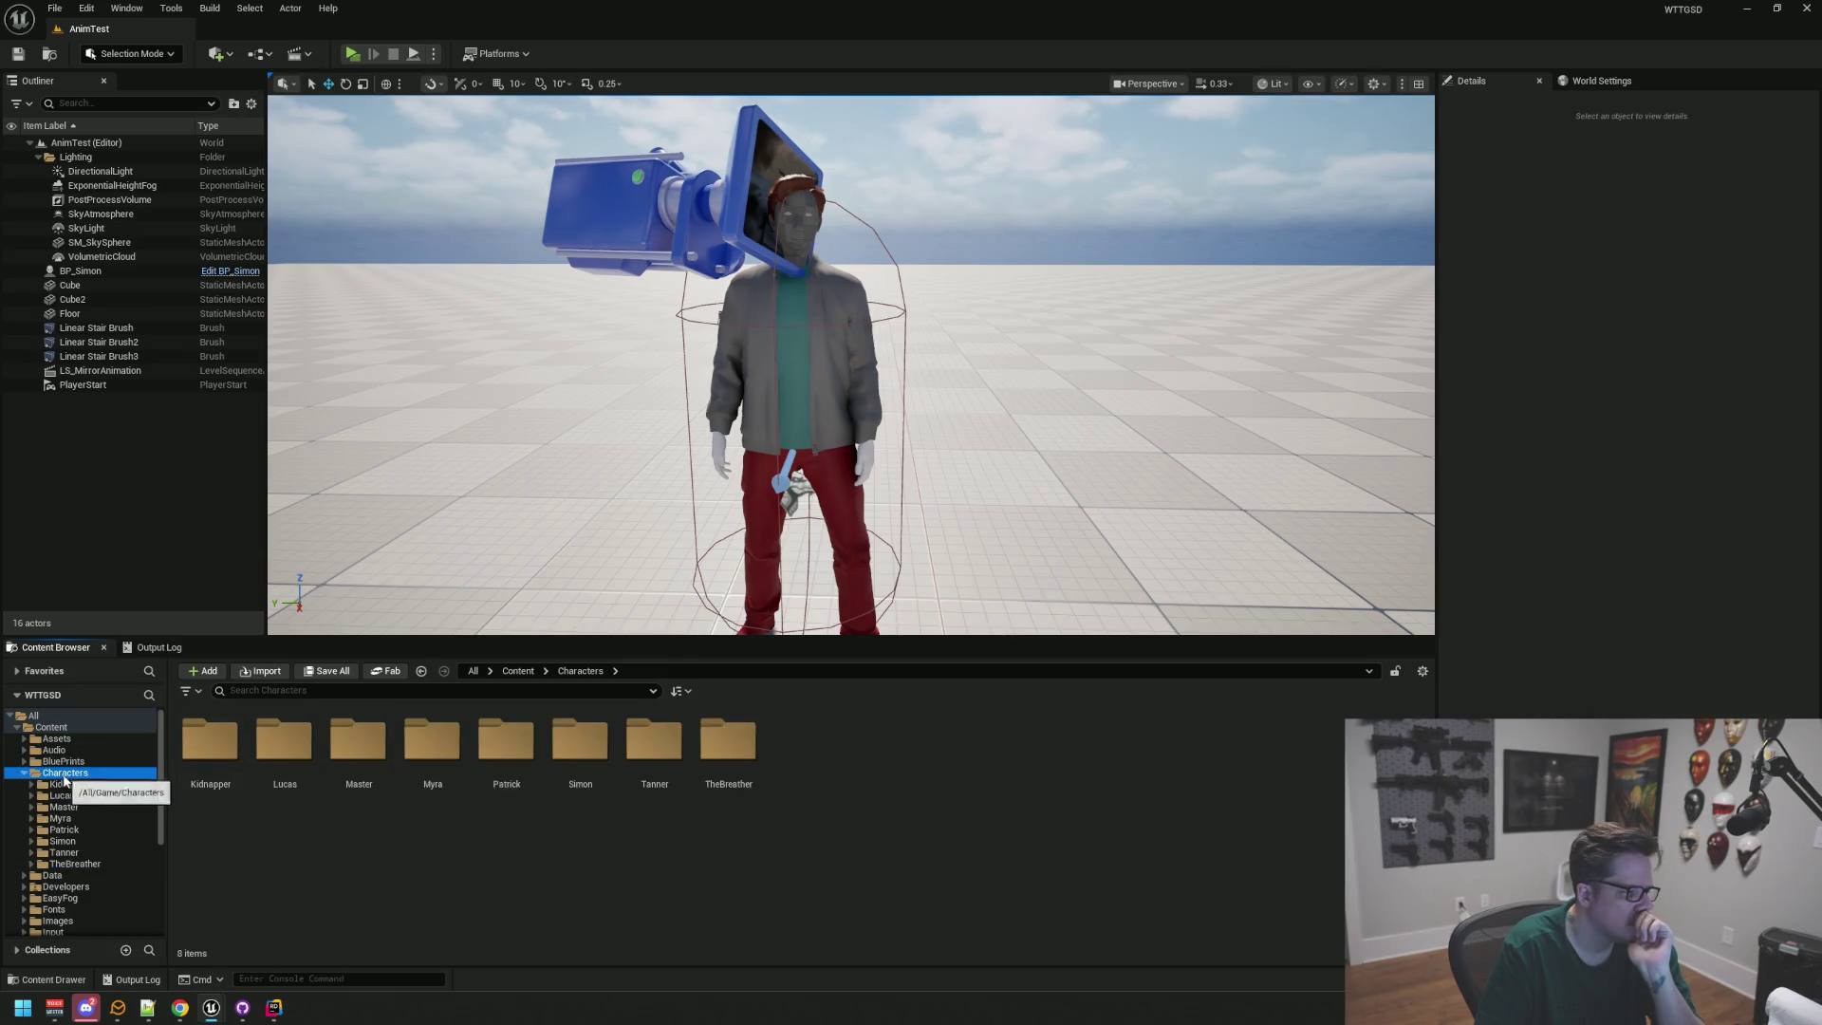
{"action": "double_click", "coordinate": [659, 742]}
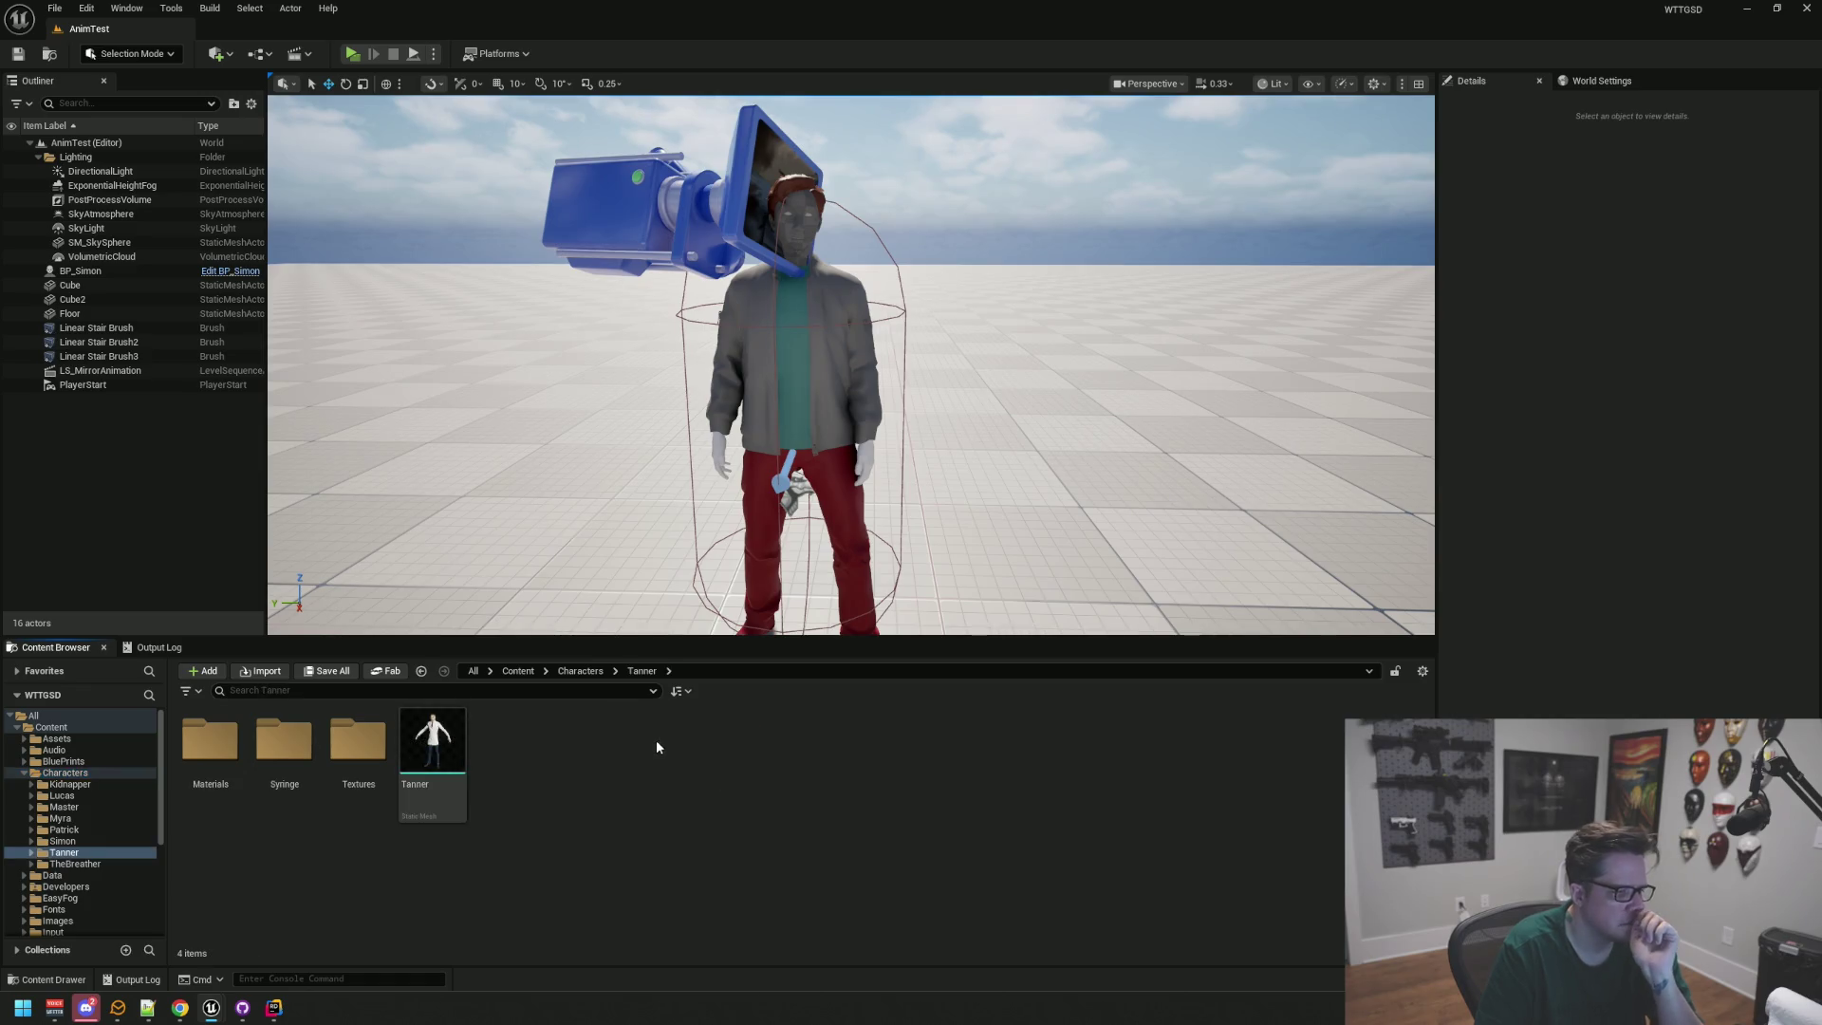
{"action": "left_click", "coordinate": [90, 842]}
{"action": "left_click", "coordinate": [90, 830]}
{"action": "left_click", "coordinate": [88, 841]}
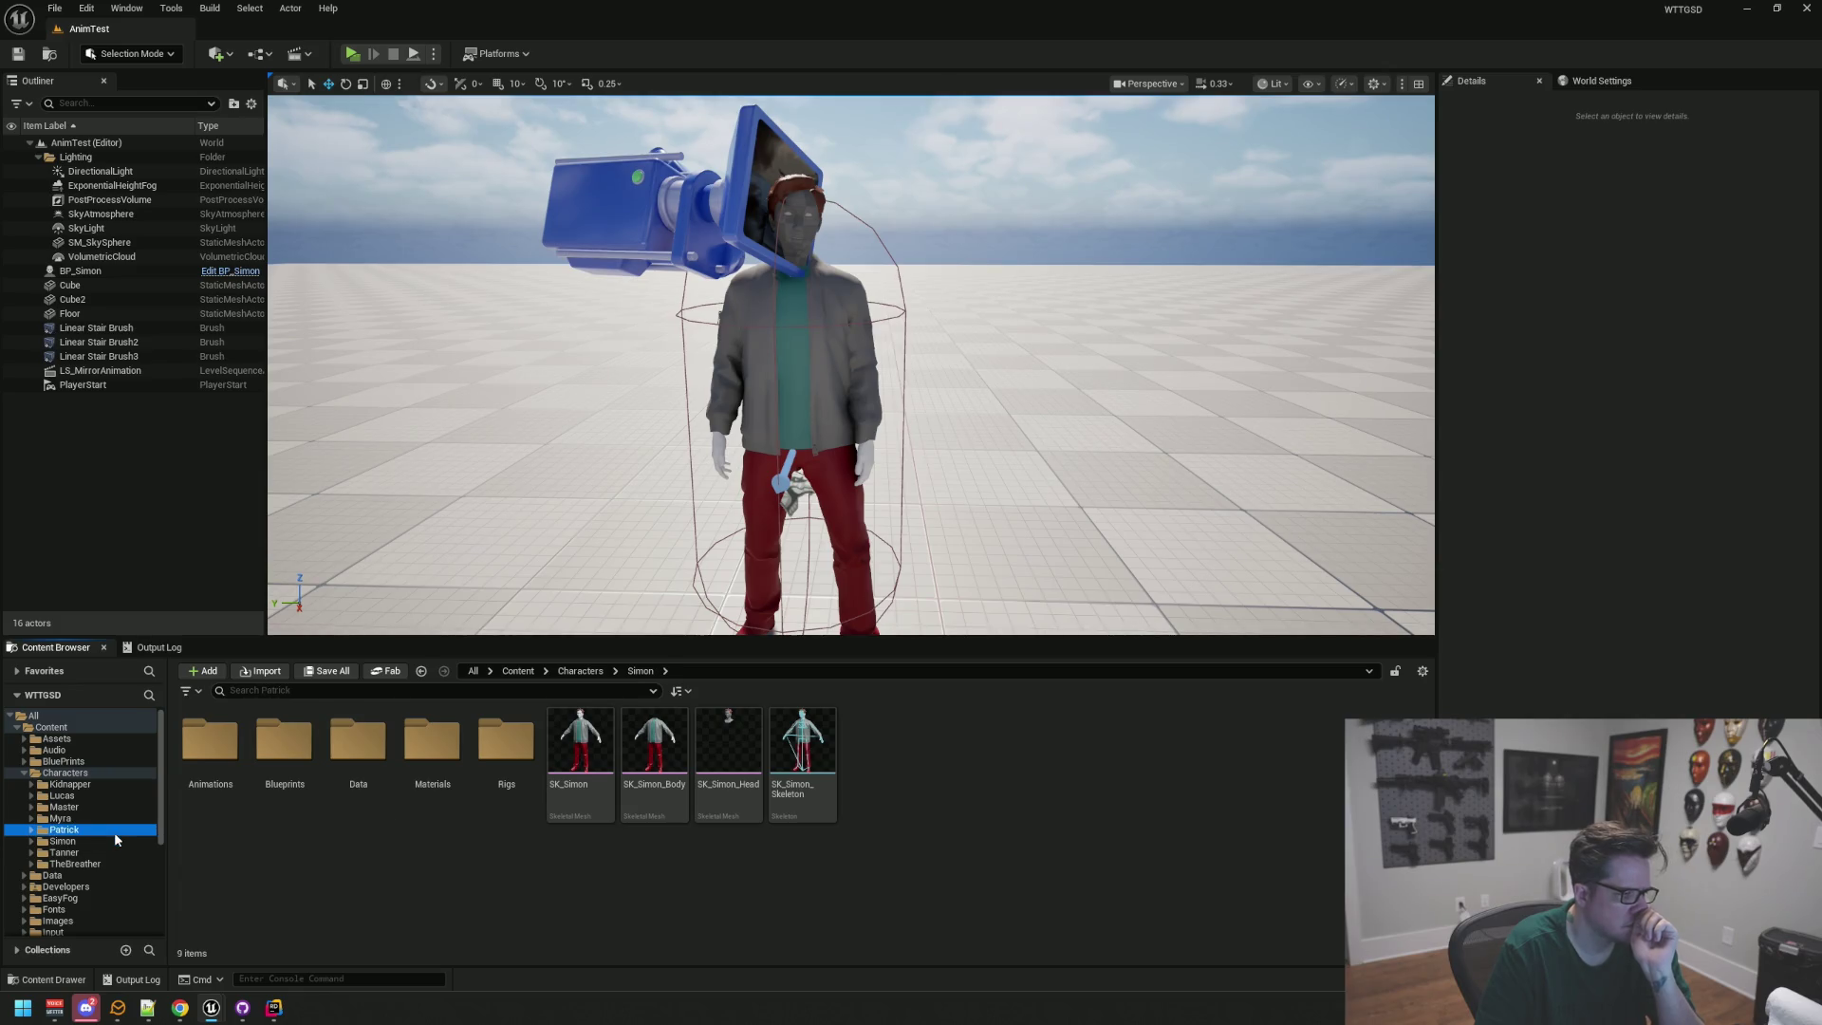
{"action": "left_click", "coordinate": [111, 807]}
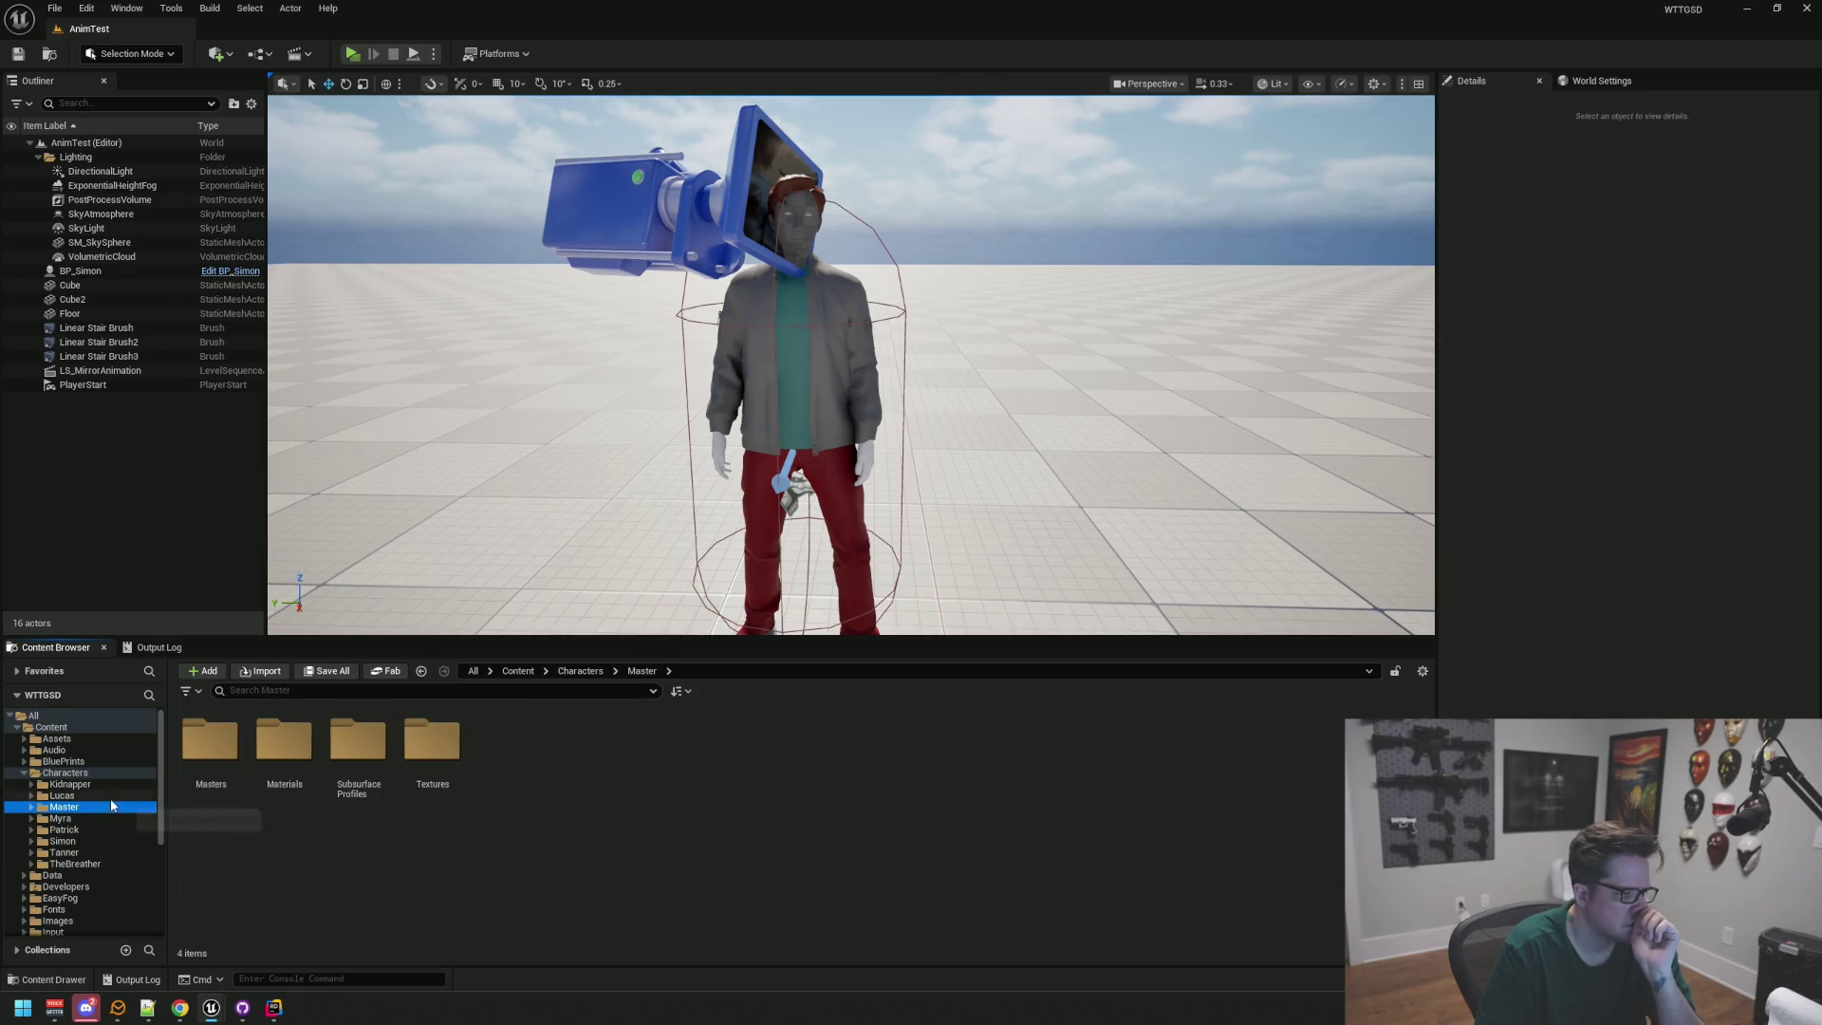
{"action": "left_click", "coordinate": [110, 796]}
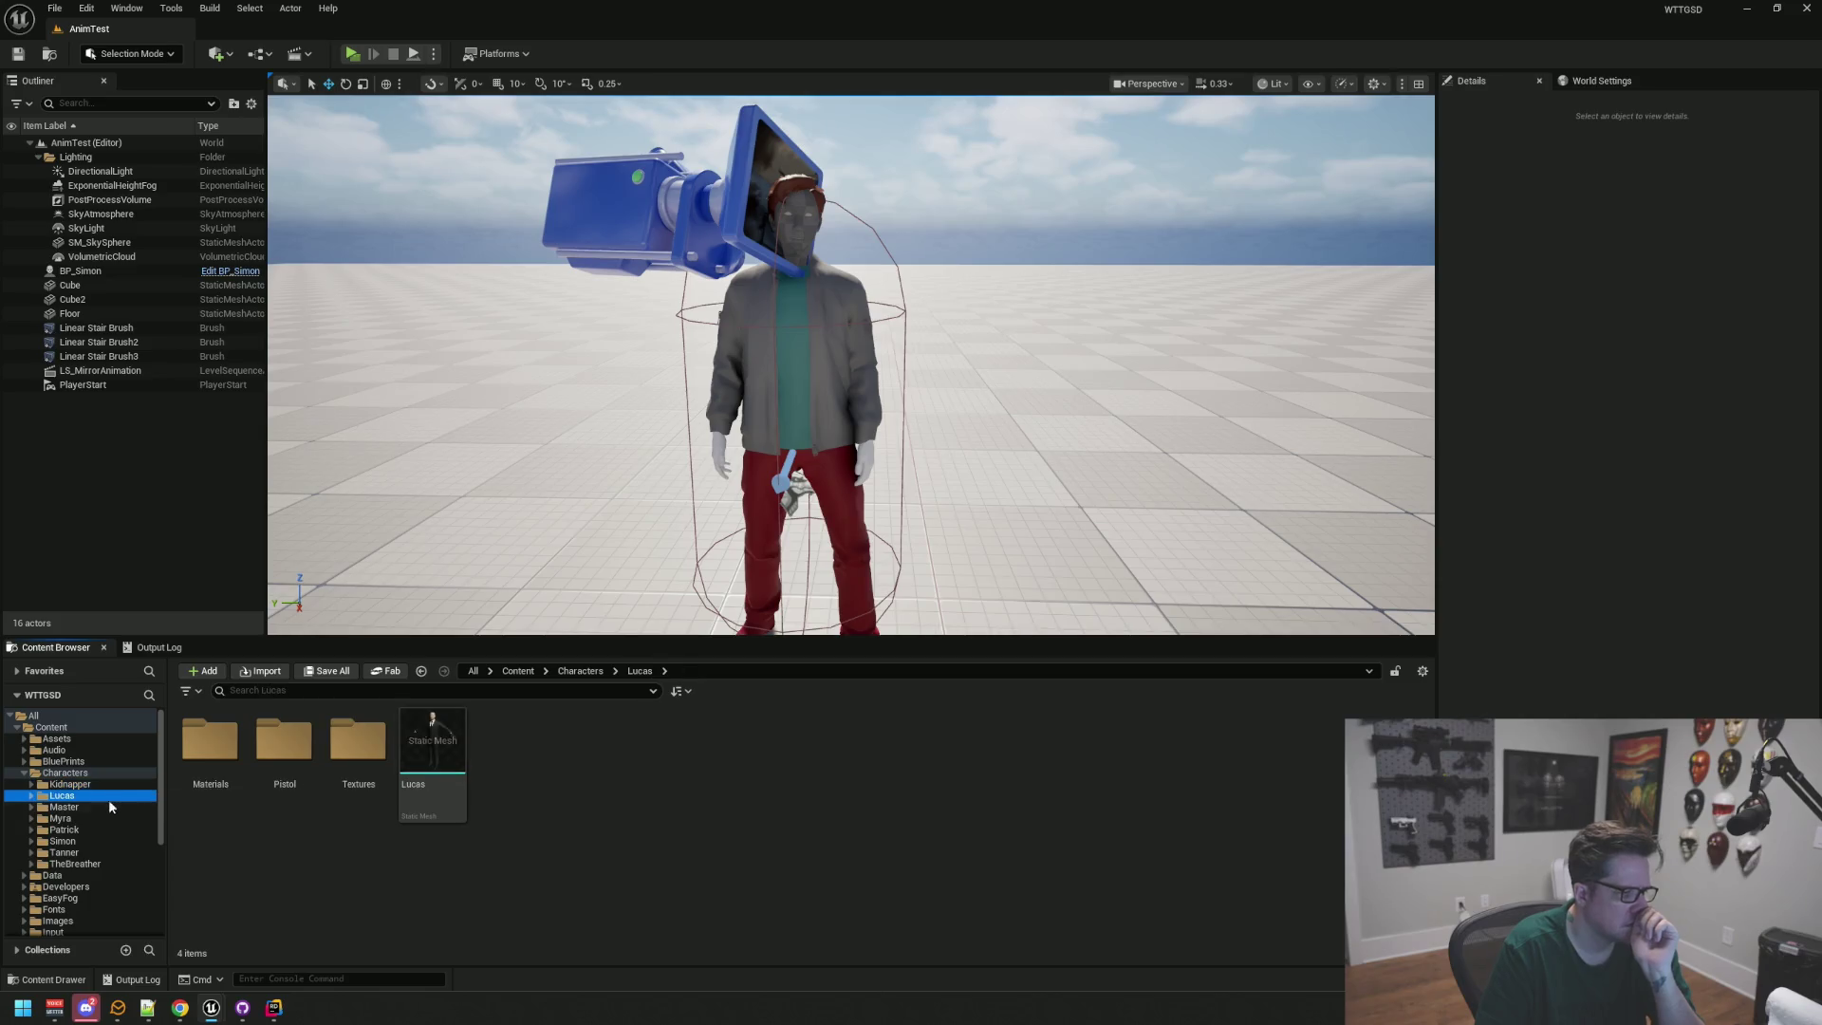
{"action": "left_click", "coordinate": [110, 805]}
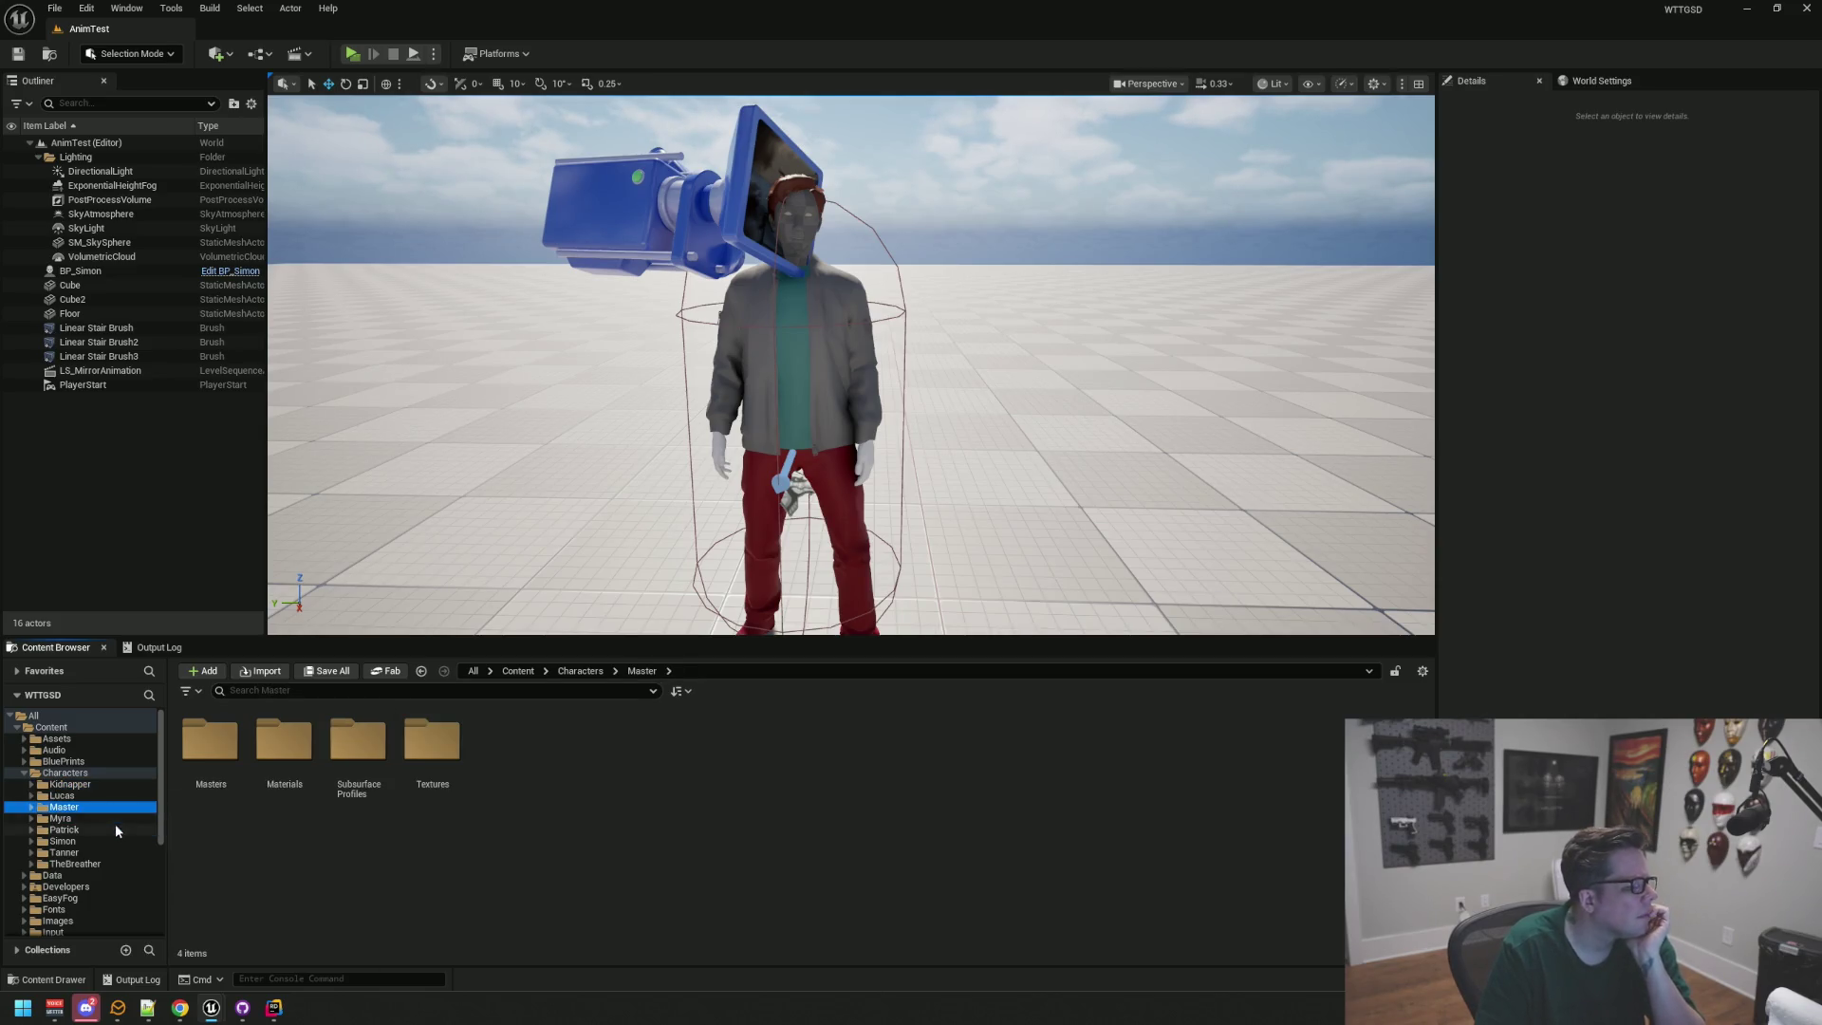
{"action": "left_click", "coordinate": [112, 841]}
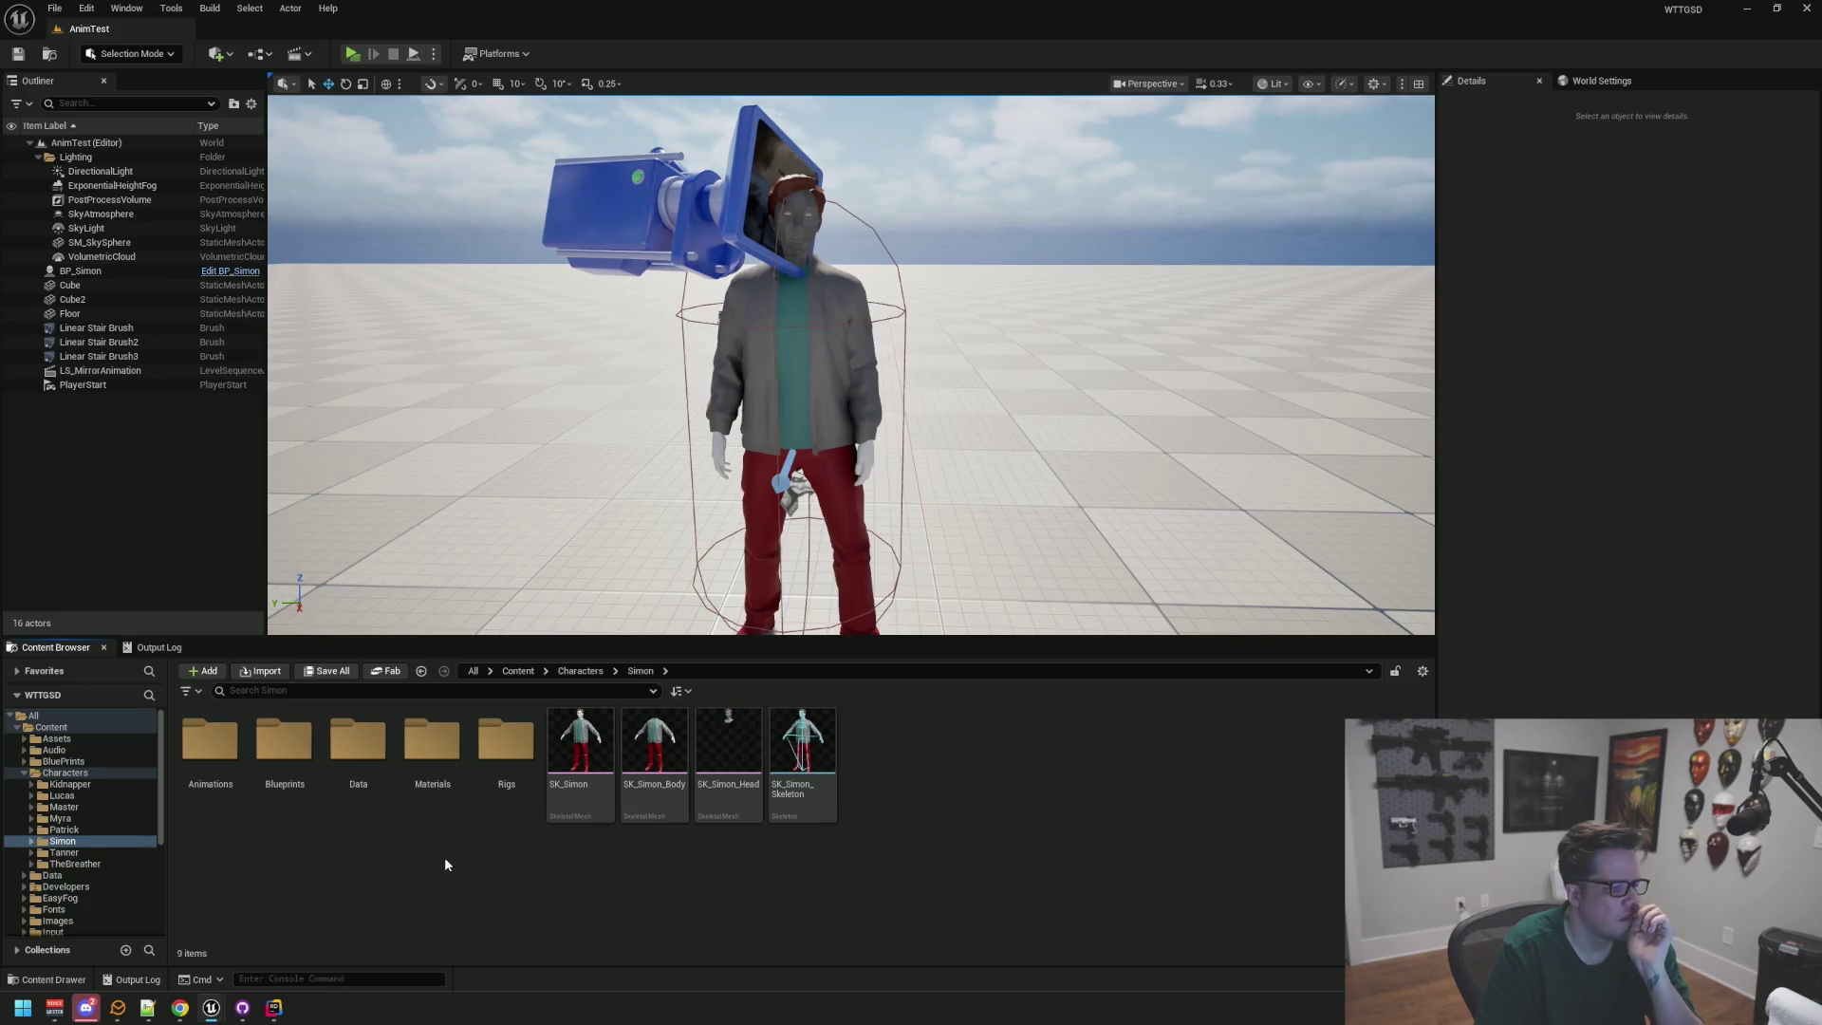
Step: Compare the top-level Simon folder's Ben assets with the Characters/Simon folder
{"action": "scroll", "coordinate": [84, 806], "scroll_direction": "down", "scroll_amount": 4}
{"action": "scroll", "coordinate": [83, 806], "scroll_direction": "down", "scroll_amount": 2}
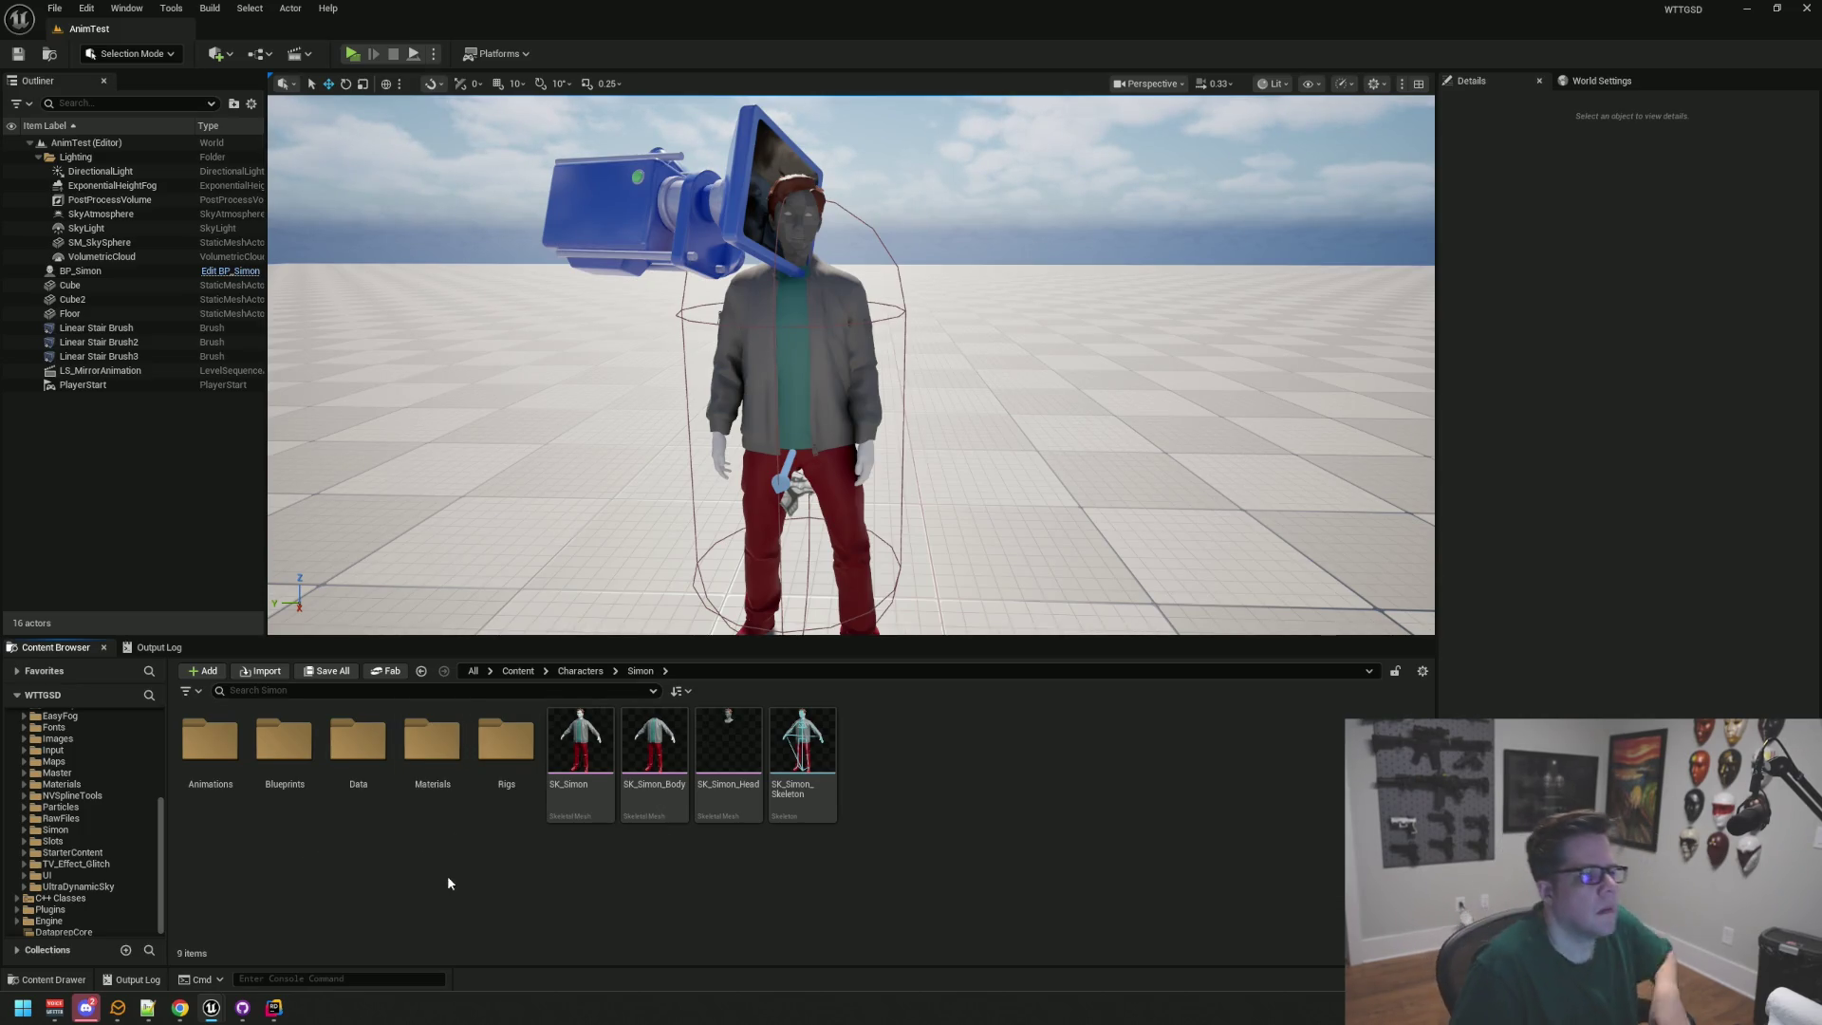
{"action": "mouse_move", "coordinate": [548, 510]}
{"action": "left_mouse_down"}
{"action": "mouse_move", "coordinate": [547, 536]}
{"action": "mouse_move", "coordinate": [560, 474]}
{"action": "mouse_move", "coordinate": [475, 470]}
{"action": "left_mouse_up"}
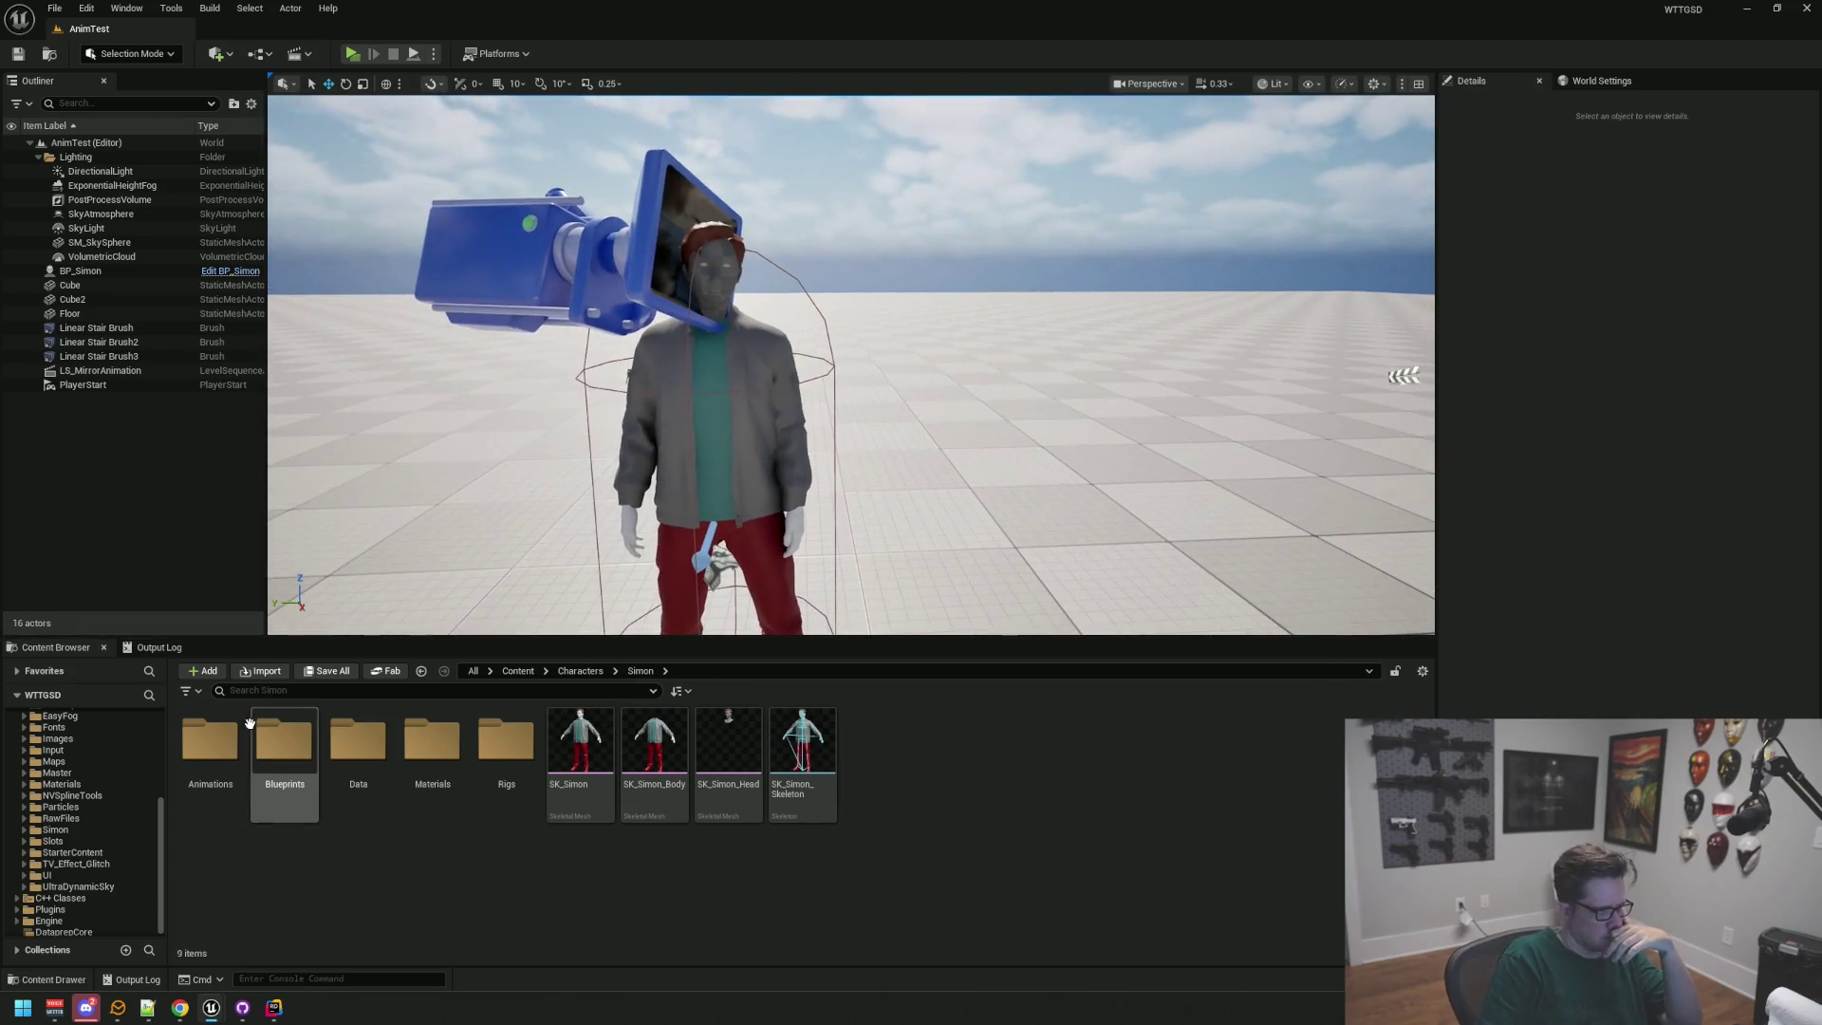
{"action": "scroll", "coordinate": [82, 808], "scroll_direction": "up", "scroll_amount": 4}
{"action": "scroll", "coordinate": [82, 808], "scroll_direction": "up", "scroll_amount": 2}
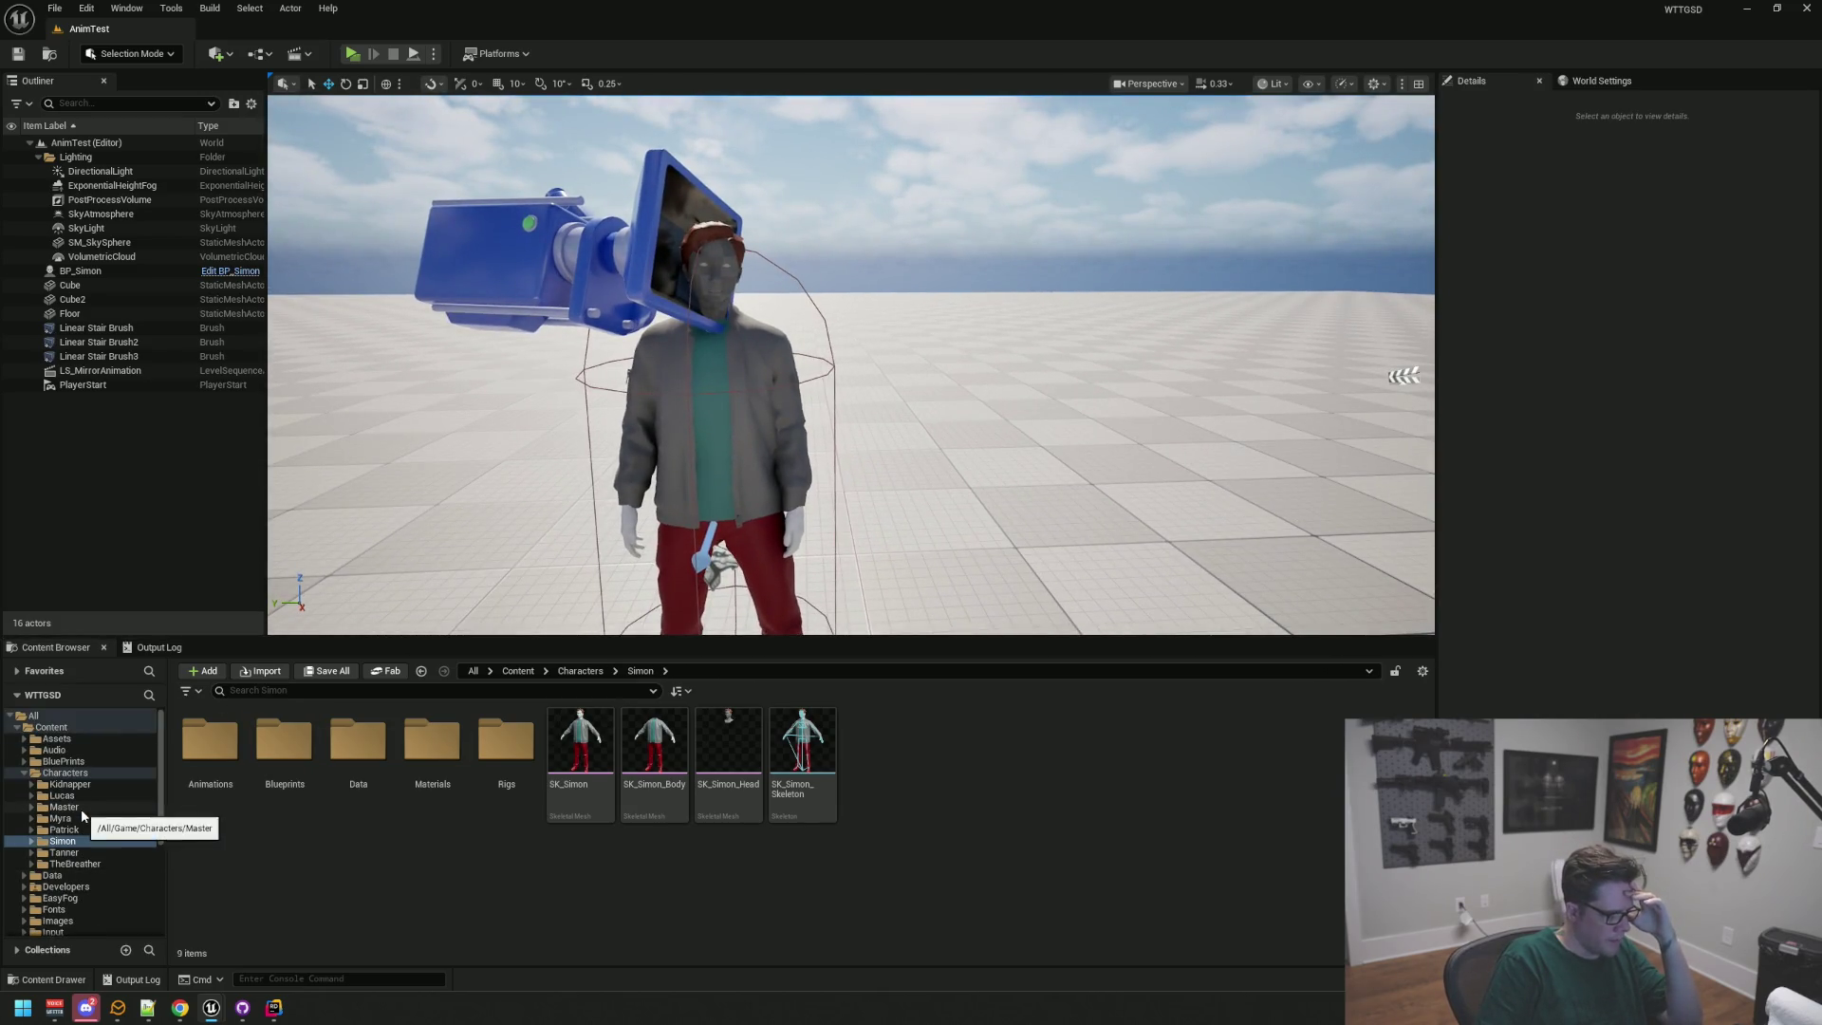
{"action": "scroll", "coordinate": [123, 838], "scroll_direction": "down", "scroll_amount": 4}
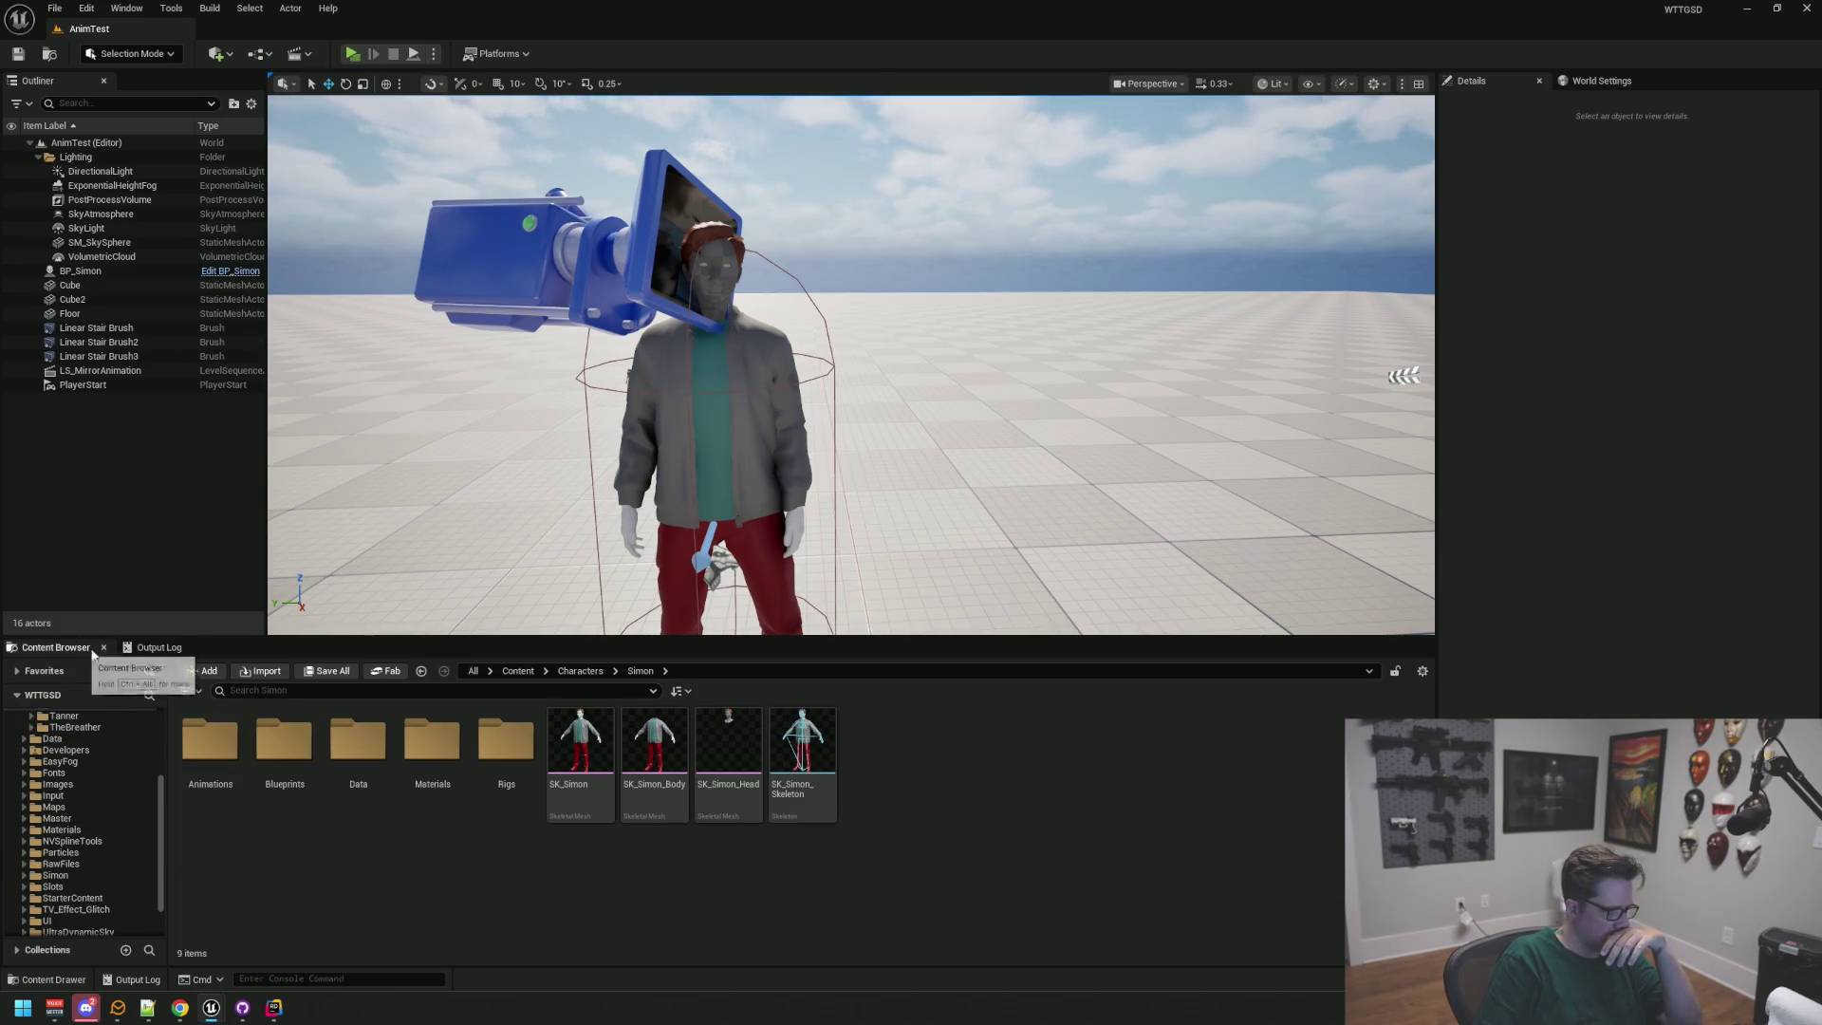
{"action": "scroll", "coordinate": [99, 885], "scroll_direction": "down", "scroll_amount": 2}
{"action": "scroll", "coordinate": [94, 896], "scroll_direction": "up", "scroll_amount": 1}
{"action": "left_click", "coordinate": [89, 851]}
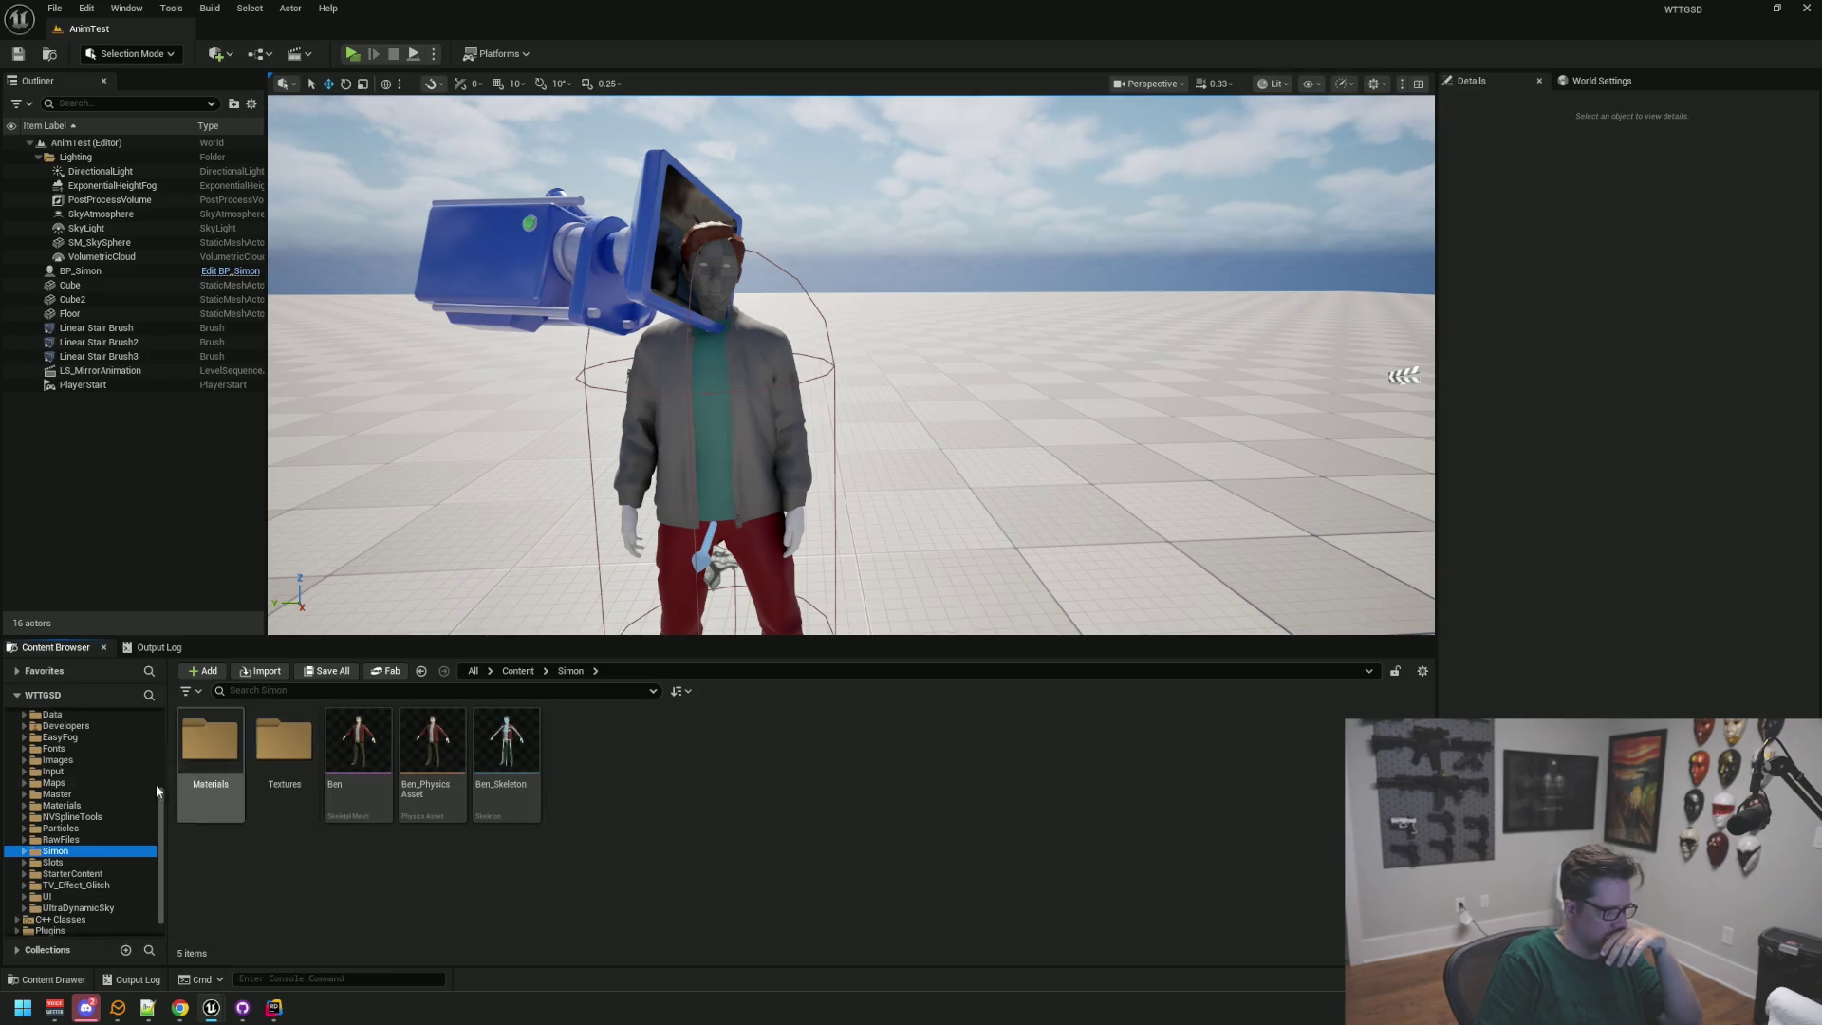
{"action": "scroll", "coordinate": [97, 783], "scroll_direction": "up", "scroll_amount": 4}
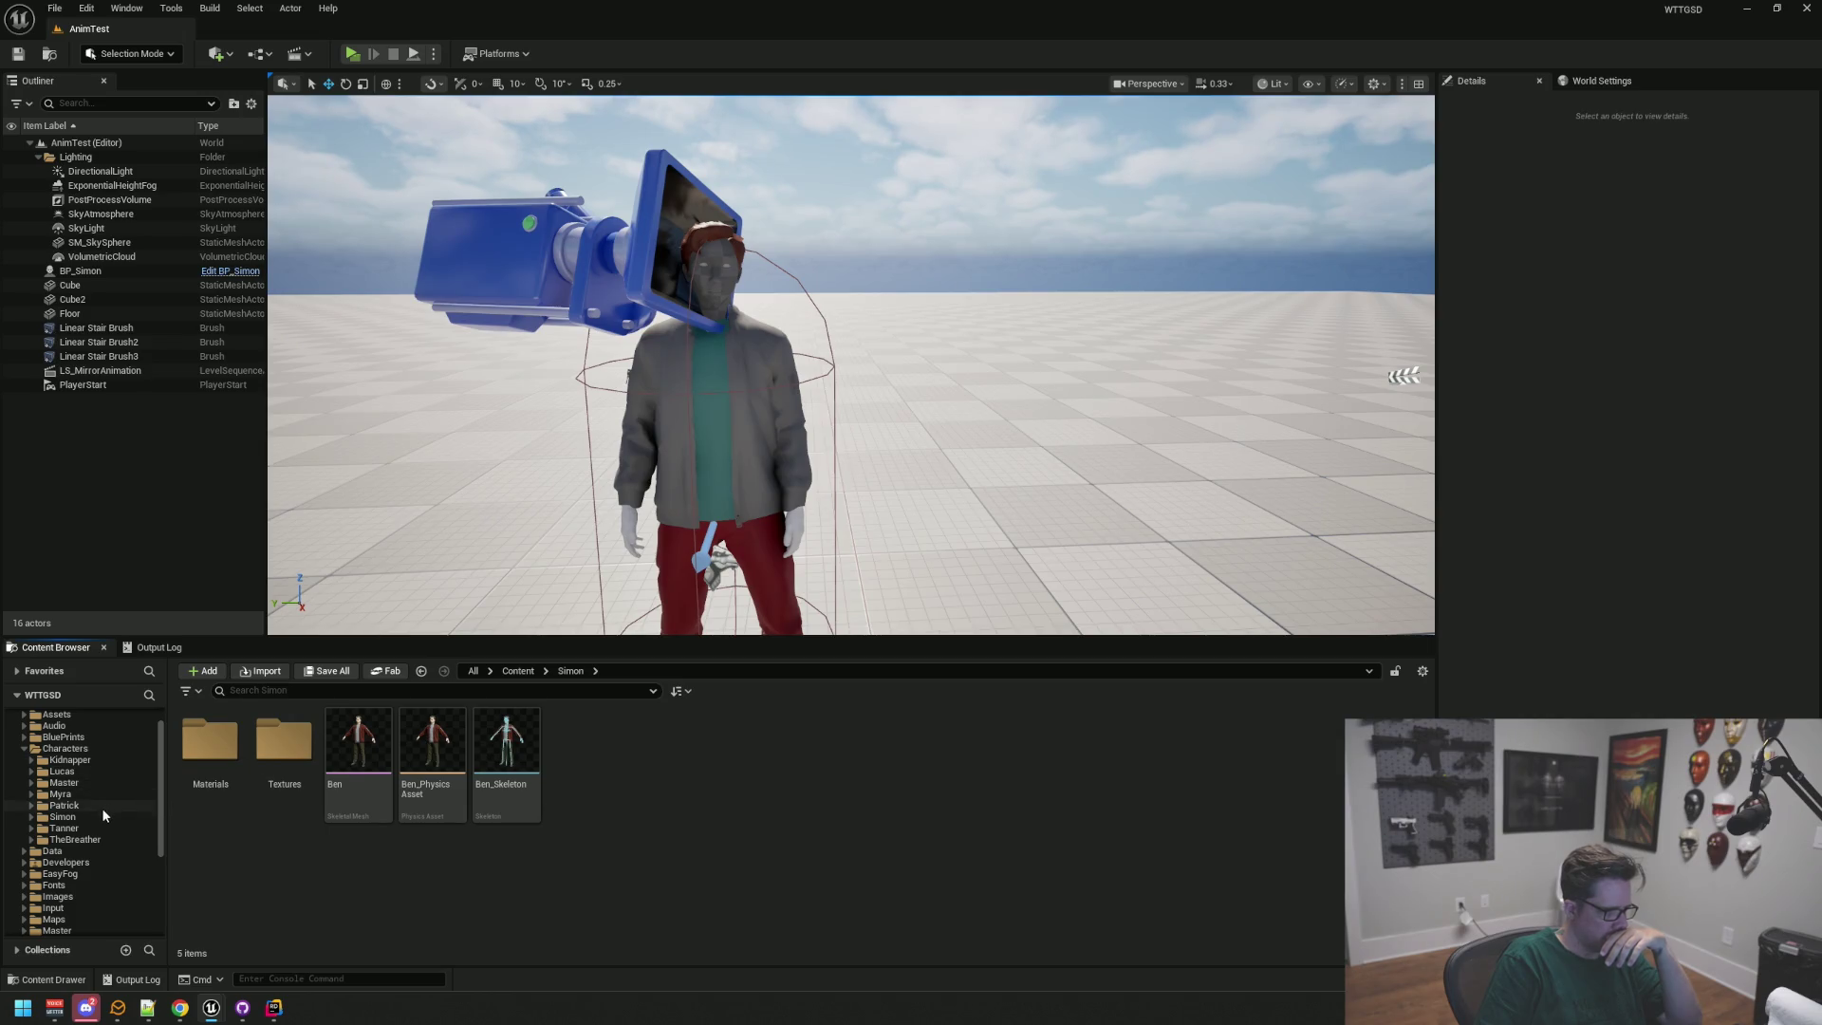
{"action": "left_click", "coordinate": [101, 817]}
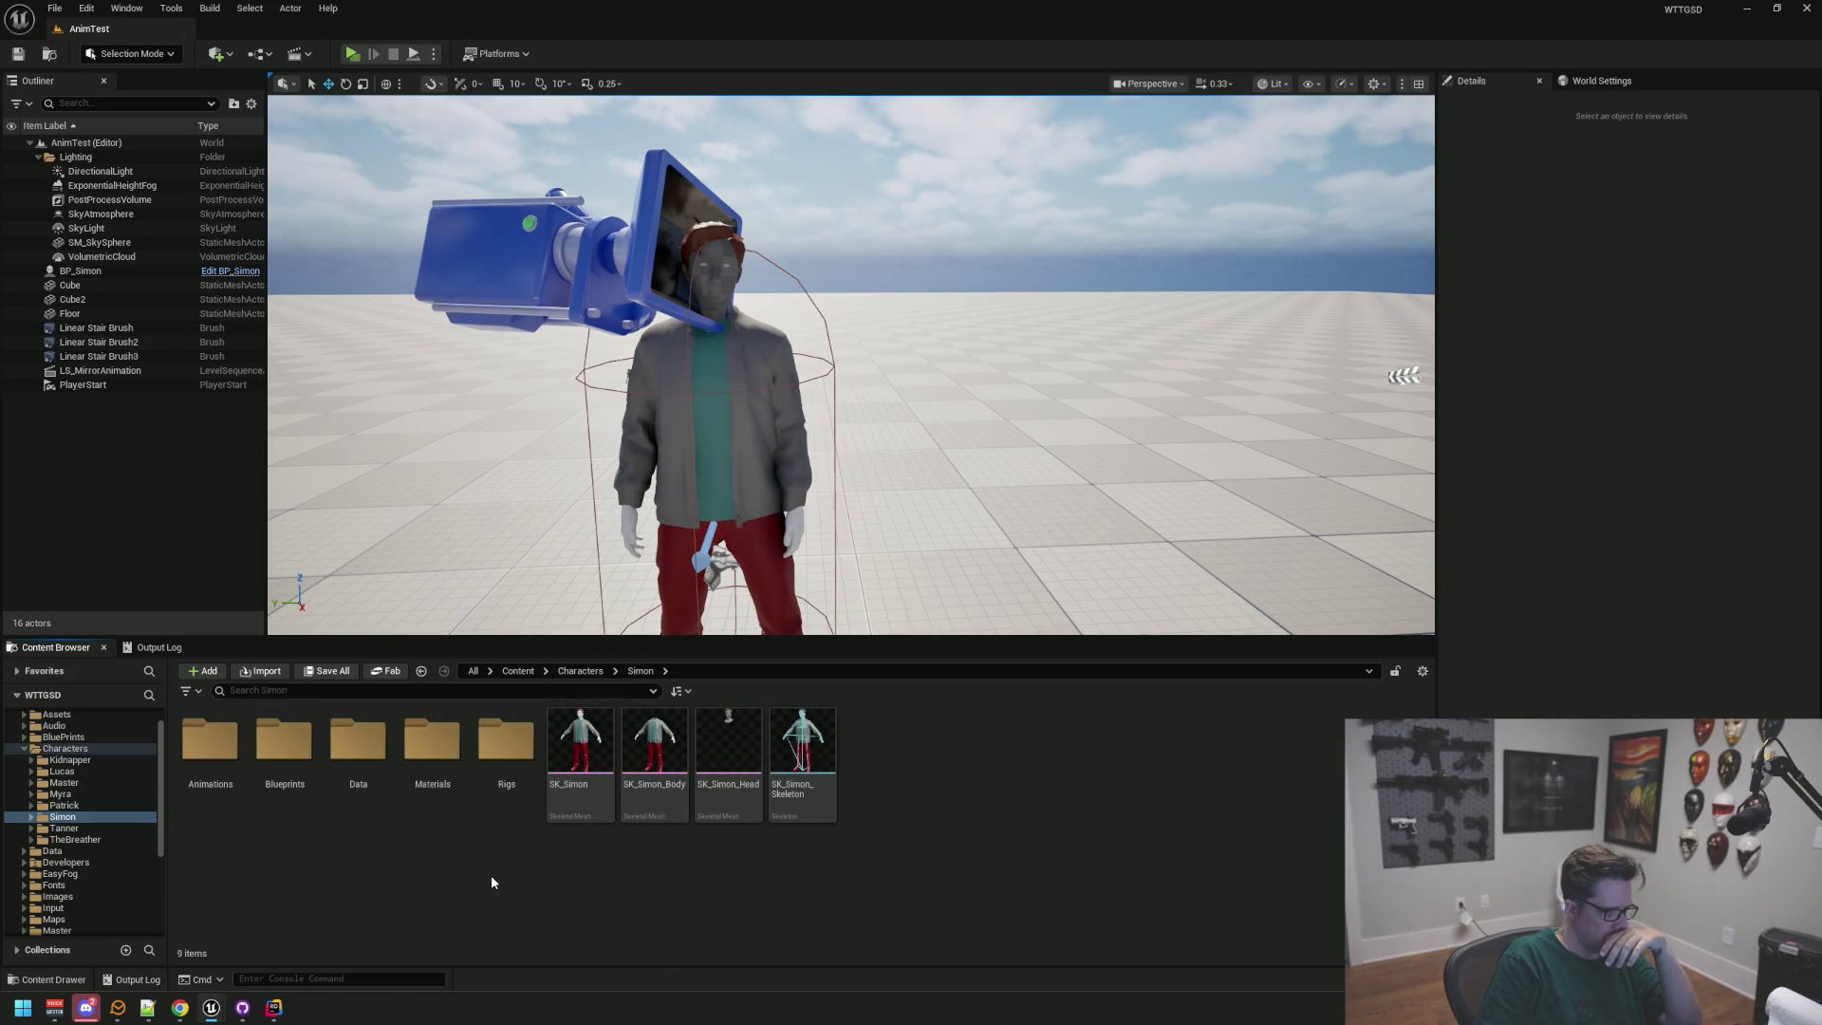
{"action": "scroll", "coordinate": [143, 793], "scroll_direction": "down", "scroll_amount": 4}
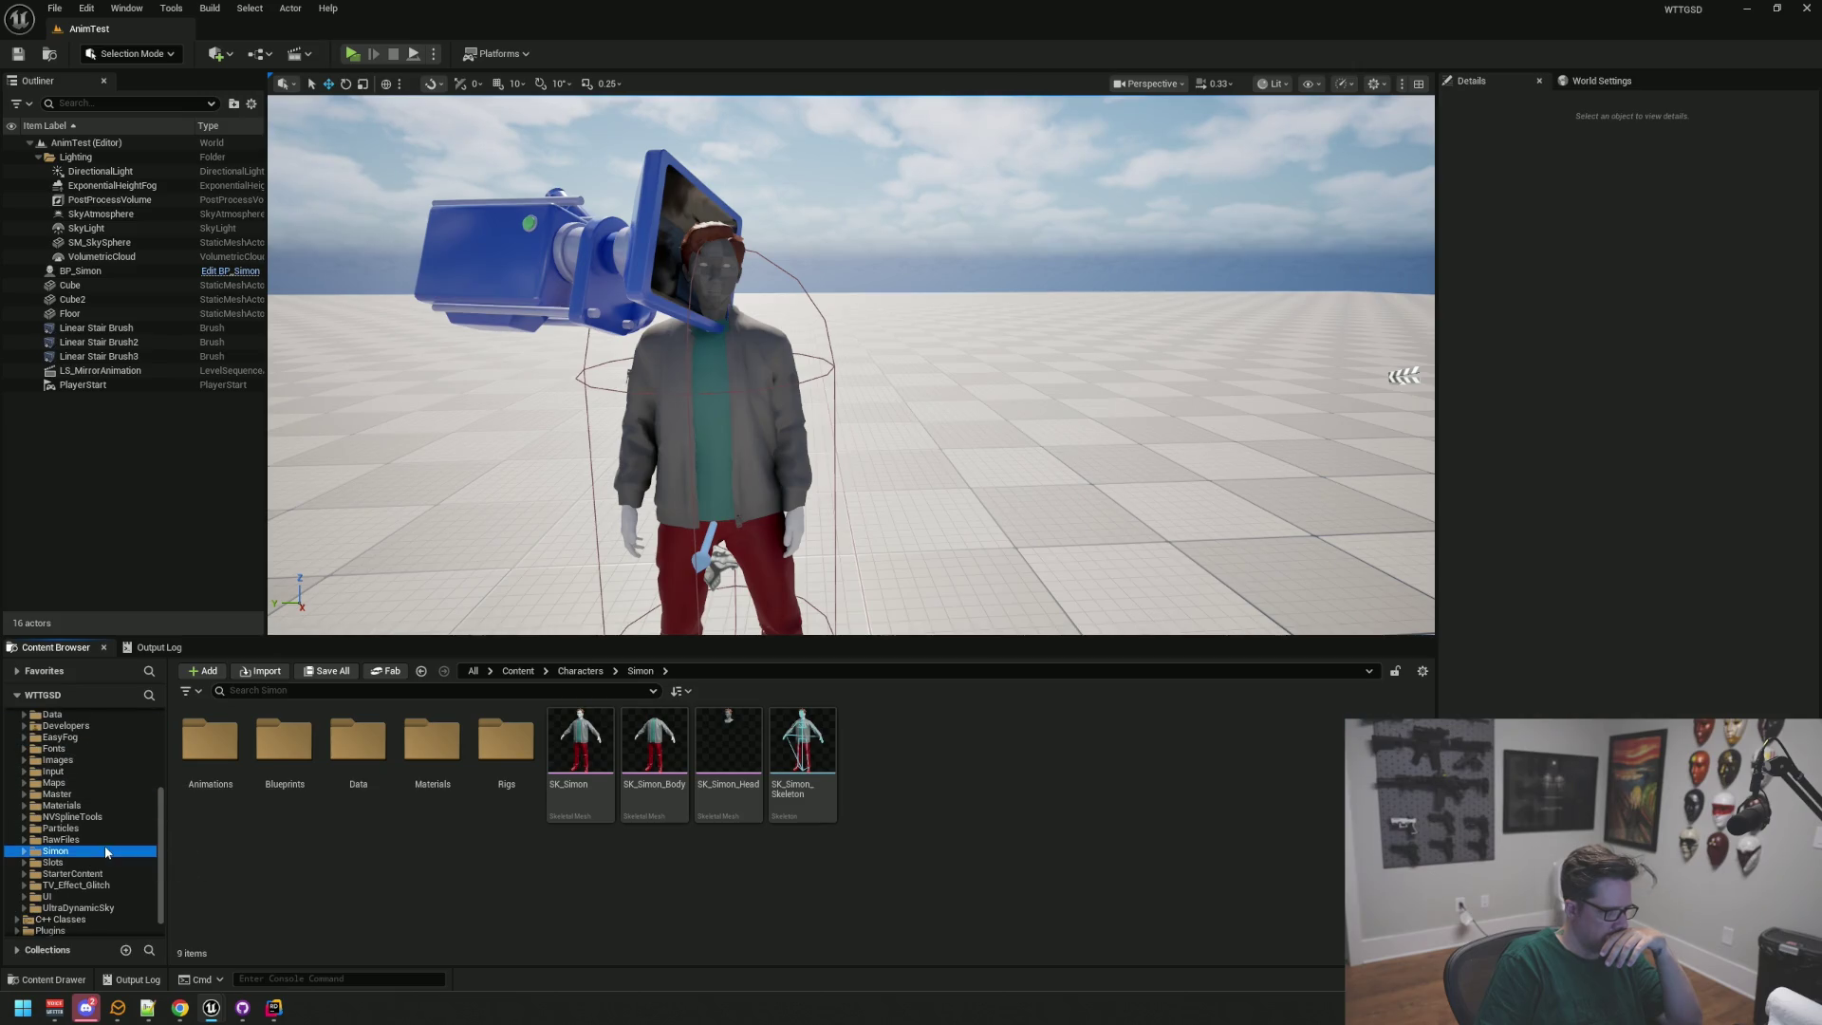
{"action": "left_click", "coordinate": [57, 851]}
{"action": "scroll", "coordinate": [106, 795], "scroll_direction": "up", "scroll_amount": 5}
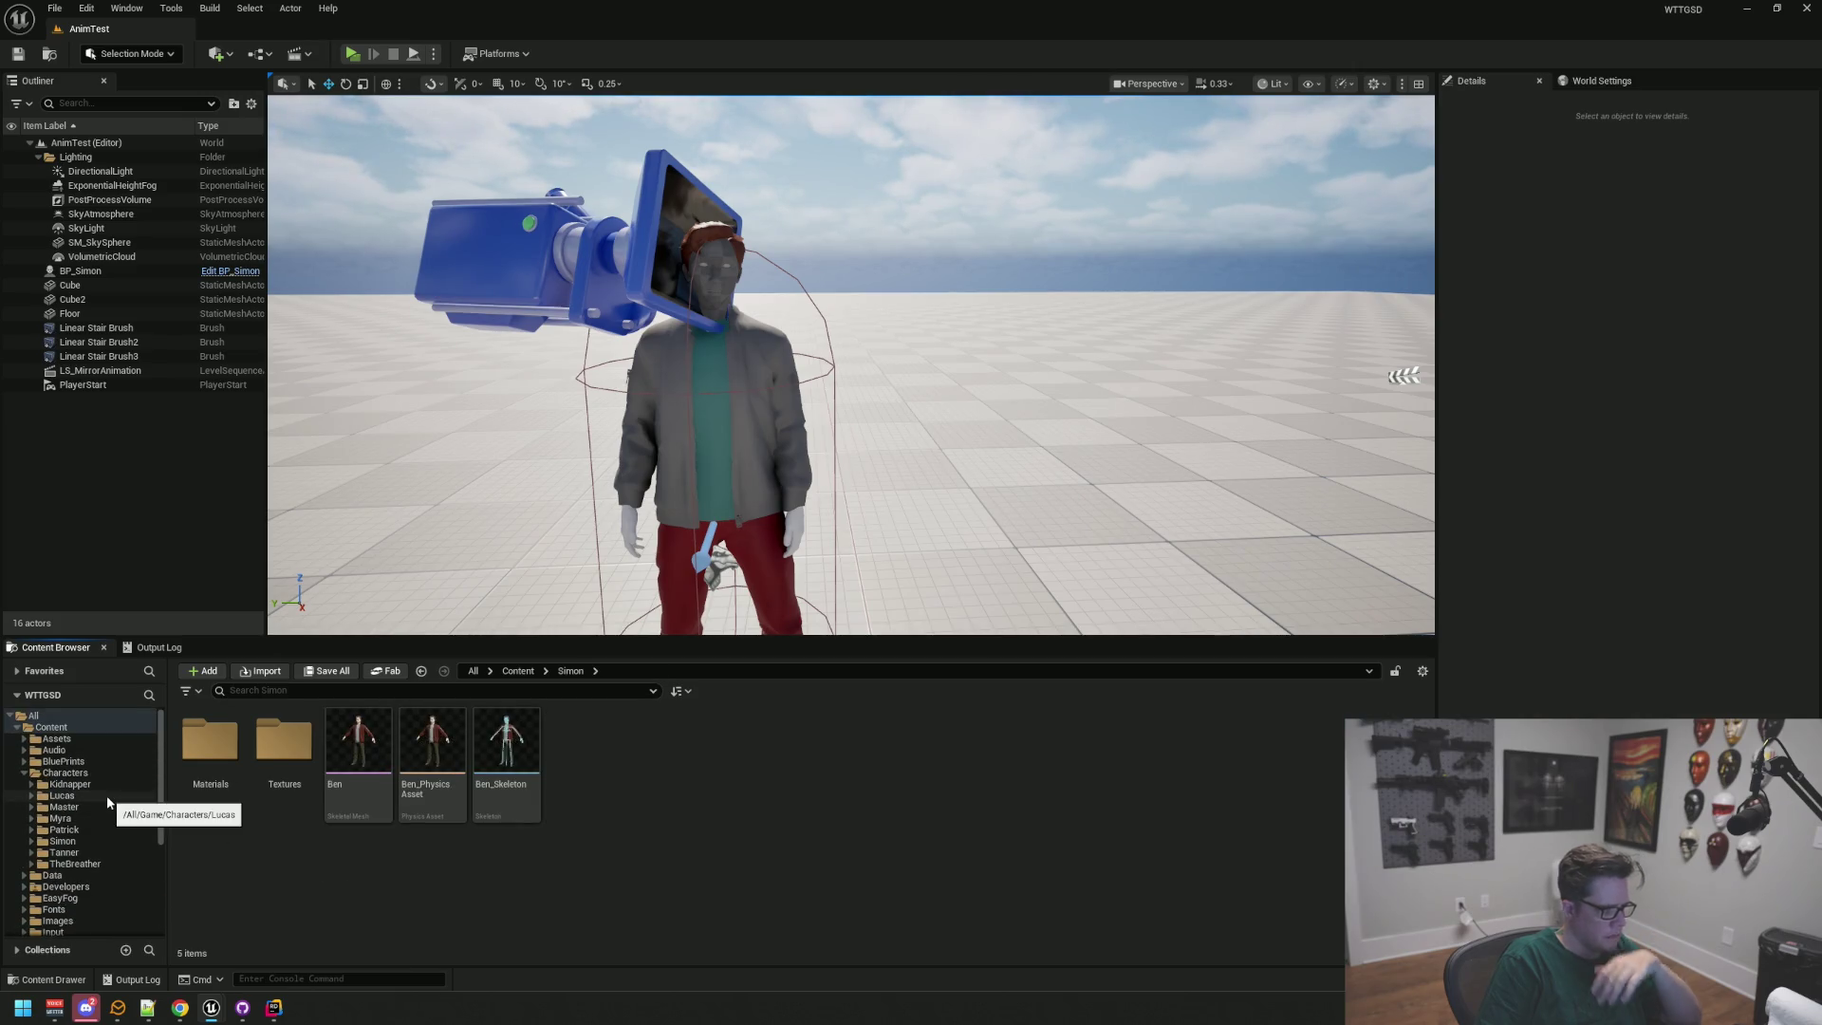
Step: Select Ben_PhysicsAsset and Ben, then open the Characters/Simon/Materials folder
{"action": "left_click", "coordinate": [437, 750]}
{"action": "left_click", "coordinate": [362, 734], "text": "ctrl"}
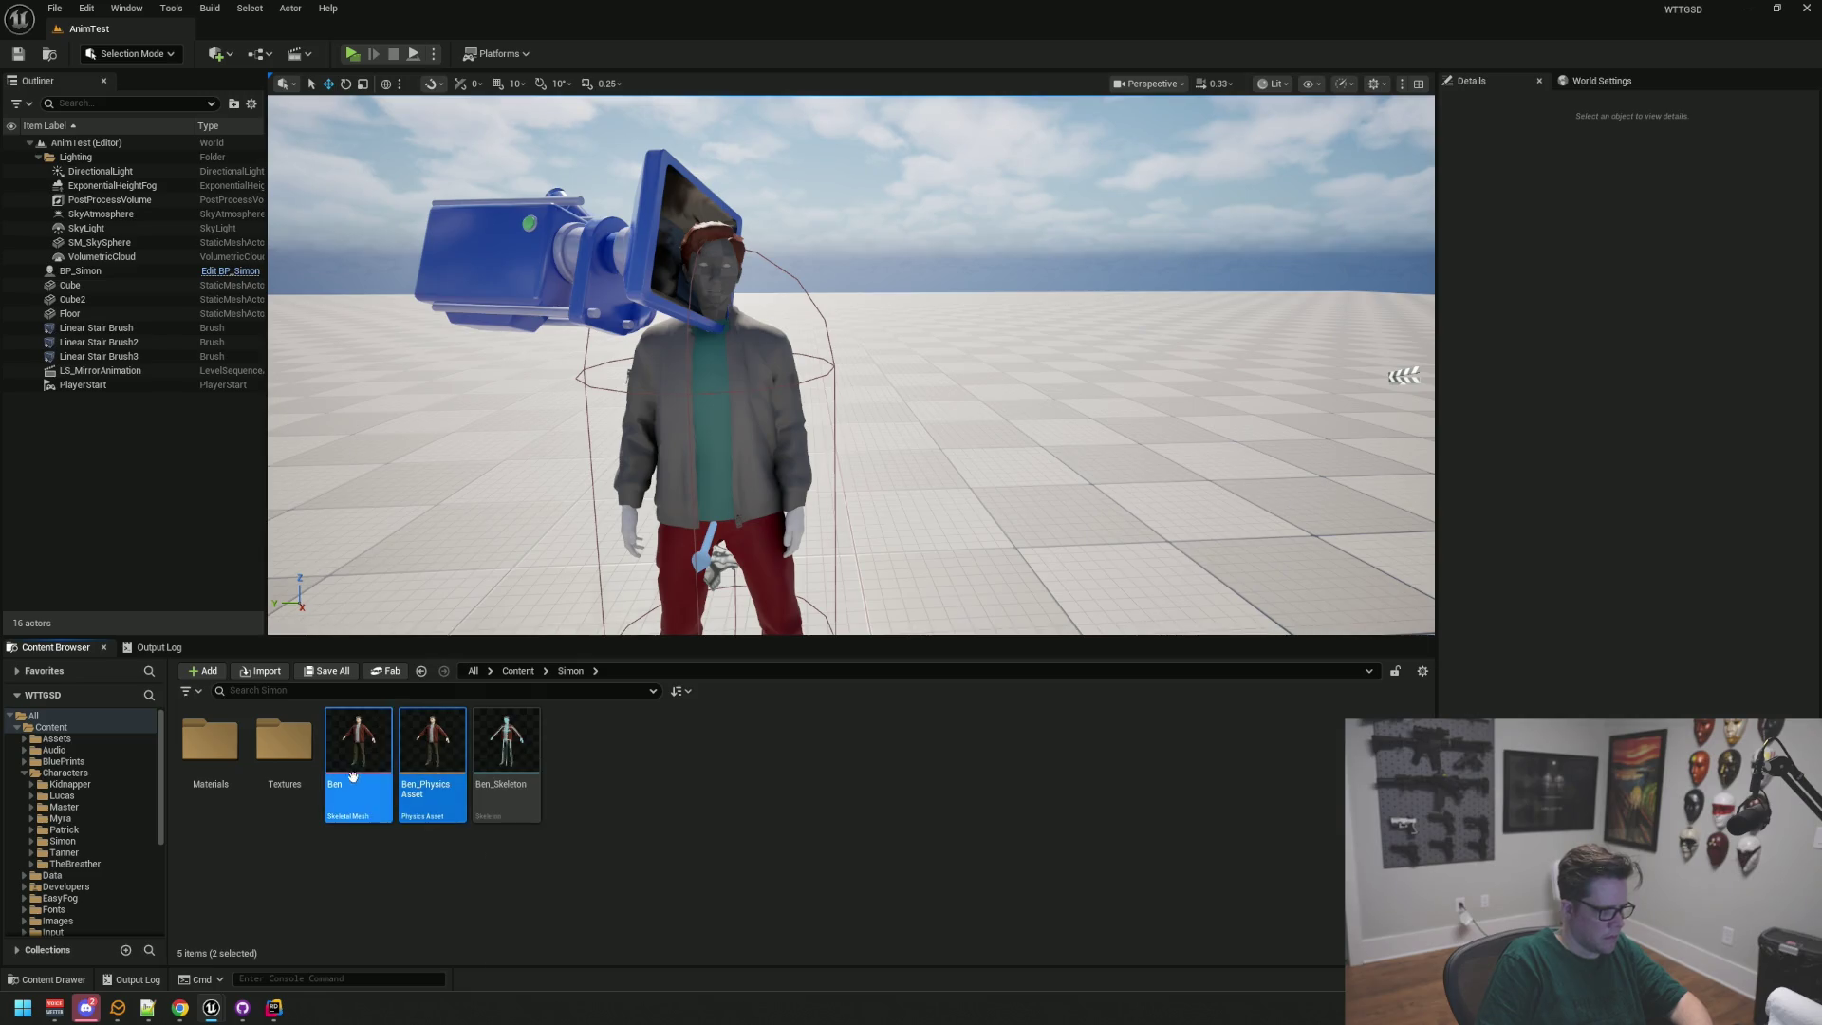
{"action": "left_click", "coordinate": [82, 841]}
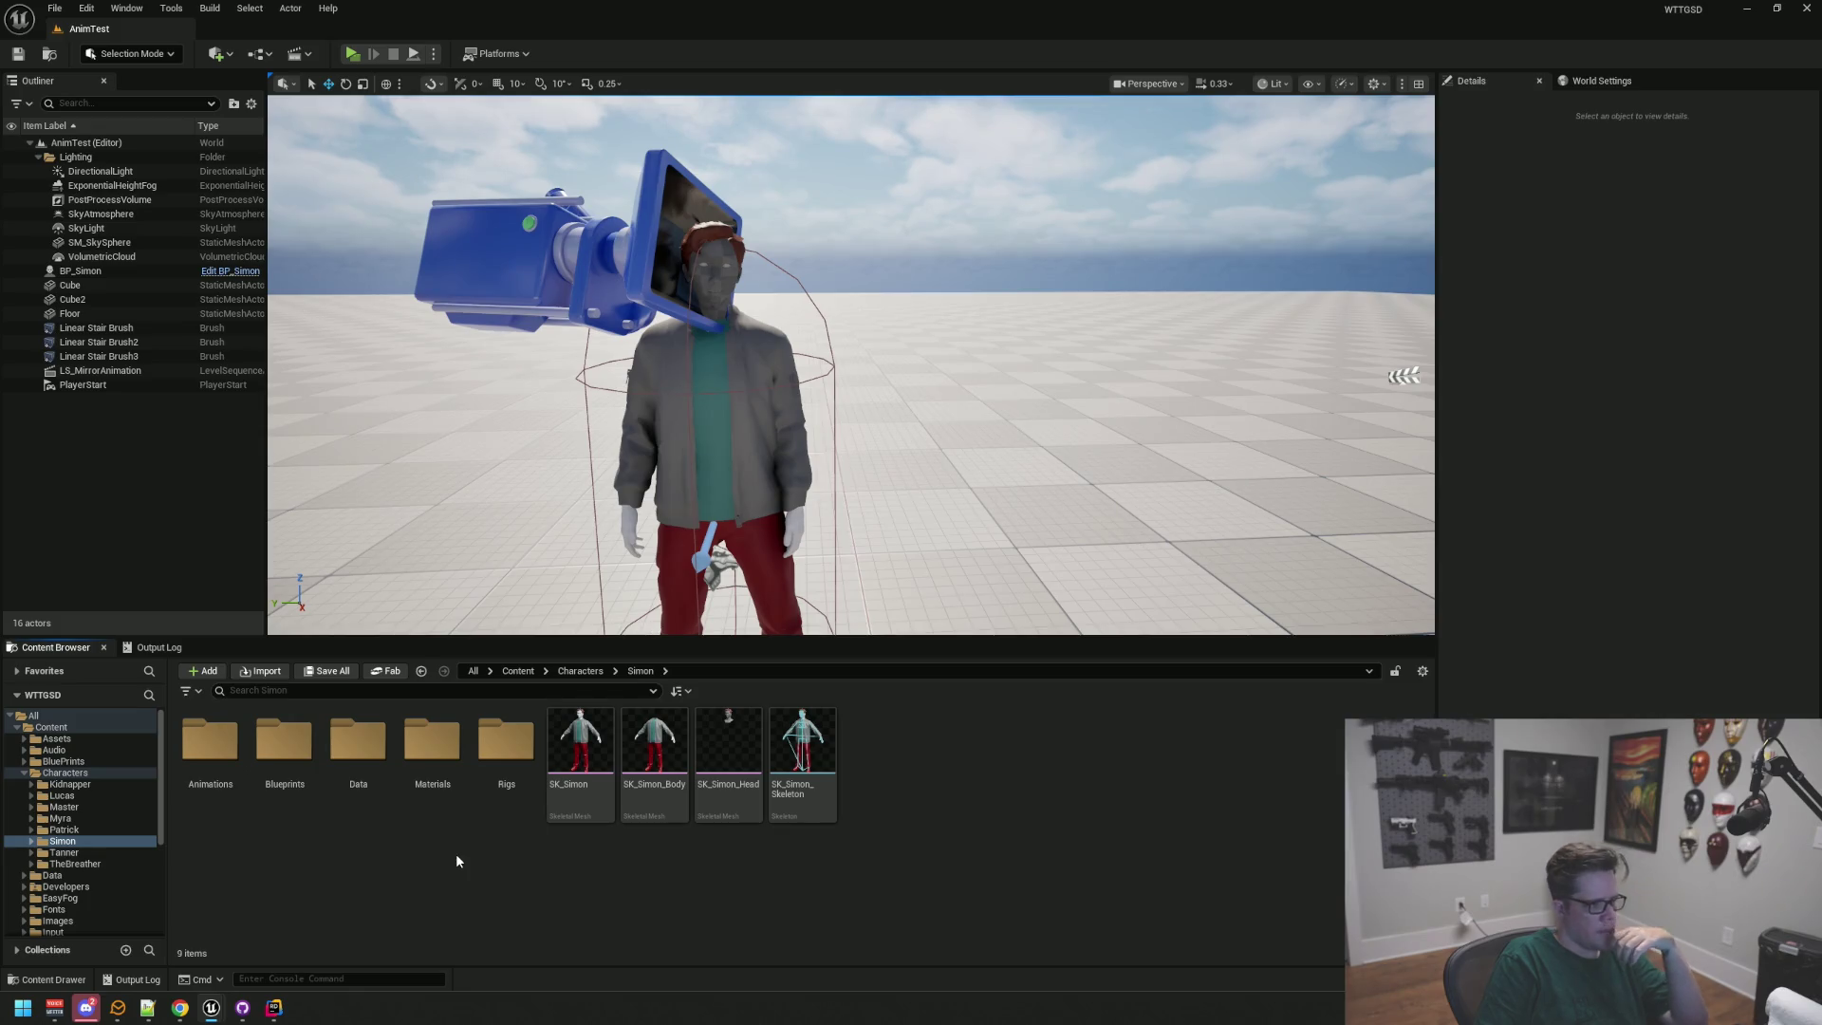
{"action": "double_click", "coordinate": [432, 741]}
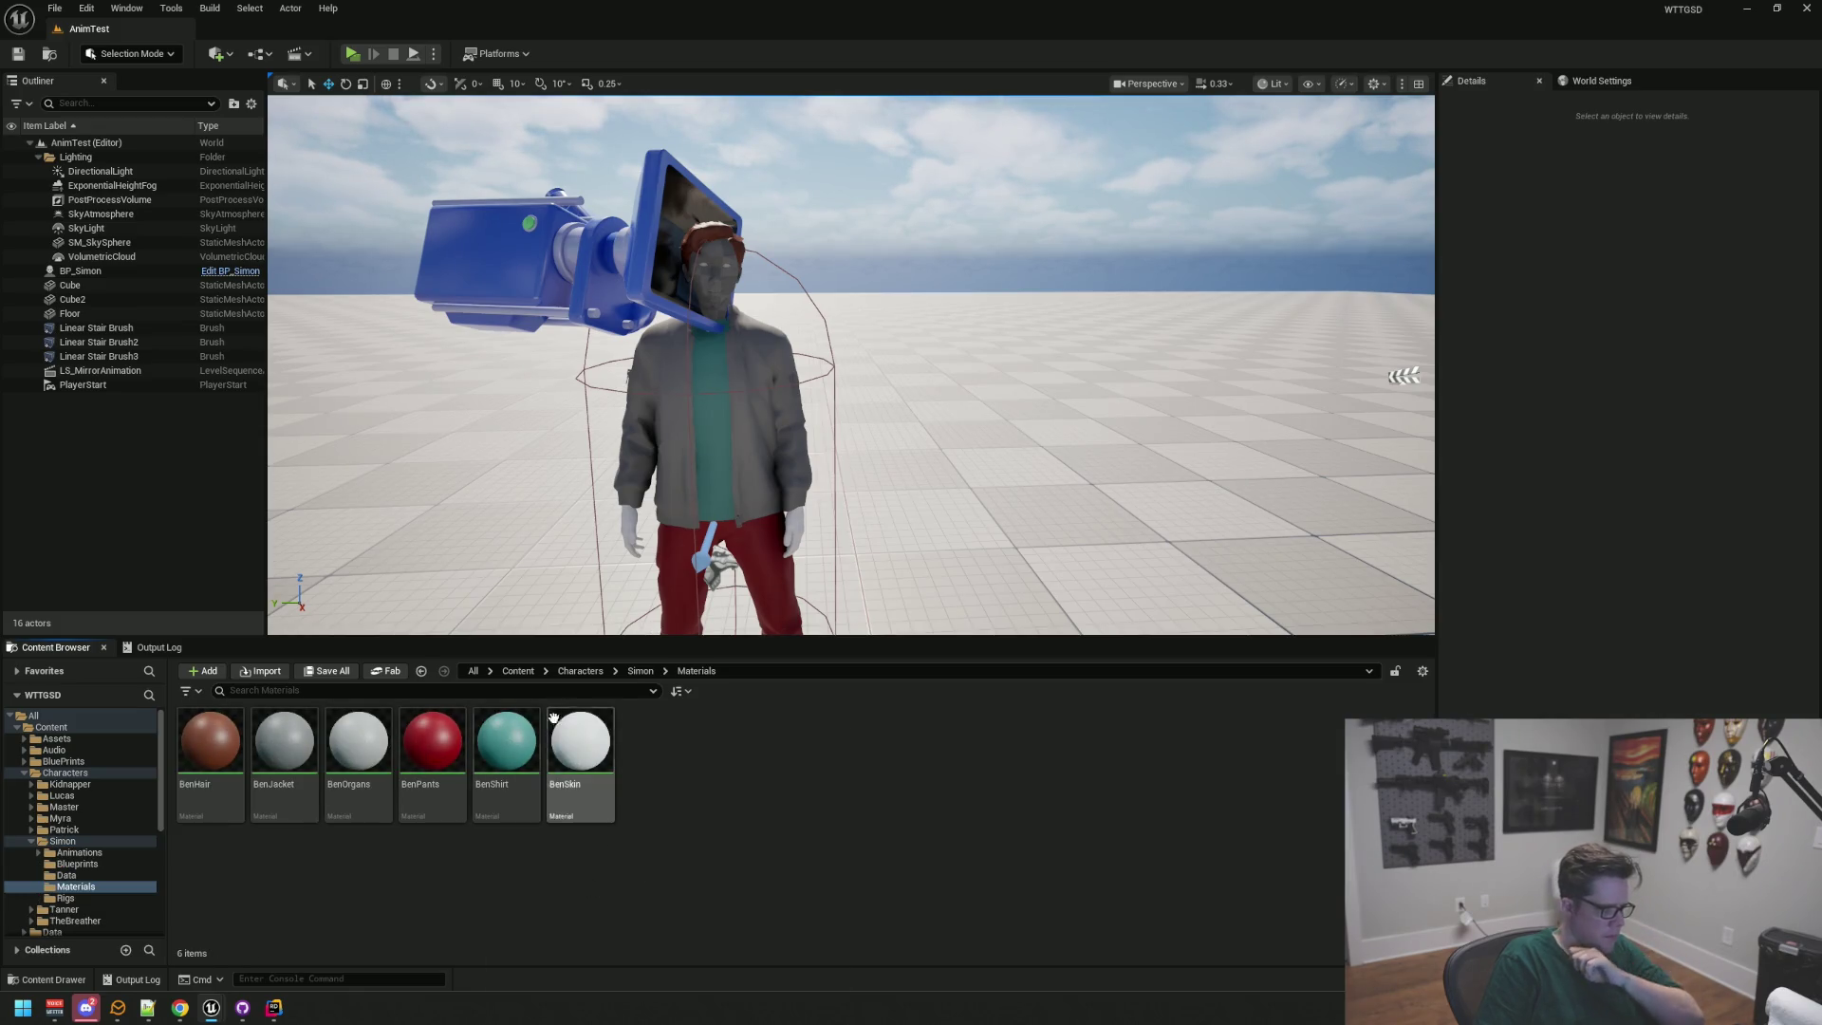
Step: Open the top-level Simon/Materials folder
{"action": "scroll", "coordinate": [117, 843], "scroll_direction": "down", "scroll_amount": 3}
{"action": "scroll", "coordinate": [118, 842], "scroll_direction": "down", "scroll_amount": 3}
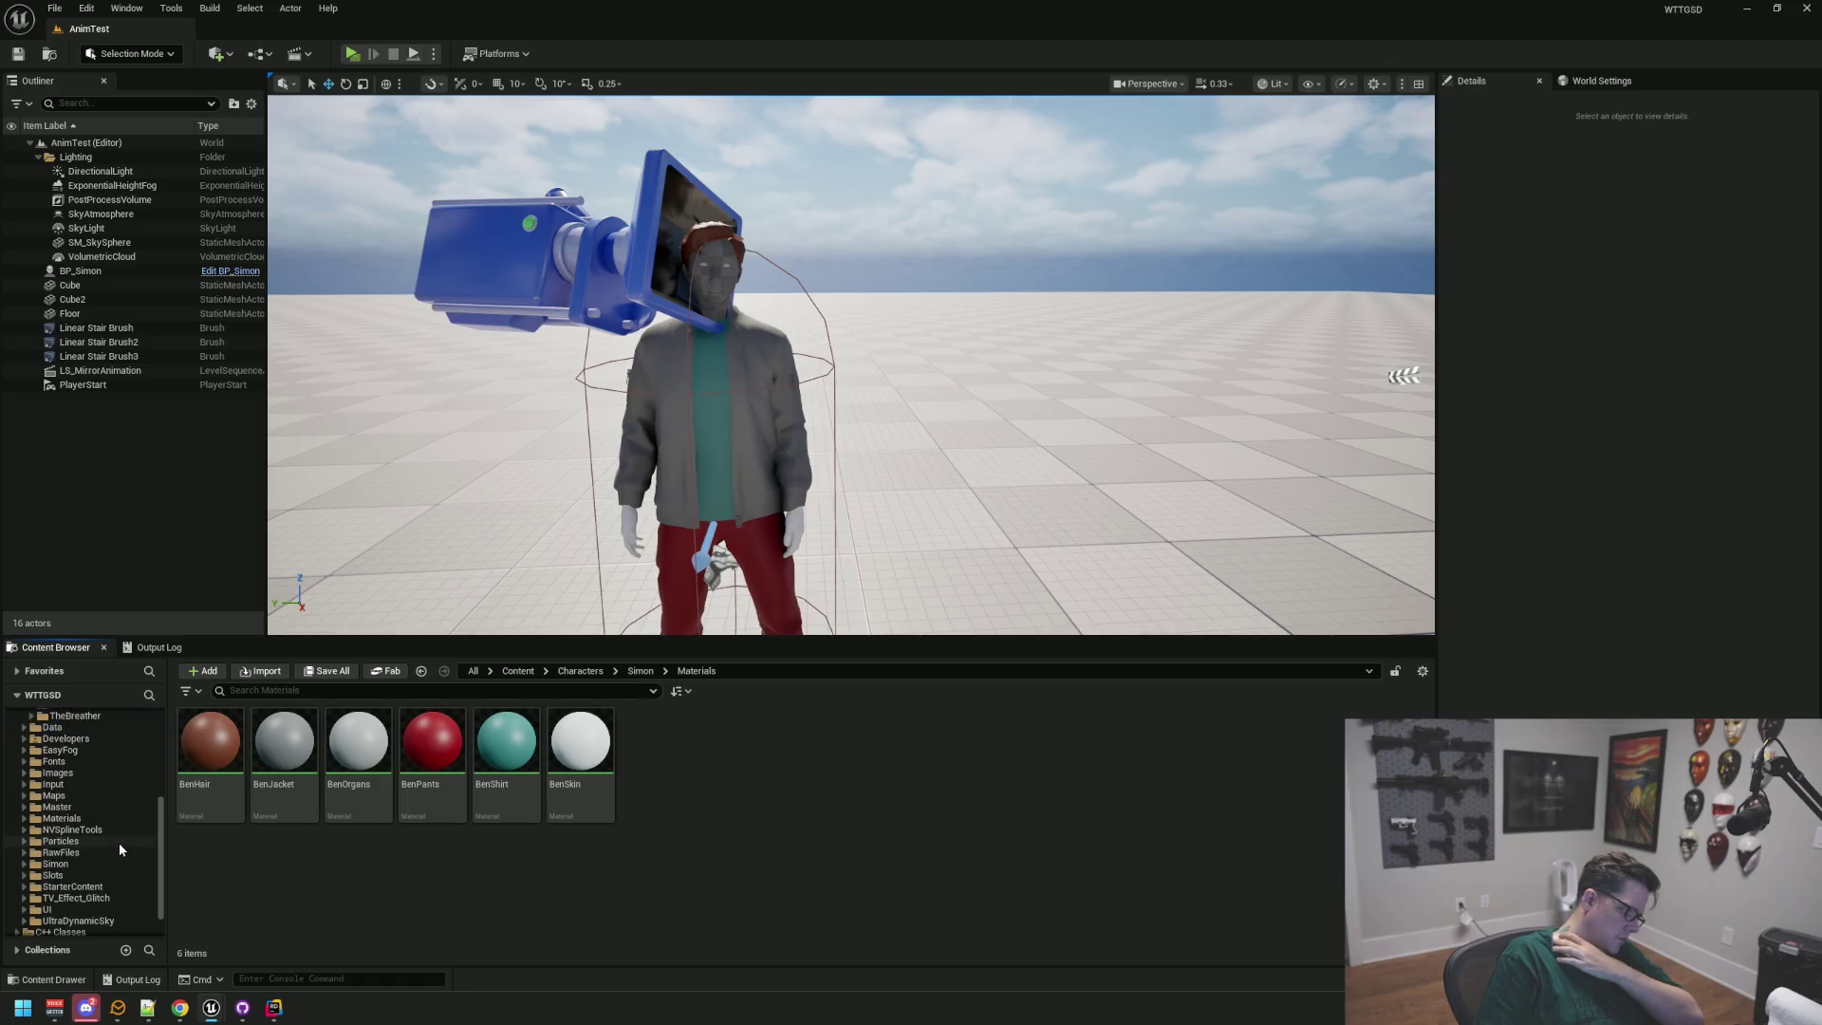
{"action": "scroll", "coordinate": [106, 863], "scroll_direction": "up", "scroll_amount": 1}
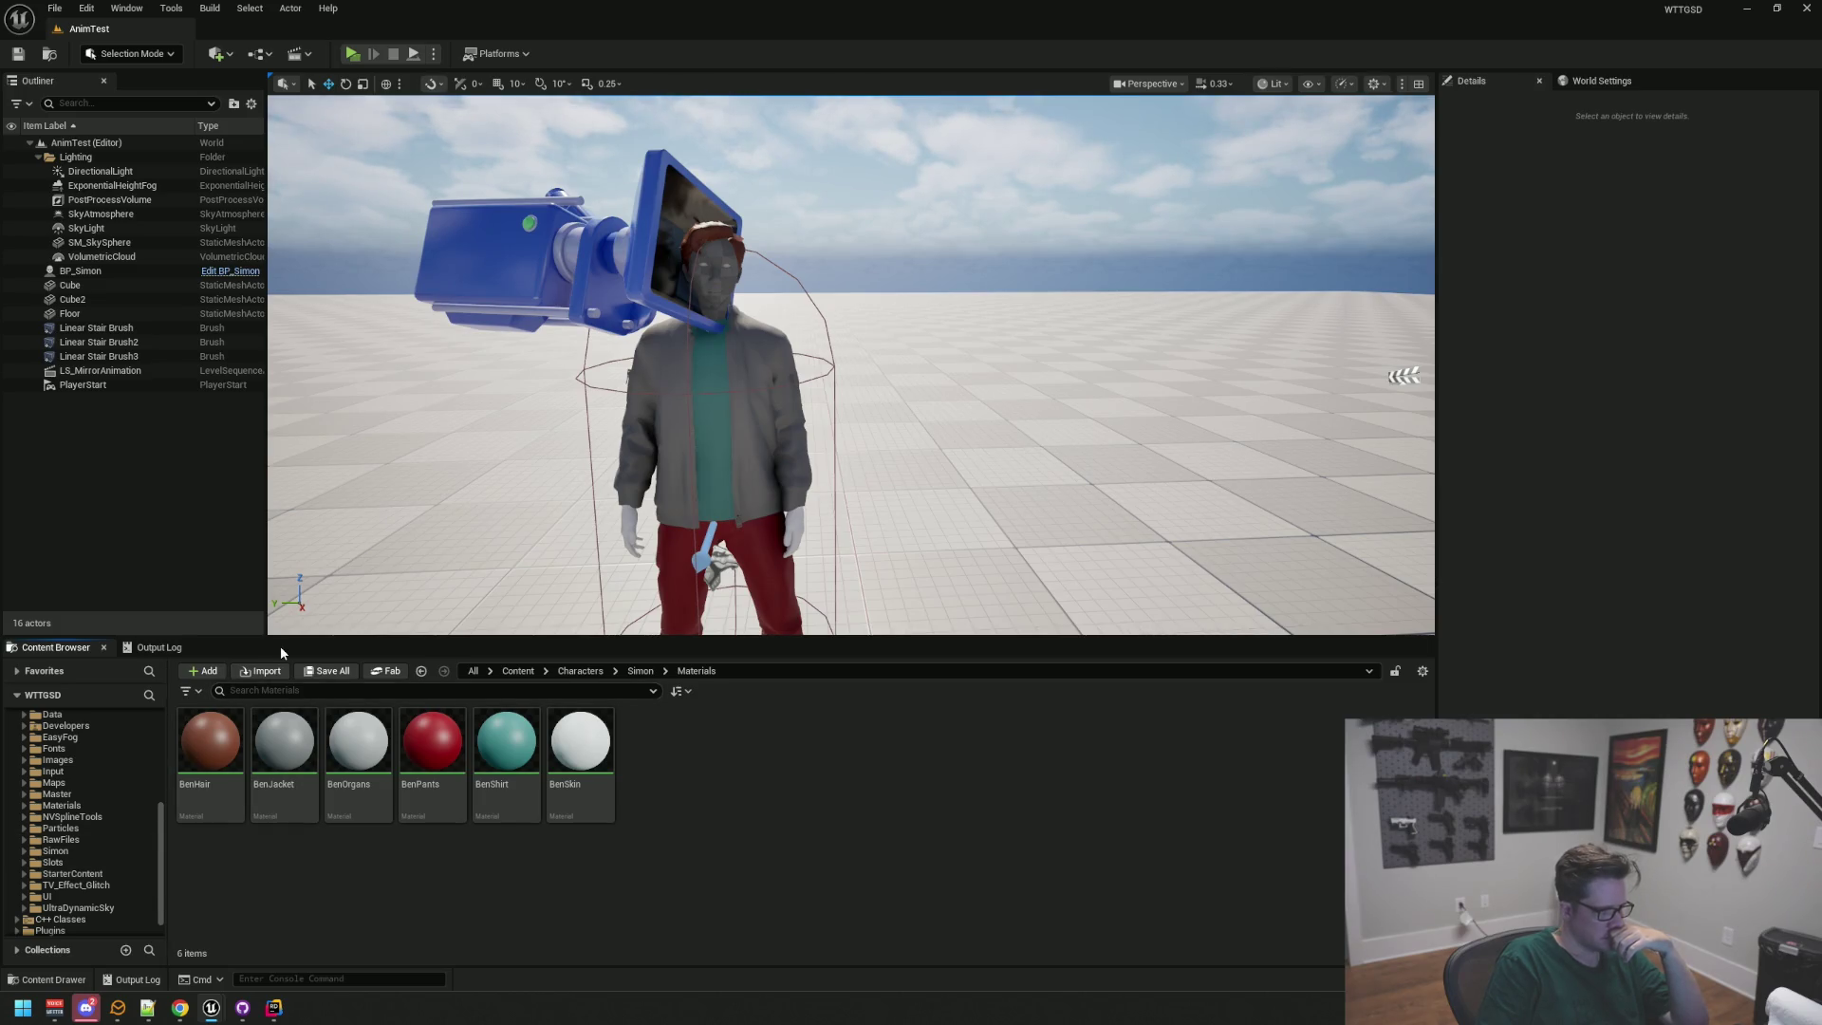
{"action": "left_click", "coordinate": [220, 544]}
{"action": "left_click", "coordinate": [1487, 291]}
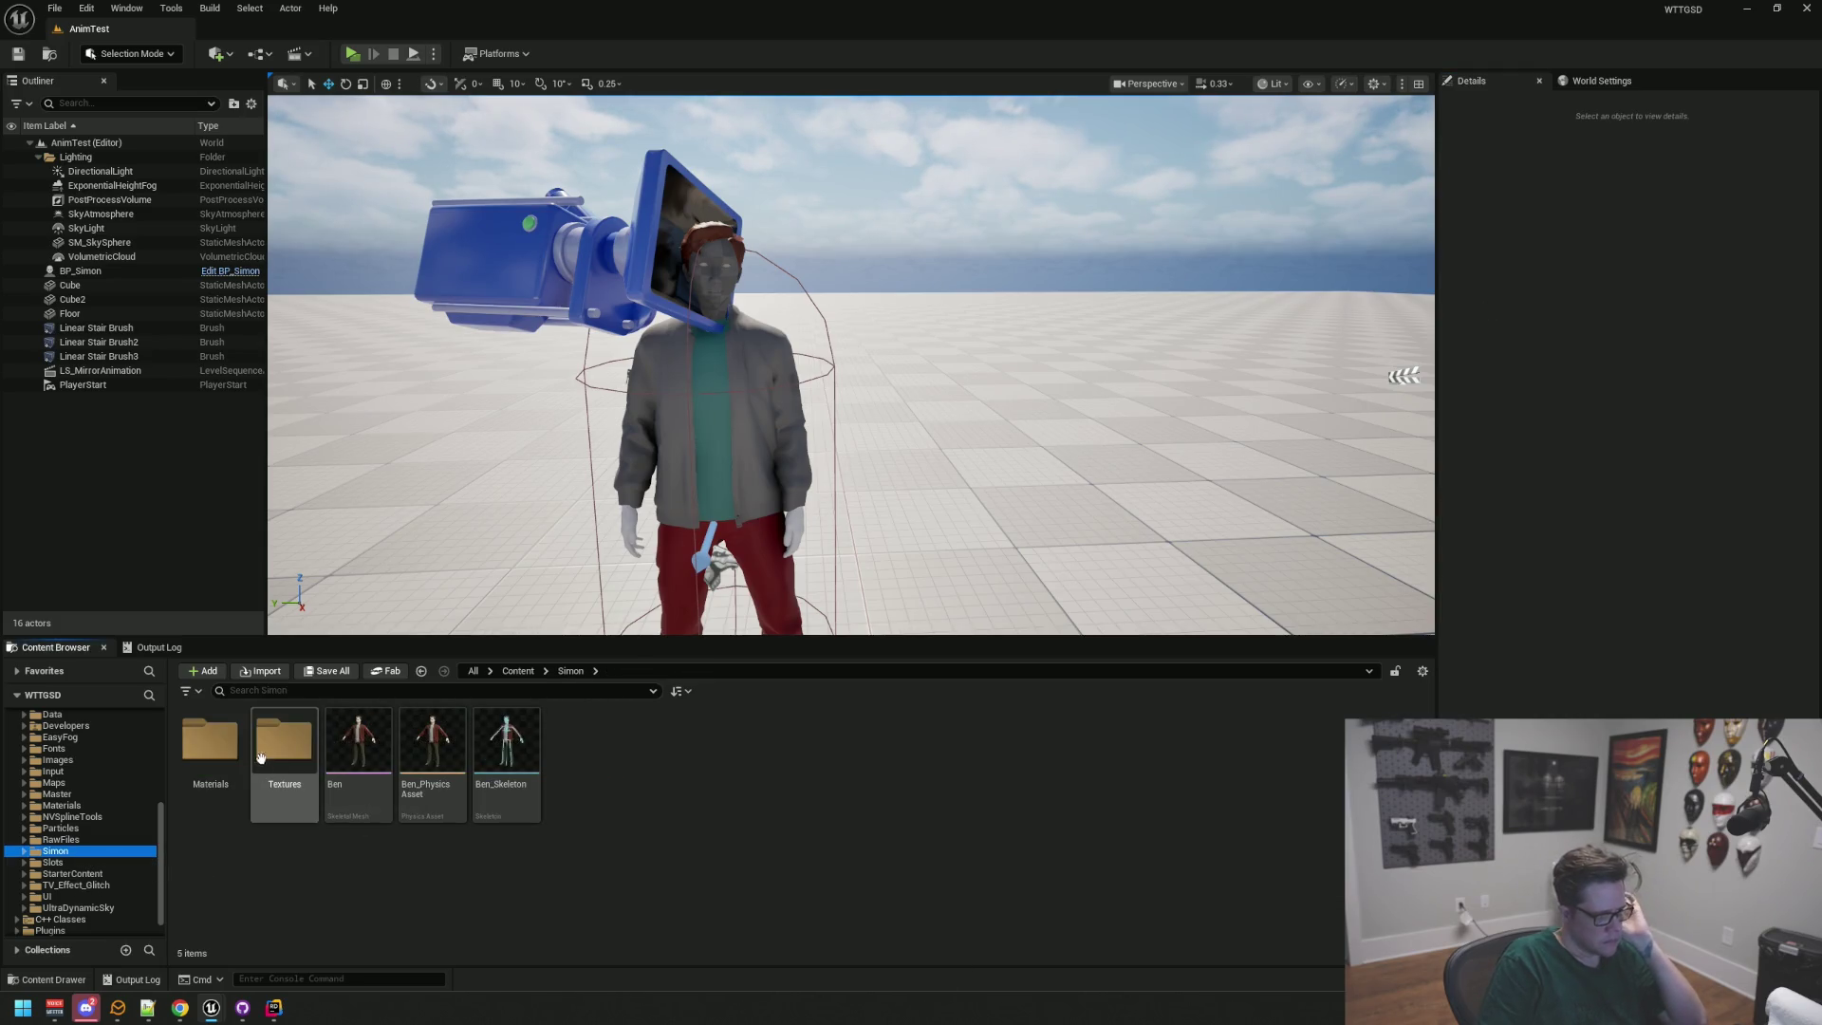
{"action": "double_click", "coordinate": [209, 745]}
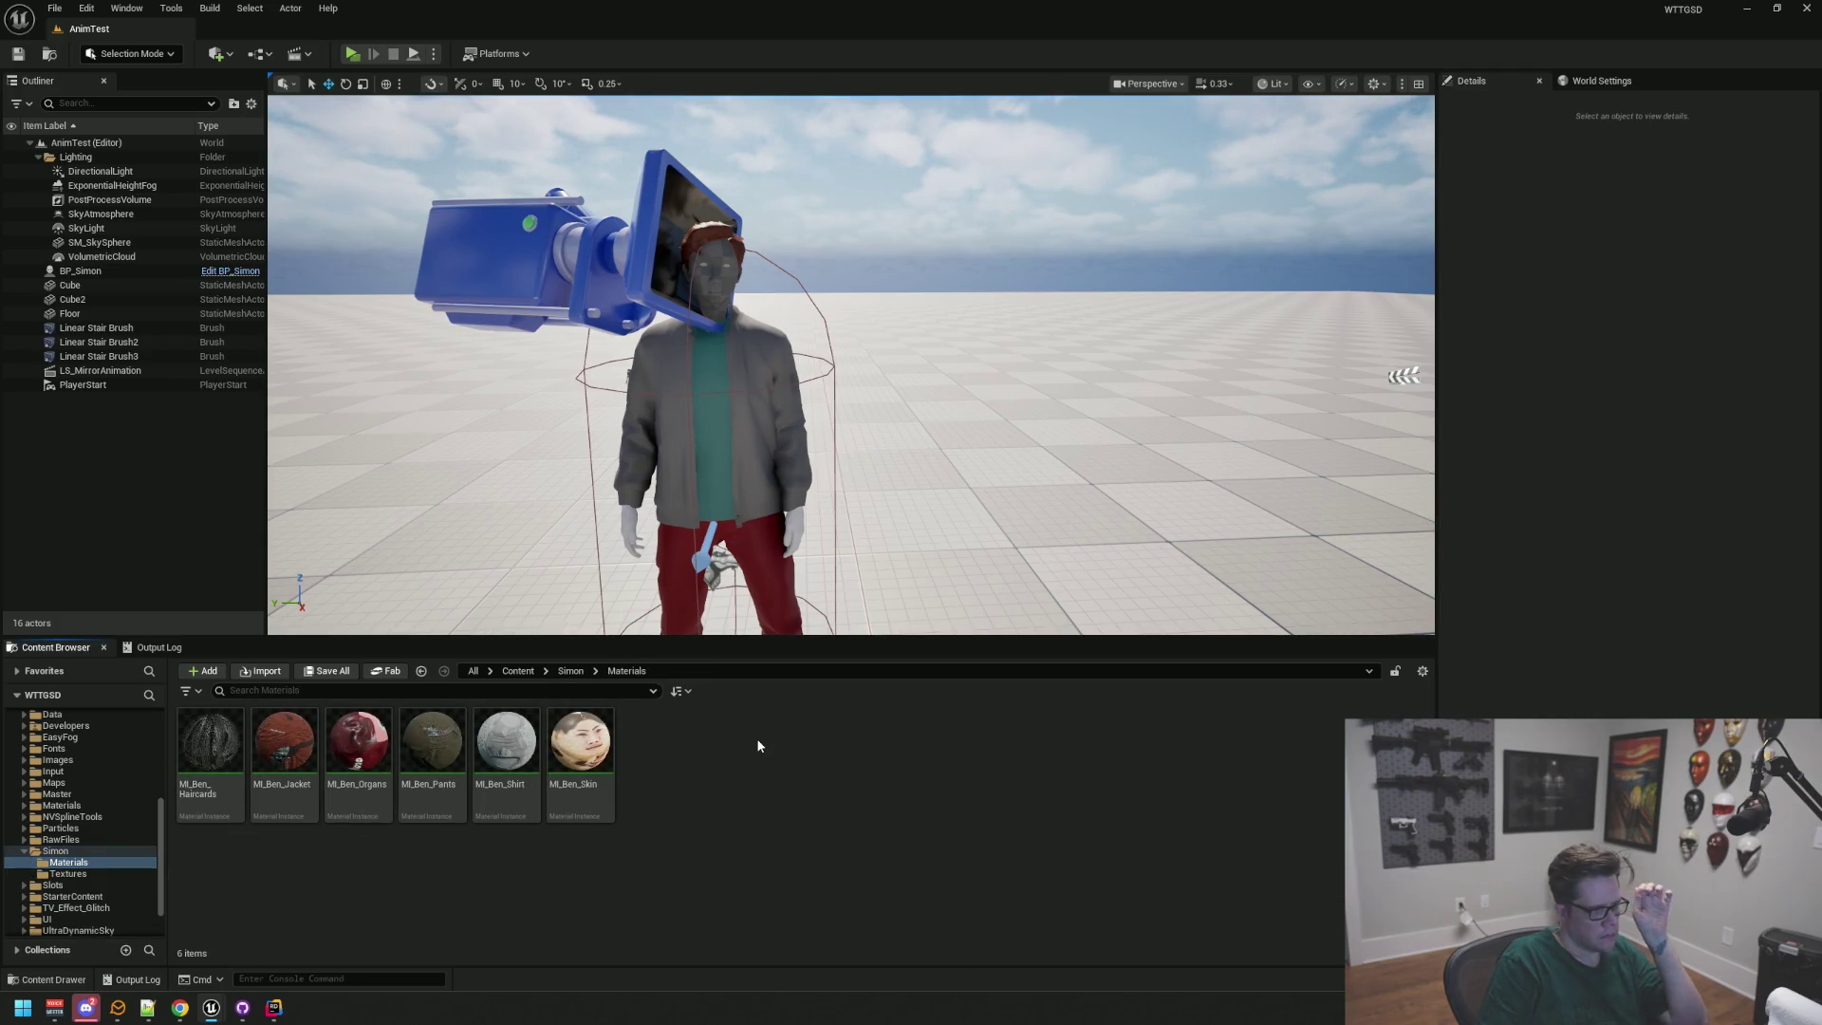
{"action": "scroll", "coordinate": [120, 805], "scroll_direction": "up", "scroll_amount": 5}
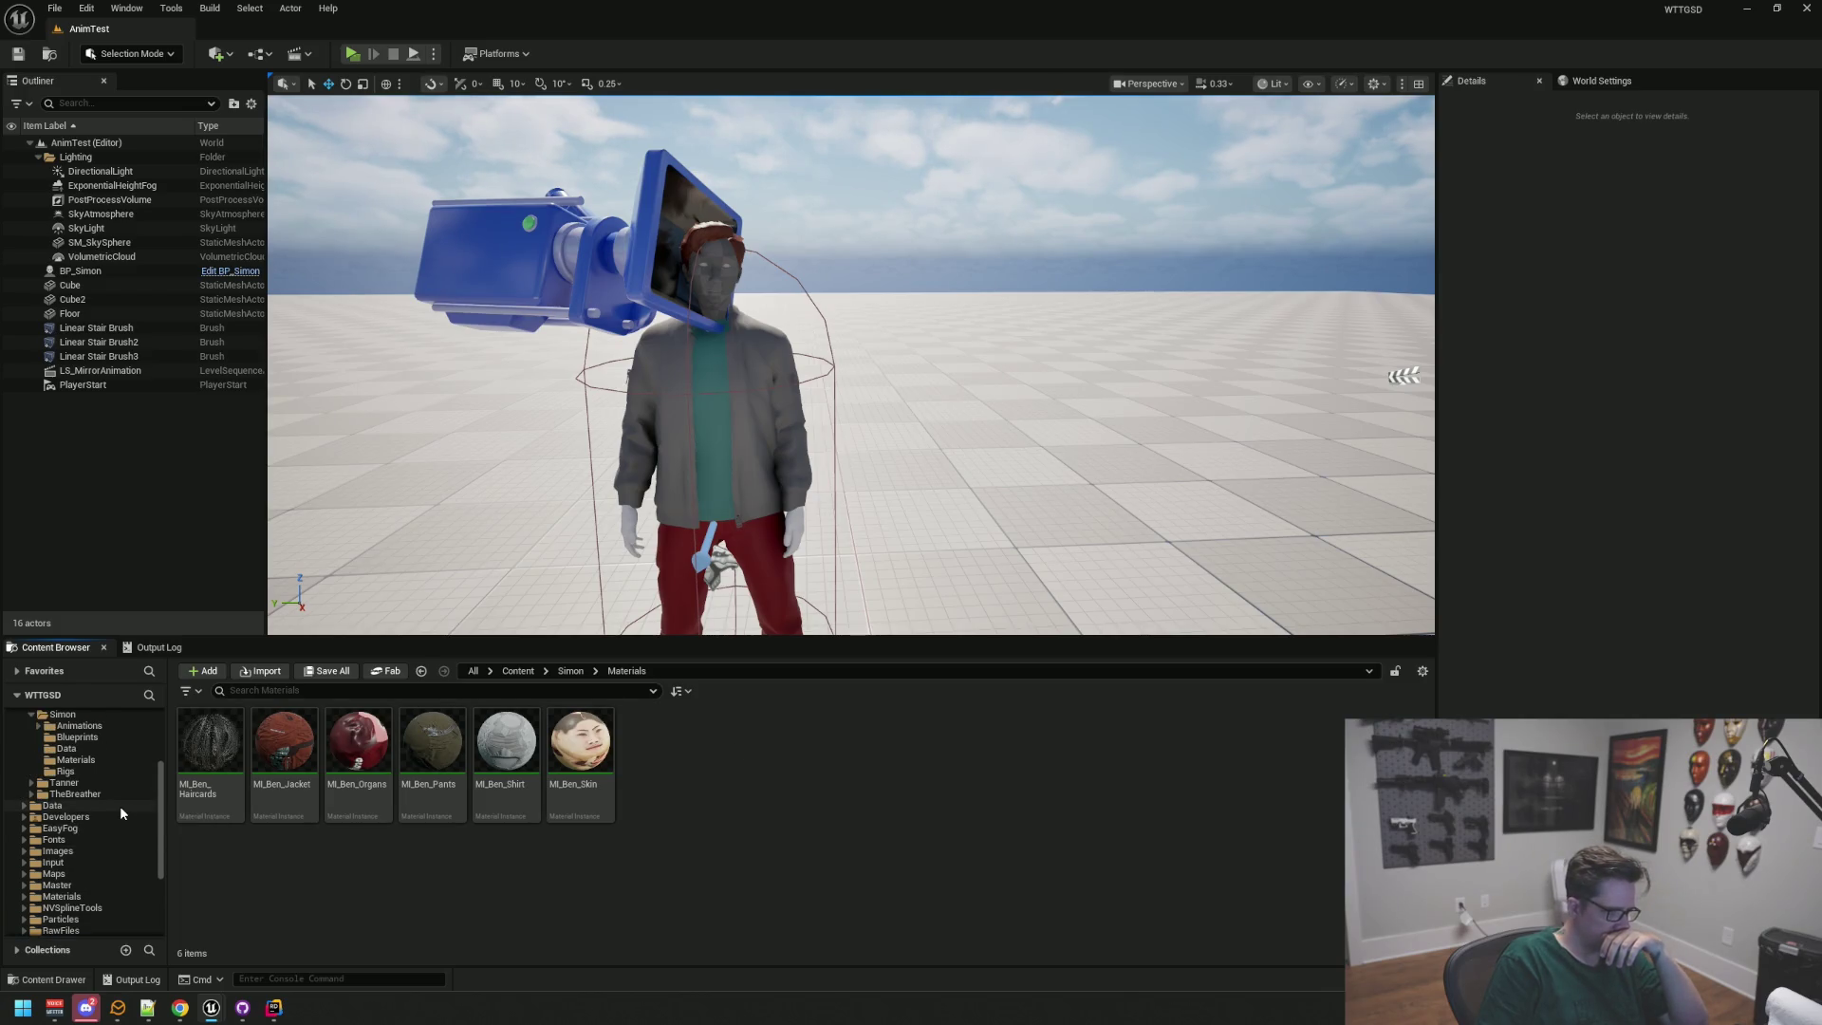
Step: Marquee-select the six MI_Ben instances and Move Here into Characters/Simon/Materials
{"action": "mouse_move", "coordinate": [797, 892]}
{"action": "left_mouse_down"}
{"action": "mouse_move", "coordinate": [550, 759]}
{"action": "mouse_move", "coordinate": [210, 749]}
{"action": "left_mouse_up"}
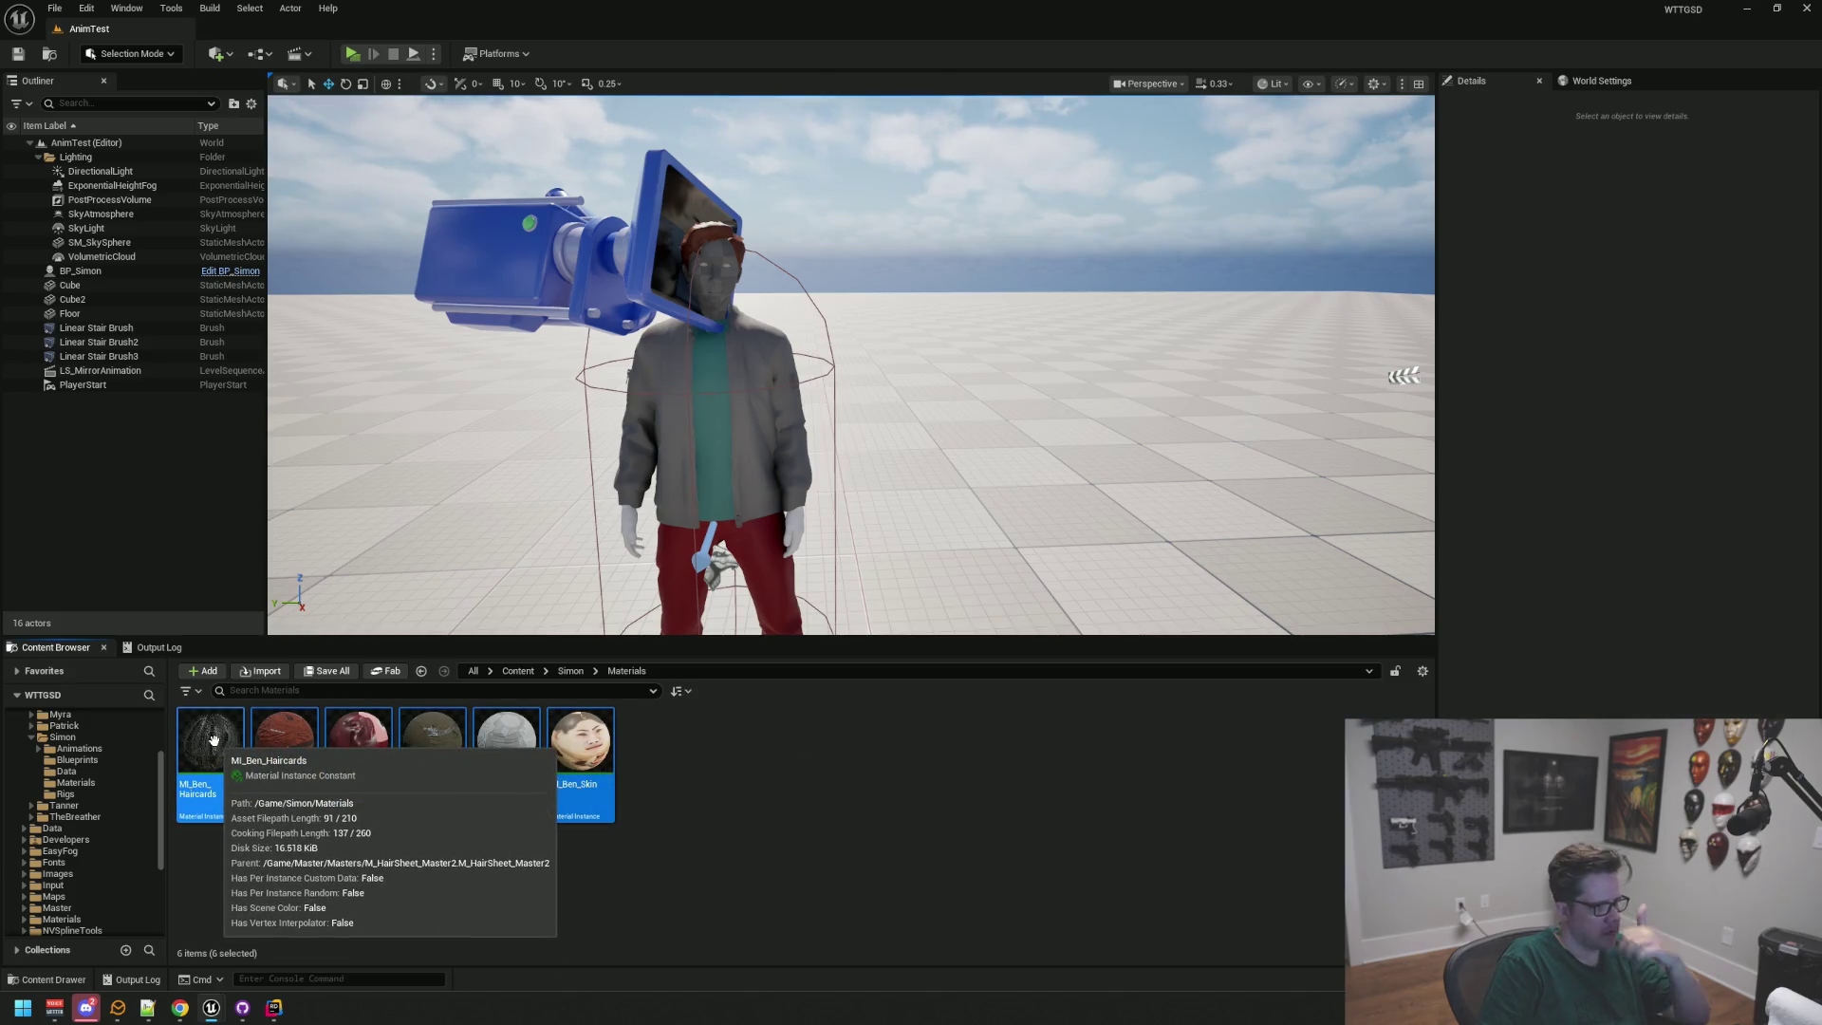
{"action": "left_click_drag", "start_coordinate": [212, 739], "coordinate": [88, 785]}
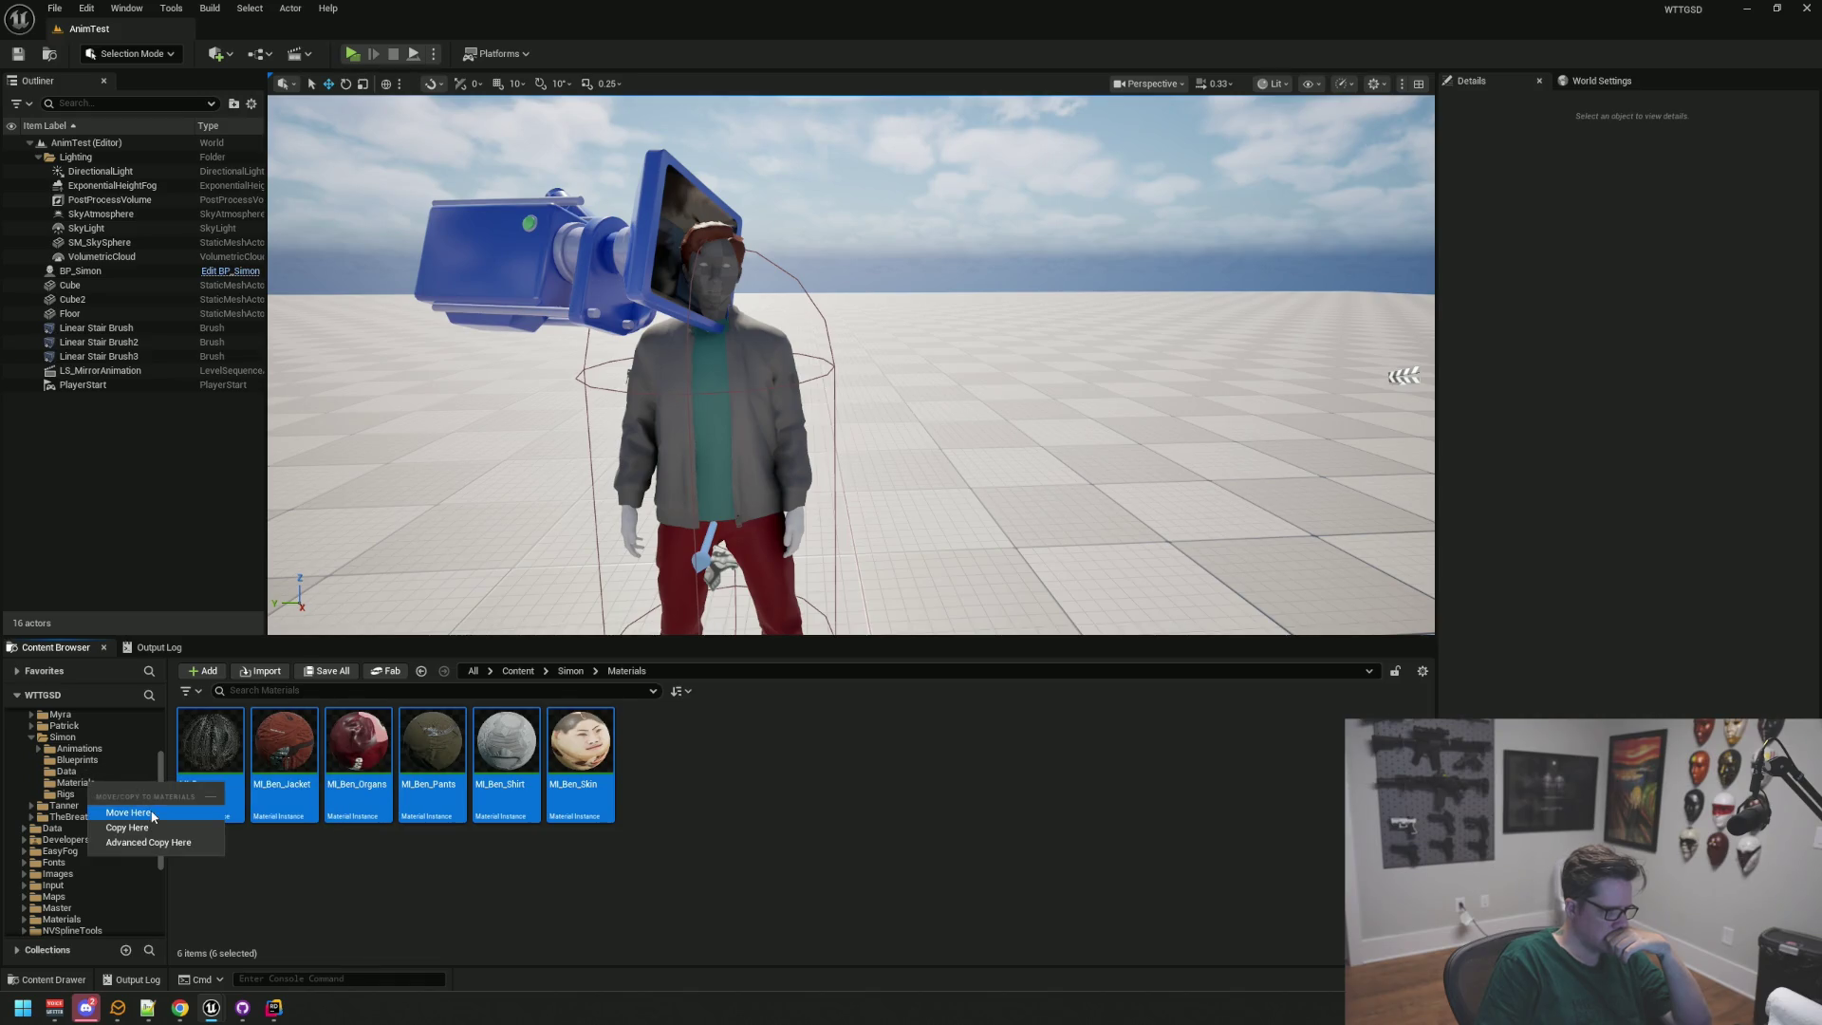
{"action": "left_click", "coordinate": [129, 814]}
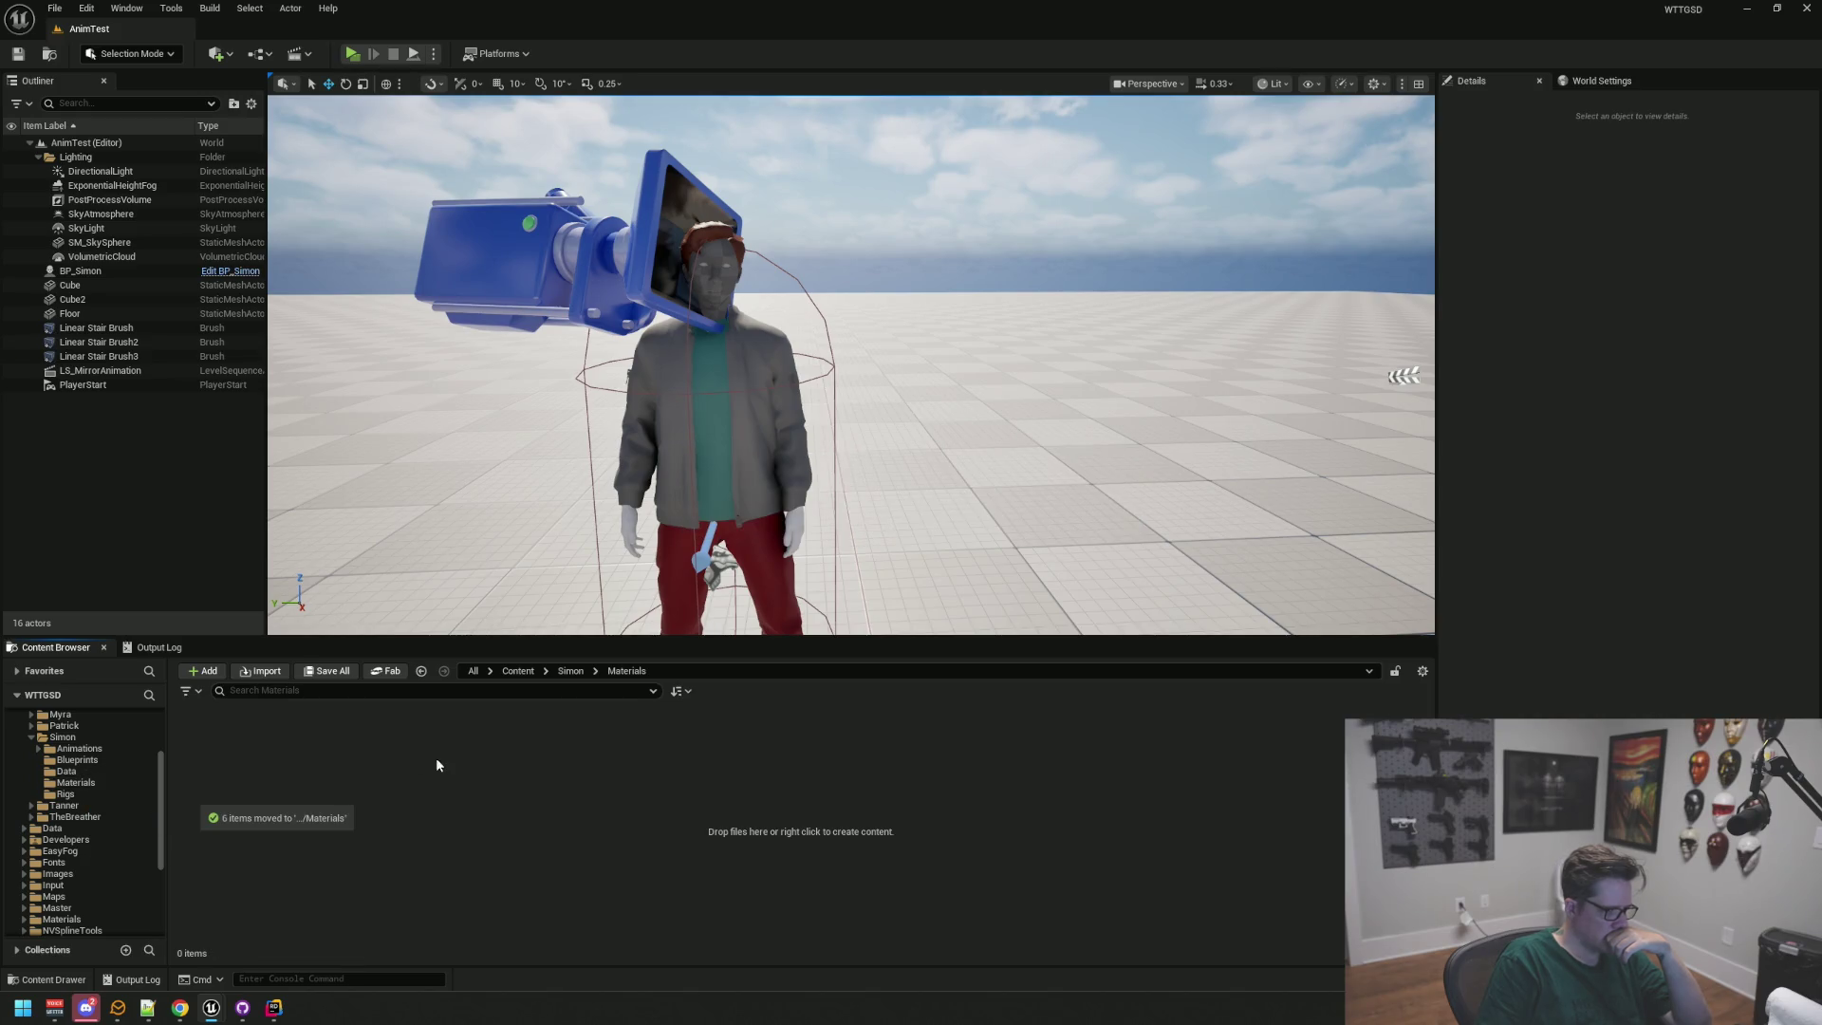
{"action": "left_click", "coordinate": [112, 784]}
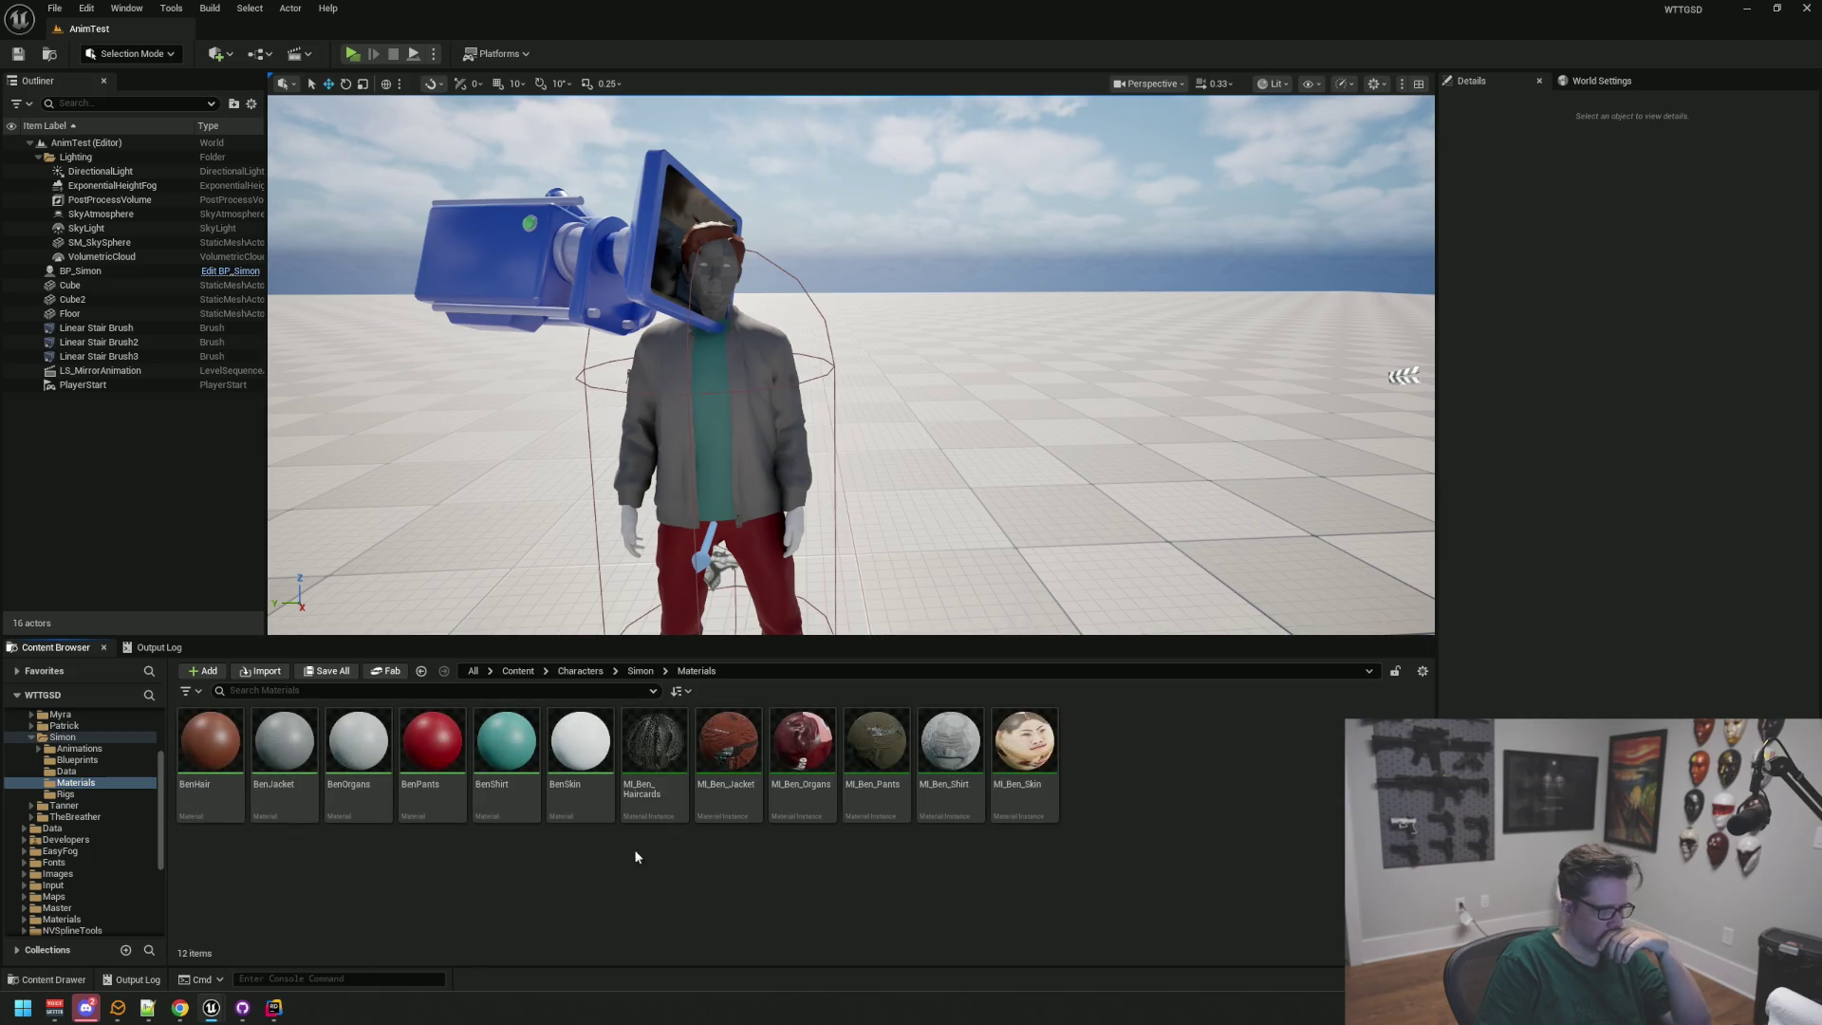
Step: Review the 19 Ben textures in Simon/Textures, trying then cancelling a move of them
{"action": "scroll", "coordinate": [116, 820], "scroll_direction": "down", "scroll_amount": 5}
{"action": "left_click", "coordinate": [112, 823]}
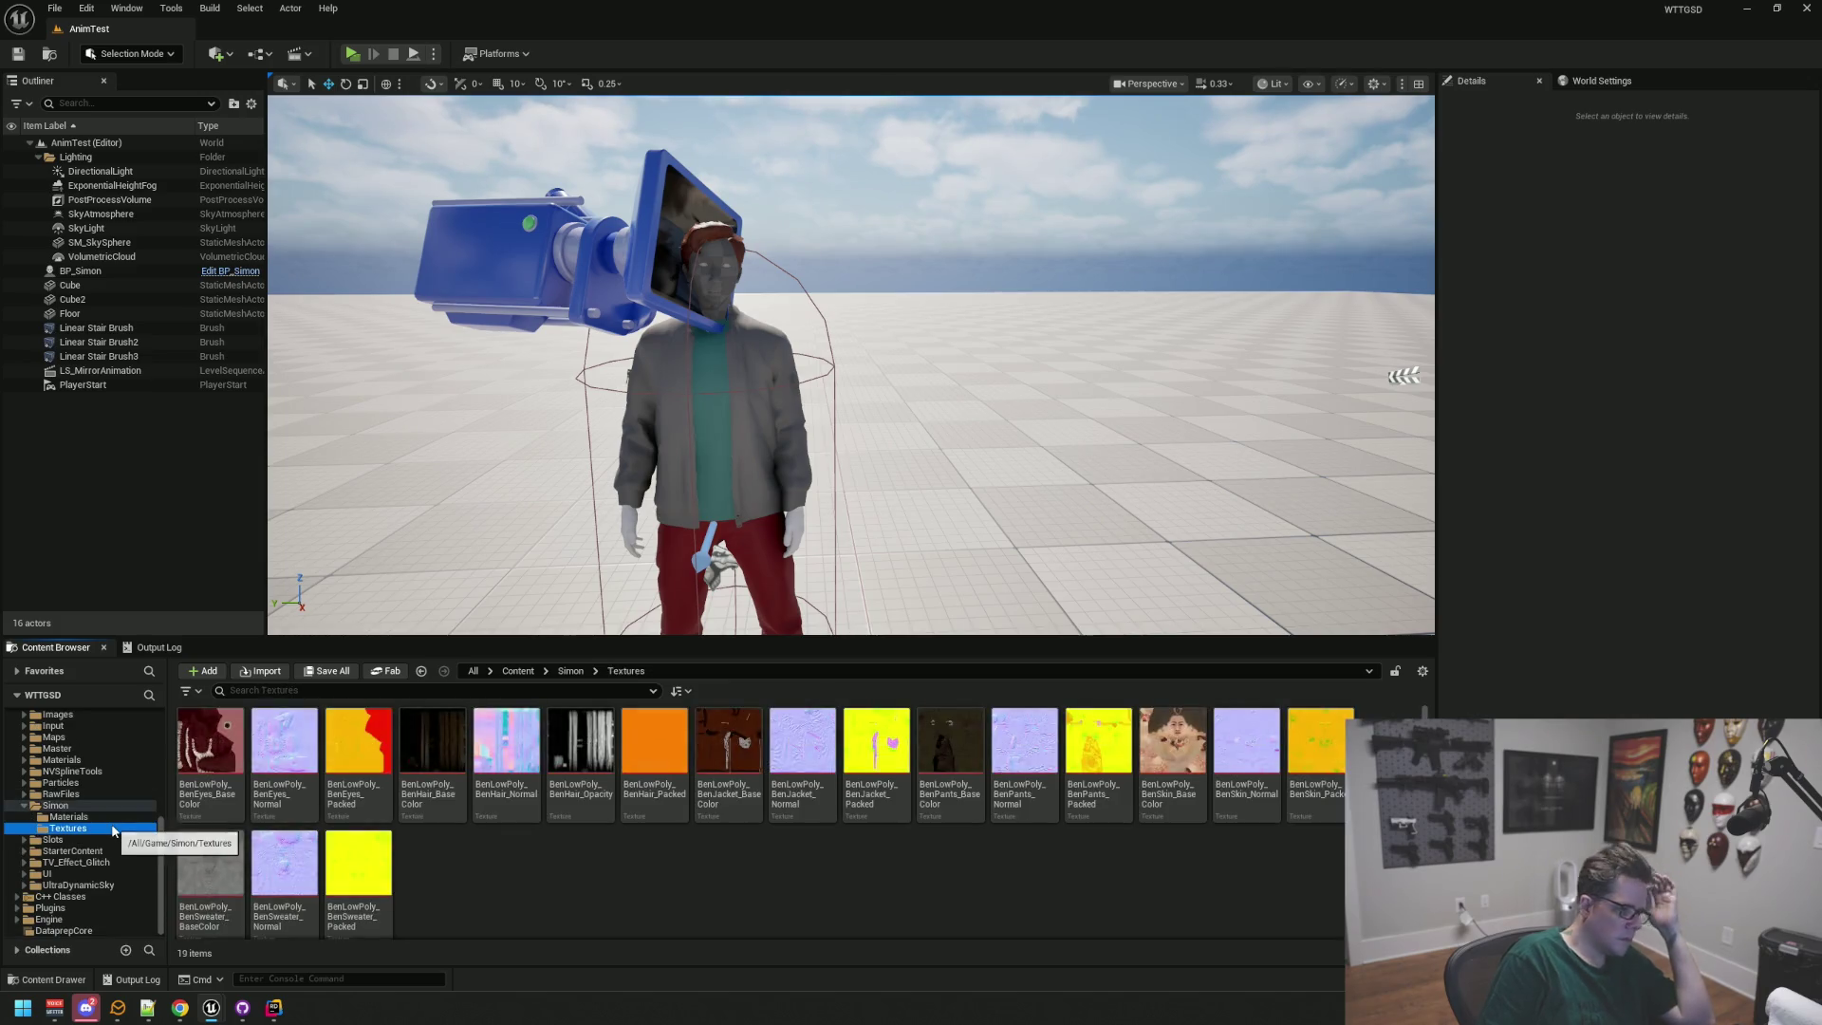
{"action": "scroll", "coordinate": [111, 824], "scroll_direction": "up", "scroll_amount": 5}
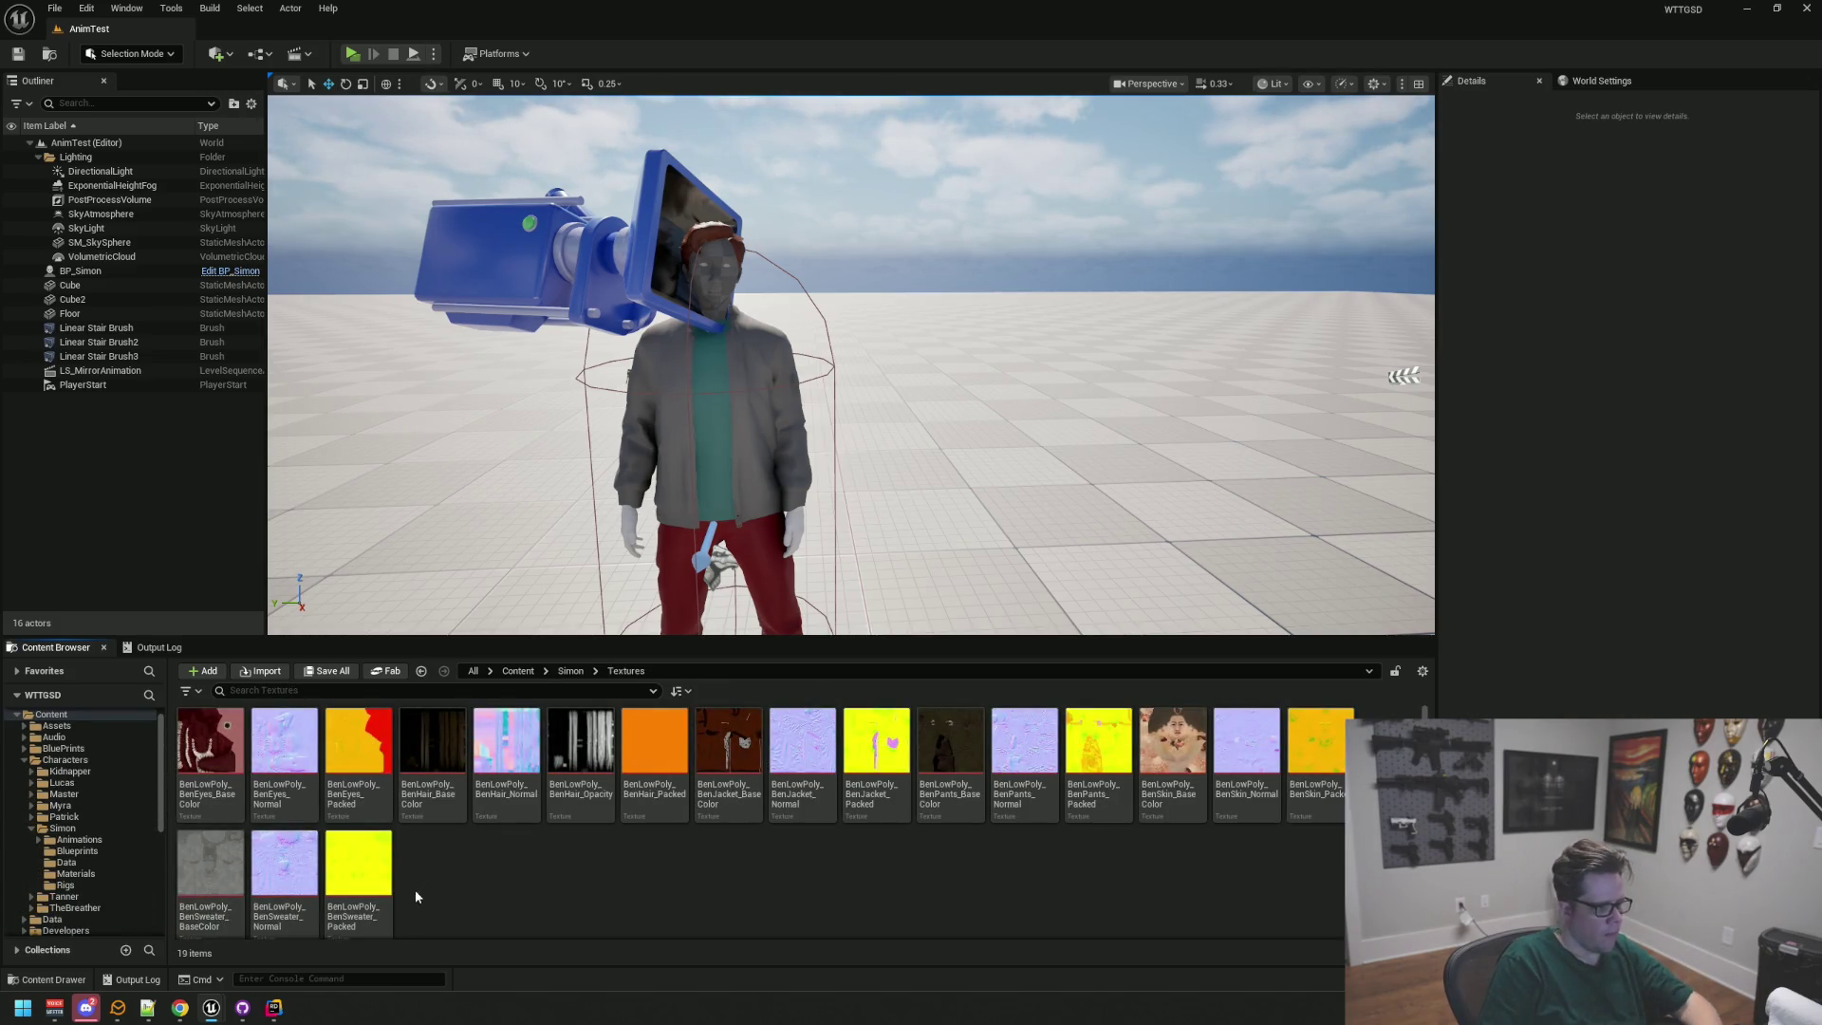
{"action": "scroll", "coordinate": [105, 845], "scroll_direction": "down", "scroll_amount": 5}
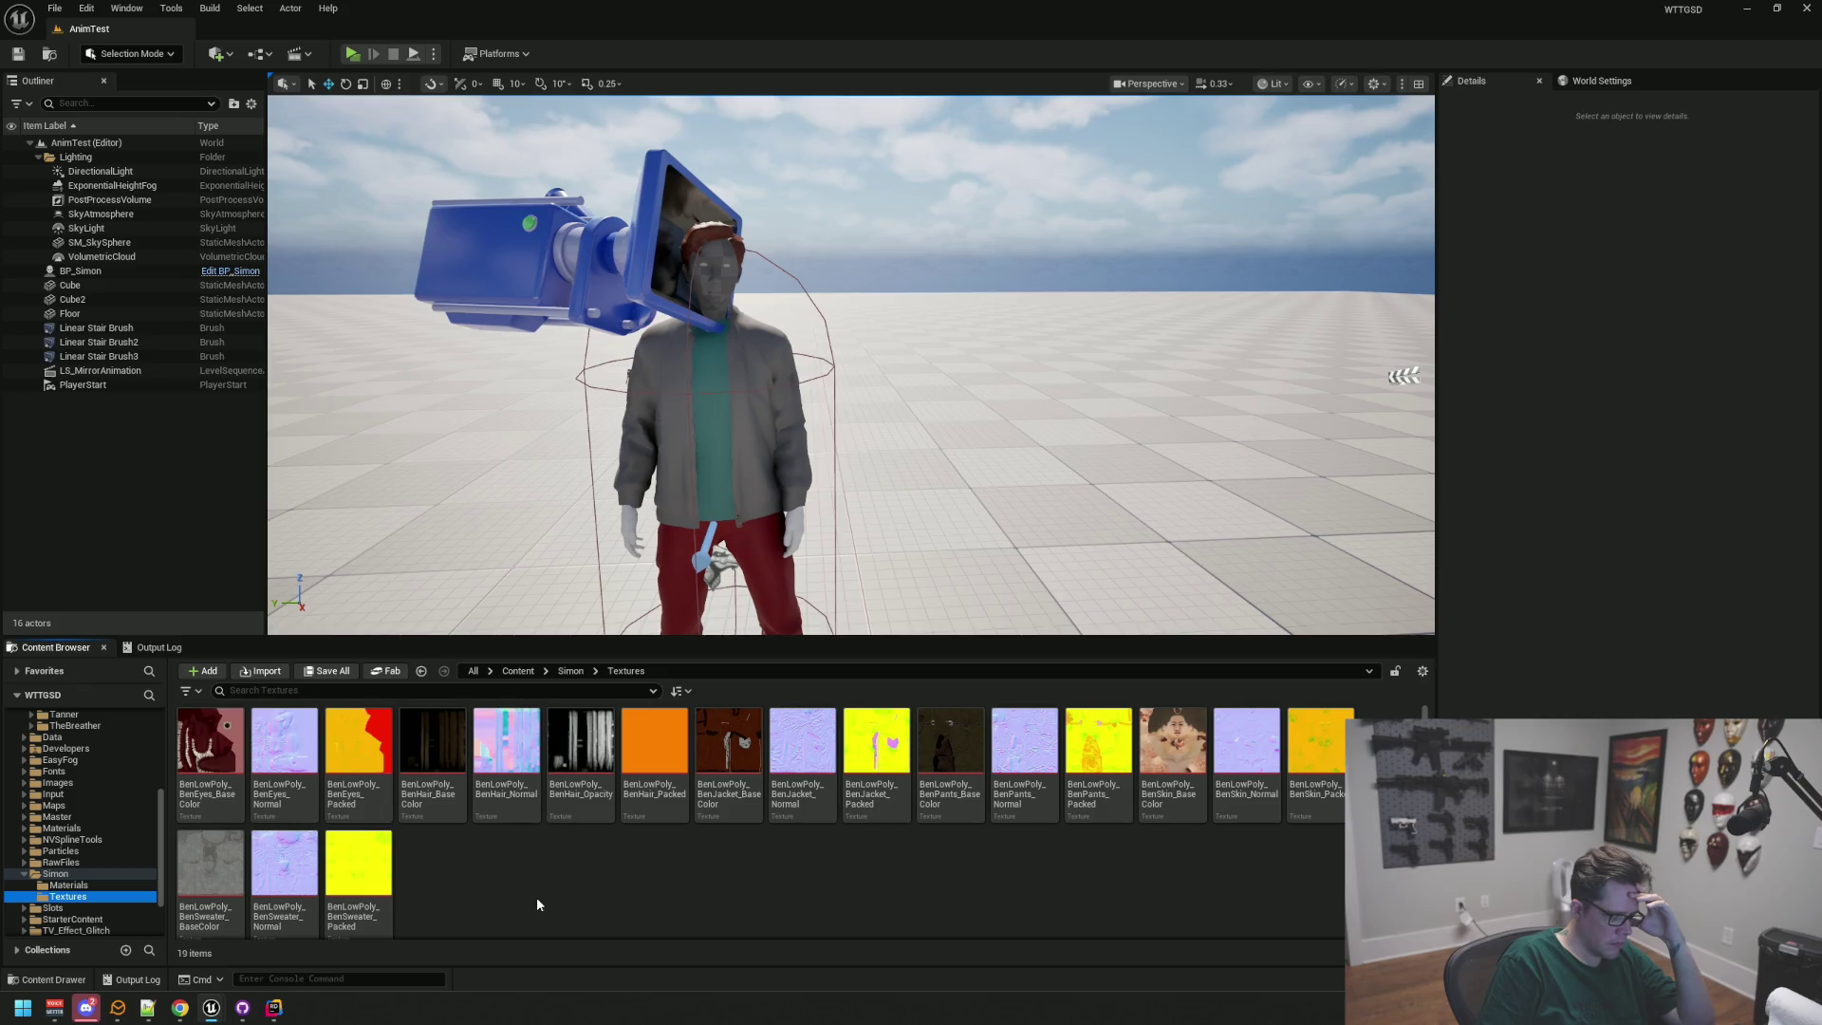
{"action": "mouse_move", "coordinate": [347, 870]}
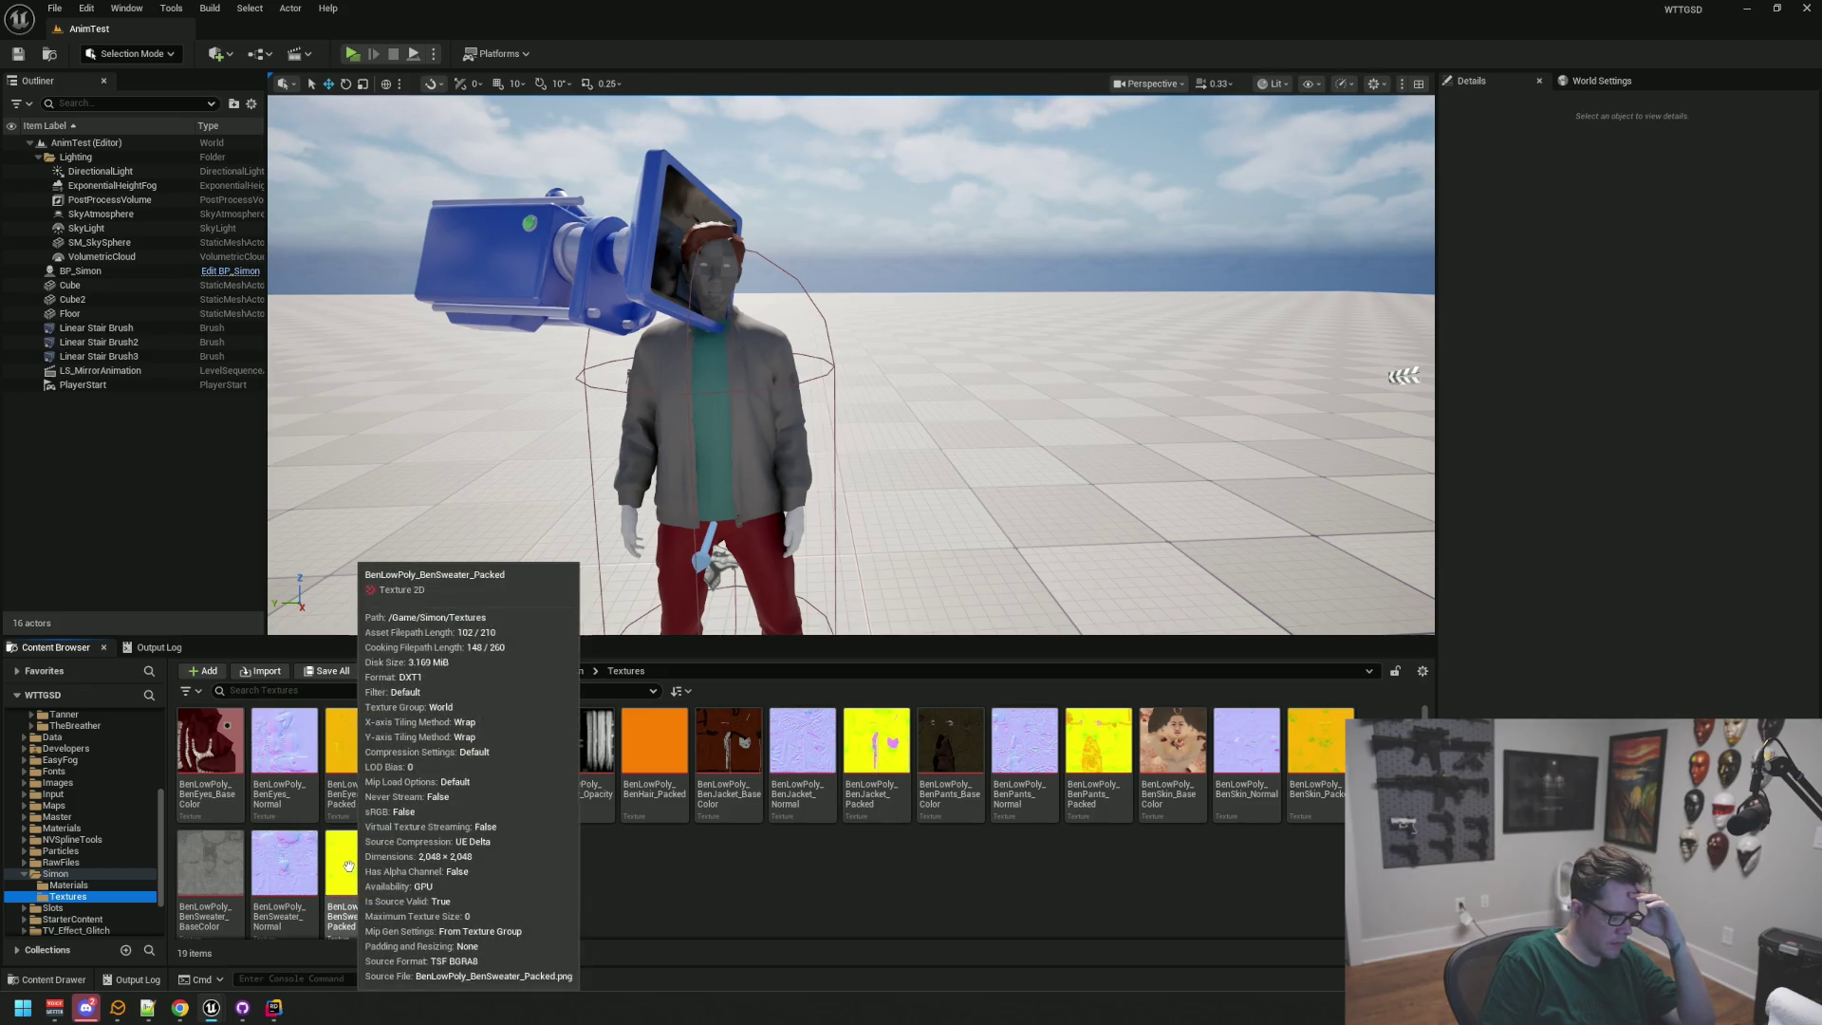
{"action": "scroll", "coordinate": [153, 815], "scroll_direction": "down", "scroll_amount": 2}
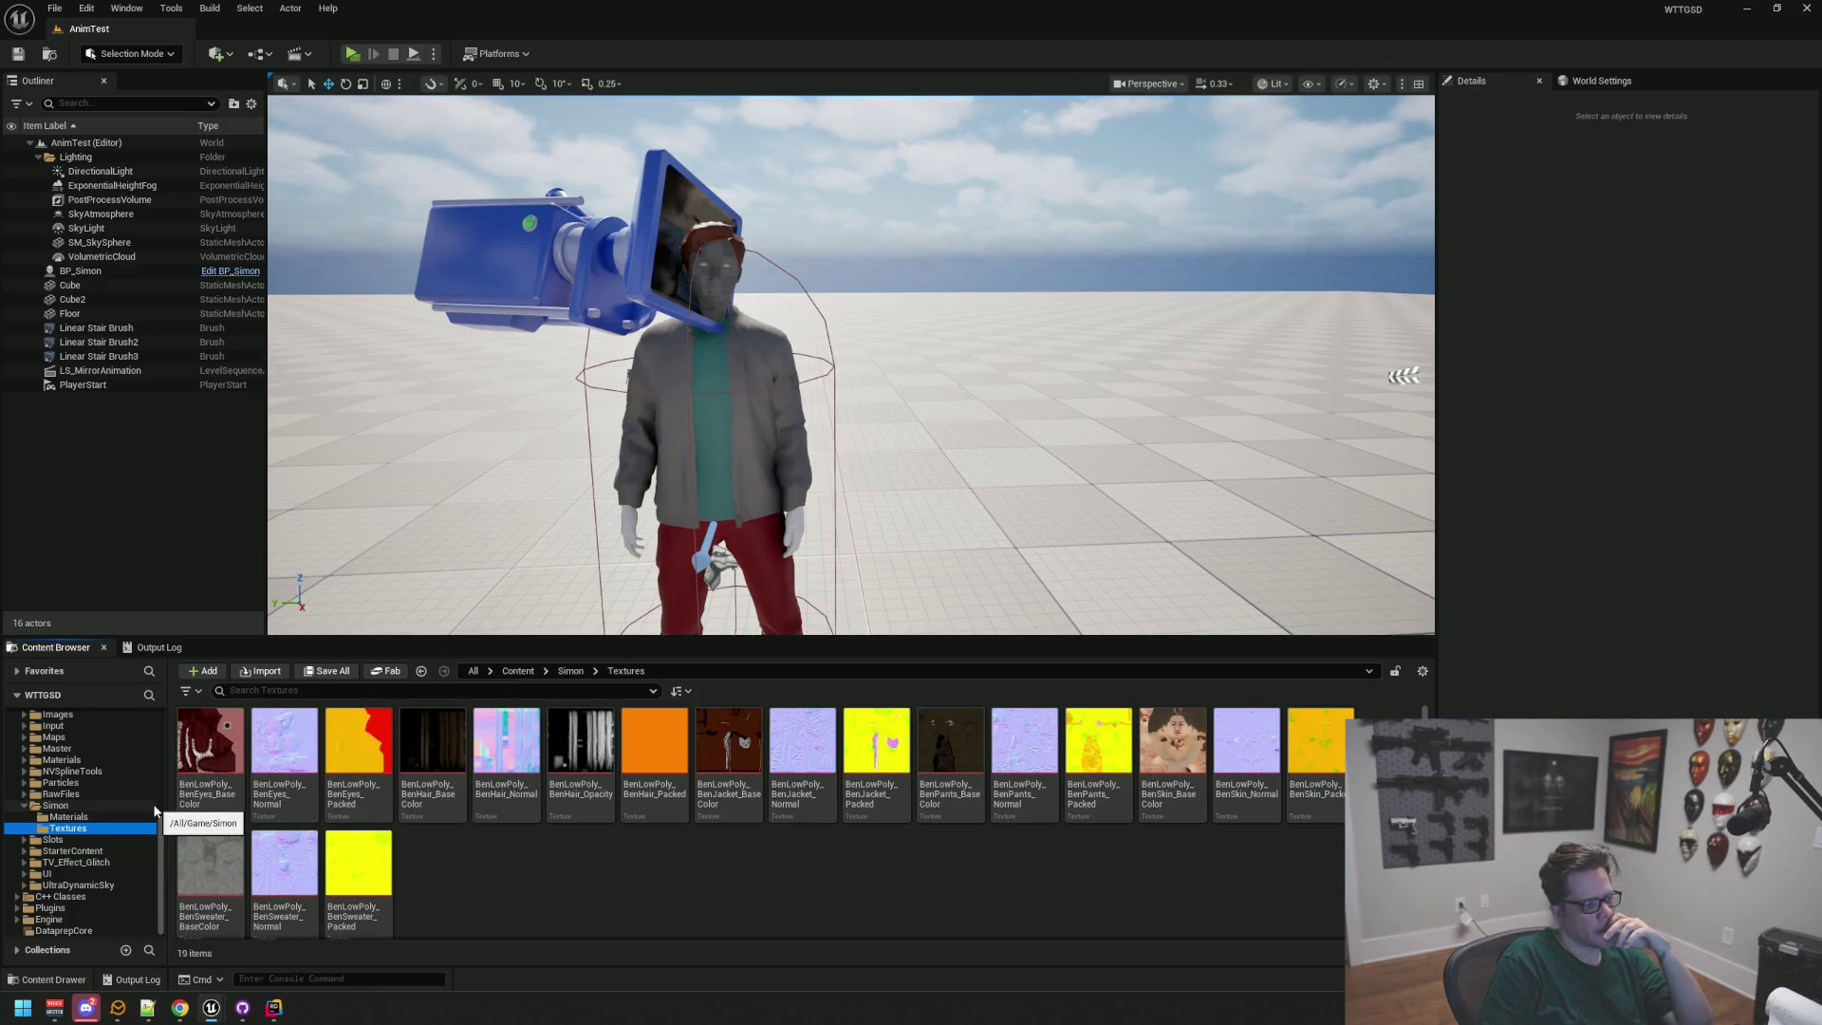
{"action": "key", "text": "alt+Left"}
{"action": "left_click", "coordinate": [115, 831]}
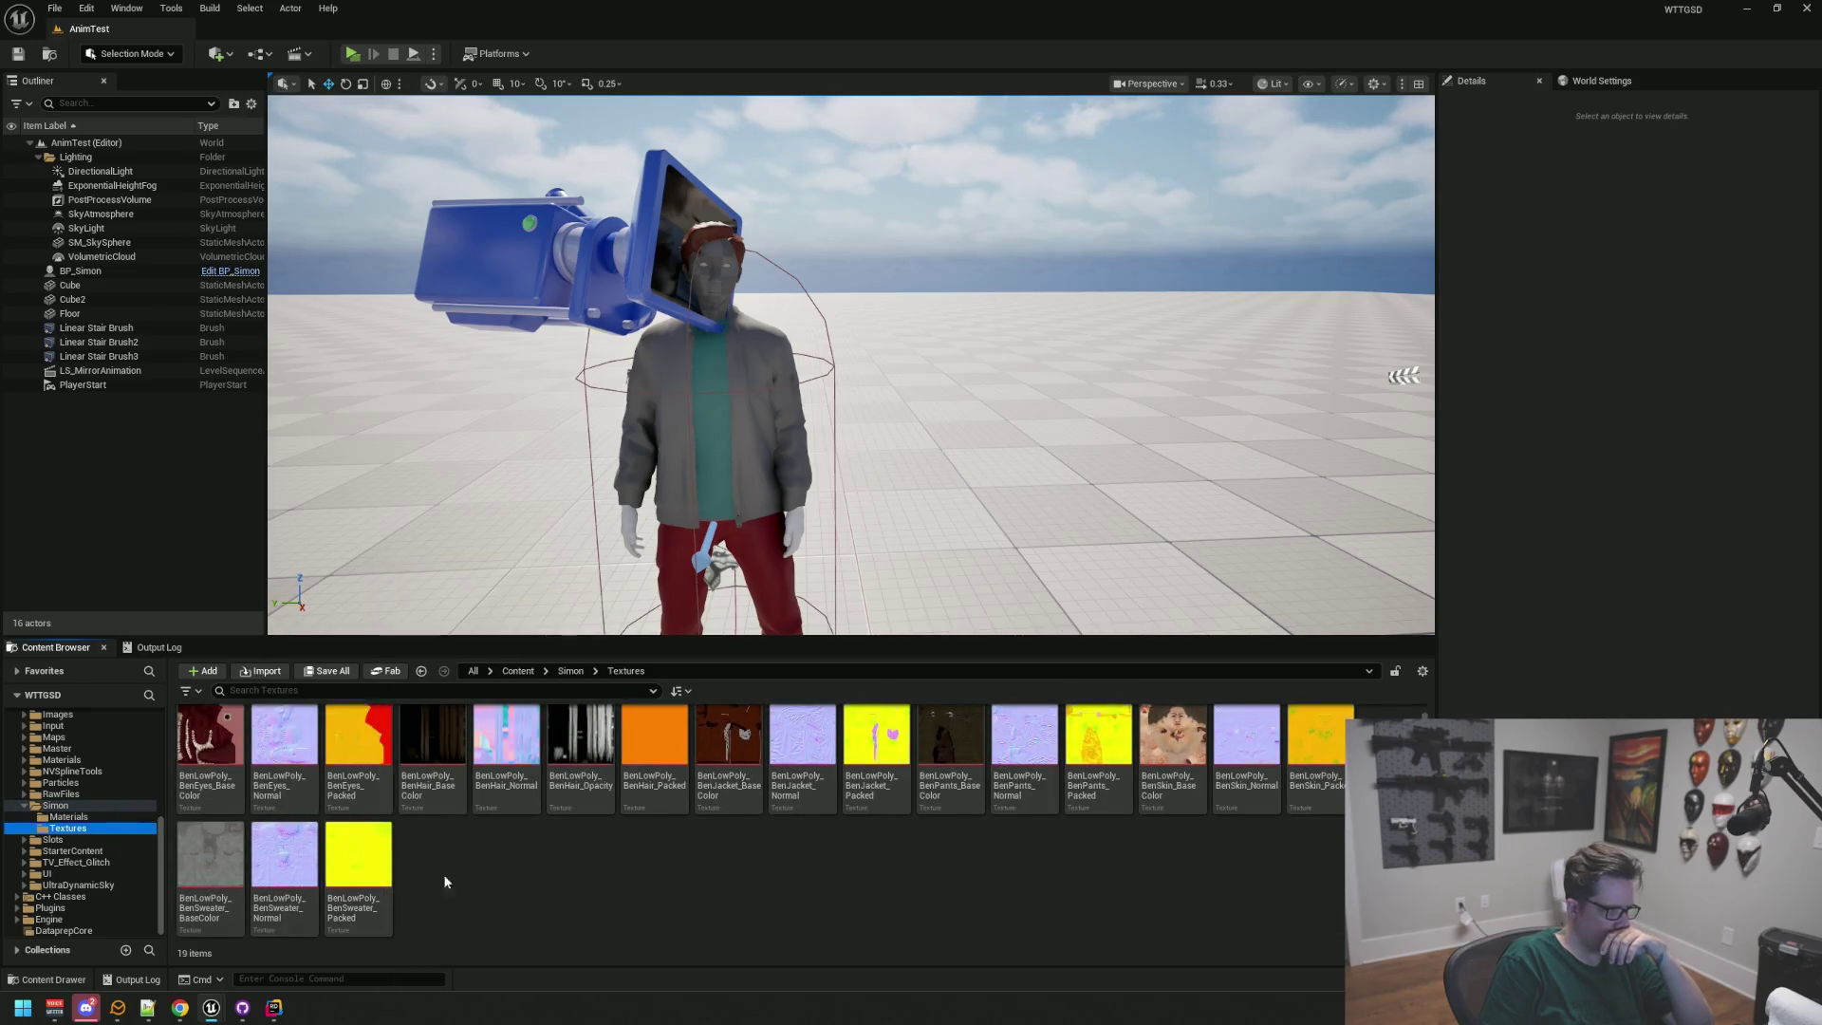
{"action": "left_click", "coordinate": [359, 878]}
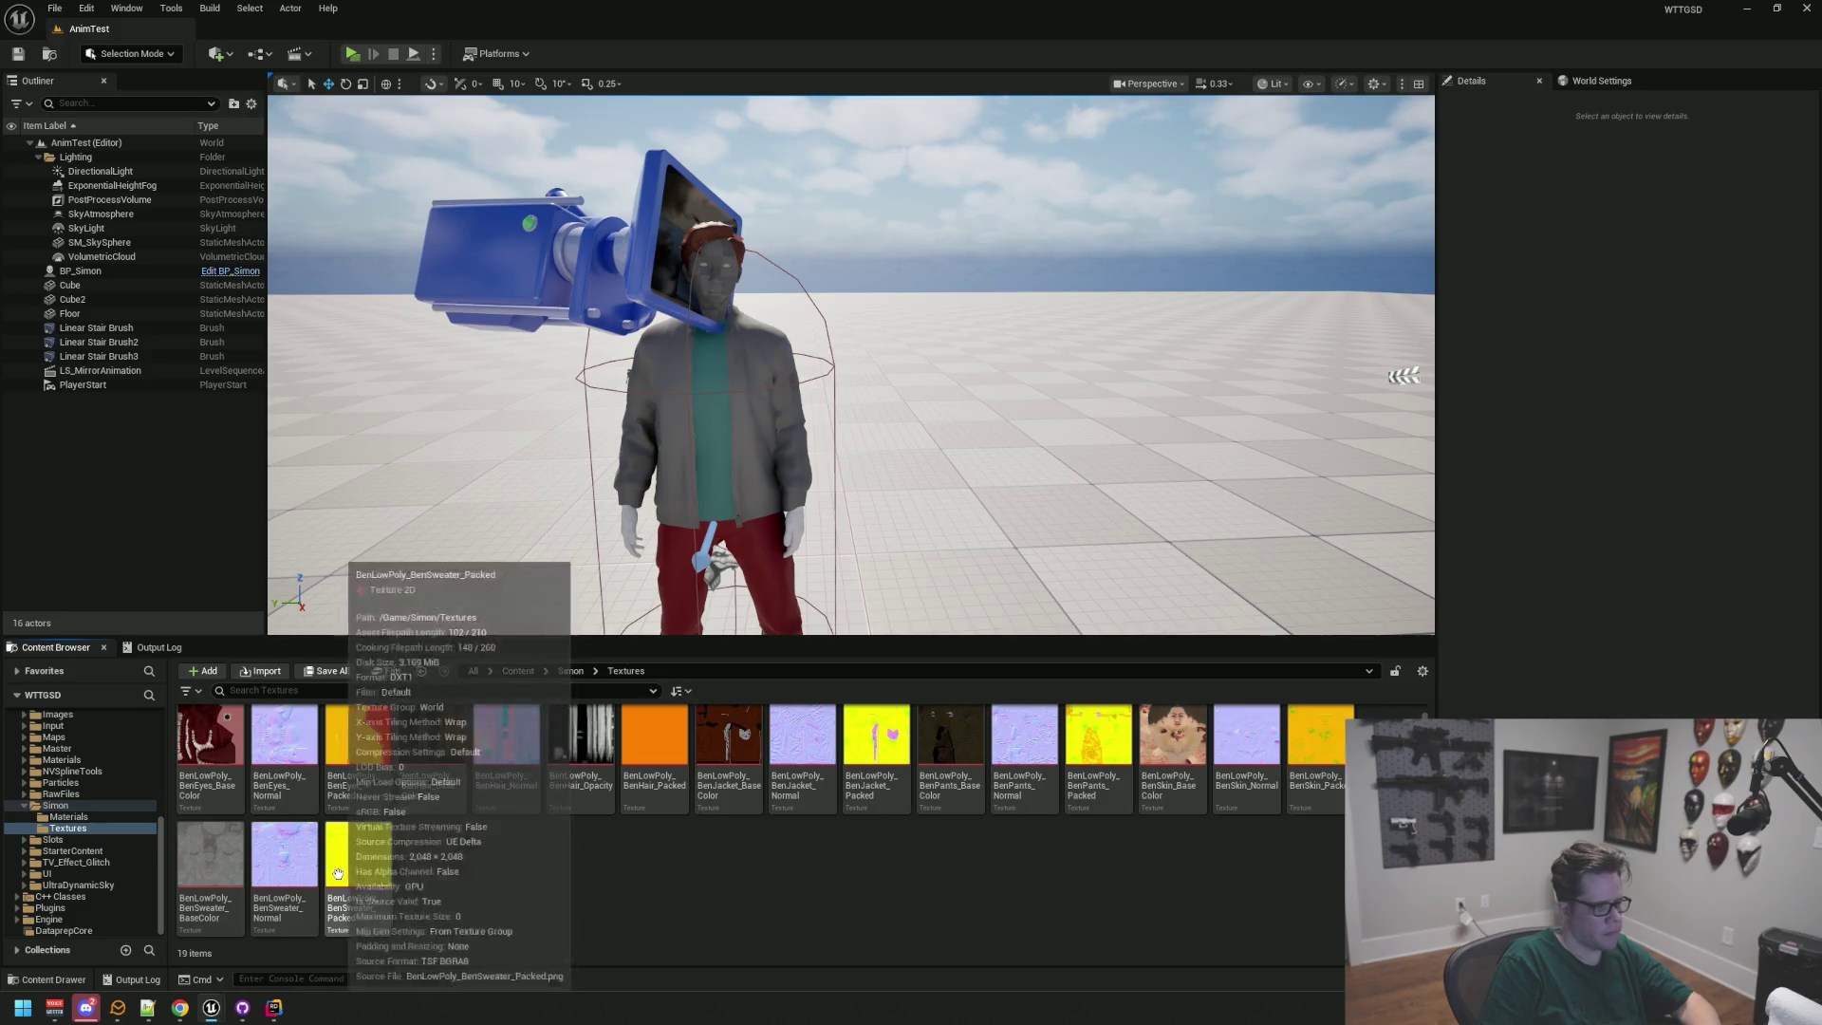
{"action": "left_click", "coordinate": [212, 807], "text": "shift"}
{"action": "scroll", "coordinate": [95, 820], "scroll_direction": "up", "scroll_amount": 10}
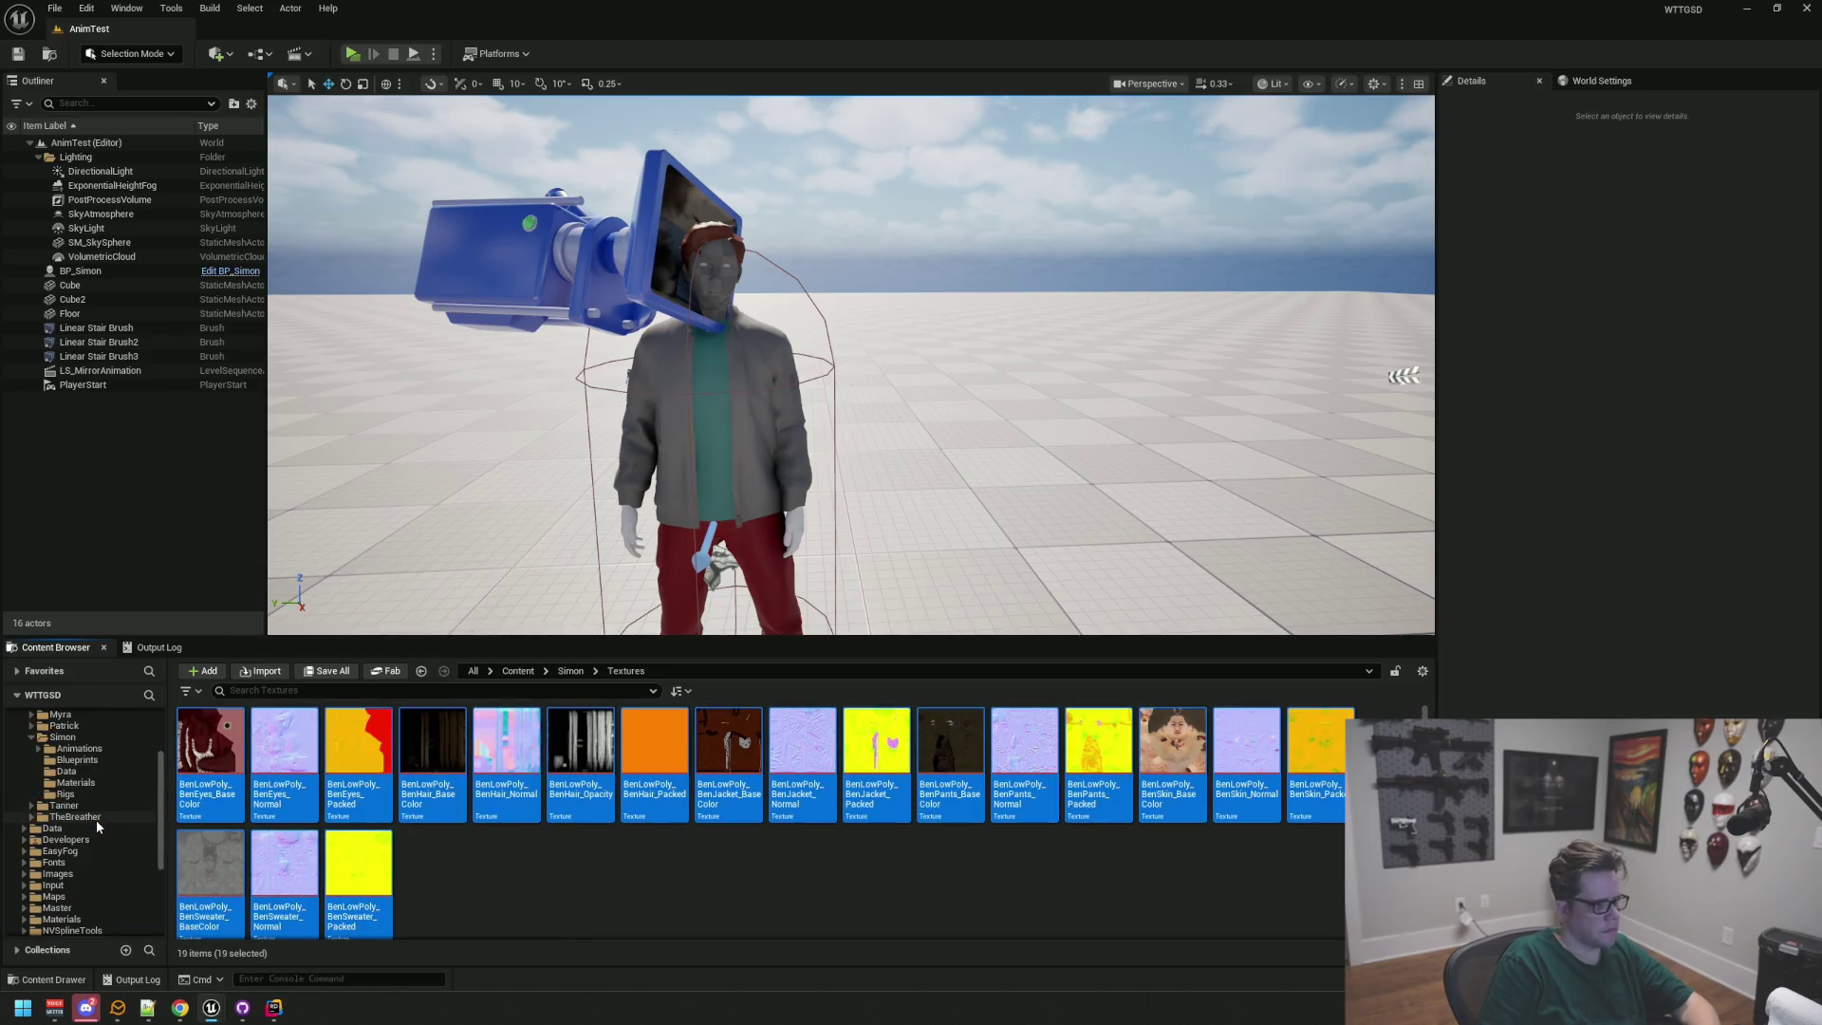
{"action": "mouse_move", "coordinate": [211, 739]}
{"action": "left_mouse_down"}
{"action": "mouse_move", "coordinate": [102, 865]}
{"action": "mouse_move", "coordinate": [102, 821]}
{"action": "mouse_move", "coordinate": [102, 883]}
{"action": "mouse_move", "coordinate": [572, 775]}
{"action": "mouse_move", "coordinate": [685, 653]}
{"action": "left_mouse_up"}
{"action": "left_click", "coordinate": [511, 885]}
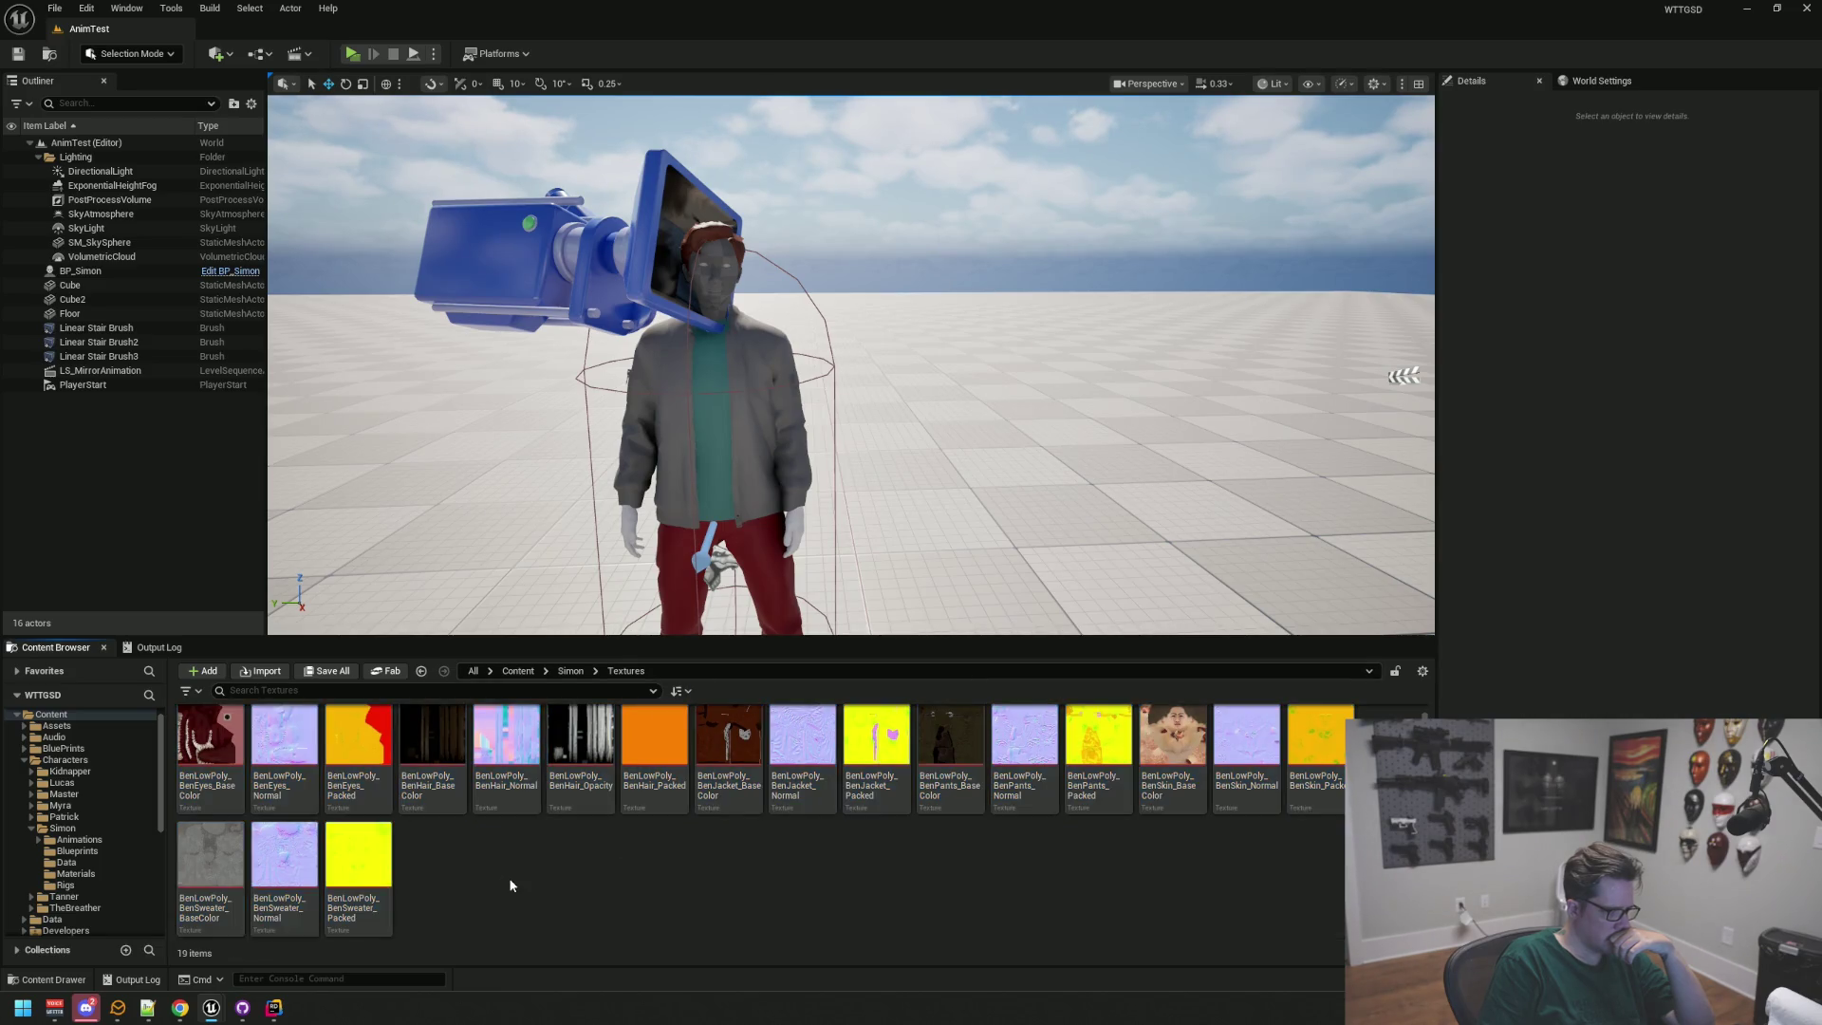
Step: Move the whole Textures folder into Characters/Simon with Move Here and open Characters/Simon
{"action": "scroll", "coordinate": [137, 858], "scroll_direction": "down", "scroll_amount": 5}
{"action": "mouse_move", "coordinate": [66, 922]}
{"action": "left_mouse_down"}
{"action": "mouse_move", "coordinate": [131, 806]}
{"action": "mouse_move", "coordinate": [93, 829]}
{"action": "left_mouse_up"}
{"action": "scroll", "coordinate": [131, 808], "scroll_direction": "up", "scroll_amount": 5}
{"action": "left_click", "coordinate": [116, 860]}
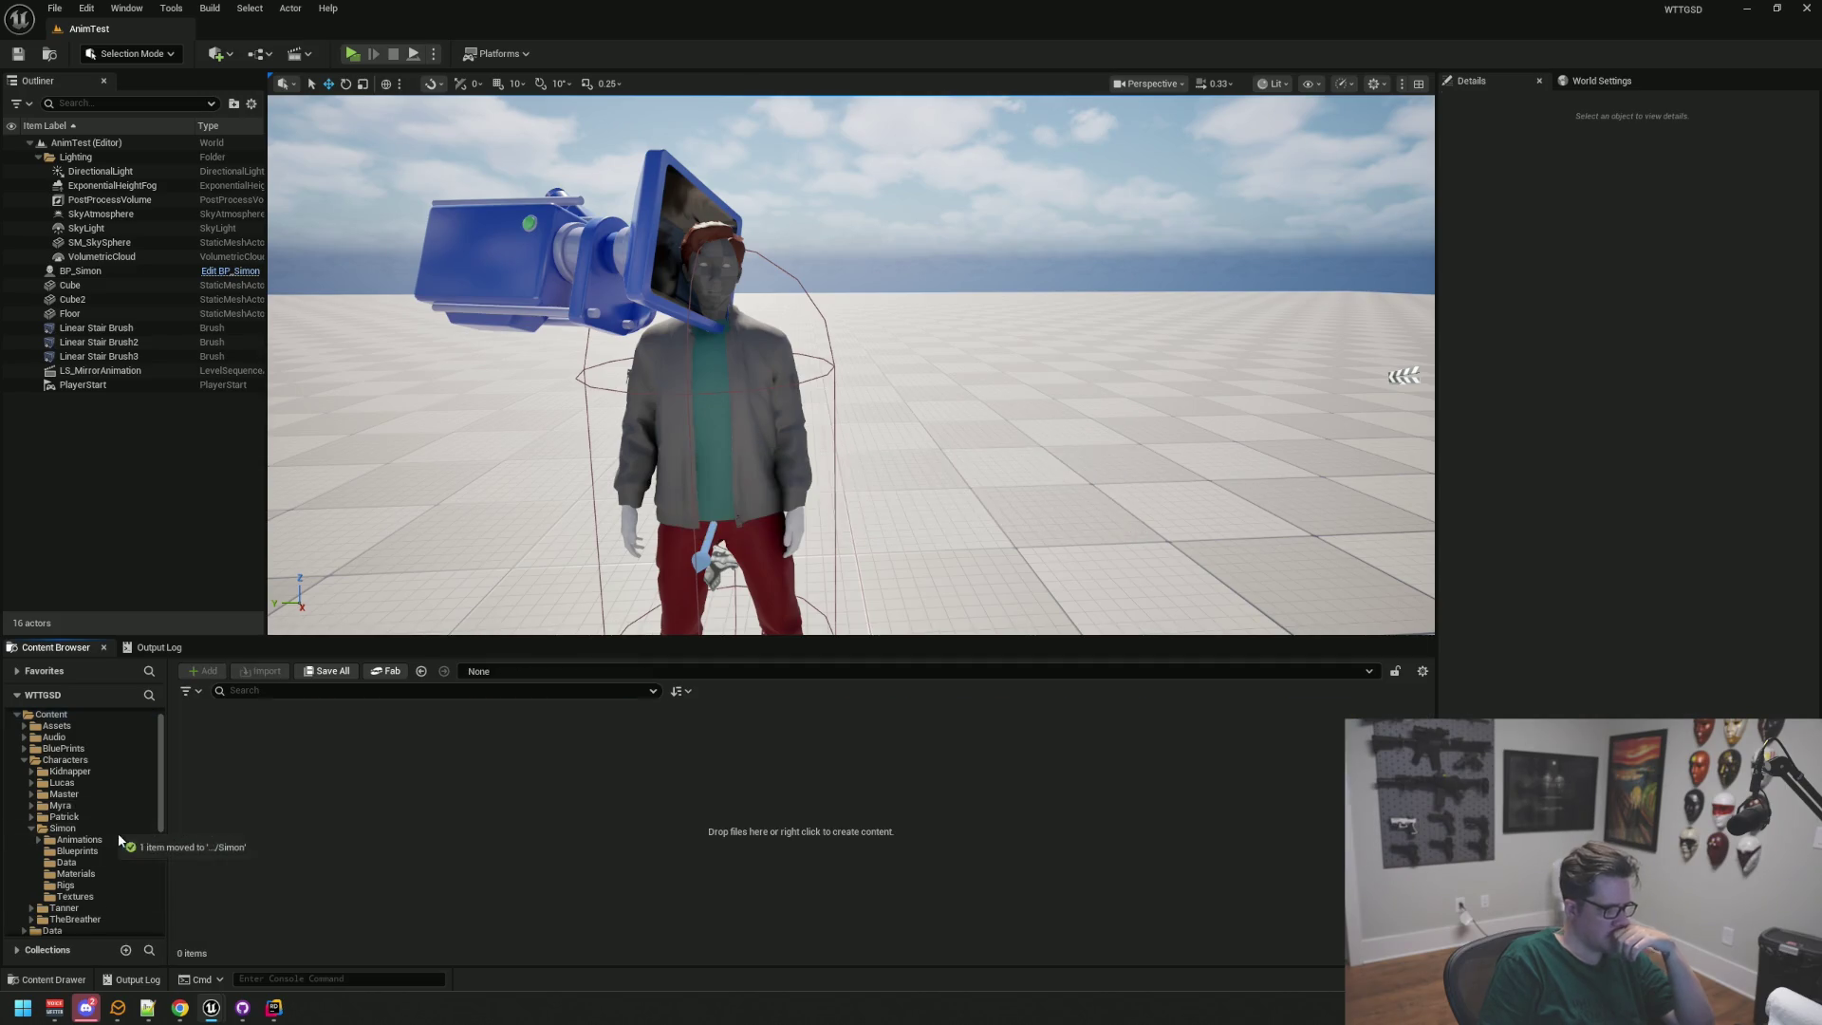
{"action": "left_click", "coordinate": [52, 827]}
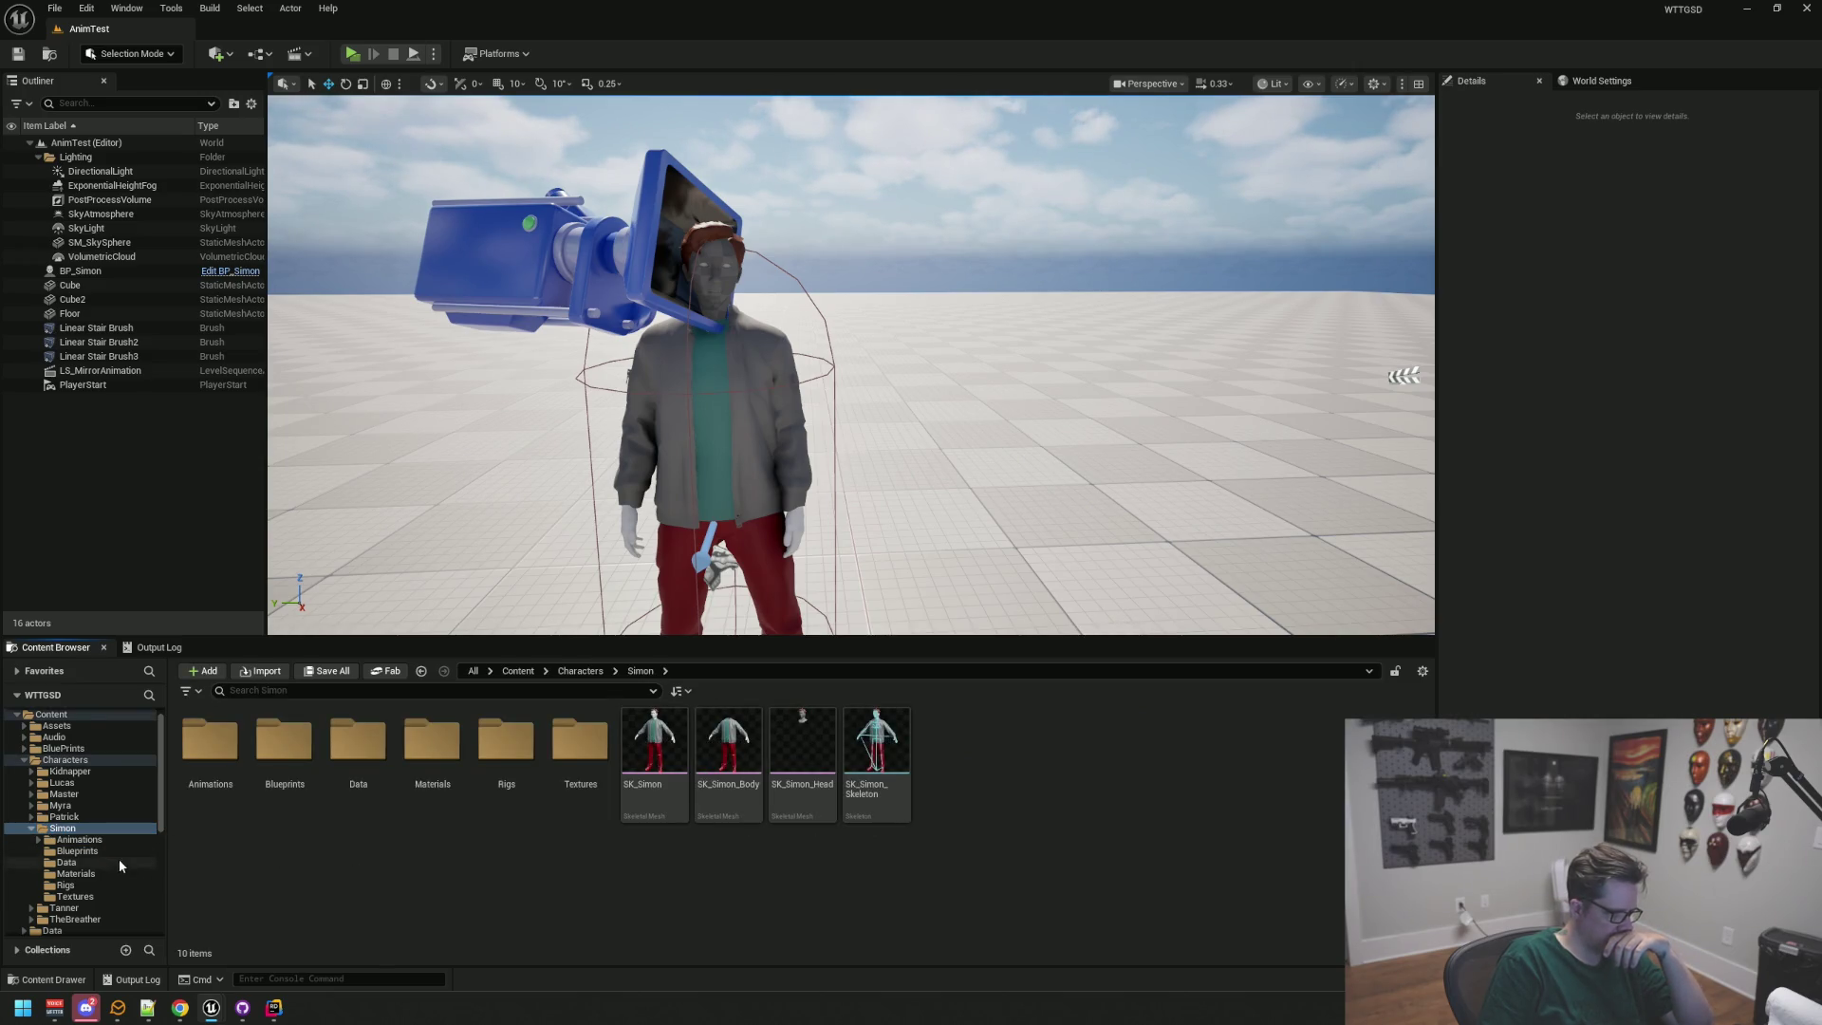
Step: Move Ben, Ben_PhysicsAsset and Ben_Skeleton from the old Simon folder into Characters/Simon
{"action": "scroll", "coordinate": [117, 858], "scroll_direction": "down", "scroll_amount": 10}
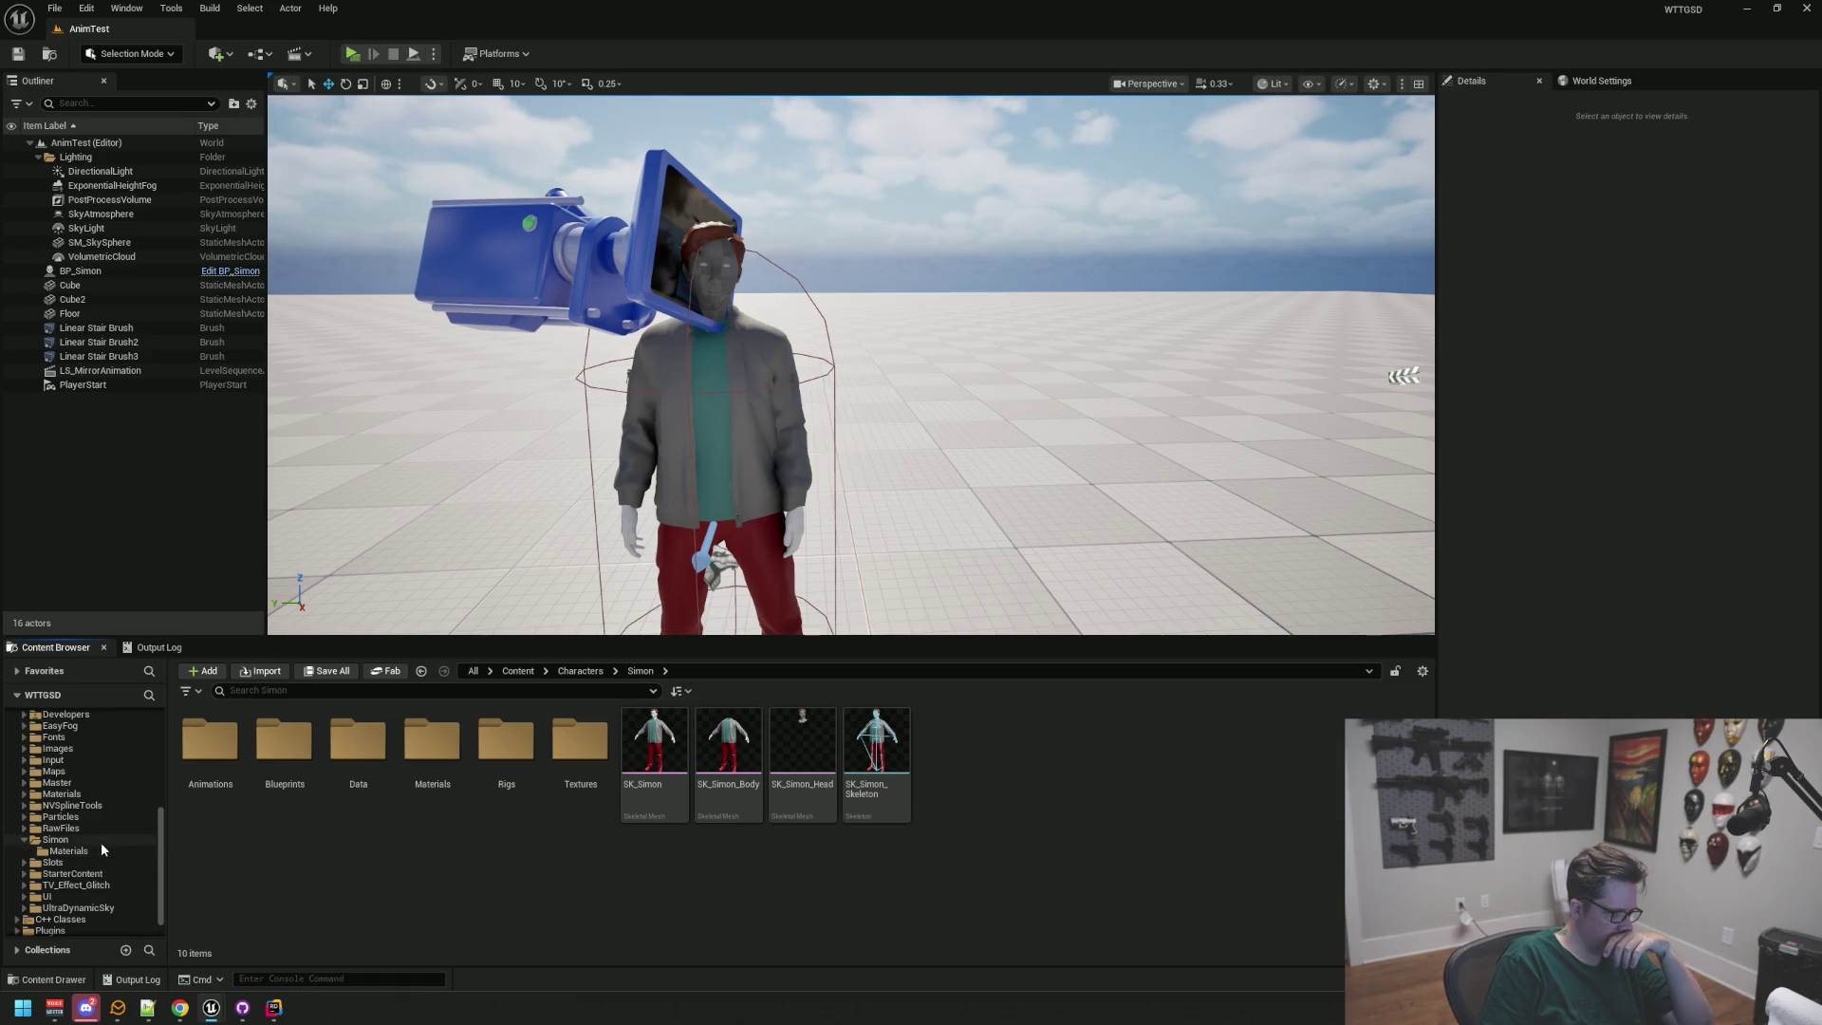
{"action": "left_click", "coordinate": [101, 840]}
{"action": "left_click", "coordinate": [304, 739]}
{"action": "left_click", "coordinate": [359, 740], "text": "ctrl"}
{"action": "left_click", "coordinate": [433, 740], "text": "ctrl"}
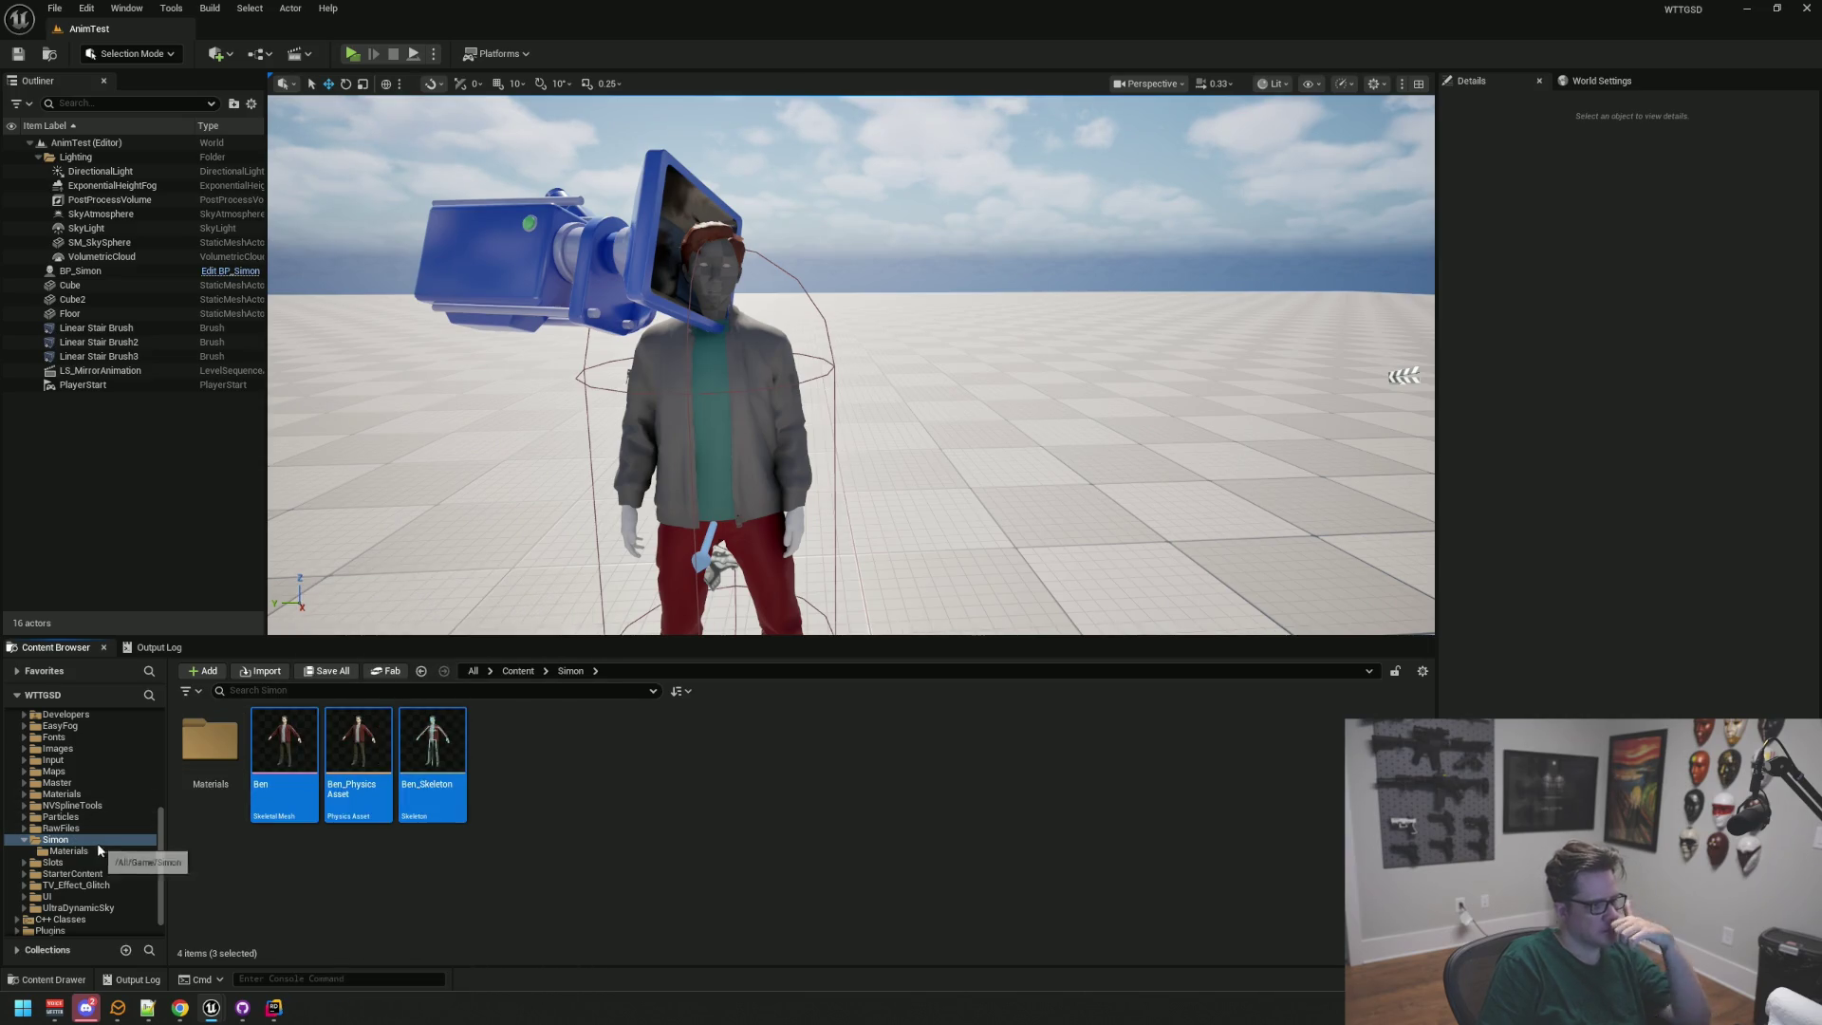
{"action": "mouse_move", "coordinate": [285, 749]}
{"action": "left_mouse_down"}
{"action": "mouse_move", "coordinate": [85, 765]}
{"action": "mouse_move", "coordinate": [82, 782]}
{"action": "left_mouse_up"}
{"action": "left_click", "coordinate": [114, 815]}
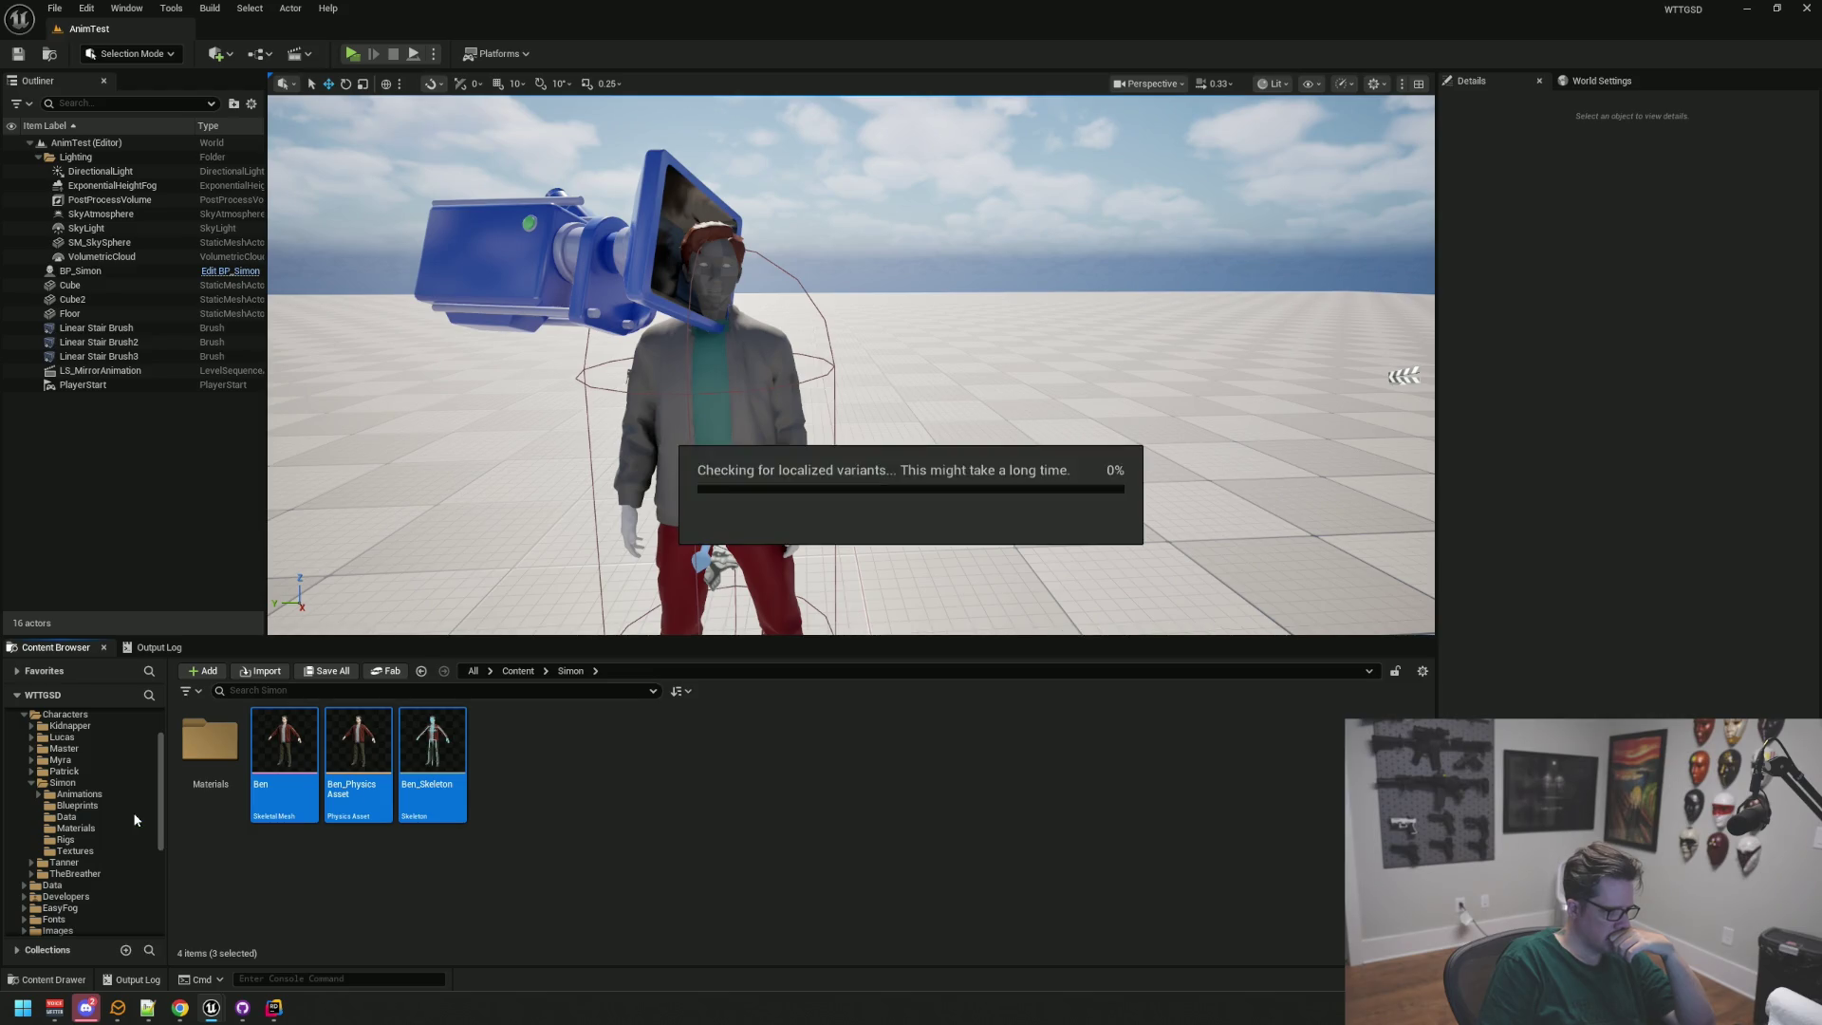
Step: Delete the empty old Simon/Materials folder and then the old Simon folder
{"action": "double_click", "coordinate": [195, 801]}
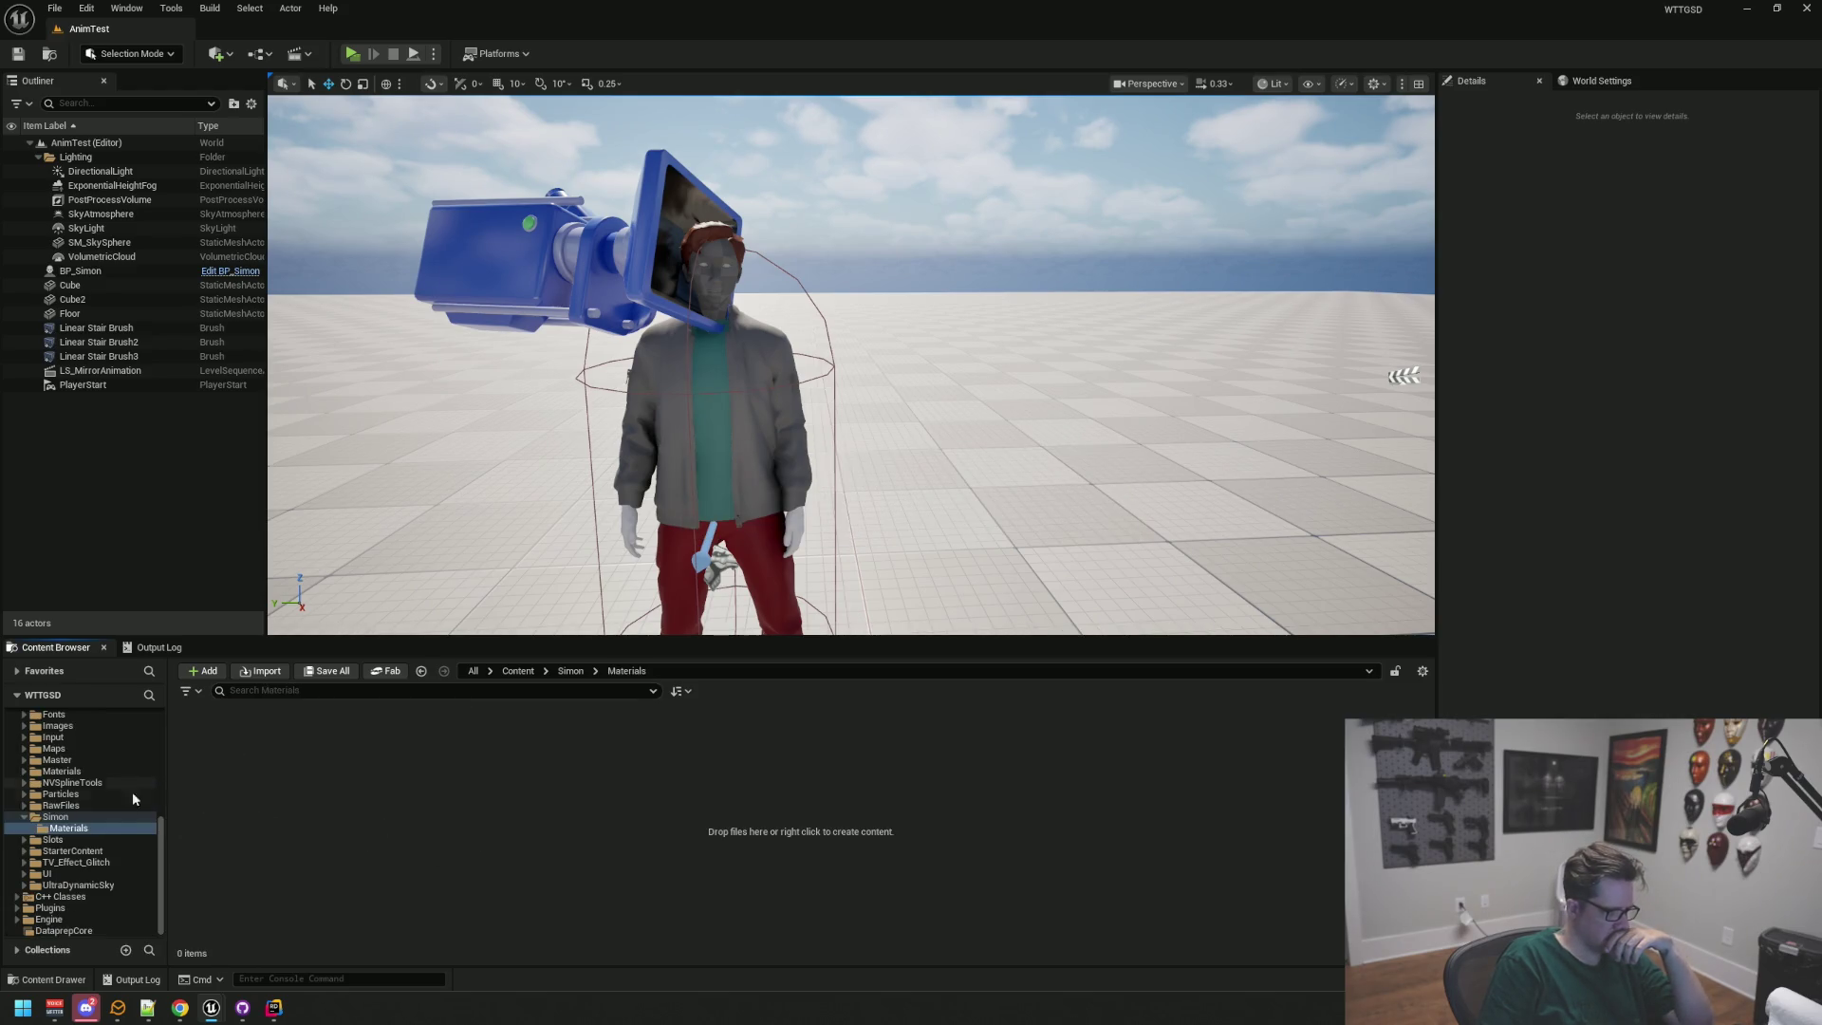
{"action": "key", "text": "Delete"}
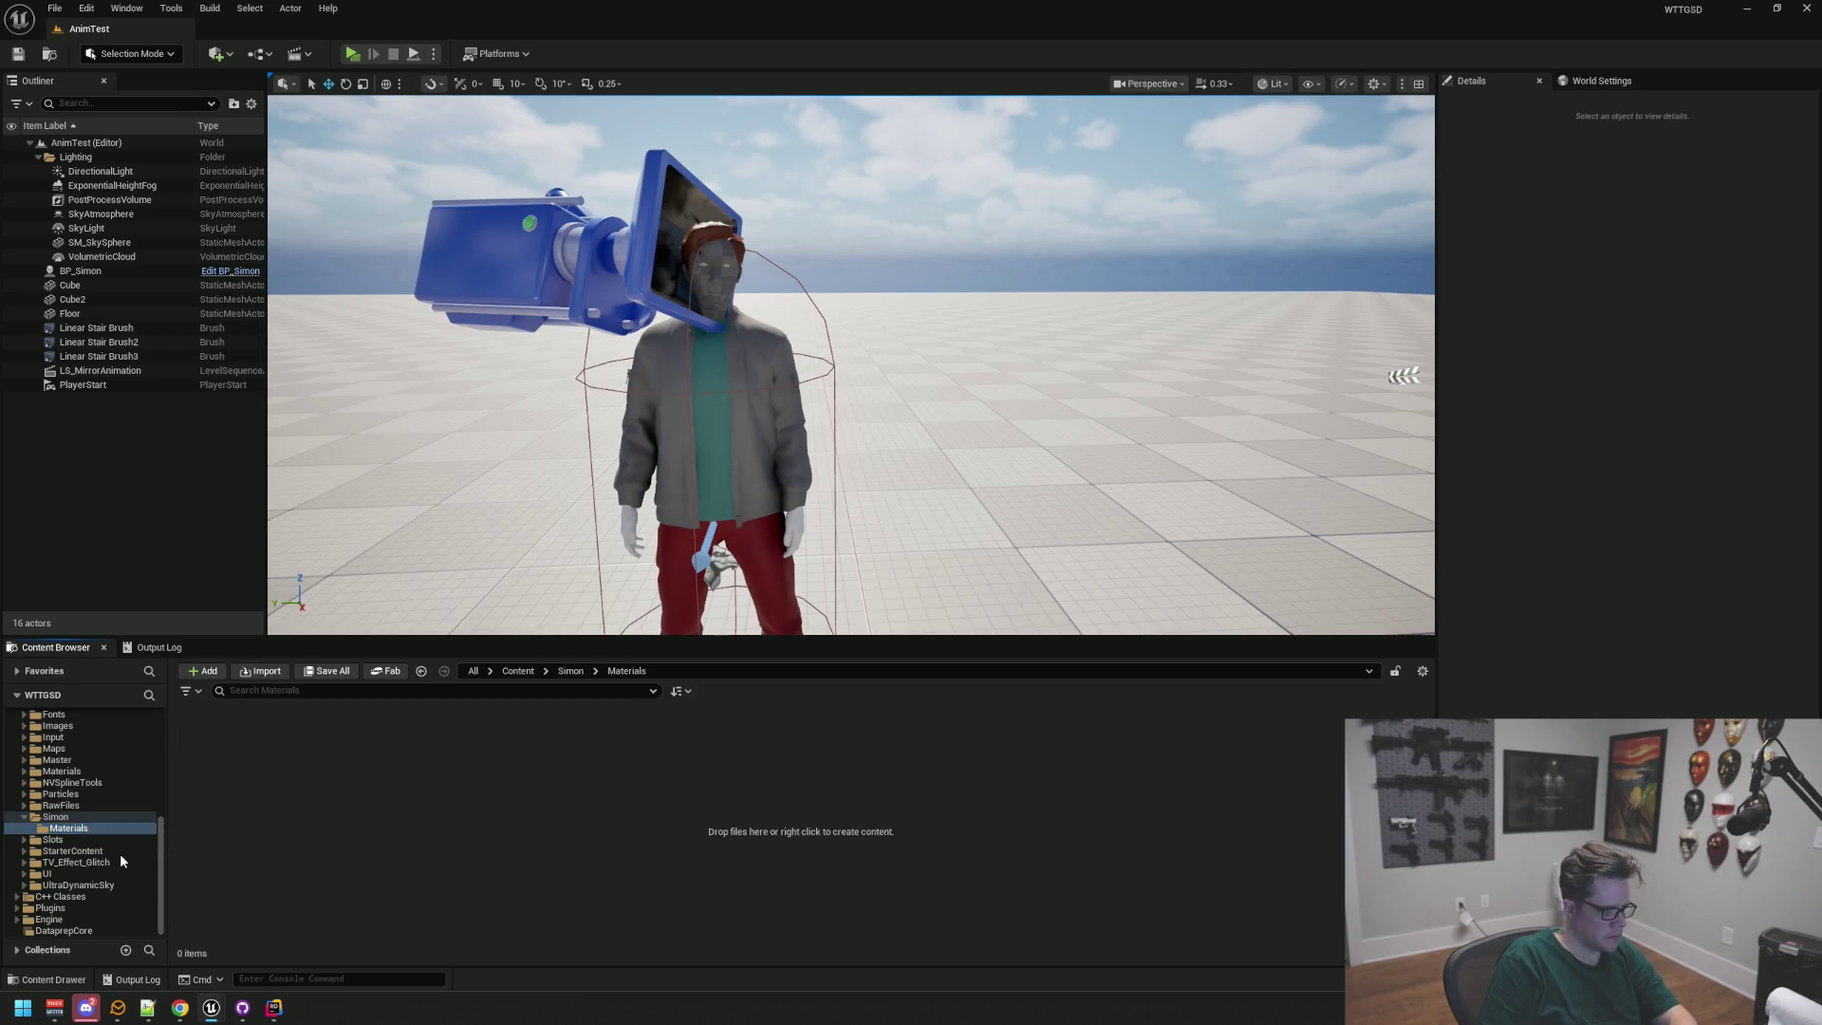
{"action": "left_click", "coordinate": [88, 828]}
{"action": "key", "text": "Delete"}
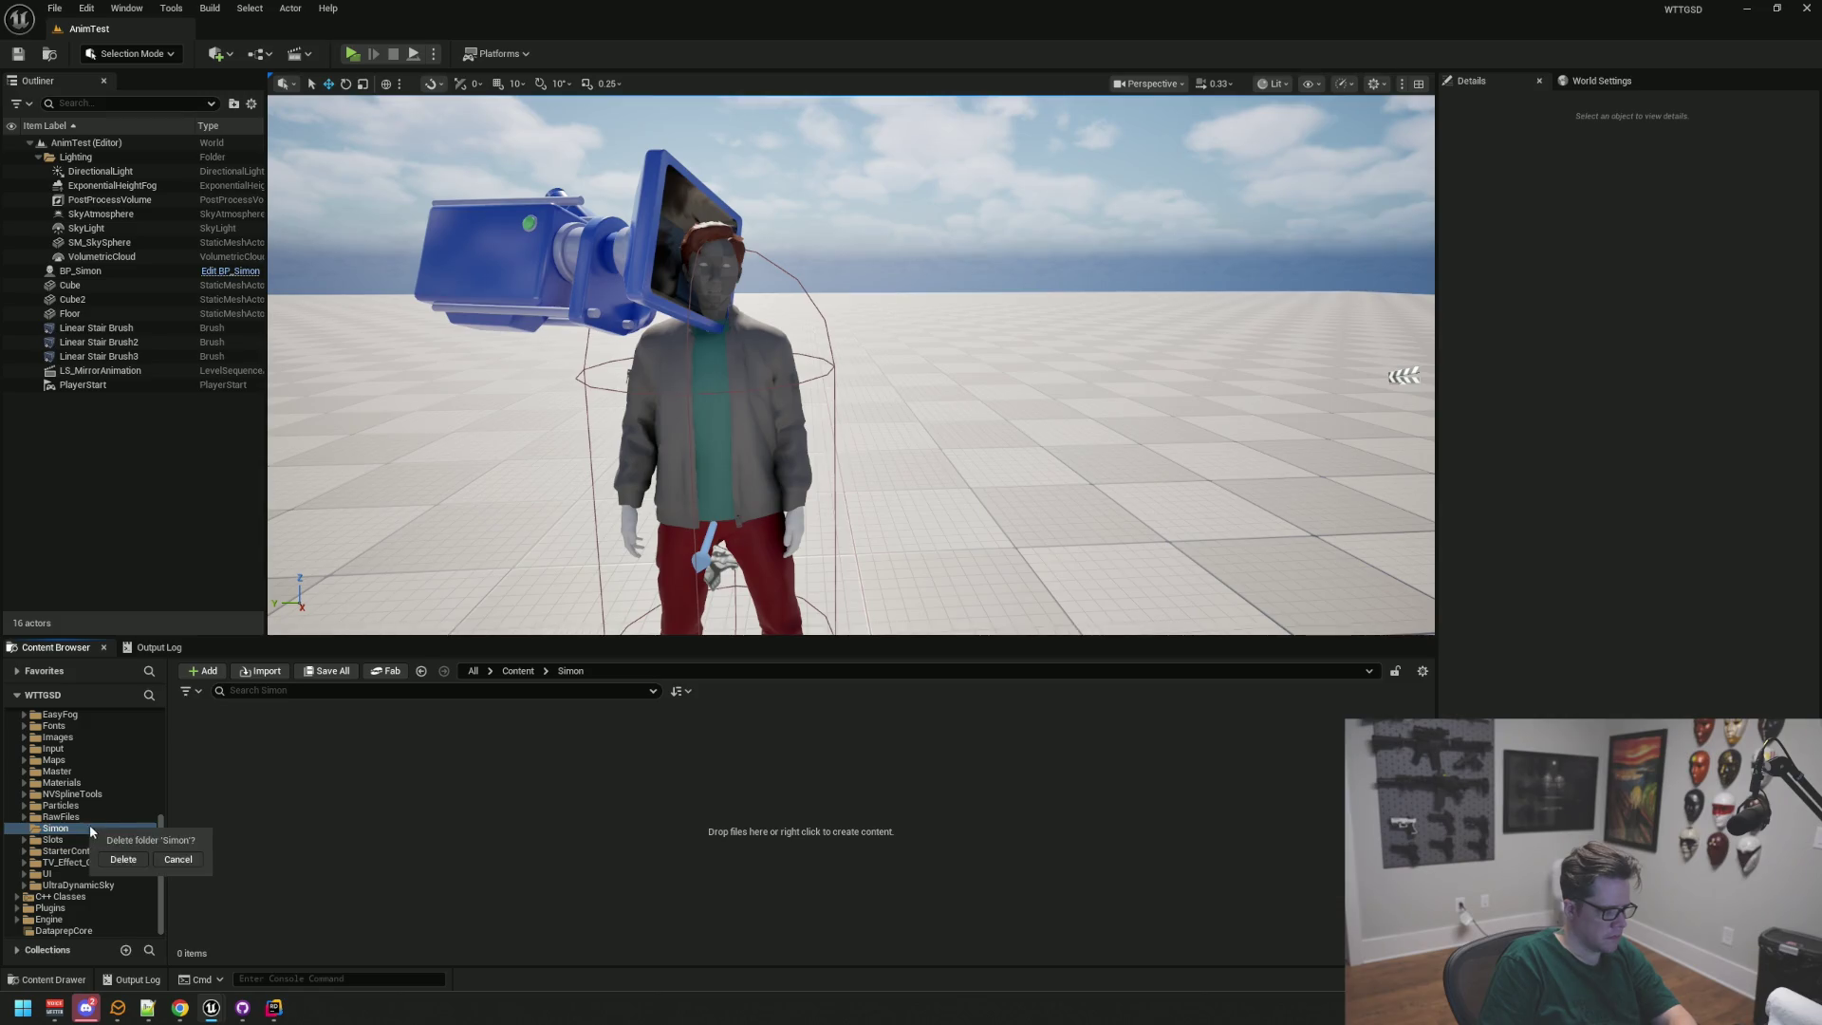
Step: Confirm deleting the old top-level Simon folder
{"action": "left_click", "coordinate": [123, 858]}
{"action": "left_click", "coordinate": [95, 783]}
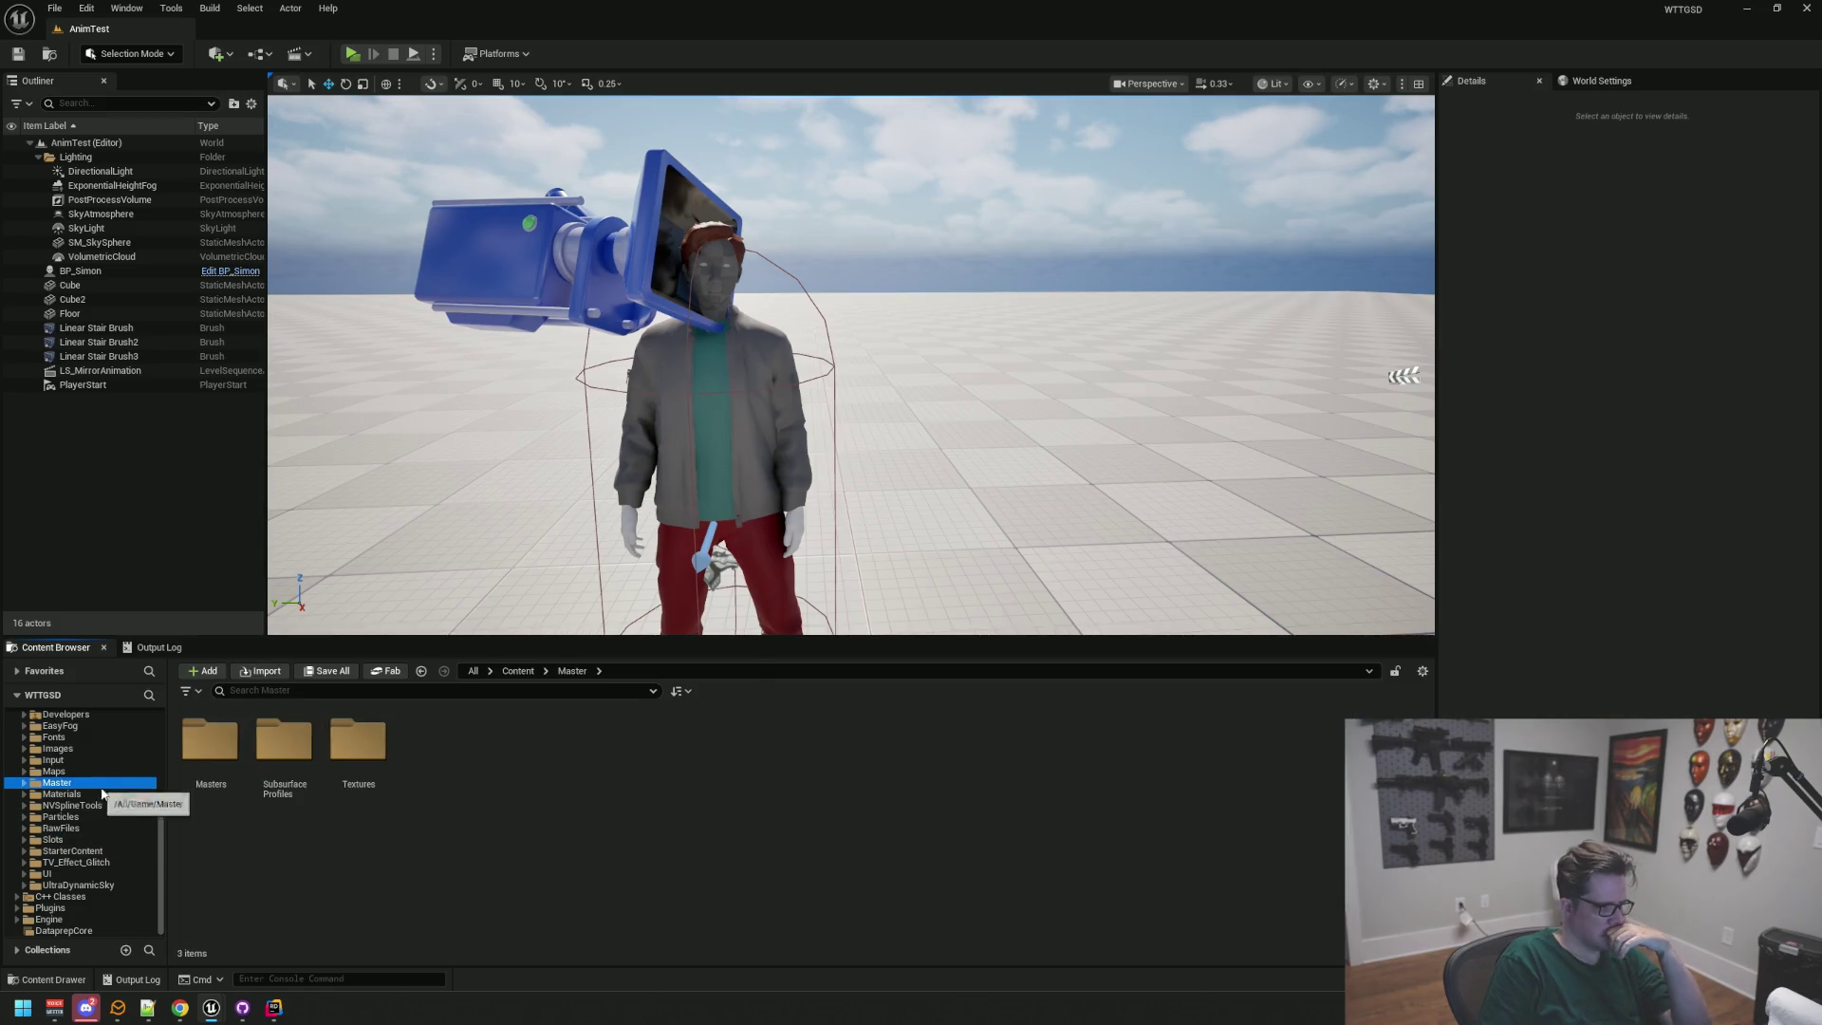
{"action": "scroll", "coordinate": [105, 791], "scroll_direction": "up", "scroll_amount": 4}
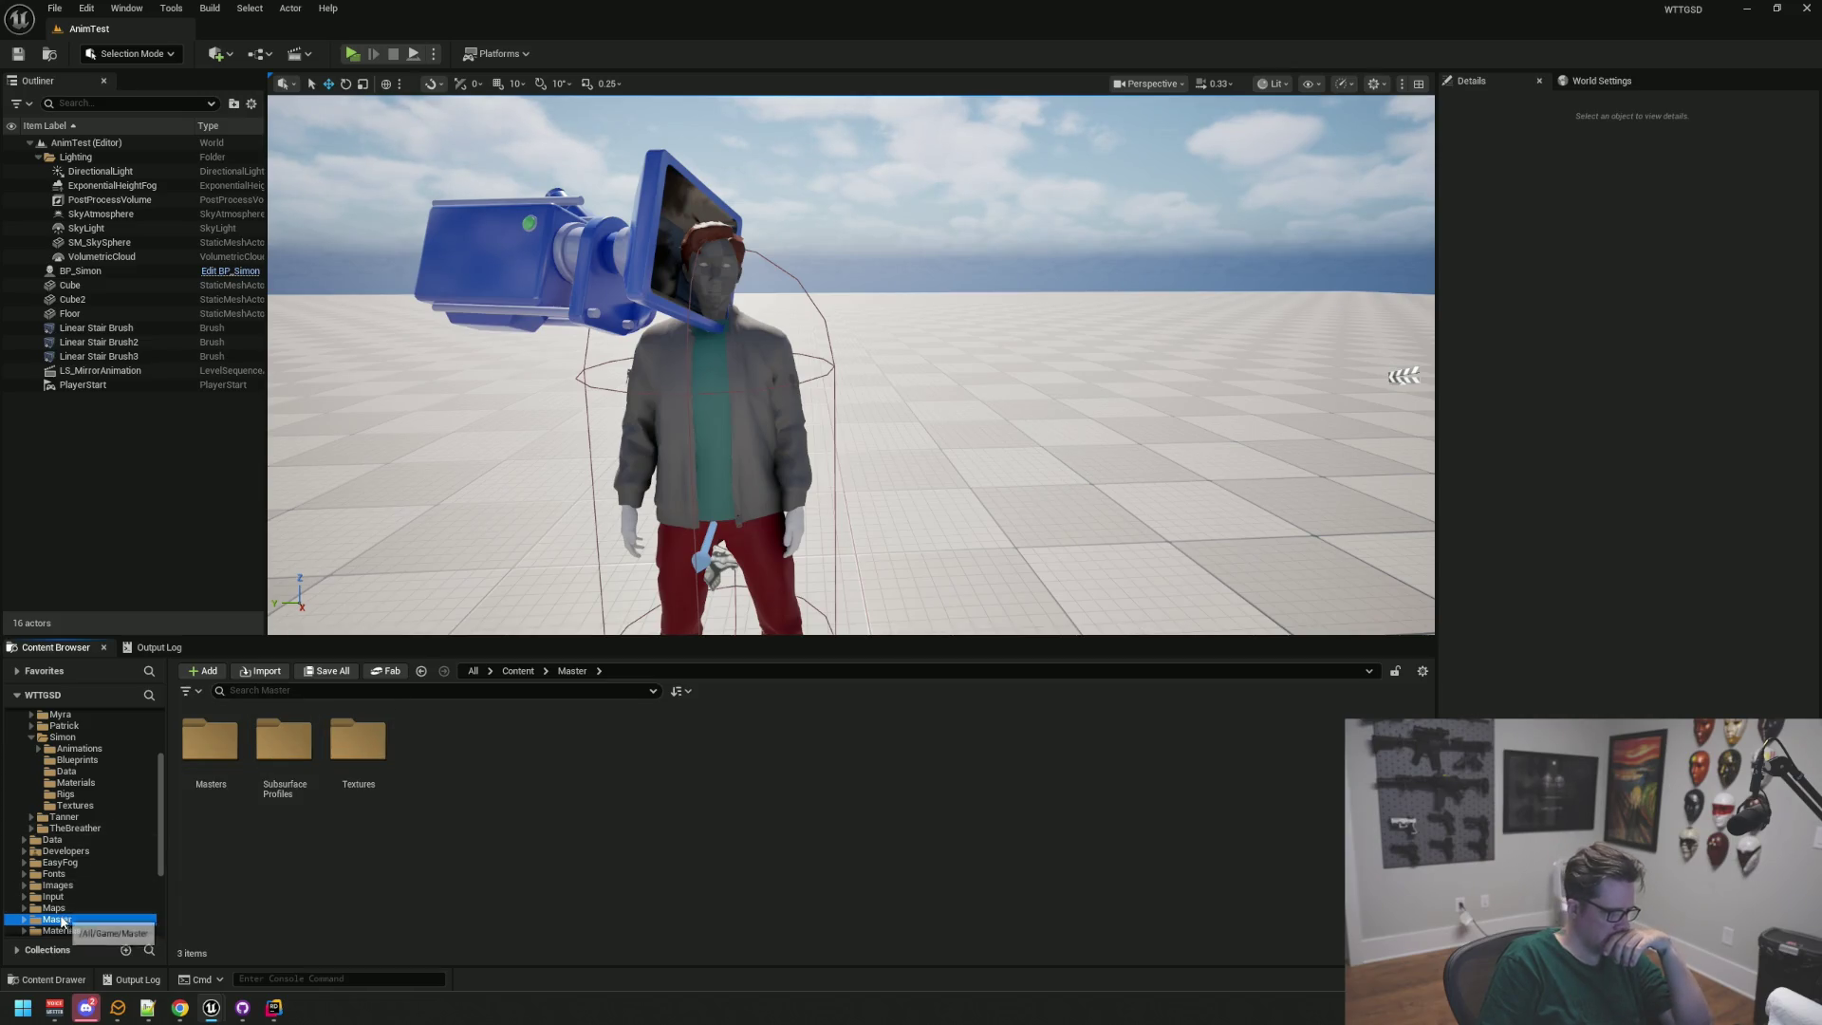
Step: Review Characters/Simon and its Materials, then open the top-level Materials and Master folders
{"action": "left_click", "coordinate": [76, 782]}
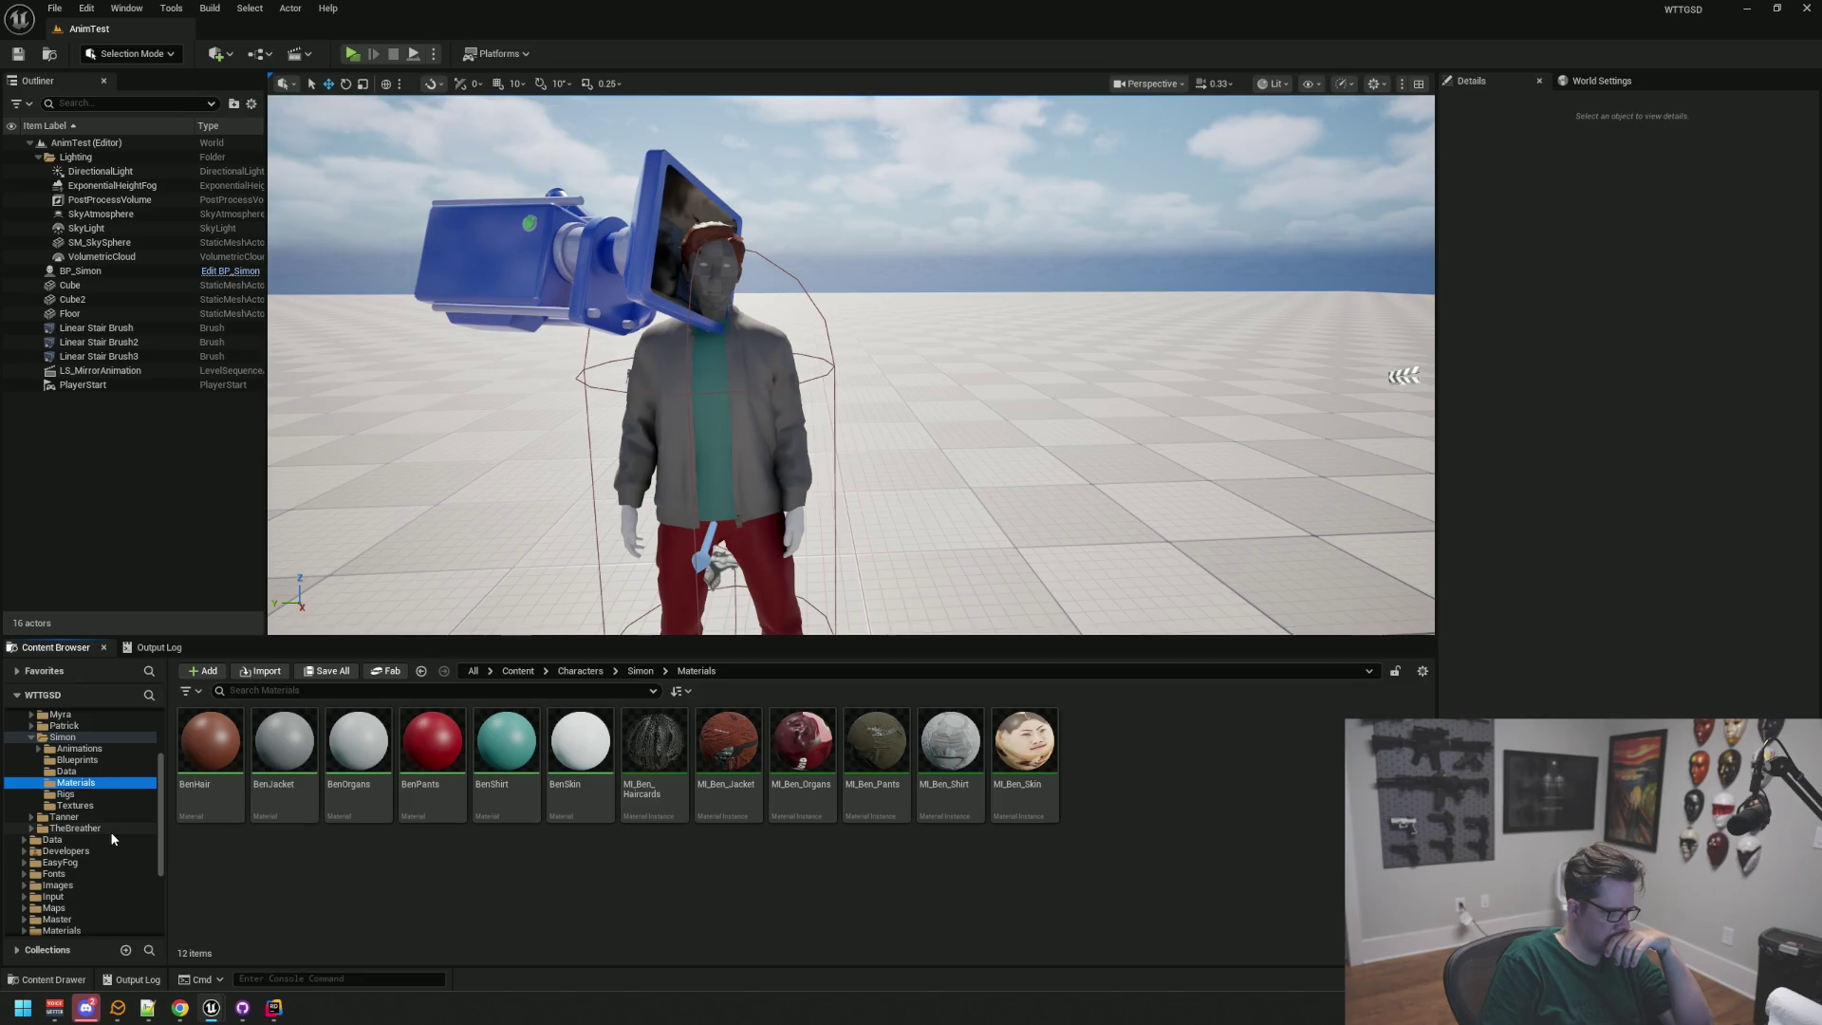
{"action": "left_click", "coordinate": [34, 739]}
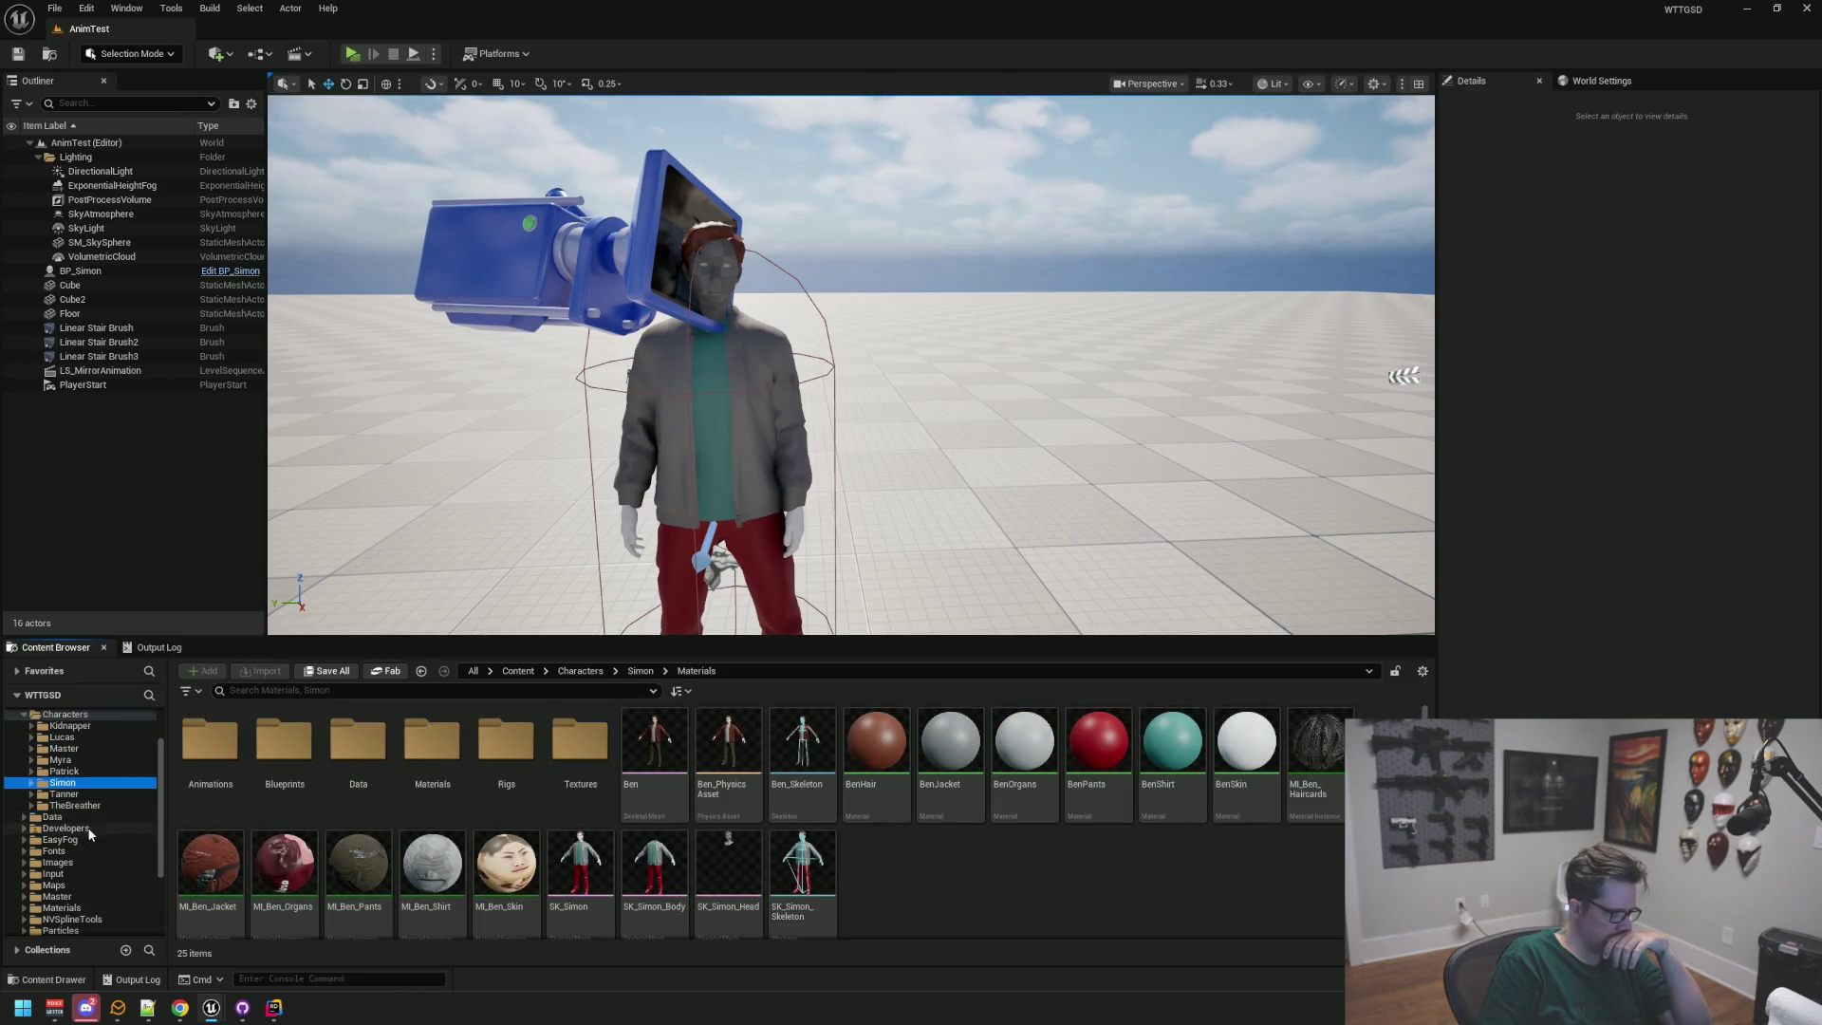
{"action": "scroll", "coordinate": [91, 834], "scroll_direction": "down", "scroll_amount": 1}
{"action": "left_click", "coordinate": [83, 884]}
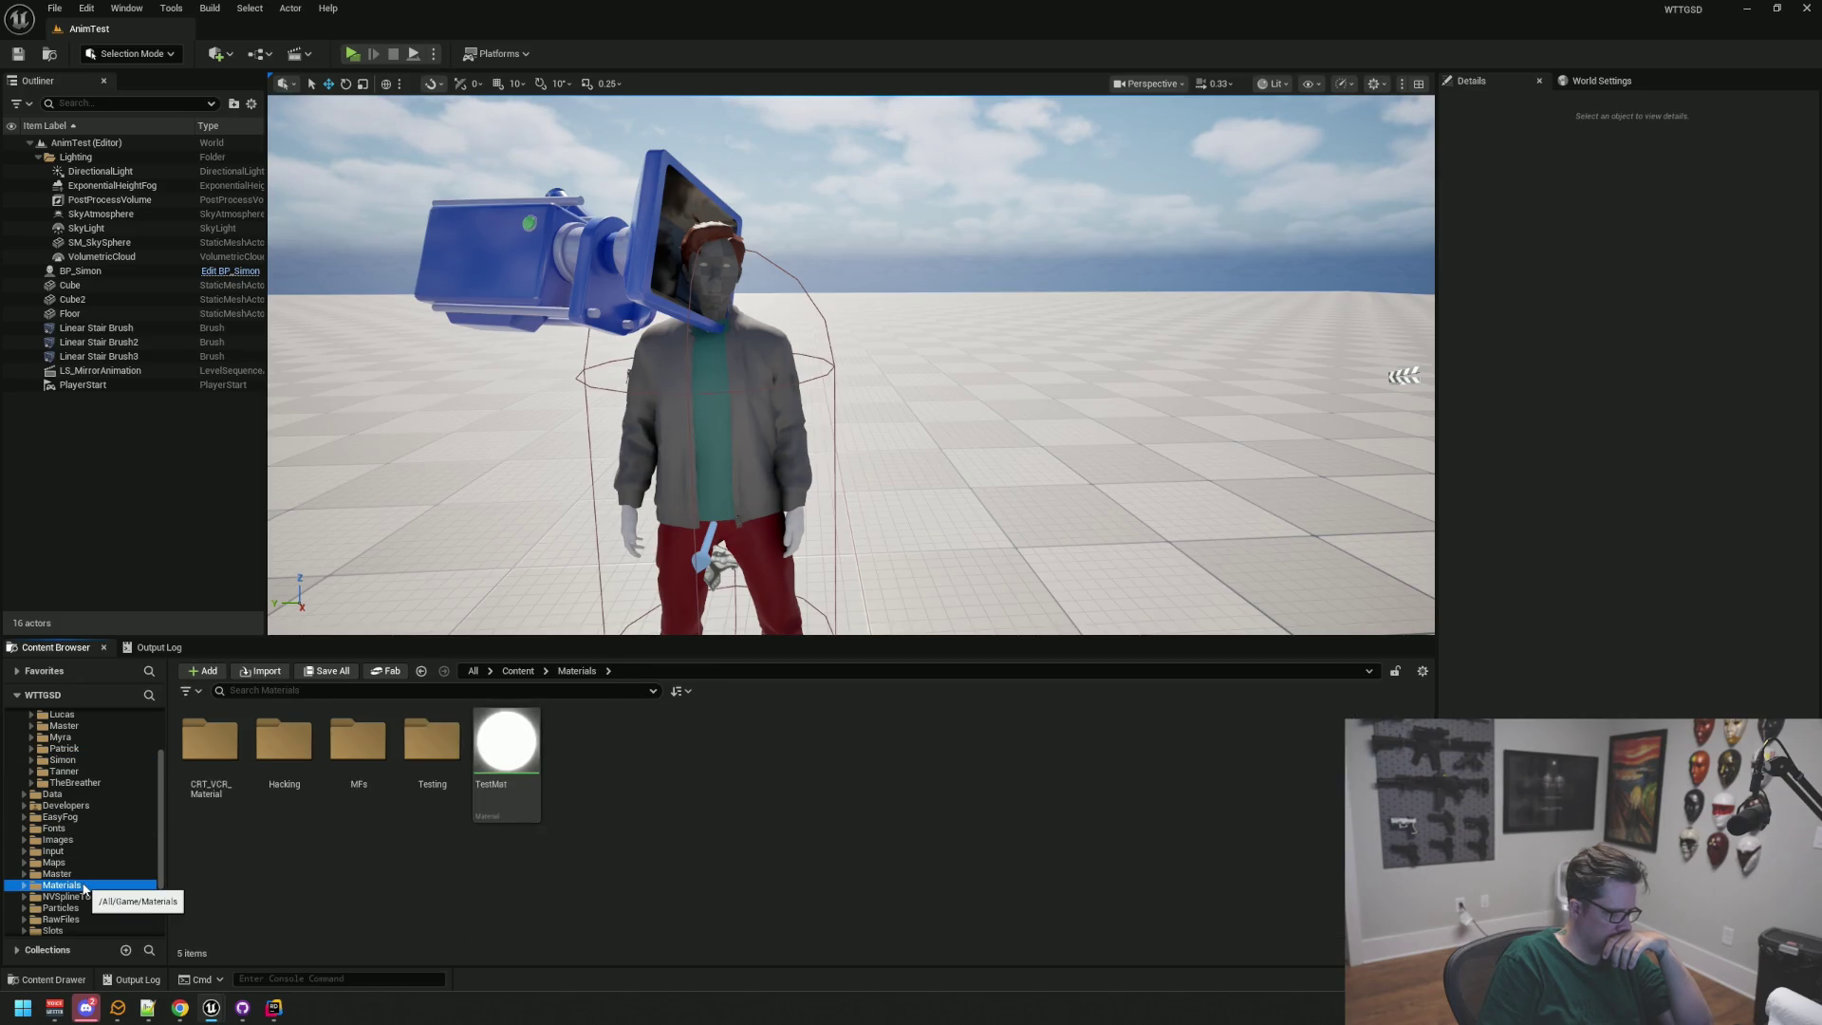
{"action": "left_click", "coordinate": [57, 873]}
{"action": "scroll", "coordinate": [61, 896], "scroll_direction": "up", "scroll_amount": 2}
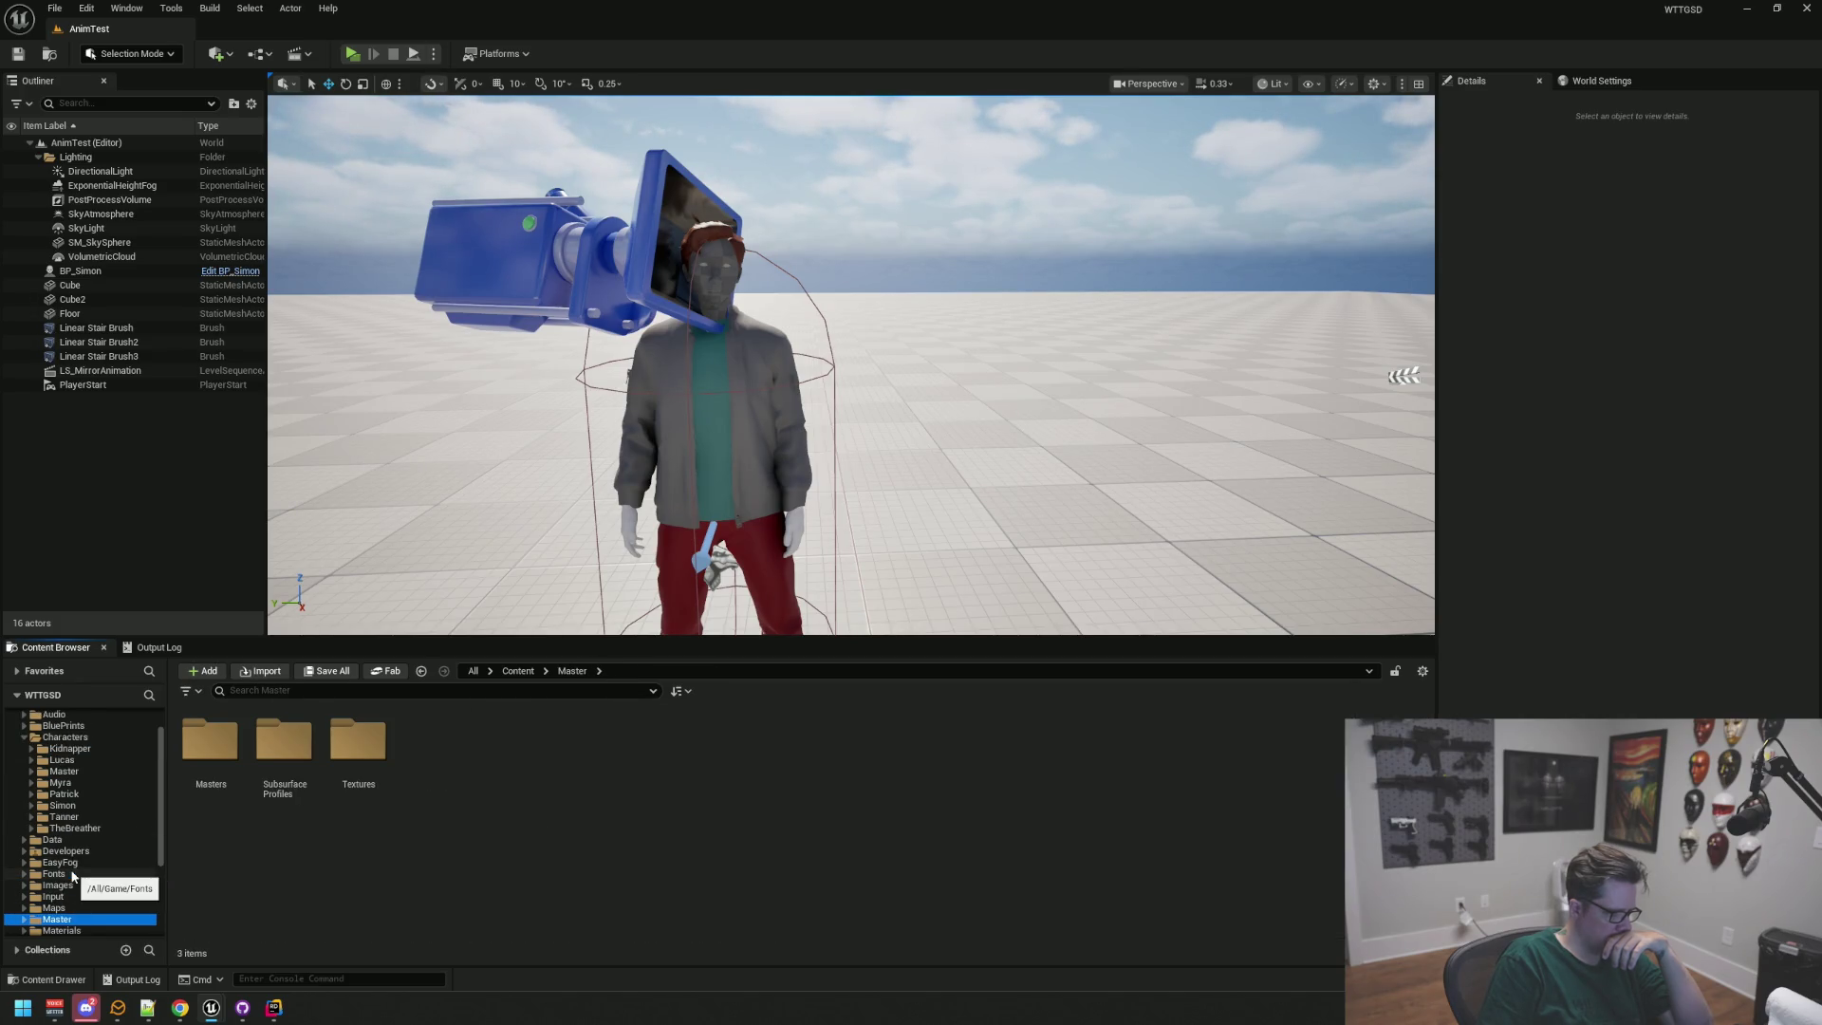
Step: Move the top-level Master folder into Characters and dismiss the Failed Renames report
{"action": "left_click_drag", "start_coordinate": [58, 922], "coordinate": [70, 739]}
{"action": "left_click", "coordinate": [107, 770]}
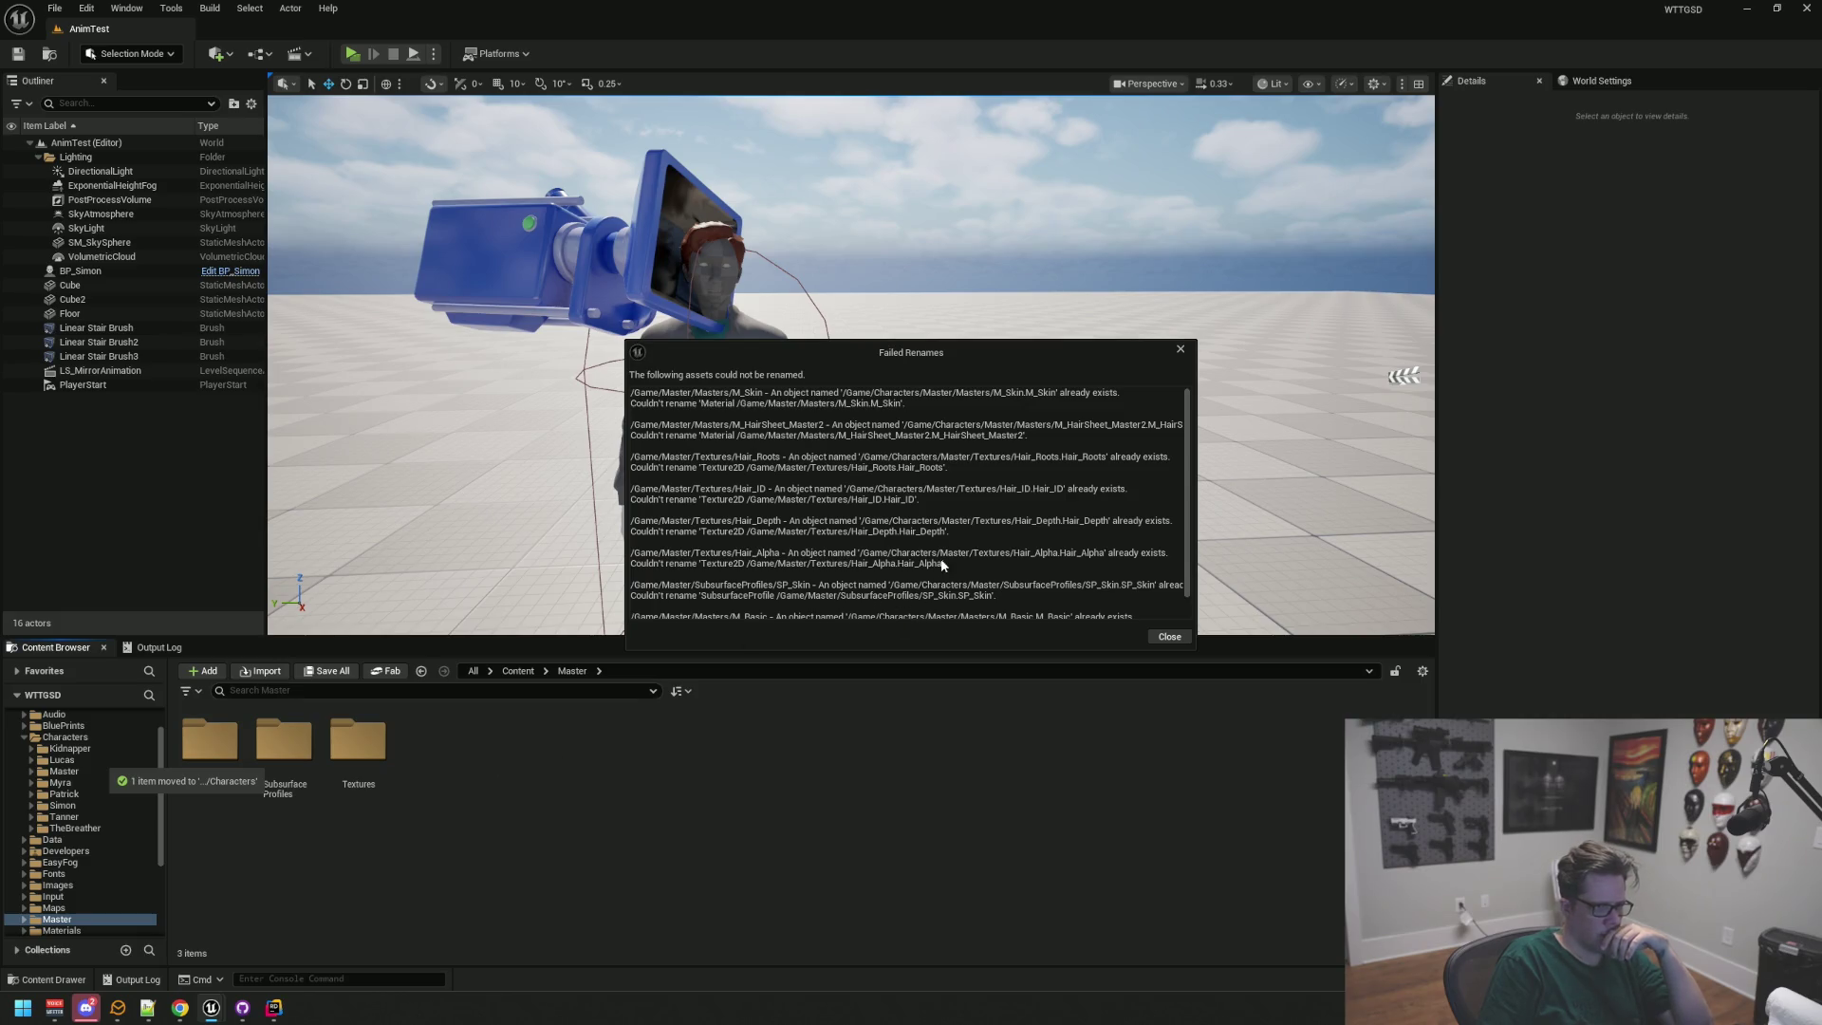
{"action": "left_click", "coordinate": [1157, 638]}
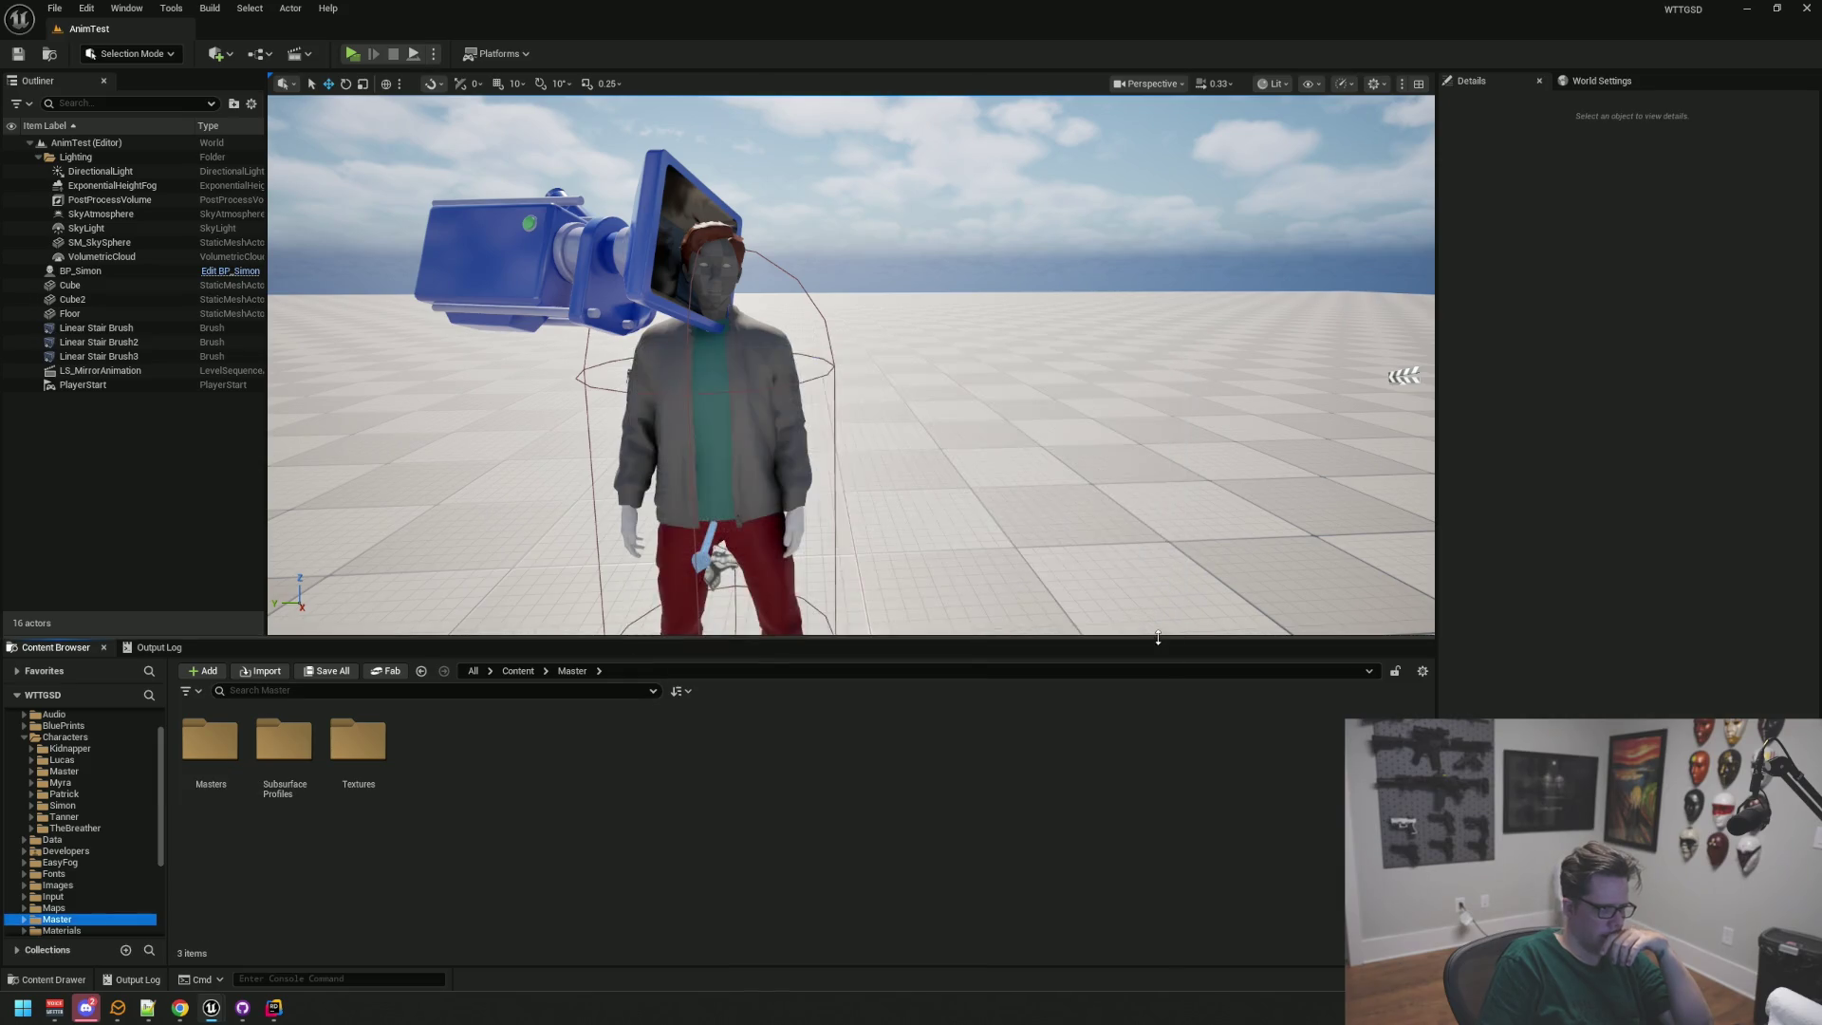
Step: Check the Characters, Images and Master folders, then bring up the Content folder's actions
{"action": "left_click", "coordinate": [62, 736]}
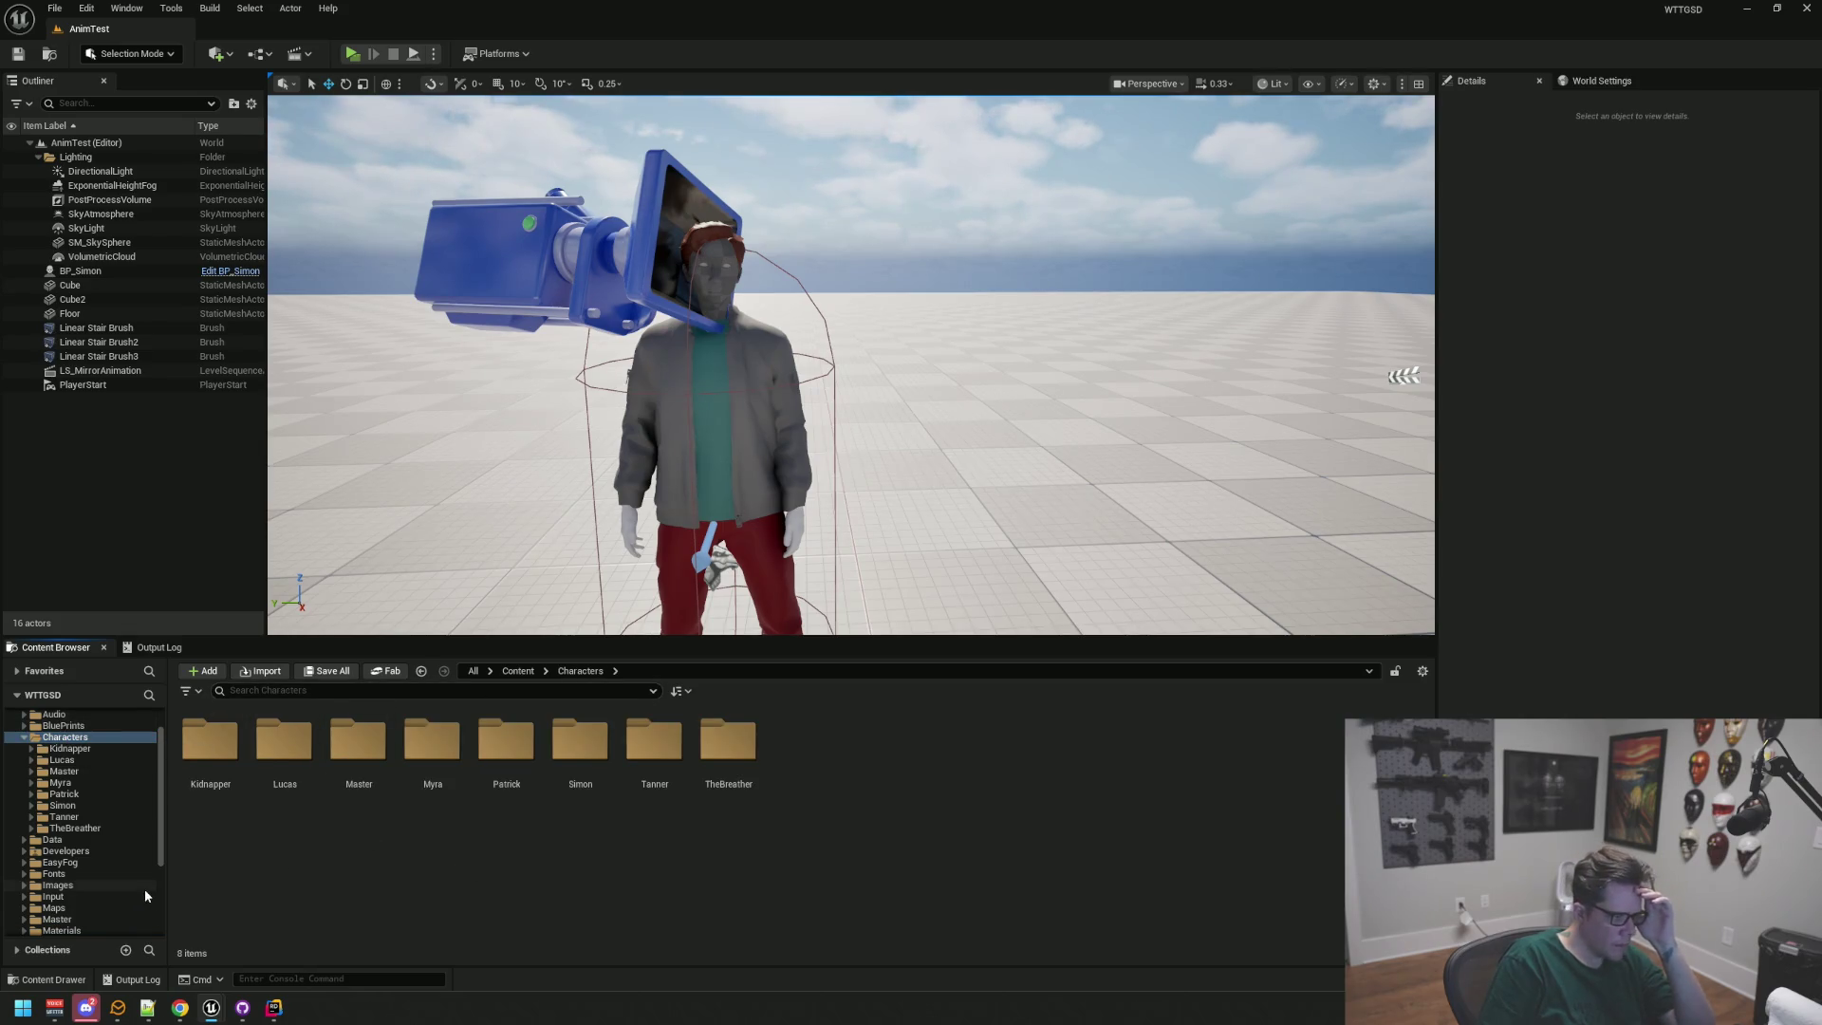
{"action": "left_click", "coordinate": [95, 885]}
{"action": "left_click", "coordinate": [91, 873]}
{"action": "left_click", "coordinate": [65, 918]}
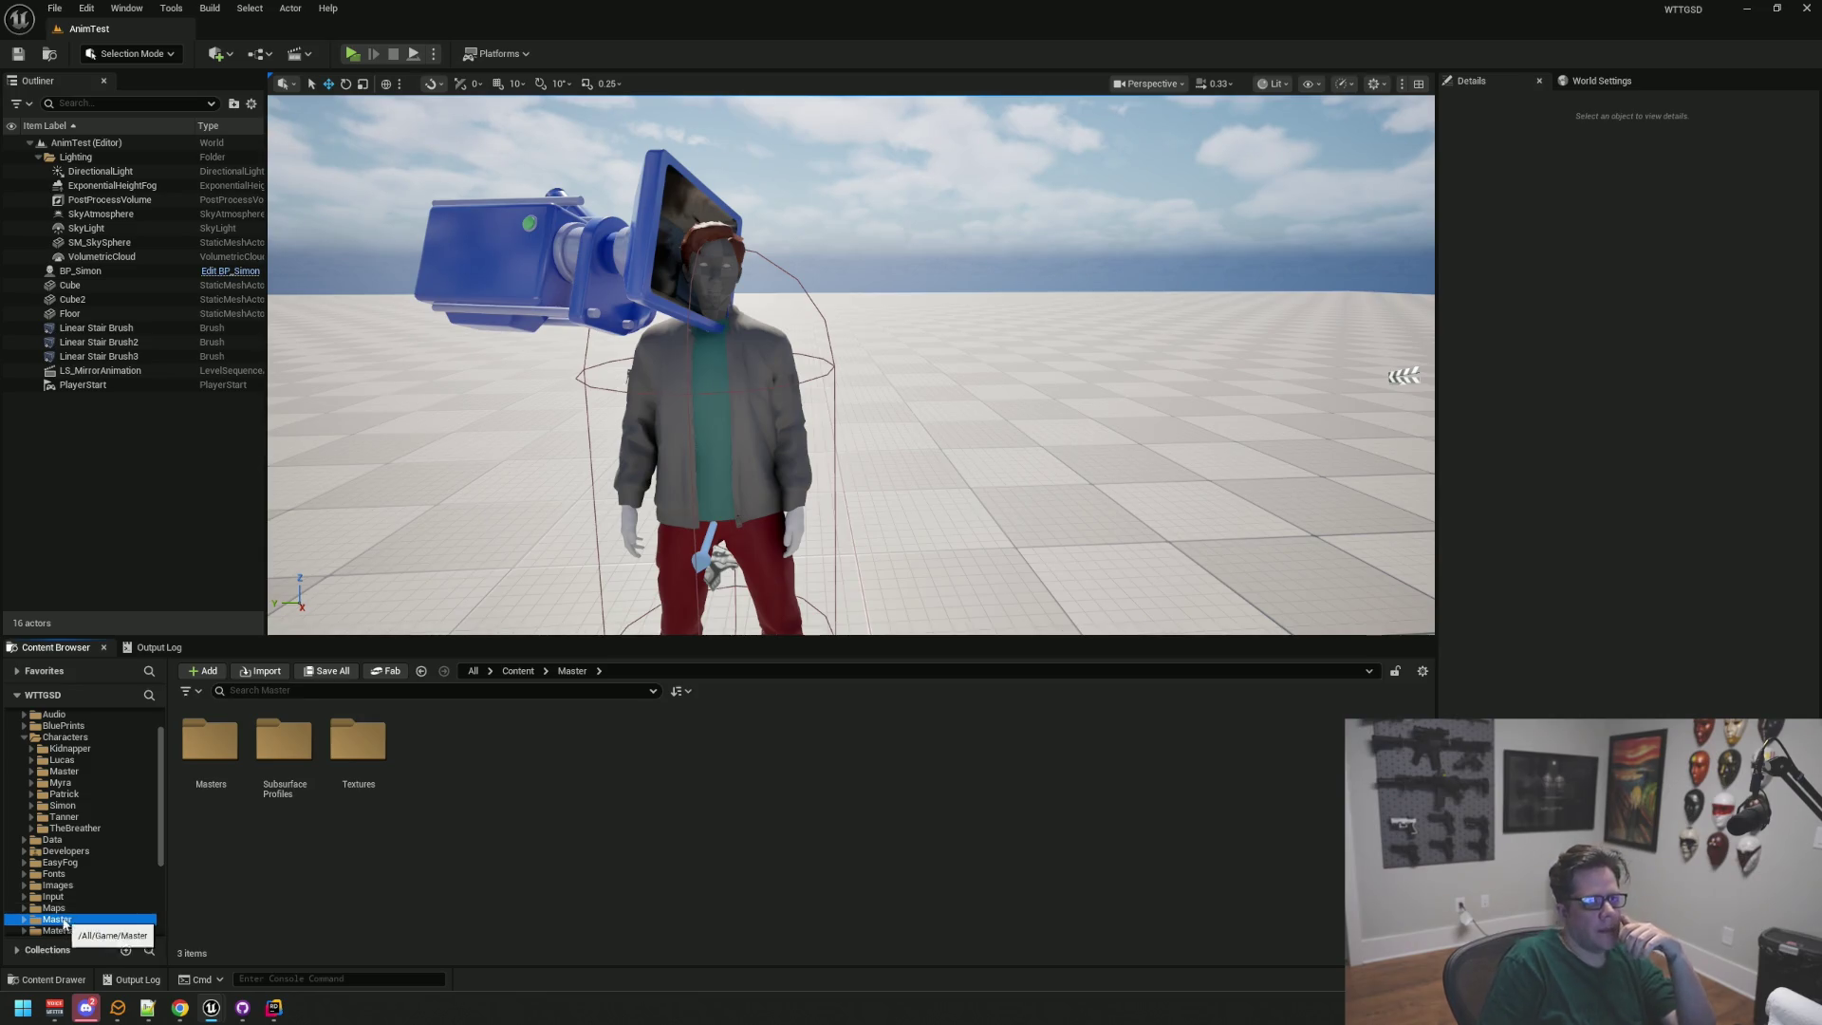
{"action": "scroll", "coordinate": [81, 826], "scroll_direction": "up", "scroll_amount": 2}
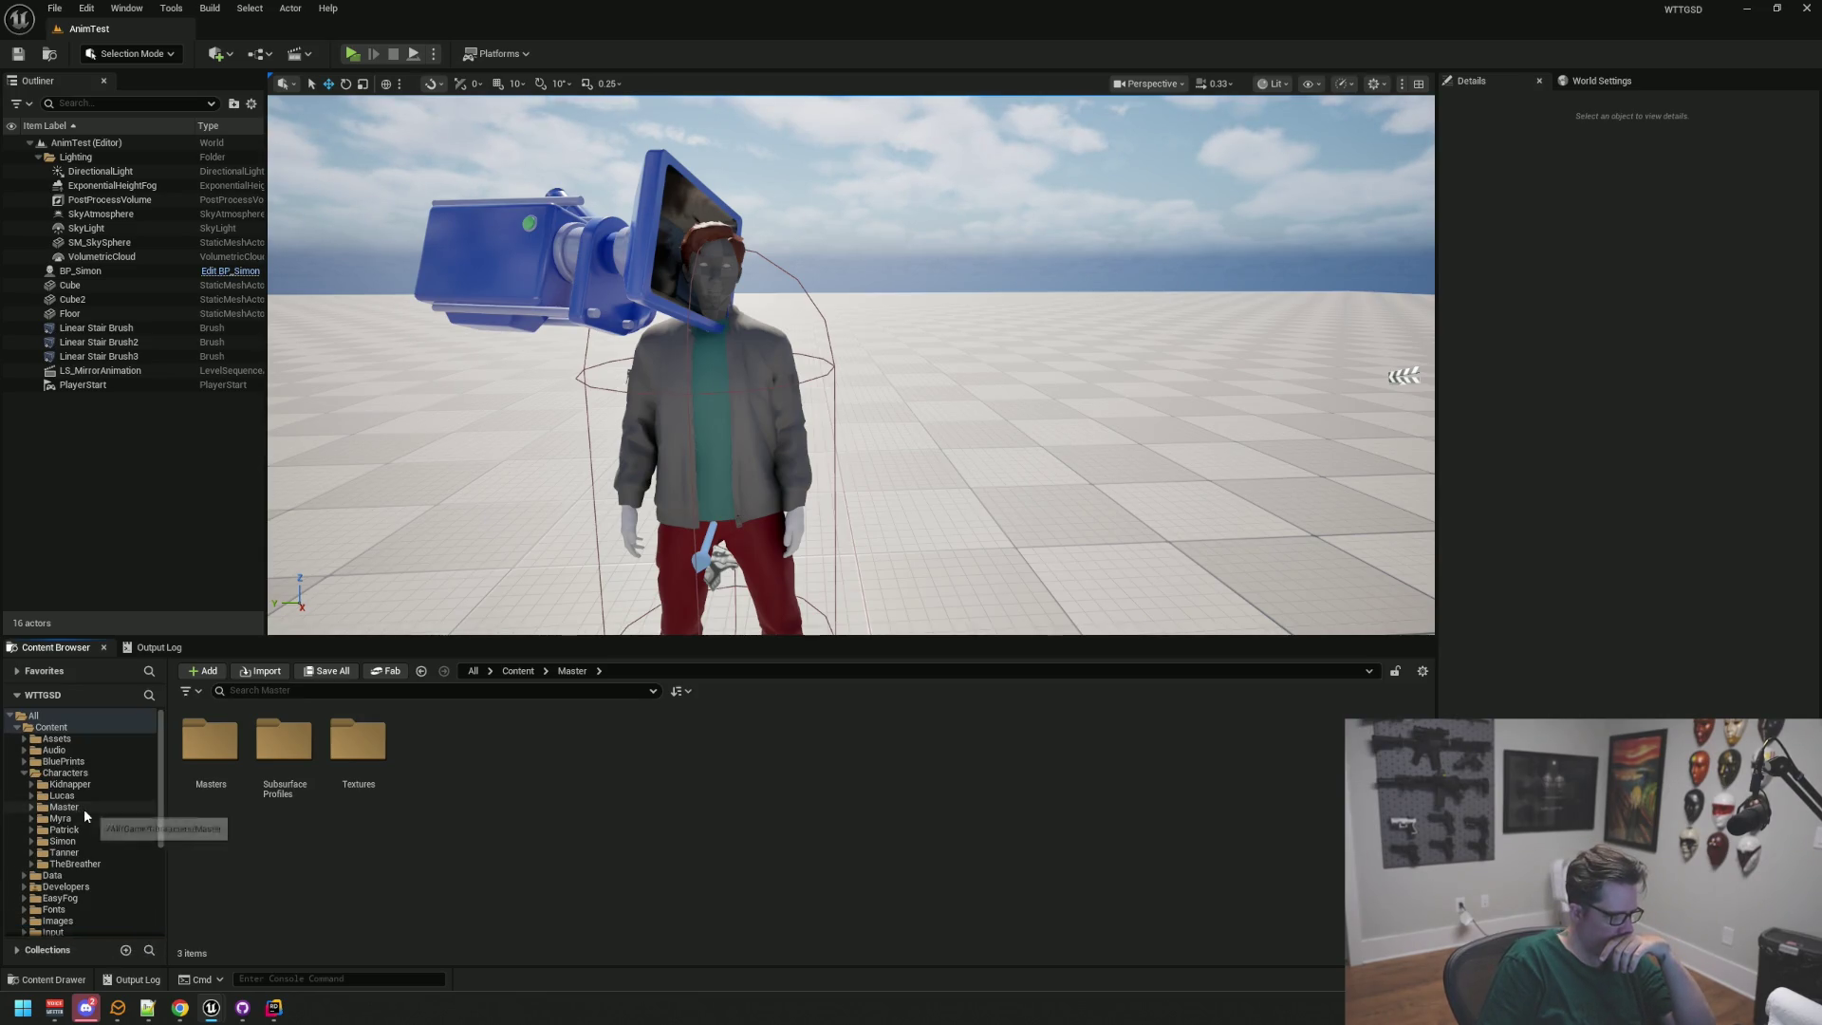
{"action": "right_click", "coordinate": [82, 728]}
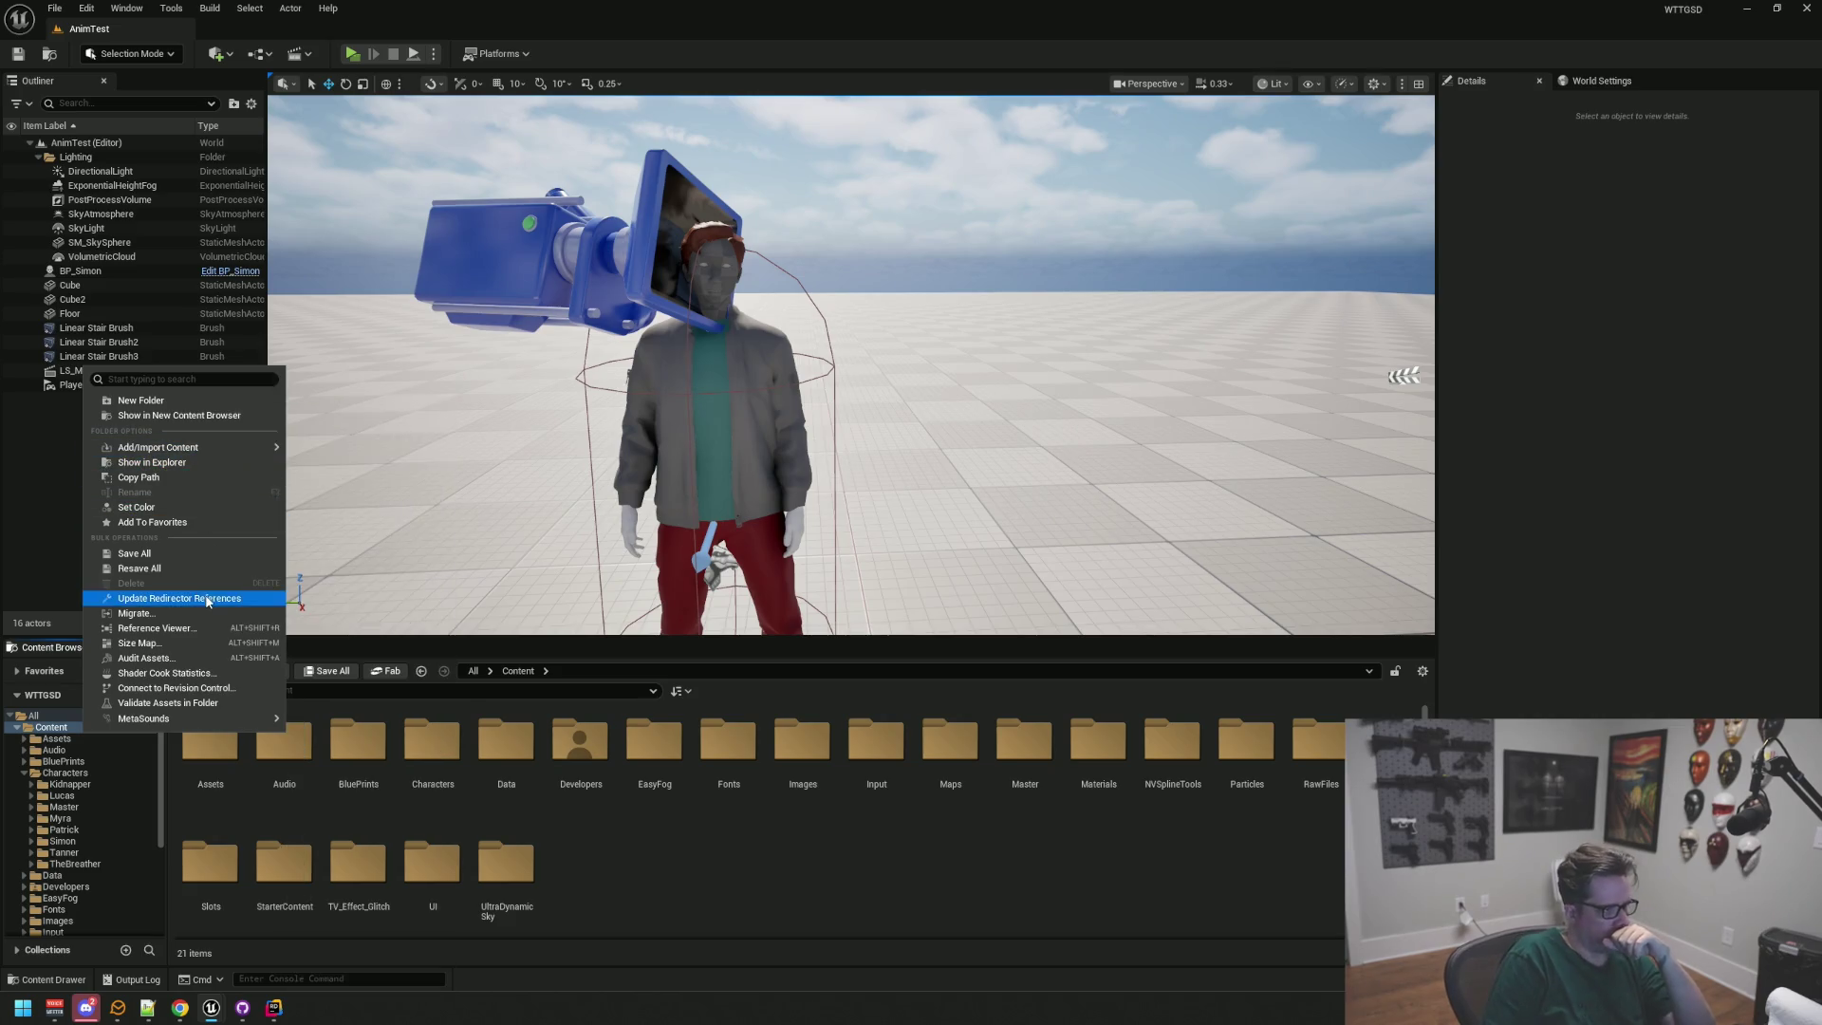
Step: Fix up redirector references across the Content folder
{"action": "left_click", "coordinate": [218, 596]}
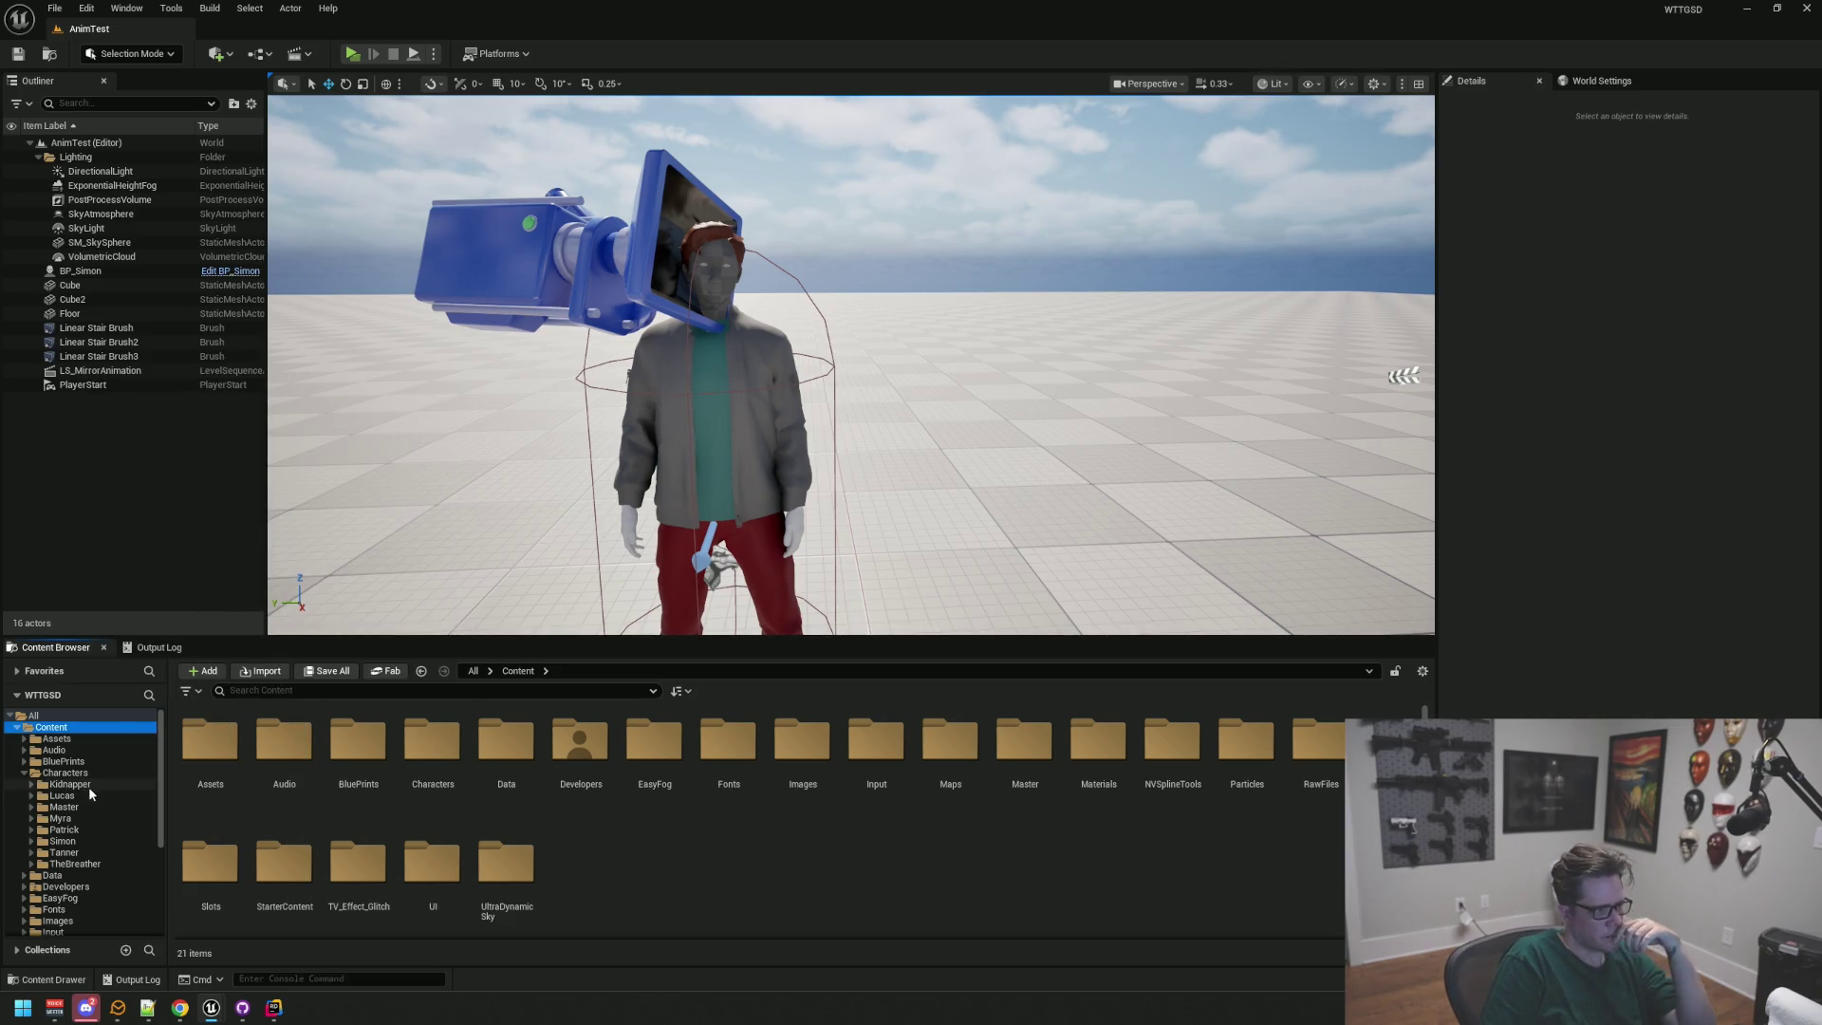
{"action": "scroll", "coordinate": [91, 788], "scroll_direction": "down", "scroll_amount": 3}
{"action": "scroll", "coordinate": [112, 789], "scroll_direction": "down", "scroll_amount": 1}
{"action": "left_click_drag", "start_coordinate": [548, 448], "coordinate": [551, 376]}
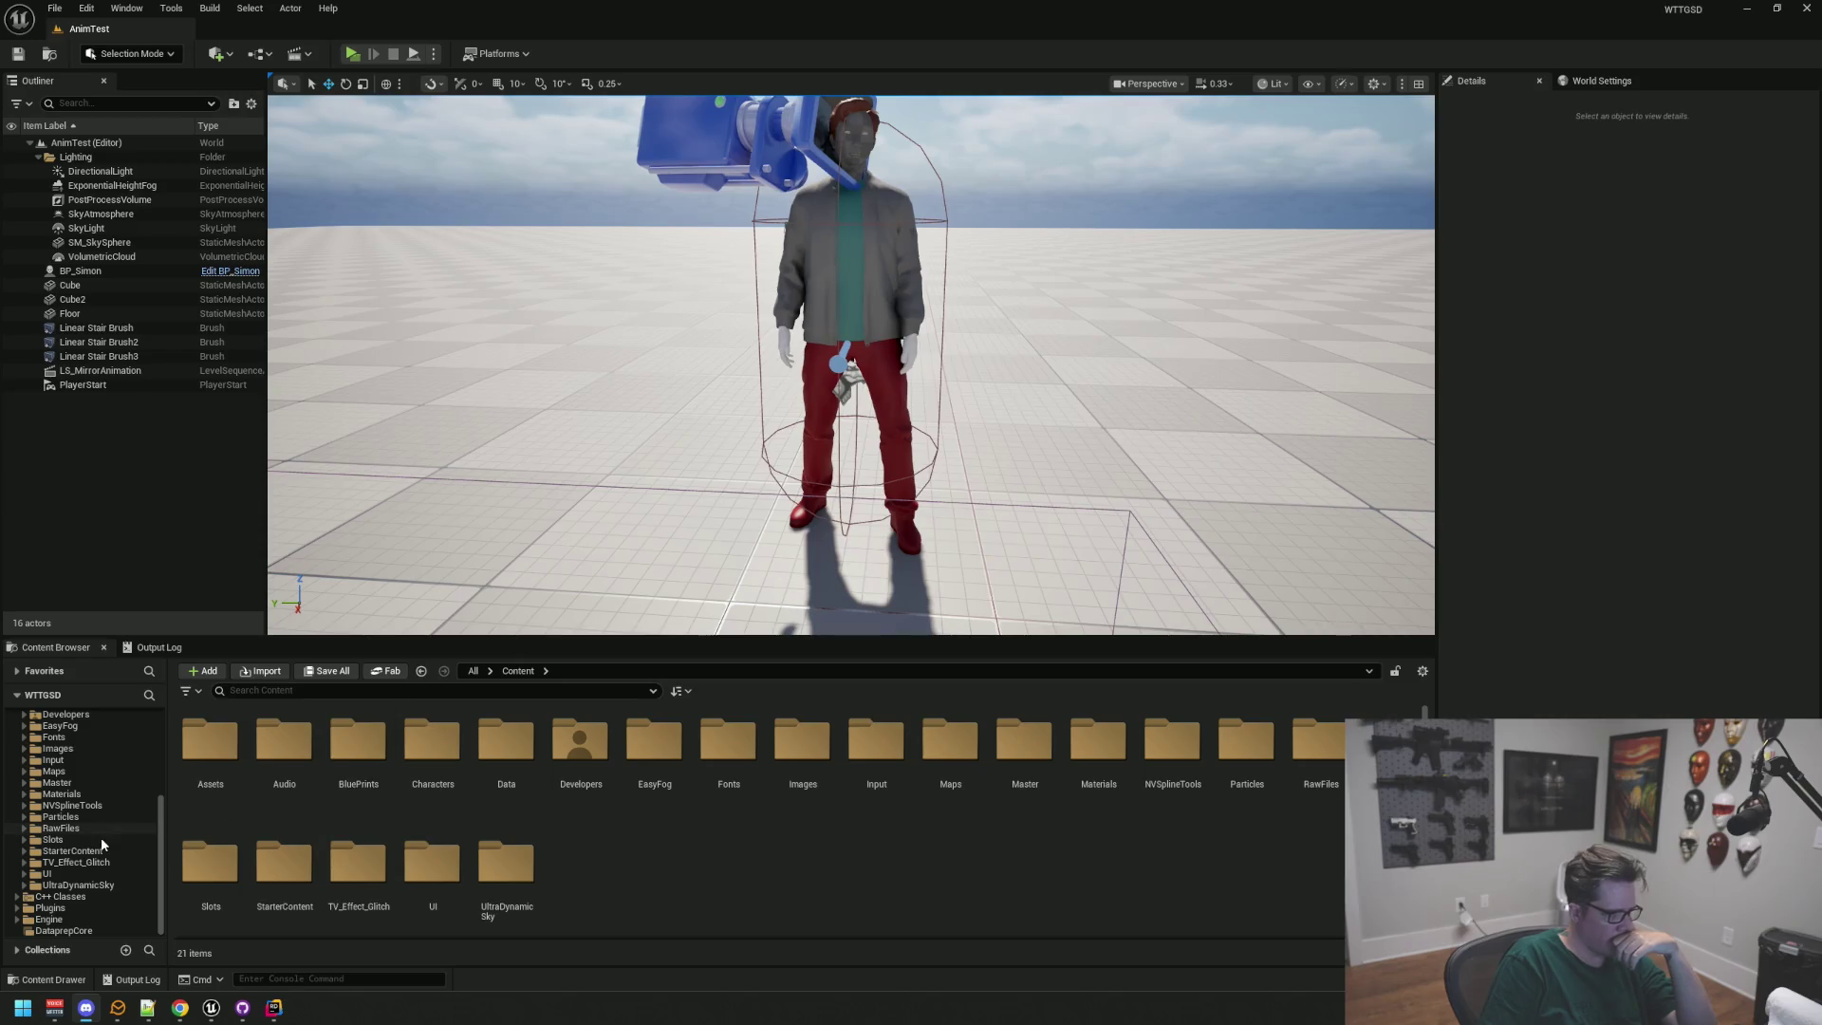
{"action": "scroll", "coordinate": [110, 818], "scroll_direction": "up", "scroll_amount": 4}
{"action": "scroll", "coordinate": [111, 818], "scroll_direction": "up", "scroll_amount": 1}
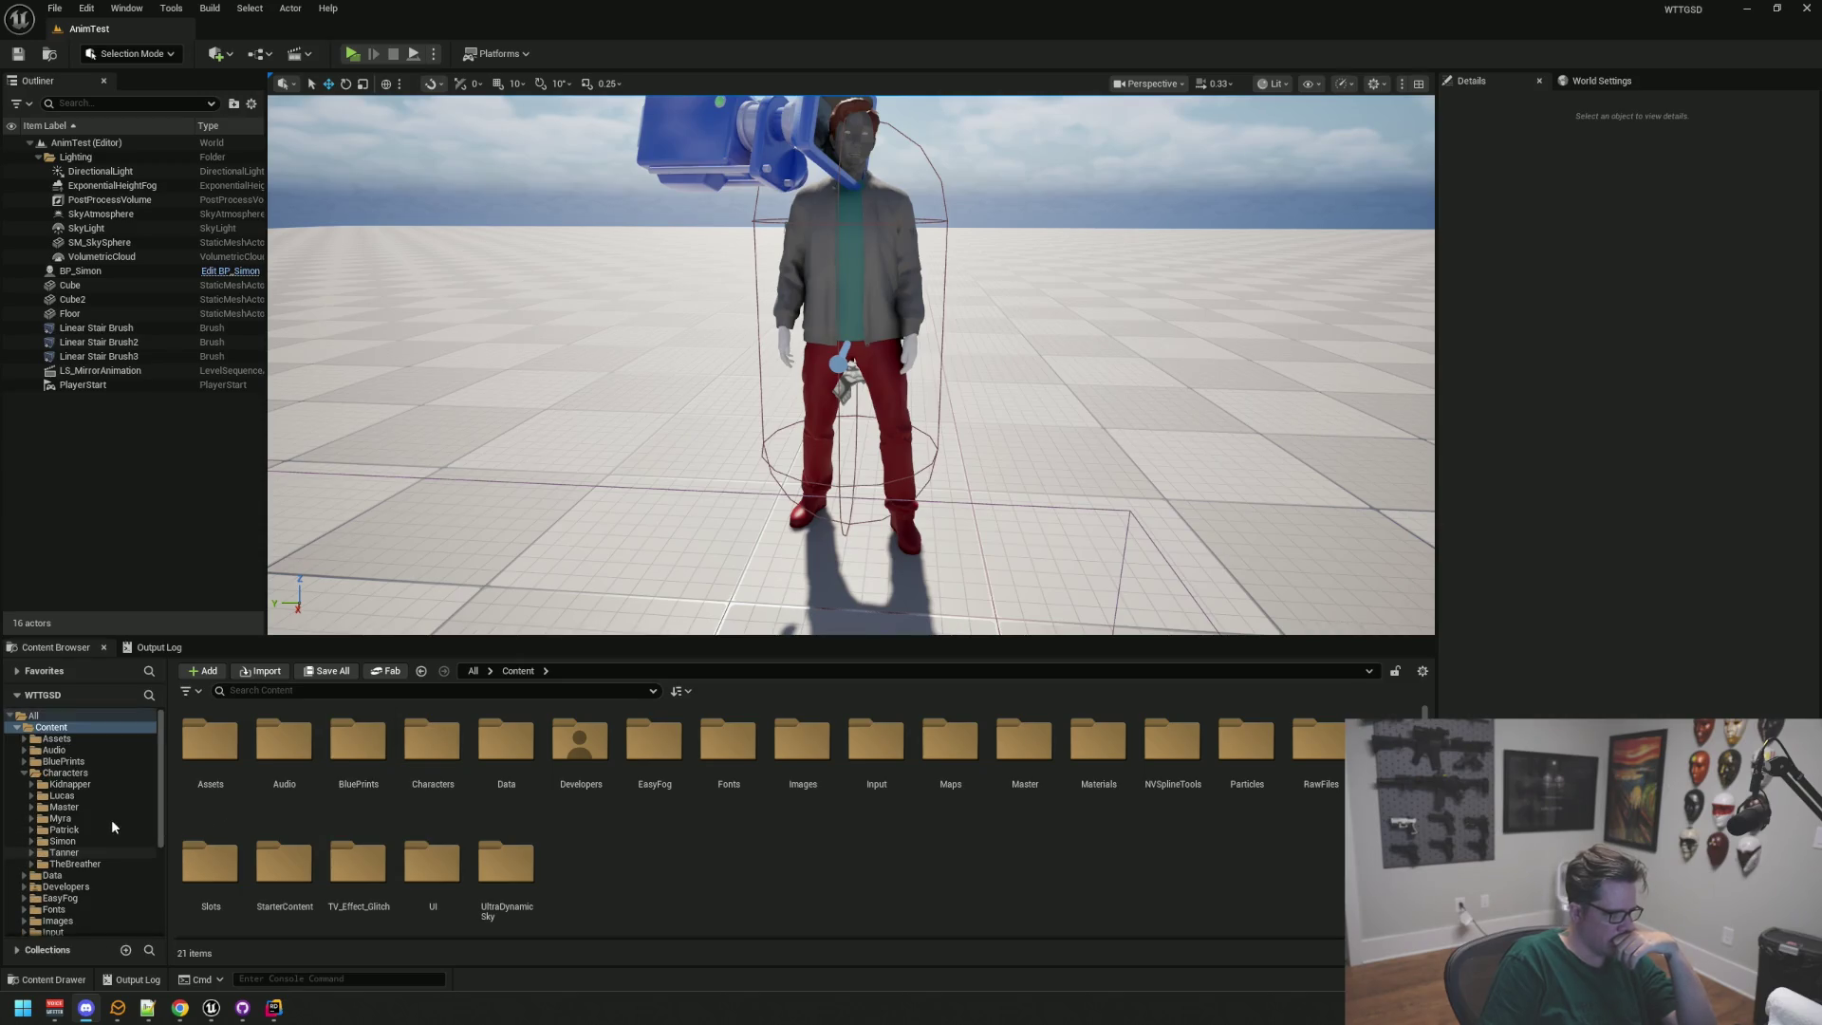
Step: Browse Simon's Blueprints, Animations, Data, Materials and Textures folders, ending in Rigs with CR_Simon
{"action": "left_click", "coordinate": [111, 839]}
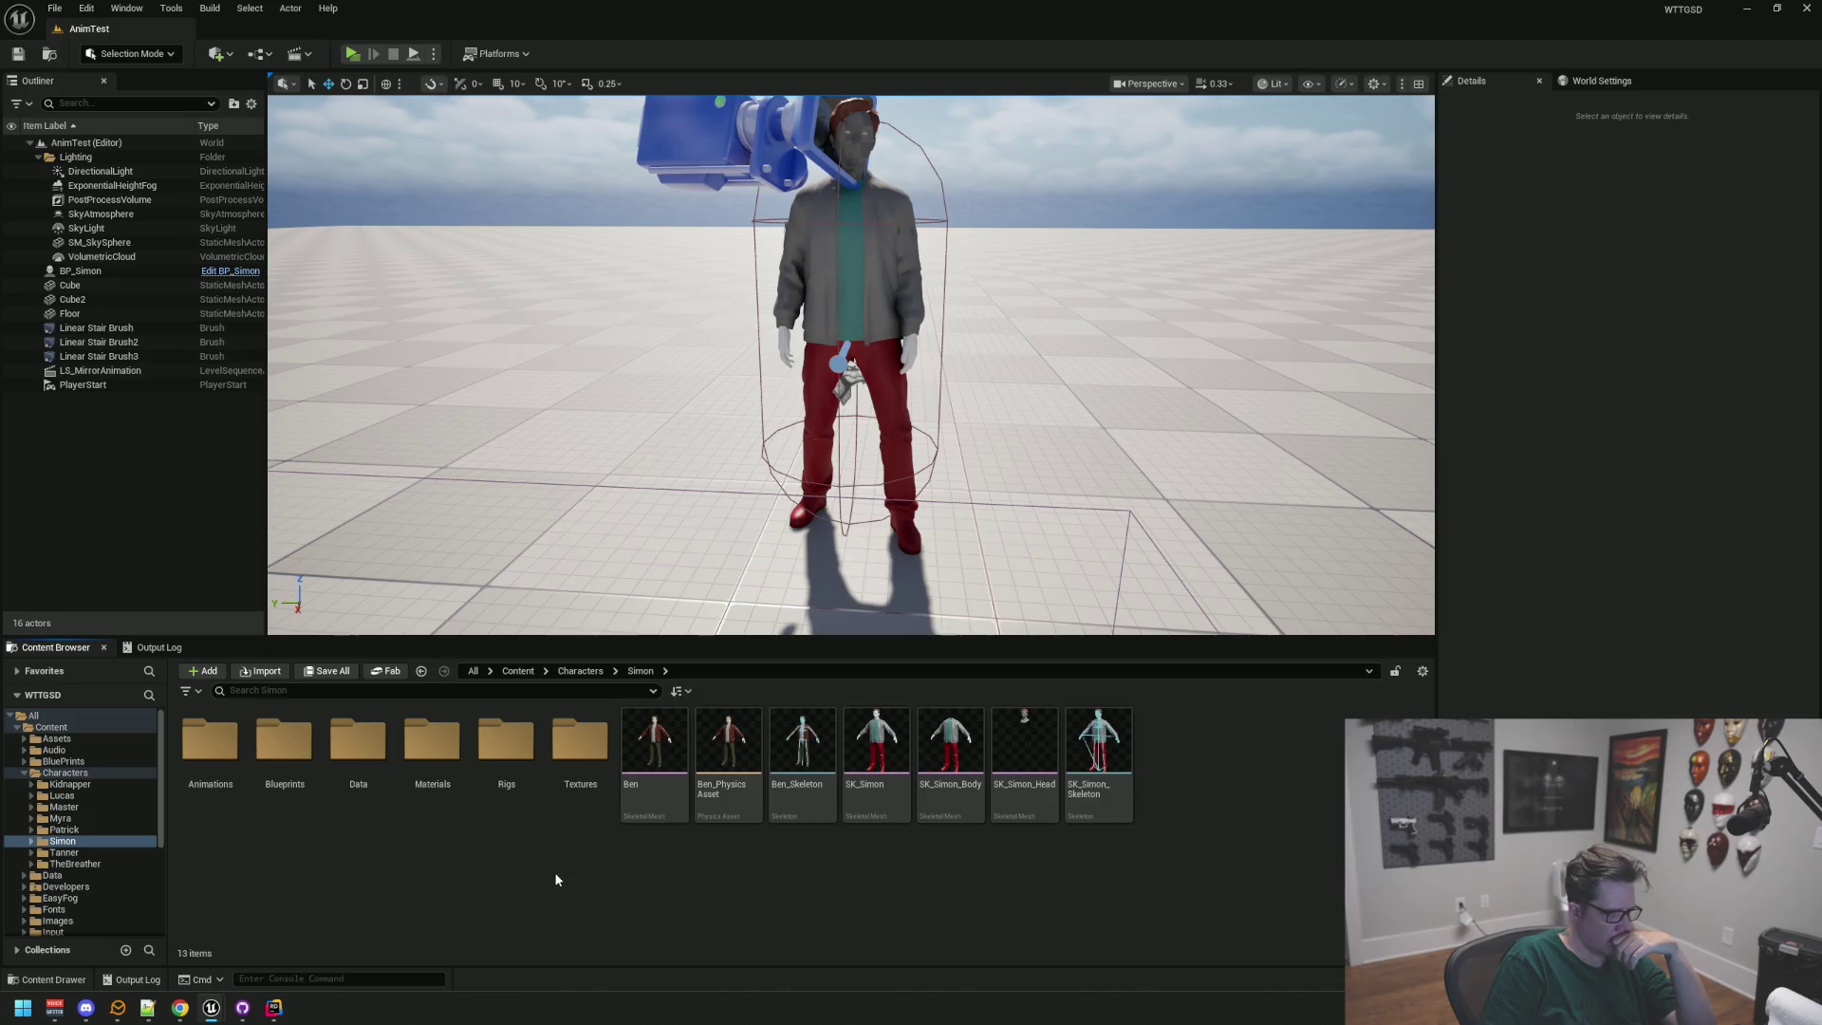
{"action": "left_click", "coordinate": [300, 752]}
{"action": "double_click", "coordinate": [301, 753]}
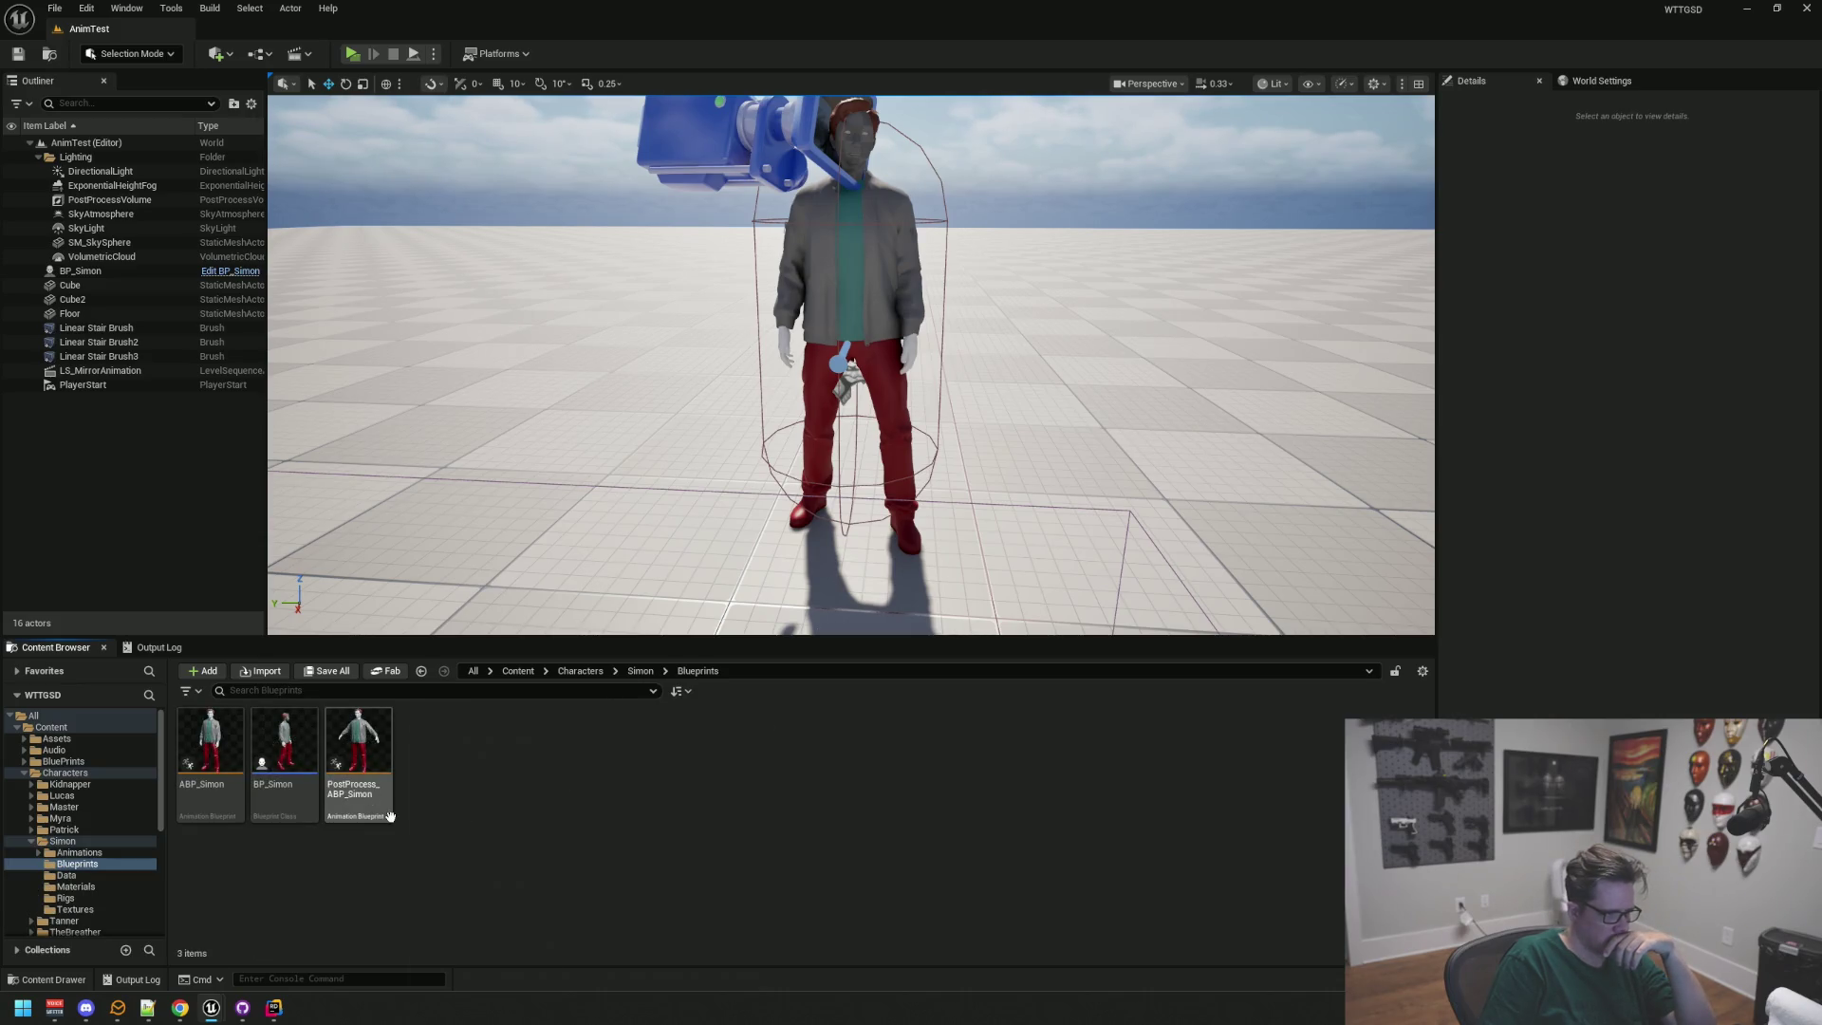
{"action": "left_click", "coordinate": [108, 853]}
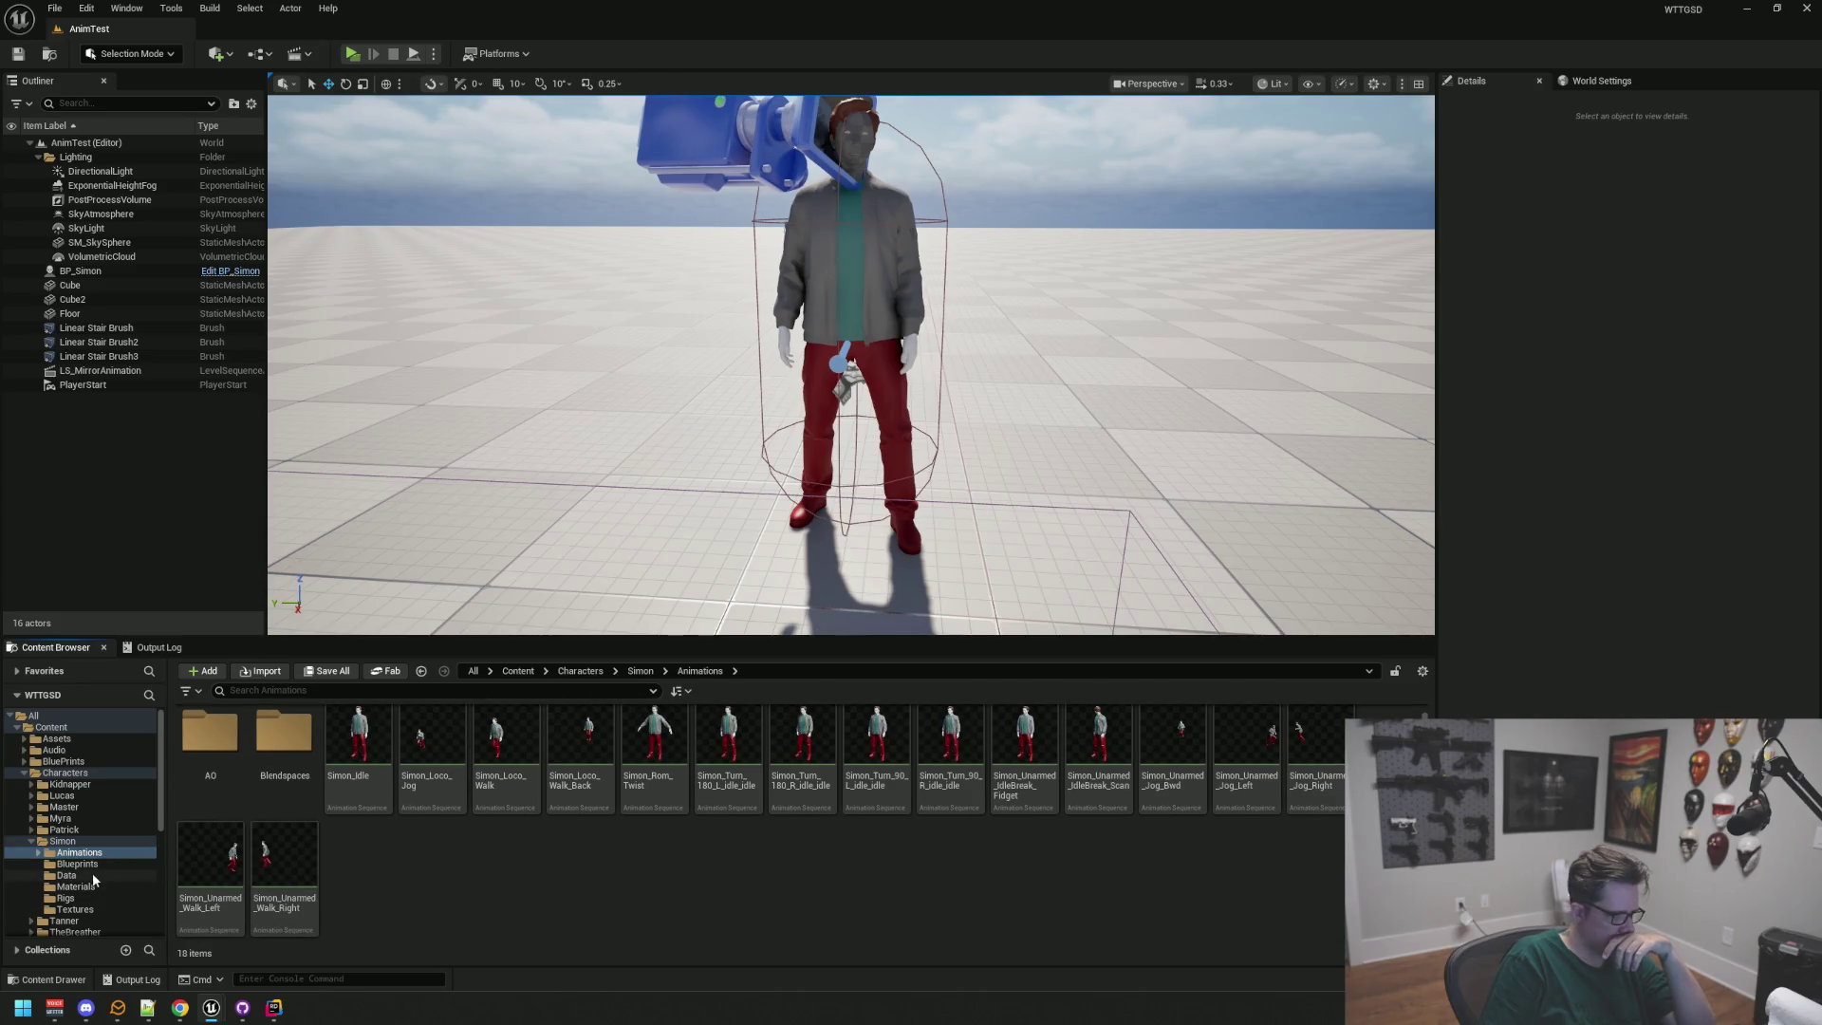
{"action": "left_click", "coordinate": [93, 875]}
{"action": "left_click", "coordinate": [96, 887]}
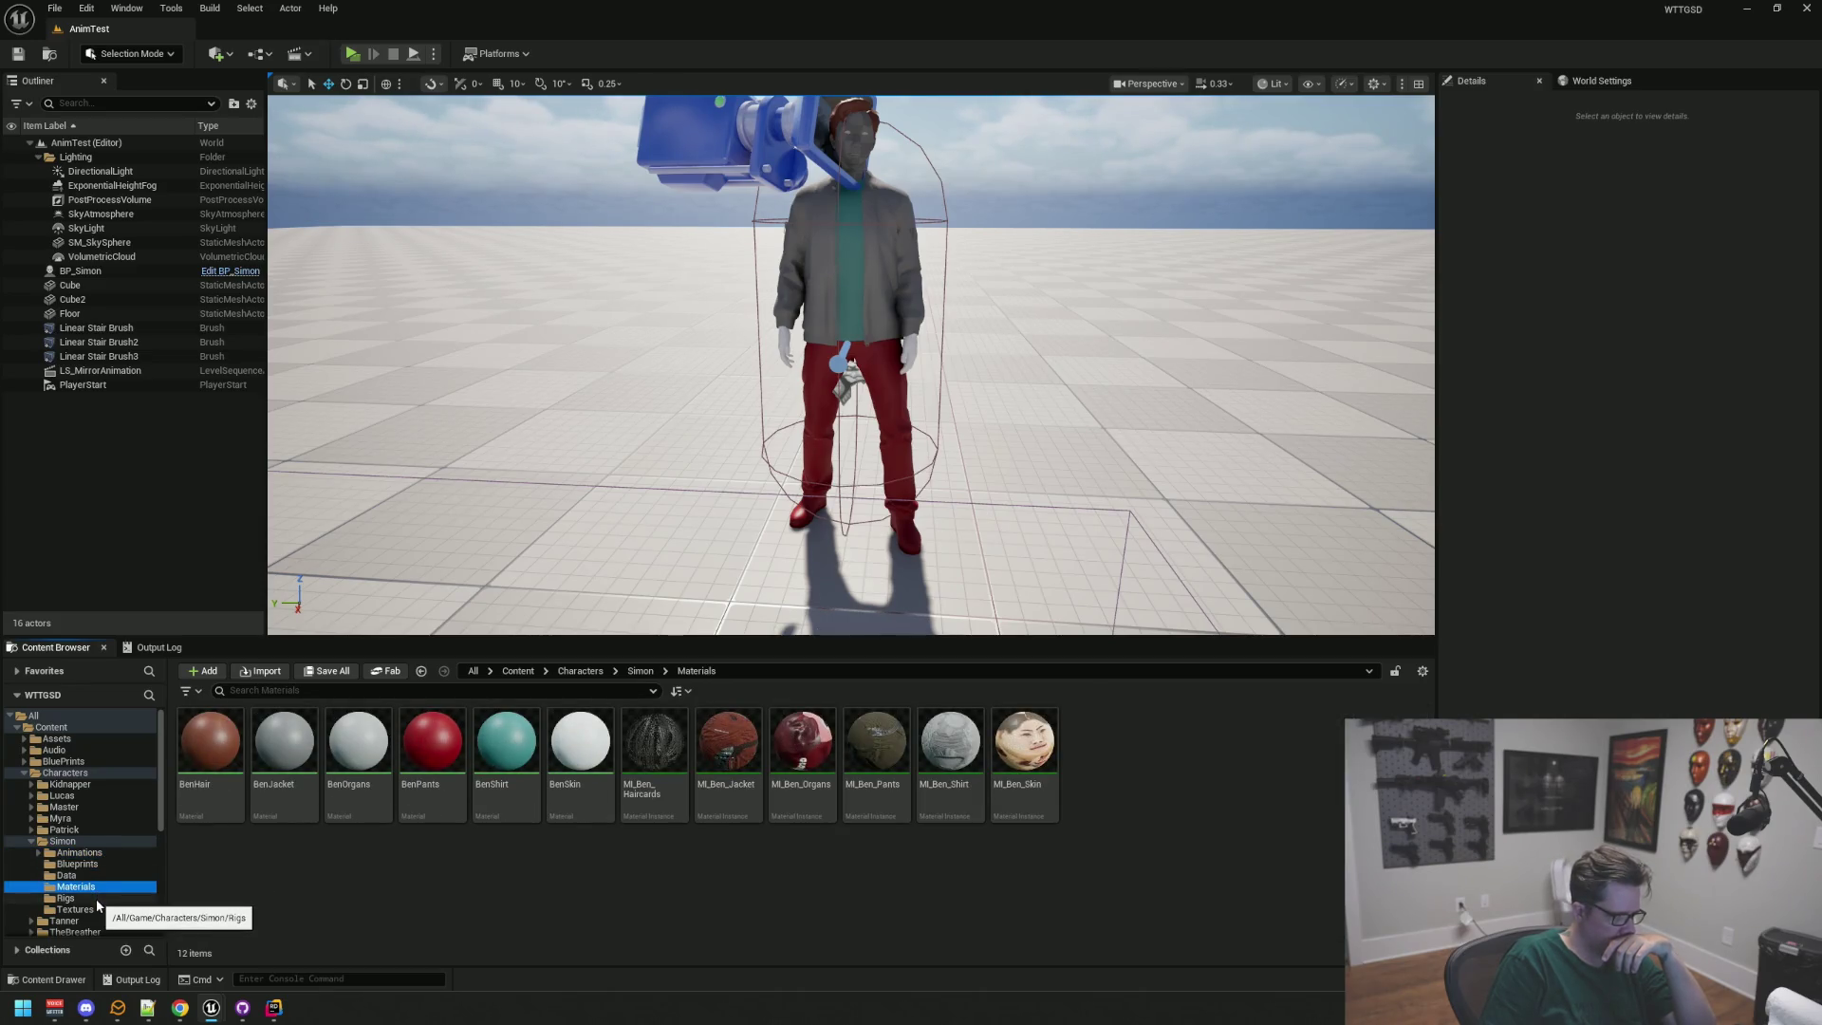
{"action": "left_click", "coordinate": [94, 898]}
{"action": "left_click", "coordinate": [100, 909]}
{"action": "left_click", "coordinate": [93, 897]}
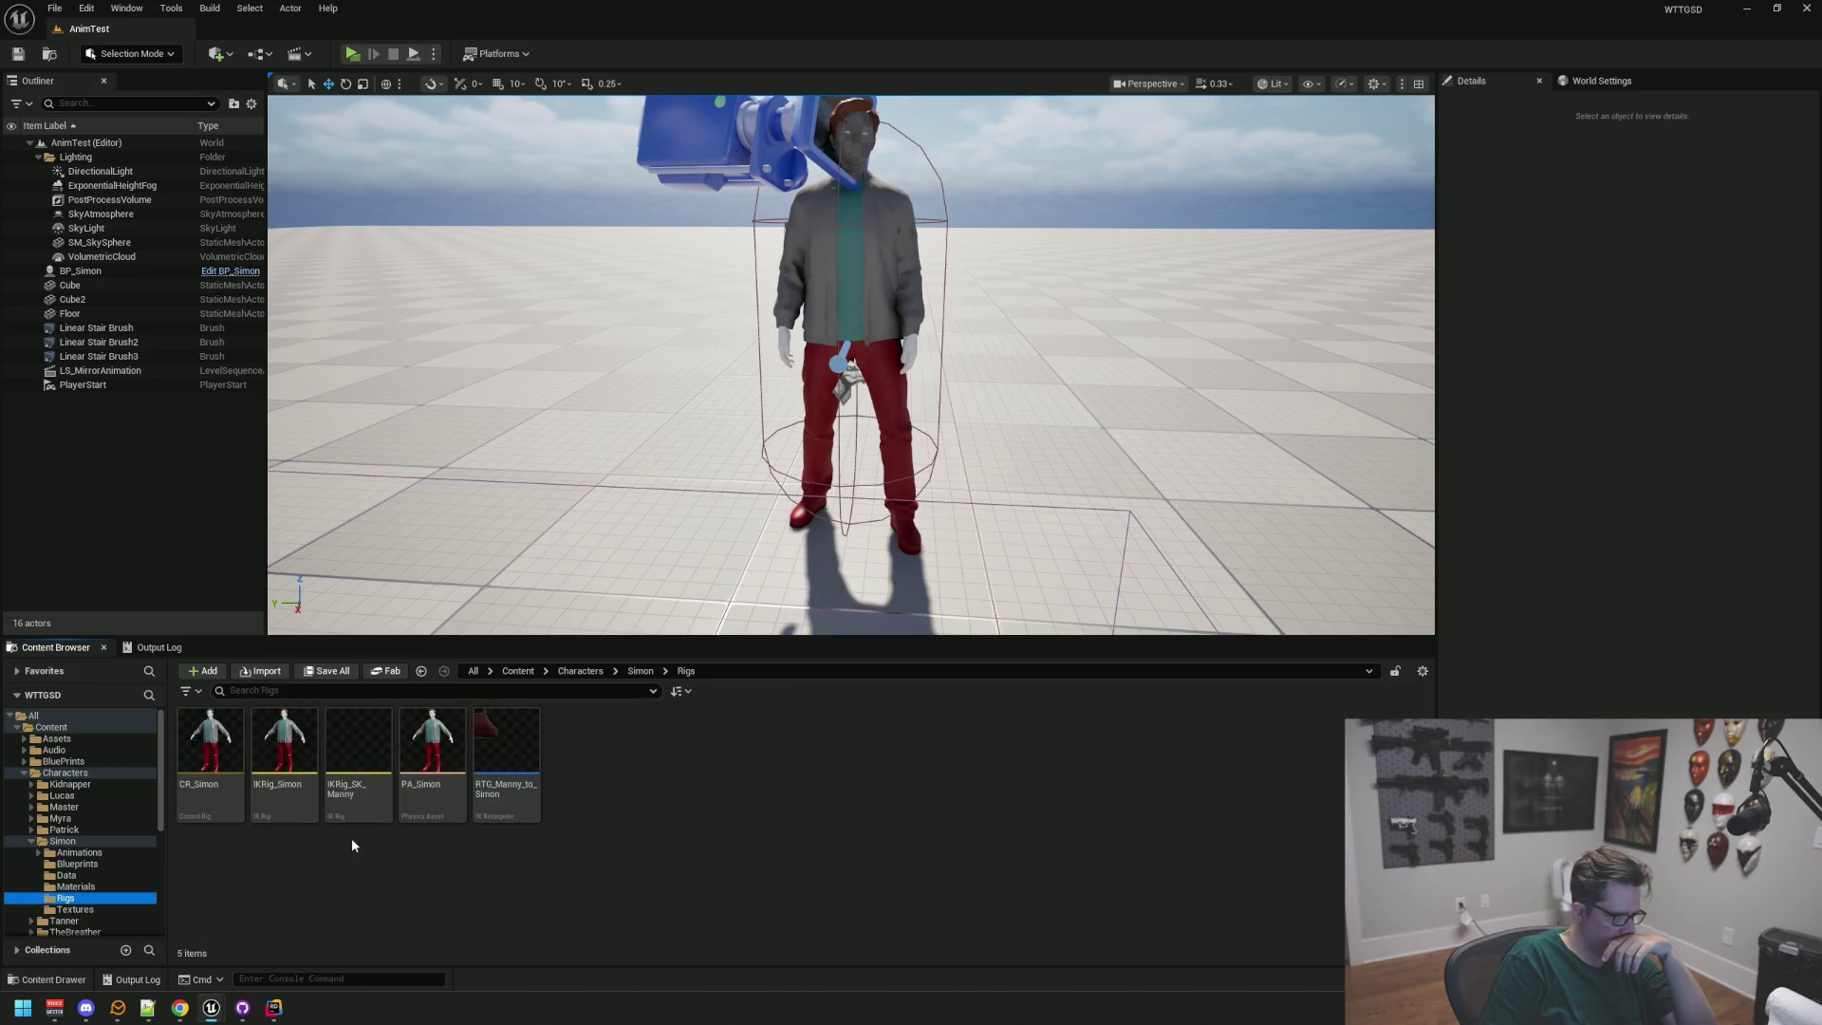
Step: Inspect the CR_Simon control rig graph, then close the Control Rig editor
{"action": "double_click", "coordinate": [225, 740]}
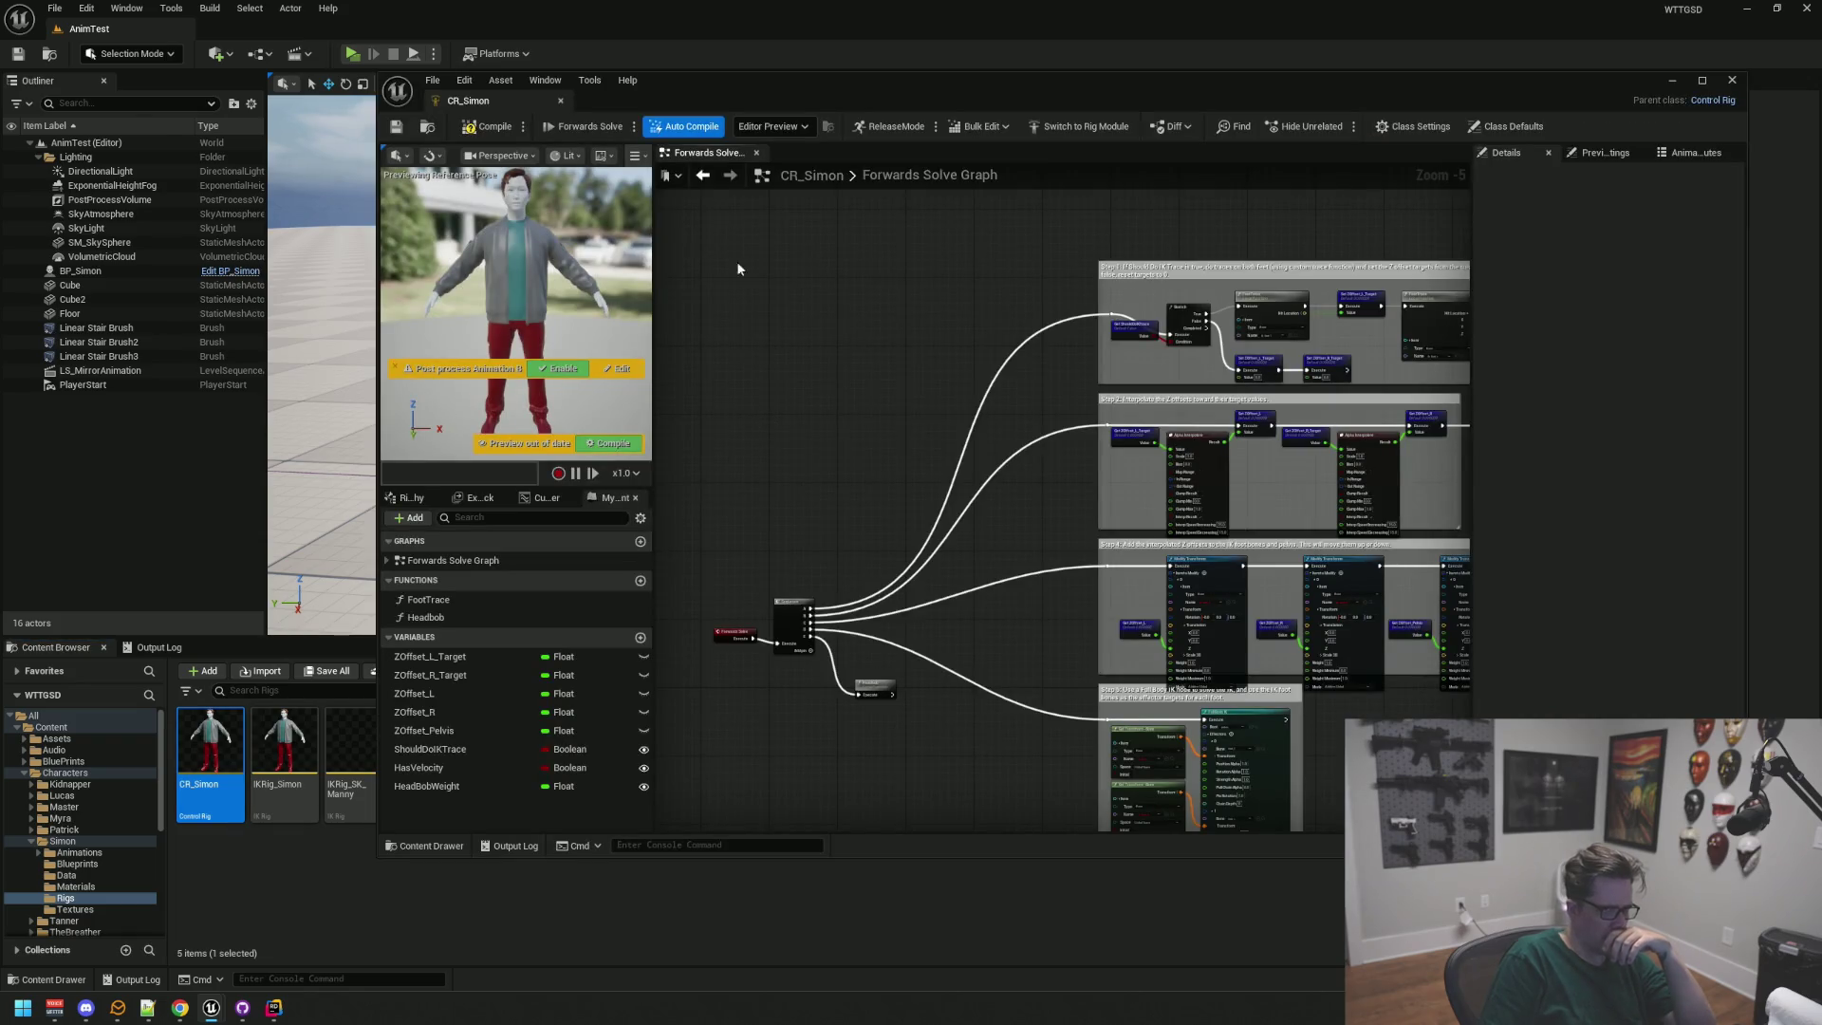
{"action": "scroll", "coordinate": [509, 327], "scroll_direction": "down", "scroll_amount": 2}
{"action": "left_click_drag", "start_coordinate": [1043, 512], "coordinate": [731, 304]}
{"action": "left_click", "coordinate": [560, 101]}
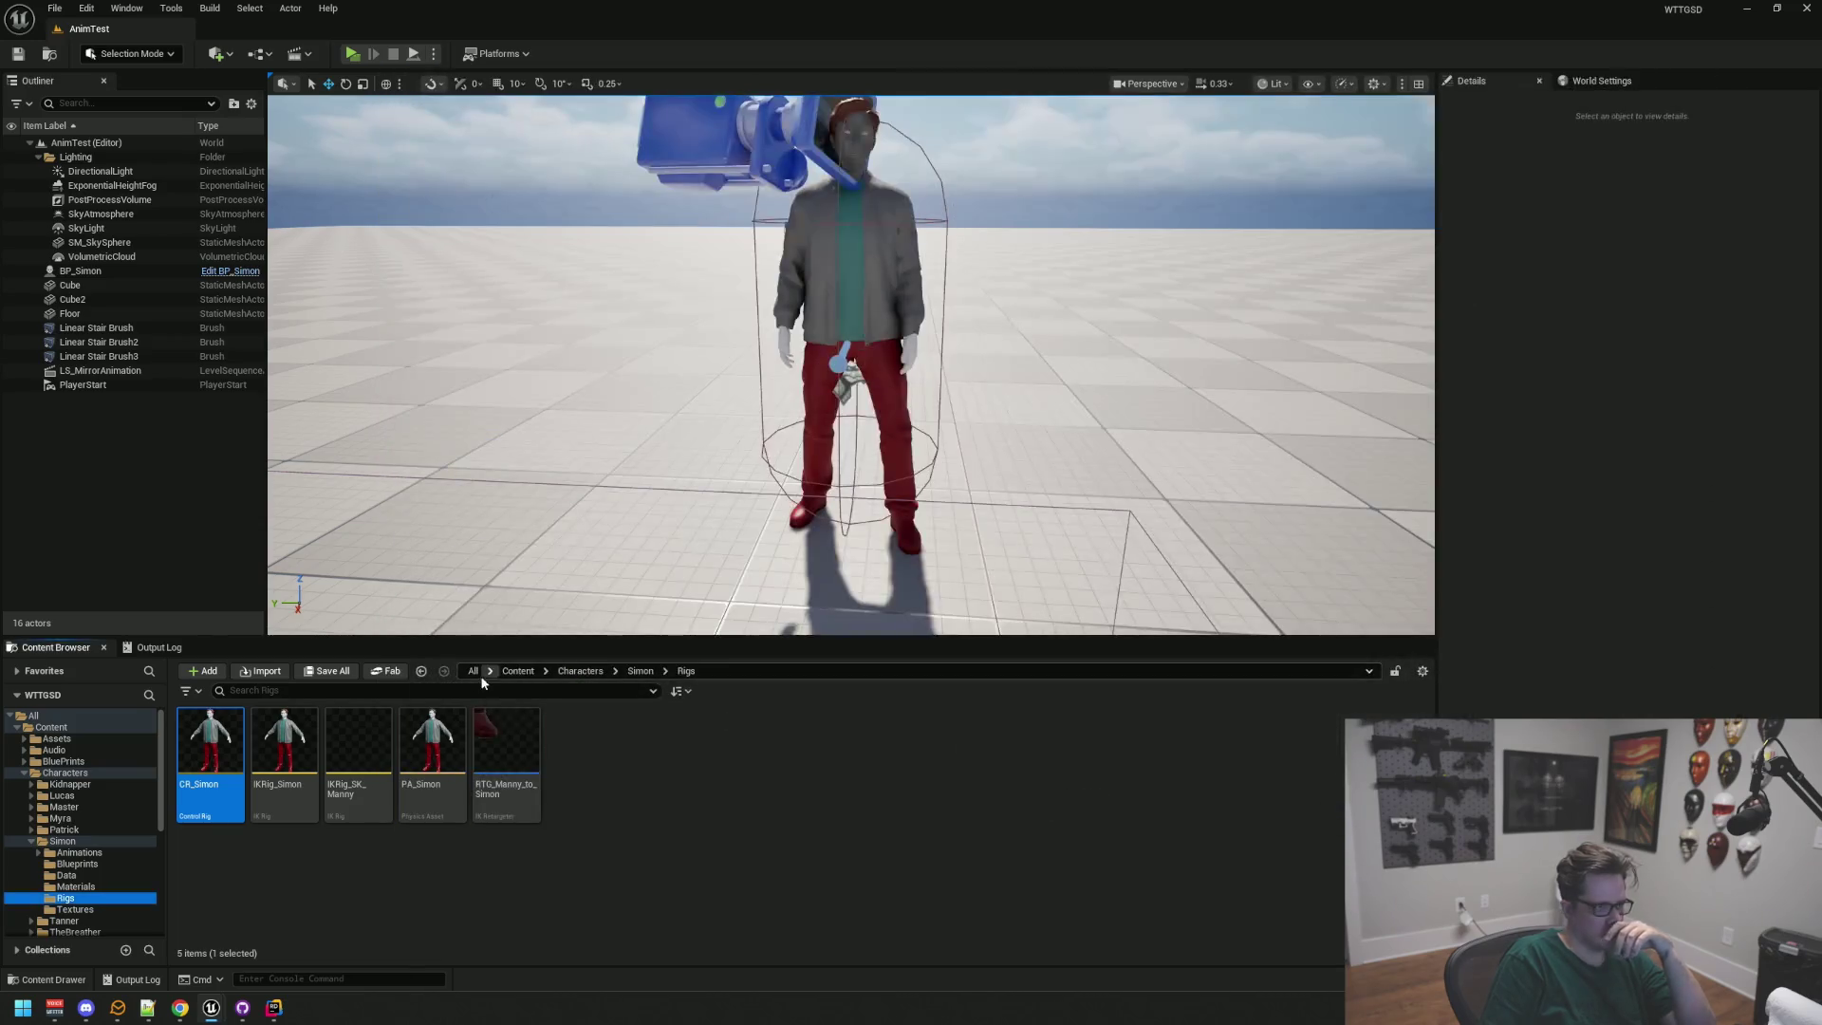
Step: Show the top-level Content/Master folder and select its Masters subfolder
{"action": "left_click", "coordinate": [294, 874]}
{"action": "scroll", "coordinate": [107, 837], "scroll_direction": "down", "scroll_amount": 8}
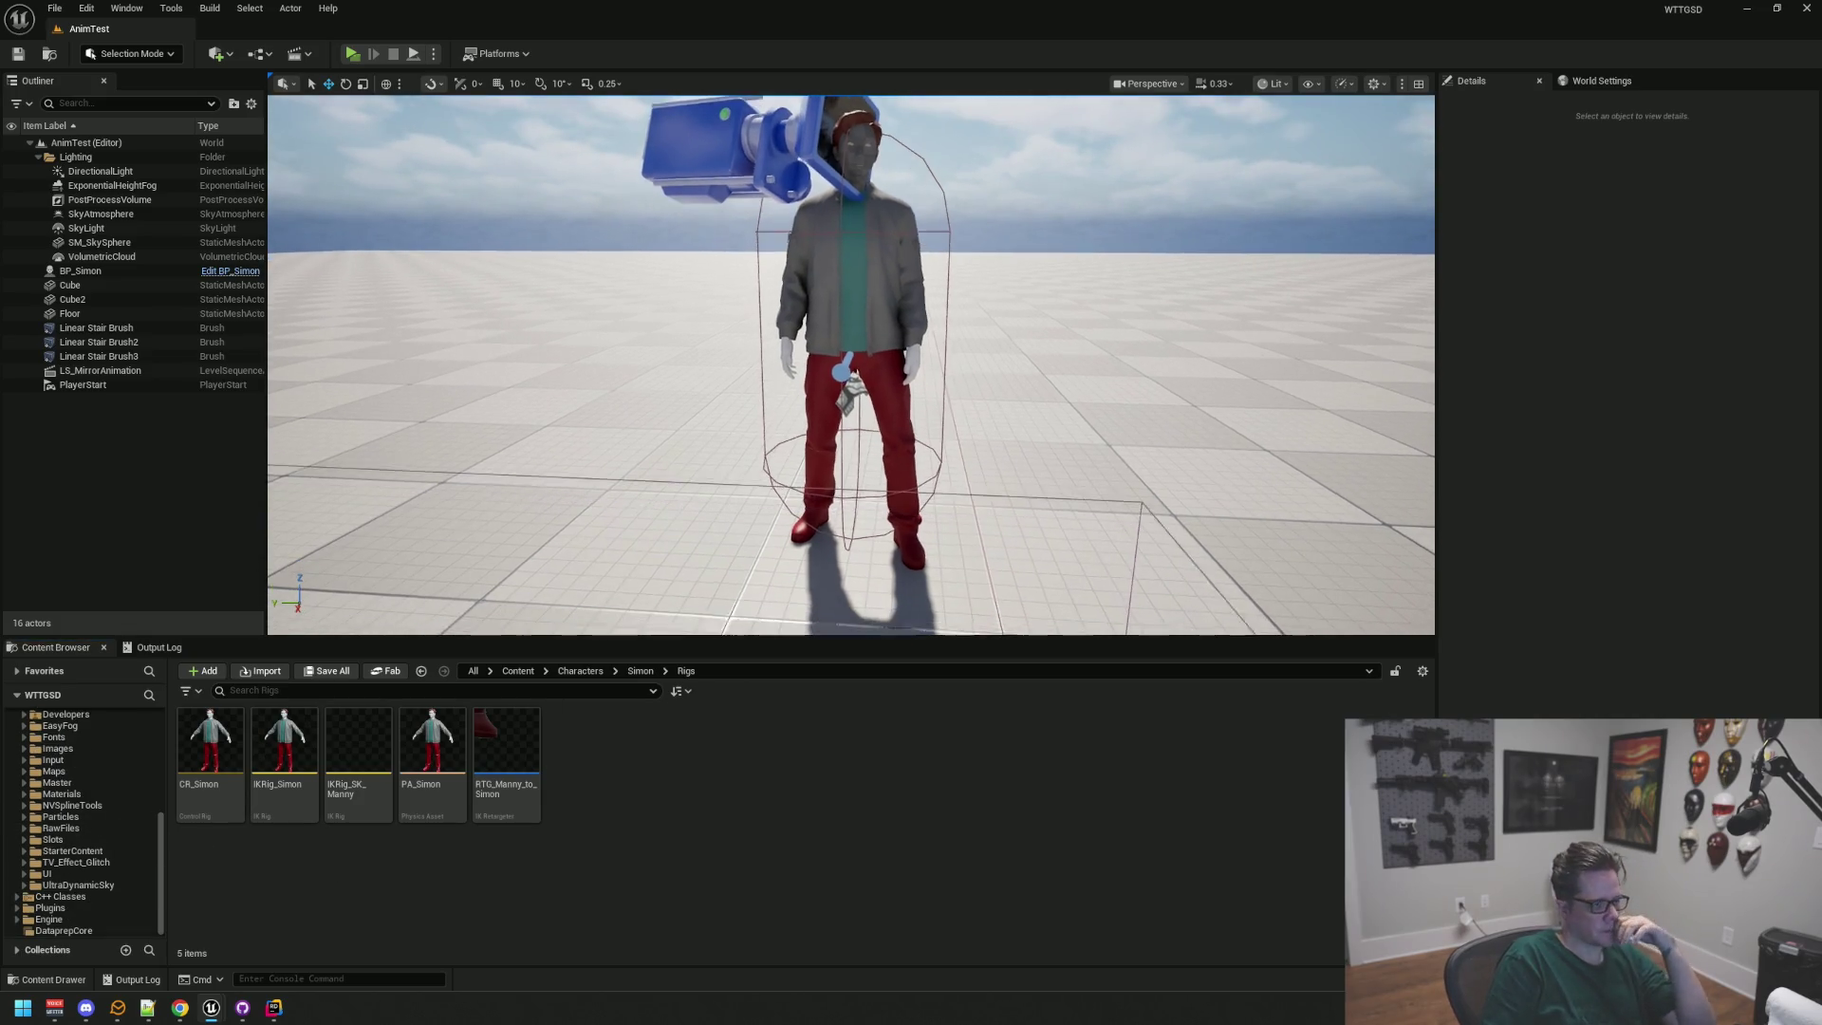
{"action": "left_click", "coordinate": [84, 783]}
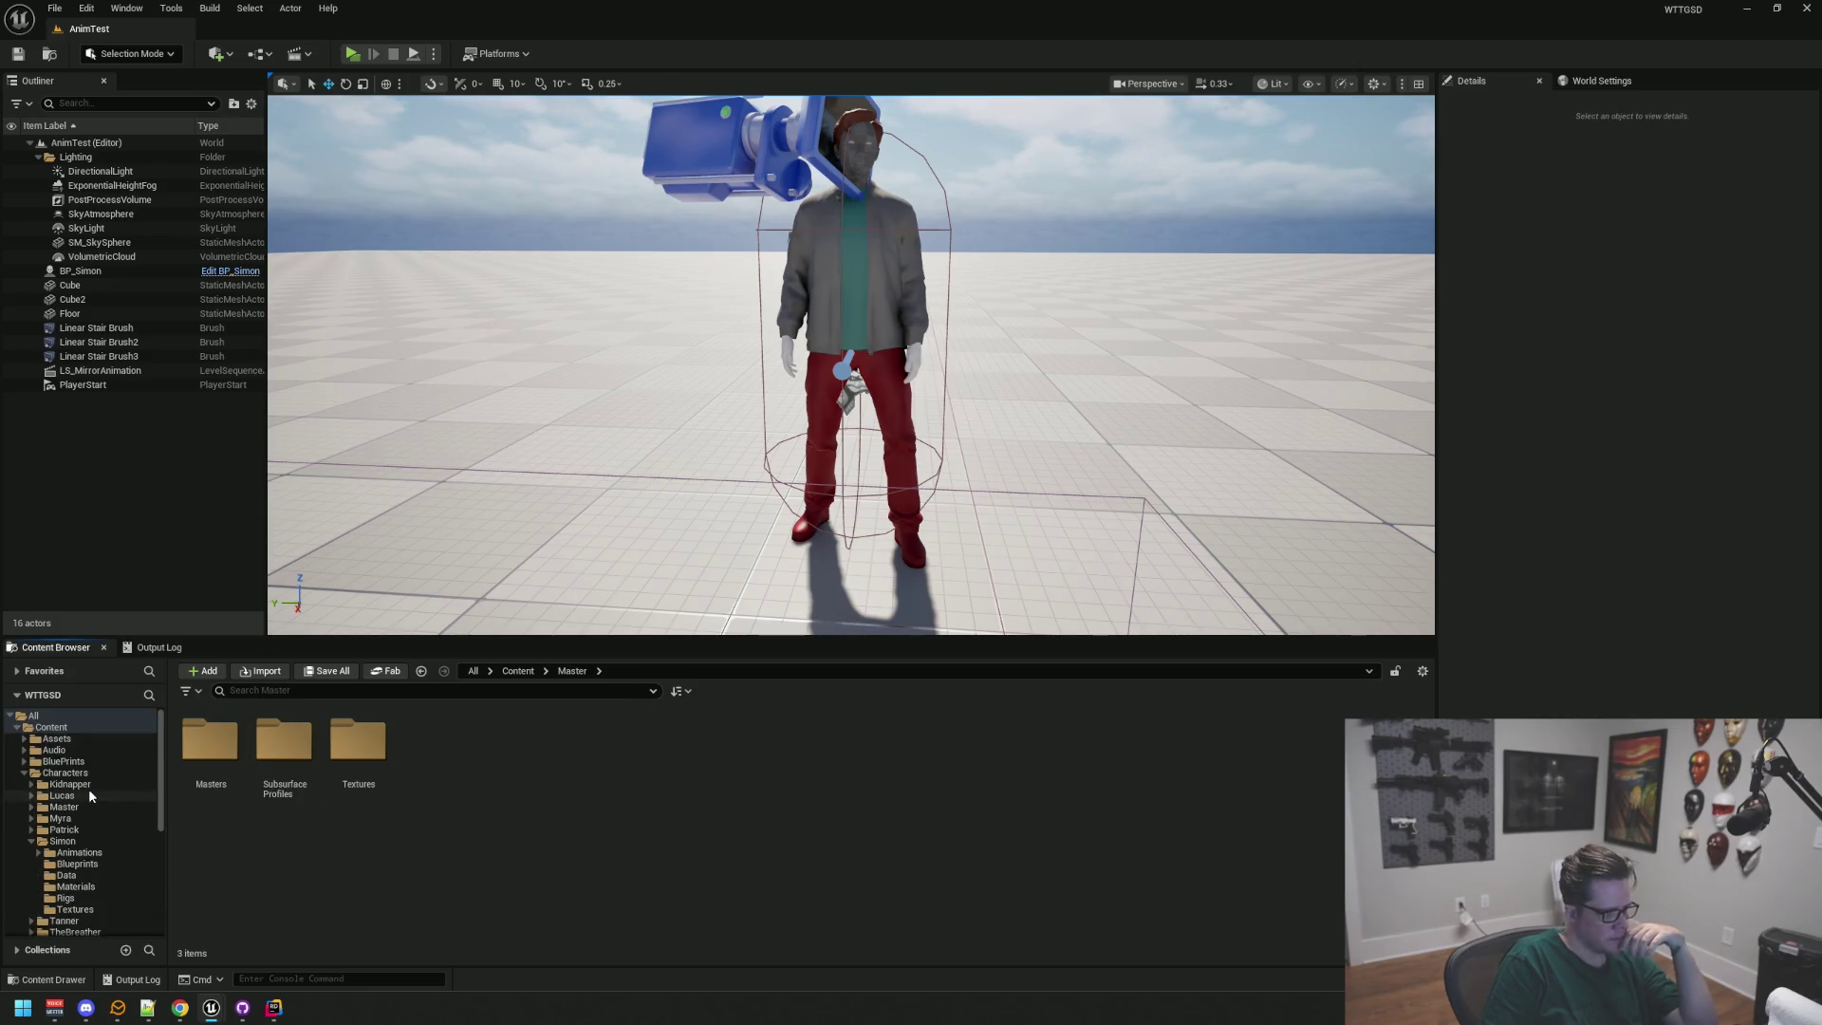
{"action": "left_click", "coordinate": [192, 742]}
{"action": "scroll", "coordinate": [83, 857], "scroll_direction": "down", "scroll_amount": 3}
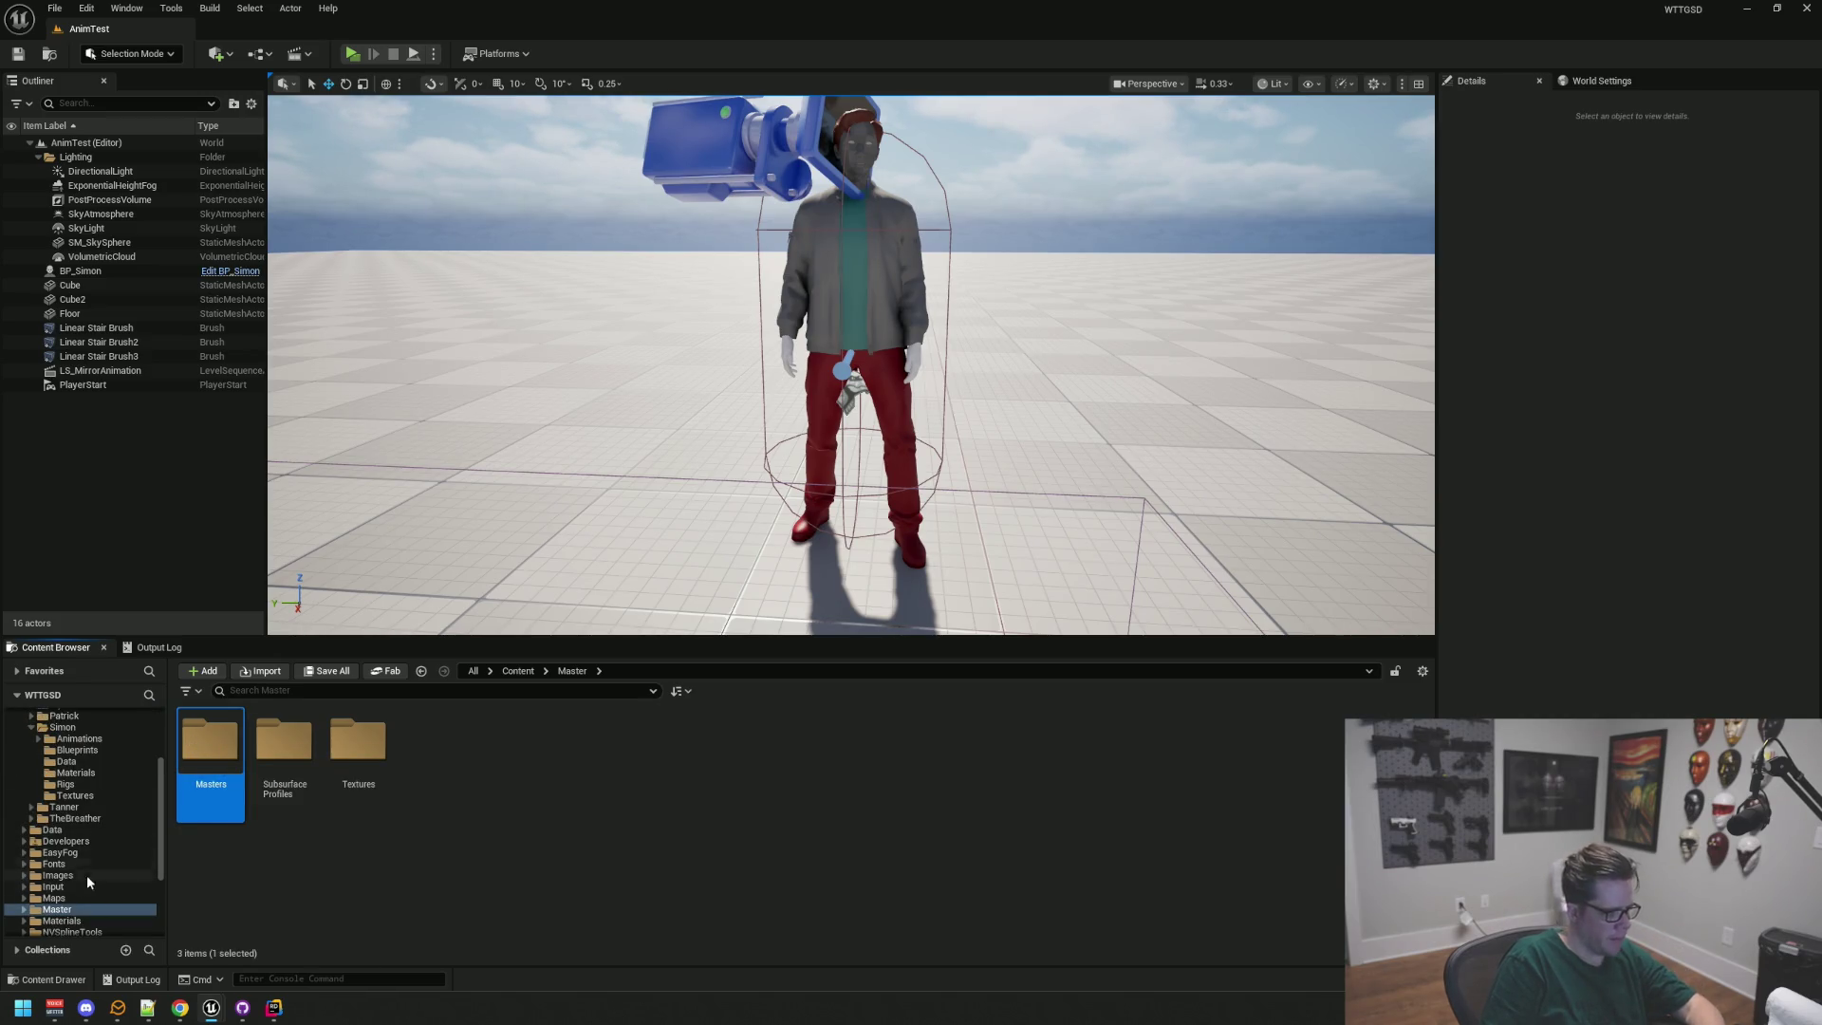
Step: Move the top-level Master folder into Characters using Move Here
{"action": "left_click", "coordinate": [54, 886]}
{"action": "left_click", "coordinate": [64, 921]}
{"action": "mouse_move", "coordinate": [57, 909]}
{"action": "left_mouse_down"}
{"action": "mouse_move", "coordinate": [119, 844]}
{"action": "mouse_move", "coordinate": [77, 773]}
{"action": "left_mouse_up"}
{"action": "left_click", "coordinate": [104, 808]}
Step: Review and dismiss the Failed Renames report about already-existing Master assets
{"action": "left_click_drag", "start_coordinate": [769, 347], "coordinate": [589, 192]}
{"action": "scroll", "coordinate": [715, 322], "scroll_direction": "down", "scroll_amount": 1}
{"action": "scroll", "coordinate": [715, 322], "scroll_direction": "up", "scroll_amount": 1}
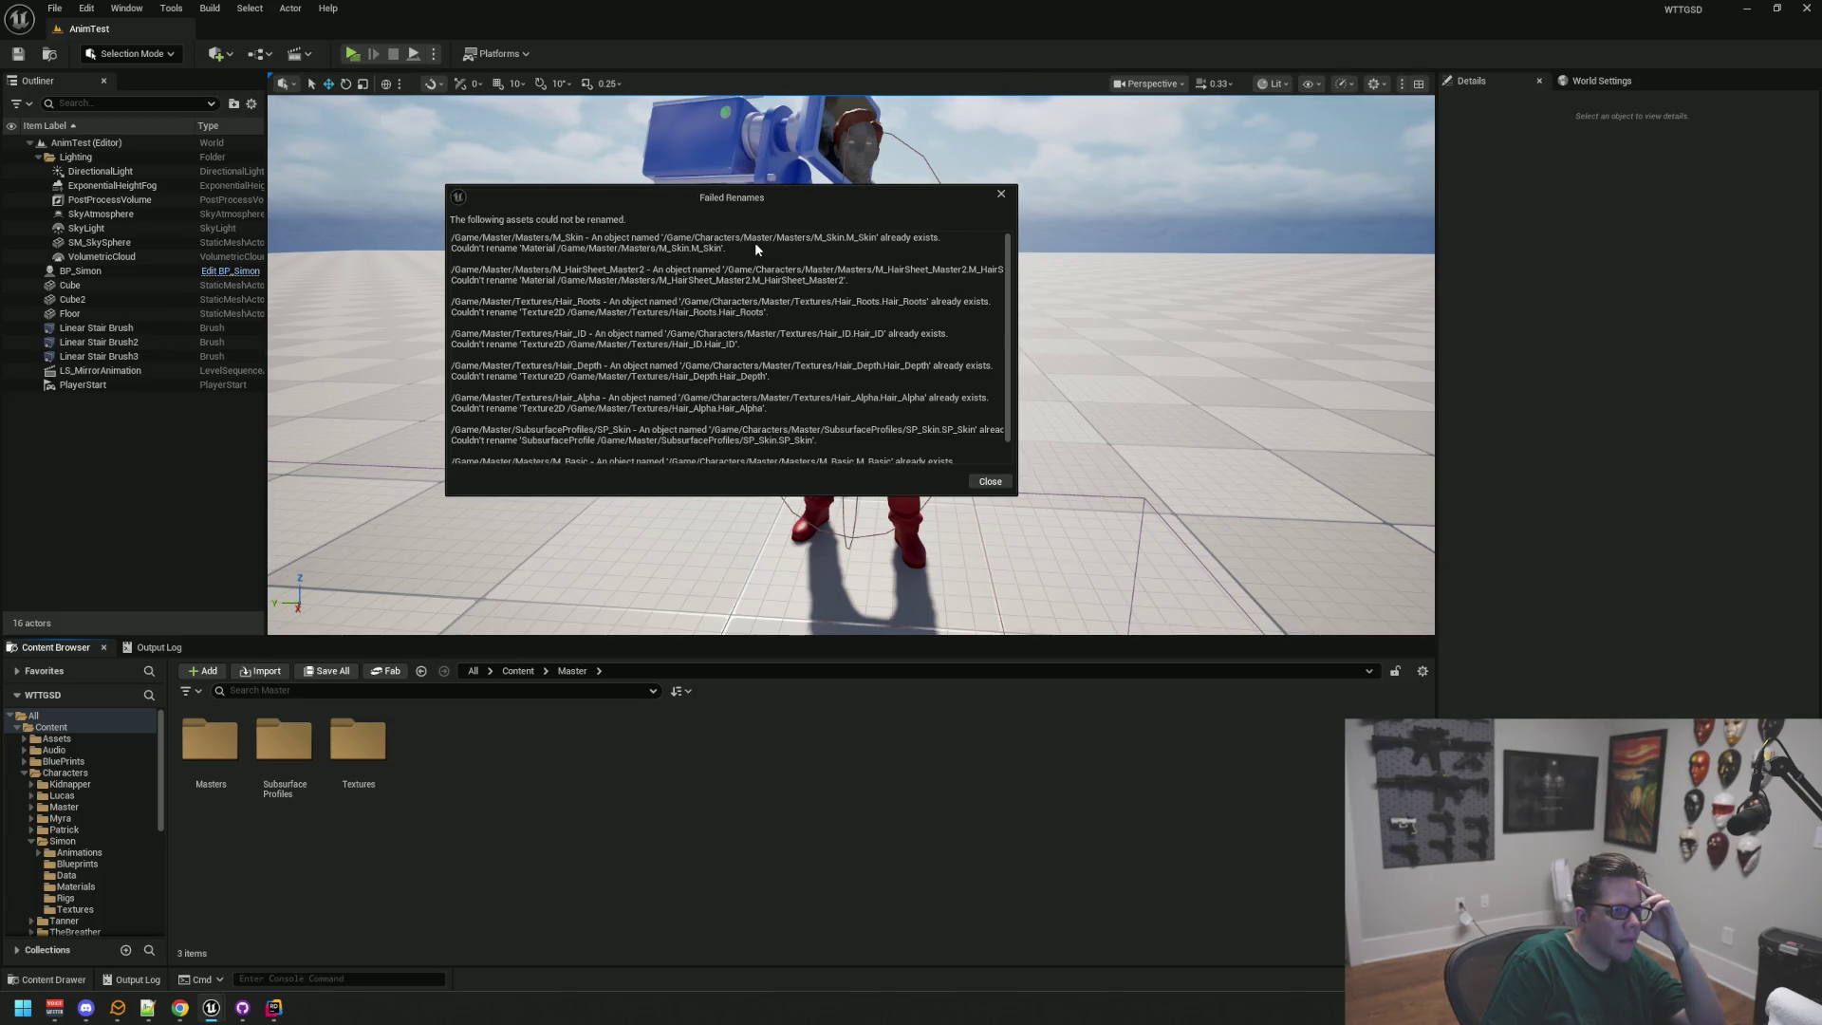
{"action": "left_click", "coordinate": [986, 482]}
{"action": "right_click", "coordinate": [95, 774]}
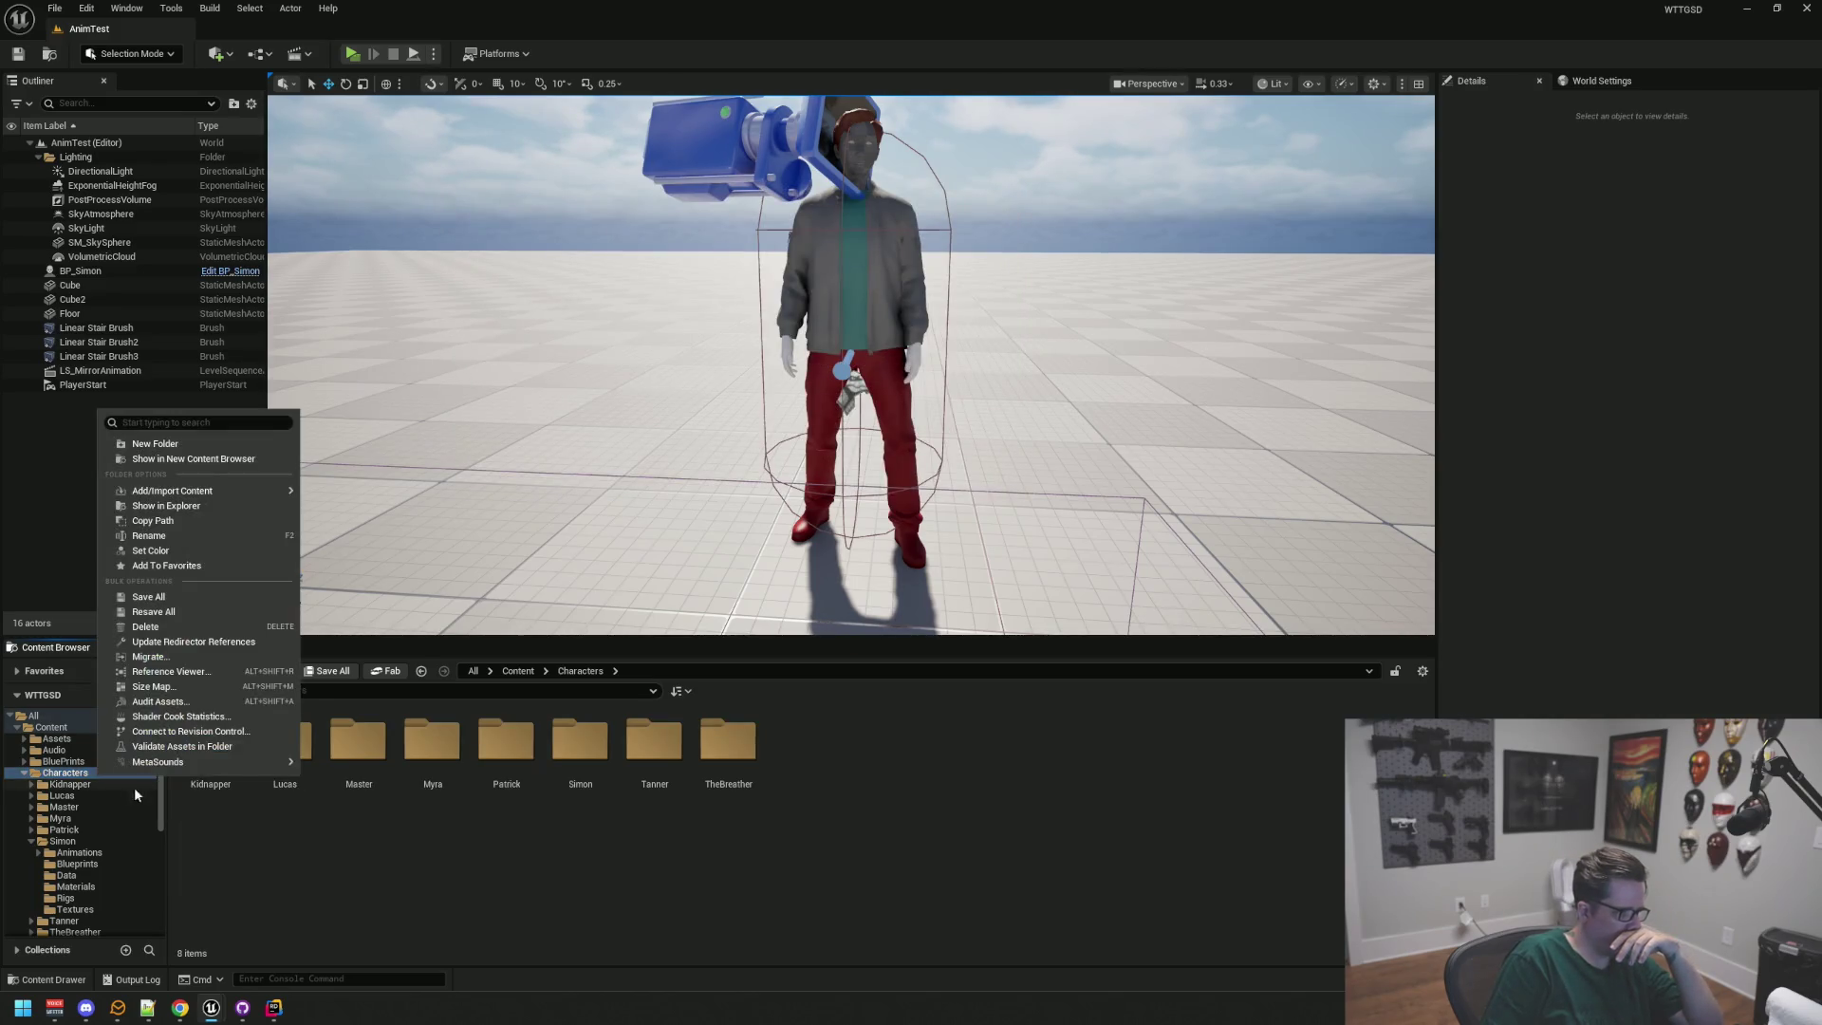
Step: Update redirector references on the whole Content folder
{"action": "left_click", "coordinate": [67, 806]}
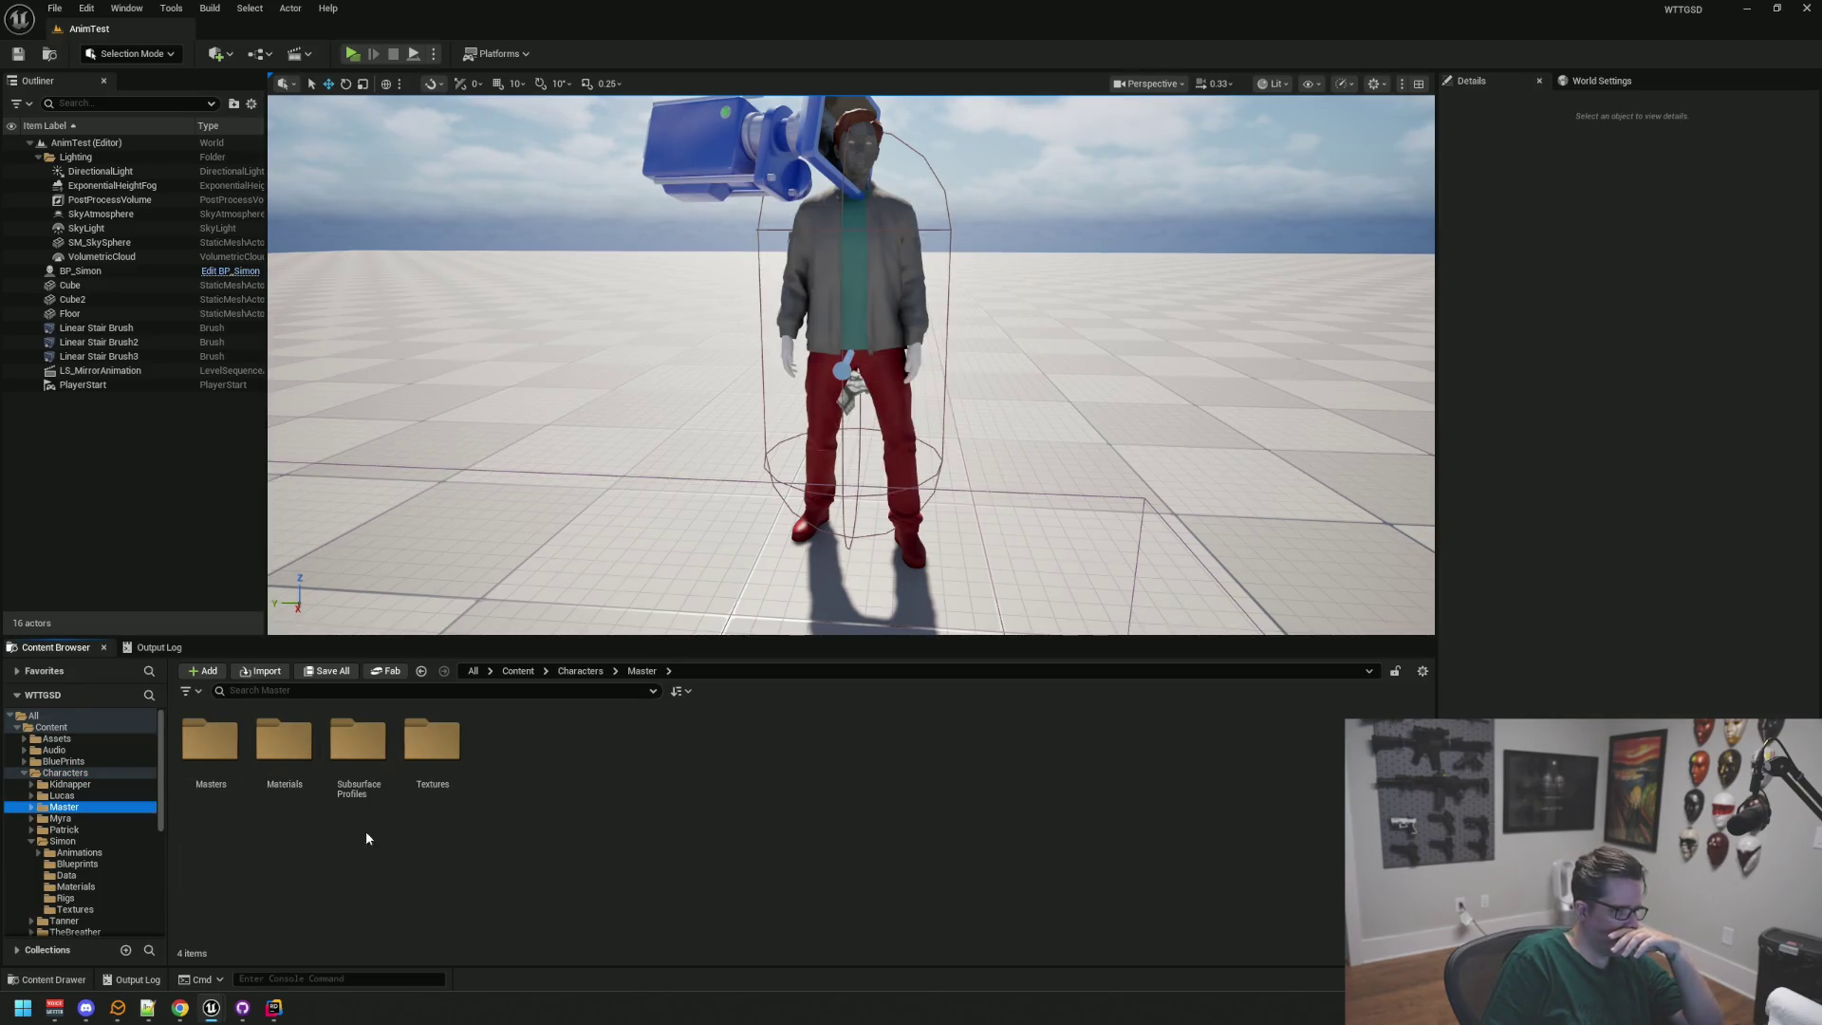
{"action": "scroll", "coordinate": [93, 822], "scroll_direction": "down", "scroll_amount": 5}
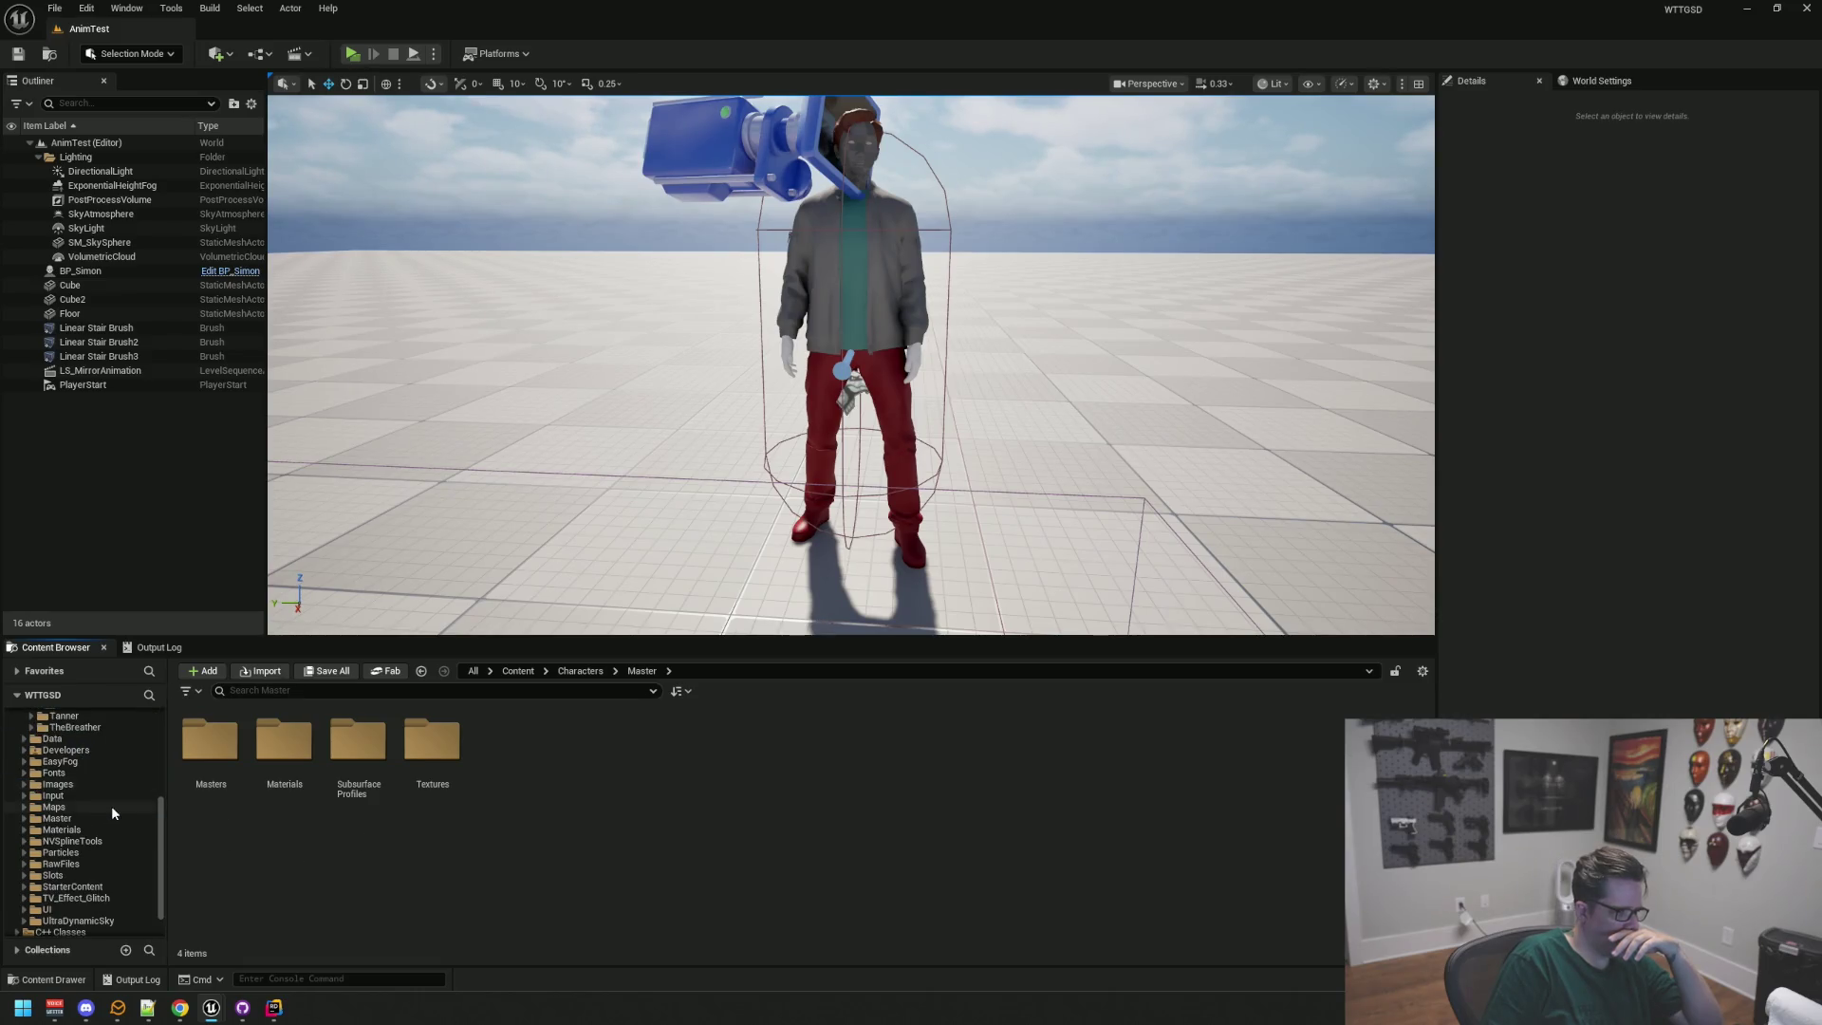
{"action": "scroll", "coordinate": [119, 801], "scroll_direction": "up", "scroll_amount": 5}
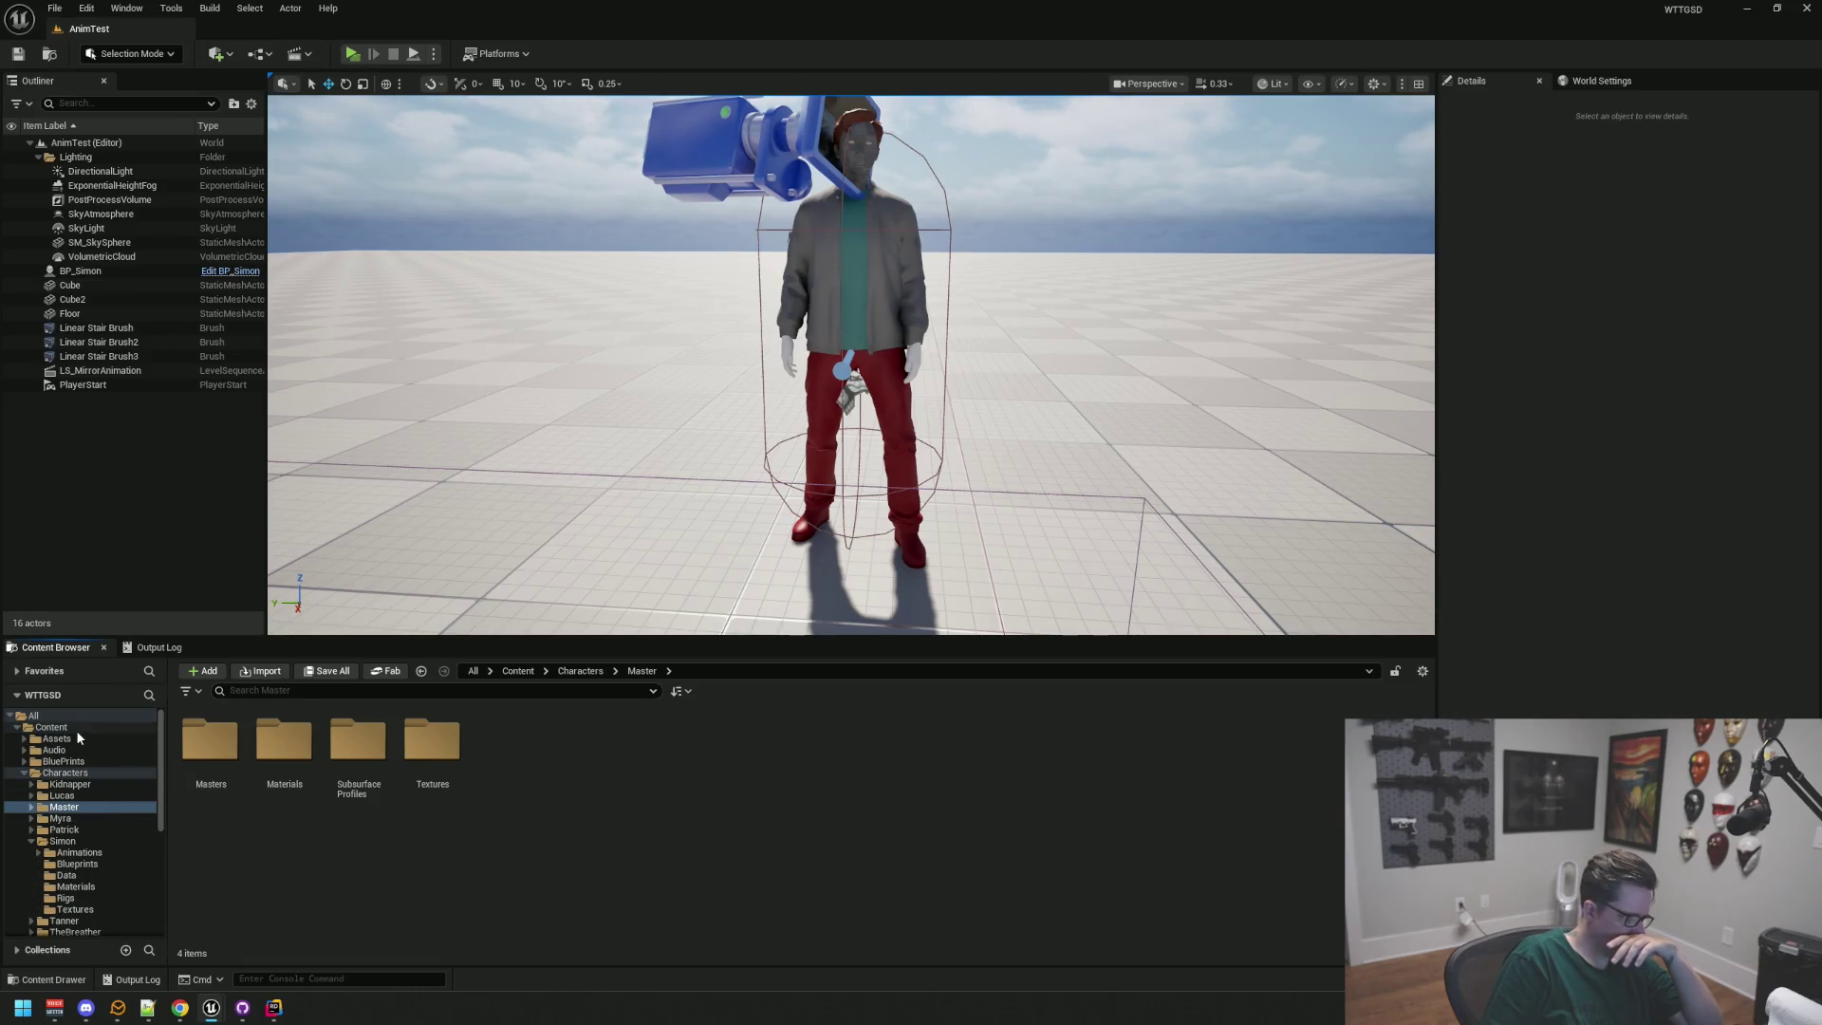
{"action": "right_click", "coordinate": [51, 727]}
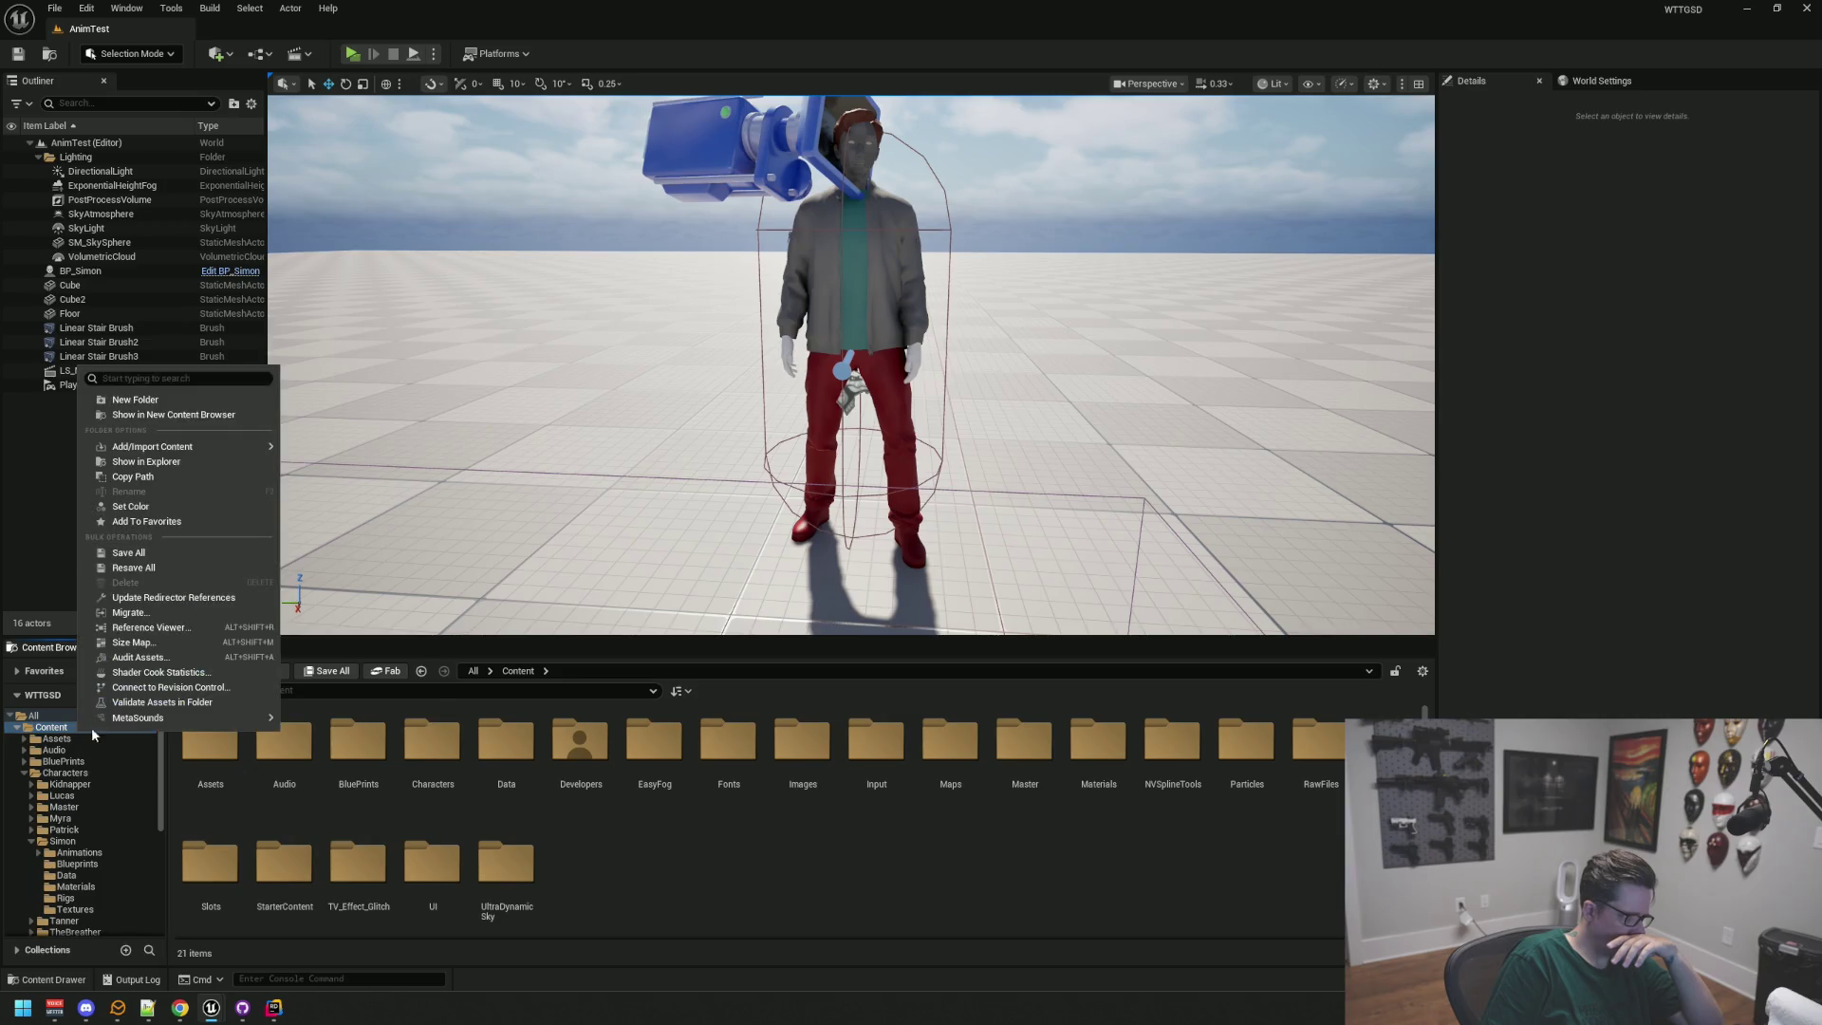
{"action": "left_click", "coordinate": [211, 596]}
Step: Return to Characters/Simon, checking its Animations and Materials folders
{"action": "scroll", "coordinate": [98, 768], "scroll_direction": "down", "scroll_amount": 3}
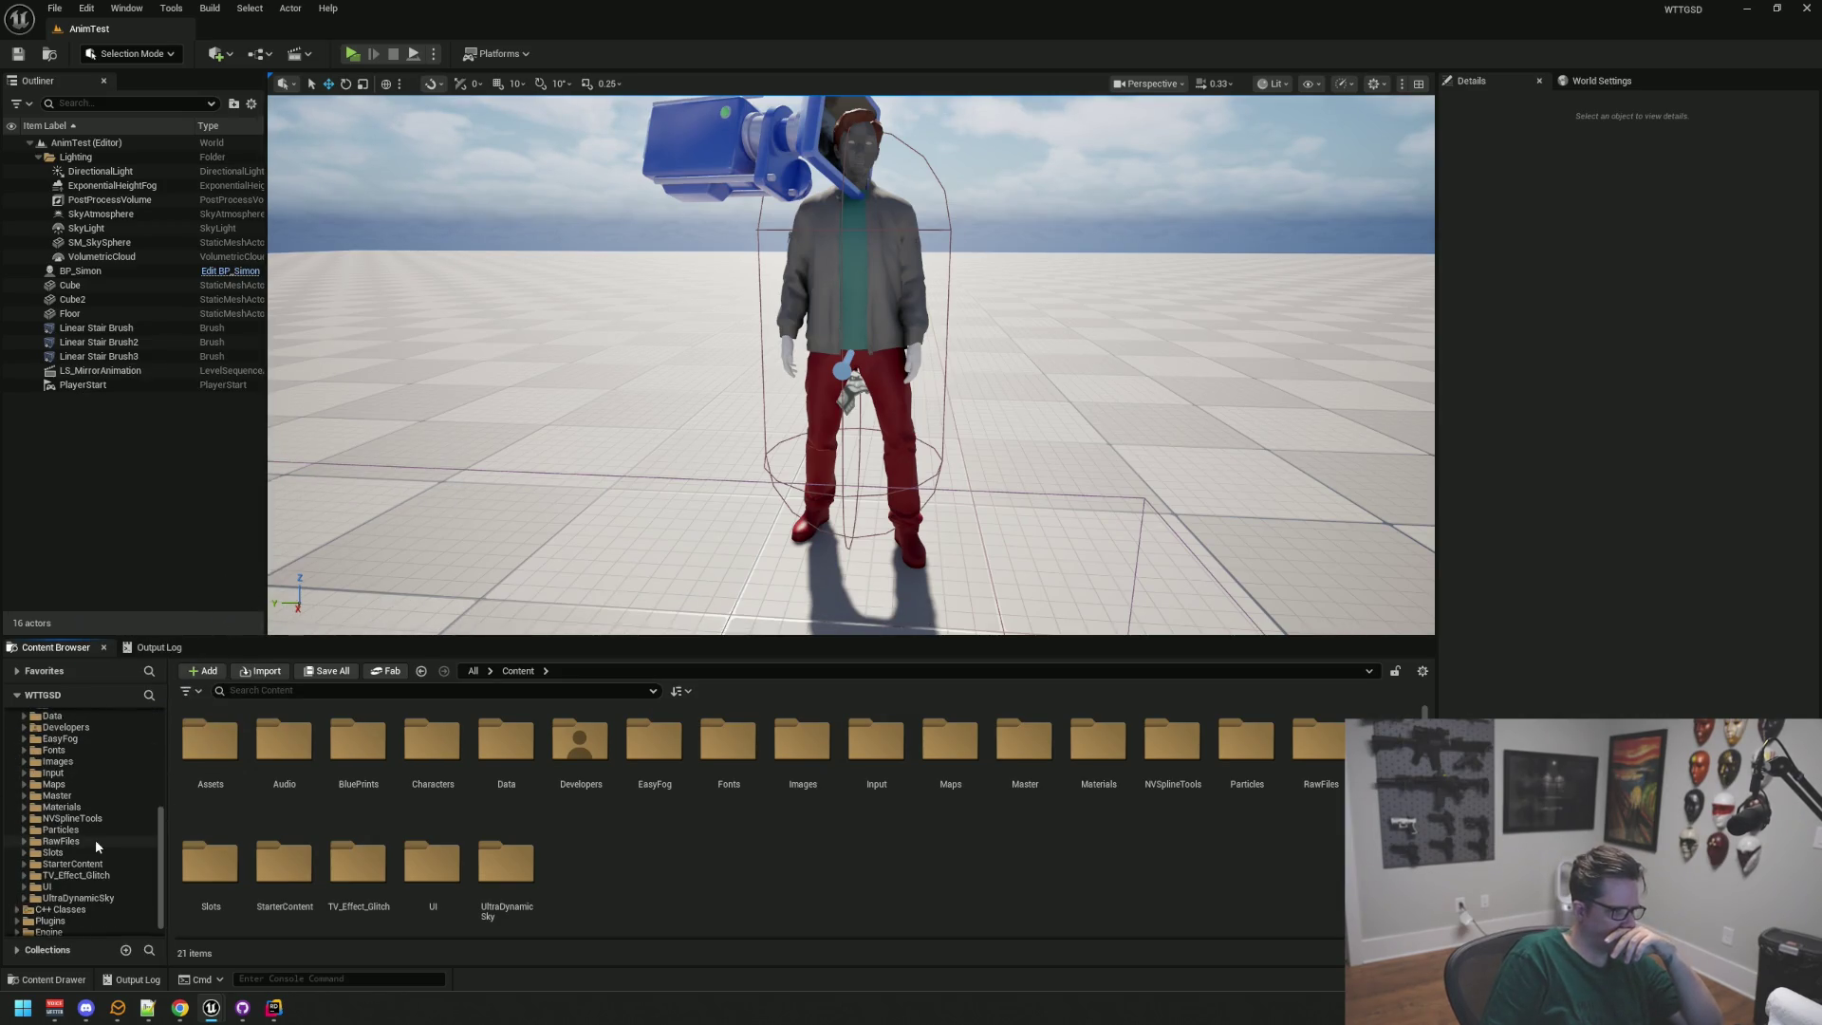
{"action": "scroll", "coordinate": [99, 835], "scroll_direction": "up", "scroll_amount": 3}
{"action": "left_click", "coordinate": [99, 850]}
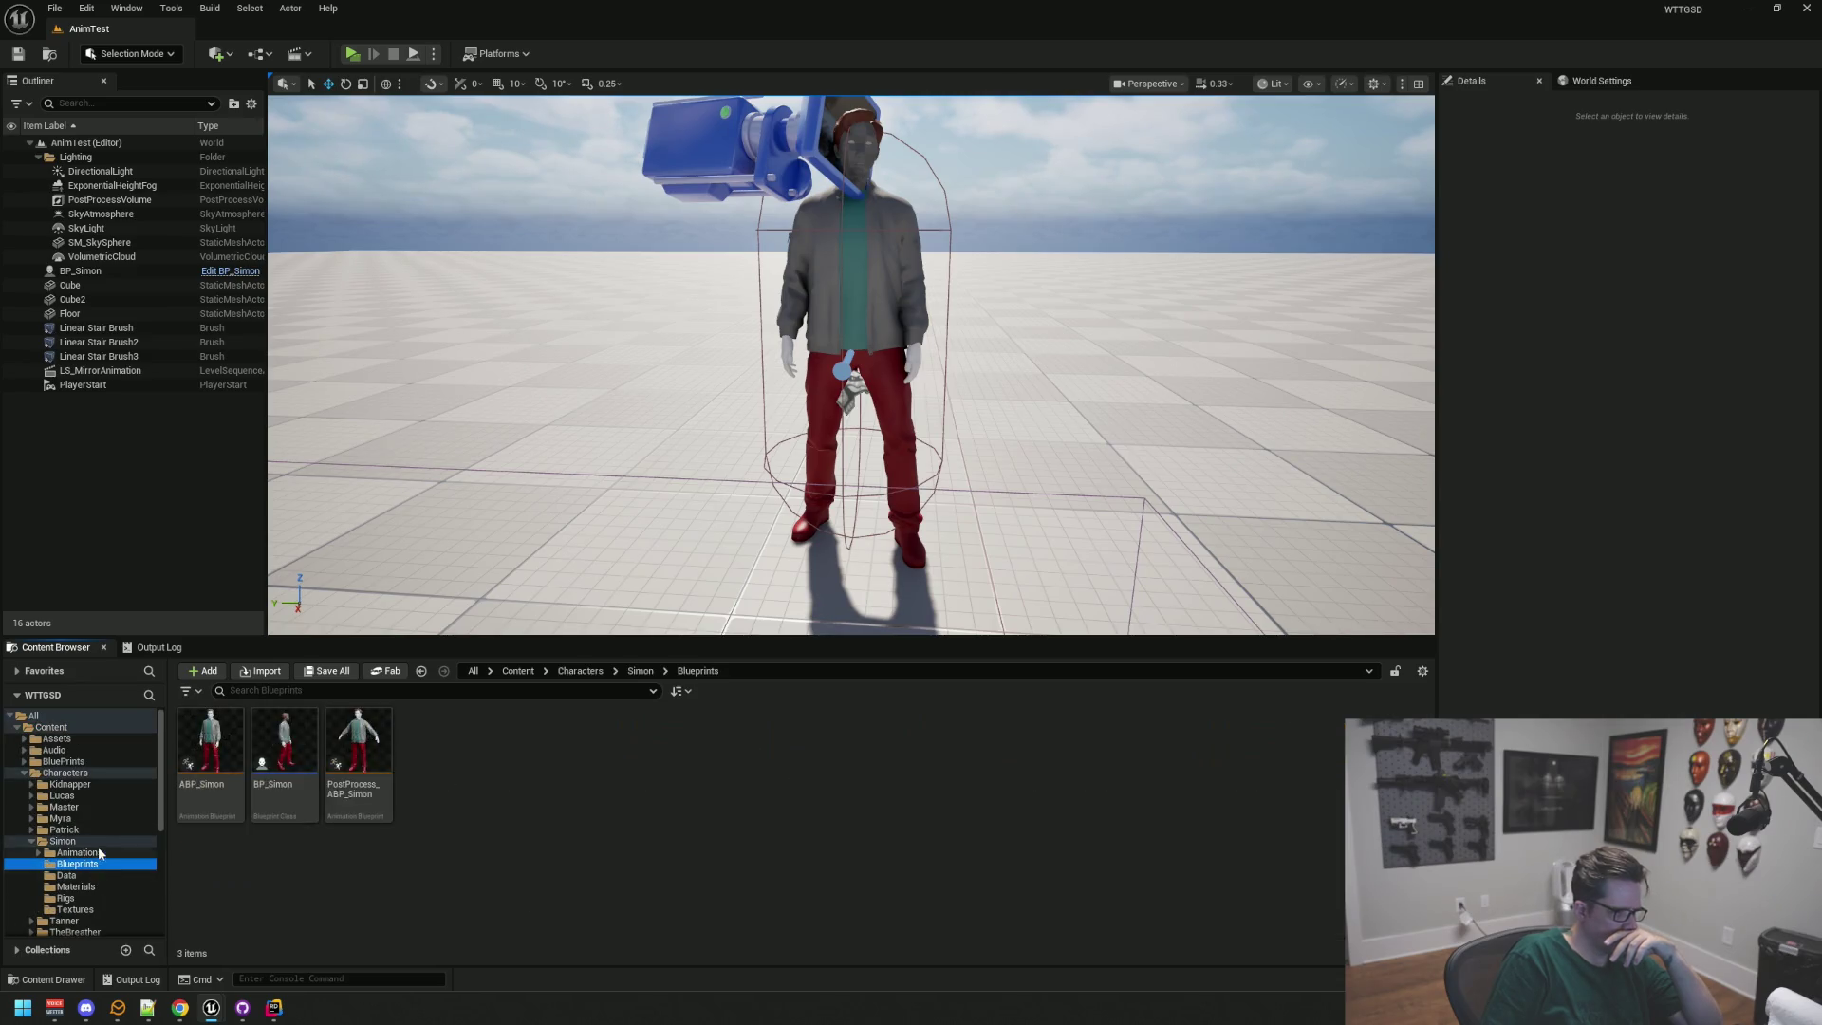
{"action": "left_click", "coordinate": [102, 841]}
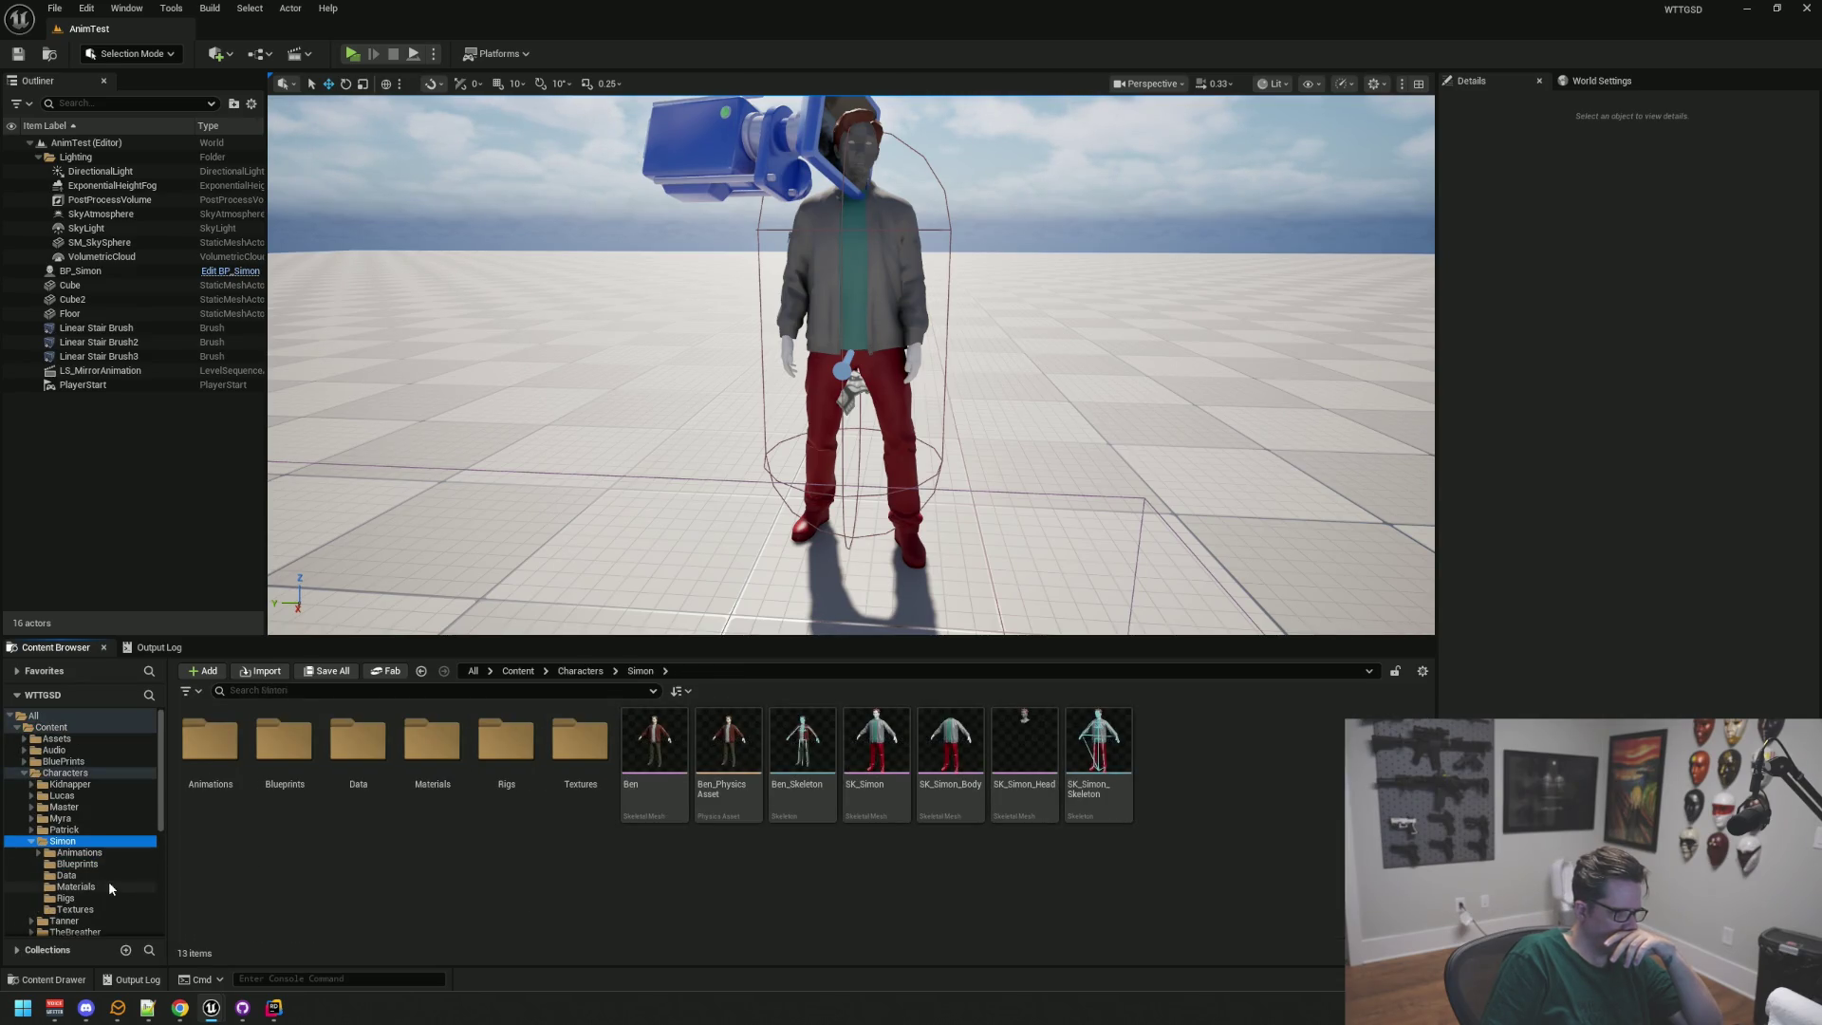
{"action": "left_click", "coordinate": [108, 887]}
Step: Confirm MI_Ben_Jacket's parent is M_Basic, then show Characters/Master's four subfolders
{"action": "double_click", "coordinate": [733, 740]}
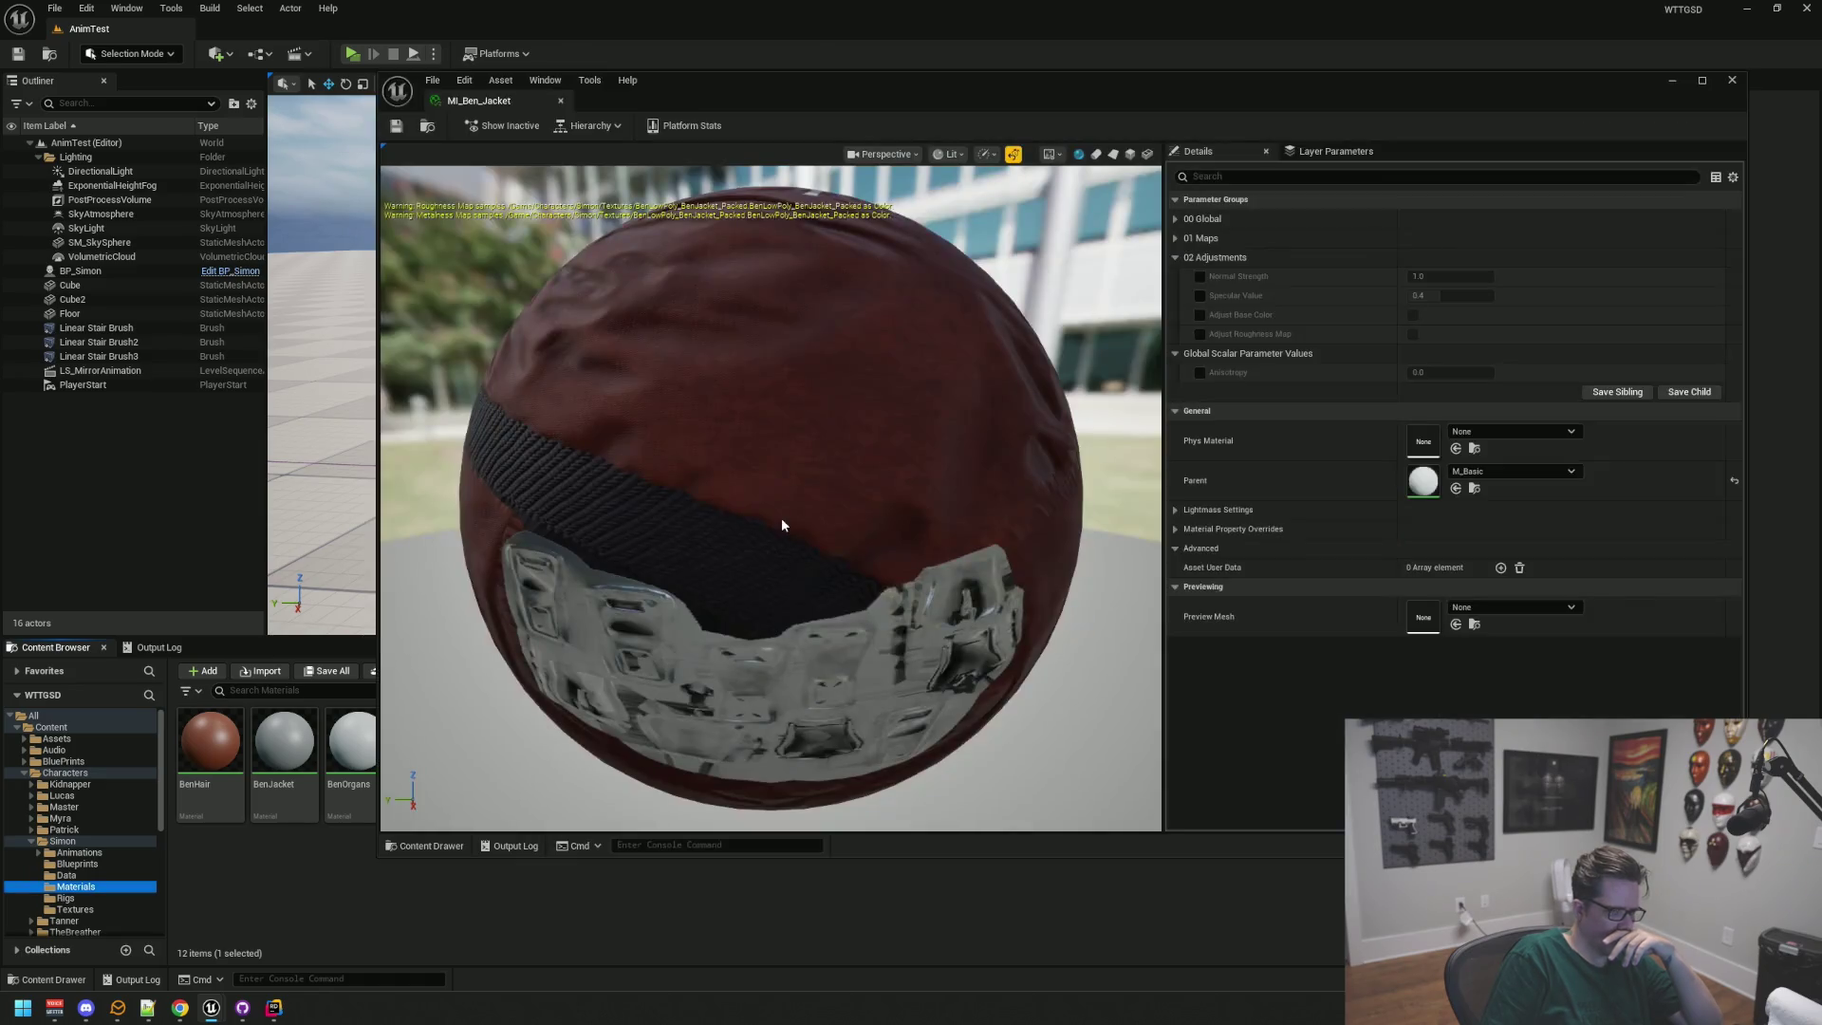
{"action": "left_click", "coordinate": [1475, 489]}
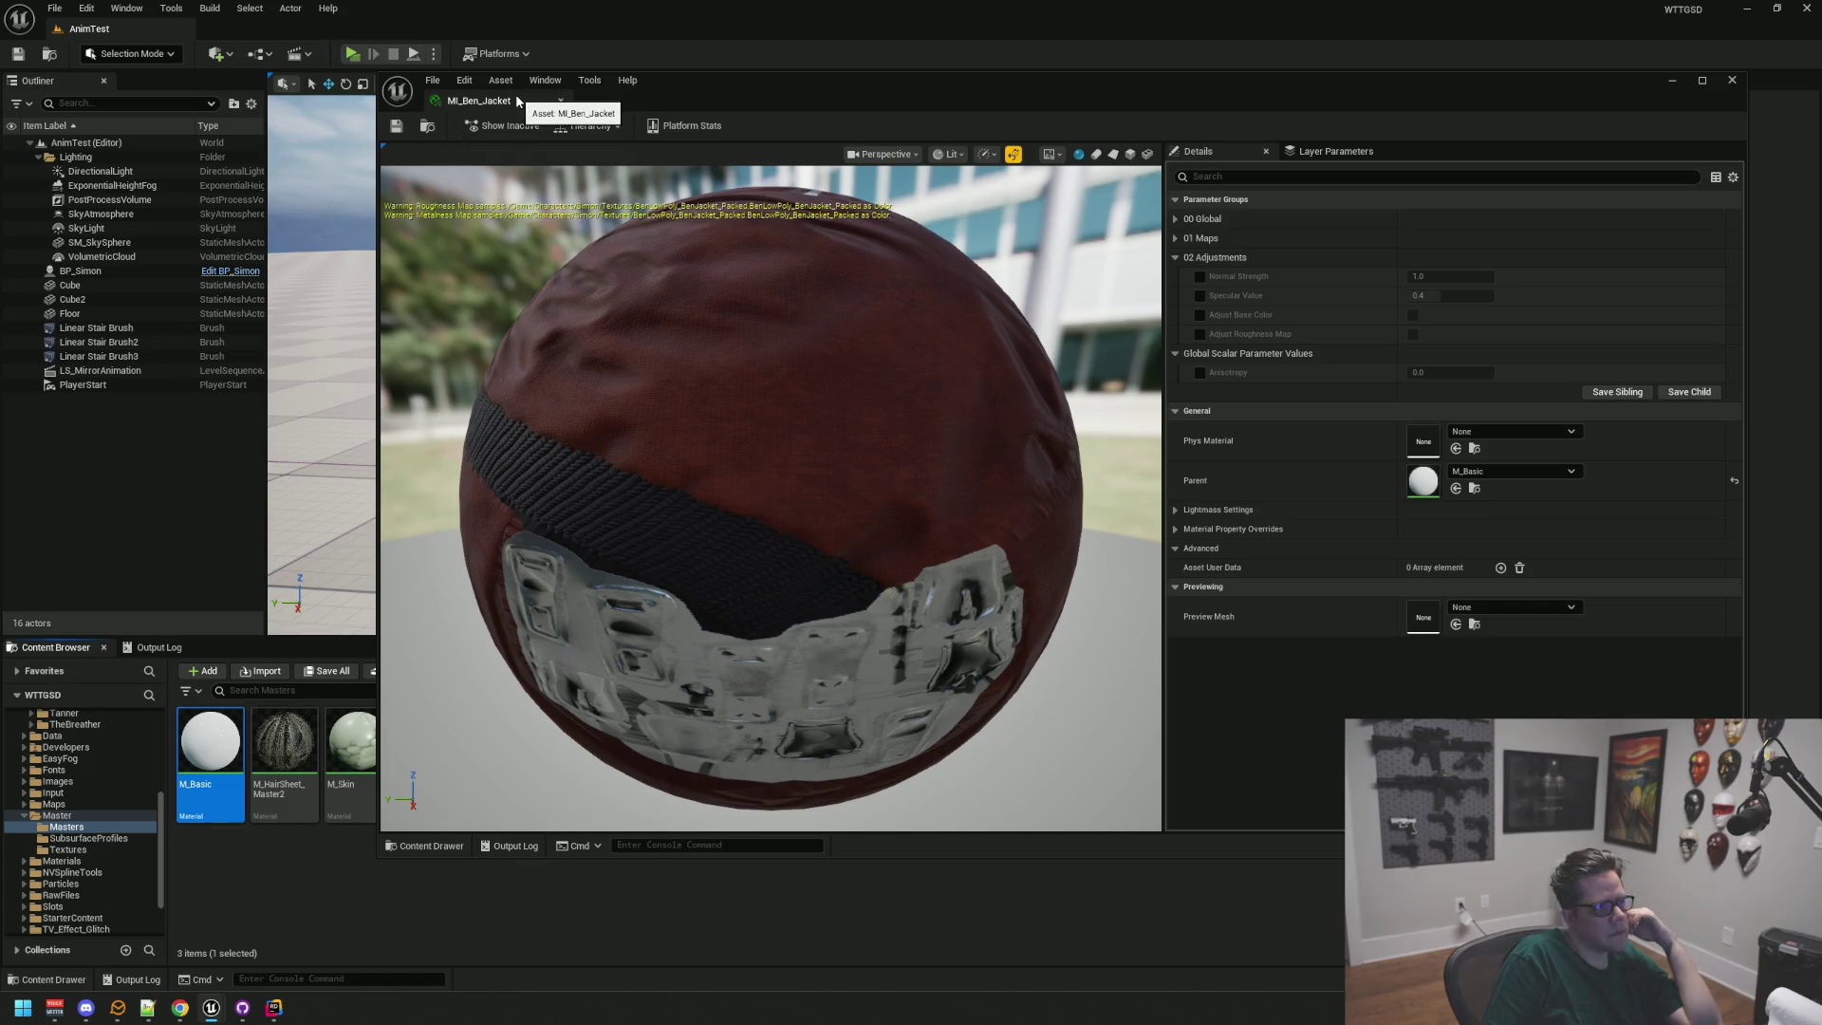
{"action": "left_click", "coordinate": [561, 101]}
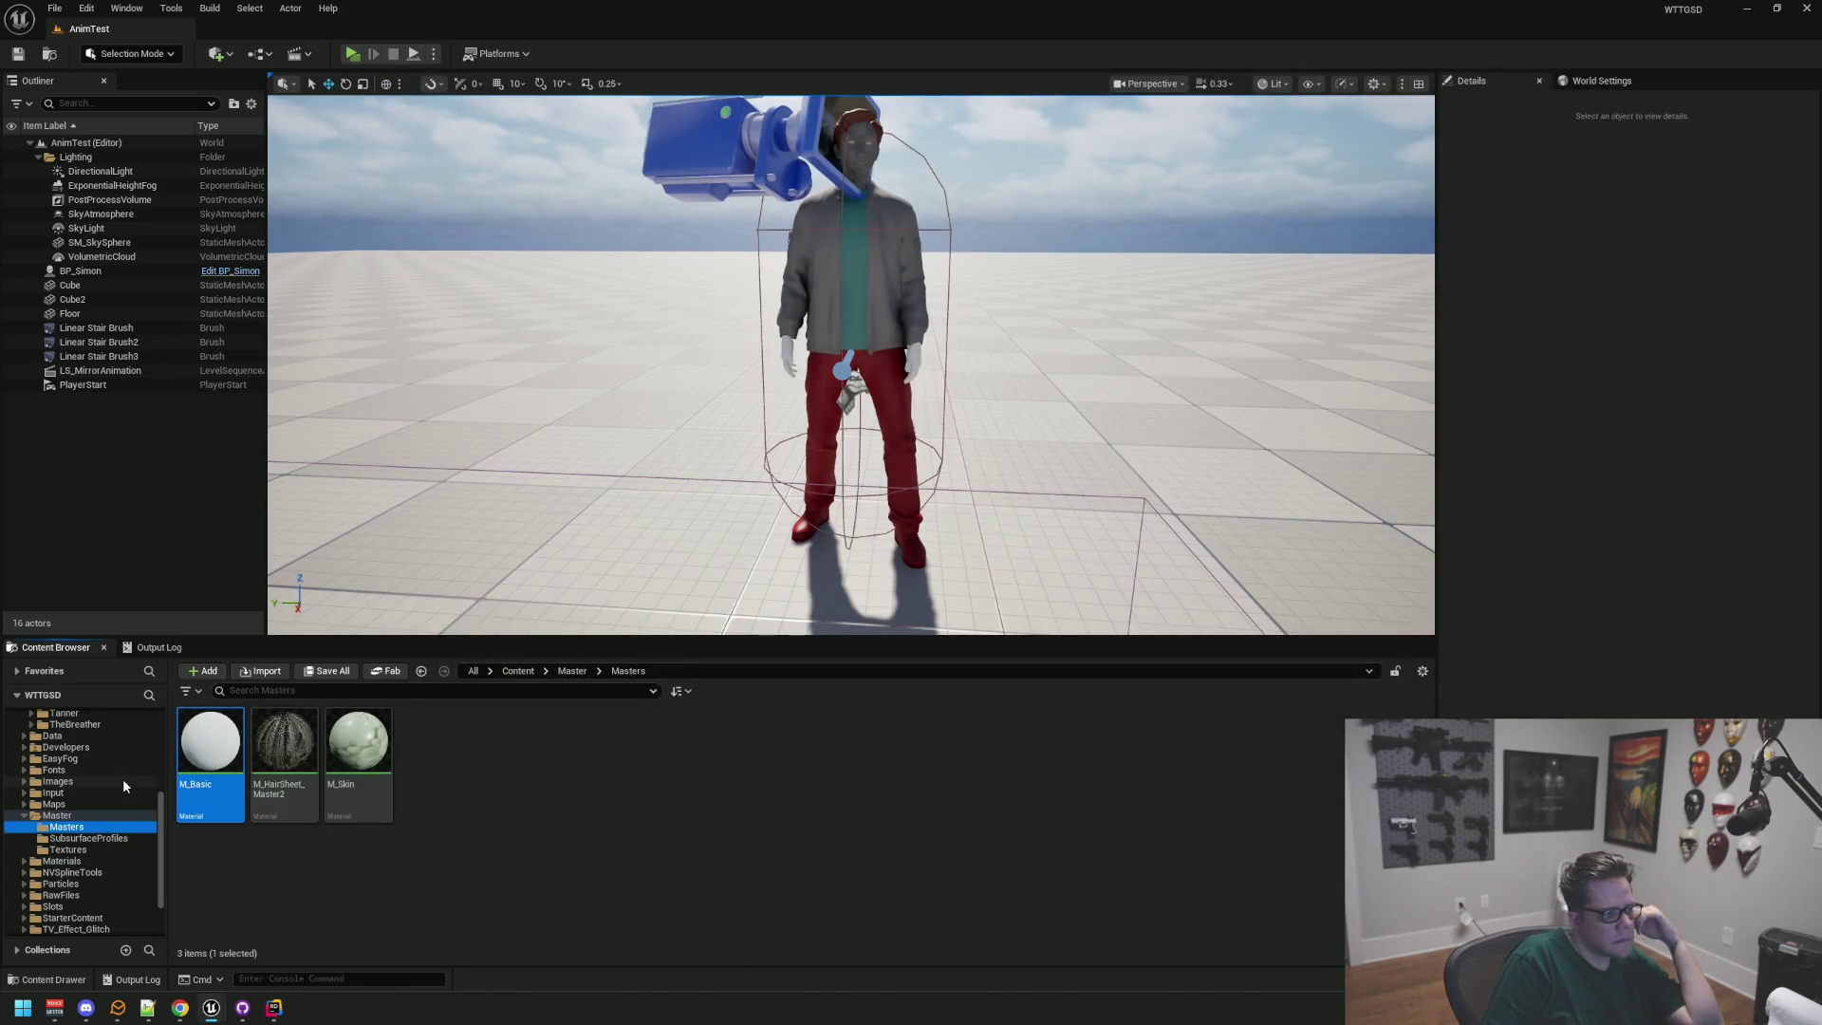
{"action": "scroll", "coordinate": [122, 778], "scroll_direction": "up", "scroll_amount": 5}
{"action": "left_click", "coordinate": [102, 806]}
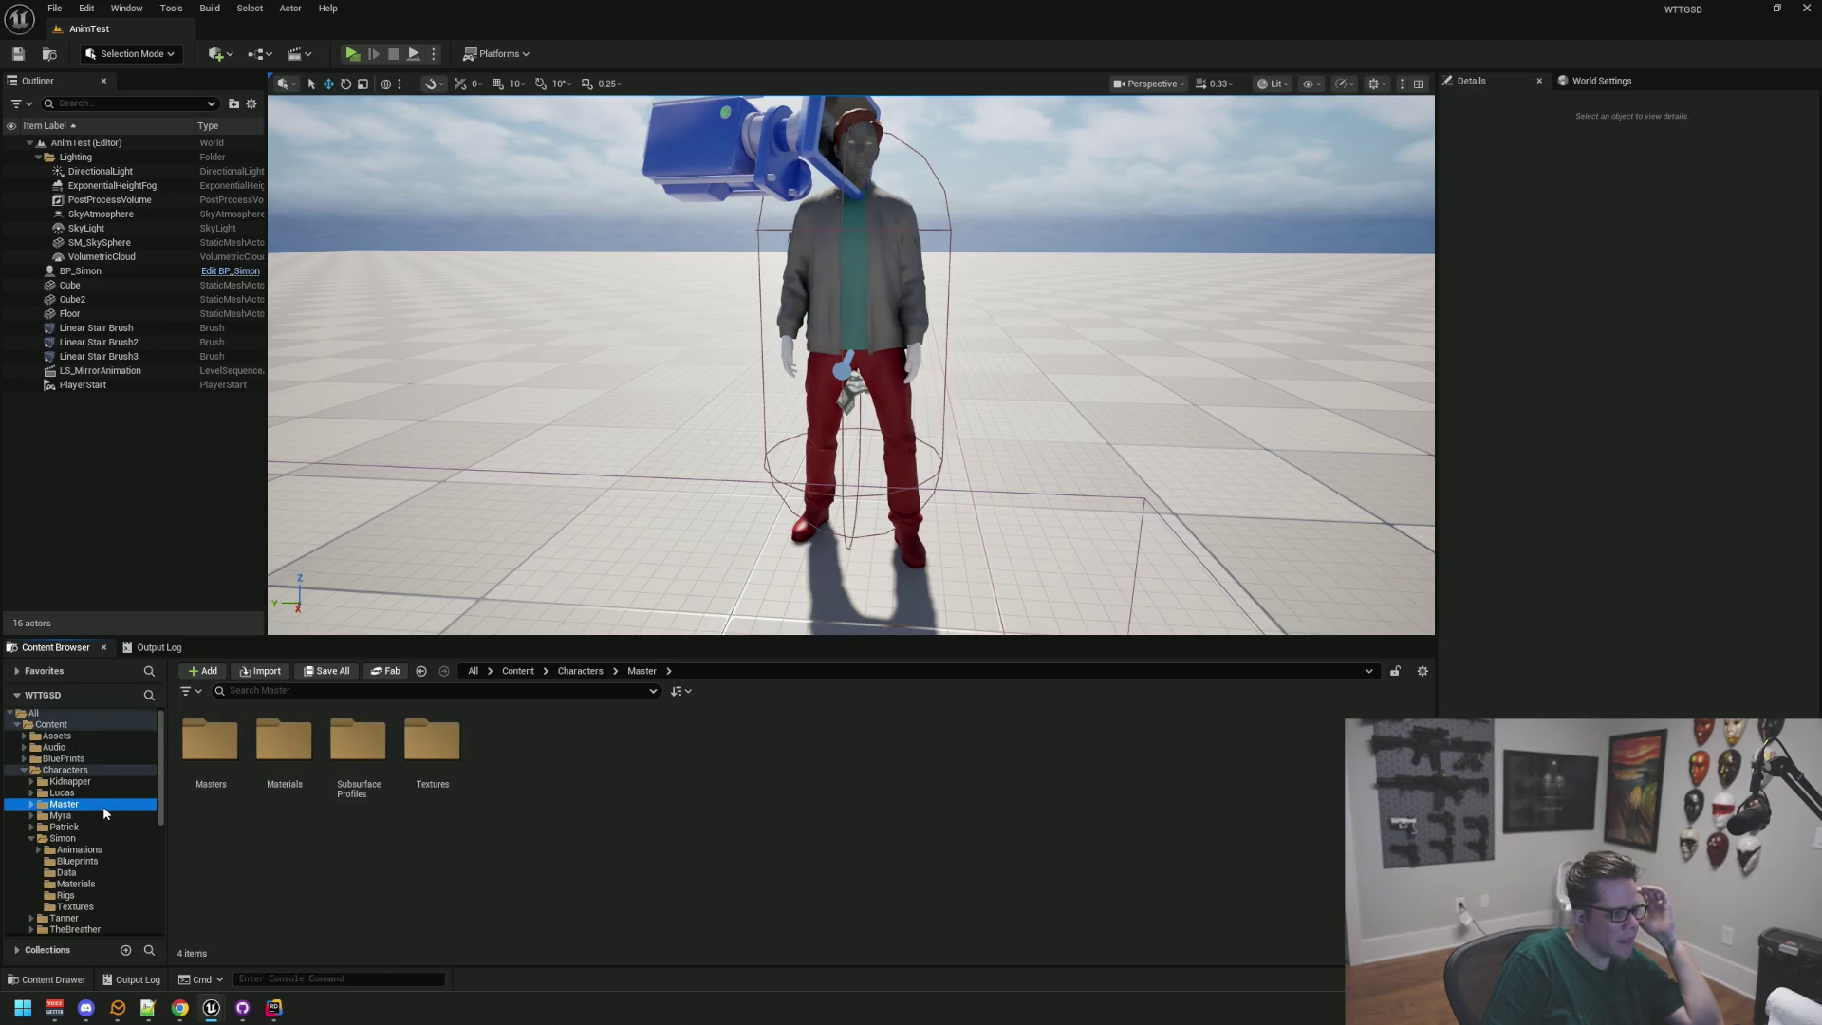
Step: Browse Characters/Master's Textures, Materials and Masters subfolders, viewing the five Masters materials
{"action": "double_click", "coordinate": [431, 740]}
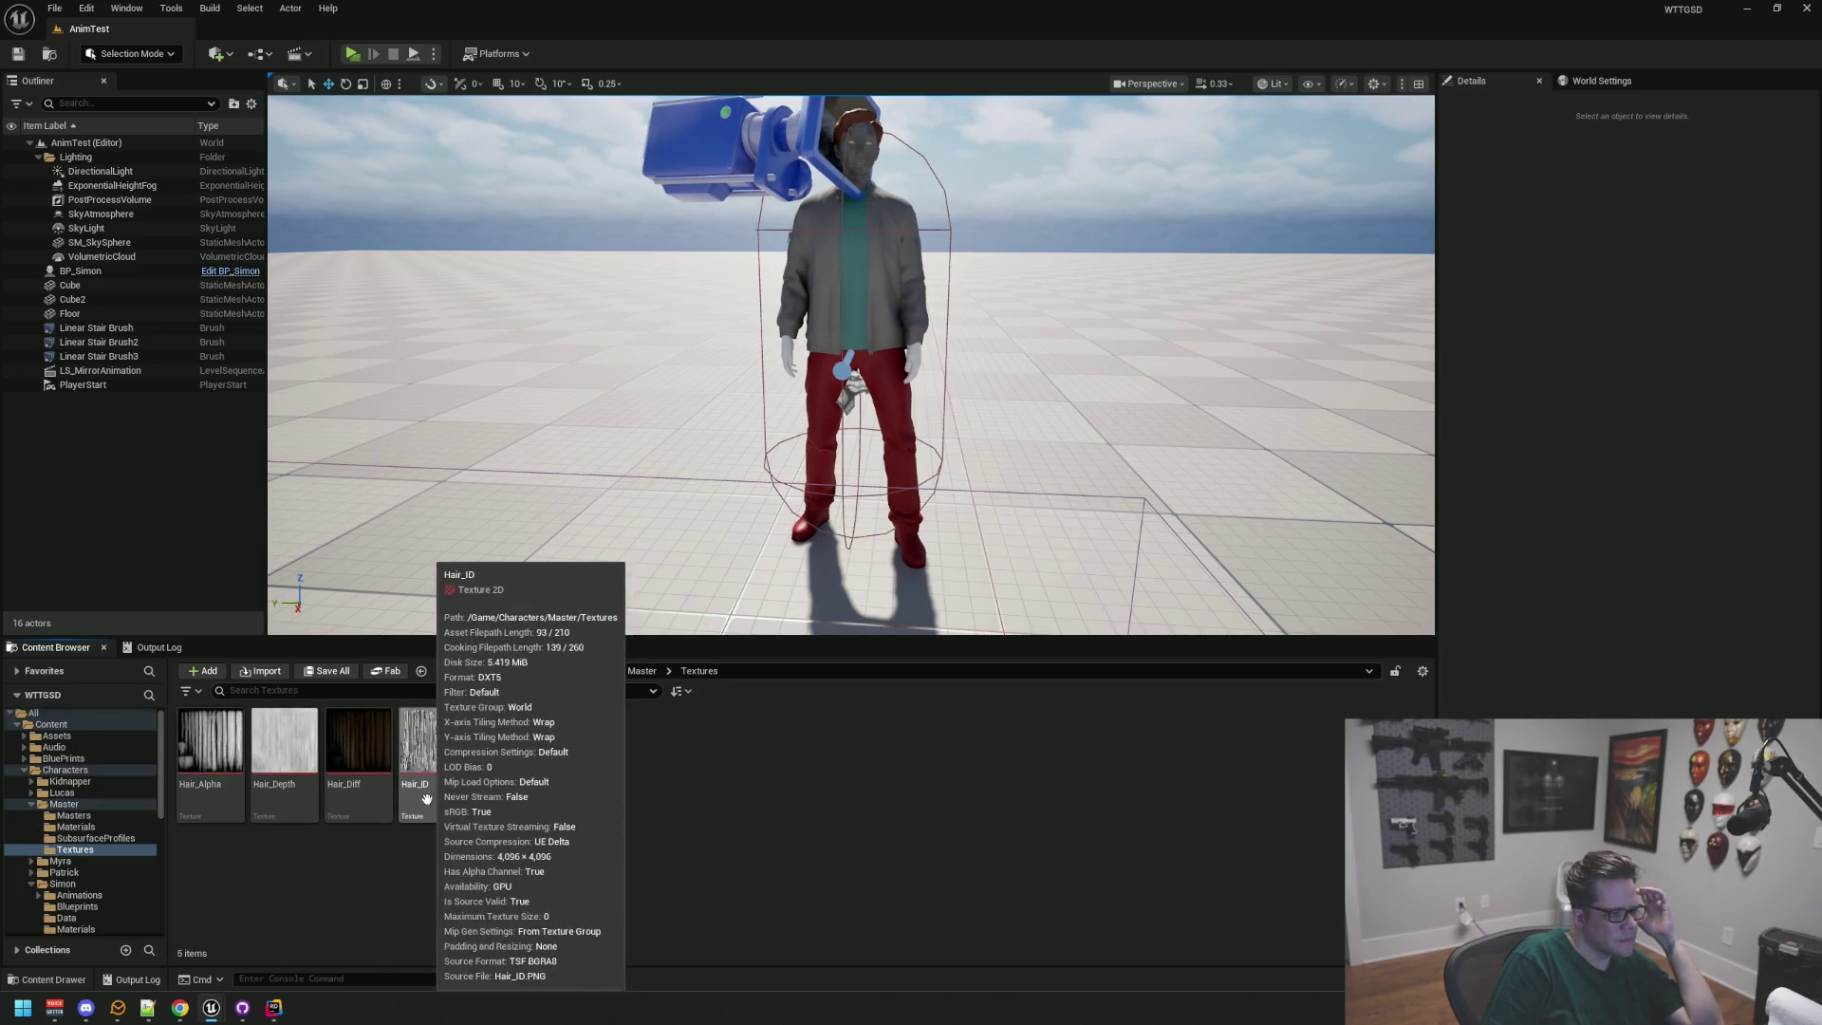
{"action": "left_click", "coordinate": [85, 827]}
{"action": "left_click", "coordinate": [86, 816]}
{"action": "left_click", "coordinate": [86, 806]}
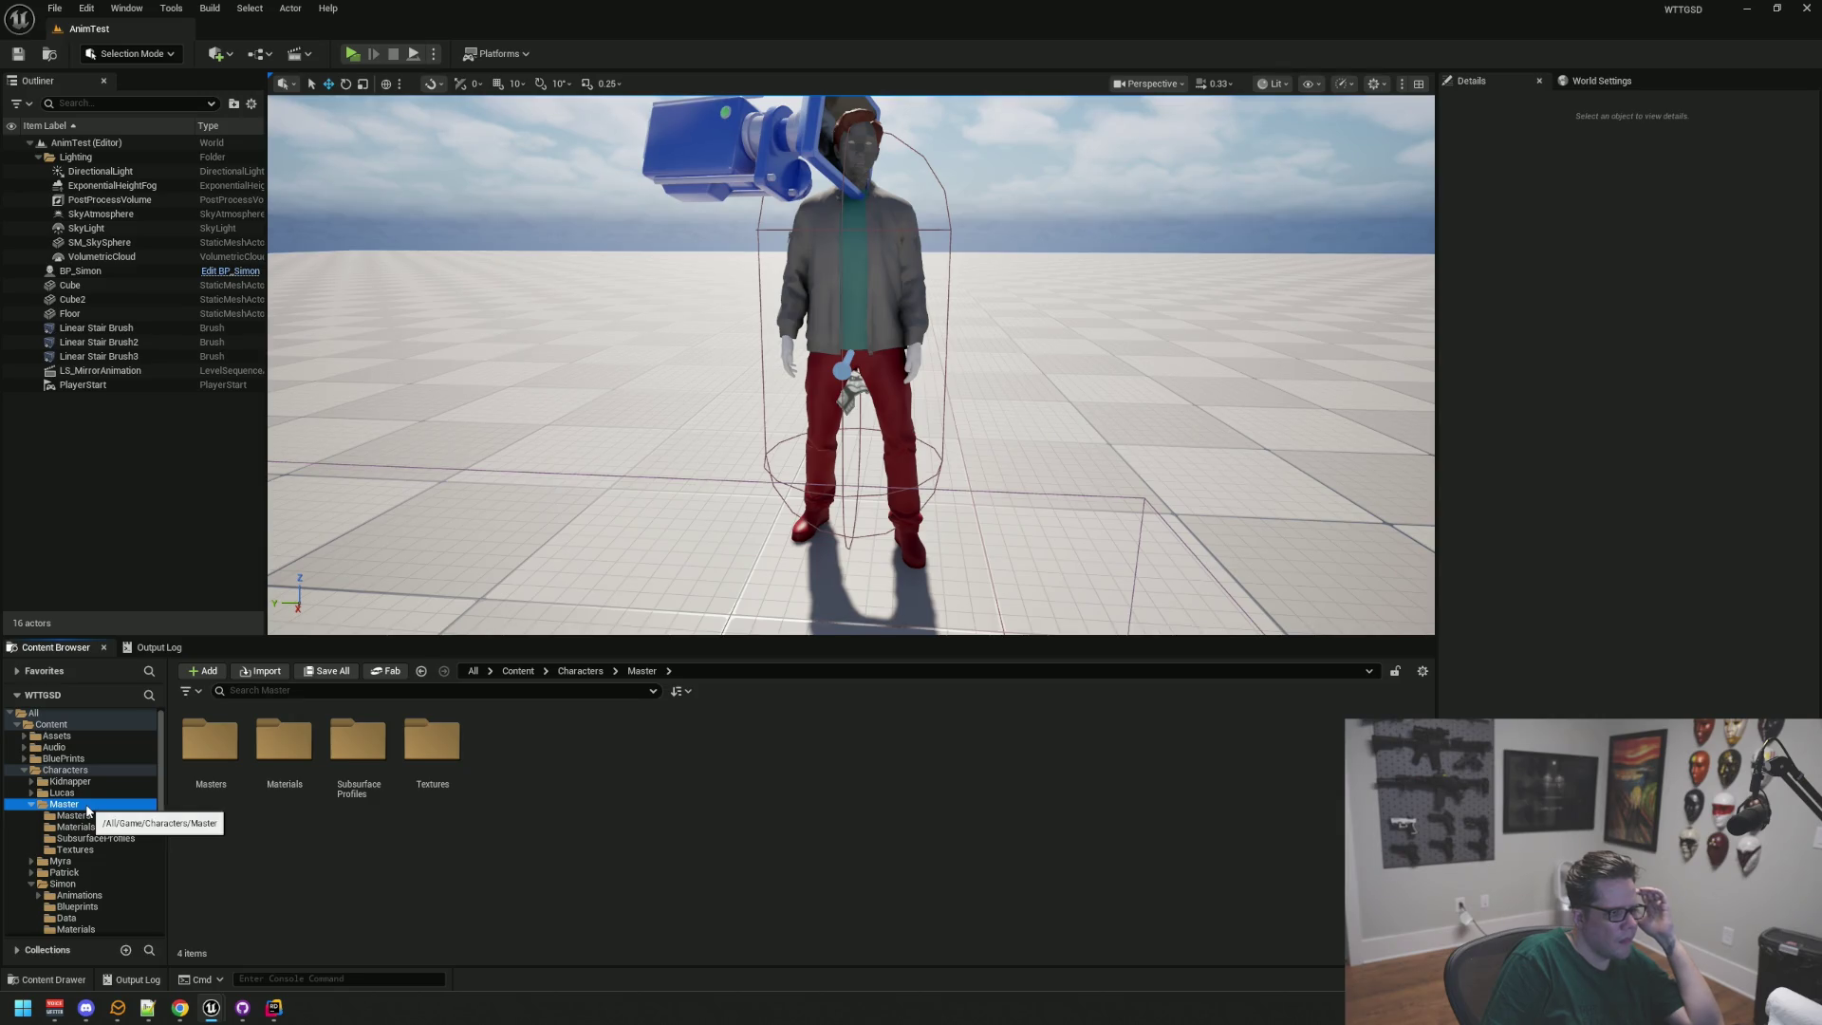
{"action": "left_click", "coordinate": [95, 816]}
{"action": "left_click", "coordinate": [90, 805]}
{"action": "left_click", "coordinate": [95, 816]}
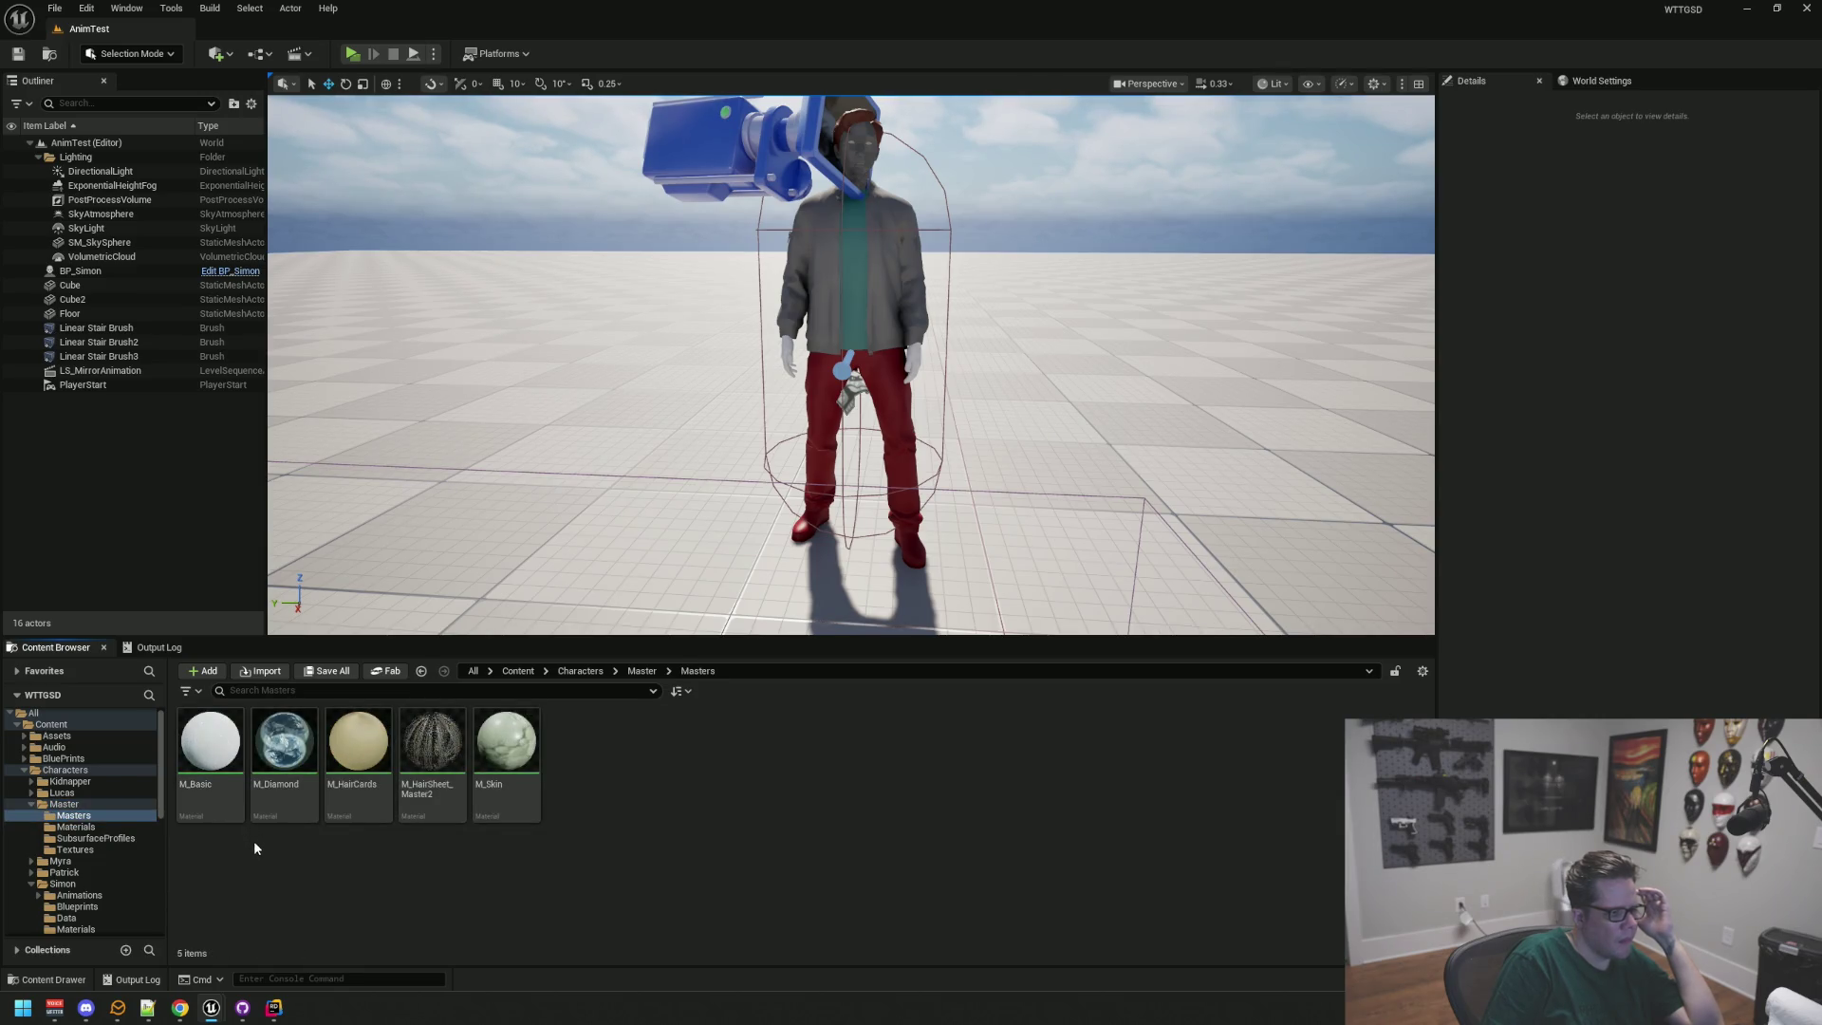
{"action": "left_click", "coordinate": [76, 804]}
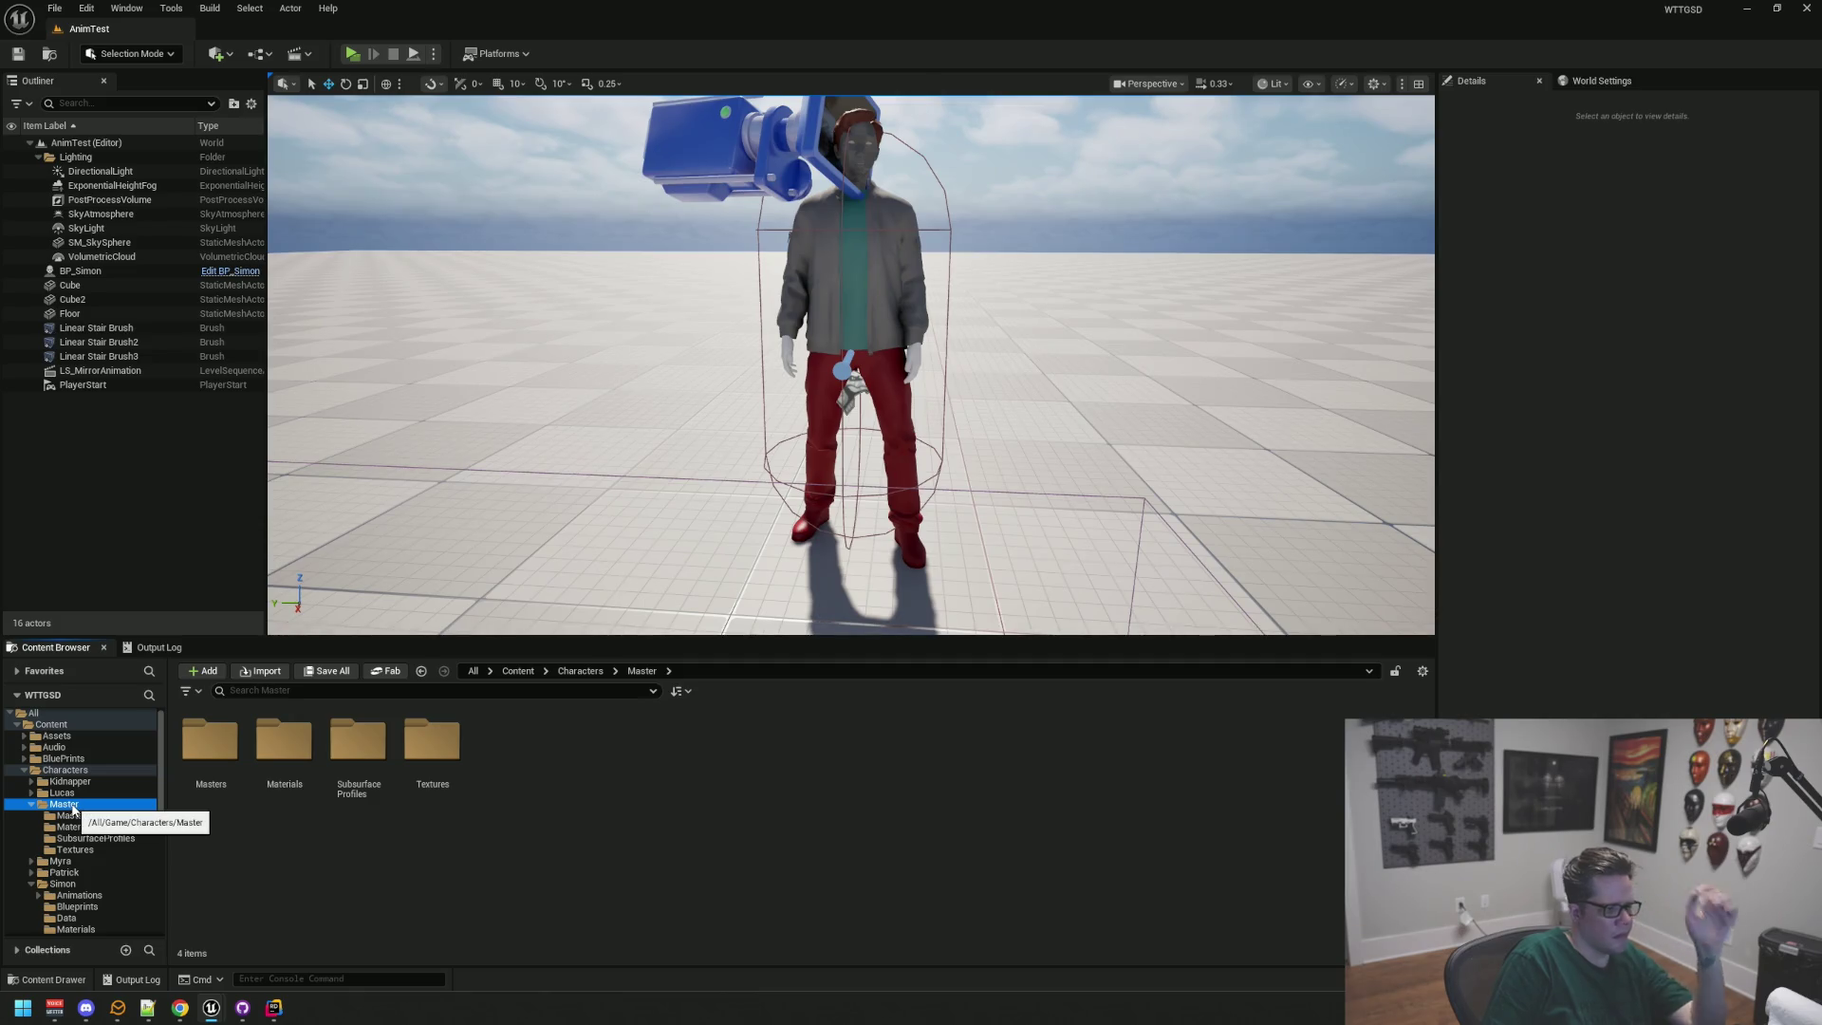
Step: Delete the Characters/Master Textures folder and confirm the folder deletion
{"action": "left_click", "coordinate": [103, 850]}
{"action": "key", "text": "Delete"}
{"action": "left_click", "coordinate": [144, 878]}
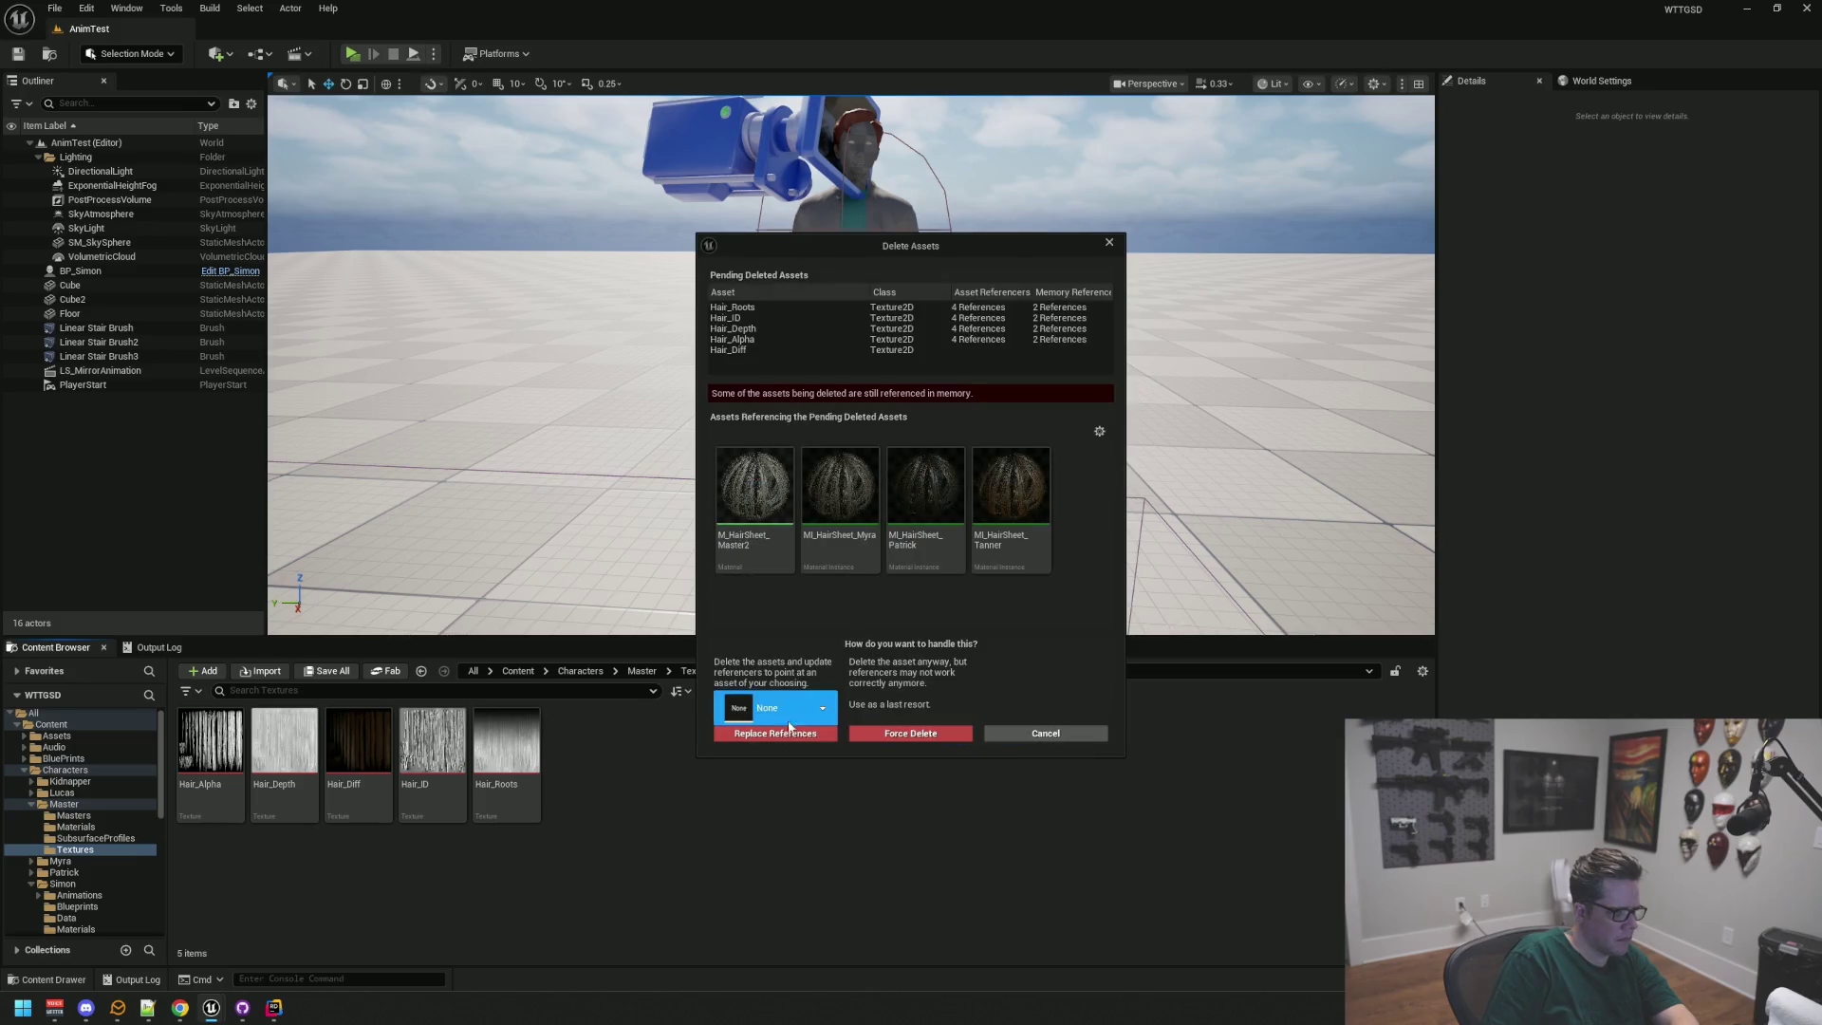
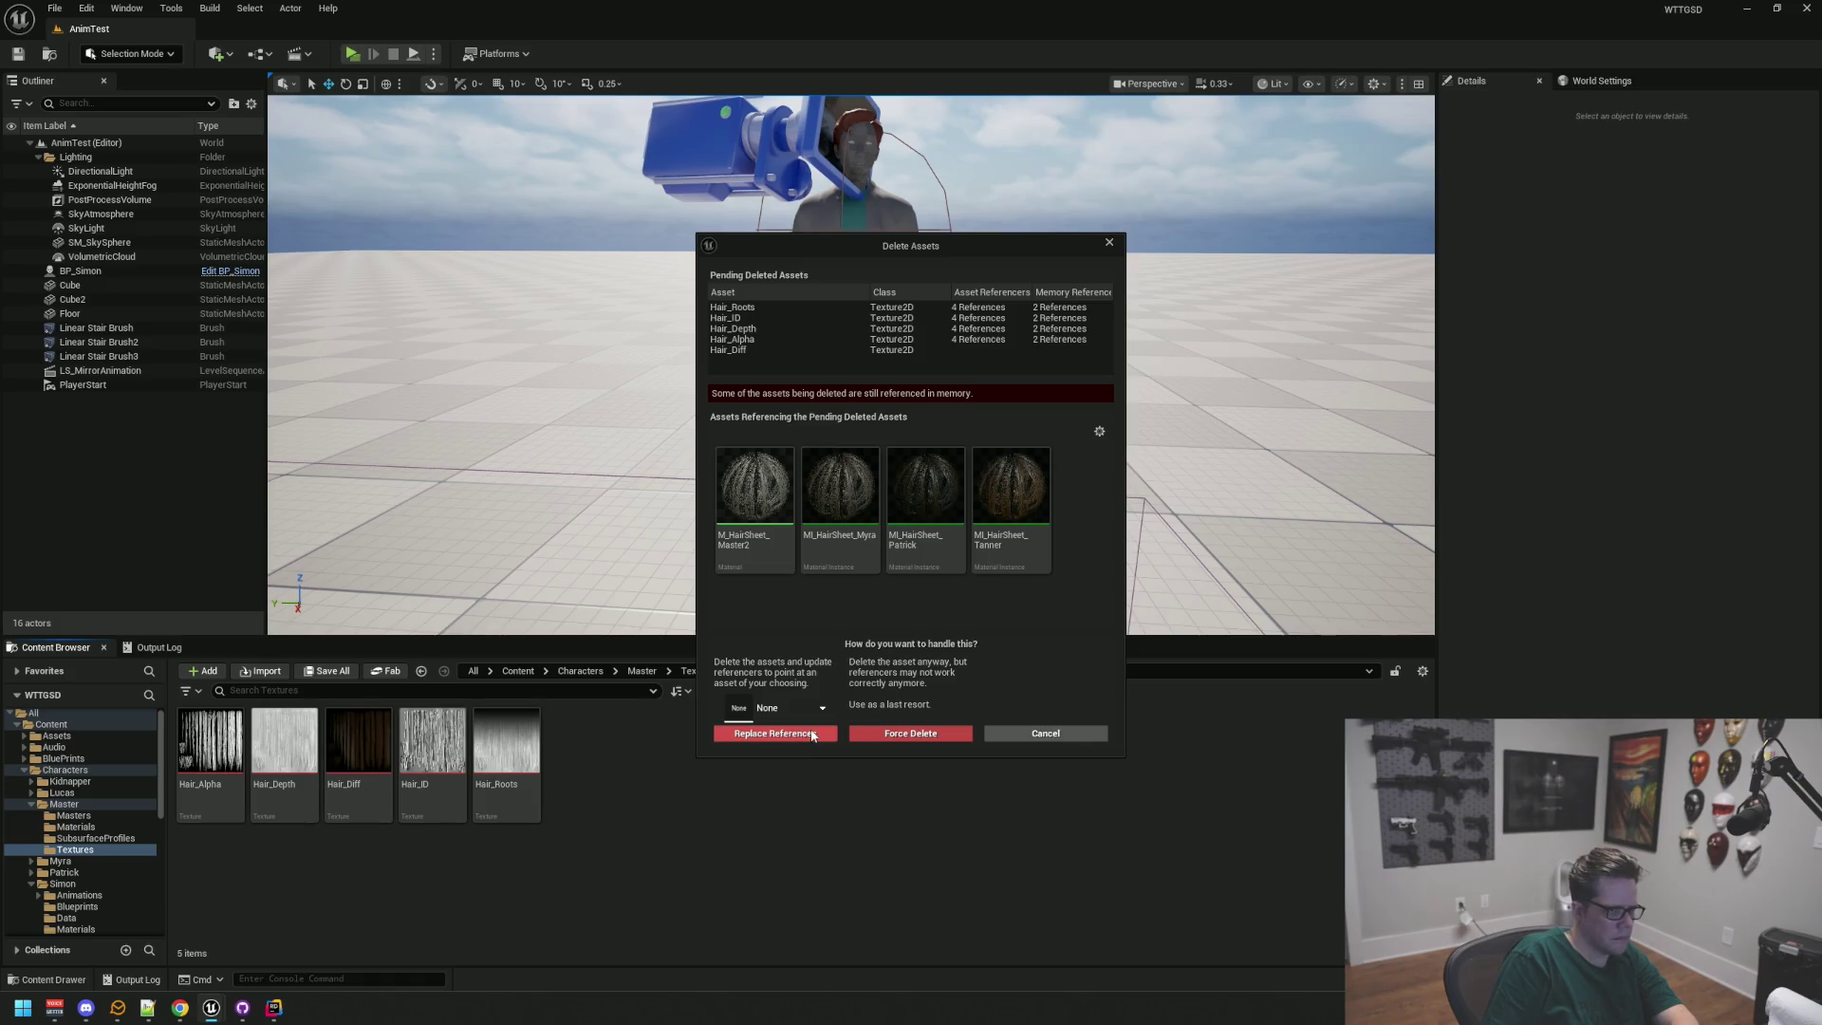
Step: Cancel deleting the hair textures and expand the Simon character folders
{"action": "left_click", "coordinate": [1032, 737]}
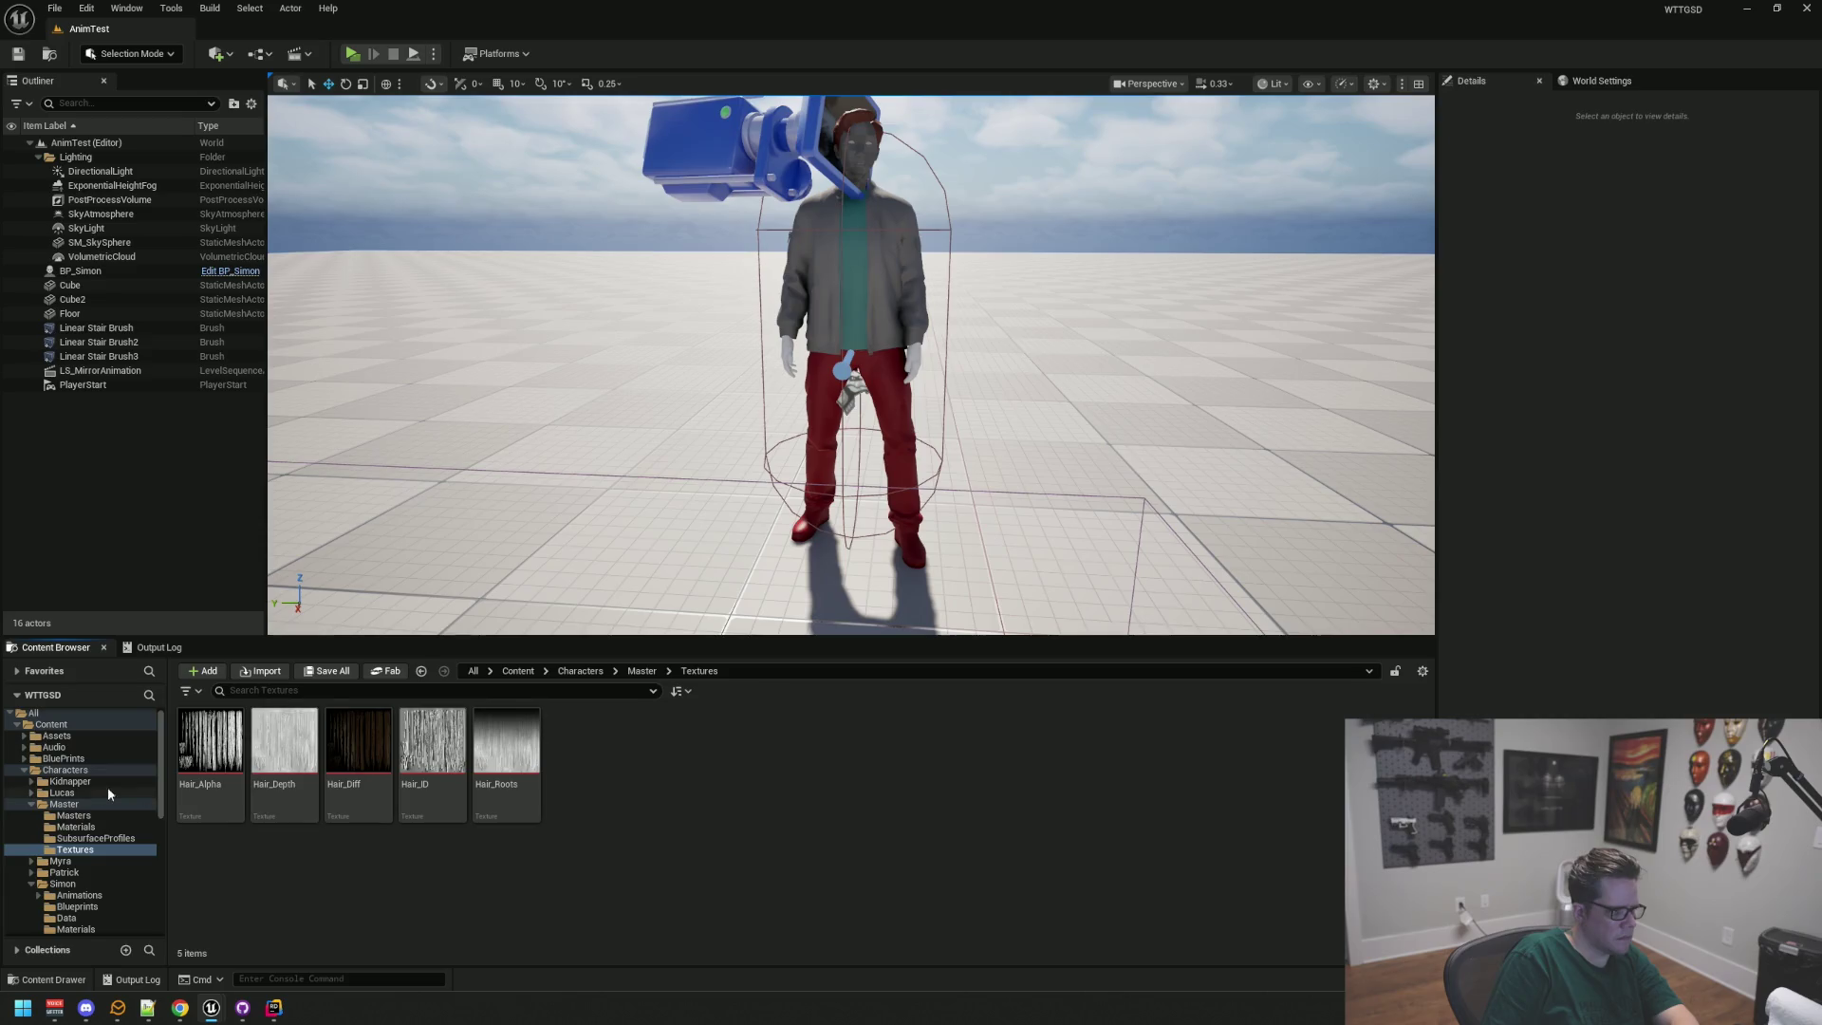
{"action": "left_click", "coordinate": [105, 792]}
{"action": "left_click", "coordinate": [74, 861]}
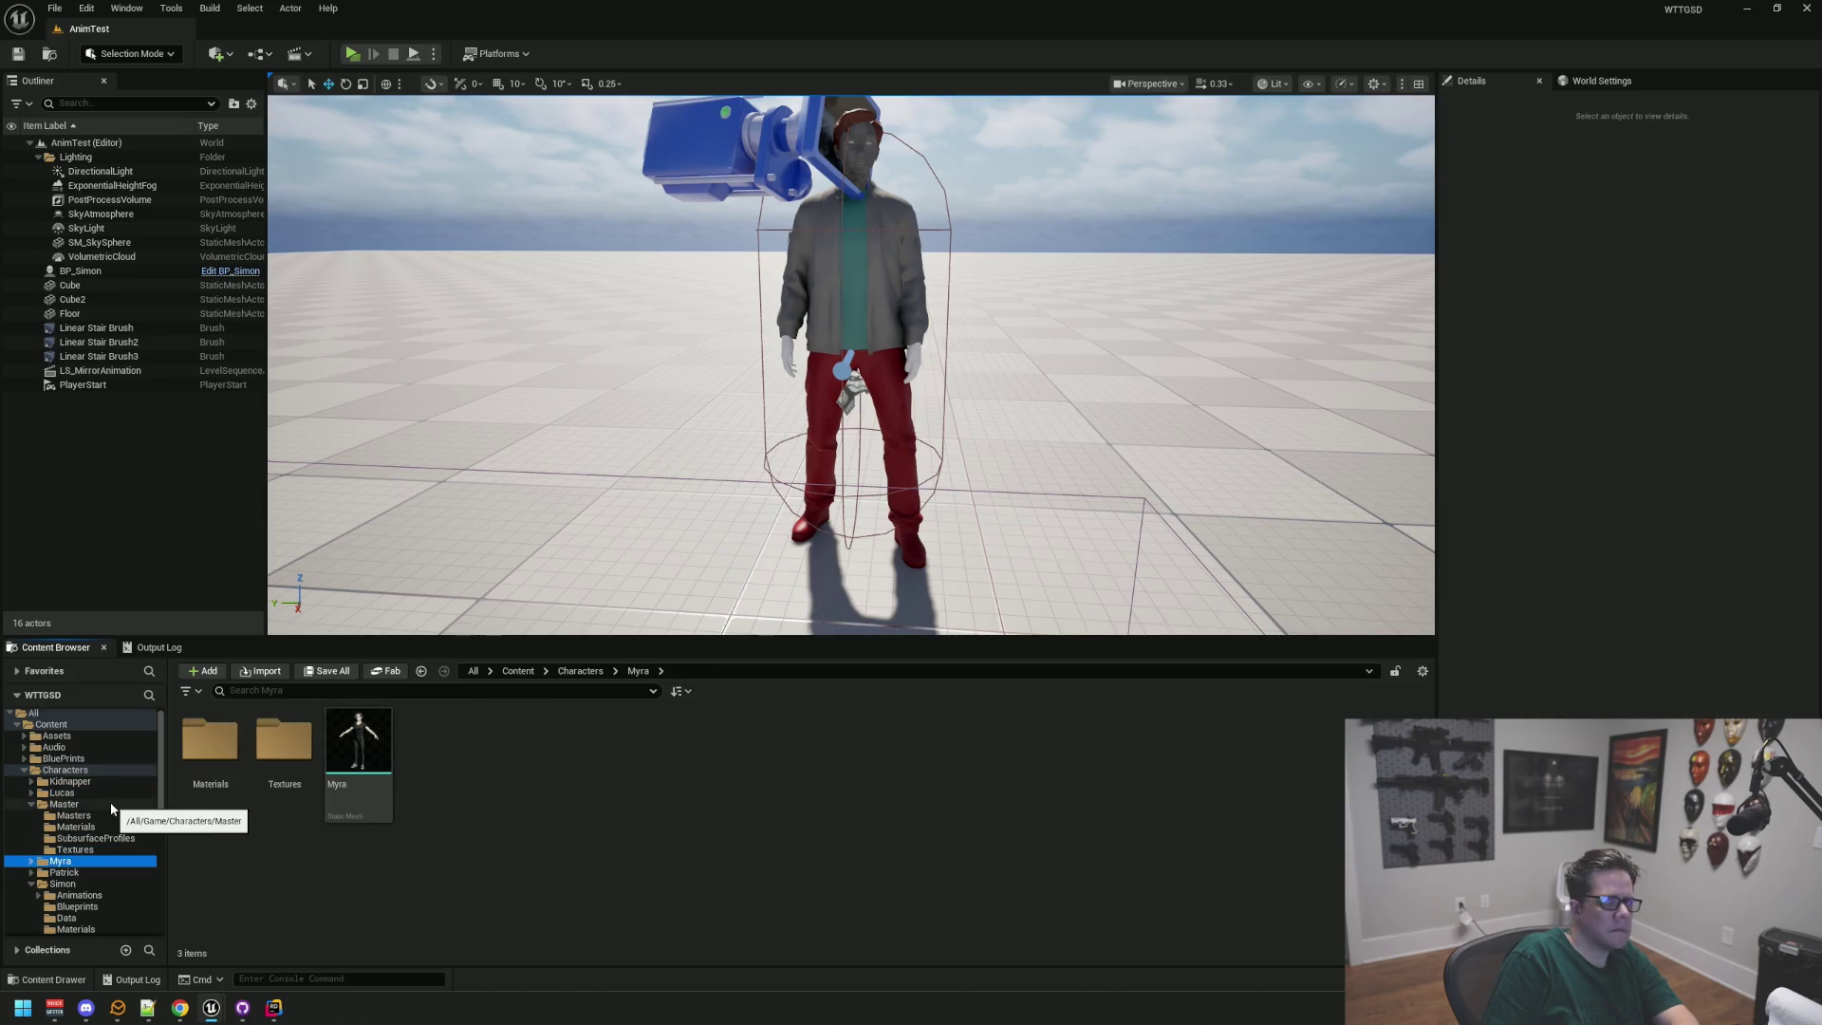
{"action": "scroll", "coordinate": [112, 808], "scroll_direction": "down", "scroll_amount": 3}
{"action": "left_click", "coordinate": [117, 834]}
Step: Open MI_Ben_Haircards from Simon's Materials folder for editing
{"action": "left_click", "coordinate": [106, 868]}
{"action": "left_click", "coordinate": [111, 840]}
{"action": "left_click", "coordinate": [95, 861]}
{"action": "left_click", "coordinate": [681, 736]}
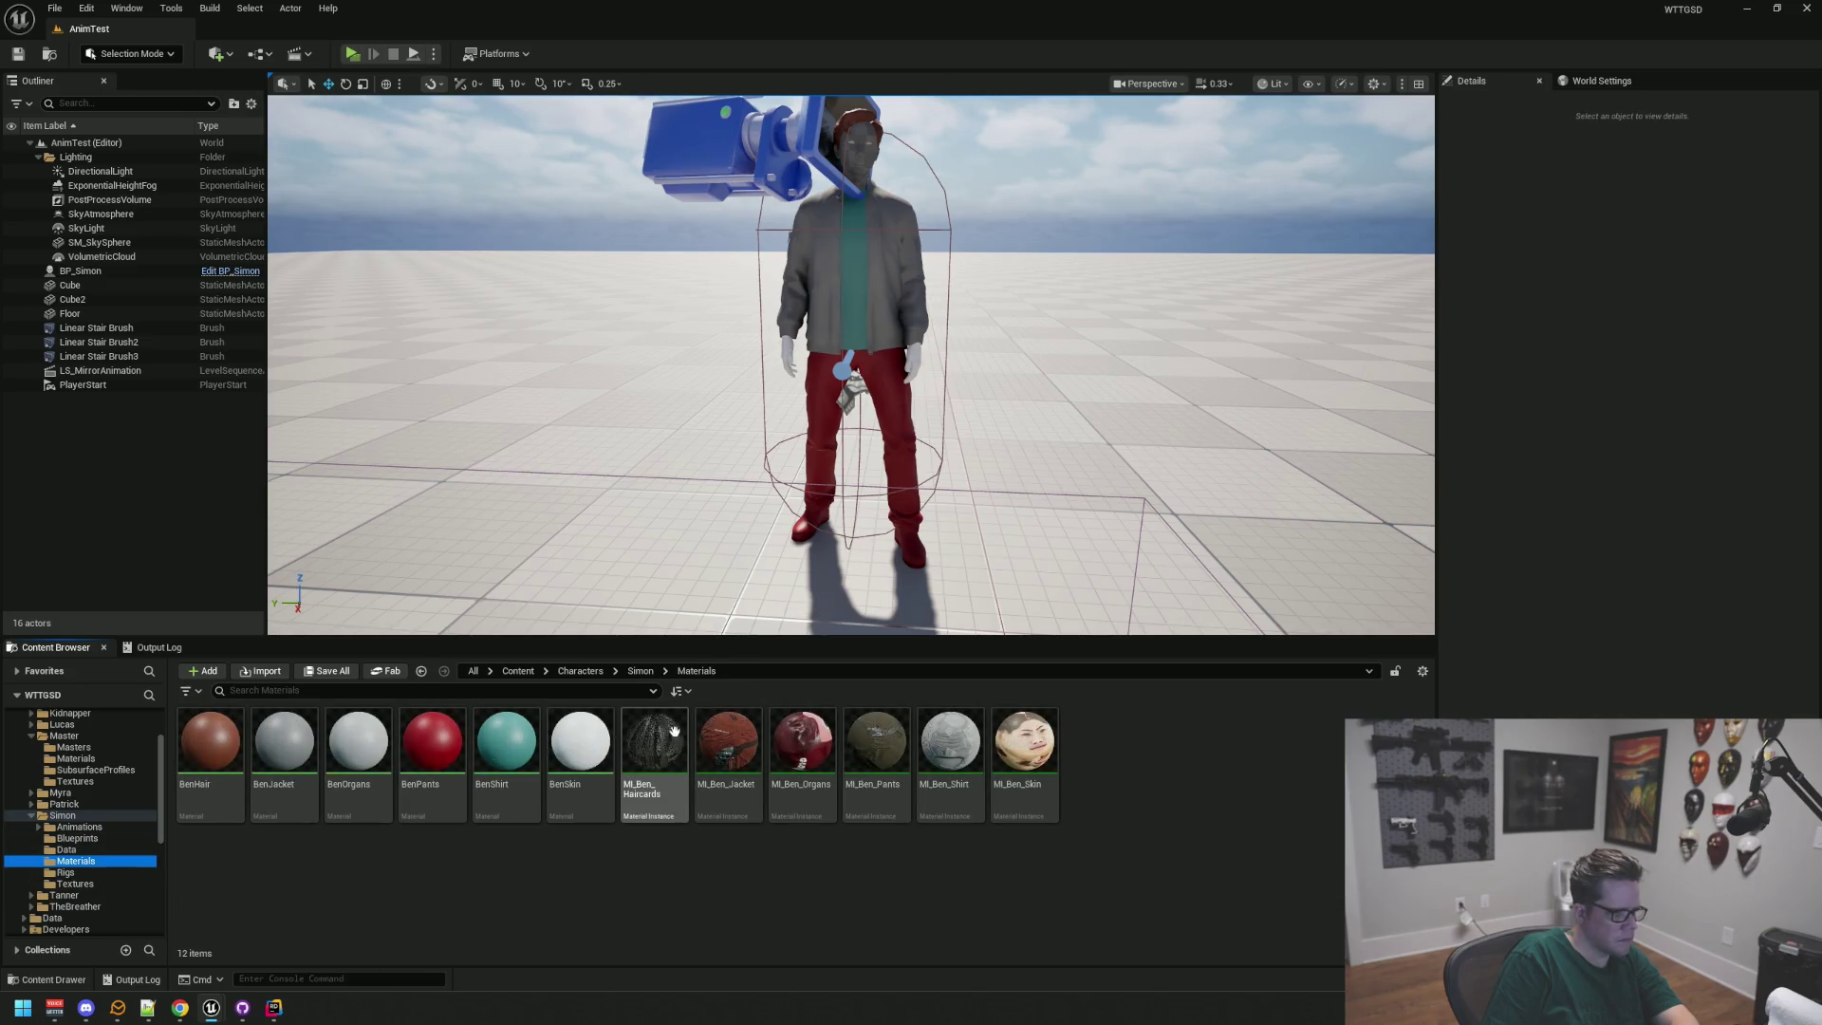
{"action": "double_click", "coordinate": [686, 730]}
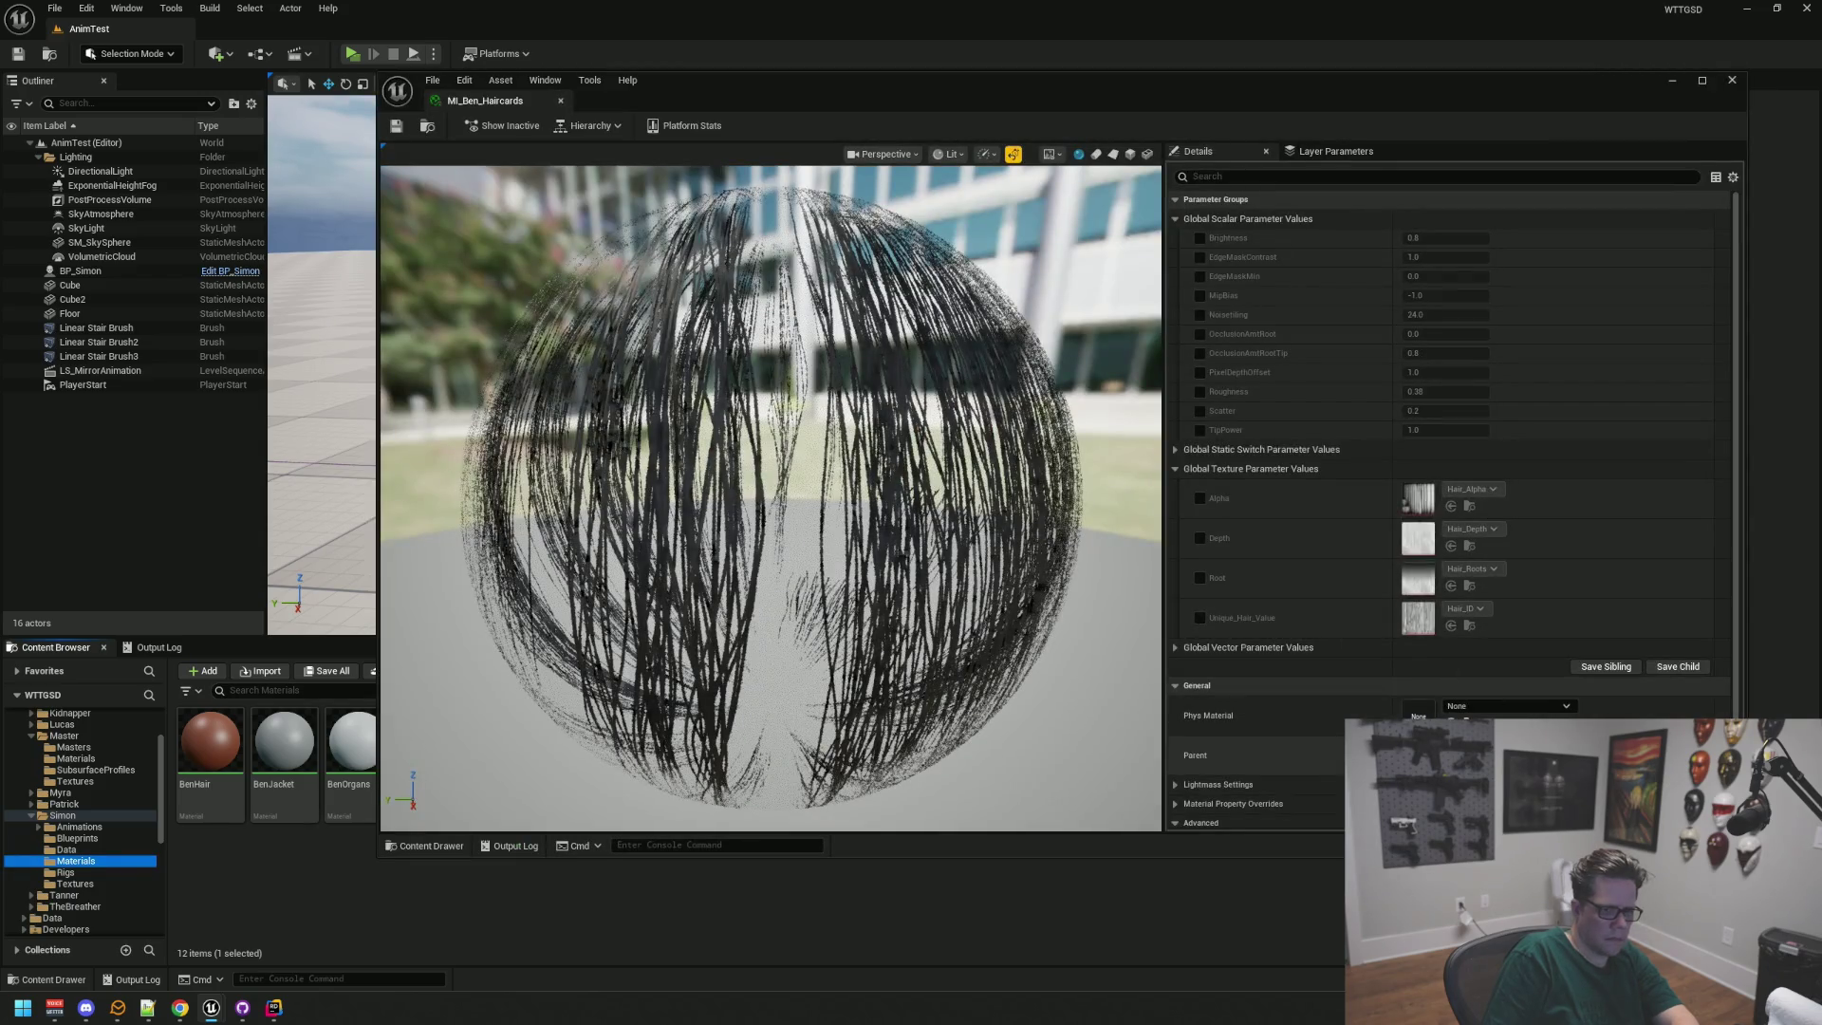
{"action": "left_click", "coordinate": [1451, 771]}
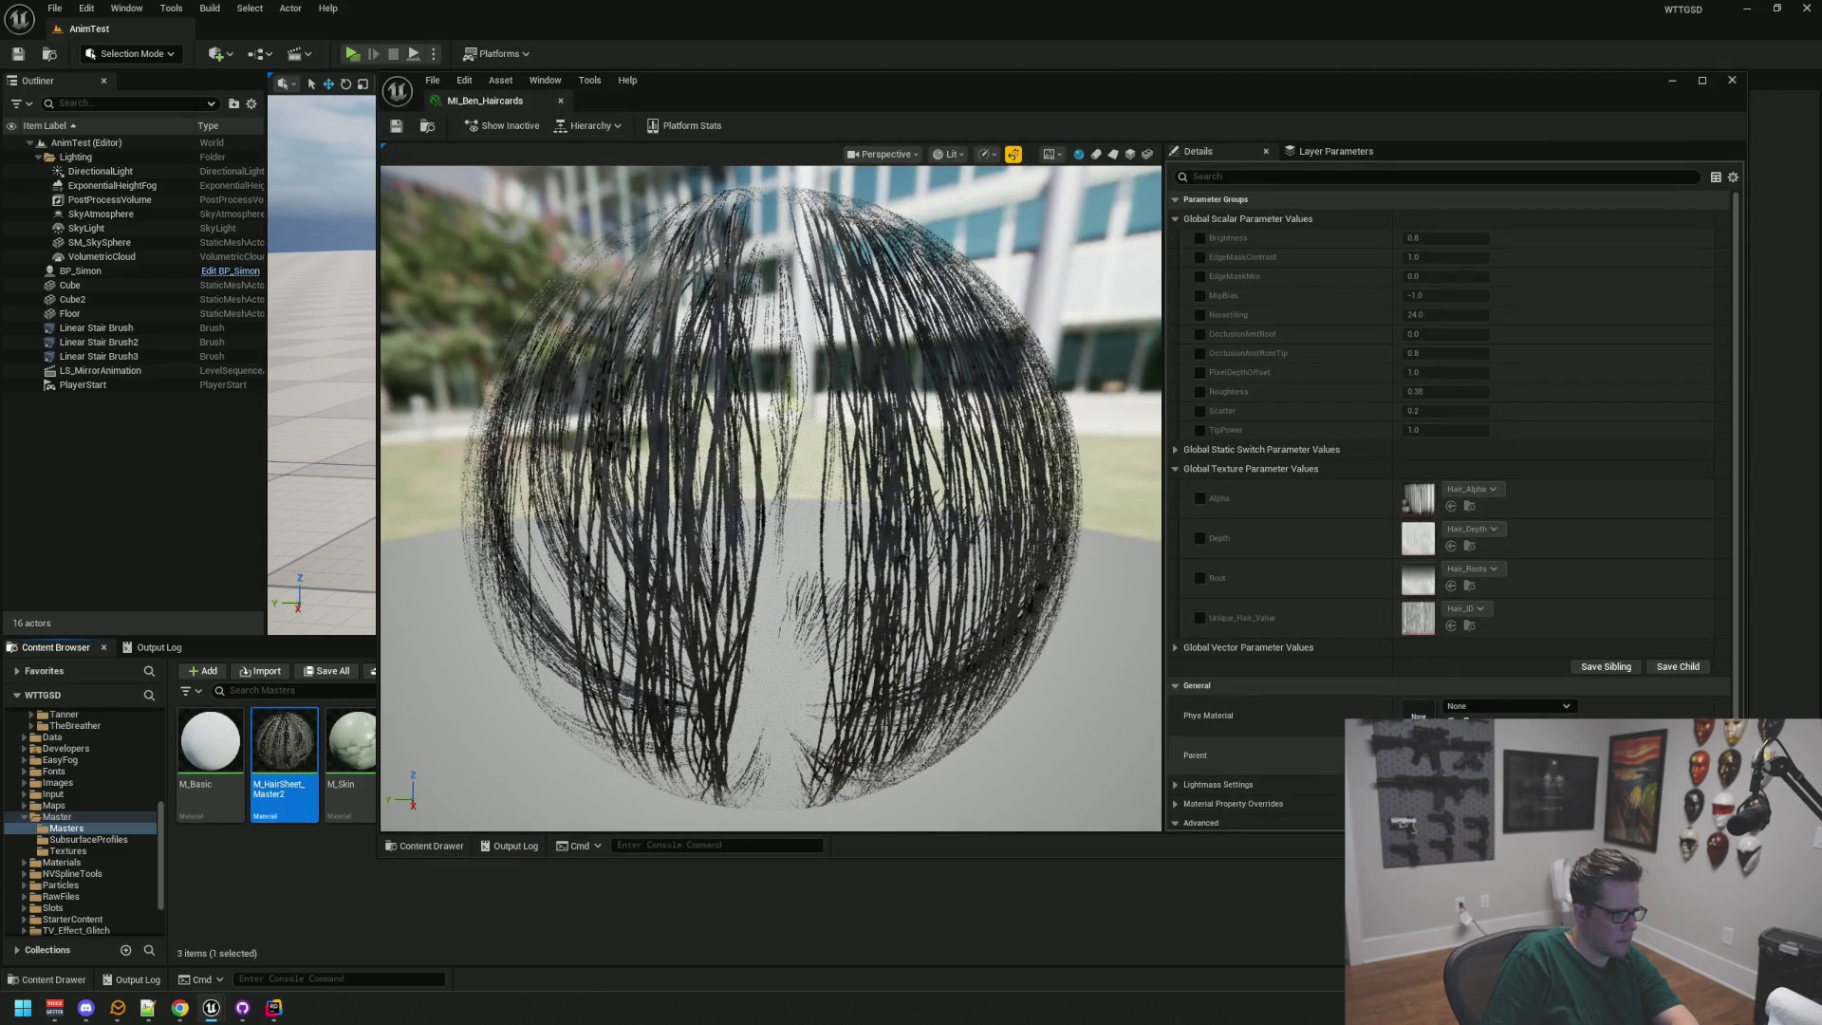
{"action": "left_click", "coordinate": [560, 100]}
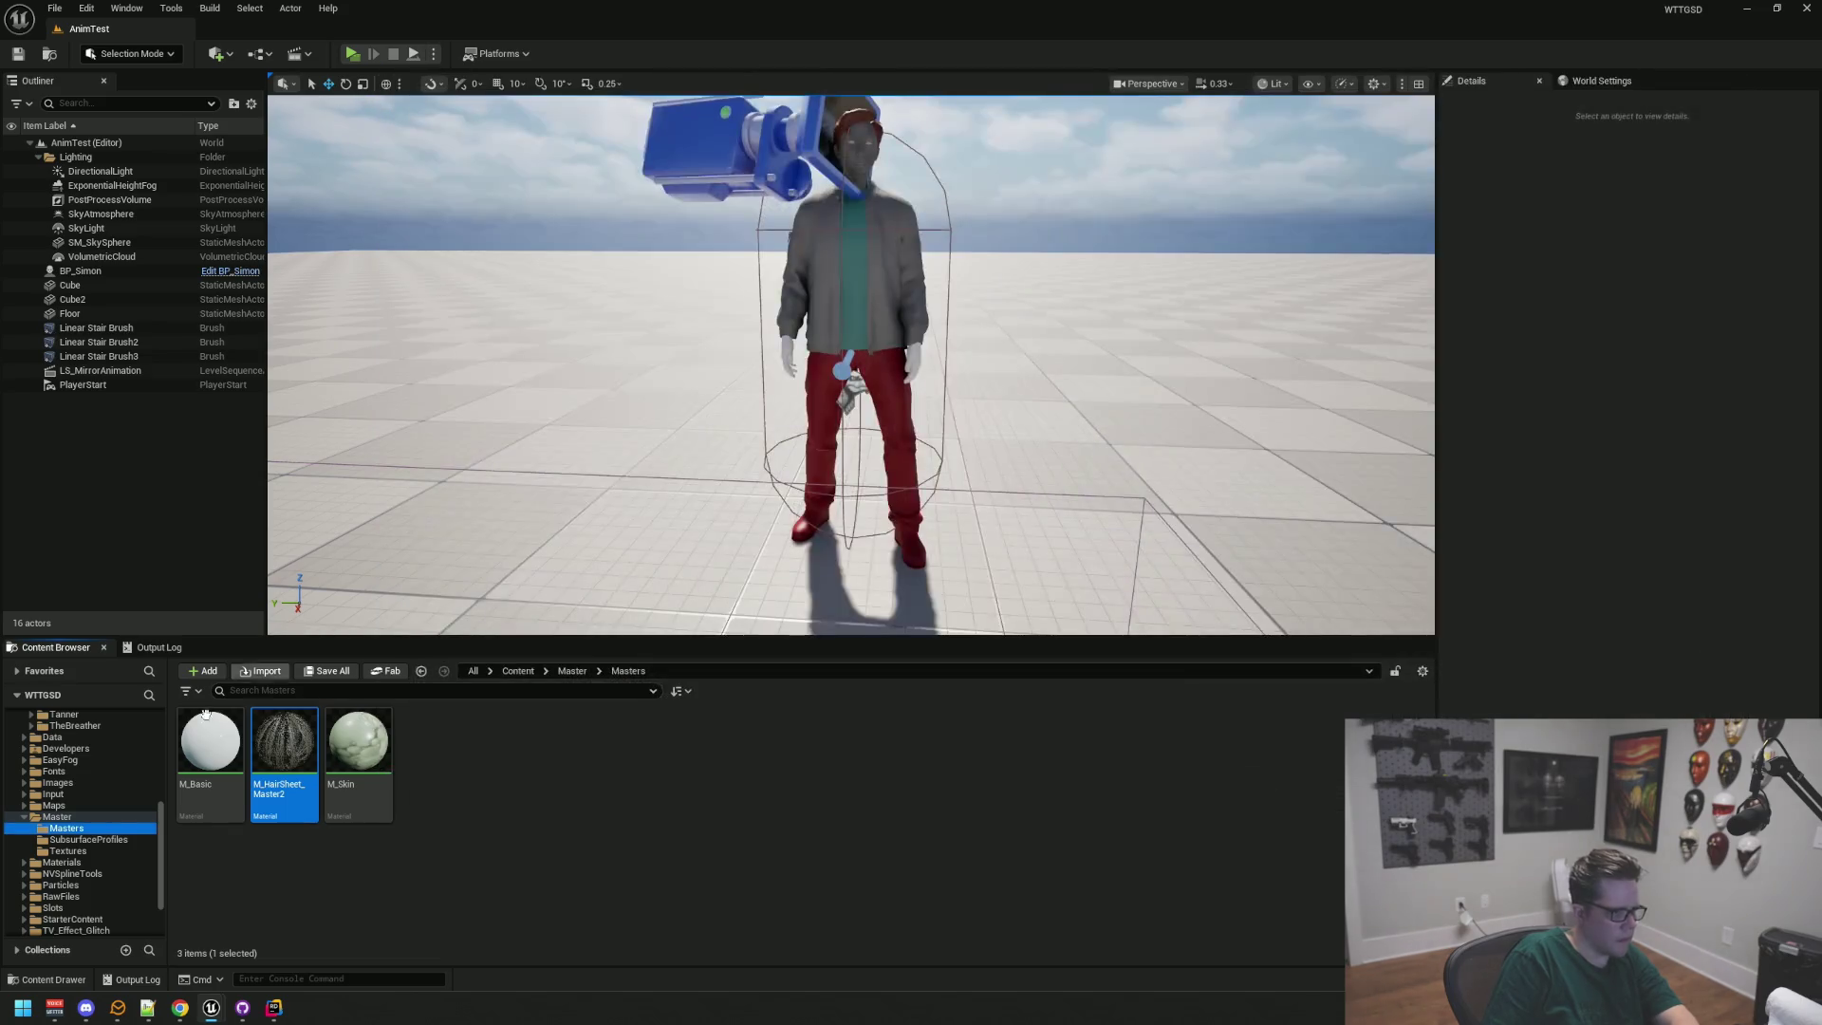
{"action": "left_click", "coordinate": [91, 839]}
{"action": "left_click", "coordinate": [83, 850]}
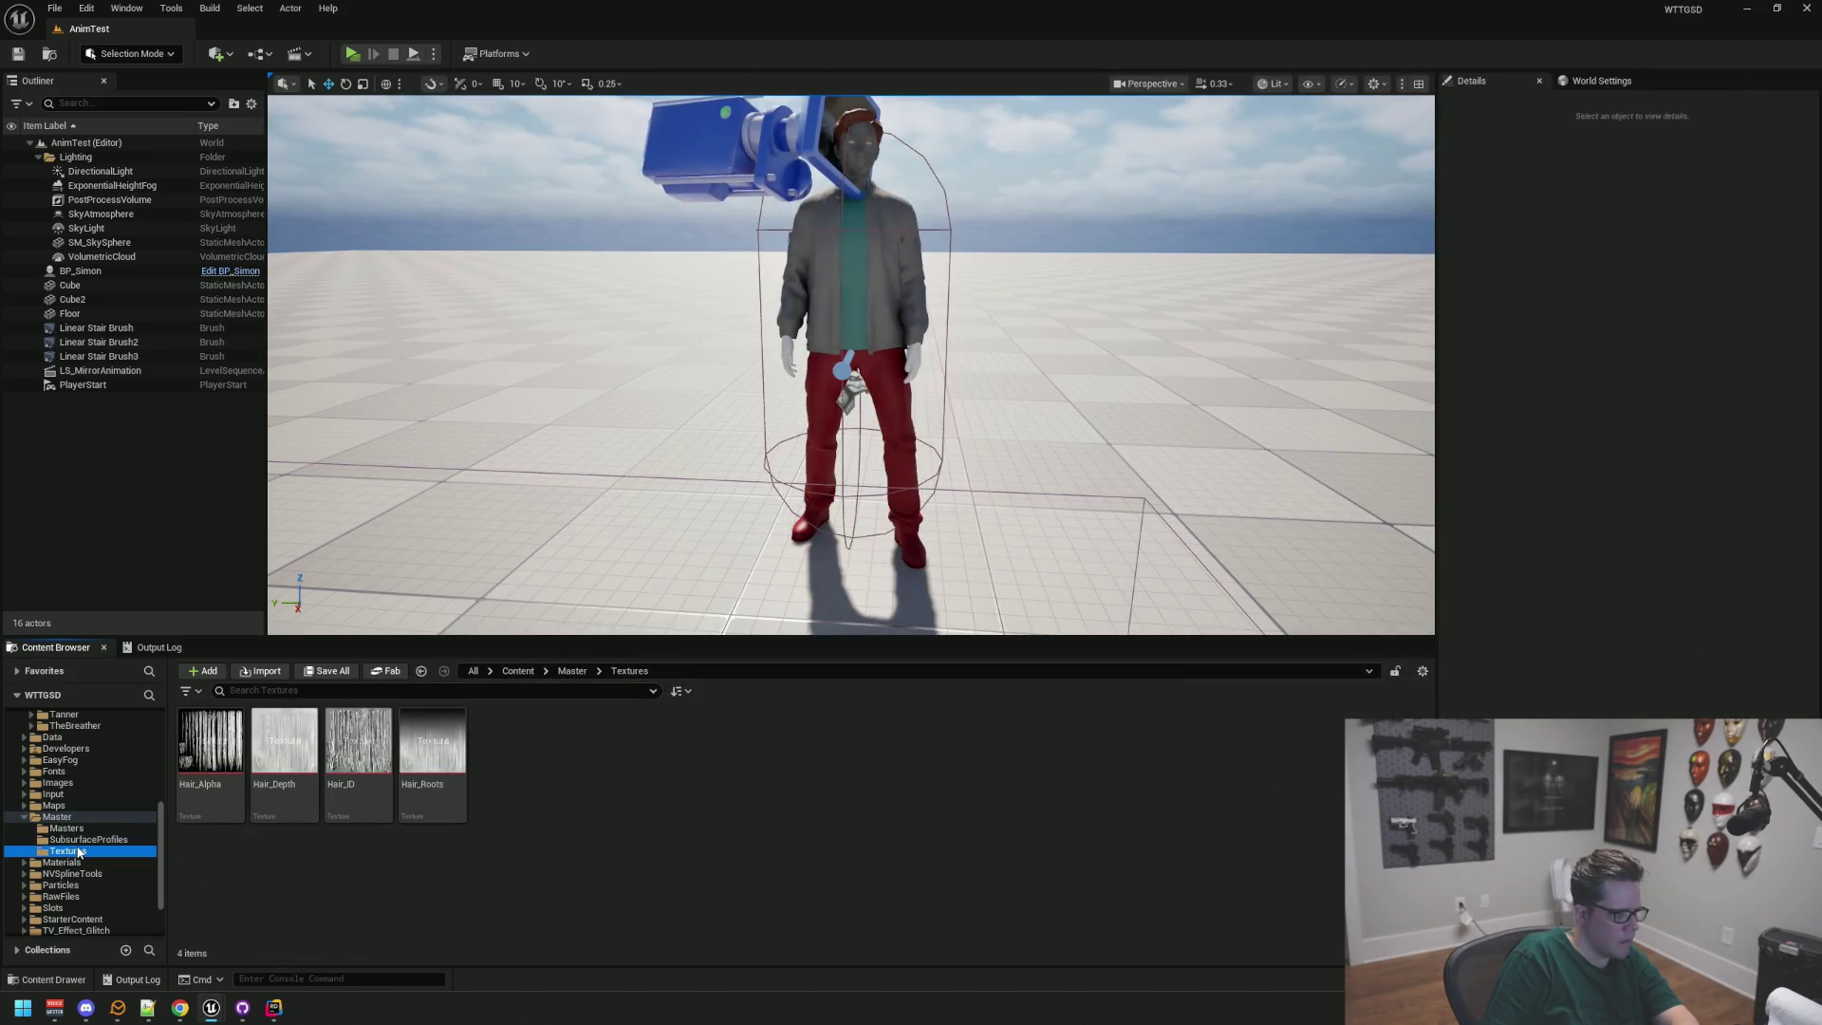
{"action": "scroll", "coordinate": [85, 845], "scroll_direction": "up", "scroll_amount": 5}
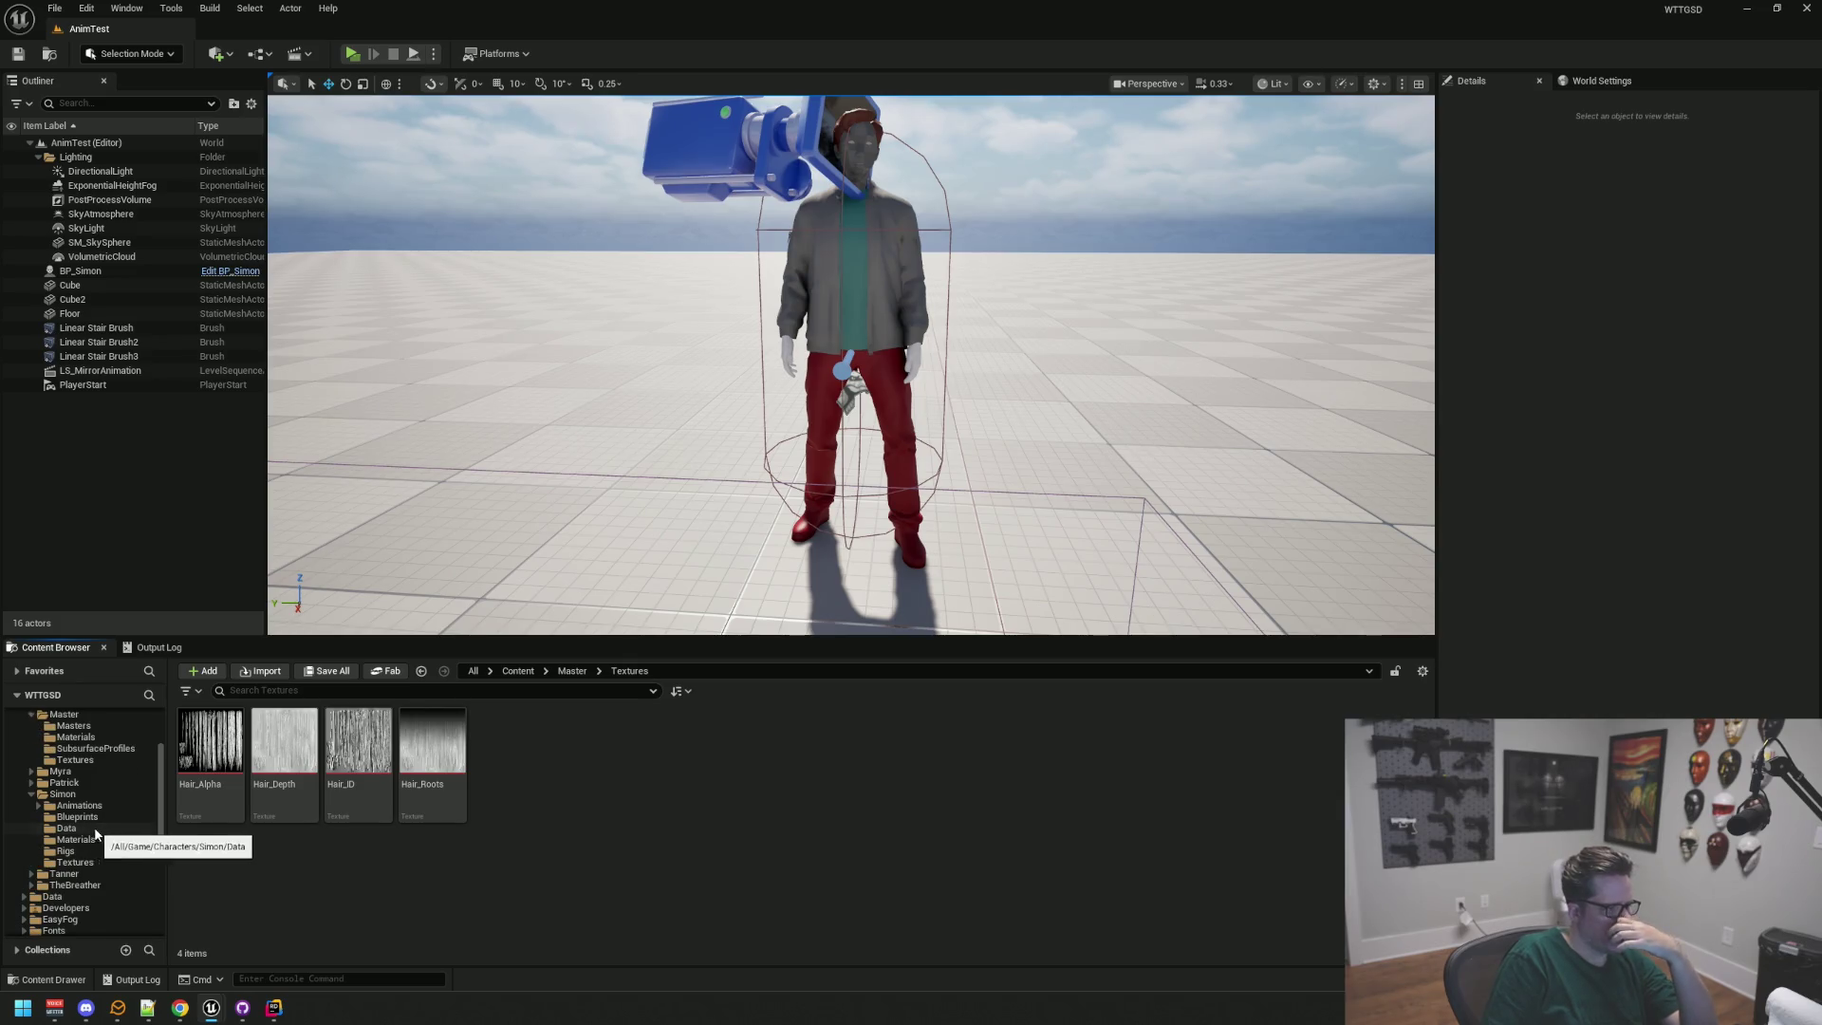
{"action": "left_click", "coordinate": [95, 817]}
{"action": "left_click", "coordinate": [76, 806]}
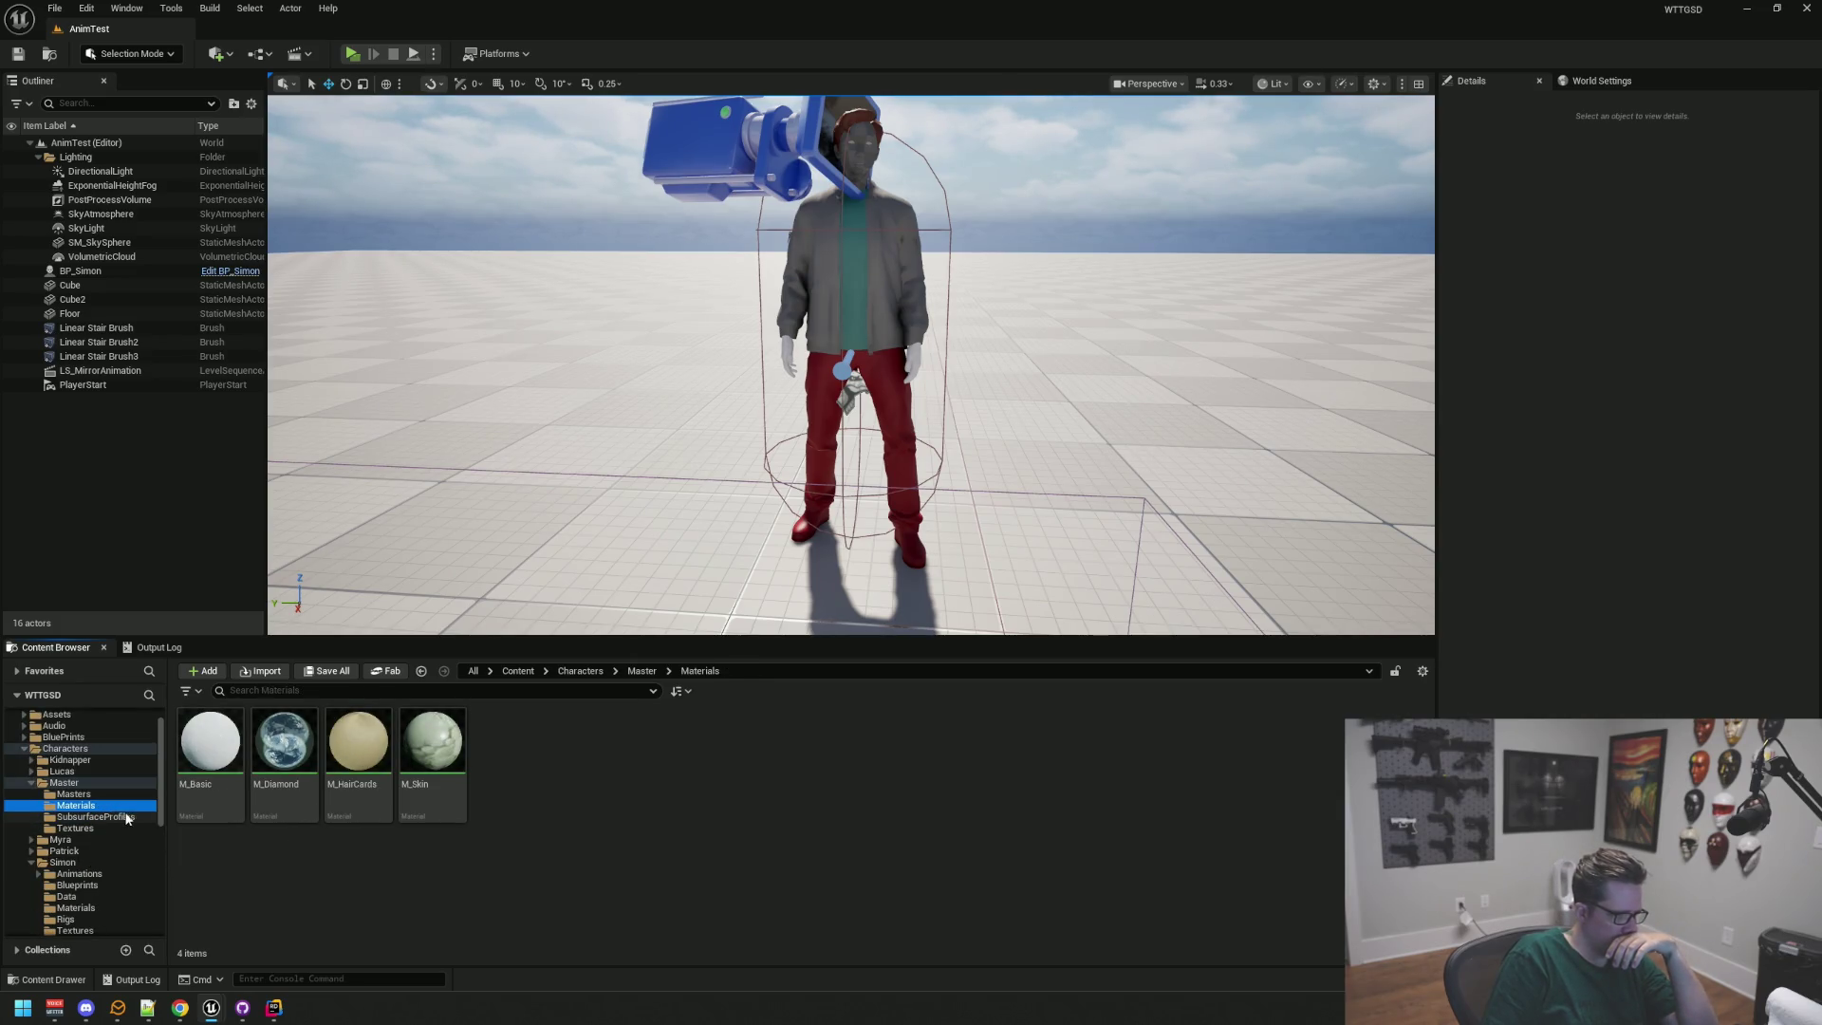
{"action": "left_click", "coordinate": [106, 782]}
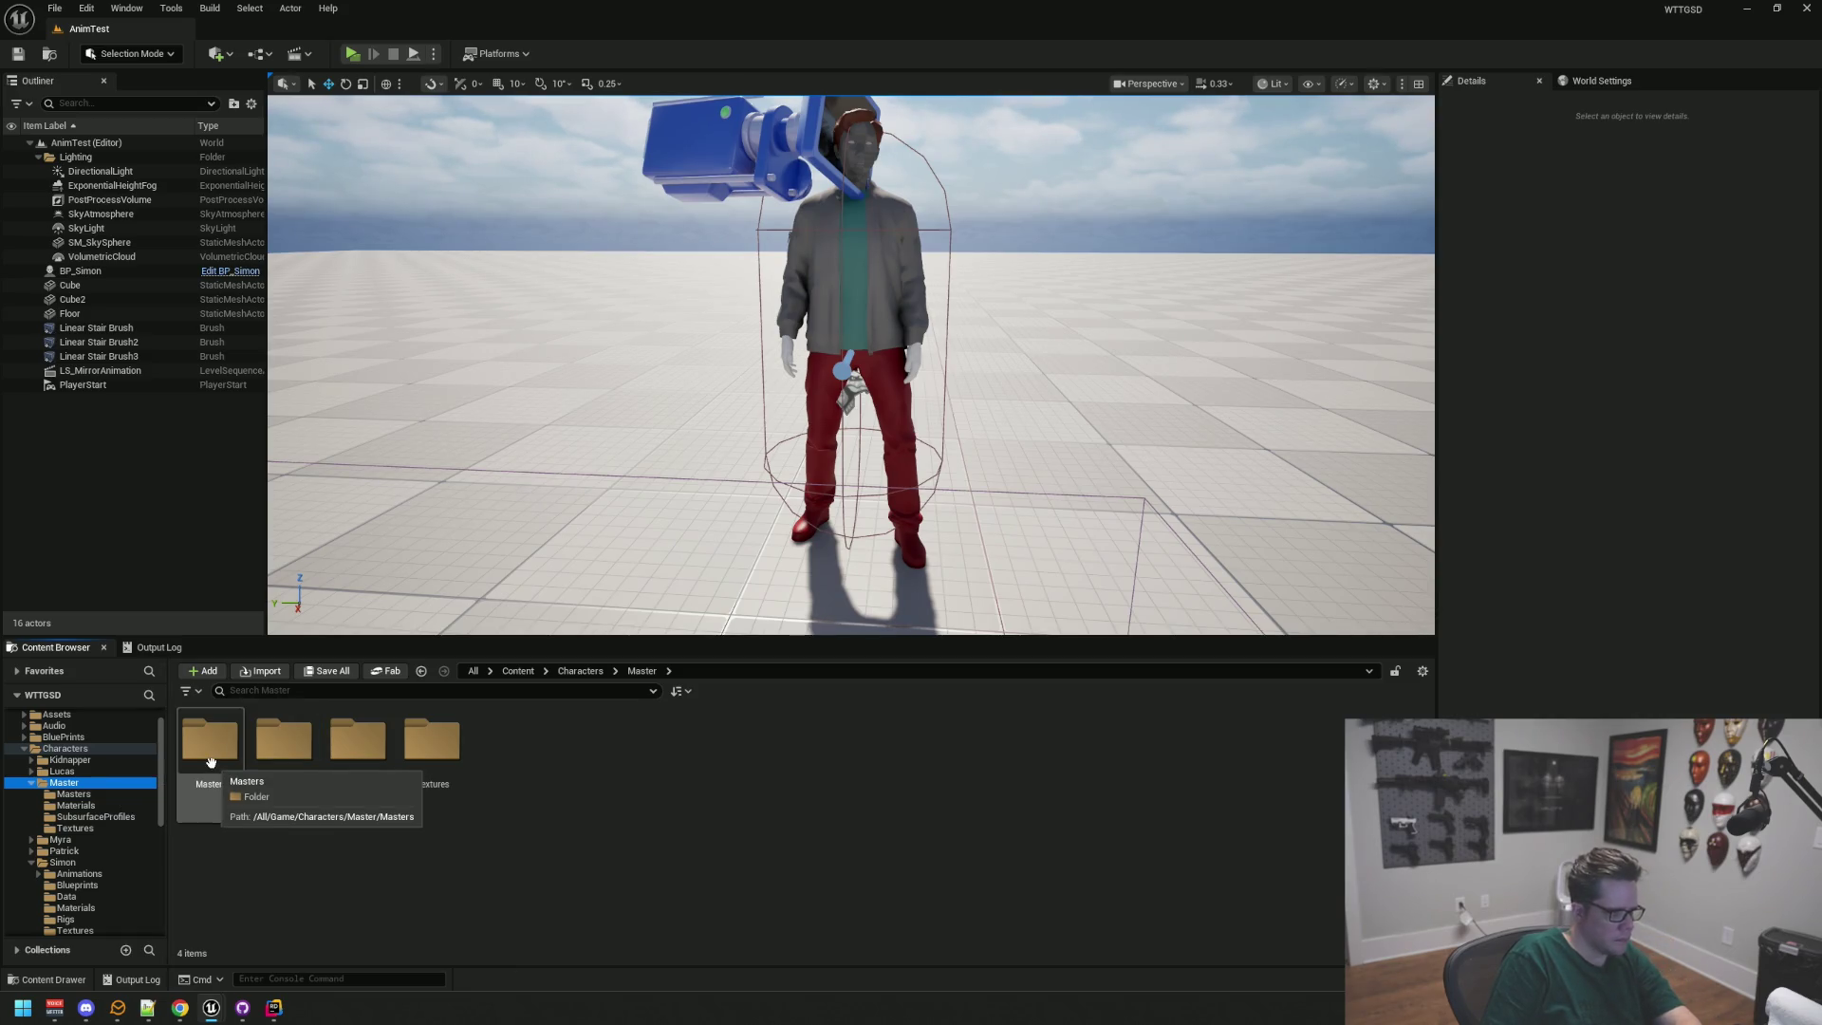
{"action": "double_click", "coordinate": [211, 763]}
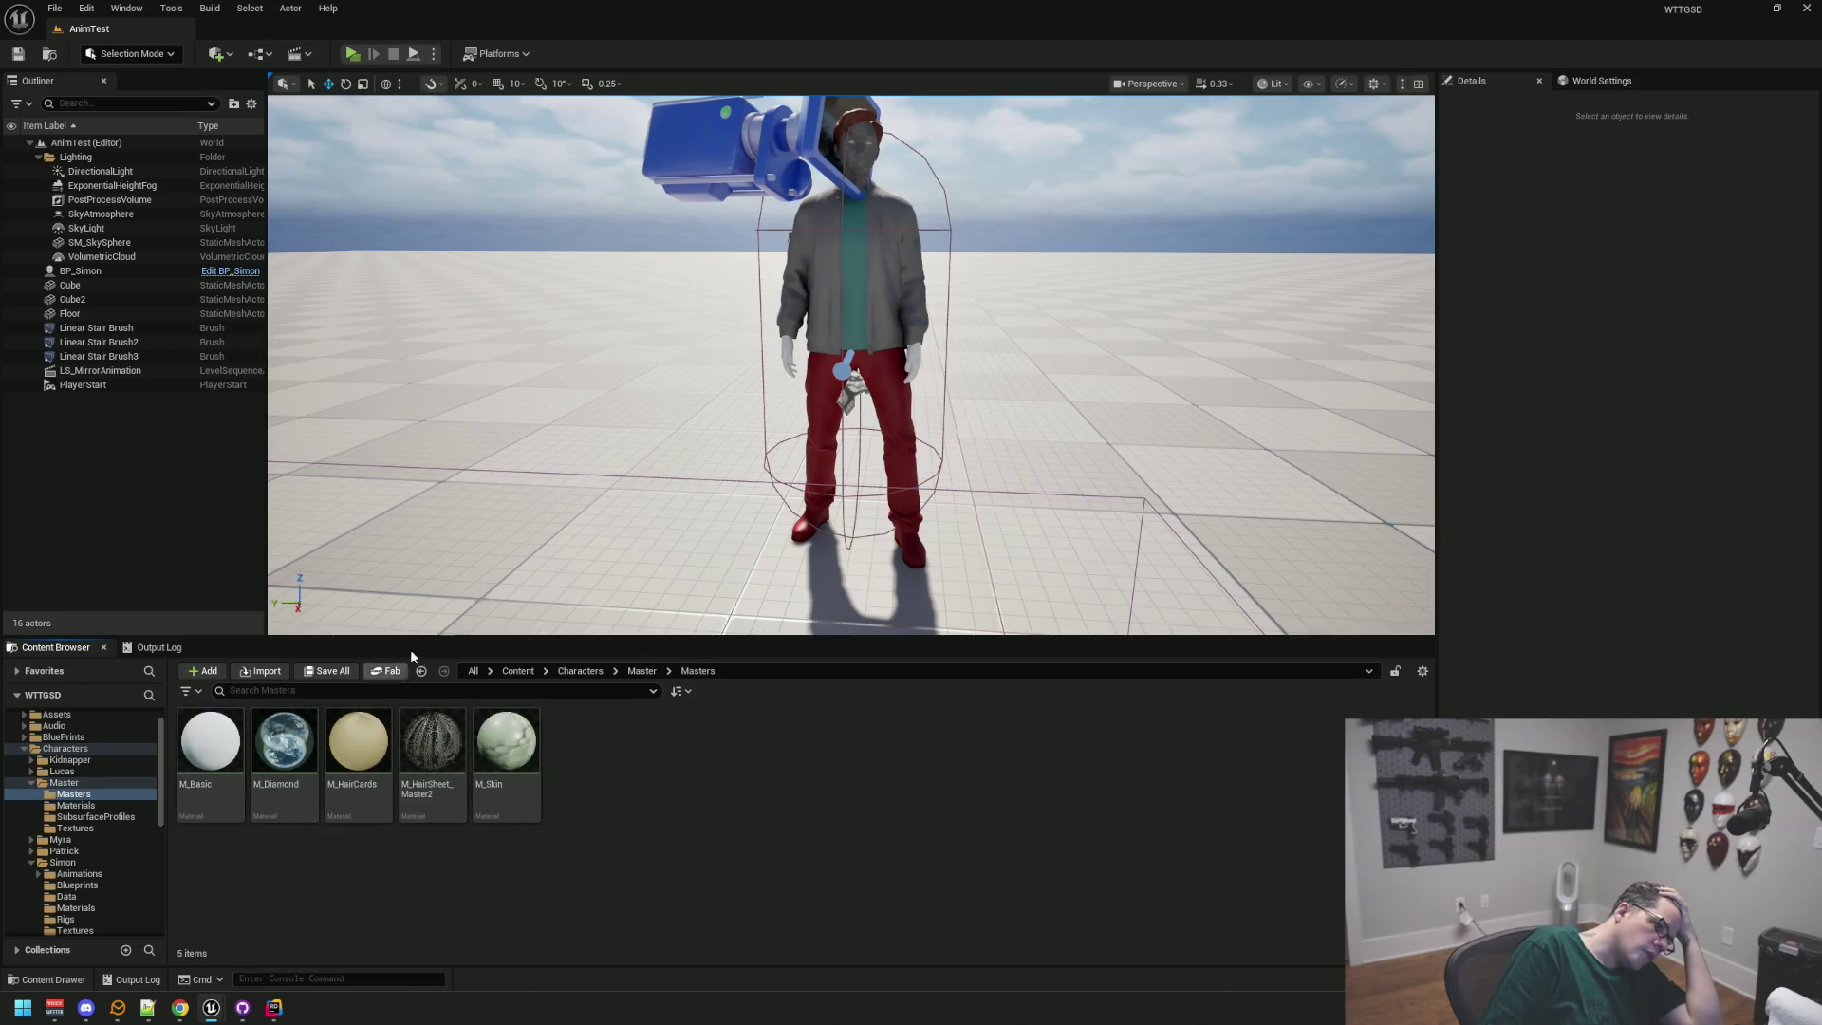
{"action": "mouse_move", "coordinate": [445, 728]}
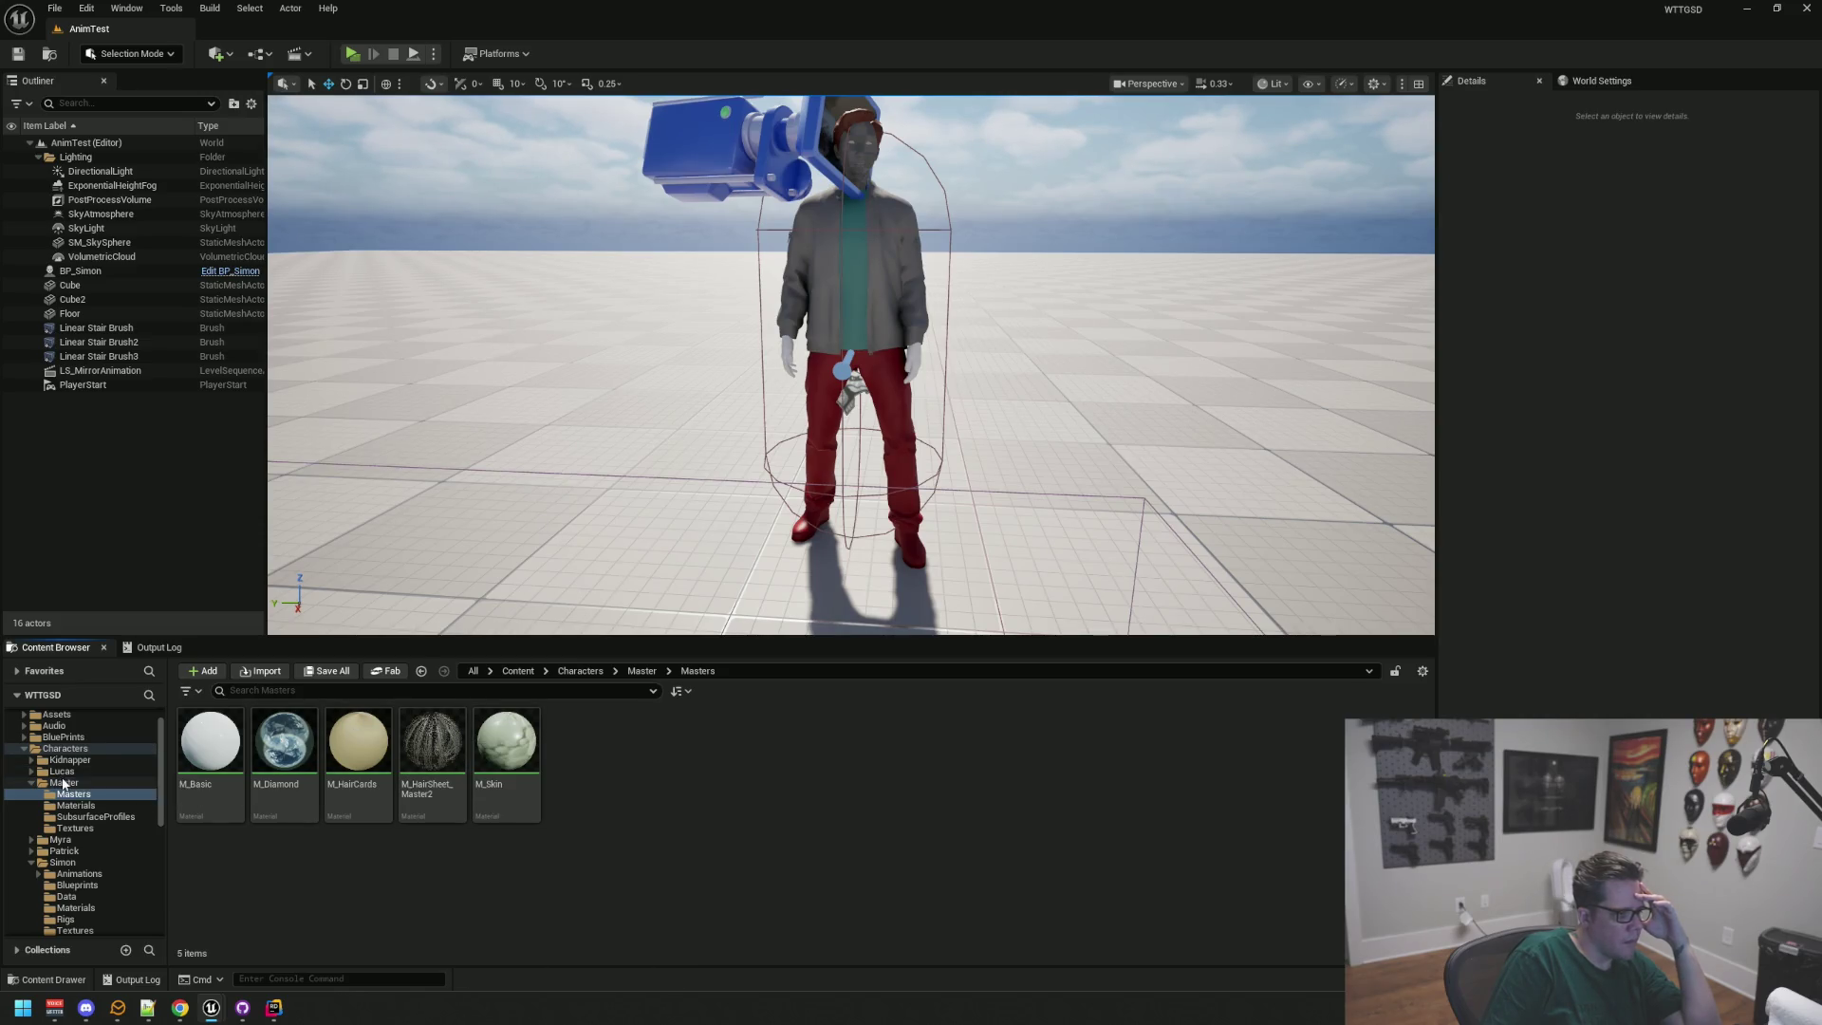
{"action": "scroll", "coordinate": [112, 770], "scroll_direction": "down", "scroll_amount": 4}
{"action": "left_click", "coordinate": [66, 918]}
{"action": "scroll", "coordinate": [93, 823], "scroll_direction": "up", "scroll_amount": 5}
{"action": "mouse_move", "coordinate": [312, 773]}
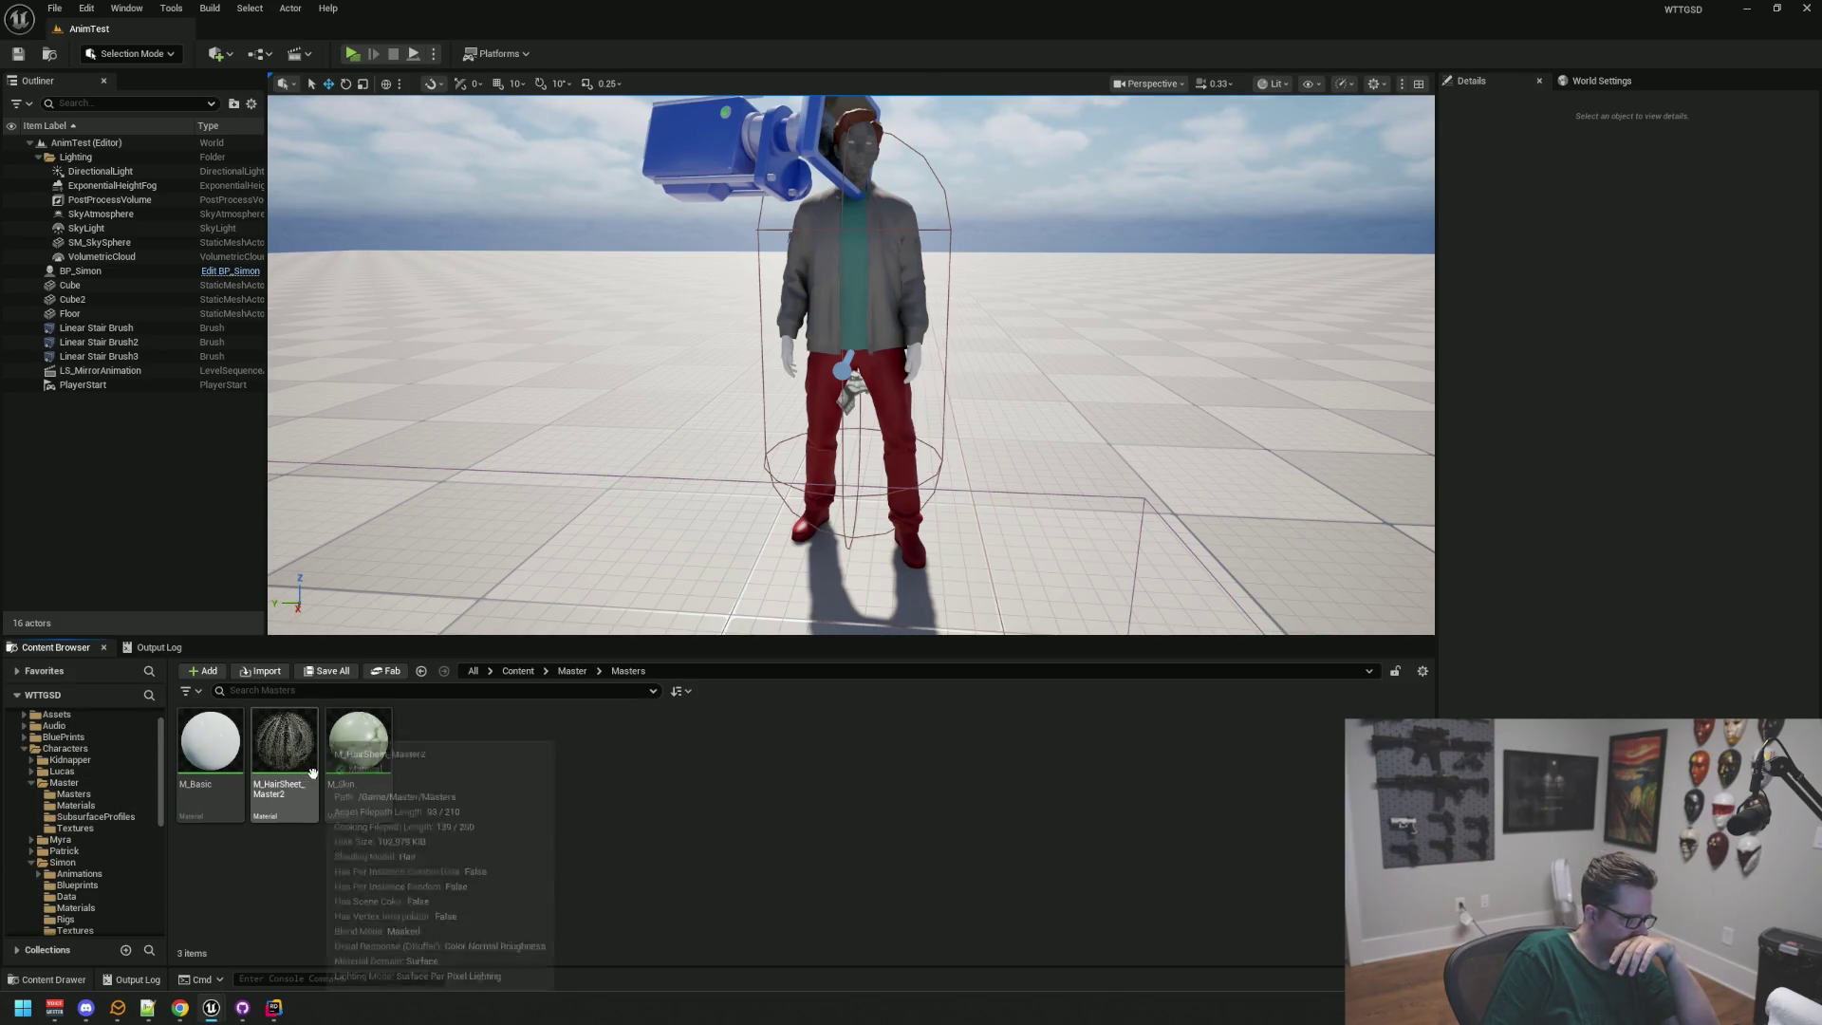
{"action": "left_click", "coordinate": [101, 885]}
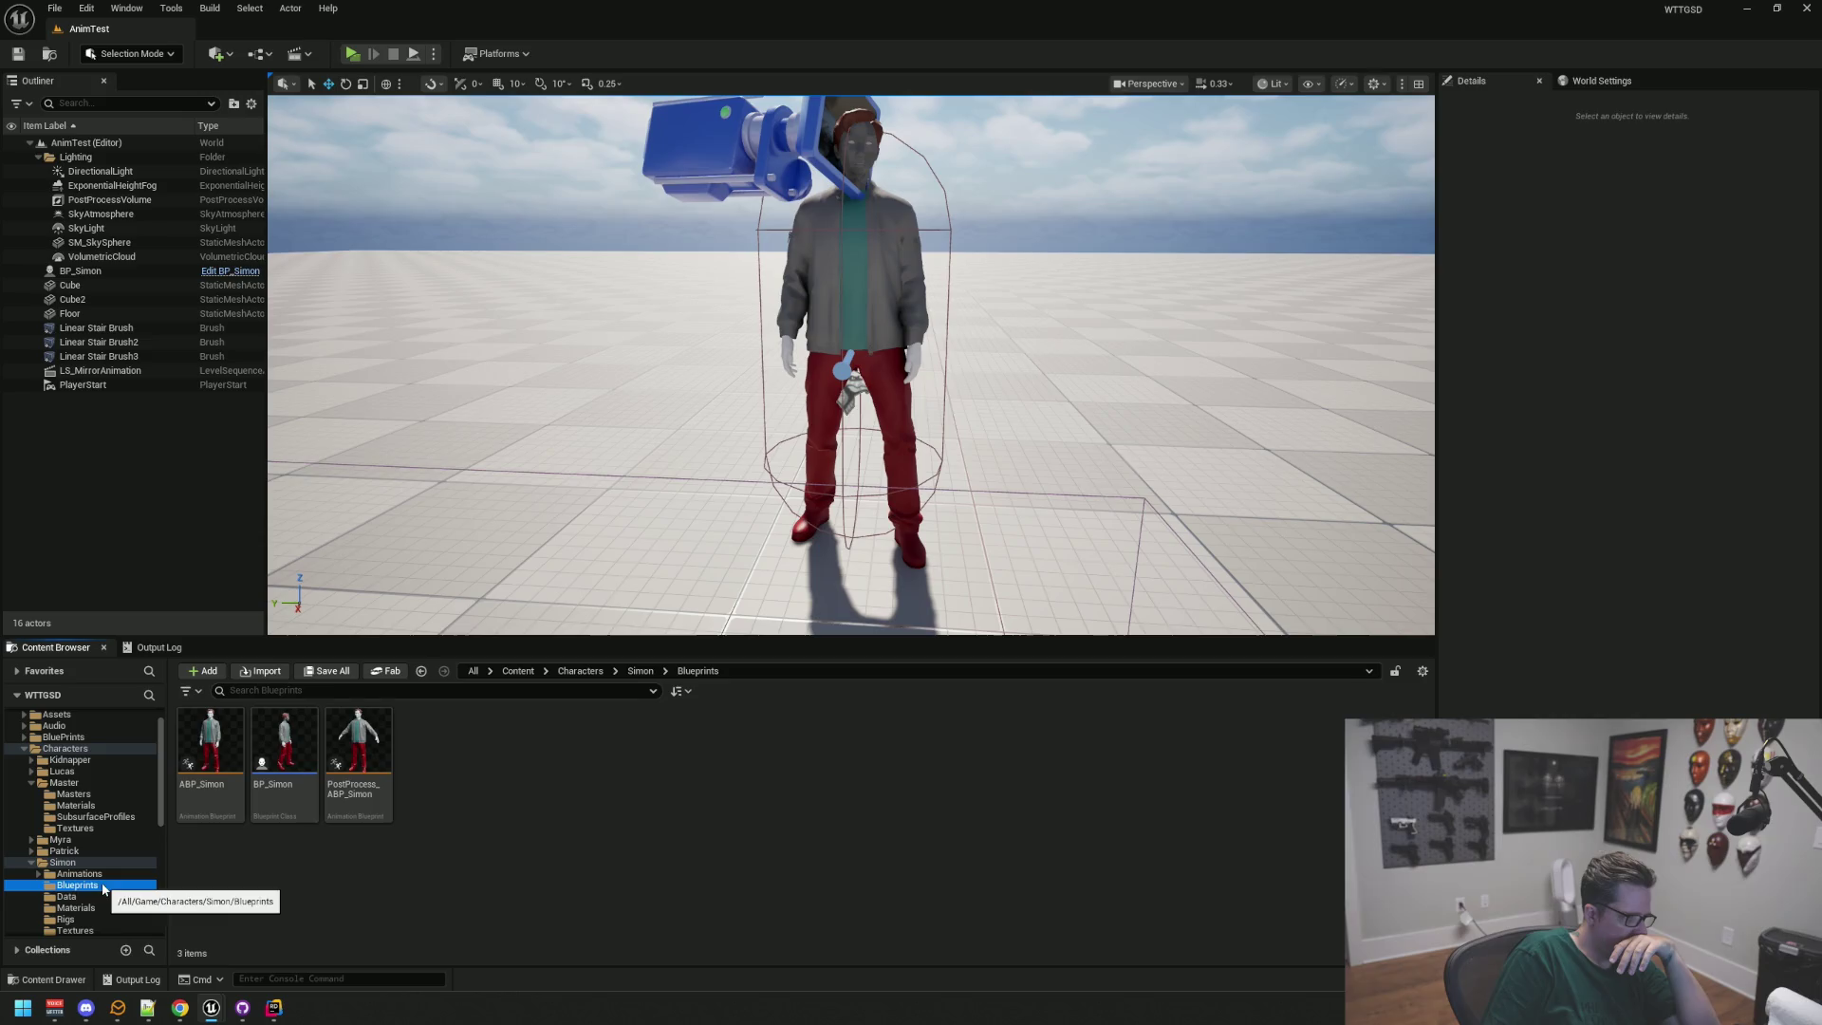
{"action": "left_click", "coordinate": [66, 896]}
{"action": "left_click", "coordinate": [76, 907]}
Step: Open MI_Ben_Haircards and locate its parent M_HairSheet_Master2 in the content browser
{"action": "double_click", "coordinate": [682, 723]}
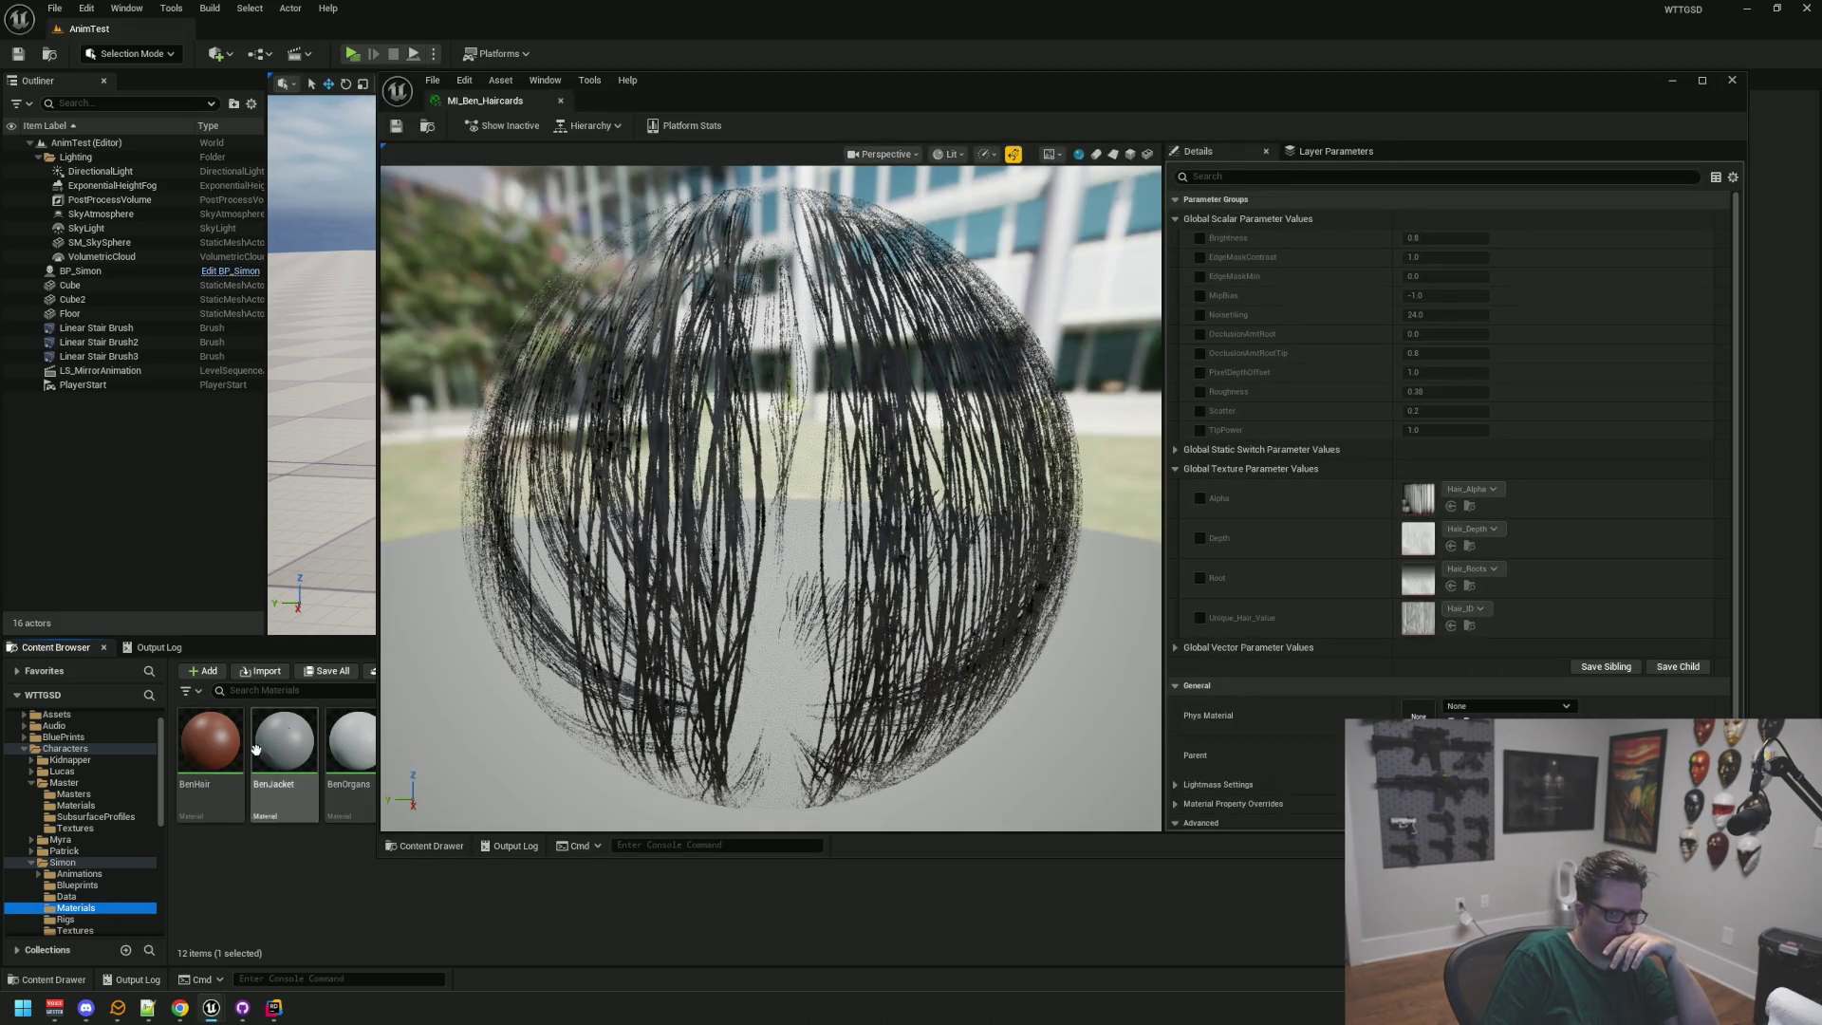
{"action": "scroll", "coordinate": [114, 841], "scroll_direction": "up", "scroll_amount": 1}
{"action": "left_click", "coordinate": [74, 818]}
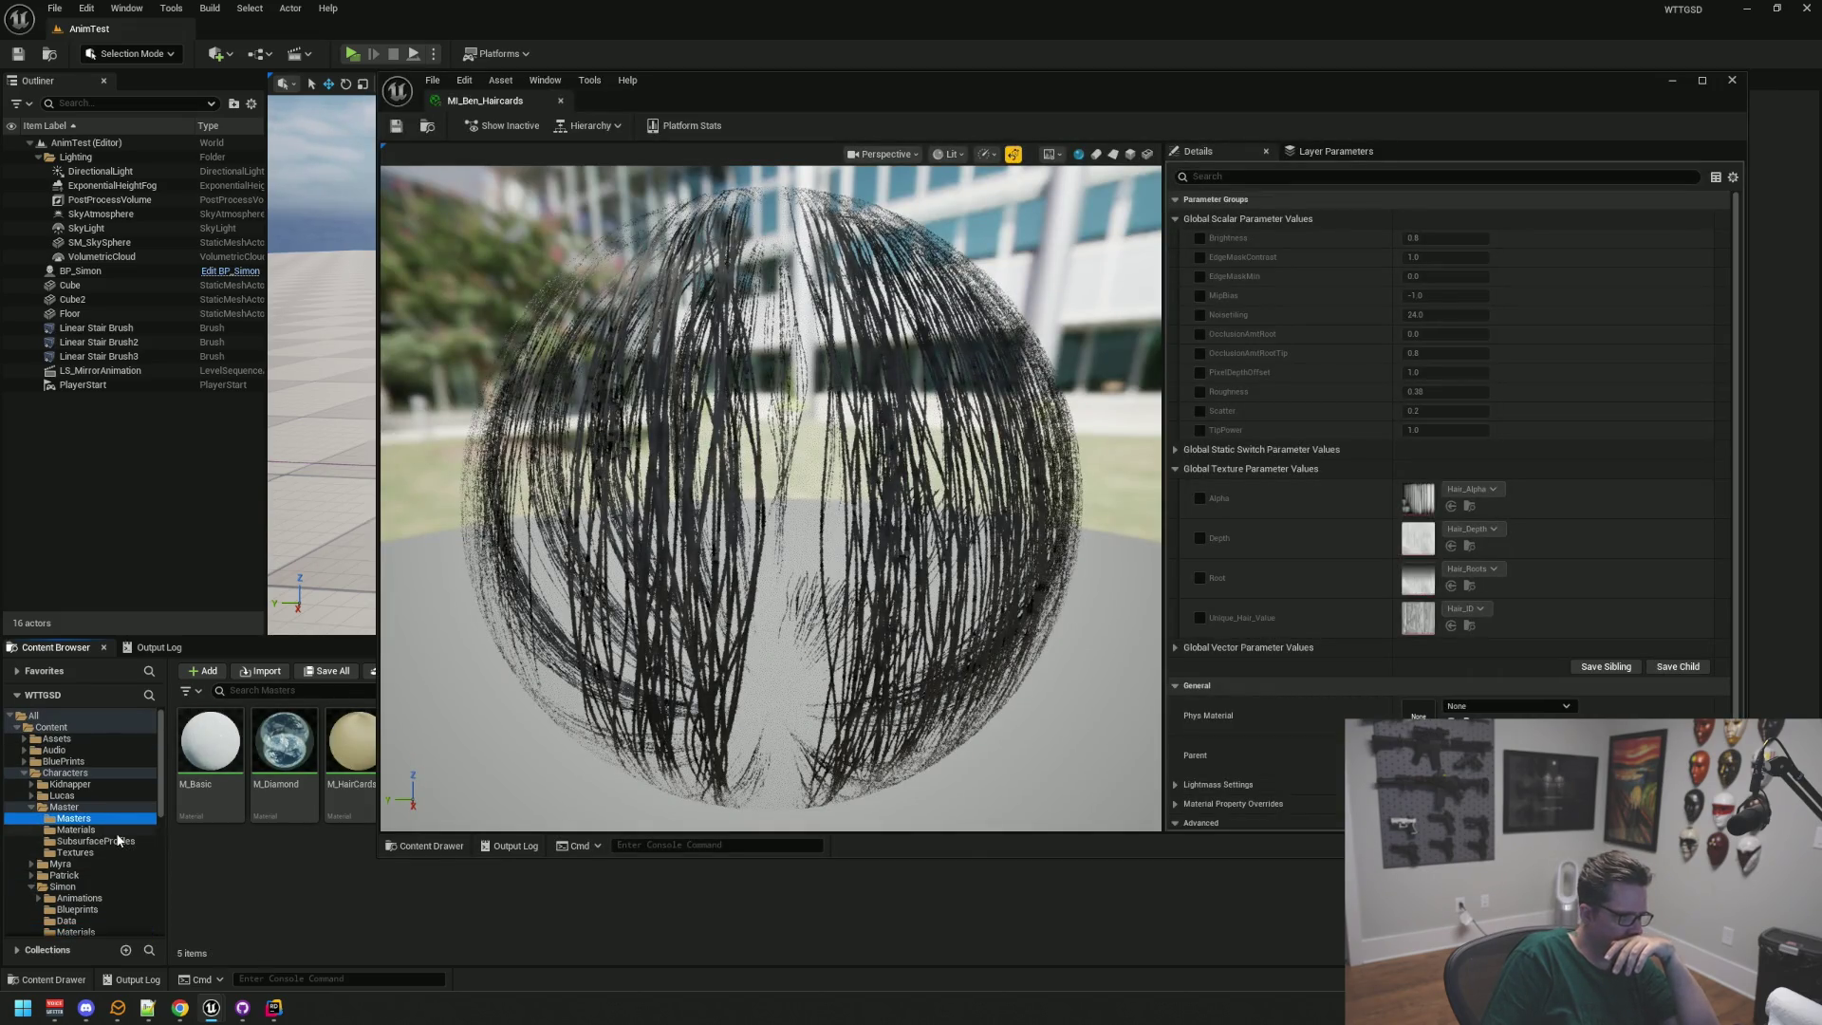
{"action": "left_click", "coordinate": [76, 830]}
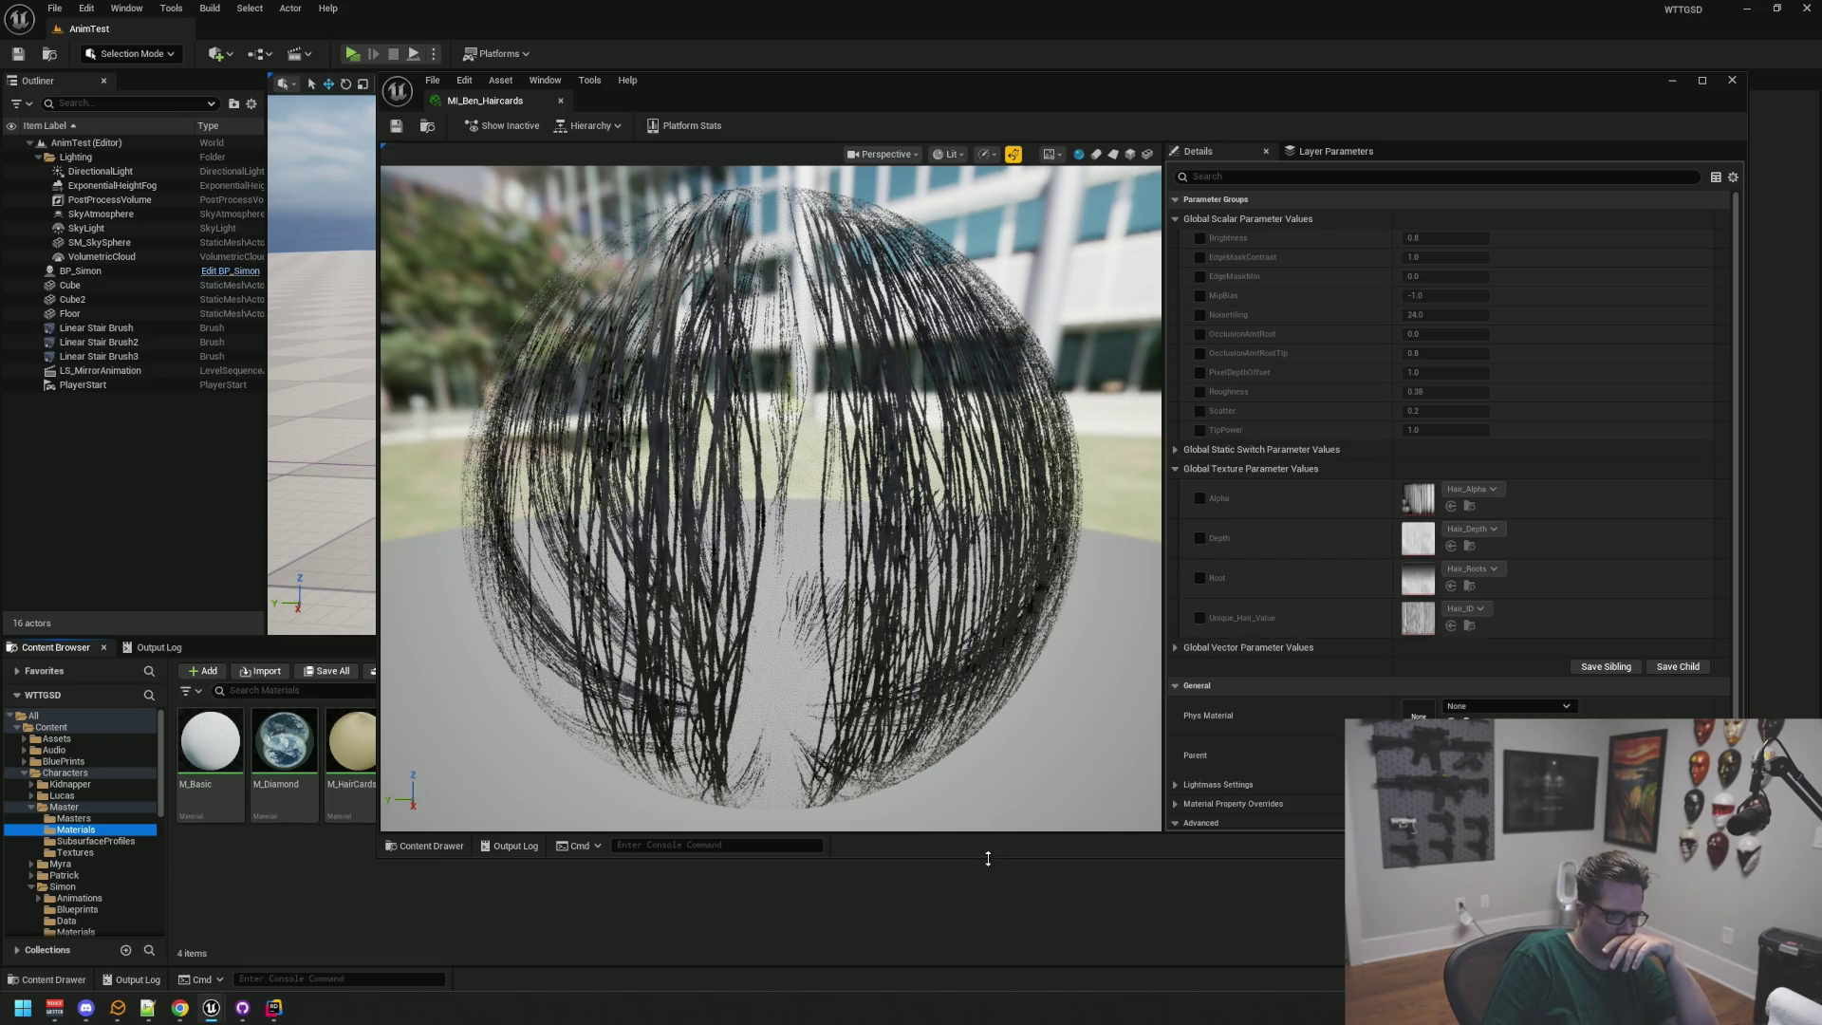
{"action": "left_click_drag", "start_coordinate": [988, 858], "coordinate": [988, 707]}
{"action": "scroll", "coordinate": [1287, 511], "scroll_direction": "down", "scroll_amount": 4}
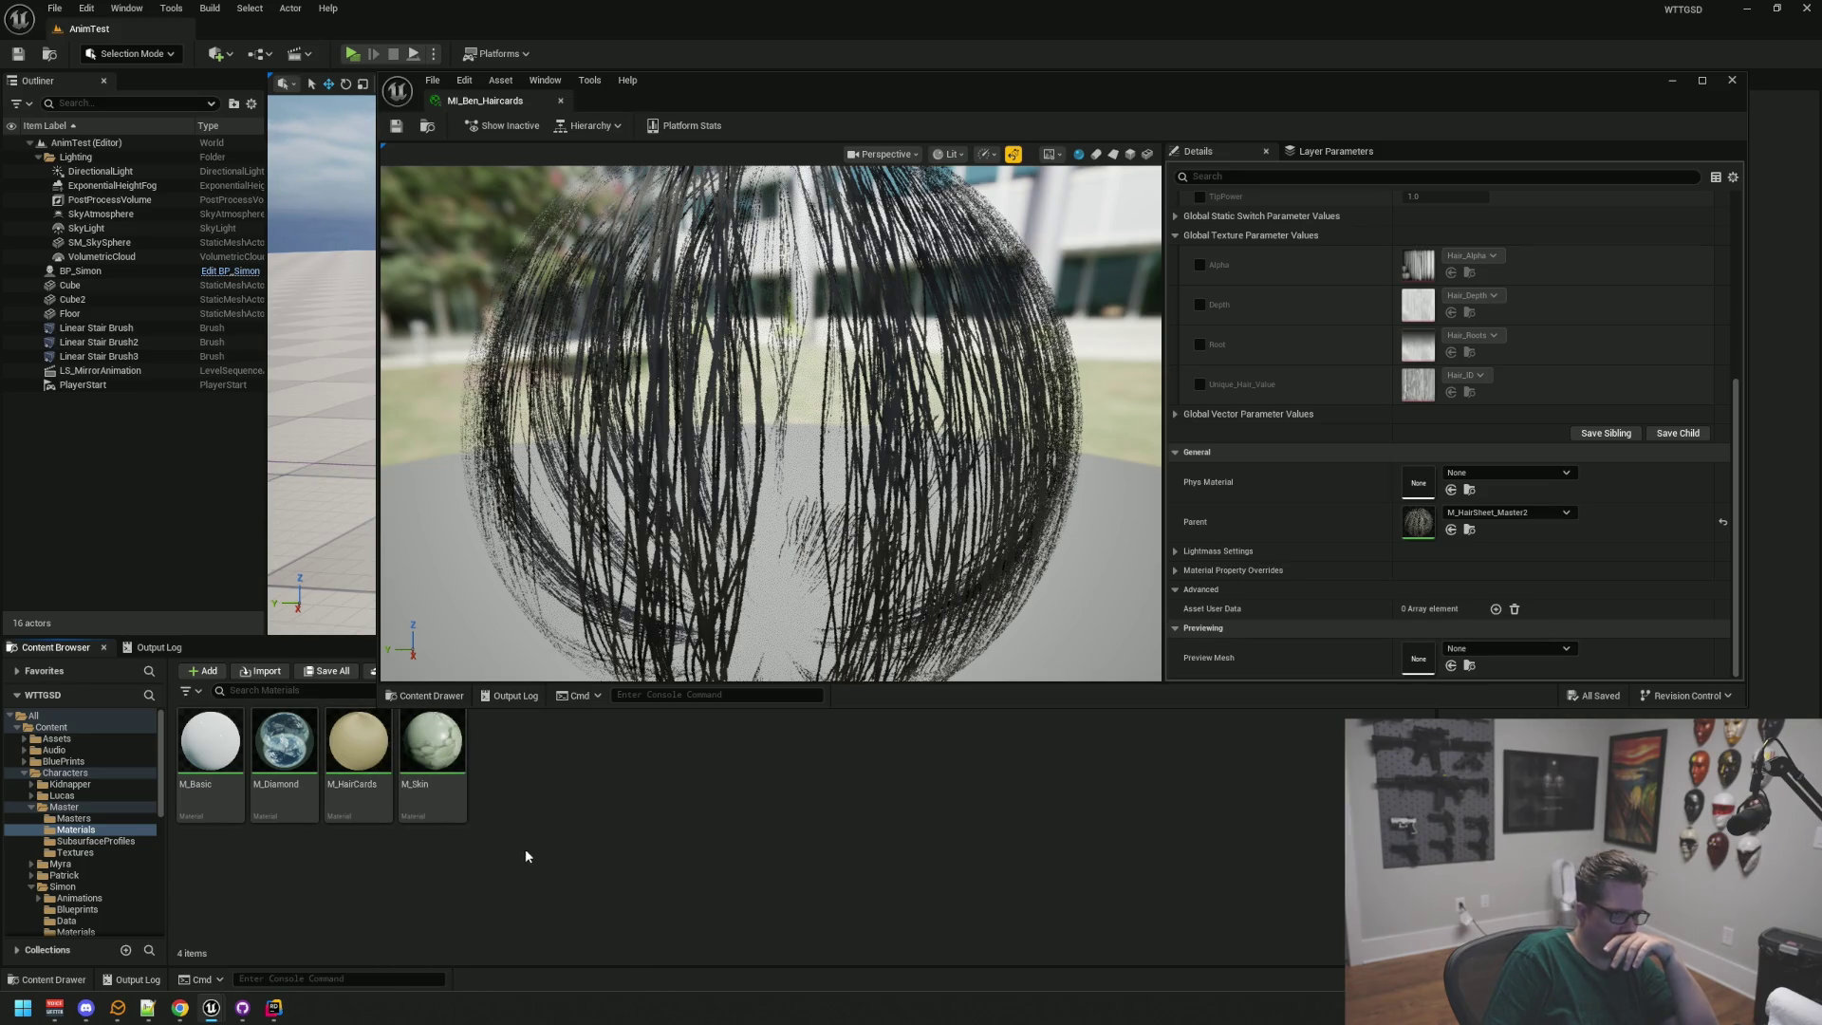
{"action": "left_click", "coordinate": [1468, 529]}
Step: Move M_HairSheet_Master2 into the character Masters folder, dismissing the failed rename report
{"action": "left_click_drag", "start_coordinate": [266, 807], "coordinate": [114, 767]}
{"action": "scroll", "coordinate": [114, 769], "scroll_direction": "up", "scroll_amount": 3}
{"action": "left_click", "coordinate": [156, 814]}
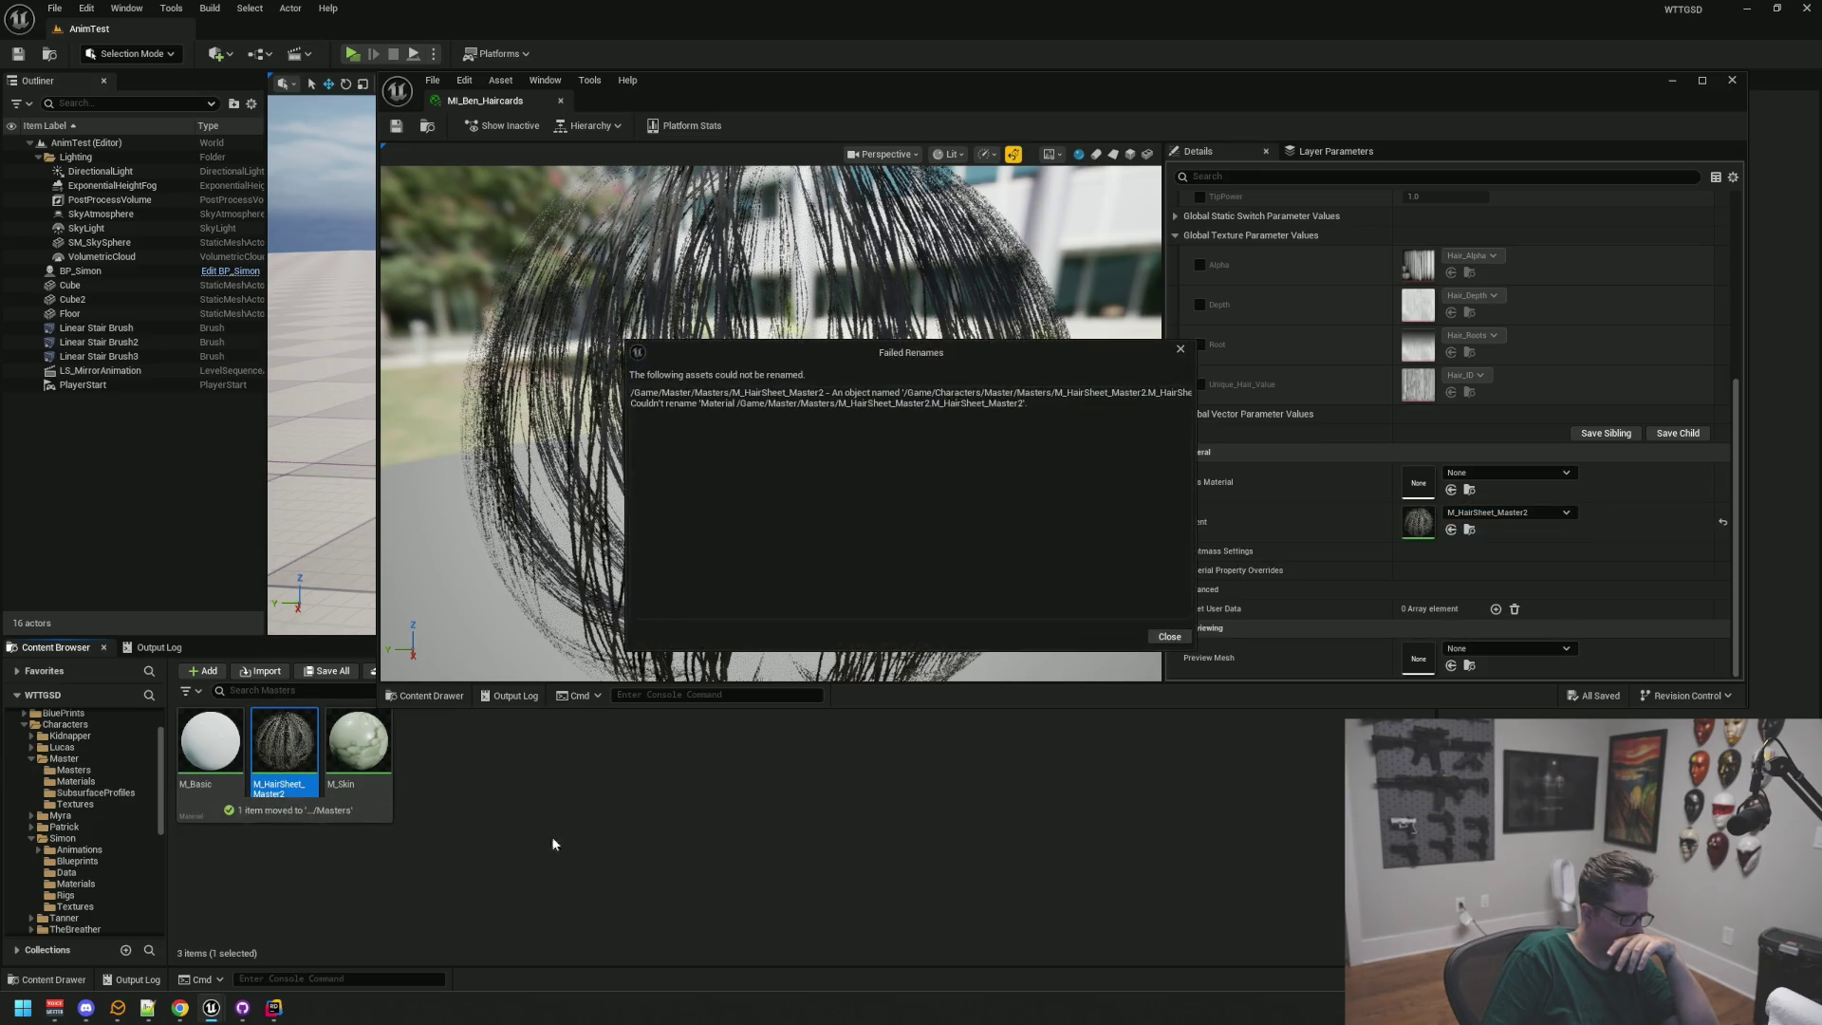
{"action": "left_click", "coordinate": [1158, 640]}
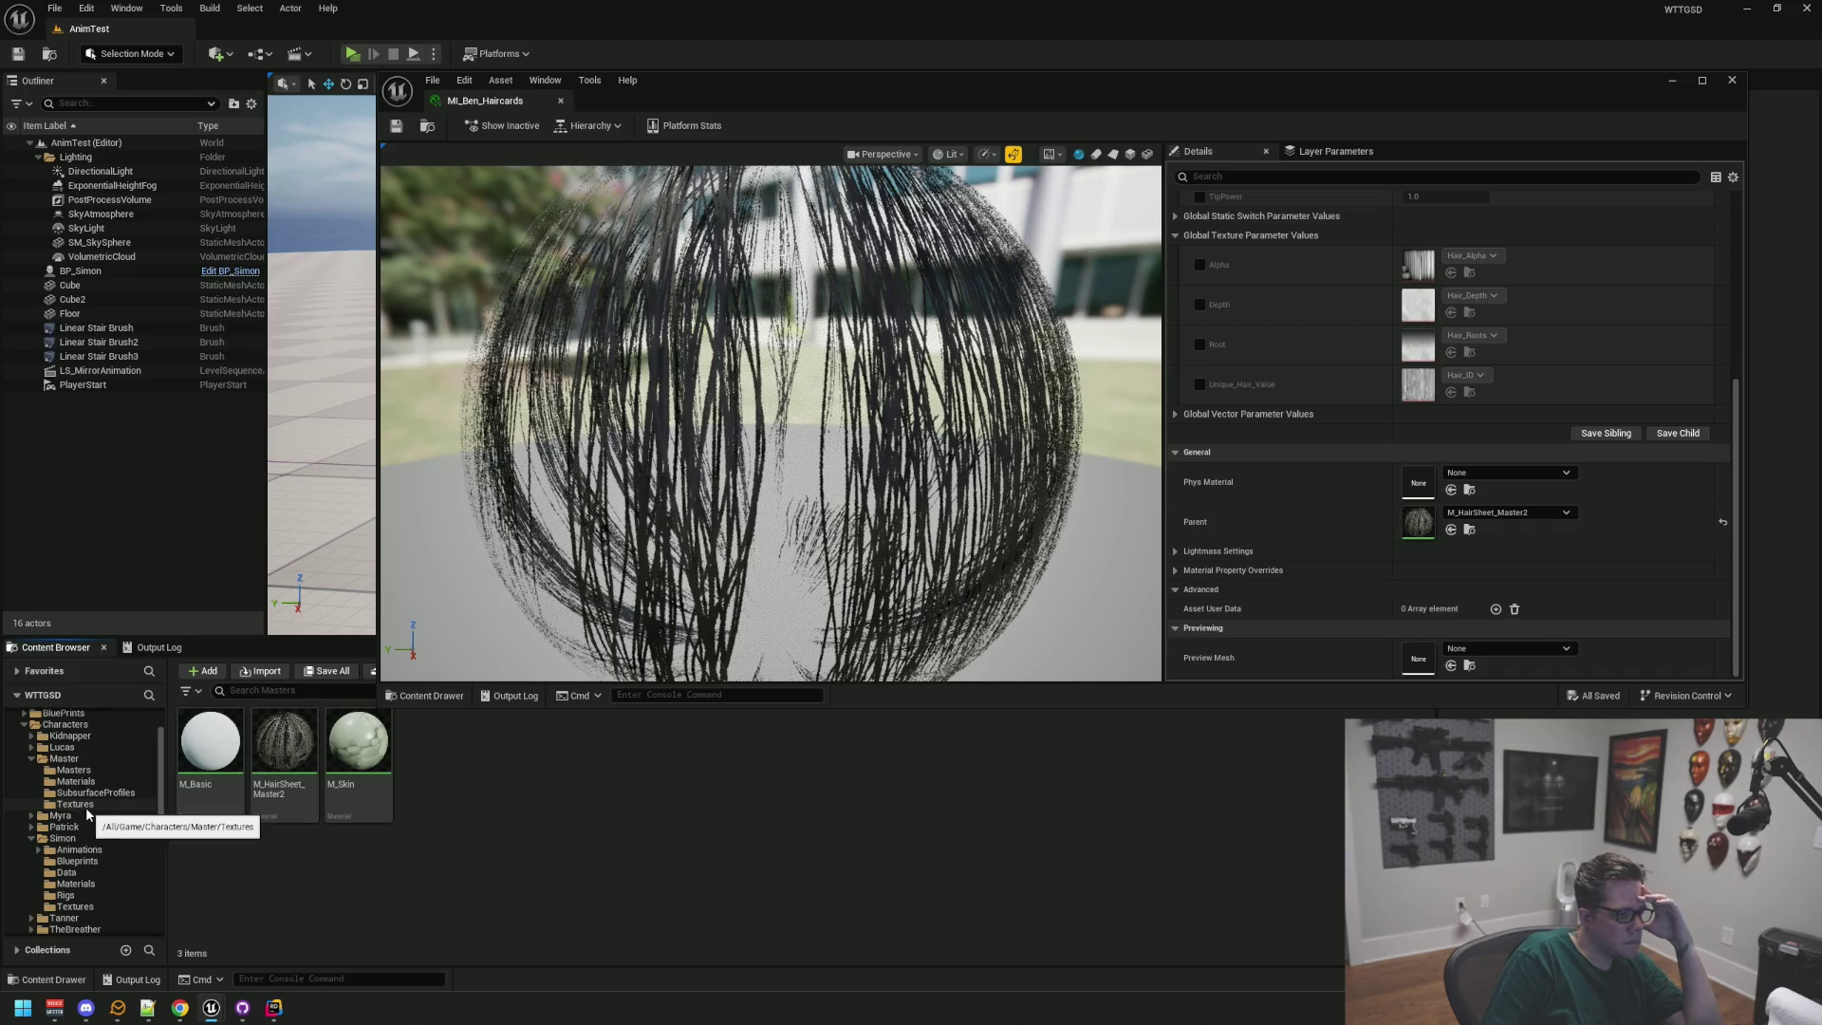
Step: Set M_HairSheet_Master2 from Masters as MI_Ben_Haircards' parent, save, and close the editor
{"action": "left_click", "coordinate": [98, 770]}
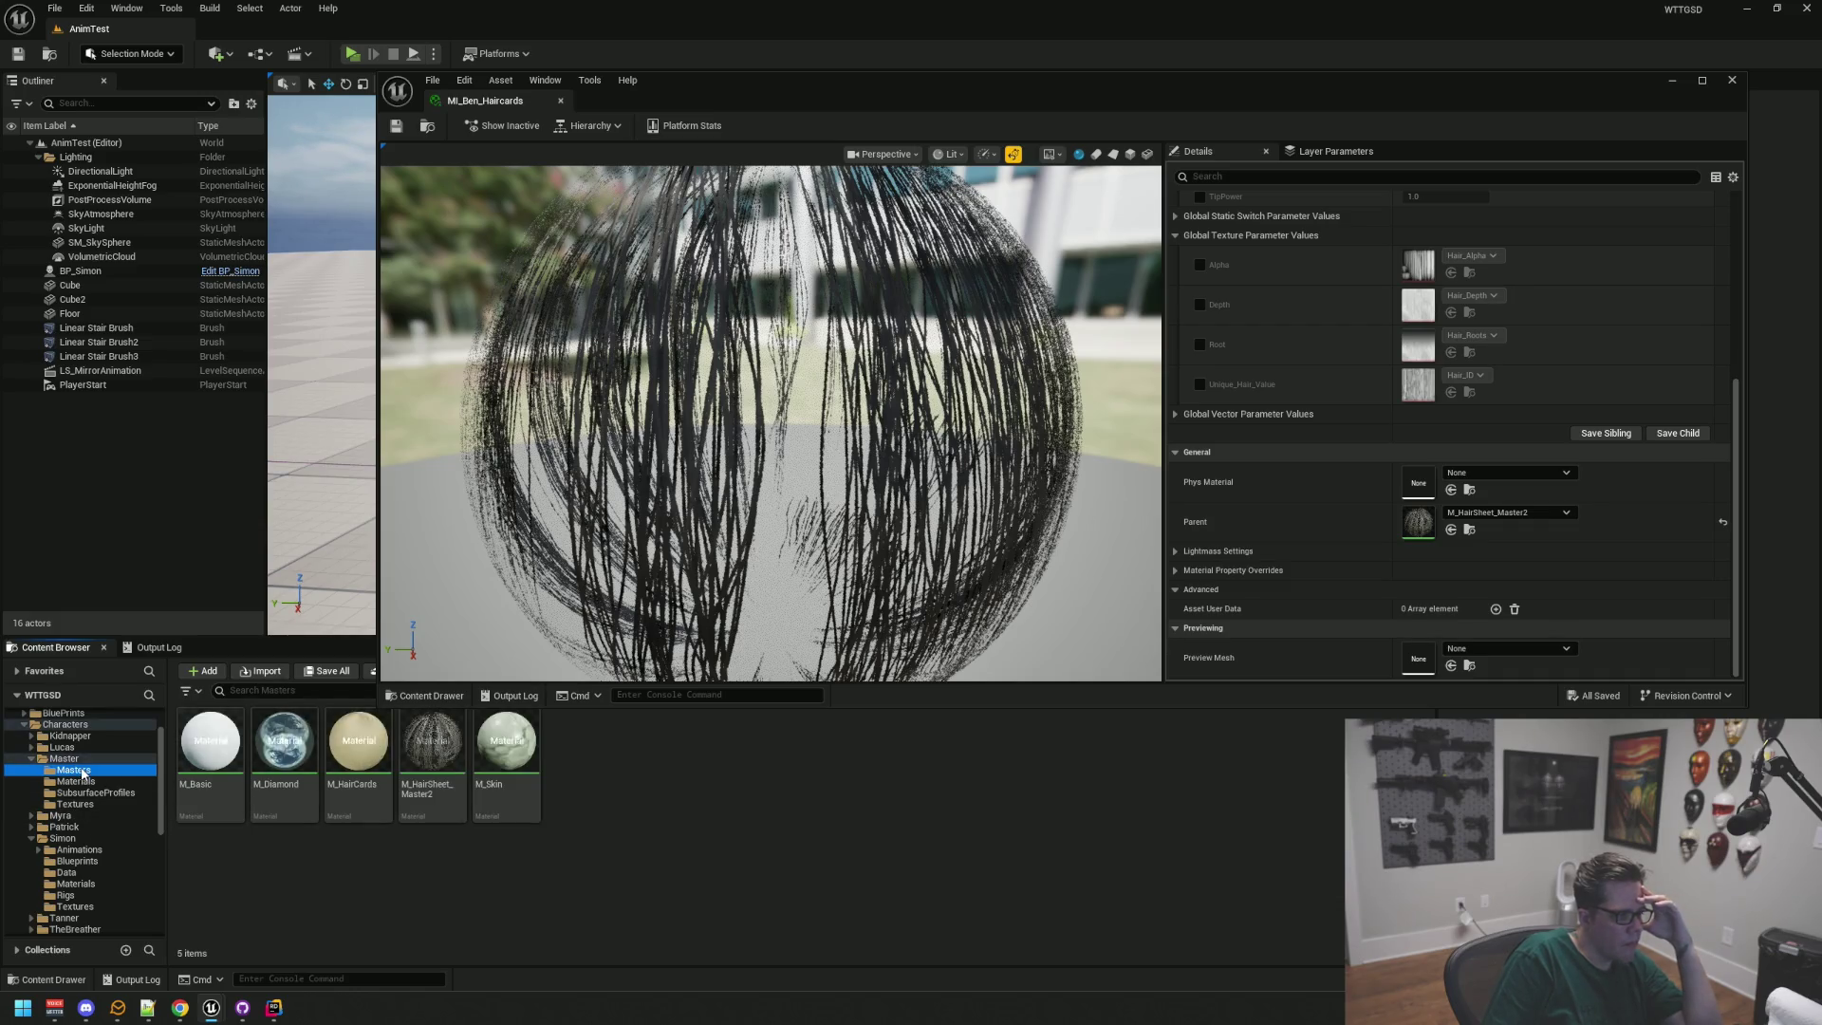
{"action": "left_click_drag", "start_coordinate": [432, 750], "coordinate": [1422, 517]}
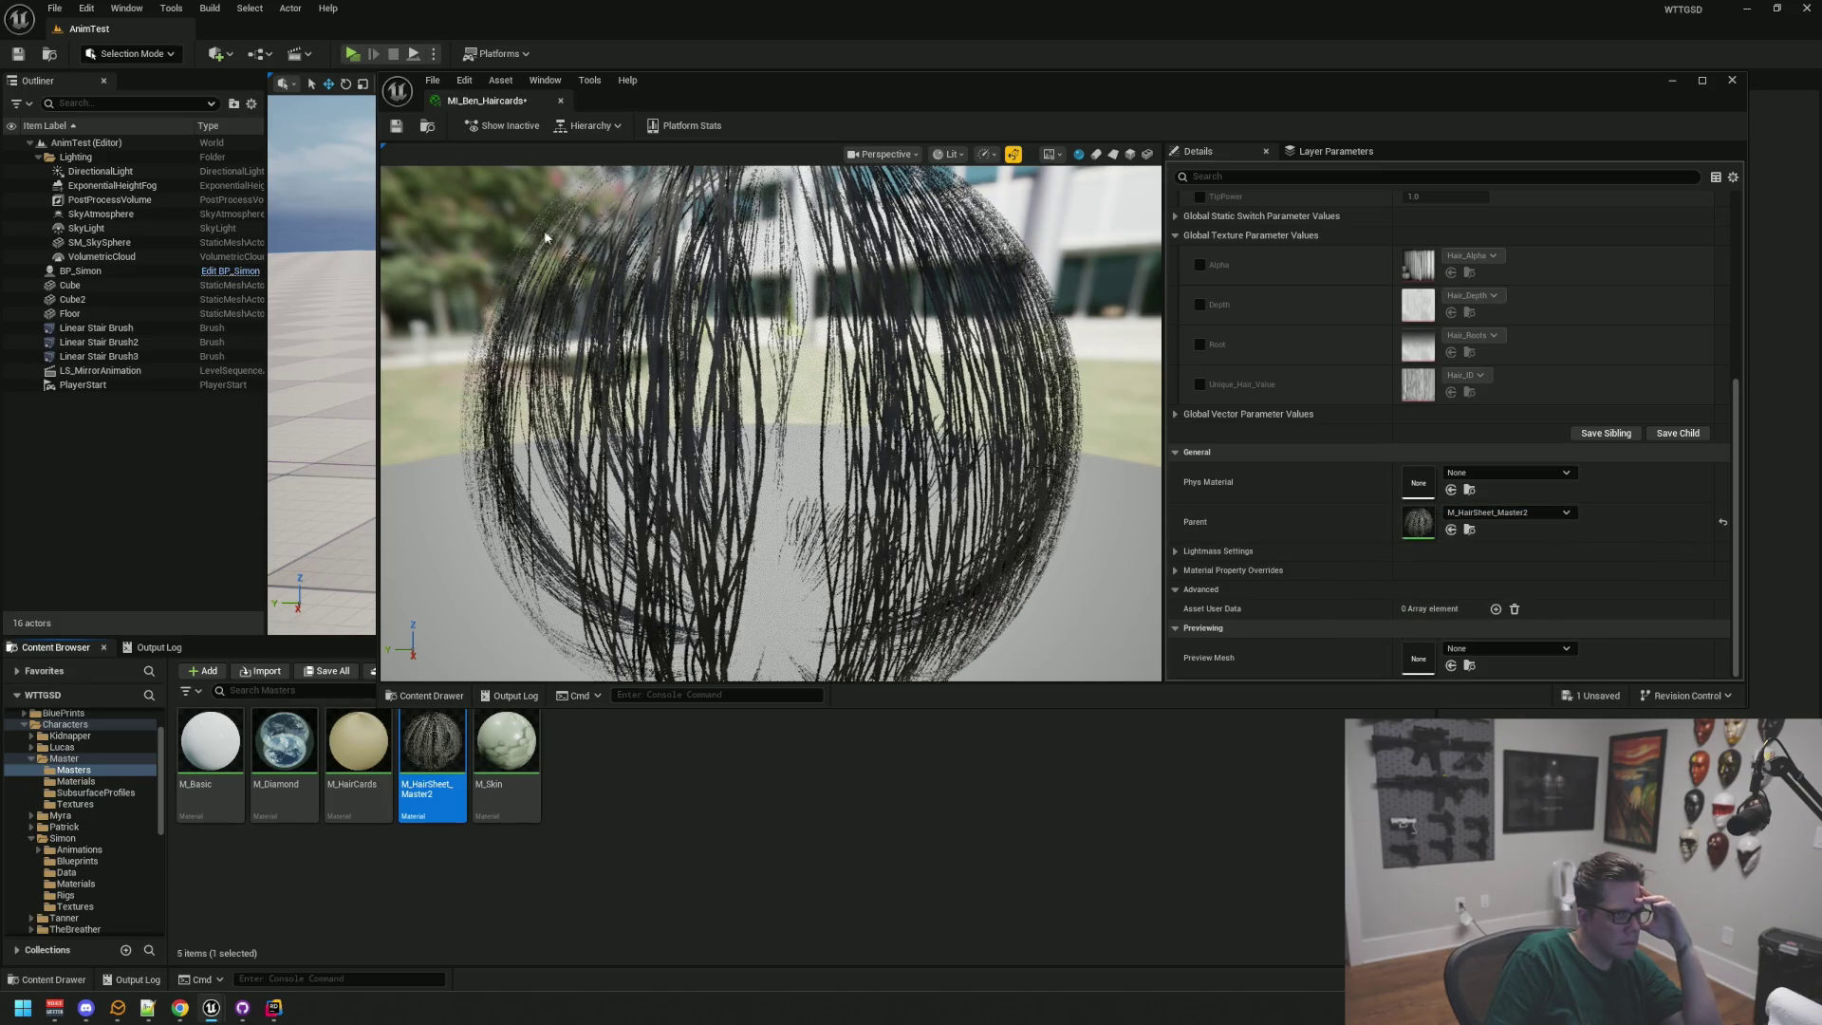
{"action": "left_click", "coordinate": [405, 124]}
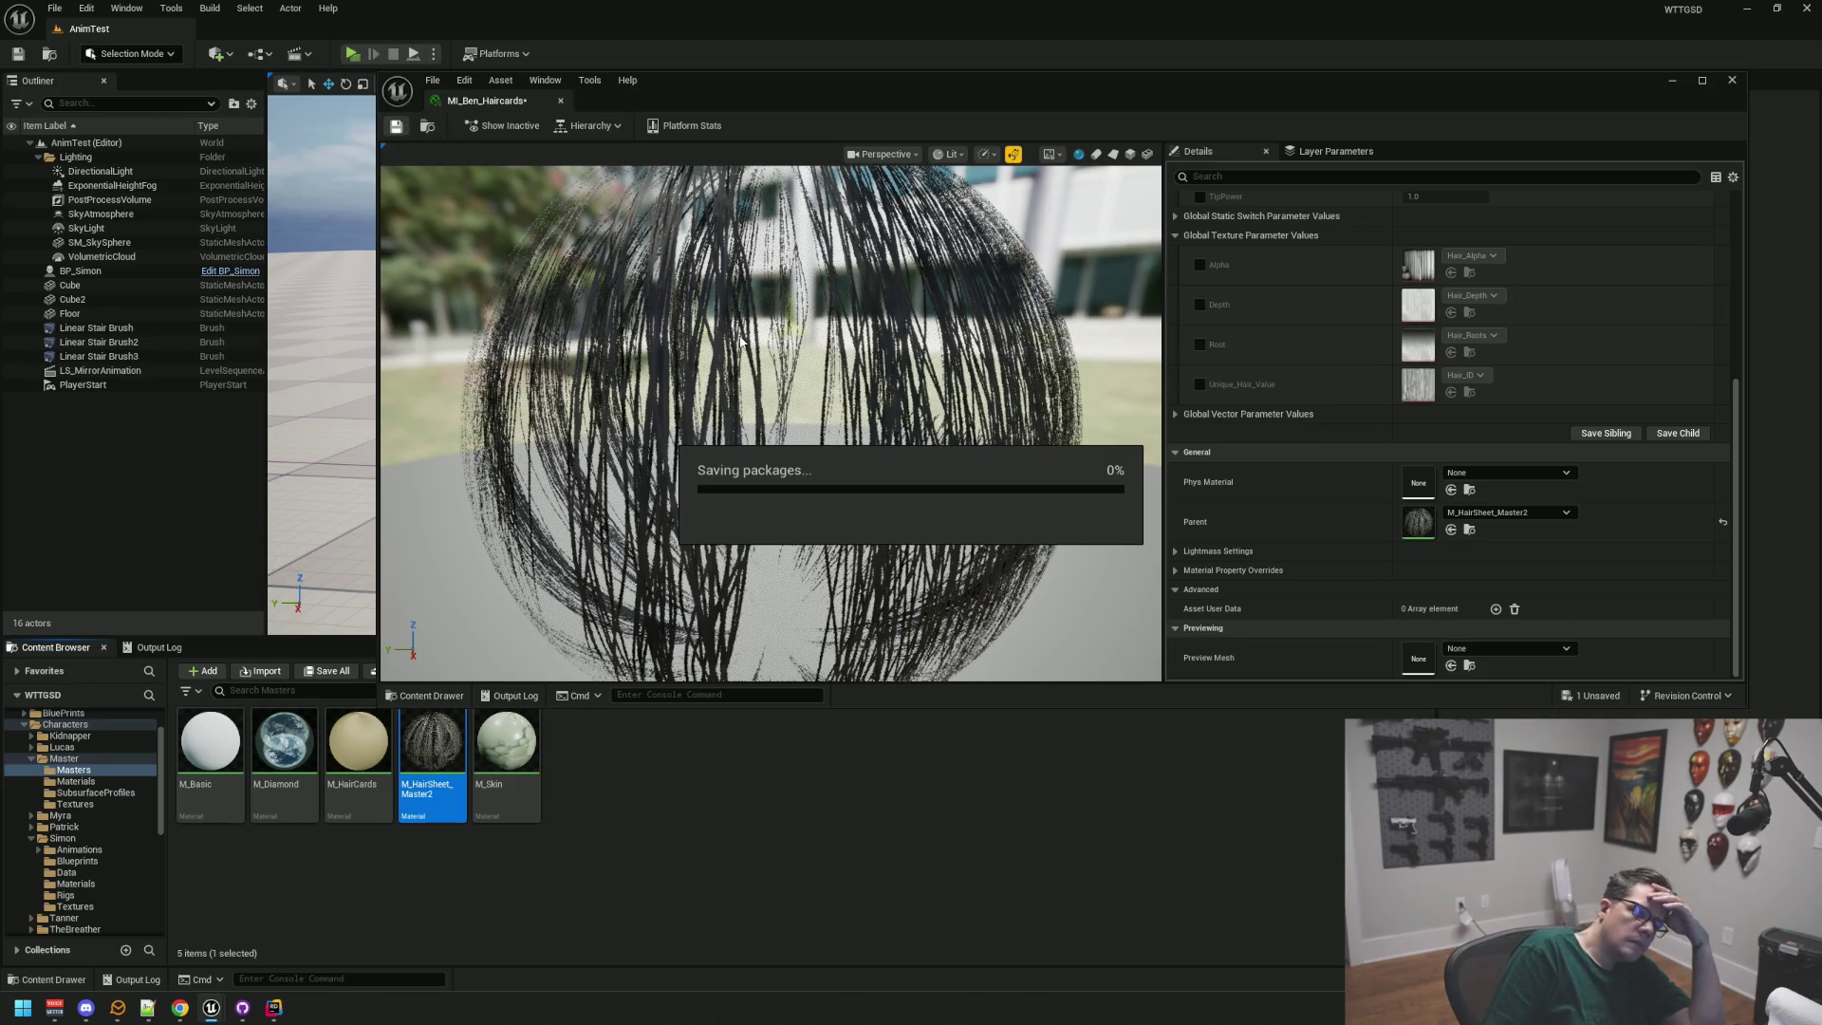
{"action": "left_click", "coordinate": [560, 100]}
Step: Open MI_Ben_Jacket from Simon's Materials folder for editing
{"action": "scroll", "coordinate": [115, 811], "scroll_direction": "down", "scroll_amount": 6}
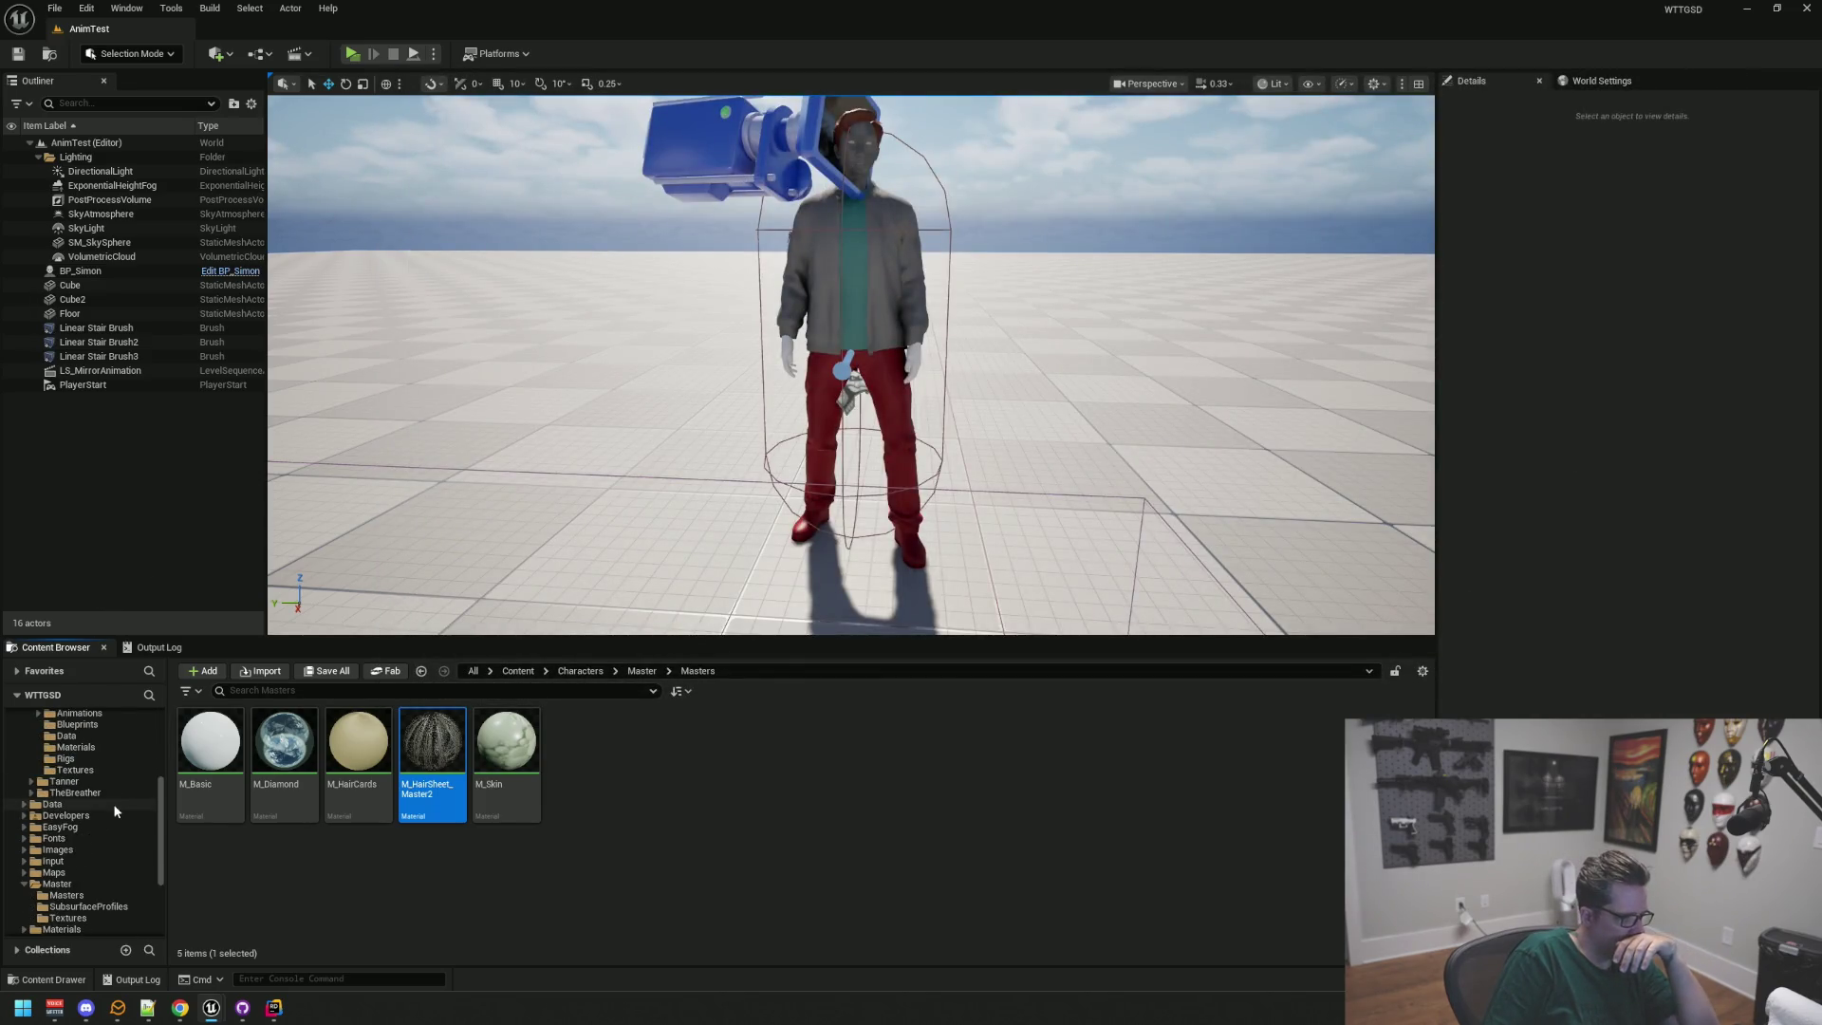
{"action": "left_click", "coordinate": [107, 828]}
{"action": "scroll", "coordinate": [105, 822], "scroll_direction": "up", "scroll_amount": 5}
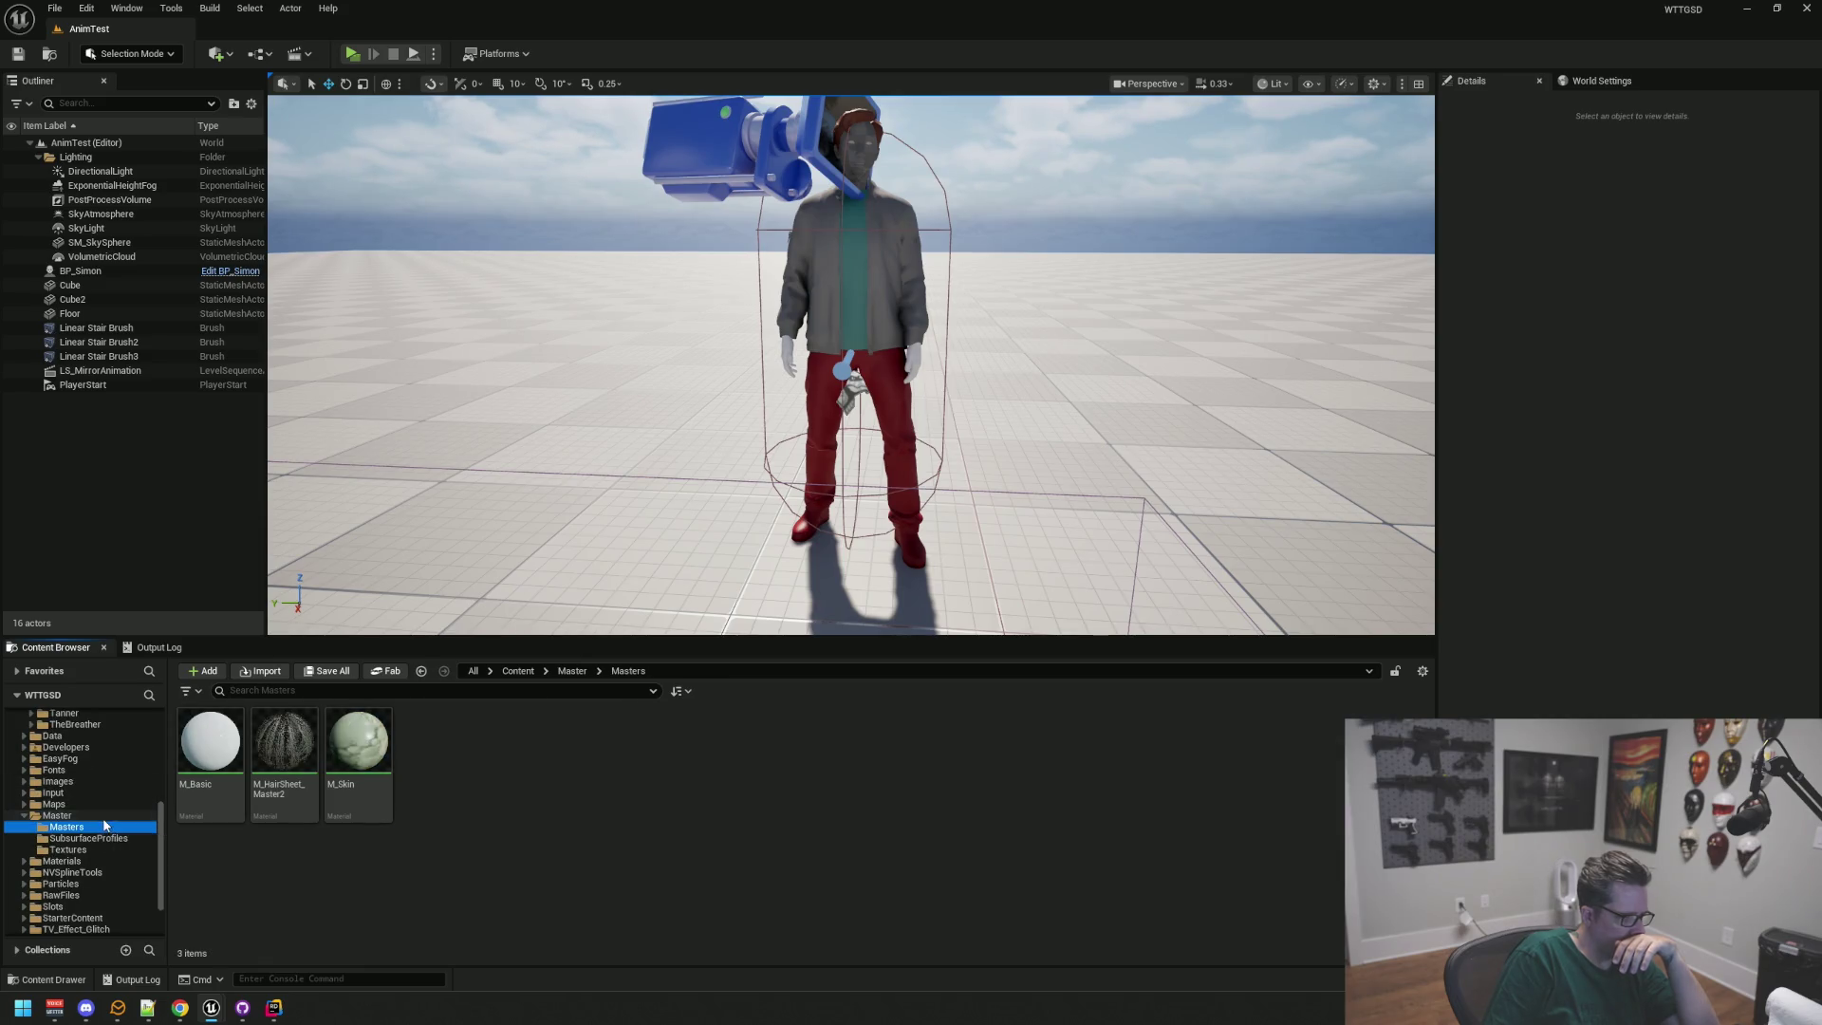
{"action": "left_click", "coordinate": [74, 816]}
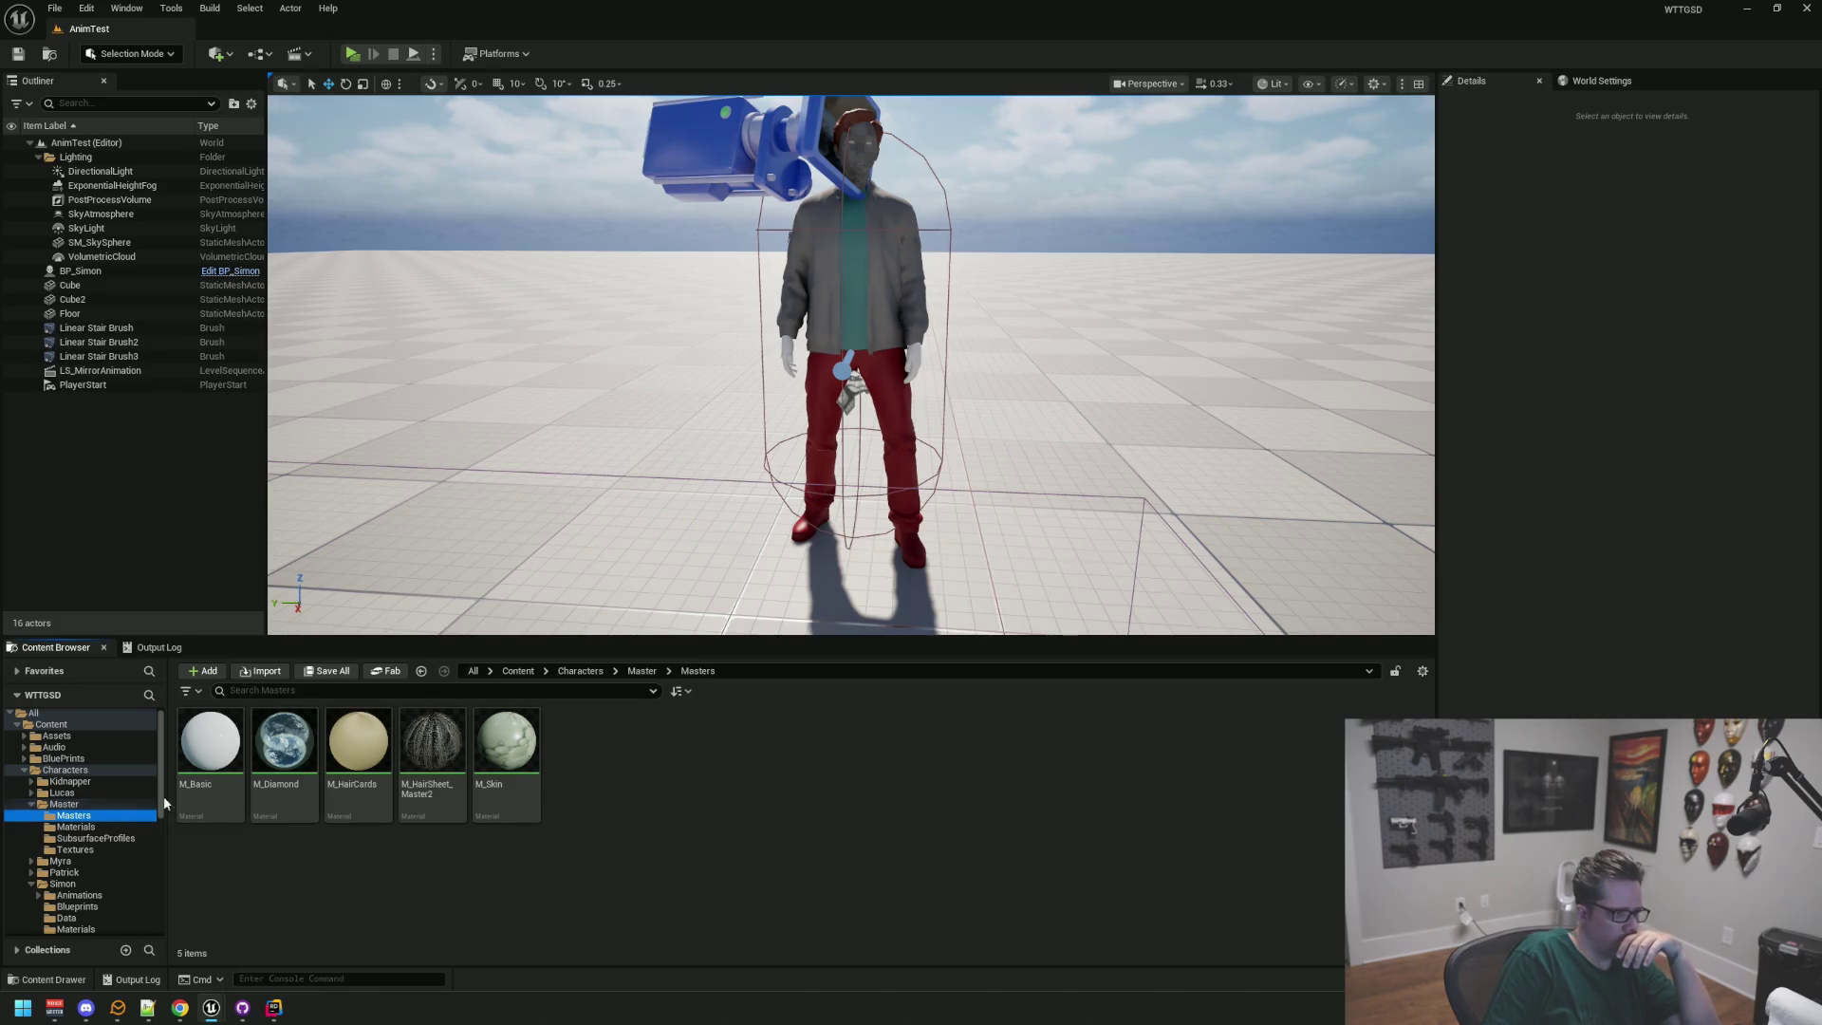
{"action": "scroll", "coordinate": [102, 805], "scroll_direction": "down", "scroll_amount": 2}
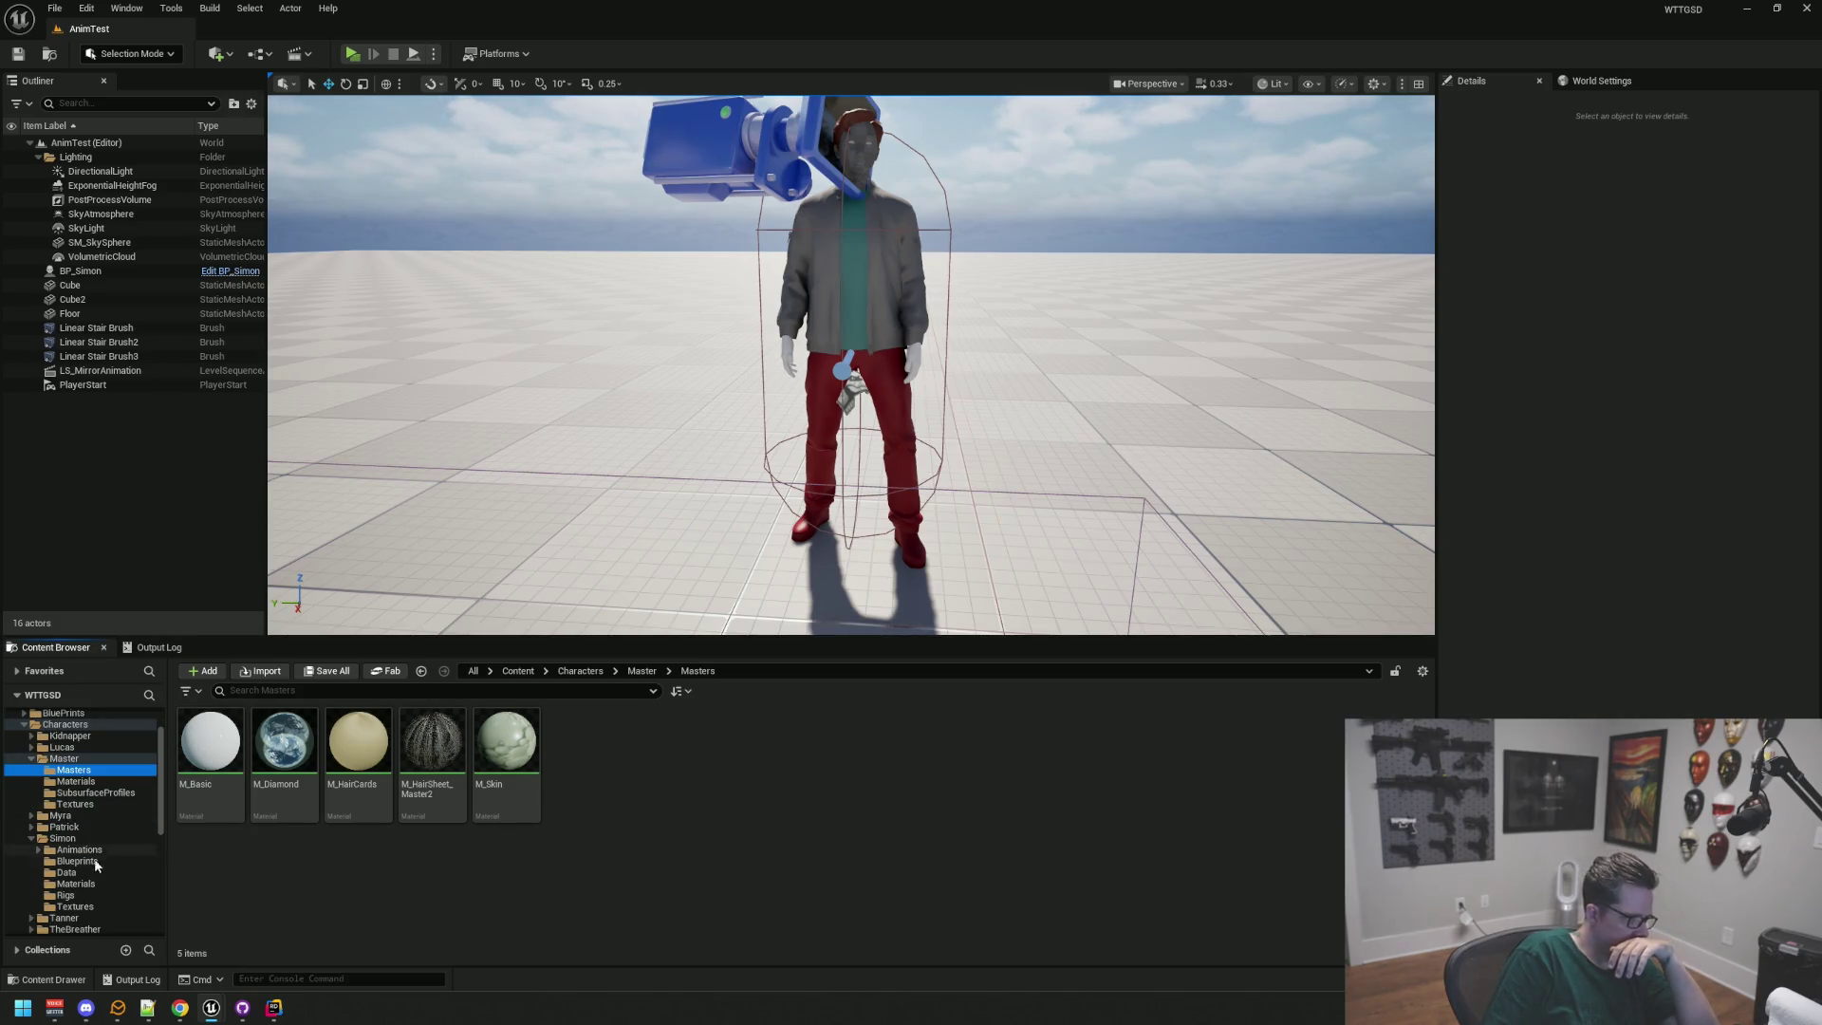
{"action": "left_click", "coordinate": [76, 883]}
{"action": "left_click", "coordinate": [736, 740]}
{"action": "double_click", "coordinate": [748, 724]}
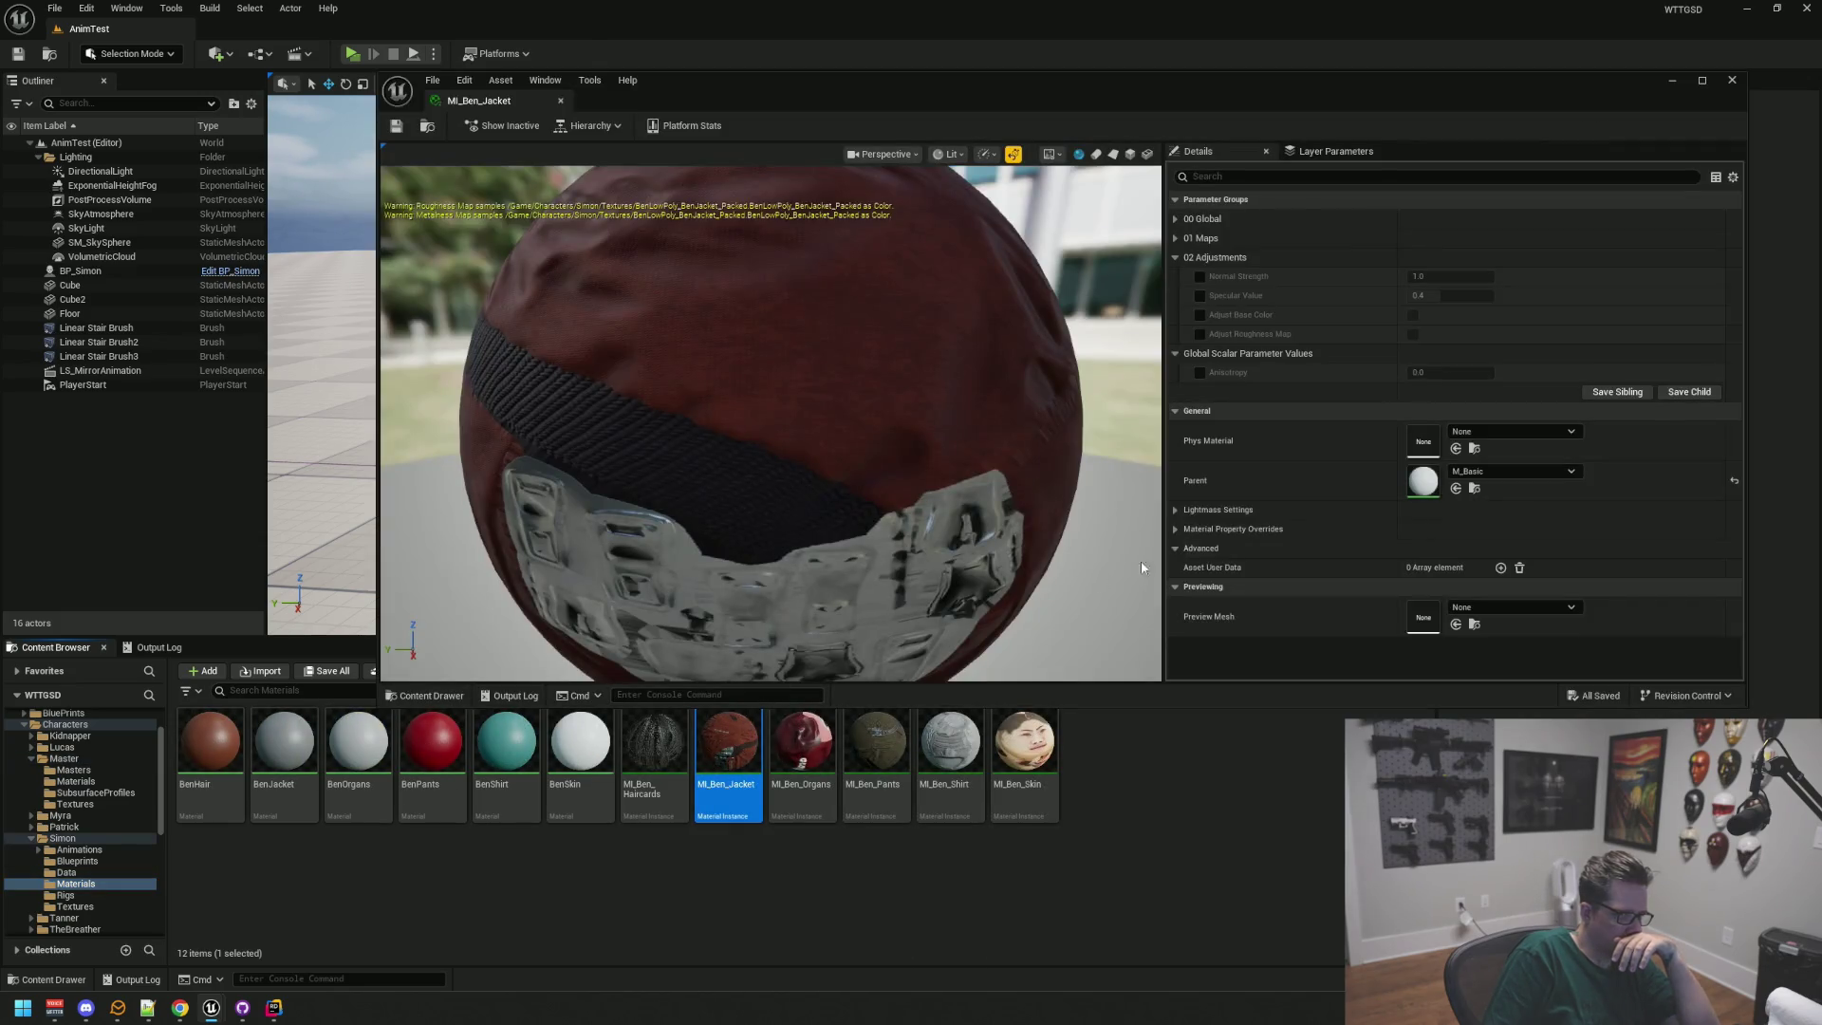
Step: Make M_Basic from the Masters folder the parent of MI_Ben_Jacket and save it
{"action": "left_click", "coordinate": [1474, 488]}
{"action": "scroll", "coordinate": [123, 805], "scroll_direction": "up", "scroll_amount": 10}
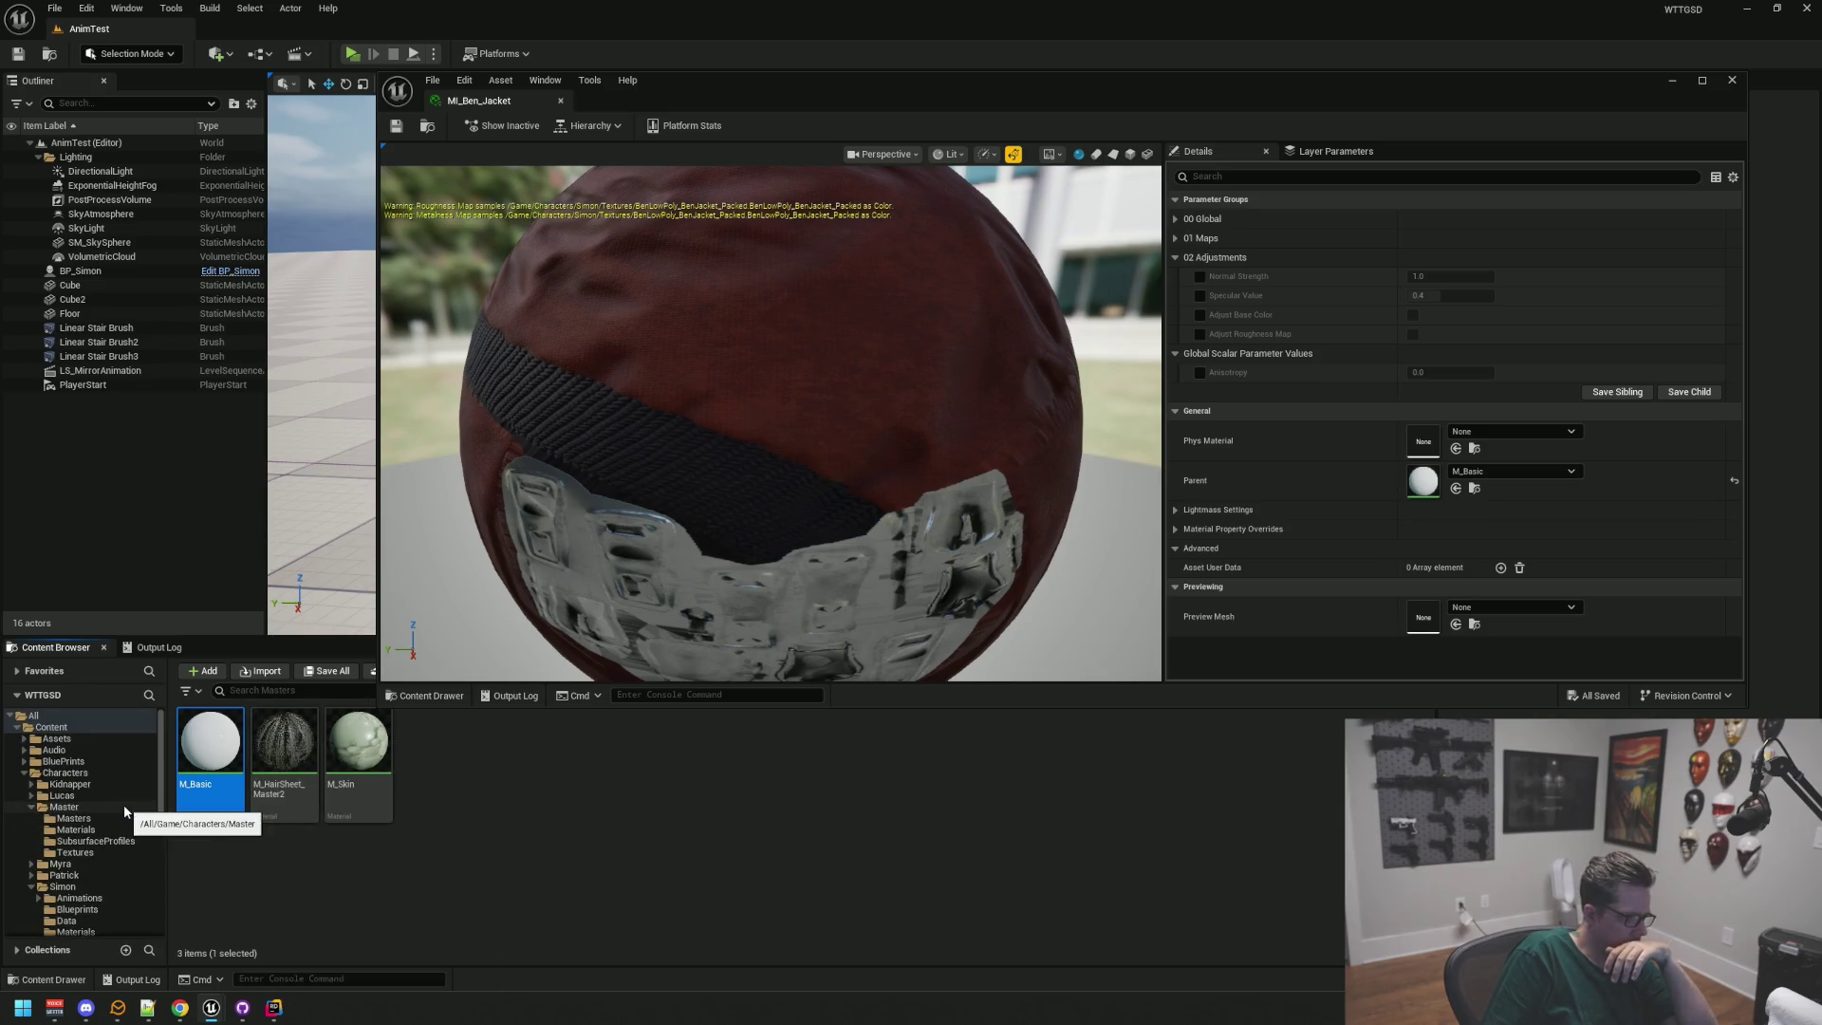
{"action": "left_click", "coordinate": [104, 818]}
{"action": "mouse_move", "coordinate": [211, 749]}
{"action": "left_mouse_down"}
{"action": "mouse_move", "coordinate": [1443, 483]}
{"action": "mouse_move", "coordinate": [1428, 481]}
{"action": "left_mouse_up"}
{"action": "scroll", "coordinate": [787, 475], "scroll_direction": "down", "scroll_amount": 3}
{"action": "left_click_drag", "start_coordinate": [787, 474], "coordinate": [787, 499]}
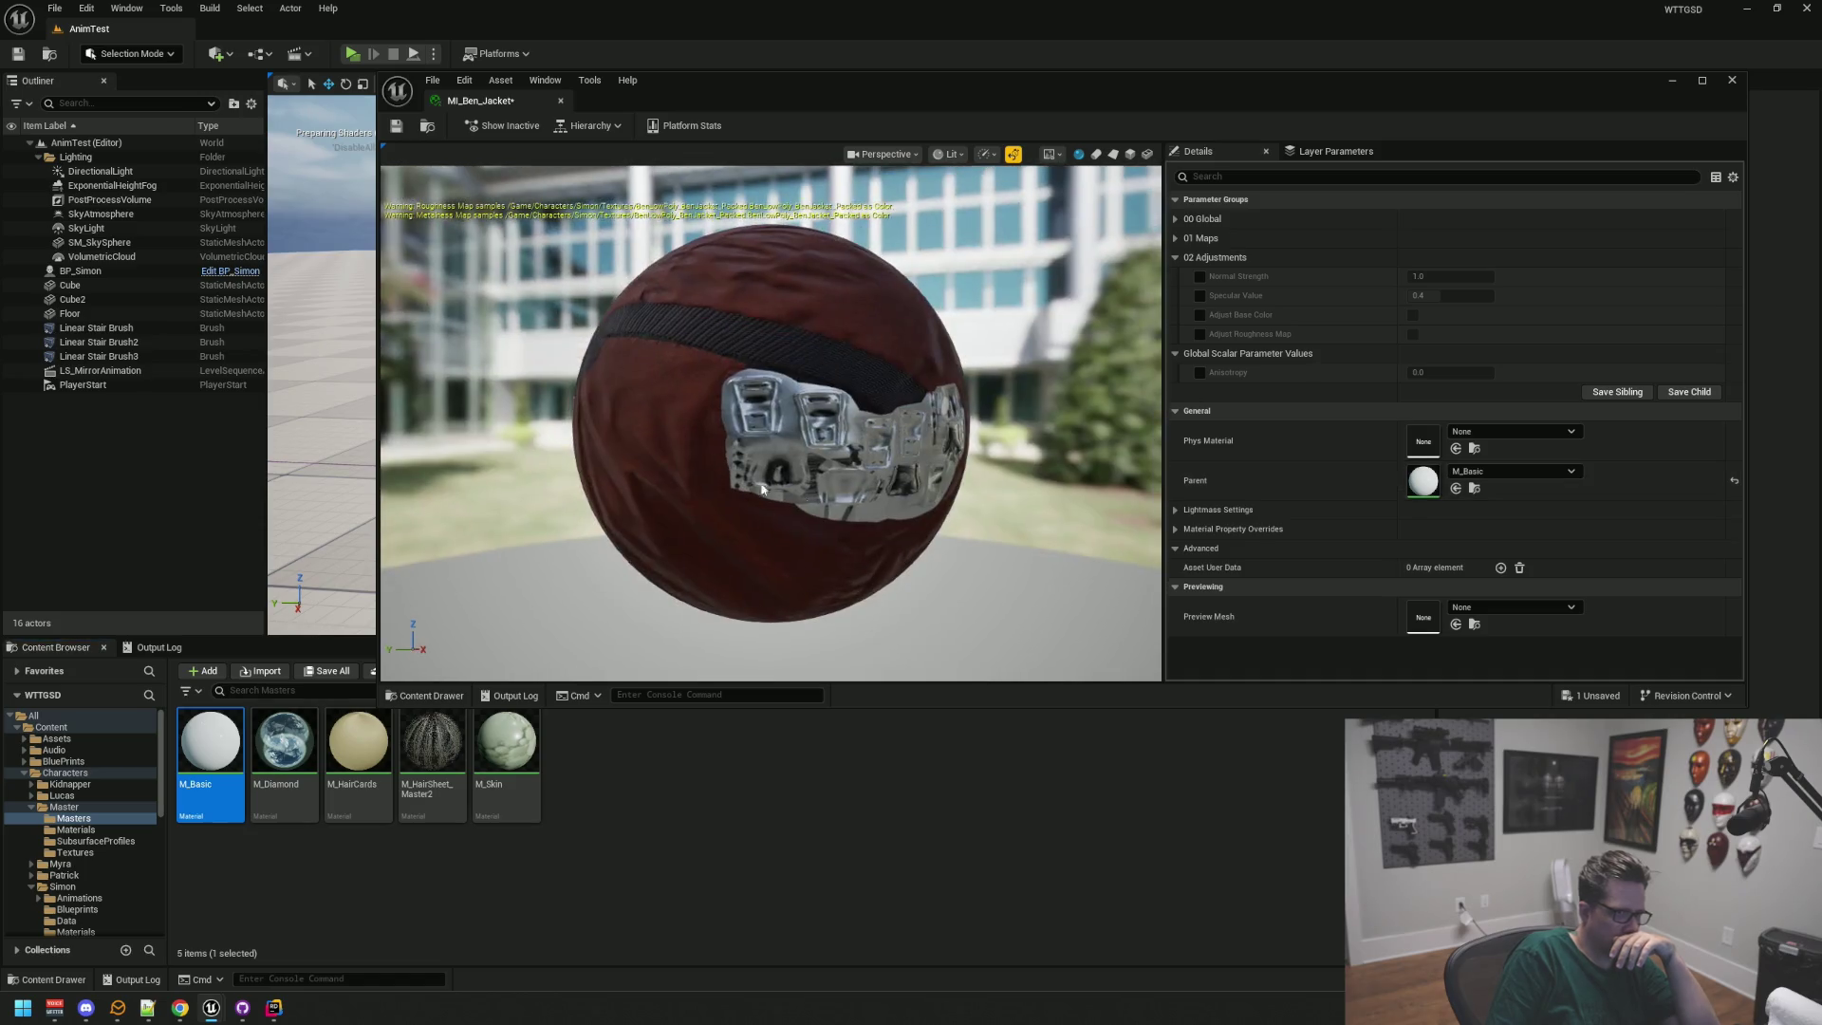
{"action": "left_click", "coordinate": [396, 125]}
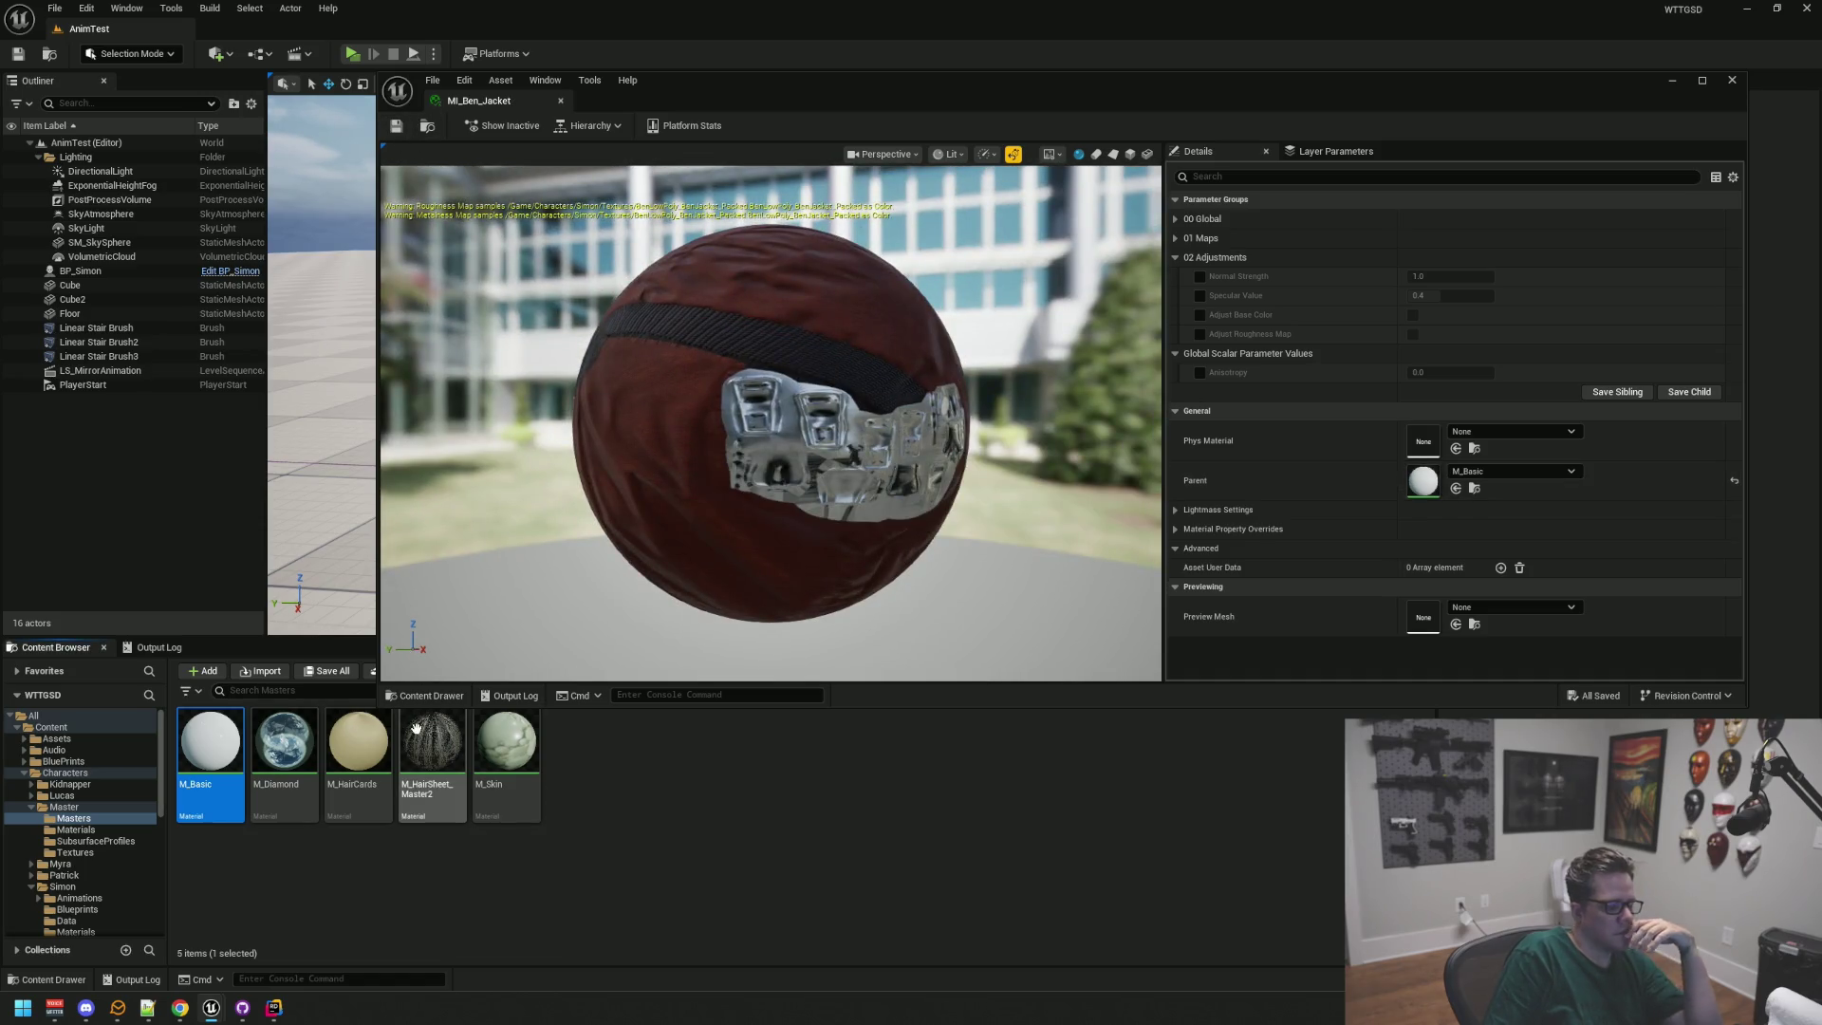
{"action": "left_click_drag", "start_coordinate": [607, 631], "coordinate": [594, 641]}
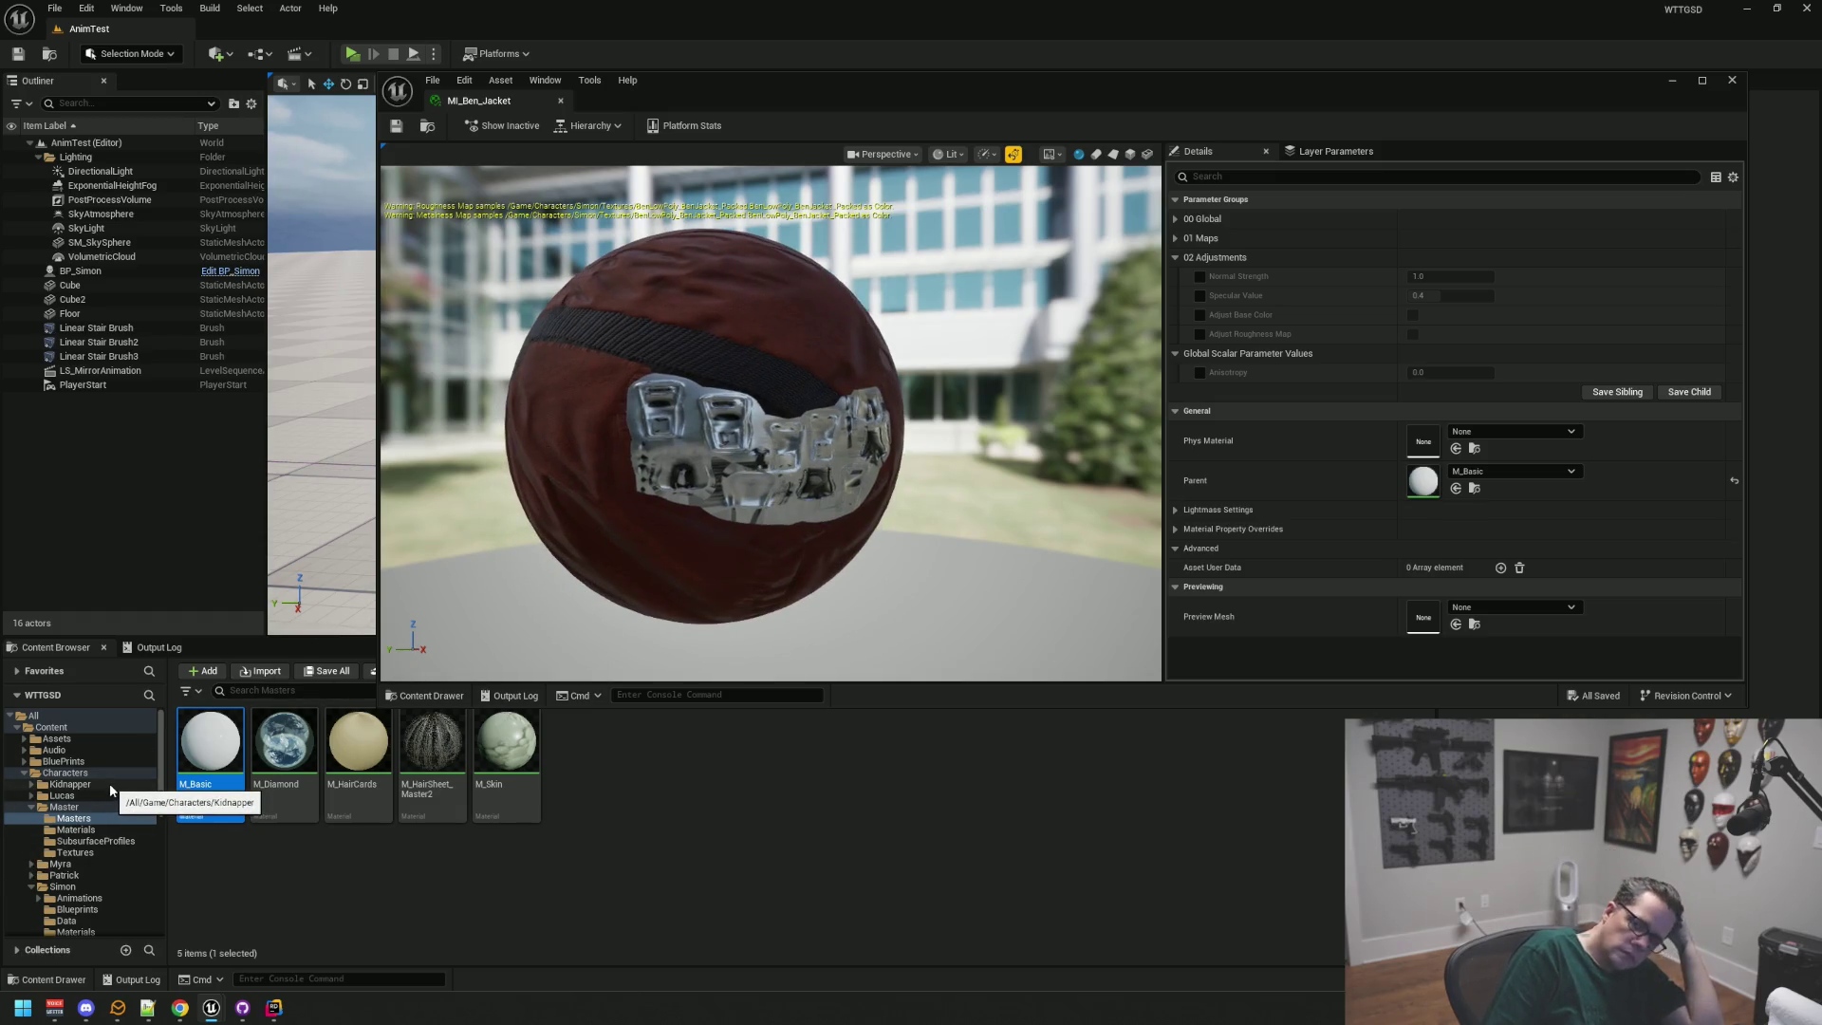
Step: Open the SP_Skin profile from the top-level SubsurfaceProfiles folder
{"action": "left_click", "coordinate": [127, 844]}
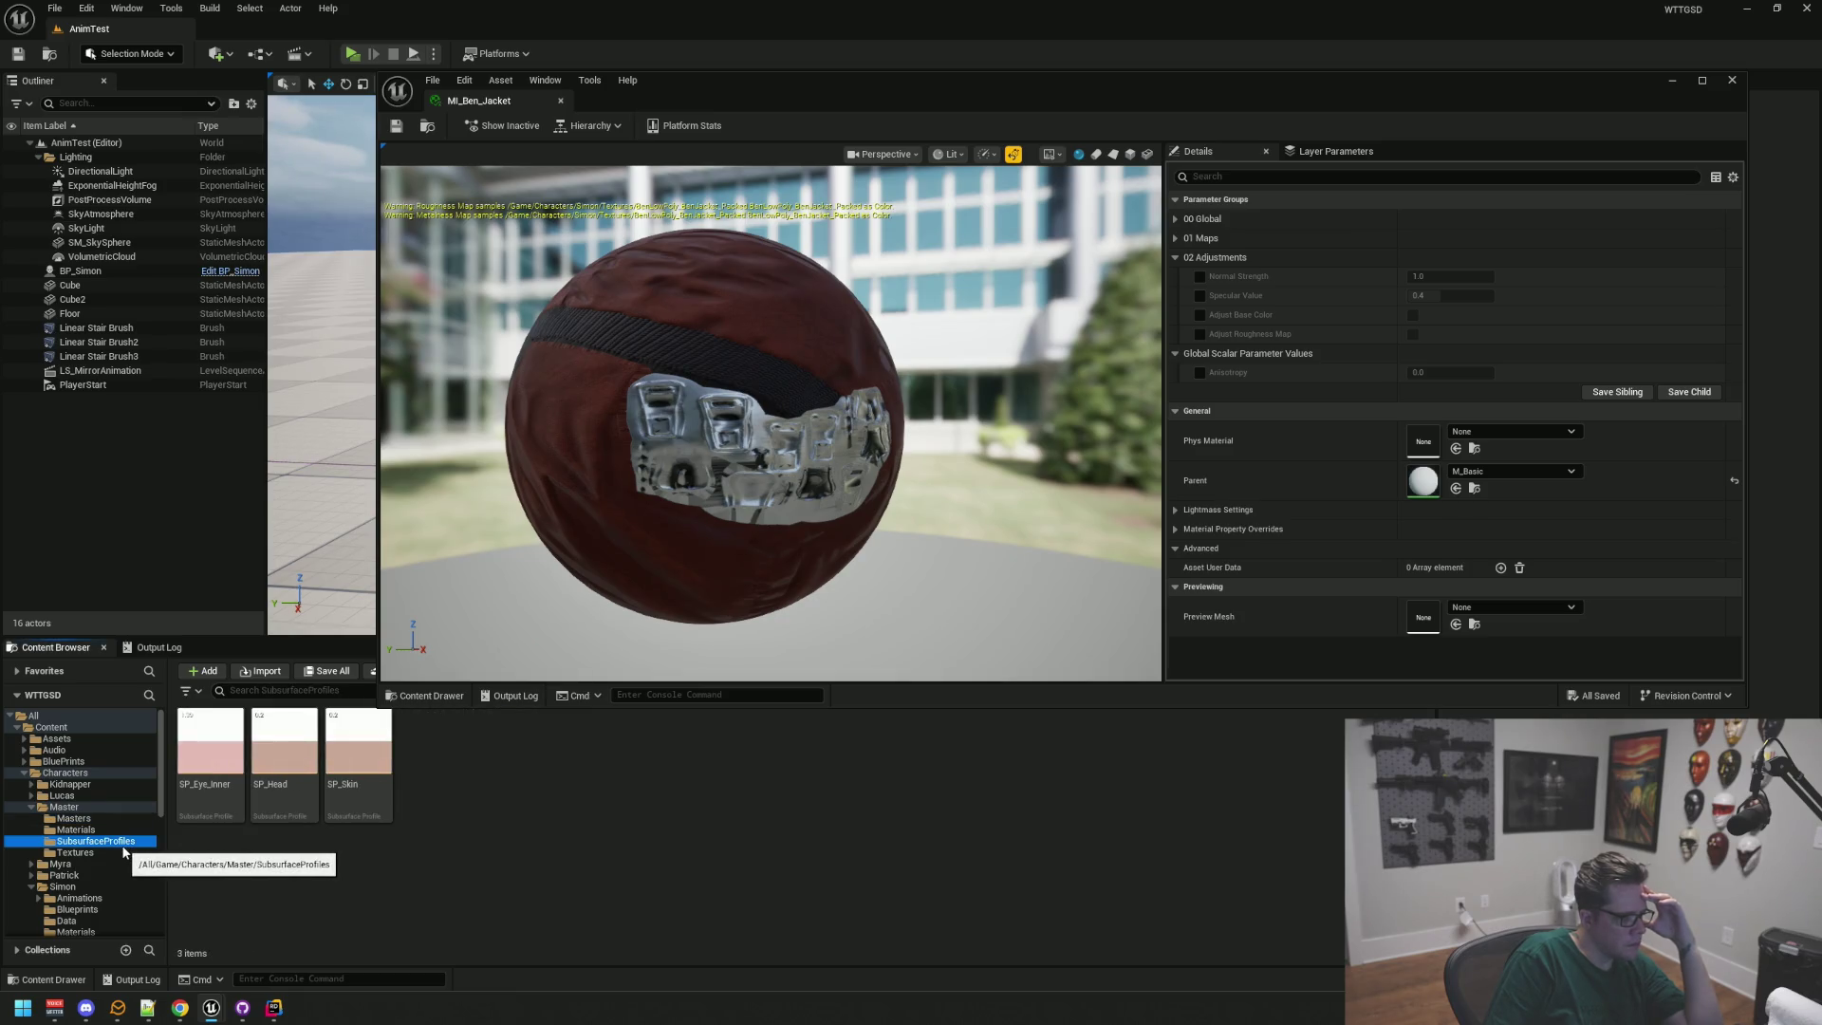
{"action": "scroll", "coordinate": [123, 850], "scroll_direction": "down", "scroll_amount": 8}
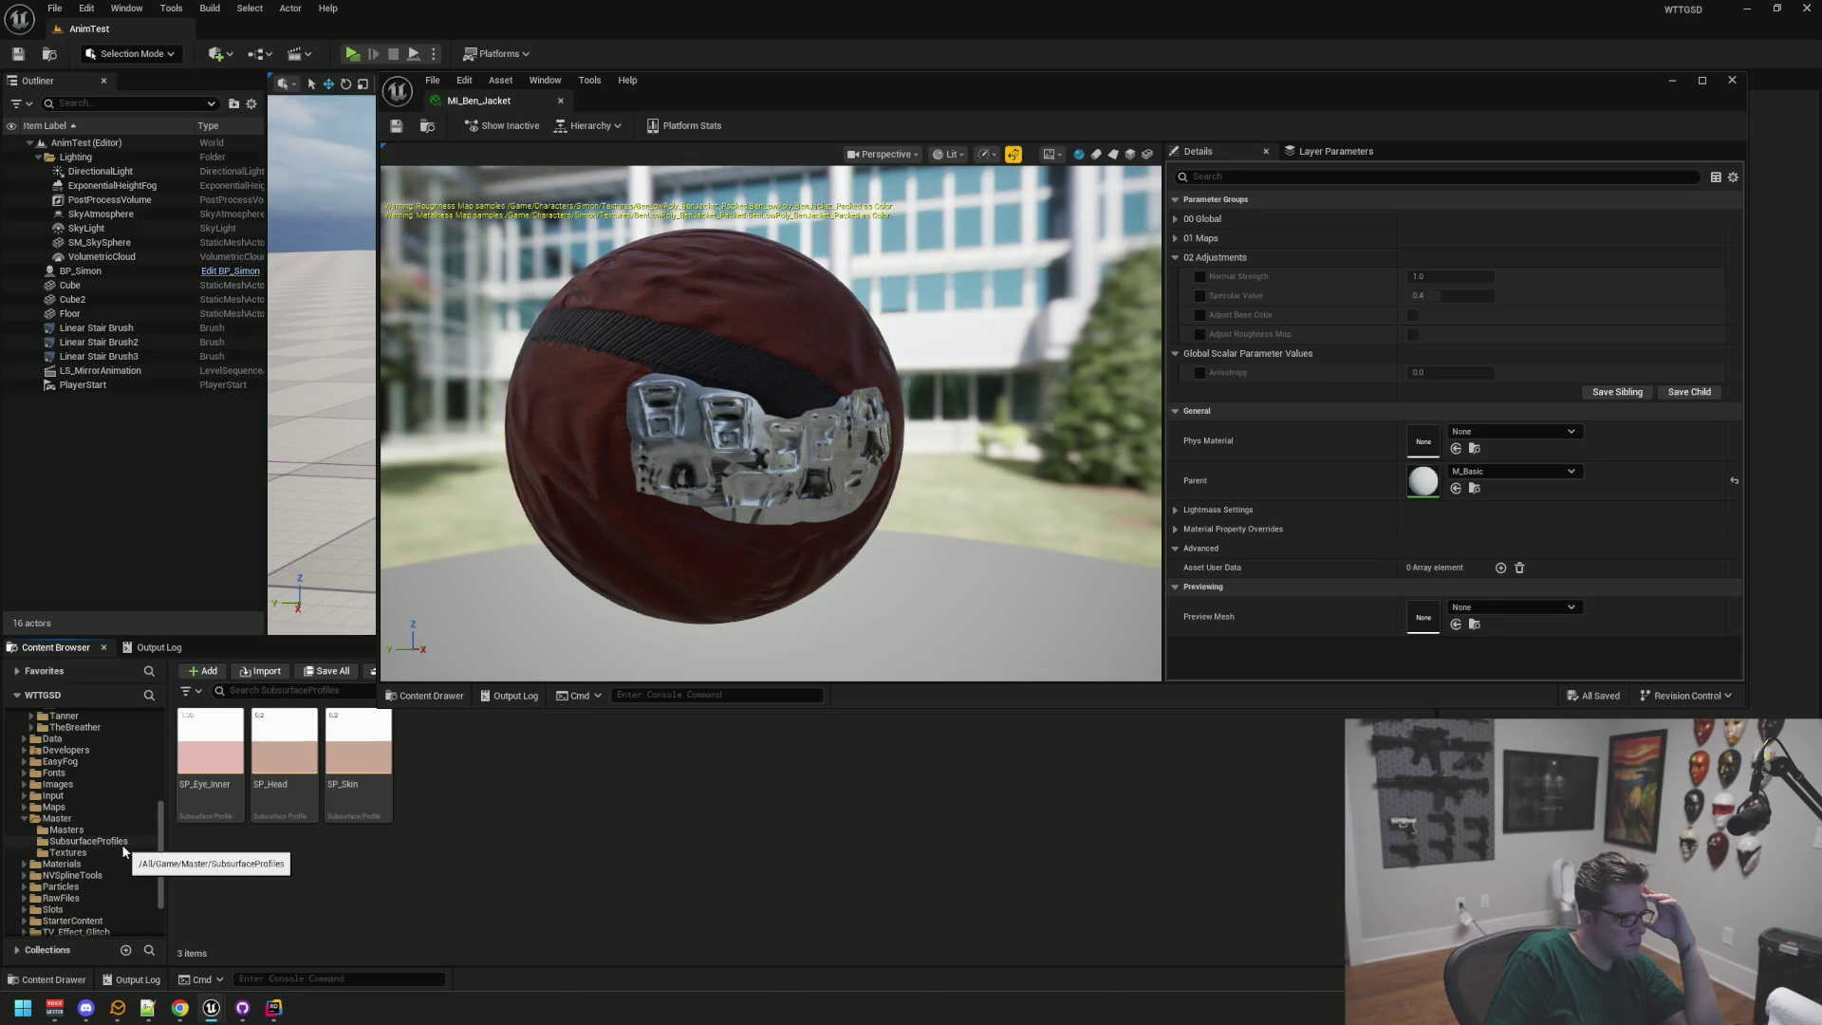
{"action": "left_click", "coordinate": [95, 829]}
{"action": "left_click", "coordinate": [122, 841]}
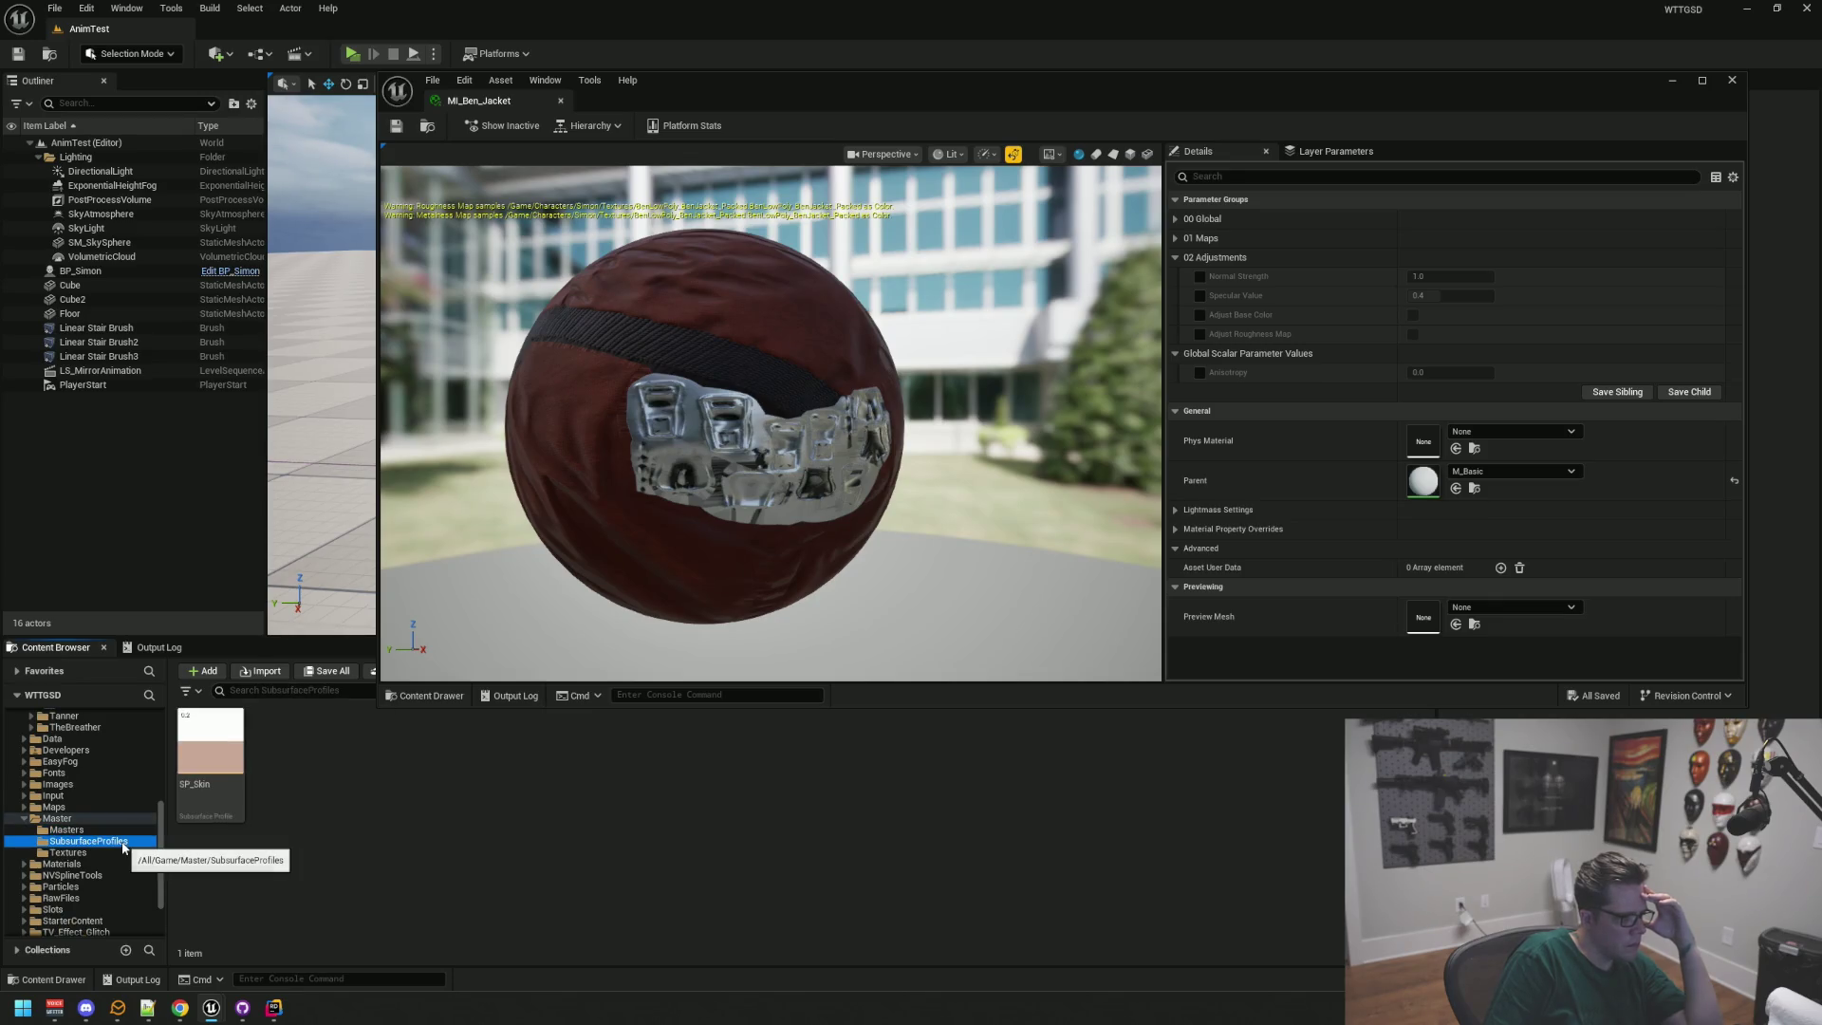
{"action": "double_click", "coordinate": [210, 759]}
Step: Open the character's own SP_Skin subsurface profile to compare with the other one
{"action": "scroll", "coordinate": [65, 826], "scroll_direction": "up", "scroll_amount": 4}
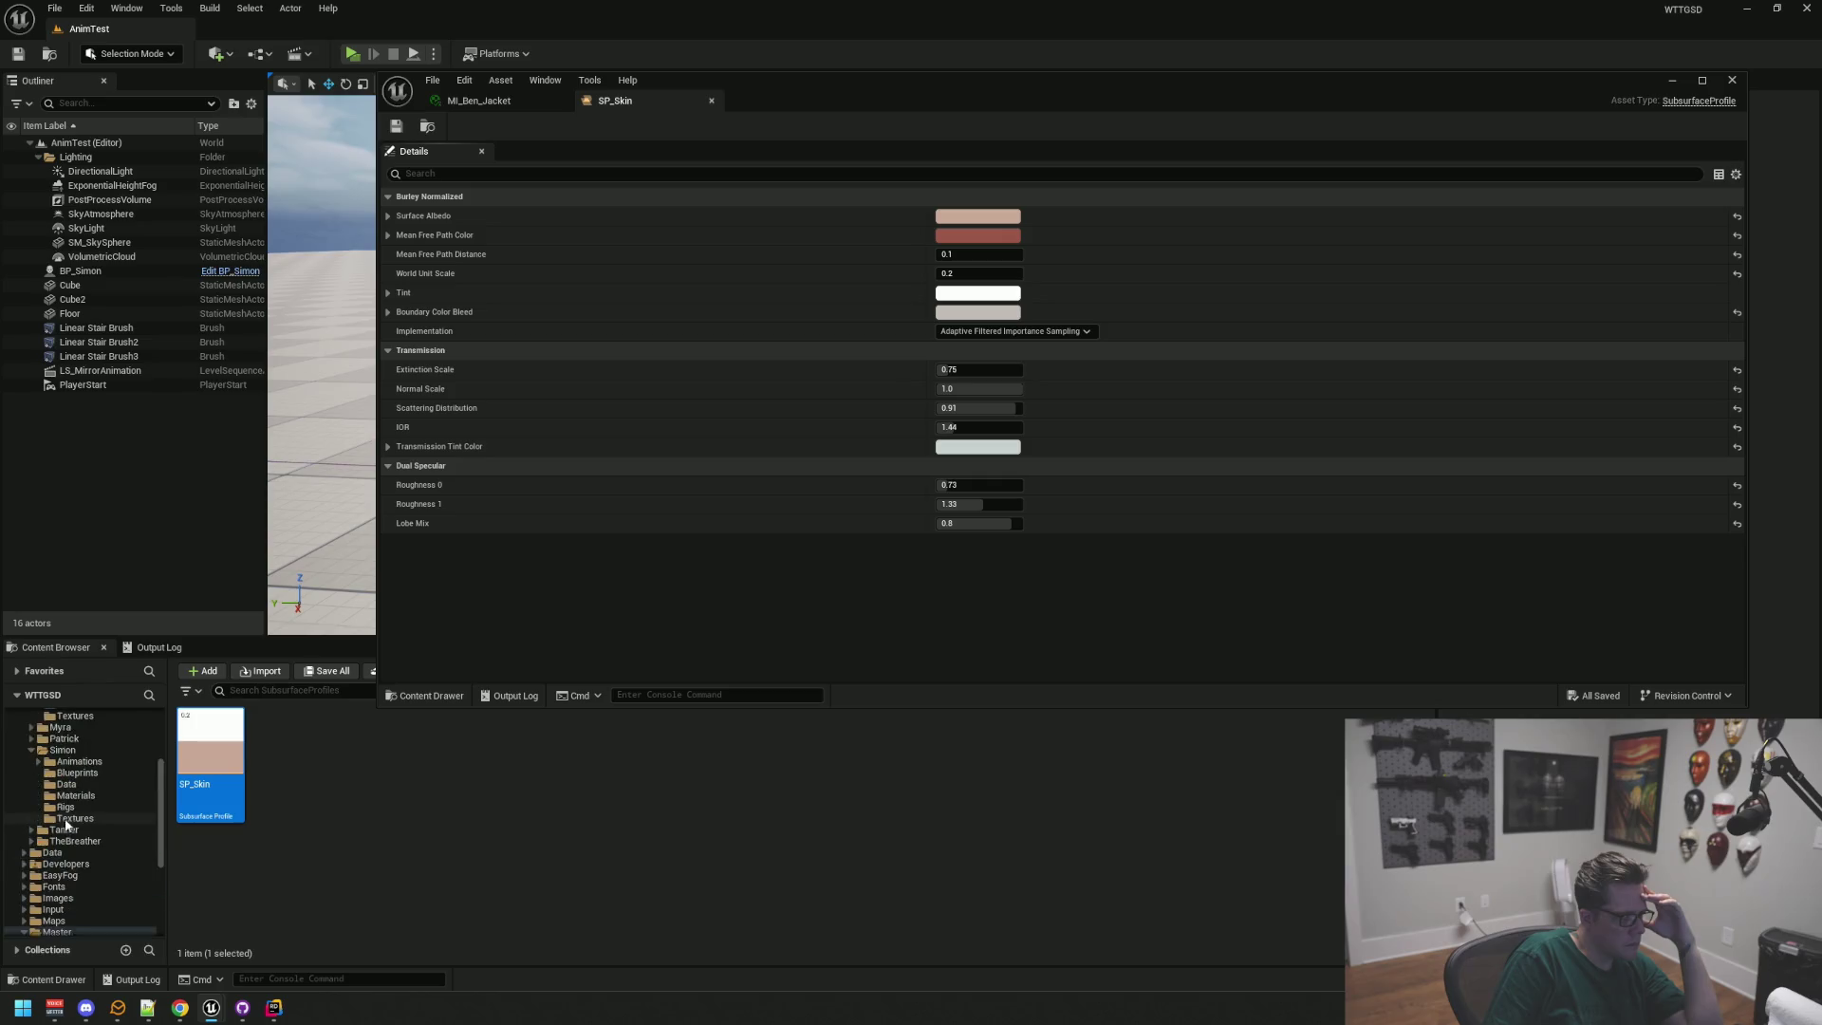
{"action": "scroll", "coordinate": [67, 825], "scroll_direction": "up", "scroll_amount": 4}
{"action": "left_click", "coordinate": [121, 819]}
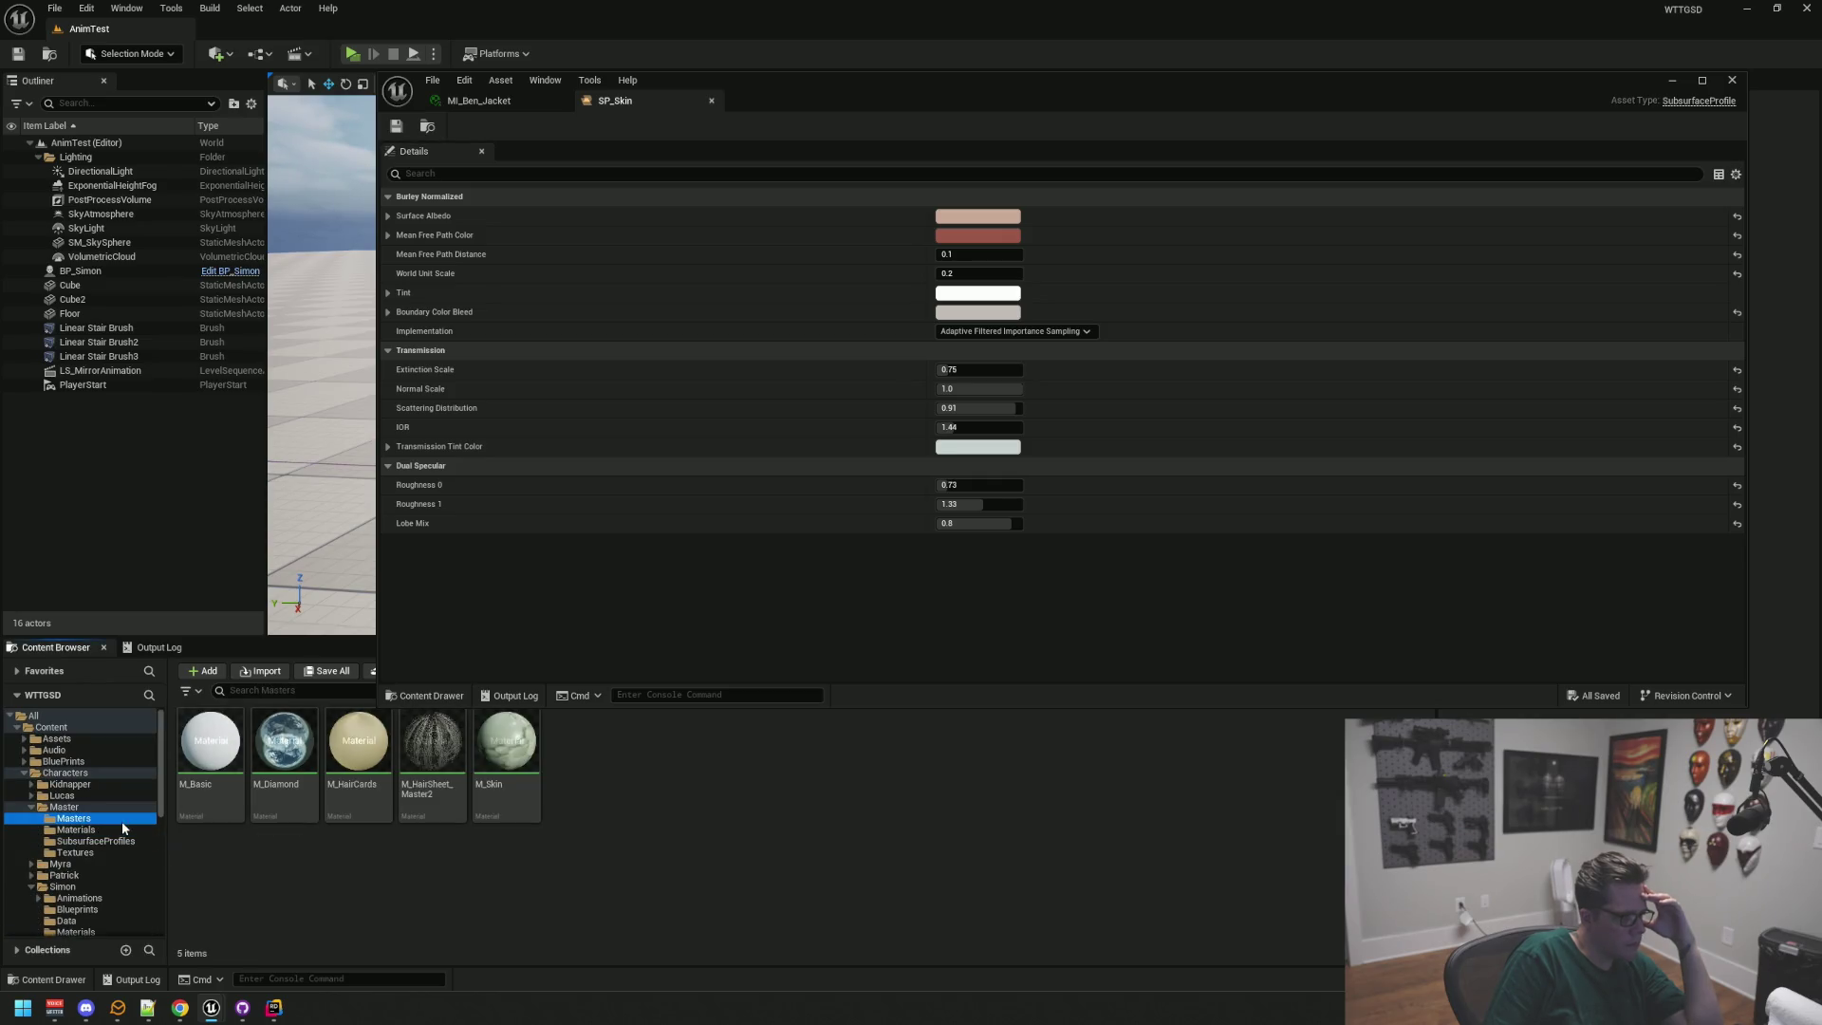
{"action": "left_click", "coordinate": [118, 840]}
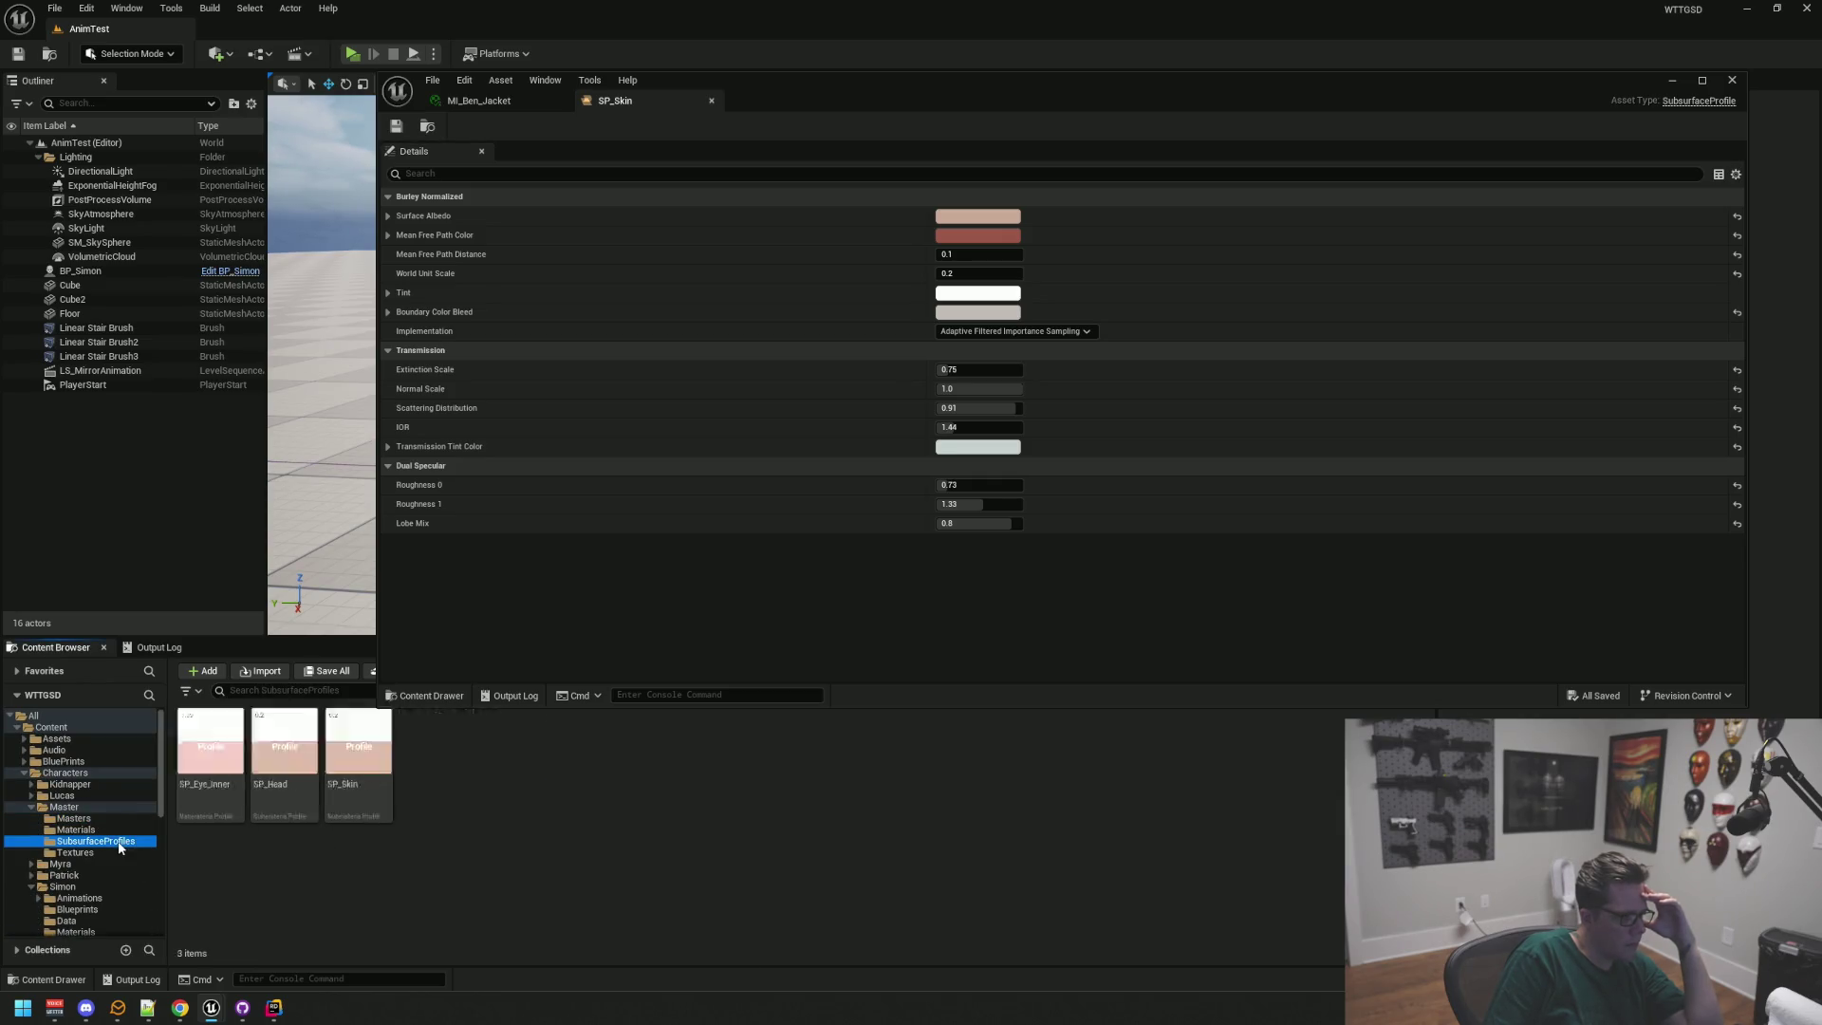
{"action": "double_click", "coordinate": [346, 788]}
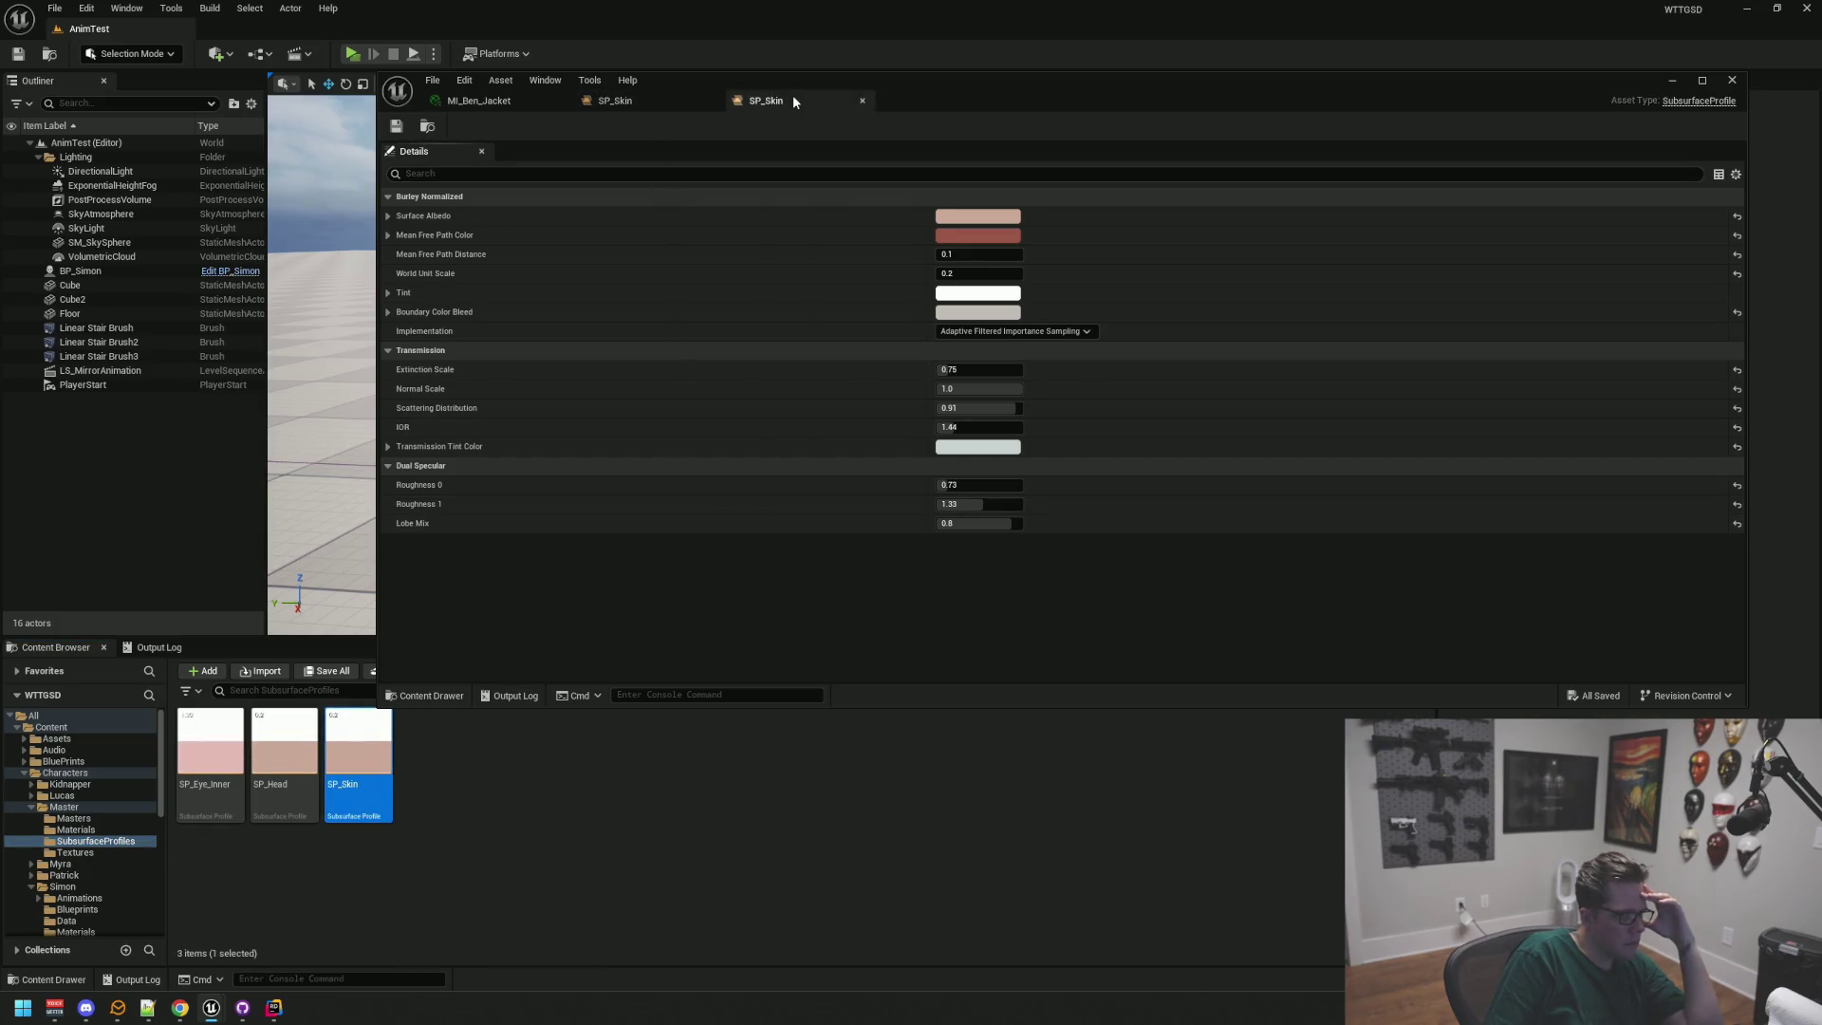
Step: Close the duplicate SP_Skin editor and return to the level editor
{"action": "left_click", "coordinate": [862, 100]}
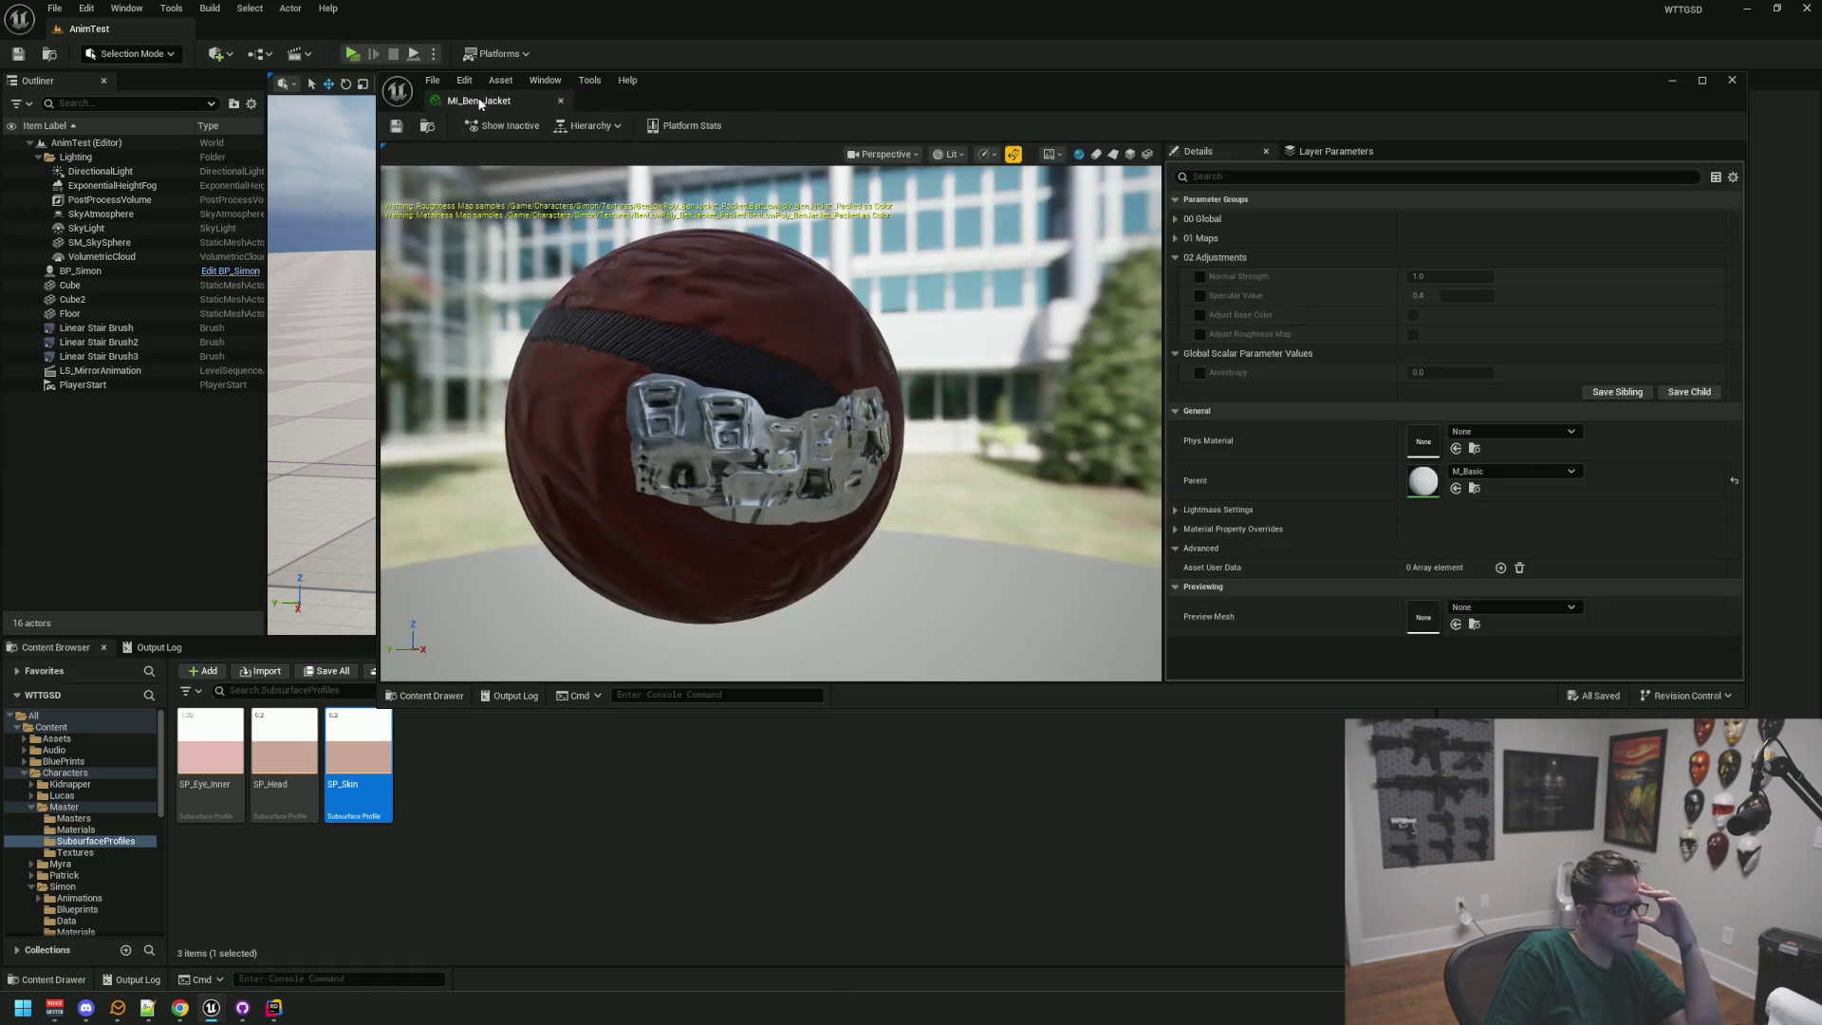
{"action": "left_click", "coordinate": [322, 531]}
{"action": "scroll", "coordinate": [123, 824], "scroll_direction": "down", "scroll_amount": 4}
{"action": "left_click", "coordinate": [111, 829]}
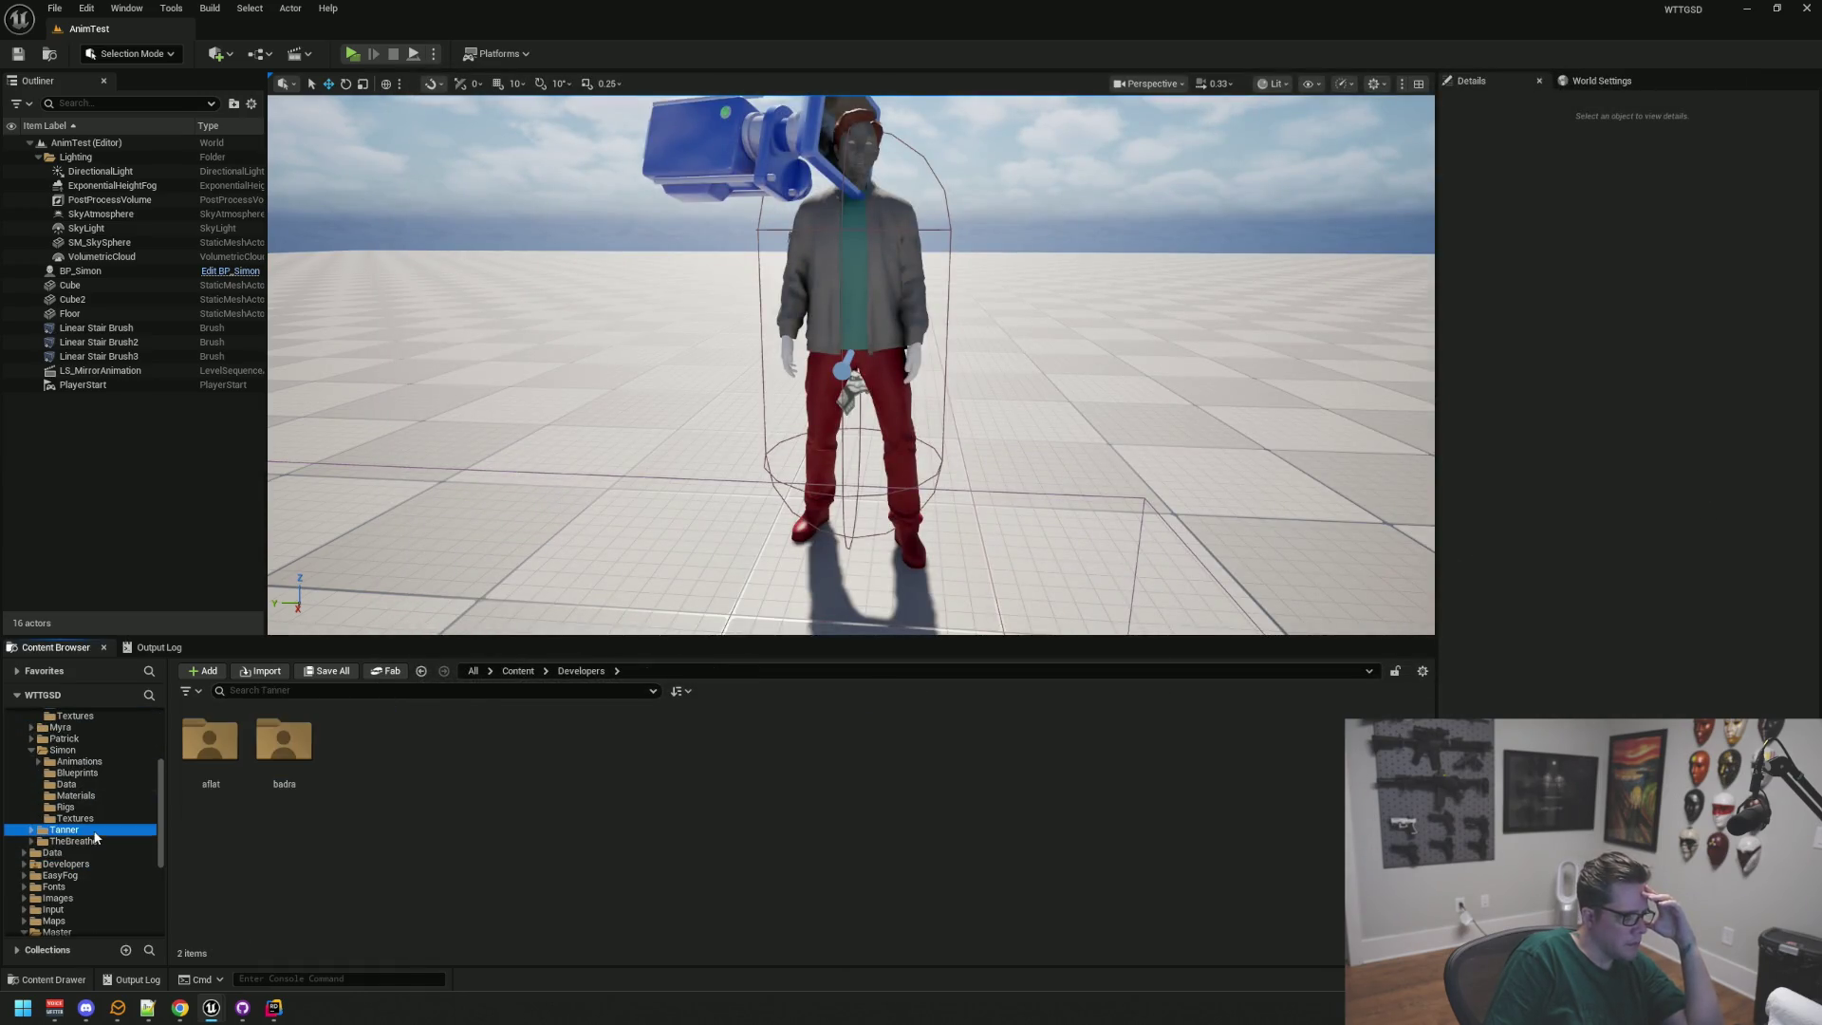
Step: Make M_Basic the parent of MI_Ben_Organs, then save and close it
{"action": "left_click", "coordinate": [95, 818]}
{"action": "left_click", "coordinate": [101, 797]}
{"action": "double_click", "coordinate": [802, 750]}
{"action": "scroll", "coordinate": [123, 851], "scroll_direction": "up", "scroll_amount": 4}
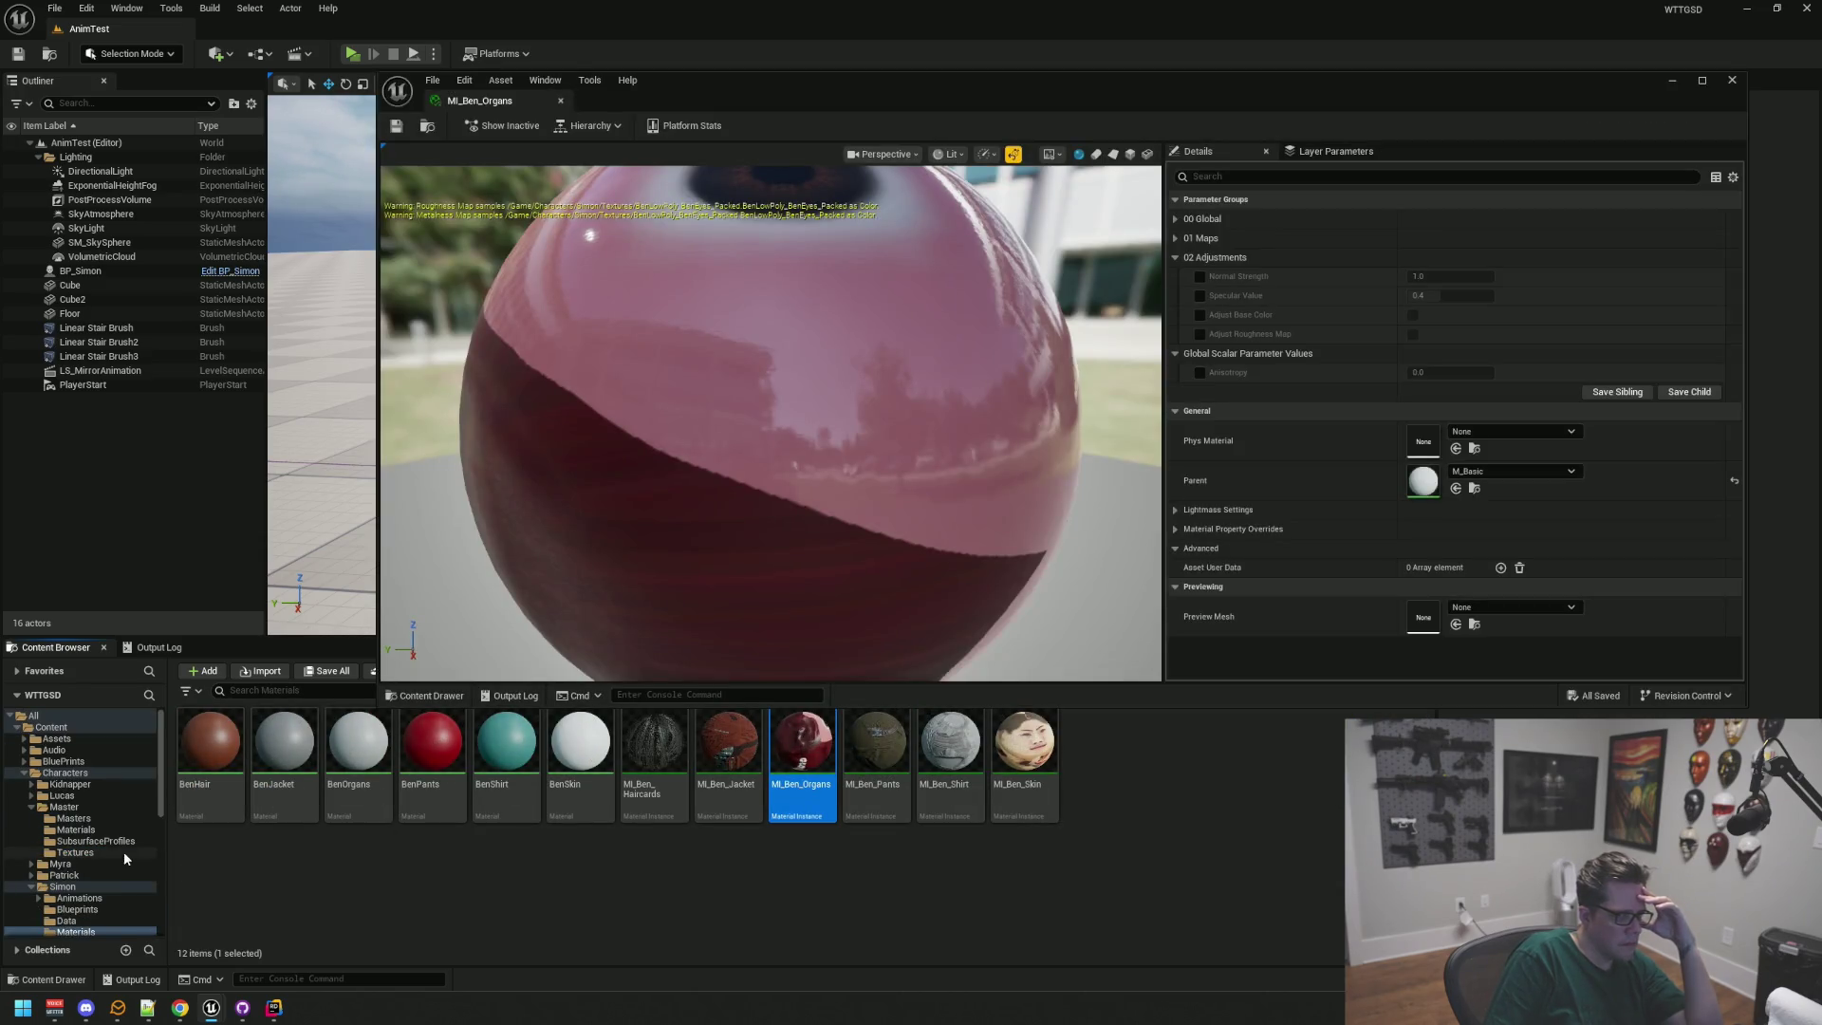
{"action": "left_click", "coordinate": [127, 818]}
{"action": "mouse_move", "coordinate": [210, 745]}
{"action": "left_mouse_down"}
{"action": "mouse_move", "coordinate": [1205, 569]}
{"action": "mouse_move", "coordinate": [1417, 477]}
{"action": "left_mouse_up"}
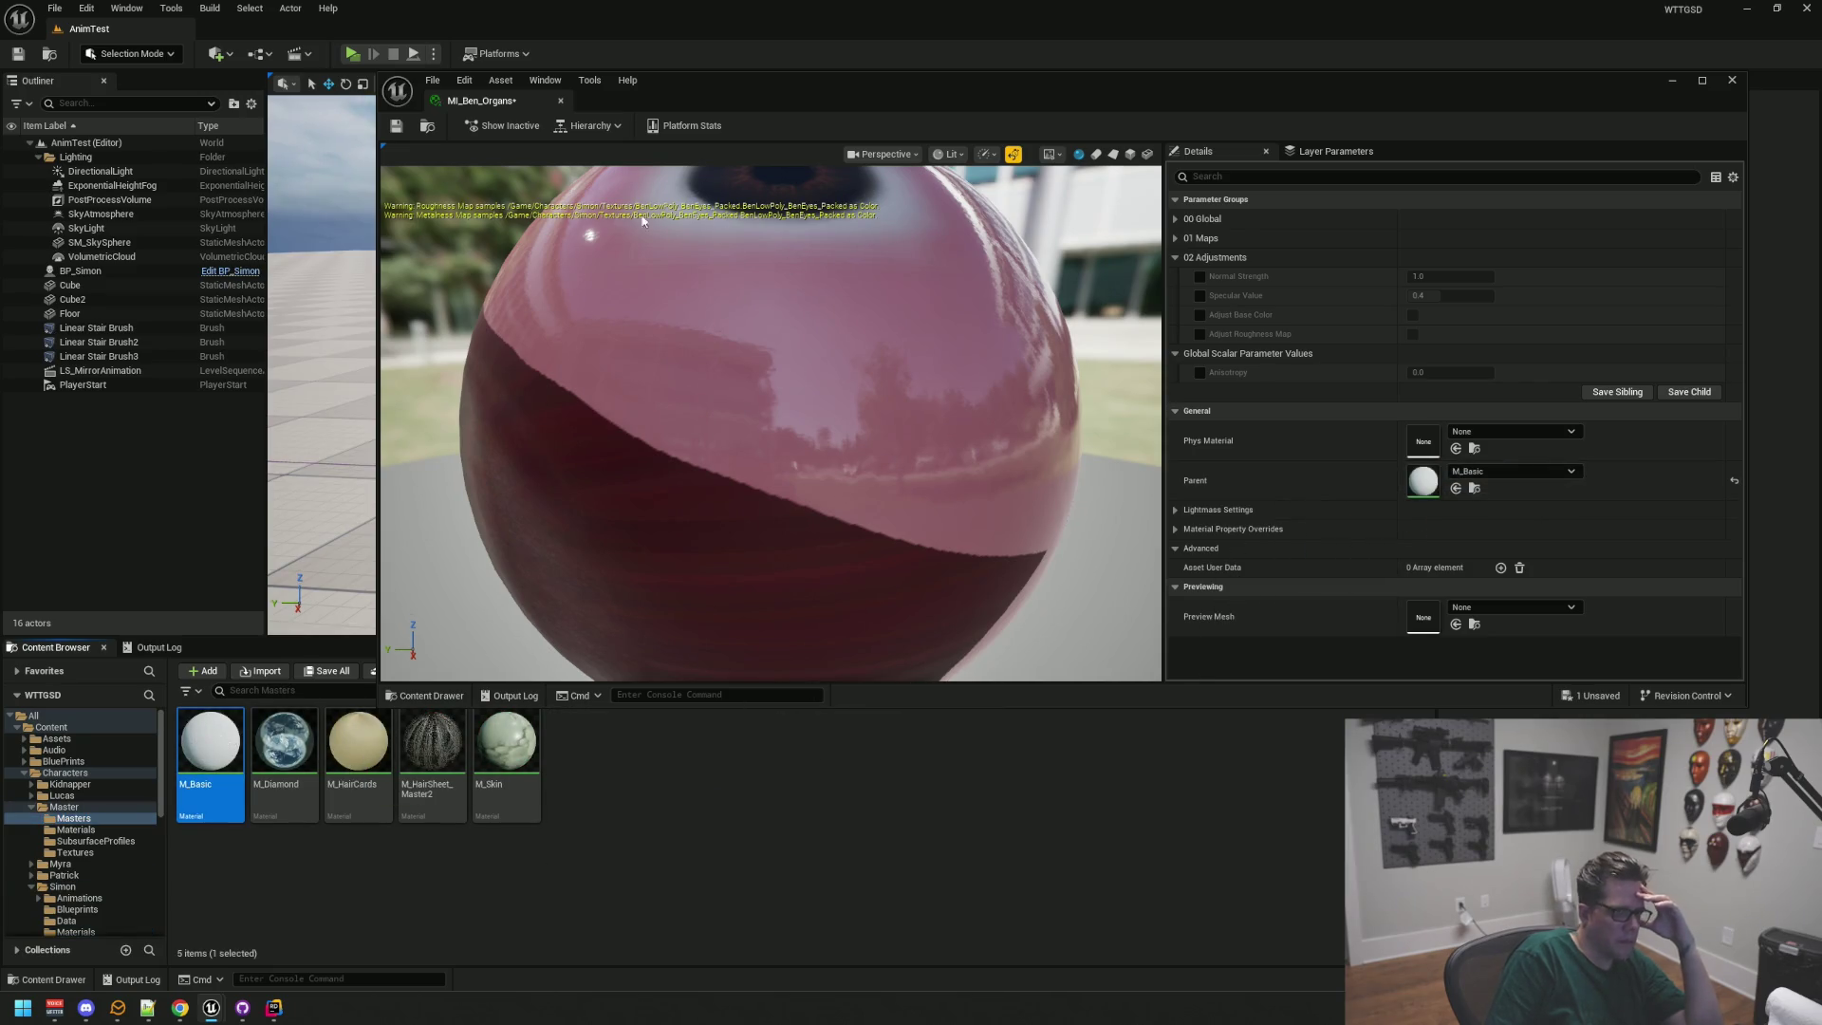
{"action": "left_click", "coordinate": [402, 129]}
{"action": "left_click", "coordinate": [559, 101]}
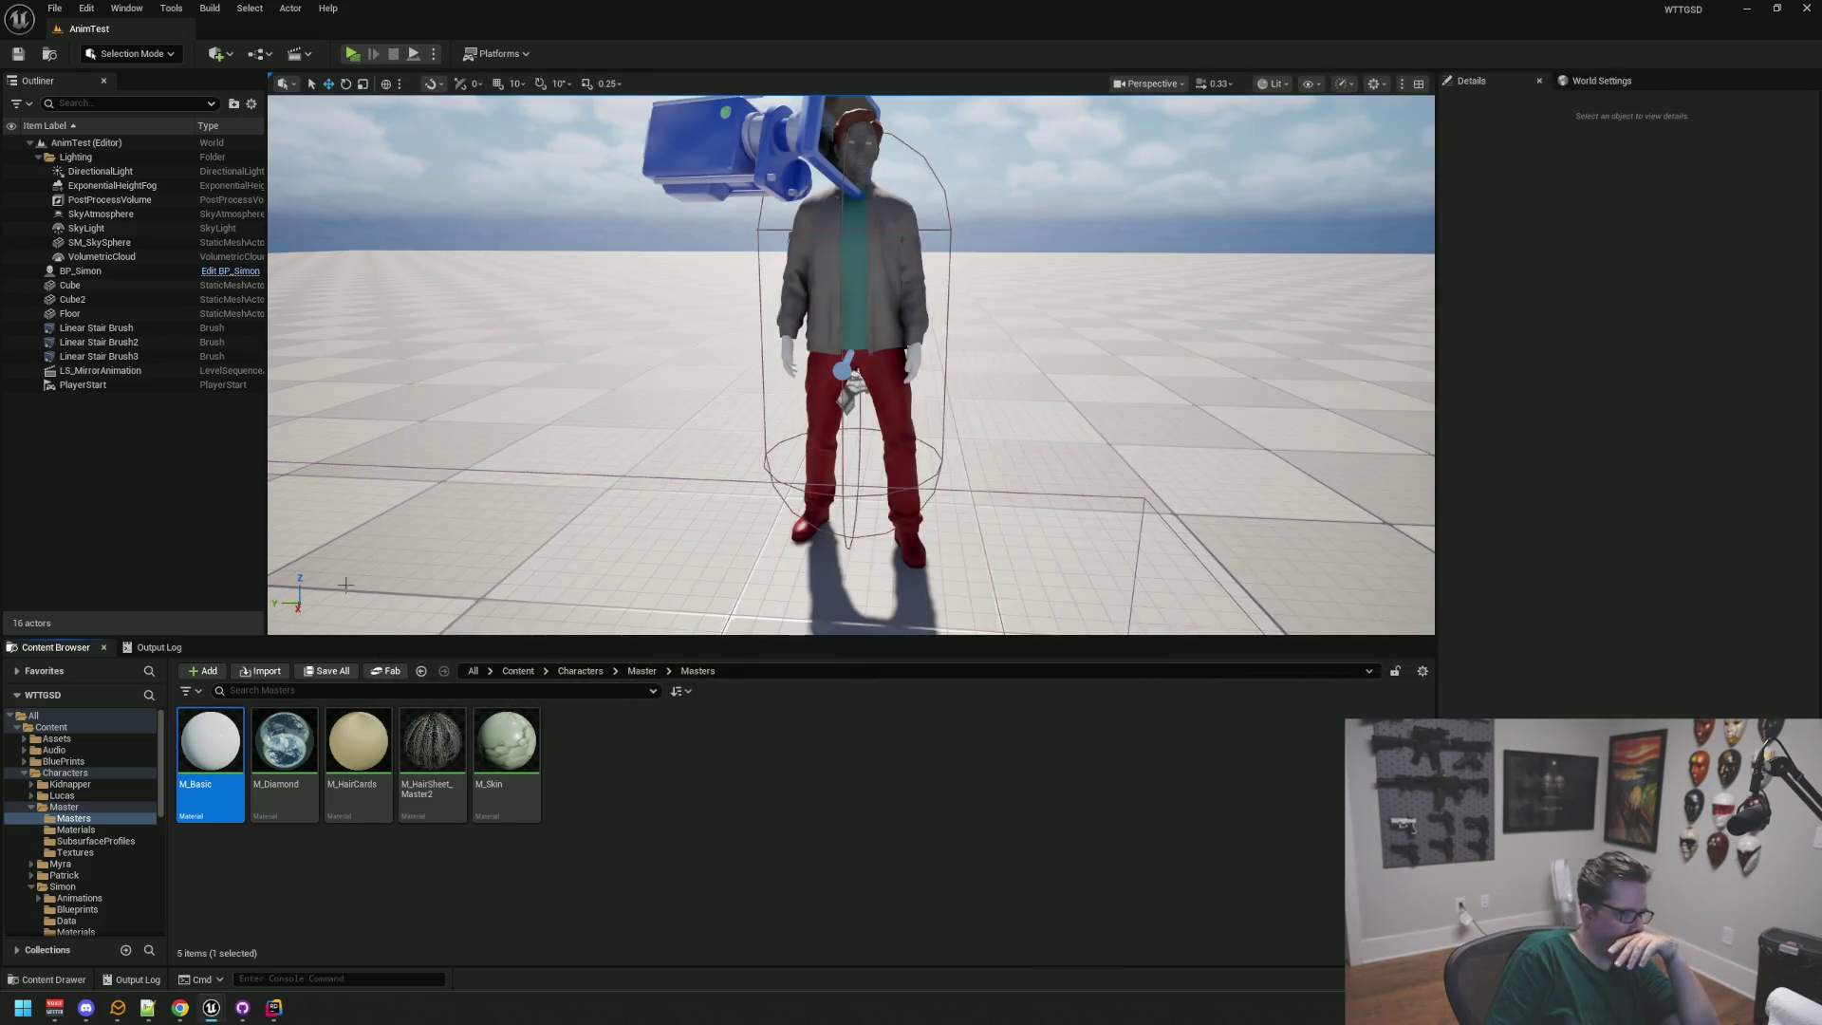
Step: Open the MI_Ben_Pants, MI_Ben_Shirt and MI_Ben_Skin material instances
{"action": "scroll", "coordinate": [78, 816], "scroll_direction": "down", "scroll_amount": 2}
{"action": "scroll", "coordinate": [78, 816], "scroll_direction": "down", "scroll_amount": 2}
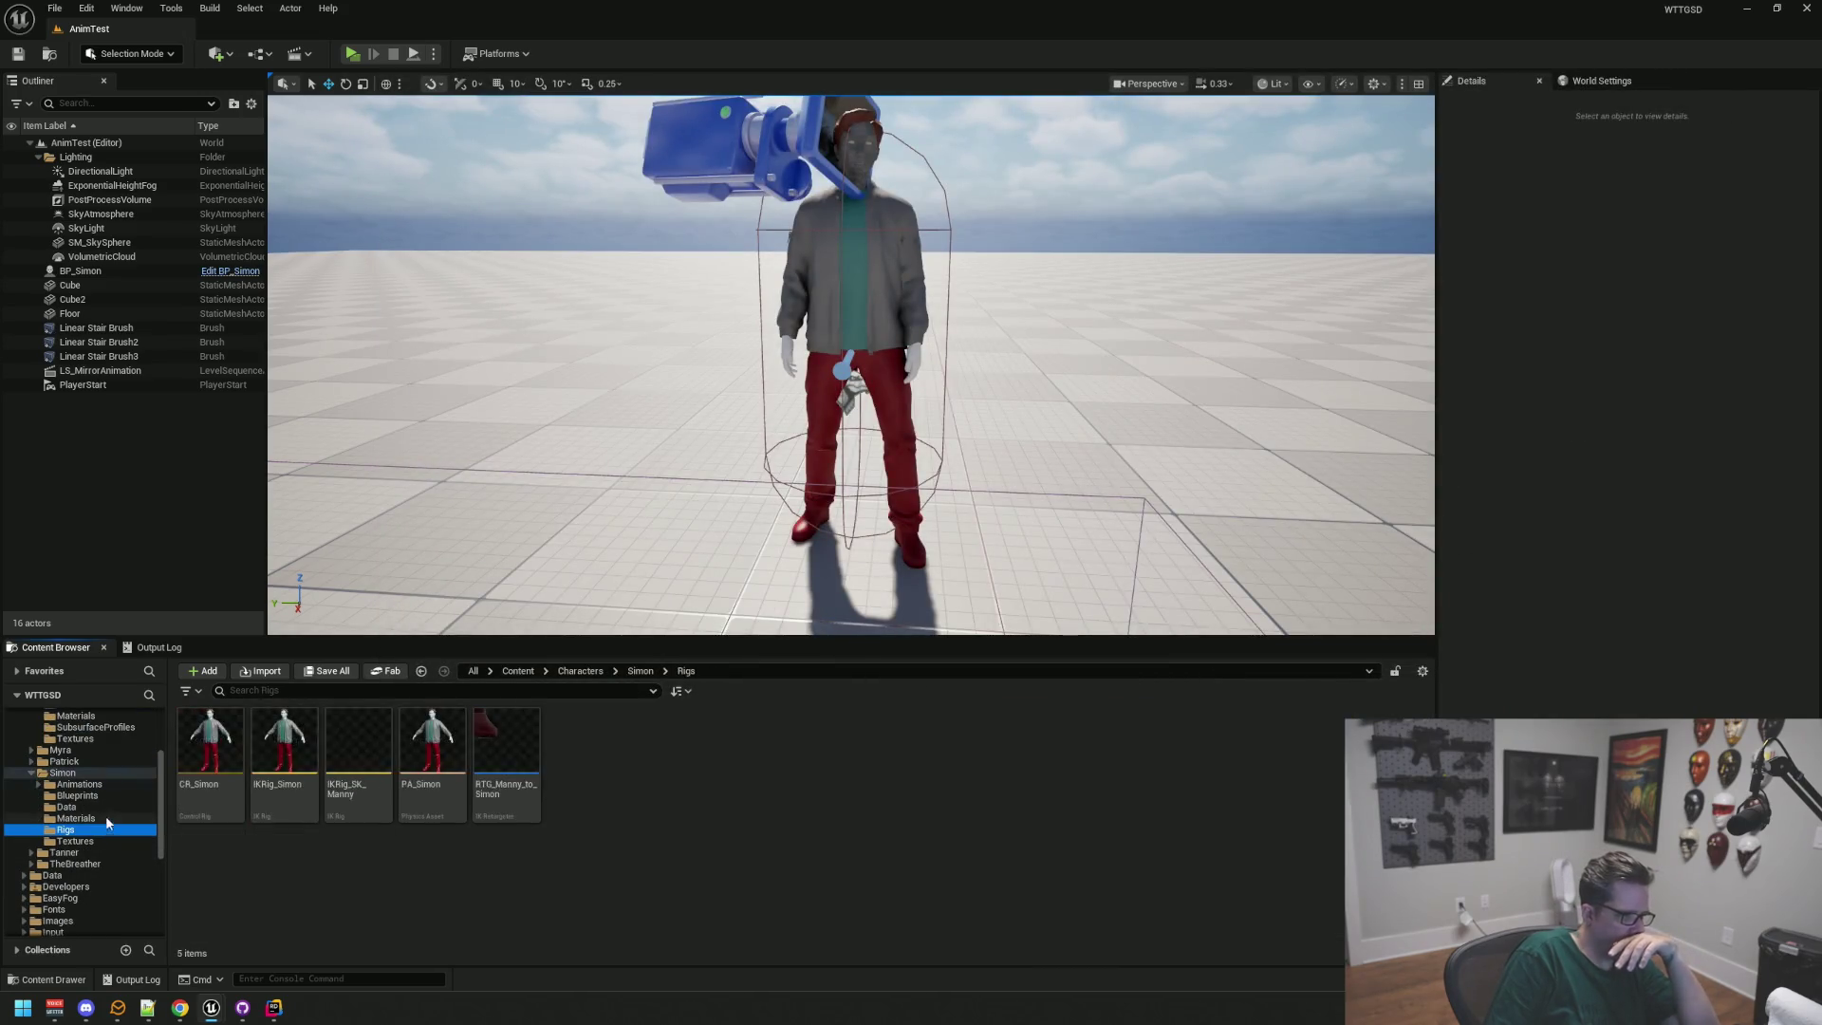
{"action": "left_click", "coordinate": [105, 818]}
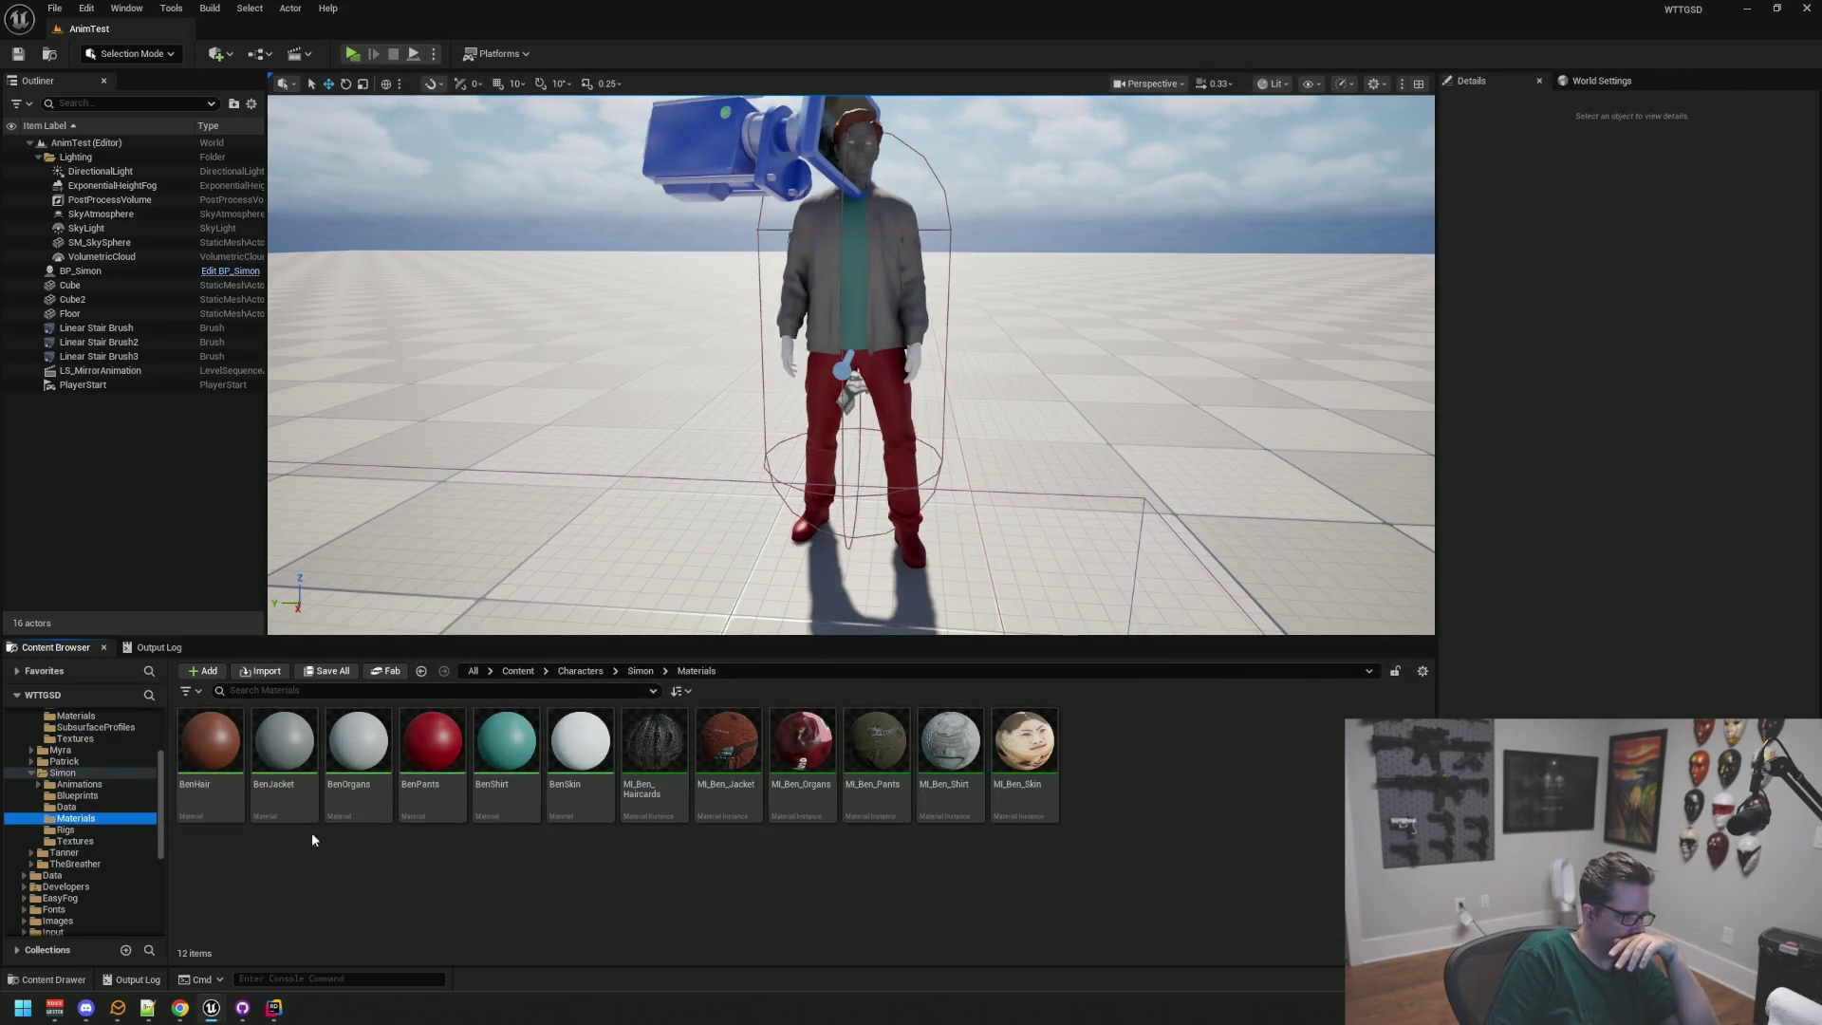
{"action": "left_click", "coordinate": [876, 730]}
{"action": "double_click", "coordinate": [876, 730]}
{"action": "double_click", "coordinate": [950, 740]}
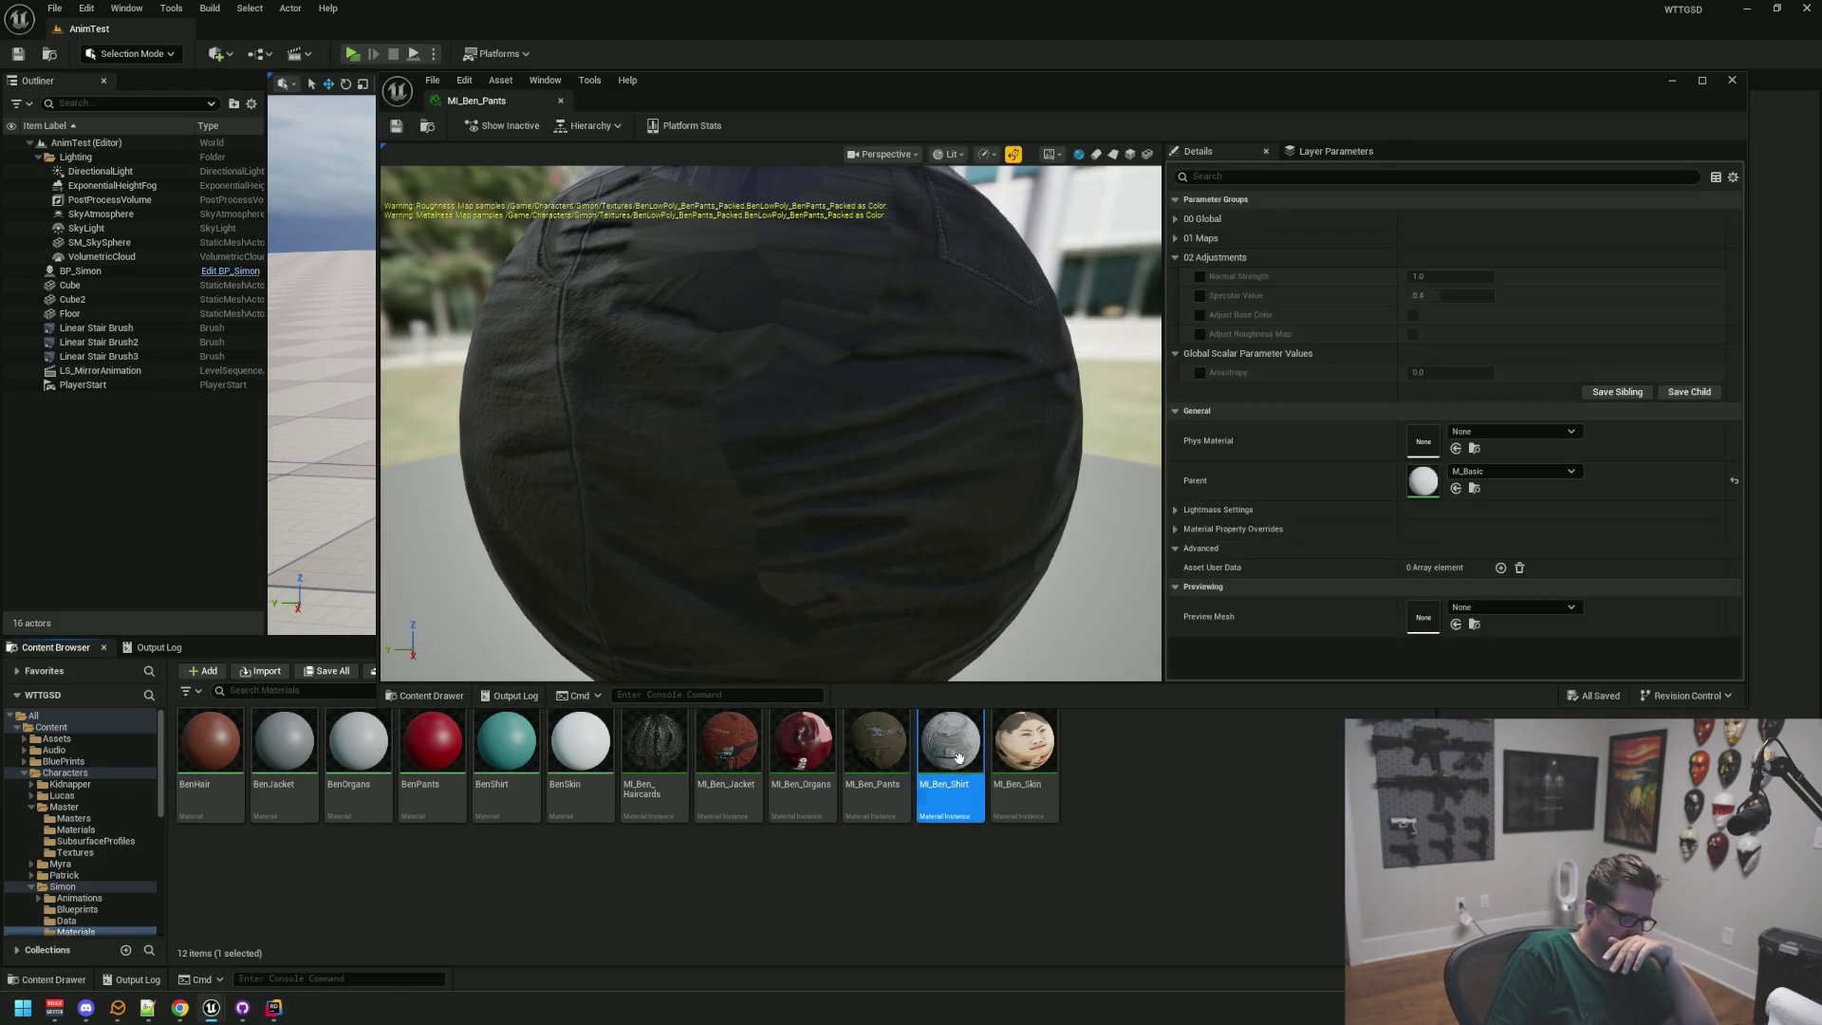
{"action": "double_click", "coordinate": [1024, 740]}
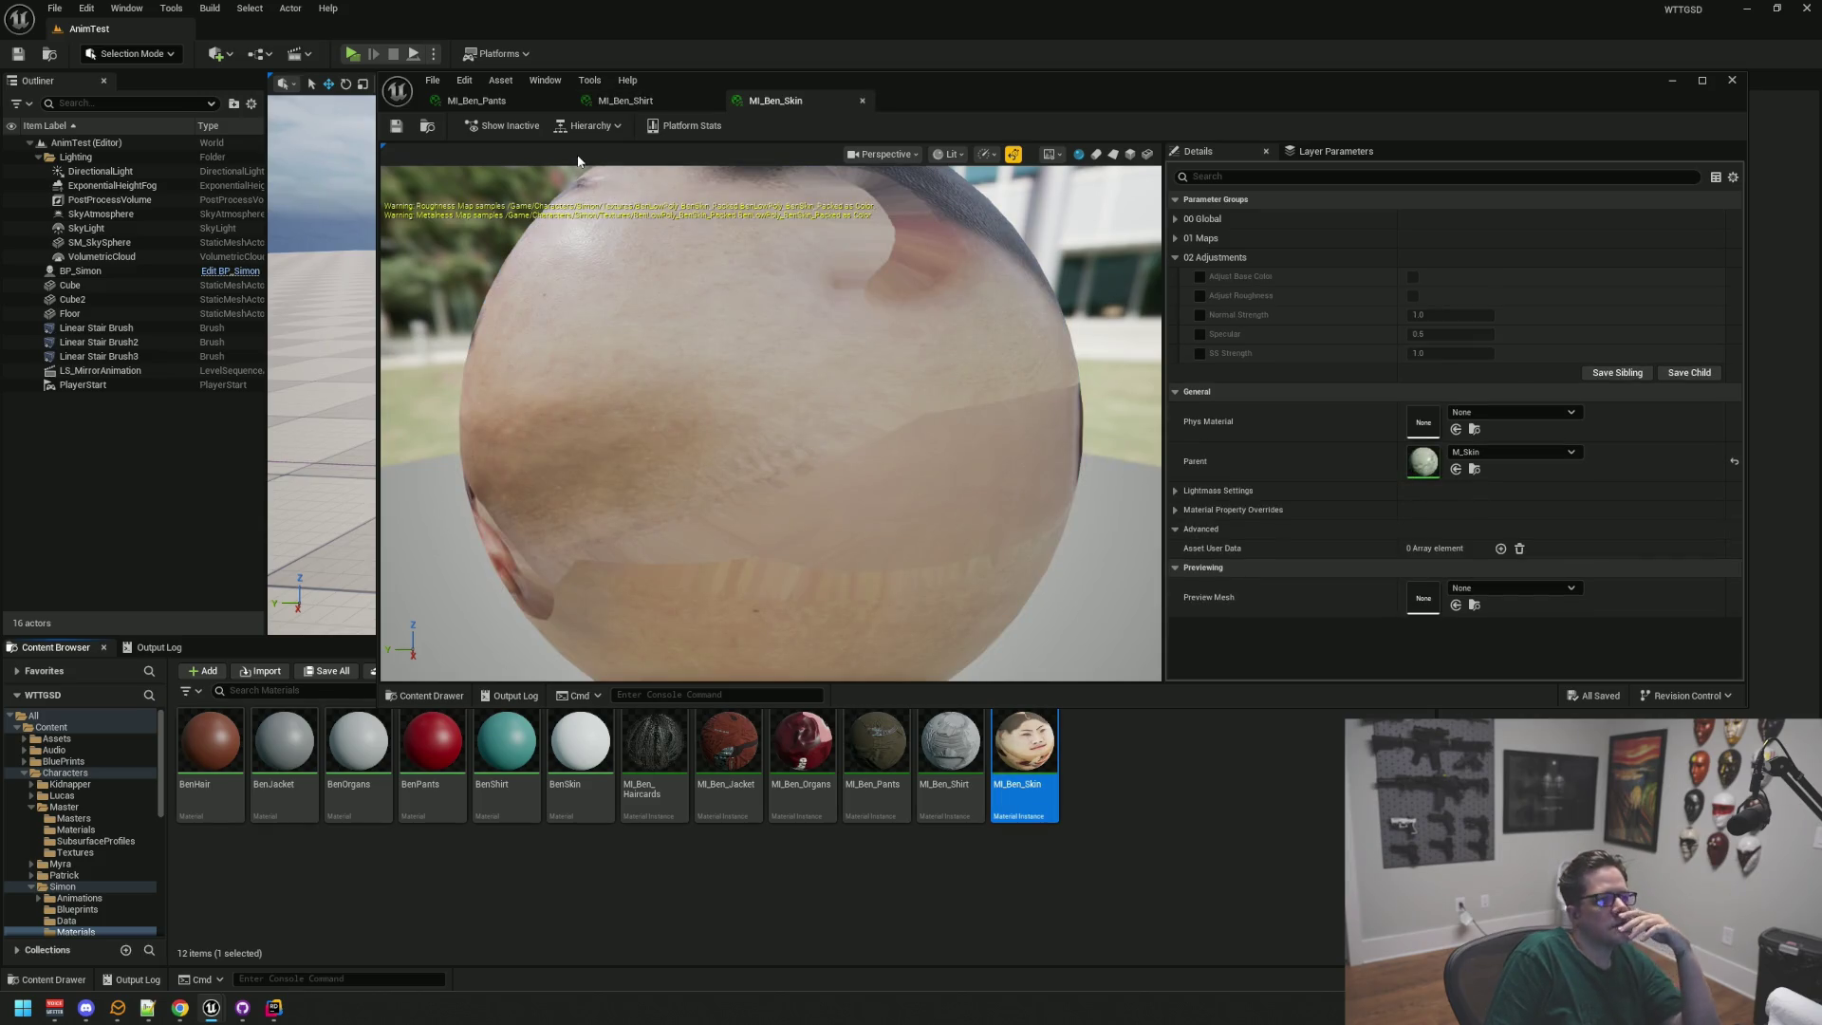
Step: Reparent MI_Ben_Pants to M_Basic, then bring up the Shirt material instance
{"action": "left_click", "coordinate": [503, 100]}
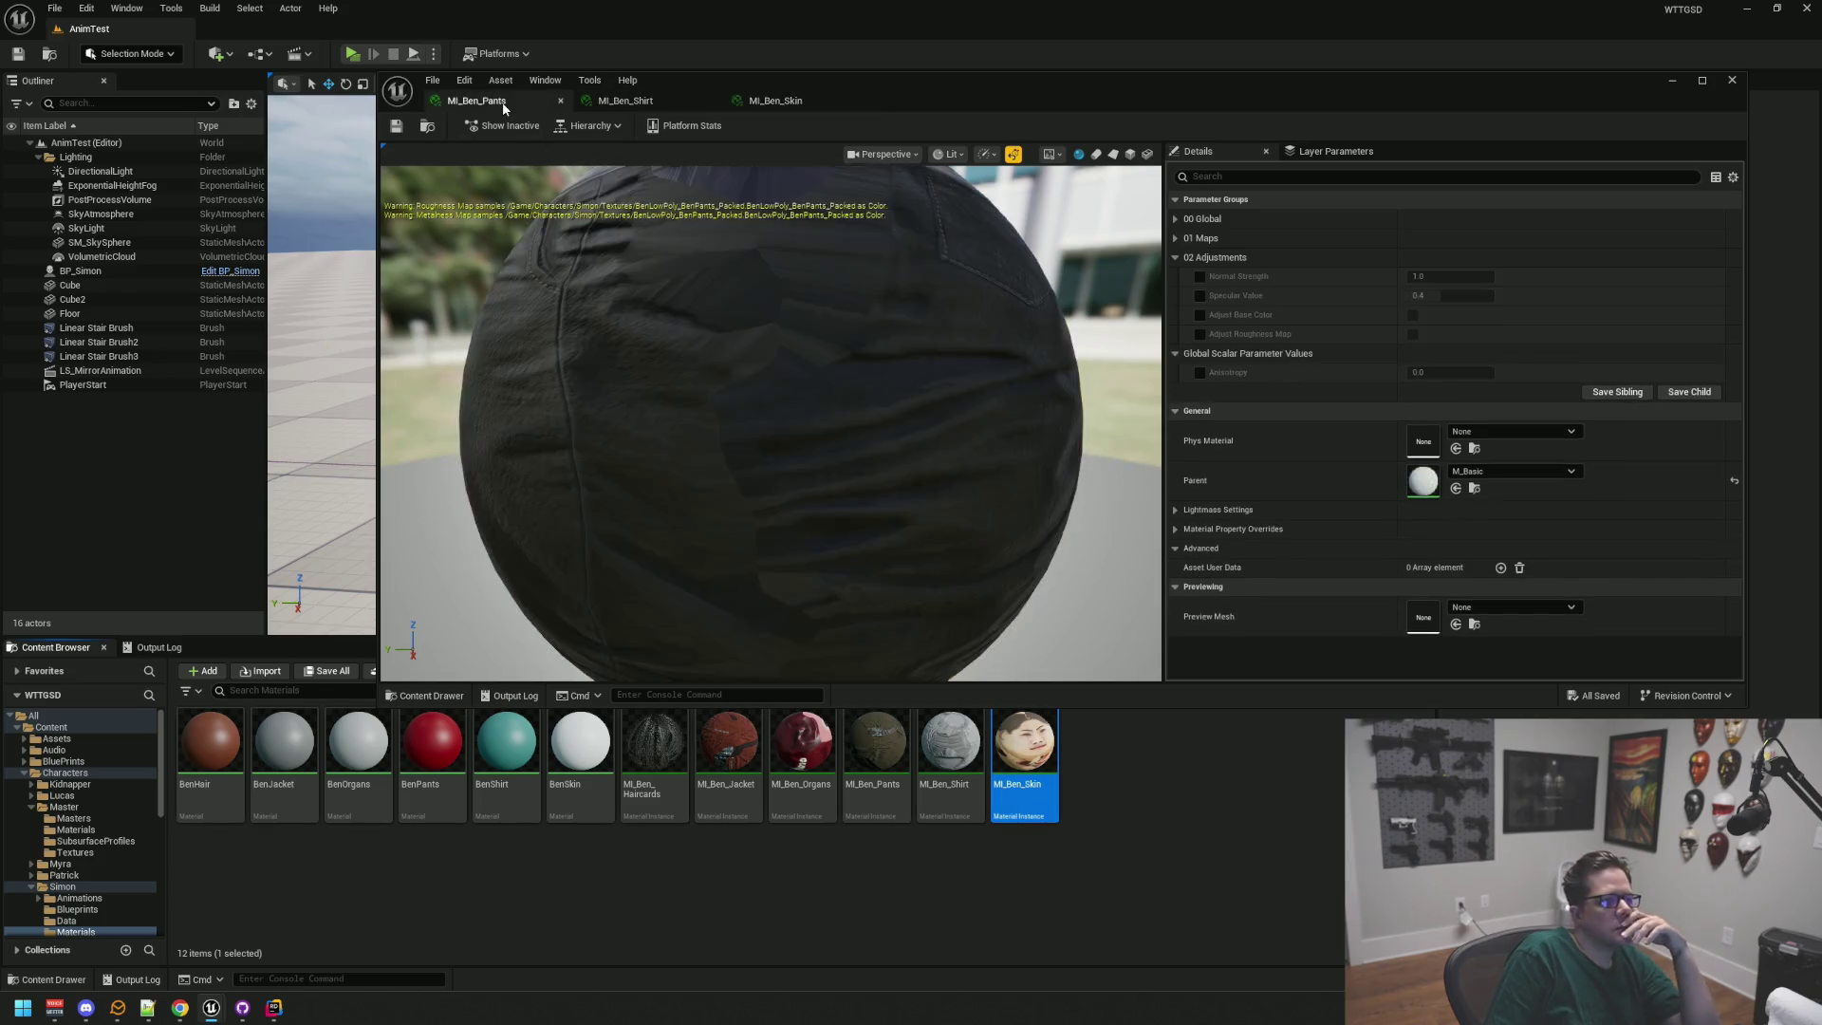
{"action": "left_click", "coordinate": [1474, 488]}
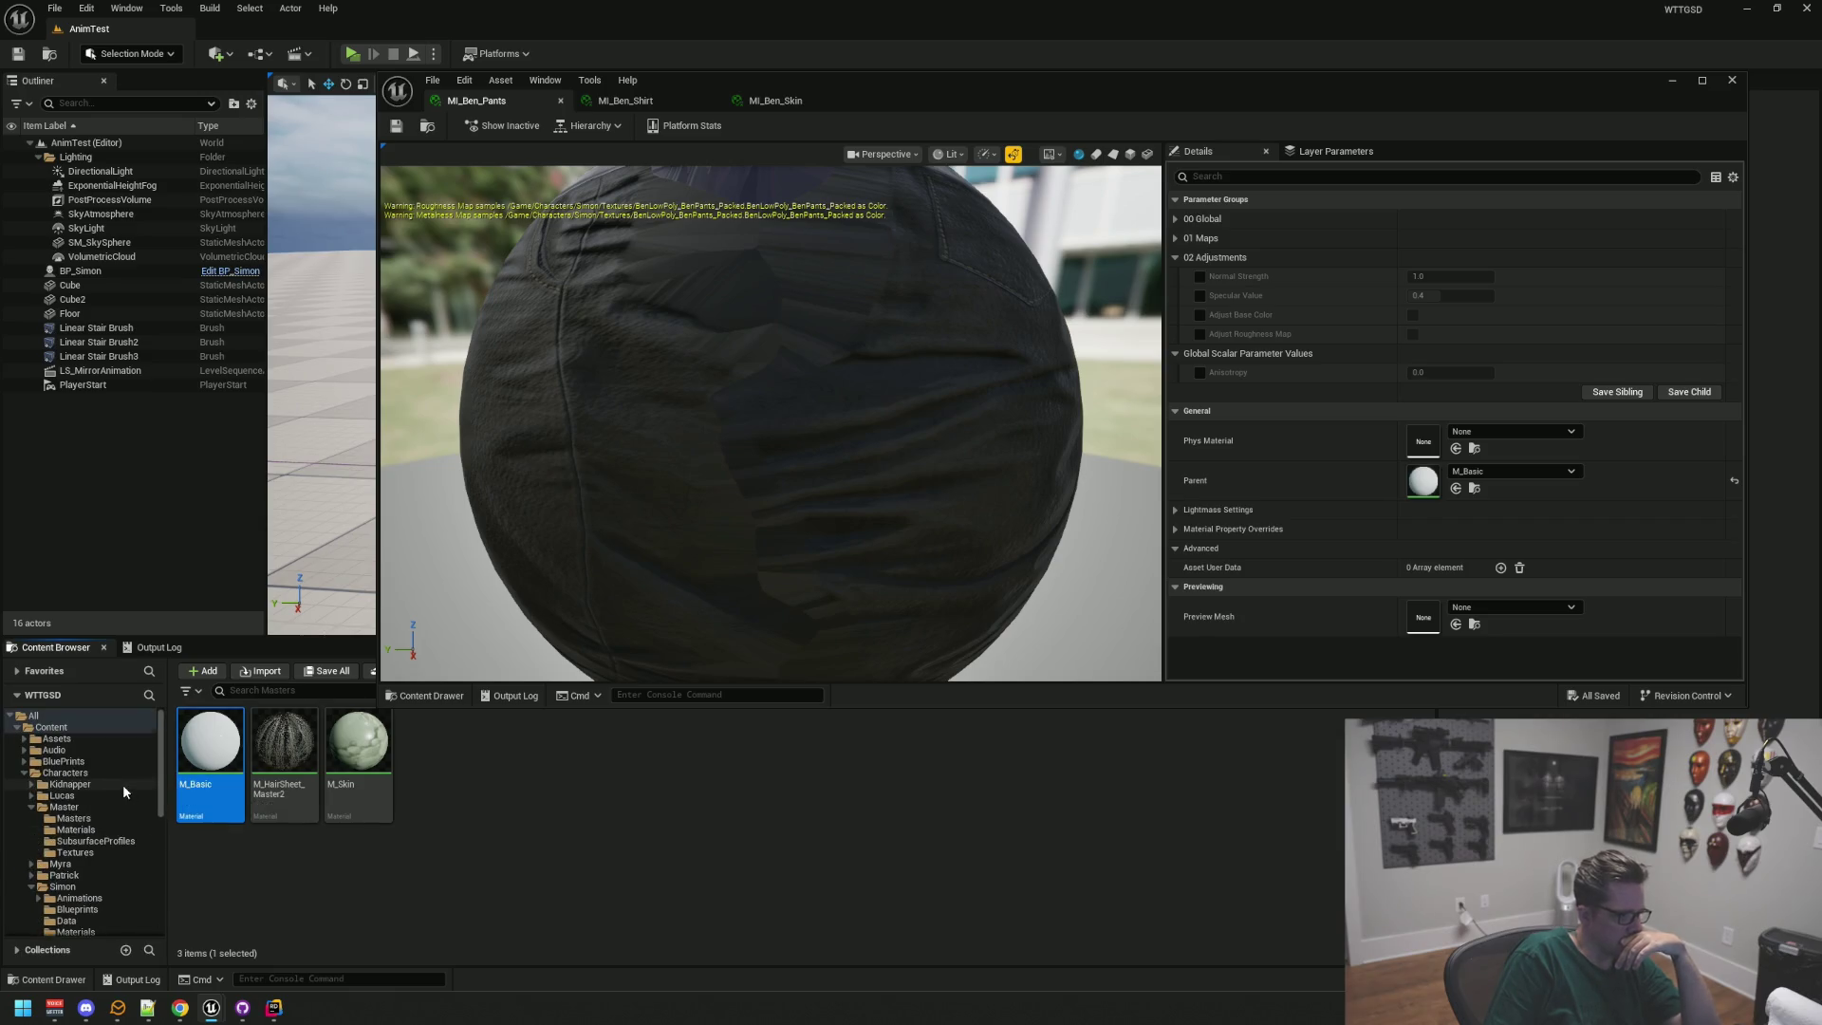
{"action": "left_click_drag", "start_coordinate": [209, 740], "coordinate": [1421, 485]}
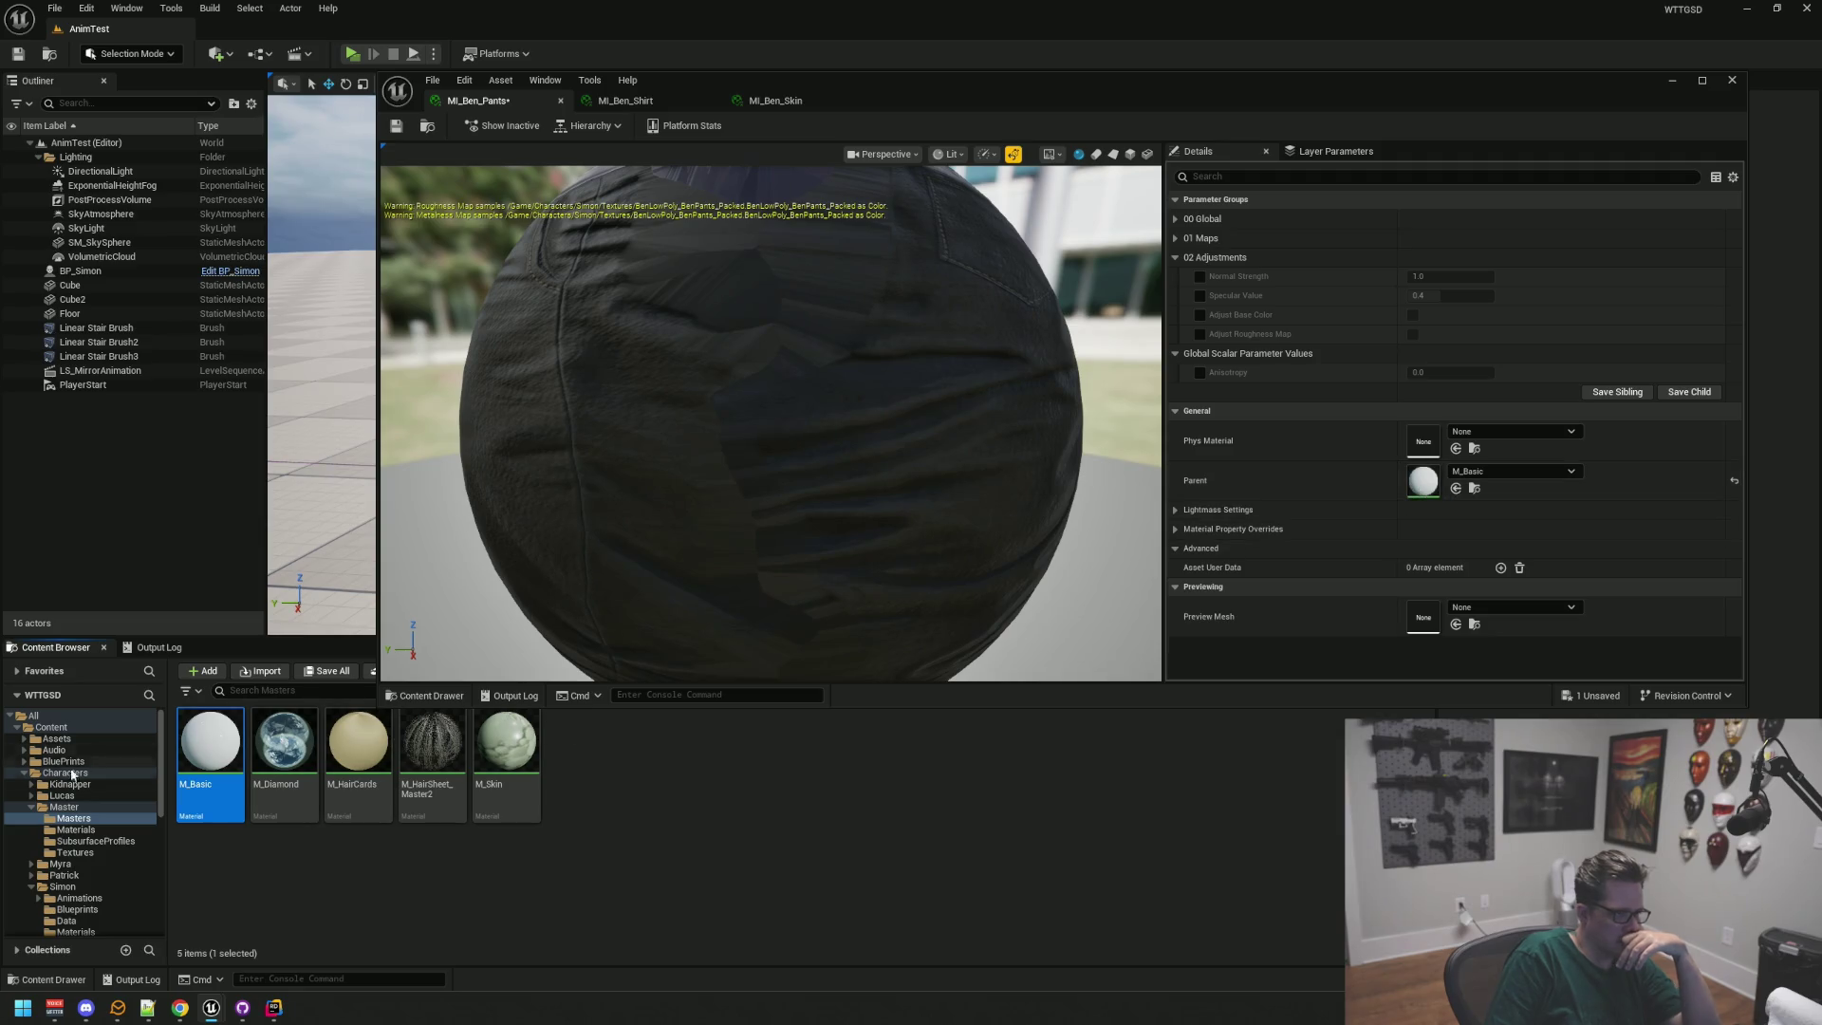
{"action": "scroll", "coordinate": [83, 777], "scroll_direction": "down", "scroll_amount": 5}
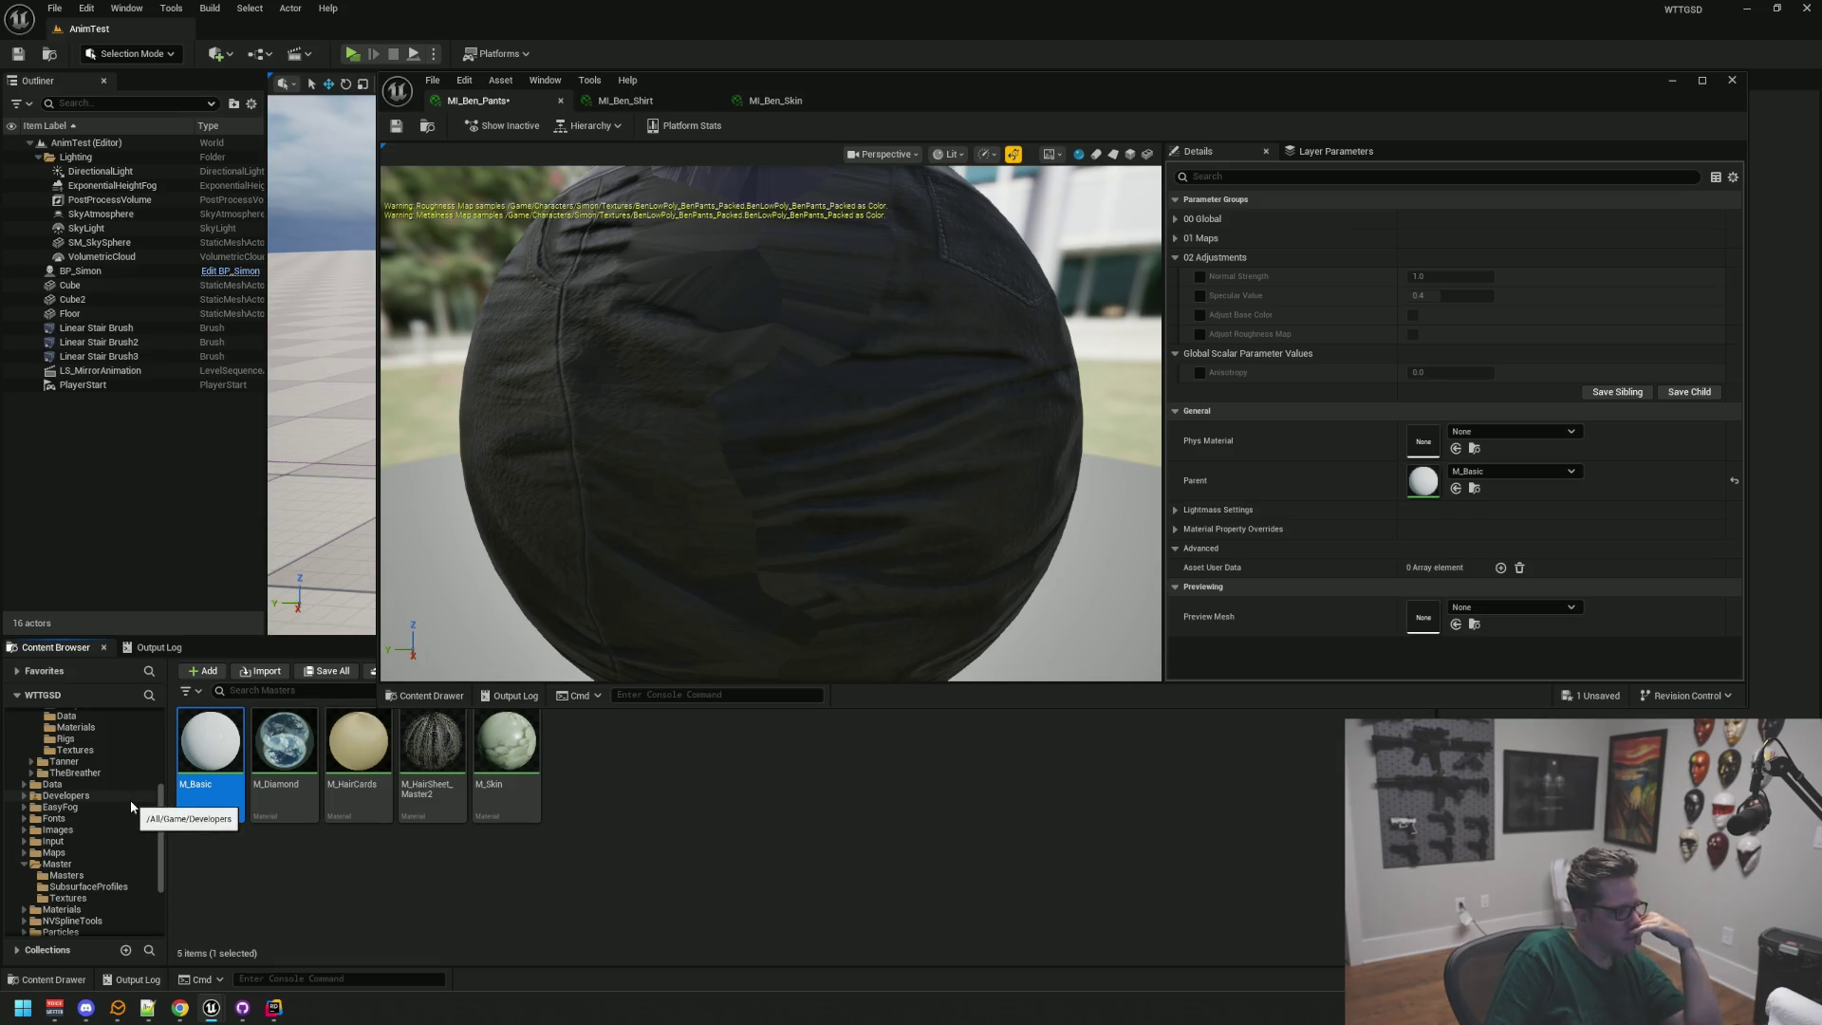
{"action": "scroll", "coordinate": [107, 844], "scroll_direction": "down", "scroll_amount": 2}
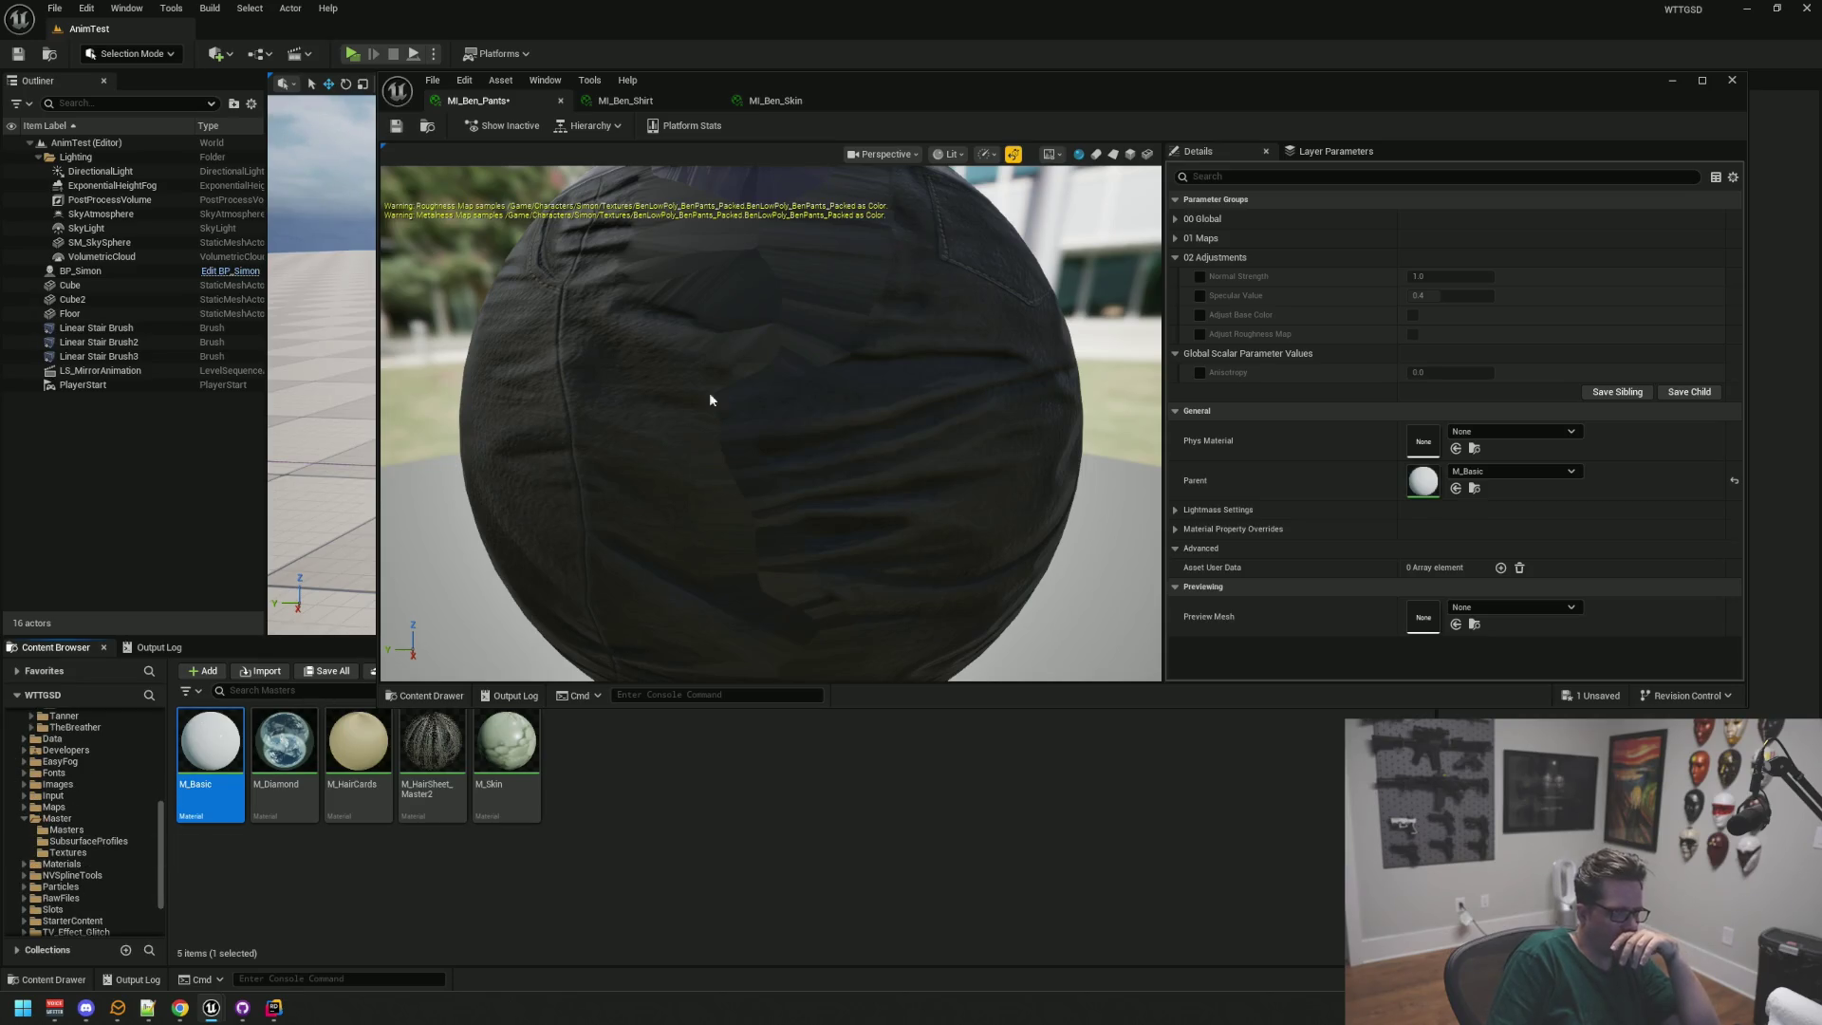
{"action": "left_click", "coordinate": [663, 95]}
{"action": "left_click", "coordinate": [67, 829]}
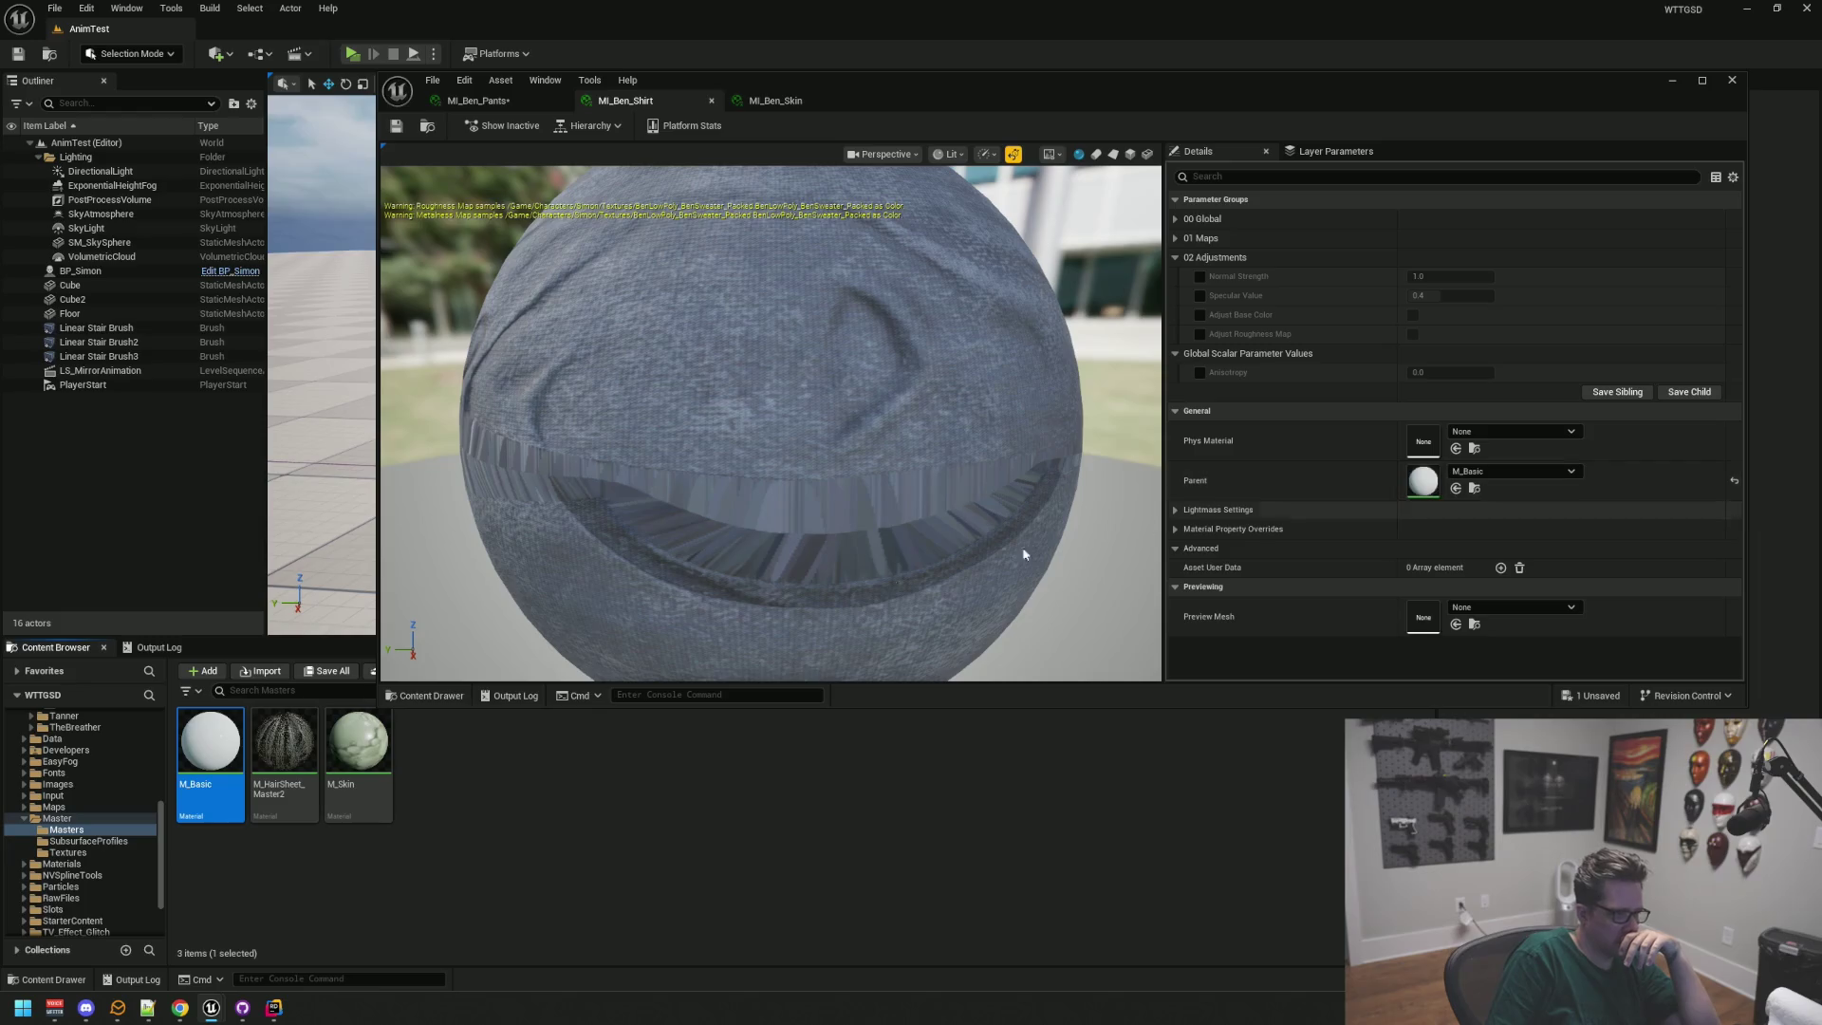
Step: Make M_Basic the parent of MI_Ben_Shirt
{"action": "scroll", "coordinate": [82, 831], "scroll_direction": "up", "scroll_amount": 10}
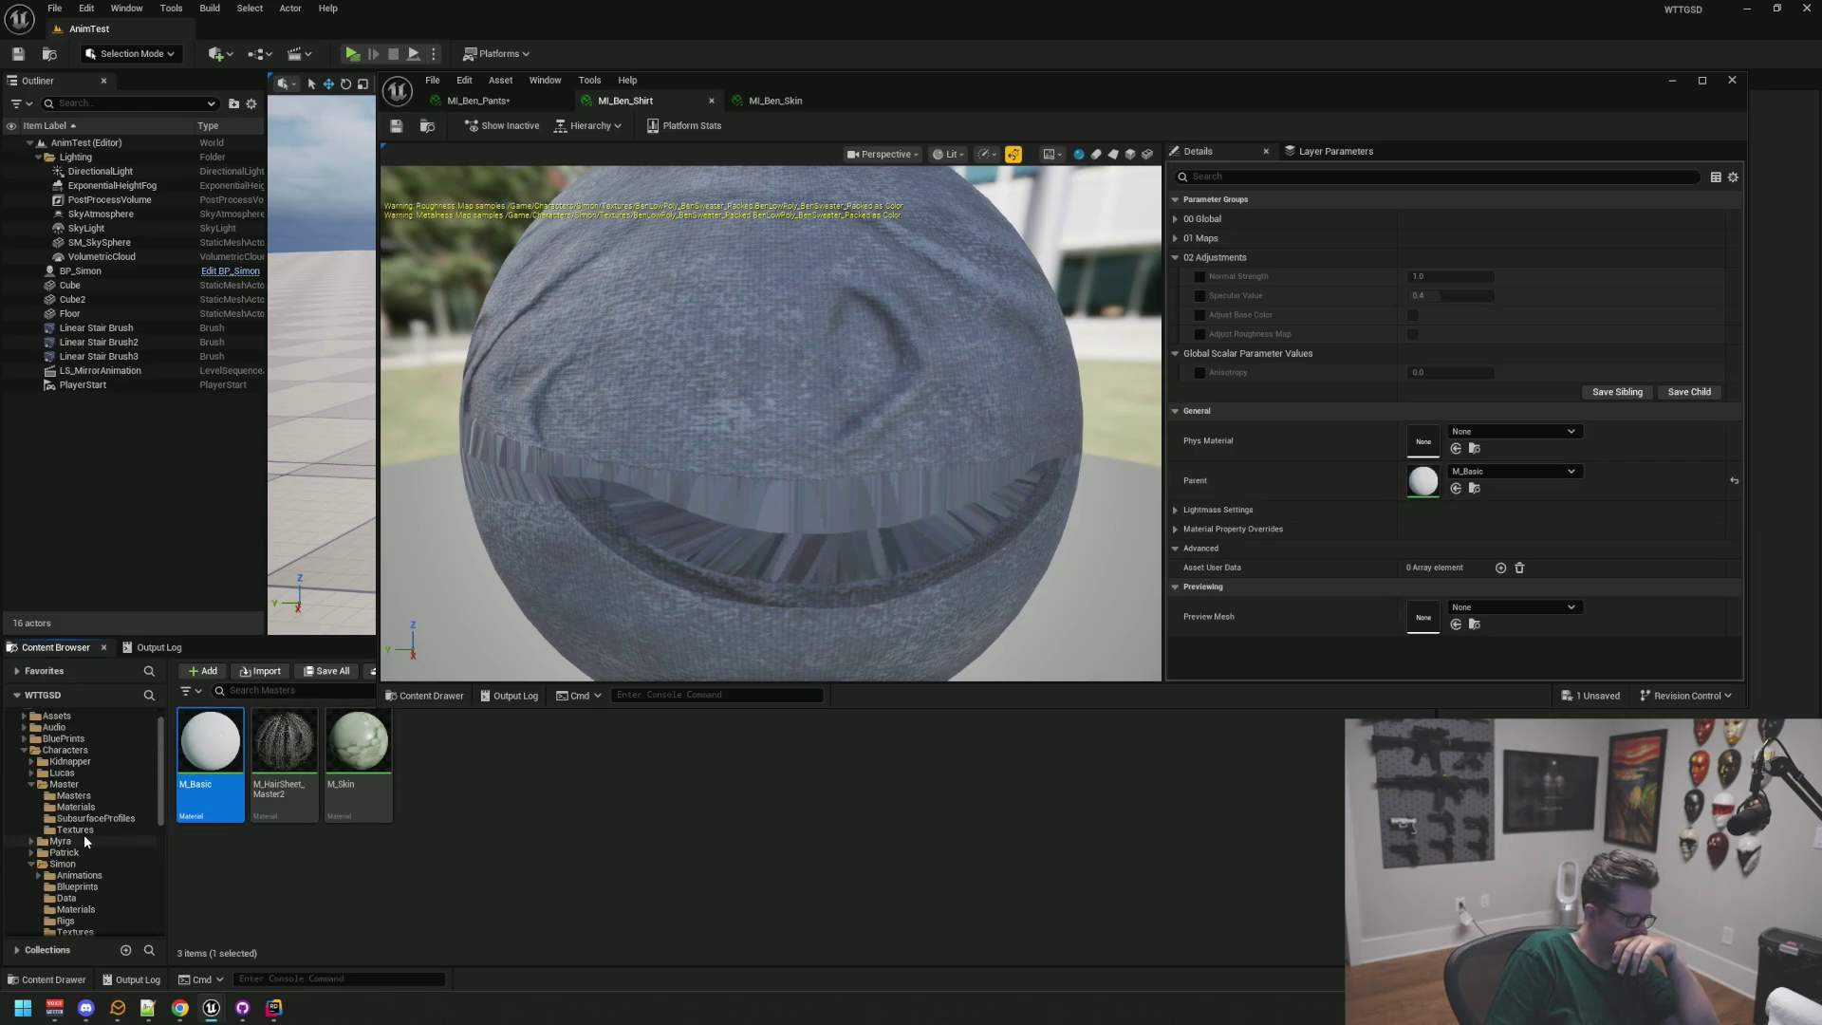
{"action": "left_click", "coordinate": [92, 820]}
{"action": "mouse_move", "coordinate": [210, 745]}
{"action": "left_mouse_down"}
{"action": "mouse_move", "coordinate": [792, 702]}
{"action": "mouse_move", "coordinate": [1398, 506]}
{"action": "mouse_move", "coordinate": [1412, 477]}
{"action": "left_mouse_up"}
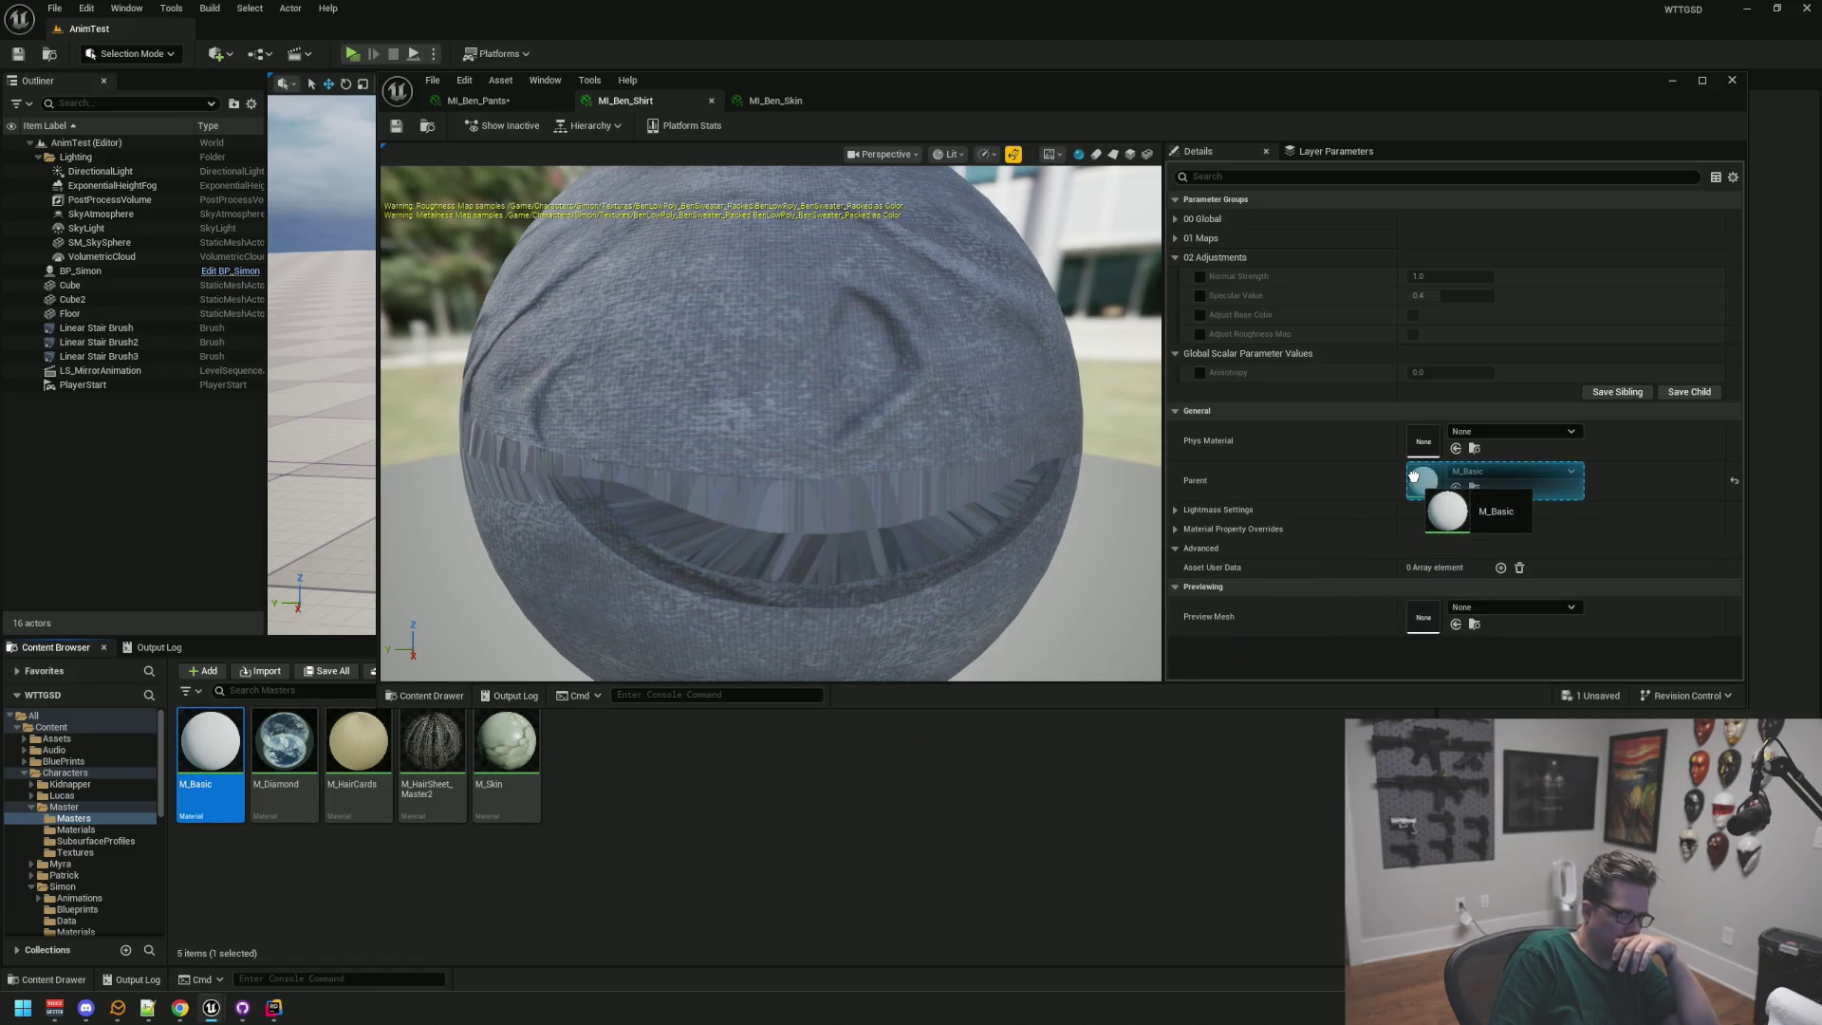
{"action": "left_click_drag", "start_coordinate": [1412, 478], "coordinate": [1413, 479]}
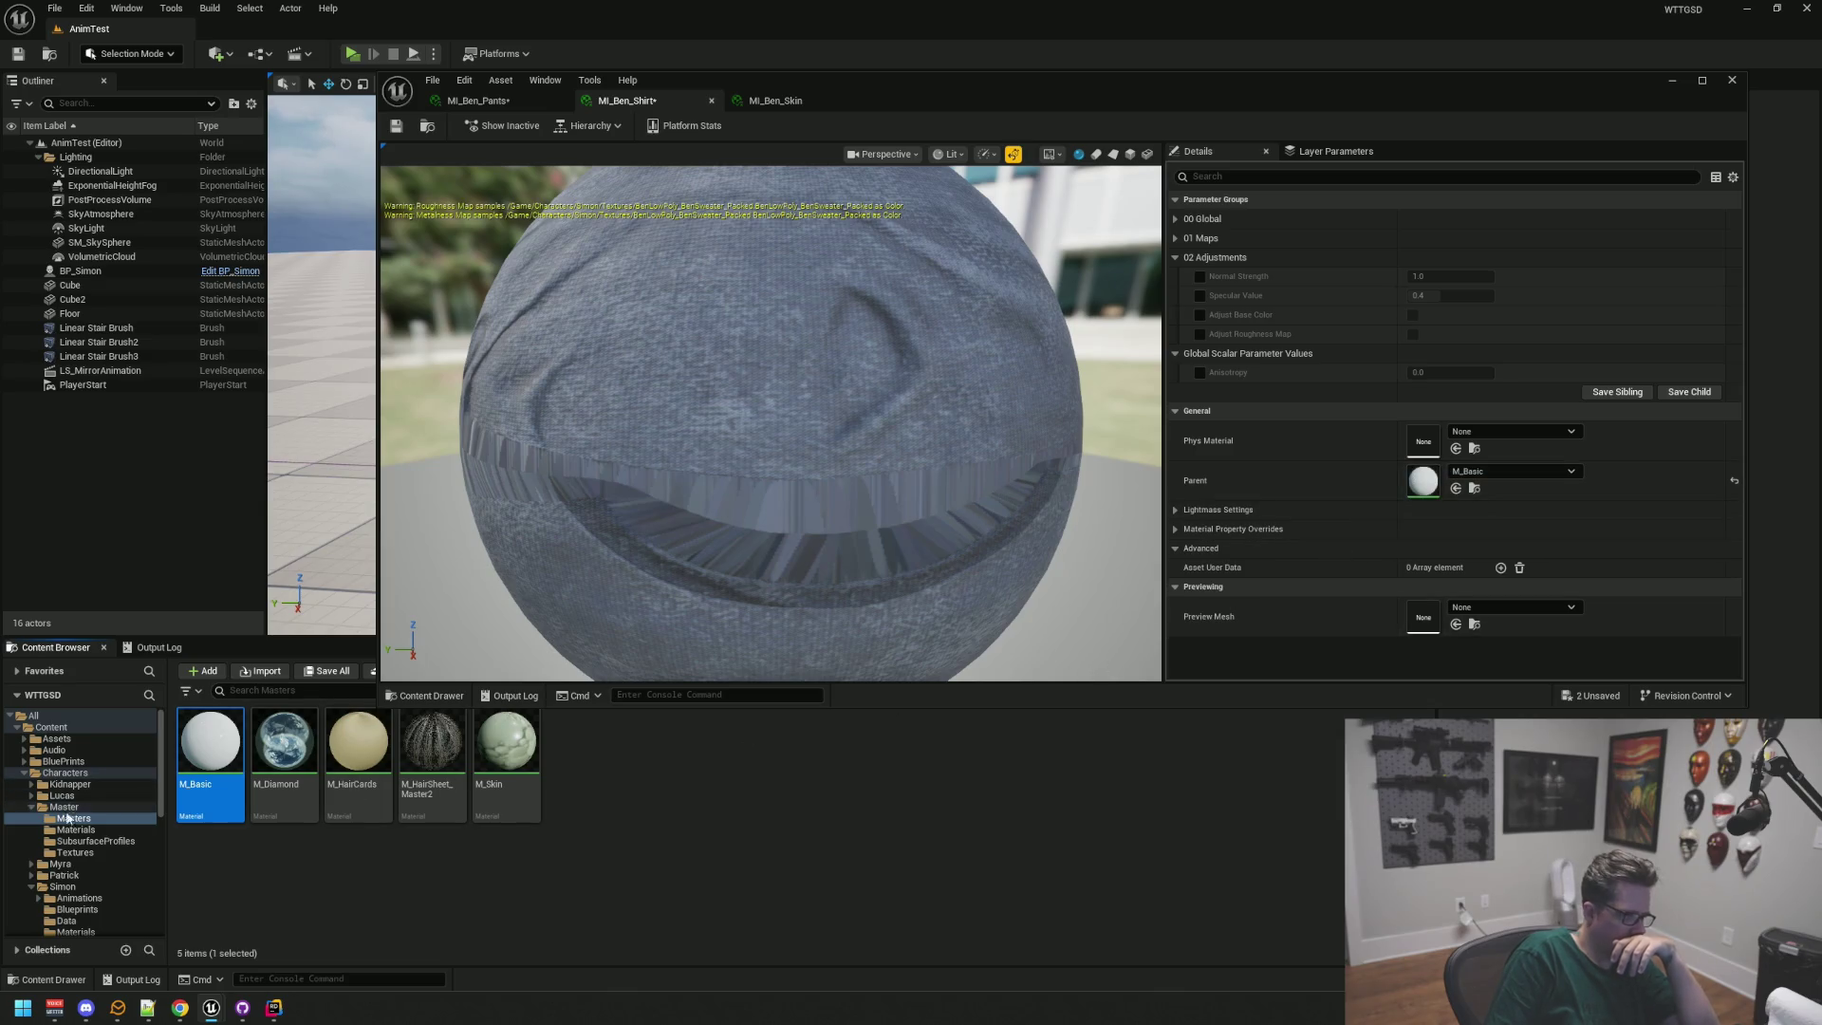
Step: Compare the contents of the Master subfolders: SubsurfaceProfiles, Textures, Materials and Masters
{"action": "left_click", "coordinate": [91, 831]}
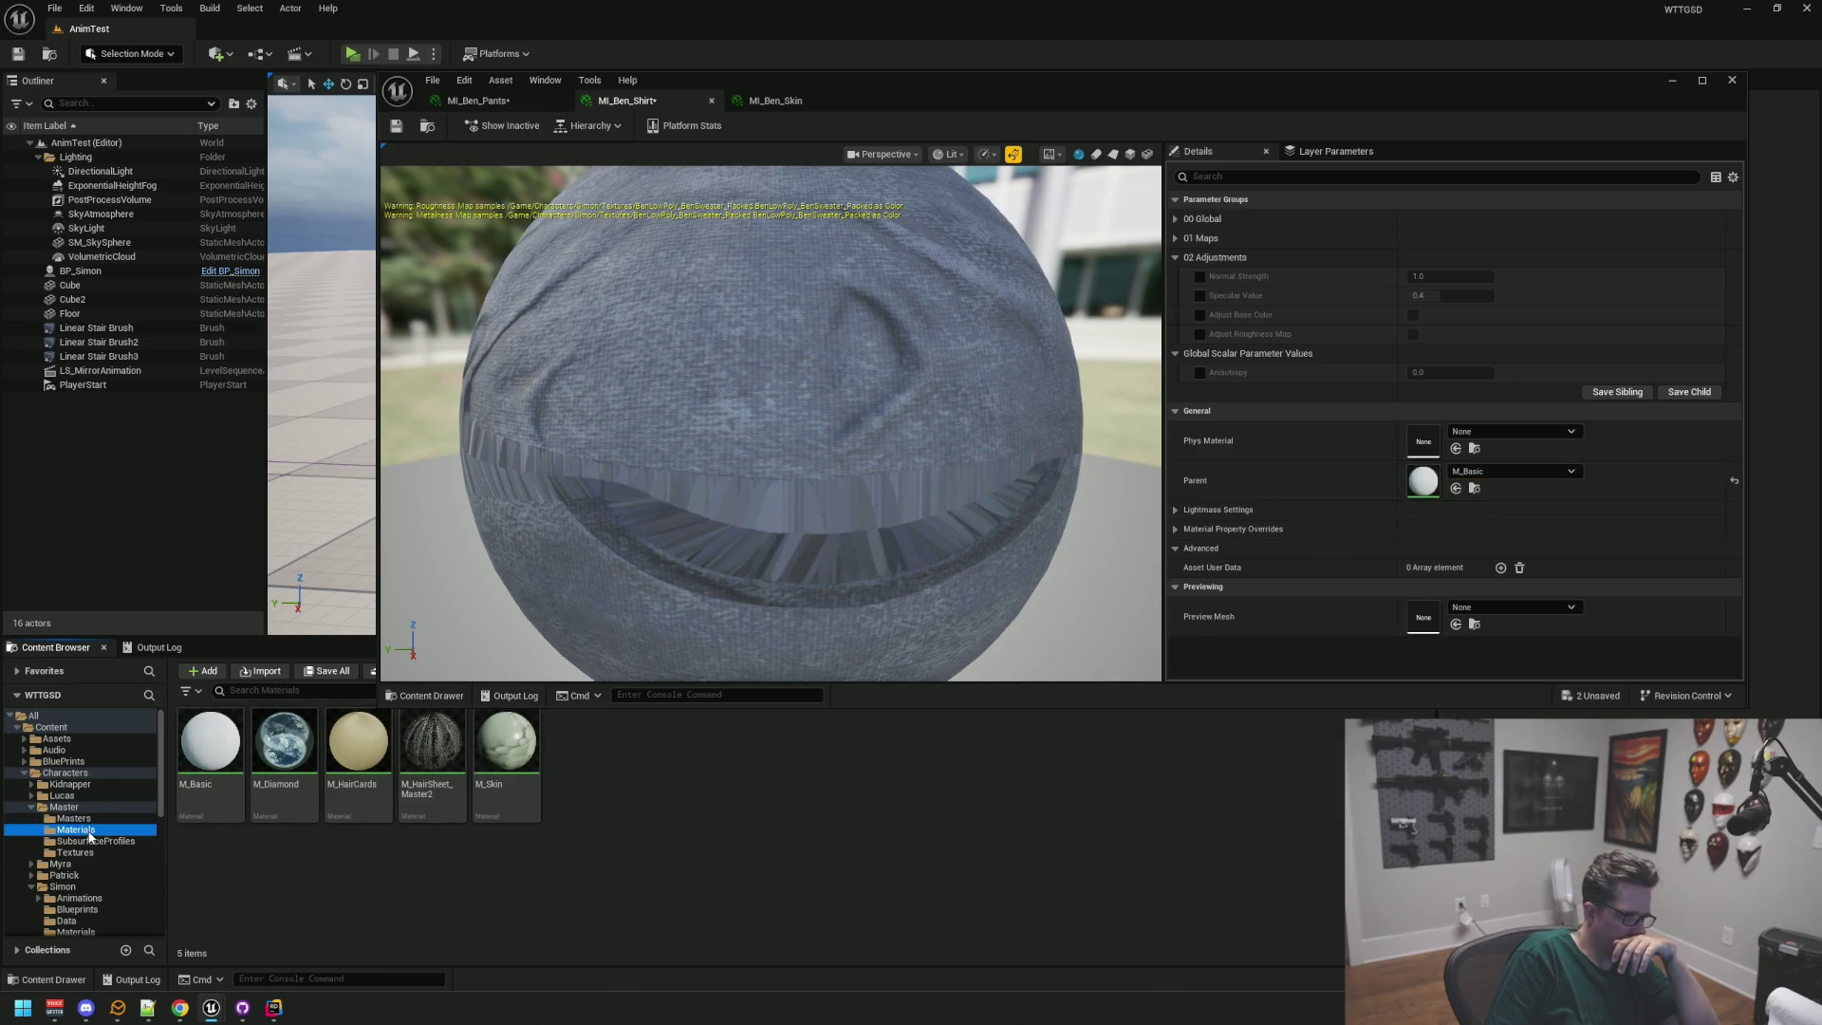
{"action": "key", "text": "Down"}
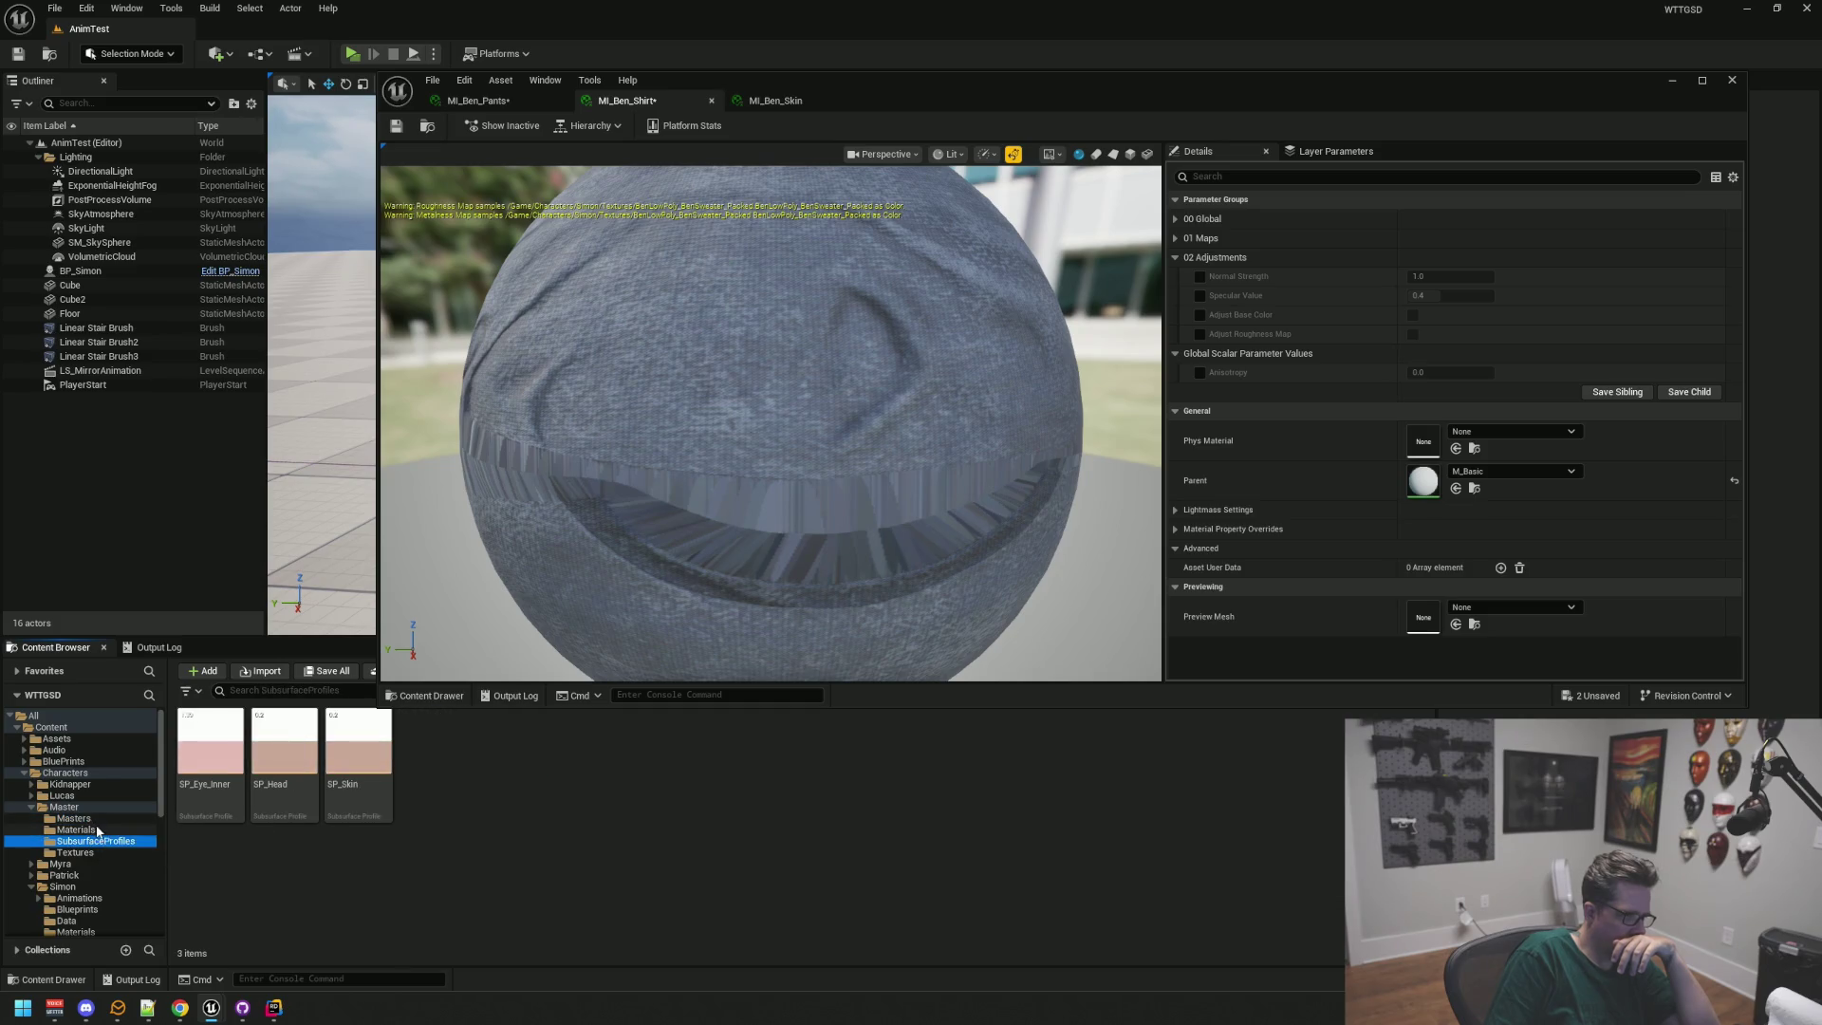
{"action": "key", "text": "Up"}
{"action": "key", "text": "Up"}
{"action": "key", "text": "Up"}
{"action": "key", "text": "Down"}
{"action": "key", "text": "Down"}
{"action": "key", "text": "Up"}
{"action": "key", "text": "Up"}
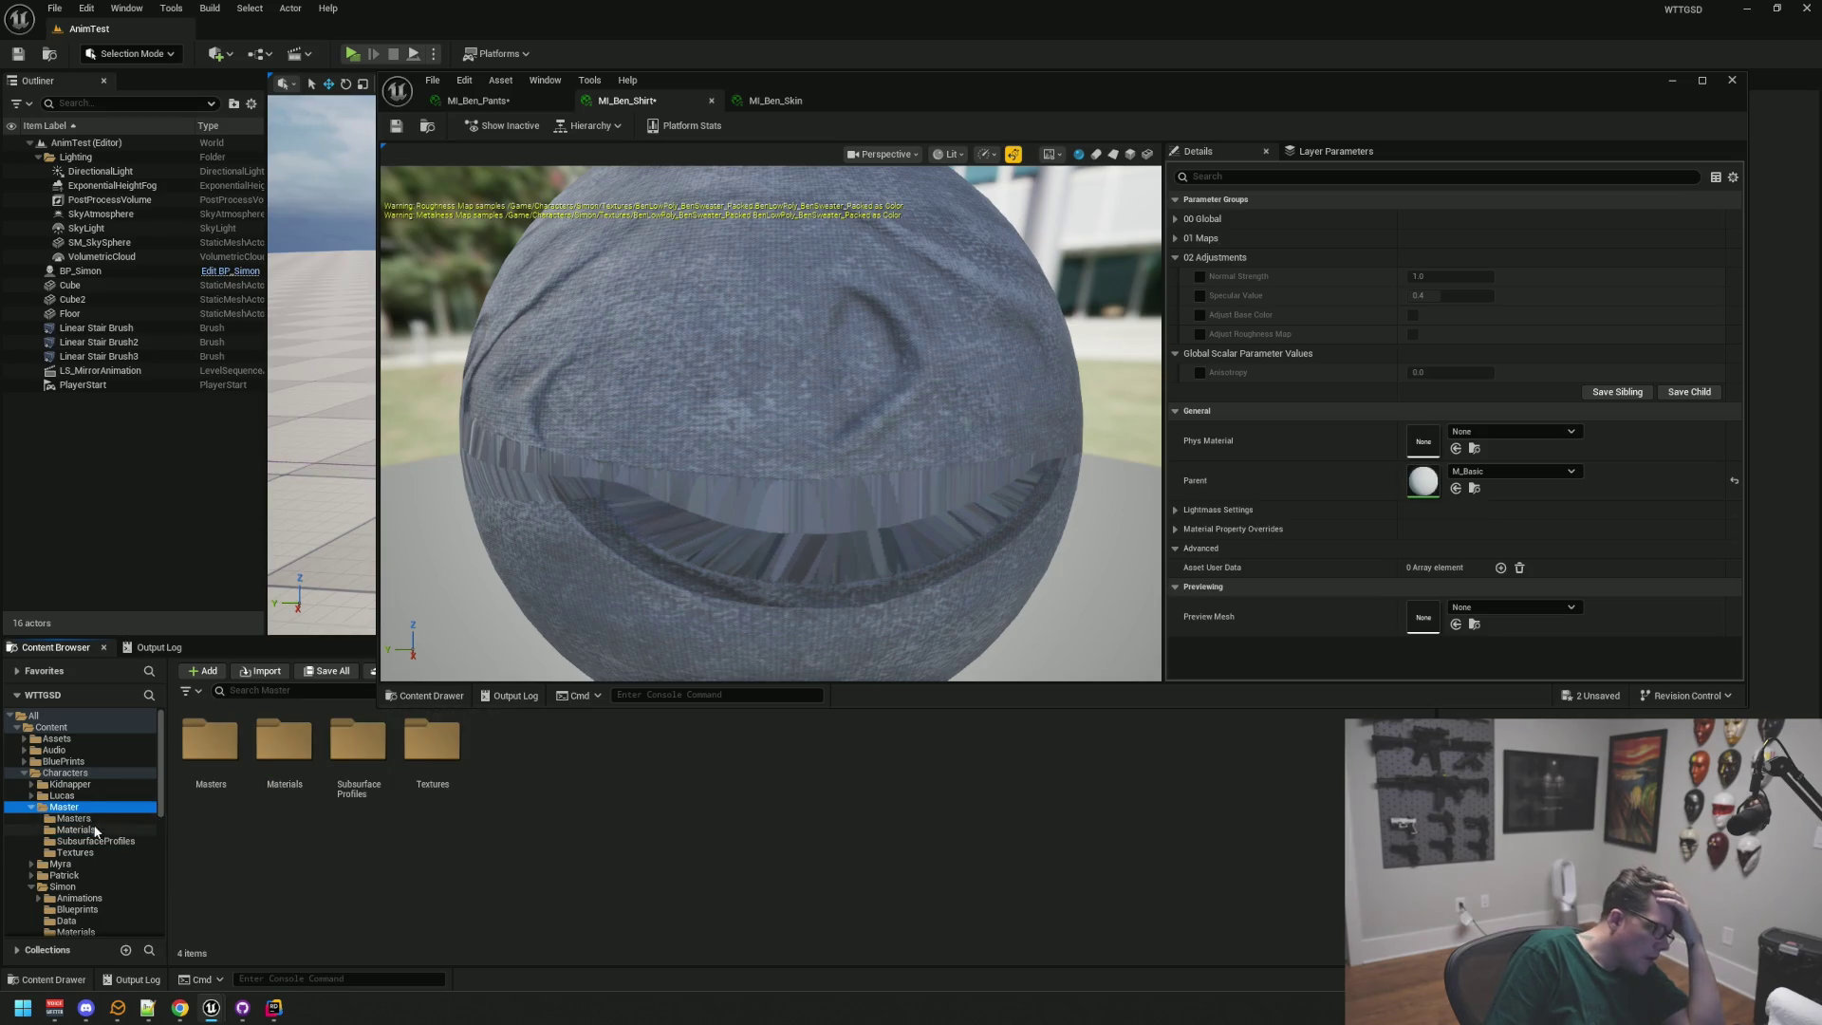
{"action": "key", "text": "Down"}
{"action": "key", "text": "Down"}
{"action": "key", "text": "Down"}
{"action": "key", "text": "Up"}
{"action": "key", "text": "Up"}
{"action": "key", "text": "Up"}
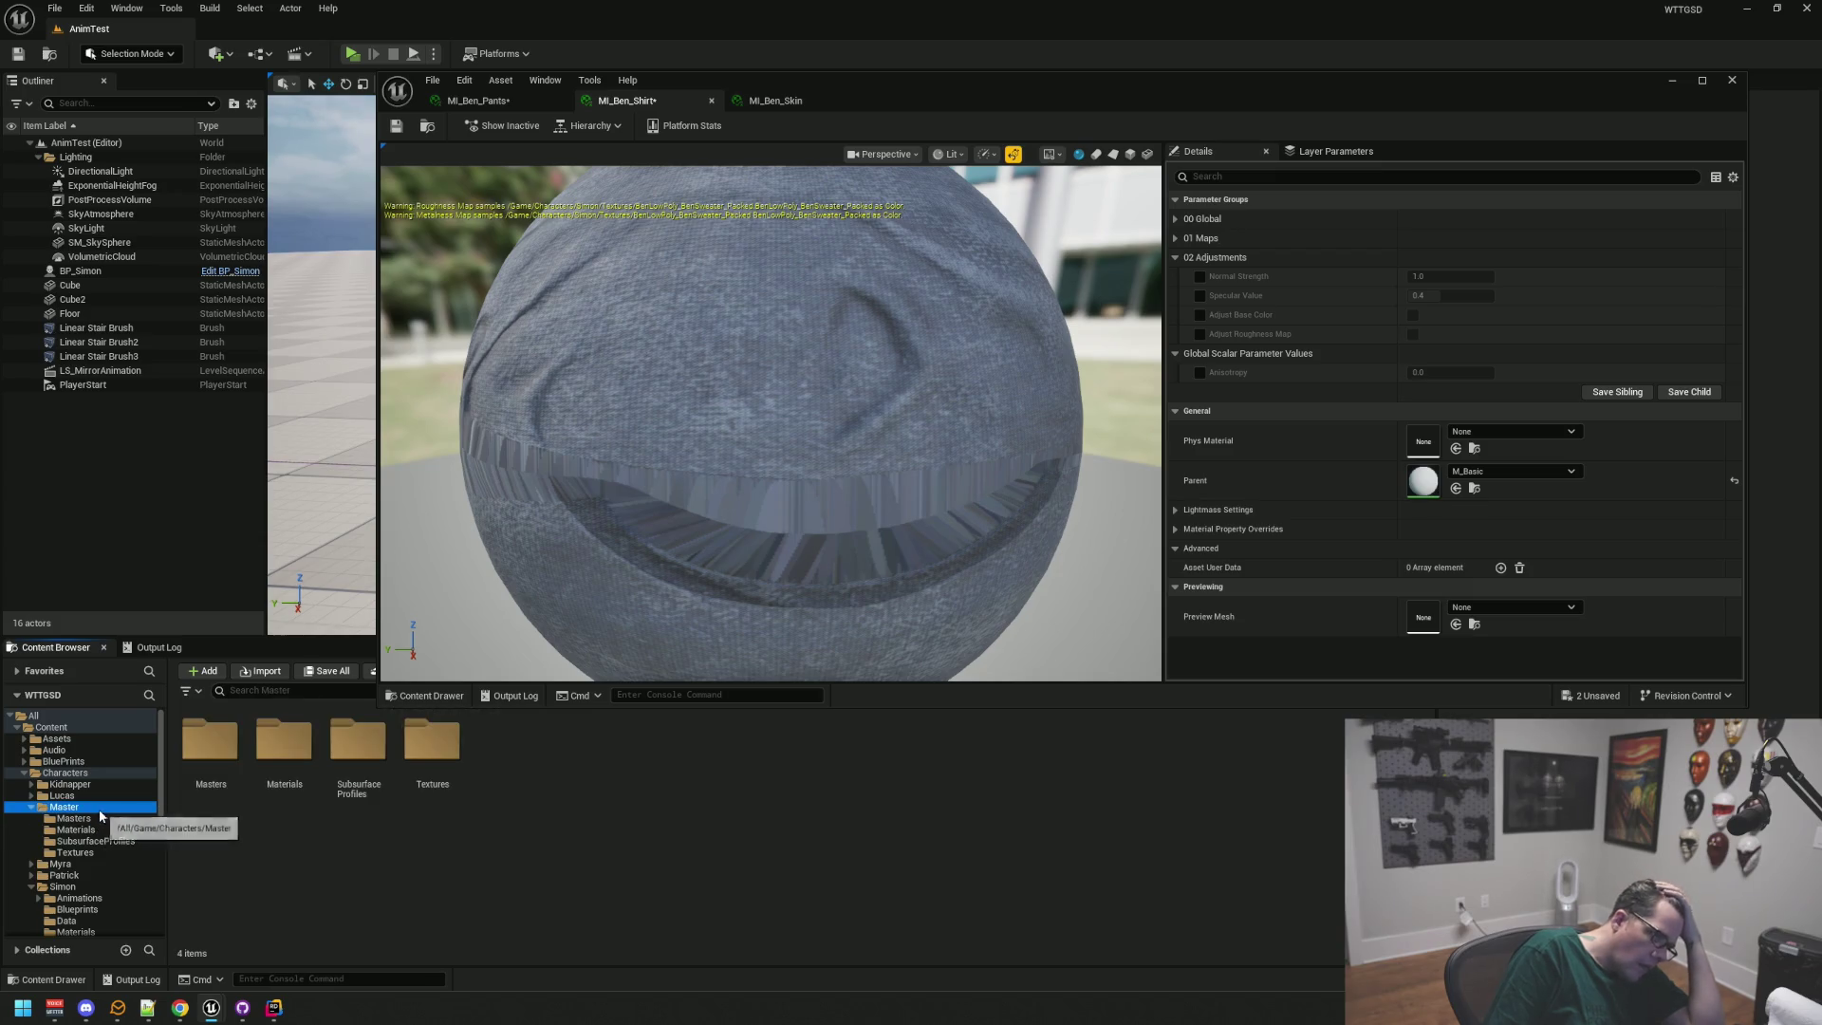
{"action": "scroll", "coordinate": [101, 804], "scroll_direction": "down", "scroll_amount": 4}
{"action": "scroll", "coordinate": [109, 810], "scroll_direction": "up", "scroll_amount": 4}
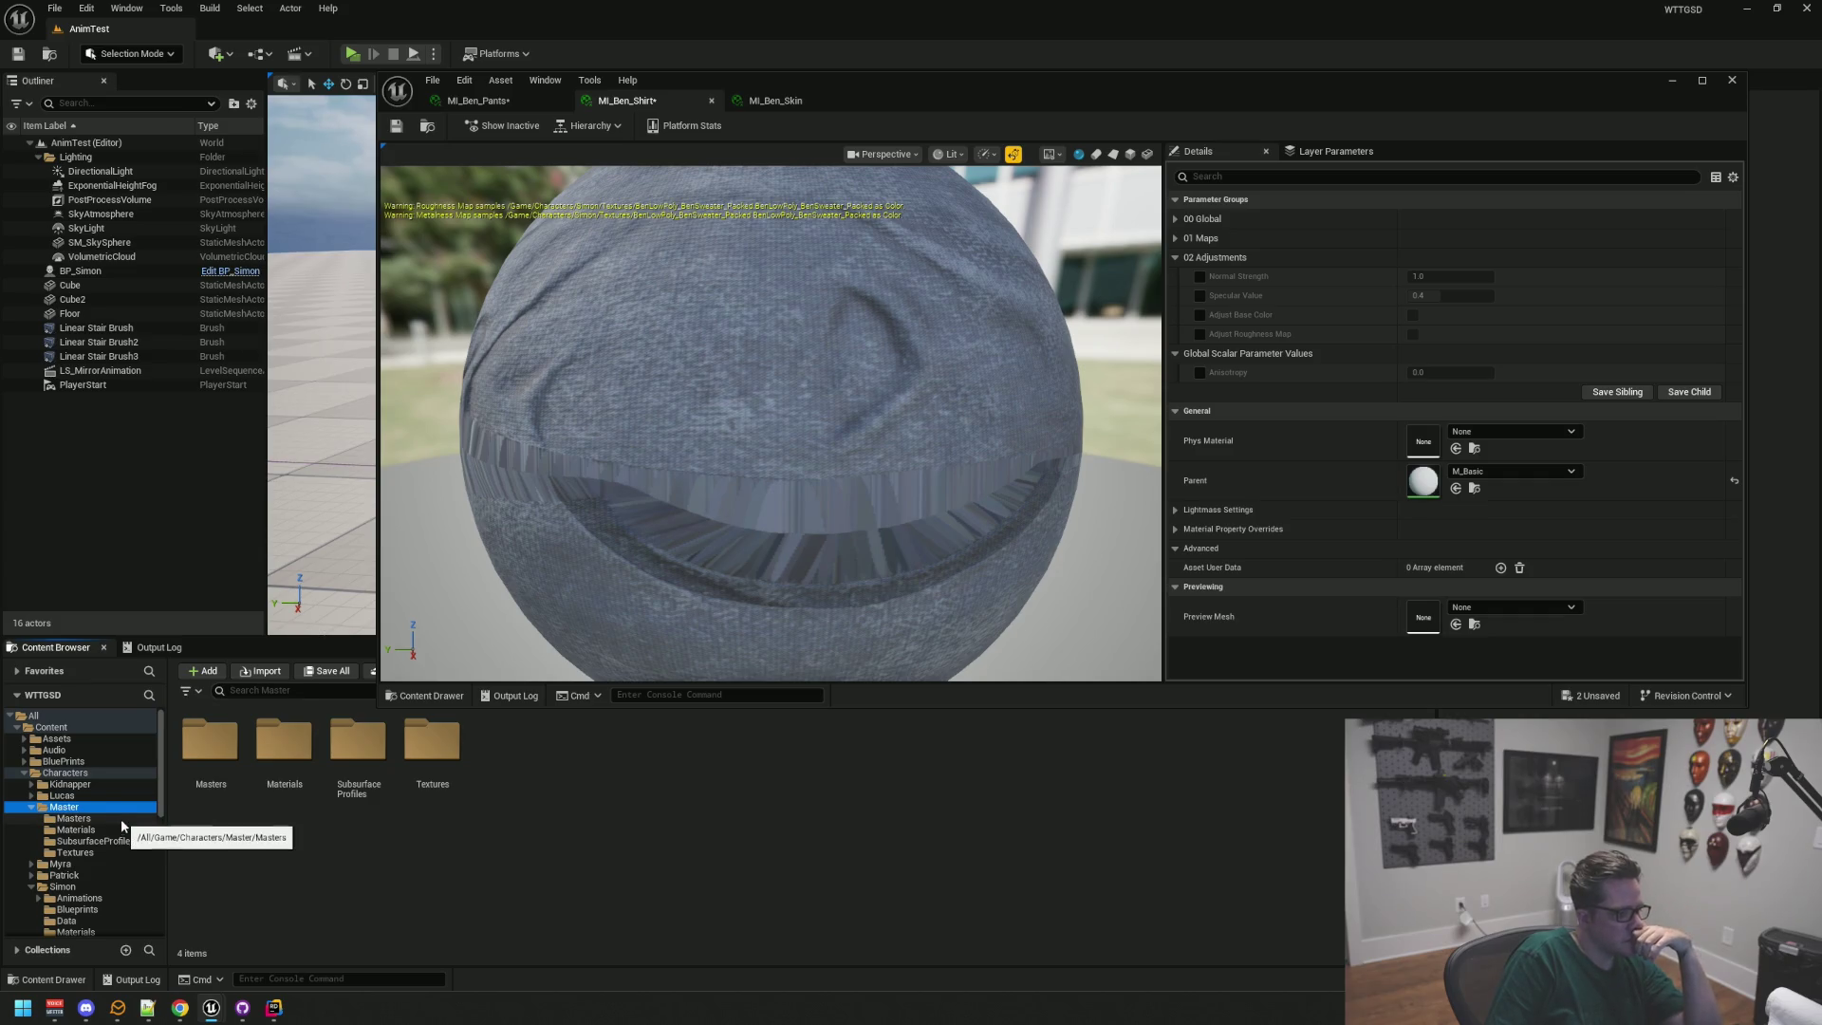
{"action": "left_click", "coordinate": [120, 829]}
{"action": "left_click", "coordinate": [116, 819]}
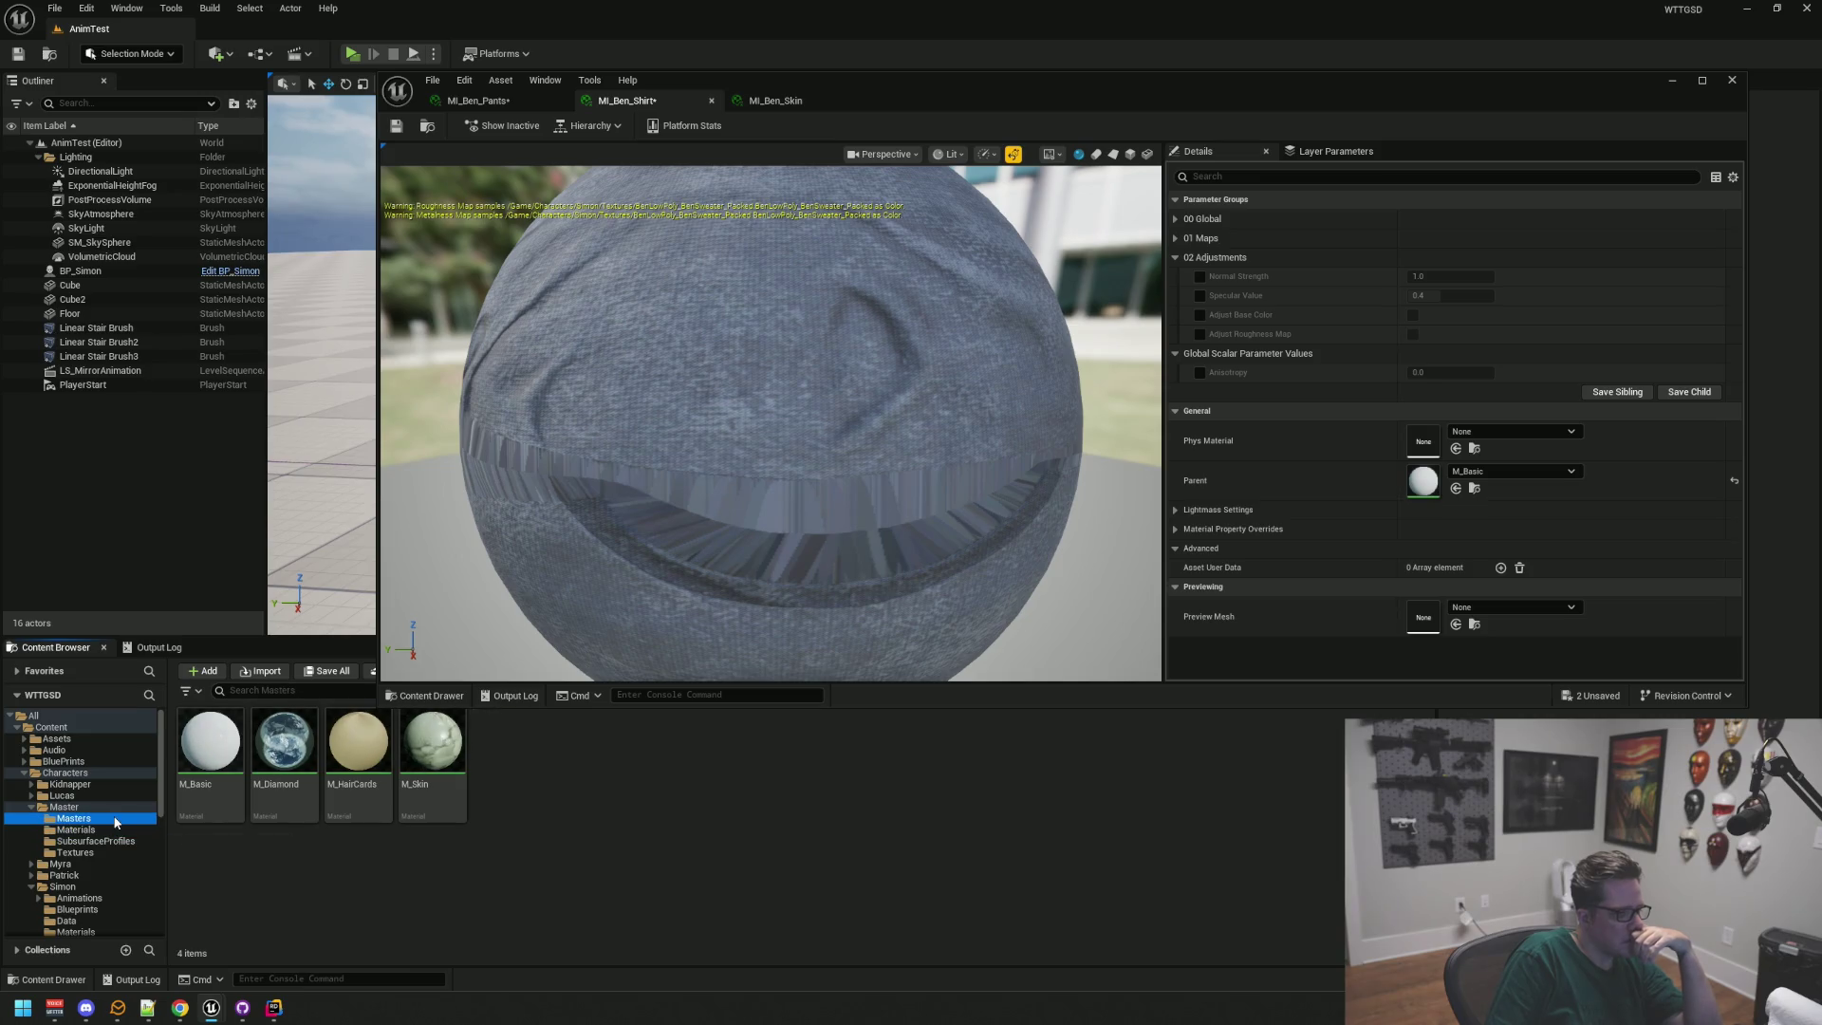
{"action": "left_click", "coordinate": [138, 829]}
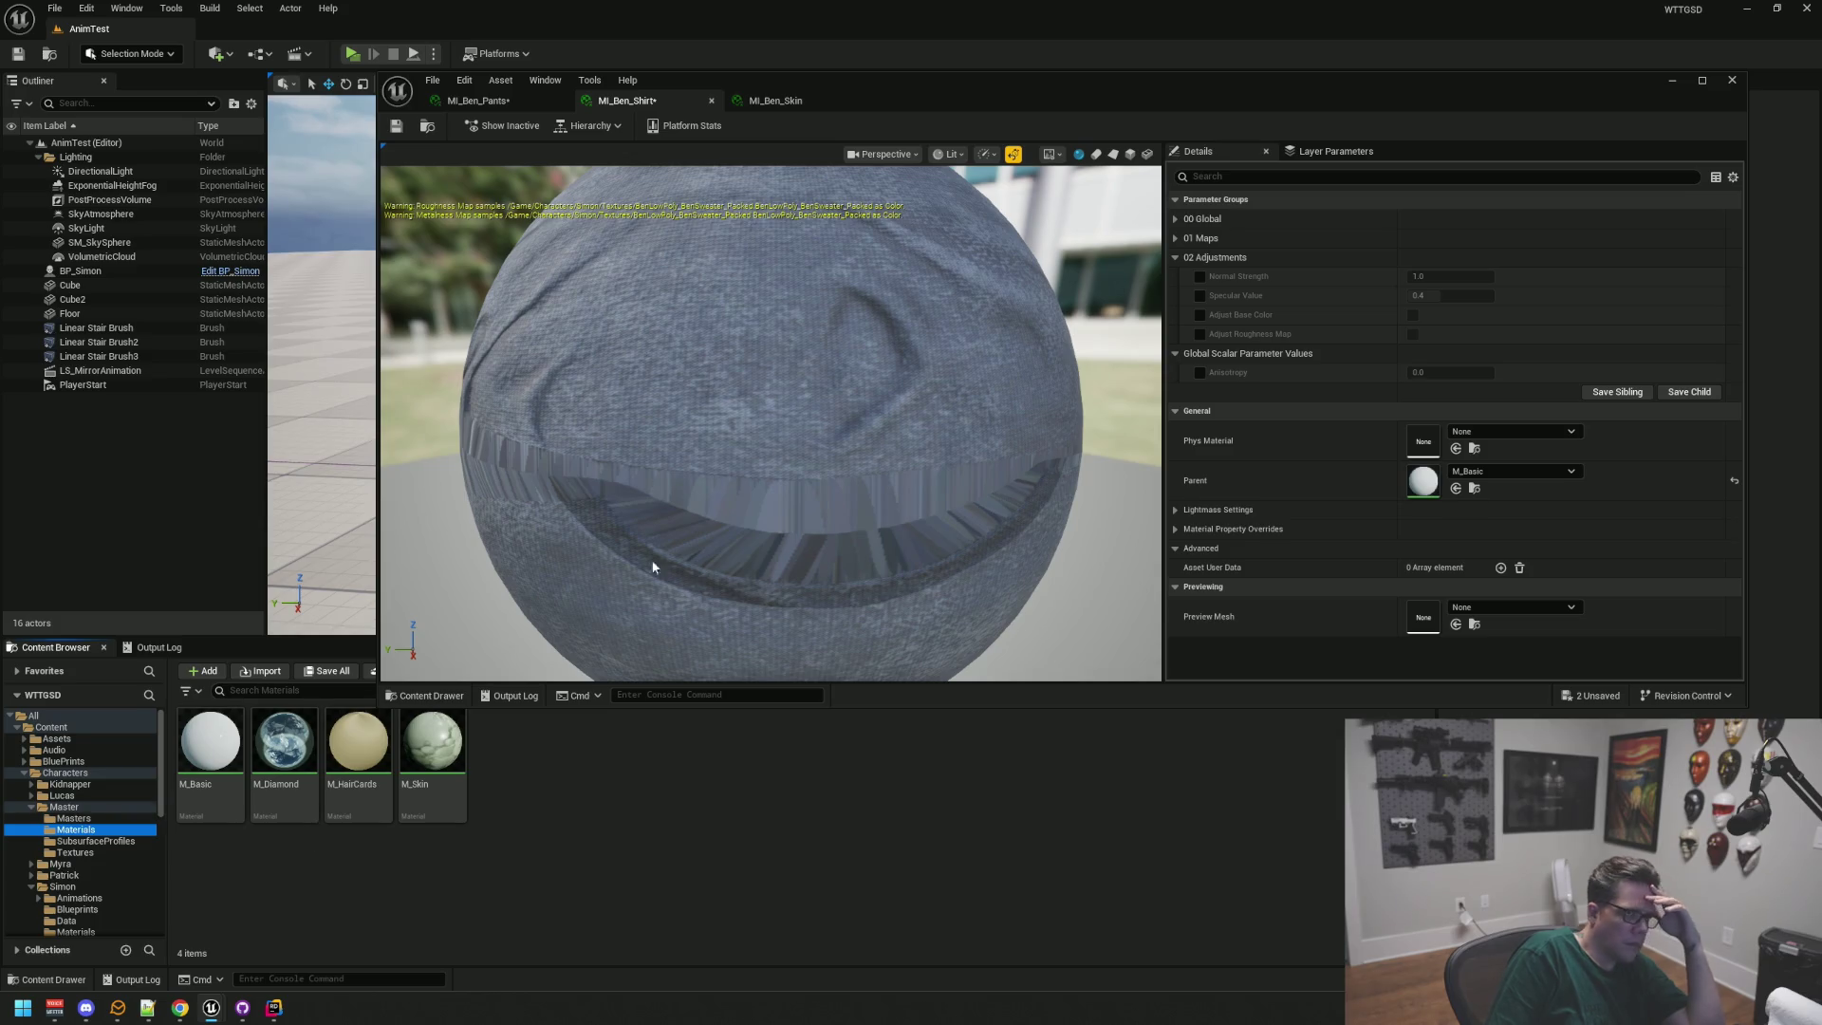
Step: Save MI_Ben_Shirt and make the Materials folder's M_Skin the parent of MI_Ben_Skin
{"action": "left_click", "coordinate": [403, 132]}
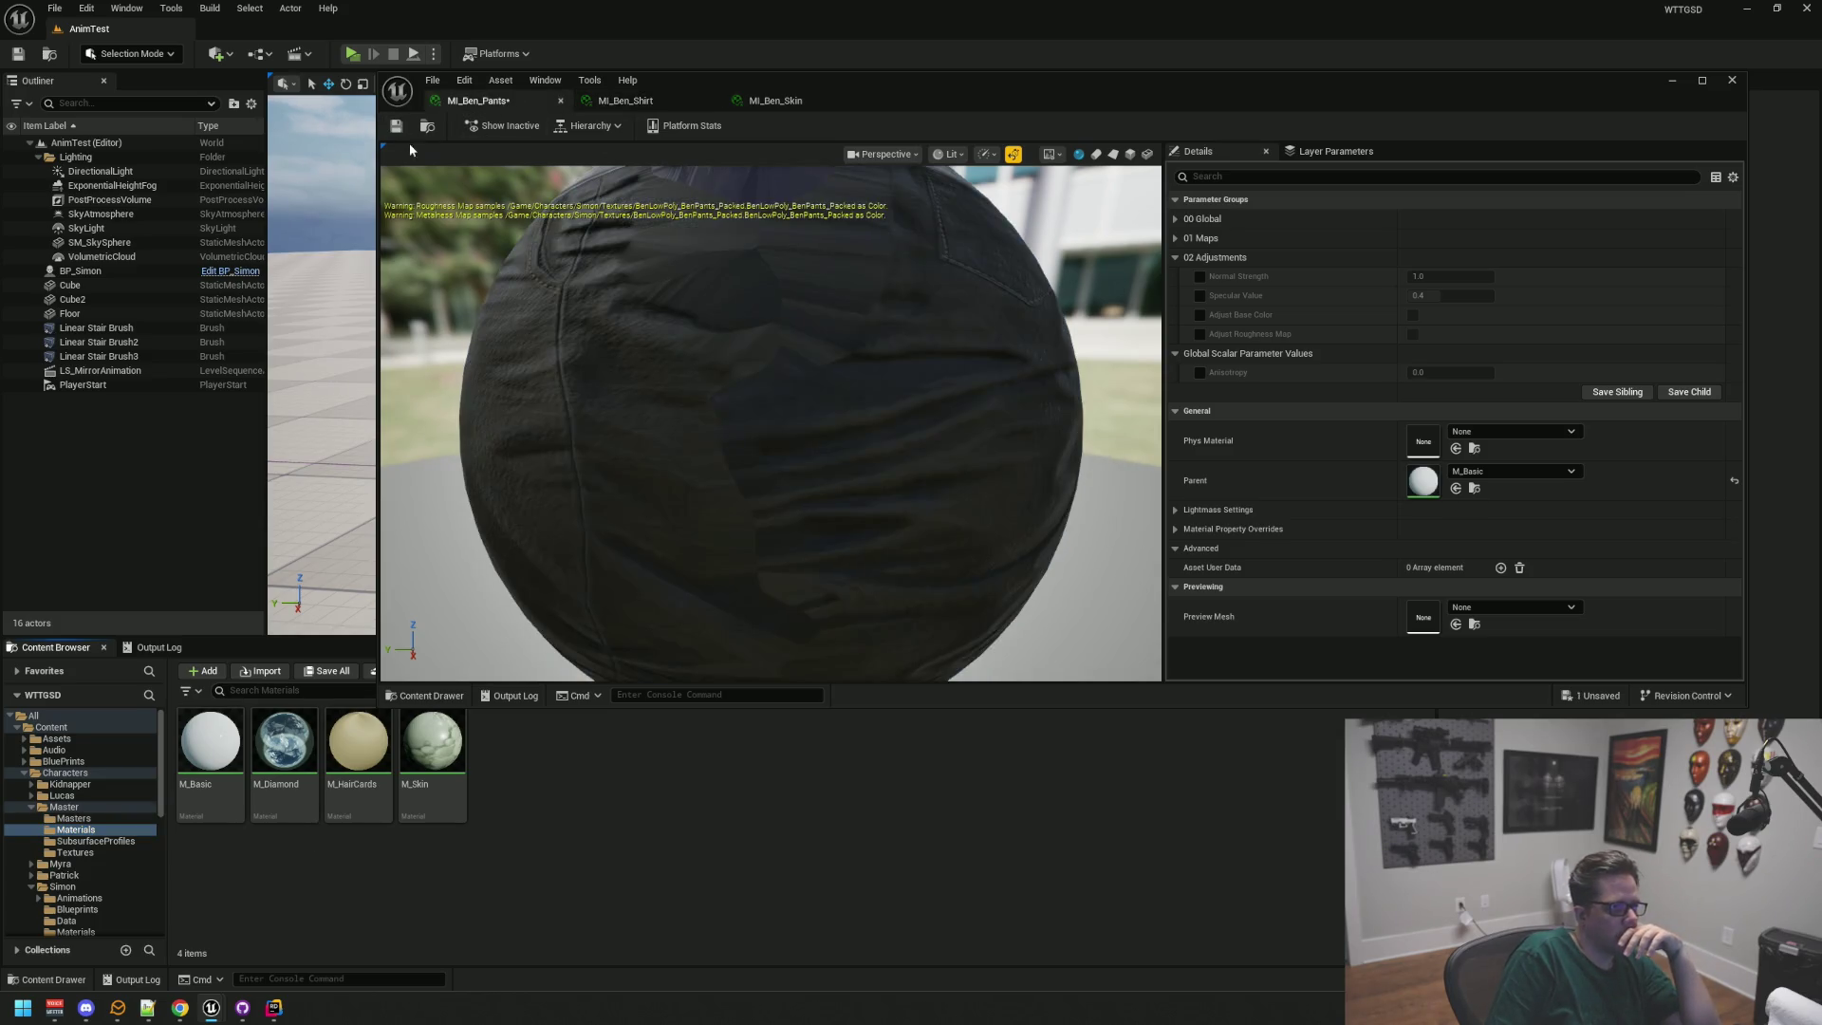
{"action": "left_click", "coordinate": [677, 102]}
{"action": "left_click", "coordinate": [770, 101]}
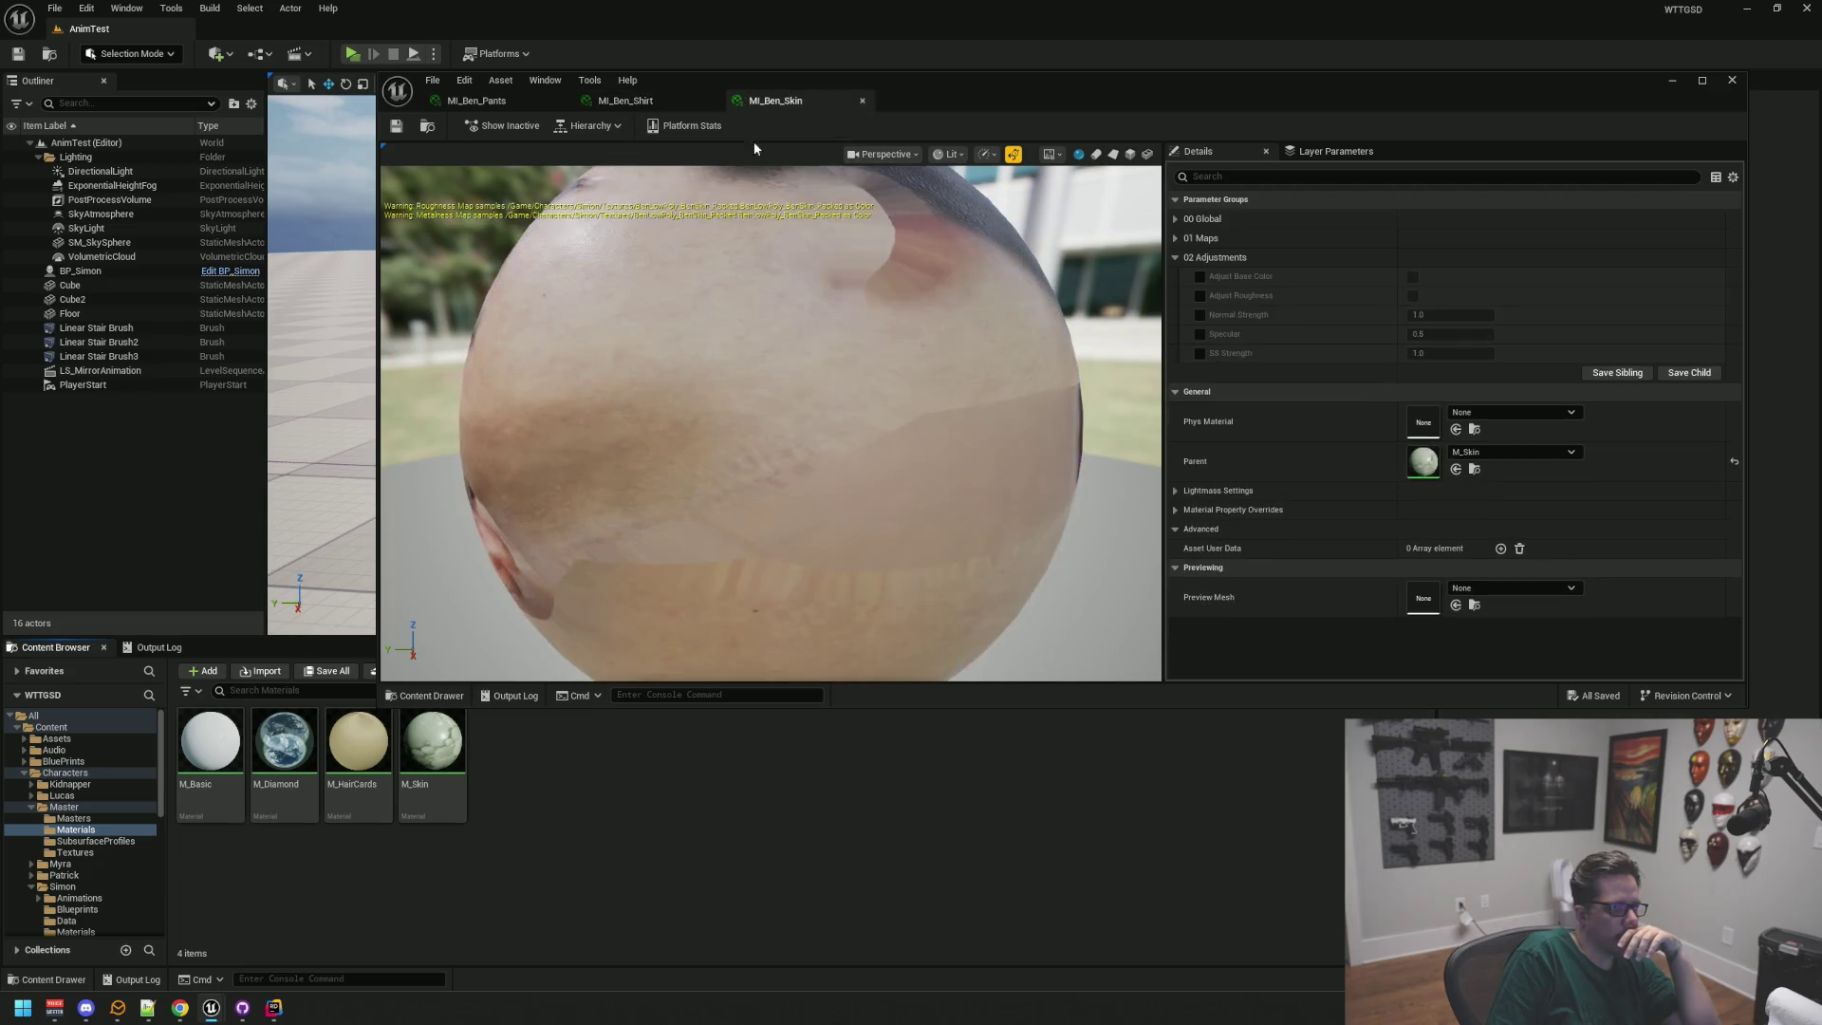
{"action": "left_click", "coordinate": [1473, 470]}
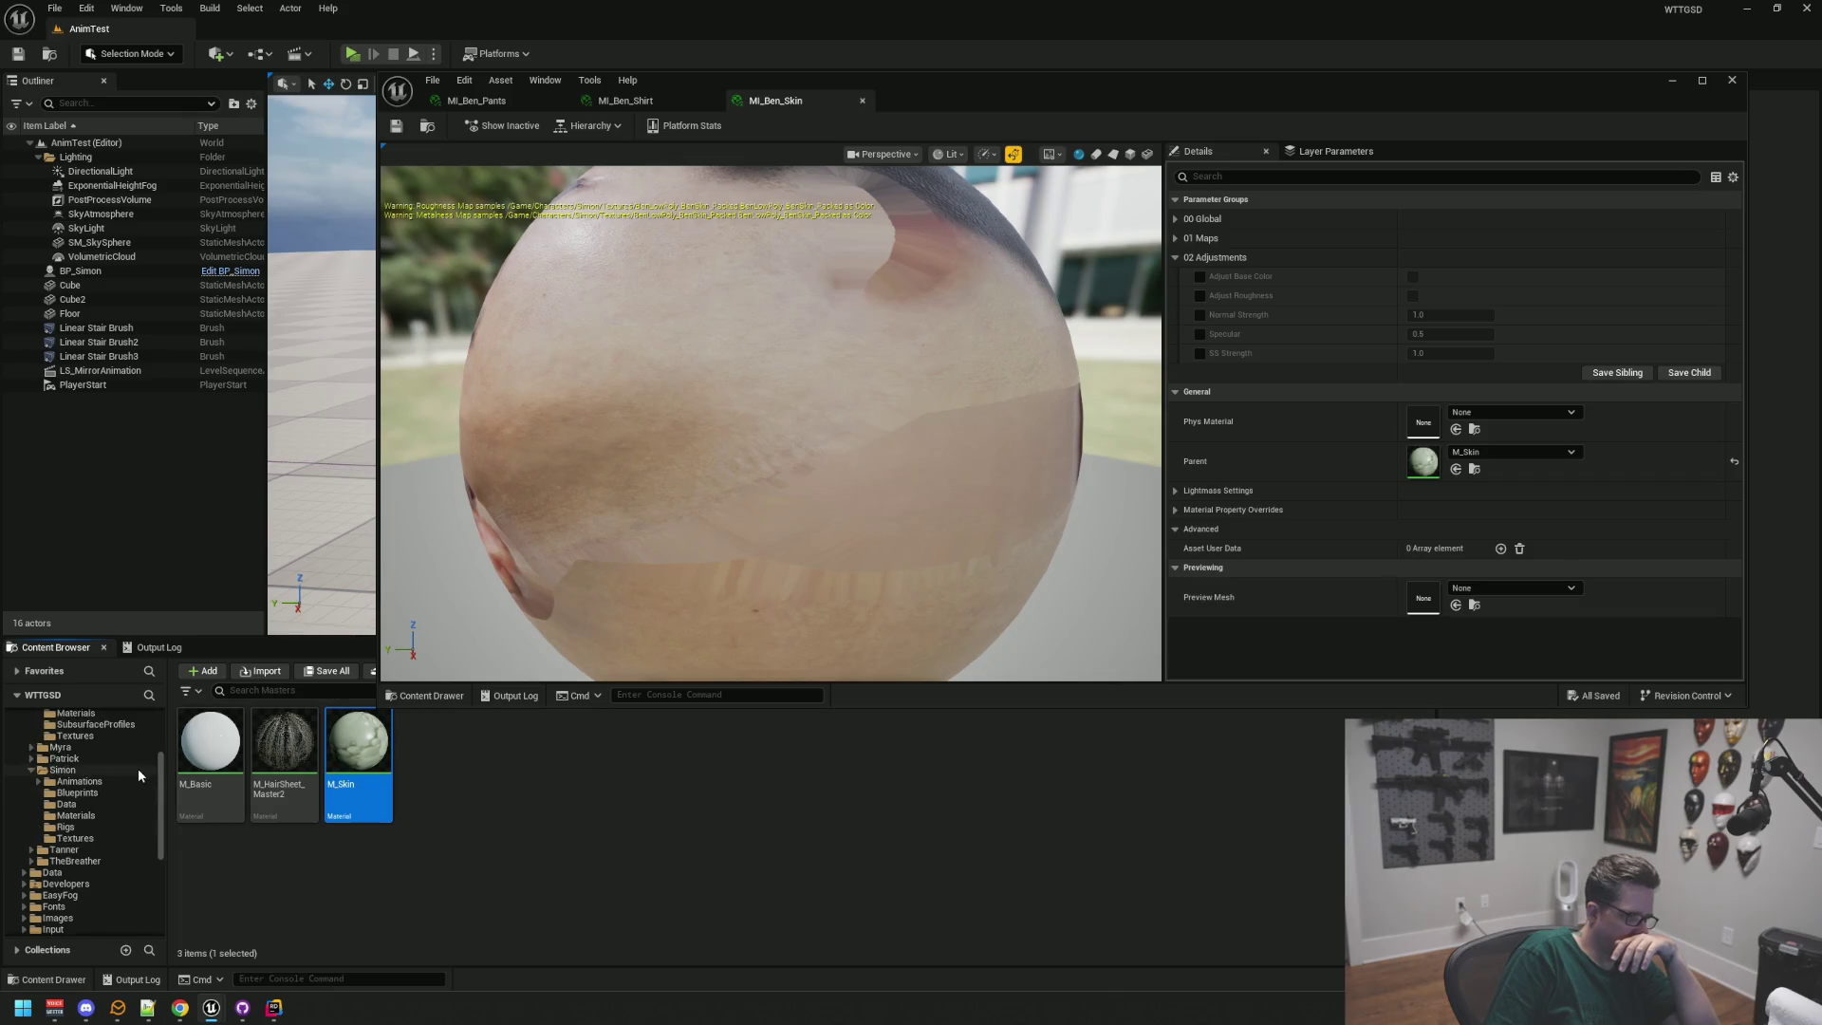
{"action": "left_click", "coordinate": [105, 804]}
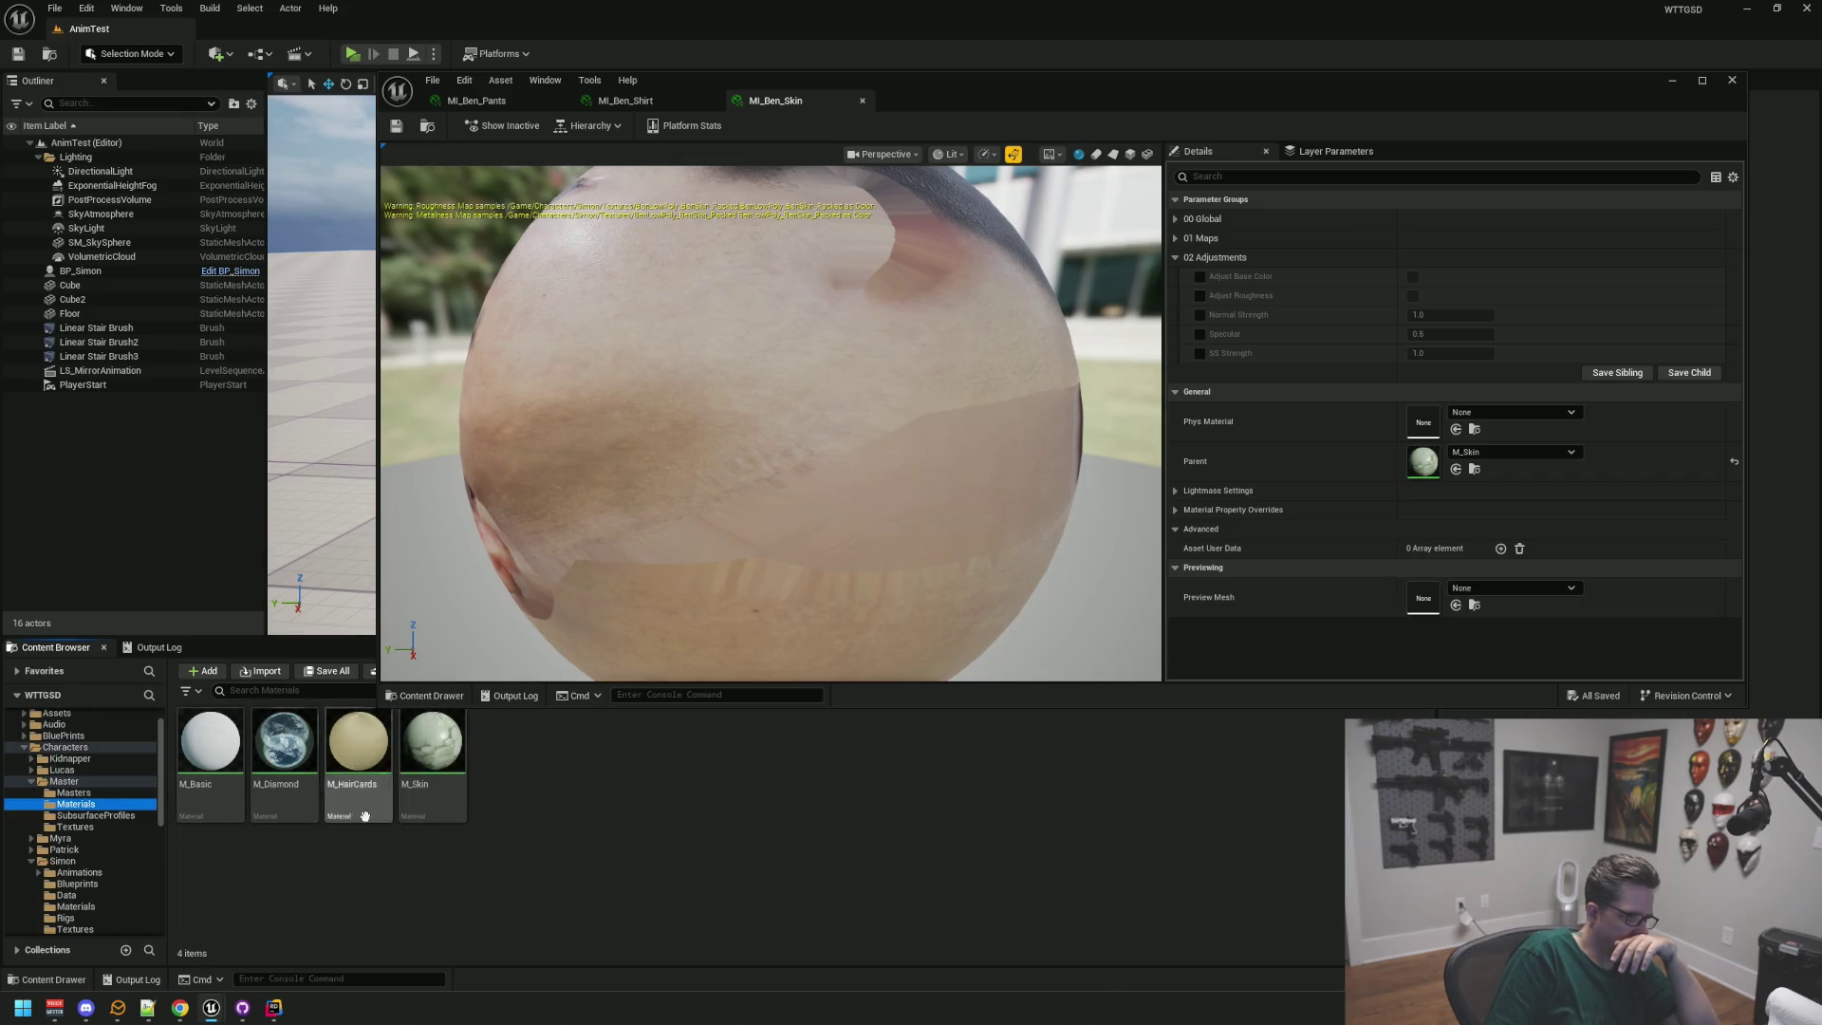
{"action": "mouse_move", "coordinate": [435, 759]}
{"action": "left_mouse_down"}
{"action": "mouse_move", "coordinate": [1342, 545]}
{"action": "mouse_move", "coordinate": [1437, 465]}
{"action": "left_mouse_up"}
Step: Save MI_Ben_Skin and close the Skin and Shirt material editors
{"action": "scroll", "coordinate": [715, 445], "scroll_direction": "down", "scroll_amount": 5}
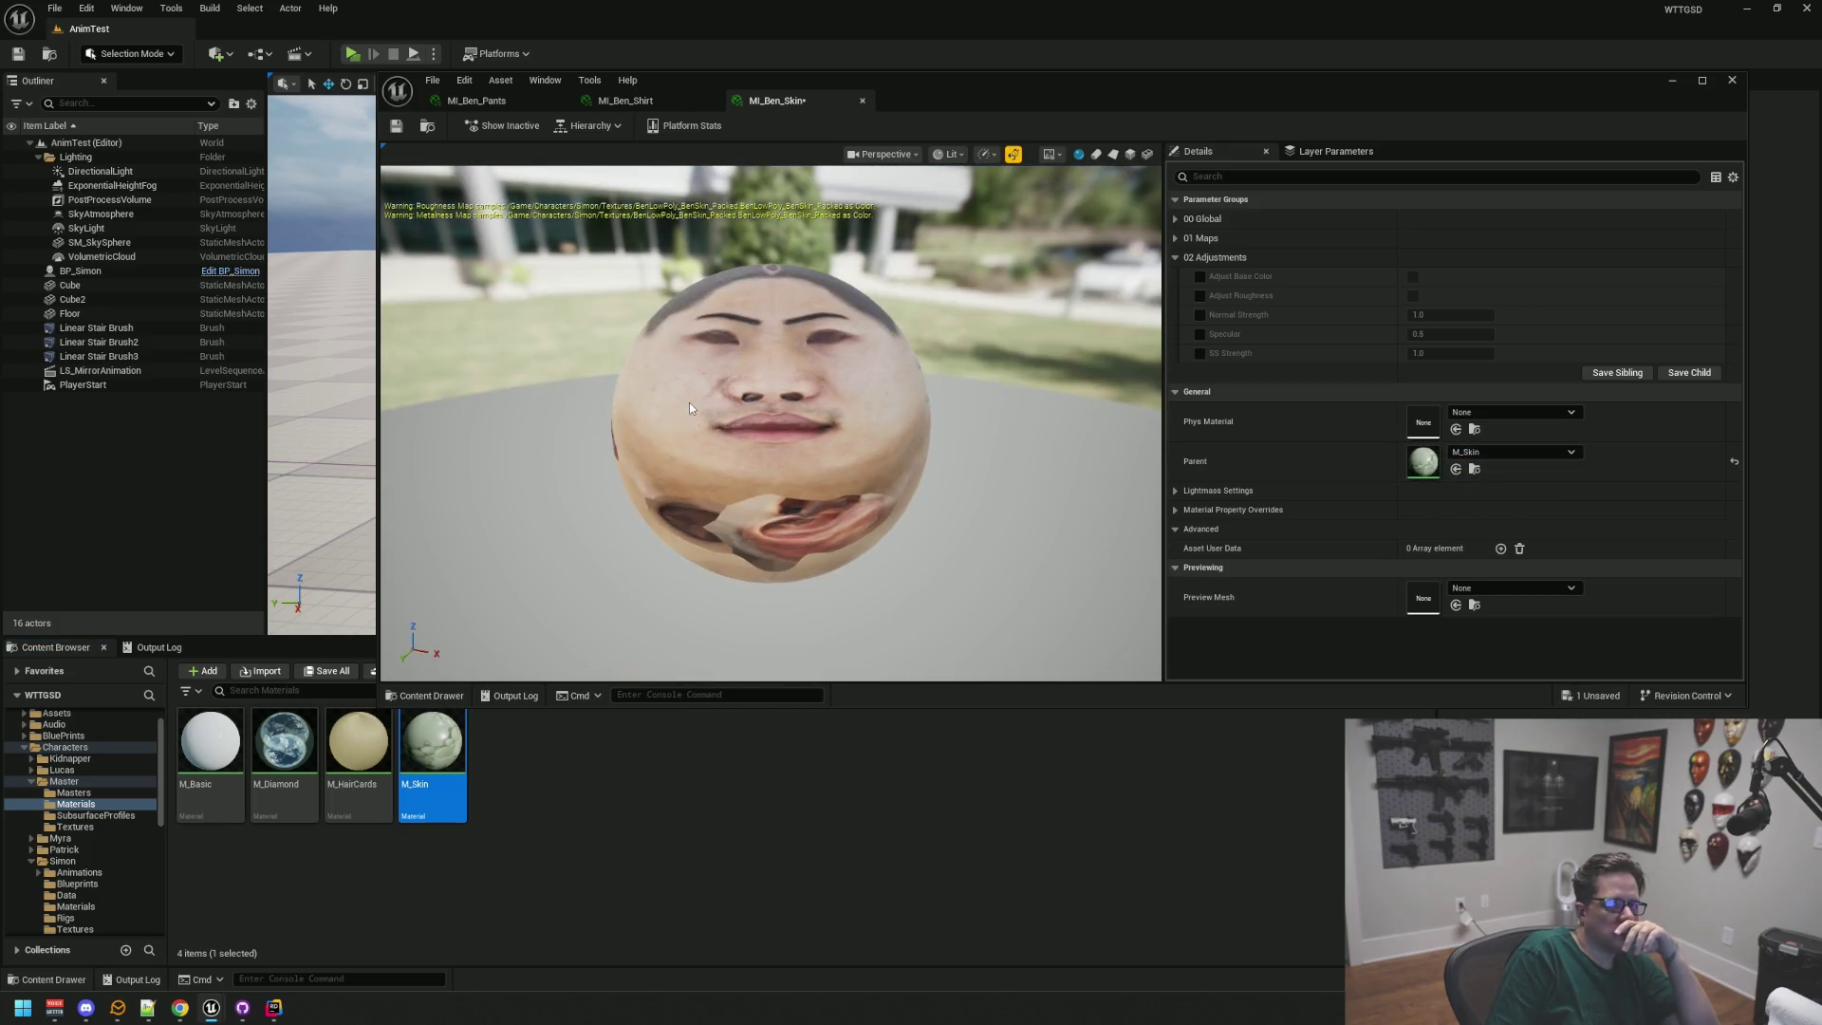
{"action": "scroll", "coordinate": [689, 414], "scroll_direction": "up", "scroll_amount": 2}
{"action": "left_click", "coordinate": [397, 129]}
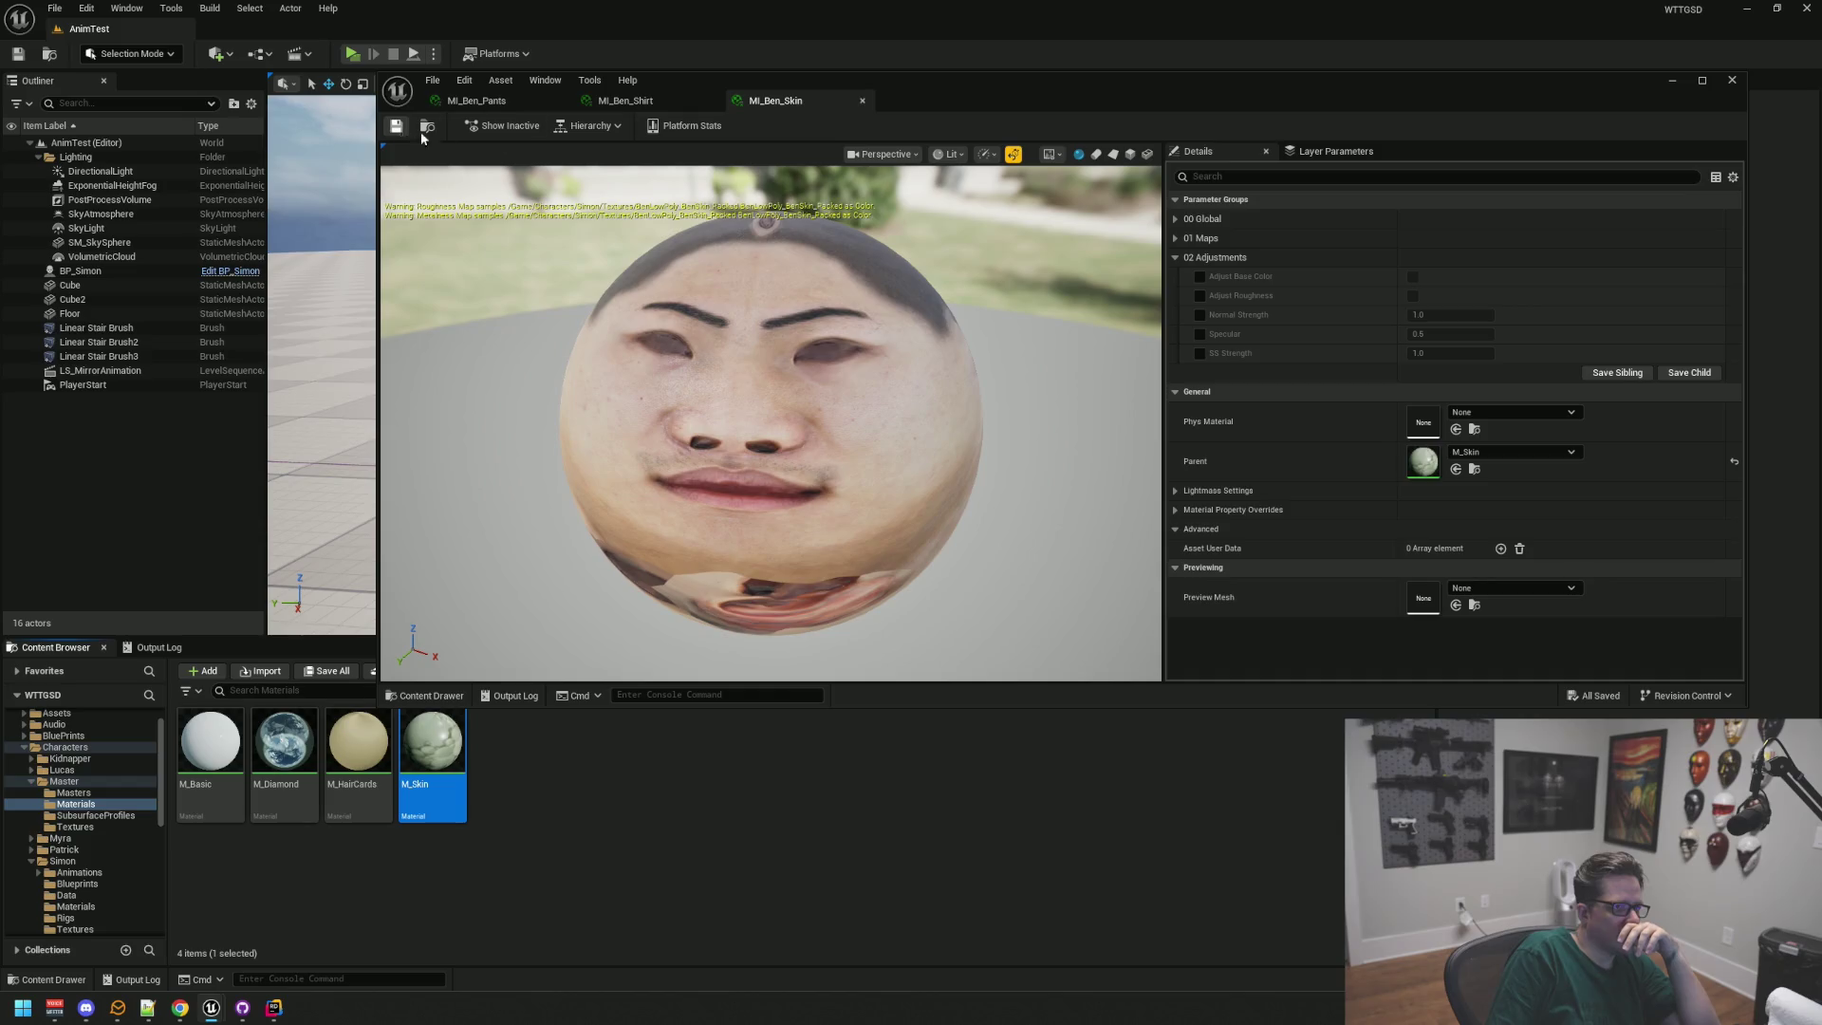
{"action": "middle_click", "coordinate": [785, 103]}
{"action": "middle_click", "coordinate": [636, 104]}
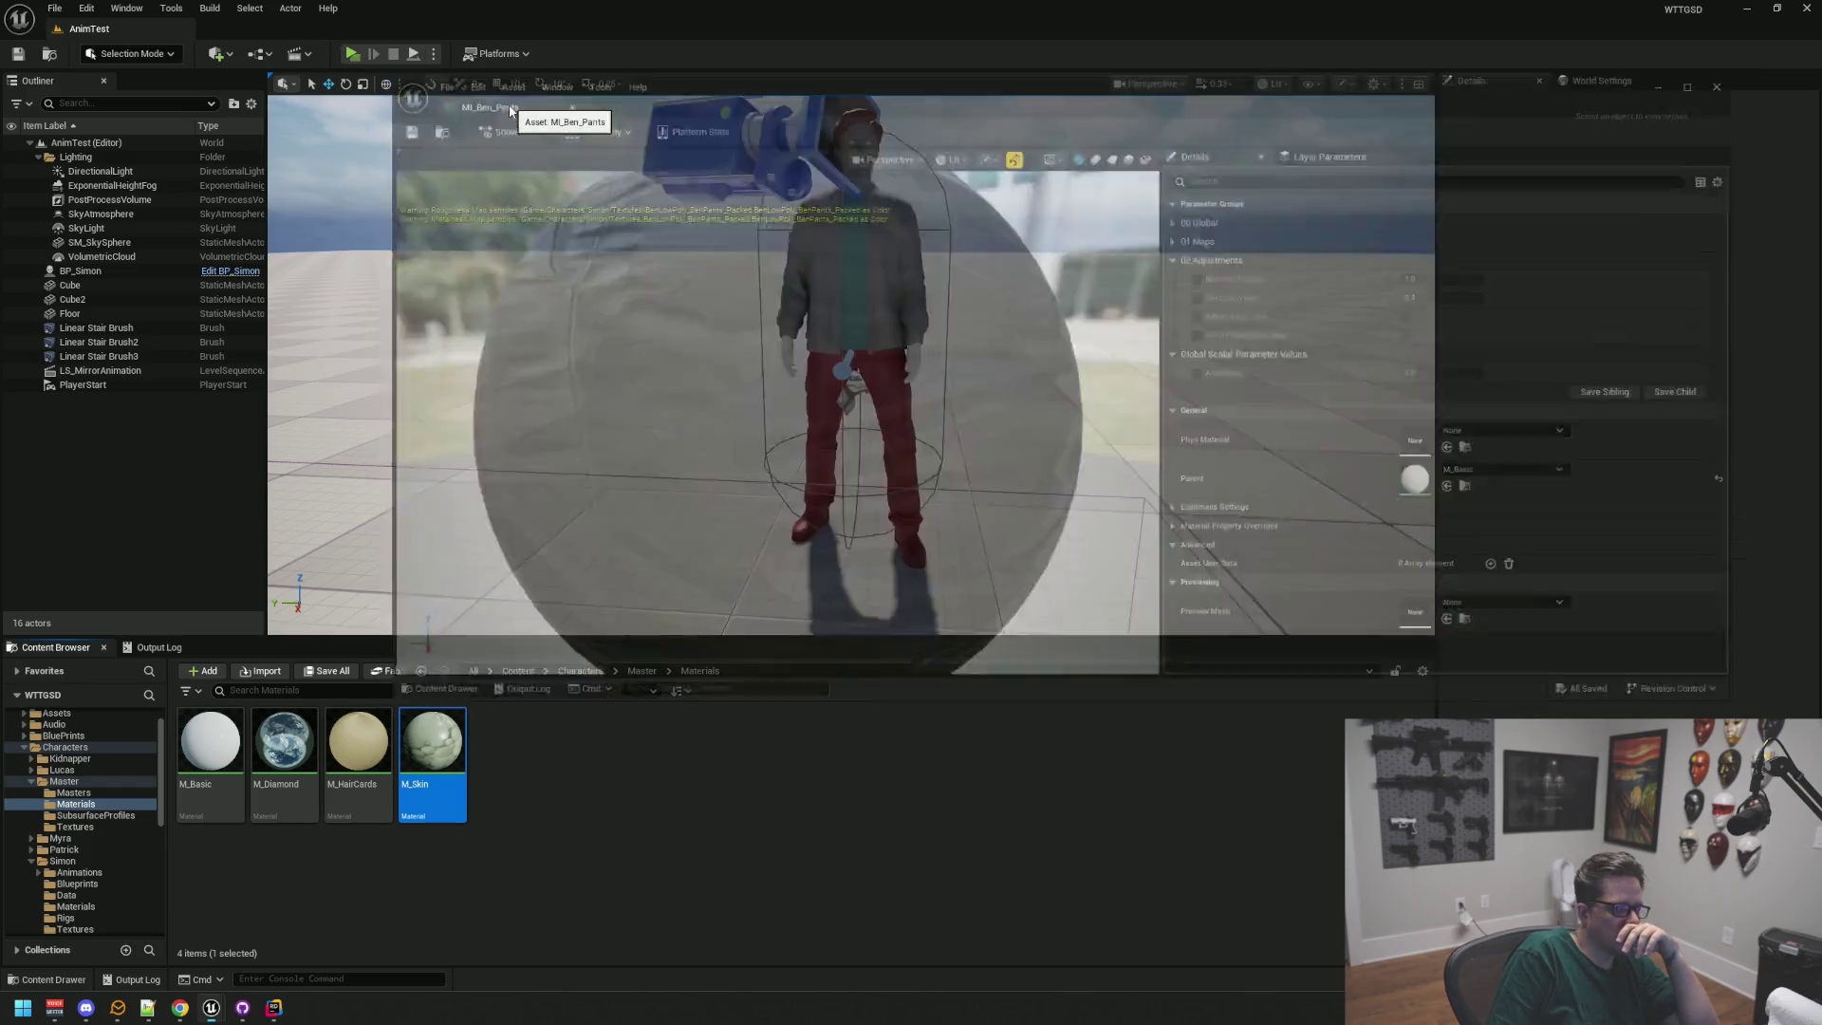
Step: Close the Pants editor and move M_HairSheet_Master2 from Masters into the Materials folder
{"action": "middle_click", "coordinate": [509, 102]}
{"action": "left_click", "coordinate": [226, 875]}
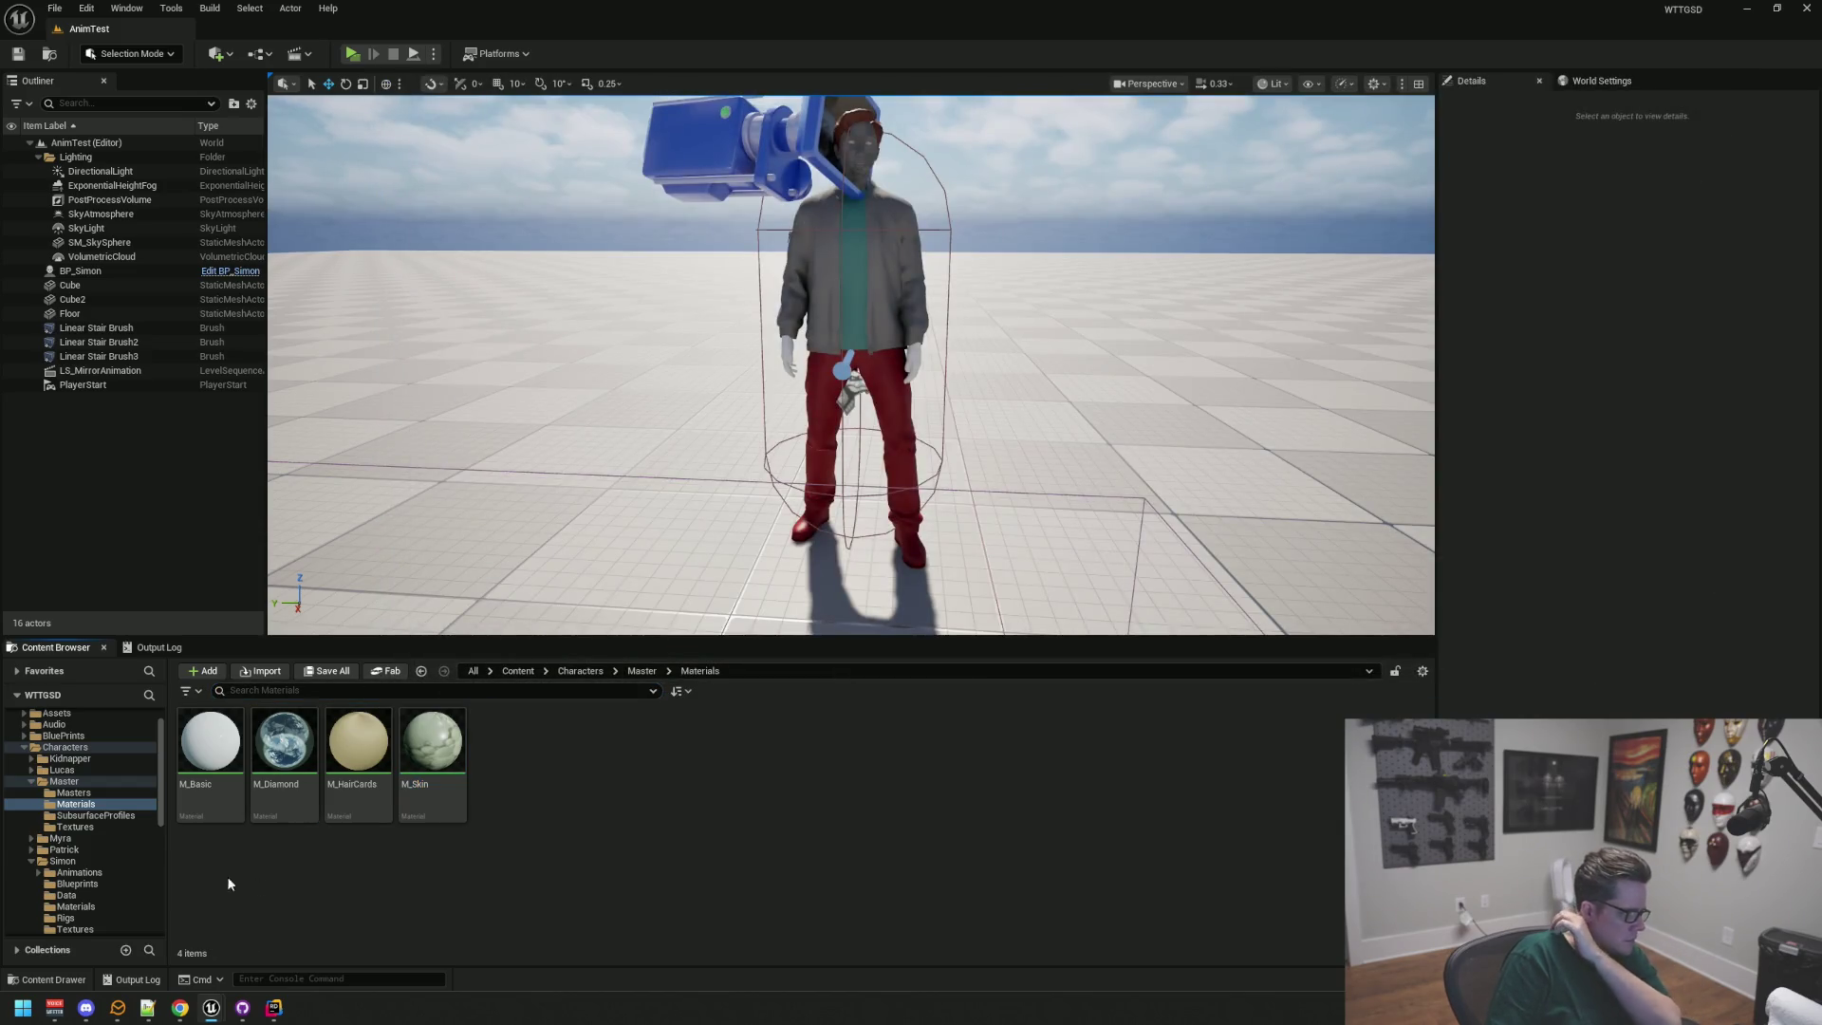
{"action": "left_click", "coordinate": [98, 792]}
{"action": "left_click", "coordinate": [209, 740]}
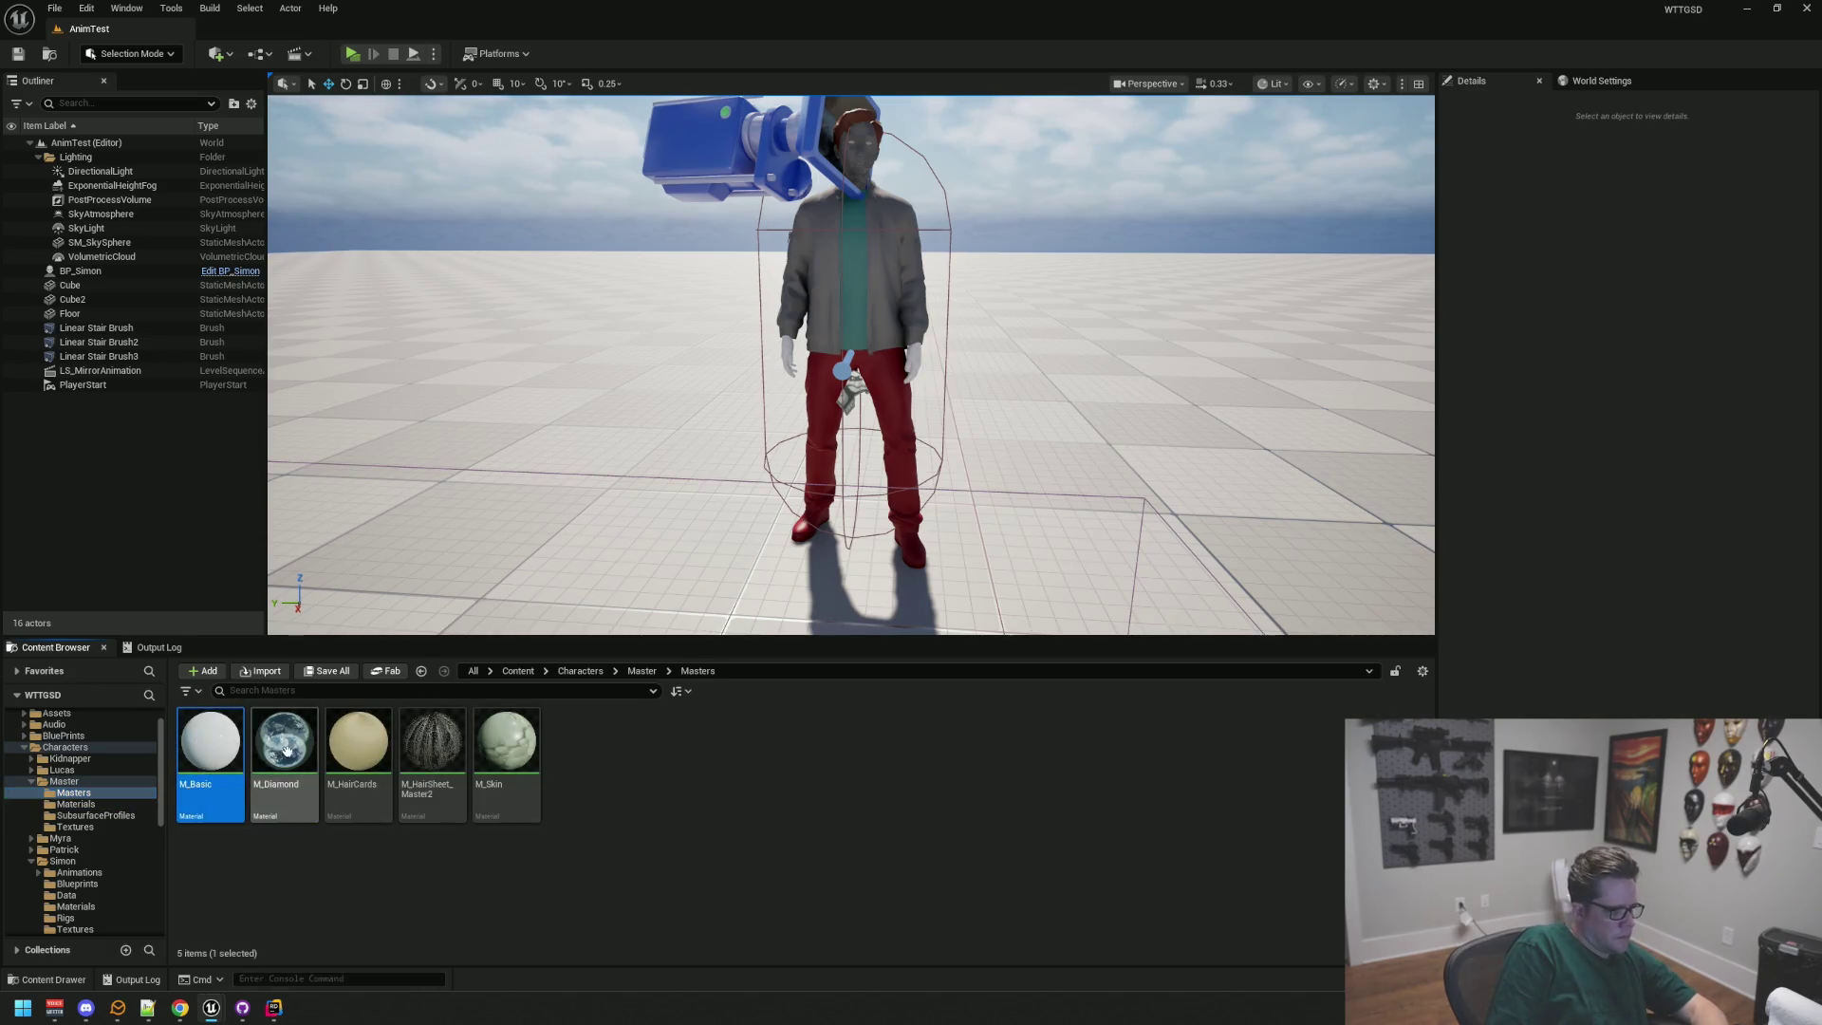
{"action": "left_click", "coordinate": [95, 804]}
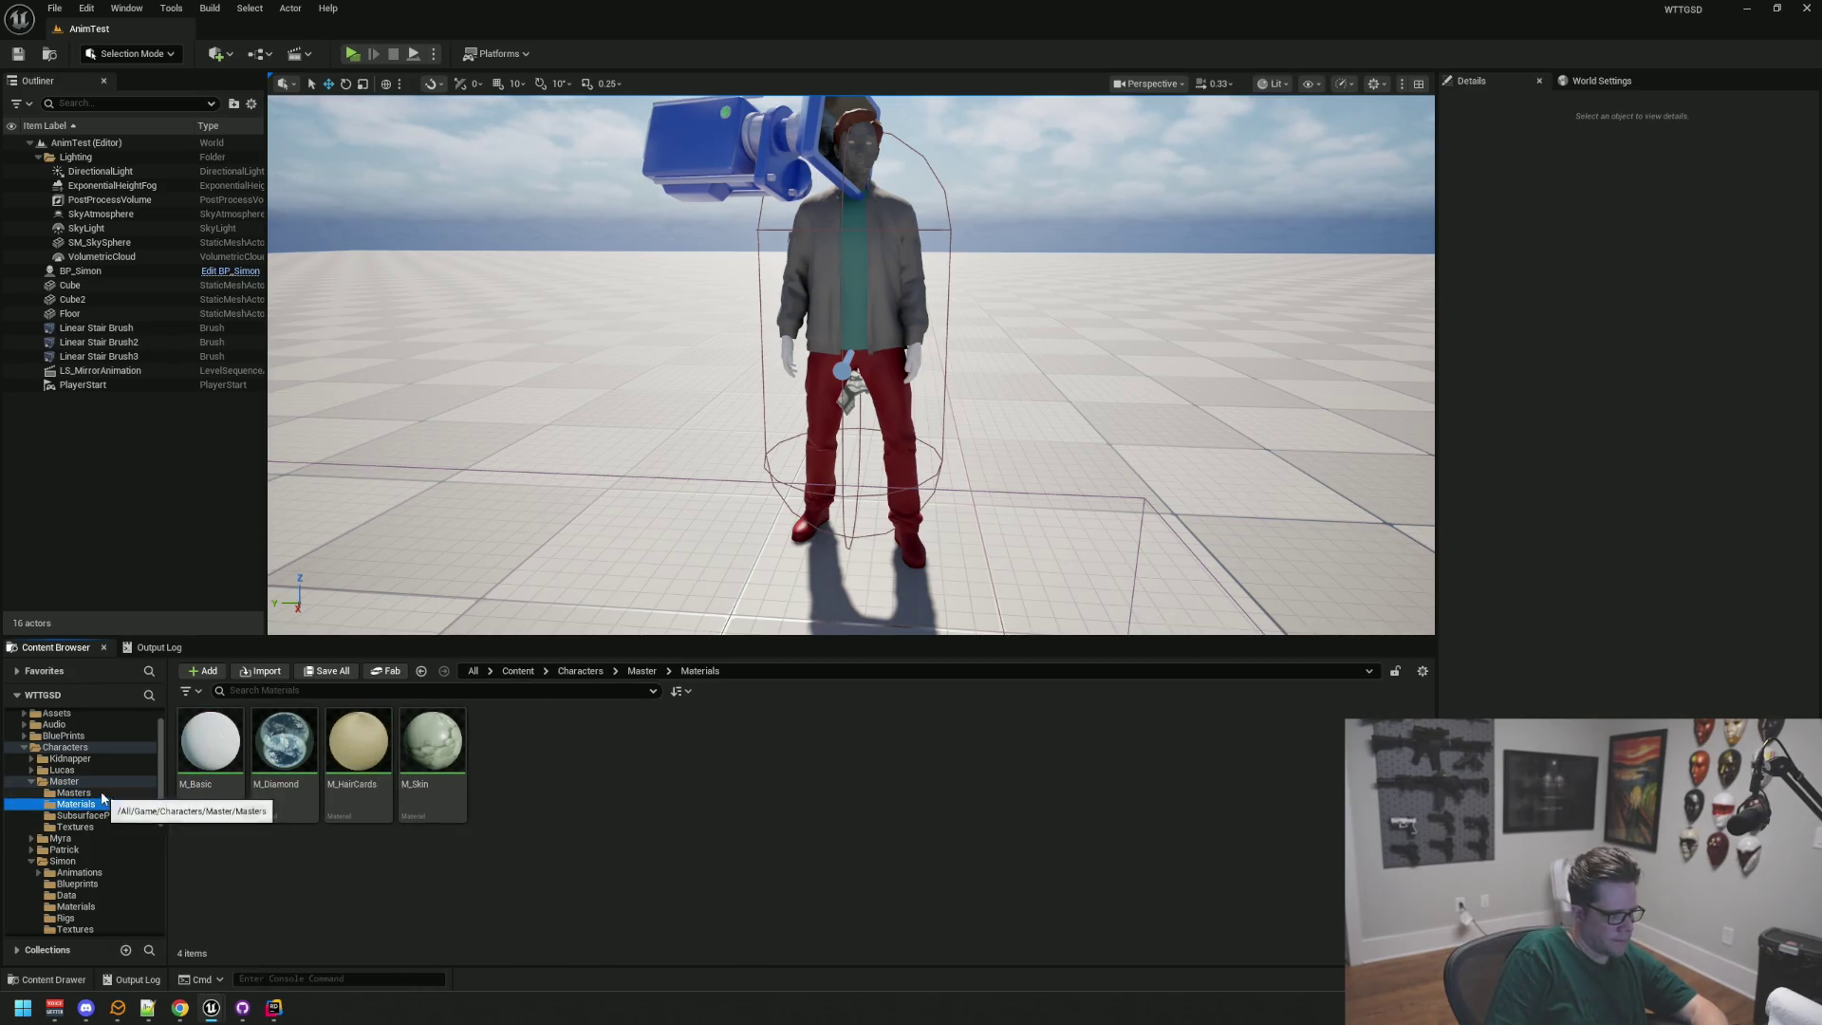
{"action": "left_click", "coordinate": [102, 796]}
{"action": "mouse_move", "coordinate": [431, 750]}
{"action": "left_mouse_down"}
{"action": "mouse_move", "coordinate": [87, 800]}
{"action": "mouse_move", "coordinate": [107, 813]}
{"action": "left_mouse_up"}
{"action": "left_click", "coordinate": [126, 833]}
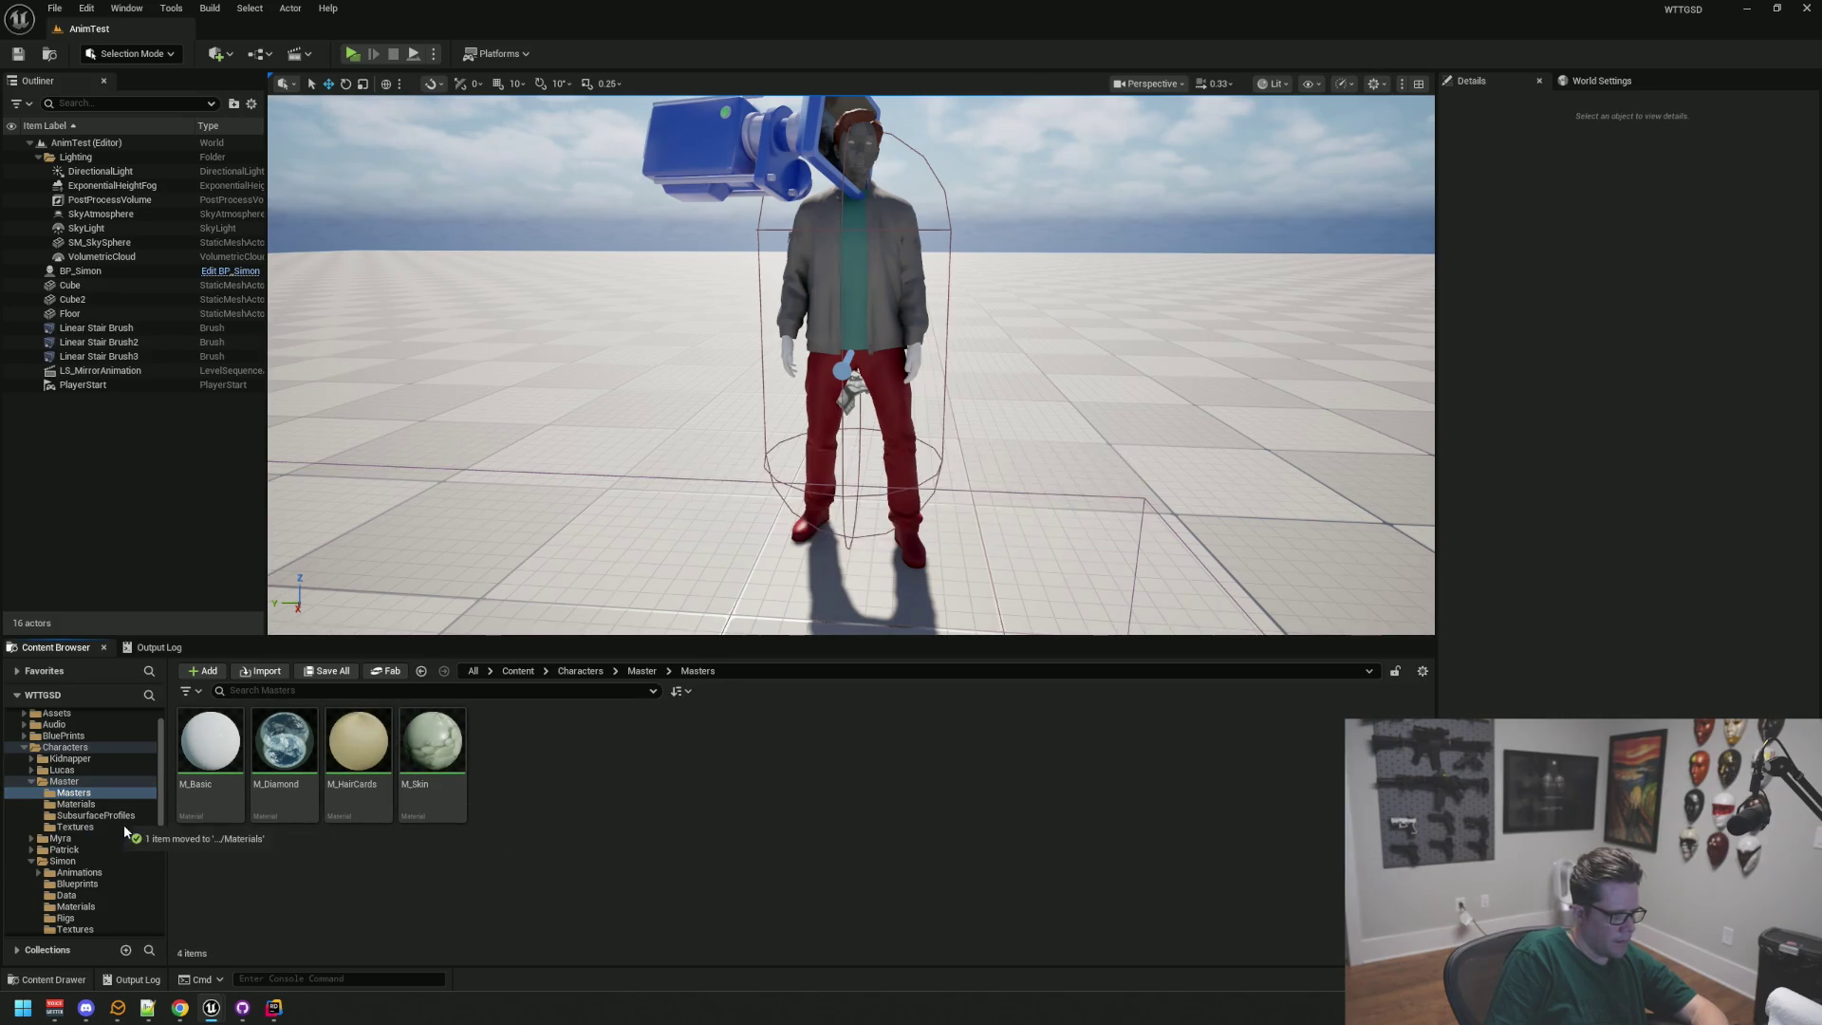
{"action": "left_click", "coordinate": [112, 805]}
Step: Force-delete the four leftover materials in the Masters folder
{"action": "left_click", "coordinate": [74, 793]}
{"action": "mouse_move", "coordinate": [484, 835]}
{"action": "left_mouse_down"}
{"action": "mouse_move", "coordinate": [417, 802]}
{"action": "mouse_move", "coordinate": [198, 771]}
{"action": "left_mouse_up"}
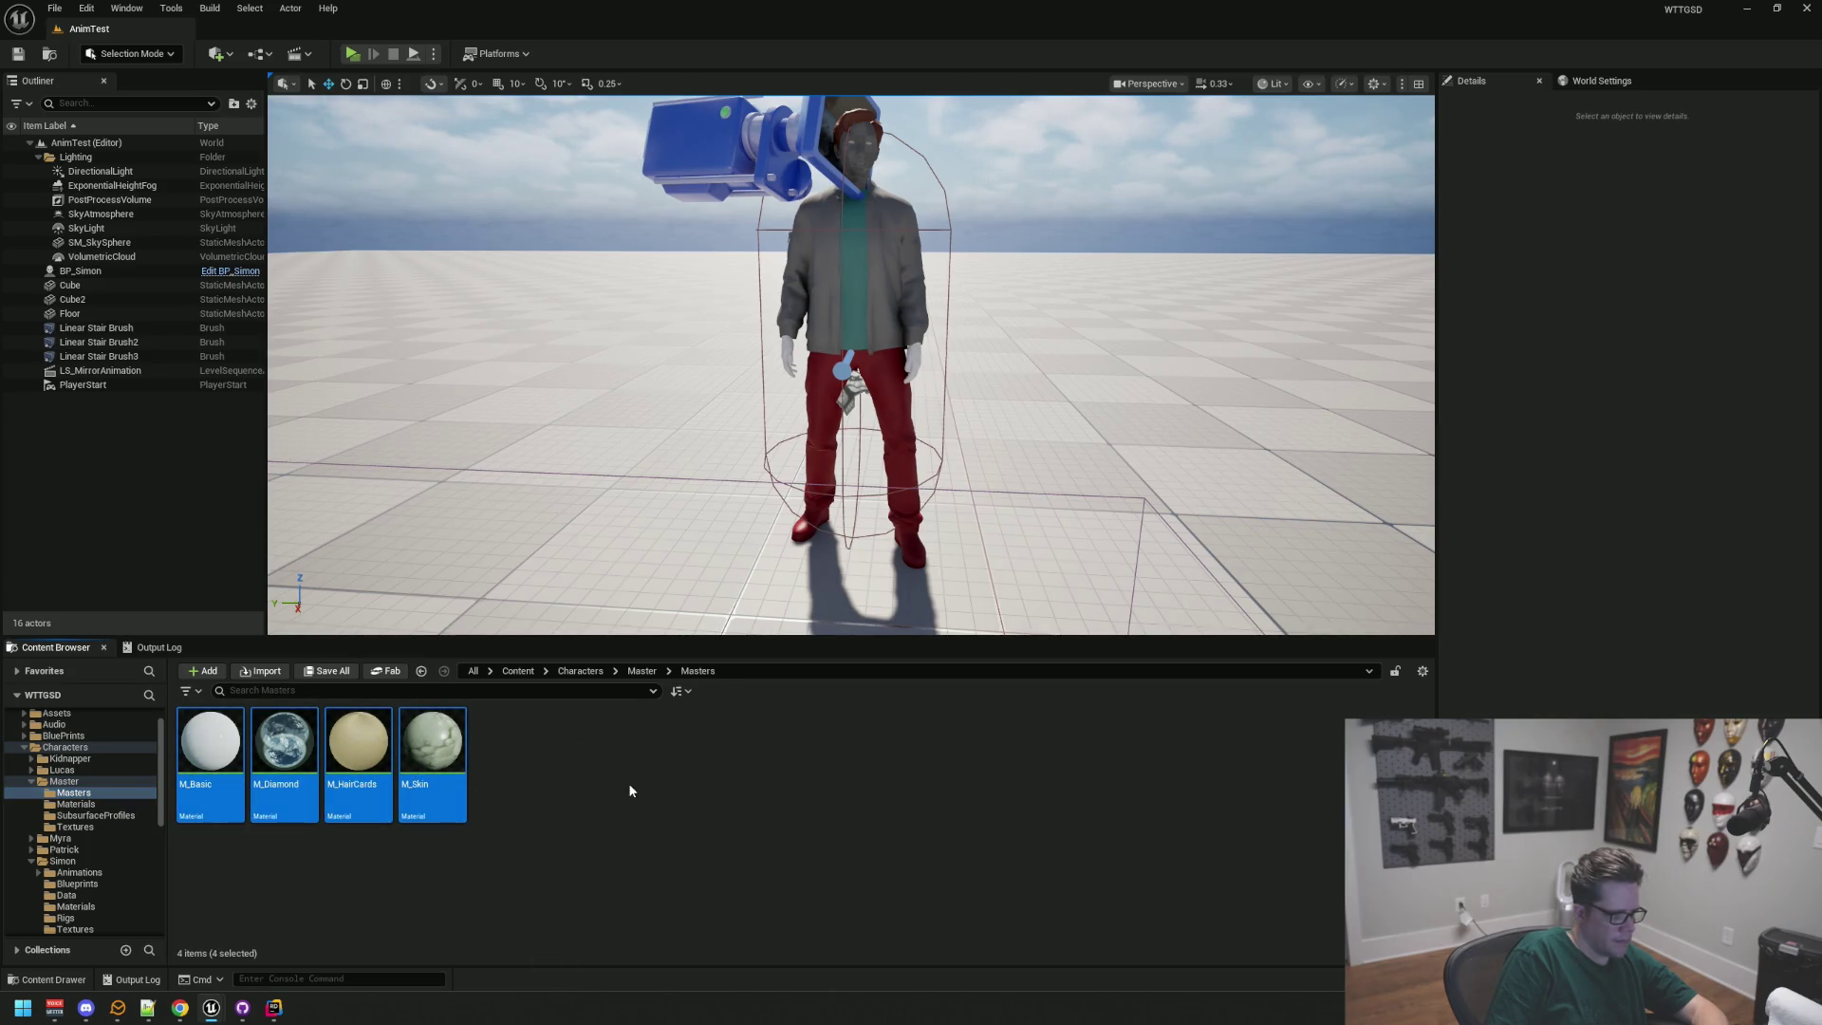
{"action": "key", "text": "Delete"}
{"action": "left_click", "coordinate": [910, 733]}
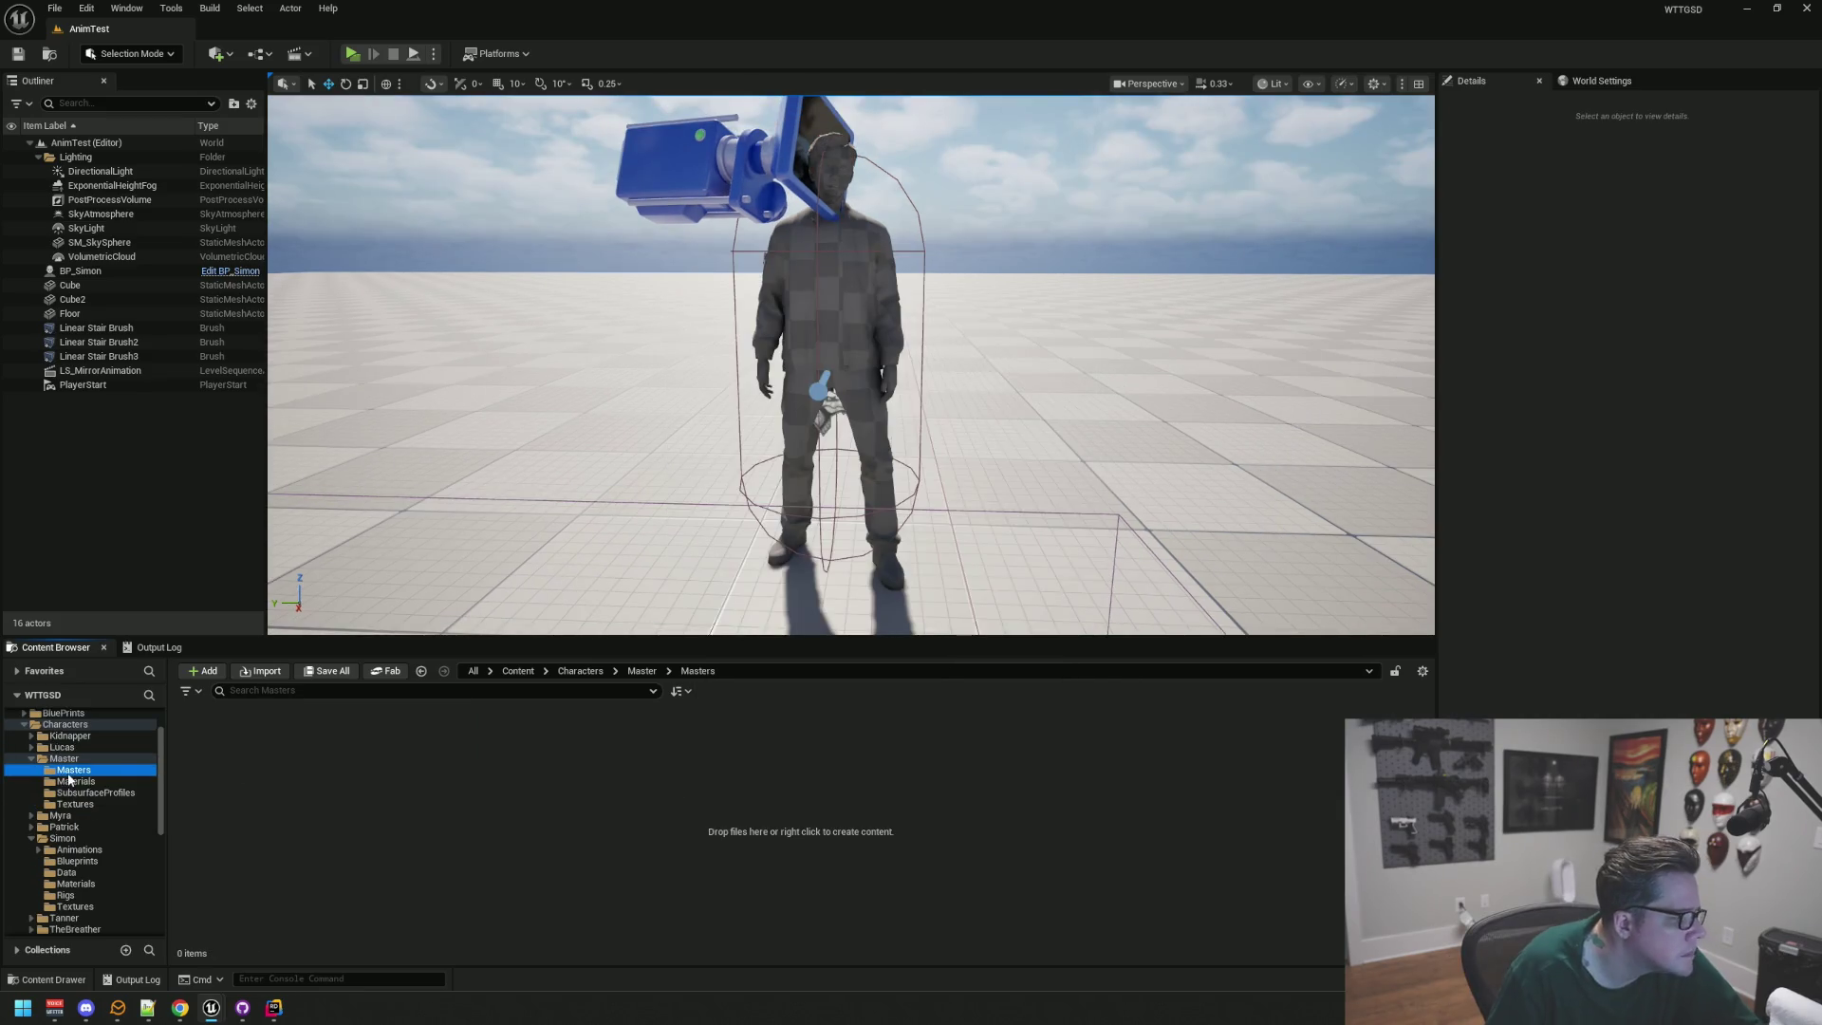
{"action": "left_click", "coordinate": [75, 781]}
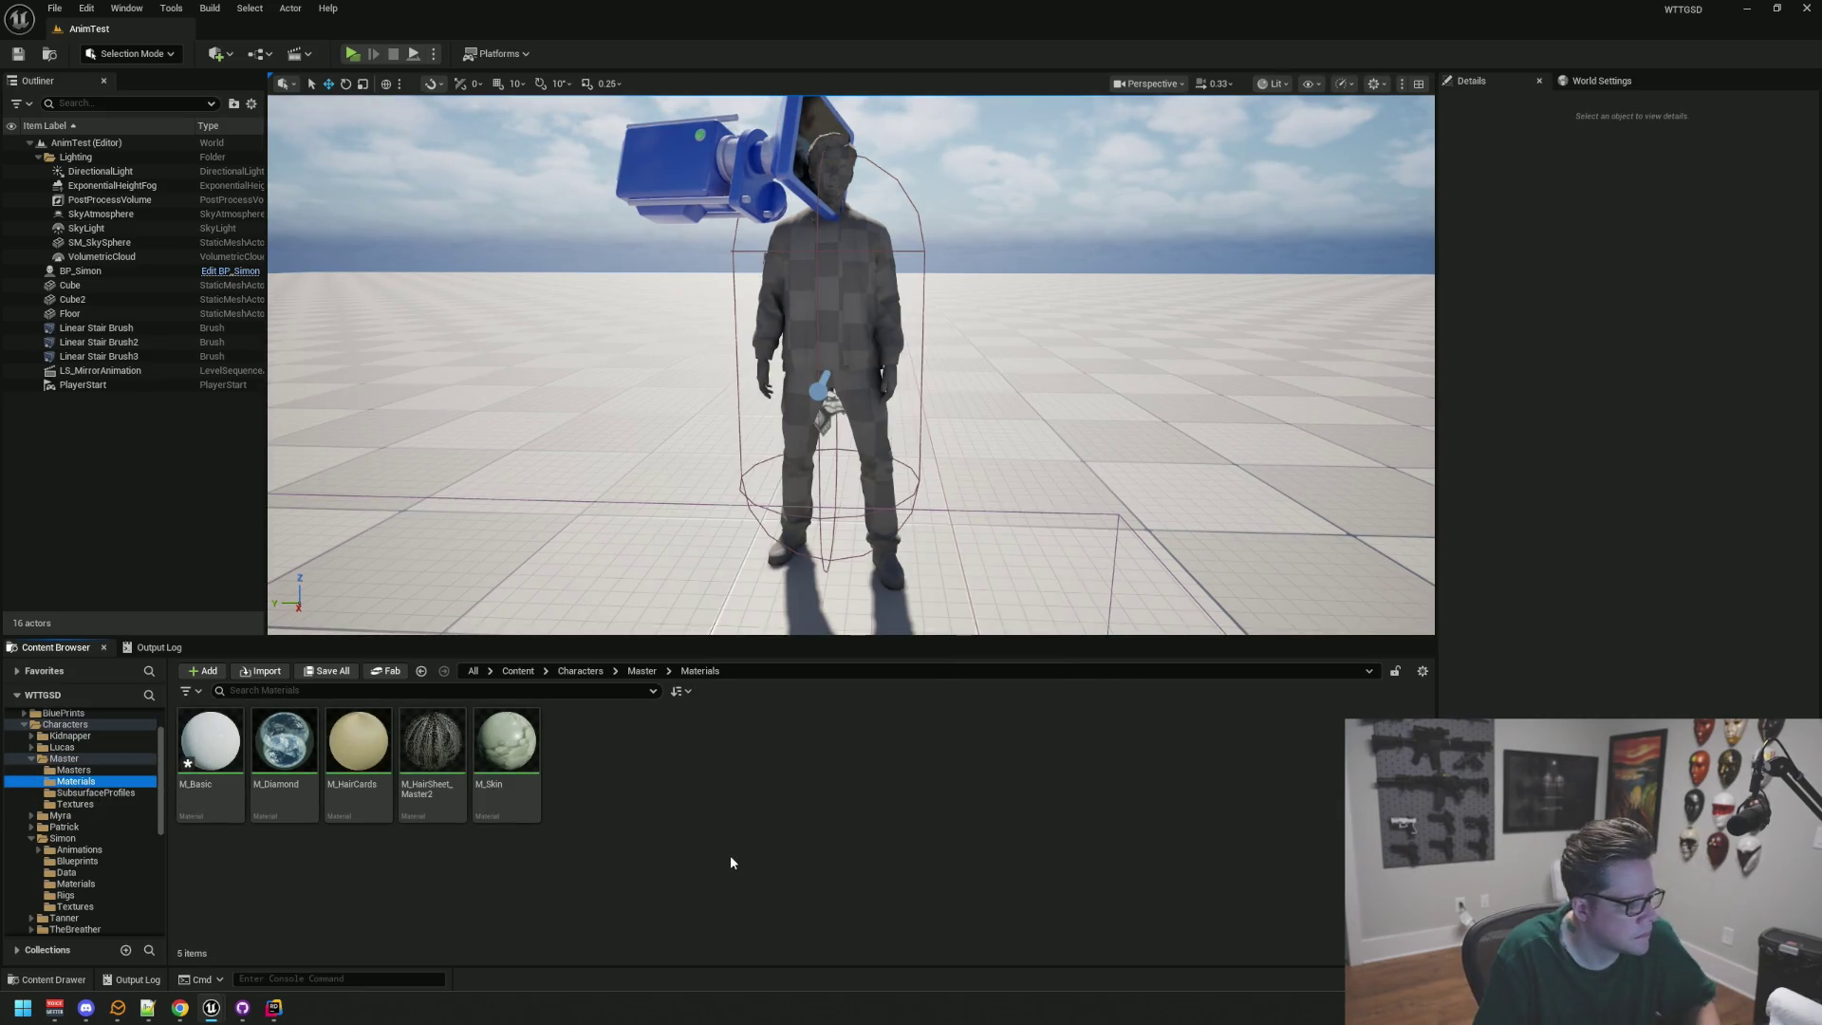
Step: Save all assets, try deleting the Masters folder, and cancel deleting the M_Basic redirector
{"action": "key", "text": "ctrl+shift+s"}
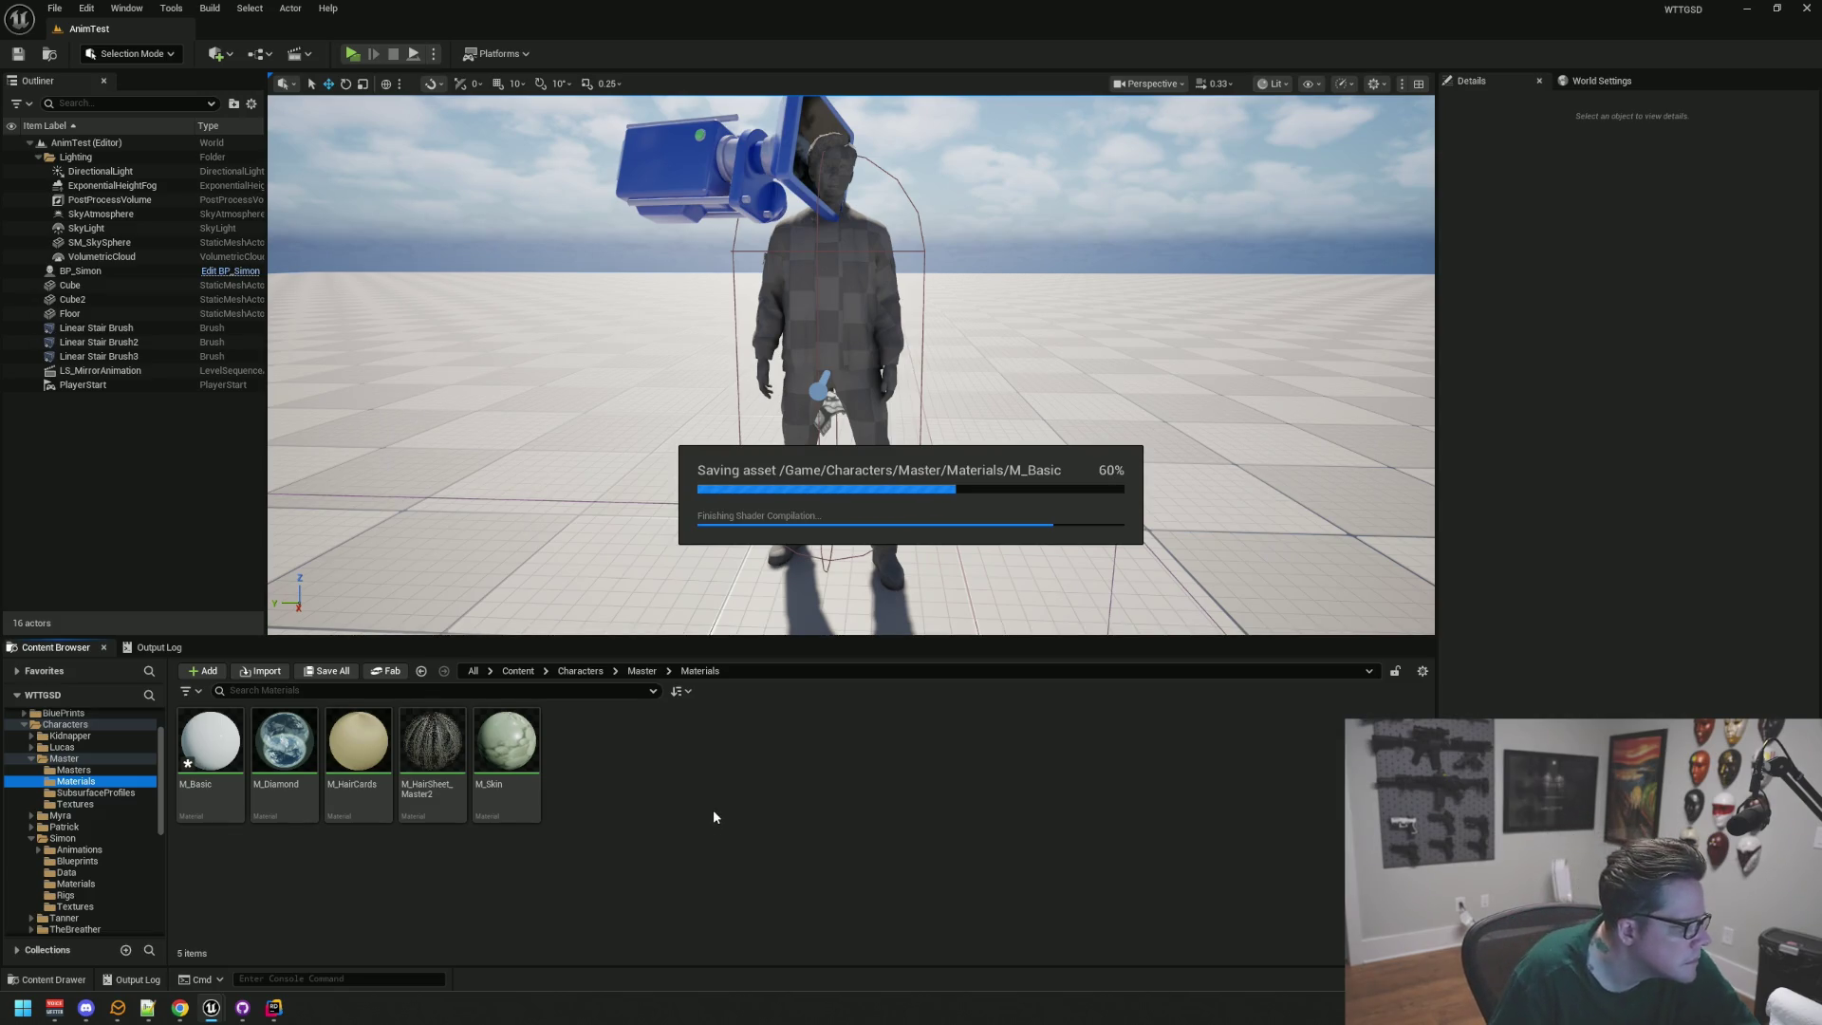
{"action": "key", "text": "Up"}
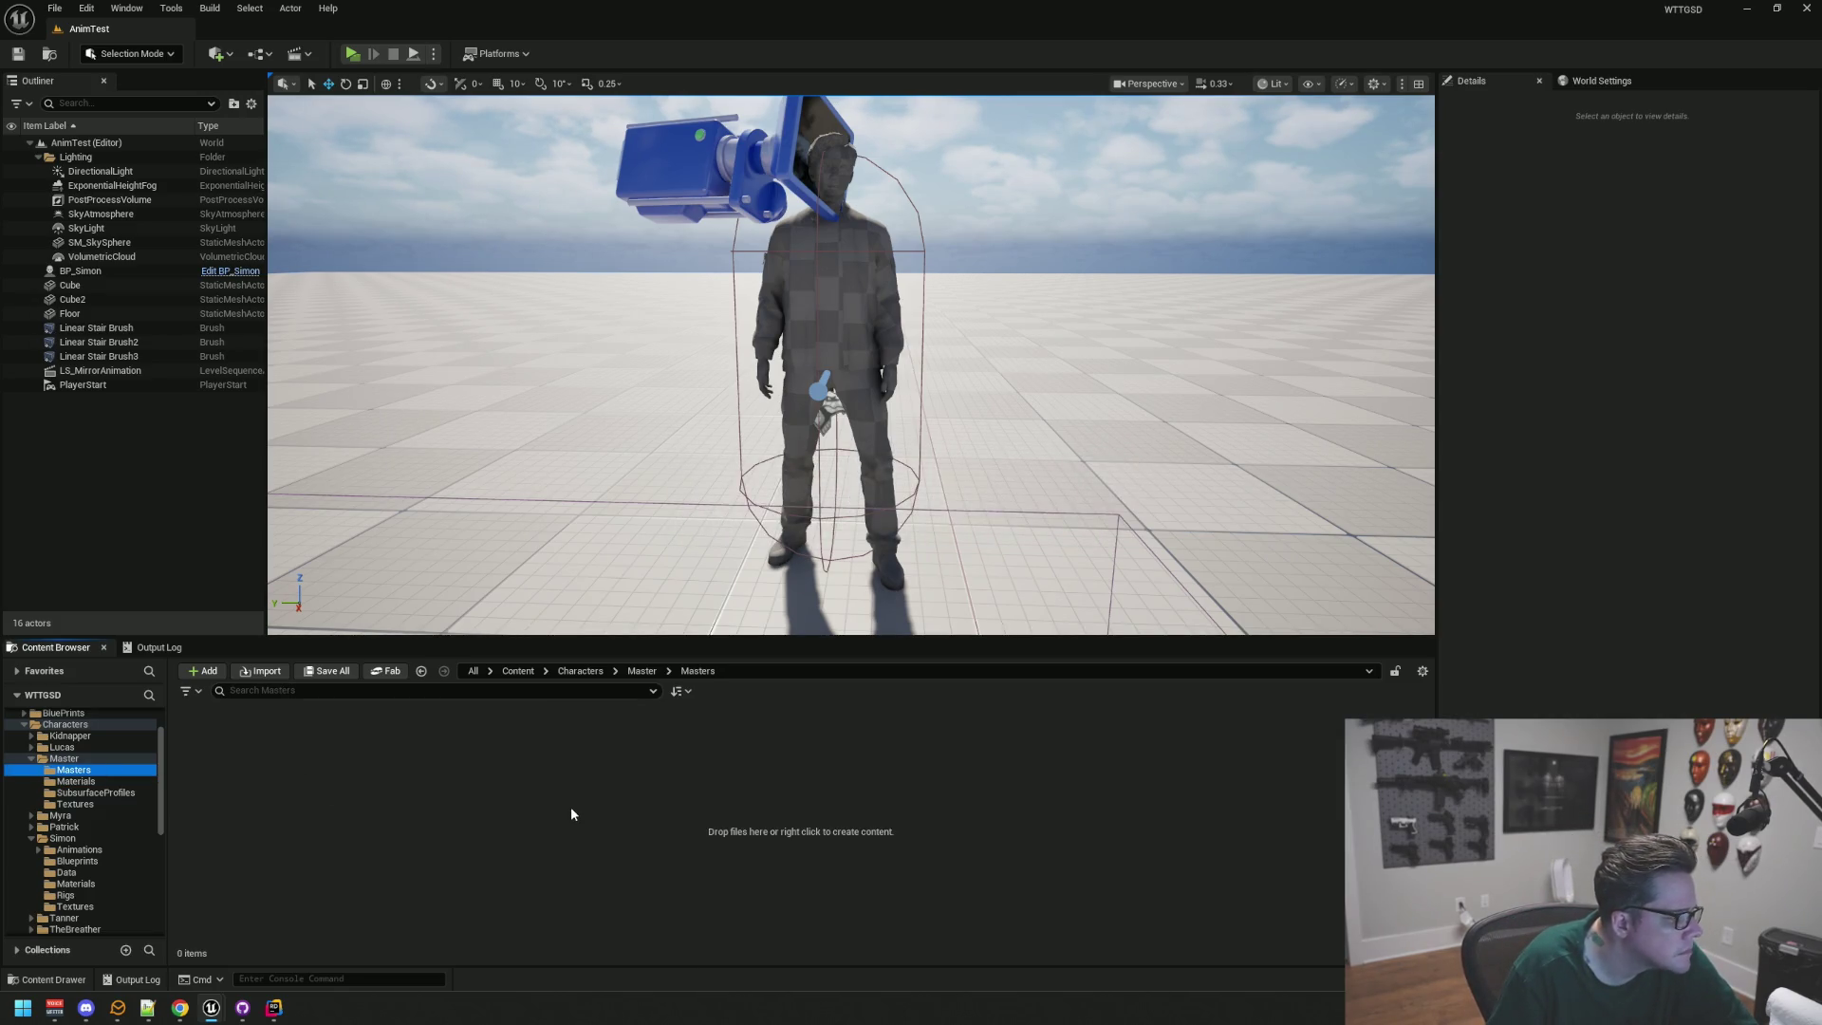
{"action": "key", "text": "Delete"}
{"action": "left_click", "coordinate": [604, 841]}
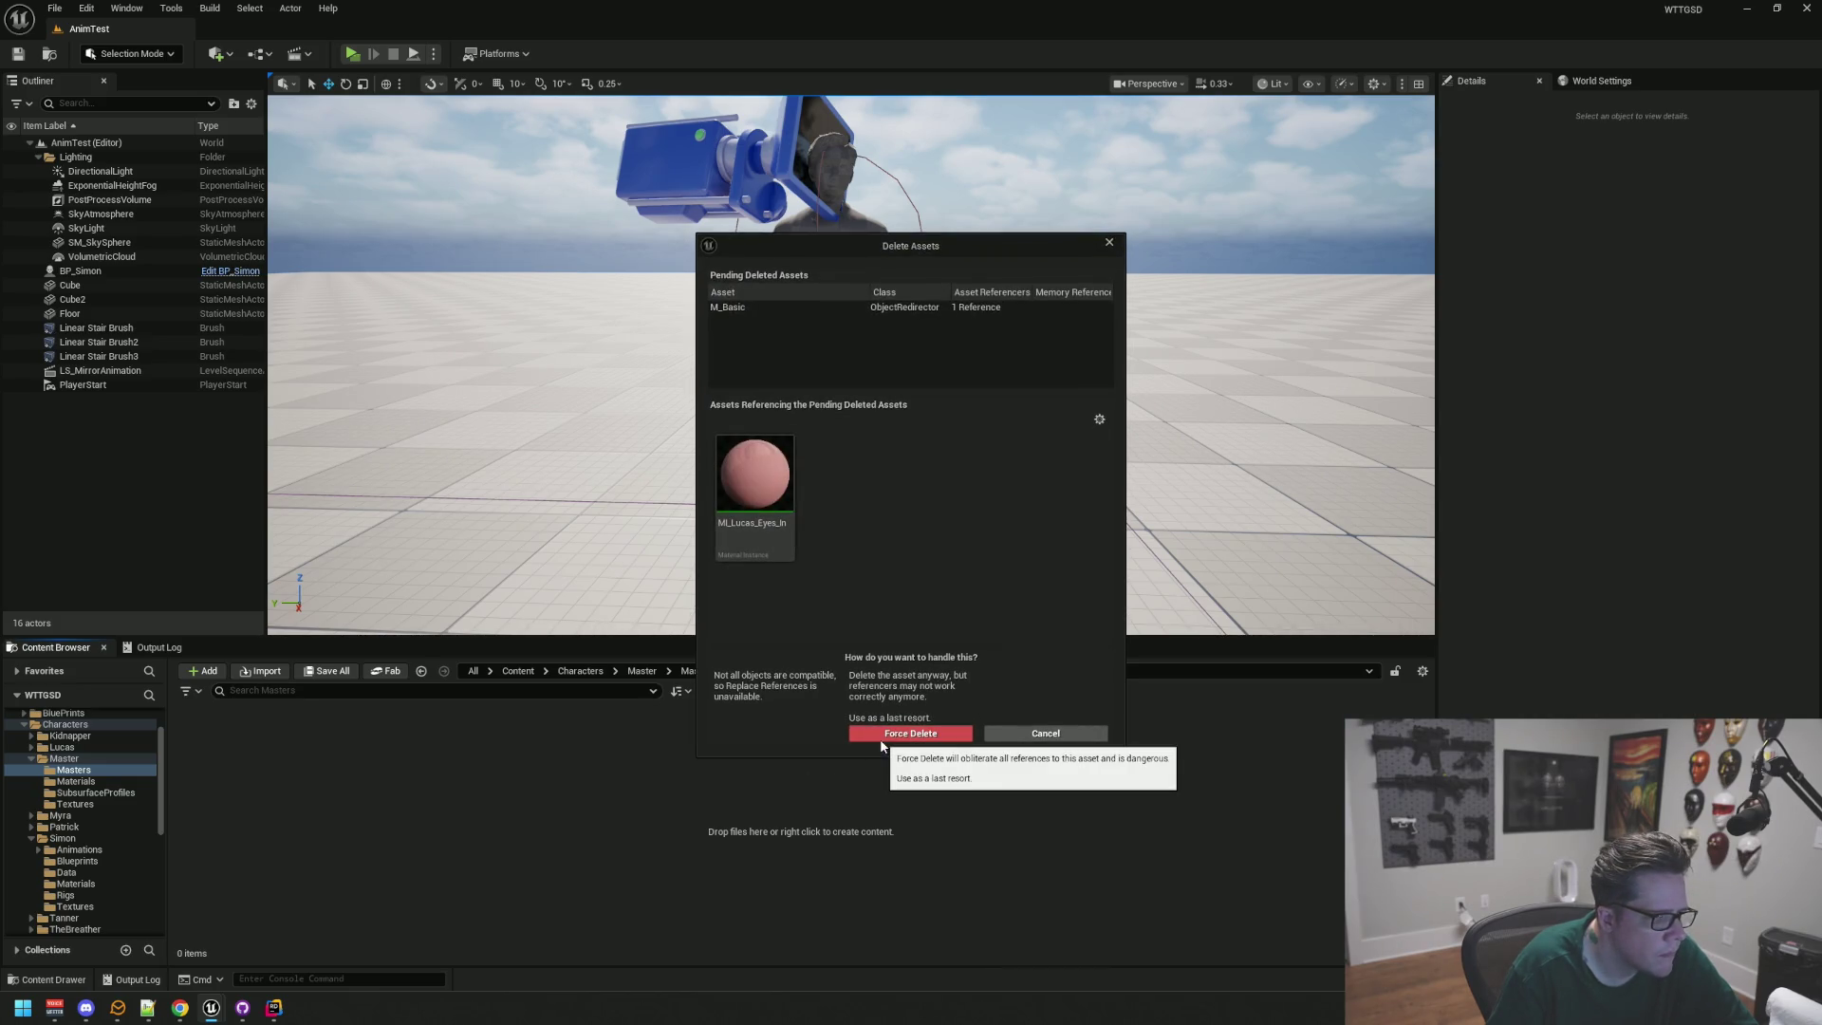
{"action": "left_click", "coordinate": [1025, 736]}
Step: Update redirector references across Content and delete the unreferenced redirectors
{"action": "scroll", "coordinate": [95, 778], "scroll_direction": "up", "scroll_amount": 2}
{"action": "right_click", "coordinate": [82, 721]}
{"action": "left_click", "coordinate": [70, 740]}
{"action": "left_click", "coordinate": [51, 726]}
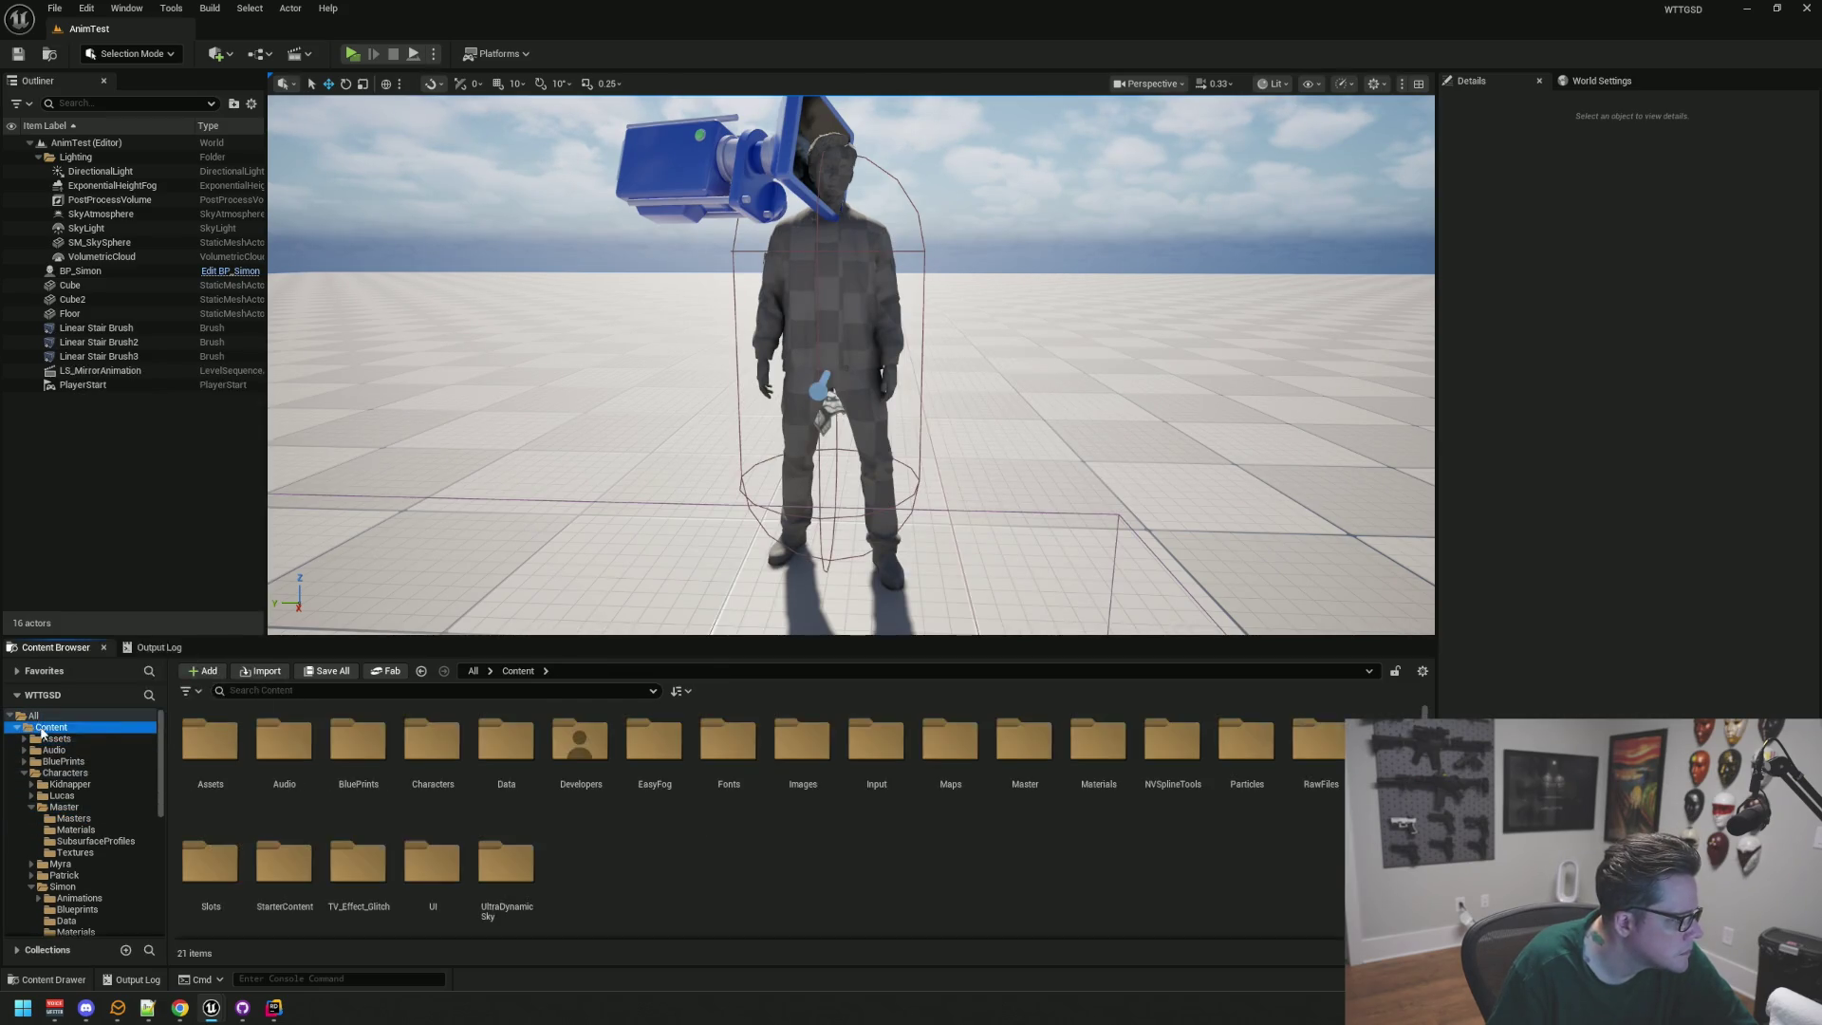
{"action": "right_click", "coordinate": [51, 727]}
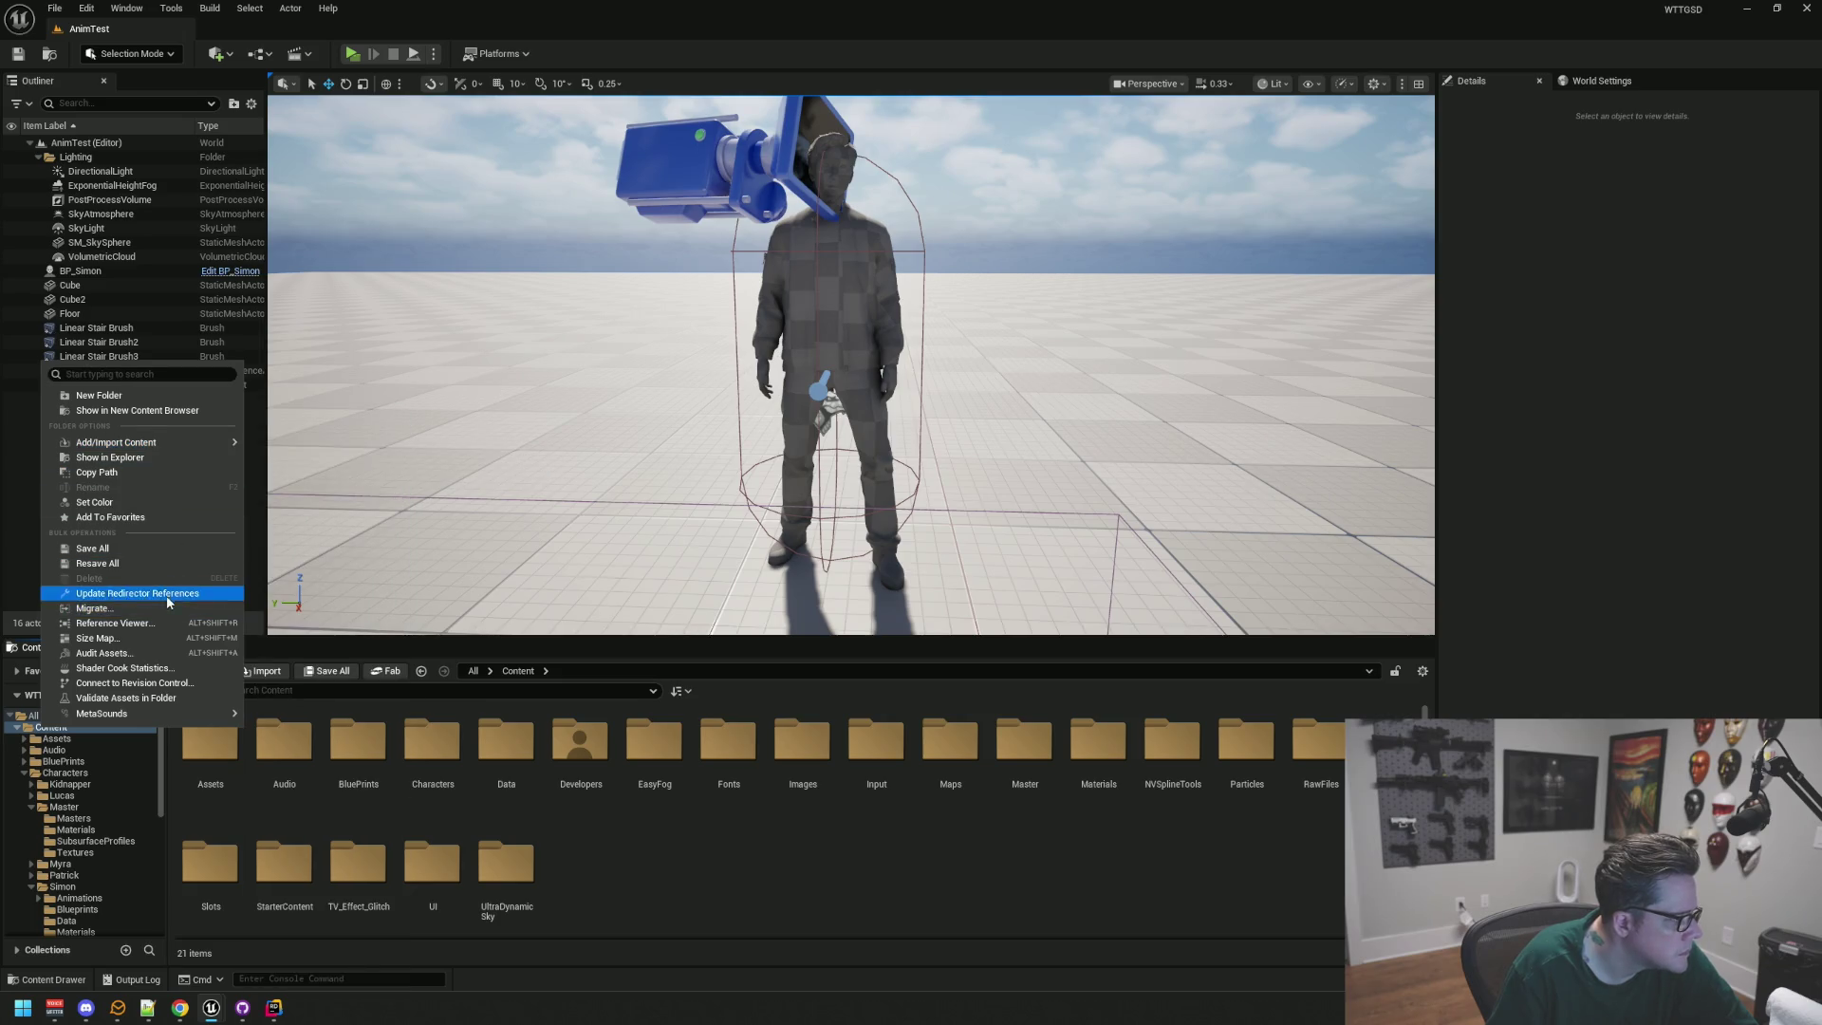
{"action": "left_click", "coordinate": [167, 594]}
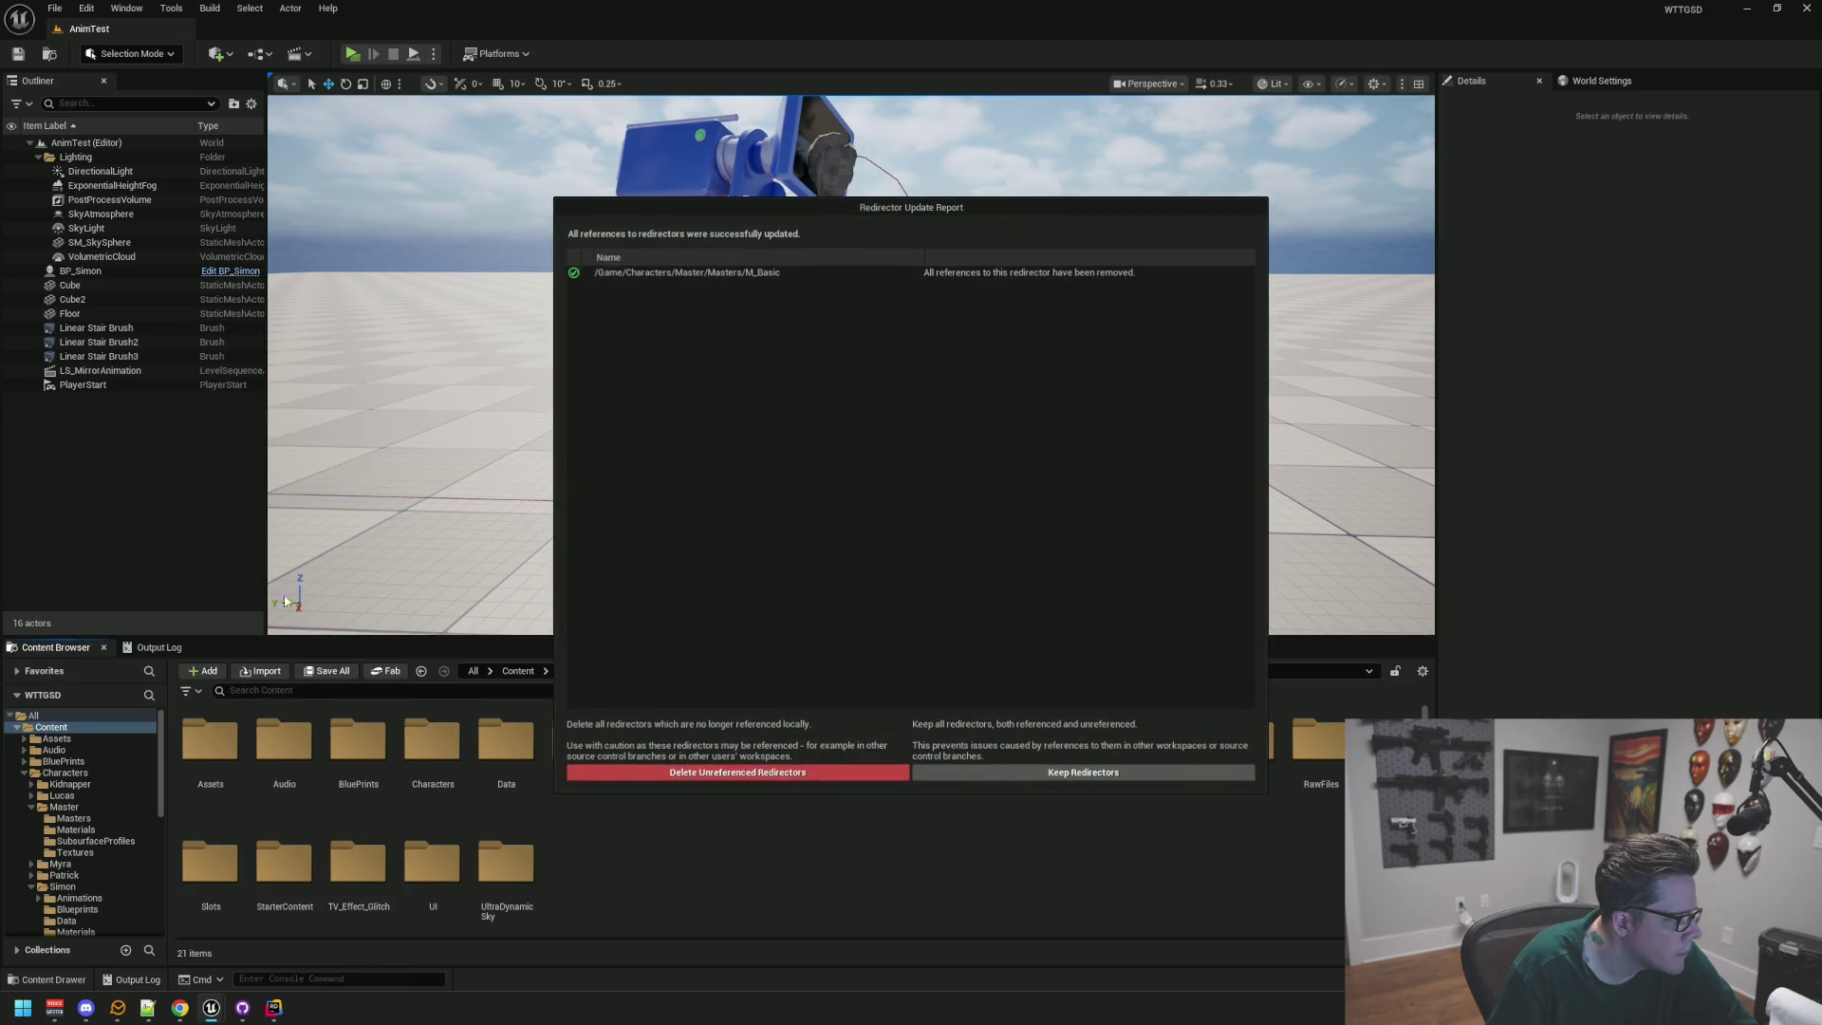
{"action": "left_click", "coordinate": [753, 773]}
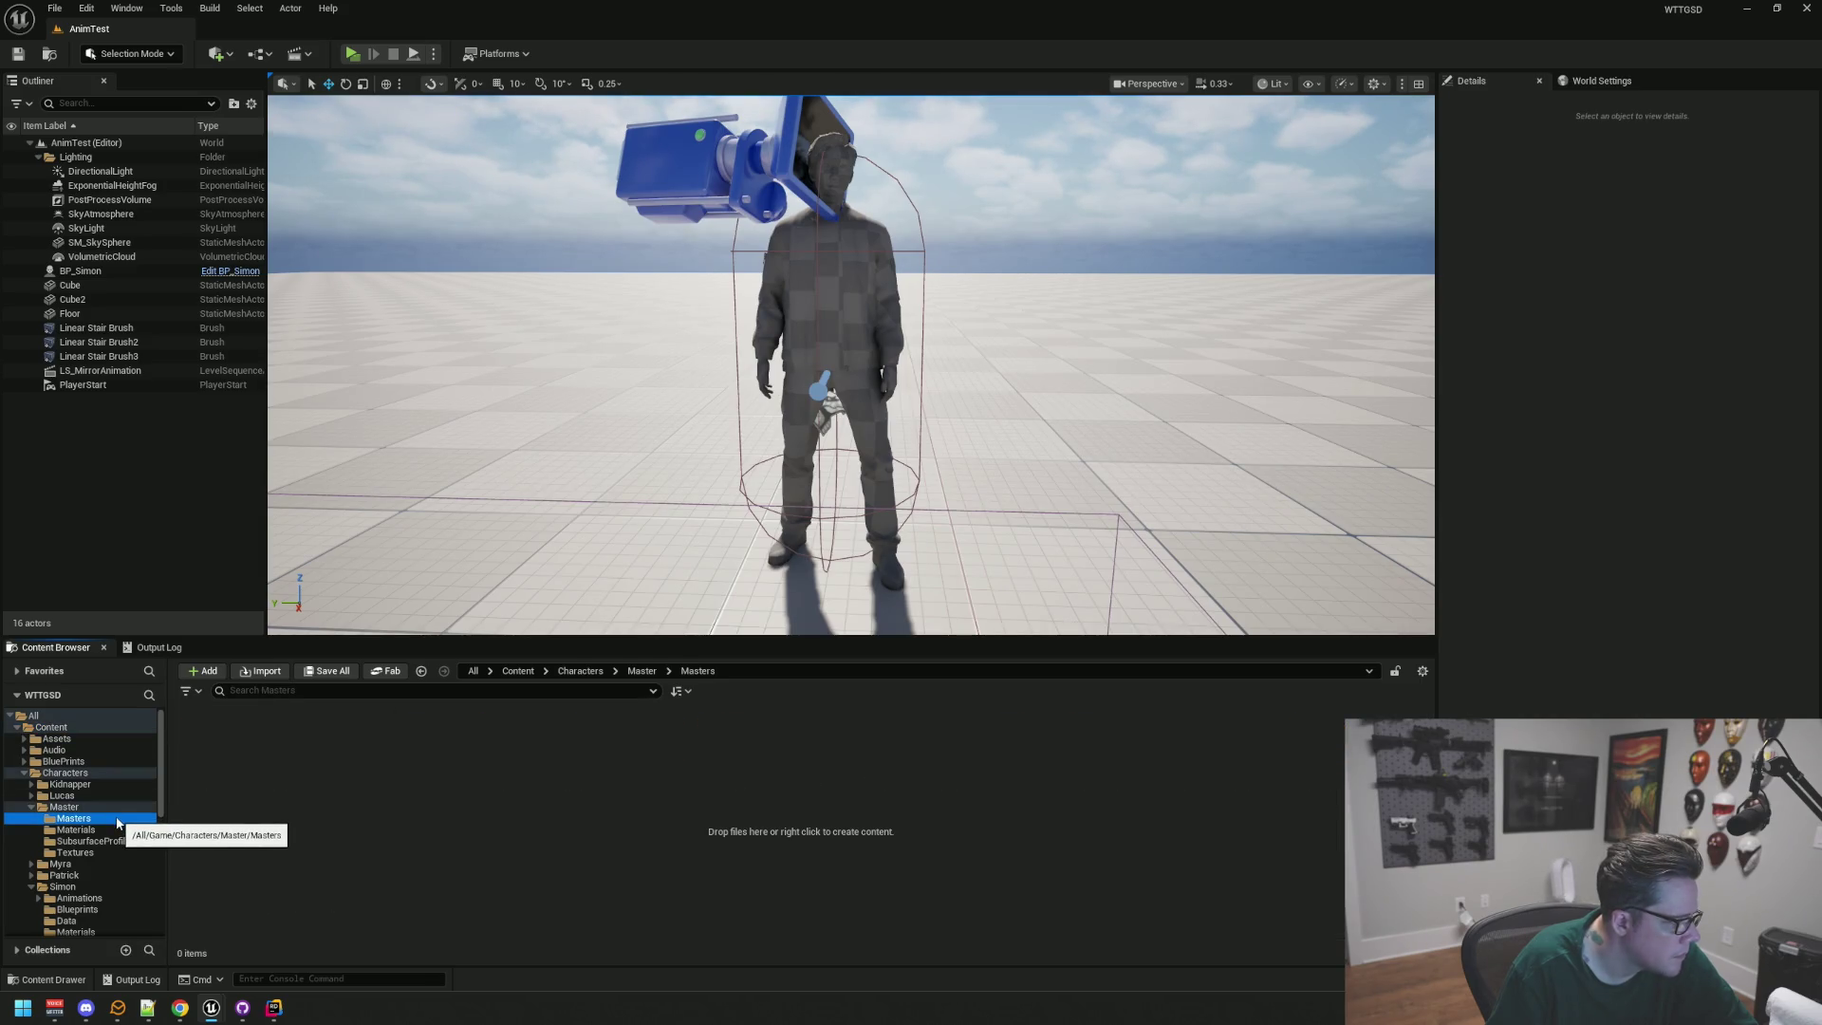
{"action": "key", "text": "Delete"}
Step: Confirm deleting the Masters folder and browse to the top-level Master Textures folder
{"action": "left_click", "coordinate": [158, 848]}
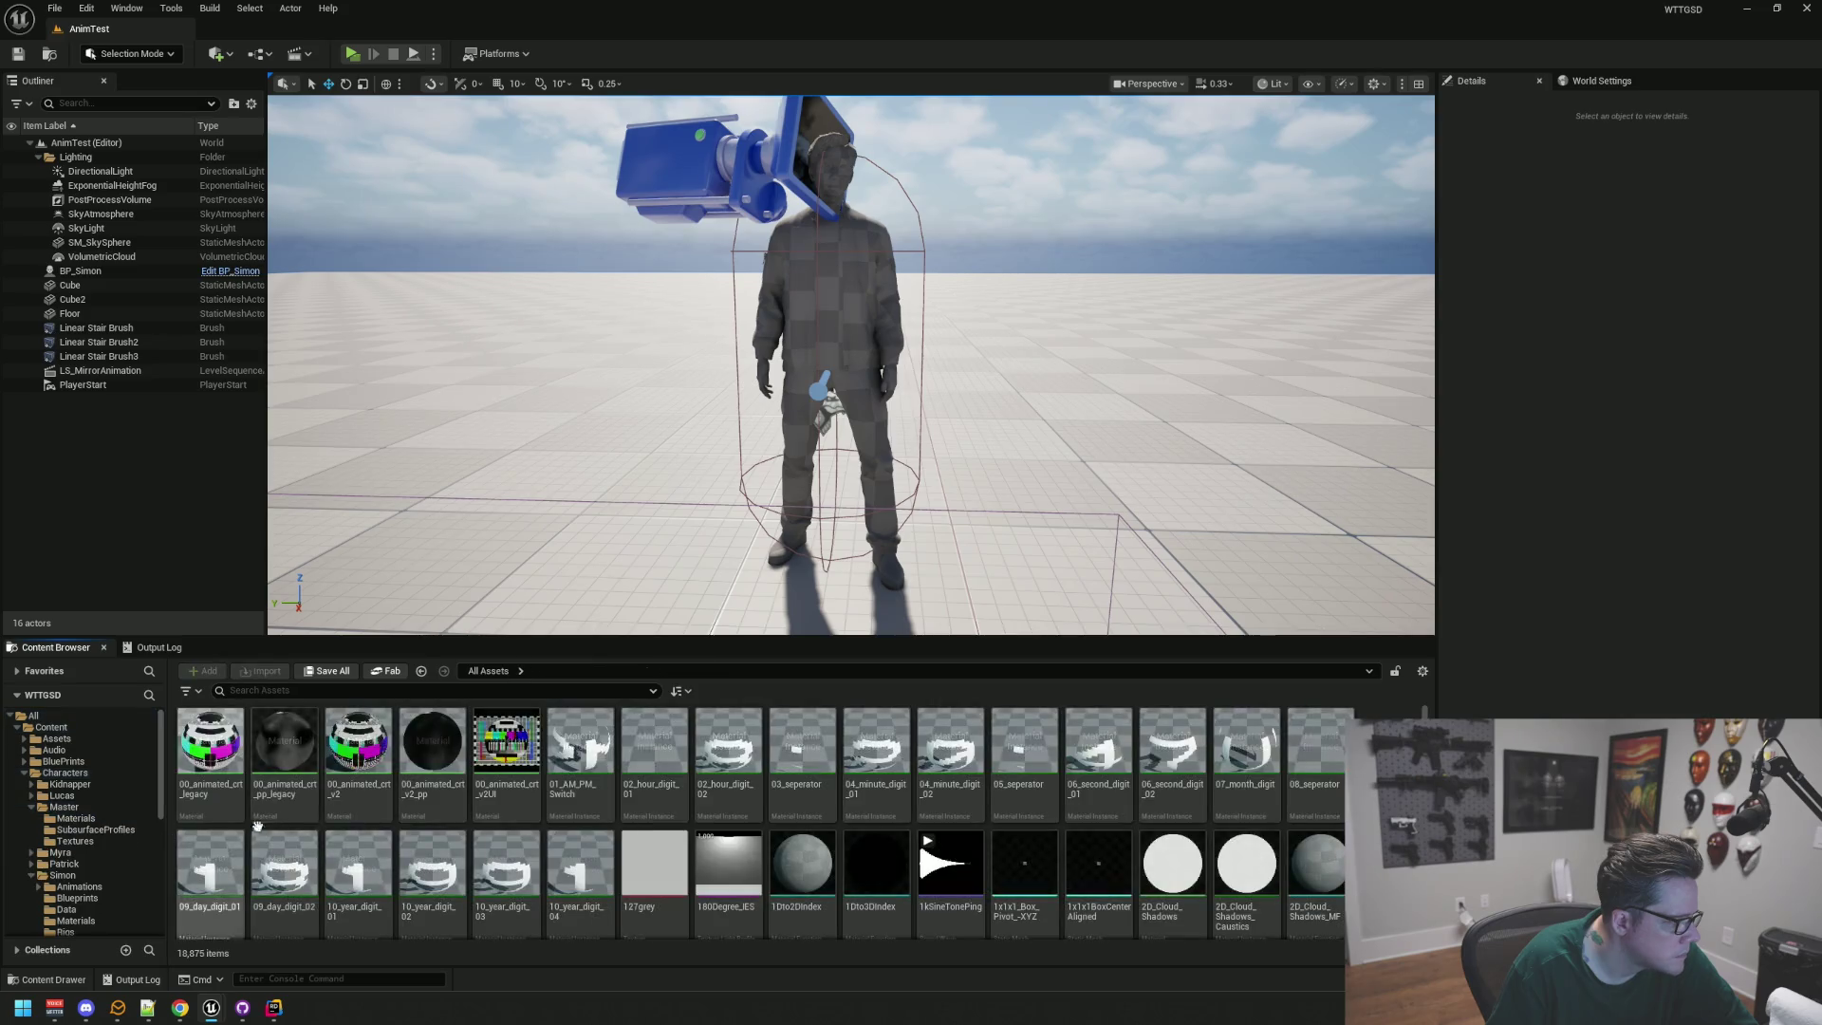
{"action": "left_click", "coordinate": [116, 818]}
{"action": "left_click", "coordinate": [94, 830]}
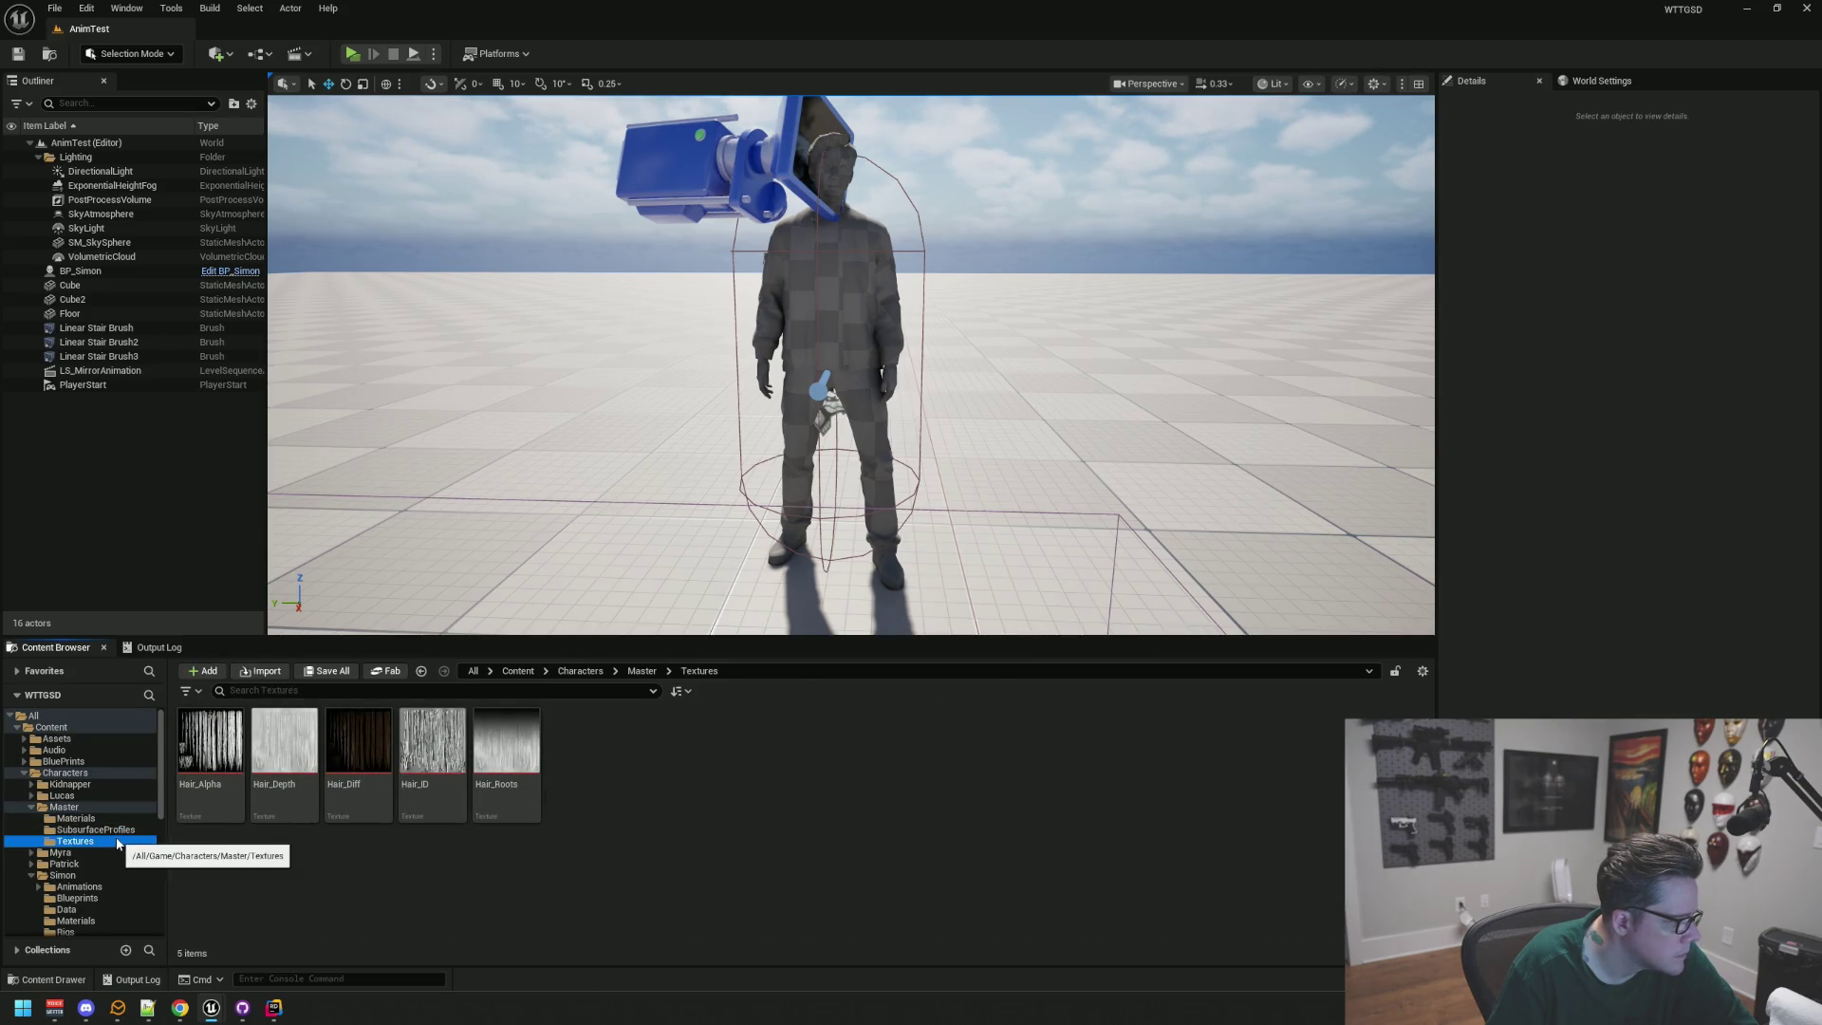
{"action": "scroll", "coordinate": [126, 832], "scroll_direction": "down", "scroll_amount": 4}
{"action": "scroll", "coordinate": [125, 832], "scroll_direction": "down", "scroll_amount": 3}
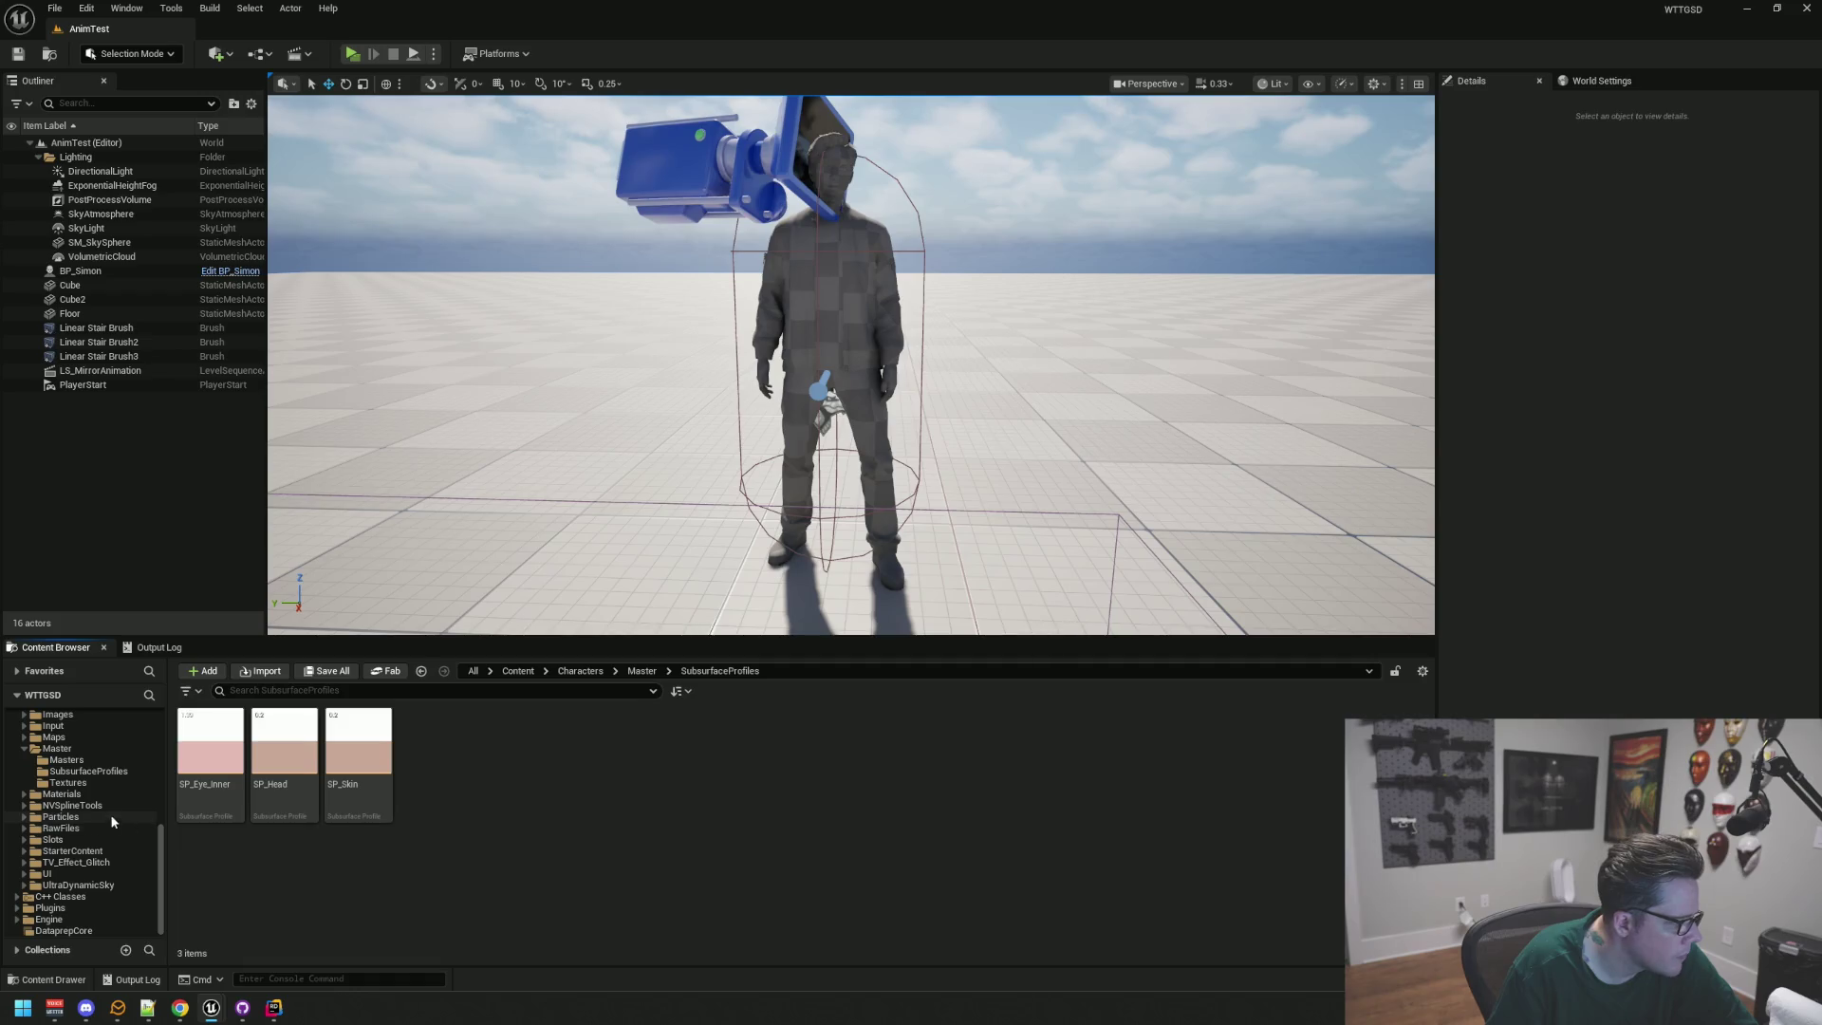
{"action": "left_click", "coordinate": [94, 780]}
Step: Cancel deleting Hair_Roots, check the character Master Textures, and return to top-level Master Textures
{"action": "left_click", "coordinate": [456, 754]}
{"action": "key", "text": "Delete"}
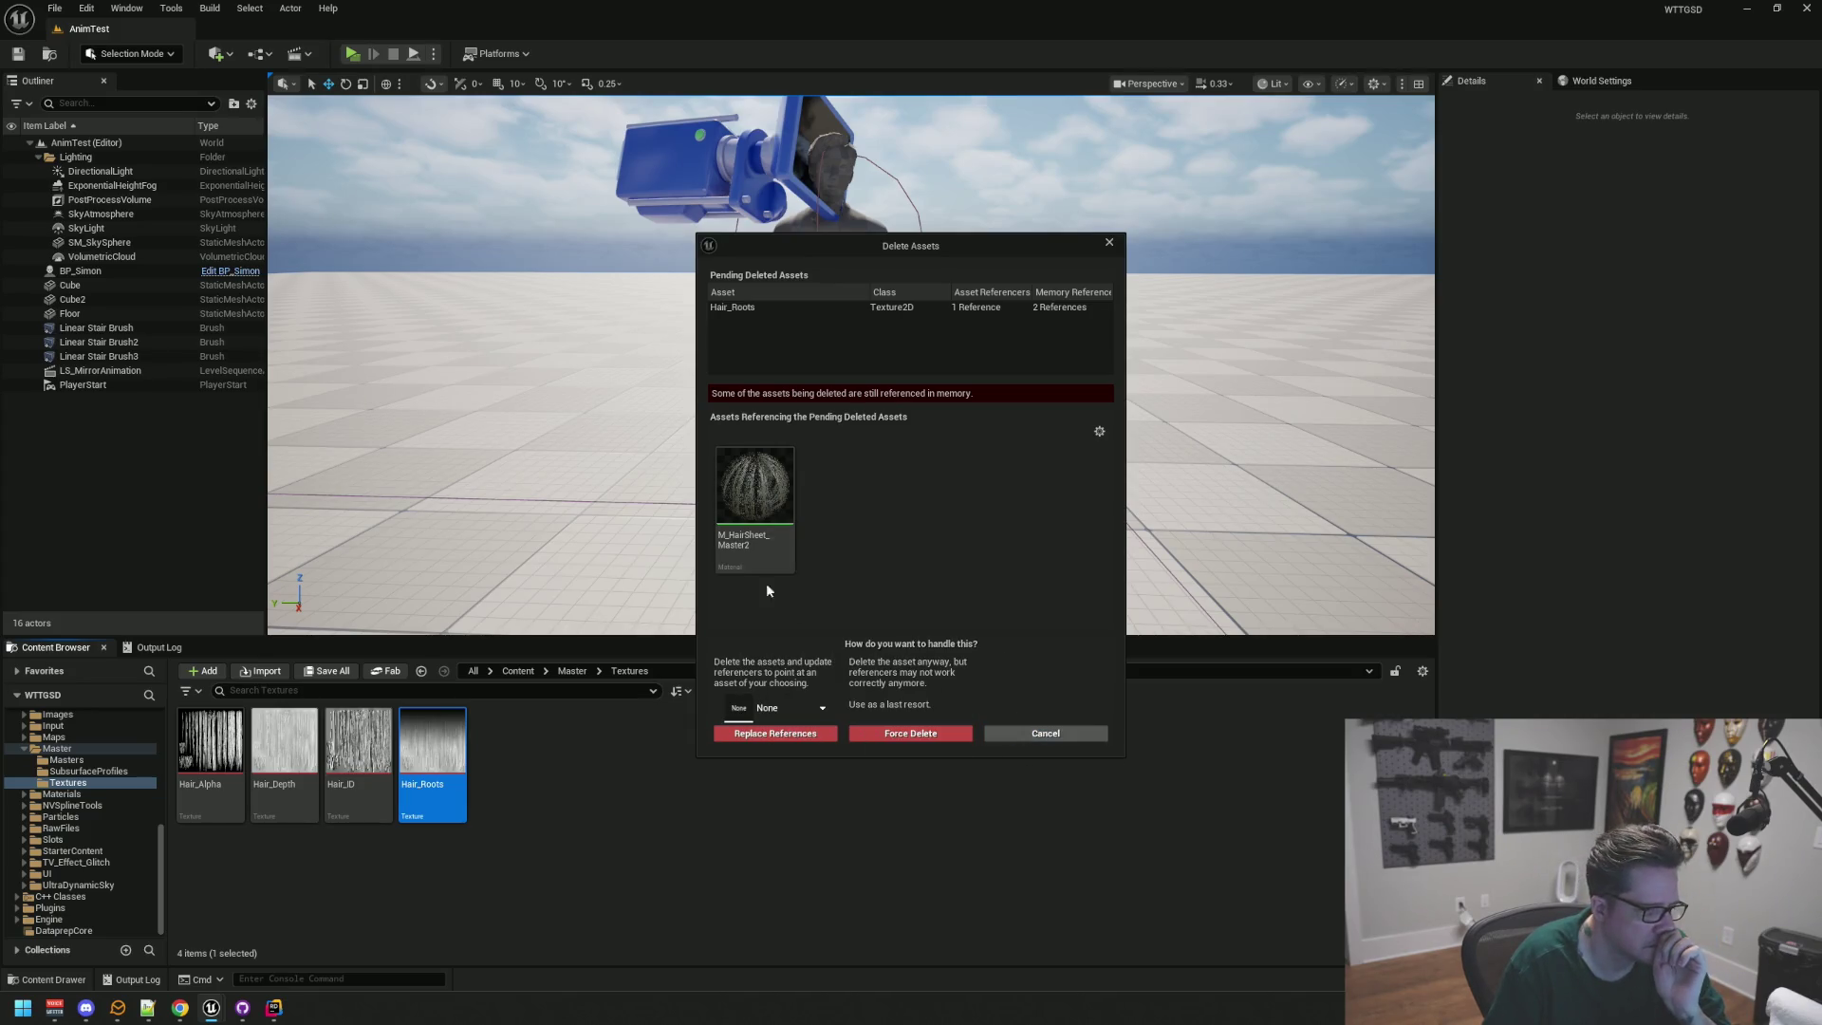
{"action": "left_click", "coordinate": [1035, 733]}
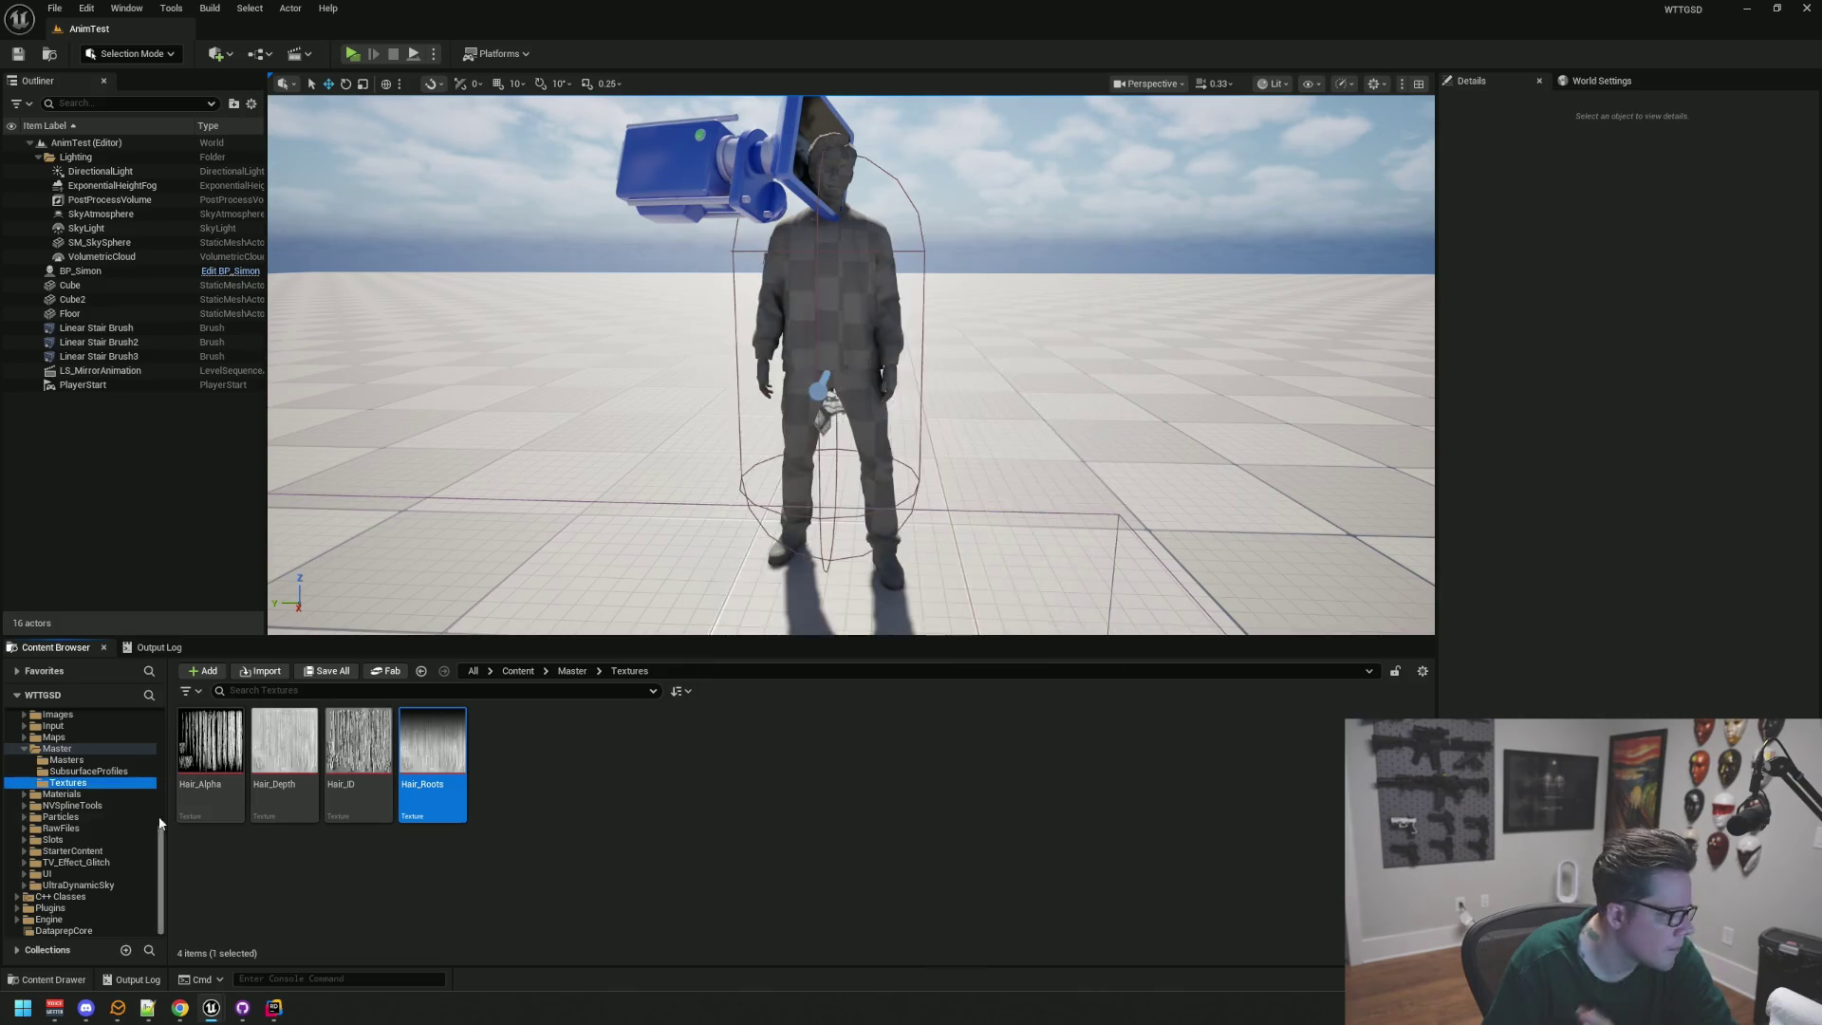
{"action": "scroll", "coordinate": [128, 799], "scroll_direction": "up", "scroll_amount": 10}
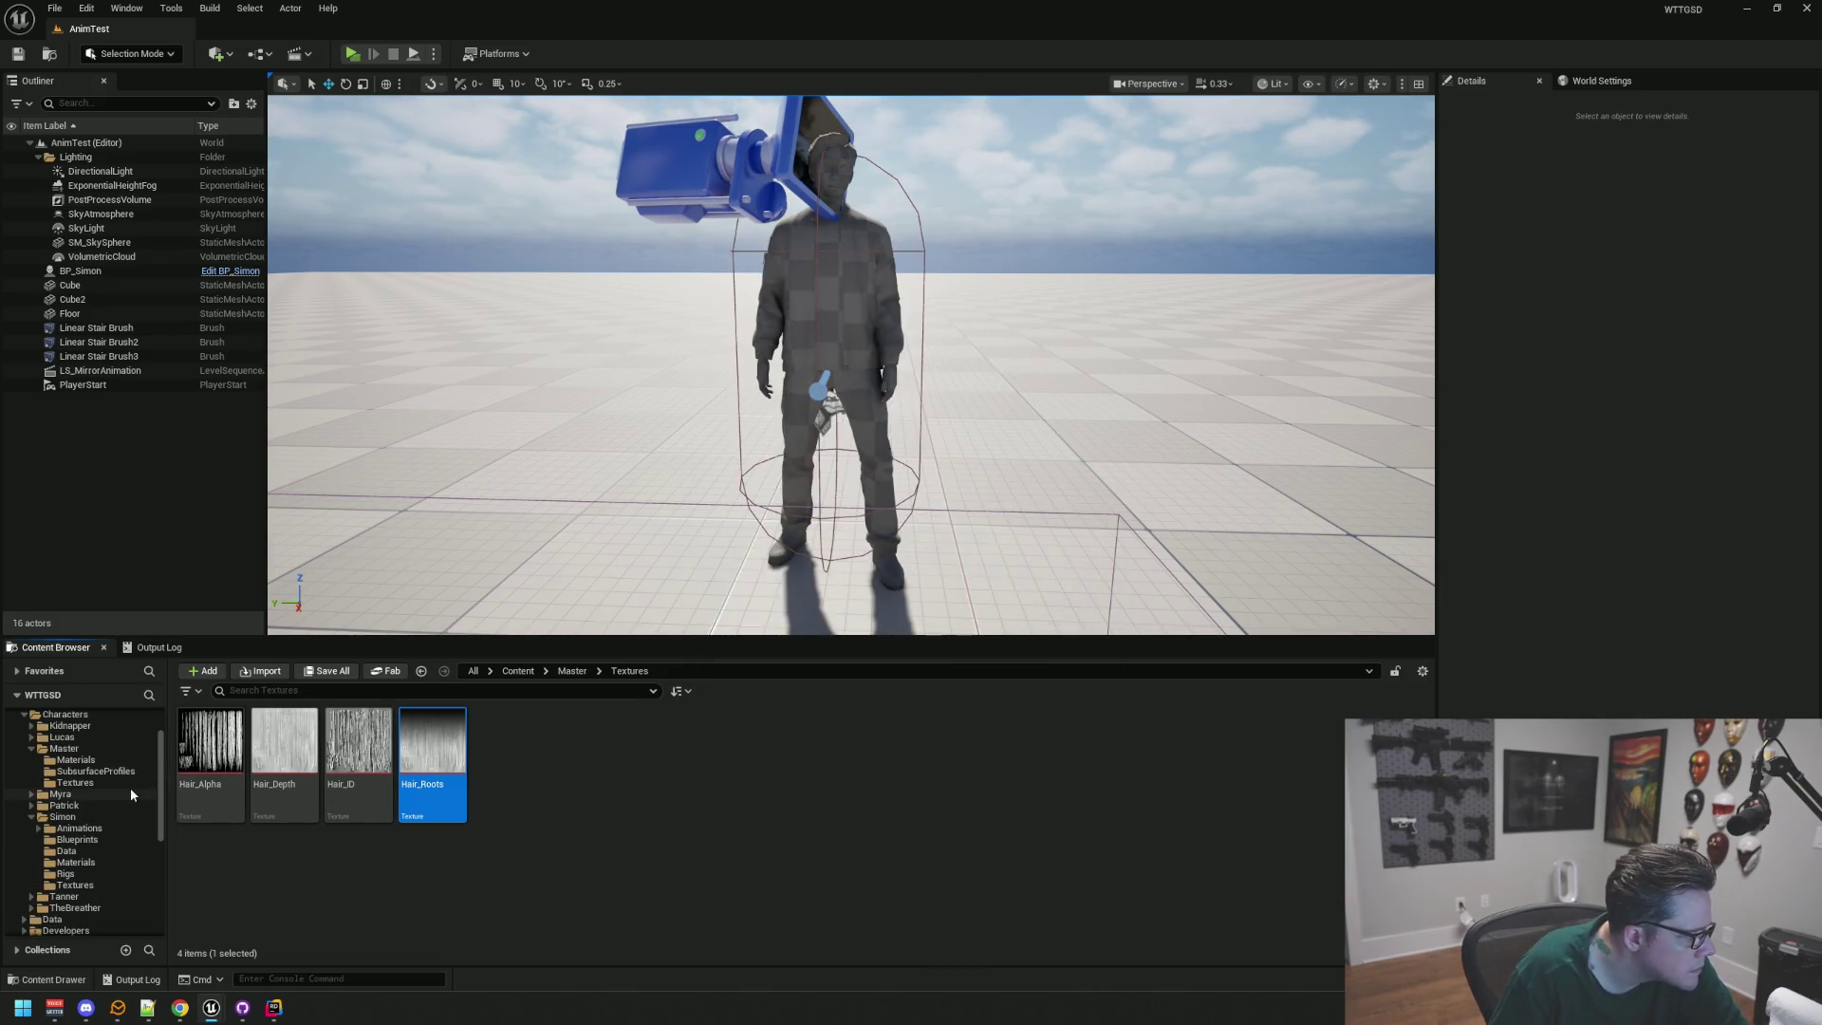
{"action": "left_click", "coordinate": [131, 784]}
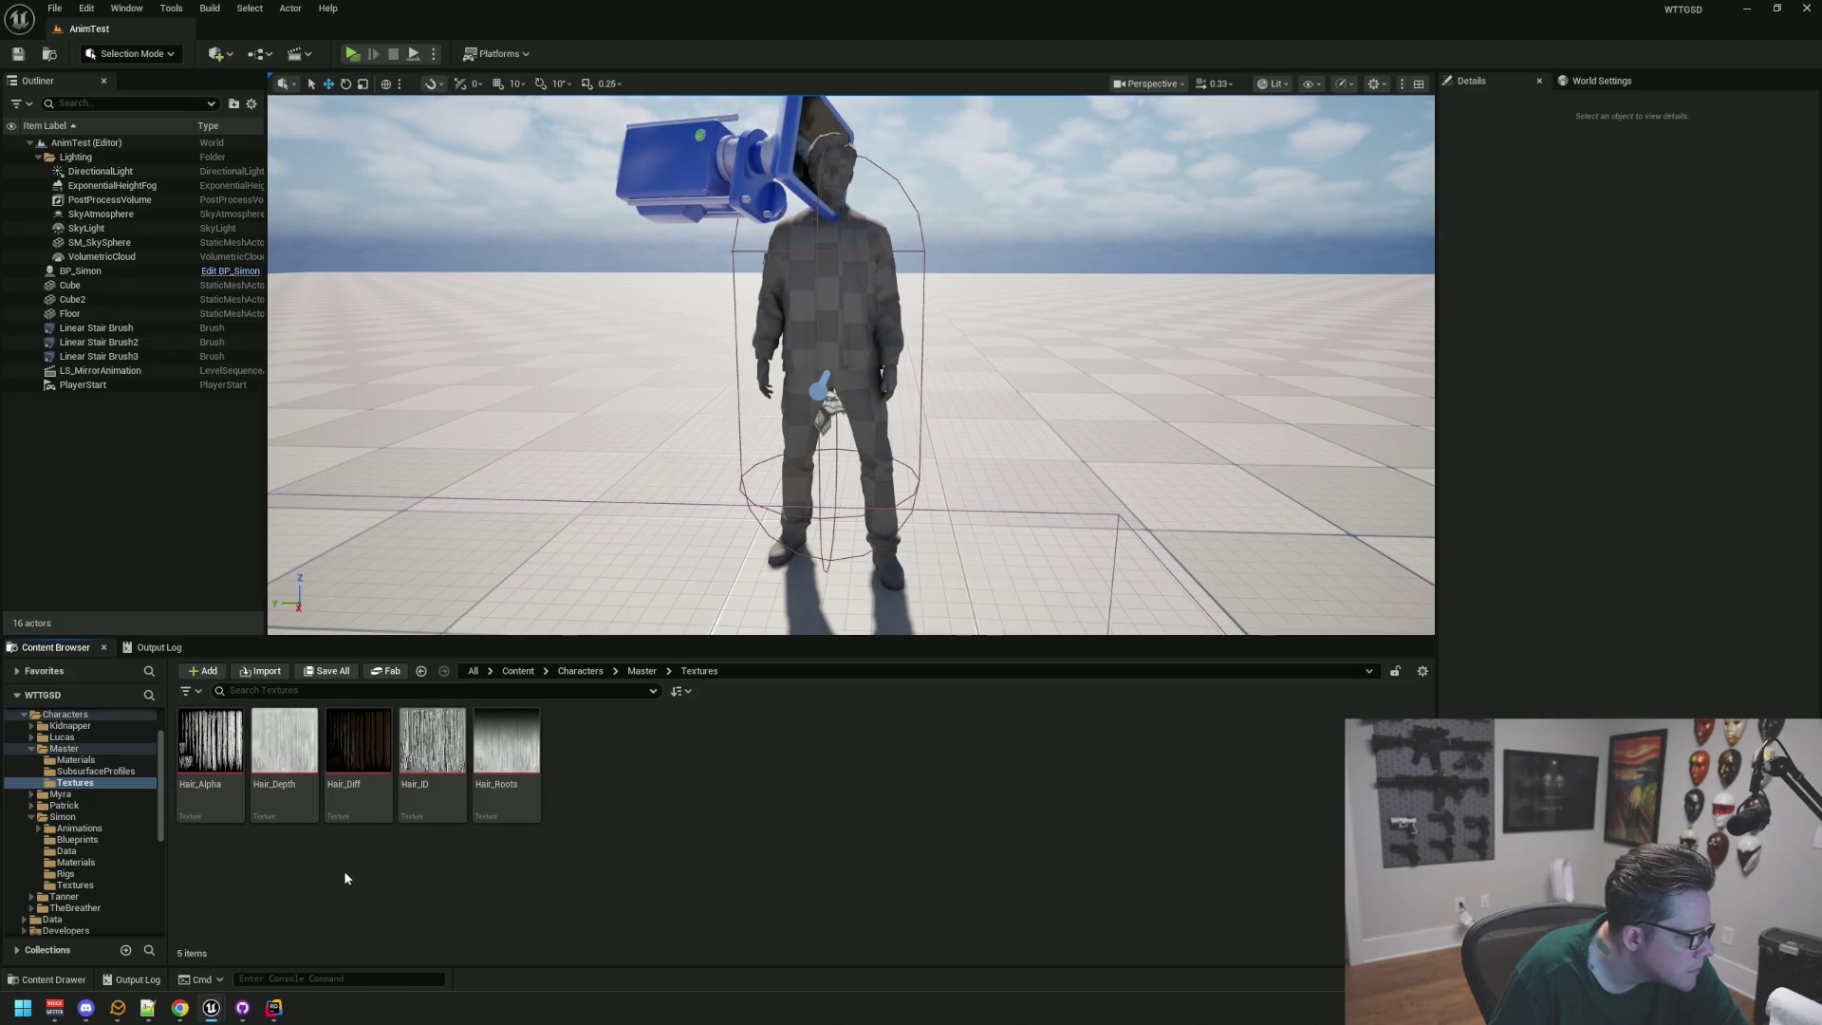
{"action": "scroll", "coordinate": [127, 789], "scroll_direction": "down", "scroll_amount": 5}
{"action": "left_click", "coordinate": [86, 874]}
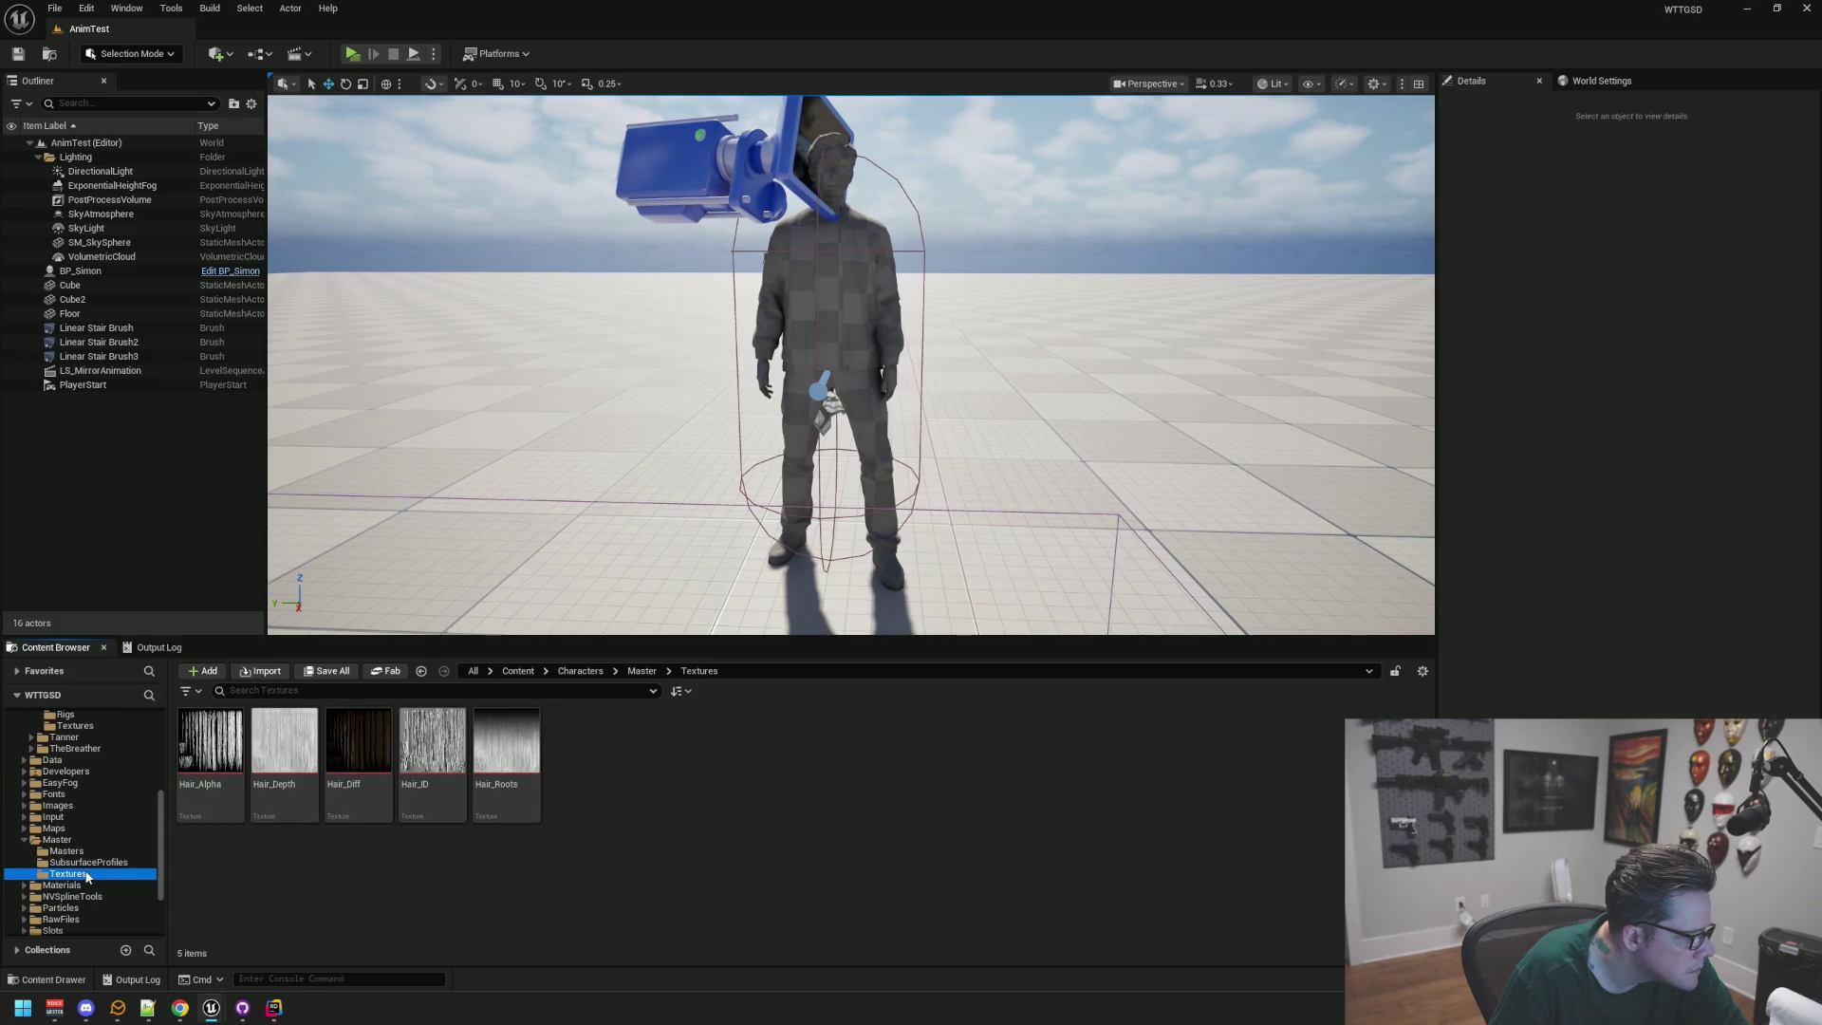
Step: Rename Hair_Roots and Hair_ID to Hair_Roots_Simon and Hair_ID_Simon
{"action": "left_click", "coordinate": [435, 784]}
{"action": "key", "text": "F2"}
{"action": "key", "text": "End"}
{"action": "type", "text": "_Simon"}
{"action": "key", "text": "Return"}
{"action": "key", "text": "Left"}
{"action": "key", "text": "F2"}
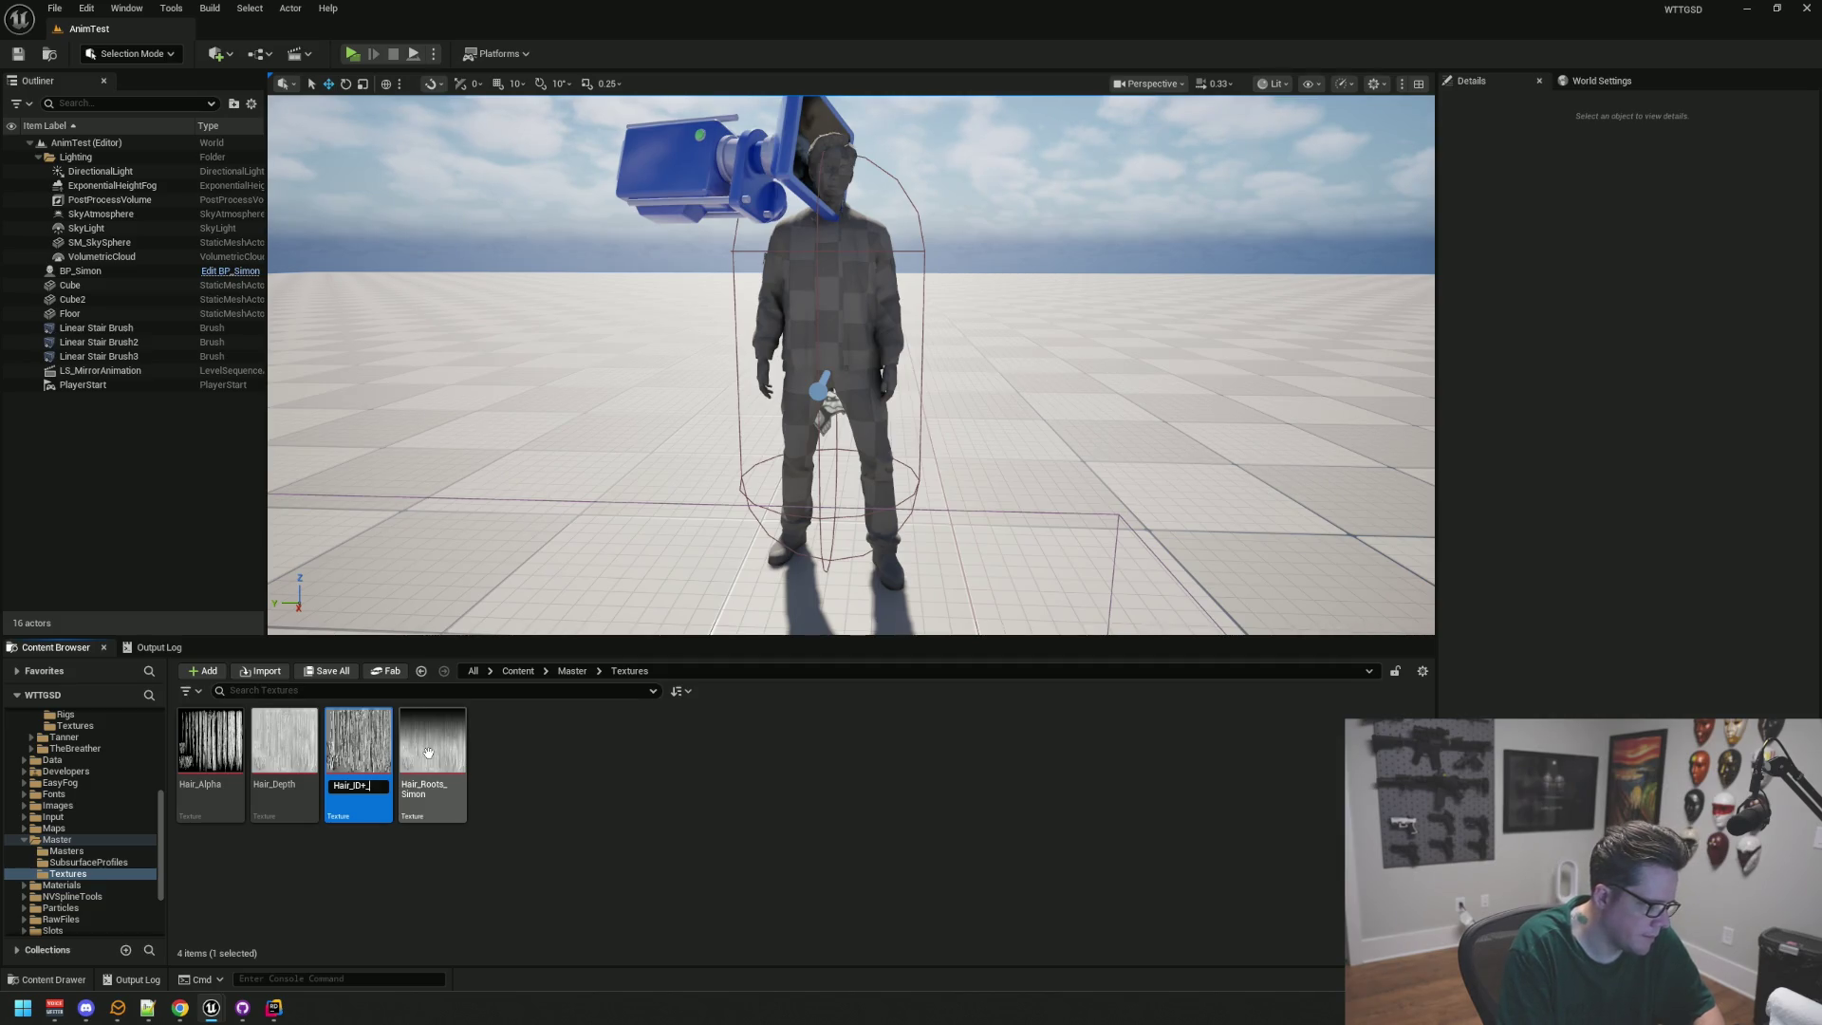
{"action": "type", "text": "Simon"}
{"action": "key", "text": "Return"}
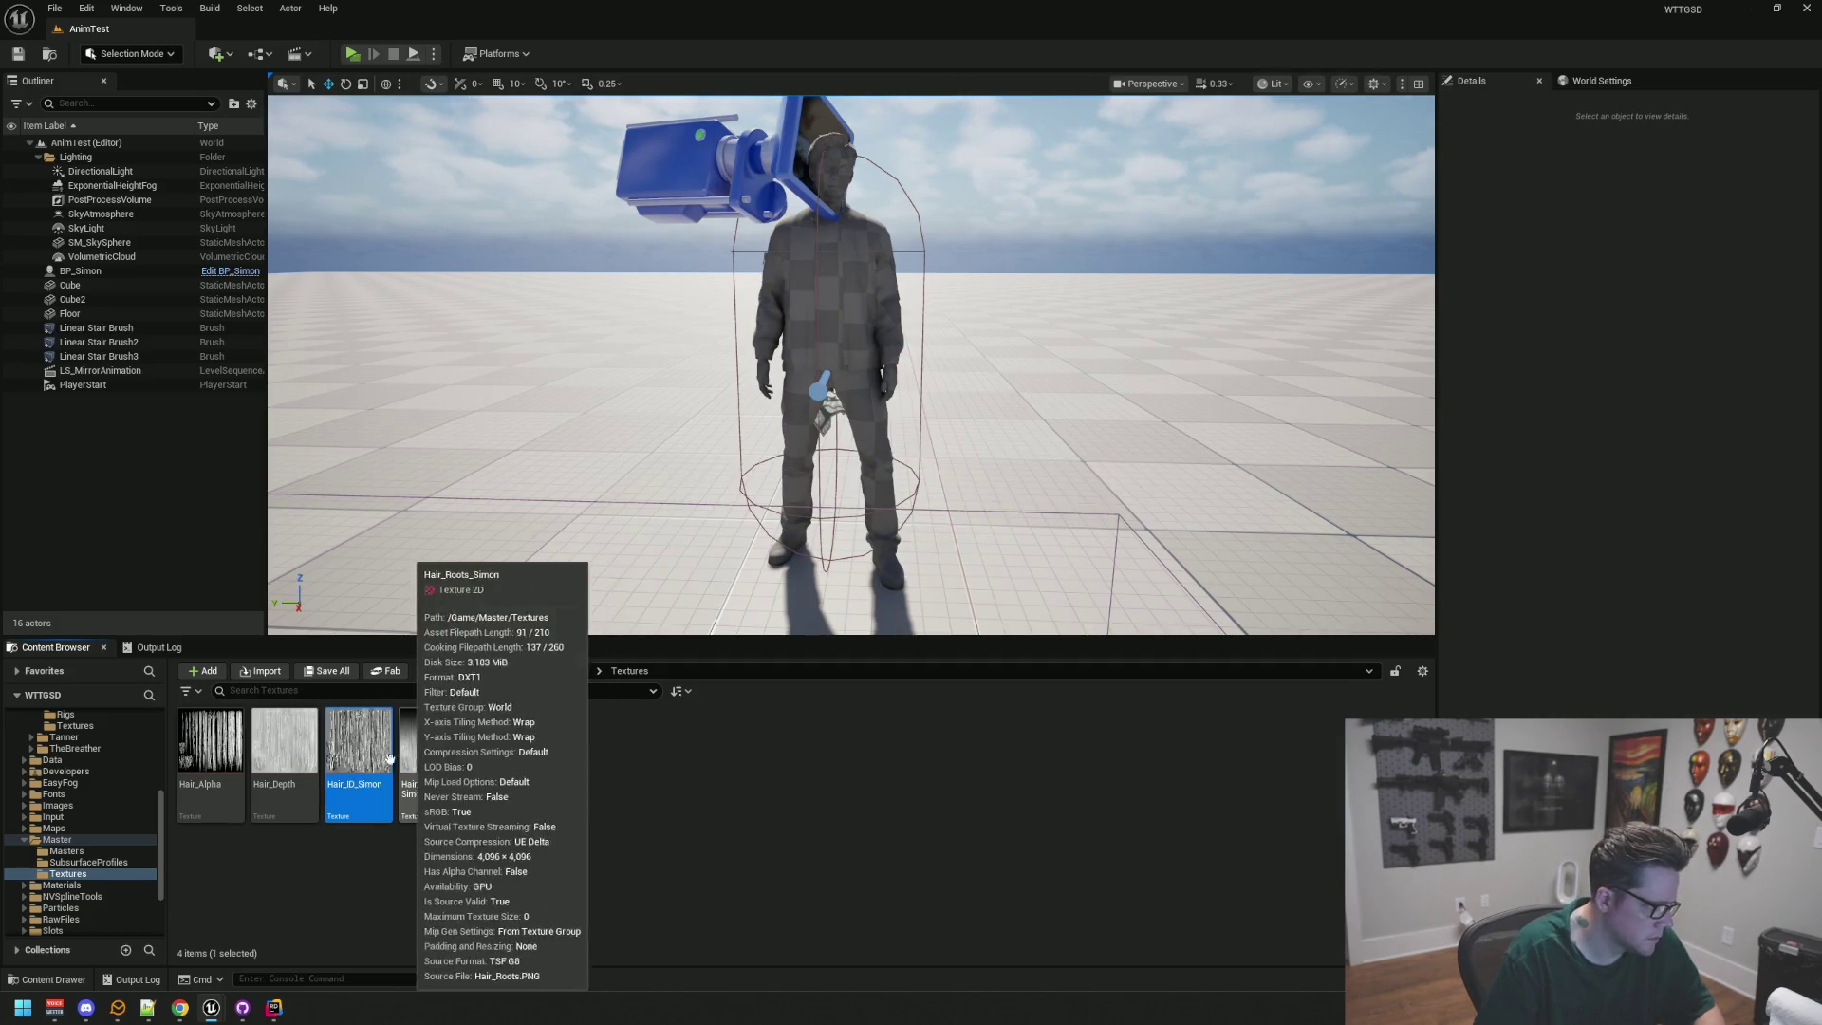
Step: Rename Hair_Depth and Hair_Alpha to Hair_Depth_Simon and Hair_Alpha_Simon, then select all four
{"action": "key", "text": "Left"}
{"action": "key", "text": "F2"}
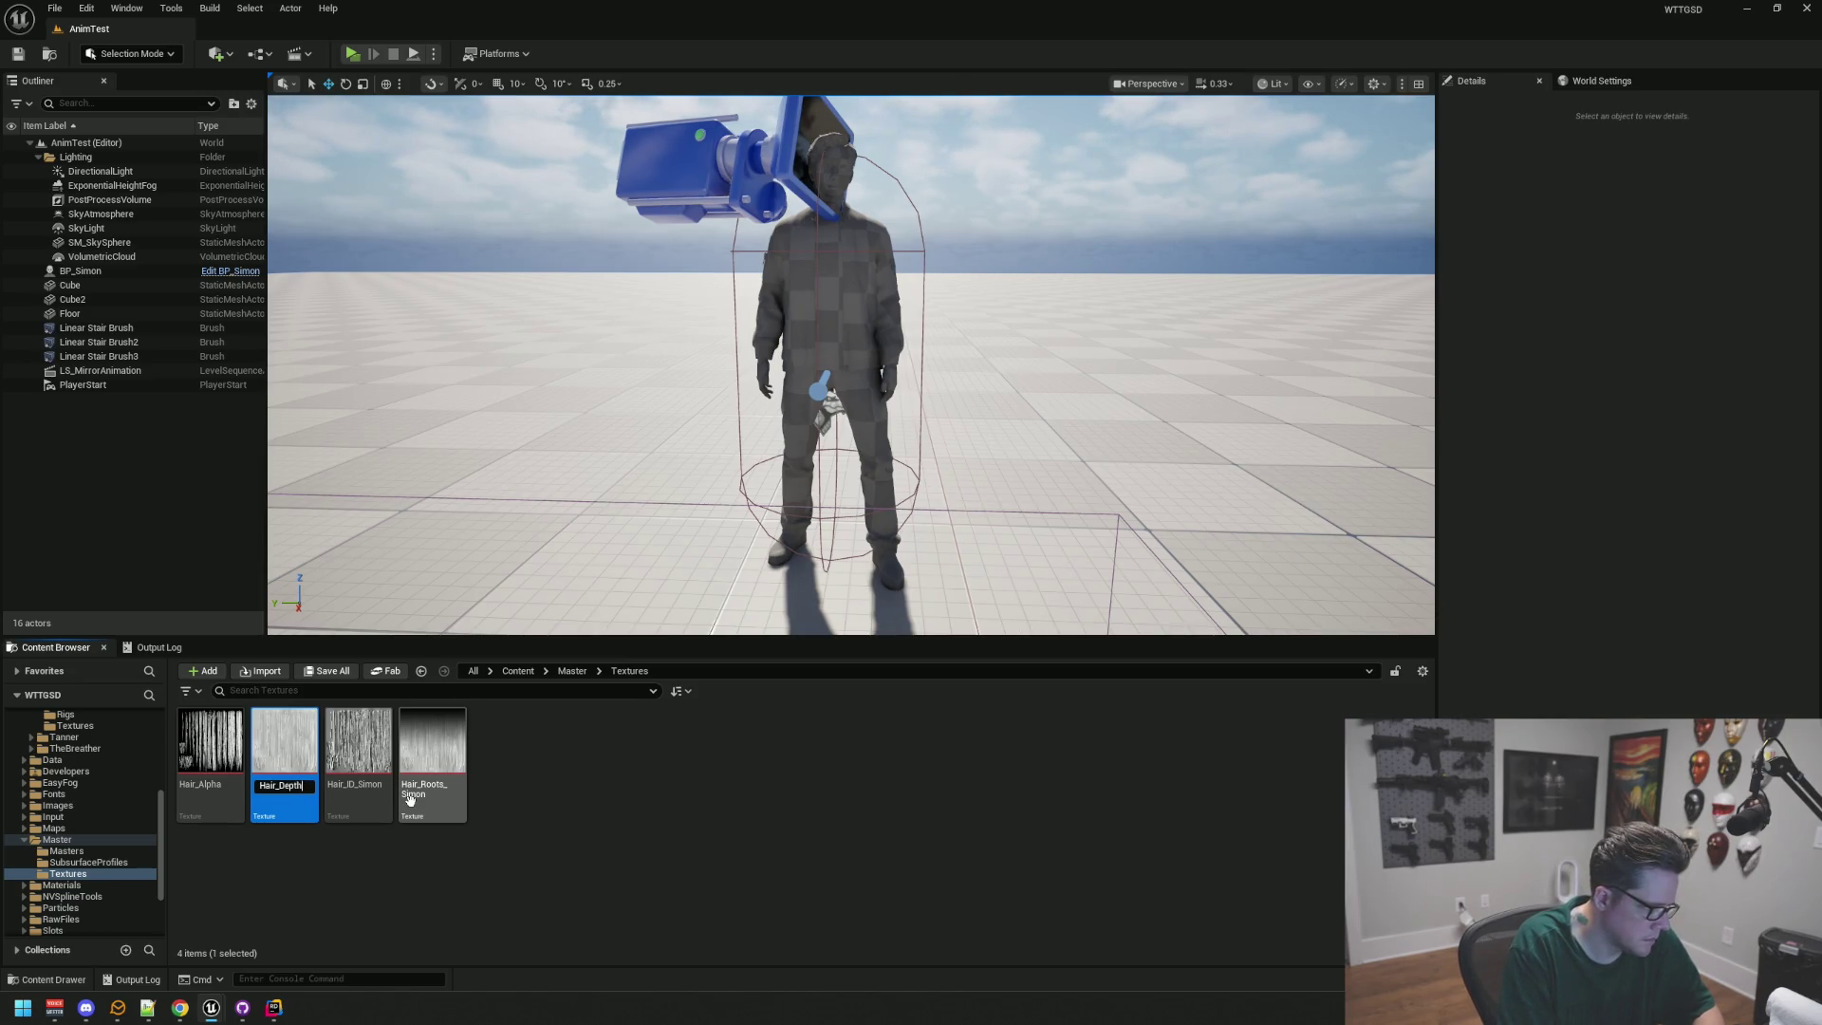
{"action": "key", "text": "BackSpace"}
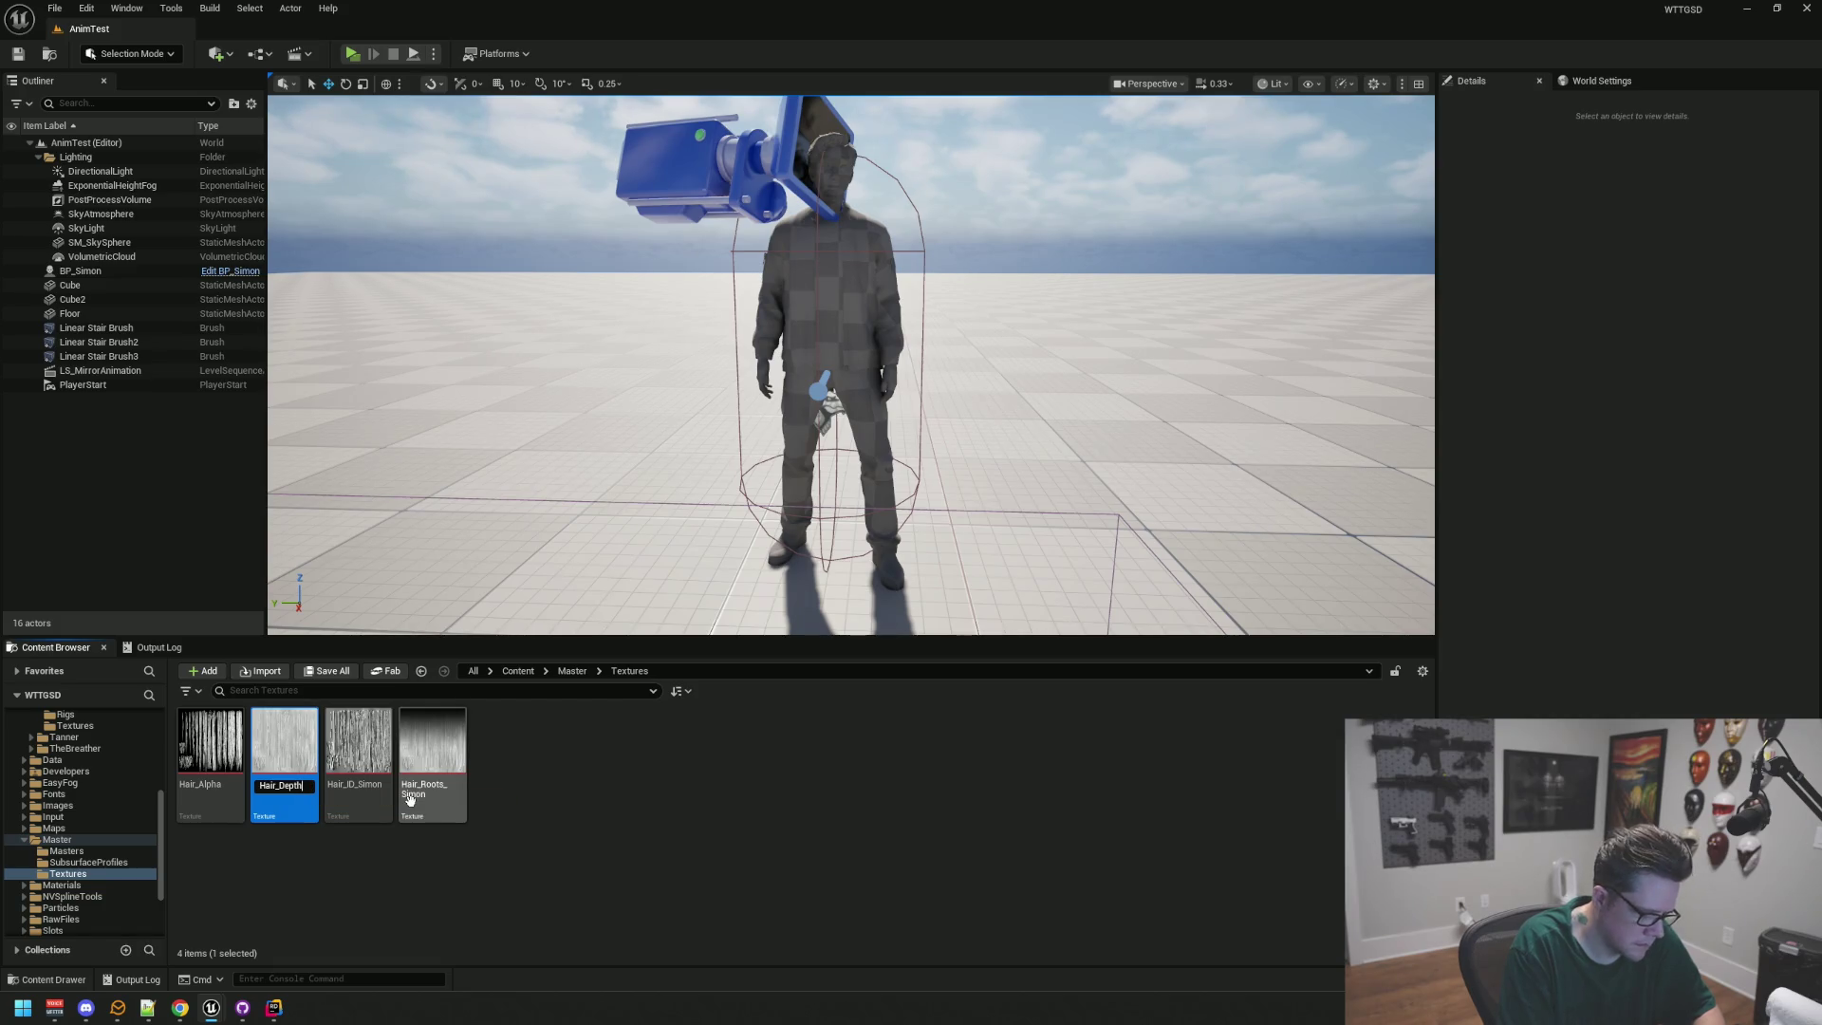
{"action": "key", "text": "Return"}
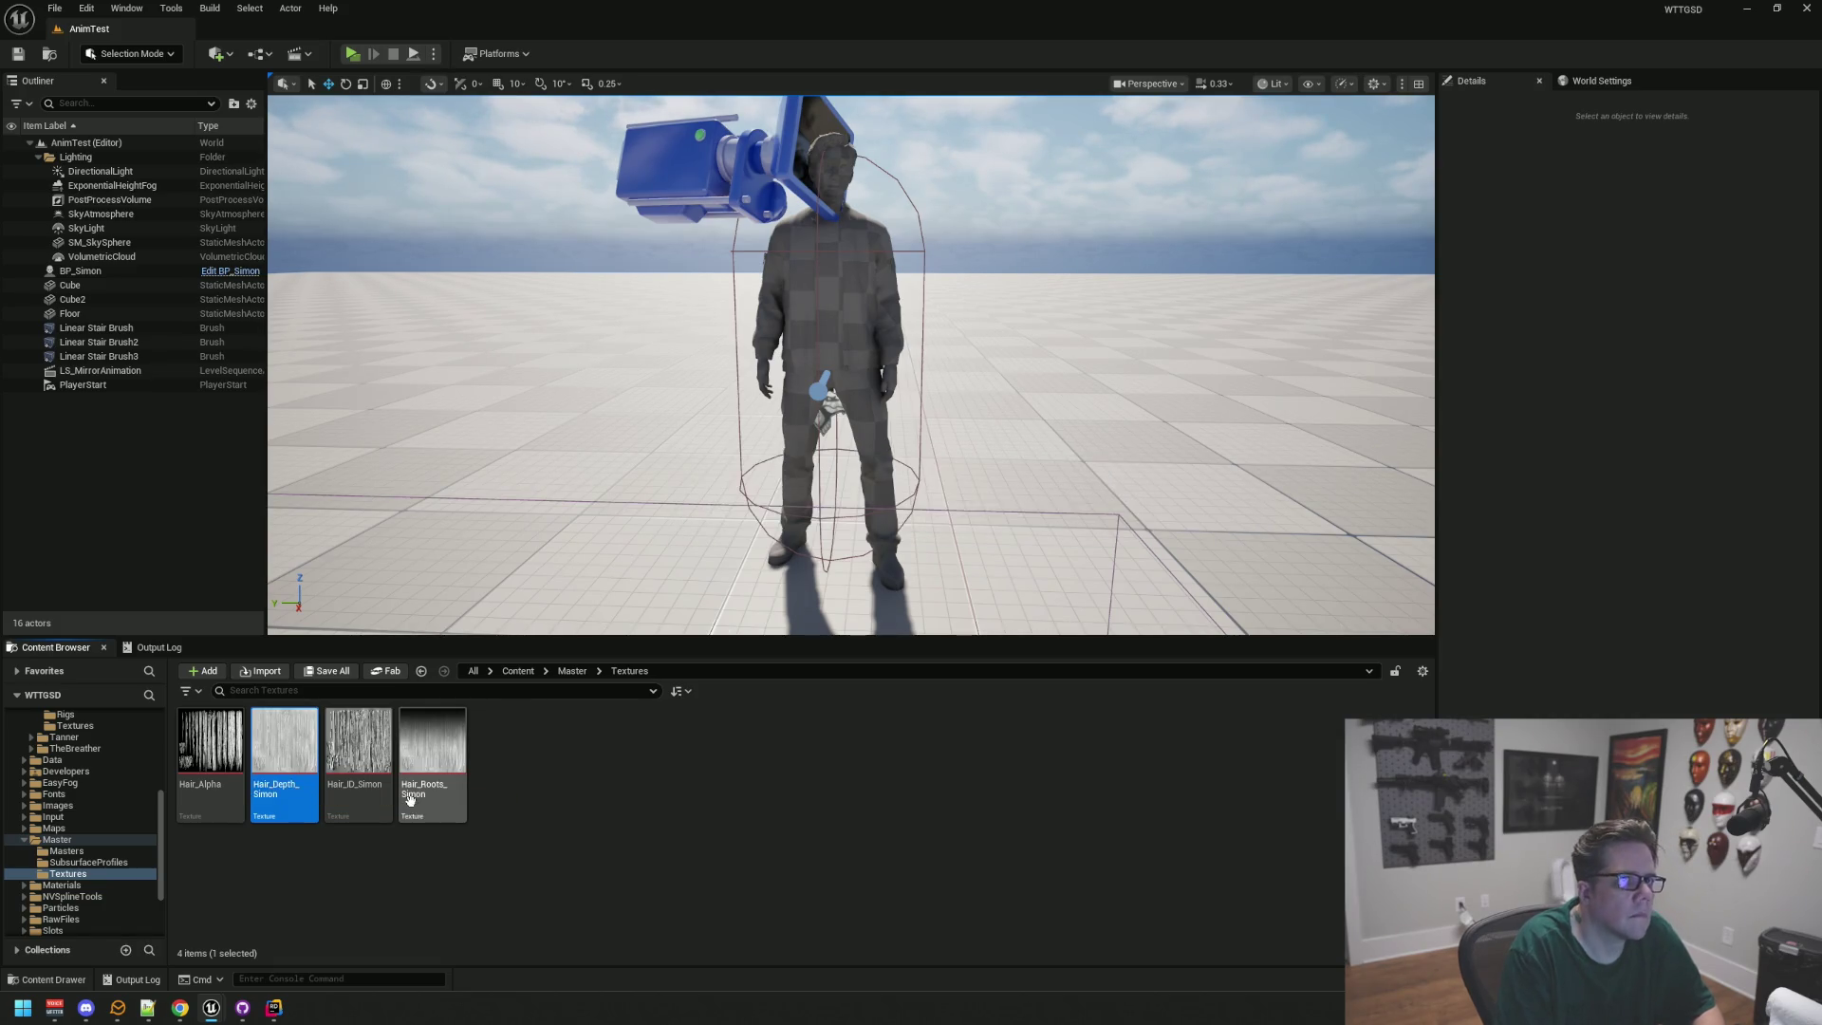
{"action": "left_click", "coordinate": [652, 901]}
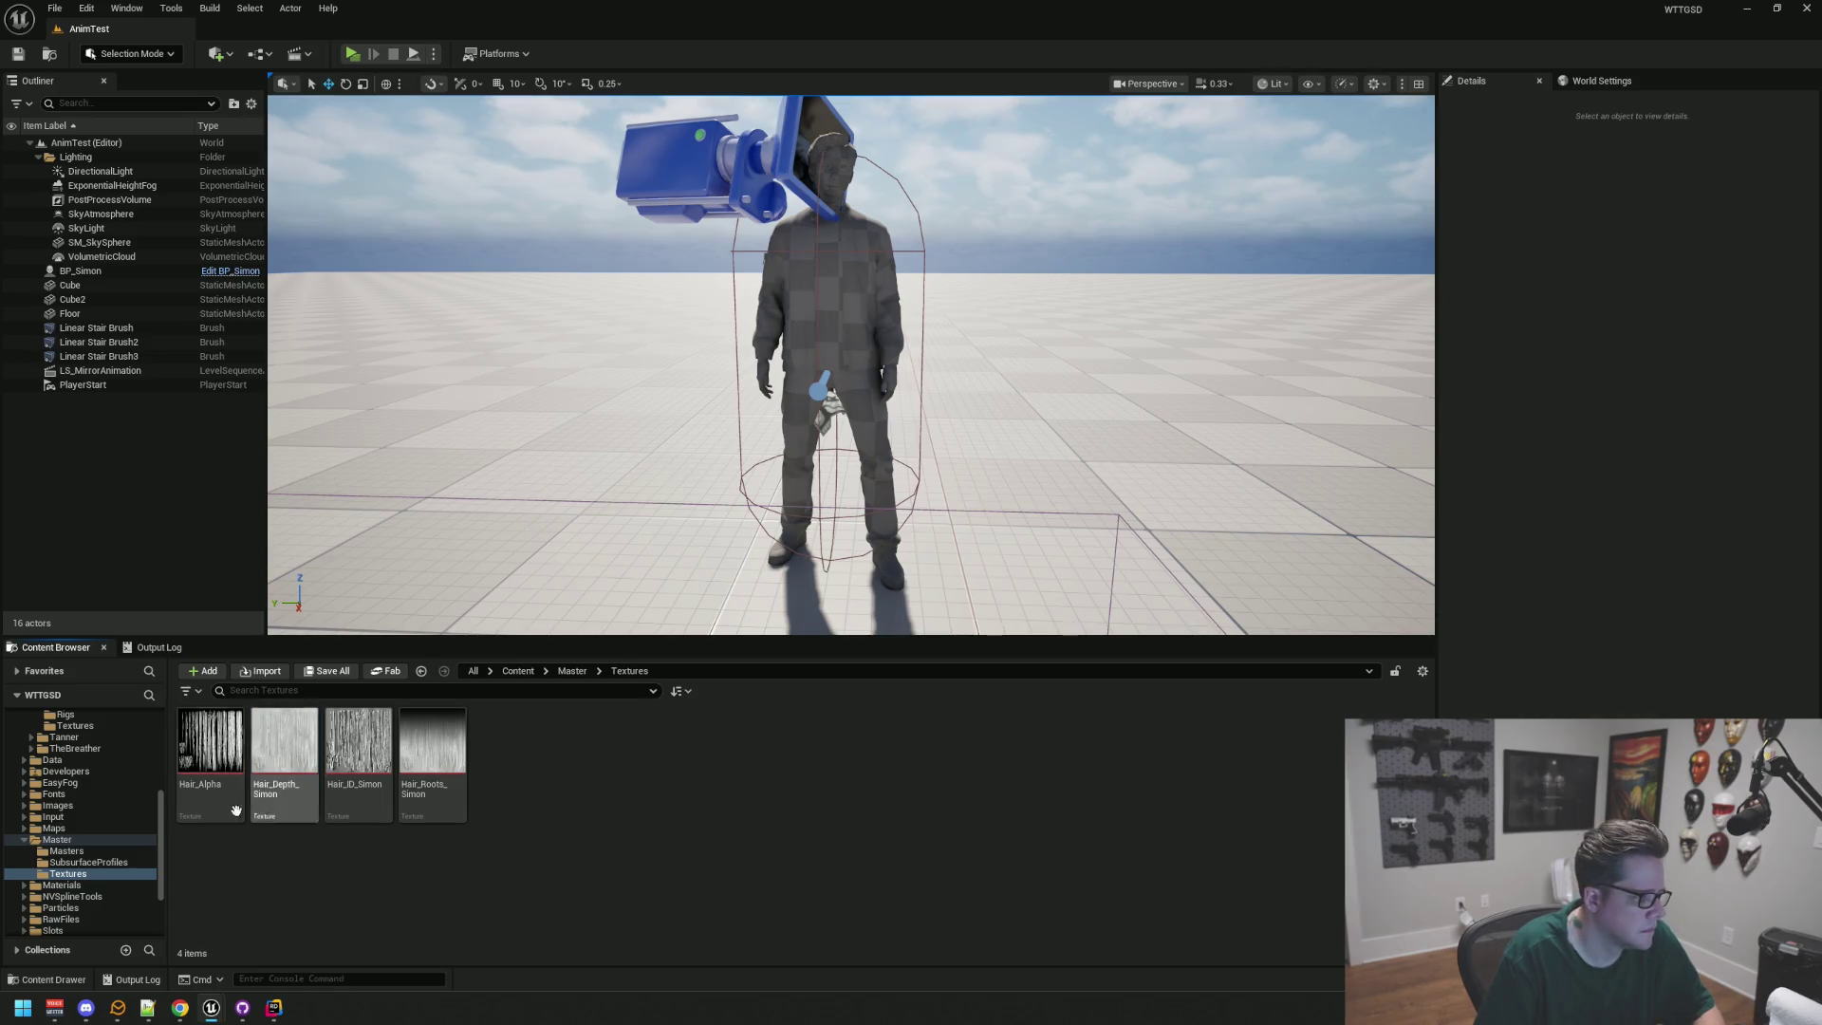
{"action": "key", "text": "Right"}
{"action": "key", "text": "F2"}
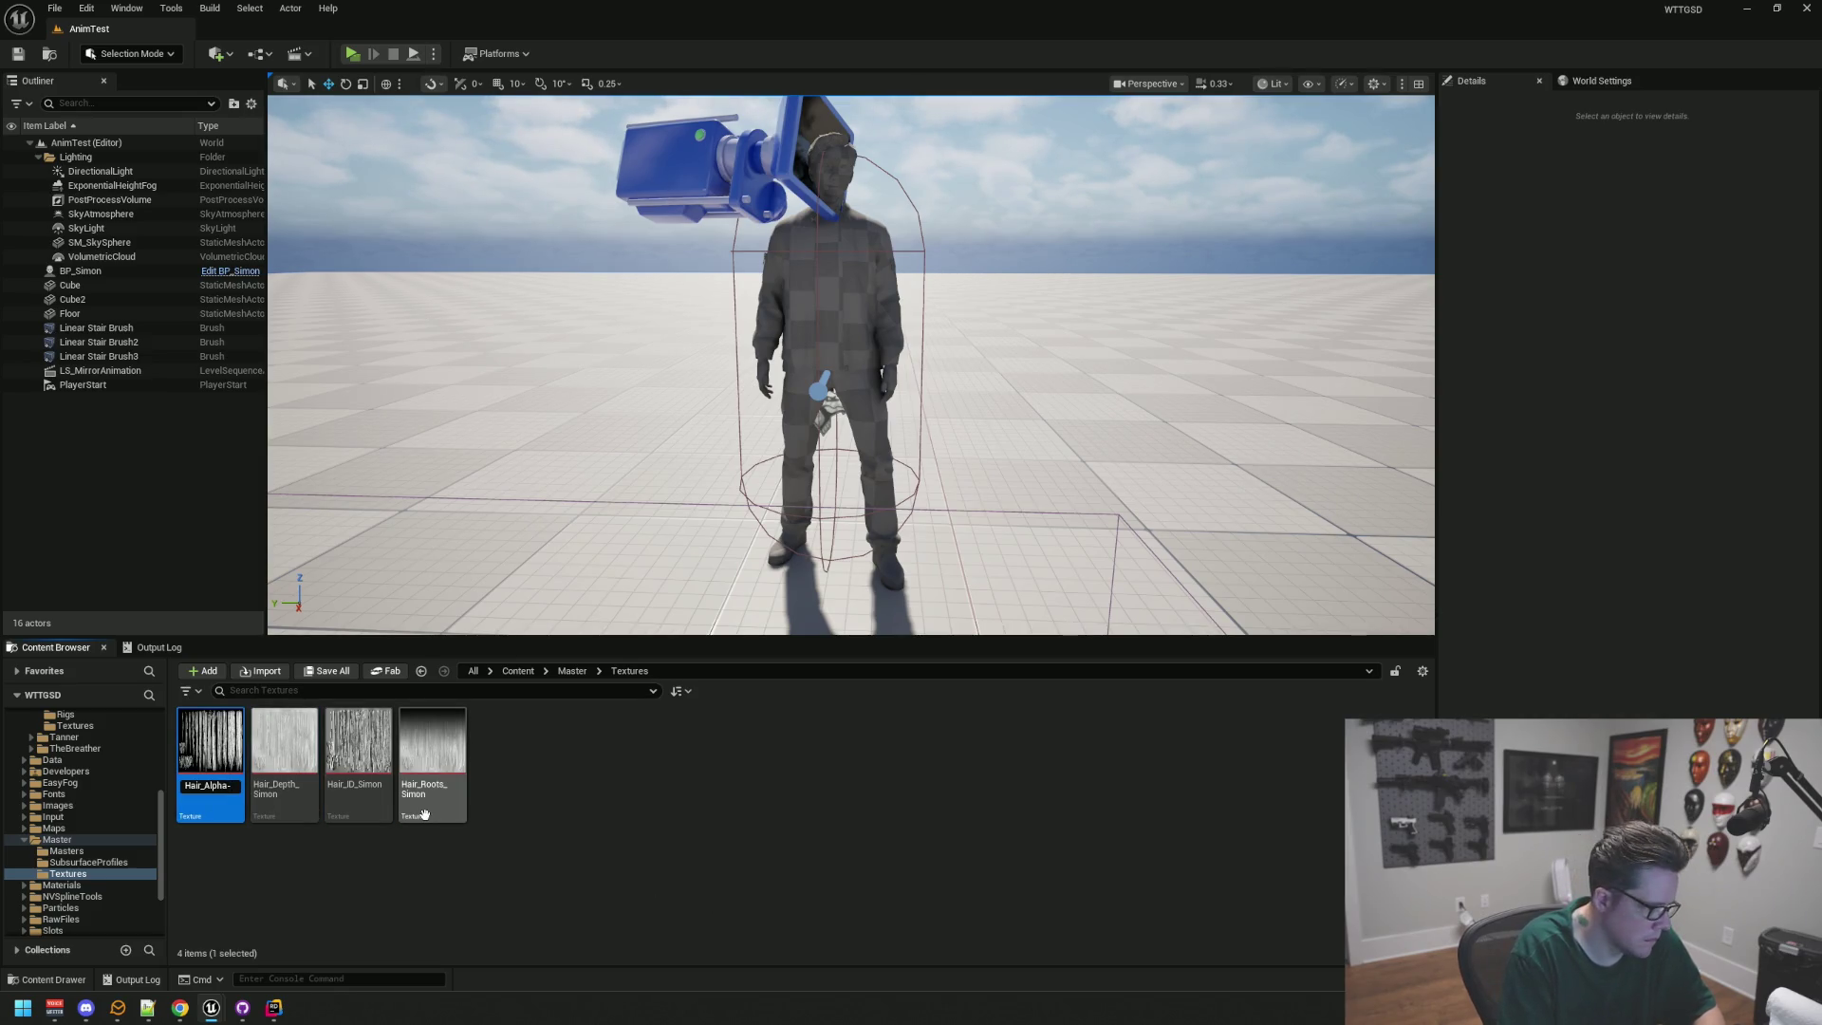
{"action": "key", "text": "Return"}
{"action": "scroll", "coordinate": [631, 512], "scroll_direction": "up", "scroll_amount": 2}
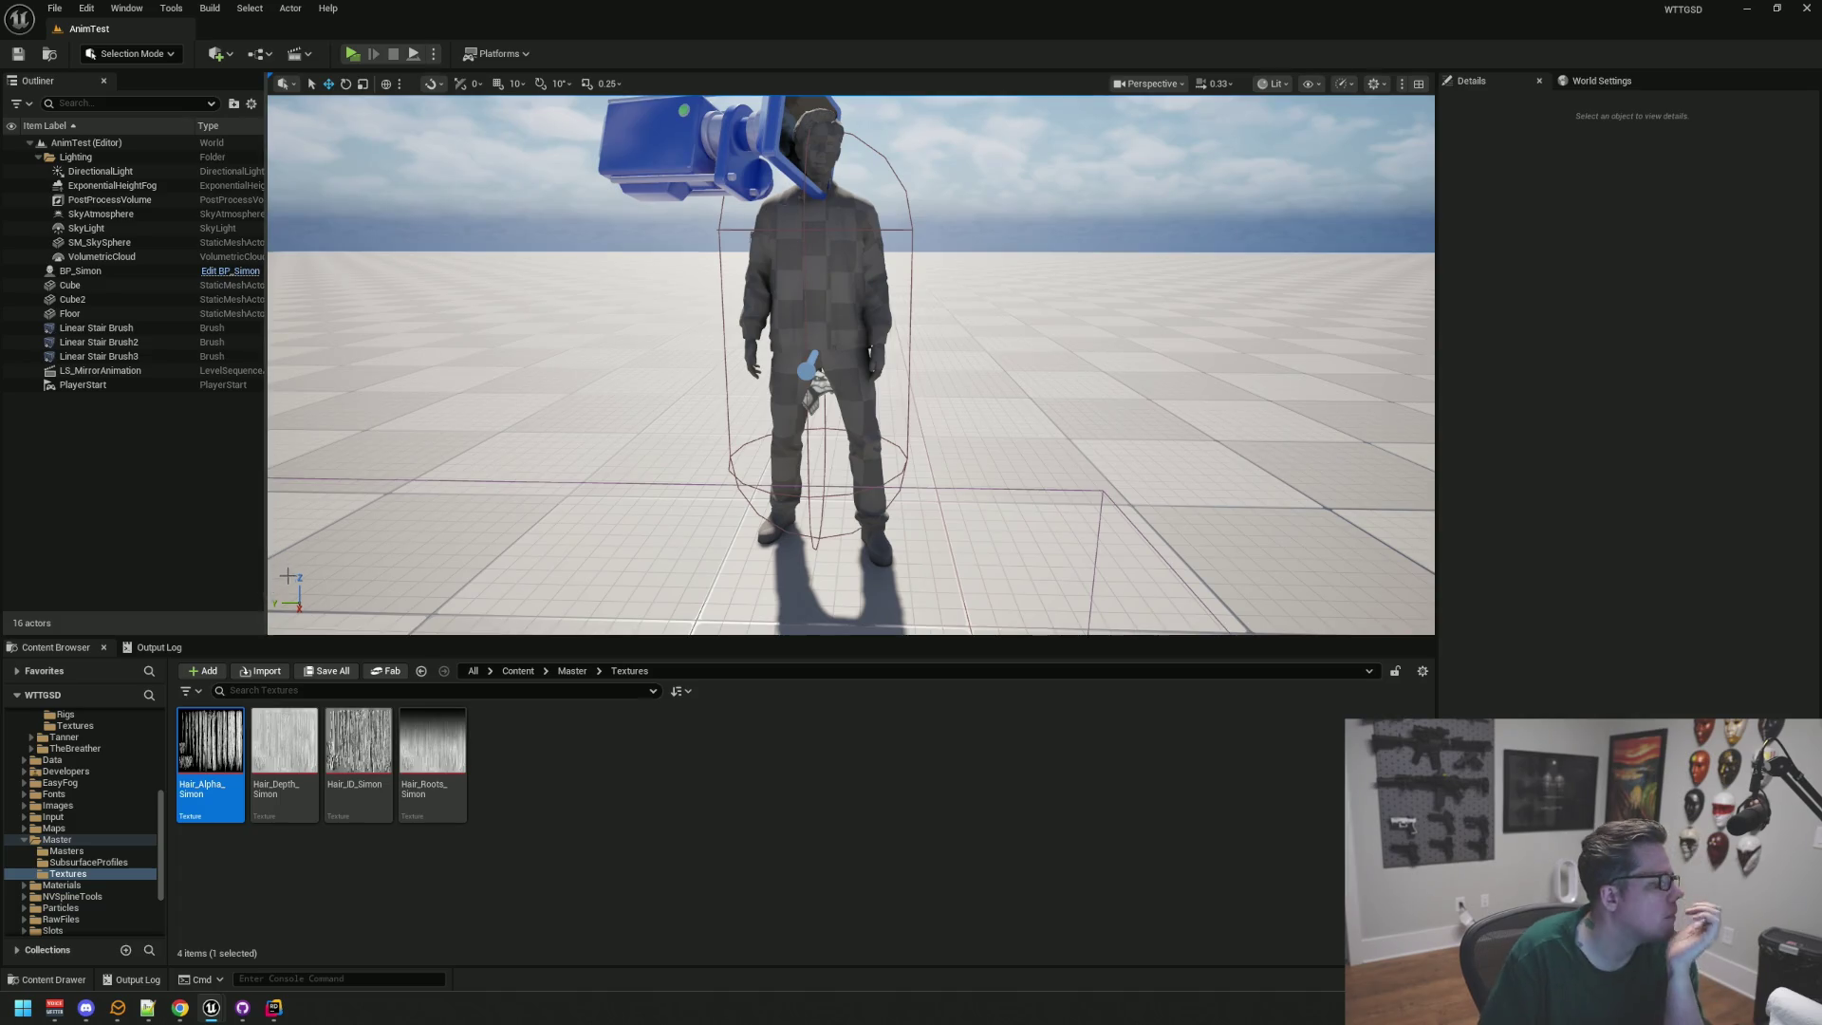
{"action": "scroll", "coordinate": [440, 517], "scroll_direction": "up", "scroll_amount": 2}
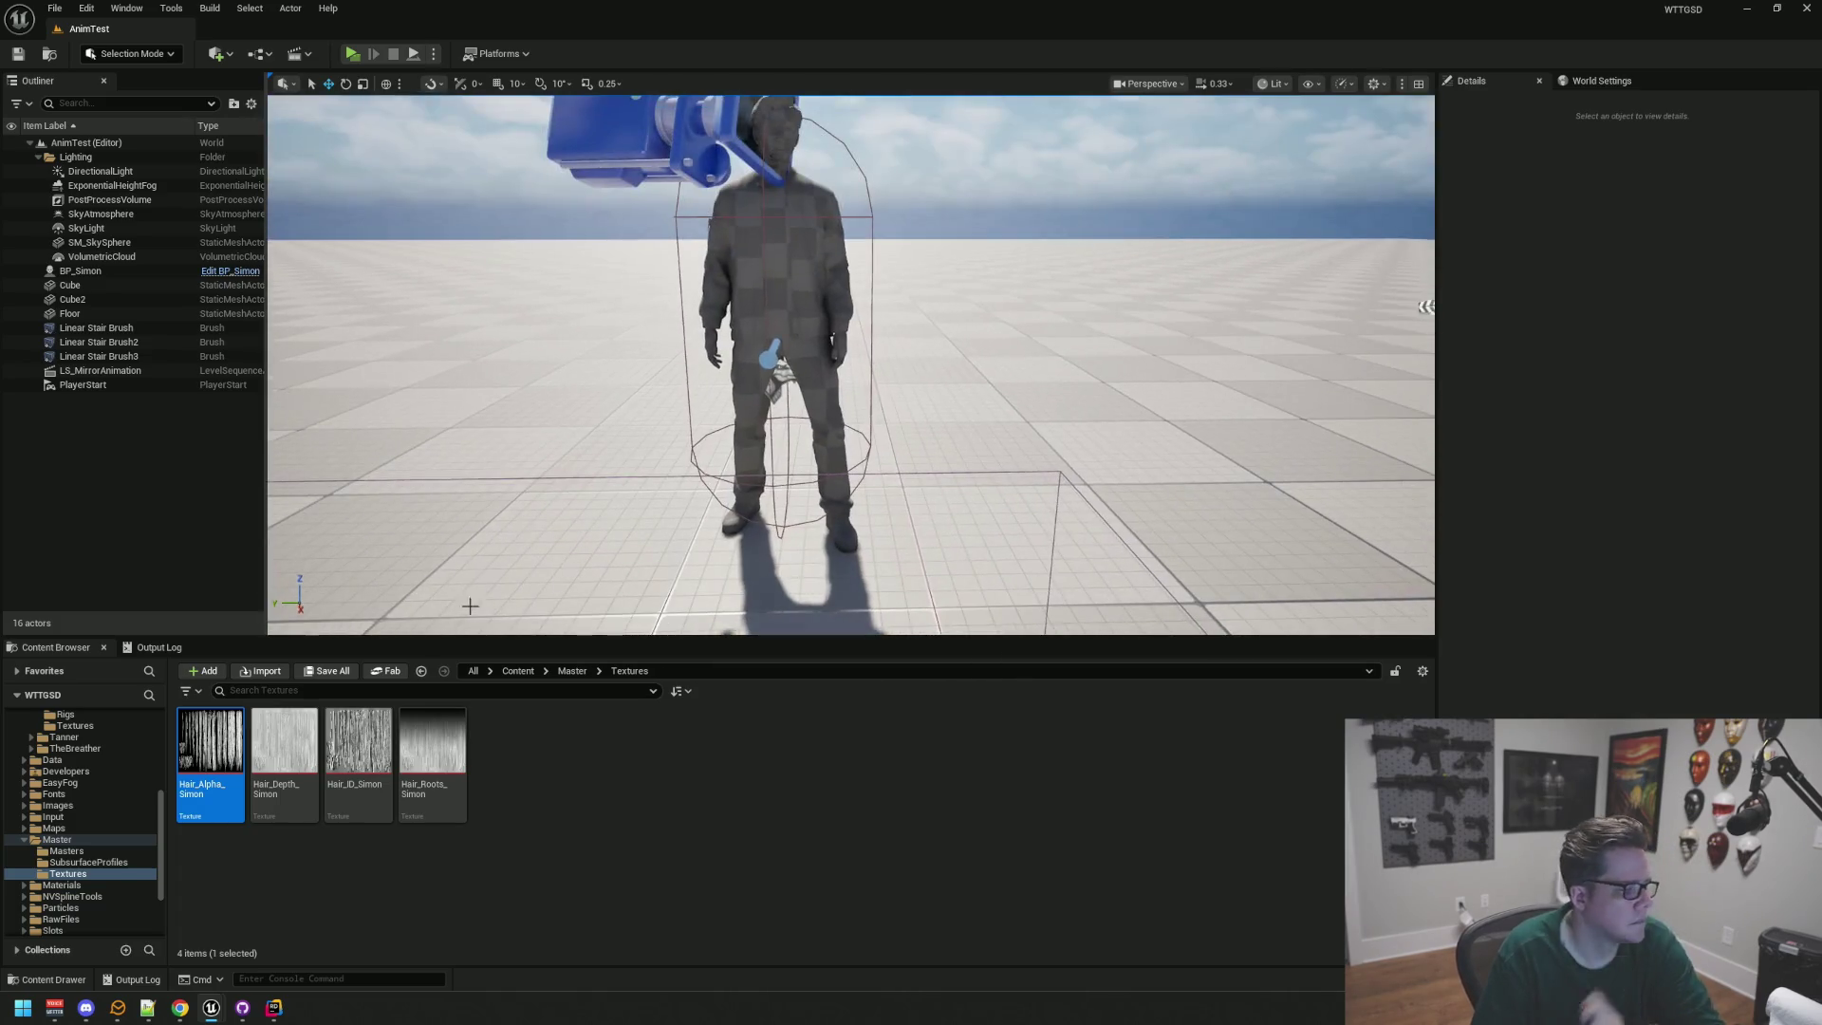
{"action": "left_click", "coordinate": [419, 780], "text": "shift"}
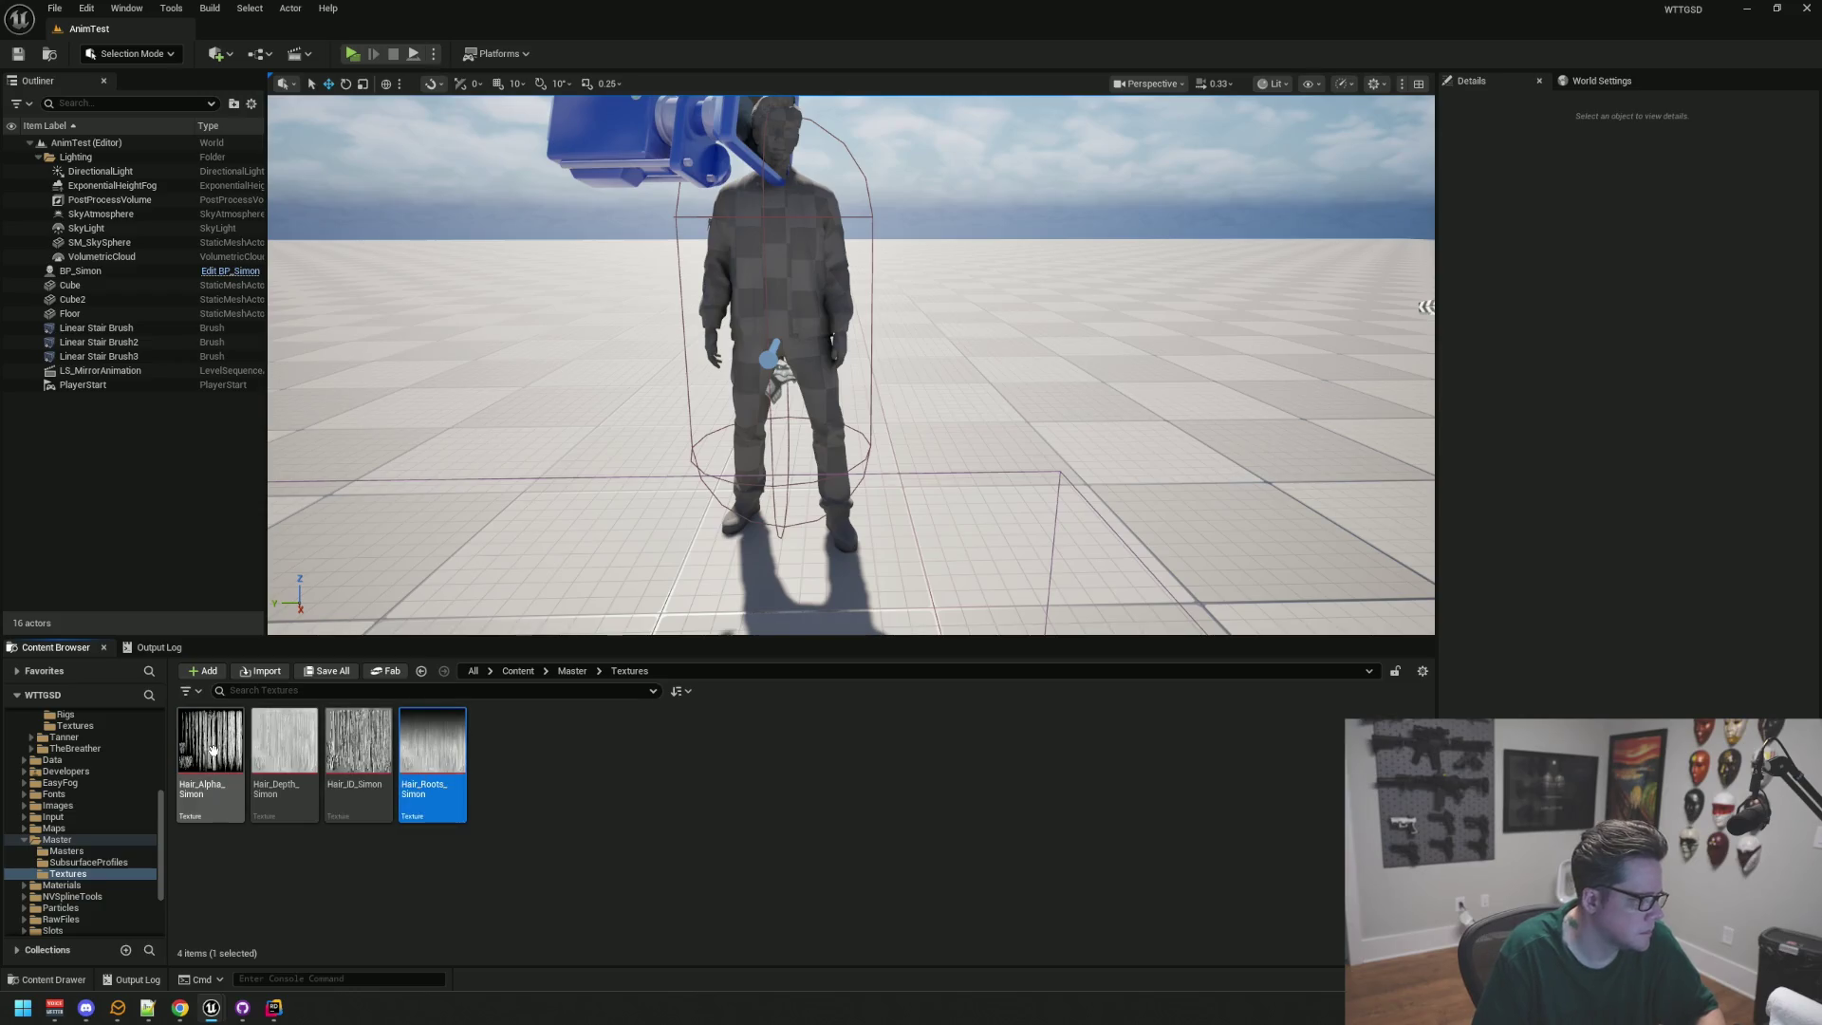
Step: Move the four _Simon hair textures into the character Master Textures folder
{"action": "scroll", "coordinate": [112, 789], "scroll_direction": "up", "scroll_amount": 4}
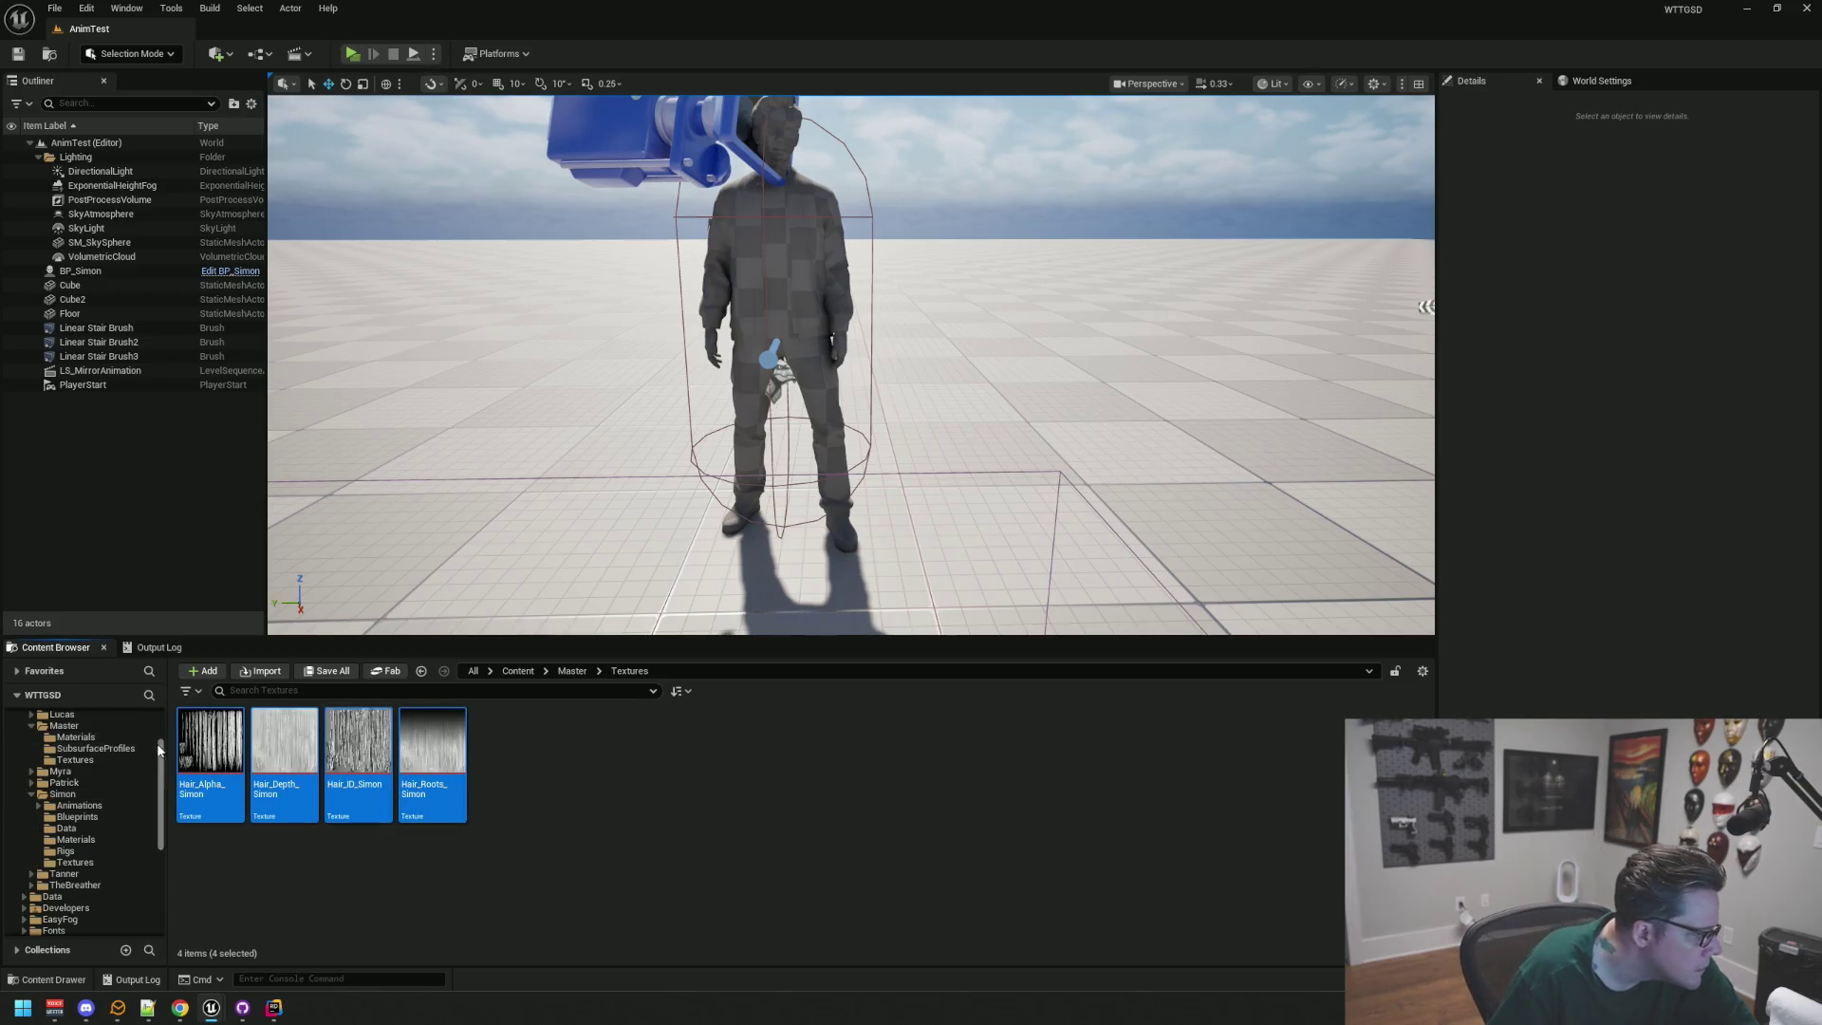
{"action": "scroll", "coordinate": [152, 748], "scroll_direction": "up", "scroll_amount": 1}
{"action": "mouse_move", "coordinate": [200, 754]}
{"action": "left_mouse_down"}
{"action": "mouse_move", "coordinate": [195, 773]}
{"action": "mouse_move", "coordinate": [112, 793]}
{"action": "left_mouse_up"}
{"action": "left_click", "coordinate": [142, 817]}
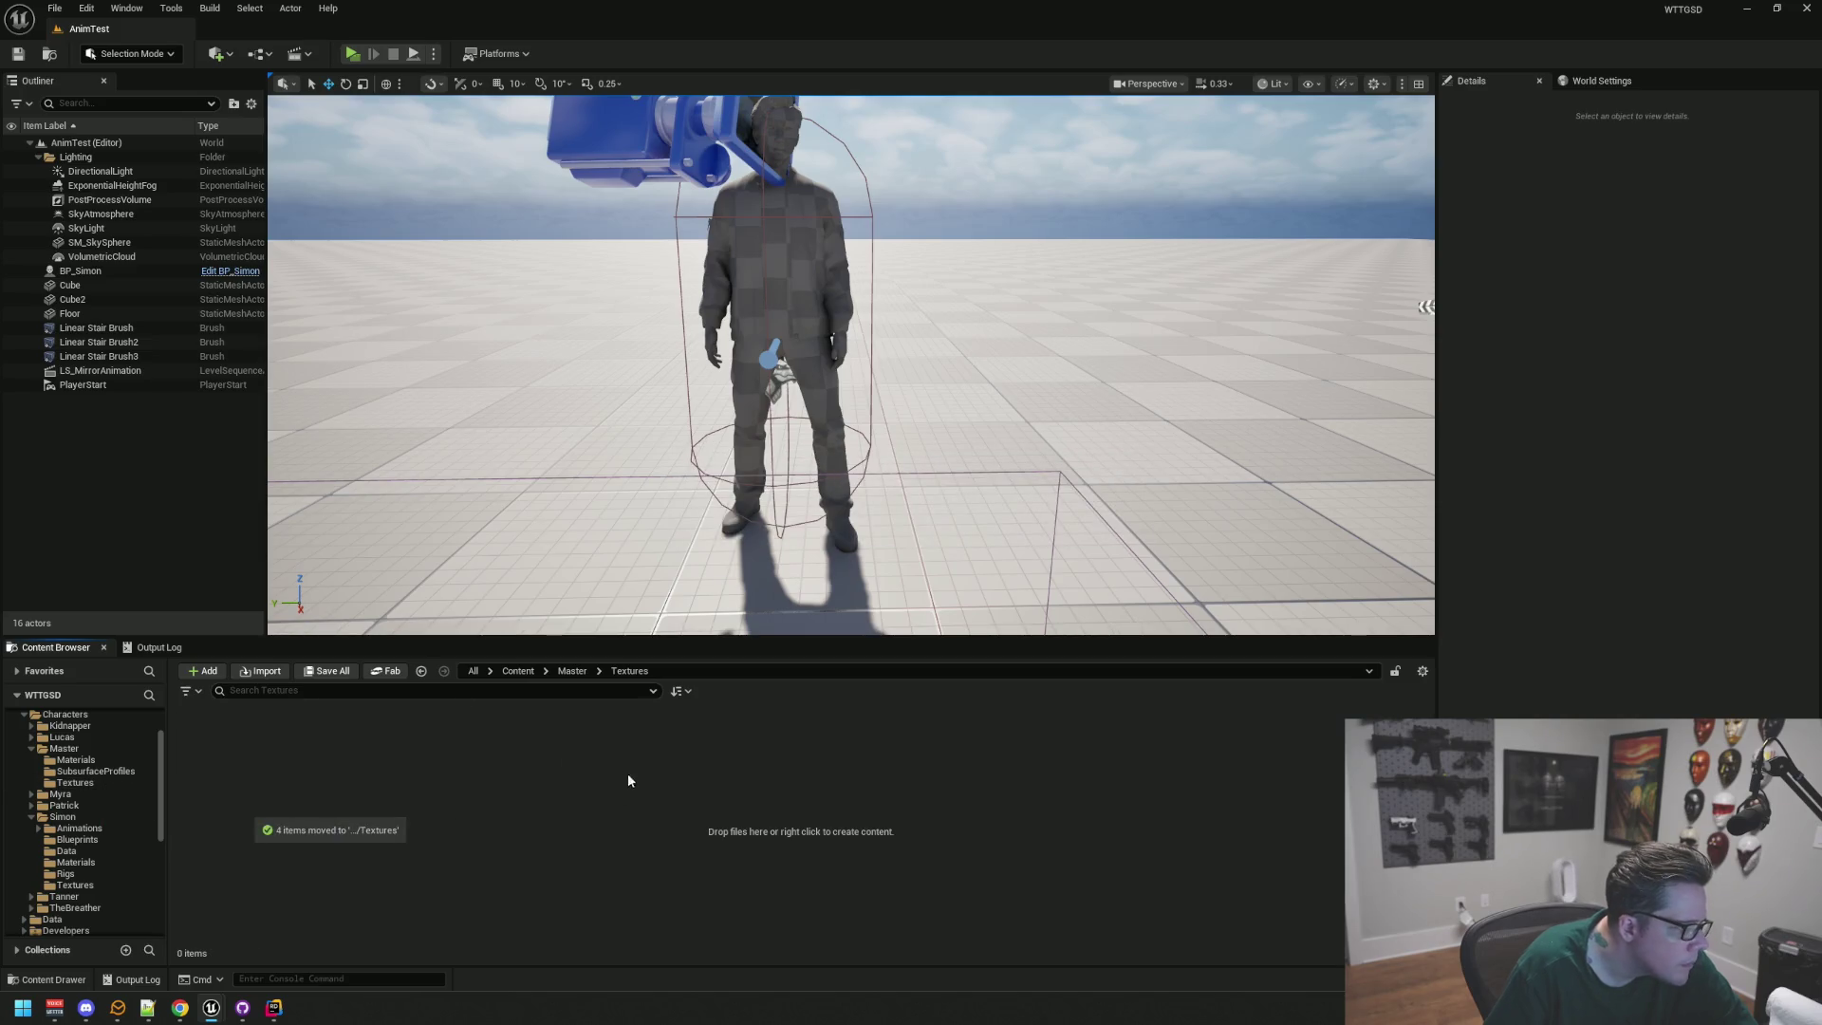
{"action": "left_click", "coordinate": [95, 831]}
Step: Update redirector references across Content and delete the emptied top-level Master Textures folder
{"action": "scroll", "coordinate": [105, 806], "scroll_direction": "up", "scroll_amount": 2}
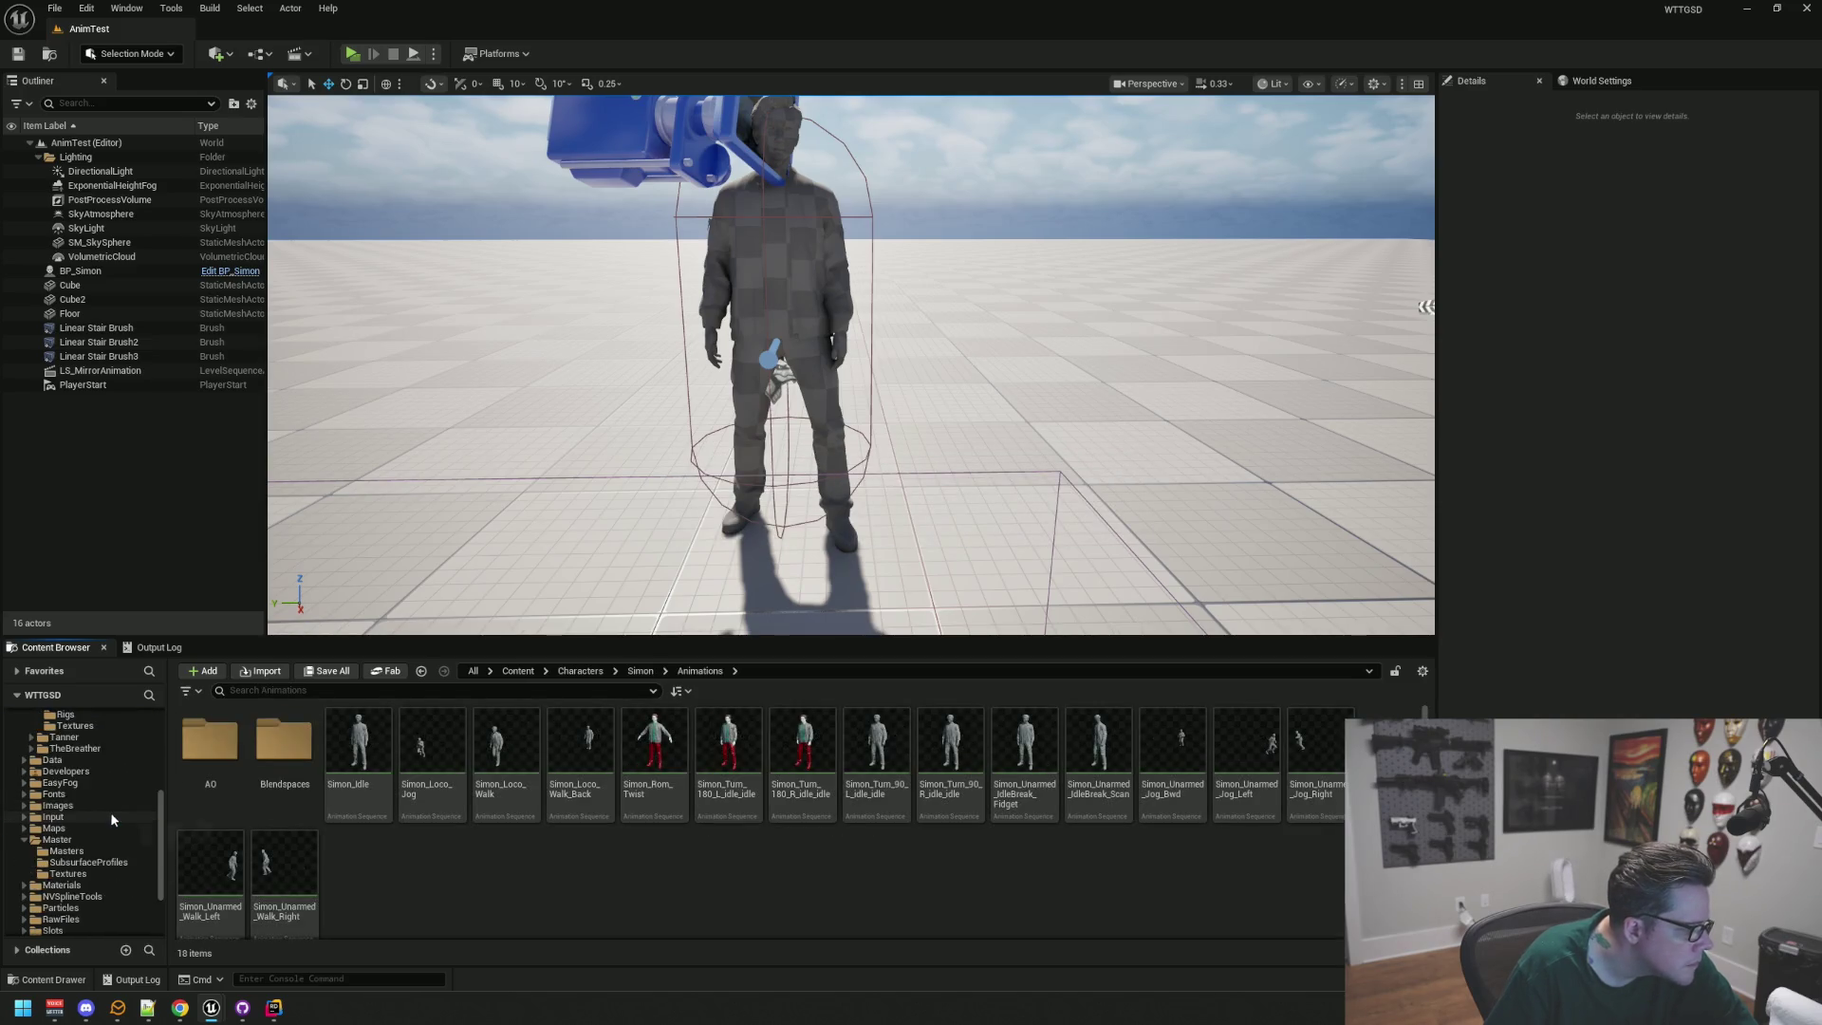
{"action": "right_click", "coordinate": [93, 728]}
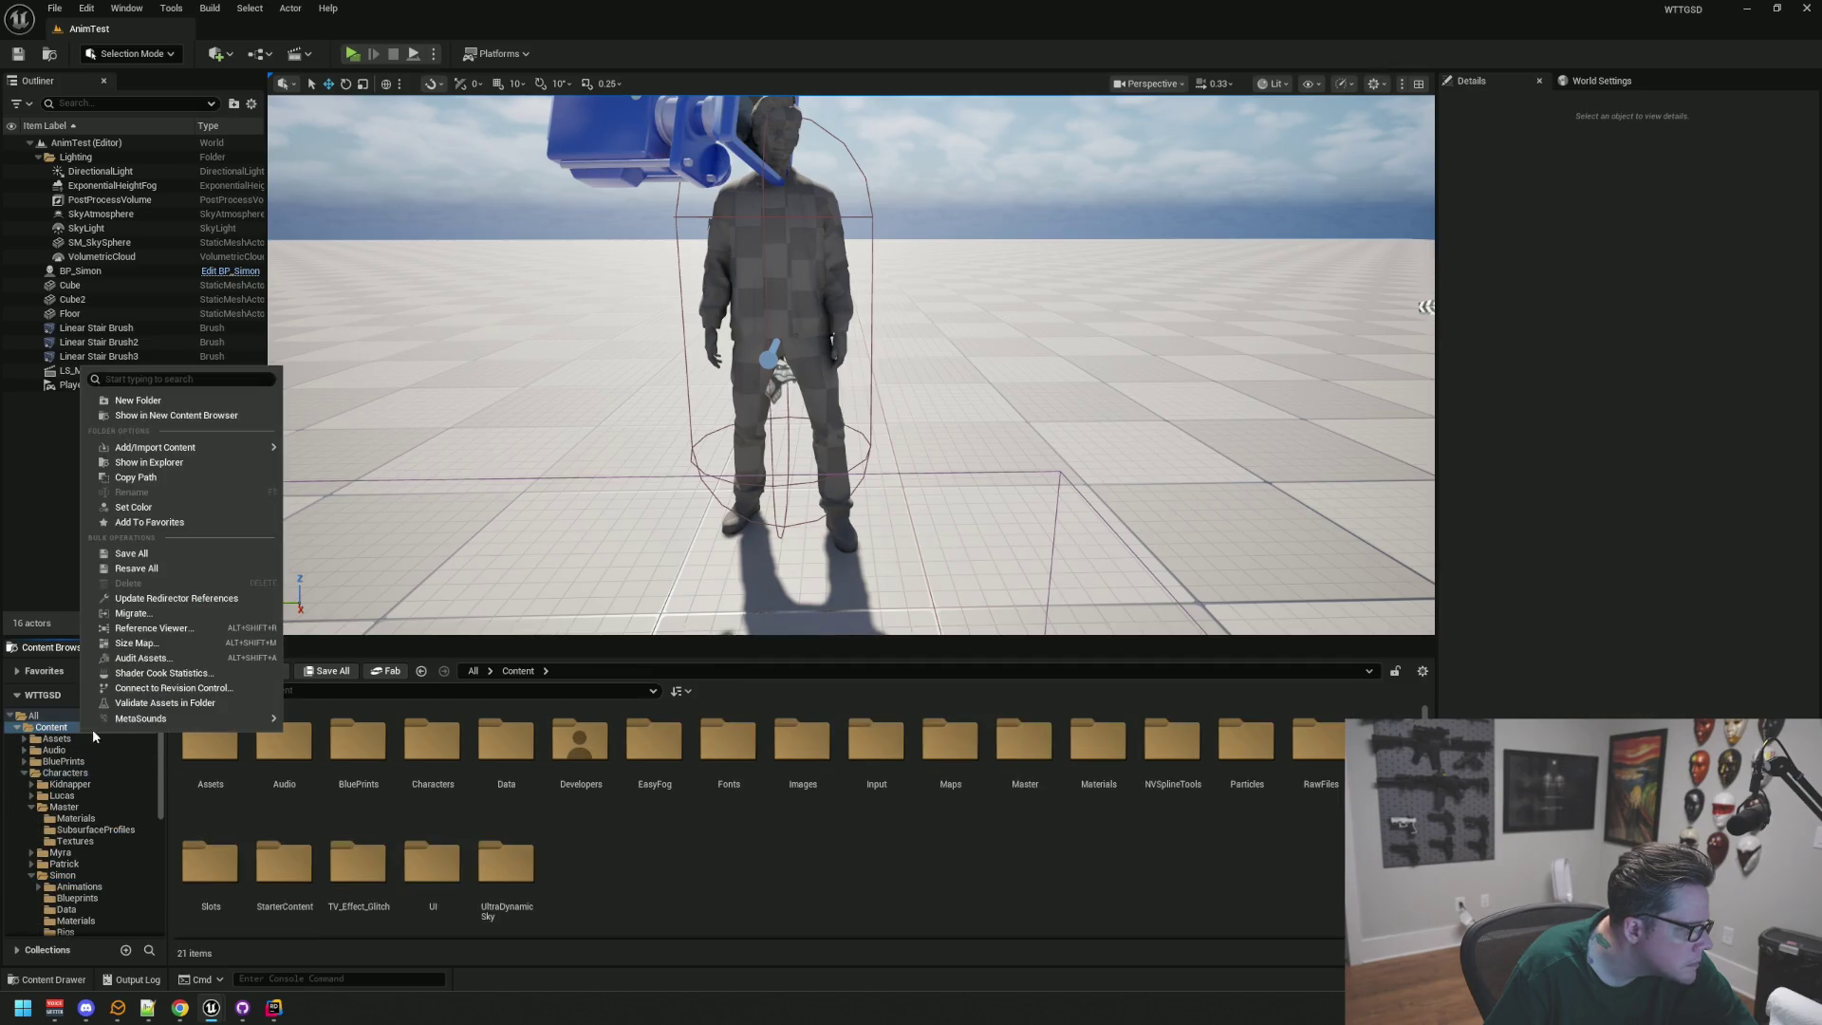
{"action": "left_click", "coordinate": [186, 600]}
{"action": "scroll", "coordinate": [95, 789], "scroll_direction": "down", "scroll_amount": 5}
{"action": "left_click", "coordinate": [98, 783]}
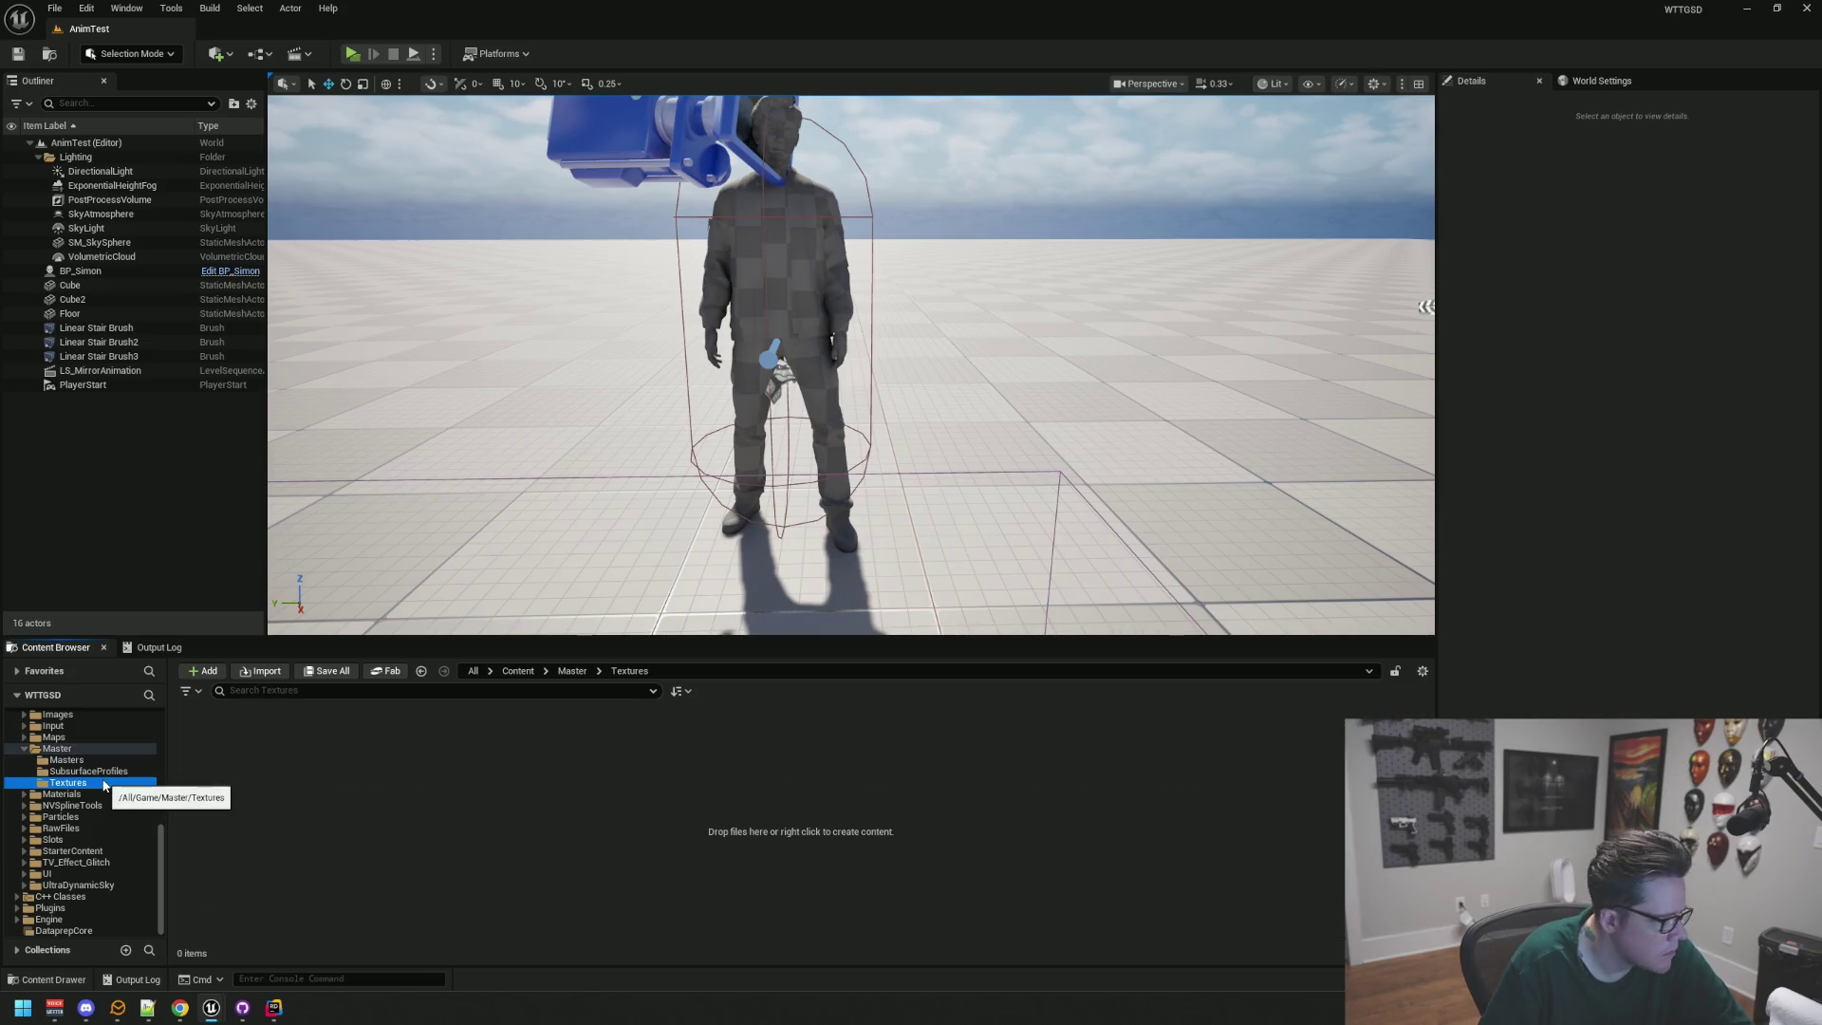
{"action": "key", "text": "Delete"}
Step: Finish the Textures delete, replace the old SP_Skin's references with the character SP_Skin, and save M_Skin and SP_Skin
{"action": "left_click", "coordinate": [133, 811]}
{"action": "left_click", "coordinate": [88, 780]}
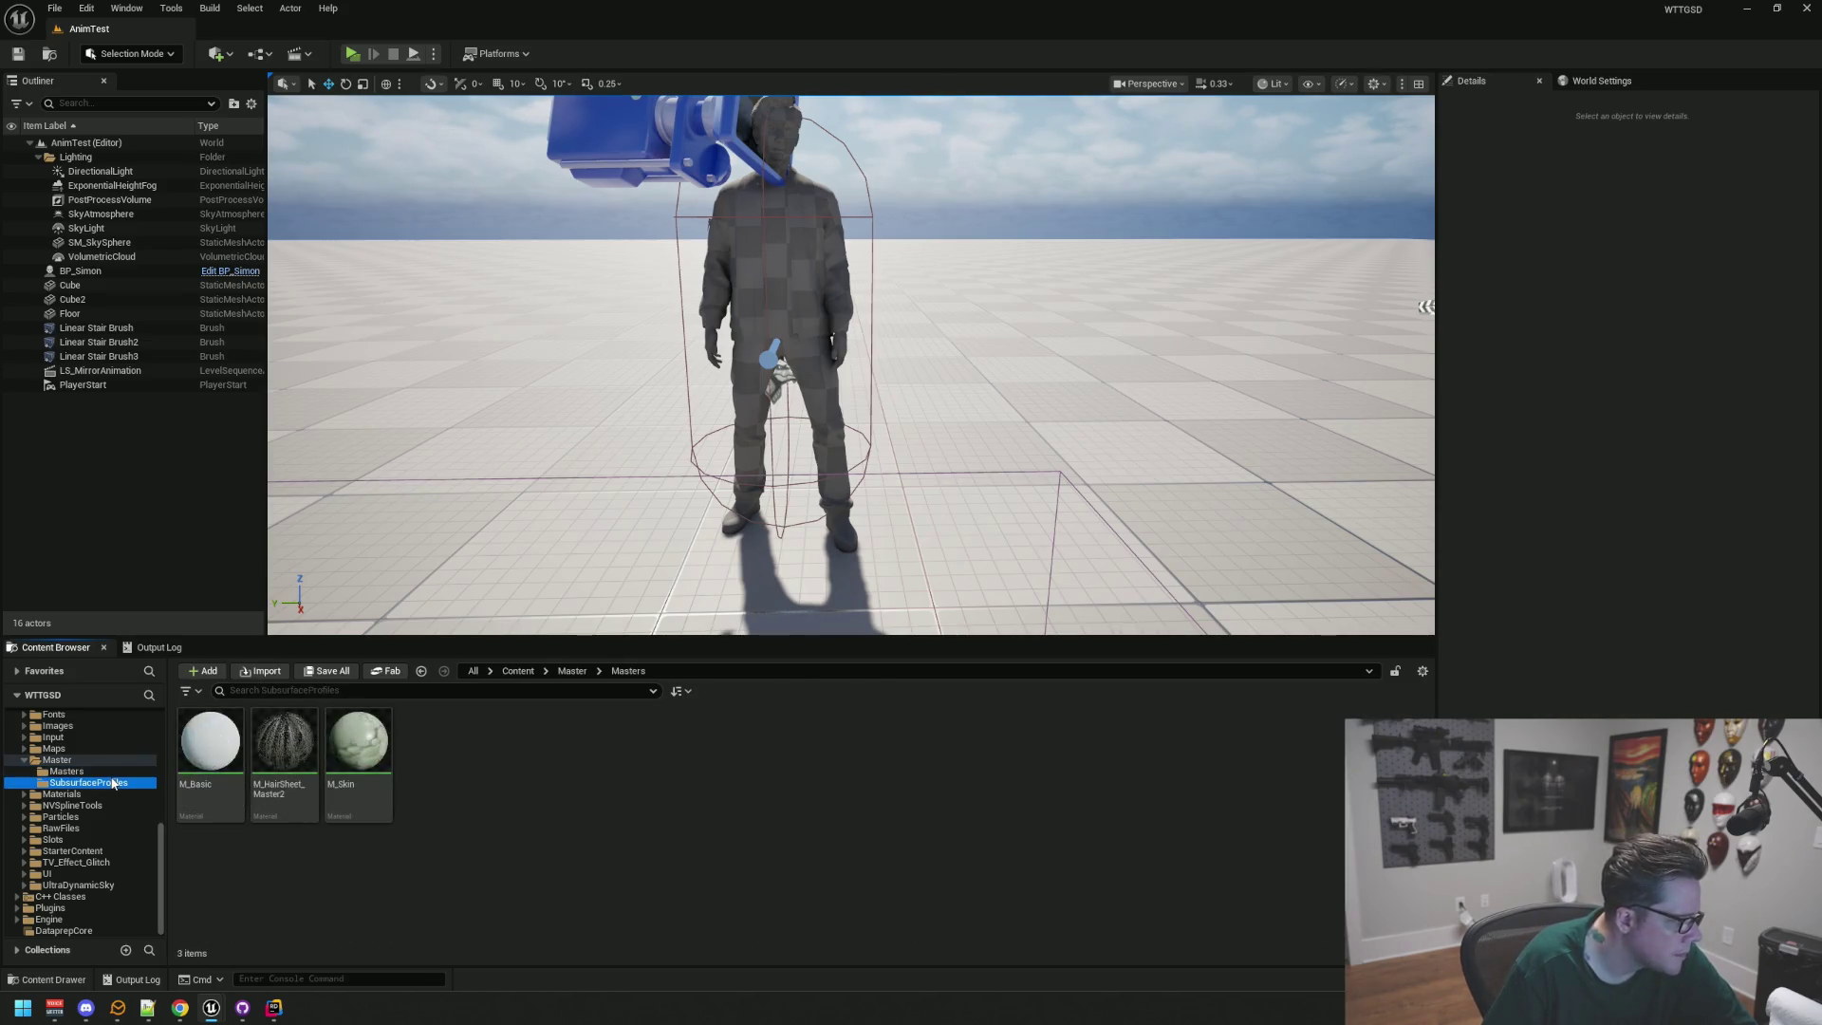
{"action": "left_click", "coordinate": [242, 761]}
{"action": "key", "text": "Delete"}
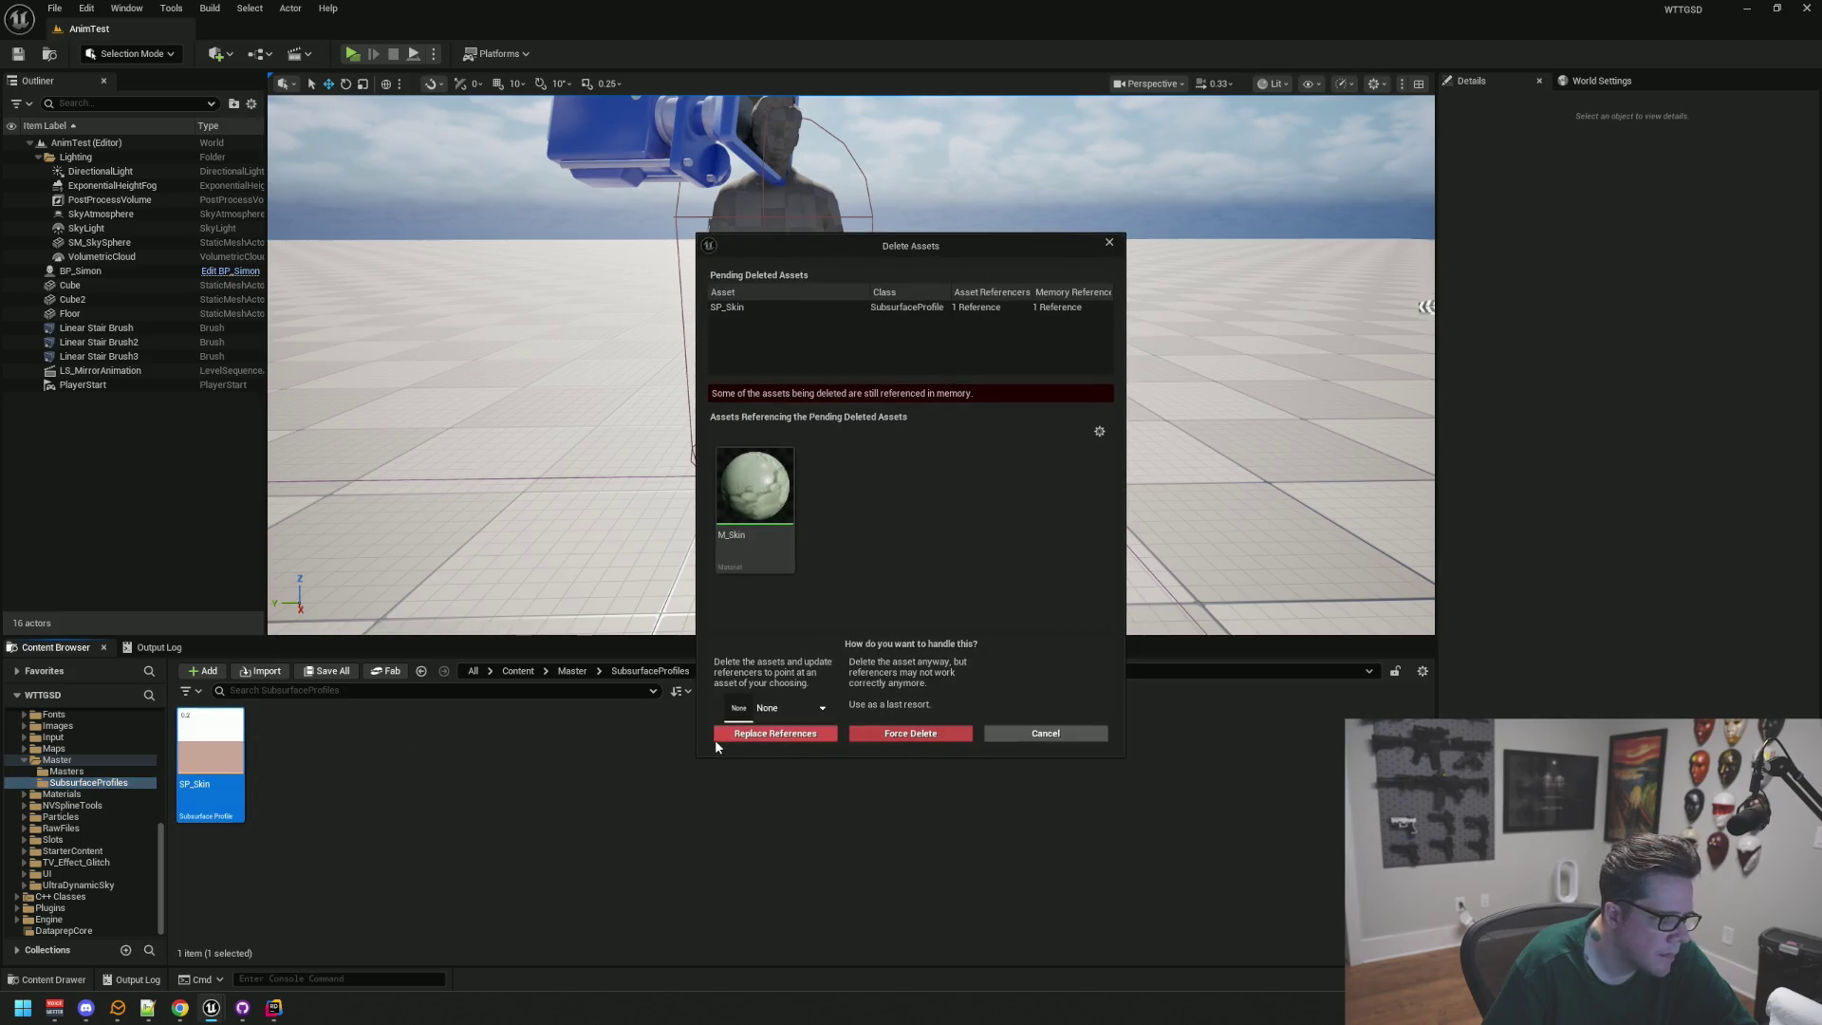
{"action": "left_click", "coordinate": [805, 705]}
{"action": "type", "text": "SP_Skin"}
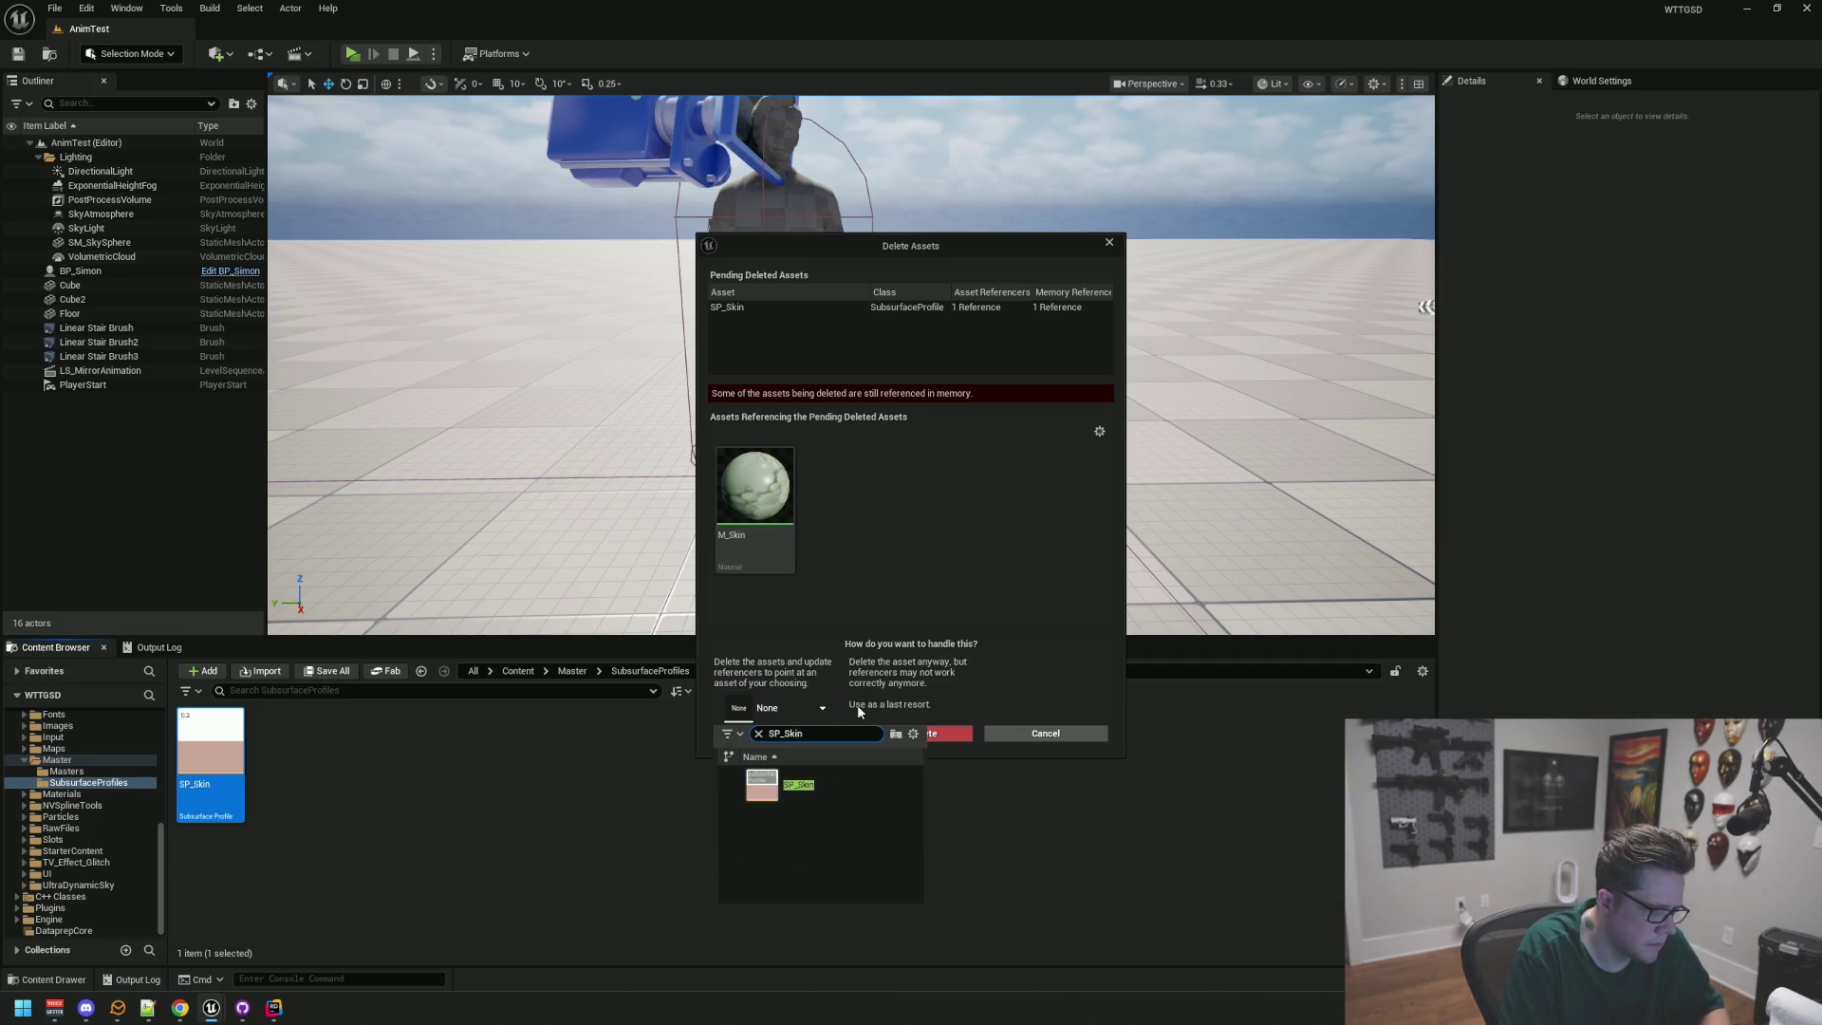
{"action": "left_click", "coordinate": [799, 786]}
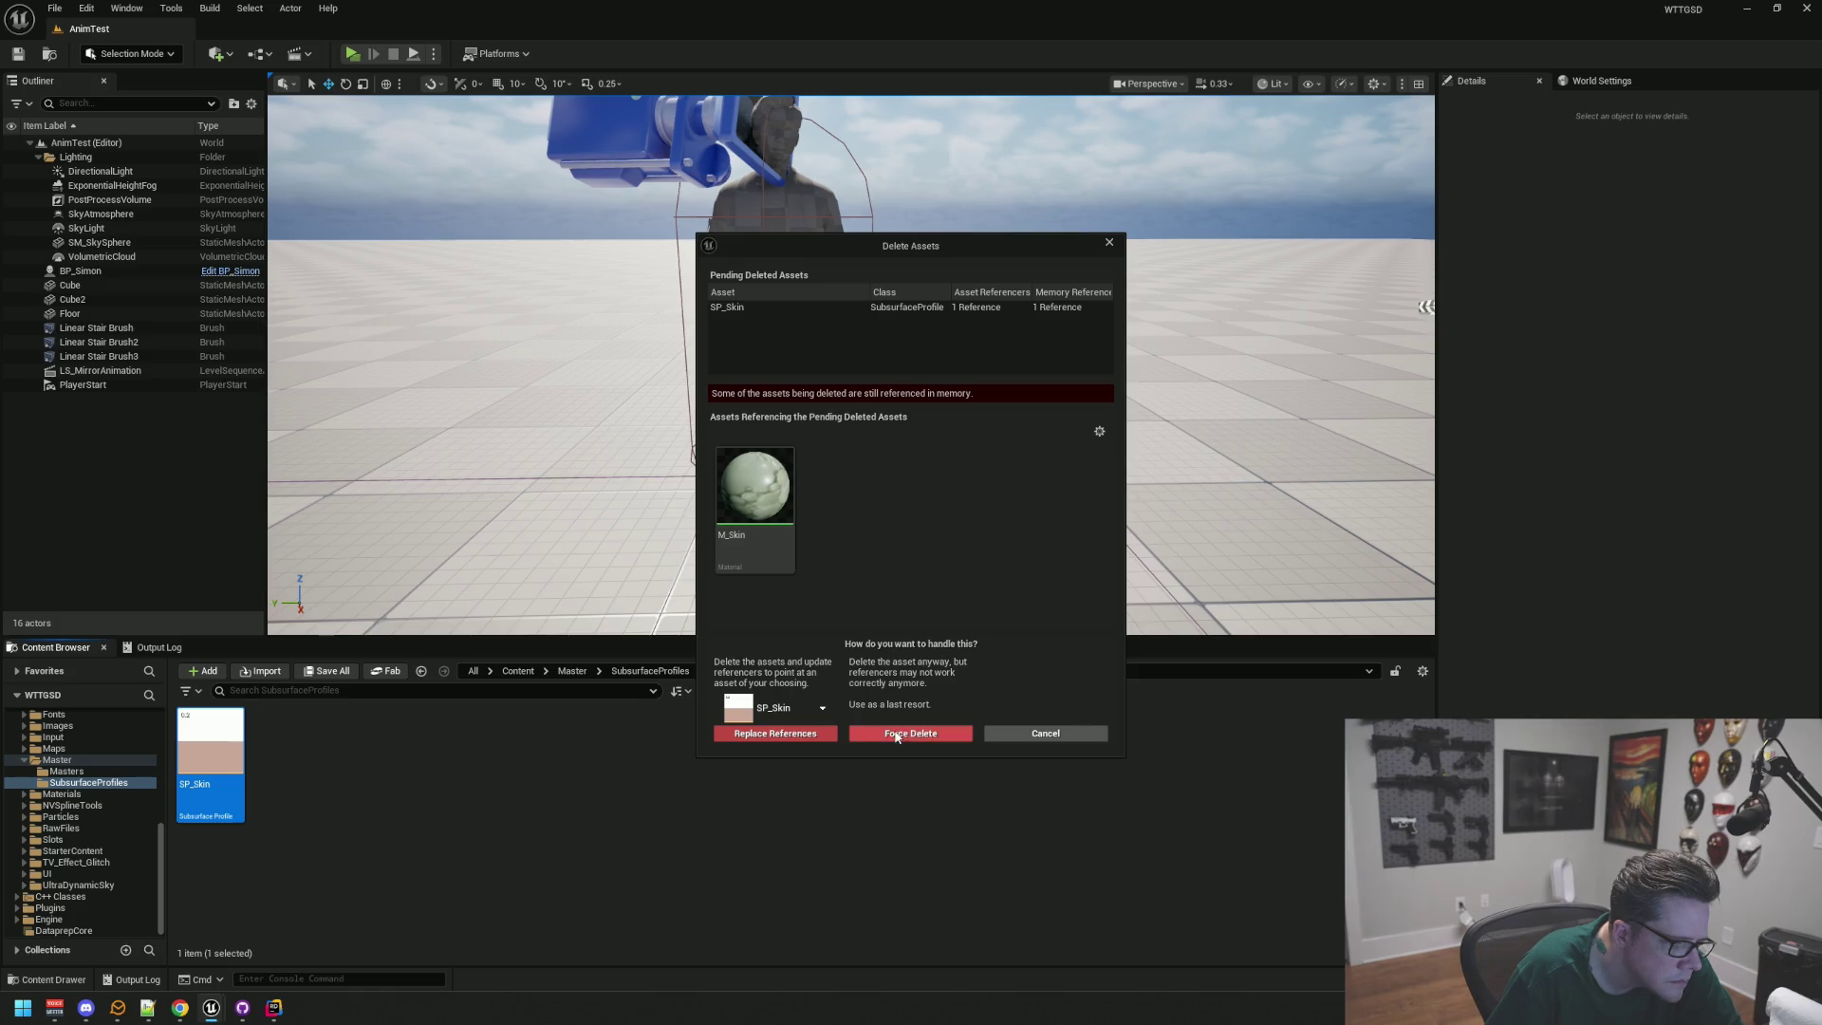
{"action": "left_click", "coordinate": [791, 737]}
{"action": "left_click", "coordinate": [1012, 539]}
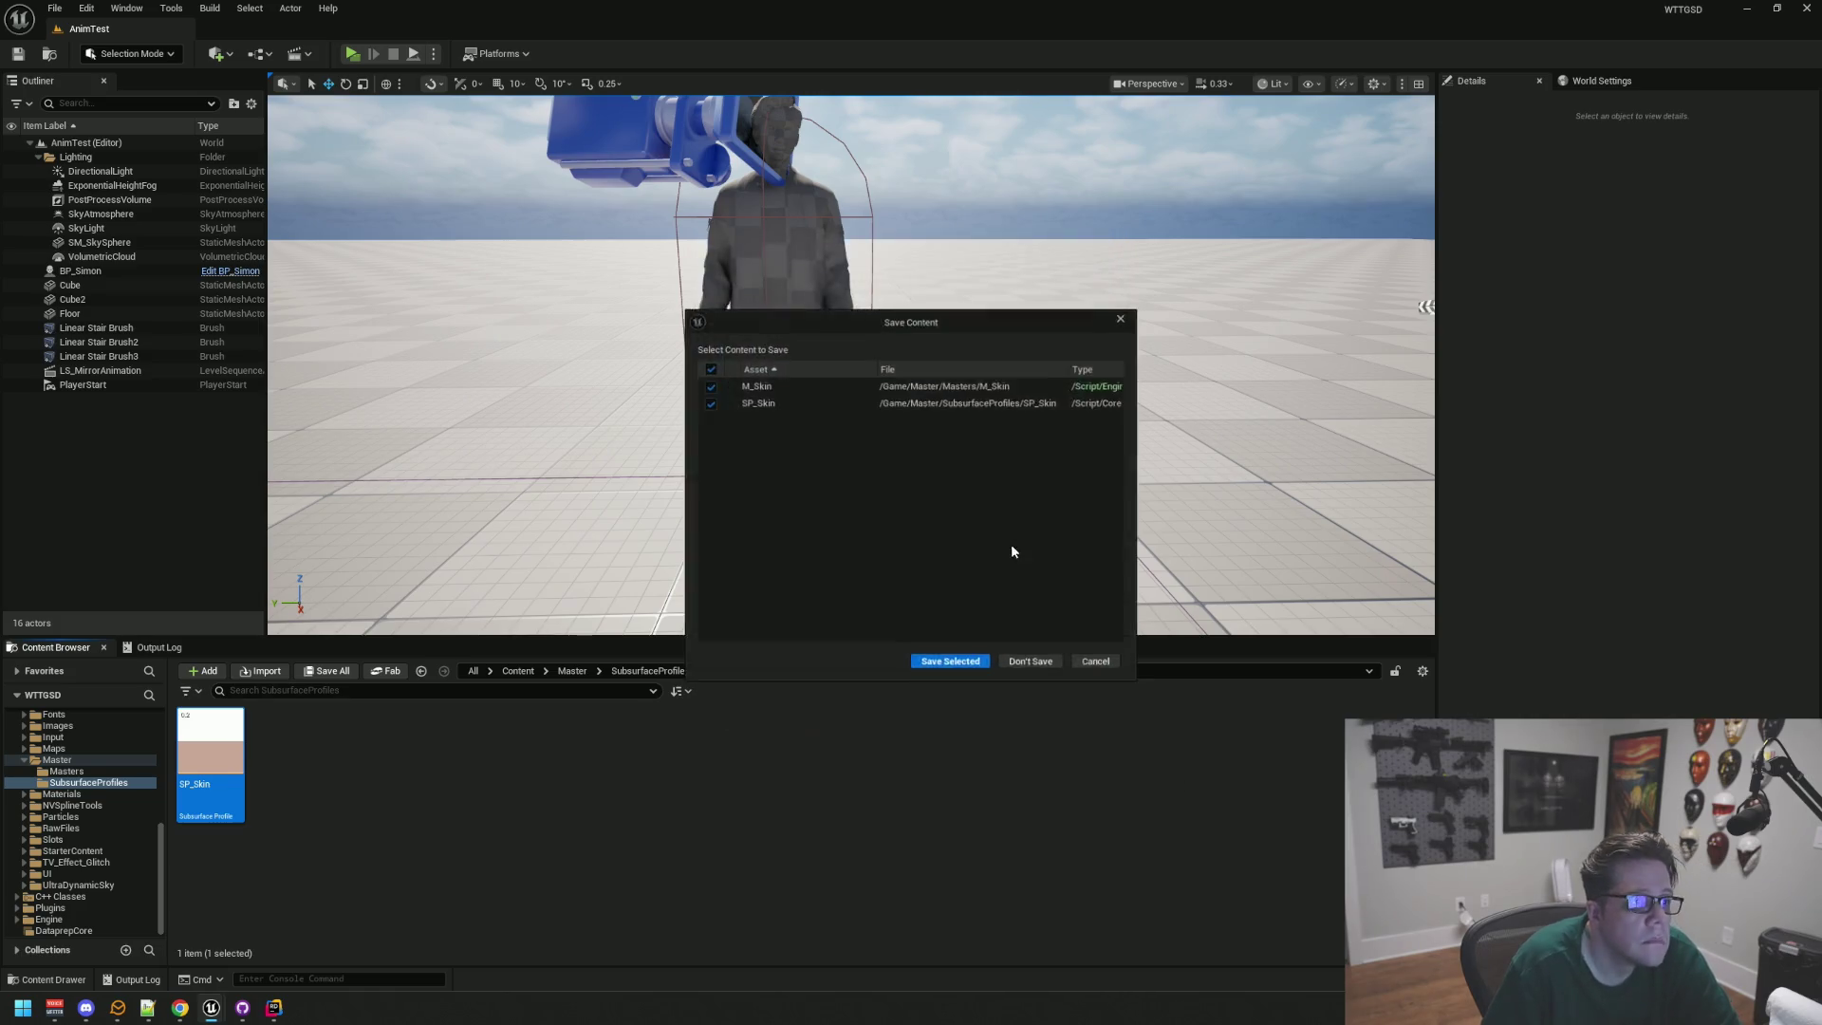
{"action": "left_click", "coordinate": [937, 667]}
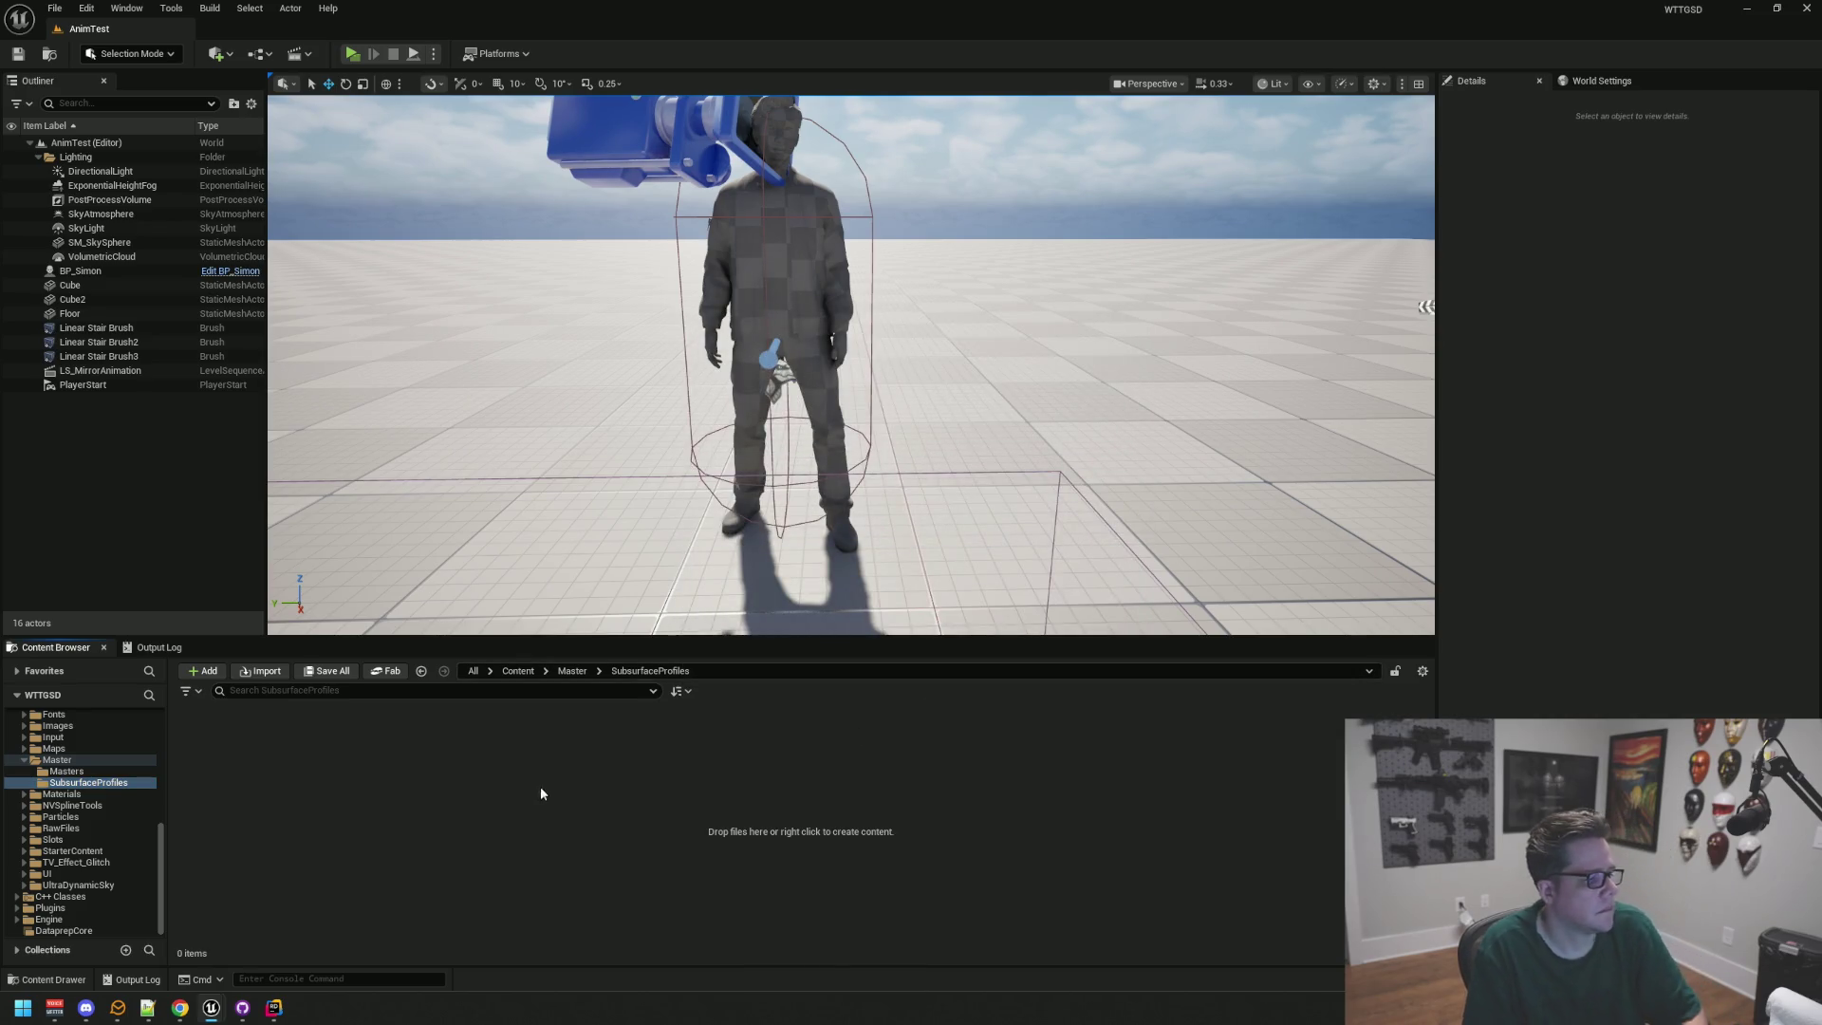
Step: Delete the SubsurfaceProfiles folder's leftover SP_Skin redirector and bring up the Content folder's actions
{"action": "right_click", "coordinate": [88, 782]}
{"action": "left_click", "coordinate": [283, 774]}
{"action": "left_click", "coordinate": [356, 809]}
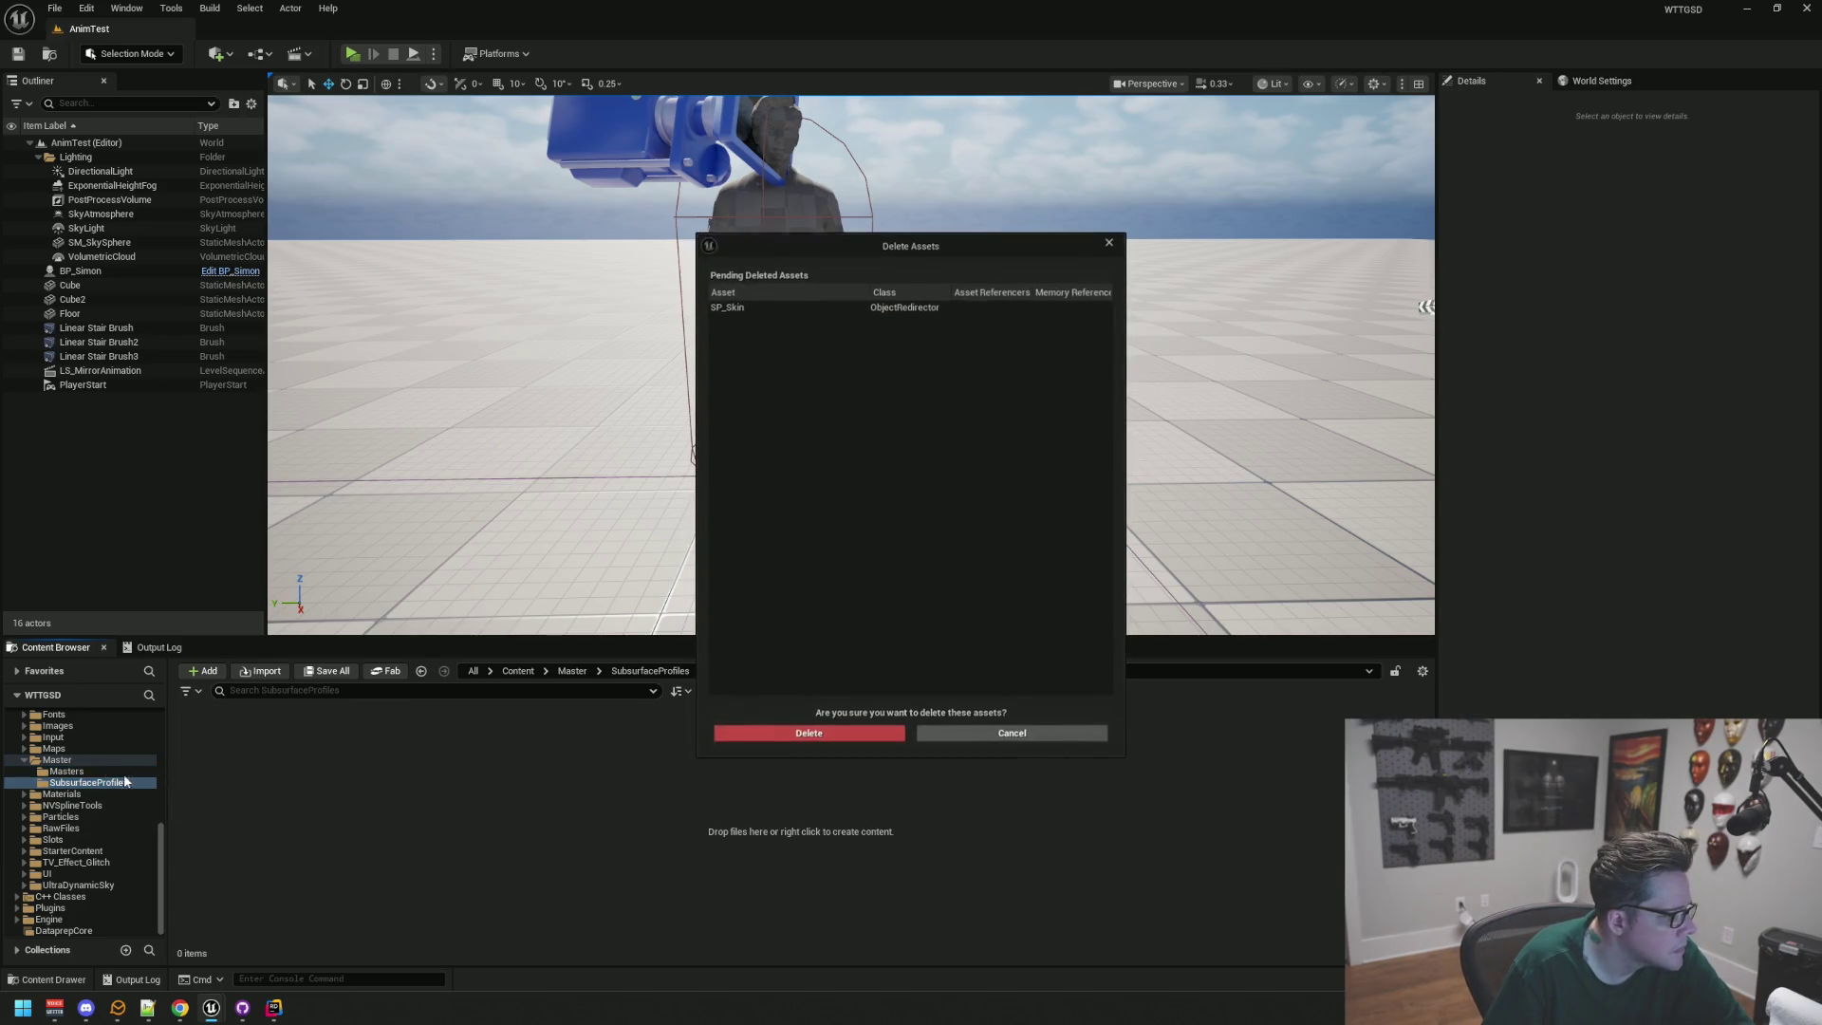
{"action": "left_click", "coordinate": [766, 740]}
{"action": "scroll", "coordinate": [76, 789], "scroll_direction": "up", "scroll_amount": 10}
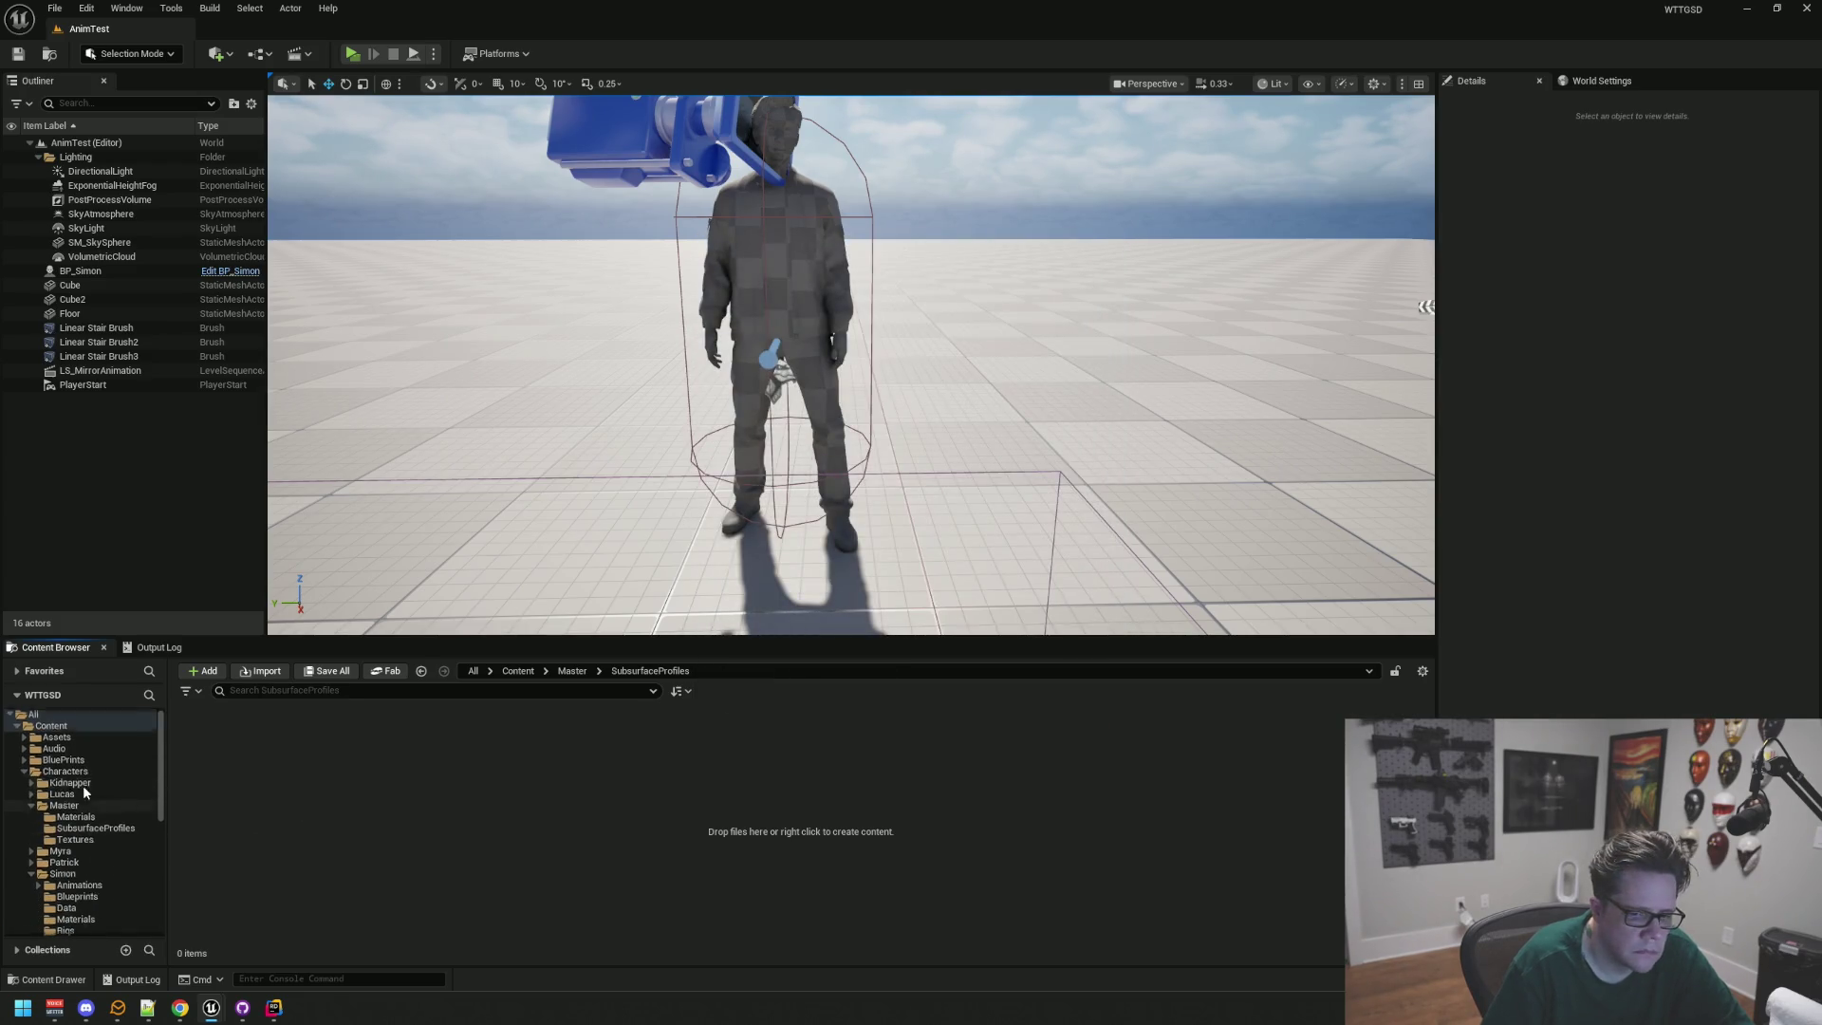
{"action": "right_click", "coordinate": [98, 728]}
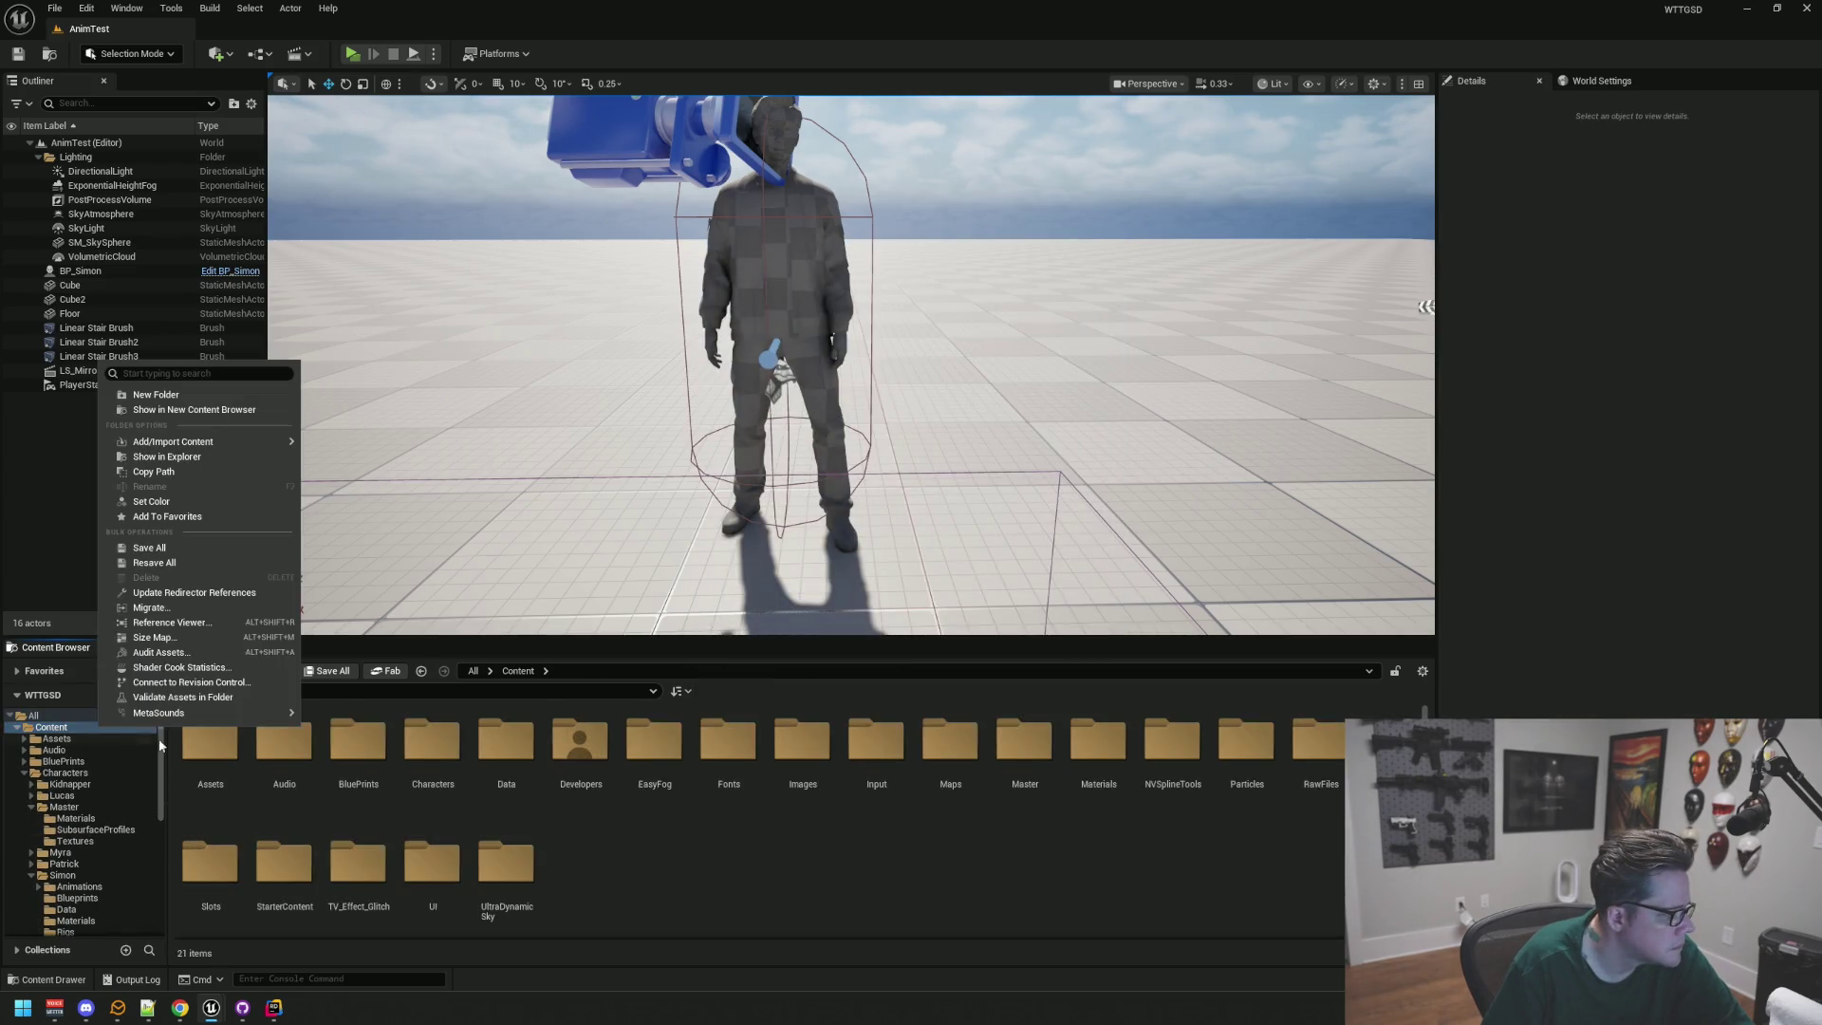
Step: Update redirector references, delete the unreferenced redirectors, and remove the empty SubsurfaceProfiles folder
{"action": "left_click", "coordinate": [219, 592]}
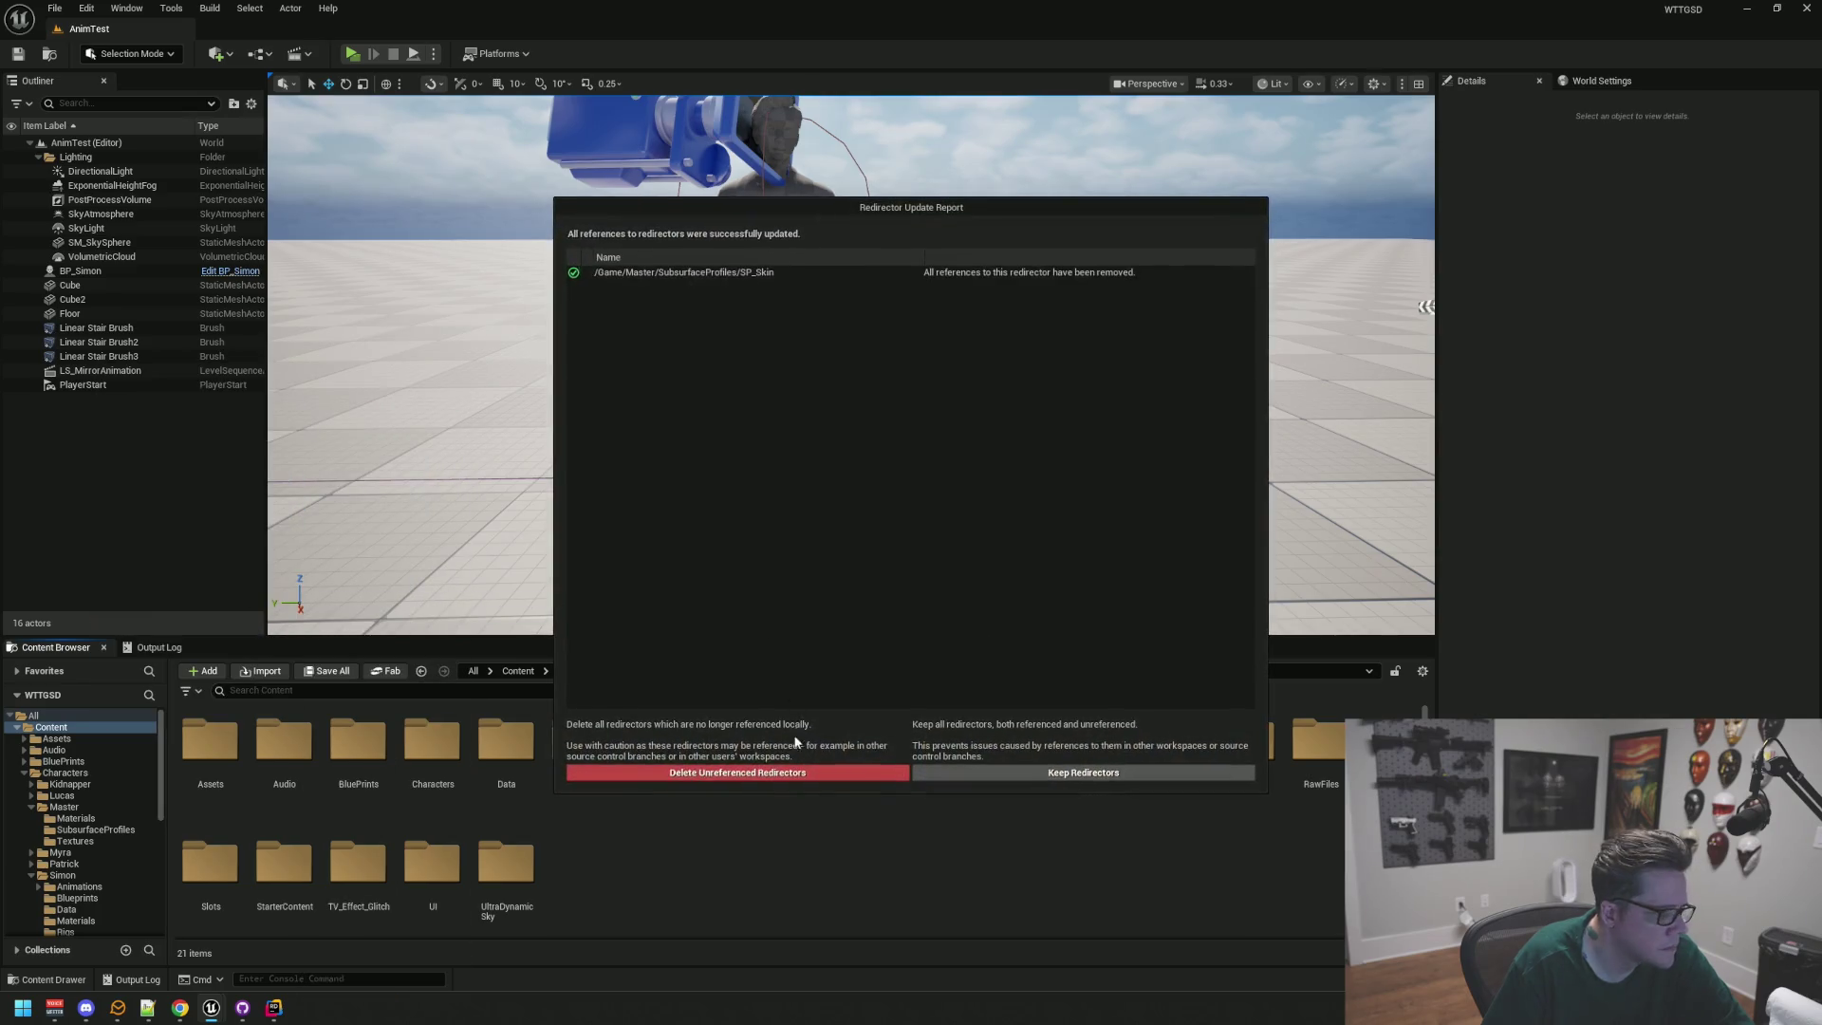
{"action": "left_click", "coordinate": [750, 773]}
{"action": "scroll", "coordinate": [83, 727], "scroll_direction": "down", "scroll_amount": 5}
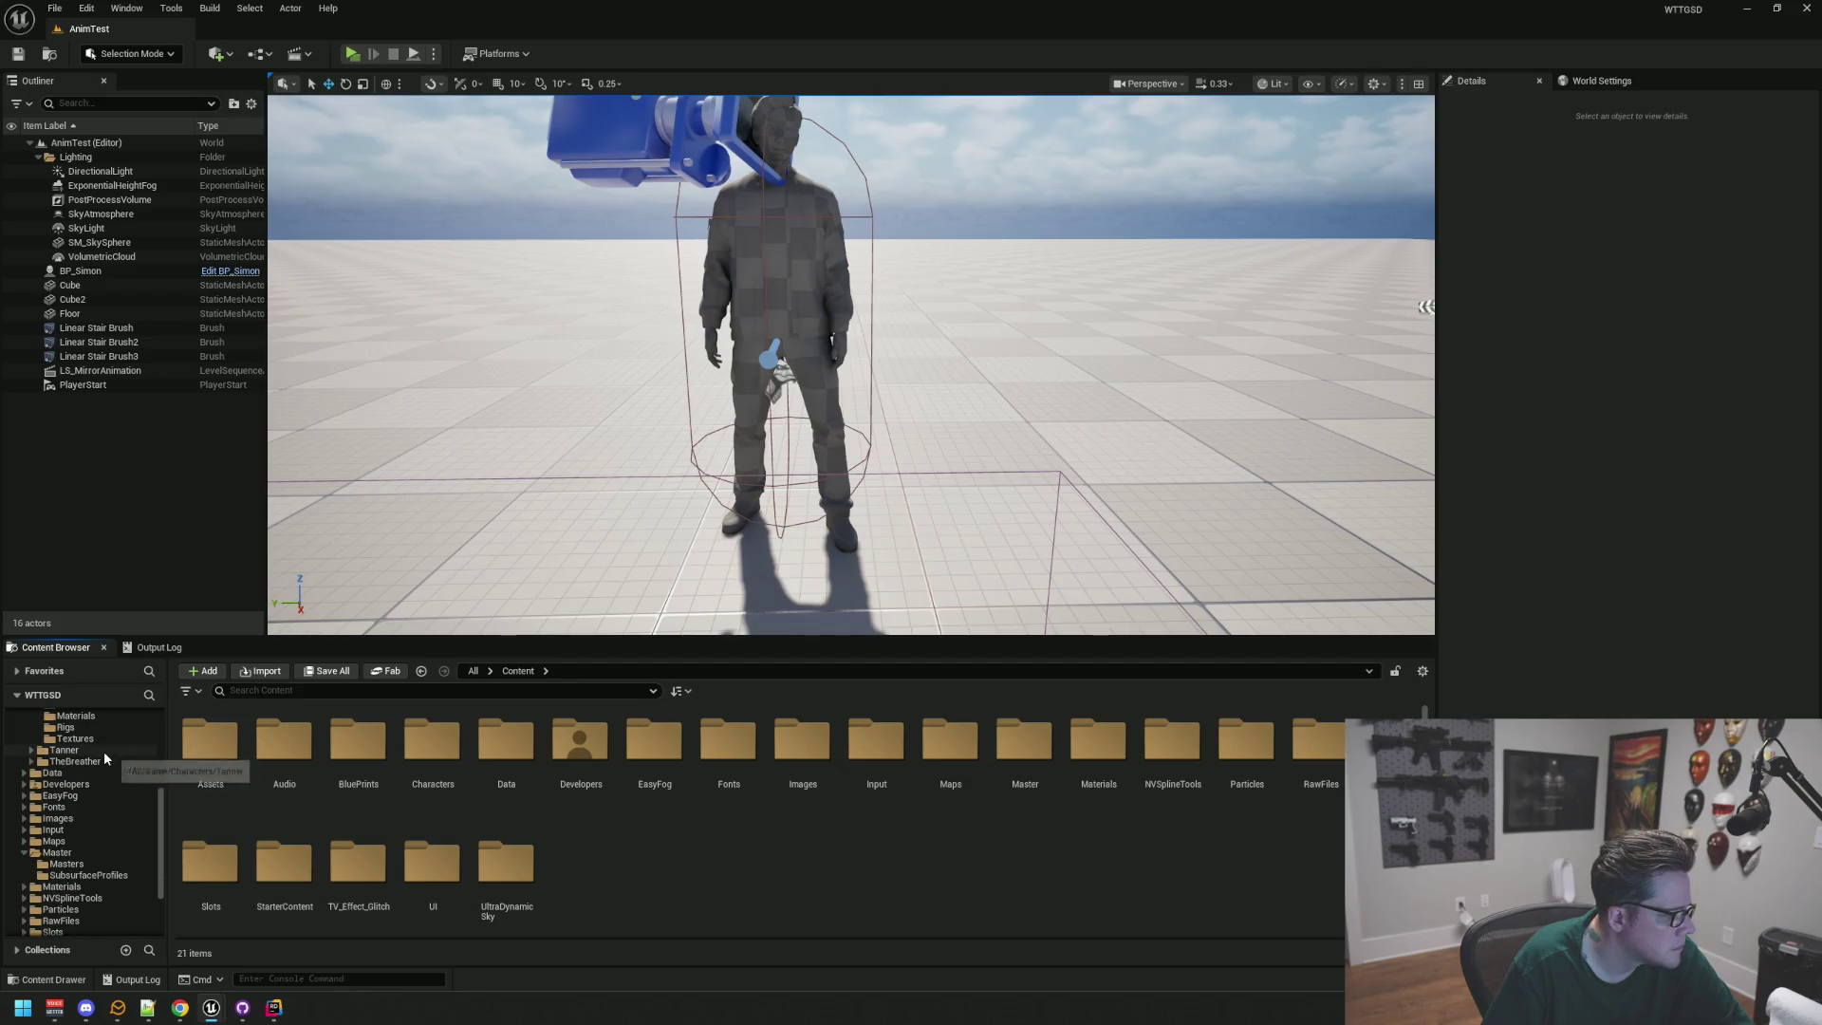
{"action": "left_click", "coordinate": [111, 831]}
{"action": "key", "text": "Delete"}
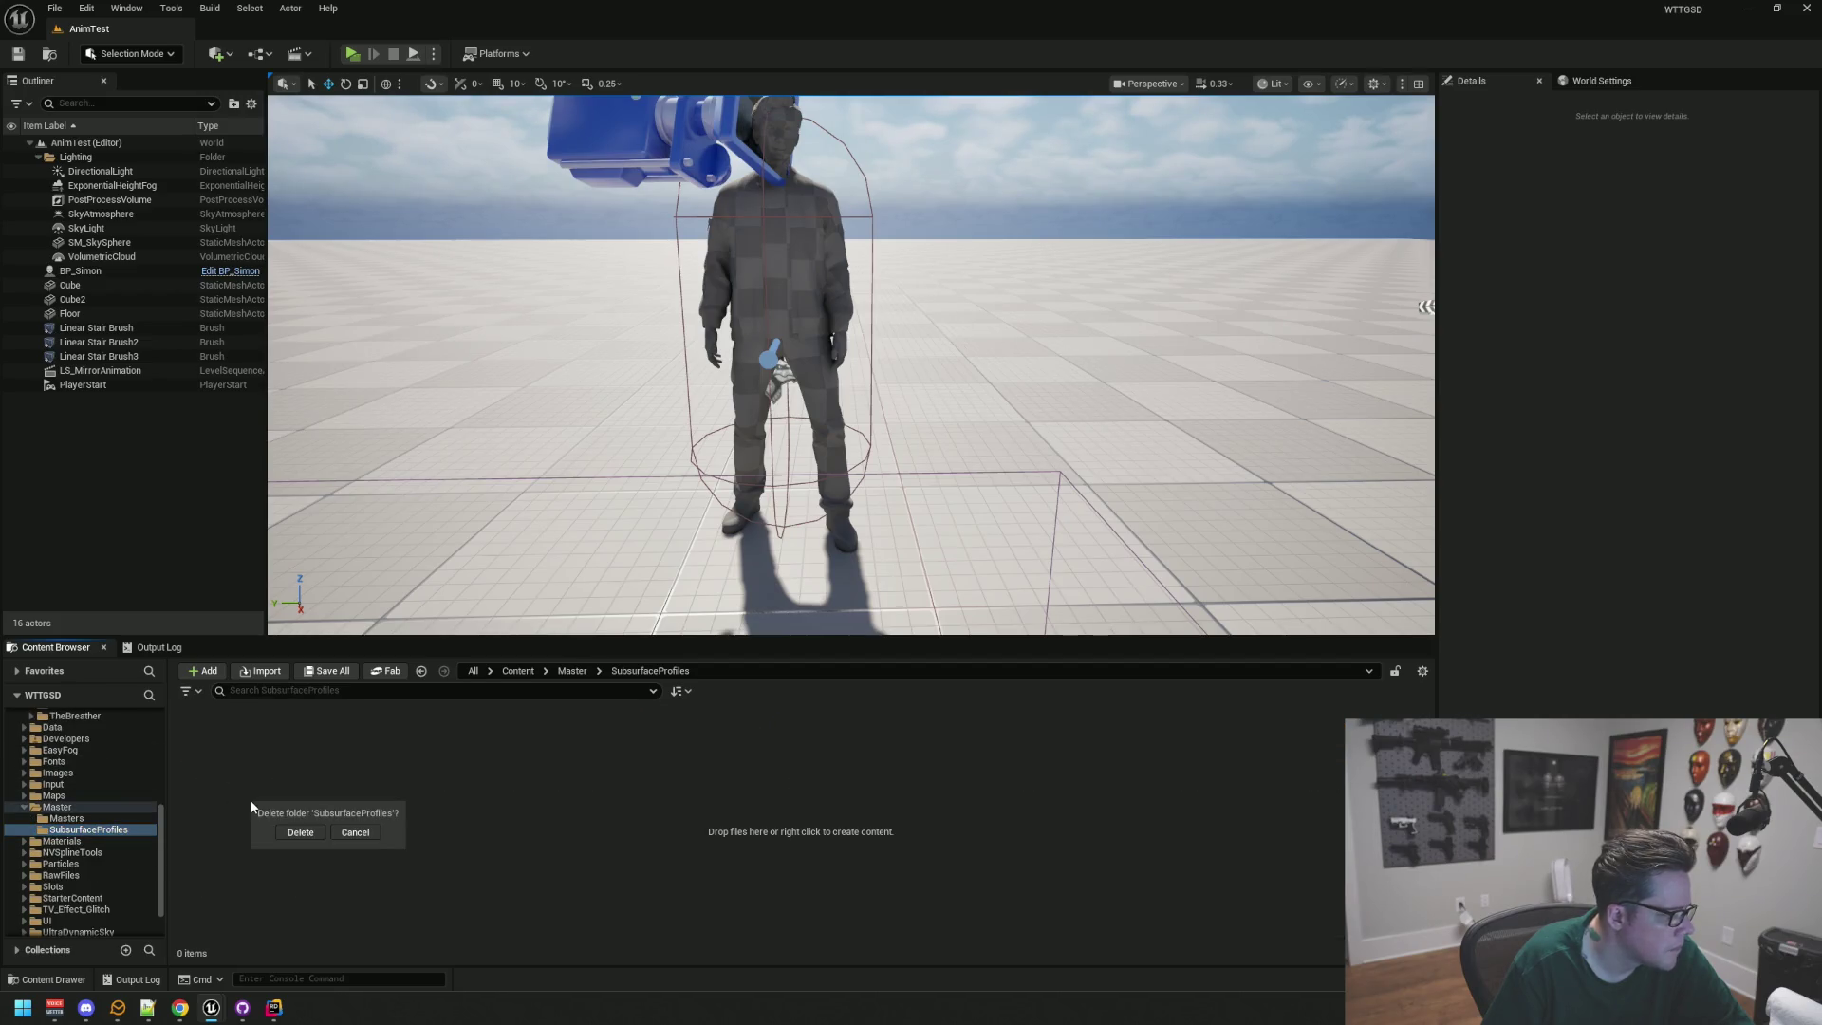
{"action": "left_click", "coordinate": [301, 835]}
Step: Delete the M_Skin, M_HairSheet_Master2 and M_Basic materials from the Masters folder
{"action": "left_click", "coordinate": [67, 818]}
{"action": "left_click", "coordinate": [361, 774]}
{"action": "key", "text": "Delete"}
{"action": "left_click", "coordinate": [809, 733]}
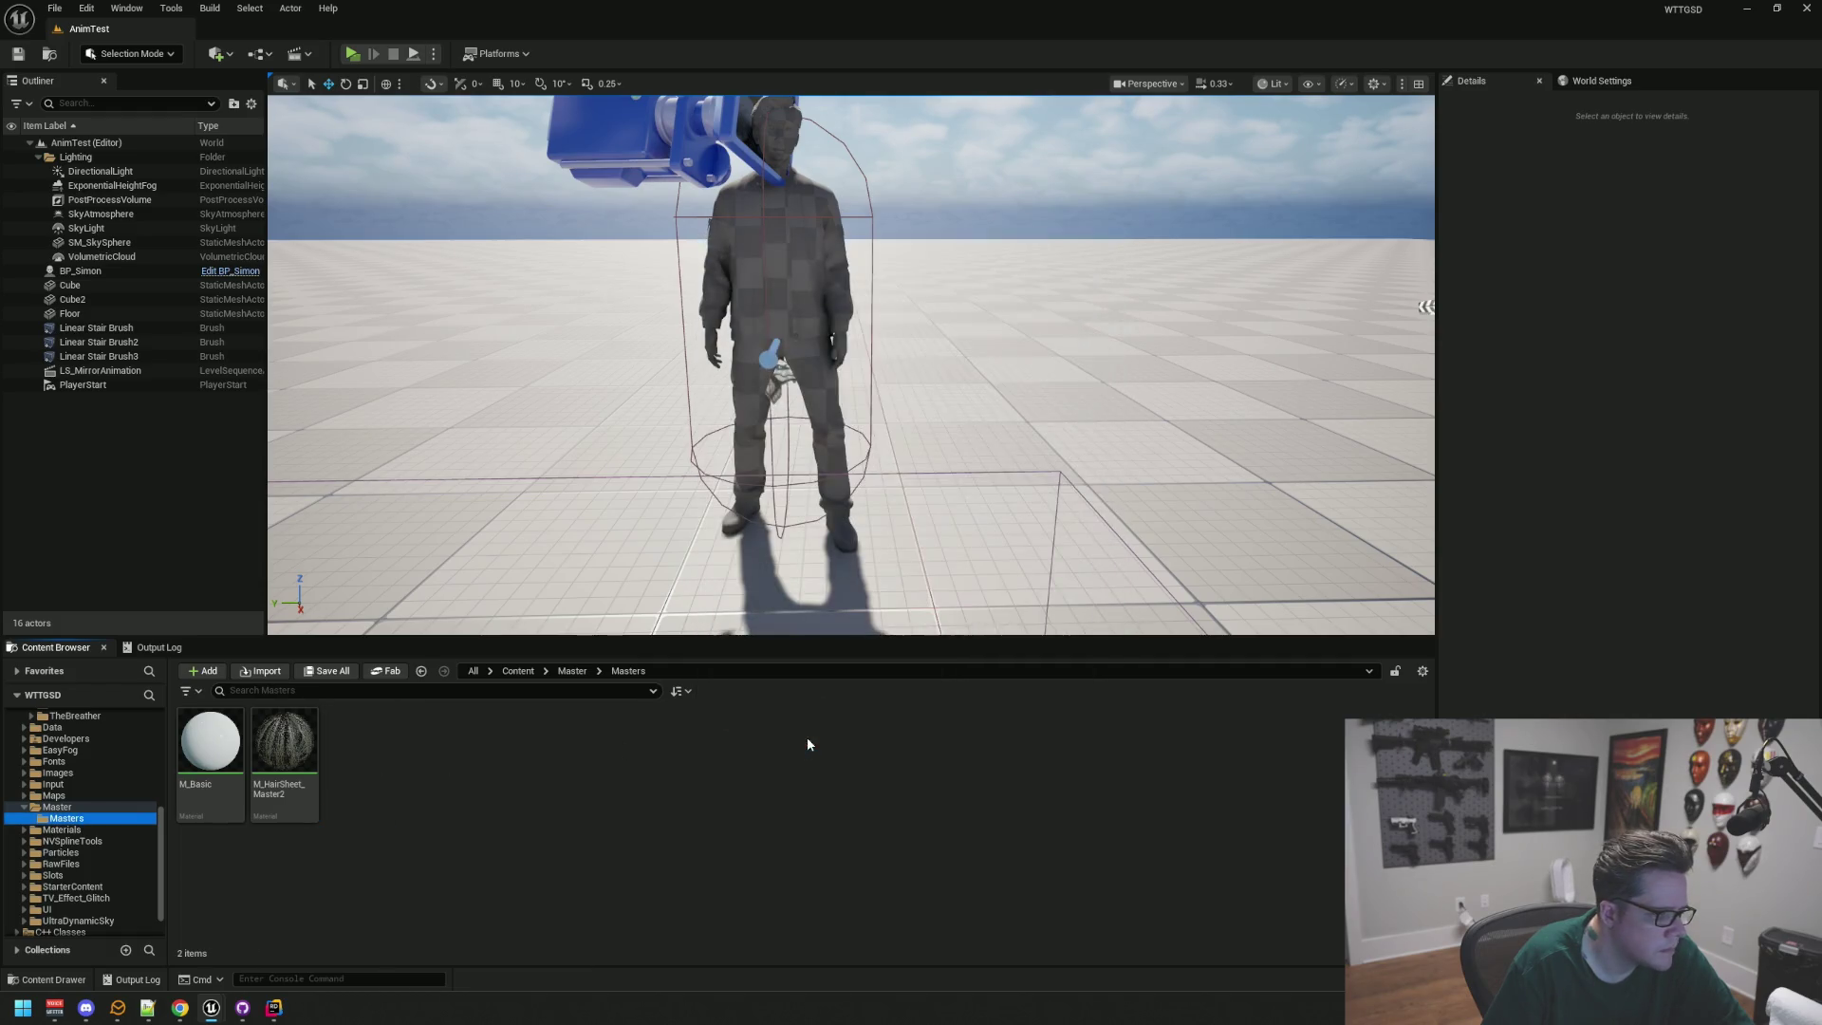
{"action": "left_click", "coordinate": [285, 759]}
{"action": "key", "text": "Delete"}
{"action": "left_click", "coordinate": [795, 735]}
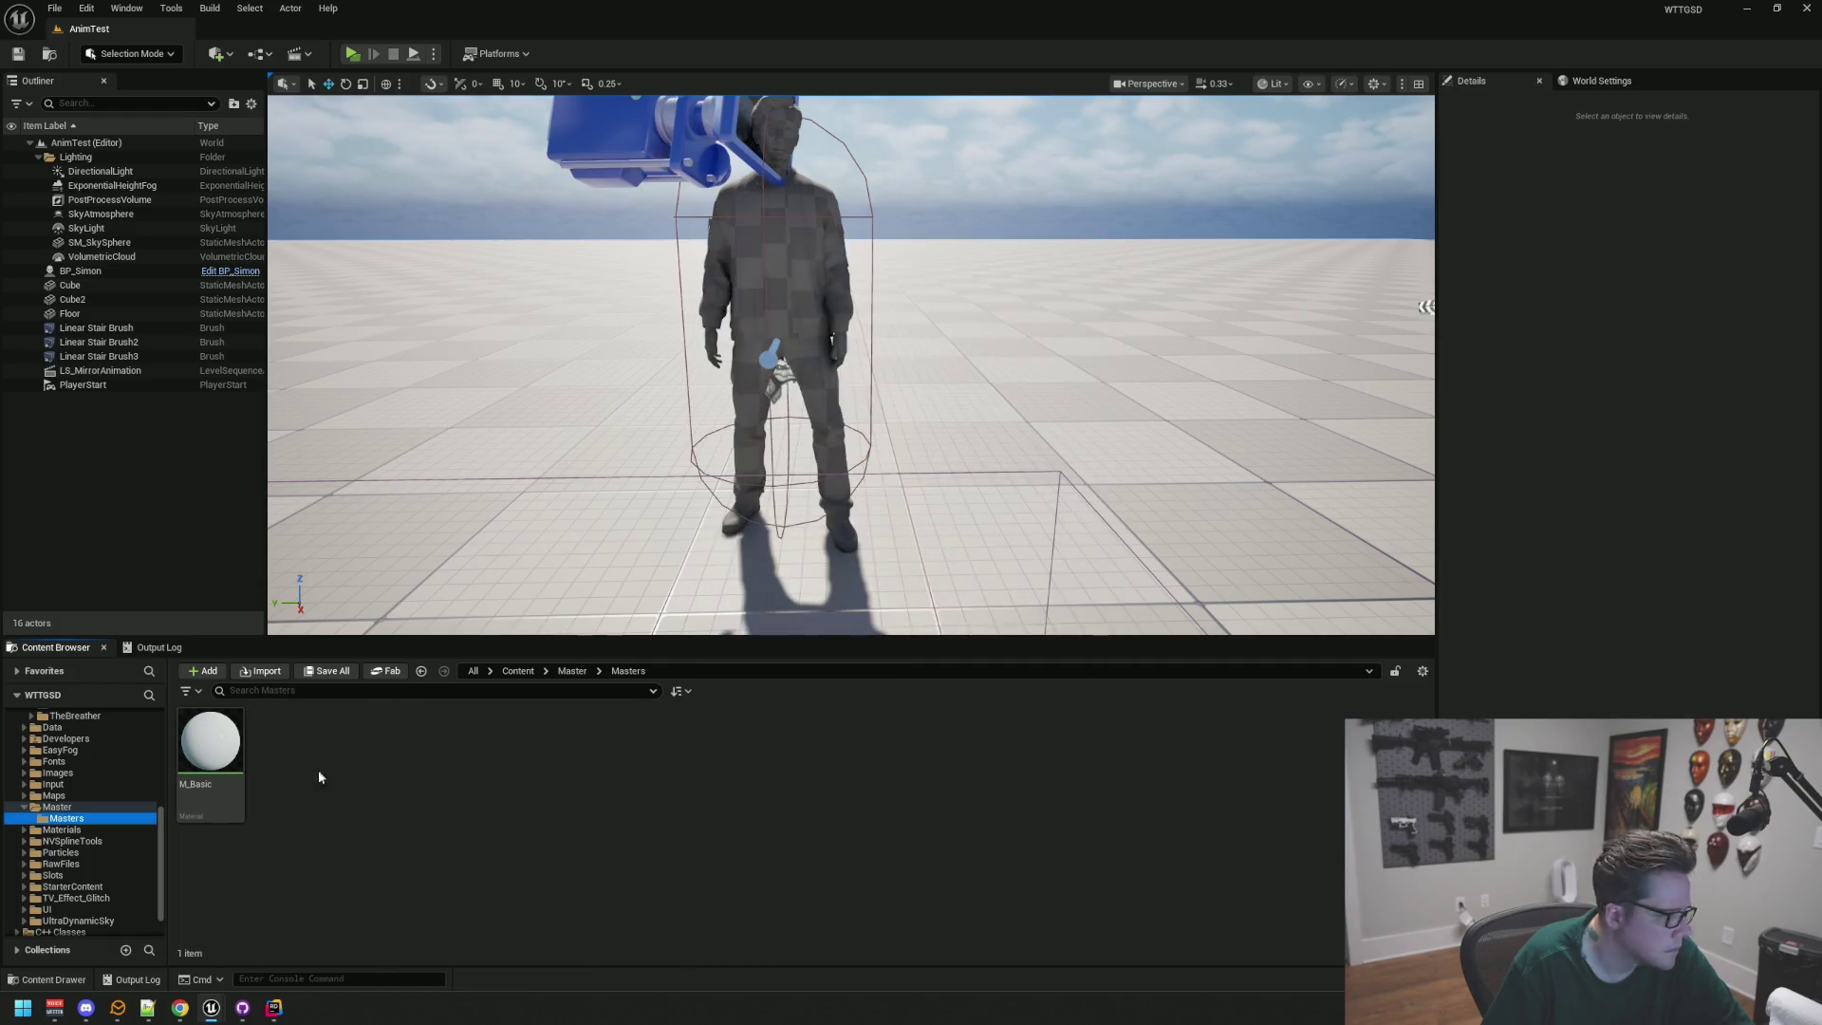
{"action": "left_click", "coordinate": [211, 750]}
{"action": "key", "text": "Delete"}
{"action": "left_click", "coordinate": [808, 734]}
Step: Delete the empty Masters and Master folders and view Content/Materials
{"action": "left_click", "coordinate": [106, 807]}
{"action": "left_click", "coordinate": [98, 818]}
{"action": "key", "text": "Delete"}
{"action": "left_click", "coordinate": [132, 849]}
{"action": "left_click", "coordinate": [95, 807]}
{"action": "key", "text": "Delete"}
{"action": "left_click", "coordinate": [252, 830]}
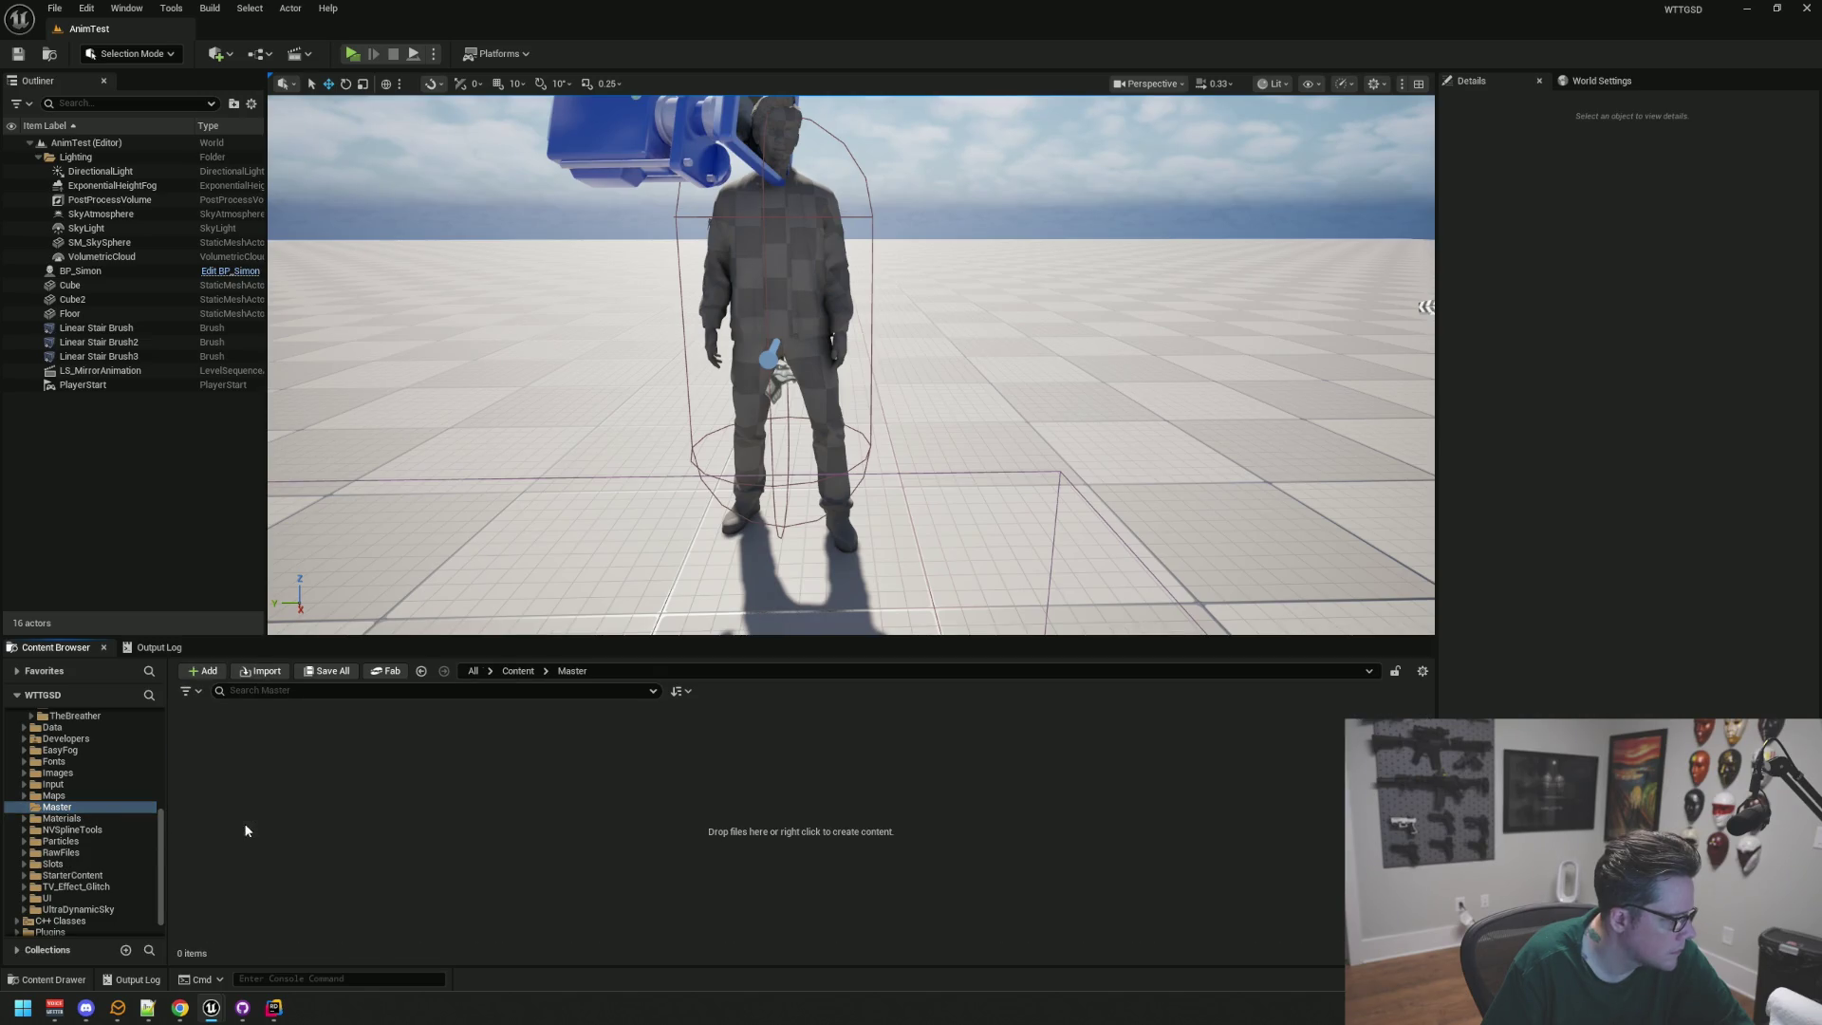
{"action": "left_click", "coordinate": [113, 810]}
Step: Open SK_Simon_Body from the BP_Simon character and resize its editor window
{"action": "scroll", "coordinate": [111, 810], "scroll_direction": "up", "scroll_amount": 5}
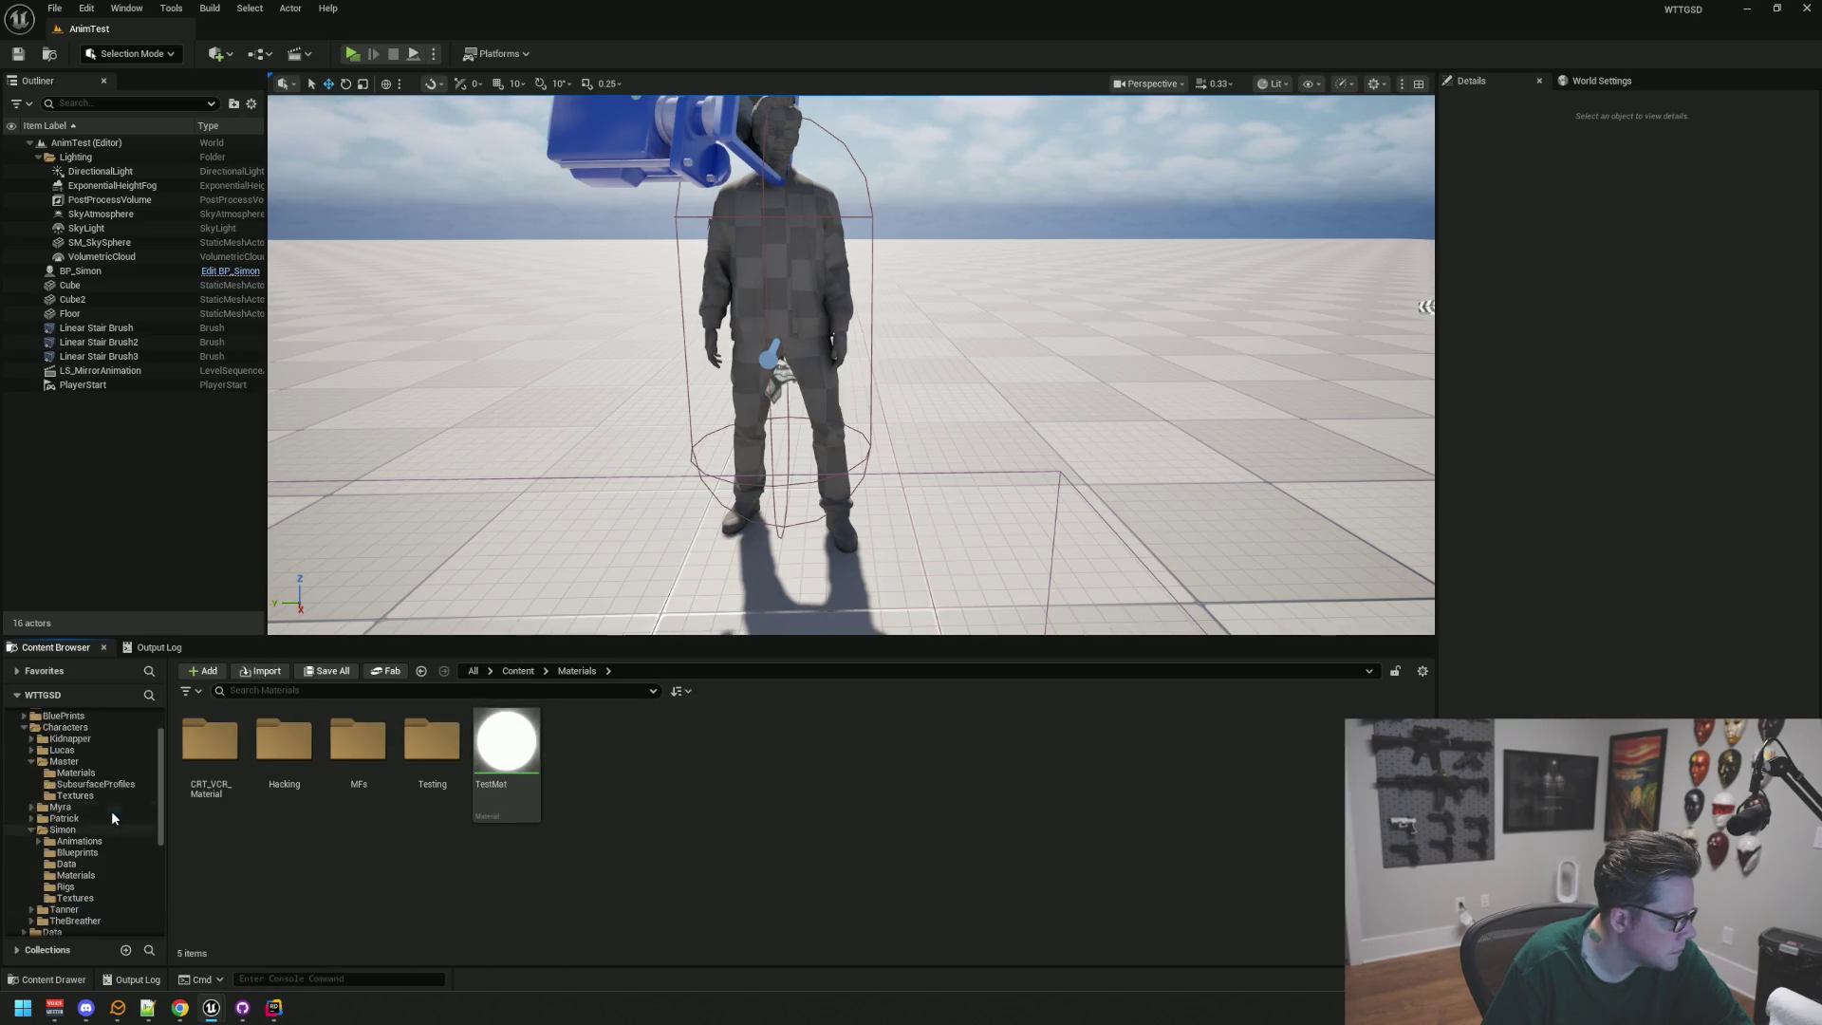
{"action": "left_click", "coordinate": [63, 852]}
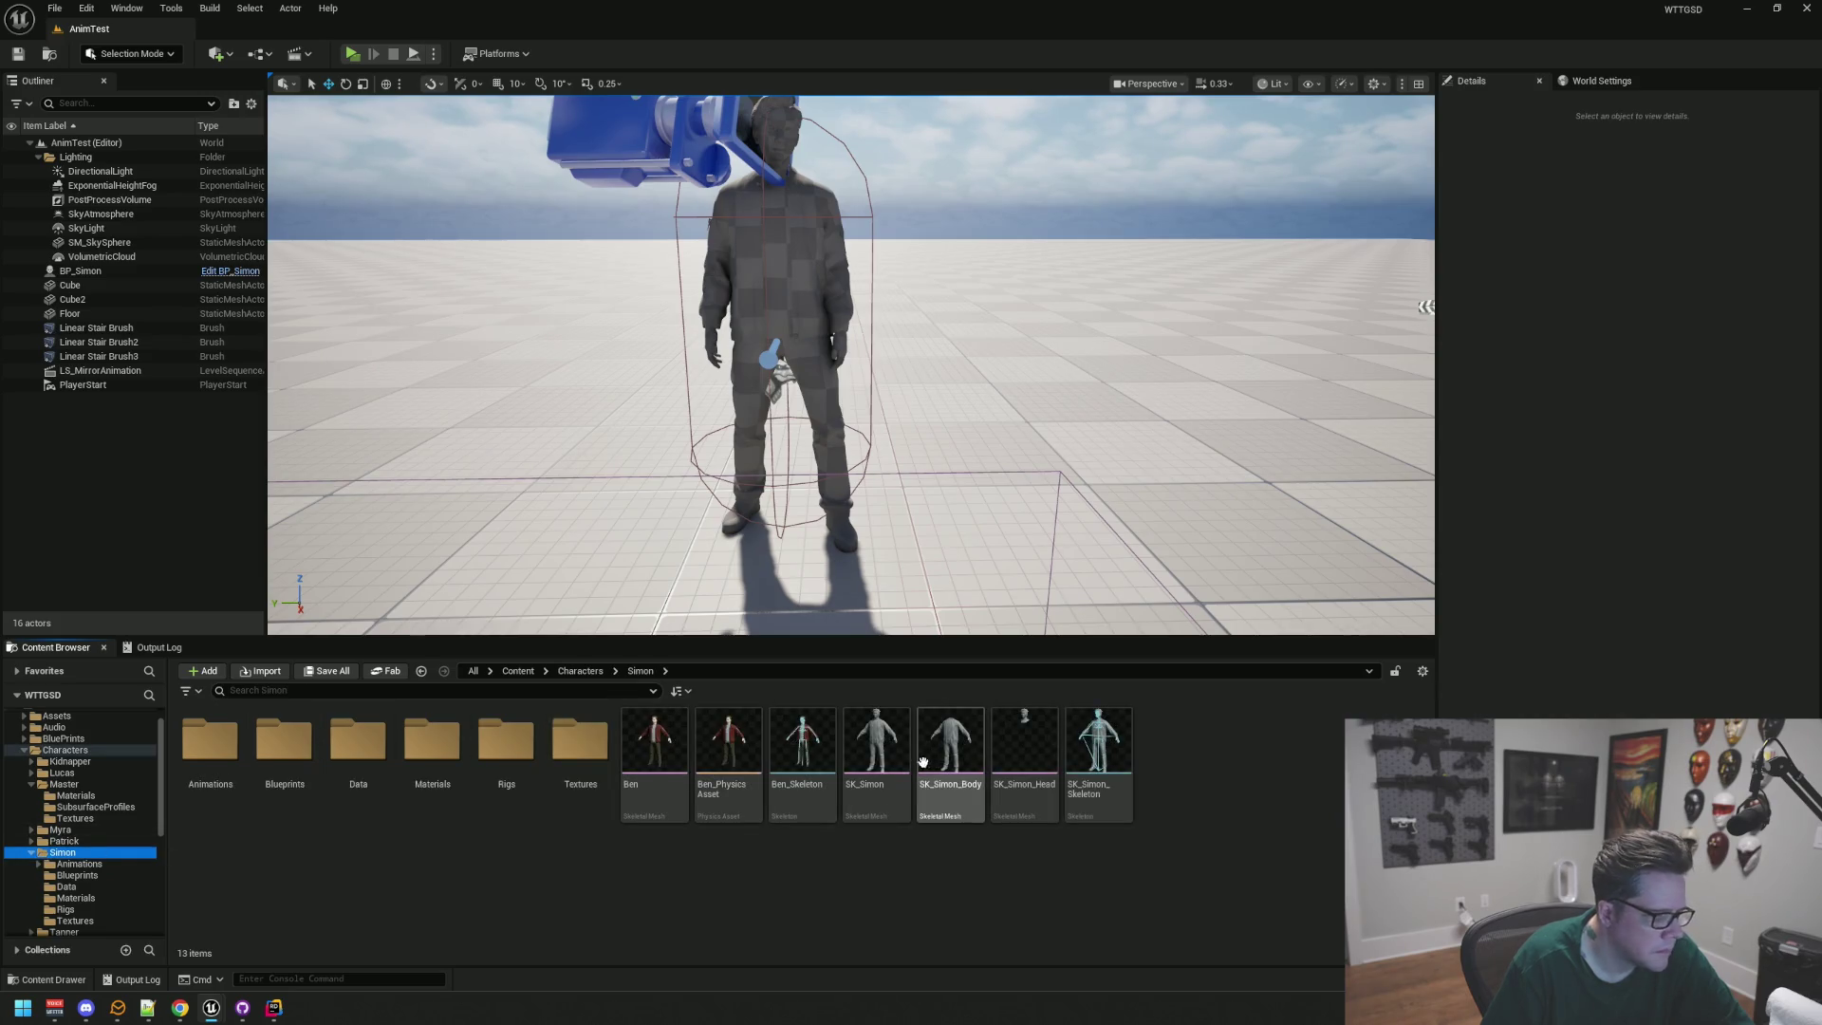
{"action": "left_click", "coordinate": [809, 289]}
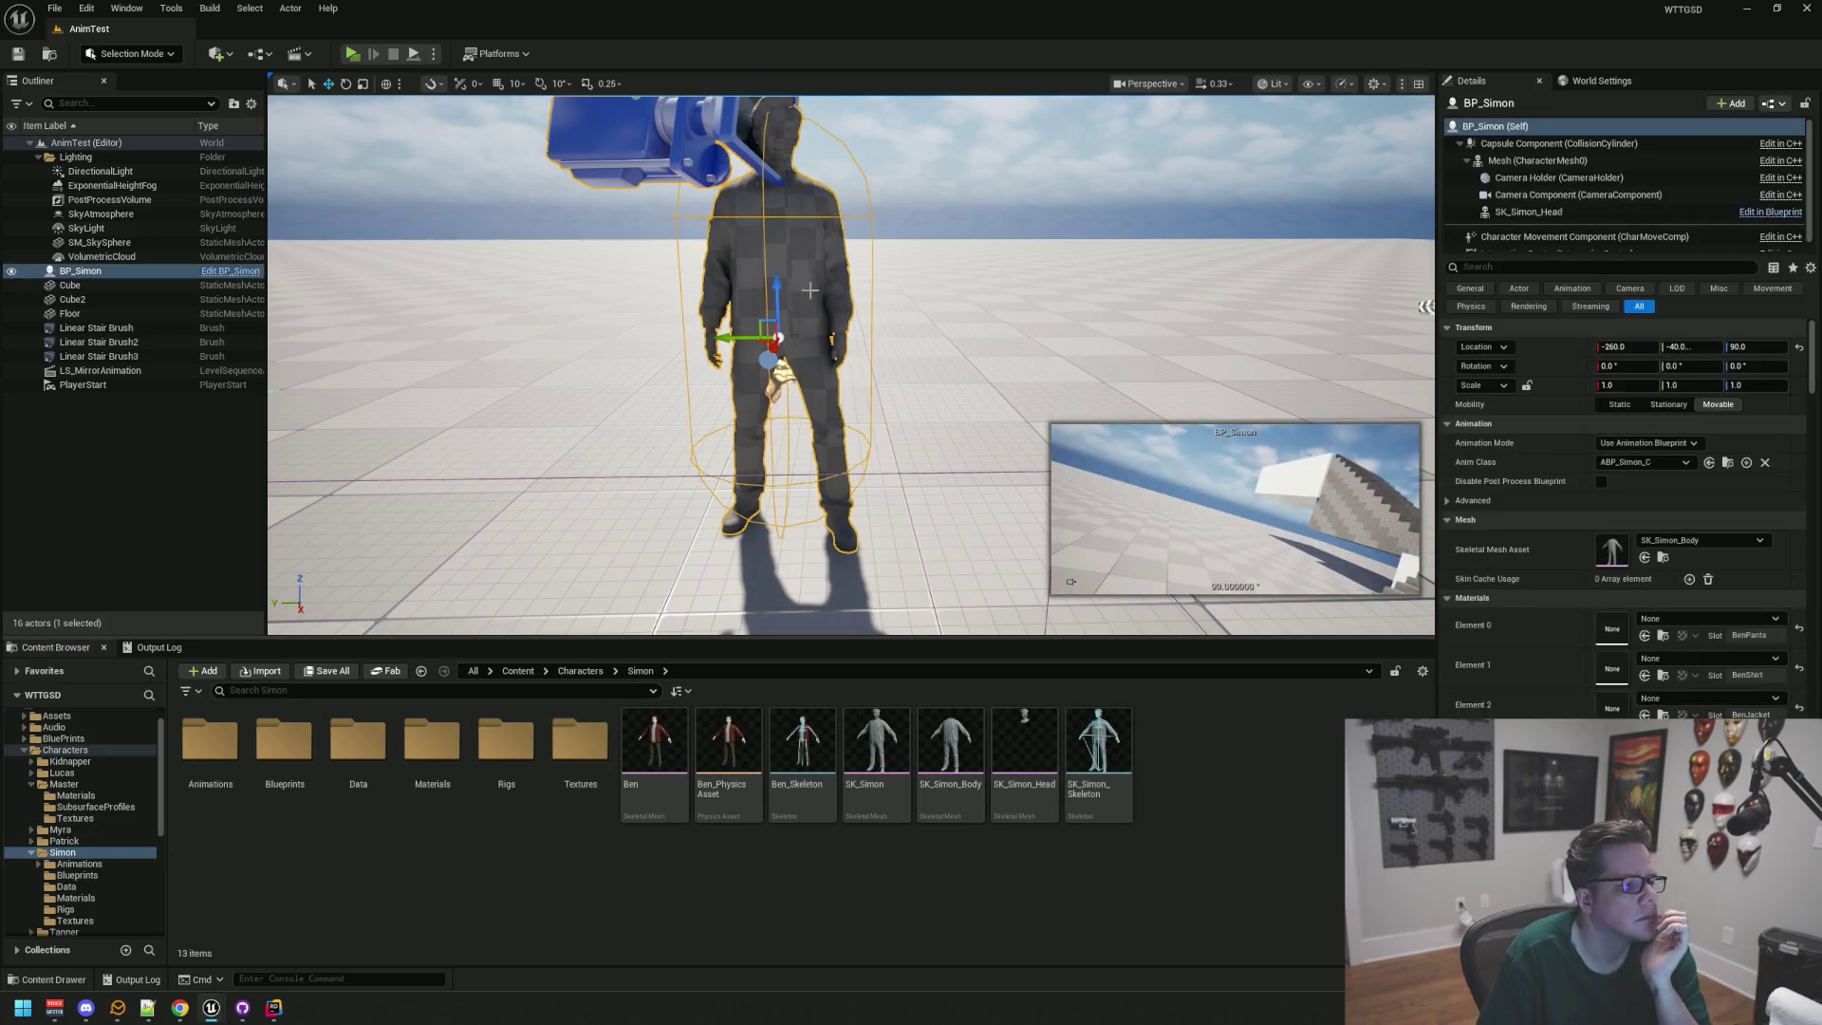
{"action": "left_click", "coordinate": [1663, 557]}
{"action": "double_click", "coordinate": [944, 738]}
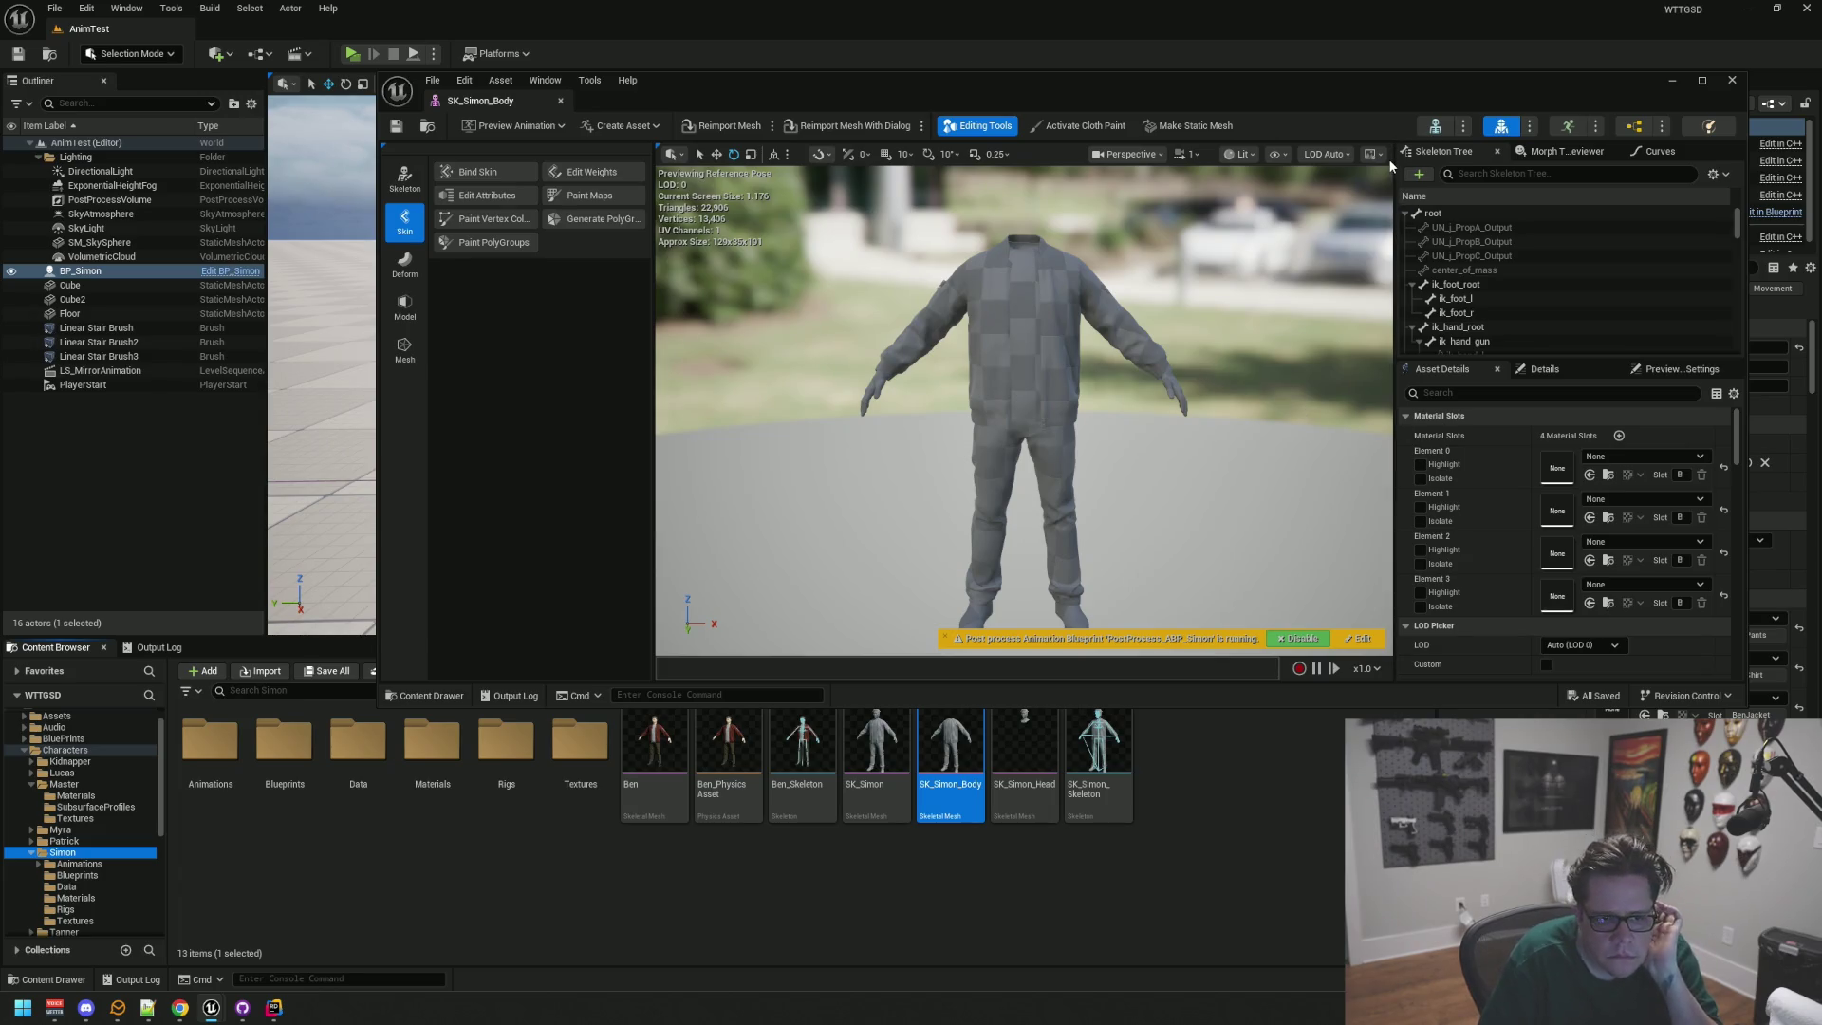
{"action": "left_click_drag", "start_coordinate": [1224, 97], "coordinate": [870, 87]}
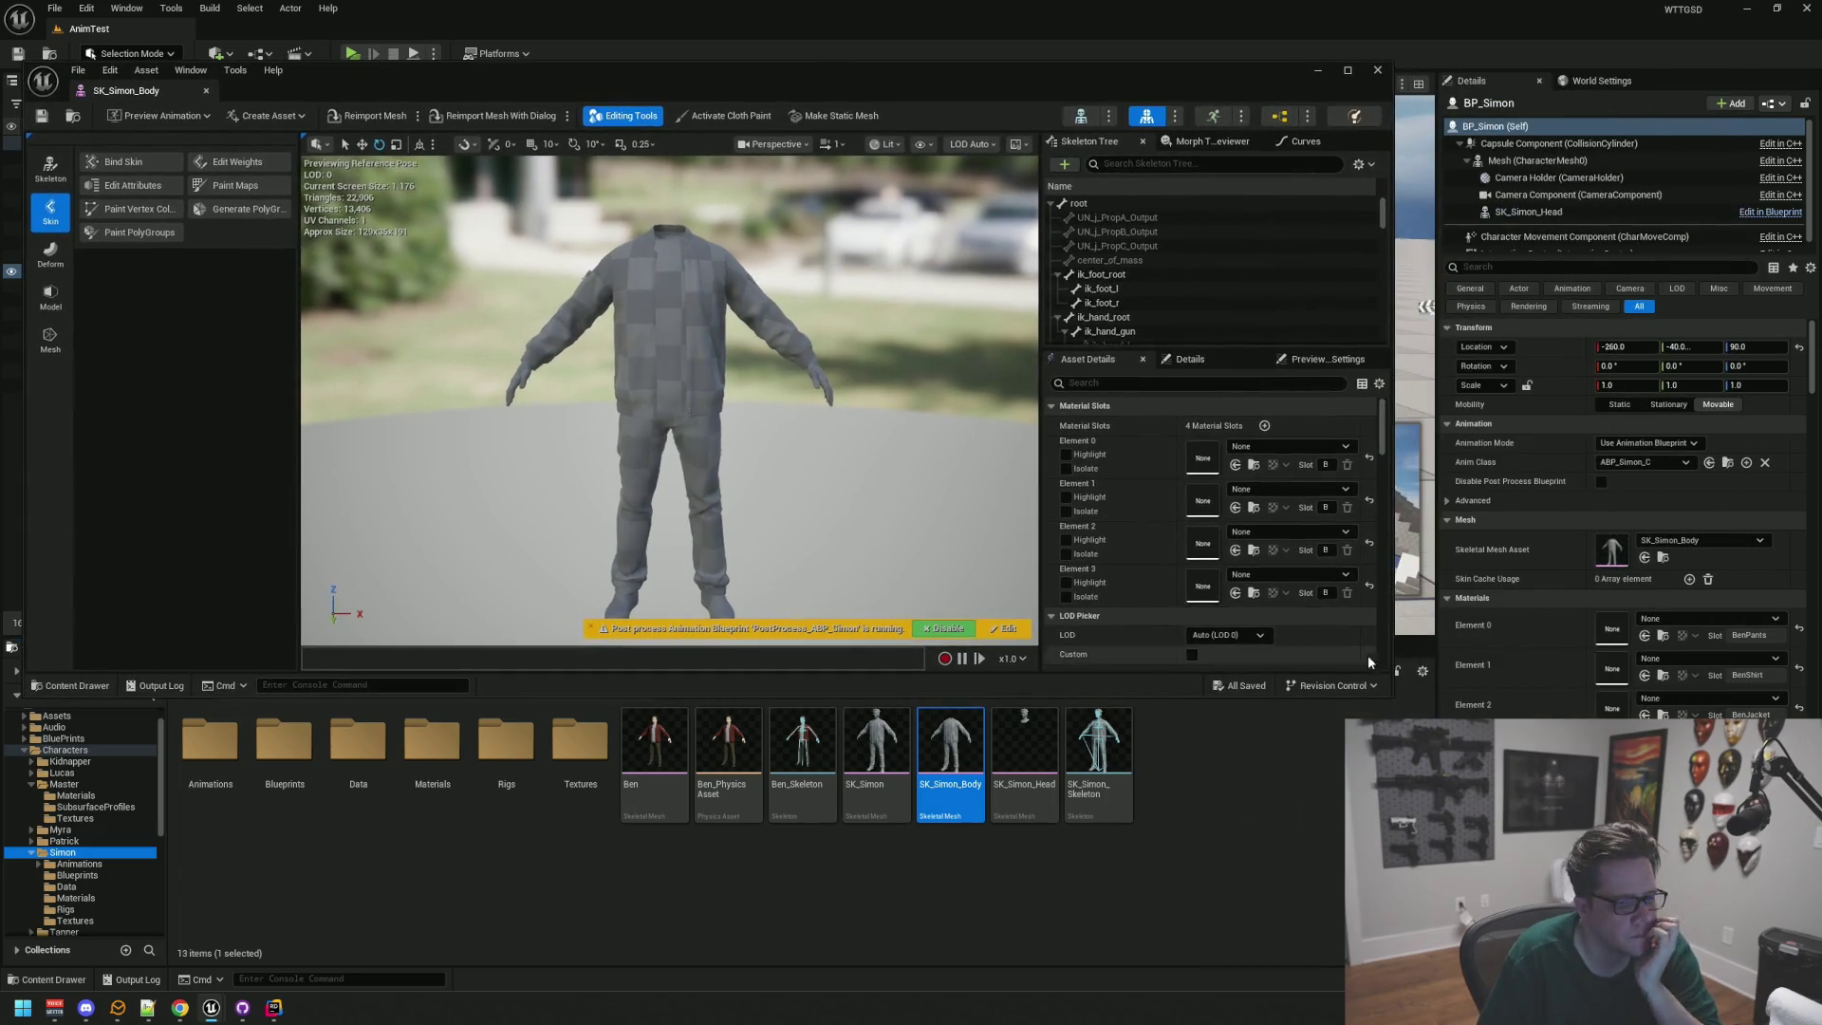
{"action": "left_click_drag", "start_coordinate": [1391, 697], "coordinate": [1670, 634]}
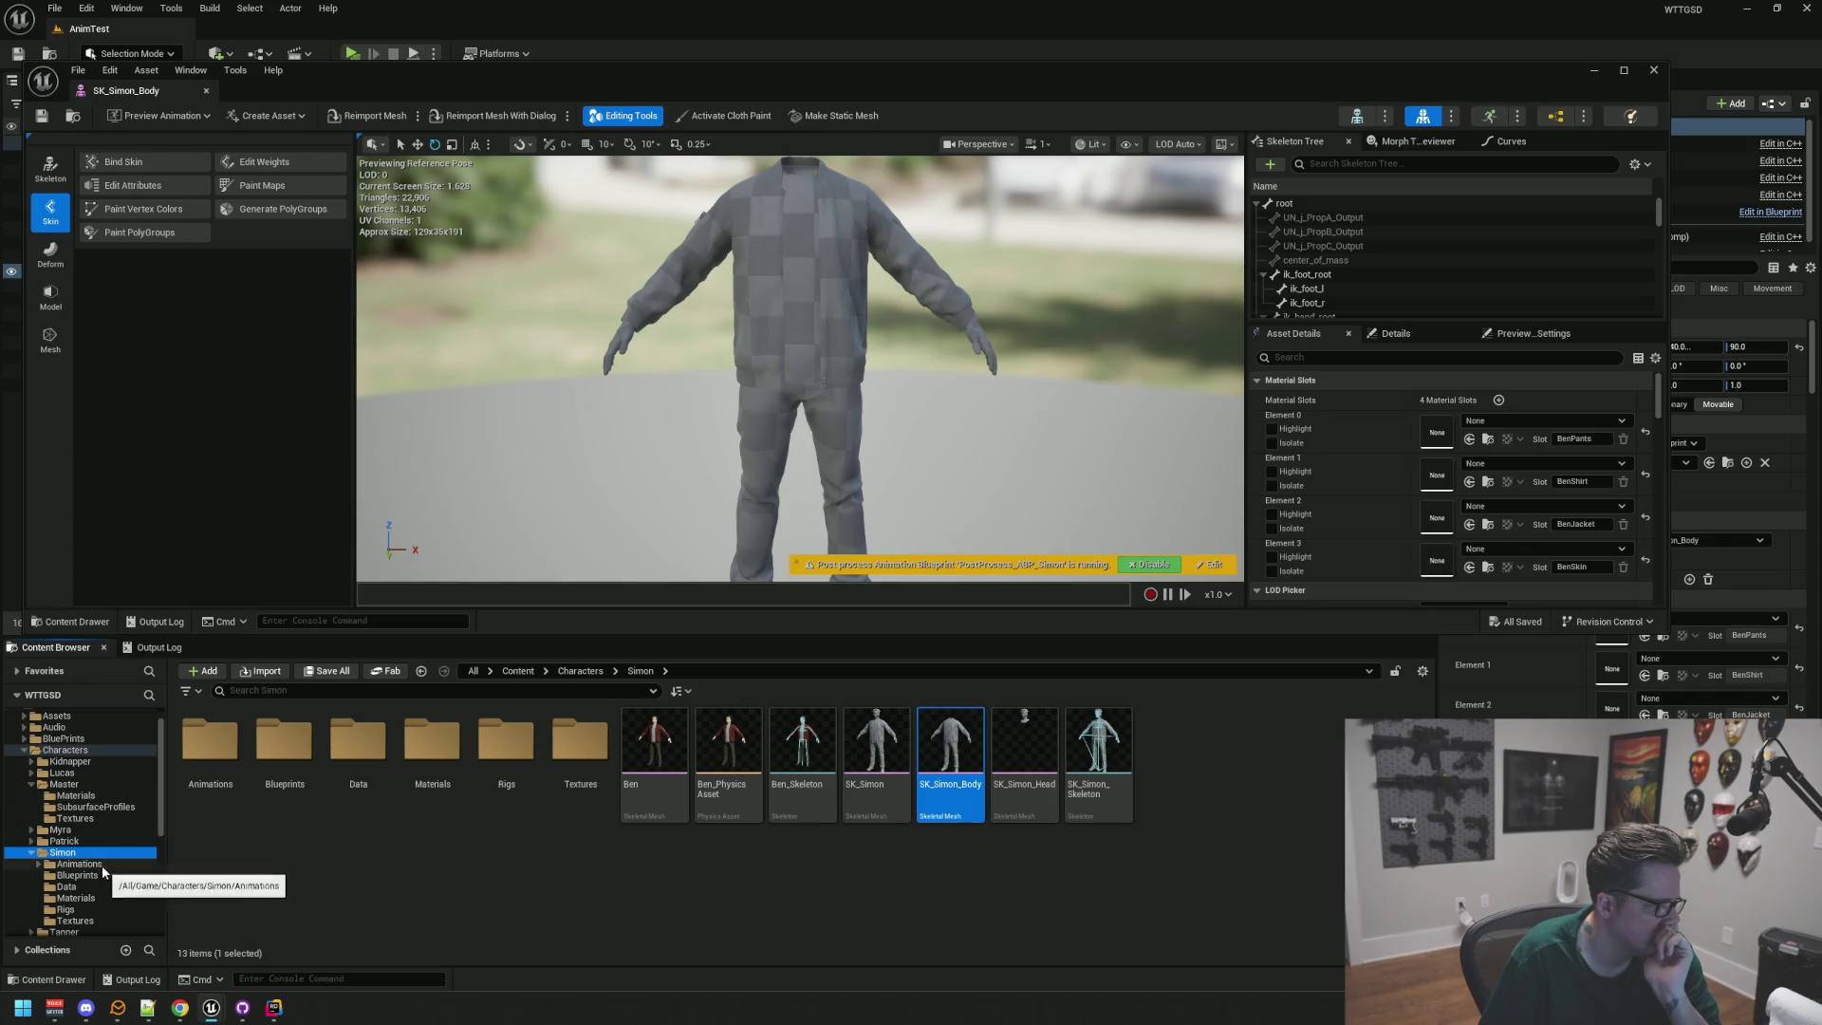
Step: Assign MI_Ben_Pants, MI_Ben_Shirt, MI_Ben_Jacket and MI_Ben_Skin to Elements 0–3, then close the editor
{"action": "left_click", "coordinate": [76, 898]}
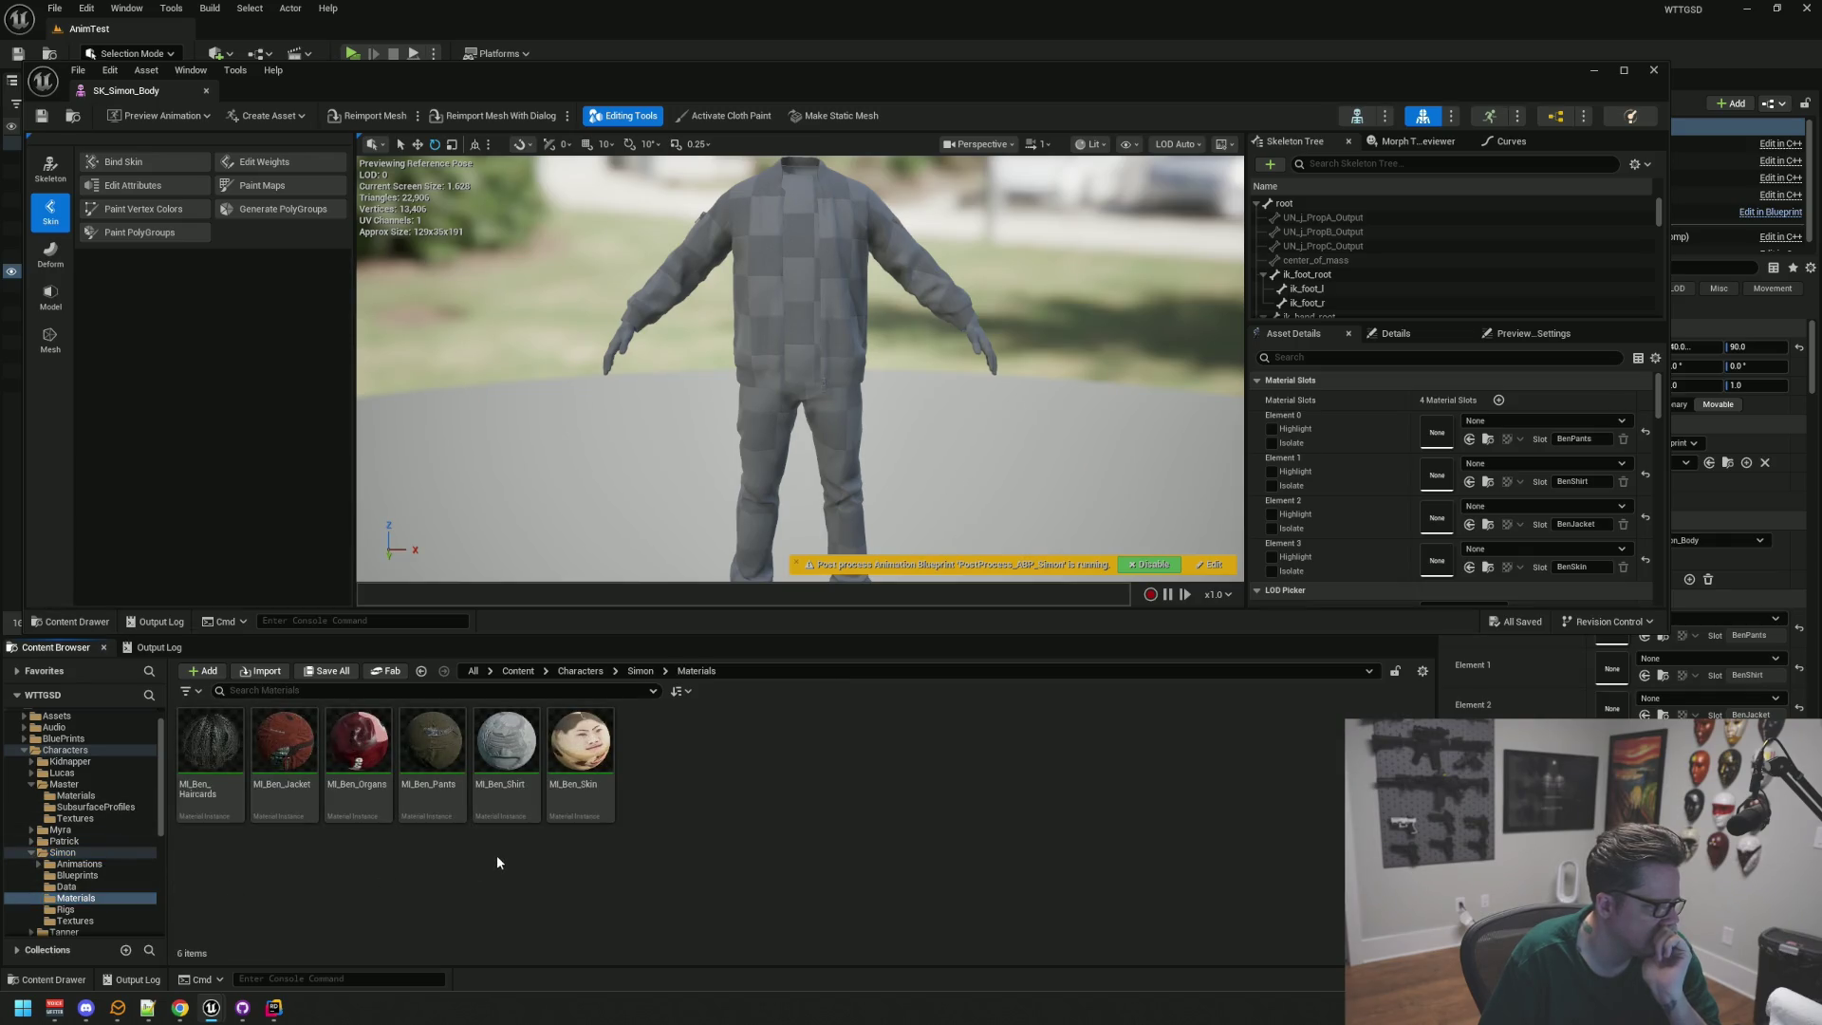
{"action": "mouse_move", "coordinate": [436, 759]}
{"action": "left_mouse_down"}
{"action": "mouse_move", "coordinate": [1423, 465]}
{"action": "mouse_move", "coordinate": [1430, 429]}
{"action": "left_mouse_up"}
{"action": "scroll", "coordinate": [835, 387], "scroll_direction": "up", "scroll_amount": 3}
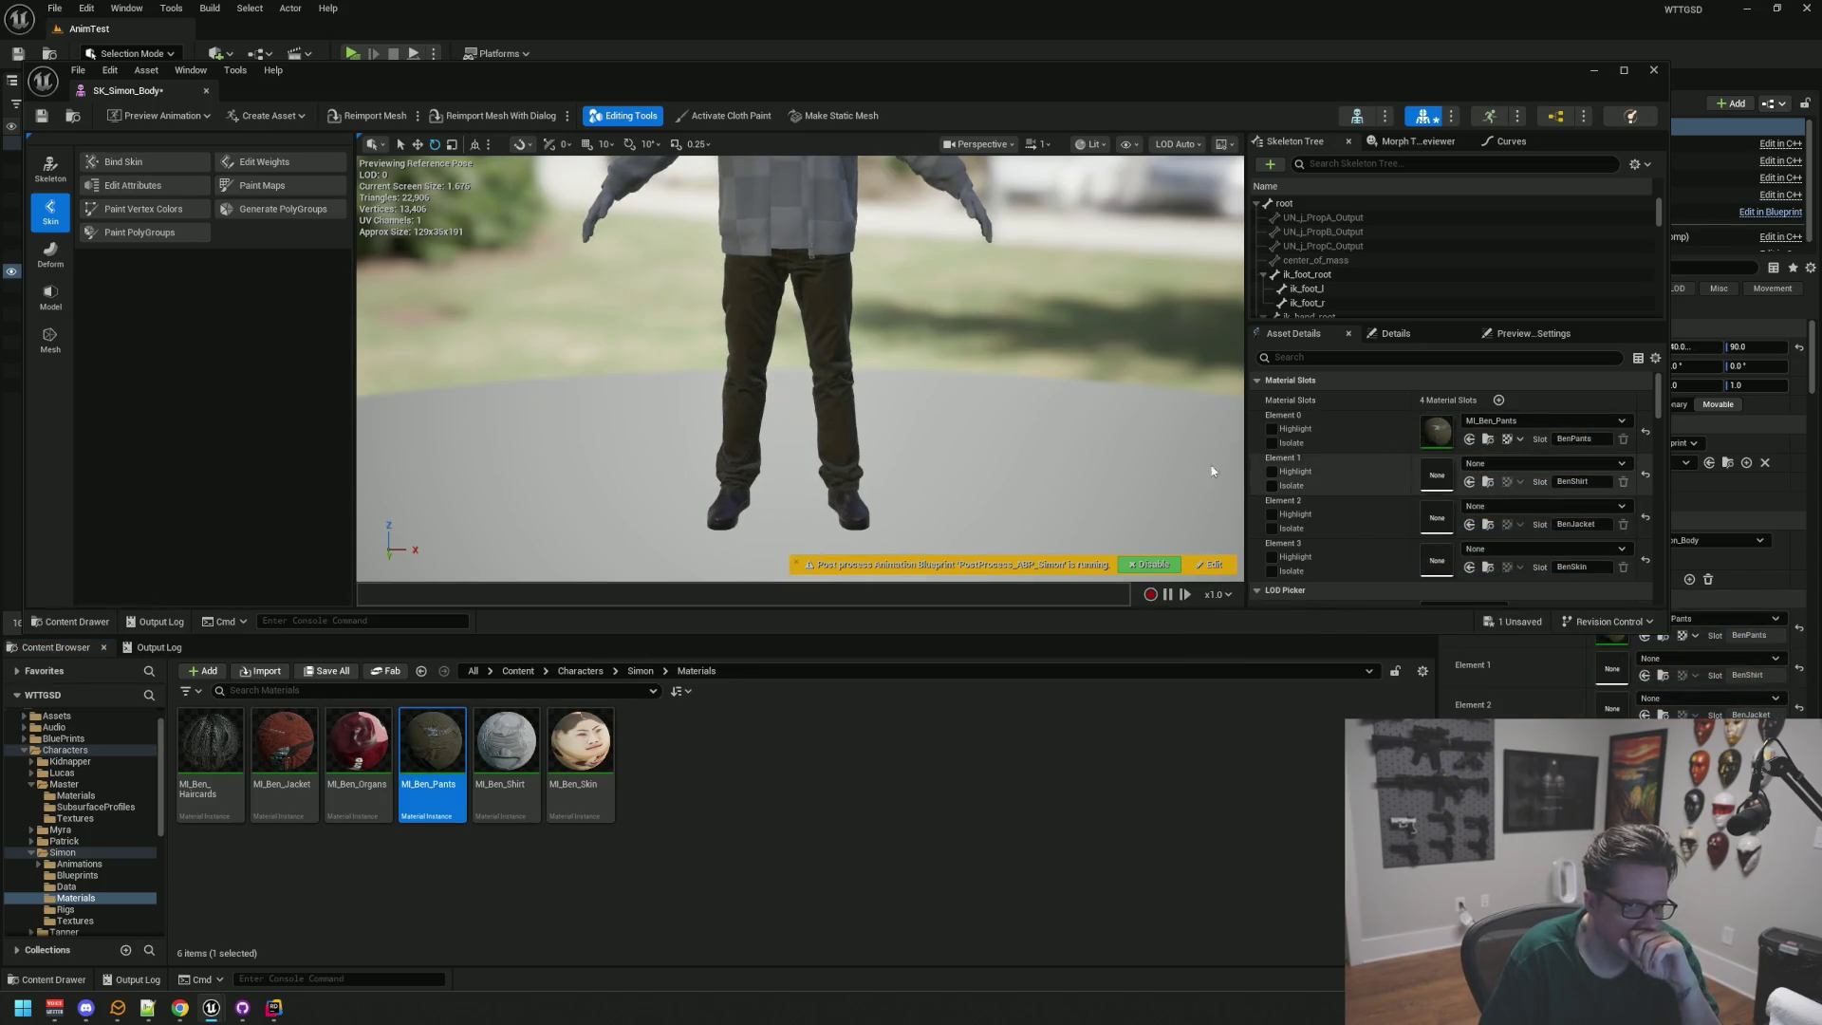
{"action": "left_click", "coordinate": [512, 741]}
{"action": "mouse_move", "coordinate": [511, 741]}
{"action": "left_mouse_down"}
{"action": "mouse_move", "coordinate": [1466, 512]}
{"action": "mouse_move", "coordinate": [1436, 475]}
{"action": "left_mouse_up"}
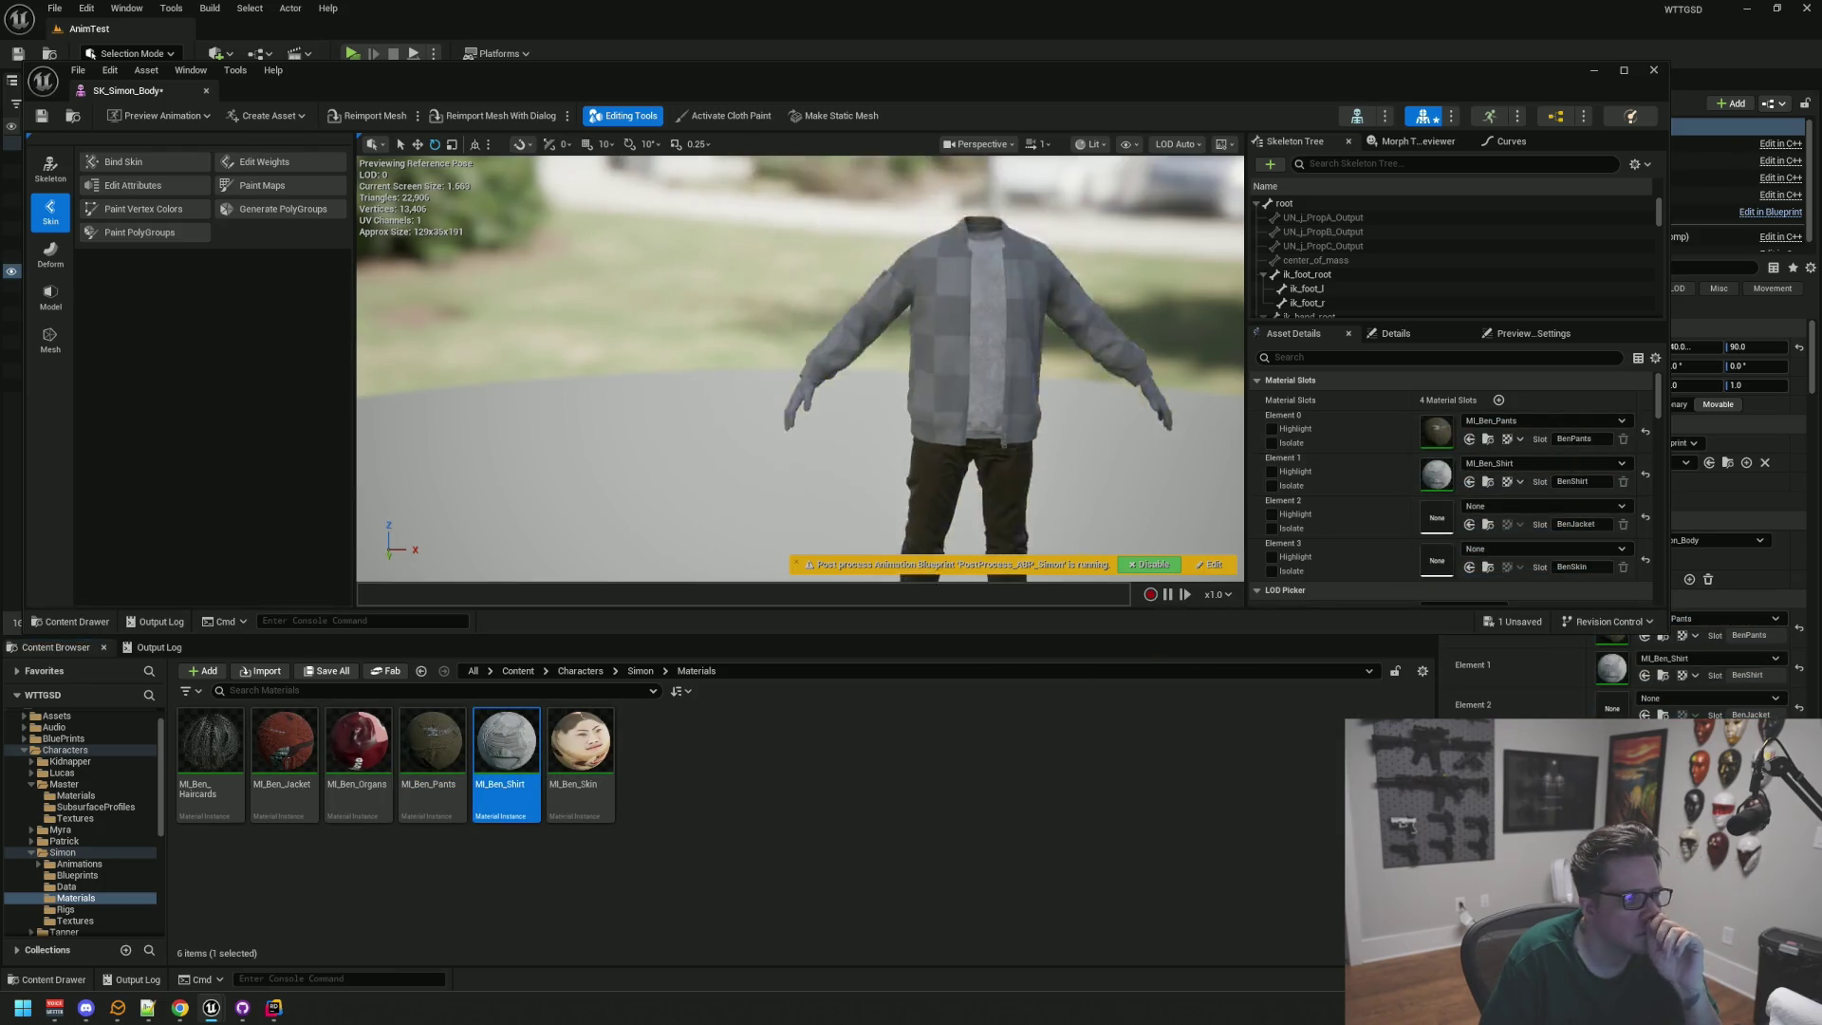
{"action": "mouse_move", "coordinate": [444, 747]}
{"action": "left_mouse_down"}
{"action": "mouse_move", "coordinate": [750, 791]}
{"action": "mouse_move", "coordinate": [721, 789]}
{"action": "left_mouse_up"}
{"action": "mouse_move", "coordinate": [285, 745]}
{"action": "left_mouse_down"}
{"action": "mouse_move", "coordinate": [1399, 550]}
{"action": "mouse_move", "coordinate": [1435, 520]}
{"action": "left_mouse_up"}
{"action": "scroll", "coordinate": [1420, 524], "scroll_direction": "down", "scroll_amount": 1}
{"action": "mouse_move", "coordinate": [580, 749]}
{"action": "left_mouse_down"}
{"action": "mouse_move", "coordinate": [1447, 531]}
{"action": "mouse_move", "coordinate": [1438, 517]}
{"action": "left_mouse_up"}
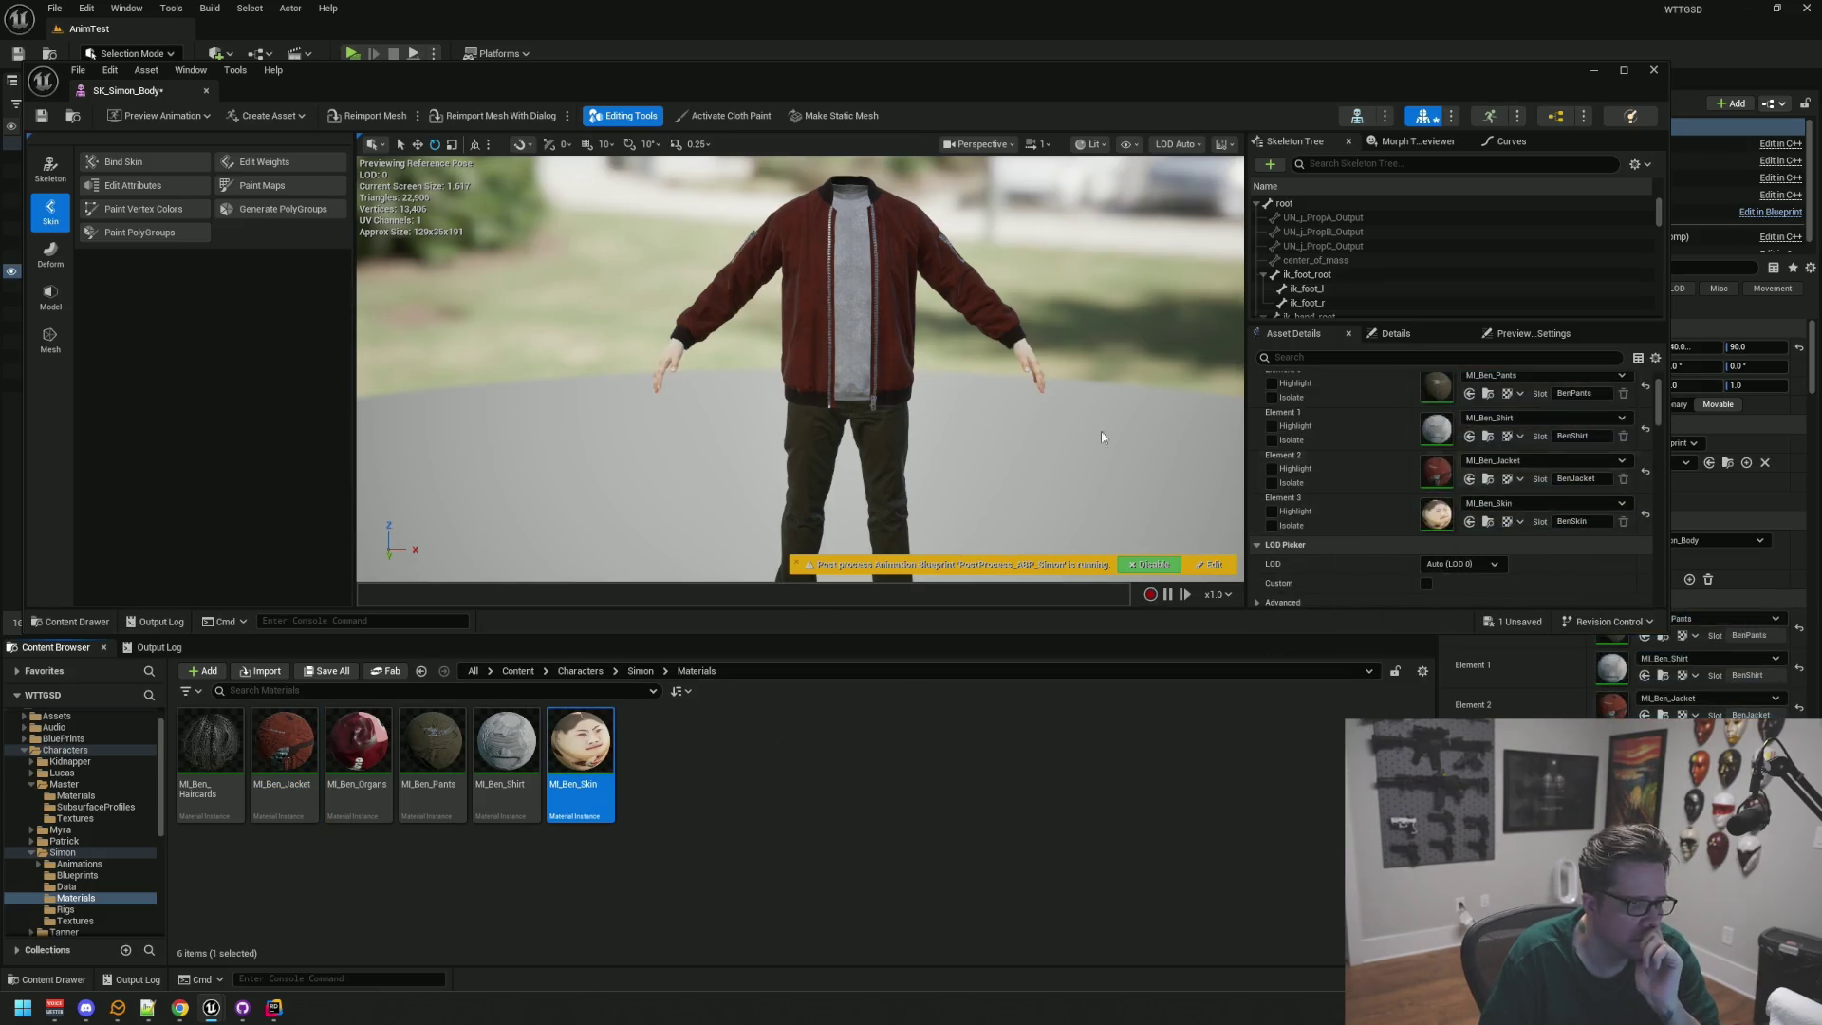
{"action": "mouse_move", "coordinate": [737, 273]}
{"action": "left_mouse_down"}
{"action": "mouse_move", "coordinate": [749, 313]}
{"action": "mouse_move", "coordinate": [737, 273]}
{"action": "left_mouse_up"}
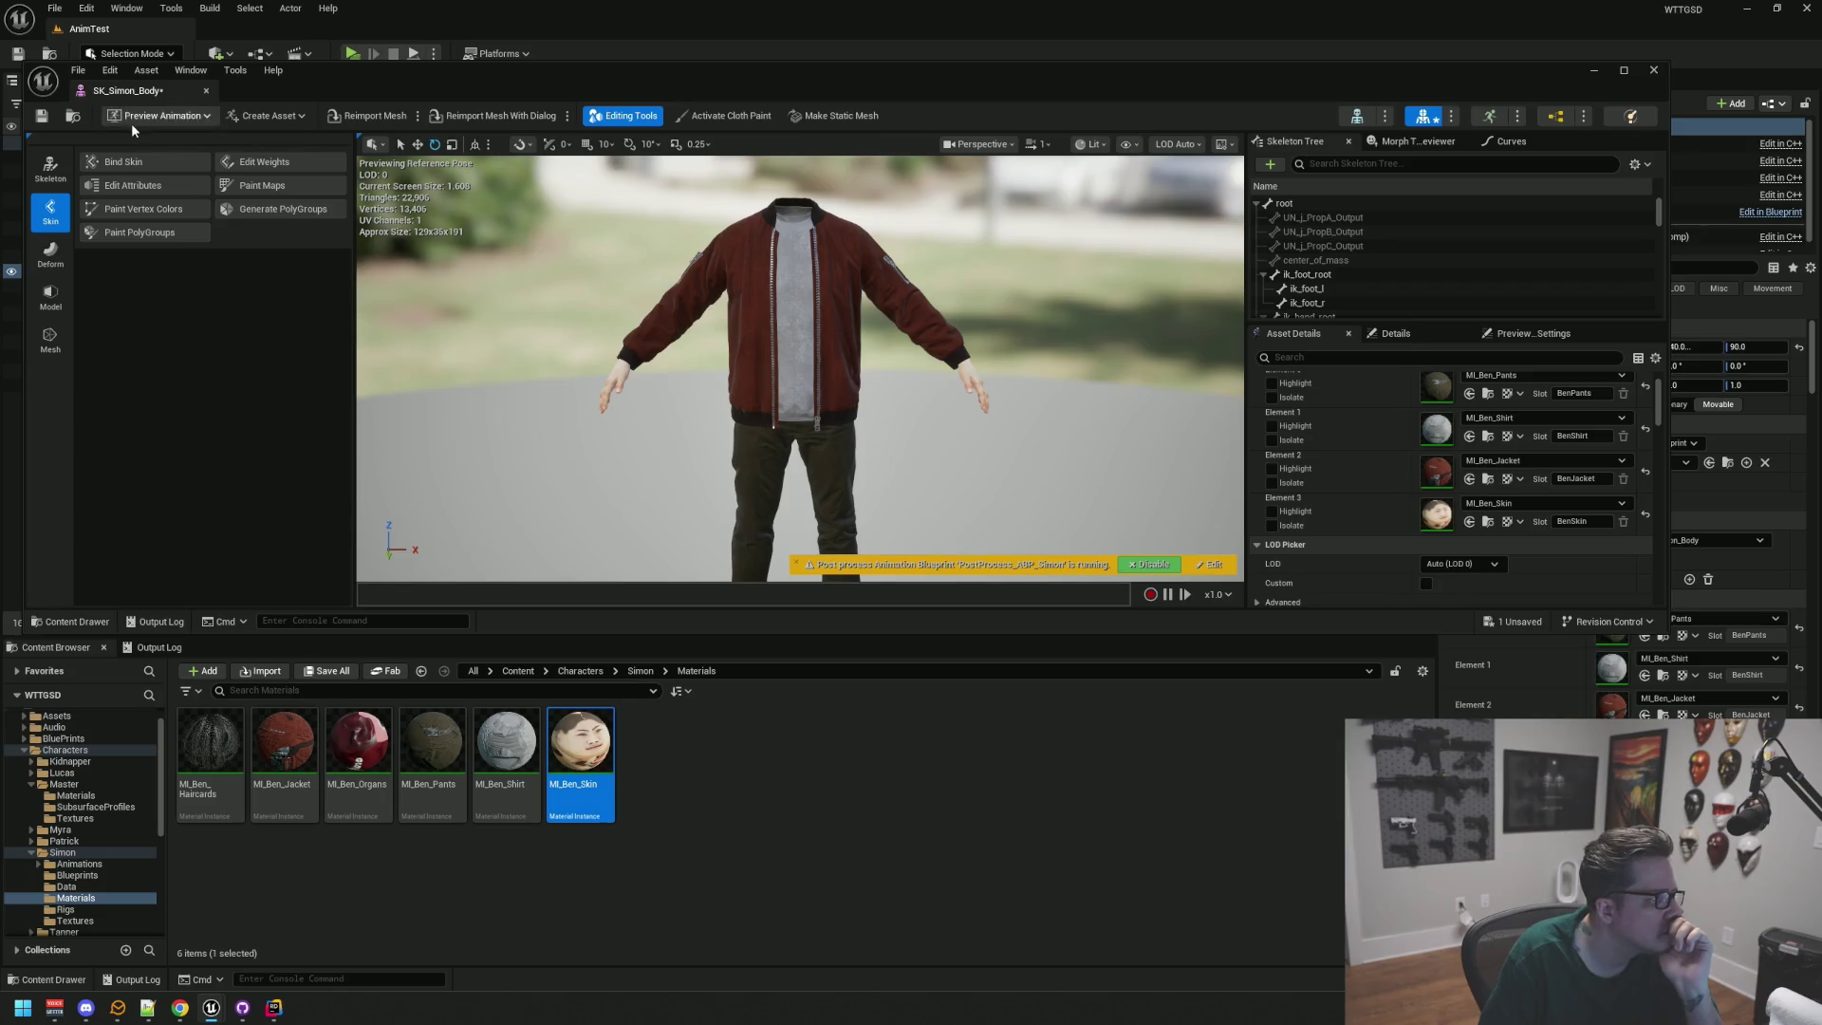
{"action": "middle_click", "coordinate": [144, 95]}
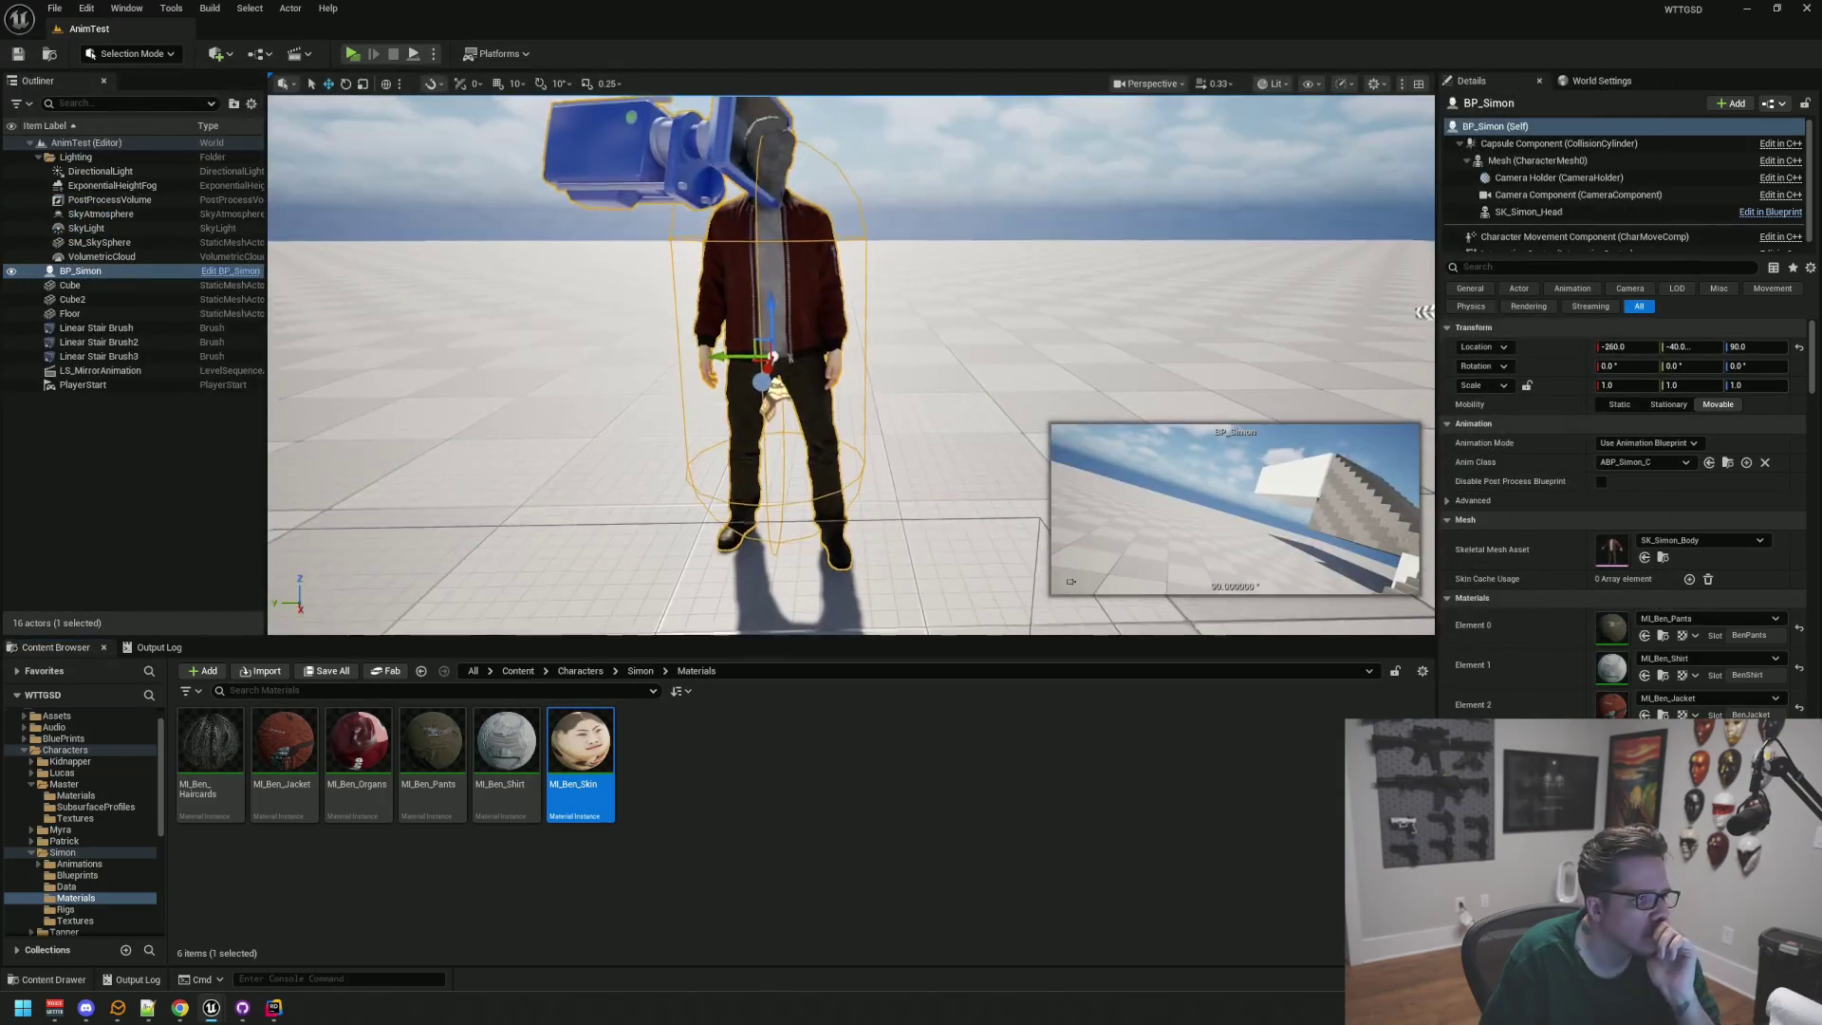
Step: Open SK_Simon_Head, assign MI_Ben_Haircards, MI_Ben_Skin and MI_Ben_Organs to Elements 0–2, and save
{"action": "left_click", "coordinate": [1538, 161]}
{"action": "left_click", "coordinate": [1528, 212]}
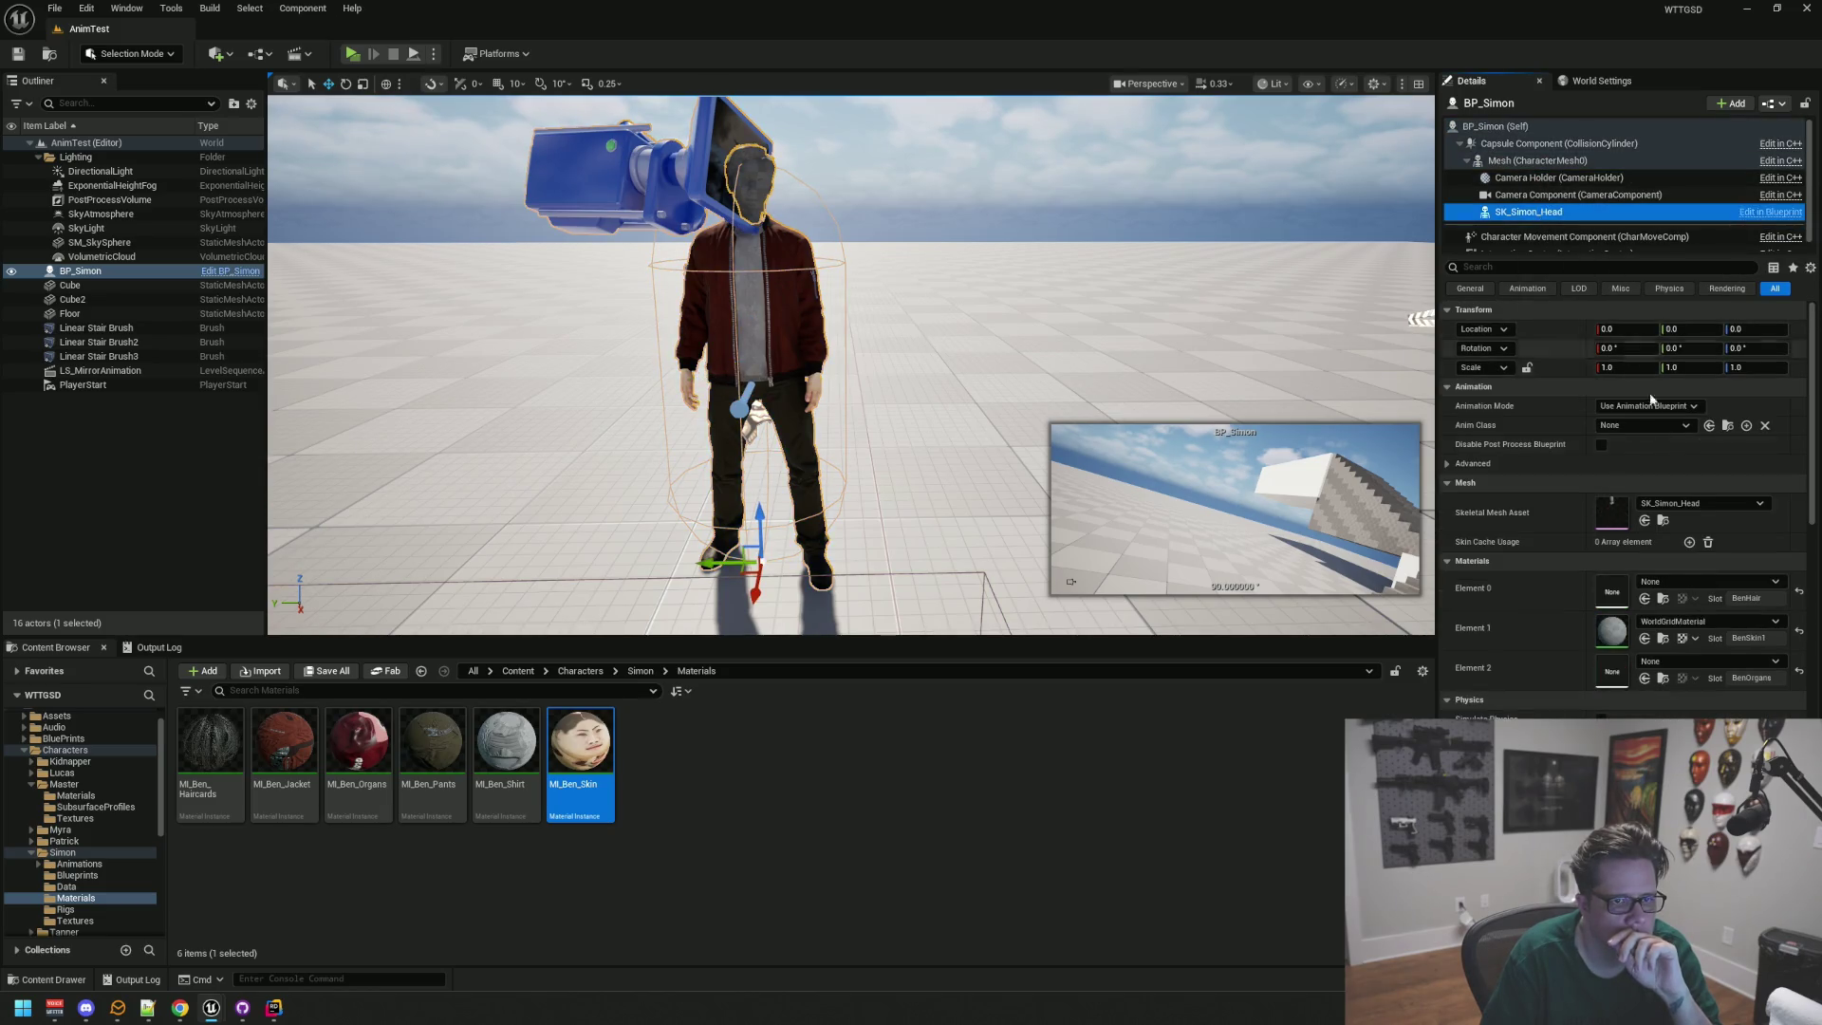
{"action": "left_click", "coordinate": [1662, 521]}
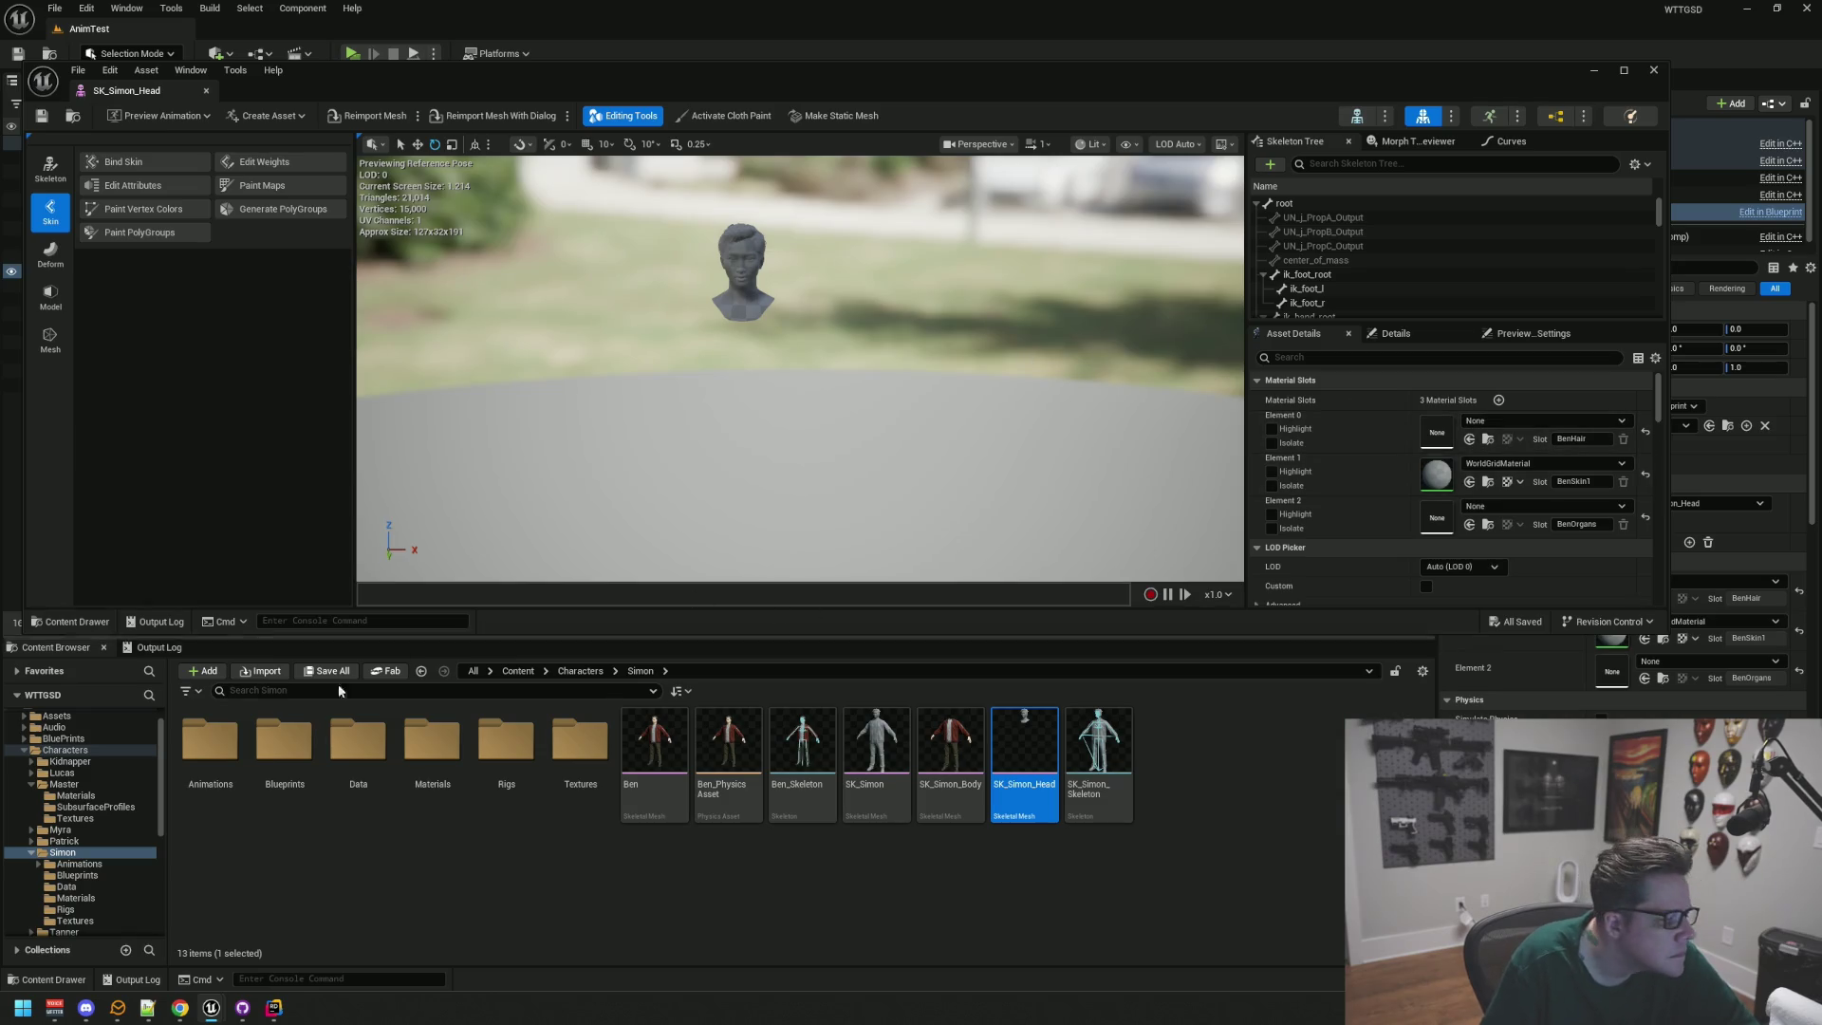
{"action": "left_click", "coordinate": [76, 898]}
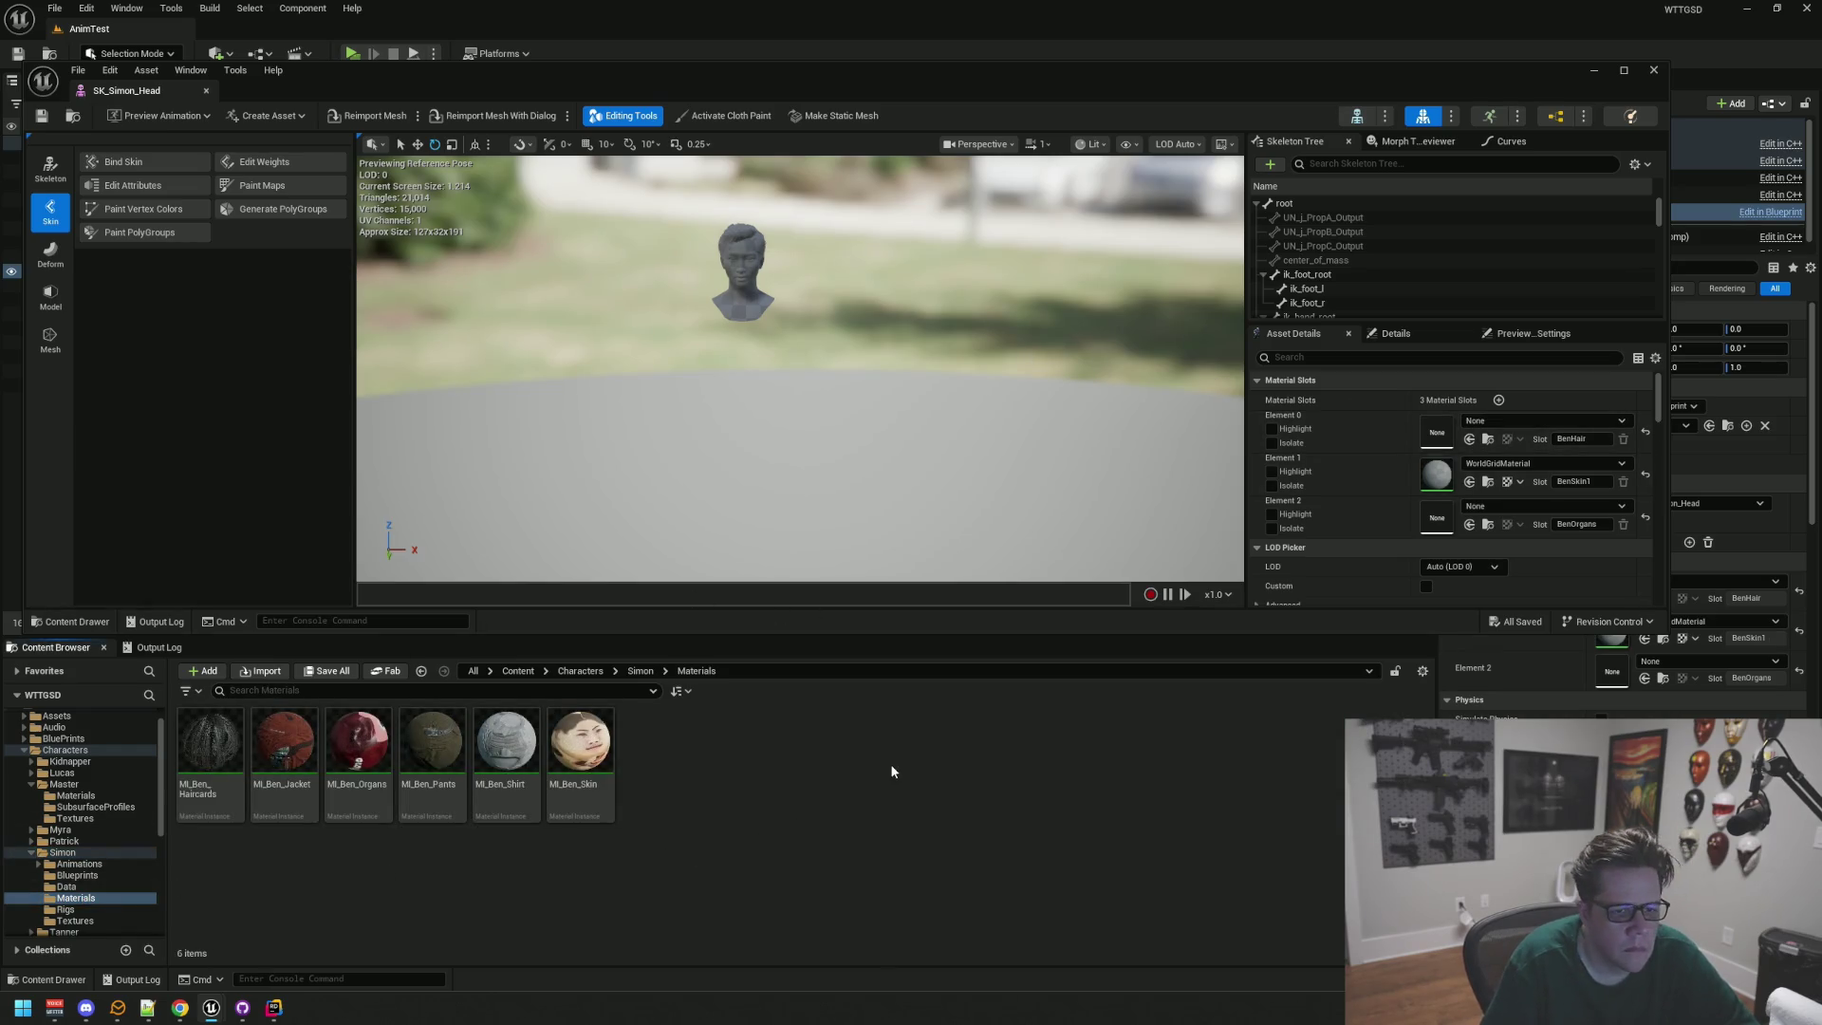
{"action": "left_click_drag", "start_coordinate": [210, 750], "coordinate": [1433, 432]}
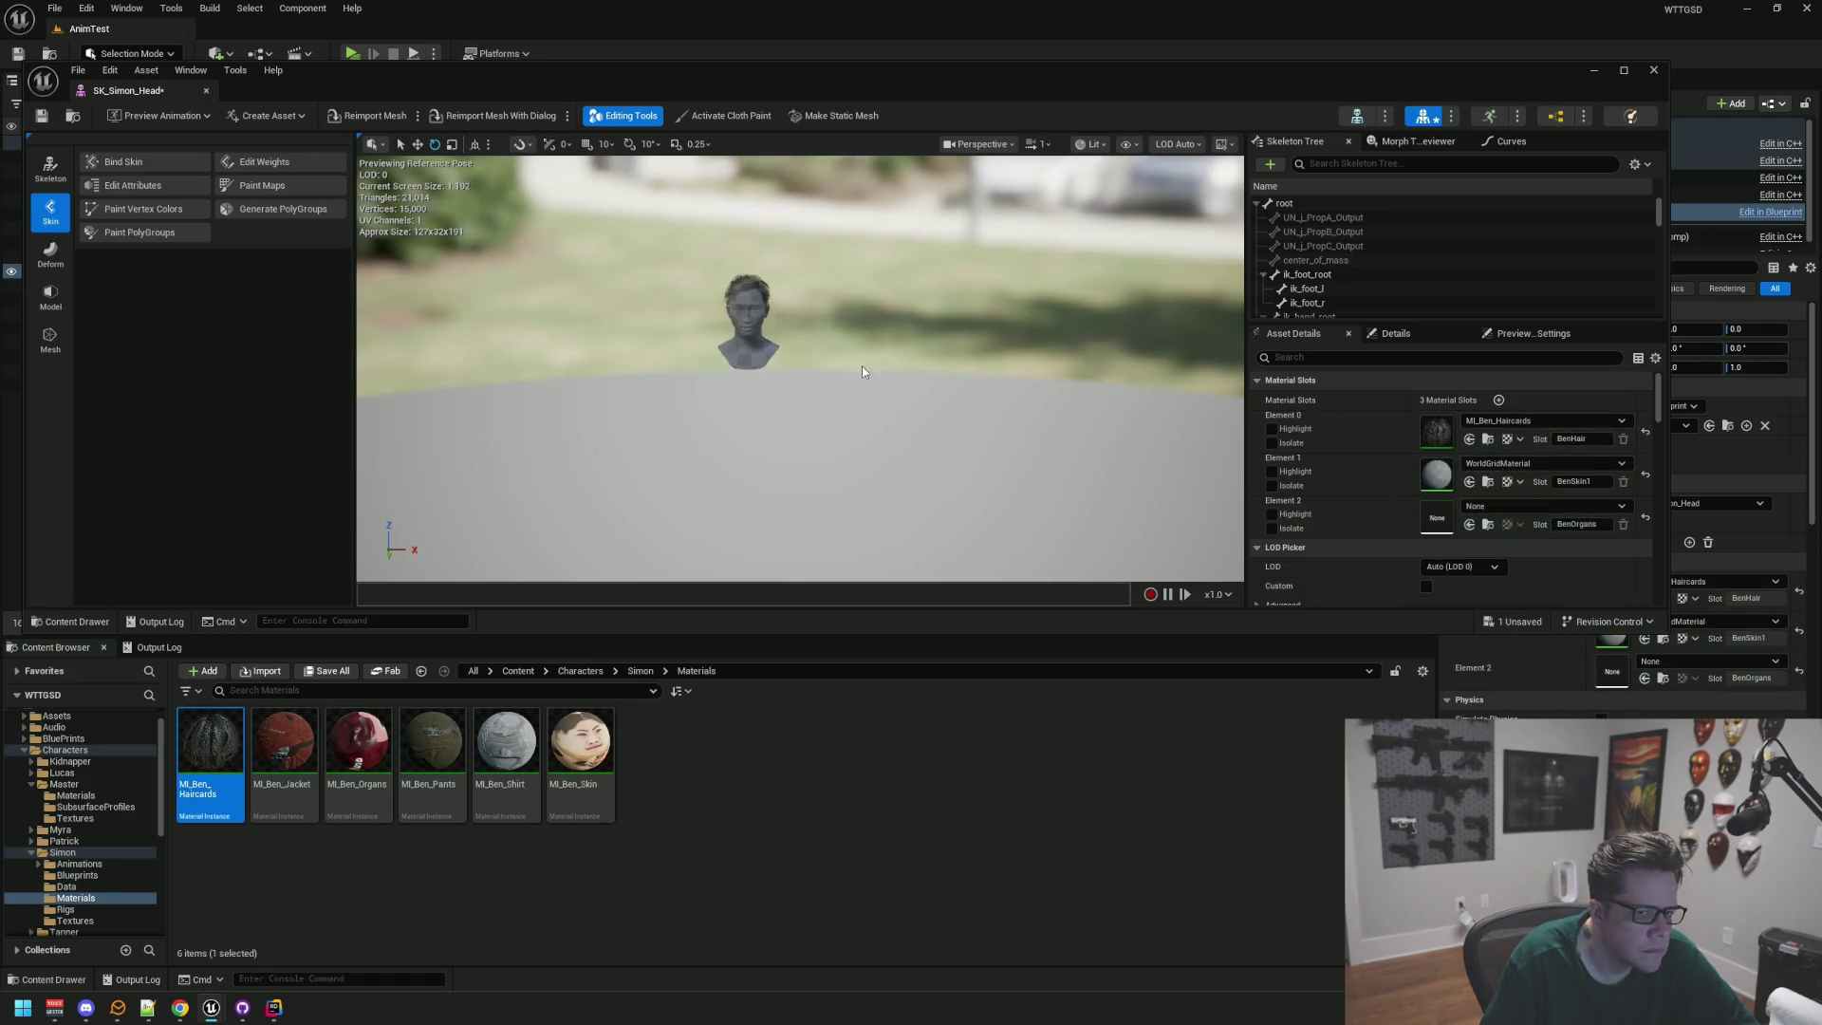
{"action": "left_click_drag", "start_coordinate": [581, 750], "coordinate": [1432, 472]}
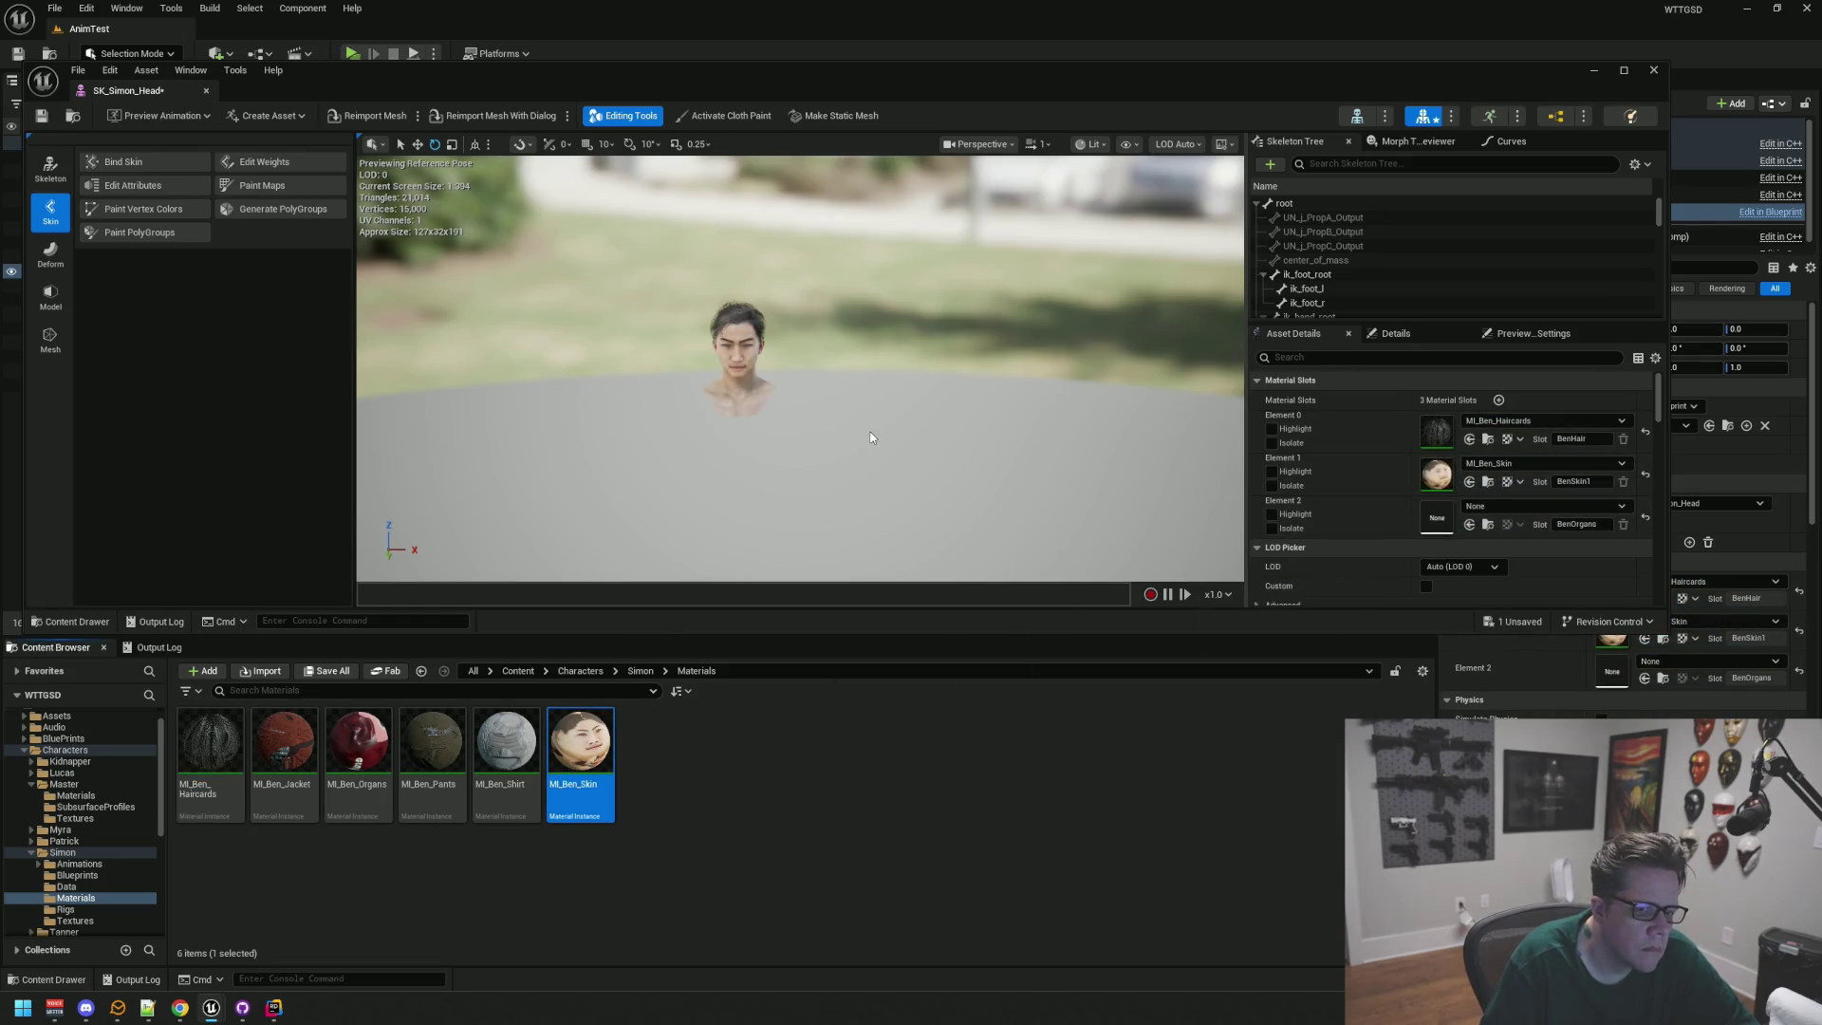
{"action": "mouse_move", "coordinate": [357, 744]}
{"action": "left_mouse_down"}
{"action": "mouse_move", "coordinate": [454, 750]}
{"action": "mouse_move", "coordinate": [1427, 516]}
{"action": "left_mouse_up"}
{"action": "left_click_drag", "start_coordinate": [746, 295], "coordinate": [746, 295]}
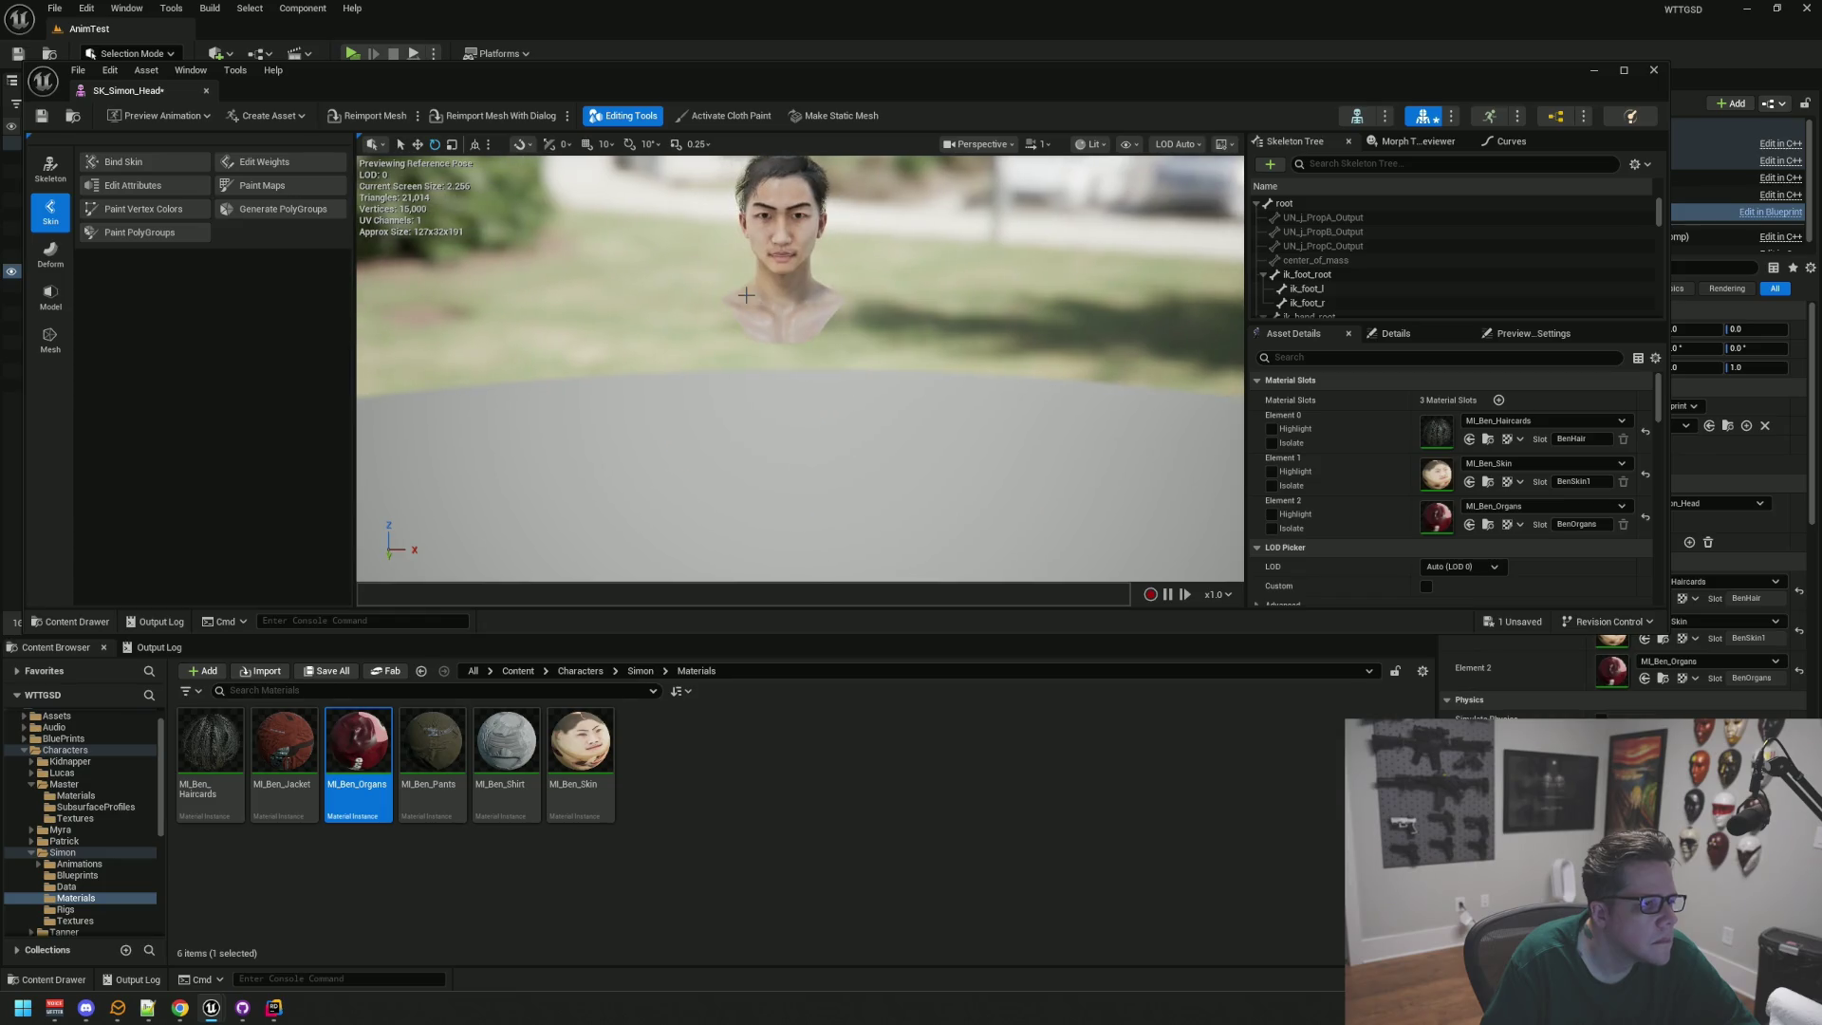
{"action": "left_click", "coordinate": [42, 117]}
{"action": "middle_click", "coordinate": [109, 87]}
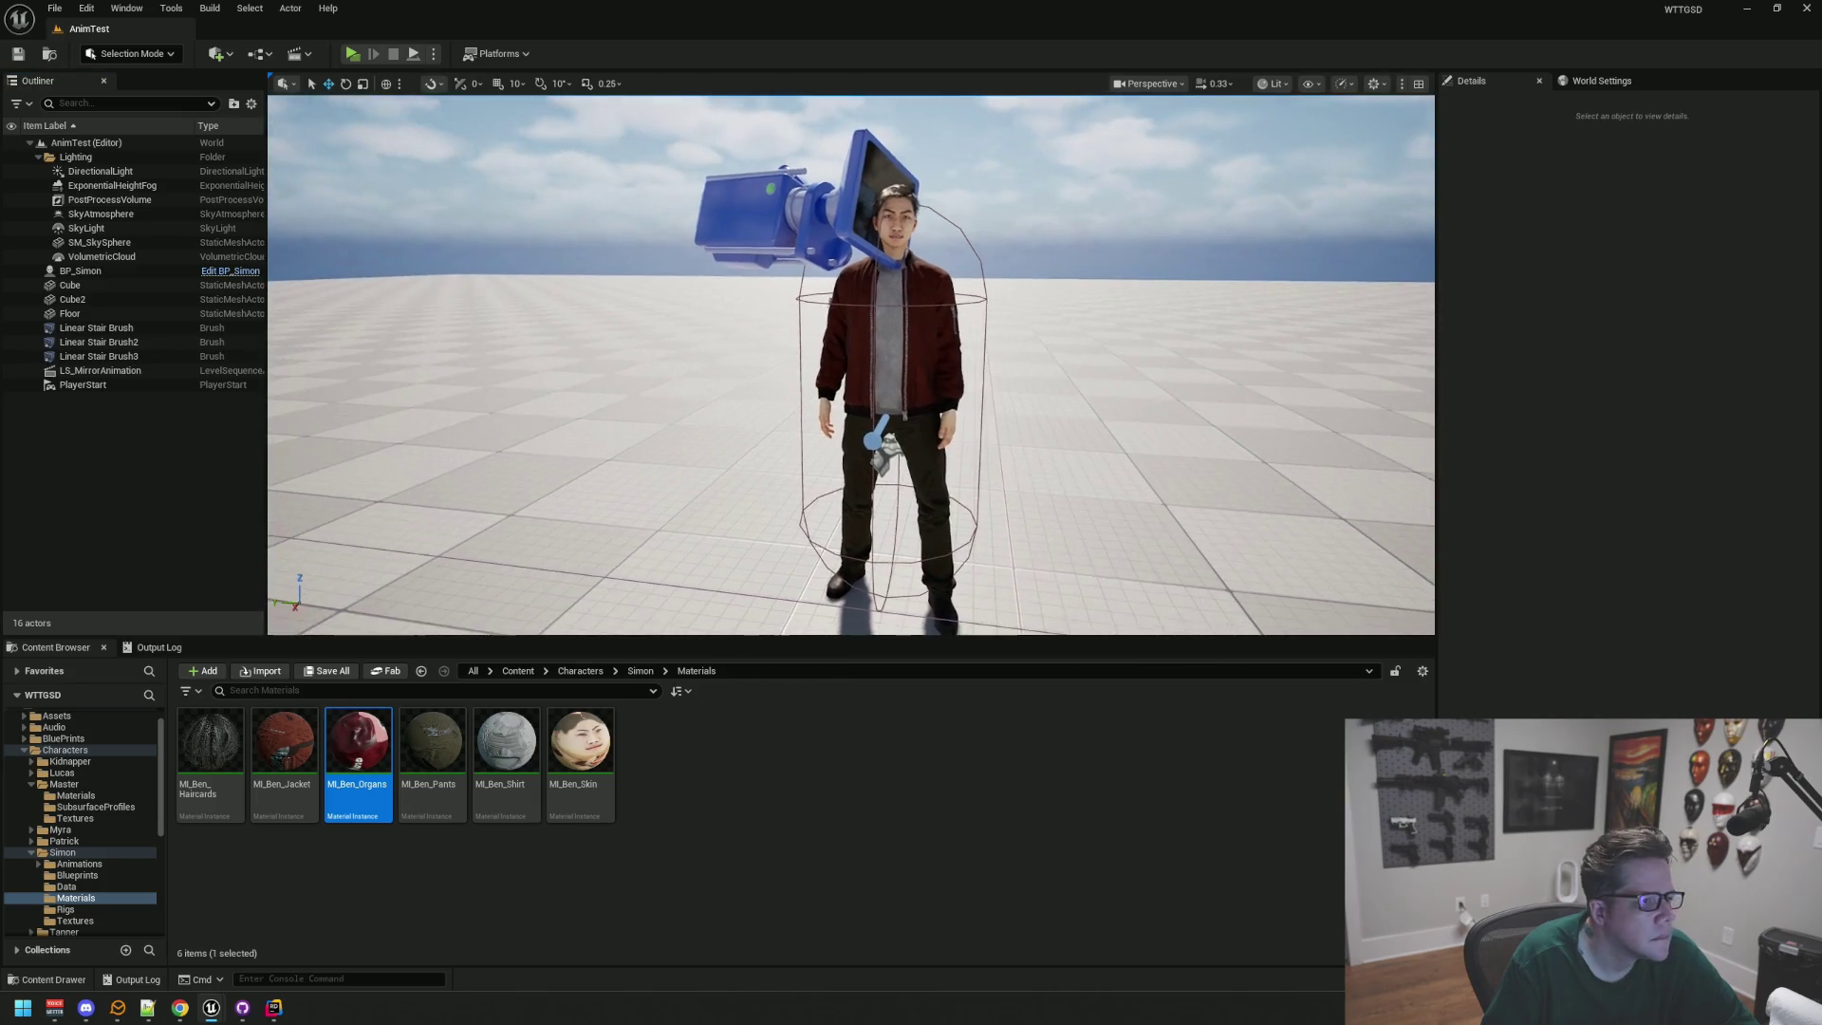
Step: Preview the level in game view, moving closer to Simon's side
{"action": "key", "text": "g"}
{"action": "left_click_drag", "start_coordinate": [851, 365], "coordinate": [851, 365]}
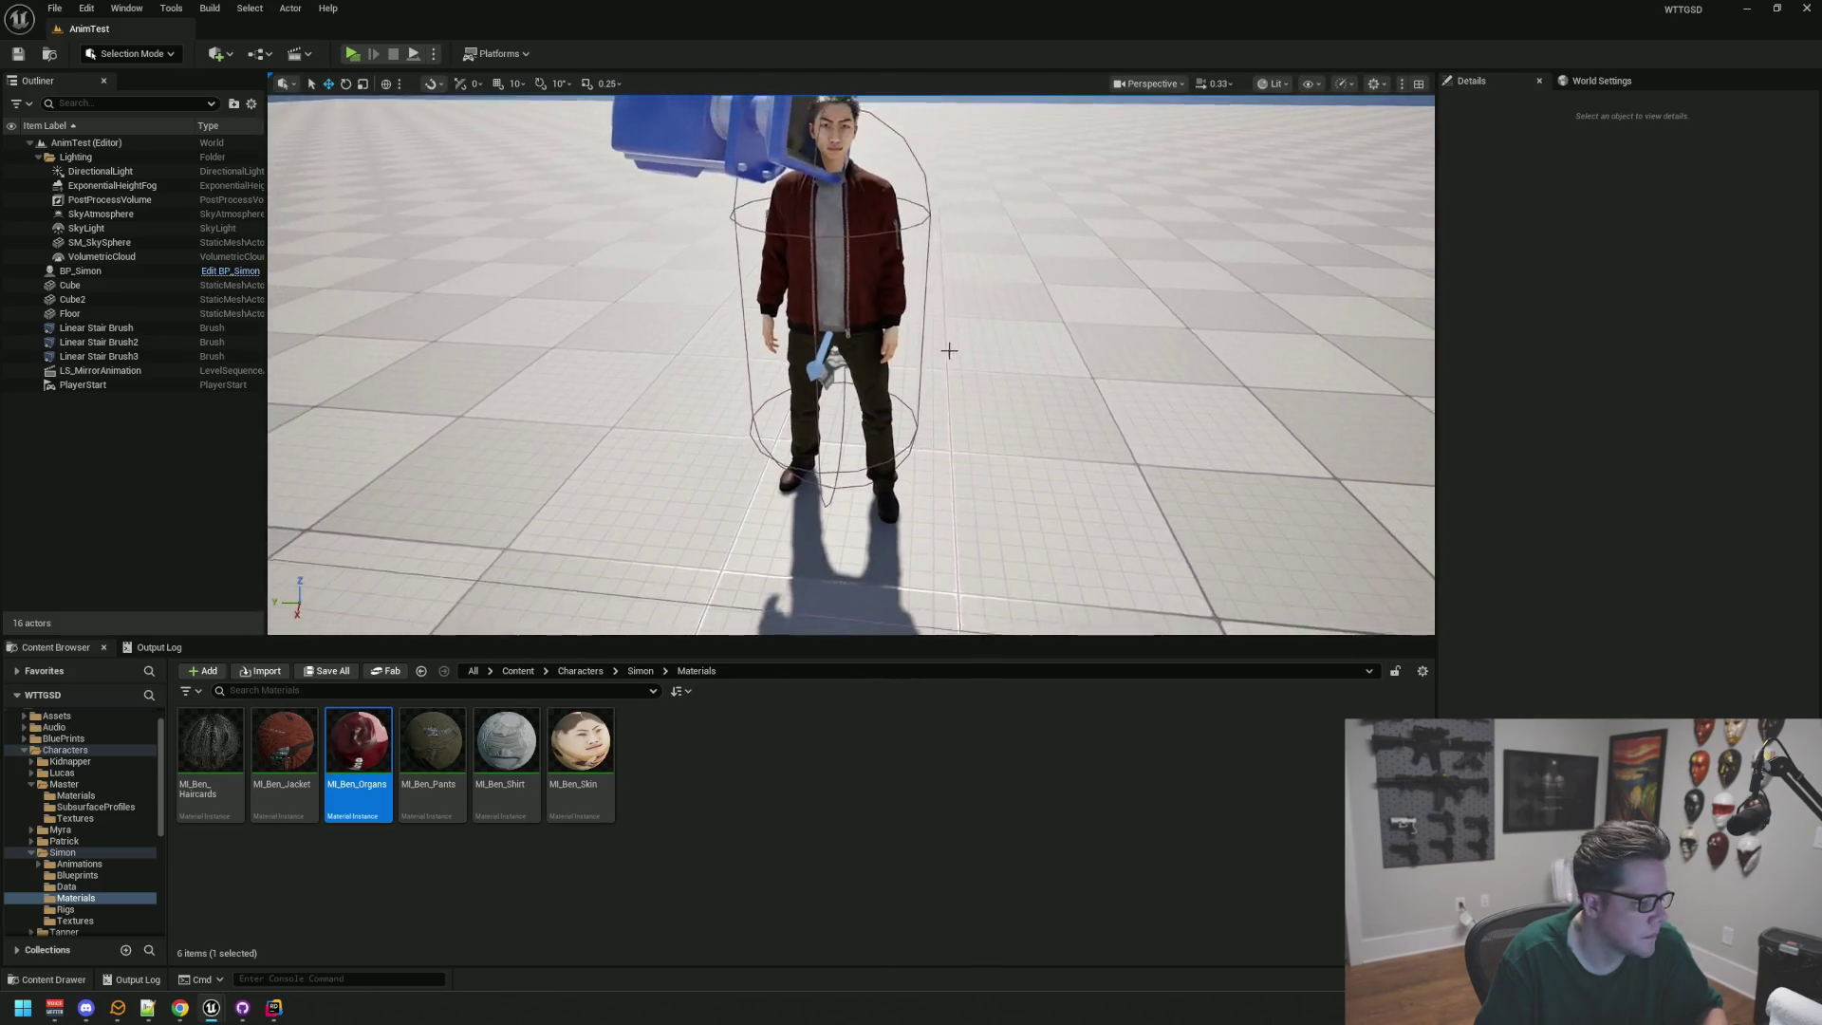
{"action": "left_click", "coordinate": [716, 812]}
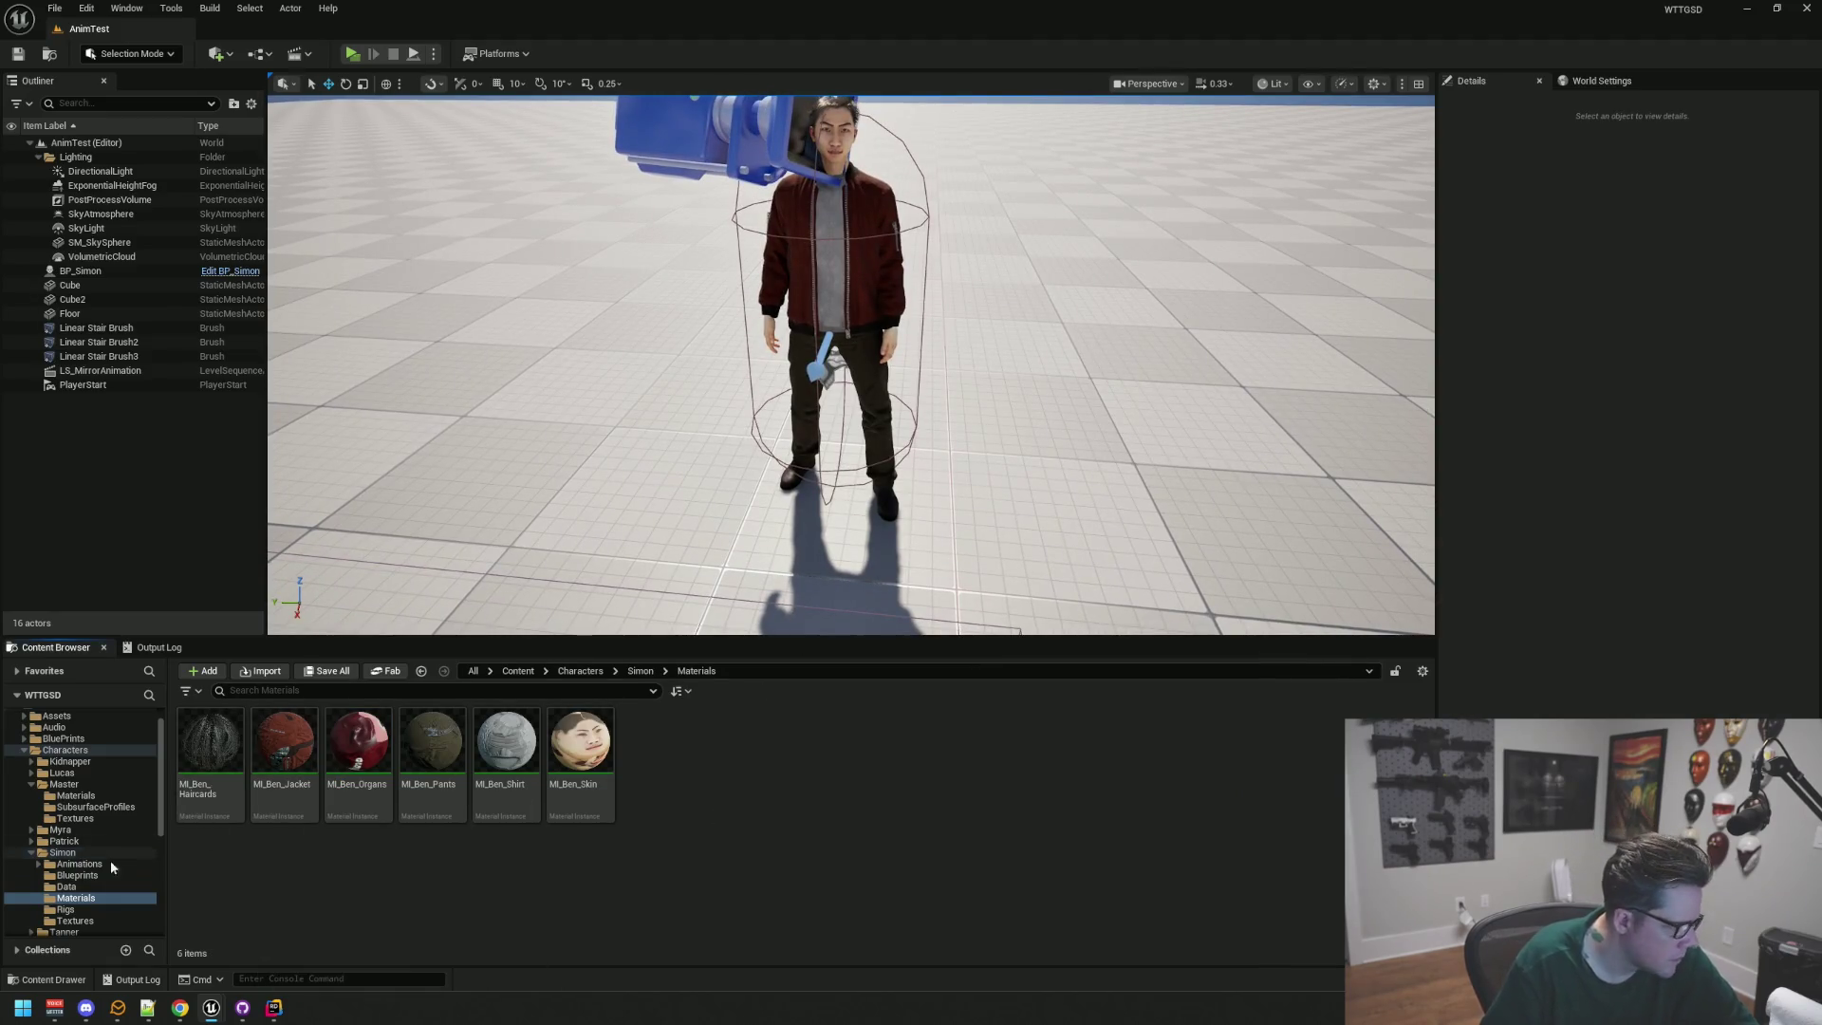
Step: Collapse the Simon, Master and Characters folders to list Characters' 11 subfolders, then start Play
{"action": "left_click", "coordinate": [30, 853]}
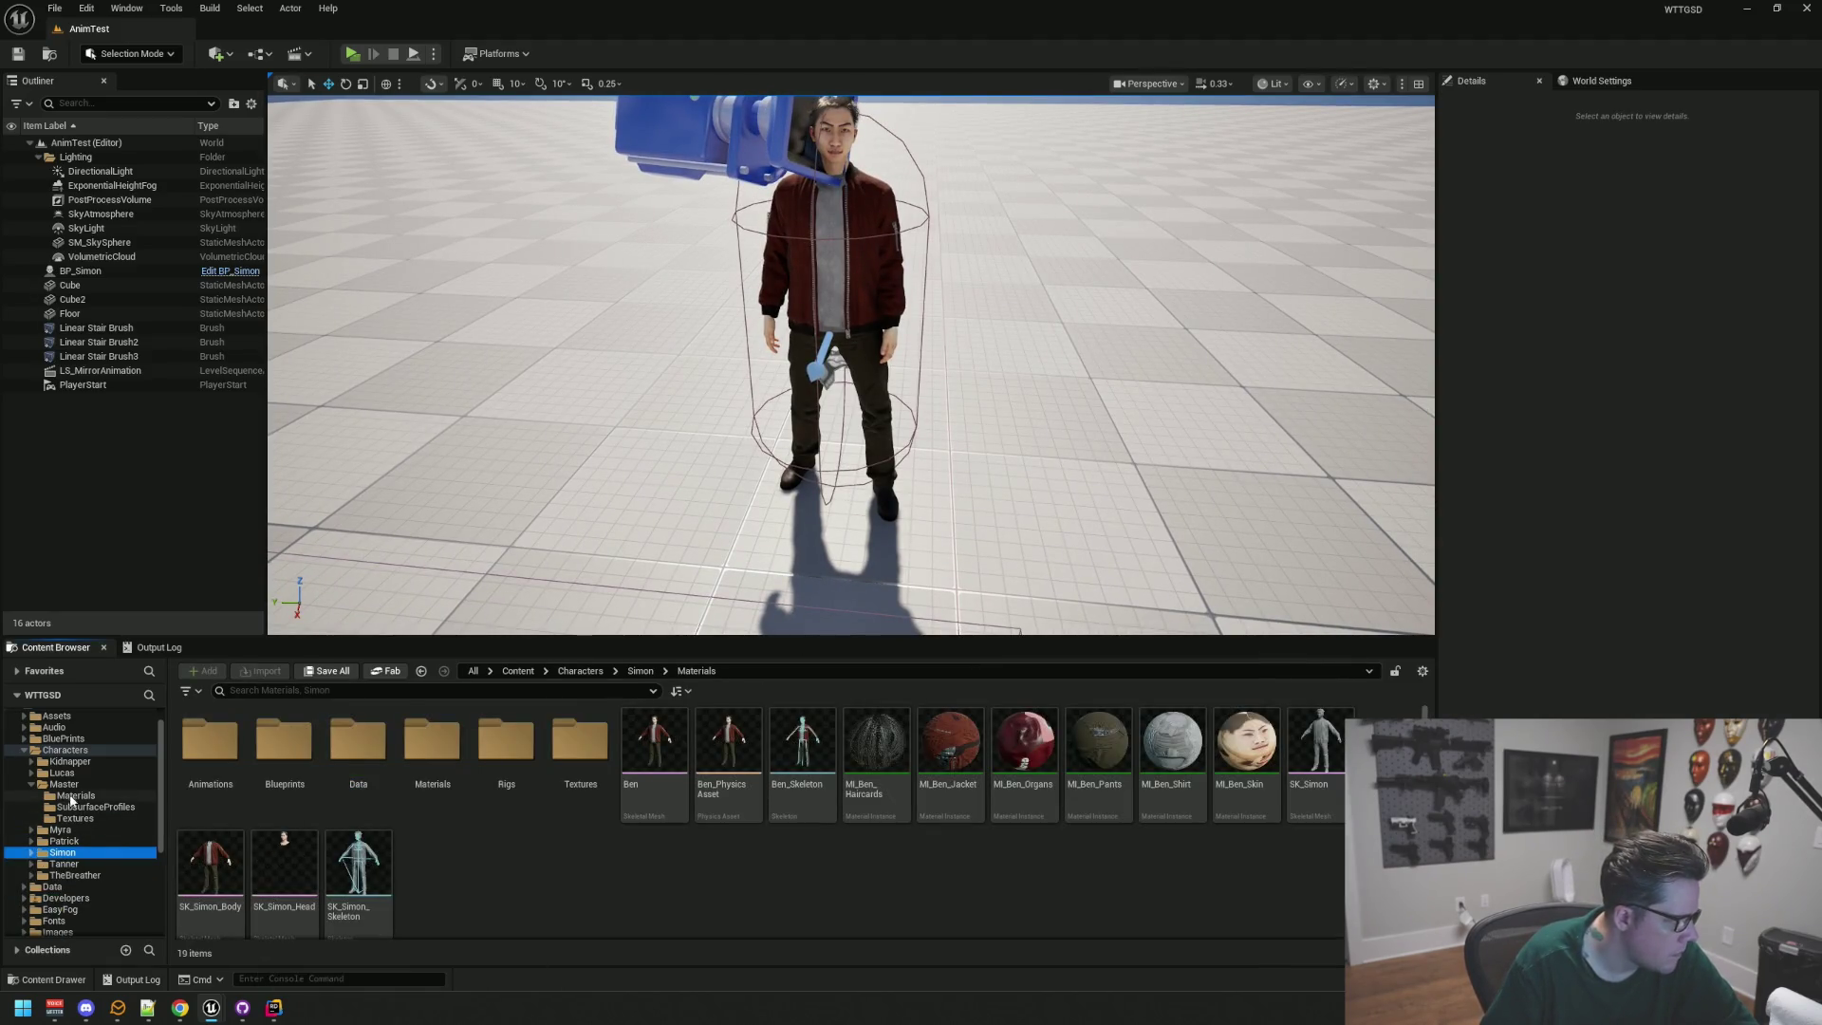
{"action": "left_click", "coordinate": [40, 785]}
{"action": "left_click", "coordinate": [34, 785]}
{"action": "left_click", "coordinate": [24, 751]}
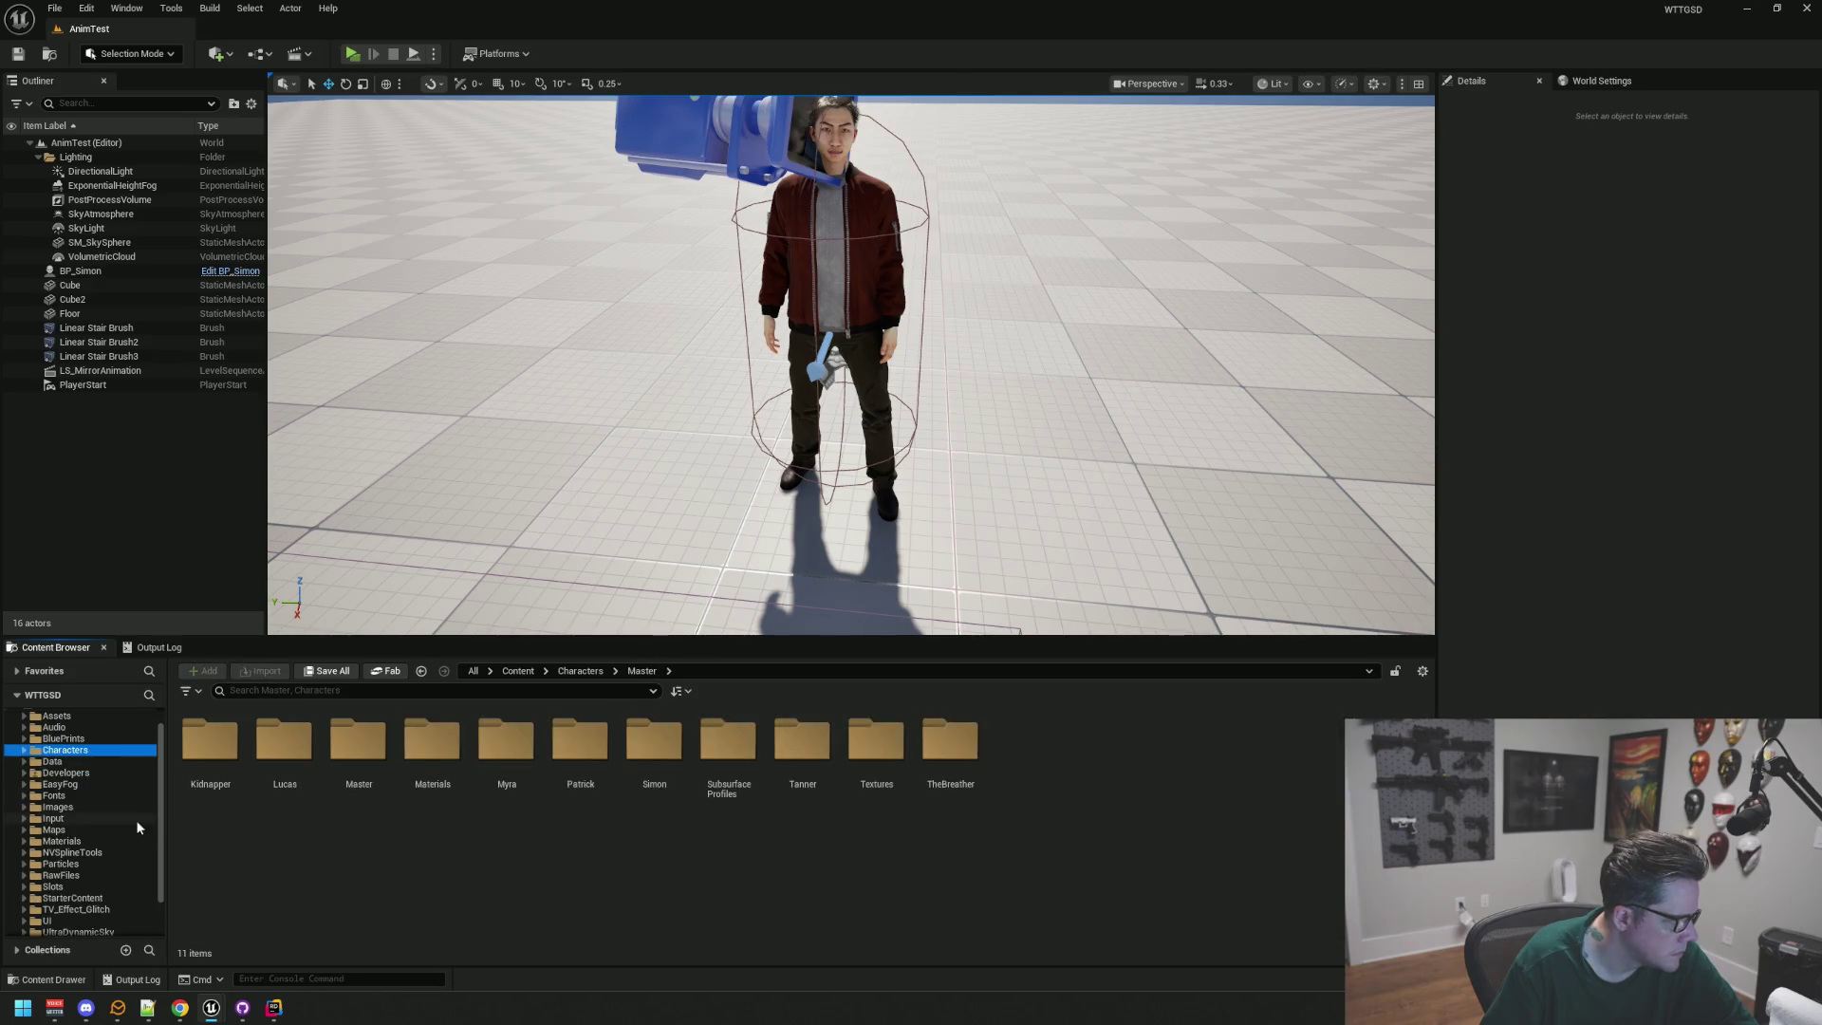
{"action": "scroll", "coordinate": [826, 474], "scroll_direction": "down", "scroll_amount": 5}
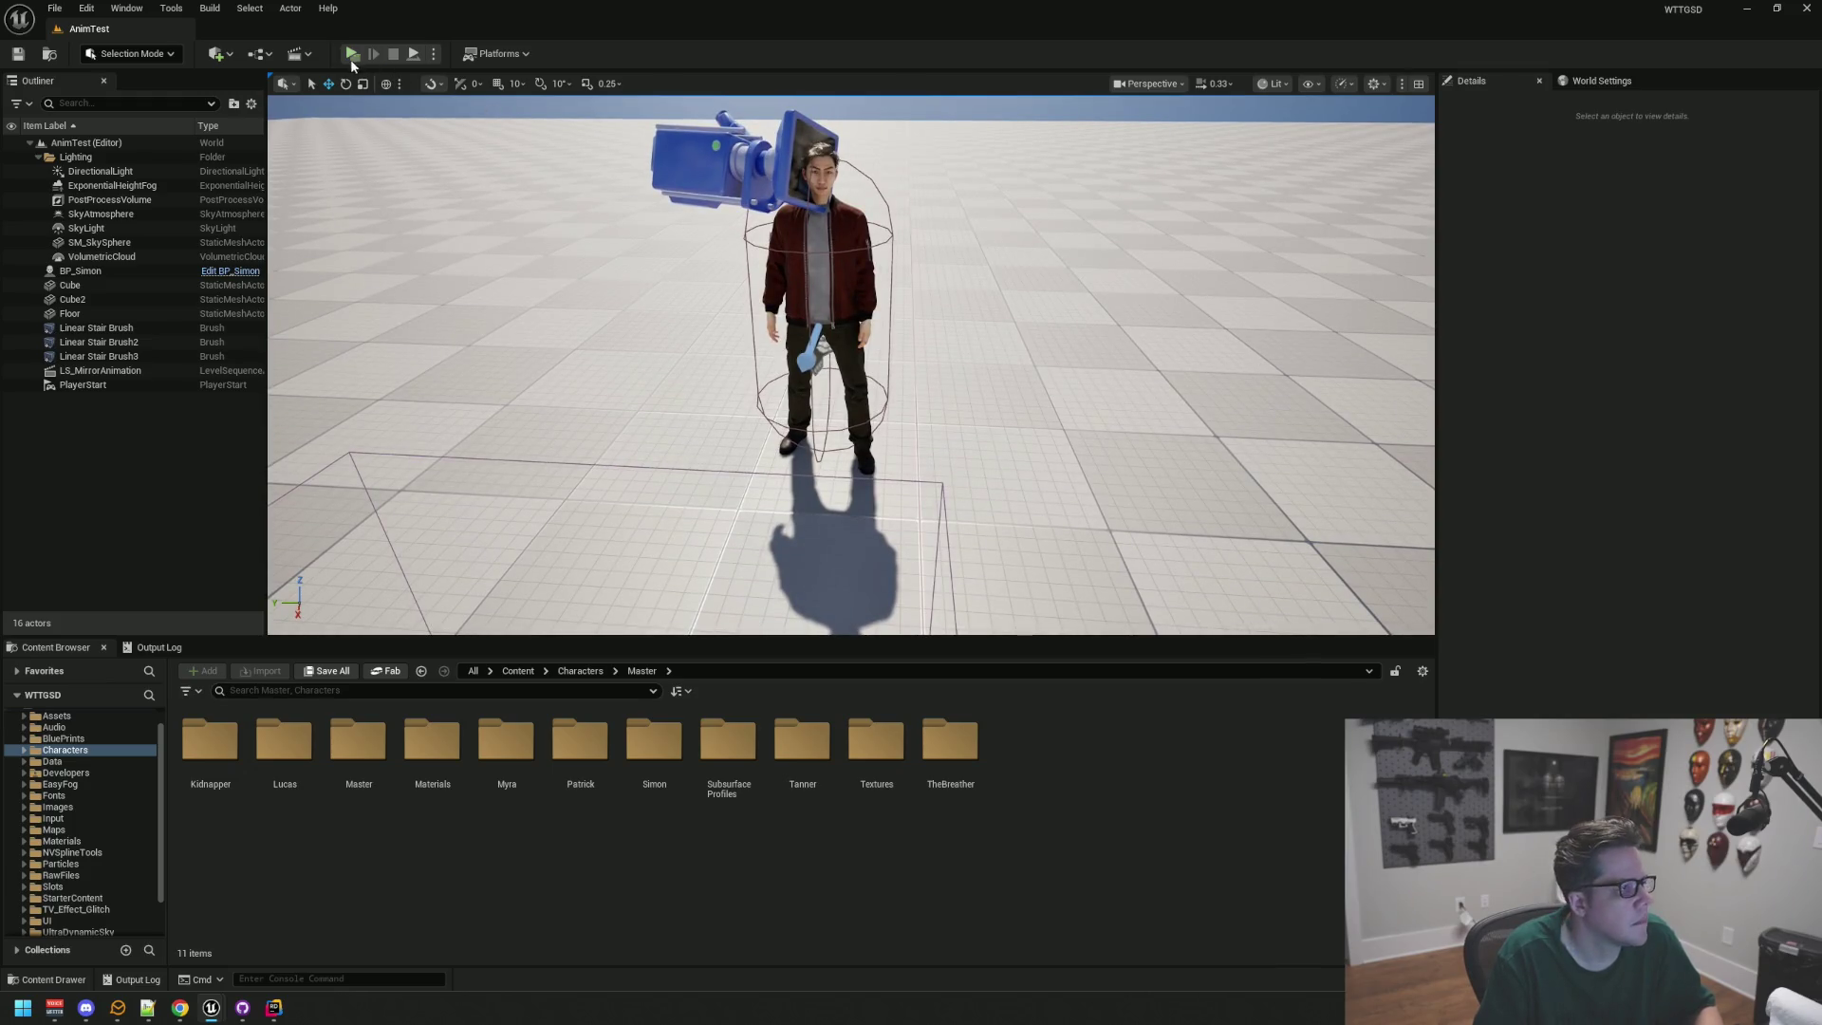
{"action": "left_click", "coordinate": [347, 57]}
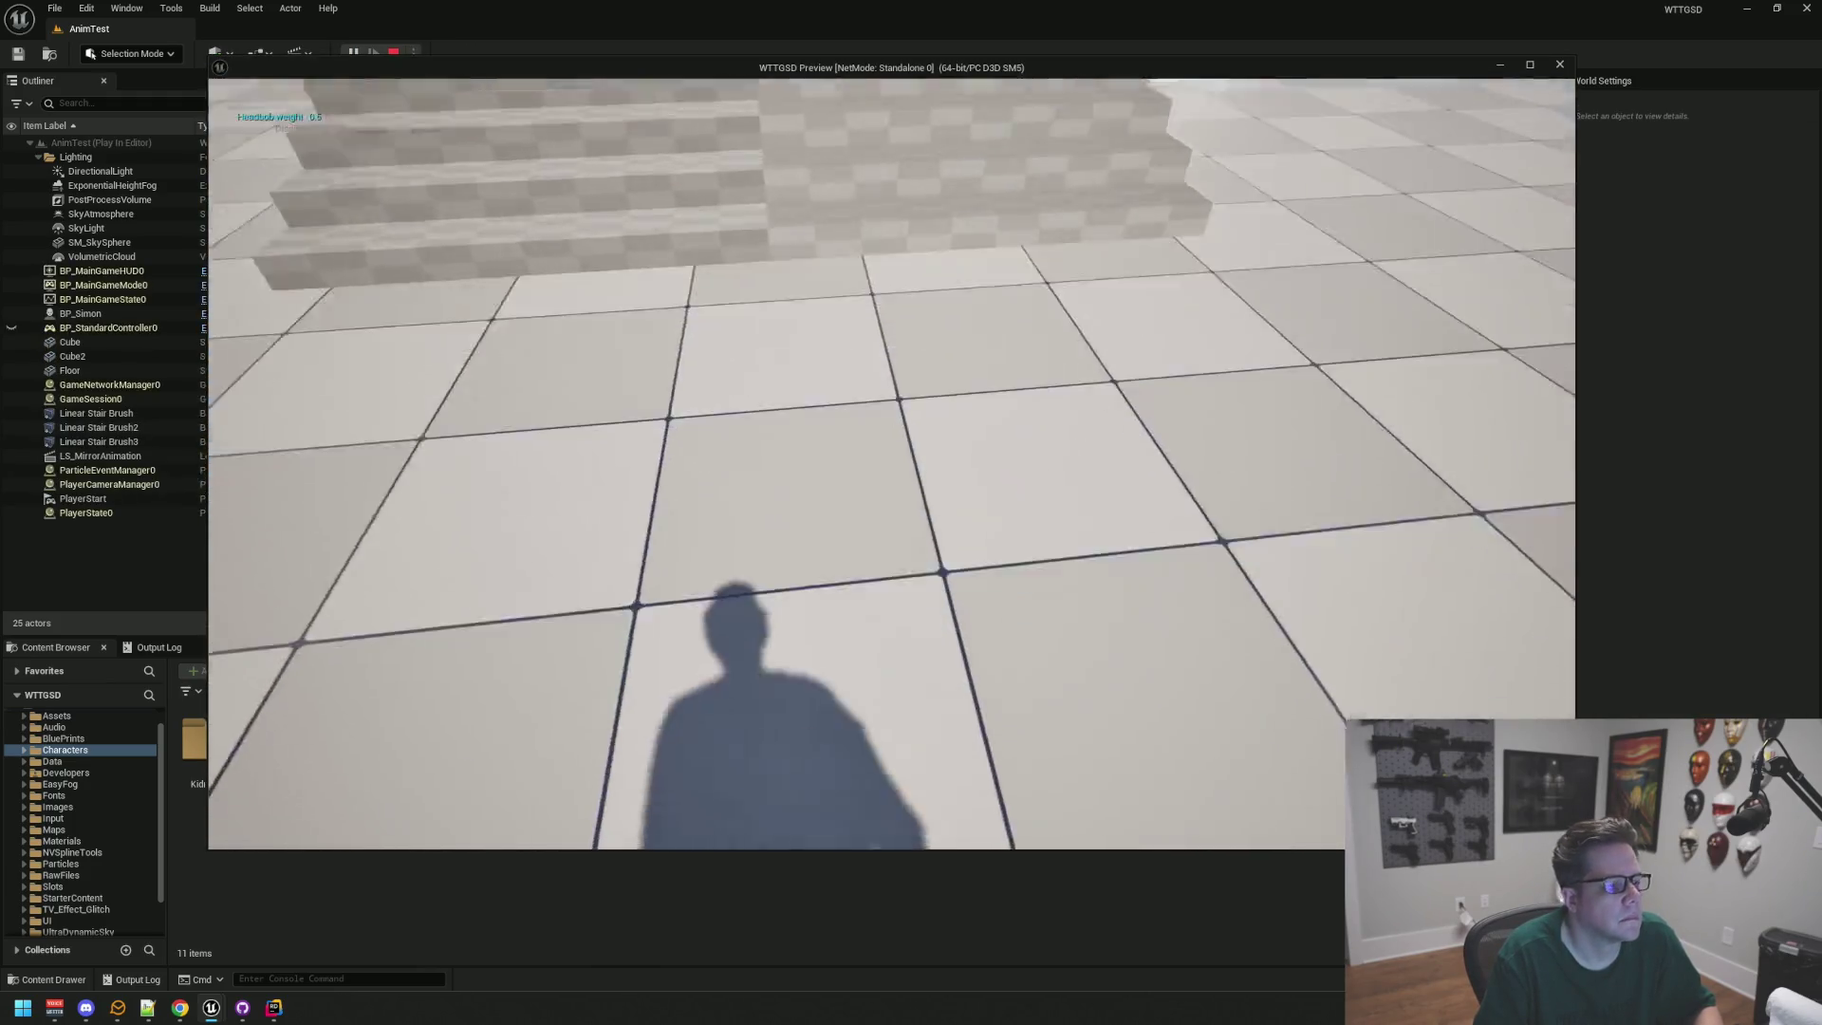
Step: Walk forward in first person to check Simon's arms, legs and shadow, then stop playing
{"action": "key", "text": "w"}
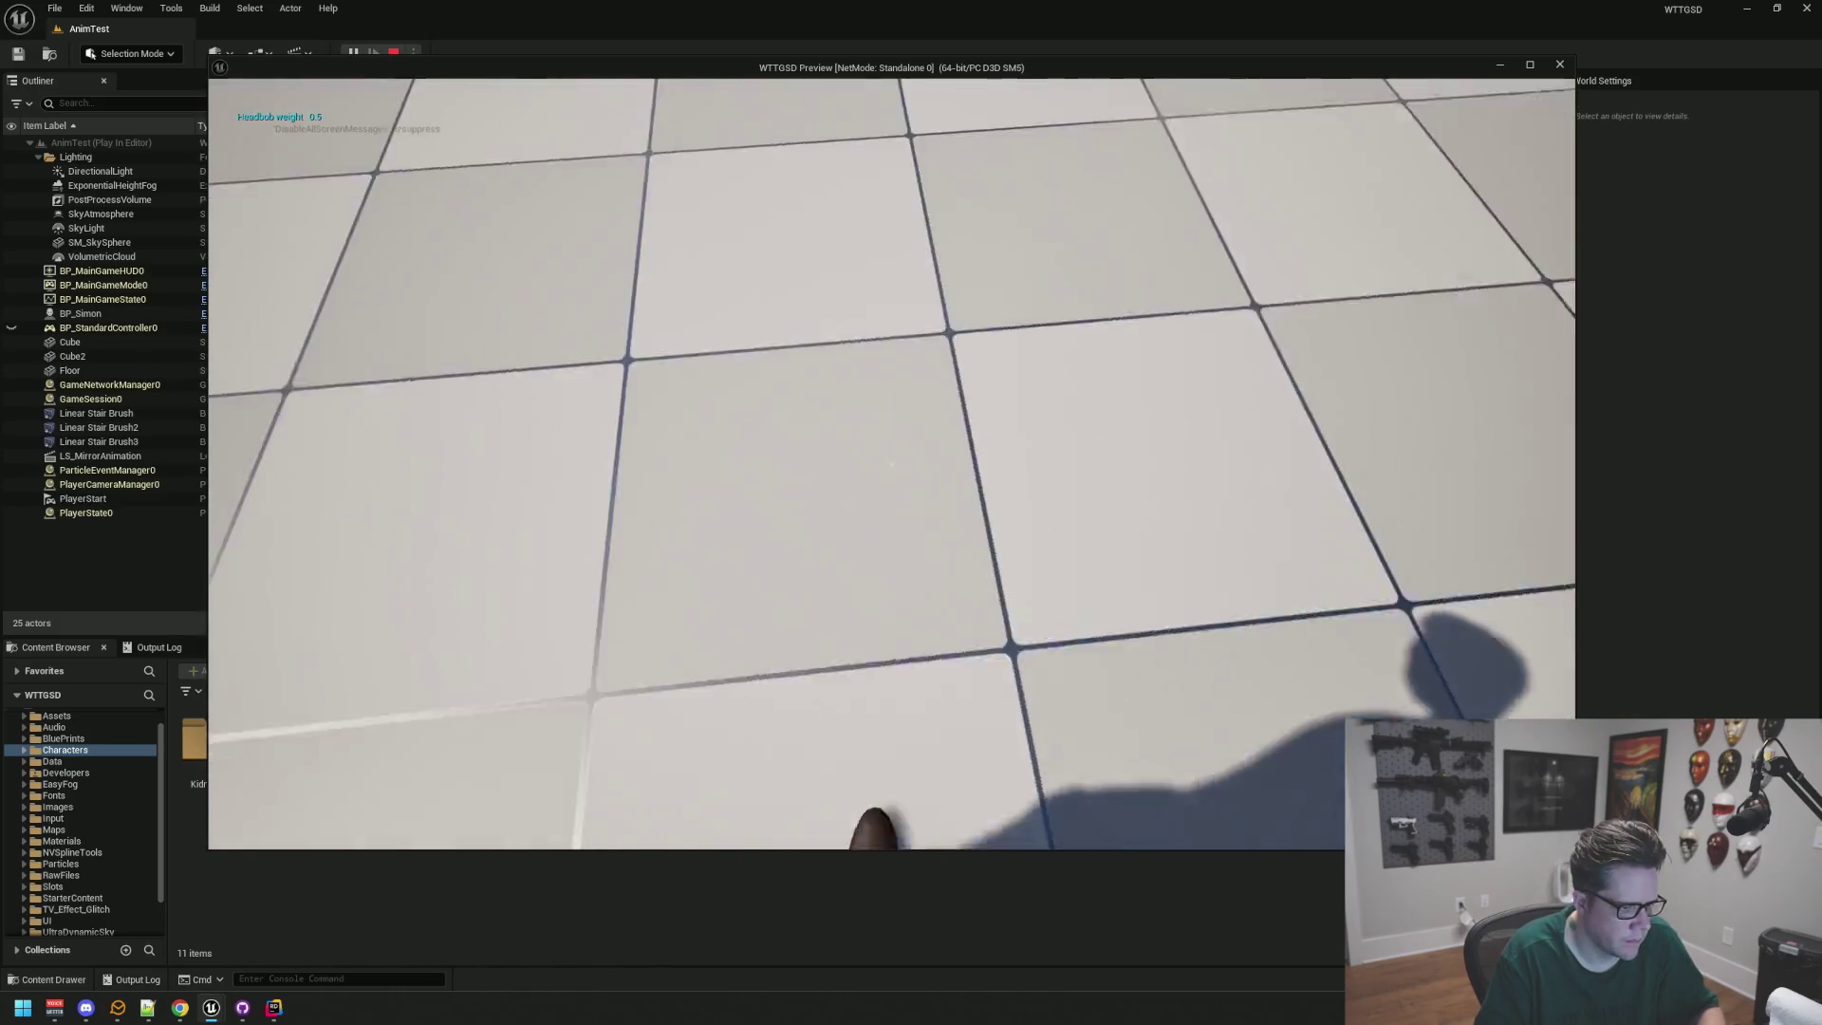
{"action": "key", "text": "w"}
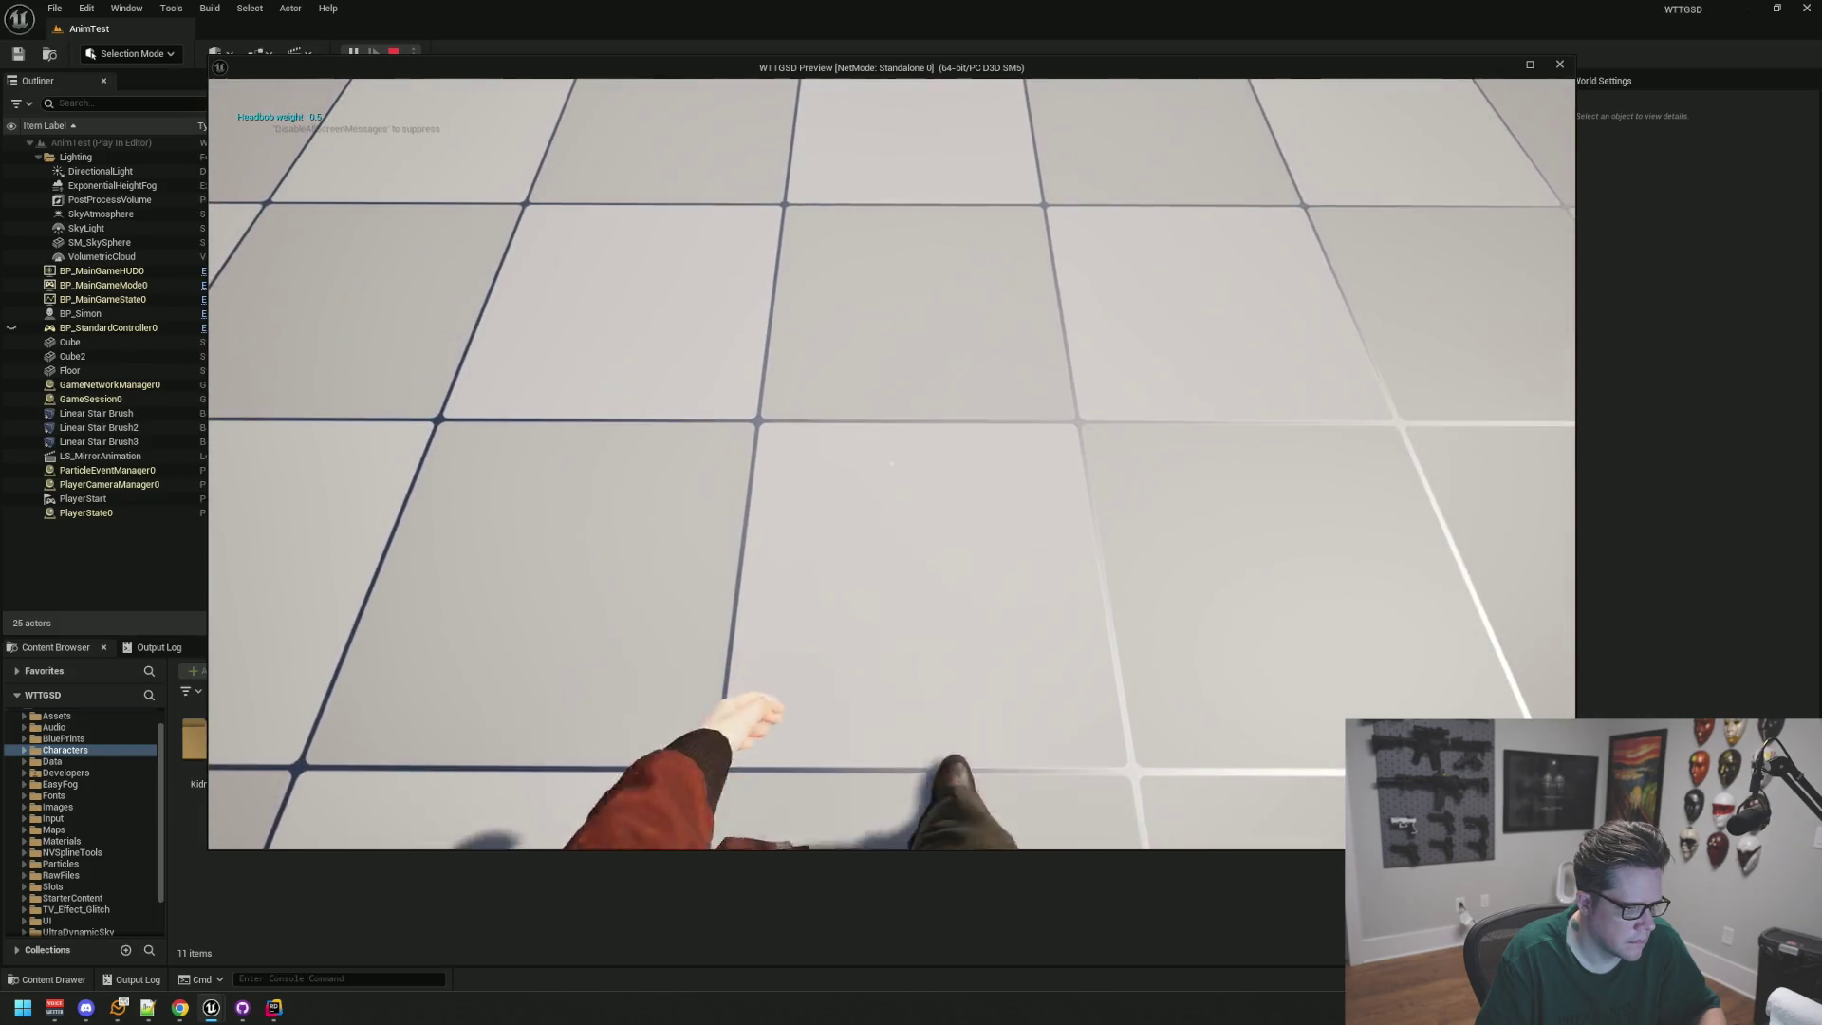
{"action": "key", "text": "Escape"}
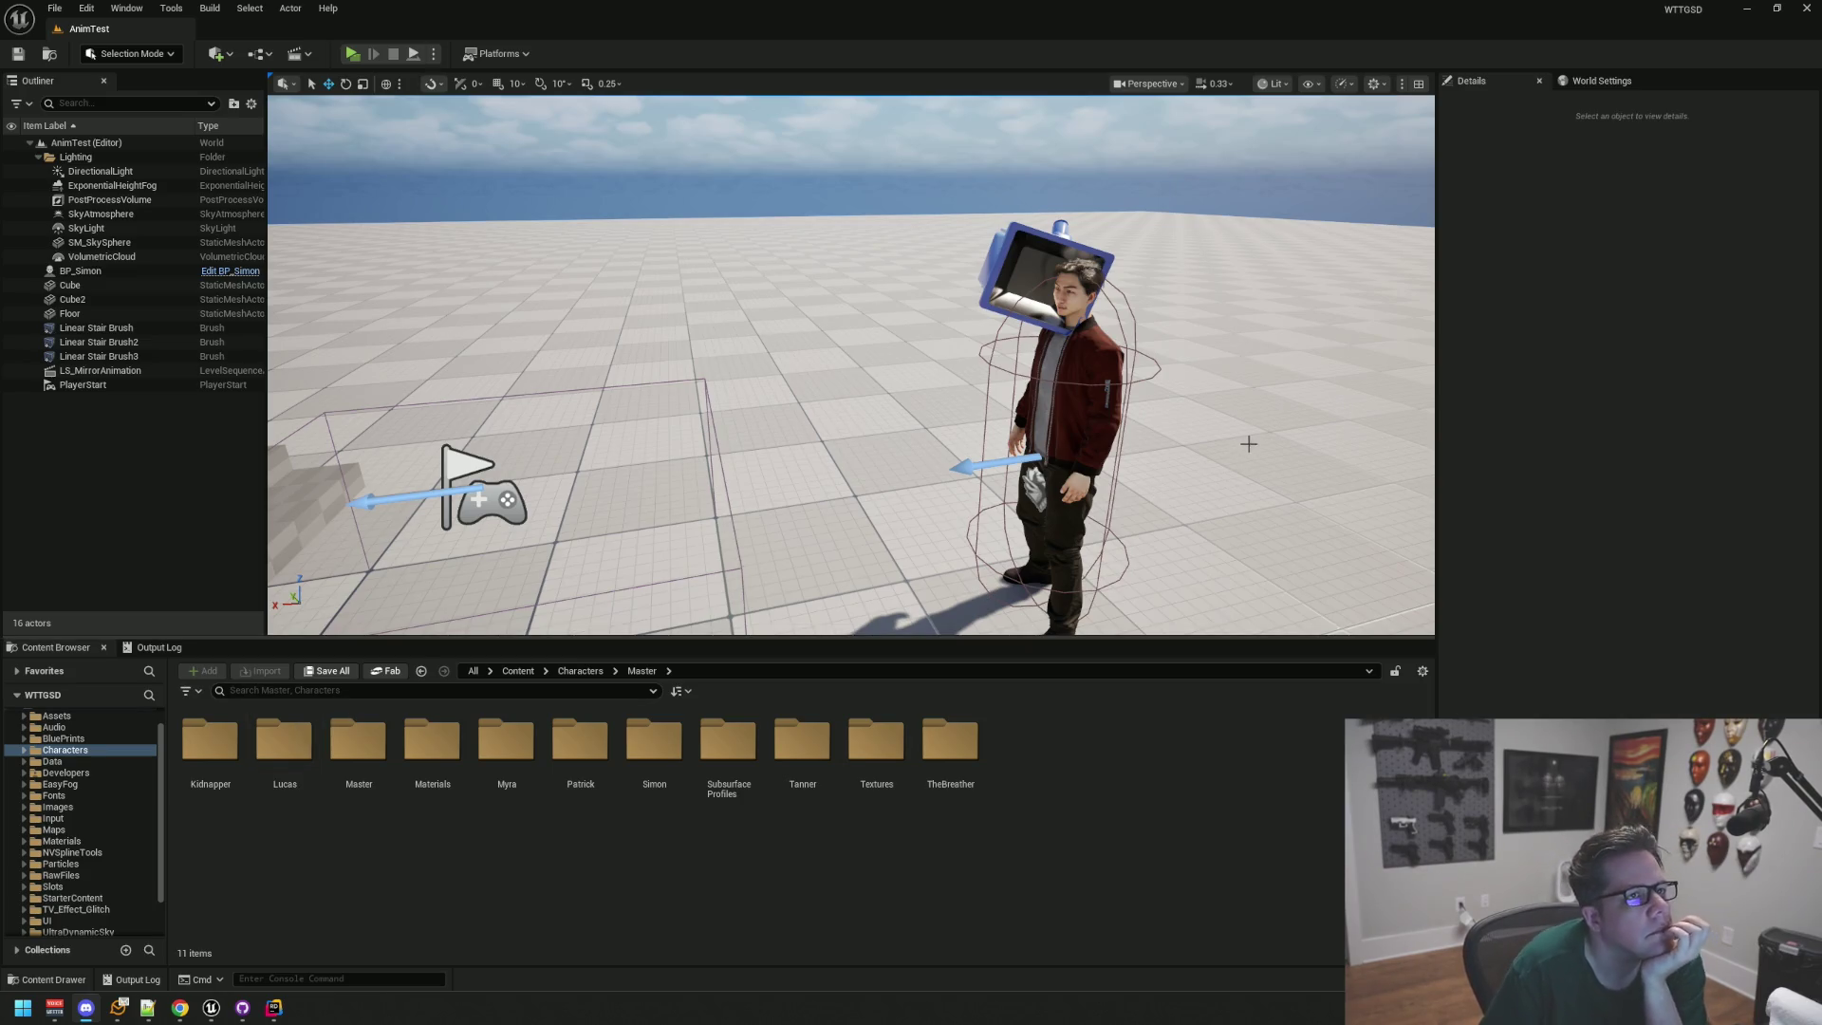
Step: Review BP_Simon's MI_Ben pants, shirt, jacket and skin materials, then launch a first-person Play session
{"action": "left_click_drag", "start_coordinate": [960, 346], "coordinate": [1034, 294]}
{"action": "left_click", "coordinate": [783, 346]}
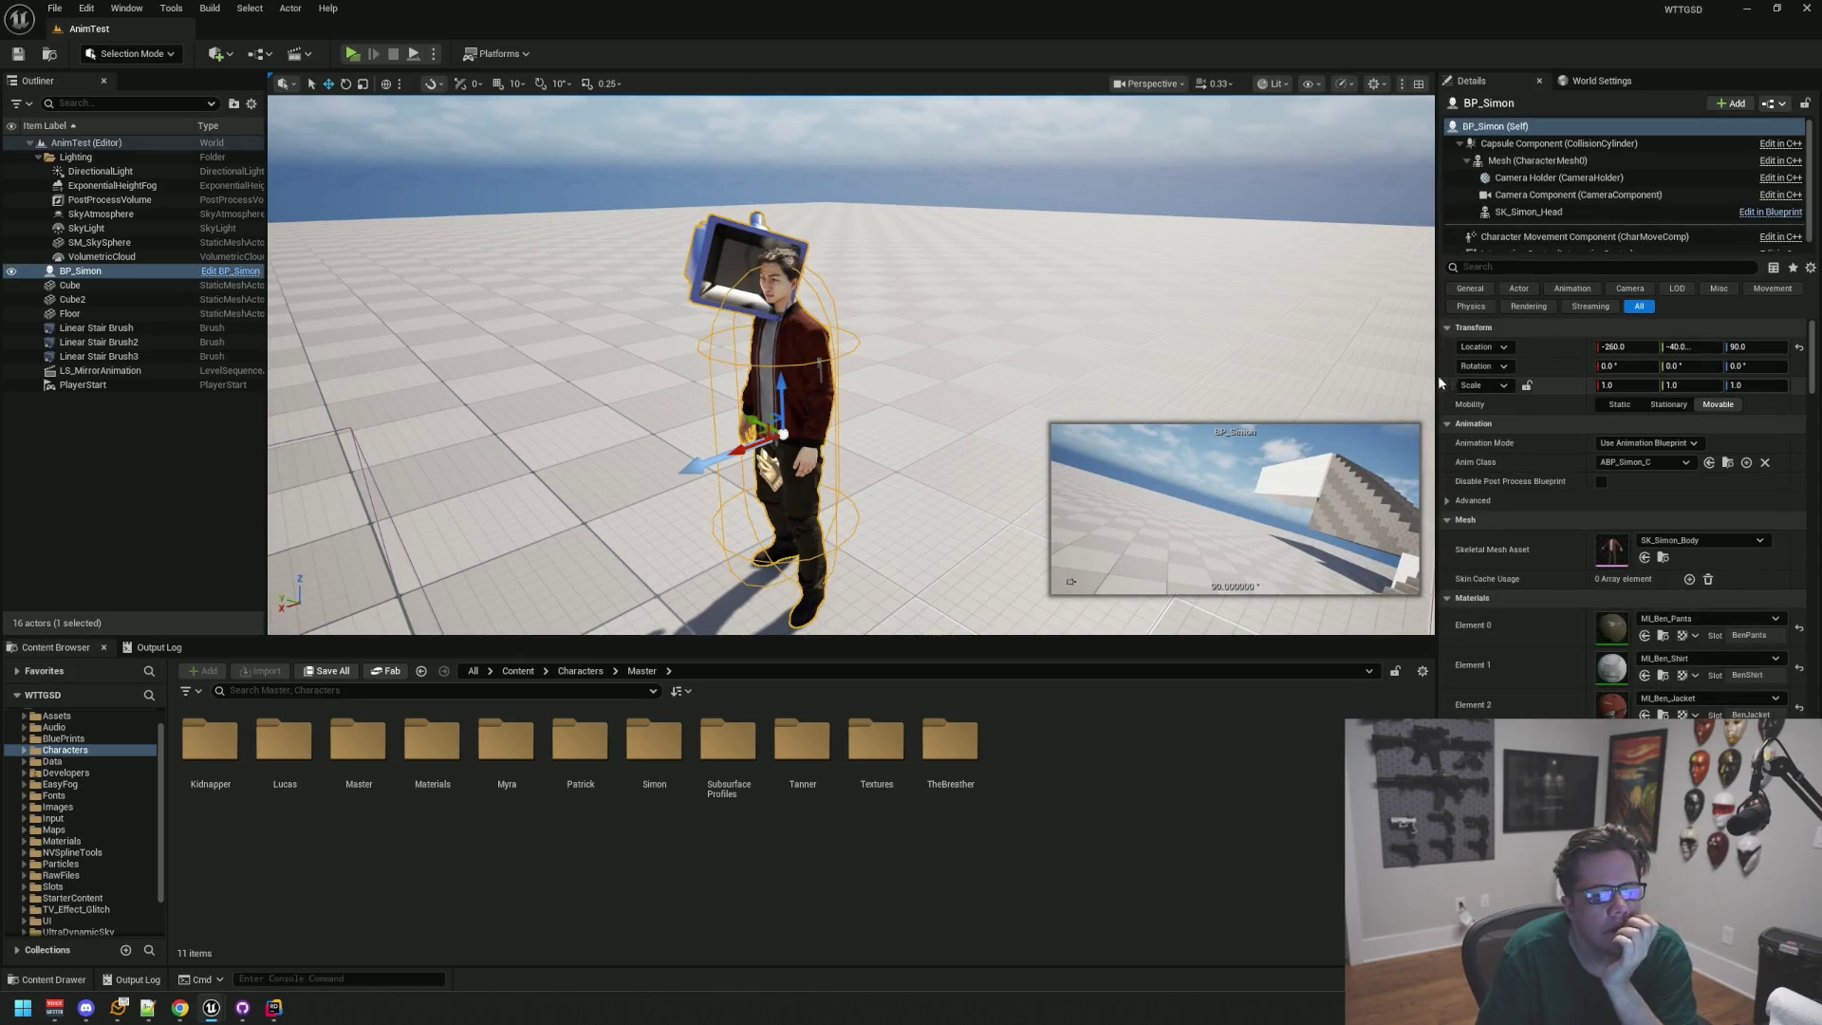
{"action": "scroll", "coordinate": [1563, 456], "scroll_direction": "down", "scroll_amount": 5}
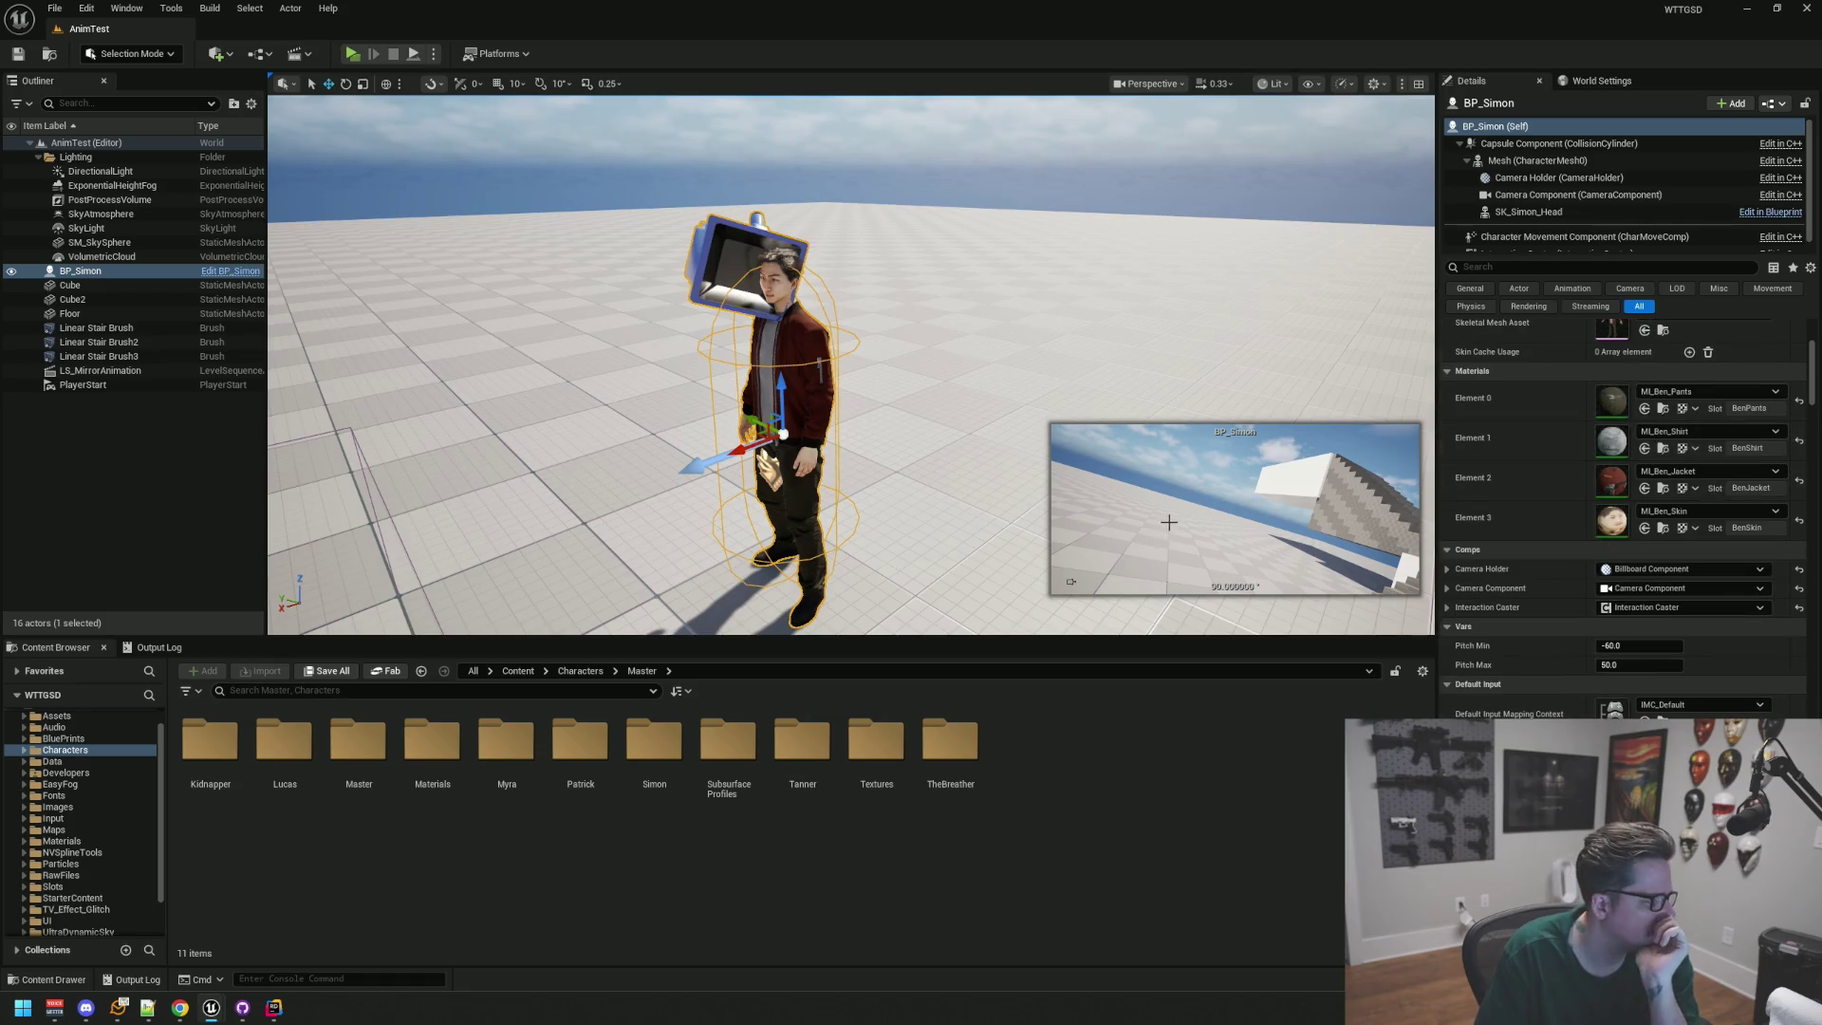
{"action": "left_click_drag", "start_coordinate": [1165, 424], "coordinate": [1165, 424]}
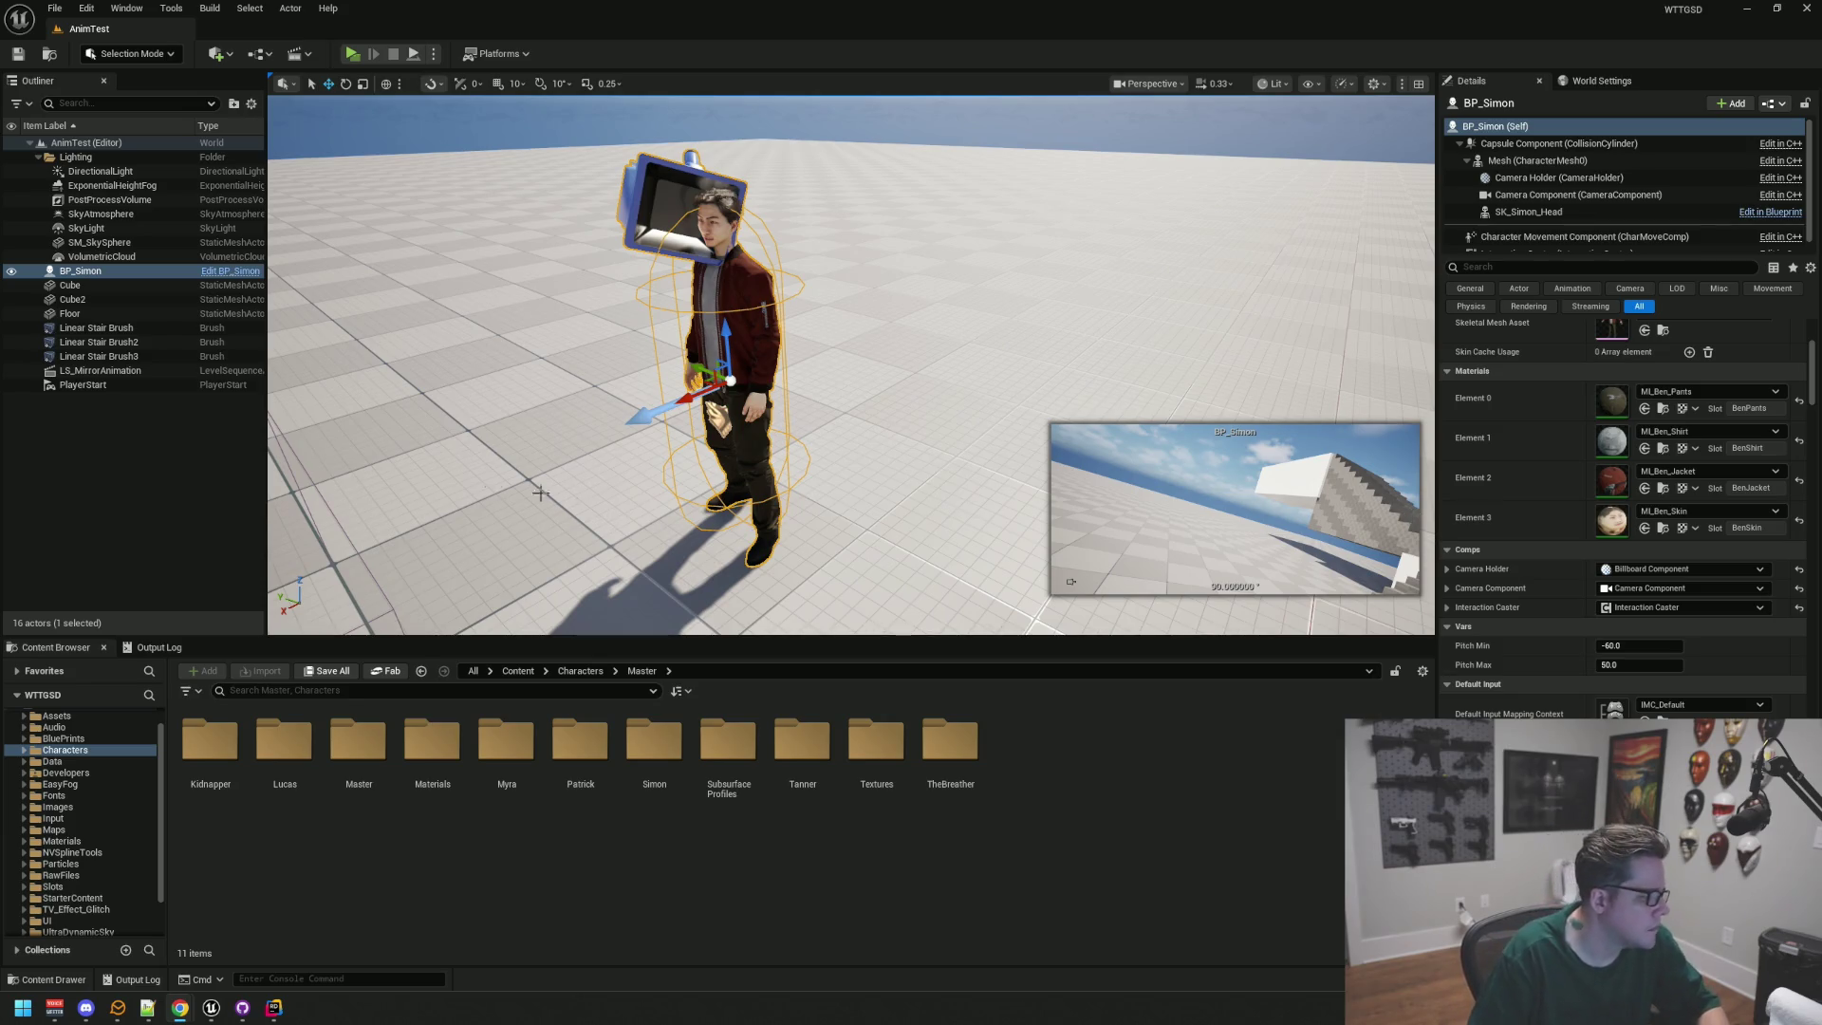
{"action": "left_click", "coordinate": [137, 525]}
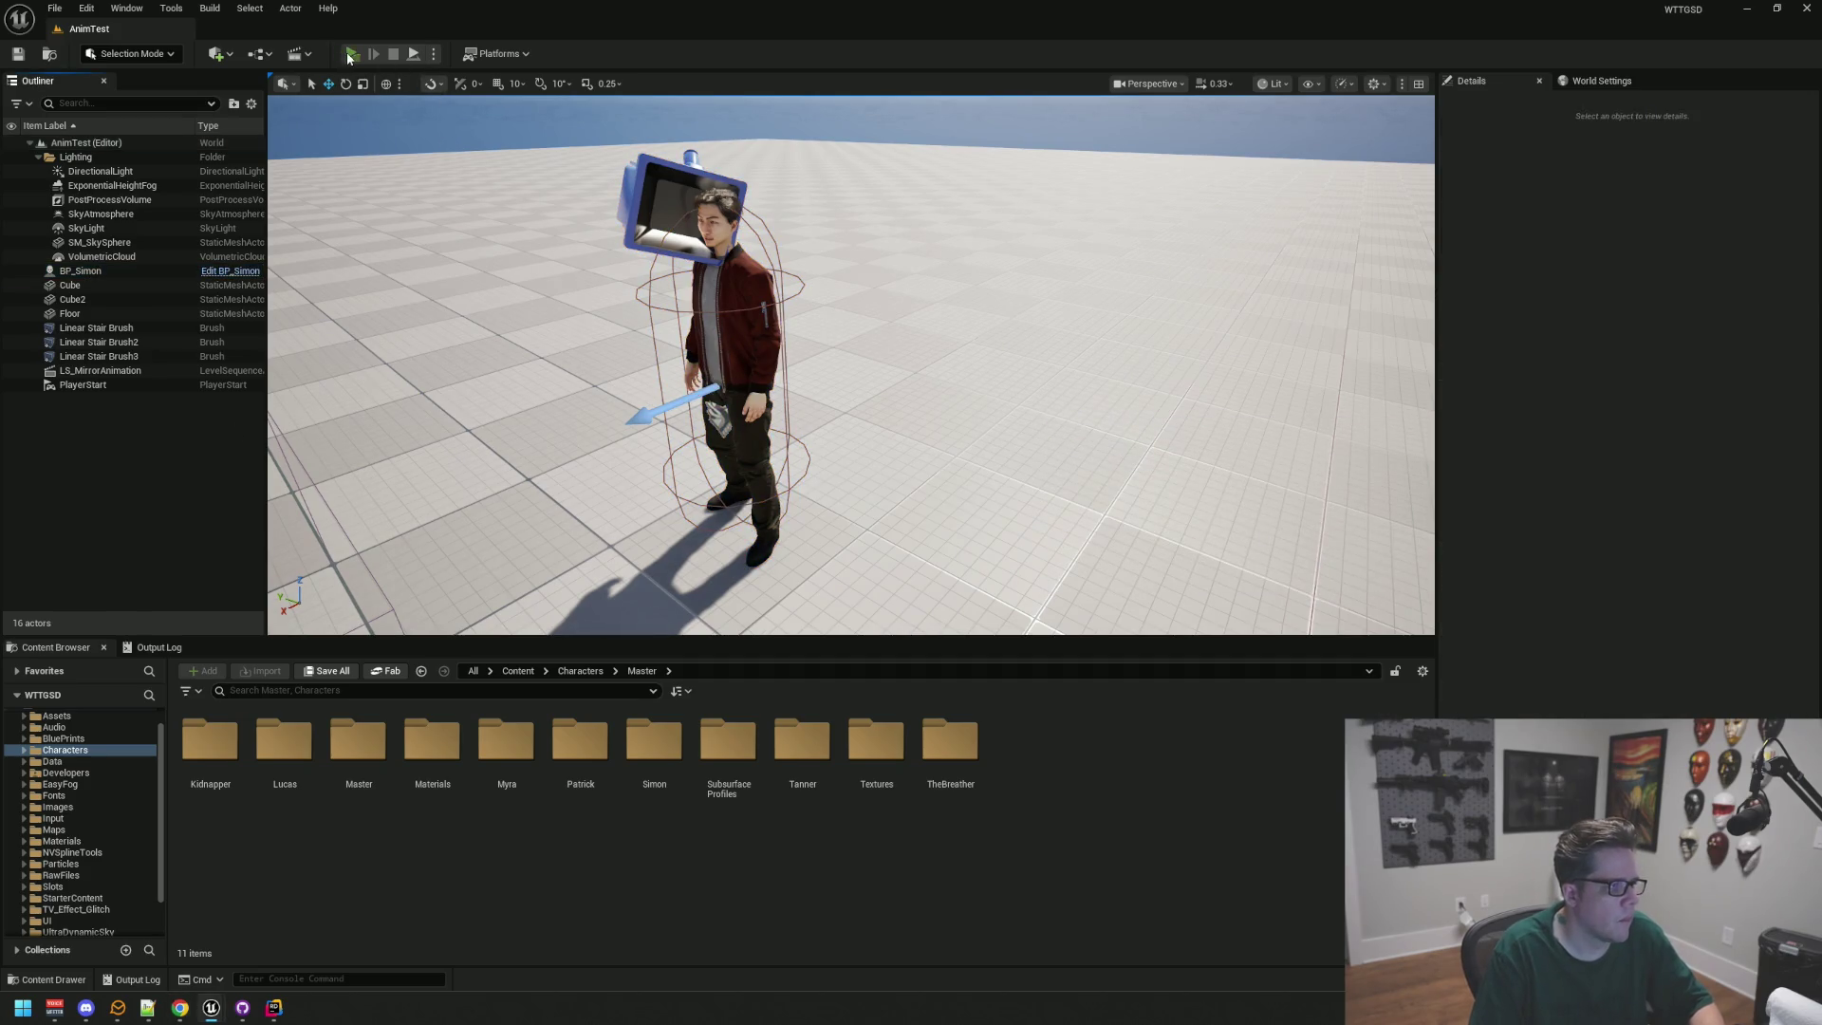
{"action": "left_click", "coordinate": [350, 54]}
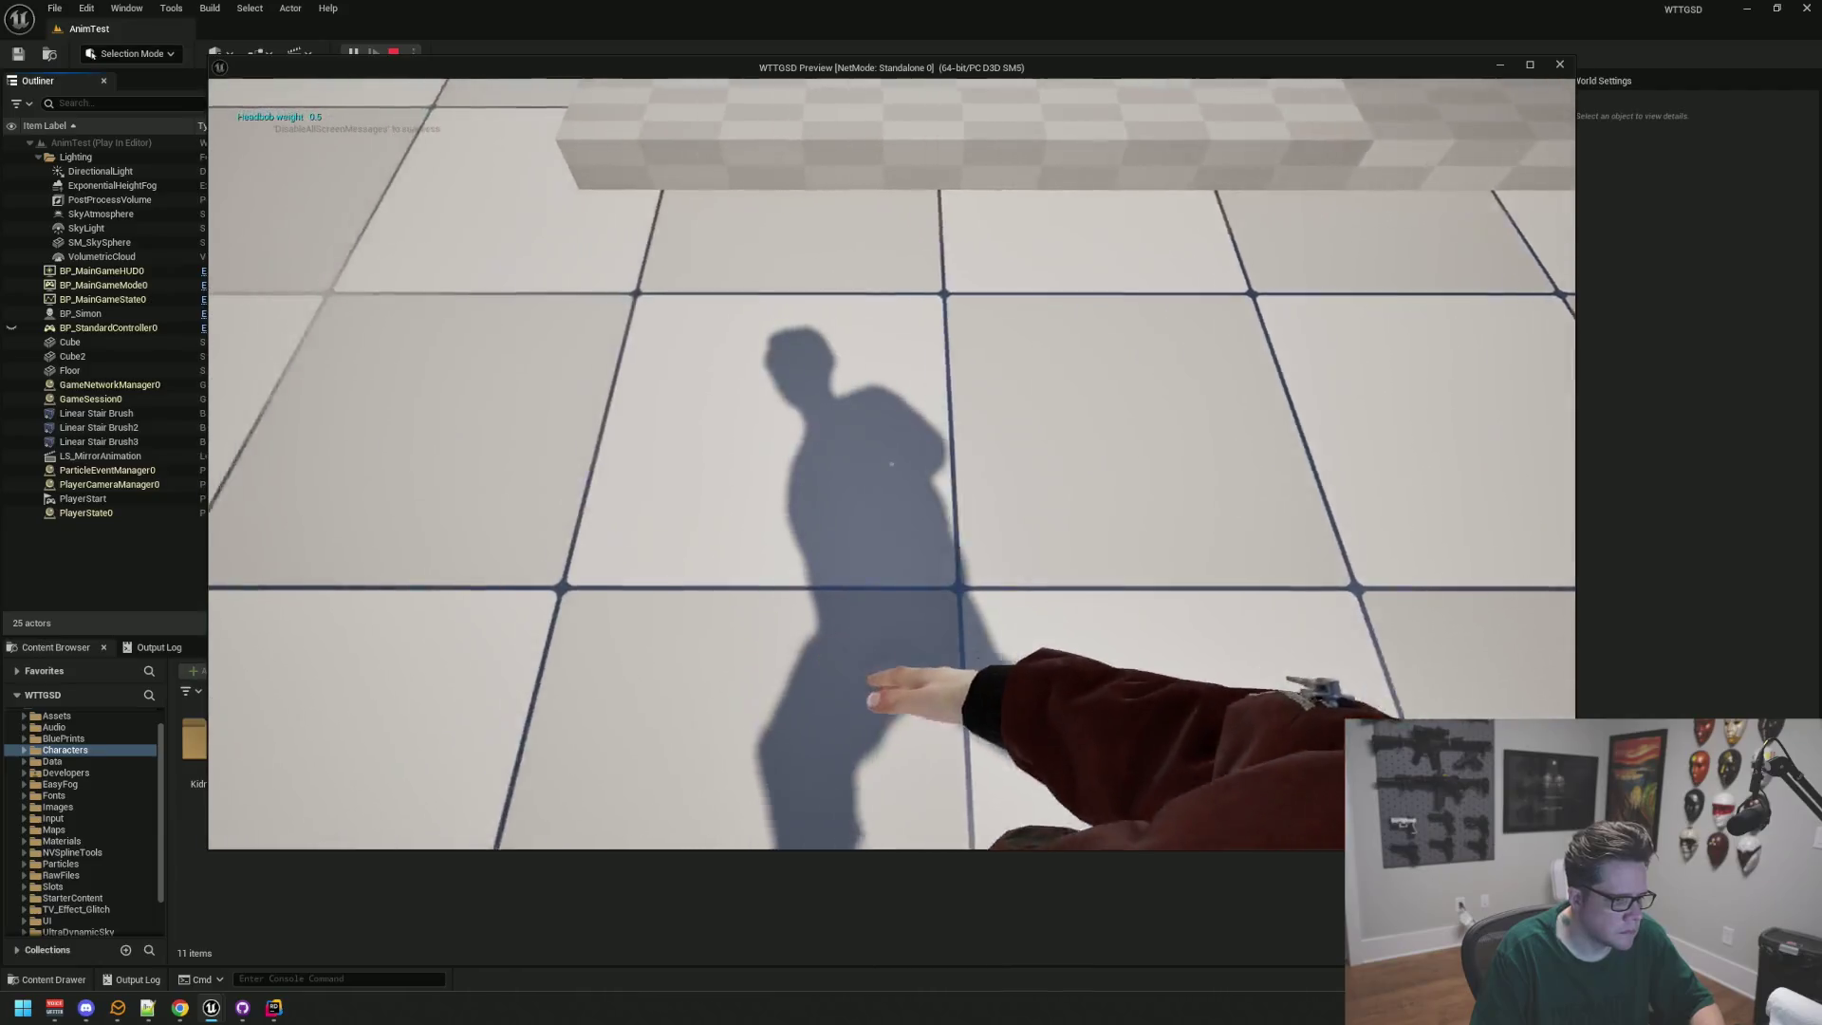
Step: Stop the playtest, select BP_Simon, and save the AnimTest level
{"action": "key", "text": "Escape"}
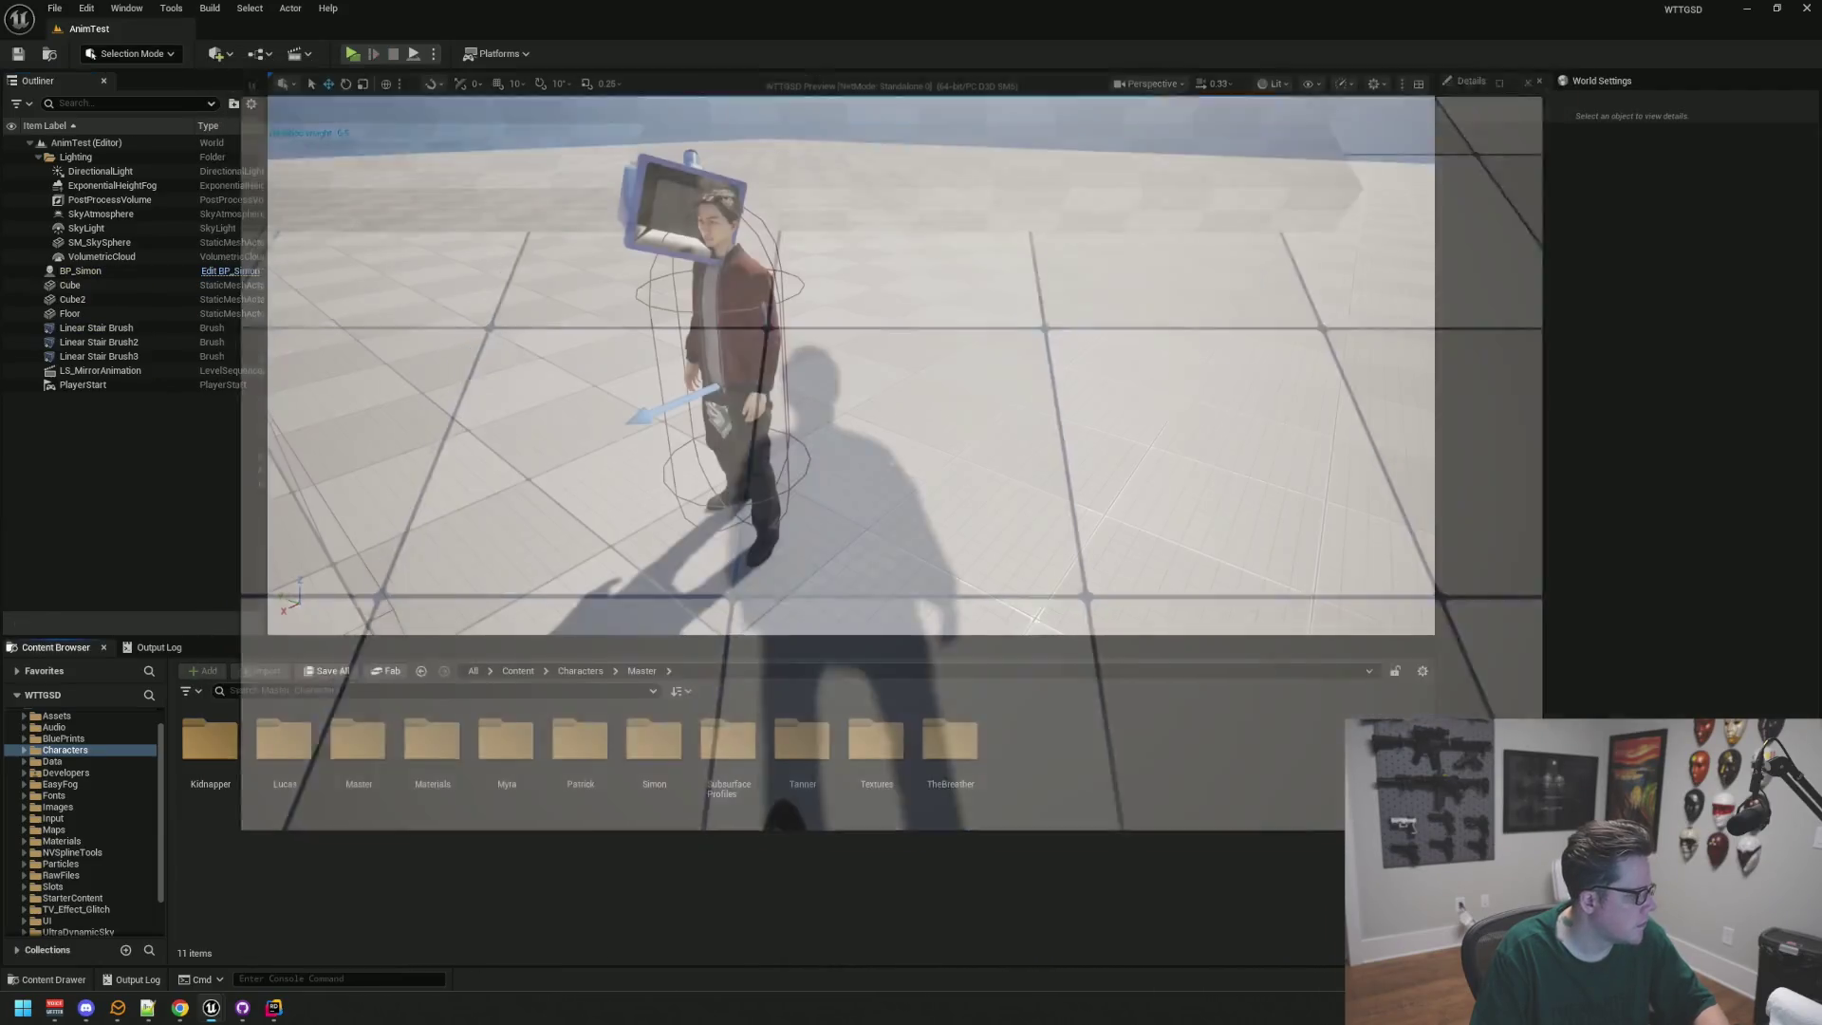
{"action": "left_click", "coordinate": [896, 380]}
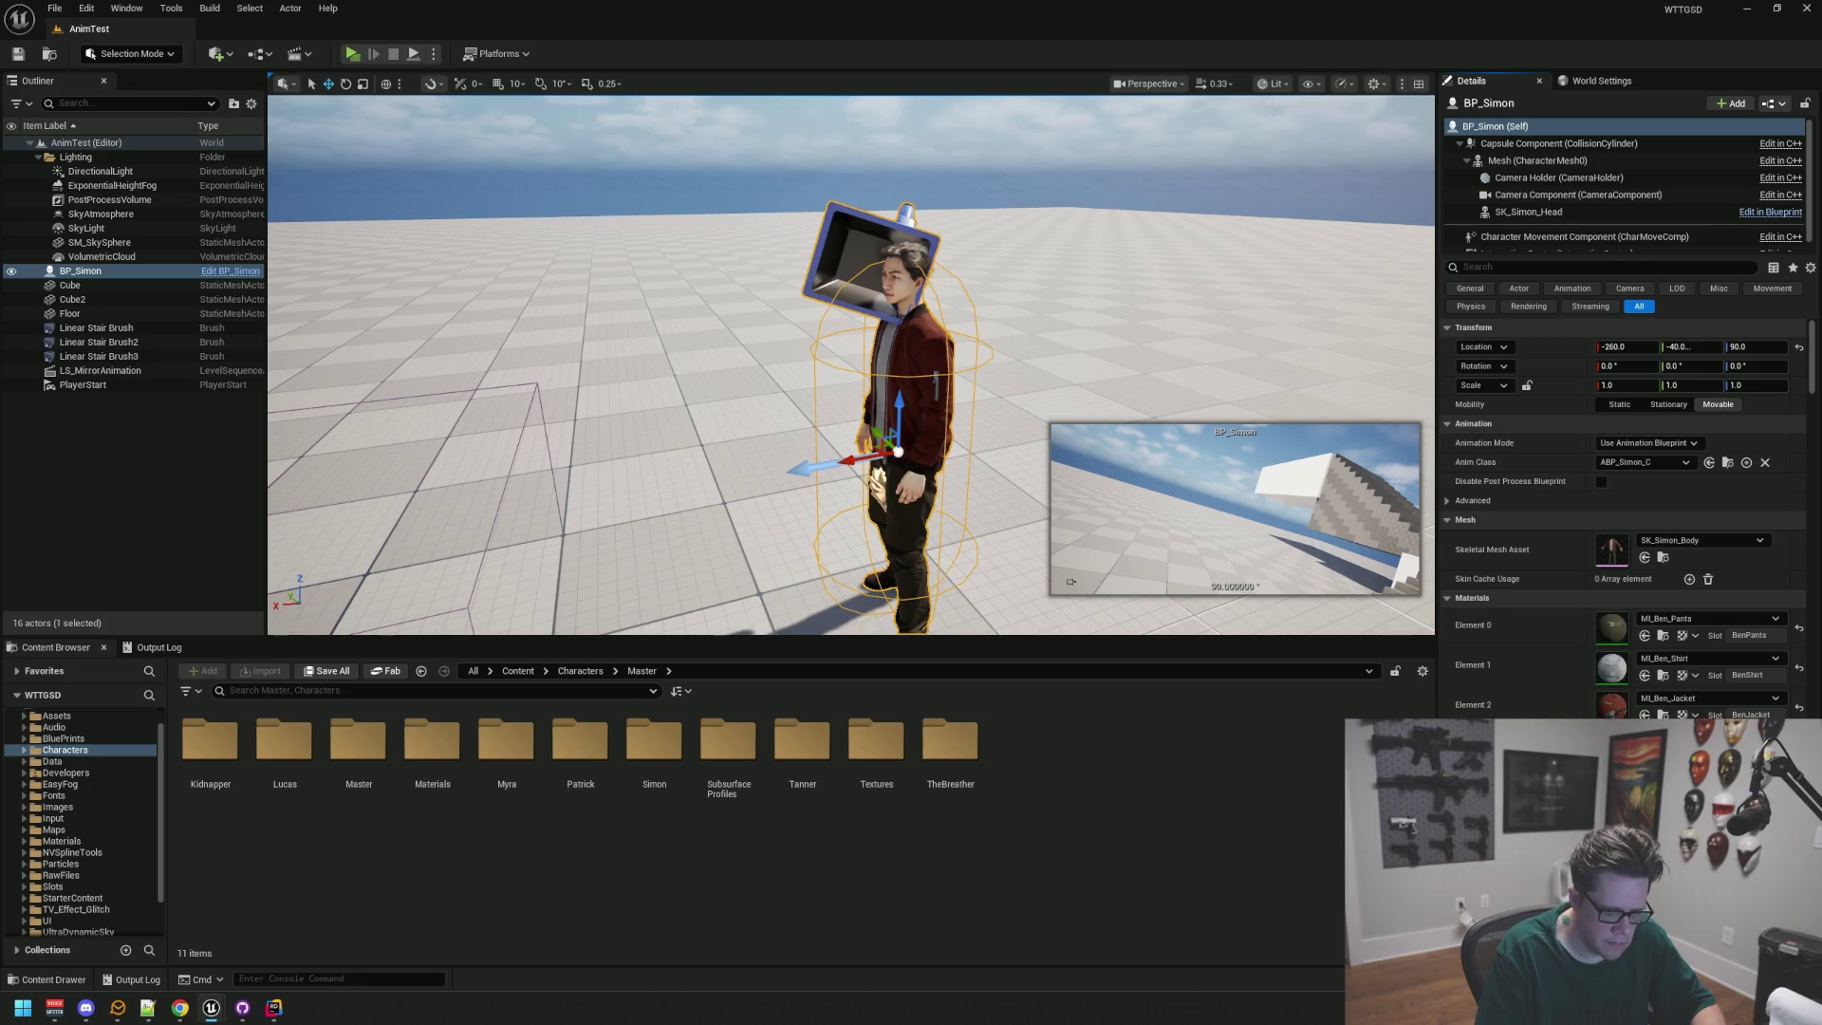
{"action": "key", "text": "ctrl+s"}
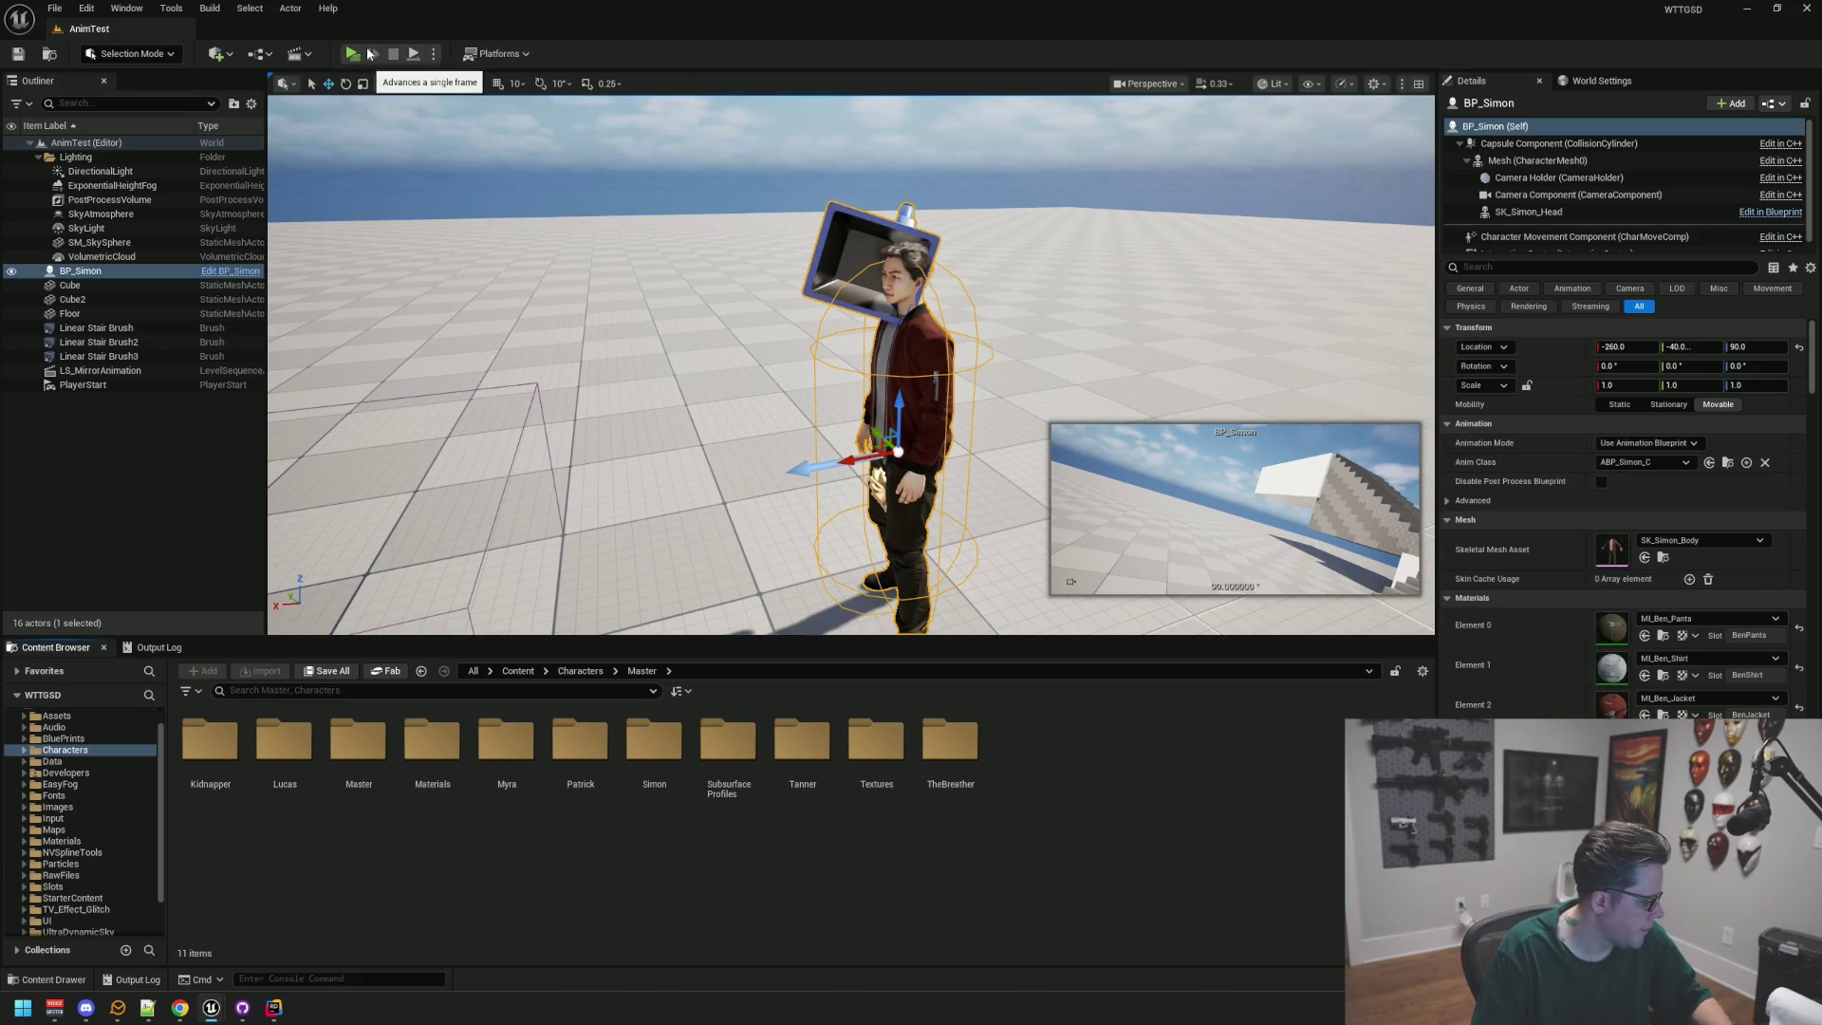
Step: Run another first-person playtest walking forward, then stop it and save the level
{"action": "left_click", "coordinate": [352, 54]}
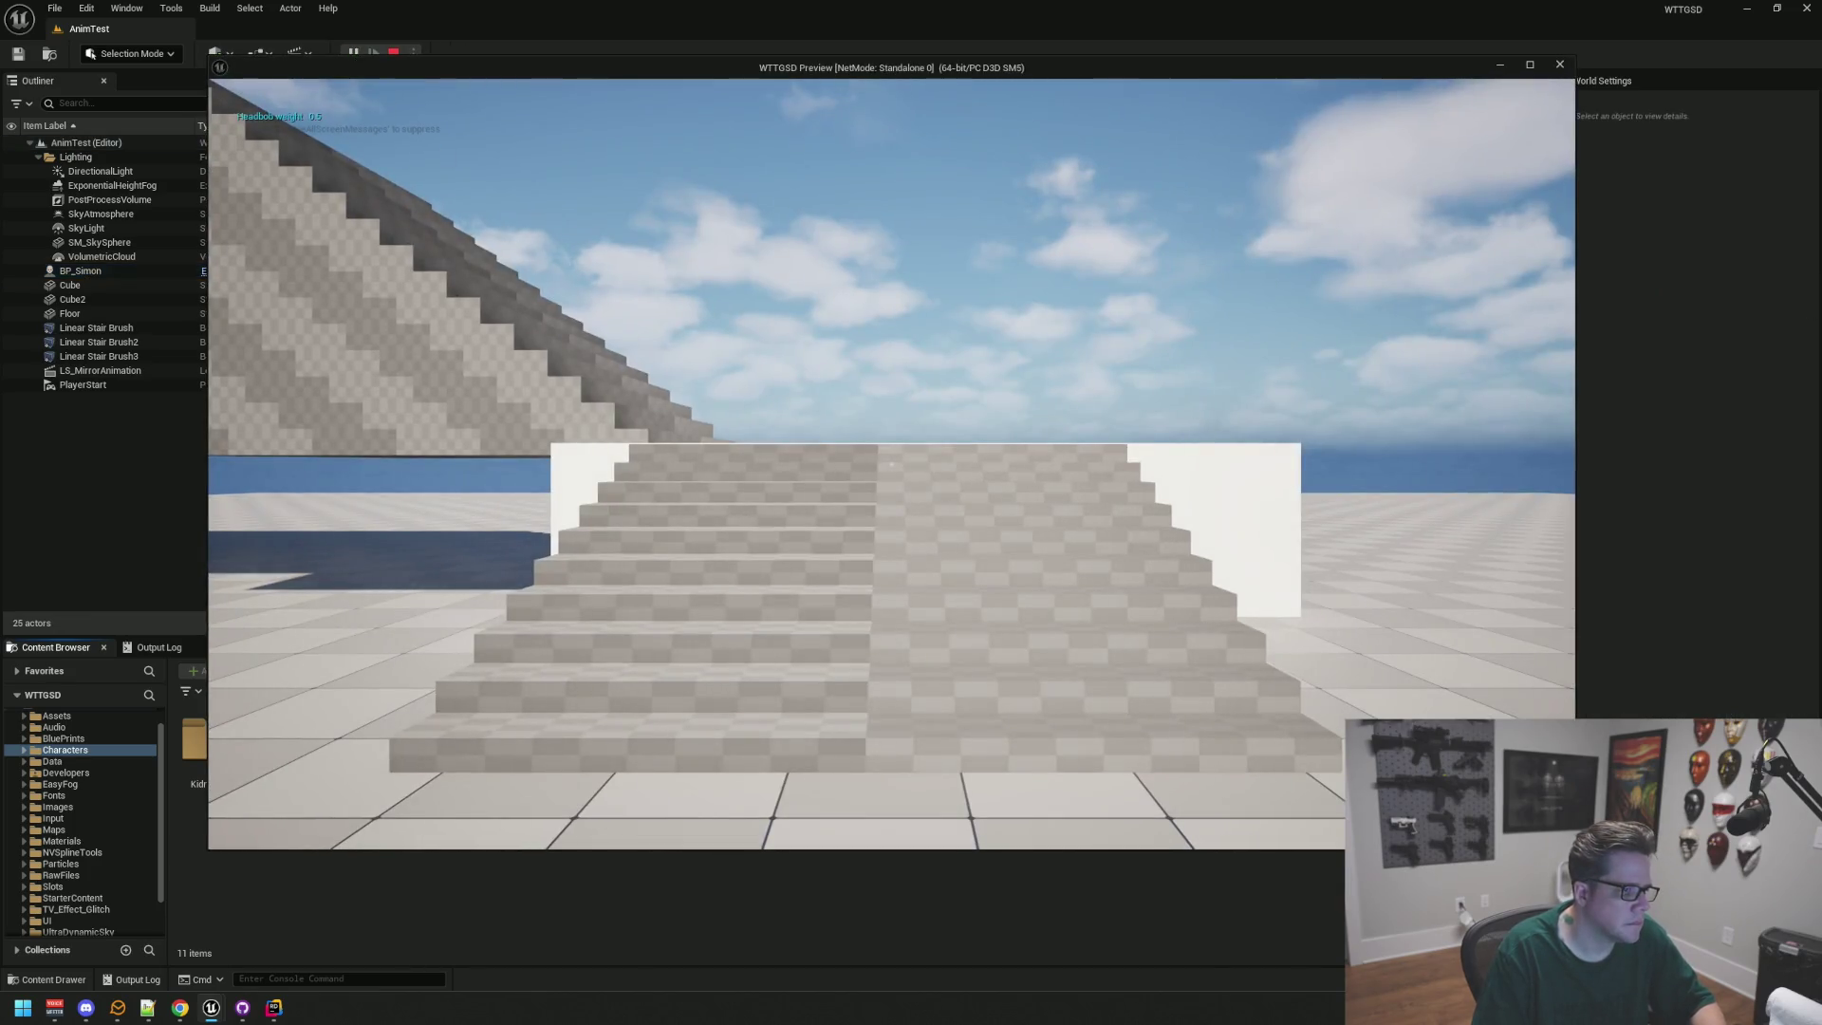
{"action": "mouse_move", "coordinate": [892, 465]}
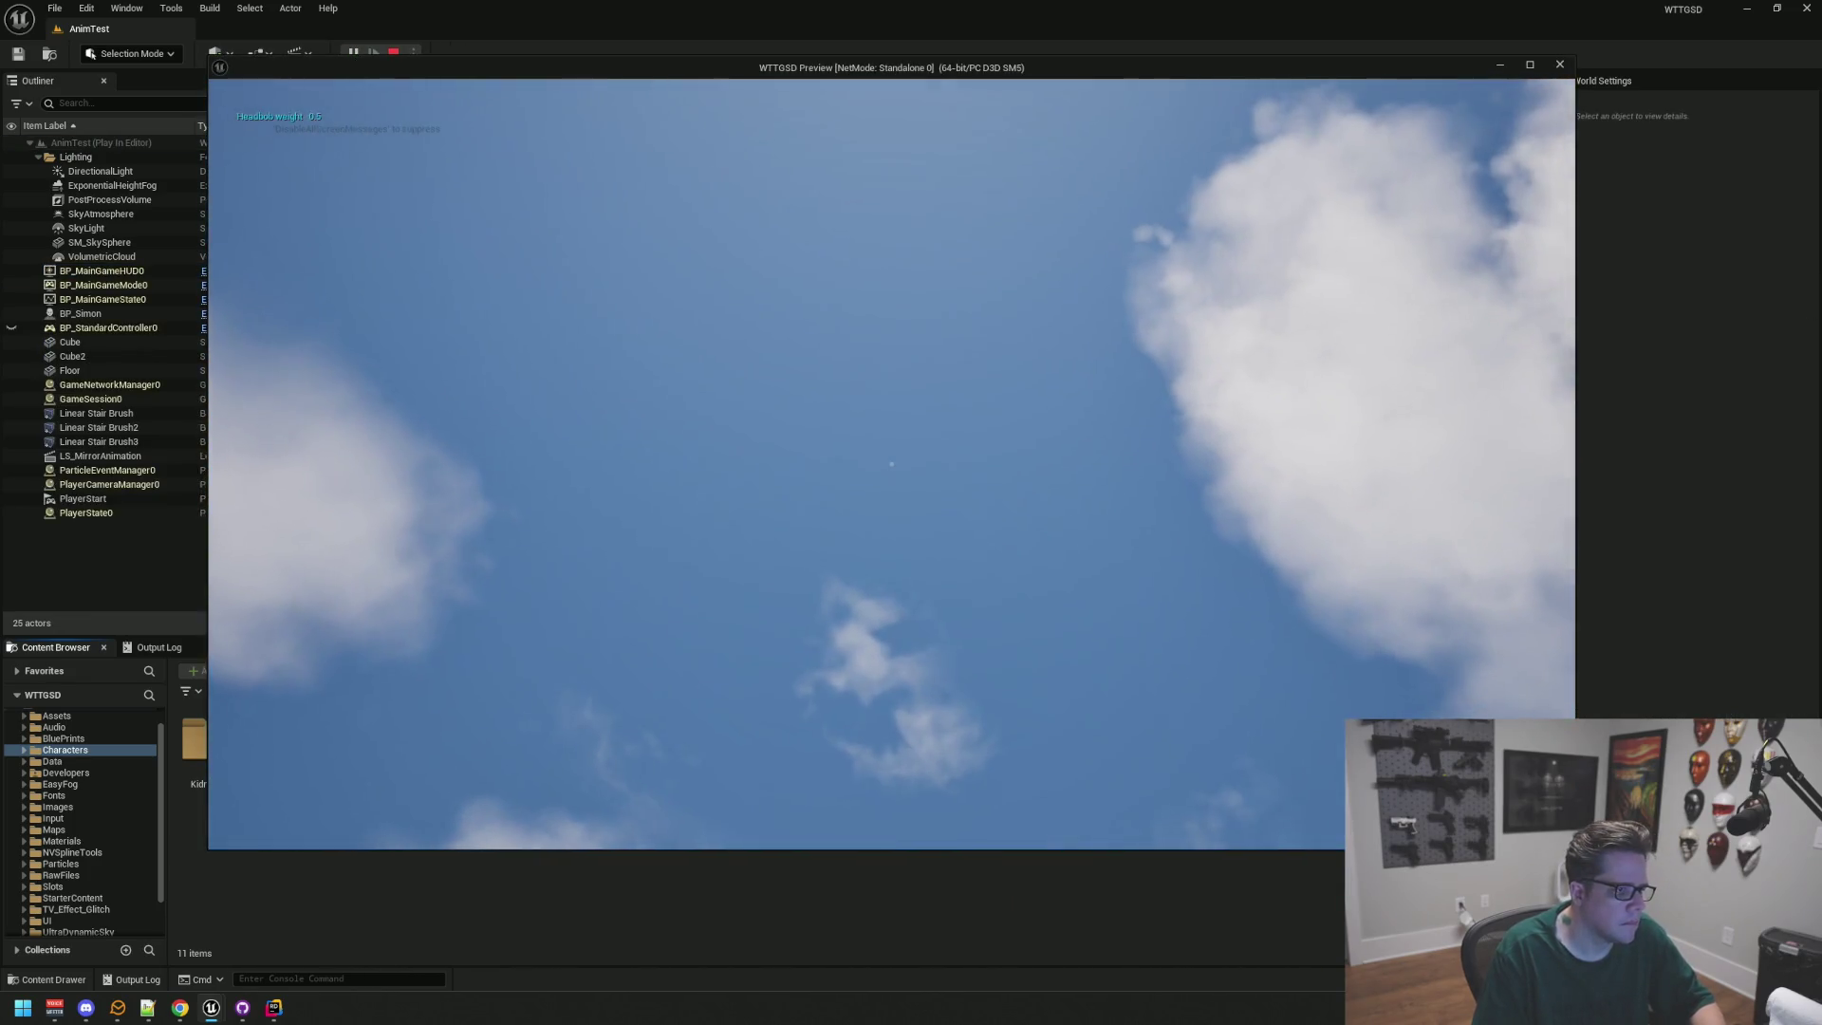
{"action": "key", "text": "w"}
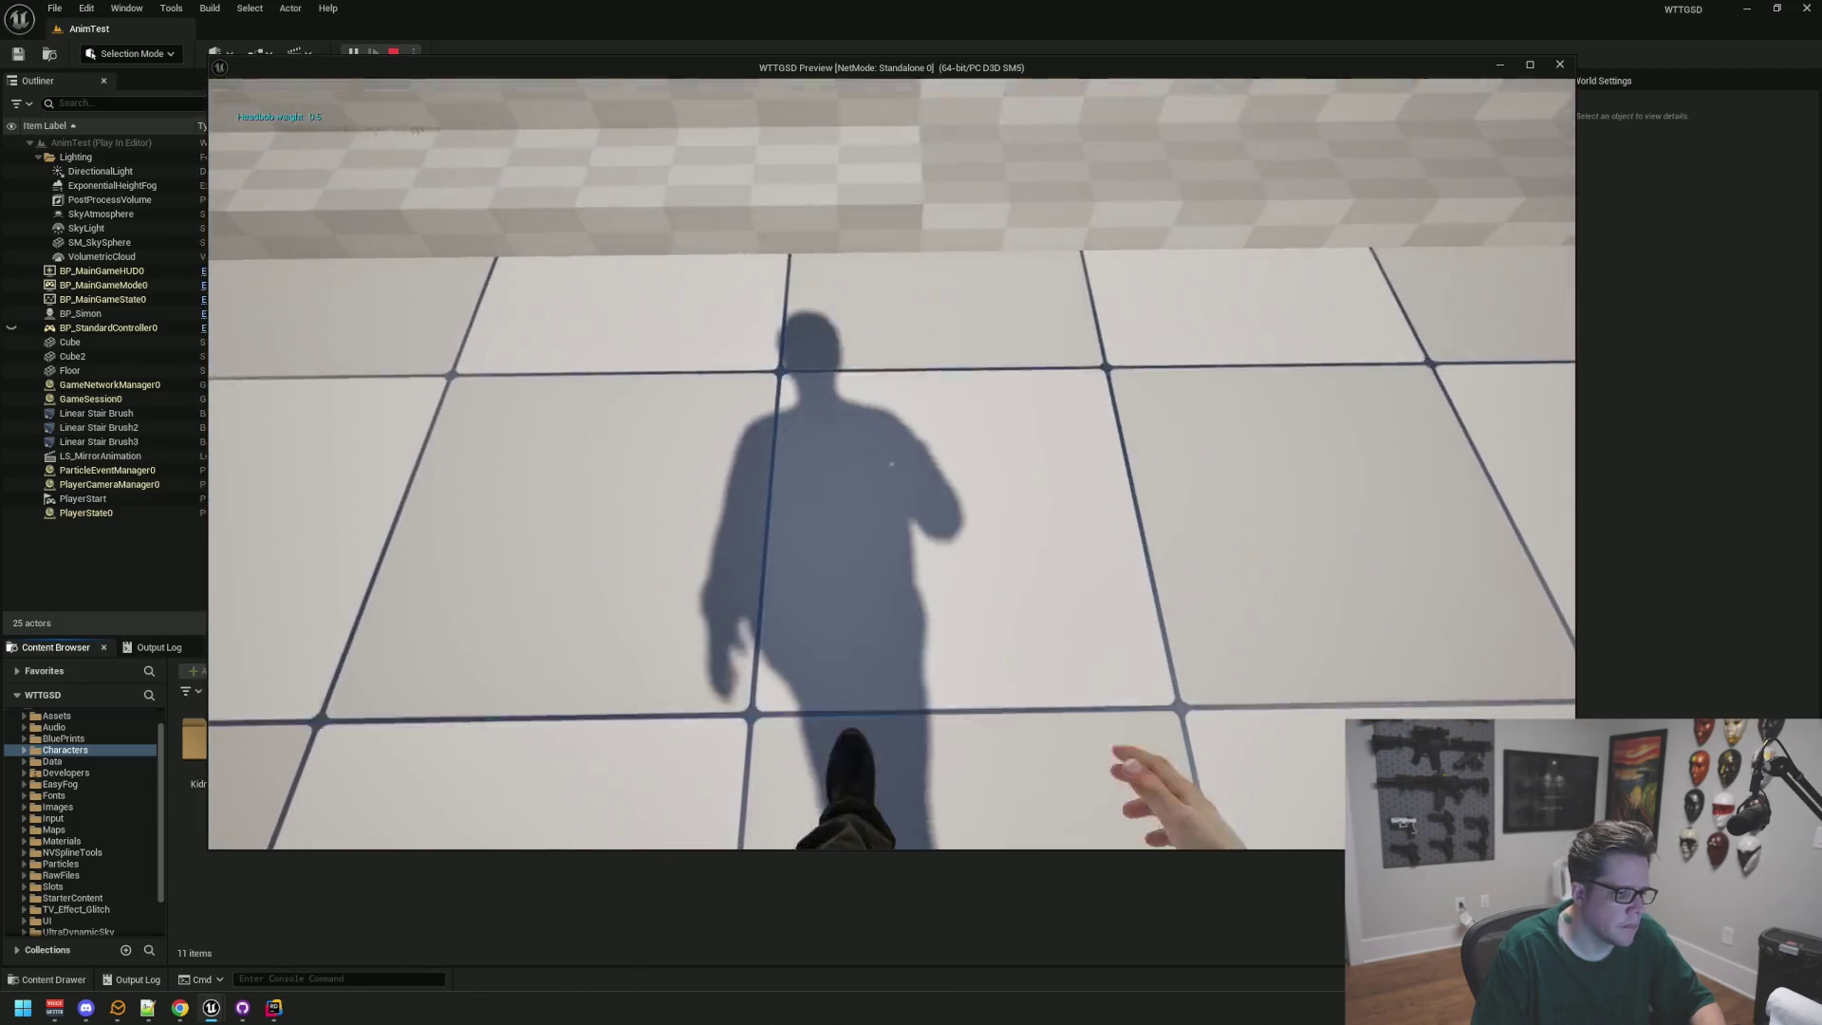
{"action": "key", "text": "Escape"}
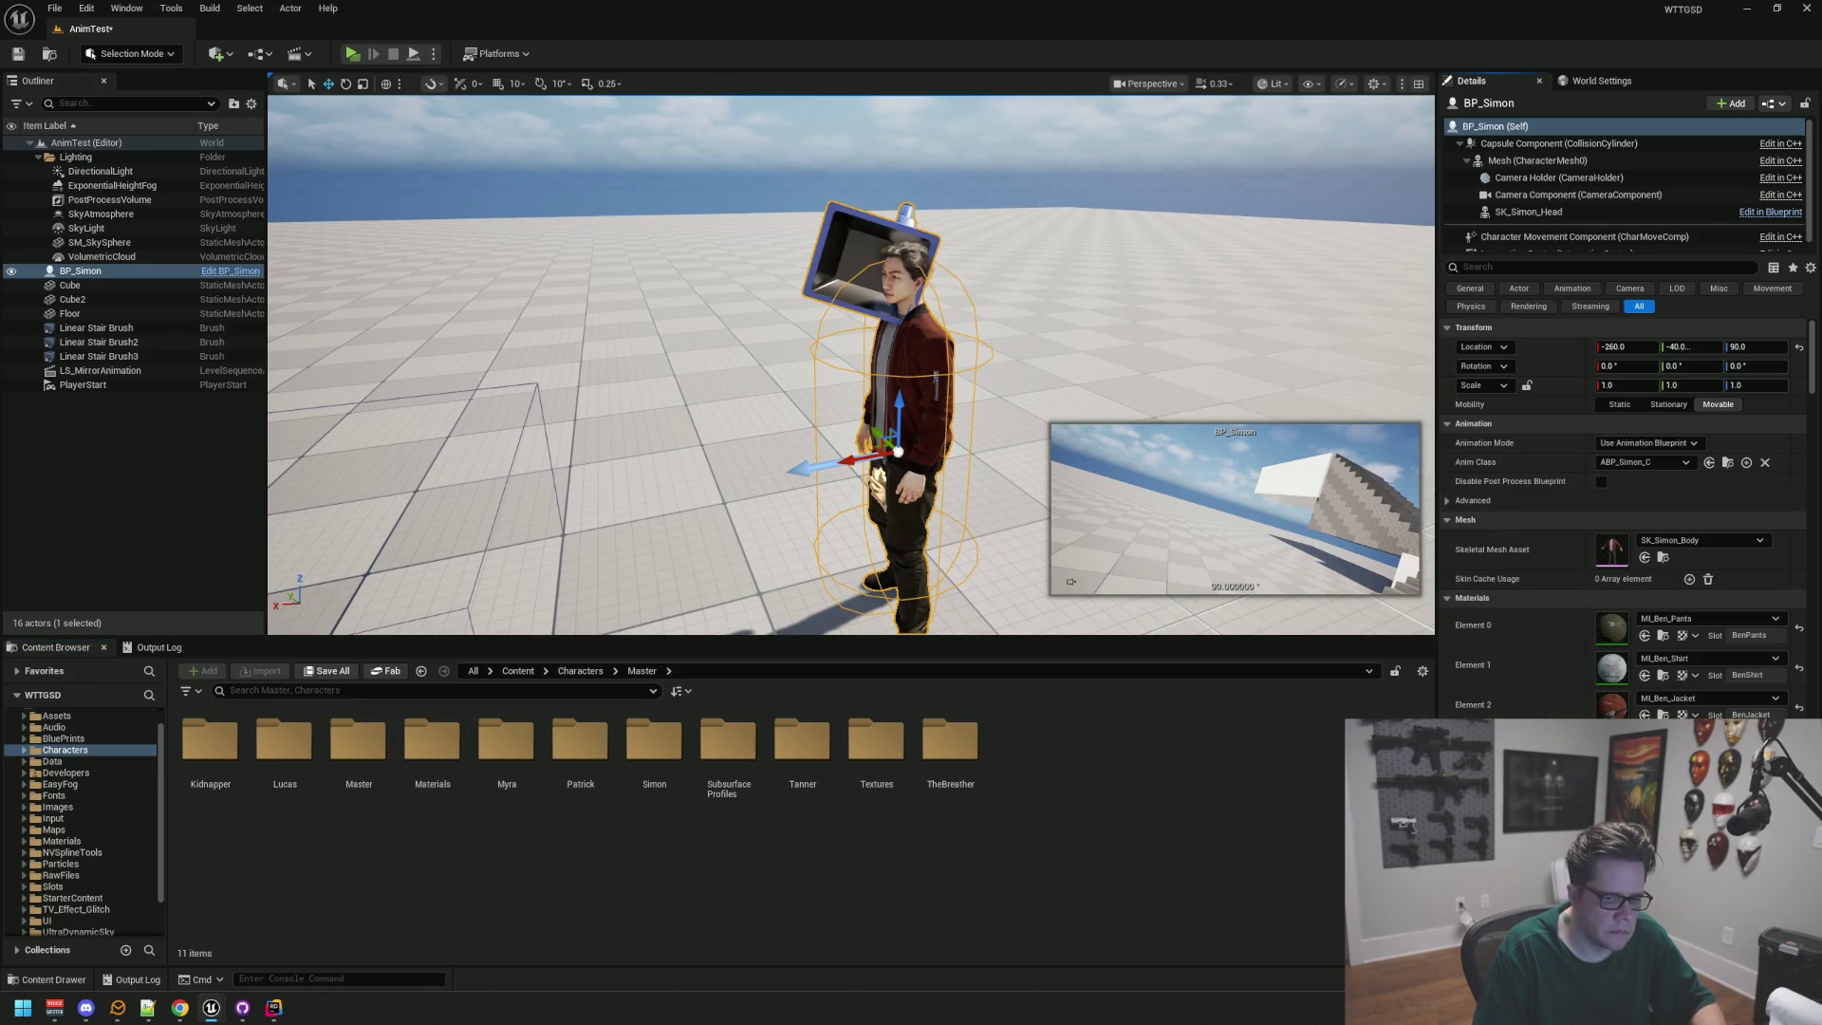
{"action": "key", "text": "ctrl+s"}
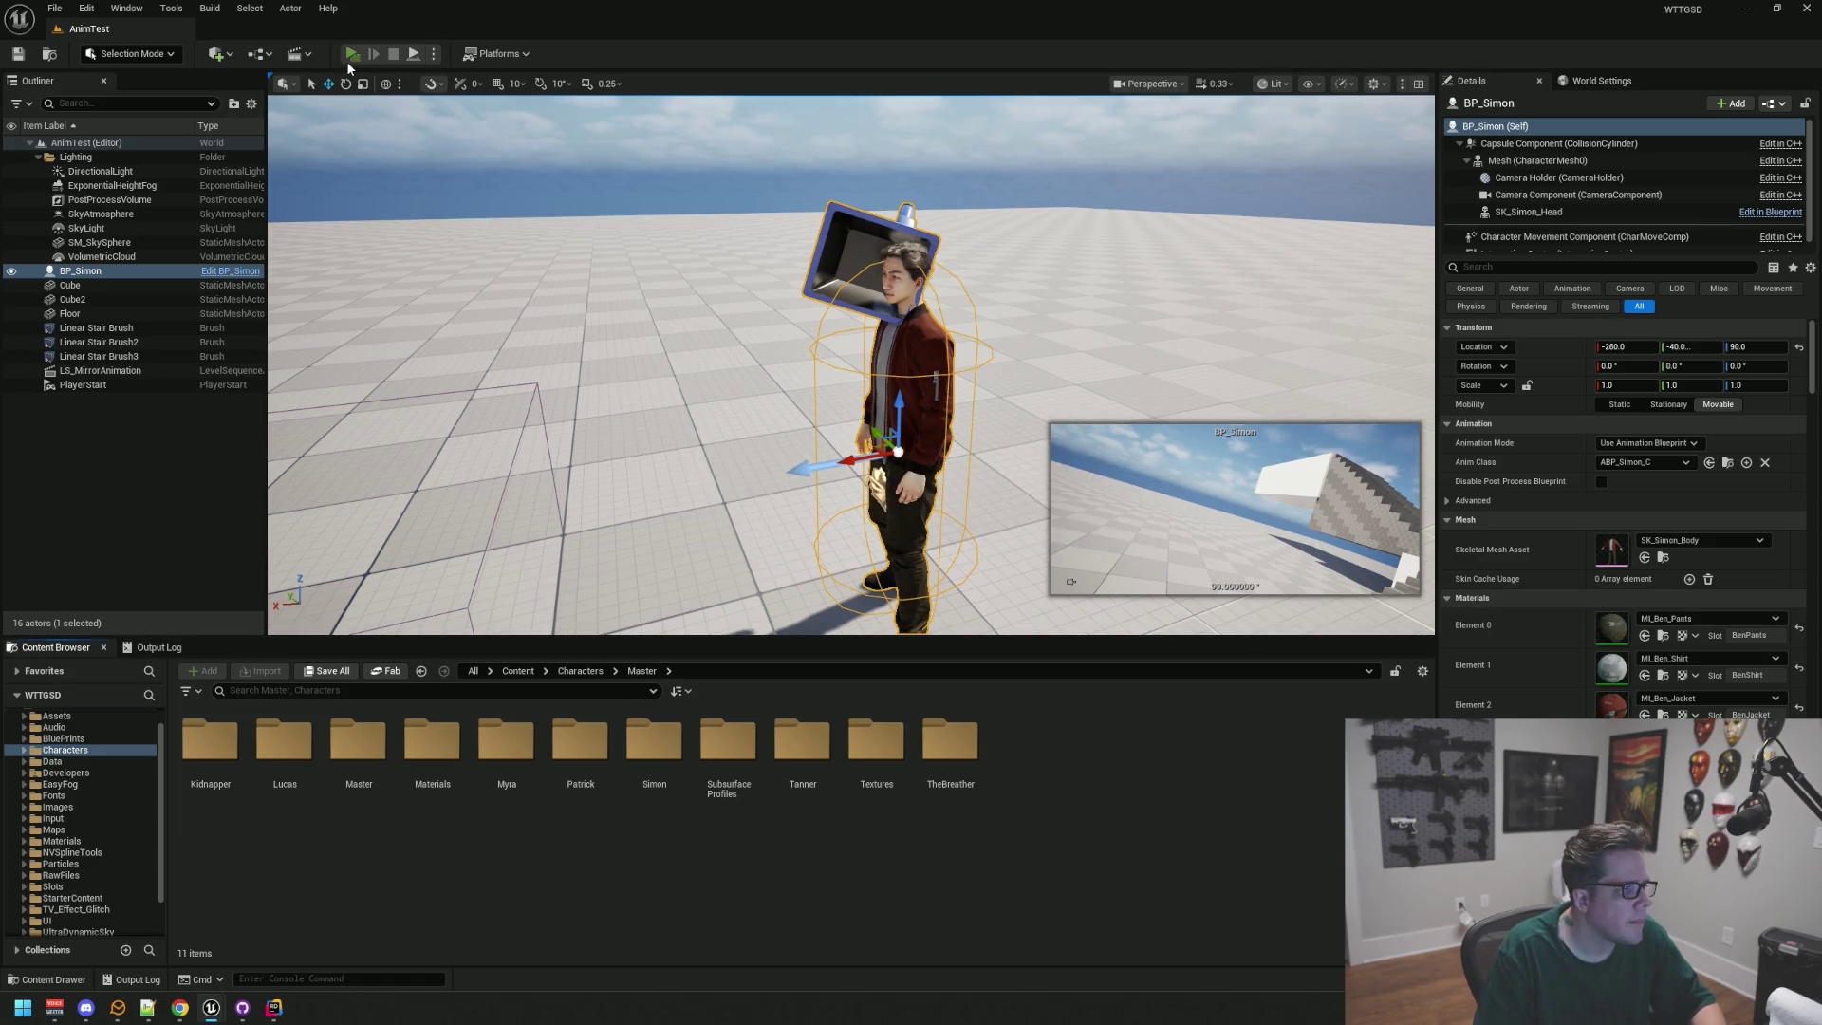
Step: Playtest once more, tilt the editor view down toward Simon, and start a new play session
{"action": "left_click", "coordinate": [348, 57]}
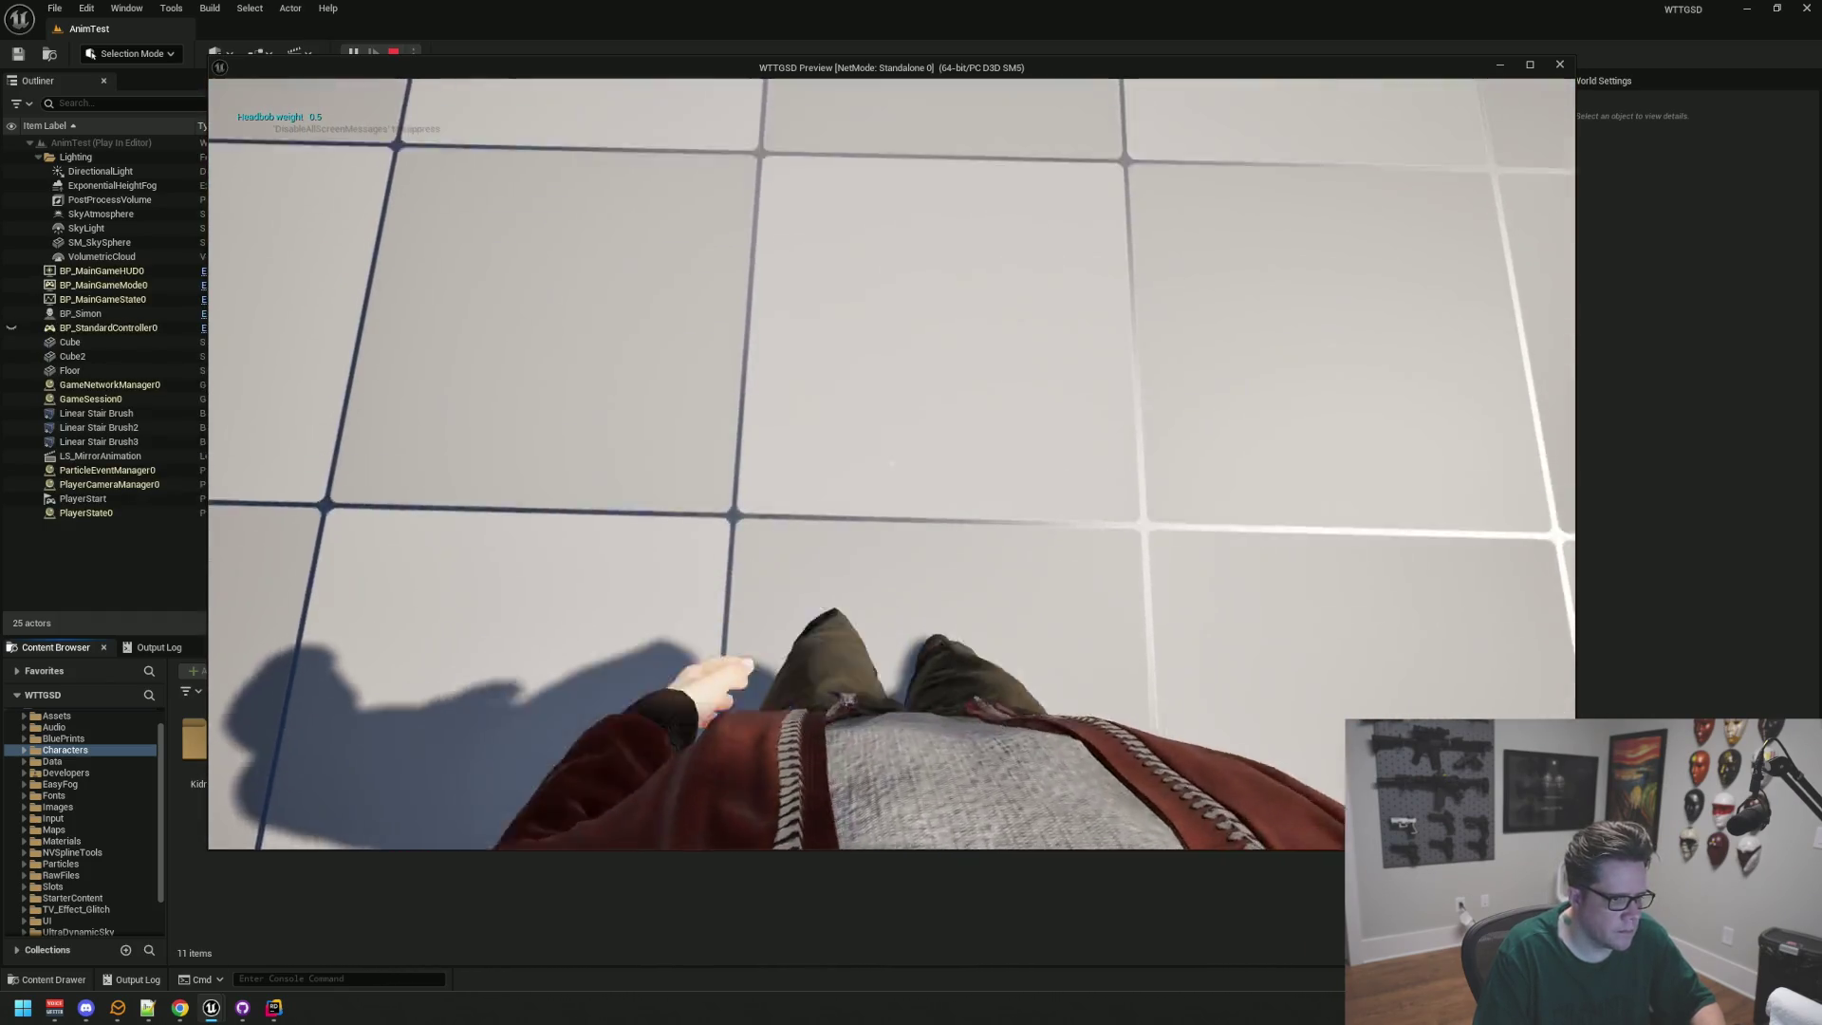
{"action": "key", "text": "Escape"}
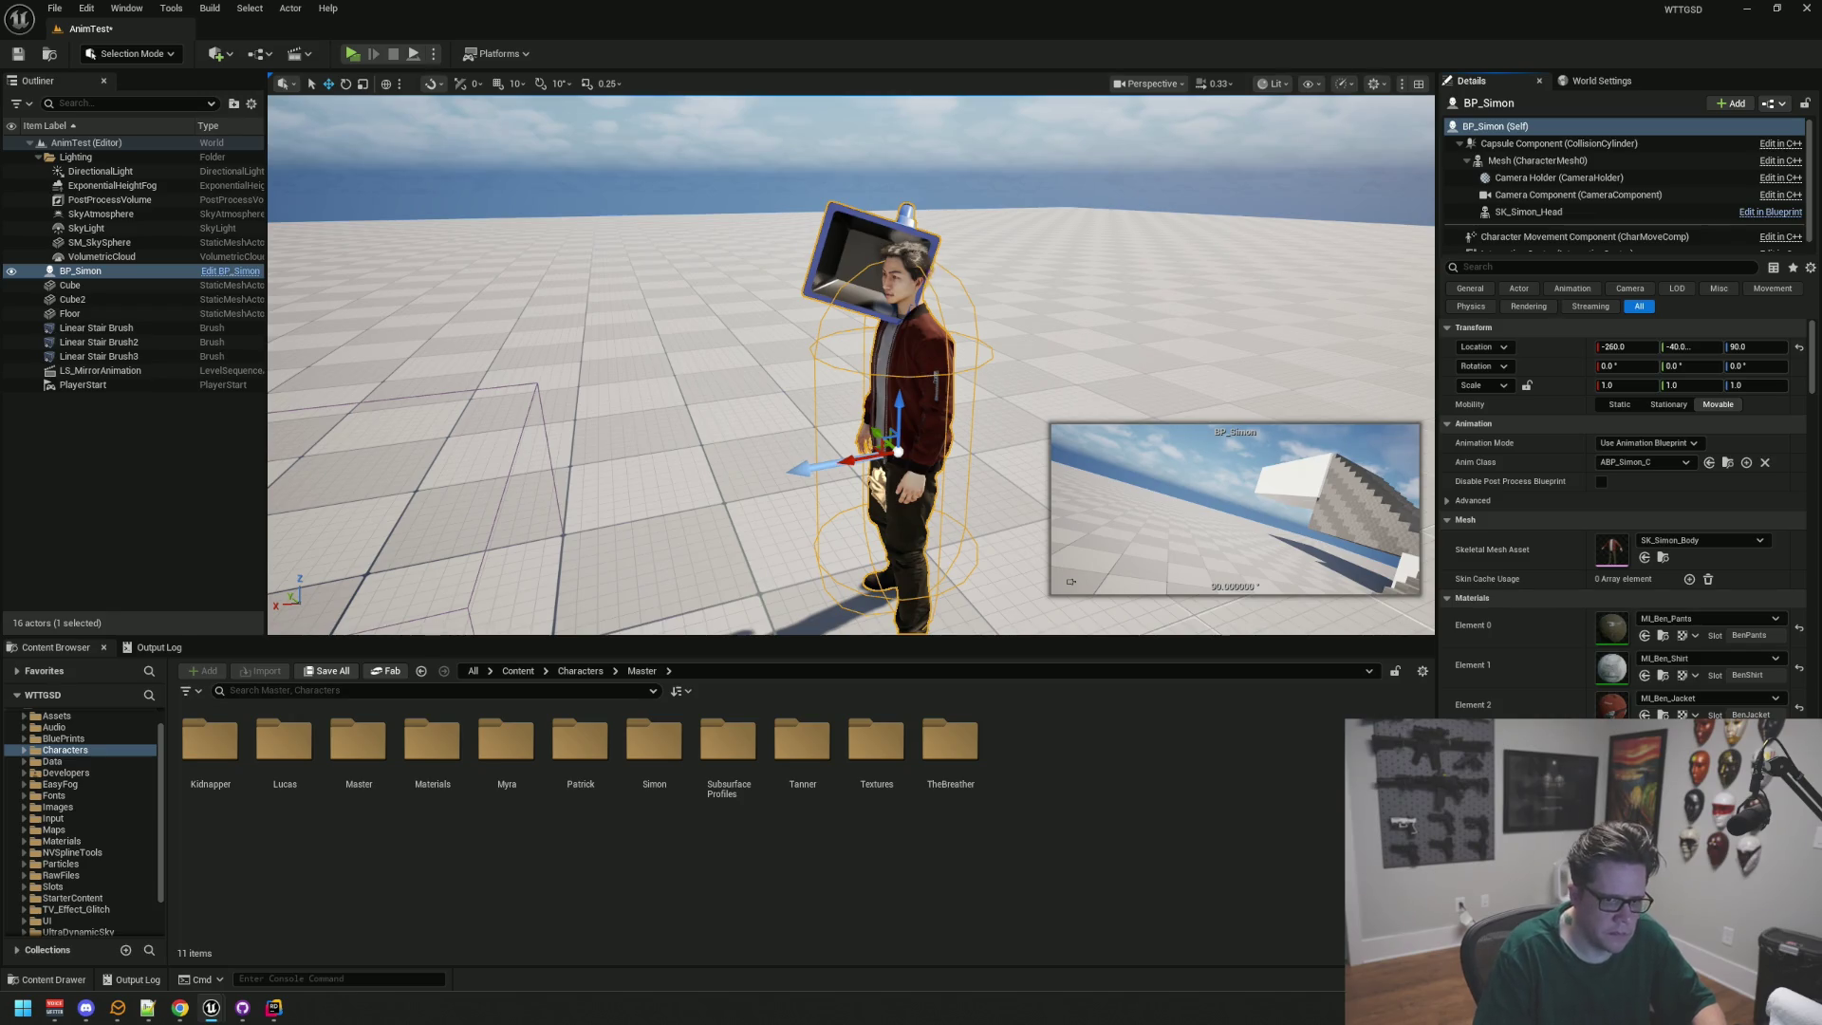
{"action": "left_click_drag", "start_coordinate": [574, 256], "coordinate": [574, 272]}
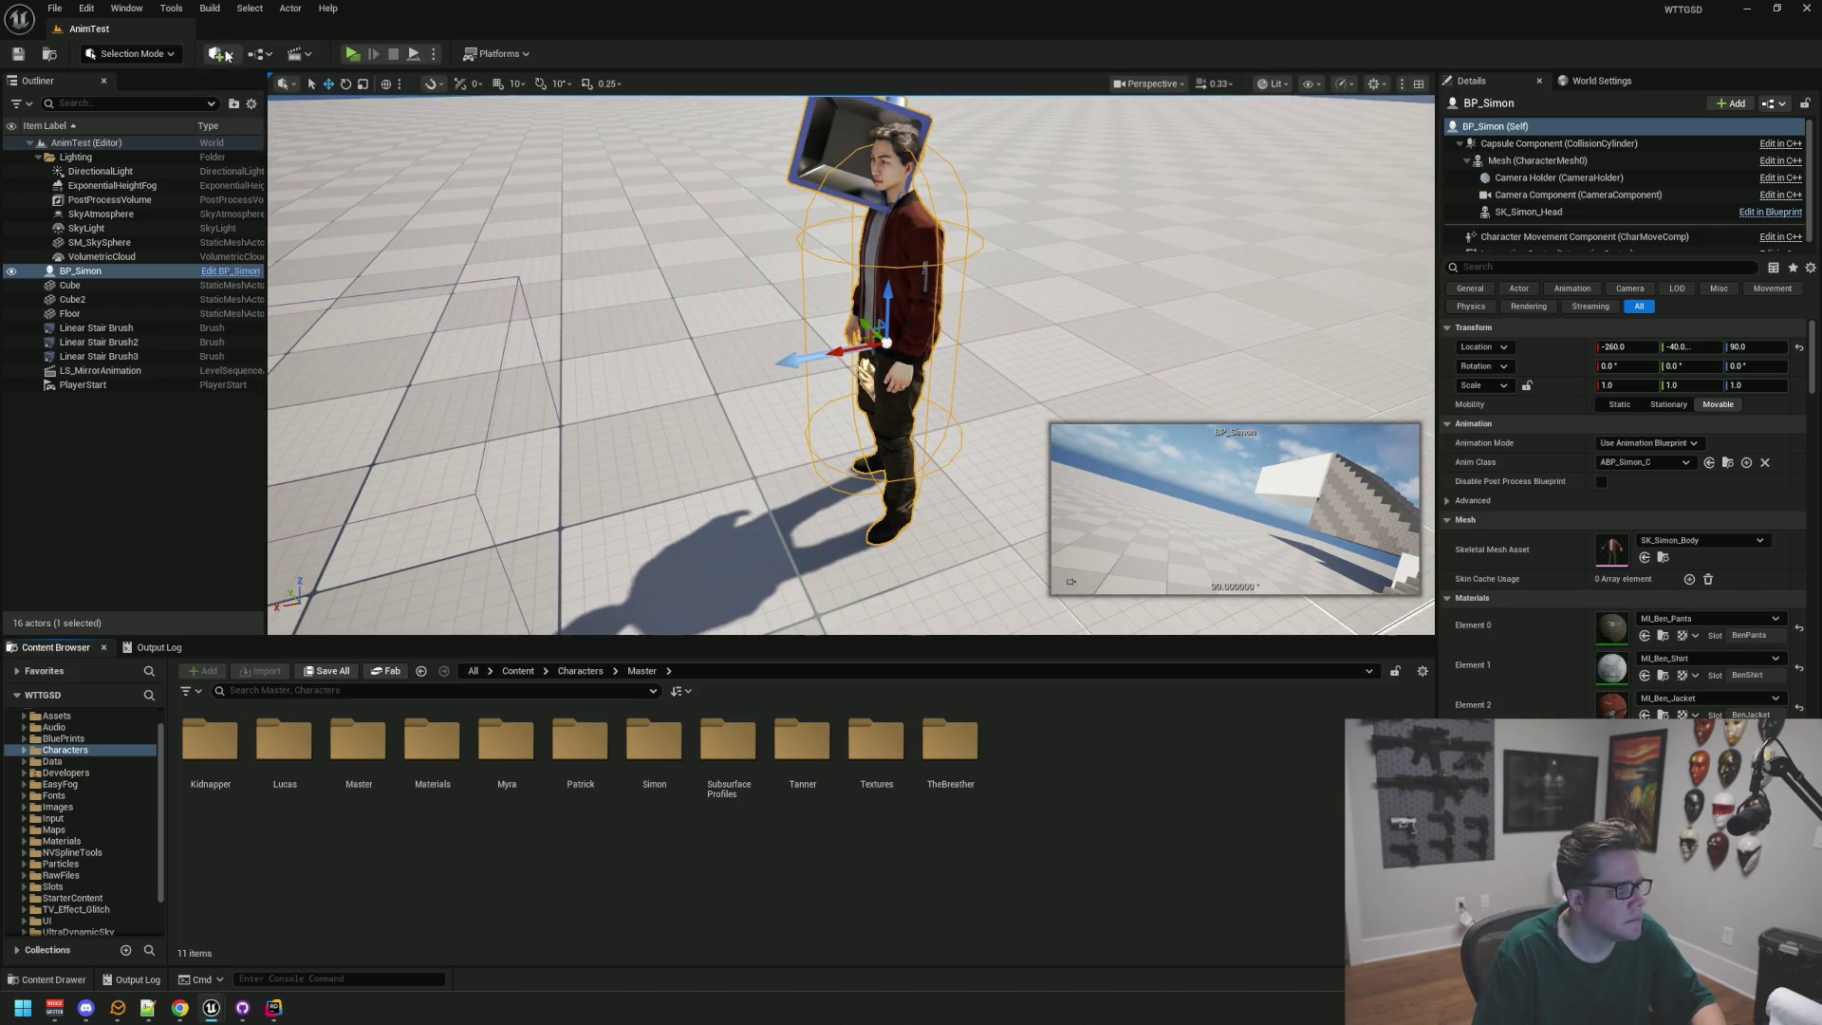
{"action": "left_click", "coordinate": [351, 54]}
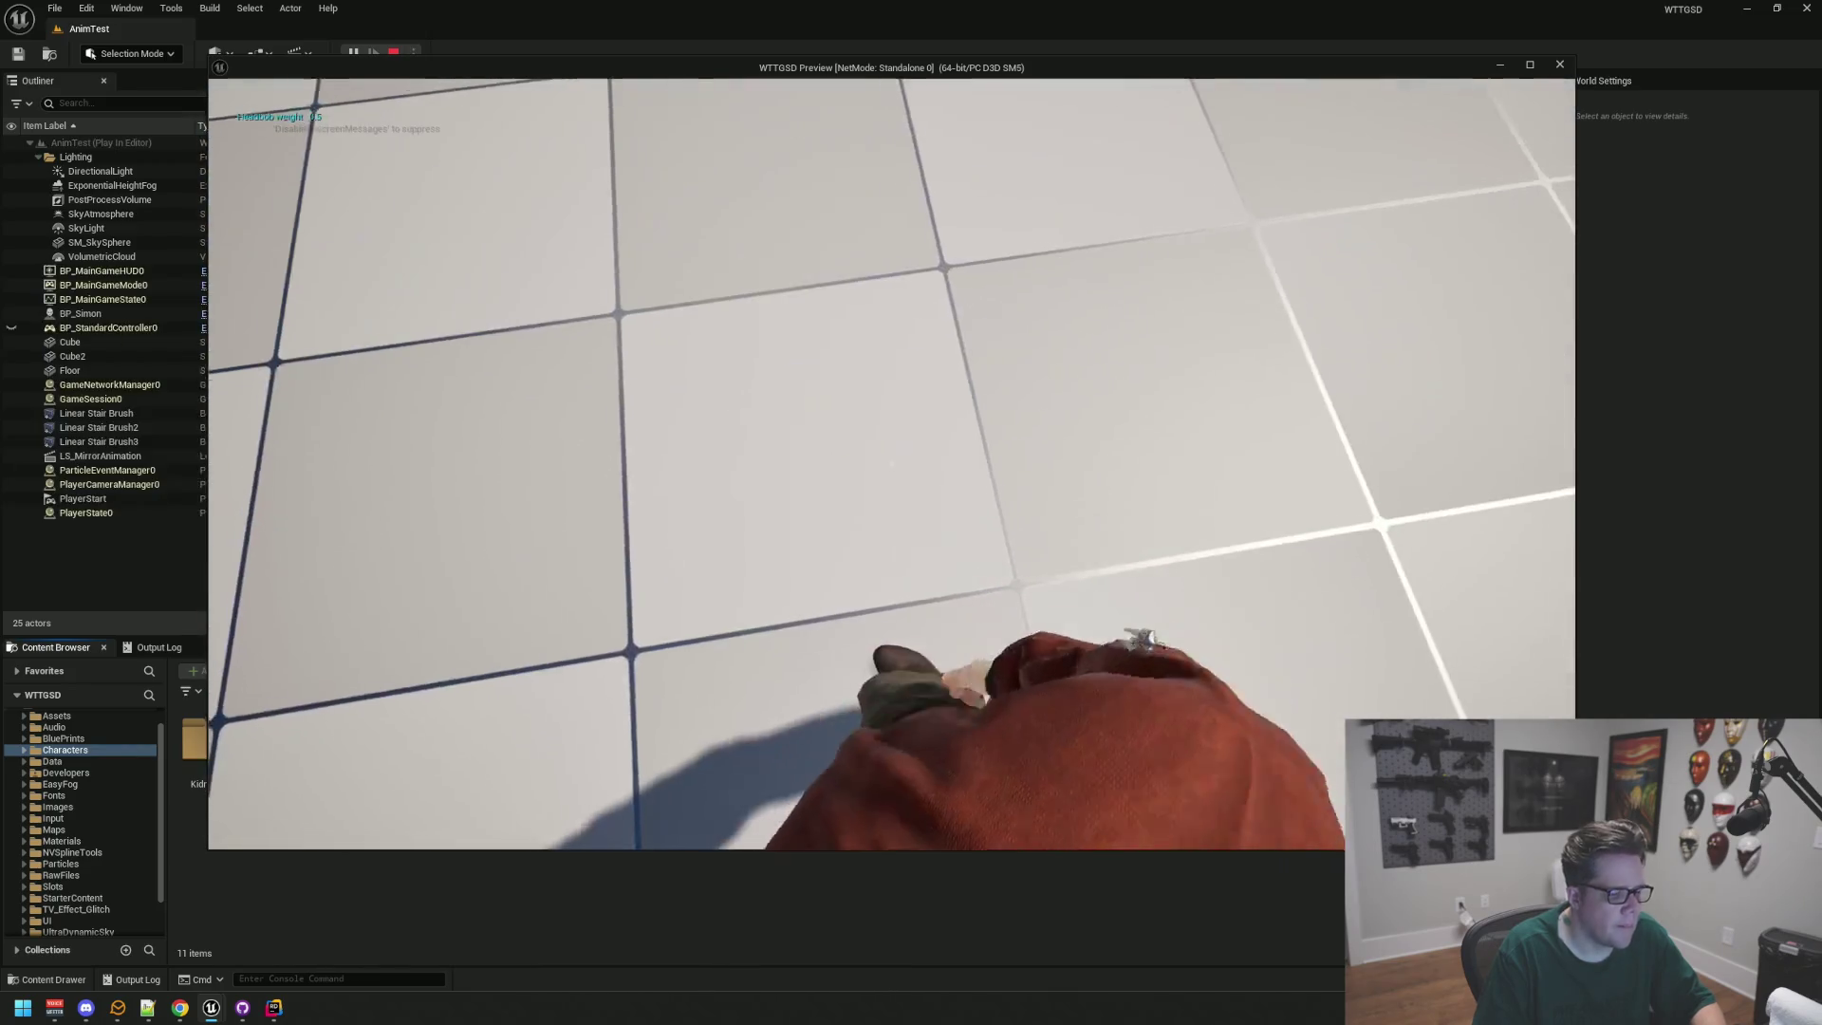
Step: Walk Simon forward across the tiles, turning to watch the arms and legs, then end play
{"action": "key", "text": "w"}
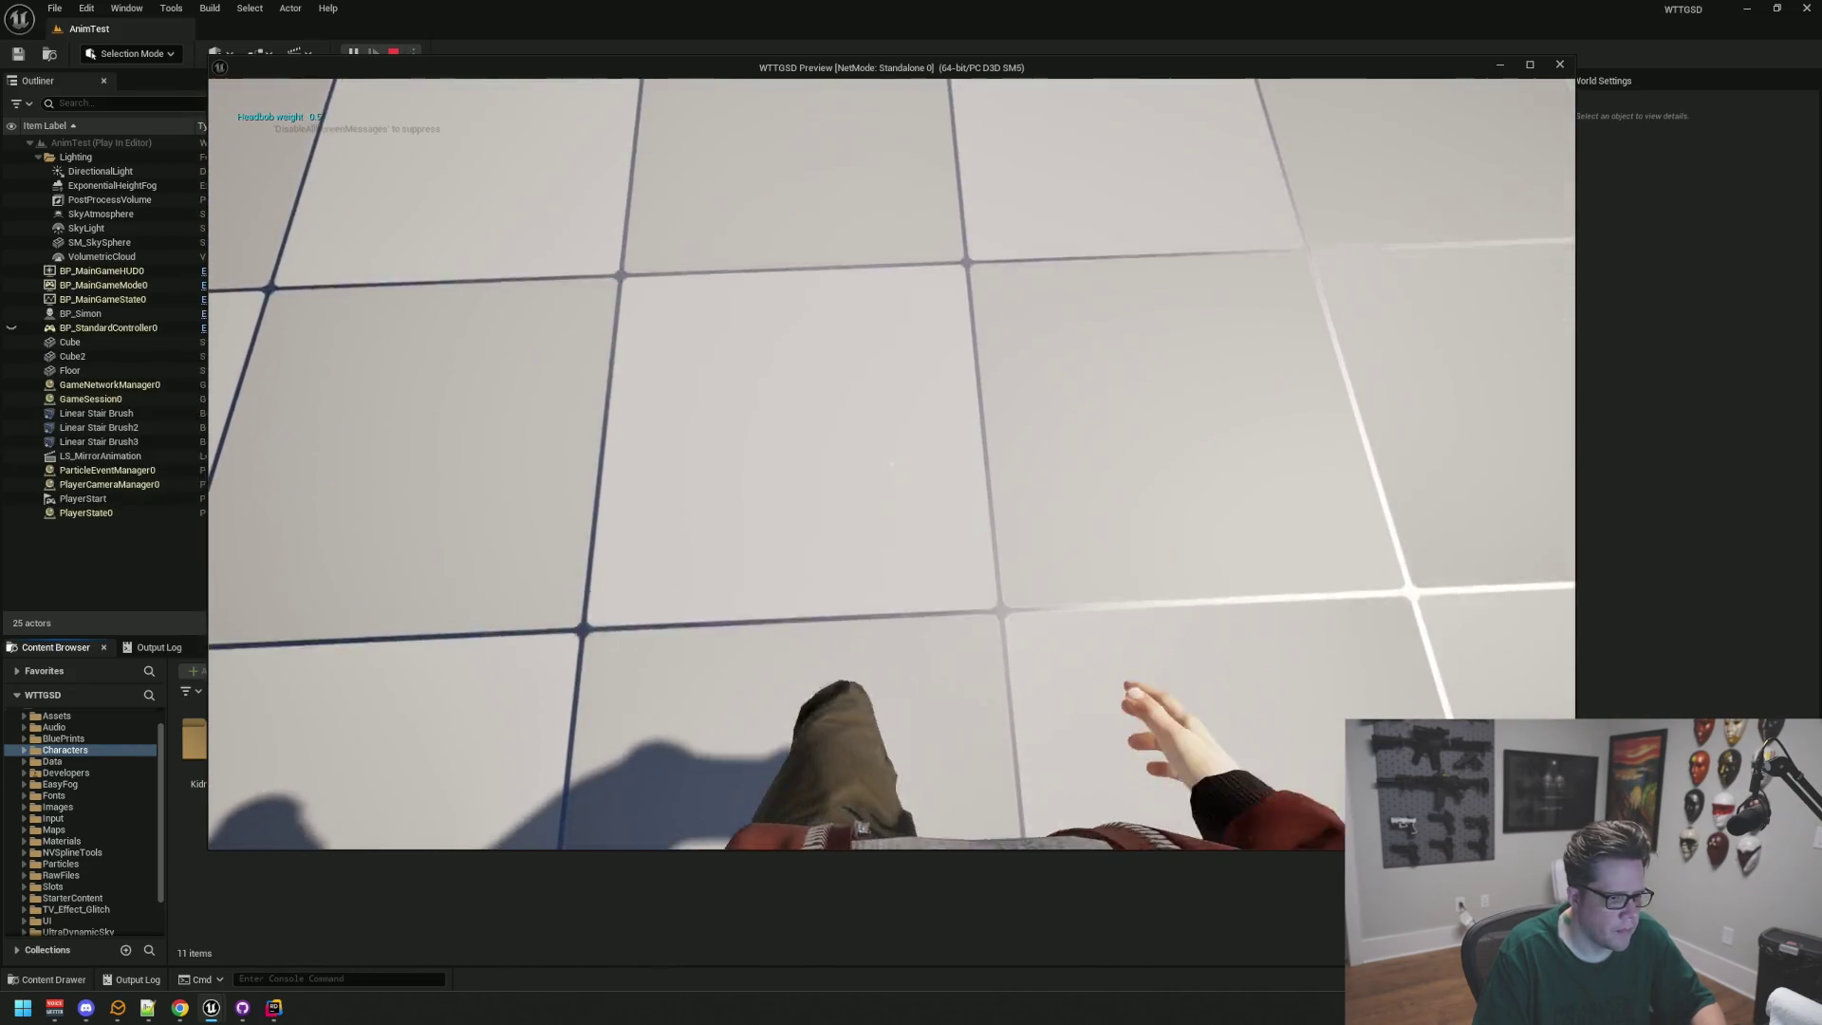
{"action": "key", "text": "w"}
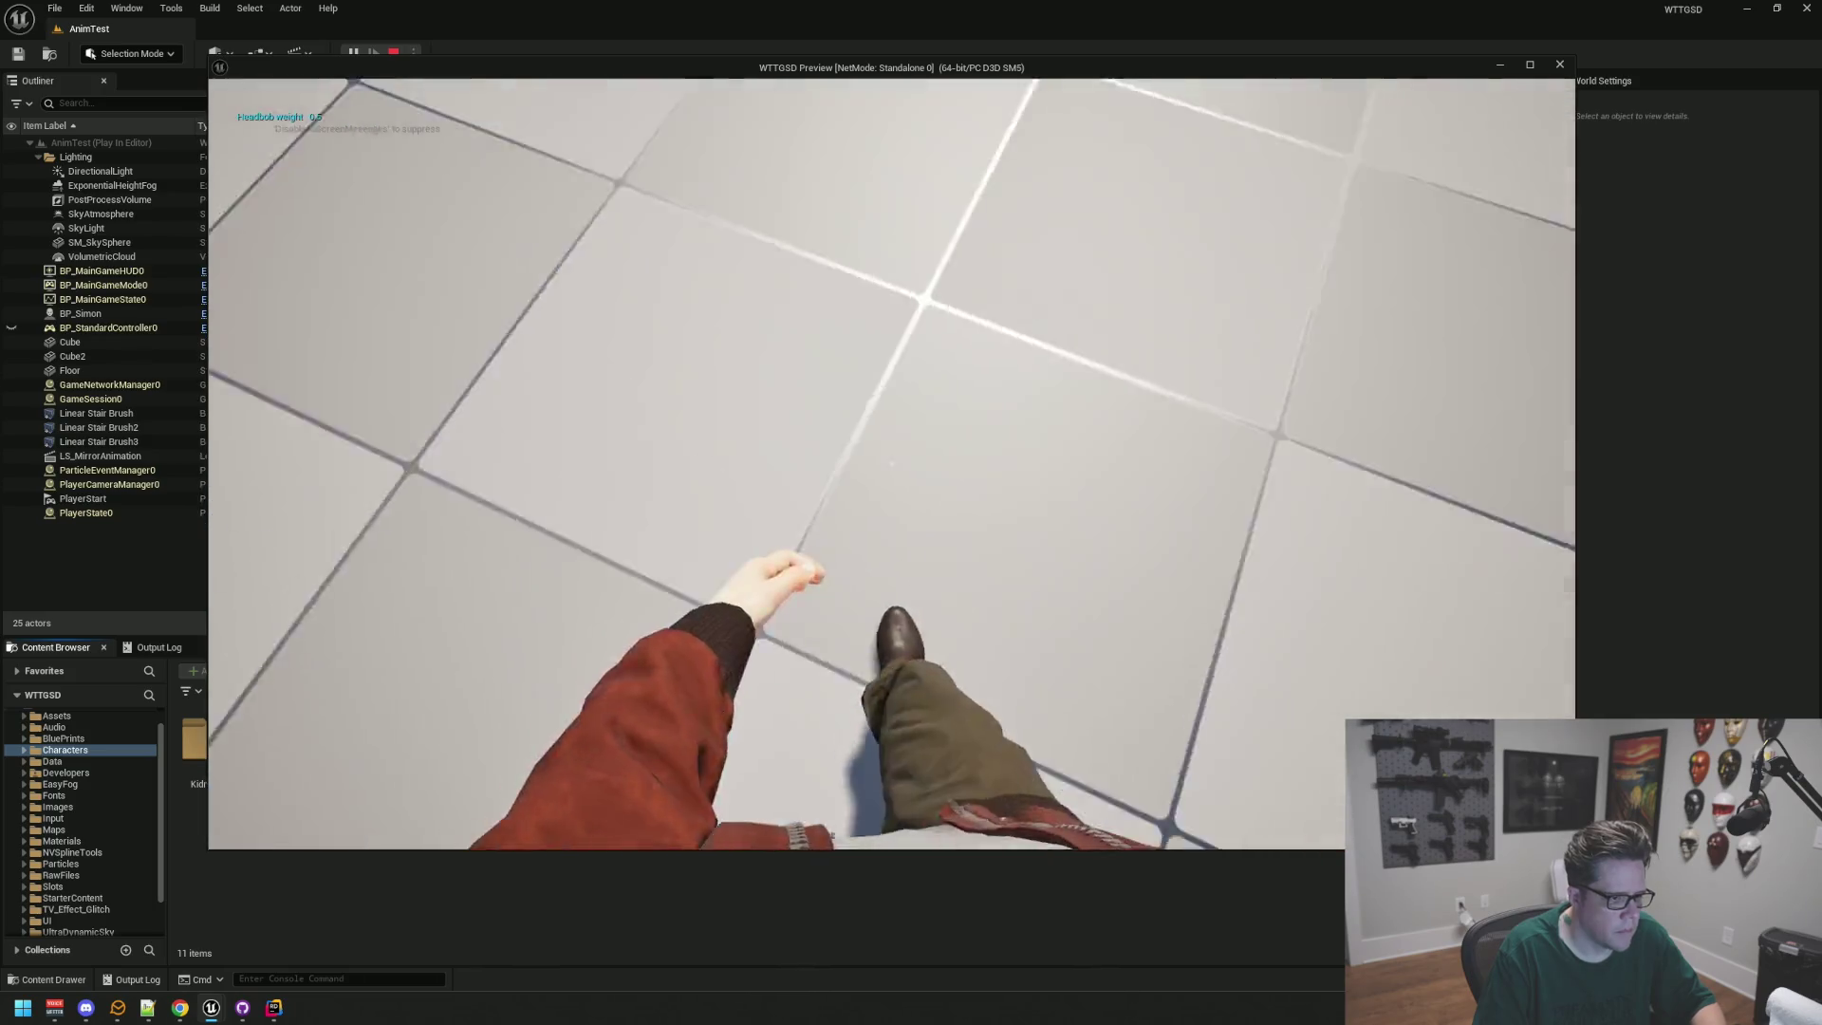
{"action": "key", "text": "w"}
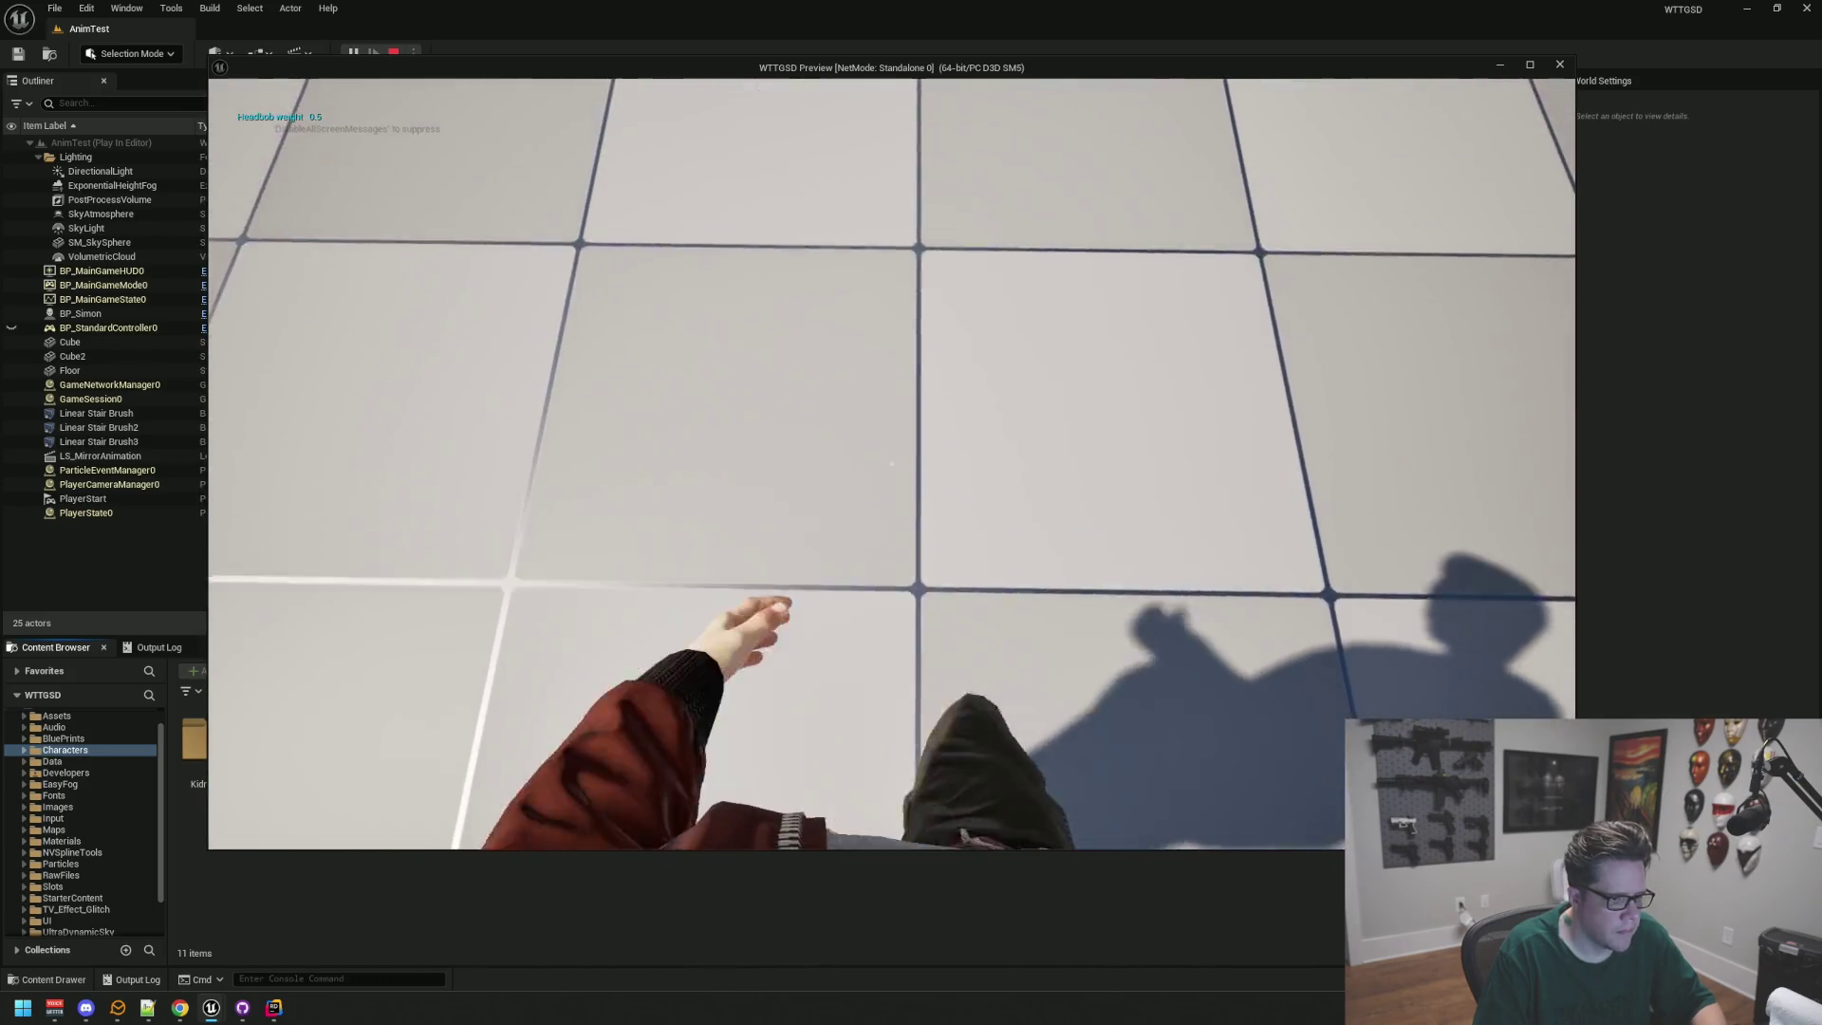
{"action": "key", "text": "w"}
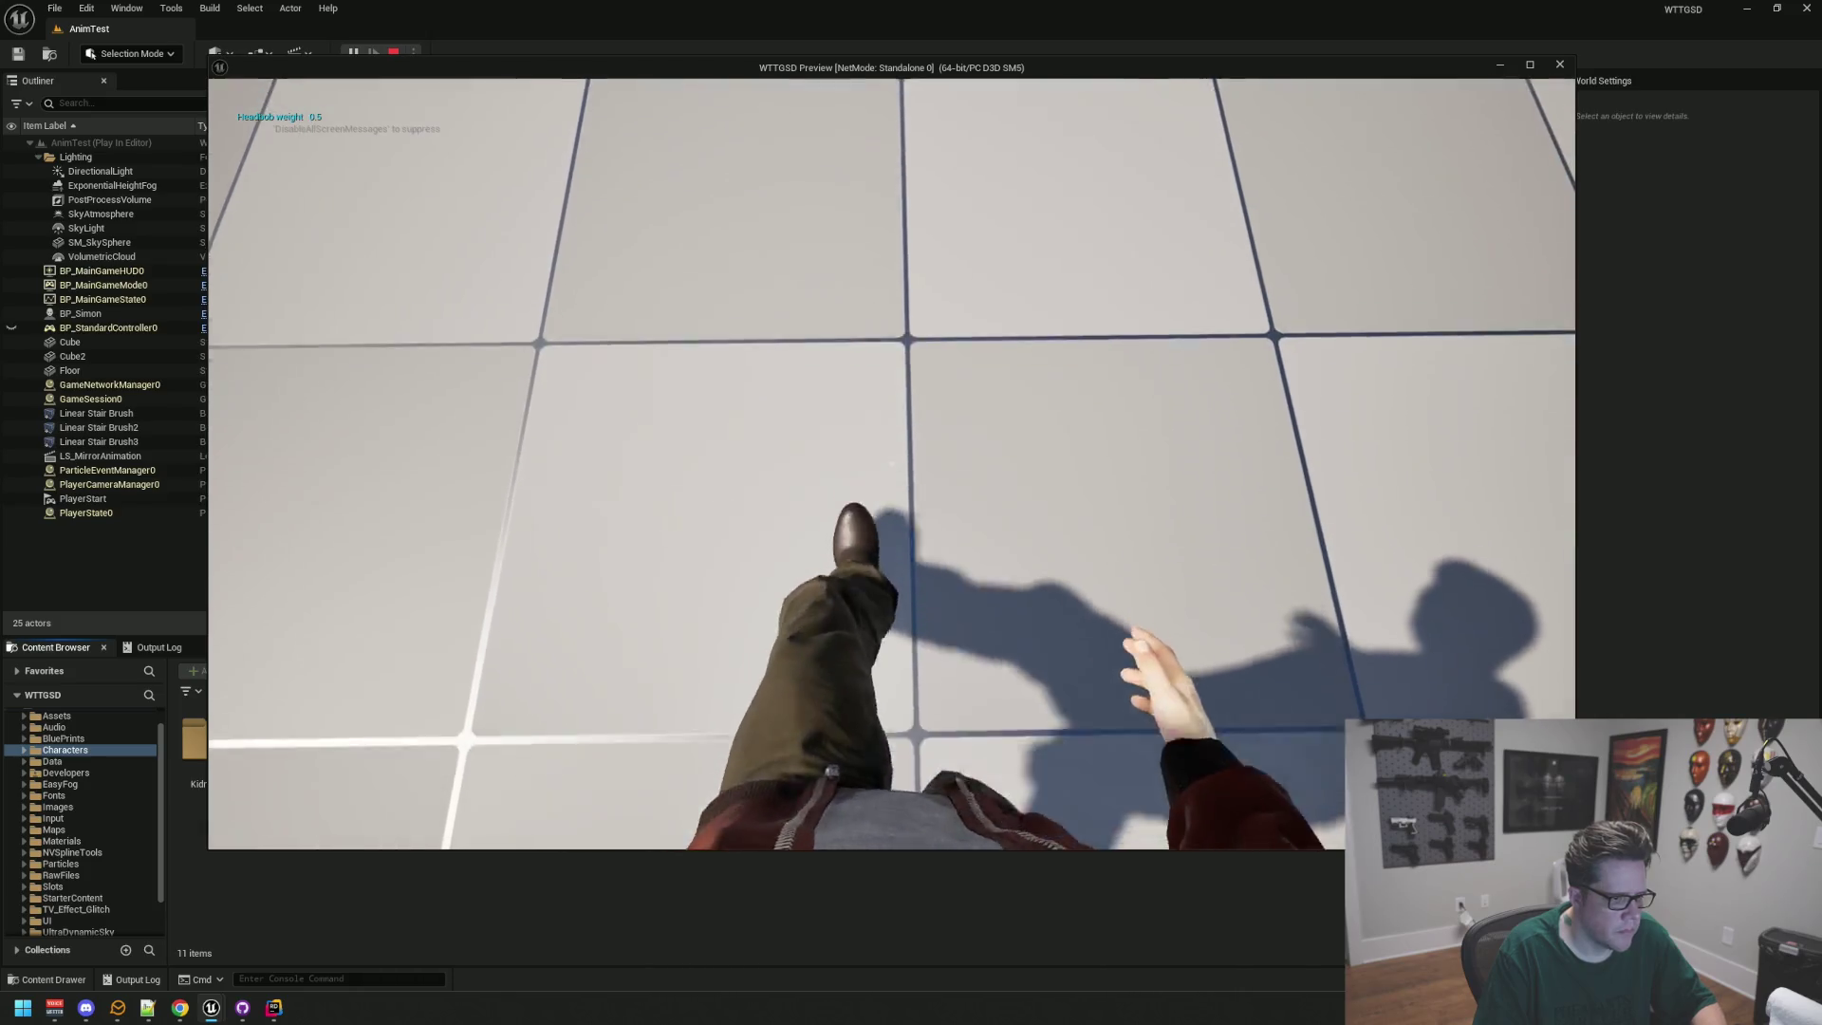
{"action": "key", "text": "w"}
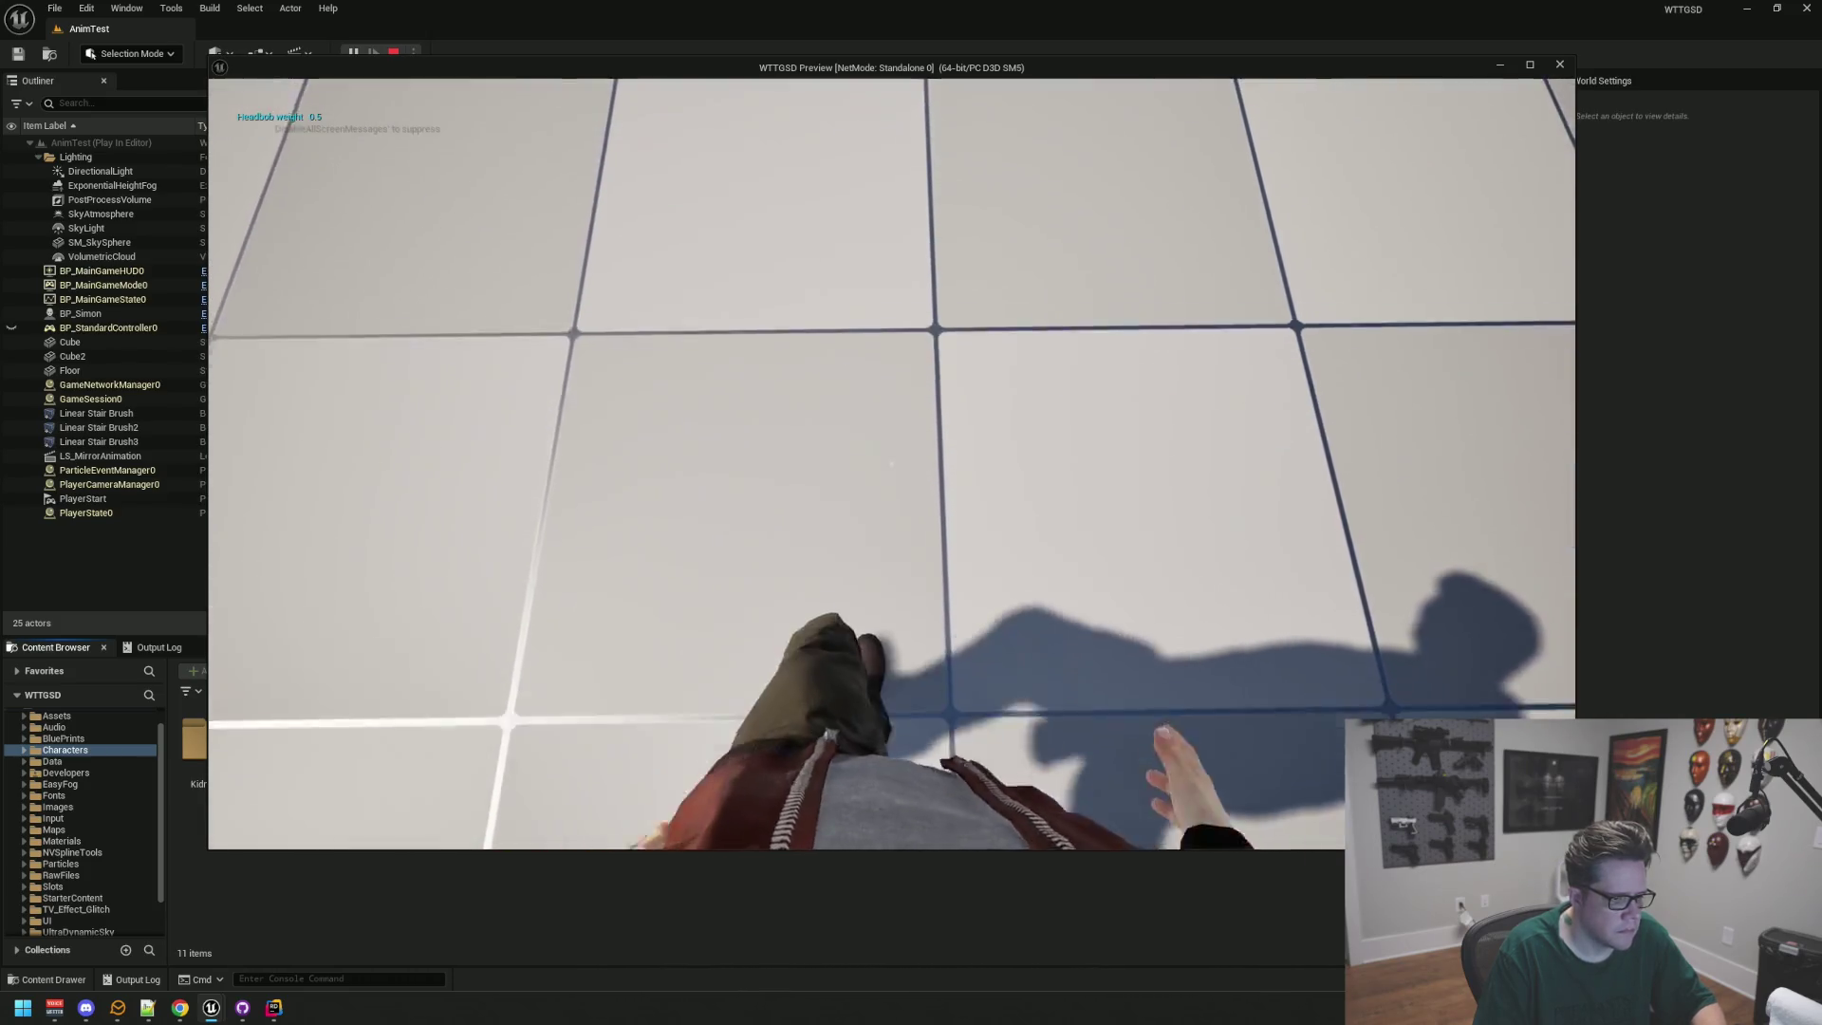
{"action": "key", "text": "w"}
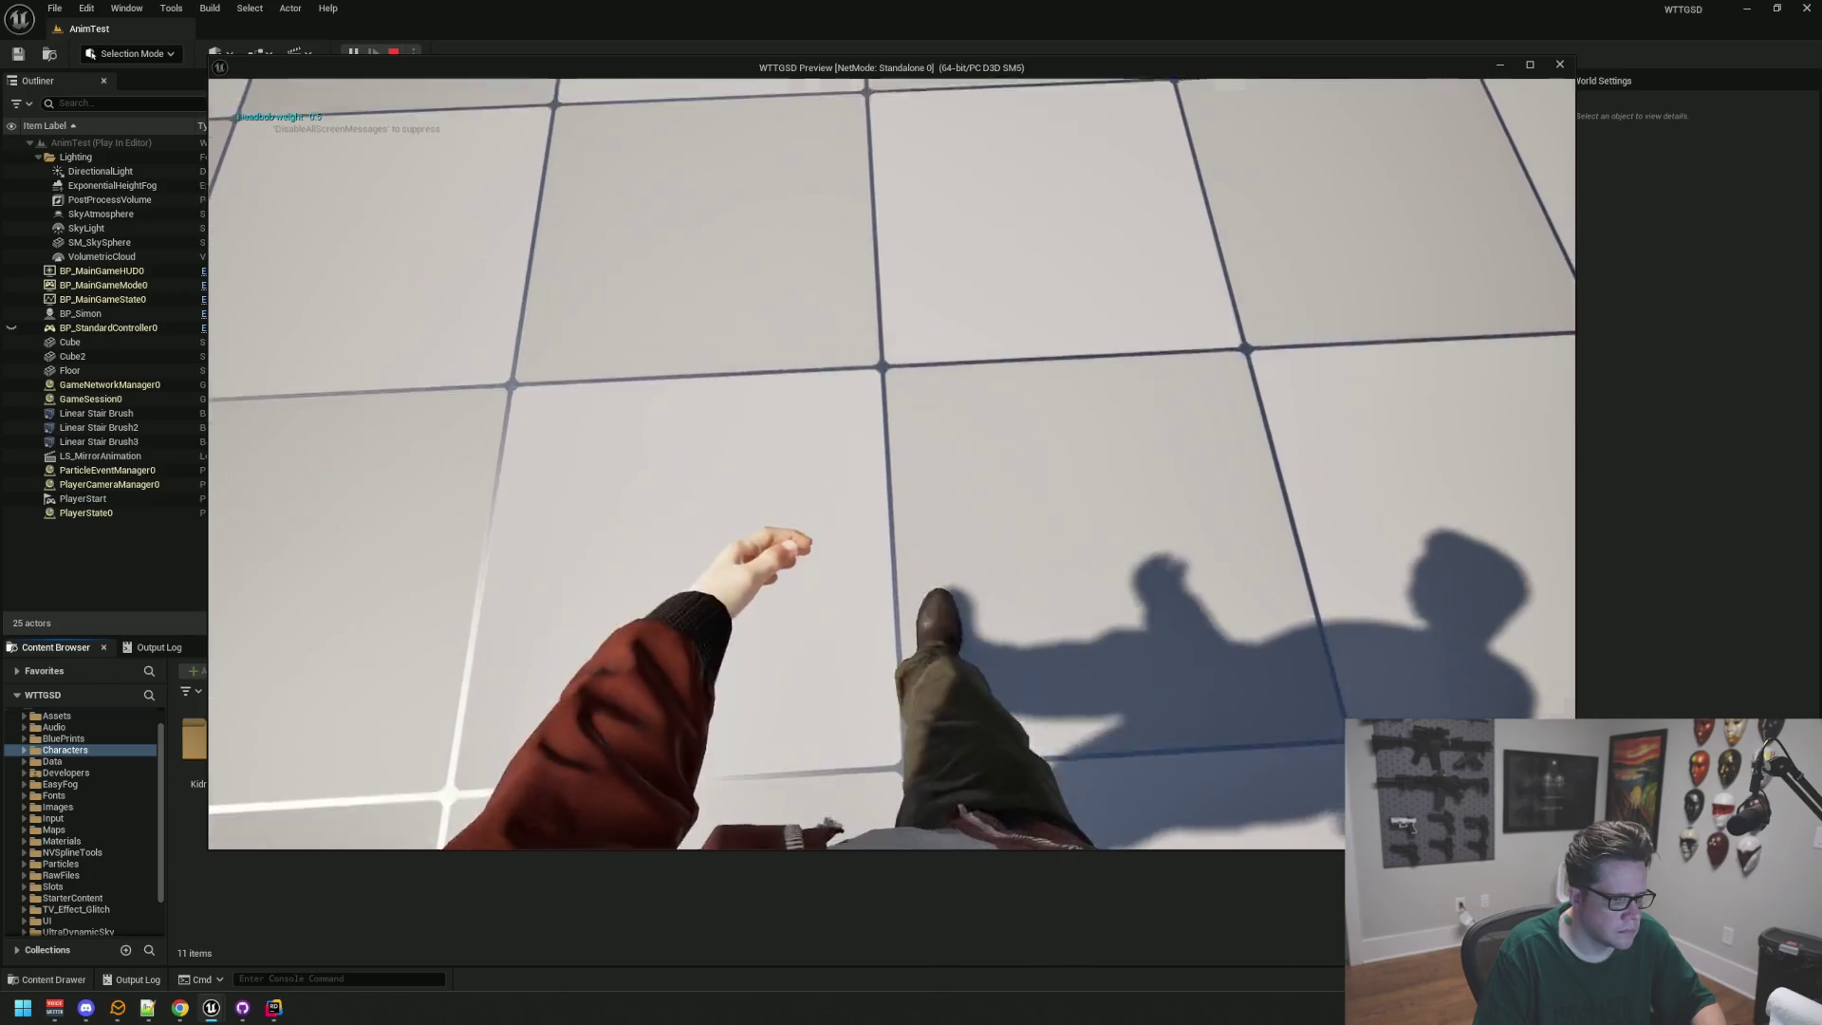
{"action": "key", "text": "w"}
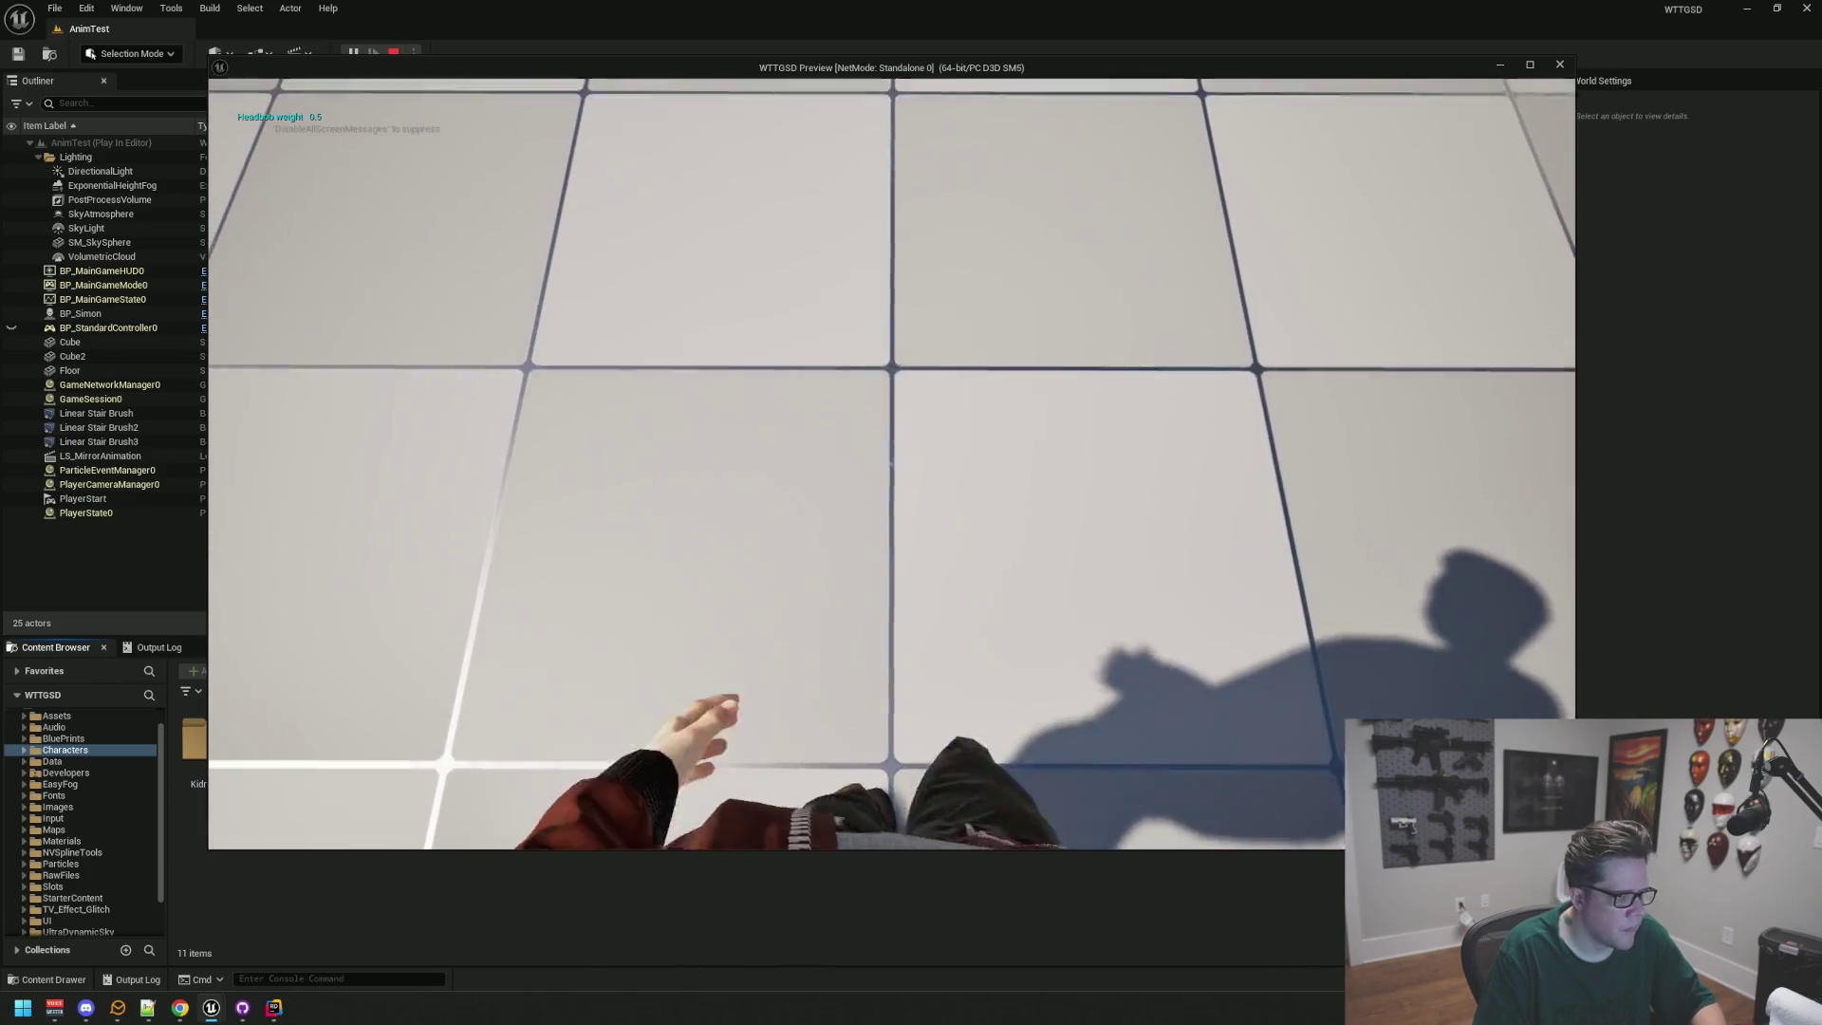
{"action": "key", "text": "w"}
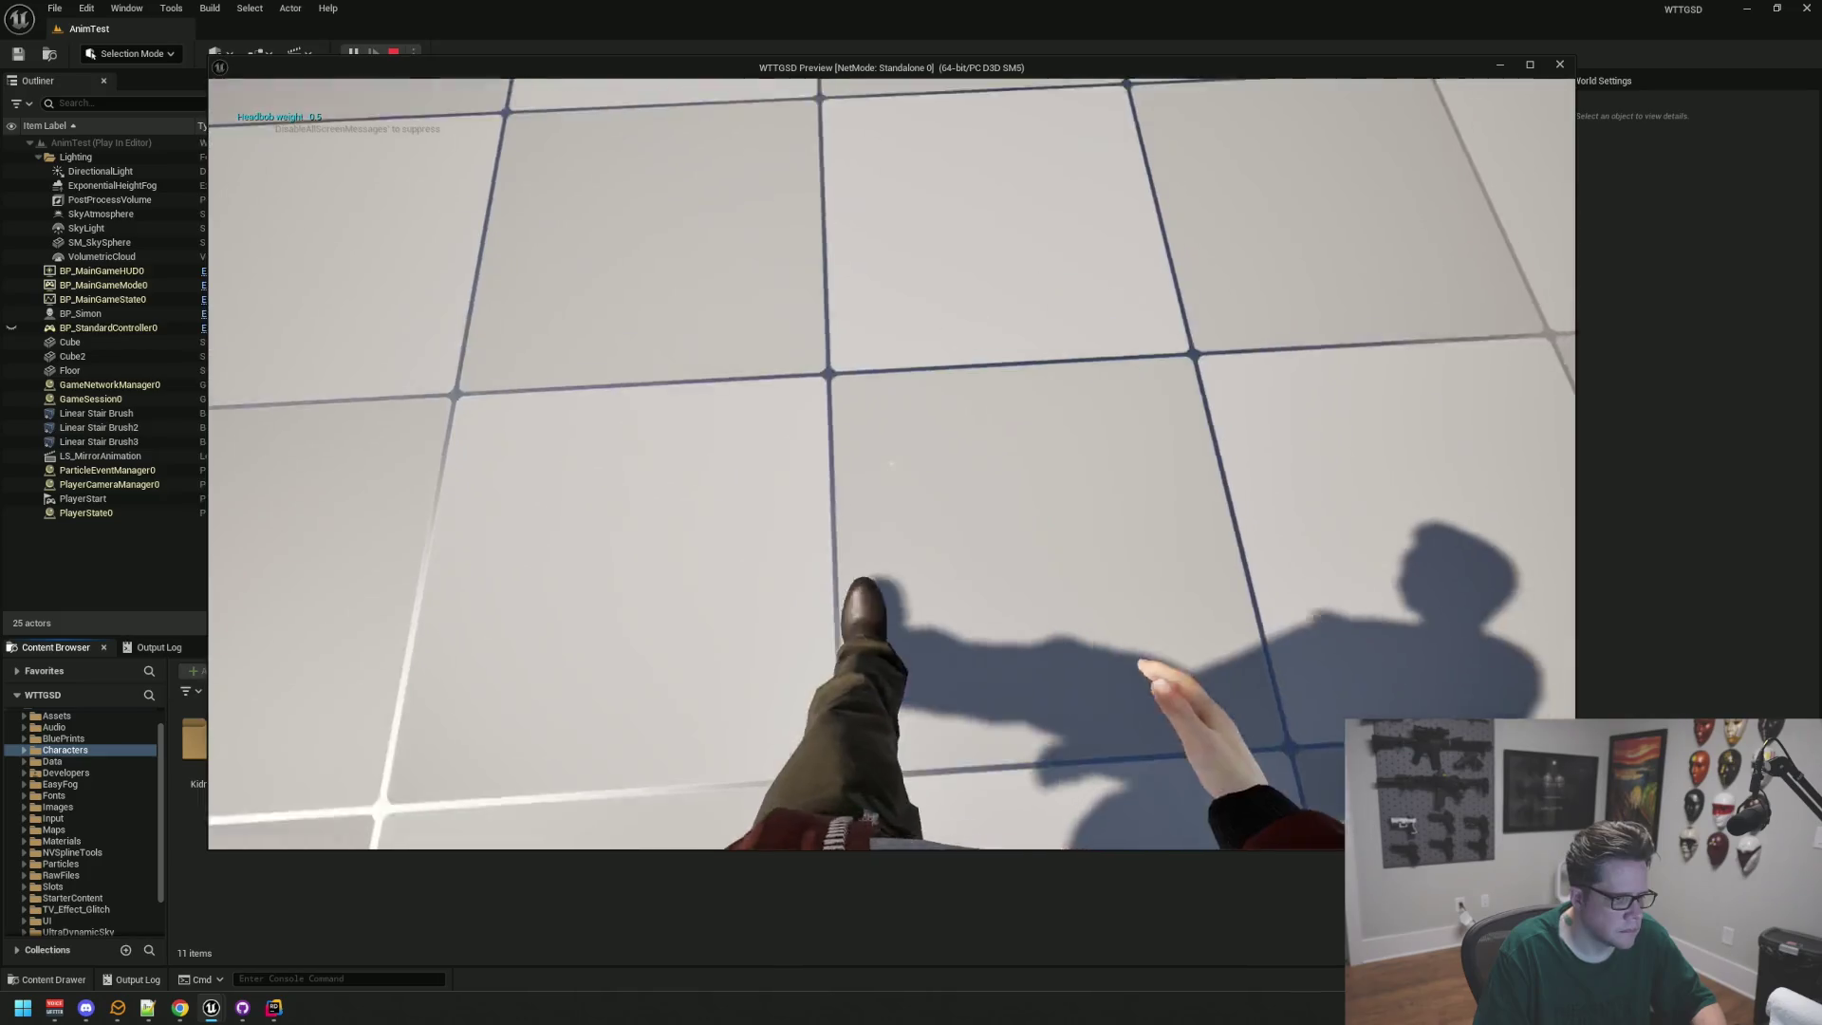
{"action": "key", "text": "w"}
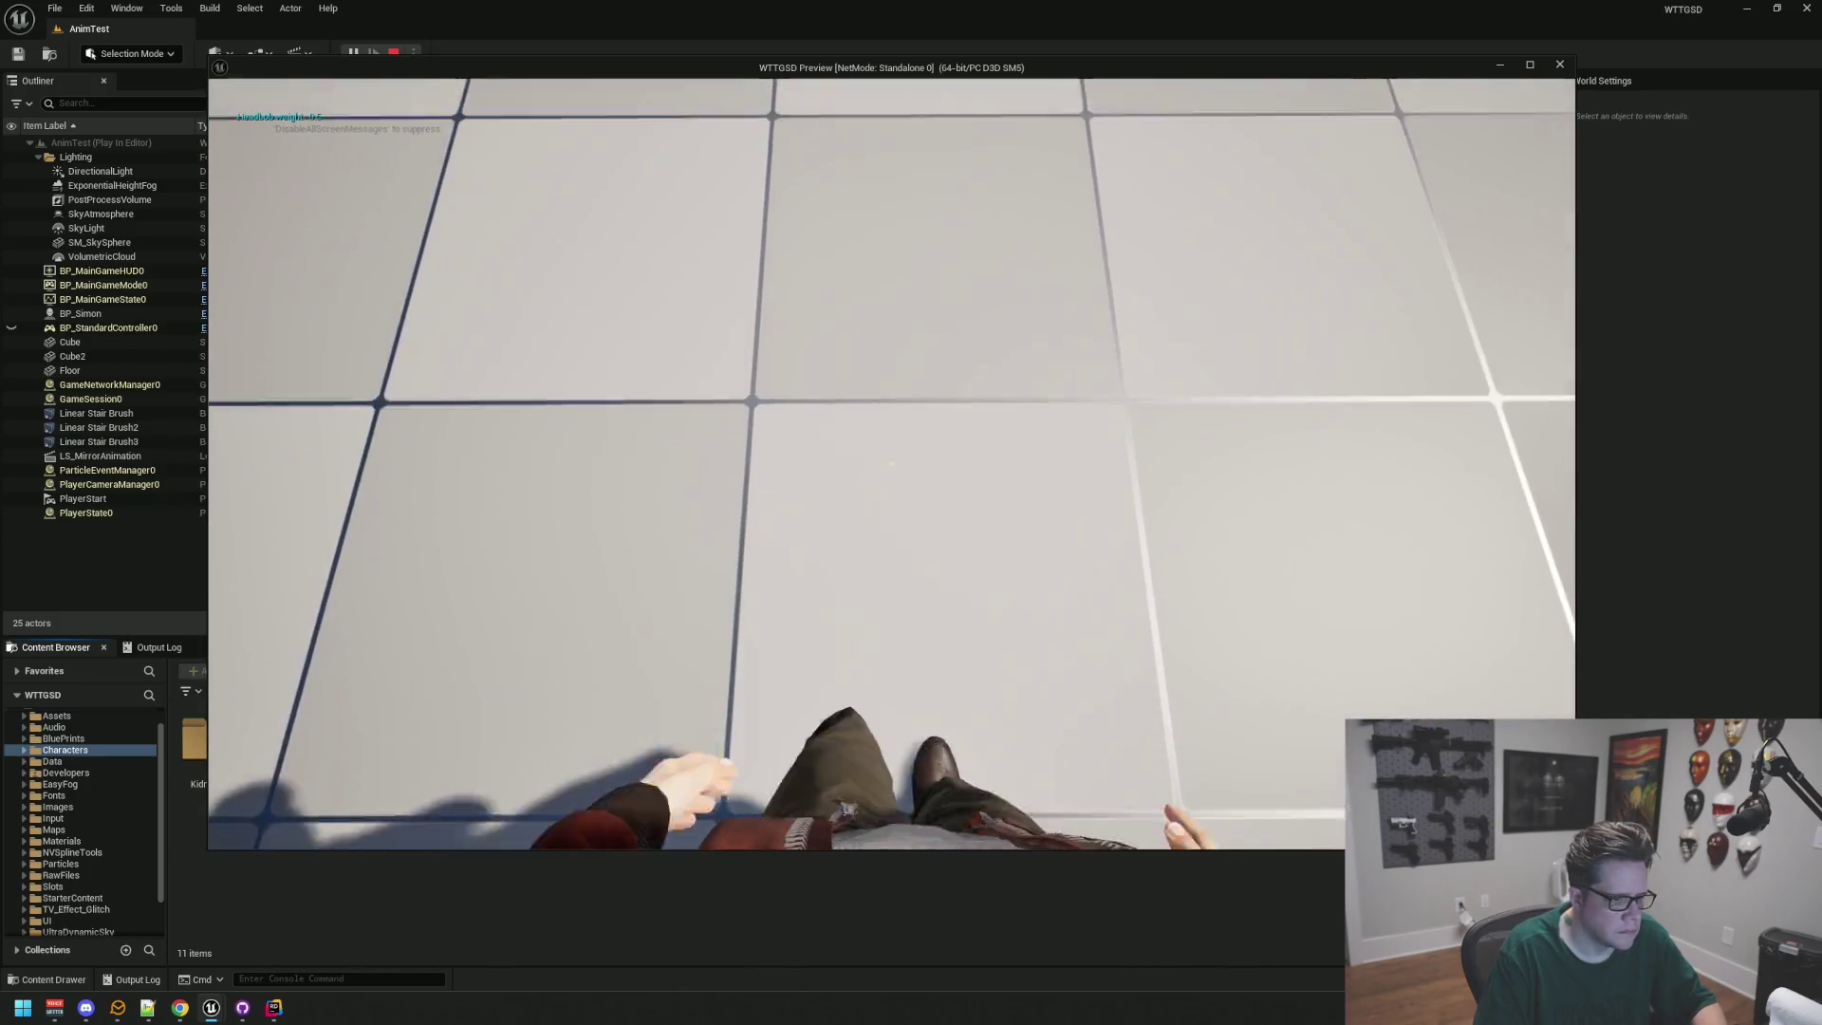
{"action": "key", "text": "w"}
{"action": "key", "text": "w"}
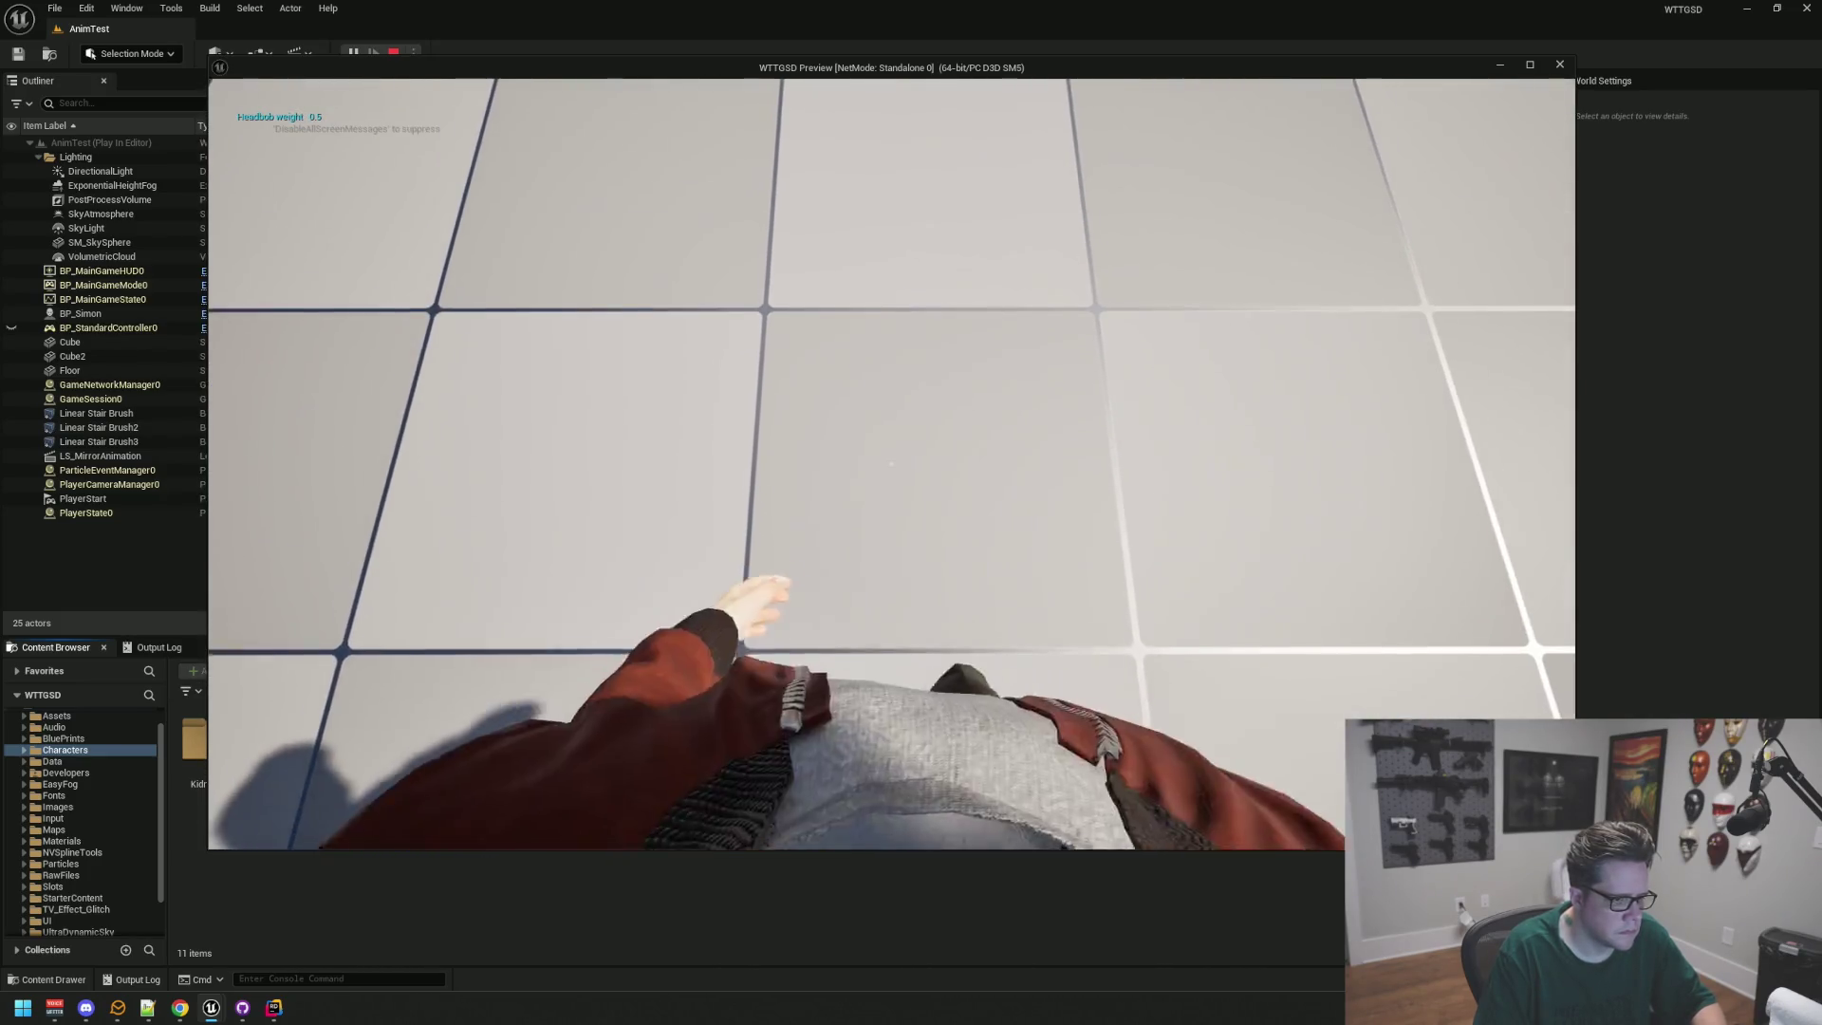
{"action": "key", "text": "w"}
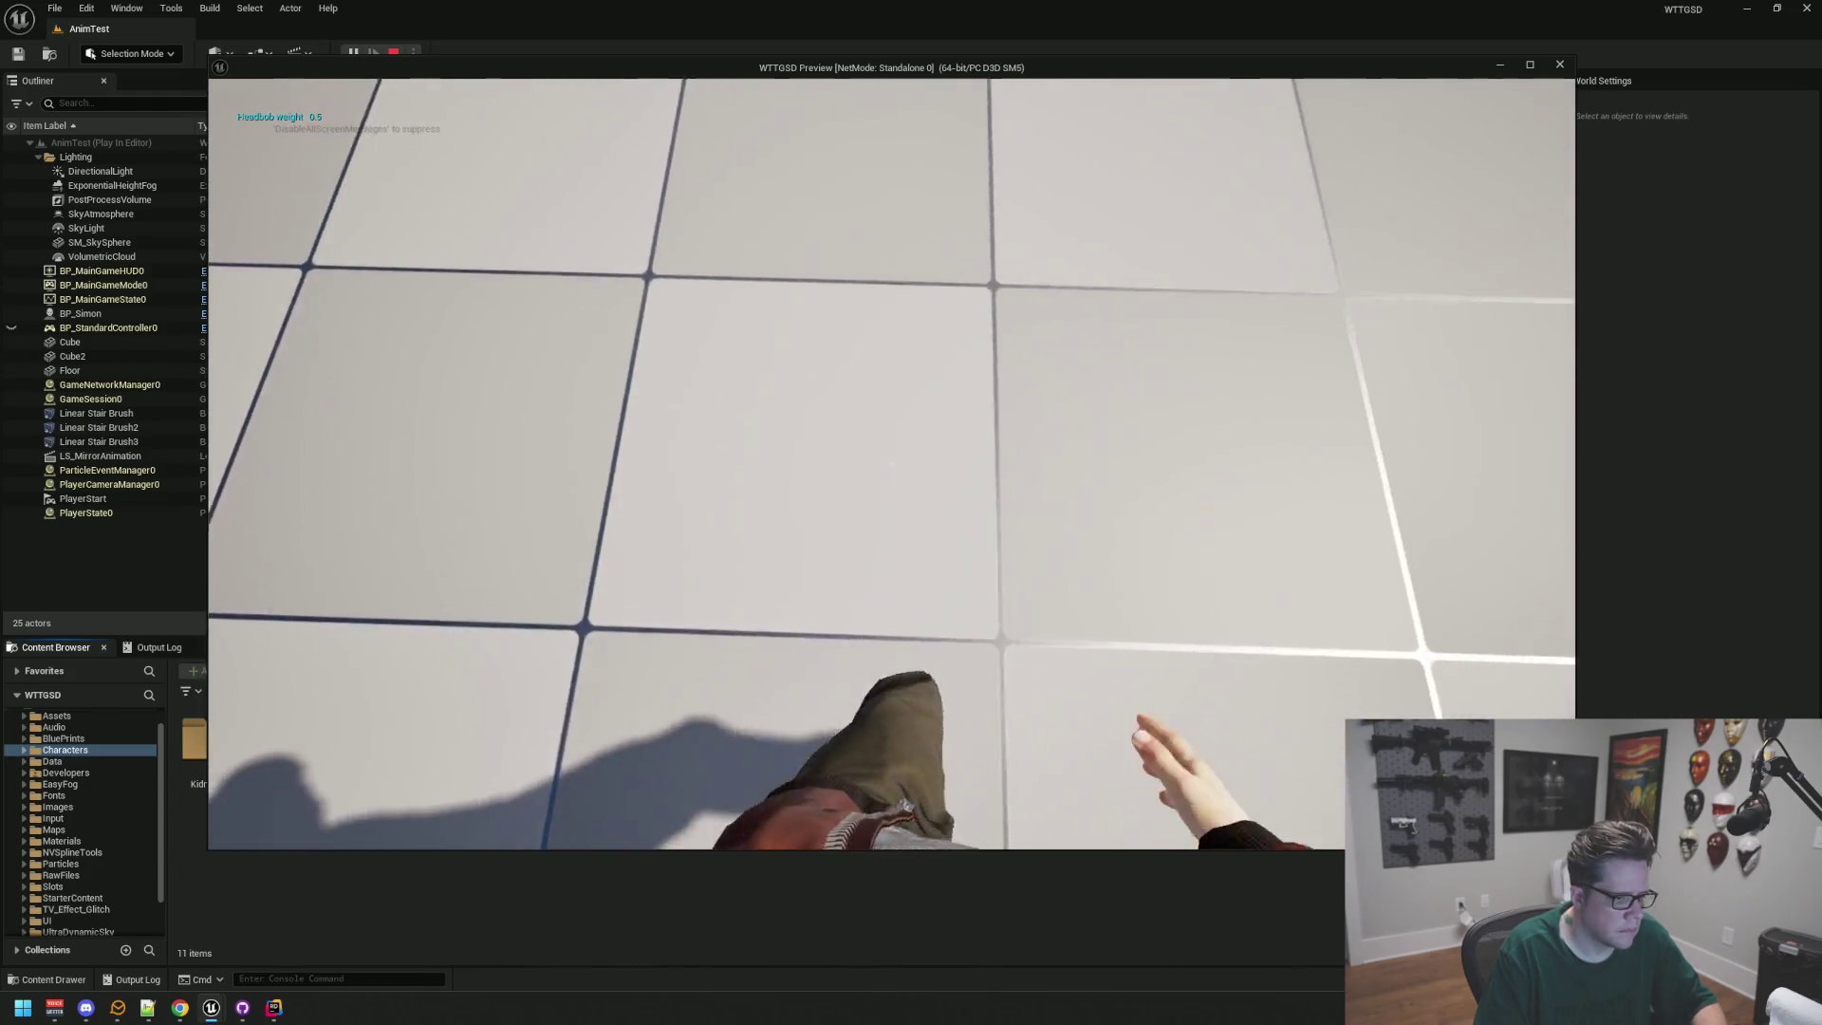
{"action": "key", "text": "Escape"}
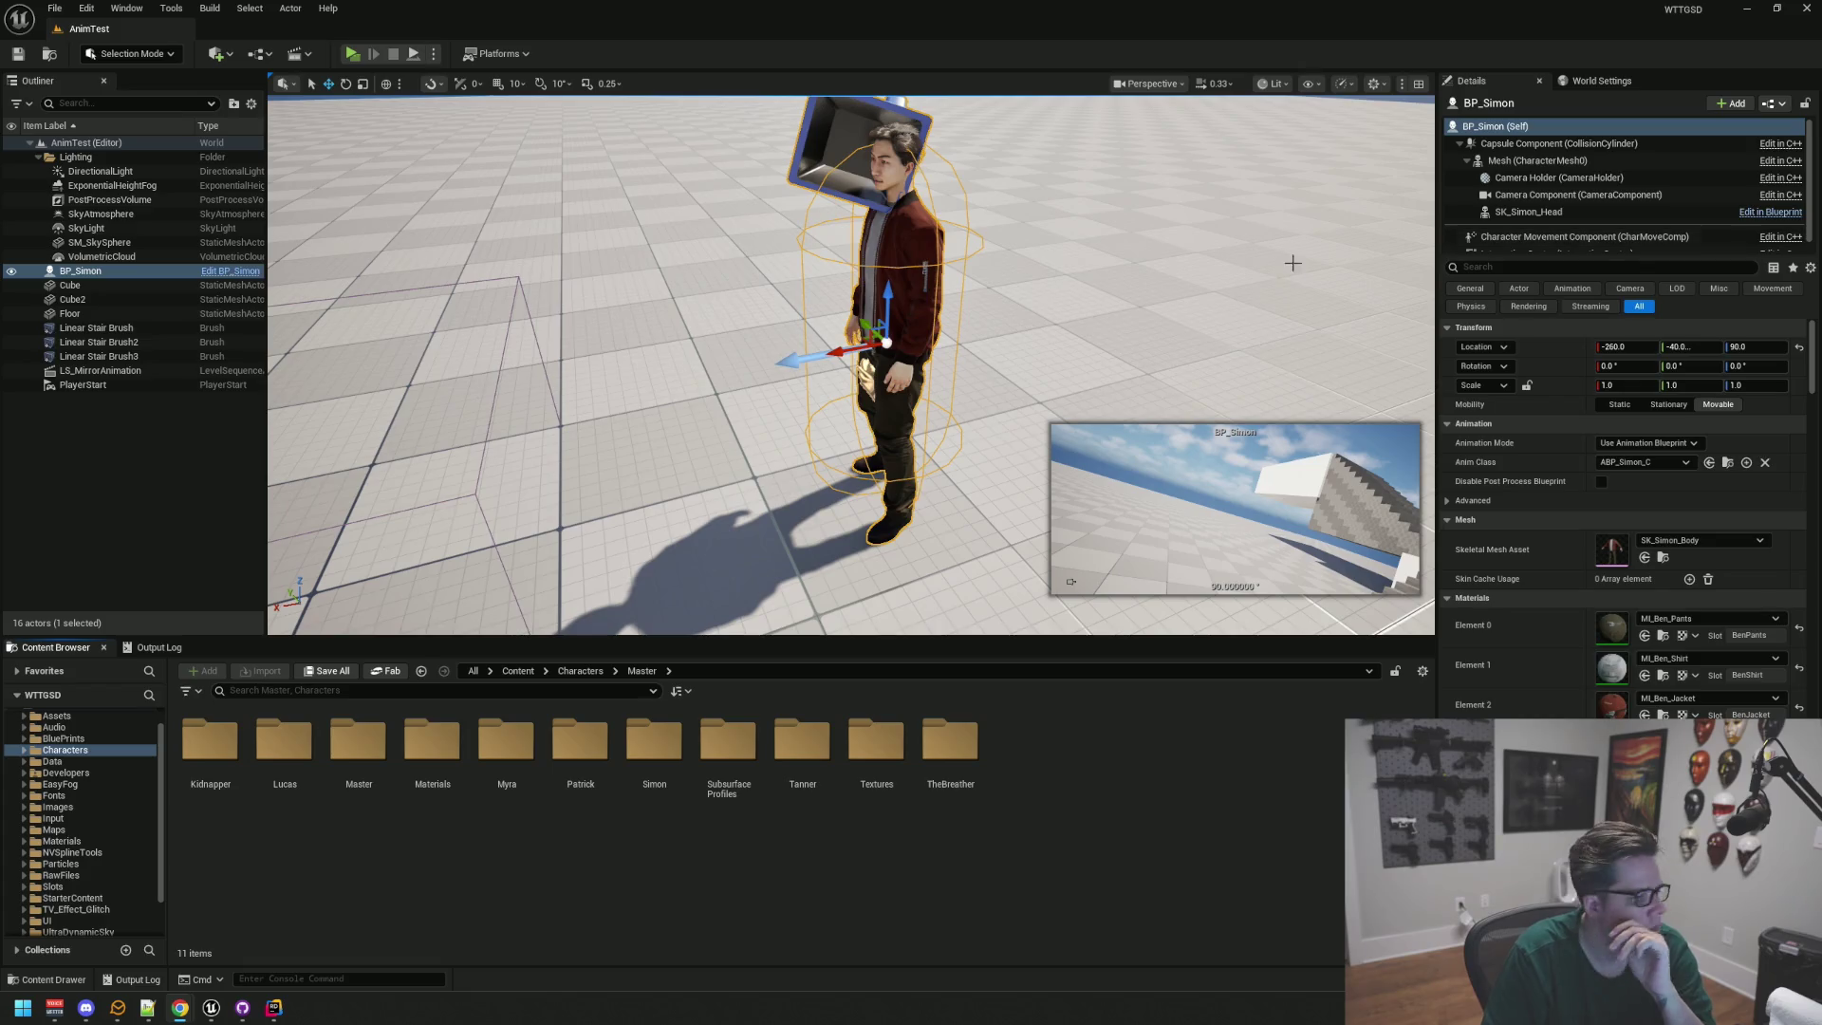
{"action": "left_click_drag", "start_coordinate": [1008, 320], "coordinate": [868, 327]}
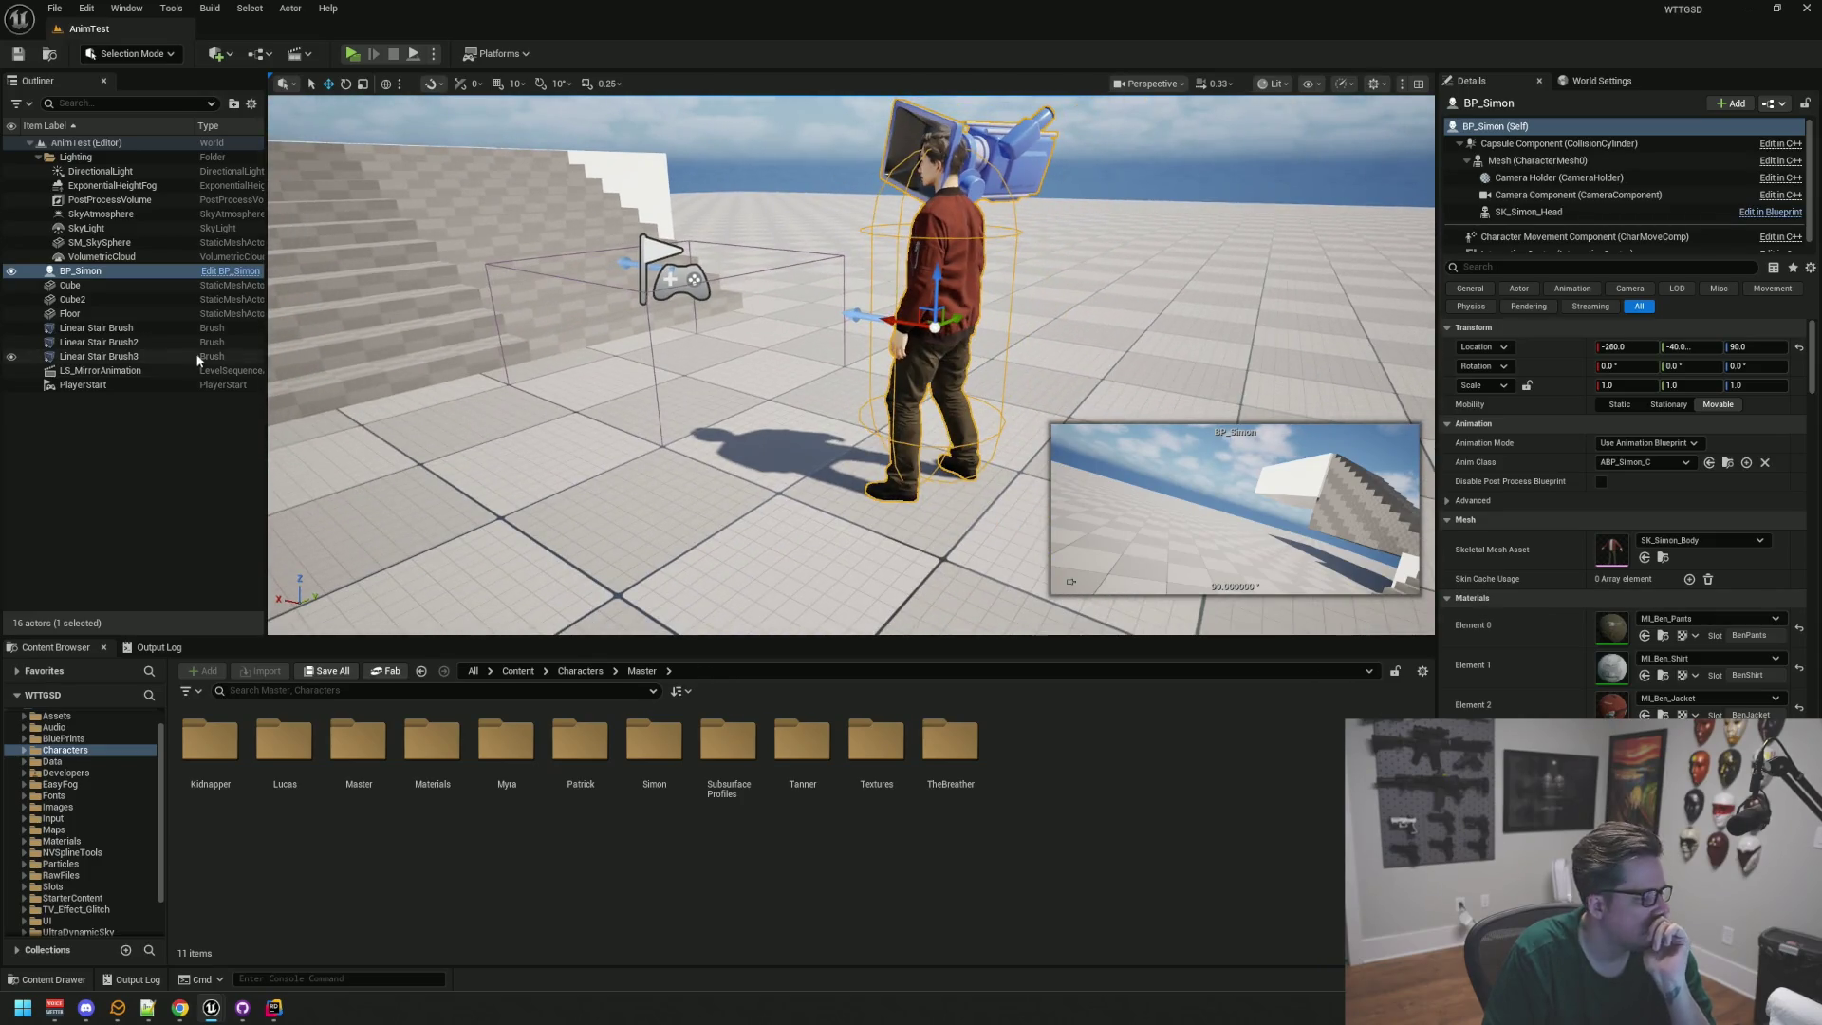
{"action": "left_click", "coordinate": [146, 503]}
{"action": "mouse_move", "coordinate": [526, 404]}
{"action": "left_mouse_down"}
{"action": "mouse_move", "coordinate": [569, 404]}
{"action": "mouse_move", "coordinate": [550, 408]}
{"action": "left_mouse_up"}
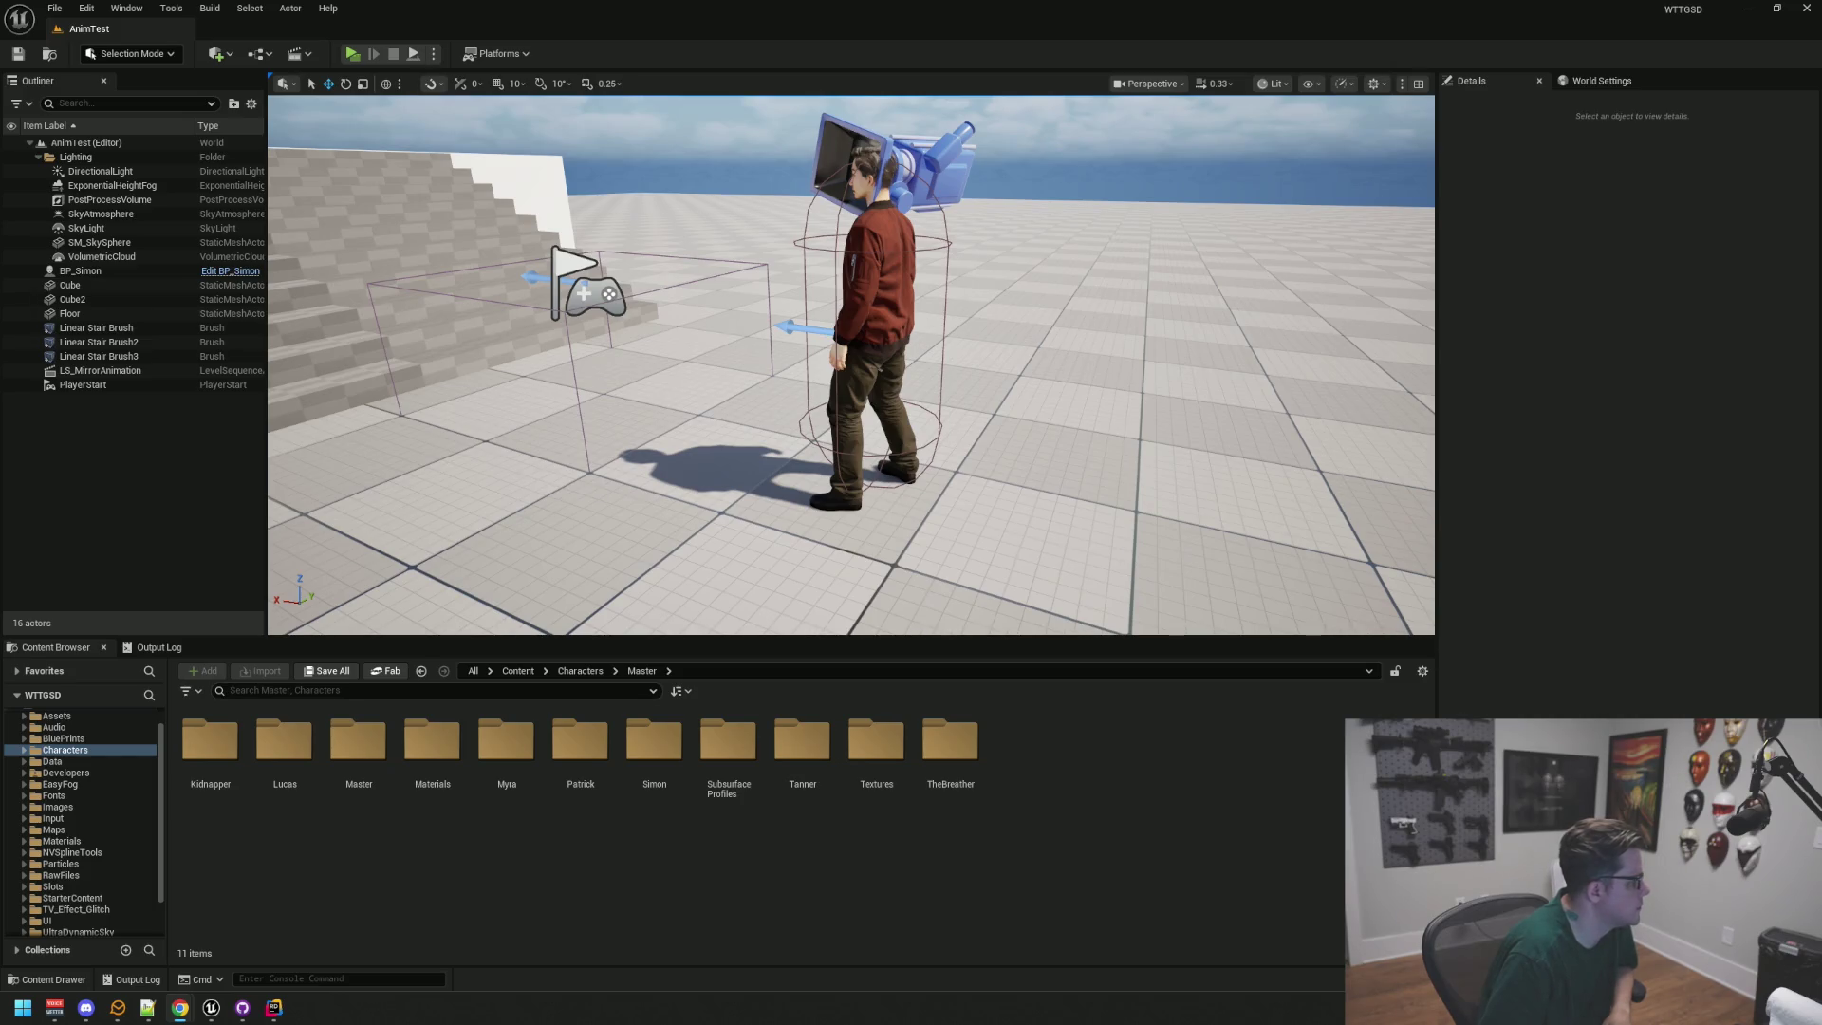
{"action": "left_click_drag", "start_coordinate": [747, 602], "coordinate": [747, 602]}
{"action": "left_click_drag", "start_coordinate": [728, 529], "coordinate": [736, 527]}
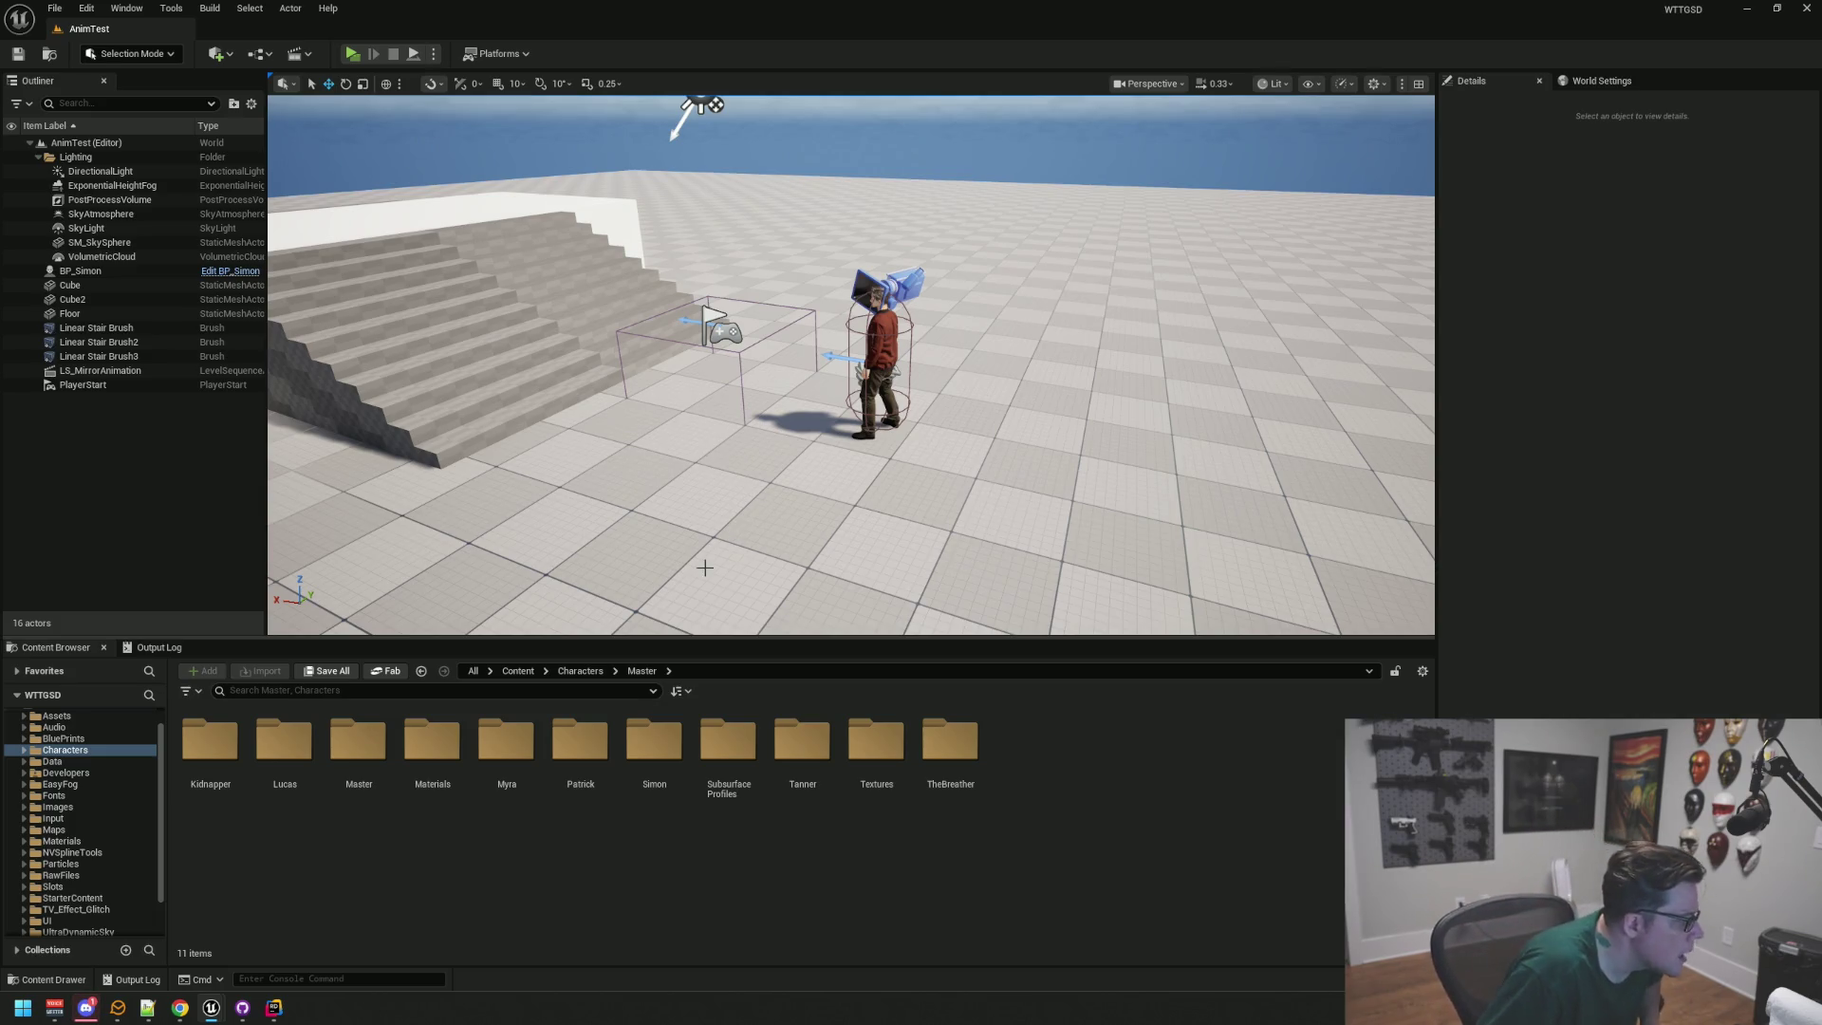
{"action": "left_click", "coordinate": [353, 54]}
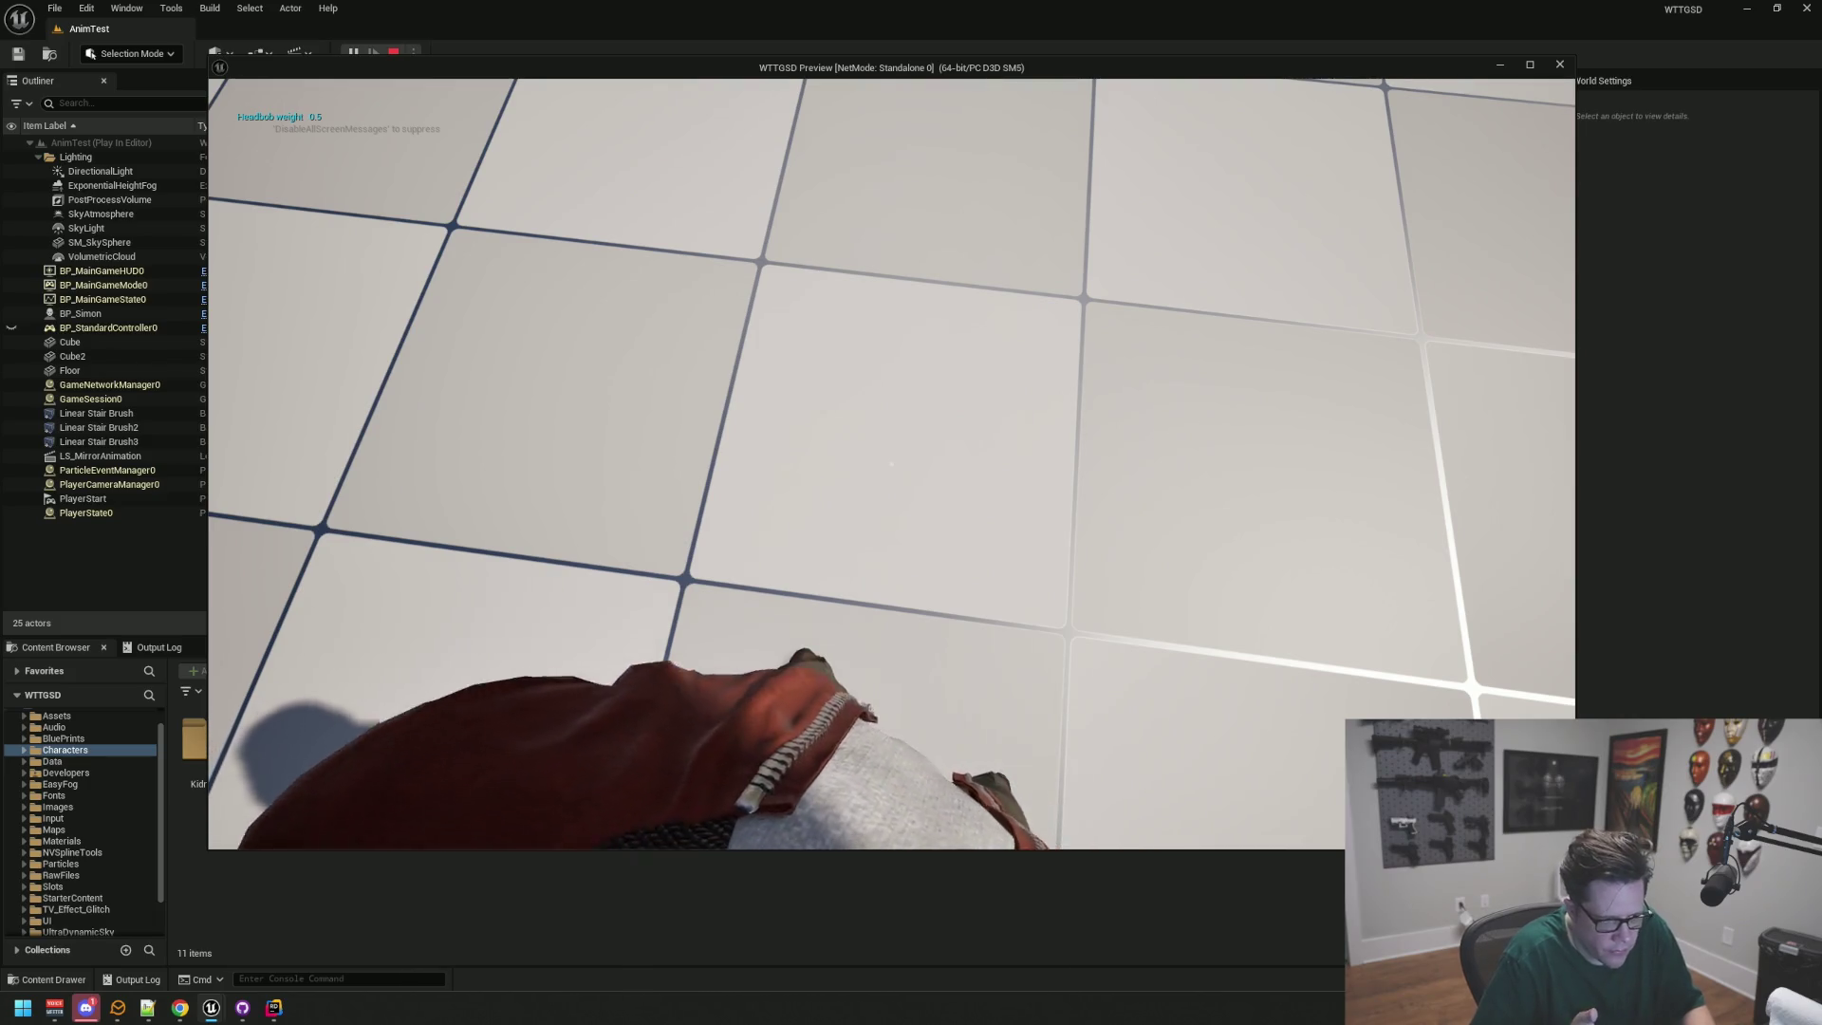
Step: Toggle the in-game console, then walk Simon backward across the tiled floor
{"action": "key", "text": "grave"}
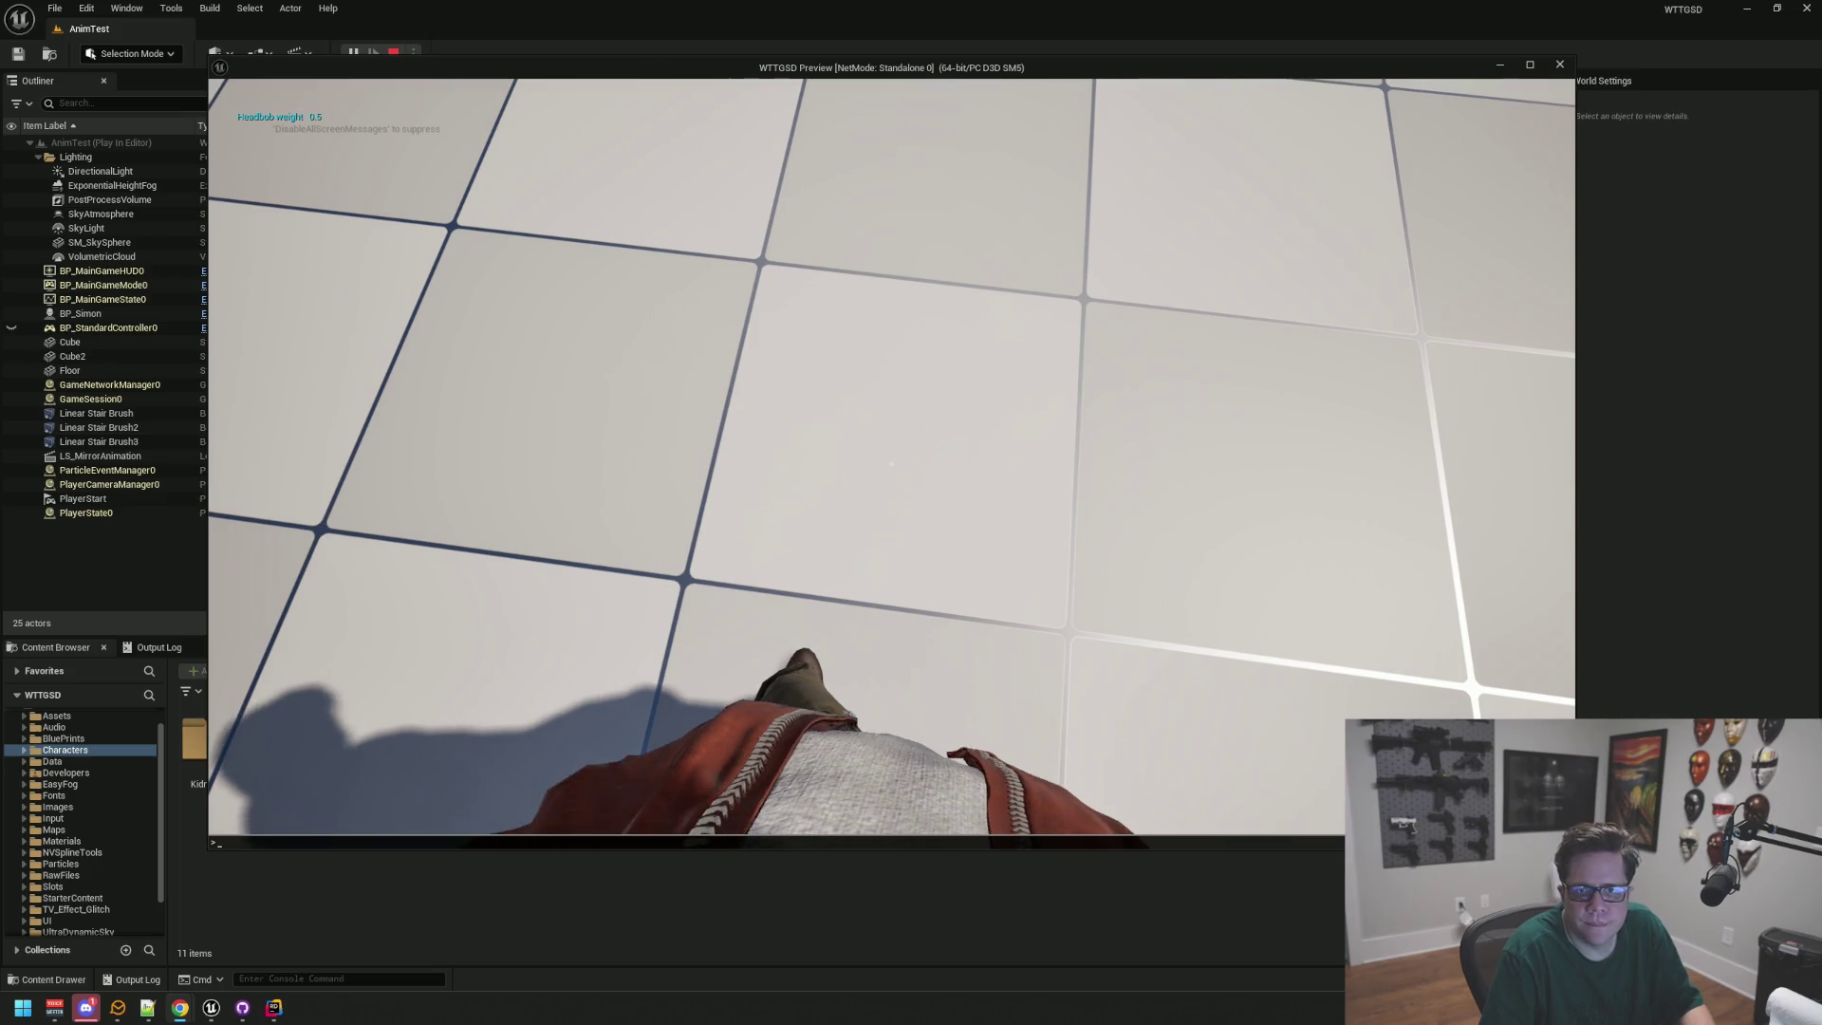
{"action": "key", "text": "grave"}
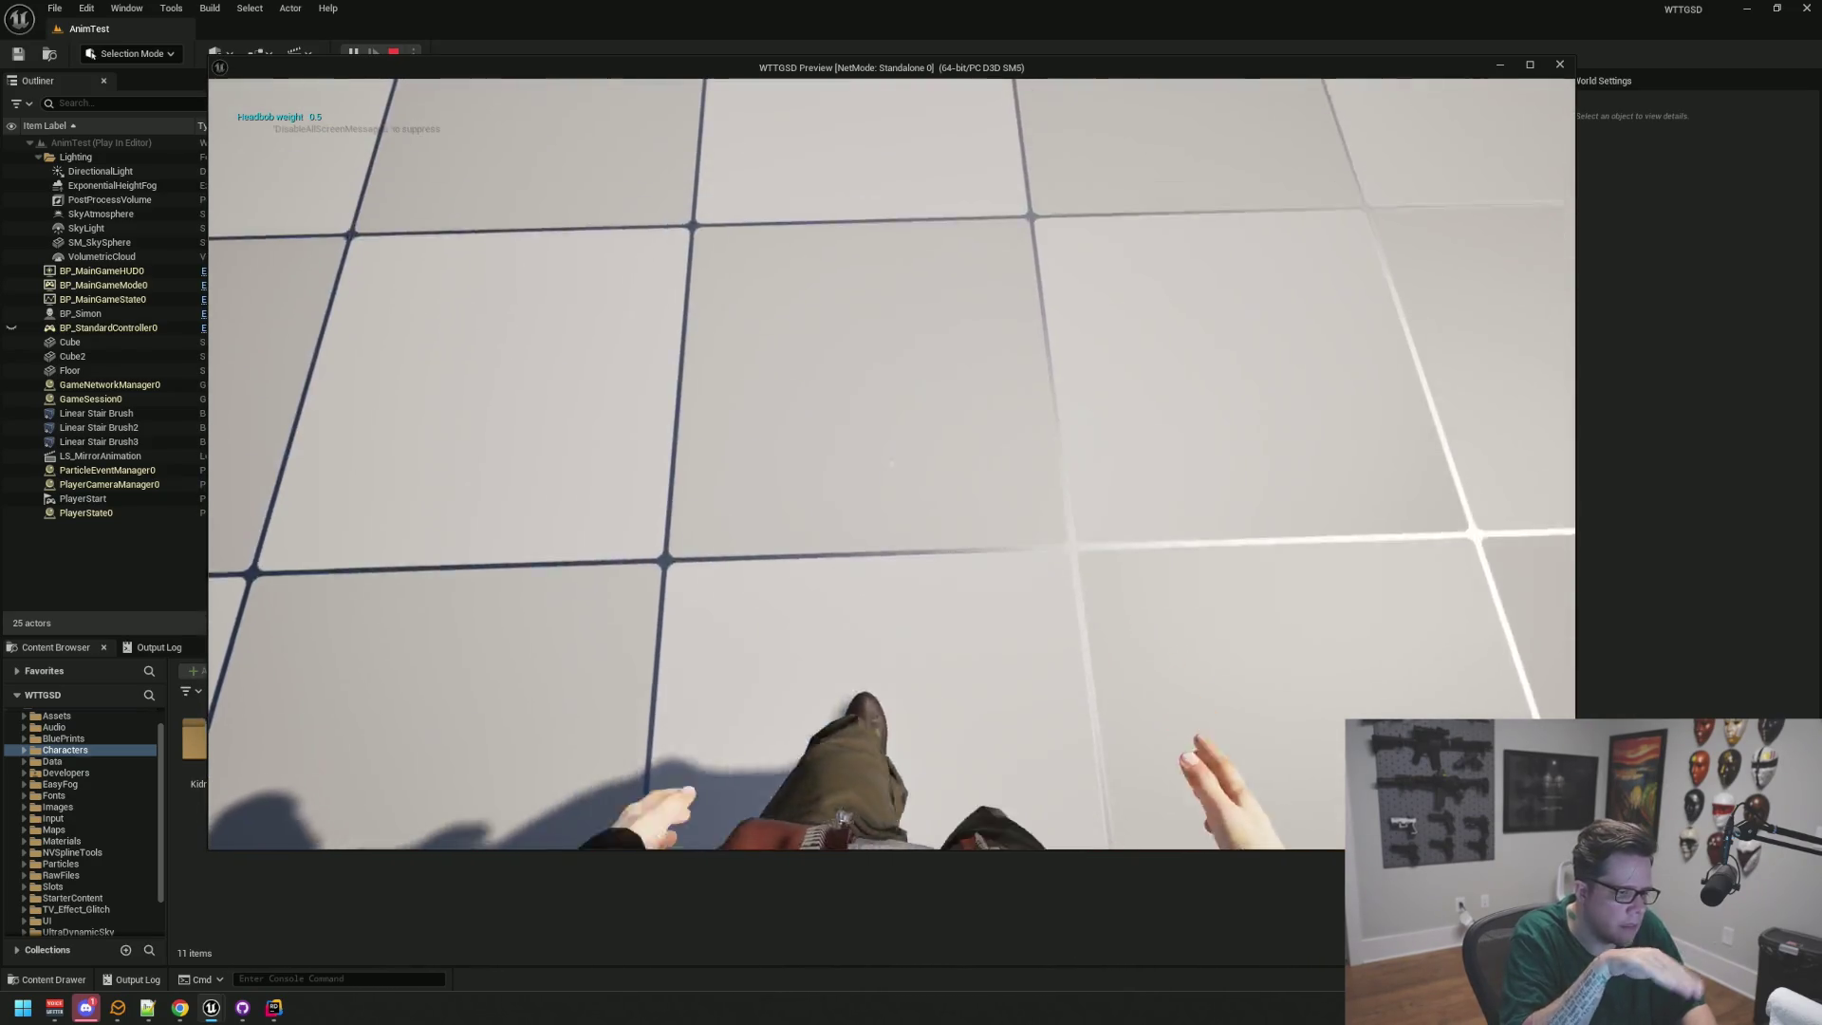
{"action": "key", "text": "s"}
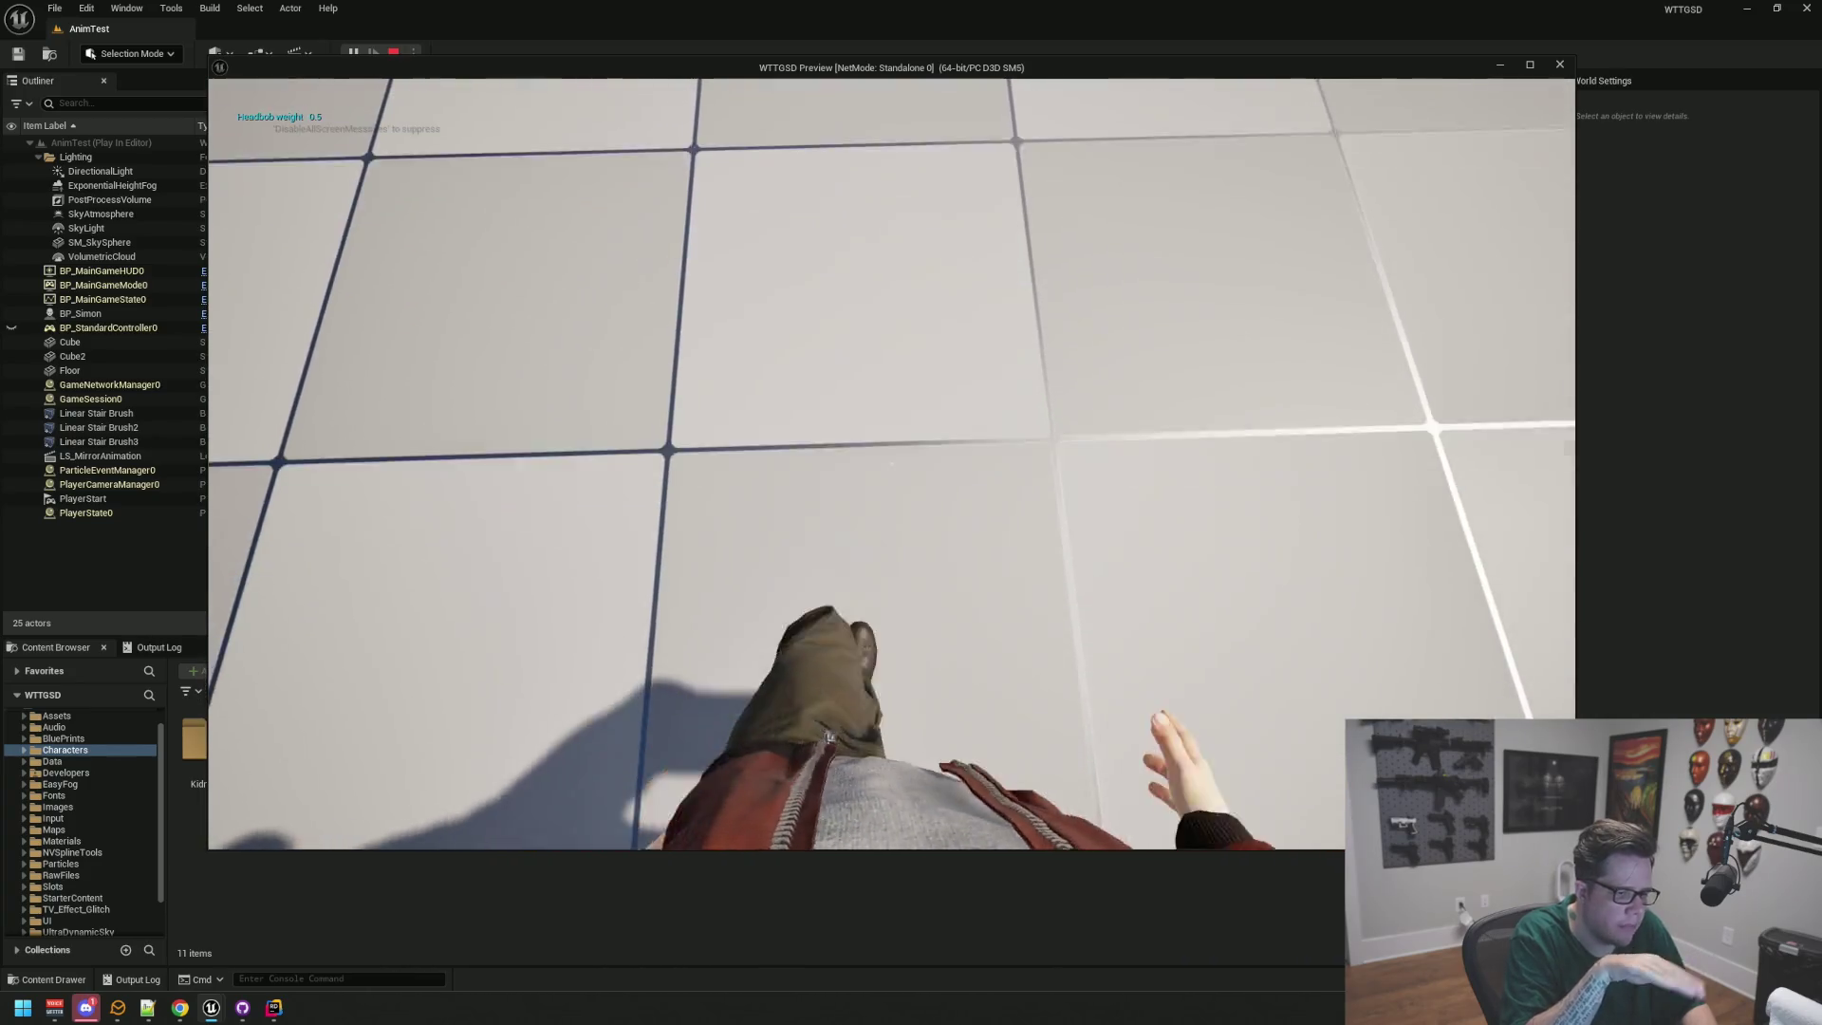
{"action": "key", "text": "s"}
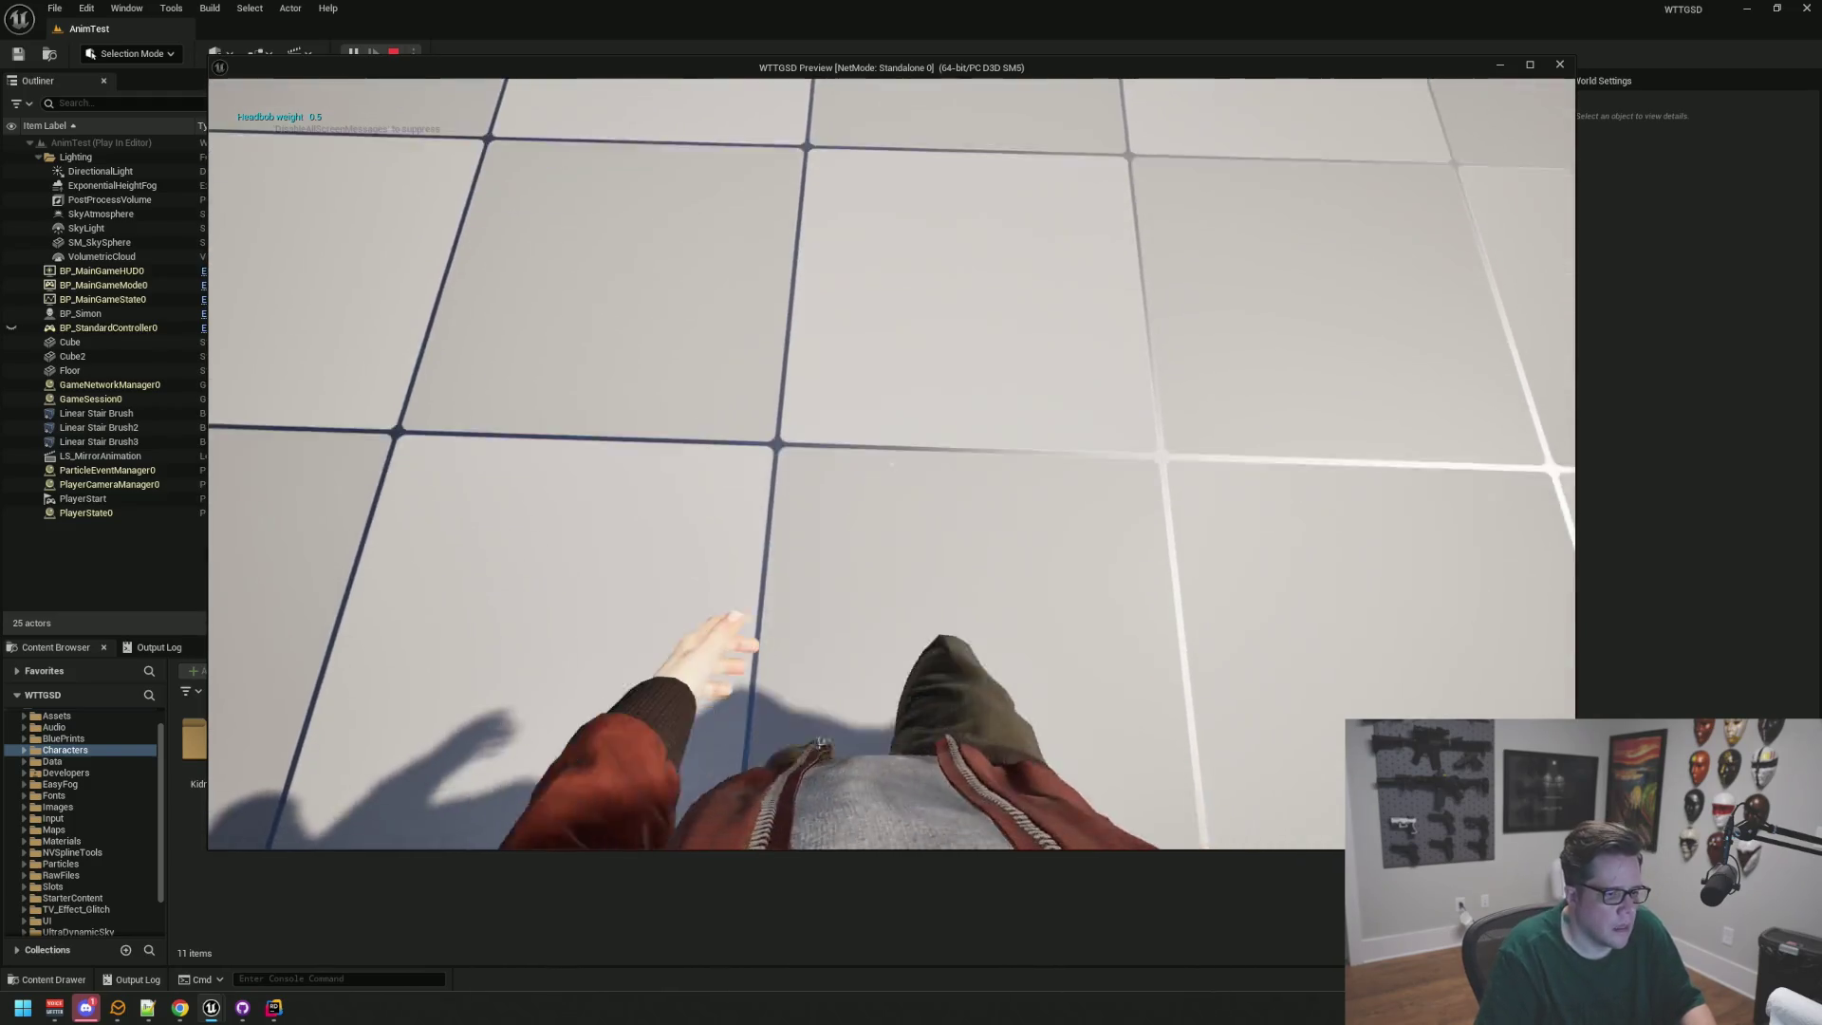
{"action": "key", "text": "s"}
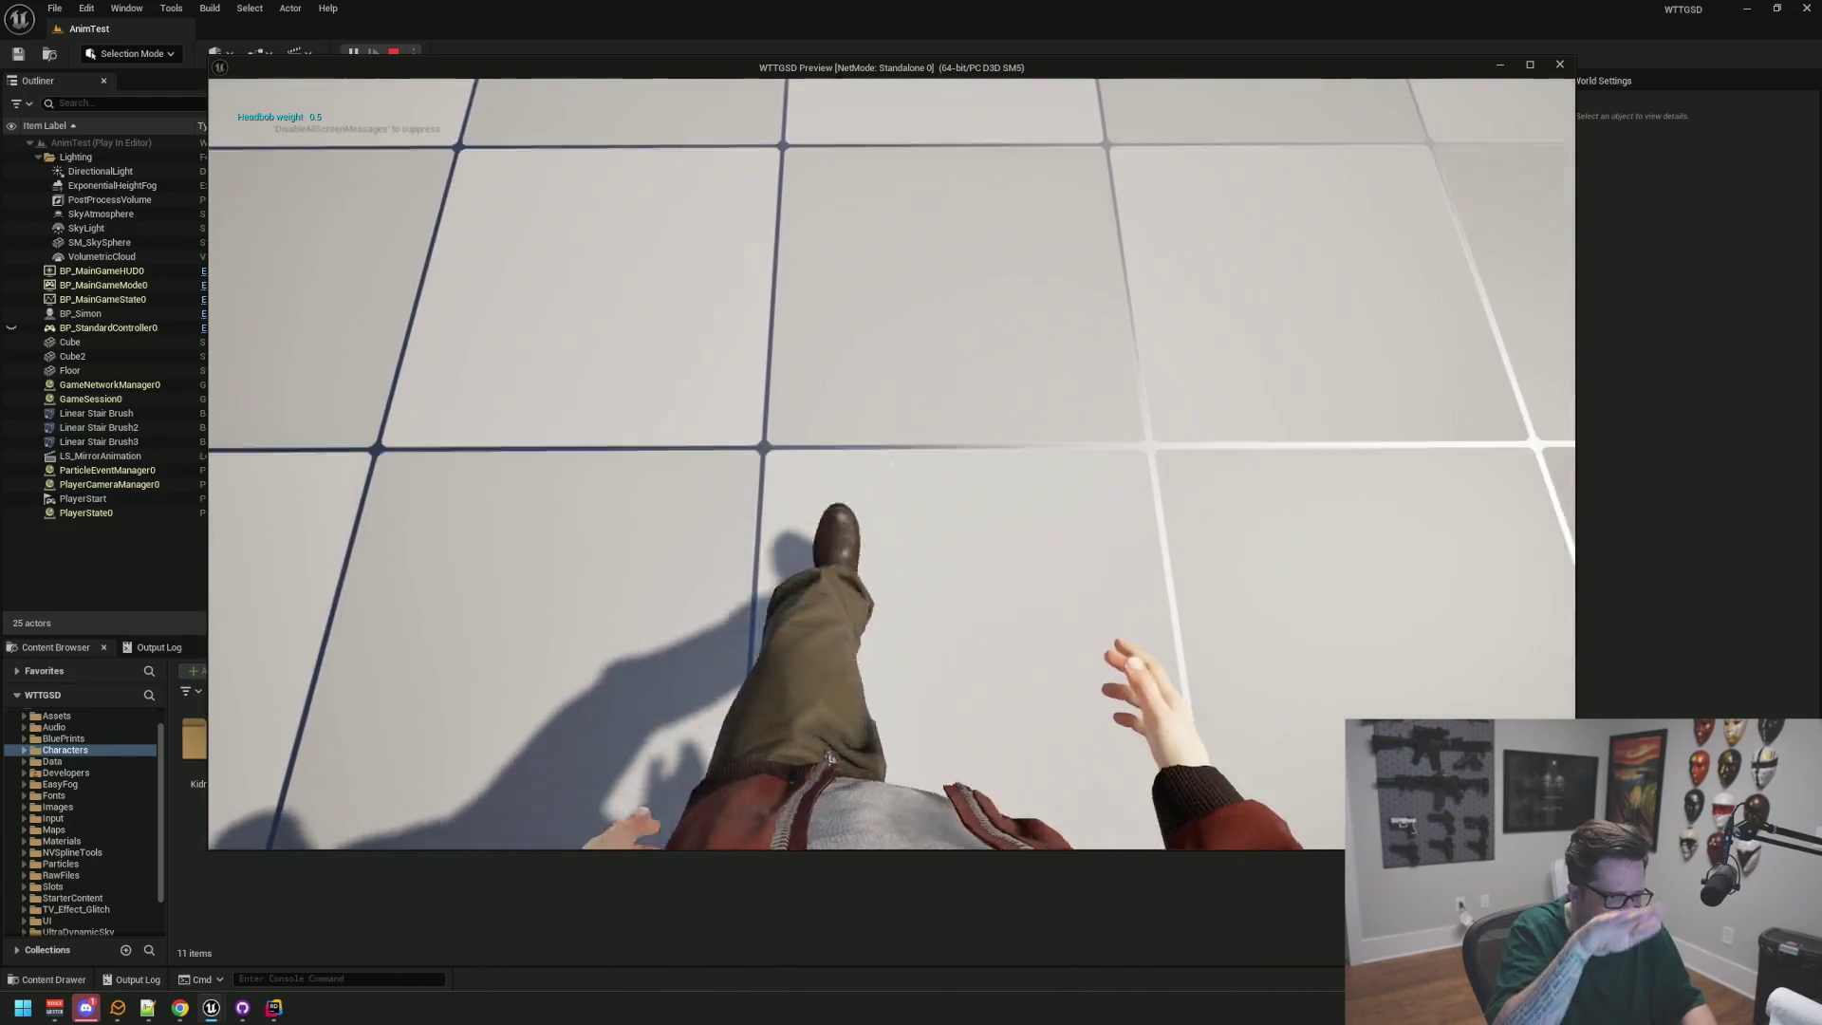
{"action": "key", "text": "s"}
{"action": "key", "text": "s"}
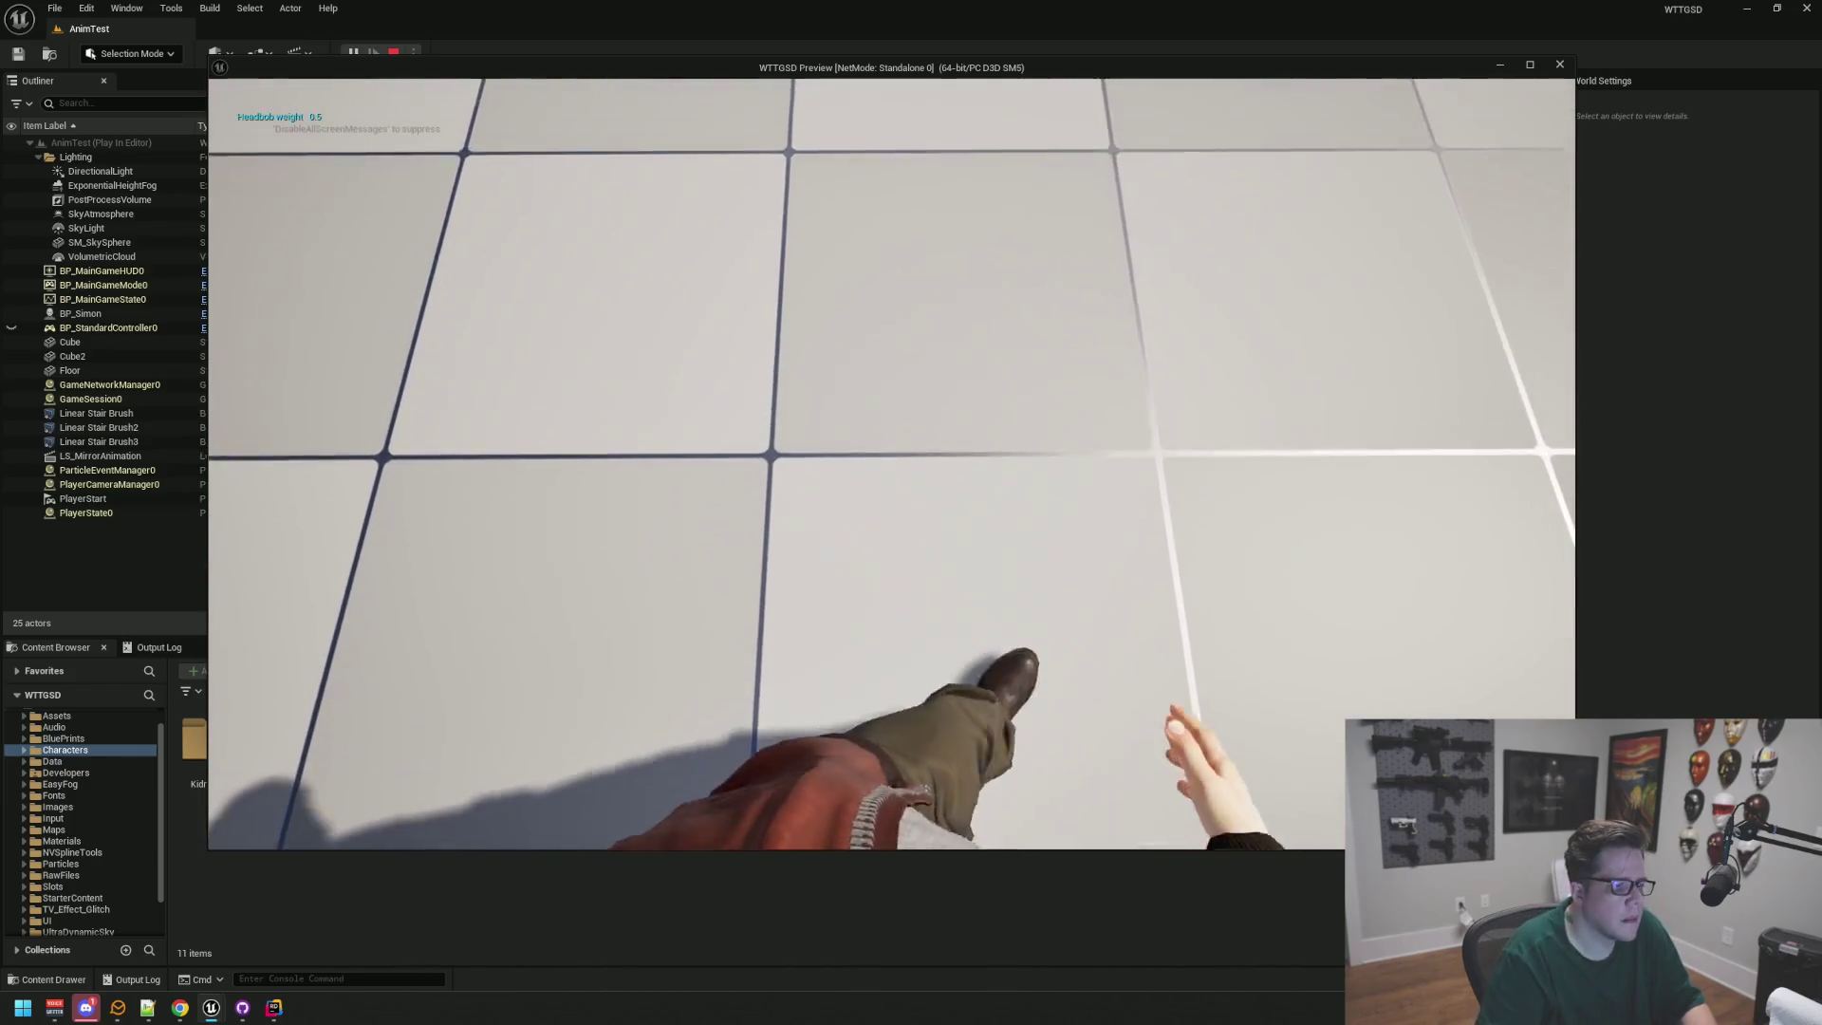
{"action": "key", "text": "s"}
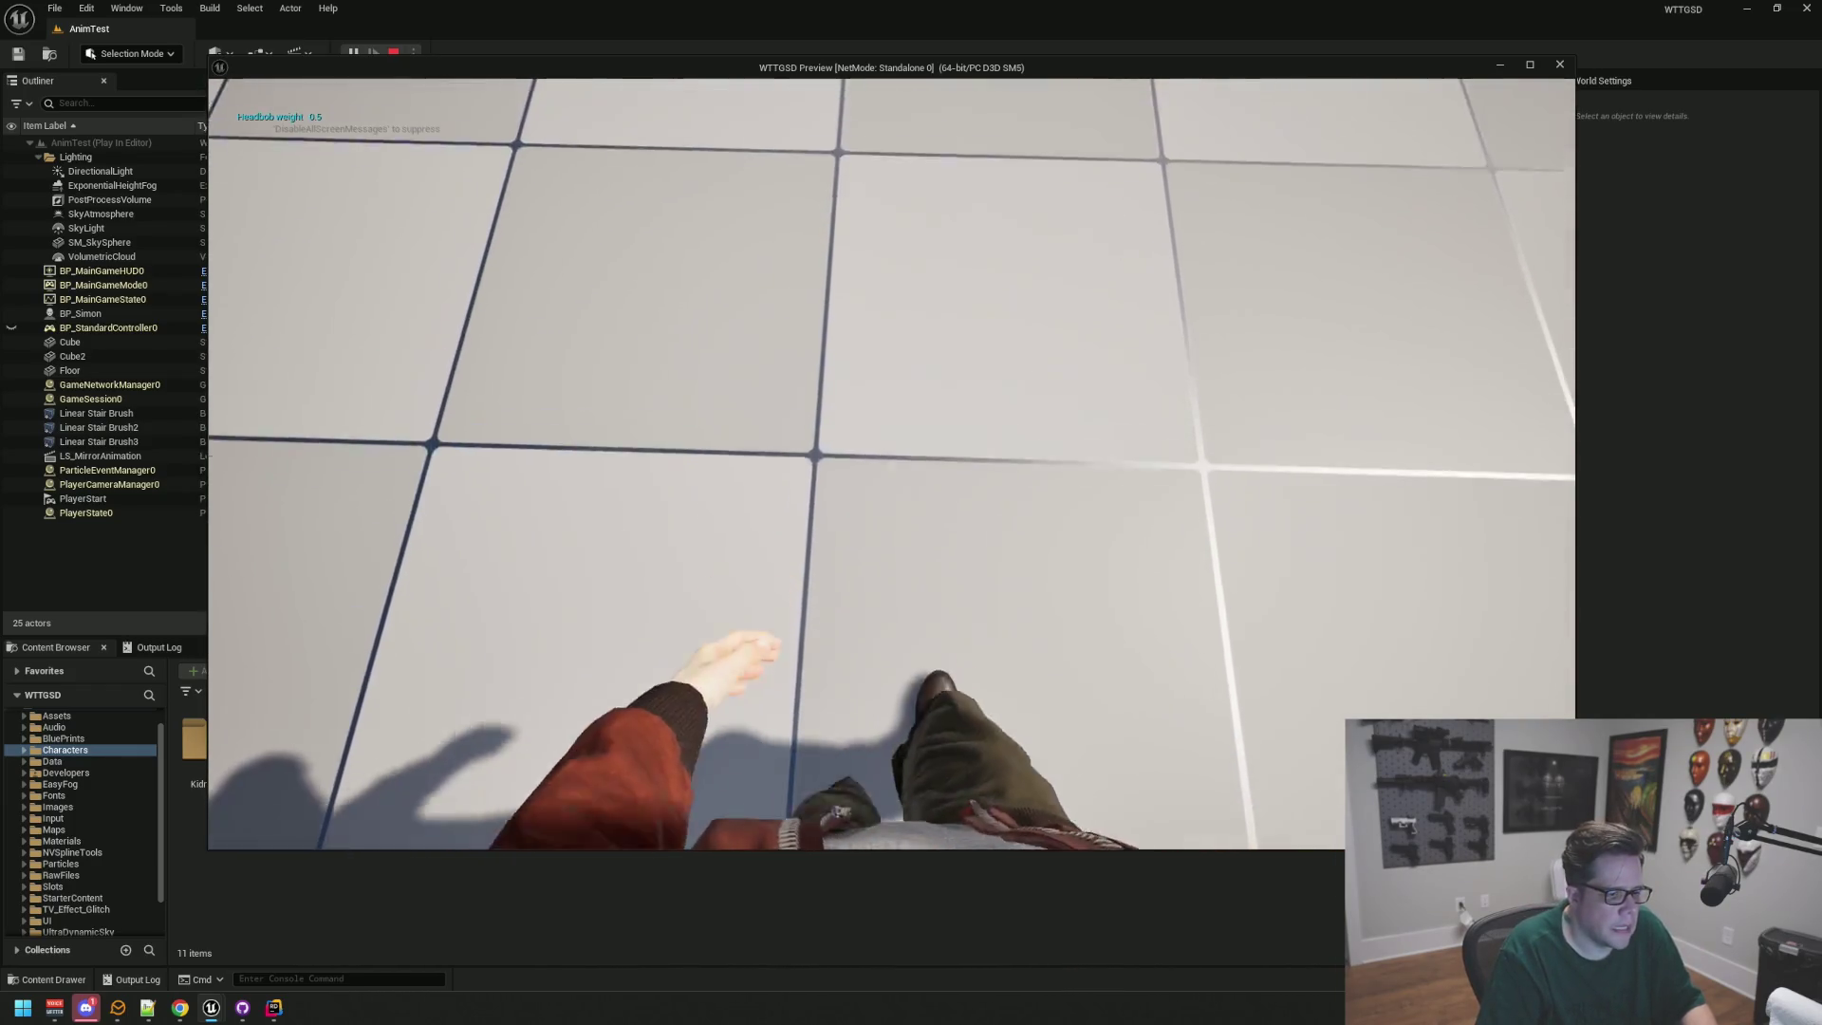
{"action": "key", "text": "s"}
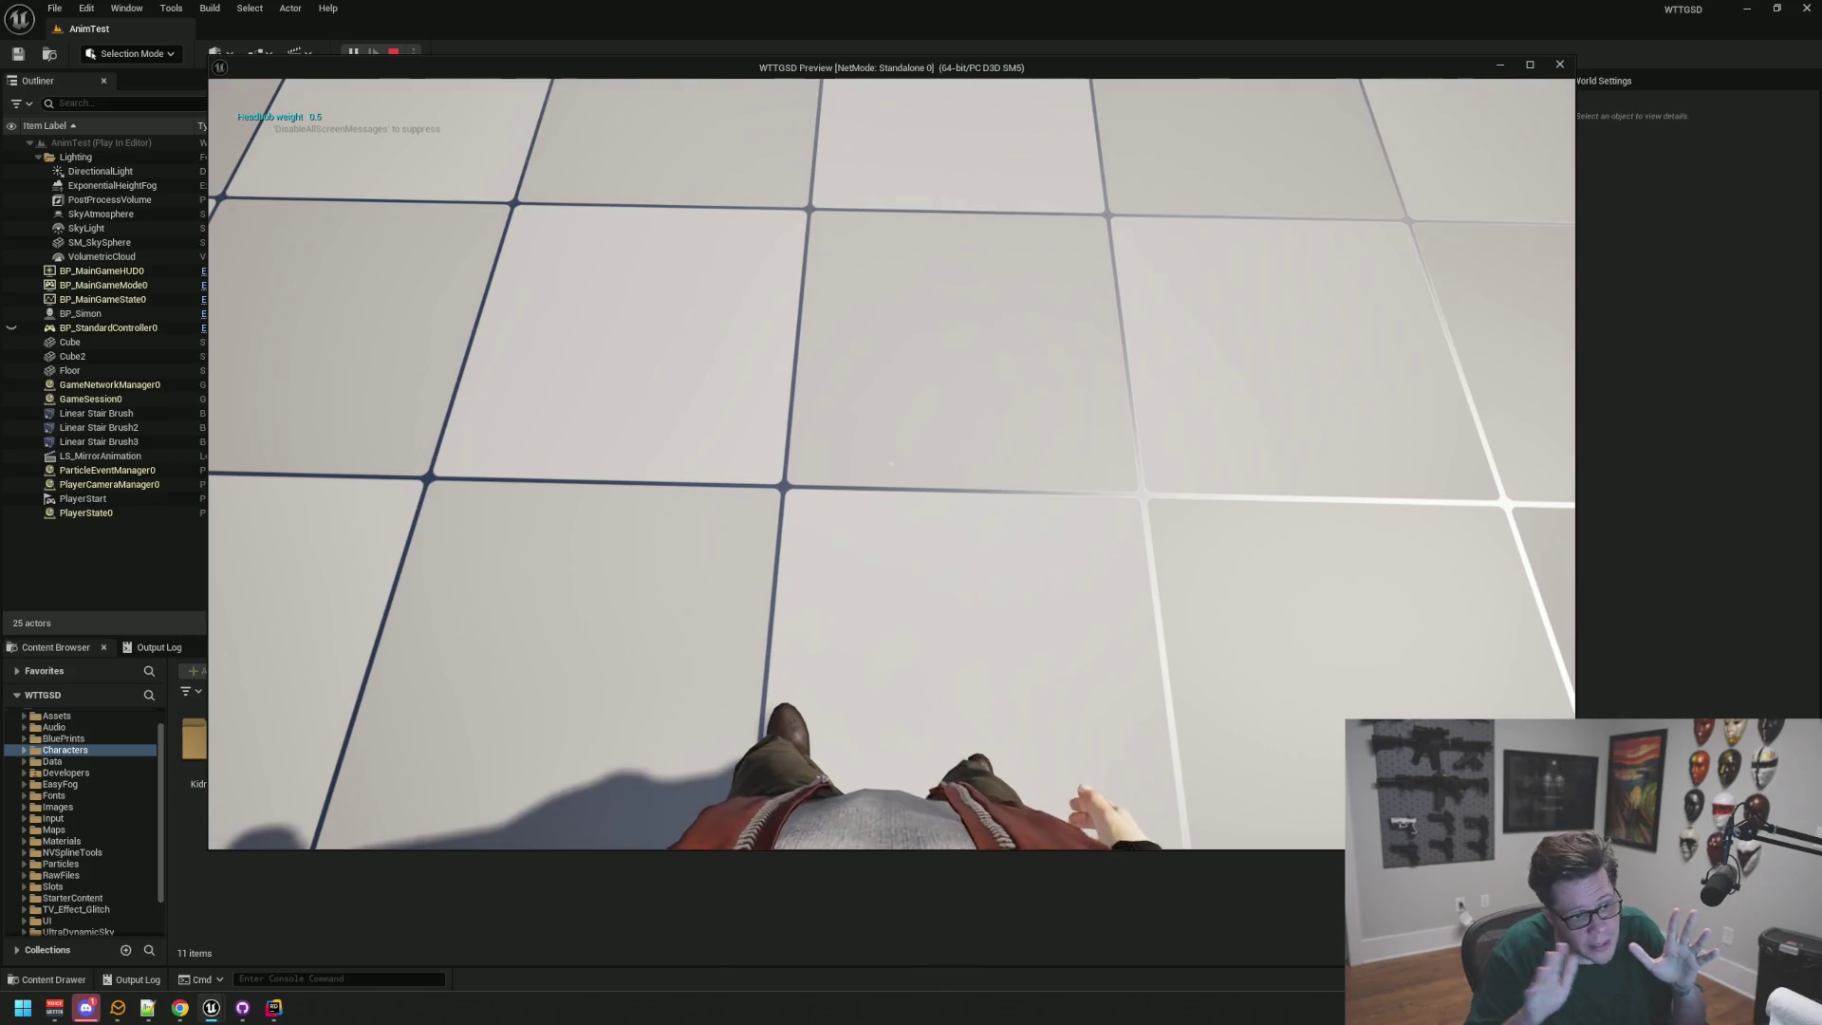
{"action": "key", "text": "s"}
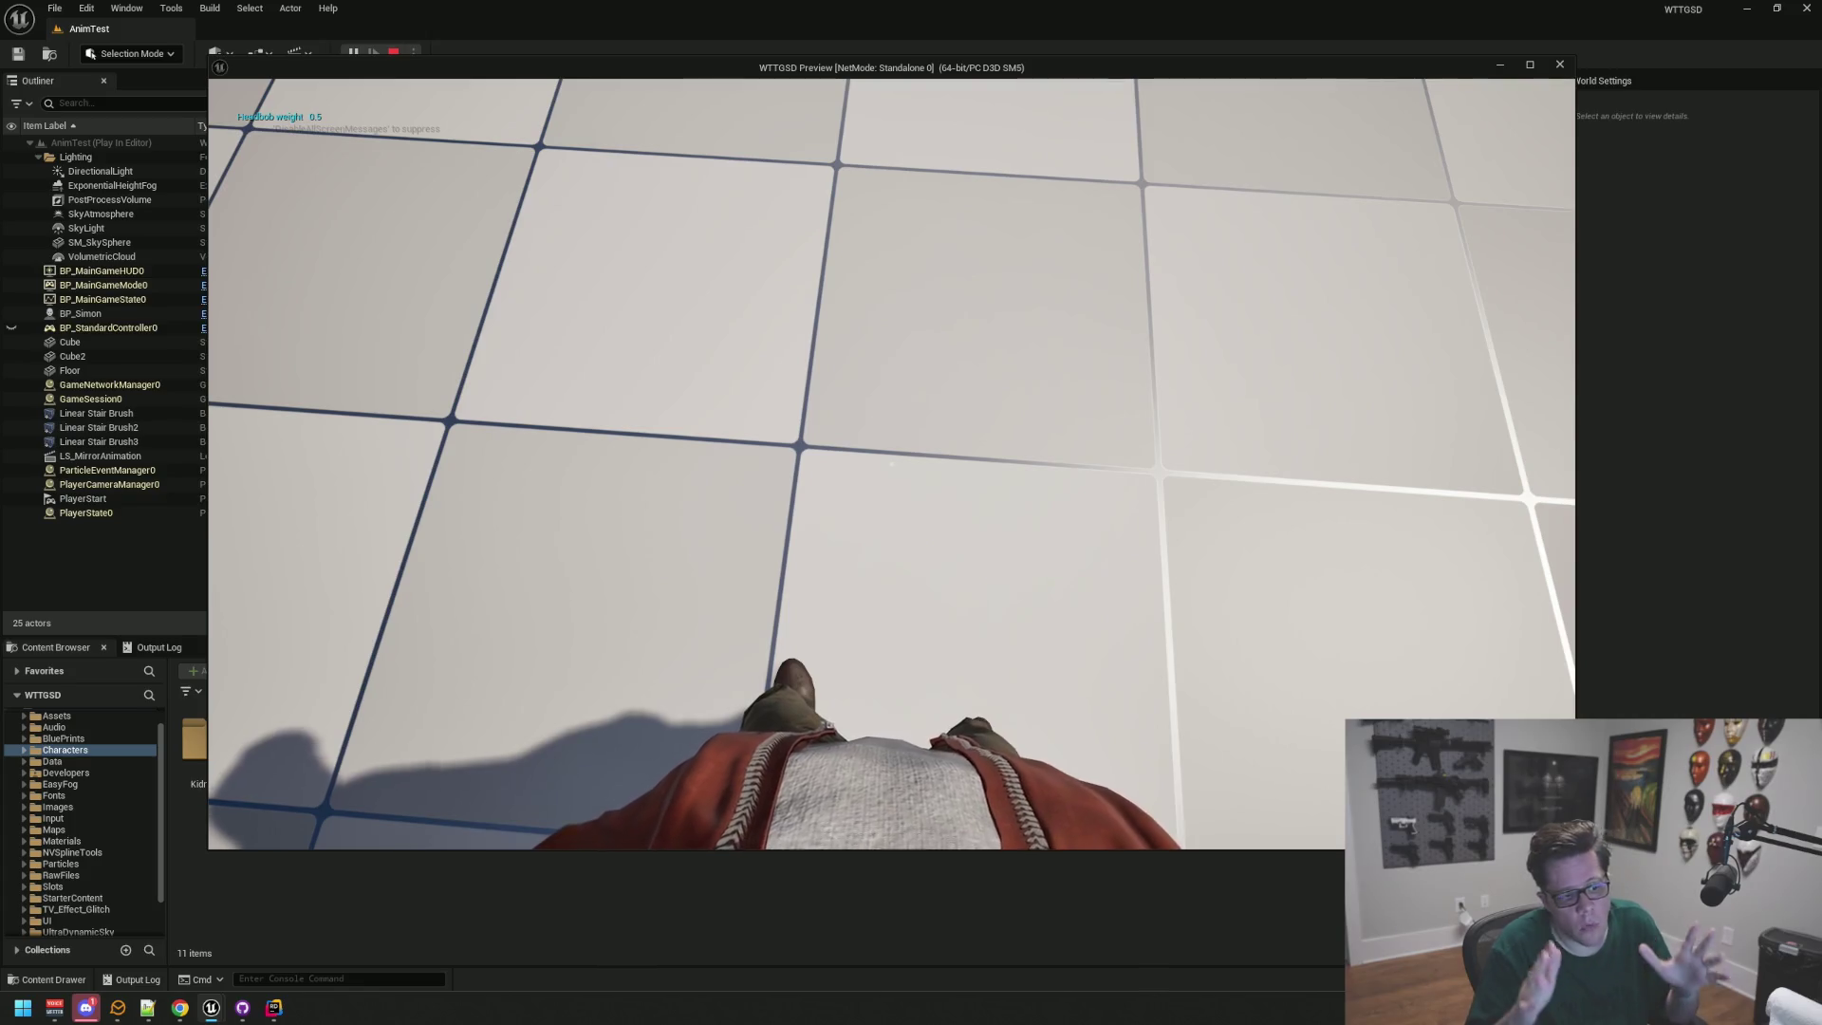
Step: Alternate forward and backward moves to watch Simon's leg animation
{"action": "key", "text": "w"}
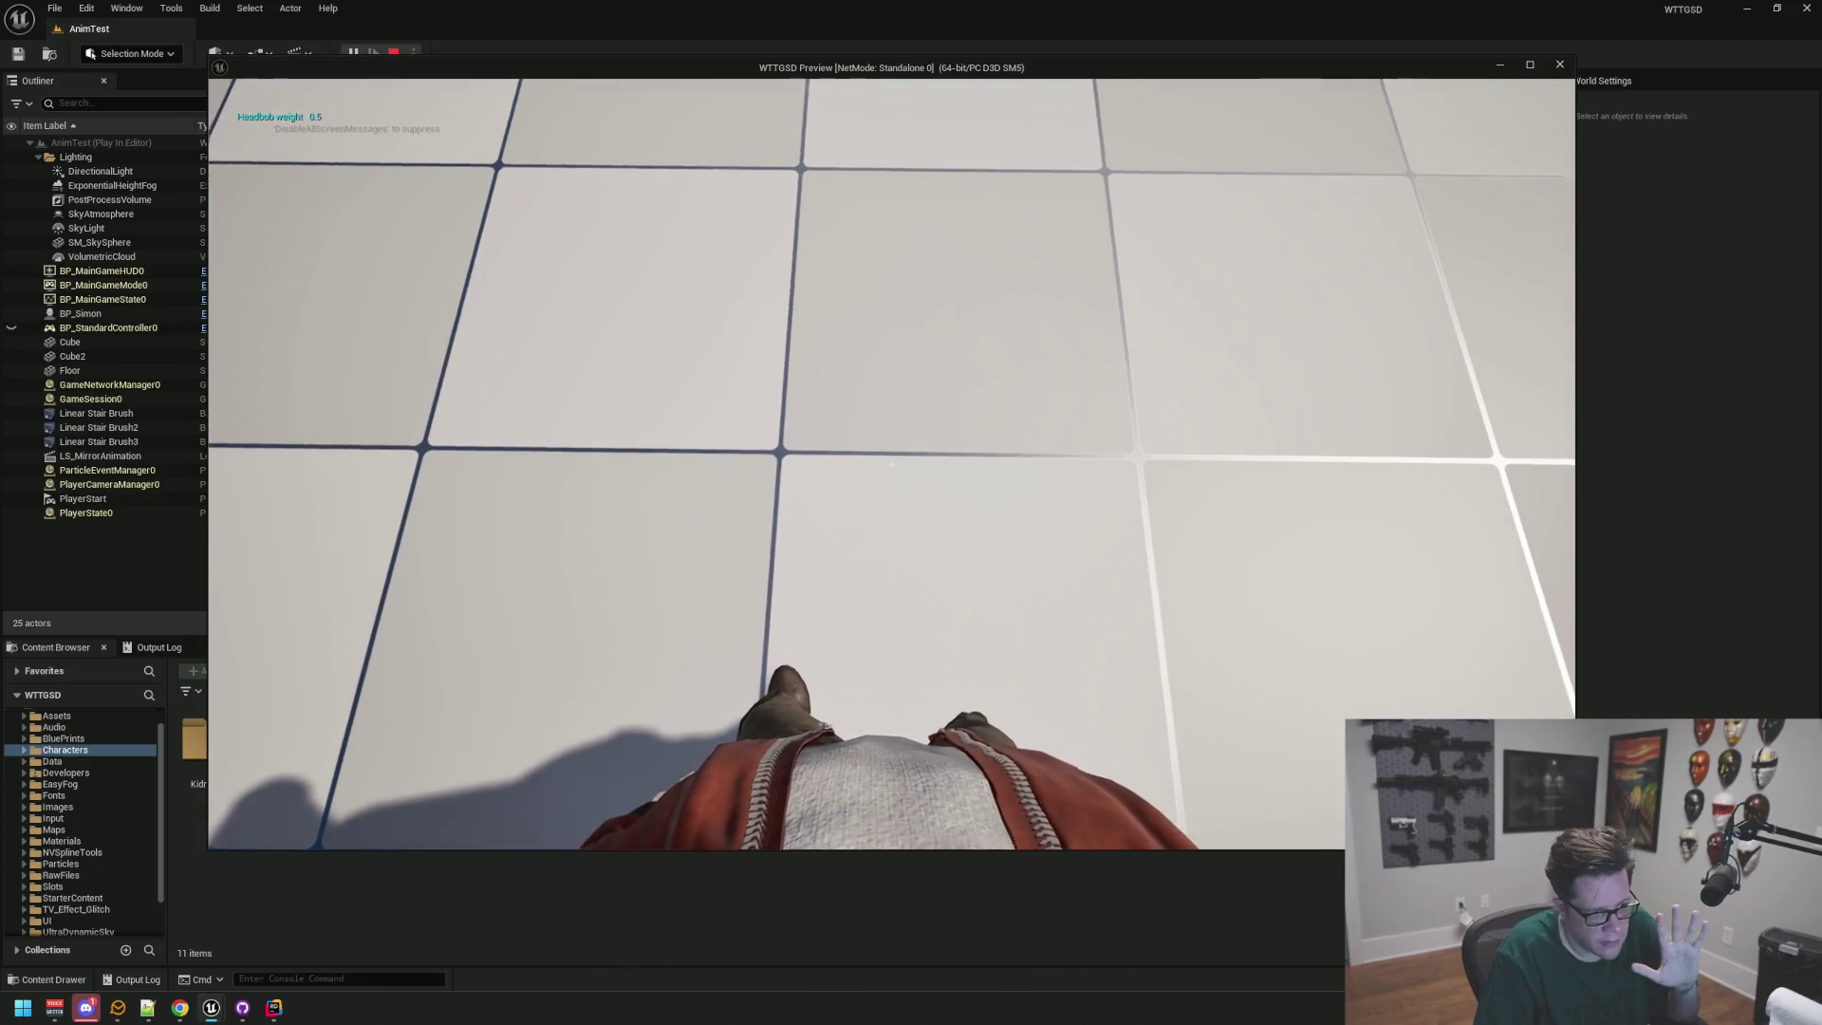
{"action": "key", "text": "s"}
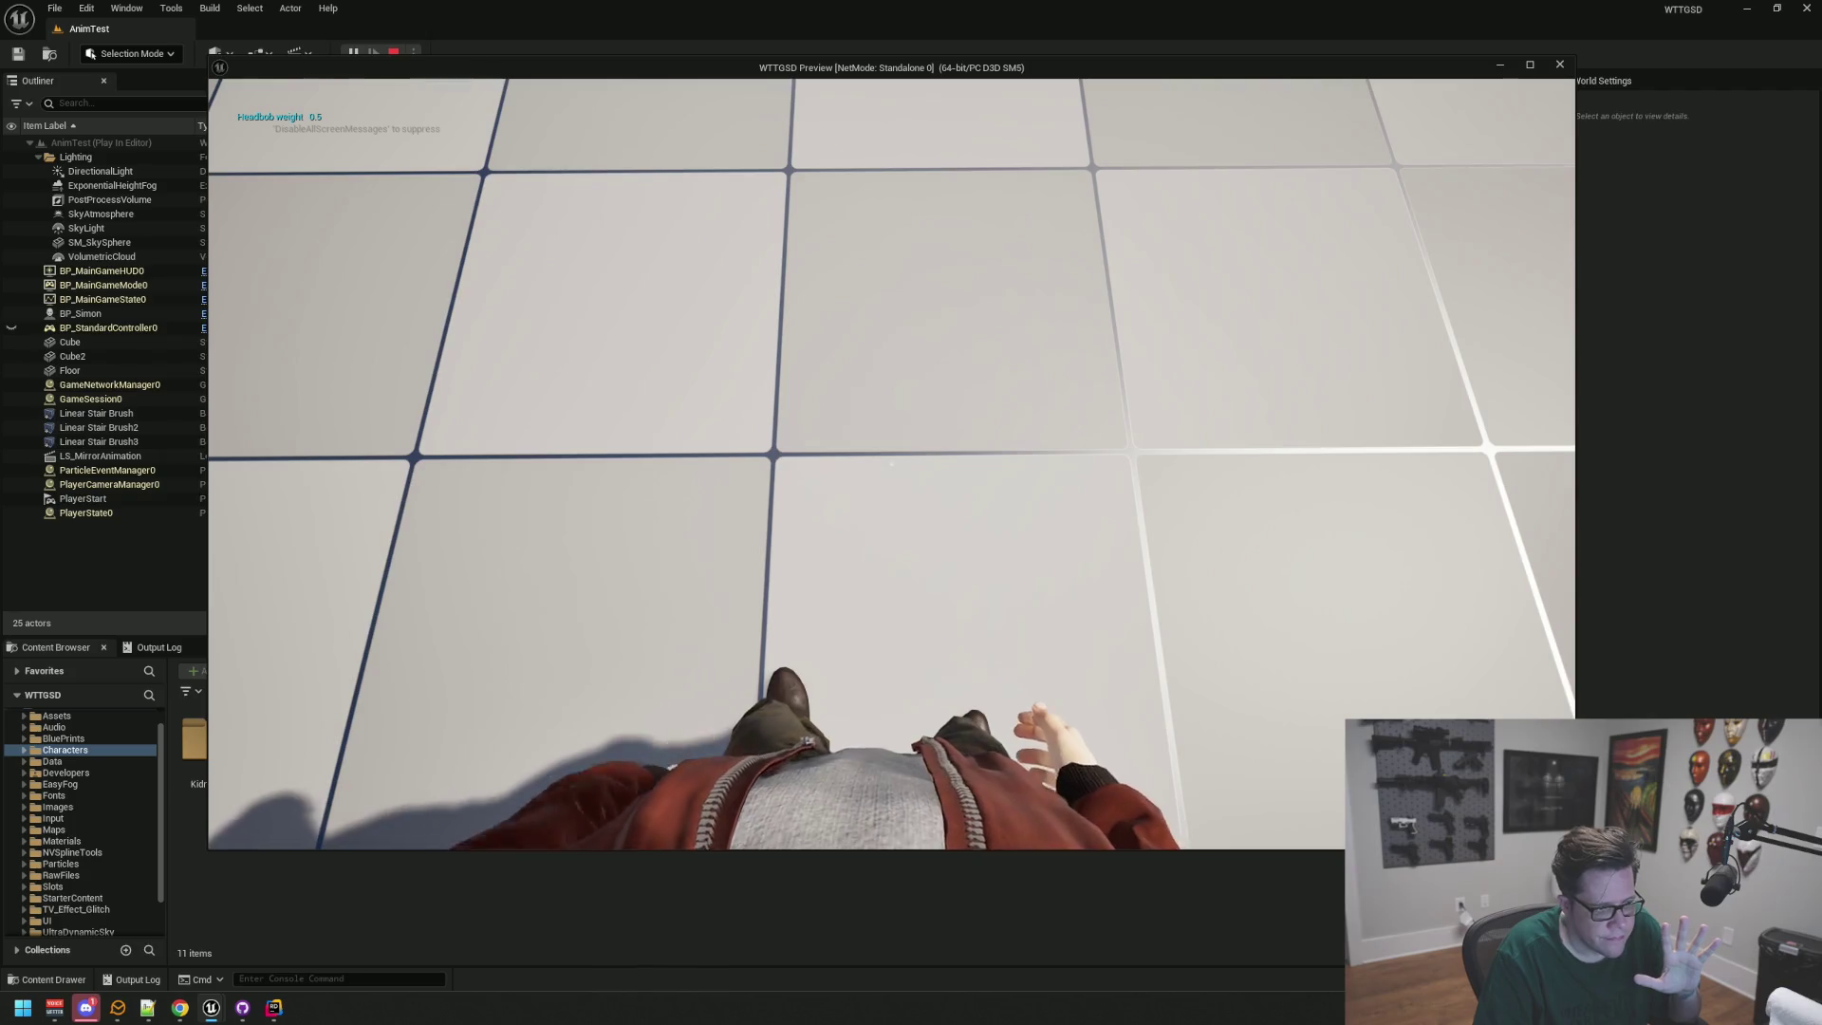
{"action": "key", "text": "w"}
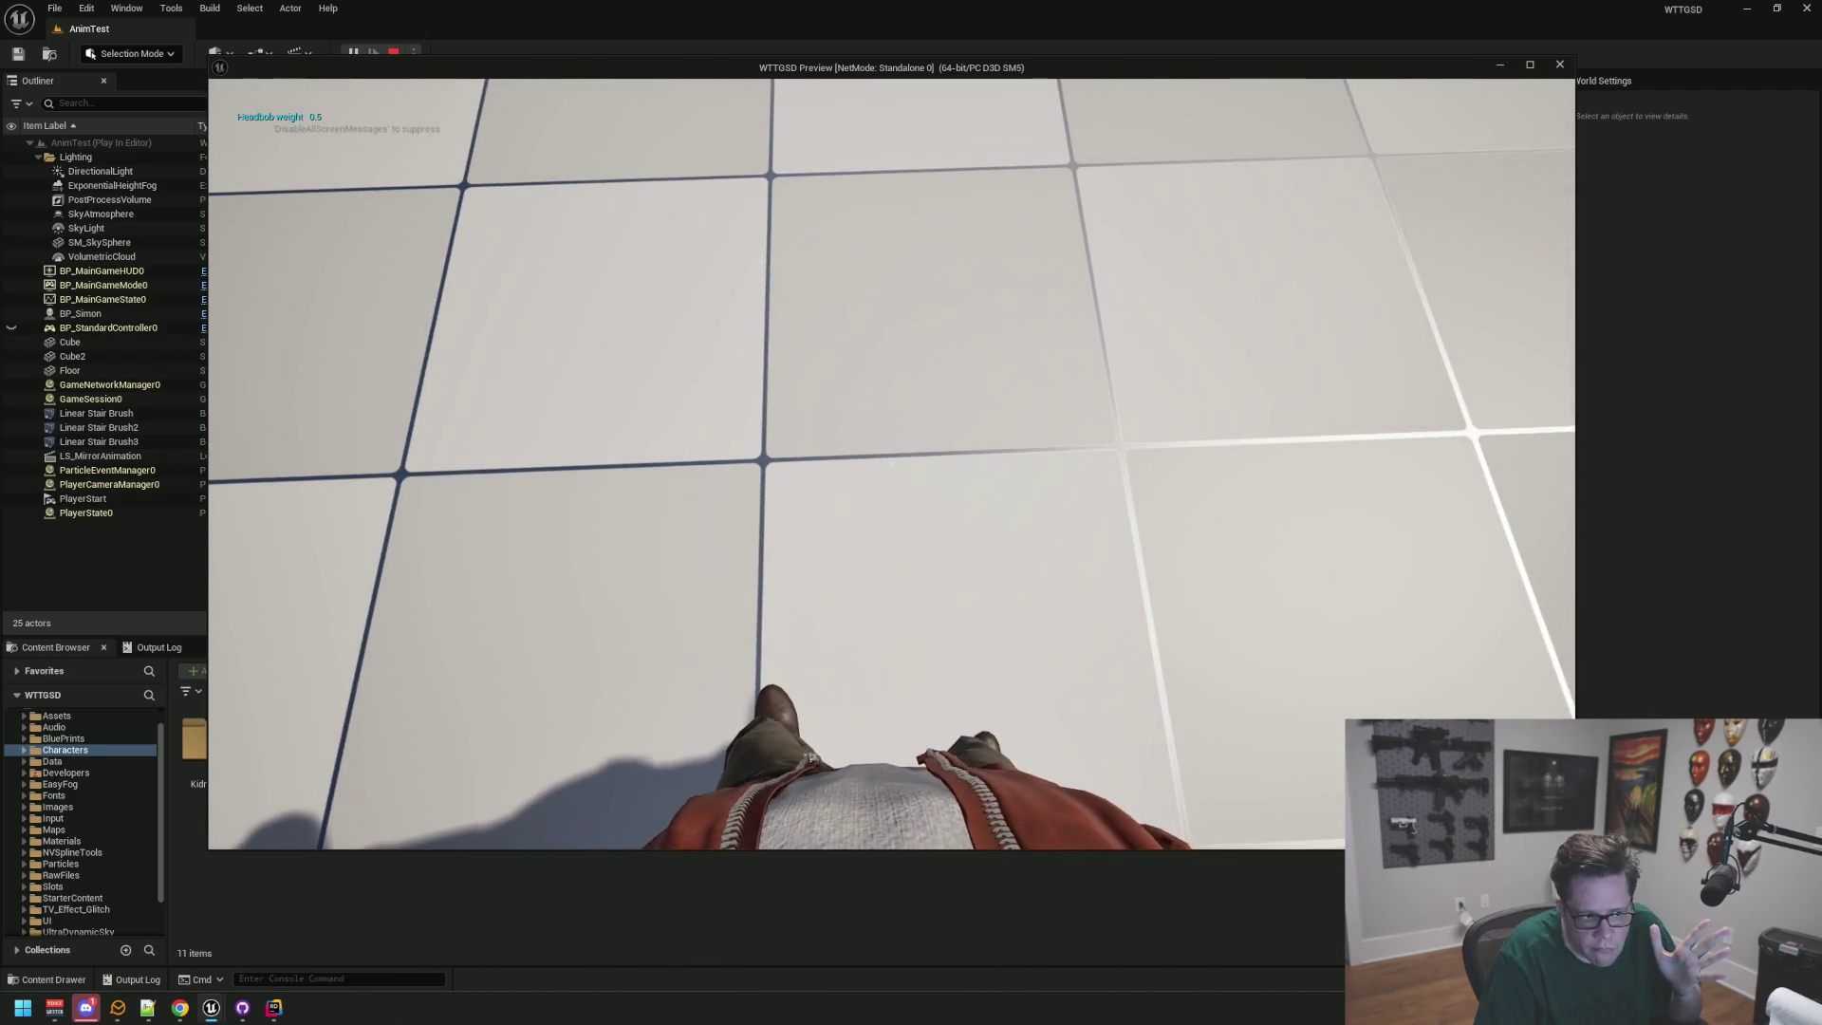
{"action": "key", "text": "s"}
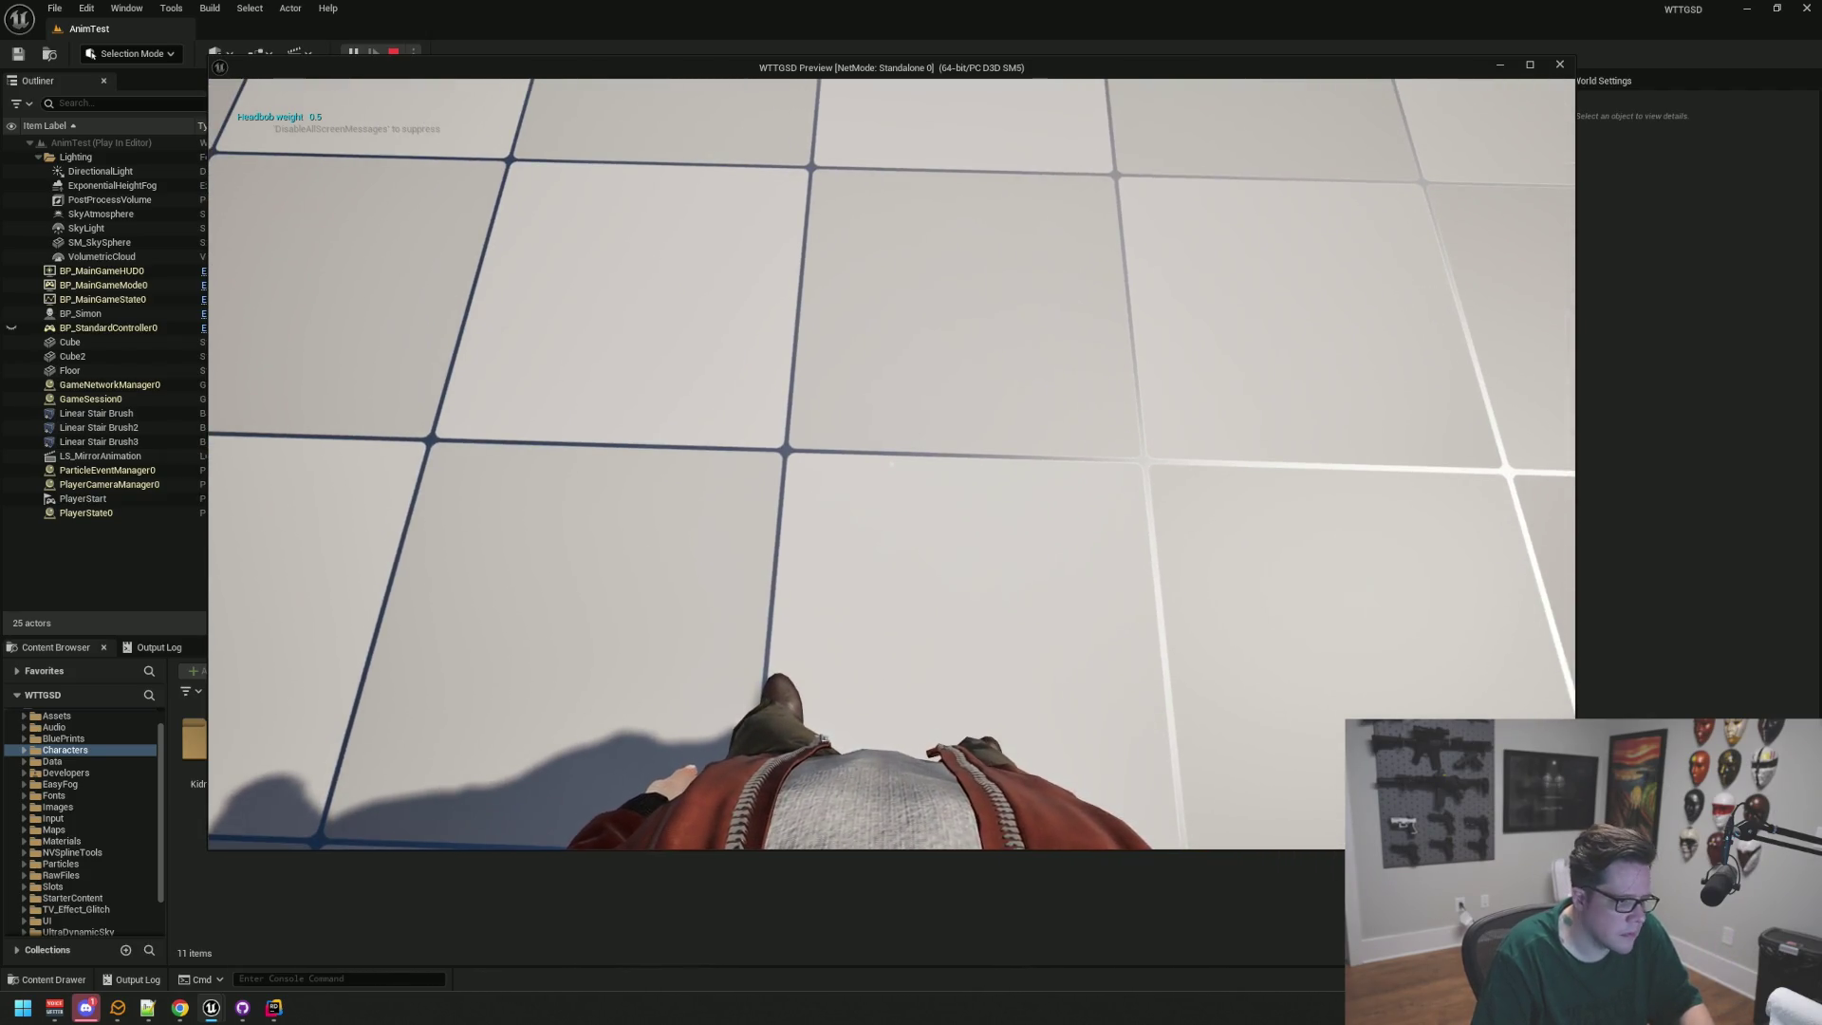
{"action": "key", "text": "s"}
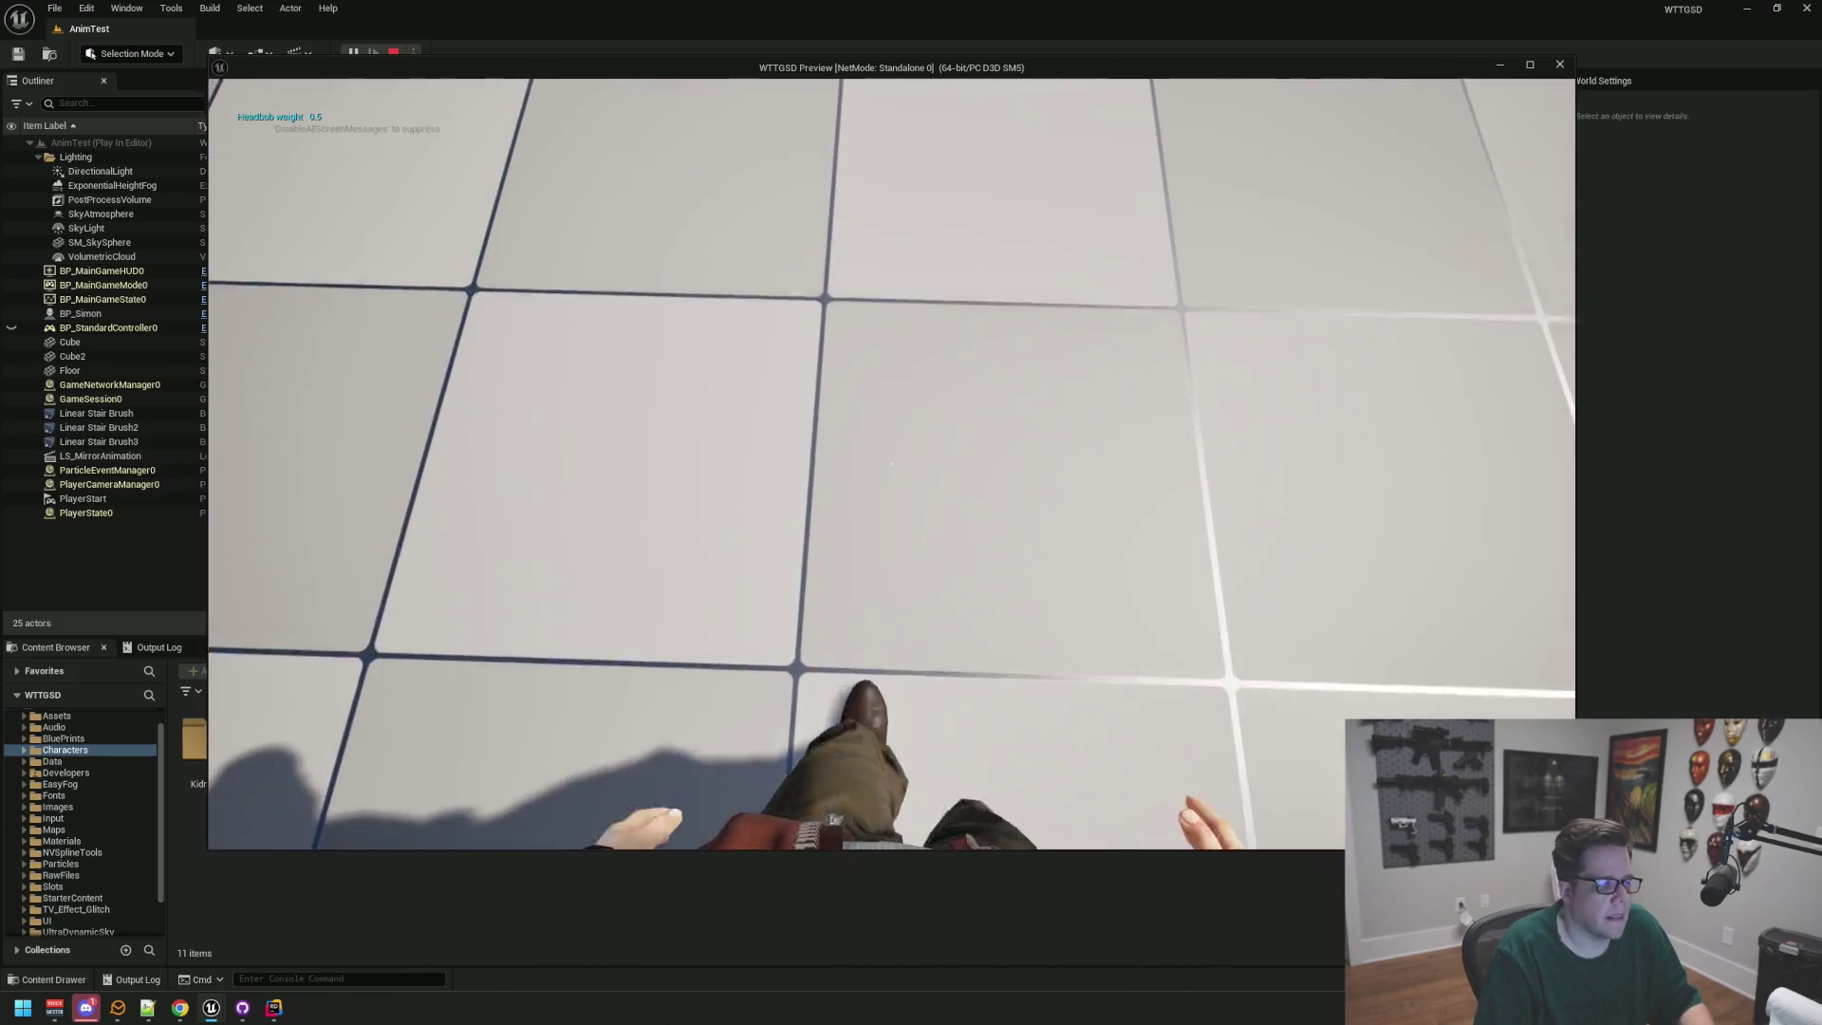
{"action": "key", "text": "w"}
{"action": "key", "text": "w"}
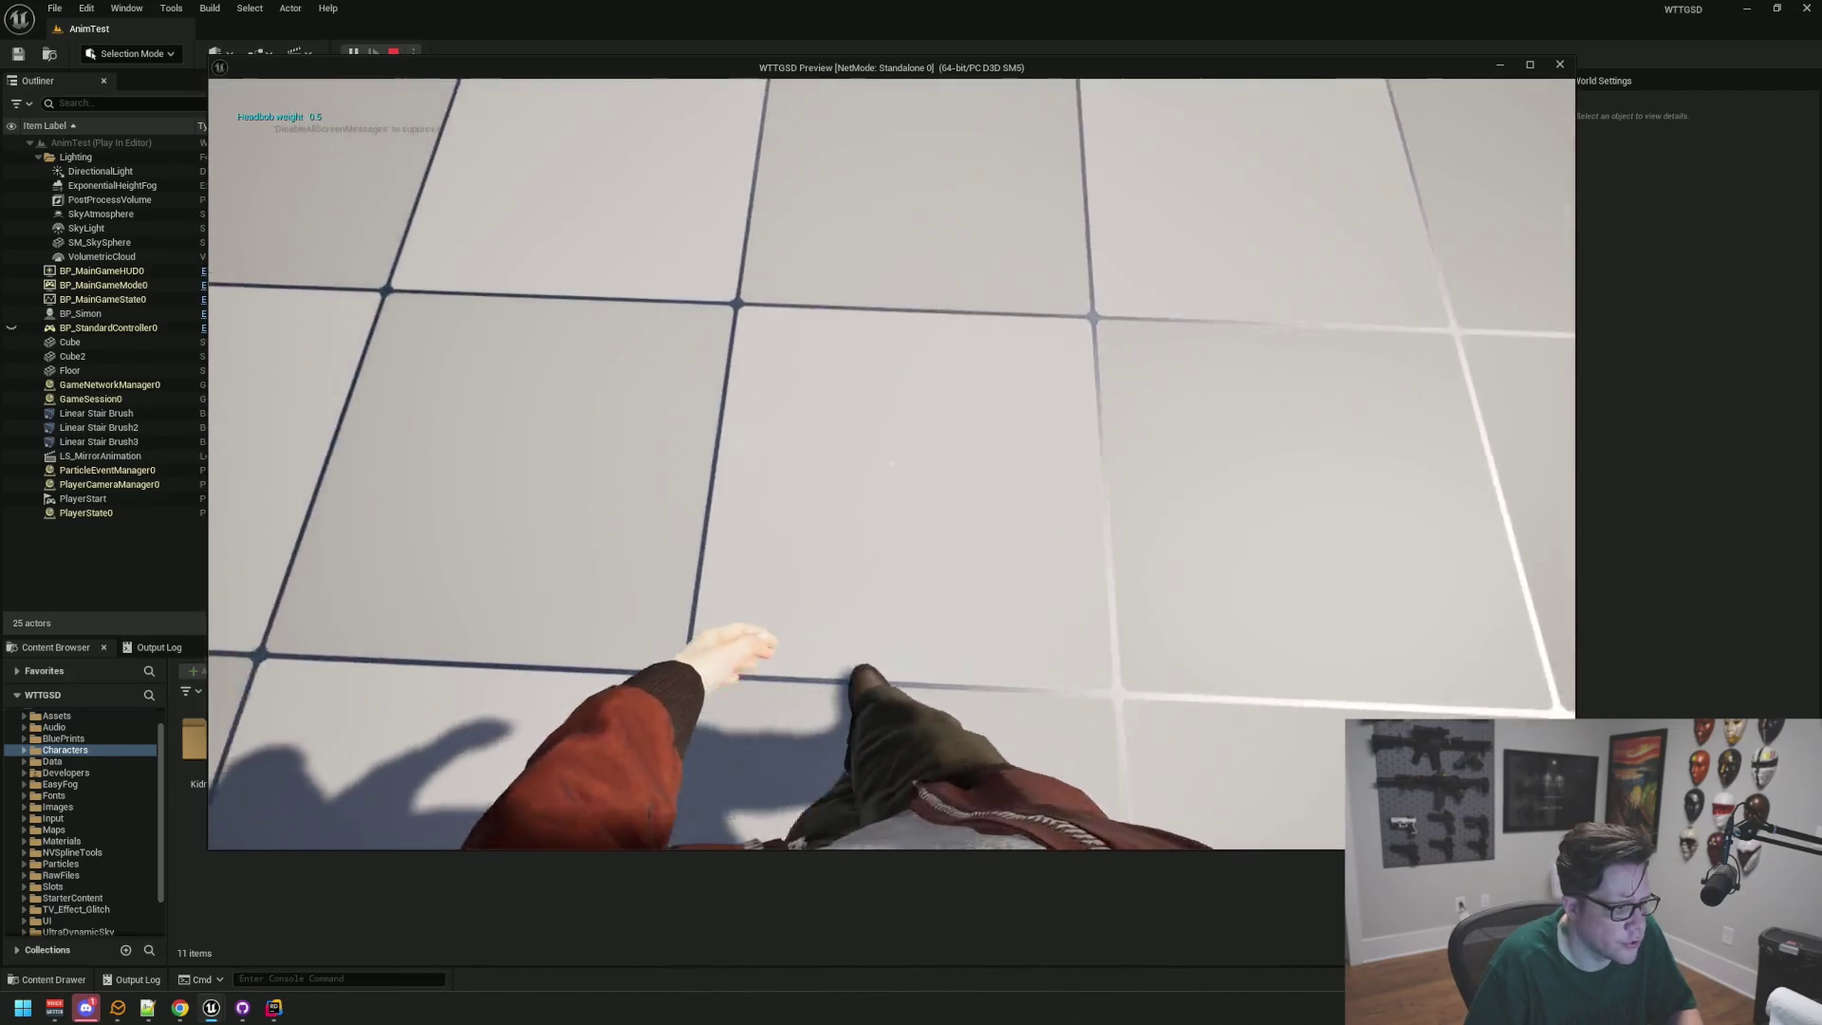
Step: Walk forward again testing the crawl, look down at the body, then stop play
{"action": "key", "text": "w"}
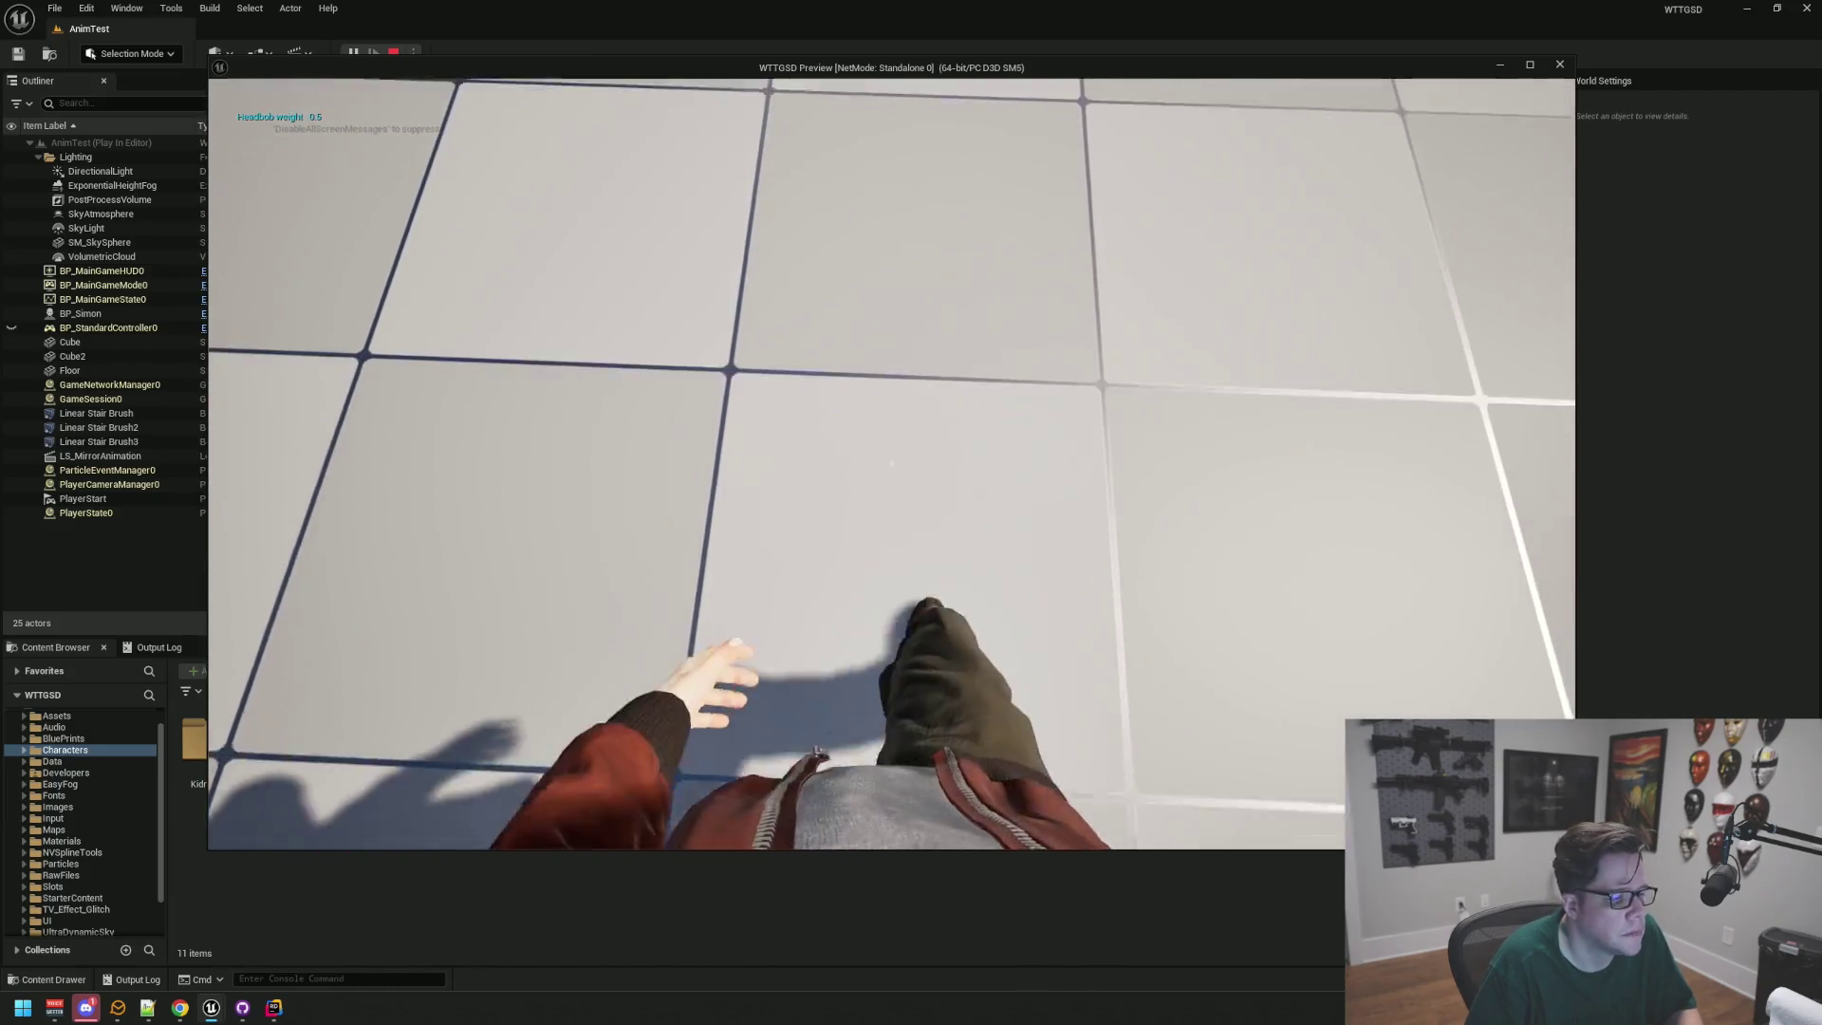
{"action": "key", "text": "w"}
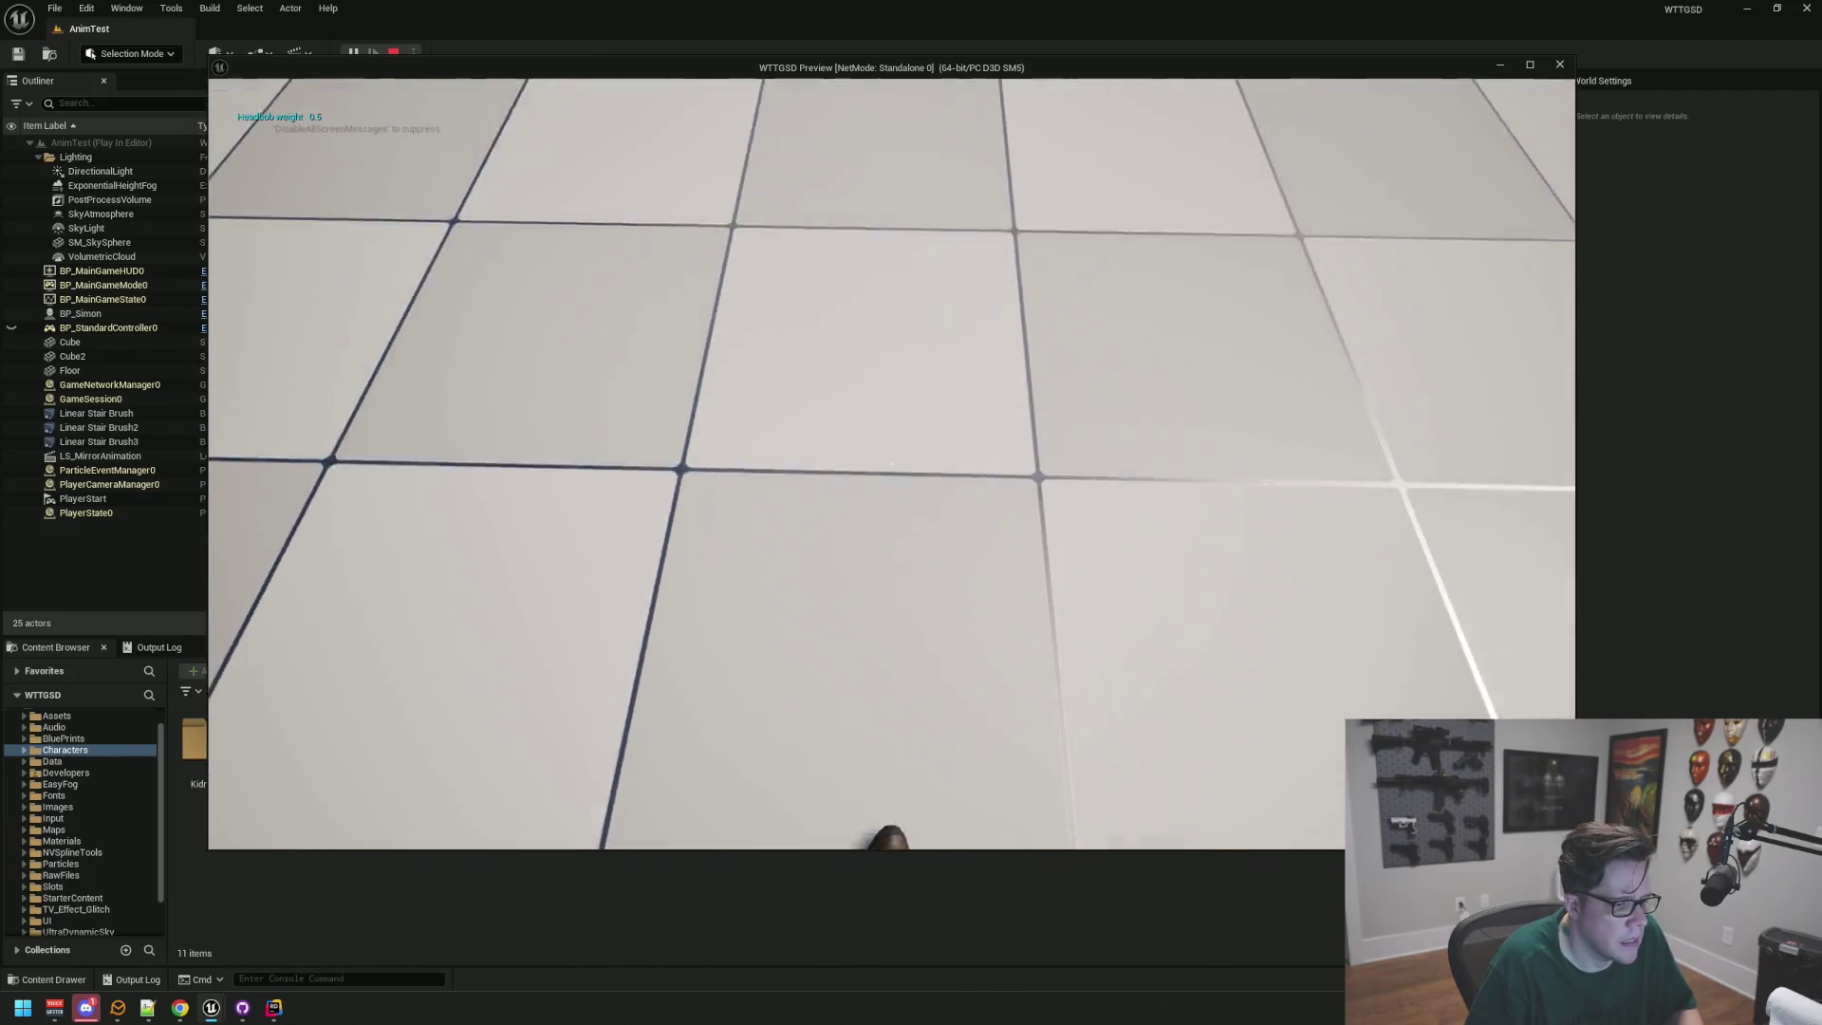
{"action": "key", "text": "w"}
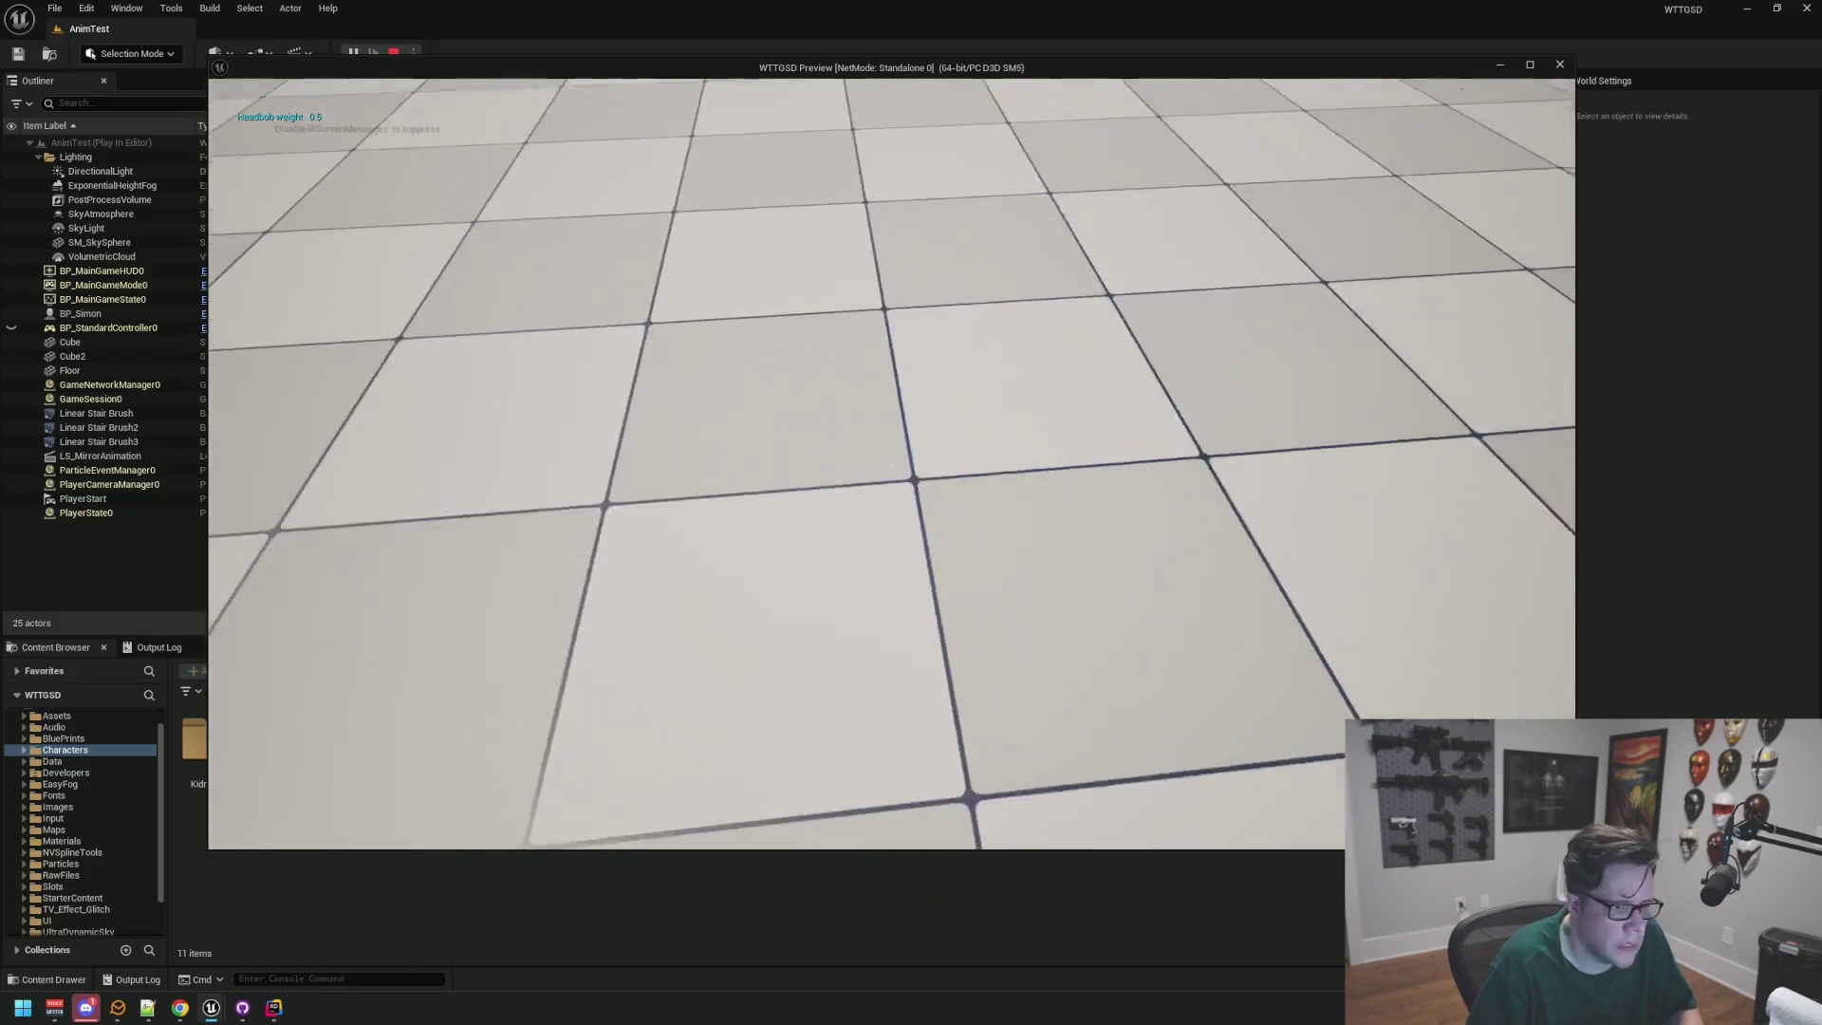
{"action": "key", "text": "w"}
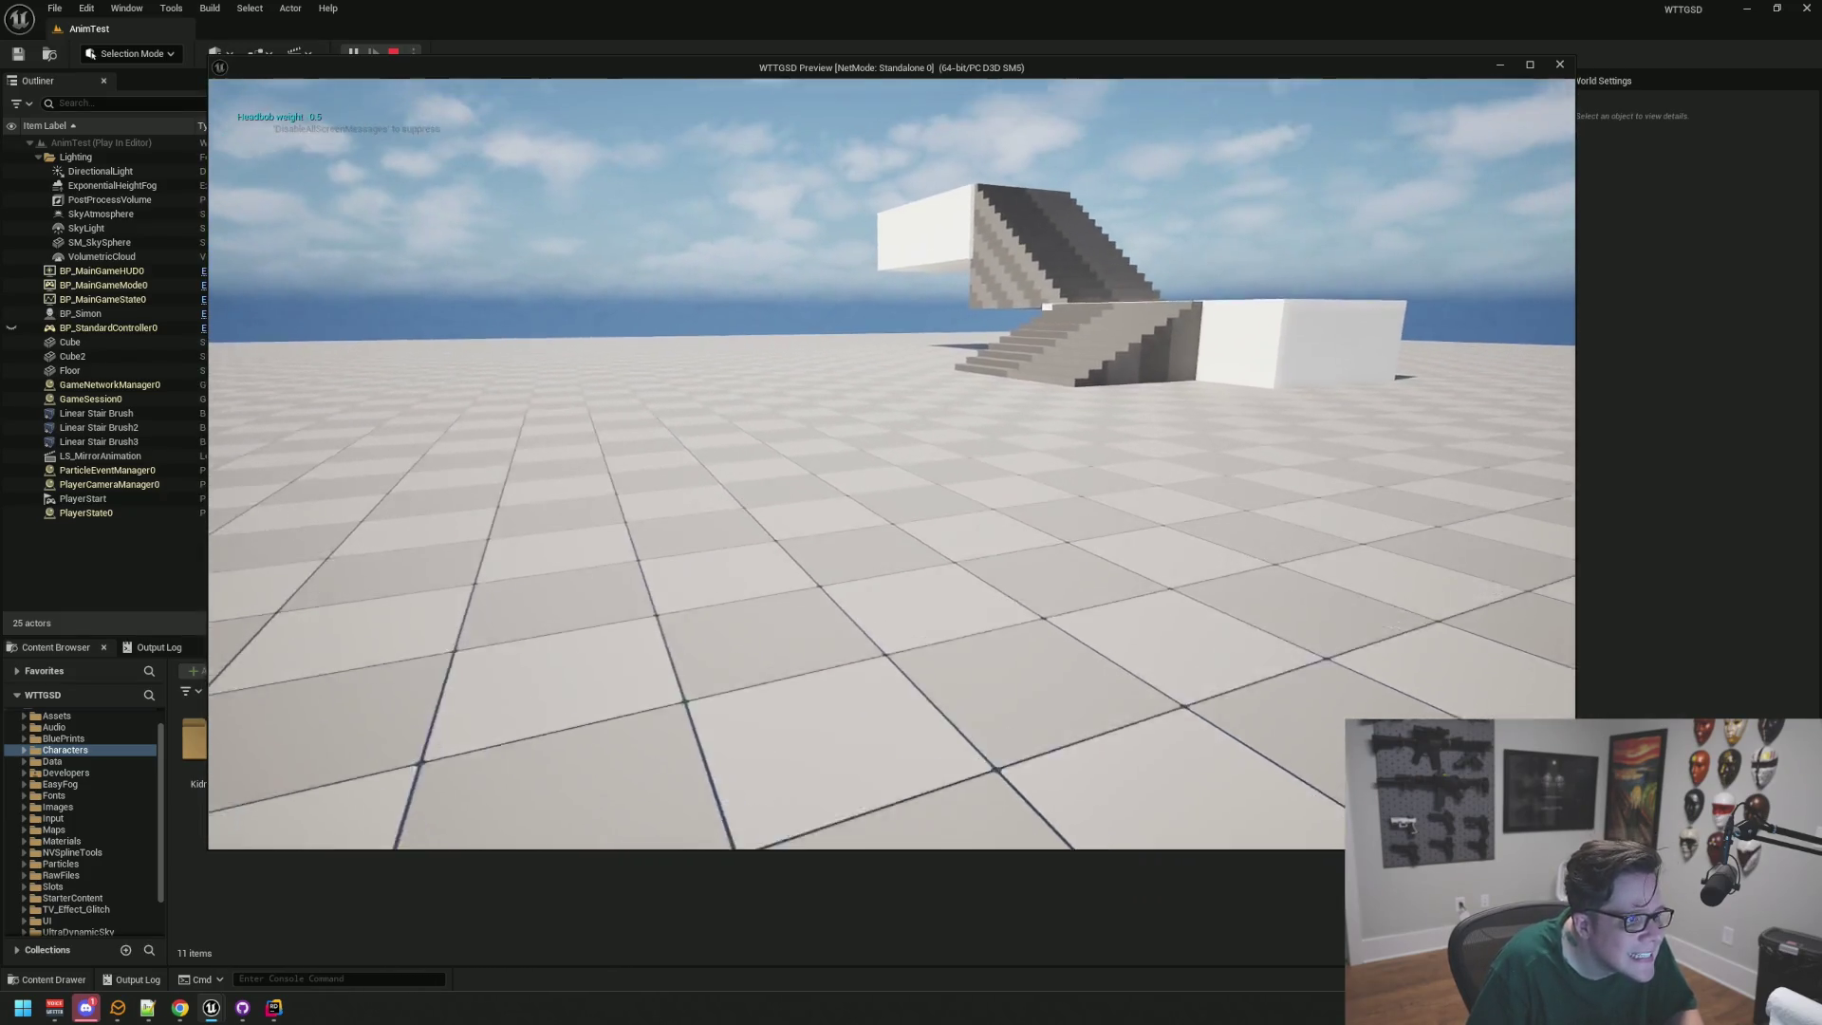
{"action": "key", "text": "w"}
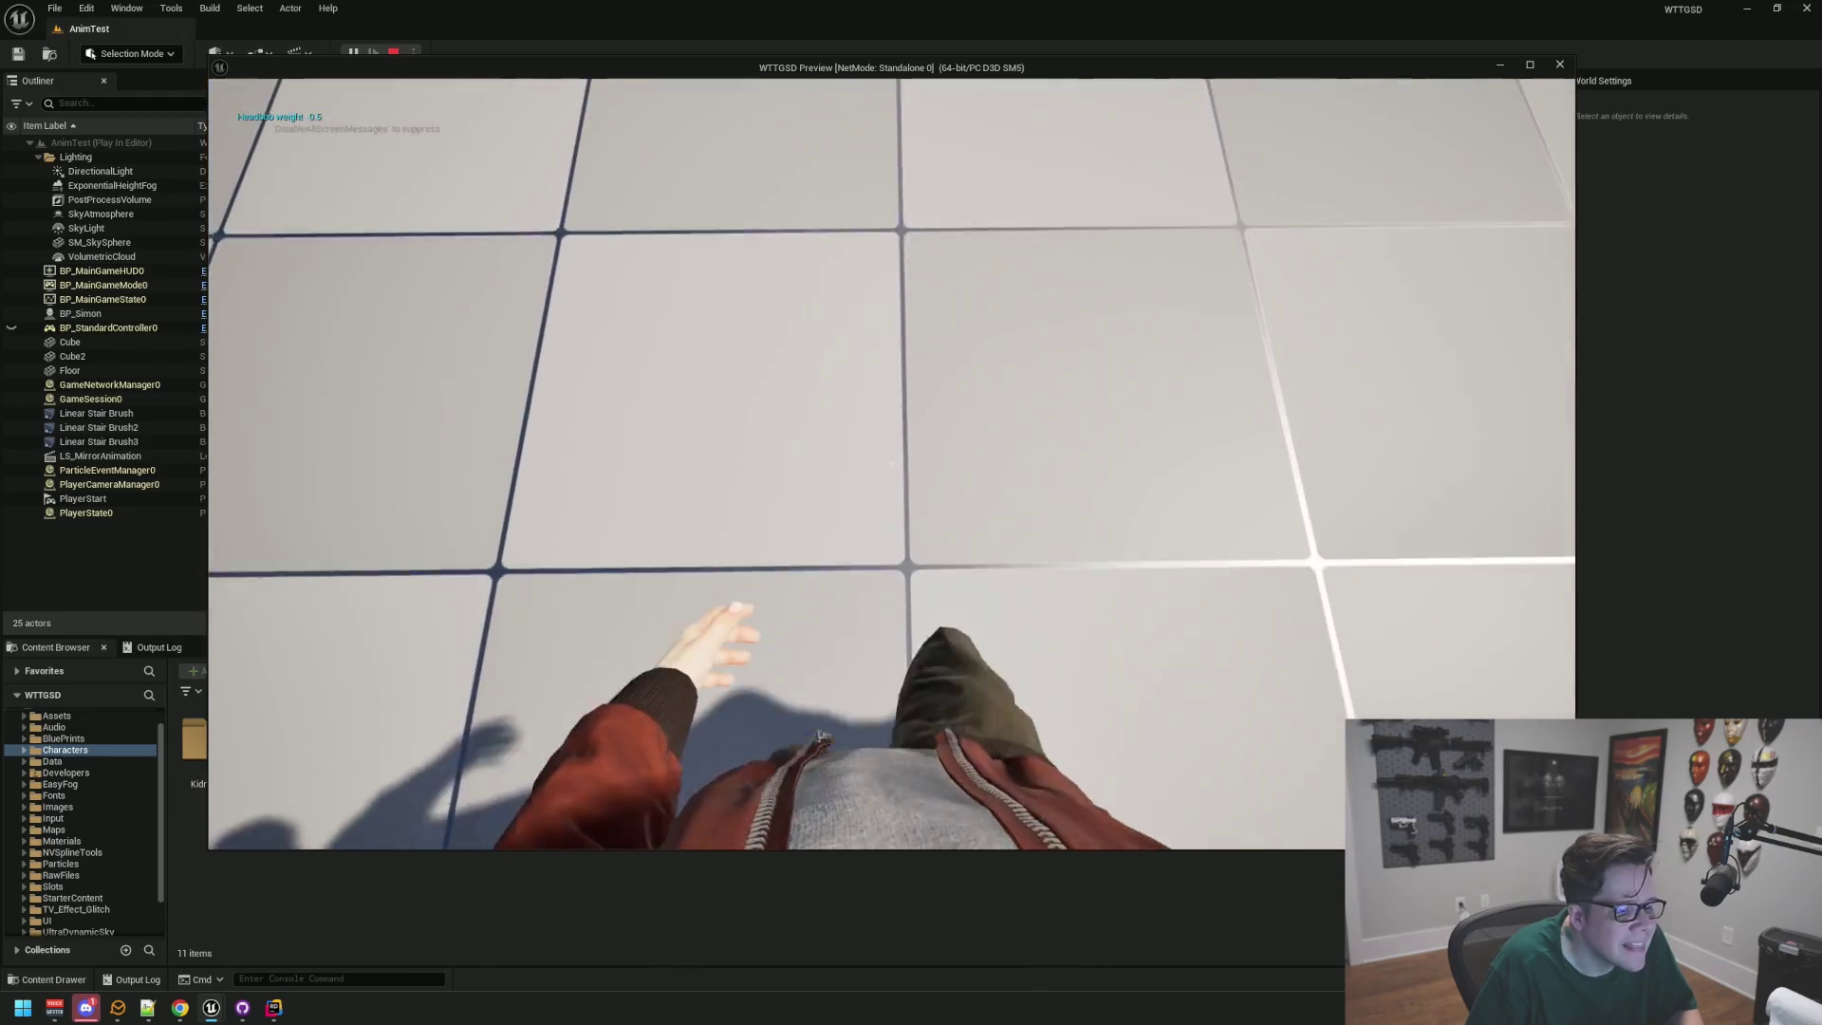
{"action": "key", "text": "w"}
{"action": "key", "text": "w"}
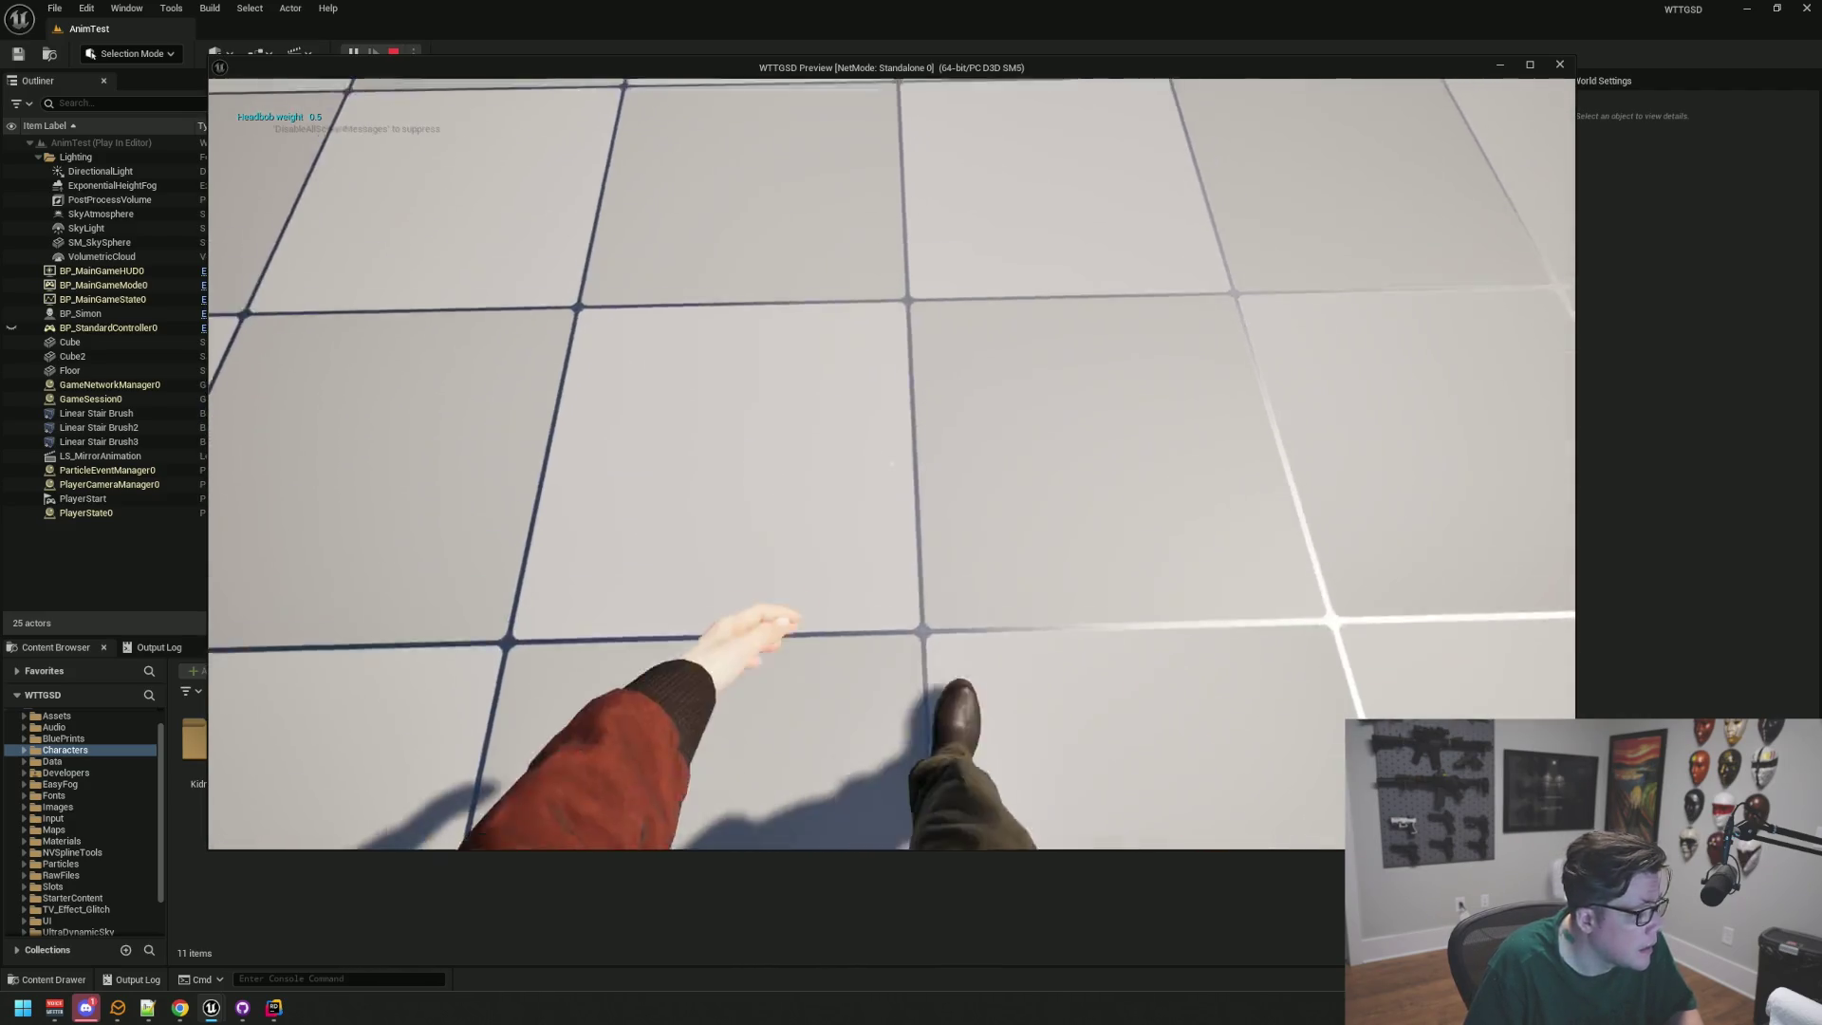
{"action": "key", "text": "Escape"}
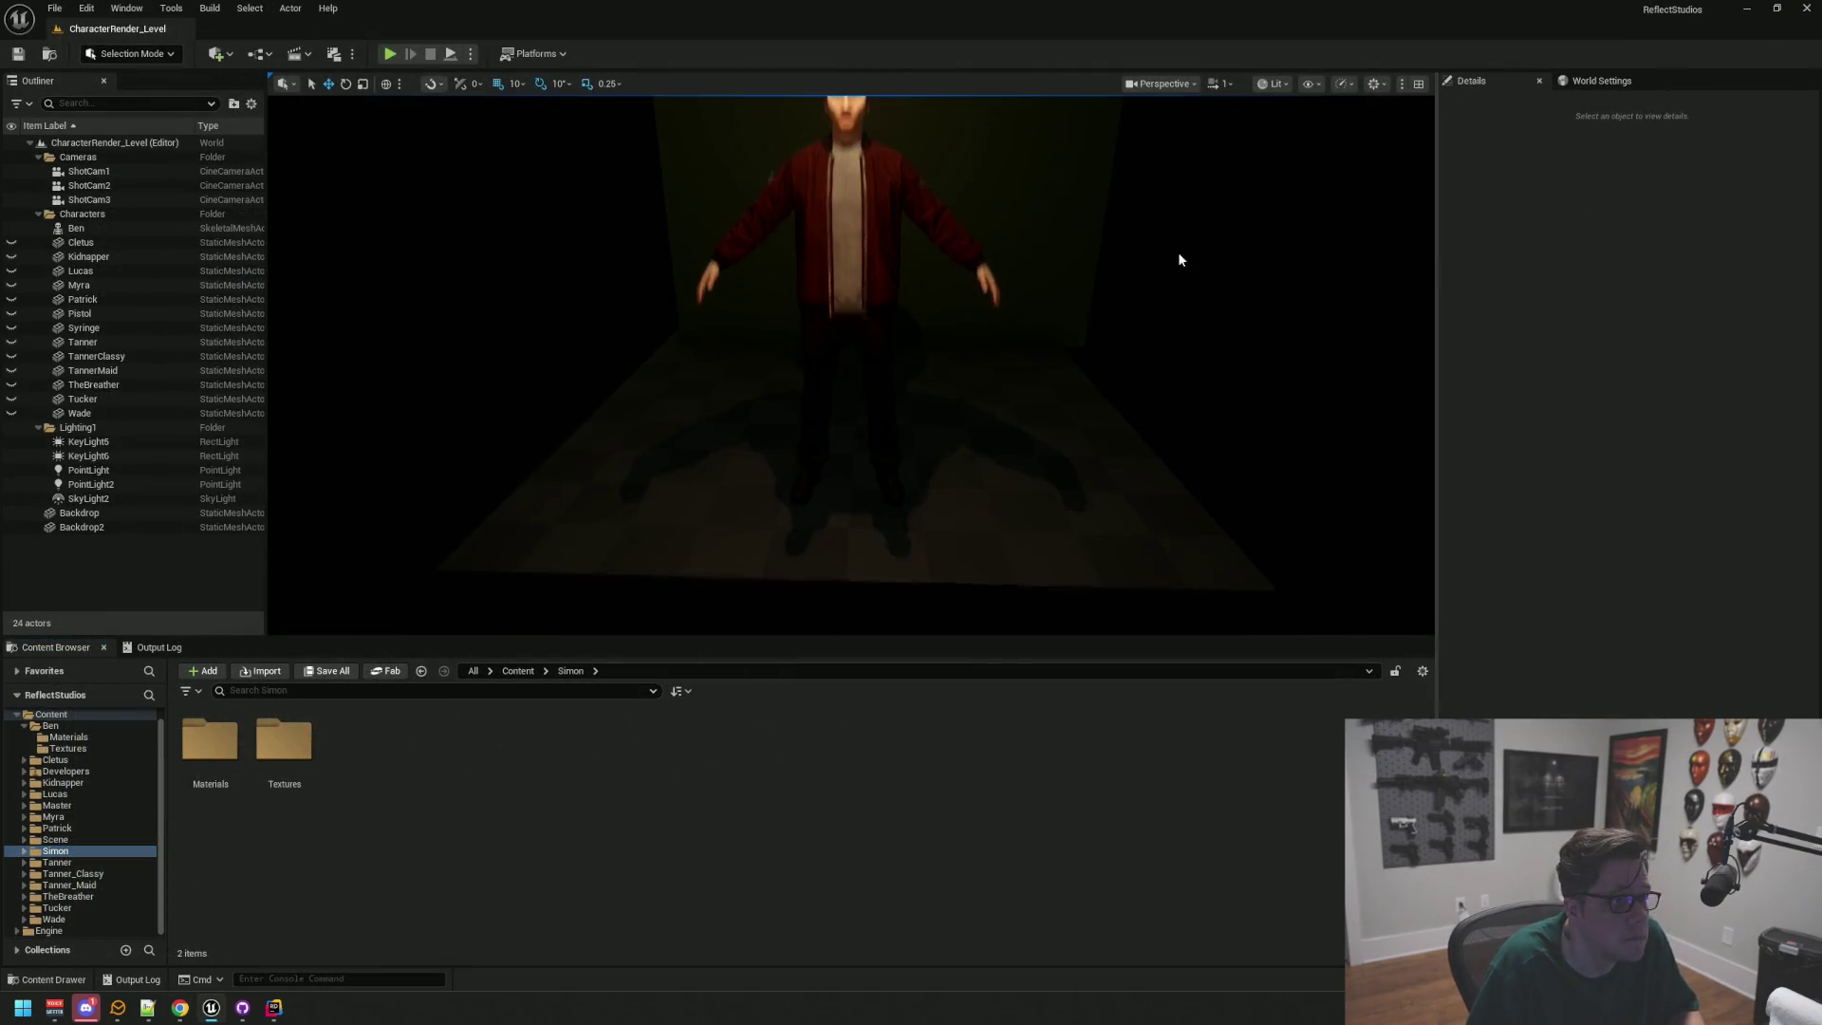
Step: Close Unreal and GitHub Desktop, relaunch GitHub Desktop via a 'git' search, and open Live Projects
{"action": "left_click", "coordinate": [1812, 14]}
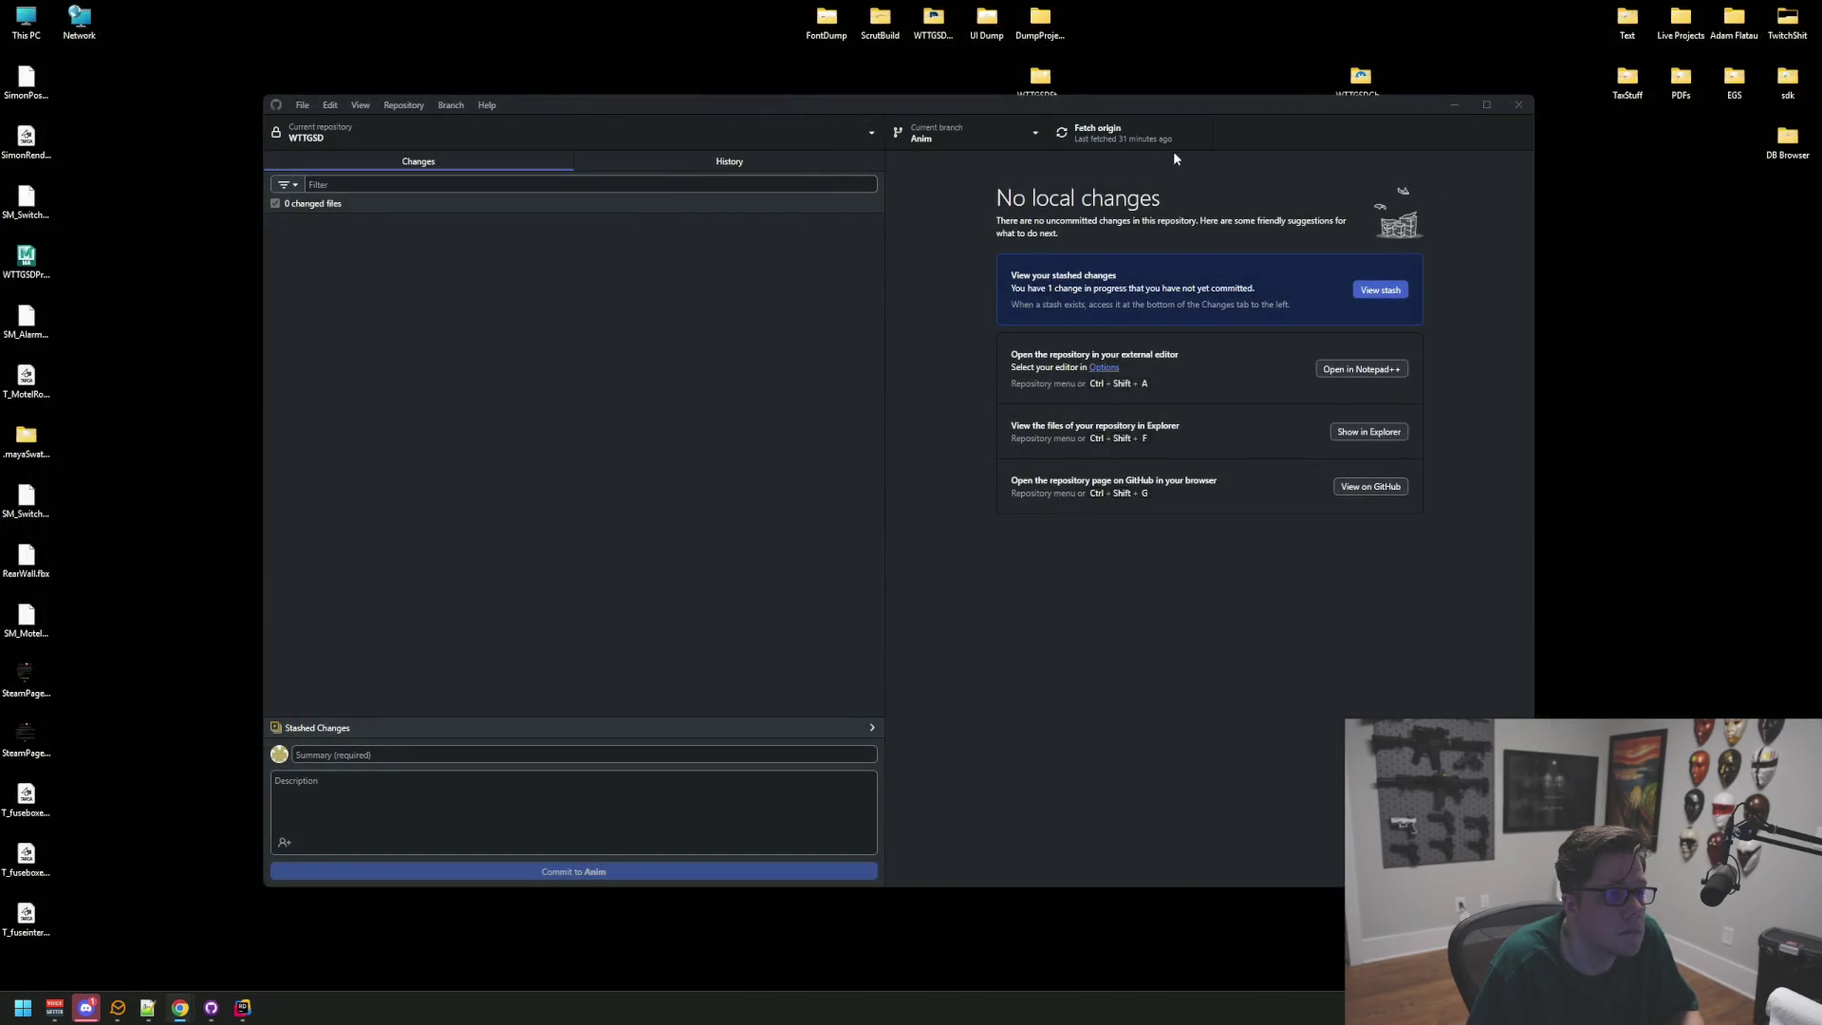
{"action": "left_click", "coordinate": [1512, 105]}
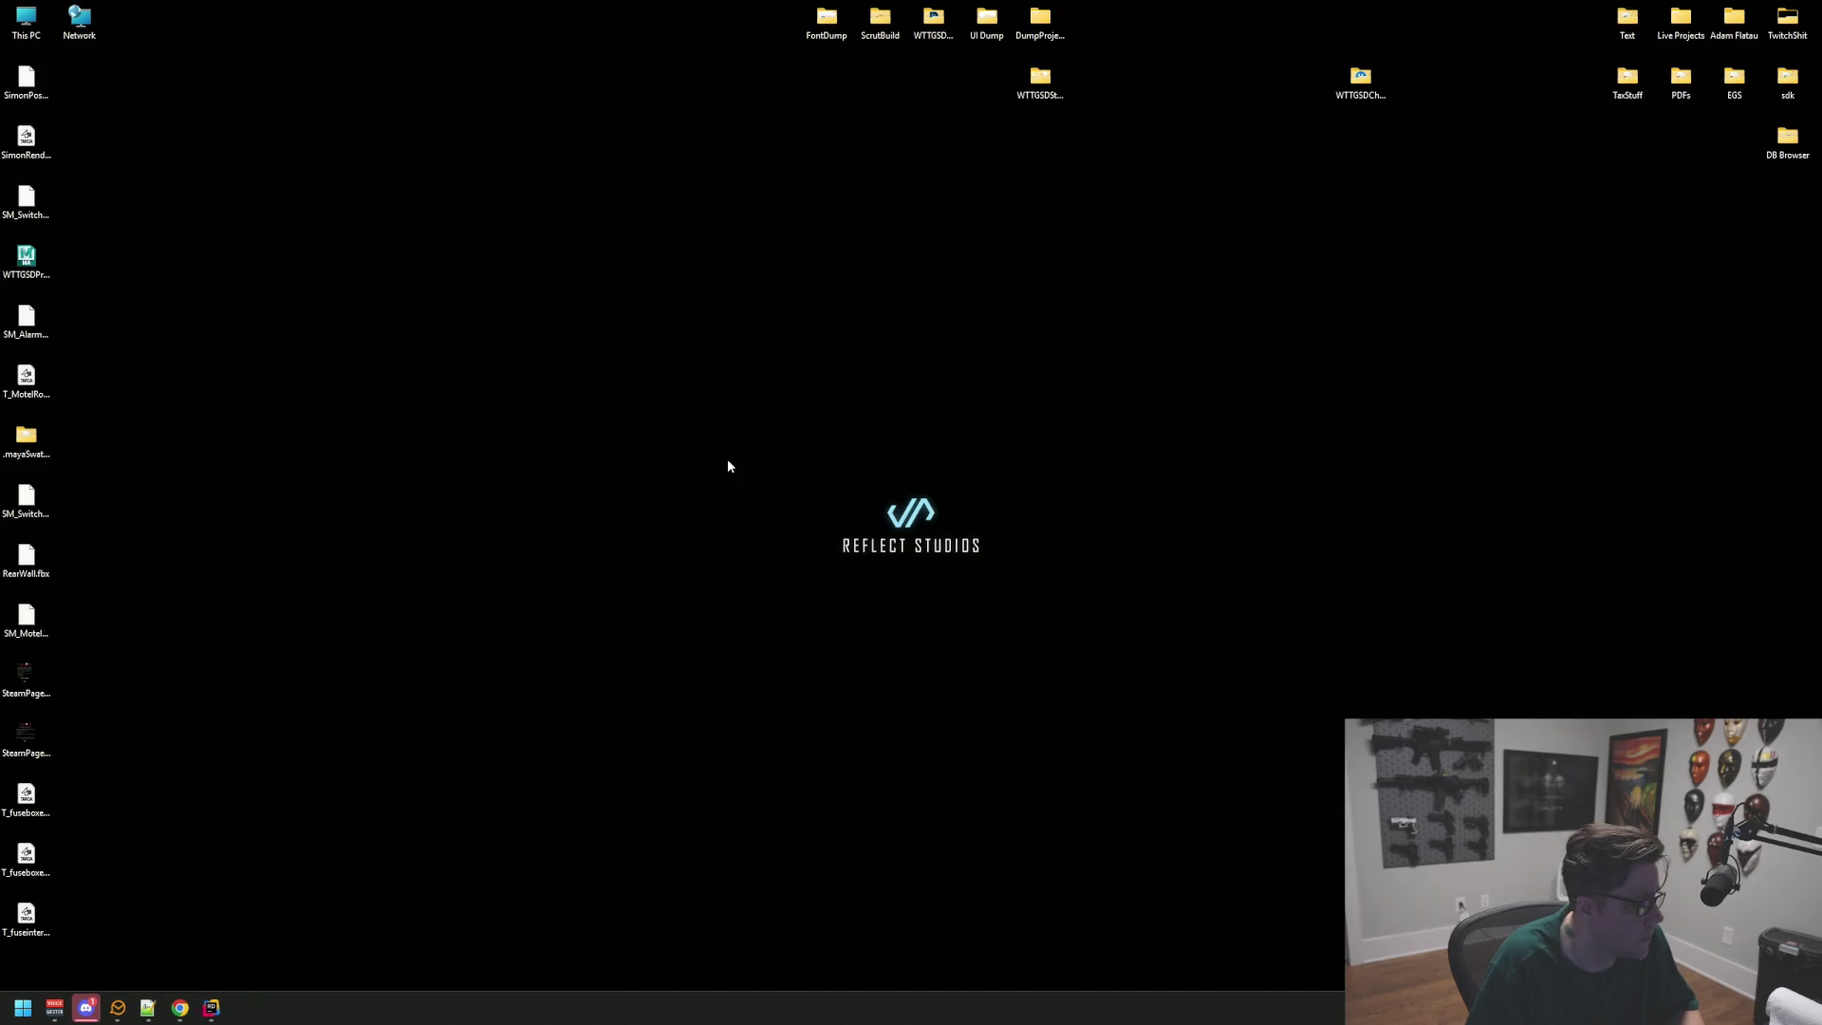
{"action": "key", "text": "super"}
{"action": "type", "text": "git"}
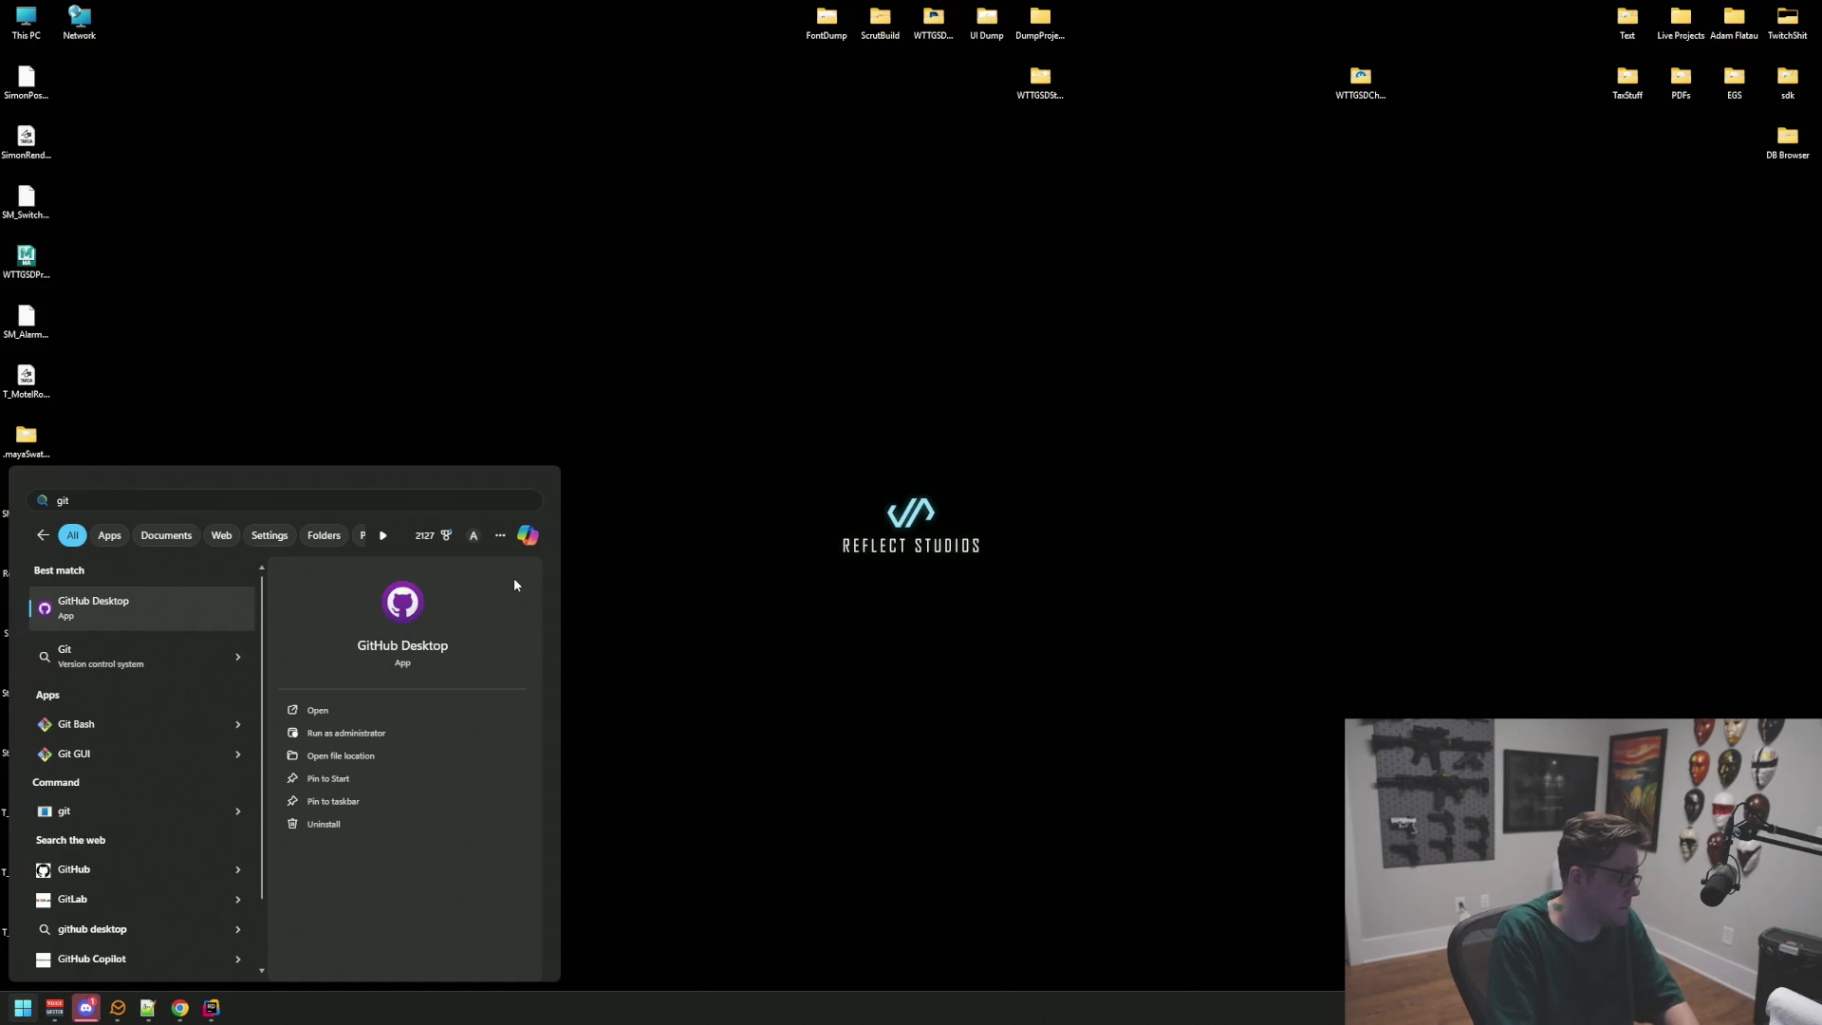
{"action": "key", "text": "Return"}
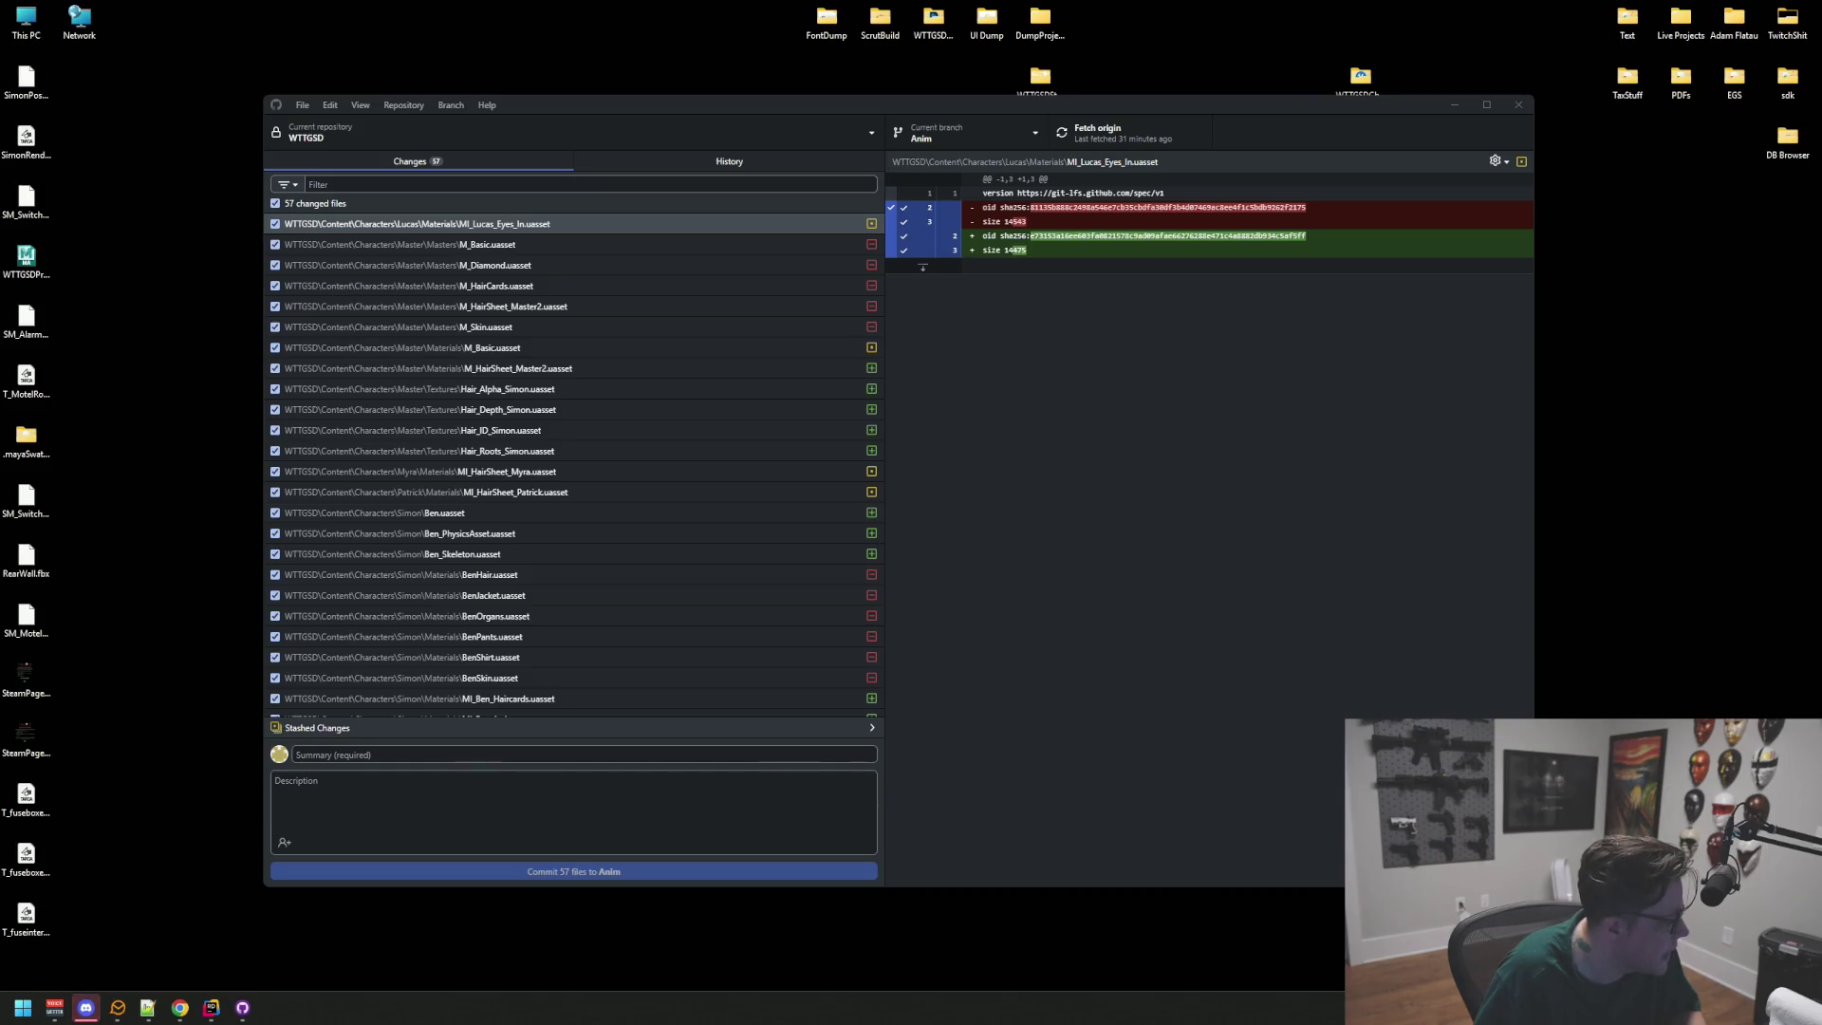
{"action": "double_click", "coordinate": [1672, 37]}
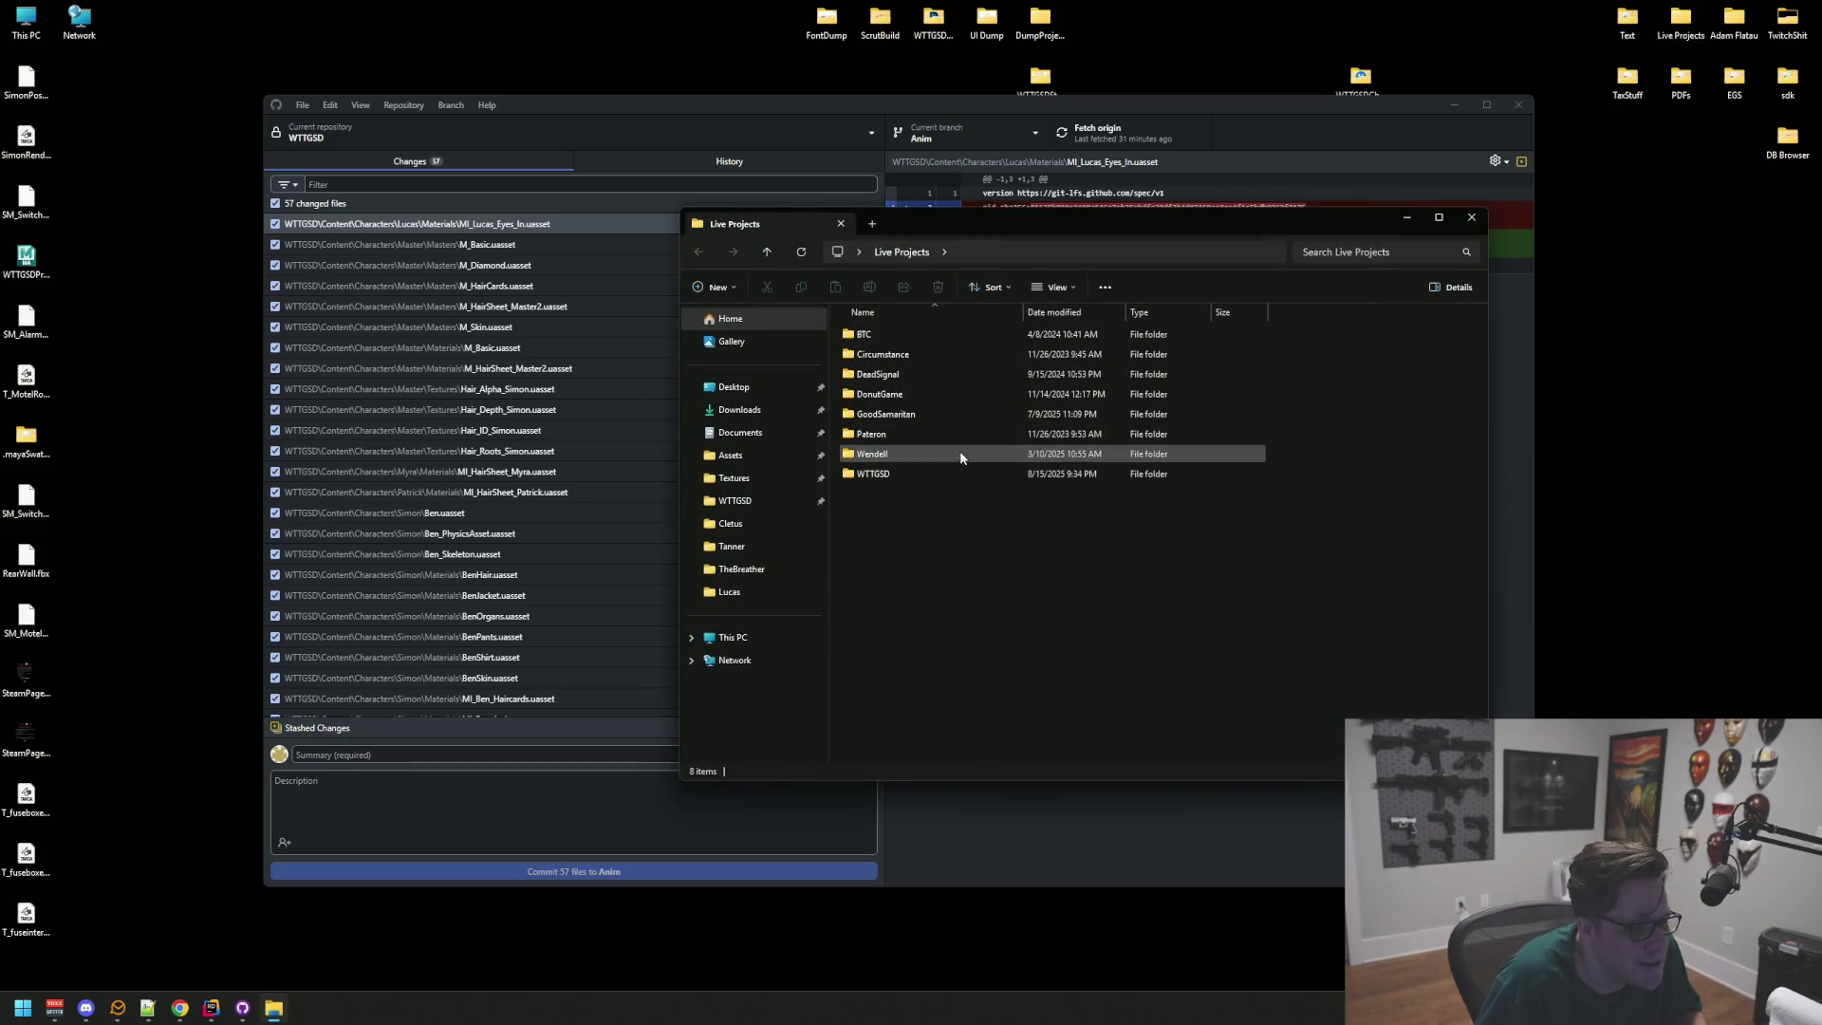
Step: Open Live Projects > WTTGSD > WTTGSD, launch WTTGSD.uproject, and bring Unreal forward
{"action": "double_click", "coordinate": [912, 471]}
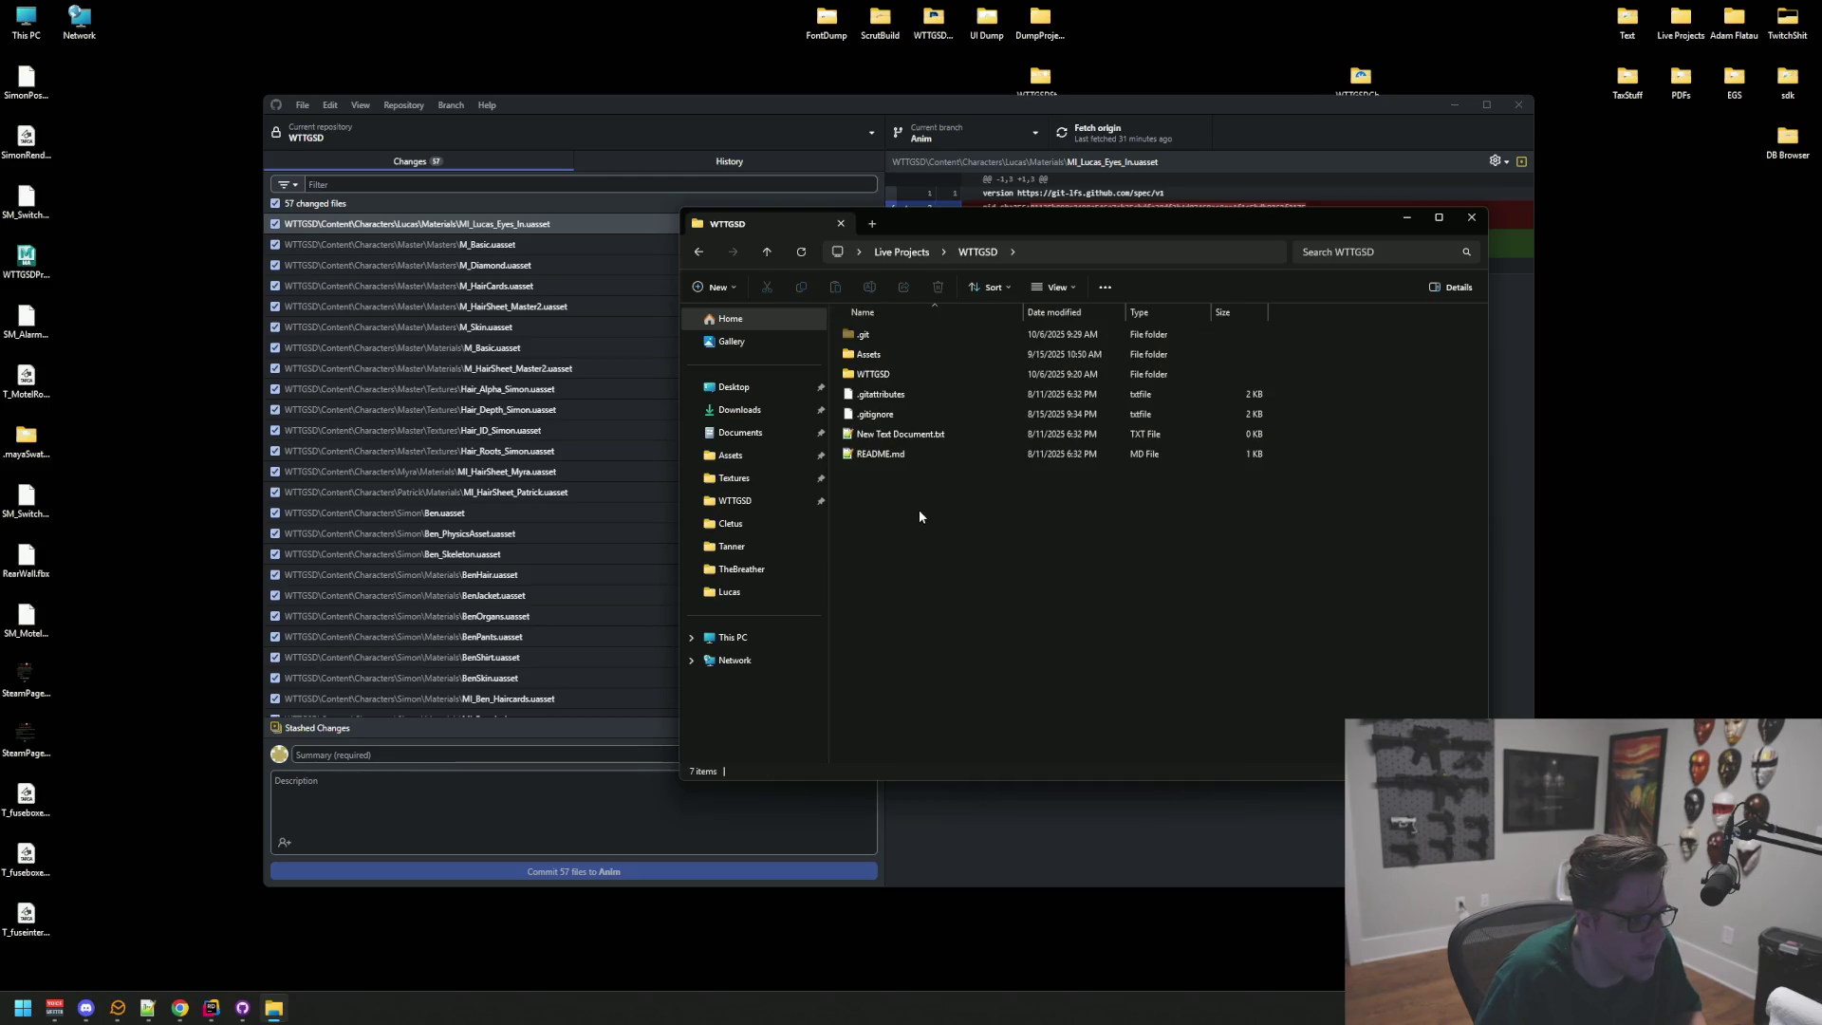
{"action": "double_click", "coordinate": [911, 374]}
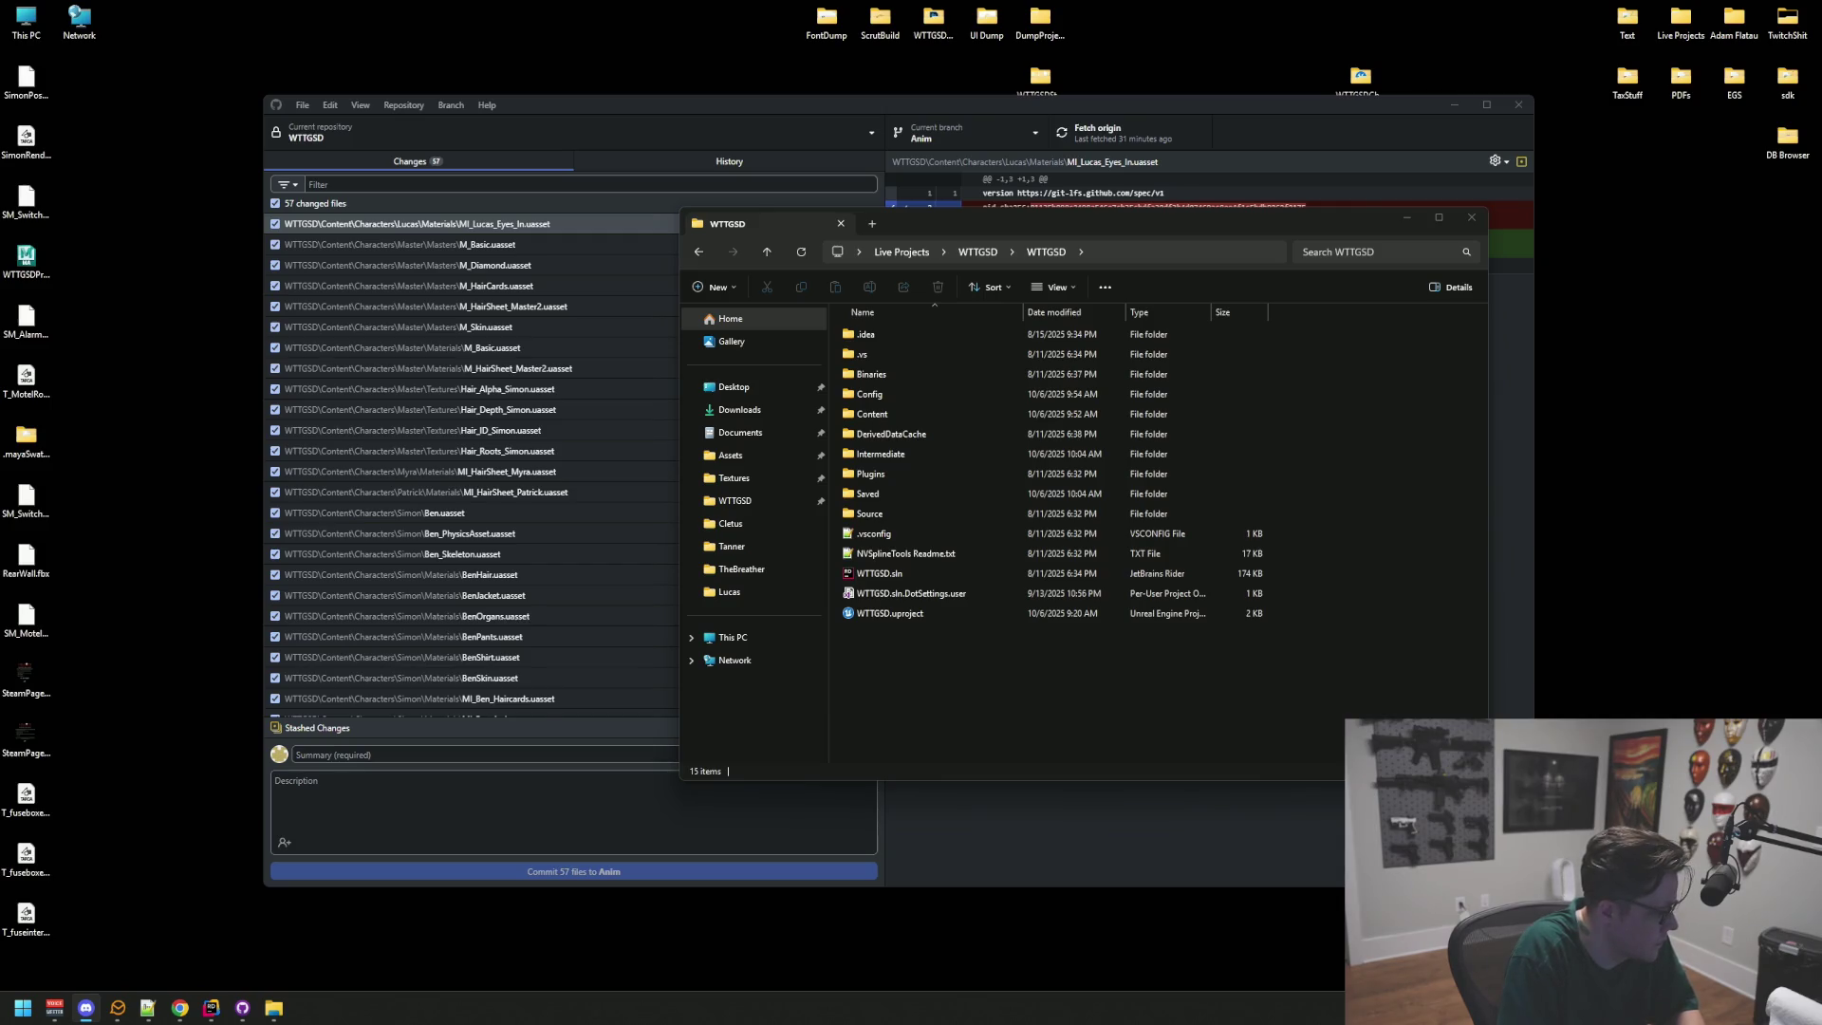
{"action": "double_click", "coordinate": [922, 619]}
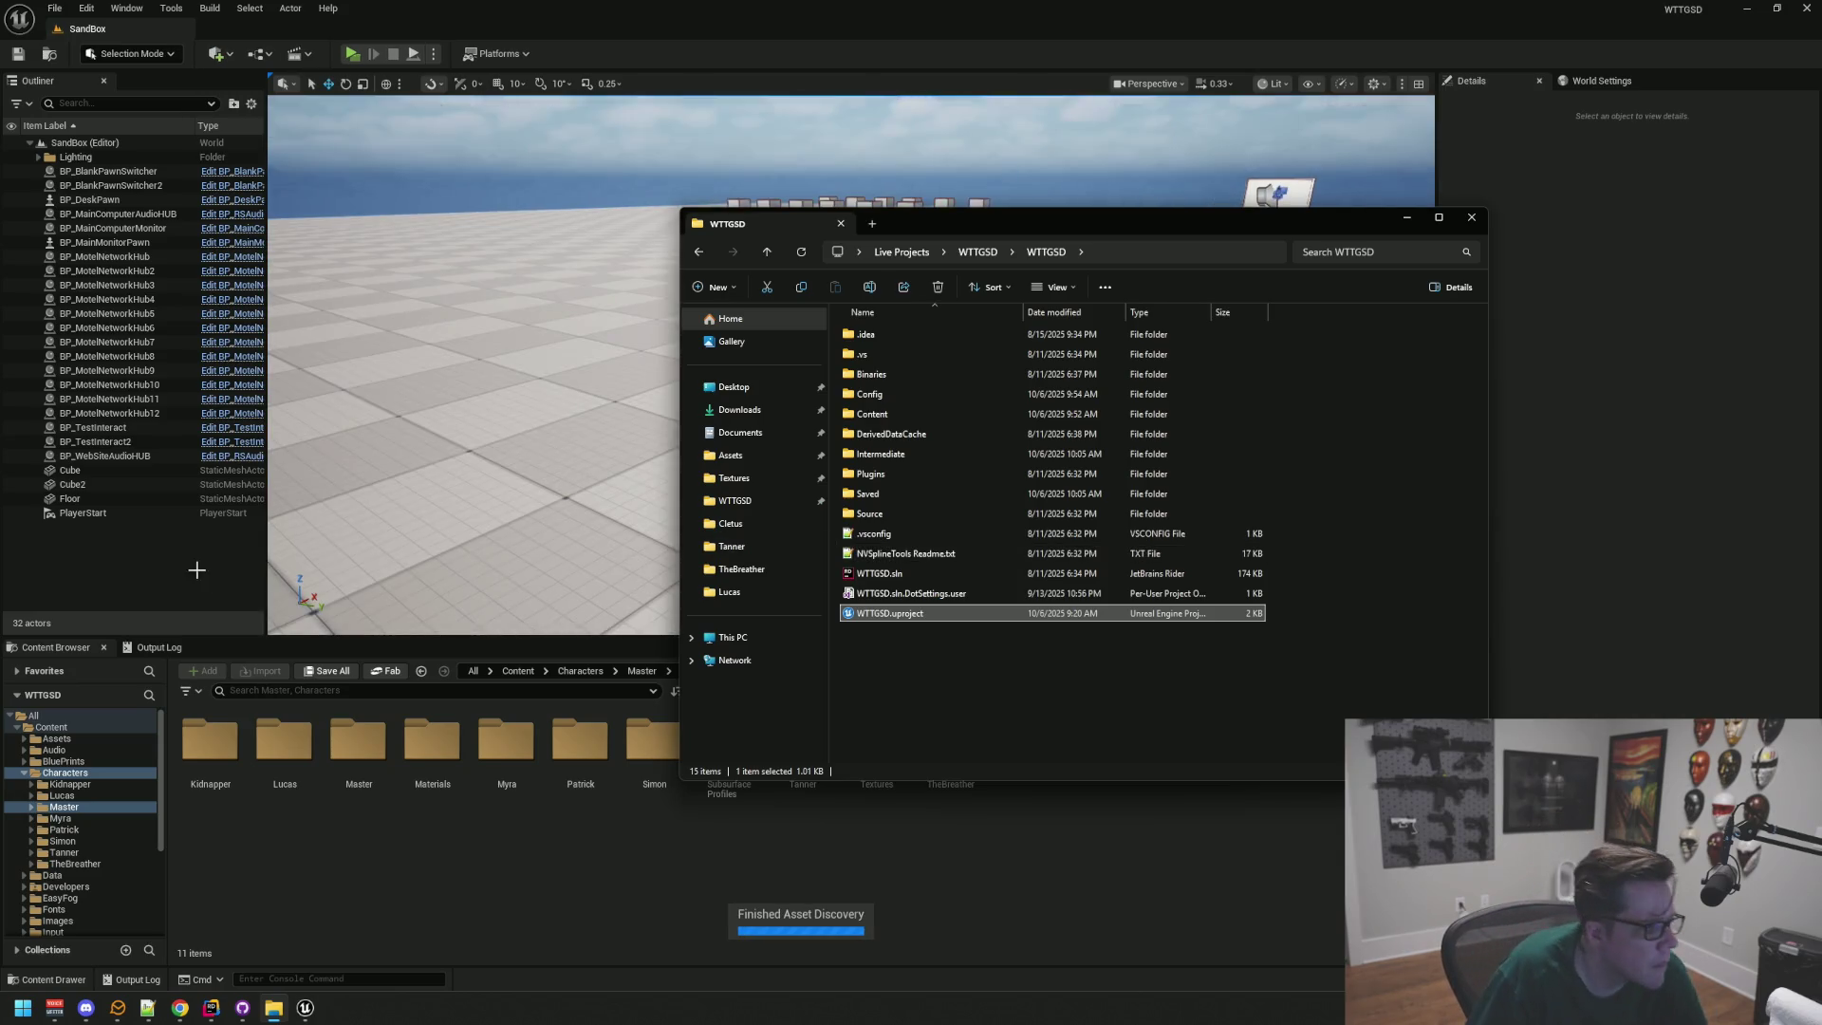
{"action": "left_click", "coordinate": [196, 569]}
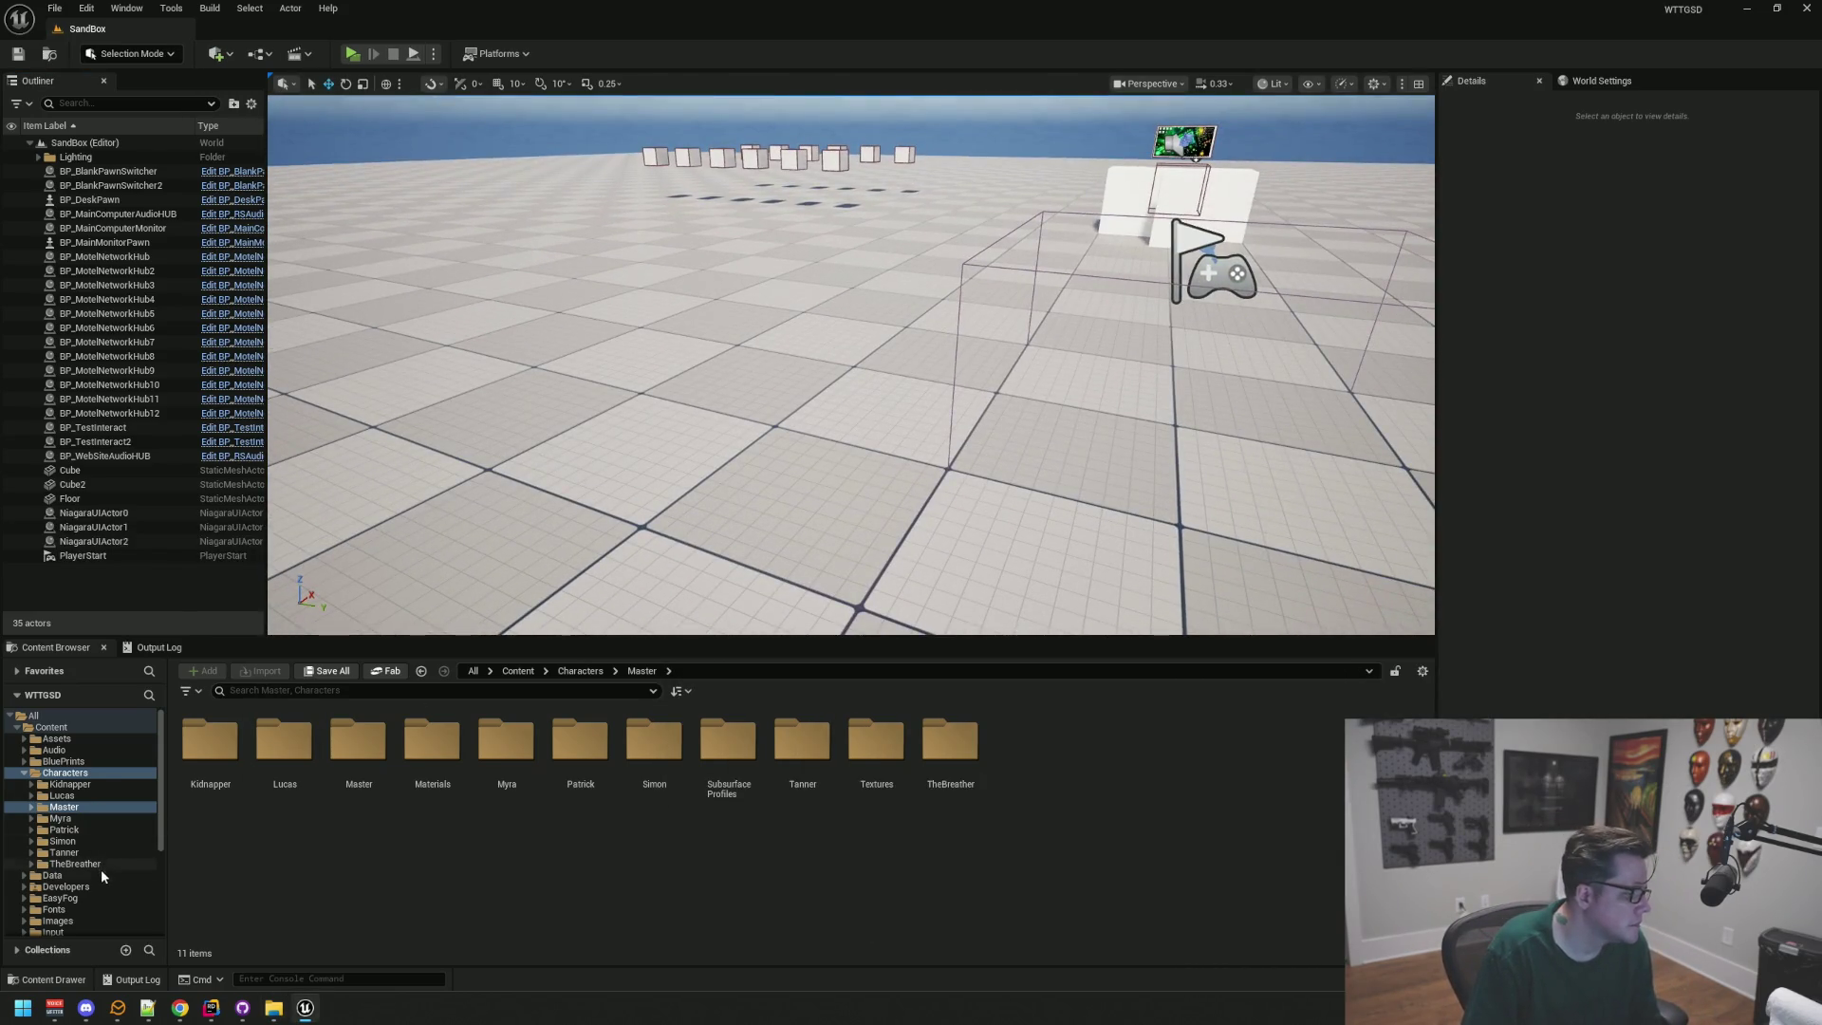
Step: Browse to Content > Maps in the Content Browser and open the AnimTest level
{"action": "left_click", "coordinate": [79, 738]}
{"action": "scroll", "coordinate": [87, 854], "scroll_direction": "down", "scroll_amount": 3}
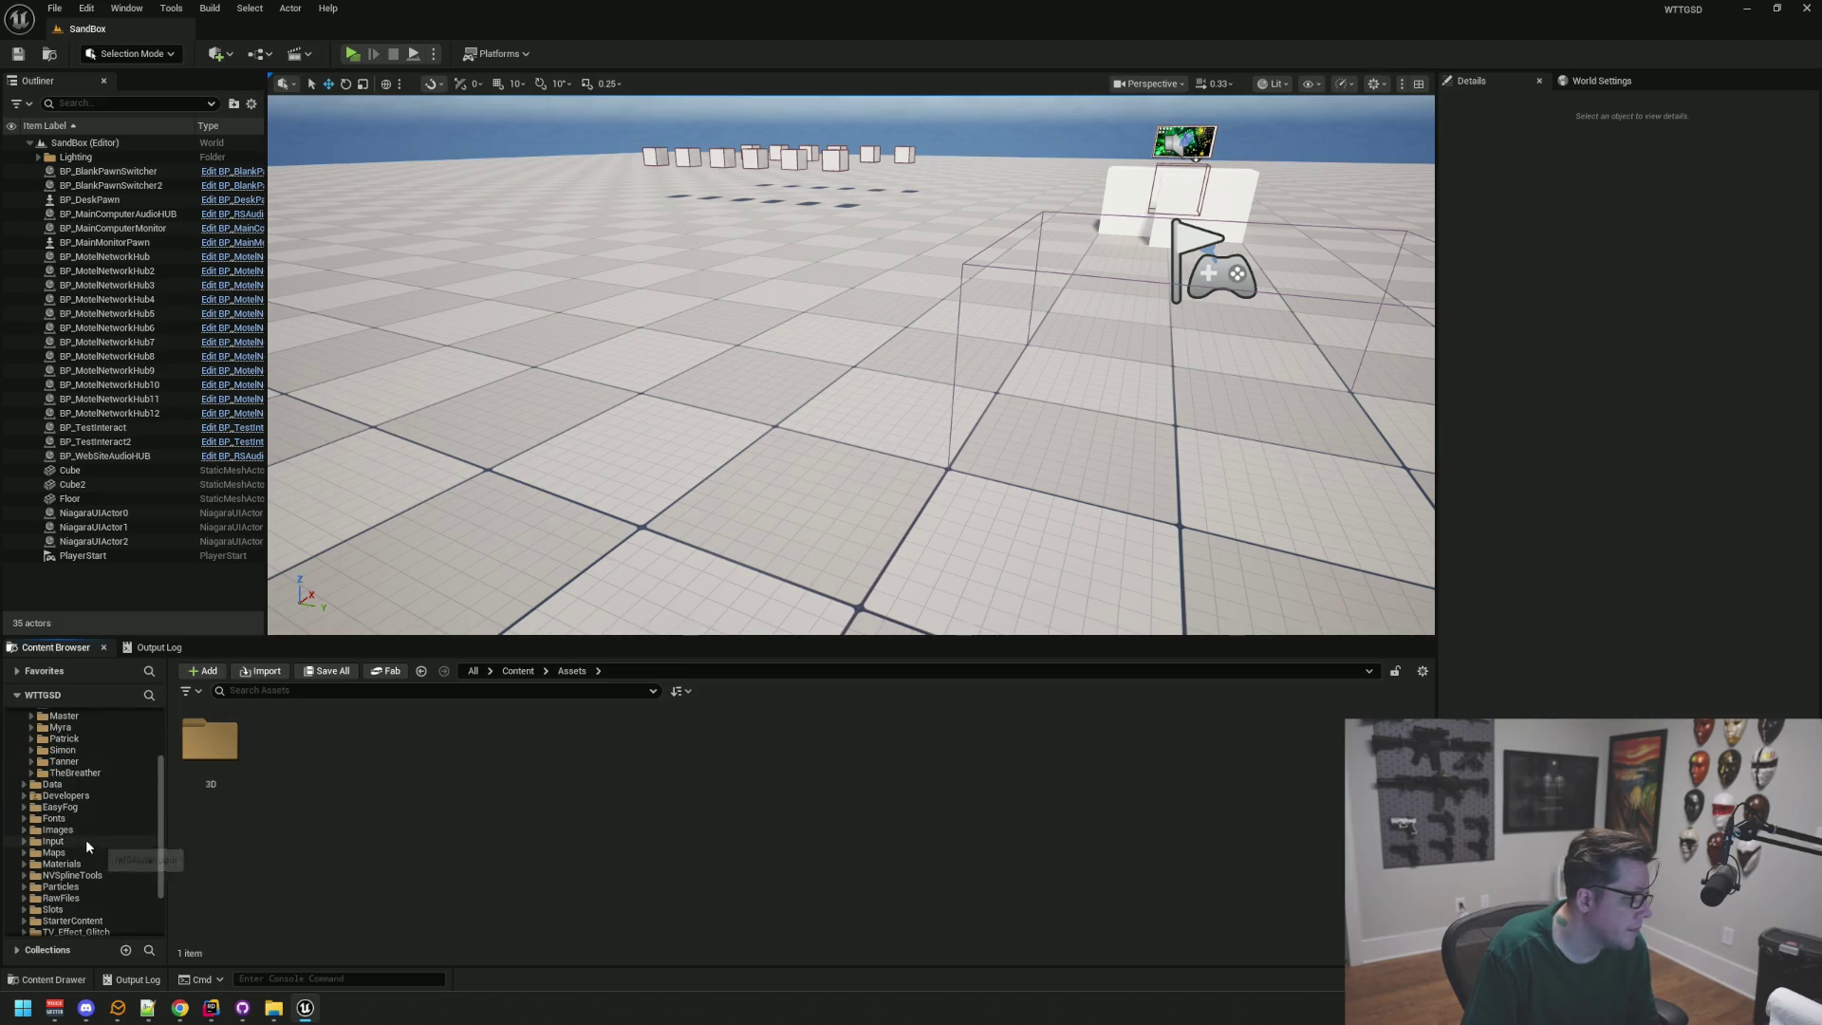
{"action": "left_click", "coordinate": [89, 852]}
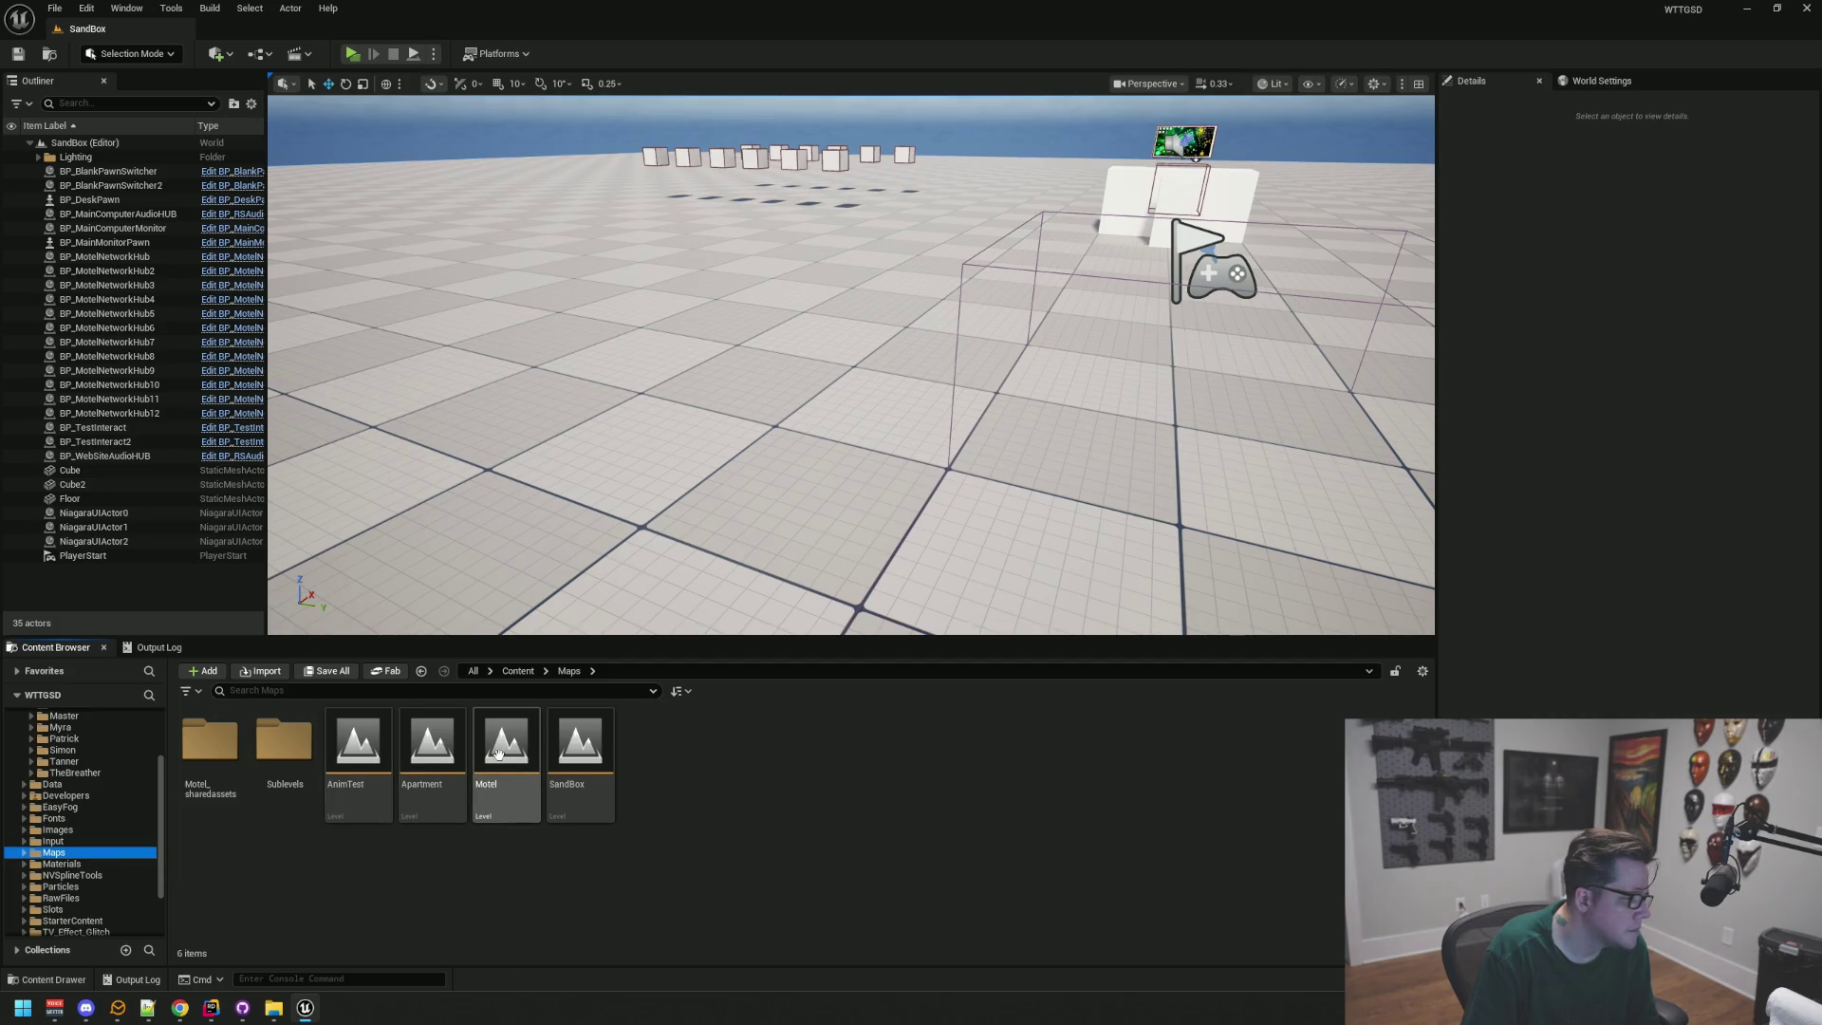
{"action": "double_click", "coordinate": [349, 780]}
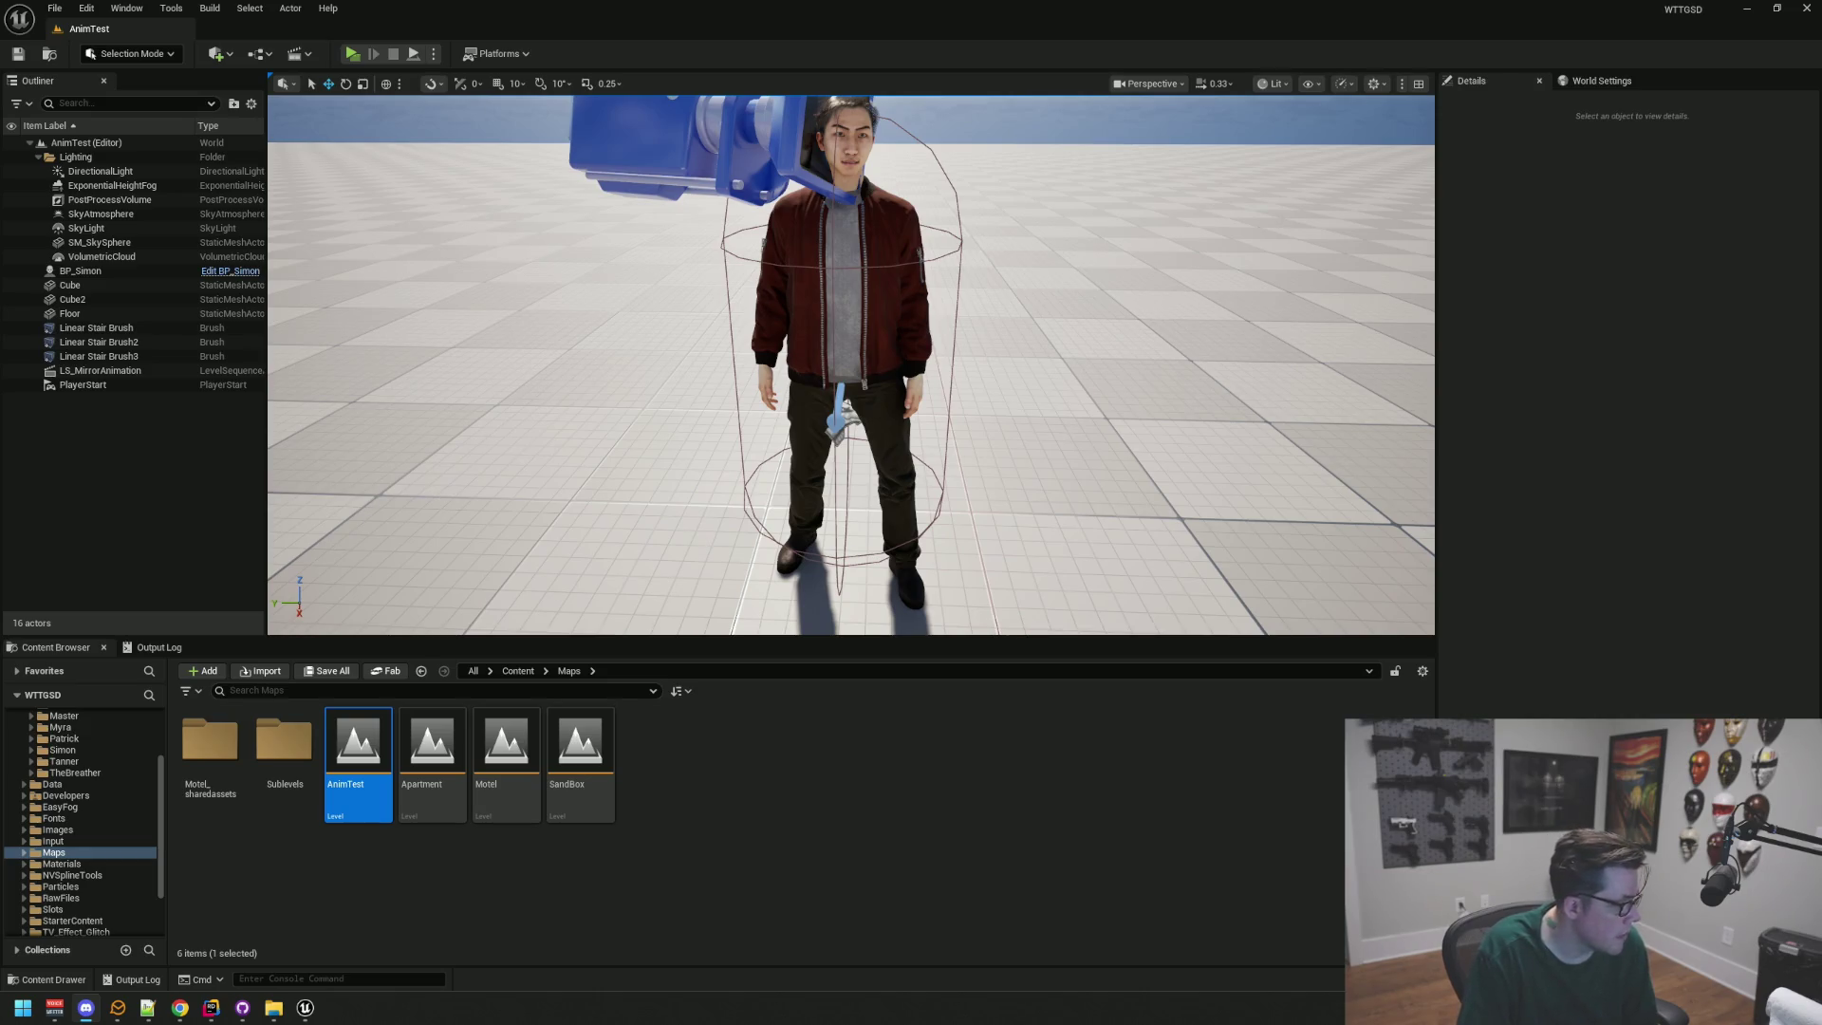
Step: Review BP_Simon's MI_Ben materials and Pitch Min -70 / Max 50, then close Unreal
{"action": "left_click", "coordinate": [910, 227]}
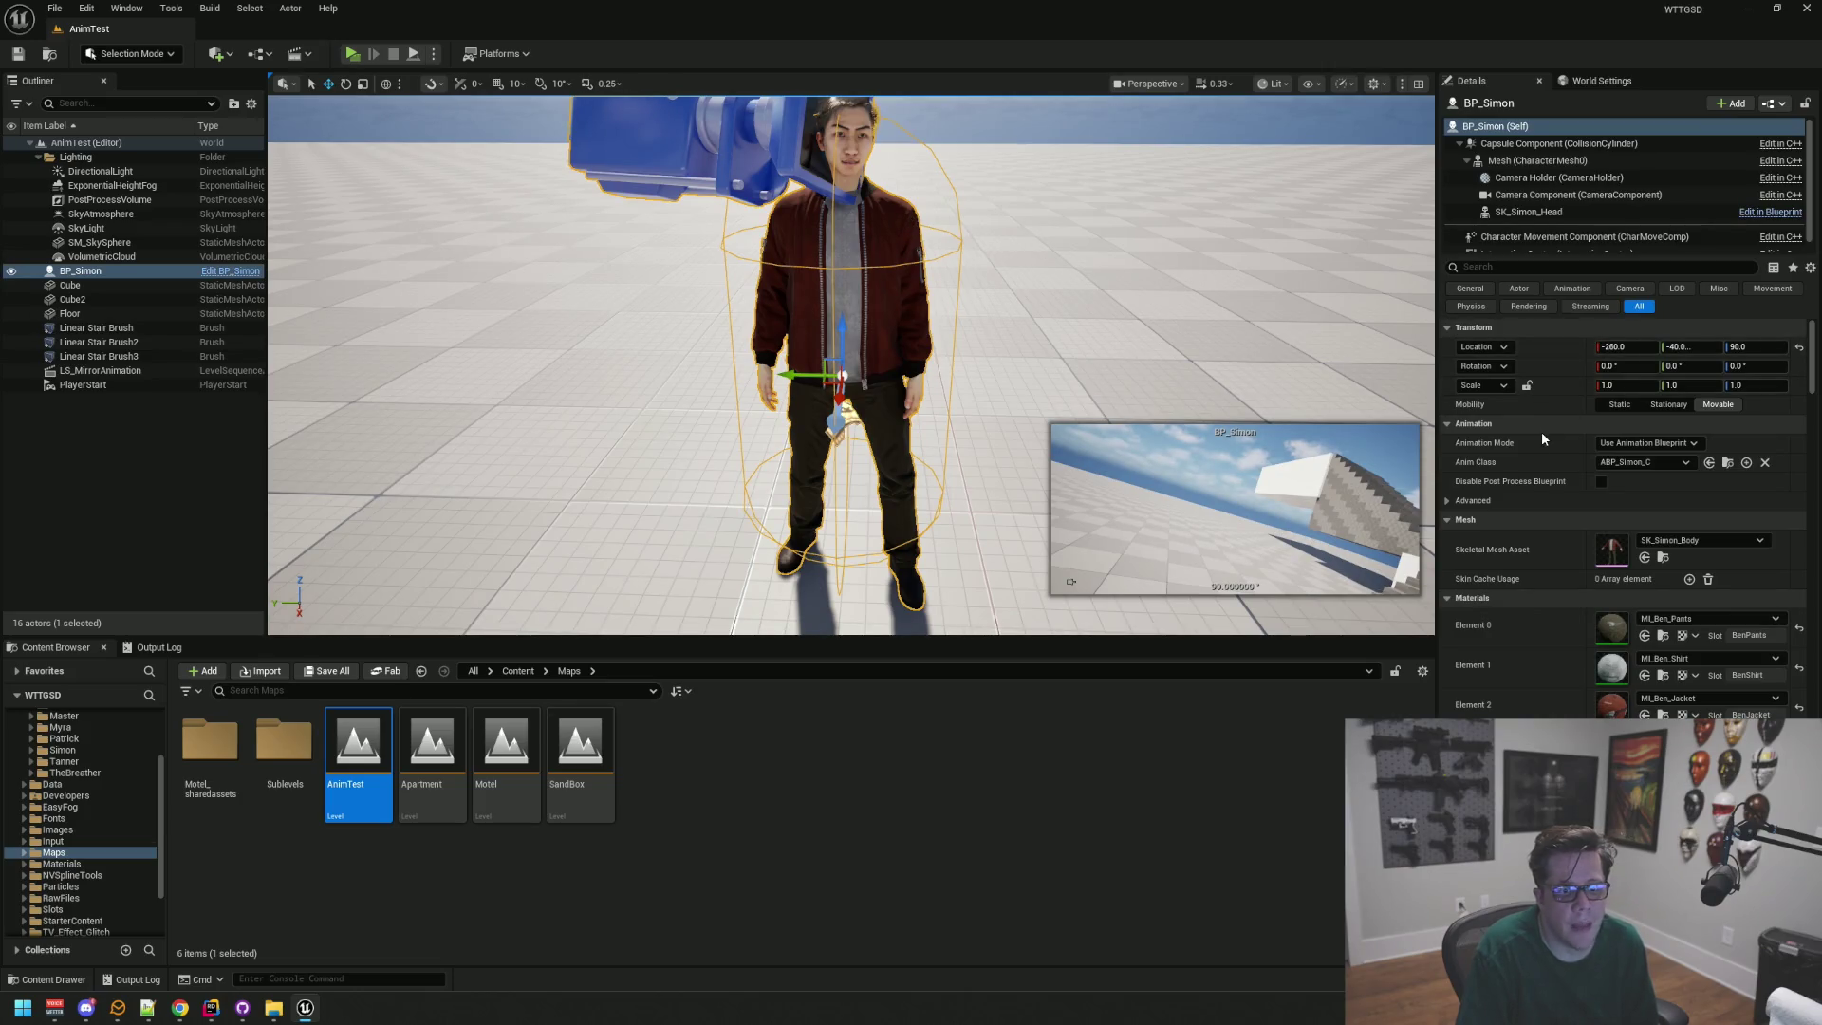
{"action": "scroll", "coordinate": [1542, 438], "scroll_direction": "down", "scroll_amount": 2}
{"action": "scroll", "coordinate": [1541, 431], "scroll_direction": "down", "scroll_amount": 3}
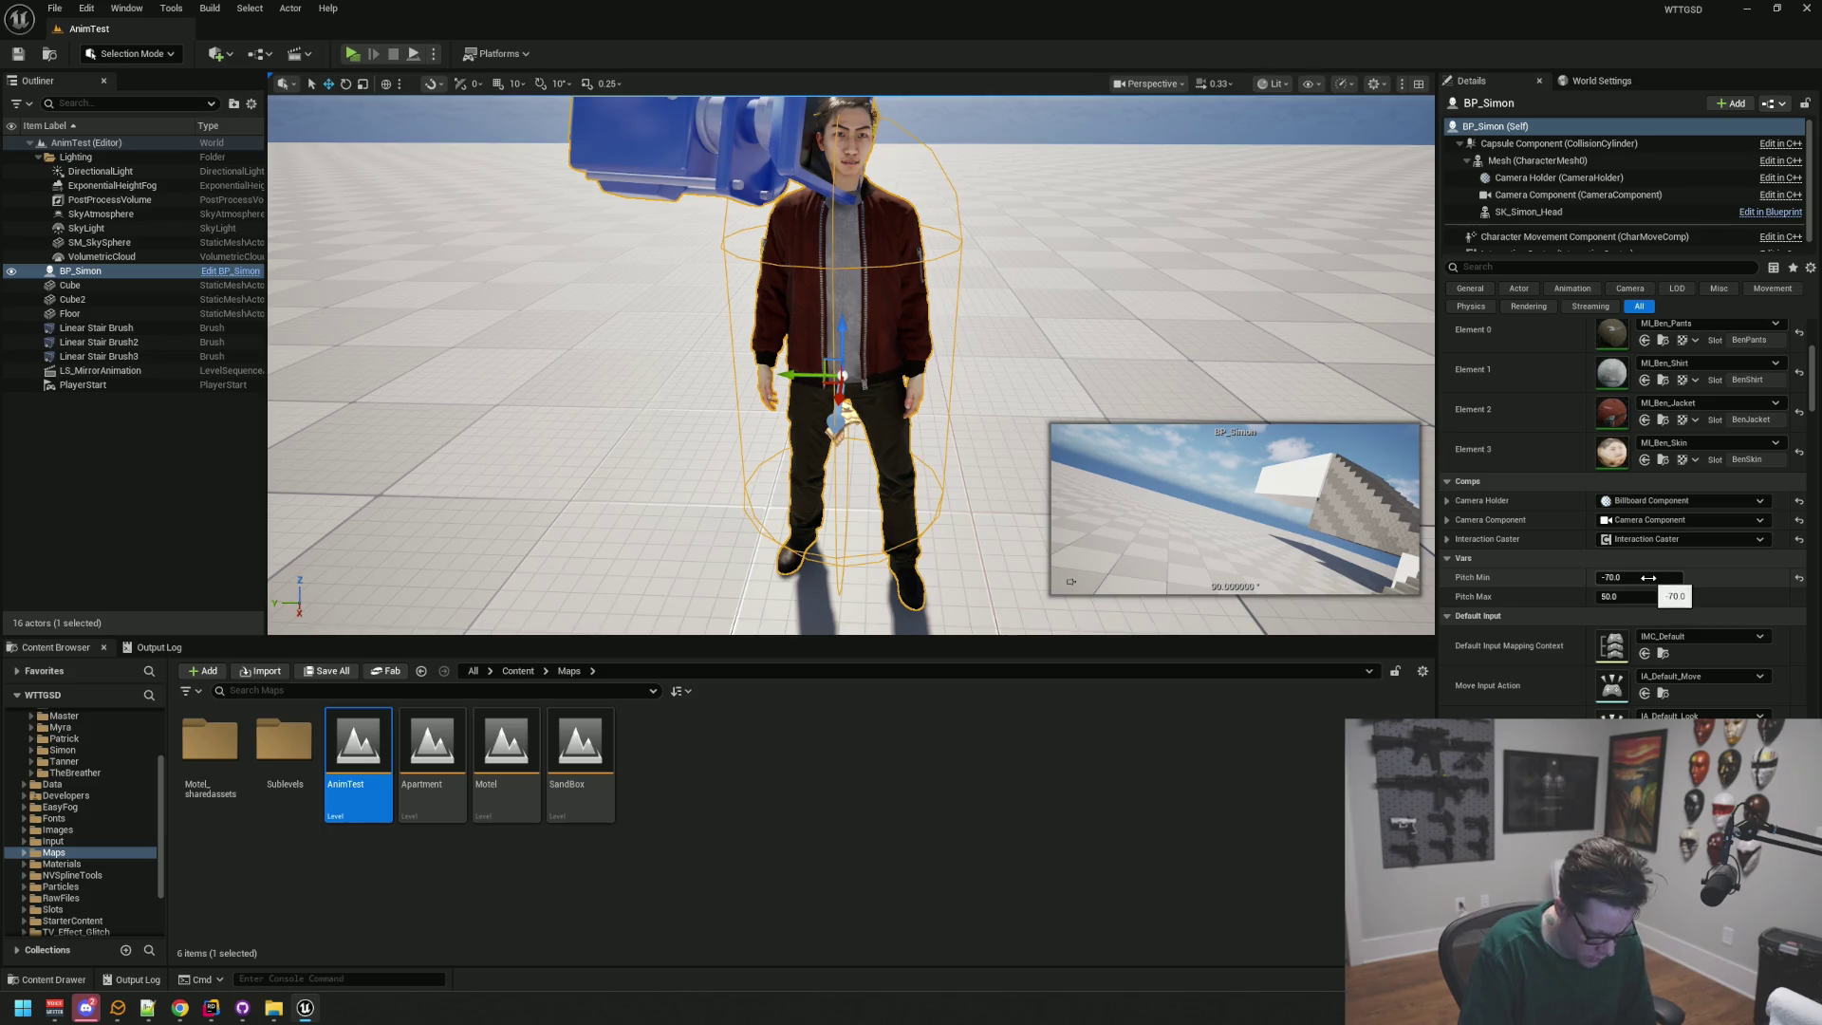
{"action": "scroll", "coordinate": [981, 328], "scroll_direction": "up", "scroll_amount": 2}
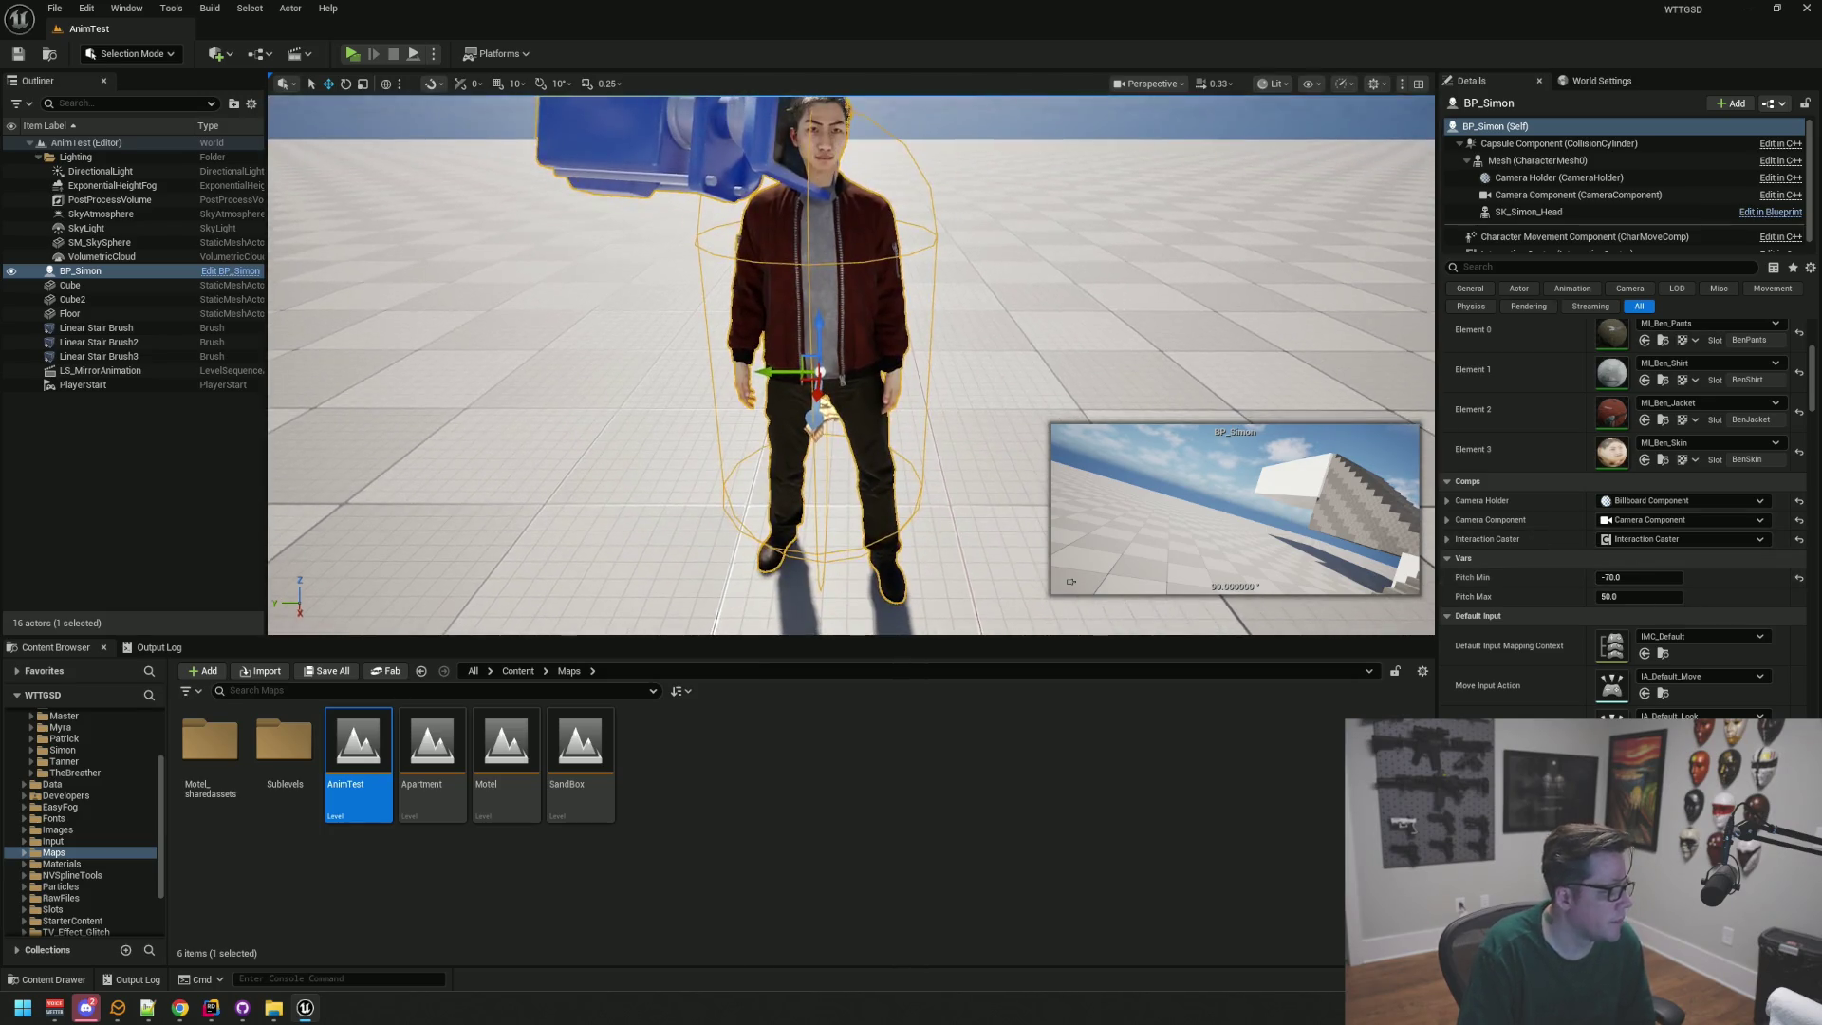
{"action": "left_click", "coordinate": [1805, 9]}
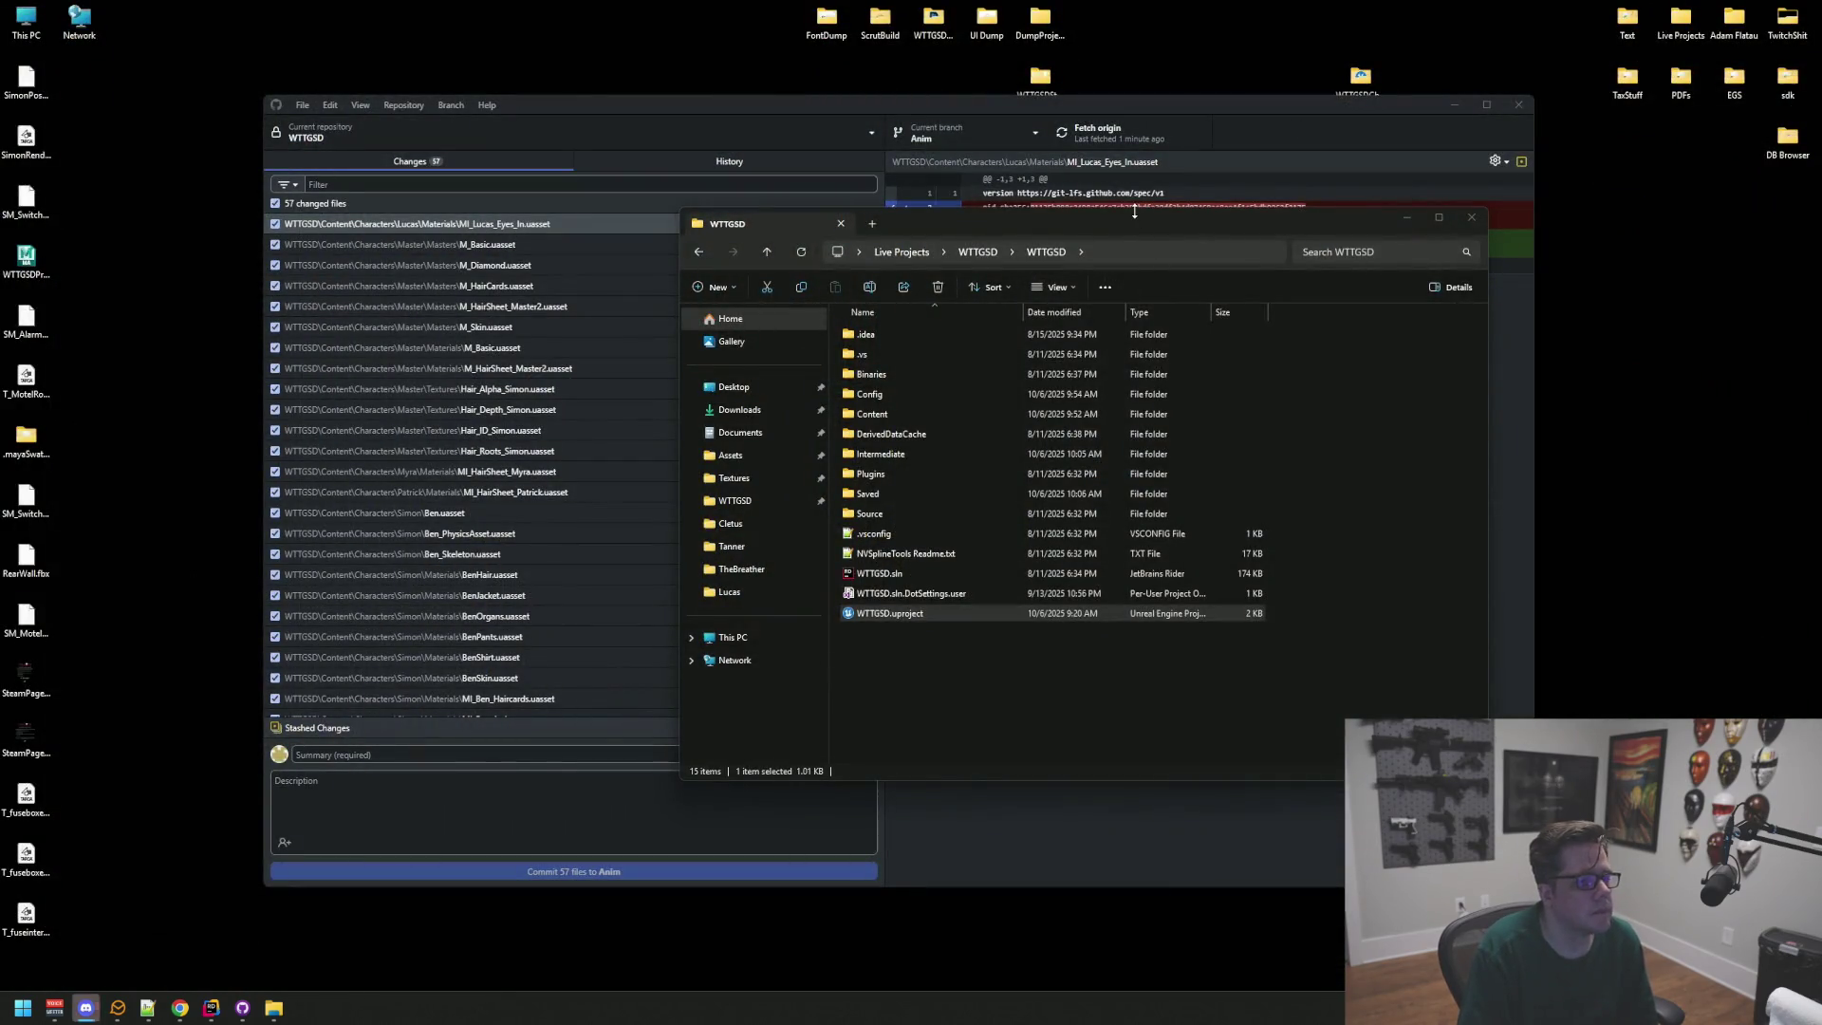
Step: Commit the 57 files to Anim with summary 'qq' and description 'qqq', then push to origin
{"action": "left_click", "coordinate": [463, 756]}
{"action": "type", "text": "qq"}
{"action": "key", "text": "Tab"}
{"action": "type", "text": "qqq"}
{"action": "left_click", "coordinate": [569, 870]}
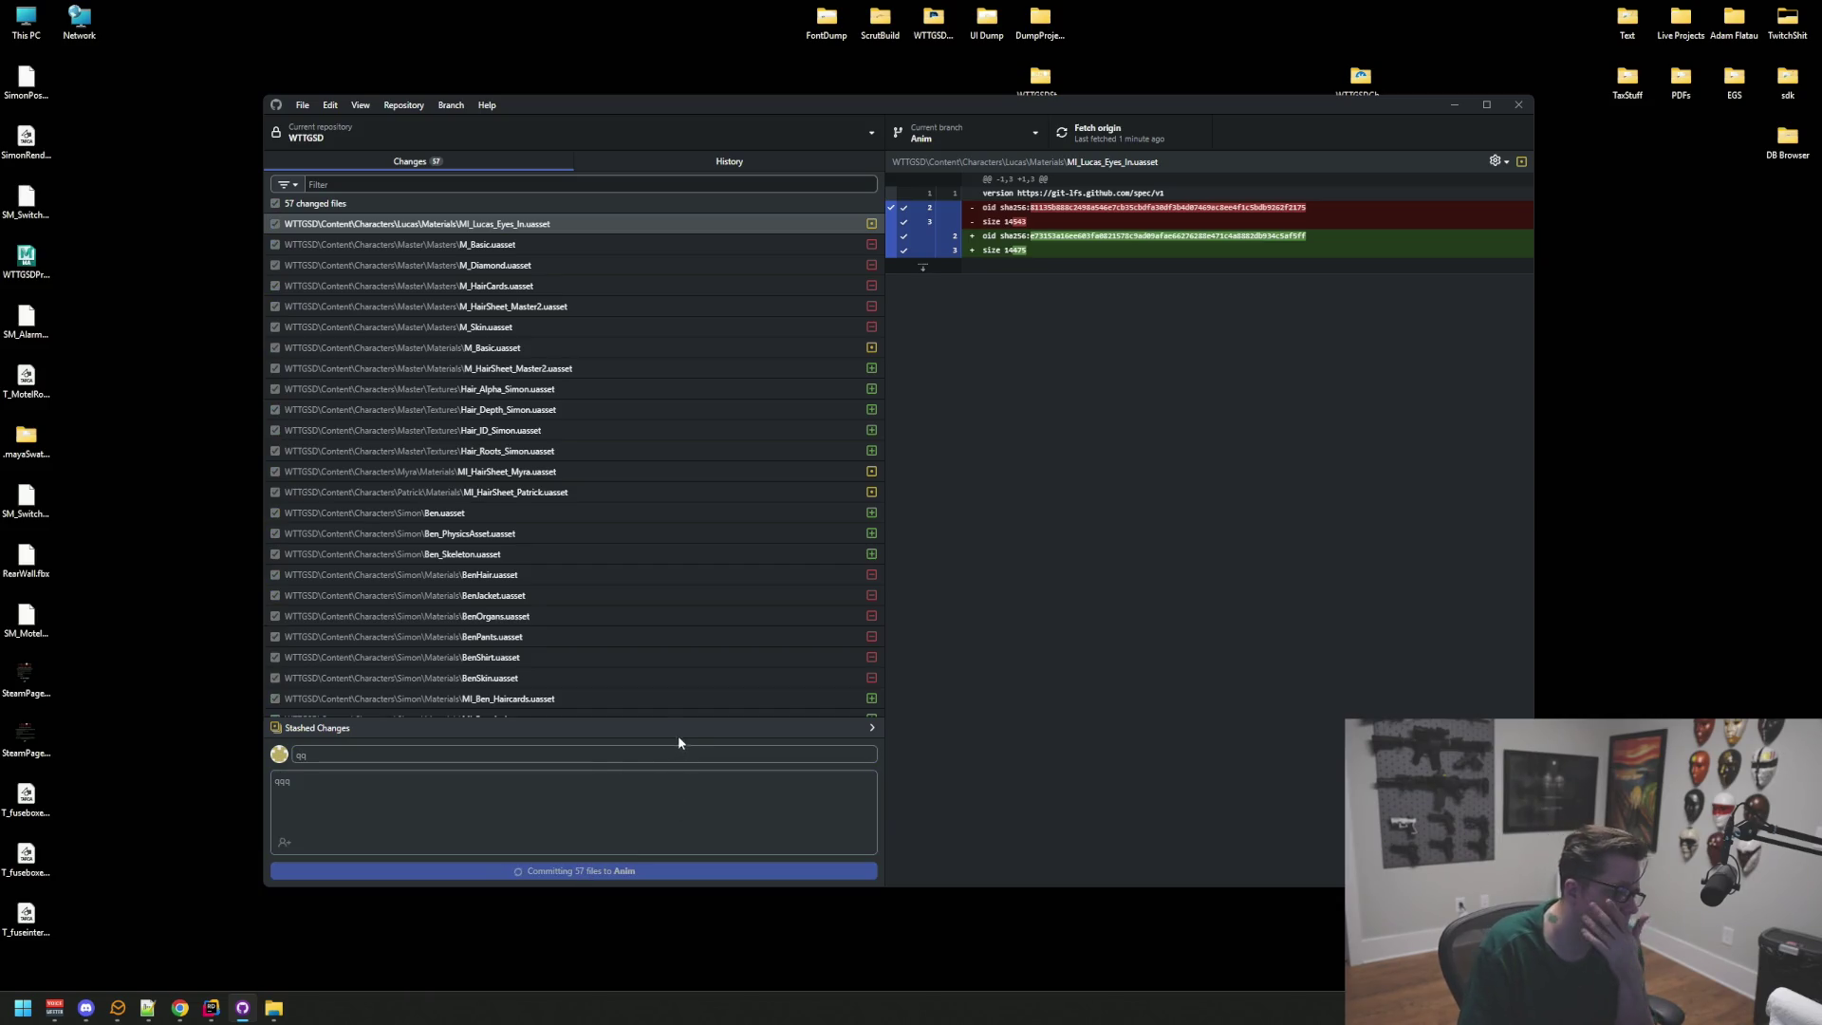
{"action": "left_click", "coordinate": [1097, 140]}
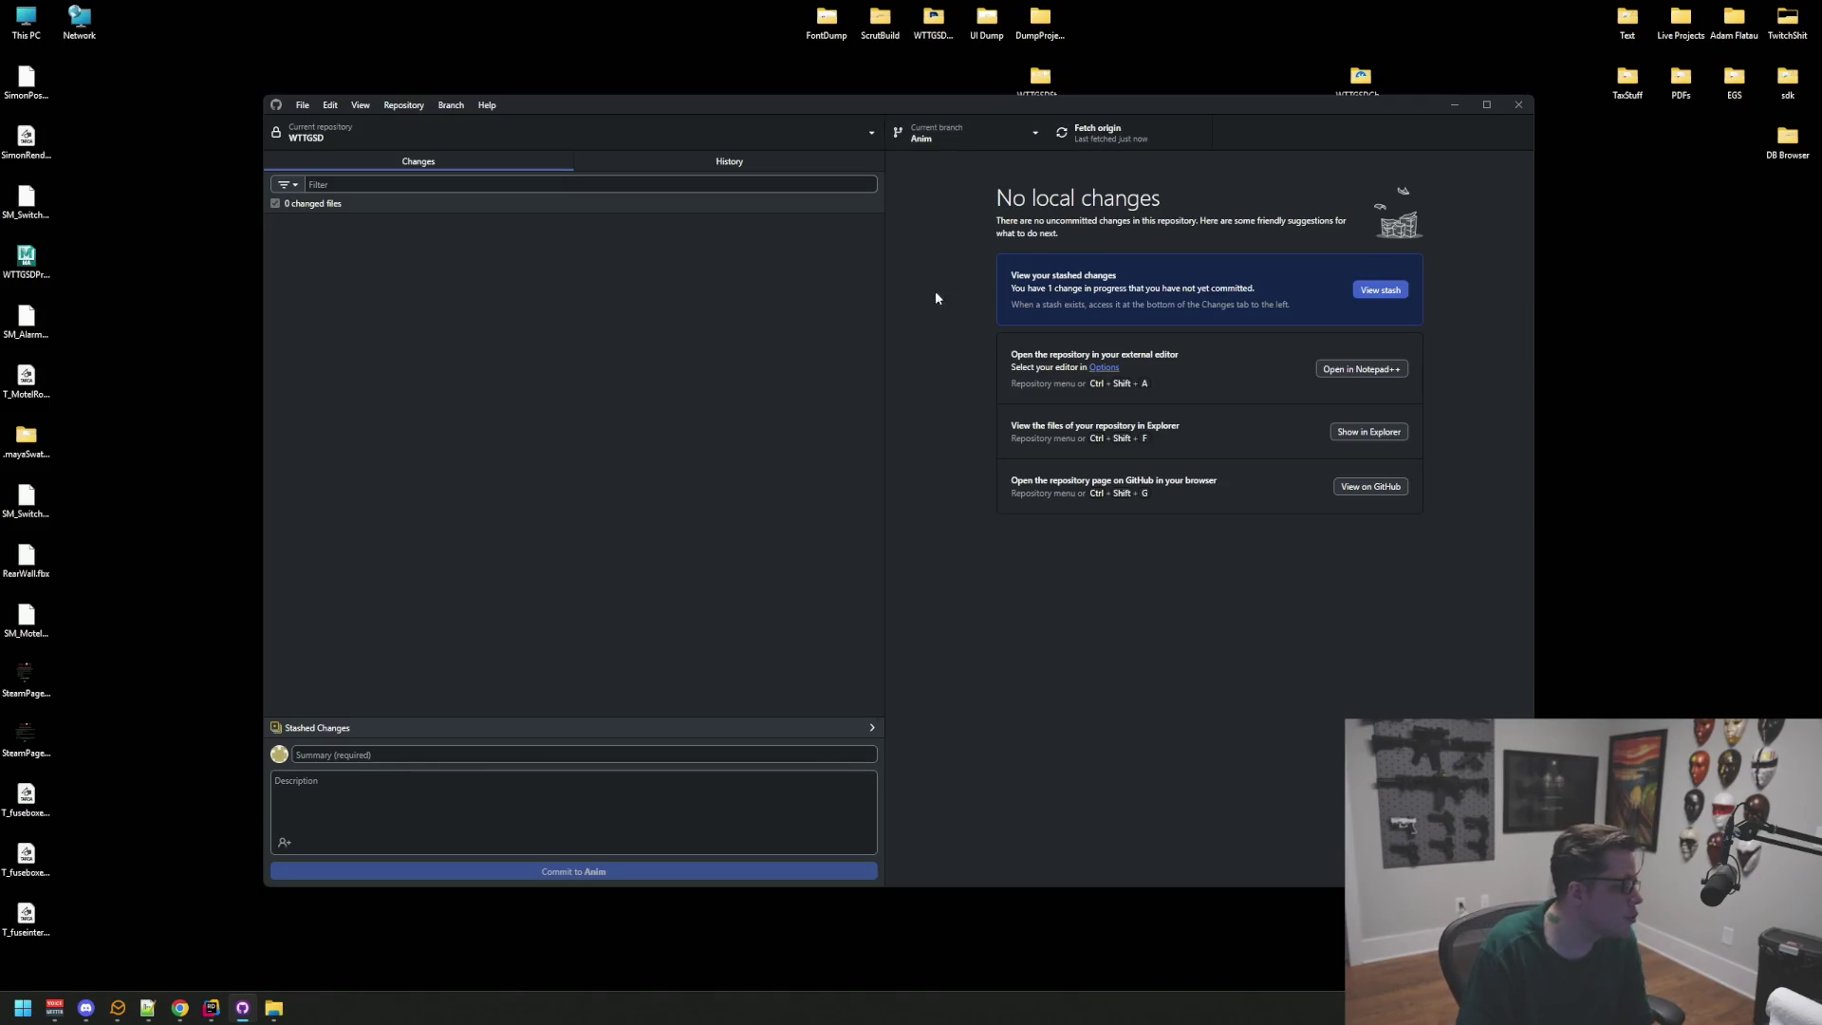
{"action": "left_click", "coordinate": [211, 1008]}
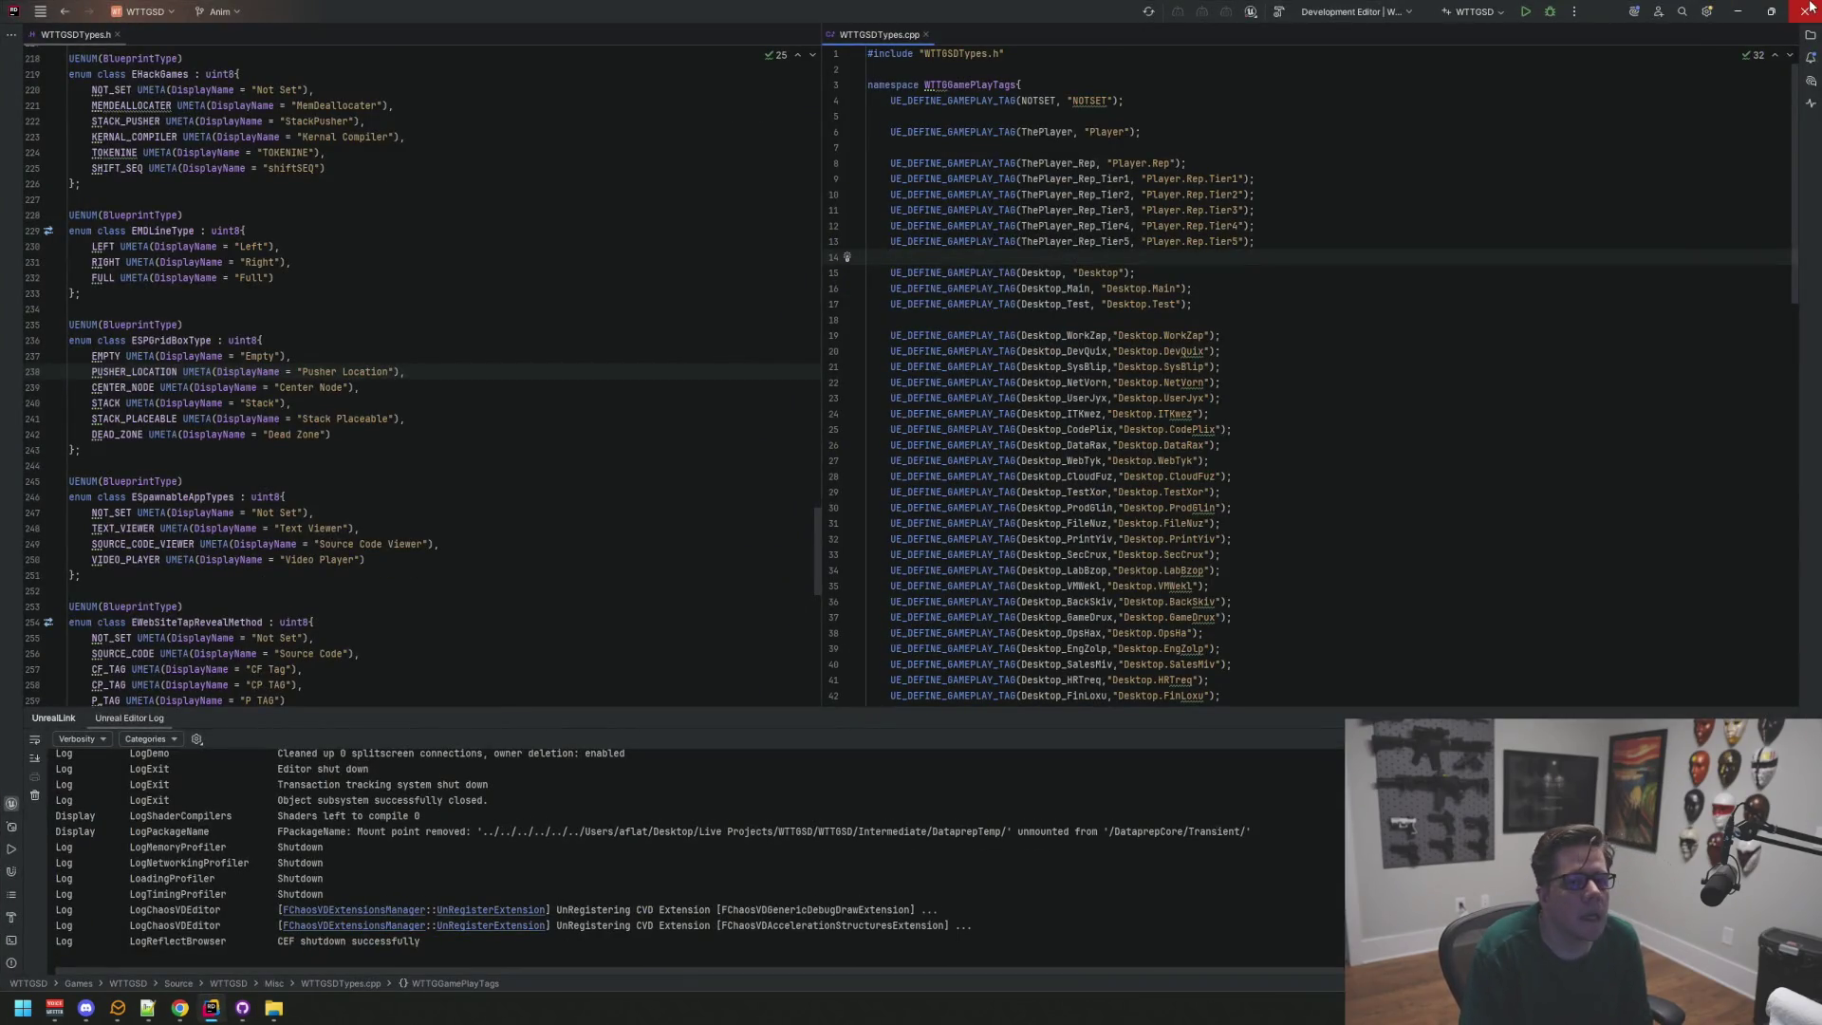
Step: Close Rider and return to GitHub Desktop with WTTGSD on main and no local changes
{"action": "left_click", "coordinate": [1804, 11]}
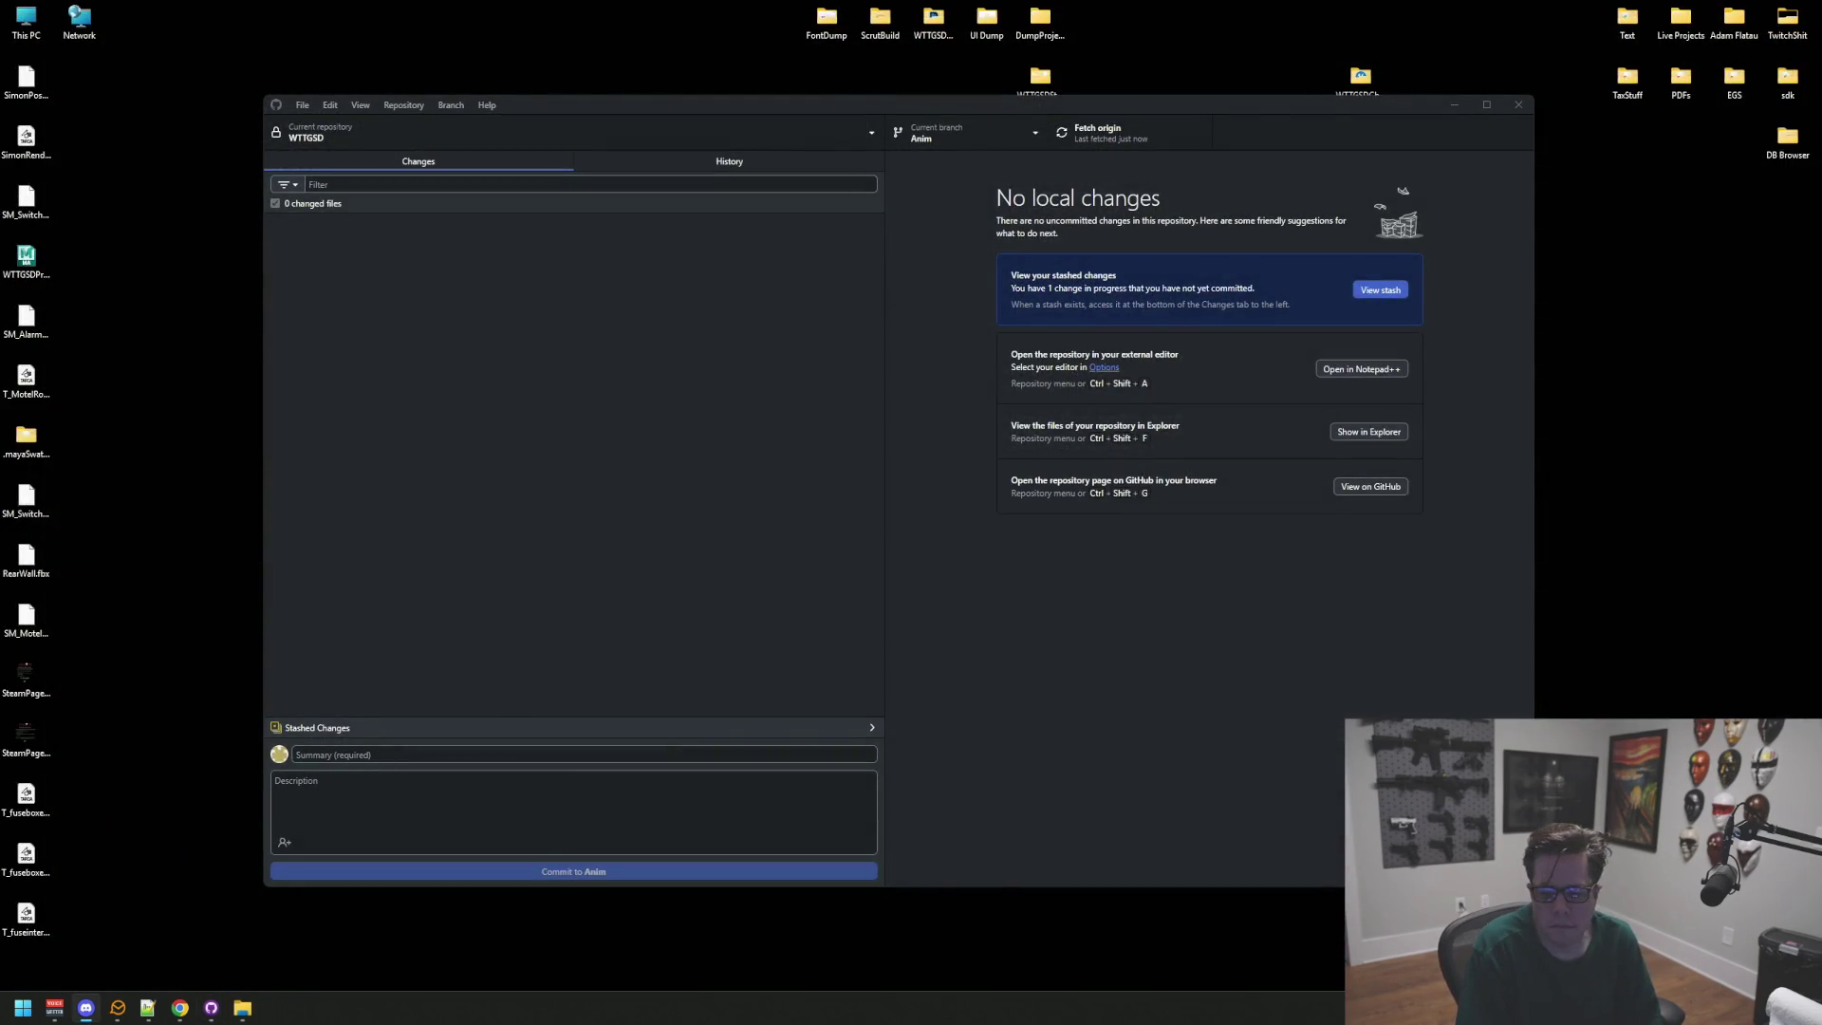
{"action": "key", "text": "alt+Tab"}
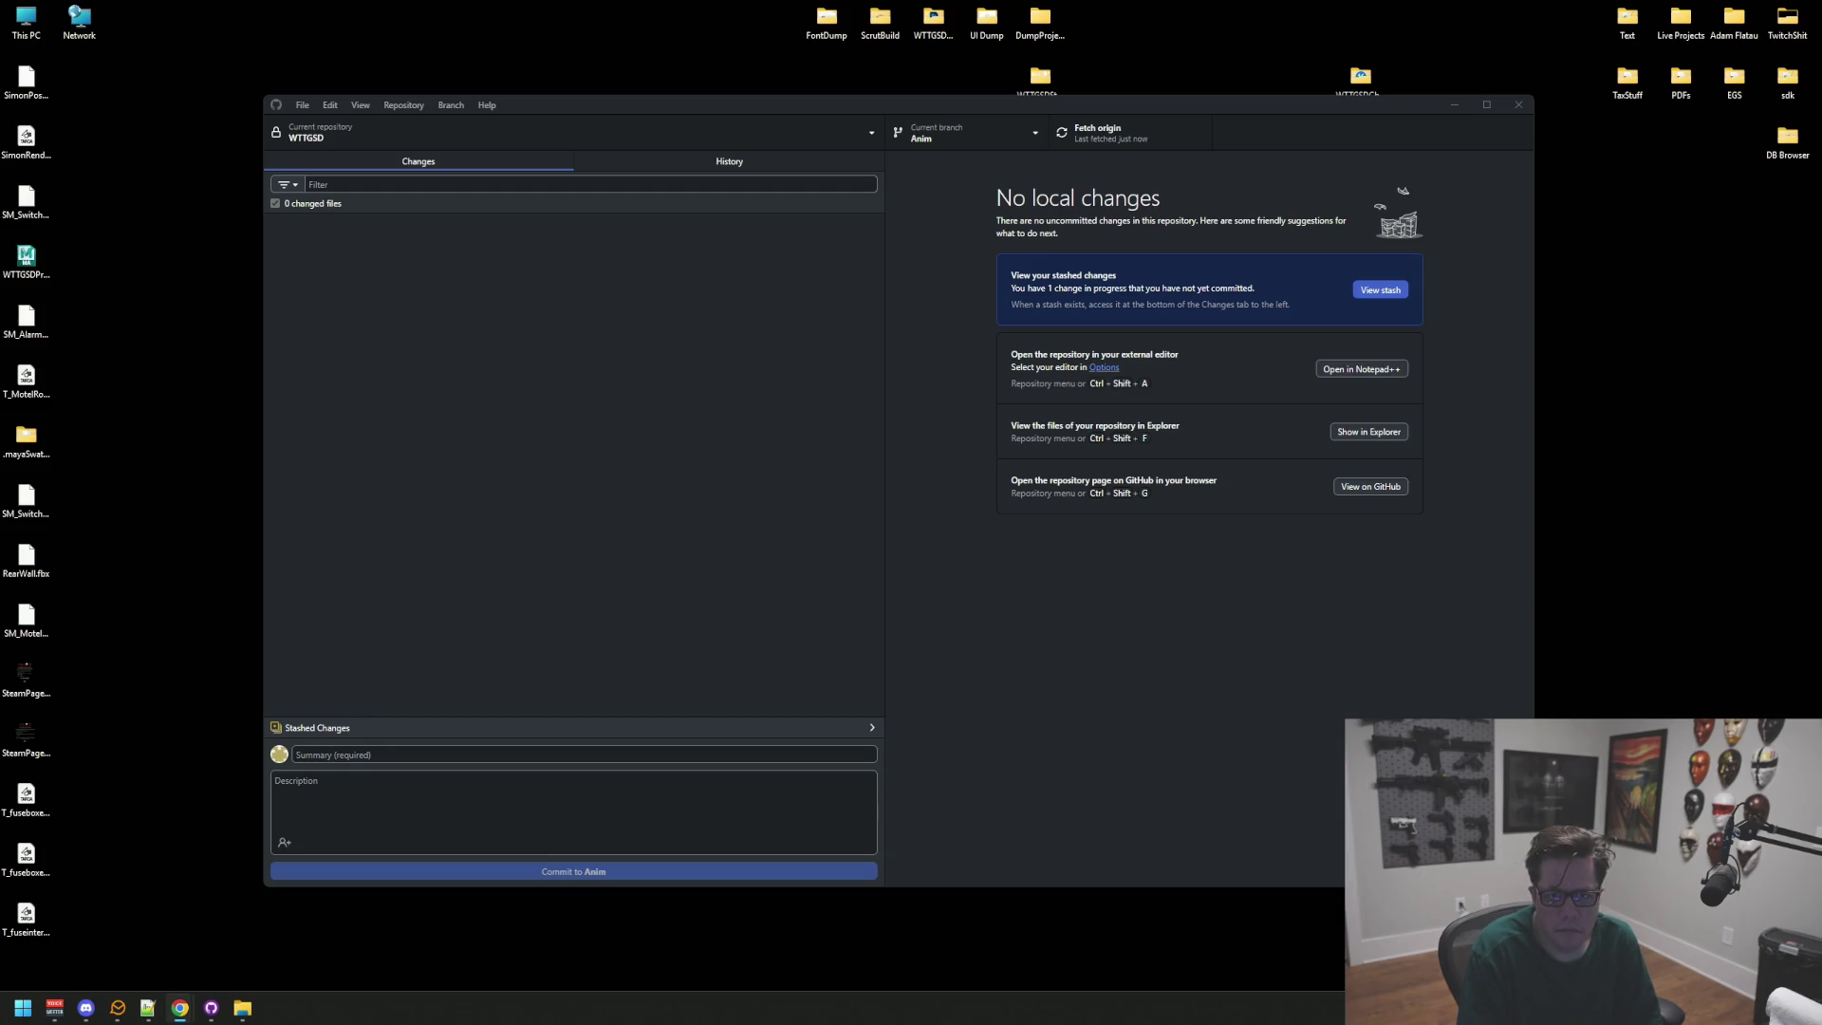
{"action": "key", "text": "alt+Tab"}
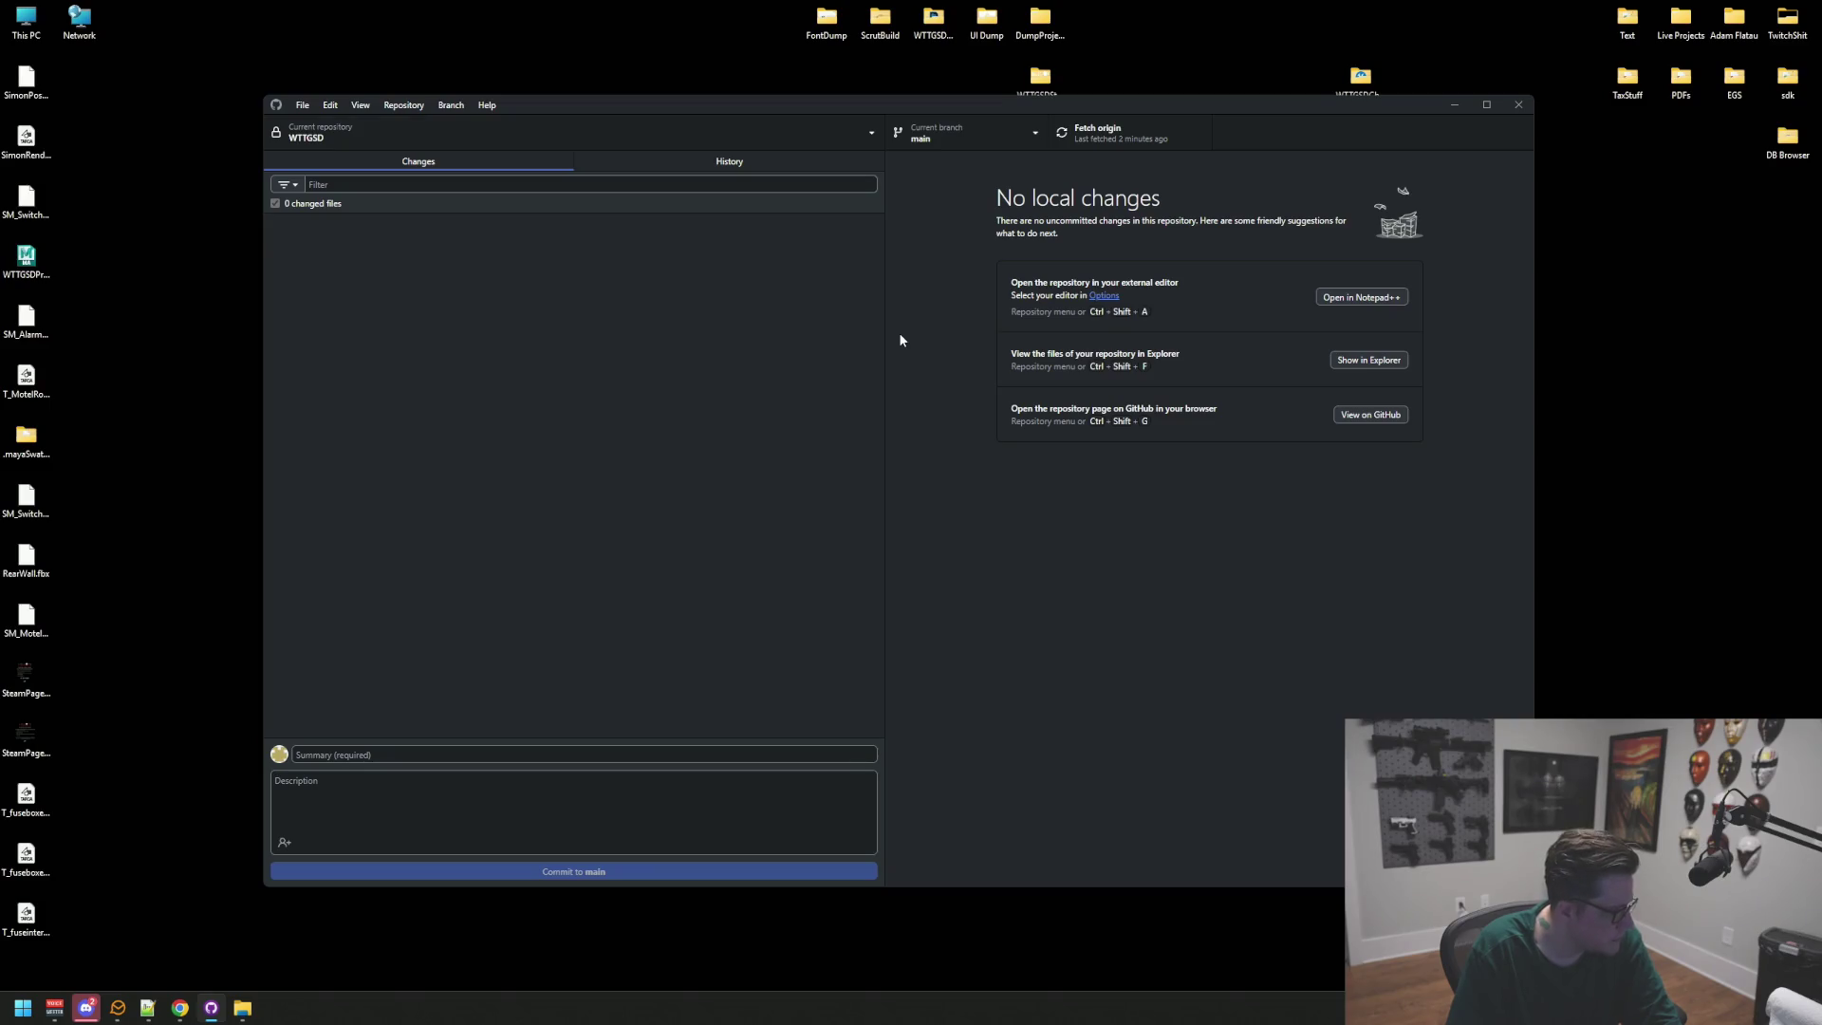
{"action": "left_click", "coordinate": [85, 1008]}
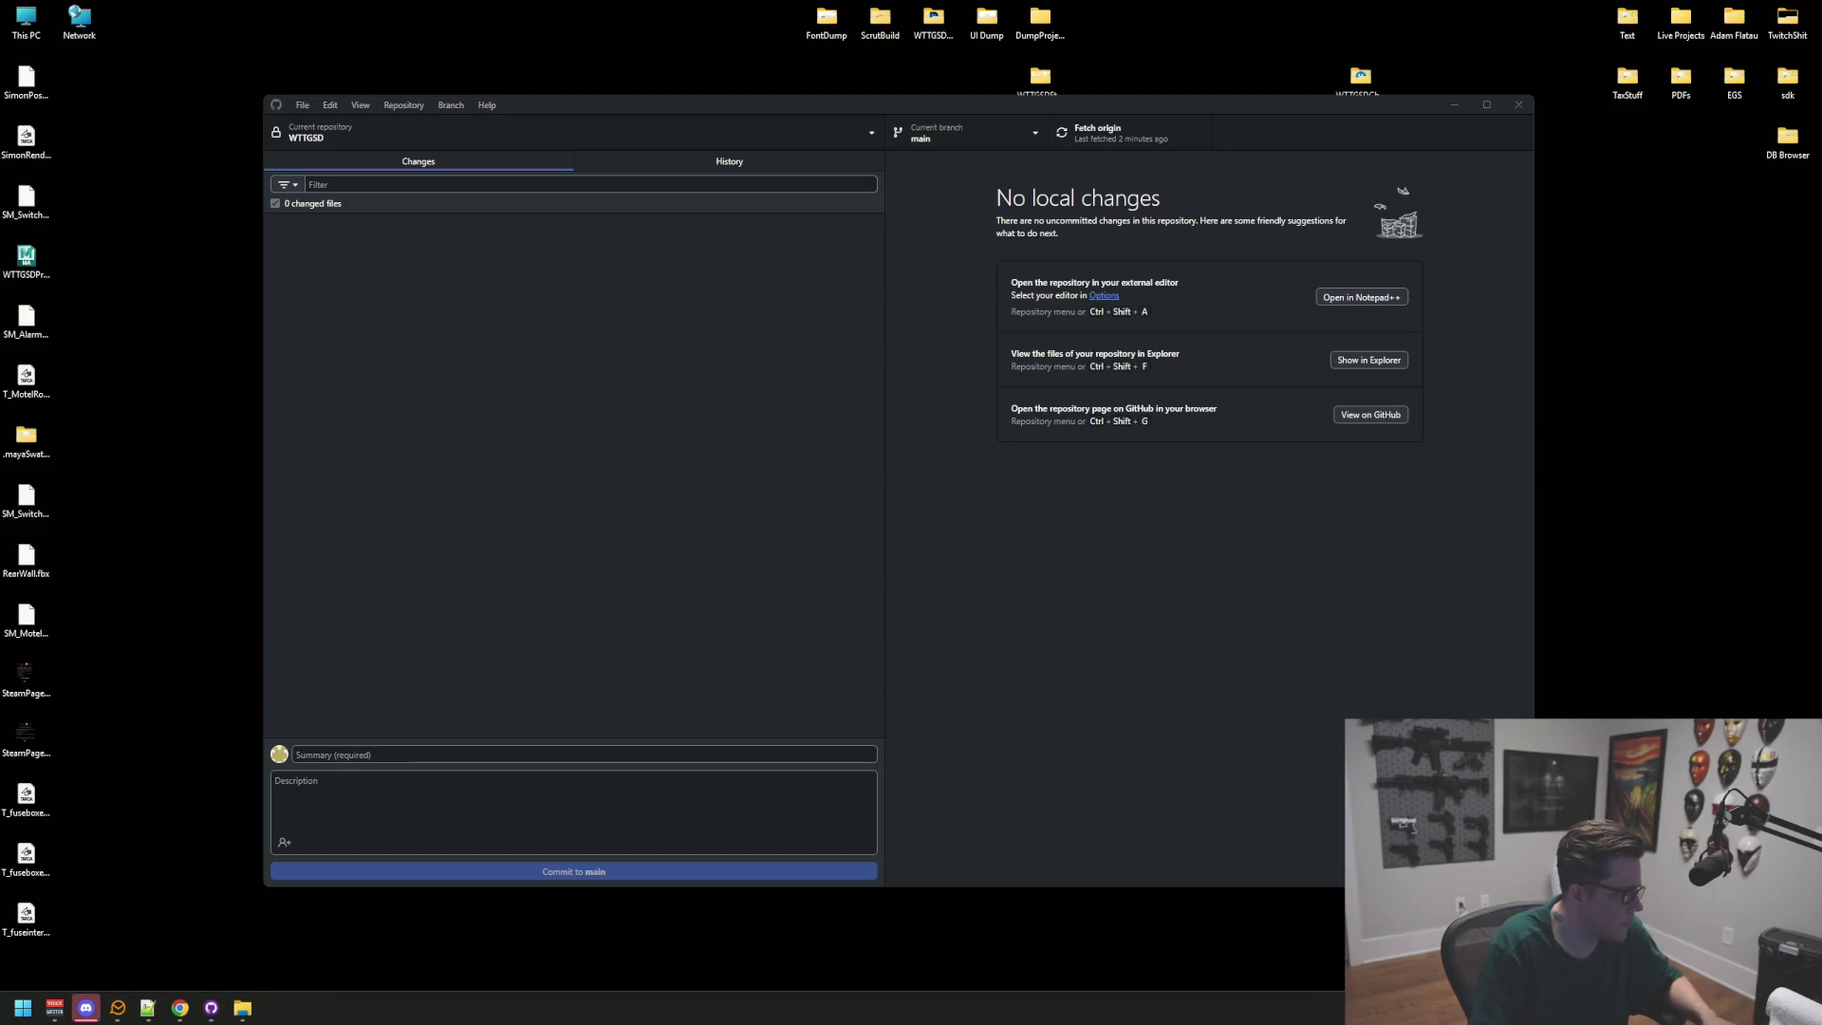
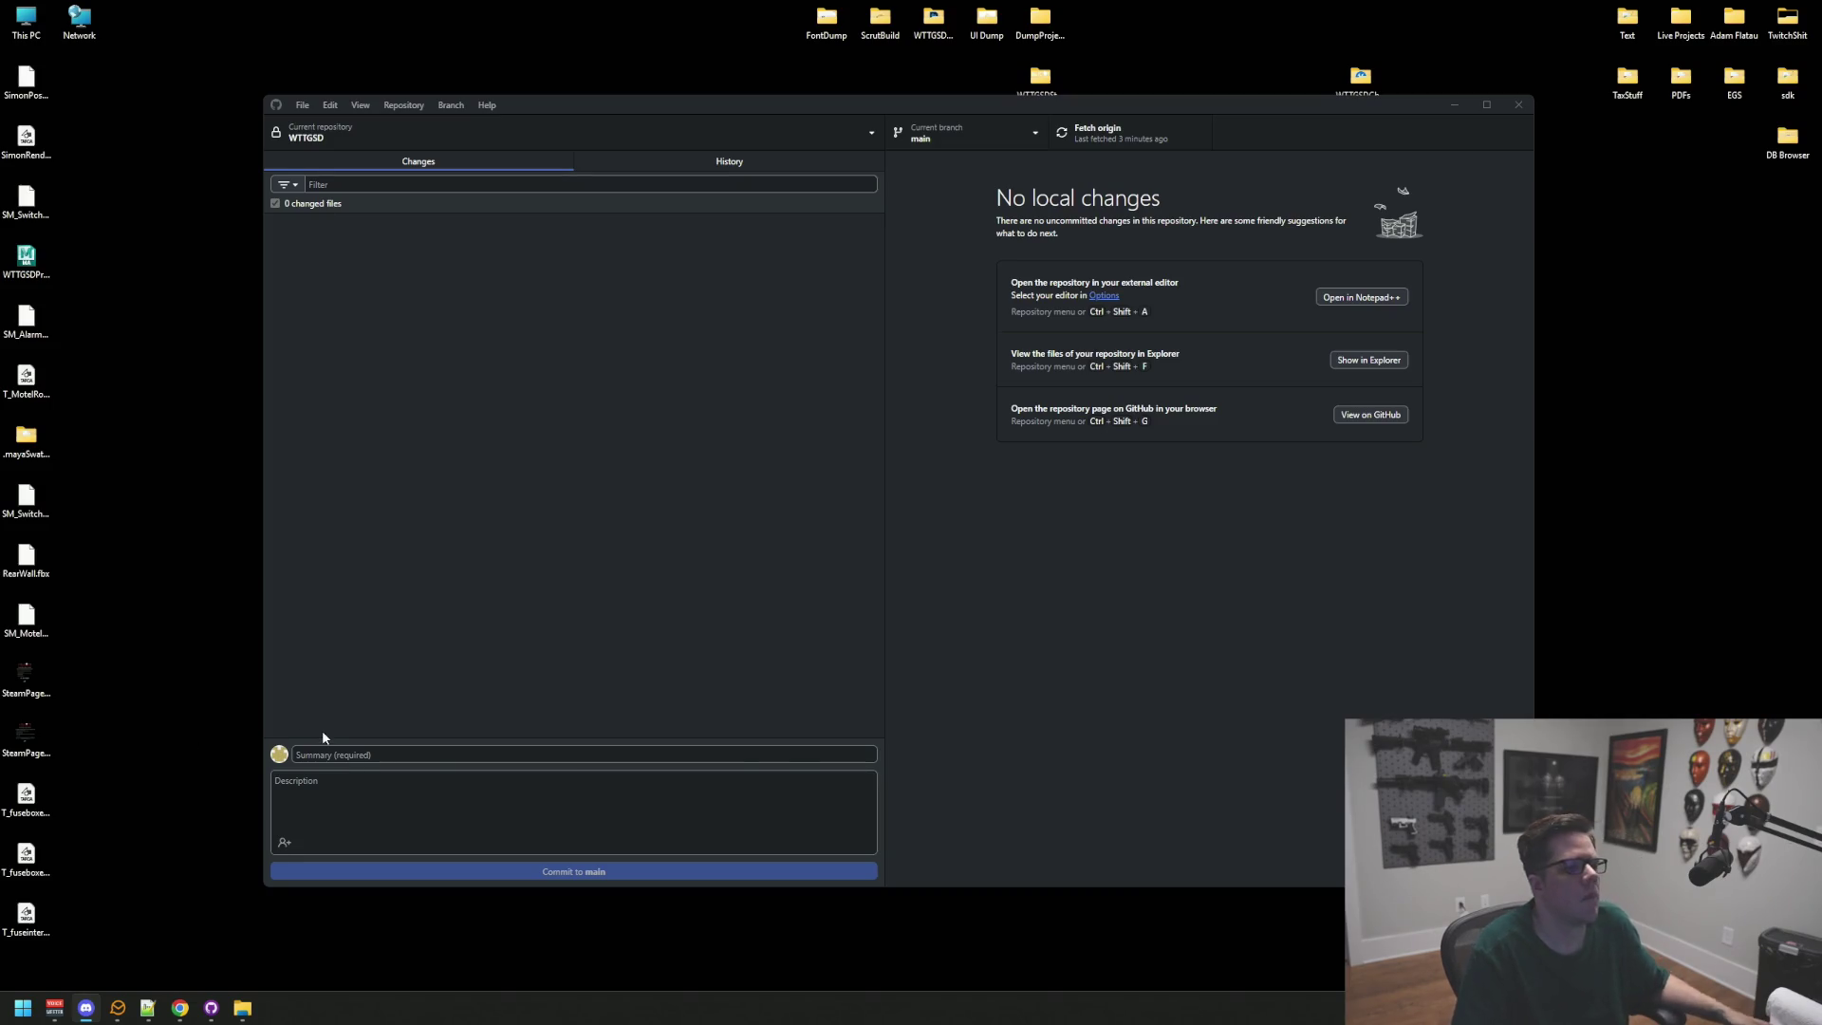
Step: Close GitHub Desktop and the WTTGSD project folder window
{"action": "key", "text": "ctrl+b"}
{"action": "key", "text": "Escape"}
{"action": "left_click", "coordinate": [1519, 105]}
{"action": "left_click_drag", "start_coordinate": [660, 575], "coordinate": [600, 594]}
{"action": "left_click", "coordinate": [1106, 617]}
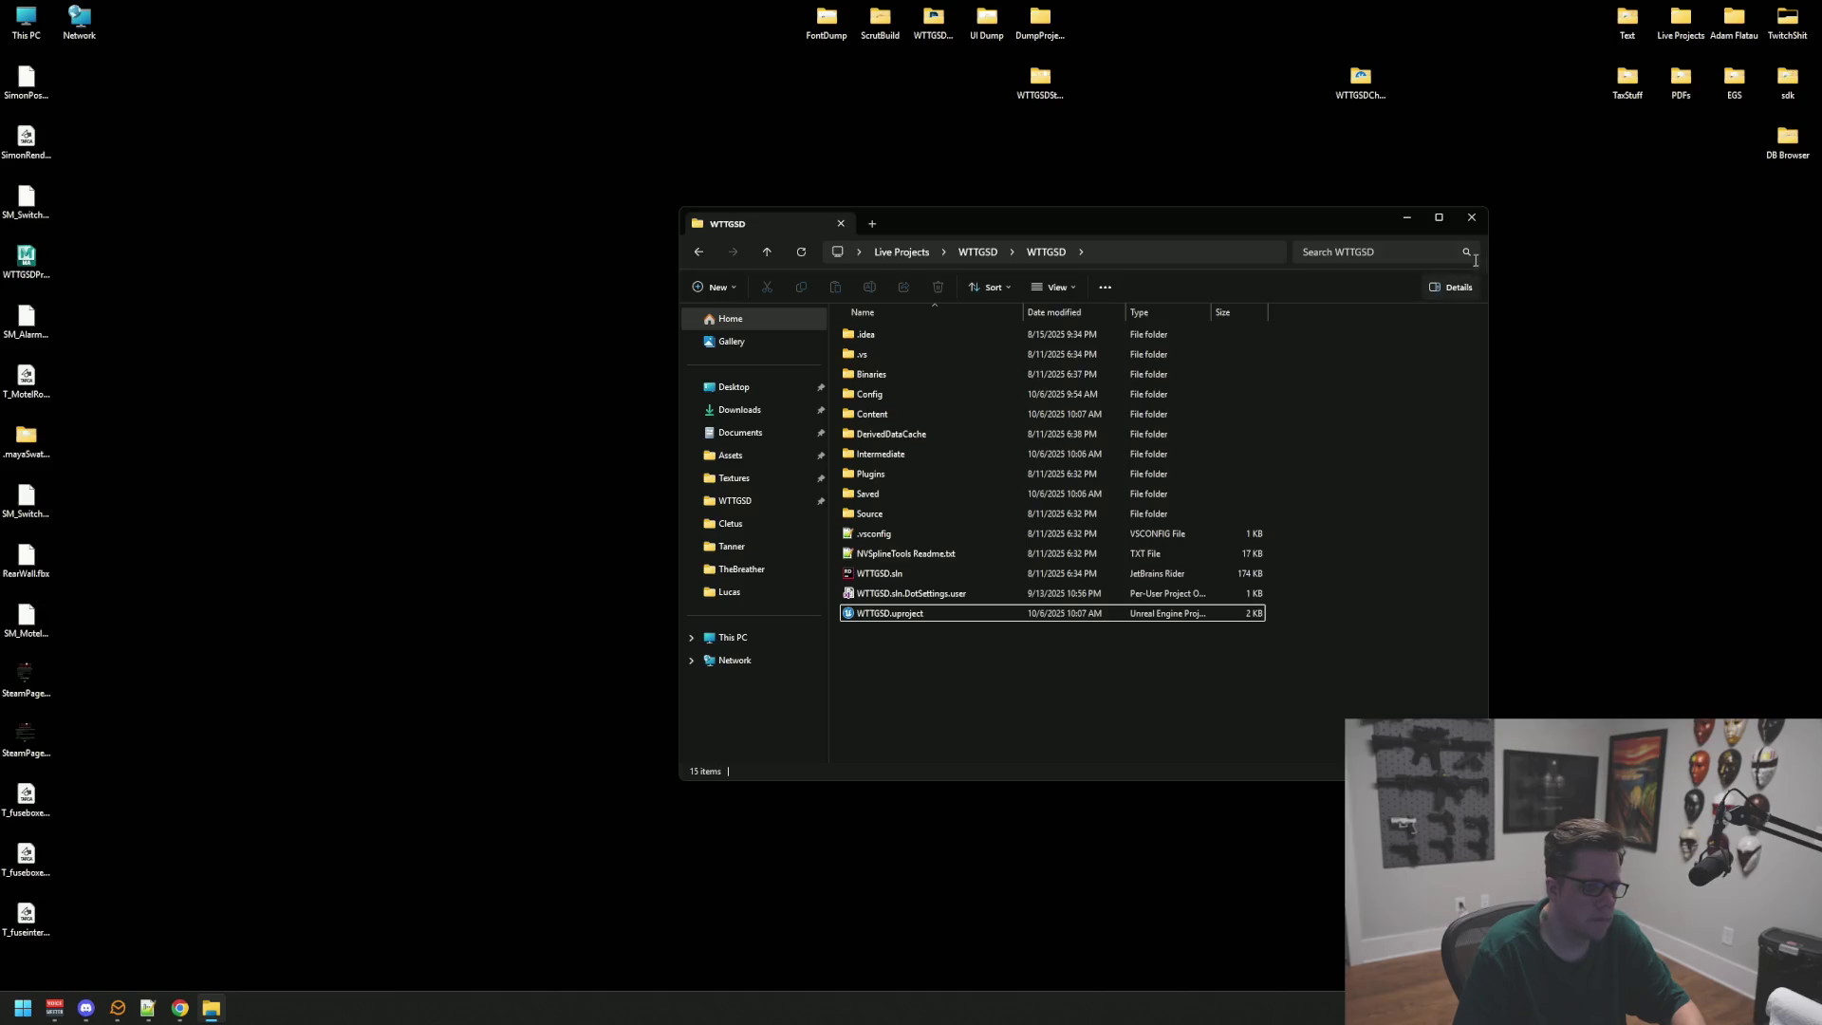
{"action": "left_click", "coordinate": [1472, 217]}
Step: Launch JetBrains Rider from the Windows search with 'rider'
{"action": "key", "text": "super"}
{"action": "type", "text": "rider"}
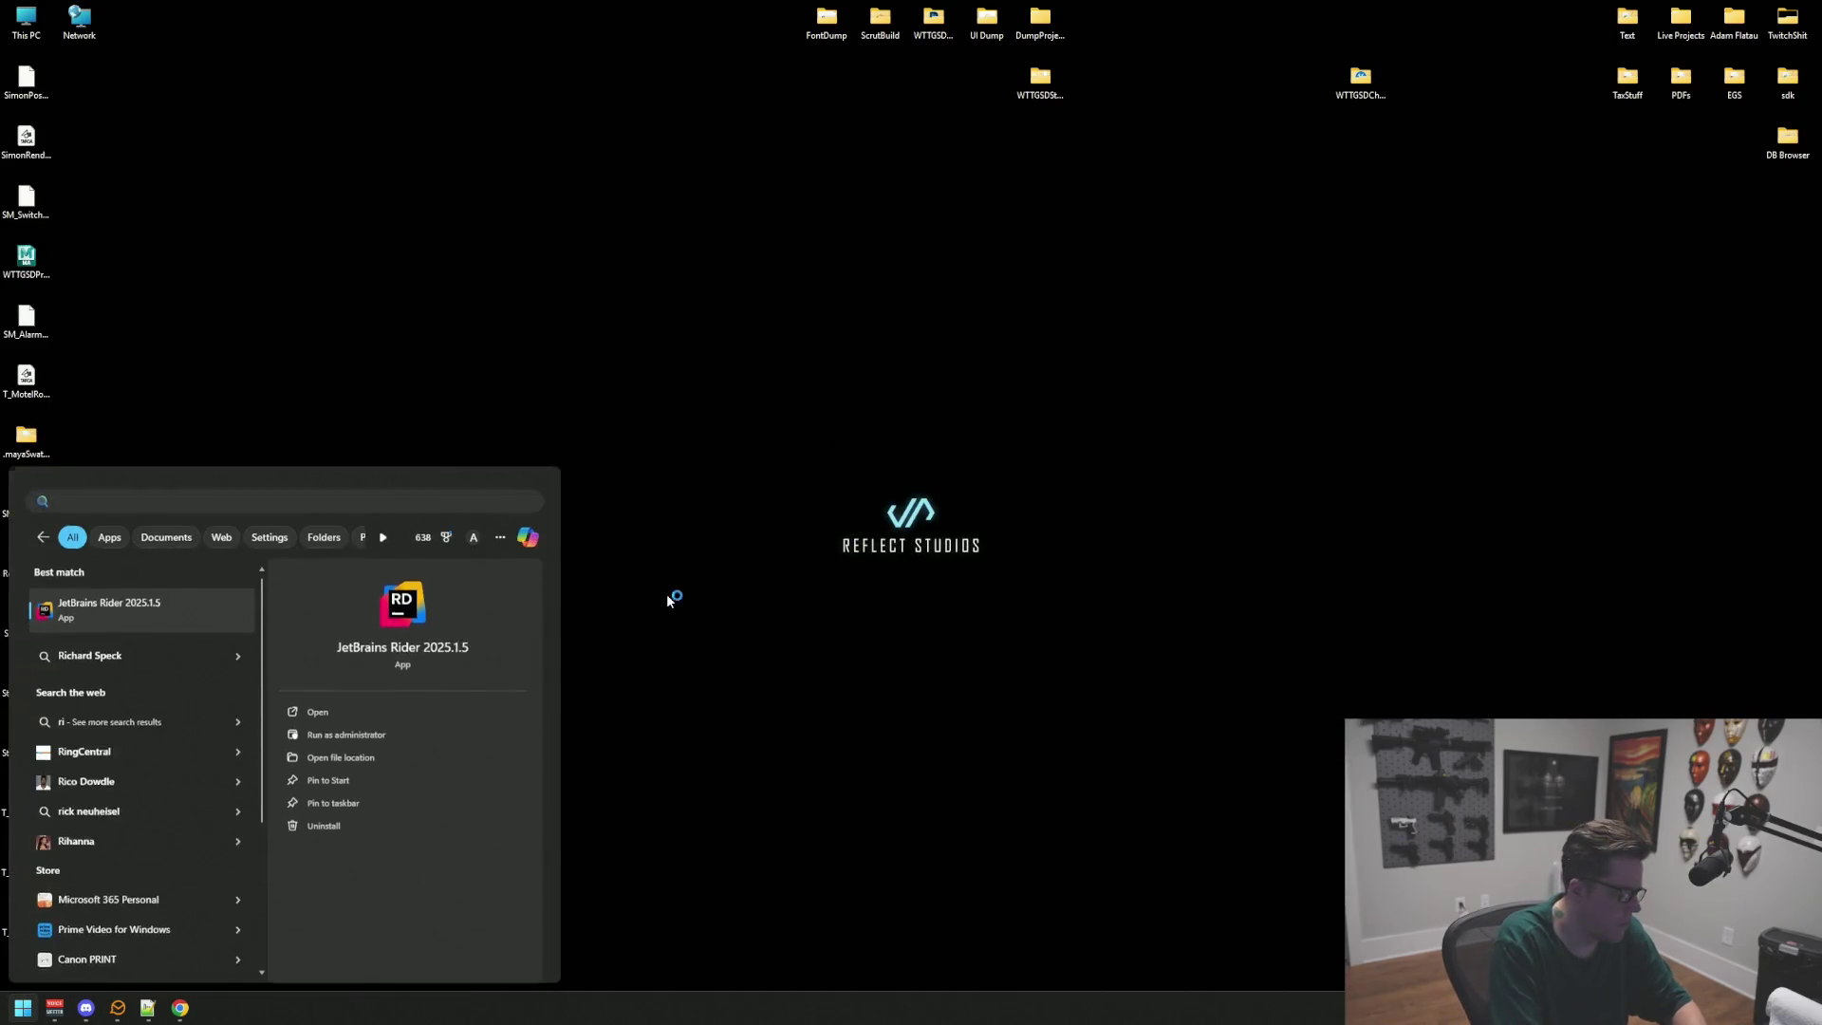
{"action": "key", "text": "Return"}
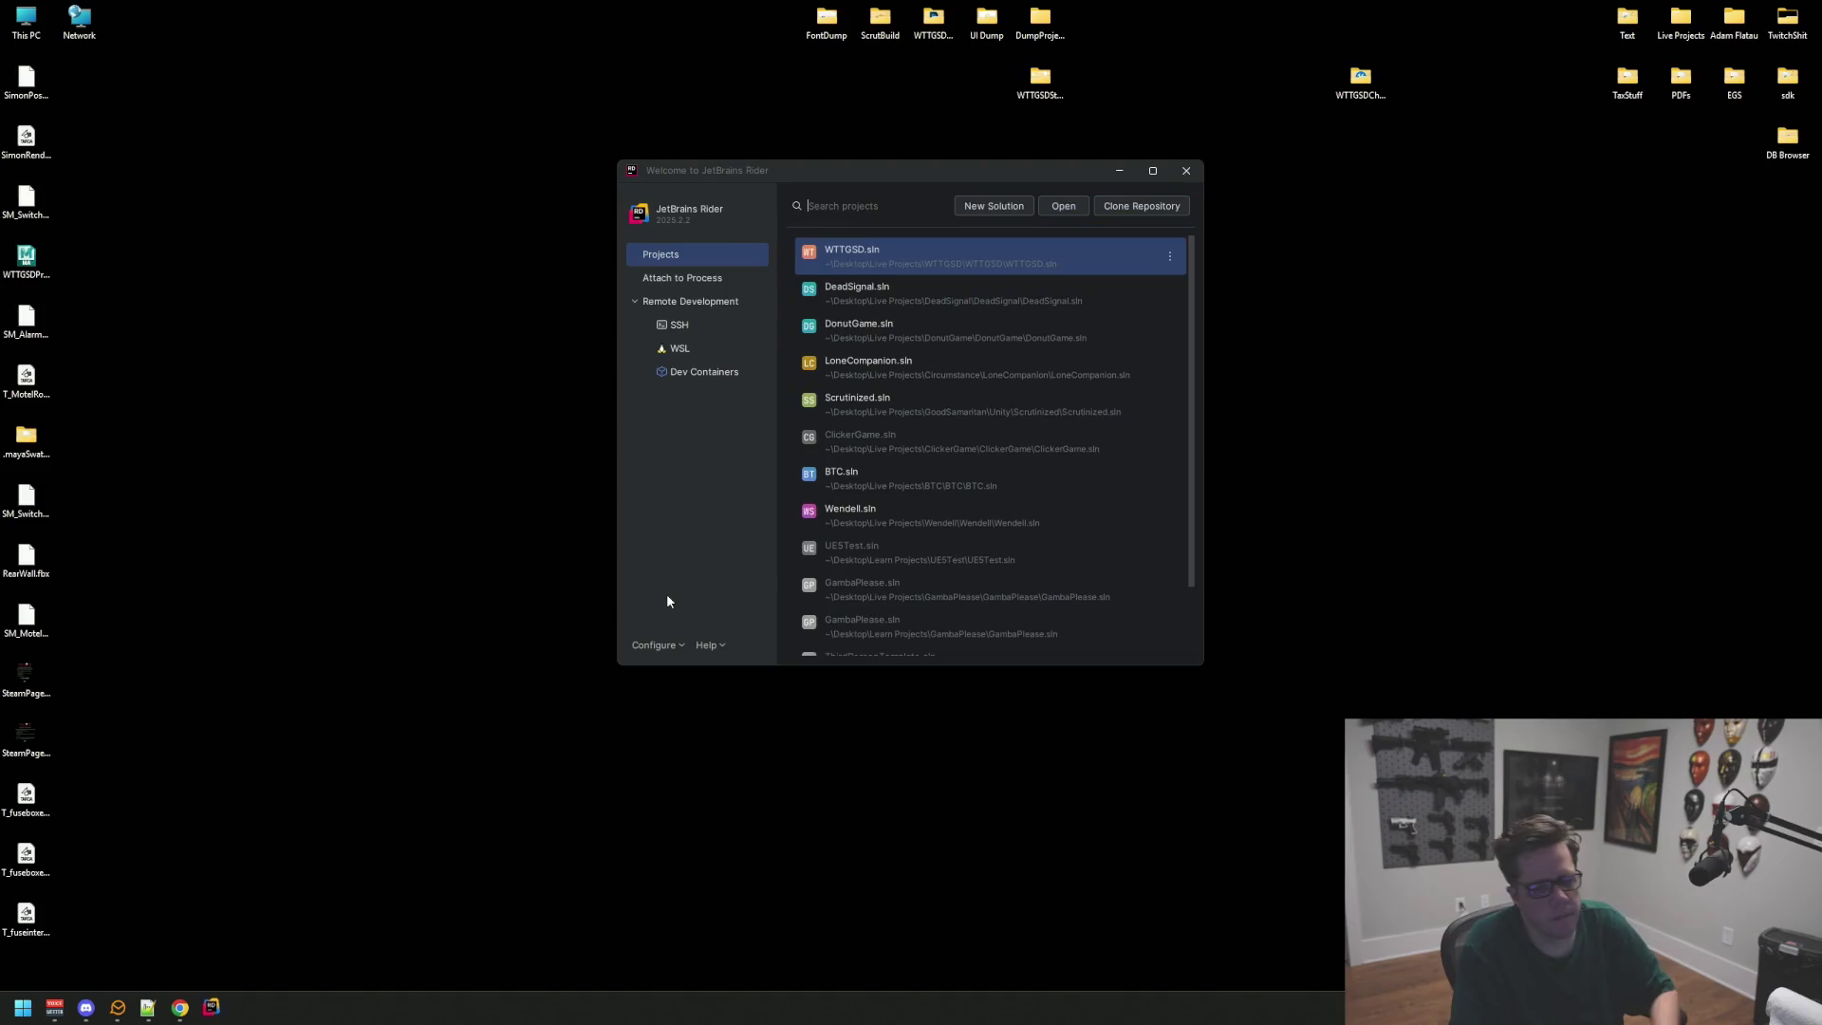
Step: Open the WTTGSD solution and review WTTGSDTypes.h and WTTGSDTypes.cpp against the browser
{"action": "left_click", "coordinate": [947, 252]}
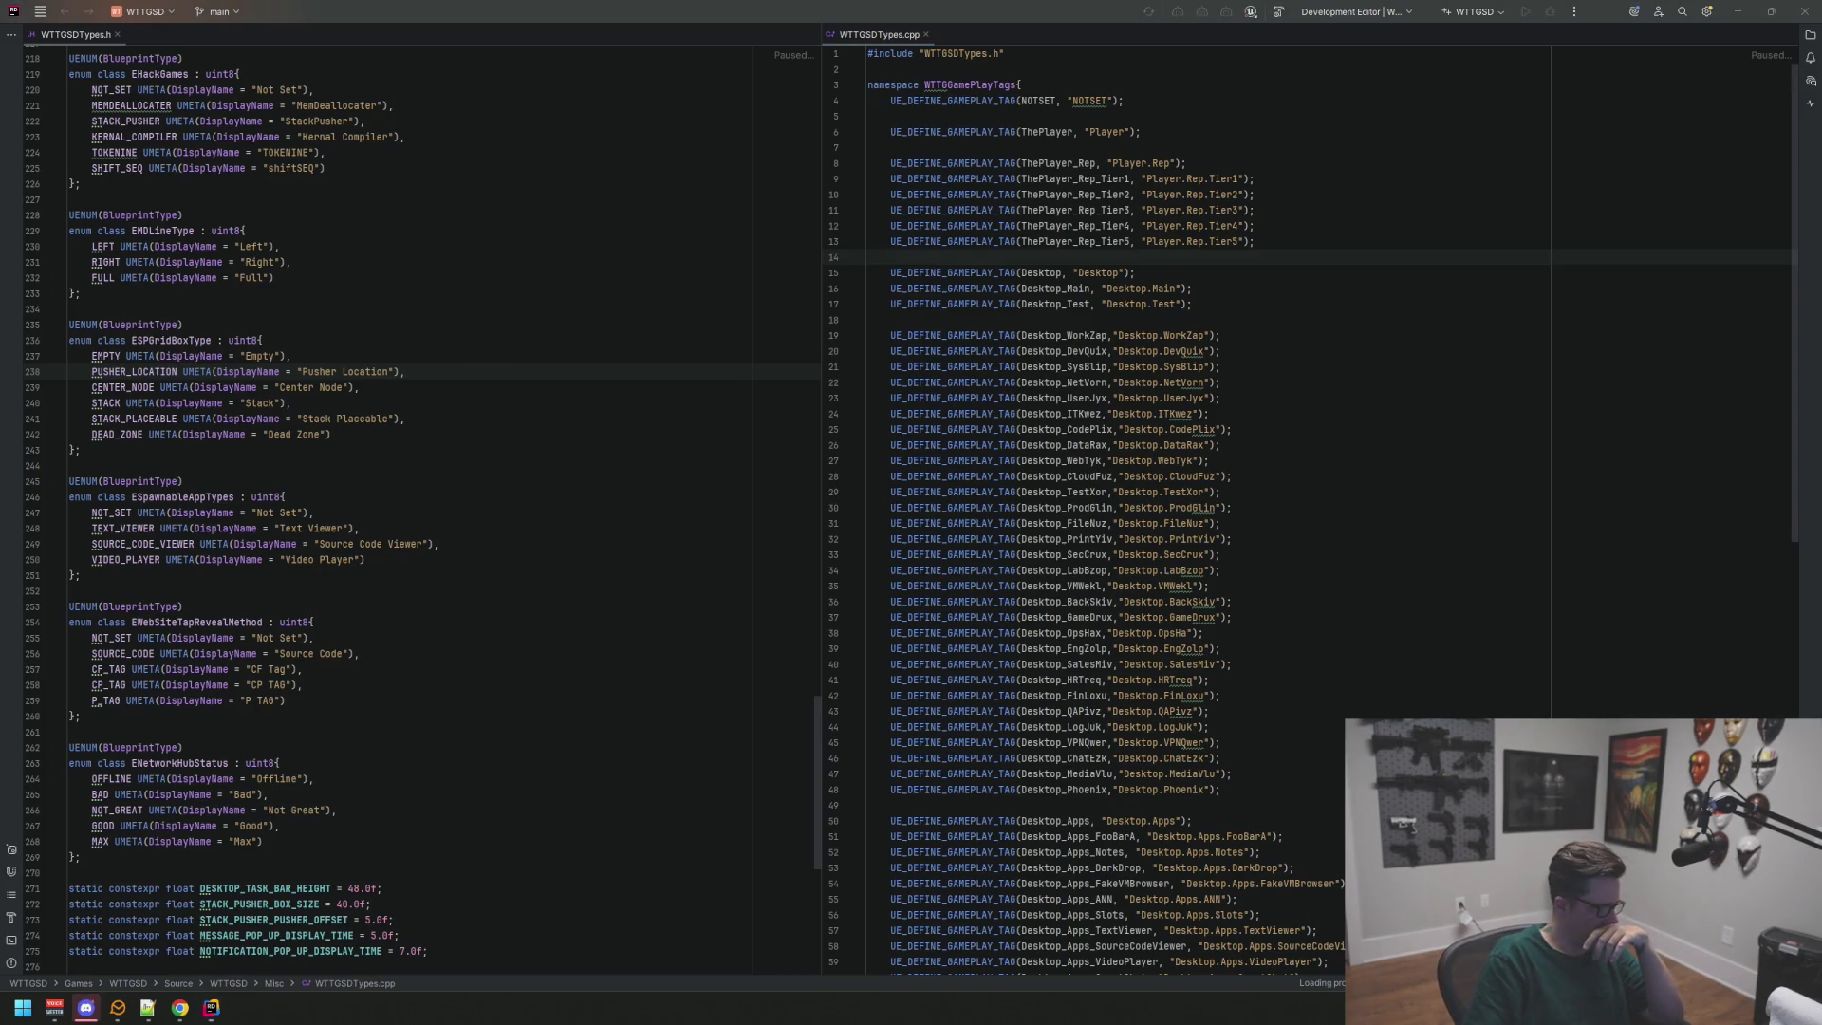
{"action": "left_click", "coordinate": [1013, 540]}
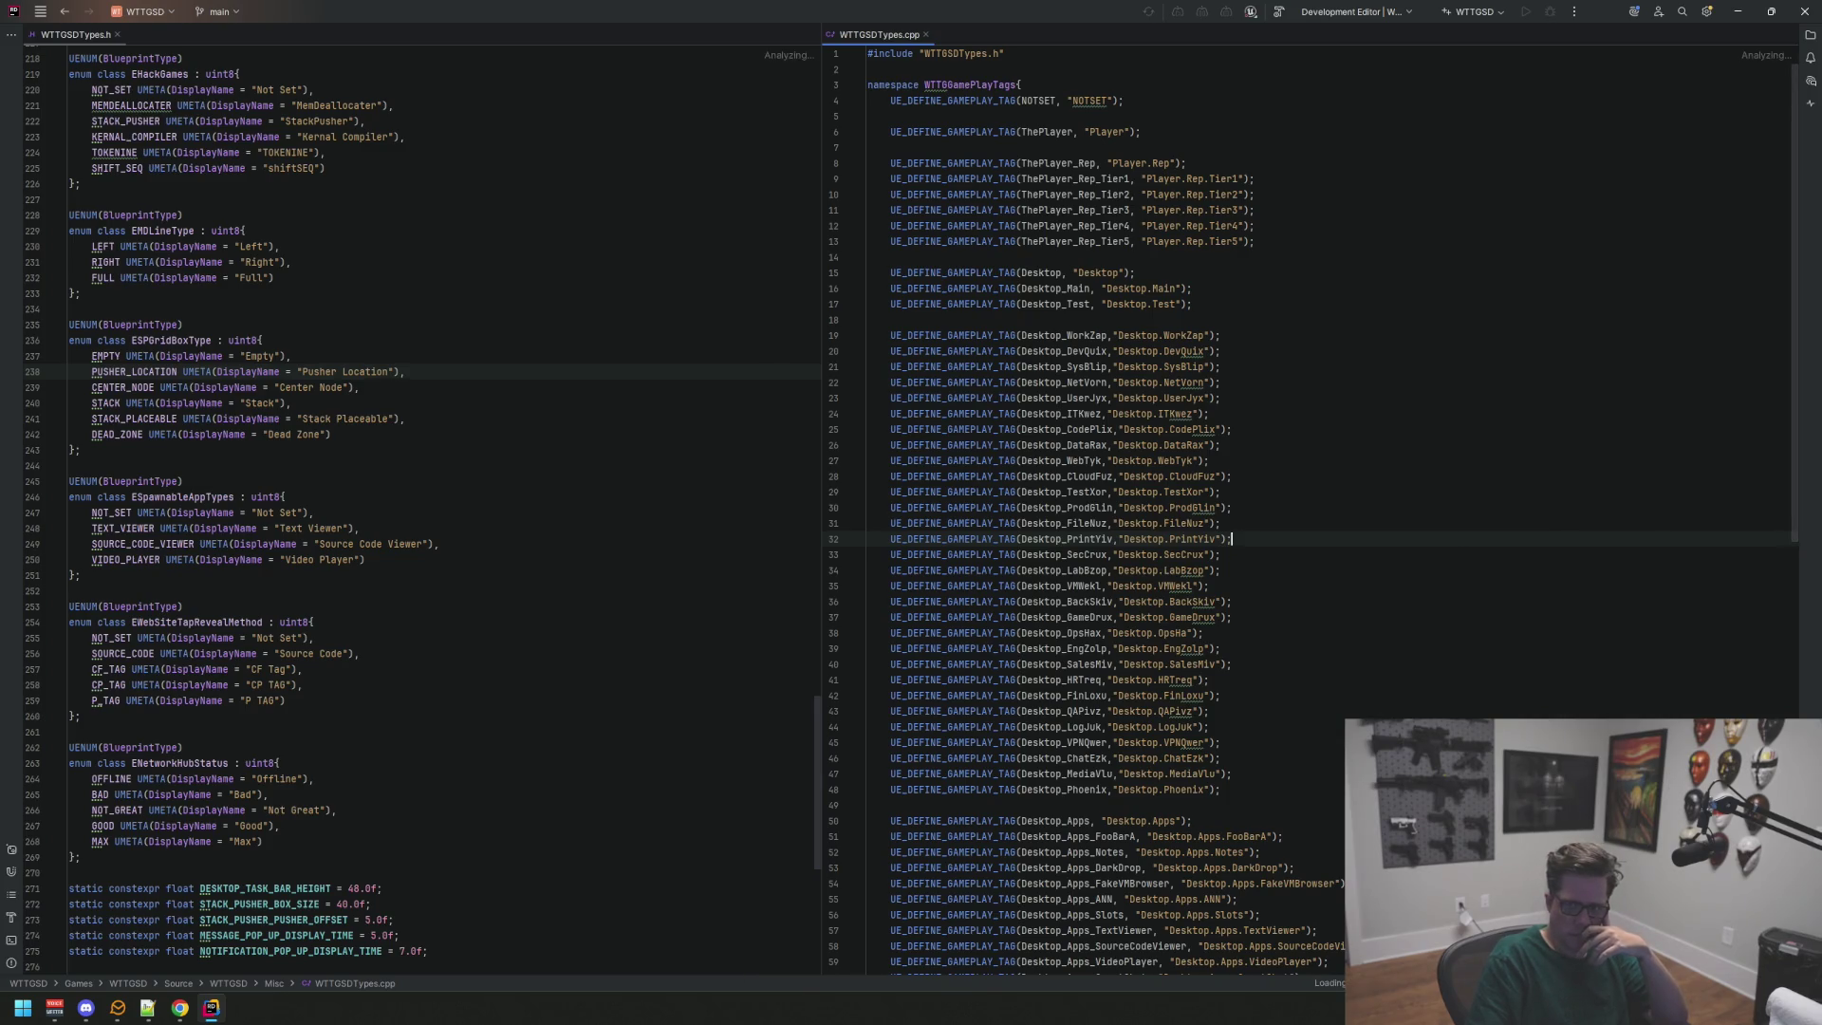
{"action": "key", "text": "alt+Tab"}
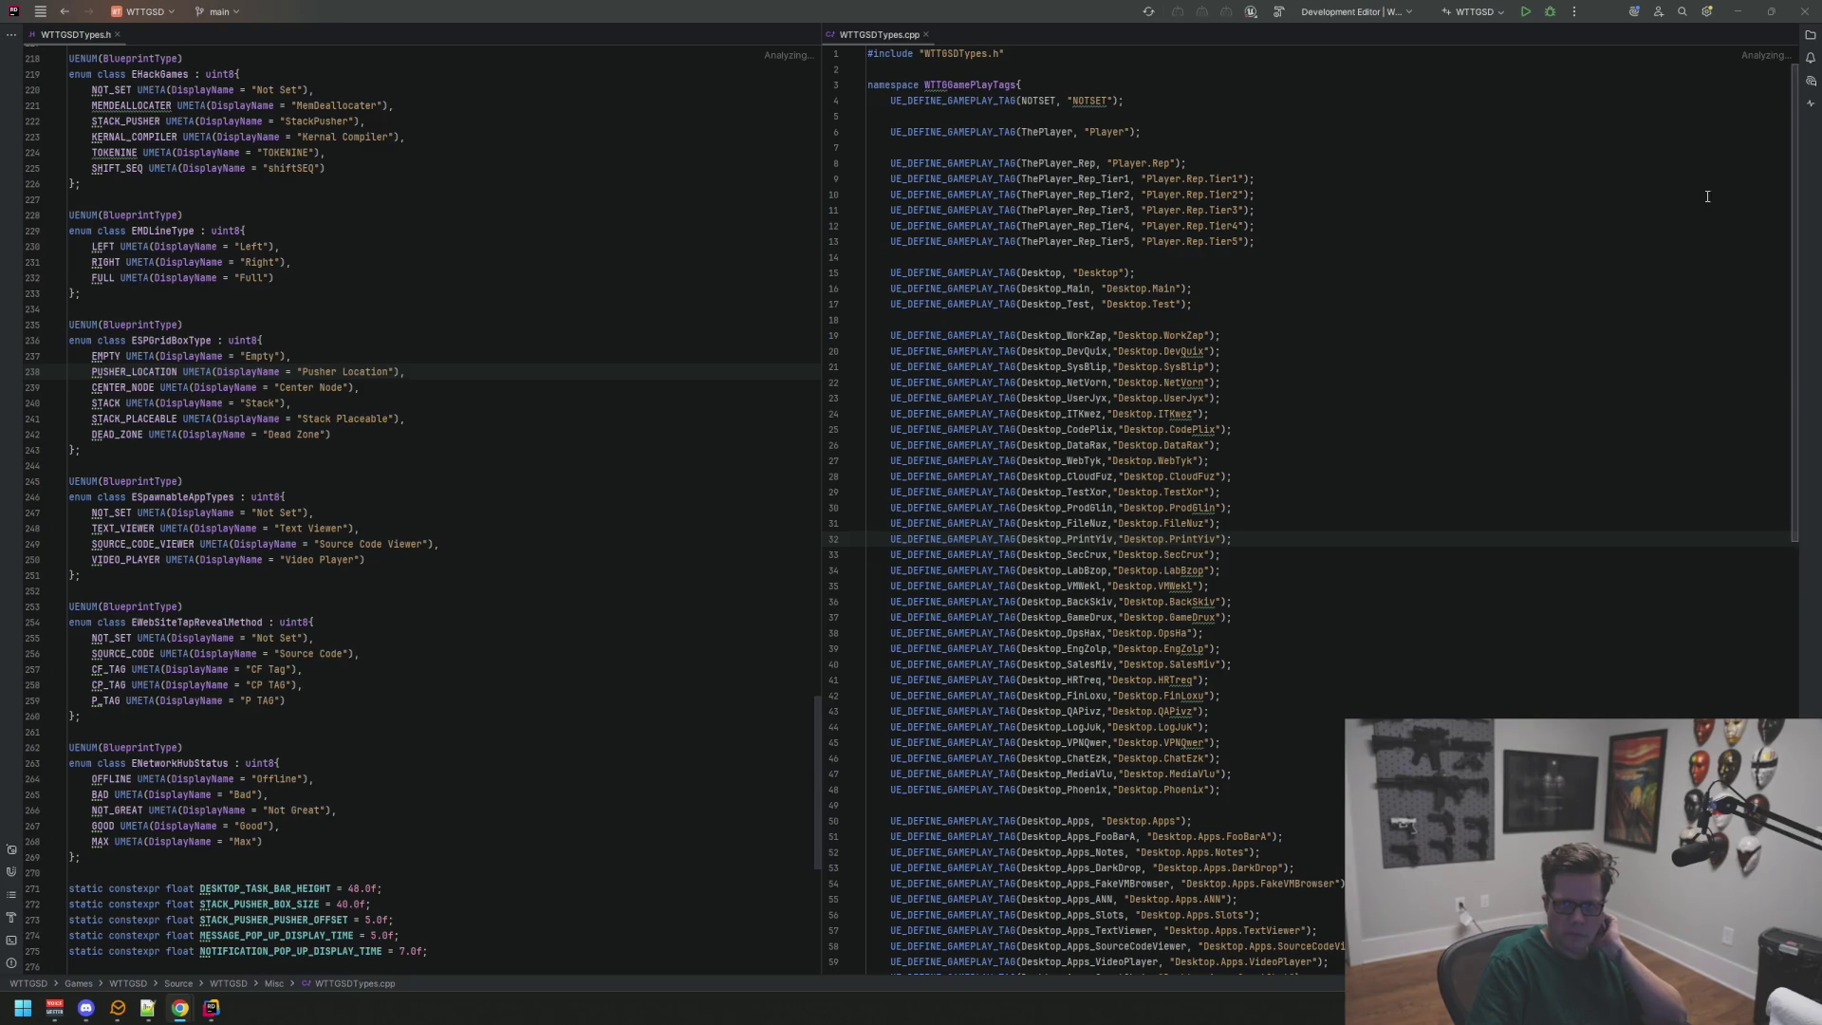
{"action": "left_click", "coordinate": [1280, 243]}
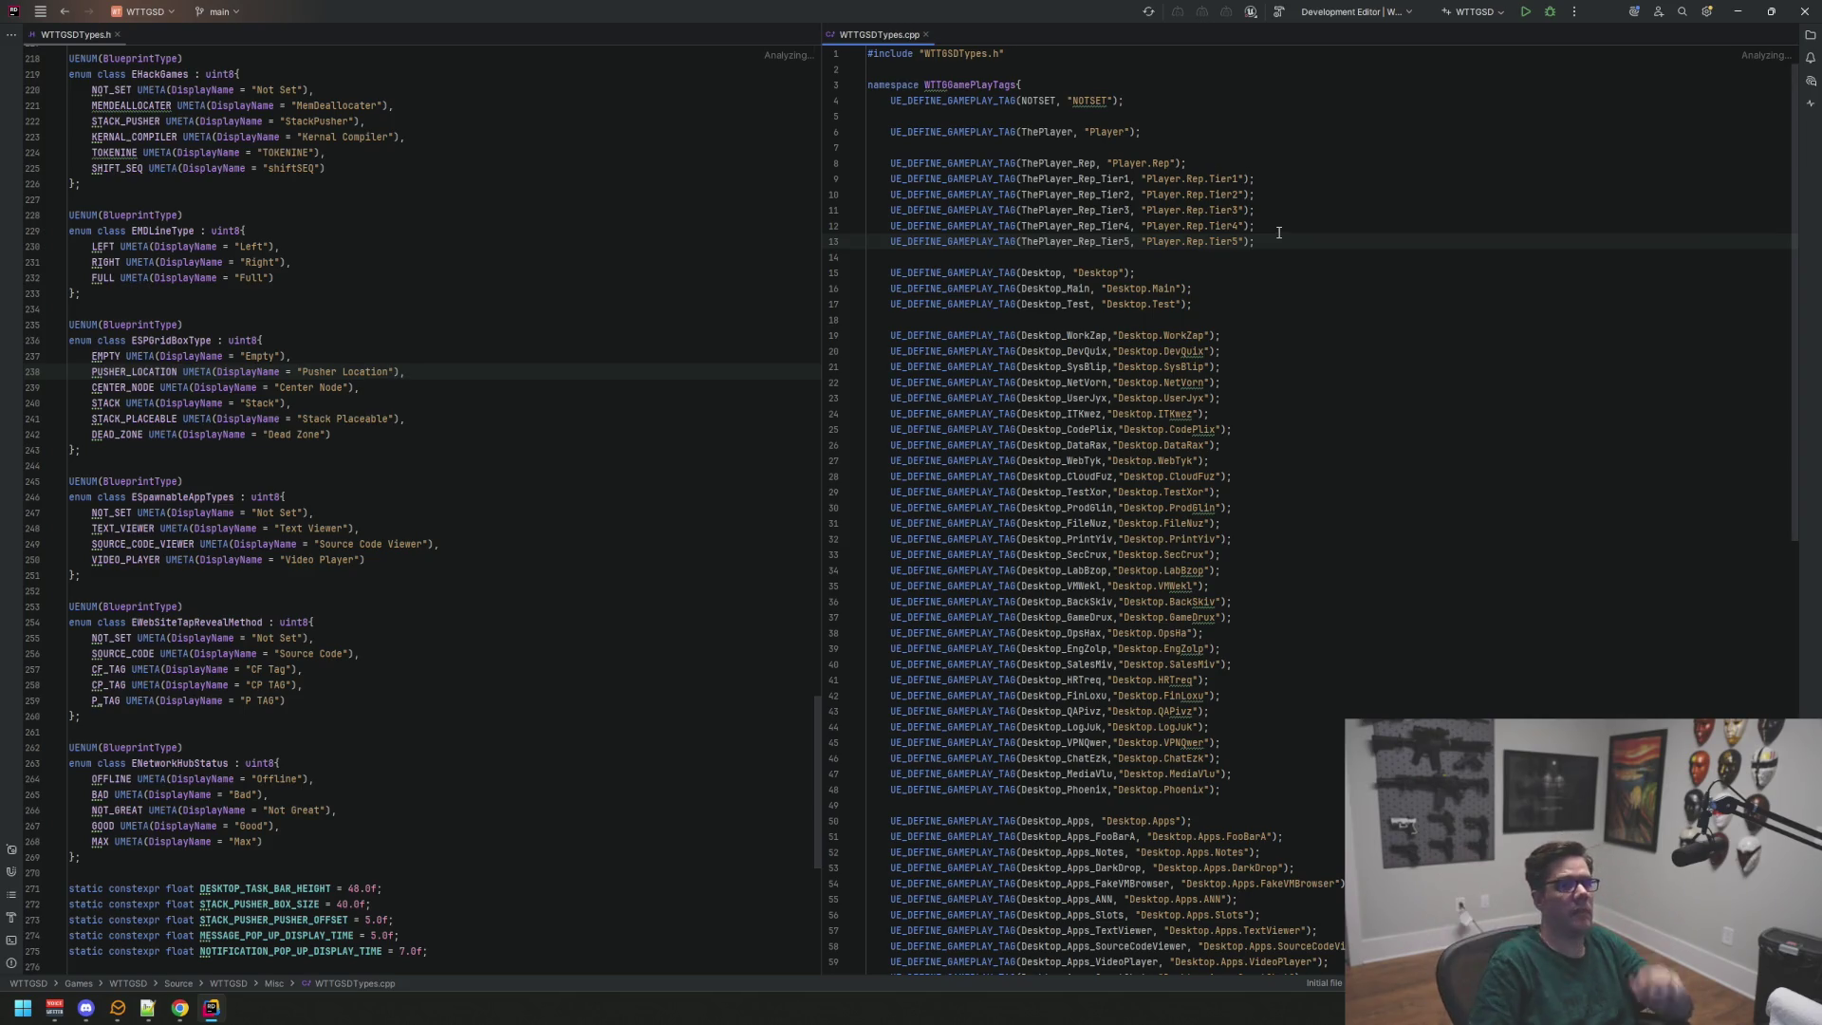
{"action": "key", "text": "alt+Tab"}
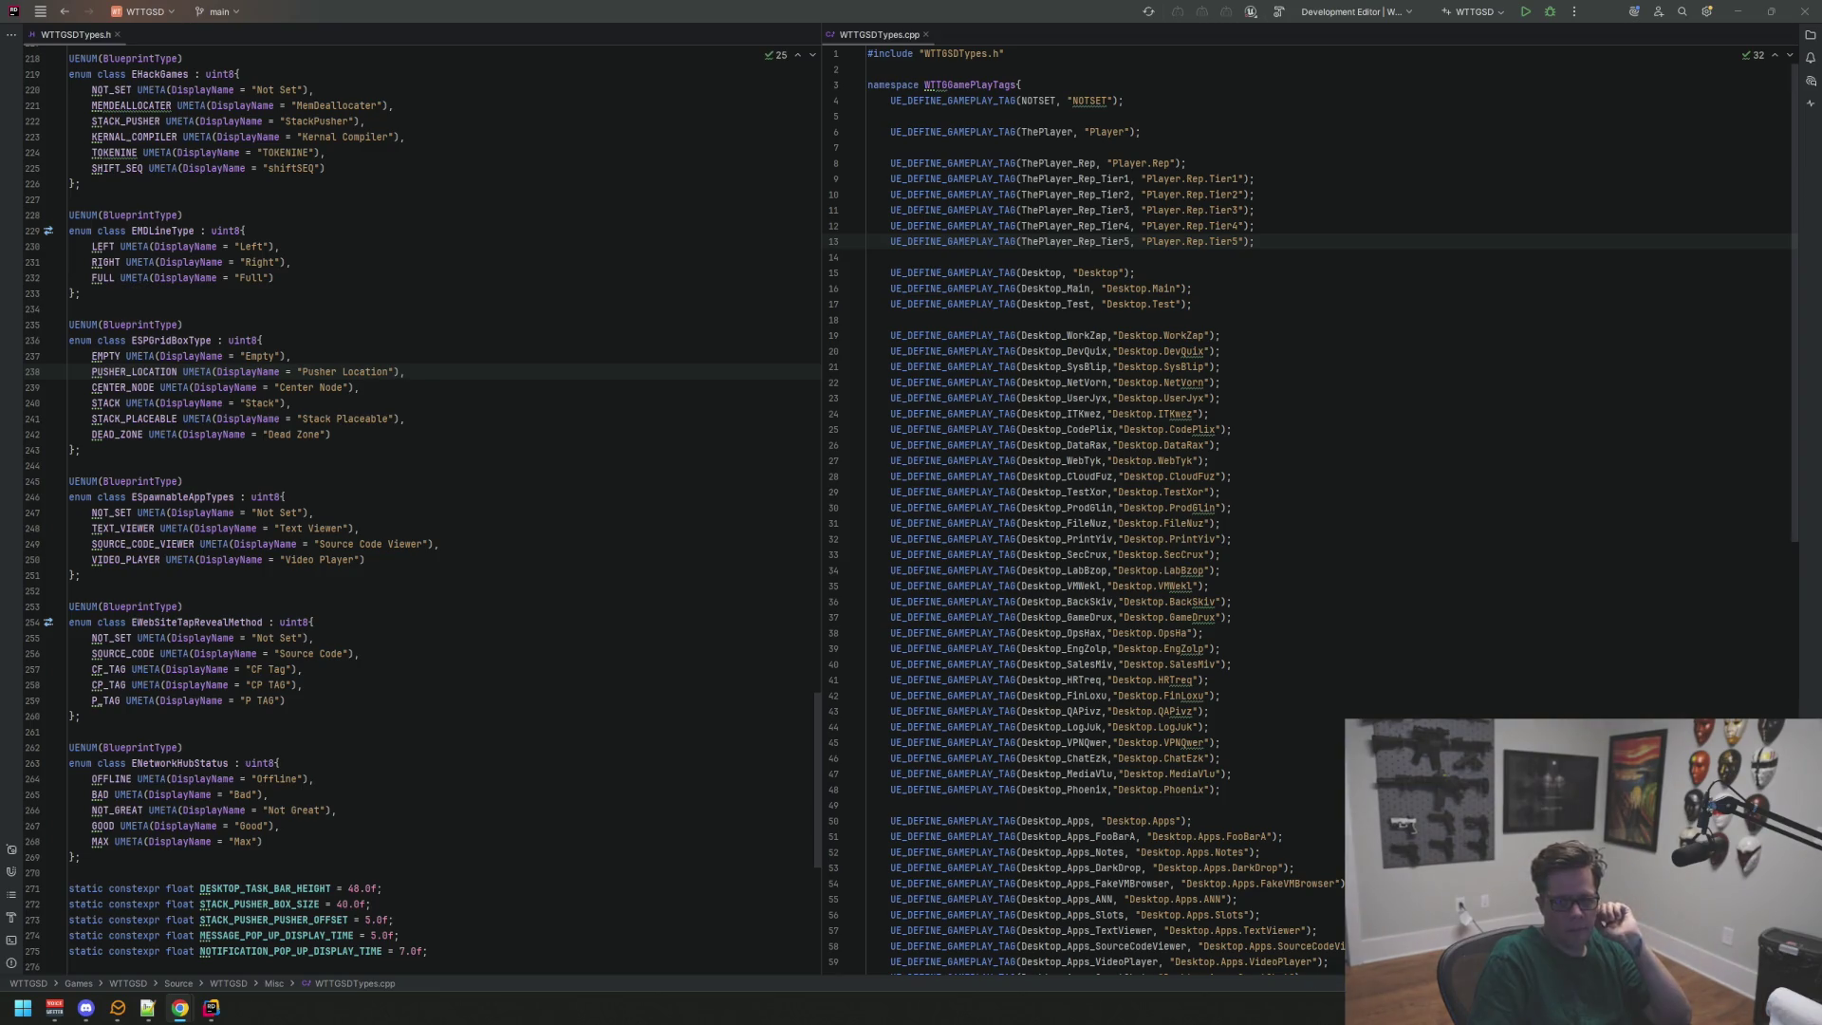
{"action": "left_click", "coordinate": [1210, 413]}
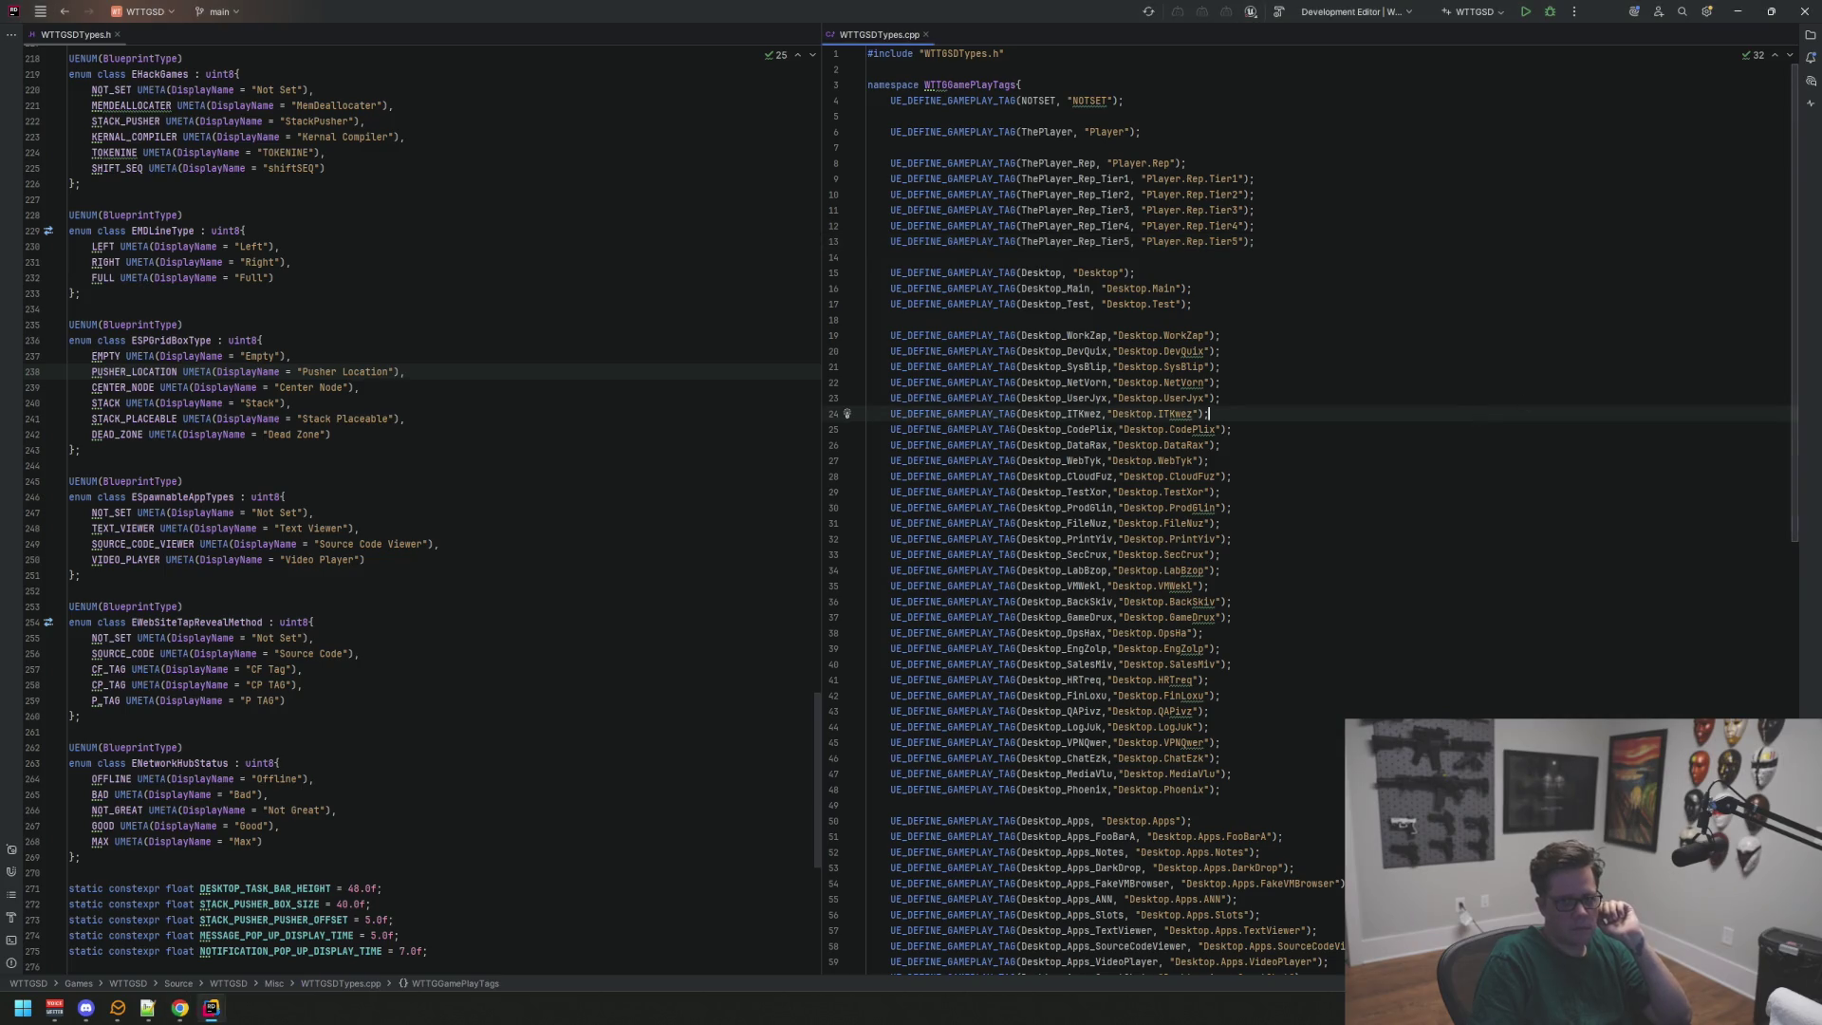
Step: Check line 31 of WTTGSDTypes.cpp and lines 244-248 of the header
{"action": "left_click", "coordinate": [1517, 527]}
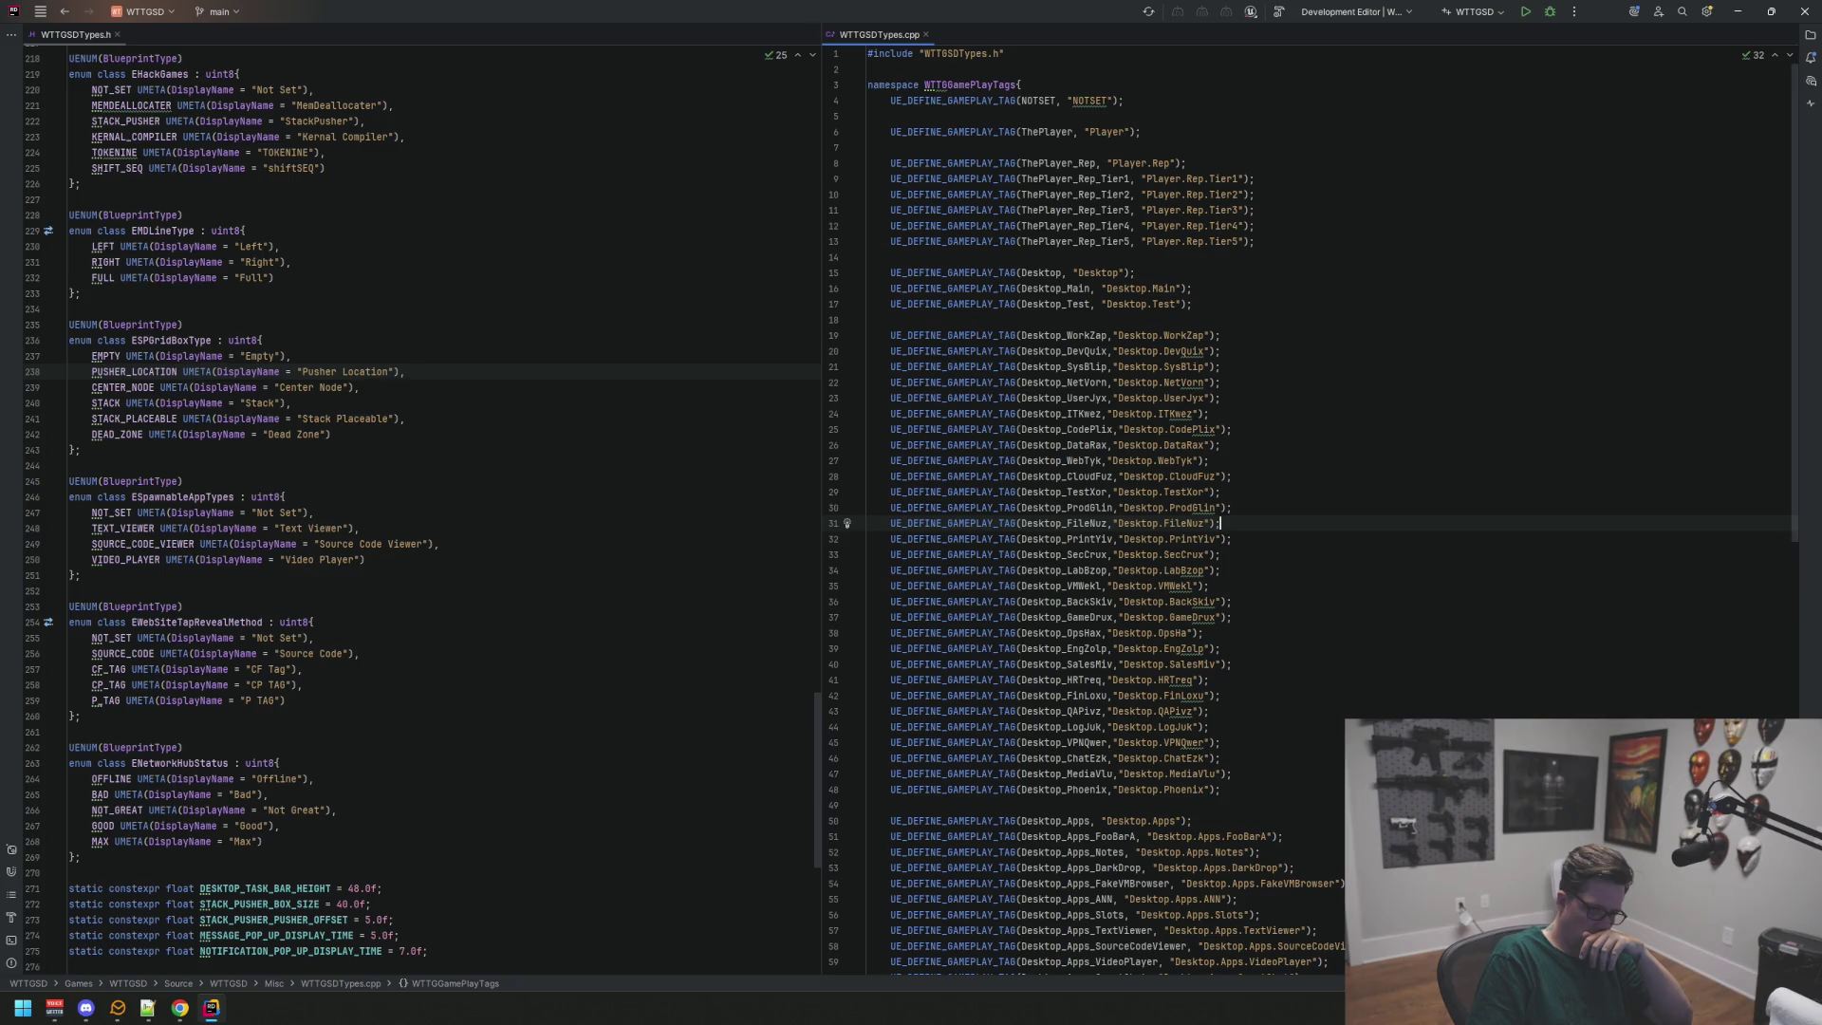
{"action": "left_click", "coordinate": [761, 525]}
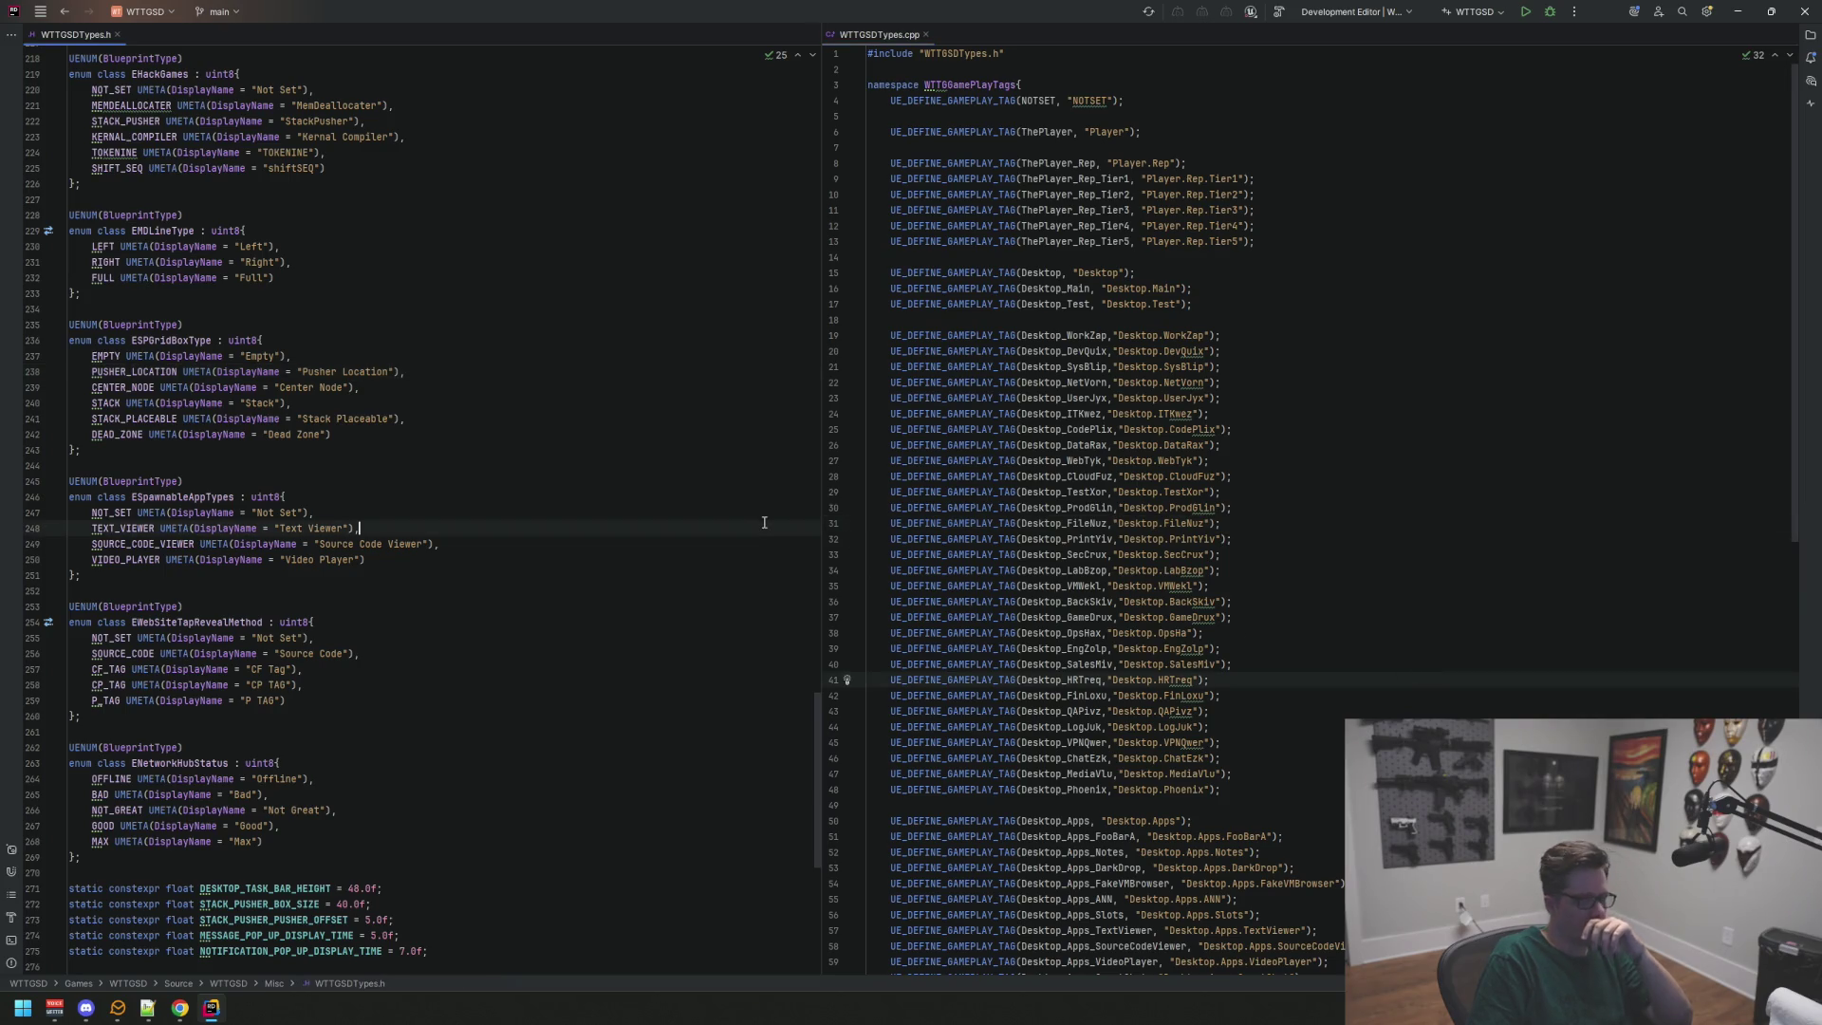
{"action": "left_click", "coordinate": [726, 461]}
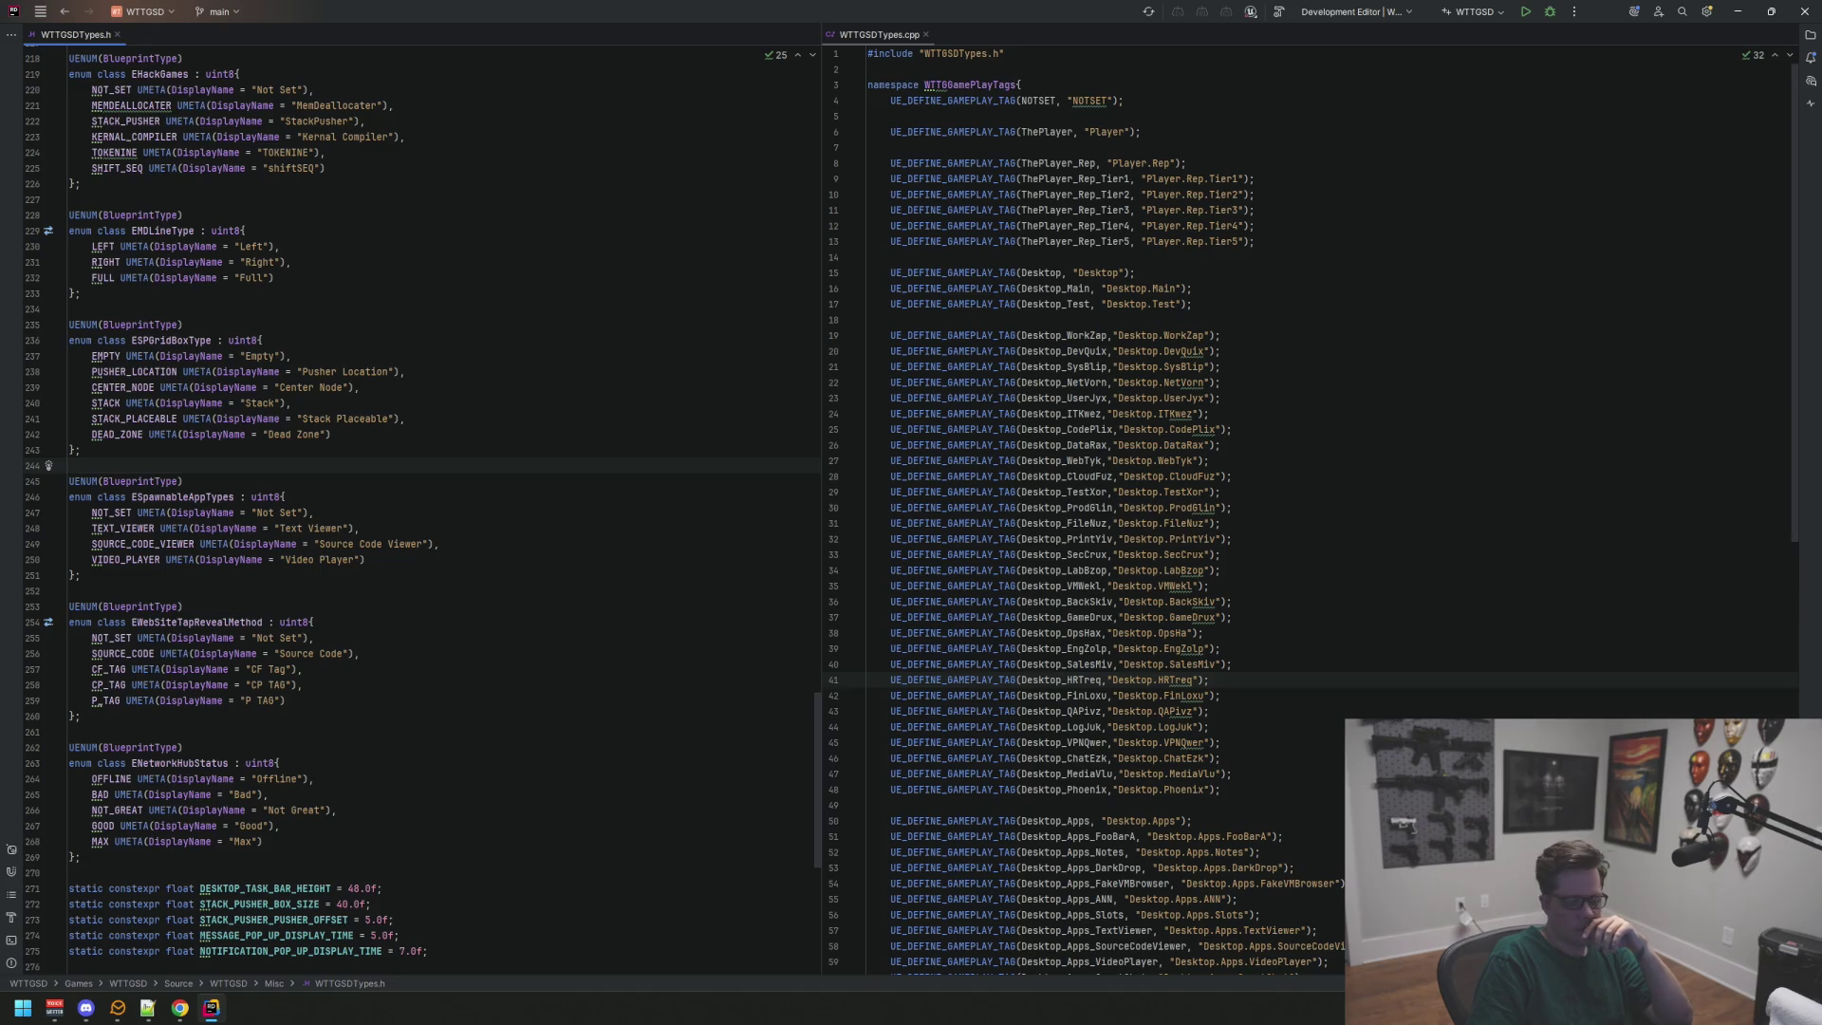
Step: Build the project with Ctrl+F5 and bring up the launched Unreal Editor
{"action": "left_click", "coordinate": [1345, 219]}
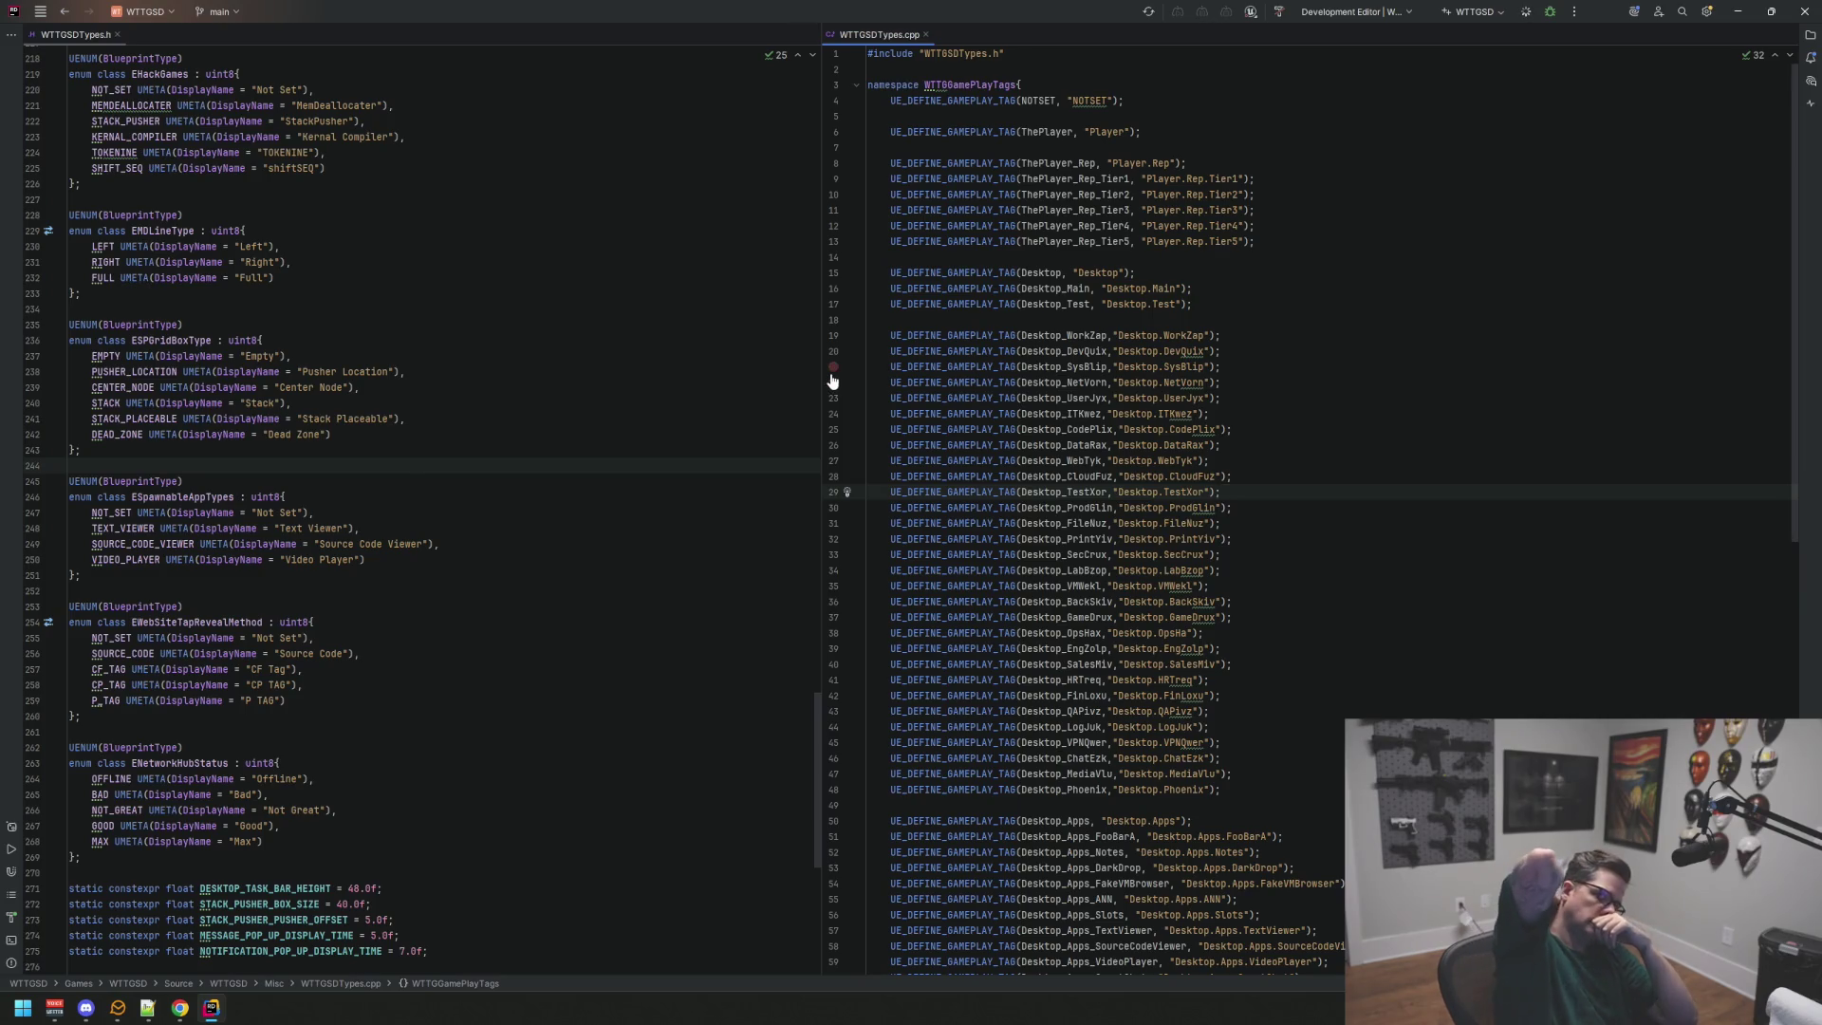
{"action": "key", "text": "ctrl+F5"}
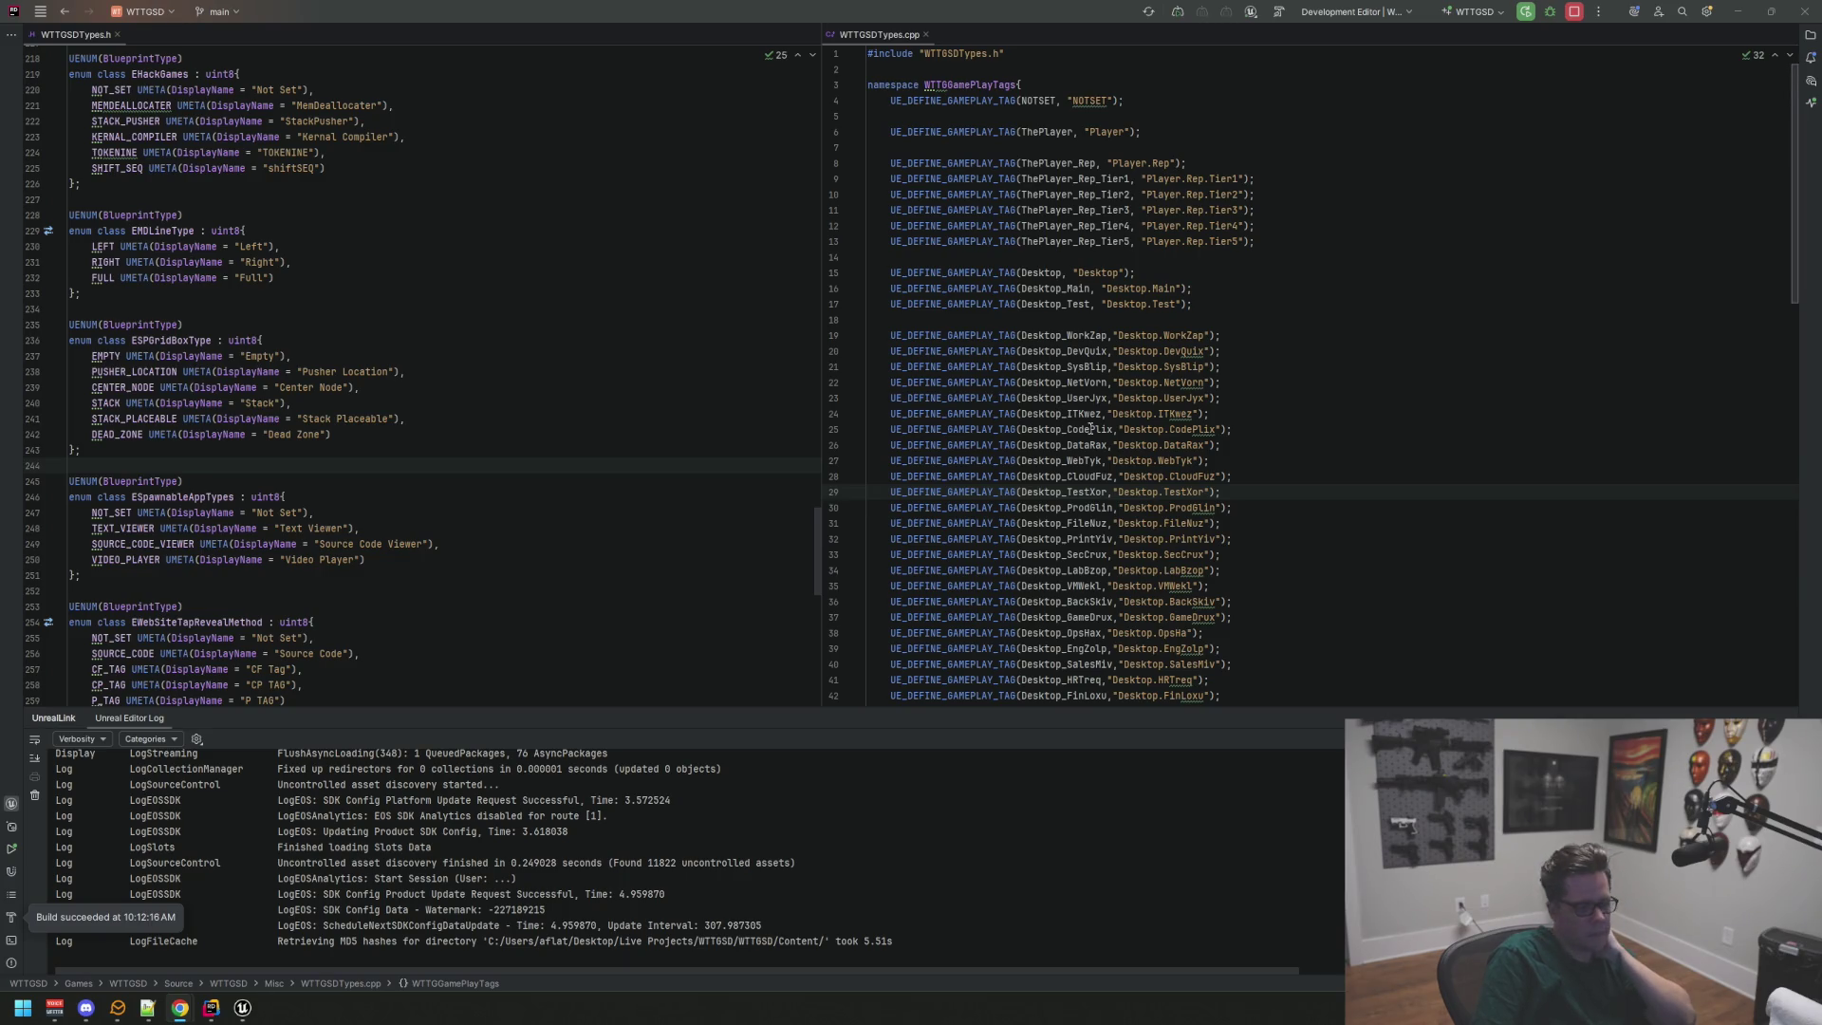
{"action": "left_click", "coordinate": [245, 1009]}
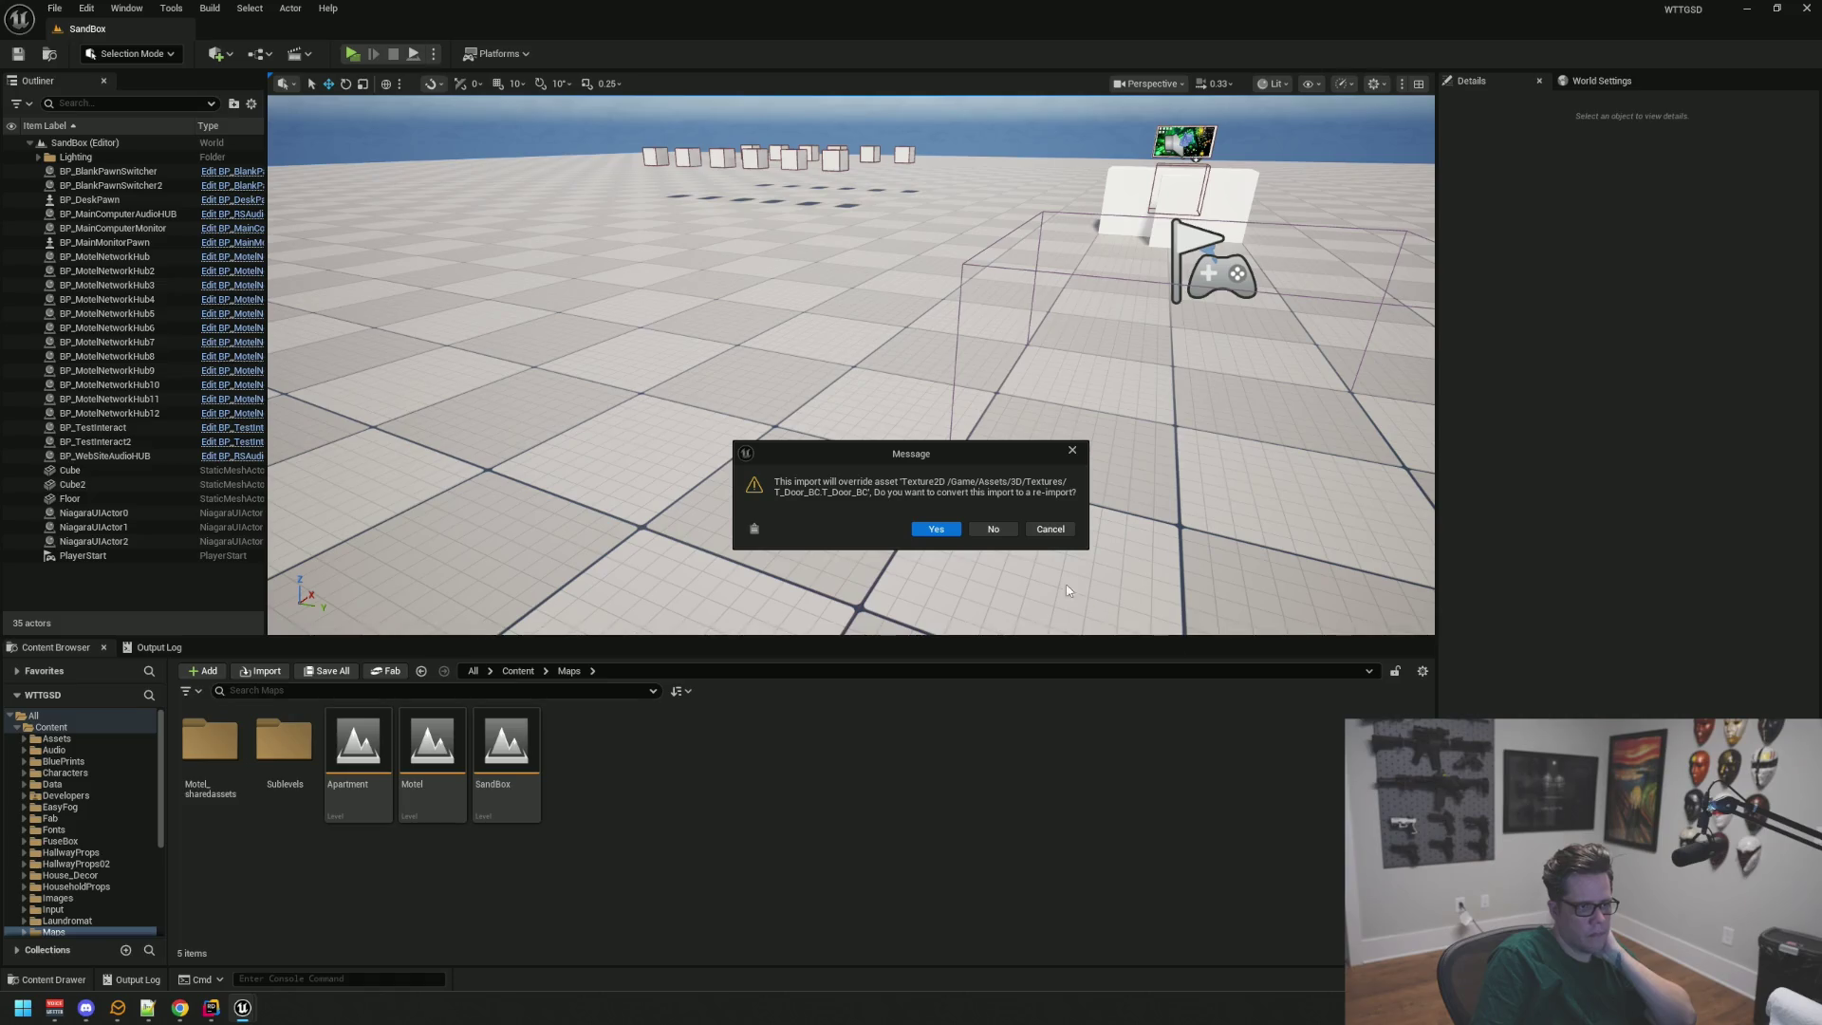
Step: Re-import the changed door textures, applying to all and overriding each T_Door asset
{"action": "left_click", "coordinate": [980, 530]}
{"action": "left_click", "coordinate": [766, 528]}
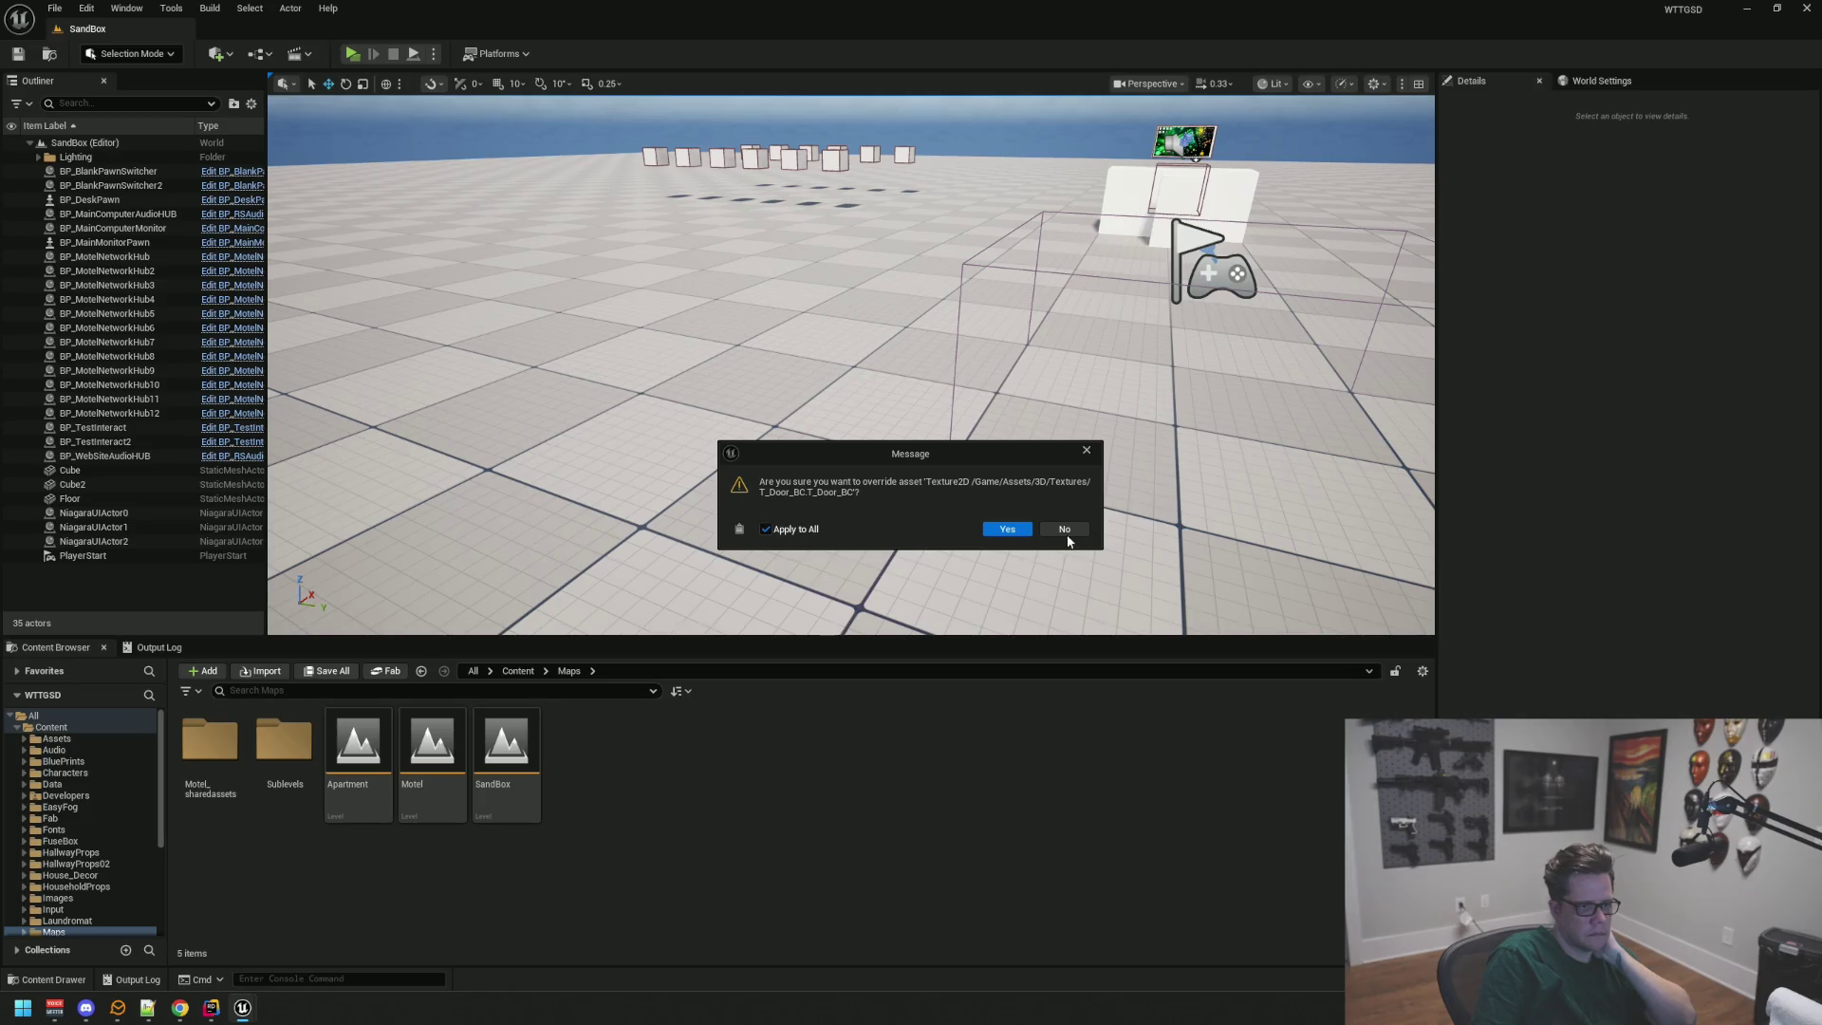
{"action": "left_click", "coordinate": [1020, 531]}
{"action": "left_click", "coordinate": [1029, 531]}
{"action": "left_click", "coordinate": [986, 529]}
{"action": "left_click", "coordinate": [1065, 536]}
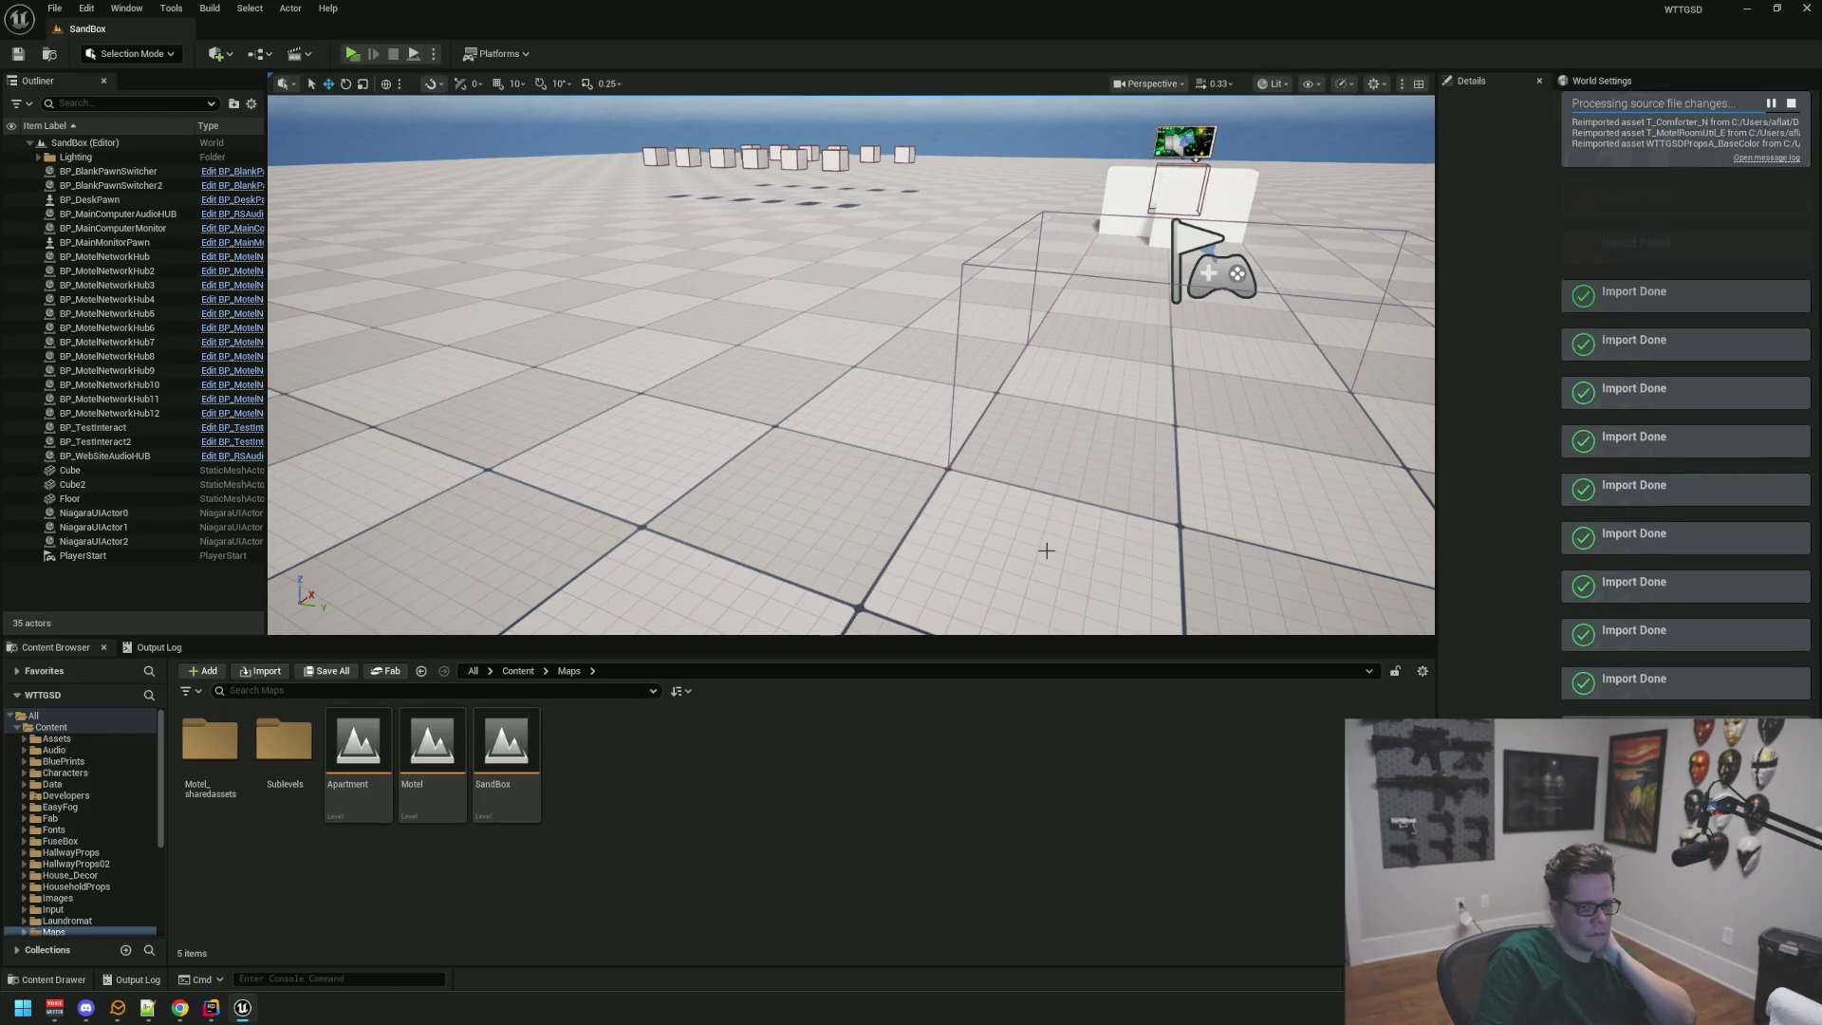
{"action": "left_click_drag", "start_coordinate": [1046, 551], "coordinate": [1006, 517]}
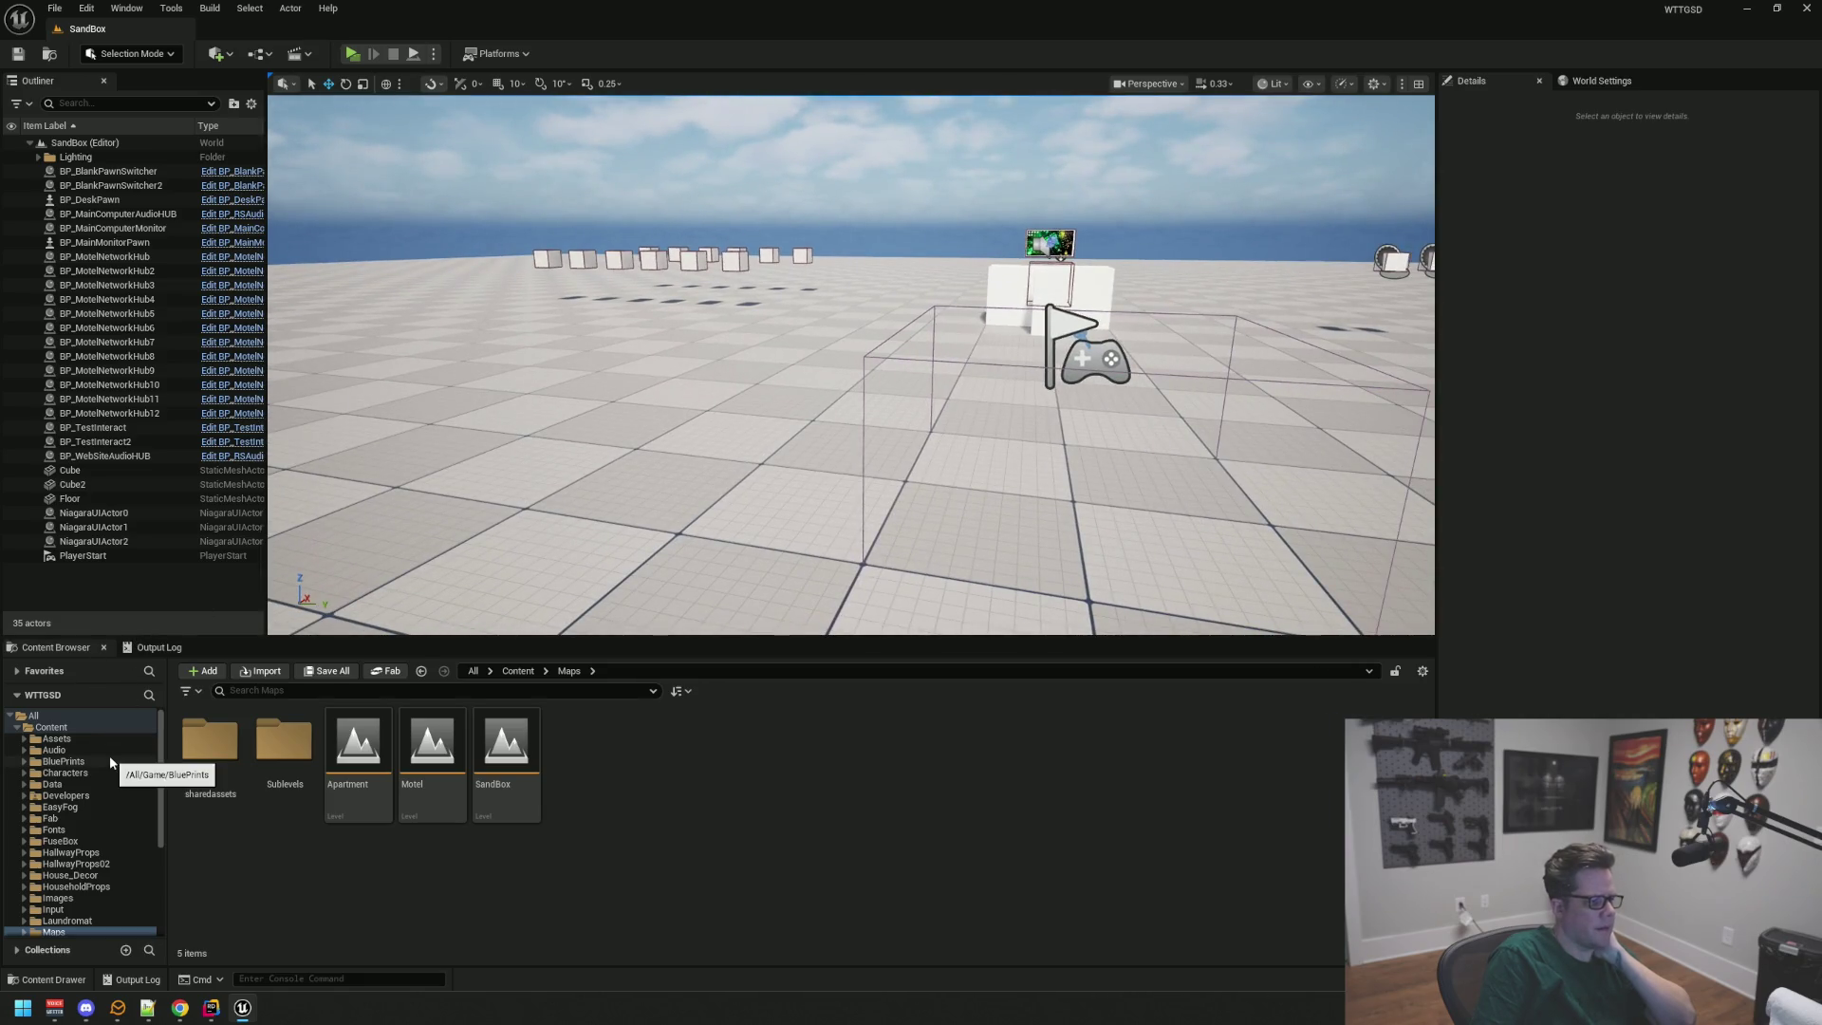
Step: Browse the Content folders to Maps and select the Motel level
{"action": "left_click", "coordinate": [95, 829]}
{"action": "left_click", "coordinate": [97, 840]}
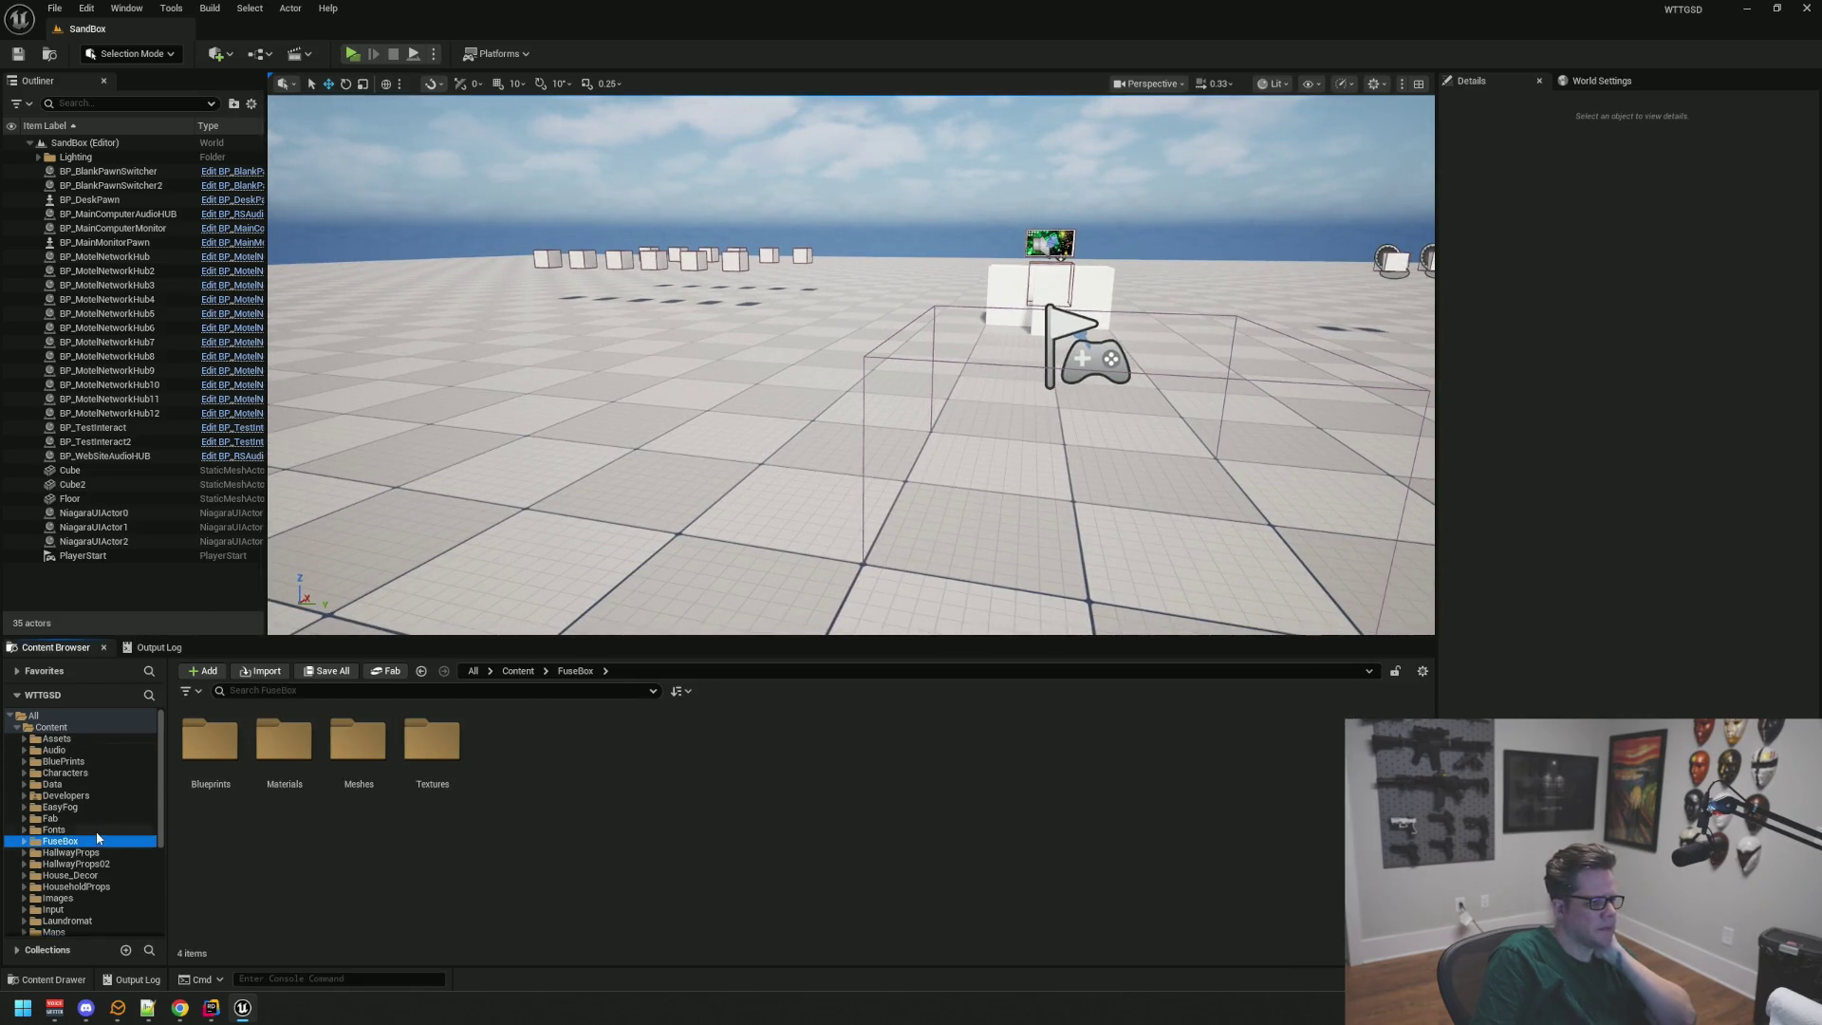
{"action": "scroll", "coordinate": [97, 840], "scroll_direction": "down", "scroll_amount": 3}
{"action": "left_click", "coordinate": [97, 840]}
{"action": "left_click", "coordinate": [442, 741]}
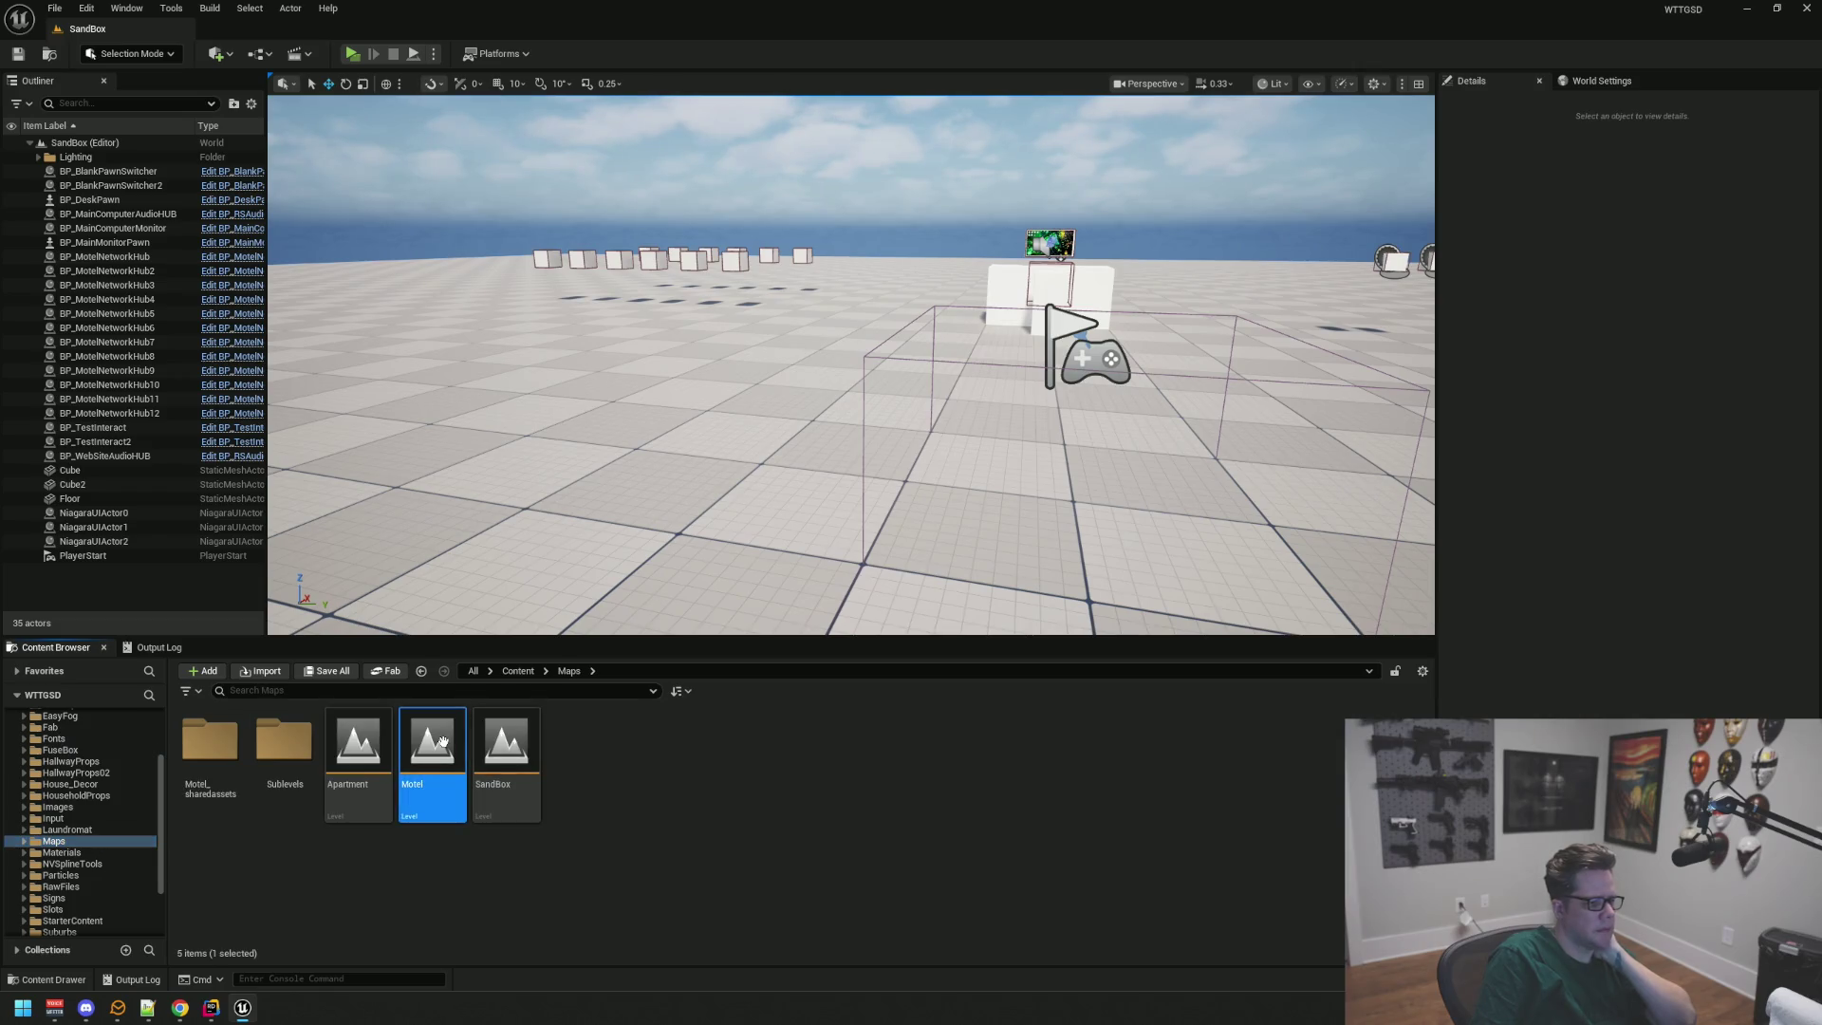
Step: Open the Motel level and fly the view to the bathroom's trash-can corner
{"action": "double_click", "coordinate": [442, 741]}
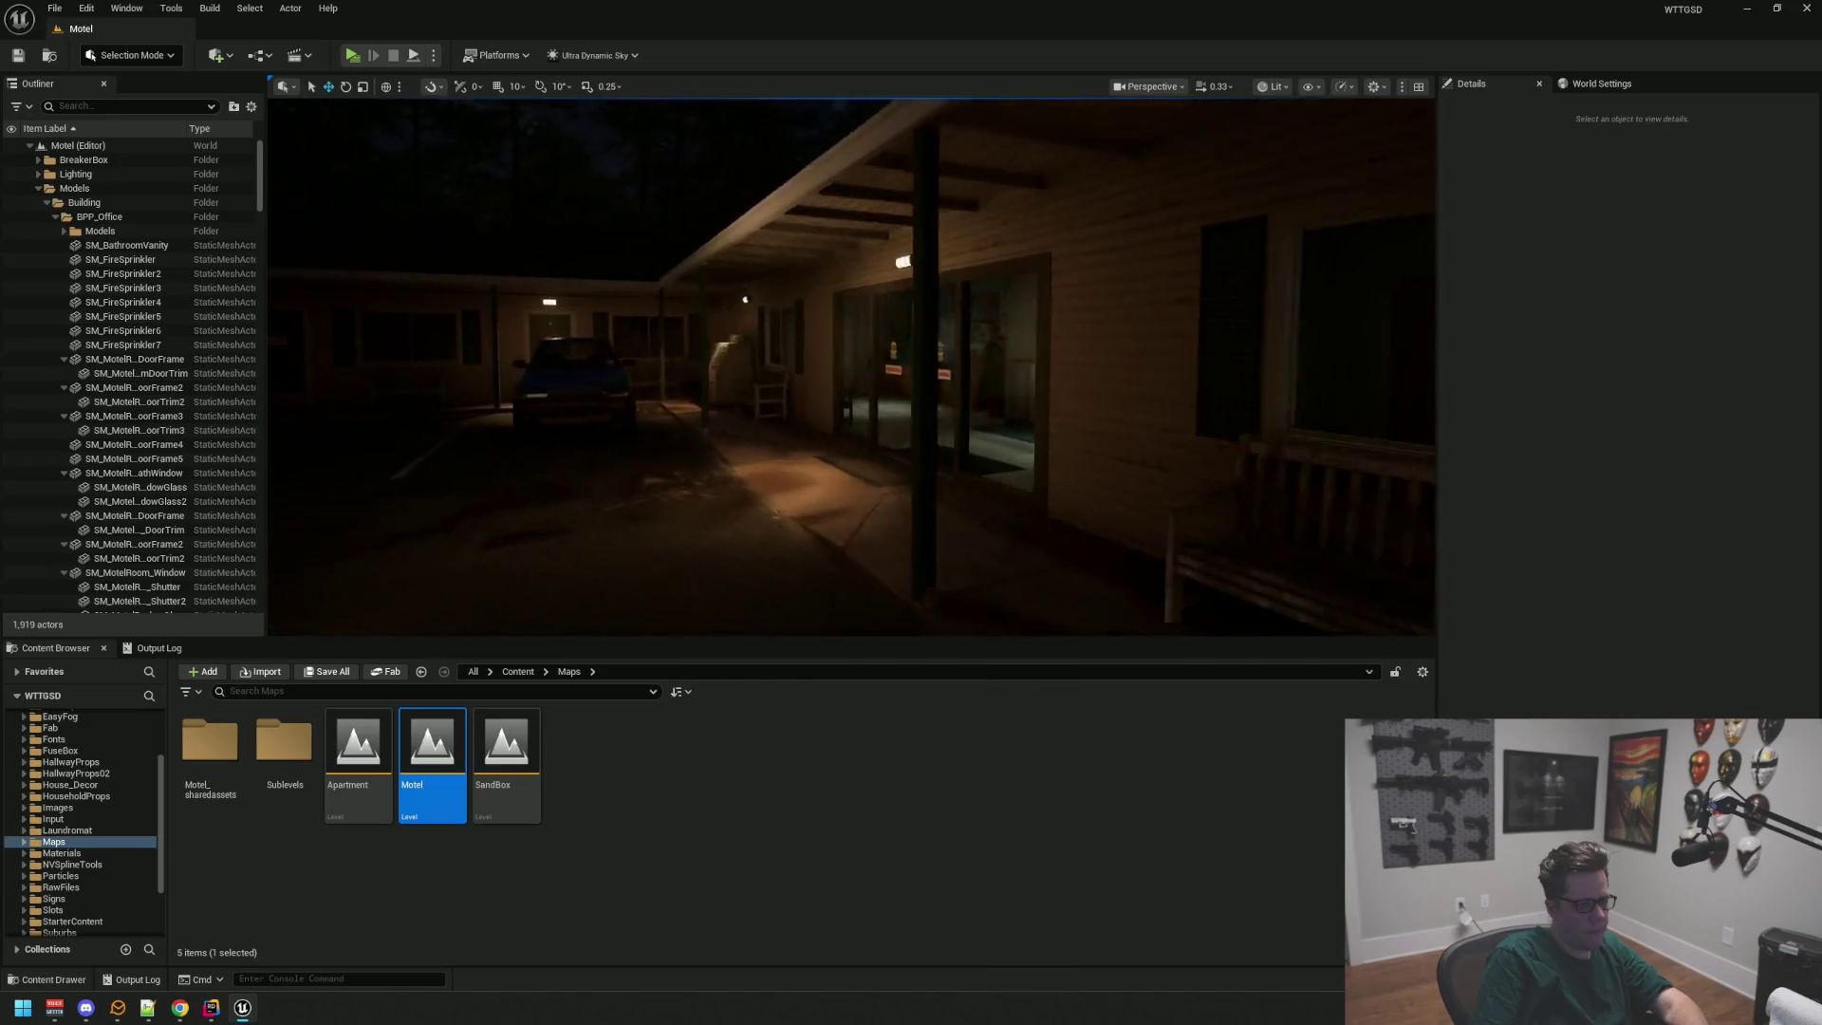
{"action": "key", "text": "1"}
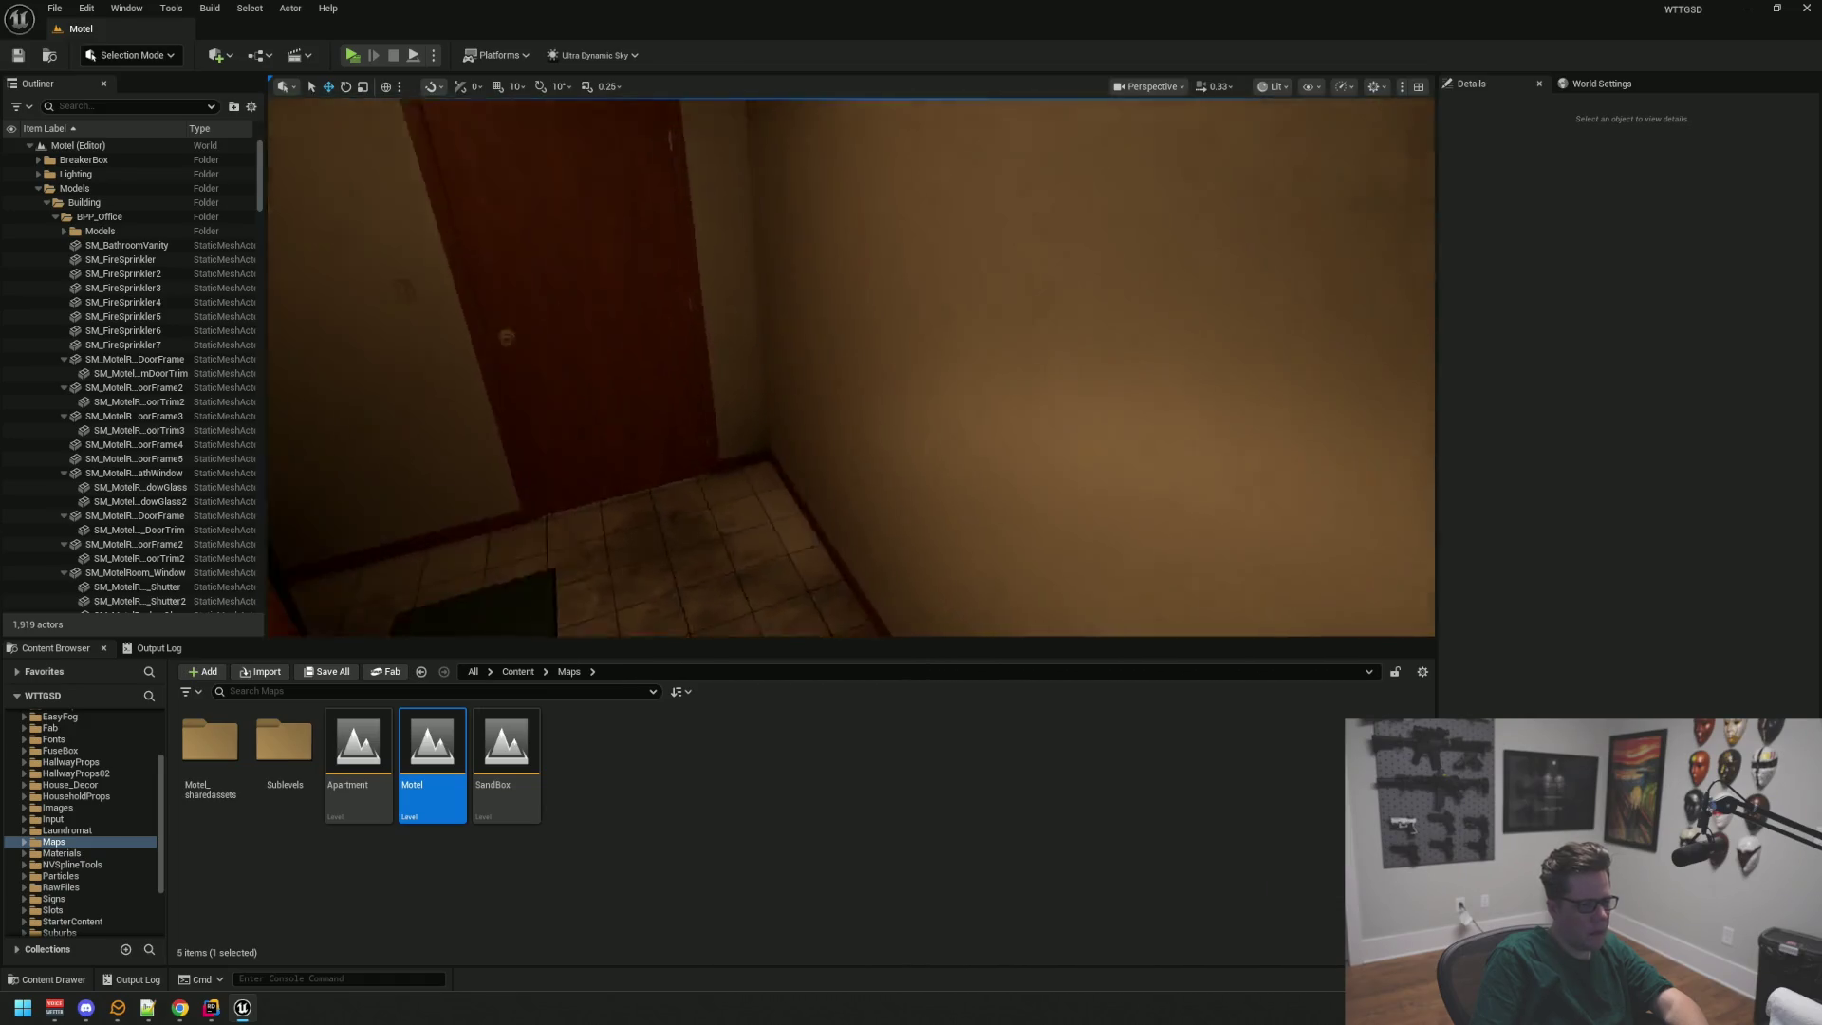
{"action": "left_click_drag", "start_coordinate": [851, 368], "coordinate": [814, 367]}
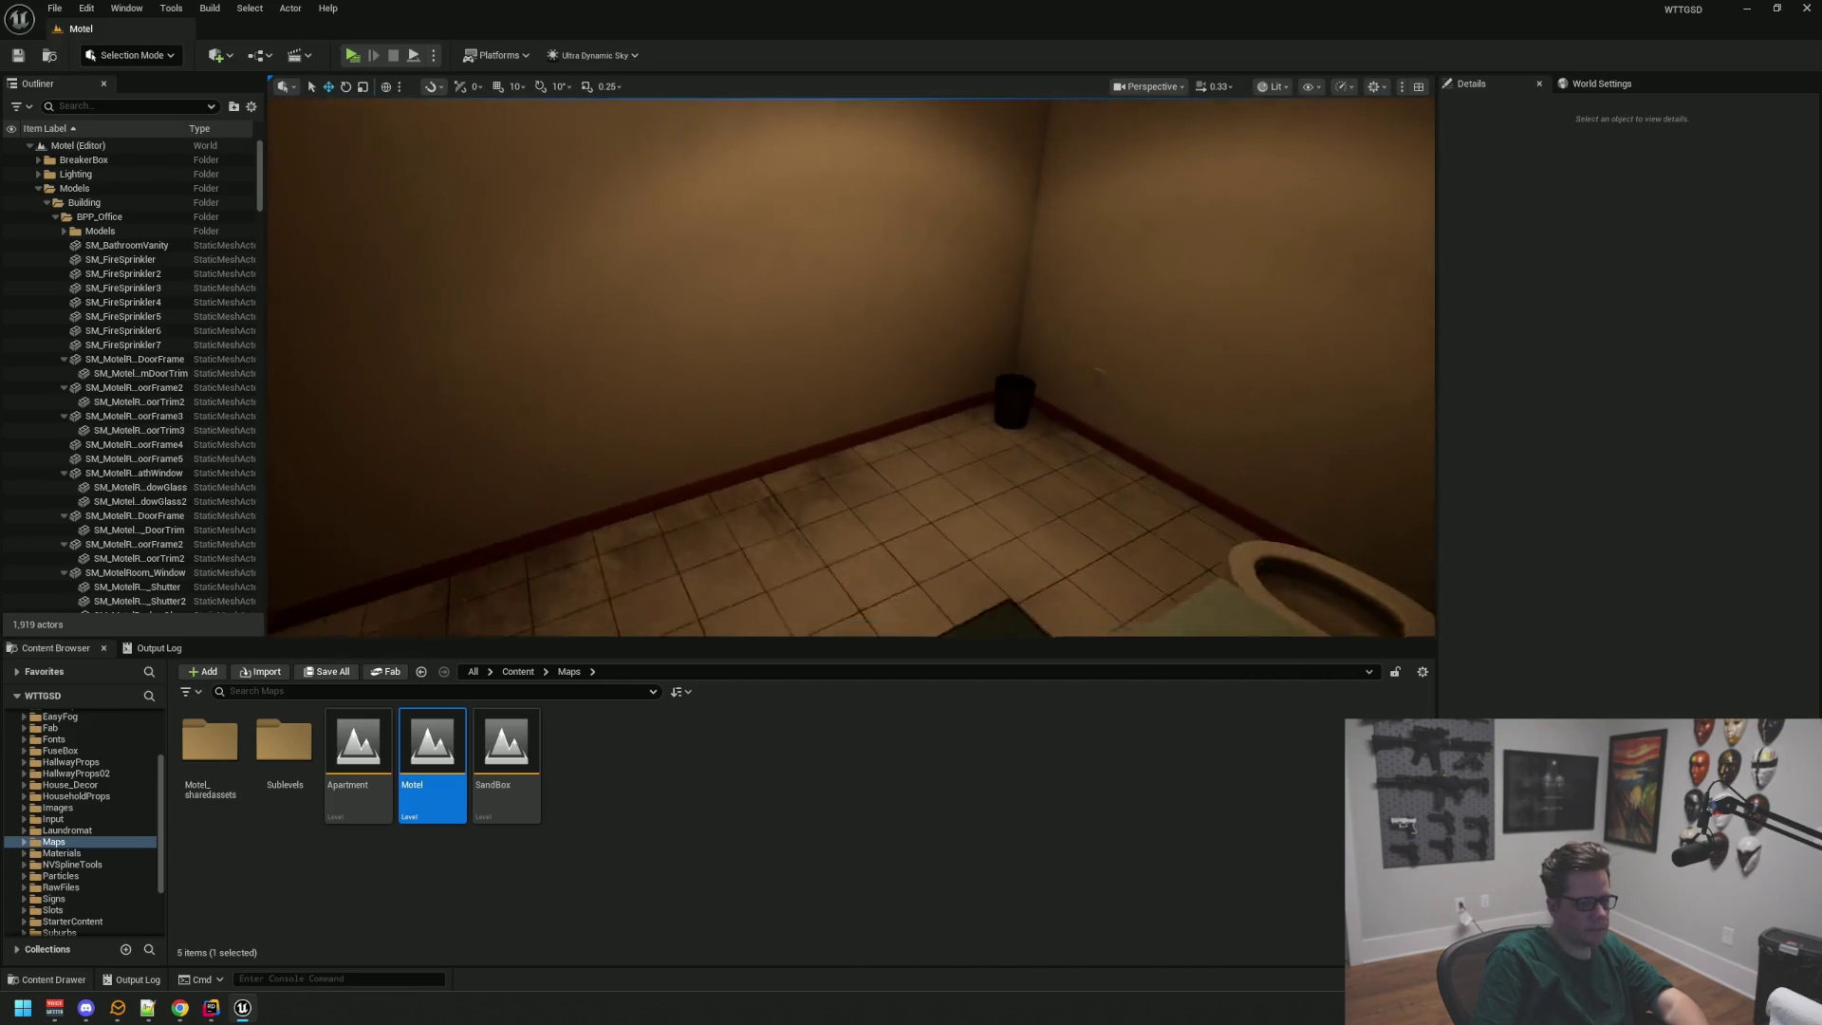
{"action": "mouse_move", "coordinate": [851, 367]}
{"action": "left_mouse_down"}
{"action": "mouse_move", "coordinate": [699, 367]}
{"action": "mouse_move", "coordinate": [700, 425]}
{"action": "mouse_move", "coordinate": [652, 424]}
{"action": "mouse_move", "coordinate": [652, 329]}
{"action": "mouse_move", "coordinate": [652, 386]}
{"action": "mouse_move", "coordinate": [727, 386]}
{"action": "mouse_move", "coordinate": [785, 415]}
{"action": "mouse_move", "coordinate": [728, 386]}
{"action": "mouse_move", "coordinate": [765, 444]}
{"action": "mouse_move", "coordinate": [785, 414]}
{"action": "mouse_move", "coordinate": [689, 424]}
{"action": "mouse_move", "coordinate": [982, 409]}
{"action": "left_mouse_up"}
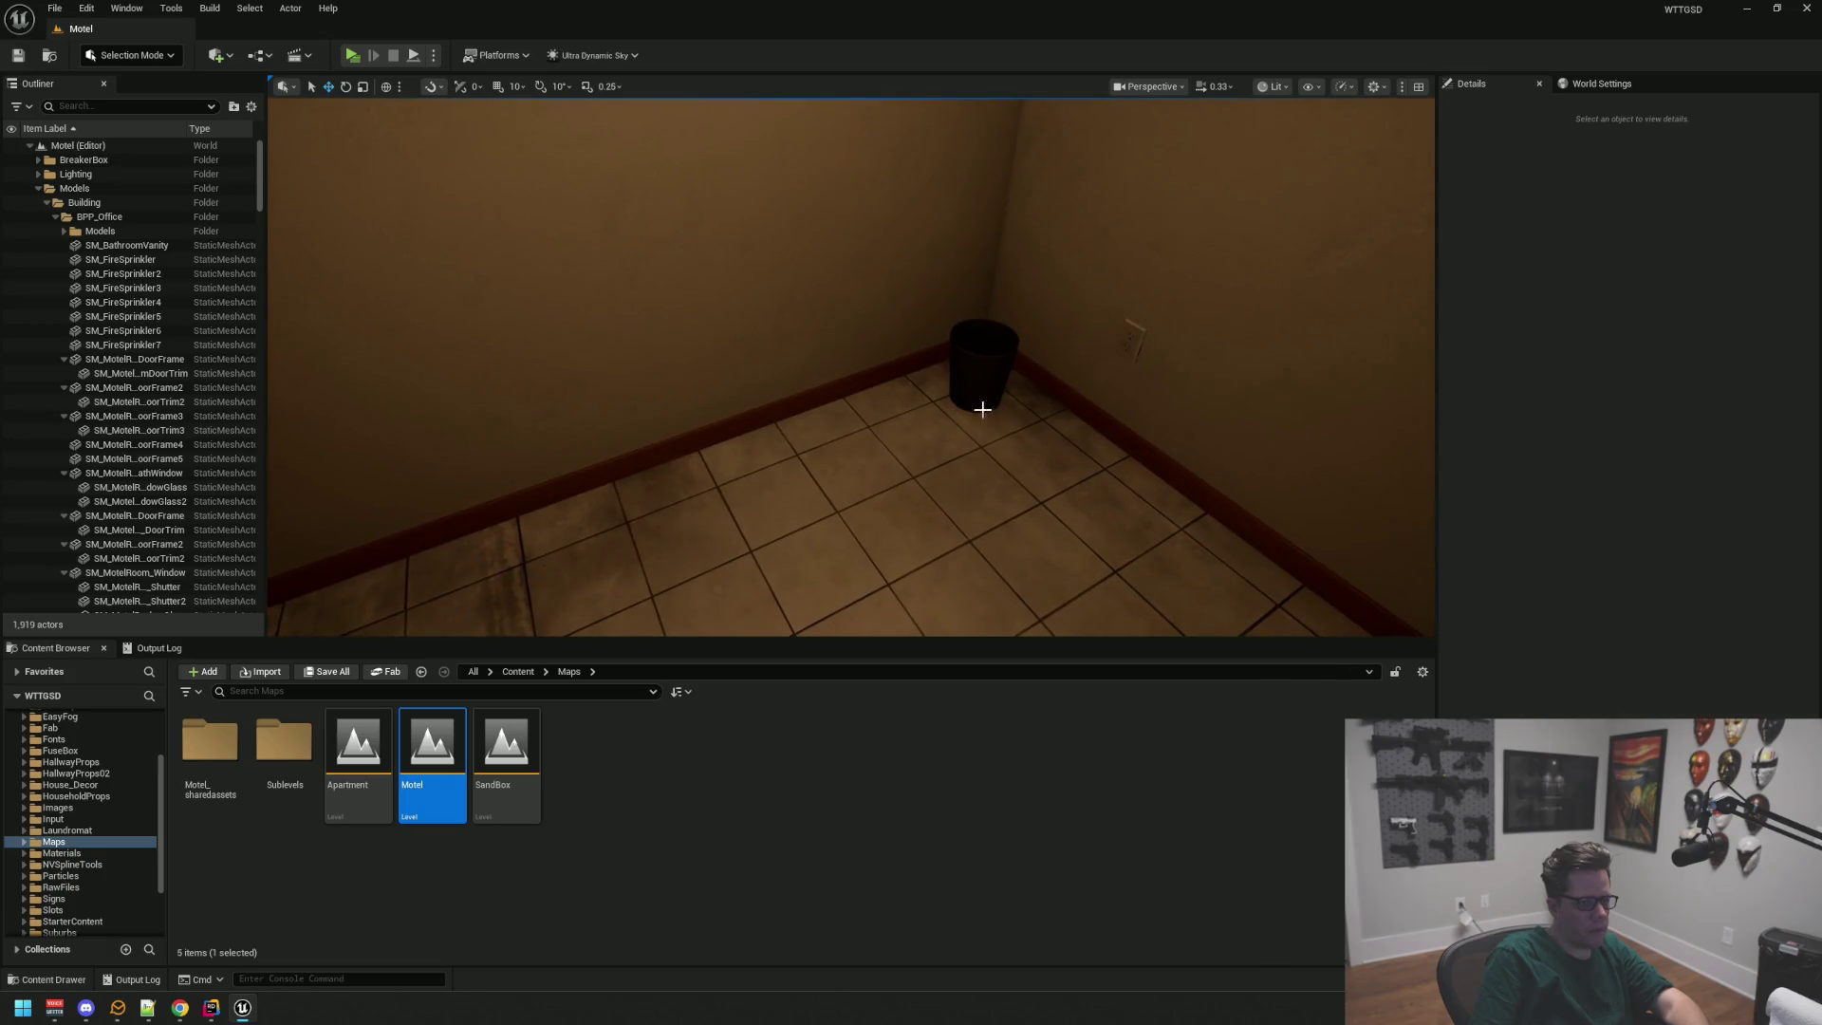
Step: Show the top-level Content folder and focus the asset search field
{"action": "scroll", "coordinate": [90, 742], "scroll_direction": "up", "scroll_amount": 3}
{"action": "left_click", "coordinate": [88, 728]}
{"action": "left_click", "coordinate": [261, 691]}
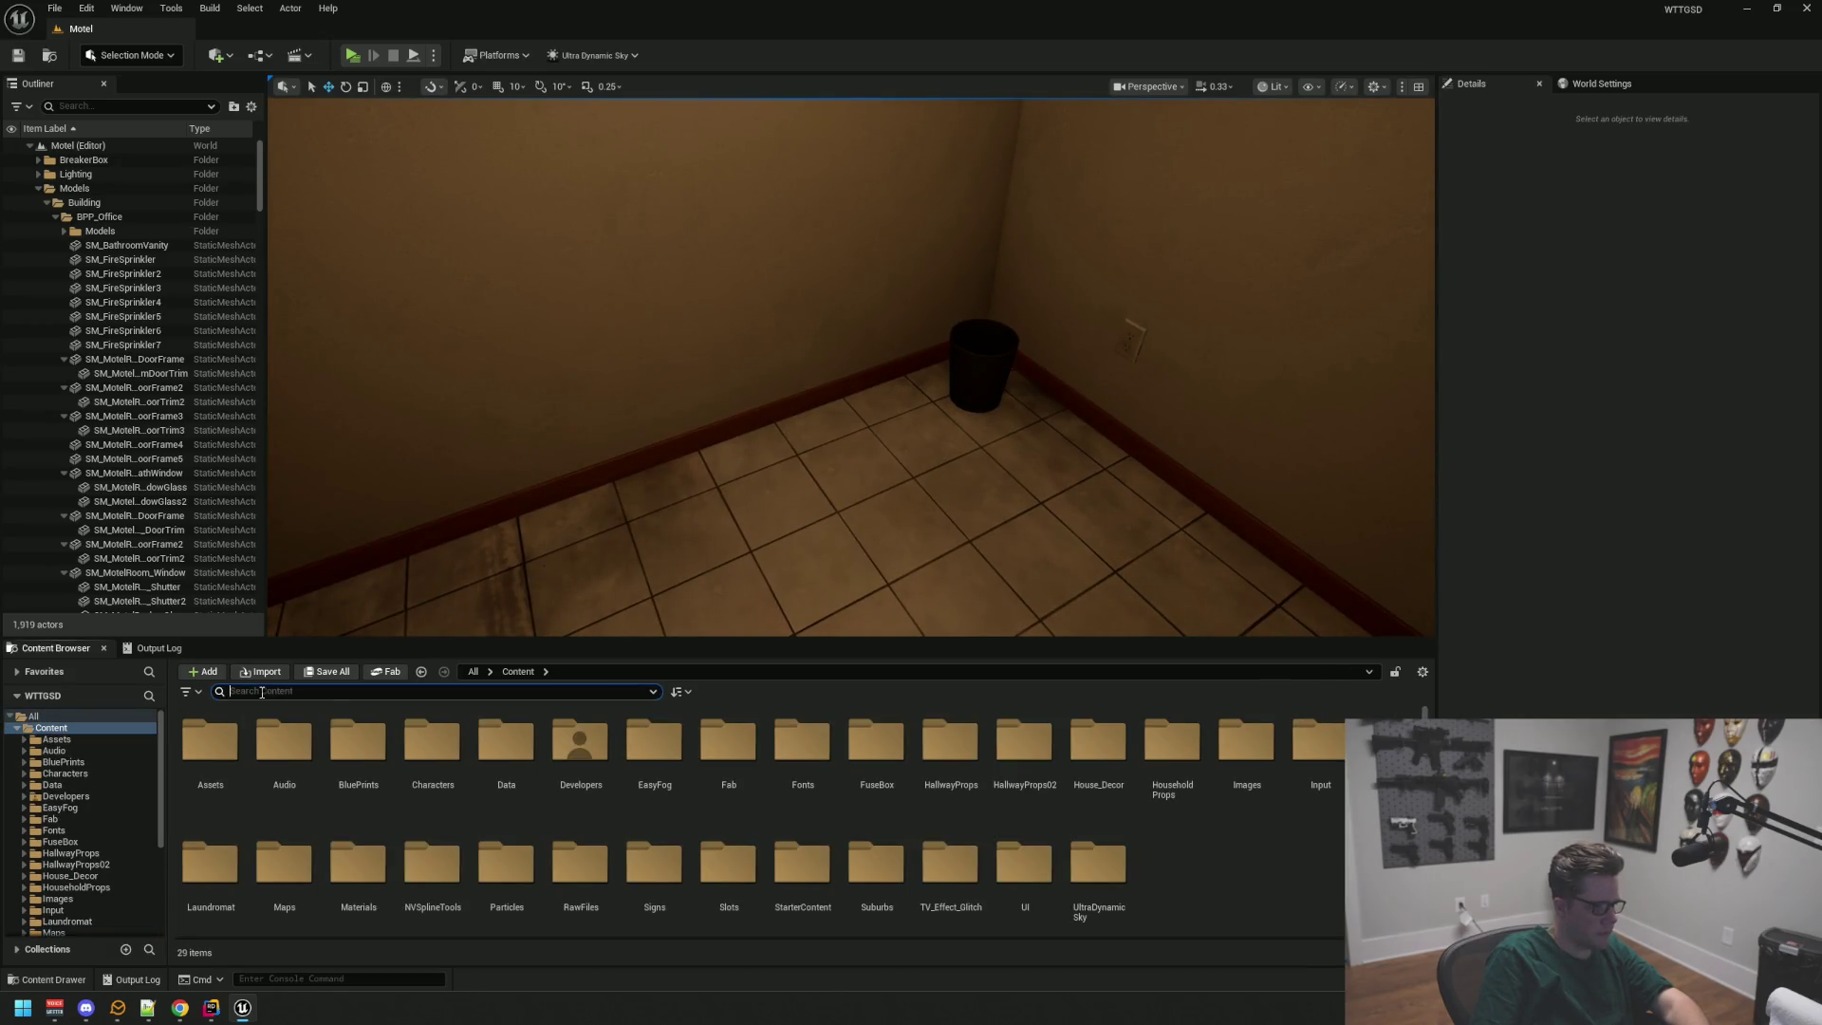
Step: Replace the old corner trash can with SM_TrashBin and save the level
{"action": "type", "text": "trash"}
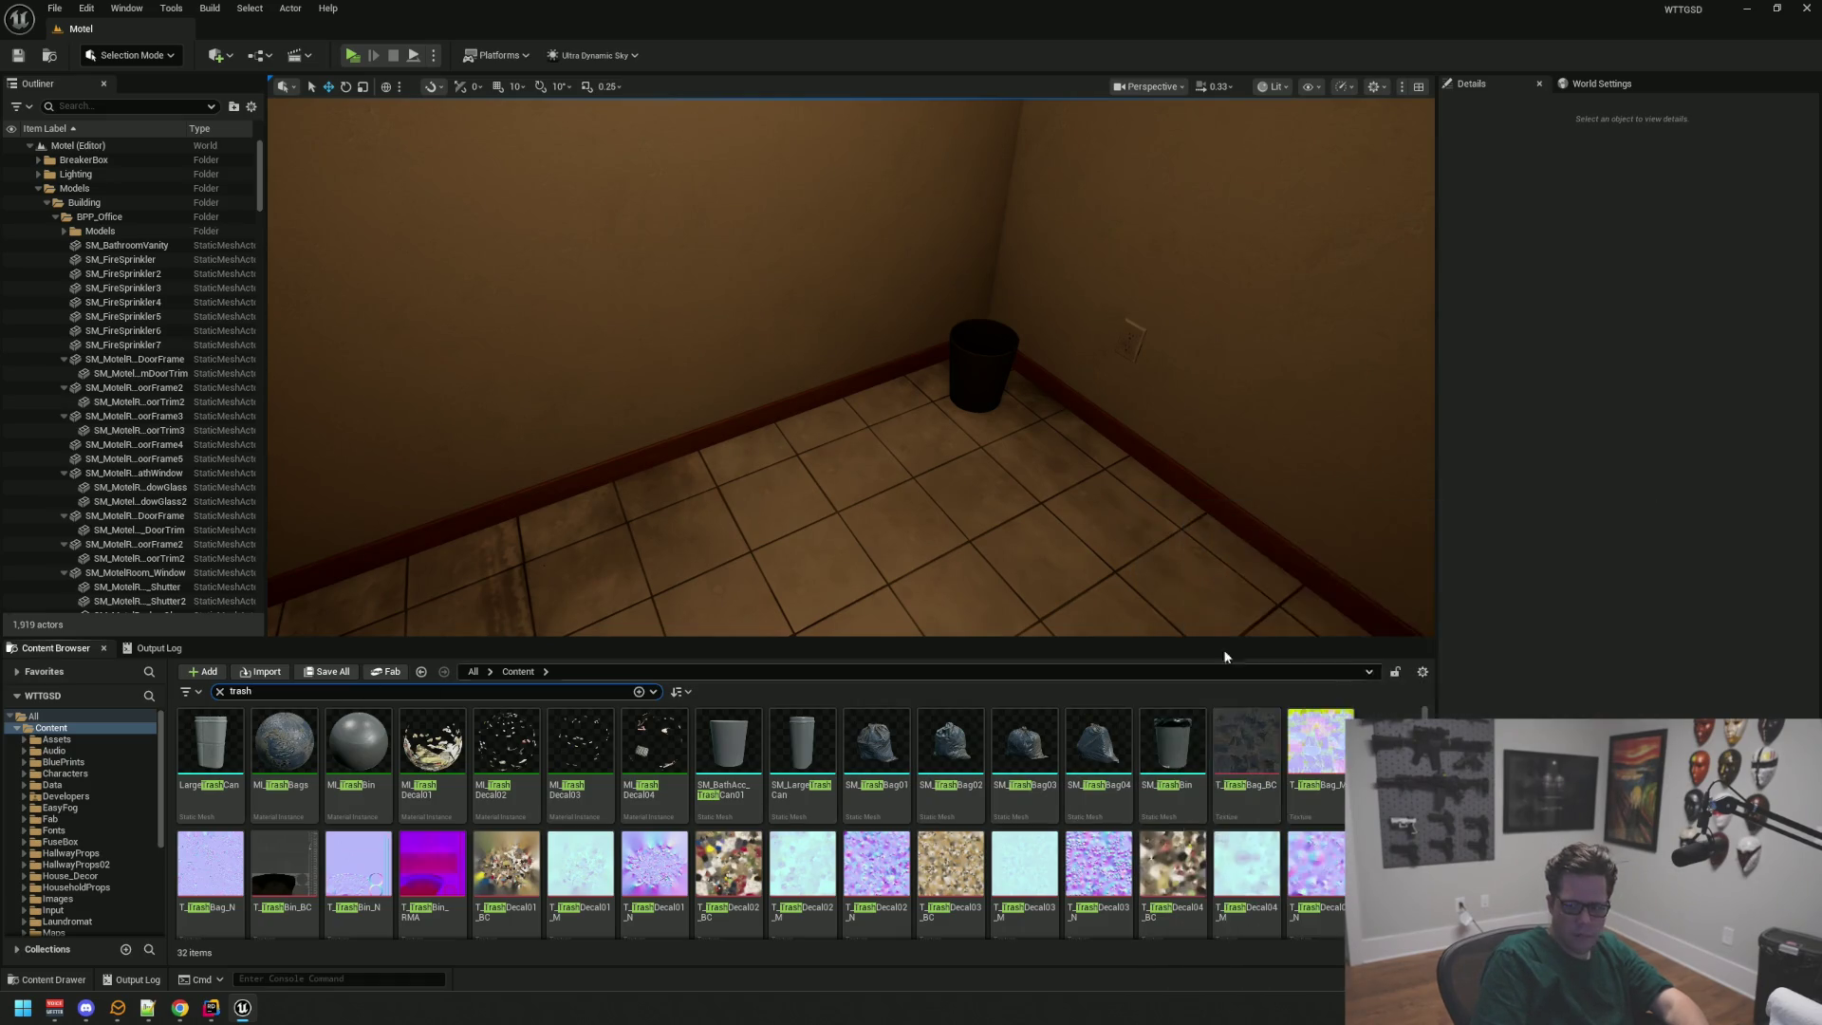
{"action": "left_click_drag", "start_coordinate": [1060, 503], "coordinate": [1101, 500]}
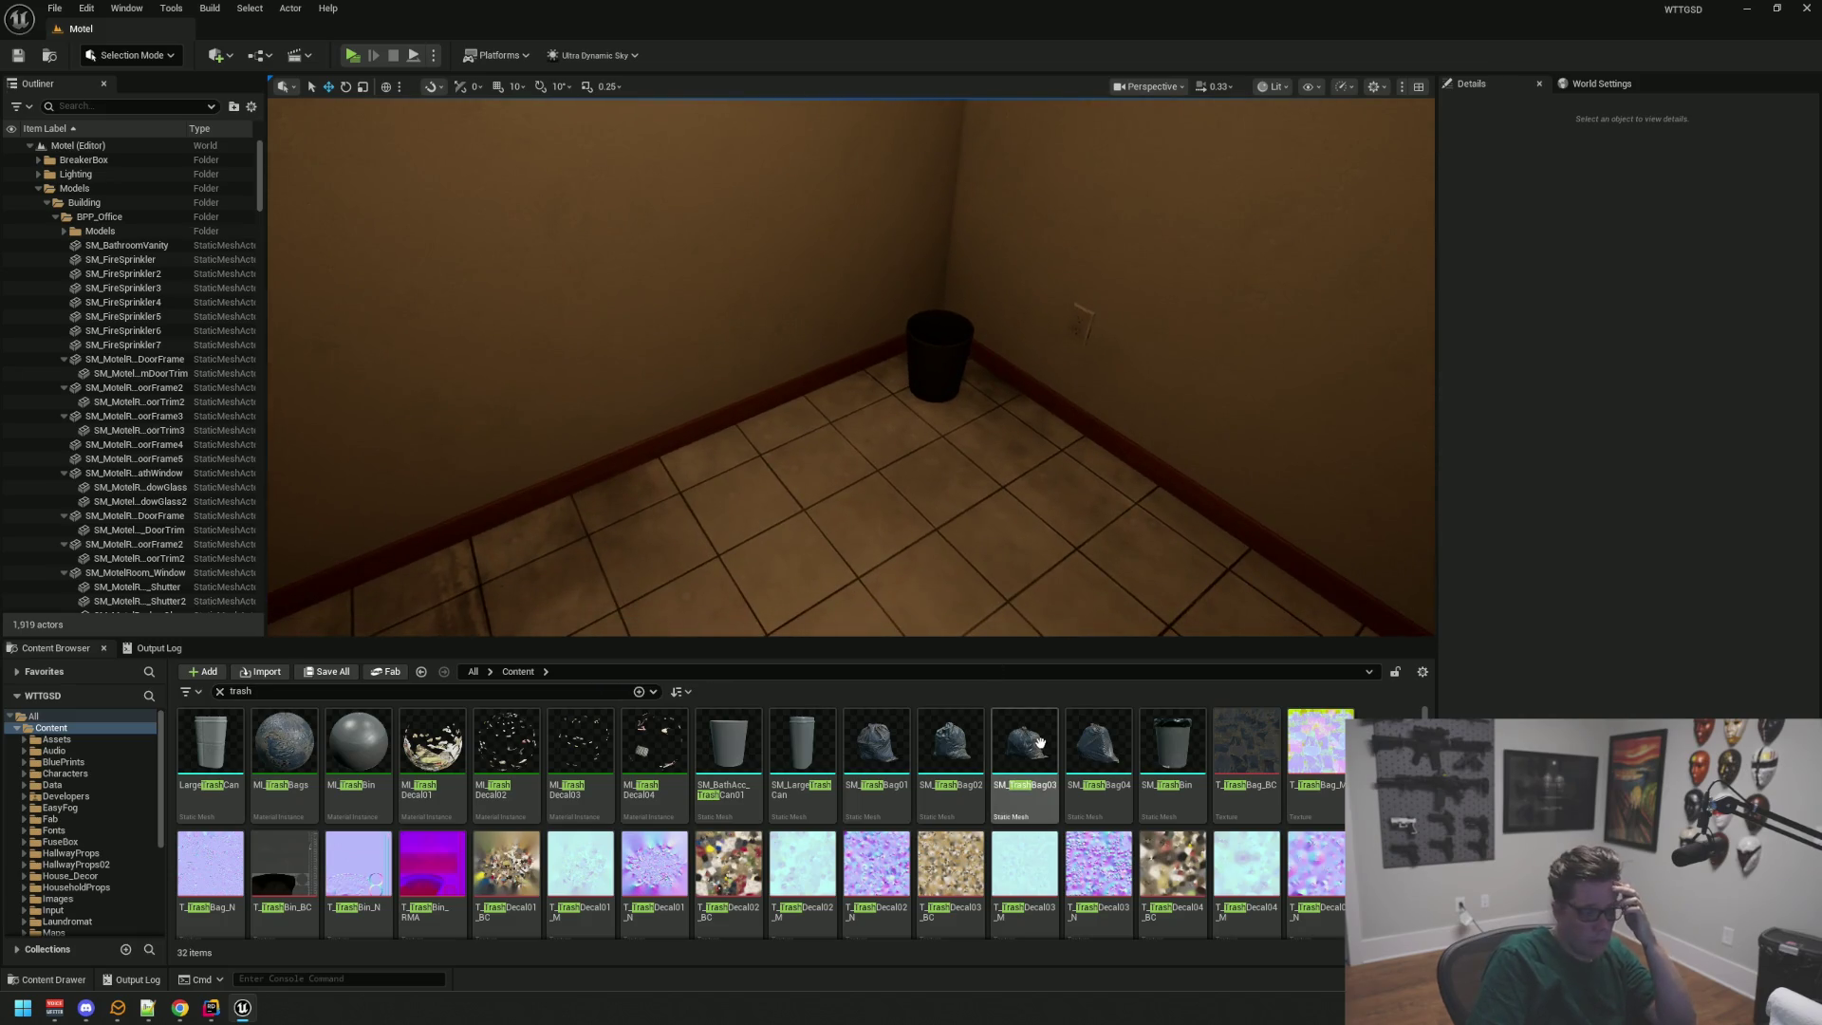
{"action": "left_click_drag", "start_coordinate": [882, 541], "coordinate": [927, 557]}
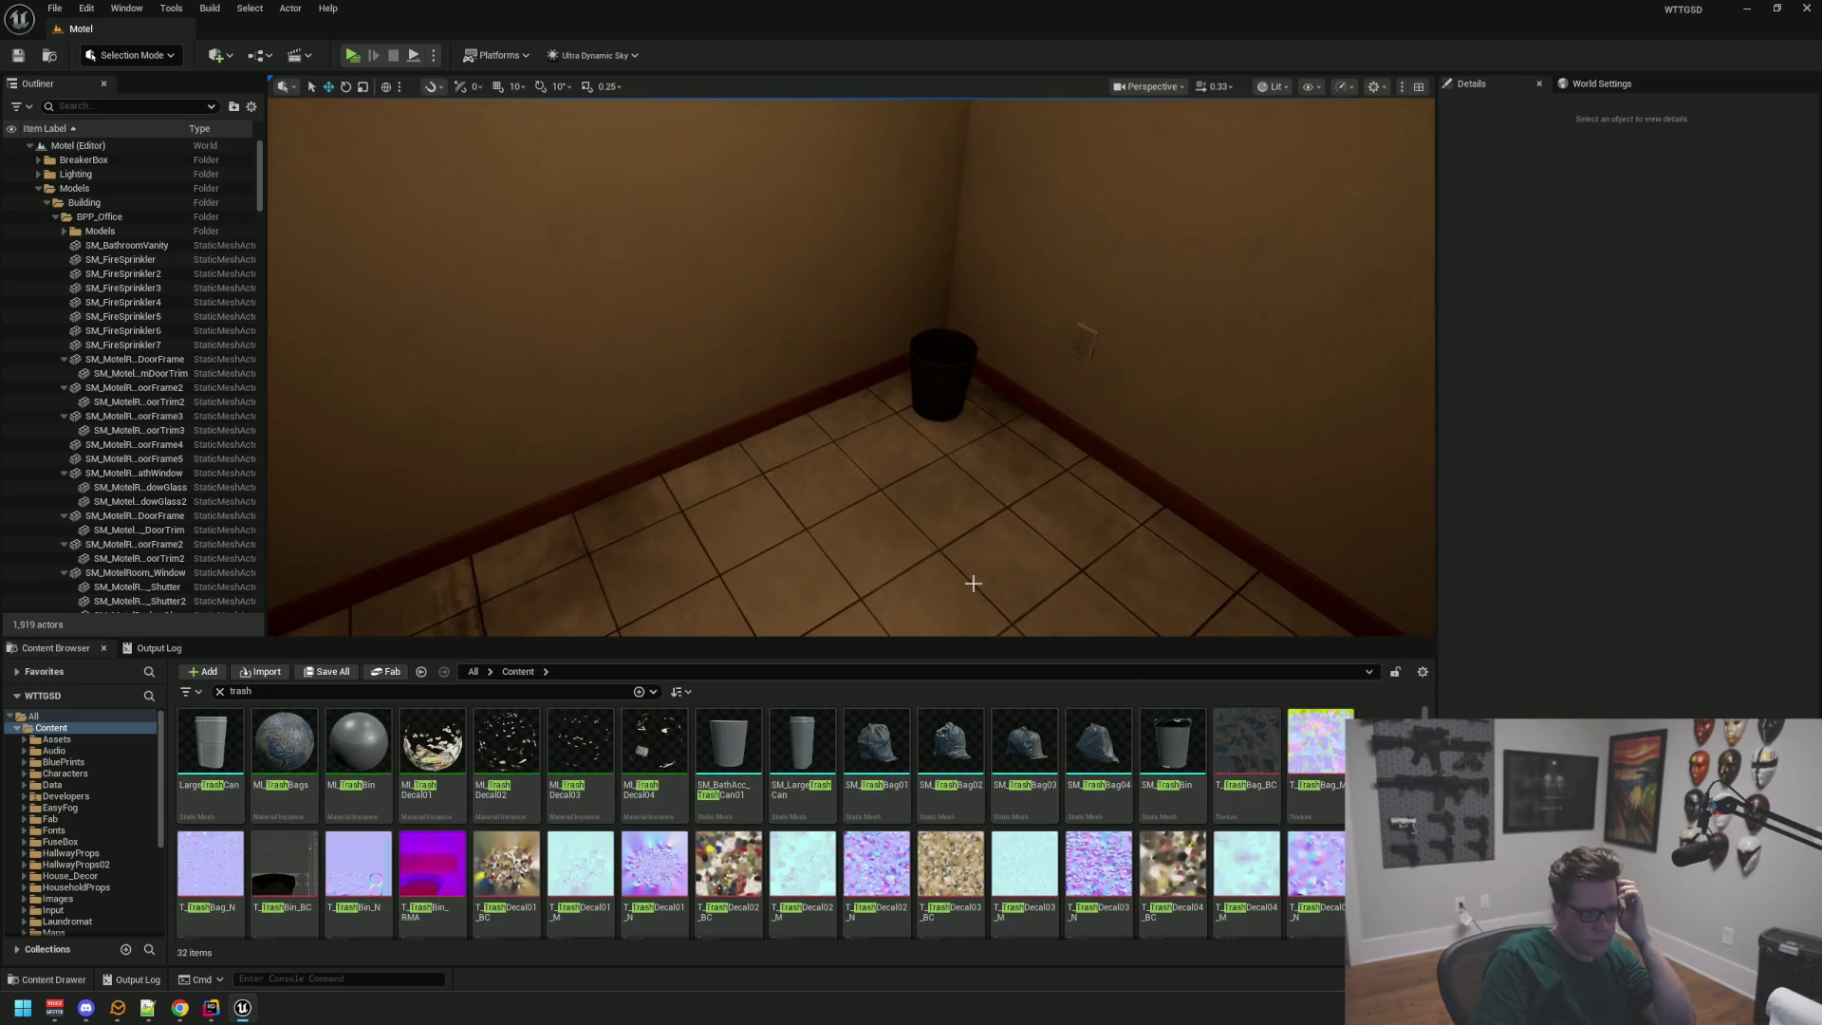
{"action": "left_click", "coordinate": [930, 391]}
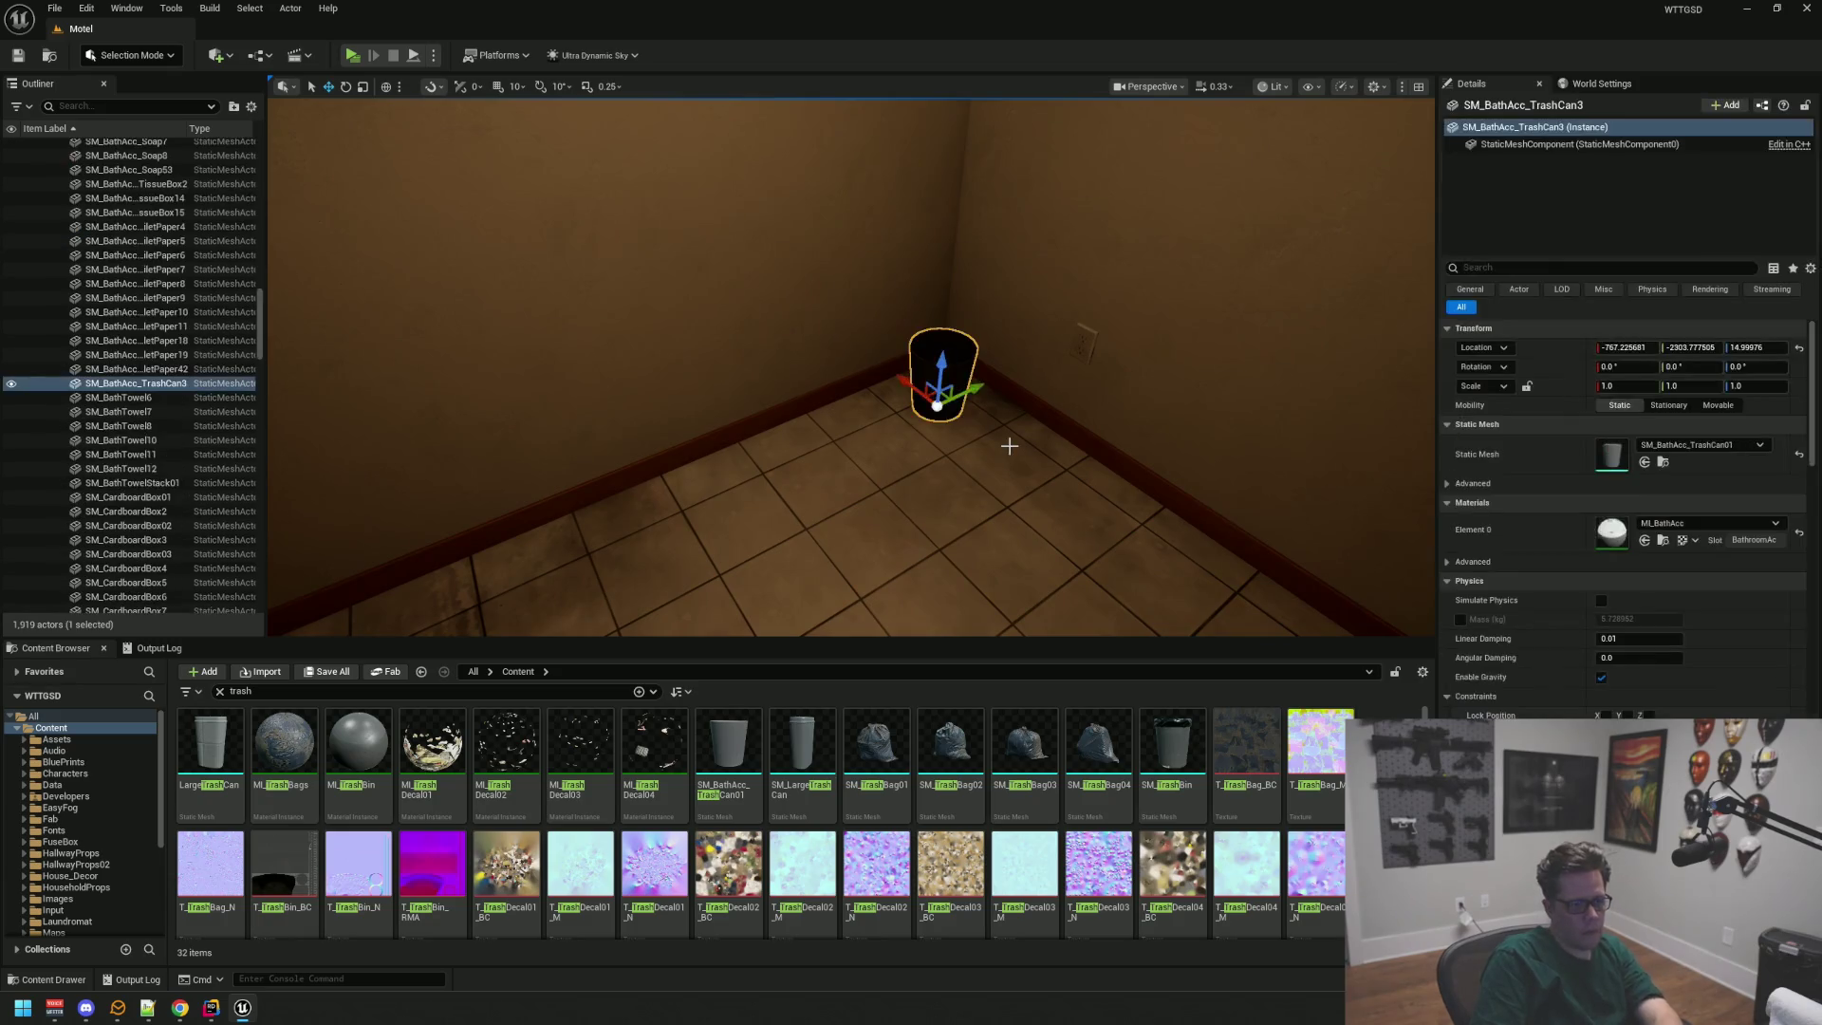
{"action": "key", "text": "Delete"}
{"action": "mouse_move", "coordinate": [1172, 750]}
{"action": "left_mouse_down"}
{"action": "mouse_move", "coordinate": [936, 390]}
{"action": "mouse_move", "coordinate": [892, 455]}
{"action": "mouse_move", "coordinate": [802, 403]}
{"action": "left_mouse_up"}
{"action": "mouse_move", "coordinate": [933, 456]}
{"action": "left_mouse_down"}
{"action": "mouse_move", "coordinate": [920, 375]}
{"action": "mouse_move", "coordinate": [944, 375]}
{"action": "mouse_move", "coordinate": [920, 378]}
{"action": "mouse_move", "coordinate": [928, 329]}
{"action": "mouse_move", "coordinate": [887, 325]}
{"action": "mouse_move", "coordinate": [907, 308]}
{"action": "mouse_move", "coordinate": [883, 281]}
{"action": "mouse_move", "coordinate": [907, 283]}
{"action": "mouse_move", "coordinate": [878, 282]}
{"action": "mouse_move", "coordinate": [937, 326]}
{"action": "mouse_move", "coordinate": [882, 293]}
{"action": "left_mouse_up"}
{"action": "key", "text": "ctrl+s"}
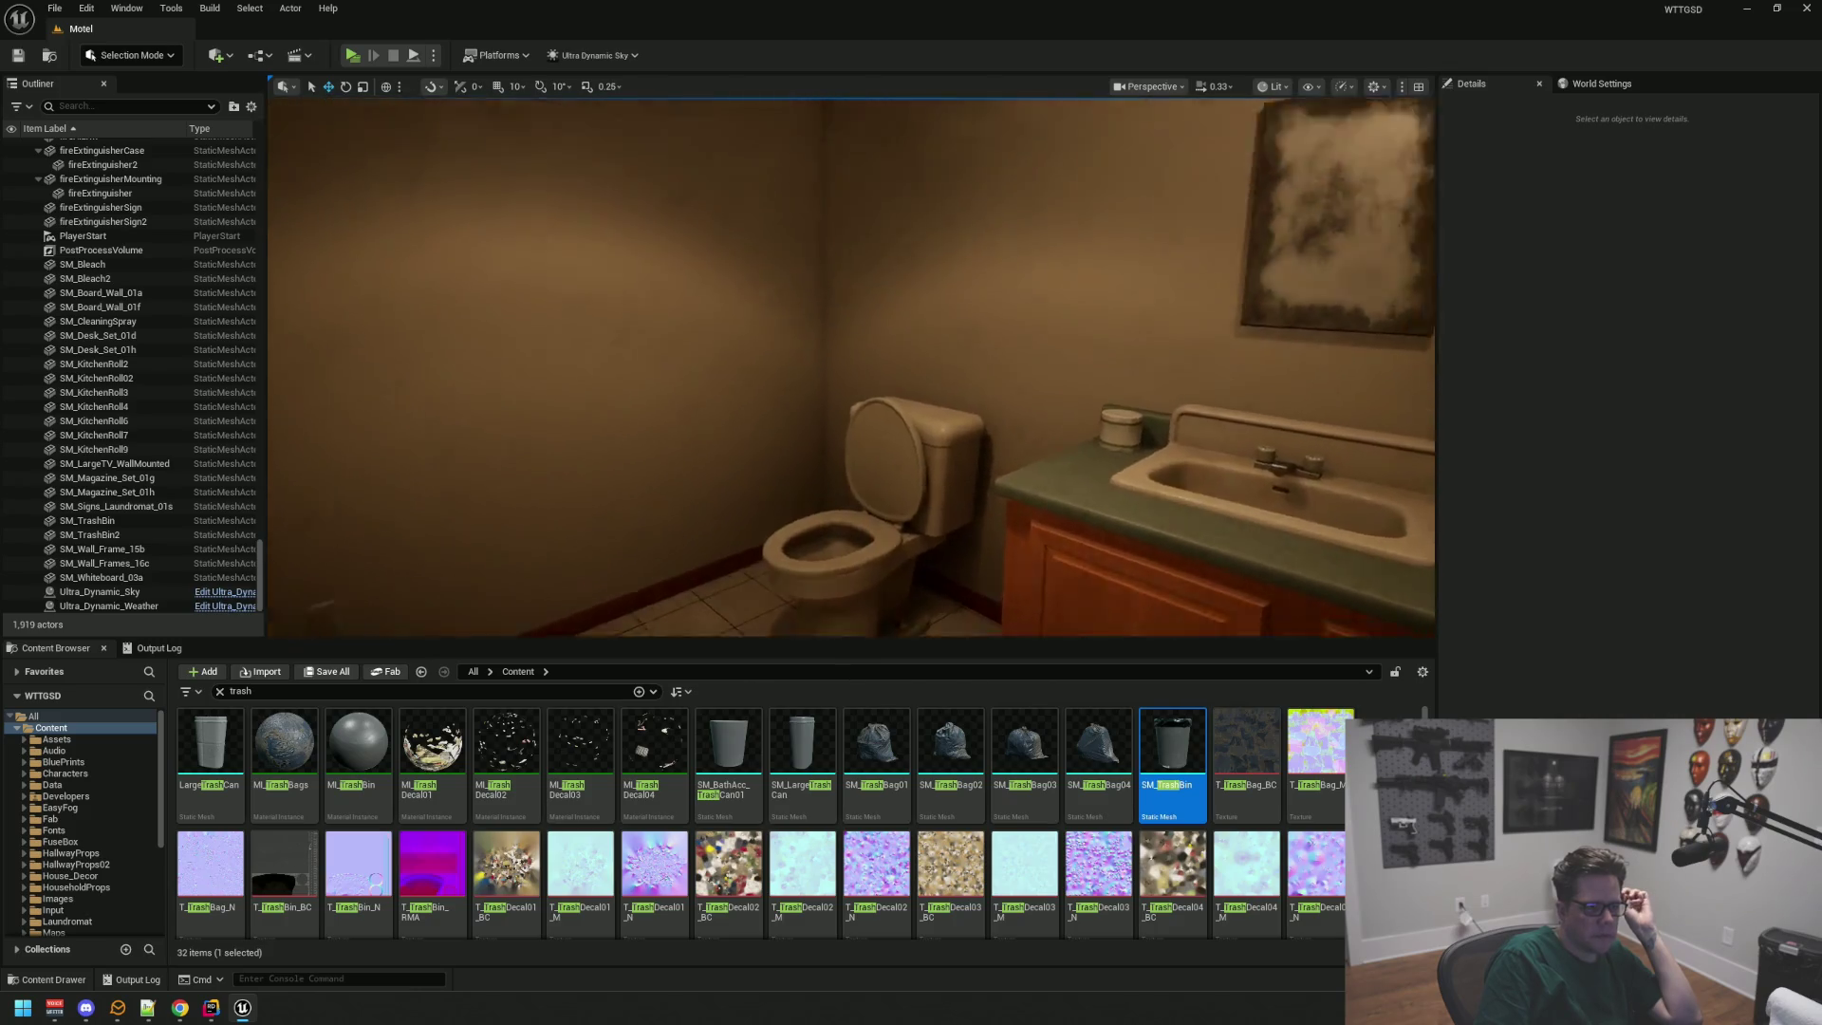
Step: Look over the toilet and sinks, then view the Data folder under the 'trash' filter
{"action": "left_click_drag", "start_coordinate": [980, 314], "coordinate": [963, 332]}
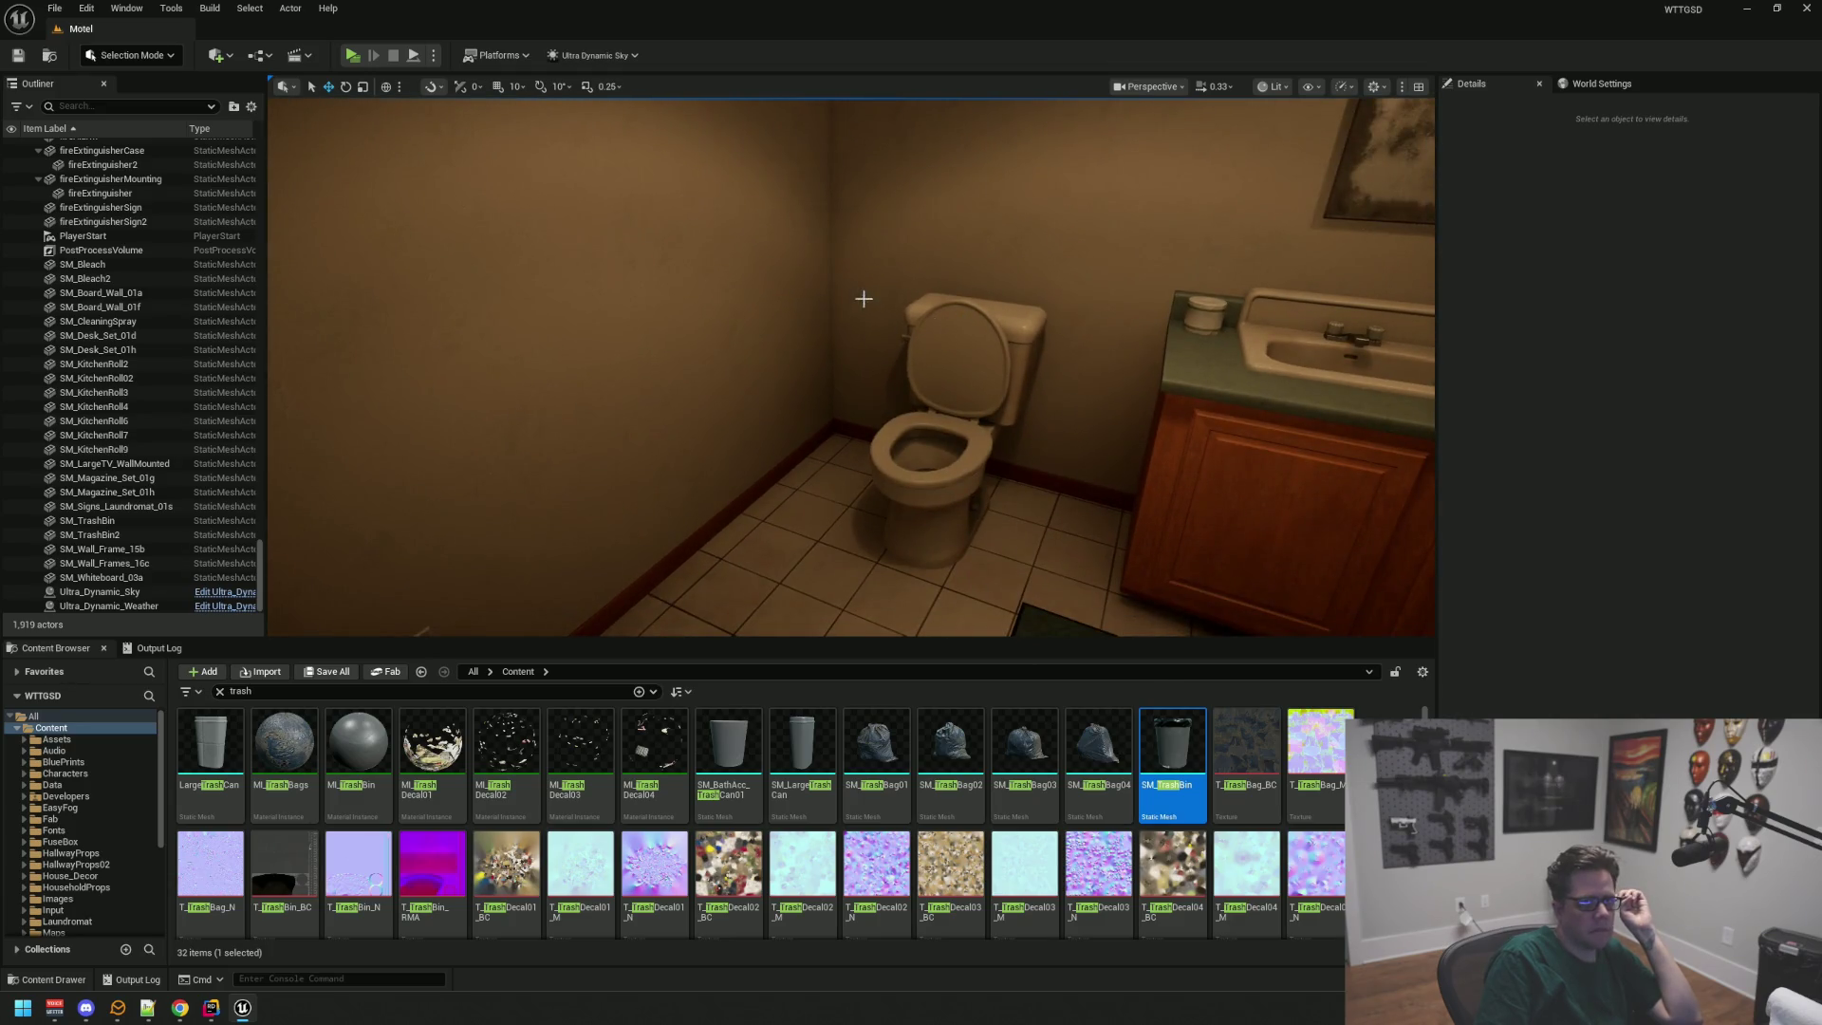
{"action": "left_click_drag", "start_coordinate": [863, 299], "coordinate": [864, 299]}
{"action": "left_click_drag", "start_coordinate": [851, 367], "coordinate": [851, 367]}
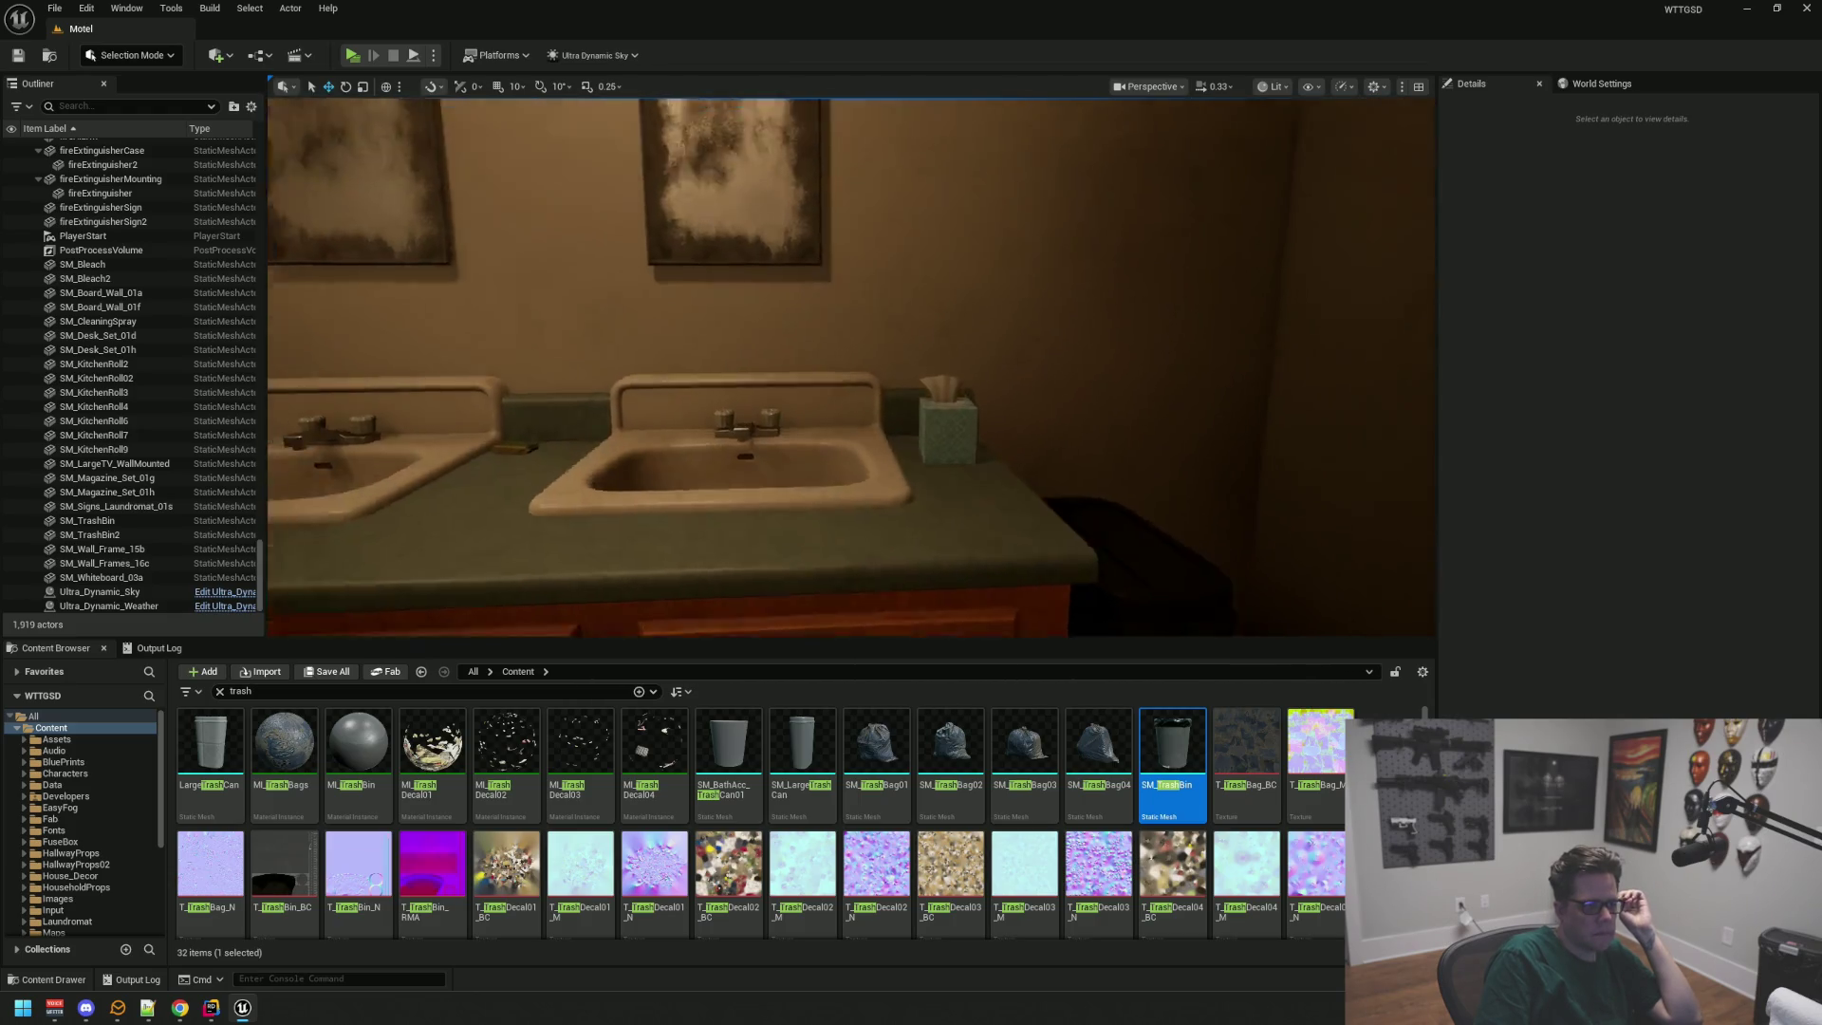
{"action": "left_click_drag", "start_coordinate": [847, 285], "coordinate": [846, 284]}
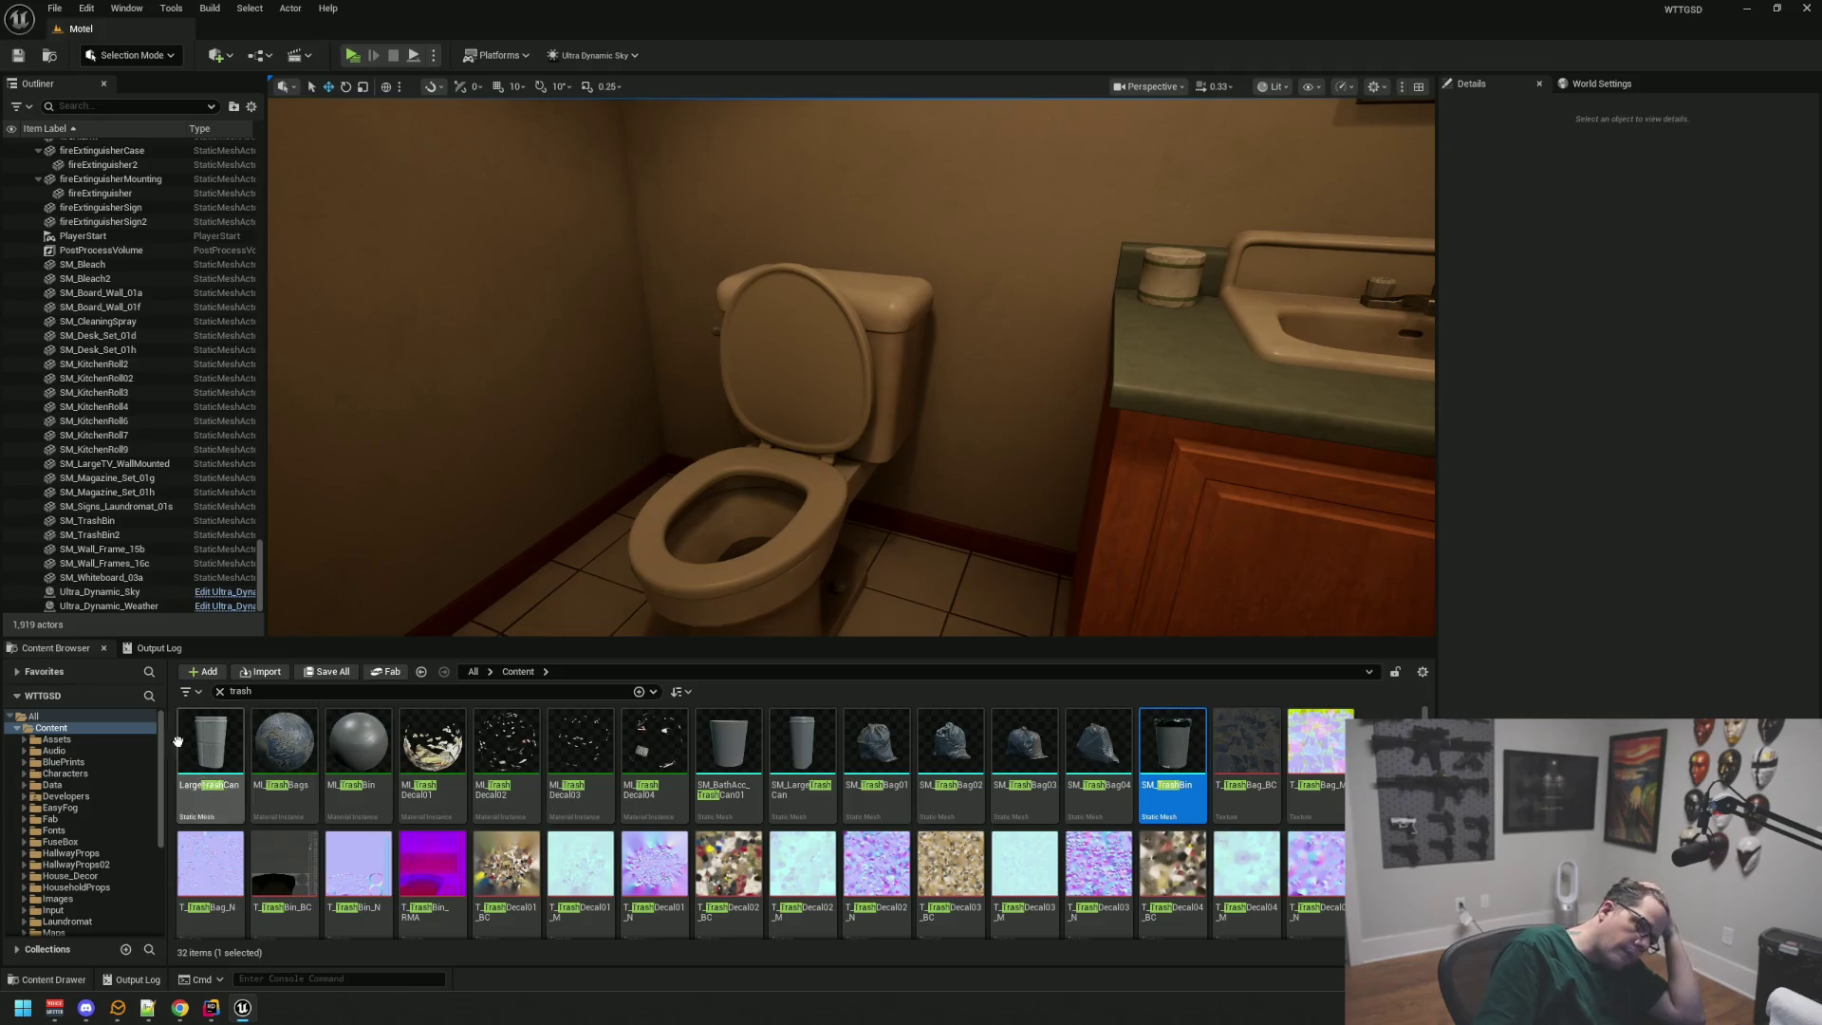
{"action": "left_click", "coordinate": [52, 784]}
{"action": "left_click_drag", "start_coordinate": [538, 551], "coordinate": [533, 543]}
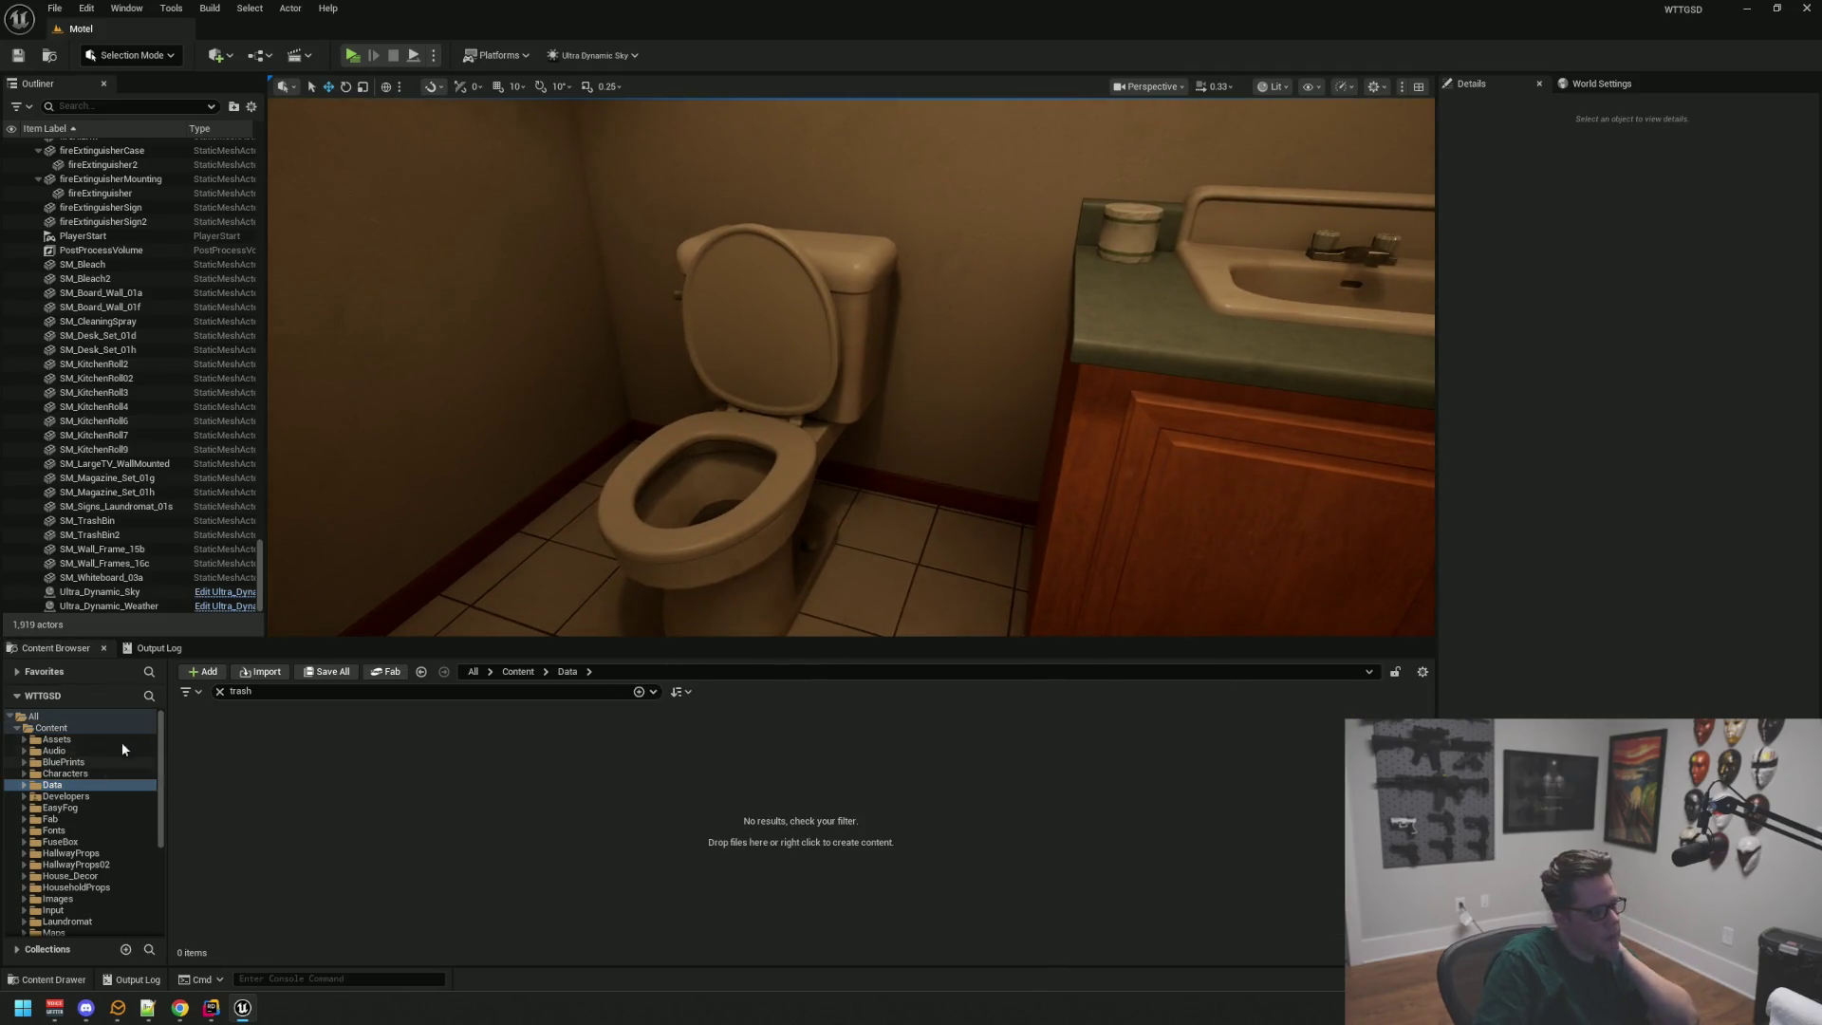
Step: Clear the 'trash' search filter and minimize Rider to reach the desktop
{"action": "left_click", "coordinate": [220, 691]}
{"action": "left_click", "coordinate": [211, 1007]}
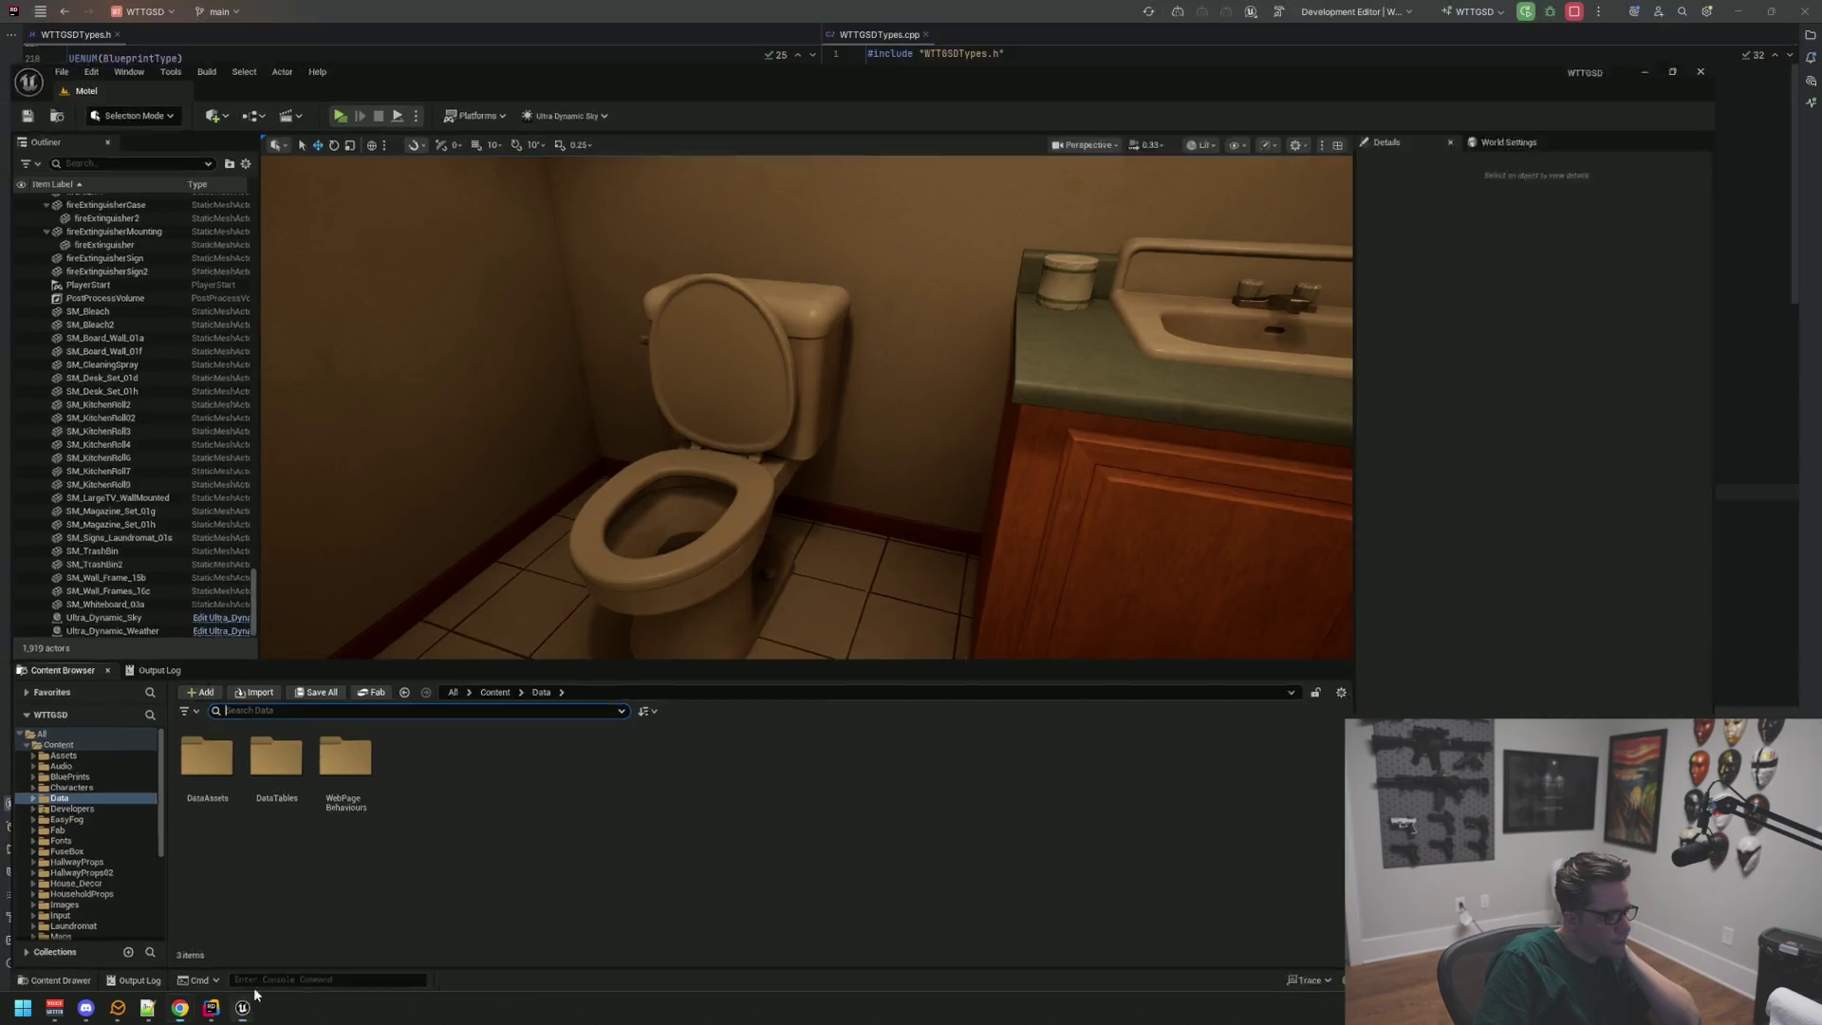
{"action": "left_click", "coordinate": [1738, 12]}
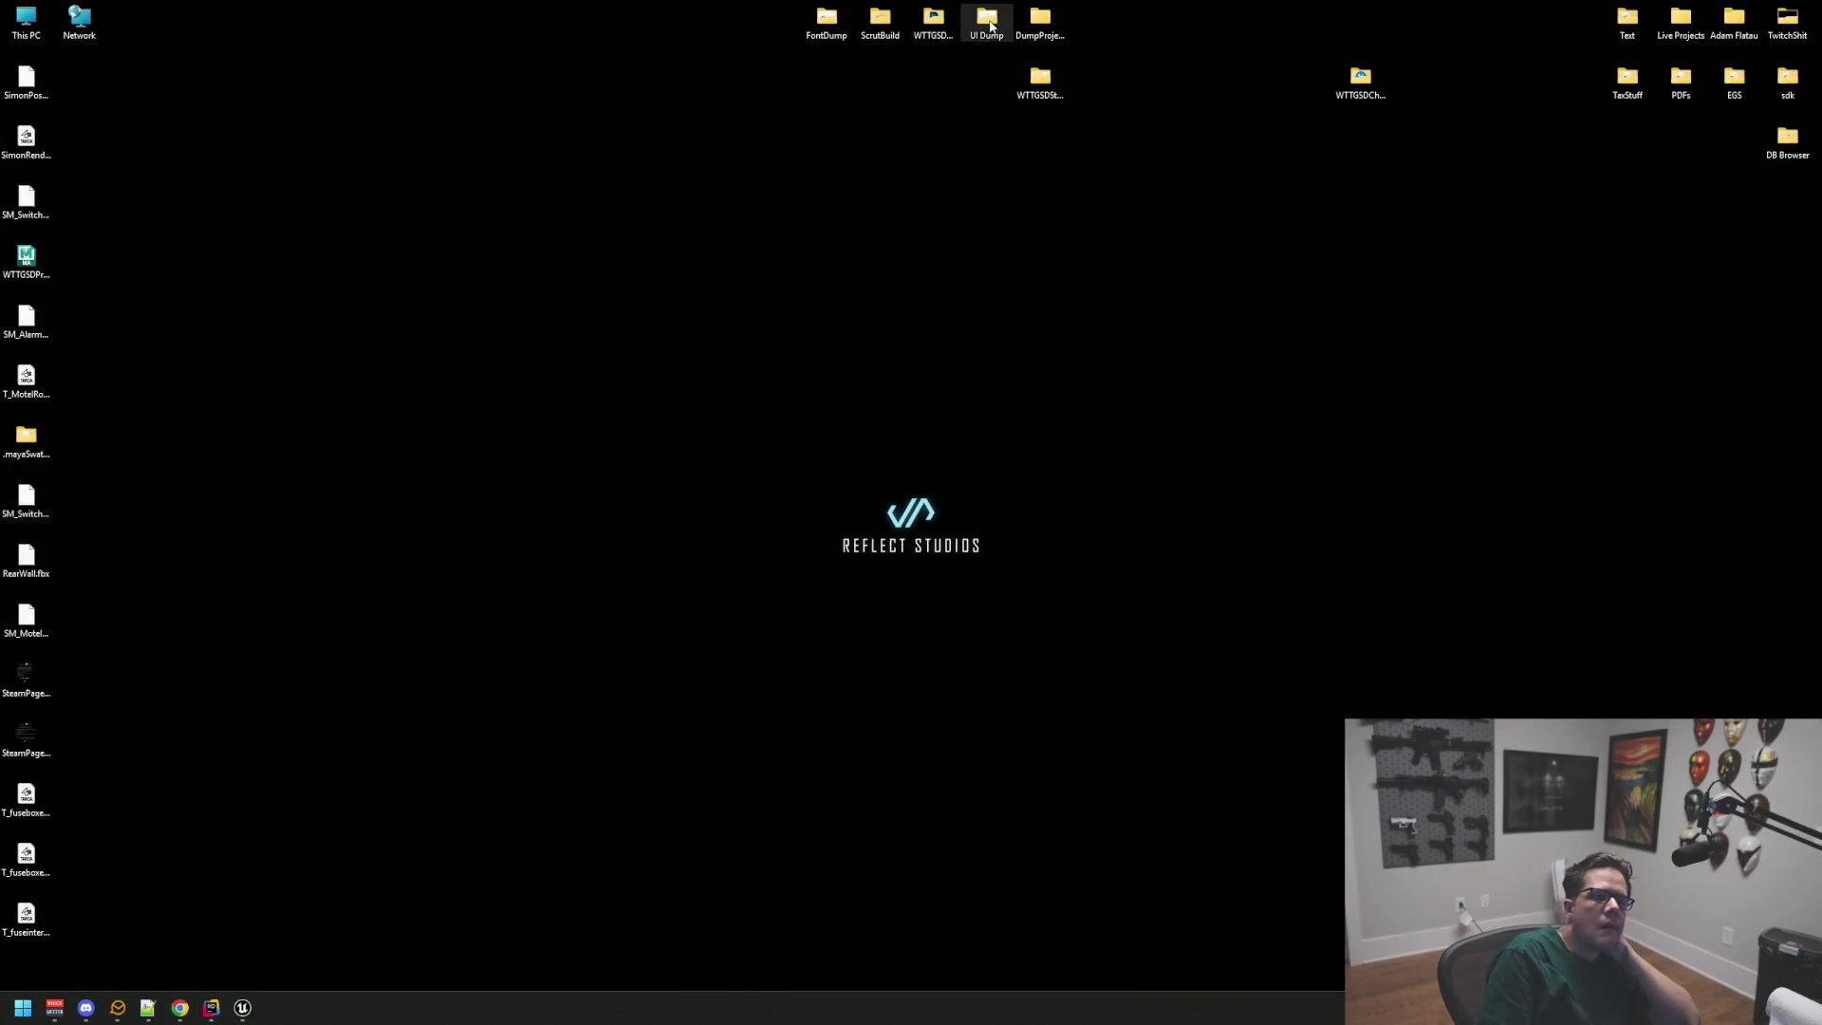
{"action": "double_click", "coordinate": [1670, 21]}
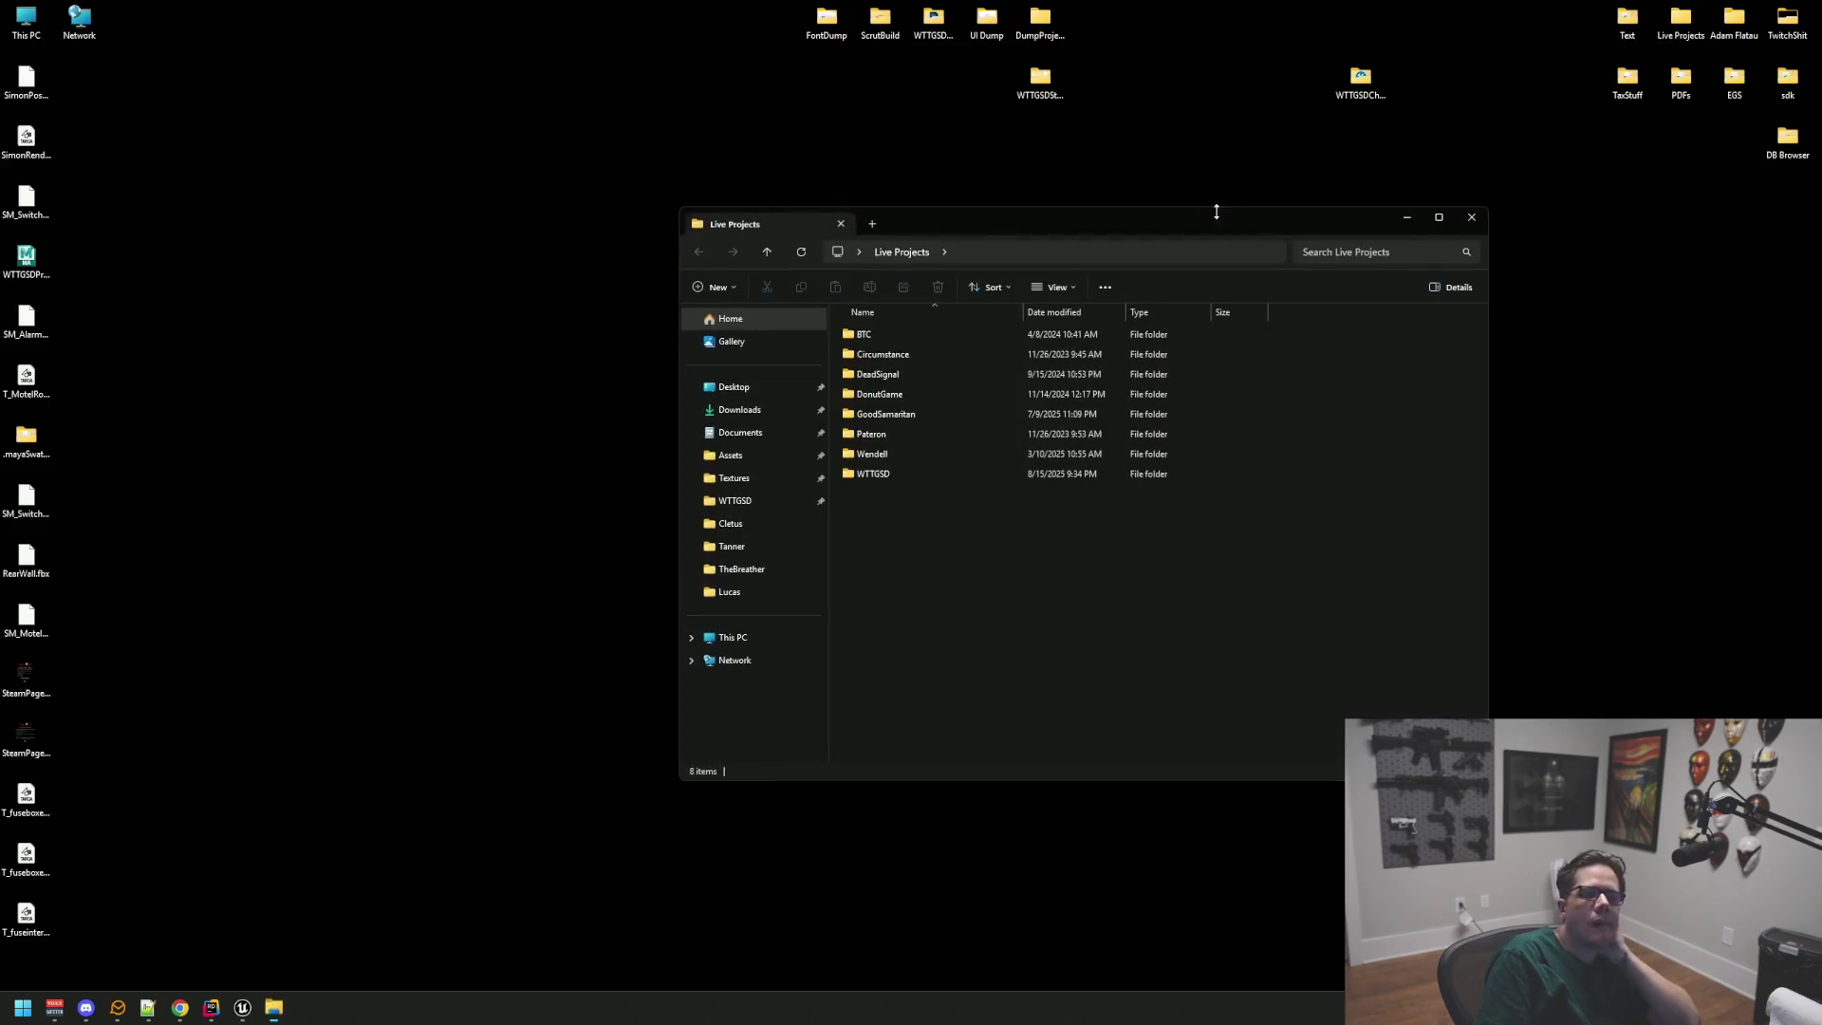
{"action": "left_click", "coordinate": [1471, 218]}
Step: Open DumpProjects > AssetDump and launch AssetDump.uproject in Unreal
{"action": "double_click", "coordinate": [1051, 26]}
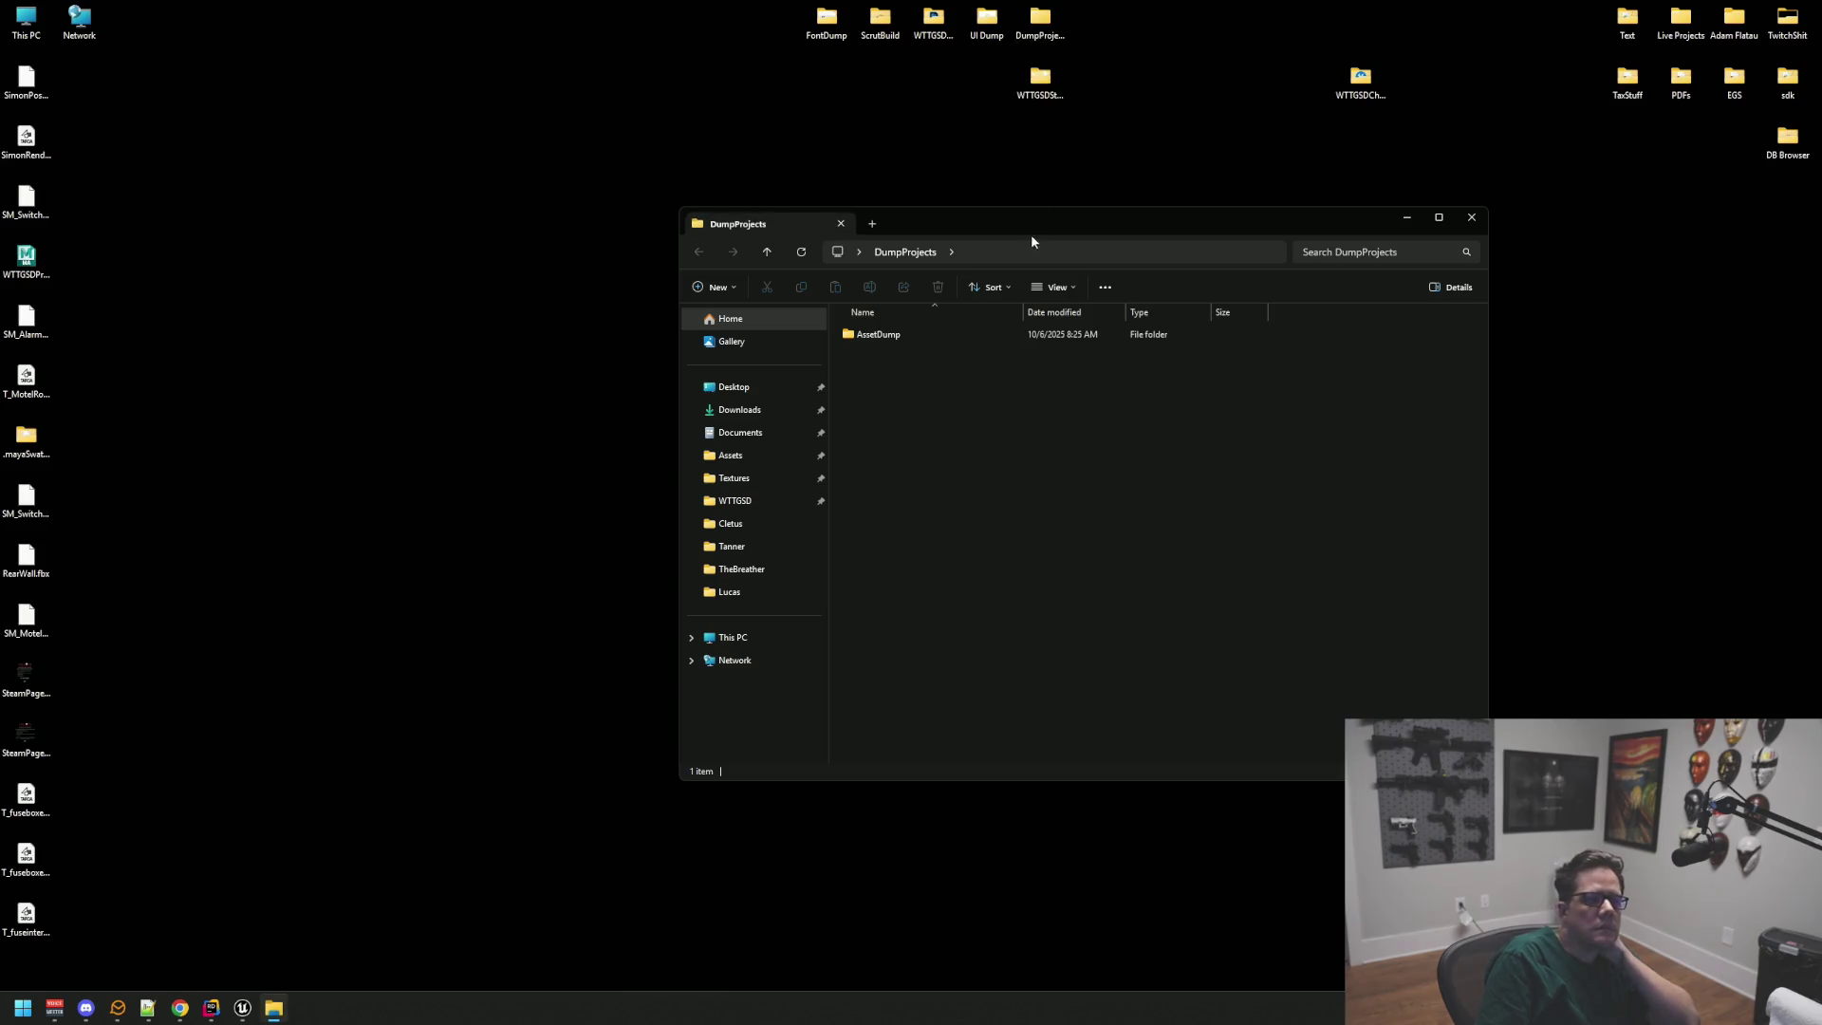
{"action": "left_click_drag", "start_coordinate": [941, 216], "coordinate": [684, 137]}
{"action": "double_click", "coordinate": [623, 249]}
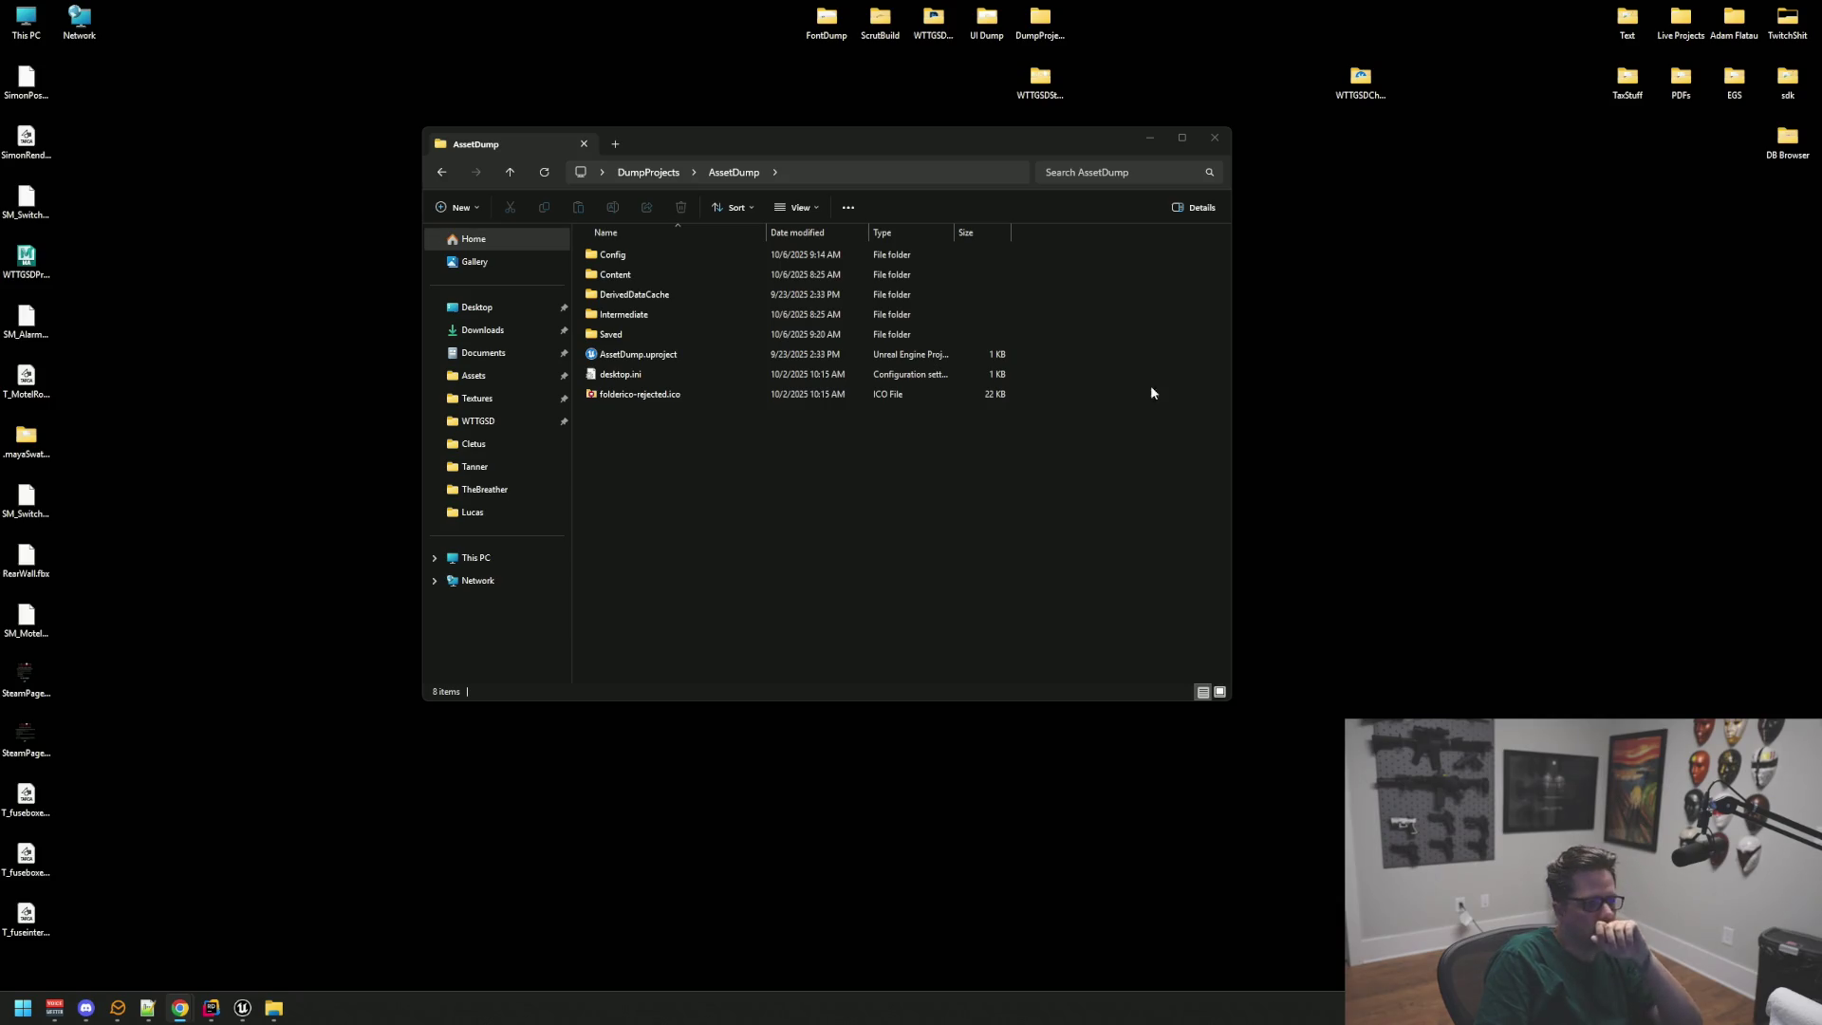
{"action": "left_click", "coordinate": [909, 425]}
{"action": "double_click", "coordinate": [648, 356]}
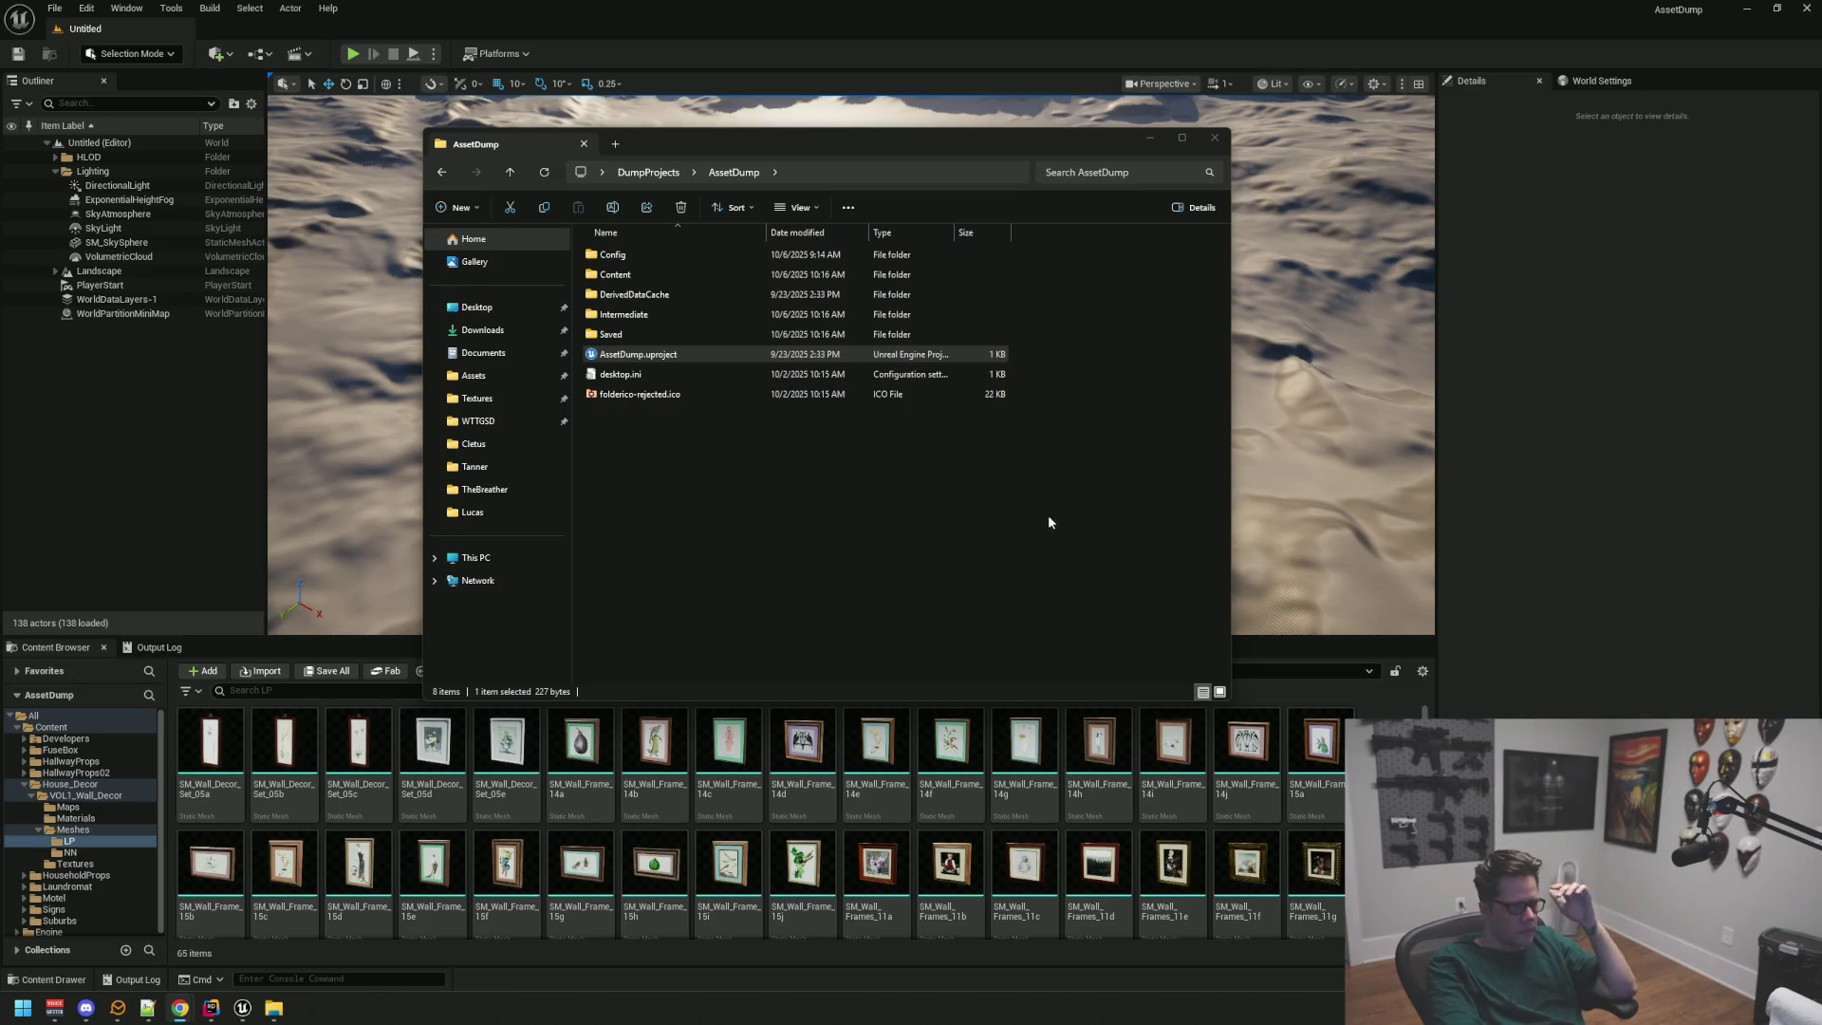
{"action": "left_click", "coordinate": [1566, 566]}
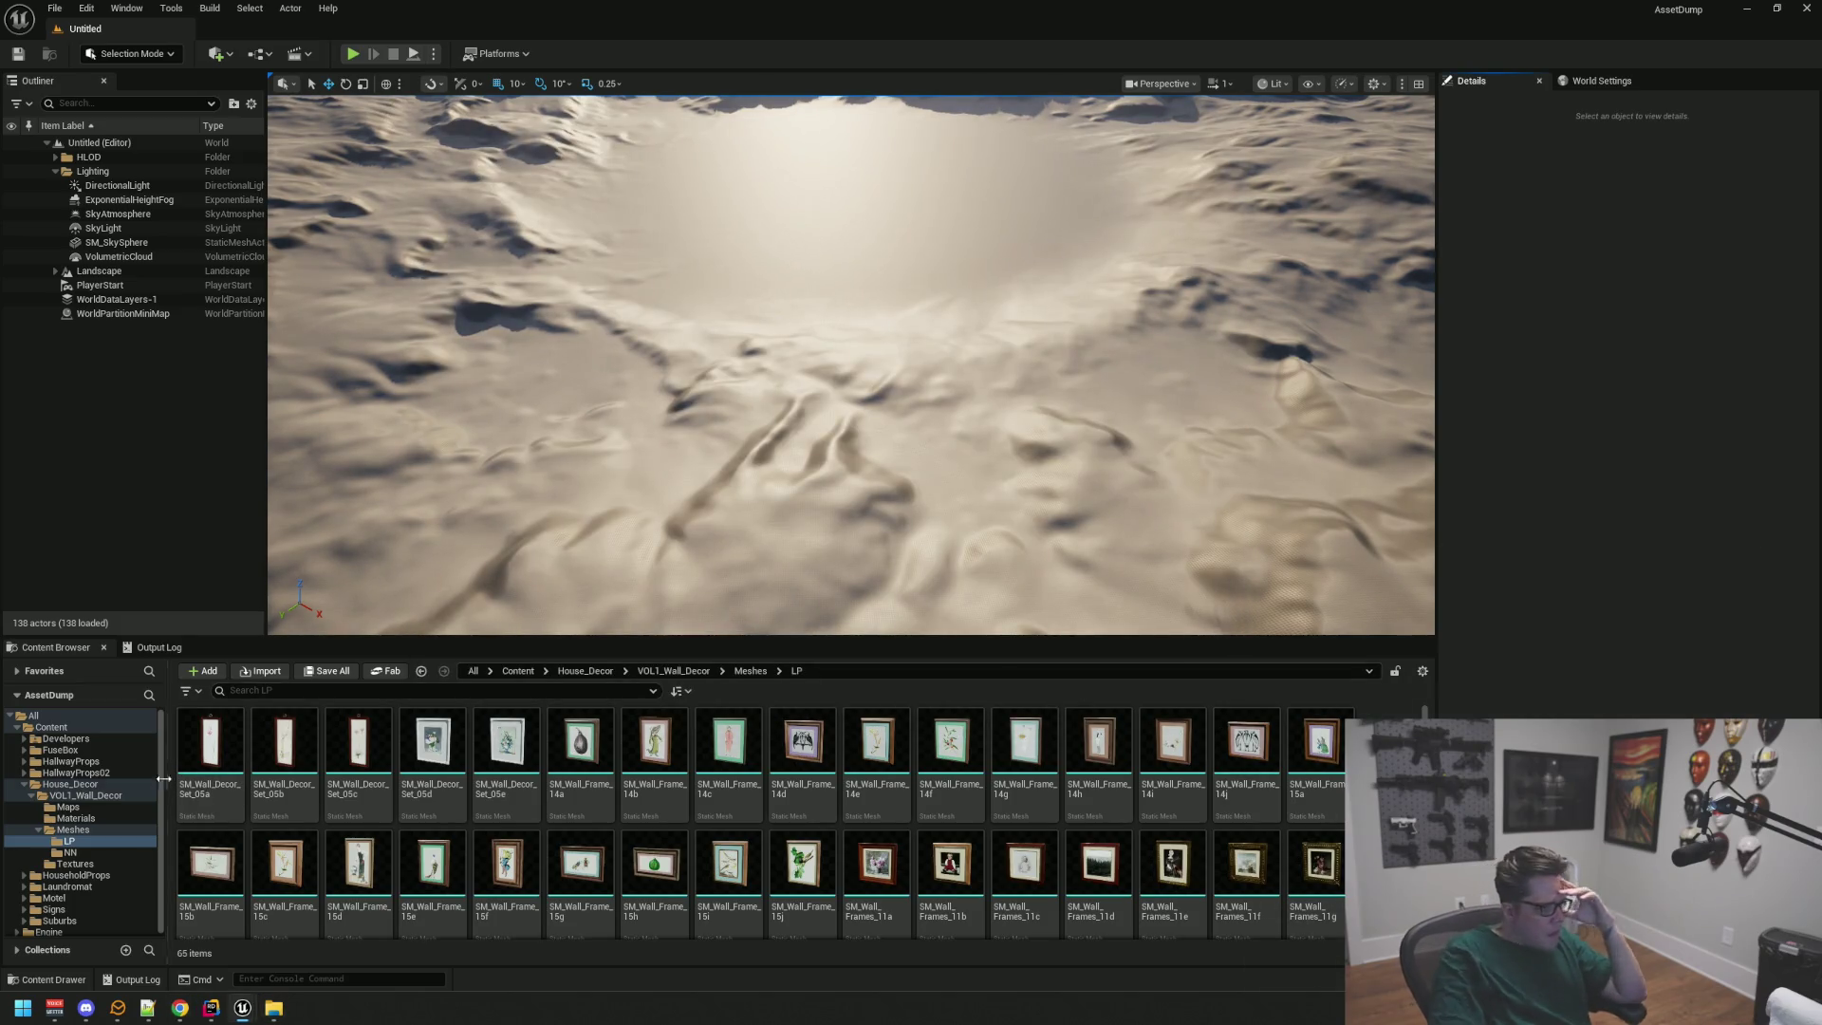
Step: Browse HallwayProps, collapse the House_Decor branch, and open HouseholdProps
{"action": "left_click", "coordinate": [85, 795]}
{"action": "left_click", "coordinate": [70, 784]}
{"action": "left_click", "coordinate": [76, 772]}
{"action": "left_click", "coordinate": [84, 762]}
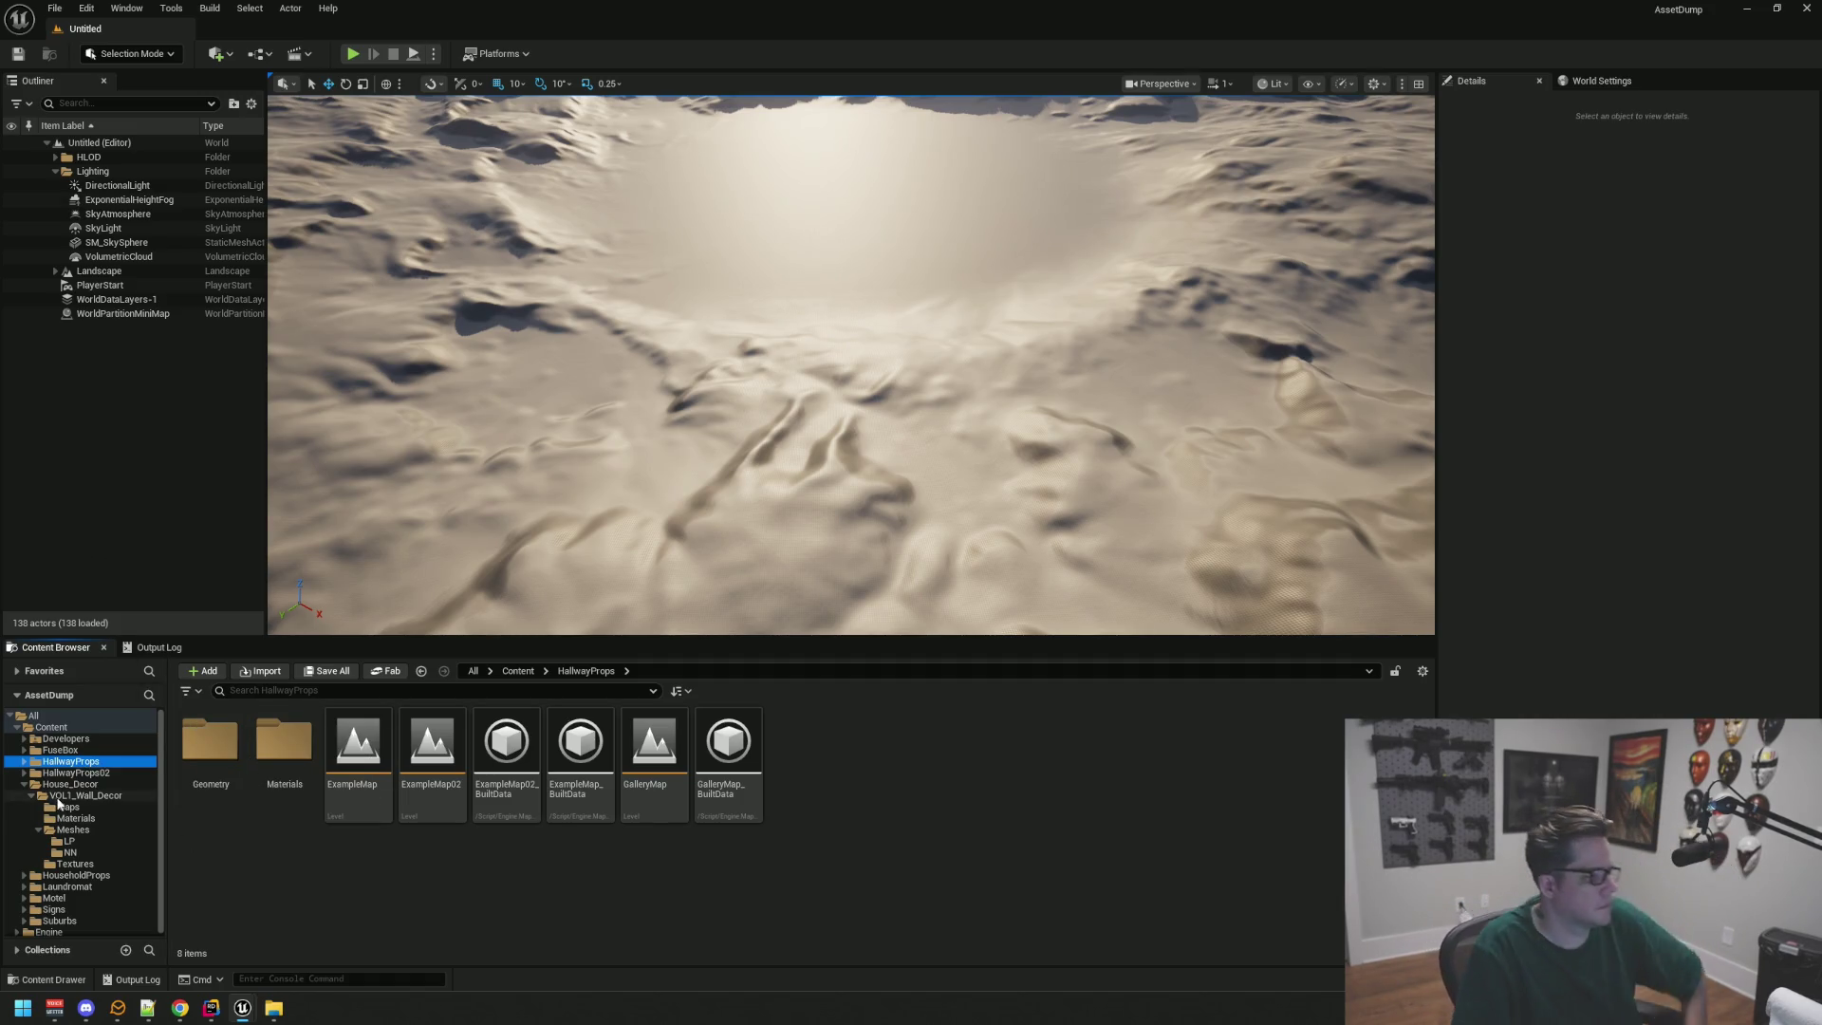
{"action": "left_click", "coordinate": [25, 785]}
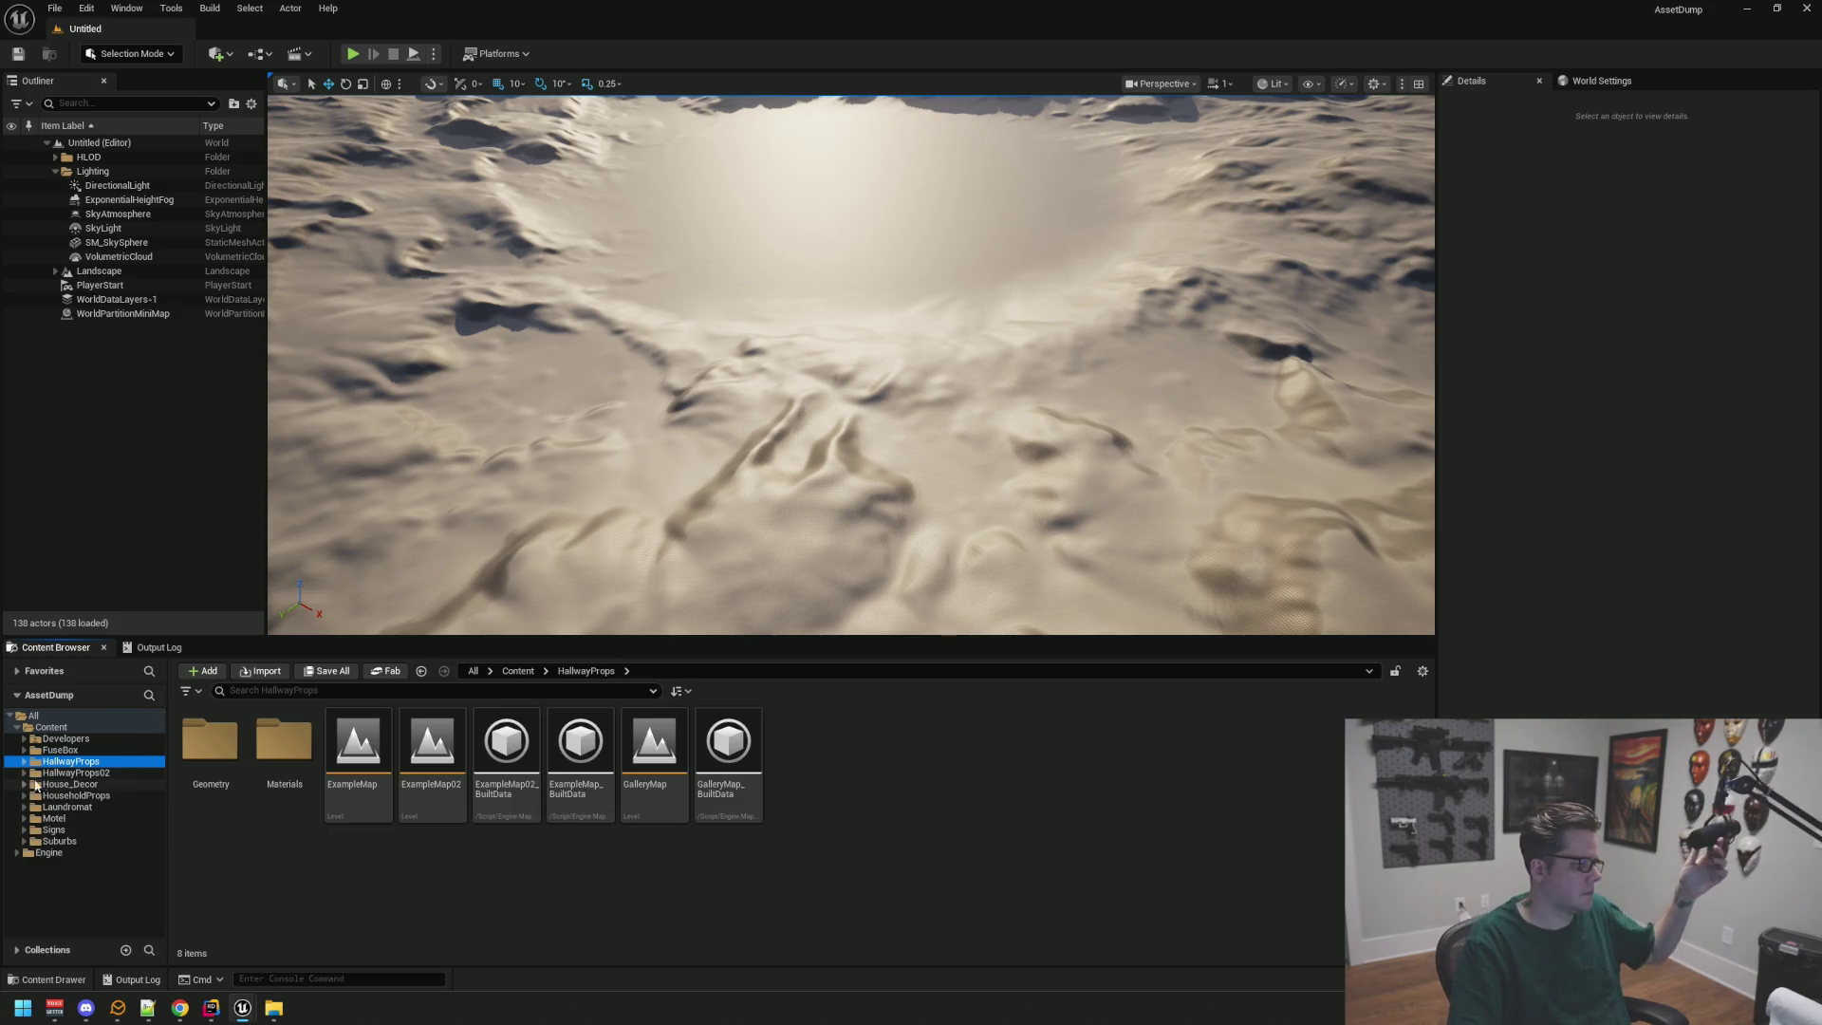
{"action": "left_click", "coordinate": [116, 795]}
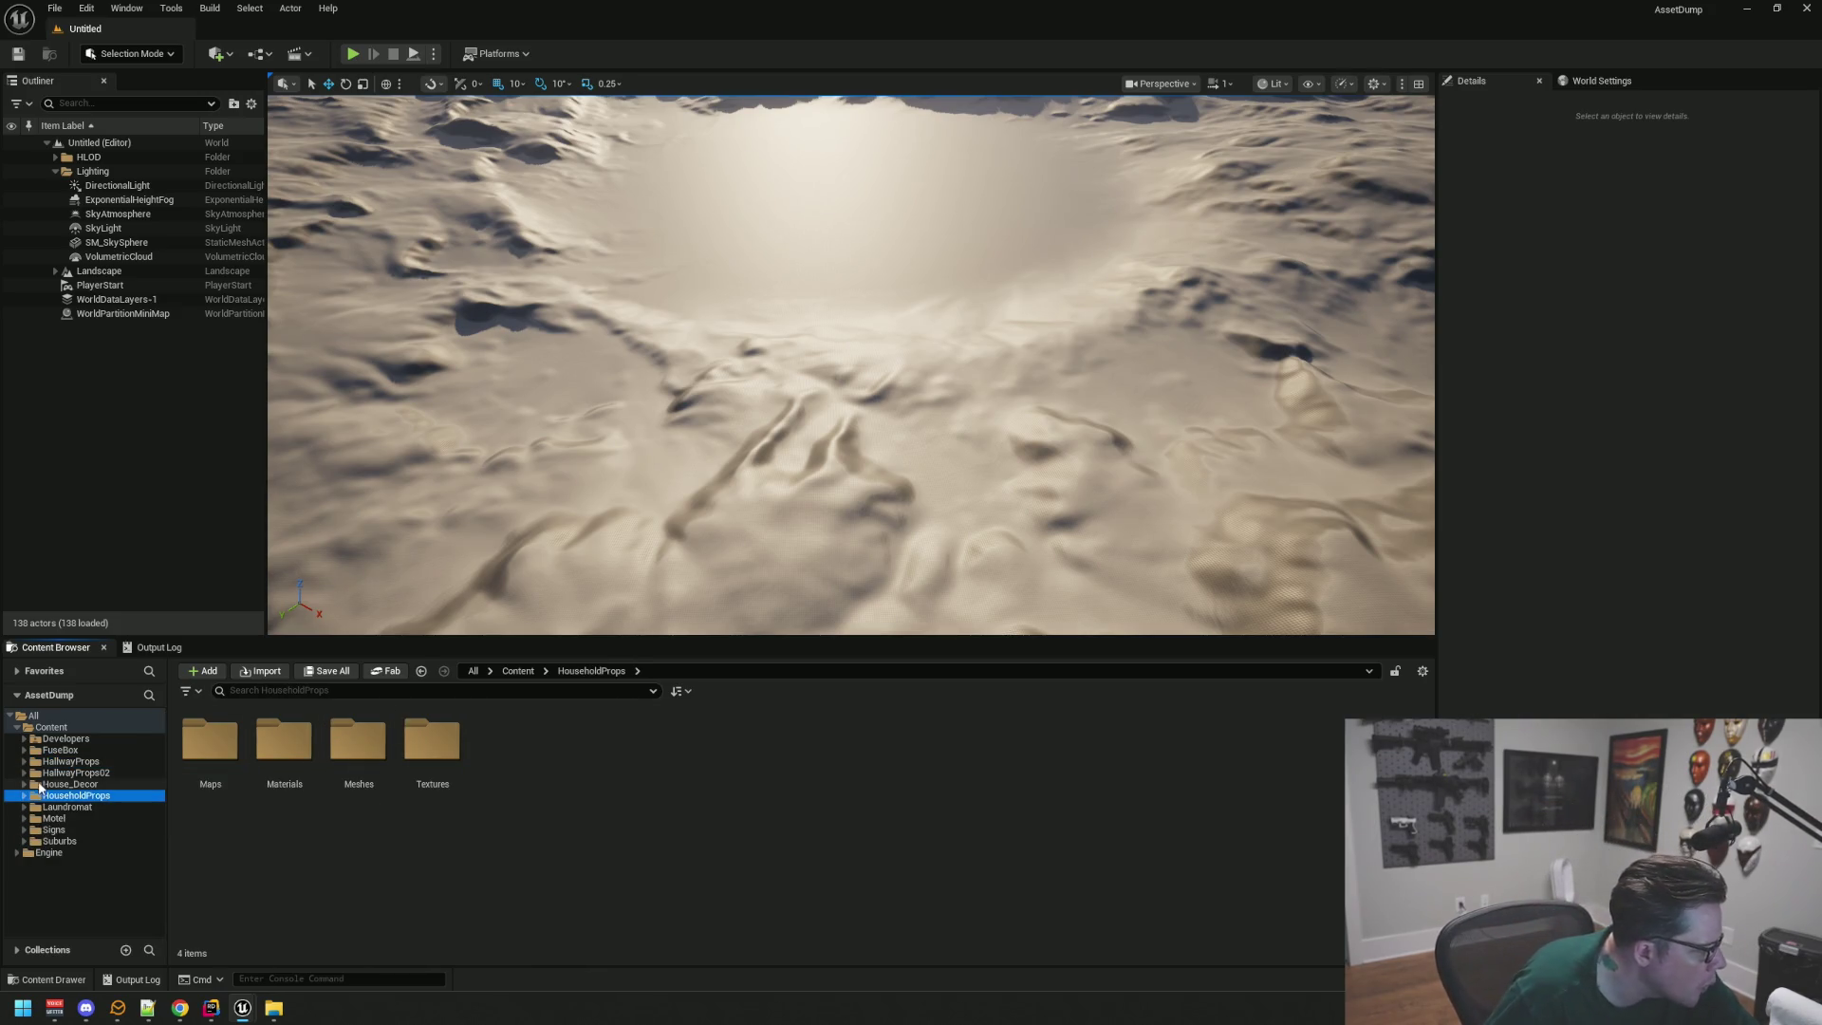
Step: Scroll through Laundromat's VOL1_Commerical LP meshes, then open HouseholdProps' Meshes folder
{"action": "left_click", "coordinate": [65, 807]}
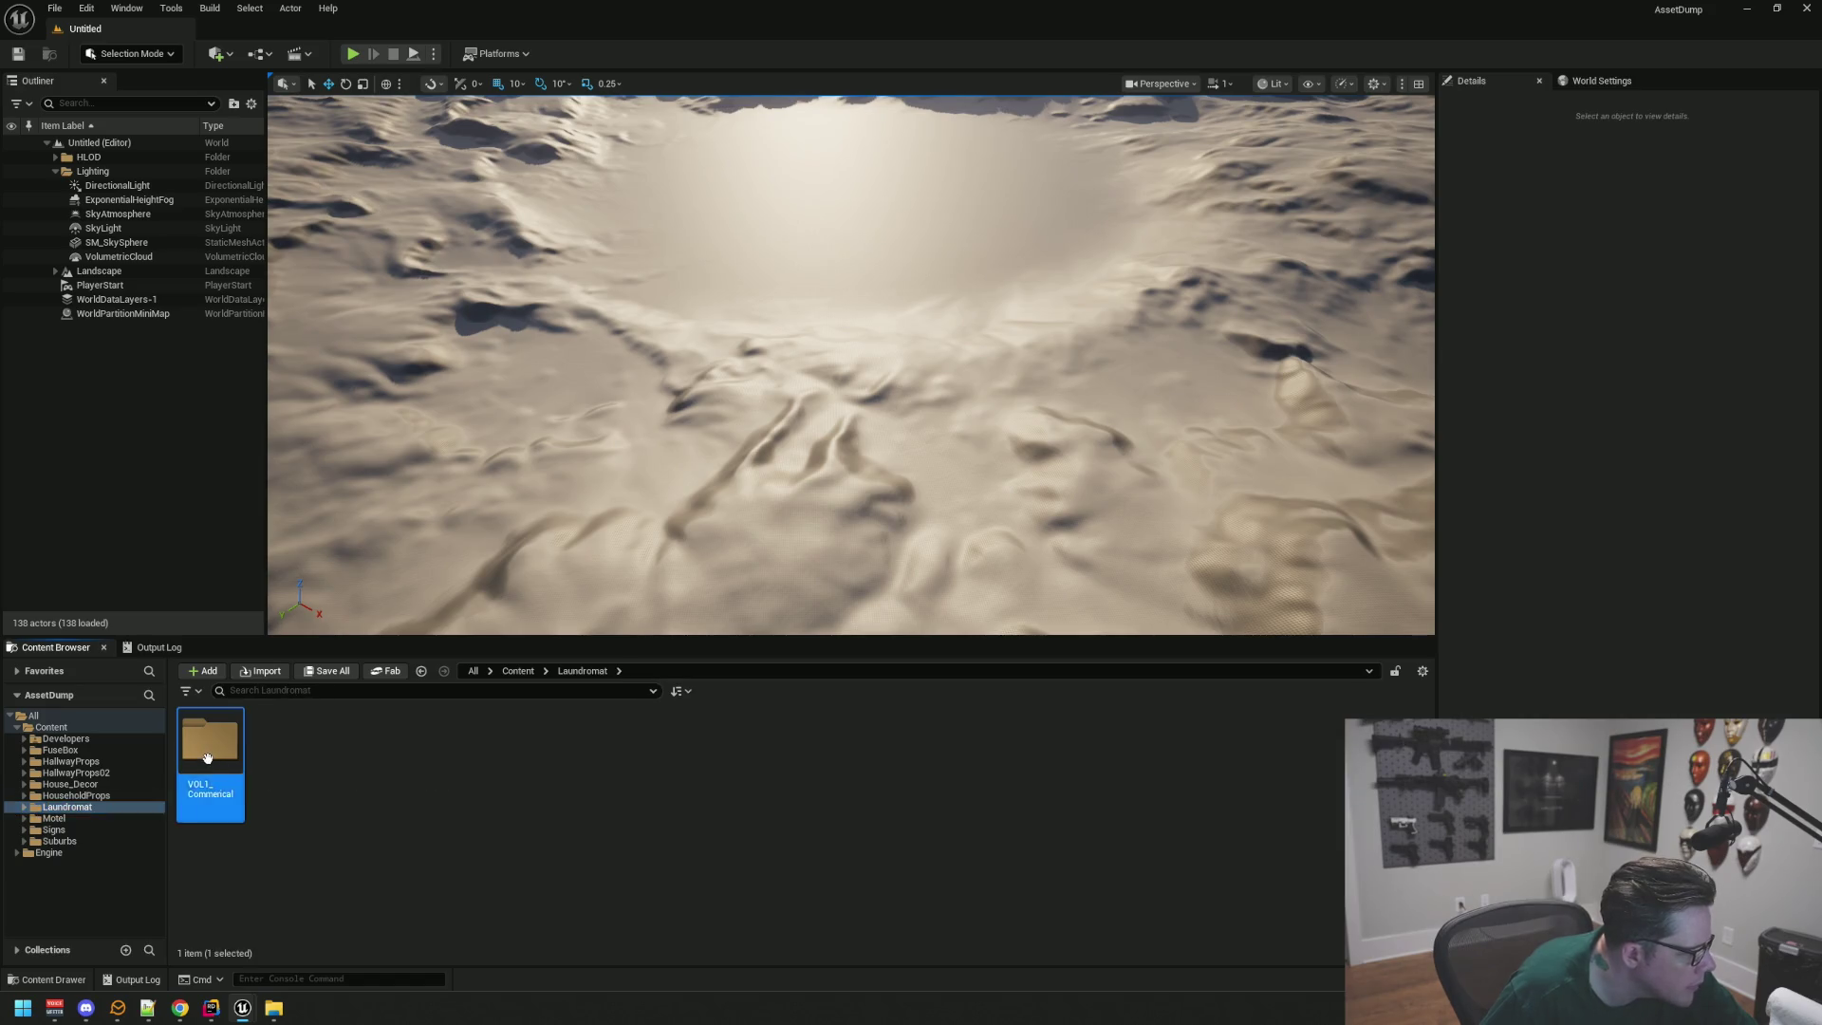
{"action": "double_click", "coordinate": [209, 740]}
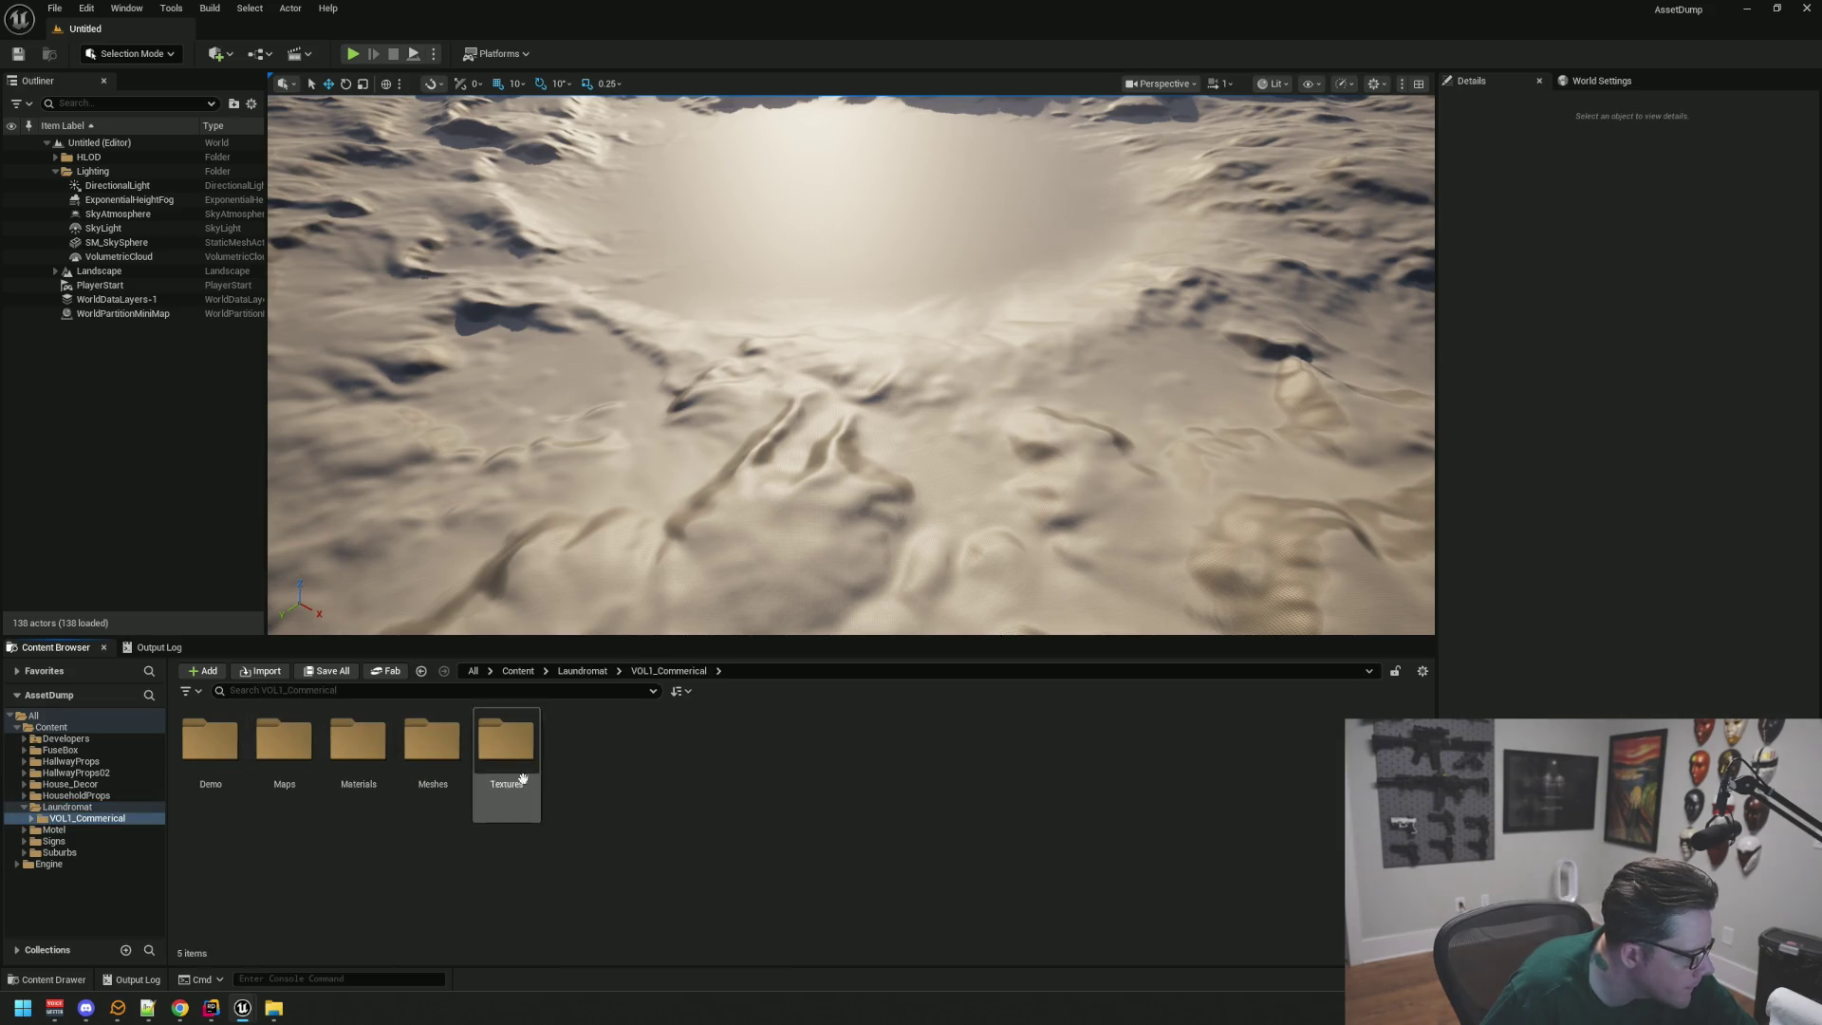
{"action": "double_click", "coordinate": [431, 740]}
{"action": "double_click", "coordinate": [209, 740]}
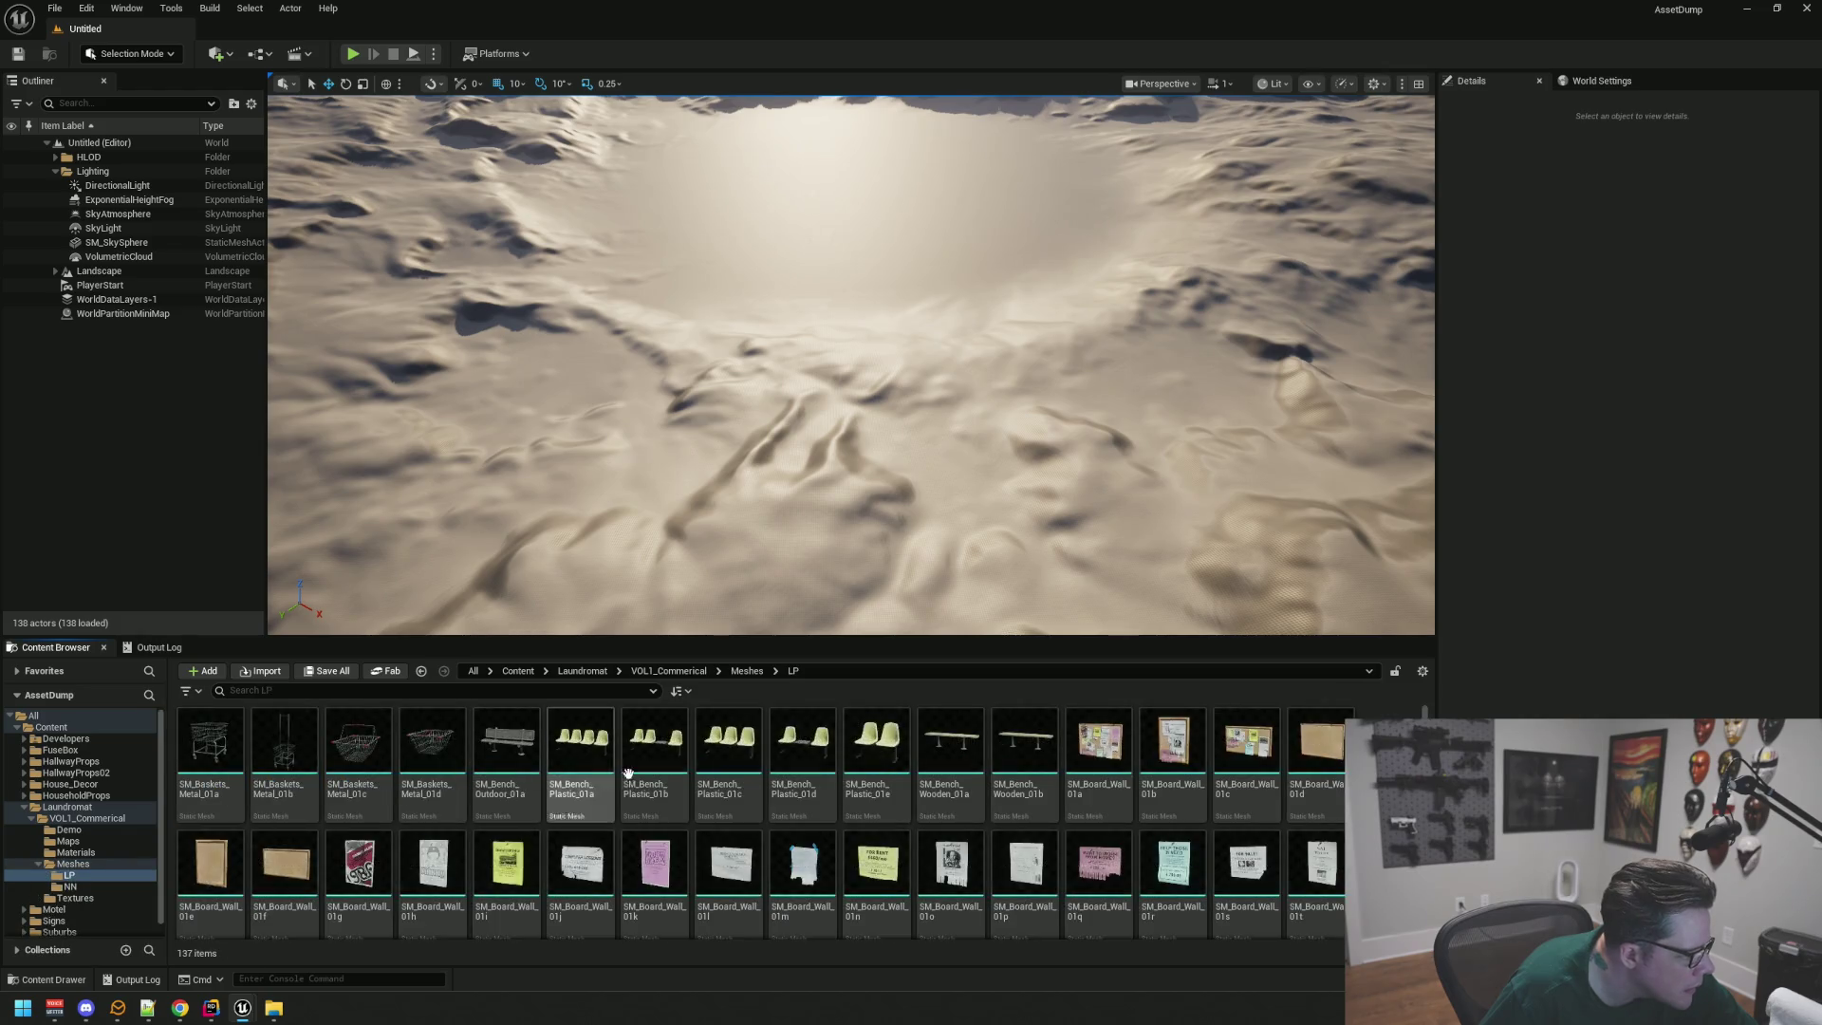
{"action": "scroll", "coordinate": [1218, 825], "scroll_direction": "down", "scroll_amount": 1}
{"action": "scroll", "coordinate": [1218, 826], "scroll_direction": "down", "scroll_amount": 5}
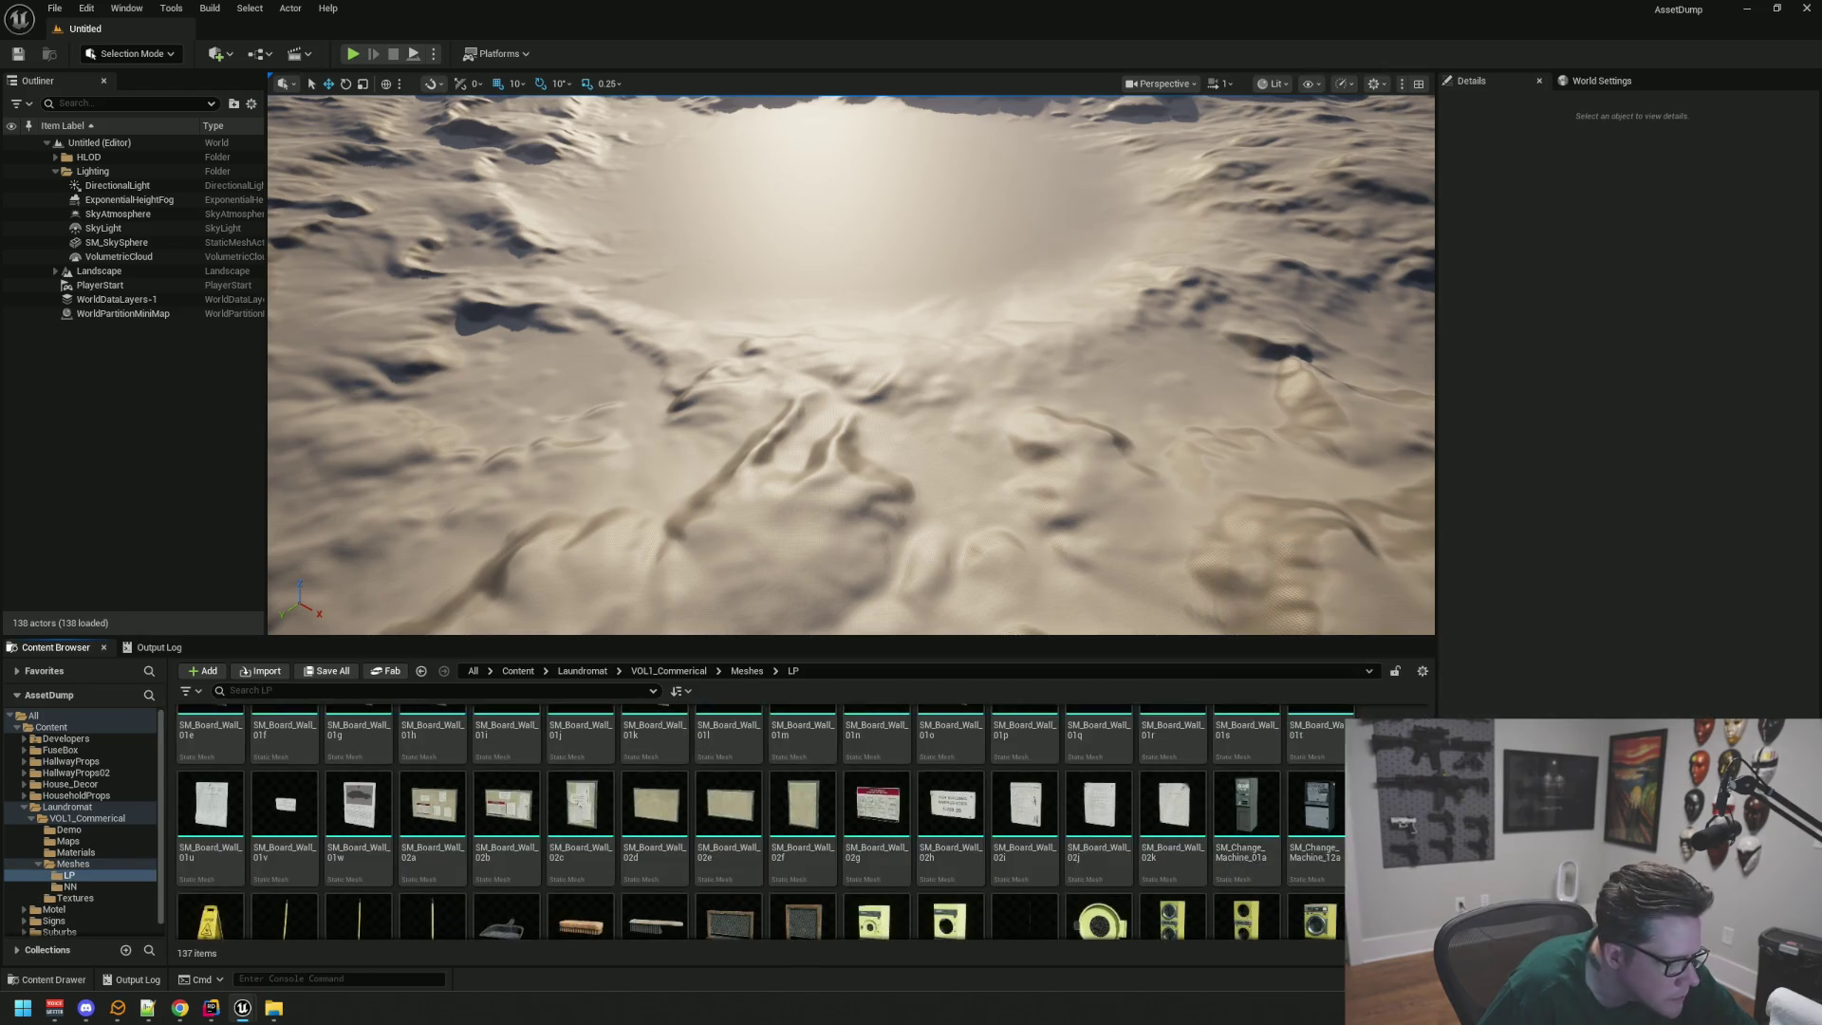
{"action": "scroll", "coordinate": [1218, 826], "scroll_direction": "down", "scroll_amount": 5}
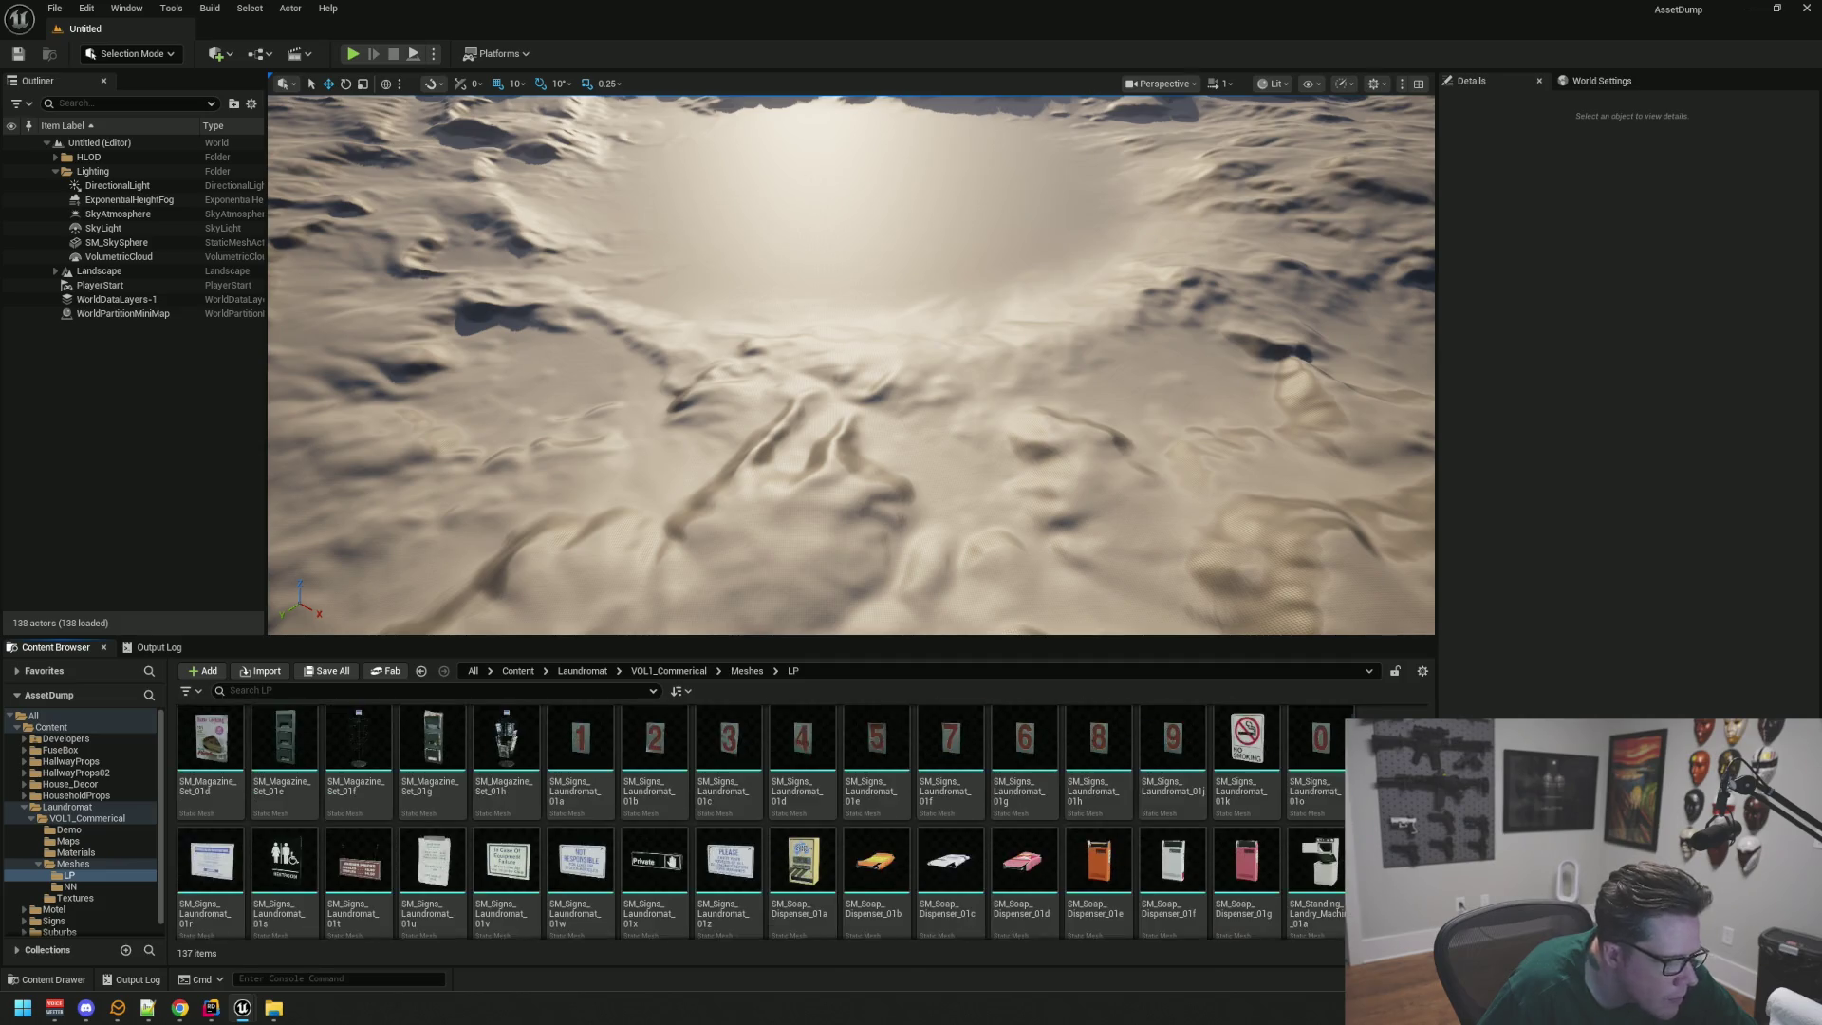
{"action": "scroll", "coordinate": [1219, 825], "scroll_direction": "down", "scroll_amount": 3}
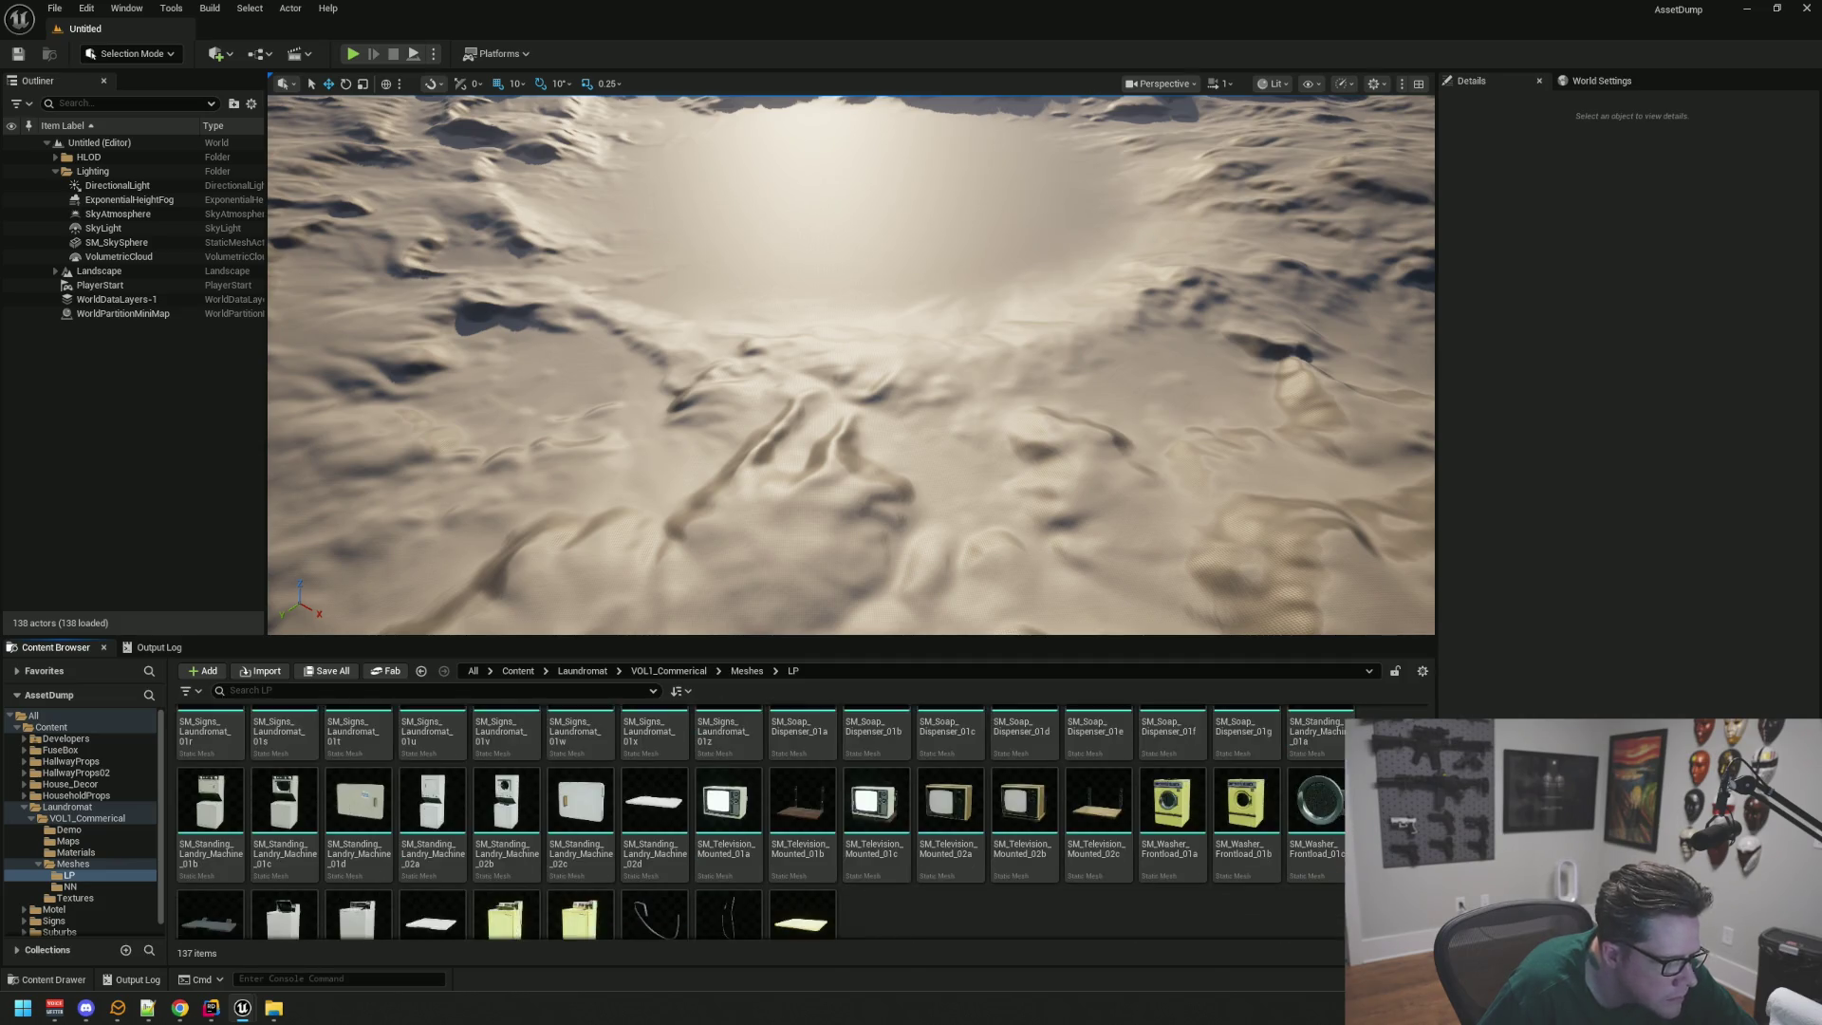
{"action": "scroll", "coordinate": [128, 896], "scroll_direction": "down", "scroll_amount": 1}
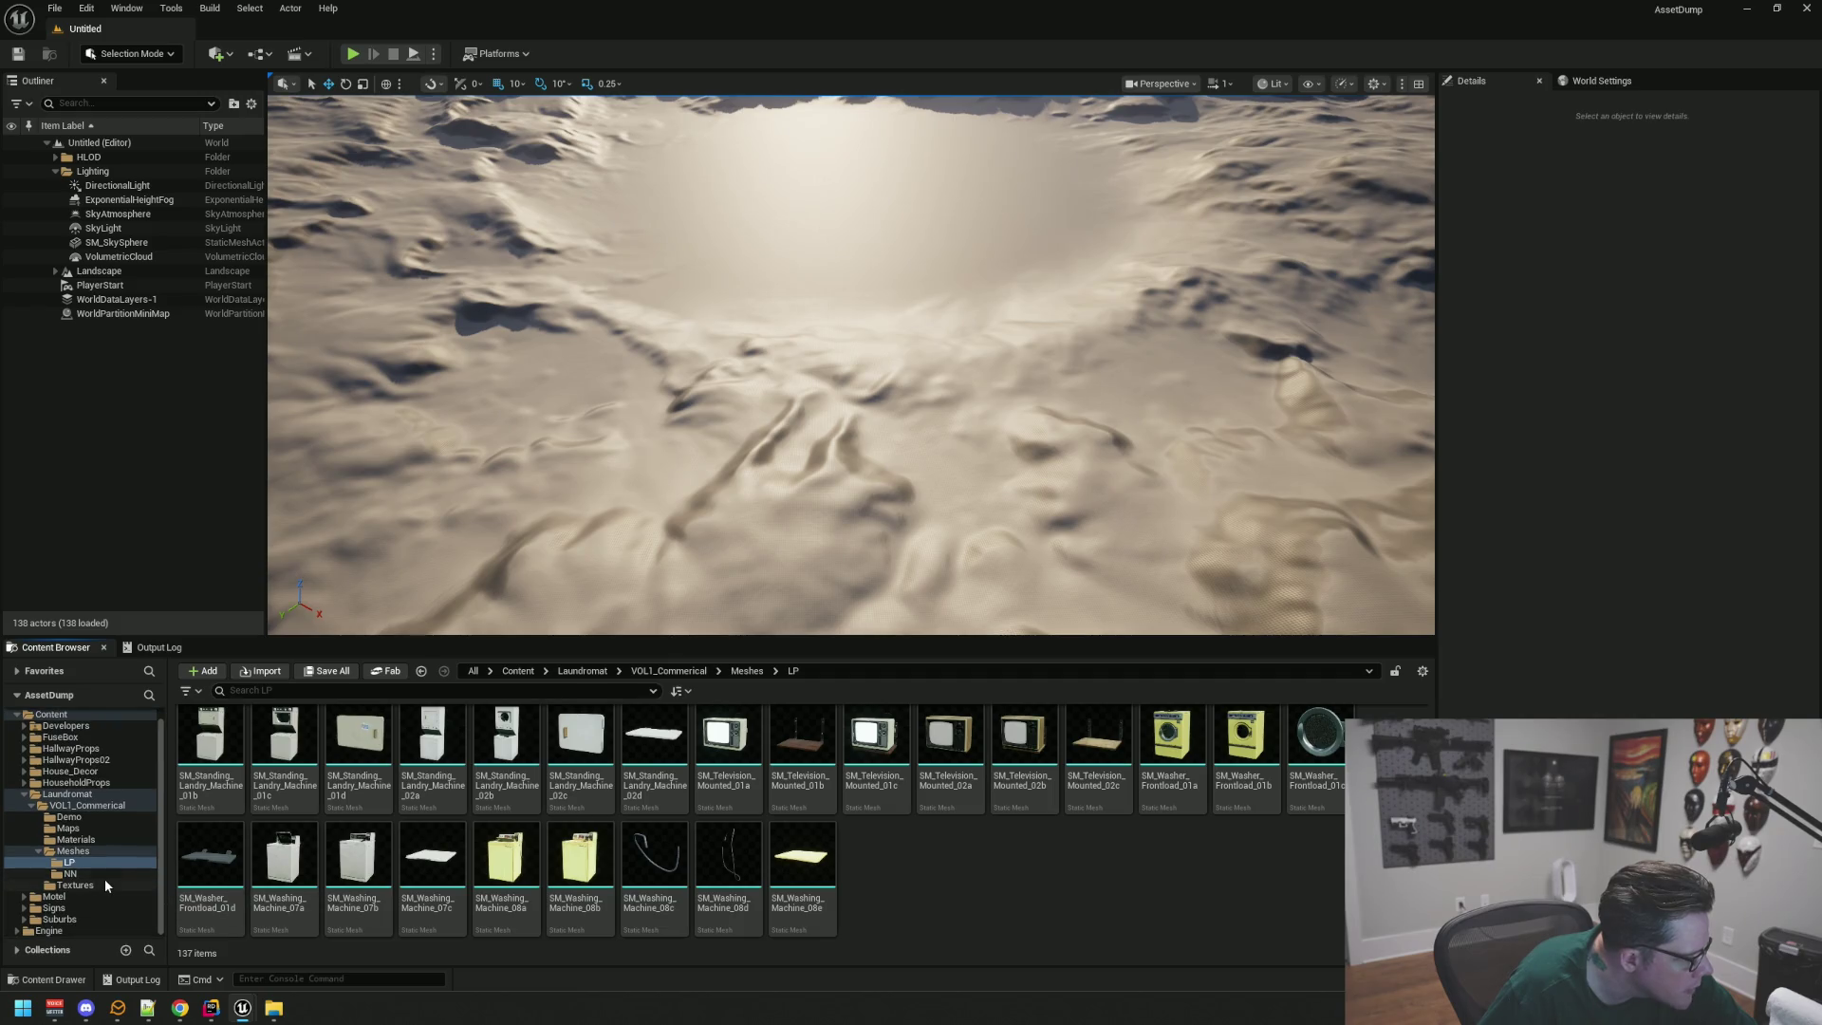
{"action": "scroll", "coordinate": [105, 878], "scroll_direction": "up", "scroll_amount": 1}
{"action": "left_click", "coordinate": [118, 795]}
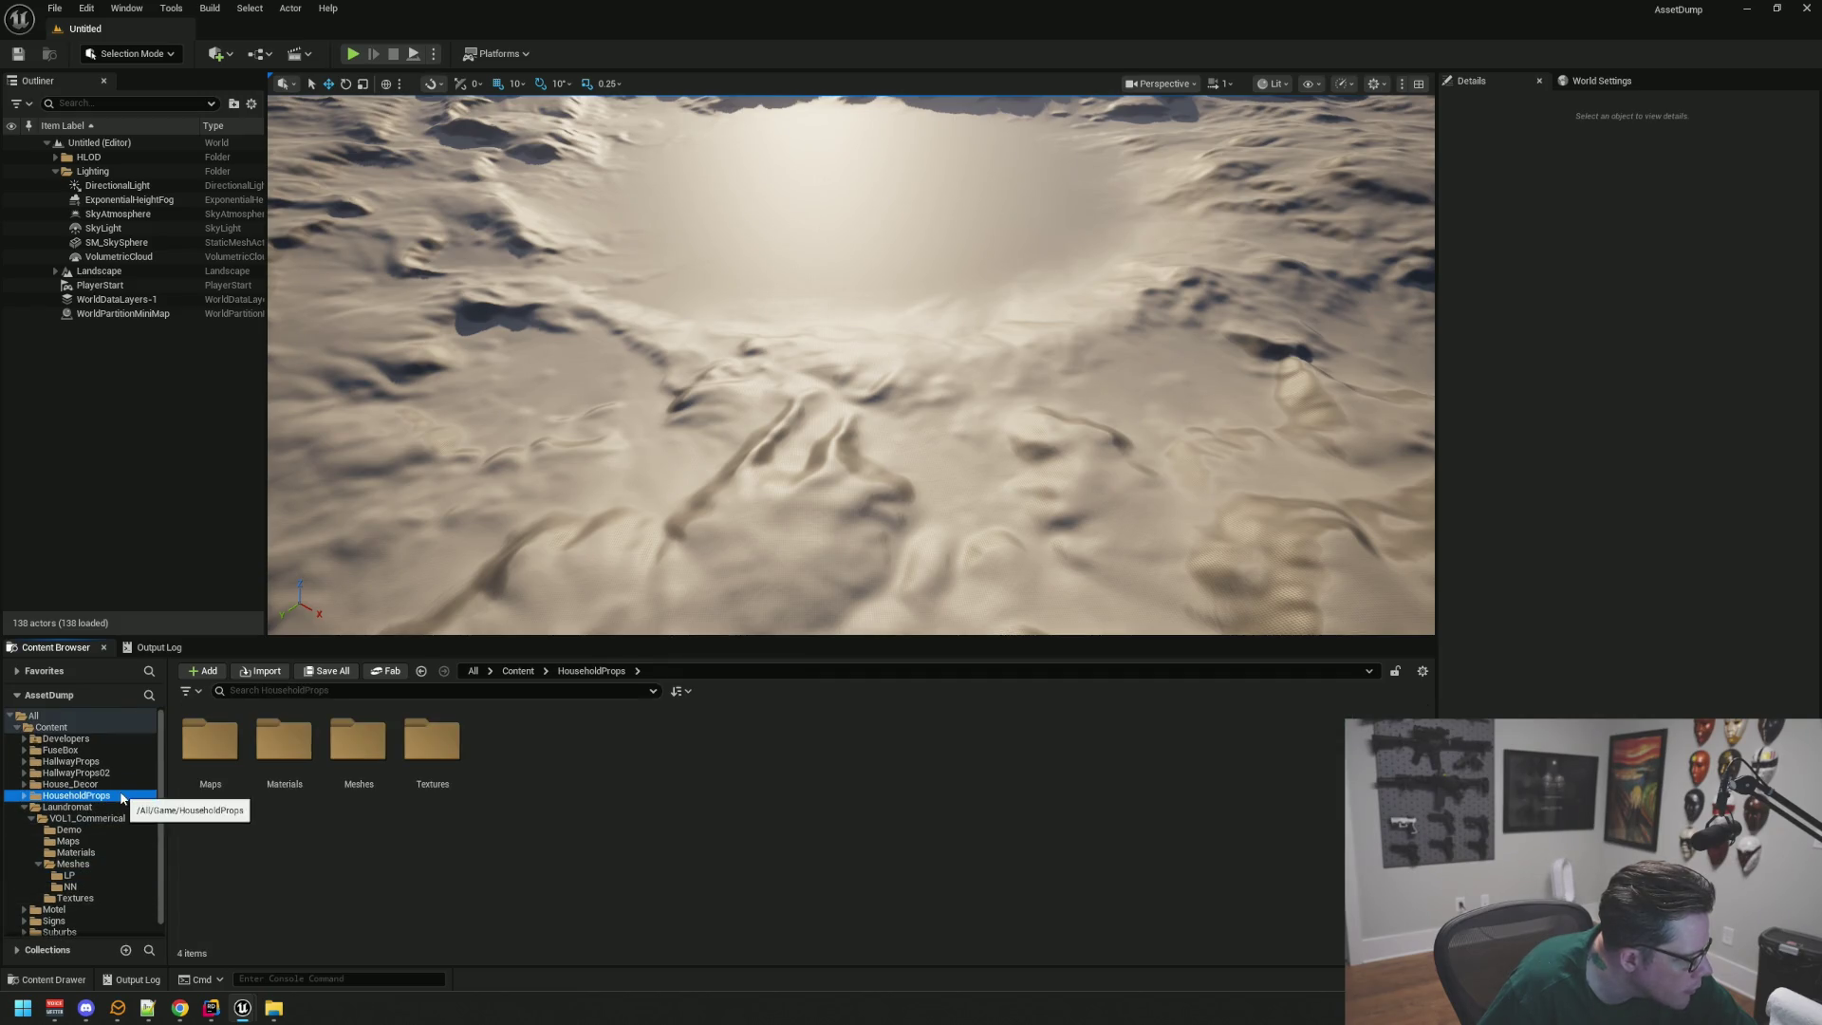
{"action": "double_click", "coordinate": [358, 742]}
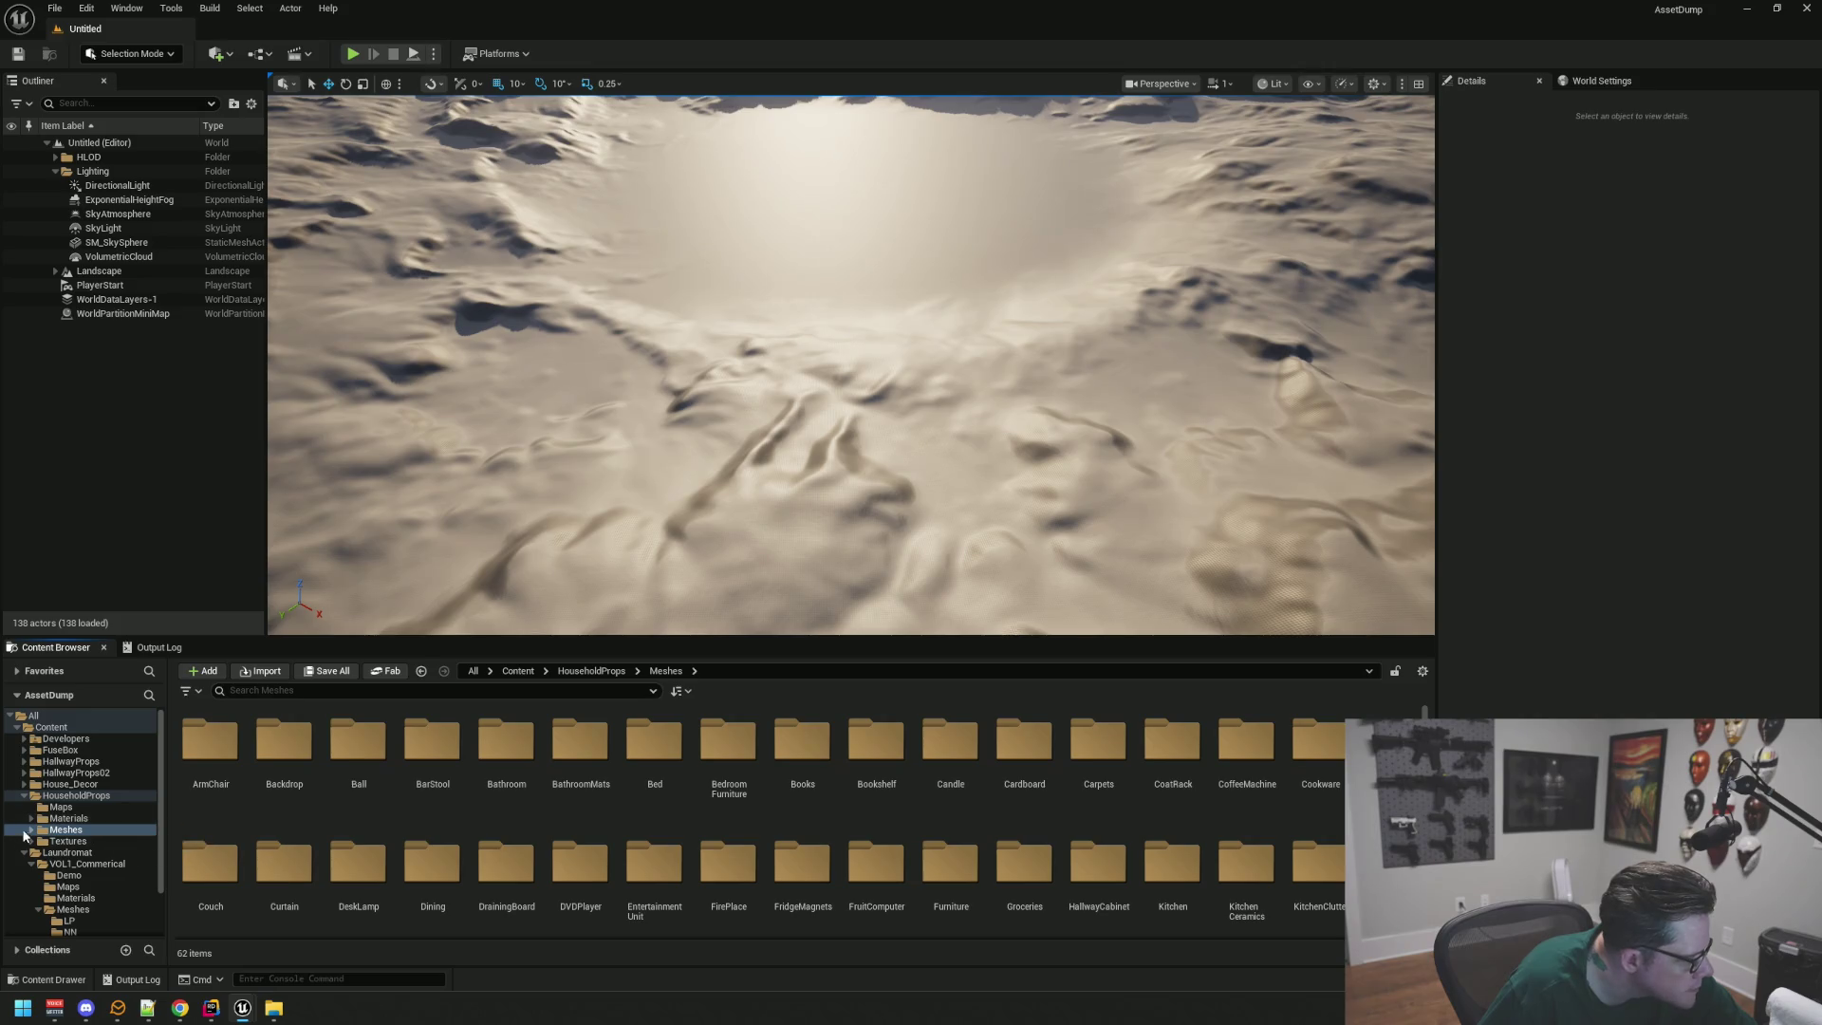
Step: Open the Bathroom meshes folder and open SM_ToiletRollHolder in the mesh editor
{"action": "left_click", "coordinate": [31, 830]}
{"action": "left_click", "coordinate": [108, 865]}
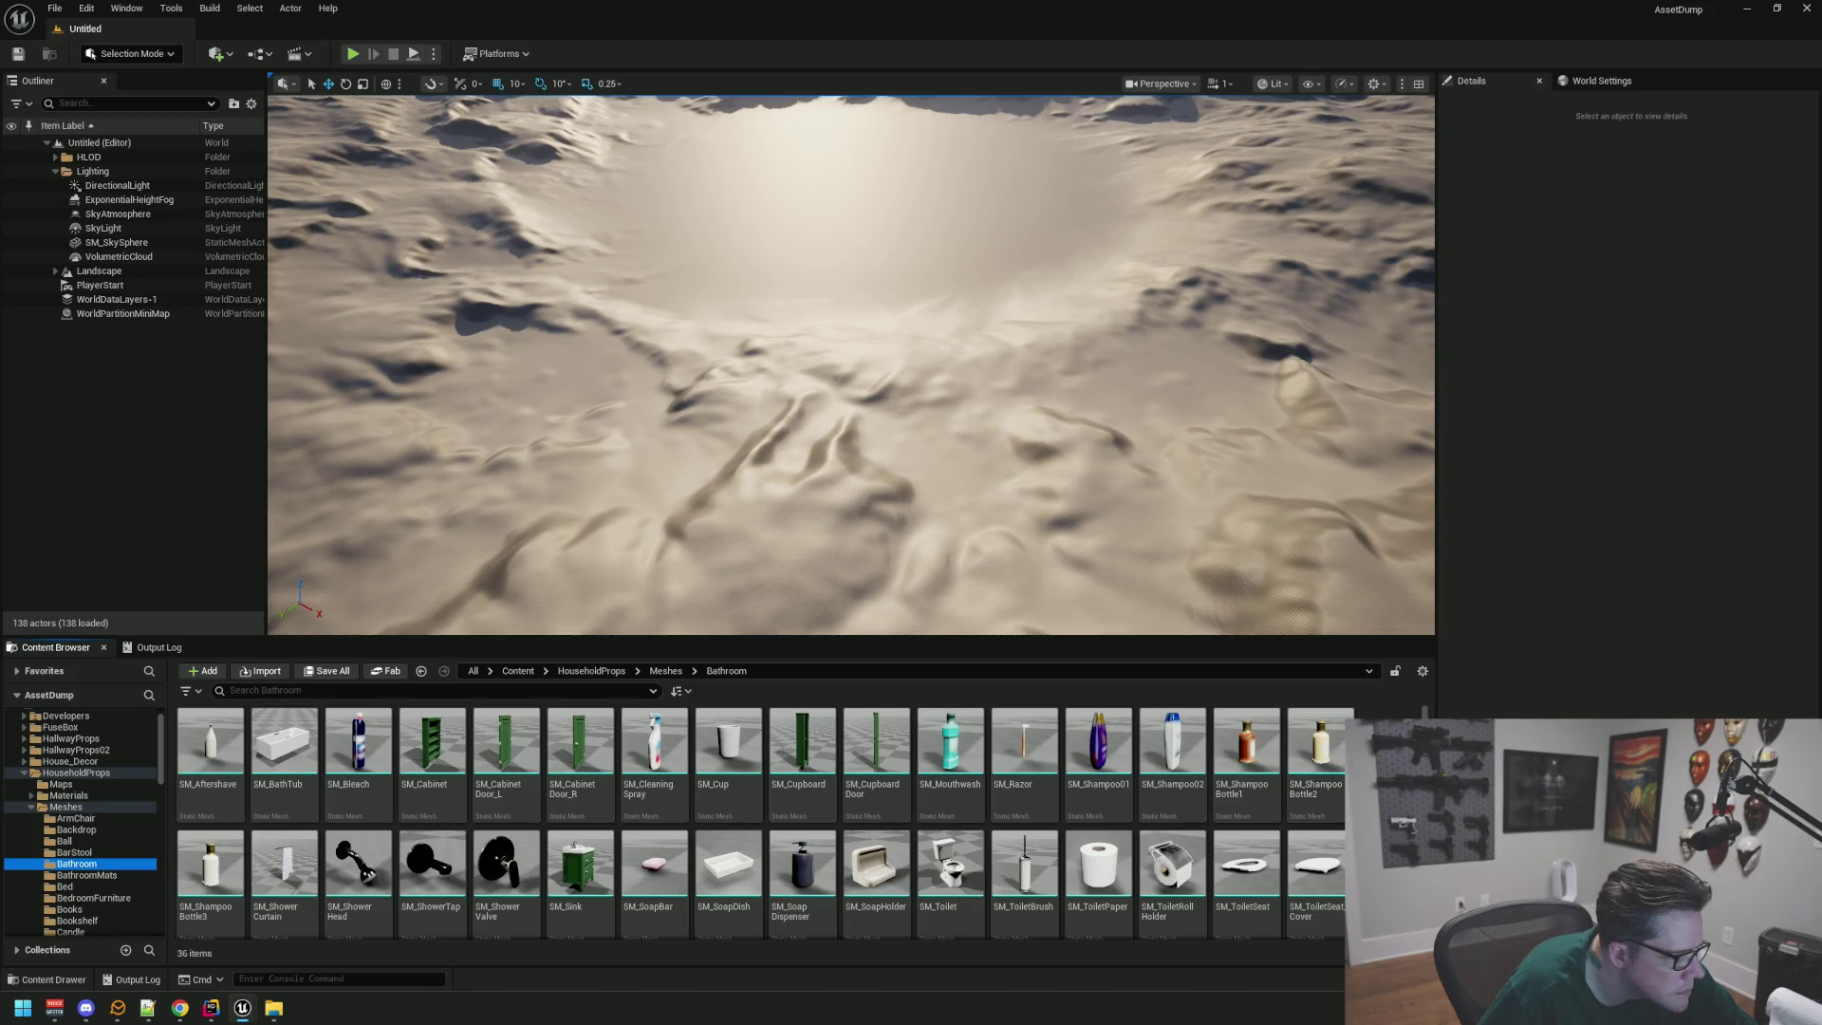
{"action": "scroll", "coordinate": [765, 822], "scroll_direction": "down", "scroll_amount": 1}
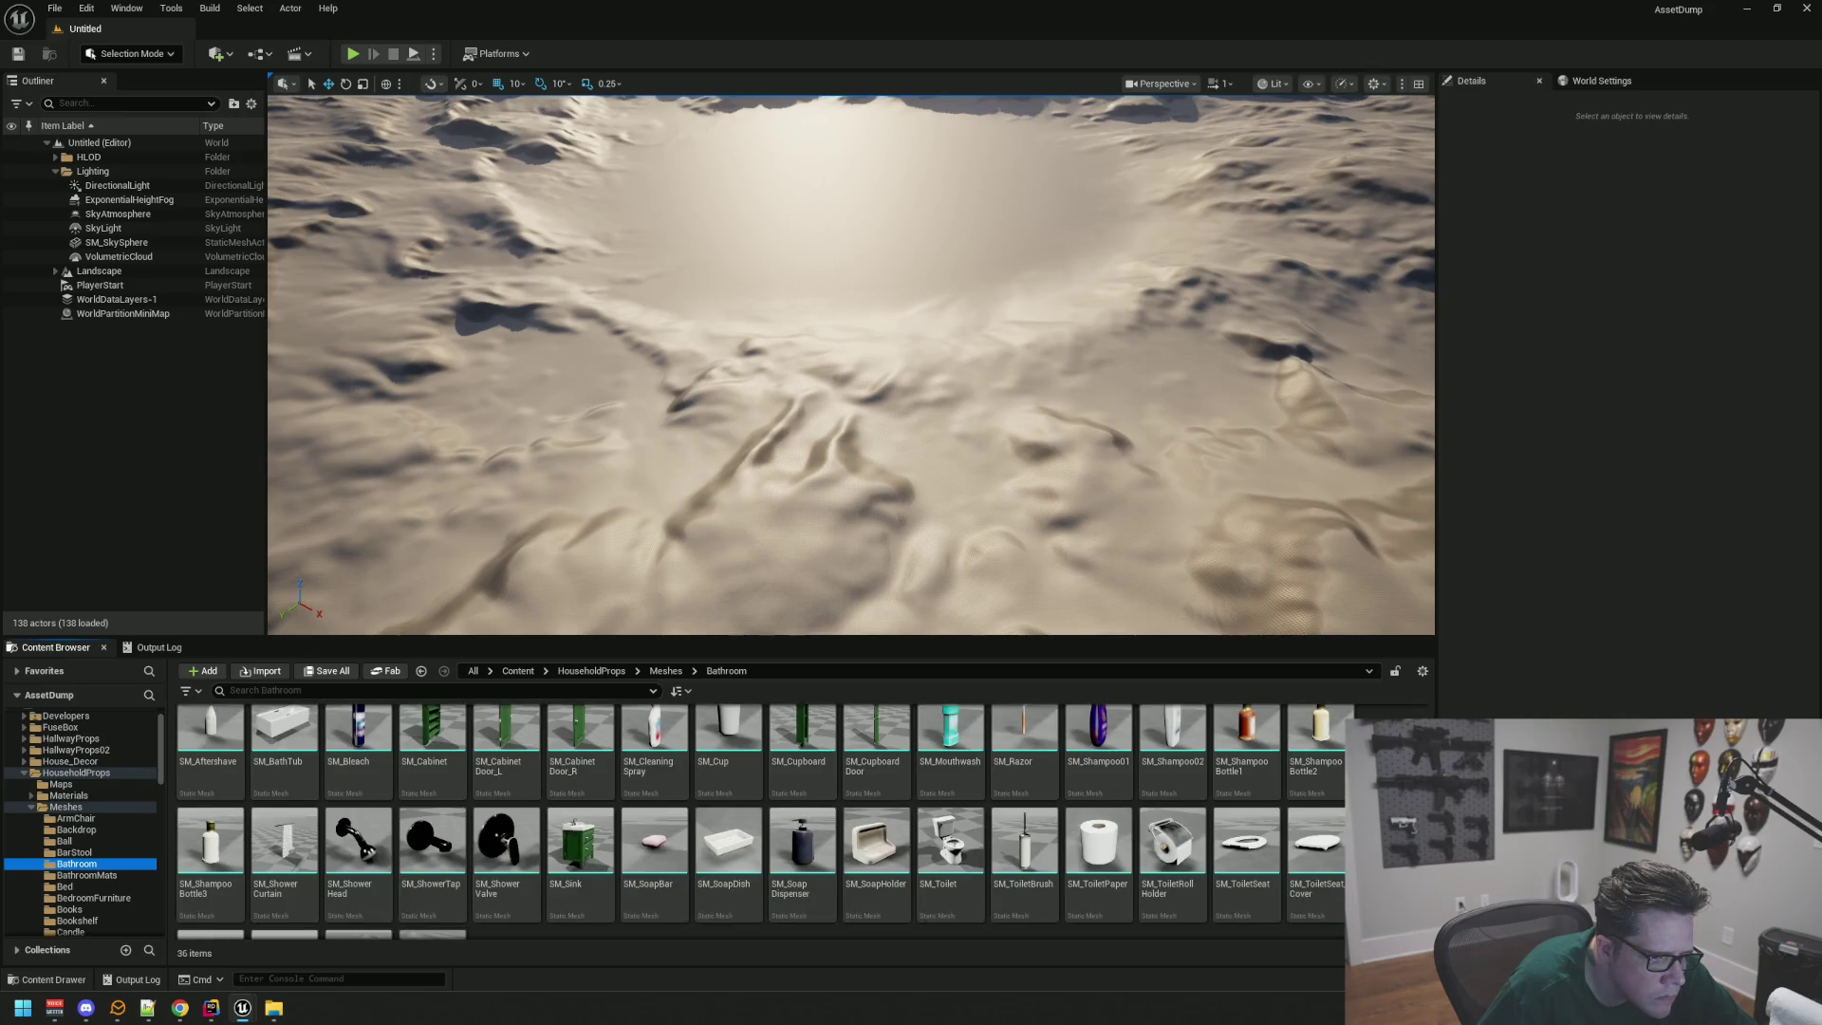
{"action": "double_click", "coordinate": [1172, 831]}
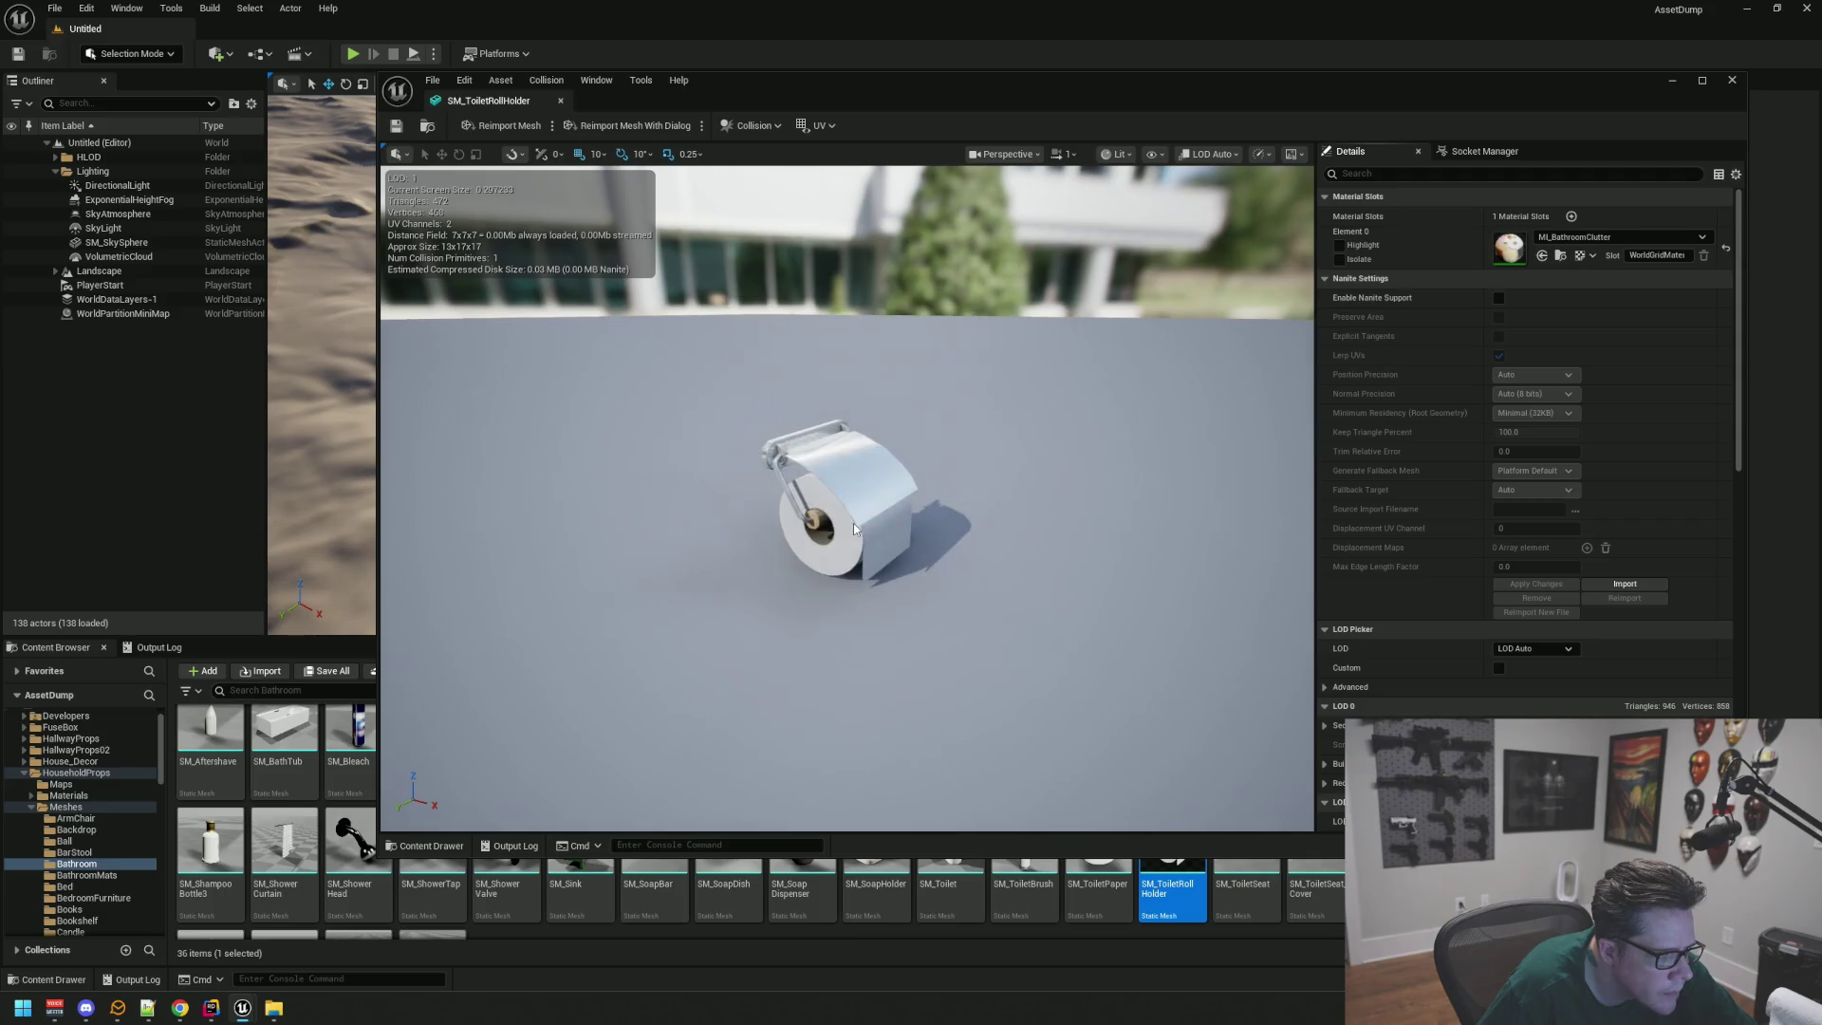
Step: Orbit the SM_ToiletRollHolder preview to a front view, then close it
{"action": "mouse_move", "coordinate": [849, 533]}
{"action": "left_mouse_down"}
{"action": "mouse_move", "coordinate": [779, 526]}
{"action": "mouse_move", "coordinate": [846, 537]}
{"action": "left_mouse_up"}
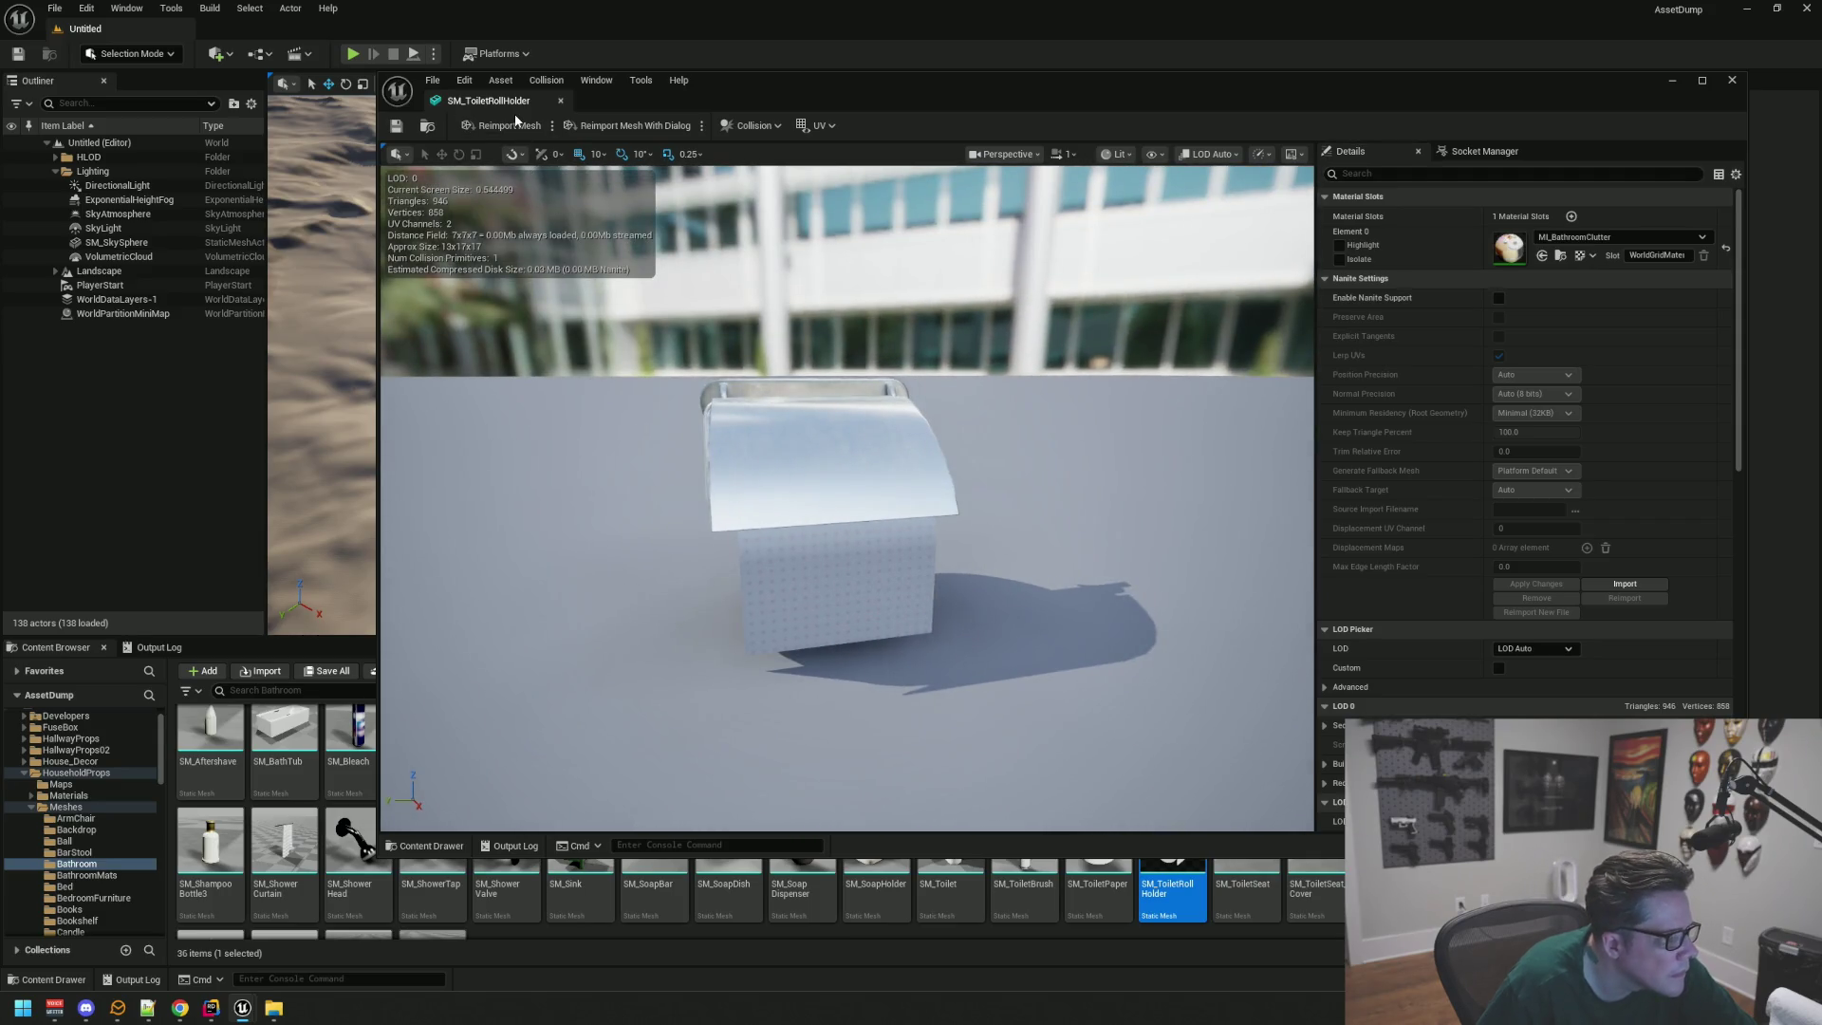
{"action": "left_click", "coordinate": [560, 100]}
{"action": "scroll", "coordinate": [764, 889], "scroll_direction": "down", "scroll_amount": 1}
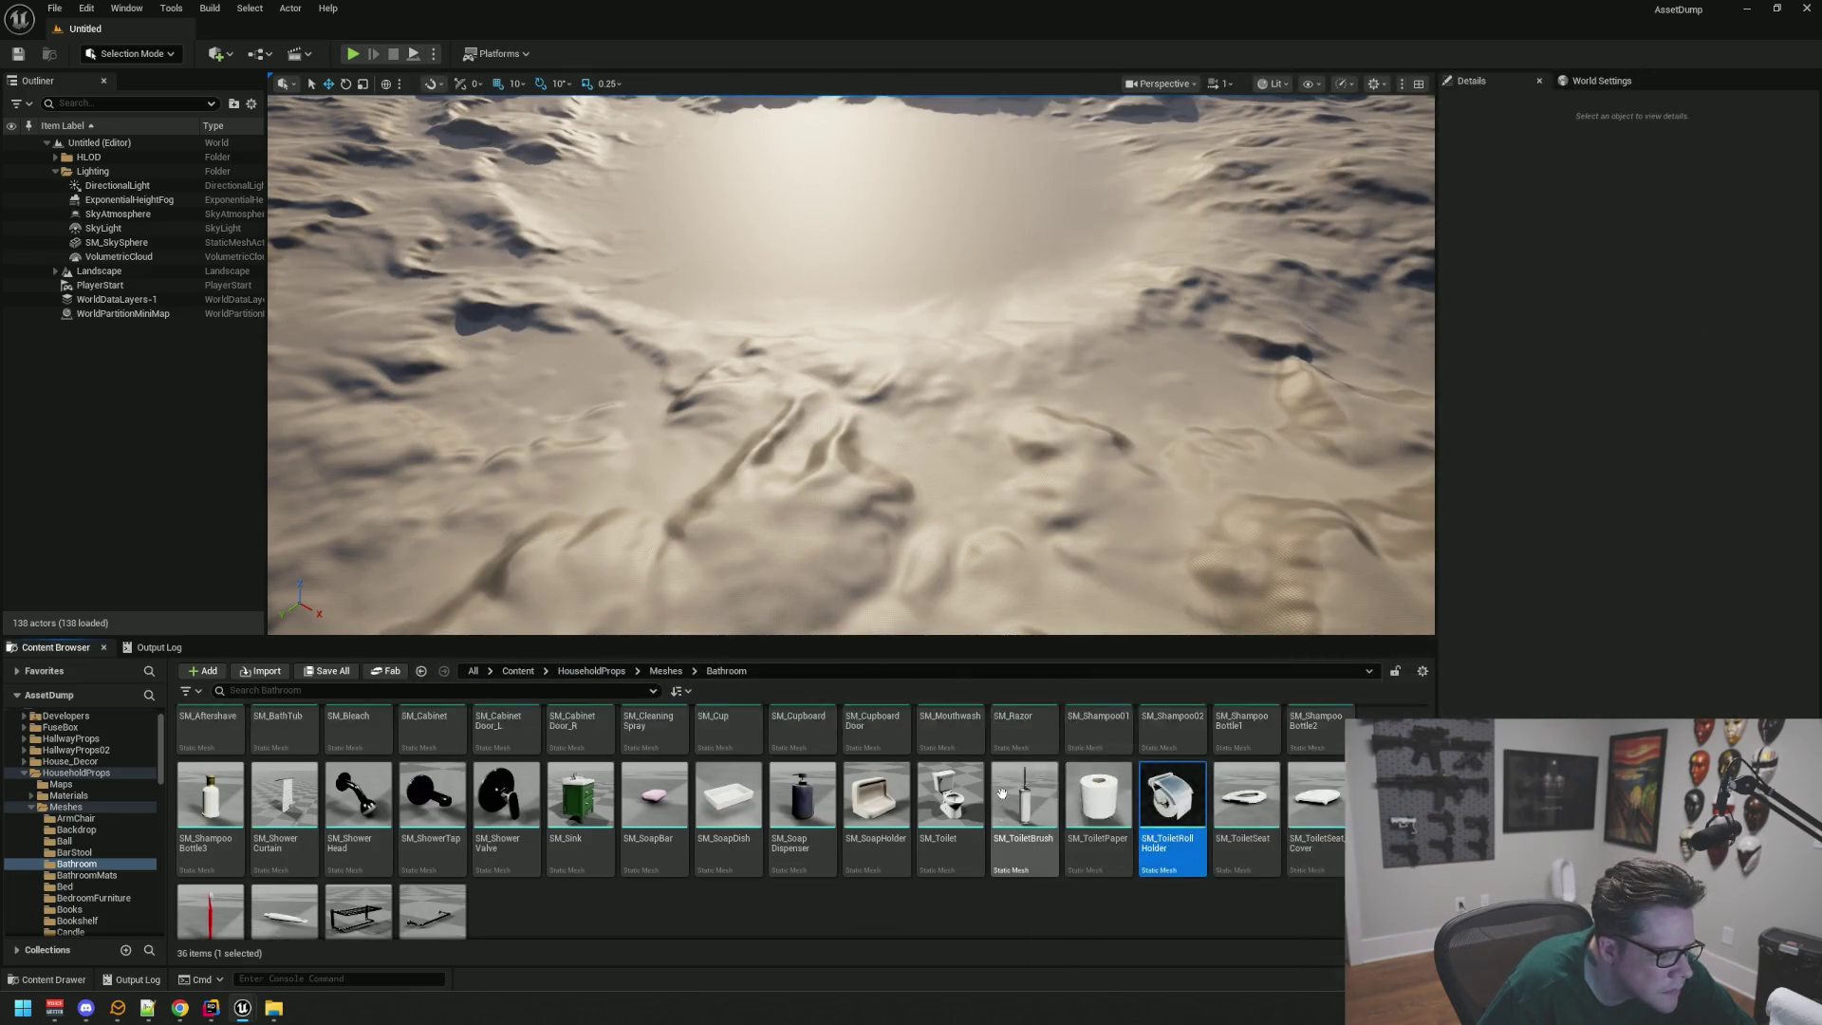
{"action": "left_click", "coordinate": [757, 883]}
{"action": "scroll", "coordinate": [757, 882], "scroll_direction": "up", "scroll_amount": 1}
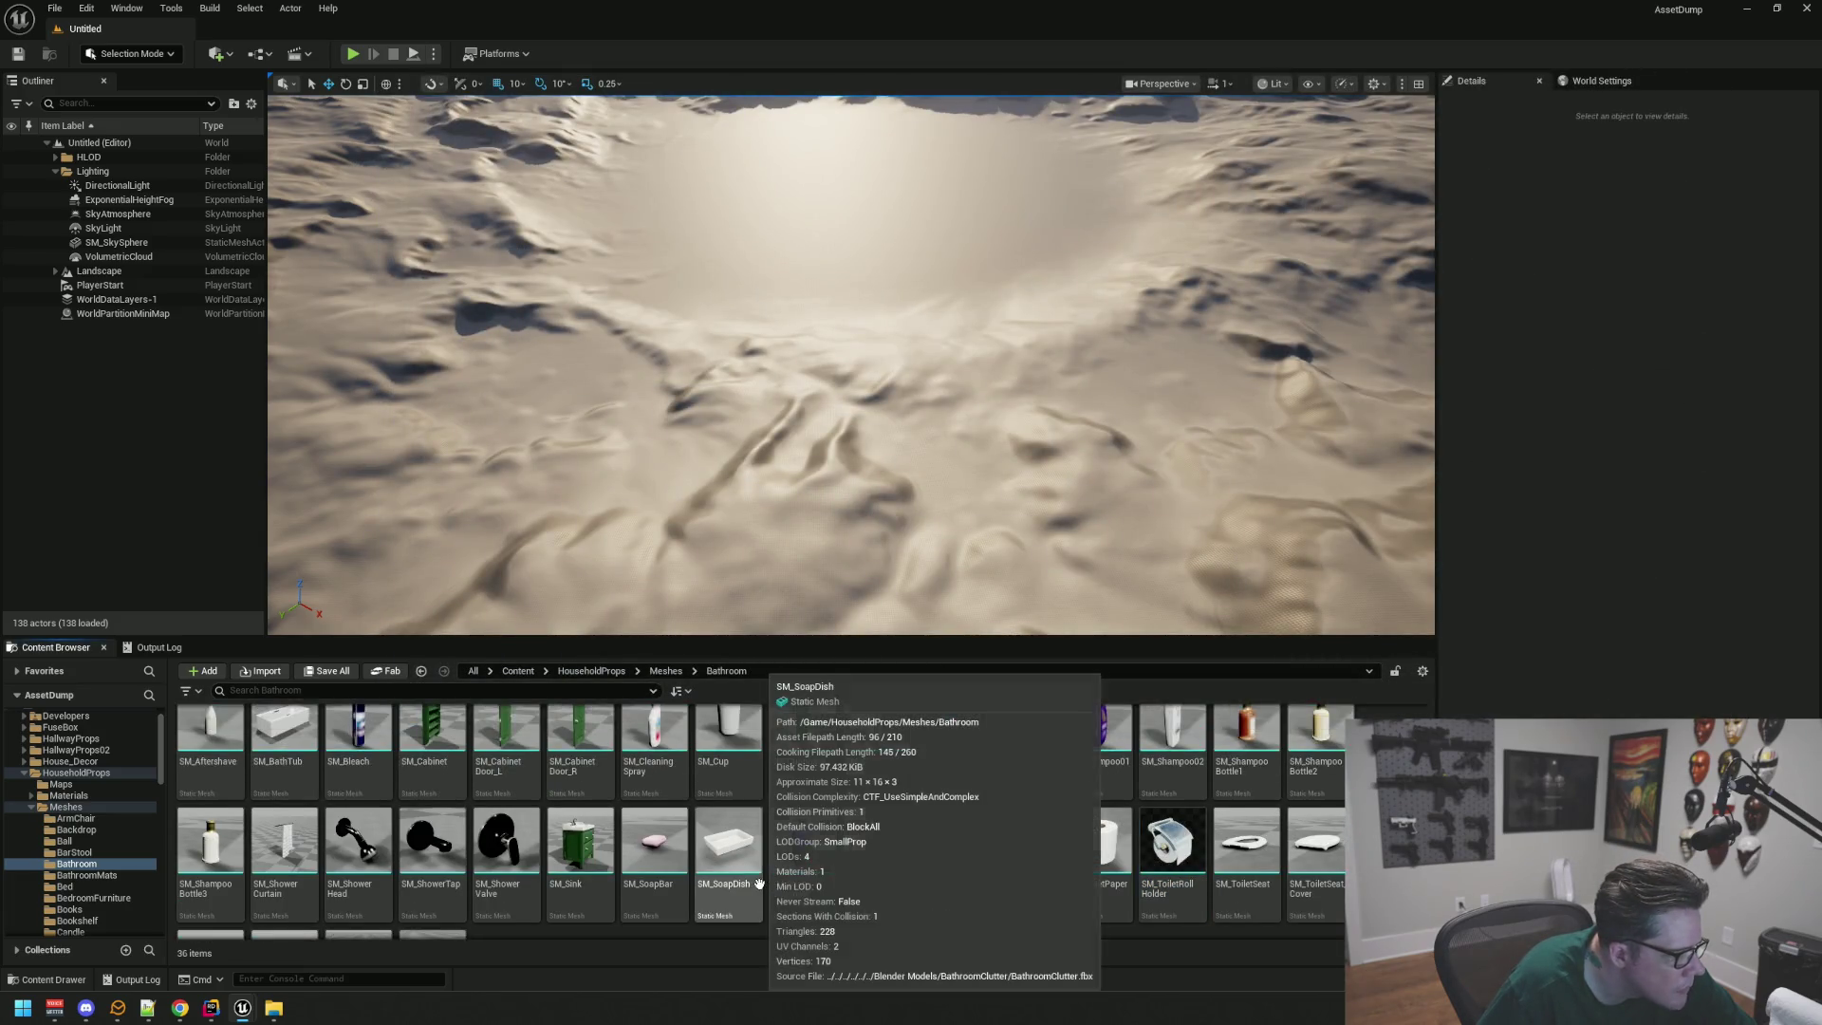
Step: Inspect SM_ShowerCurtain in its mesh editor, then close it
{"action": "double_click", "coordinate": [285, 863]}
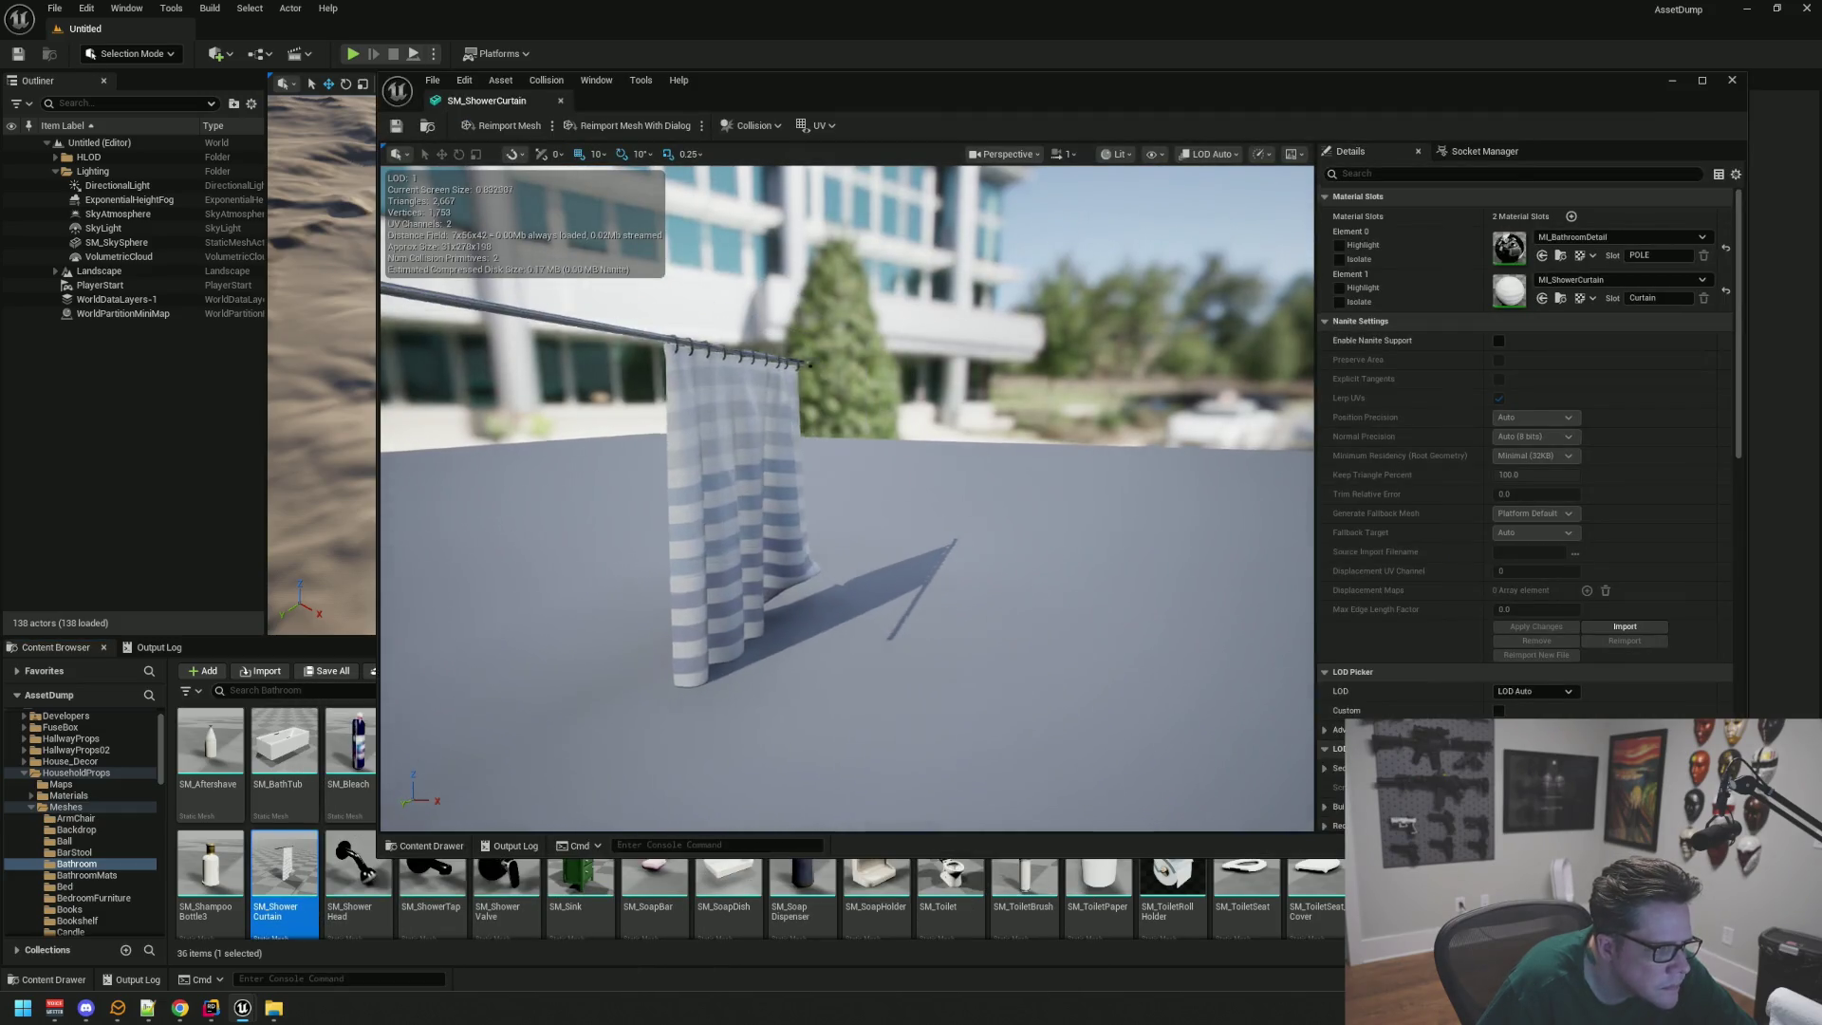
{"action": "mouse_move", "coordinate": [716, 389]}
{"action": "left_mouse_down"}
{"action": "mouse_move", "coordinate": [664, 389]}
{"action": "mouse_move", "coordinate": [740, 391]}
{"action": "mouse_move", "coordinate": [716, 389]}
{"action": "left_mouse_up"}
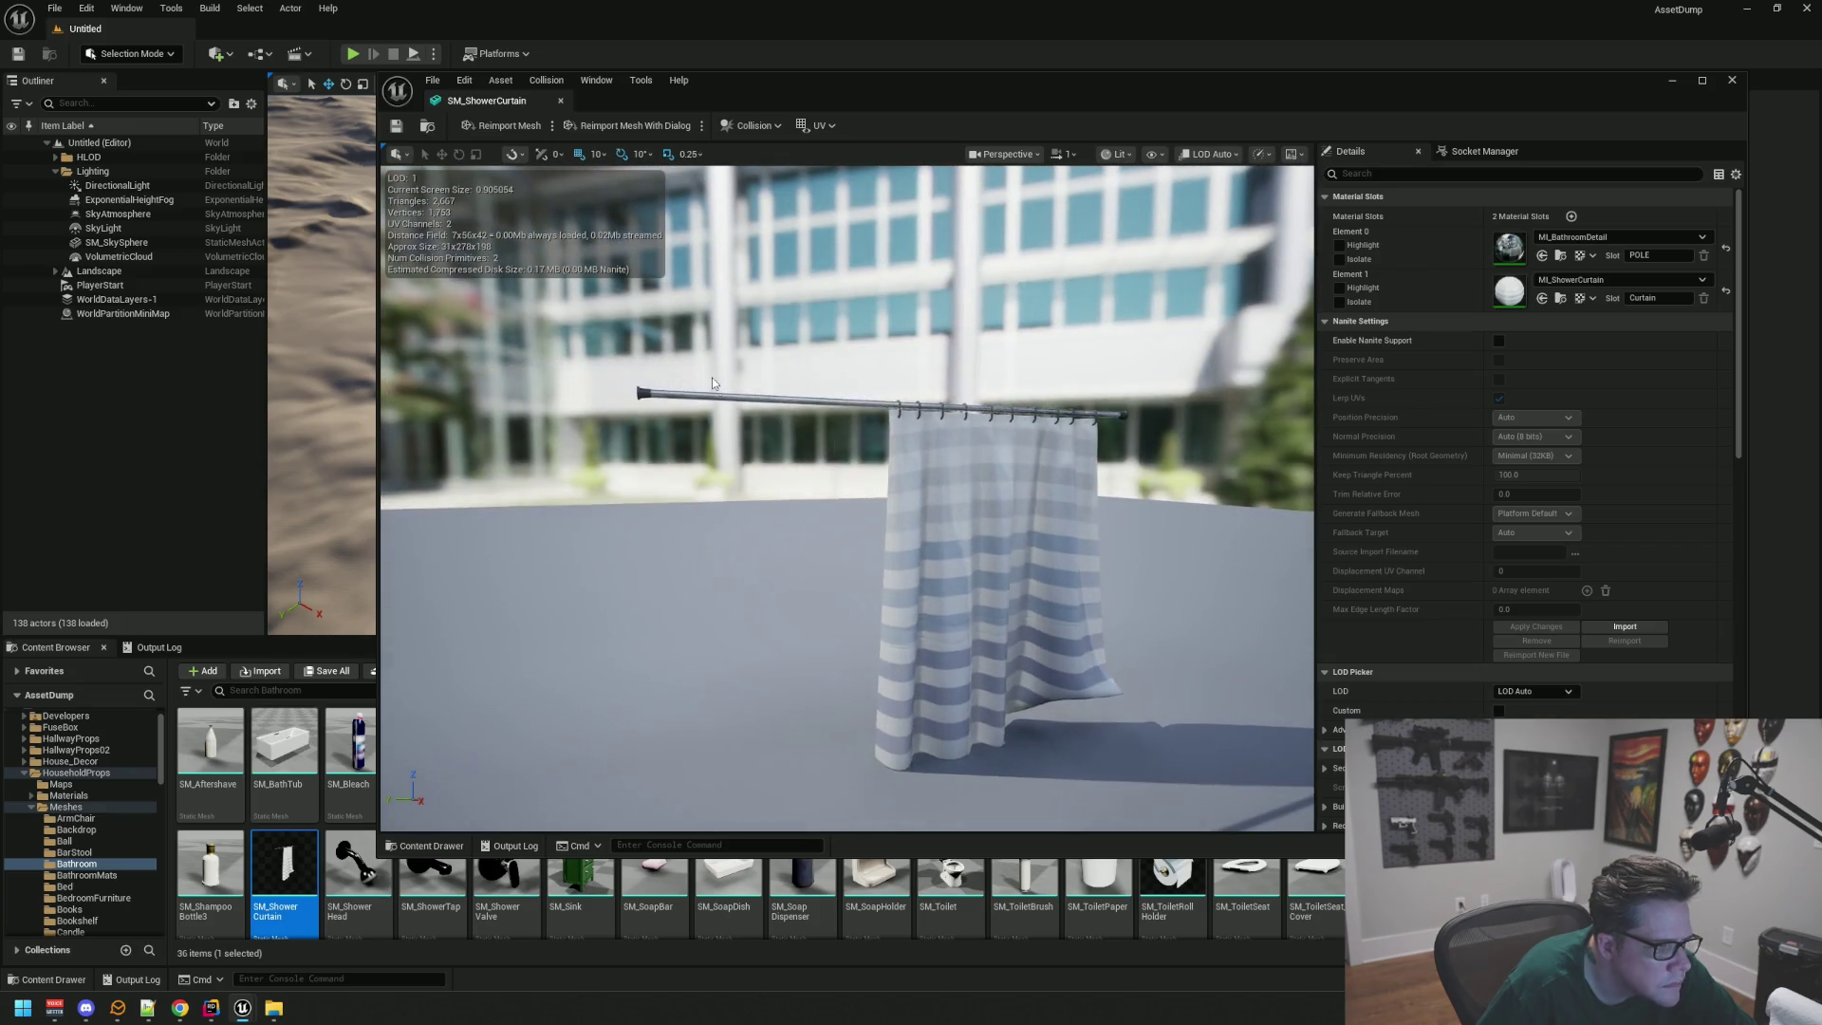
{"action": "key", "text": "ctrl+w"}
{"action": "scroll", "coordinate": [727, 351], "scroll_direction": "up", "scroll_amount": 3}
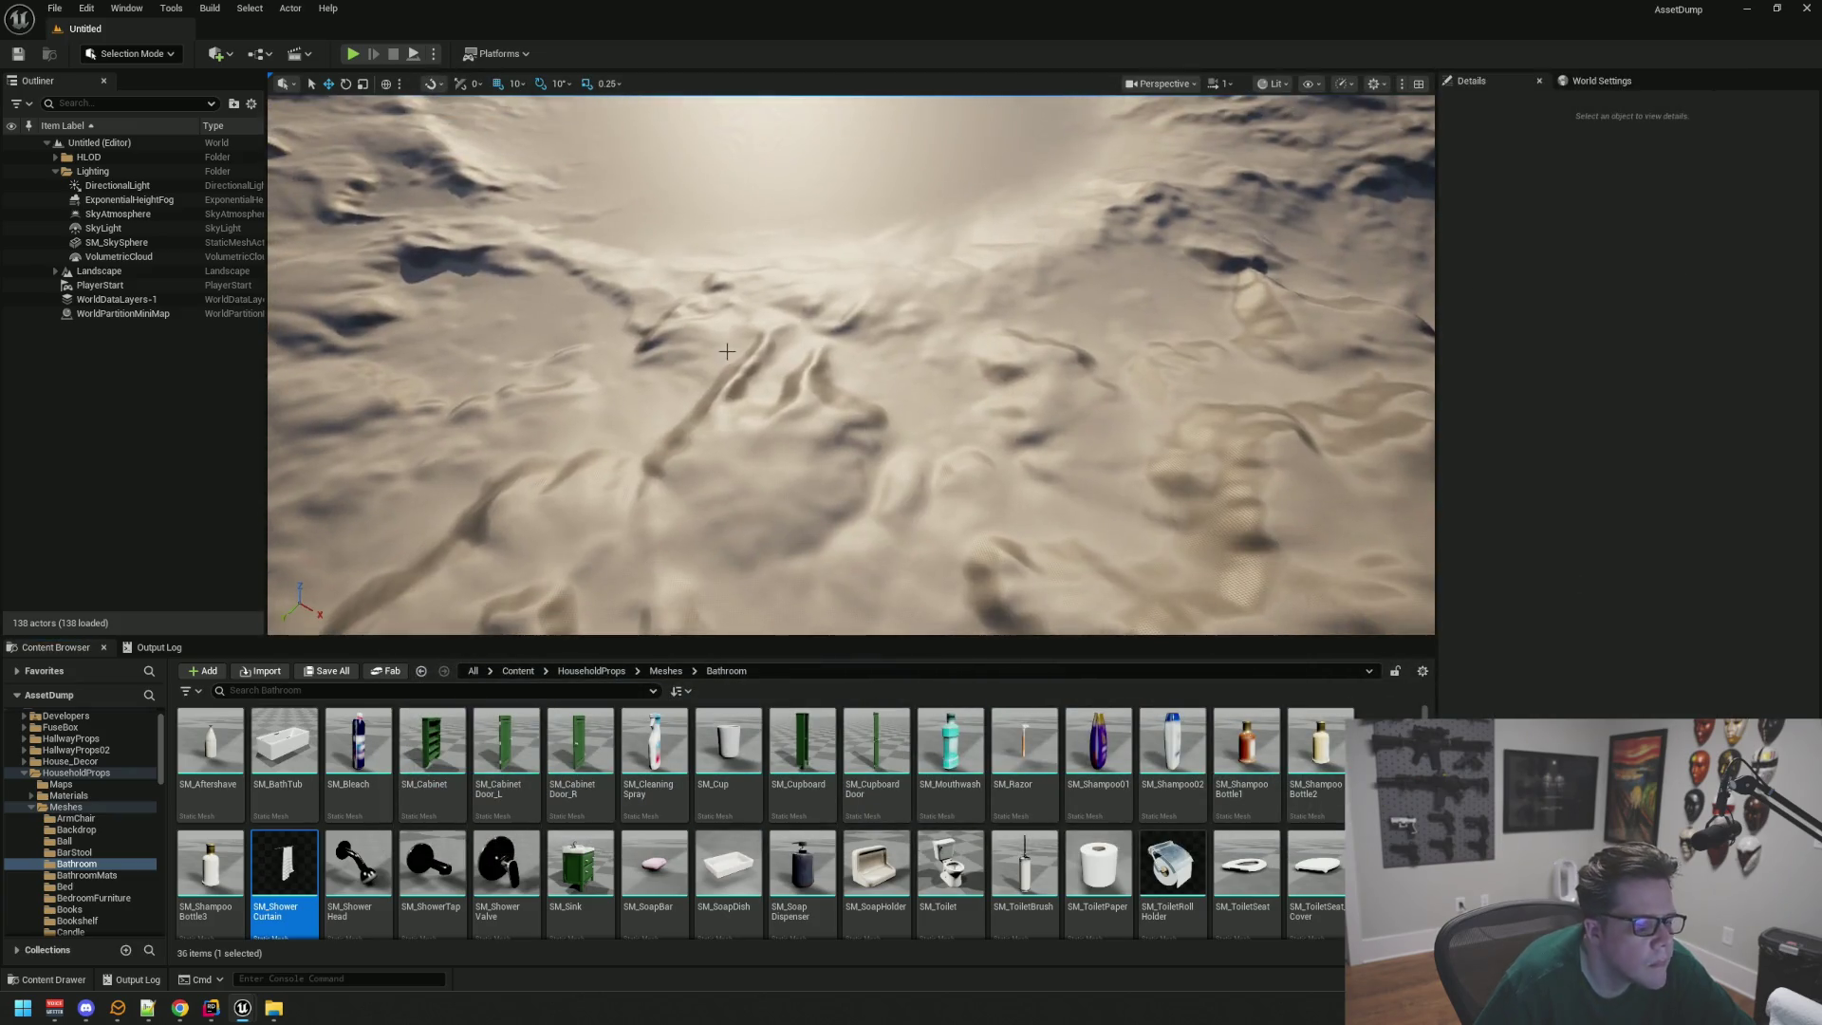
{"action": "scroll", "coordinate": [1092, 778], "scroll_direction": "down", "scroll_amount": 1}
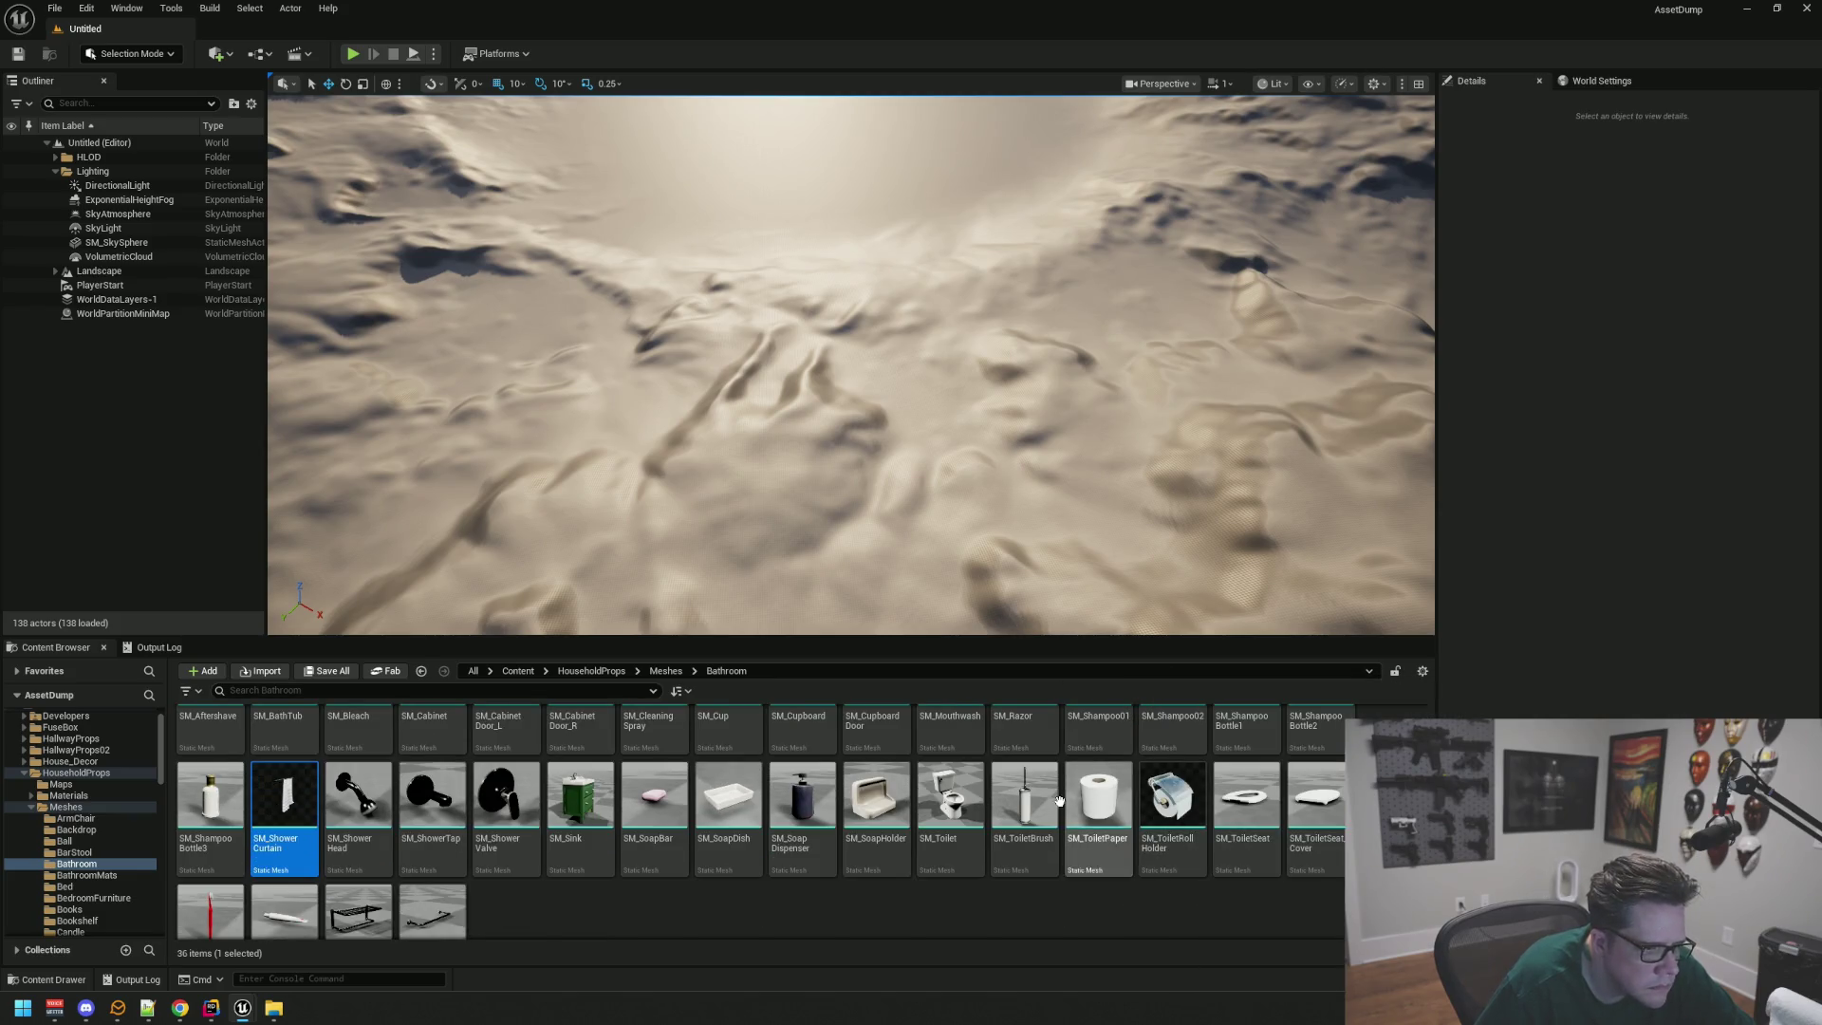
Step: Inspect SM_ToiletBrush, close its editor, and scroll to the last Bathroom meshes
{"action": "double_click", "coordinate": [1039, 805]}
{"action": "scroll", "coordinate": [920, 607], "scroll_direction": "up", "scroll_amount": 5}
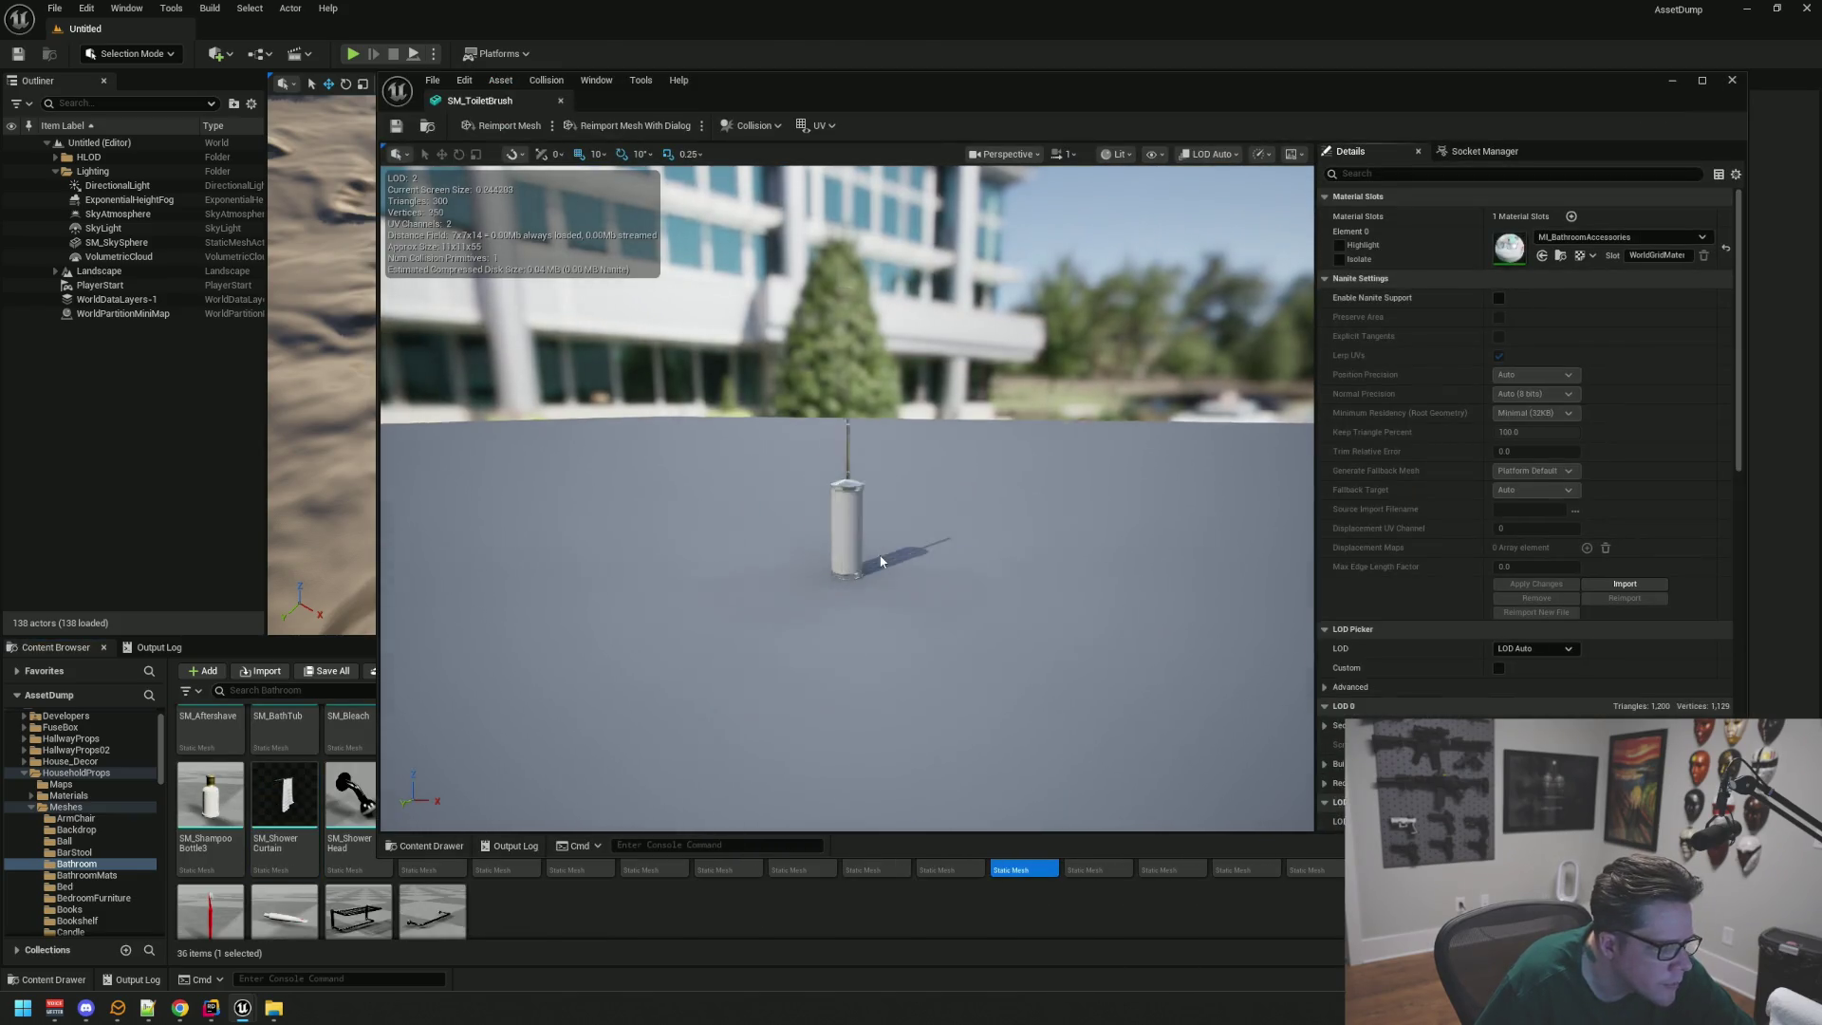
{"action": "mouse_move", "coordinate": [876, 562]}
{"action": "left_mouse_down"}
{"action": "mouse_move", "coordinate": [822, 574]}
{"action": "mouse_move", "coordinate": [832, 560]}
{"action": "left_mouse_up"}
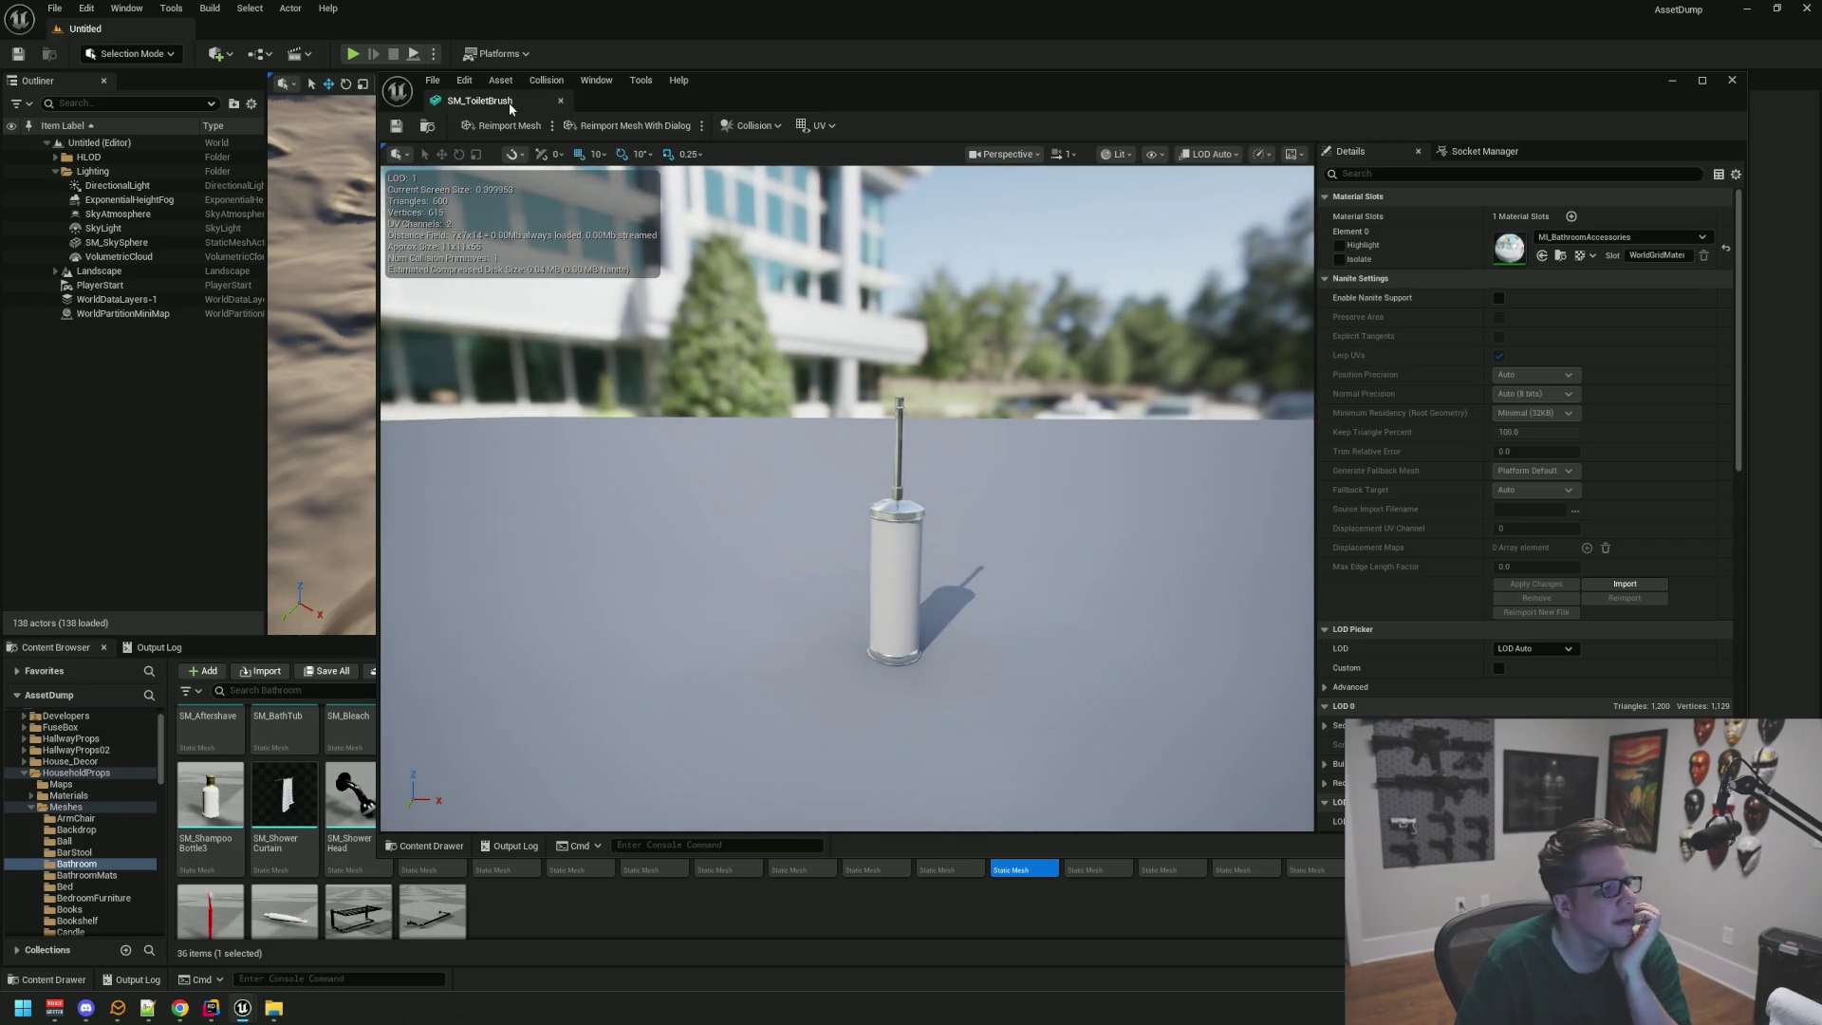
{"action": "middle_click", "coordinate": [509, 102]}
{"action": "mouse_move", "coordinate": [1207, 911]}
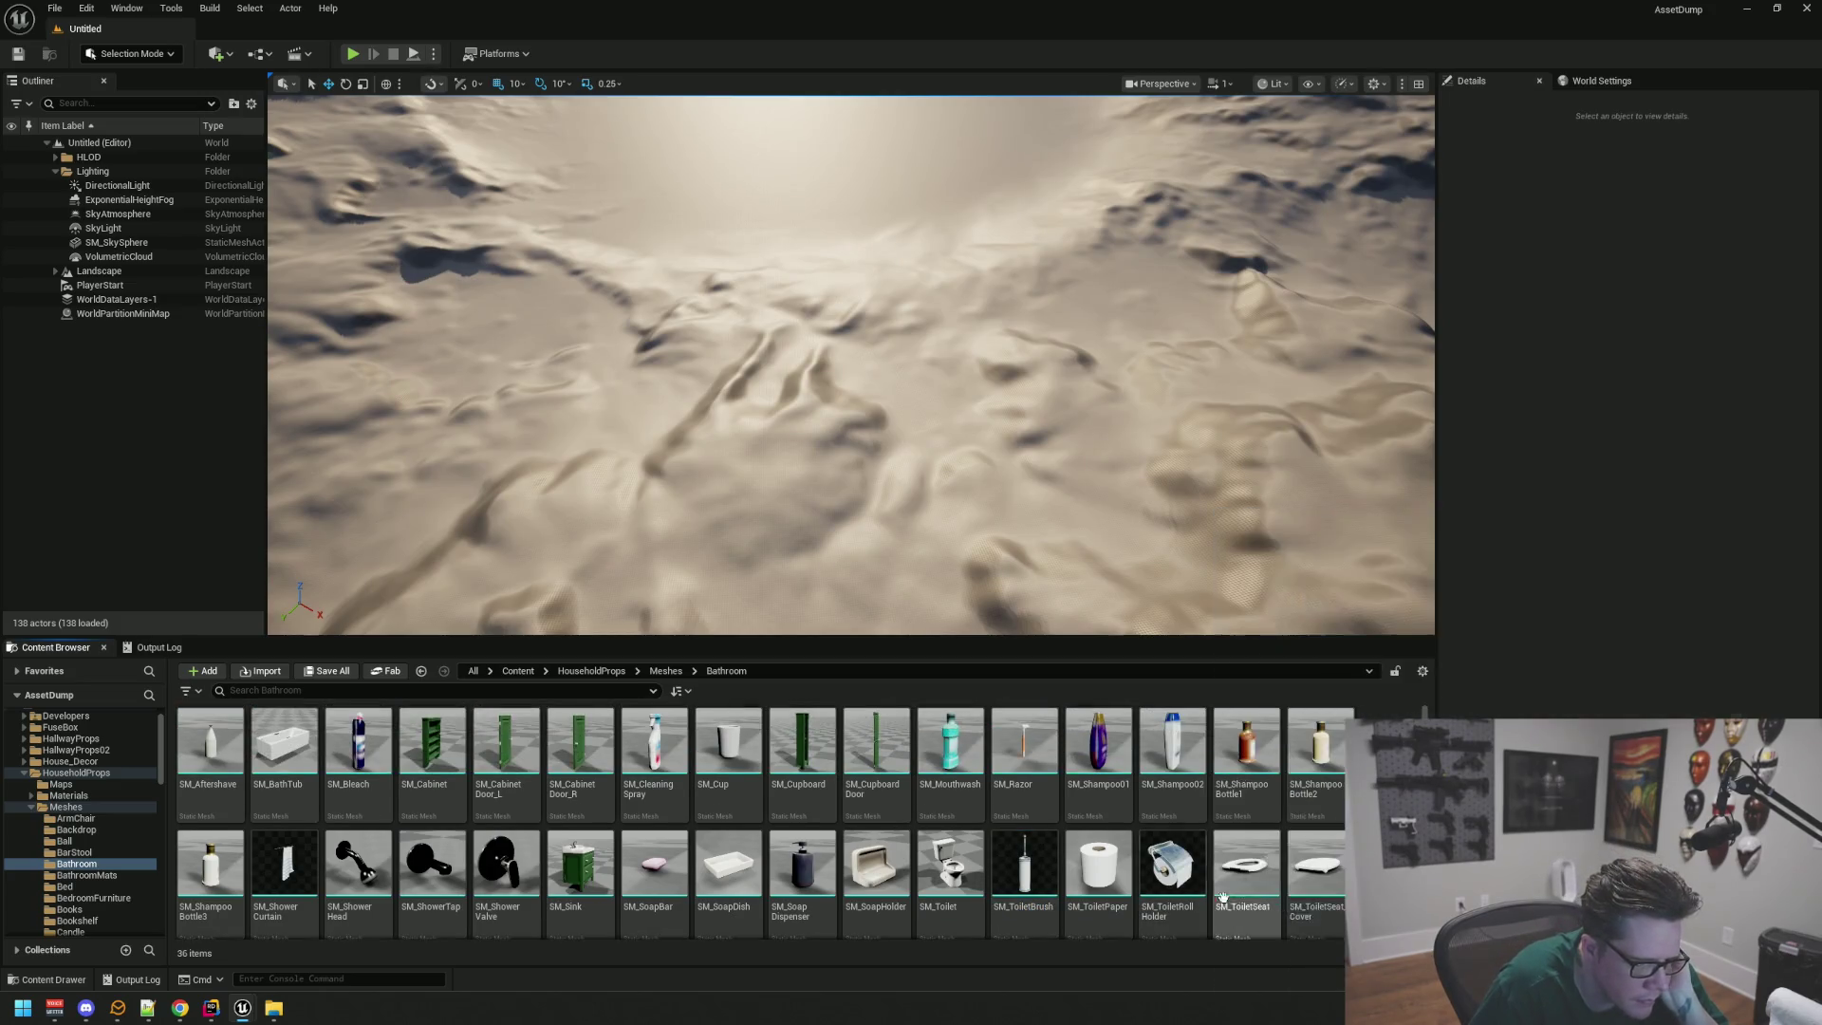
{"action": "scroll", "coordinate": [761, 865], "scroll_direction": "down", "scroll_amount": 2}
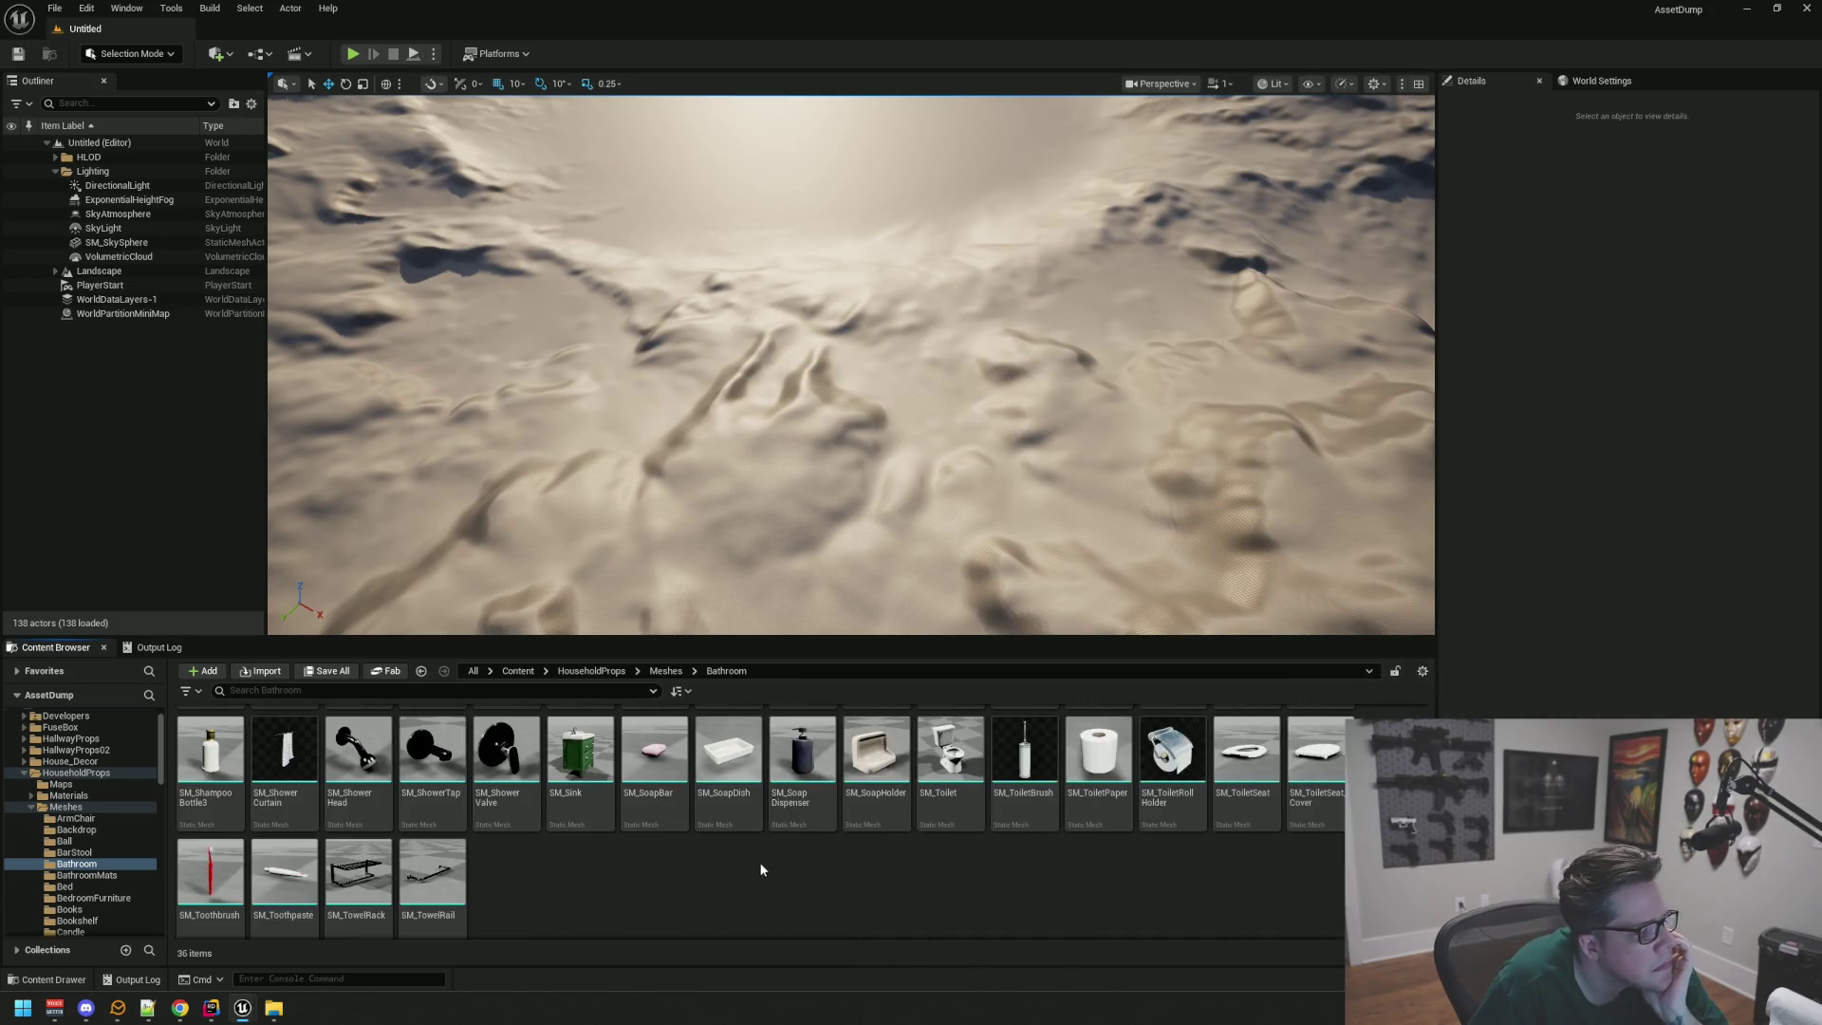
Step: Minimize Unreal, search the launcher's Fab Library for 'bath' and open John Doe Bathroom
{"action": "left_click", "coordinate": [1746, 9]}
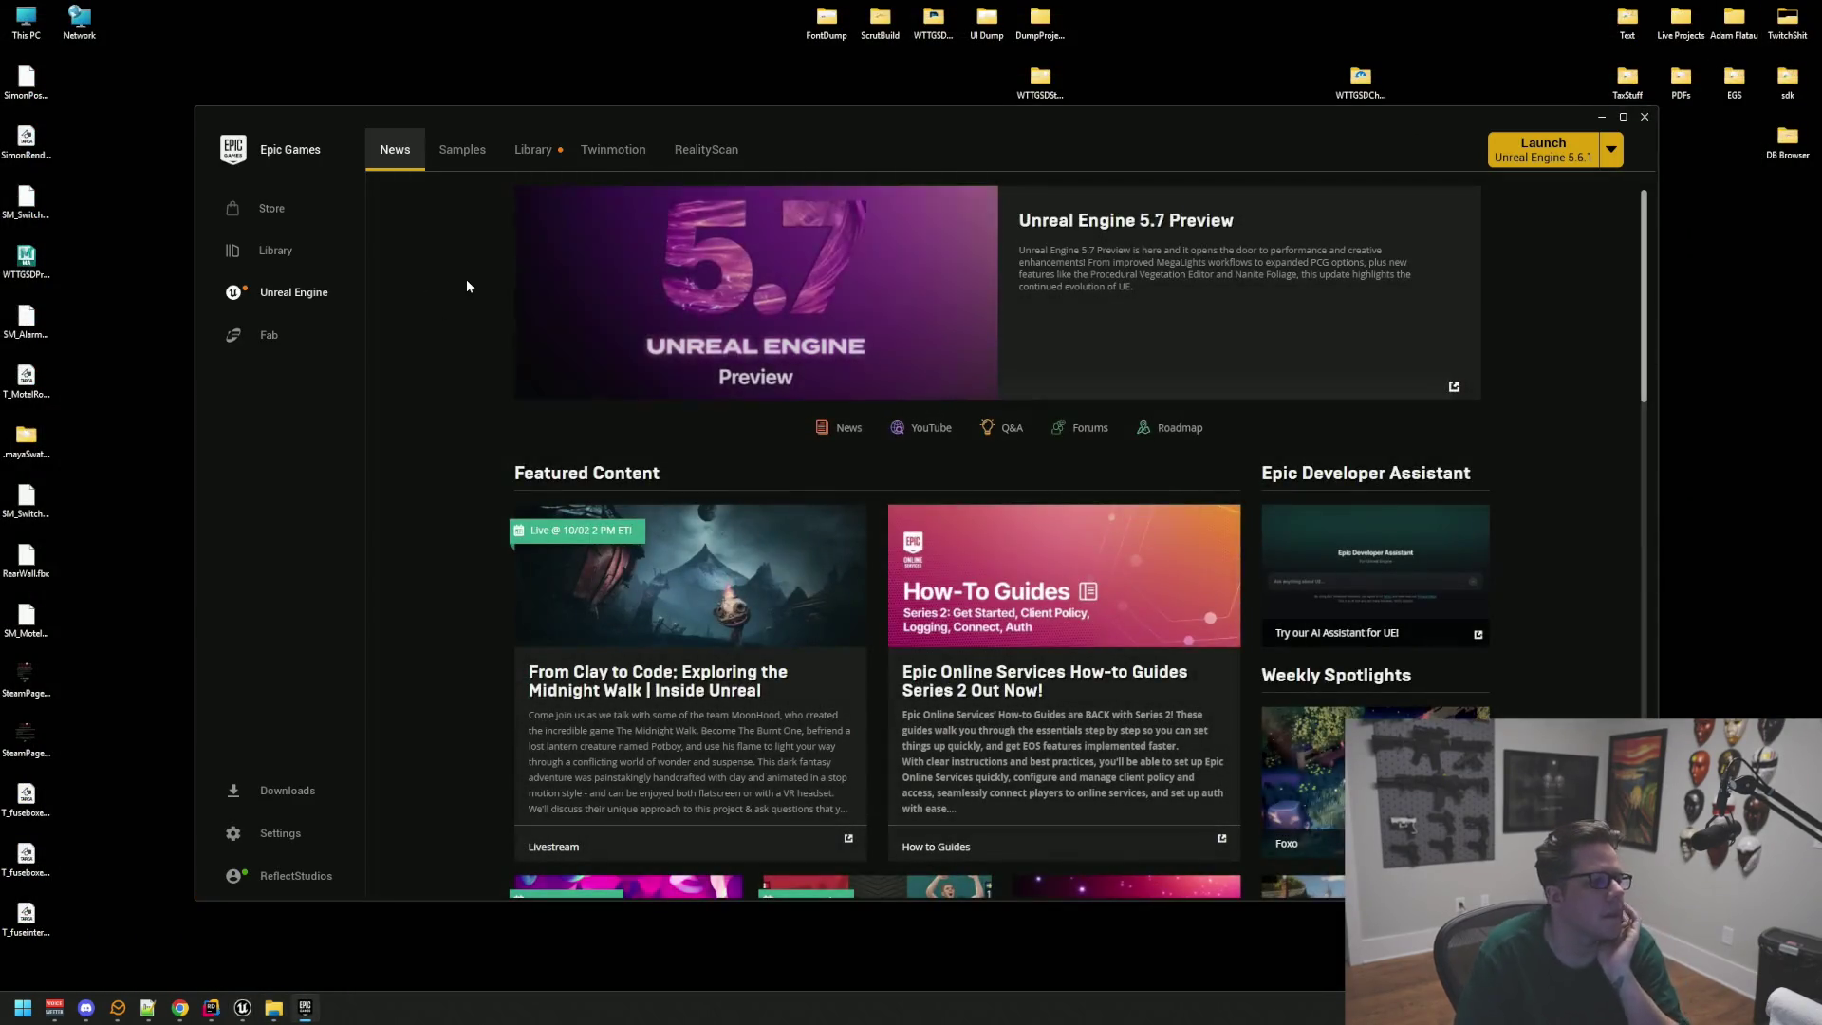
{"action": "left_click", "coordinate": [532, 149]}
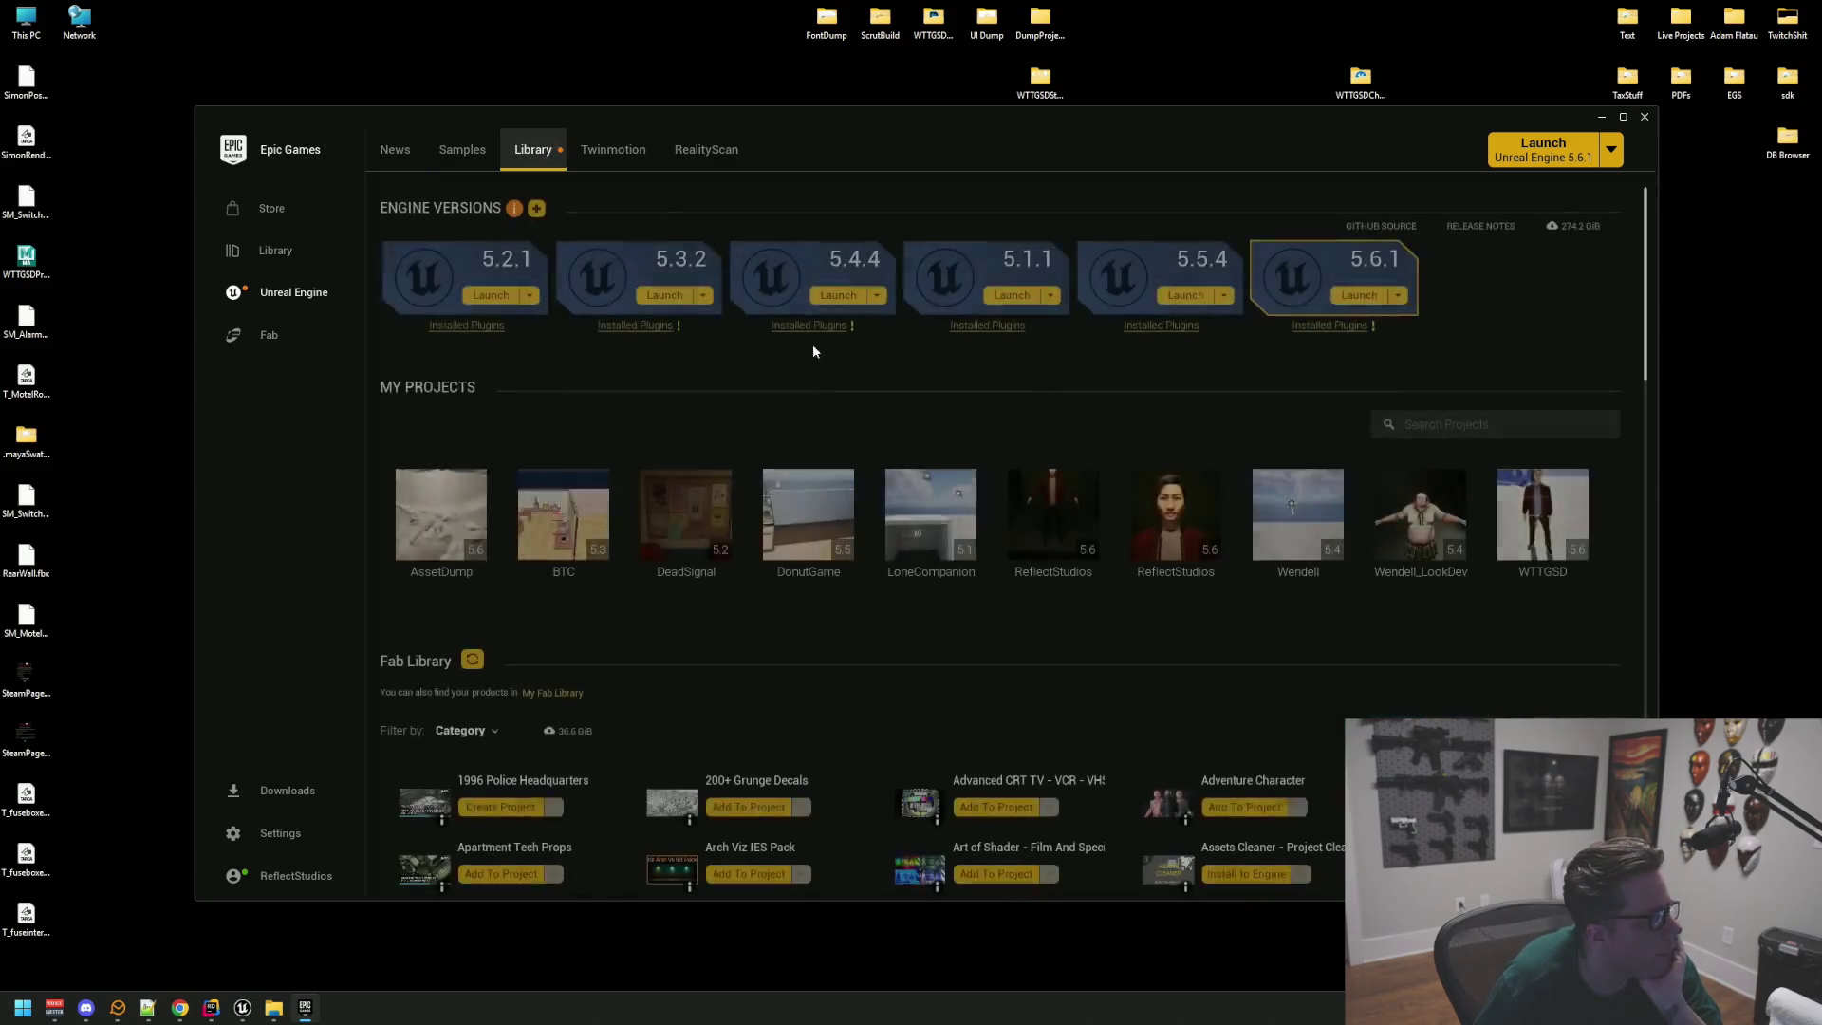
{"action": "scroll", "coordinate": [943, 614], "scroll_direction": "down", "scroll_amount": 1}
{"action": "left_click", "coordinate": [1382, 662]}
{"action": "type", "text": "bath"}
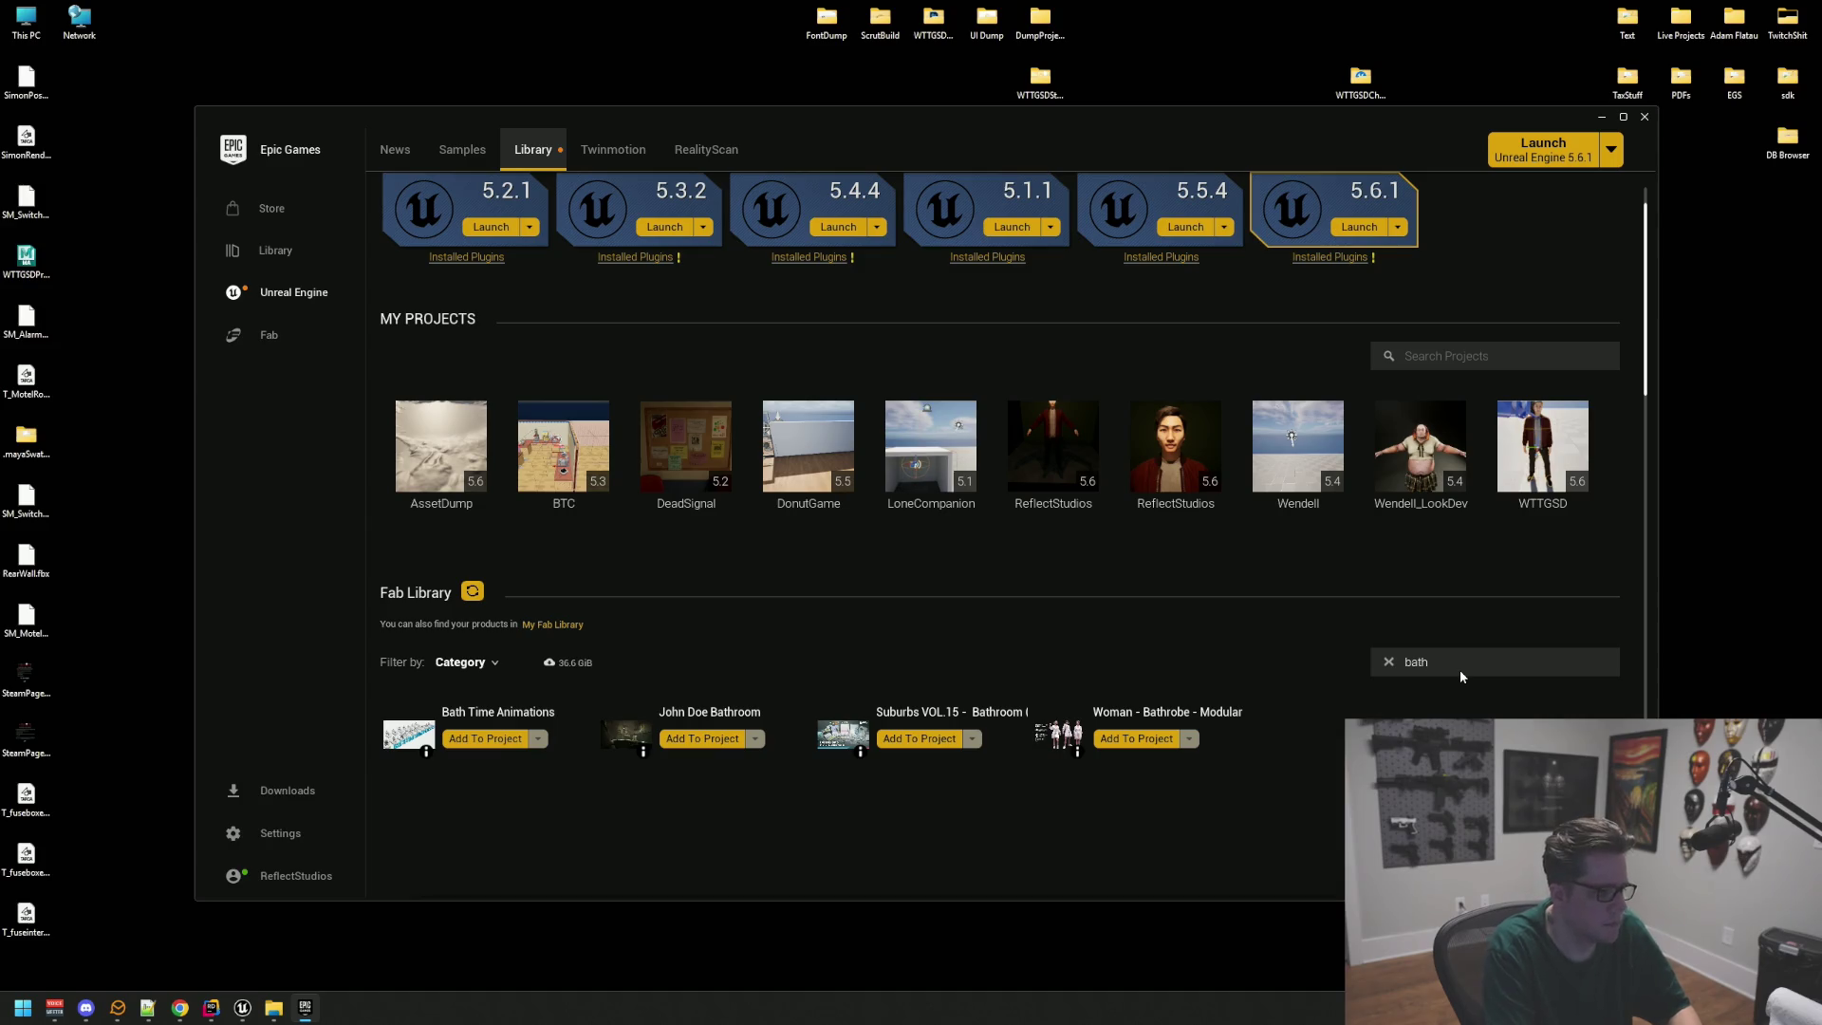
{"action": "left_click", "coordinate": [740, 719]}
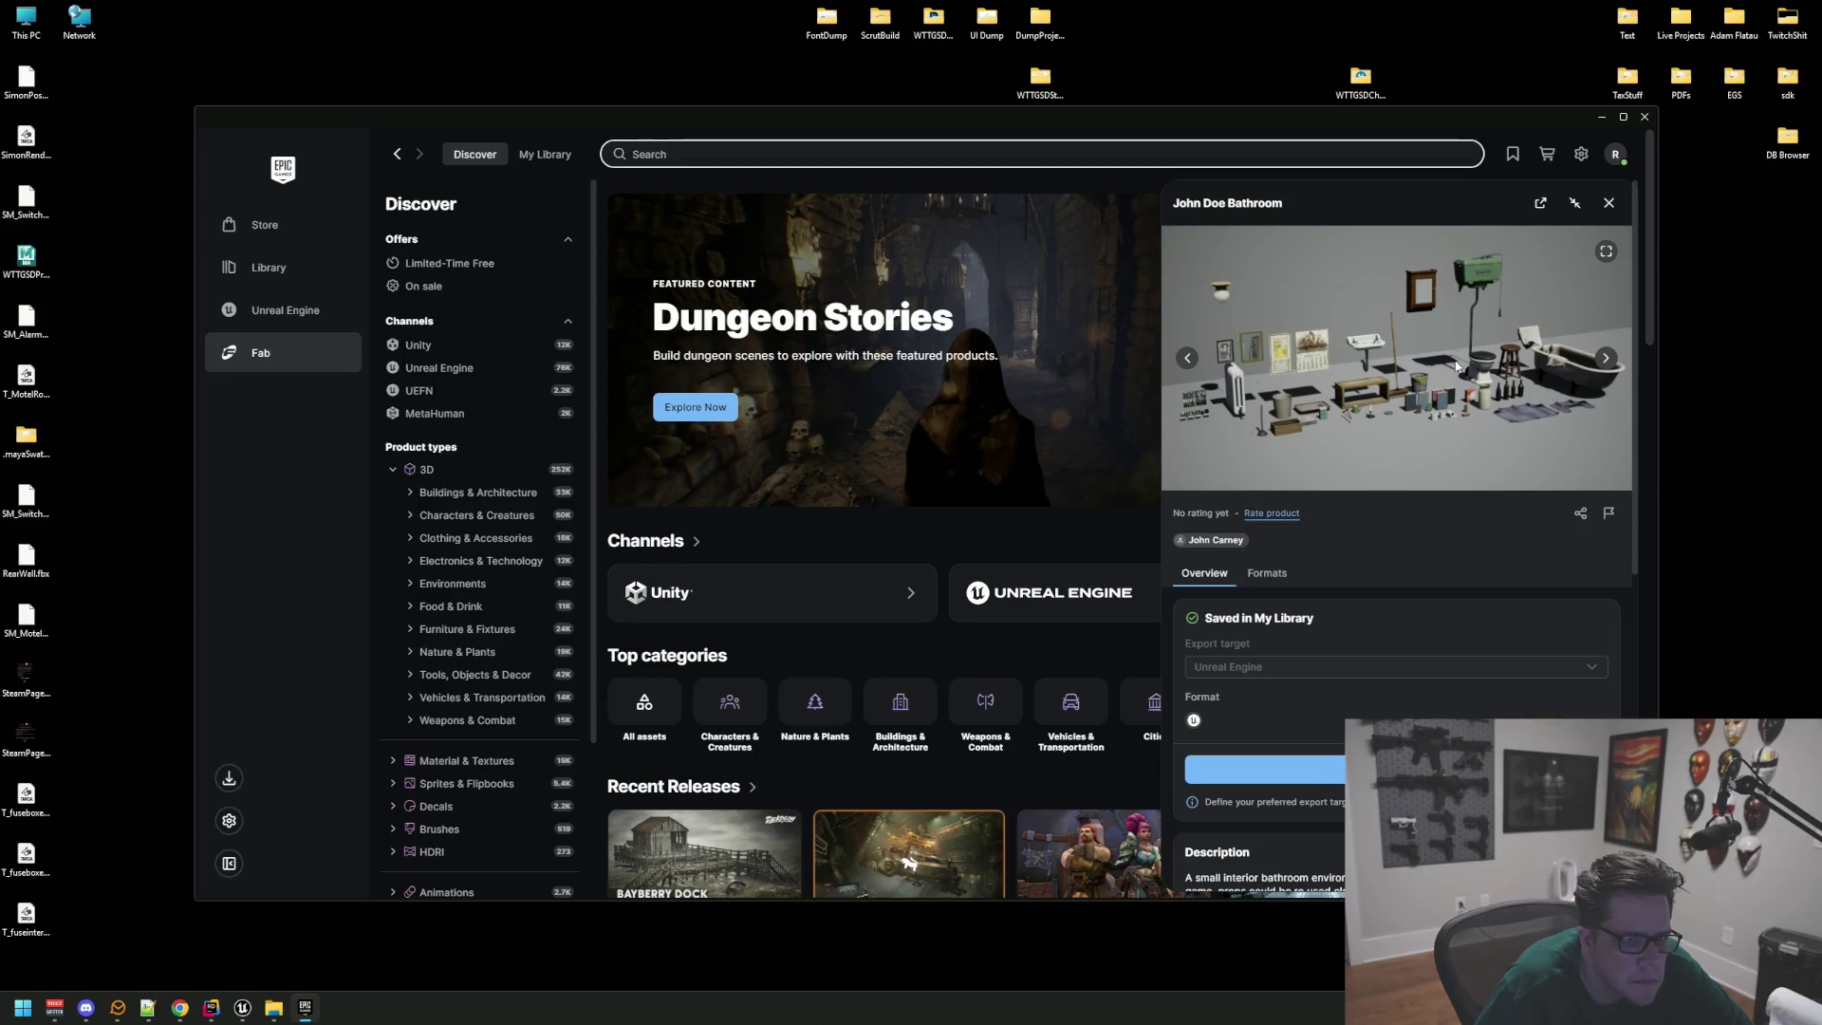
Step: View the John Doe Bathroom preview images full size, paging through the gallery
{"action": "left_click", "coordinate": [1606, 253]}
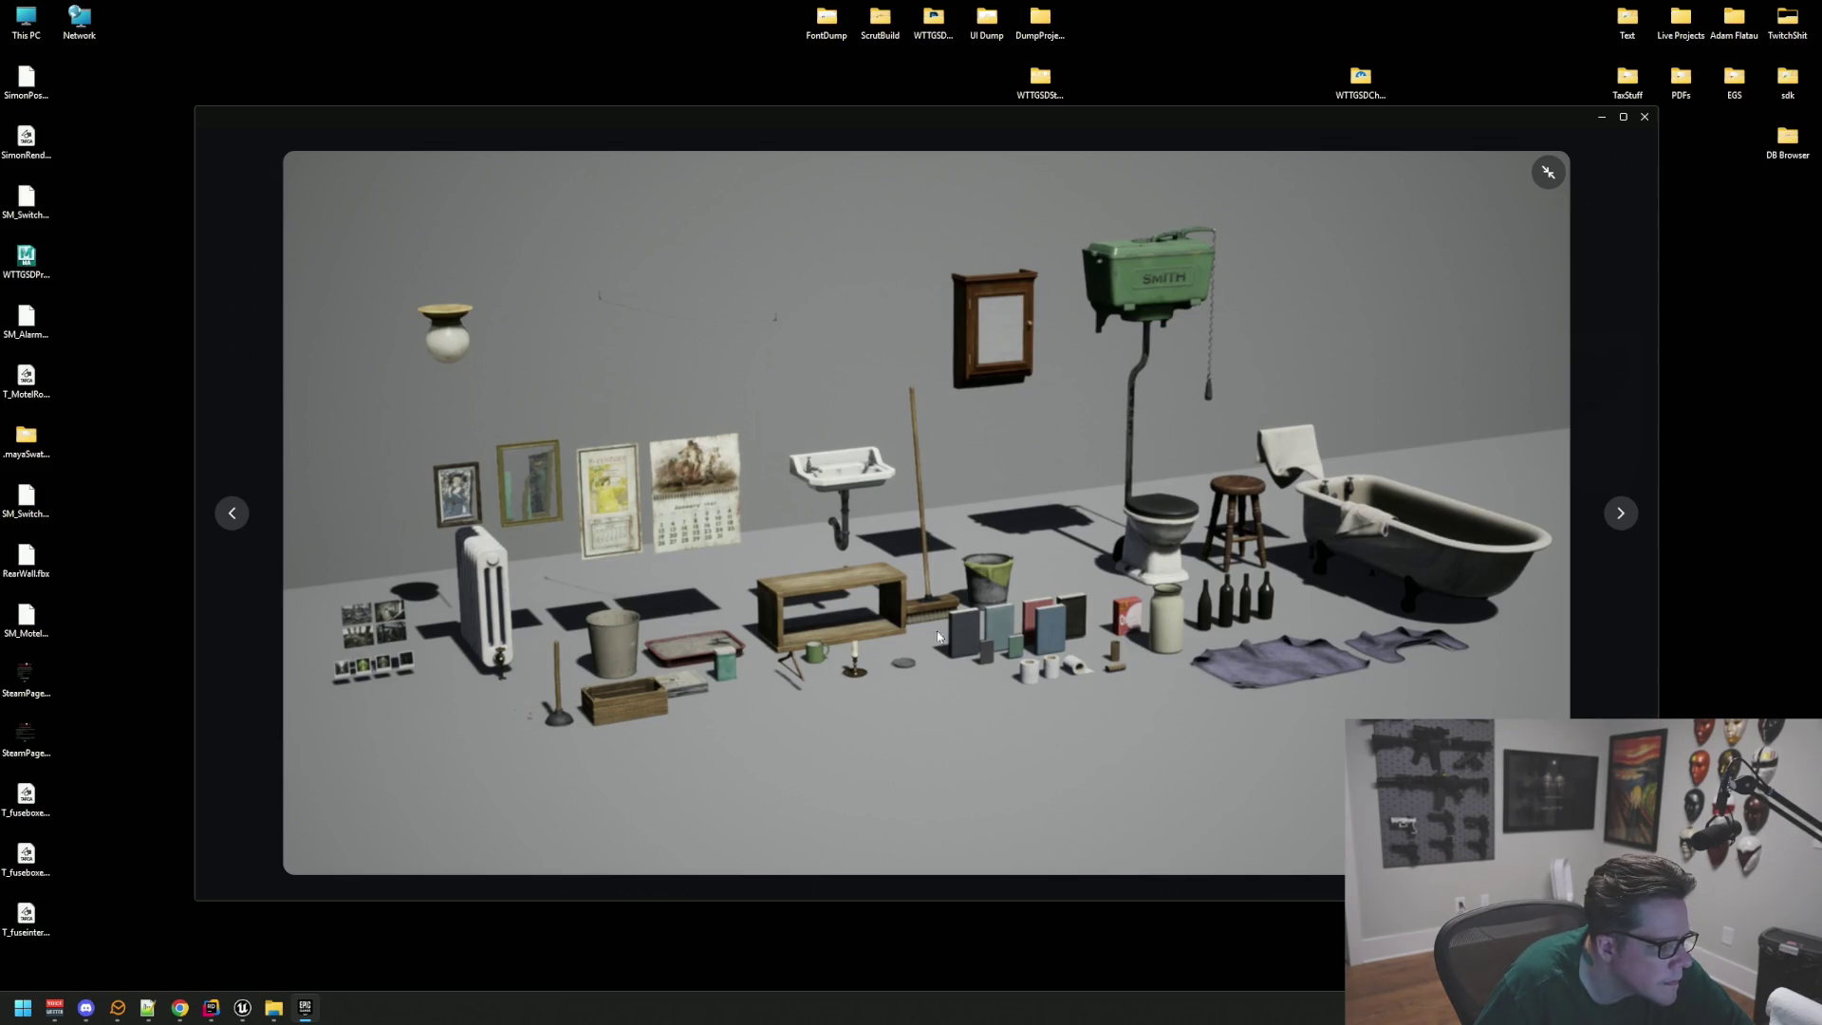
{"action": "left_click", "coordinate": [1619, 522]}
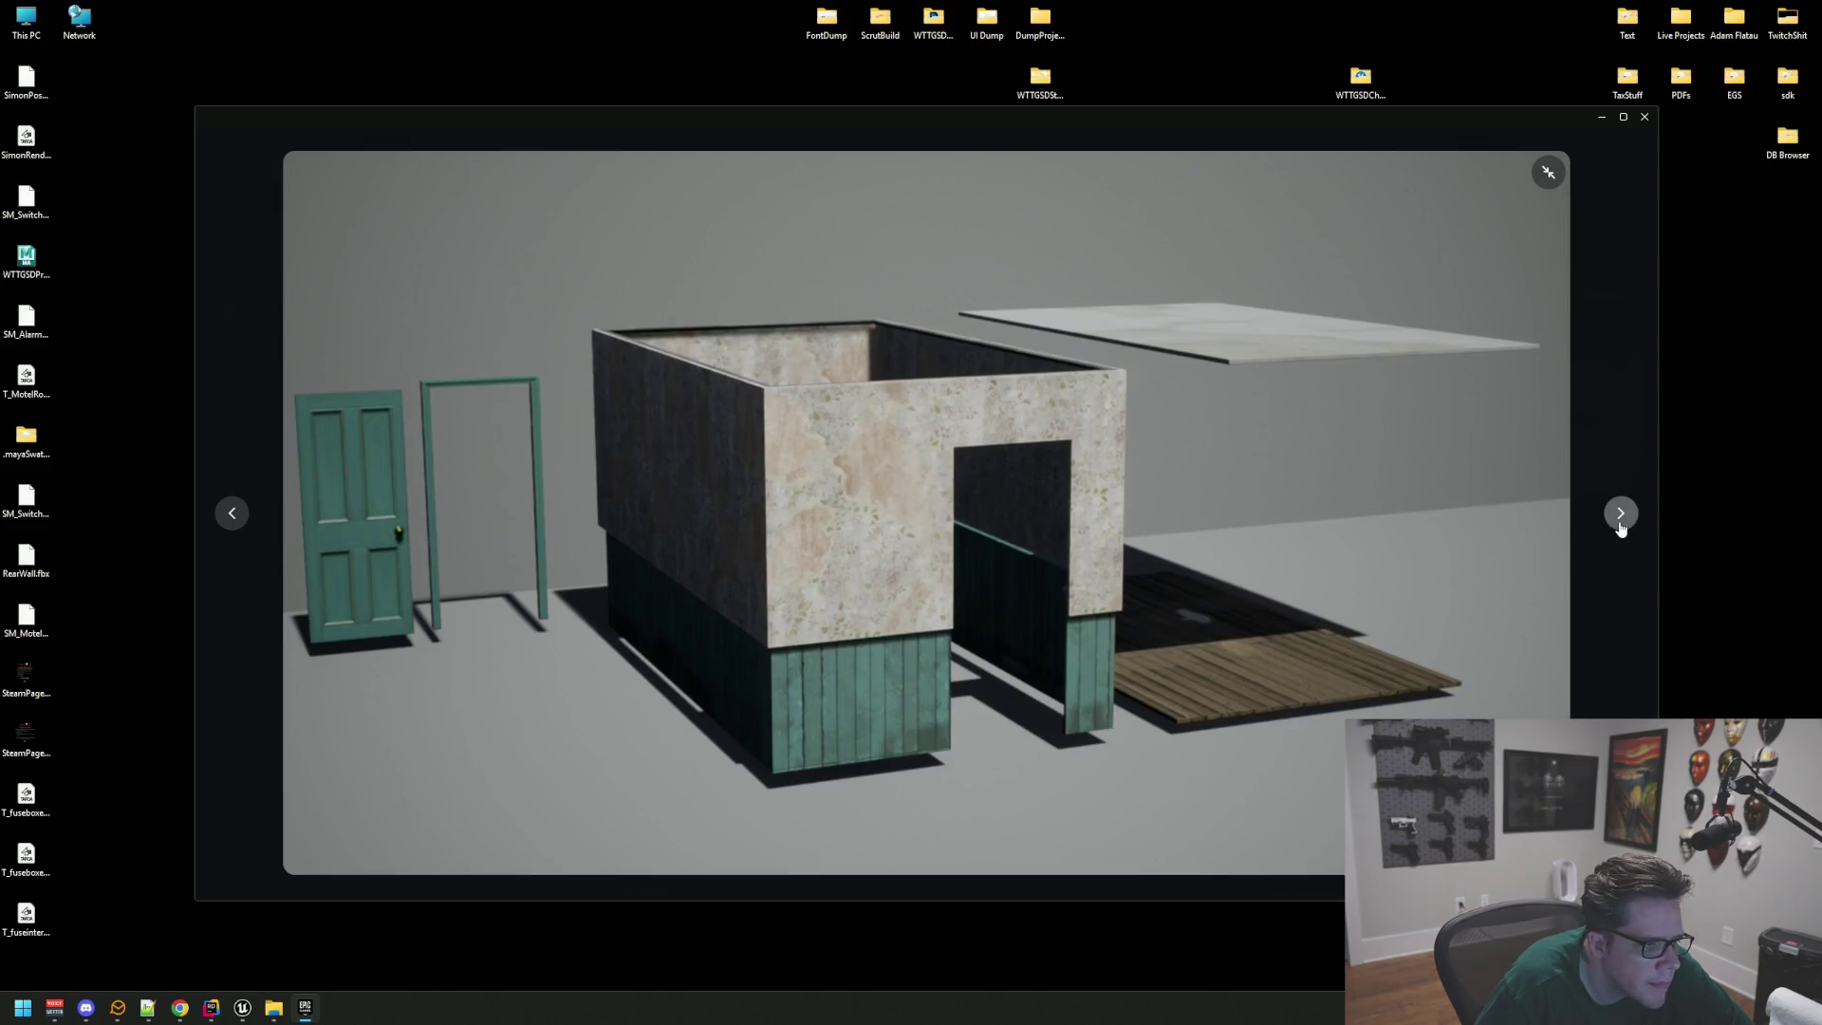
{"action": "left_click", "coordinate": [1621, 523]}
{"action": "left_click", "coordinate": [1621, 517]}
{"action": "left_click", "coordinate": [1620, 517]}
{"action": "left_click", "coordinate": [1621, 517]}
{"action": "left_click", "coordinate": [1621, 517]}
{"action": "left_click", "coordinate": [1621, 518]}
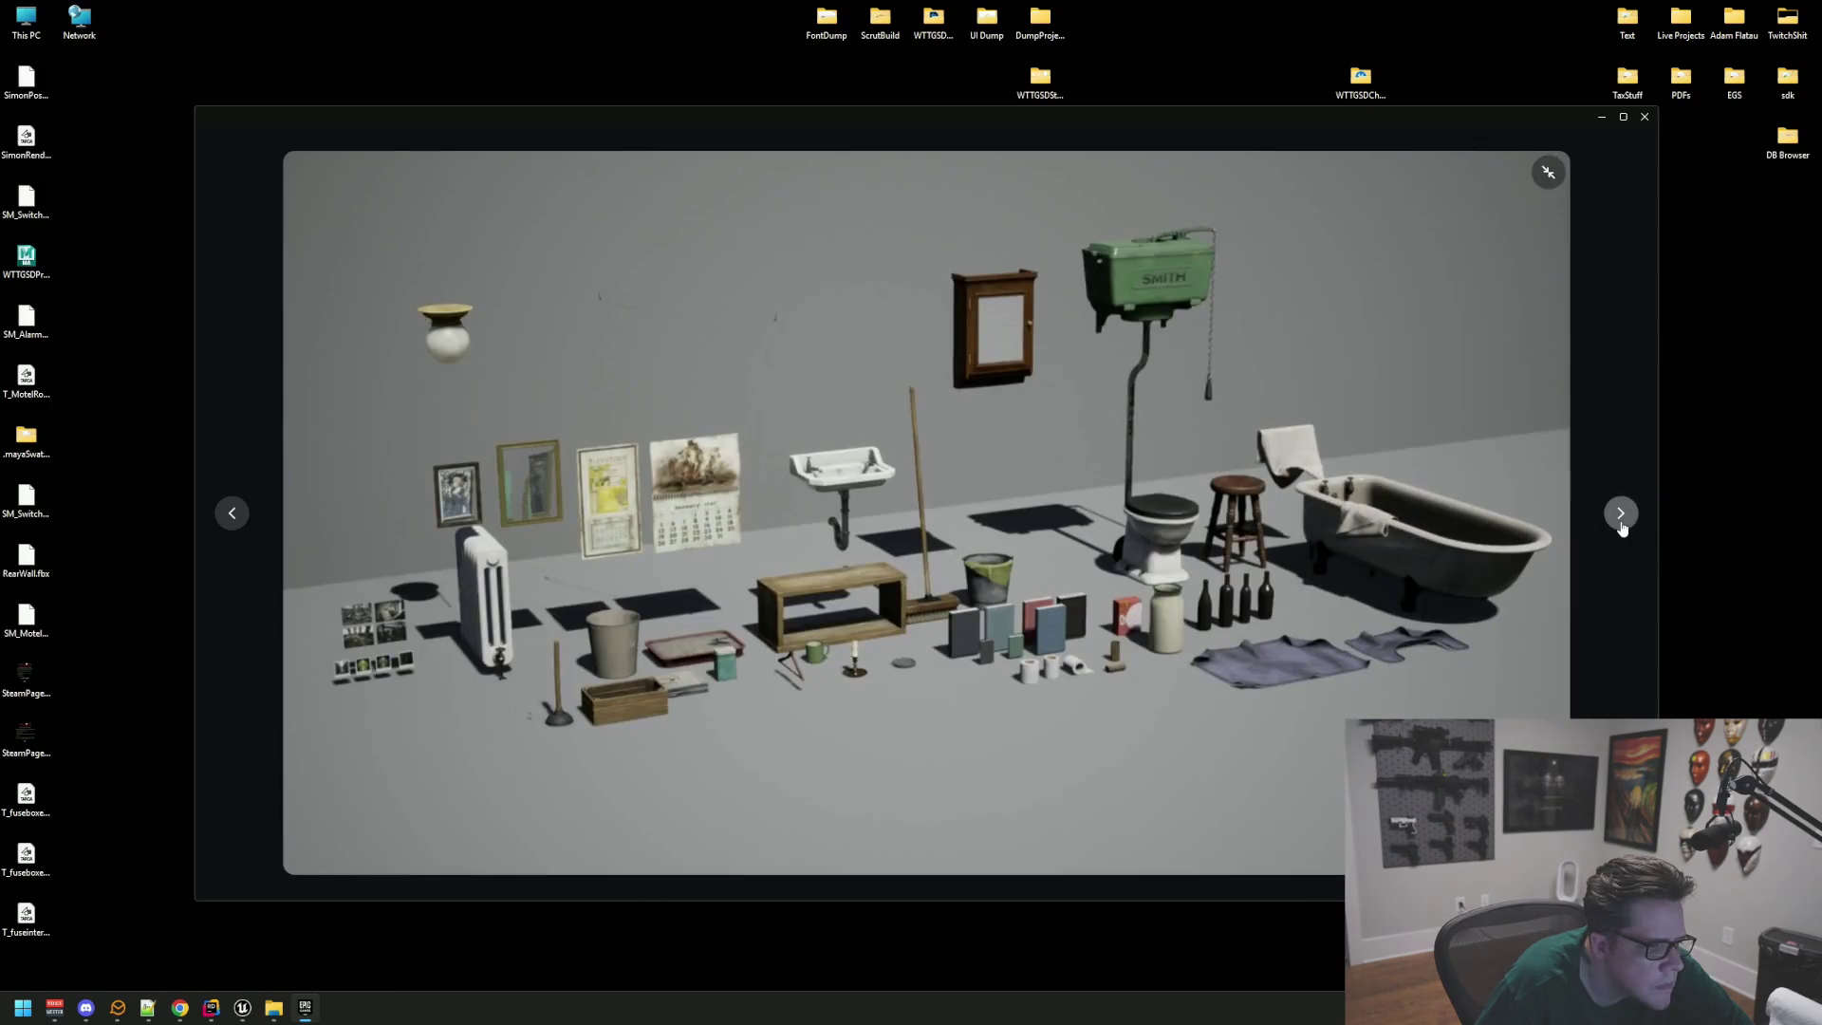
{"action": "left_click", "coordinate": [1620, 520]}
{"action": "left_click", "coordinate": [1621, 520]}
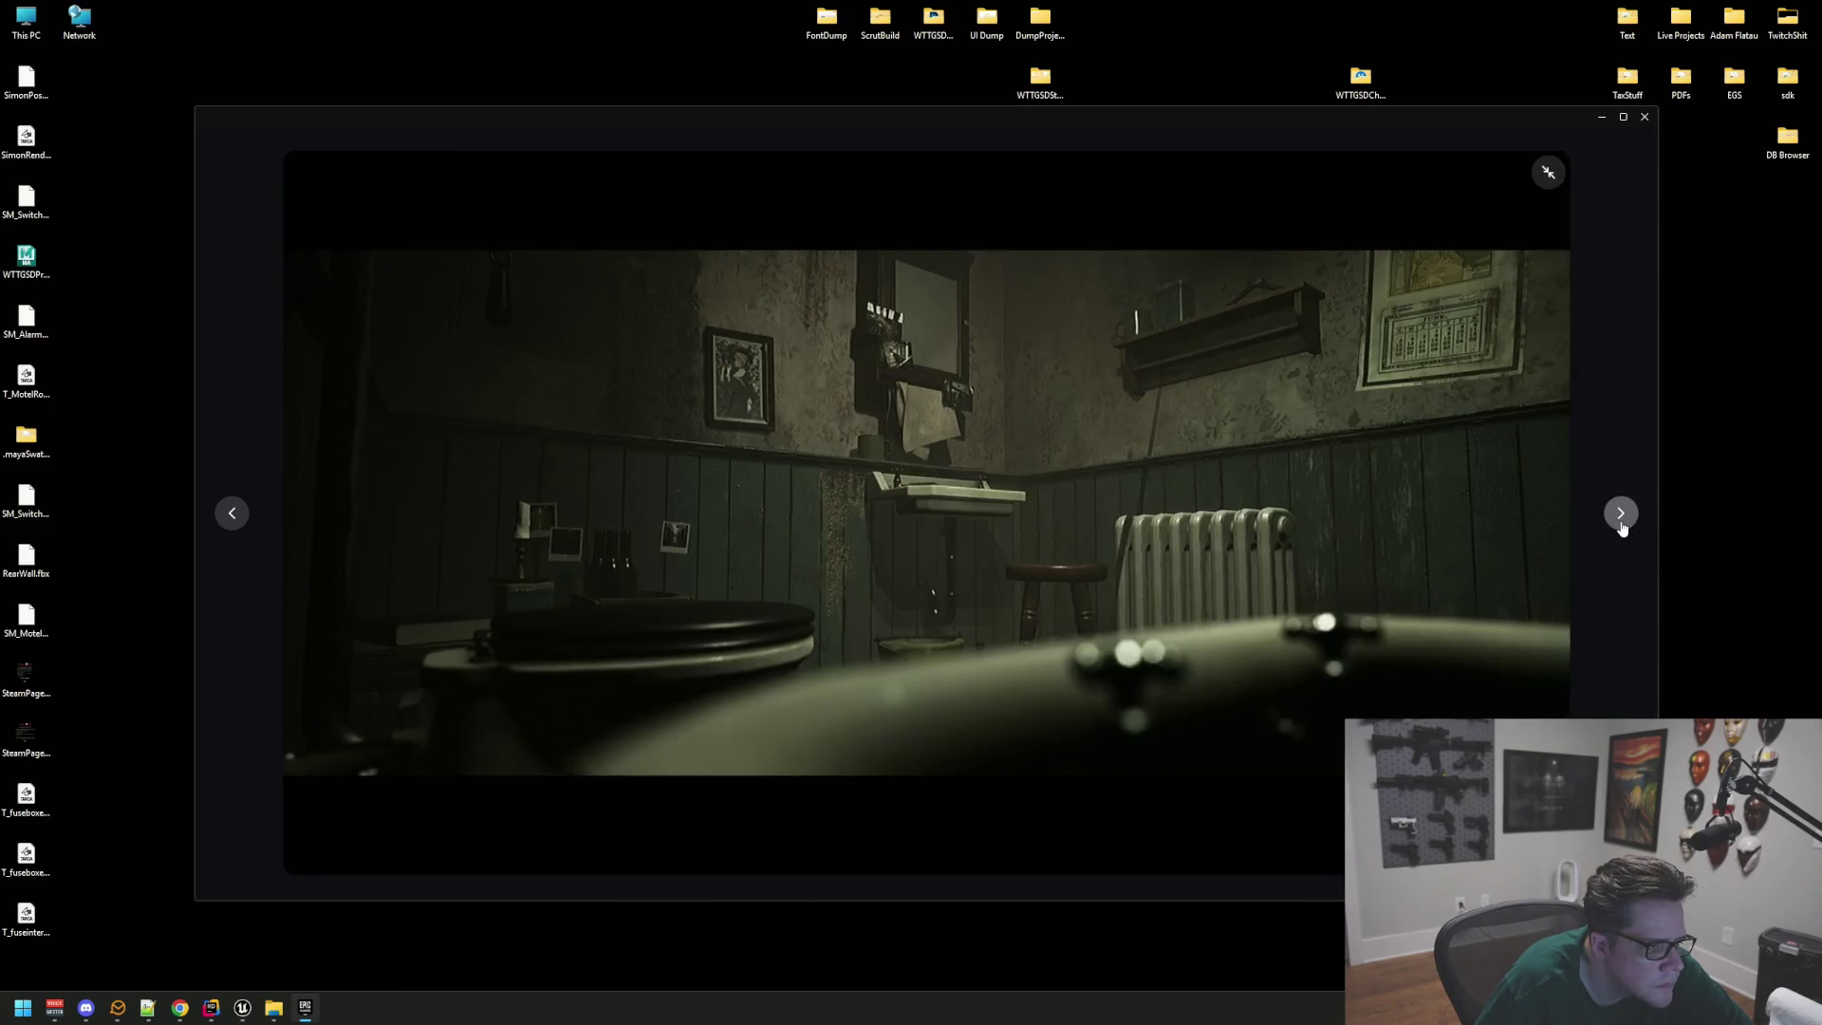
Step: Finish the gallery, return to the product page and start adding the pack to a project
{"action": "left_click", "coordinate": [1621, 513]}
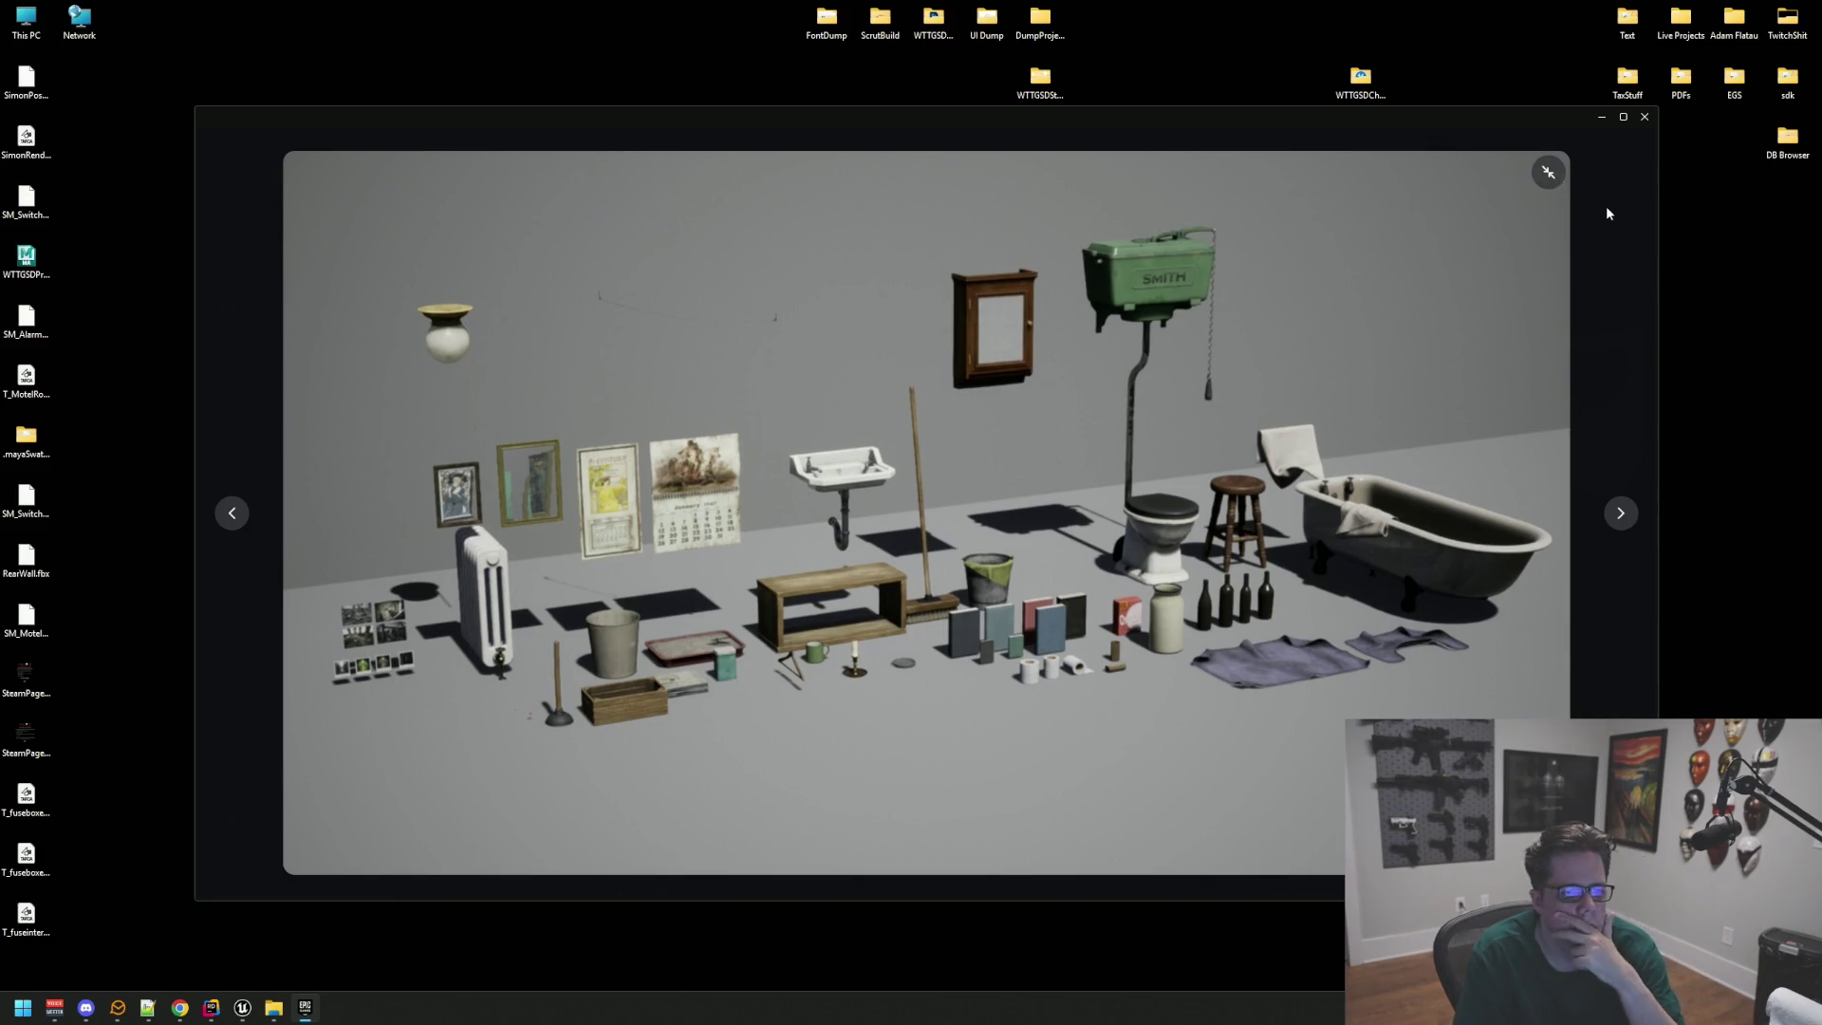
{"action": "left_click", "coordinate": [1548, 178]}
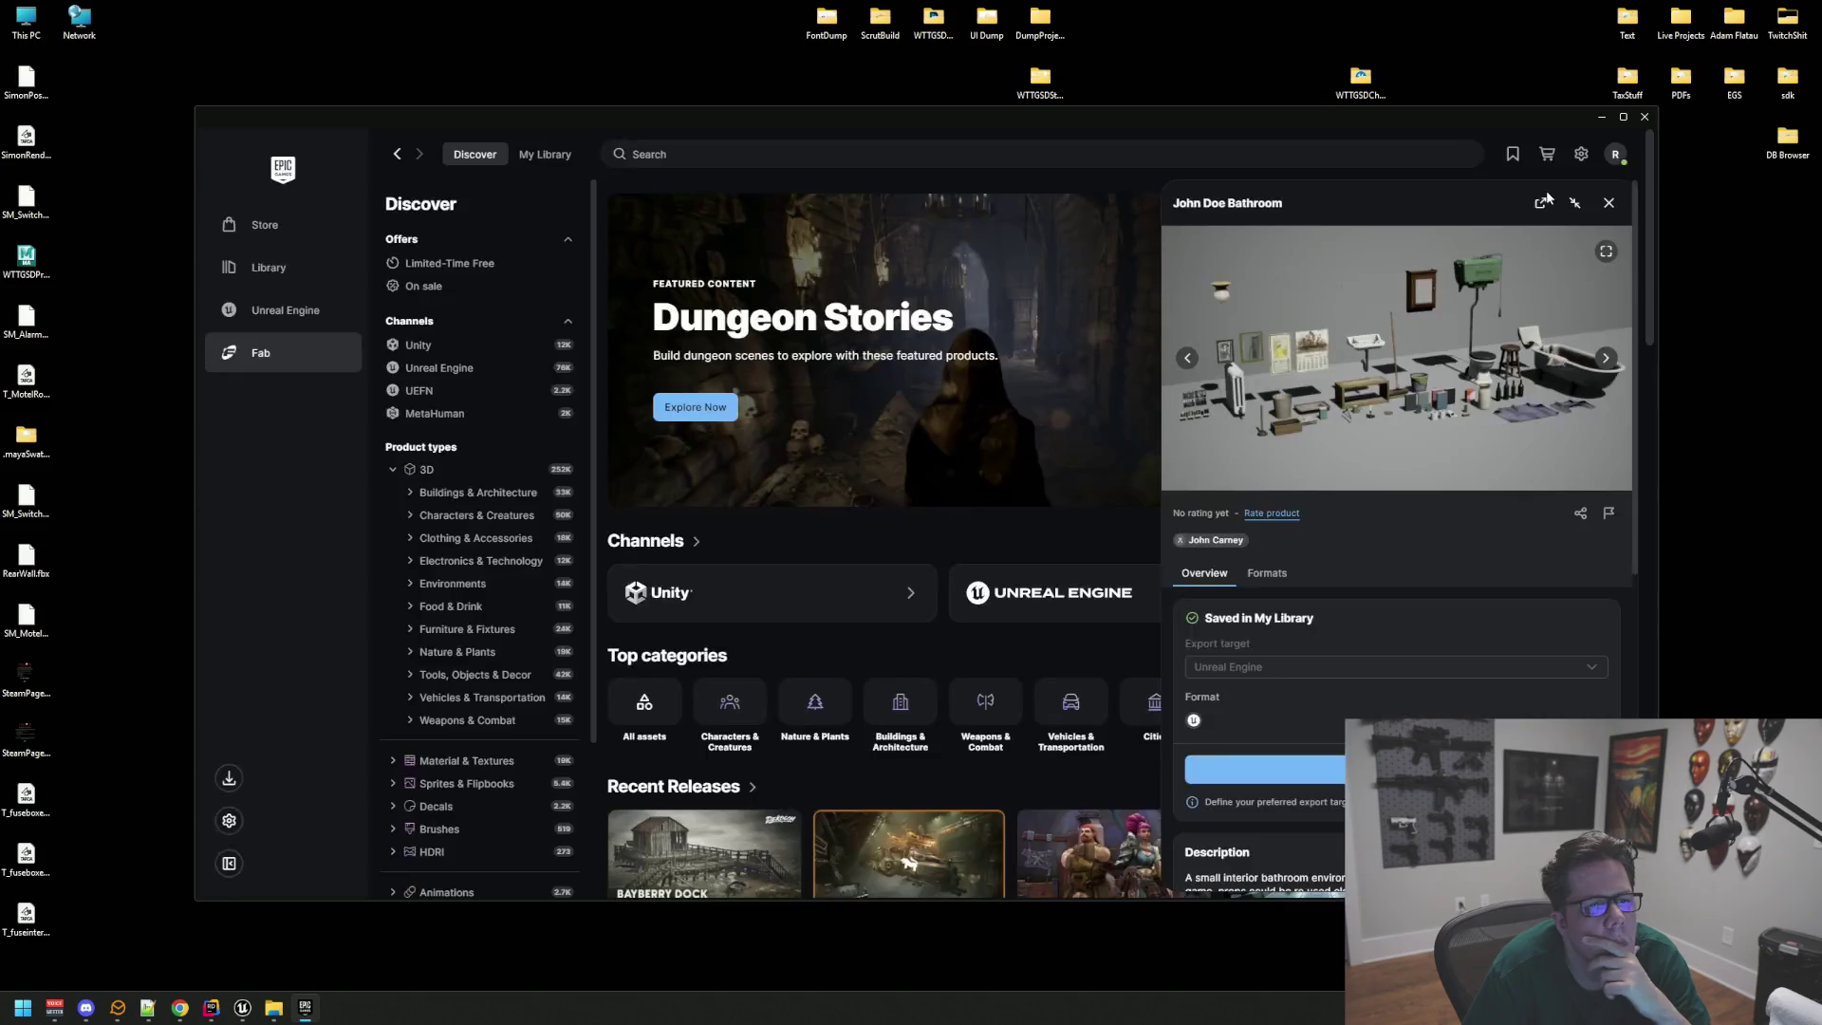
{"action": "left_click", "coordinate": [1265, 769]}
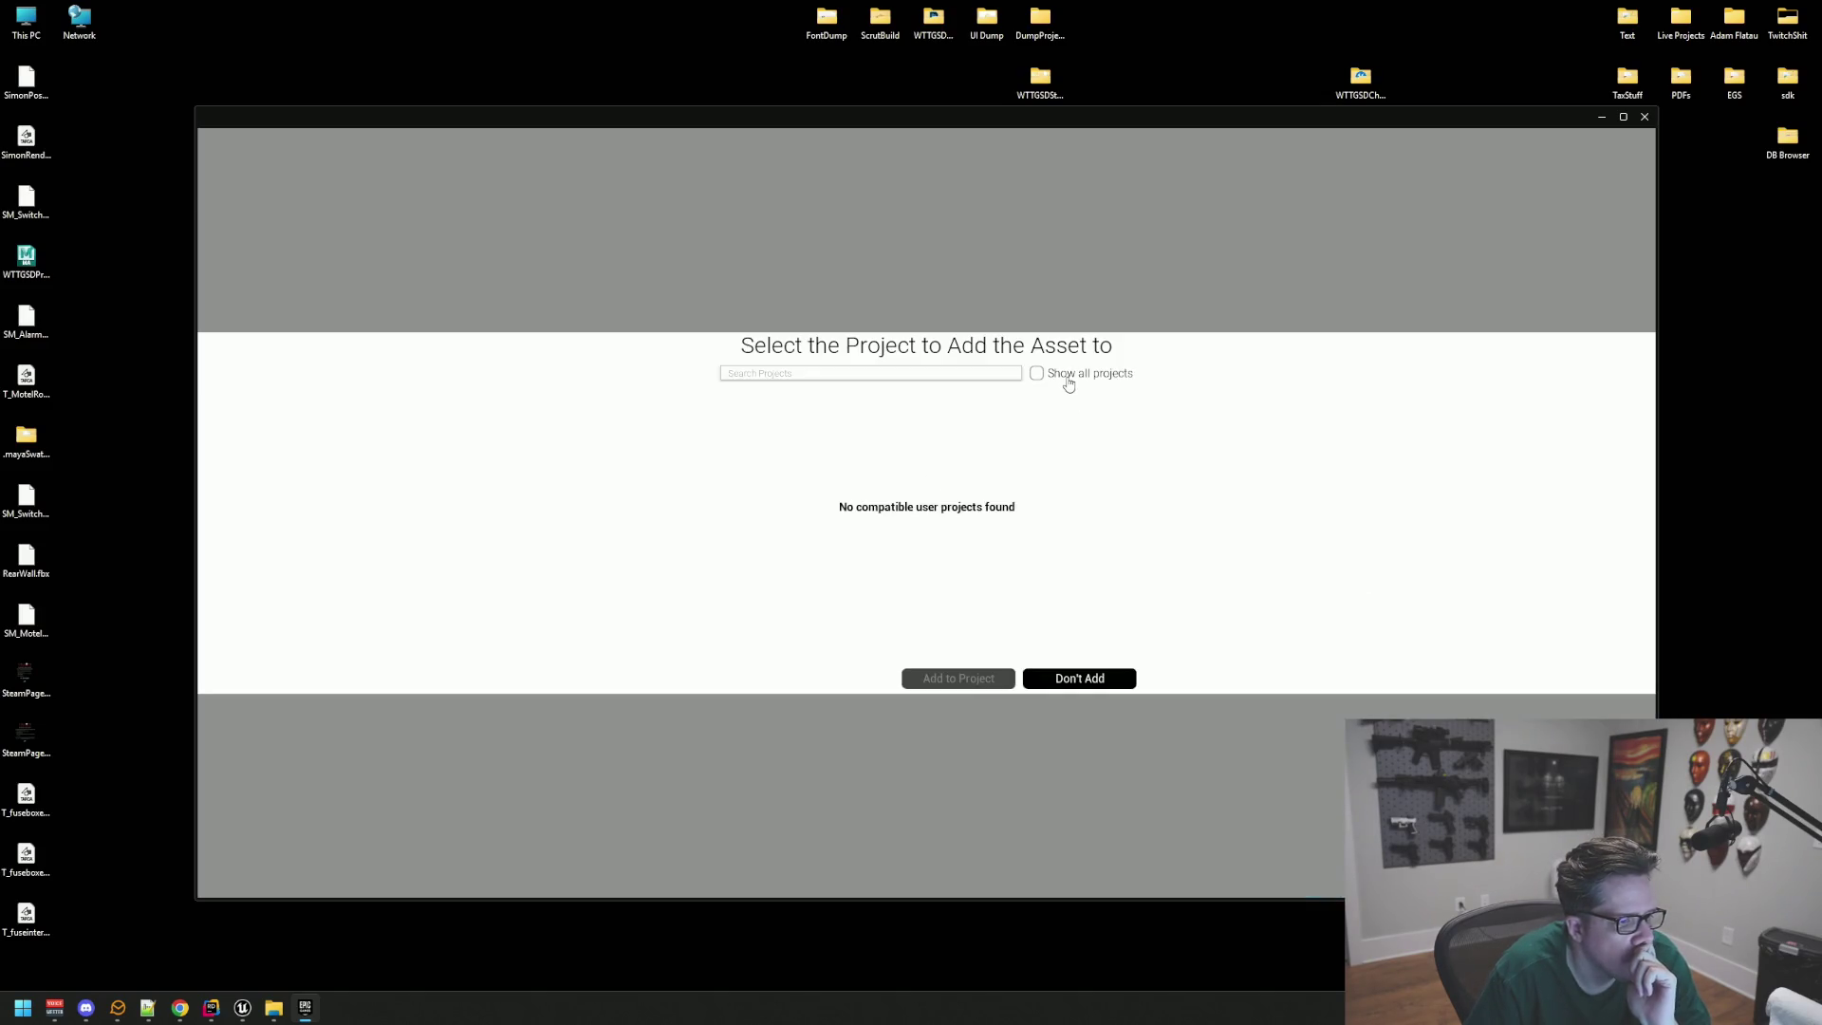
Step: Add the John Doe Bathroom pack, version 4.27, to the AssetDump project
{"action": "left_click", "coordinate": [1066, 376]}
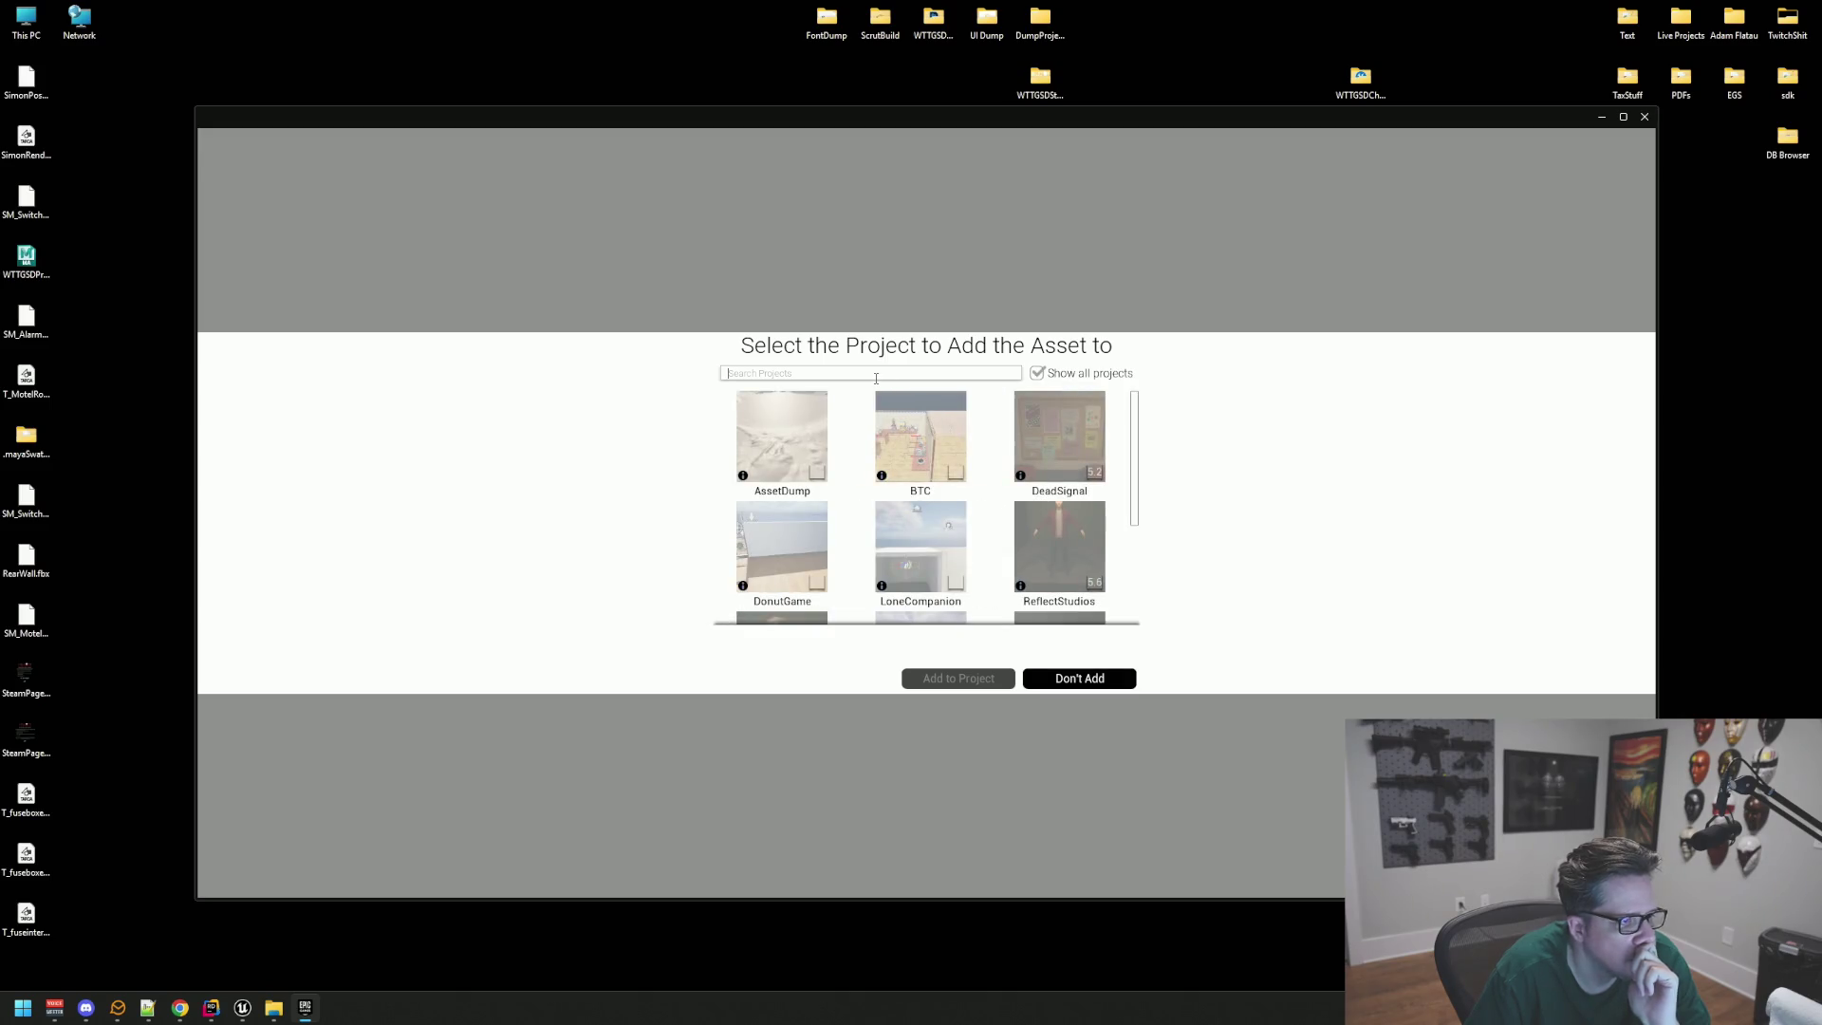
{"action": "left_click", "coordinate": [802, 441]}
{"action": "left_click", "coordinate": [814, 653]}
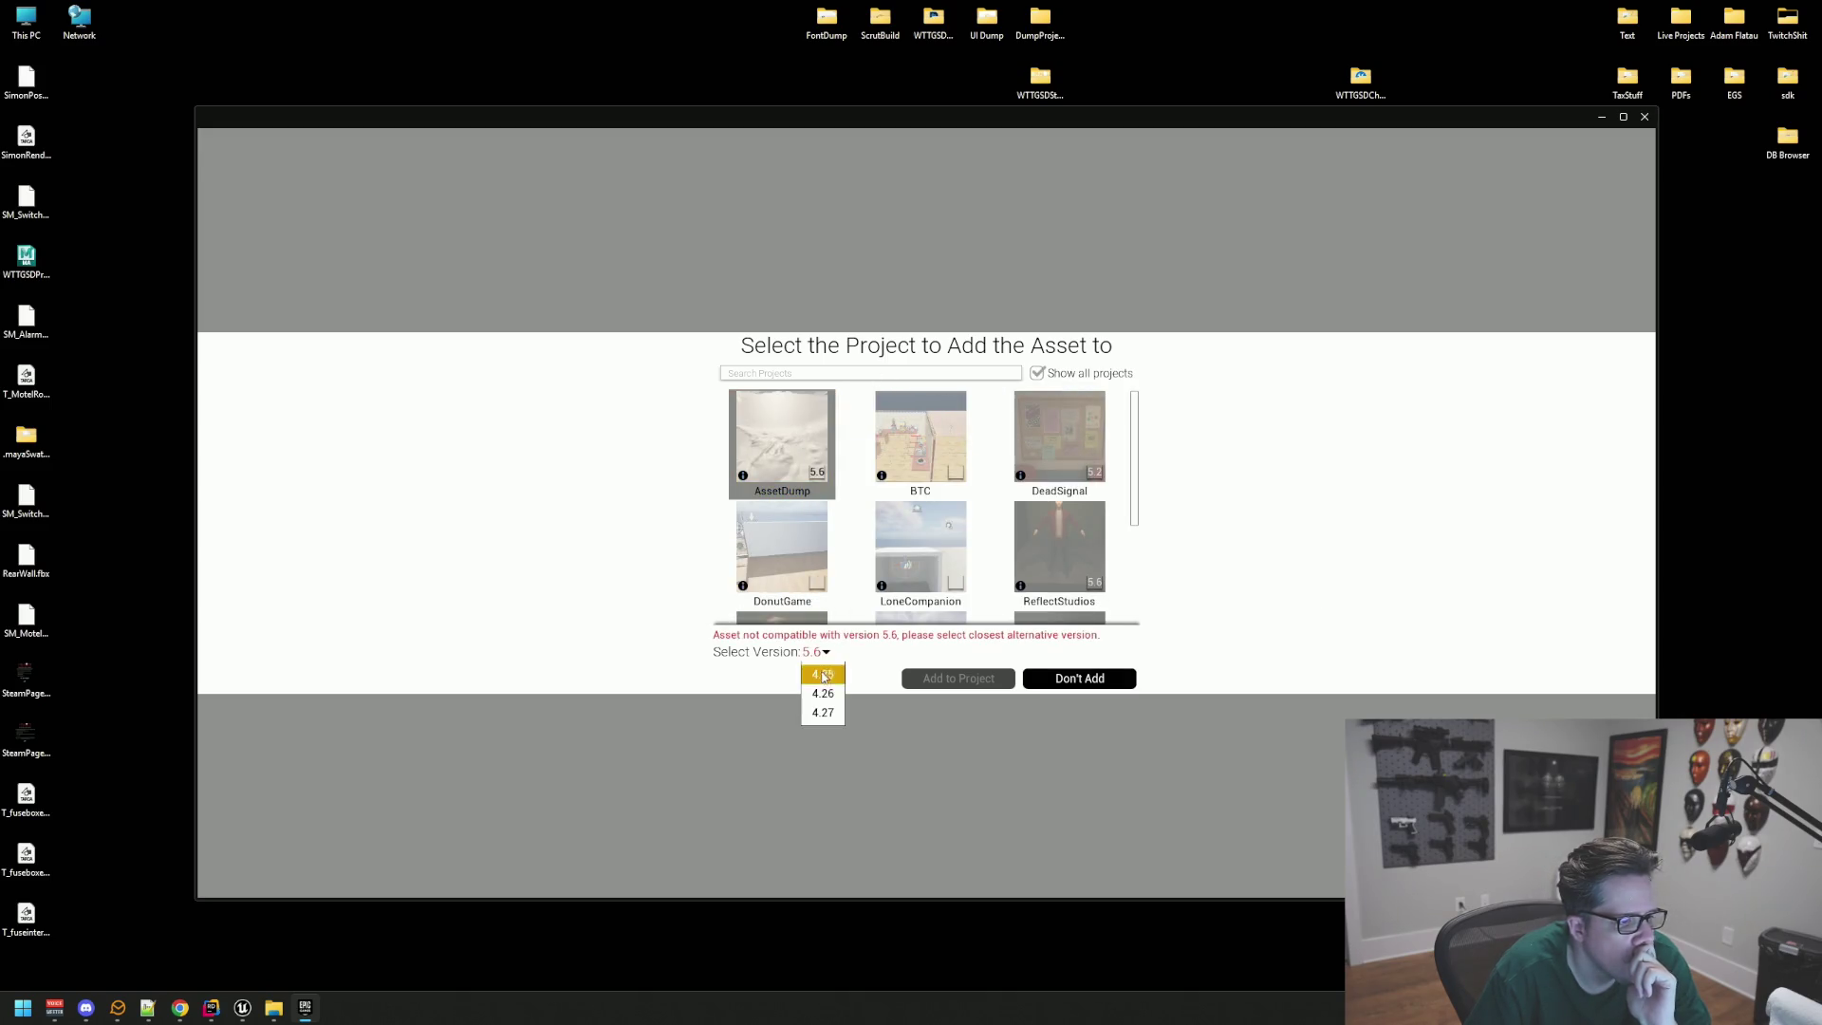
{"action": "left_click", "coordinate": [841, 714]}
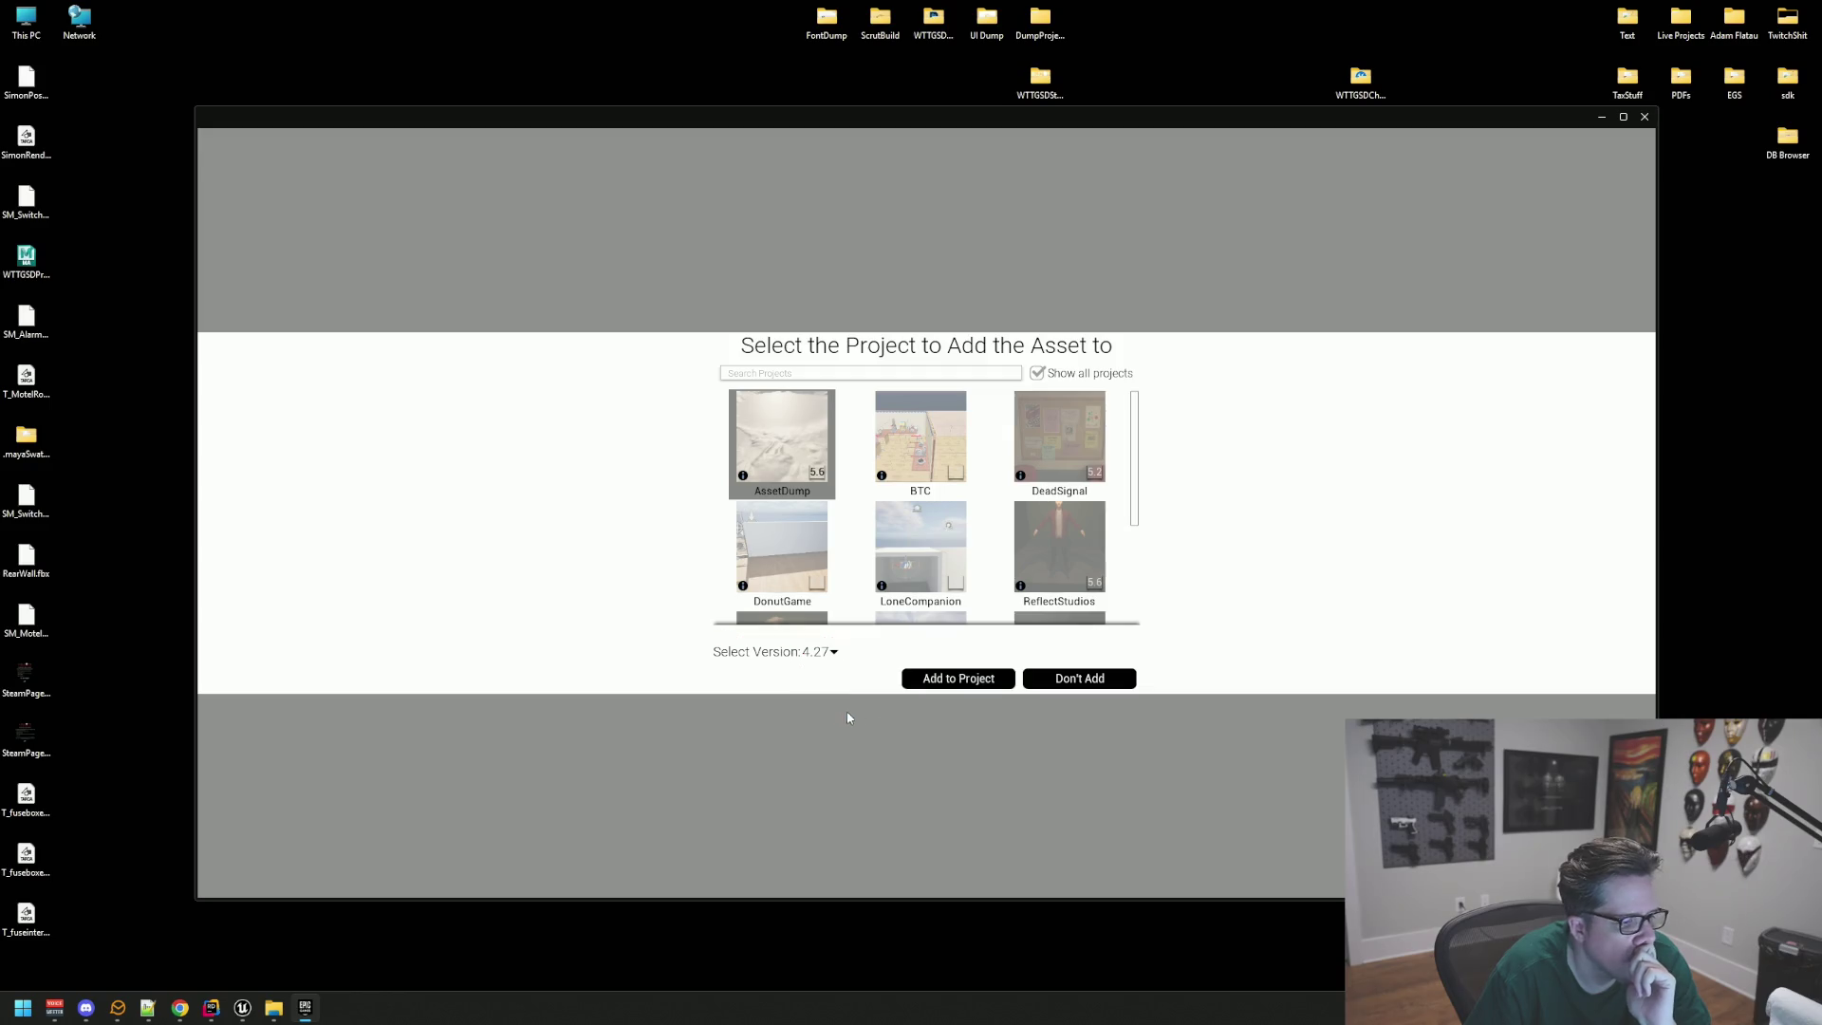
{"action": "left_click", "coordinate": [949, 681]}
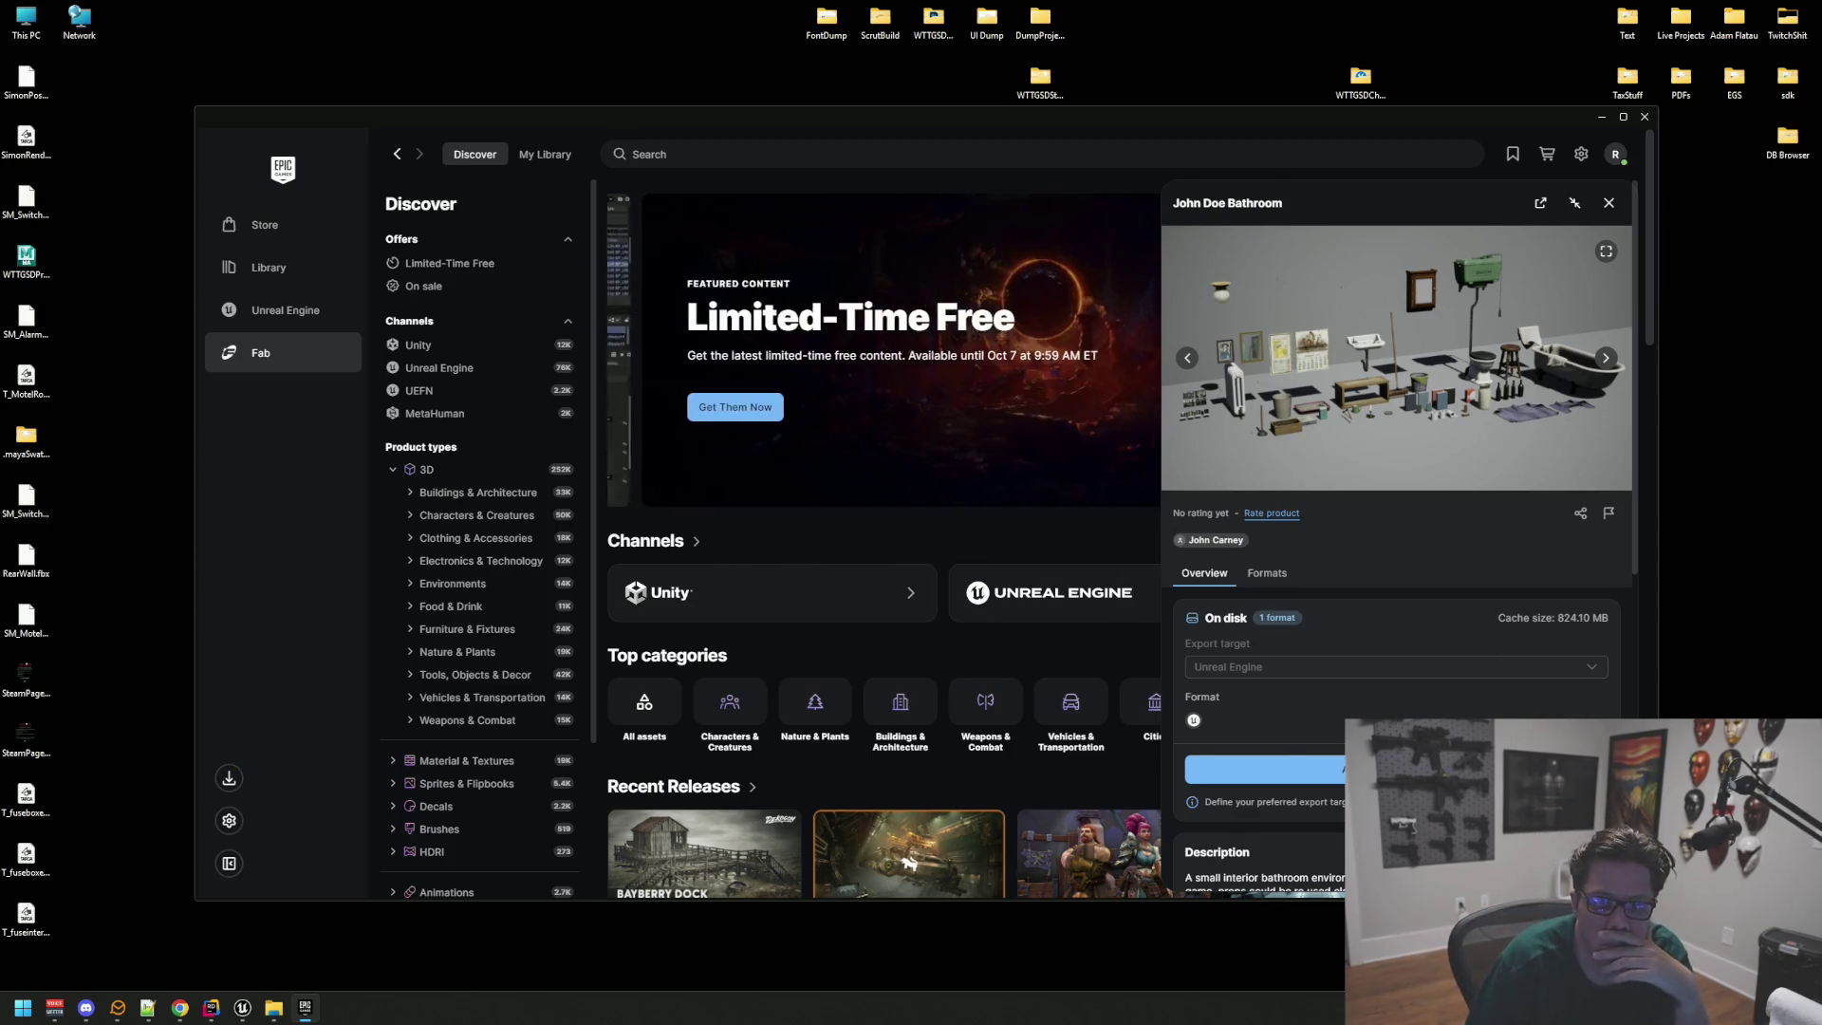
Step: Switch back to an Unreal Editor window from the taskbar
{"action": "key", "text": "alt+Tab"}
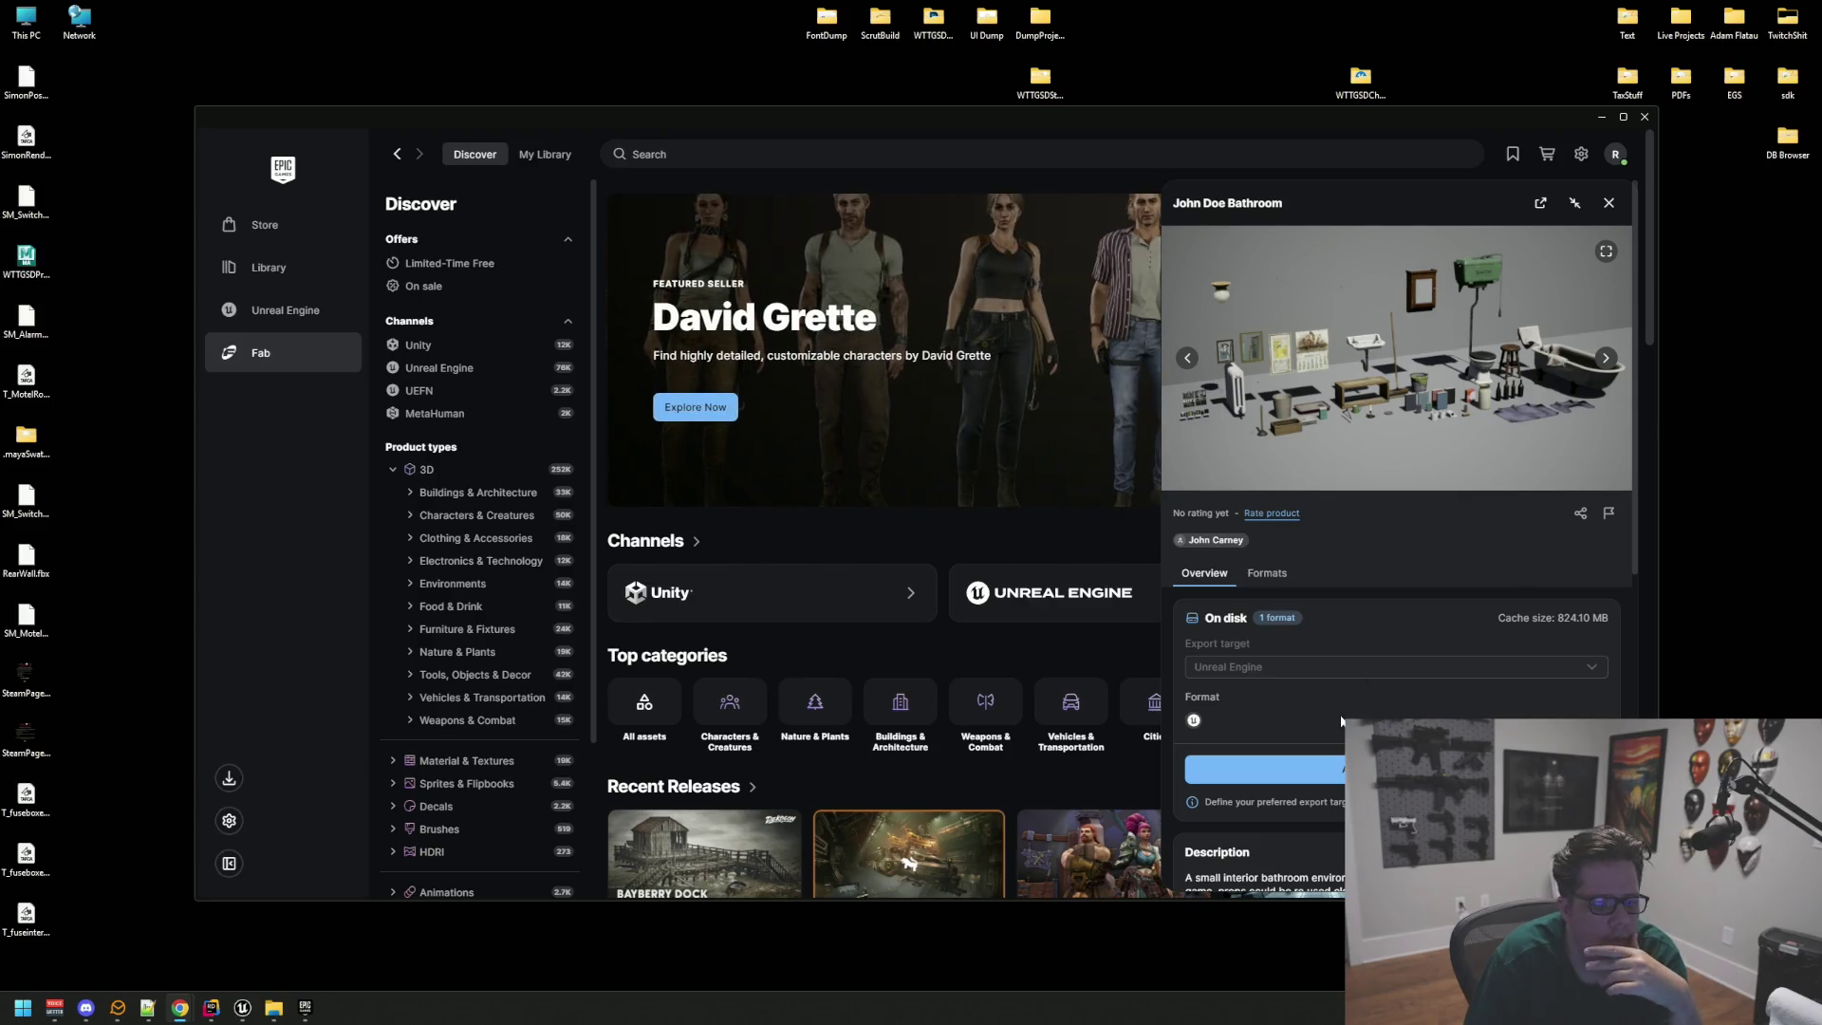
{"action": "mouse_move", "coordinate": [242, 1008]}
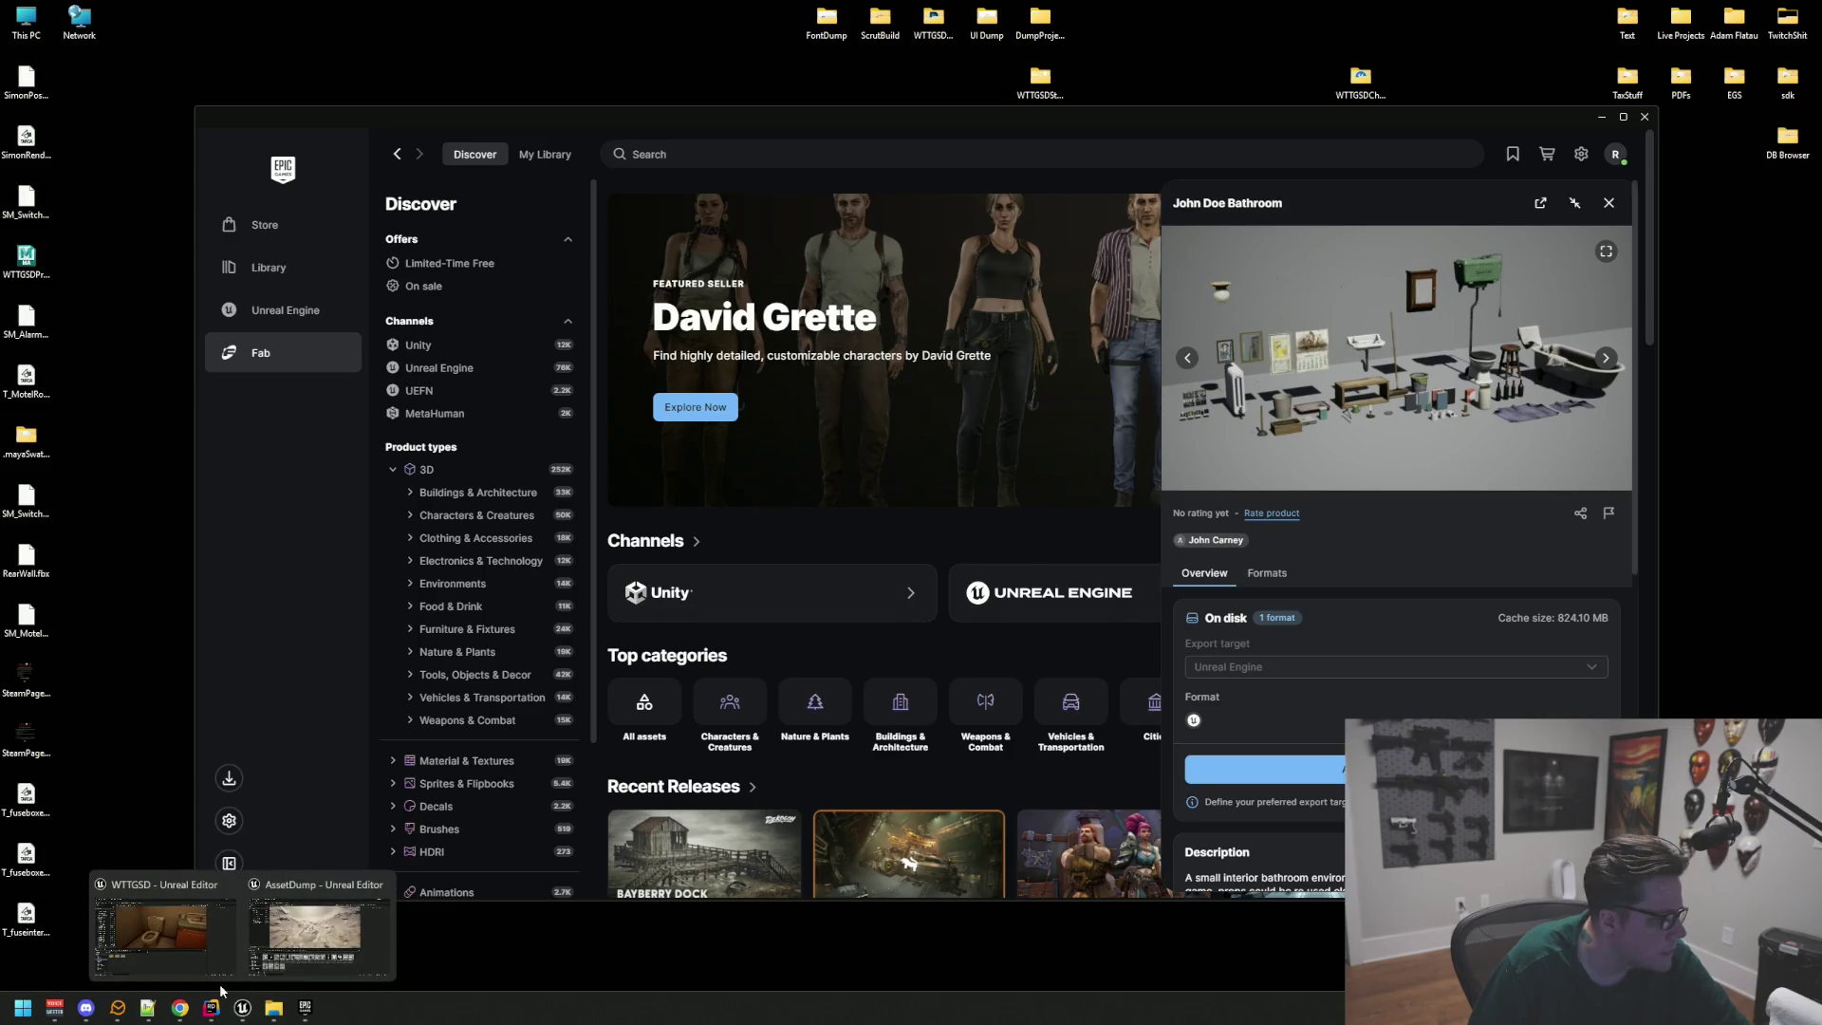
{"action": "left_click", "coordinate": [237, 969]}
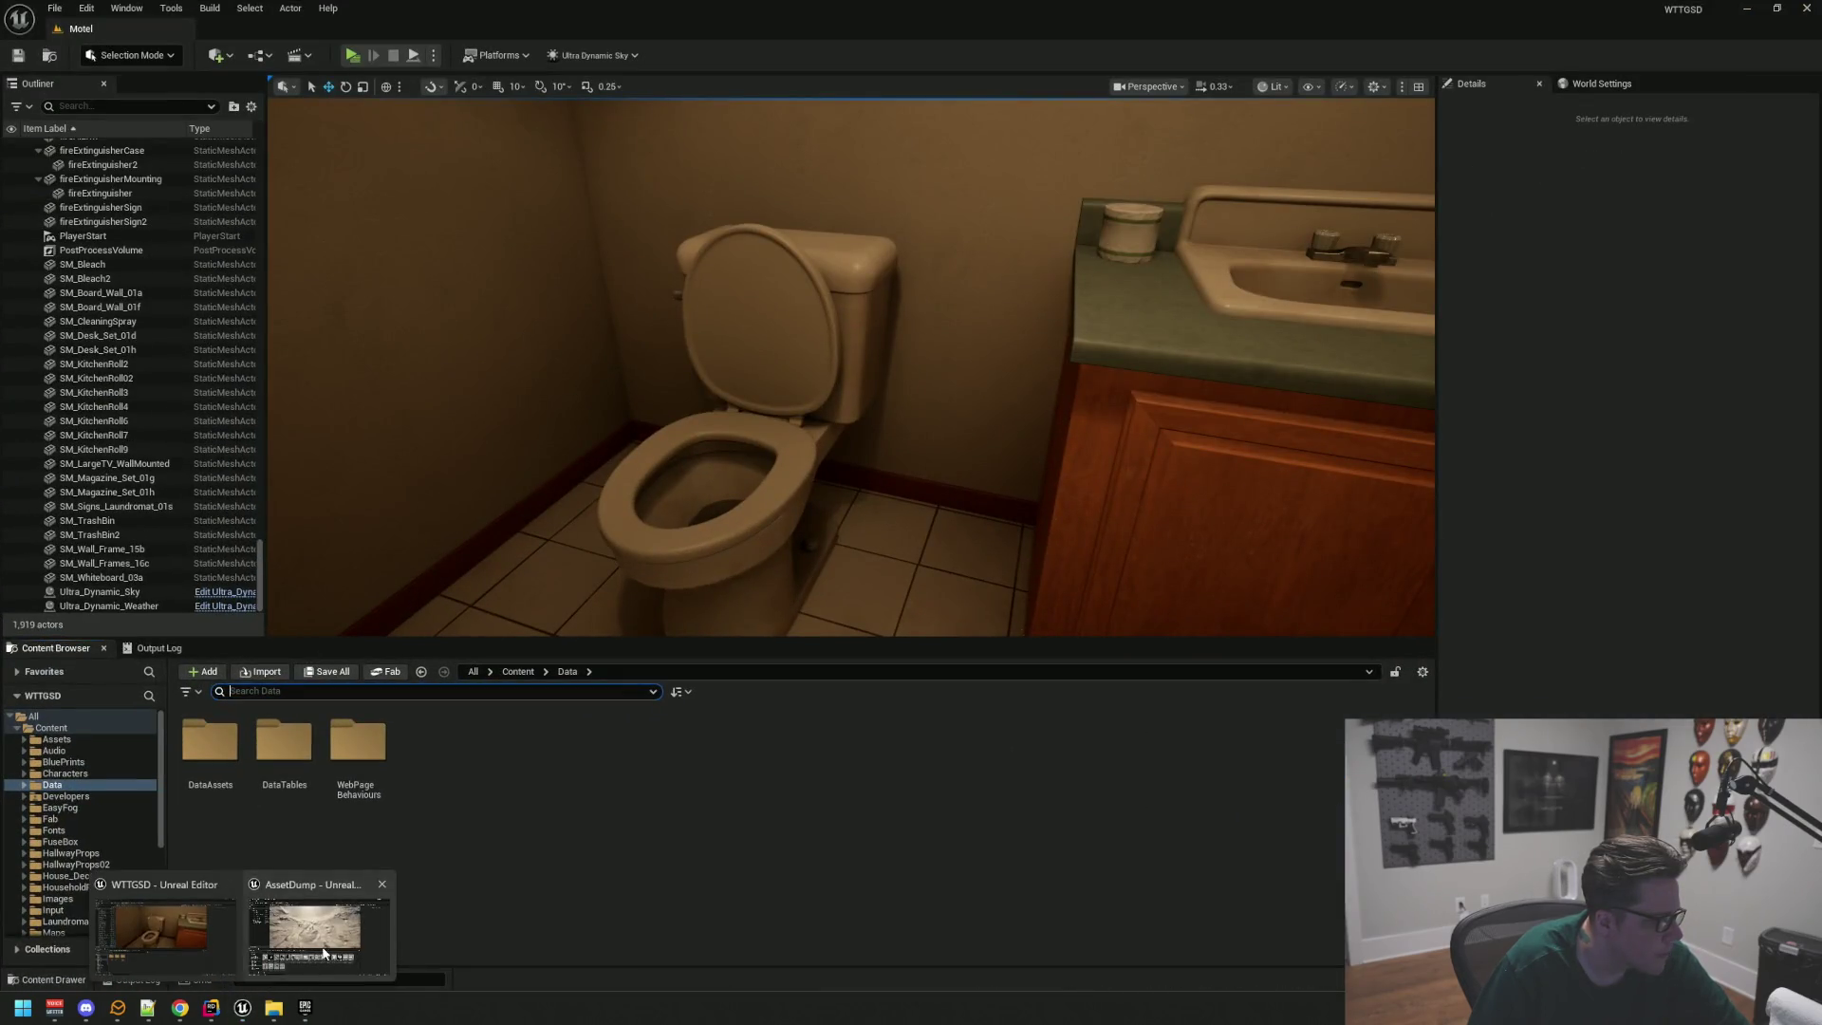
Step: In the AssetDump editor, collapse HouseholdProps and open JohnDoeBathroom > Meshes
{"action": "left_click", "coordinate": [319, 948]}
{"action": "left_click", "coordinate": [25, 761]}
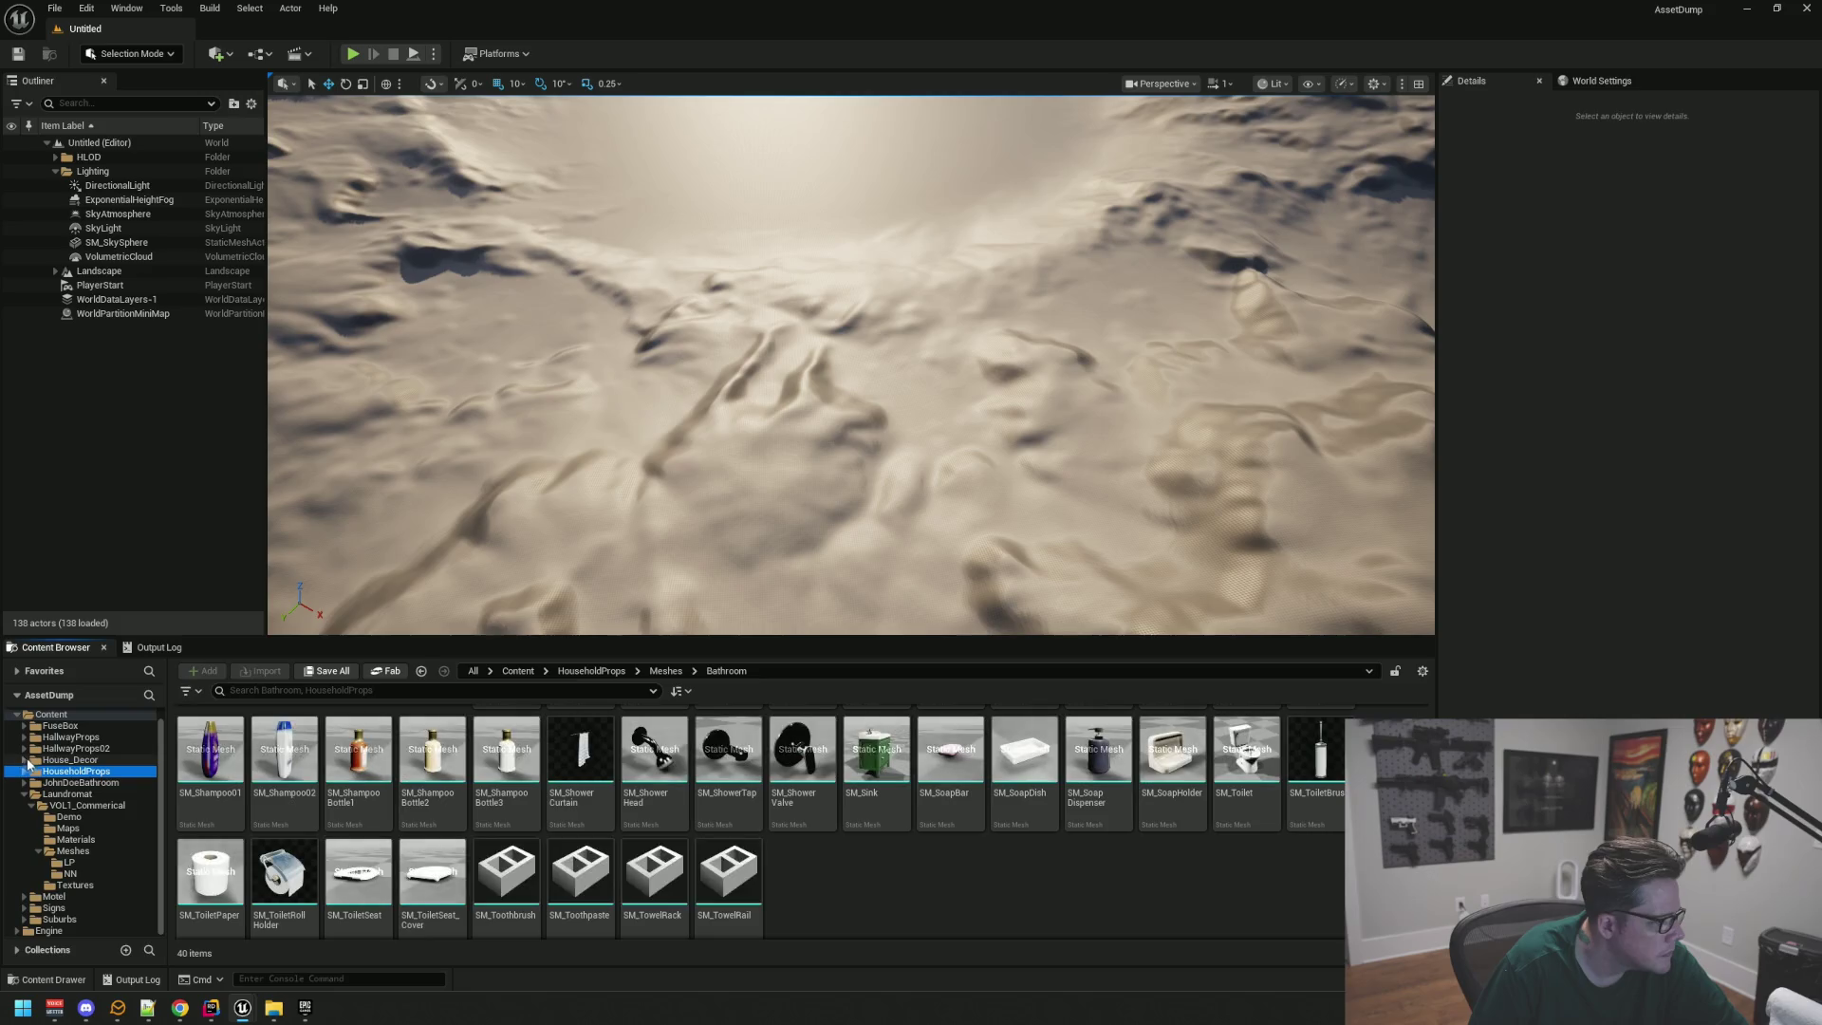
{"action": "left_click", "coordinate": [81, 782]}
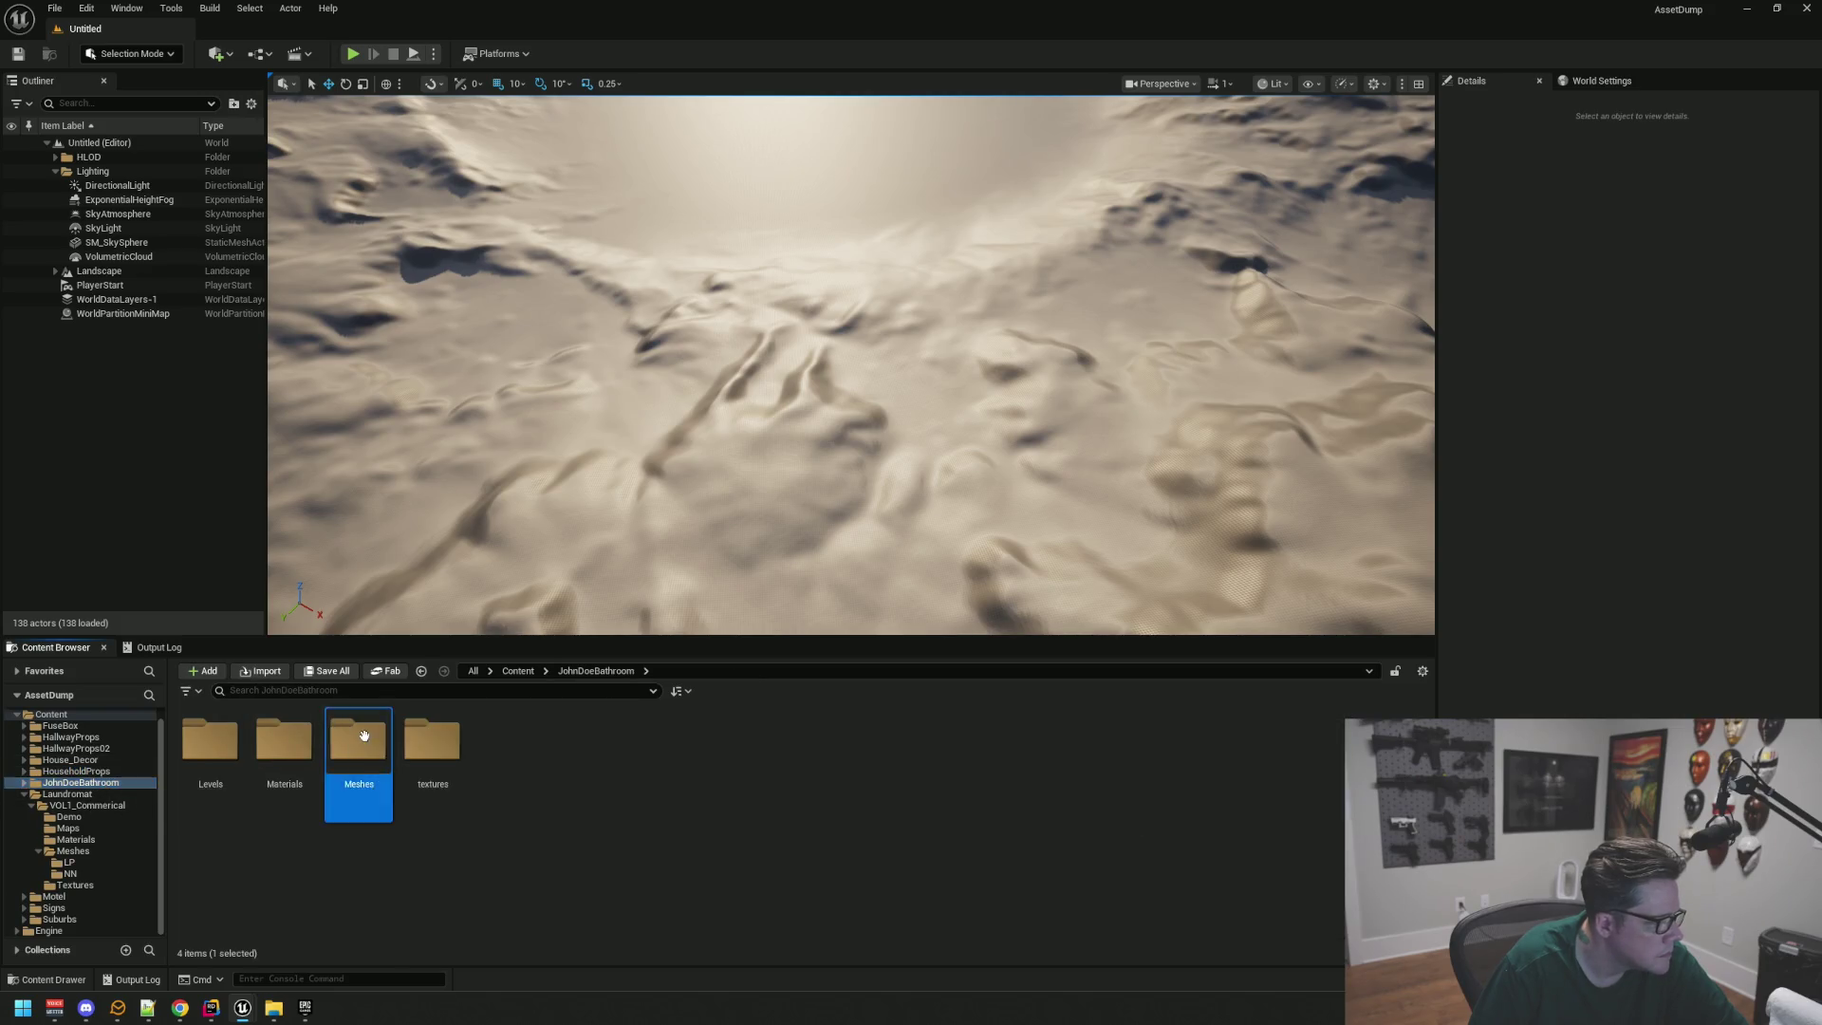
{"action": "double_click", "coordinate": [358, 742]}
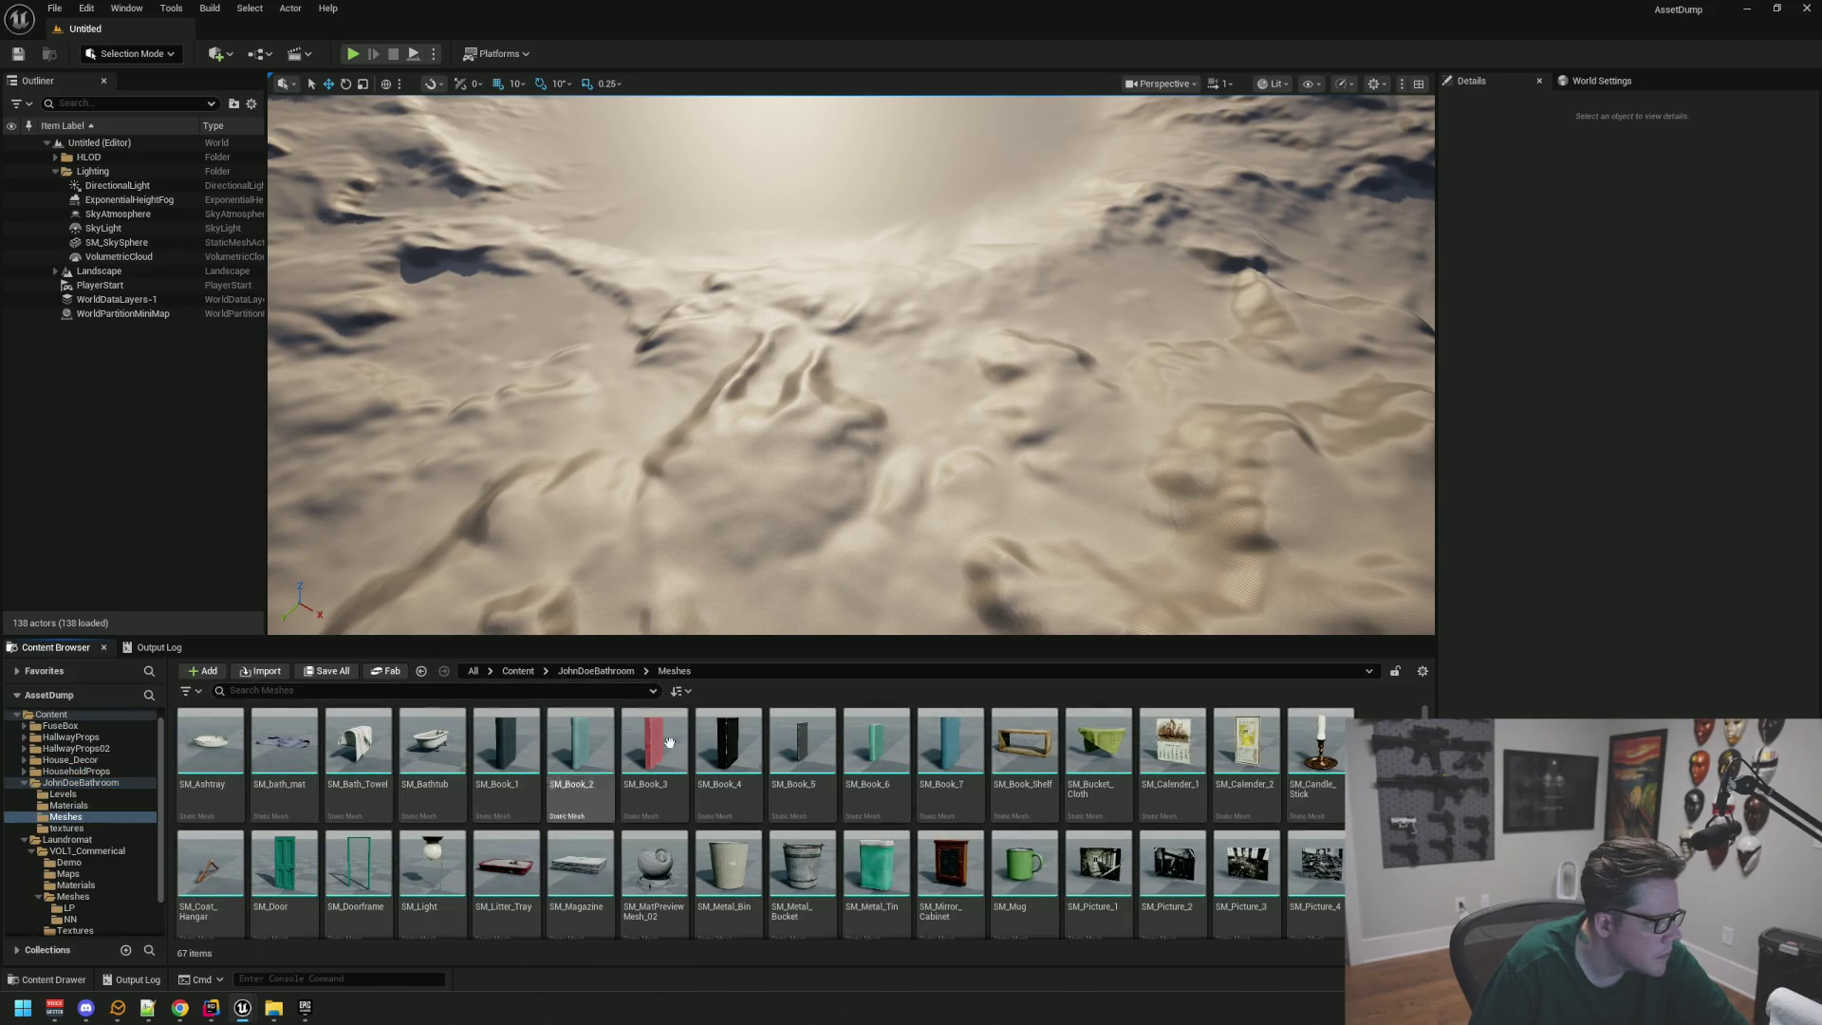
Step: Preview the SM_Bath_Towel and SM_Plunger meshes, closing each afterwards
{"action": "left_click_drag", "start_coordinate": [358, 750], "coordinate": [529, 623]}
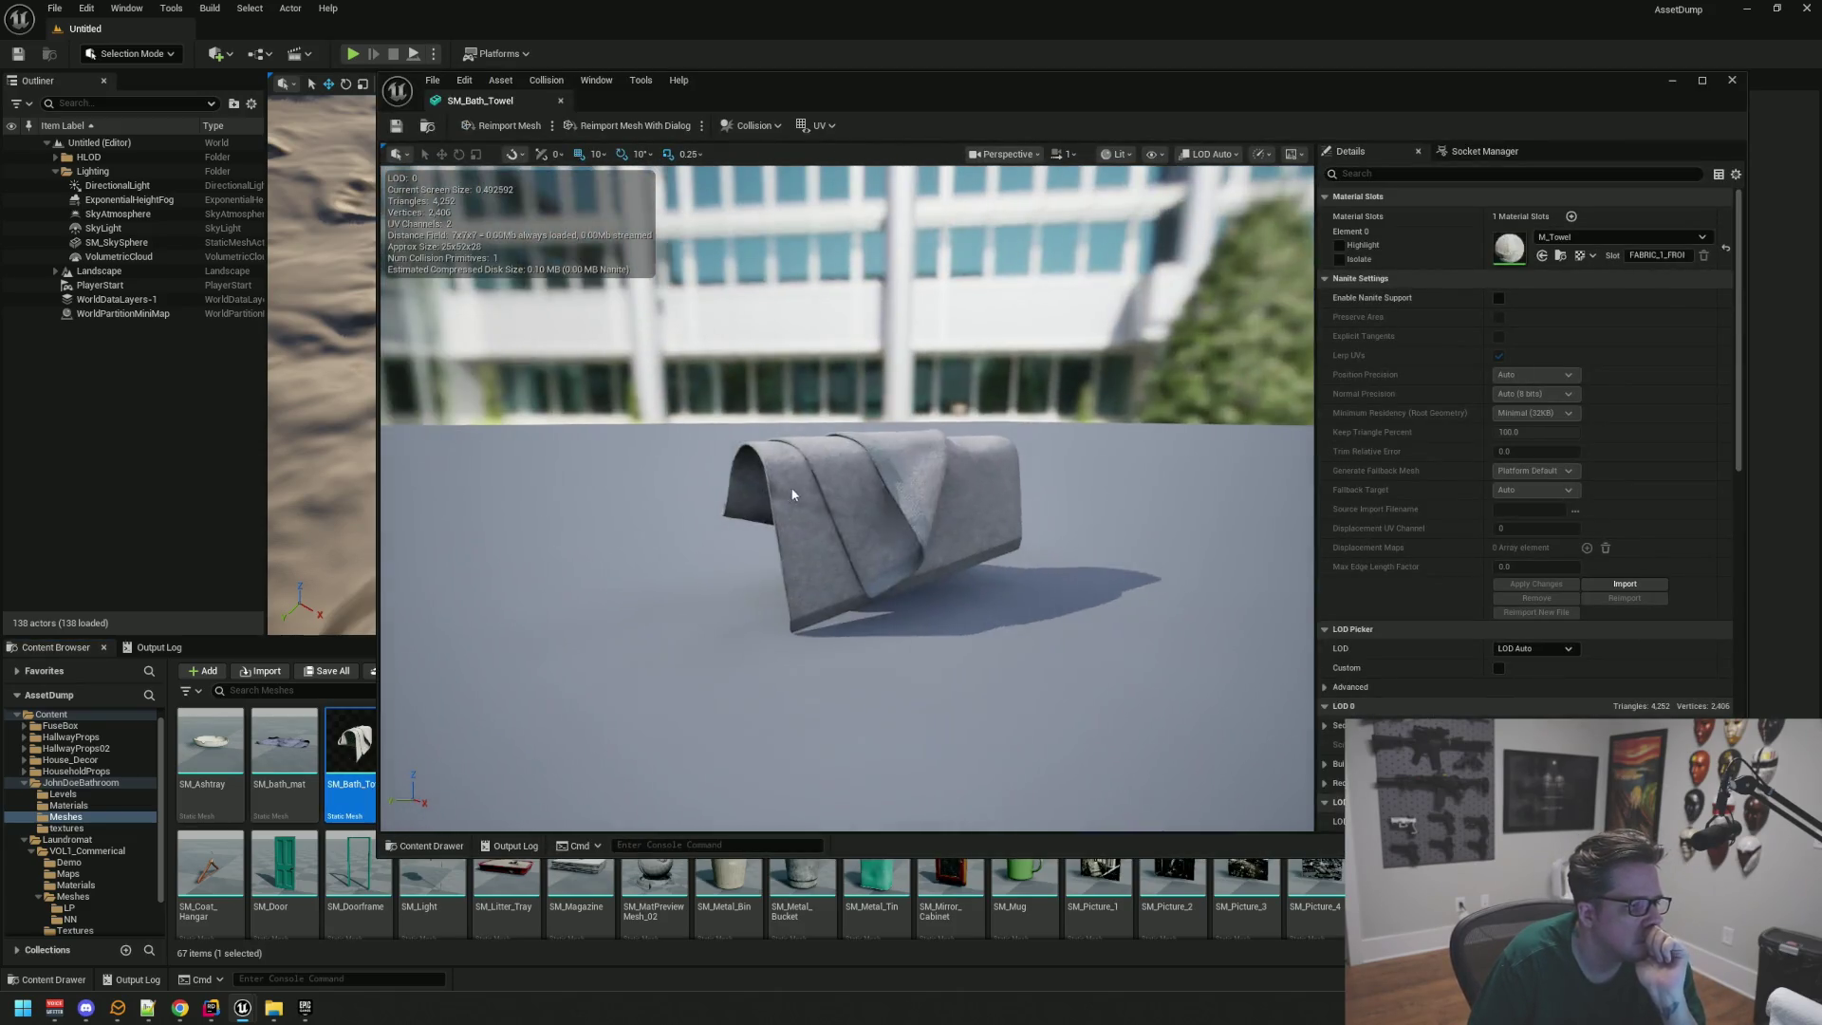
{"action": "left_click", "coordinate": [560, 101]}
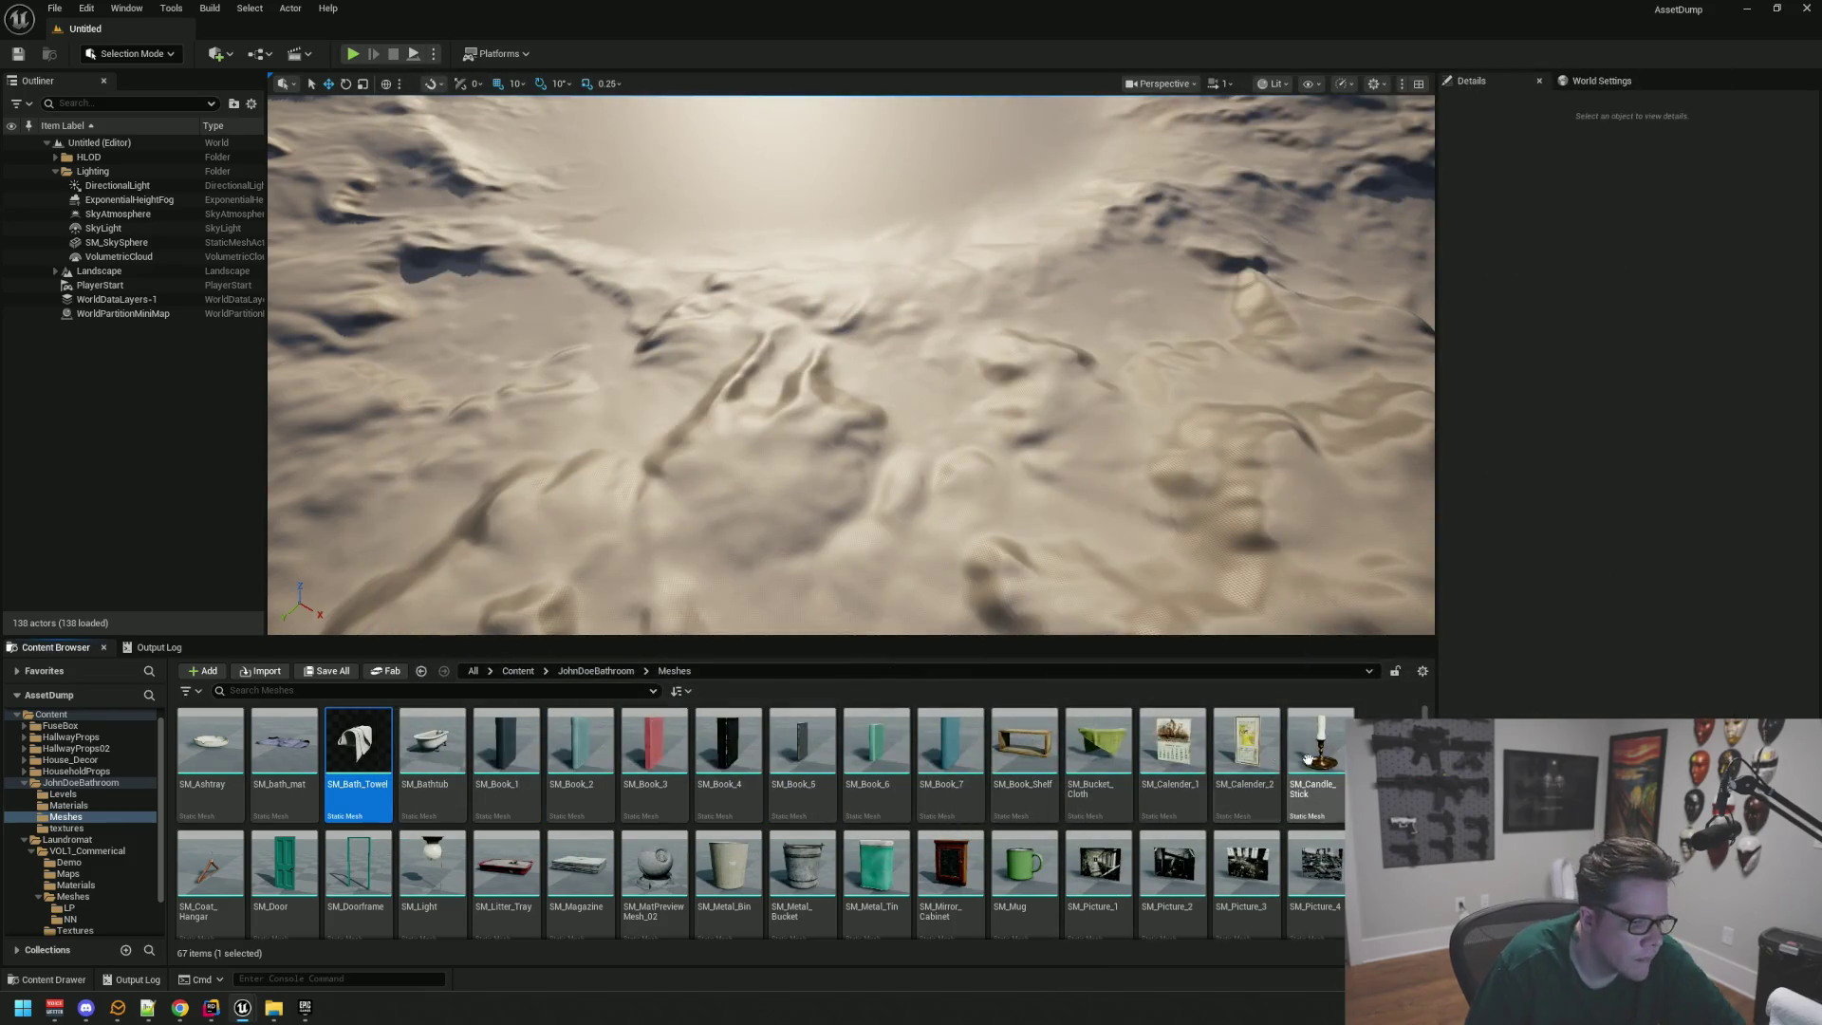
{"action": "scroll", "coordinate": [1169, 784], "scroll_direction": "down", "scroll_amount": 3}
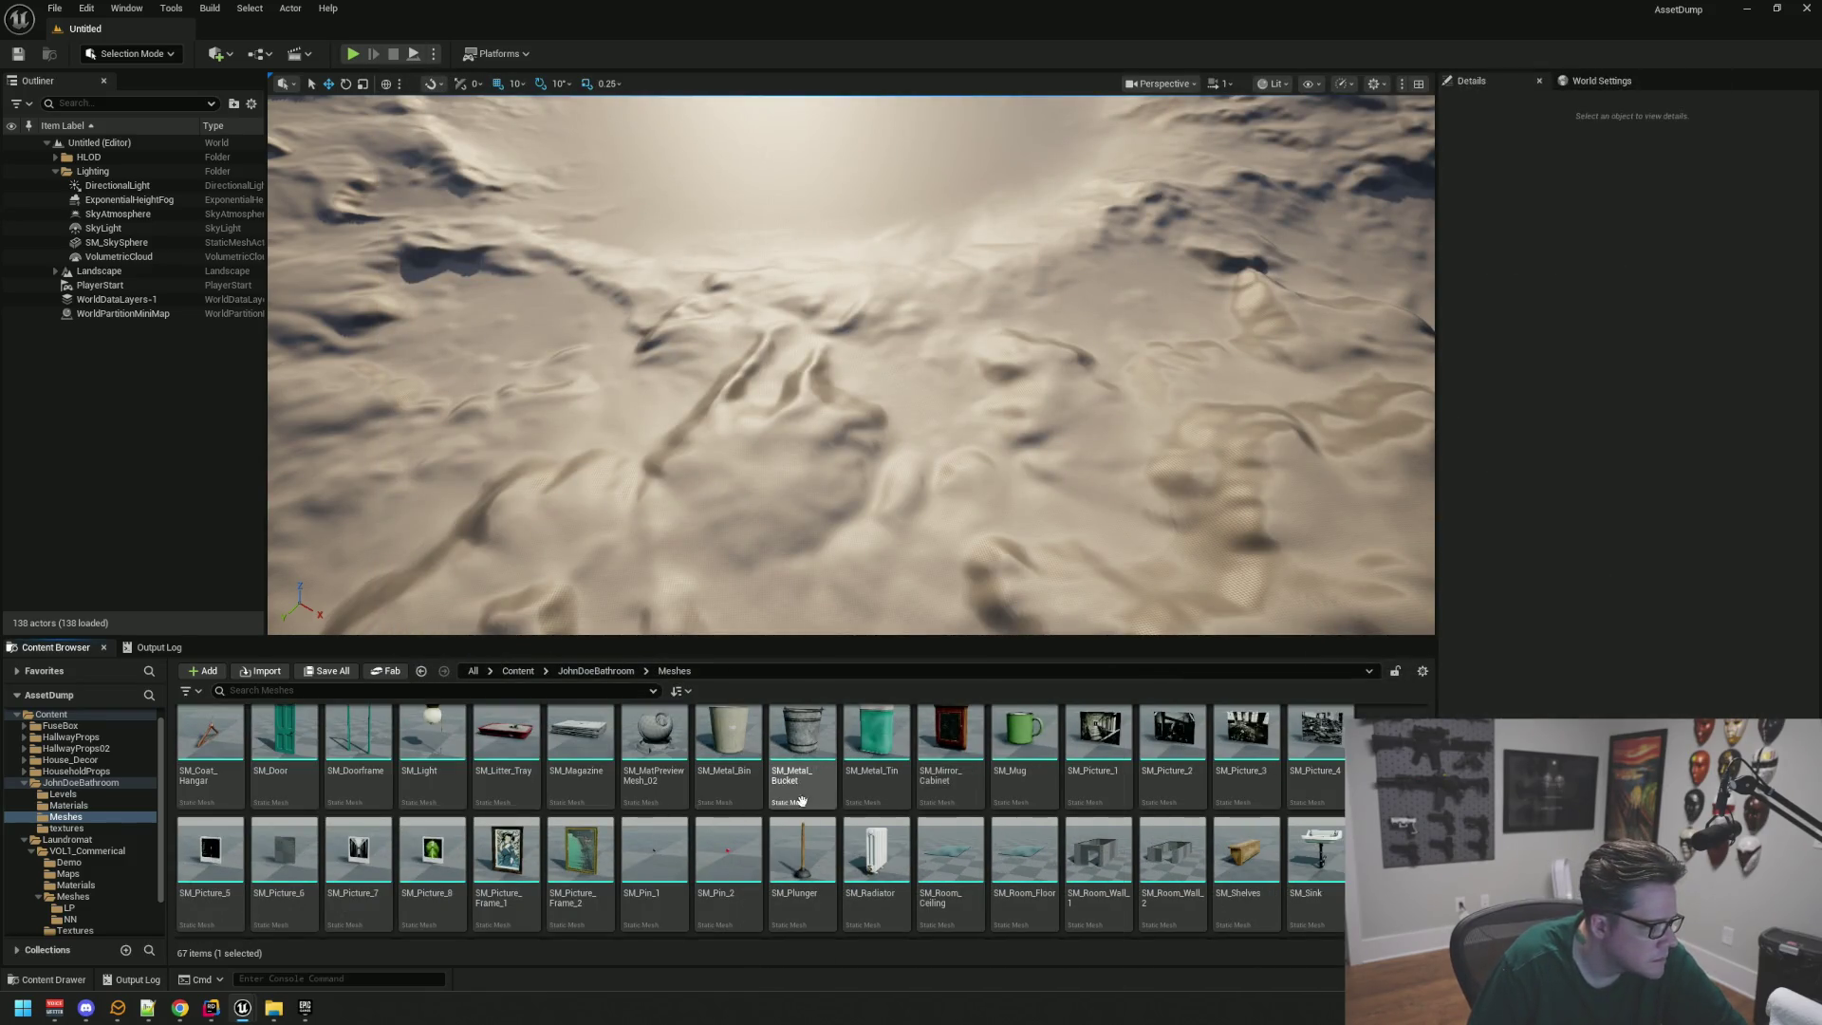
{"action": "left_click", "coordinate": [825, 750]}
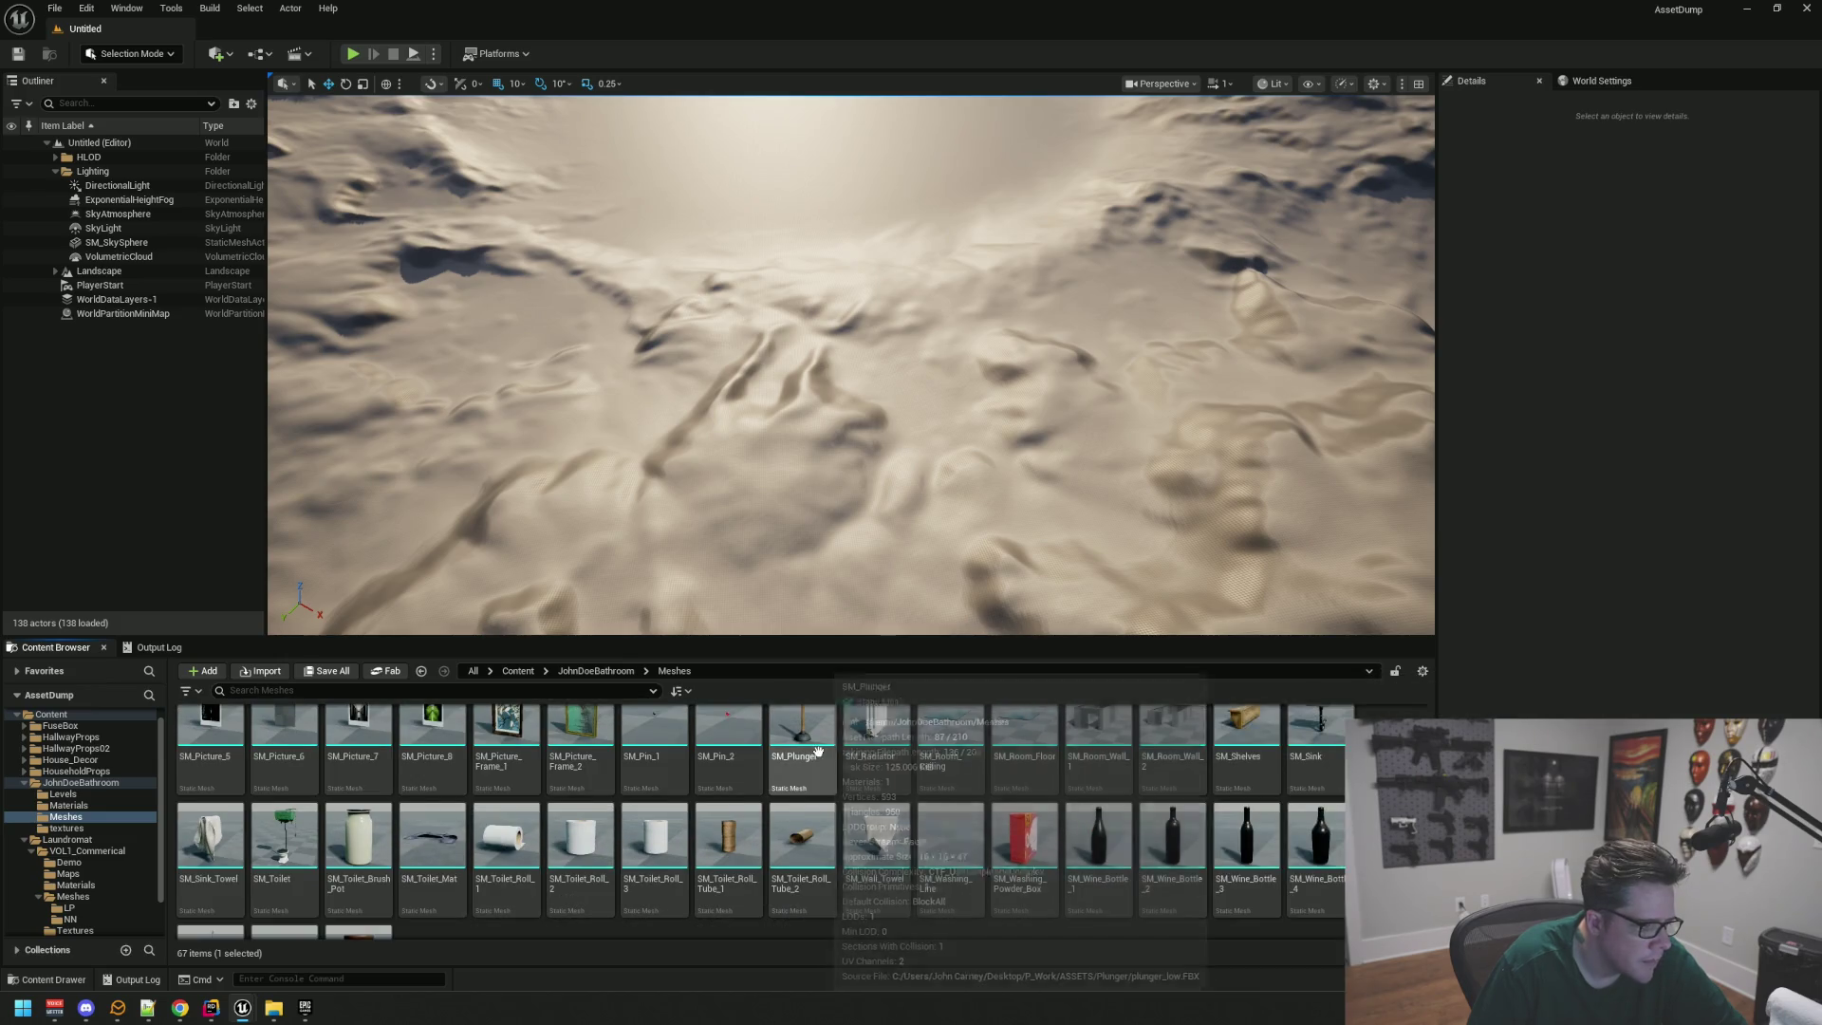
{"action": "double_click", "coordinate": [836, 747]}
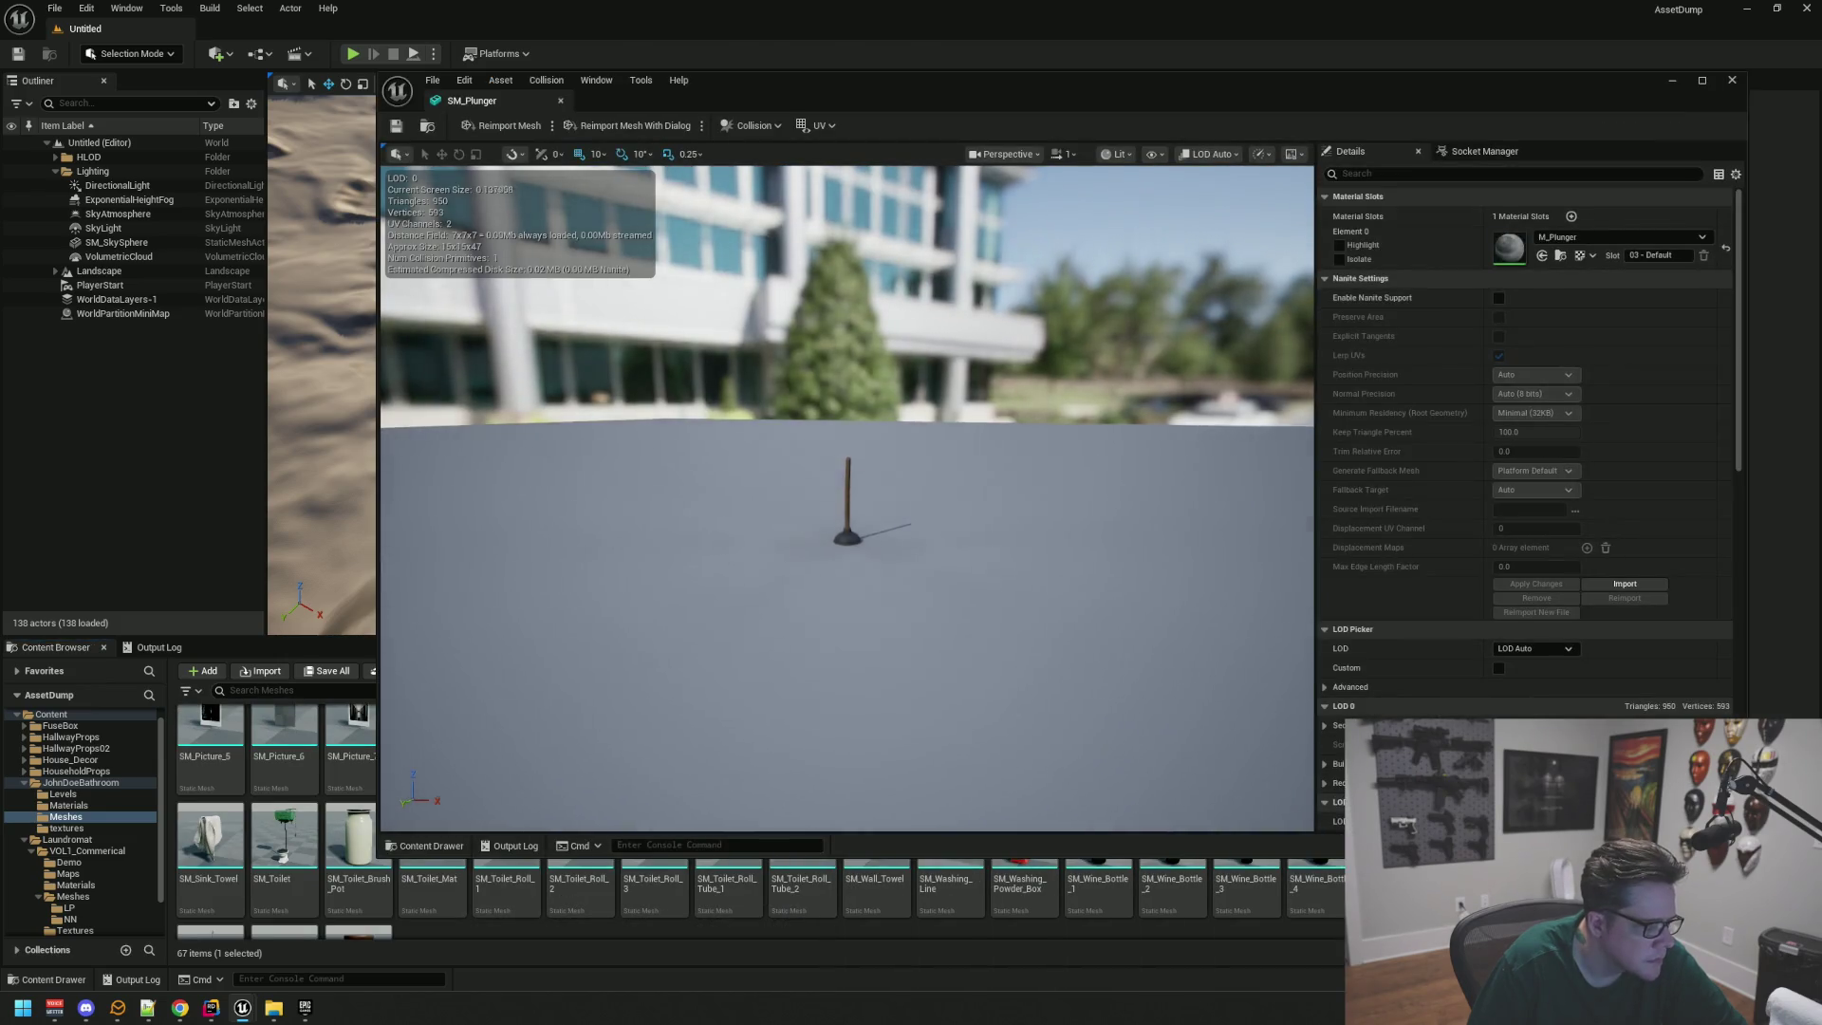
{"action": "scroll", "coordinate": [848, 541], "scroll_direction": "up", "scroll_amount": 5}
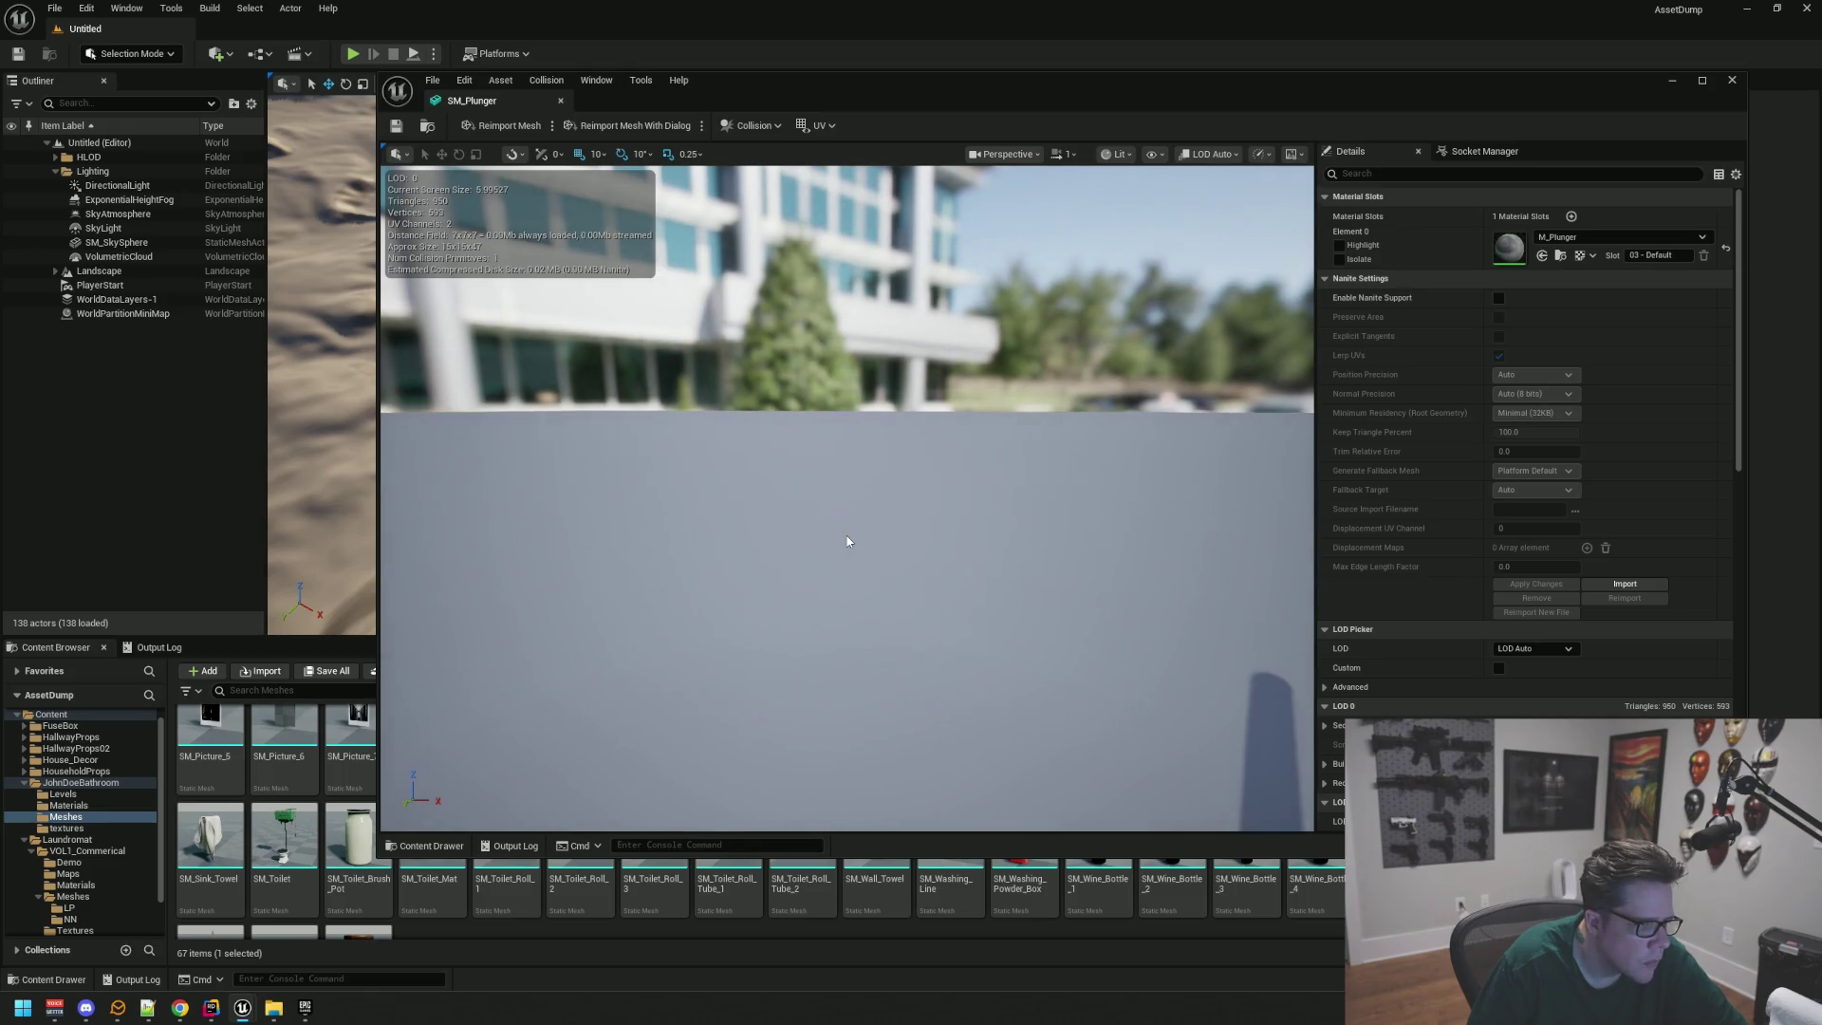
{"action": "scroll", "coordinate": [848, 541], "scroll_direction": "down", "scroll_amount": 5}
{"action": "key", "text": "alt+F4"}
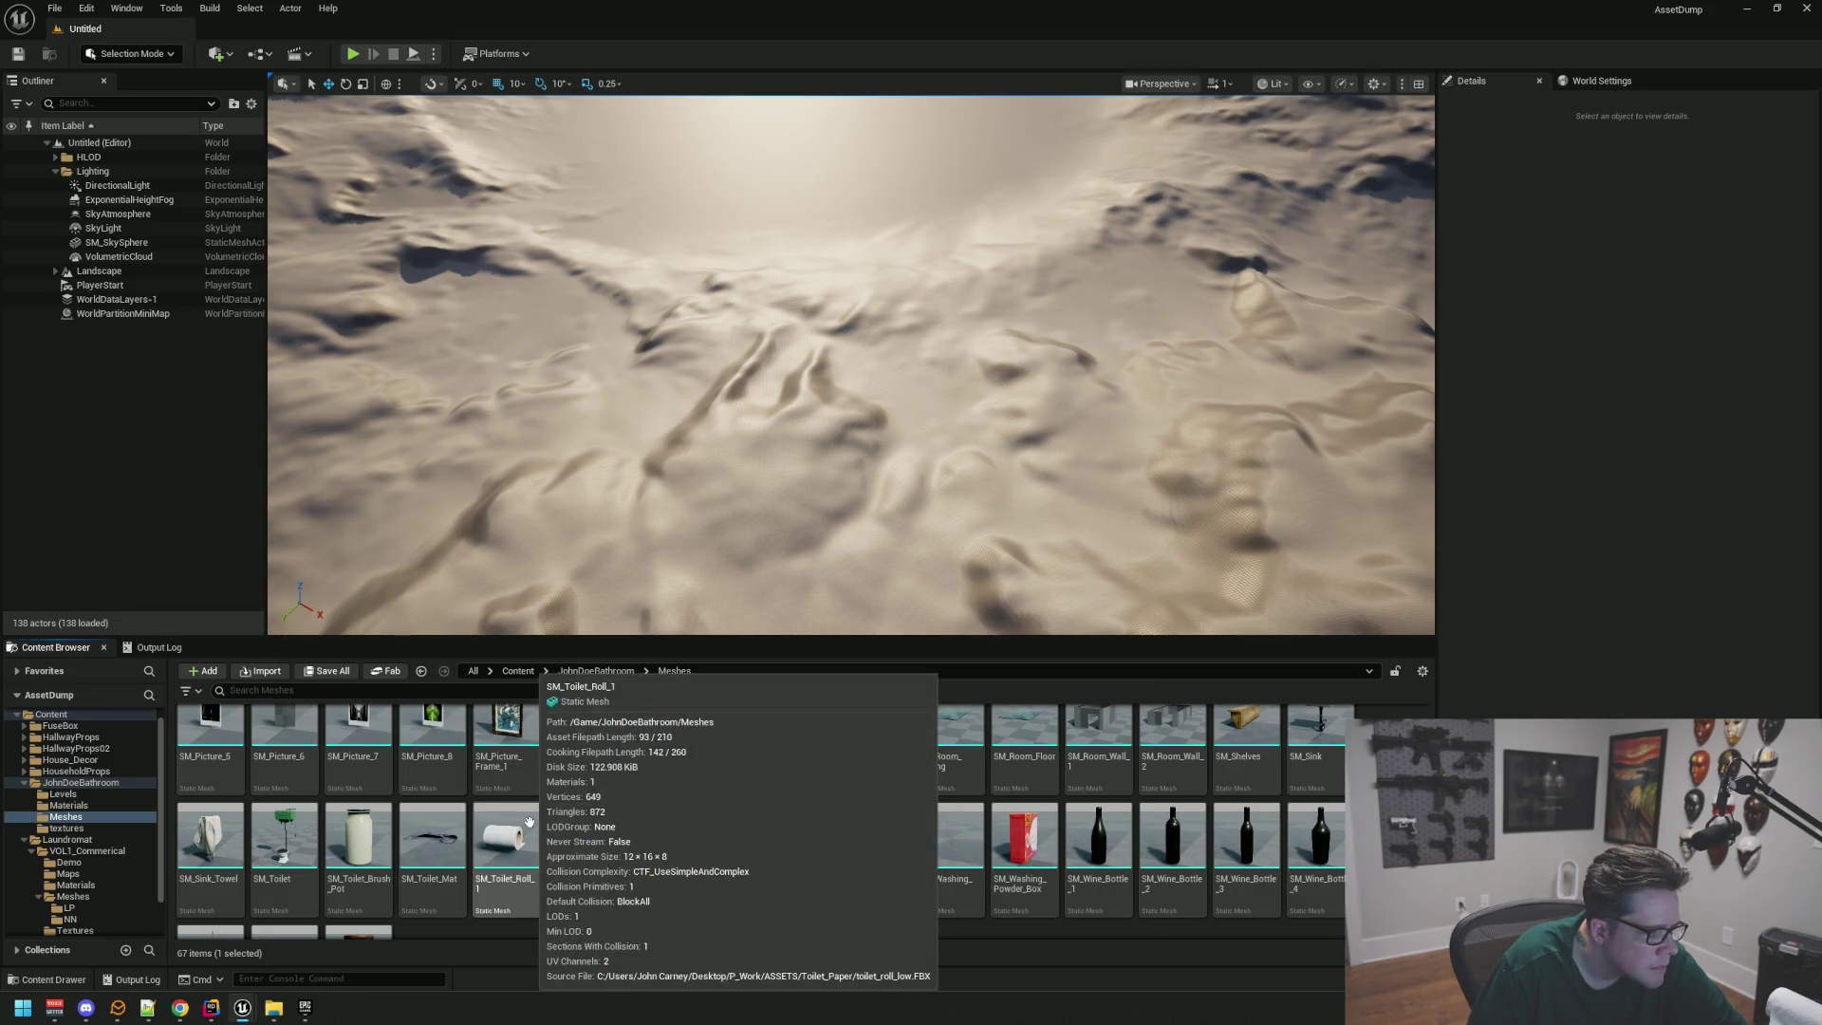
Step: Scroll the mesh grid and open SM_Metal_Bin in the mesh editor
{"action": "scroll", "coordinate": [529, 822], "scroll_direction": "down", "scroll_amount": 2}
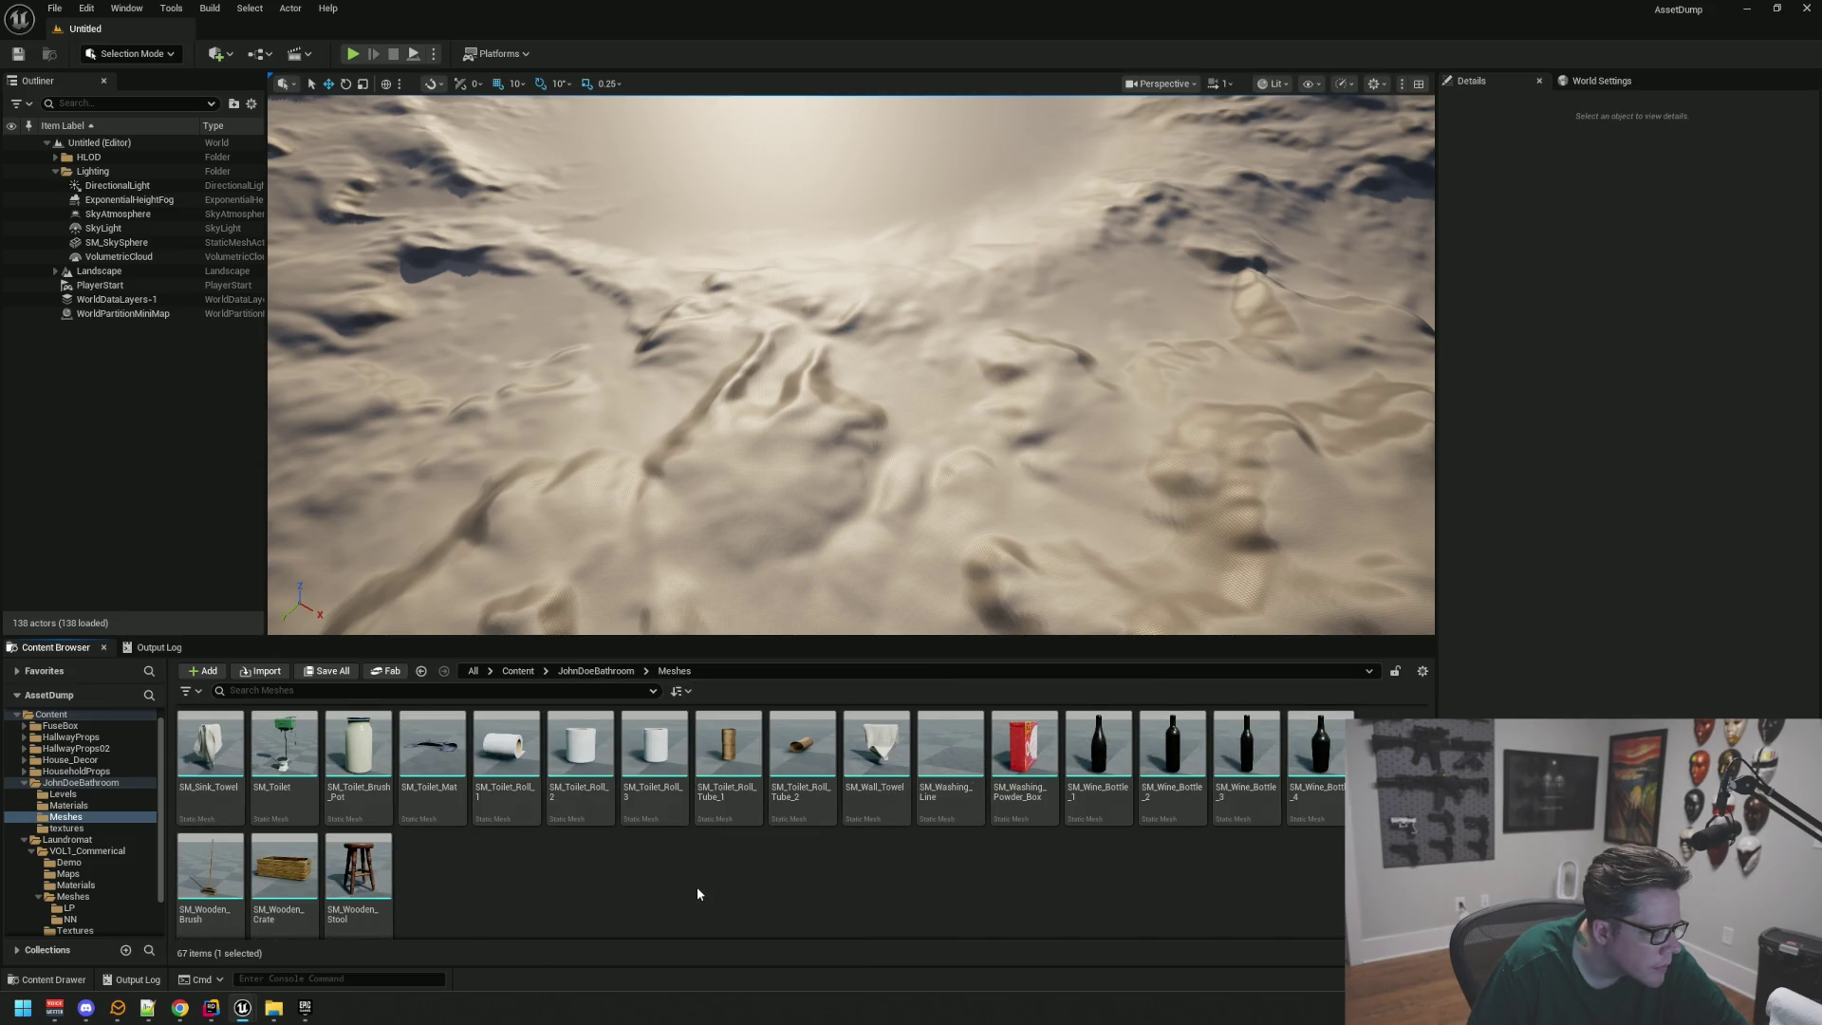
{"action": "scroll", "coordinate": [698, 893], "scroll_direction": "up", "scroll_amount": 2}
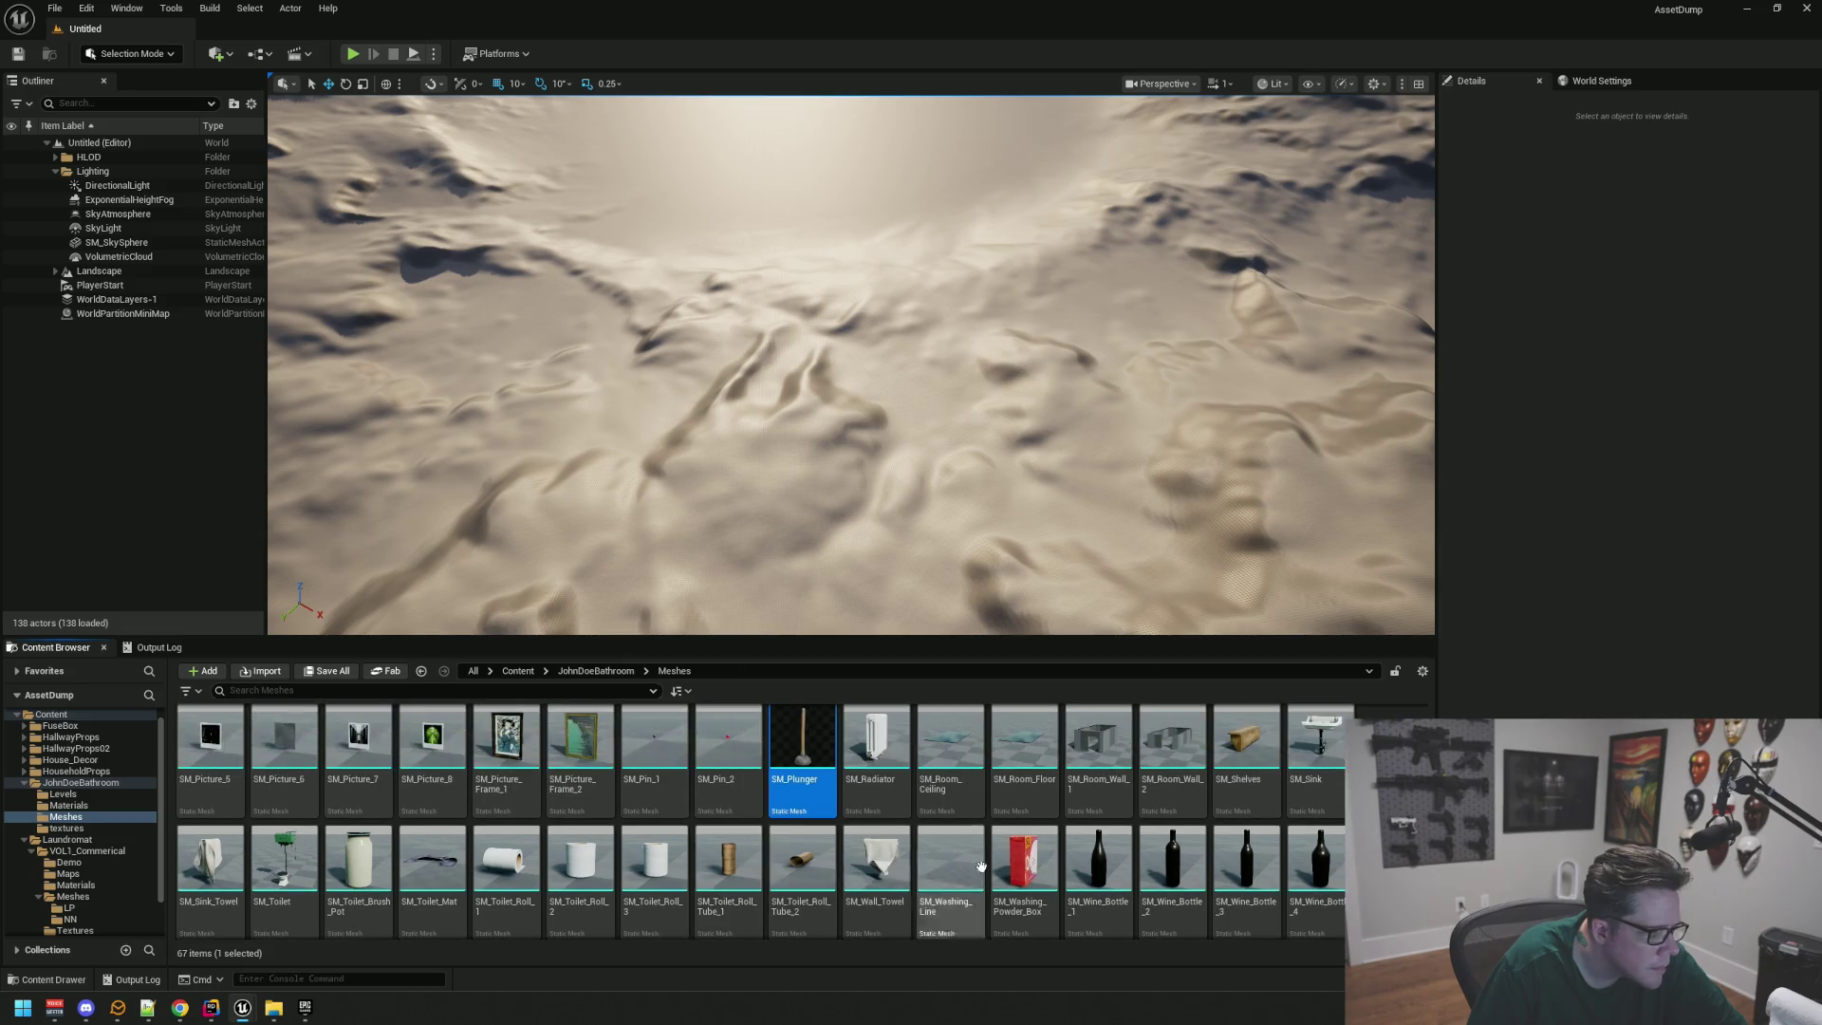
{"action": "scroll", "coordinate": [933, 874], "scroll_direction": "up", "scroll_amount": 2}
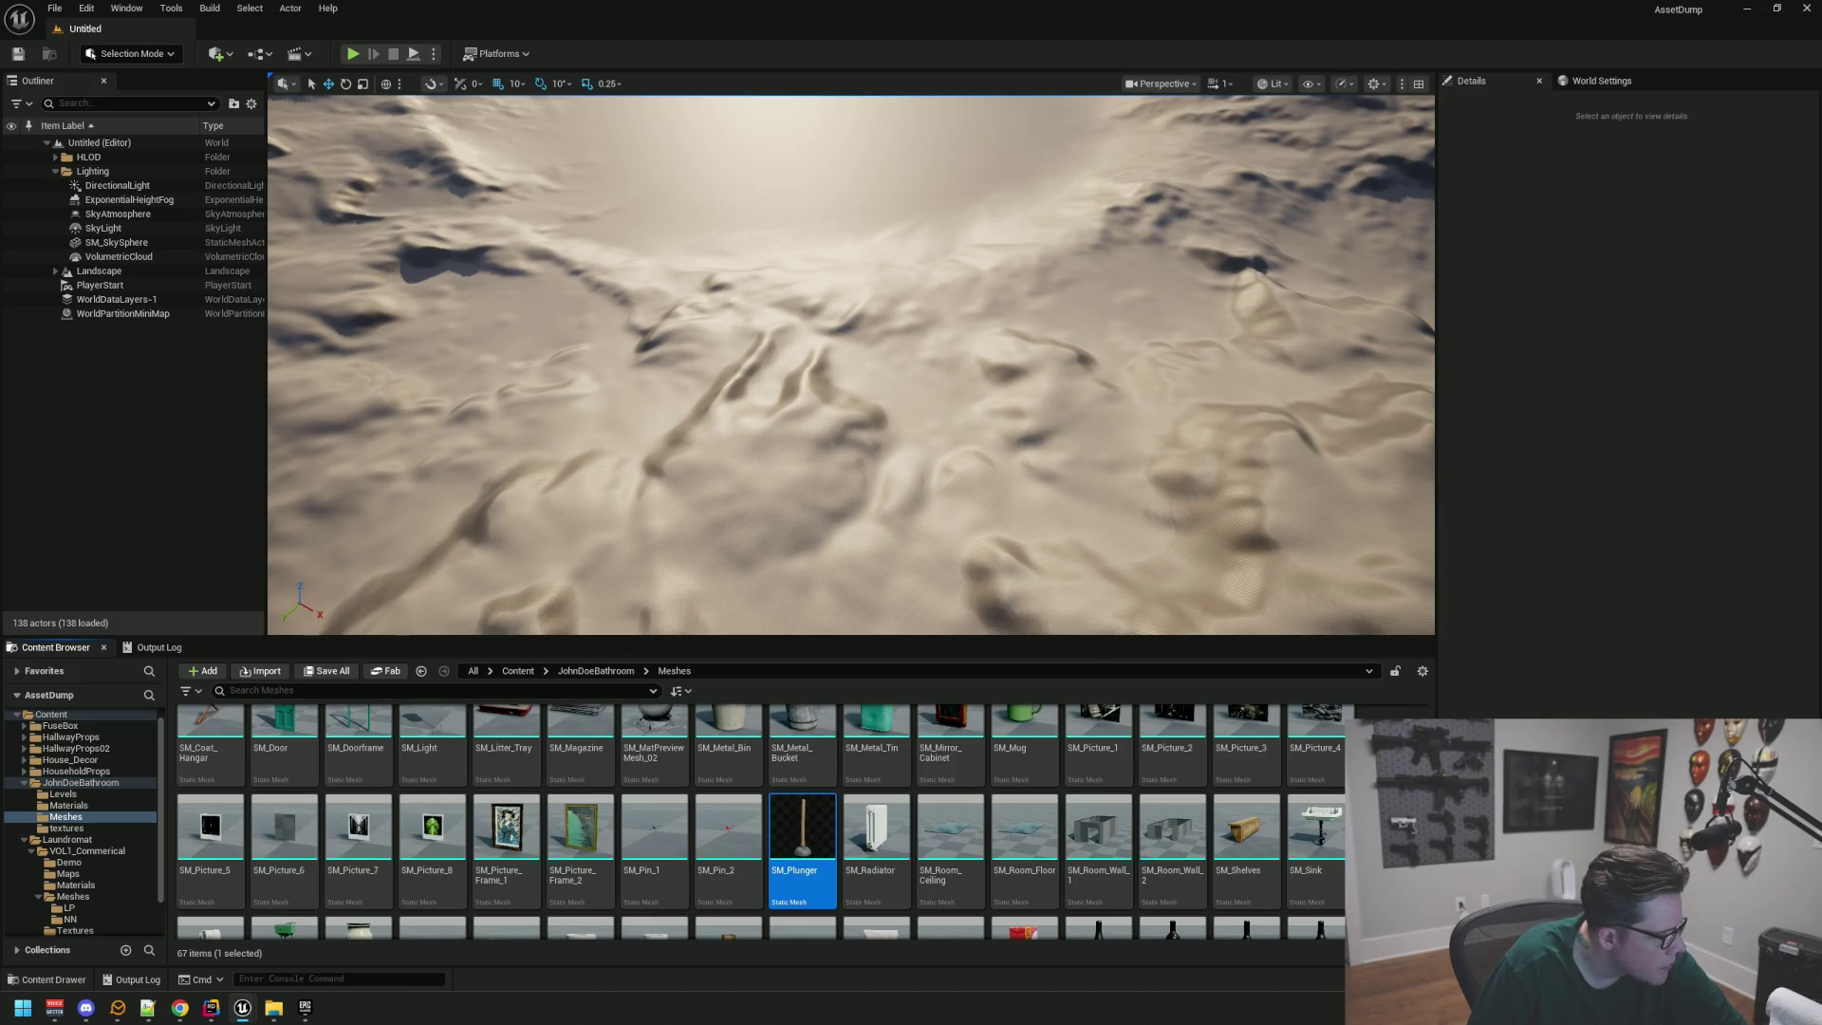
{"action": "scroll", "coordinate": [766, 821], "scroll_direction": "up", "scroll_amount": 2}
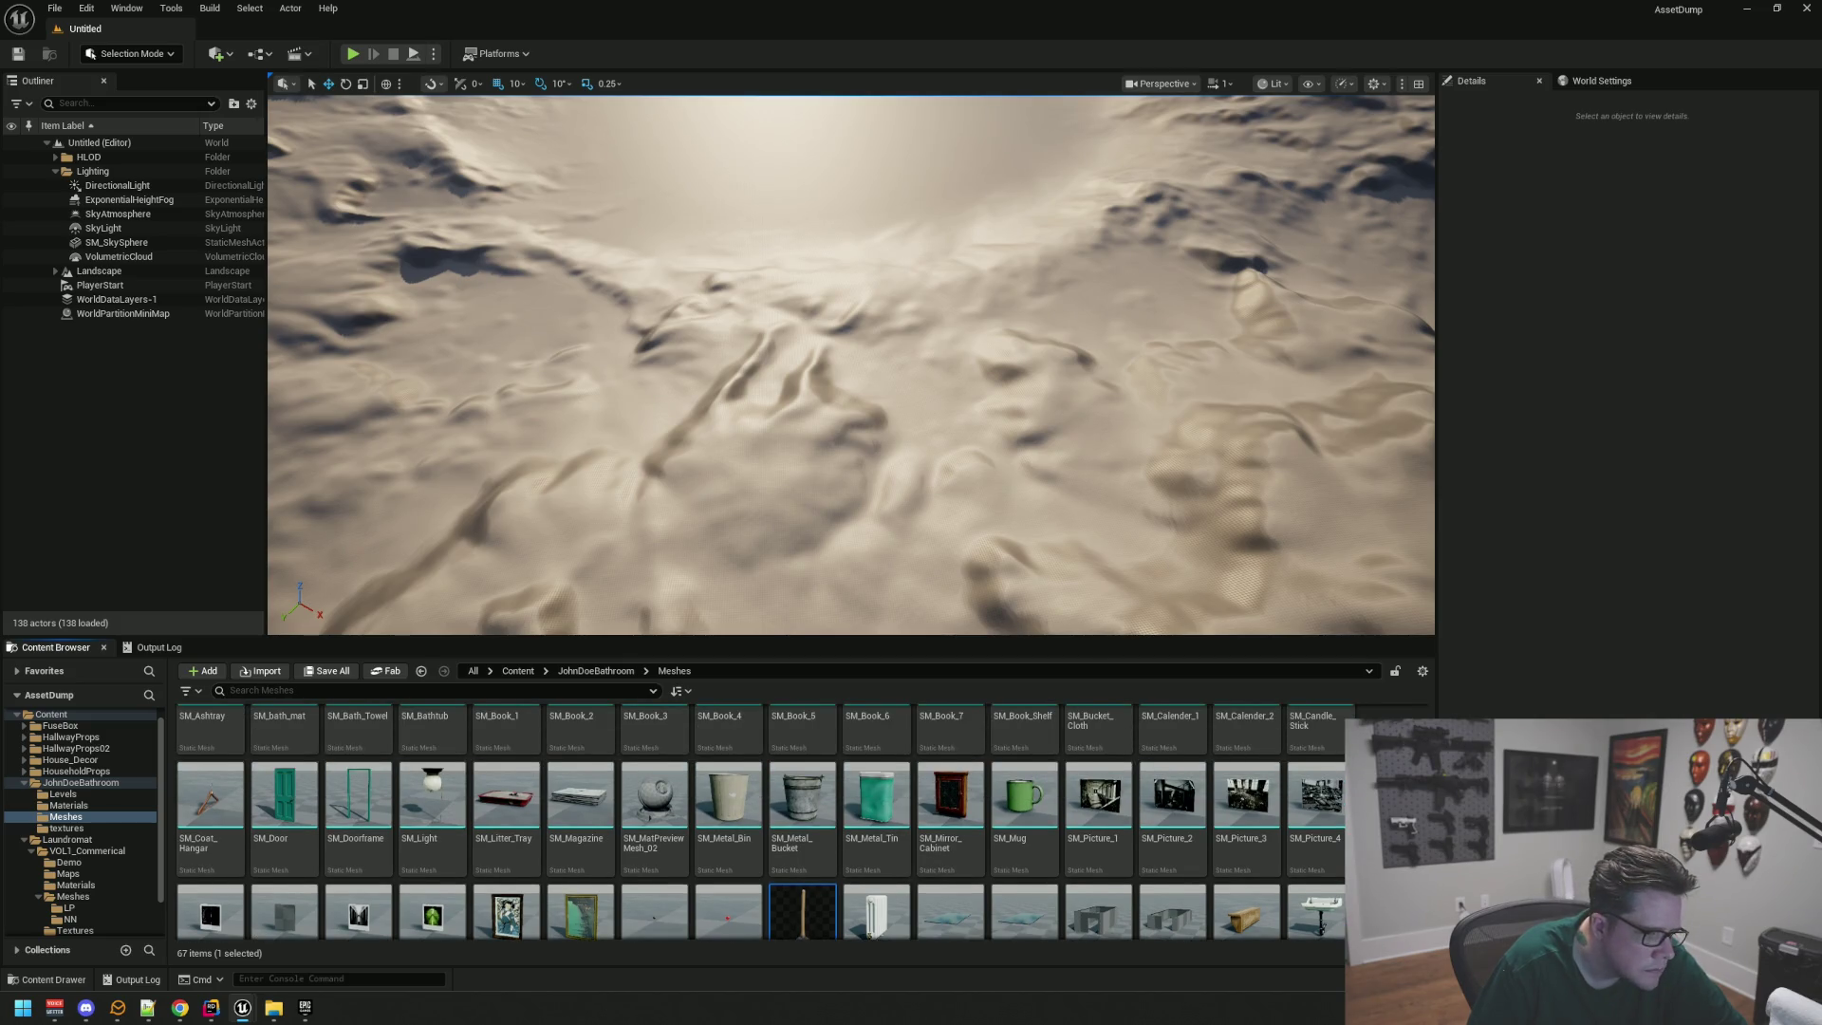
{"action": "double_click", "coordinate": [750, 793]}
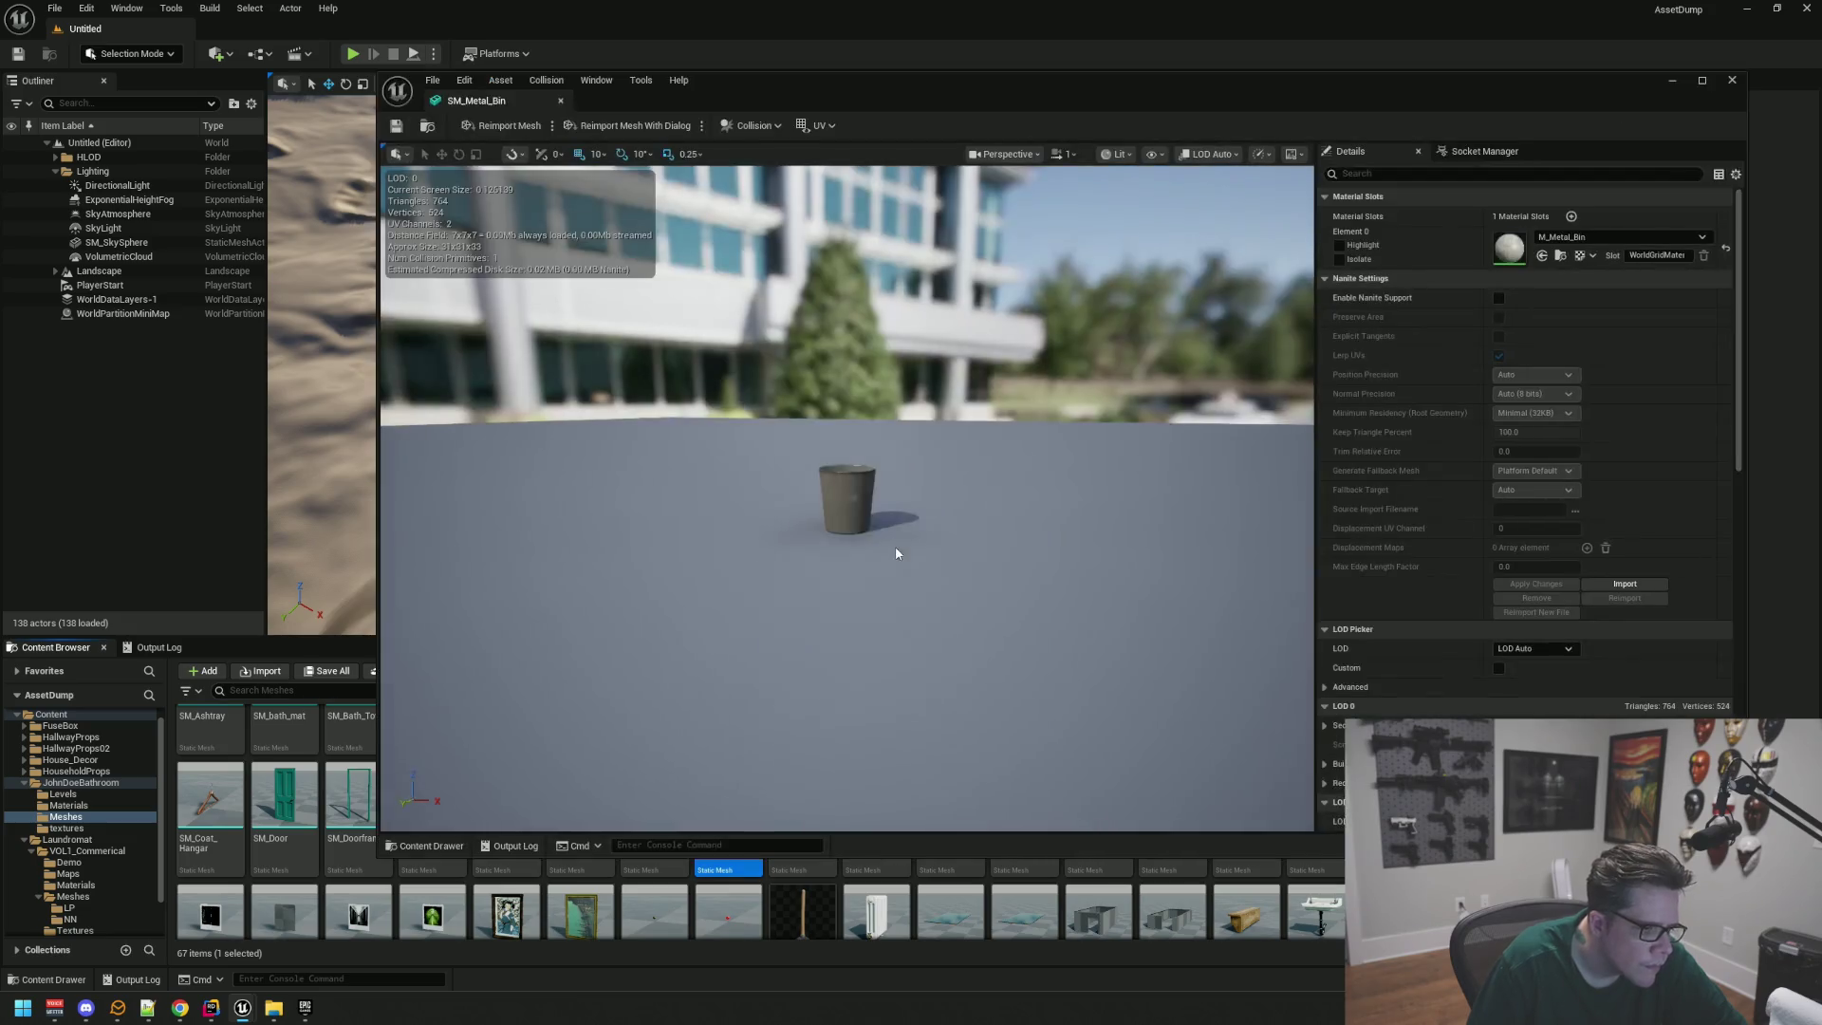
Step: Orbit around the metal bin, then close its preview and clear the selection
{"action": "scroll", "coordinate": [897, 553], "scroll_direction": "up", "scroll_amount": 10}
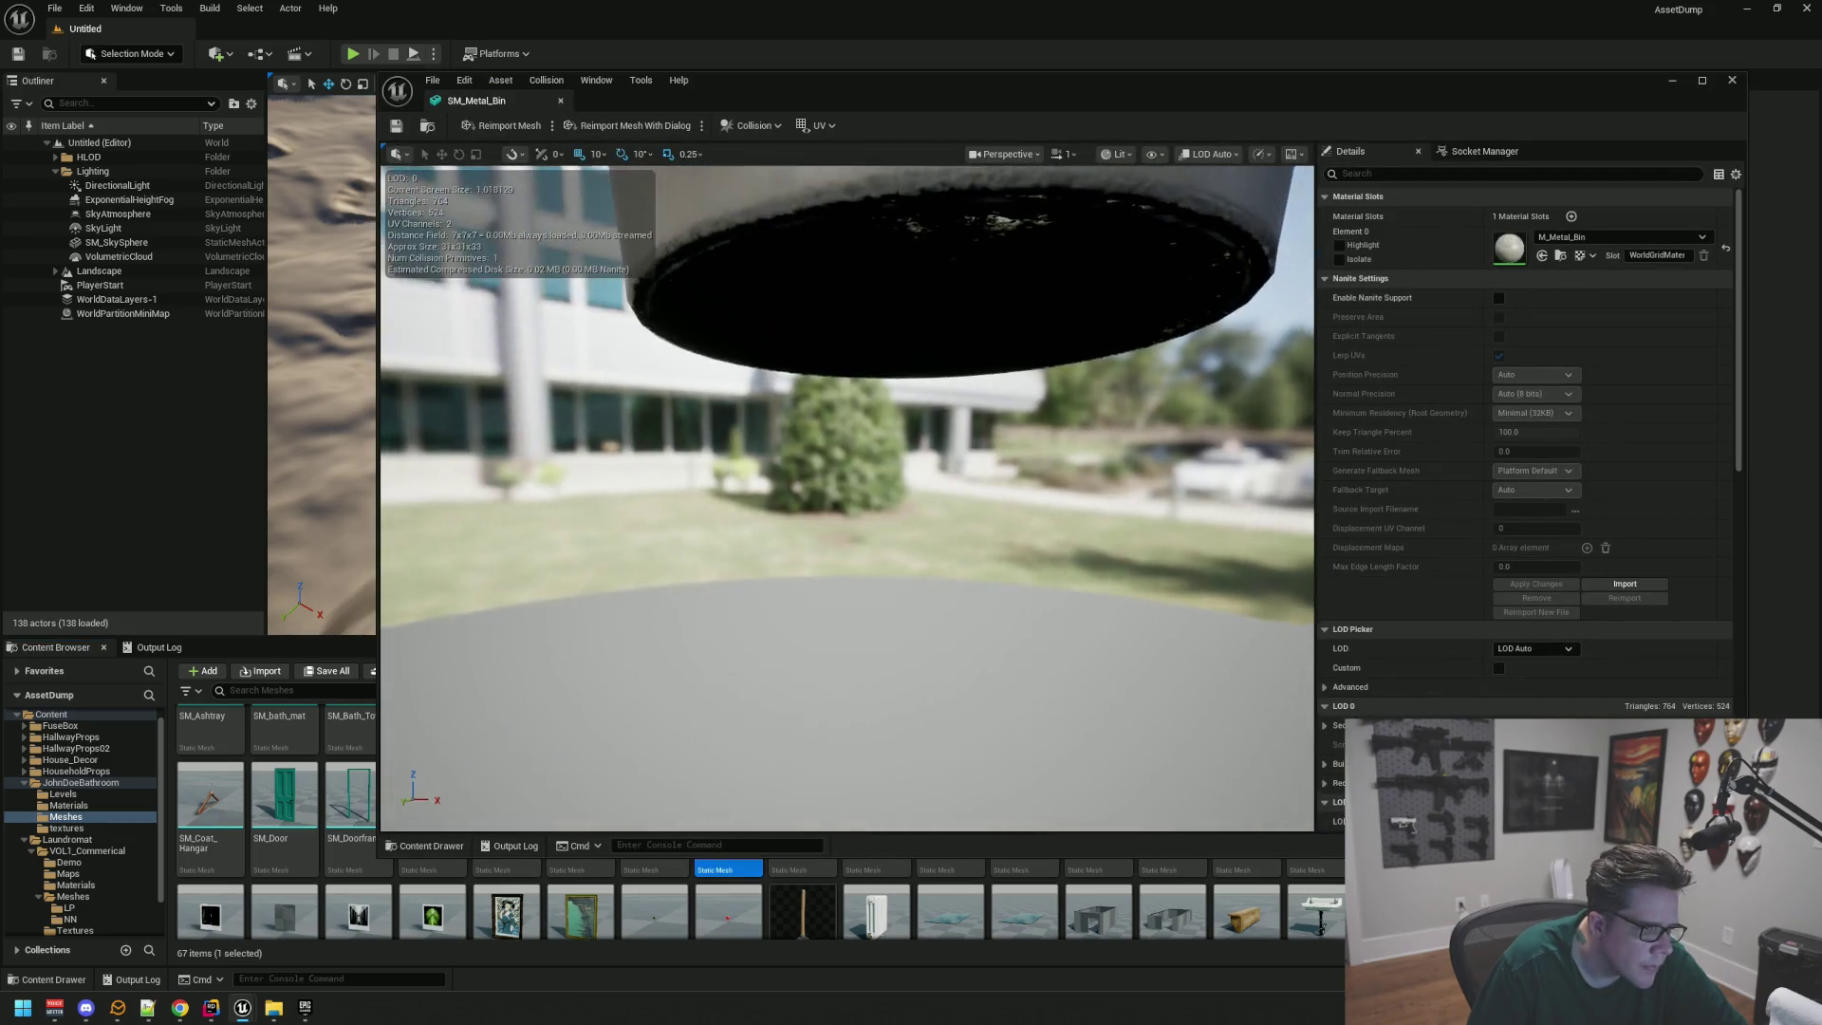
{"action": "mouse_move", "coordinate": [859, 569]}
{"action": "left_mouse_down"}
{"action": "mouse_move", "coordinate": [866, 549]}
{"action": "mouse_move", "coordinate": [741, 372]}
{"action": "left_mouse_up"}
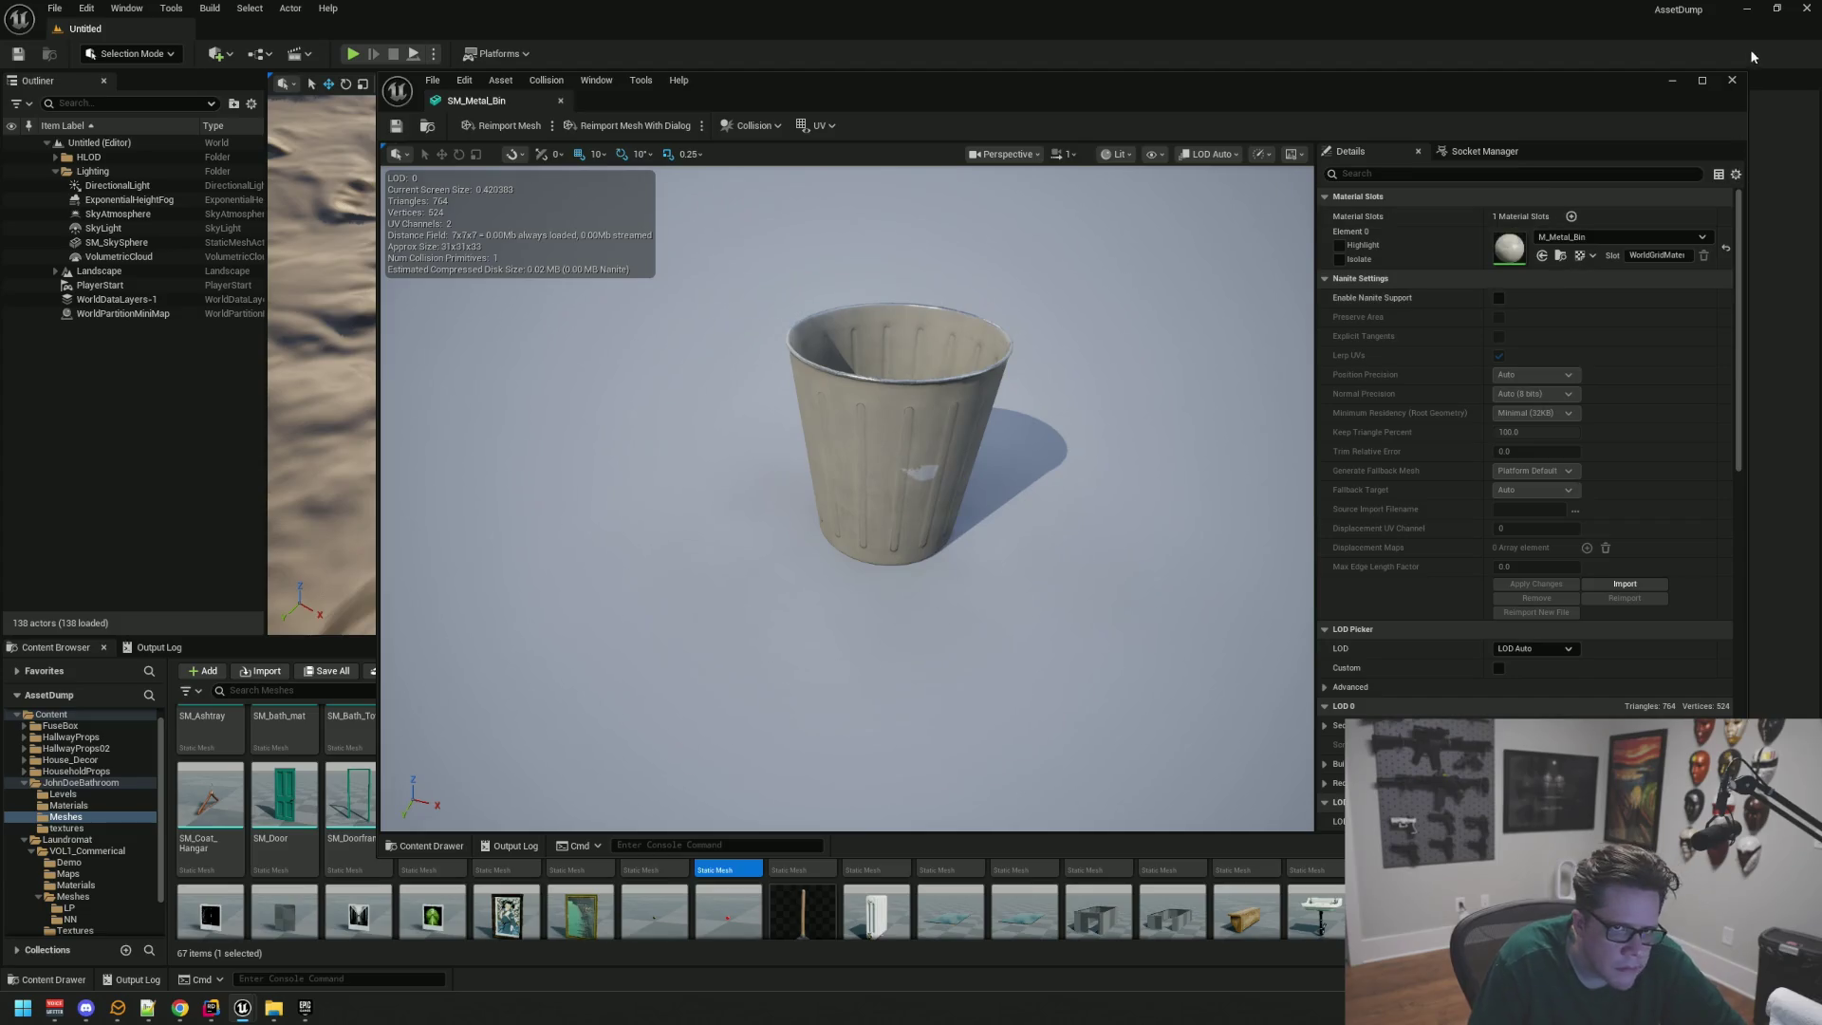
{"action": "left_click", "coordinate": [1731, 80]}
{"action": "key", "text": "Escape"}
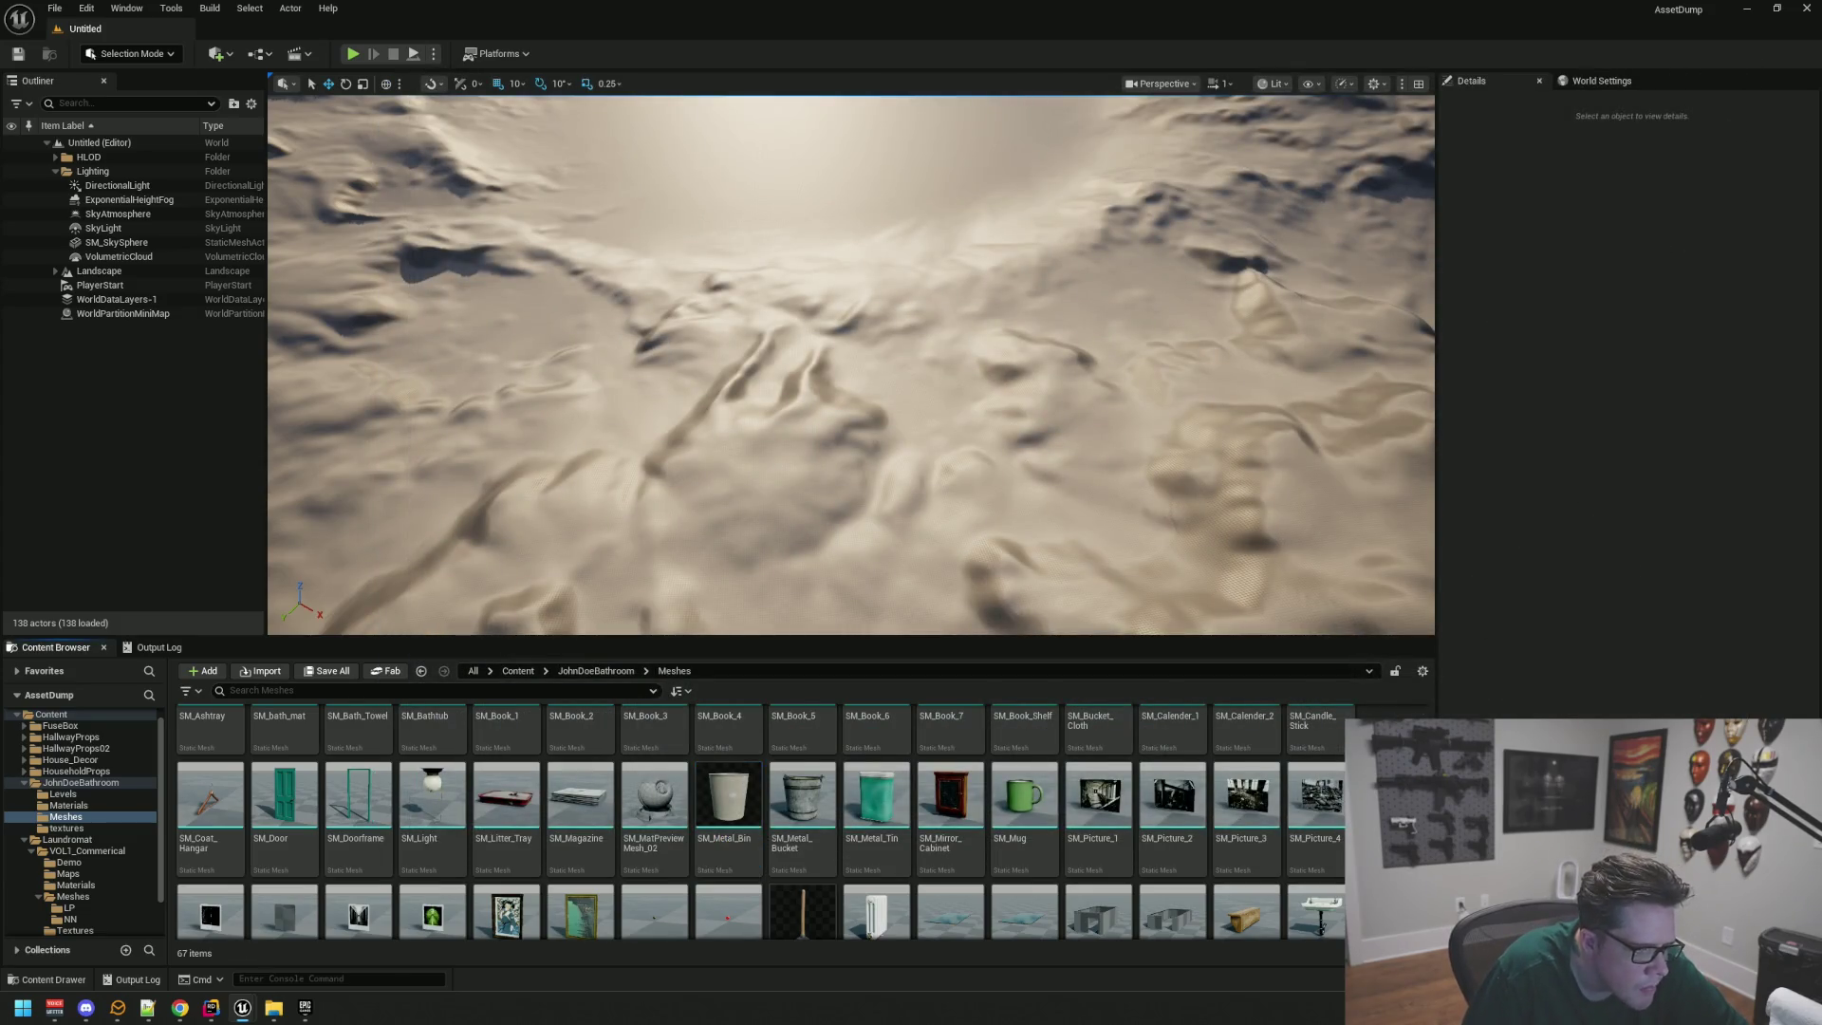
Step: Preview SM_Wall_Towel up close, then close it
{"action": "scroll", "coordinate": [766, 821], "scroll_direction": "up", "scroll_amount": 2}
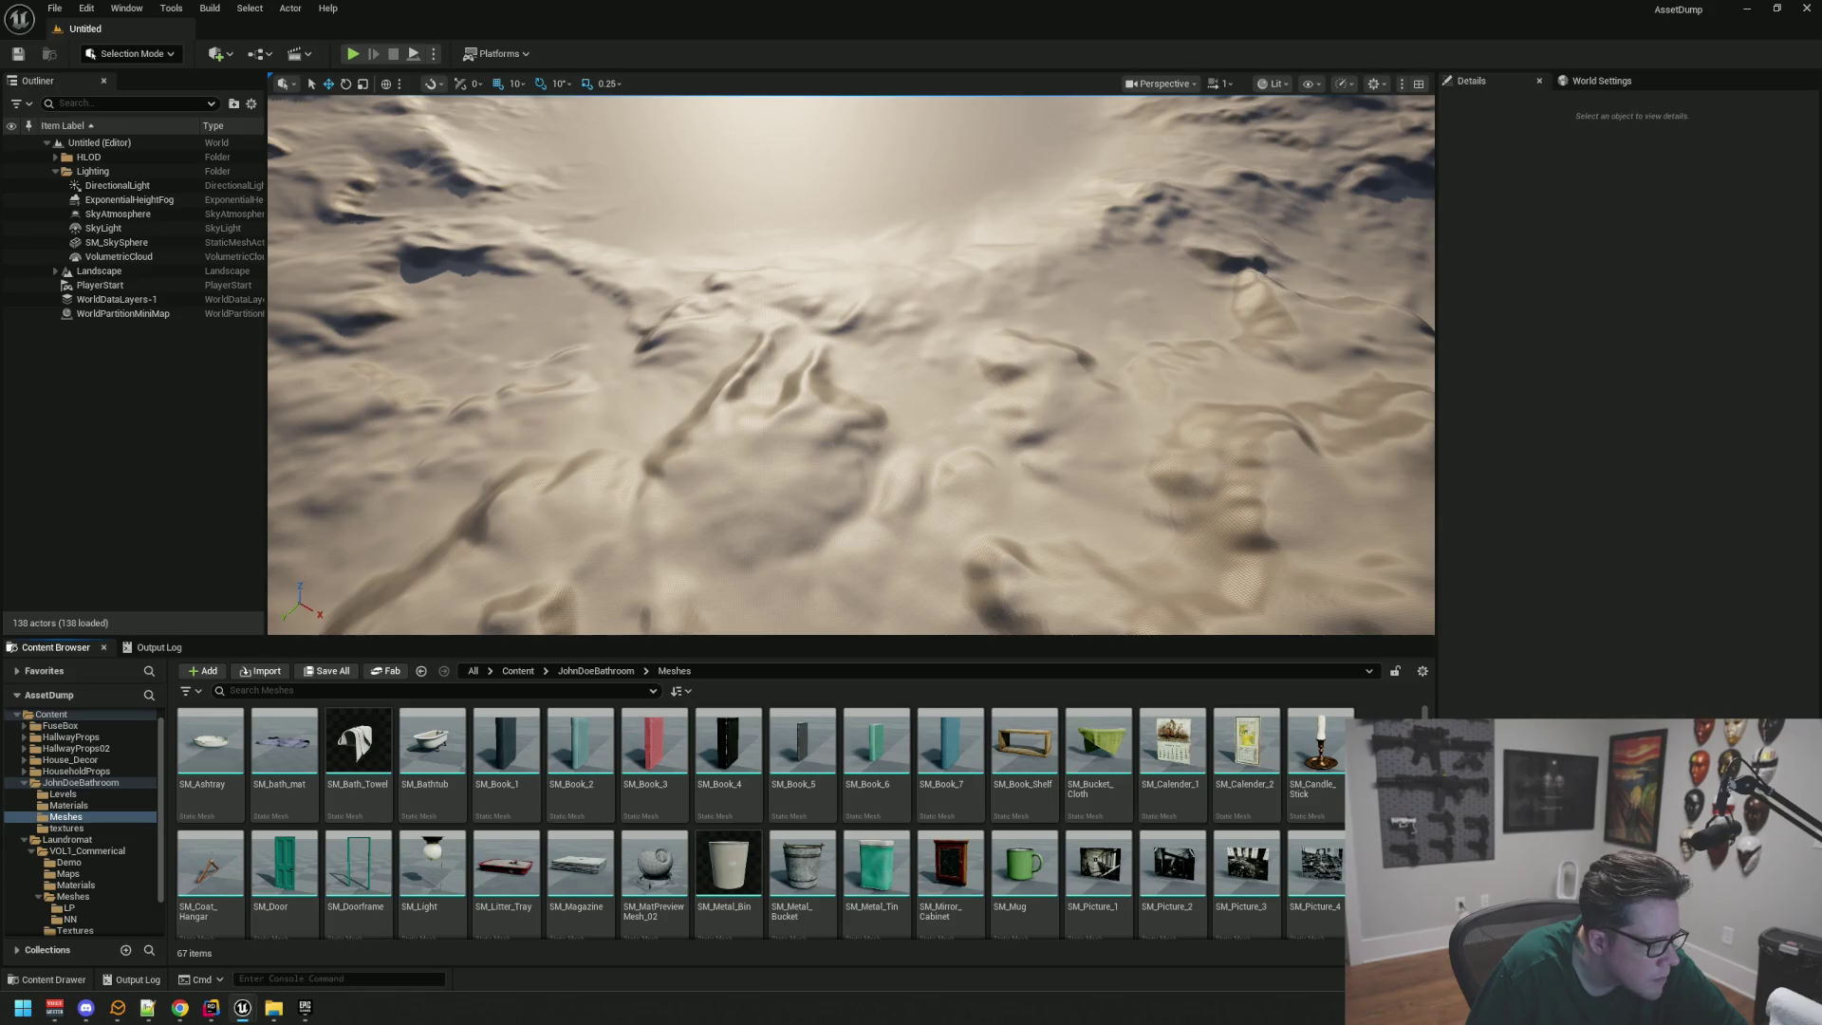
{"action": "scroll", "coordinate": [759, 821], "scroll_direction": "down", "scroll_amount": 2}
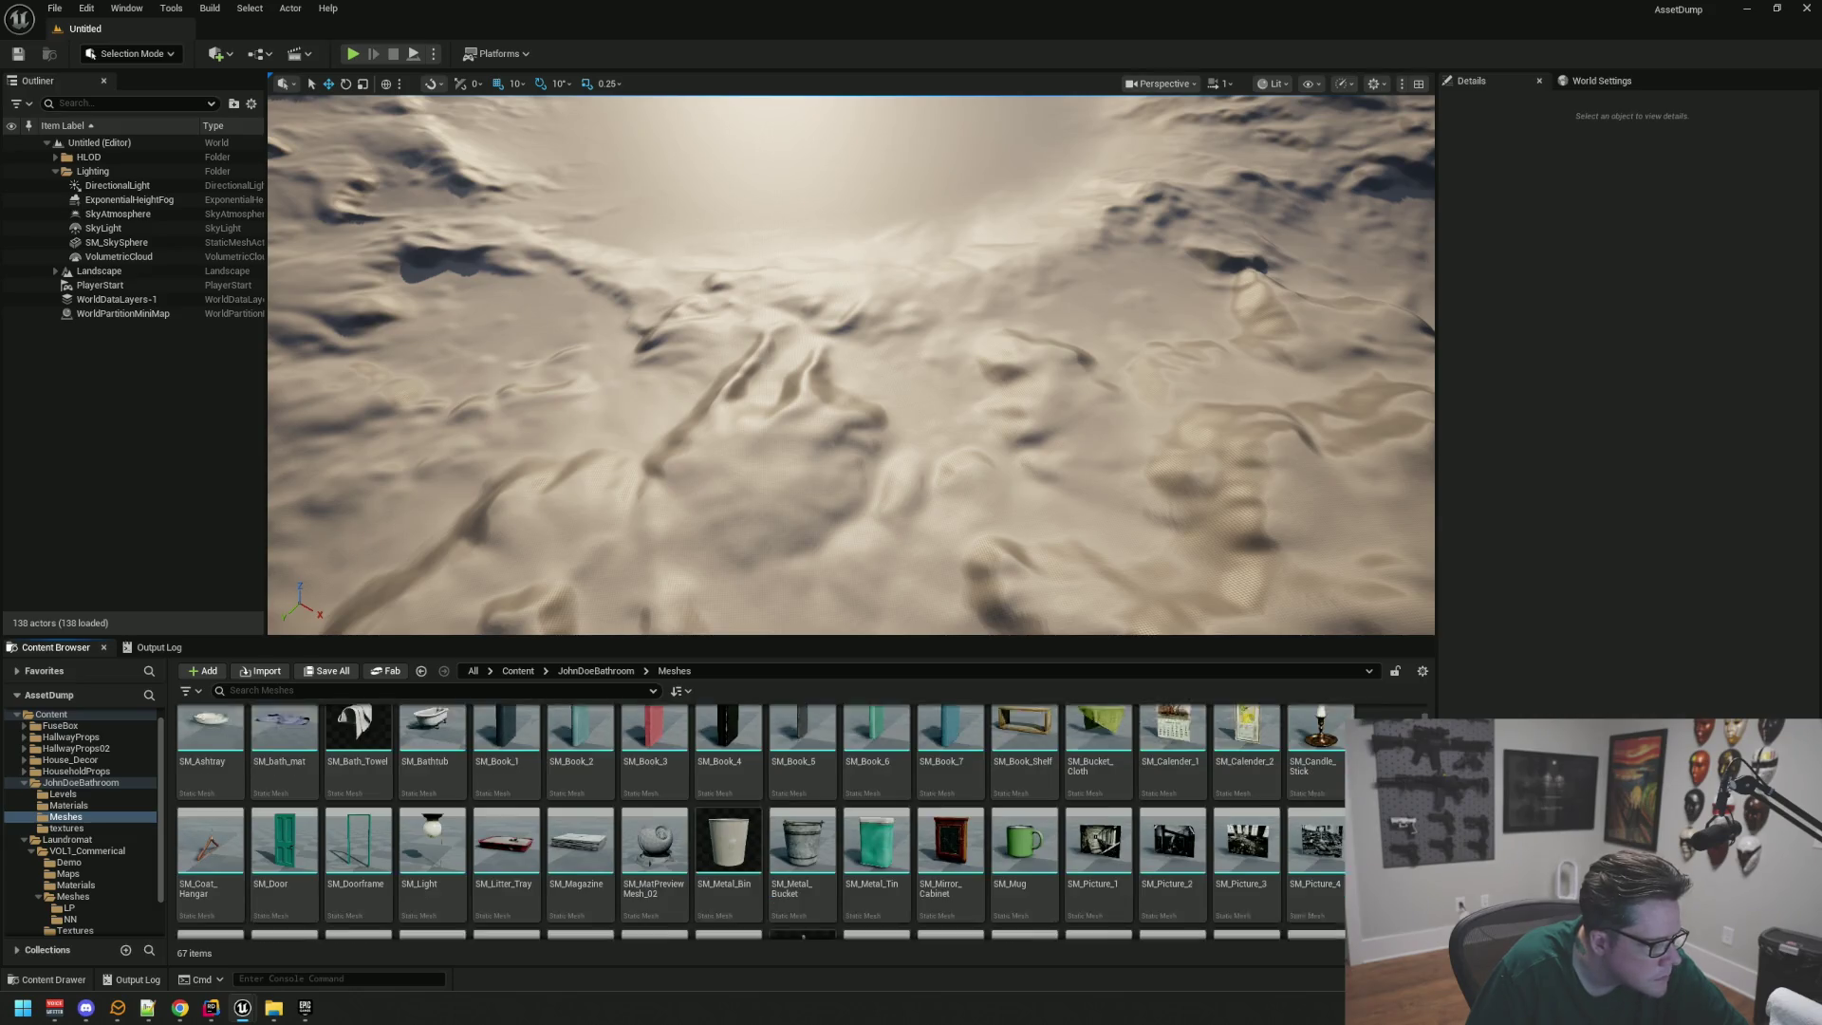
{"action": "scroll", "coordinate": [759, 820], "scroll_direction": "down", "scroll_amount": 2}
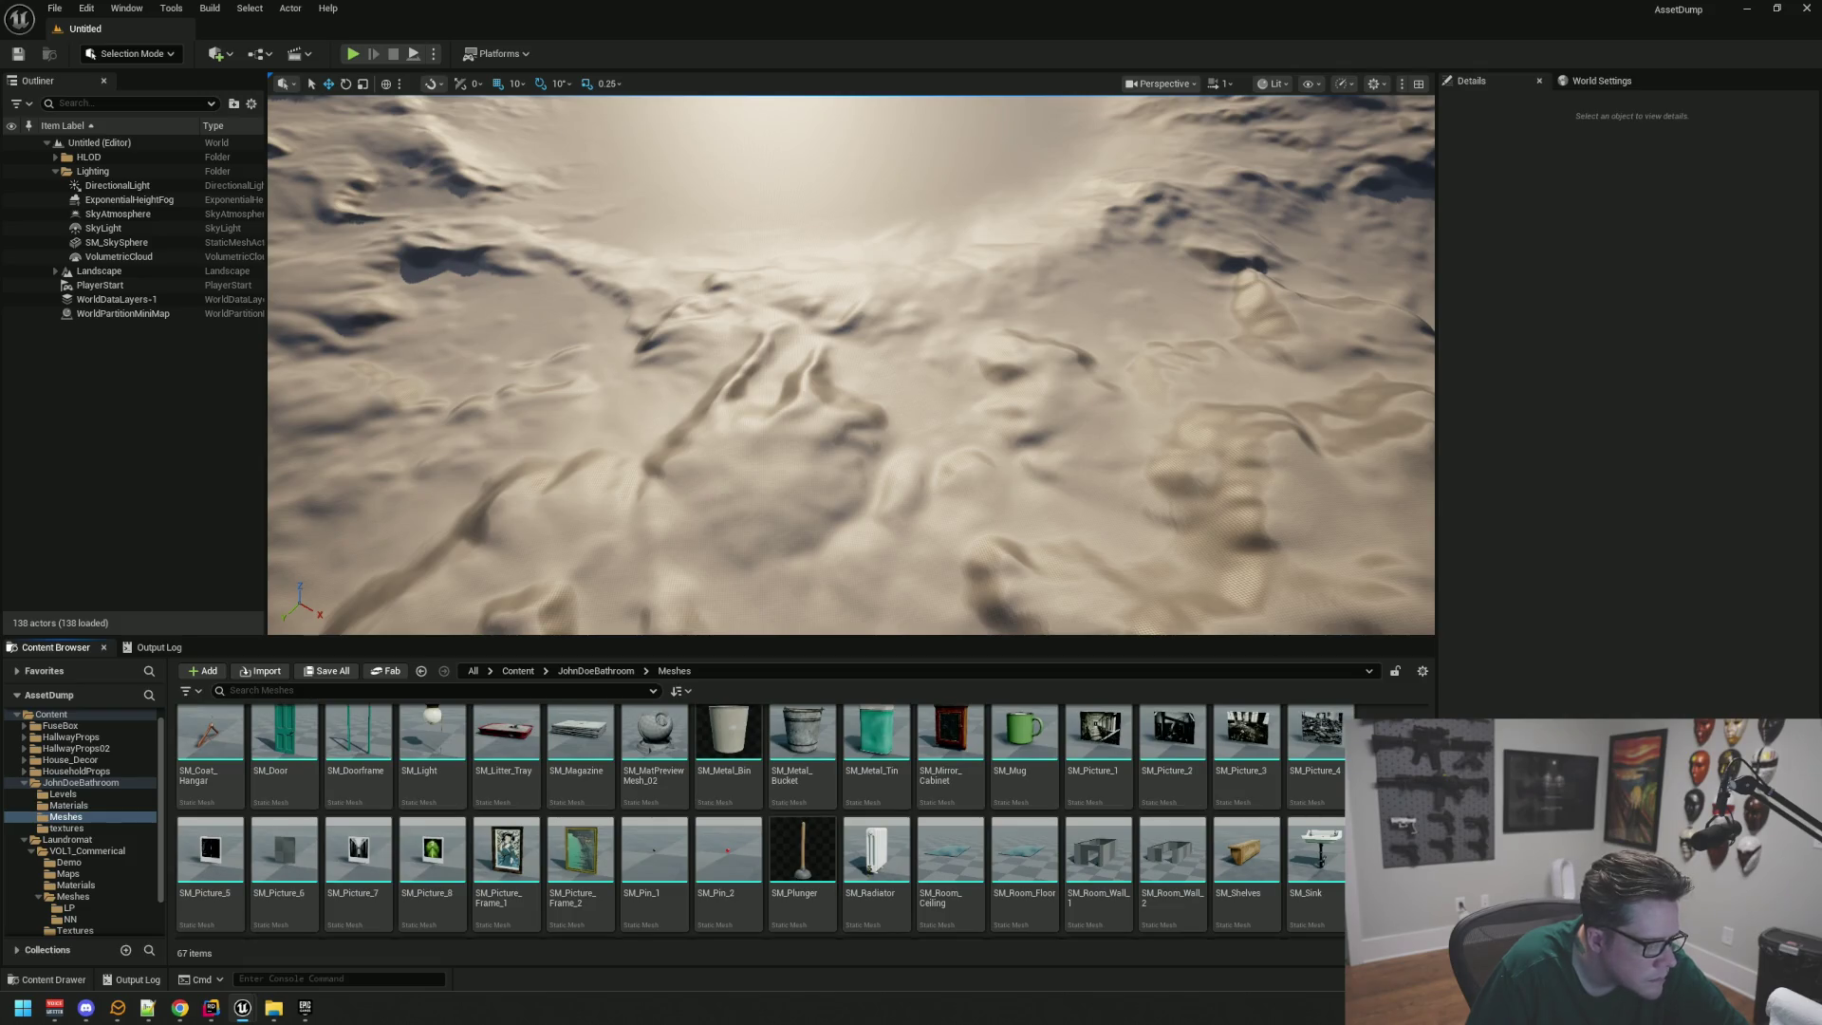
{"action": "scroll", "coordinate": [761, 820], "scroll_direction": "down", "scroll_amount": 5}
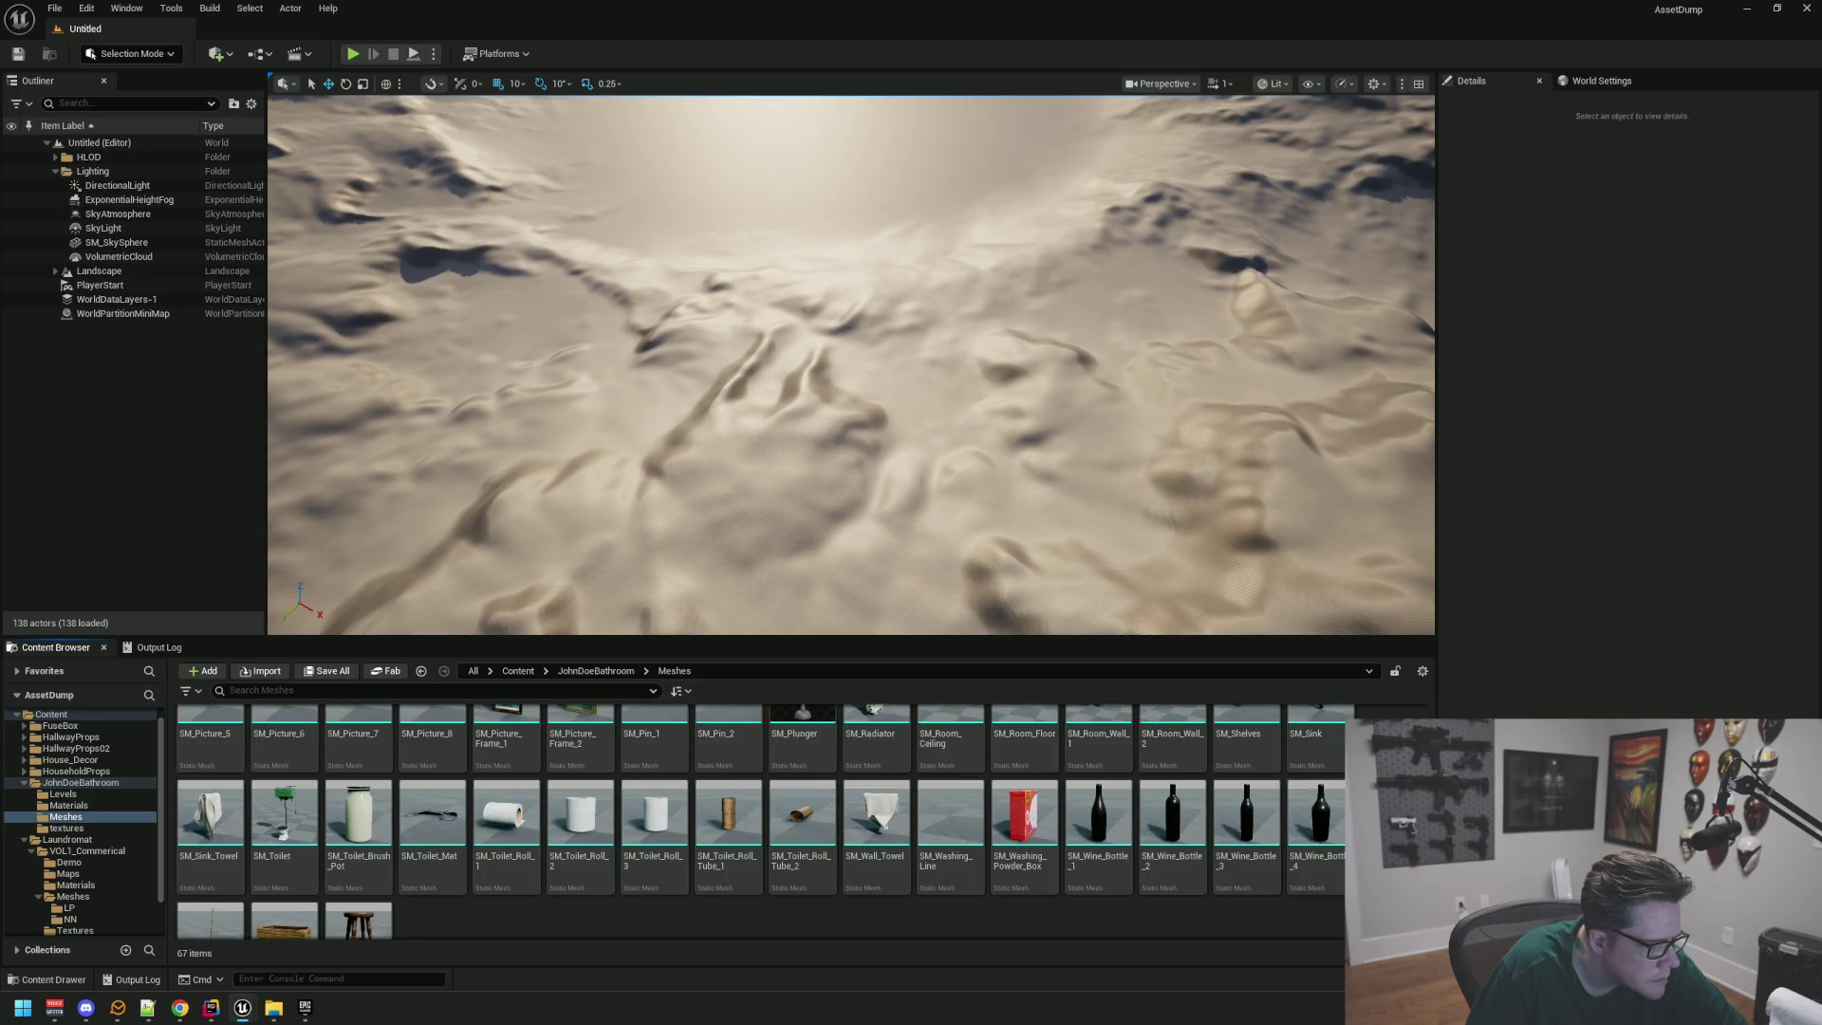
{"action": "double_click", "coordinate": [877, 816]}
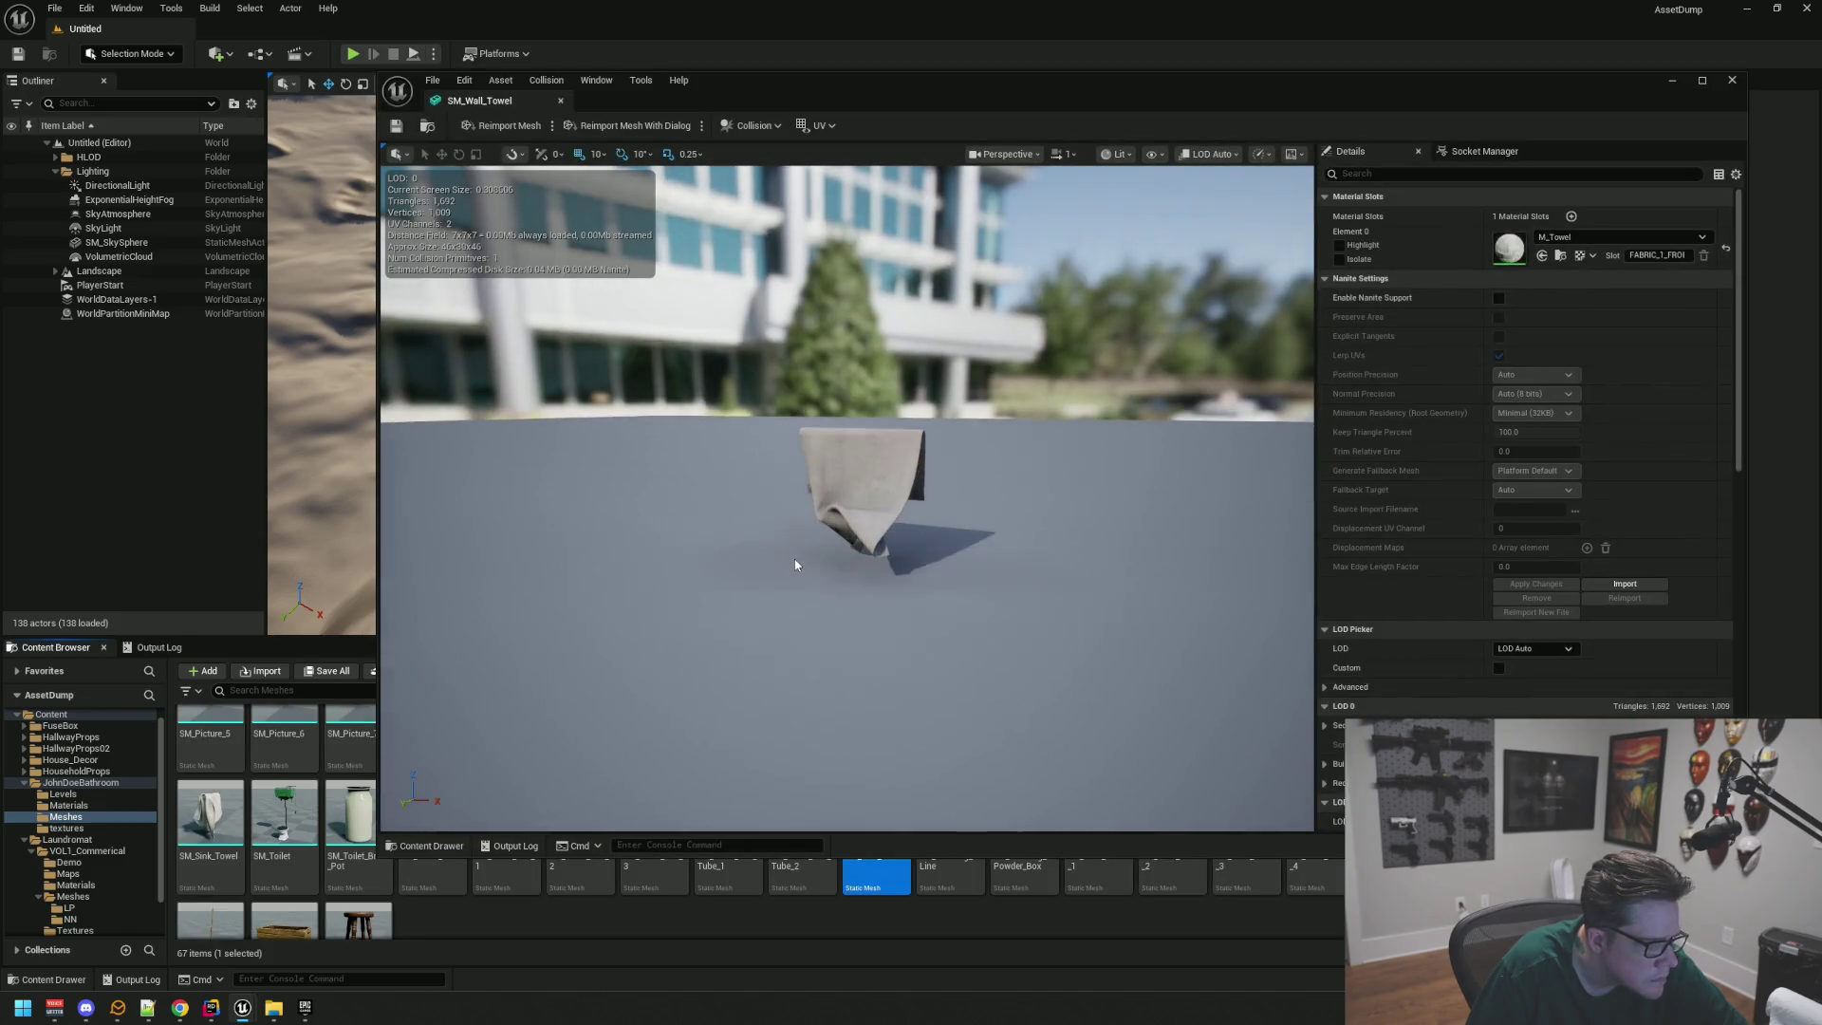
{"action": "mouse_move", "coordinate": [885, 560]}
{"action": "left_mouse_down"}
{"action": "mouse_move", "coordinate": [925, 575]}
{"action": "mouse_move", "coordinate": [957, 551]}
{"action": "left_mouse_up"}
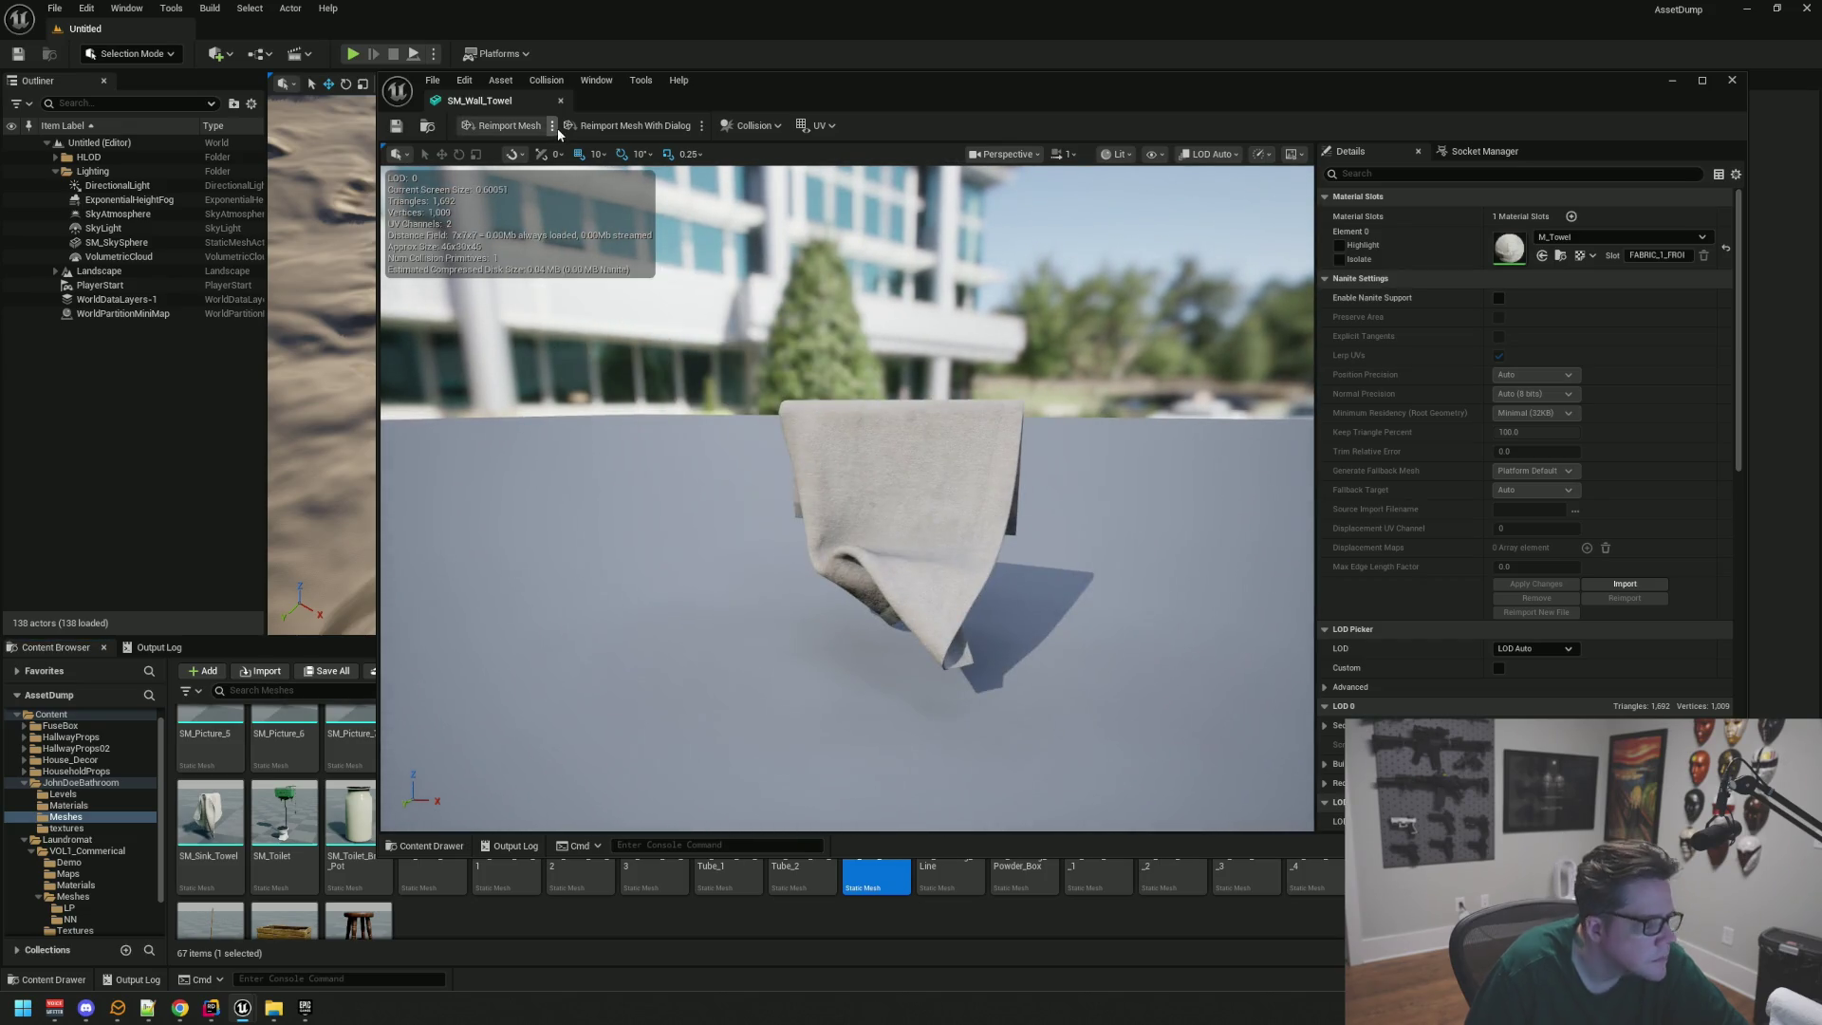
{"action": "left_click", "coordinate": [560, 101]}
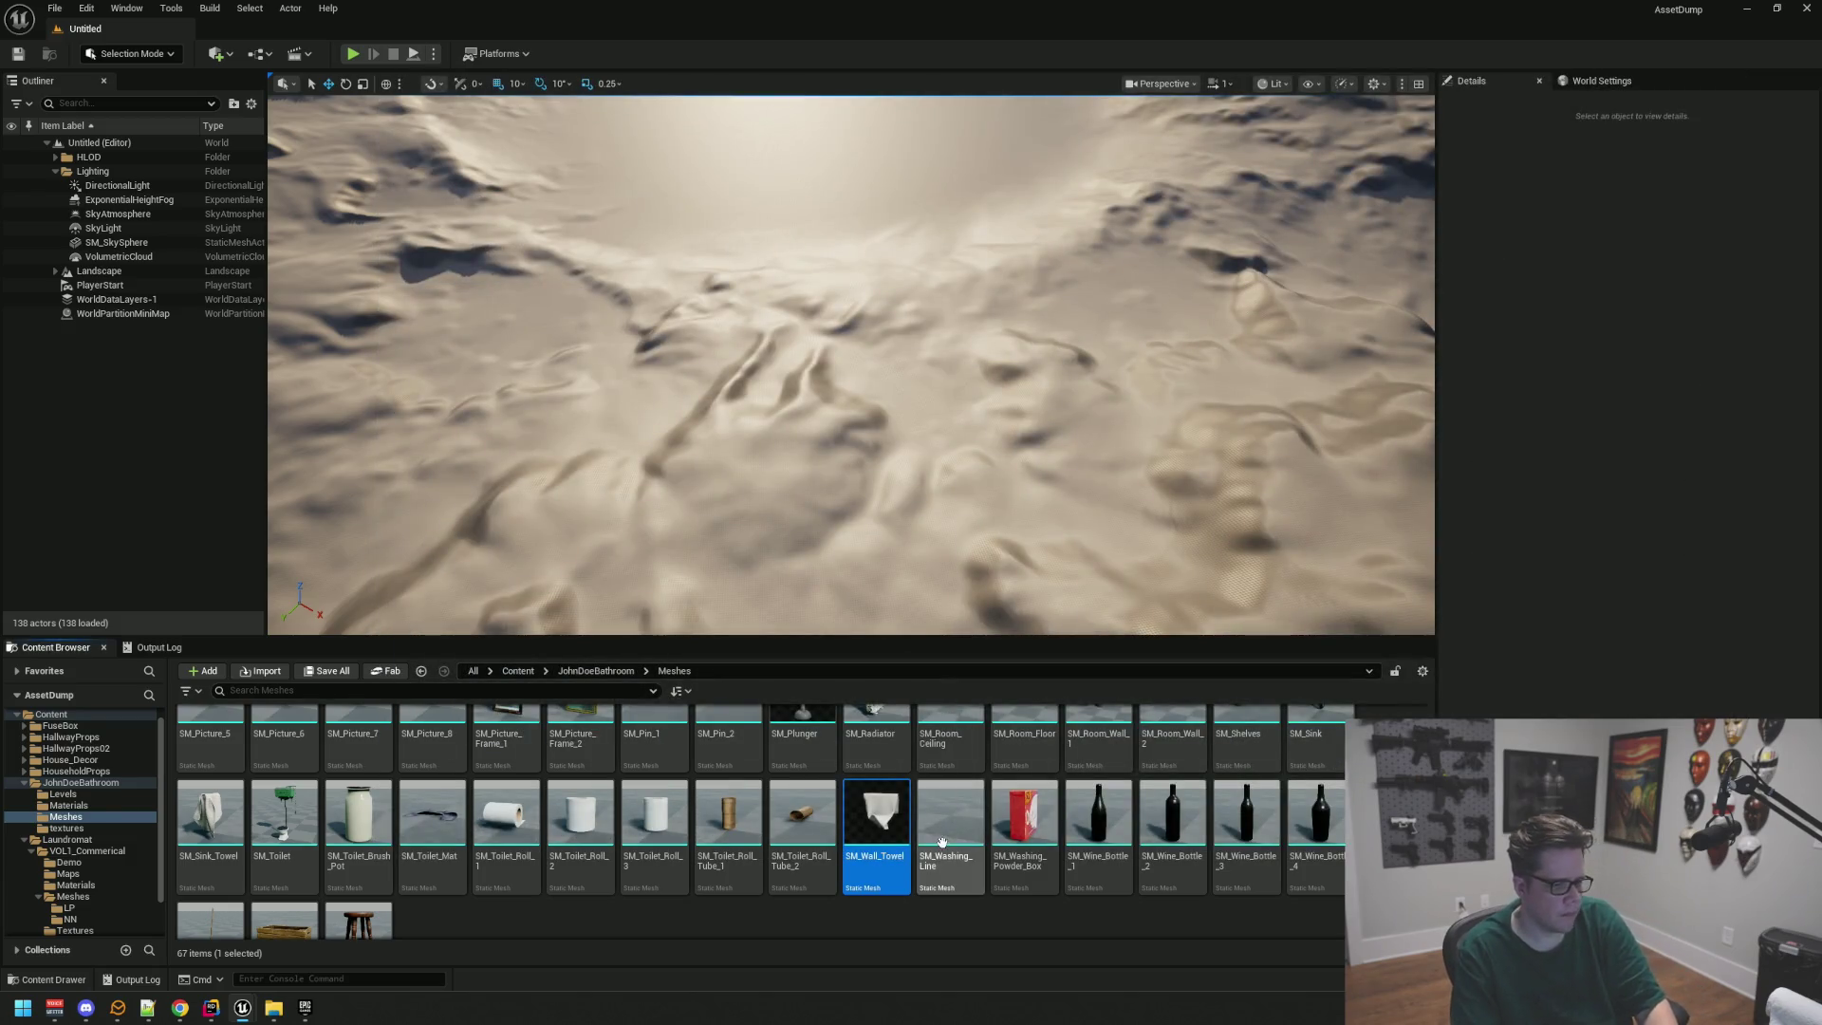
Step: Preview SM_Bucket_Cloth, close it, and show the pack's Levels folder
{"action": "scroll", "coordinate": [602, 851], "scroll_direction": "down", "scroll_amount": 1}
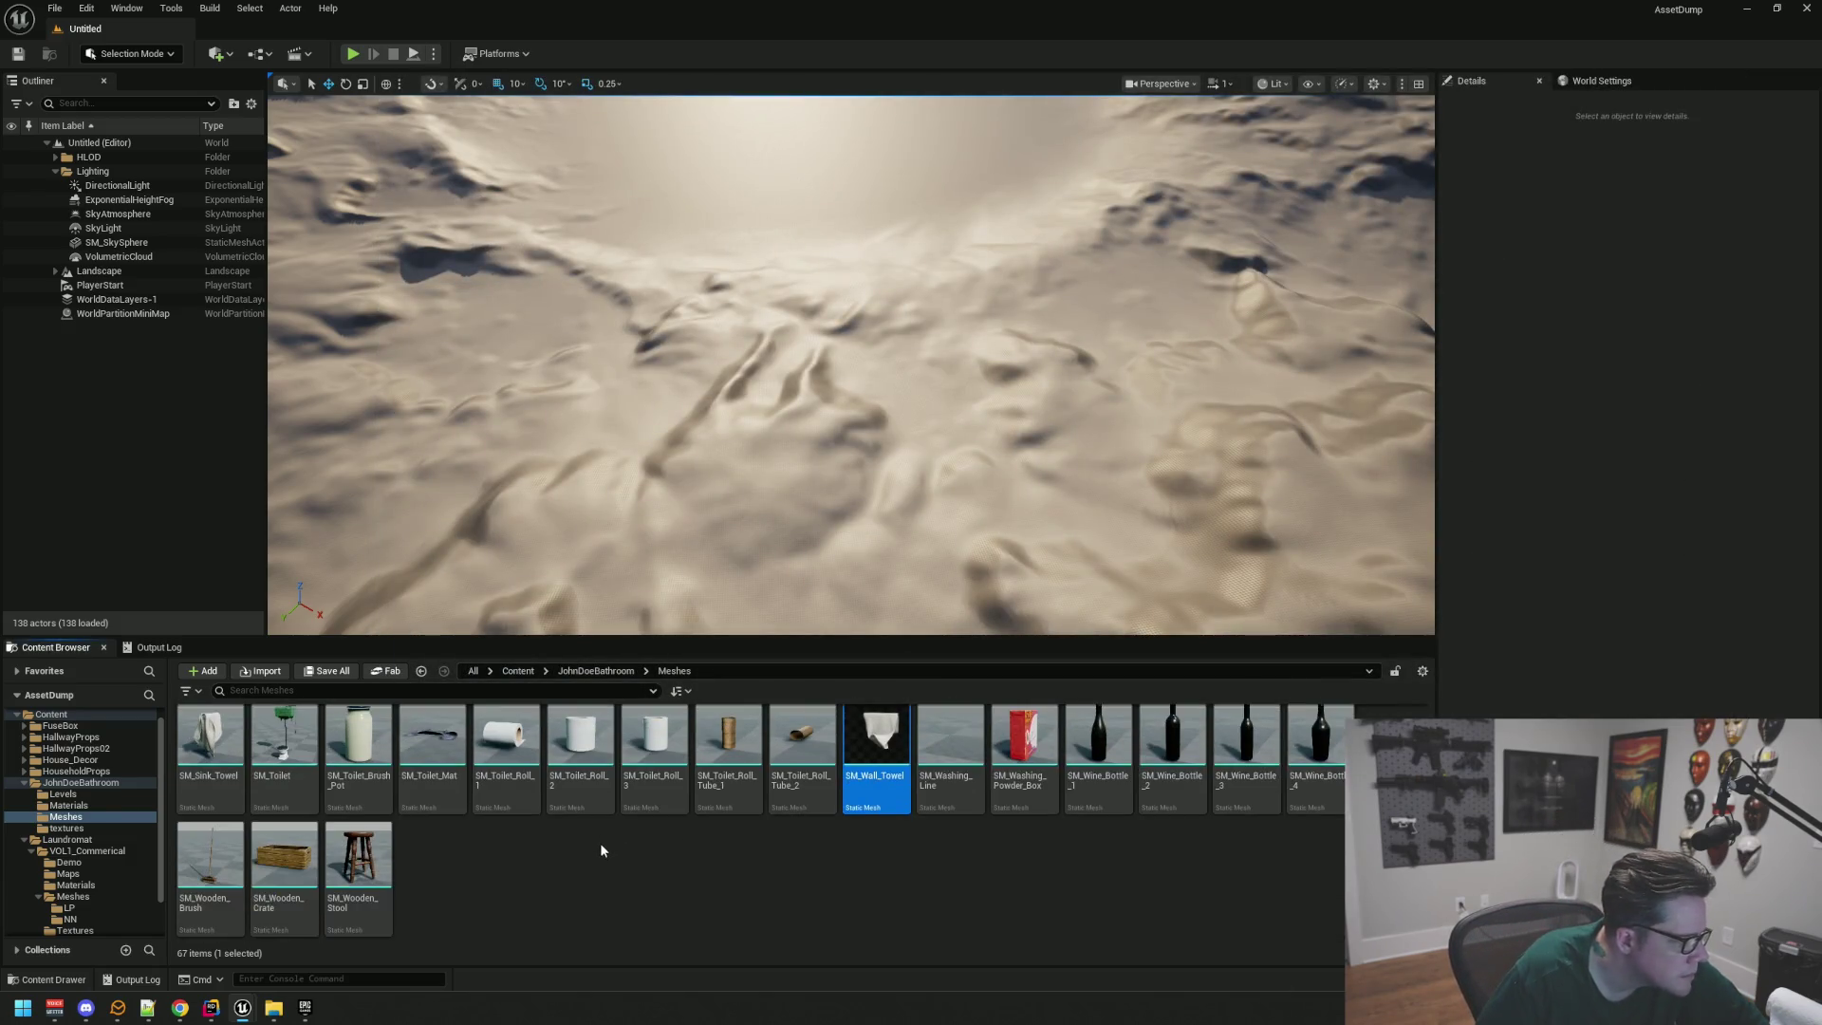
{"action": "scroll", "coordinate": [1044, 902], "scroll_direction": "up", "scroll_amount": 2}
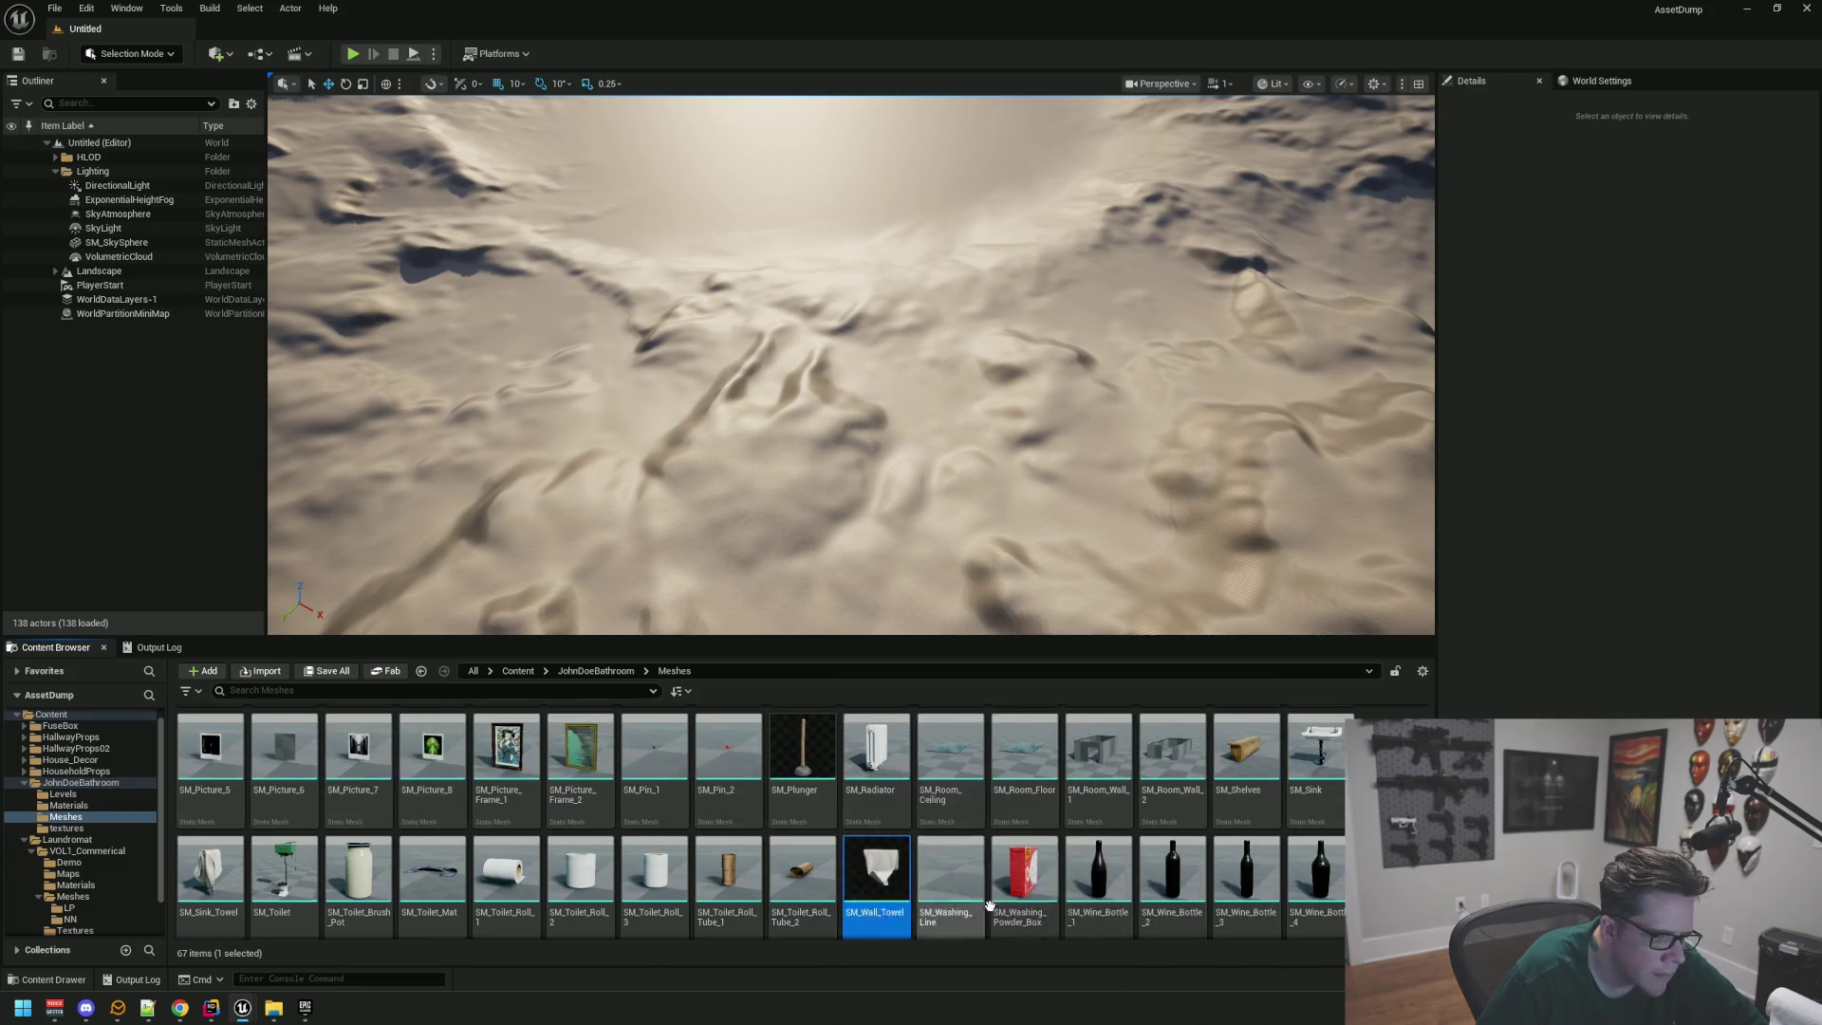
{"action": "scroll", "coordinate": [766, 821], "scroll_direction": "up", "scroll_amount": 1}
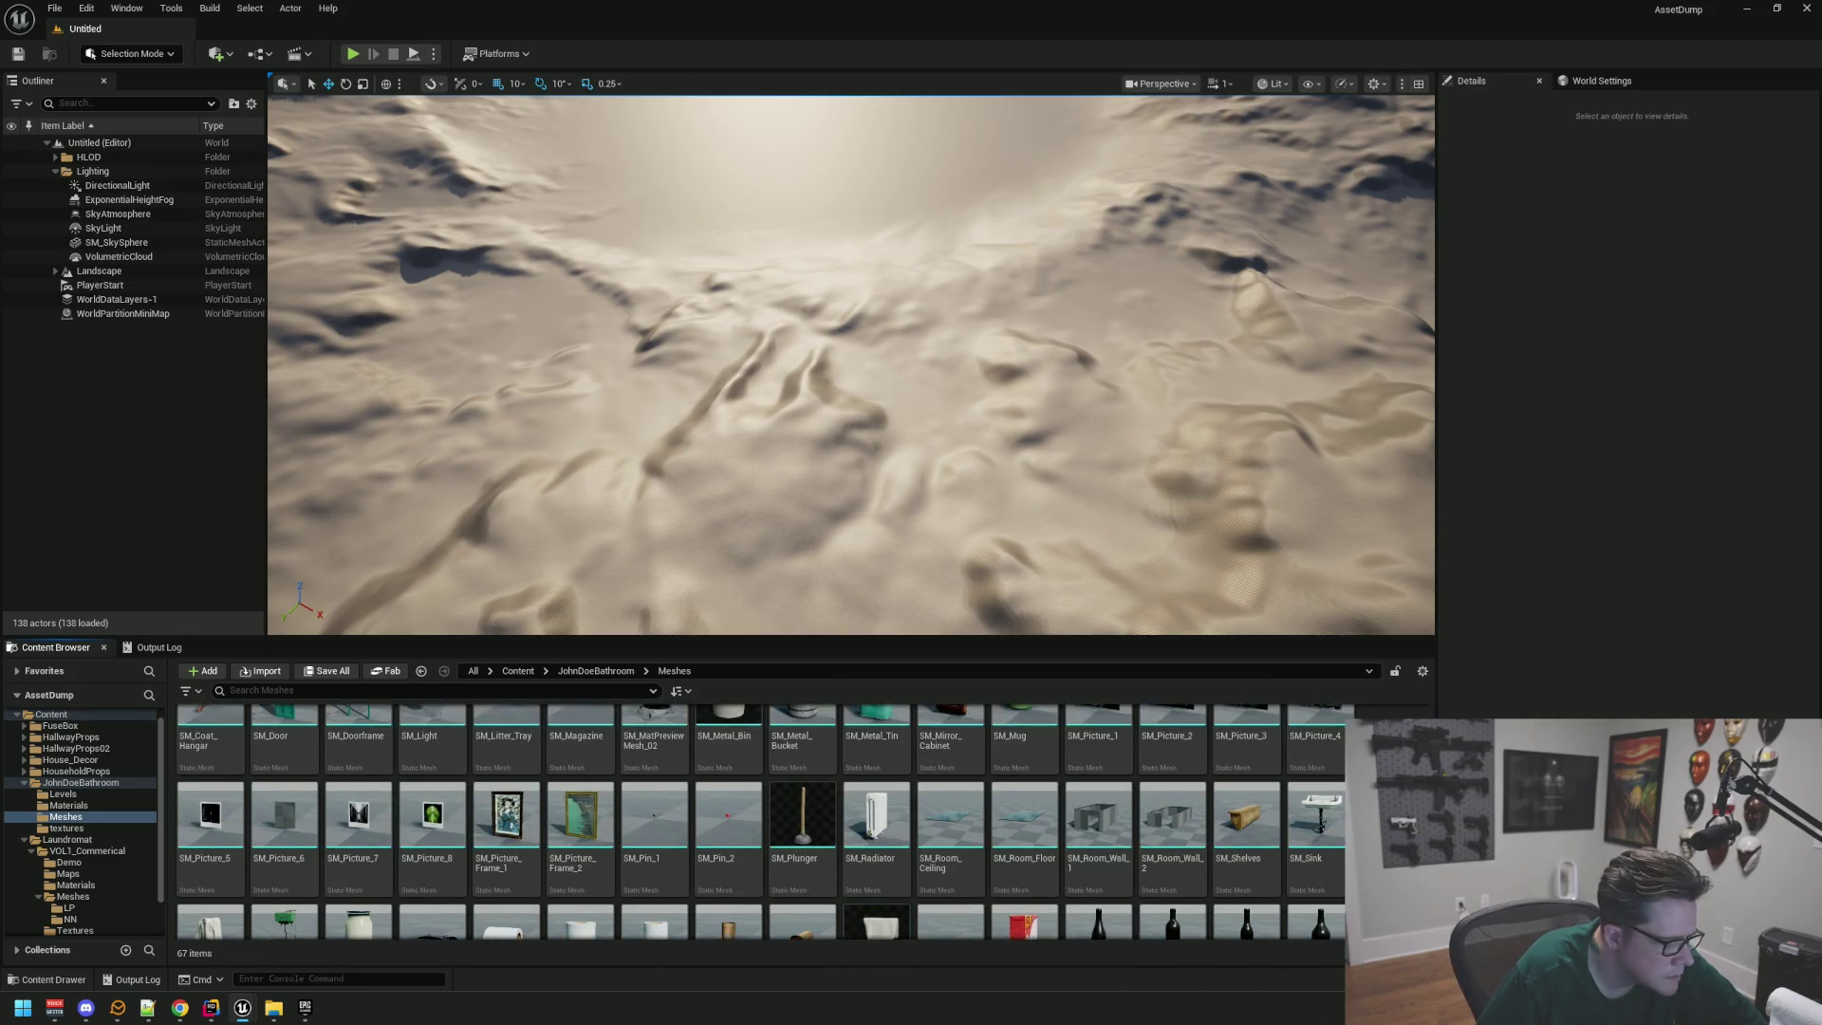
{"action": "scroll", "coordinate": [765, 821], "scroll_direction": "up", "scroll_amount": 3}
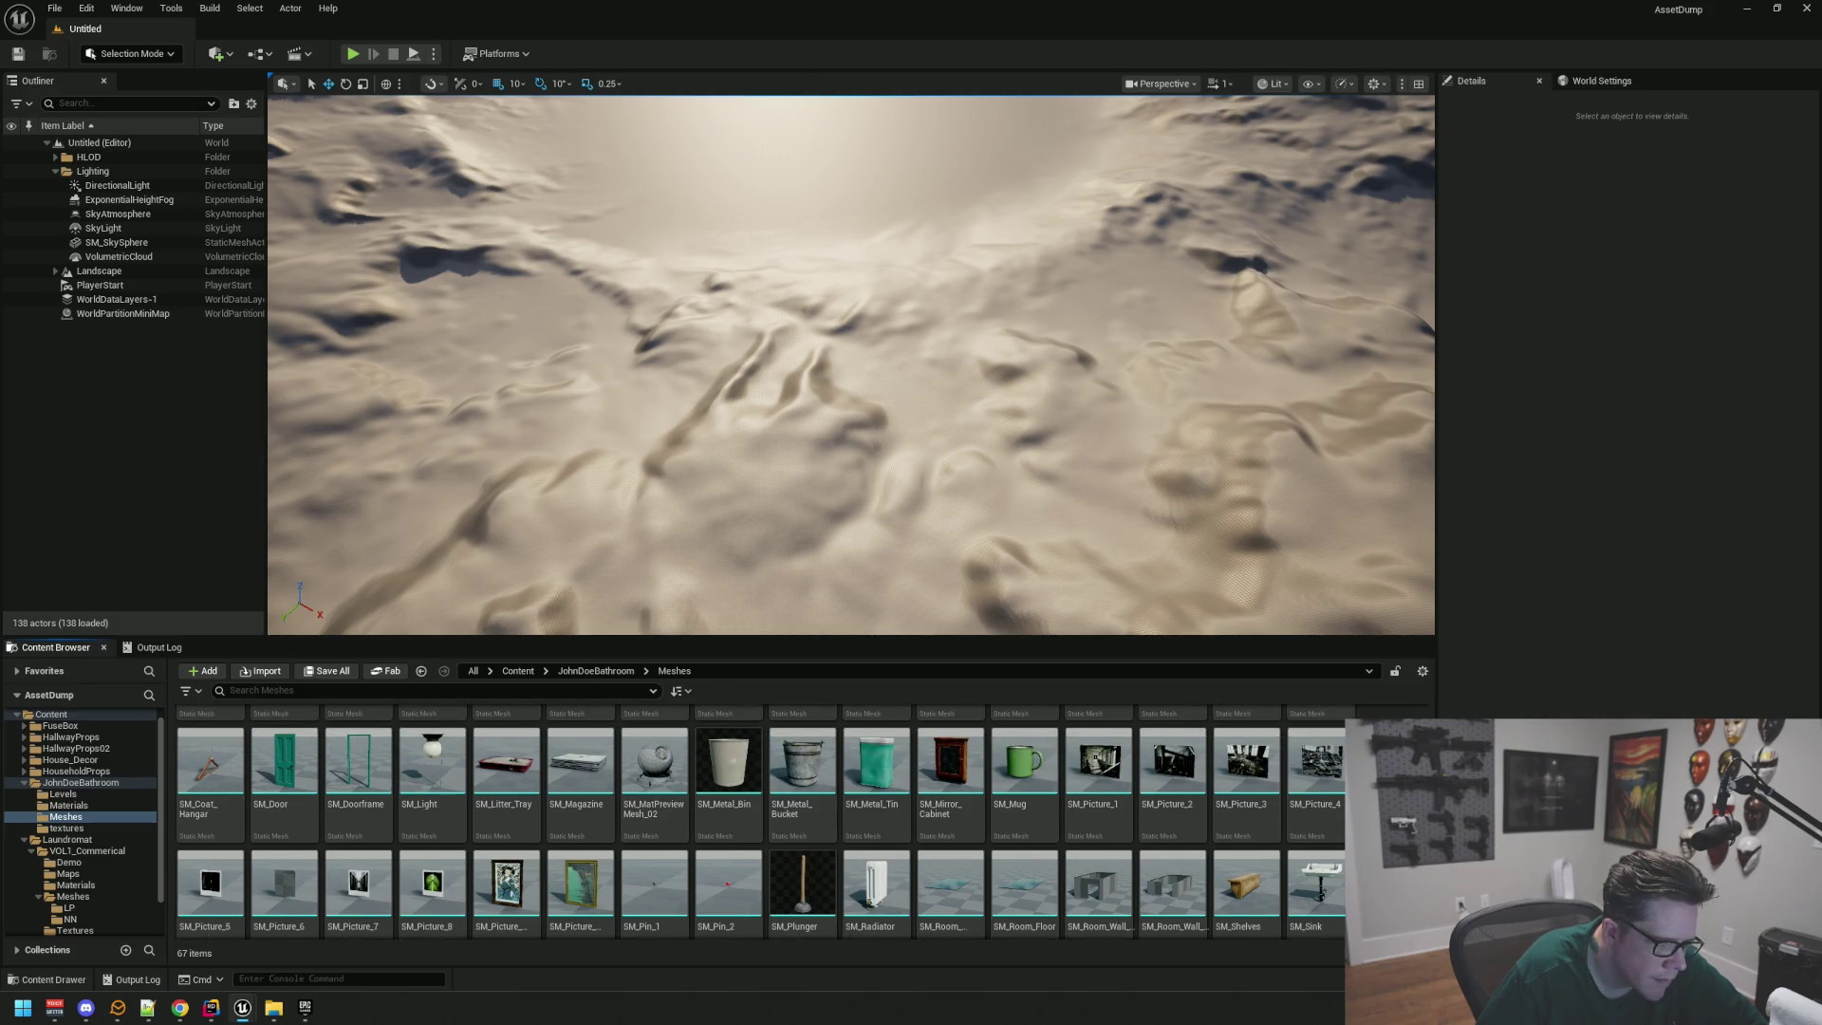
{"action": "scroll", "coordinate": [760, 821], "scroll_direction": "up", "scroll_amount": 2}
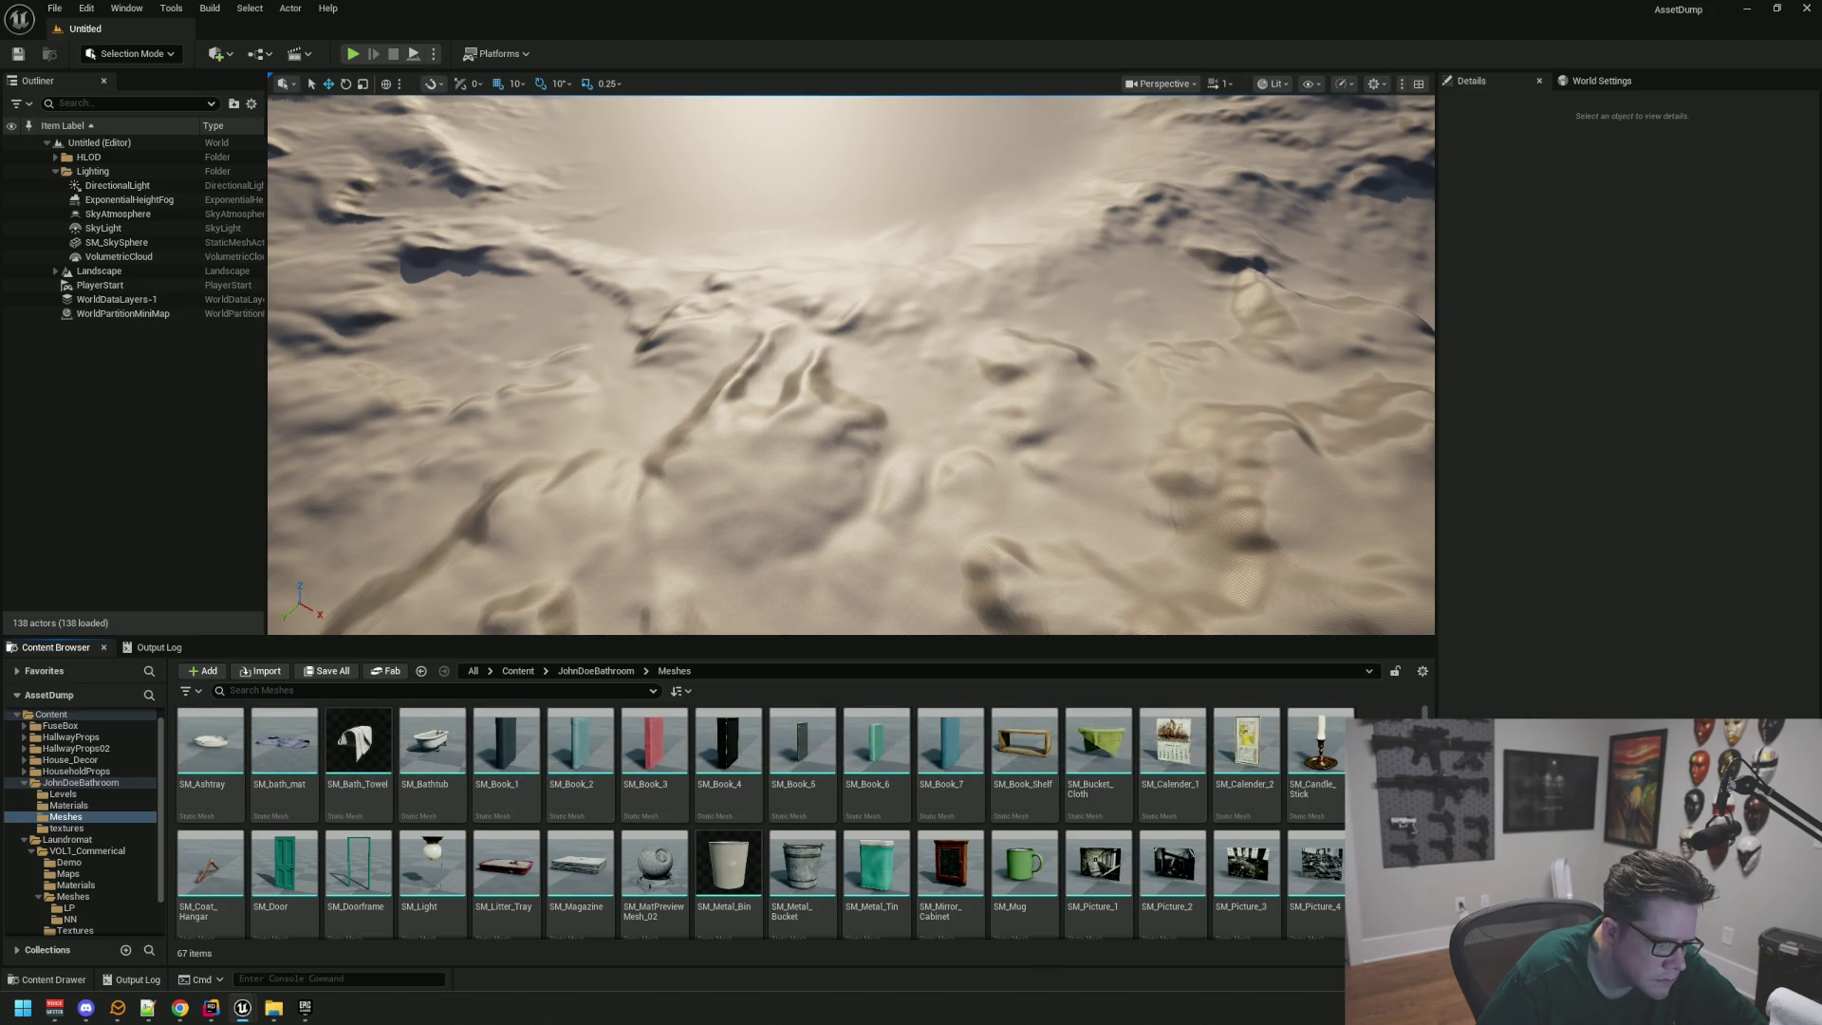
{"action": "double_click", "coordinate": [1070, 759]}
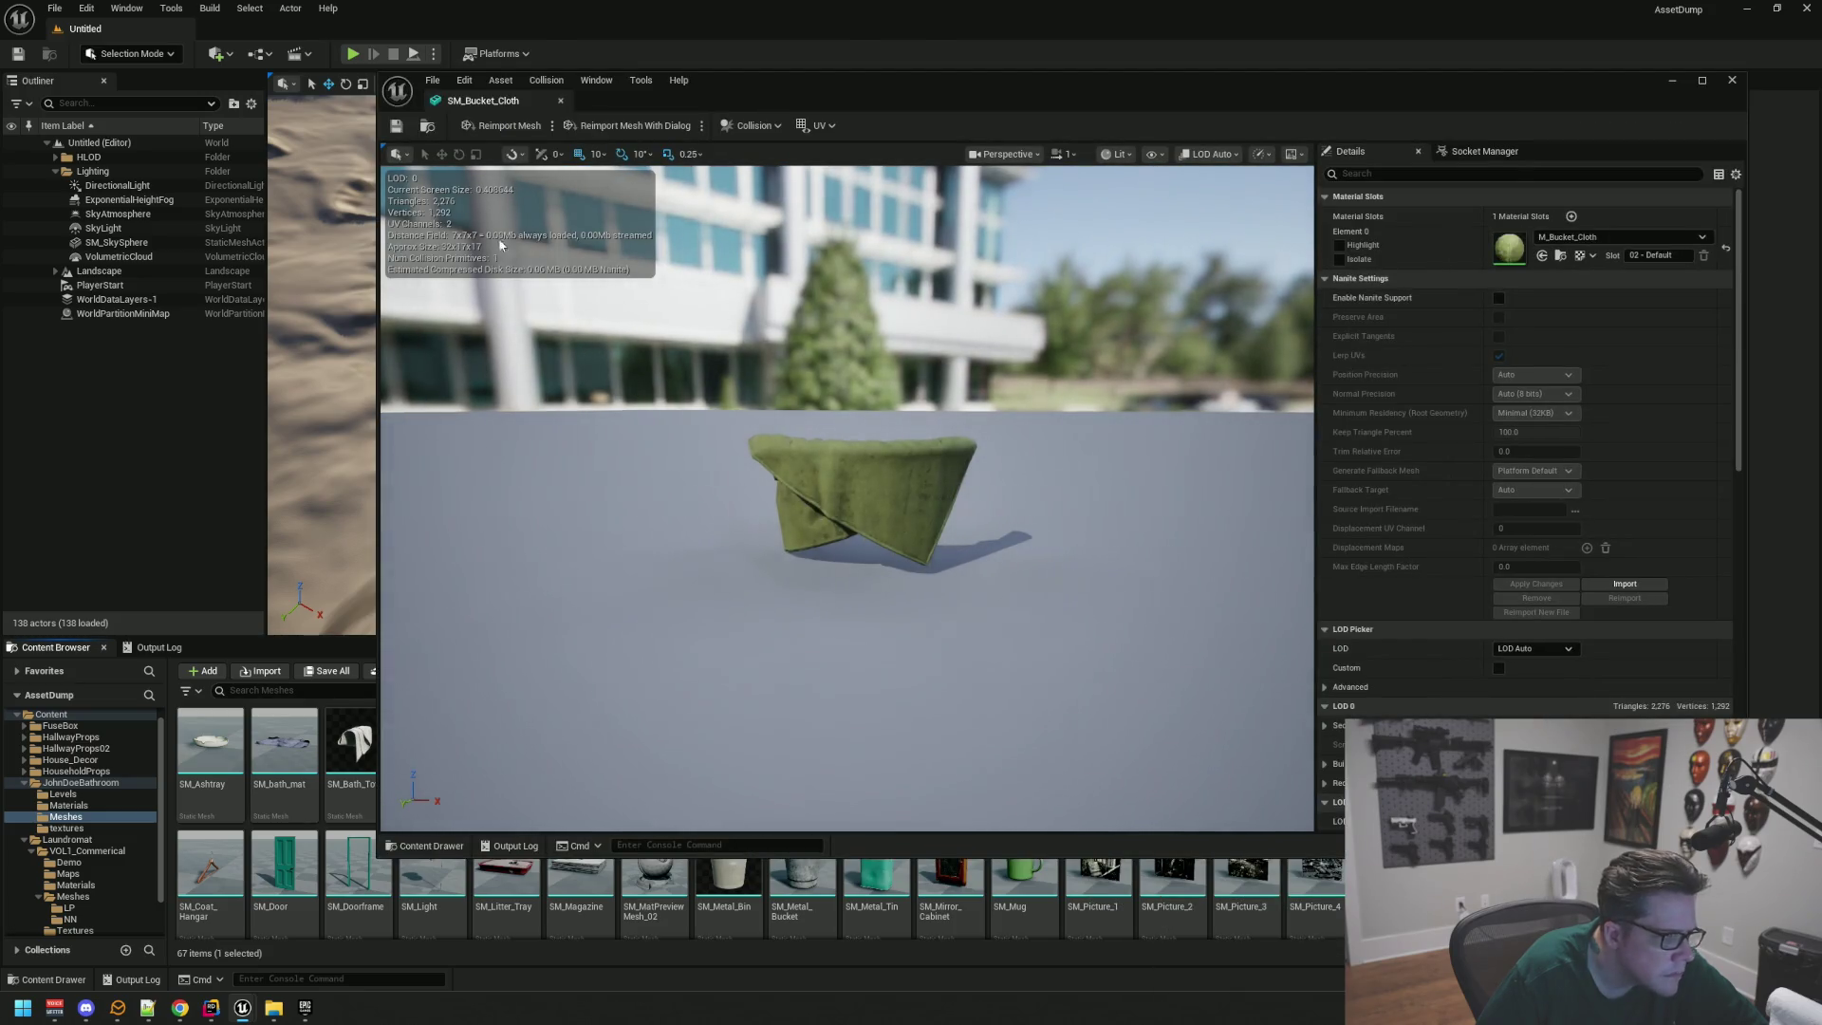
{"action": "left_click", "coordinate": [560, 100]}
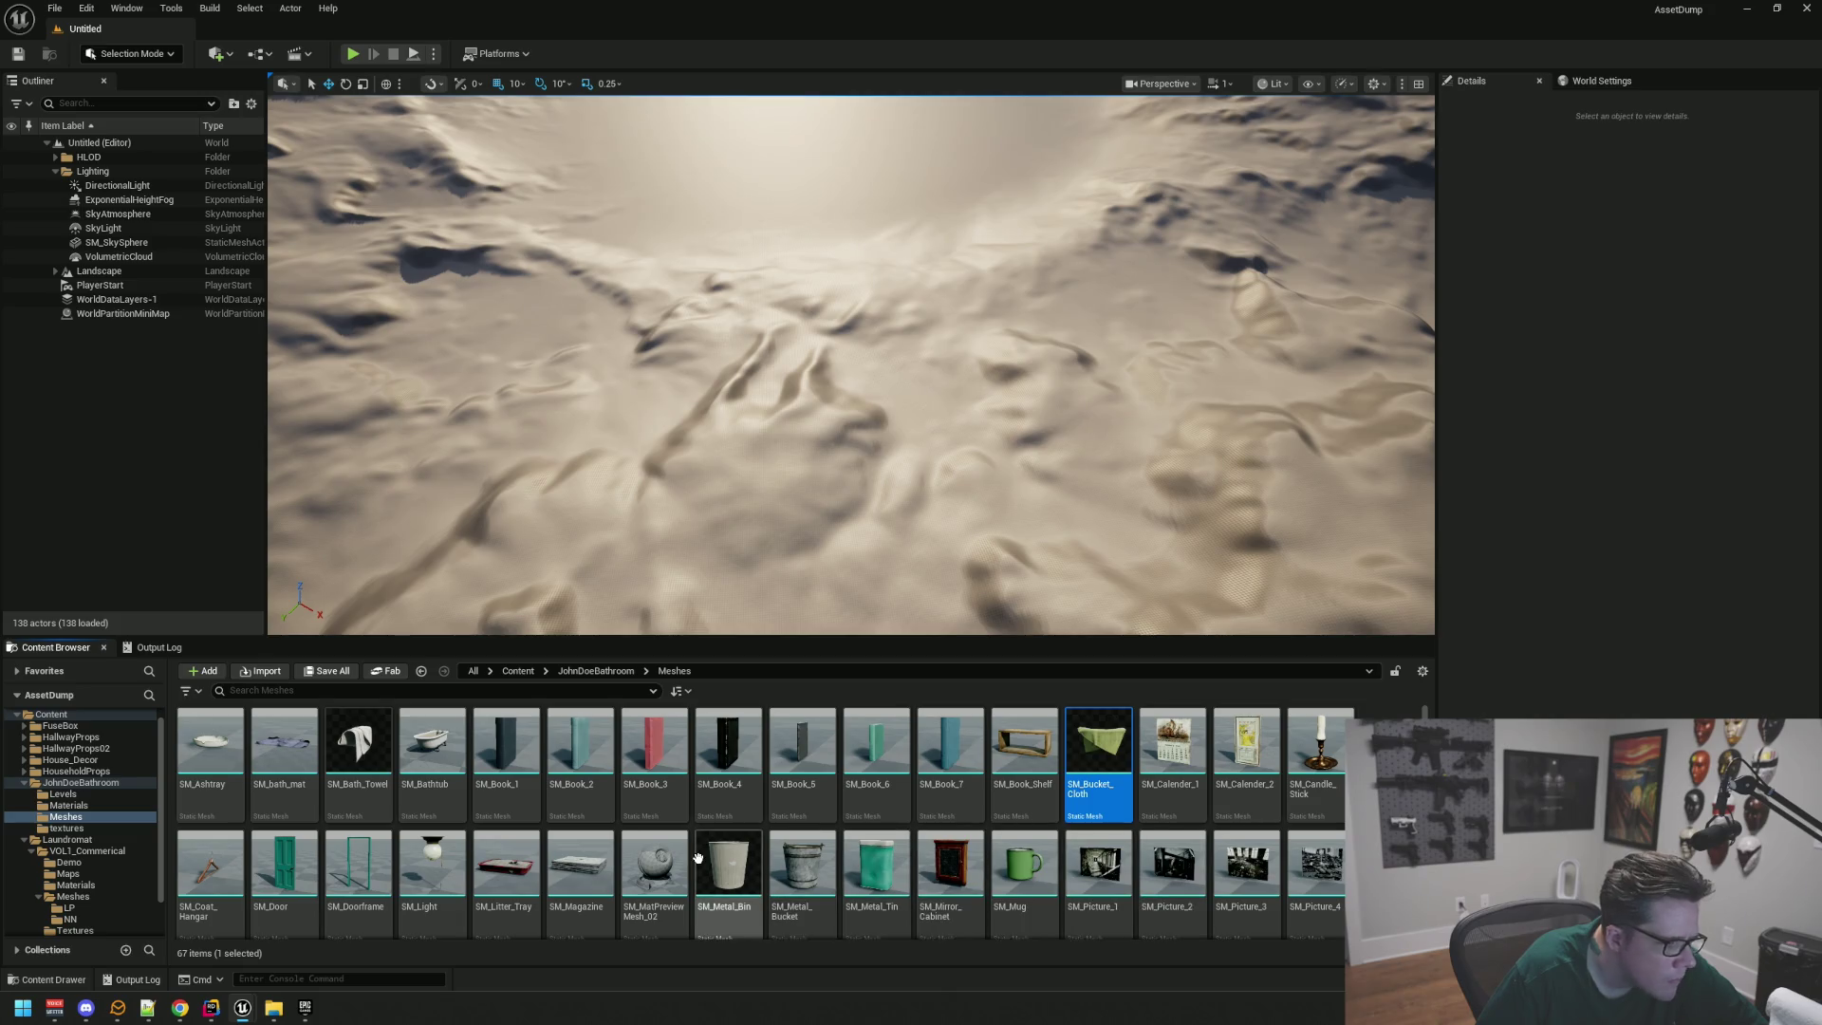
{"action": "left_click", "coordinate": [65, 794]}
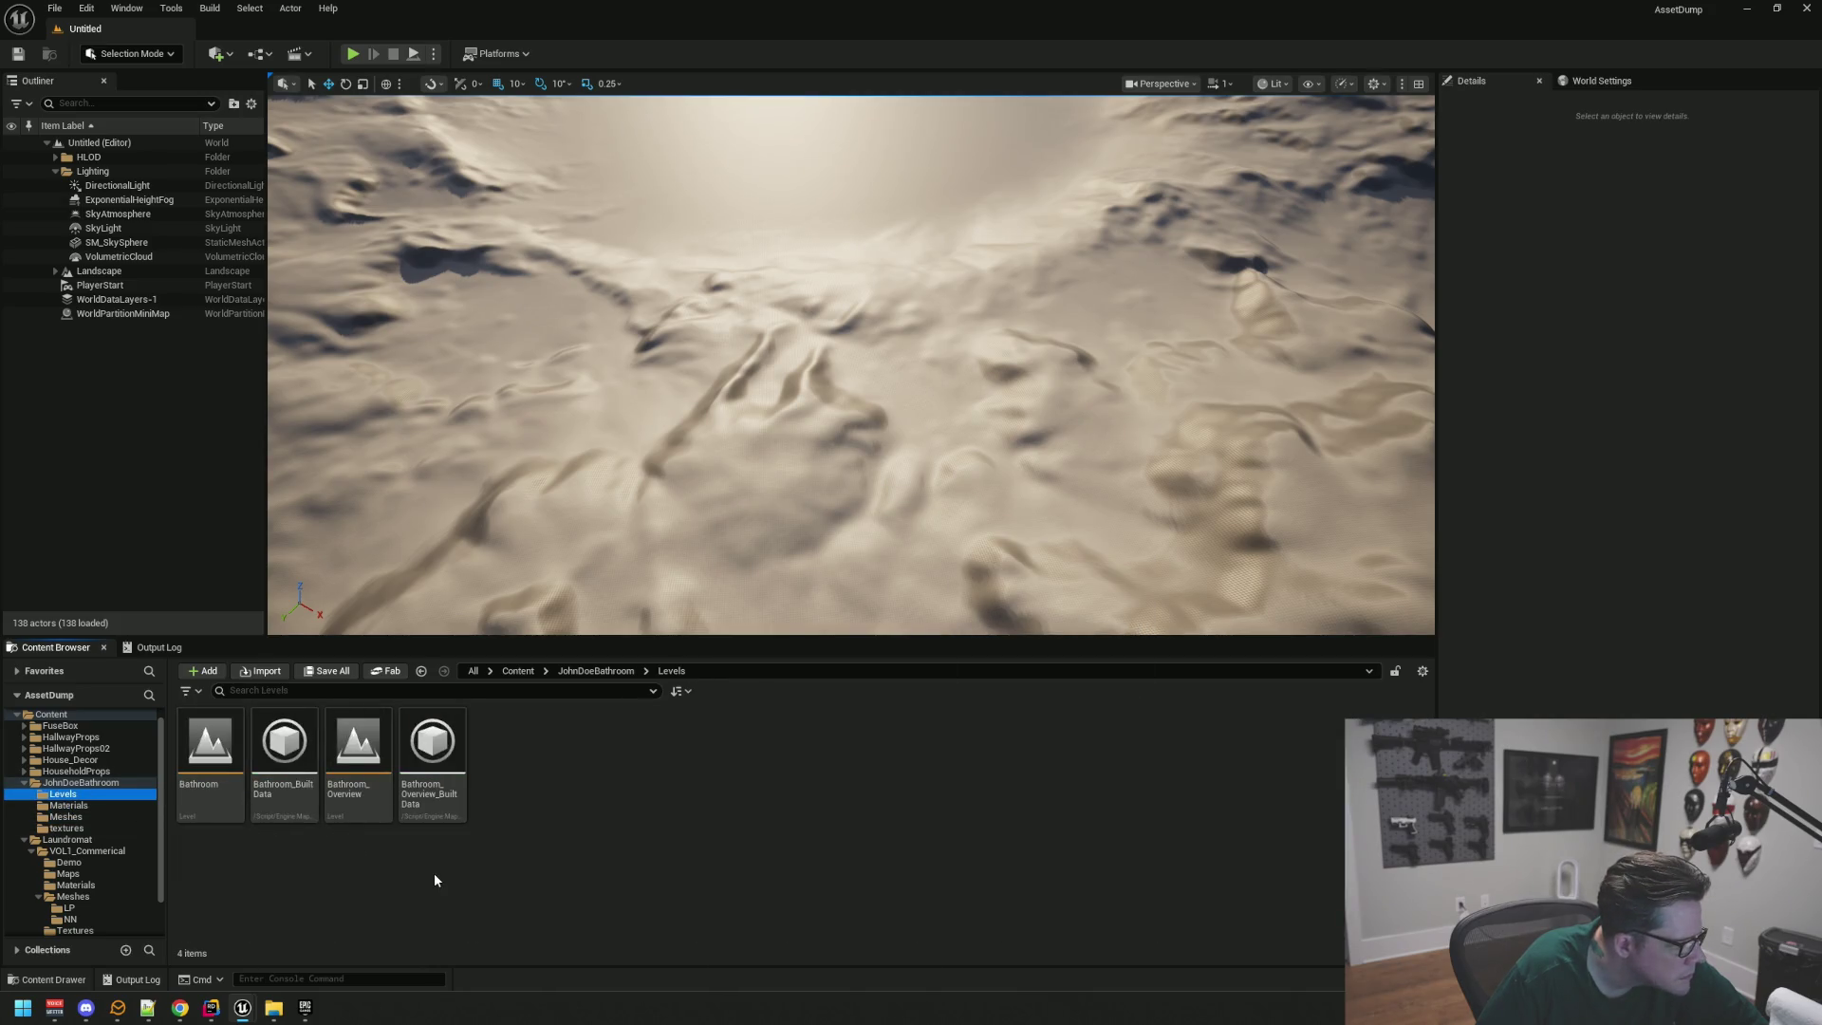
Step: Load the JohnDoeBathroom Bathroom level, dismiss the map check log, and fly through the room
{"action": "double_click", "coordinate": [210, 750]}
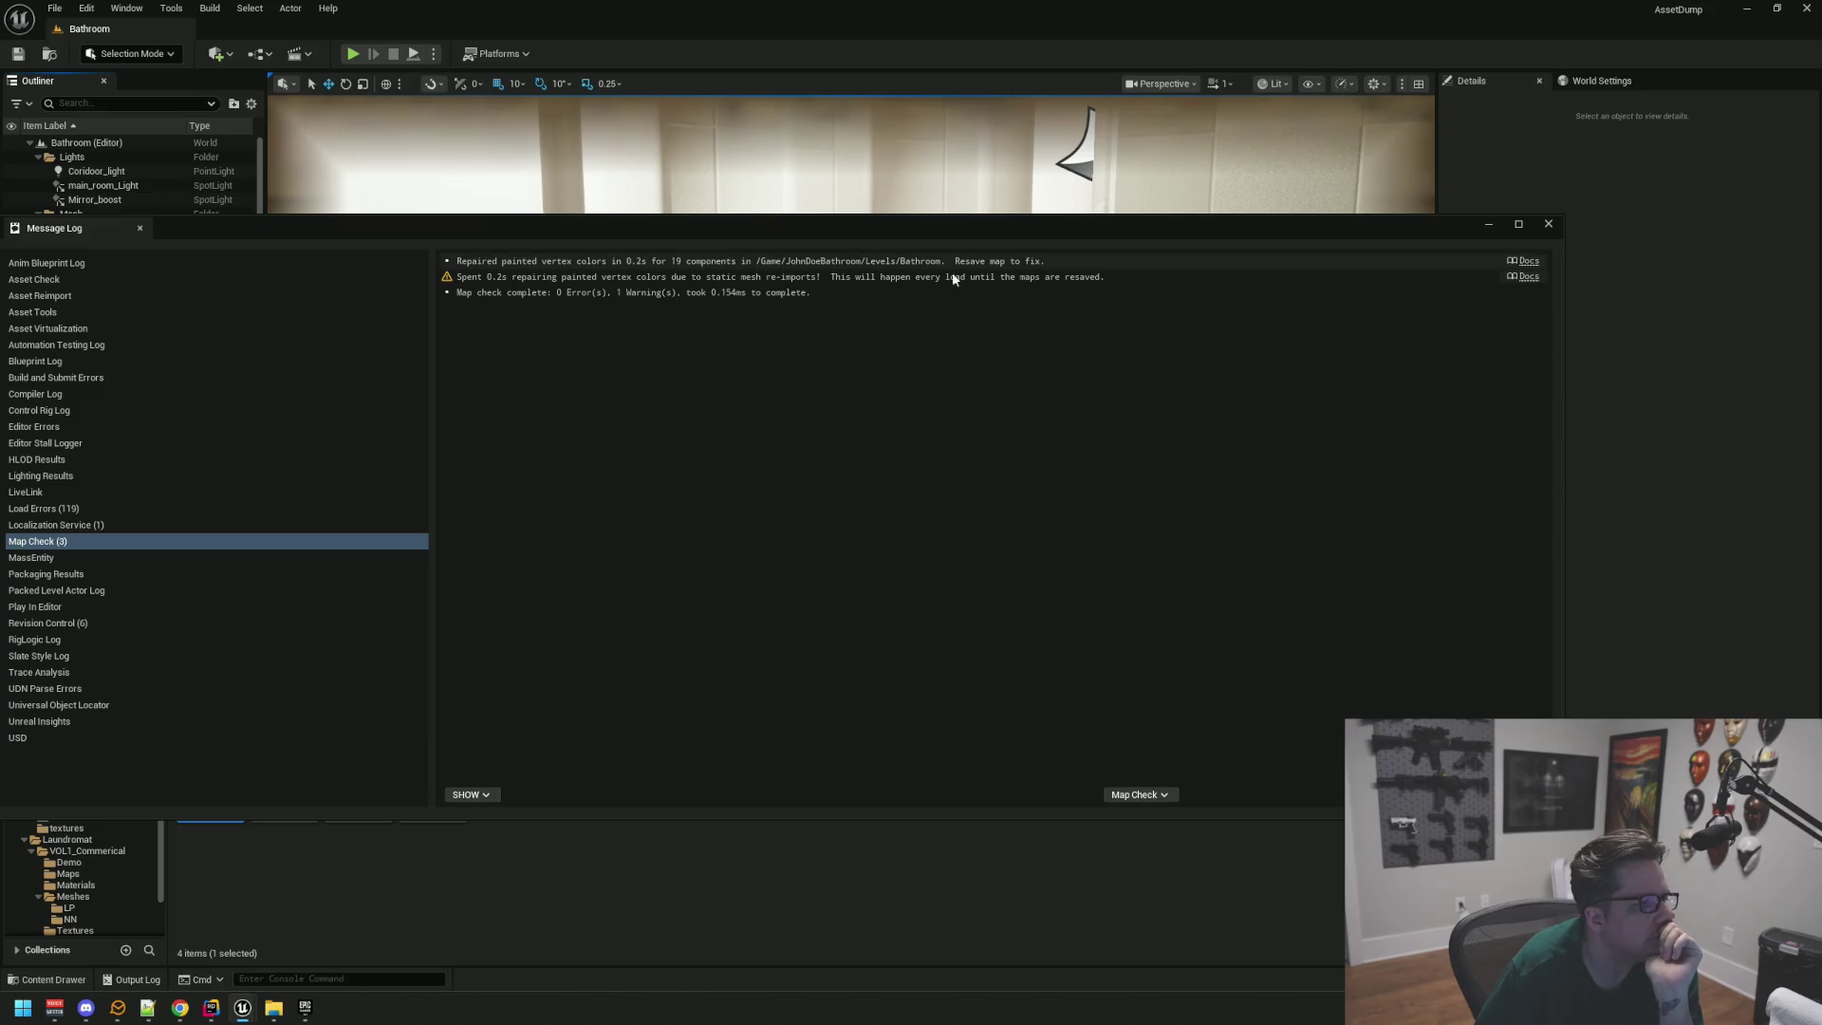
{"action": "left_click", "coordinate": [1550, 226]}
{"action": "left_click_drag", "start_coordinate": [927, 293], "coordinate": [919, 309]}
{"action": "left_click_drag", "start_coordinate": [956, 399], "coordinate": [953, 417]}
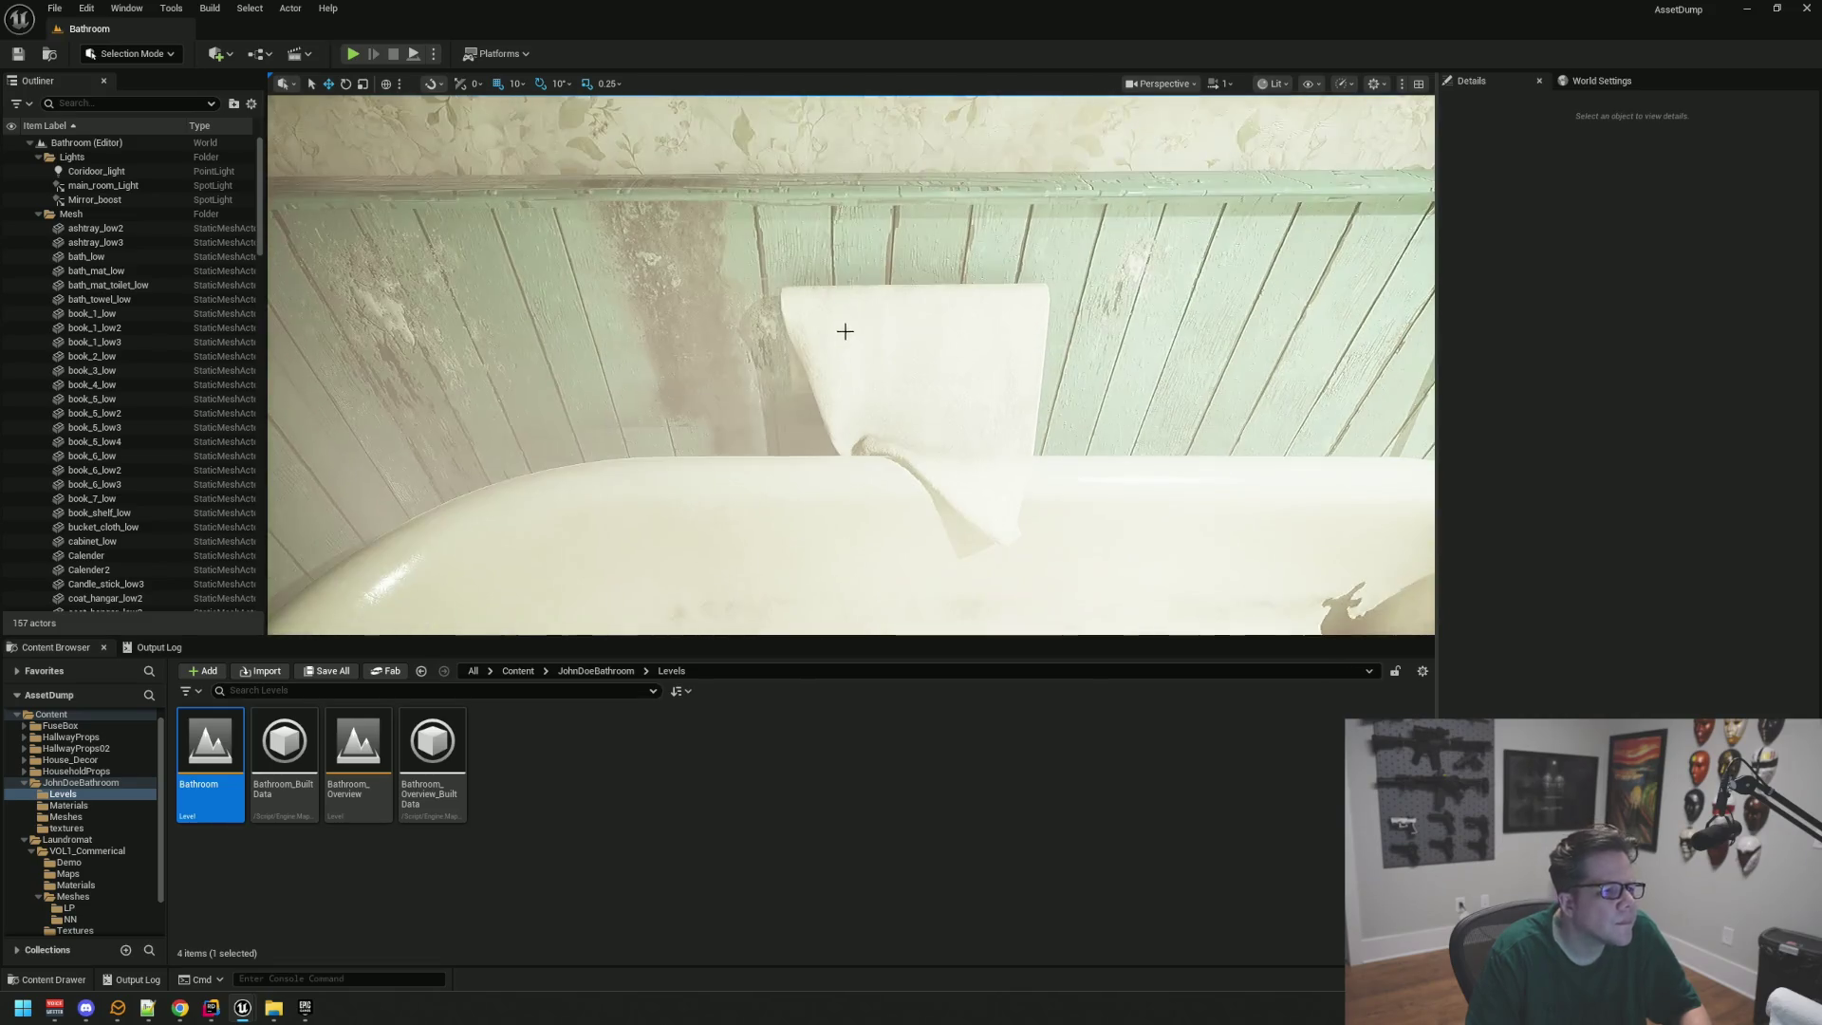
Step: Focus the wall towel in the level, then return to the pack's Meshes folder
{"action": "left_click", "coordinate": [842, 326]}
{"action": "key", "text": "f"}
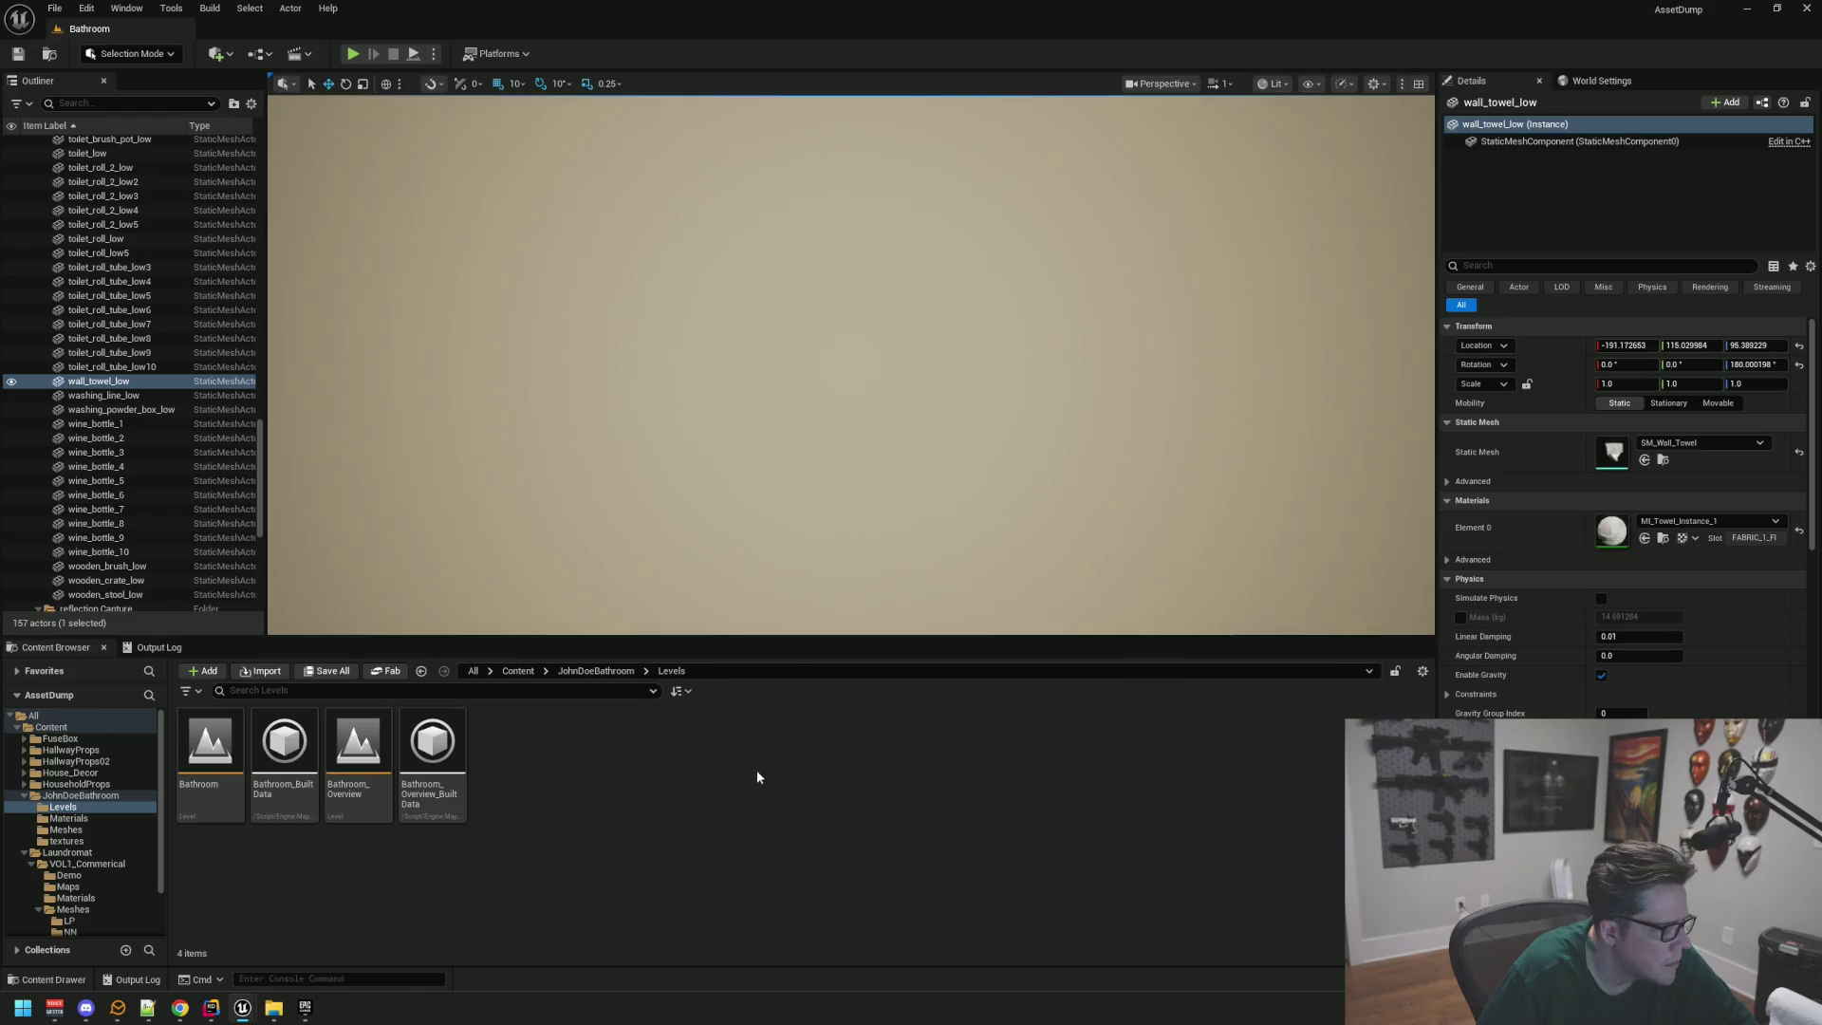
{"action": "left_click", "coordinate": [139, 829]}
{"action": "scroll", "coordinate": [1060, 950], "scroll_direction": "down", "scroll_amount": 3}
Step: Select SM_Plunger together with toilet roll tubes 1 and 2
{"action": "left_click", "coordinate": [793, 760]}
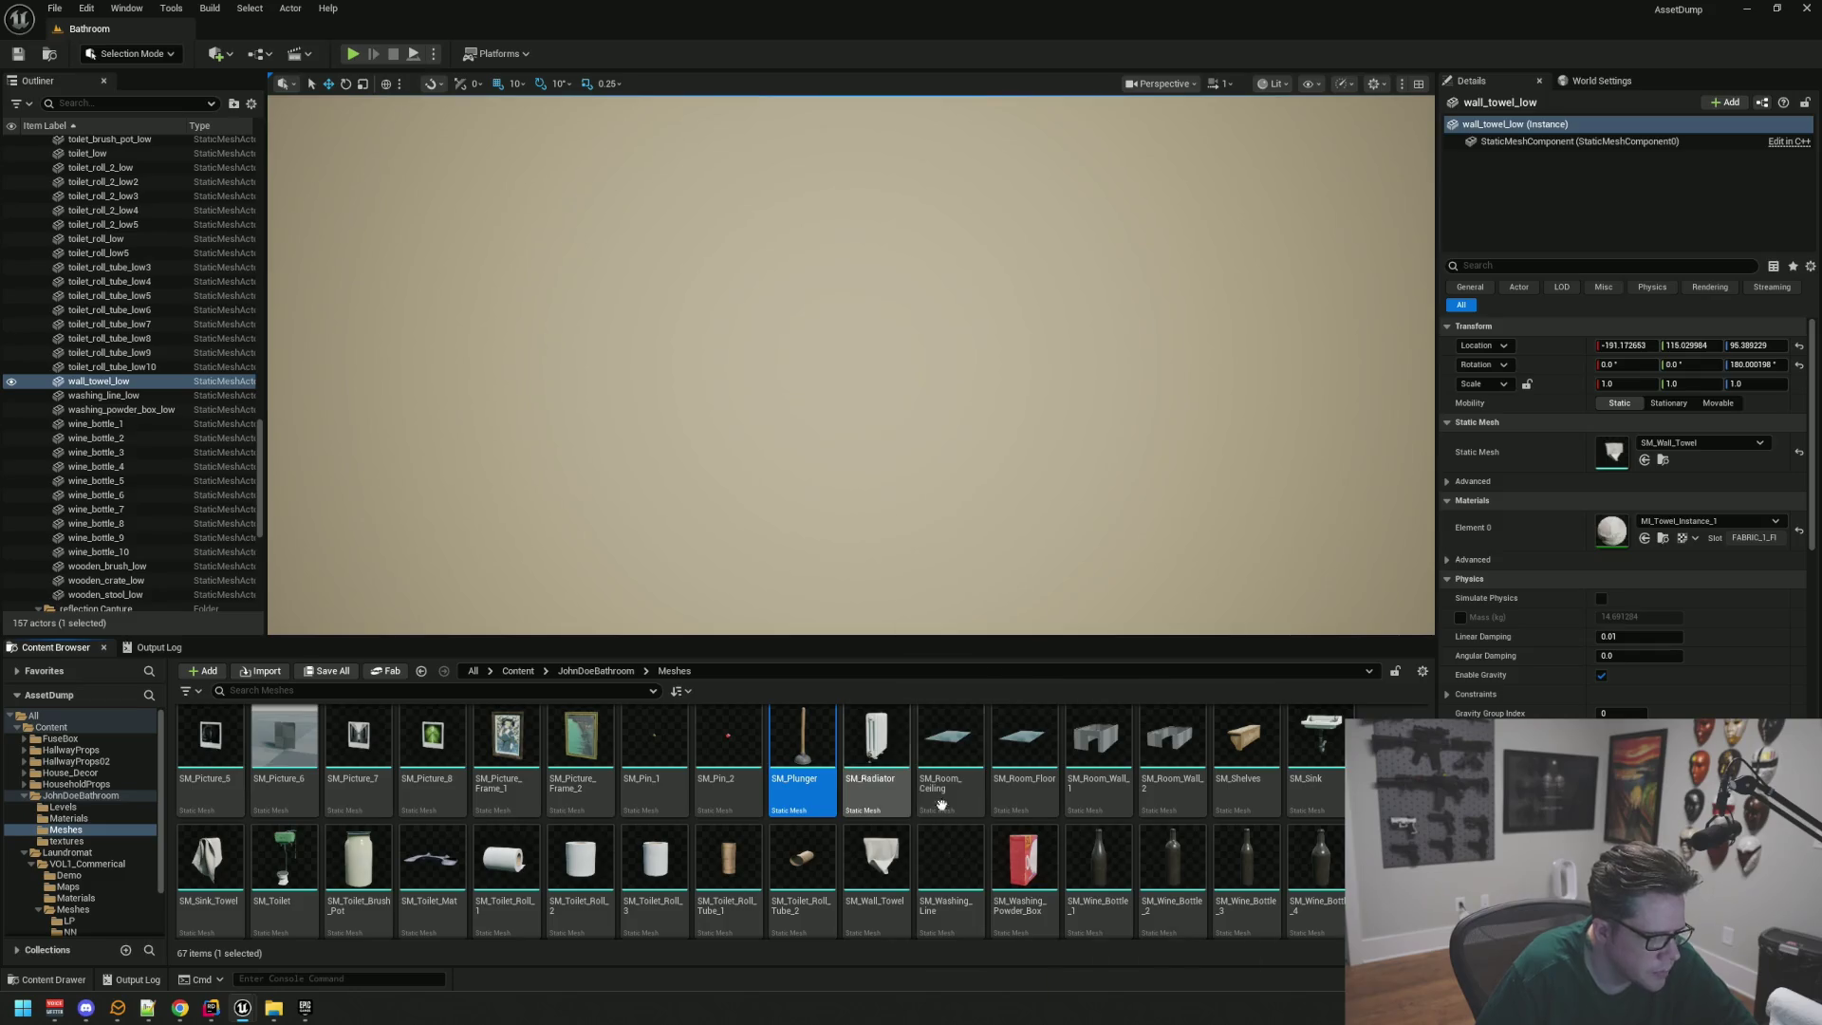
{"action": "left_click", "coordinate": [729, 859], "text": "ctrl"}
{"action": "left_click", "coordinate": [818, 864], "text": "ctrl"}
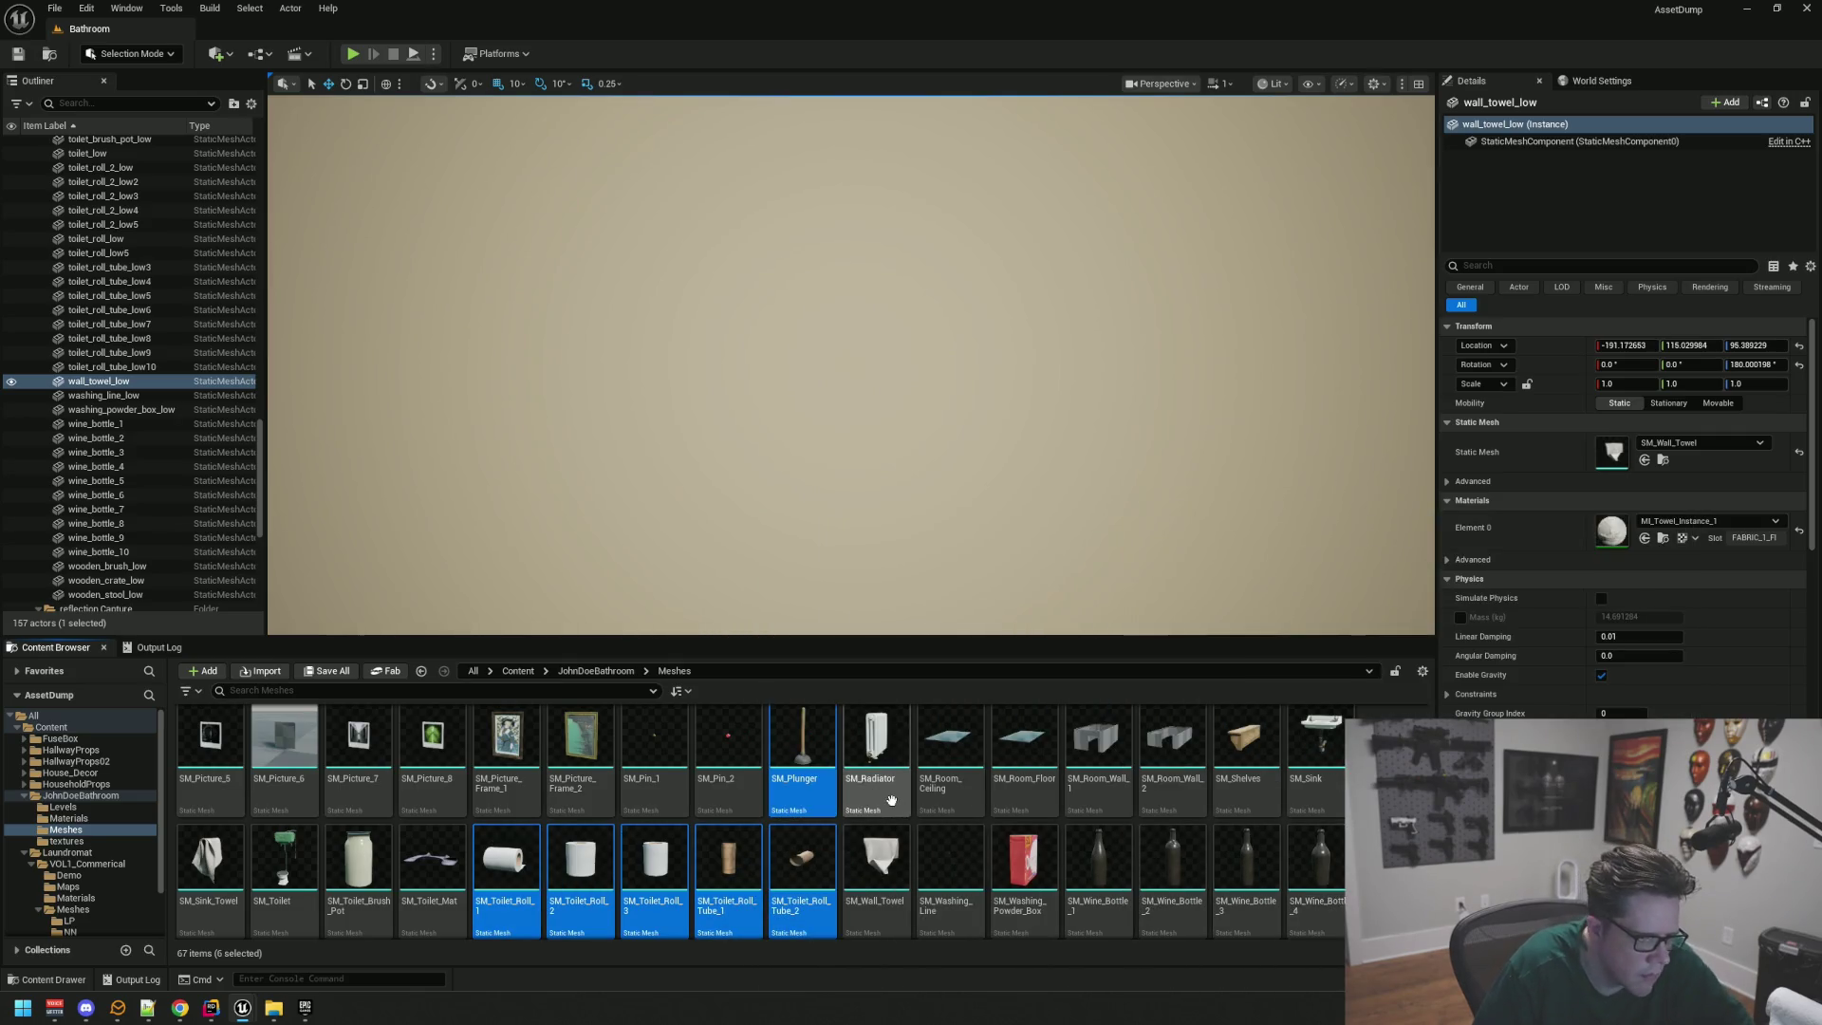
{"action": "scroll", "coordinate": [891, 800], "scroll_direction": "up", "scroll_amount": 5}
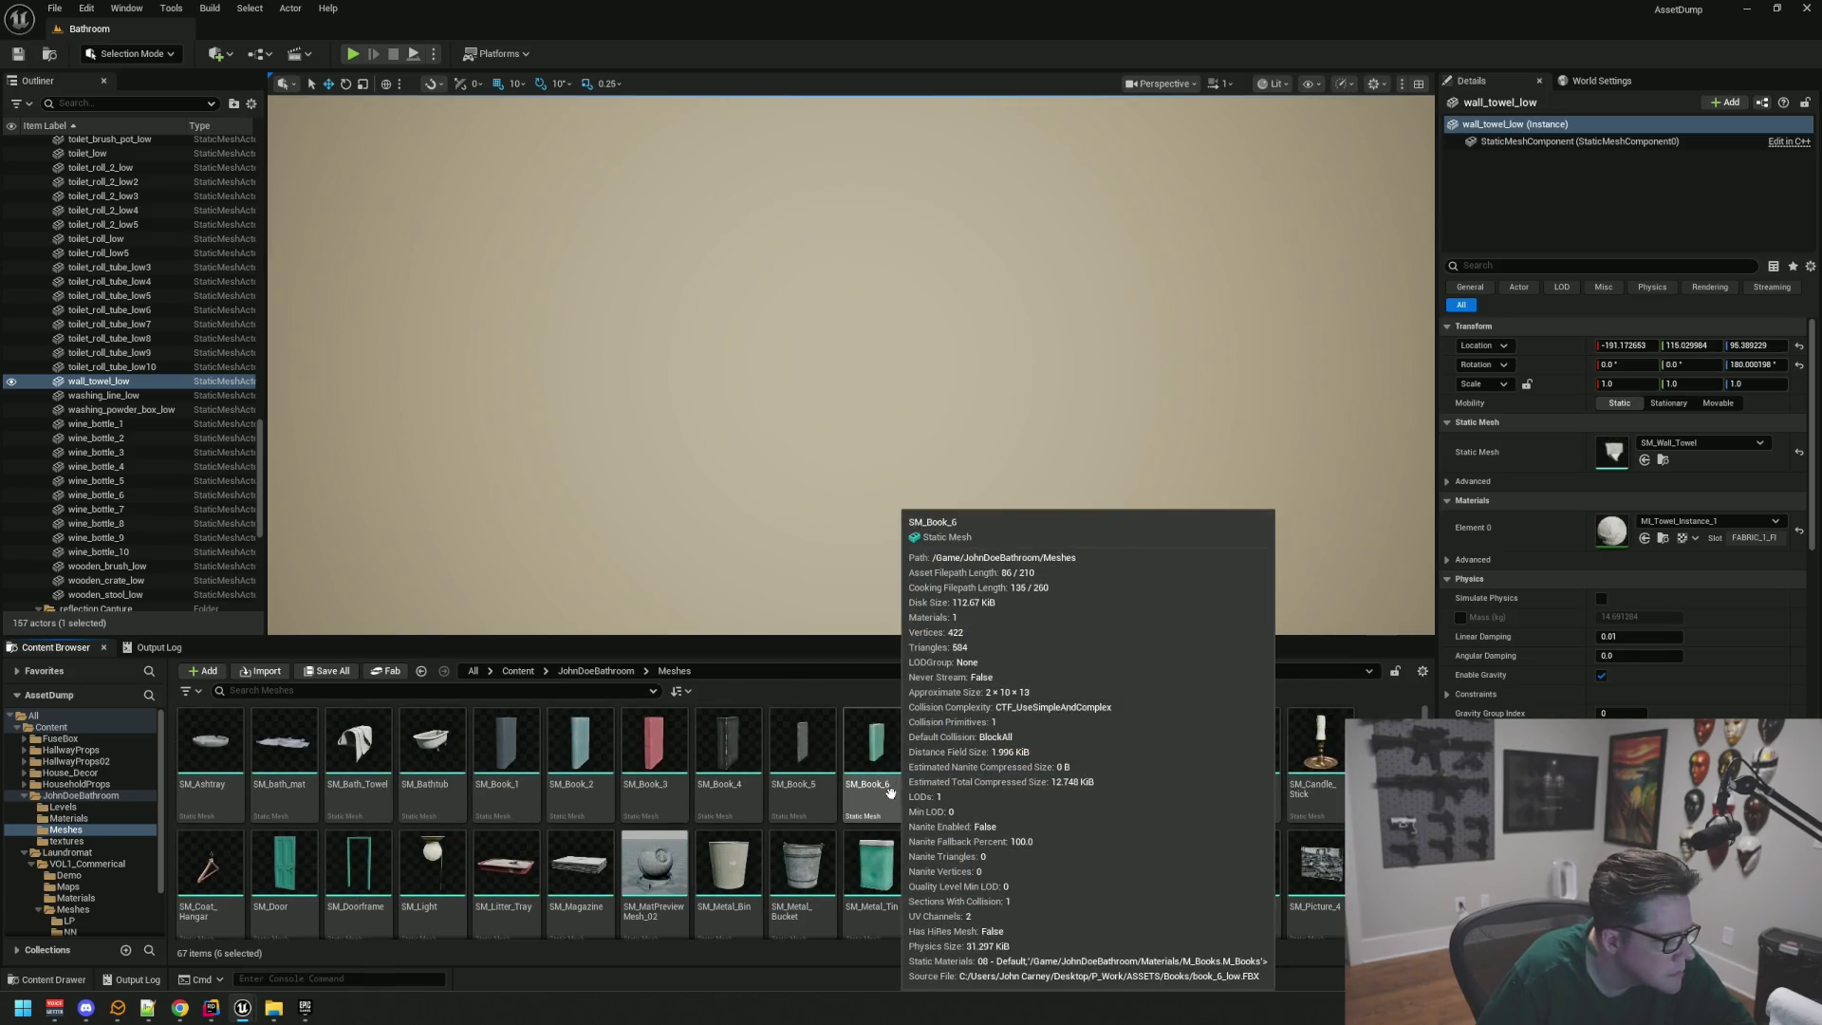
Step: Migrate the selected plunger and toilet roll meshes with dependencies into WTTGSD's Content folder
{"action": "scroll", "coordinate": [891, 792], "scroll_direction": "down", "scroll_amount": 5}
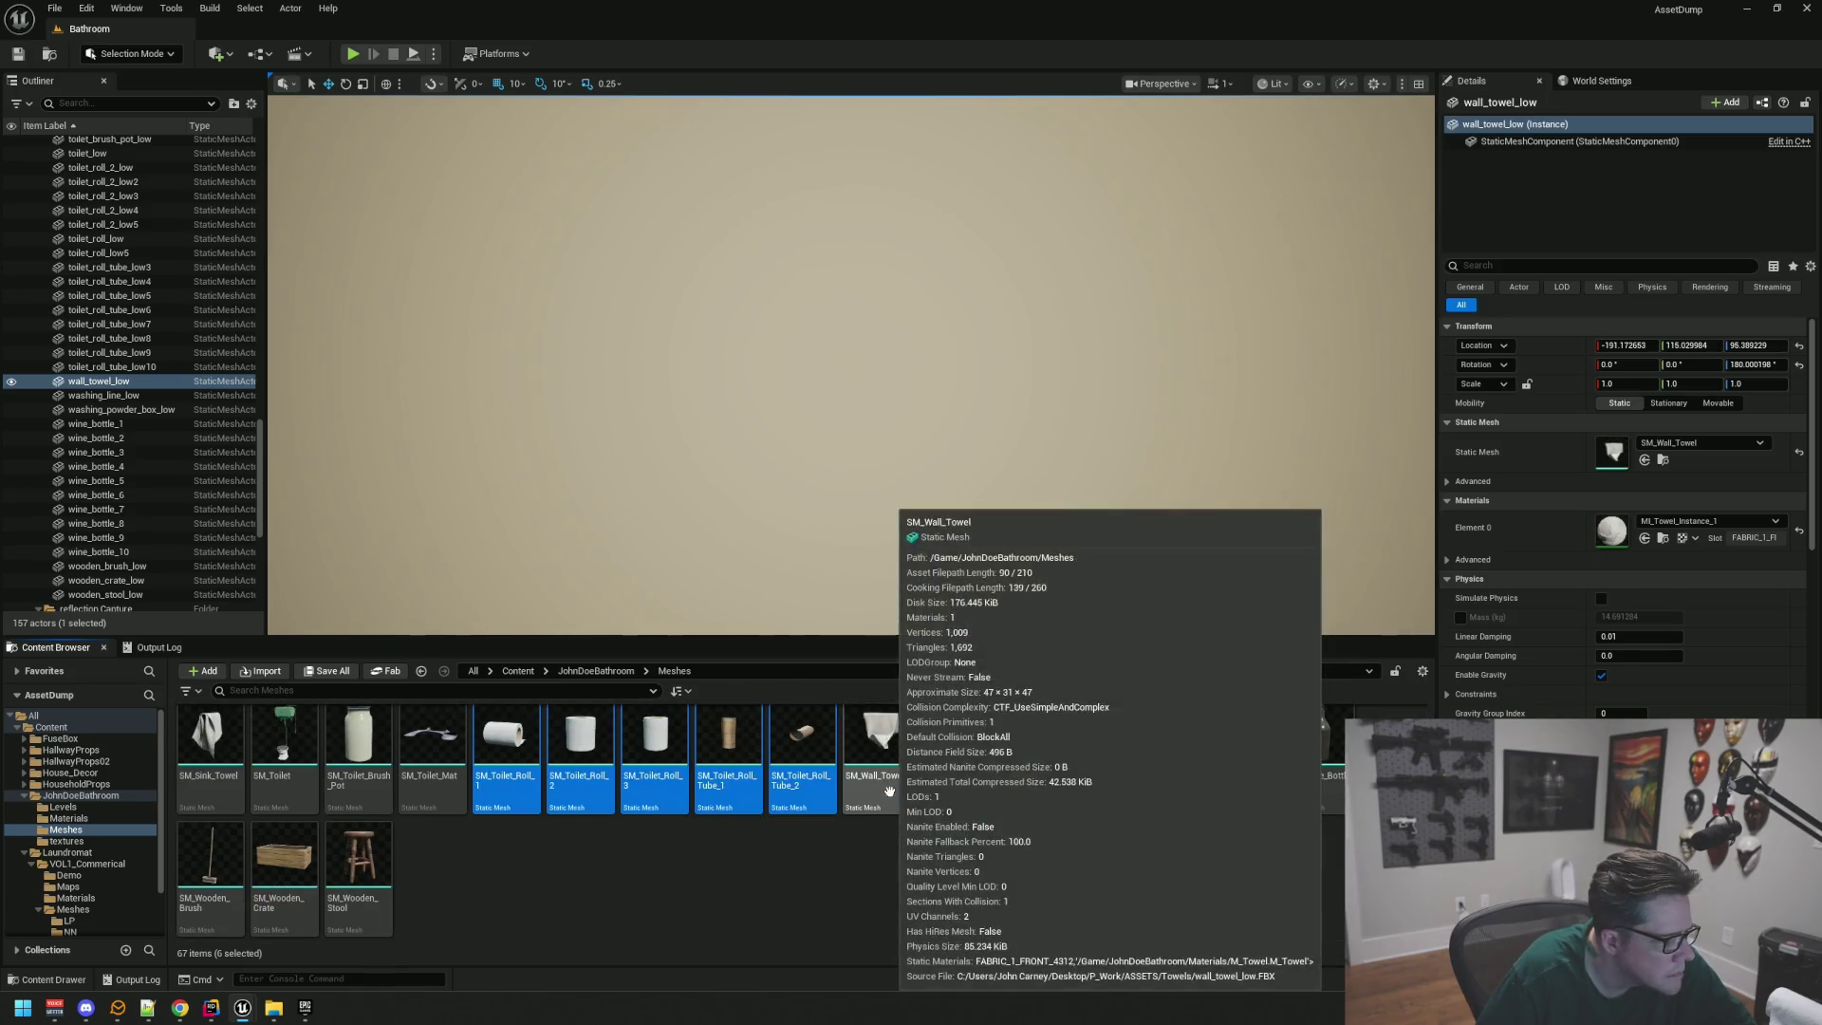
{"action": "scroll", "coordinate": [761, 919], "scroll_direction": "up", "scroll_amount": 2}
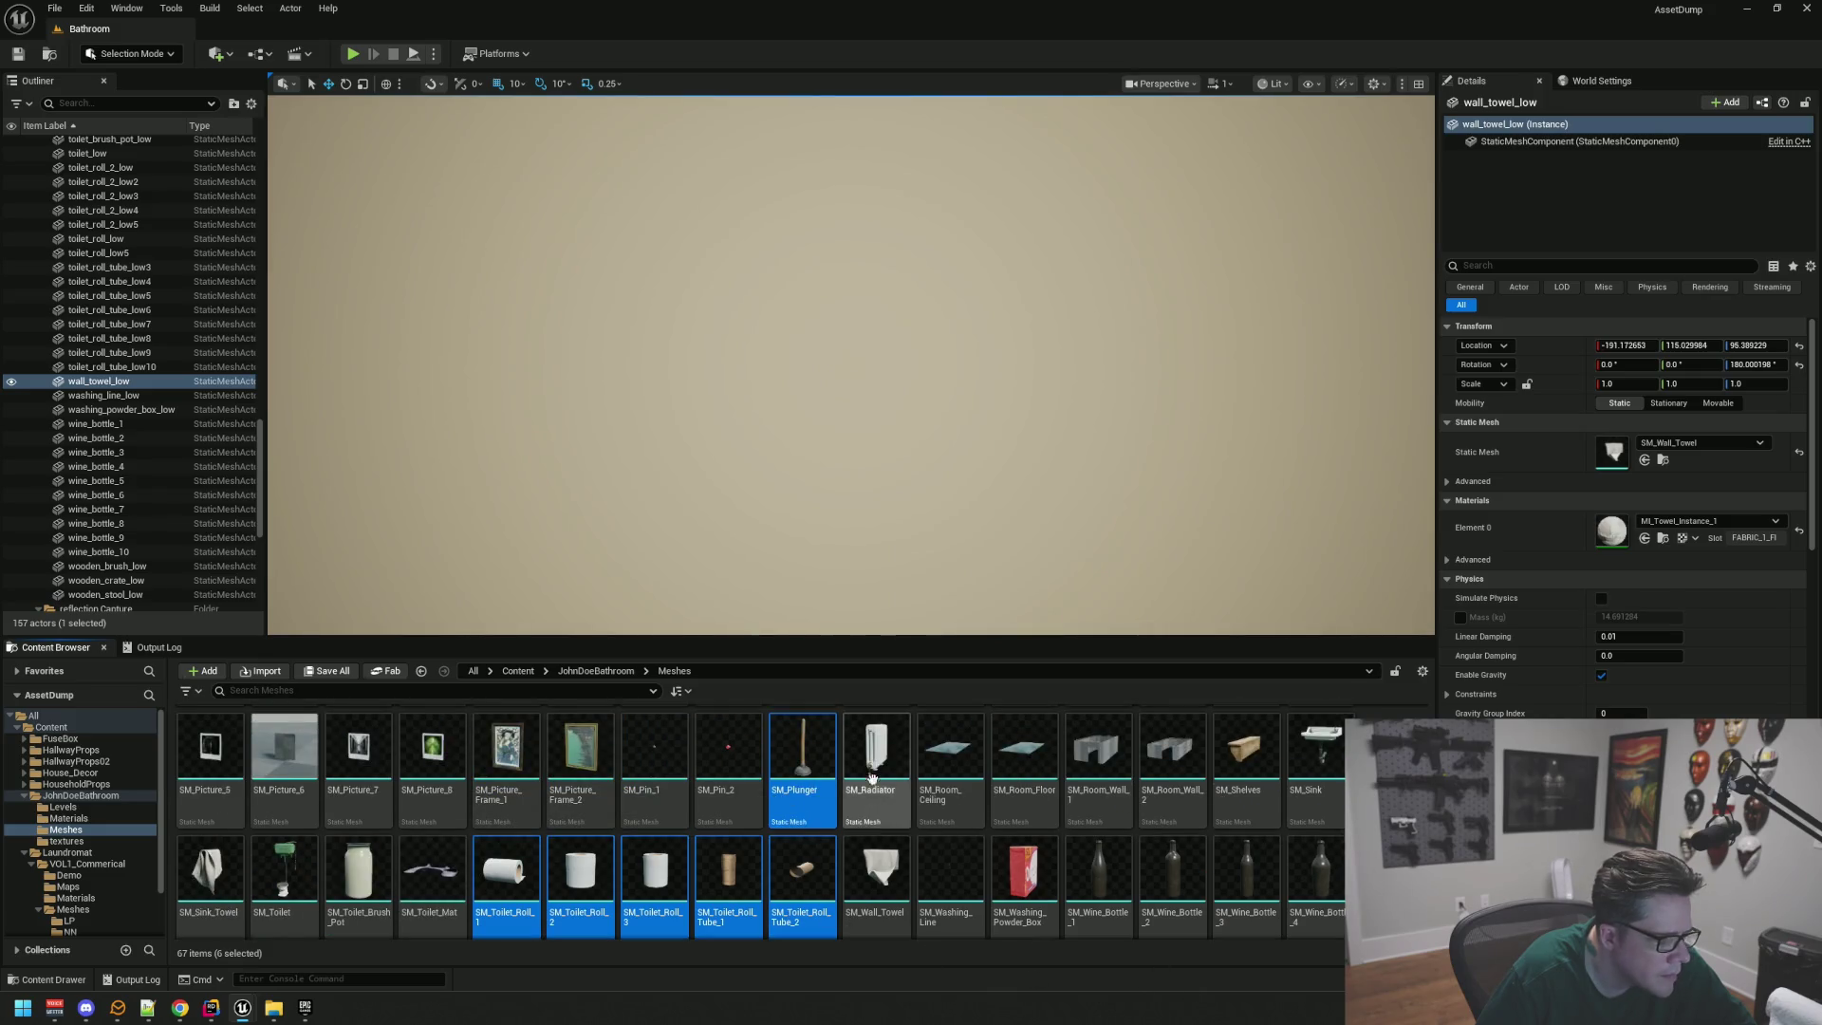
{"action": "right_click", "coordinate": [822, 744]}
{"action": "mouse_move", "coordinate": [951, 489]}
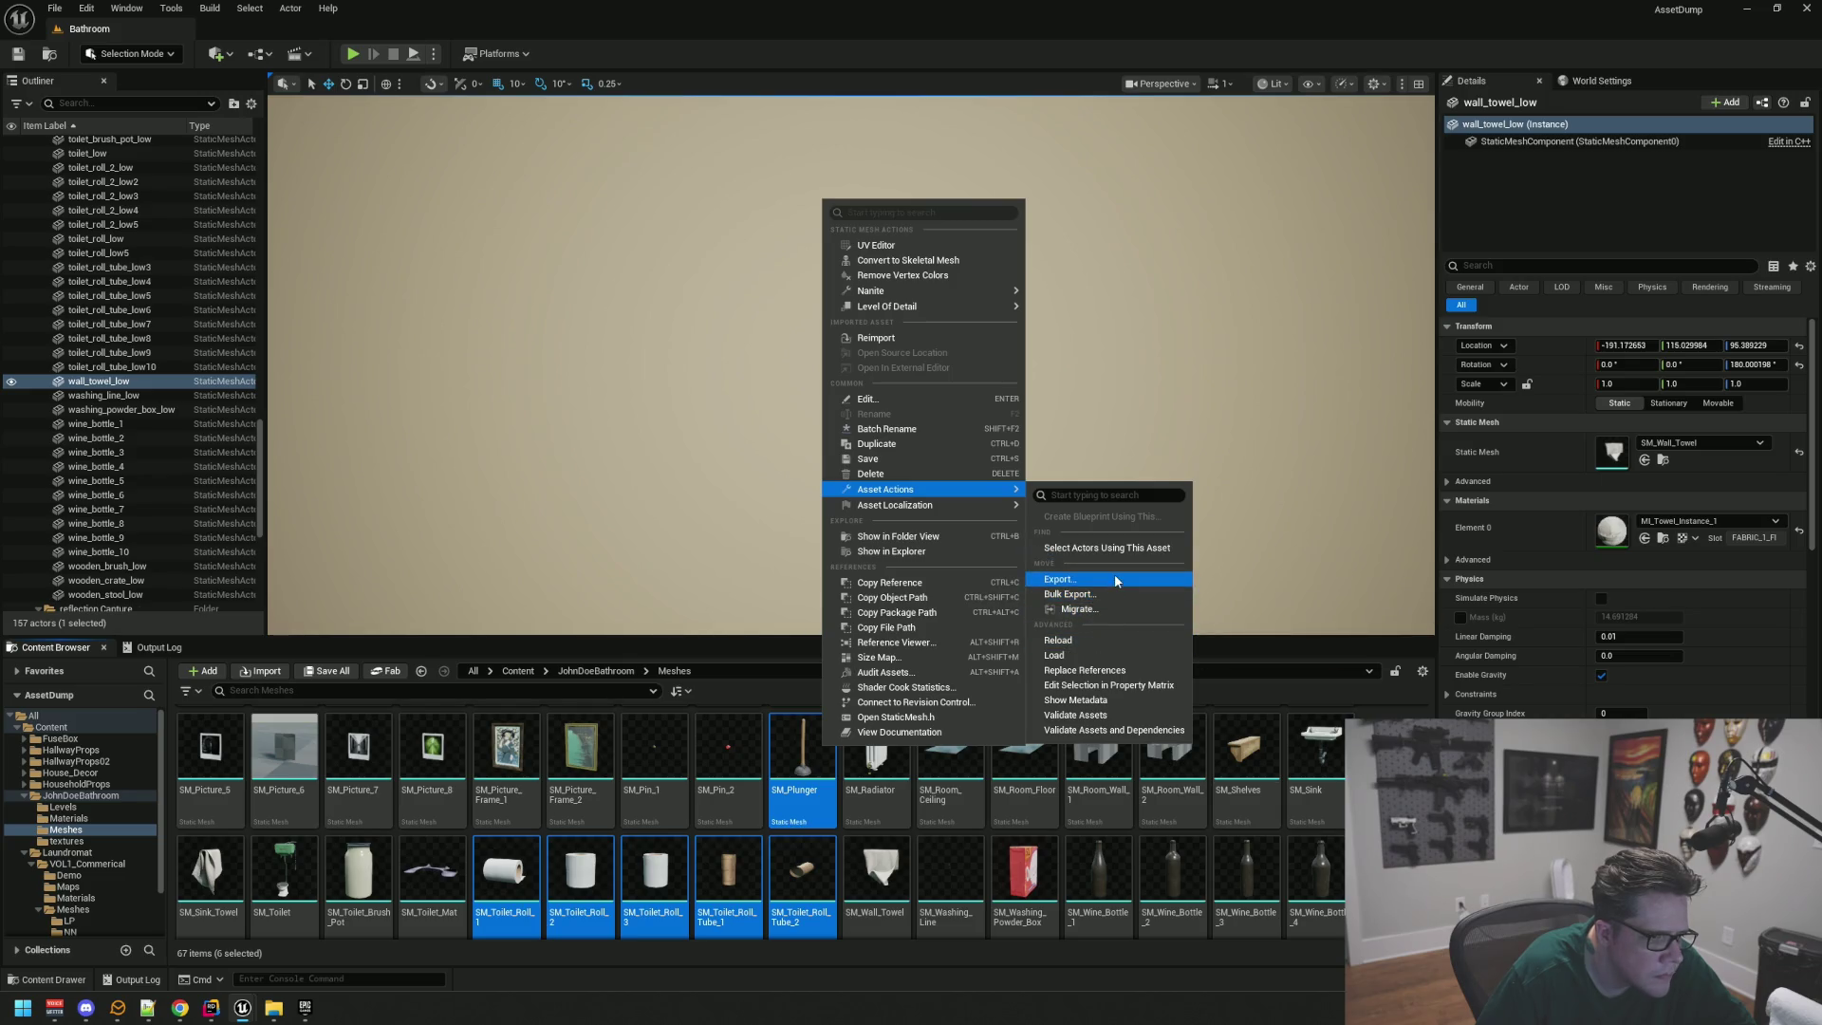
{"action": "left_click", "coordinate": [1103, 608]}
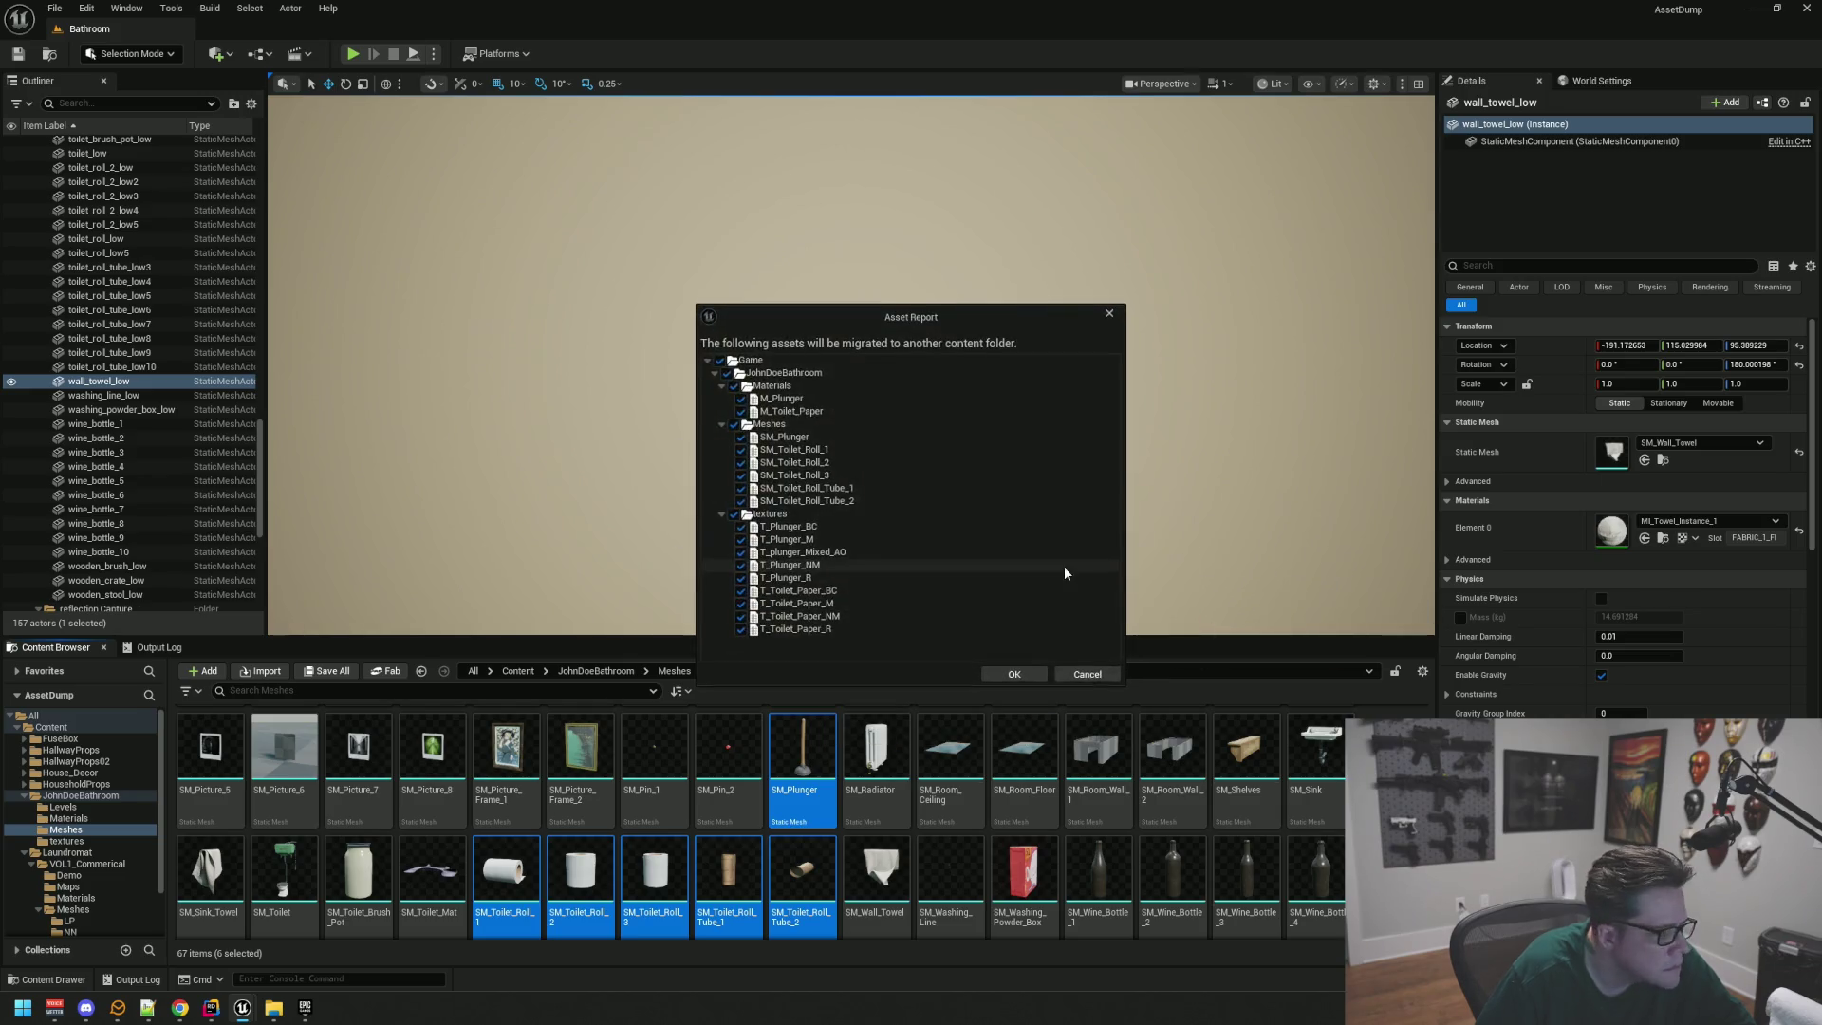
{"action": "left_click", "coordinate": [999, 670]}
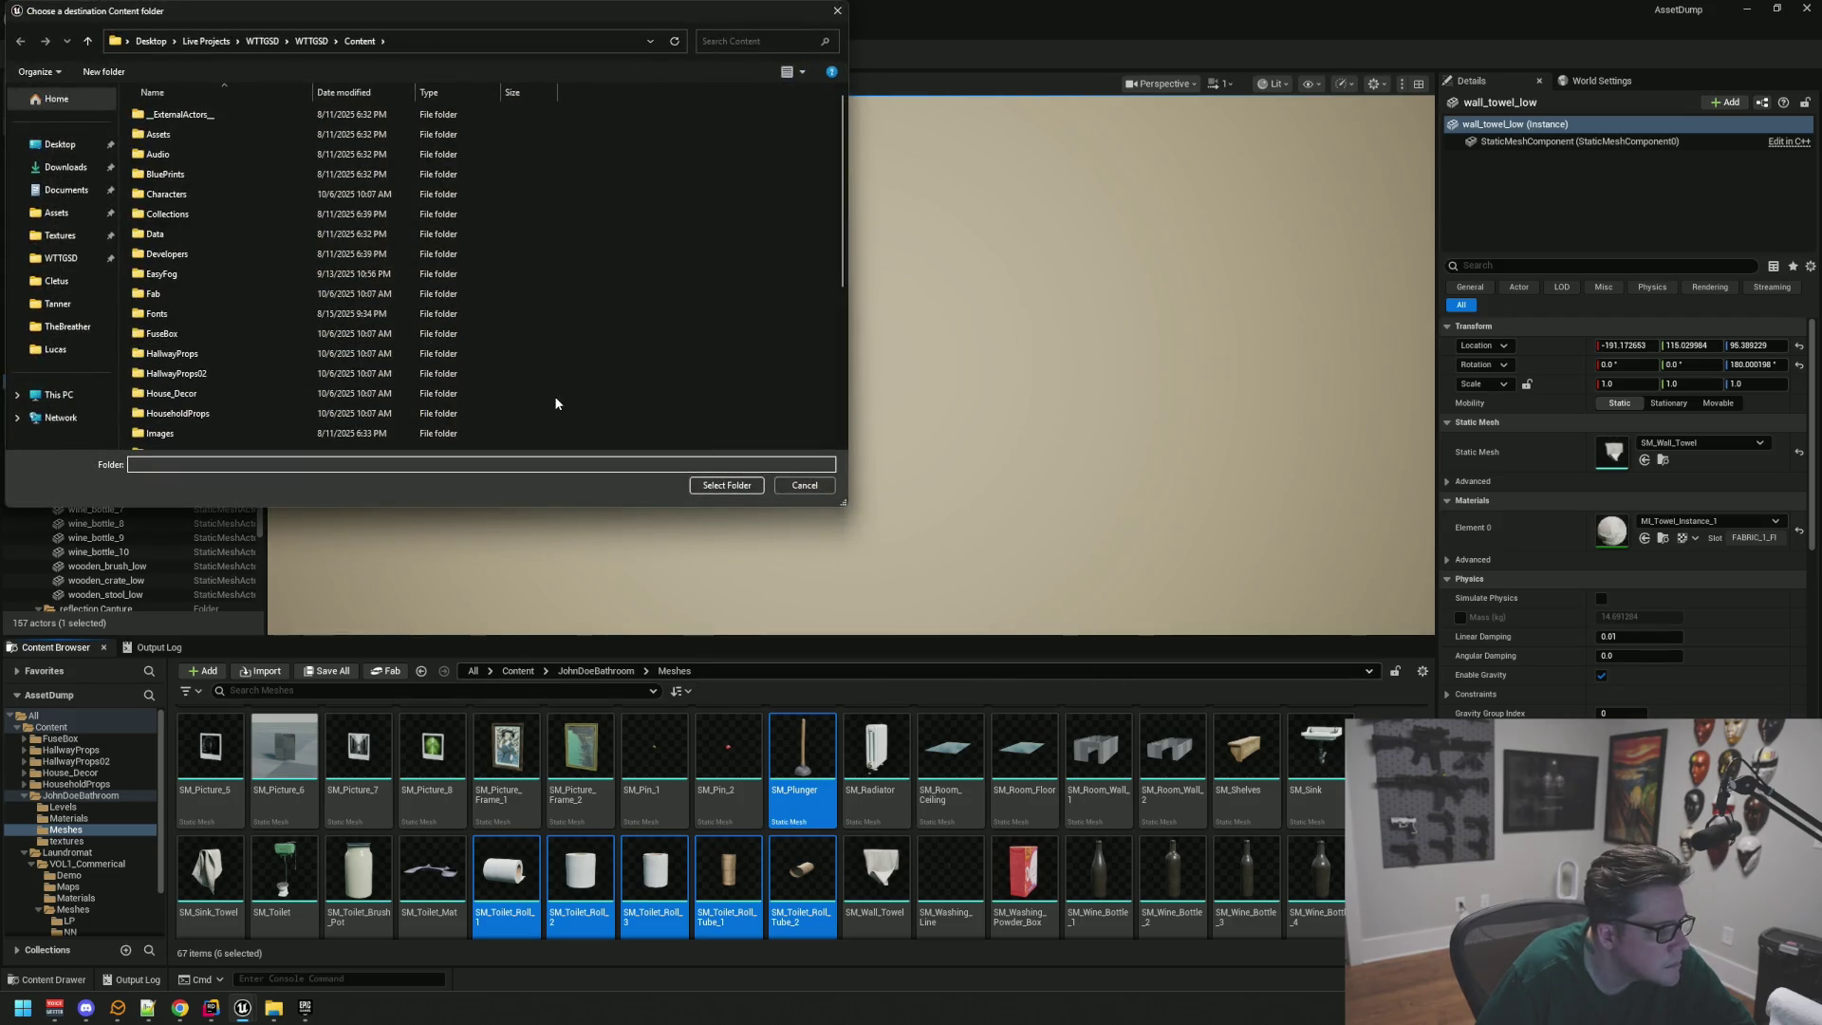
{"action": "left_click", "coordinate": [726, 485]}
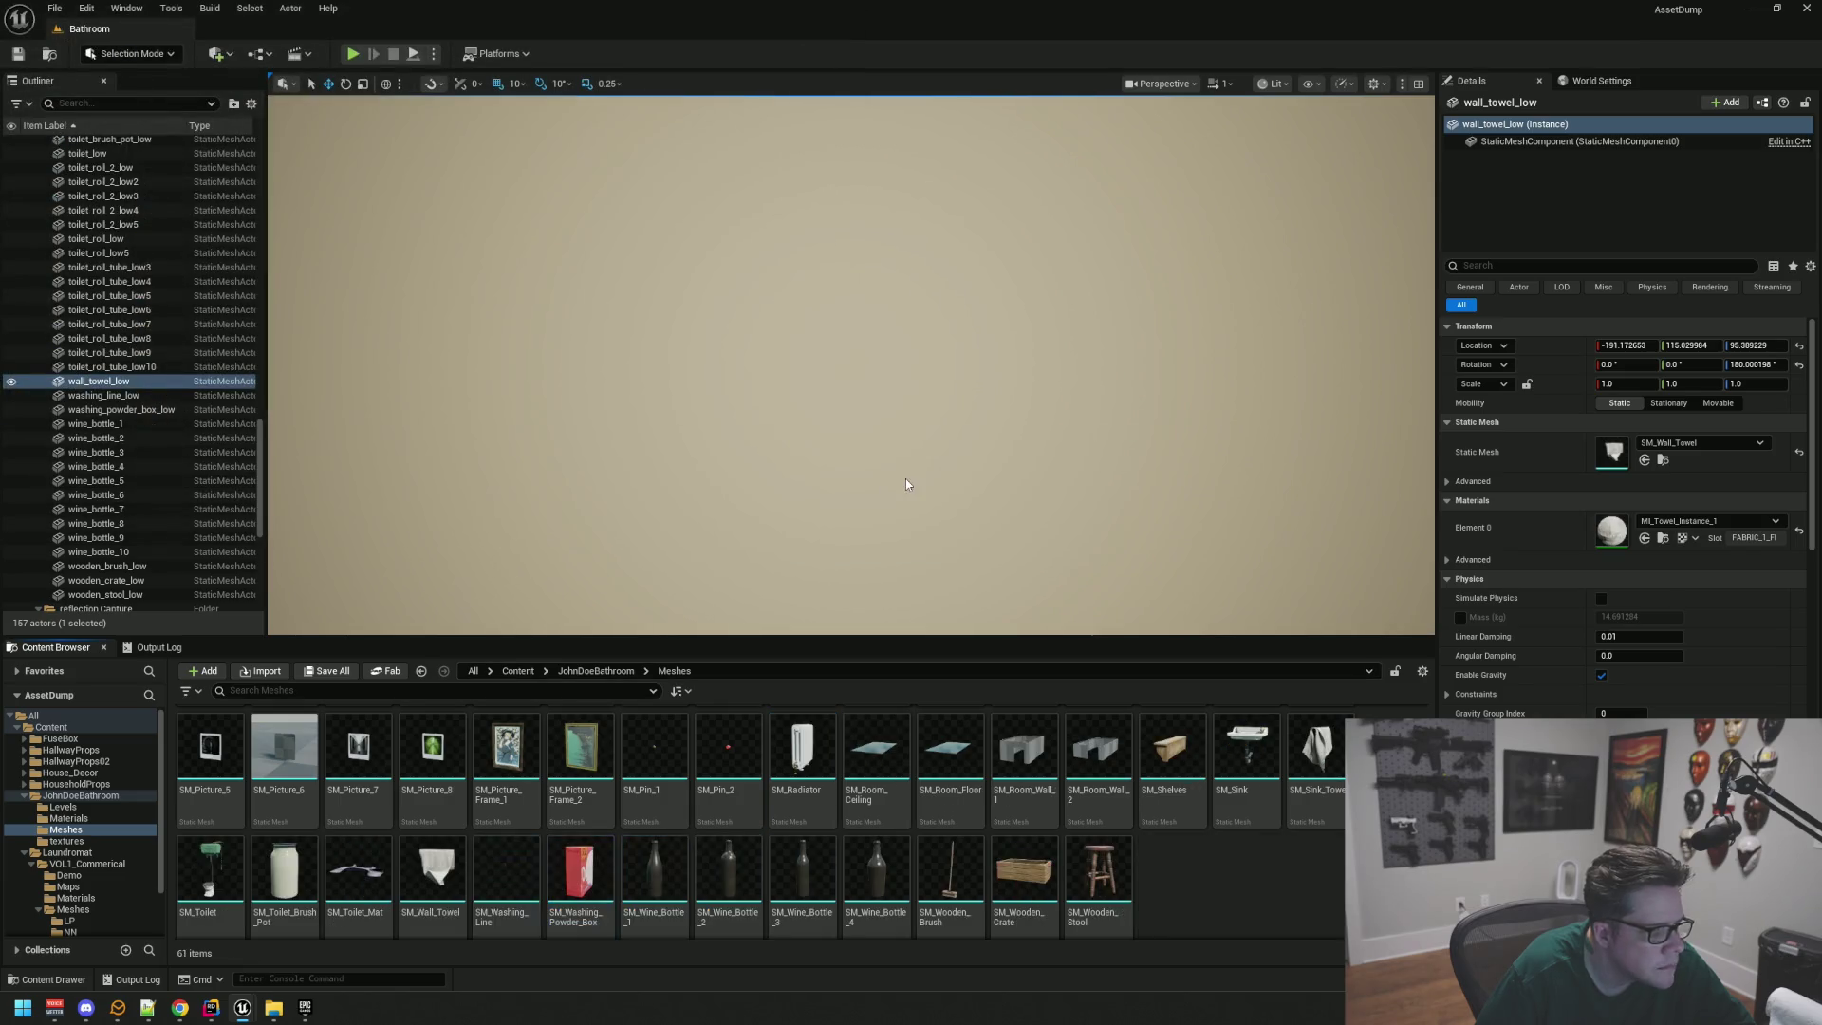
{"action": "left_click", "coordinate": [1756, 10]}
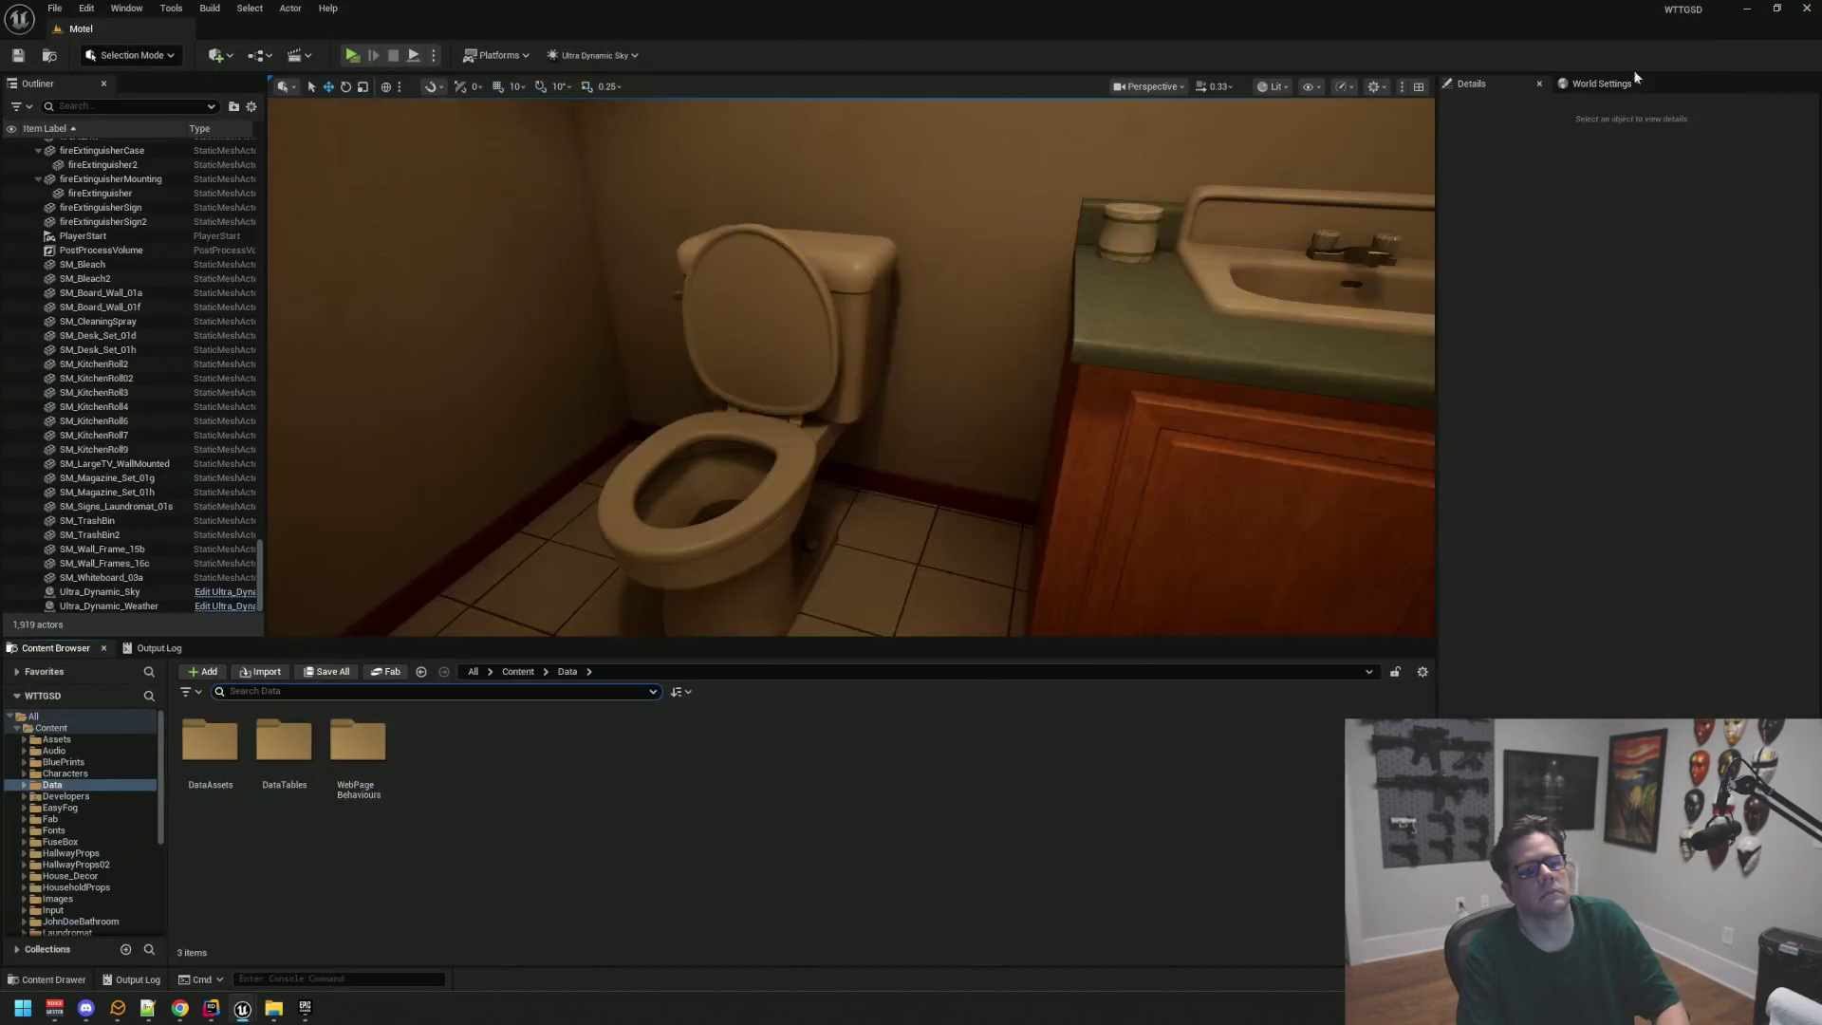
Step: View the motel bathroom's toilet corner and open the migrated JohnDoeBathroom > Meshes folder
{"action": "left_click_drag", "start_coordinate": [1107, 365], "coordinate": [1099, 293]}
{"action": "mouse_move", "coordinate": [813, 472]}
{"action": "left_mouse_down"}
{"action": "mouse_move", "coordinate": [773, 508]}
{"action": "mouse_move", "coordinate": [716, 507]}
{"action": "mouse_move", "coordinate": [788, 499]}
{"action": "mouse_move", "coordinate": [472, 662]}
{"action": "left_mouse_up"}
{"action": "scroll", "coordinate": [133, 771], "scroll_direction": "down", "scroll_amount": 3}
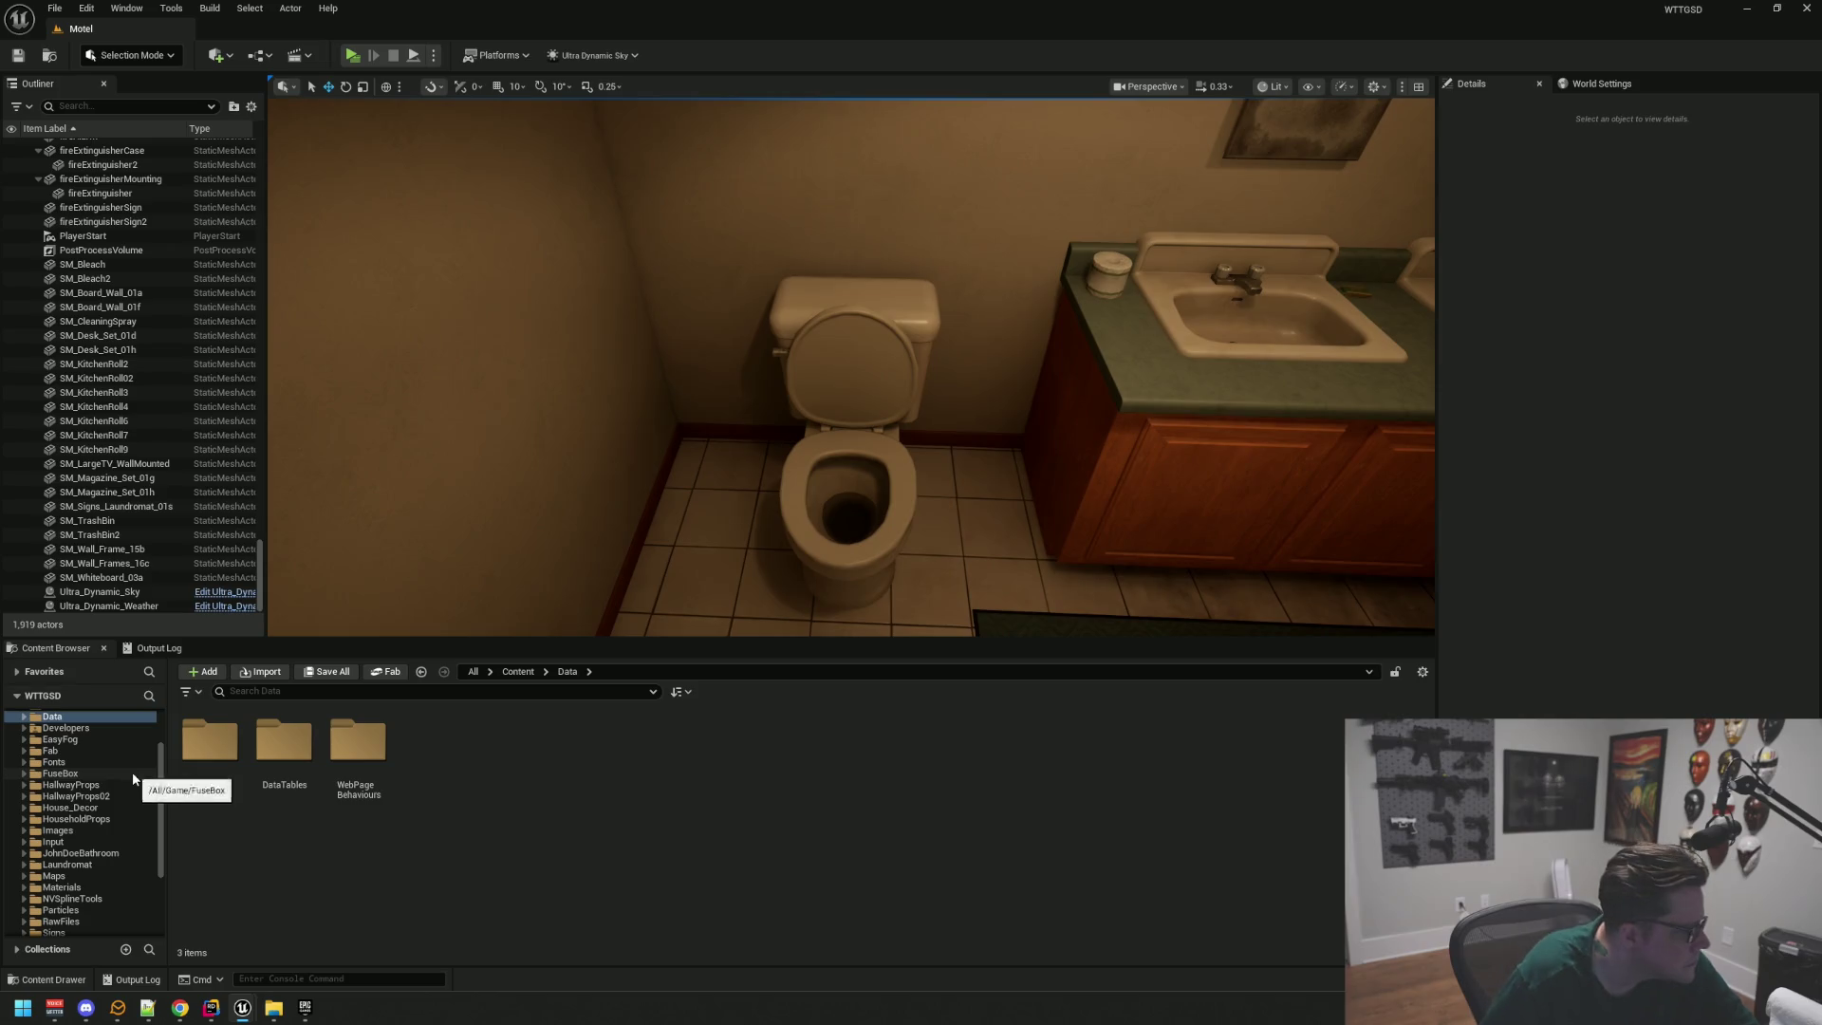
{"action": "left_click", "coordinate": [110, 850]}
{"action": "scroll", "coordinate": [95, 825], "scroll_direction": "up", "scroll_amount": 2}
{"action": "left_click", "coordinate": [81, 805]}
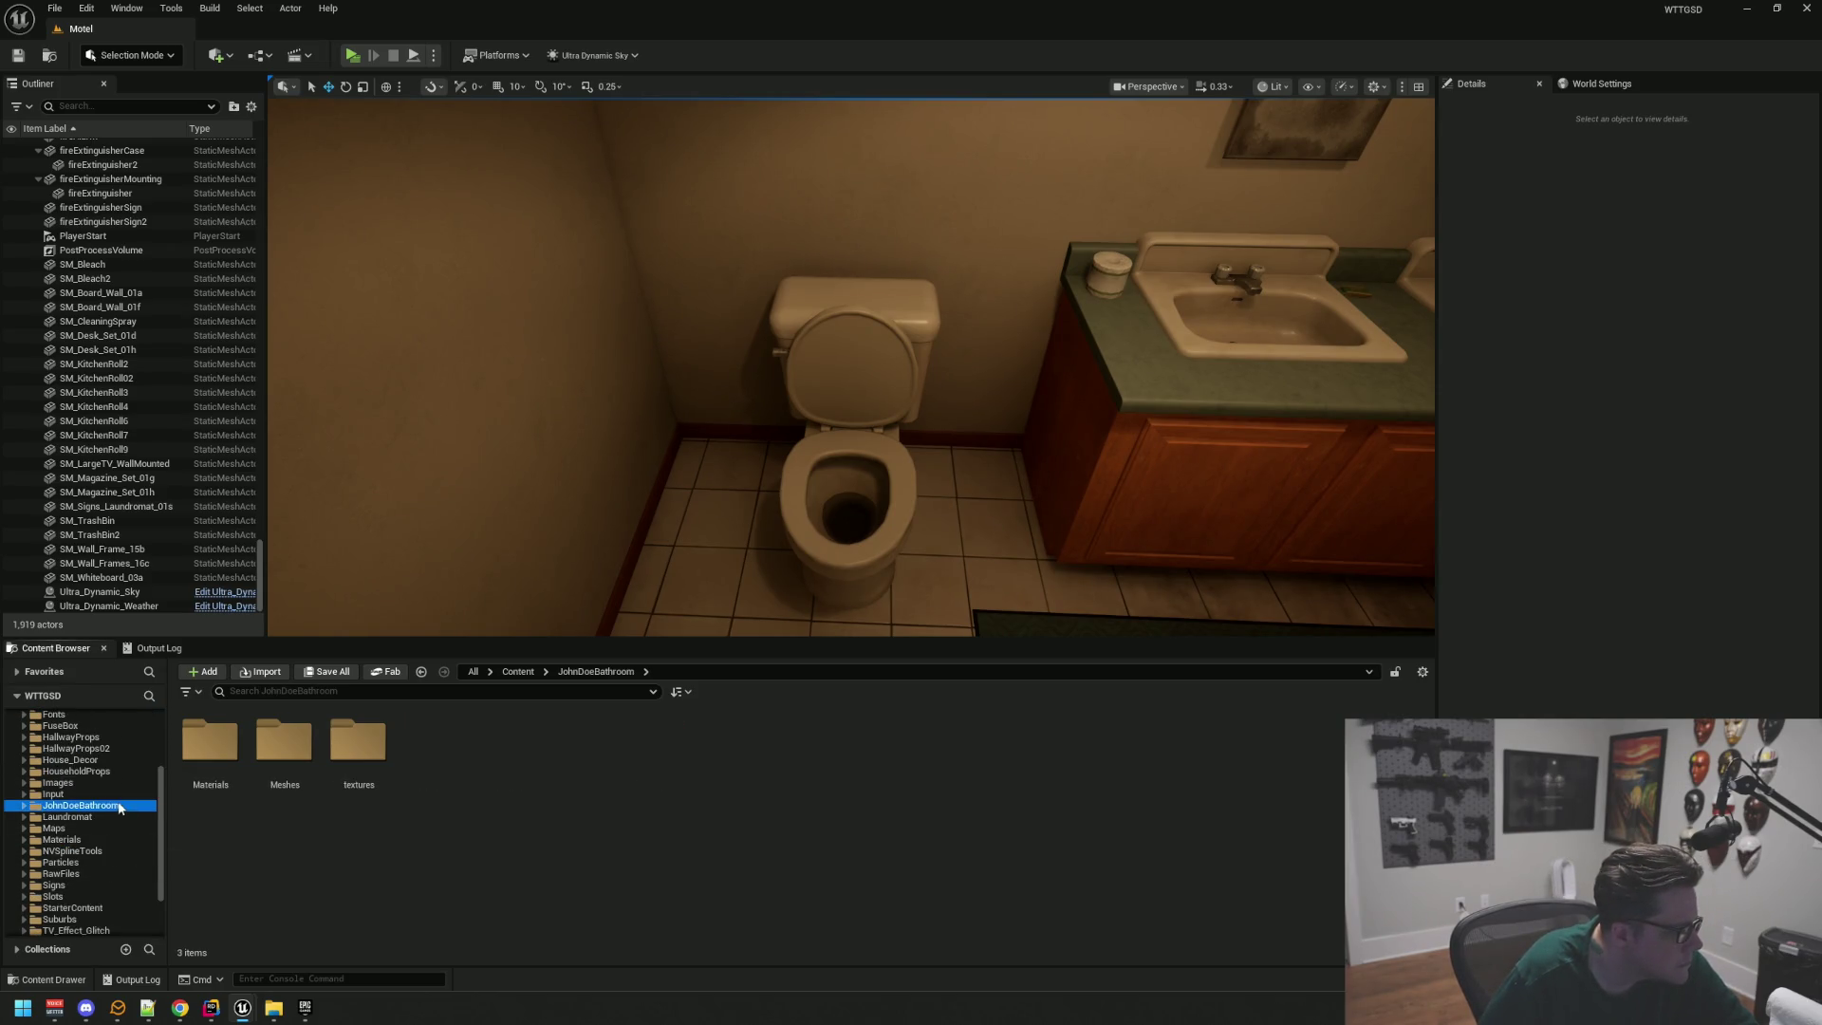
{"action": "double_click", "coordinate": [283, 745]}
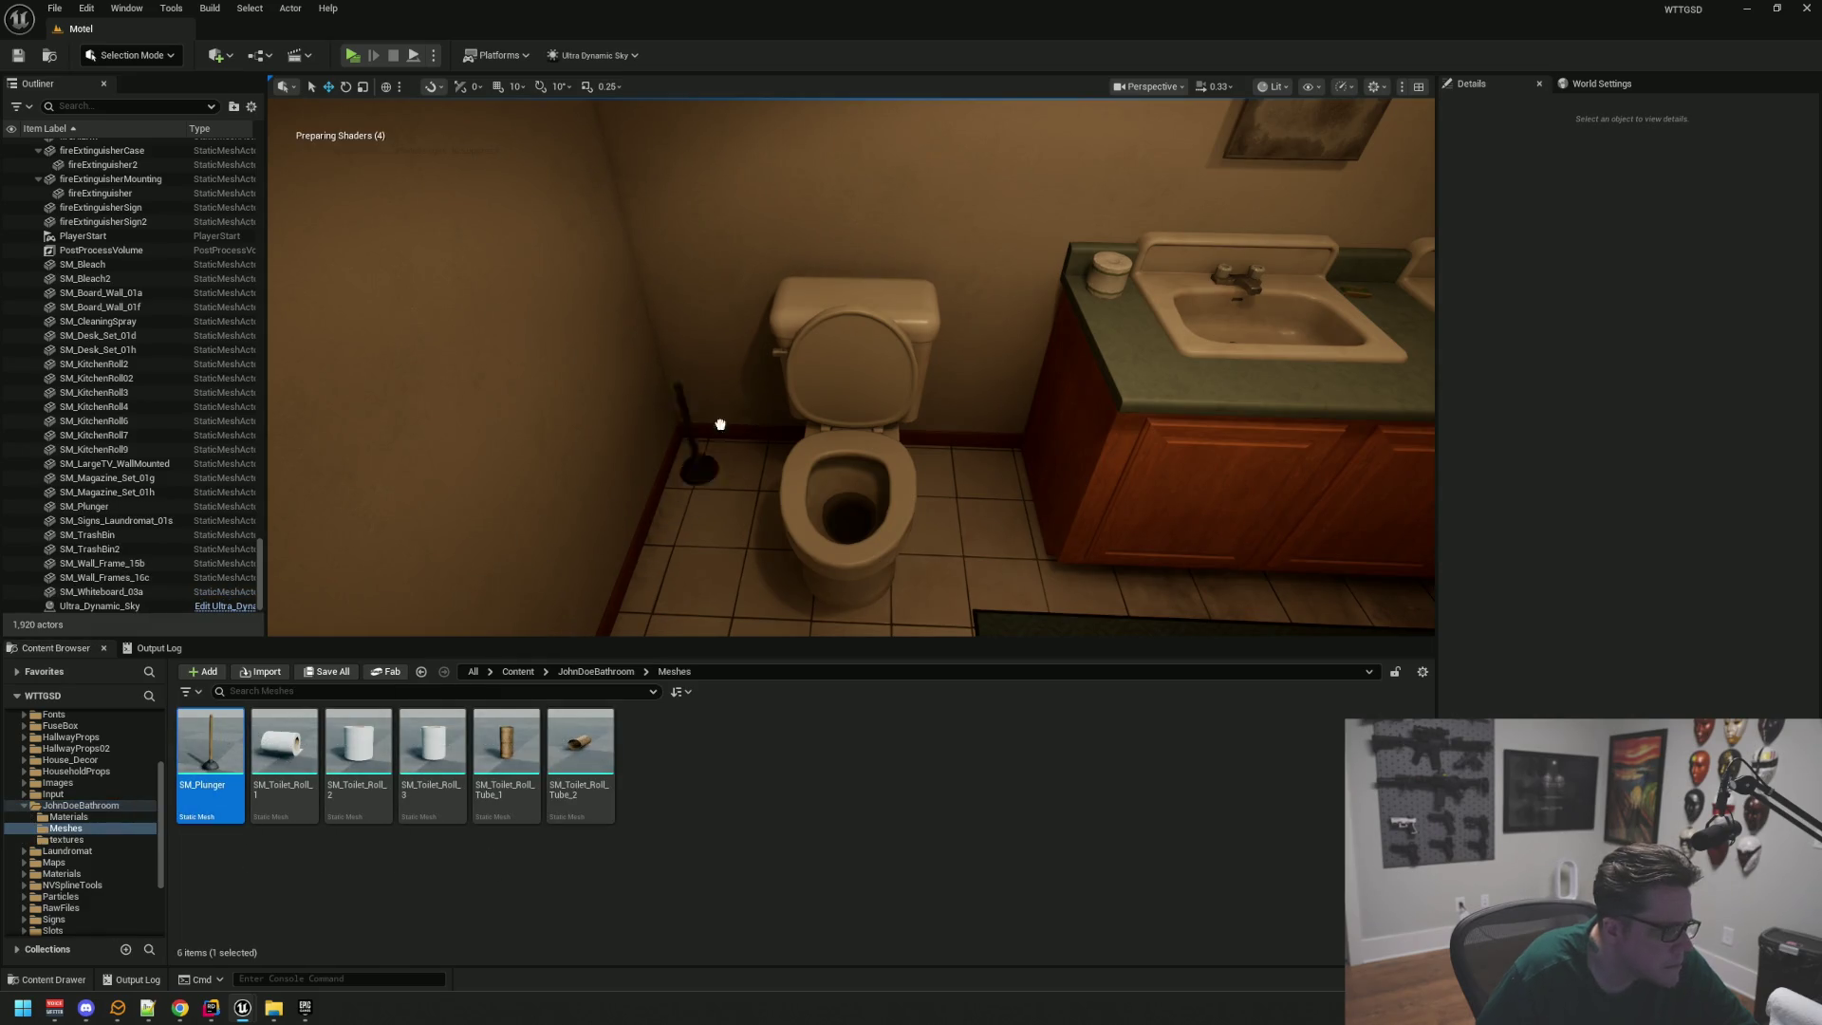
Step: Select the plunger and move it sideways across the floor beside the toilet
{"action": "left_click", "coordinate": [738, 443]}
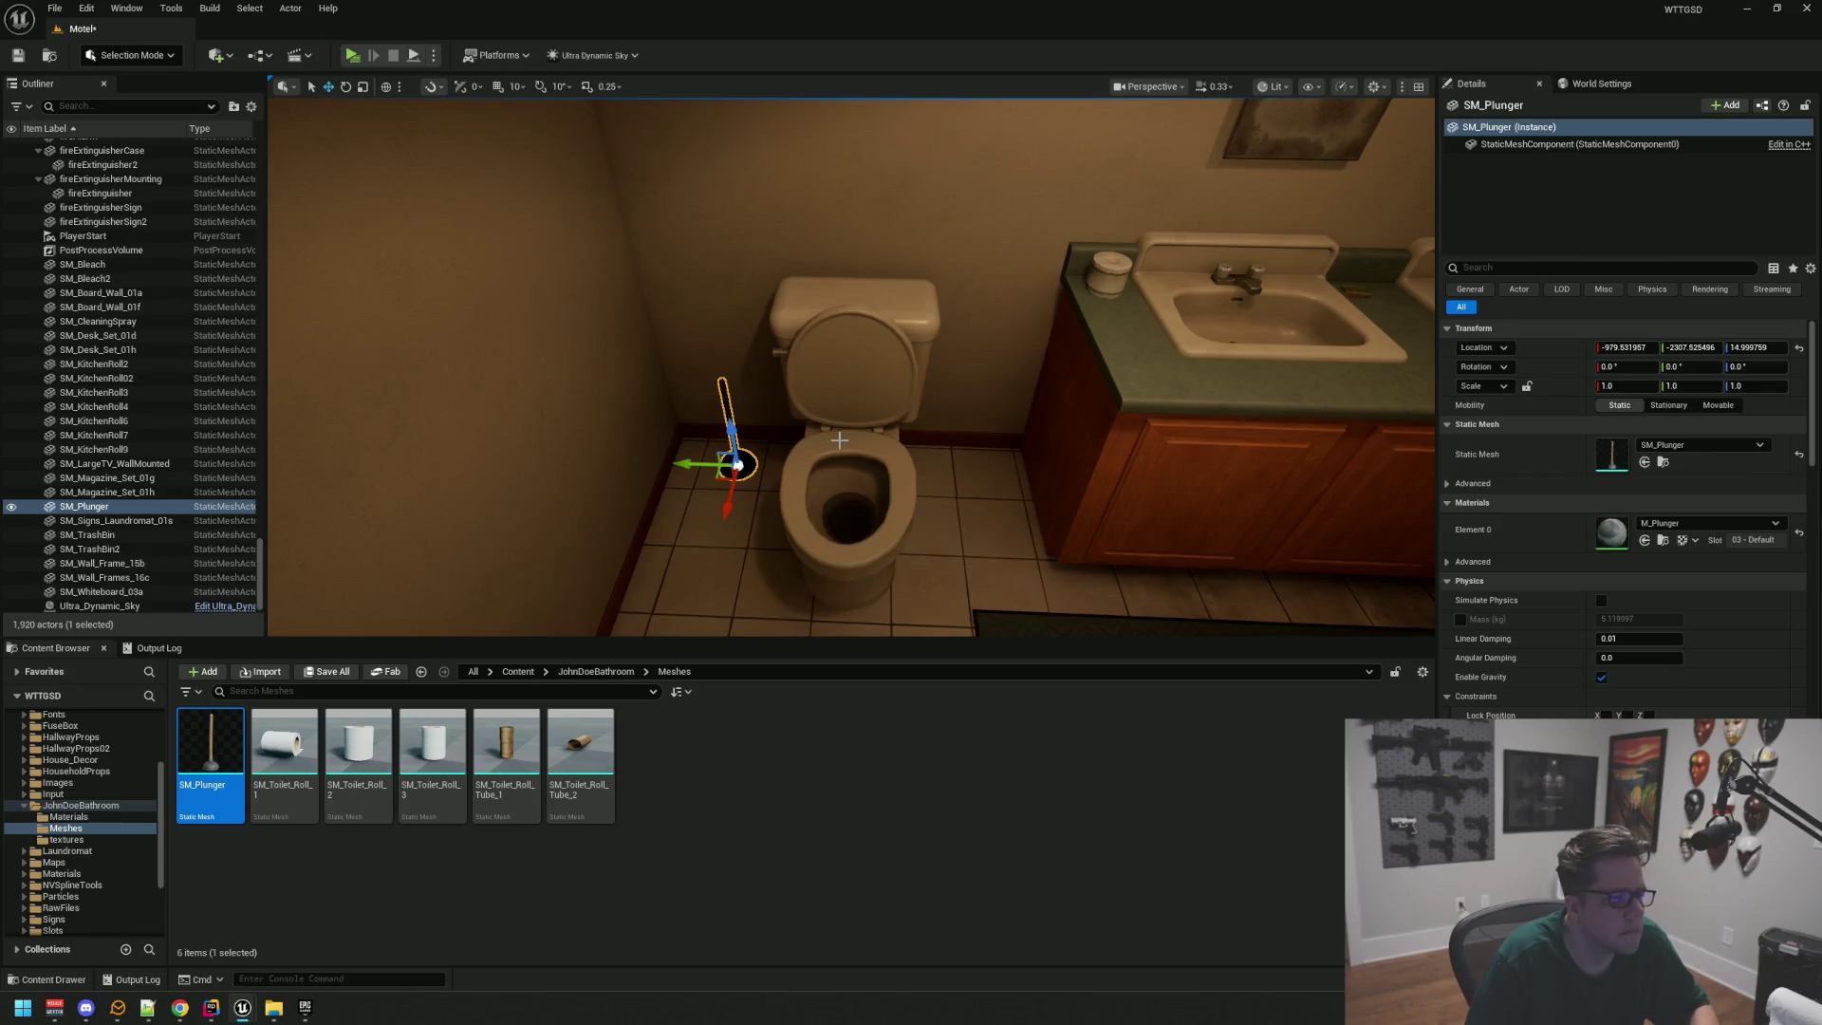
{"action": "key", "text": "f"}
{"action": "scroll", "coordinate": [829, 445], "scroll_direction": "down", "scroll_amount": 5}
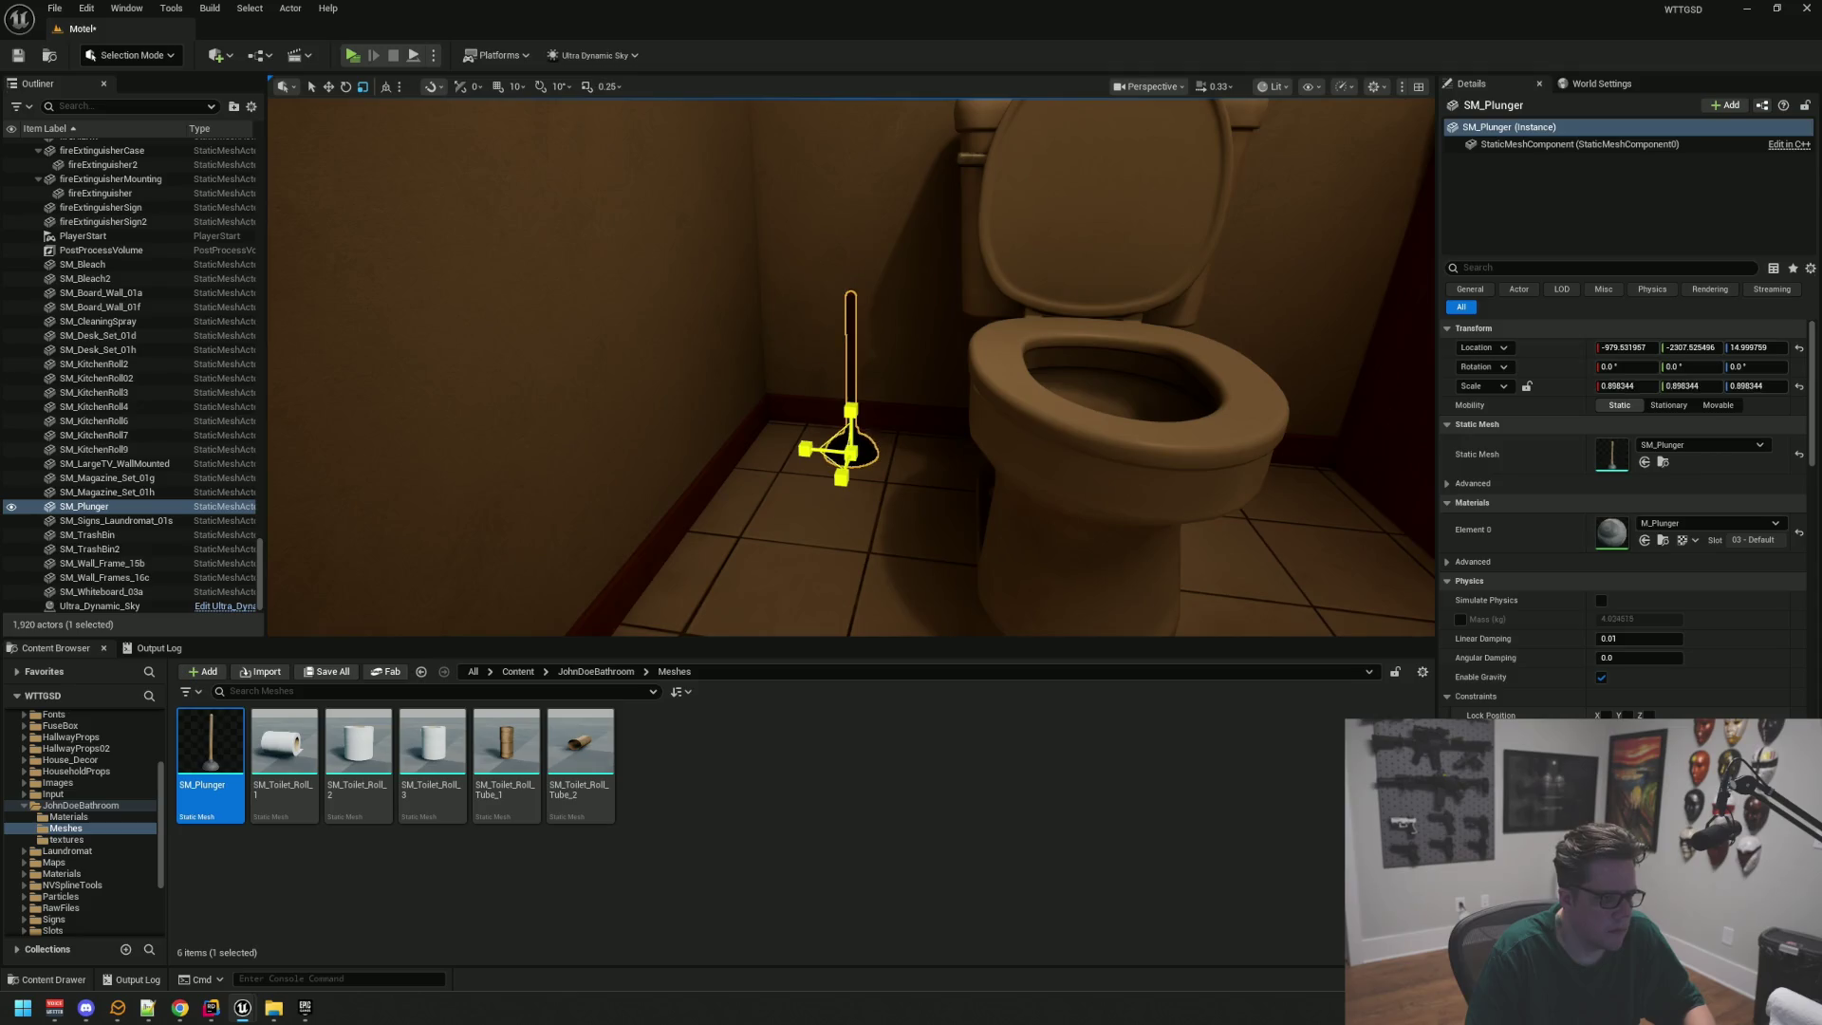
{"action": "key", "text": "w"}
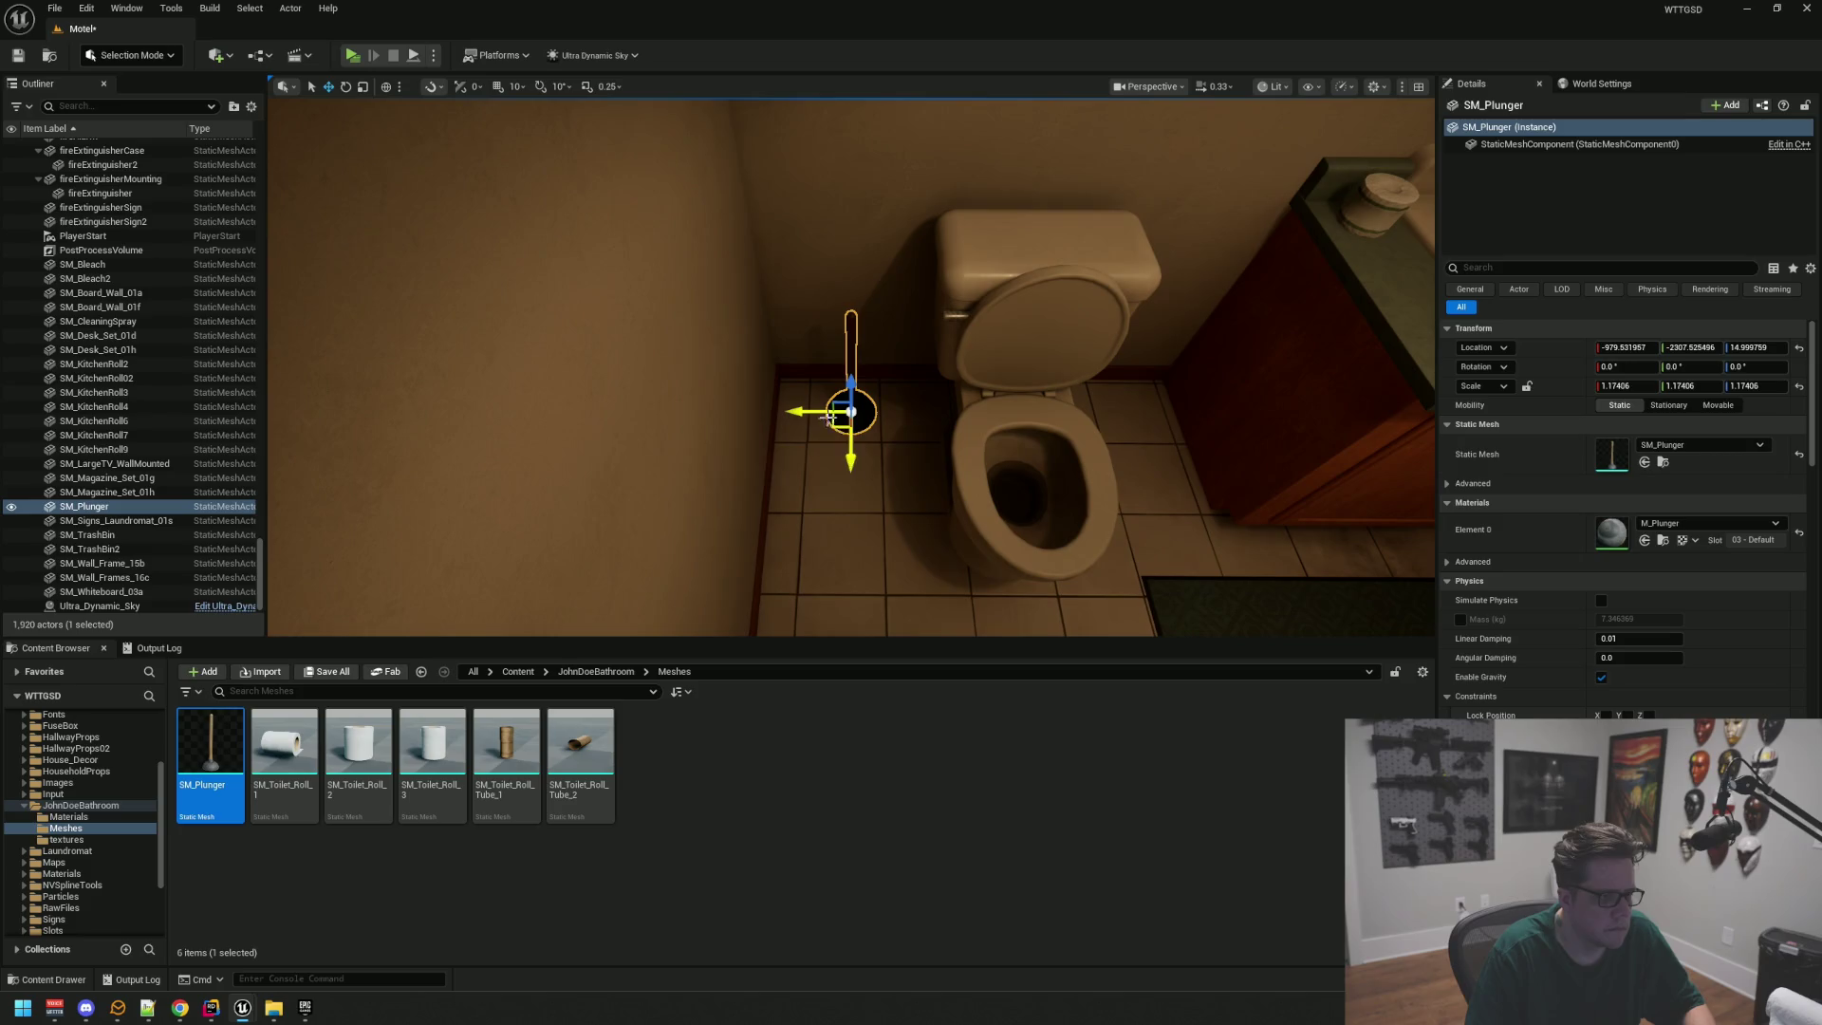
{"action": "left_click_drag", "start_coordinate": [1150, 420], "coordinate": [1101, 424]}
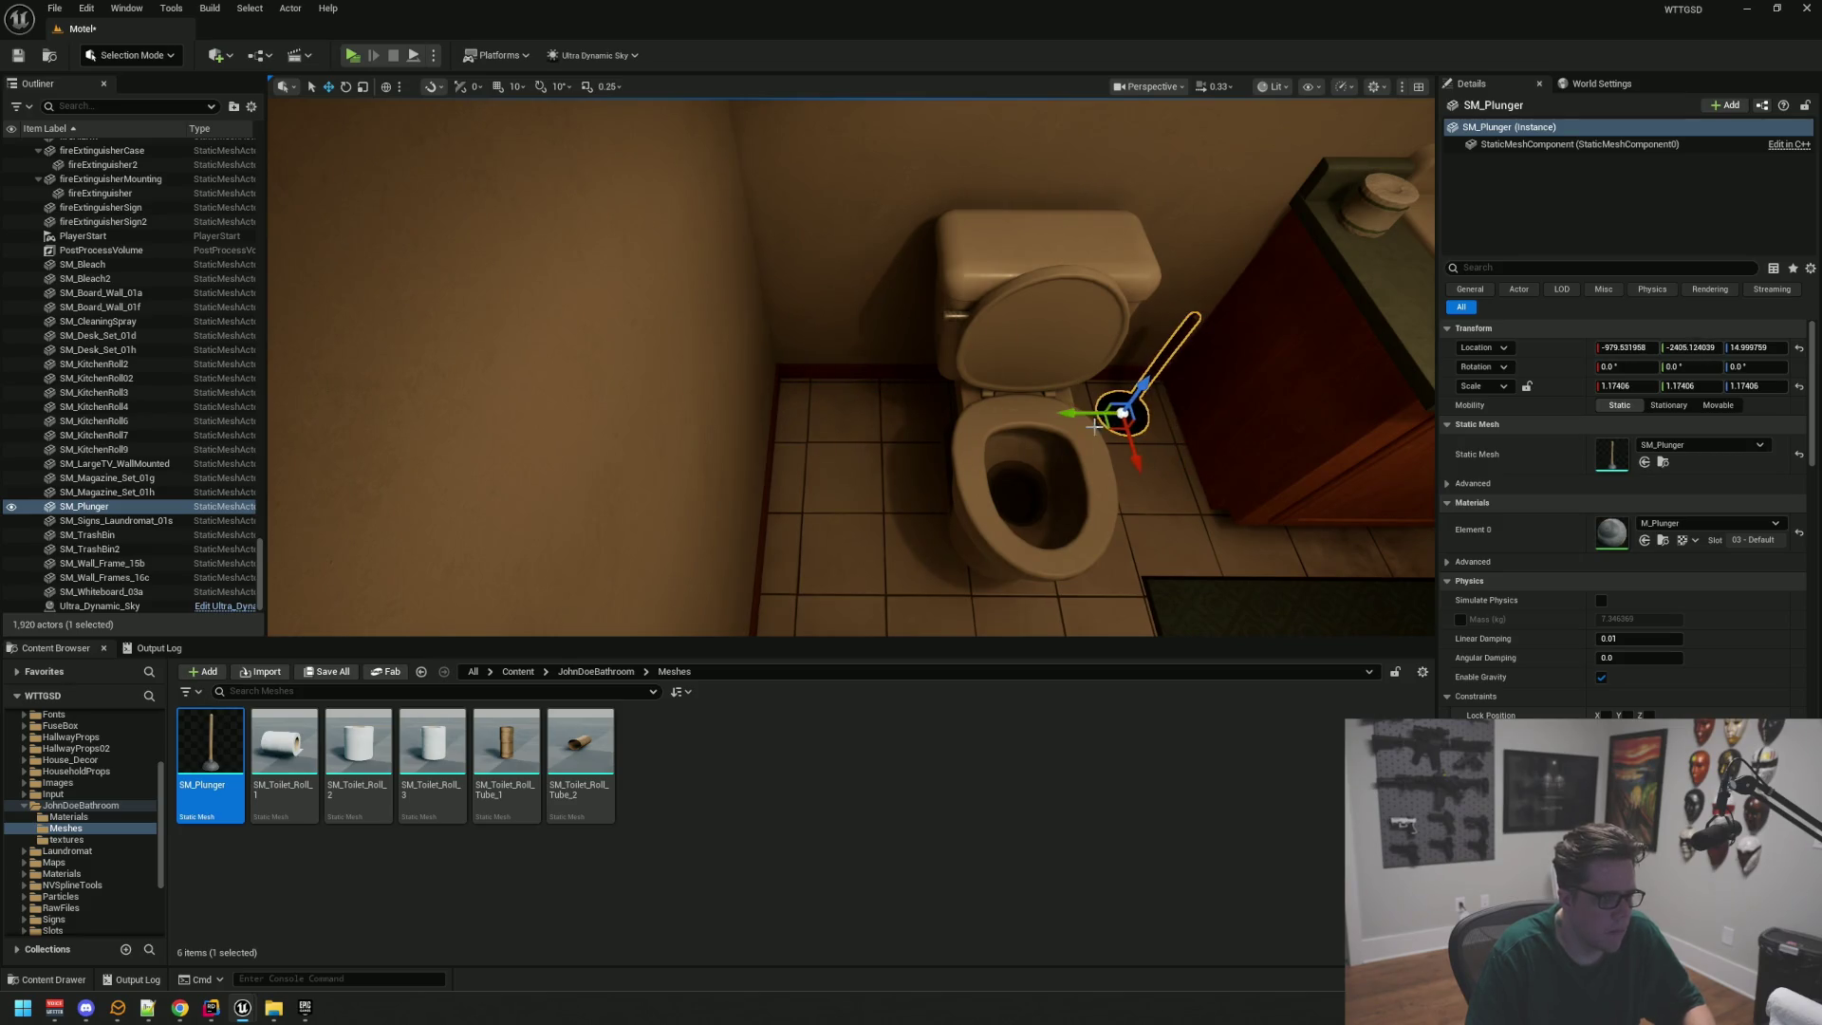
{"action": "key", "text": "f"}
{"action": "left_click_drag", "start_coordinate": [971, 386], "coordinate": [971, 465]}
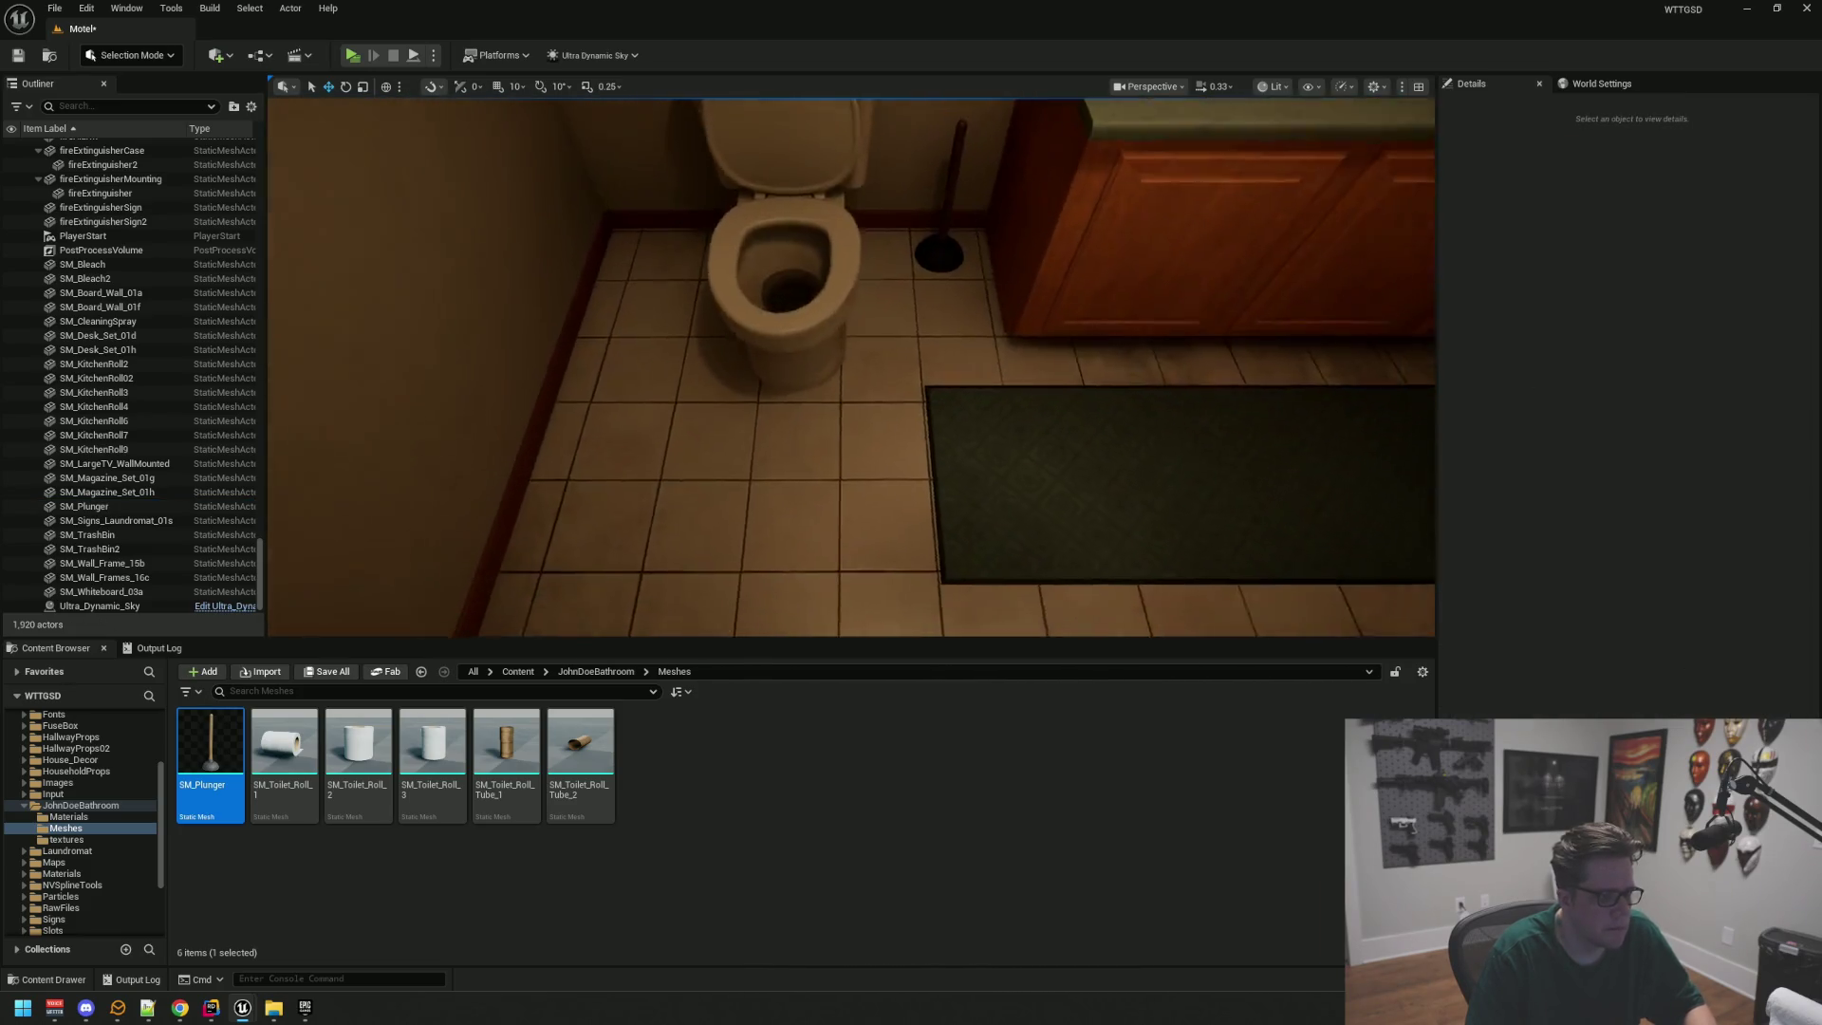
Step: Check the plunger's placement and put SM_Toilet_Roll_3 on the toilet tank
{"action": "left_click", "coordinate": [927, 317]}
{"action": "key", "text": "f"}
{"action": "scroll", "coordinate": [1012, 415], "scroll_direction": "down", "scroll_amount": 3}
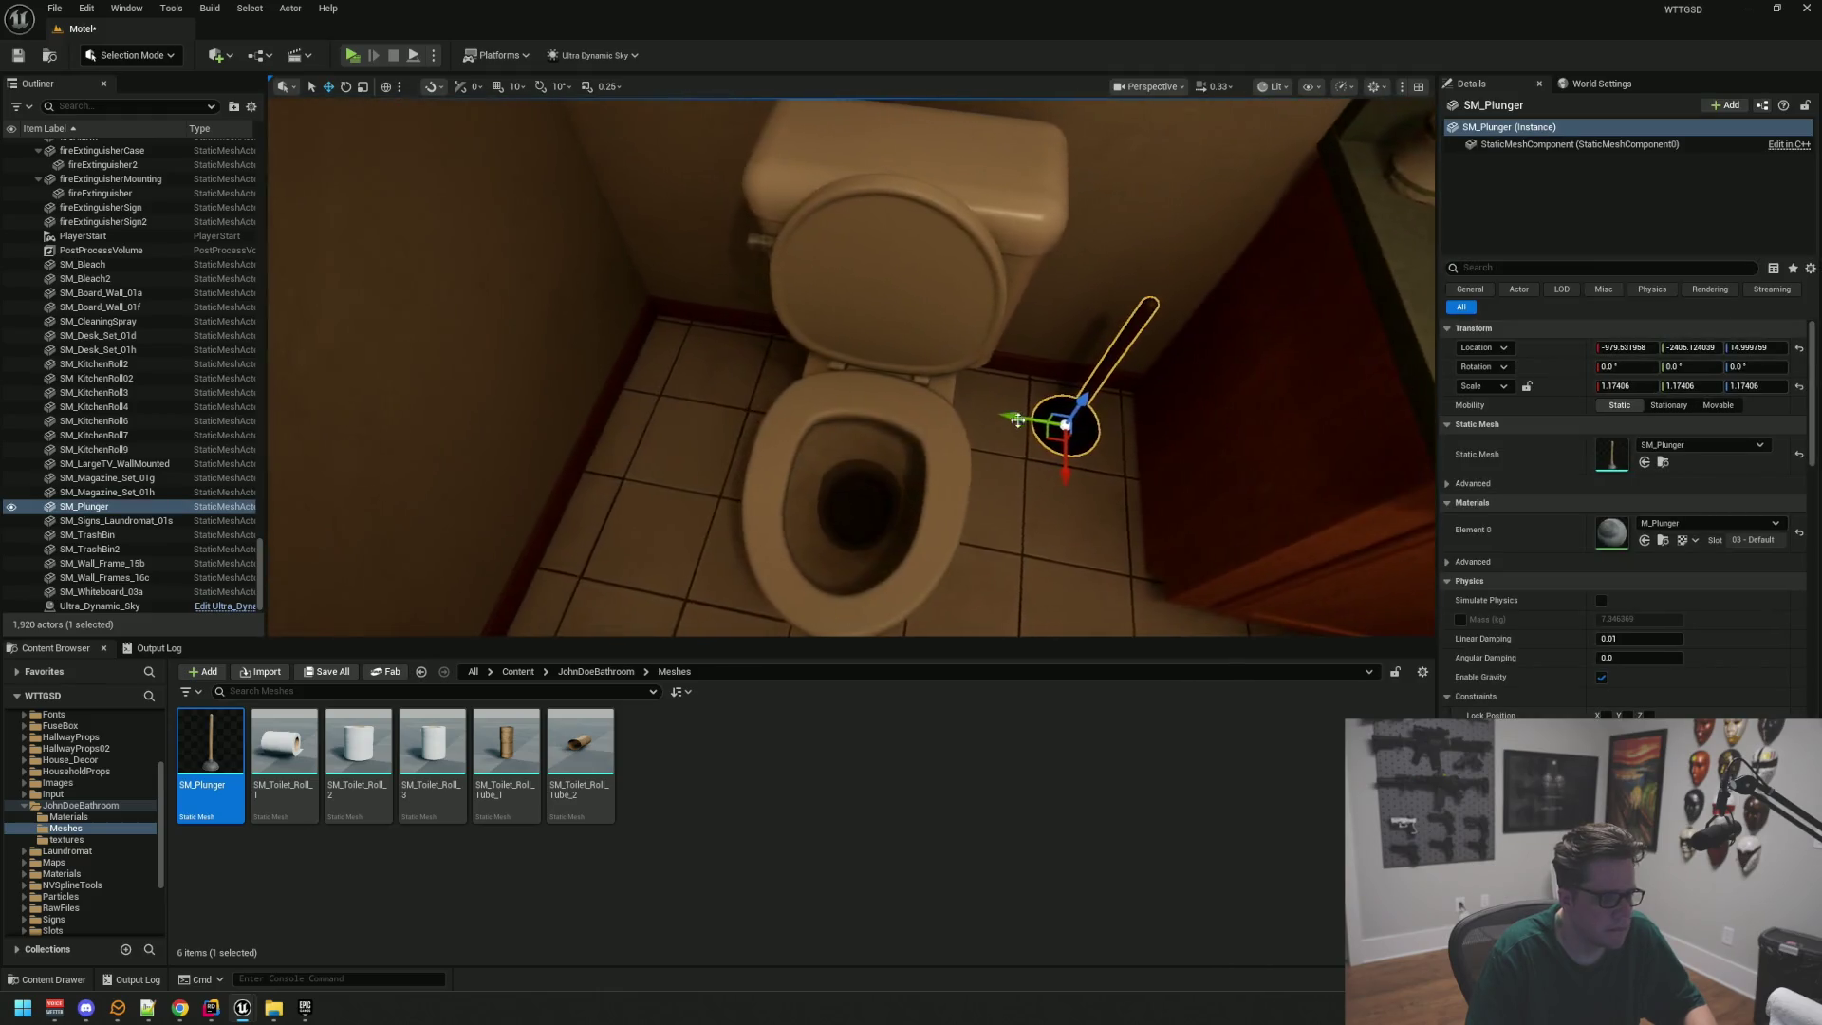
{"action": "mouse_move", "coordinate": [1033, 478]}
{"action": "left_mouse_down"}
{"action": "mouse_move", "coordinate": [1100, 475]}
{"action": "mouse_move", "coordinate": [1015, 489]}
{"action": "mouse_move", "coordinate": [986, 465]}
{"action": "mouse_move", "coordinate": [1053, 484]}
{"action": "mouse_move", "coordinate": [738, 556]}
{"action": "left_mouse_up"}
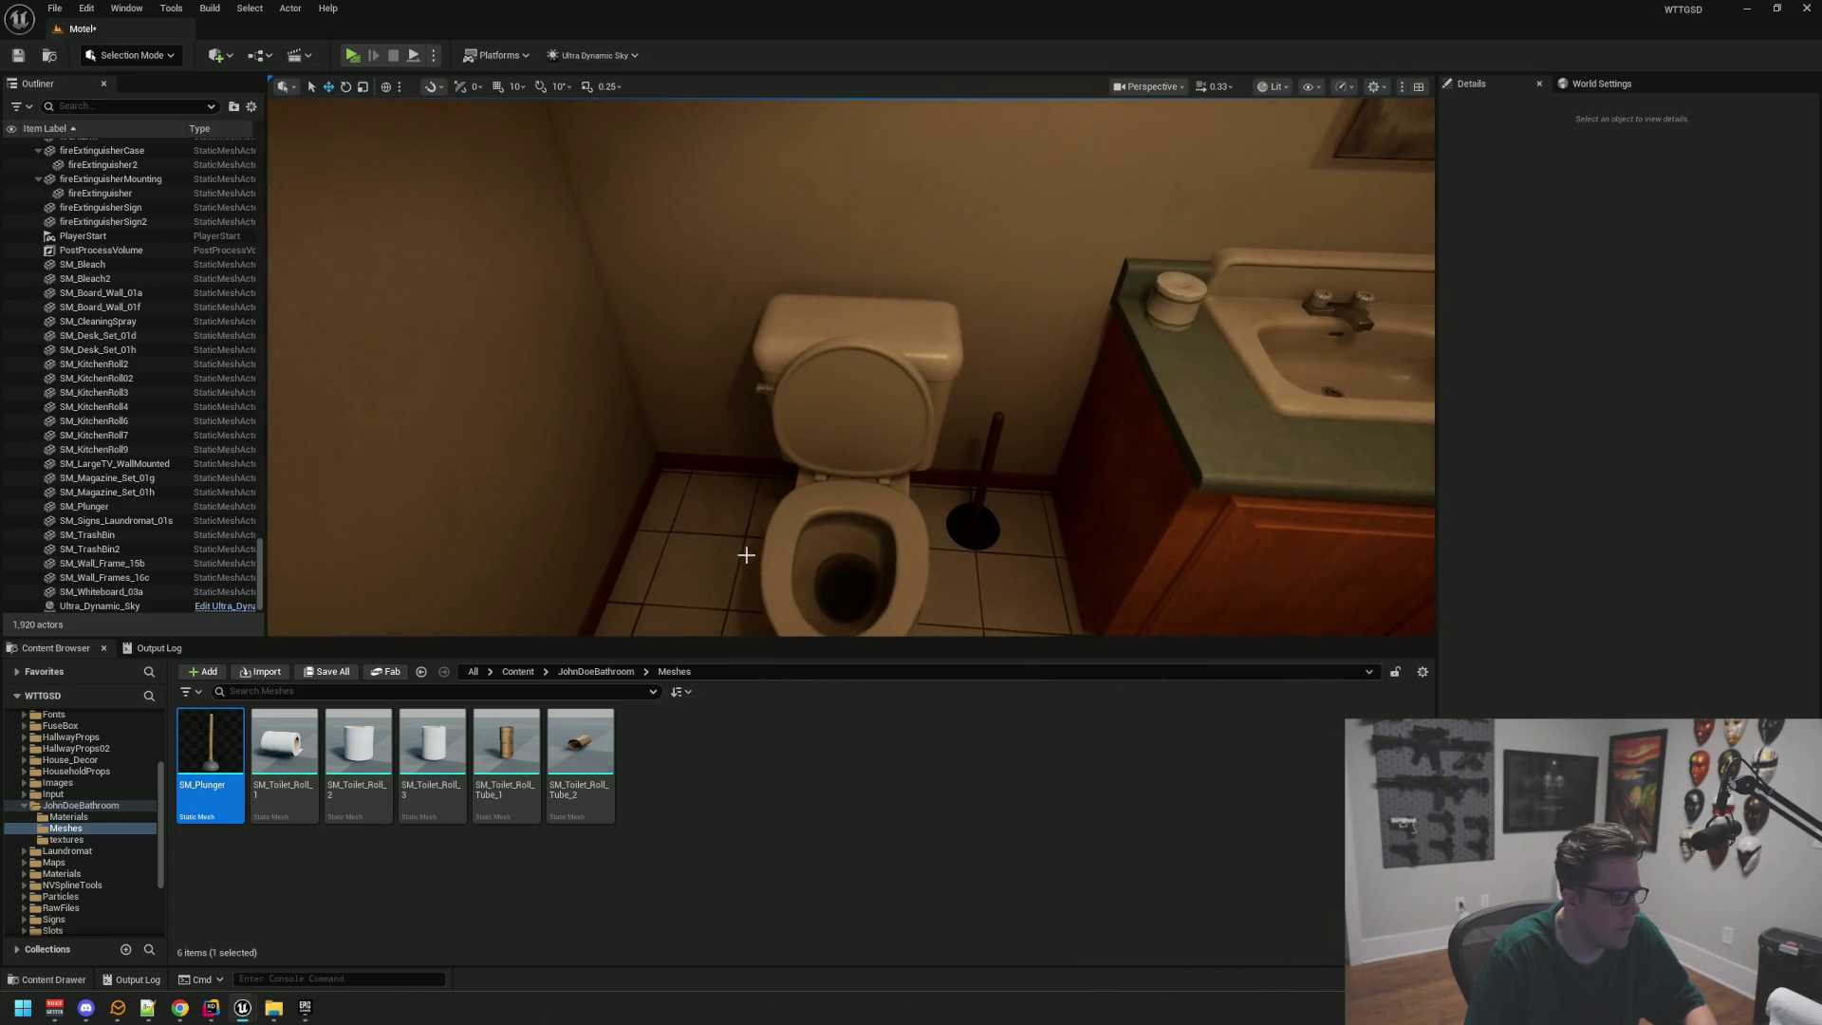
{"action": "left_click_drag", "start_coordinate": [433, 745], "coordinate": [802, 322]}
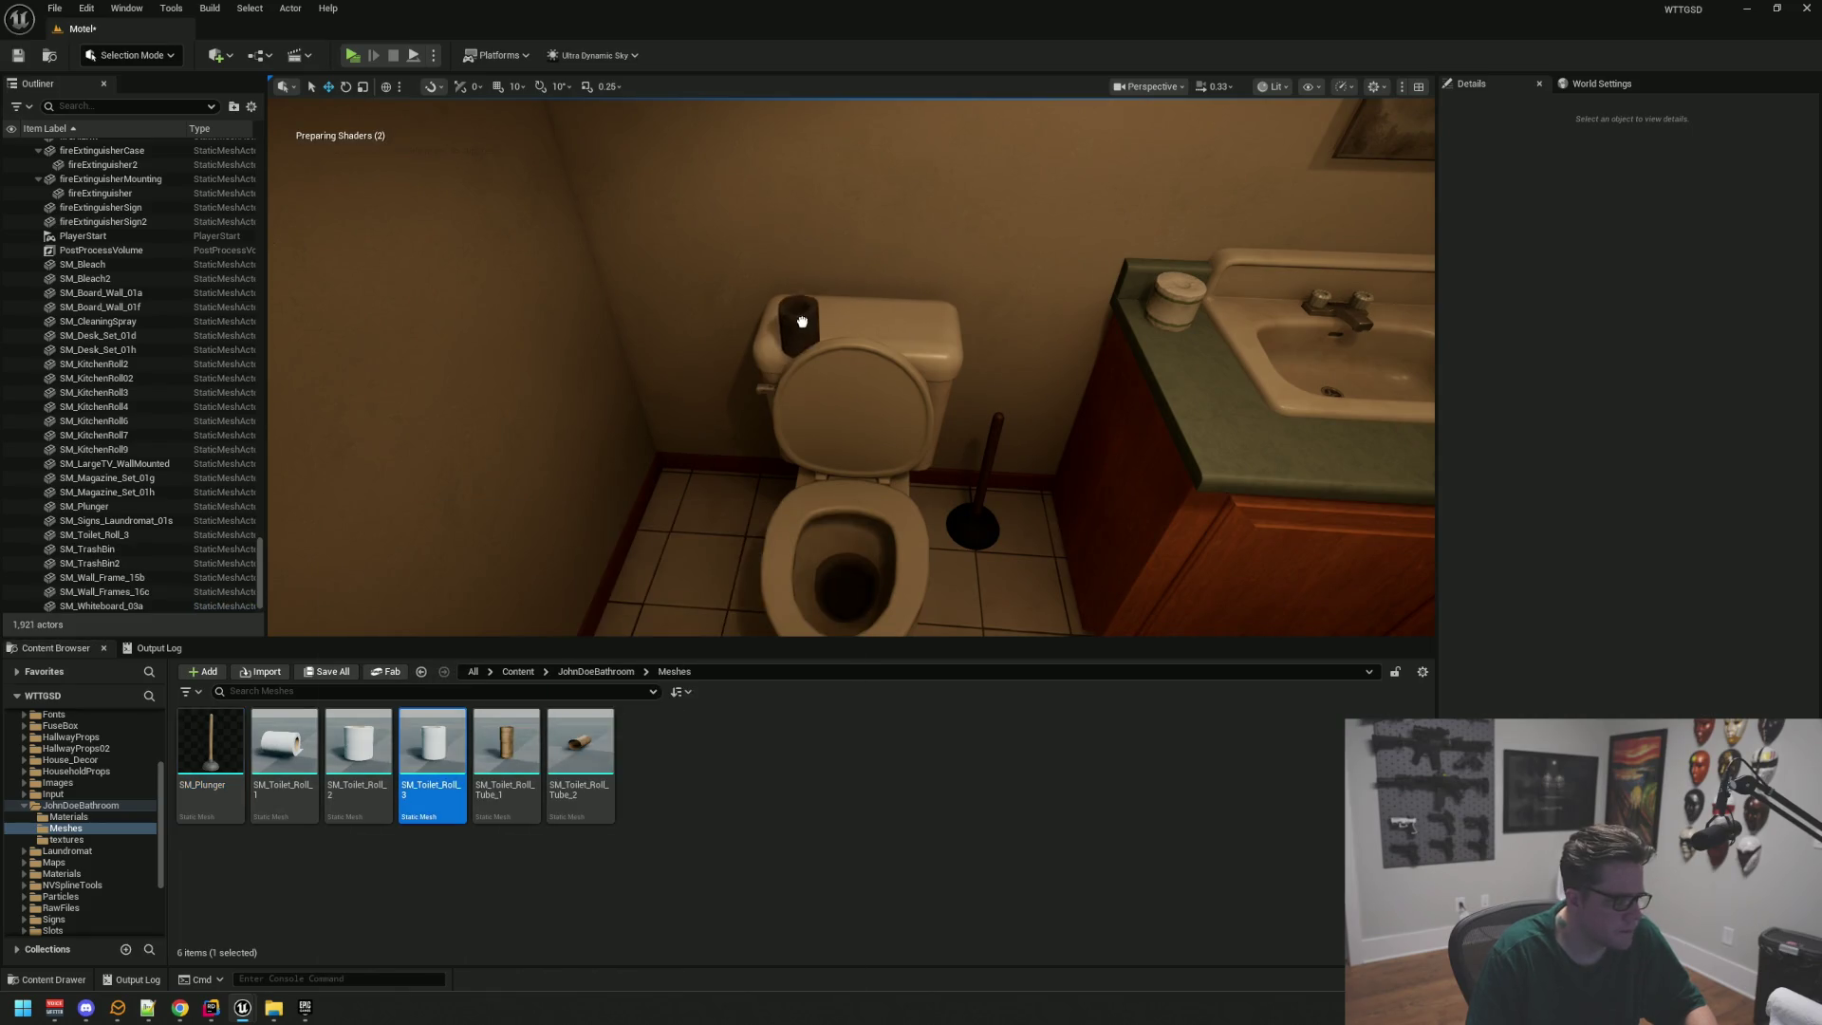
Step: Turn the SM_Toilet_Roll_3 tube on the toilet tank about 43.84° around its Z axis
{"action": "left_click", "coordinate": [786, 303]}
{"action": "key", "text": "f"}
{"action": "scroll", "coordinate": [851, 367], "scroll_direction": "down", "scroll_amount": 3}
{"action": "mouse_move", "coordinate": [851, 367]}
{"action": "left_mouse_down"}
{"action": "mouse_move", "coordinate": [892, 370]}
{"action": "mouse_move", "coordinate": [830, 375]}
{"action": "left_mouse_up"}
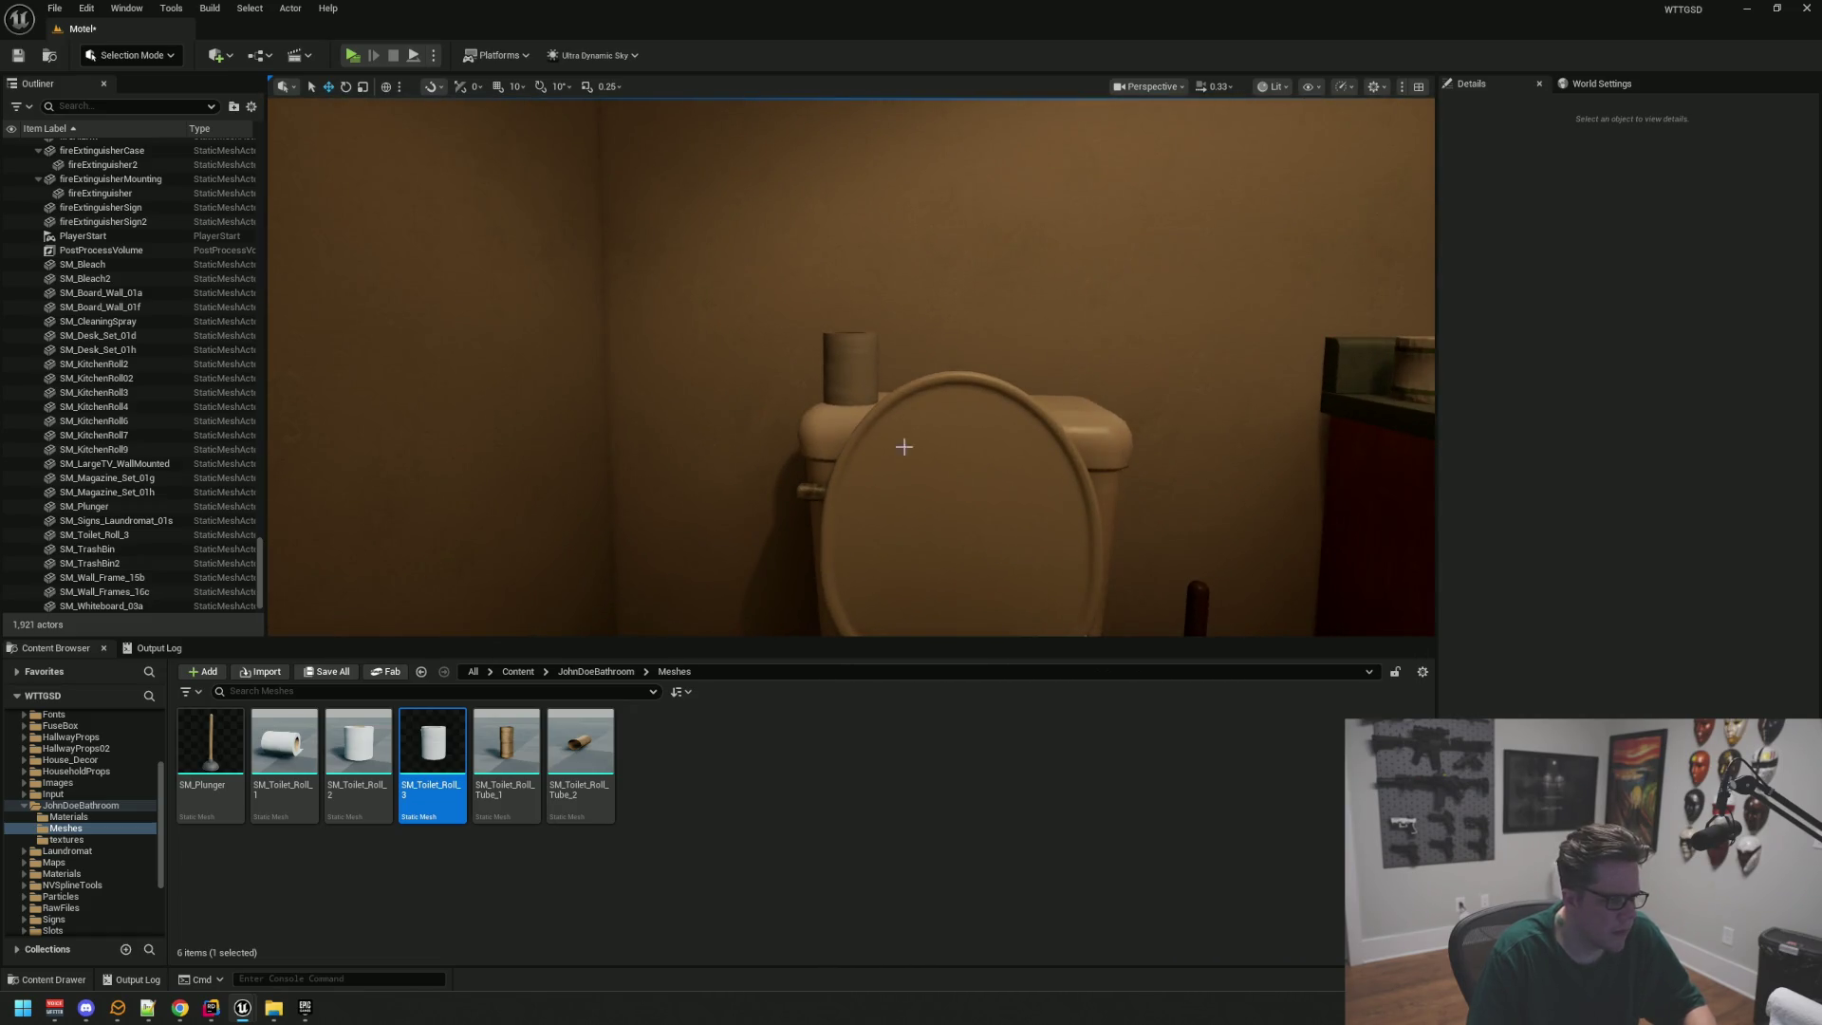
{"action": "left_click", "coordinate": [849, 375]}
{"action": "key", "text": "f"}
{"action": "scroll", "coordinate": [1103, 438], "scroll_direction": "down", "scroll_amount": 2}
{"action": "scroll", "coordinate": [851, 375], "scroll_direction": "down", "scroll_amount": 3}
{"action": "left_click_drag", "start_coordinate": [851, 375], "coordinate": [797, 377]}
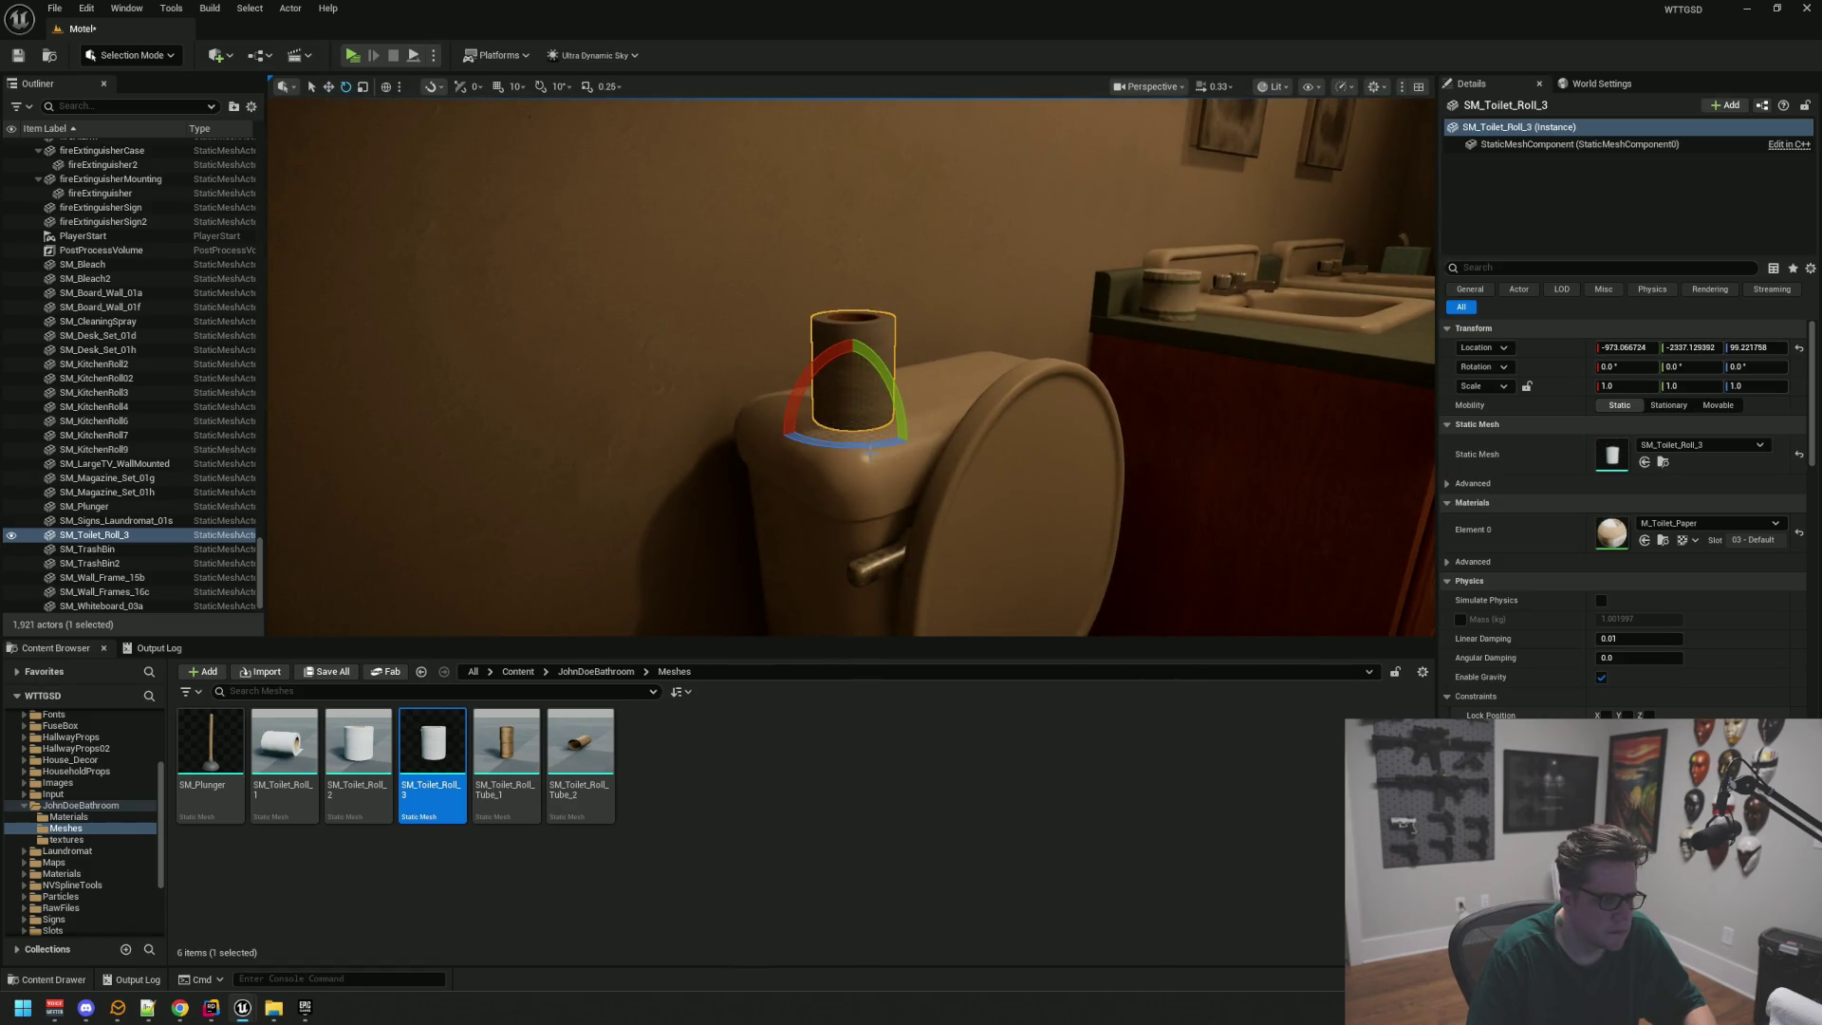
{"action": "key", "text": "f"}
{"action": "key", "text": "w"}
{"action": "scroll", "coordinate": [851, 370], "scroll_direction": "down", "scroll_amount": 3}
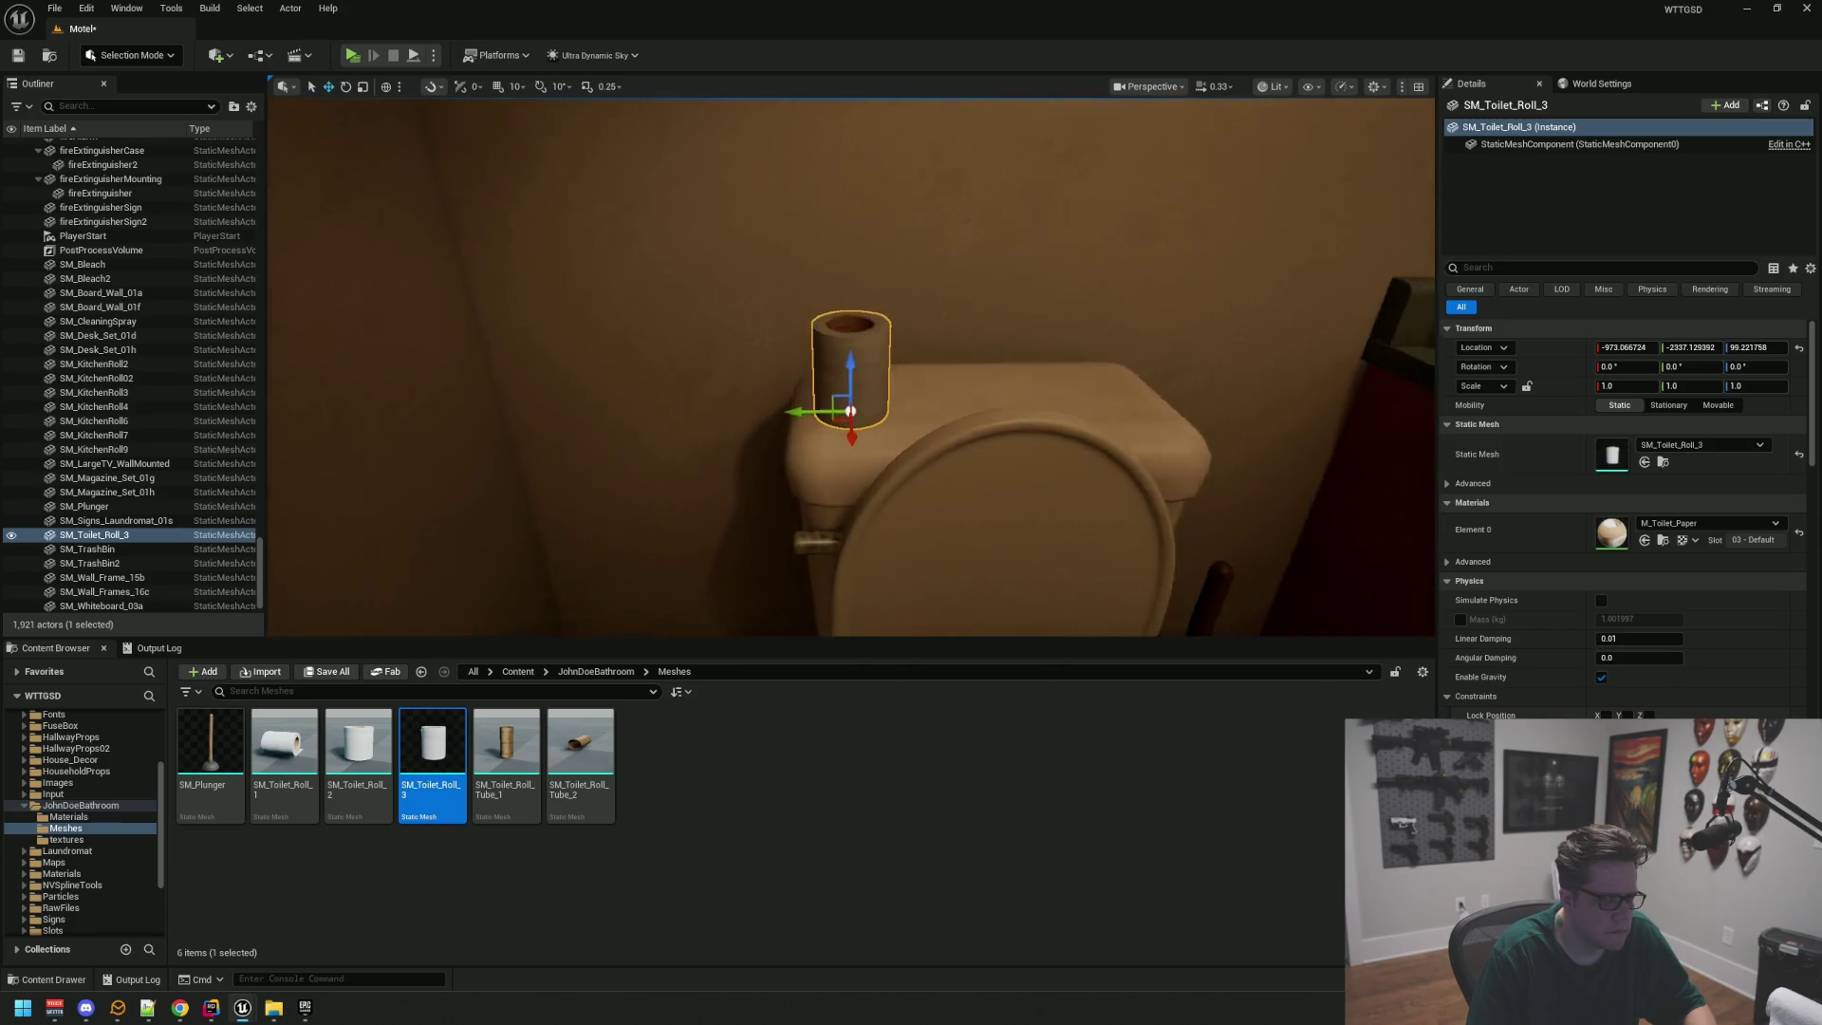
{"action": "left_click_drag", "start_coordinate": [1092, 429], "coordinate": [1093, 429]}
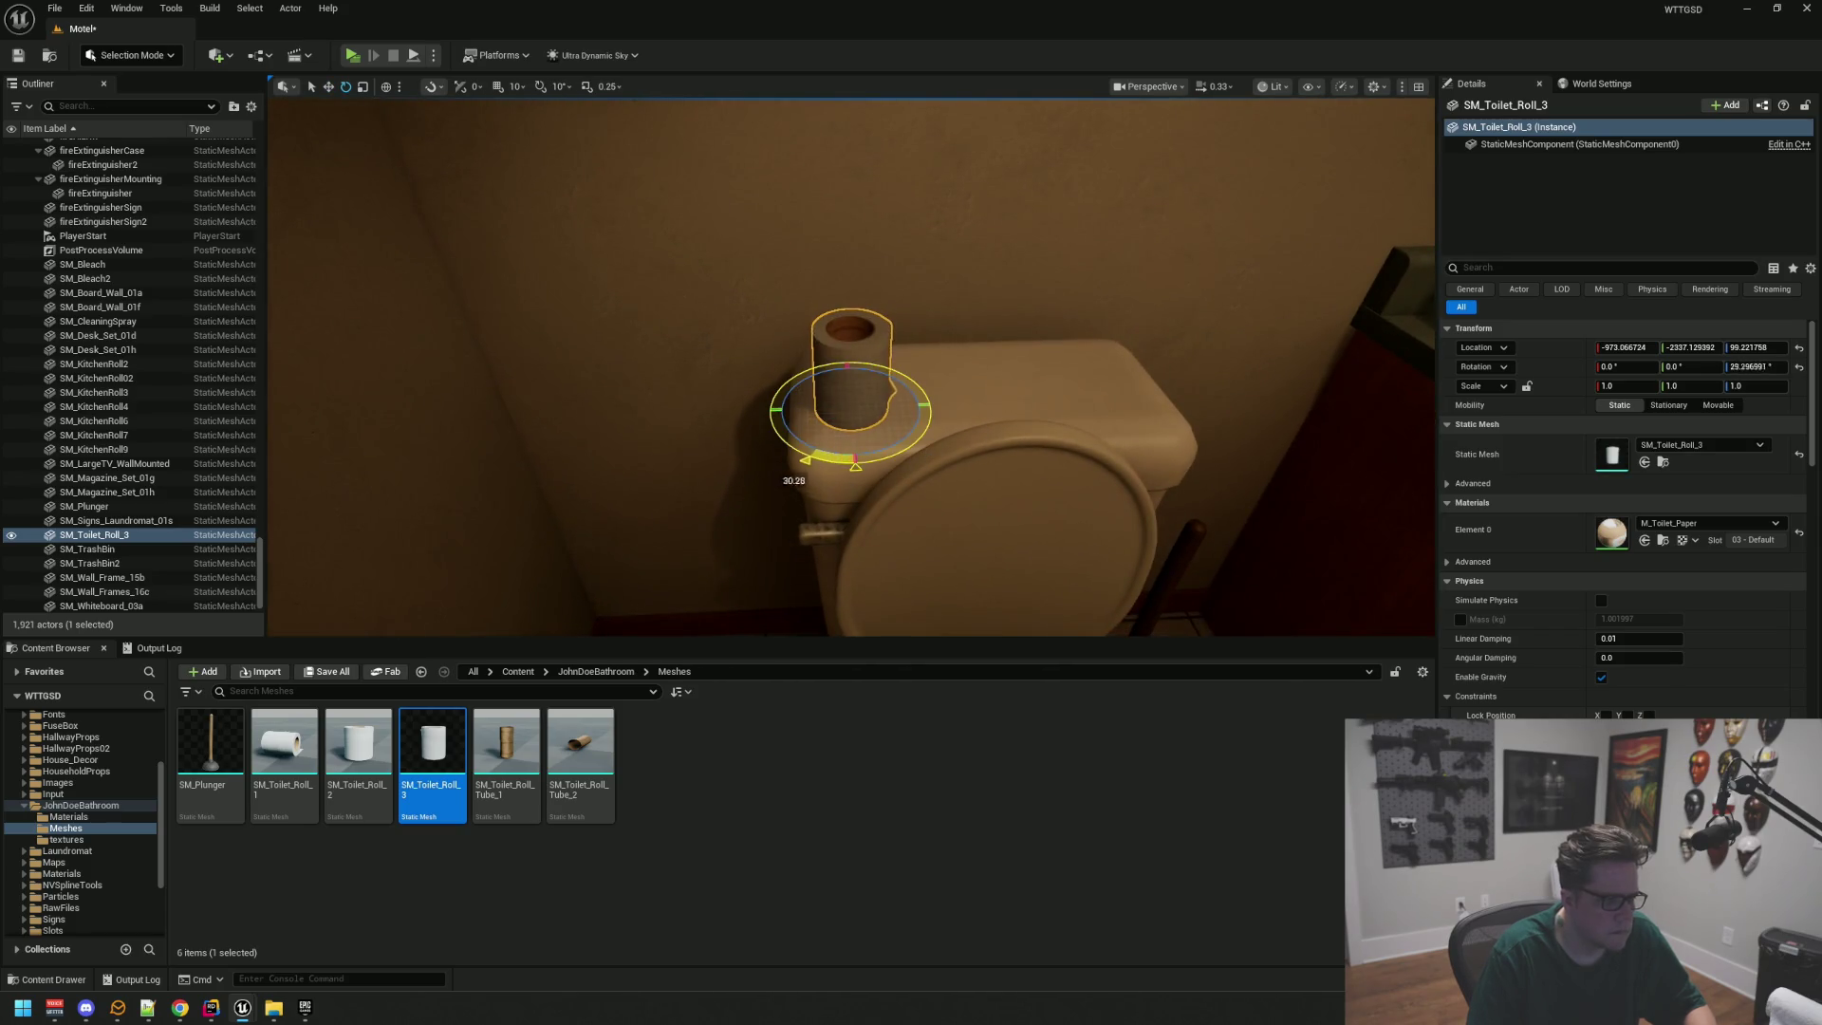
Step: Preview the SM_Toilet_Roll_2 mesh, then survey the bathroom and reselect the tank roll
{"action": "double_click", "coordinate": [370, 746]}
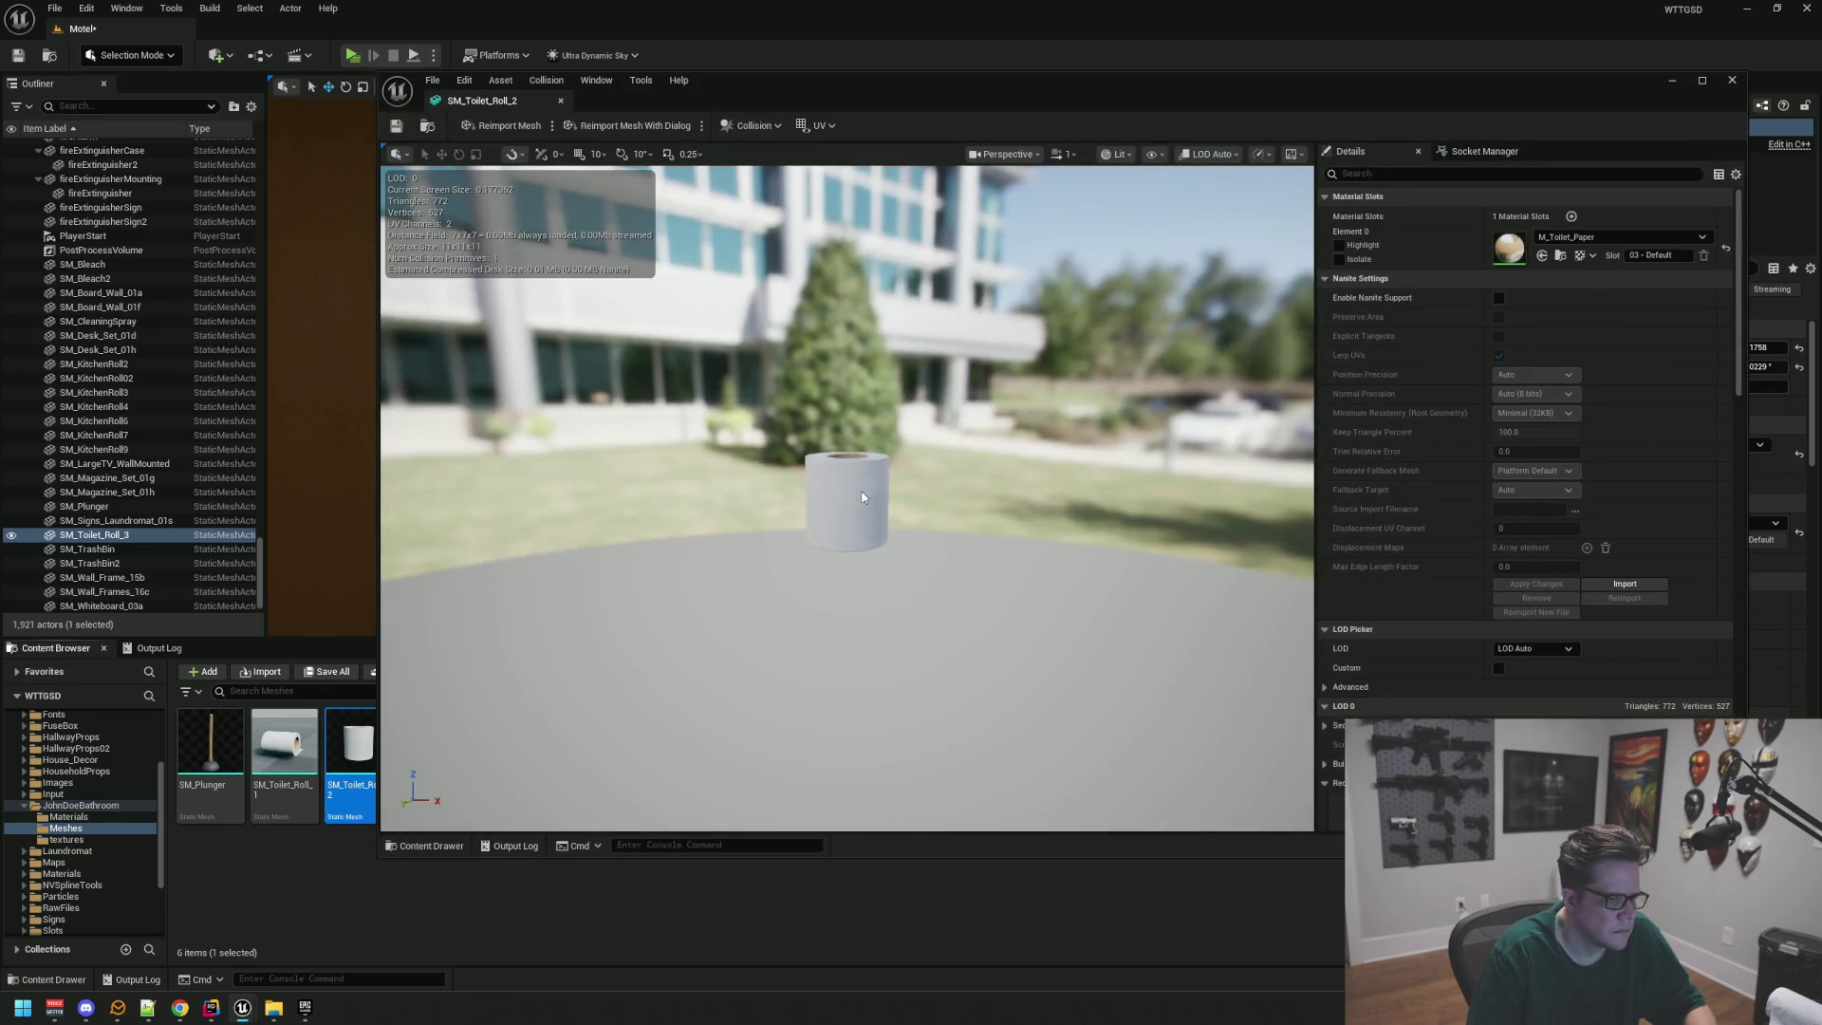
{"action": "left_click", "coordinate": [560, 101]}
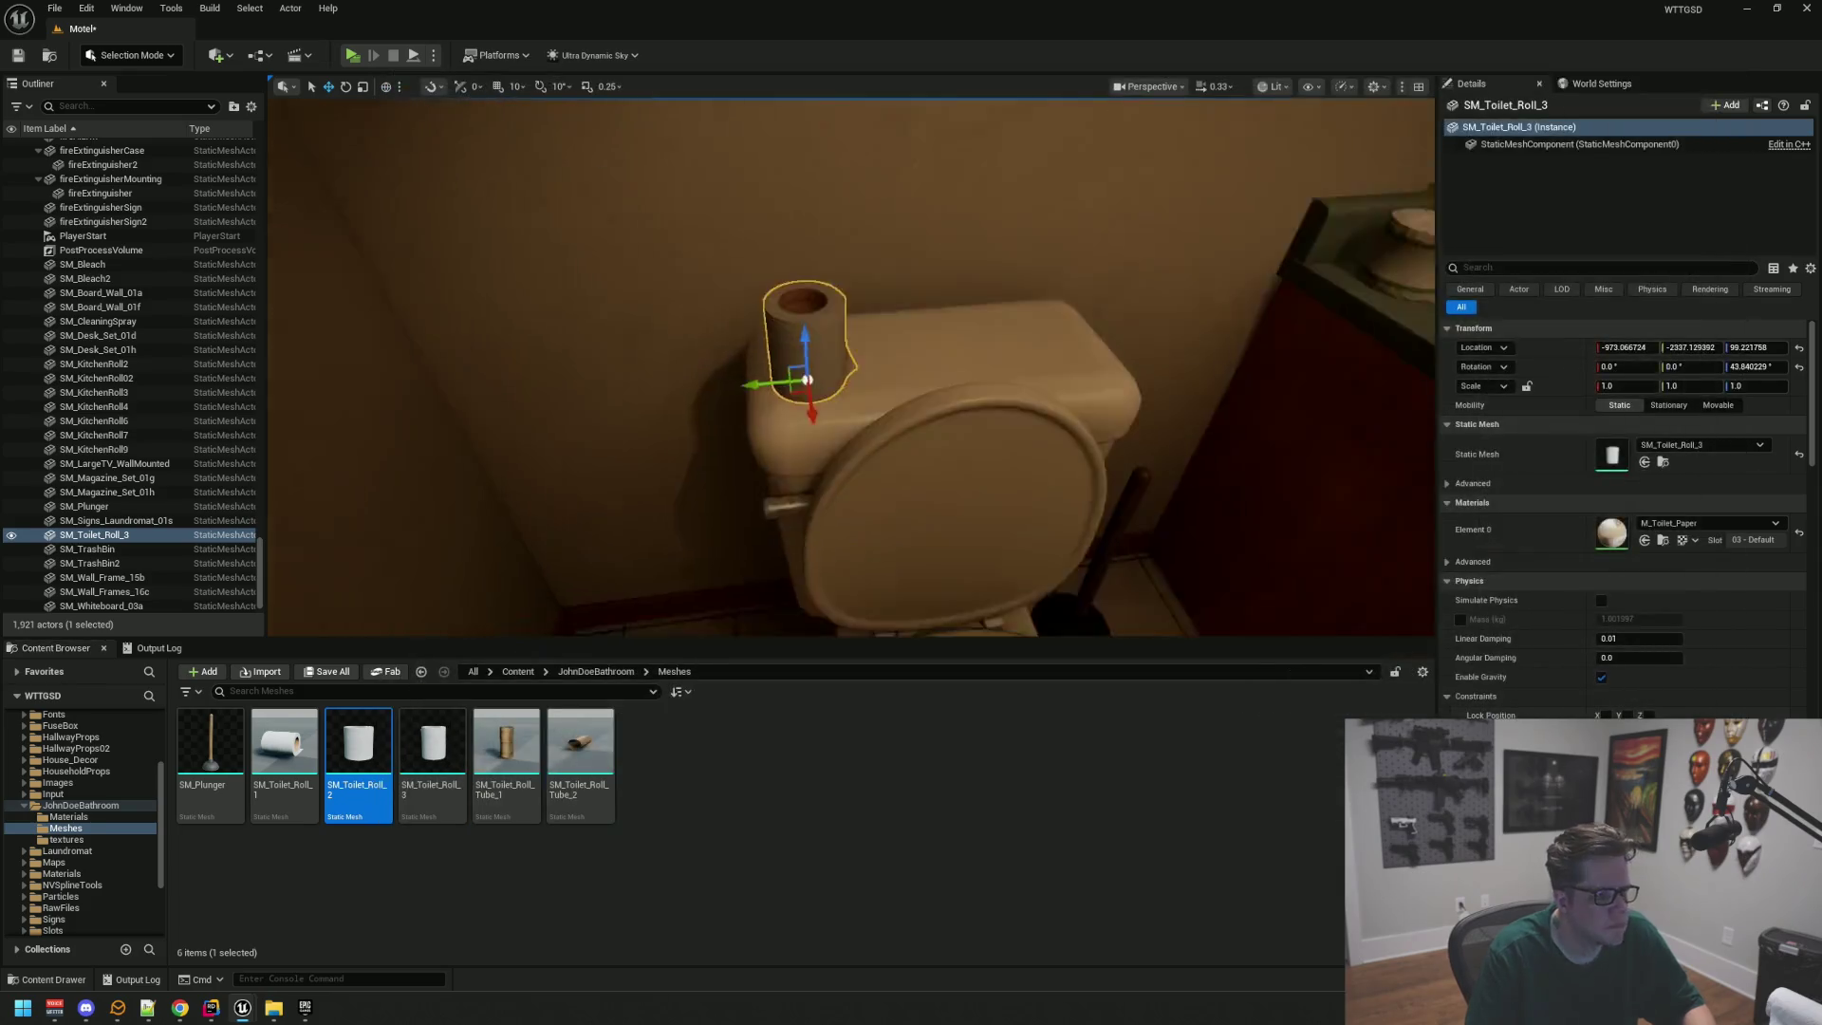
{"action": "left_click", "coordinate": [956, 366]}
{"action": "mouse_move", "coordinate": [956, 366]}
{"action": "left_mouse_down"}
{"action": "mouse_move", "coordinate": [958, 284]}
{"action": "mouse_move", "coordinate": [1006, 399]}
{"action": "mouse_move", "coordinate": [892, 404]}
{"action": "mouse_move", "coordinate": [959, 408]}
{"action": "mouse_move", "coordinate": [945, 421]}
{"action": "left_mouse_up"}
{"action": "scroll", "coordinate": [880, 376], "scroll_direction": "down", "scroll_amount": 5}
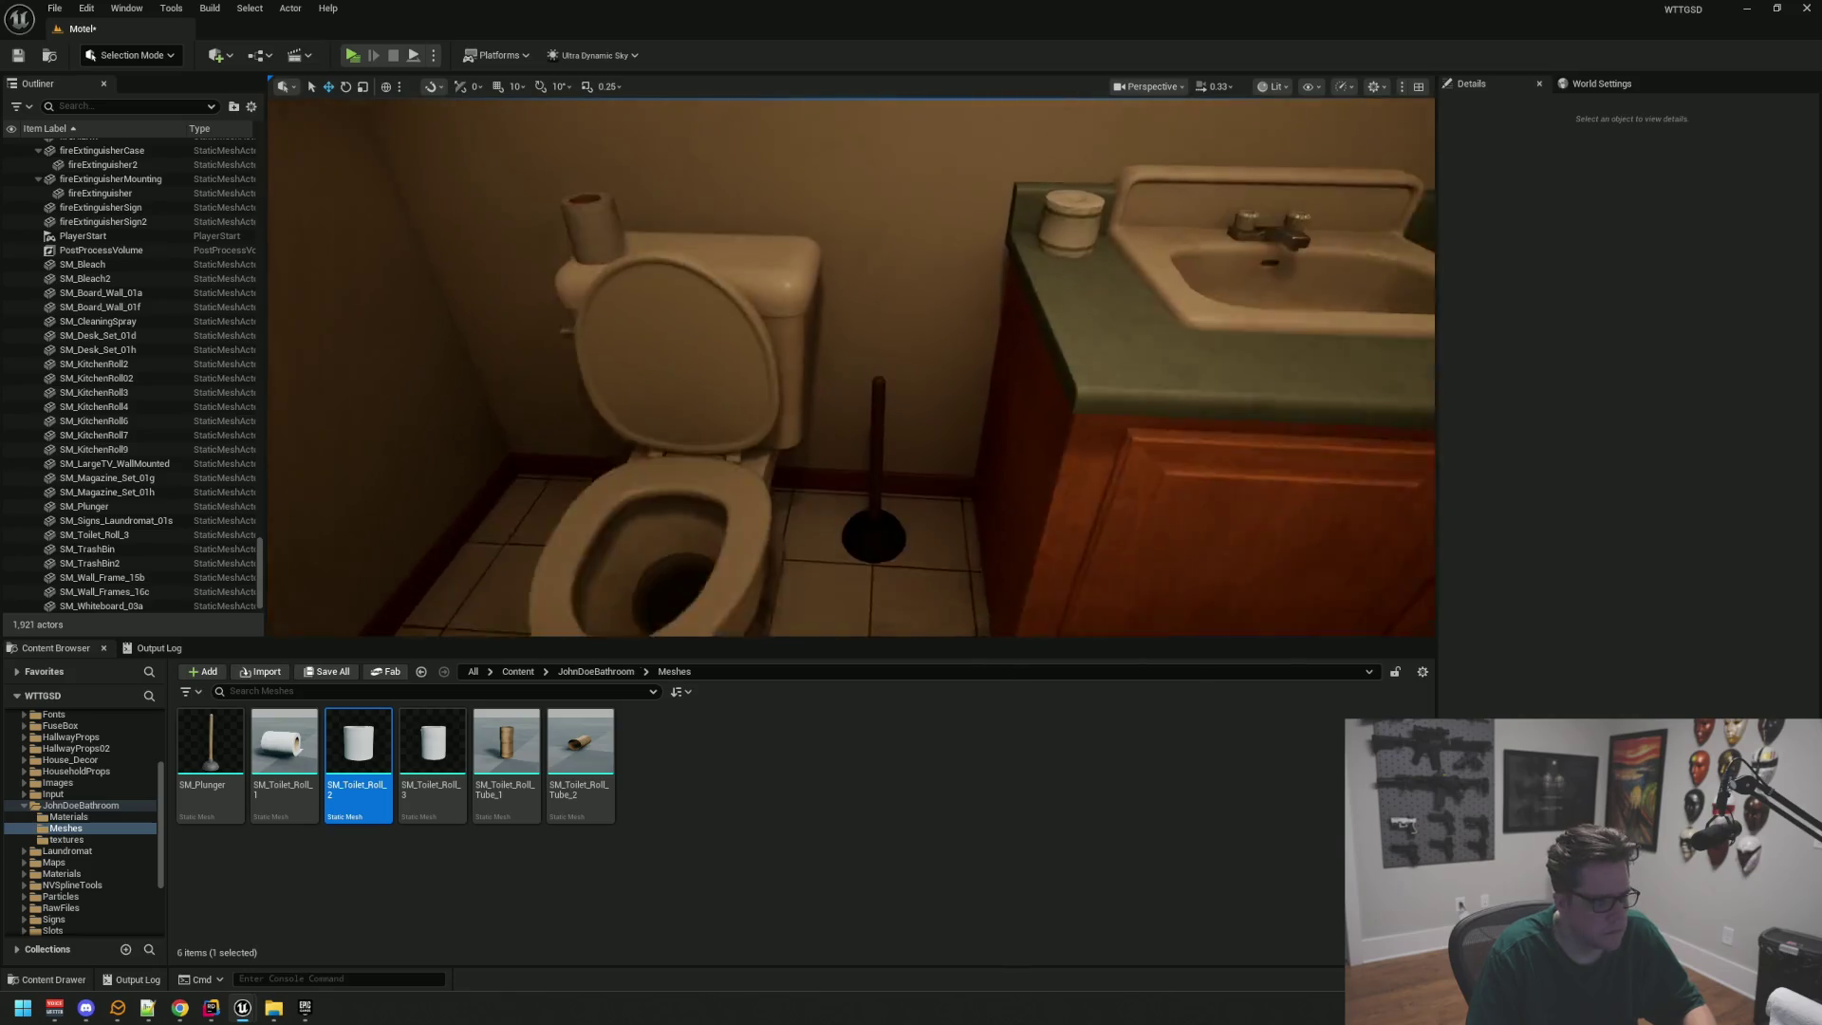
{"action": "mouse_move", "coordinate": [897, 367]}
{"action": "left_mouse_down"}
{"action": "mouse_move", "coordinate": [887, 389]}
{"action": "mouse_move", "coordinate": [868, 380]}
{"action": "mouse_move", "coordinate": [887, 399]}
{"action": "mouse_move", "coordinate": [894, 367]}
{"action": "left_mouse_up"}
{"action": "left_click", "coordinate": [584, 341]}
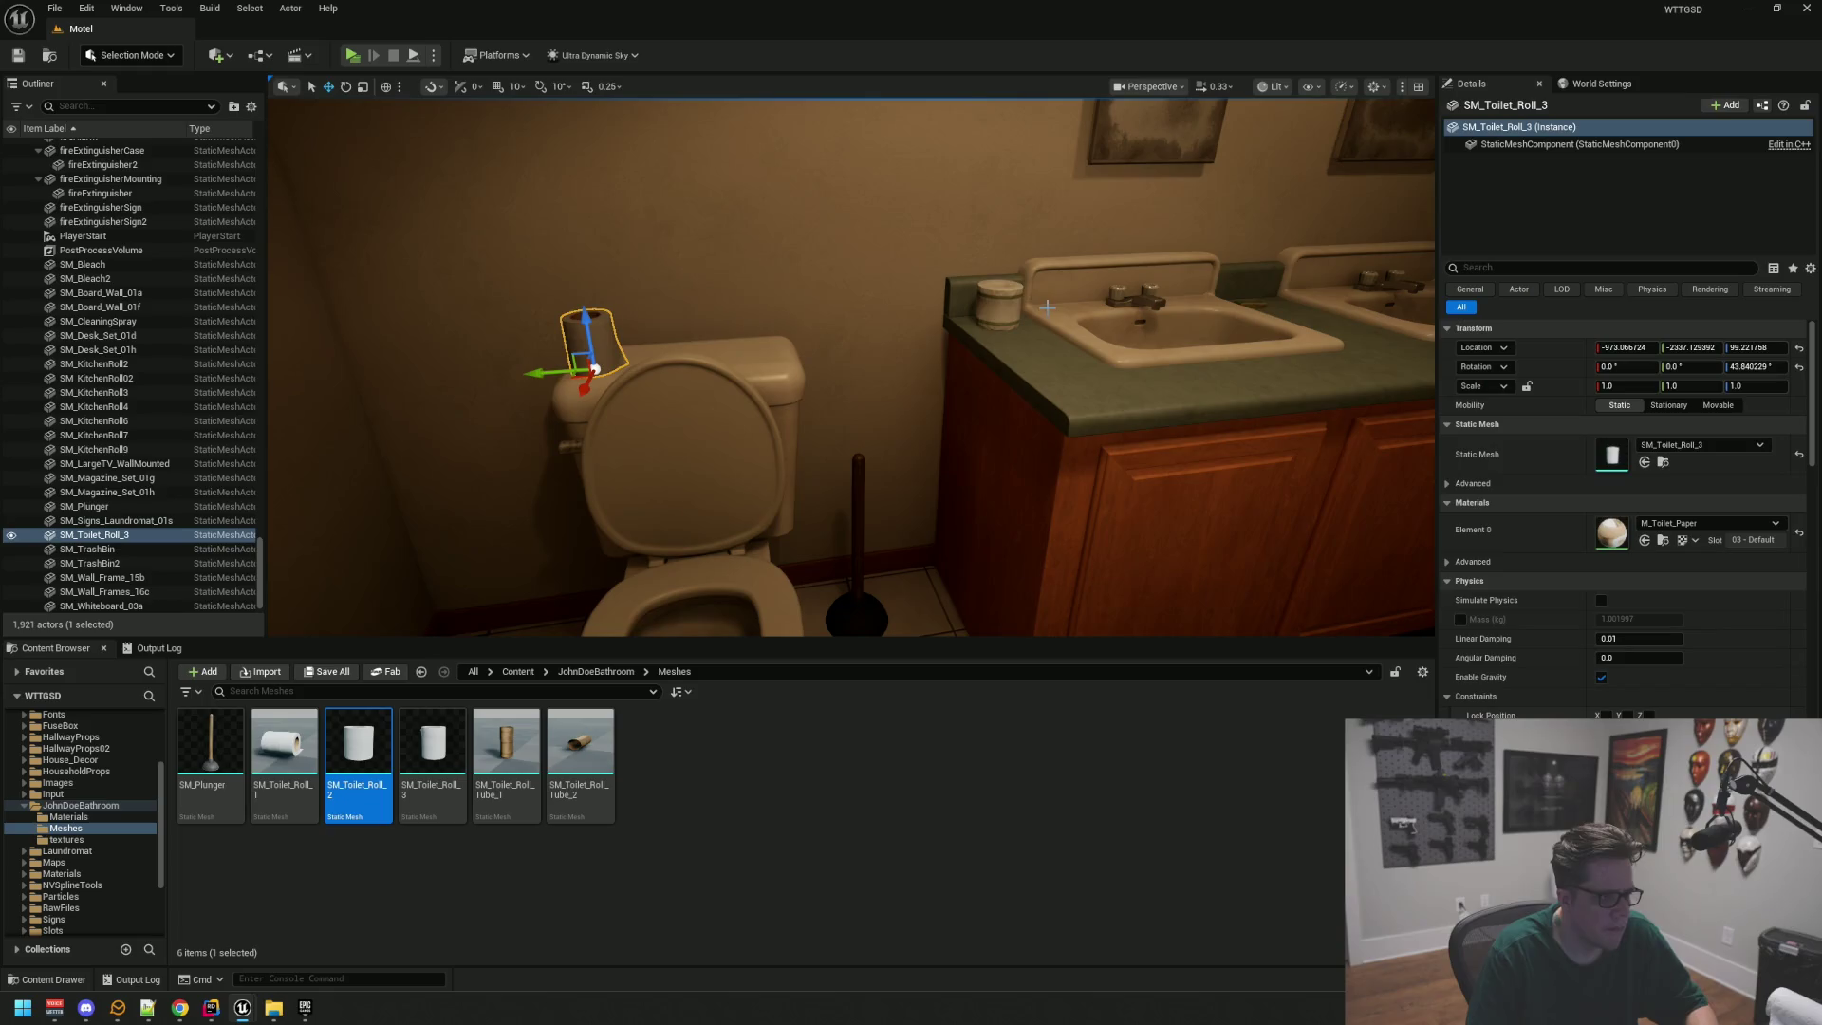
Step: Alt-drag a duplicate of the counter's toilet-paper roll onto the toilet tank
{"action": "left_click", "coordinate": [991, 323]}
{"action": "left_click_drag", "start_coordinate": [954, 325], "coordinate": [669, 343], "text": "alt"}
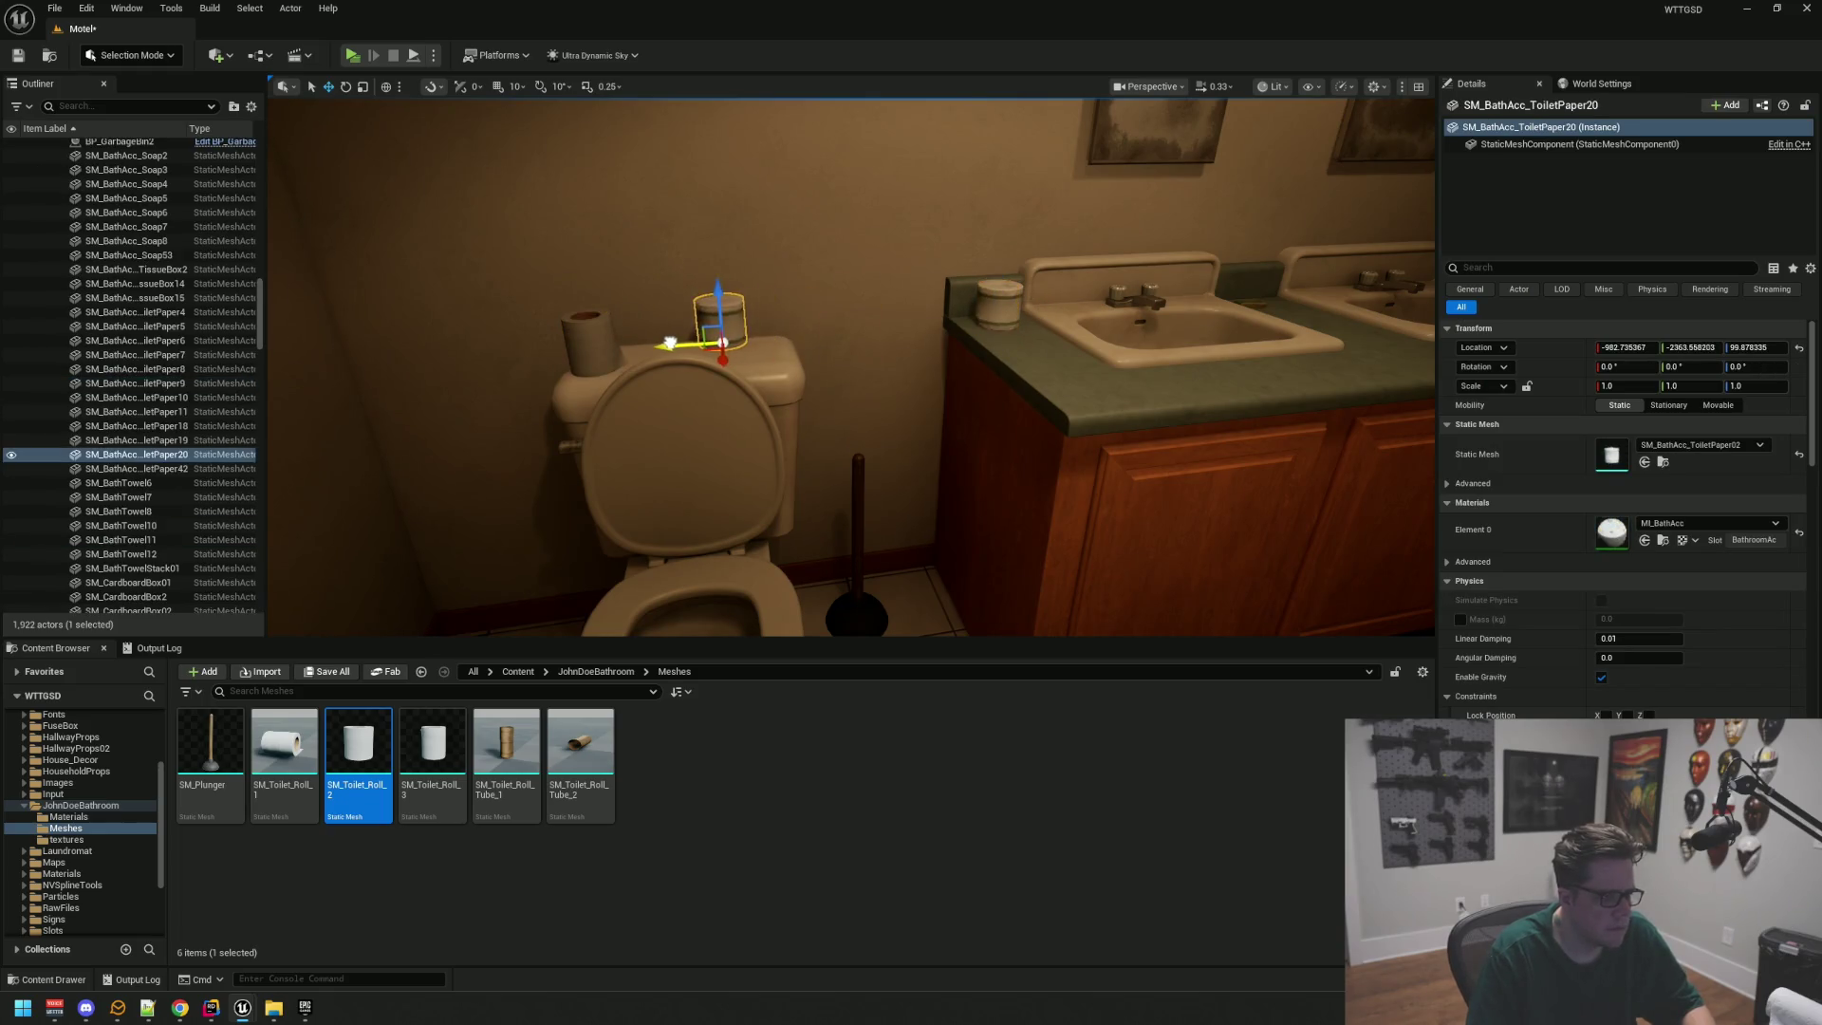
{"action": "key", "text": "f"}
{"action": "scroll", "coordinate": [861, 272], "scroll_direction": "down", "scroll_amount": 5}
{"action": "scroll", "coordinate": [862, 273], "scroll_direction": "up", "scroll_amount": 3}
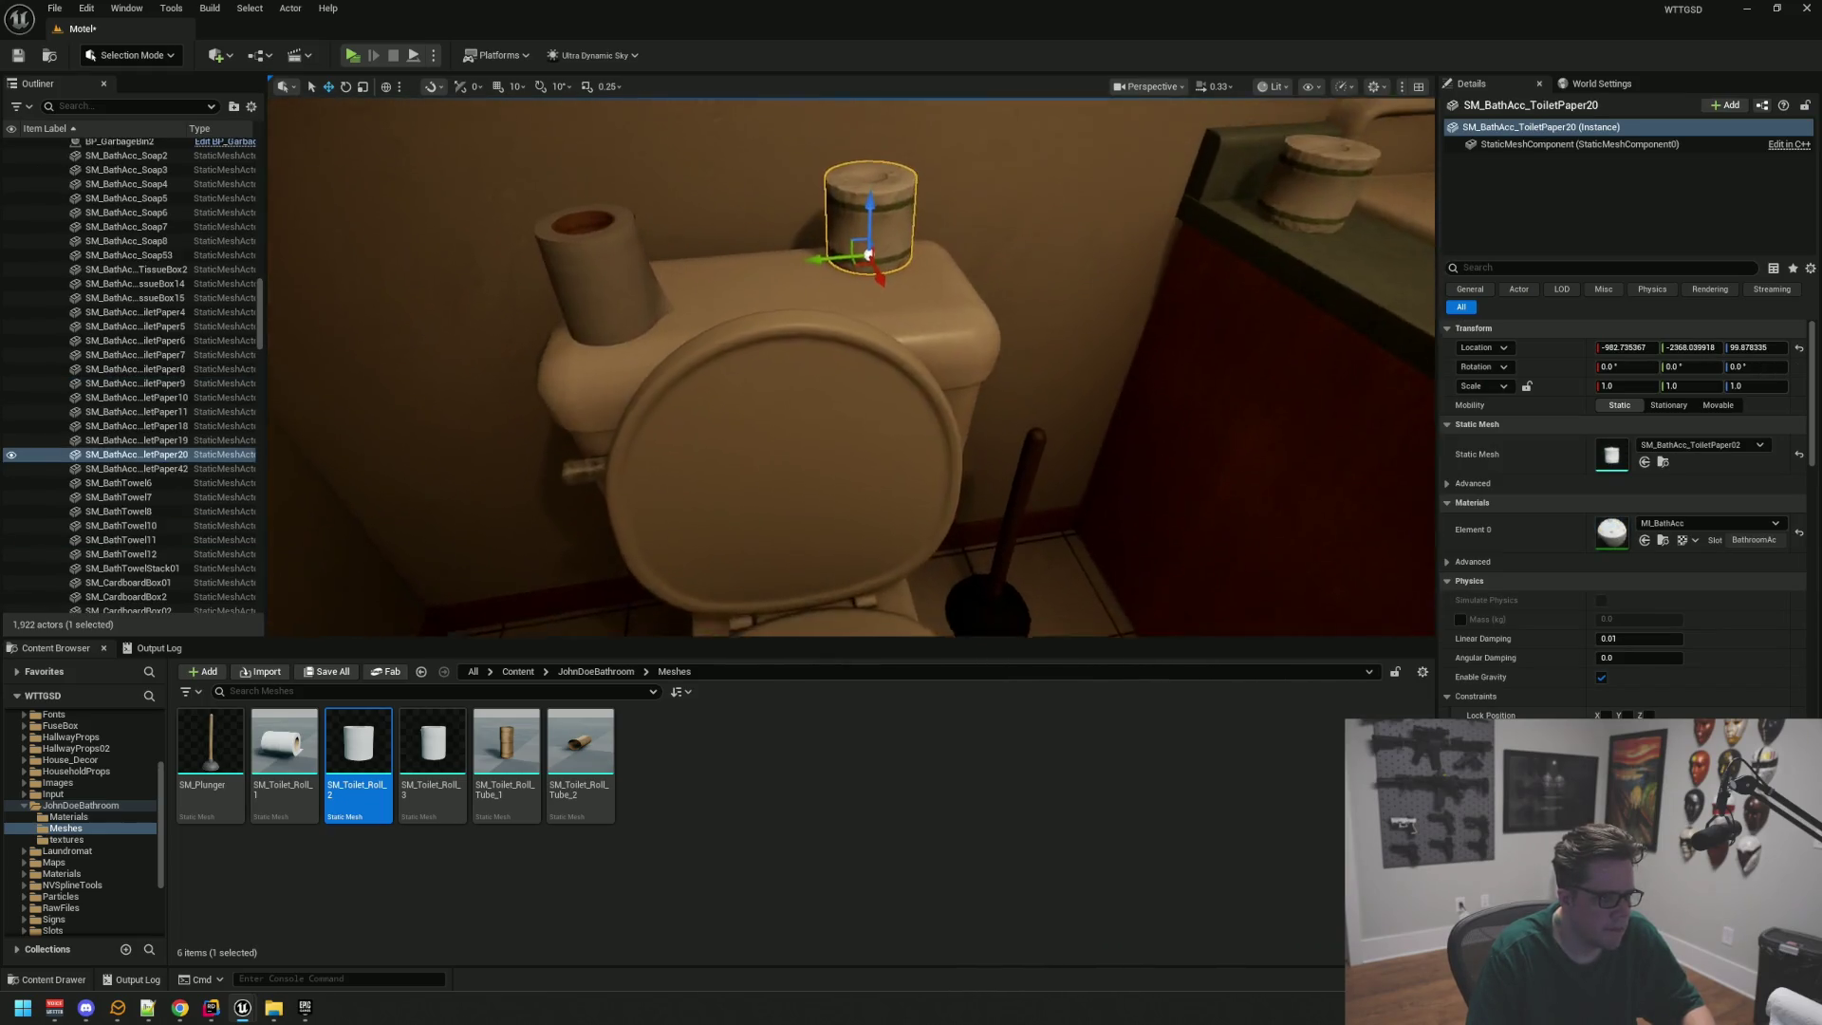
{"action": "left_click_drag", "start_coordinate": [831, 287], "coordinate": [916, 379]}
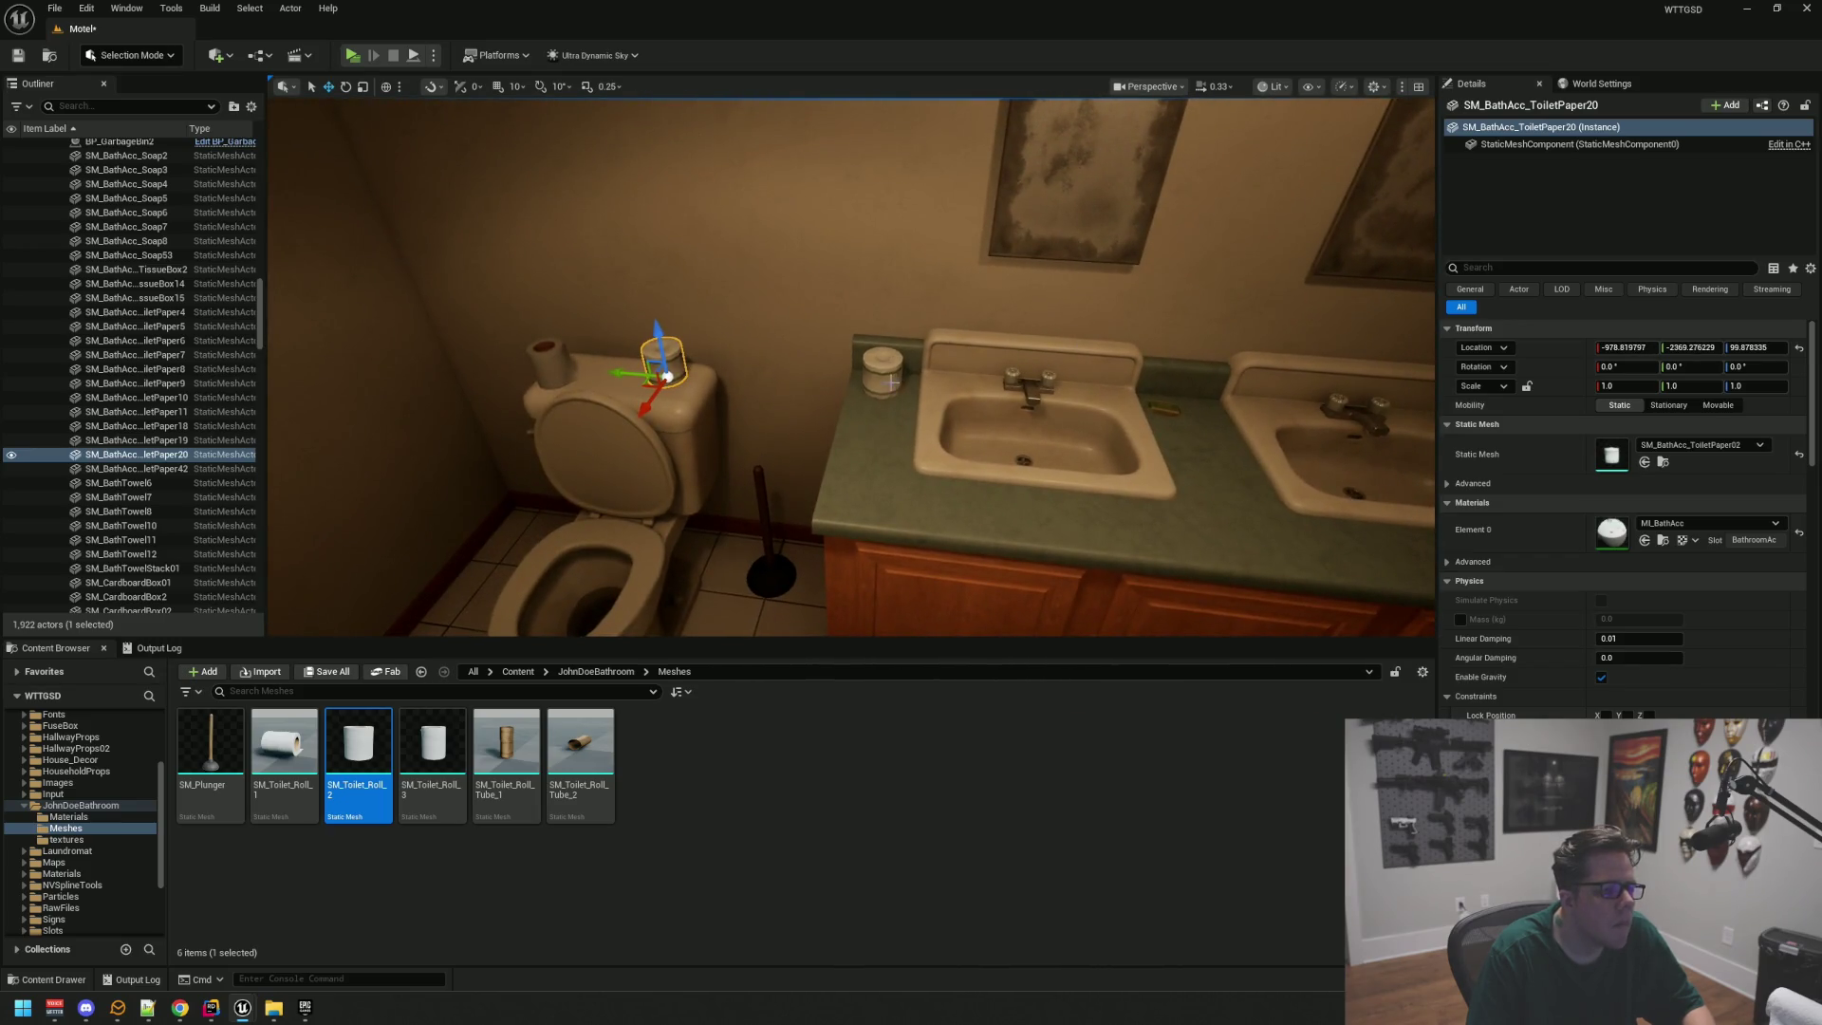
Step: Delete the empty SM_Toilet_Roll_3 tube from the tank, leaving 1,921 actors
{"action": "left_click", "coordinate": [894, 379]}
{"action": "key", "text": "f"}
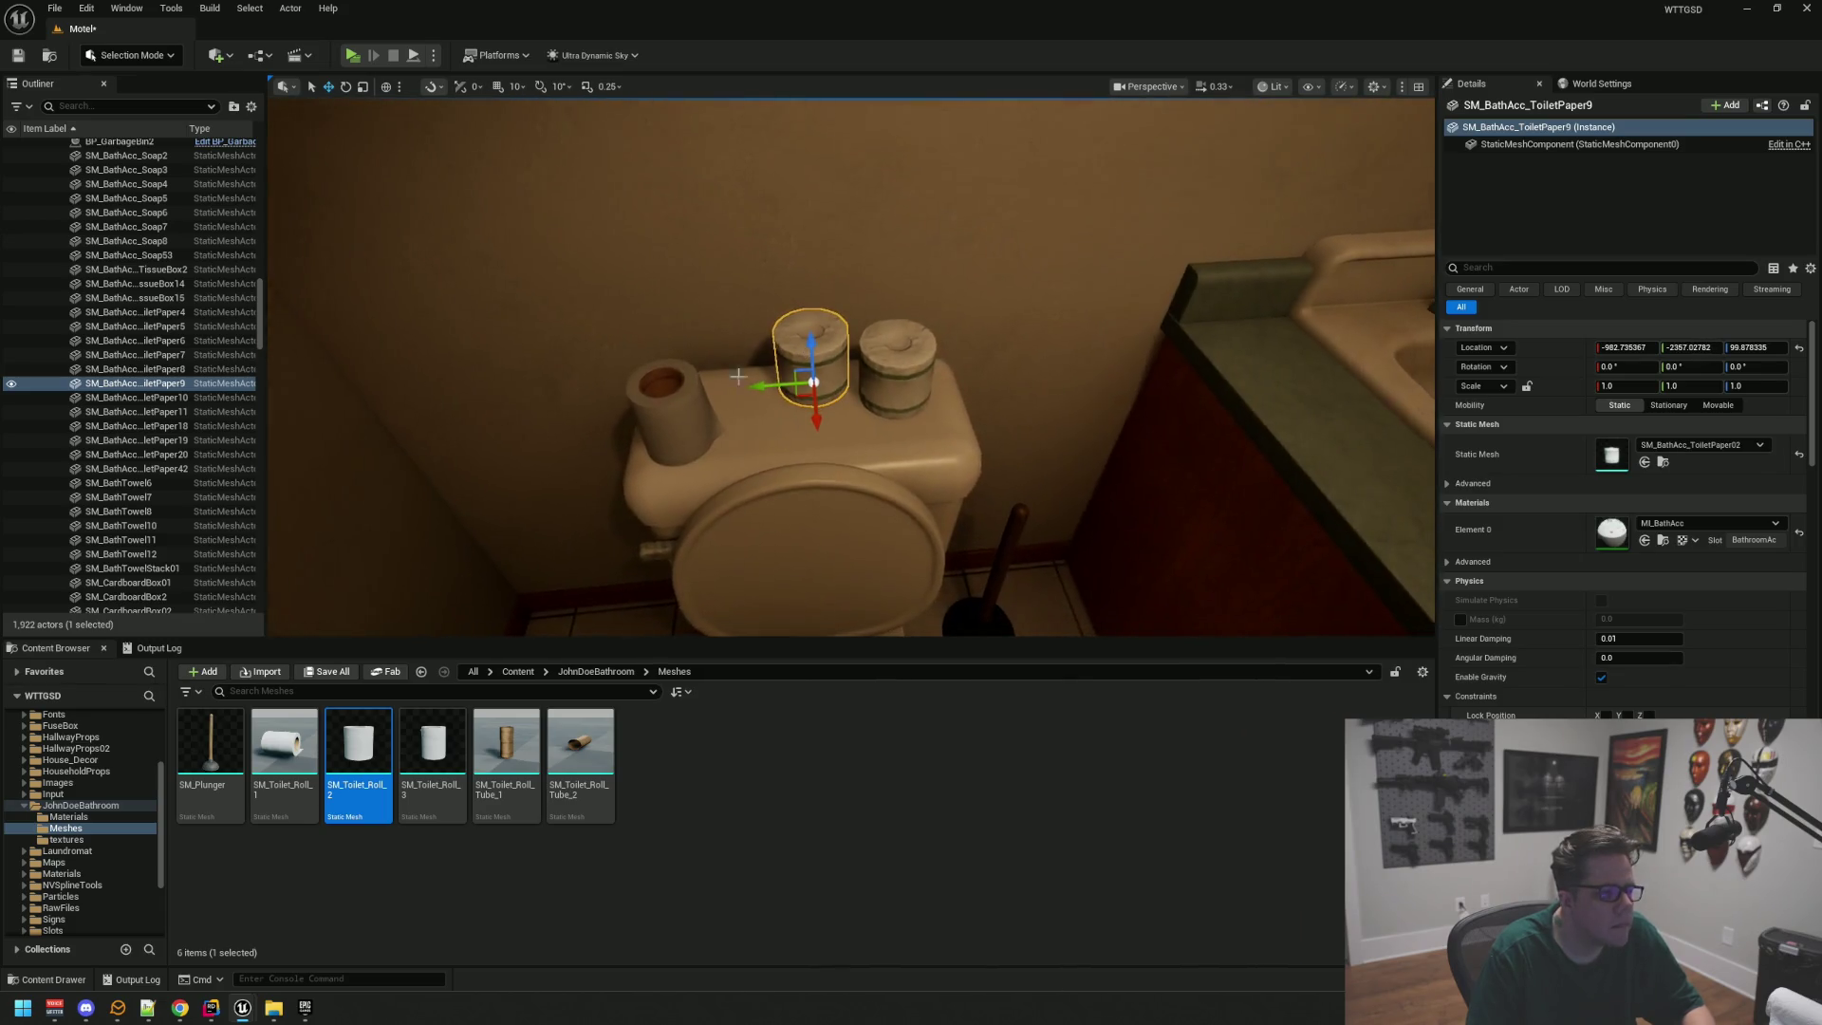
{"action": "left_click", "coordinate": [688, 382]}
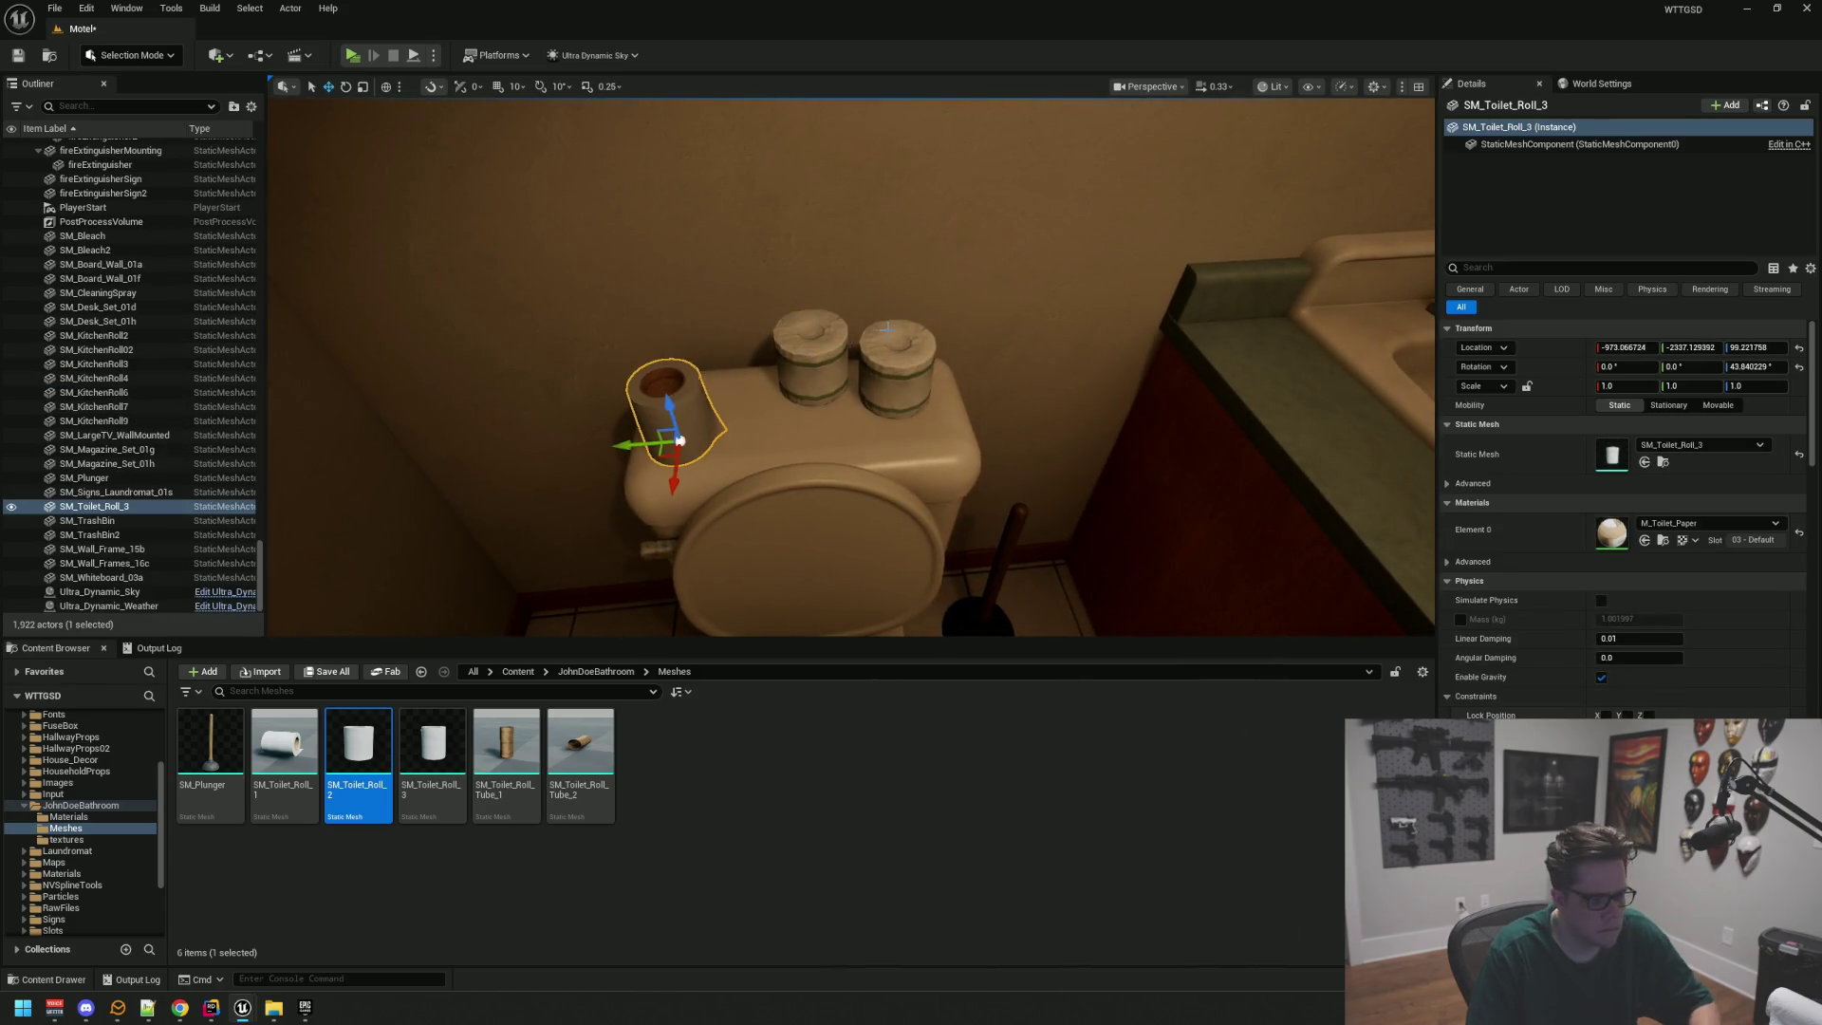
{"action": "key", "text": "Delete"}
{"action": "key", "text": "s"}
{"action": "key", "text": "w"}
{"action": "key", "text": "s"}
{"action": "key", "text": "w"}
{"action": "key", "text": "s"}
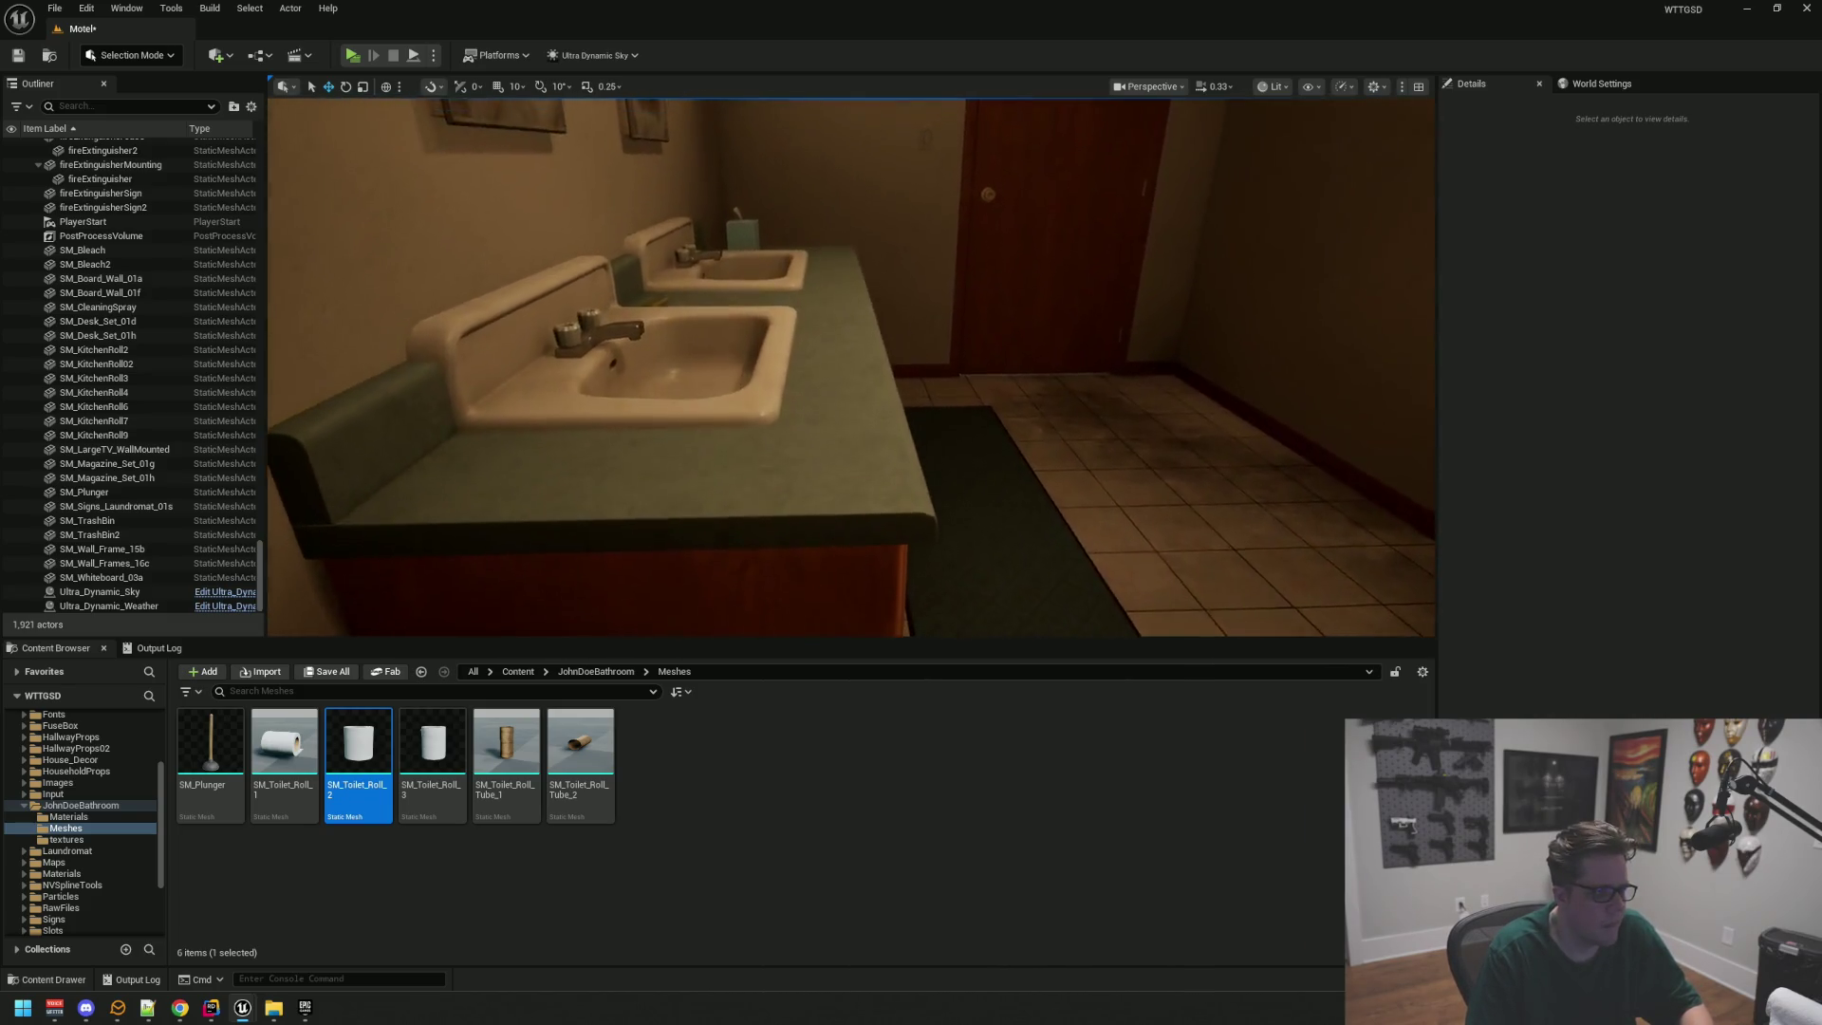
Step: Fly the view past the double sinks, counter and door, briefly selecting the soap
{"action": "key", "text": "s"}
{"action": "key", "text": "w"}
{"action": "key", "text": "s"}
{"action": "key", "text": "d"}
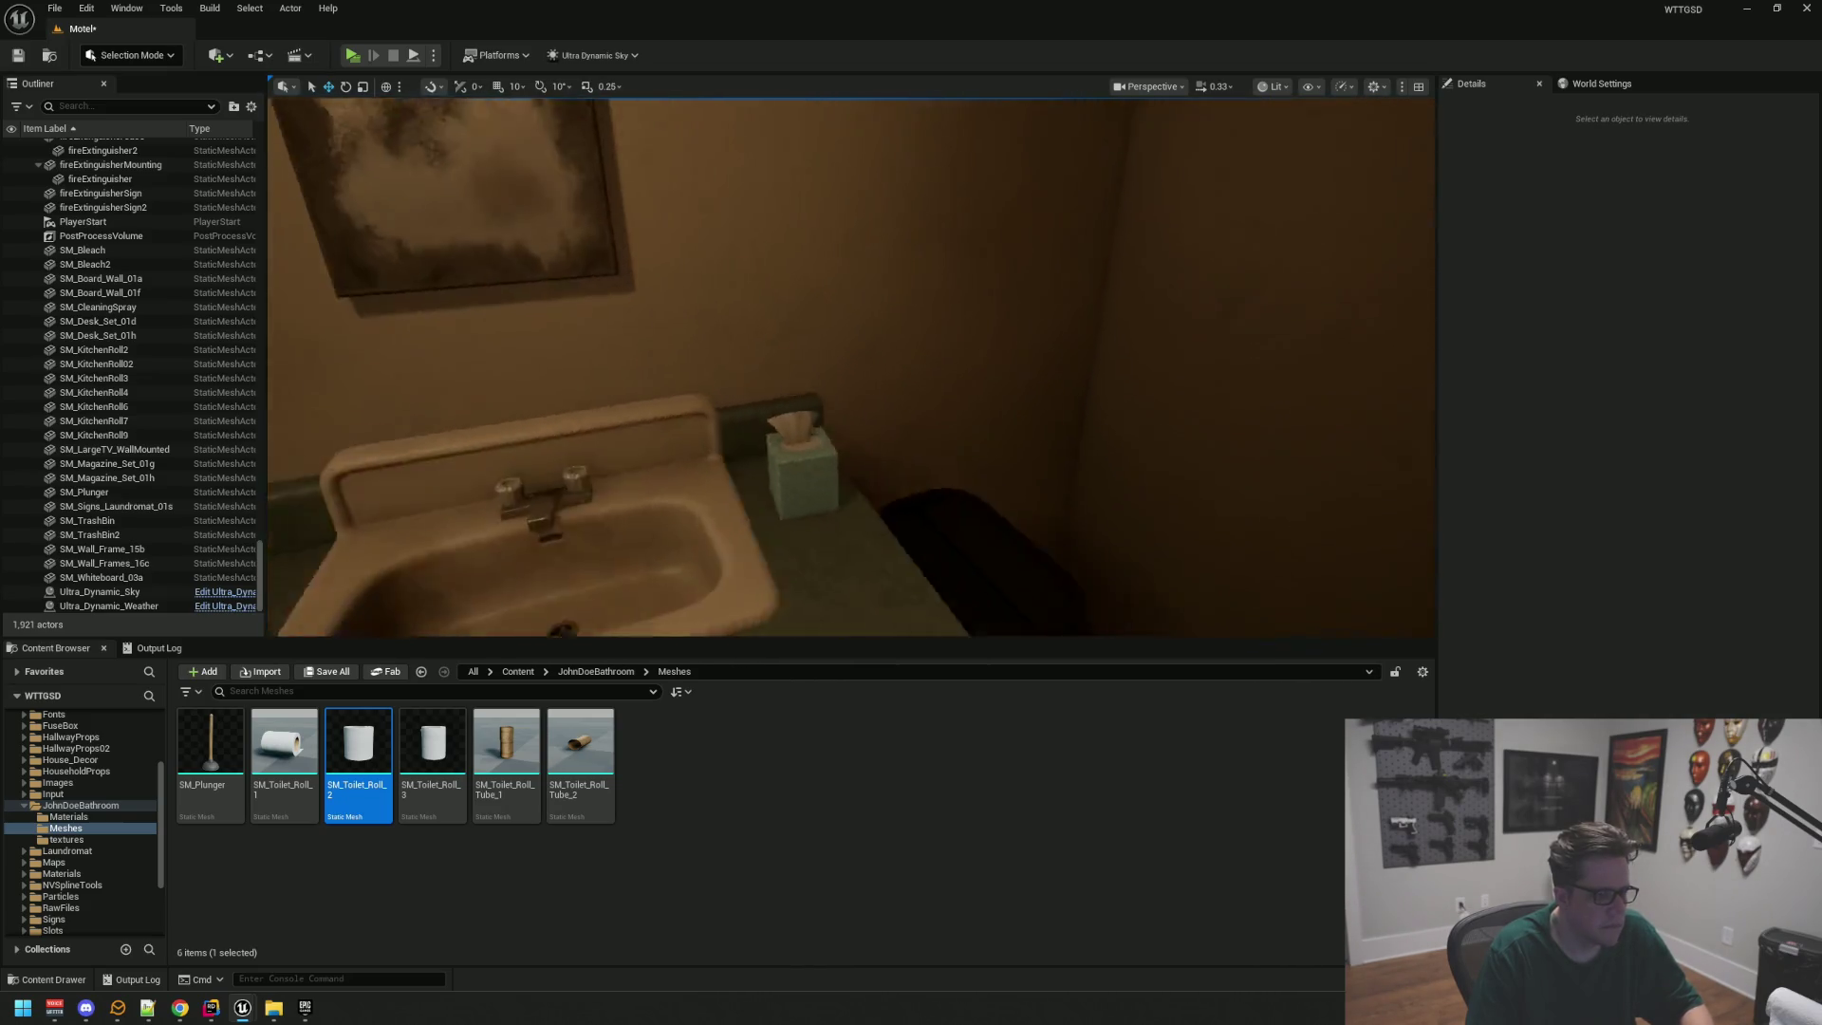
{"action": "key", "text": "s"}
{"action": "key", "text": "a"}
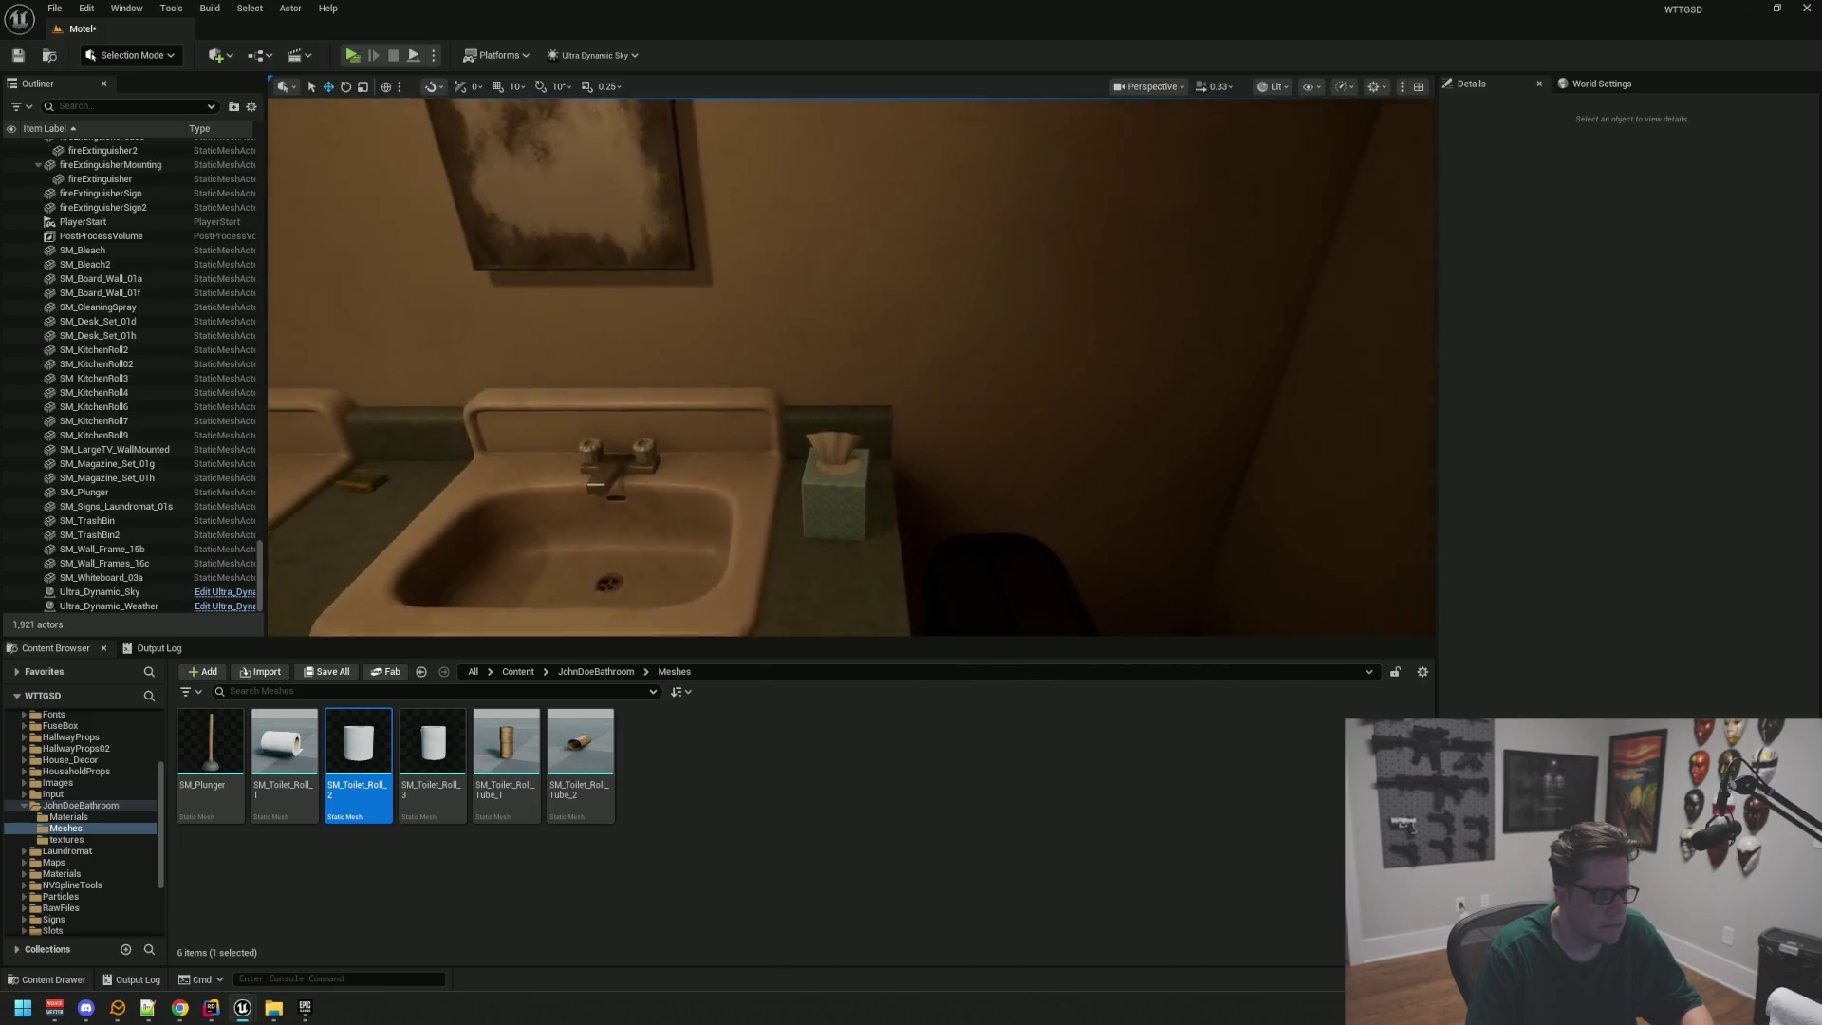
{"action": "left_click", "coordinate": [933, 408]}
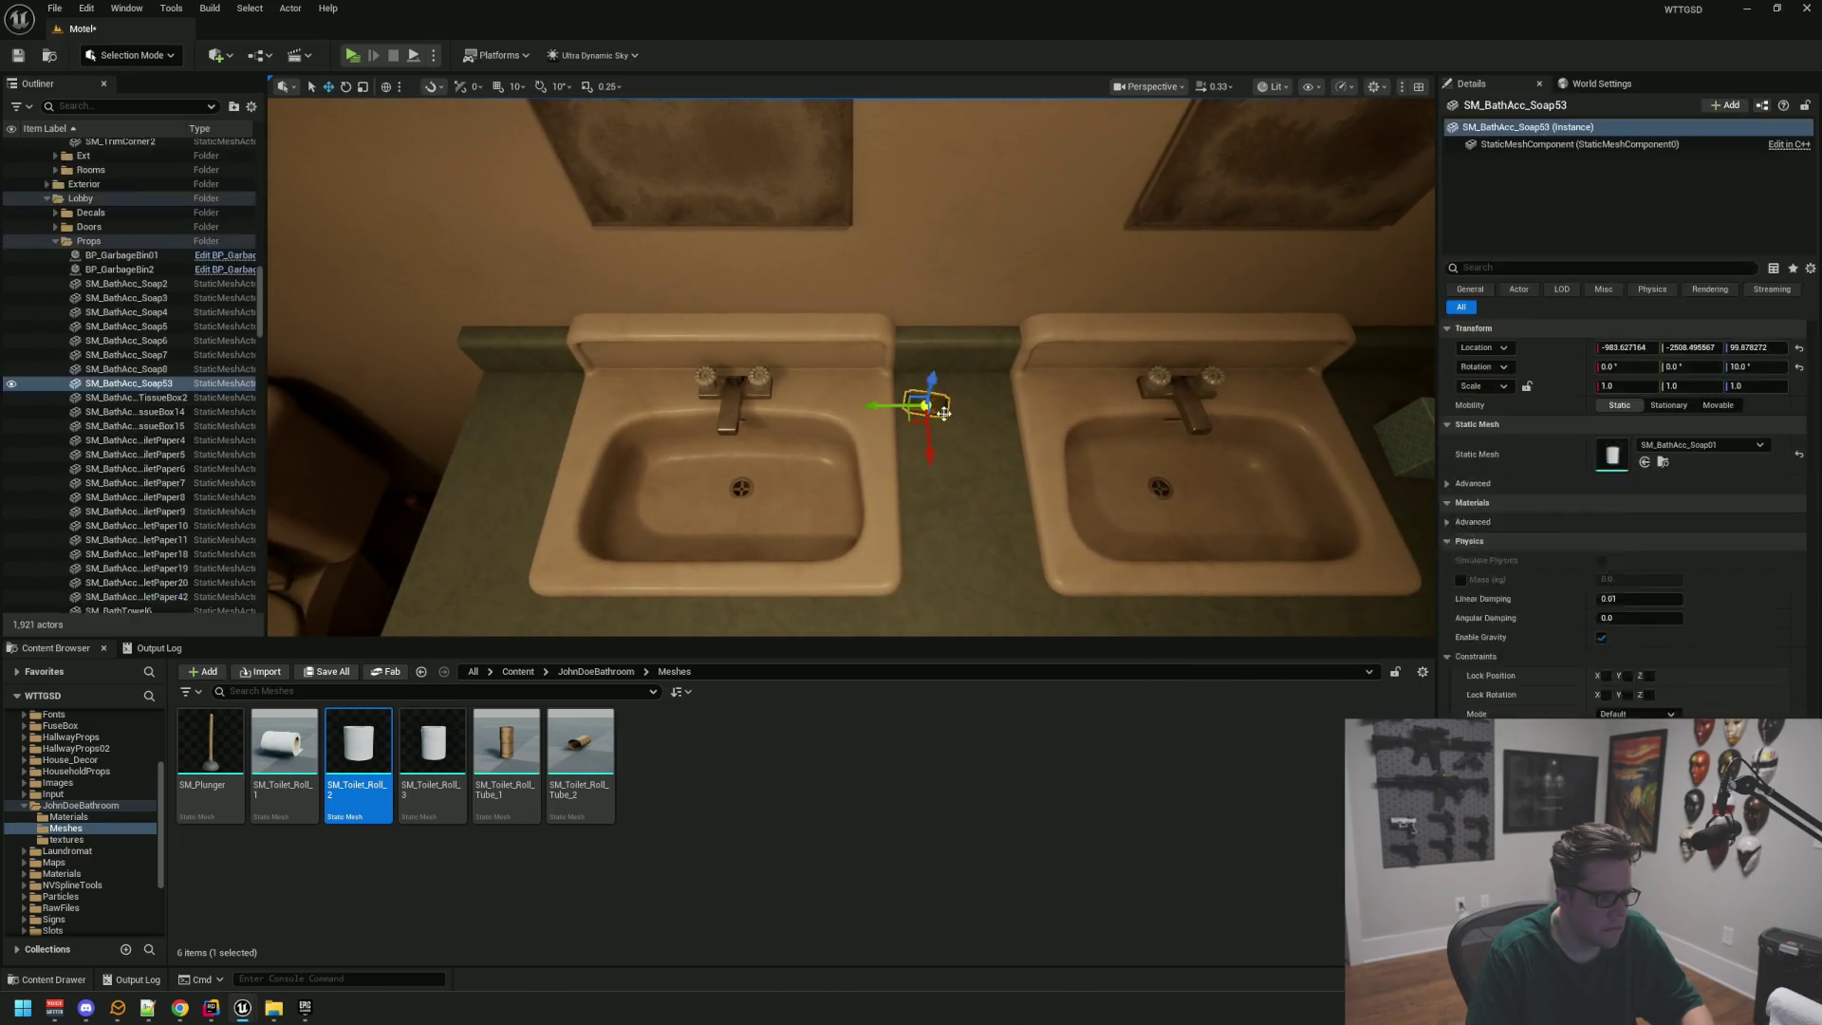
{"action": "key", "text": "Escape"}
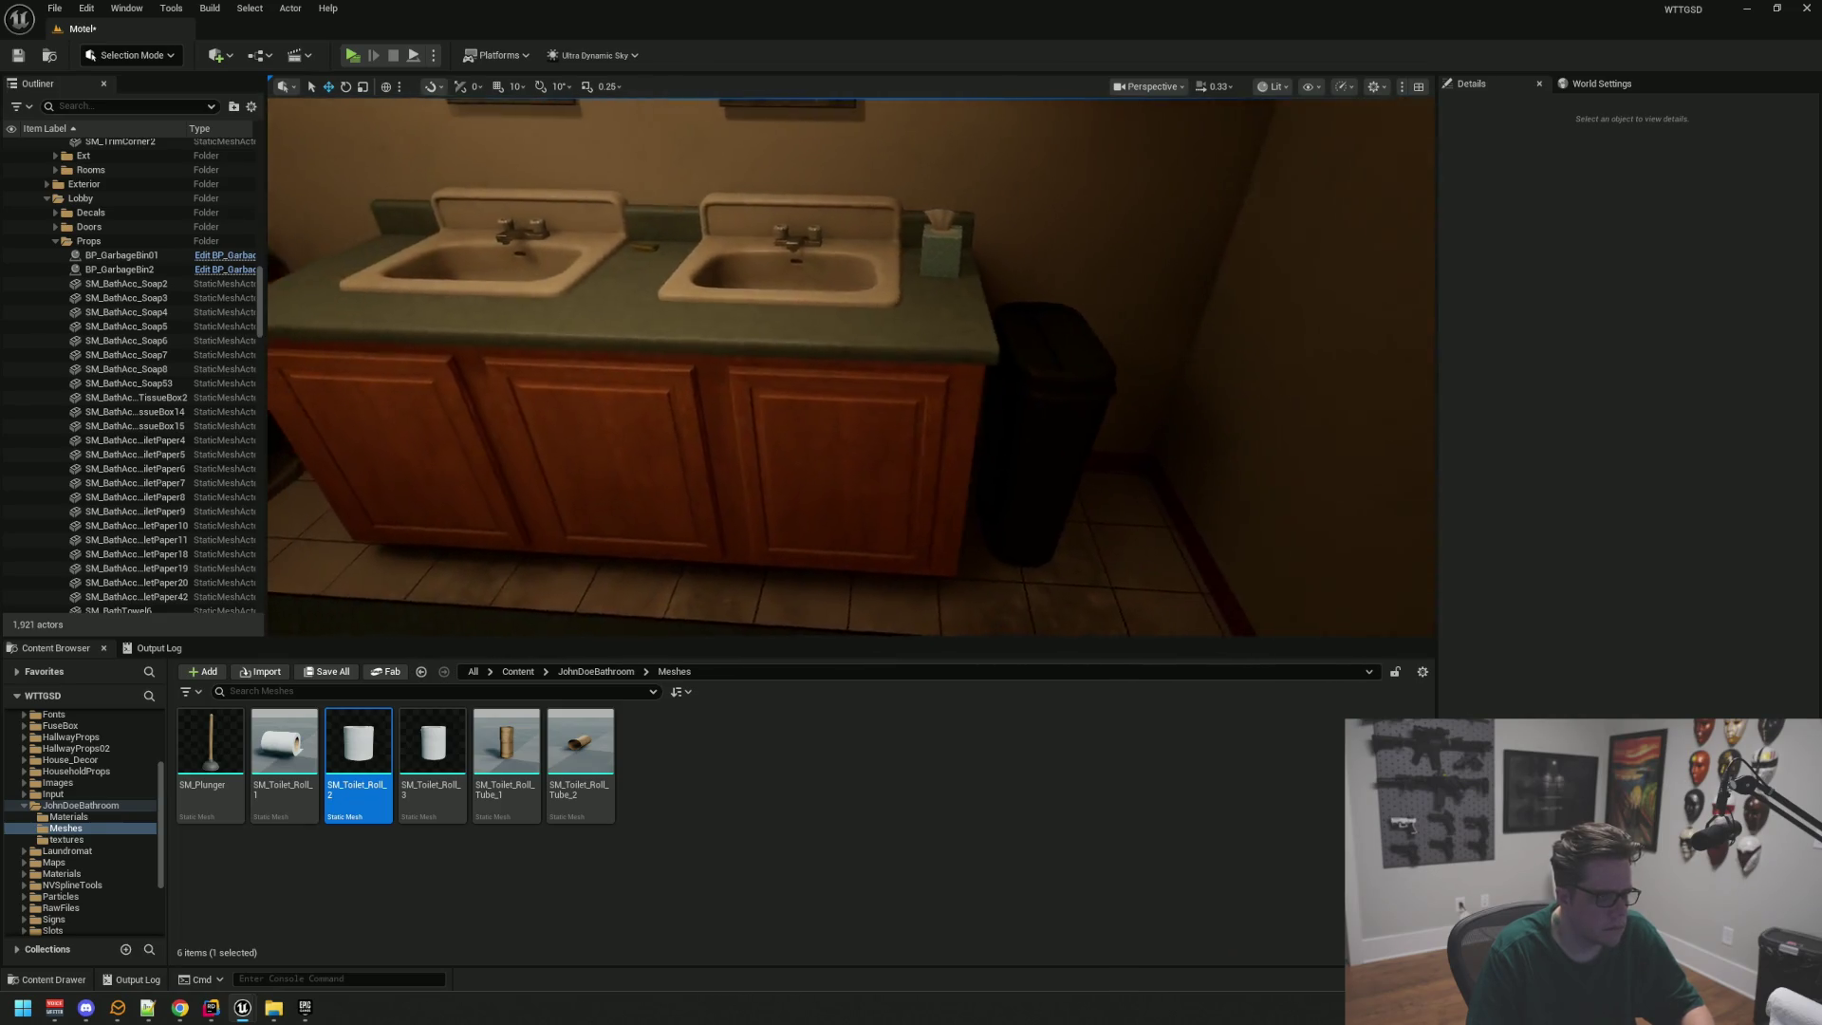
Step: Fly through the lobby and back to the toilet, then save the Motel level
{"action": "key", "text": "w"}
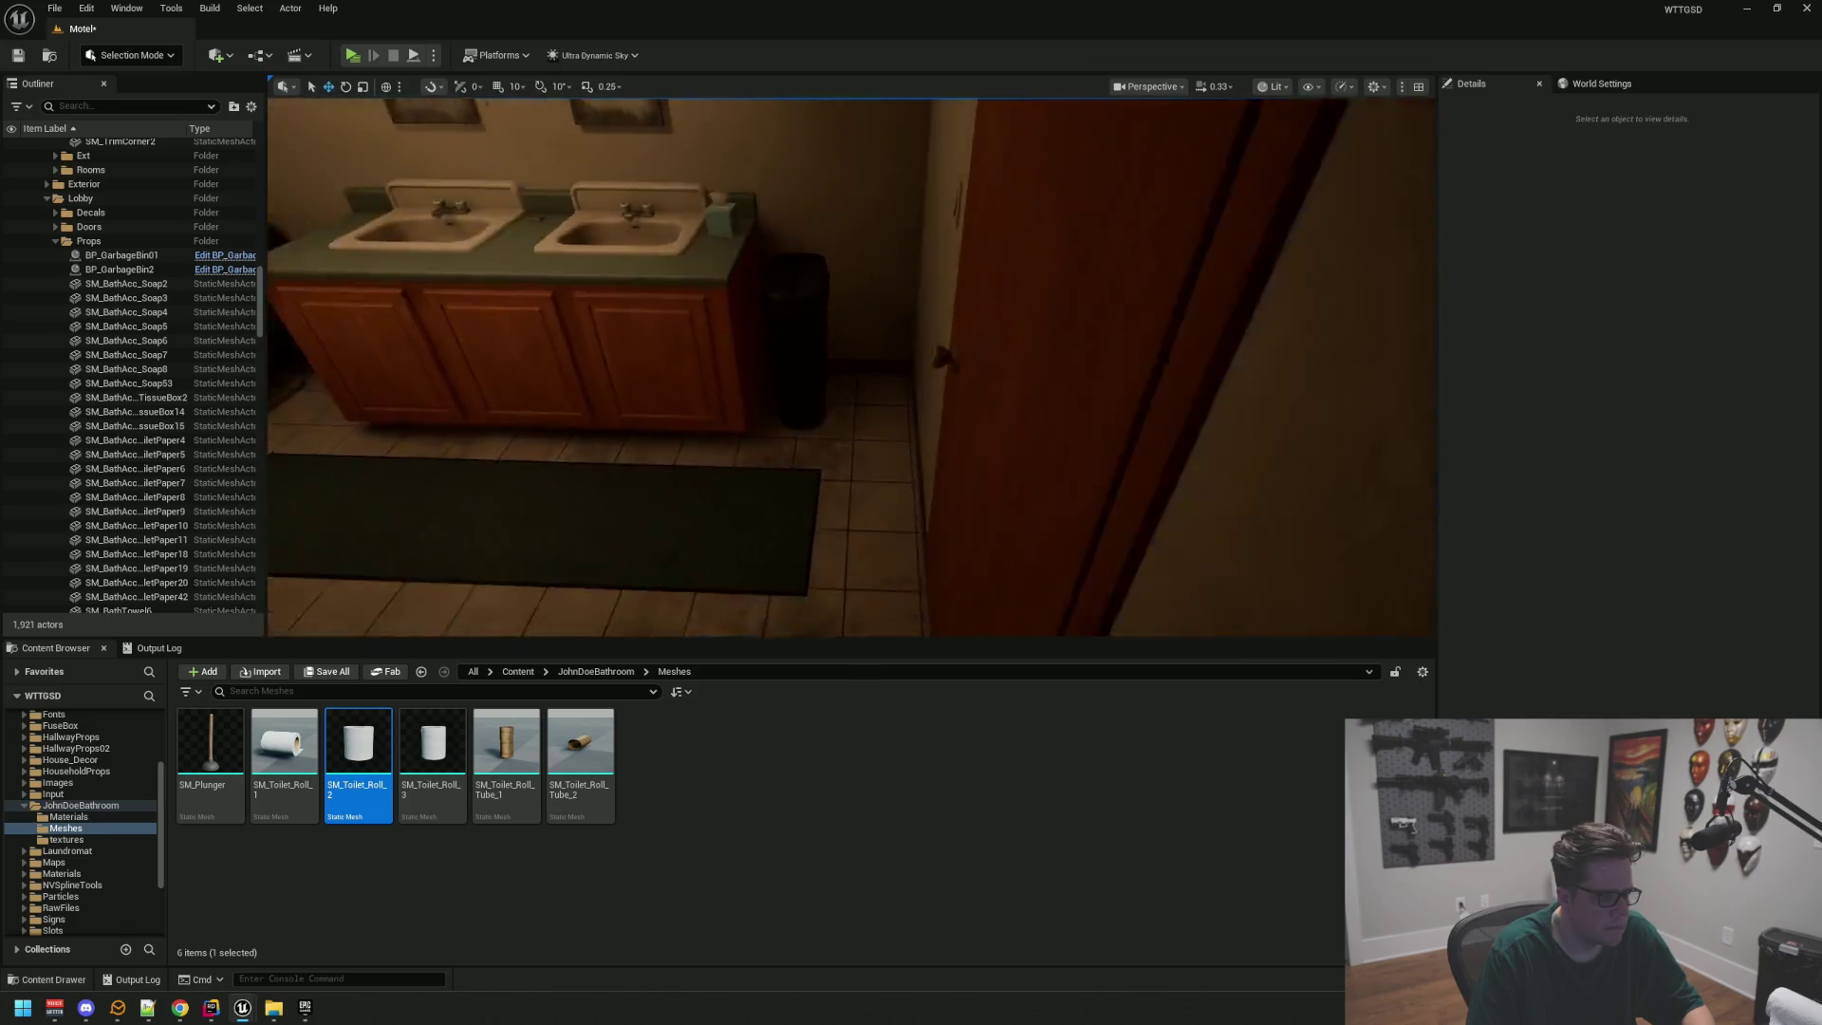
{"action": "key", "text": "w"}
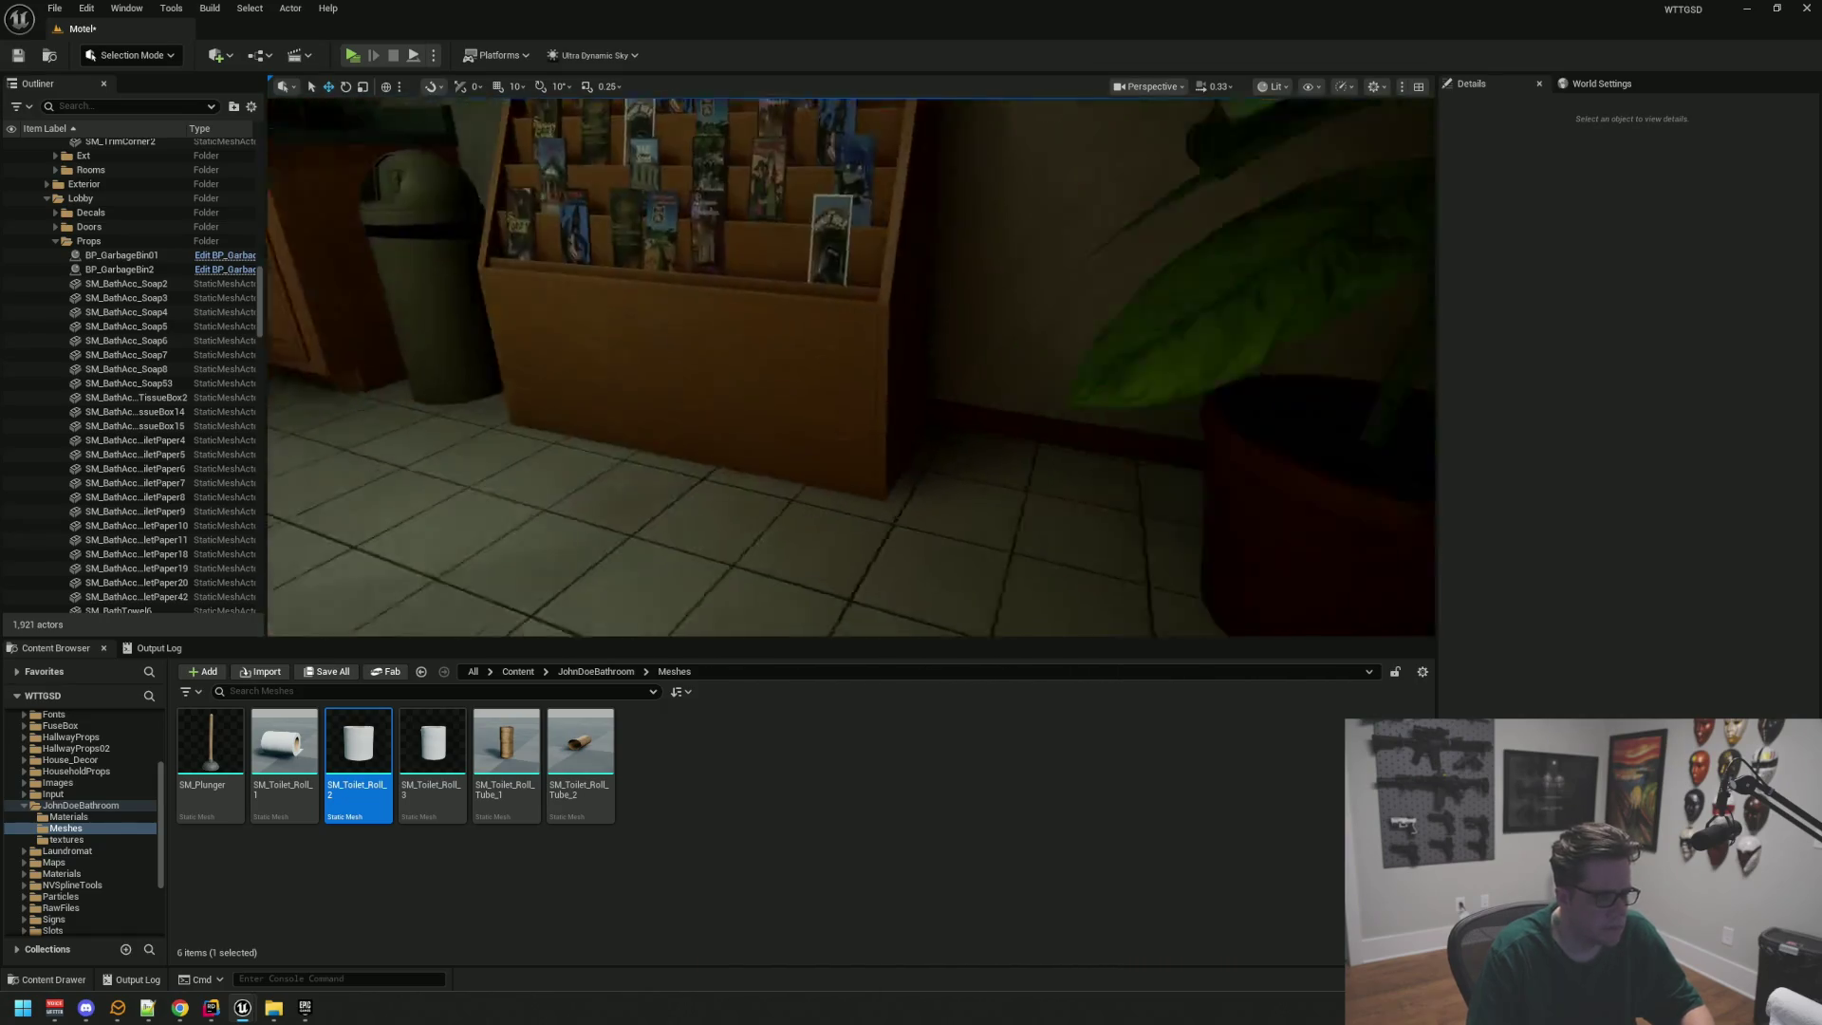
{"action": "key", "text": "w"}
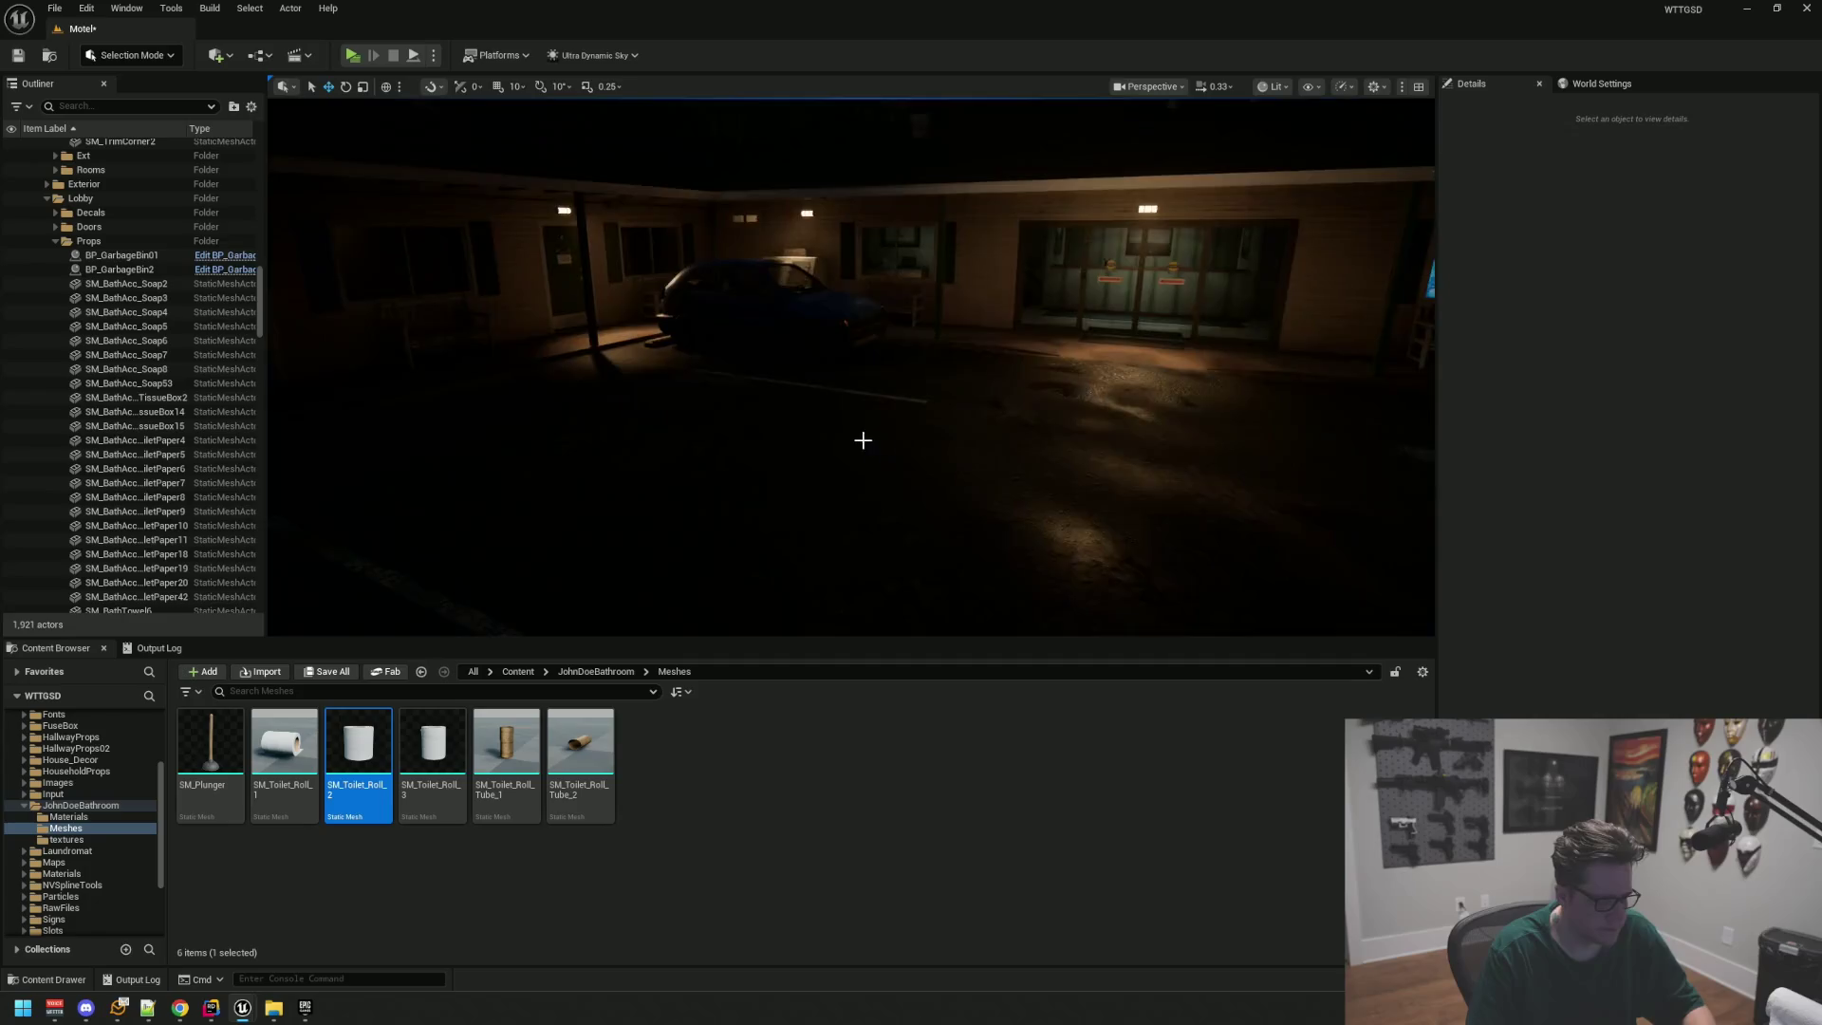
{"action": "key", "text": "w"}
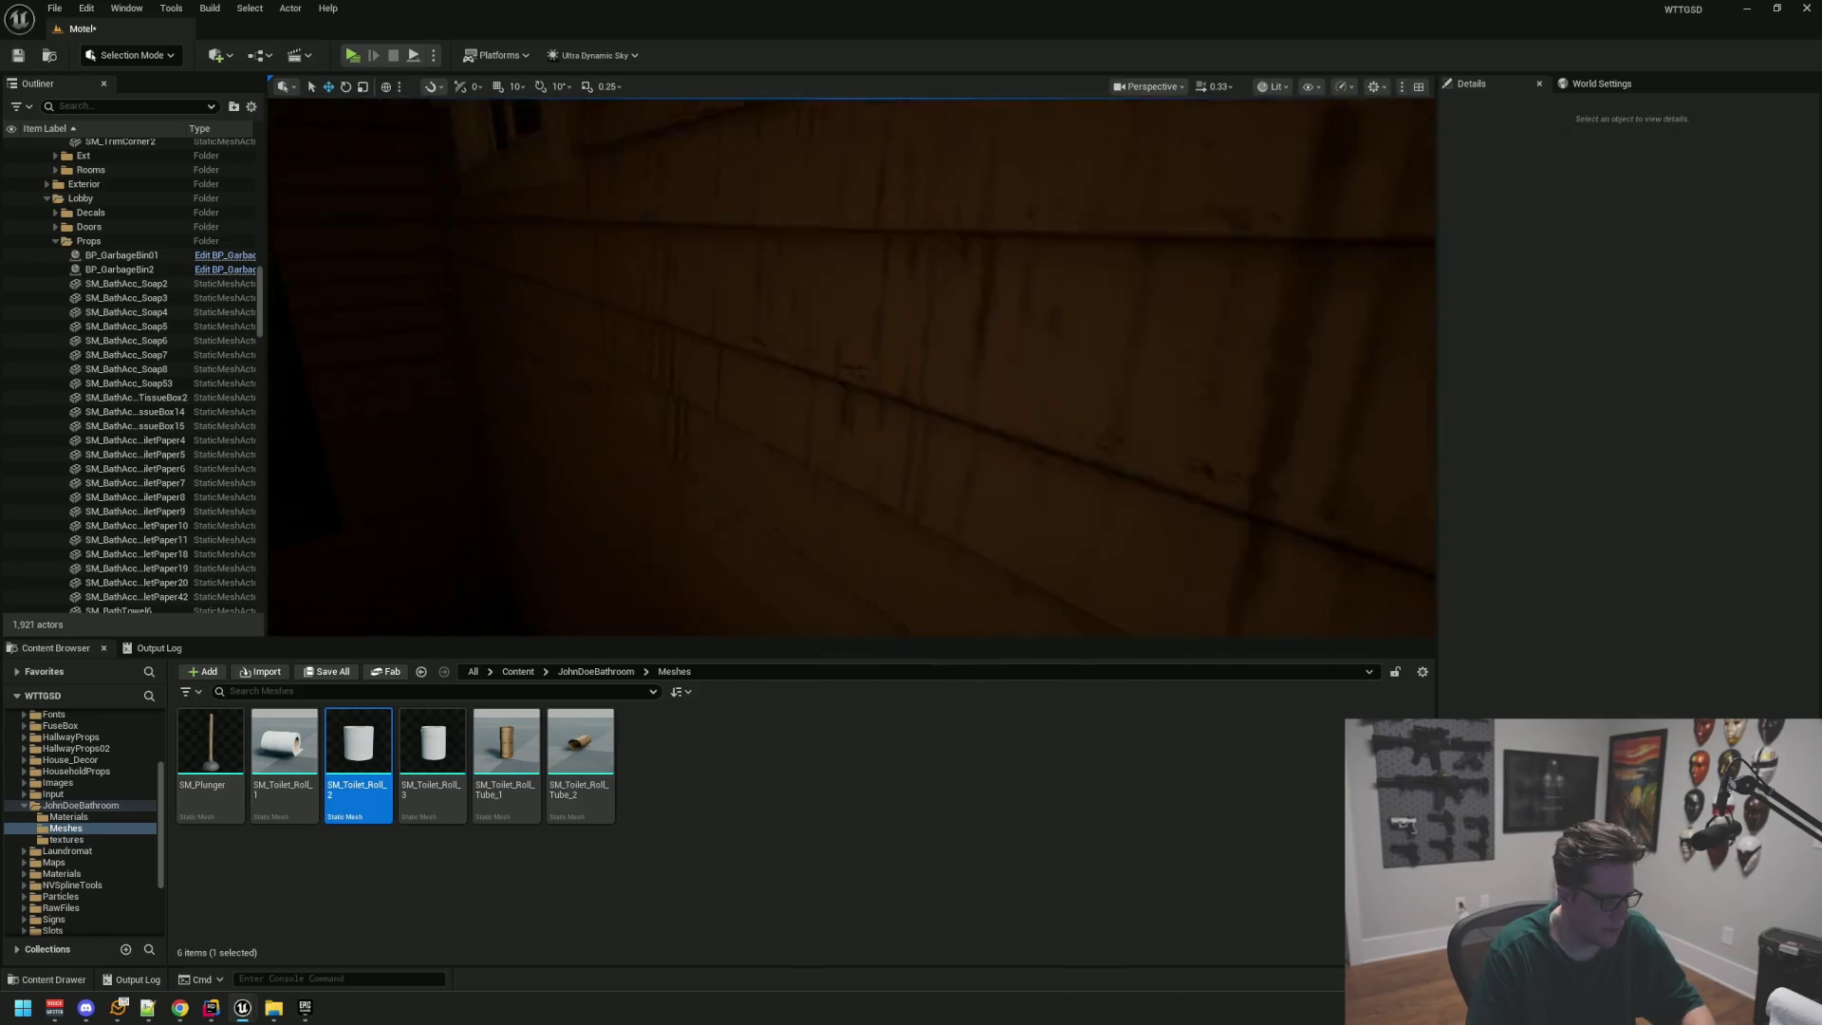
{"action": "key", "text": "w"}
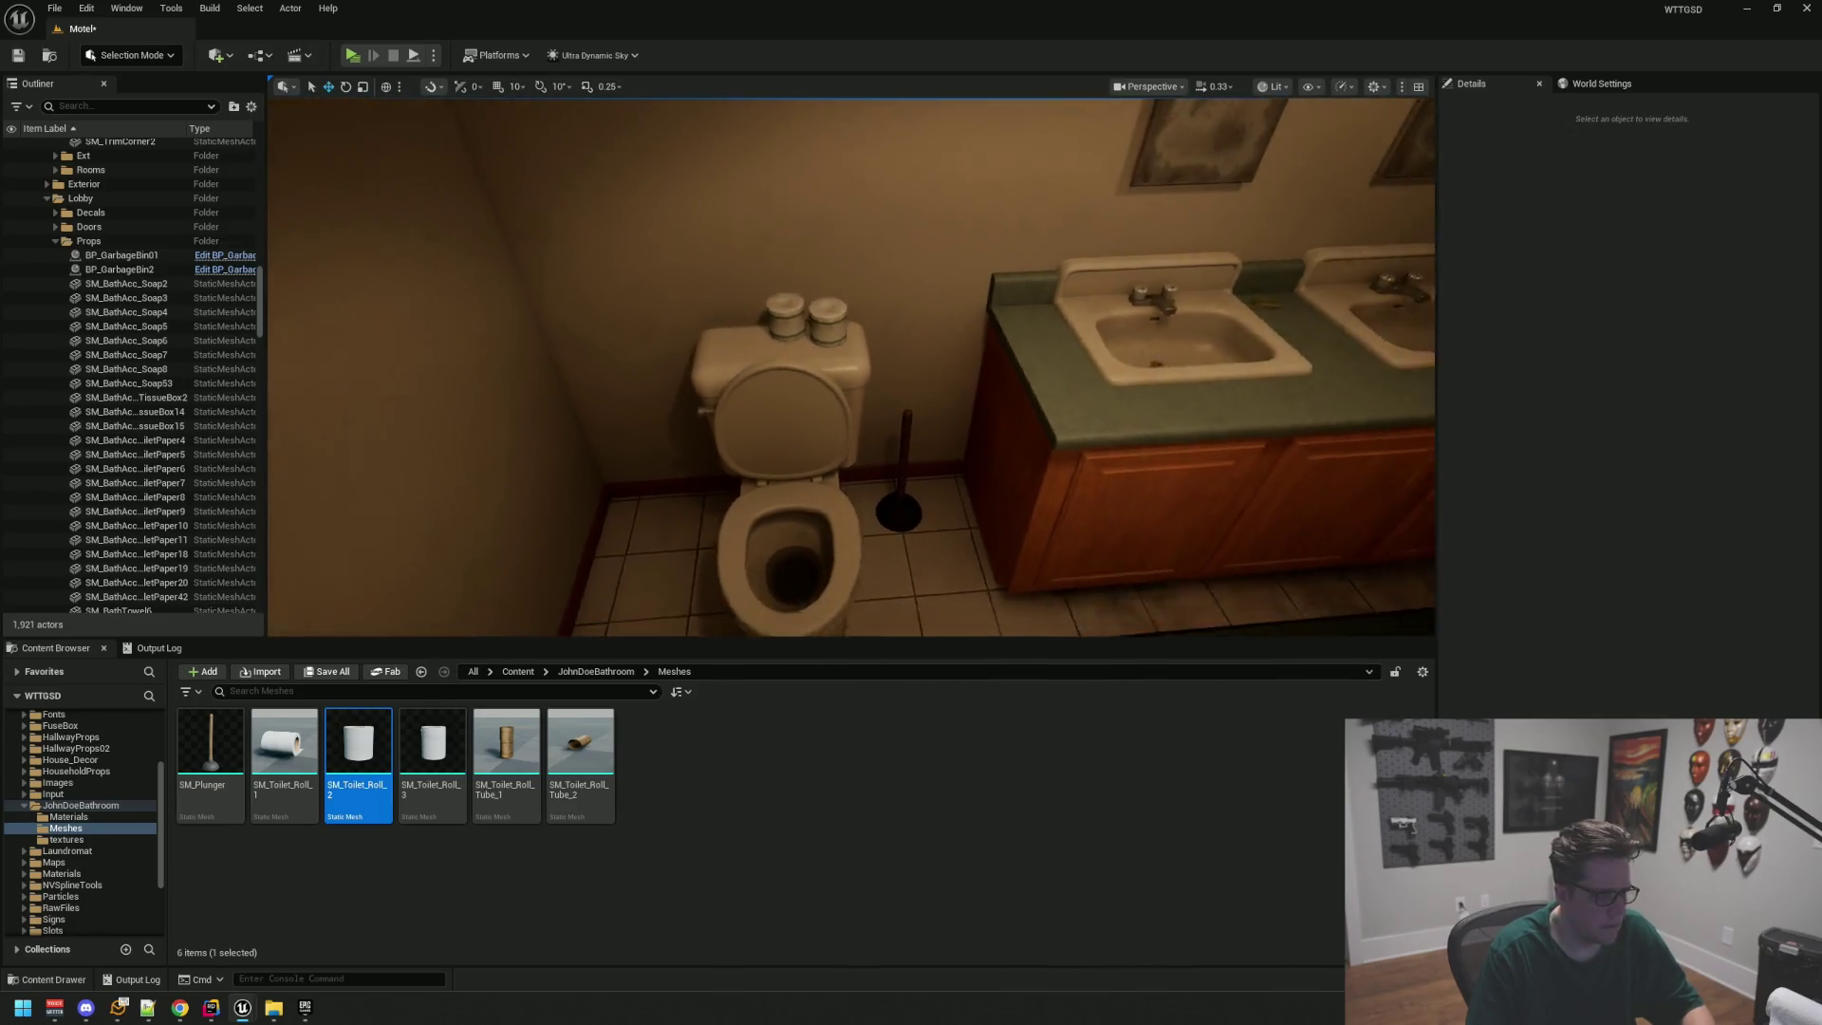
{"action": "key", "text": "s"}
{"action": "key", "text": "ctrl+s"}
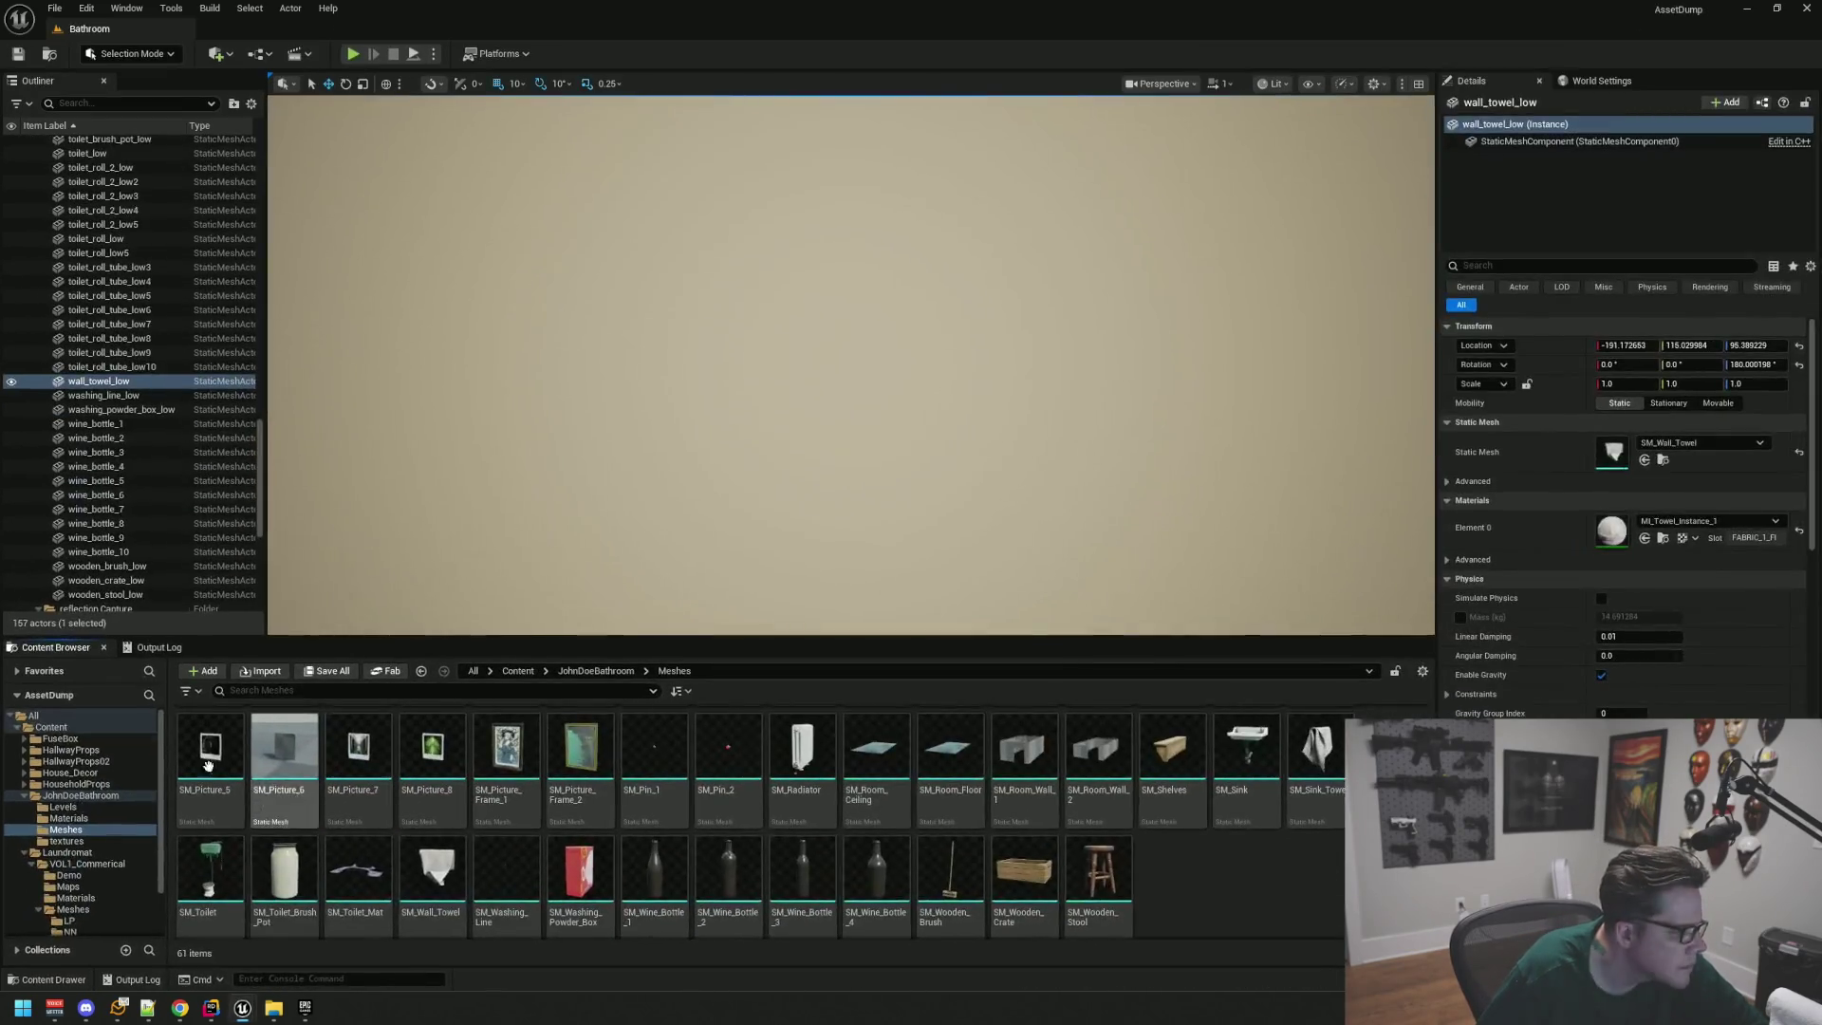
{"action": "left_click", "coordinate": [97, 774]}
Step: Open HouseholdProps > Meshes > BathroomMats and preview SM_BathMat_01 from above
{"action": "left_click", "coordinate": [102, 786]}
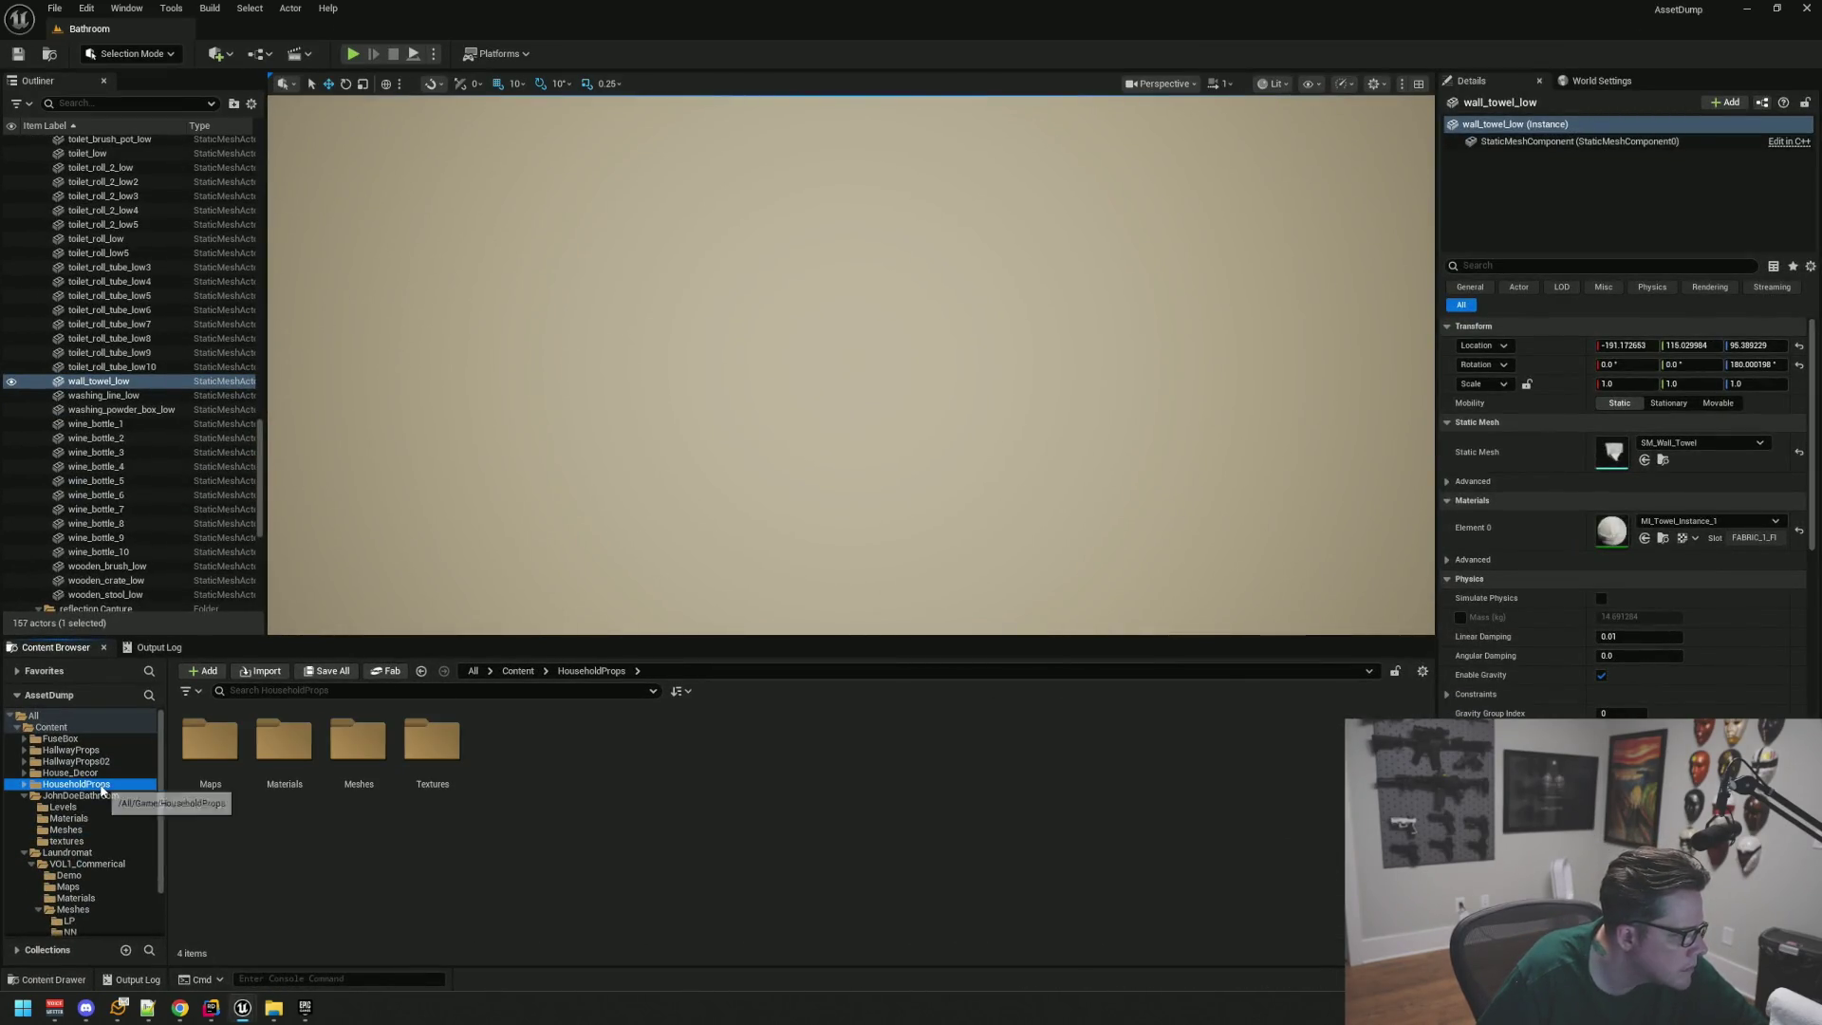
{"action": "double_click", "coordinate": [363, 750]}
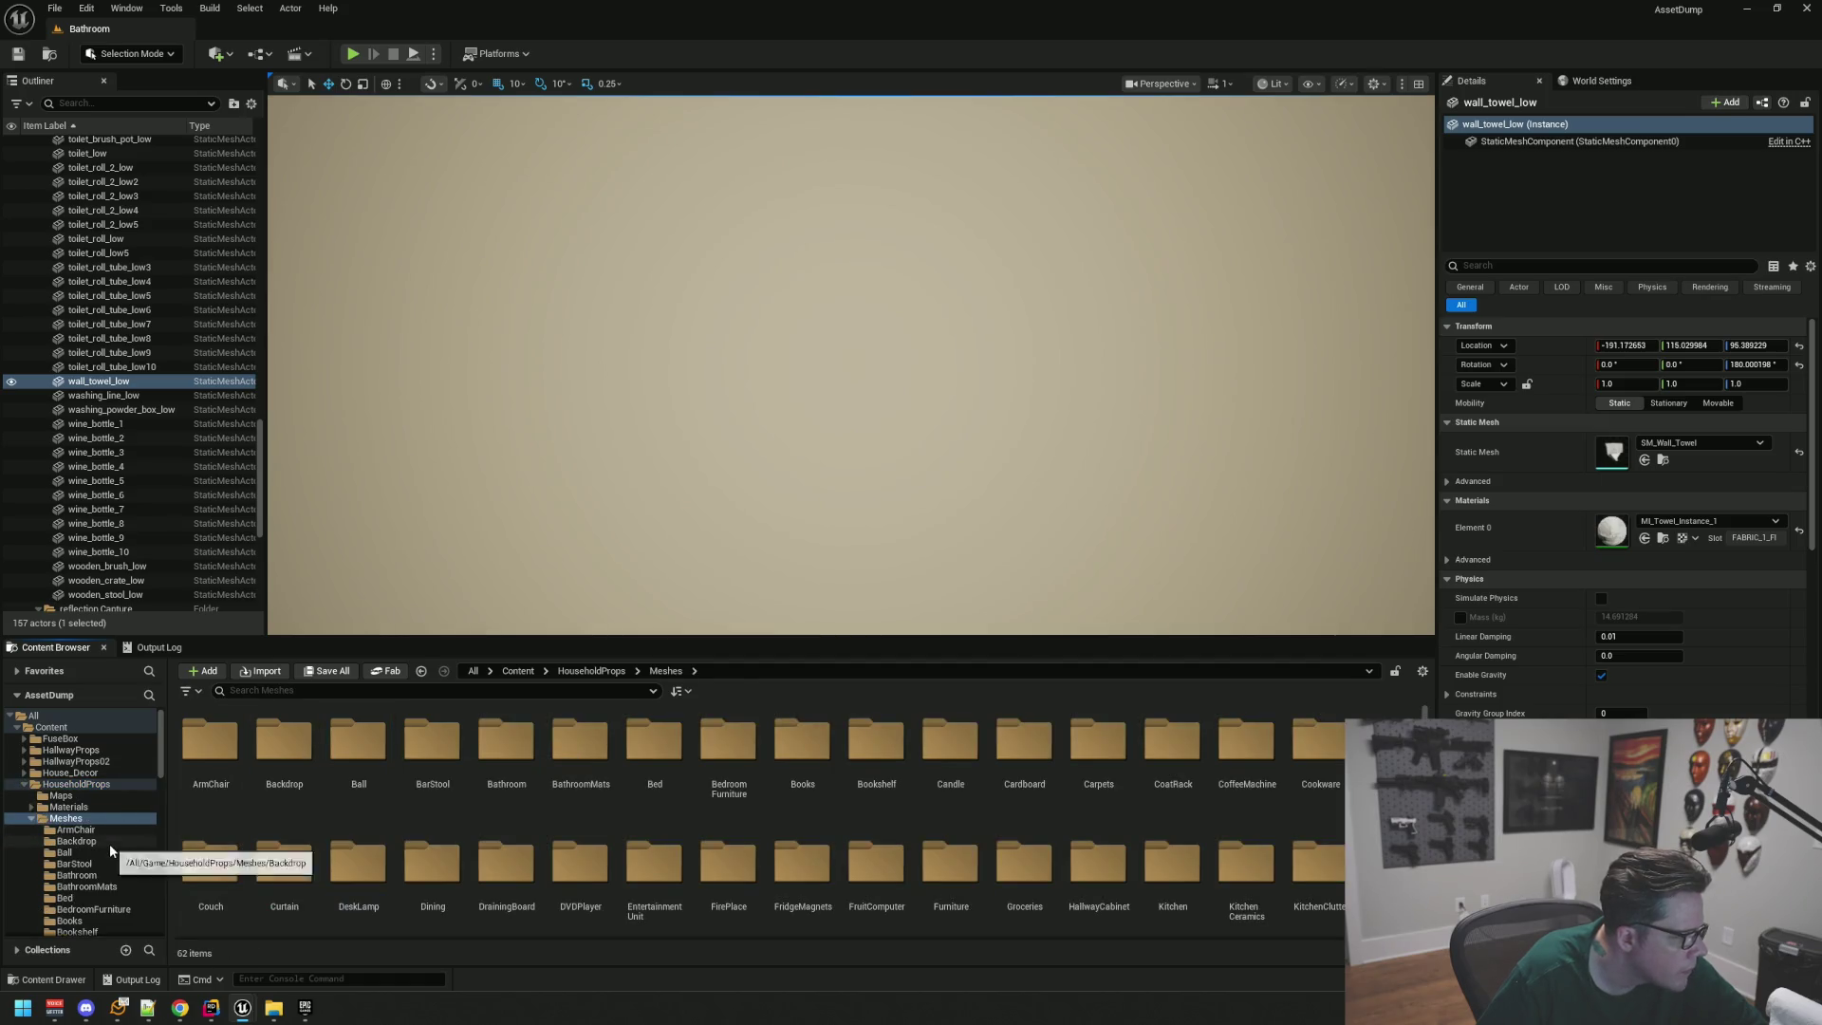
{"action": "left_click", "coordinate": [150, 873]}
{"action": "left_click", "coordinate": [143, 886]}
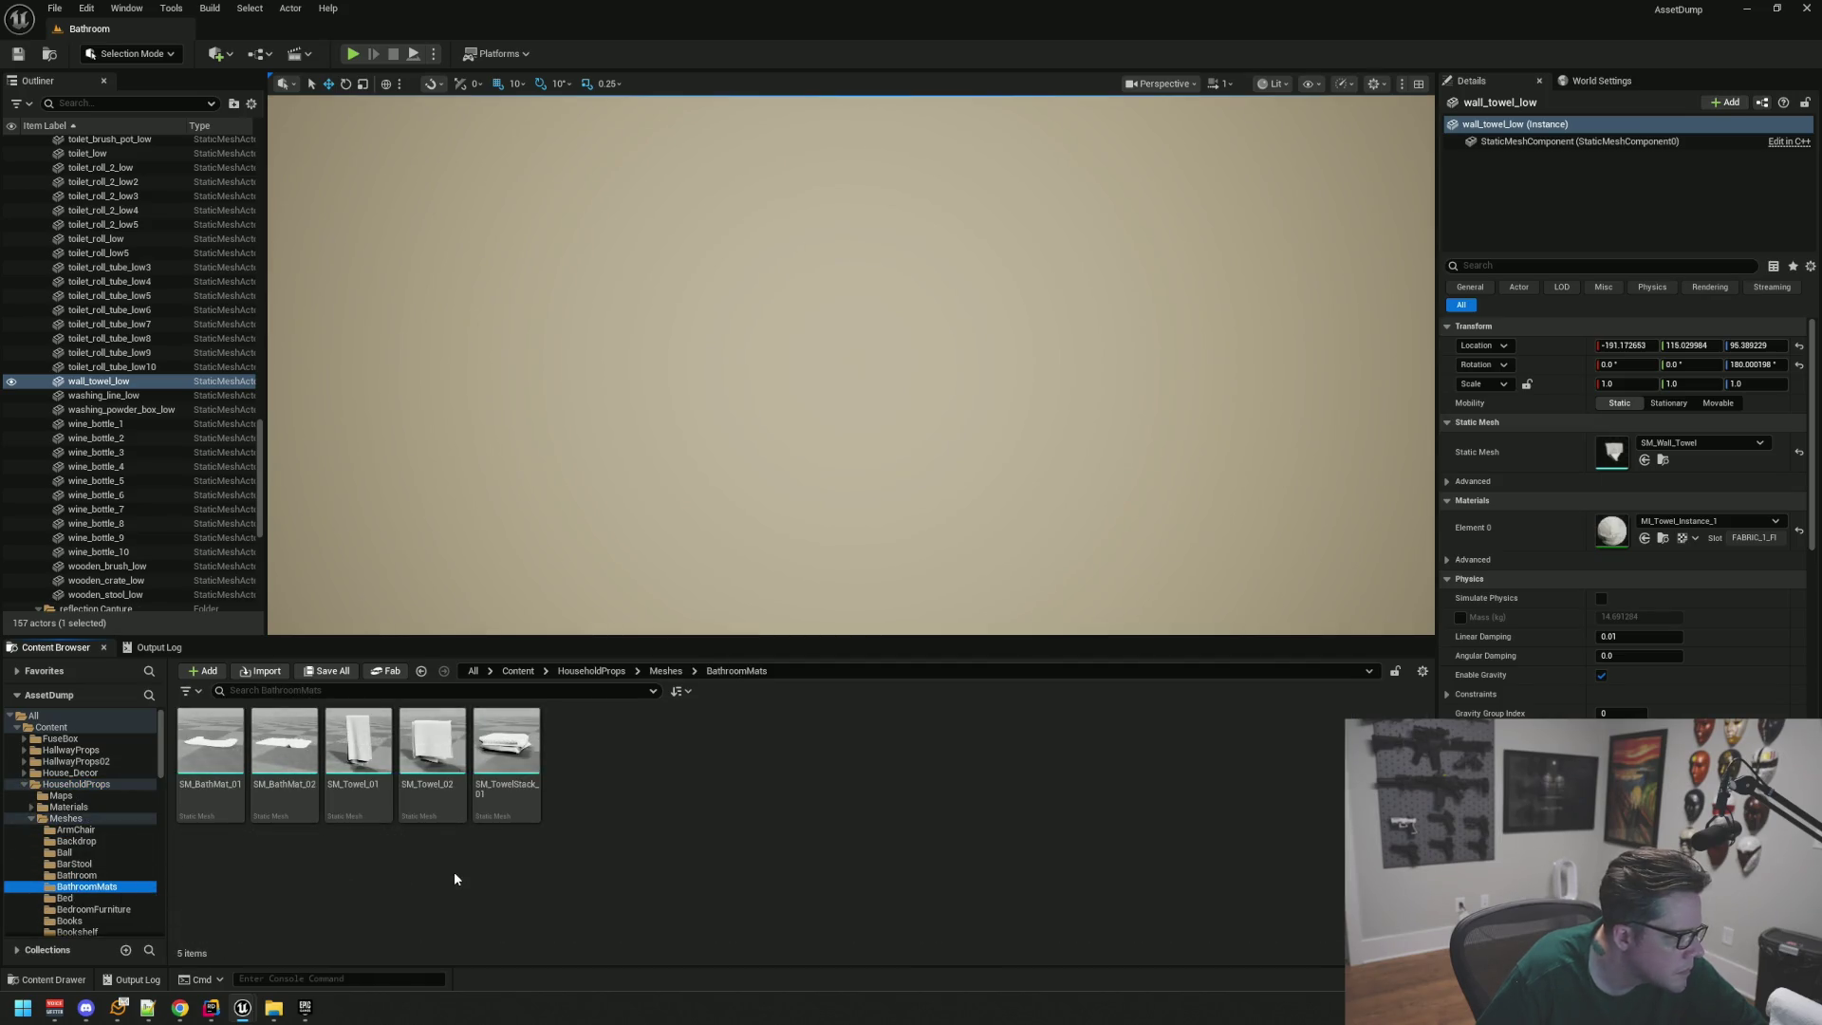
{"action": "double_click", "coordinate": [210, 742]}
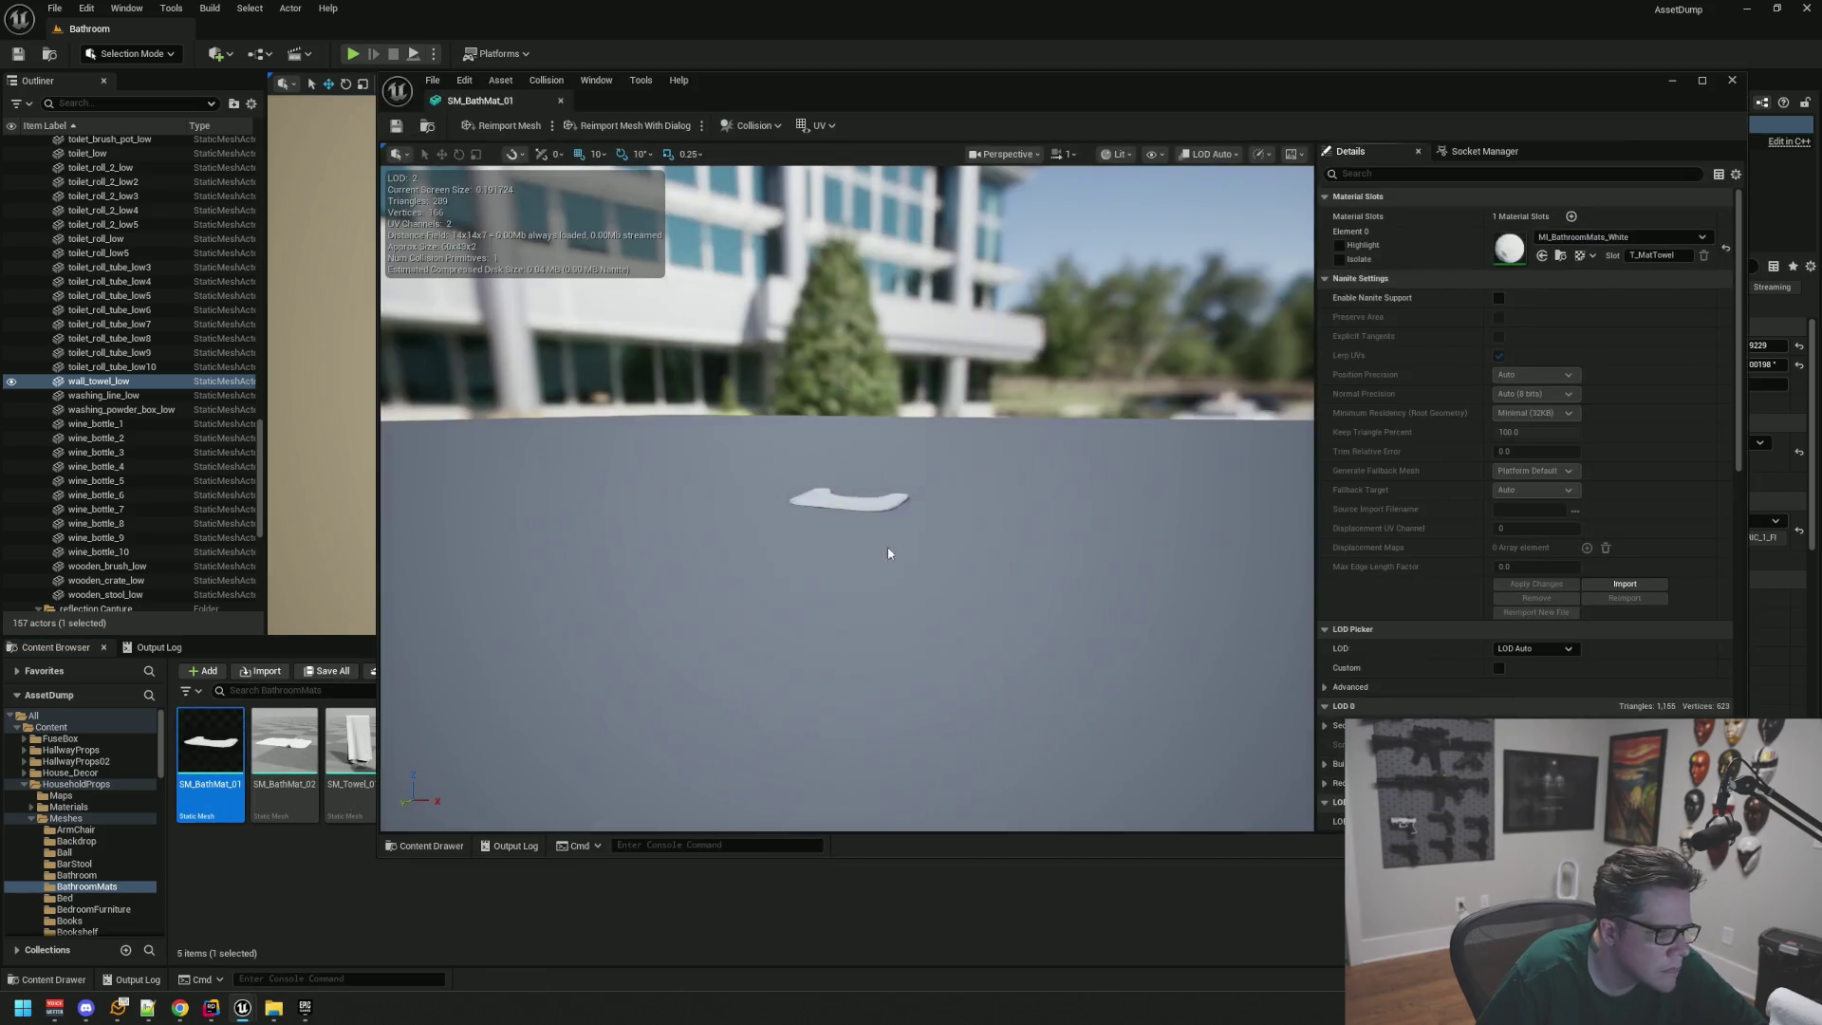
{"action": "scroll", "coordinate": [857, 512], "scroll_direction": "up", "scroll_amount": 5}
{"action": "mouse_move", "coordinate": [863, 520]}
{"action": "left_mouse_down"}
{"action": "mouse_move", "coordinate": [794, 480]}
{"action": "mouse_move", "coordinate": [781, 498]}
{"action": "left_mouse_up"}
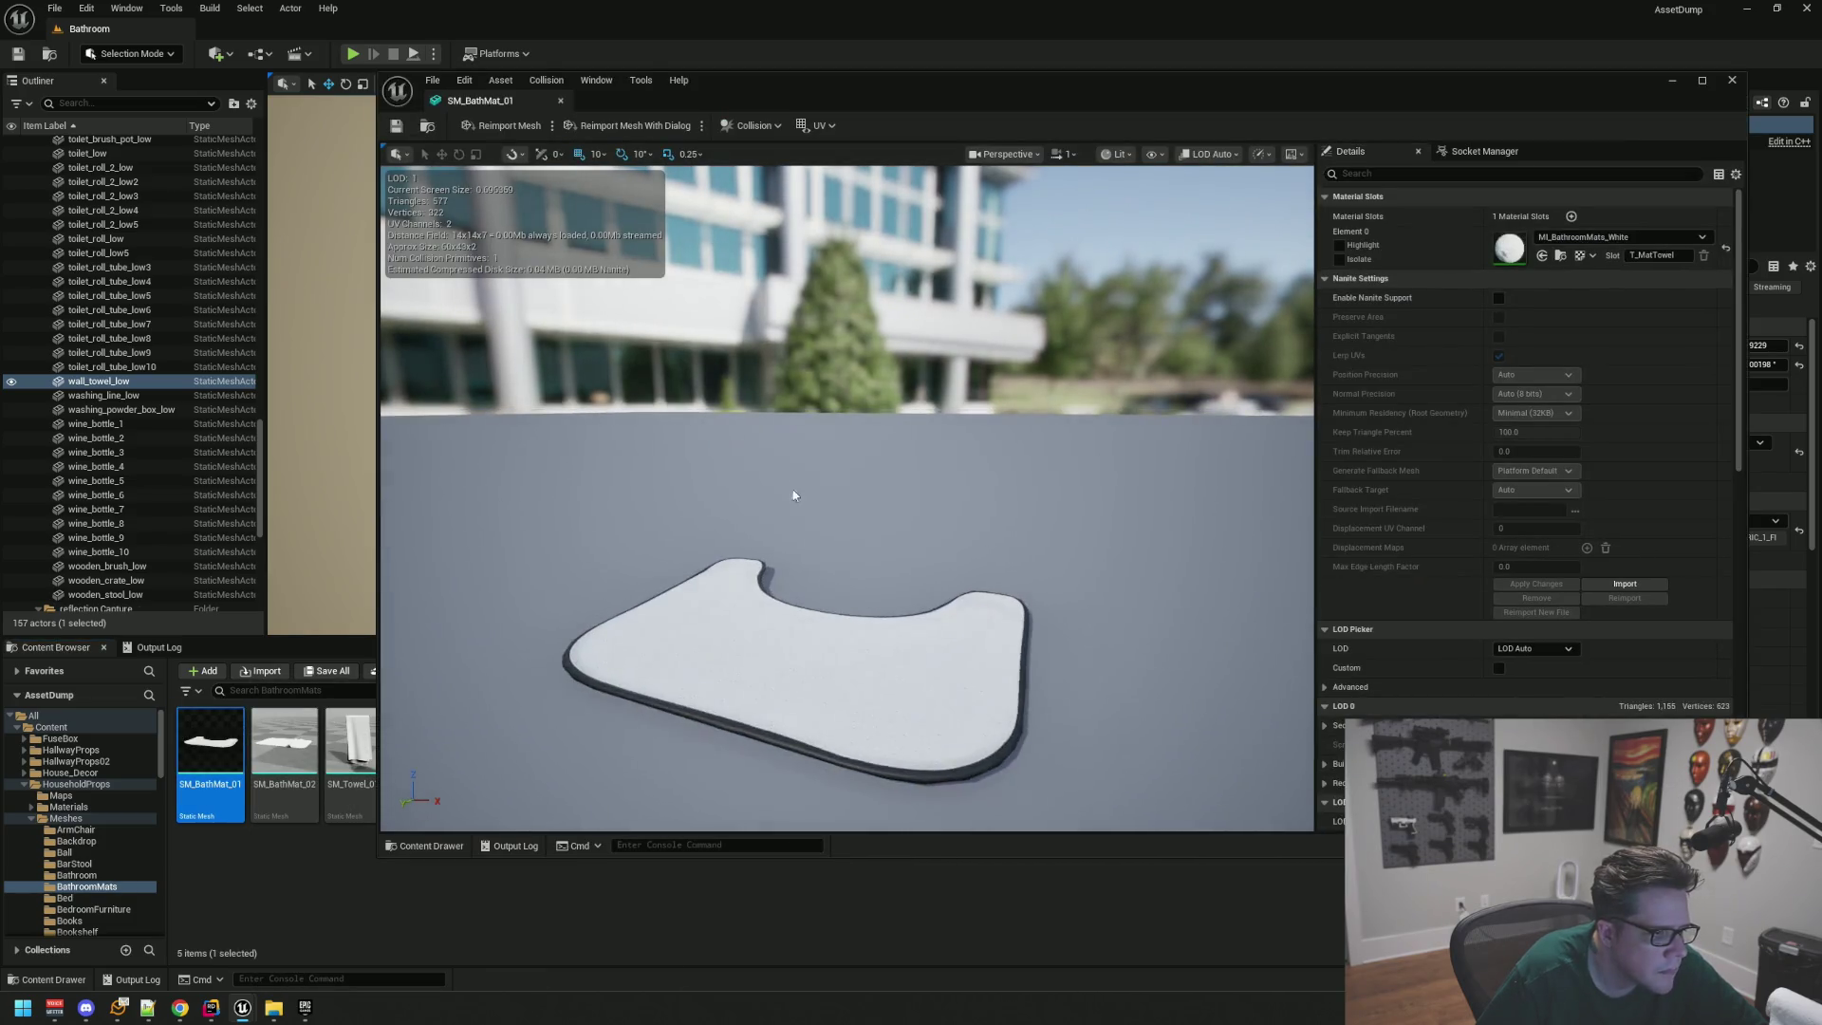
Step: Preview SM_BathMat_02, close both mesh previews, and select the SM_SoapBar mesh
{"action": "double_click", "coordinate": [299, 752]}
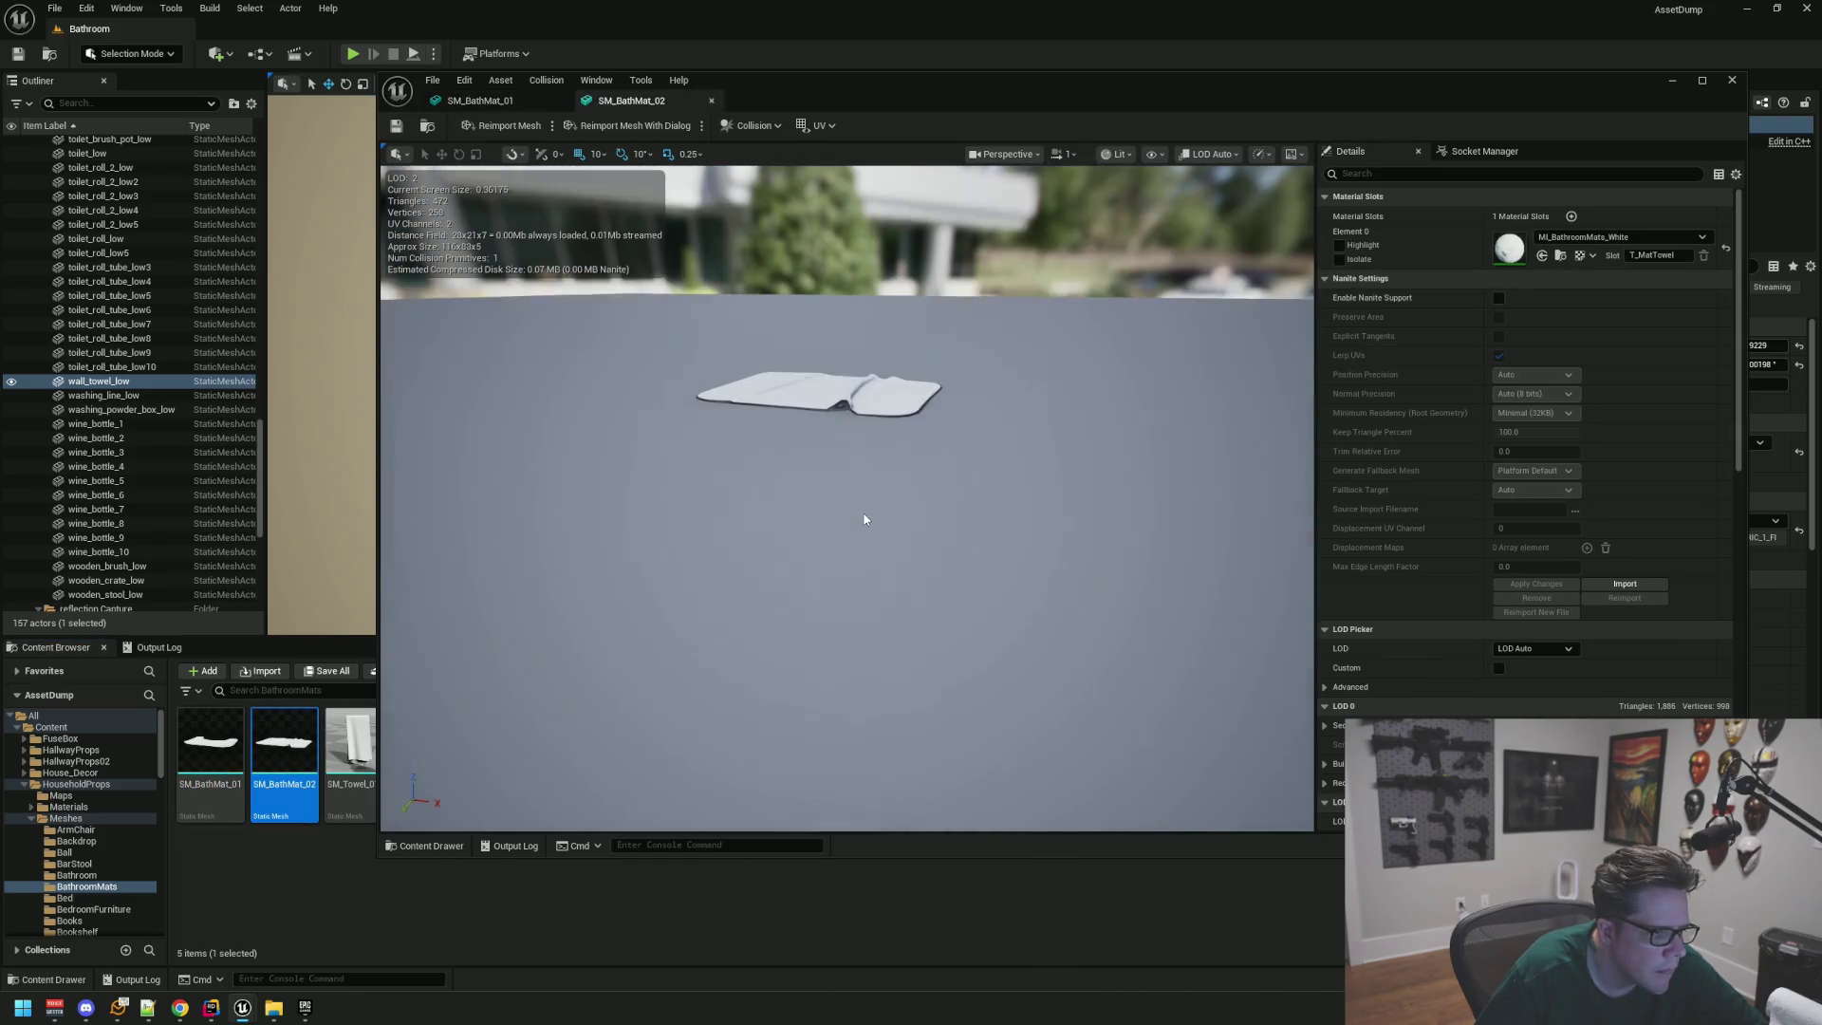
{"action": "left_click_drag", "start_coordinate": [863, 519], "coordinate": [560, 233]}
{"action": "left_click", "coordinate": [488, 102]}
{"action": "middle_click", "coordinate": [488, 102]}
{"action": "middle_click", "coordinate": [488, 102]}
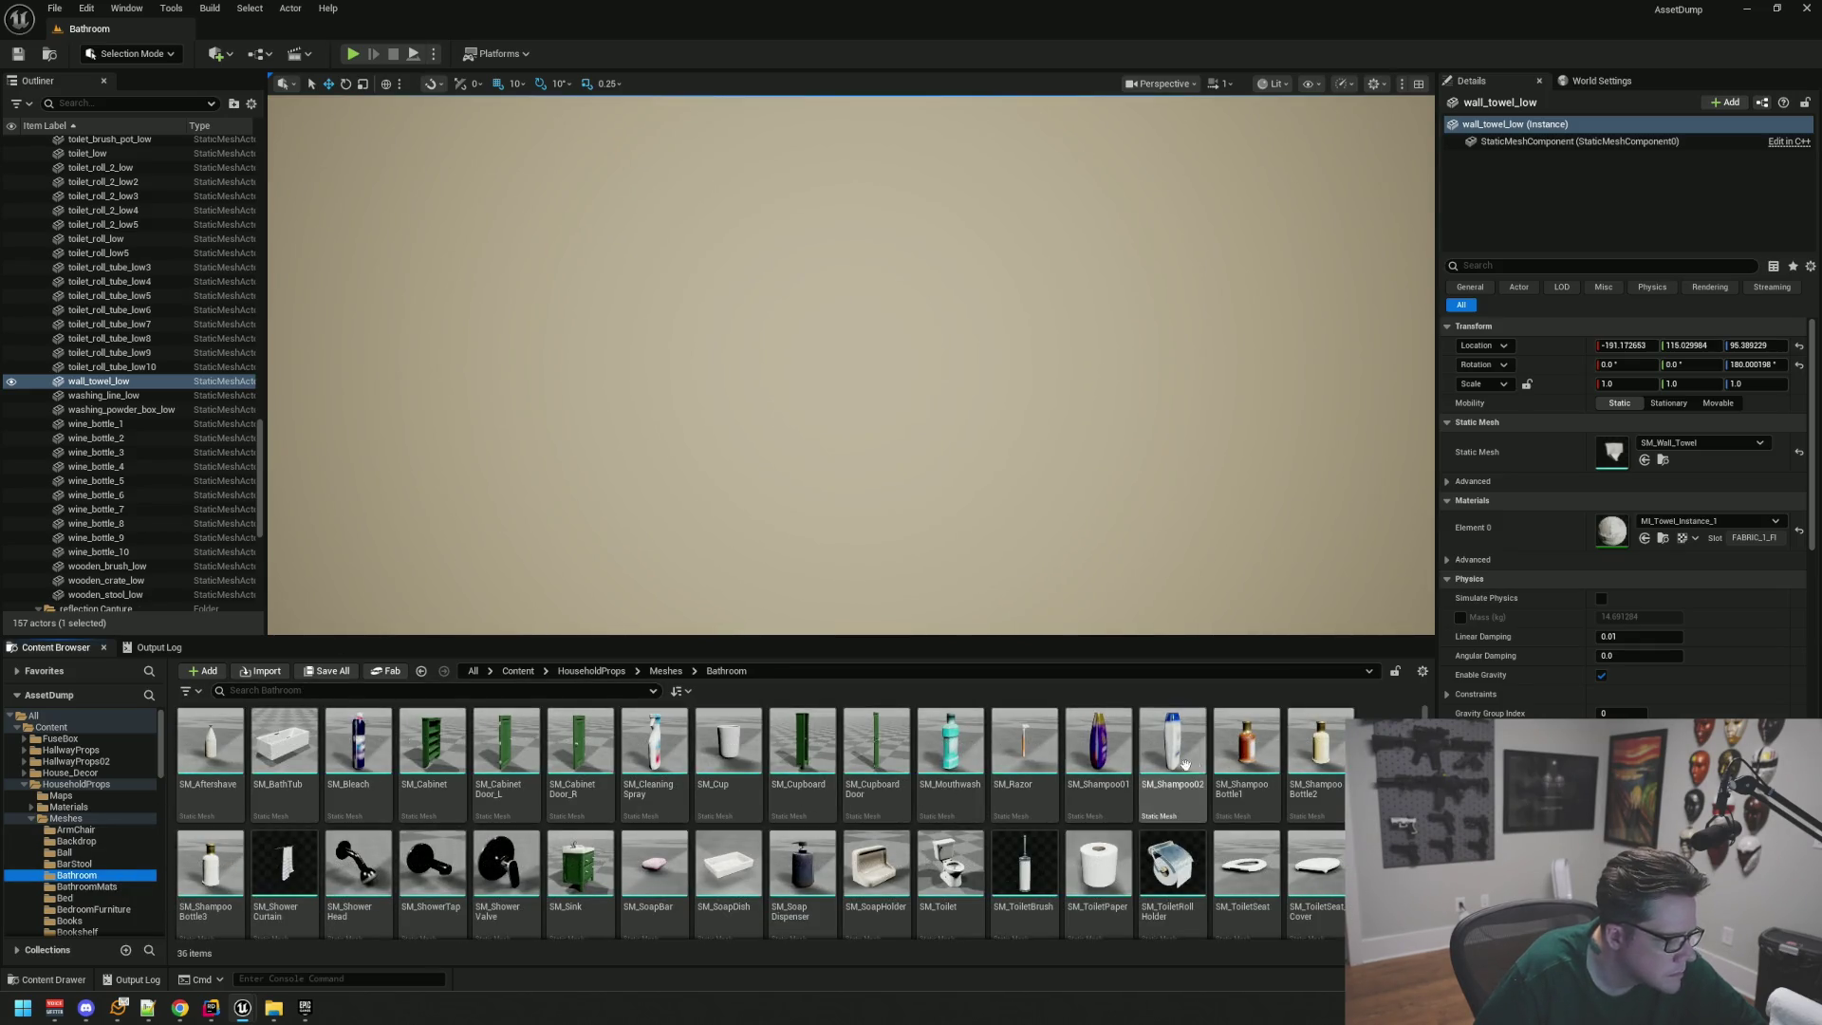
{"action": "scroll", "coordinate": [1172, 761], "scroll_direction": "down", "scroll_amount": 2}
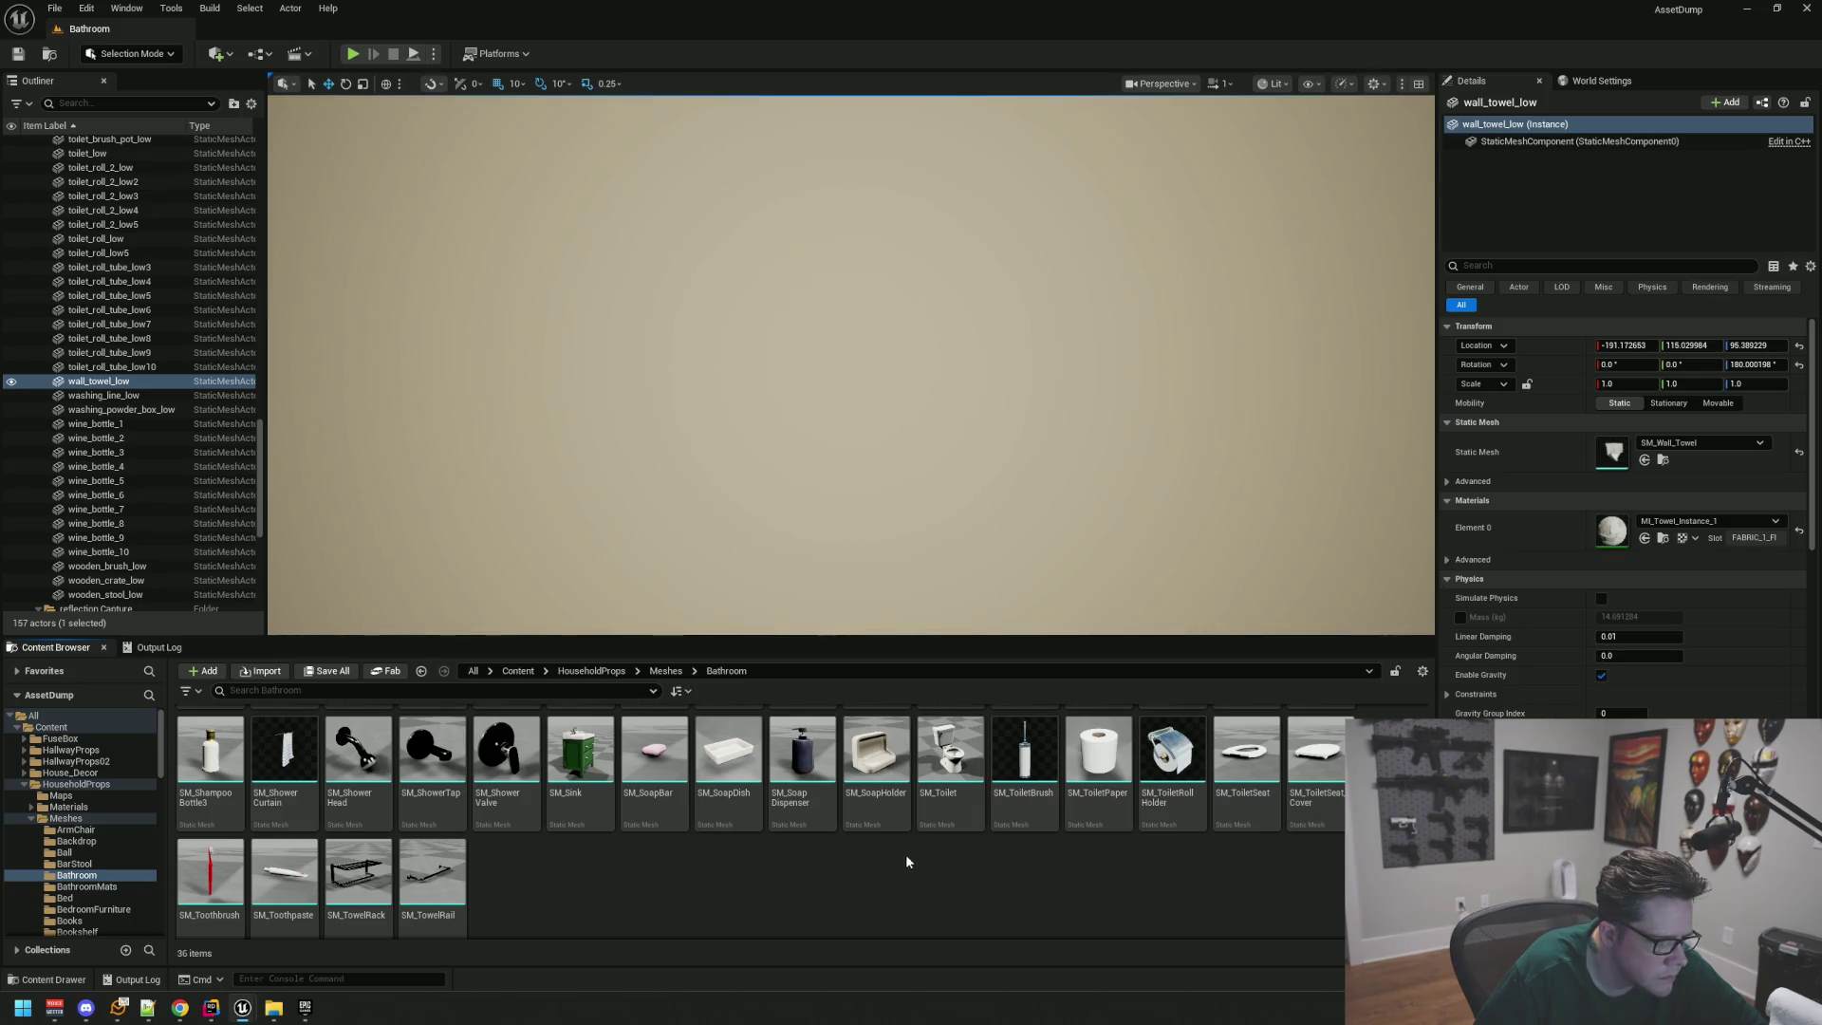
{"action": "left_click", "coordinate": [657, 732]}
{"action": "mouse_move", "coordinate": [746, 764]}
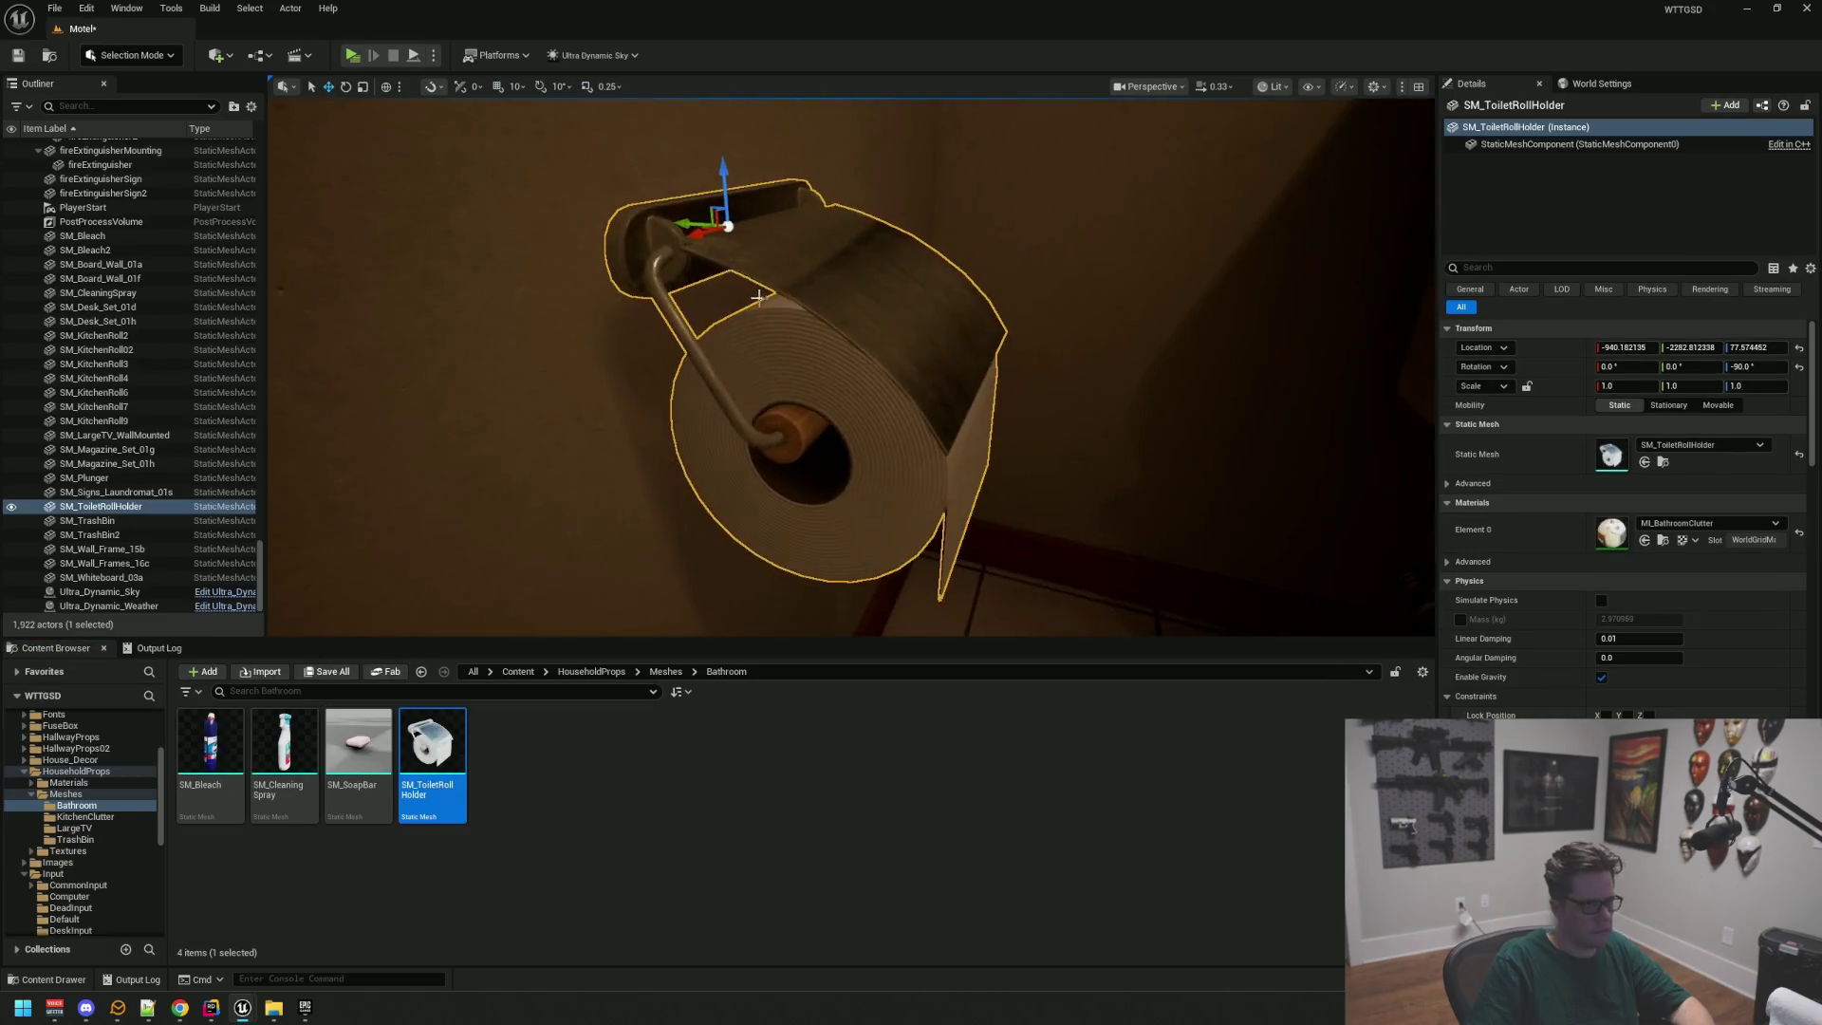
Step: Slide SM_ToiletRollHolder along the wall beside the toilet and check its placement
{"action": "mouse_move", "coordinate": [706, 288]}
{"action": "left_mouse_down"}
{"action": "mouse_move", "coordinate": [662, 294]}
{"action": "mouse_move", "coordinate": [677, 295]}
{"action": "left_mouse_up"}
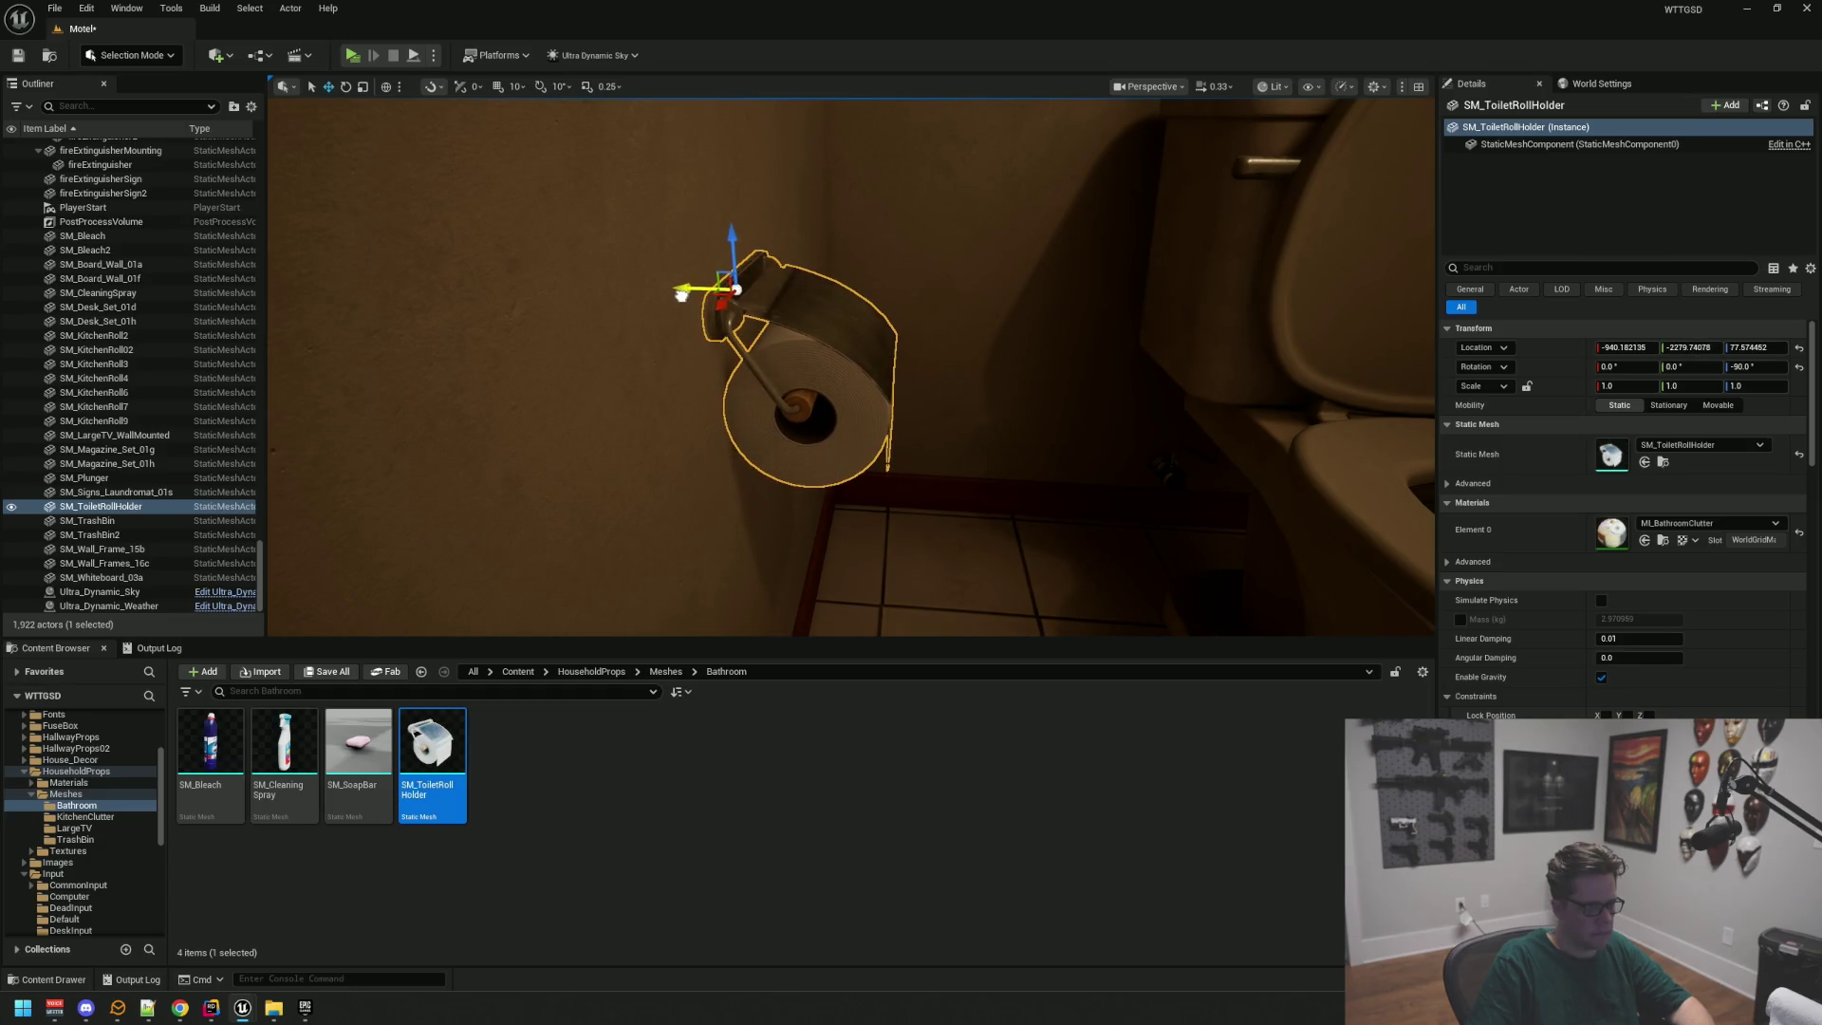
{"action": "mouse_move", "coordinate": [684, 296]}
{"action": "left_mouse_down"}
{"action": "mouse_move", "coordinate": [855, 380]}
{"action": "mouse_move", "coordinate": [852, 465]}
{"action": "left_mouse_up"}
{"action": "key", "text": "Escape"}
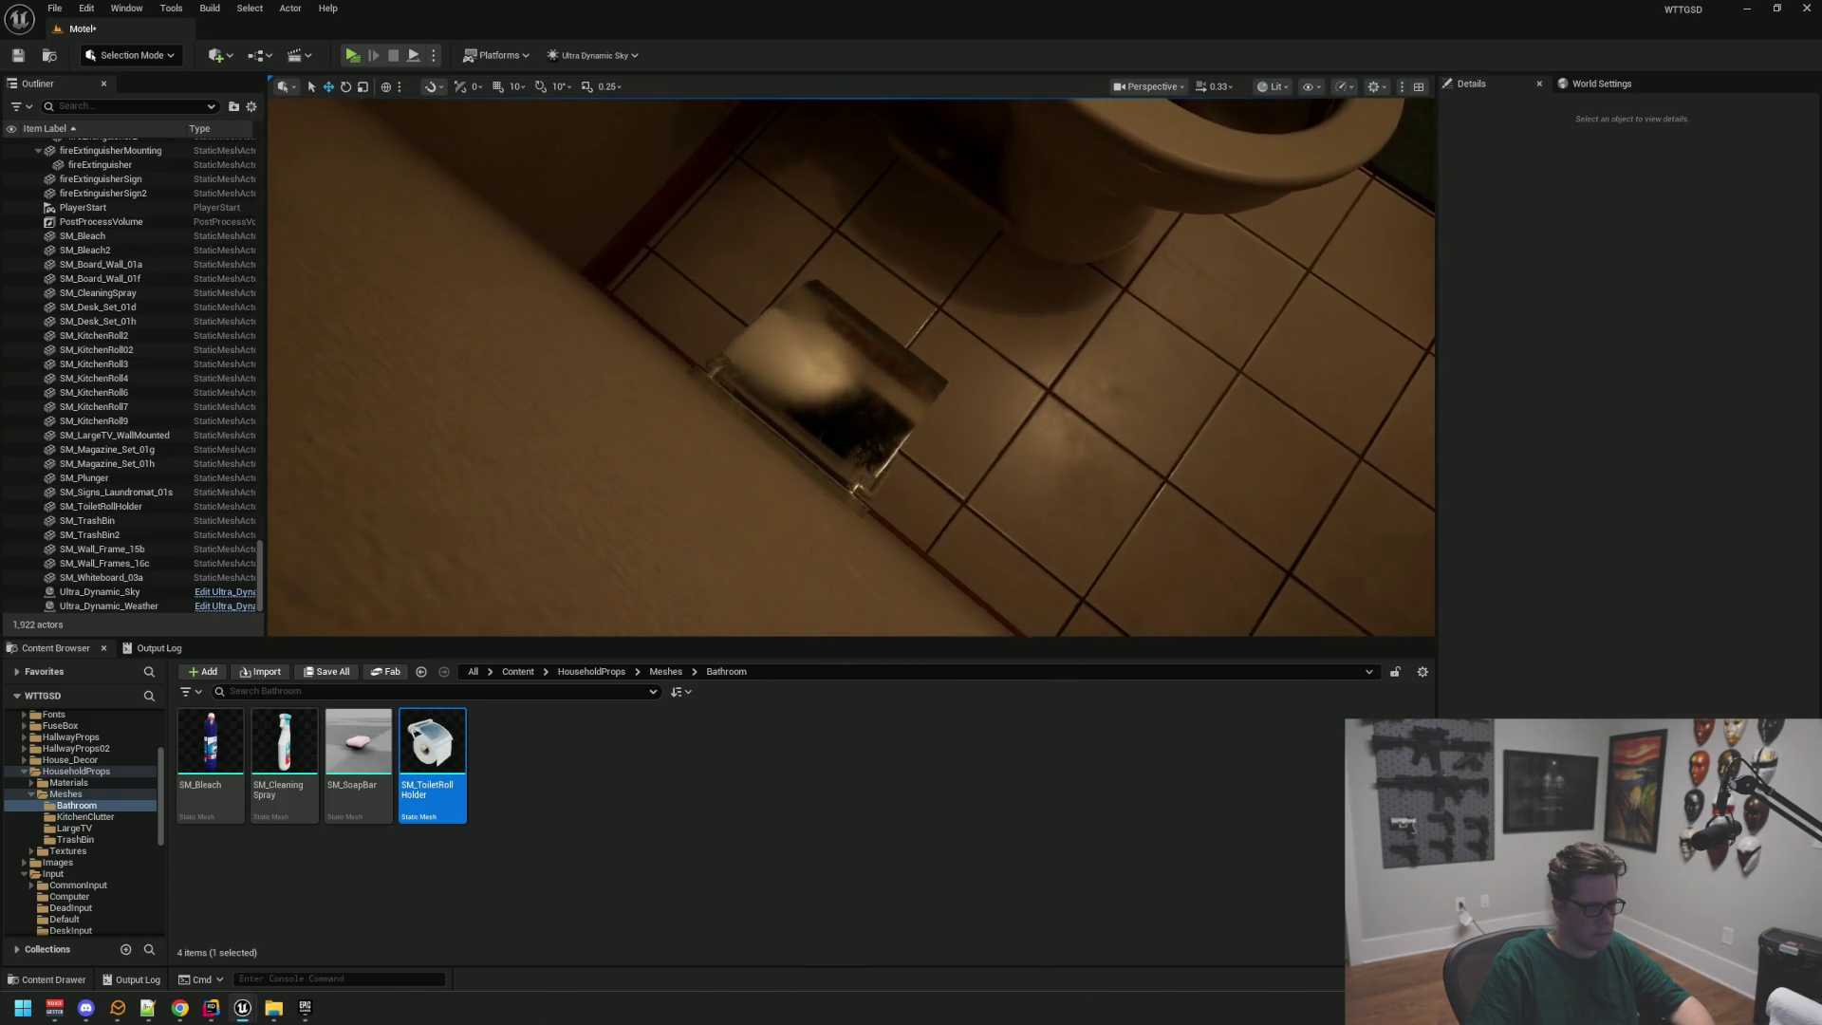
{"action": "left_click", "coordinate": [743, 408]}
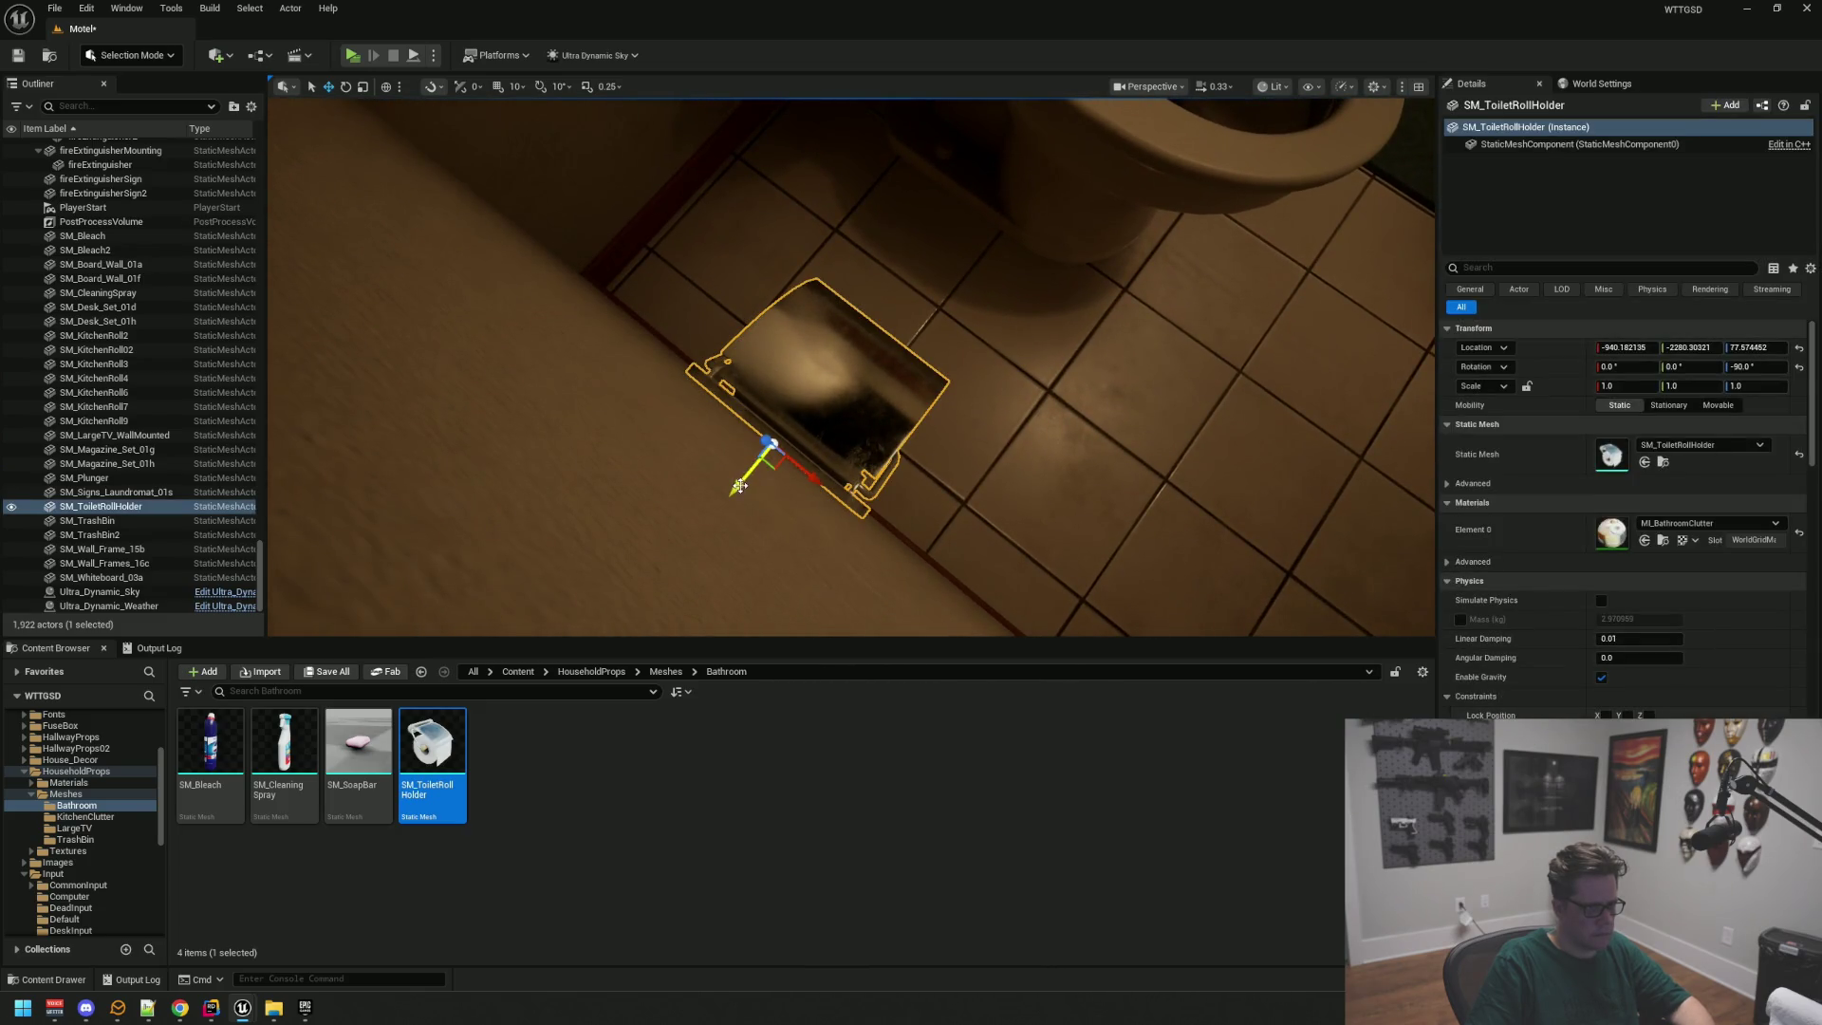
{"action": "mouse_move", "coordinate": [1008, 474]}
{"action": "left_mouse_down"}
{"action": "mouse_move", "coordinate": [1009, 446]}
{"action": "mouse_move", "coordinate": [1006, 522]}
{"action": "mouse_move", "coordinate": [977, 560]}
{"action": "mouse_move", "coordinate": [977, 531]}
{"action": "left_mouse_up"}
{"action": "key", "text": "Escape"}
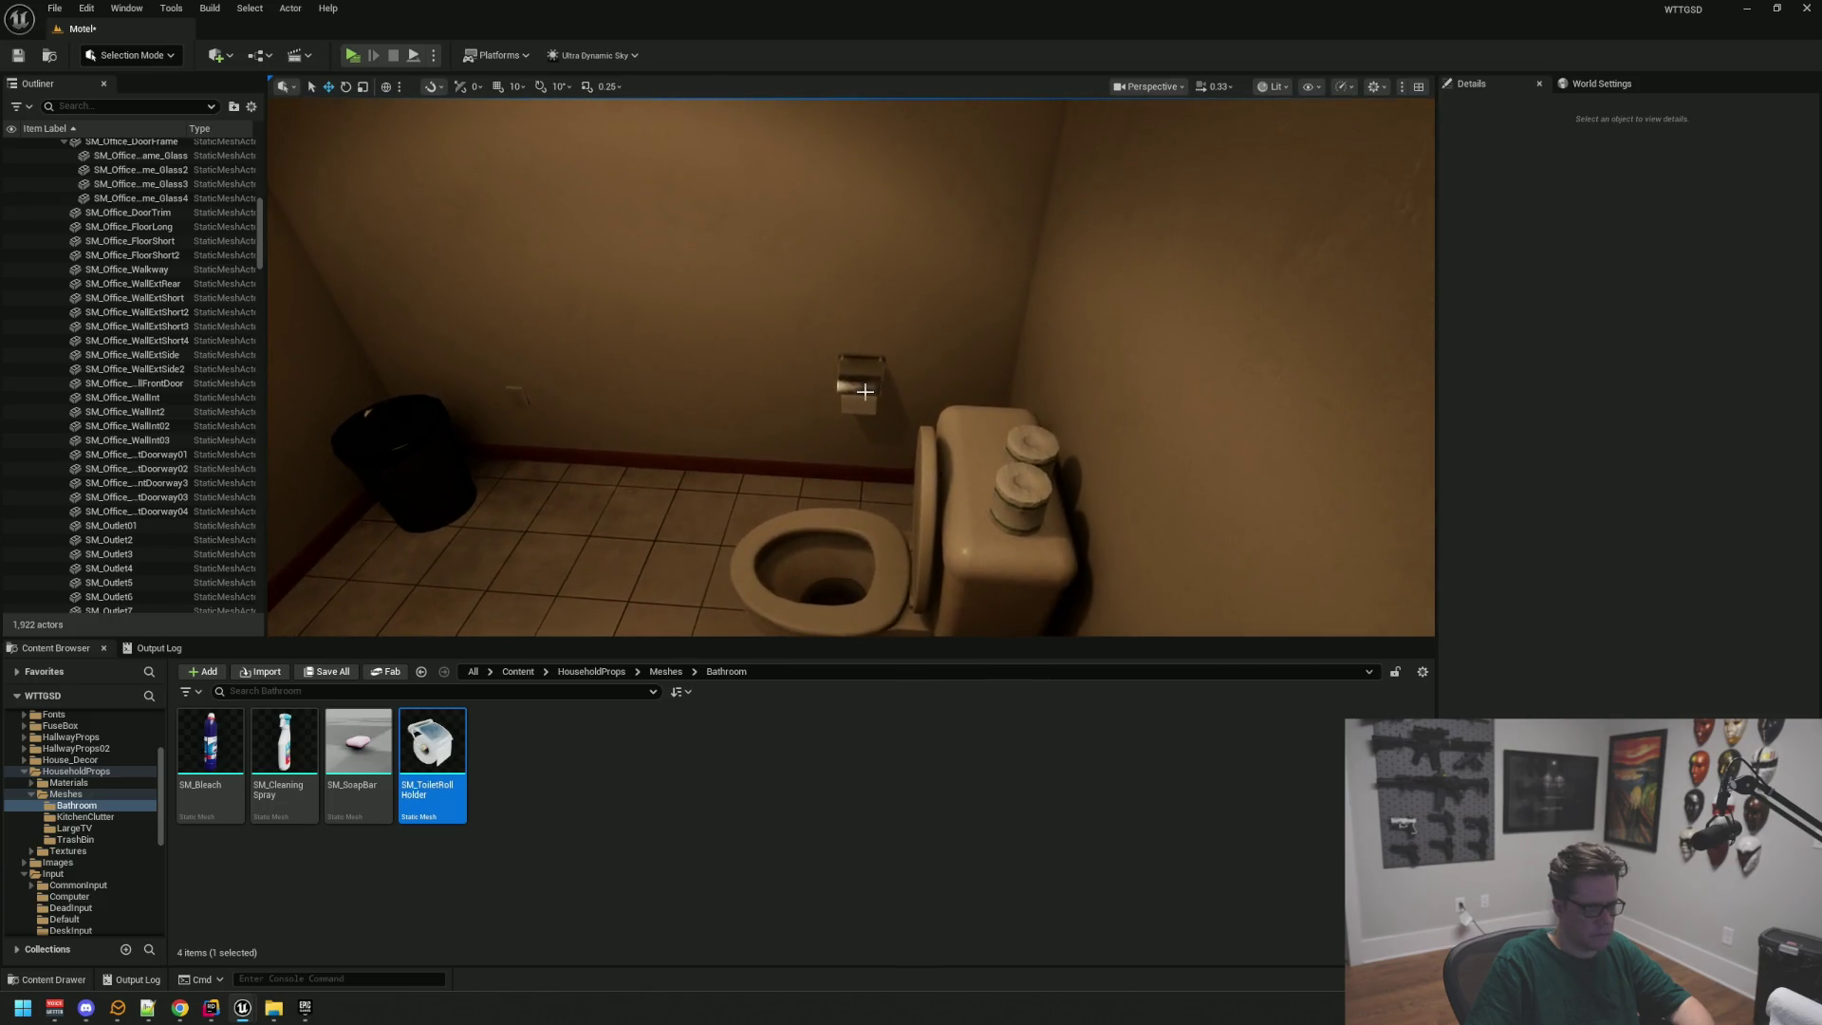
{"action": "left_click", "coordinate": [877, 403]}
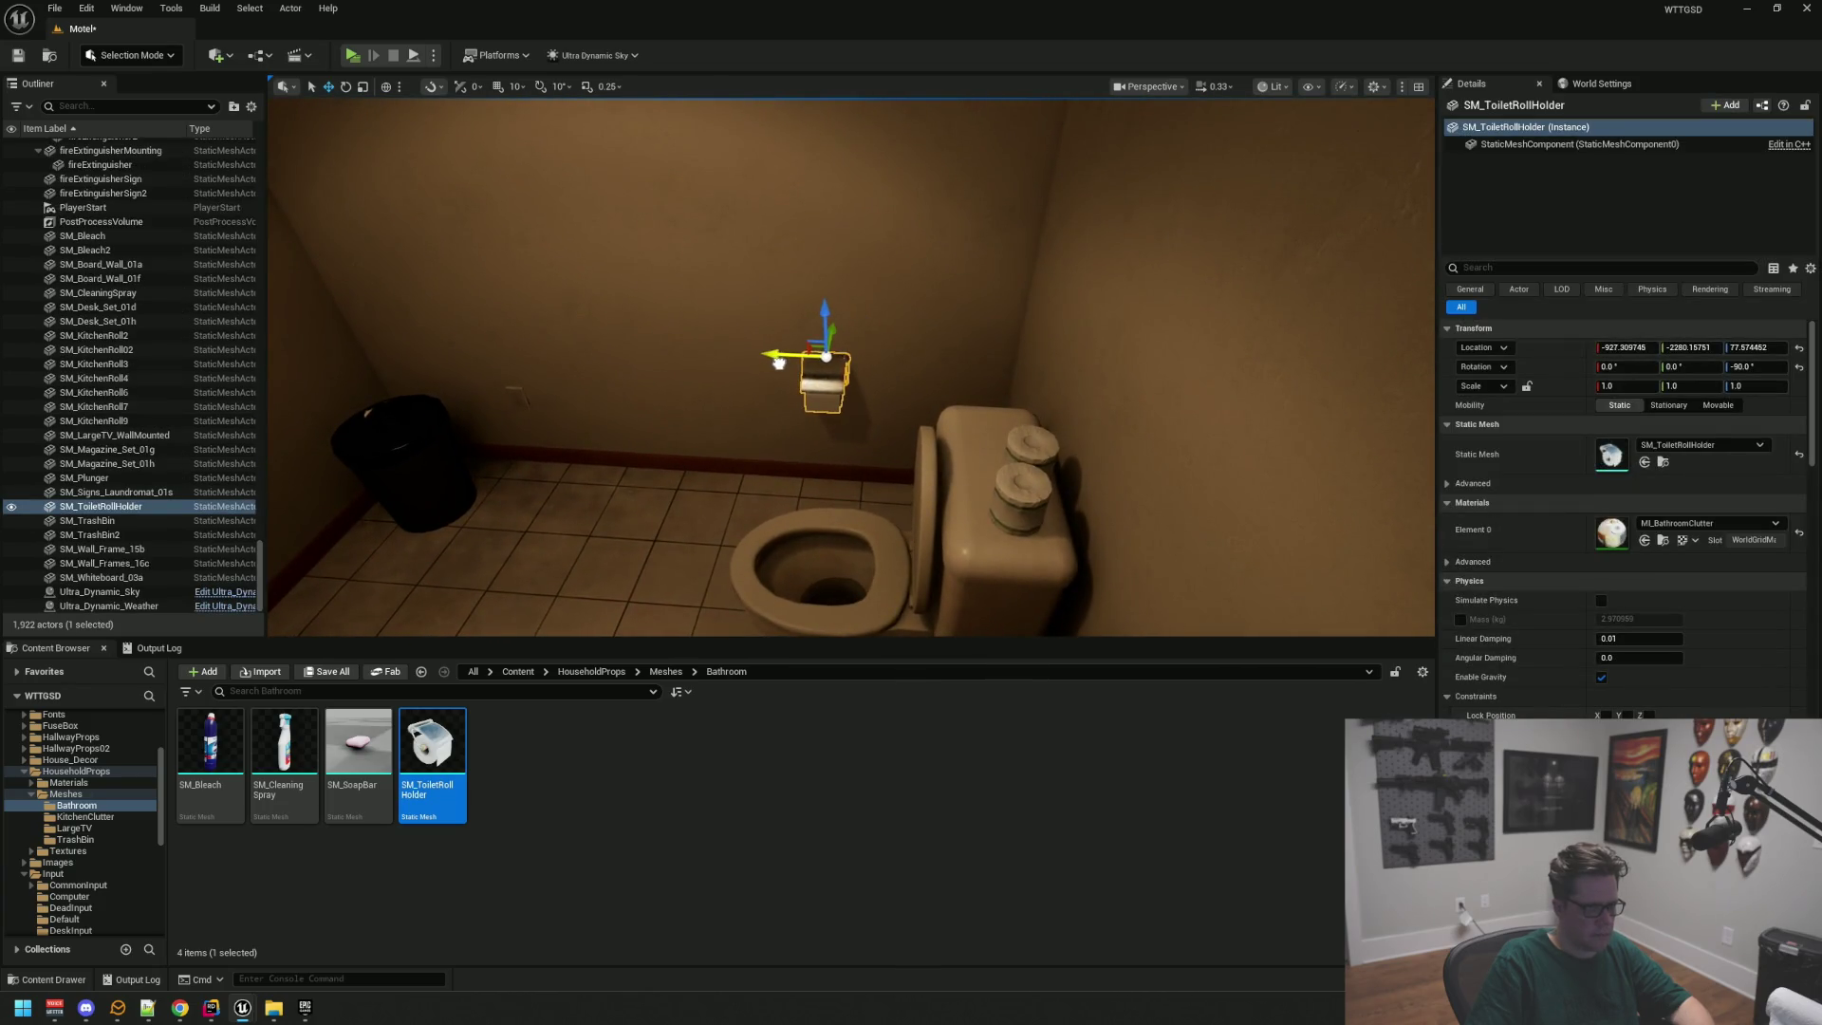
{"action": "key", "text": "Escape"}
{"action": "left_click_drag", "start_coordinate": [752, 407], "coordinate": [618, 398]}
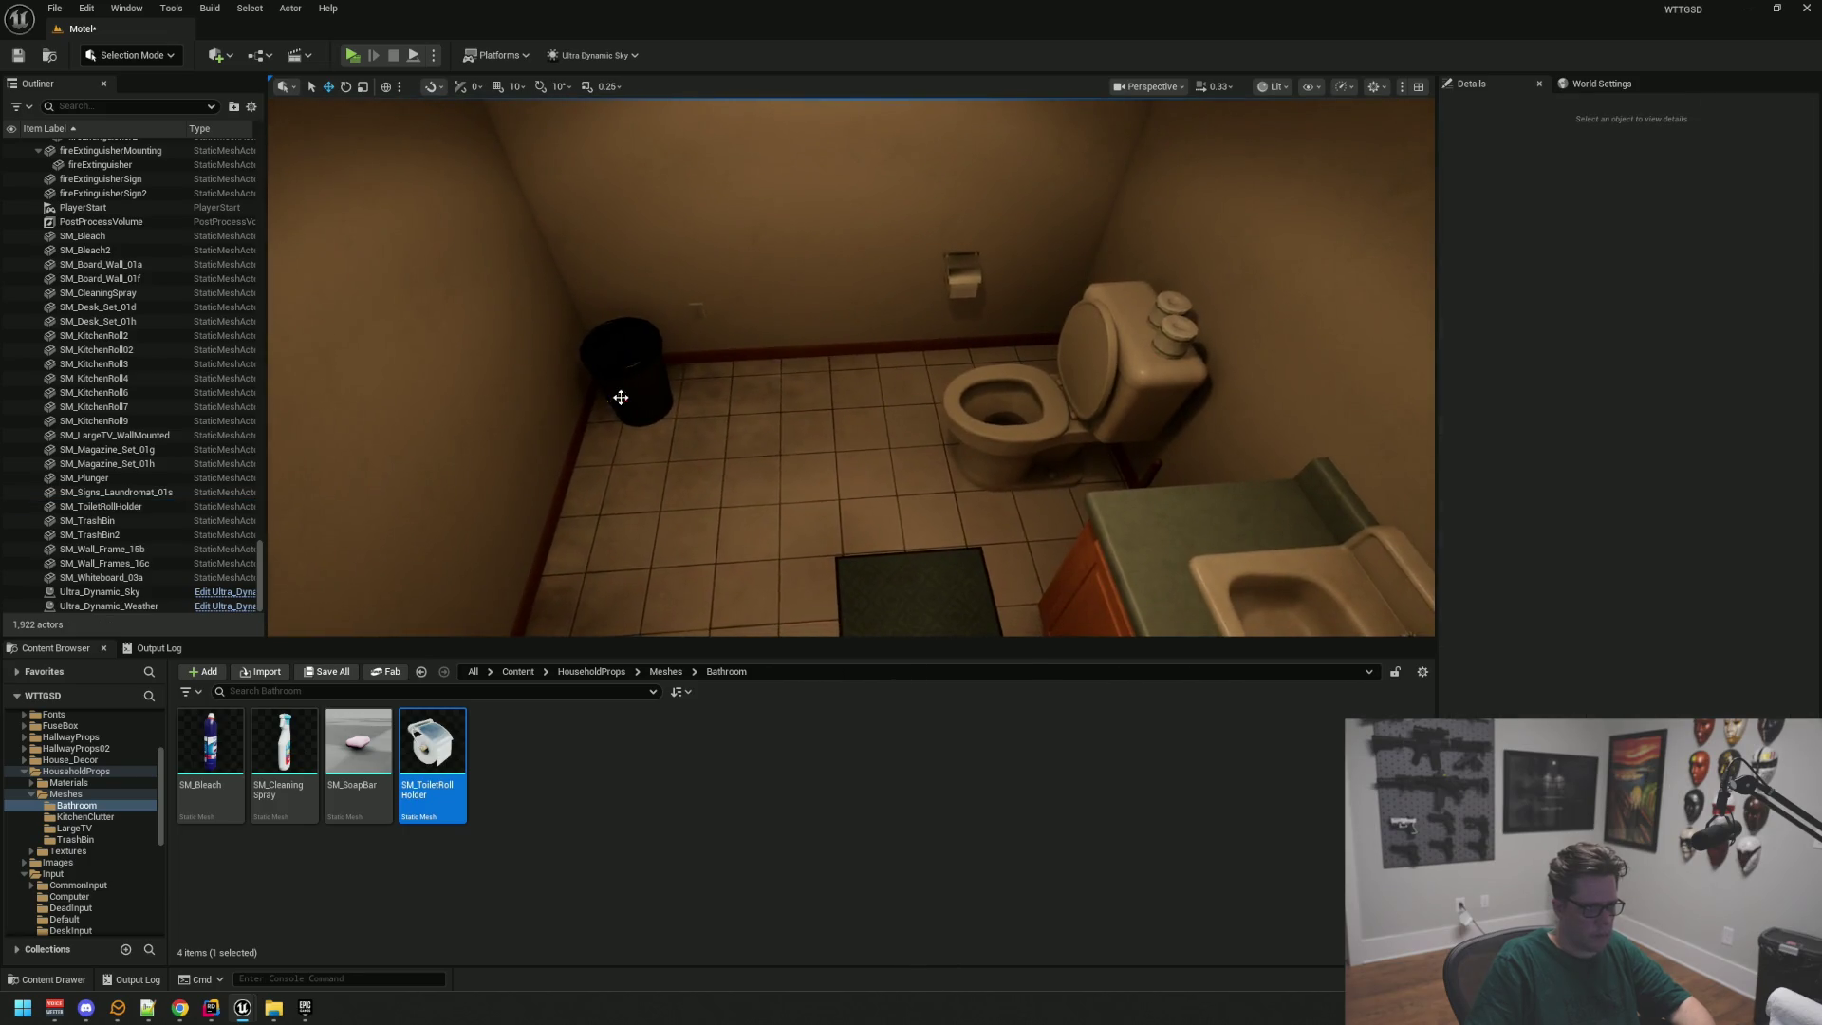
Step: Nudge SM_TrashBin2 slightly along X beside the toilet, then save with Ctrl+S
{"action": "left_click", "coordinate": [594, 401]}
{"action": "left_click_drag", "start_coordinate": [1009, 349], "coordinate": [1006, 351]}
{"action": "key", "text": "f"}
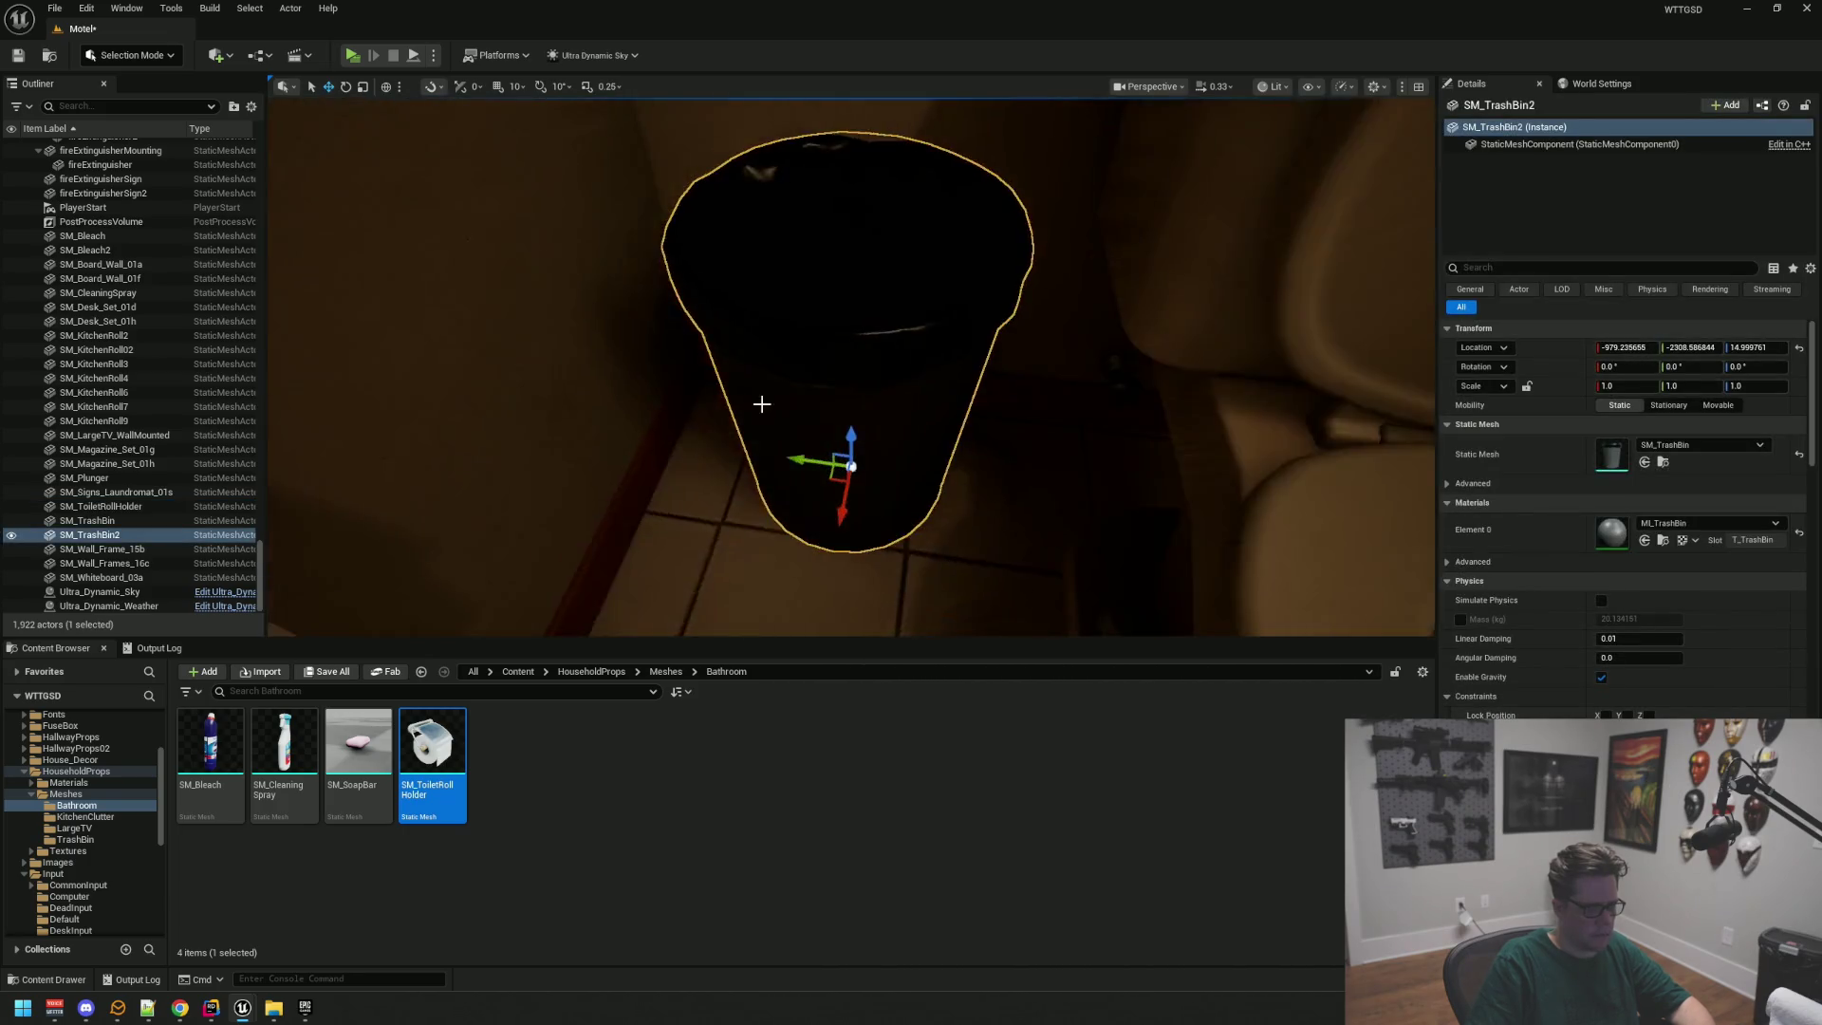
{"action": "left_click_drag", "start_coordinate": [829, 450], "coordinate": [820, 458]}
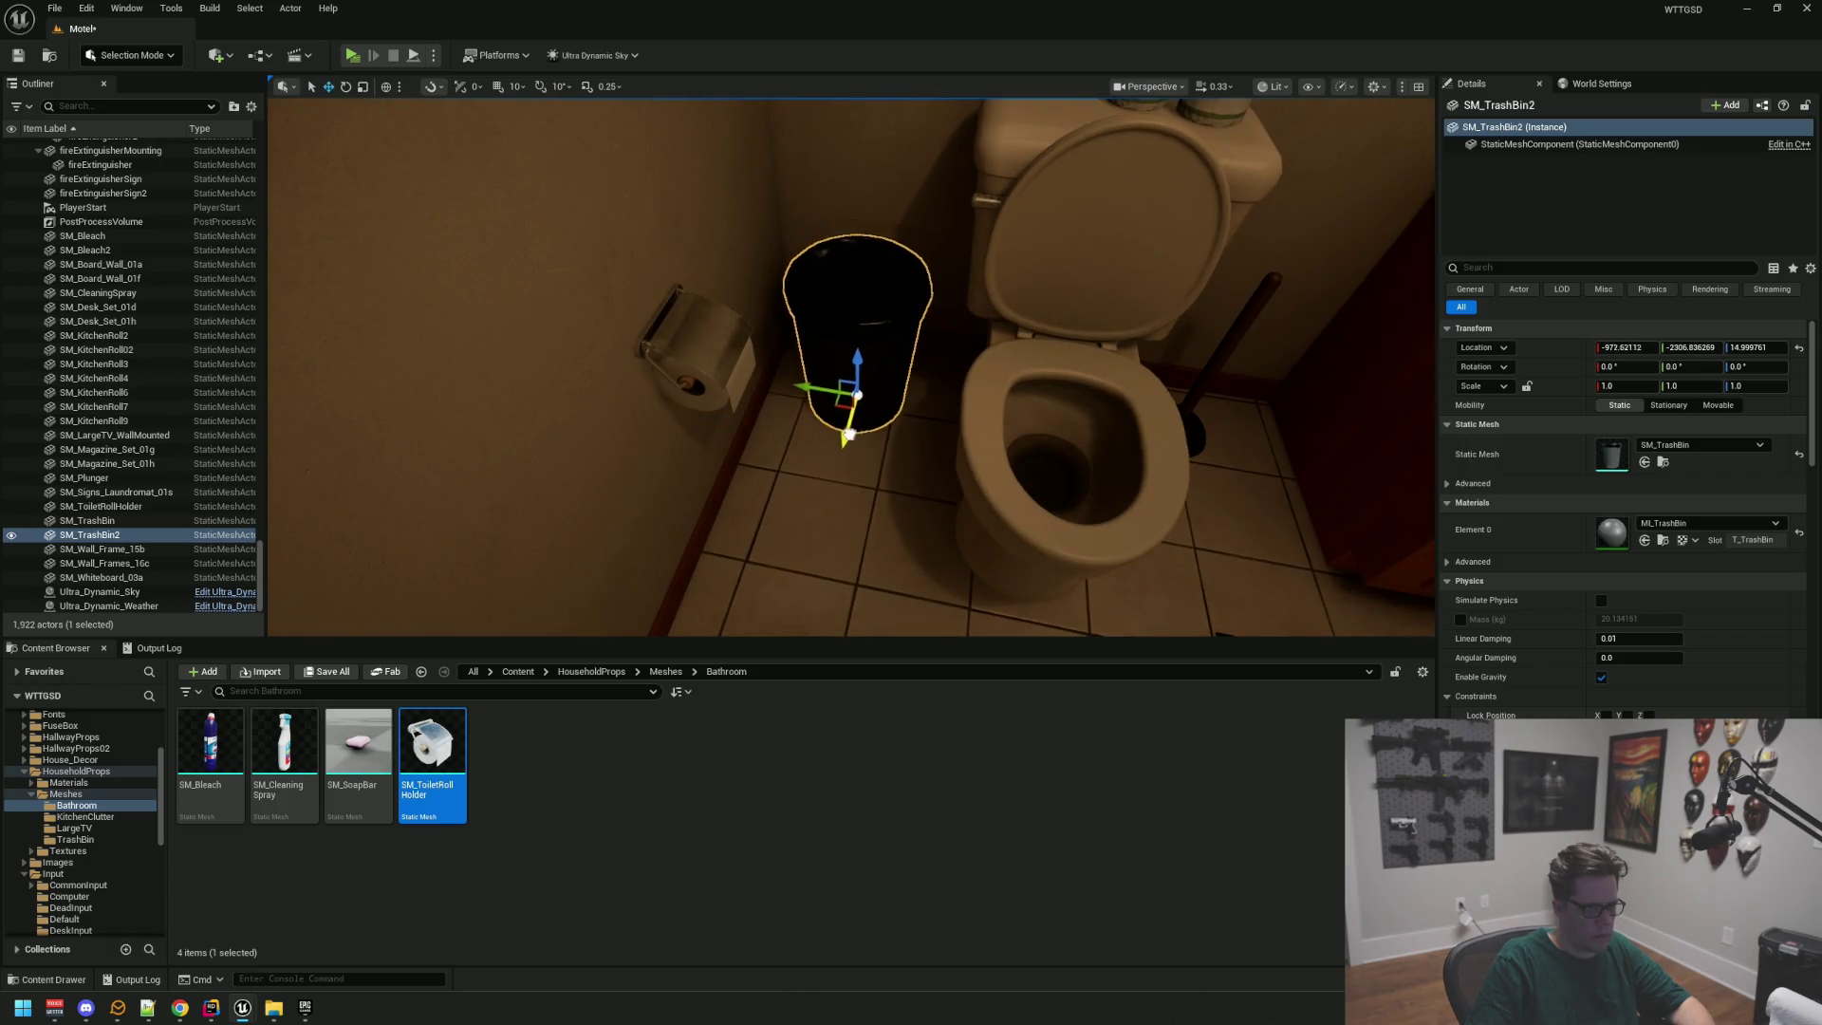
{"action": "key", "text": "Escape"}
{"action": "mouse_move", "coordinate": [797, 377]}
{"action": "left_mouse_down"}
{"action": "mouse_move", "coordinate": [787, 394]}
{"action": "mouse_move", "coordinate": [807, 389]}
{"action": "mouse_move", "coordinate": [774, 393]}
{"action": "mouse_move", "coordinate": [826, 389]}
{"action": "mouse_move", "coordinate": [702, 375]}
{"action": "mouse_move", "coordinate": [735, 389]}
{"action": "mouse_move", "coordinate": [688, 399]}
{"action": "mouse_move", "coordinate": [707, 427]}
{"action": "mouse_move", "coordinate": [711, 375]}
{"action": "mouse_move", "coordinate": [778, 370]}
{"action": "mouse_move", "coordinate": [688, 389]}
{"action": "mouse_move", "coordinate": [878, 433]}
{"action": "mouse_move", "coordinate": [868, 347]}
{"action": "mouse_move", "coordinate": [978, 374]}
{"action": "mouse_move", "coordinate": [949, 372]}
{"action": "left_mouse_up"}
{"action": "key", "text": "ctrl+s"}
{"action": "scroll", "coordinate": [139, 796], "scroll_direction": "down", "scroll_amount": 10}
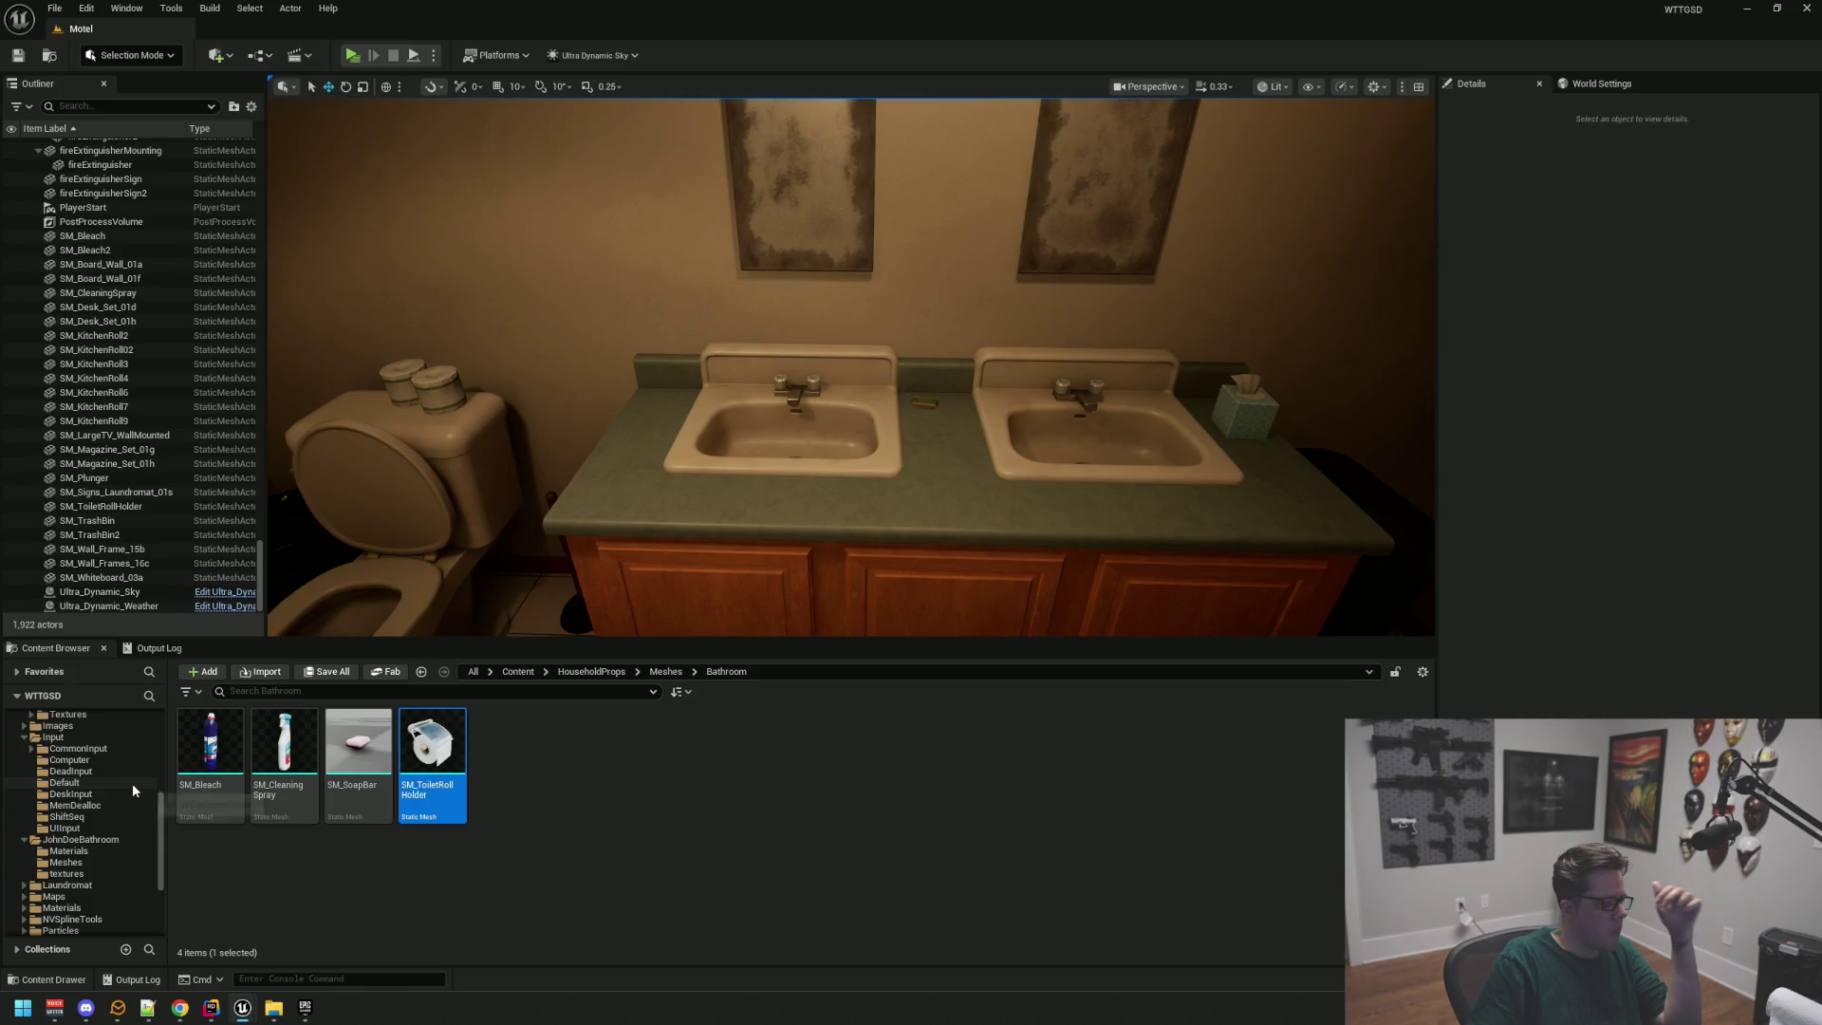
Step: Place SM_Magazine_Set_01g from Laundromat/VOL1_Commerical/Meshes/LP on the wall above the toilet
{"action": "left_click", "coordinate": [114, 792]}
{"action": "double_click", "coordinate": [210, 740]}
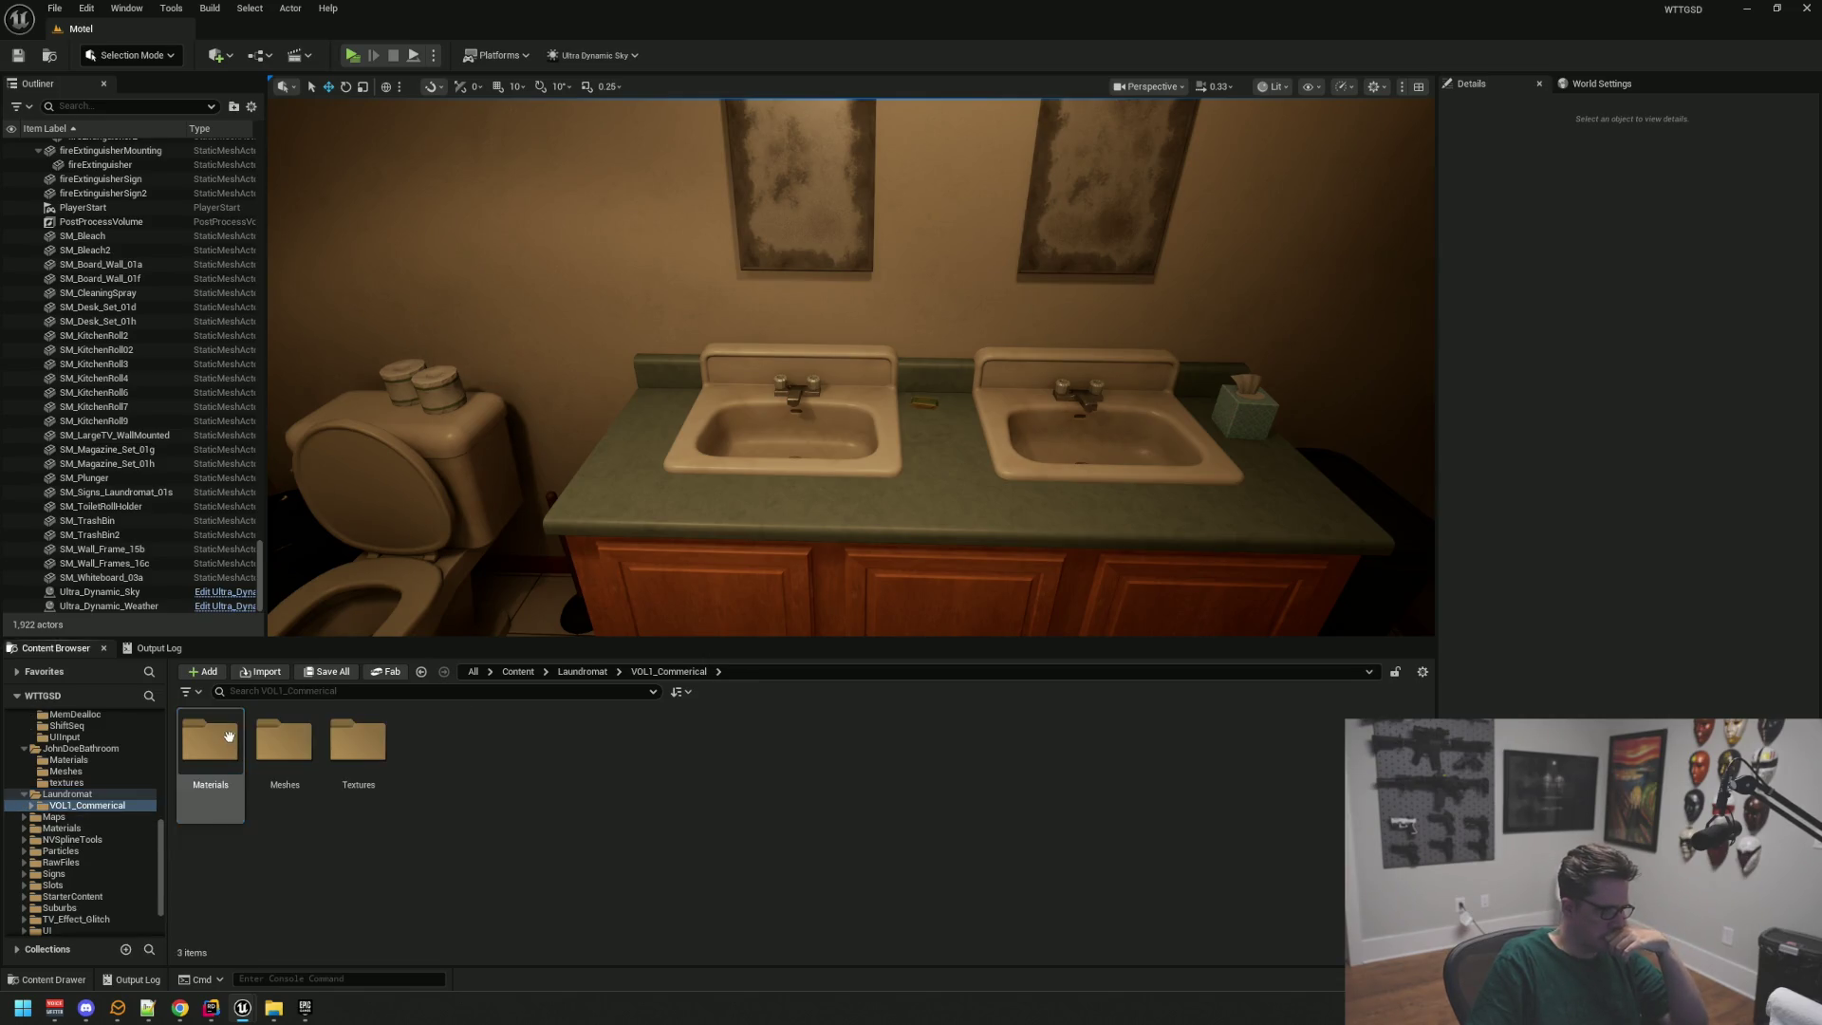
{"action": "double_click", "coordinate": [284, 738]}
{"action": "double_click", "coordinate": [225, 767]}
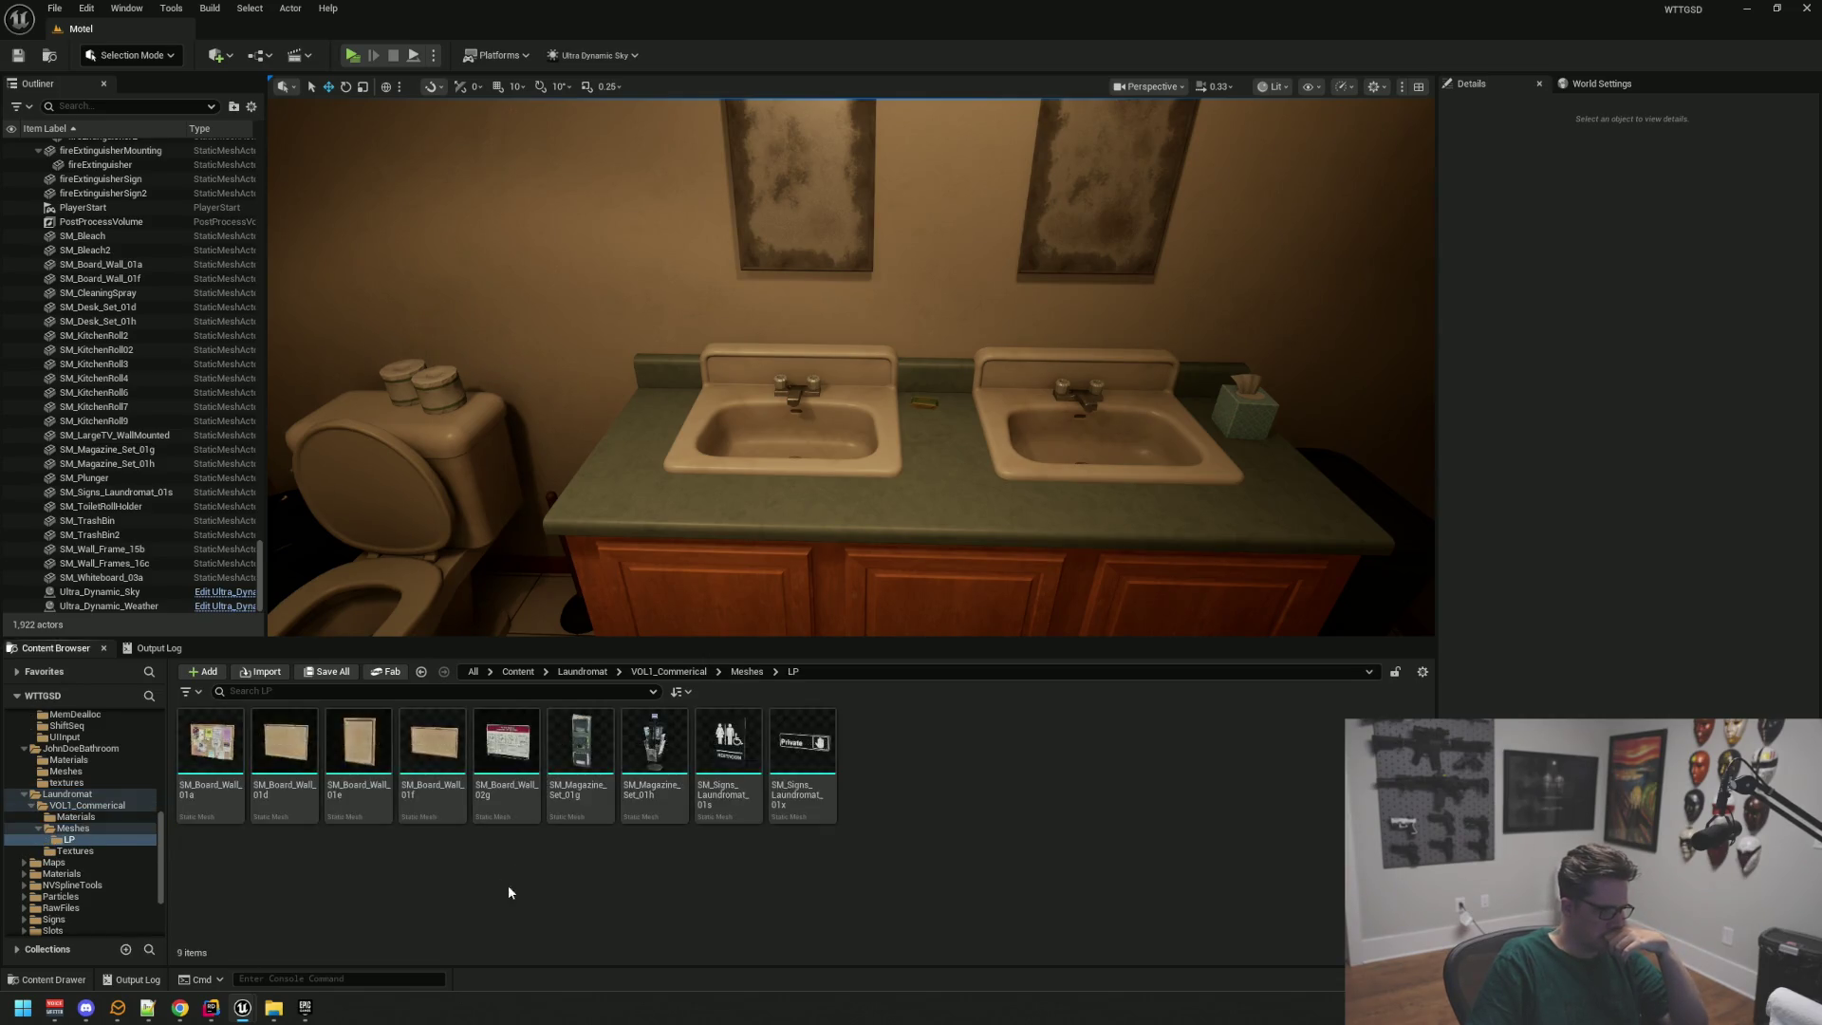
{"action": "left_click_drag", "start_coordinate": [664, 474], "coordinate": [427, 475]}
{"action": "left_click_drag", "start_coordinate": [585, 758], "coordinate": [776, 486]}
{"action": "left_click_drag", "start_coordinate": [804, 394], "coordinate": [810, 250]}
{"action": "mouse_move", "coordinate": [809, 183]}
{"action": "left_mouse_down"}
{"action": "mouse_move", "coordinate": [665, 183]}
{"action": "mouse_move", "coordinate": [721, 285]}
{"action": "mouse_move", "coordinate": [882, 374]}
{"action": "mouse_move", "coordinate": [778, 370]}
{"action": "left_mouse_up"}
Step: Set the new rack's Rotation Z to 180 so it faces the room
{"action": "left_click", "coordinate": [862, 397]}
{"action": "mouse_move", "coordinate": [1154, 409]}
{"action": "left_mouse_down"}
{"action": "mouse_move", "coordinate": [854, 409]}
{"action": "mouse_move", "coordinate": [1022, 387]}
{"action": "left_mouse_up"}
{"action": "left_click", "coordinate": [860, 399]}
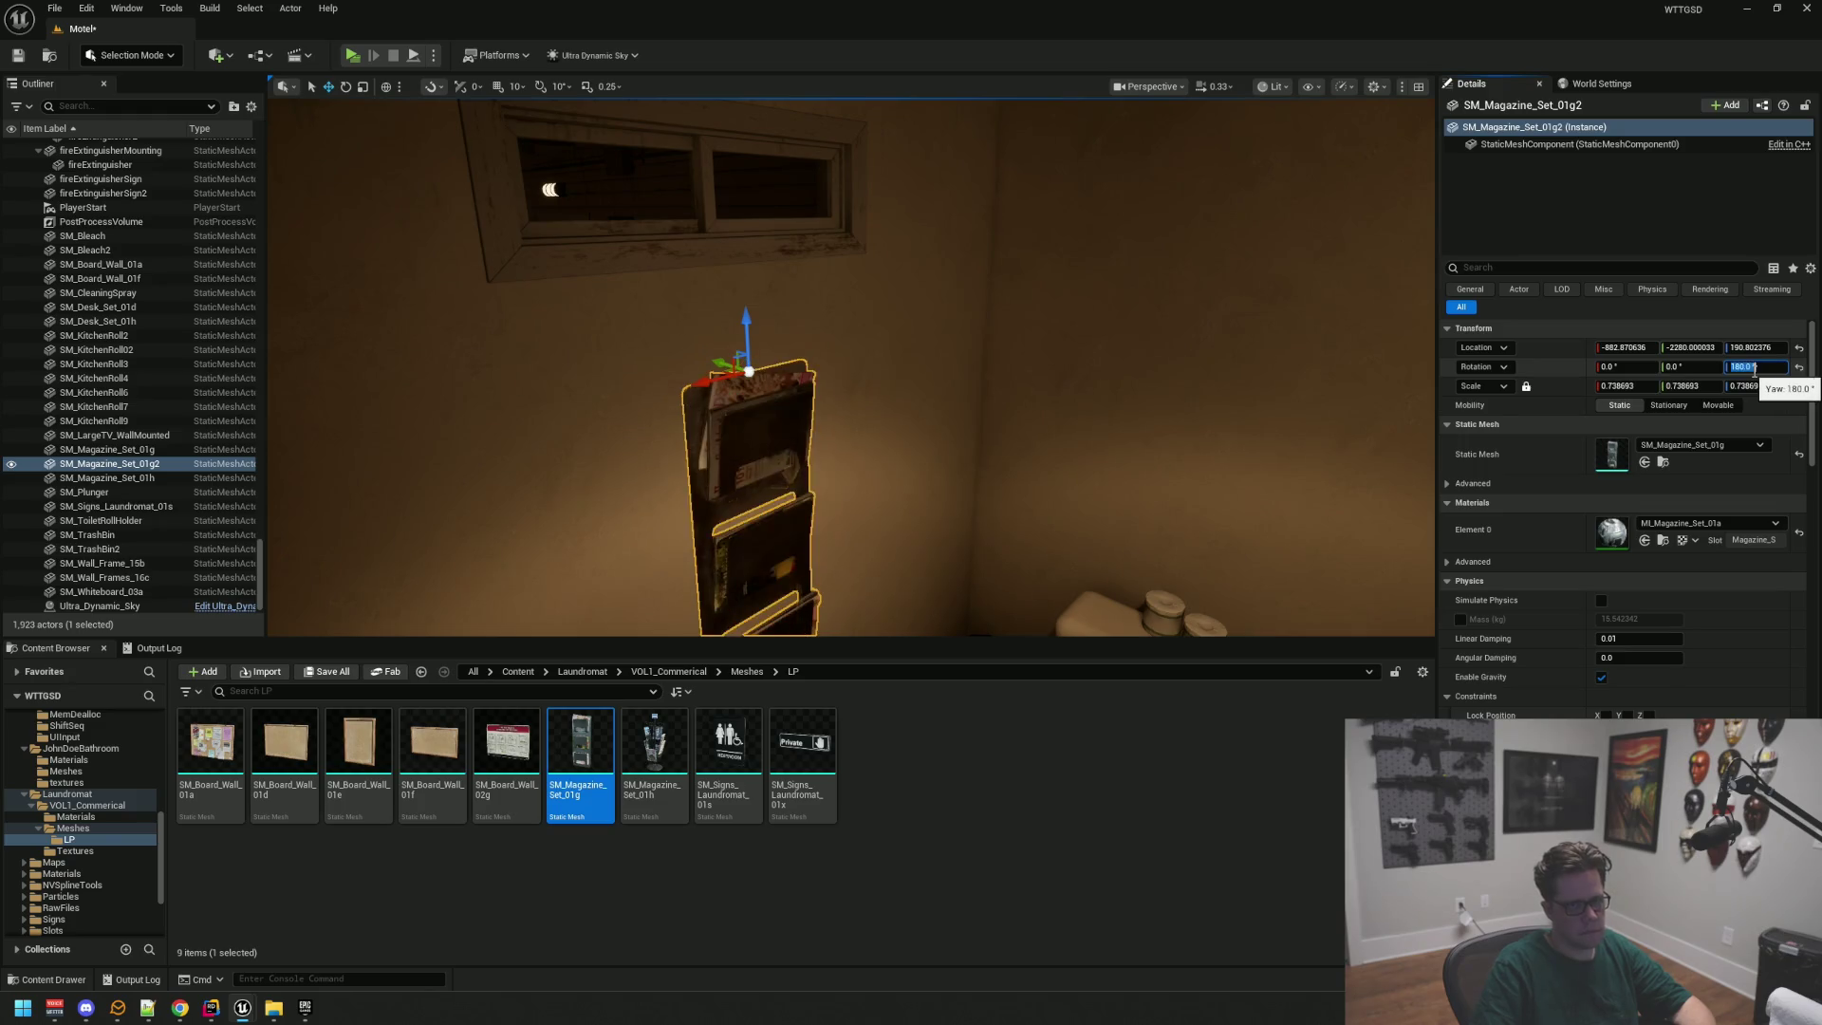
{"action": "mouse_move", "coordinate": [957, 407]}
{"action": "left_mouse_down"}
{"action": "mouse_move", "coordinate": [916, 484]}
{"action": "mouse_move", "coordinate": [961, 450]}
{"action": "left_mouse_up"}
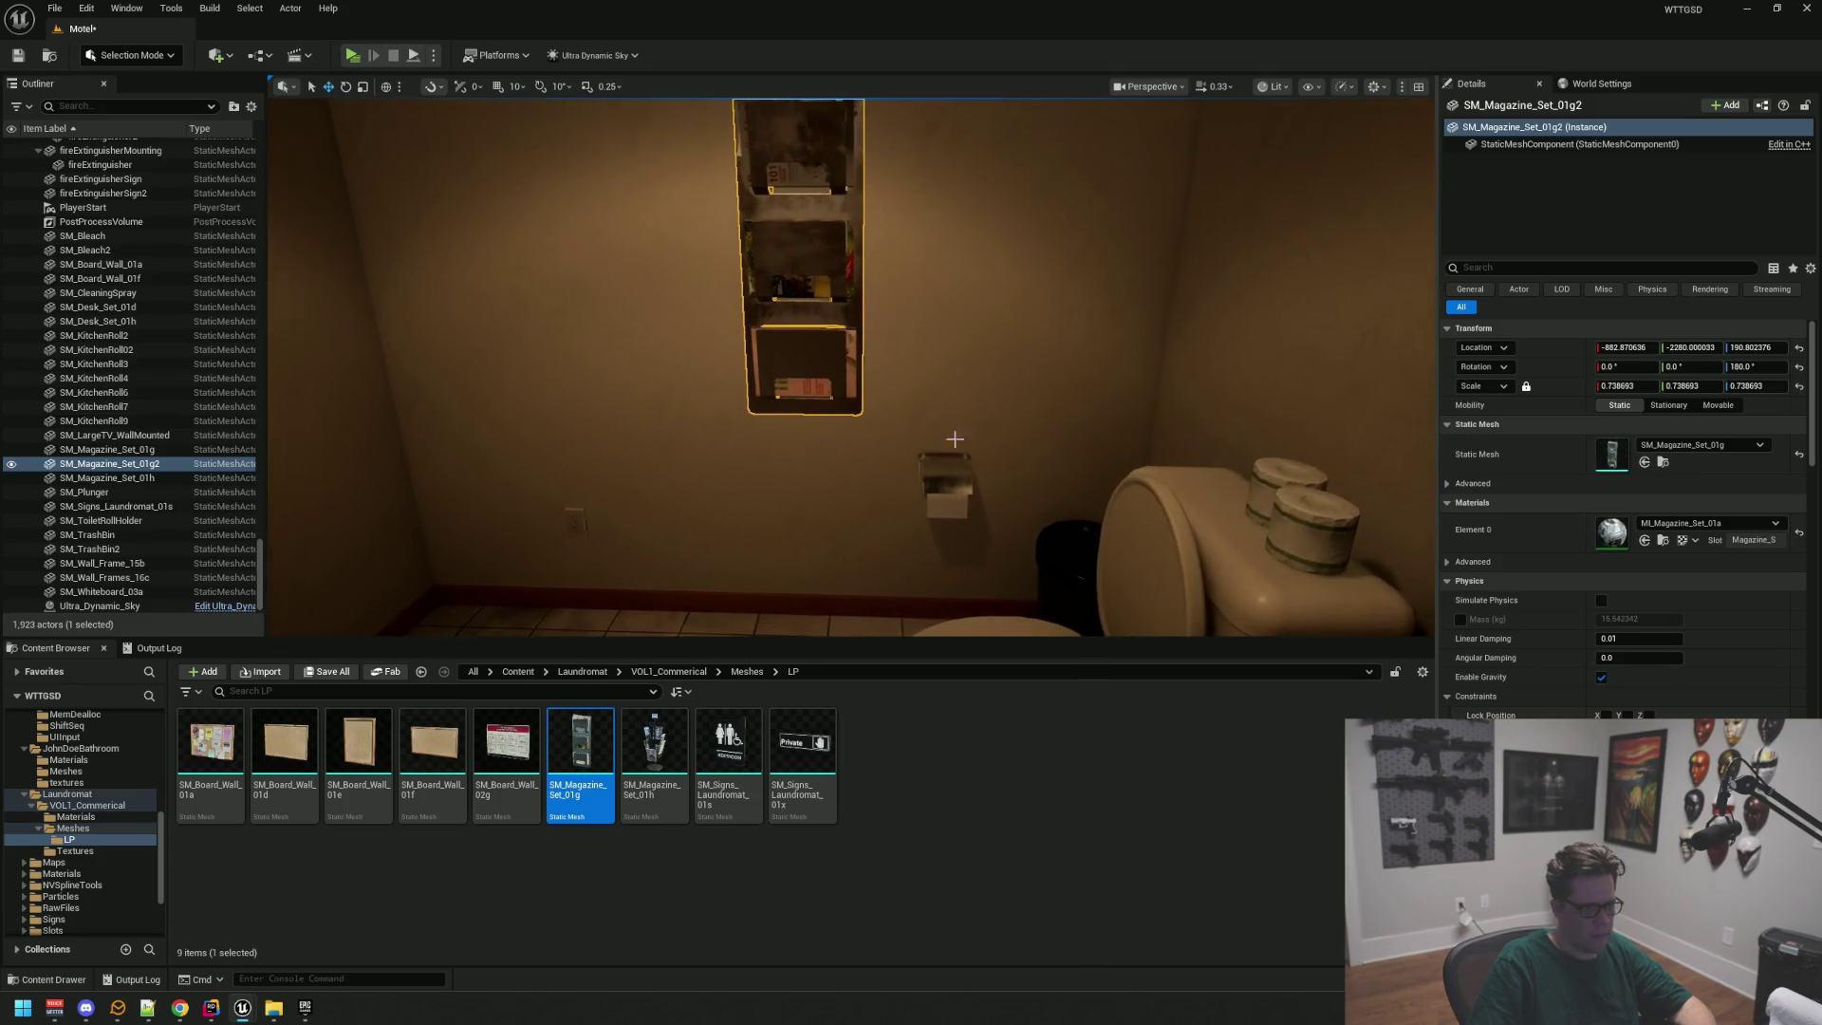
{"action": "mouse_move", "coordinate": [831, 214]}
{"action": "left_mouse_down"}
{"action": "mouse_move", "coordinate": [857, 418]}
{"action": "mouse_move", "coordinate": [797, 403]}
{"action": "mouse_move", "coordinate": [882, 408]}
{"action": "mouse_move", "coordinate": [783, 412]}
{"action": "mouse_move", "coordinate": [854, 446]}
{"action": "mouse_move", "coordinate": [835, 408]}
{"action": "mouse_move", "coordinate": [787, 403]}
{"action": "mouse_move", "coordinate": [863, 447]}
{"action": "mouse_move", "coordinate": [644, 483]}
{"action": "left_mouse_up"}
{"action": "key", "text": "Escape"}
{"action": "left_click", "coordinate": [873, 421]}
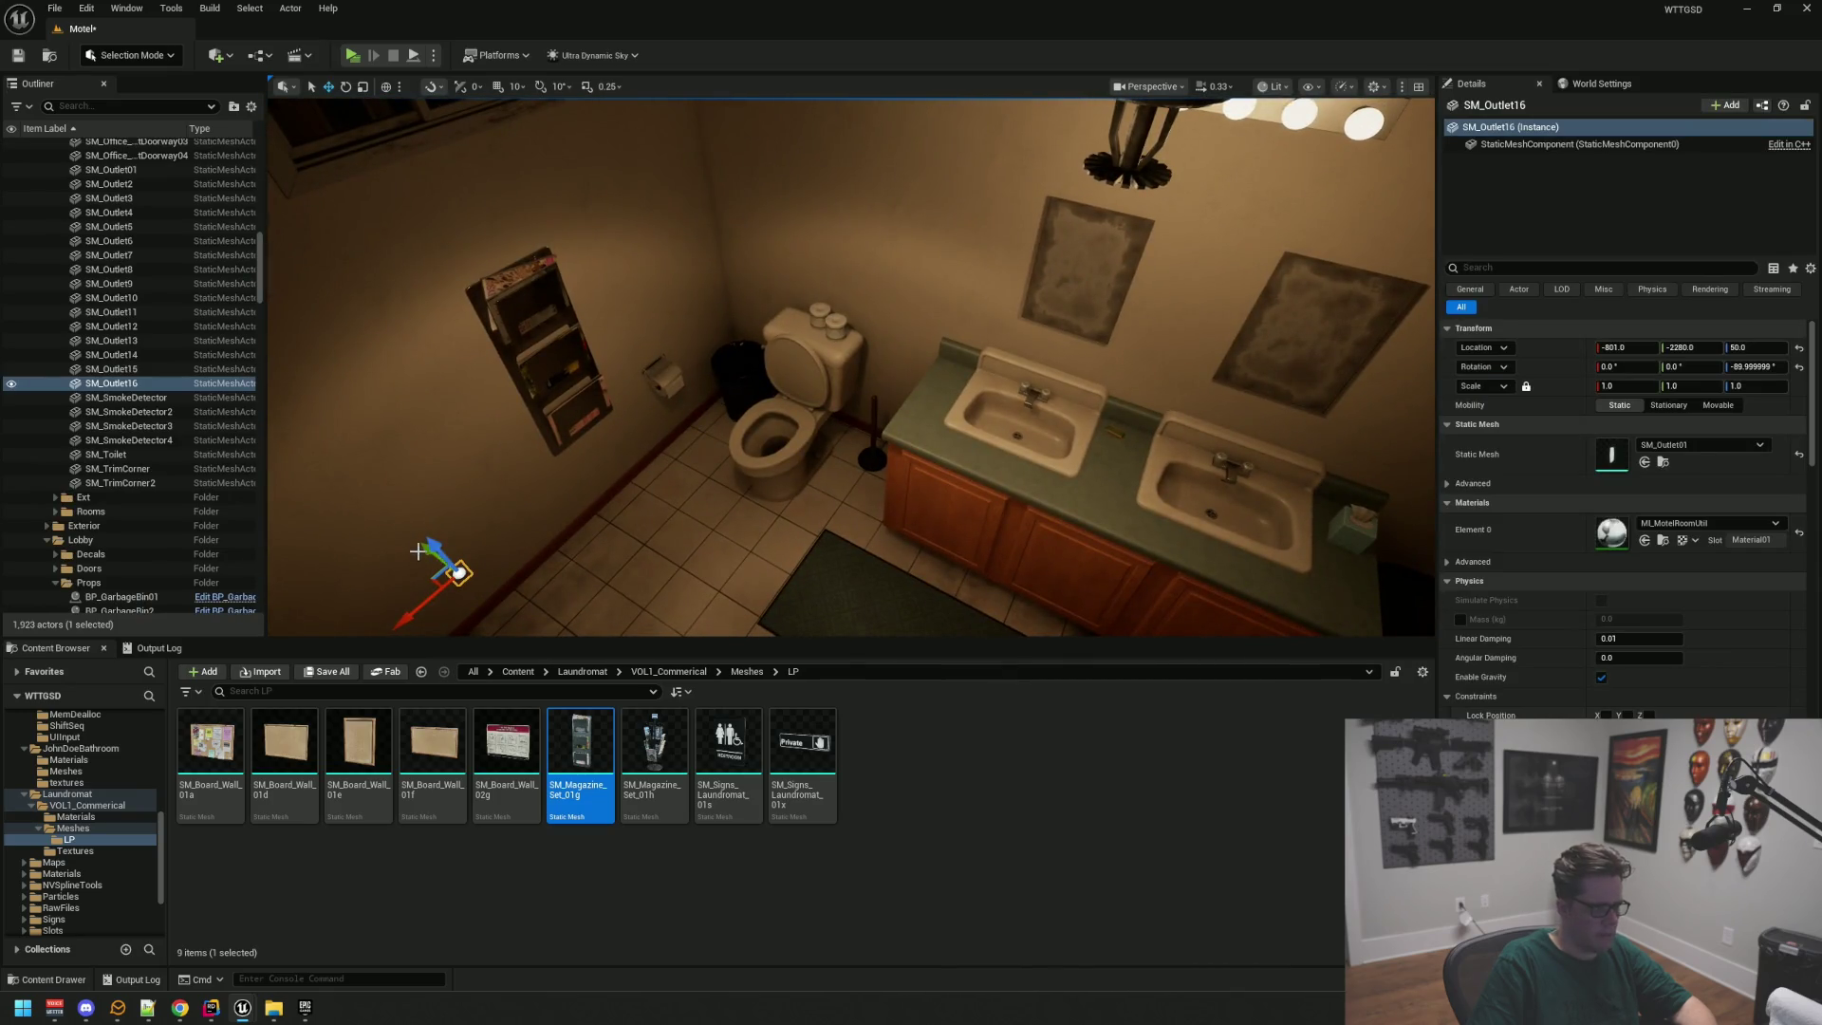
Step: Rotate SM_Outlet16 and slide it along X onto the wall between the sinks
{"action": "mouse_move", "coordinate": [855, 513]}
{"action": "left_mouse_down"}
{"action": "mouse_move", "coordinate": [977, 536]}
{"action": "mouse_move", "coordinate": [855, 513]}
{"action": "left_mouse_up"}
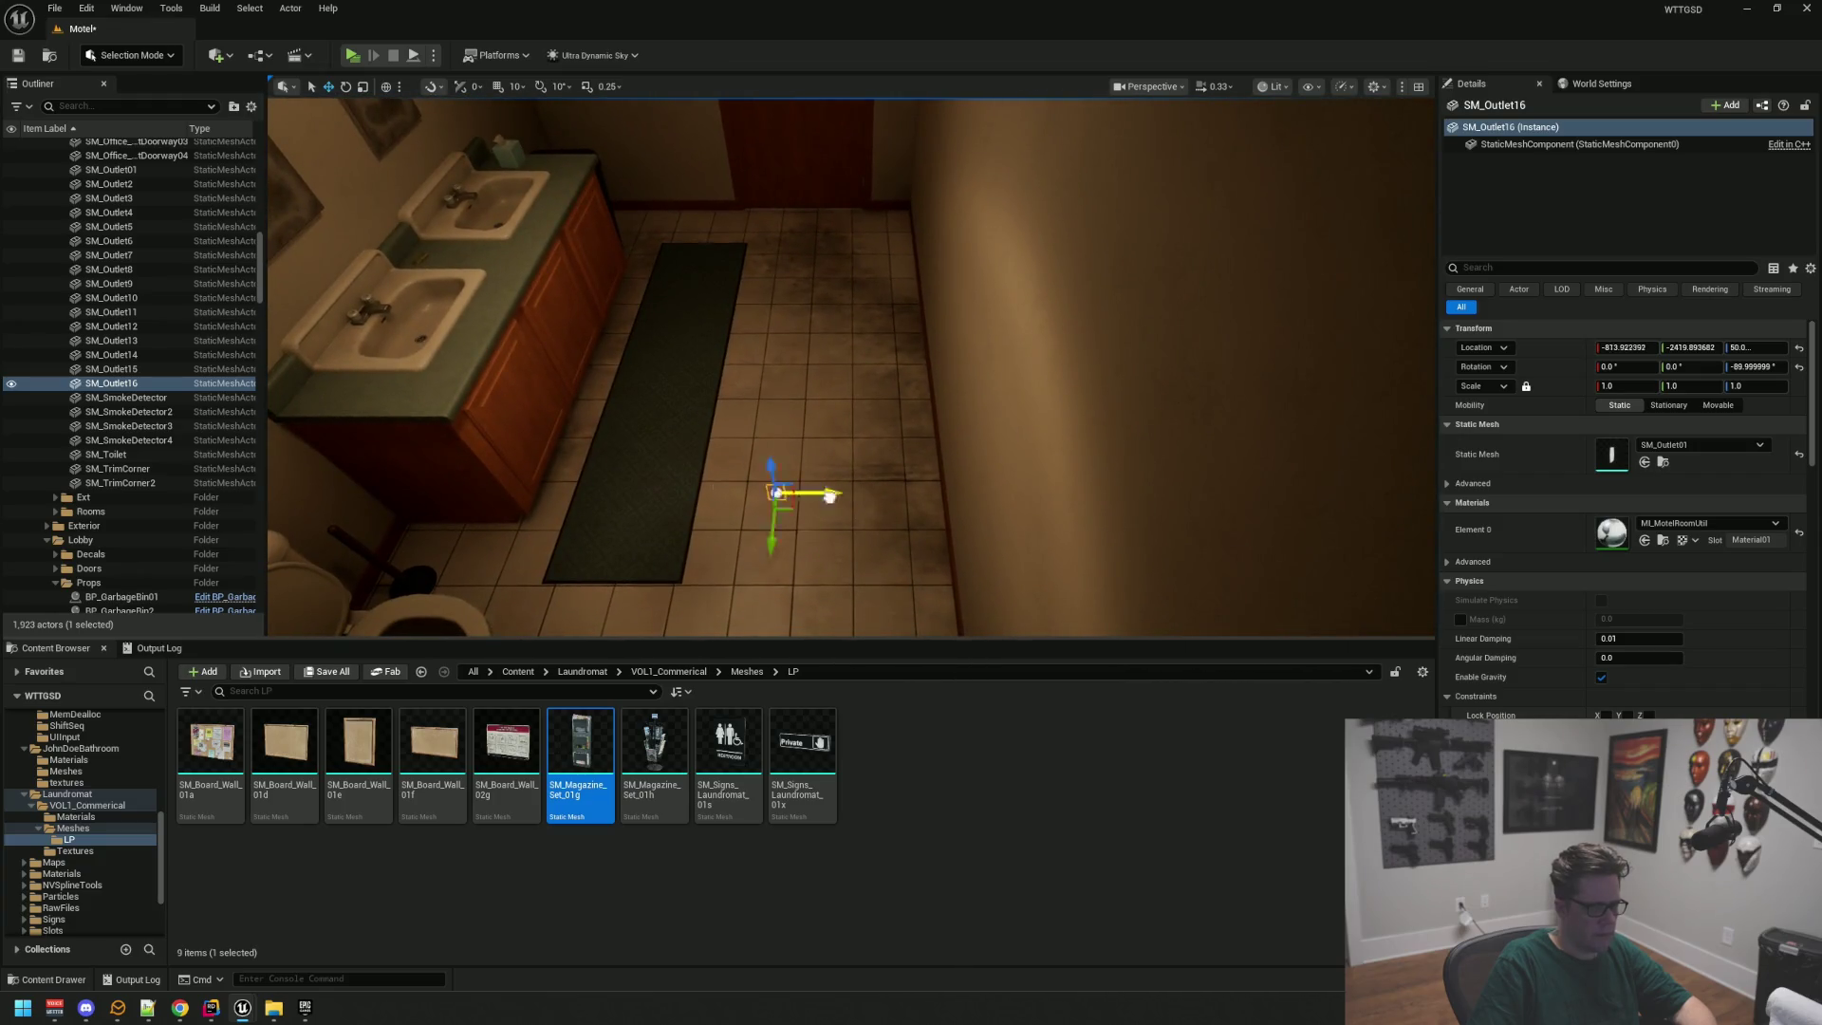
{"action": "left_click_drag", "start_coordinate": [490, 203], "coordinate": [596, 366]}
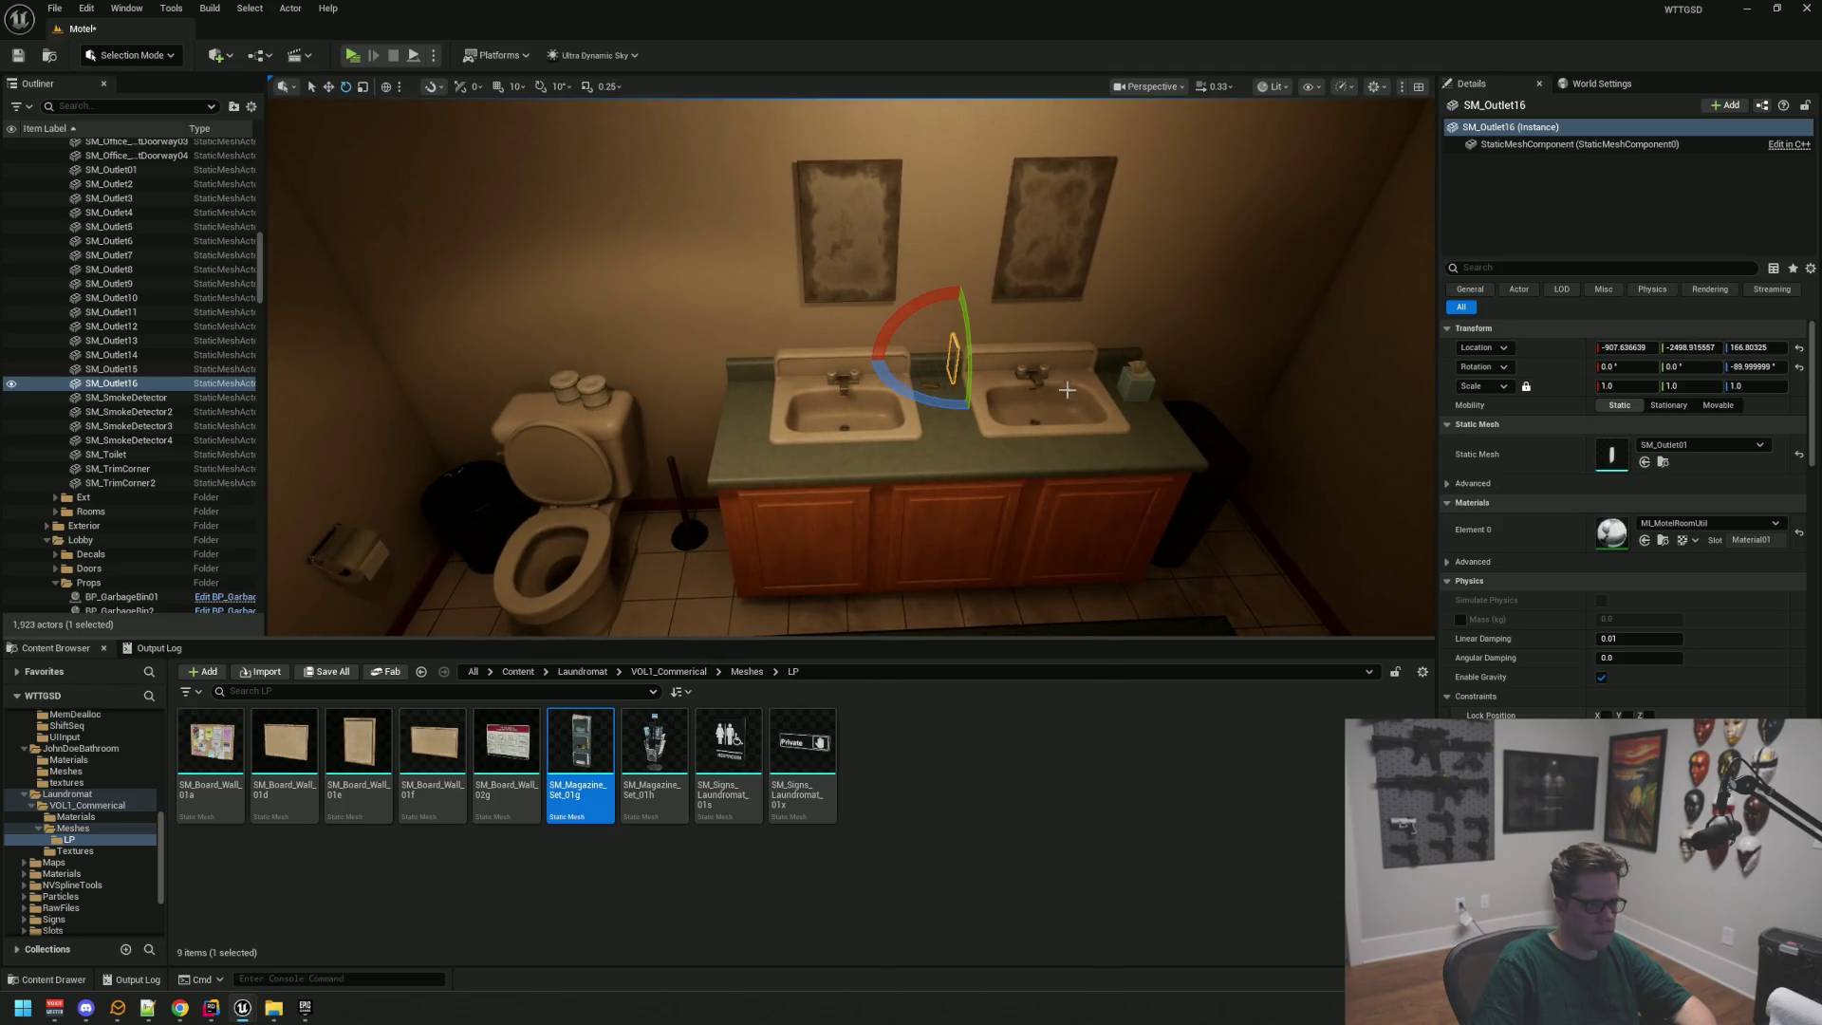
{"action": "left_click_drag", "start_coordinate": [877, 362], "coordinate": [968, 410]}
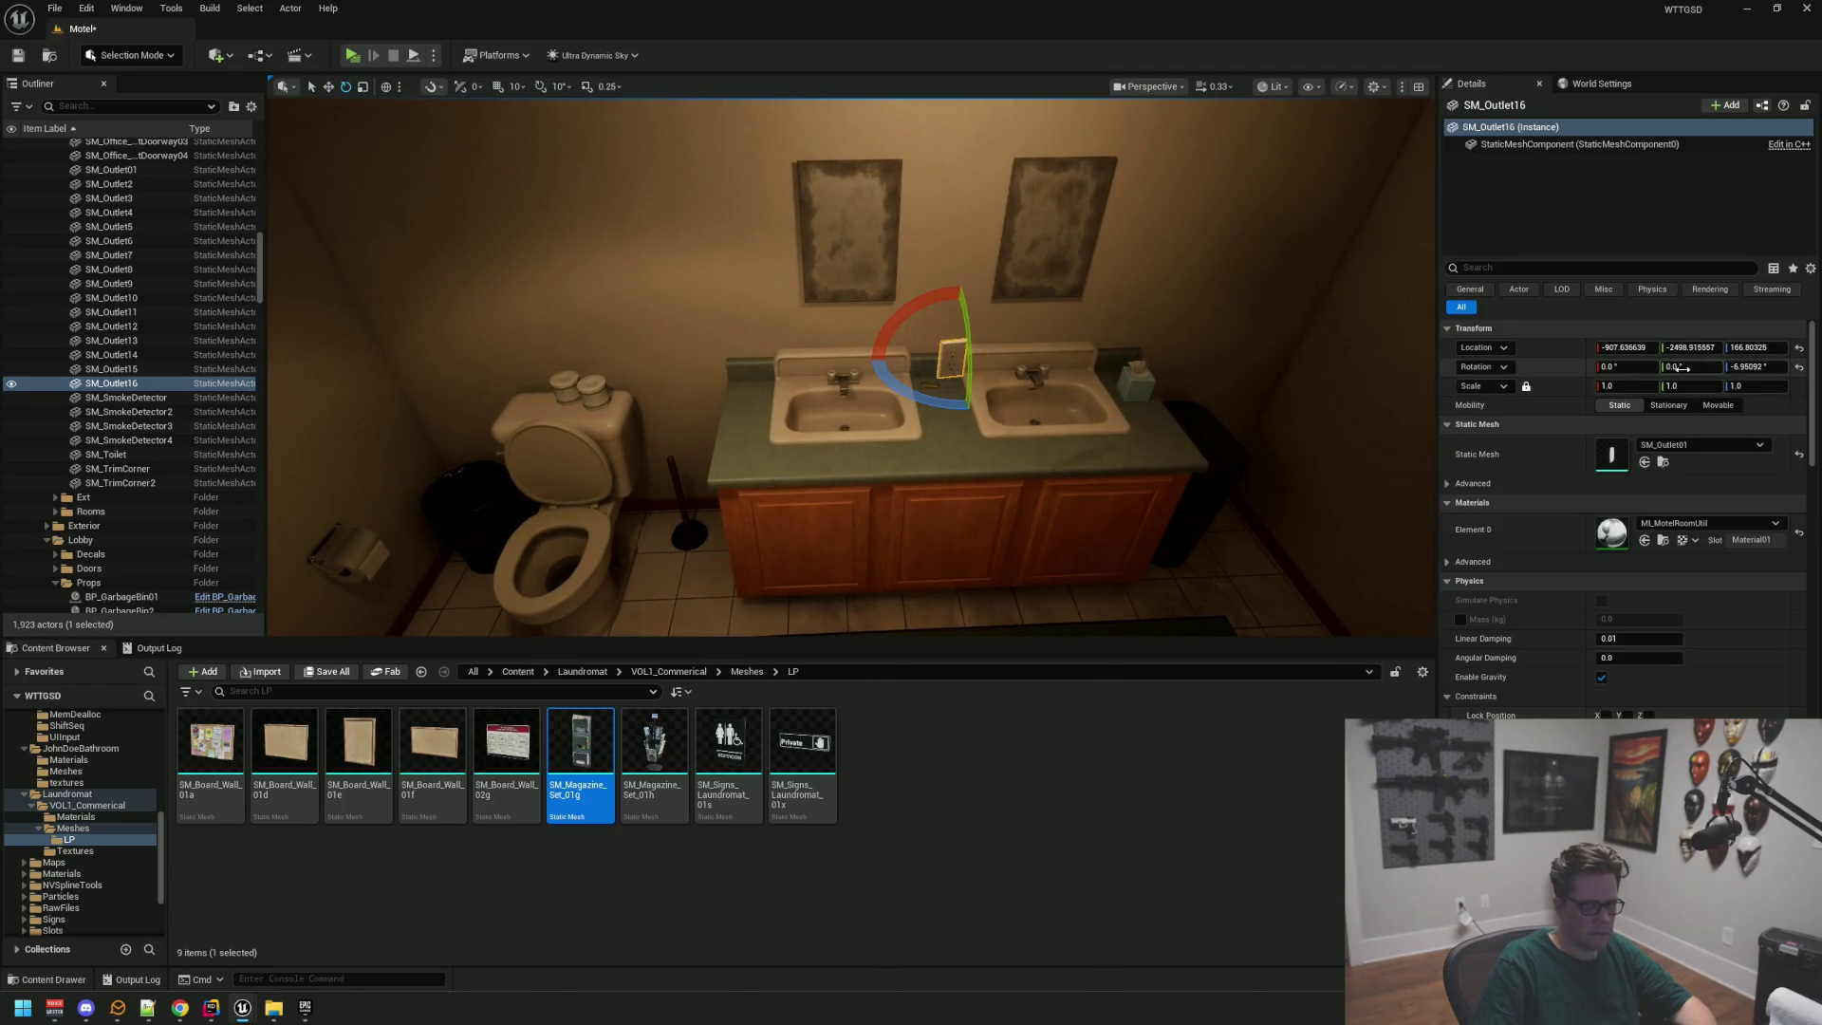
{"action": "key", "text": "f"}
{"action": "key", "text": "w"}
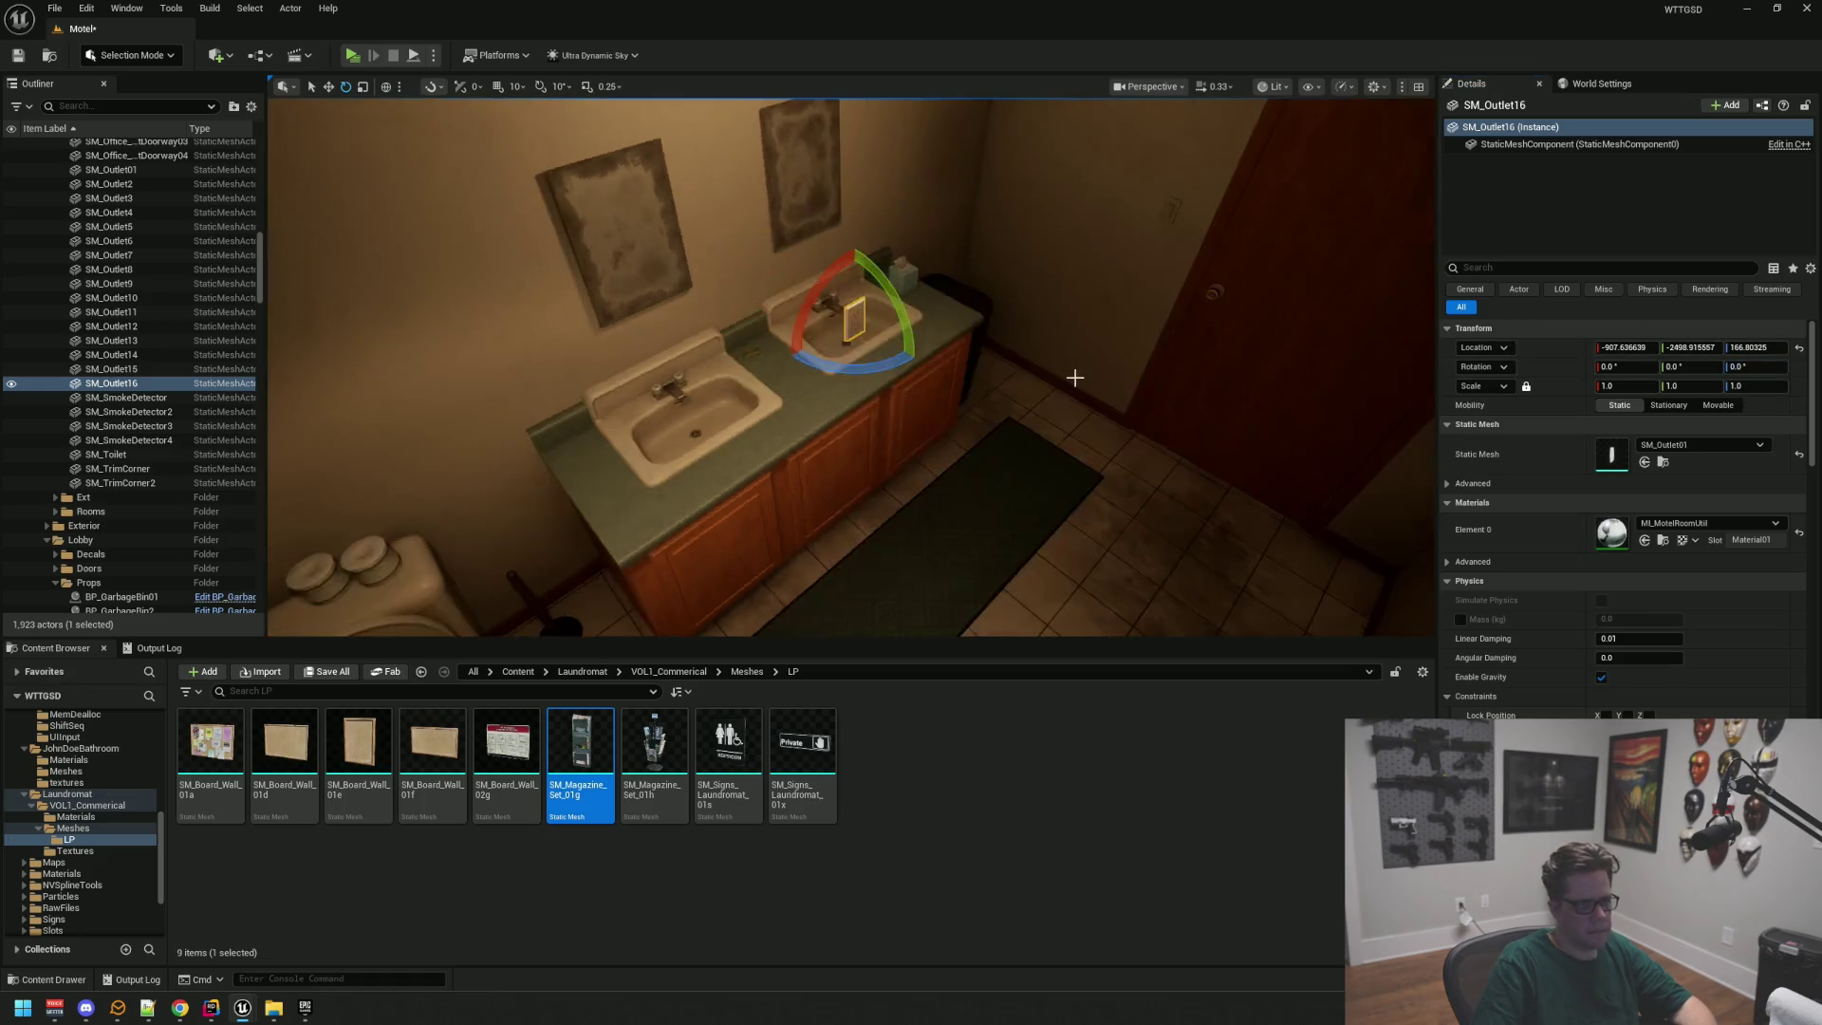
{"action": "left_click_drag", "start_coordinate": [877, 381], "coordinate": [456, 142]}
{"action": "key", "text": "f"}
{"action": "left_click_drag", "start_coordinate": [859, 353], "coordinate": [832, 338]}
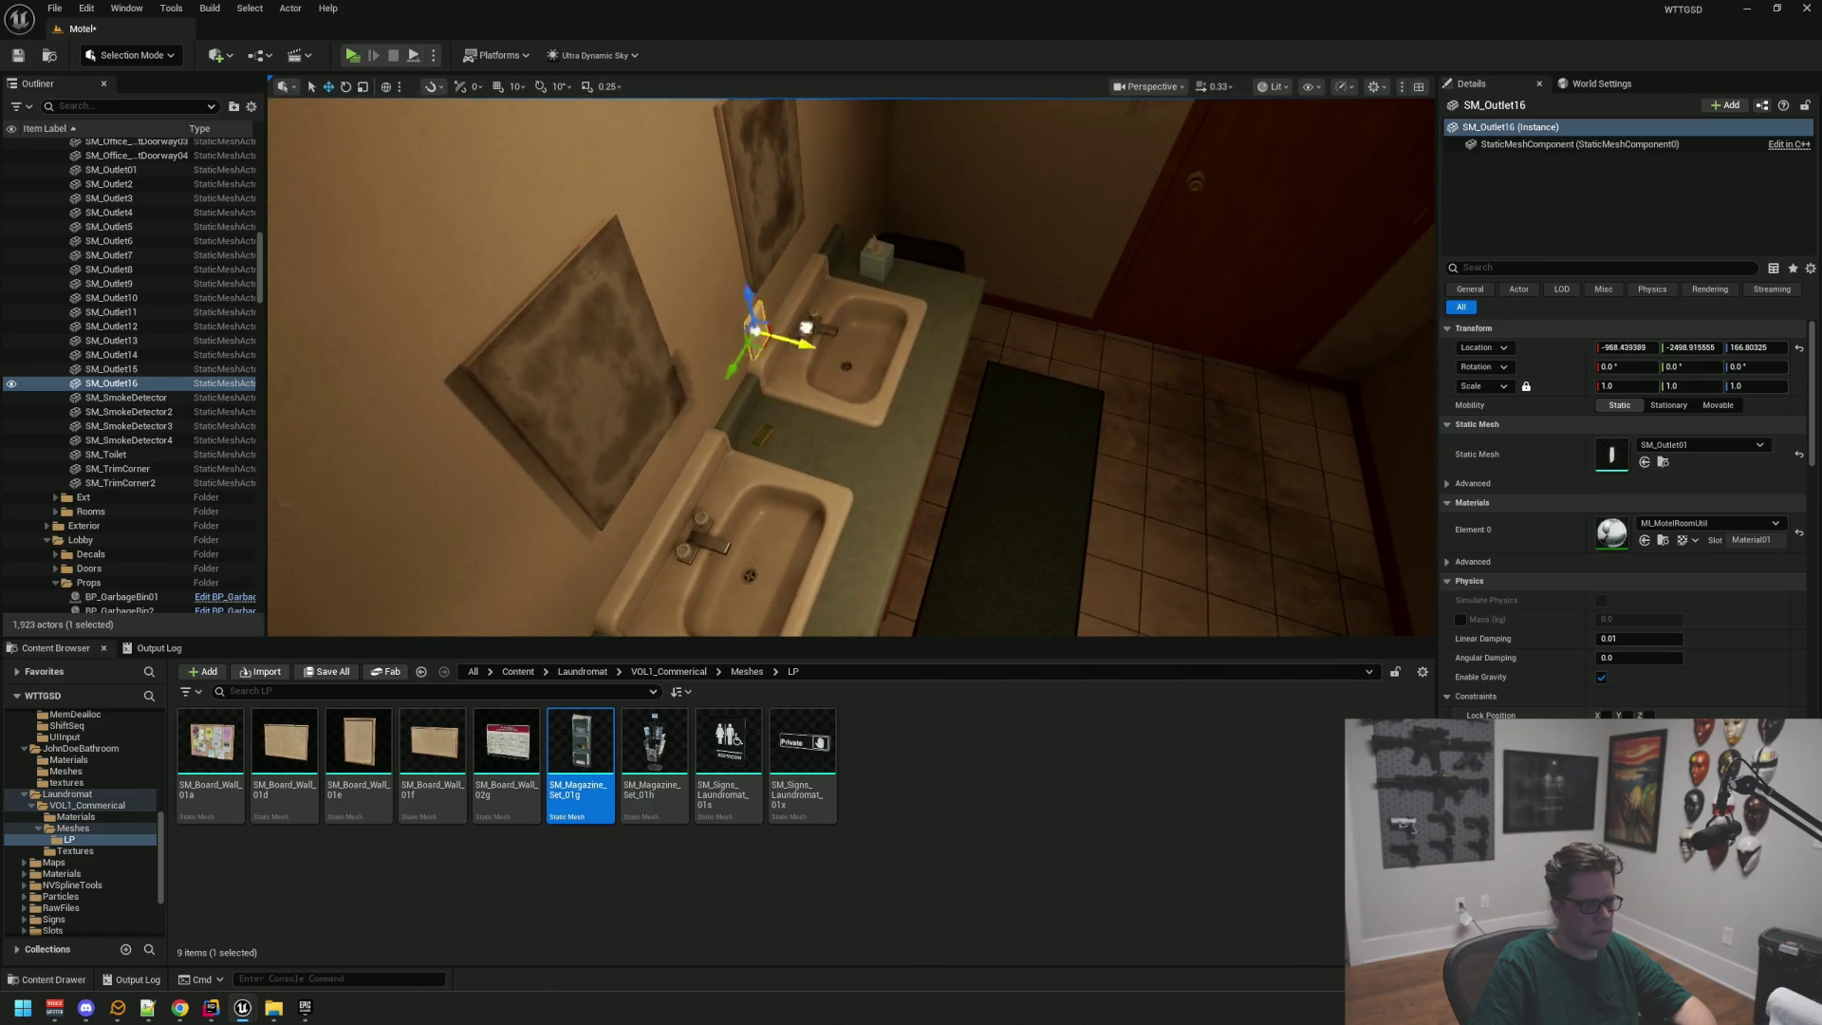
{"action": "left_click_drag", "start_coordinate": [722, 295], "coordinate": [719, 295]}
{"action": "key", "text": "f"}
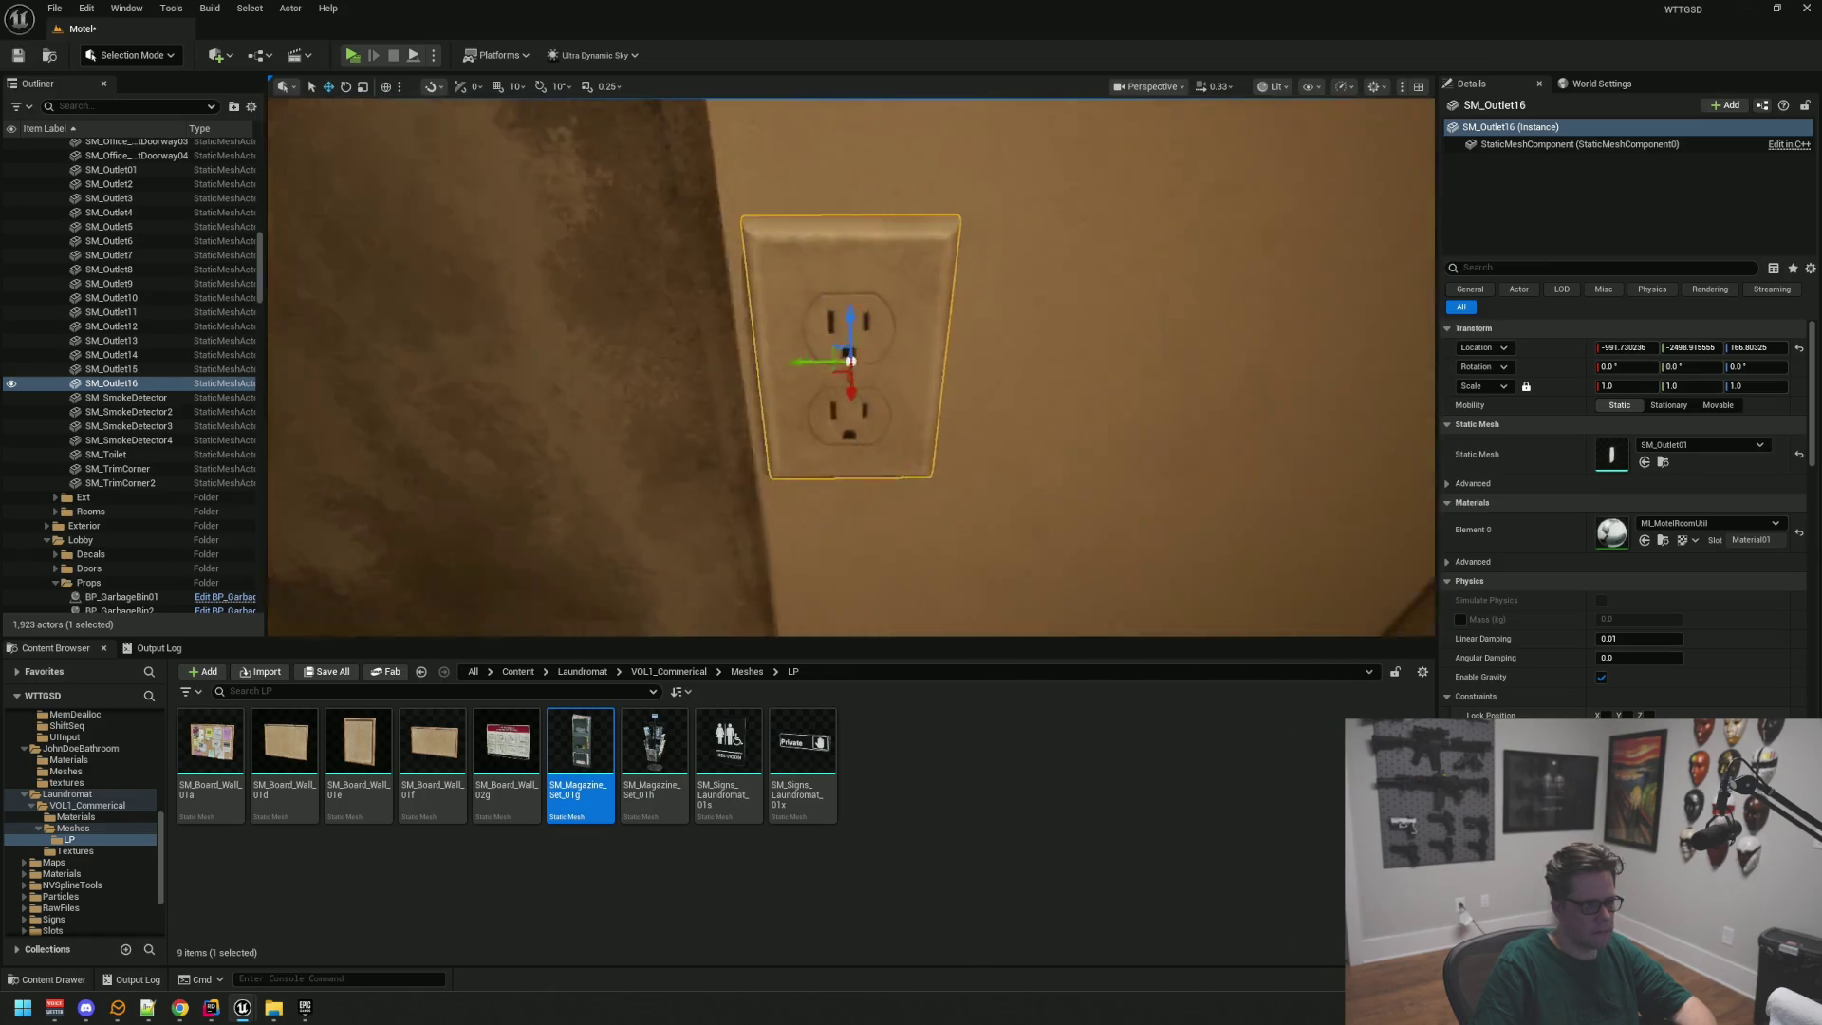
{"action": "mouse_move", "coordinate": [800, 377]}
{"action": "left_mouse_down"}
{"action": "mouse_move", "coordinate": [891, 362]}
{"action": "mouse_move", "coordinate": [804, 202]}
{"action": "left_mouse_up"}
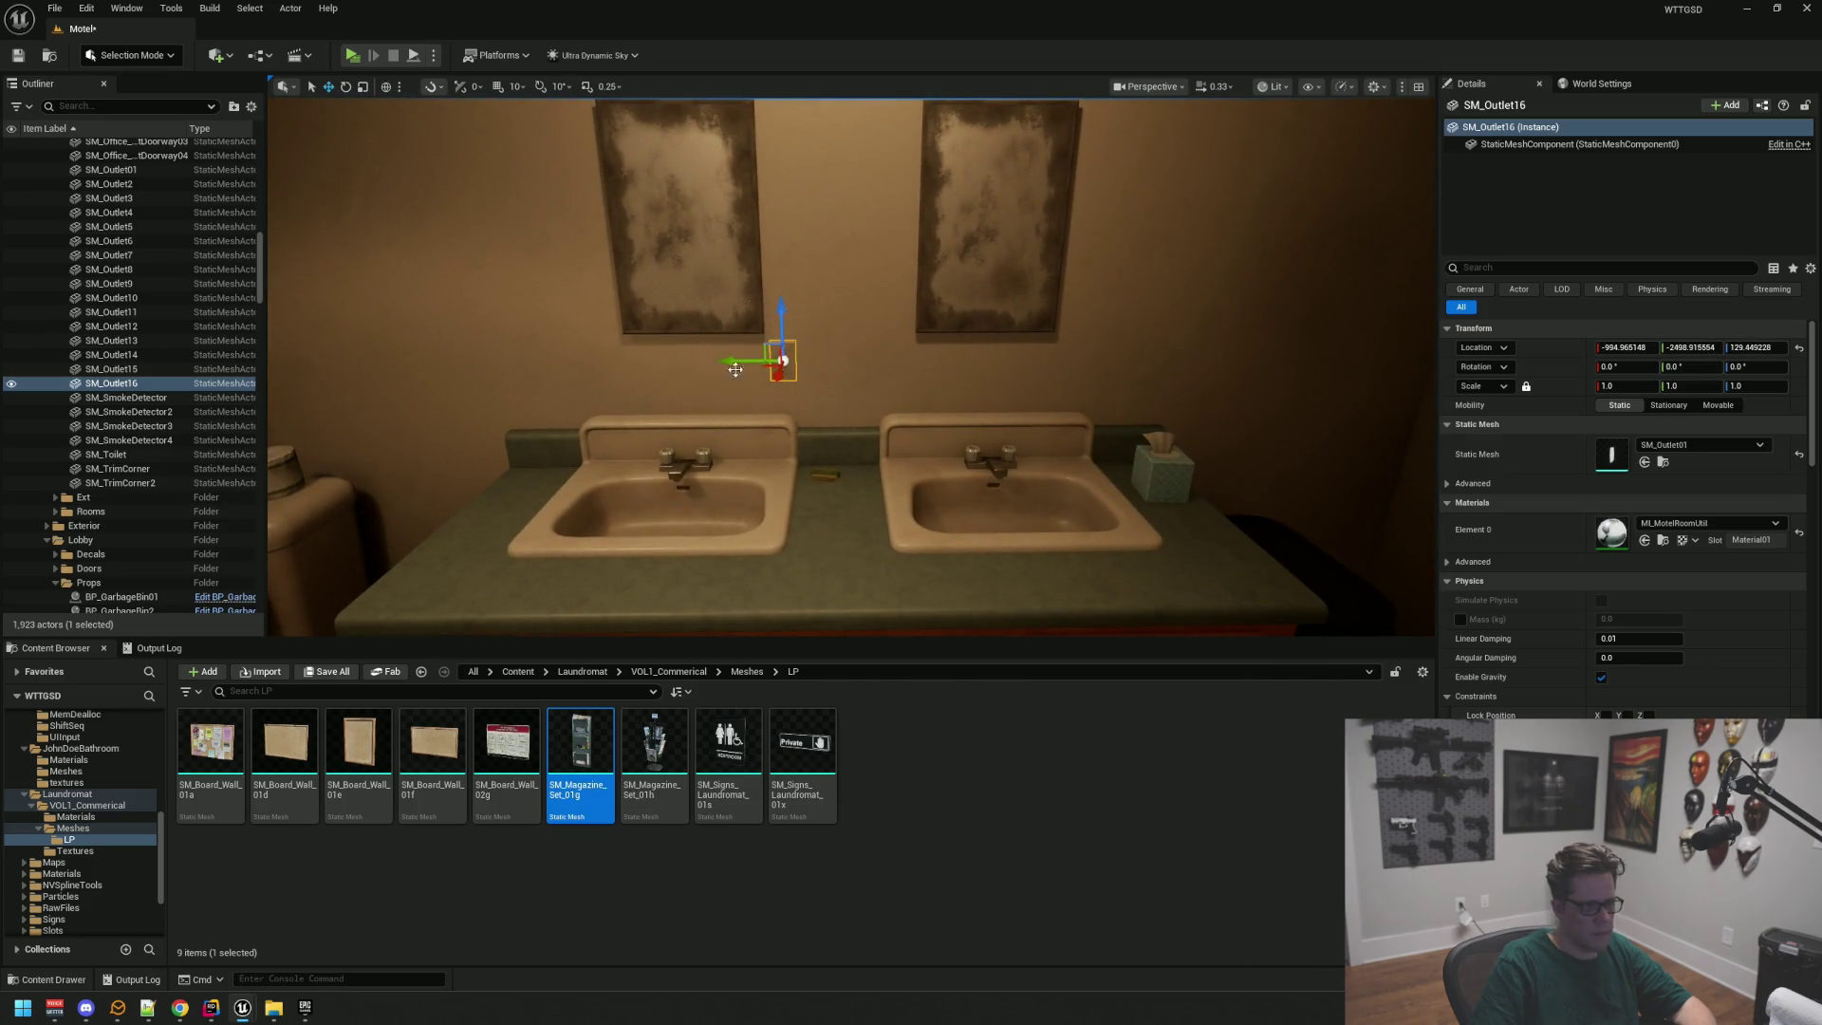
Step: Centre the outlet between the sinks, check it up close, and save the level
{"action": "key", "text": "f"}
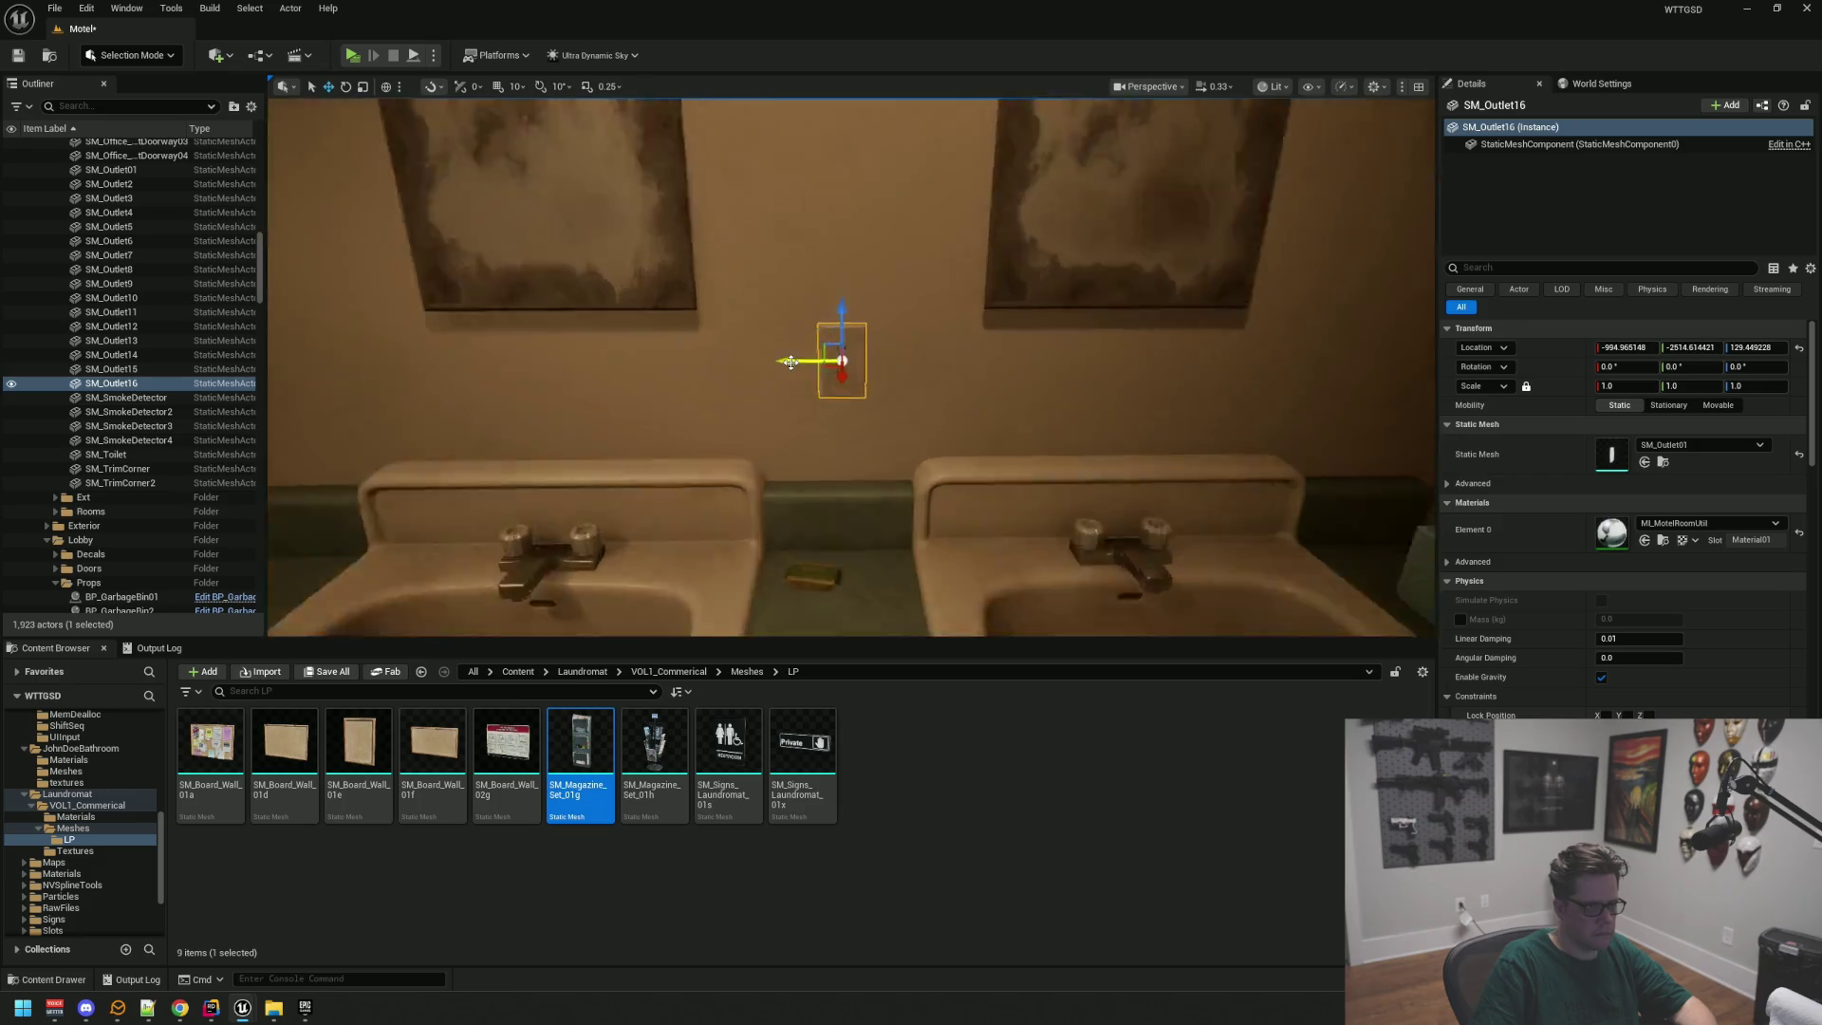
{"action": "left_click_drag", "start_coordinate": [791, 362], "coordinate": [790, 427]}
{"action": "left_click_drag", "start_coordinate": [856, 337], "coordinate": [856, 344]}
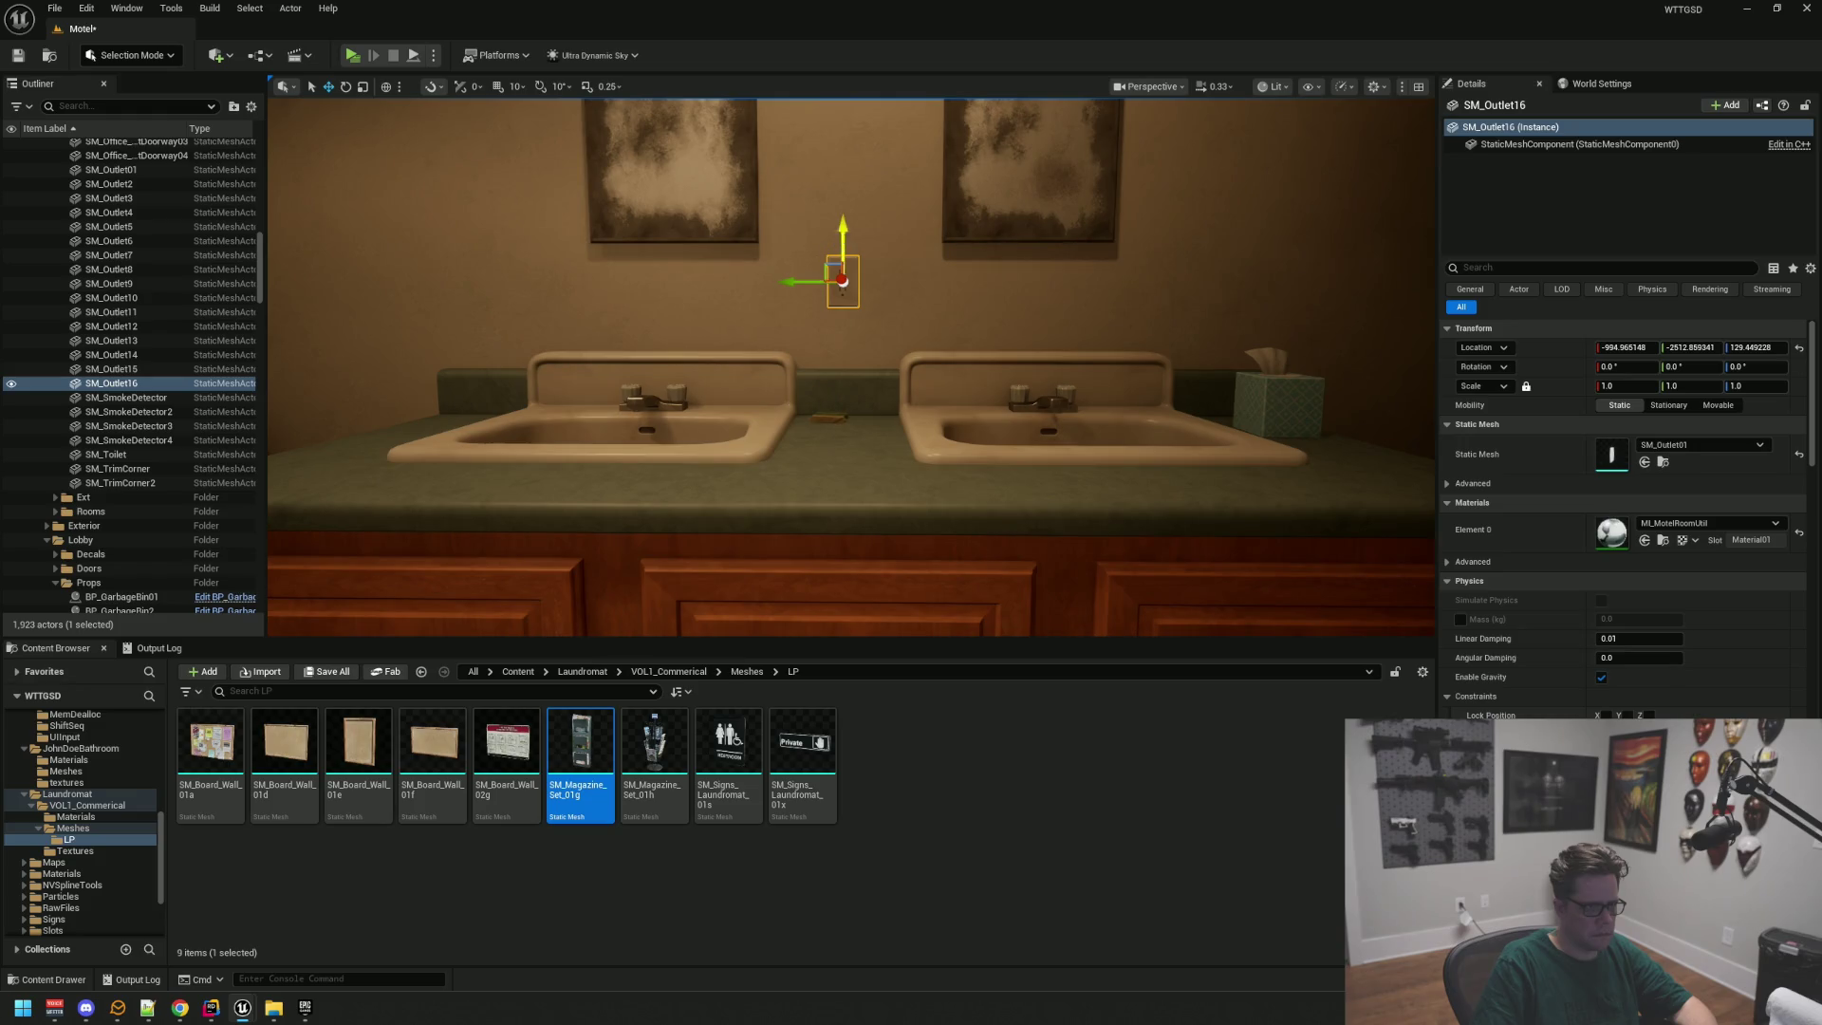
{"action": "key", "text": "Escape"}
{"action": "mouse_move", "coordinate": [798, 280]}
{"action": "left_mouse_down"}
{"action": "mouse_move", "coordinate": [798, 323]}
{"action": "mouse_move", "coordinate": [798, 275]}
{"action": "mouse_move", "coordinate": [759, 237]}
{"action": "mouse_move", "coordinate": [868, 247]}
{"action": "mouse_move", "coordinate": [815, 404]}
{"action": "left_mouse_up"}
{"action": "scroll", "coordinate": [814, 403], "scroll_direction": "up", "scroll_amount": 5}
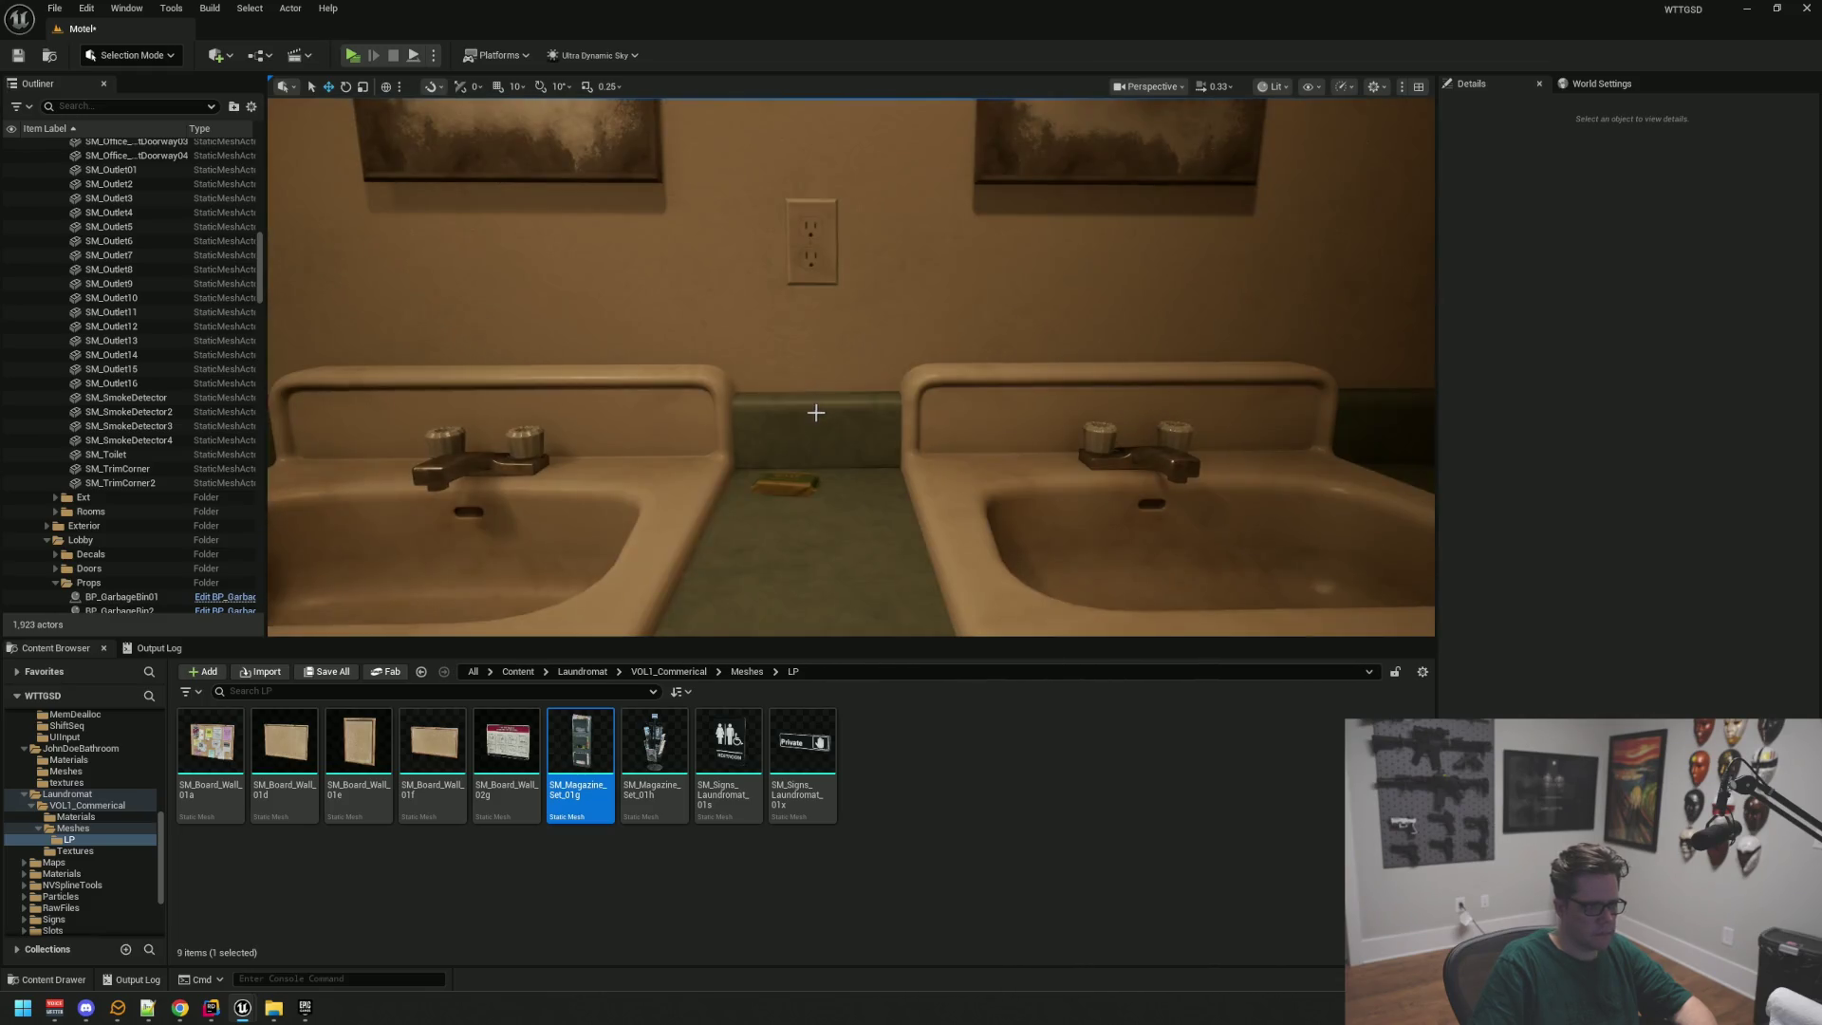
{"action": "left_click", "coordinate": [847, 261]}
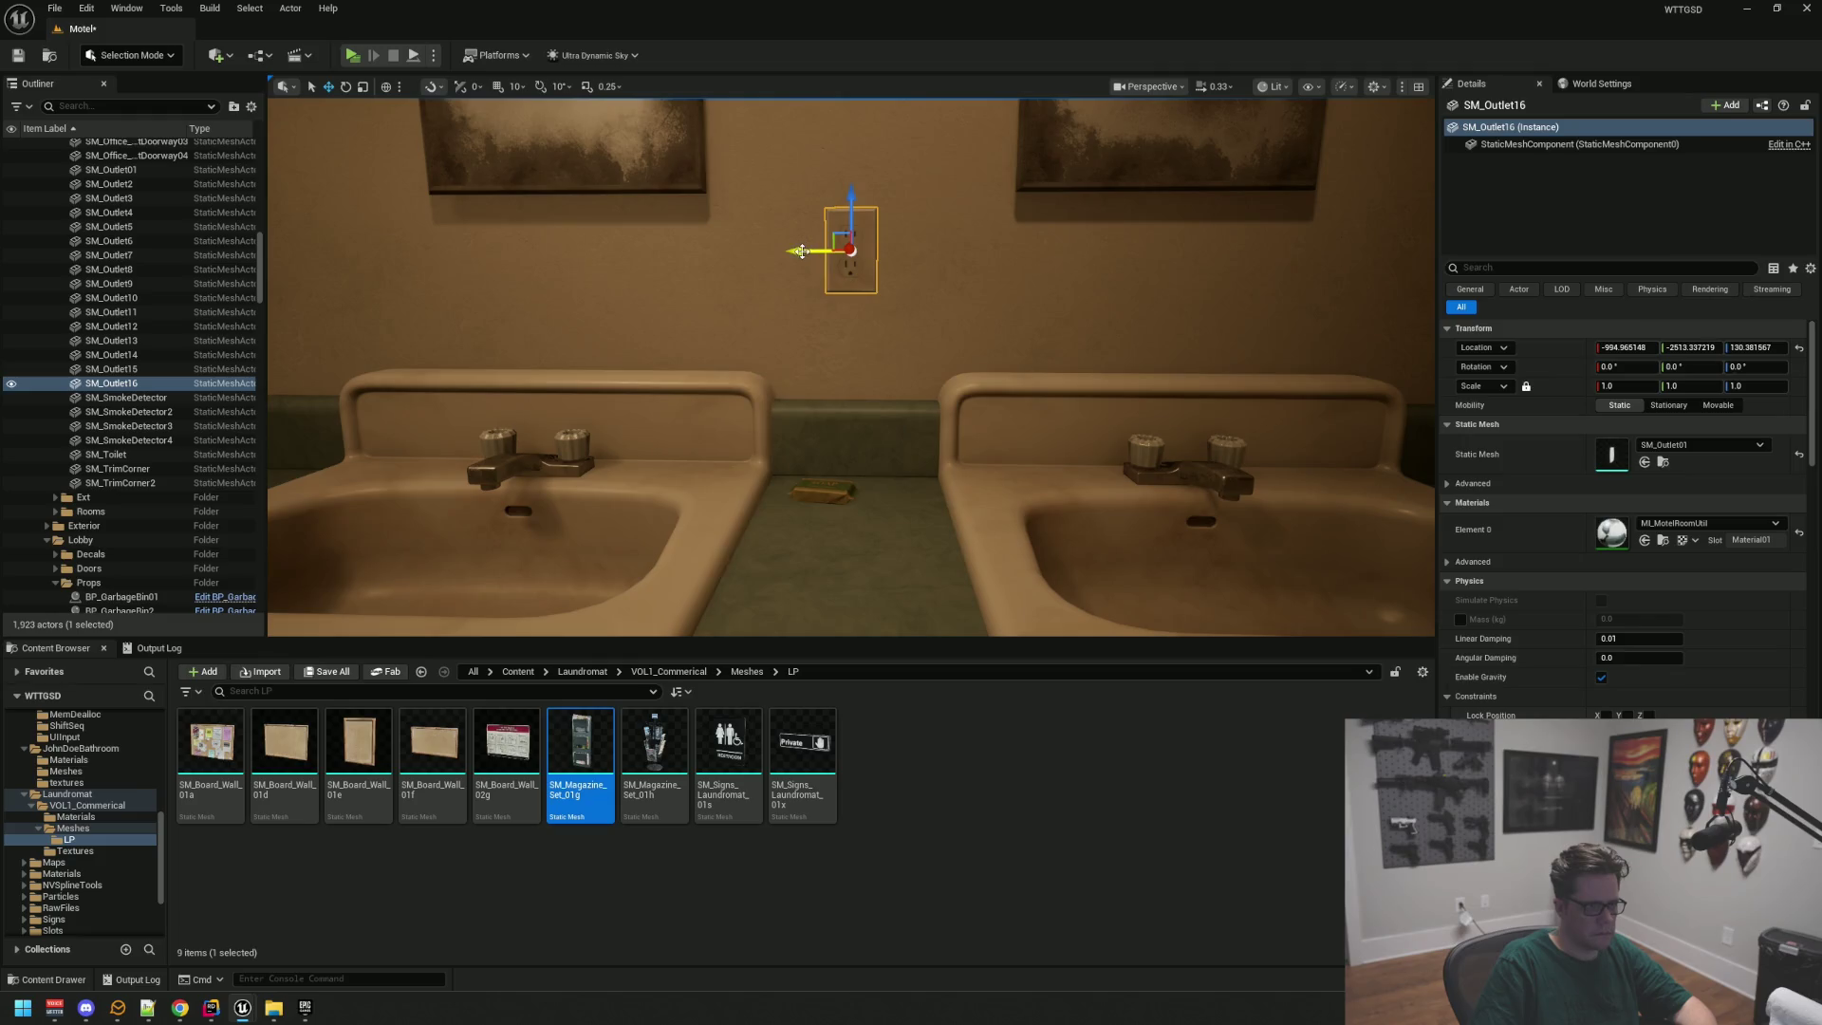
{"action": "key", "text": "Escape"}
{"action": "mouse_move", "coordinate": [807, 252]}
{"action": "left_mouse_down"}
{"action": "mouse_move", "coordinate": [810, 302]}
{"action": "mouse_move", "coordinate": [626, 308]}
{"action": "mouse_move", "coordinate": [892, 303]}
{"action": "mouse_move", "coordinate": [740, 313]}
{"action": "left_mouse_up"}
{"action": "key", "text": "ctrl+s"}
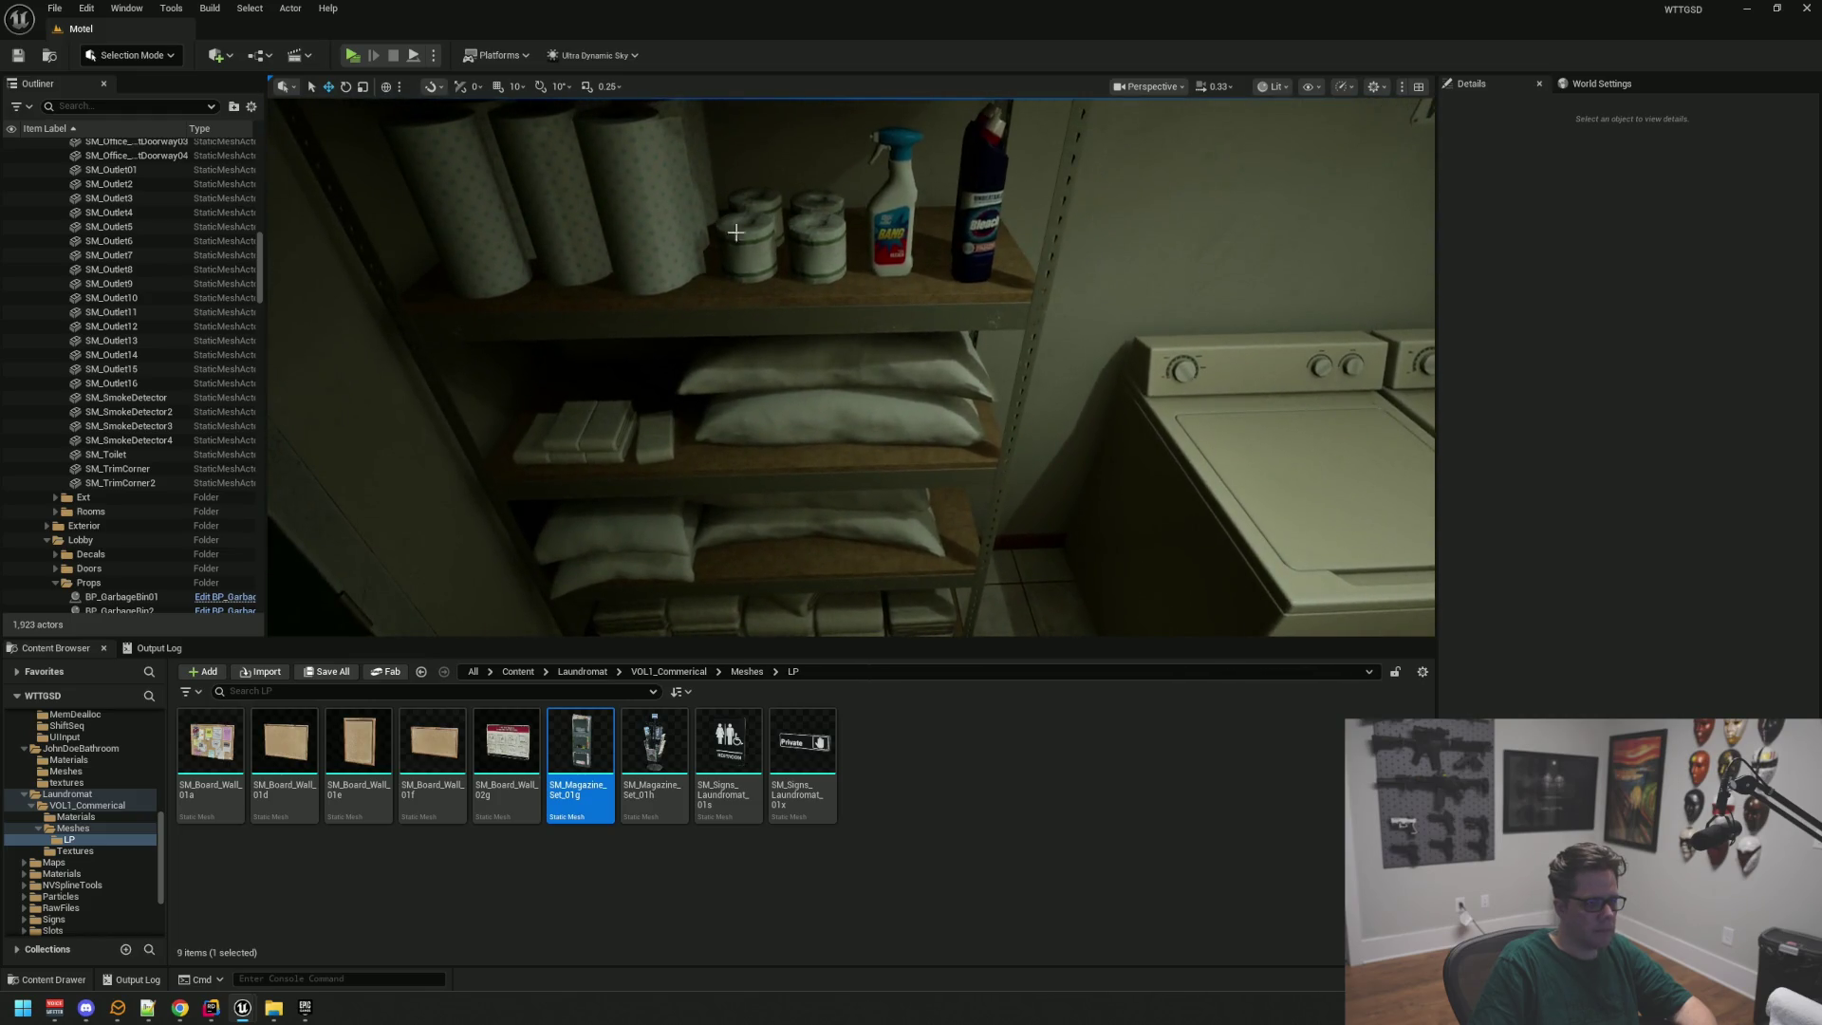
Step: Locate SM_KitchenRoll02 and place a paper-towel roll on the counter beside the toilet
{"action": "left_click", "coordinate": [636, 200]}
{"action": "left_click", "coordinate": [1660, 464]}
{"action": "mouse_move", "coordinate": [854, 380]}
{"action": "left_mouse_down"}
{"action": "mouse_move", "coordinate": [532, 379]}
{"action": "mouse_move", "coordinate": [1051, 389]}
{"action": "left_mouse_up"}
{"action": "left_click_drag", "start_coordinate": [835, 316], "coordinate": [779, 313]}
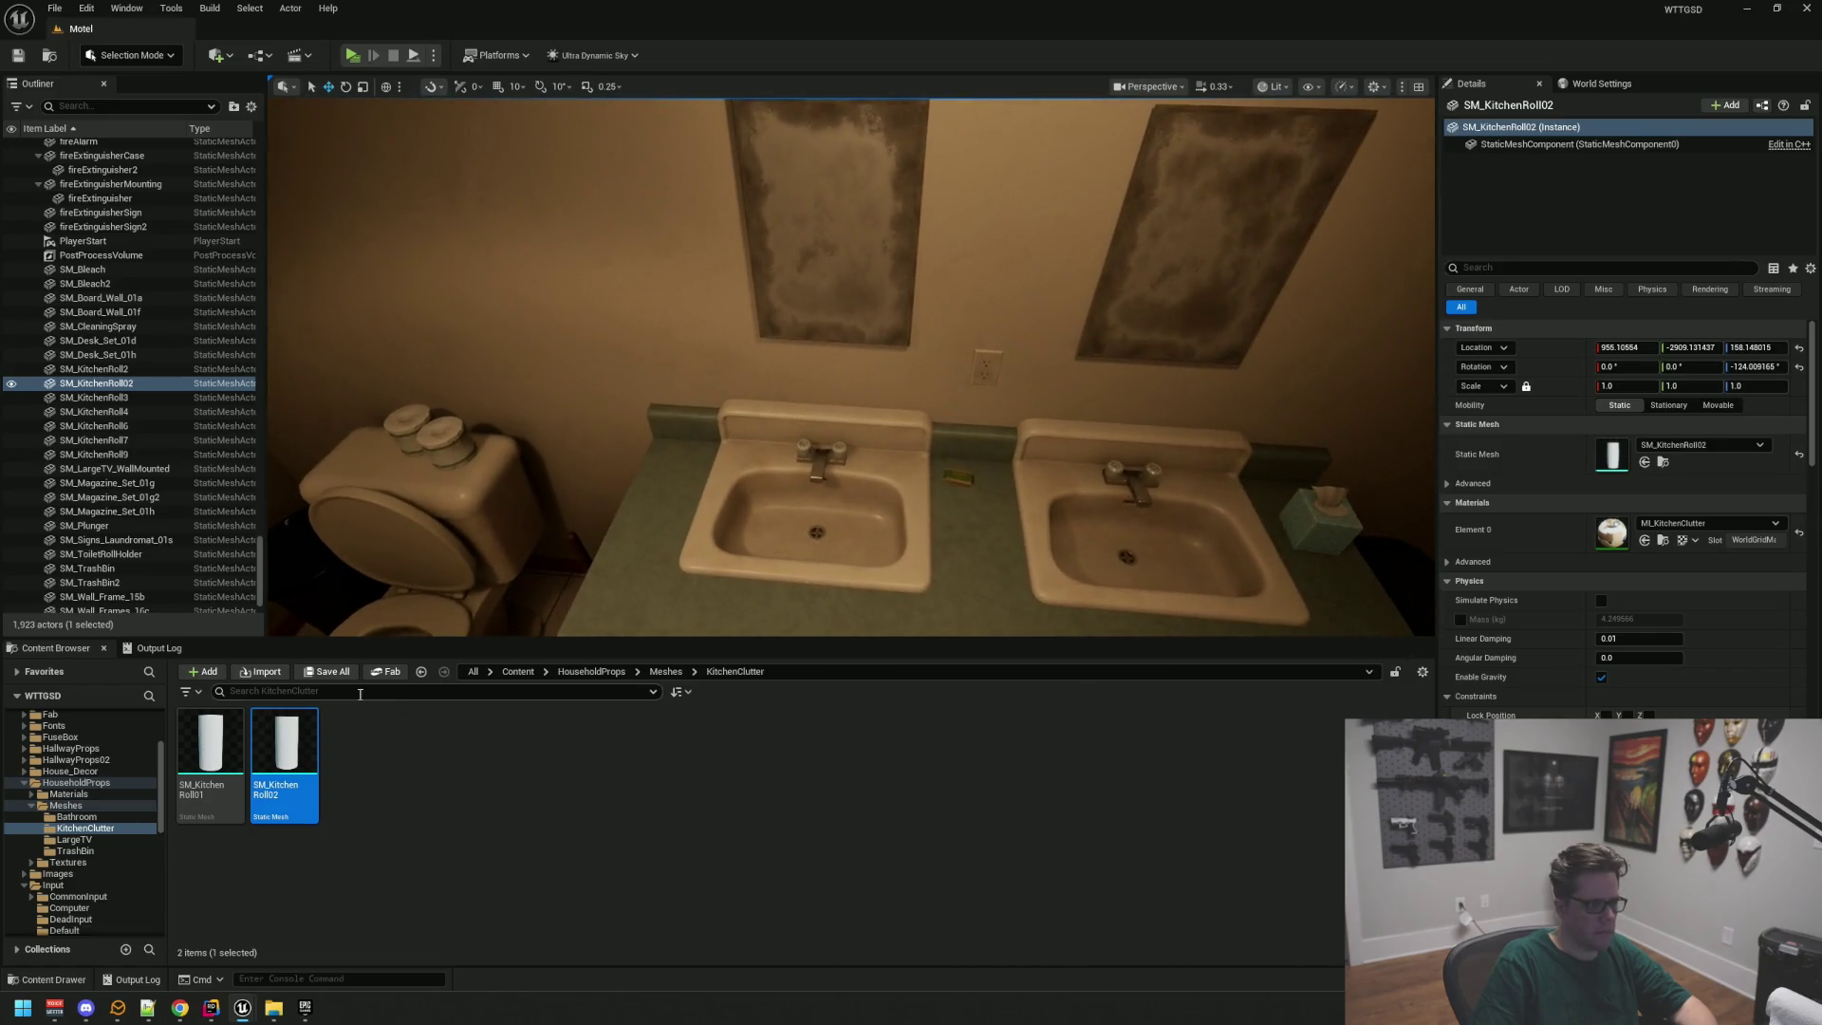
{"action": "left_click_drag", "start_coordinate": [282, 719], "coordinate": [652, 433]}
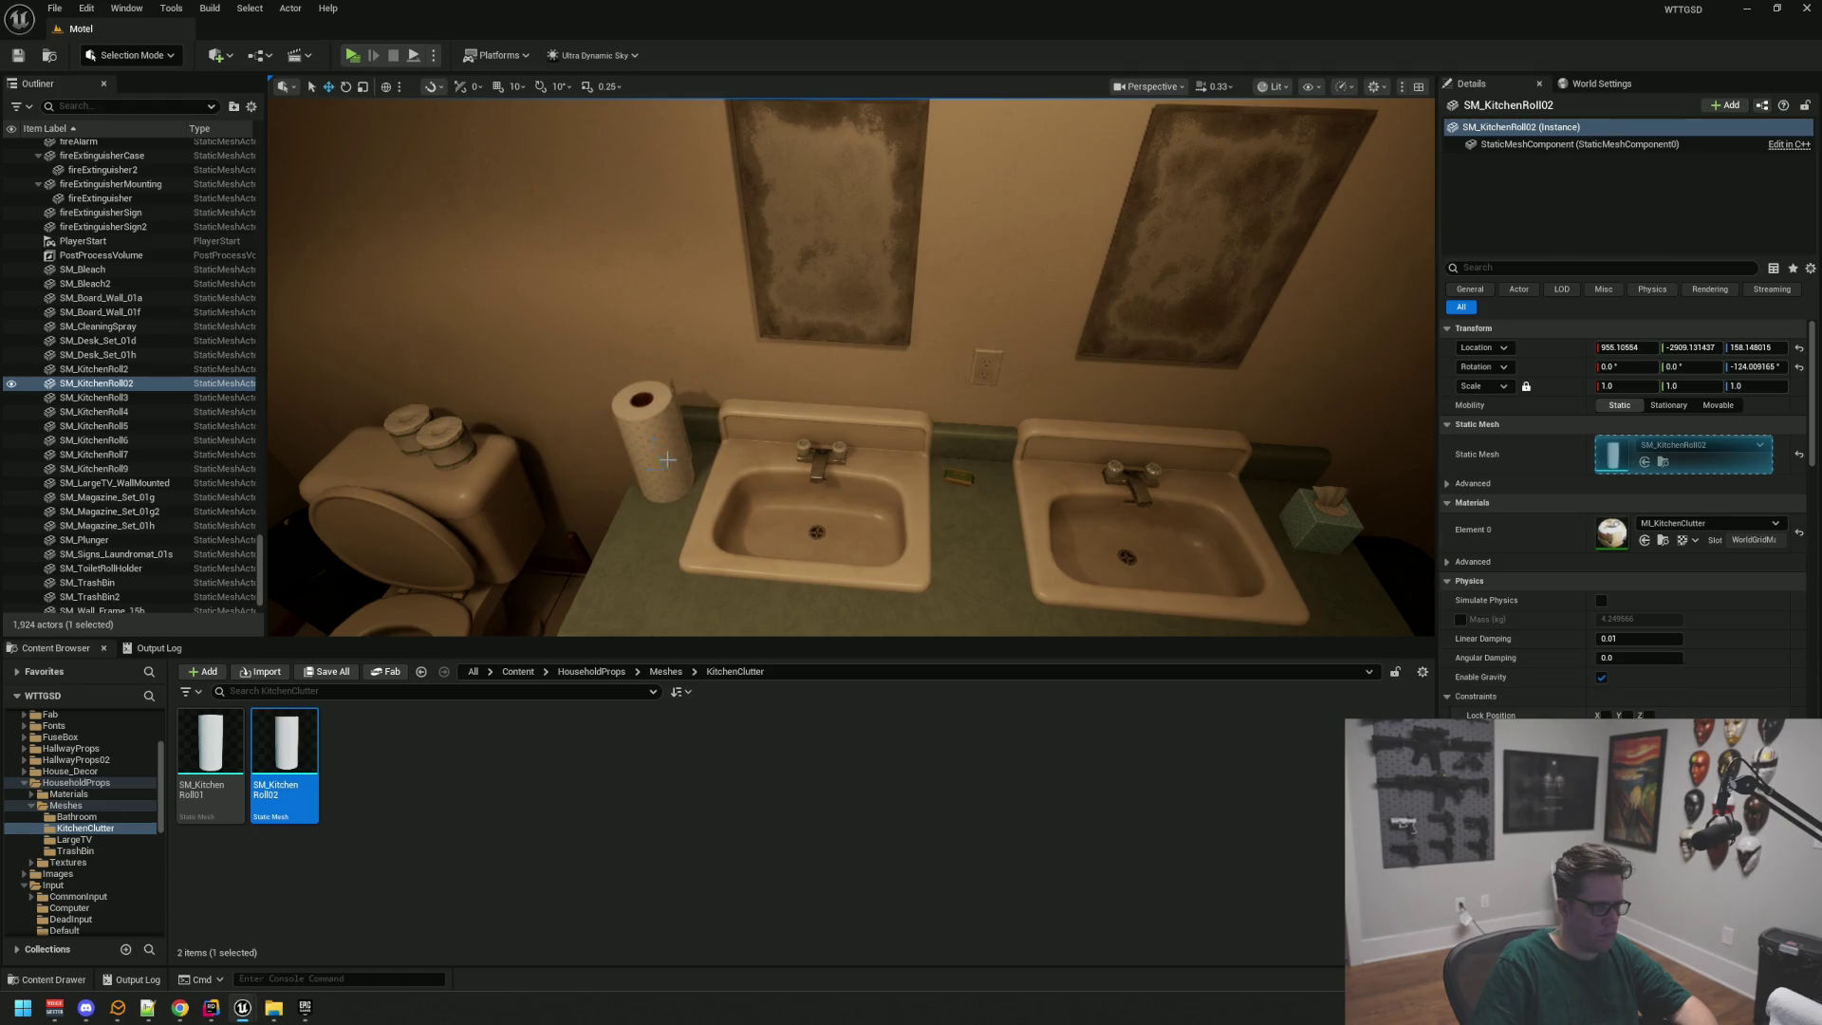
{"action": "left_click", "coordinate": [668, 459]}
{"action": "key", "text": "f"}
{"action": "key", "text": "e"}
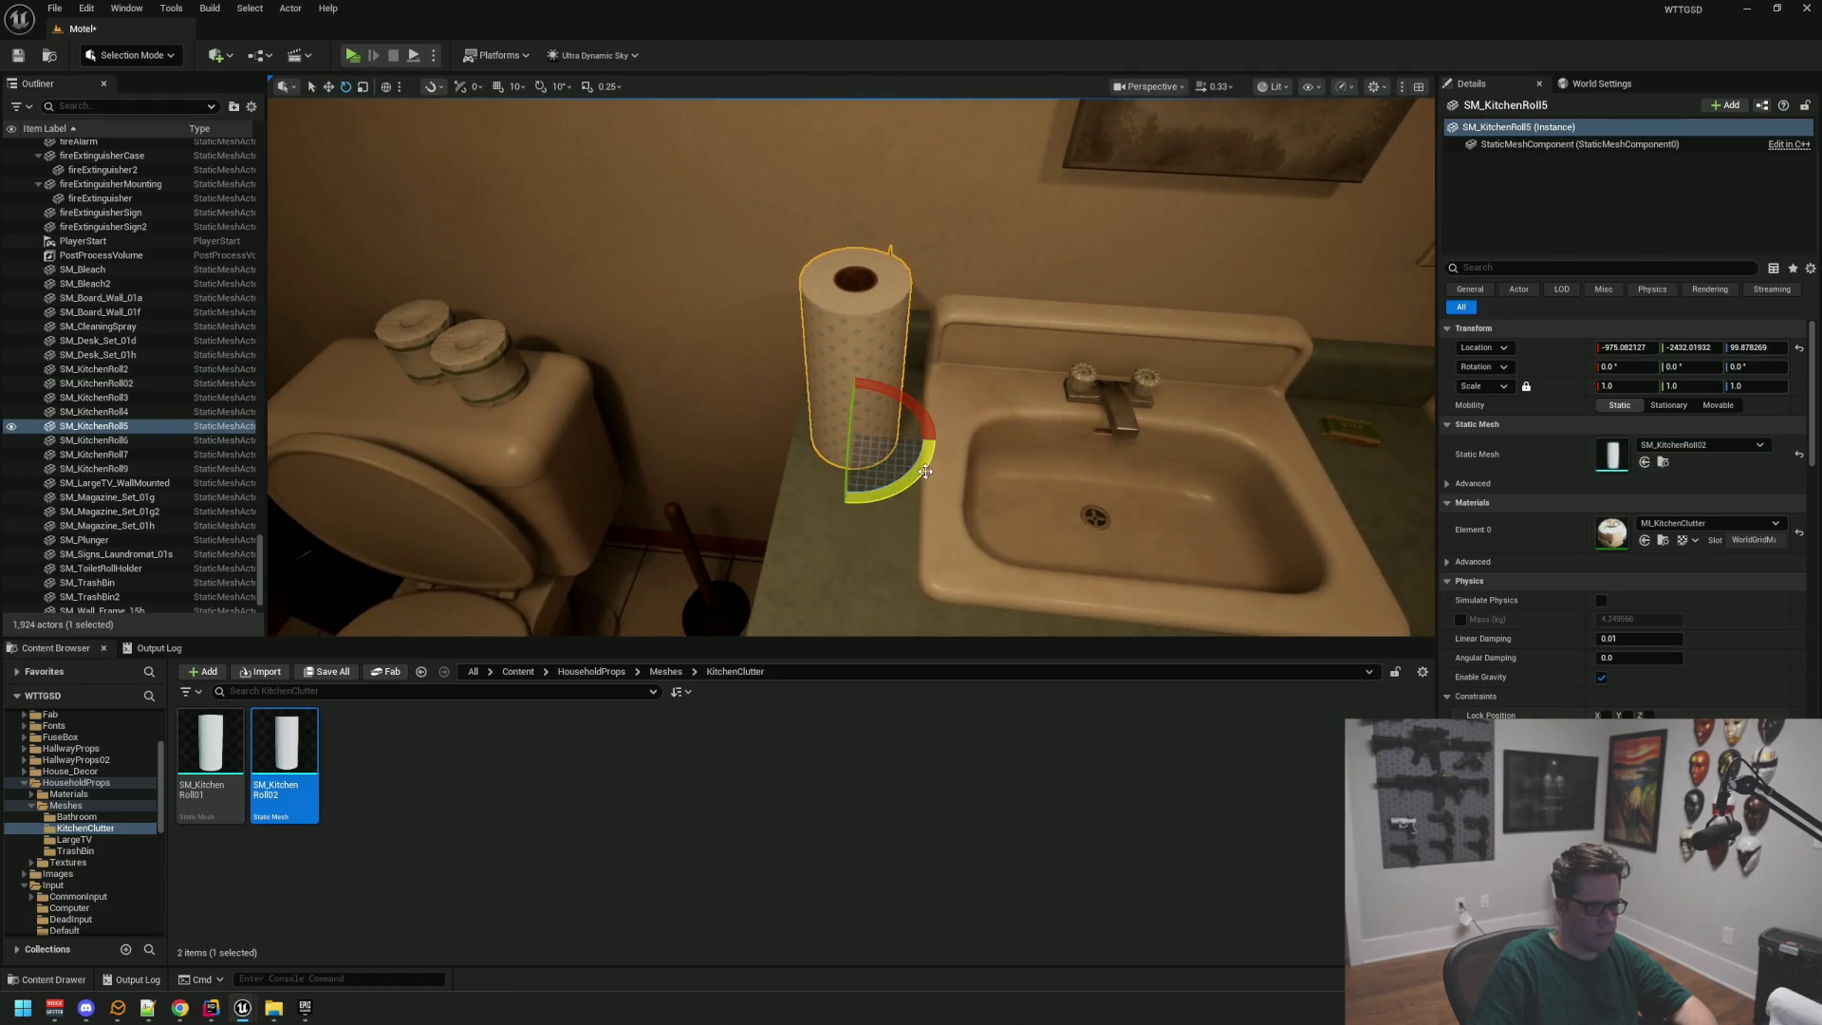
Step: Check the roll beside the plunger and sinks, save the level, and return to AssetDump
{"action": "left_click_drag", "start_coordinate": [920, 475], "coordinate": [994, 419]}
{"action": "mouse_move", "coordinate": [844, 386]}
{"action": "left_mouse_down"}
{"action": "mouse_move", "coordinate": [809, 255]}
{"action": "mouse_move", "coordinate": [766, 273]}
{"action": "mouse_move", "coordinate": [836, 287]}
{"action": "mouse_move", "coordinate": [836, 211]}
{"action": "mouse_move", "coordinate": [836, 267]}
{"action": "mouse_move", "coordinate": [836, 210]}
{"action": "mouse_move", "coordinate": [817, 229]}
{"action": "mouse_move", "coordinate": [827, 295]}
{"action": "left_mouse_up"}
{"action": "key", "text": "Escape"}
{"action": "key", "text": "ctrl+s"}
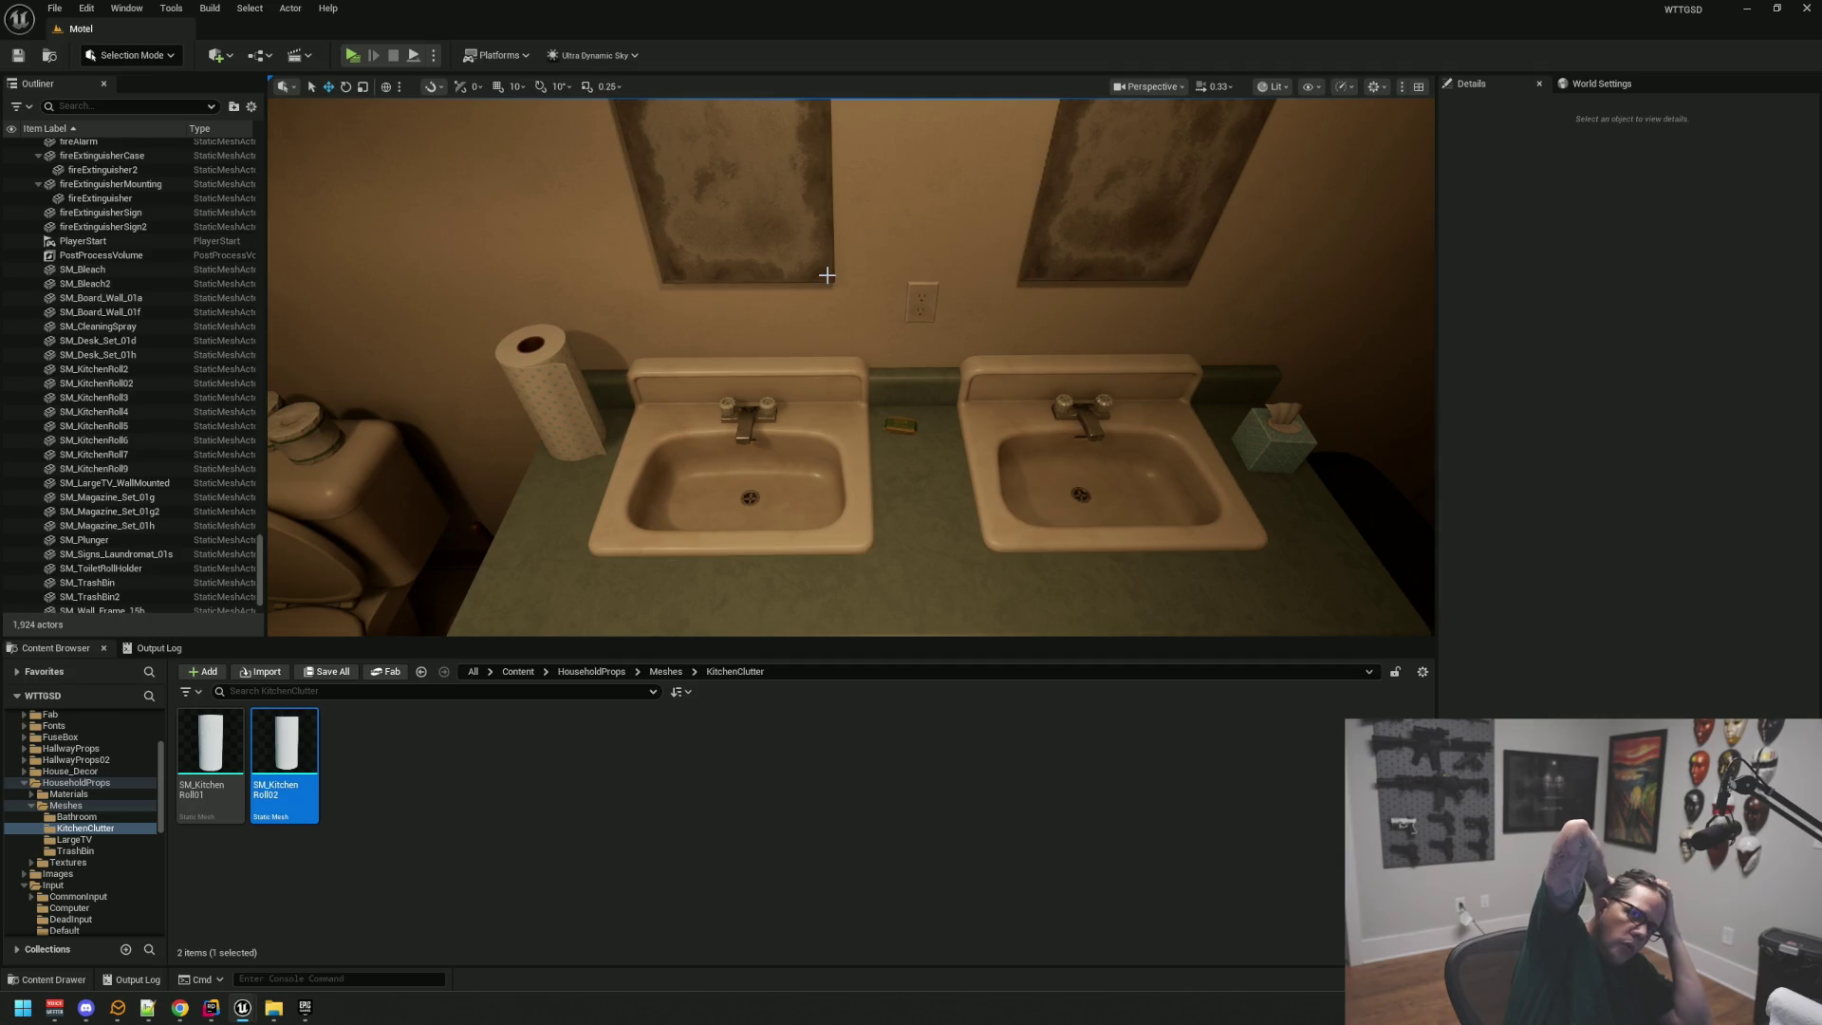
{"action": "mouse_move", "coordinate": [941, 295]}
{"action": "left_mouse_down"}
{"action": "mouse_move", "coordinate": [940, 318]}
{"action": "mouse_move", "coordinate": [945, 276]}
{"action": "mouse_move", "coordinate": [919, 306]}
{"action": "mouse_move", "coordinate": [913, 285]}
{"action": "left_mouse_up"}
{"action": "mouse_move", "coordinate": [897, 455]}
{"action": "left_mouse_down"}
{"action": "mouse_move", "coordinate": [904, 406]}
{"action": "mouse_move", "coordinate": [968, 417]}
{"action": "left_mouse_up"}
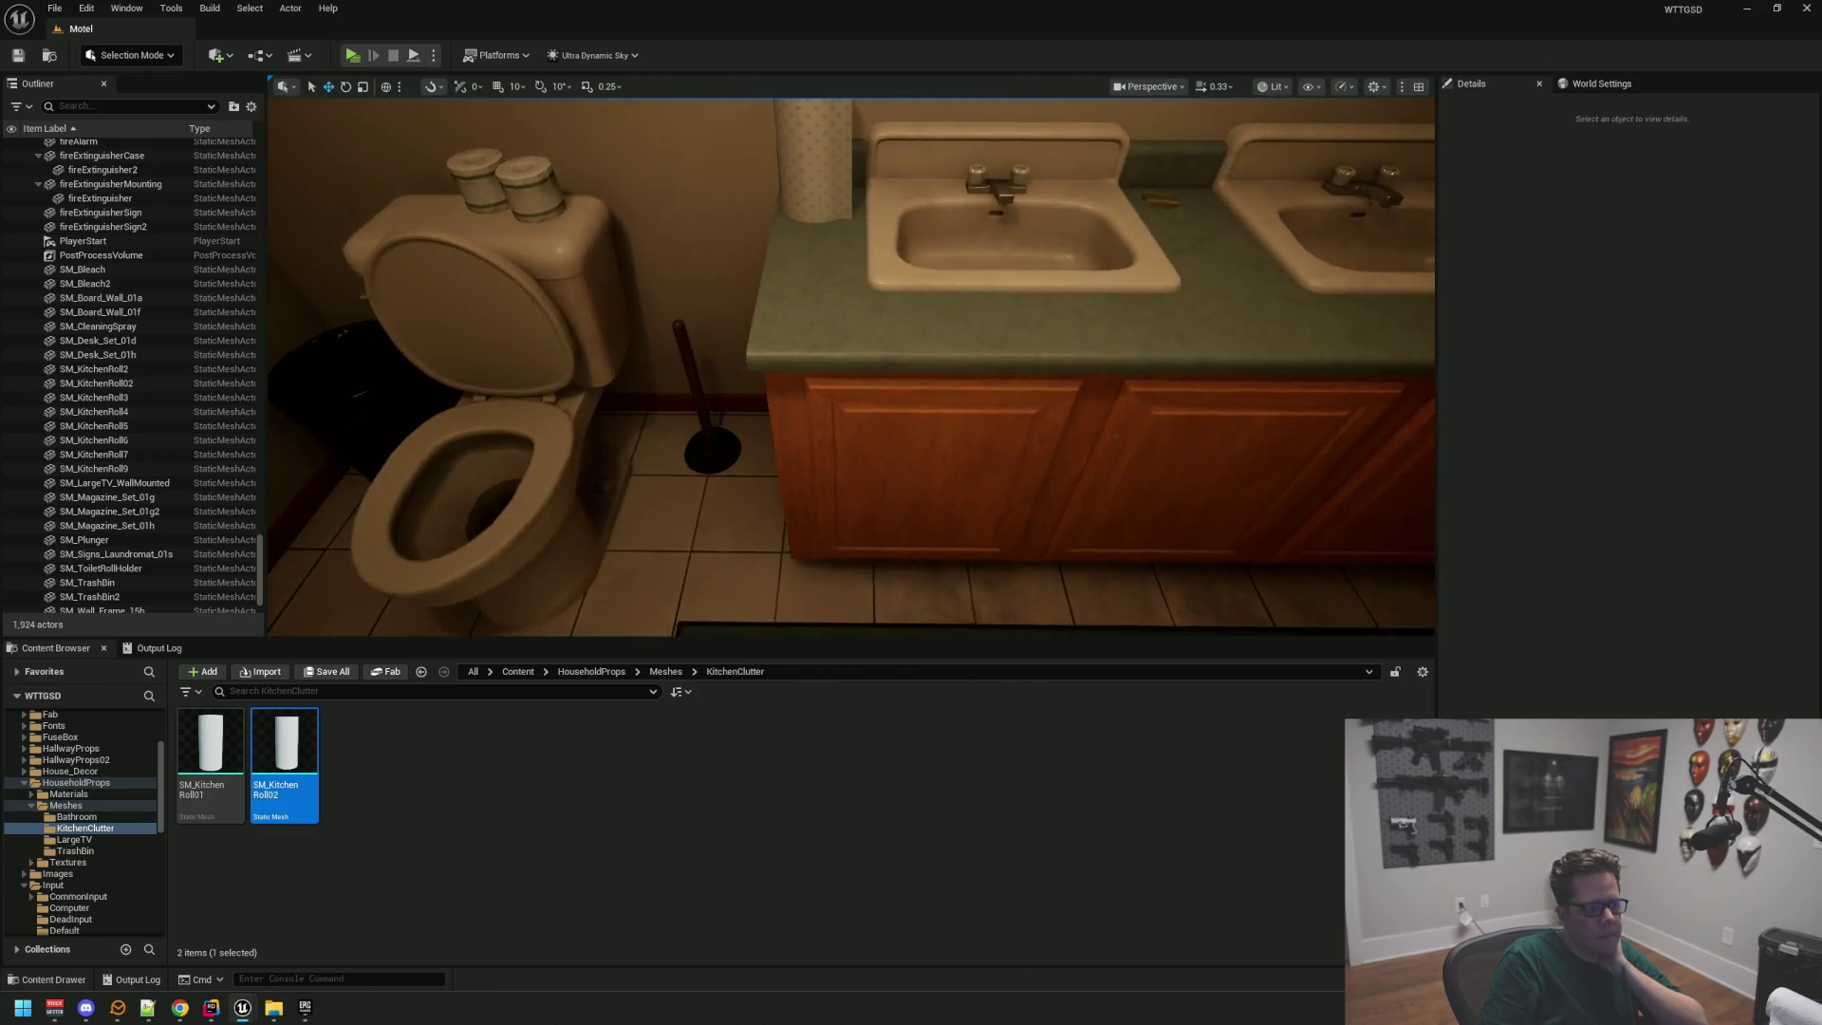
{"action": "mouse_move", "coordinate": [243, 1007]}
{"action": "left_click", "coordinate": [166, 934]}
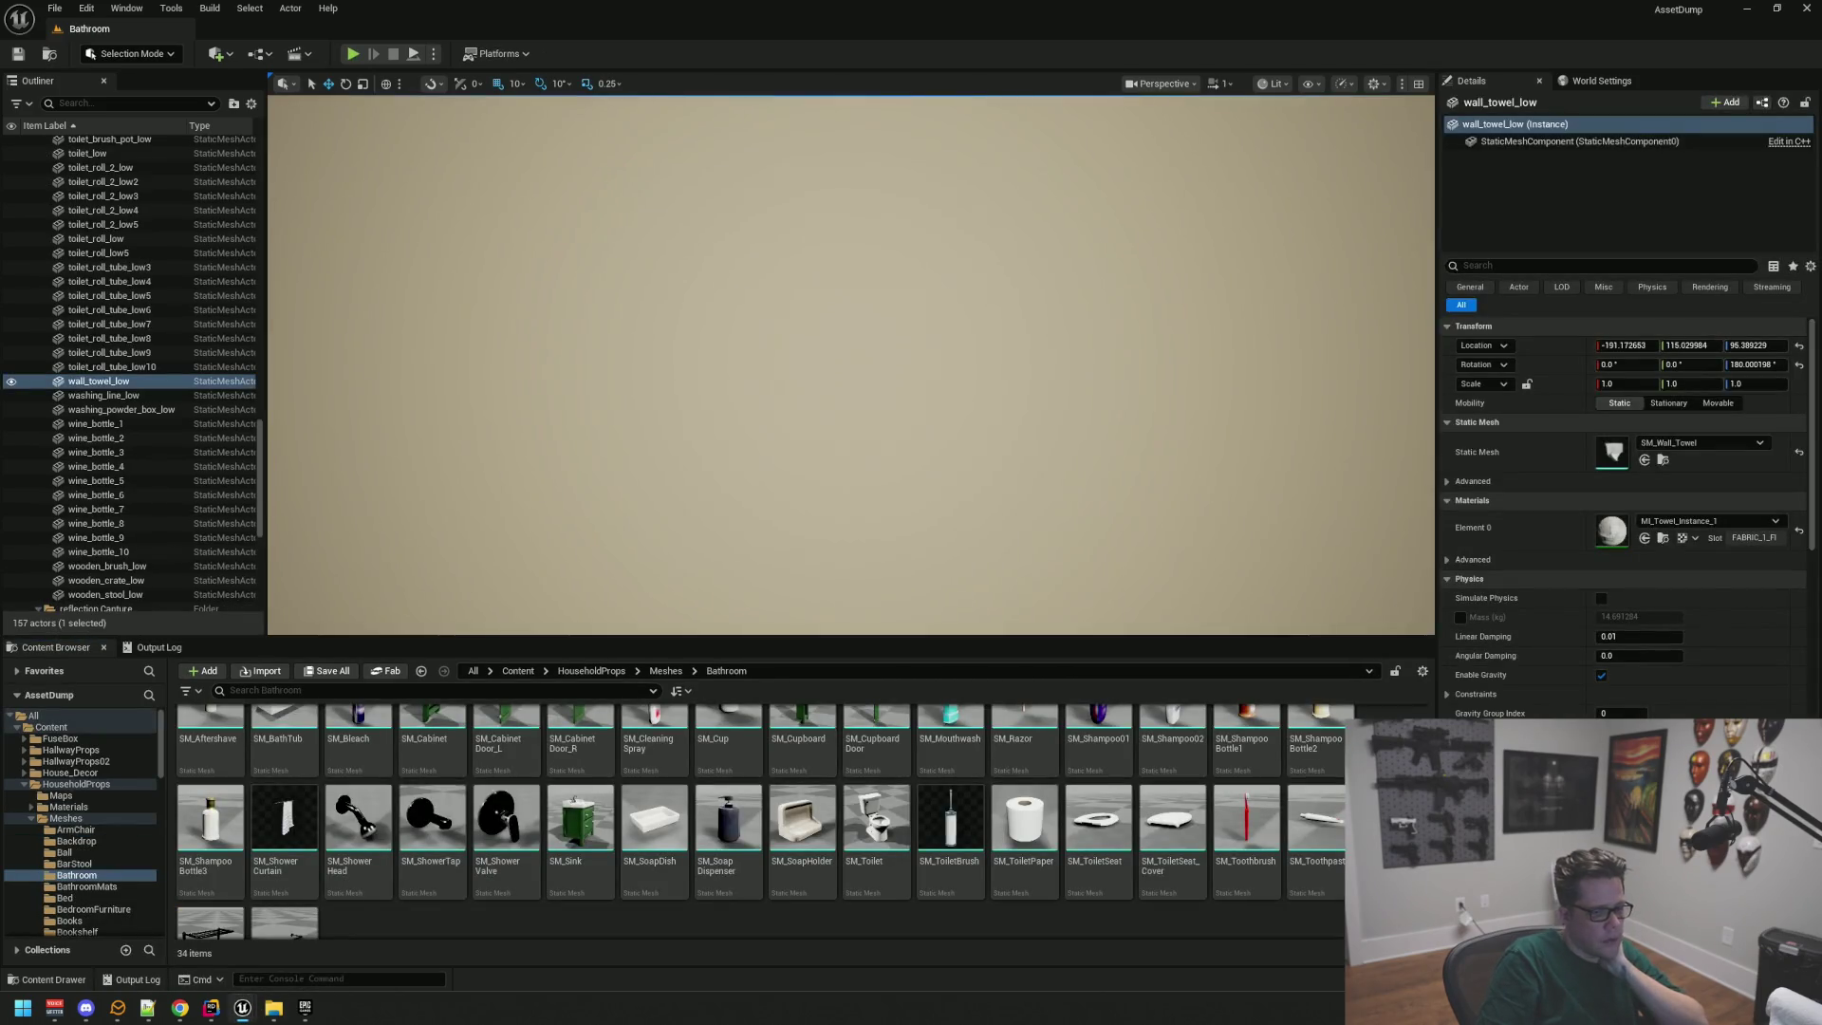
{"action": "scroll", "coordinate": [857, 782], "scroll_direction": "up", "scroll_amount": 1}
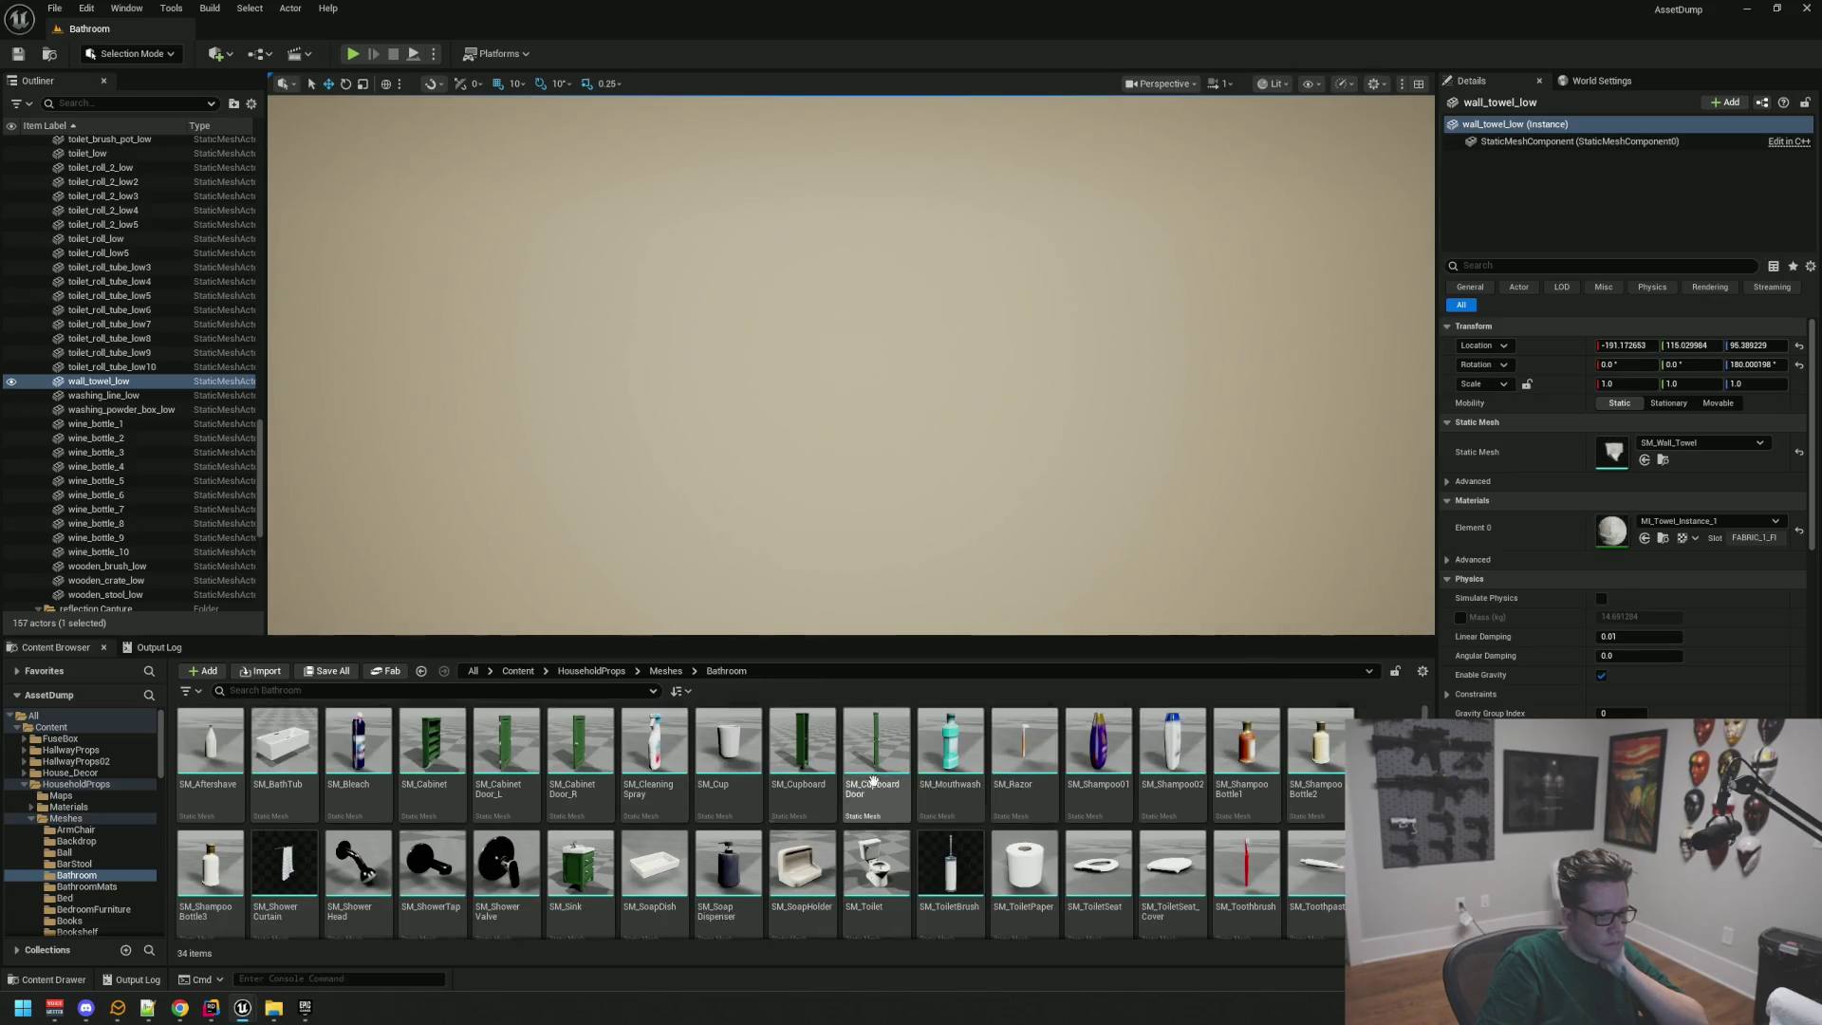
{"action": "scroll", "coordinate": [910, 852], "scroll_direction": "down", "scroll_amount": 1}
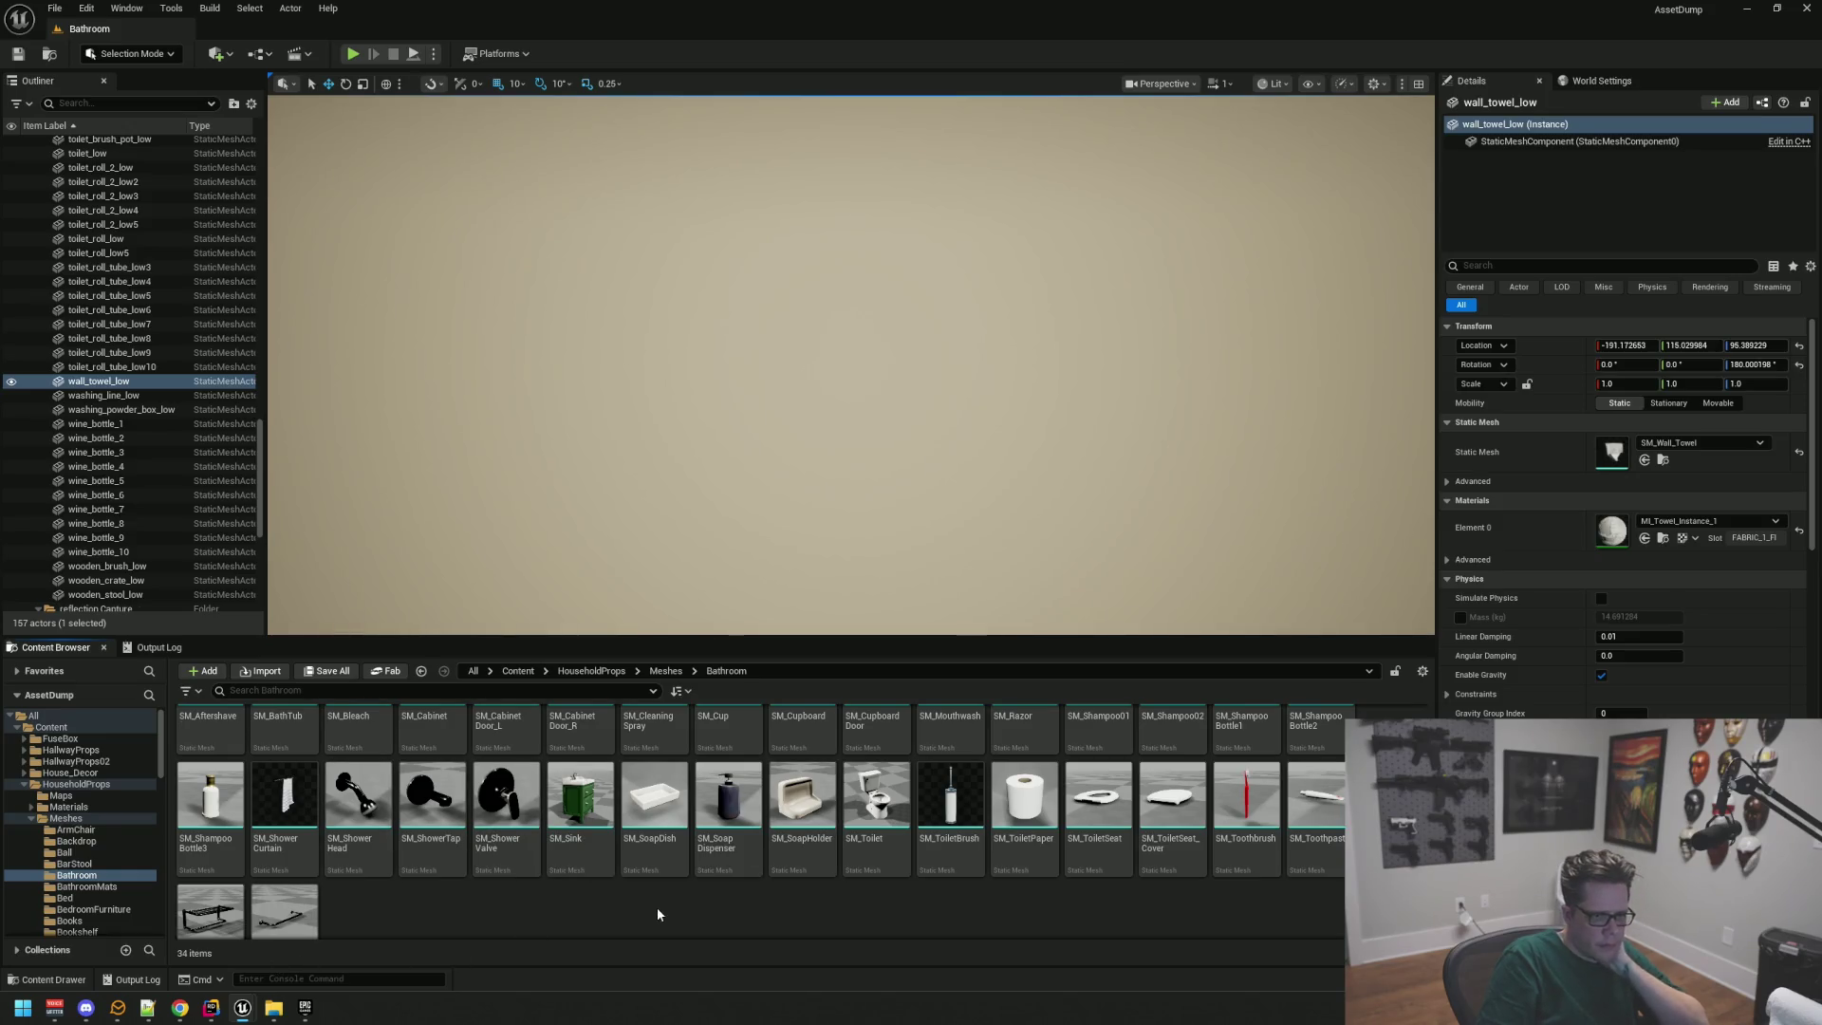
{"action": "scroll", "coordinate": [531, 873], "scroll_direction": "up", "scroll_amount": 1}
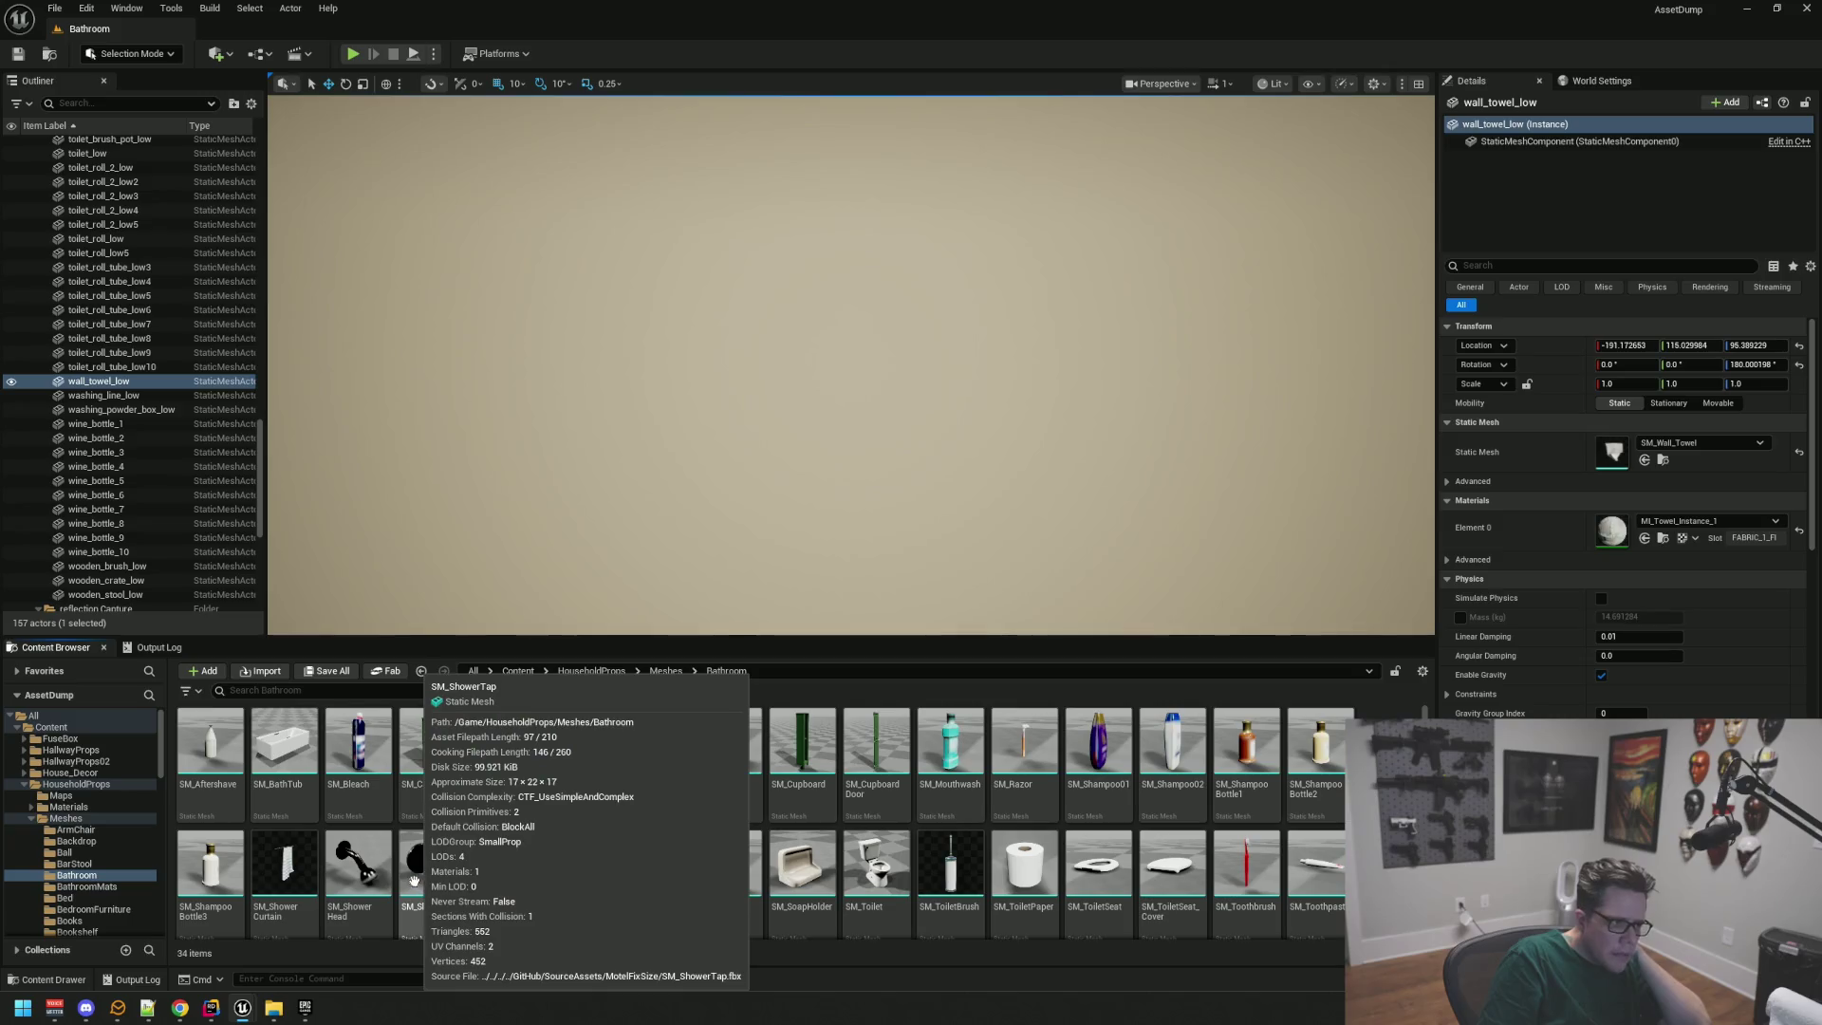
{"action": "left_click", "coordinate": [233, 1006]}
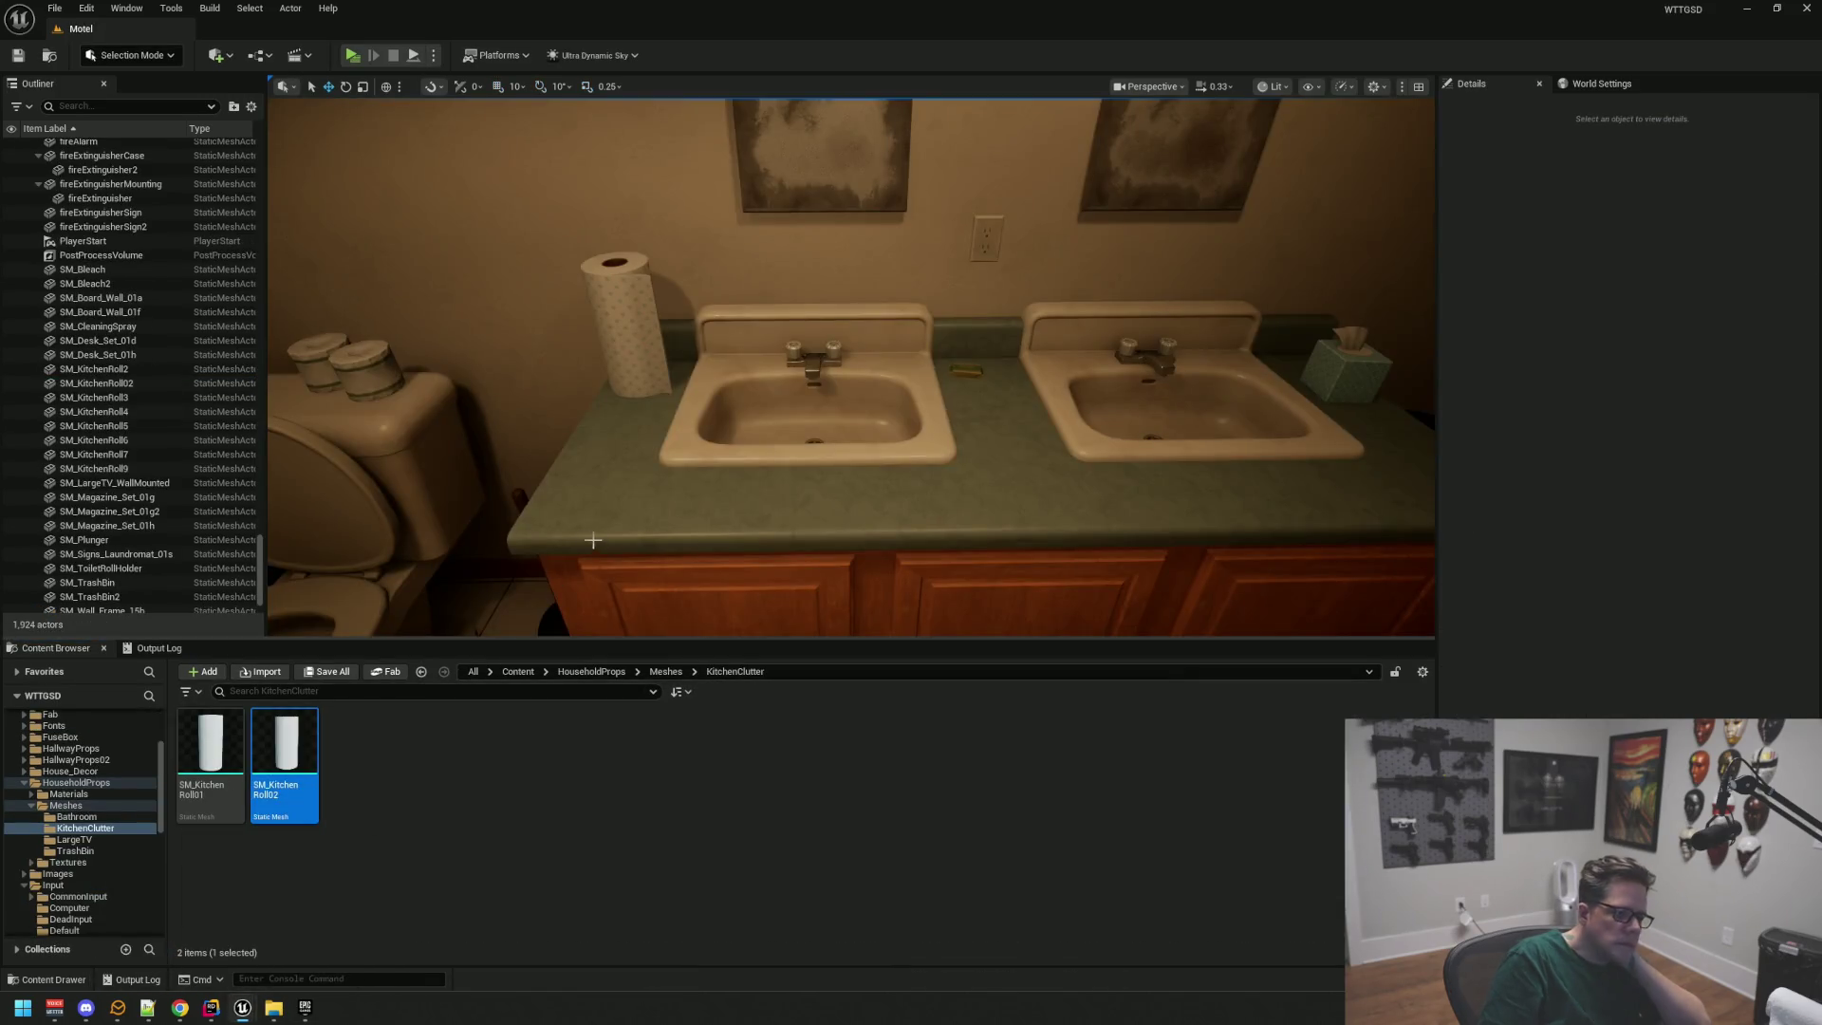
Step: Place SM_SoapBar from the Bathroom folder on the left sink, scaled down and turned about 43° in Z
{"action": "left_click", "coordinate": [76, 817]}
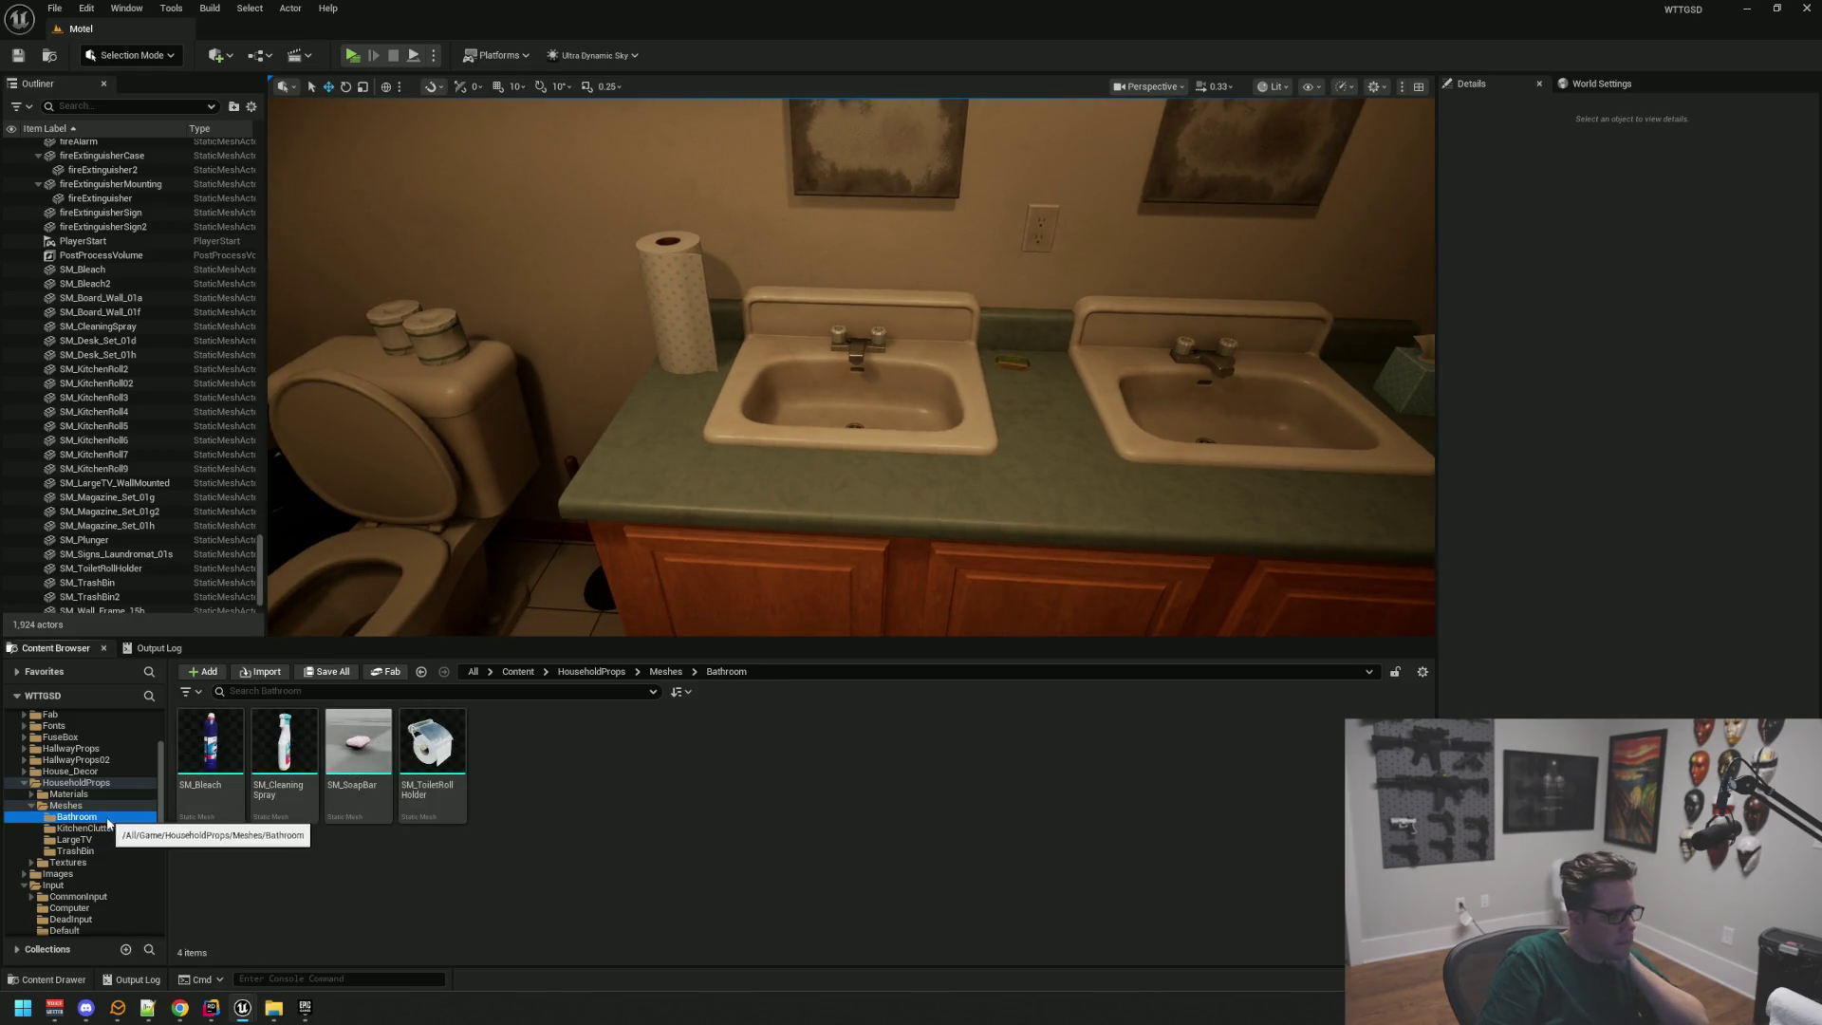
{"action": "mouse_move", "coordinate": [358, 749]}
{"action": "left_mouse_down"}
{"action": "mouse_move", "coordinate": [1081, 357]}
{"action": "mouse_move", "coordinate": [945, 351]}
{"action": "left_mouse_up"}
{"action": "key", "text": "f"}
{"action": "left_click_drag", "start_coordinate": [849, 396], "coordinate": [831, 417]}
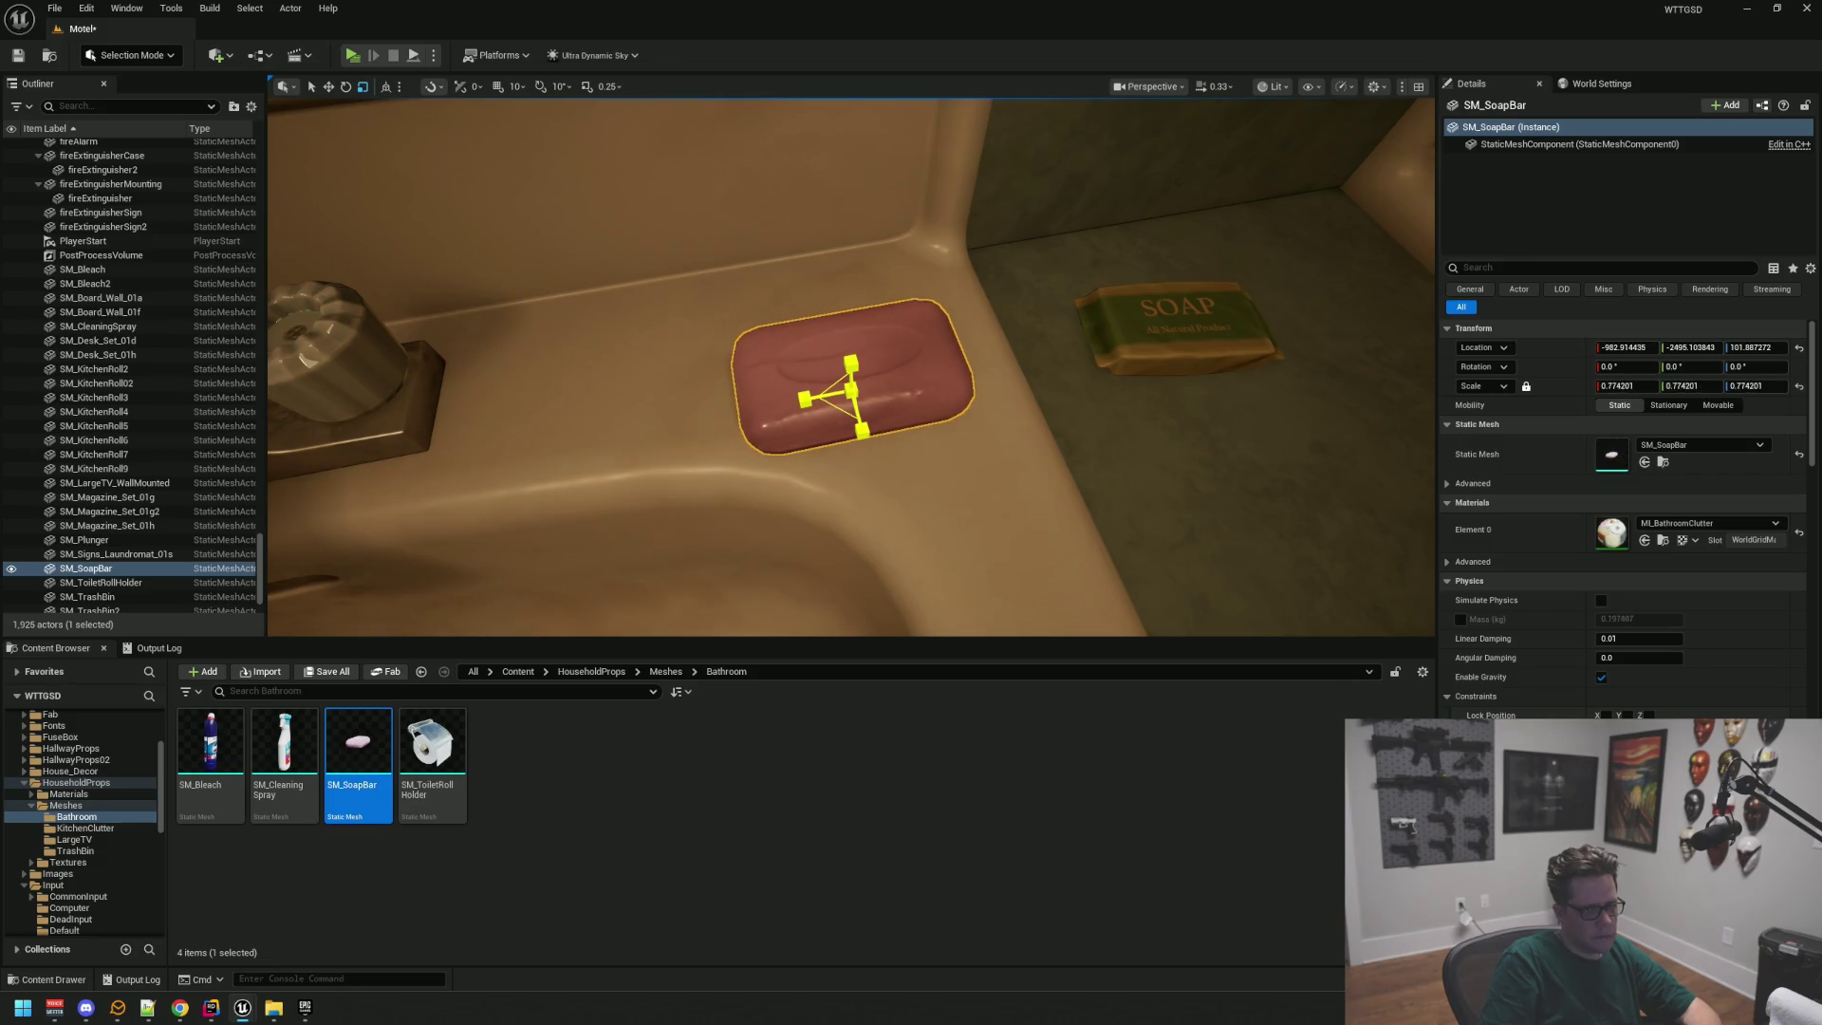
{"action": "key", "text": "e"}
{"action": "left_click_drag", "start_coordinate": [927, 531], "coordinate": [927, 488]}
{"action": "left_click_drag", "start_coordinate": [855, 424], "coordinate": [892, 425]}
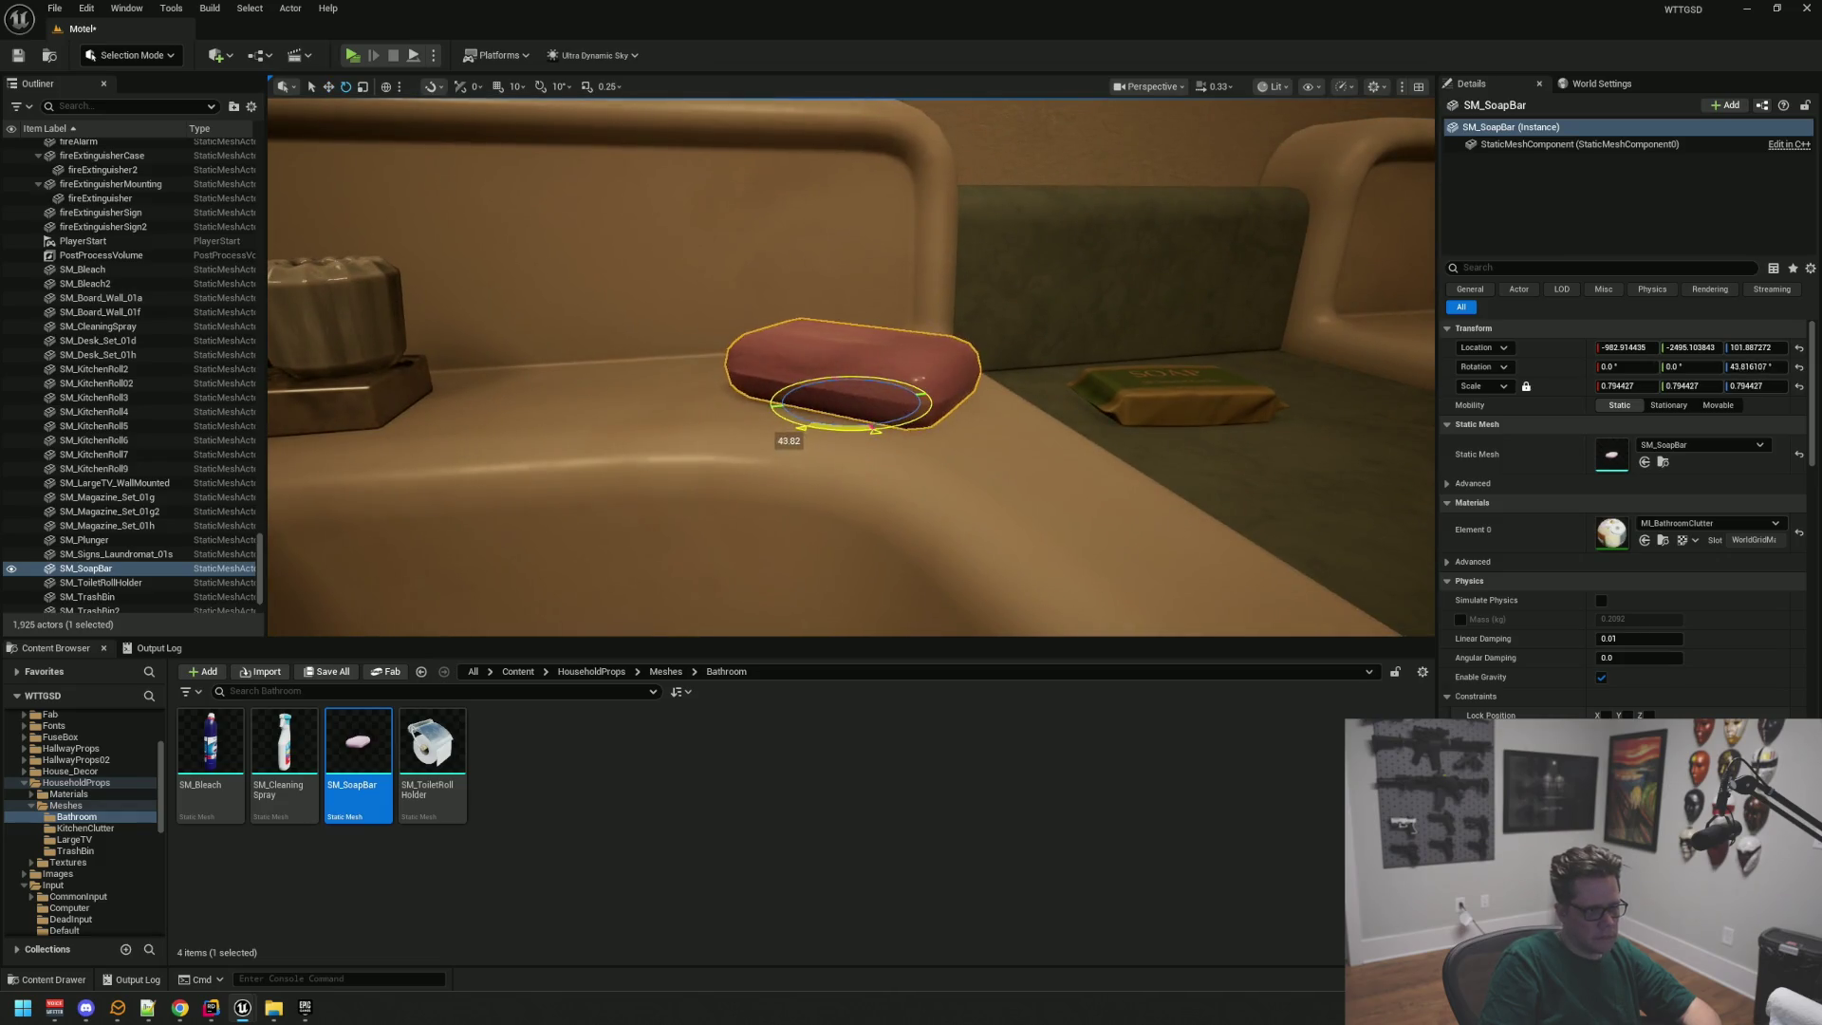
Step: Delete the old wrapped soap from the counter
{"action": "scroll", "coordinate": [851, 400], "scroll_direction": "down", "scroll_amount": 8}
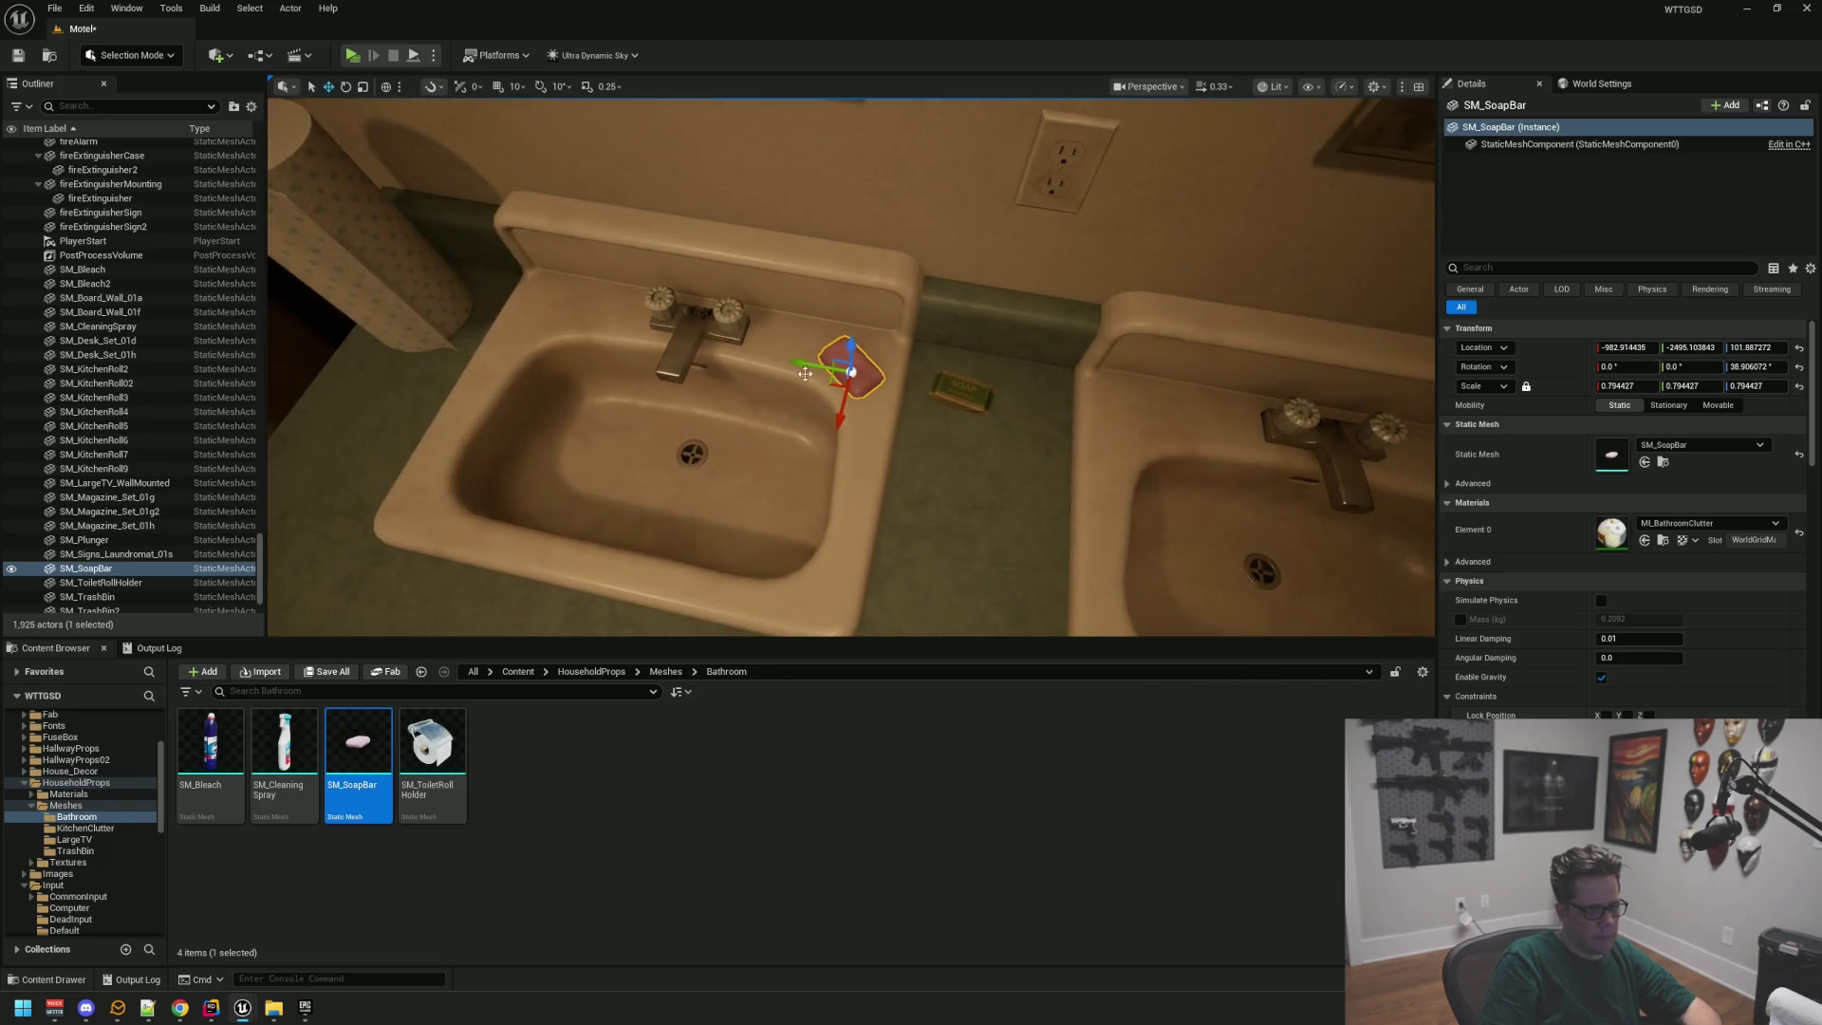
{"action": "left_click", "coordinate": [962, 396]}
{"action": "key", "text": "Delete"}
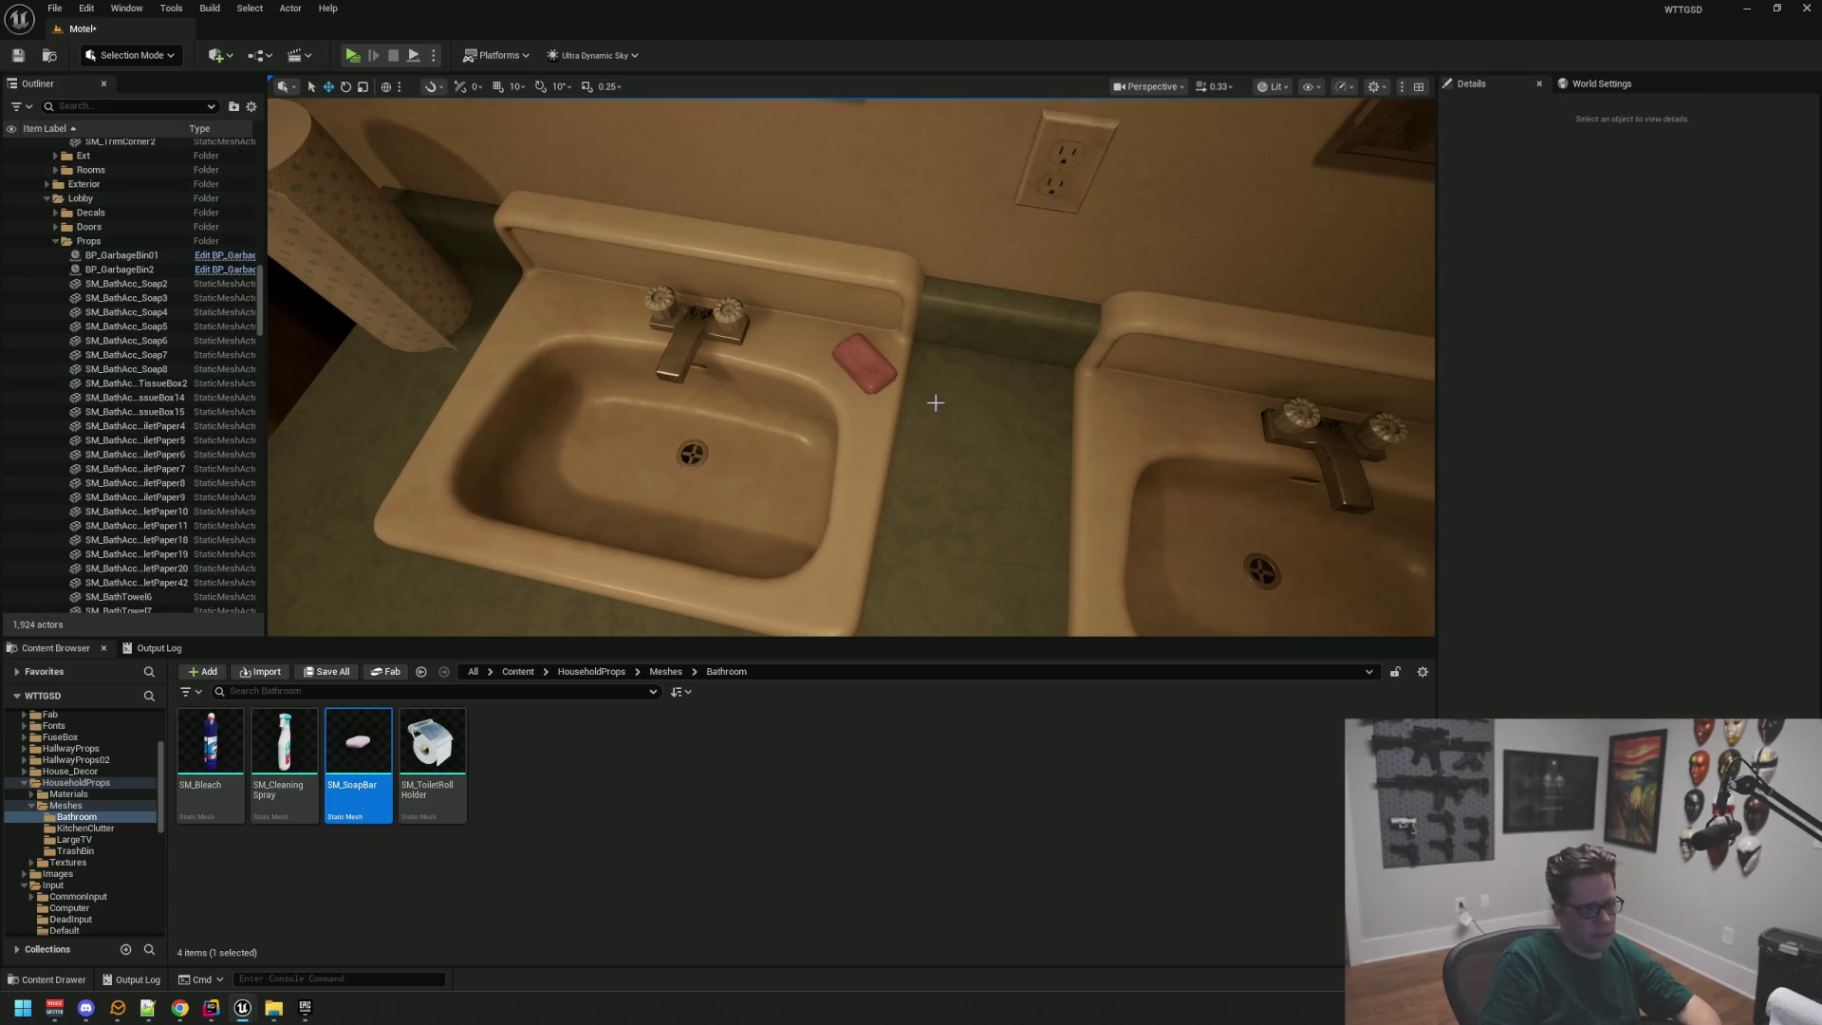
Step: Inspect the cabinet, sinks and toilet, save the Motel level, then look toward the door and back wall
{"action": "scroll", "coordinate": [933, 405], "scroll_direction": "up", "scroll_amount": 10}
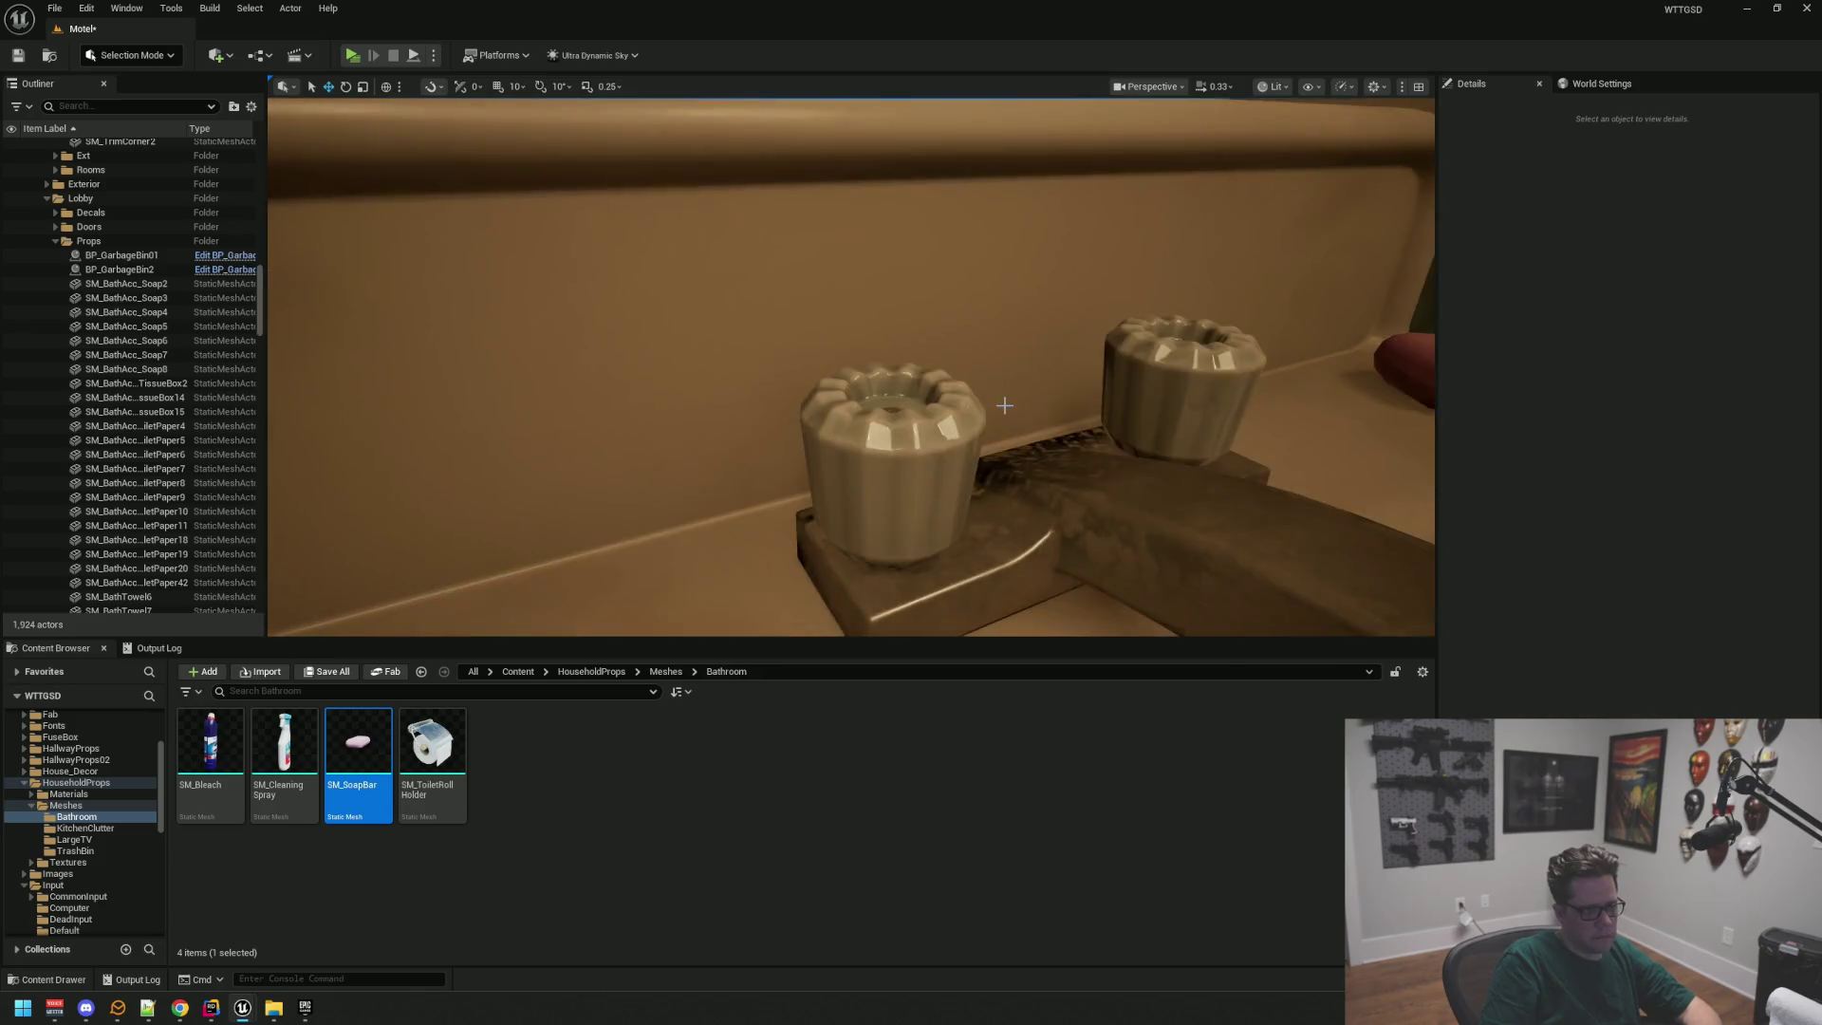
{"action": "scroll", "coordinate": [1004, 405], "scroll_direction": "down", "scroll_amount": 10}
{"action": "mouse_move", "coordinate": [851, 367]}
{"action": "left_mouse_down"}
{"action": "mouse_move", "coordinate": [851, 294]}
{"action": "mouse_move", "coordinate": [807, 284]}
{"action": "mouse_move", "coordinate": [840, 266]}
{"action": "left_mouse_up"}
{"action": "mouse_move", "coordinate": [993, 424]}
{"action": "left_mouse_down"}
{"action": "mouse_move", "coordinate": [992, 389]}
{"action": "mouse_move", "coordinate": [993, 424]}
{"action": "left_mouse_up"}
{"action": "key", "text": "ctrl+s"}
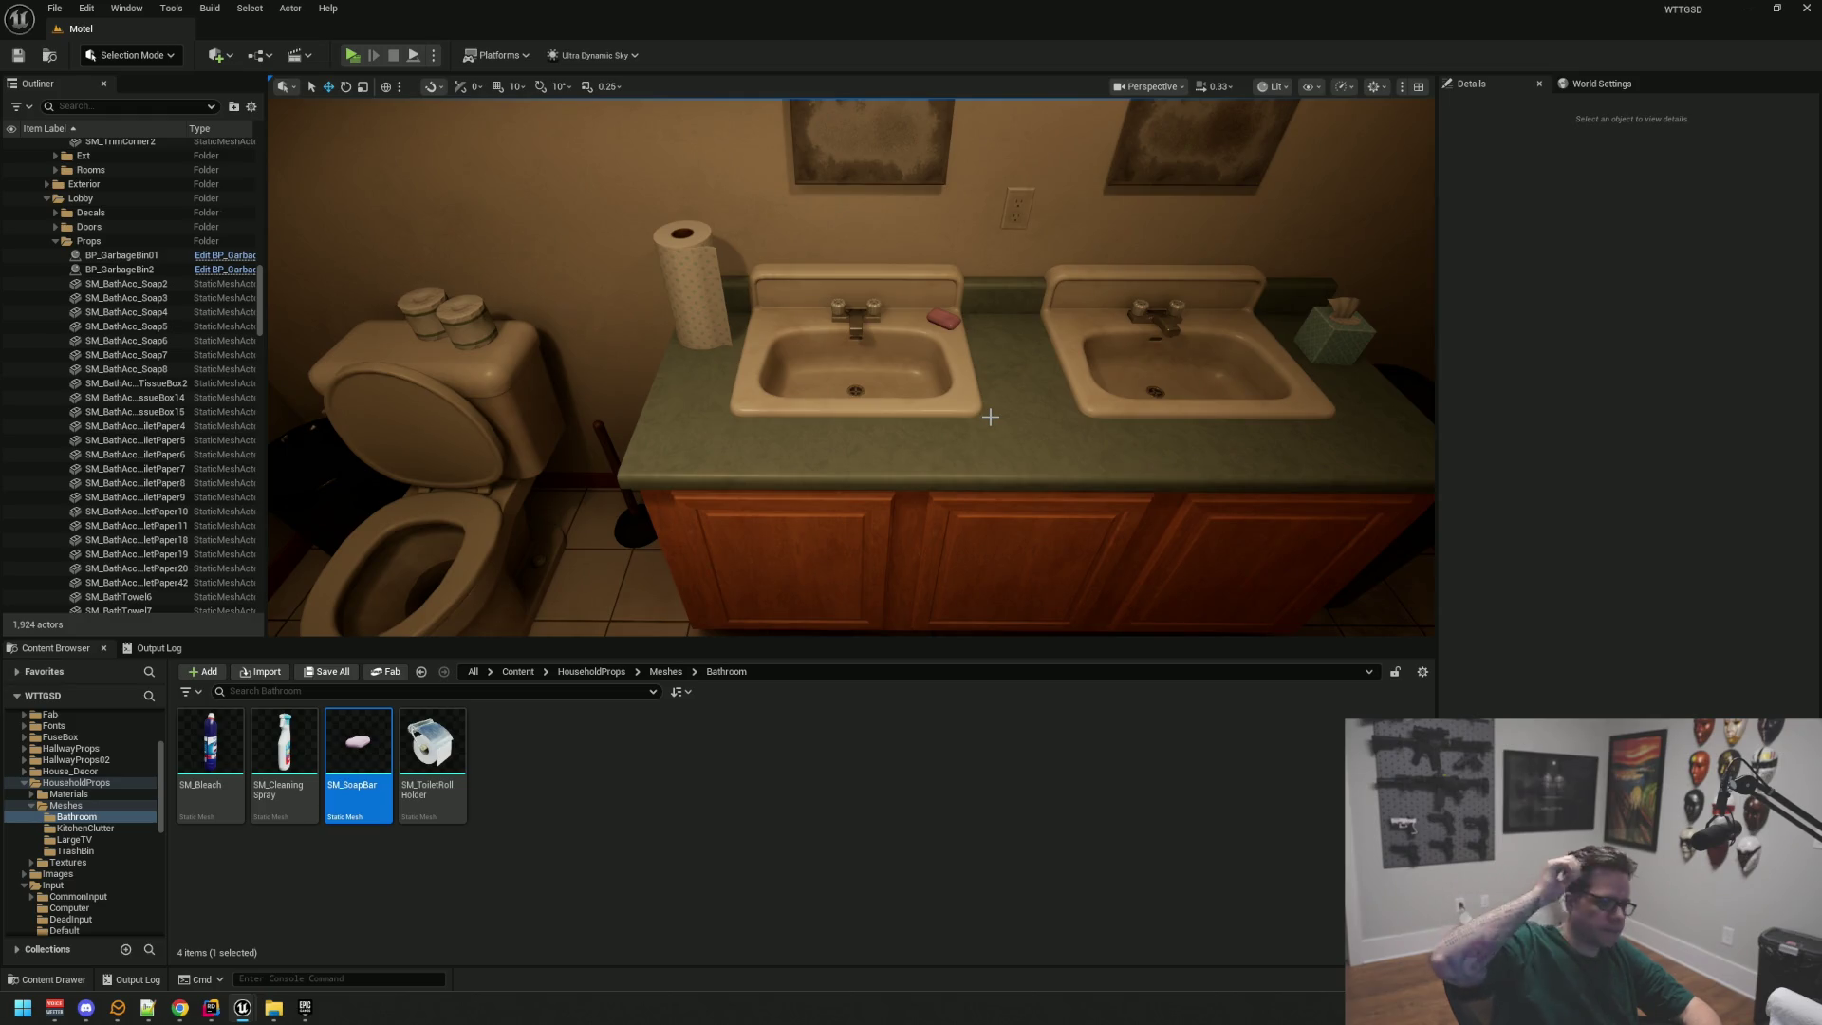
{"action": "mouse_move", "coordinate": [989, 417]}
{"action": "left_mouse_down"}
{"action": "mouse_move", "coordinate": [676, 416]}
{"action": "mouse_move", "coordinate": [781, 407]}
{"action": "mouse_move", "coordinate": [695, 388]}
{"action": "mouse_move", "coordinate": [686, 359]}
{"action": "mouse_move", "coordinate": [753, 379]}
{"action": "mouse_move", "coordinate": [705, 388]}
{"action": "mouse_move", "coordinate": [771, 445]}
{"action": "mouse_move", "coordinate": [620, 416]}
{"action": "mouse_move", "coordinate": [610, 397]}
{"action": "mouse_move", "coordinate": [657, 407]}
{"action": "left_mouse_up"}
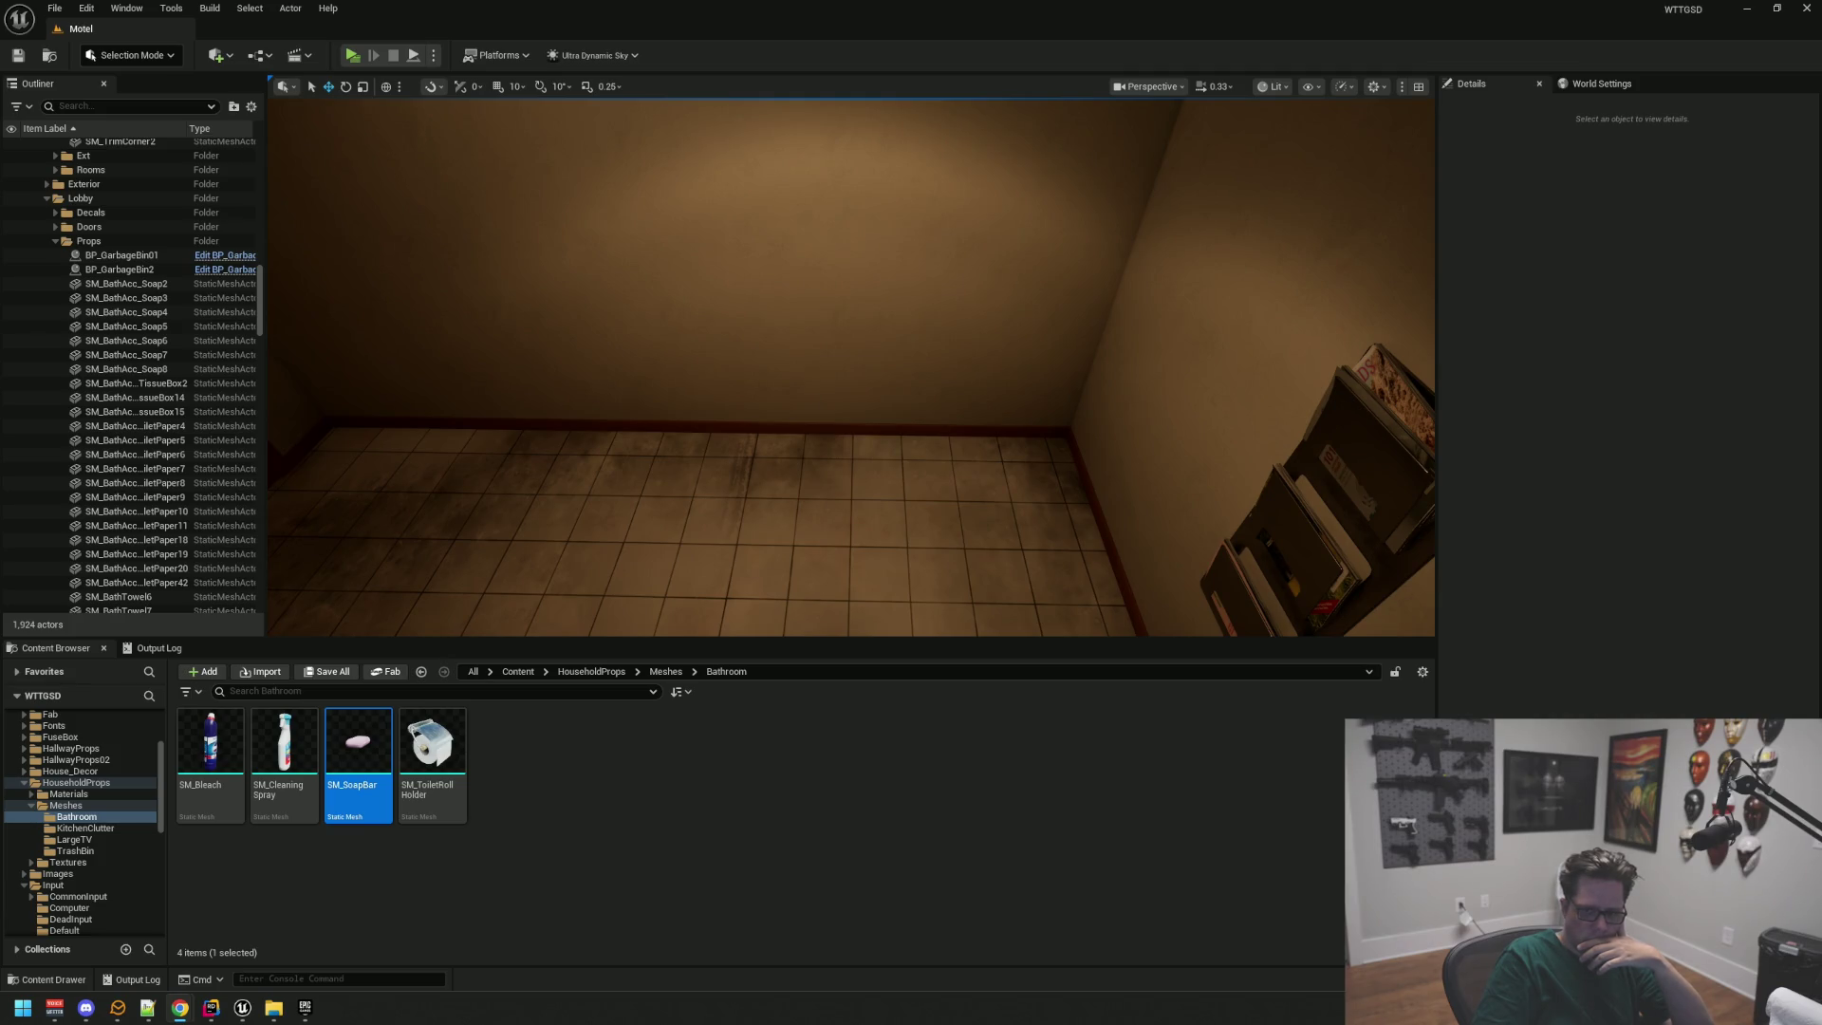
{"action": "mouse_move", "coordinate": [1107, 342]}
{"action": "left_mouse_down"}
{"action": "mouse_move", "coordinate": [911, 348]}
{"action": "mouse_move", "coordinate": [1155, 342]}
{"action": "mouse_move", "coordinate": [874, 340]}
{"action": "mouse_move", "coordinate": [1006, 342]}
{"action": "mouse_move", "coordinate": [913, 299]}
{"action": "mouse_move", "coordinate": [950, 315]}
{"action": "mouse_move", "coordinate": [878, 386]}
{"action": "mouse_move", "coordinate": [911, 380]}
{"action": "left_mouse_up"}
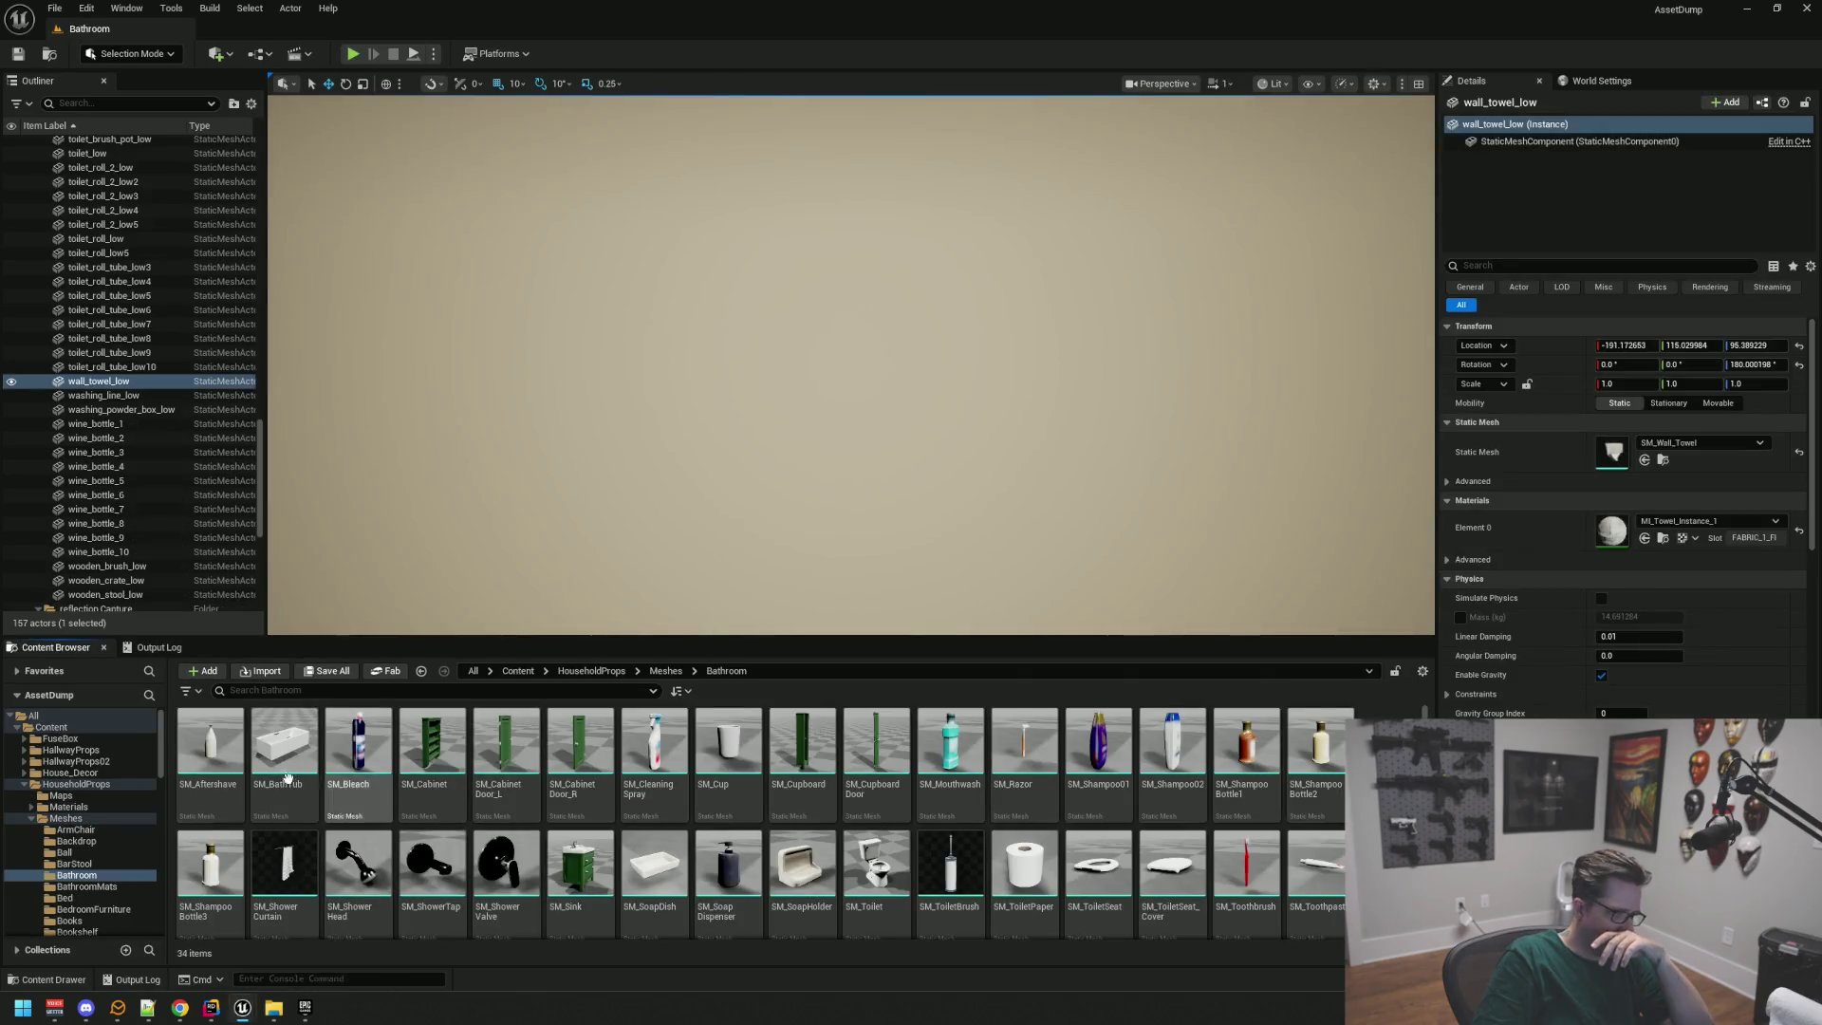
Step: In the AssetDump project, go to House_Decor > VOL1_Wall_Decor > Meshes
{"action": "left_click", "coordinate": [122, 784]}
{"action": "left_click", "coordinate": [71, 772]}
{"action": "left_click", "coordinate": [203, 746]}
{"action": "double_click", "coordinate": [203, 746]}
{"action": "double_click", "coordinate": [357, 746]}
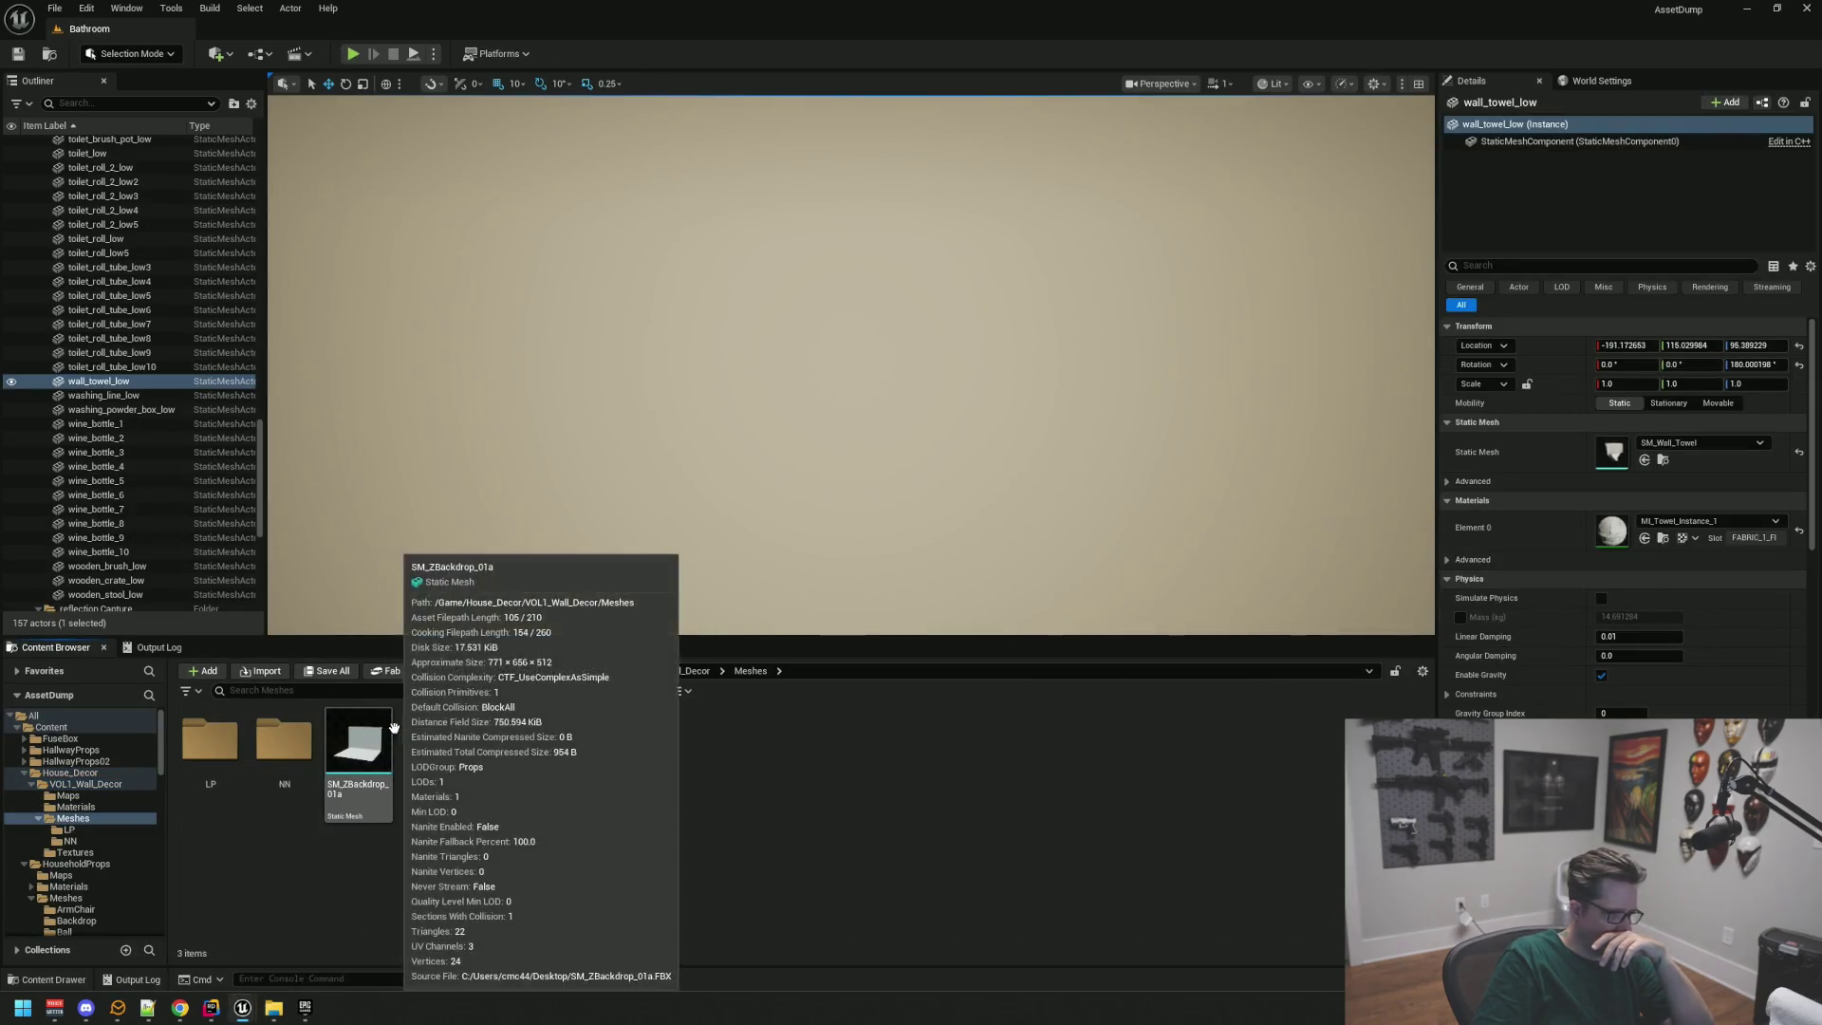
Step: In the LP folder, preview and close the SM_Wall_Frame_14c and SM_Wall_Frames_12h meshes
{"action": "double_click", "coordinate": [228, 719]}
{"action": "left_click_drag", "start_coordinate": [728, 754], "coordinate": [873, 695]}
{"action": "scroll", "coordinate": [845, 541], "scroll_direction": "up", "scroll_amount": 5}
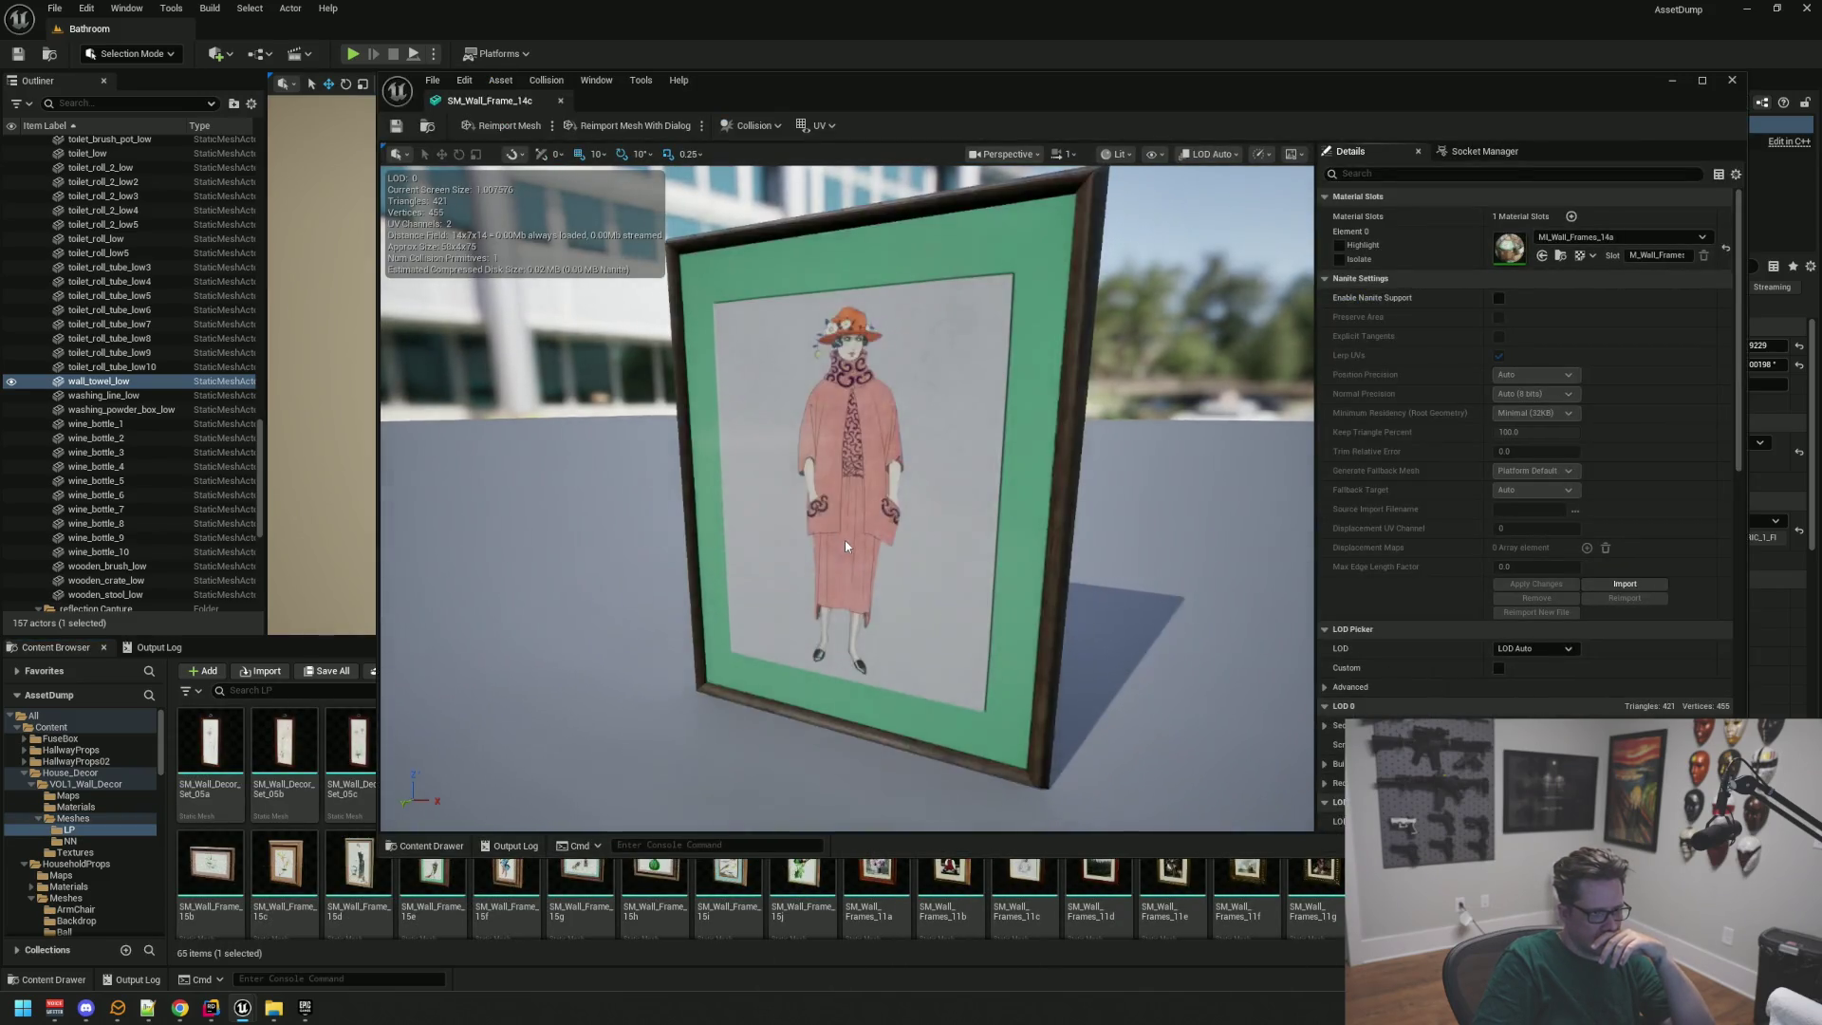
{"action": "left_click", "coordinate": [560, 100]}
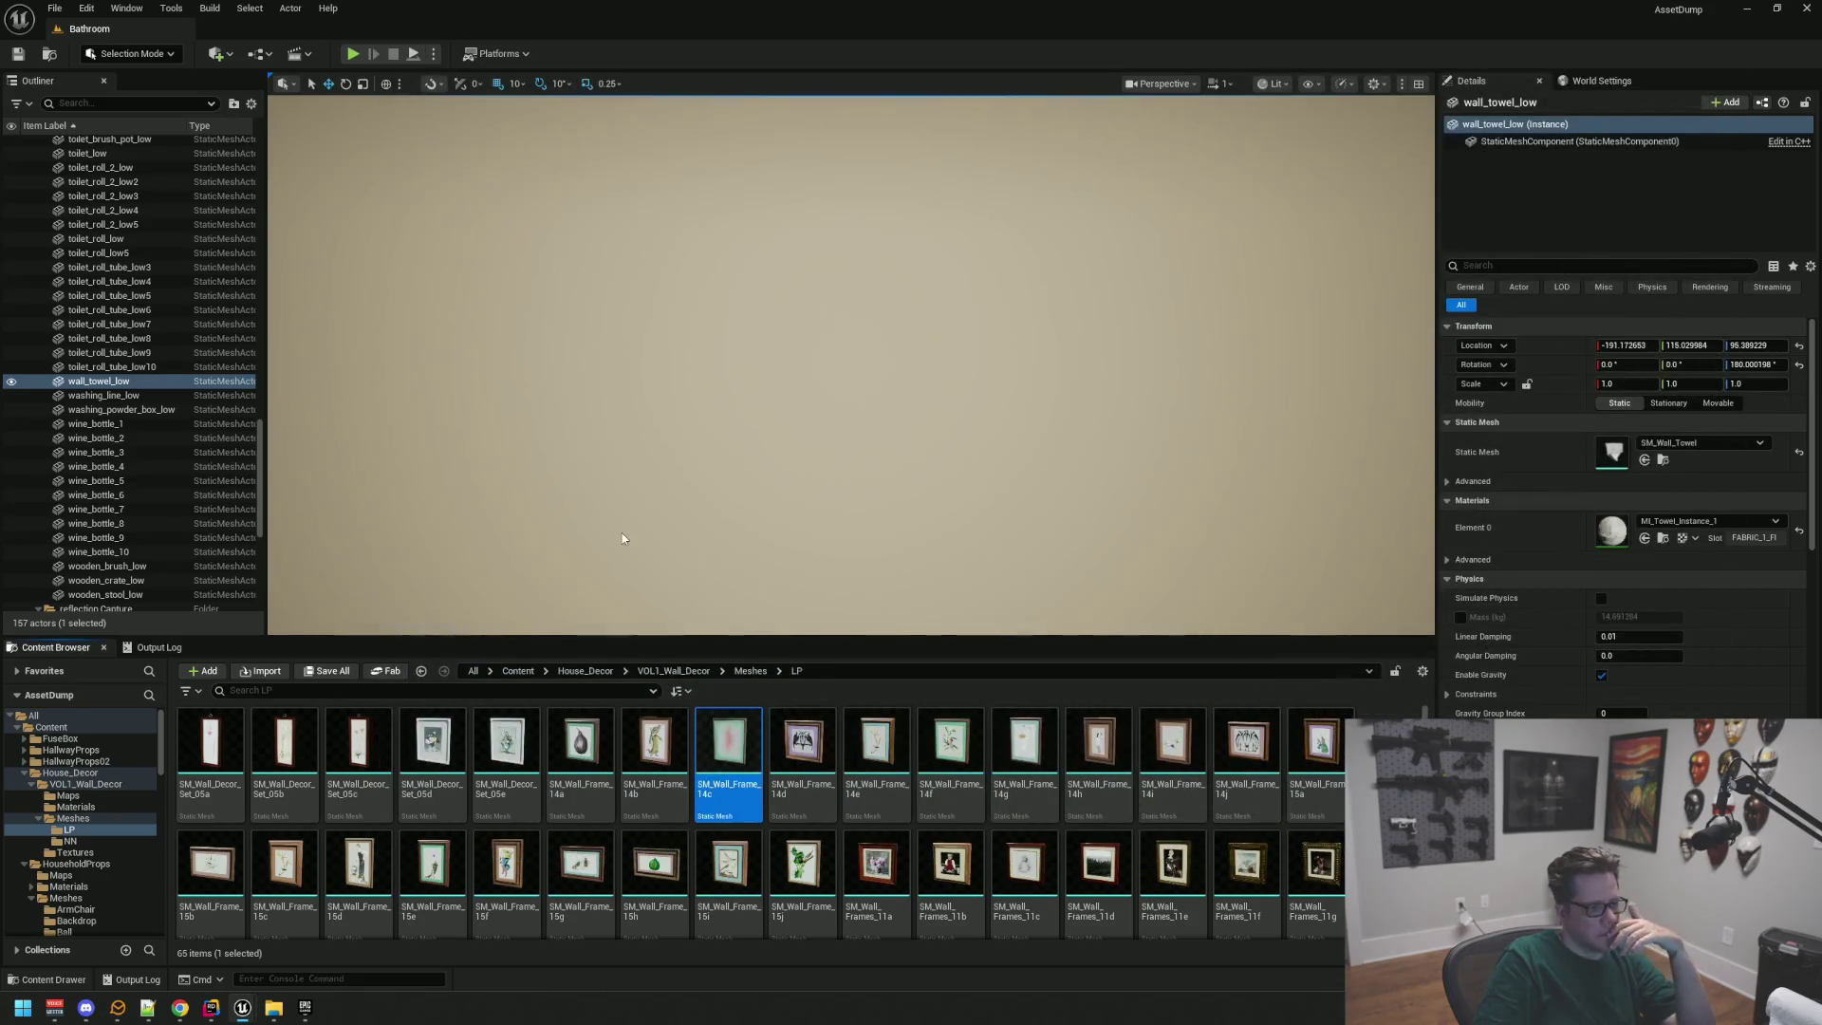
{"action": "scroll", "coordinate": [940, 759], "scroll_direction": "down", "scroll_amount": 1}
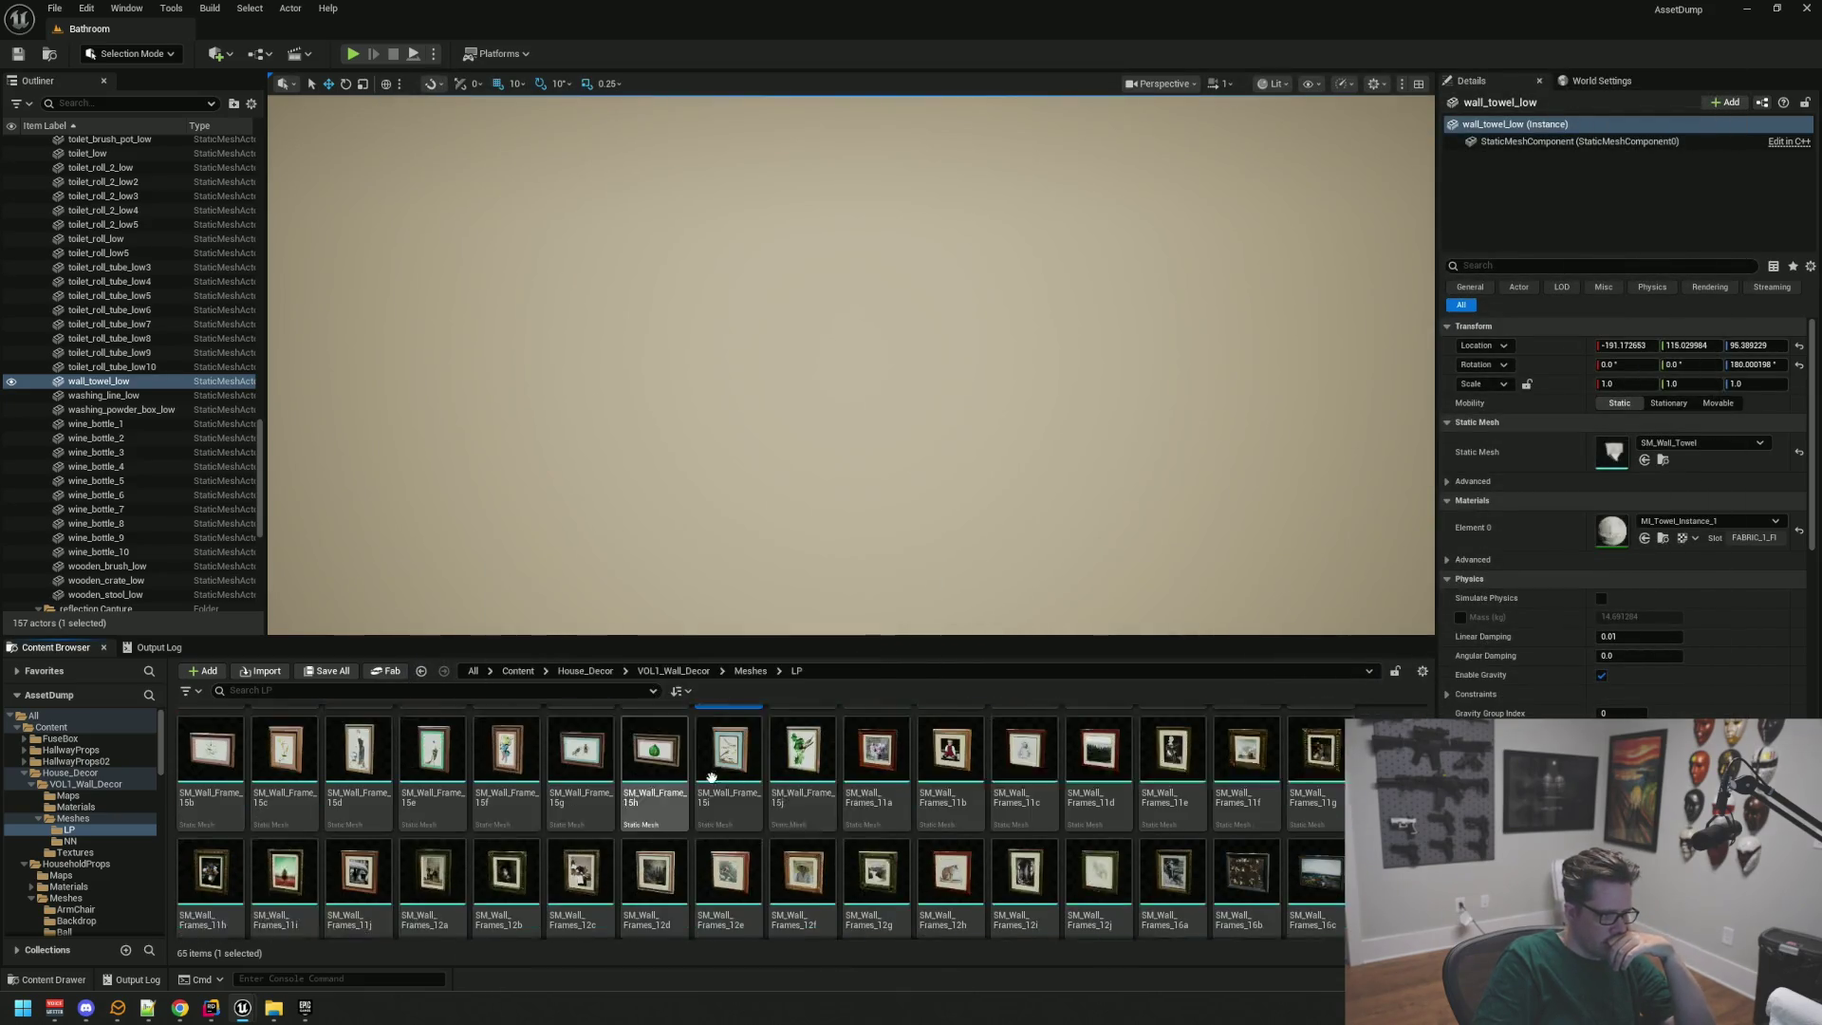
{"action": "scroll", "coordinate": [946, 762], "scroll_direction": "down", "scroll_amount": 1}
{"action": "double_click", "coordinate": [966, 771]}
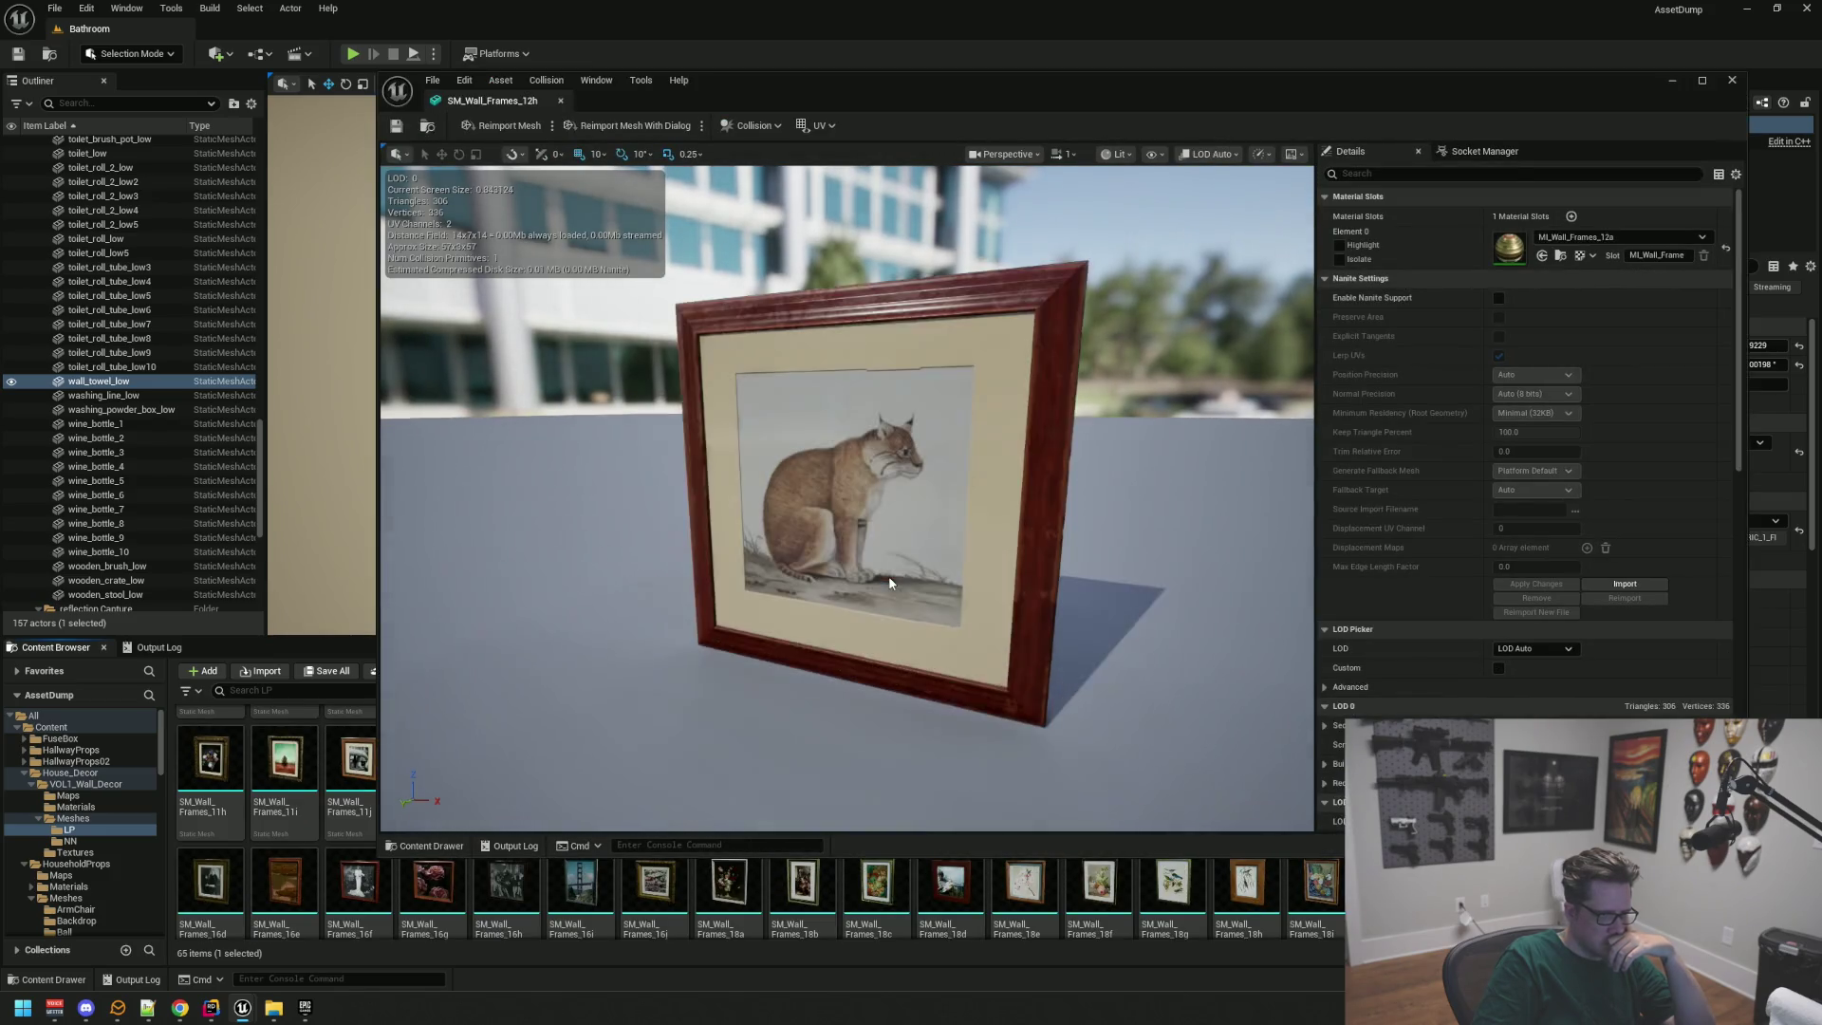
{"action": "mouse_move", "coordinate": [895, 569]}
{"action": "left_mouse_down"}
{"action": "mouse_move", "coordinate": [806, 569]}
{"action": "mouse_move", "coordinate": [806, 493]}
{"action": "left_mouse_up"}
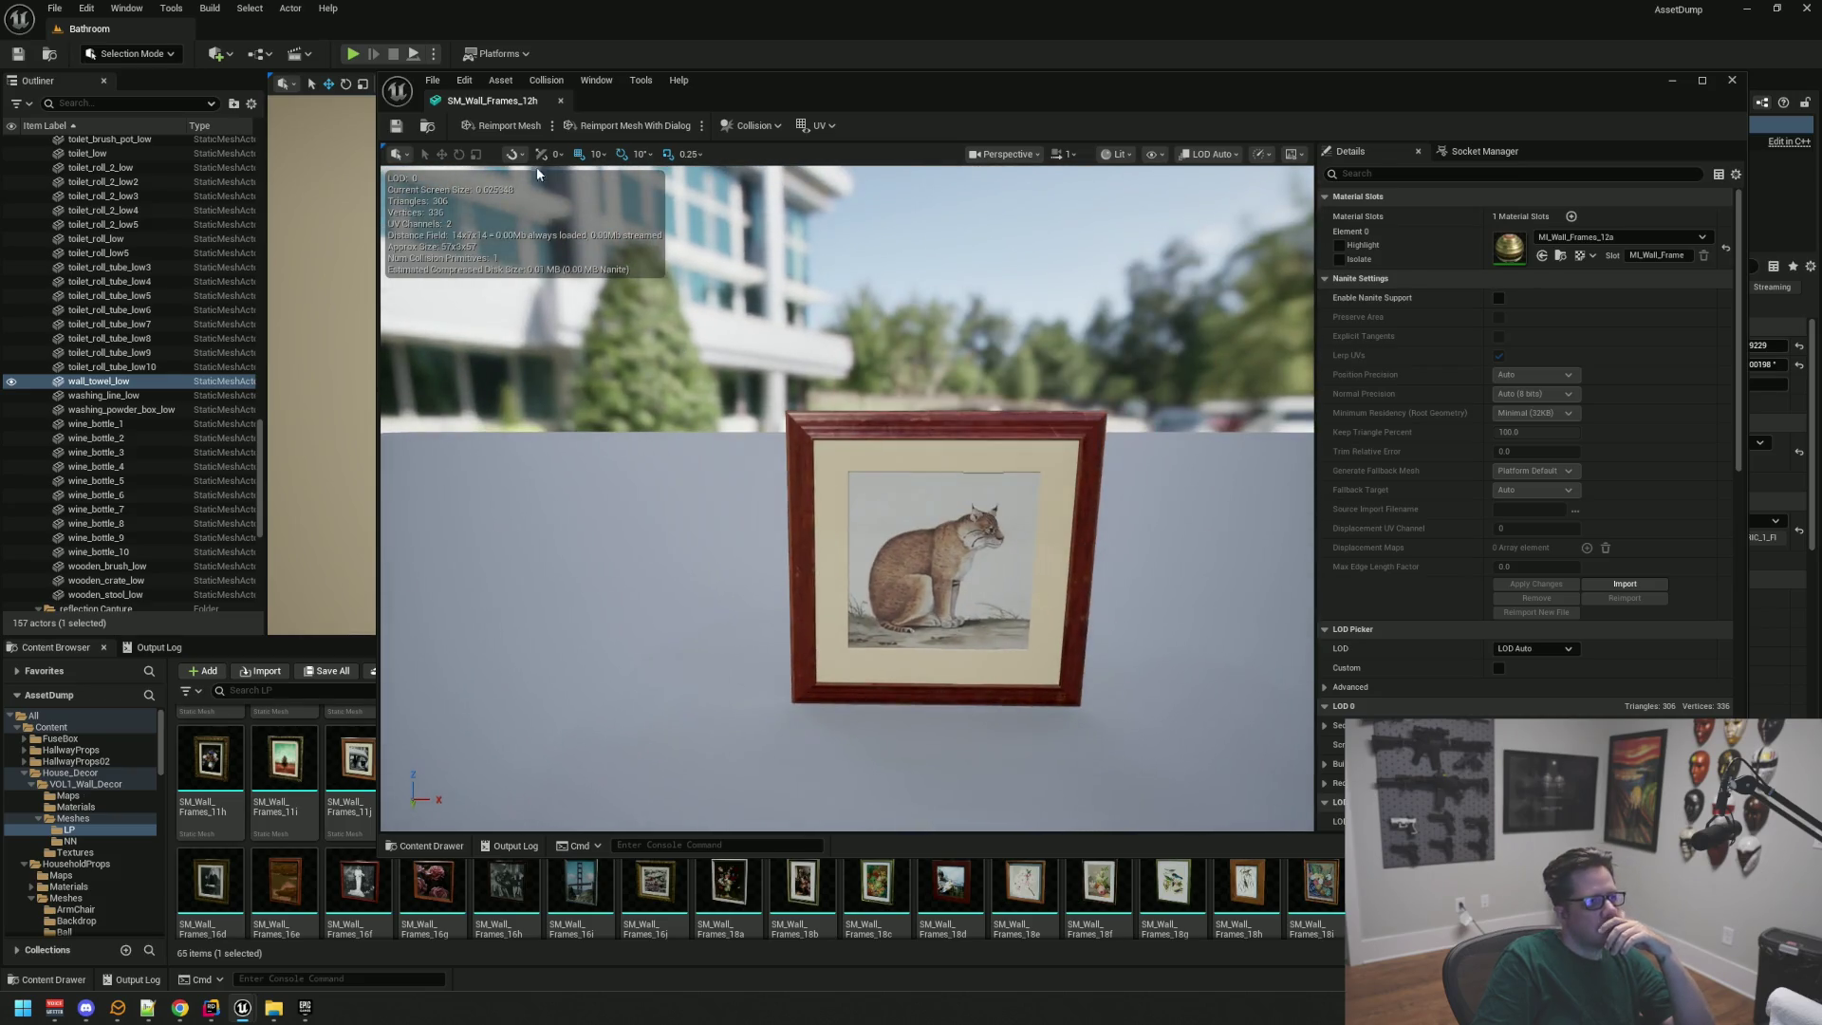
{"action": "left_click", "coordinate": [560, 101]}
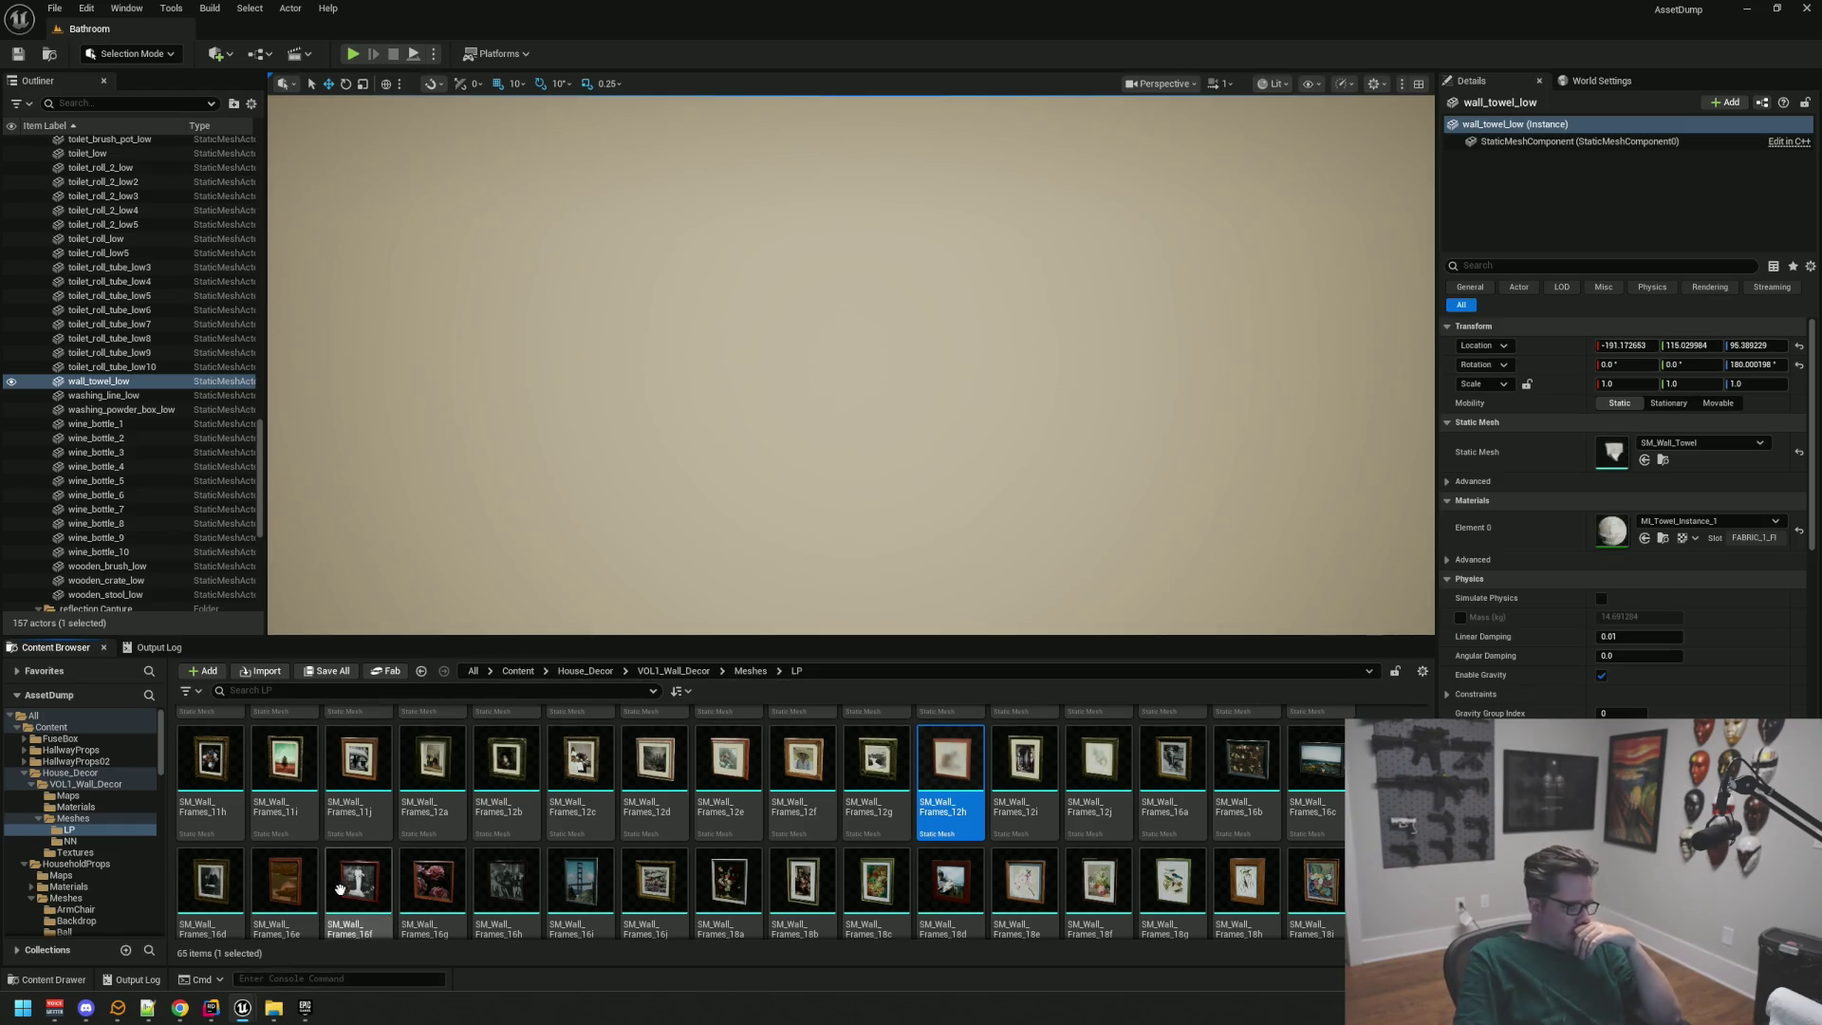
Step: Preview the SM_Wall_Frame_15d picture frame mesh, close it, and return to the Motel editor window
{"action": "scroll", "coordinate": [500, 845], "scroll_direction": "down", "scroll_amount": 2}
{"action": "left_click", "coordinate": [572, 880]}
{"action": "scroll", "coordinate": [572, 881], "scroll_direction": "up", "scroll_amount": 5}
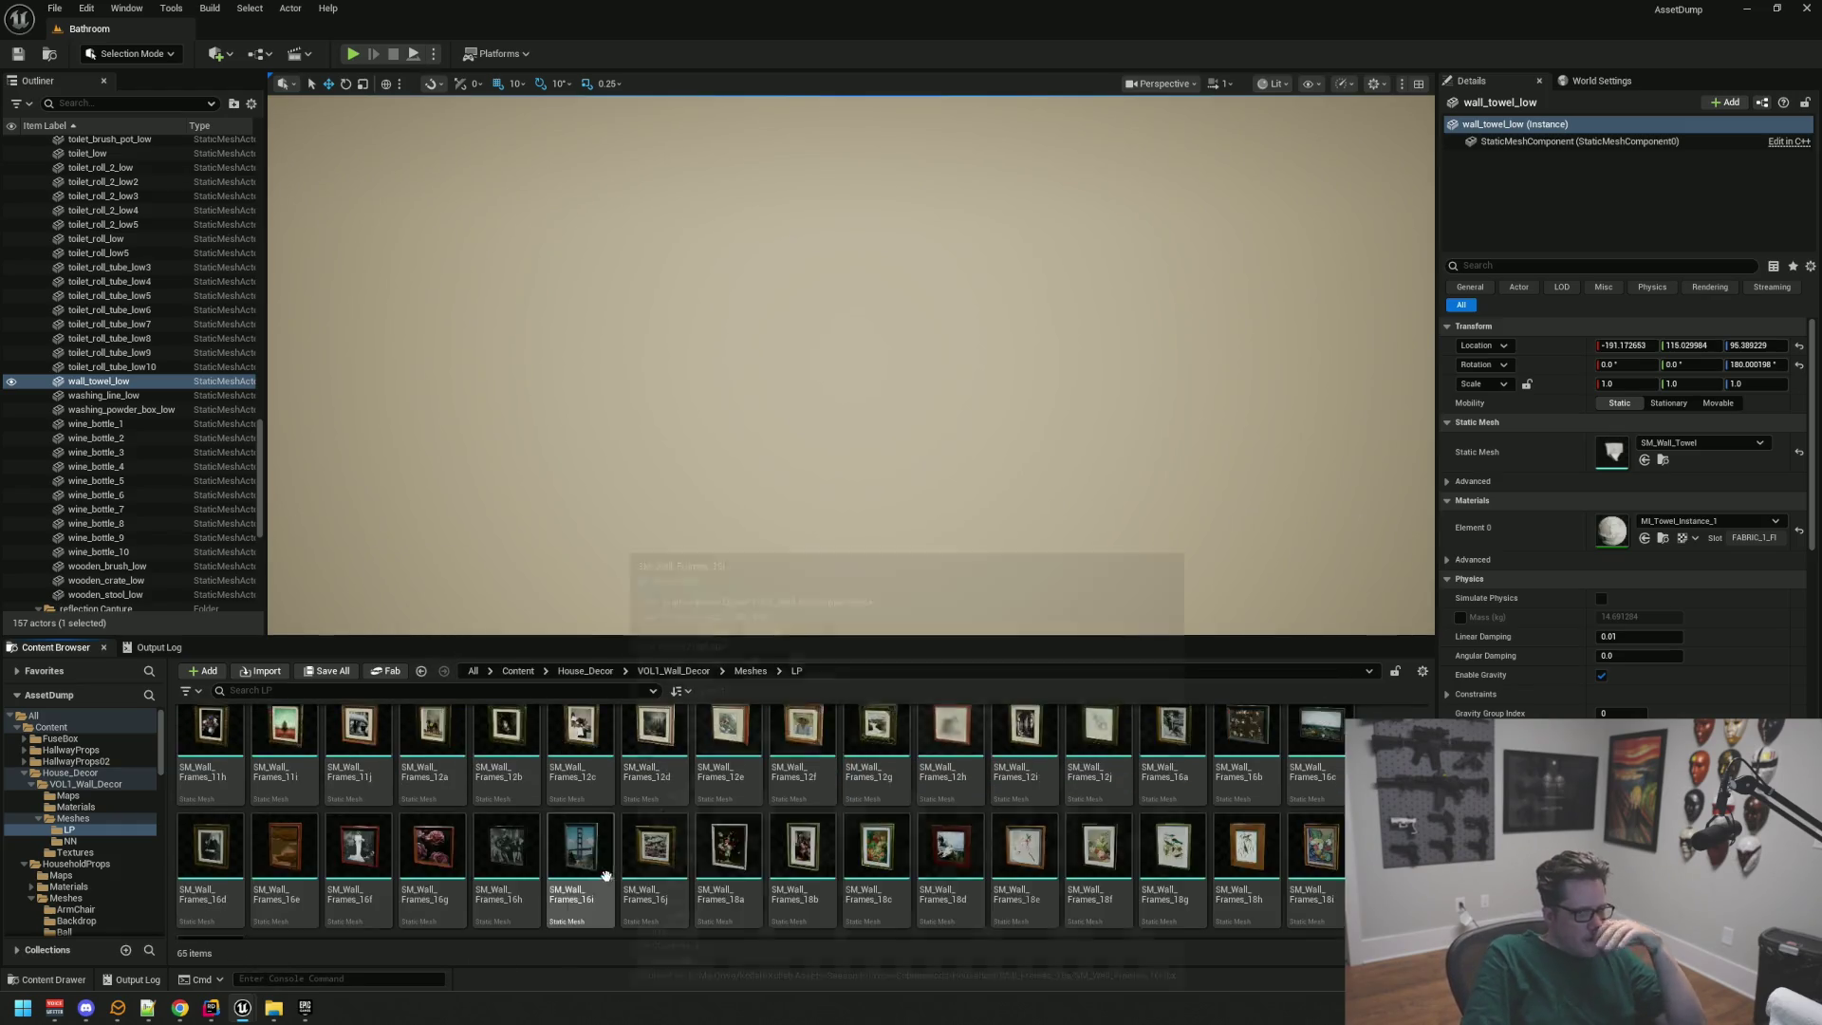
{"action": "scroll", "coordinate": [604, 809], "scroll_direction": "up", "scroll_amount": 1}
{"action": "left_click", "coordinate": [358, 861]}
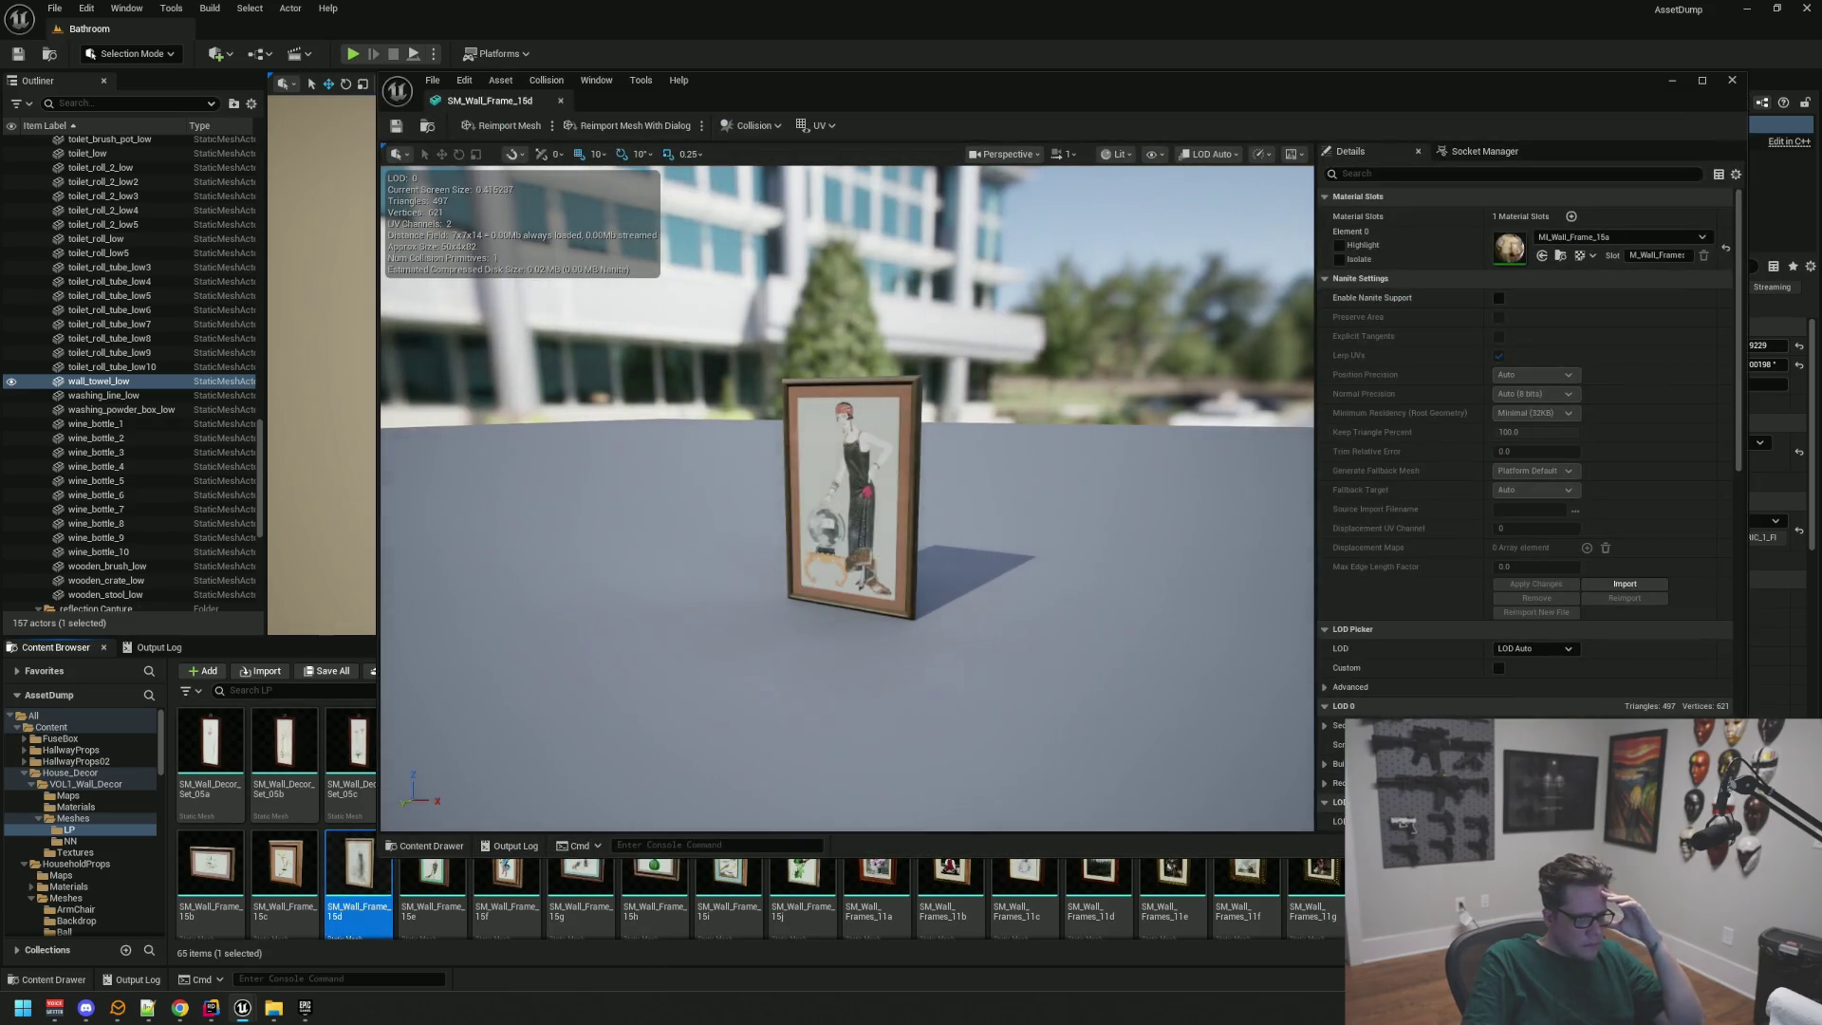
{"action": "mouse_move", "coordinate": [902, 579]}
{"action": "left_mouse_down"}
{"action": "mouse_move", "coordinate": [925, 579]}
{"action": "mouse_move", "coordinate": [859, 581]}
{"action": "left_mouse_up"}
{"action": "scroll", "coordinate": [903, 578], "scroll_direction": "up", "scroll_amount": 4}
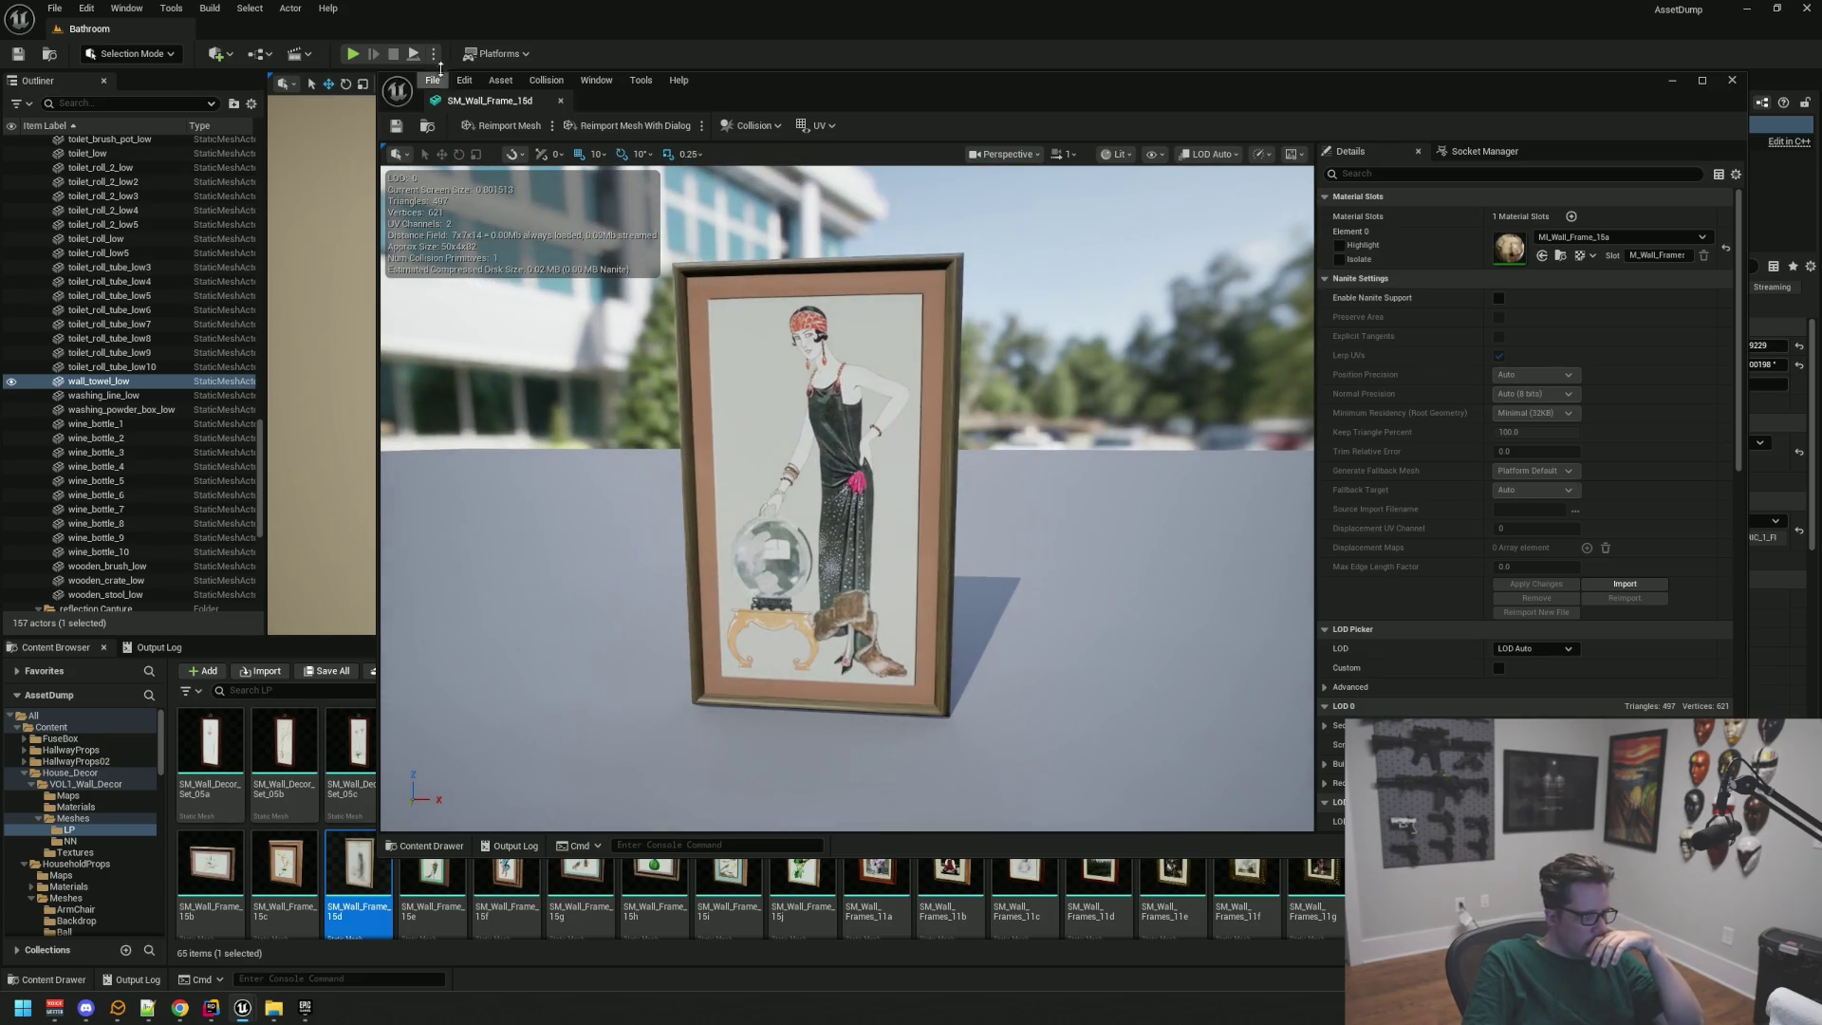
{"action": "left_click", "coordinate": [560, 101]}
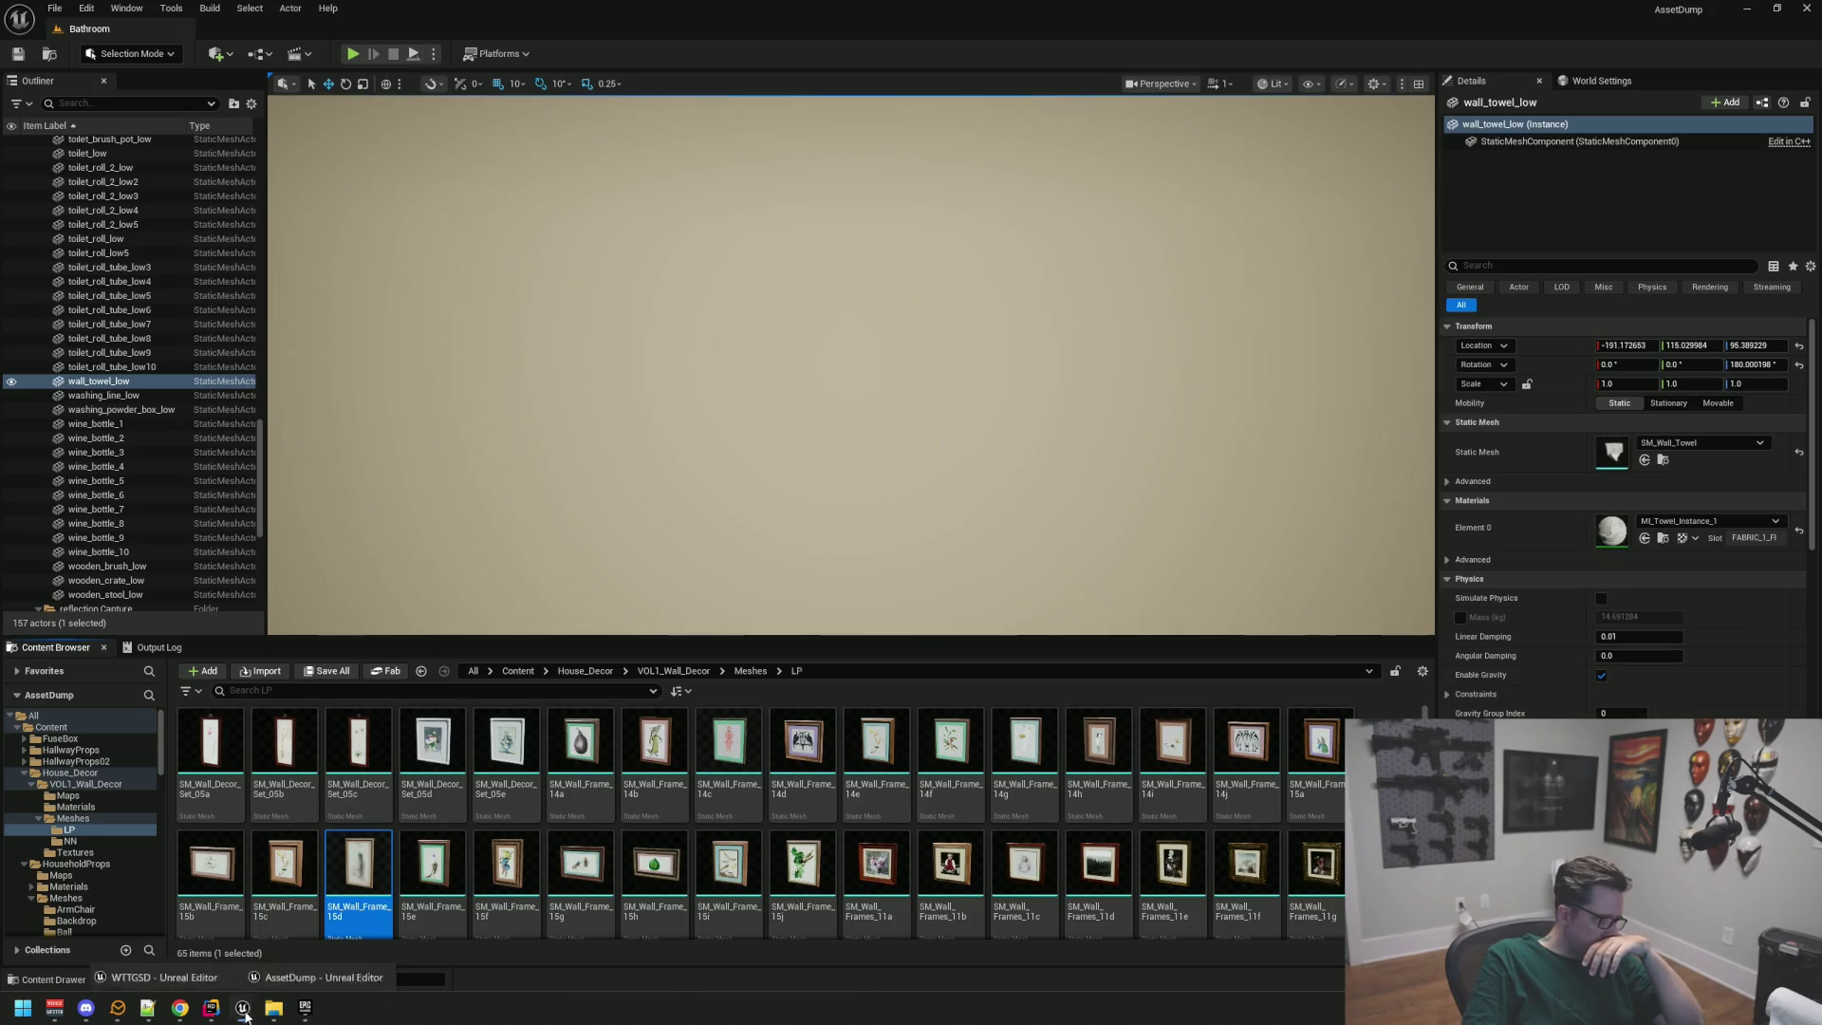
{"action": "mouse_move", "coordinate": [245, 1013]}
{"action": "left_click", "coordinate": [213, 916]}
Step: Fly from the vanity and toilet forward past the filing cabinets toward the microwave and water cooler
{"action": "mouse_move", "coordinate": [797, 534]}
{"action": "left_mouse_down"}
{"action": "mouse_move", "coordinate": [782, 626]}
{"action": "mouse_move", "coordinate": [807, 503]}
{"action": "mouse_move", "coordinate": [882, 440]}
{"action": "mouse_move", "coordinate": [854, 368]}
{"action": "mouse_move", "coordinate": [938, 463]}
{"action": "mouse_move", "coordinate": [937, 423]}
{"action": "left_mouse_up"}
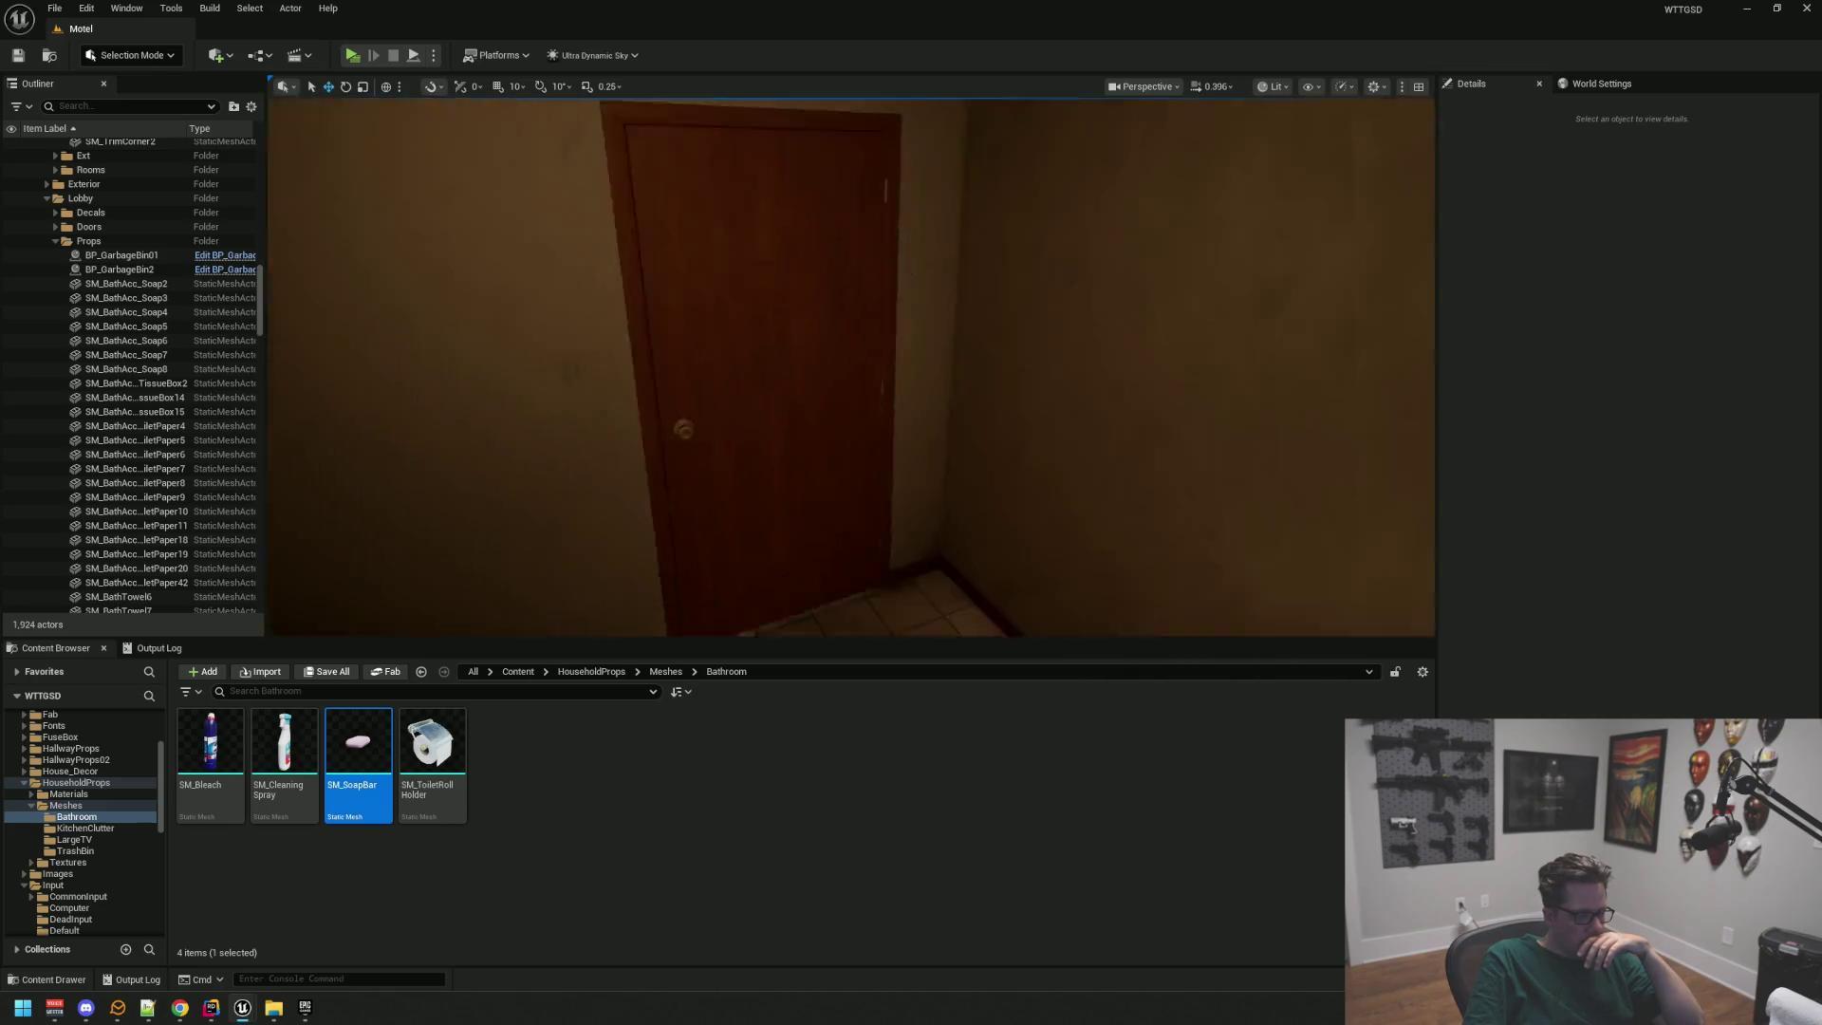
{"action": "scroll", "coordinate": [966, 431], "scroll_direction": "up", "scroll_amount": 5}
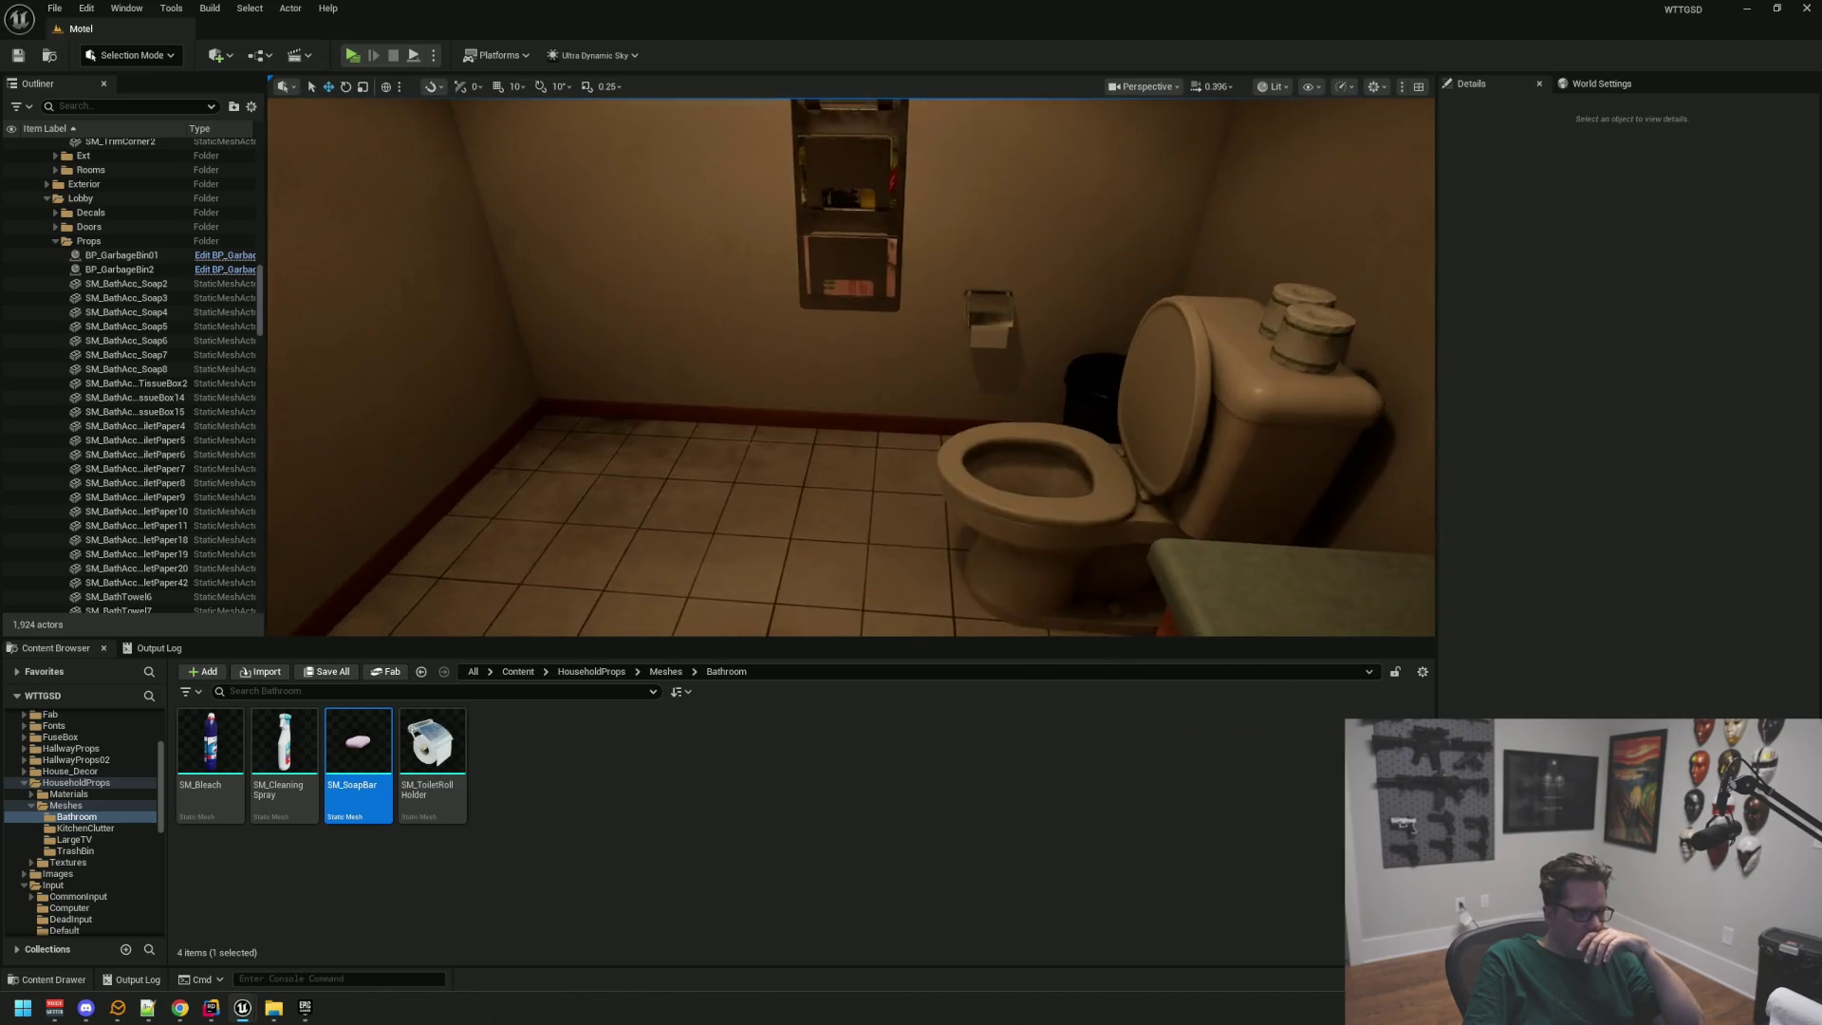
{"action": "mouse_move", "coordinate": [969, 403]}
{"action": "left_mouse_down"}
{"action": "mouse_move", "coordinate": [891, 386]}
{"action": "mouse_move", "coordinate": [911, 366]}
{"action": "left_mouse_up"}
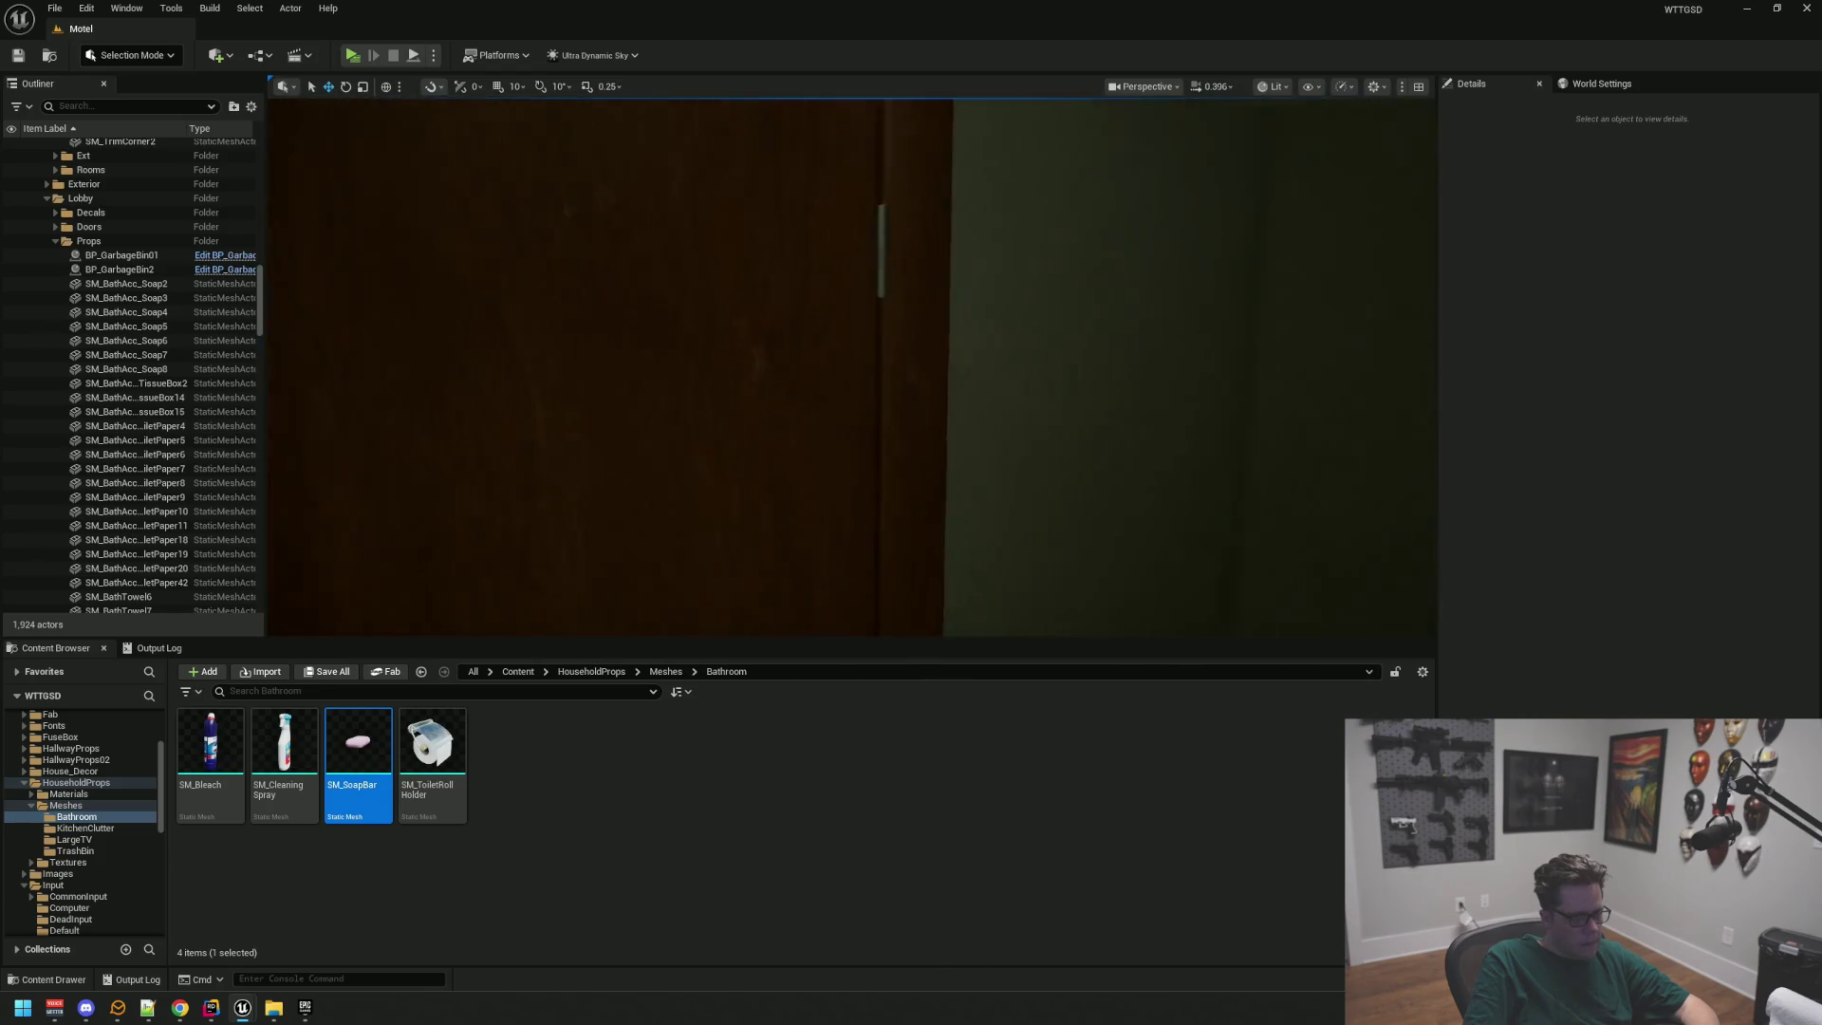
{"action": "key", "text": "w"}
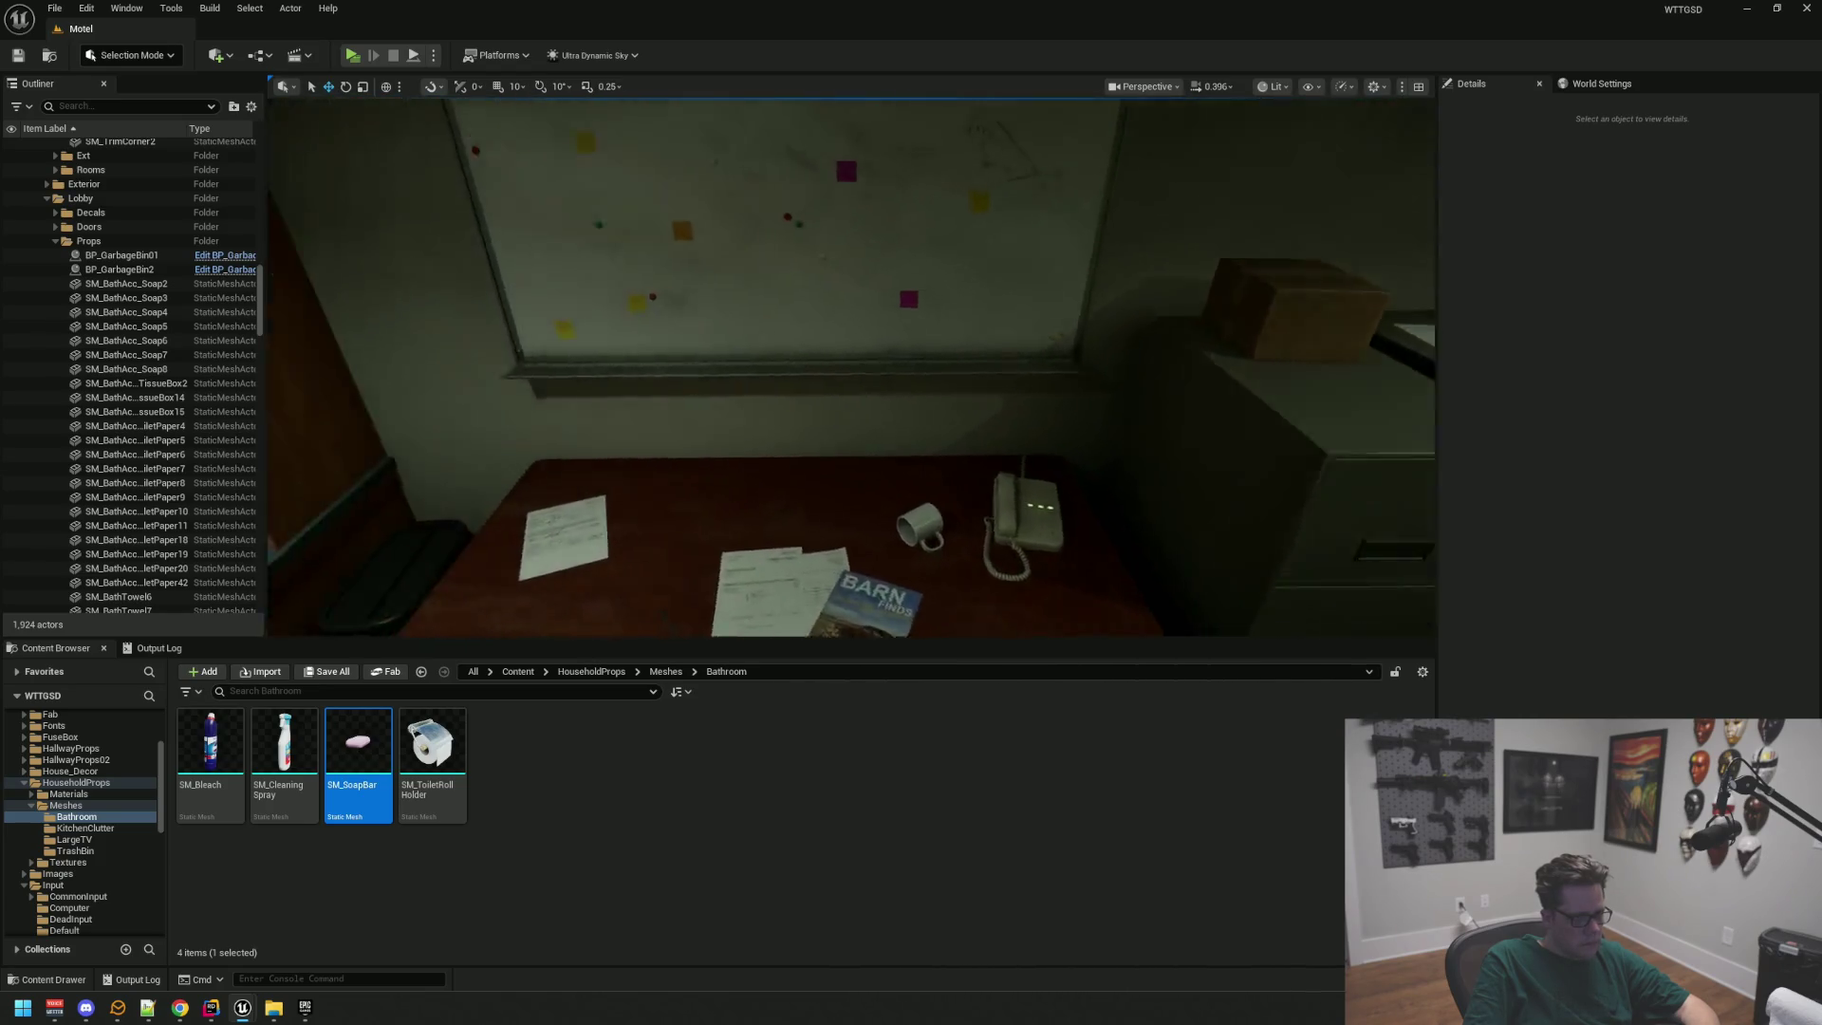
{"action": "key", "text": "w"}
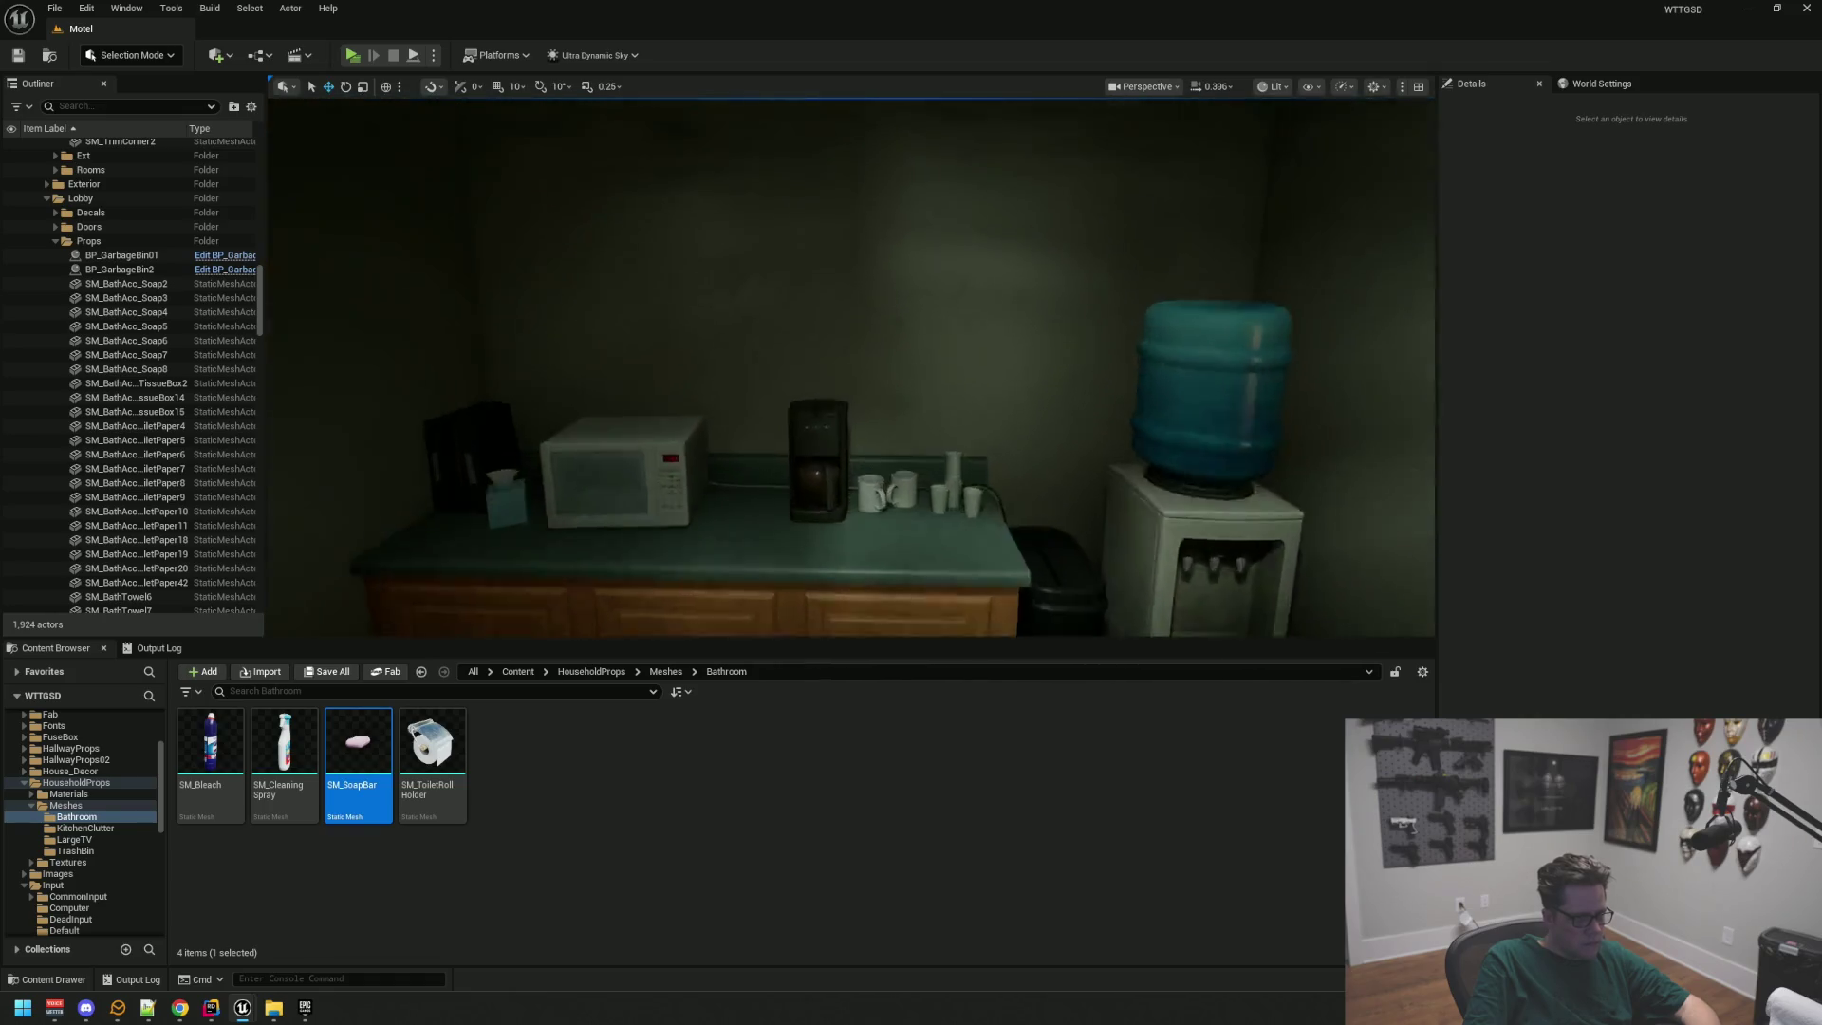
{"action": "key", "text": "w"}
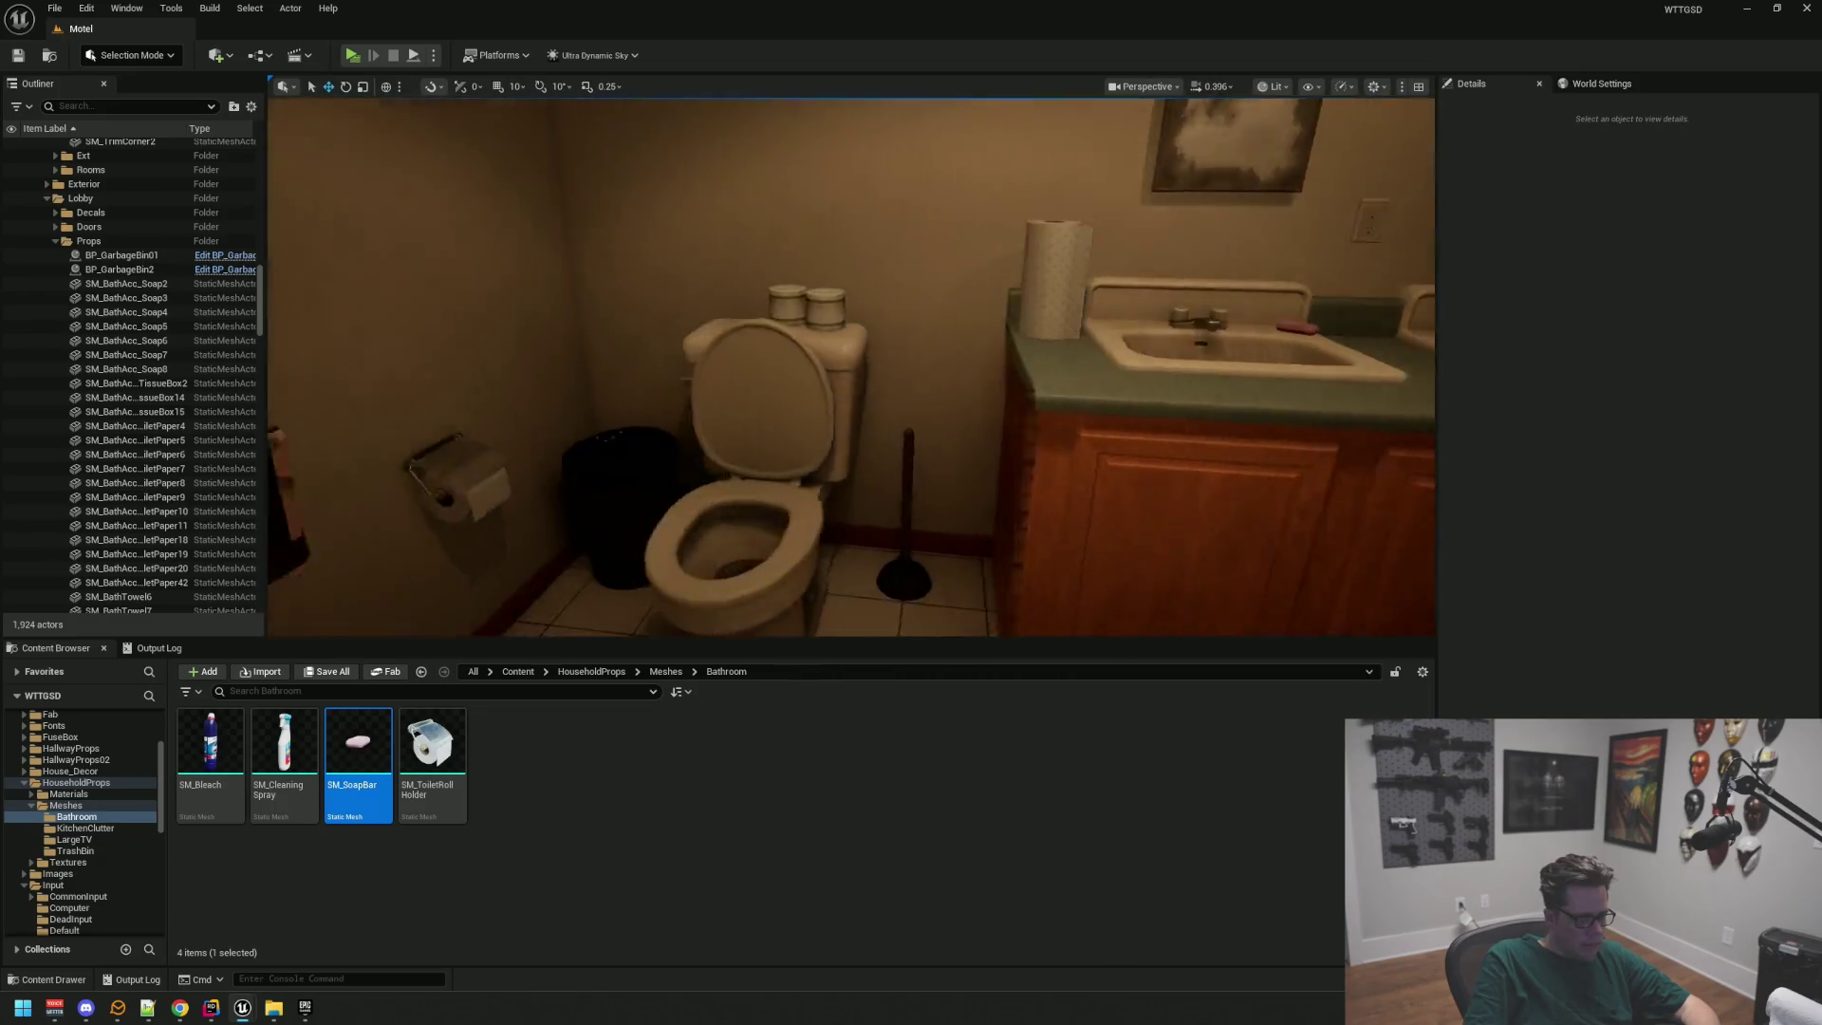
Step: Fly back through the bathroom toward the door and look down at the empty tiled corner by the magazine rack
{"action": "key", "text": "s"}
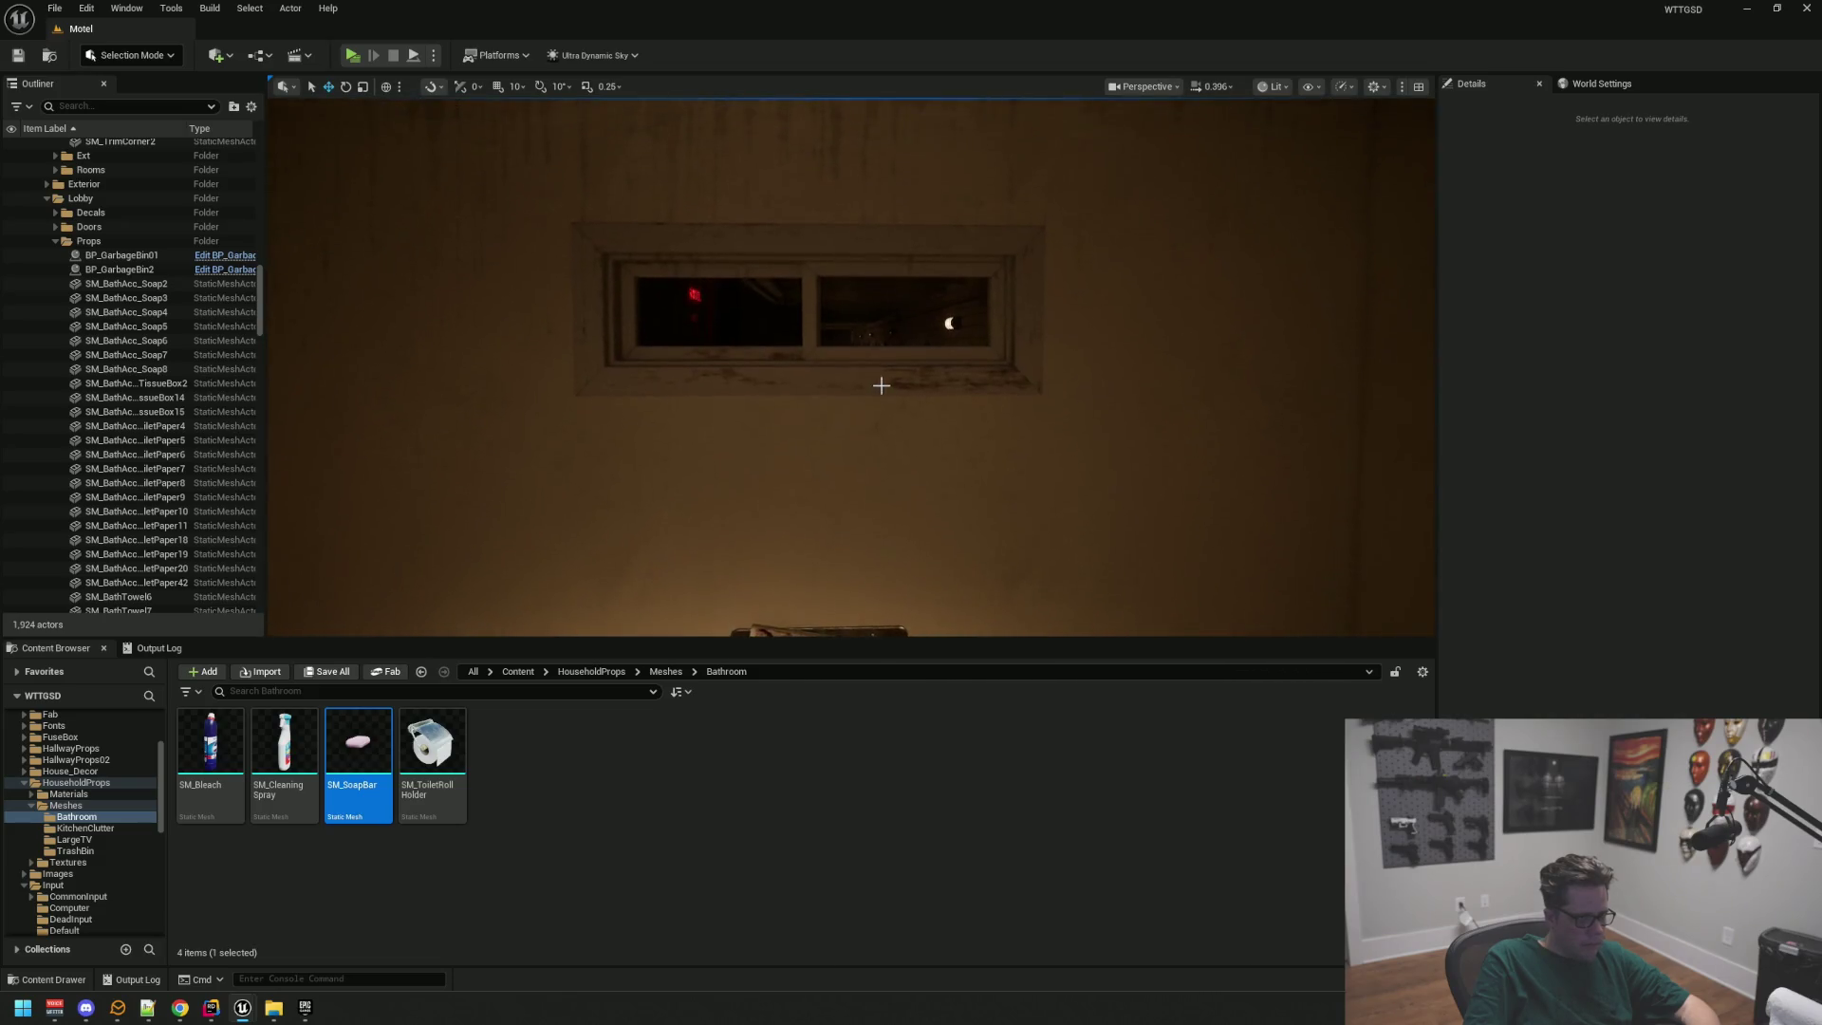
{"action": "key", "text": "s"}
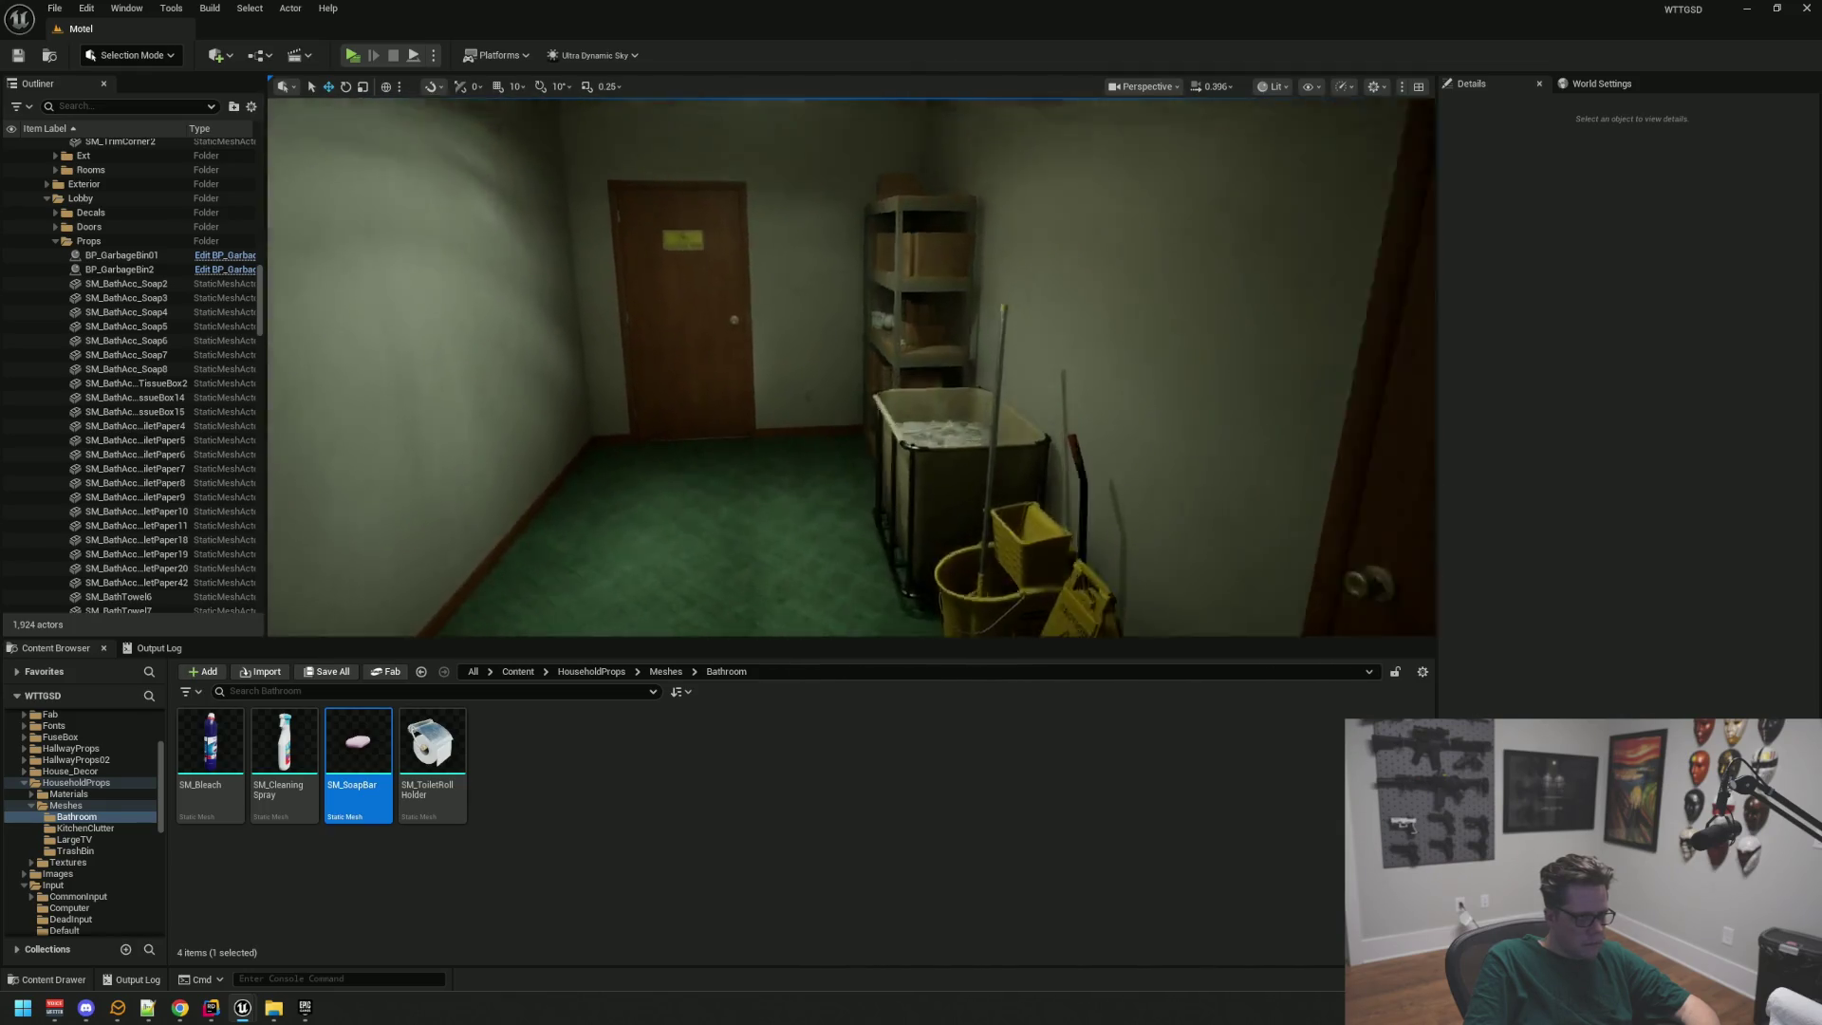
{"action": "key", "text": "d"}
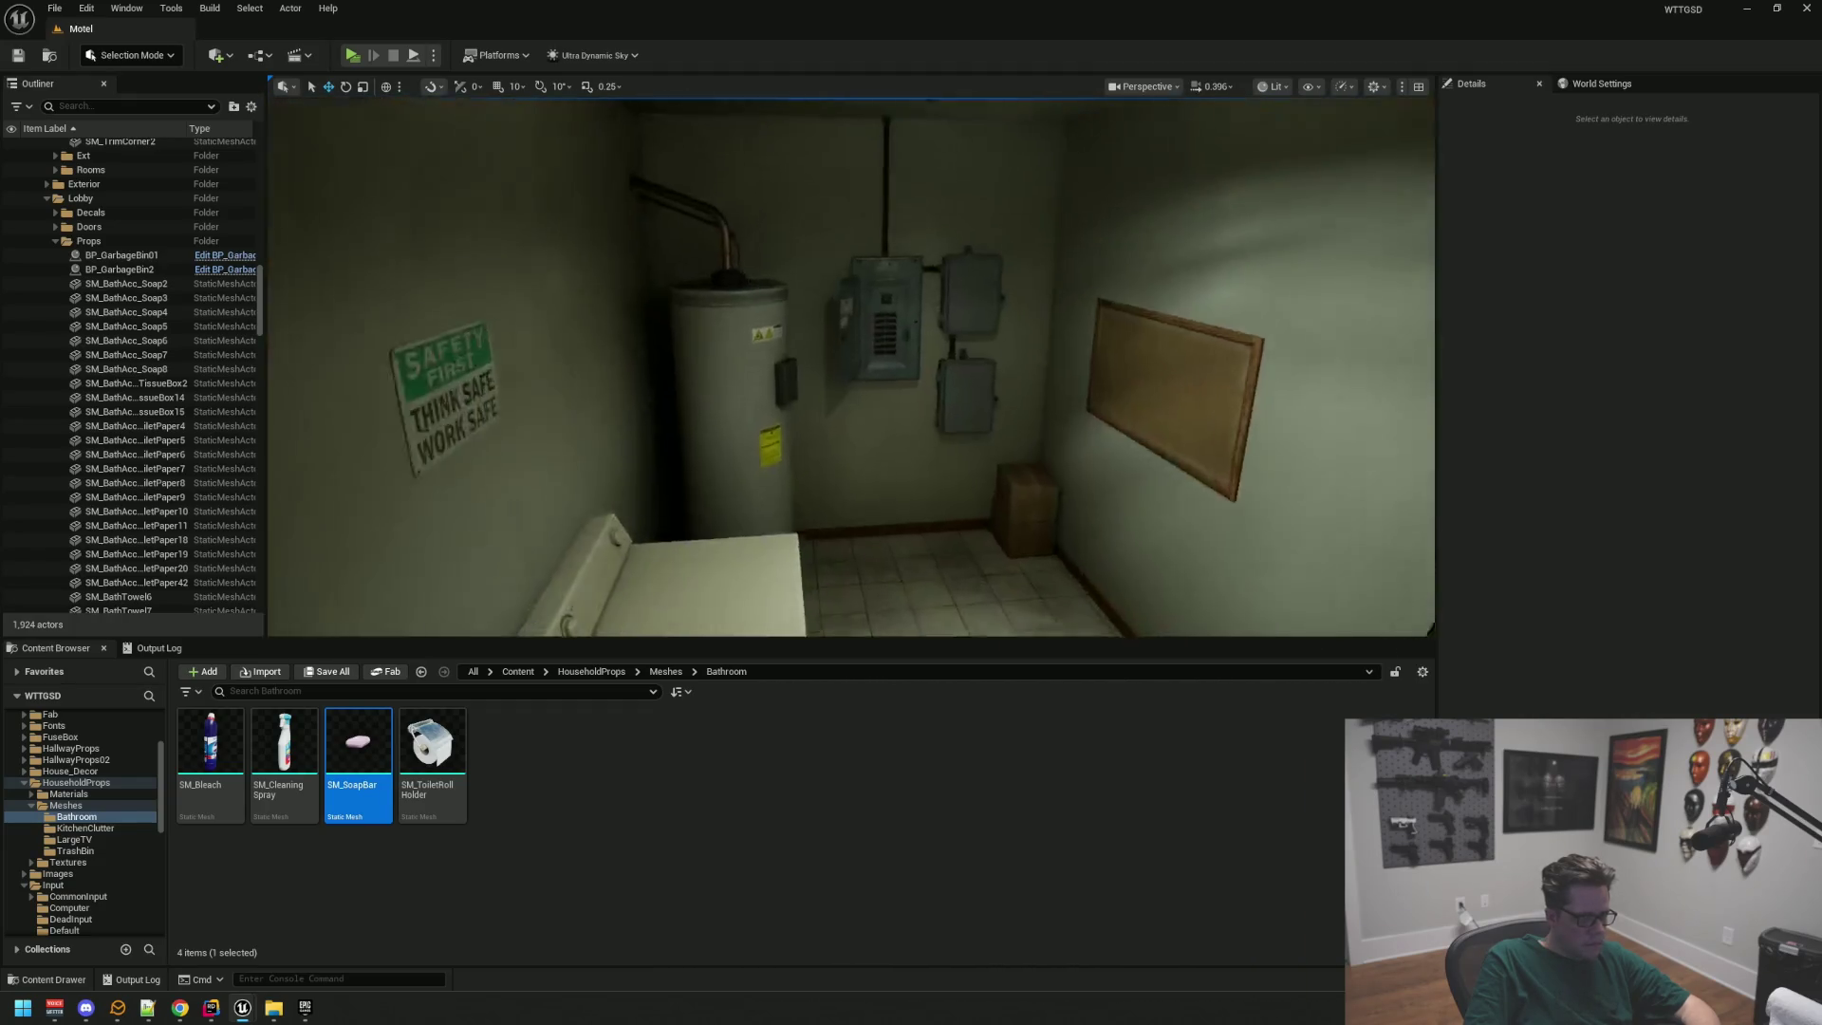
{"action": "key", "text": "w"}
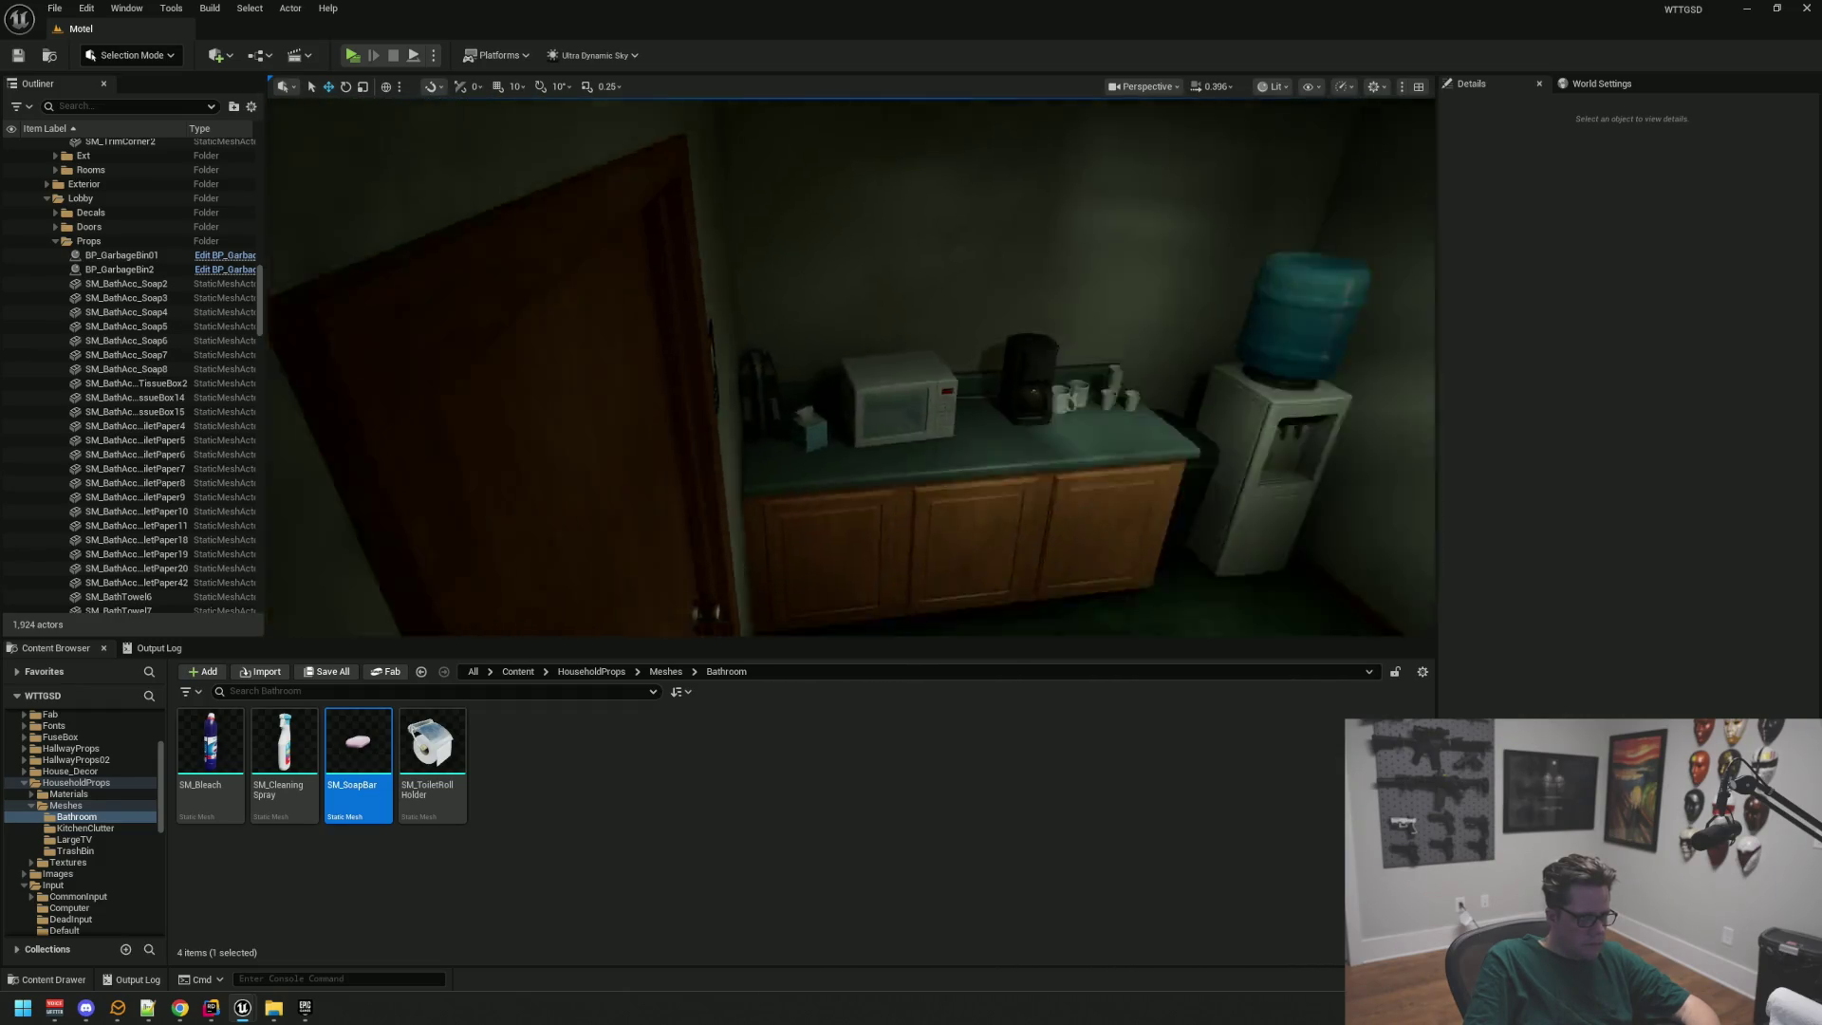
{"action": "key", "text": "w"}
{"action": "key", "text": "s"}
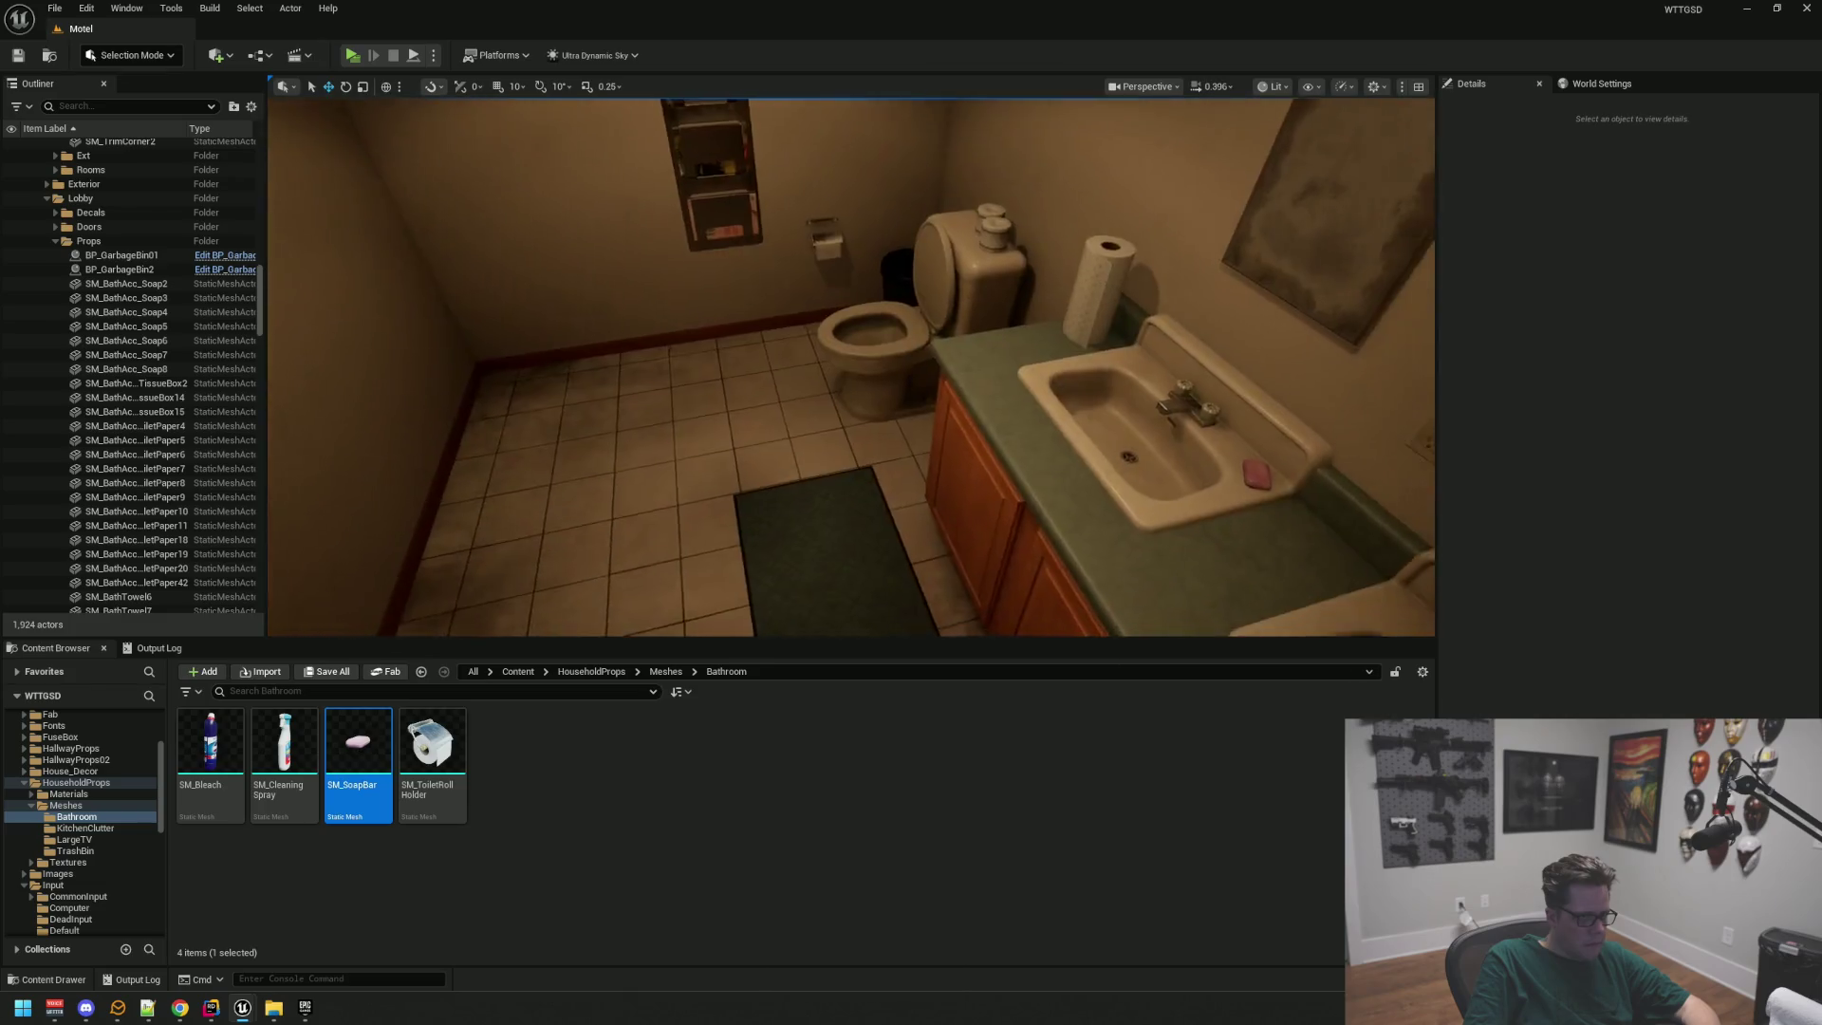
{"action": "mouse_move", "coordinate": [851, 367]}
{"action": "left_mouse_down"}
{"action": "mouse_move", "coordinate": [851, 427]}
{"action": "mouse_move", "coordinate": [851, 361]}
{"action": "mouse_move", "coordinate": [664, 361]}
{"action": "mouse_move", "coordinate": [835, 360]}
{"action": "mouse_move", "coordinate": [854, 380]}
{"action": "mouse_move", "coordinate": [816, 417]}
{"action": "mouse_move", "coordinate": [1006, 408]}
{"action": "mouse_move", "coordinate": [835, 389]}
{"action": "mouse_move", "coordinate": [987, 389]}
{"action": "mouse_move", "coordinate": [916, 390]}
{"action": "left_mouse_up"}
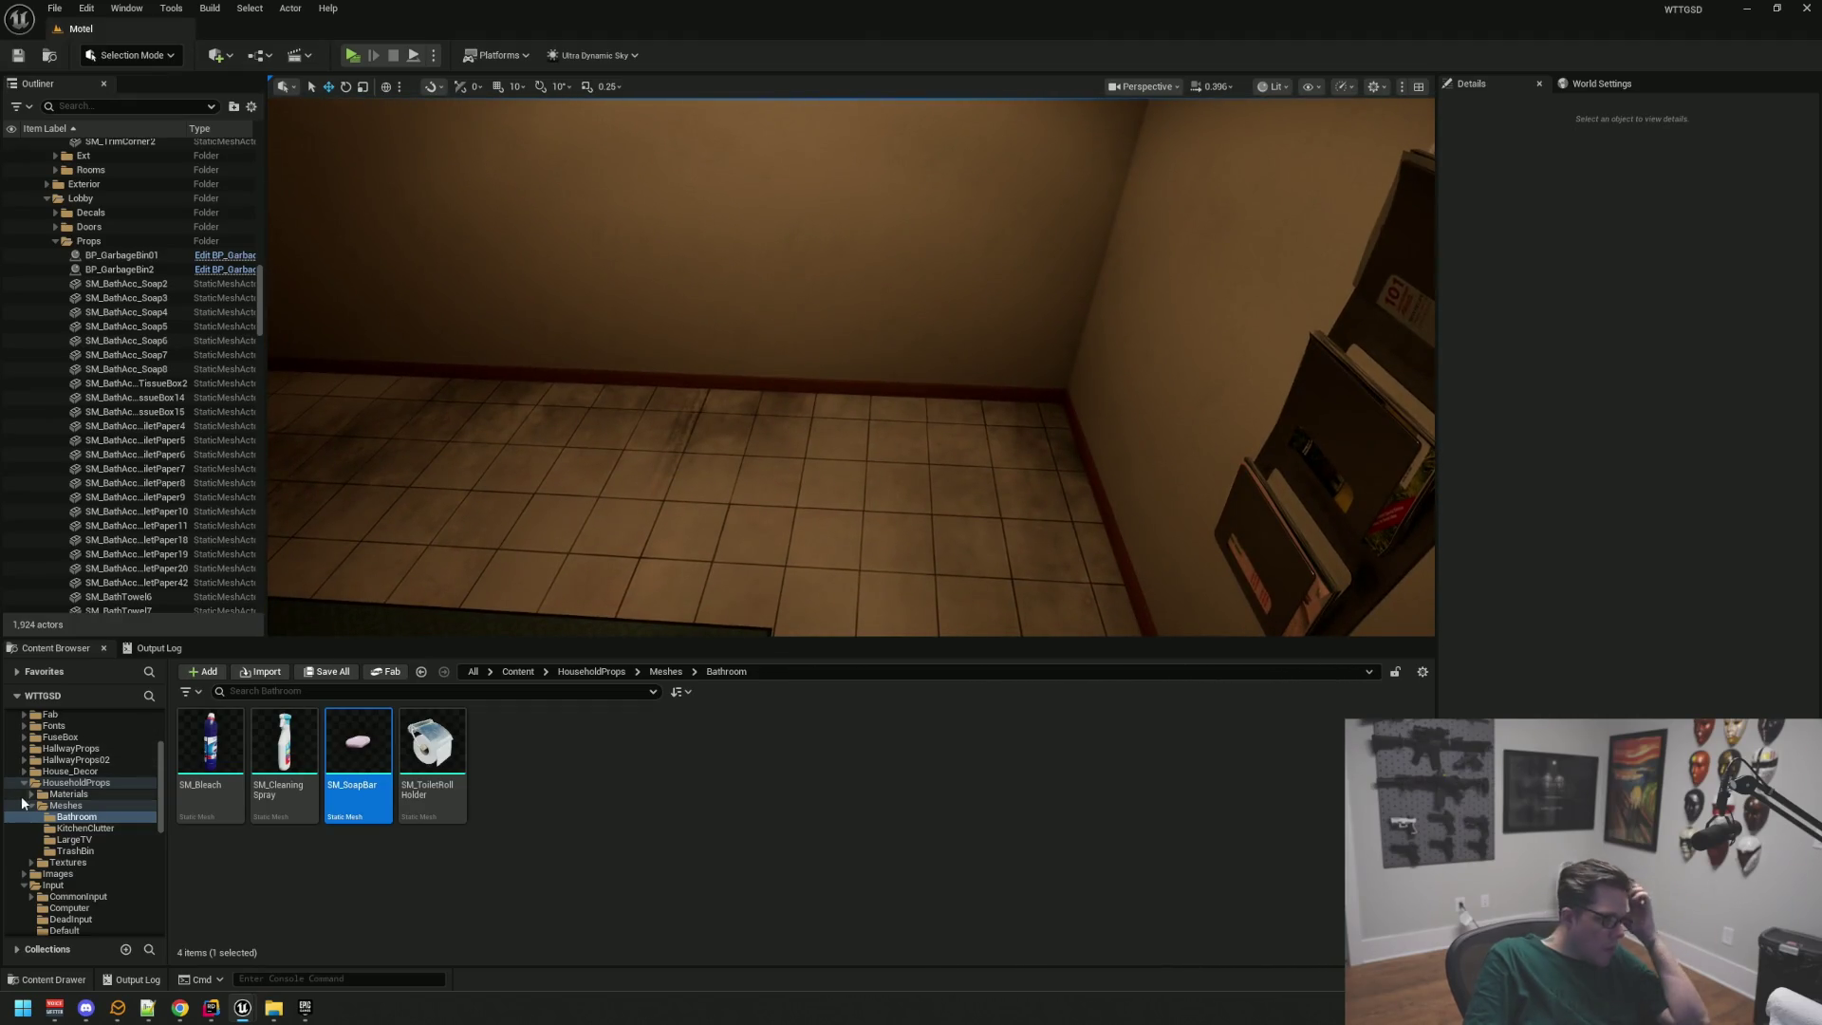
Step: Browse HouseholdProps and Laundromat, then open VOL1_Commerical > Meshes > LP
{"action": "left_click", "coordinate": [24, 784]}
{"action": "left_click", "coordinate": [23, 804]}
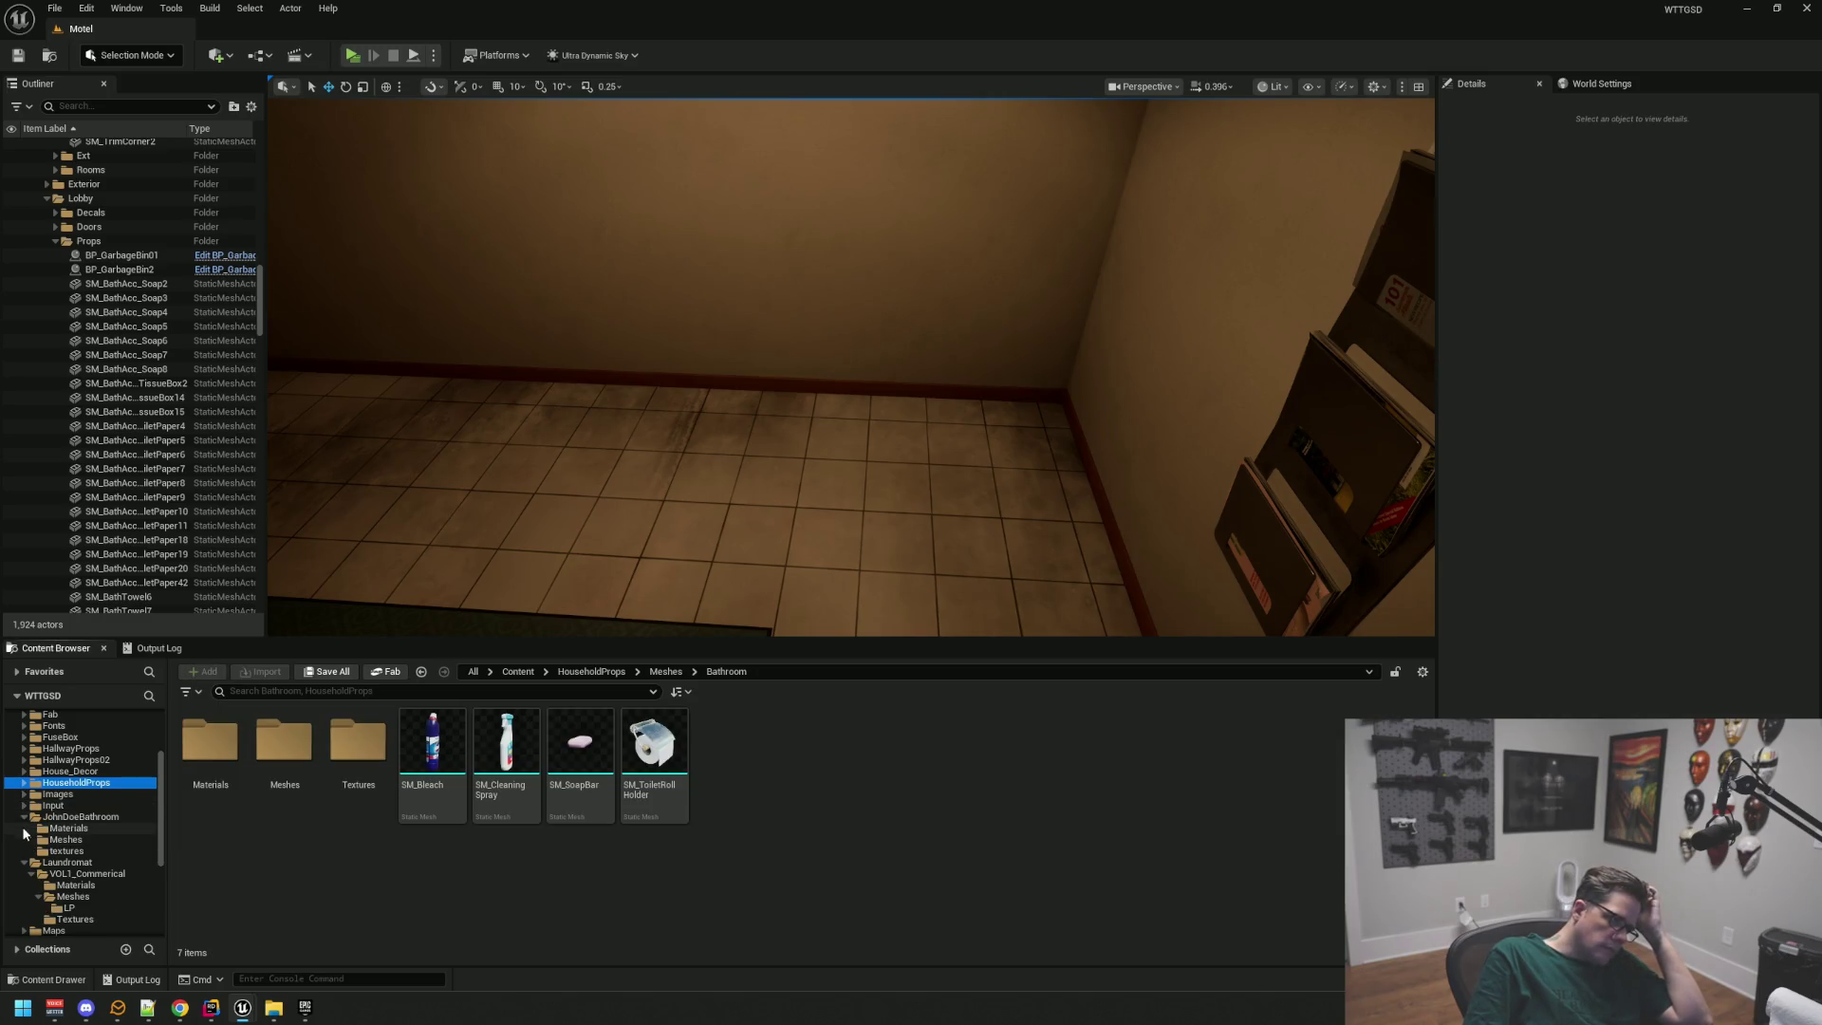
{"action": "left_click", "coordinate": [24, 816]}
{"action": "left_click", "coordinate": [27, 841]}
{"action": "left_click", "coordinate": [24, 828]}
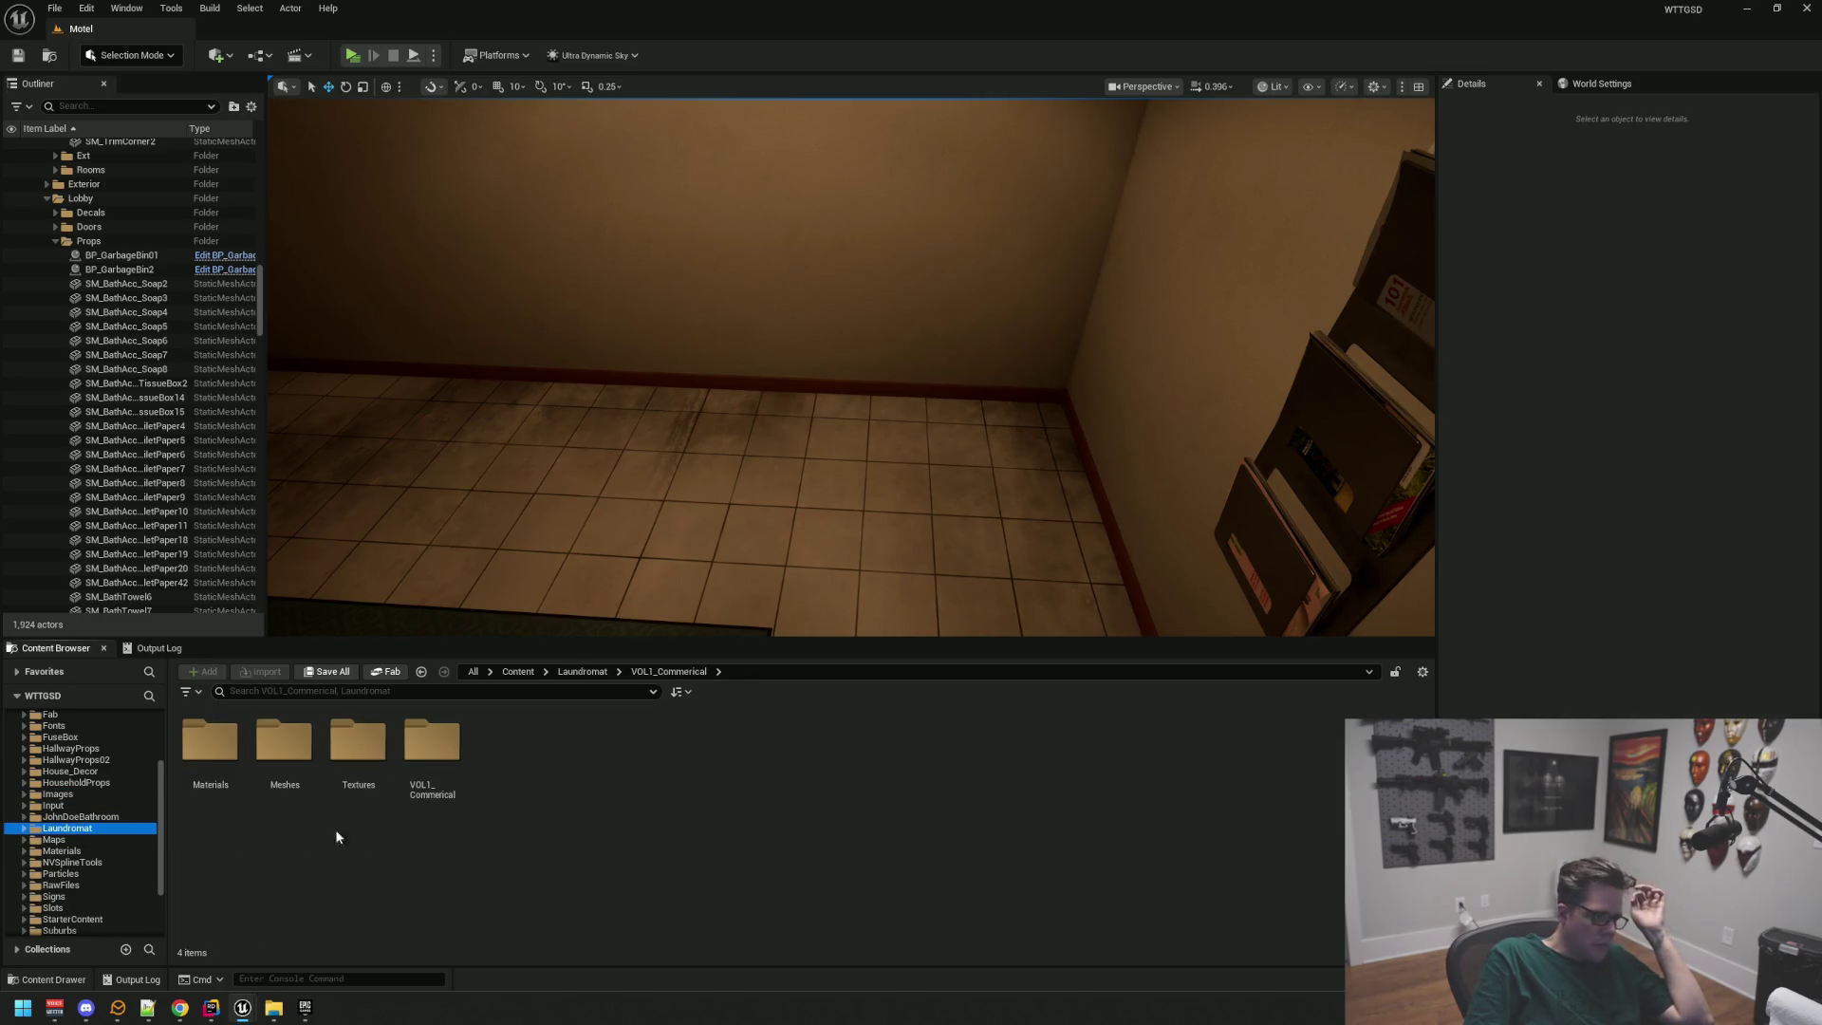
{"action": "left_click", "coordinate": [288, 736]}
{"action": "double_click", "coordinate": [289, 736]}
{"action": "double_click", "coordinate": [209, 738]}
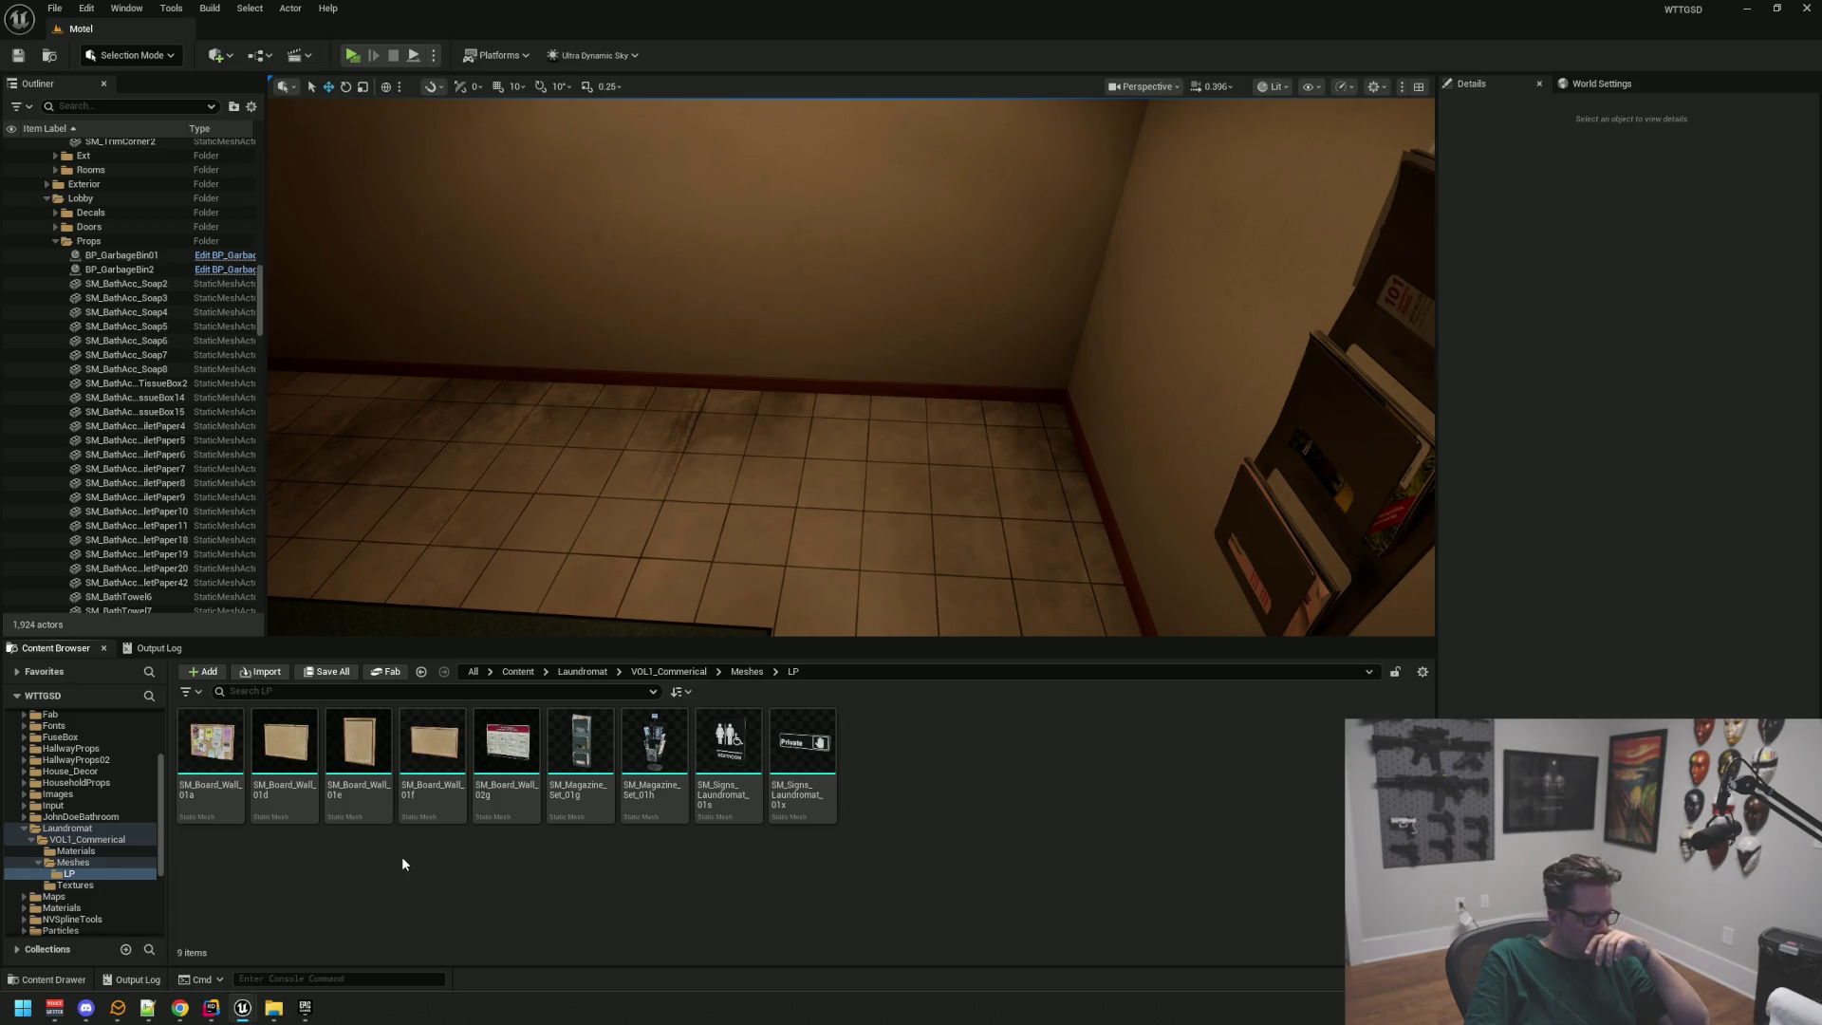
Step: Browse the Materials, StarterContent and Suburbs folders, then open VOL19_Office > Meshes > LP
{"action": "scroll", "coordinate": [95, 825], "scroll_direction": "down", "scroll_amount": 1}
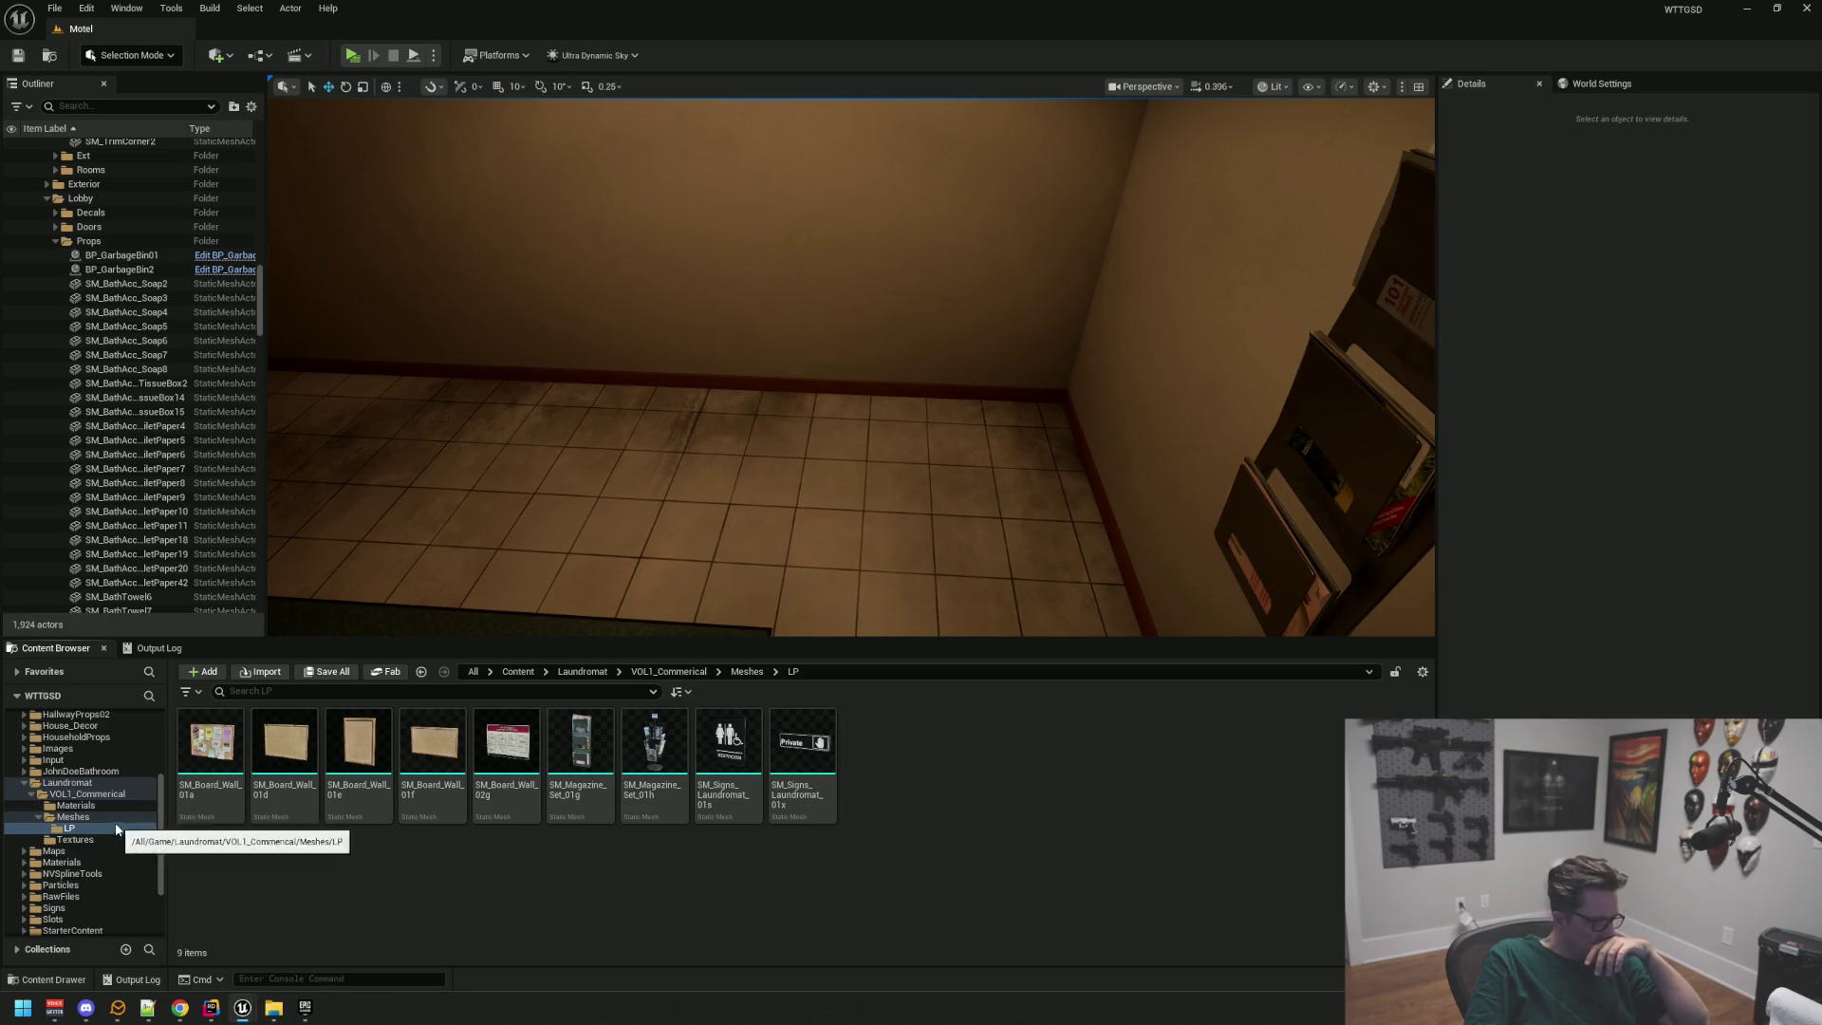
{"action": "left_click", "coordinate": [76, 861]}
{"action": "scroll", "coordinate": [104, 858], "scroll_direction": "down", "scroll_amount": 2}
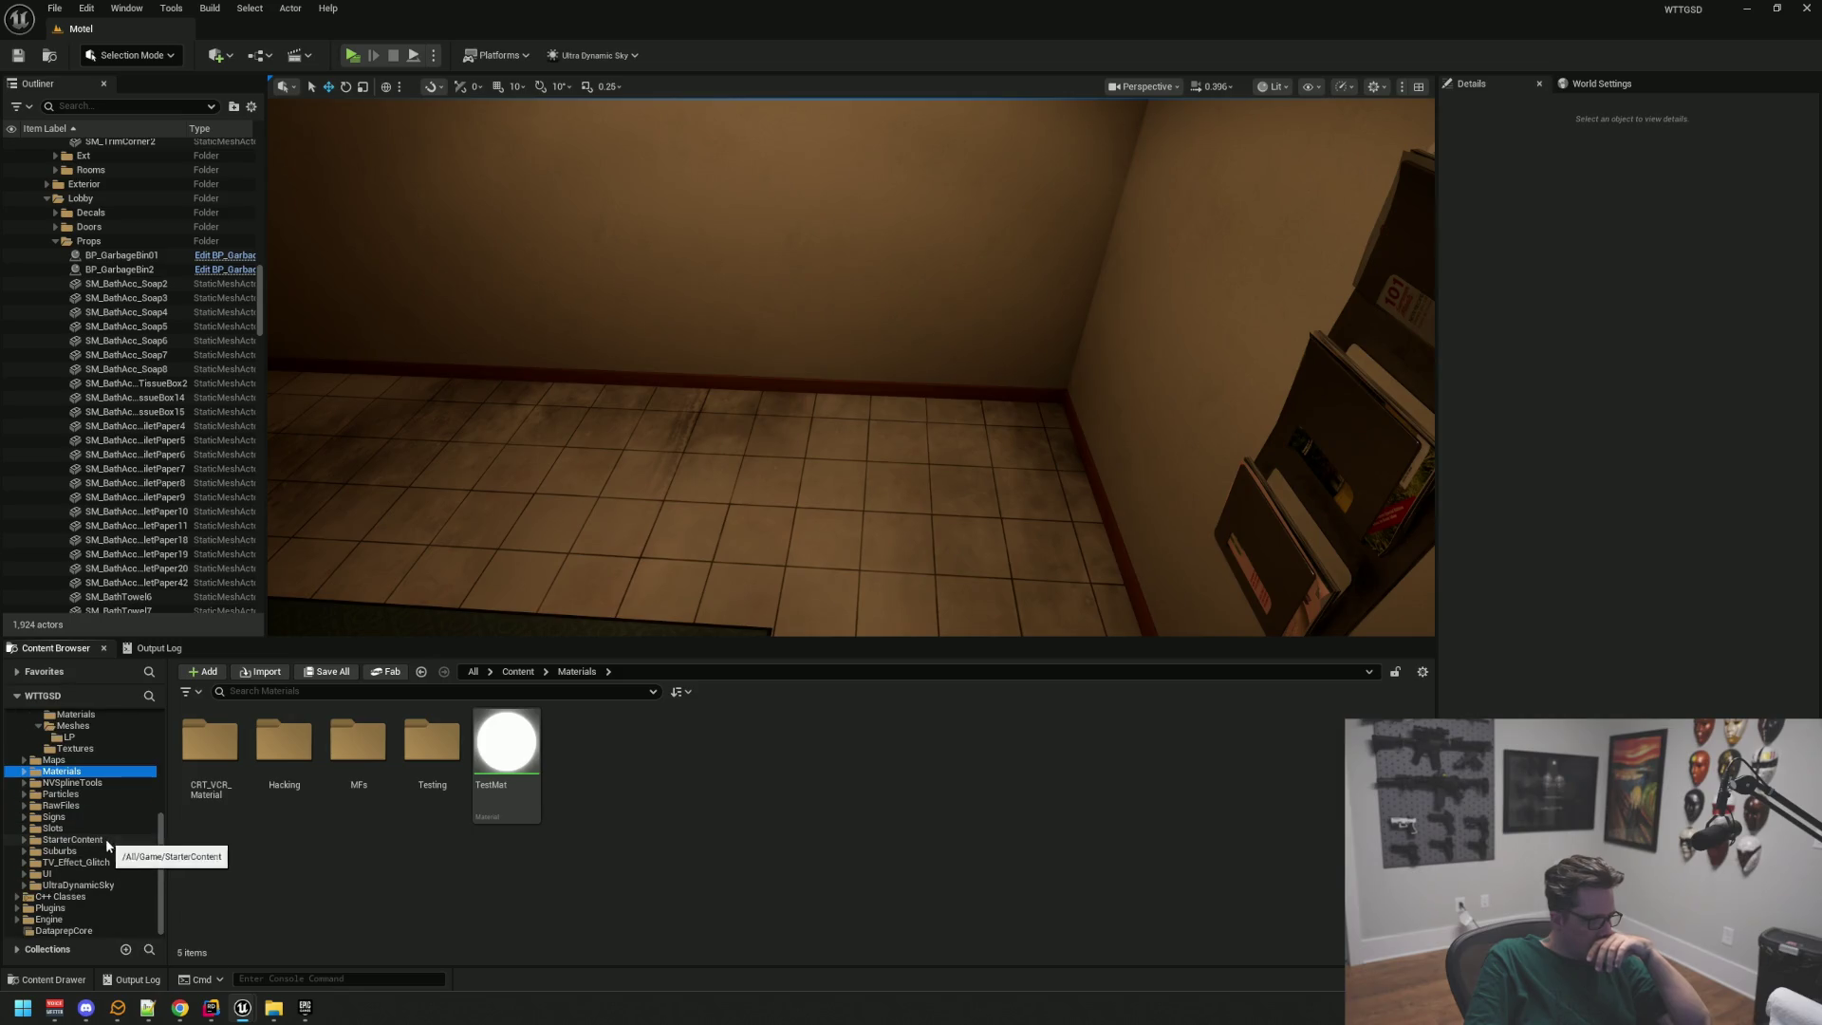
{"action": "left_click", "coordinate": [107, 841]}
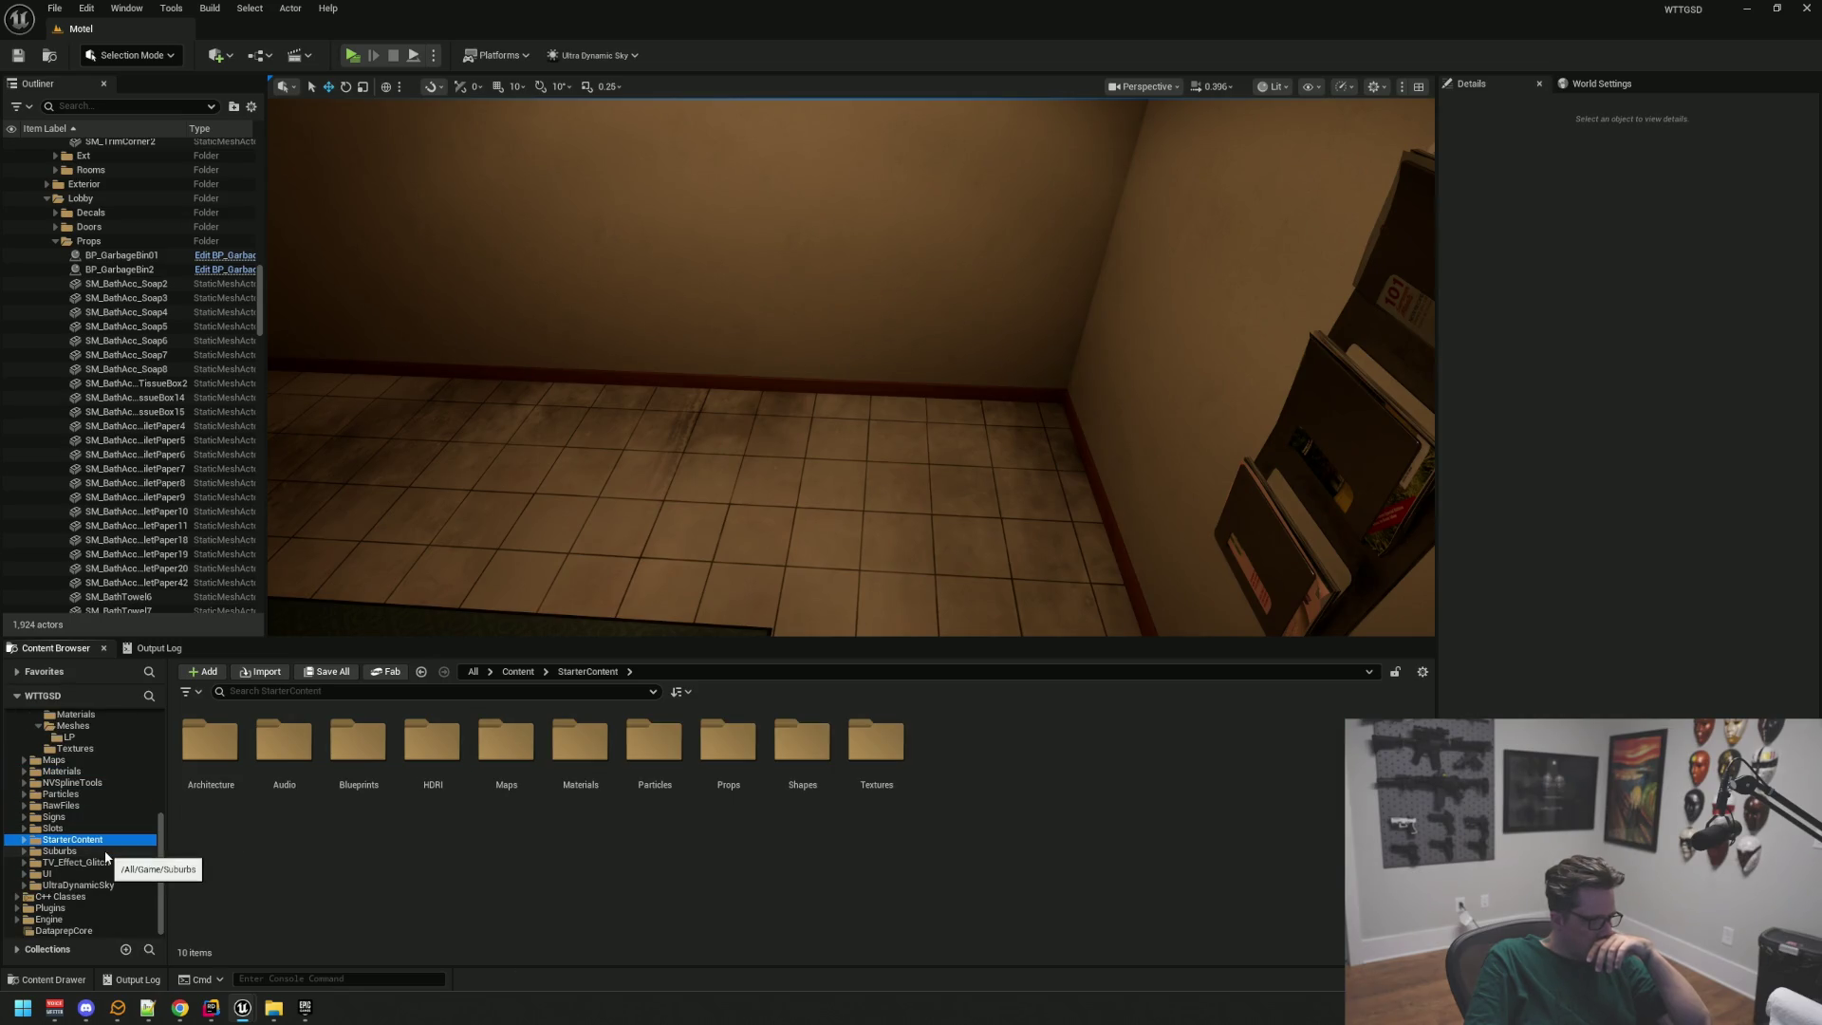
{"action": "left_click", "coordinate": [106, 853]}
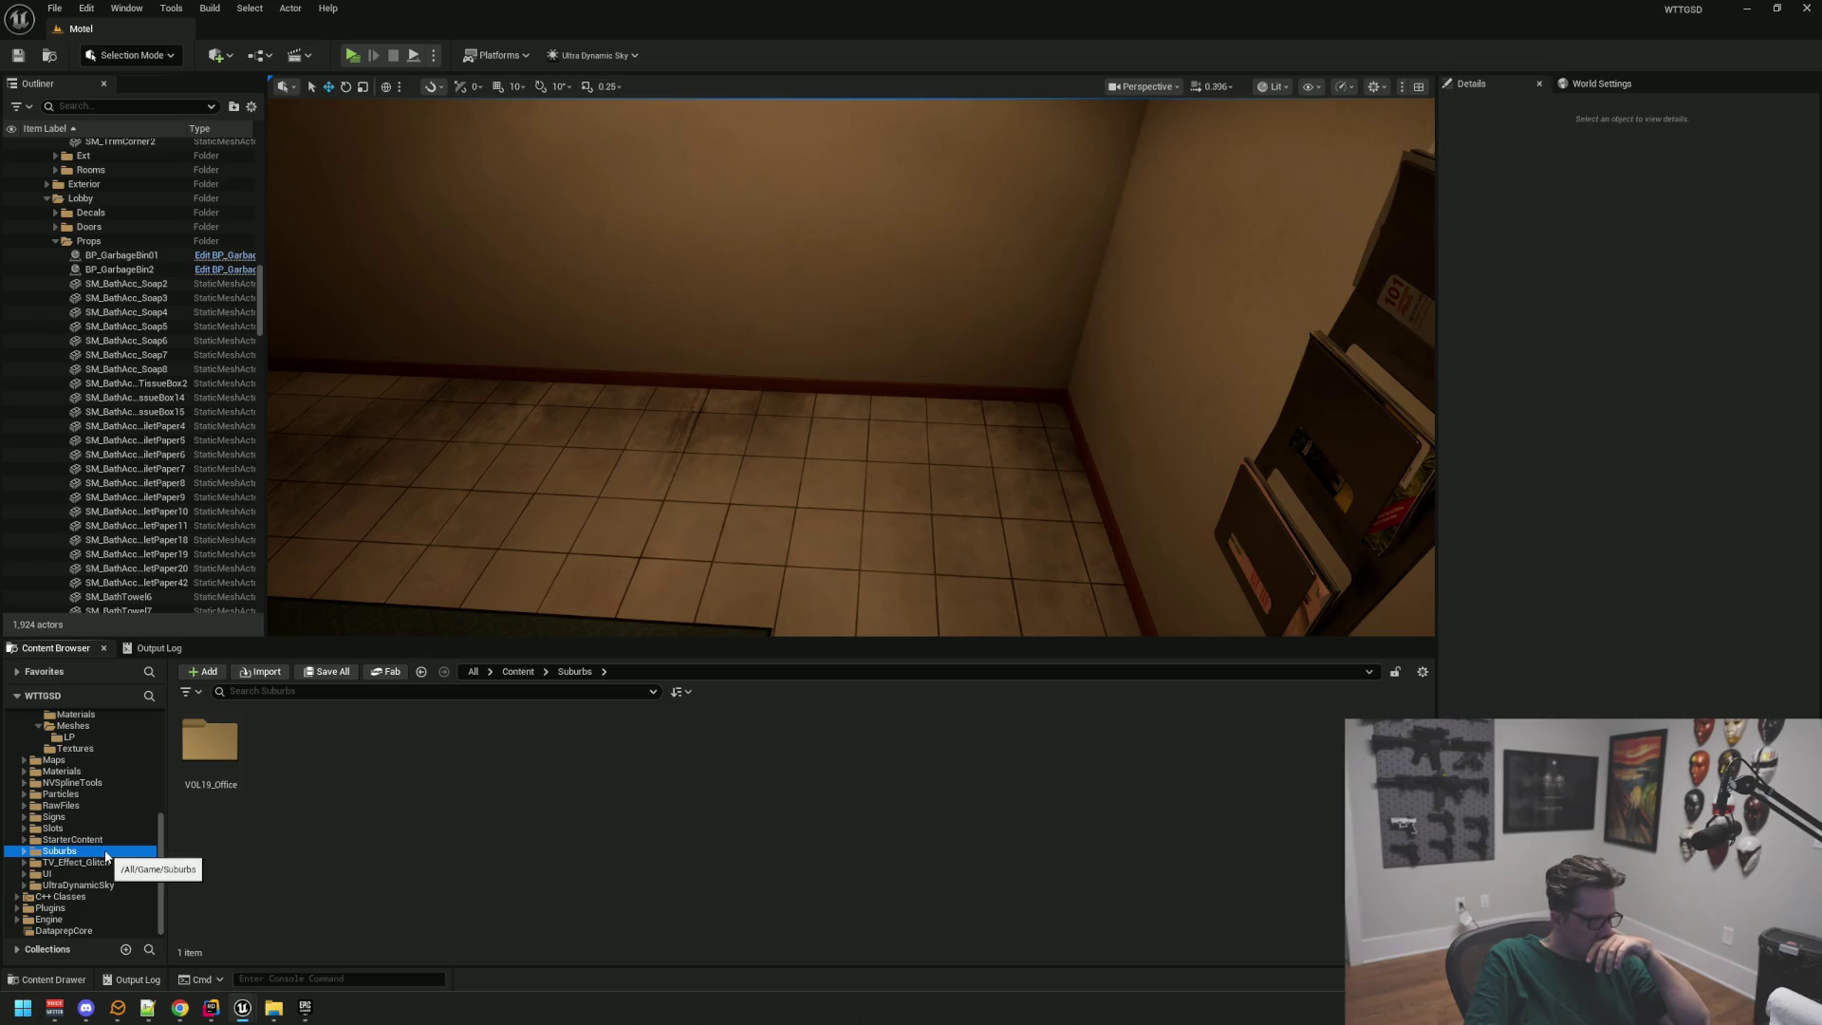
{"action": "double_click", "coordinate": [210, 750]}
{"action": "double_click", "coordinate": [287, 759]}
{"action": "double_click", "coordinate": [210, 742]}
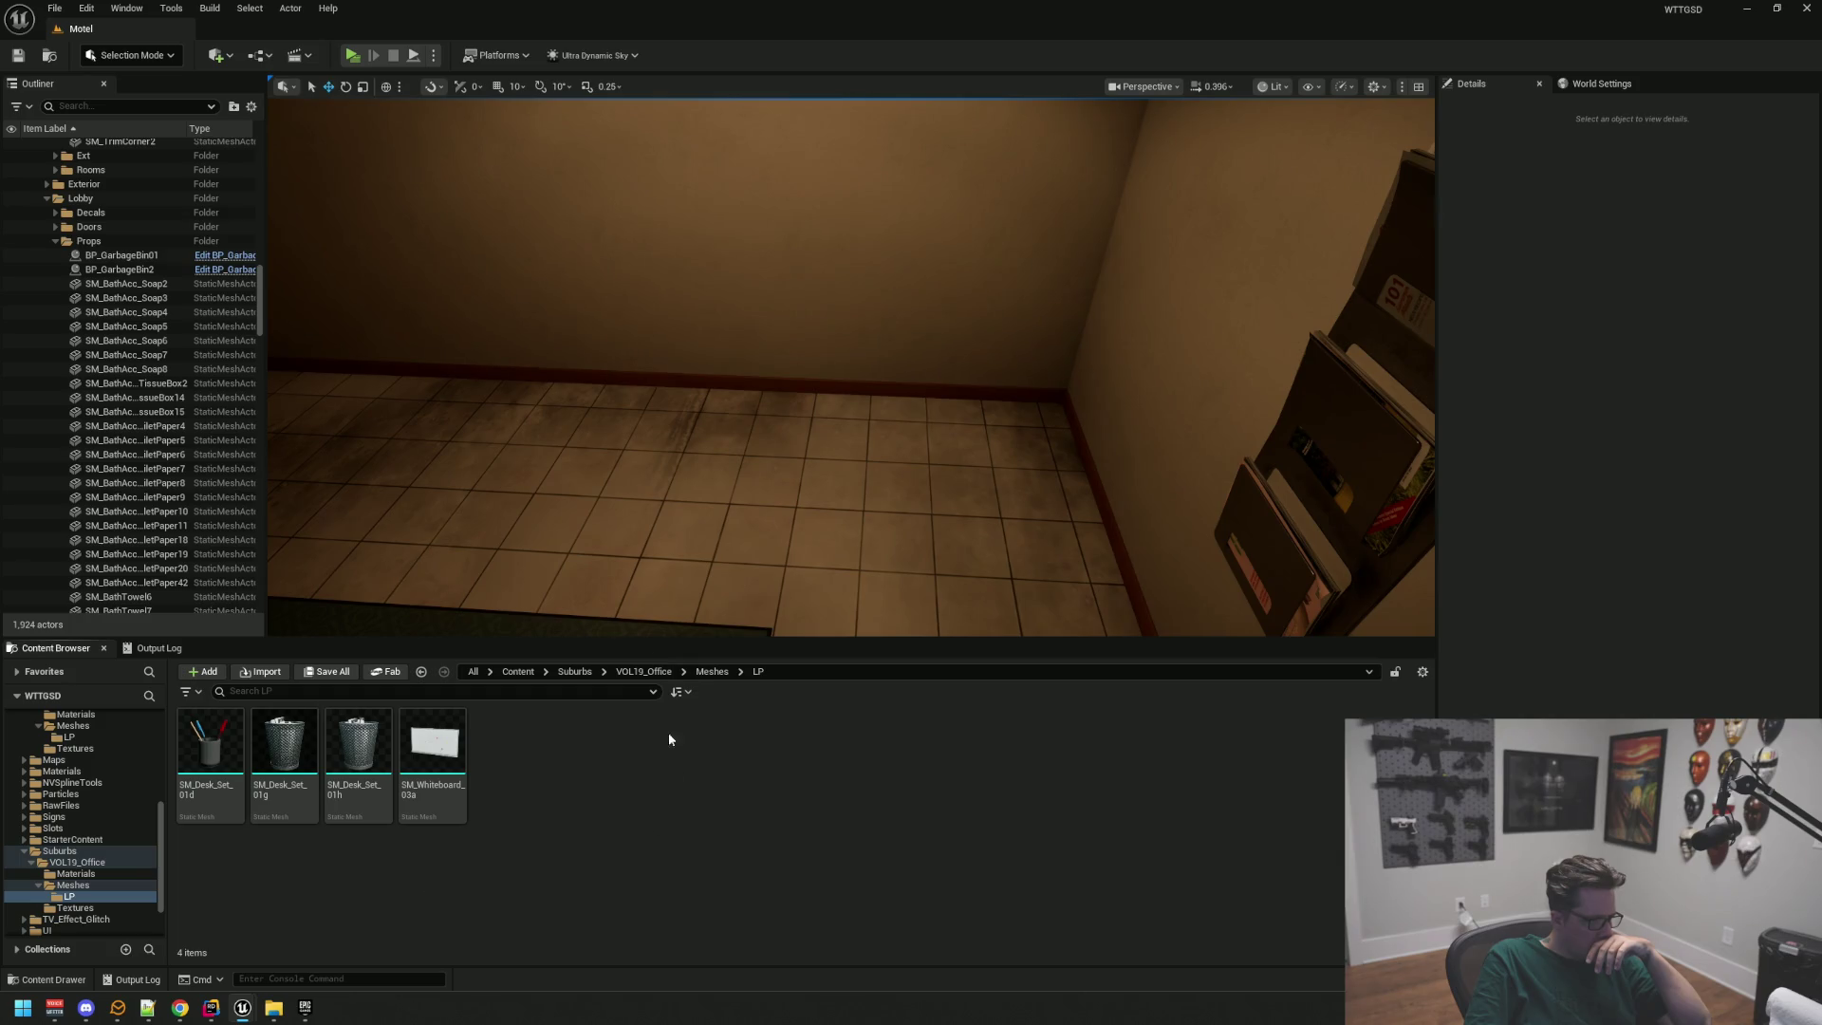
Step: Include the Suburbs folder, then open the Assets > 3D folder
{"action": "left_click_drag", "start_coordinate": [639, 609], "coordinate": [456, 569]}
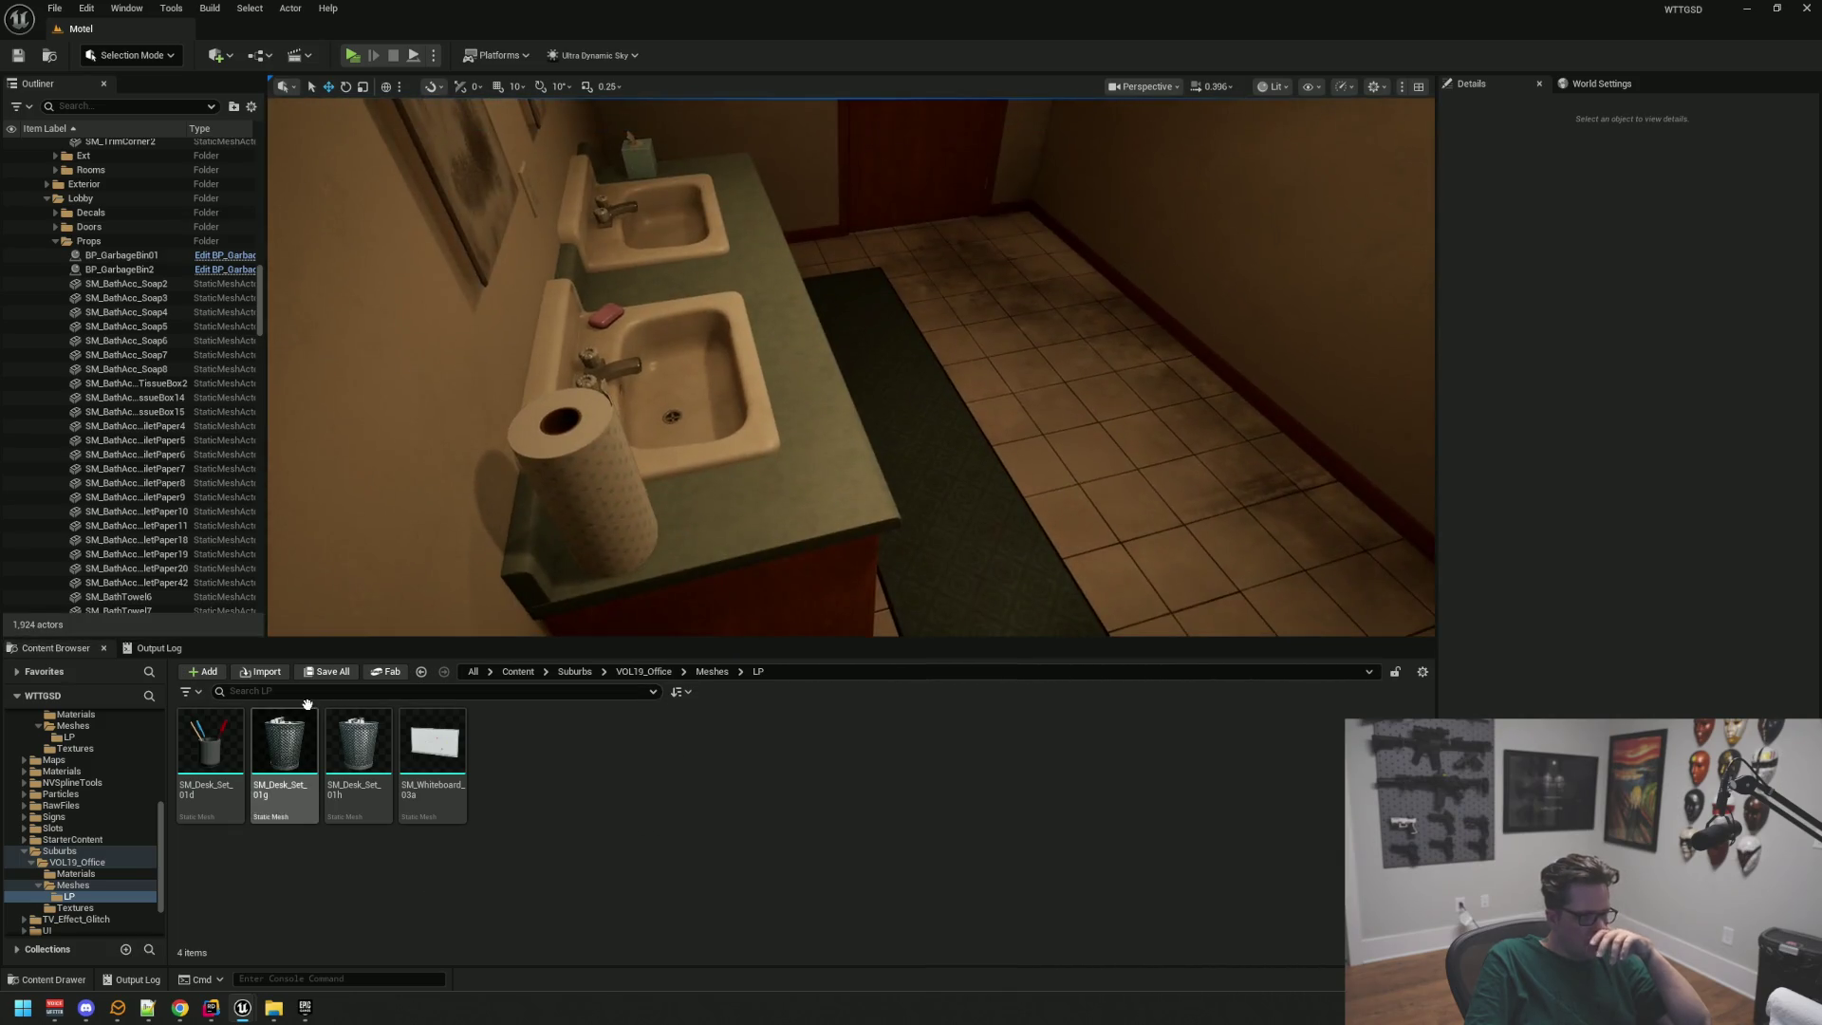
{"action": "scroll", "coordinate": [112, 816], "scroll_direction": "down", "scroll_amount": 3}
{"action": "left_click", "coordinate": [59, 794], "text": "ctrl"}
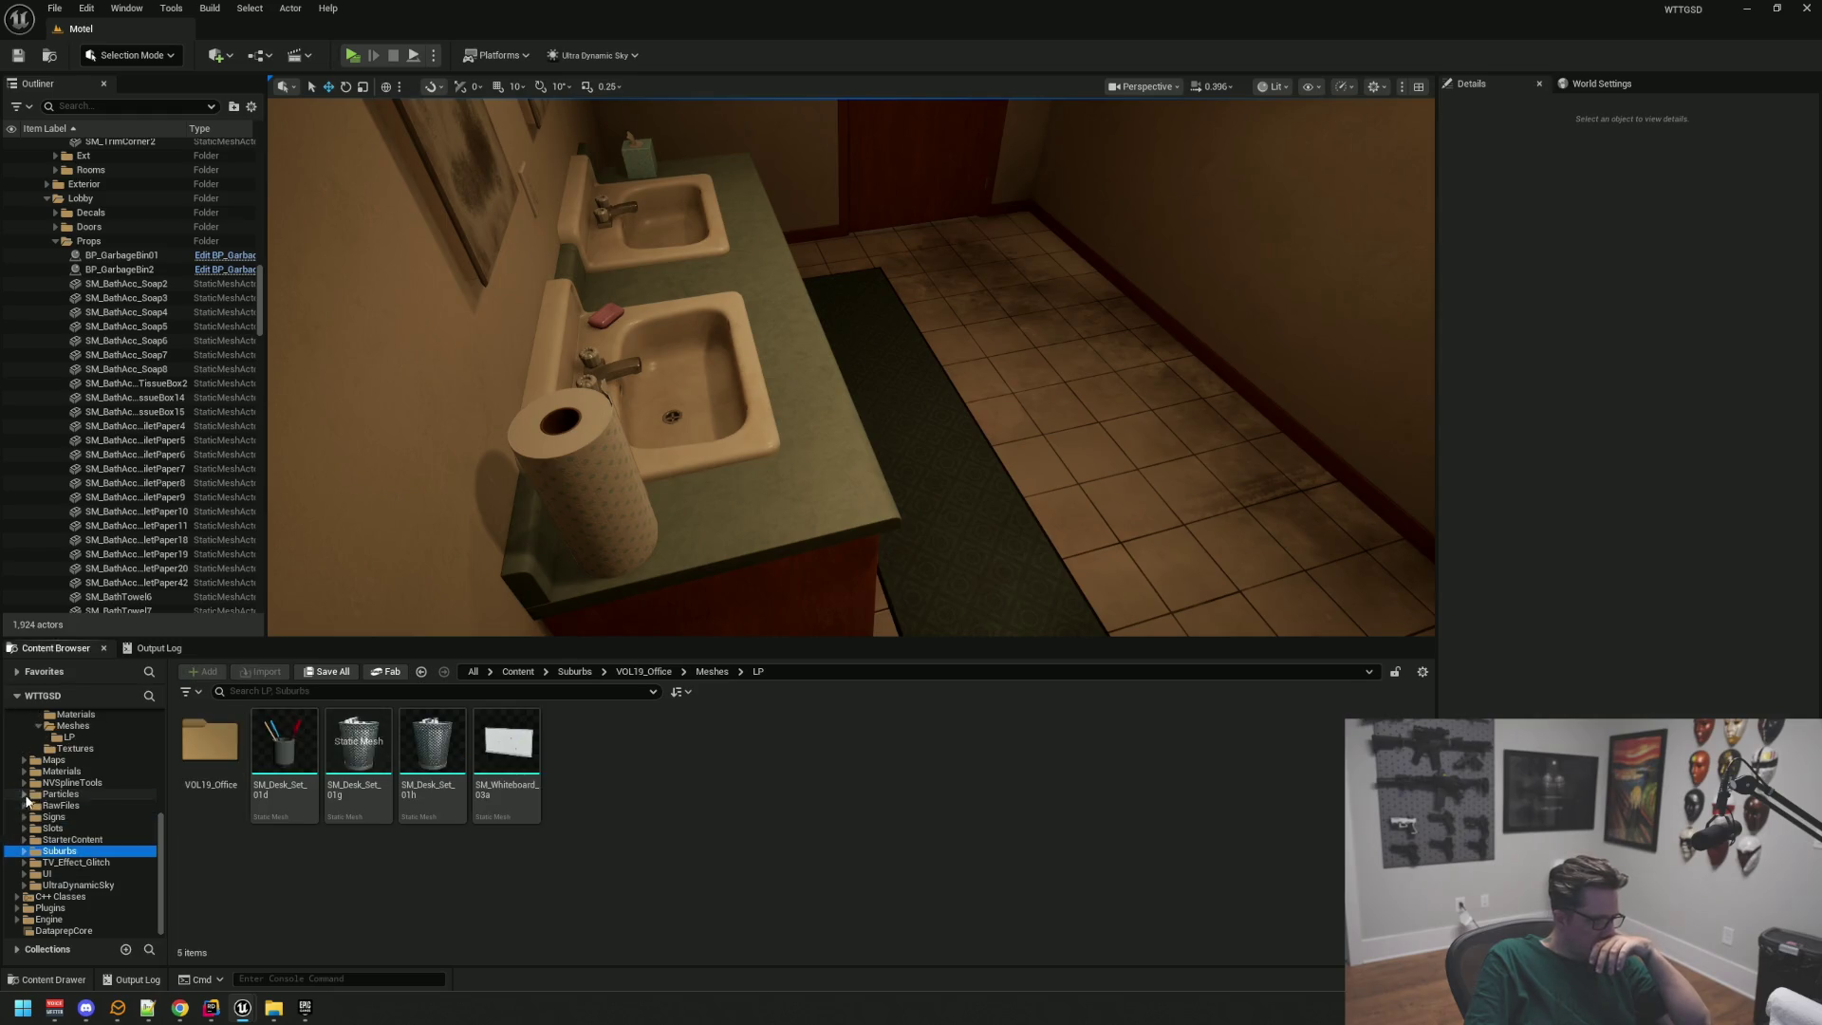
{"action": "scroll", "coordinate": [86, 835], "scroll_direction": "up", "scroll_amount": 10}
{"action": "left_click", "coordinate": [57, 739]}
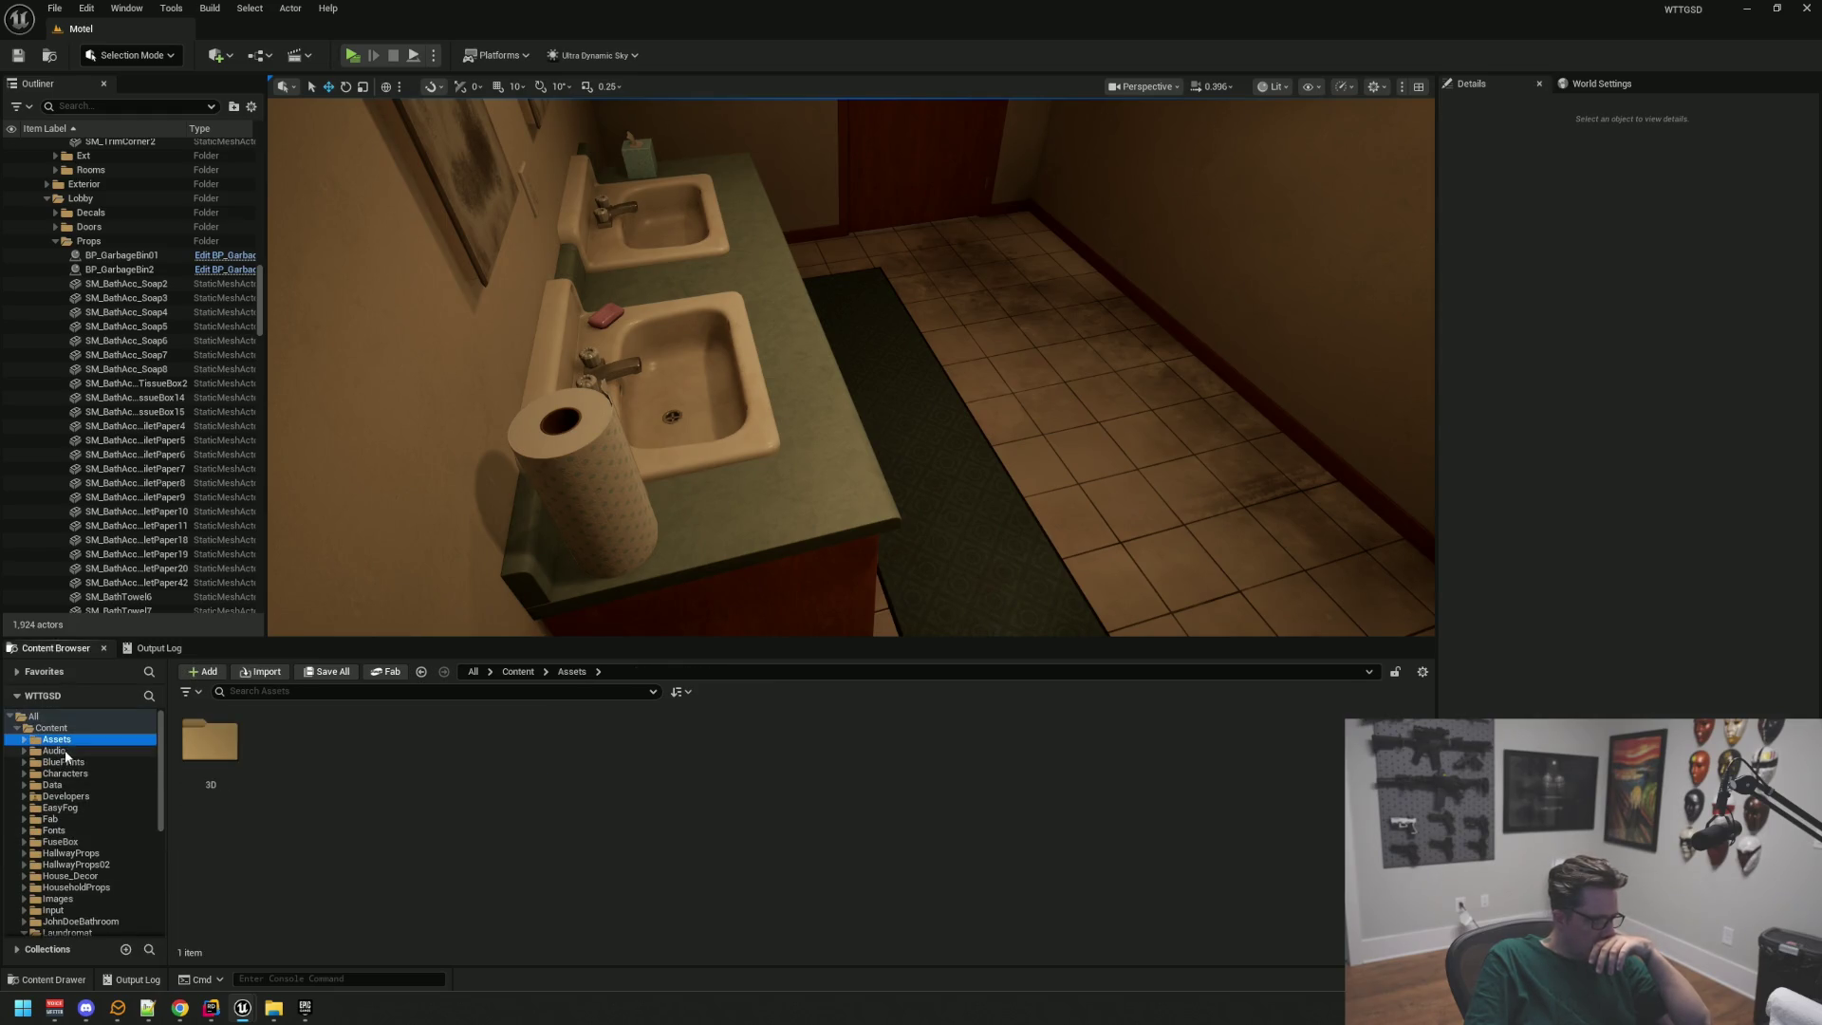
{"action": "double_click", "coordinate": [210, 745]}
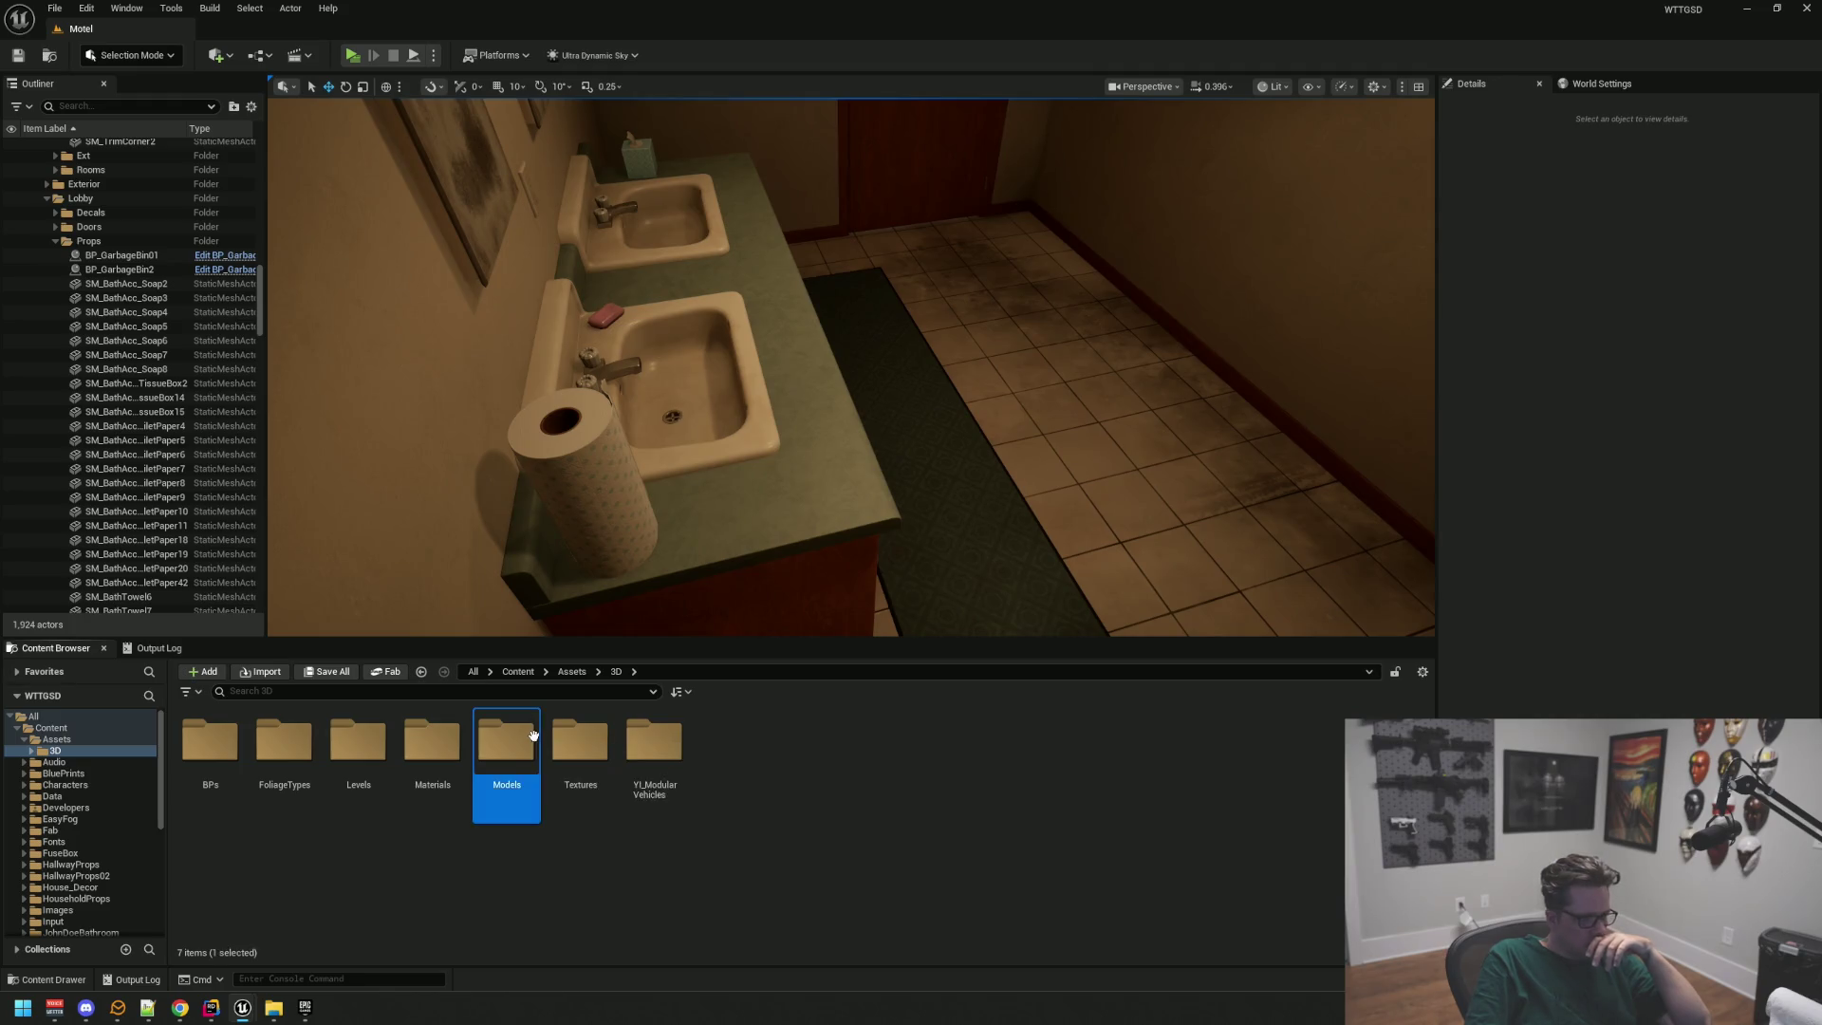
{"action": "double_click", "coordinate": [536, 723]}
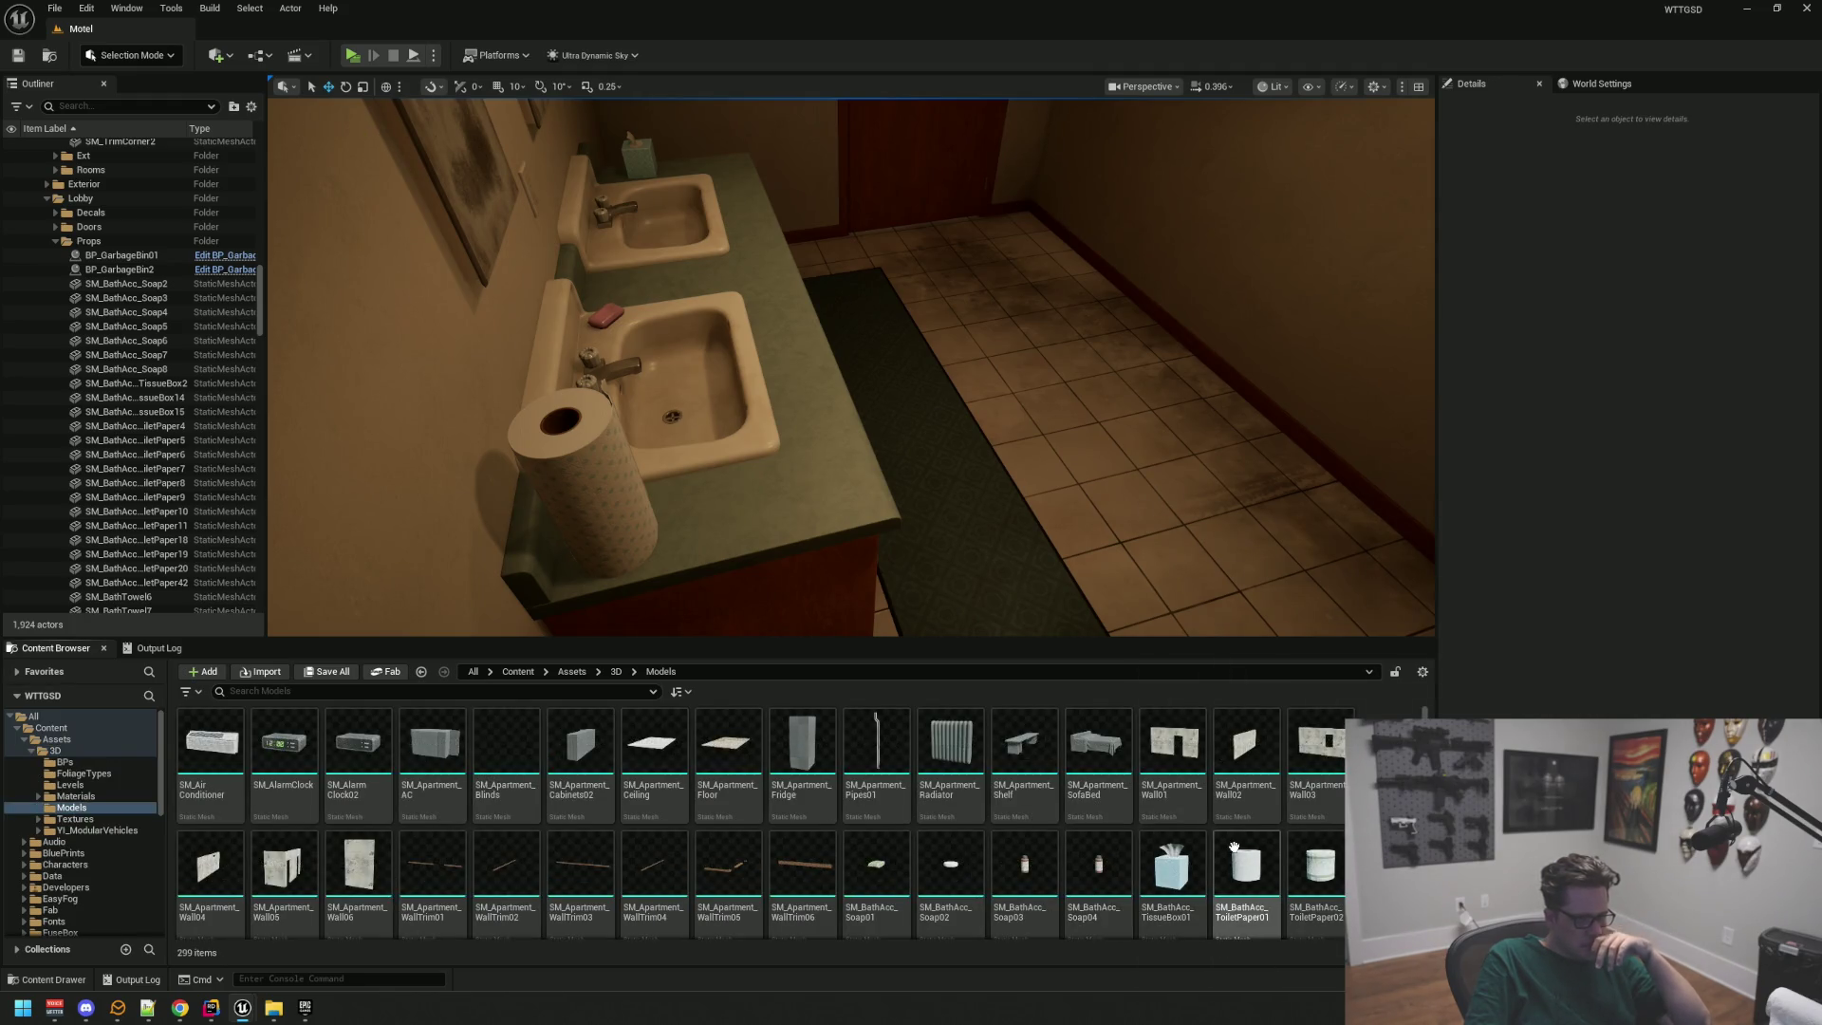
{"action": "scroll", "coordinate": [1084, 829], "scroll_direction": "down", "scroll_amount": 2}
{"action": "scroll", "coordinate": [1086, 864], "scroll_direction": "down", "scroll_amount": 1}
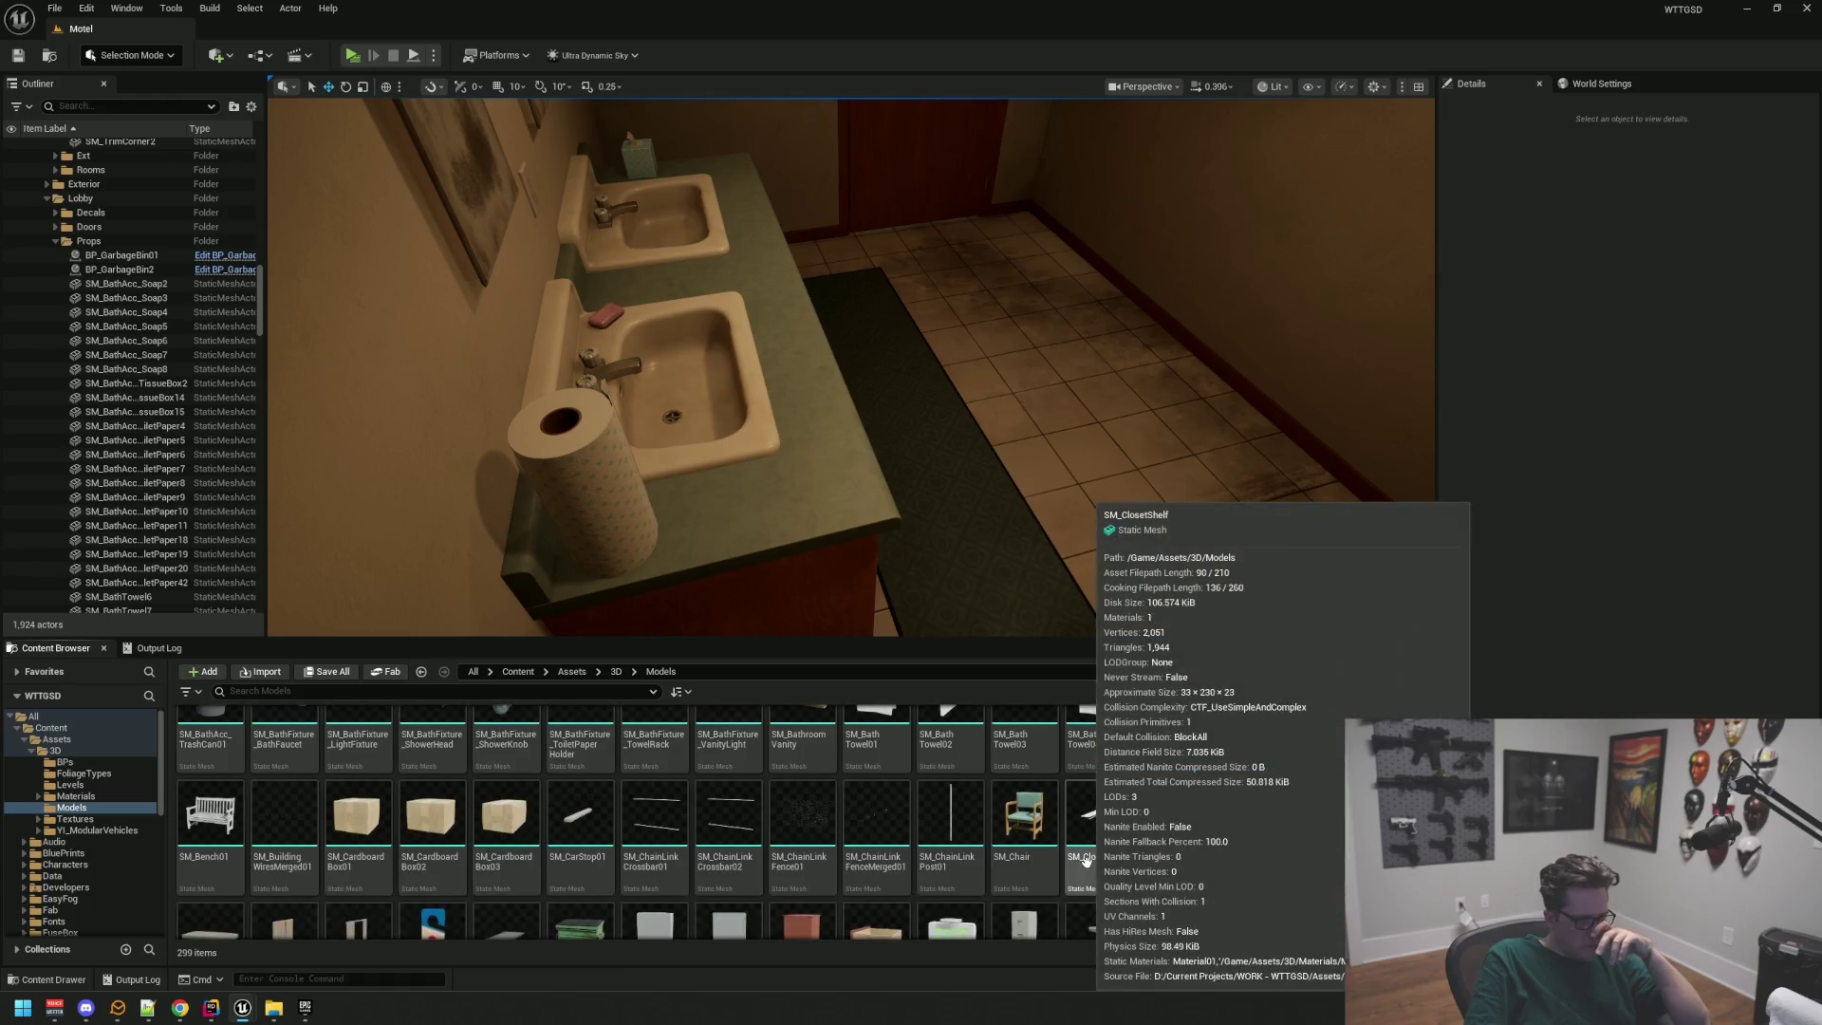
{"action": "left_click_drag", "start_coordinate": [857, 601], "coordinate": [968, 597]}
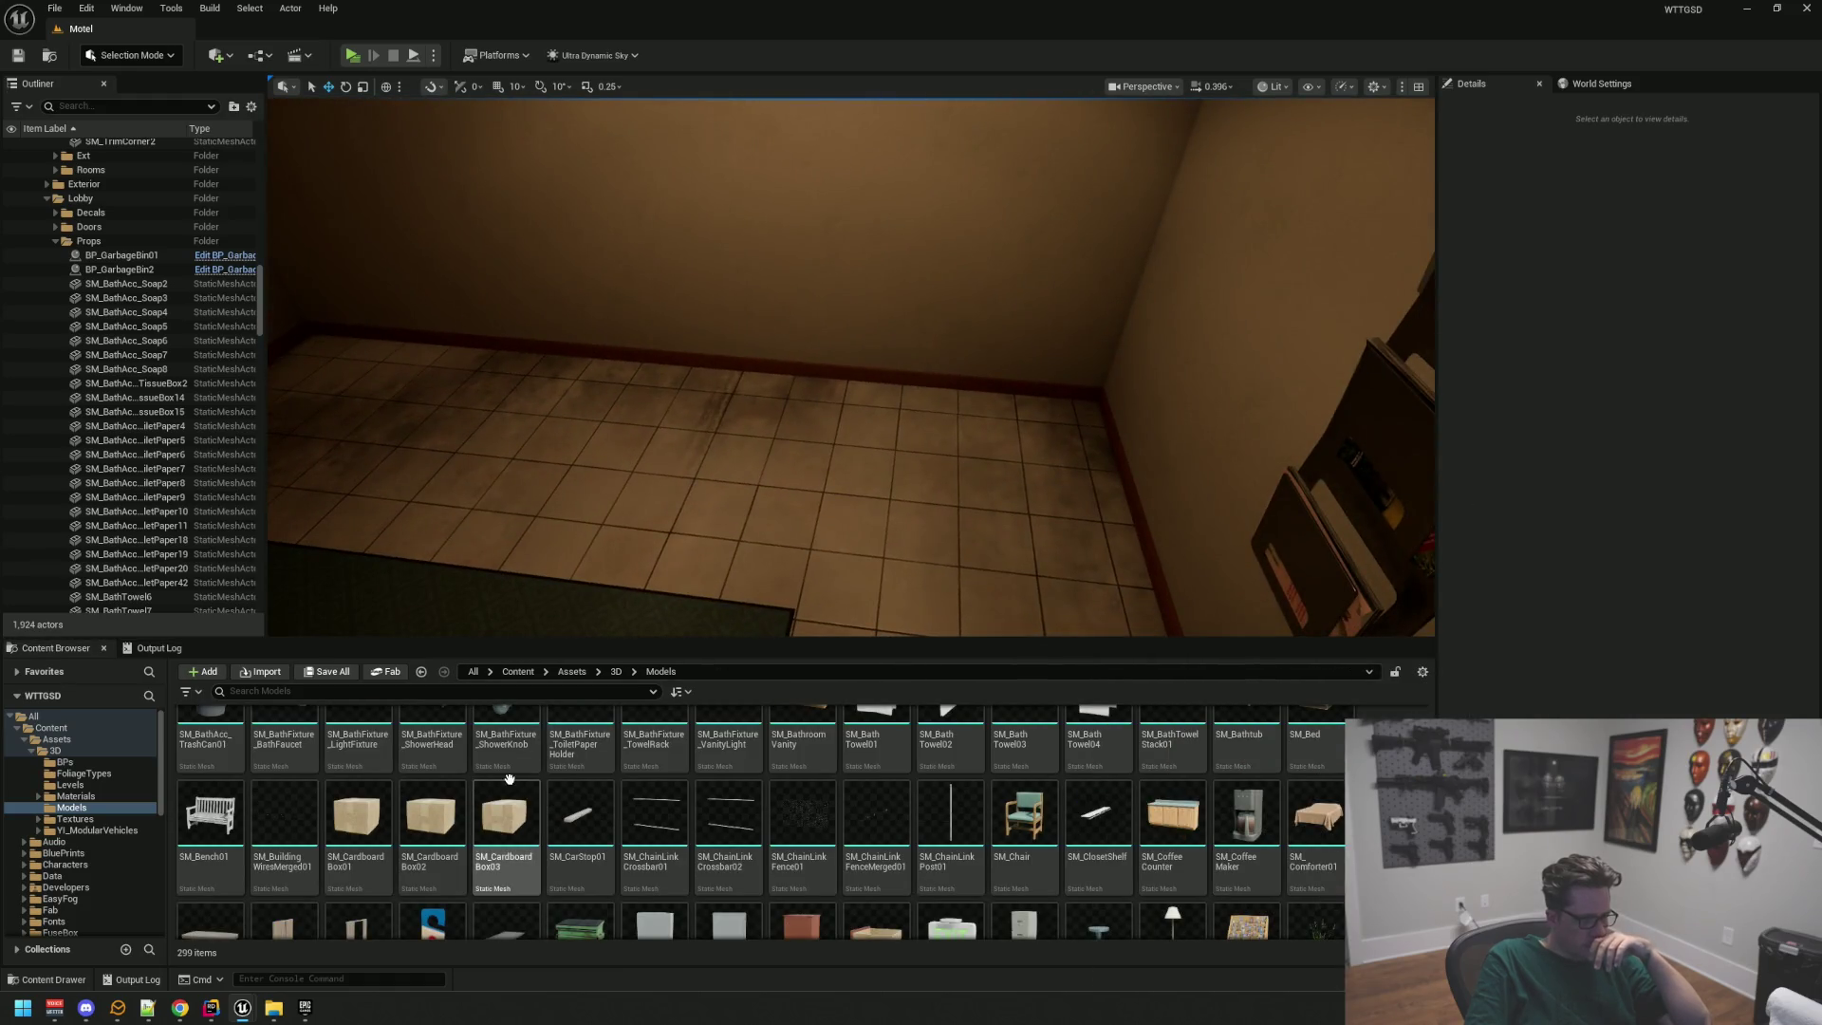
{"action": "left_click_drag", "start_coordinate": [840, 617], "coordinate": [939, 612]}
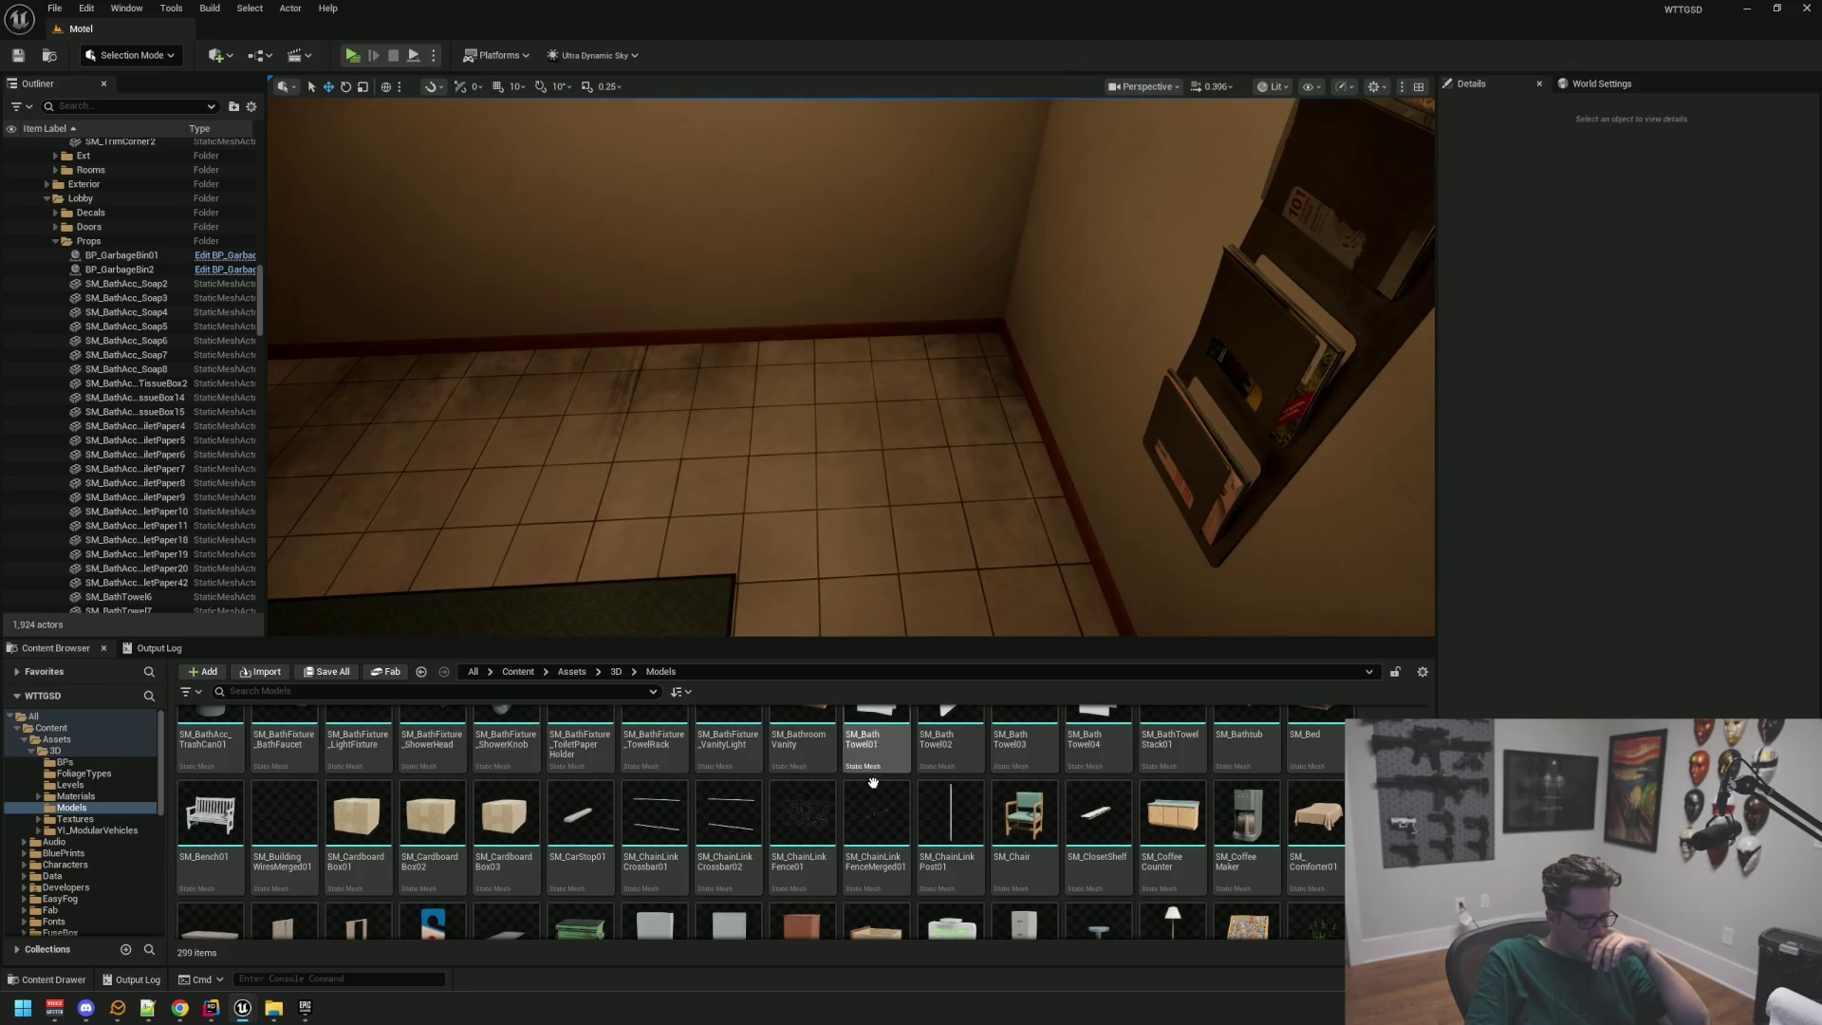
{"action": "scroll", "coordinate": [873, 785], "scroll_direction": "down", "scroll_amount": 1}
{"action": "scroll", "coordinate": [873, 786], "scroll_direction": "down", "scroll_amount": 1}
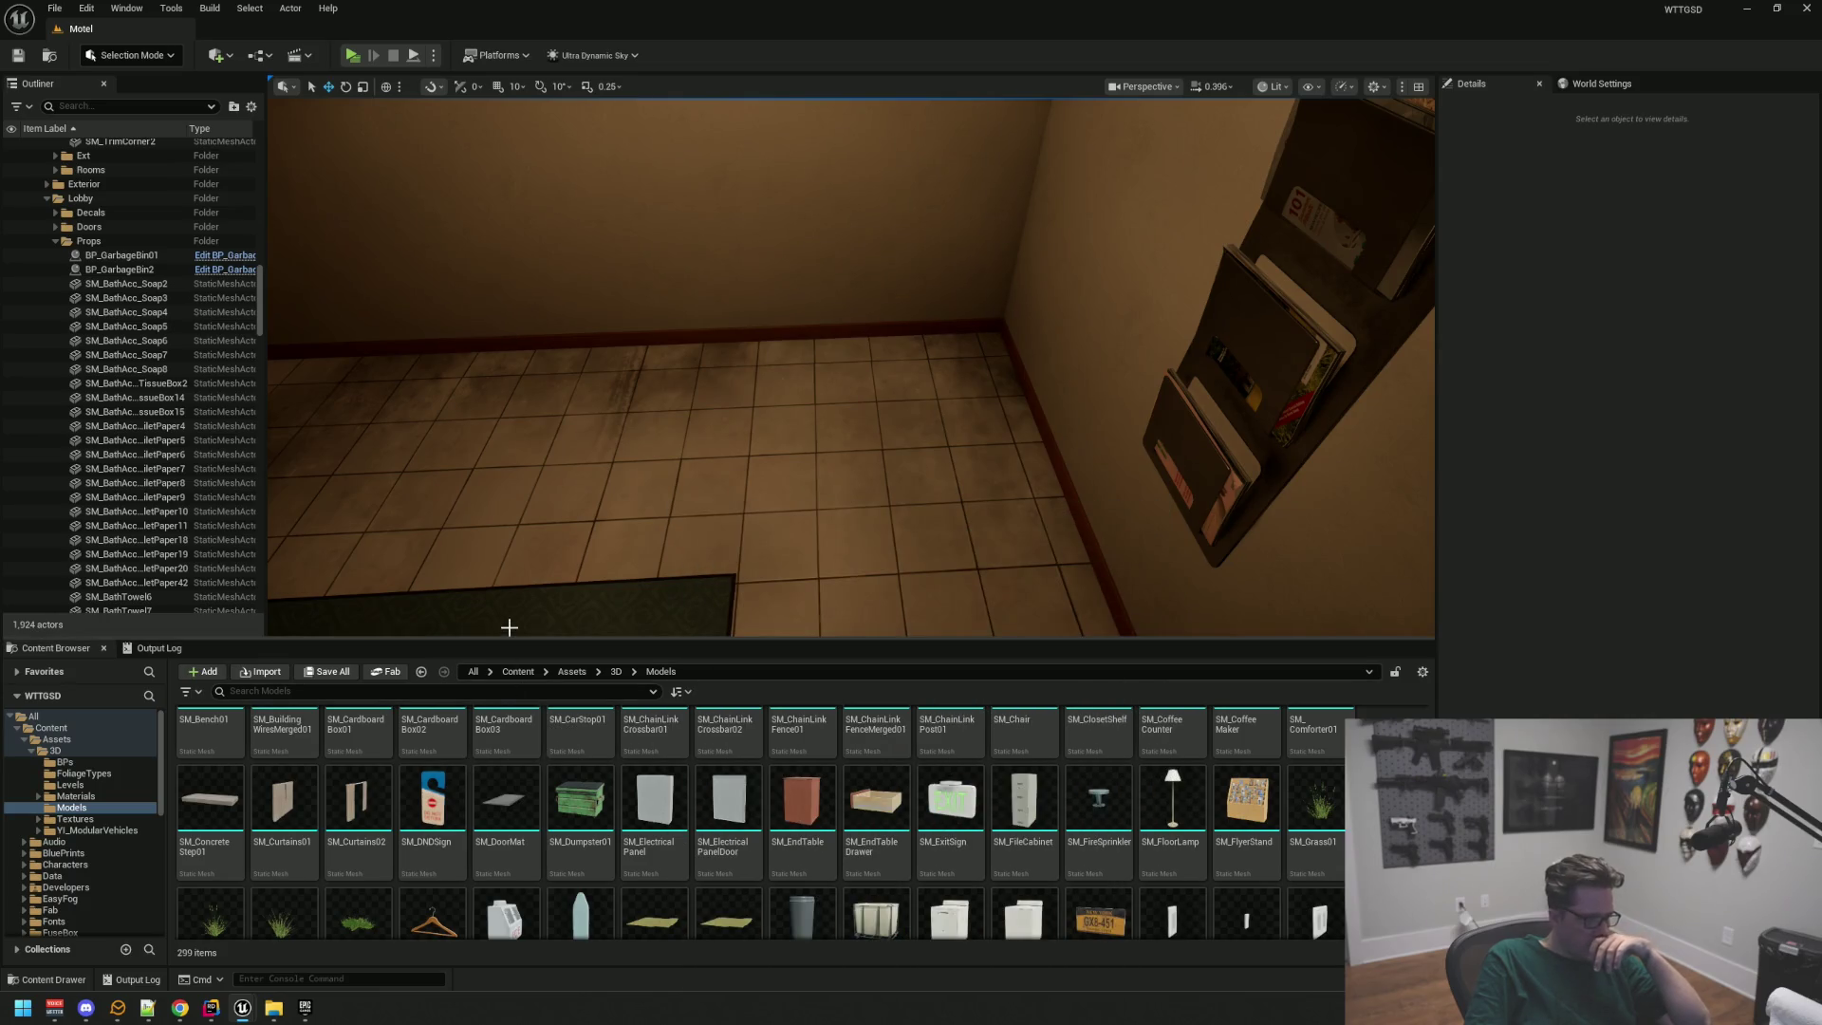
{"action": "left_click_drag", "start_coordinate": [627, 513], "coordinate": [651, 521]}
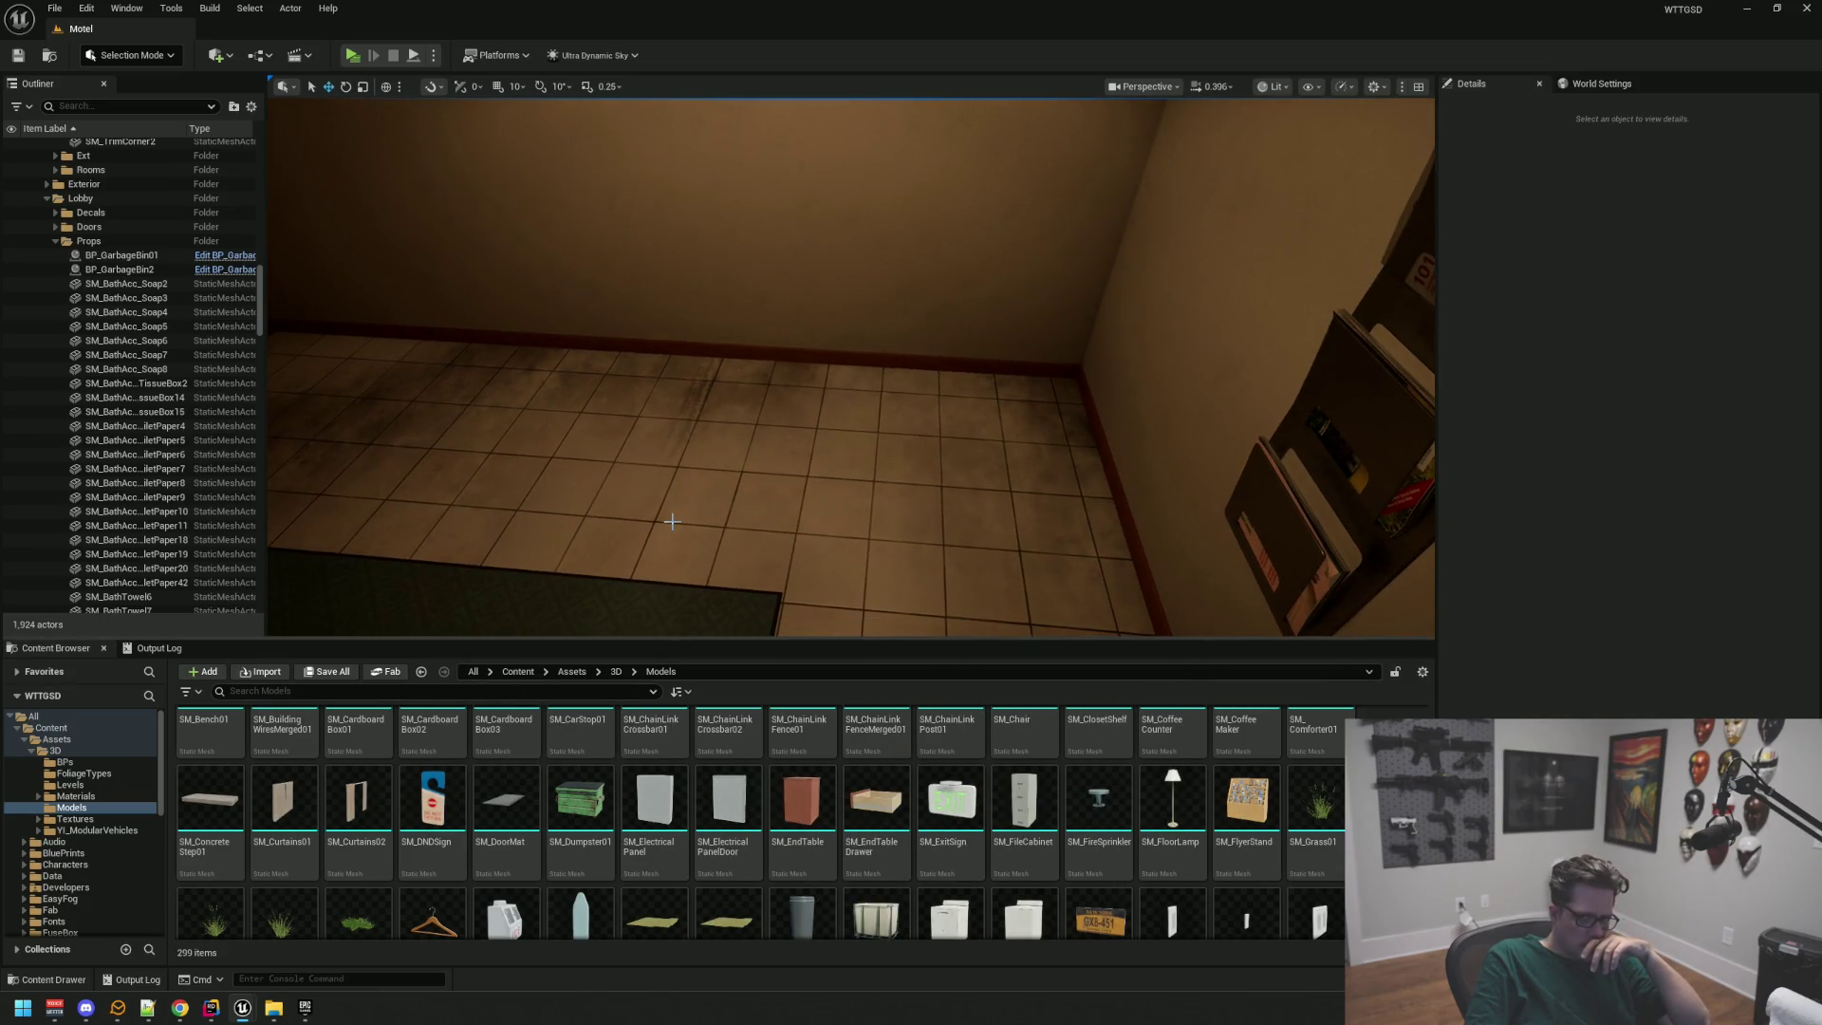
{"action": "scroll", "coordinate": [961, 871], "scroll_direction": "down", "scroll_amount": 2}
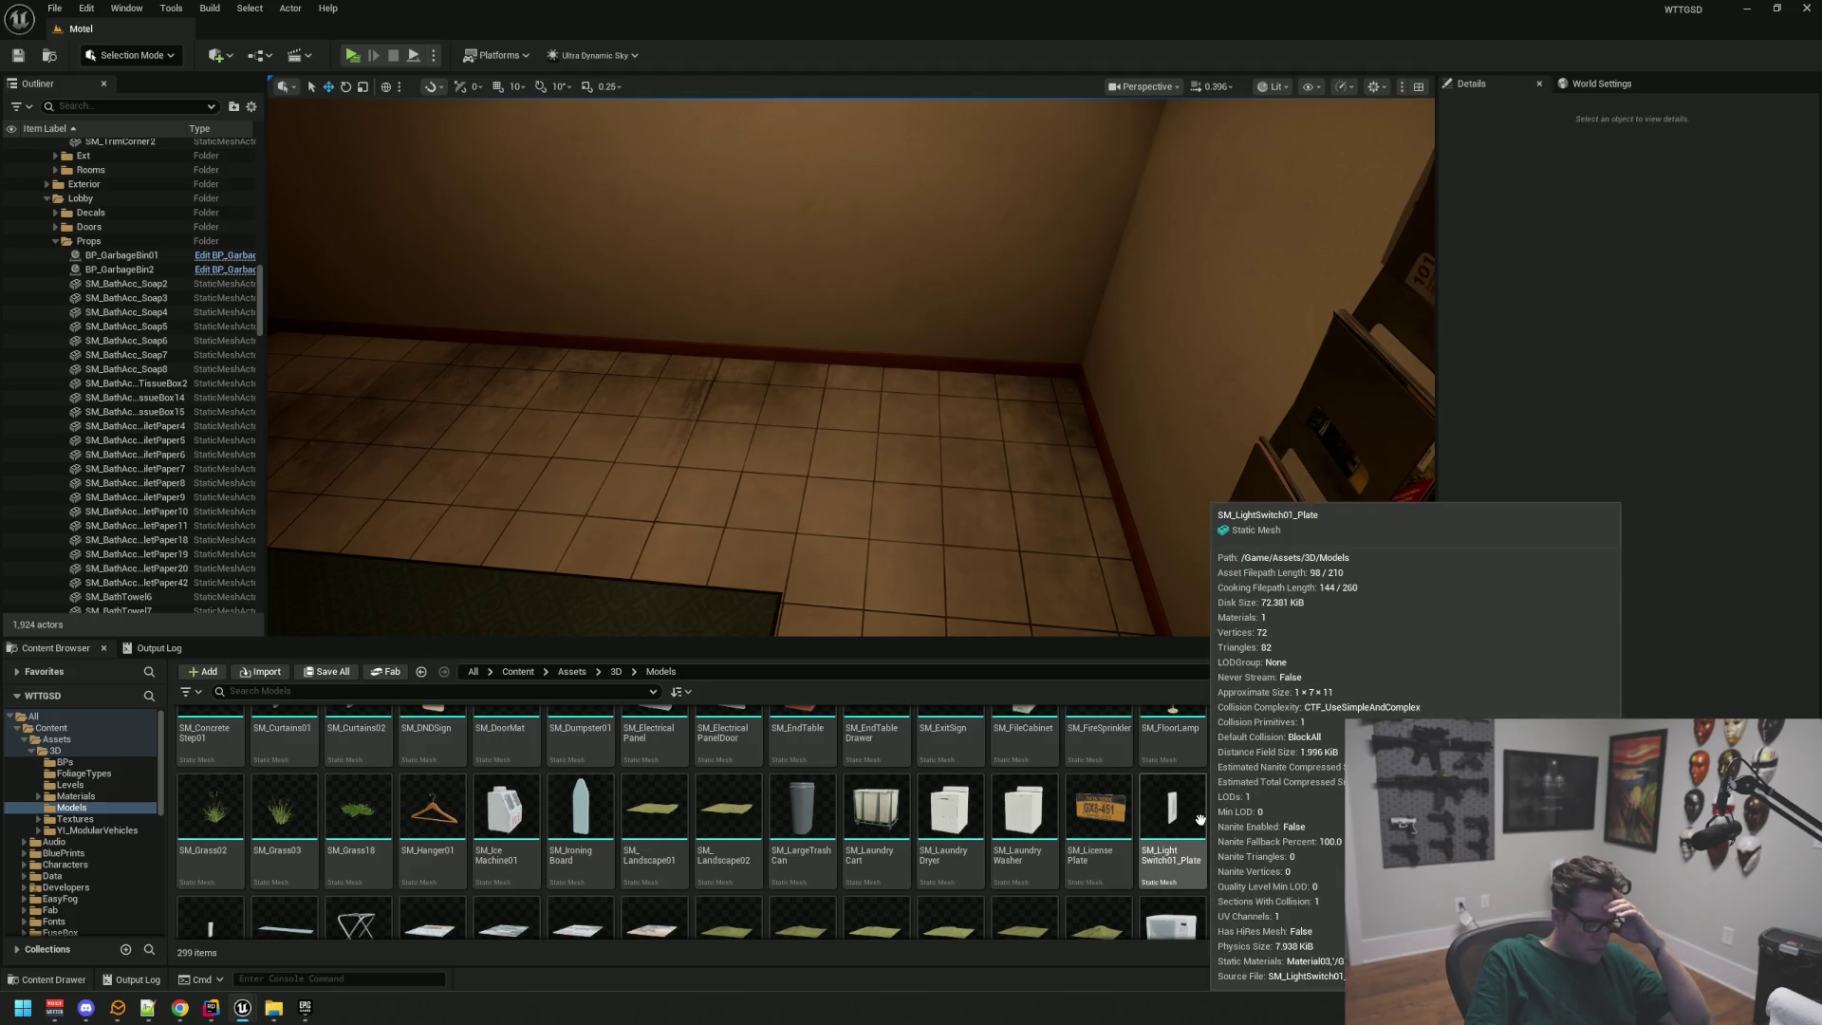
{"action": "scroll", "coordinate": [1200, 819], "scroll_direction": "down", "scroll_amount": 1}
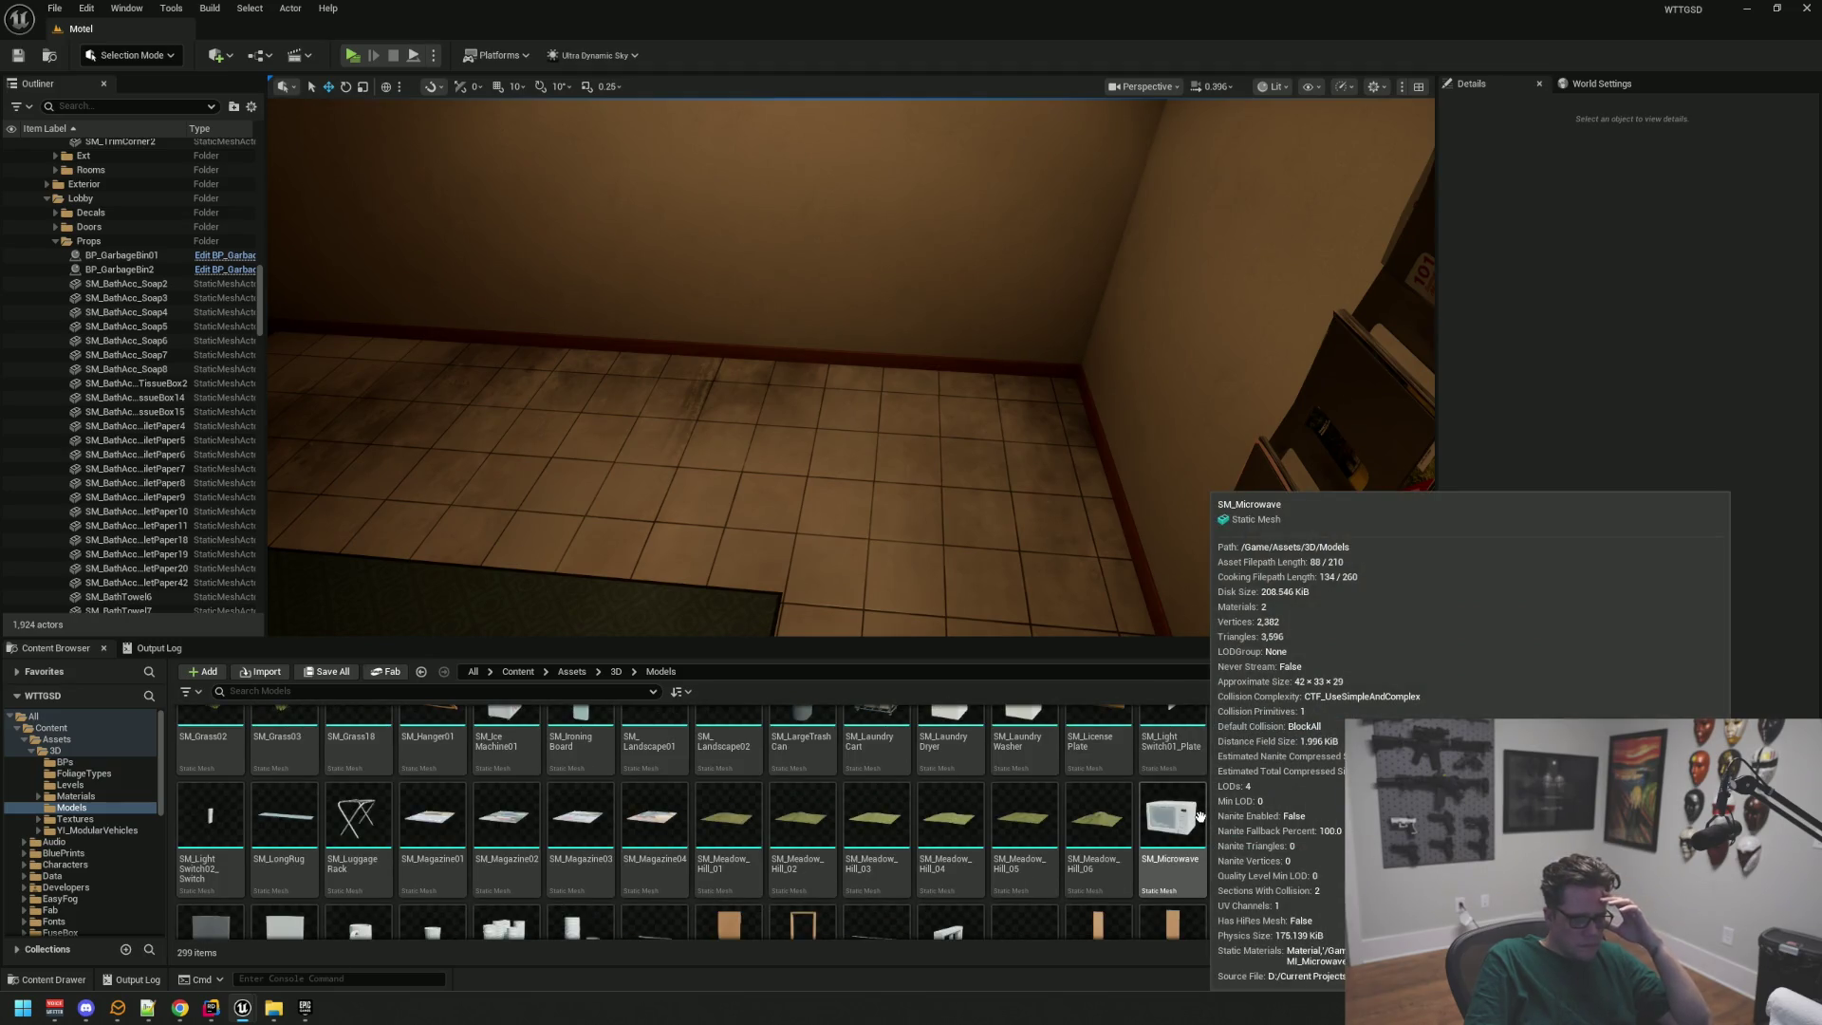
{"action": "scroll", "coordinate": [1201, 816], "scroll_direction": "up", "scroll_amount": 10}
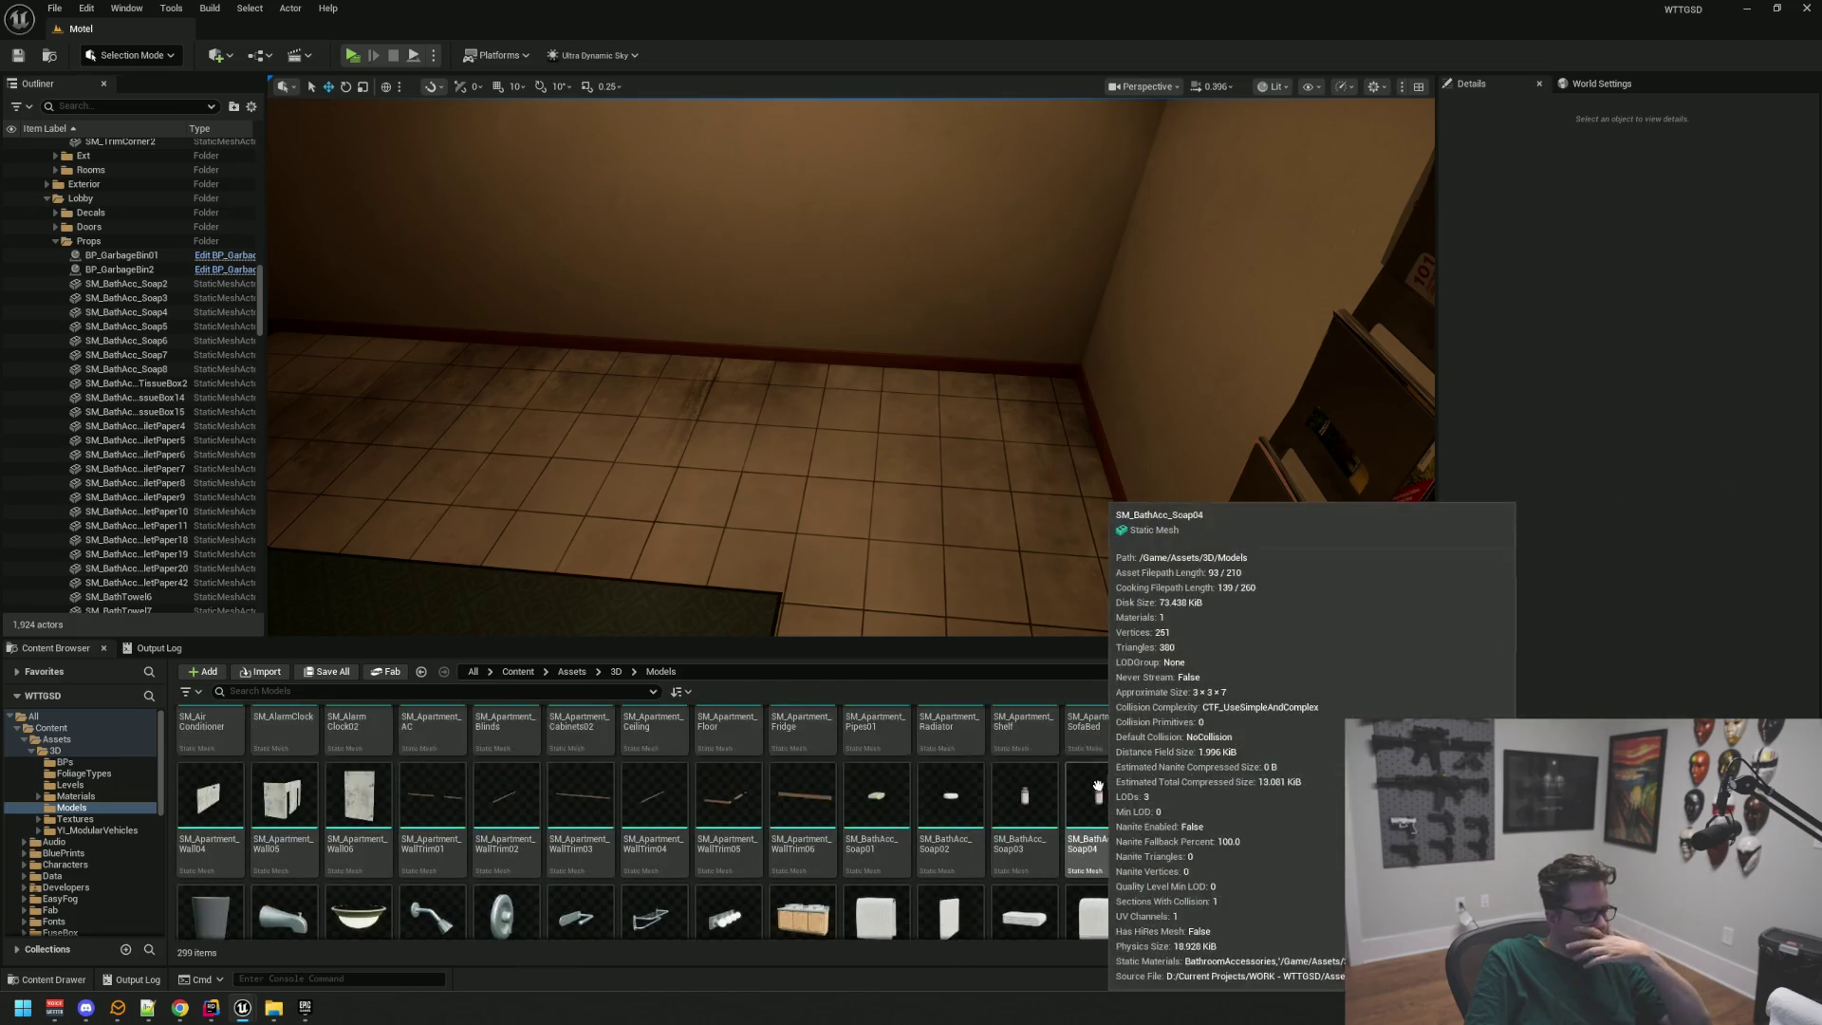
{"action": "scroll", "coordinate": [934, 743], "scroll_direction": "down", "scroll_amount": 2}
Step: Drop SM_CardboardBox01, 02 and 03 on the bathroom floor and slide the large box toward the wall
{"action": "mouse_move", "coordinate": [504, 859]}
{"action": "left_mouse_down"}
{"action": "mouse_move", "coordinate": [935, 469]}
{"action": "mouse_move", "coordinate": [937, 446]}
{"action": "left_mouse_up"}
{"action": "mouse_move", "coordinate": [432, 858]}
{"action": "left_mouse_down"}
{"action": "mouse_move", "coordinate": [721, 664]}
{"action": "mouse_move", "coordinate": [992, 512]}
{"action": "mouse_move", "coordinate": [994, 531]}
{"action": "left_mouse_up"}
{"action": "mouse_move", "coordinate": [356, 859]}
{"action": "left_mouse_down"}
{"action": "mouse_move", "coordinate": [740, 620]}
{"action": "mouse_move", "coordinate": [851, 507]}
{"action": "left_mouse_up"}
{"action": "left_click", "coordinate": [997, 517]}
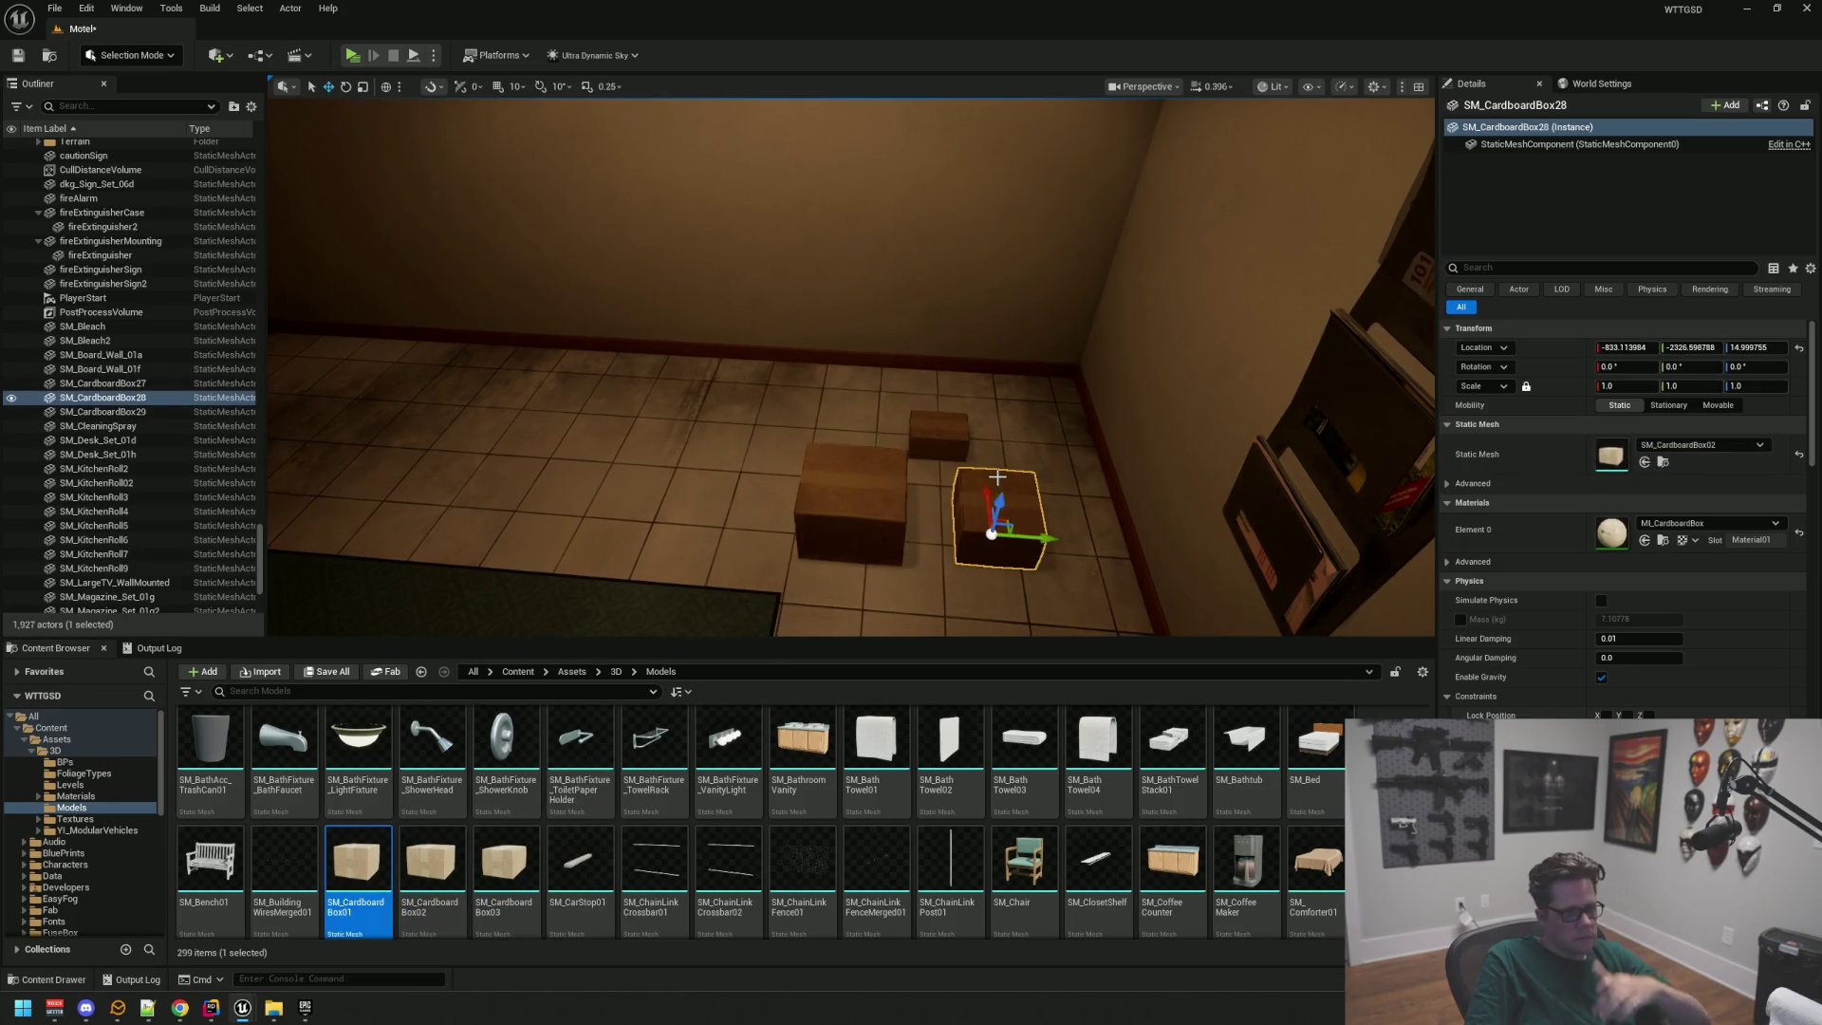
{"action": "left_click", "coordinate": [852, 503]}
{"action": "key", "text": "f"}
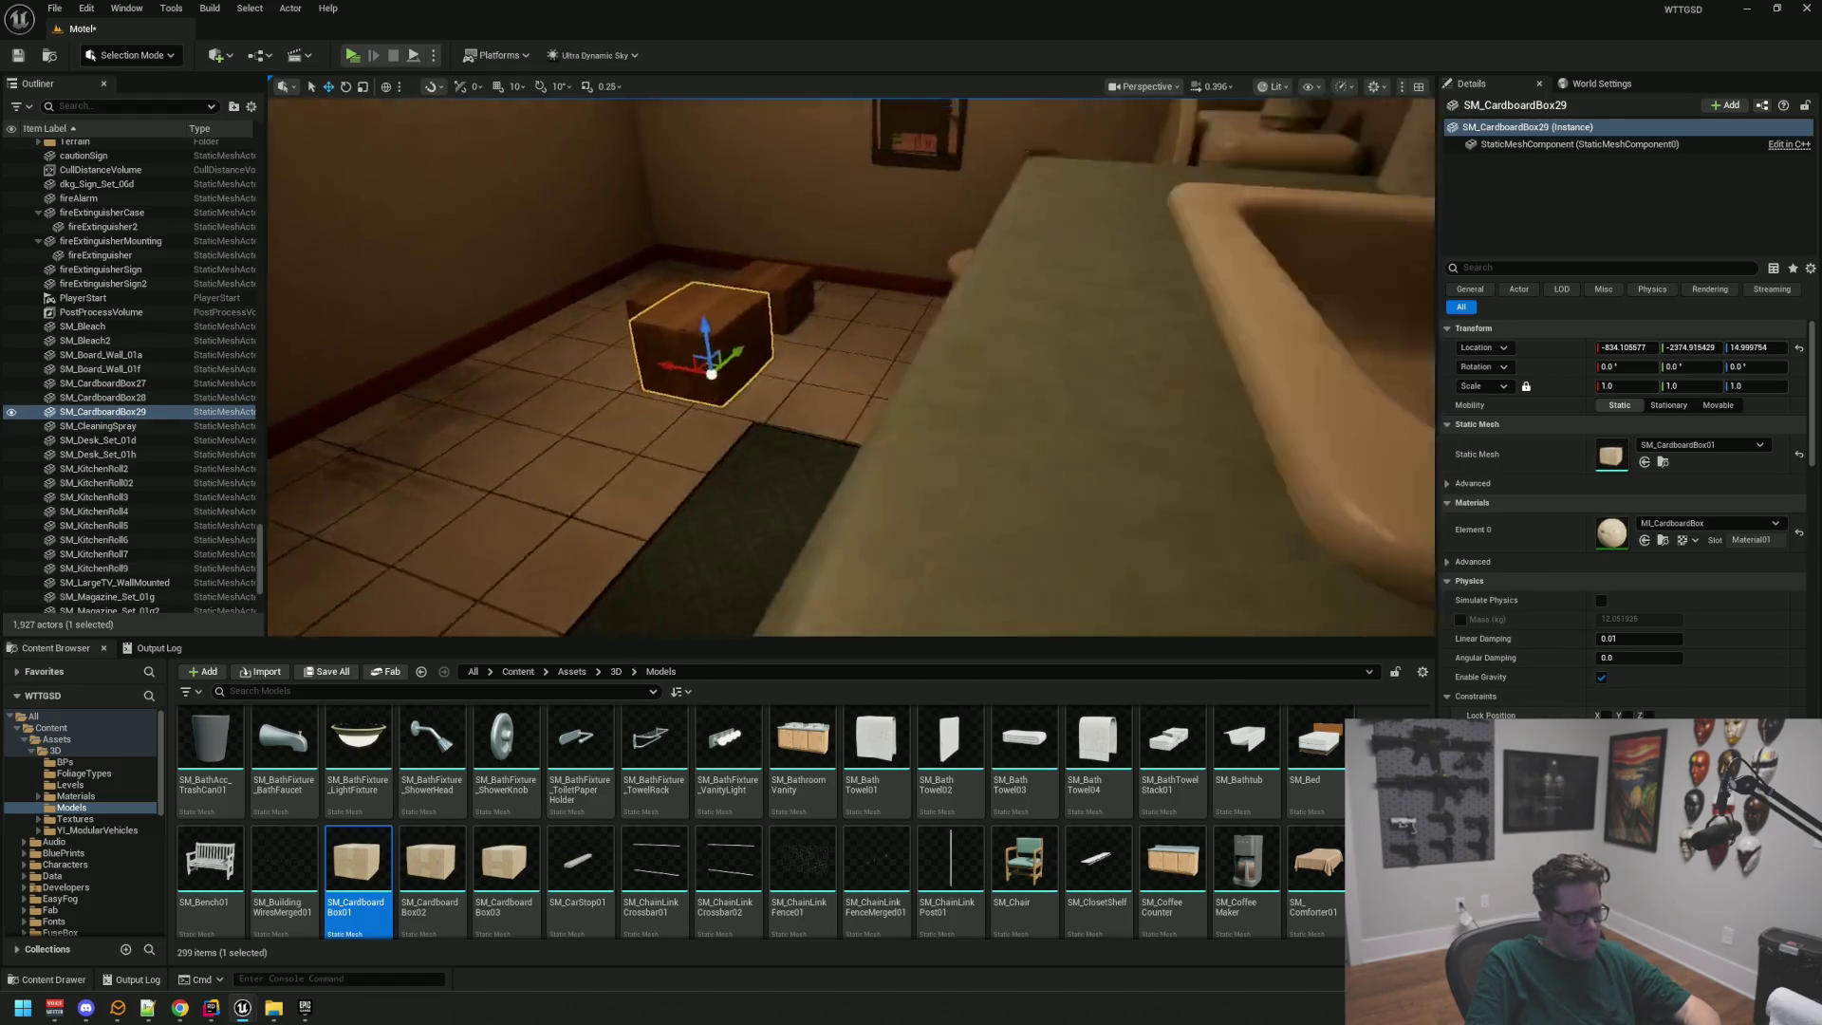
{"action": "left_click_drag", "start_coordinate": [859, 444], "coordinate": [726, 424]}
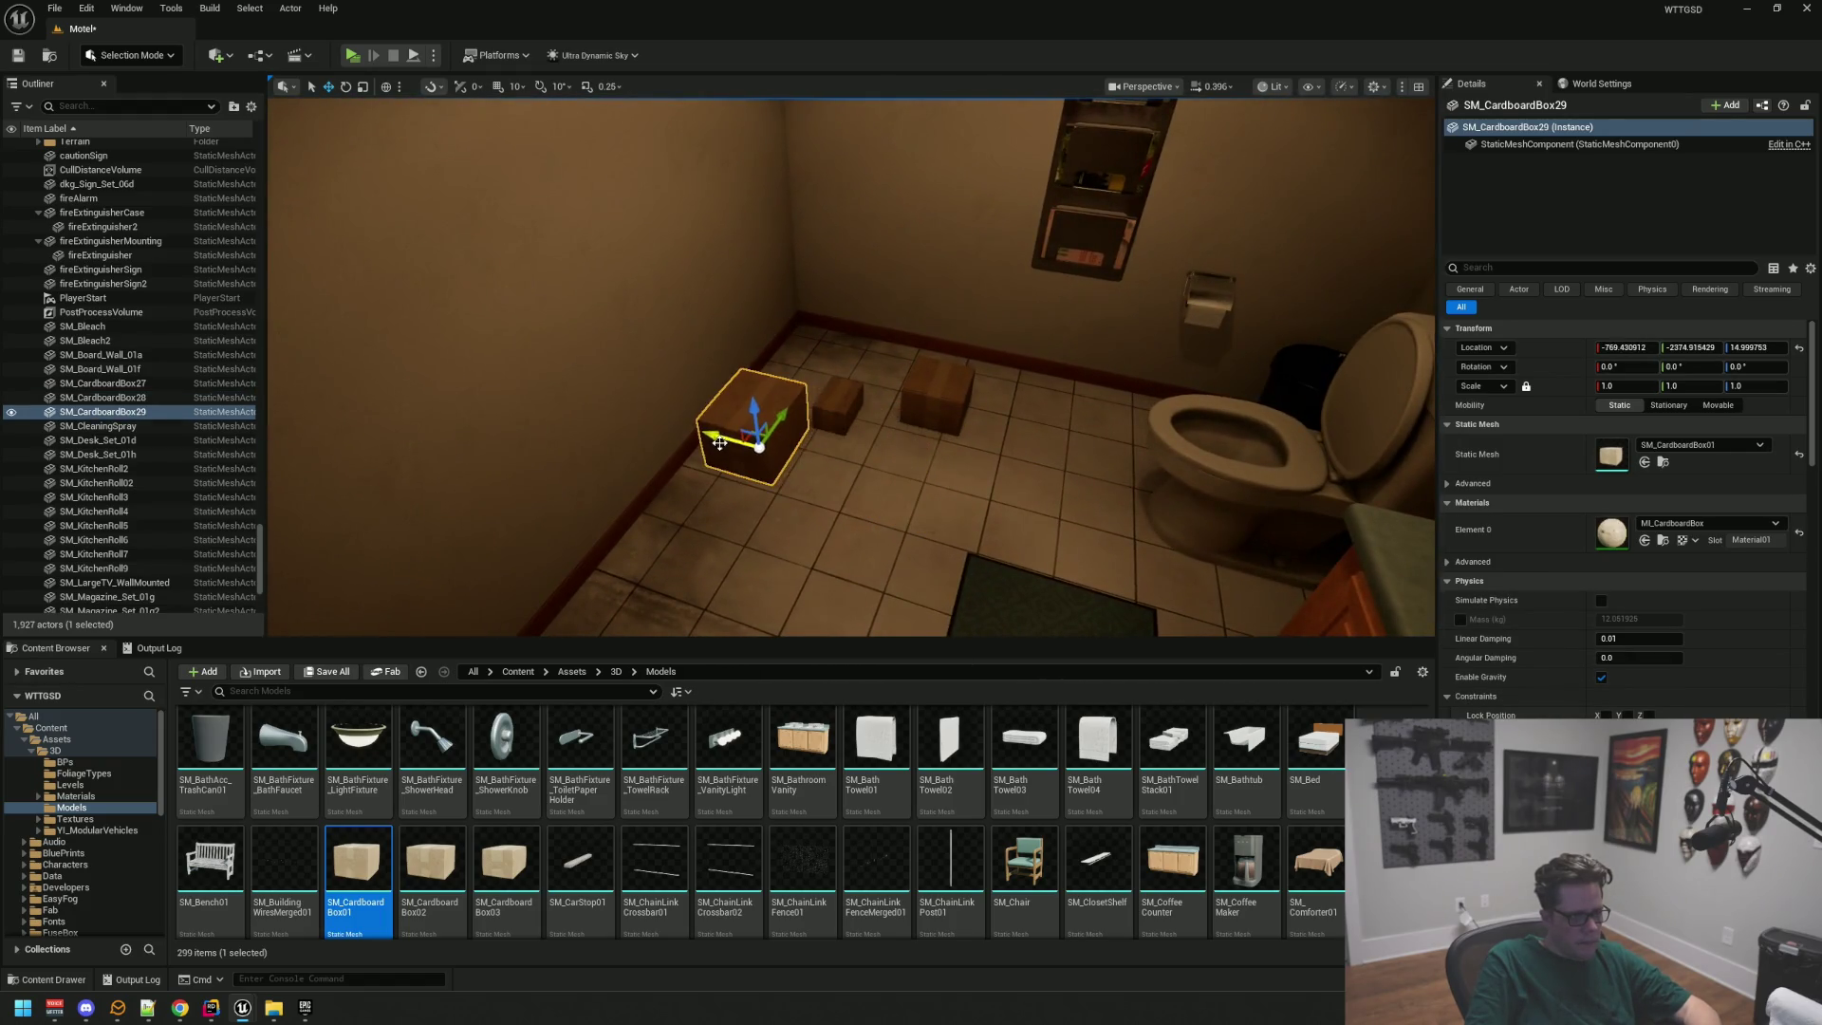
{"action": "key", "text": "f"}
{"action": "mouse_move", "coordinate": [925, 377]}
{"action": "left_mouse_down"}
{"action": "mouse_move", "coordinate": [870, 341]}
{"action": "mouse_move", "coordinate": [813, 350]}
{"action": "left_mouse_up"}
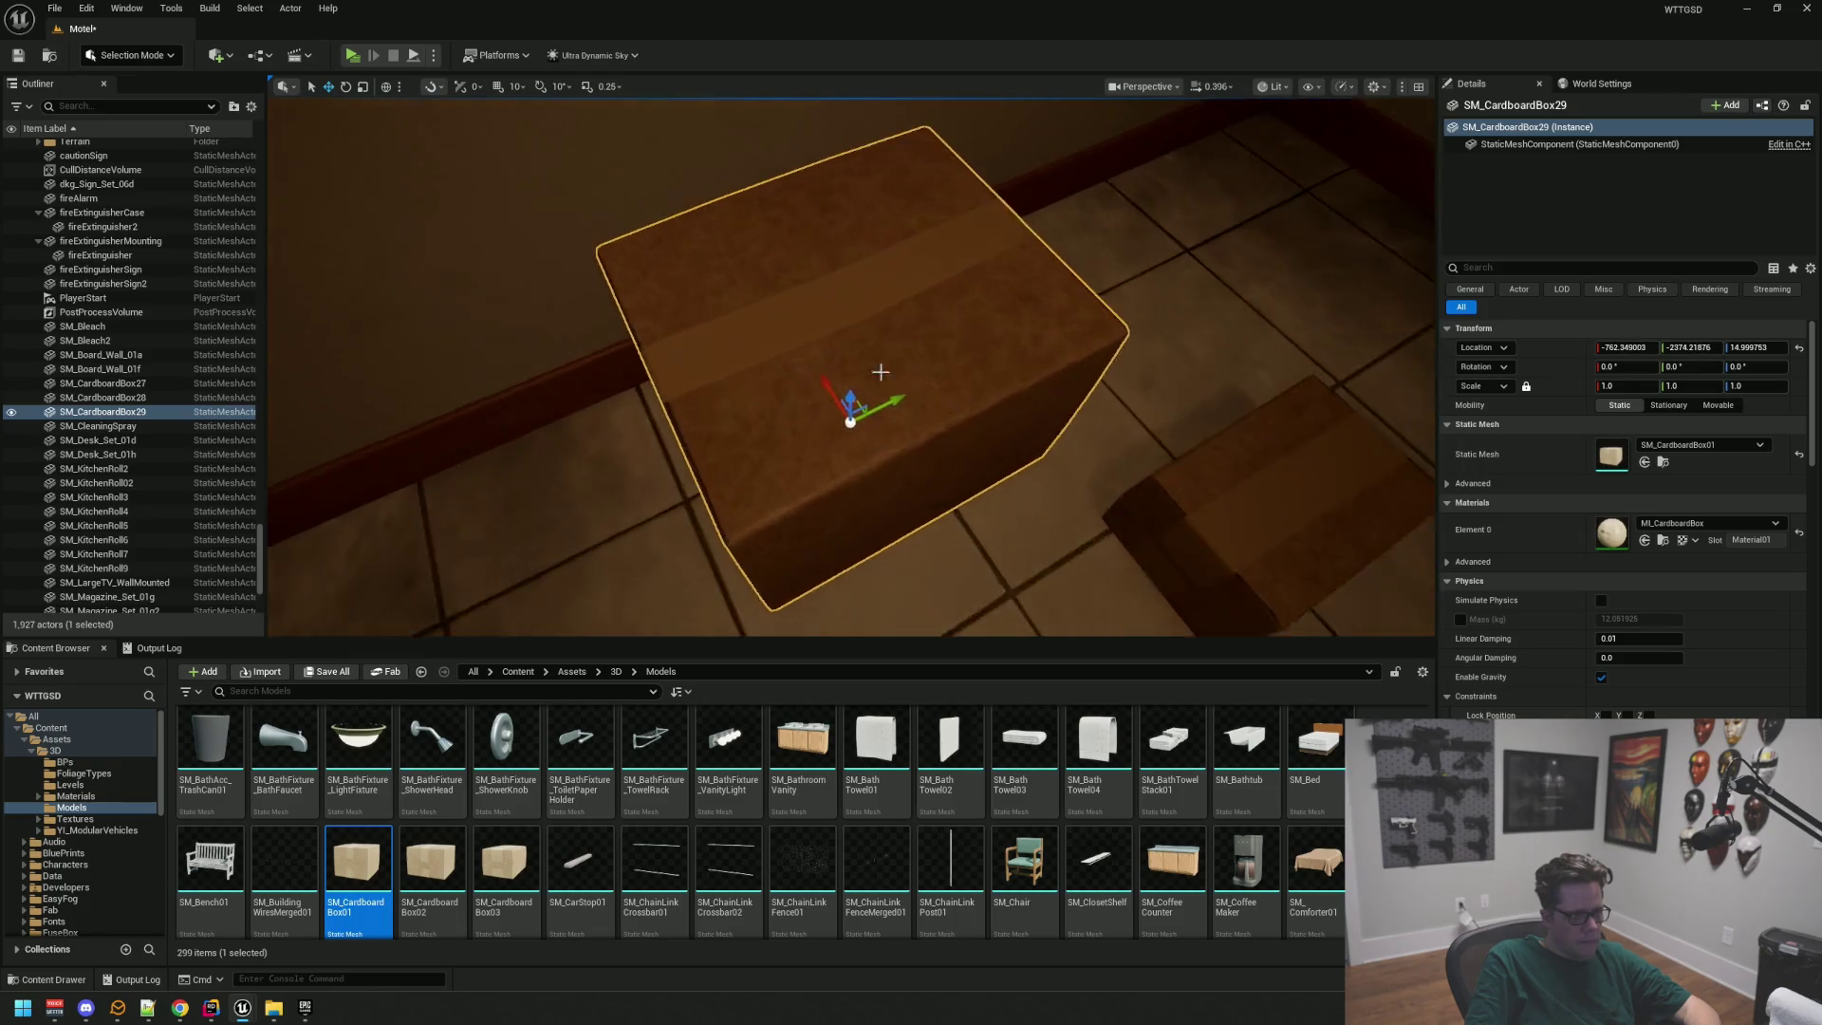
Step: Lift the medium cardboard box and set it on top of the large box
{"action": "left_click", "coordinate": [1125, 290]}
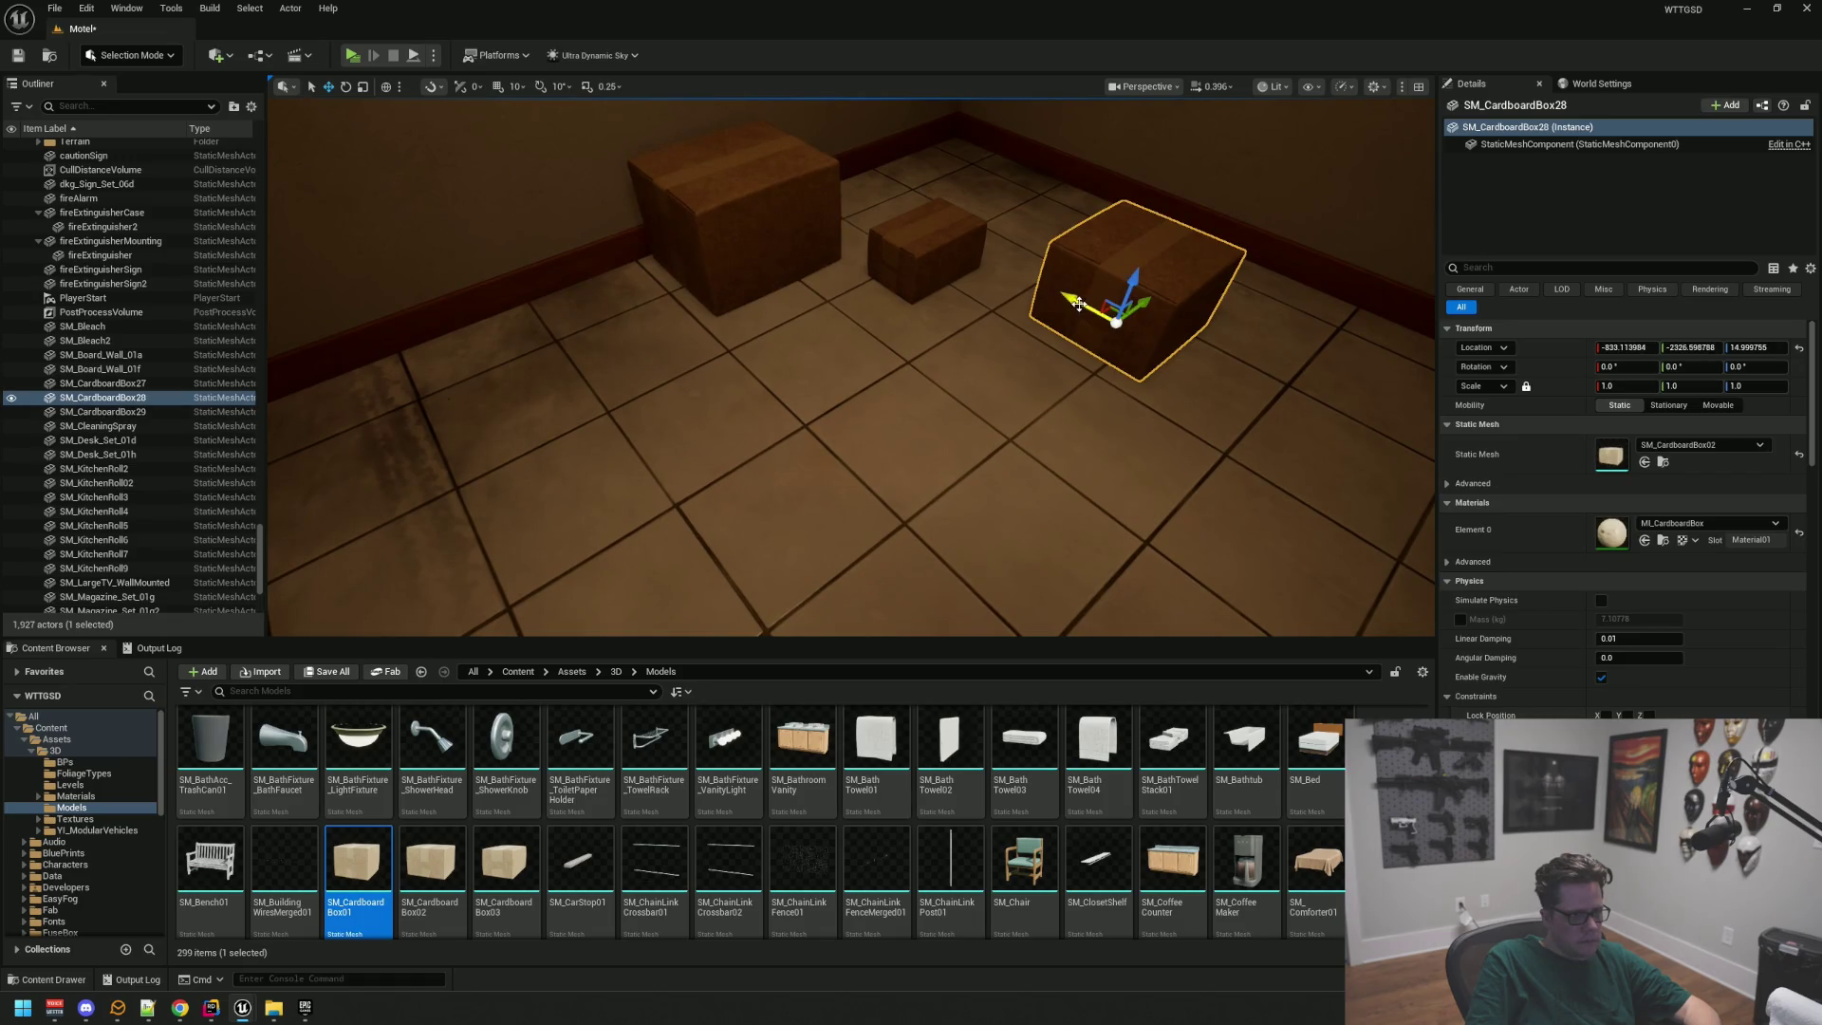
{"action": "left_click_drag", "start_coordinate": [945, 292], "coordinate": [911, 214]}
{"action": "key", "text": "f"}
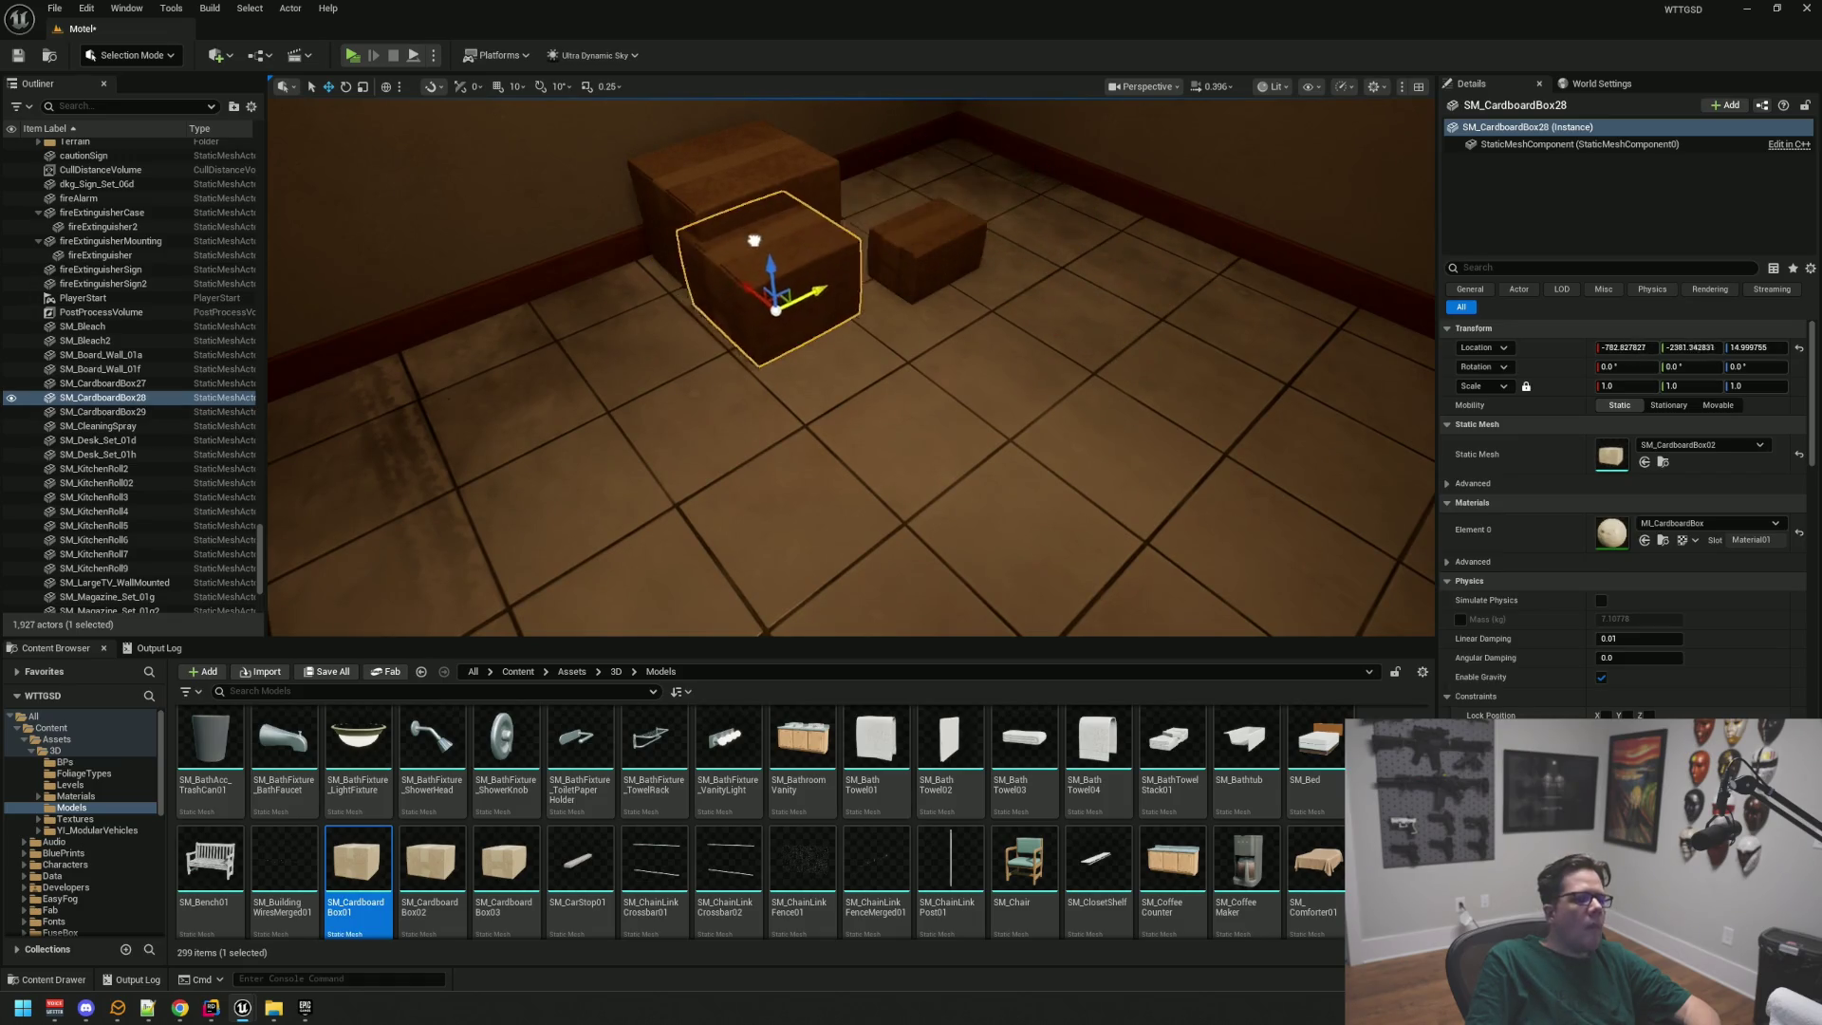
{"action": "scroll", "coordinate": [712, 266], "scroll_direction": "down", "scroll_amount": 5}
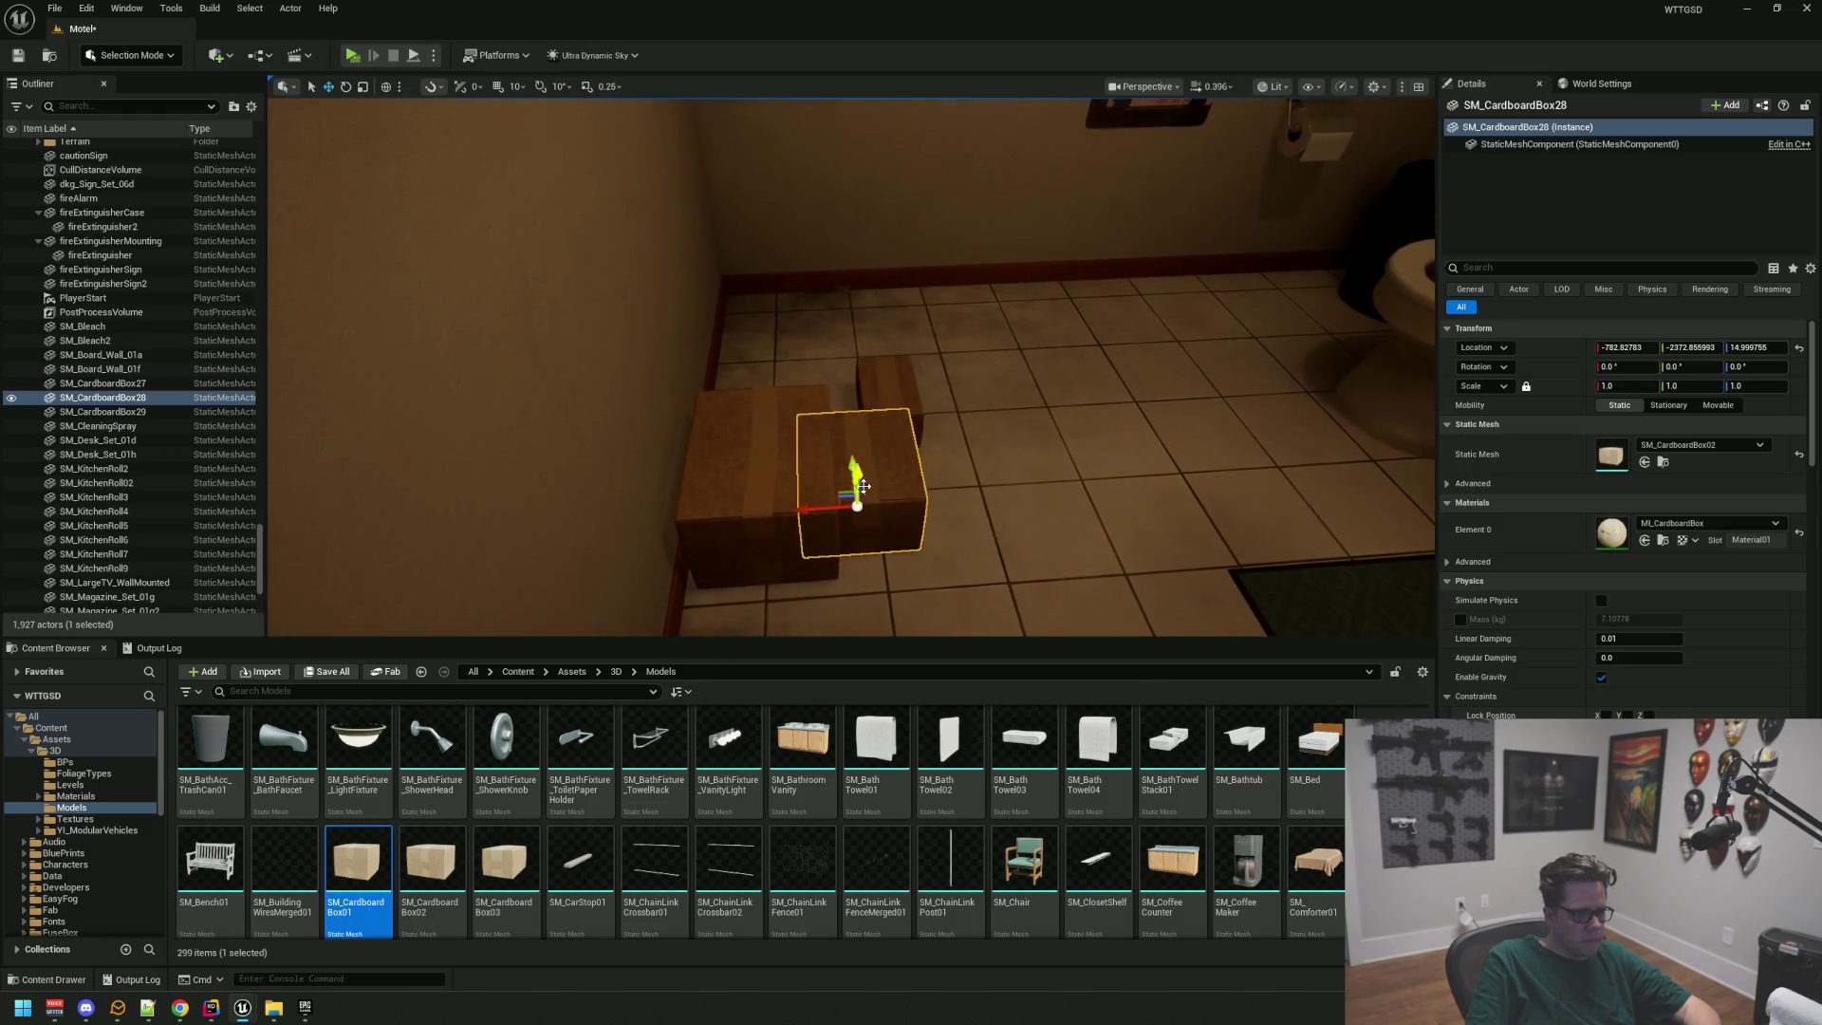
{"action": "left_click_drag", "start_coordinate": [857, 475], "coordinate": [850, 400]}
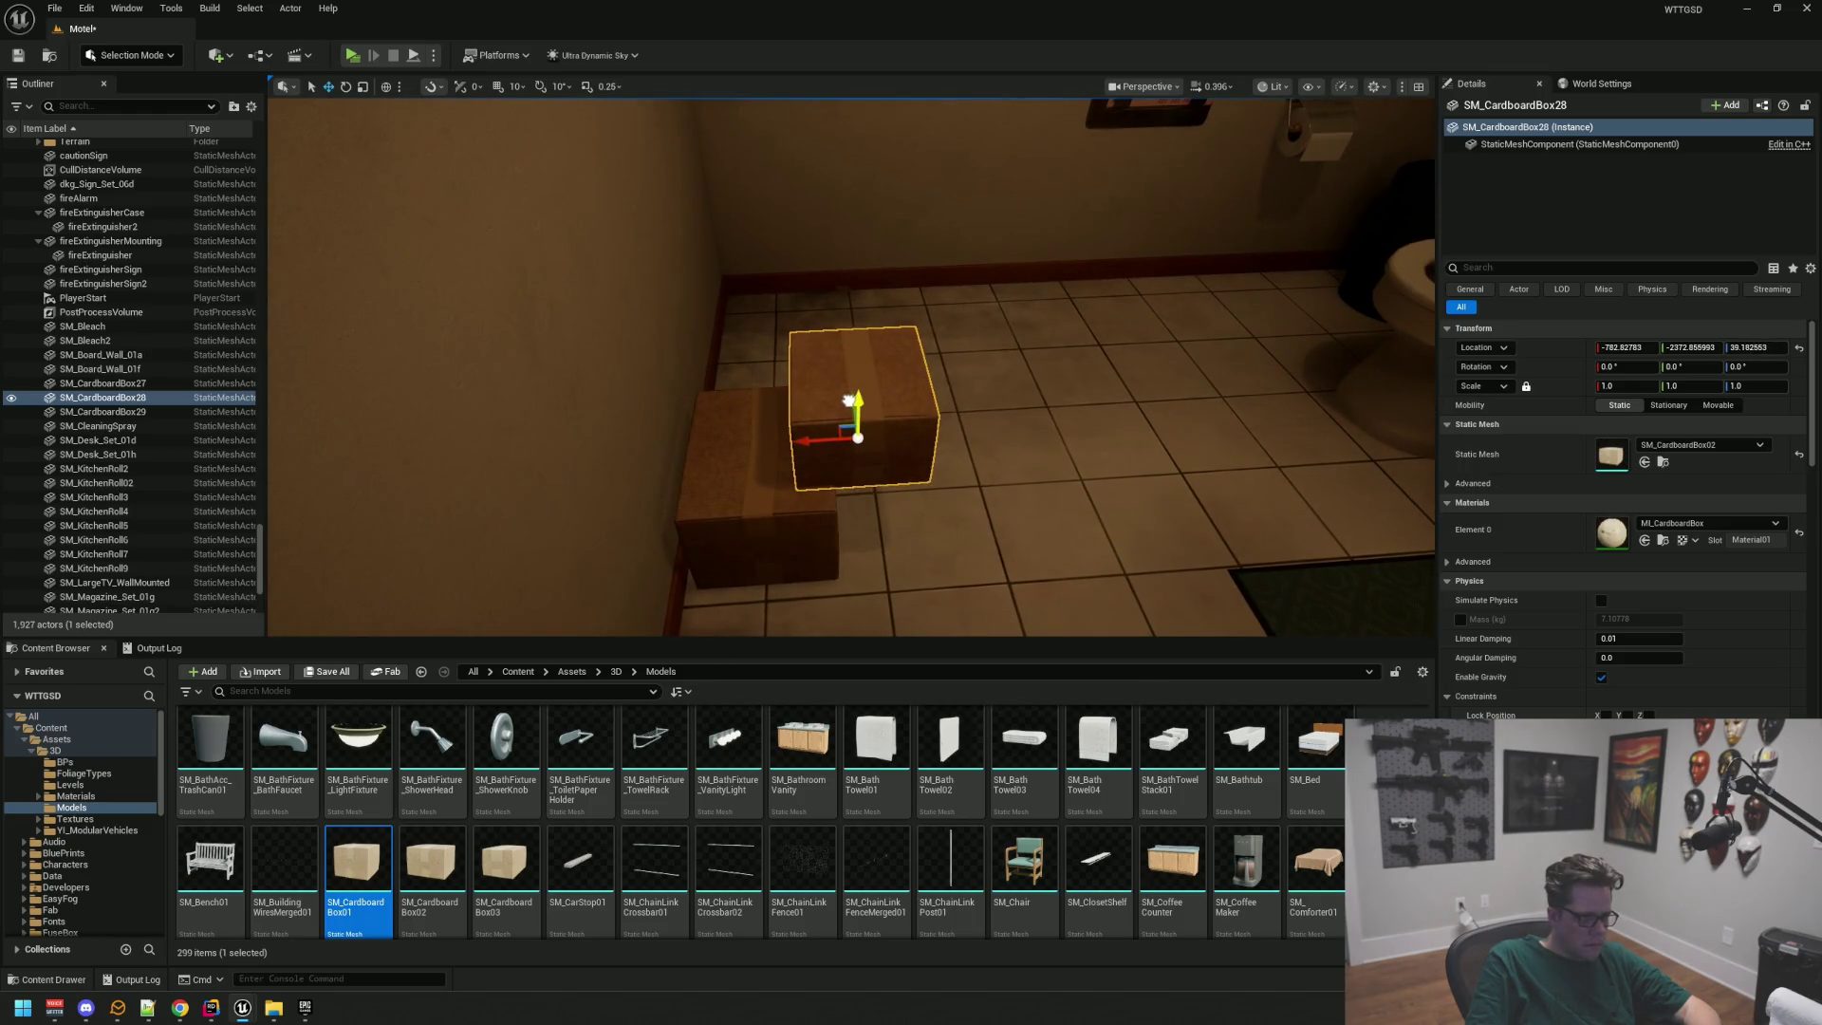
{"action": "key", "text": "f"}
{"action": "scroll", "coordinate": [883, 455], "scroll_direction": "down", "scroll_amount": 4}
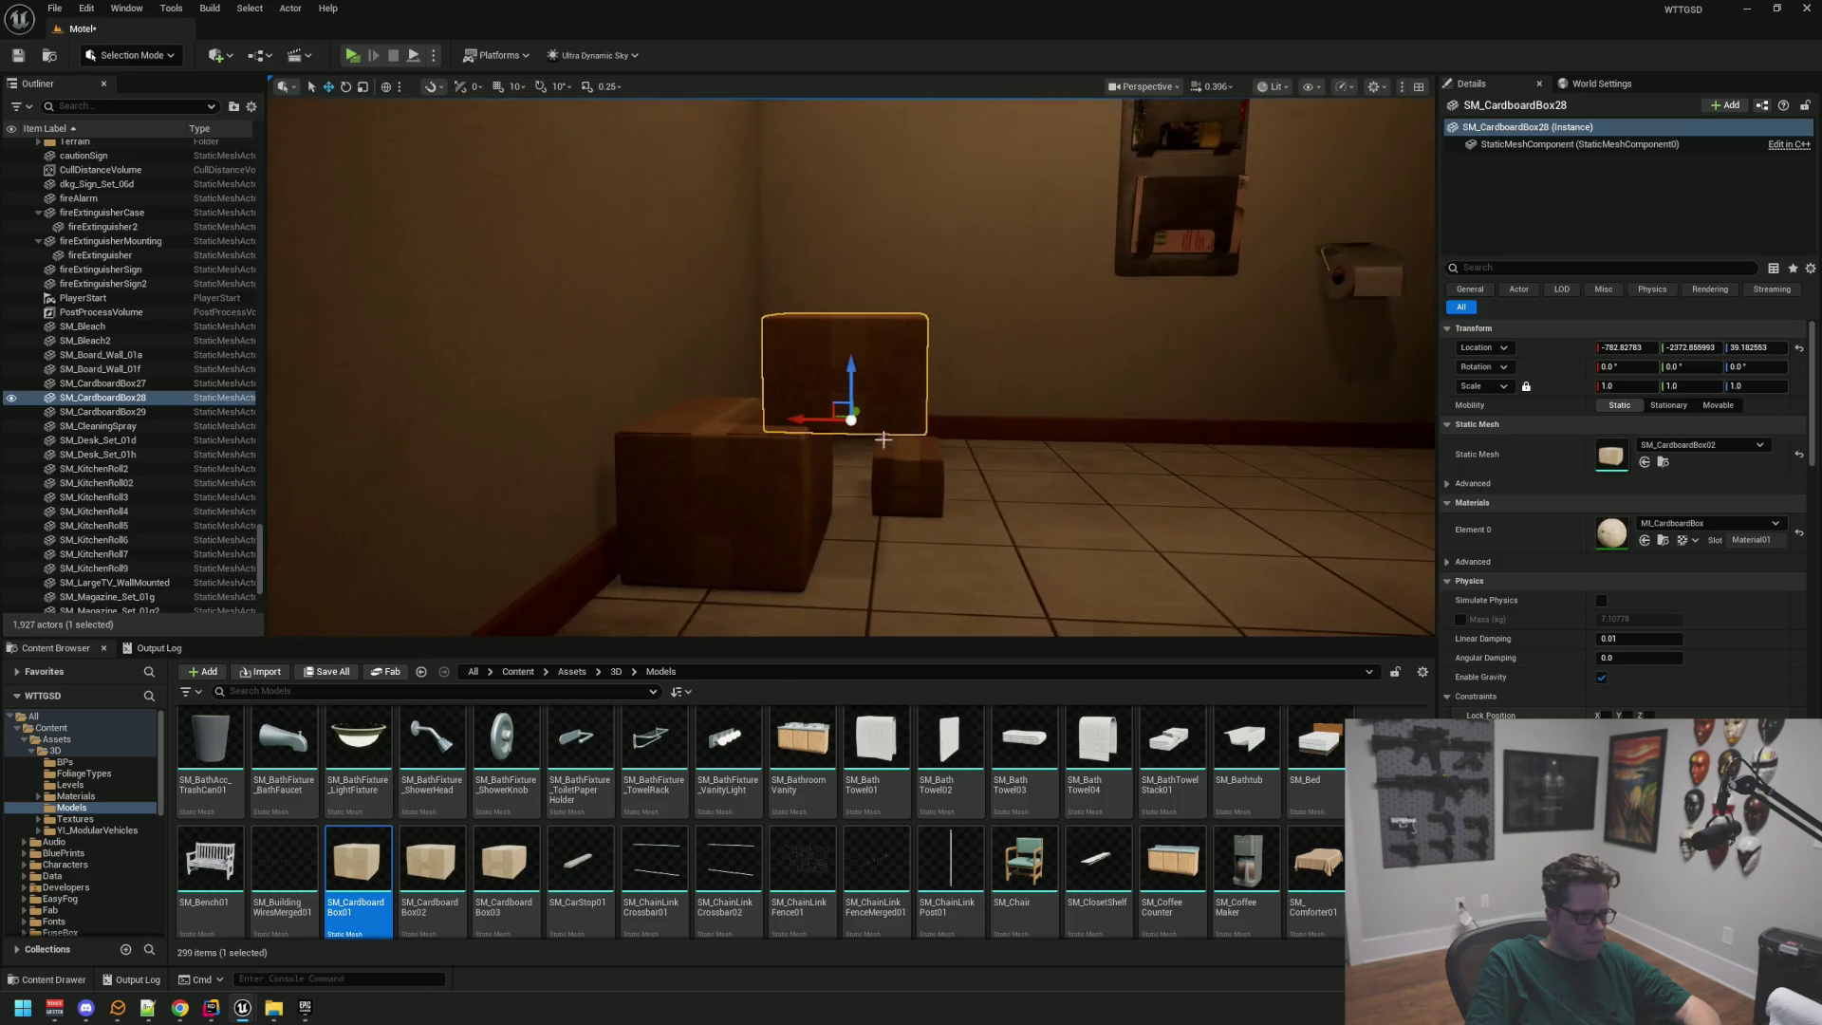
{"action": "left_click_drag", "start_coordinate": [799, 417], "coordinate": [670, 417]}
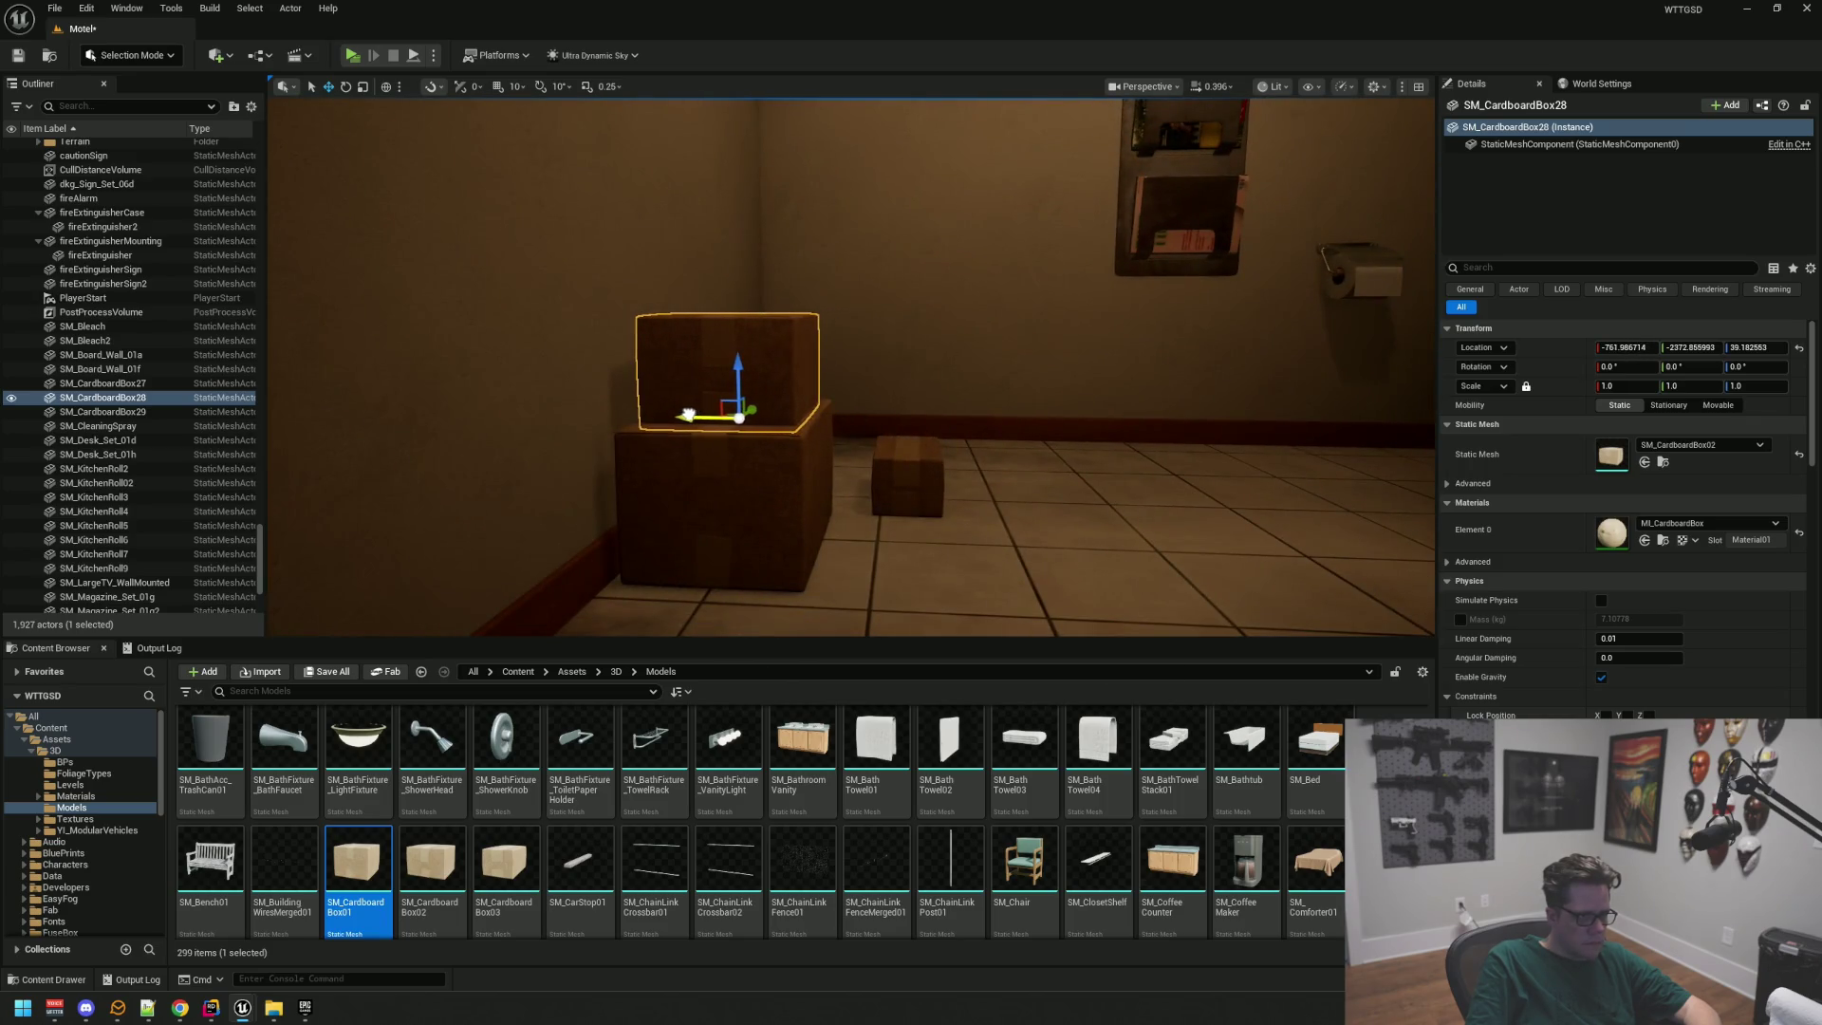
{"action": "left_click_drag", "start_coordinate": [734, 365], "coordinate": [734, 355]}
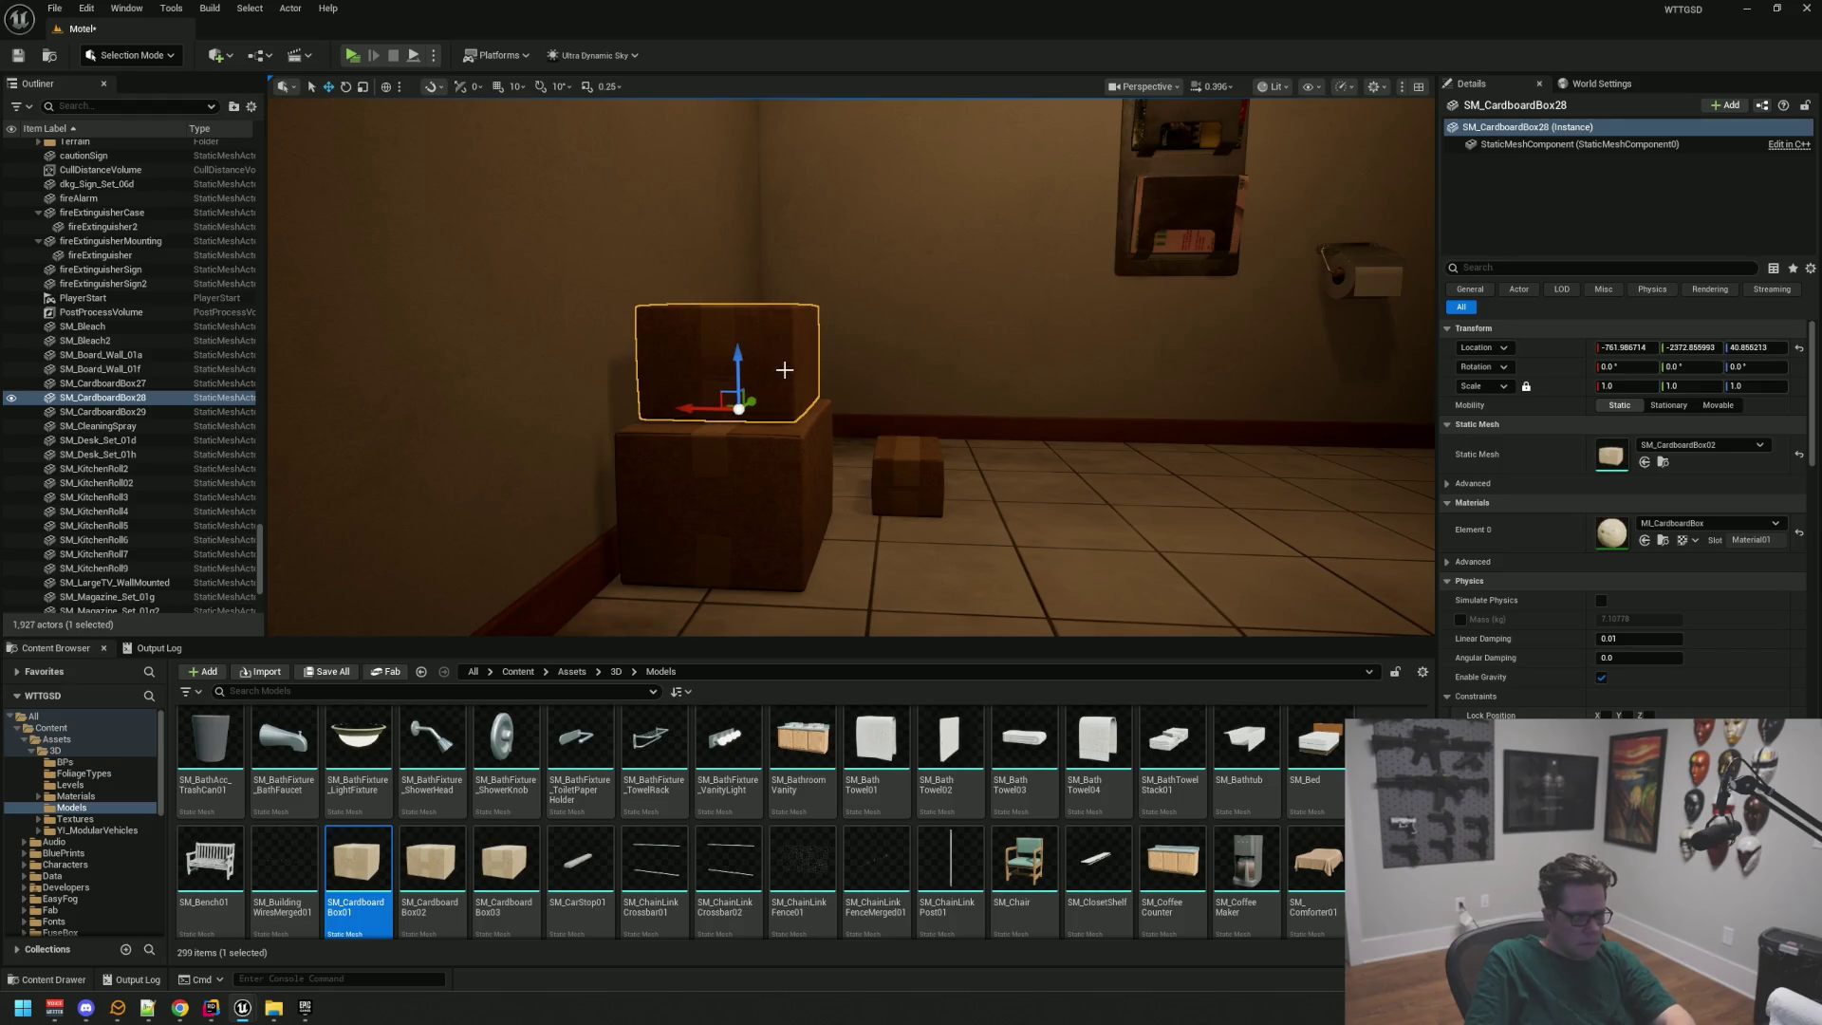
Step: Turn the top box slightly around its vertical axis and deselect it
{"action": "key", "text": "f"}
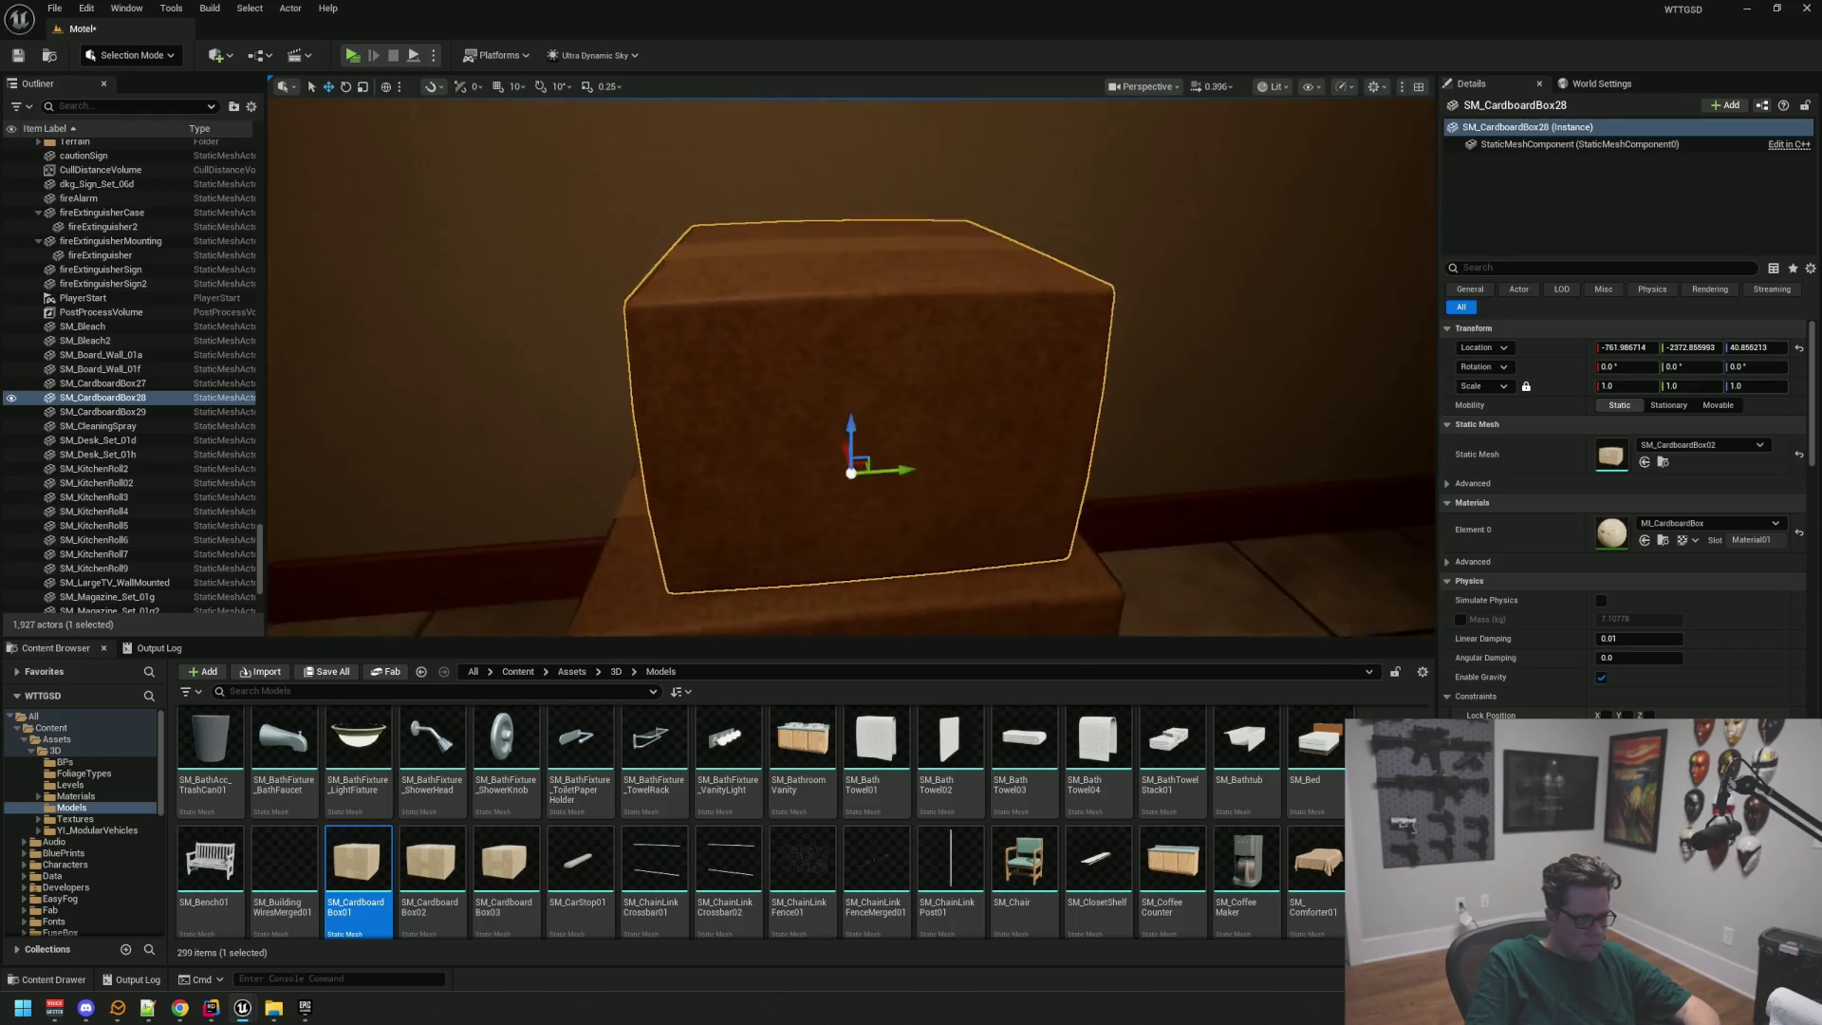
{"action": "key", "text": "e"}
{"action": "left_click_drag", "start_coordinate": [824, 518], "coordinate": [833, 504]}
{"action": "key", "text": "w"}
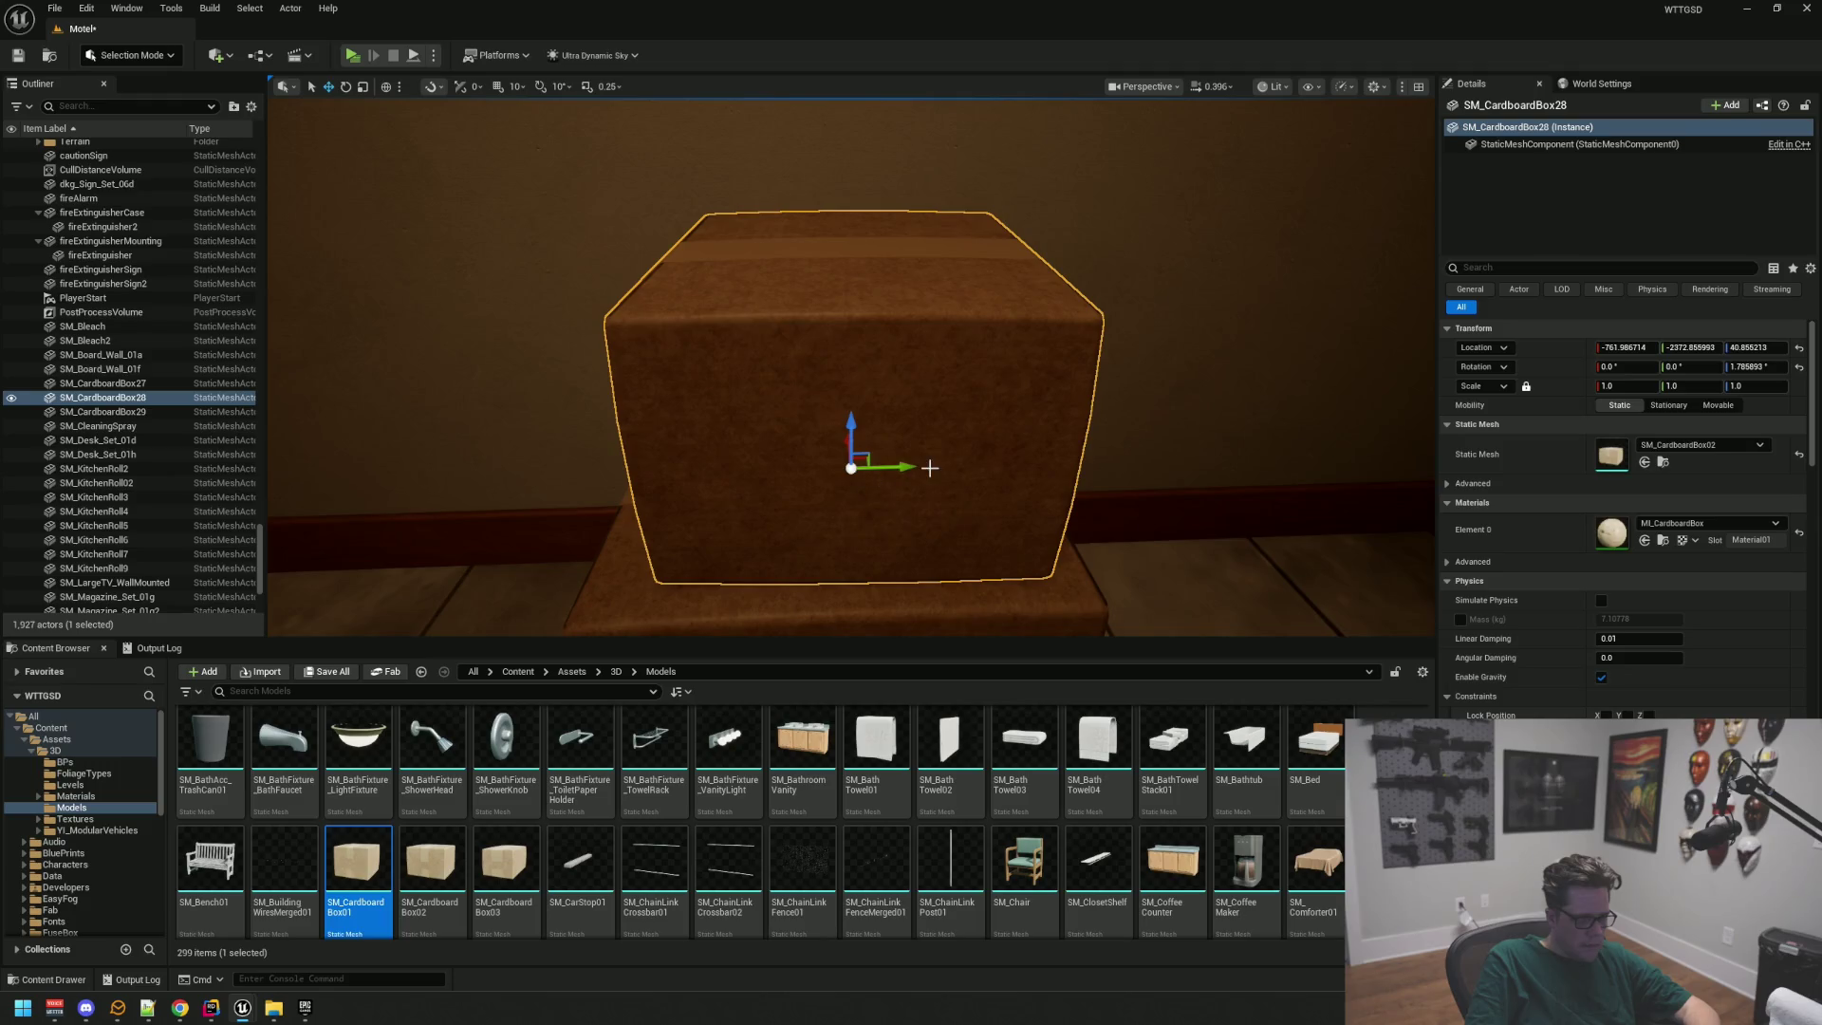
{"action": "scroll", "coordinate": [929, 468], "scroll_direction": "down", "scroll_amount": 3}
{"action": "key", "text": "Escape"}
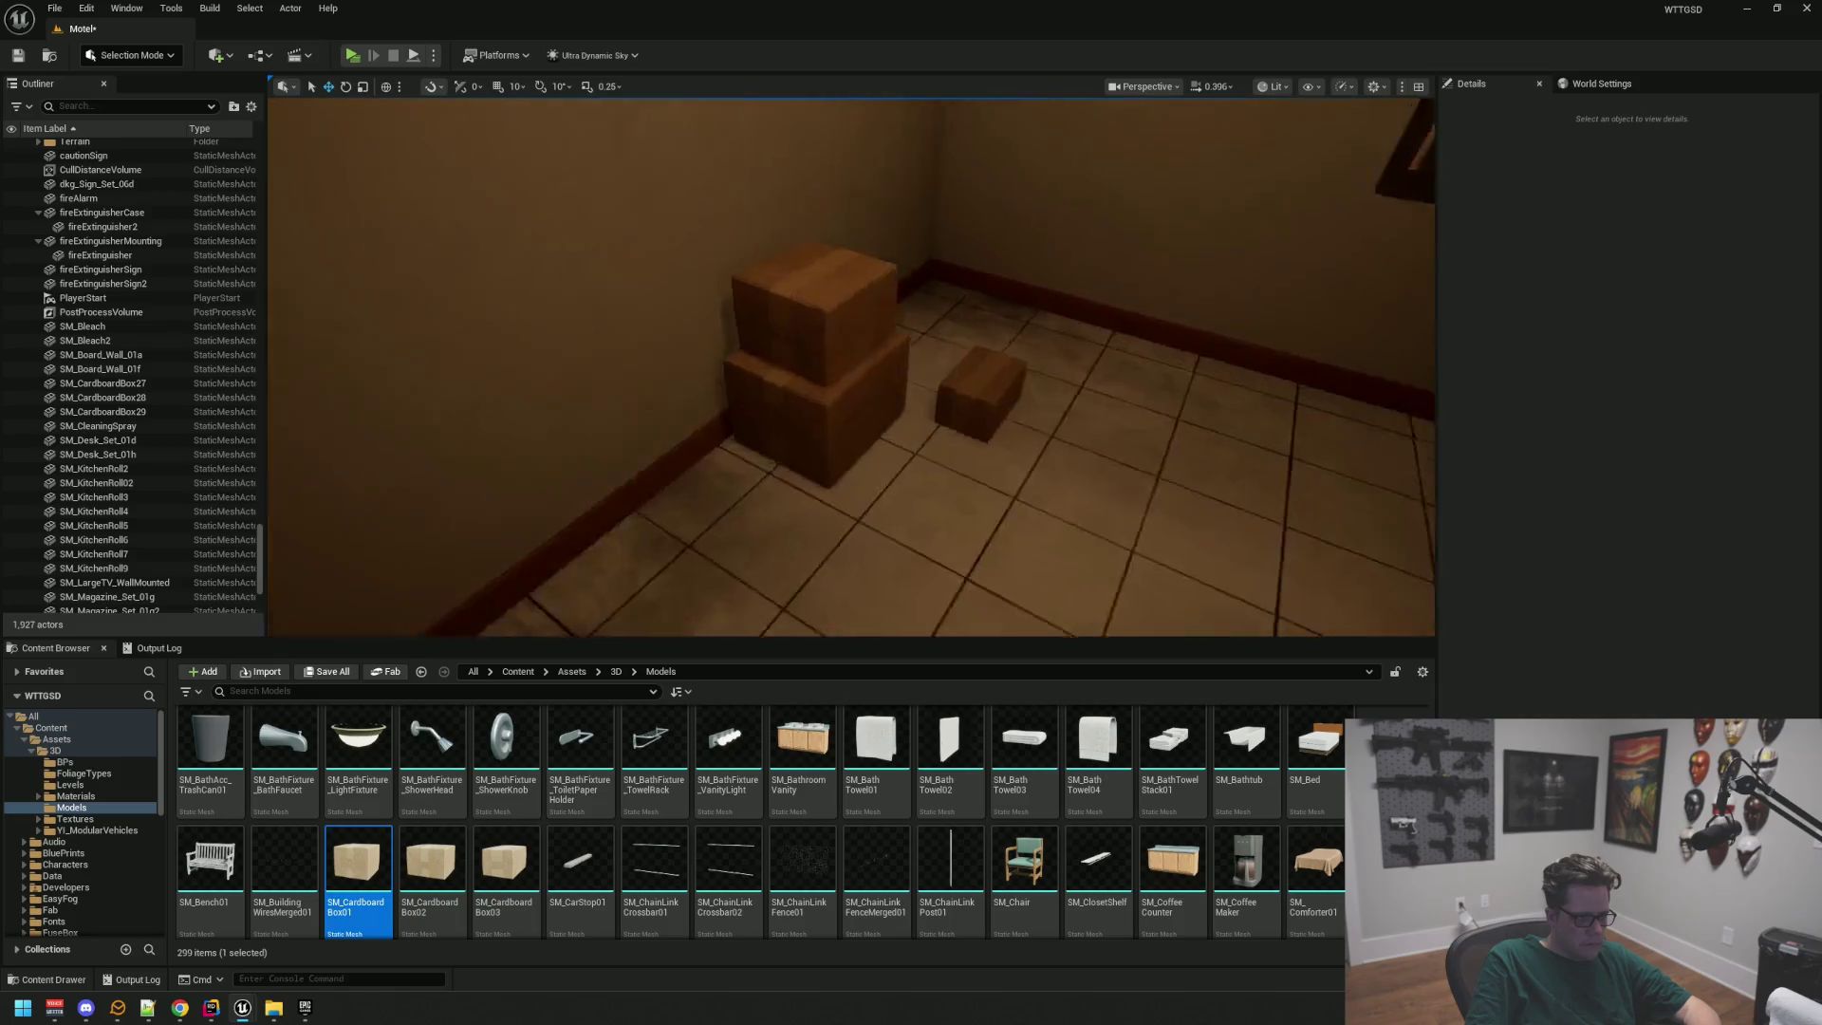
Step: Move the two stacked boxes together into the back corner near the toilet
{"action": "left_click", "coordinate": [687, 342]}
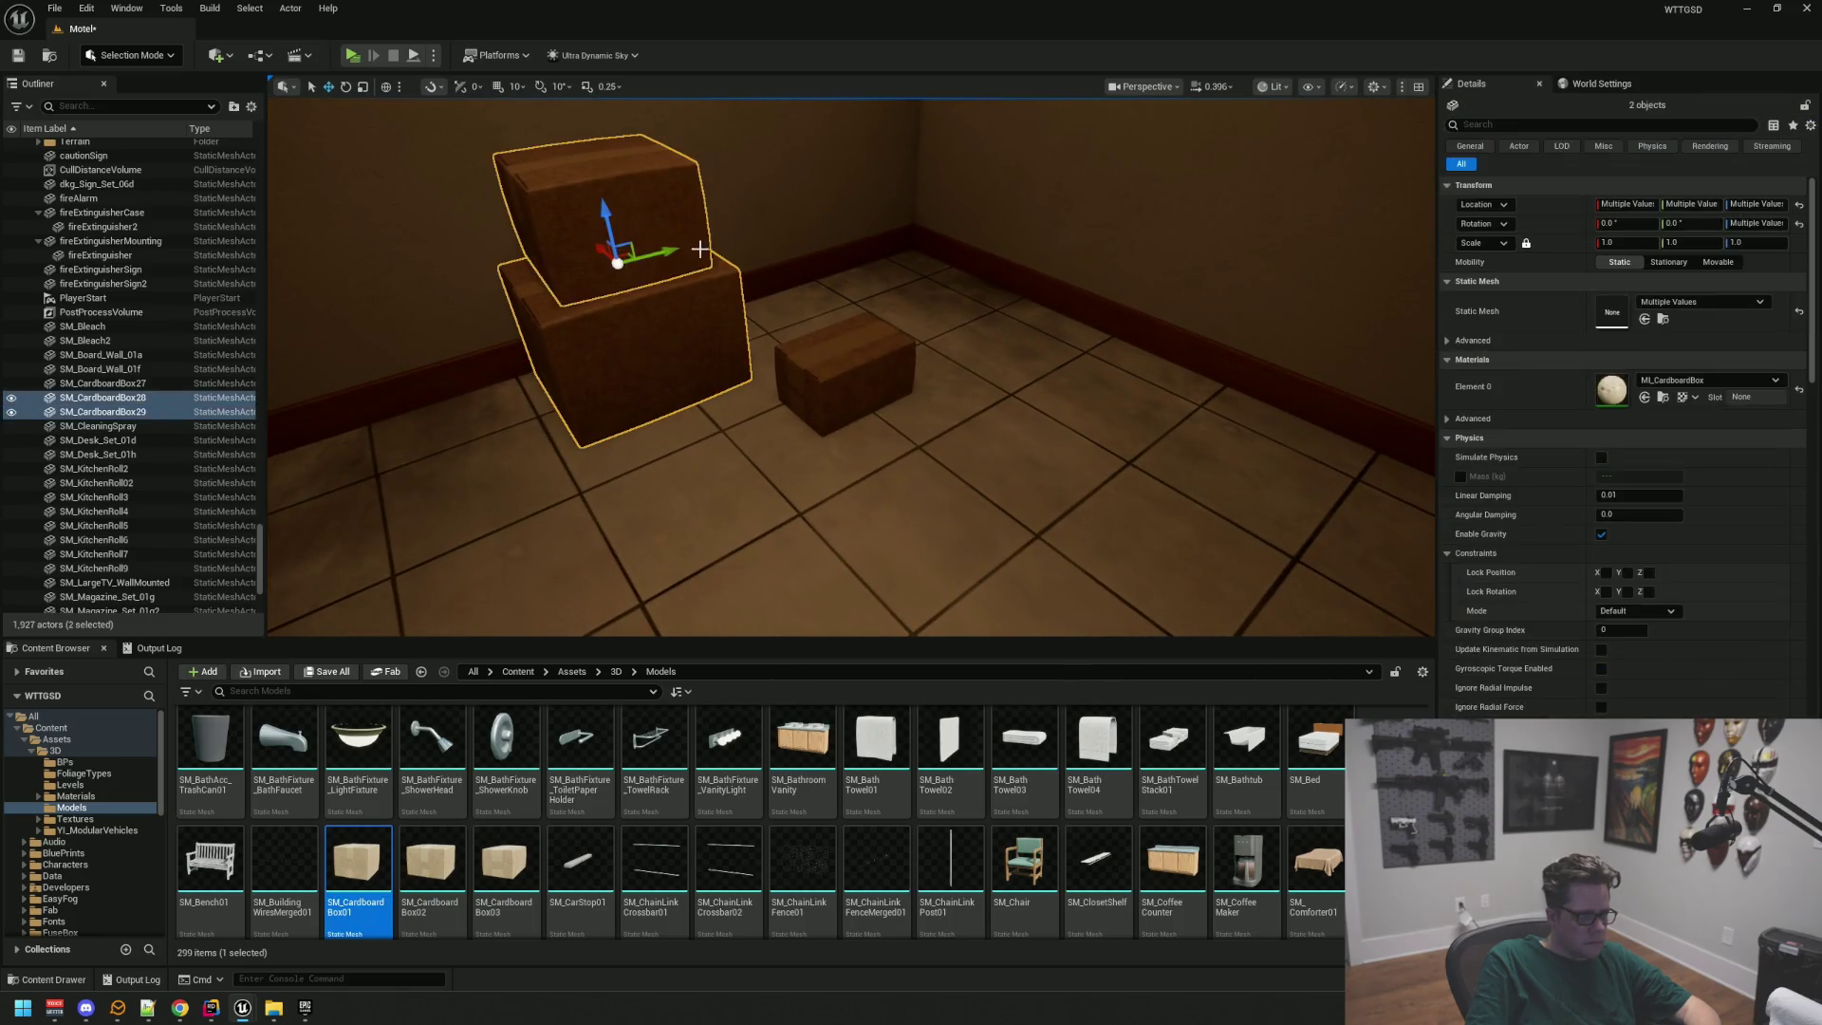
{"action": "left_click_drag", "start_coordinate": [677, 256], "coordinate": [940, 181]}
{"action": "key", "text": "Escape"}
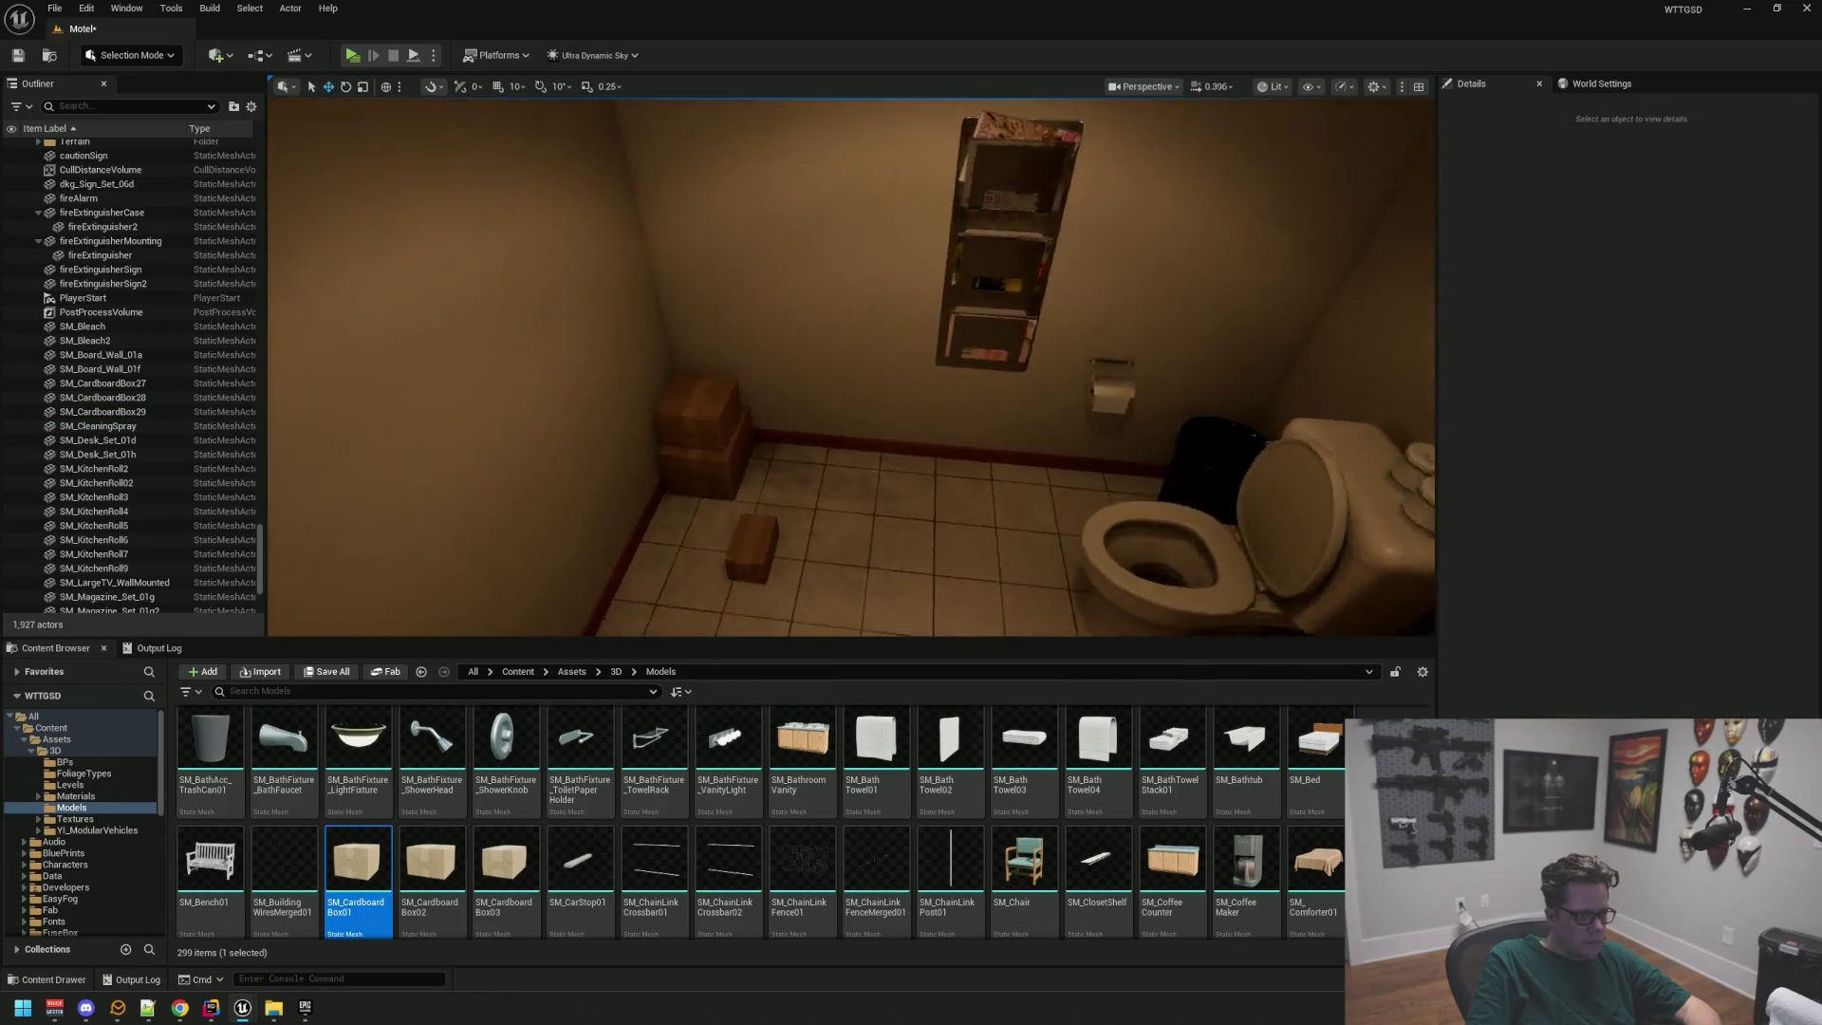
Step: Delete the small loose cardboard box and save the level
{"action": "left_click", "coordinate": [809, 408]}
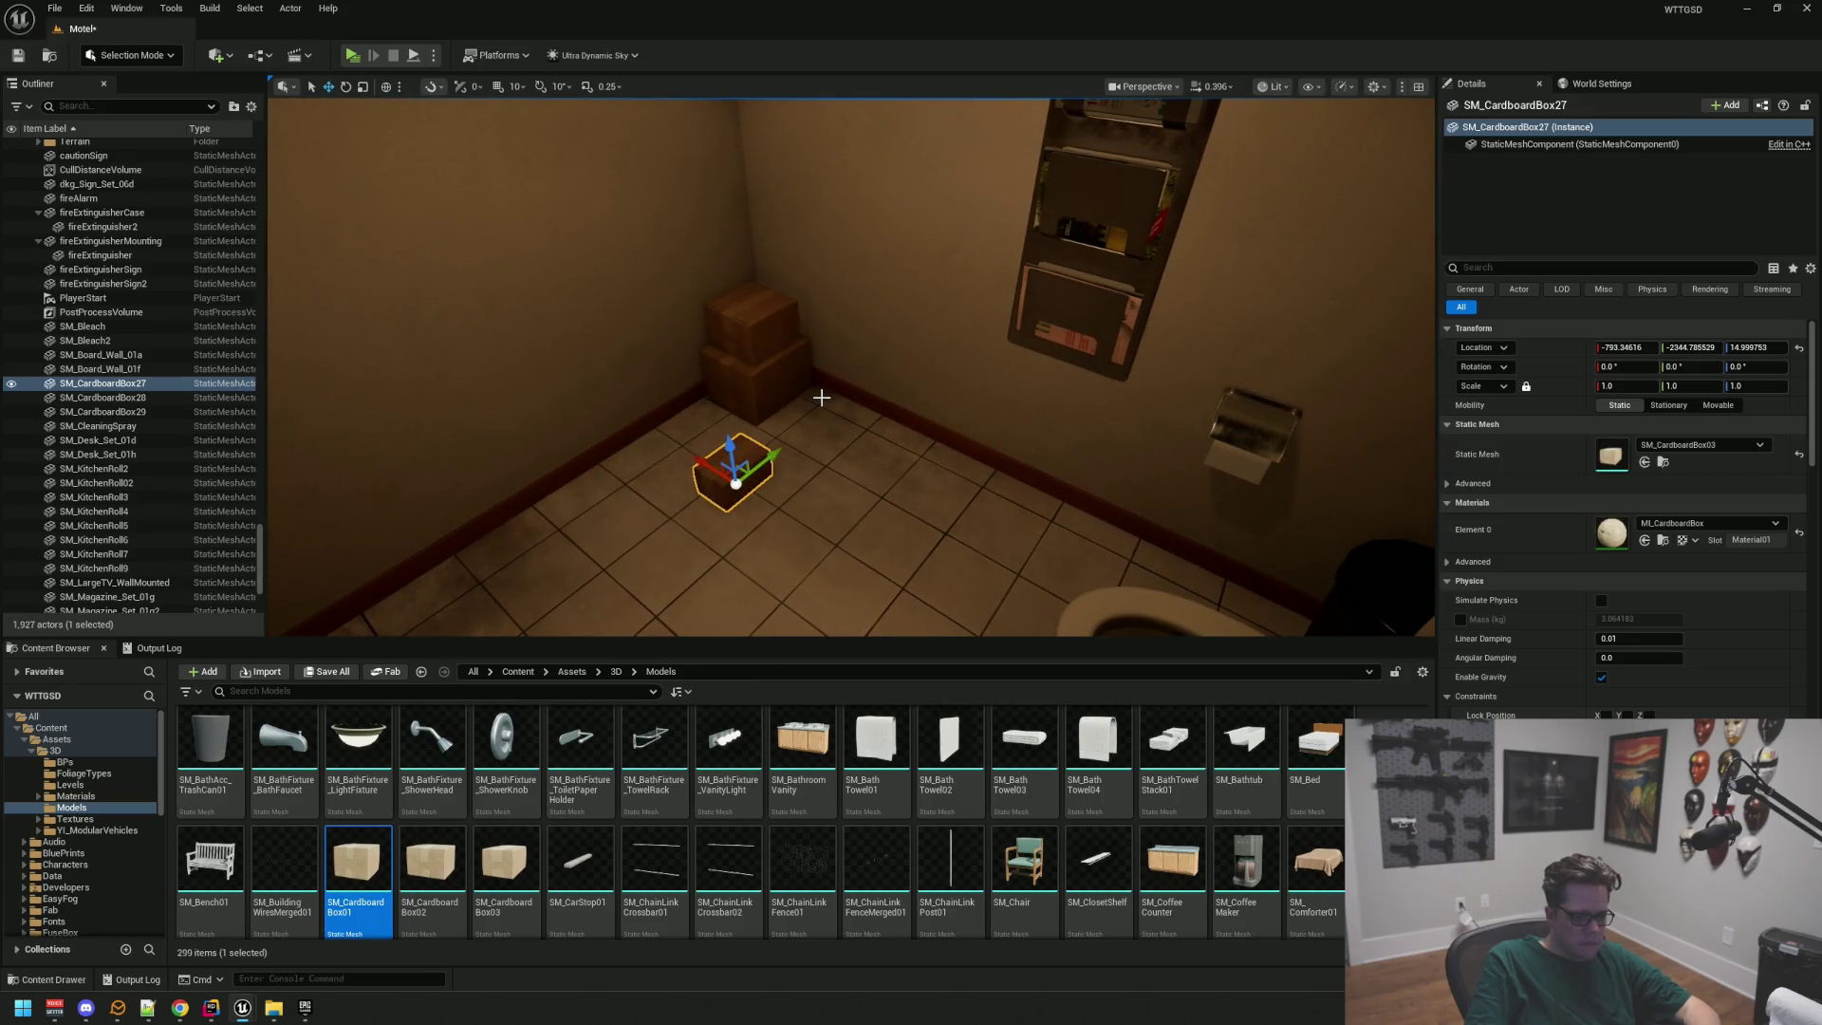
{"action": "key", "text": "Delete"}
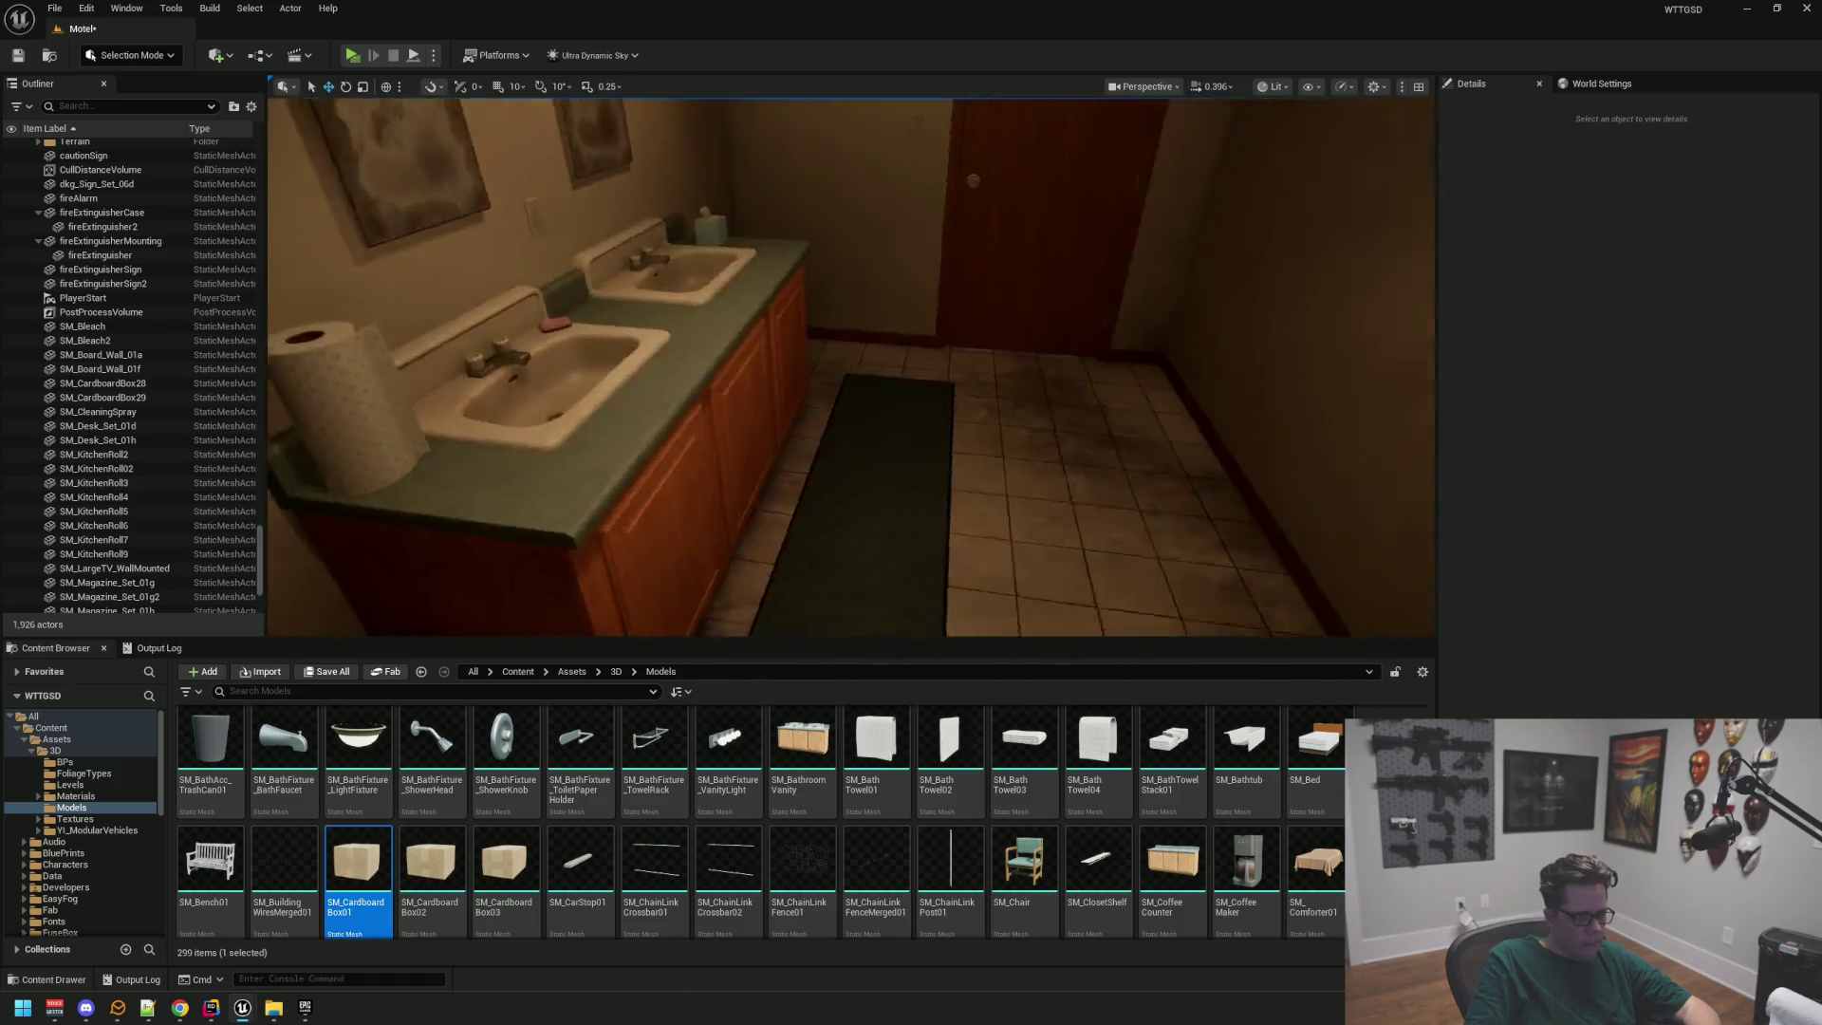
{"action": "key", "text": "ctrl+s"}
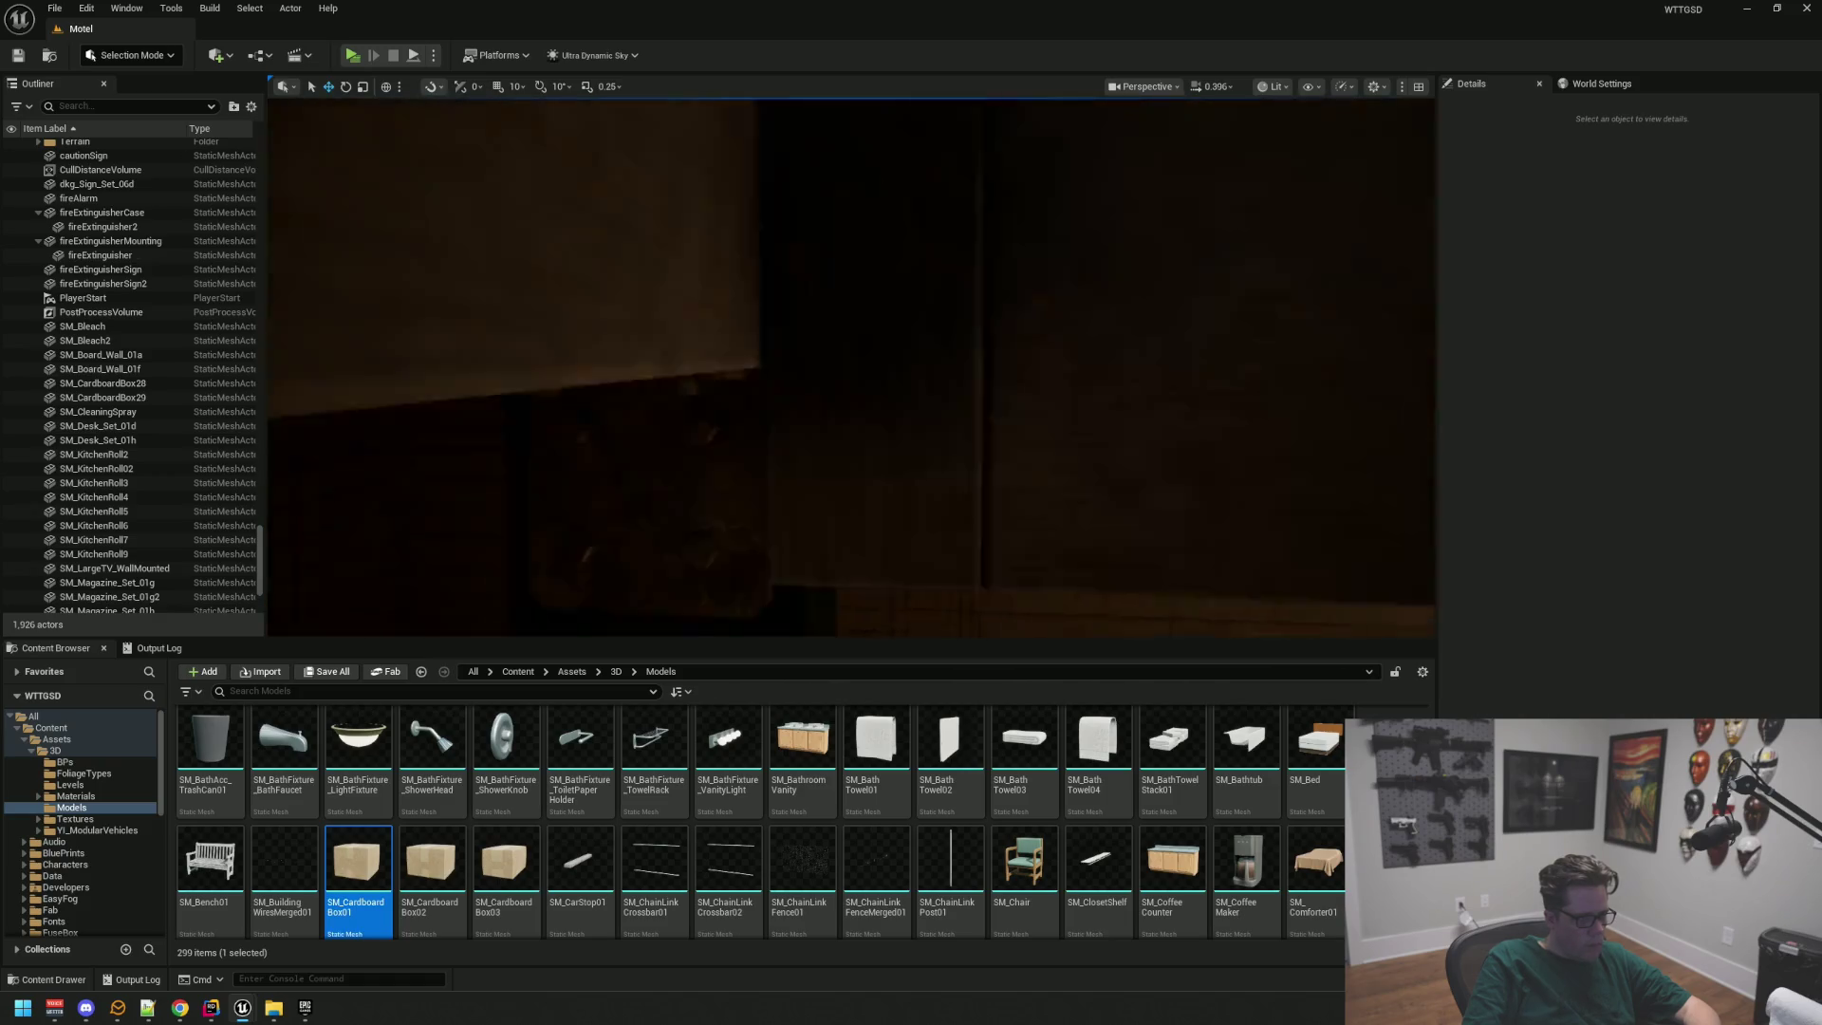
Step: Turn the viewport camera to look around the level
{"action": "key", "text": "d"}
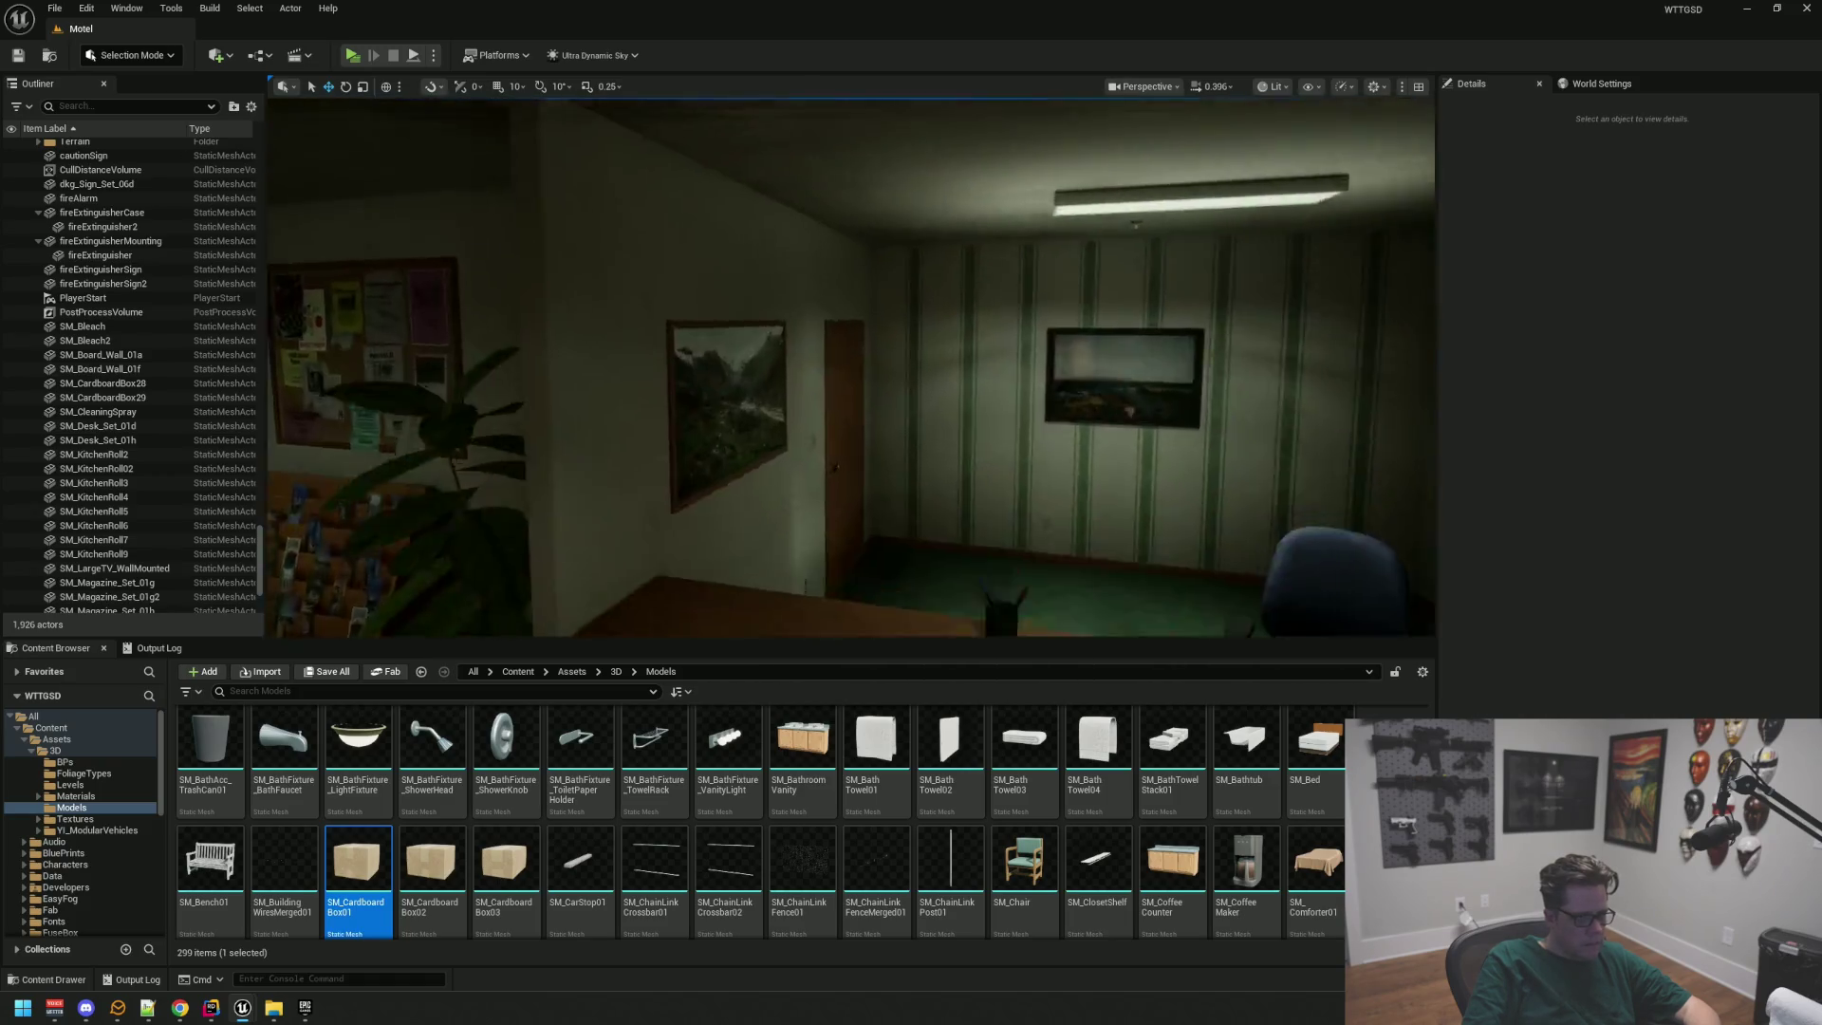
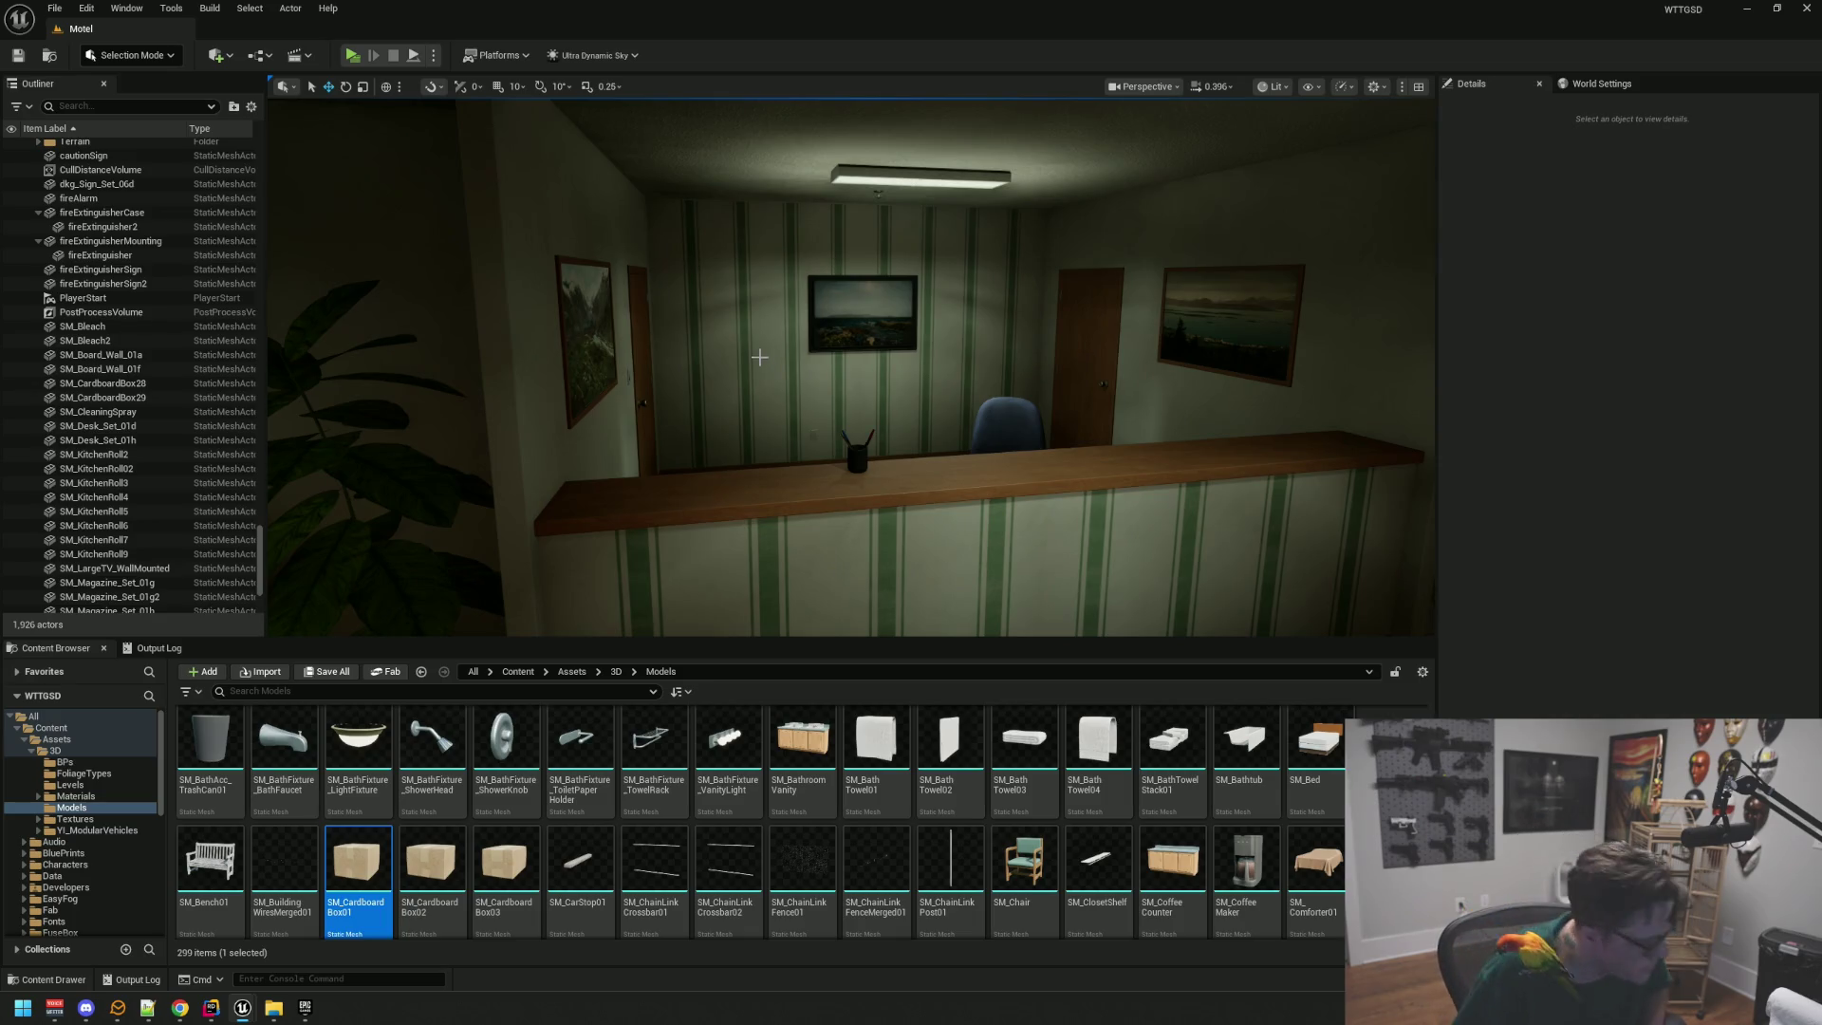
Step: Collapse the BPP_Office, Building and Models folders in the World Outliner, viewing the motel from outside
{"action": "mouse_move", "coordinate": [747, 178]}
{"action": "left_mouse_down"}
{"action": "mouse_move", "coordinate": [737, 145]}
{"action": "mouse_move", "coordinate": [717, 208]}
{"action": "left_mouse_up"}
{"action": "scroll", "coordinate": [178, 304], "scroll_direction": "up", "scroll_amount": 4}
{"action": "mouse_move", "coordinate": [474, 456]}
{"action": "left_mouse_down"}
{"action": "mouse_move", "coordinate": [480, 471]}
{"action": "mouse_move", "coordinate": [265, 521]}
{"action": "left_mouse_up"}
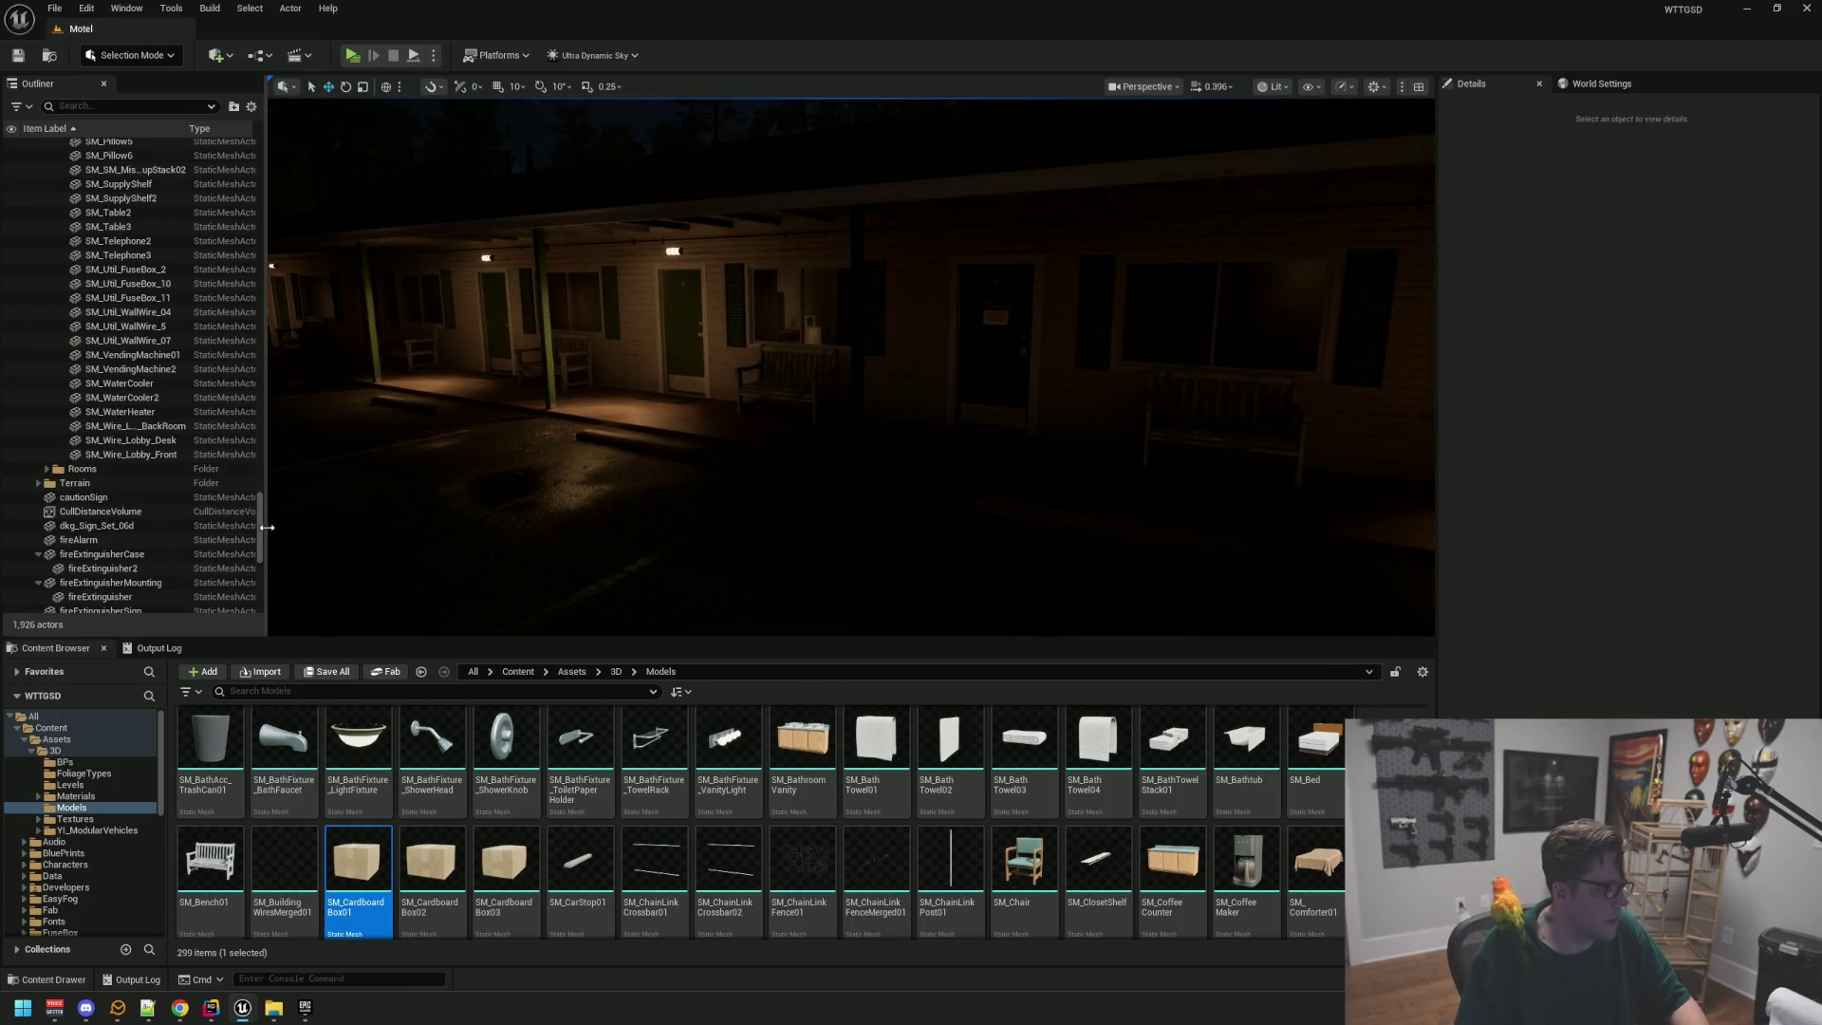
{"action": "scroll", "coordinate": [239, 119], "scroll_direction": "up", "scroll_amount": 10}
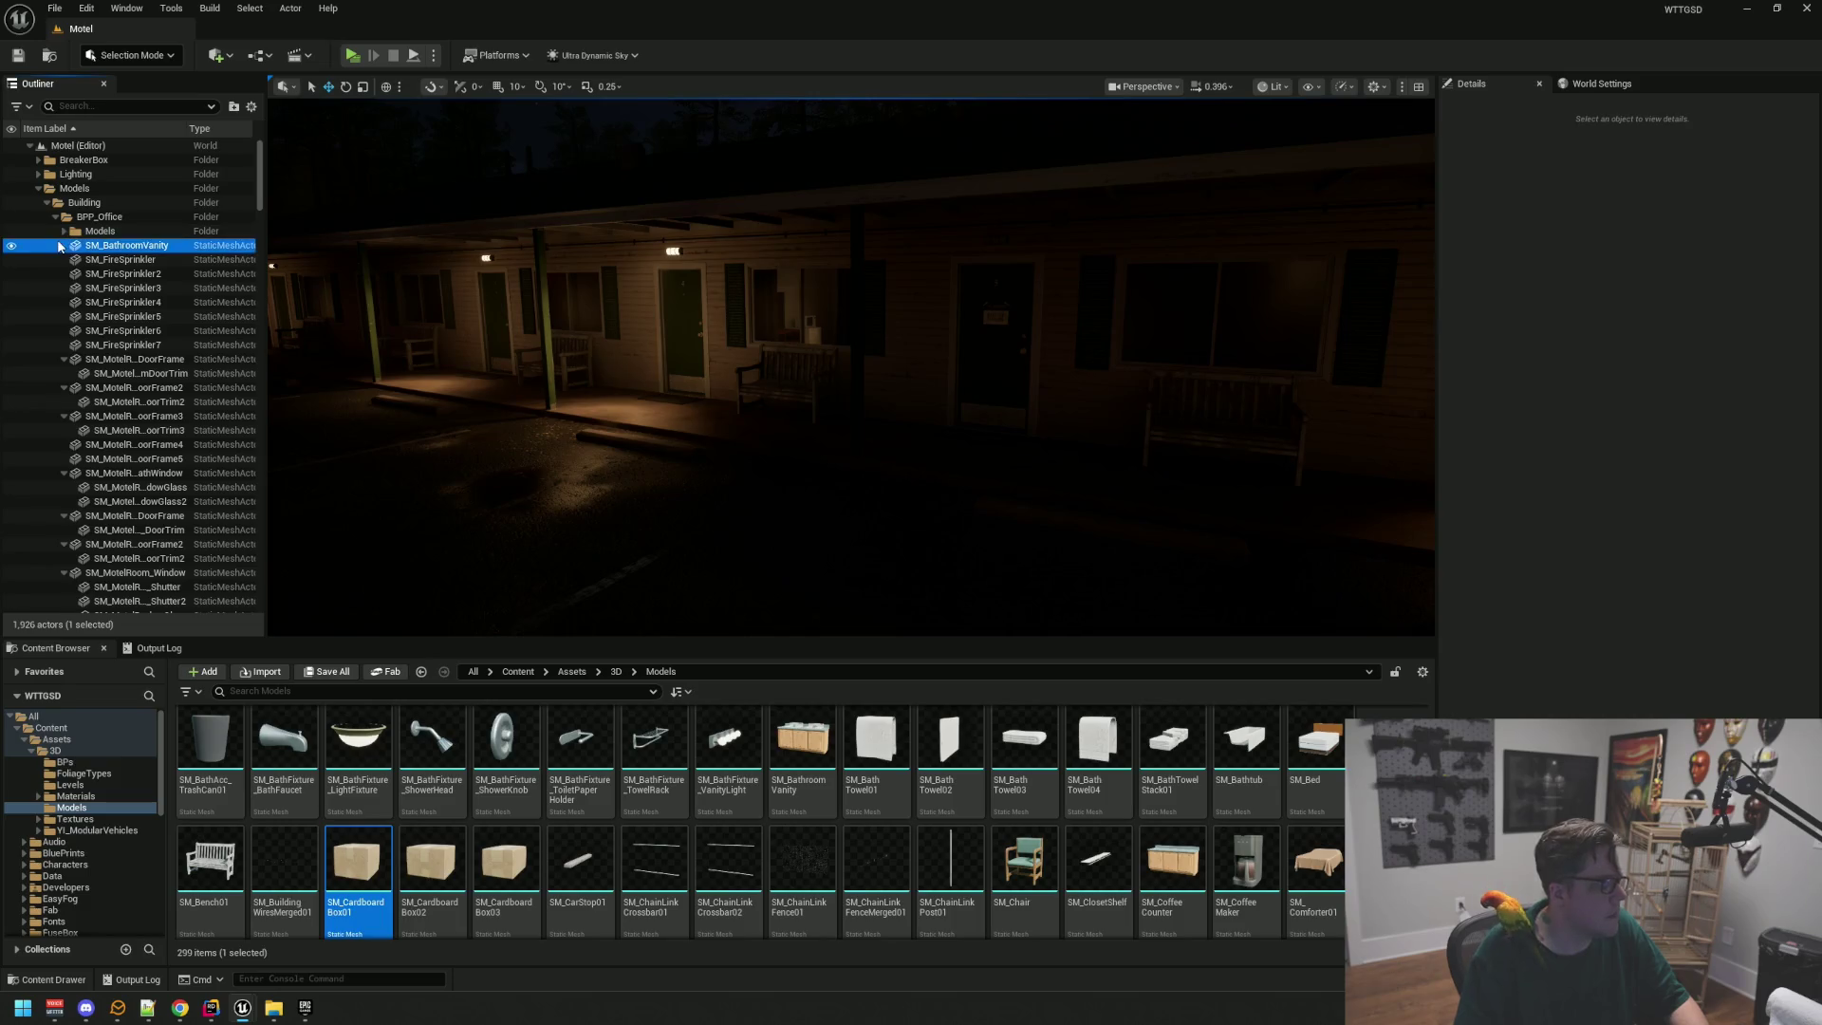
{"action": "left_click", "coordinate": [123, 244]}
{"action": "left_click", "coordinate": [55, 216]}
{"action": "left_click", "coordinate": [46, 203]}
{"action": "left_click", "coordinate": [38, 188]}
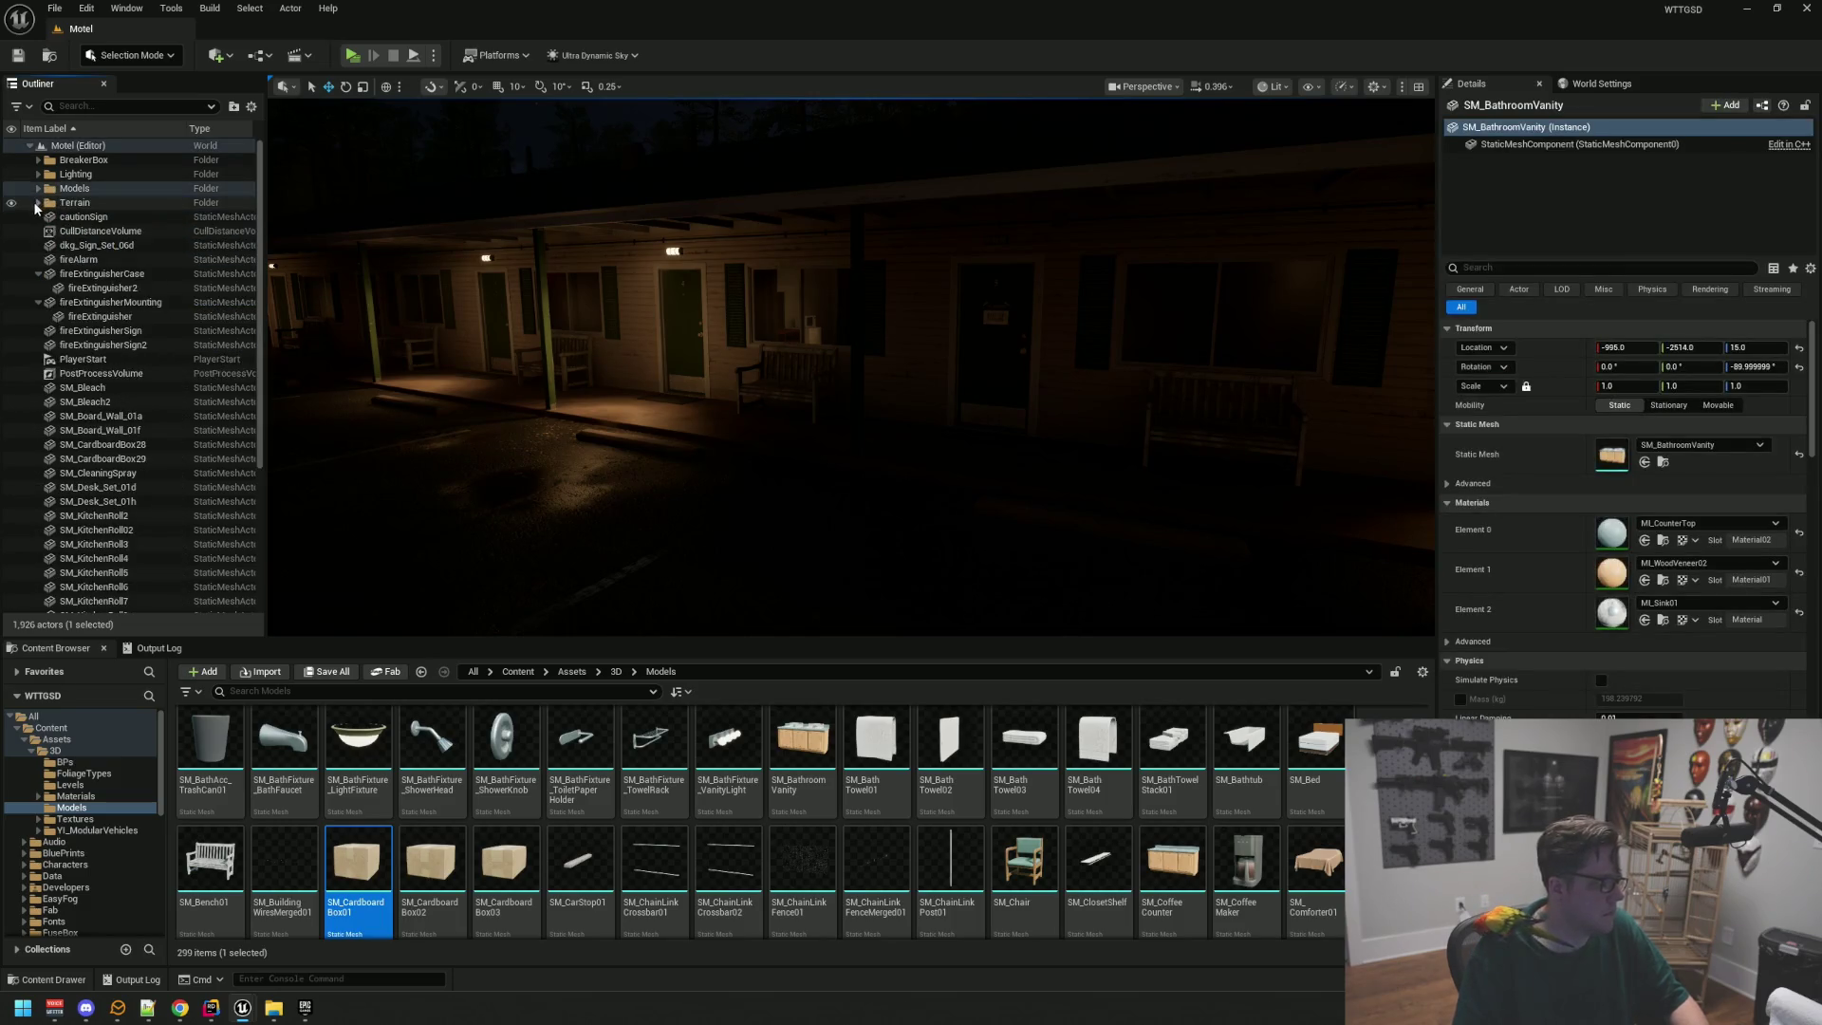
{"action": "mouse_move", "coordinate": [550, 361]}
{"action": "left_mouse_down"}
{"action": "mouse_move", "coordinate": [598, 219]}
{"action": "mouse_move", "coordinate": [569, 360]}
{"action": "mouse_move", "coordinate": [597, 342]}
{"action": "mouse_move", "coordinate": [683, 361]}
{"action": "mouse_move", "coordinate": [635, 412]}
{"action": "left_mouse_up"}
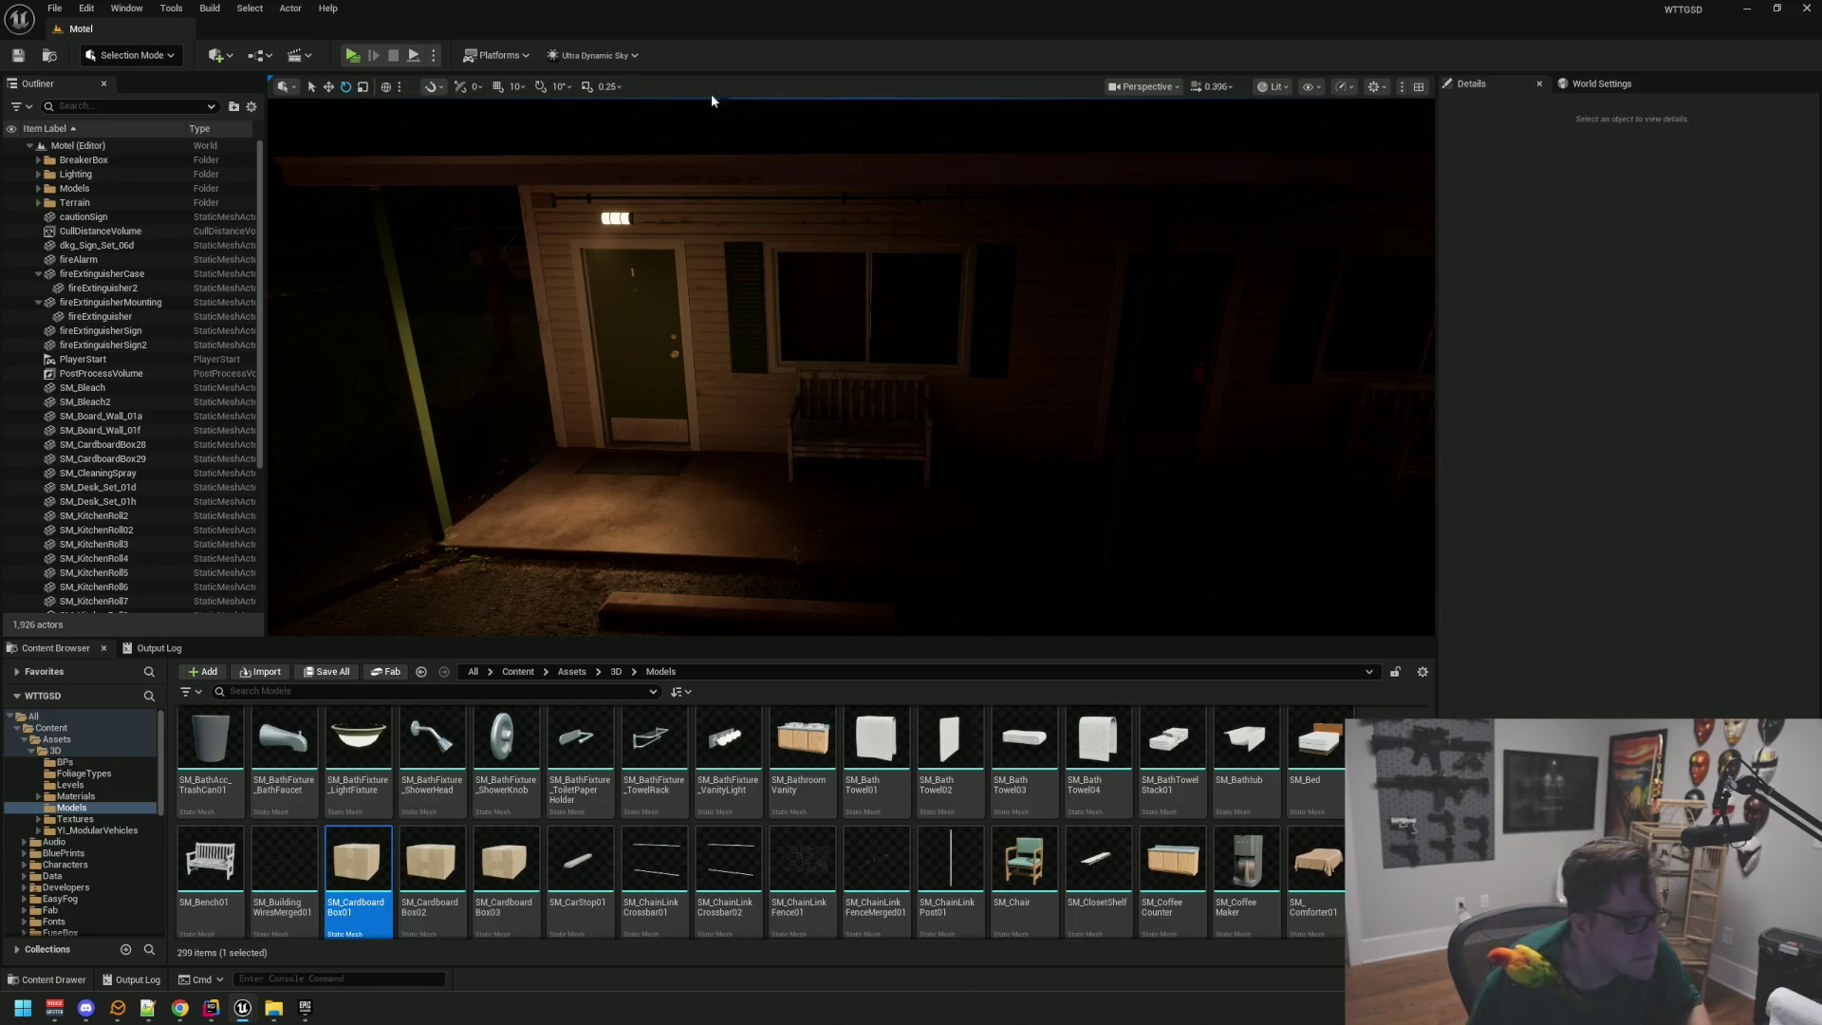
{"action": "left_click", "coordinate": [37, 275]}
Step: Create a top-level folder named MasterProps under the Motel level in the Outliner
{"action": "left_click", "coordinate": [41, 288]}
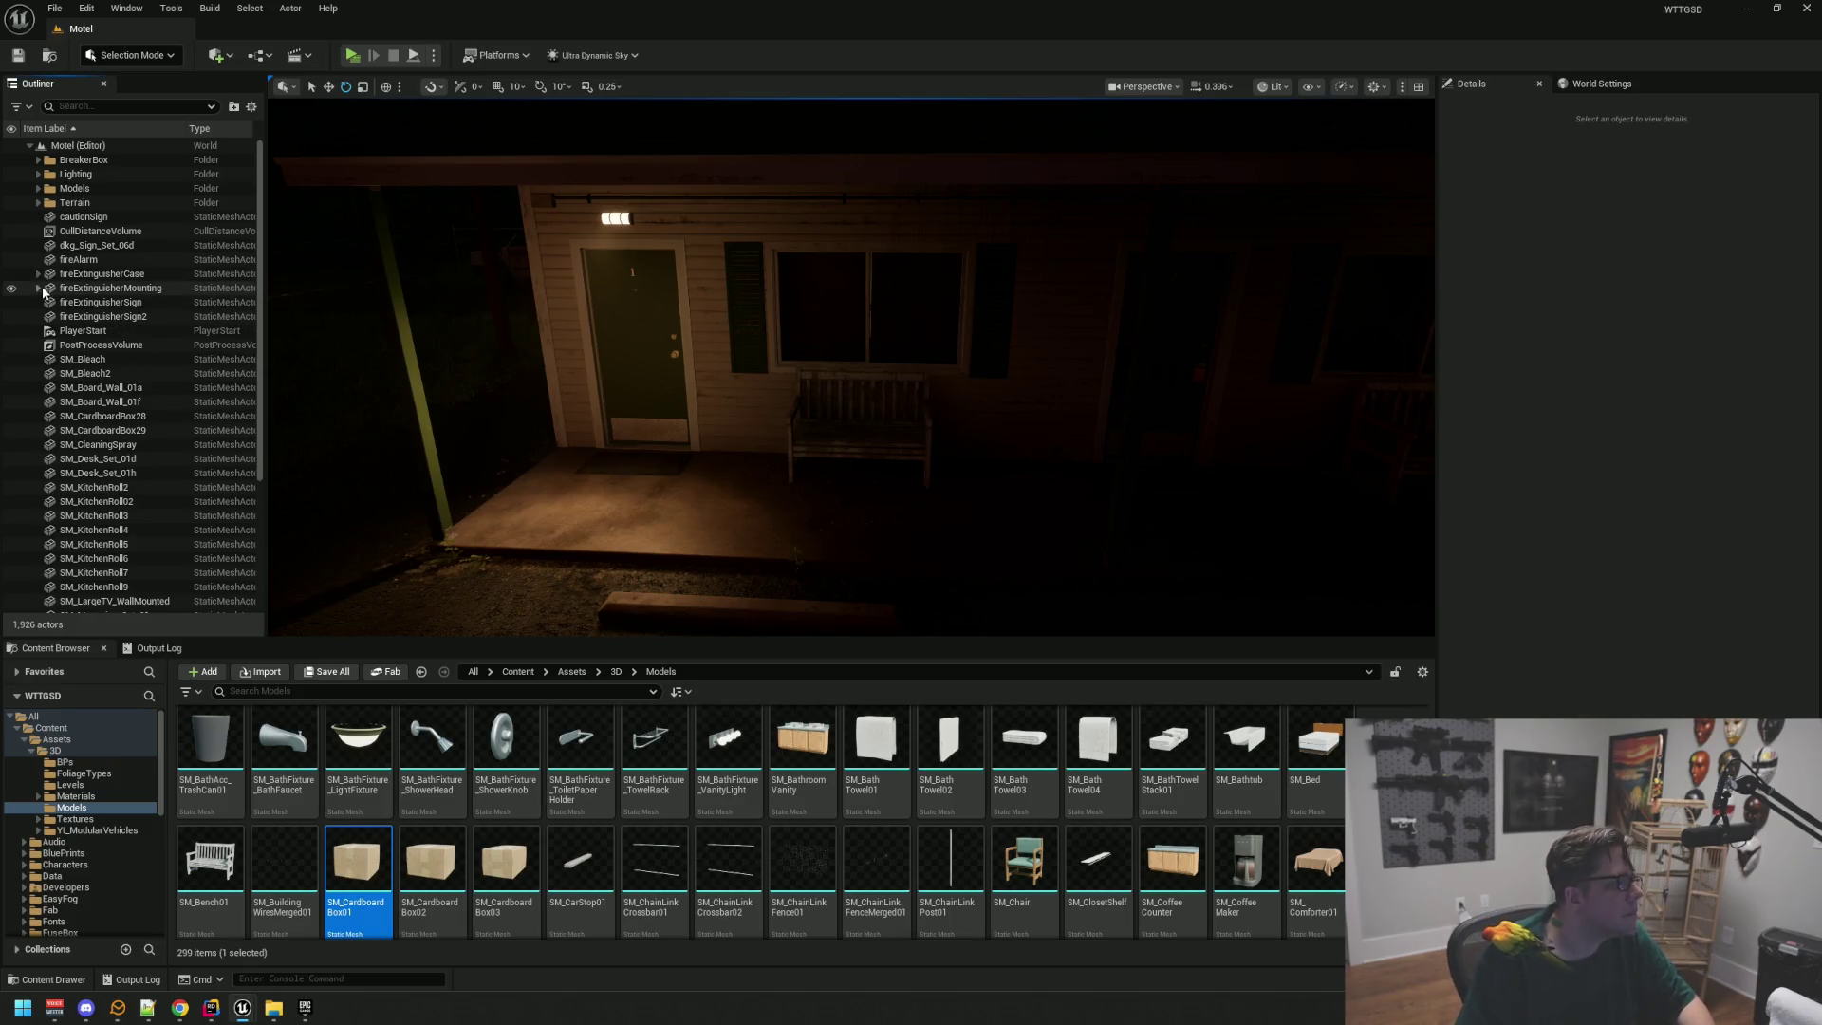
{"action": "right_click", "coordinate": [95, 147]}
{"action": "left_click", "coordinate": [133, 174]}
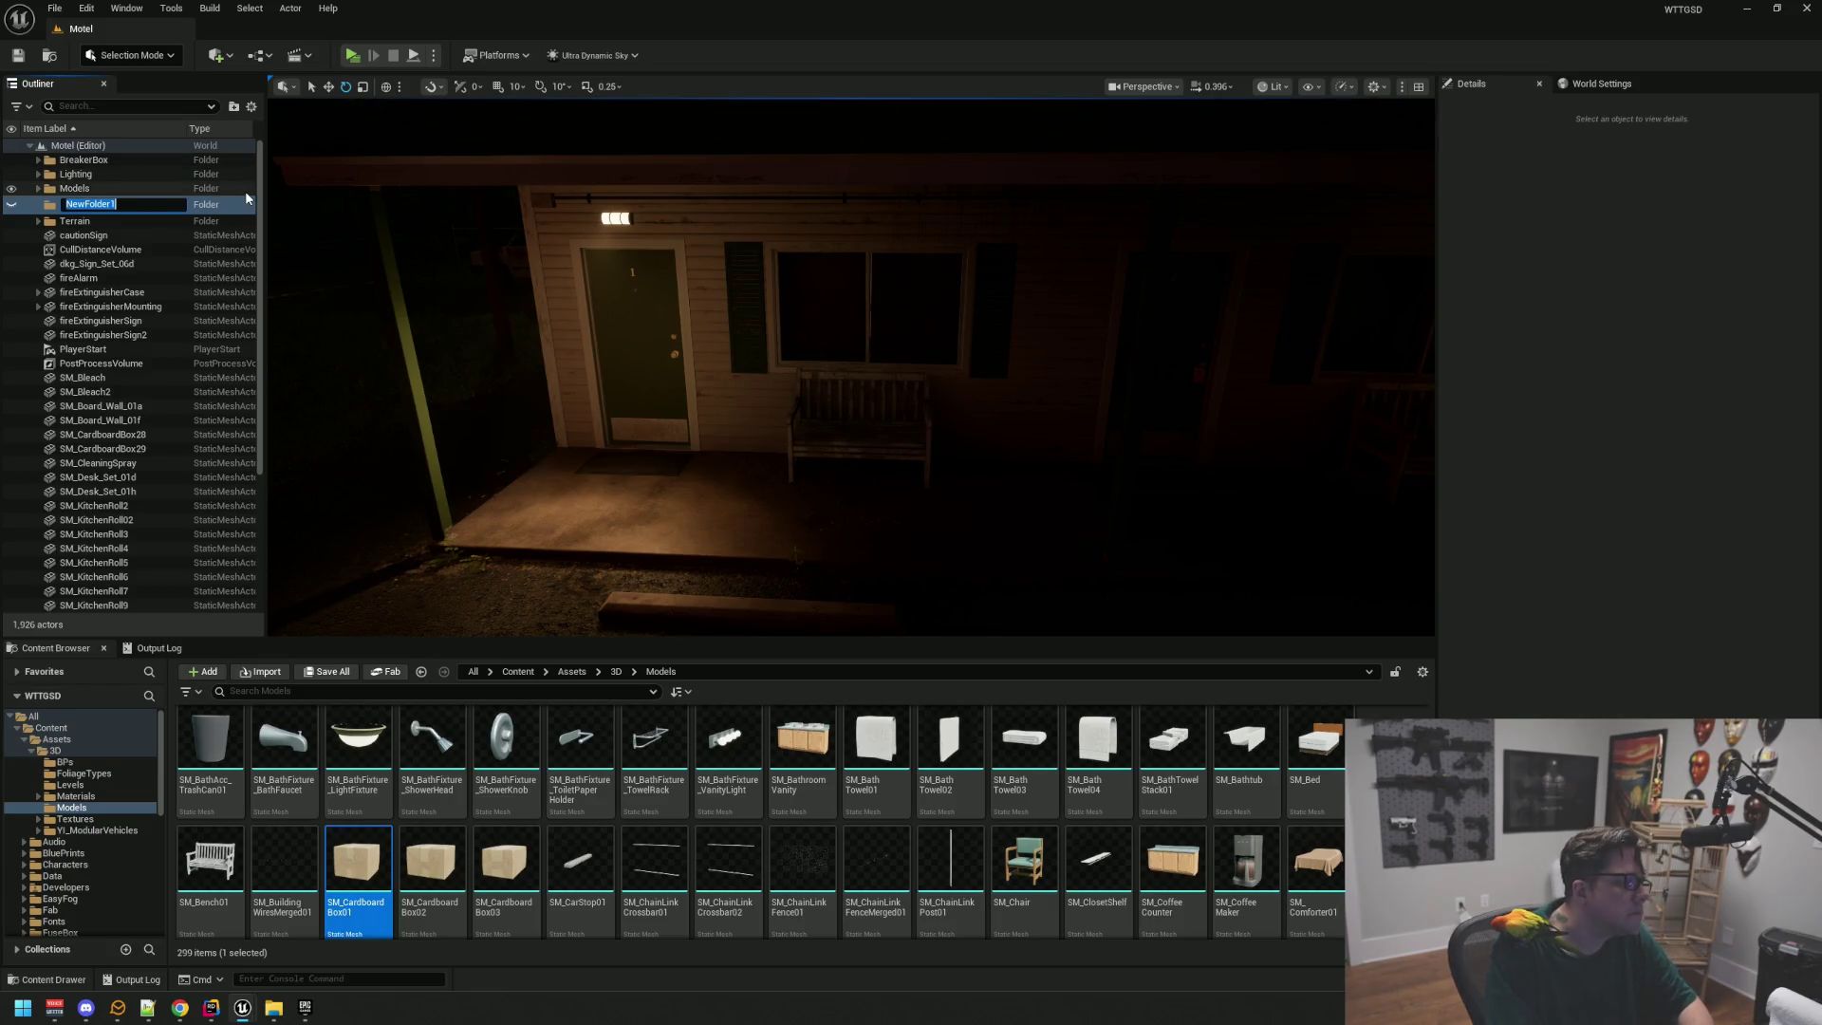
{"action": "type", "text": "Maste"}
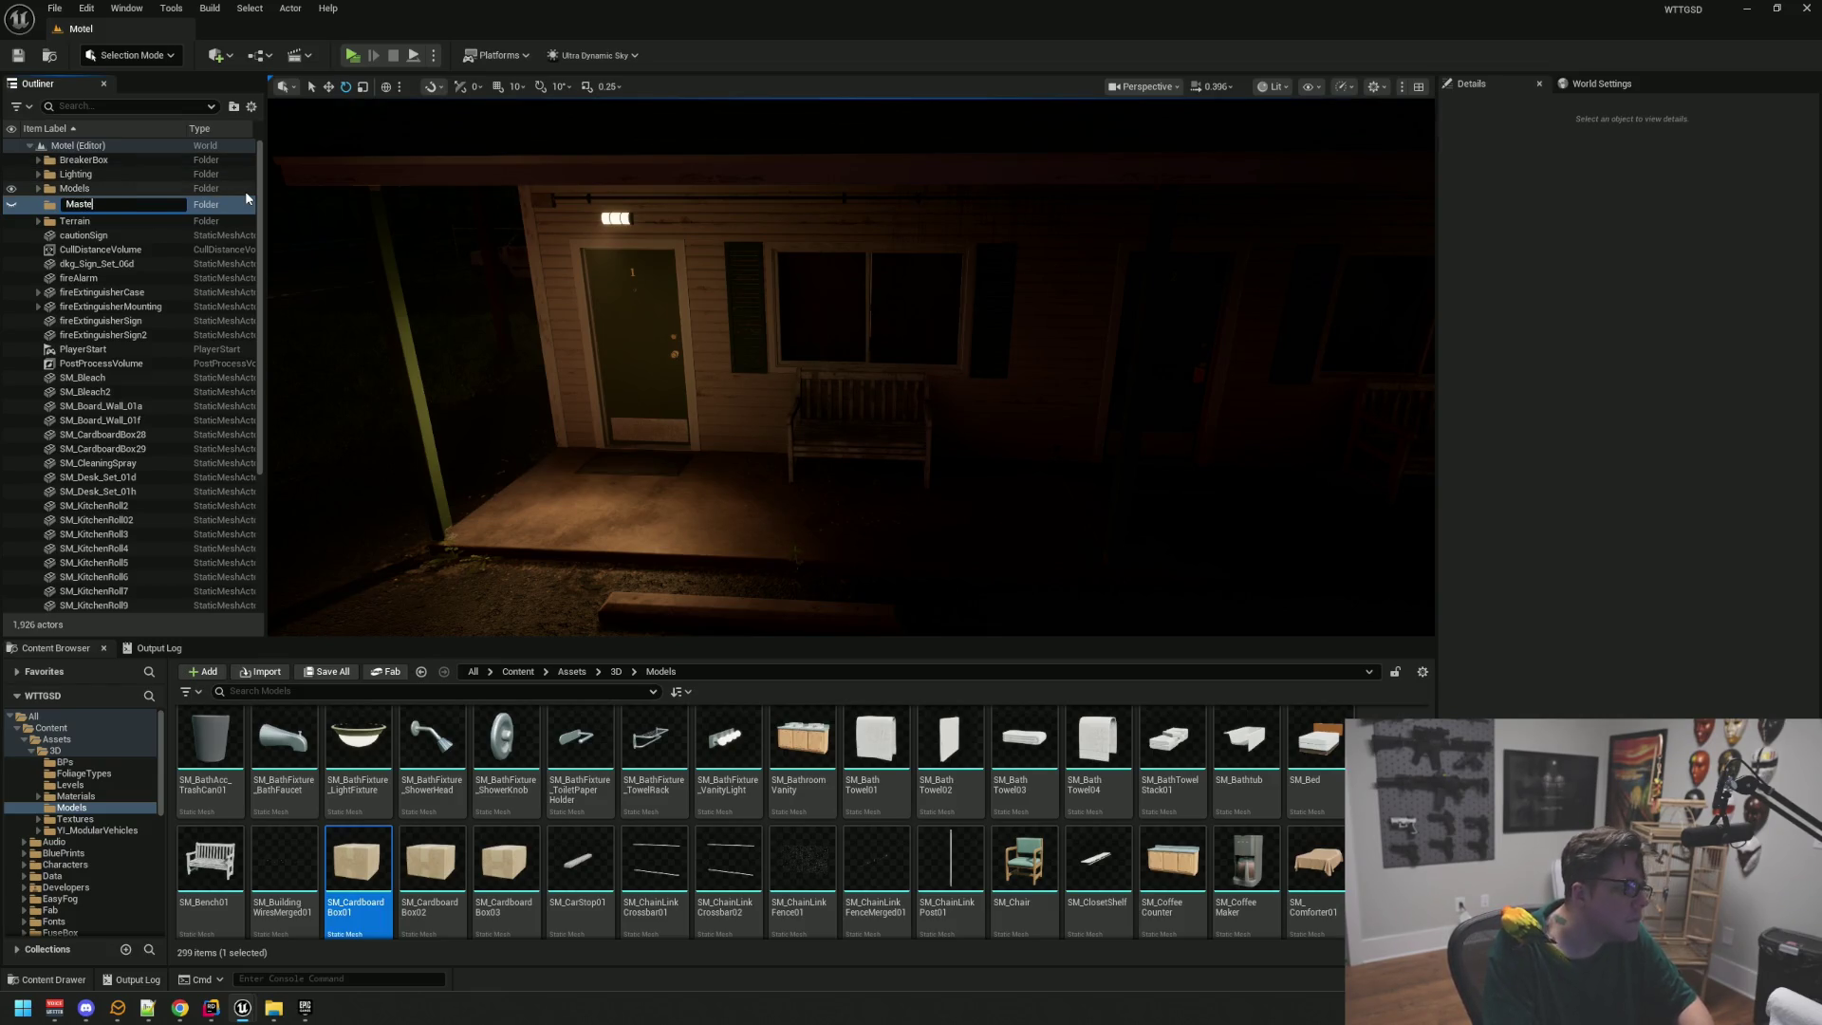
{"action": "type", "text": "rProps"}
{"action": "key", "text": "Return"}
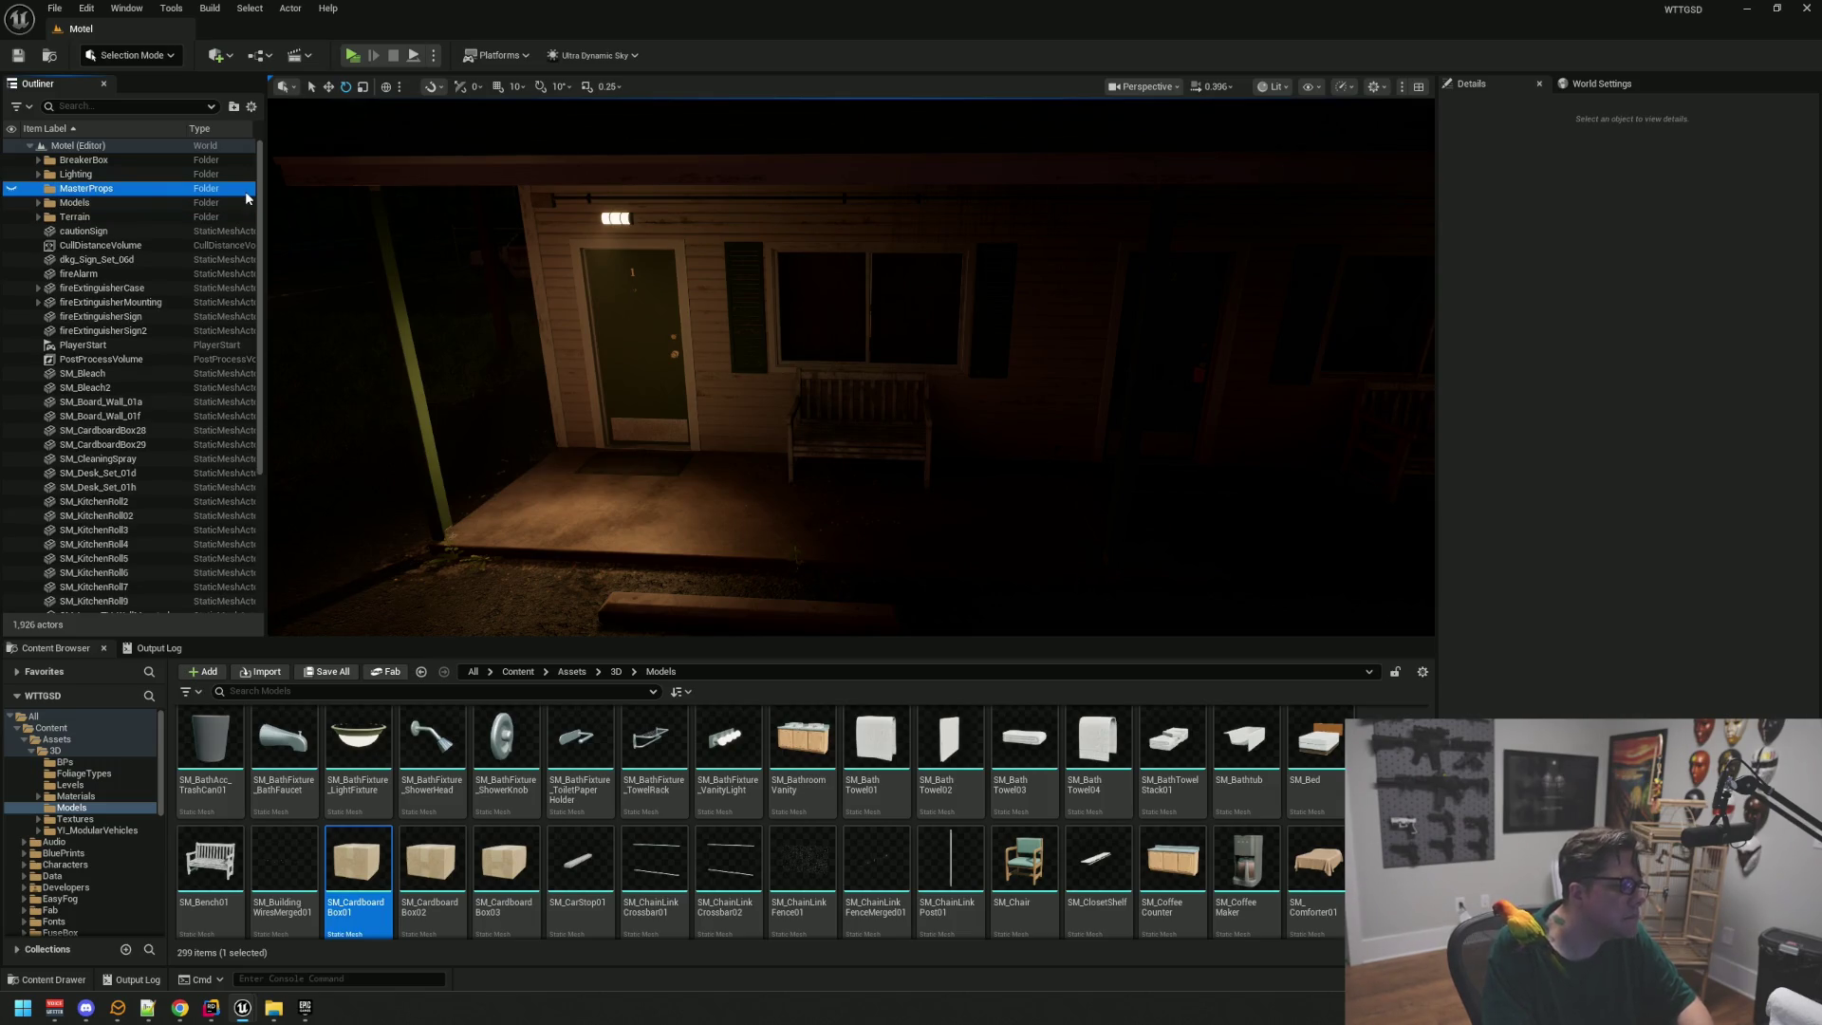
{"action": "scroll", "coordinate": [665, 379], "scroll_direction": "up", "scroll_amount": 3}
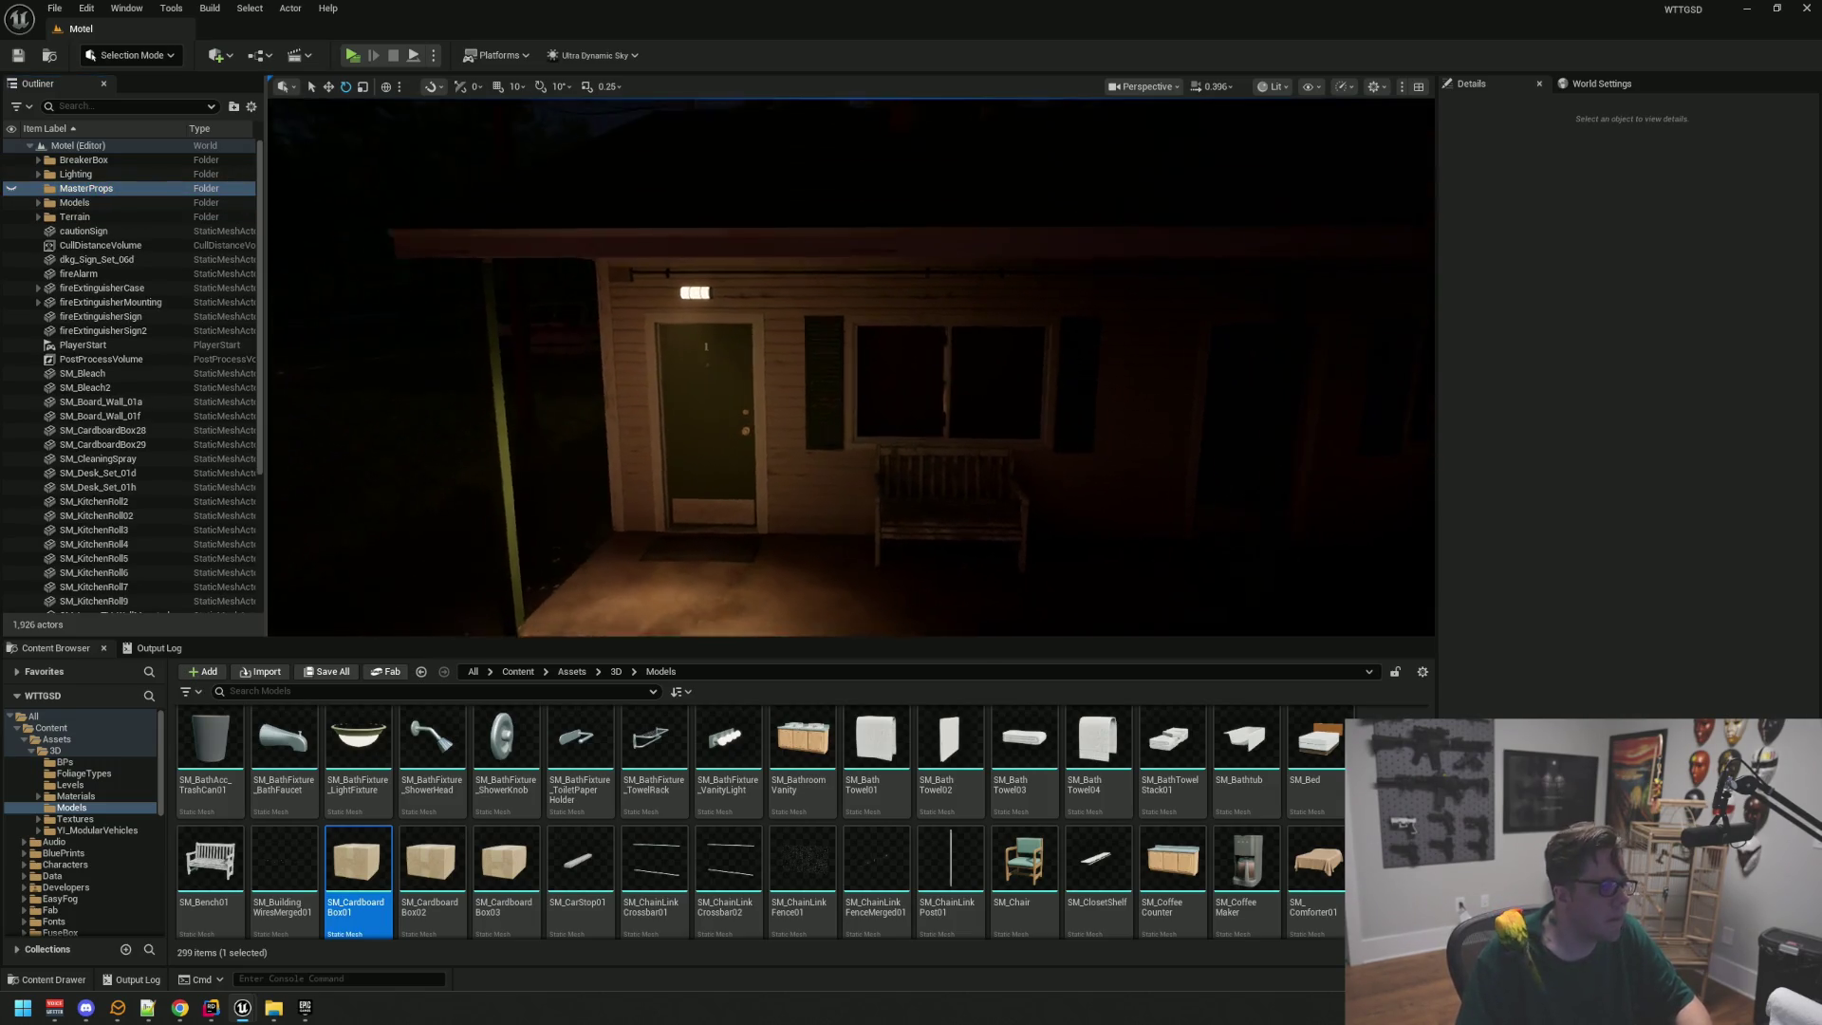
{"action": "scroll", "coordinate": [740, 366], "scroll_direction": "up", "scroll_amount": 5}
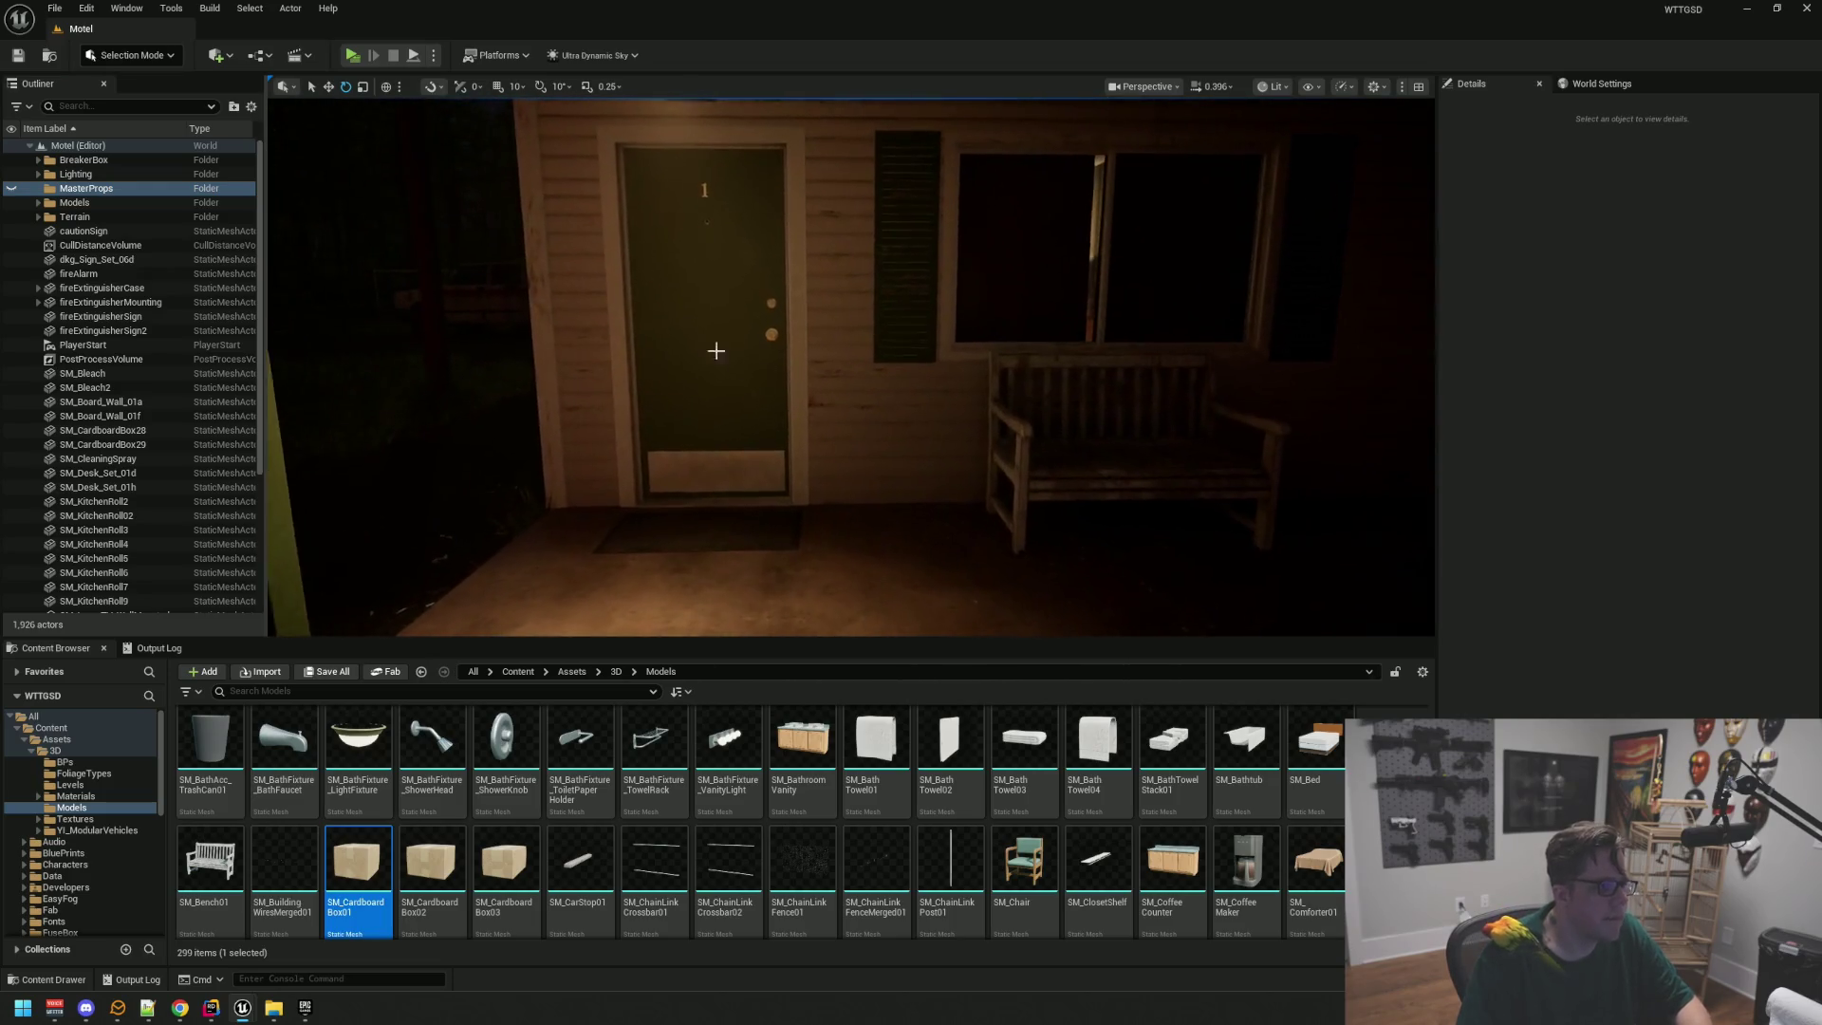
Step: Add a subfolder named Room1 inside MasterProps
{"action": "right_click", "coordinate": [142, 193]}
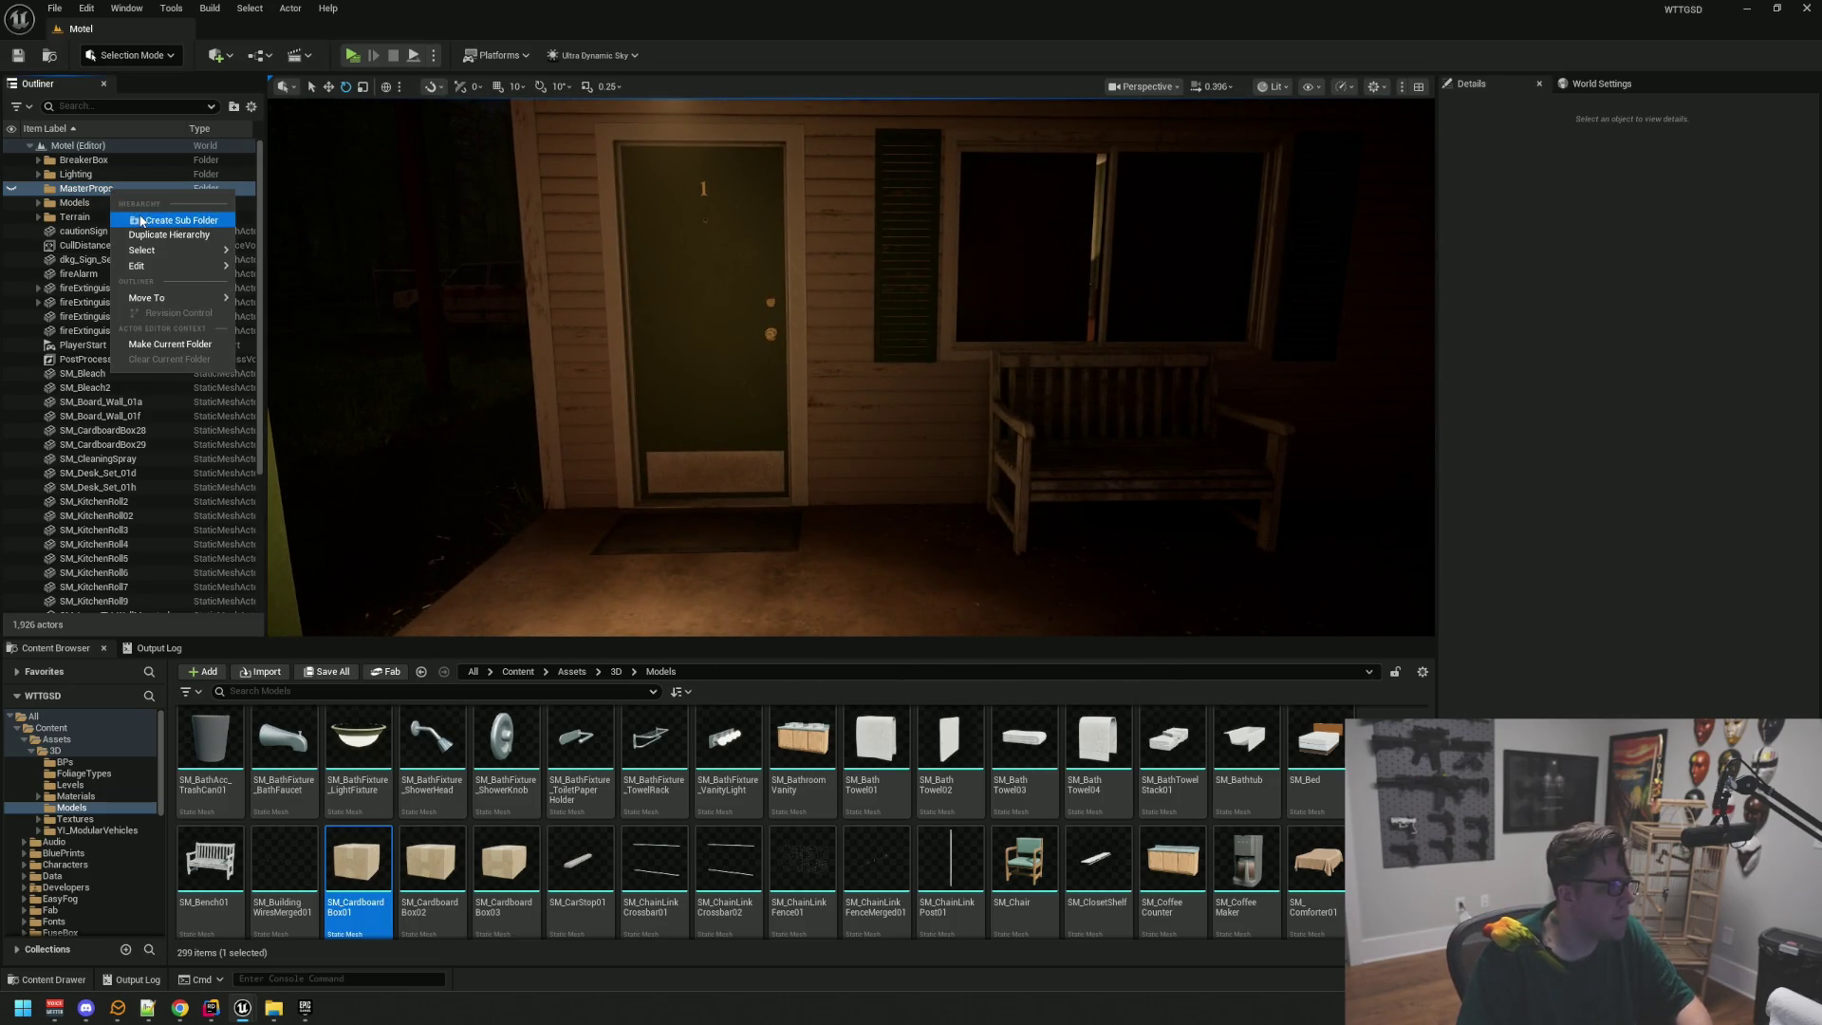
{"action": "left_click", "coordinate": [142, 219]}
{"action": "type", "text": "Room1"}
{"action": "key", "text": "Return"}
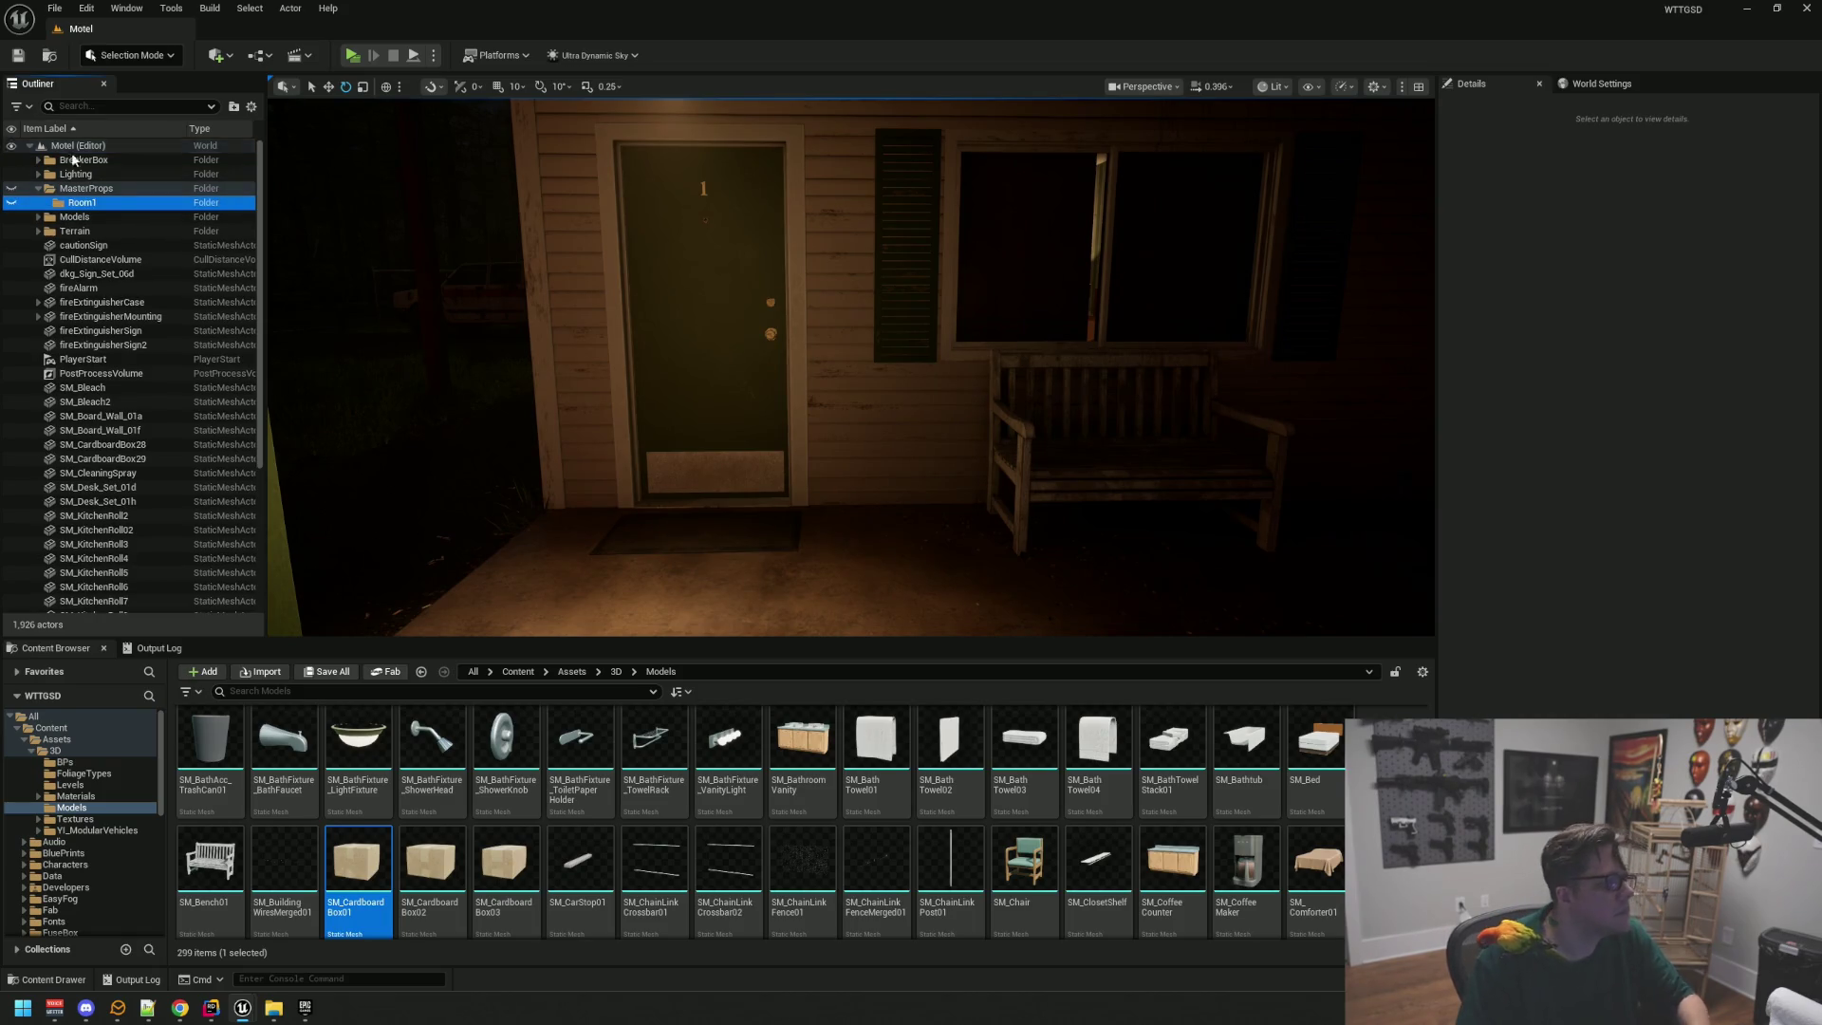
Step: Move the viewport camera into the bathroom to face the sink, toilet and tub
{"action": "mouse_move", "coordinate": [496, 293]}
{"action": "left_mouse_down"}
{"action": "mouse_move", "coordinate": [569, 219]}
{"action": "mouse_move", "coordinate": [550, 218]}
{"action": "mouse_move", "coordinate": [692, 226]}
{"action": "mouse_move", "coordinate": [569, 228]}
{"action": "mouse_move", "coordinate": [560, 256]}
{"action": "mouse_move", "coordinate": [579, 238]}
{"action": "left_mouse_up"}
{"action": "mouse_move", "coordinate": [529, 348]}
{"action": "left_mouse_down"}
{"action": "mouse_move", "coordinate": [531, 313]}
{"action": "mouse_move", "coordinate": [528, 379]}
{"action": "left_mouse_up"}
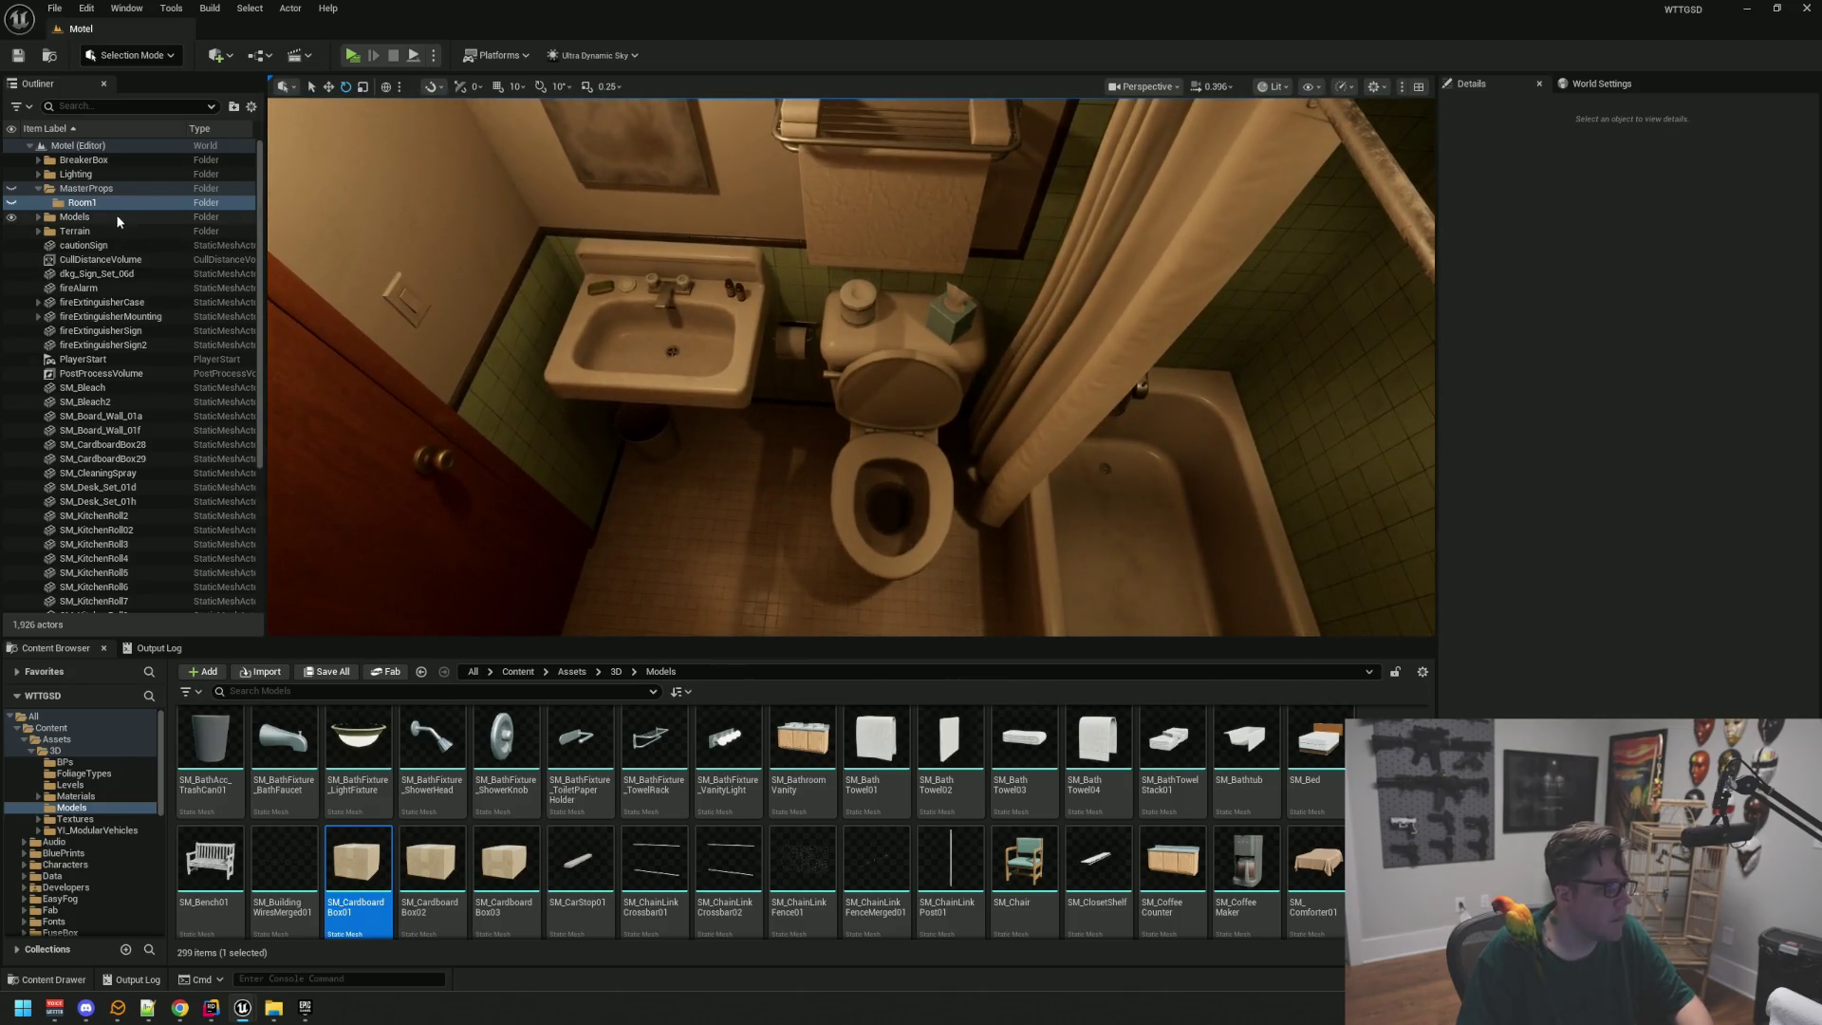
{"action": "left_click", "coordinate": [118, 202]}
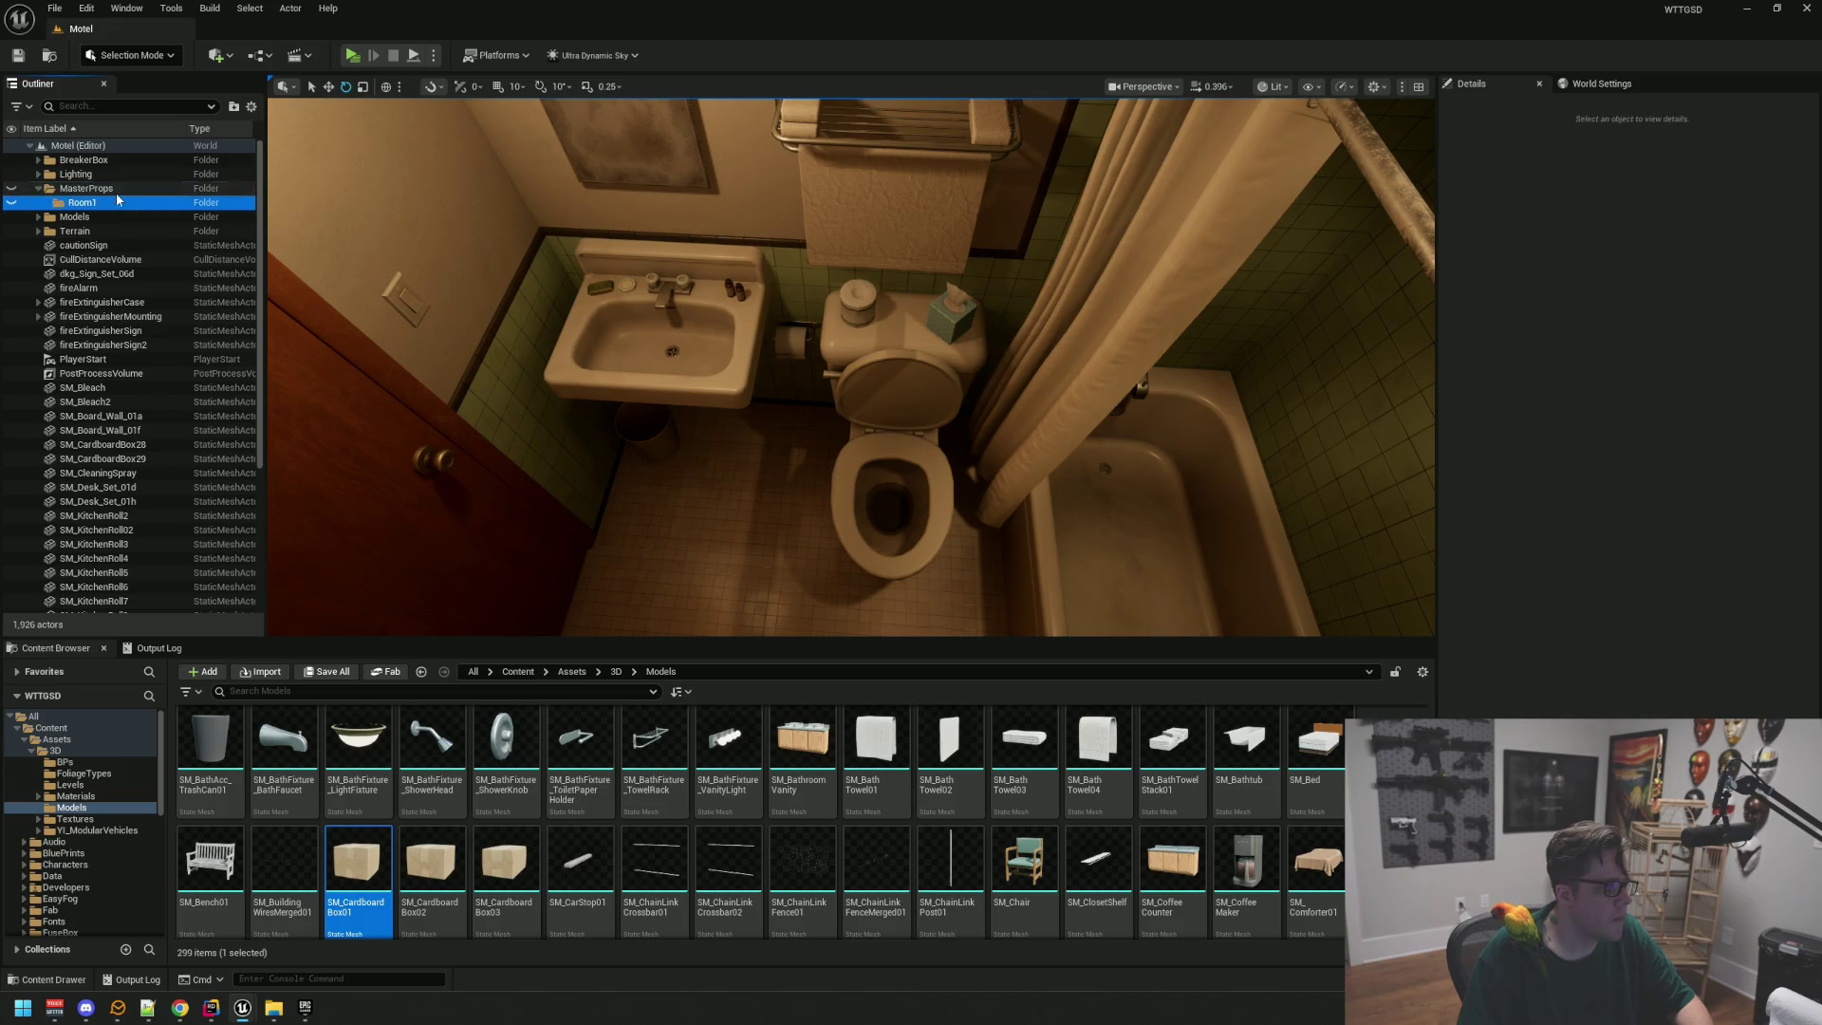
{"action": "mouse_move", "coordinate": [726, 330]}
{"action": "left_mouse_down"}
{"action": "mouse_move", "coordinate": [759, 332]}
{"action": "mouse_move", "coordinate": [711, 319]}
{"action": "left_mouse_up"}
Step: Create a subfolder named Main inside Room1
{"action": "right_click", "coordinate": [81, 191]}
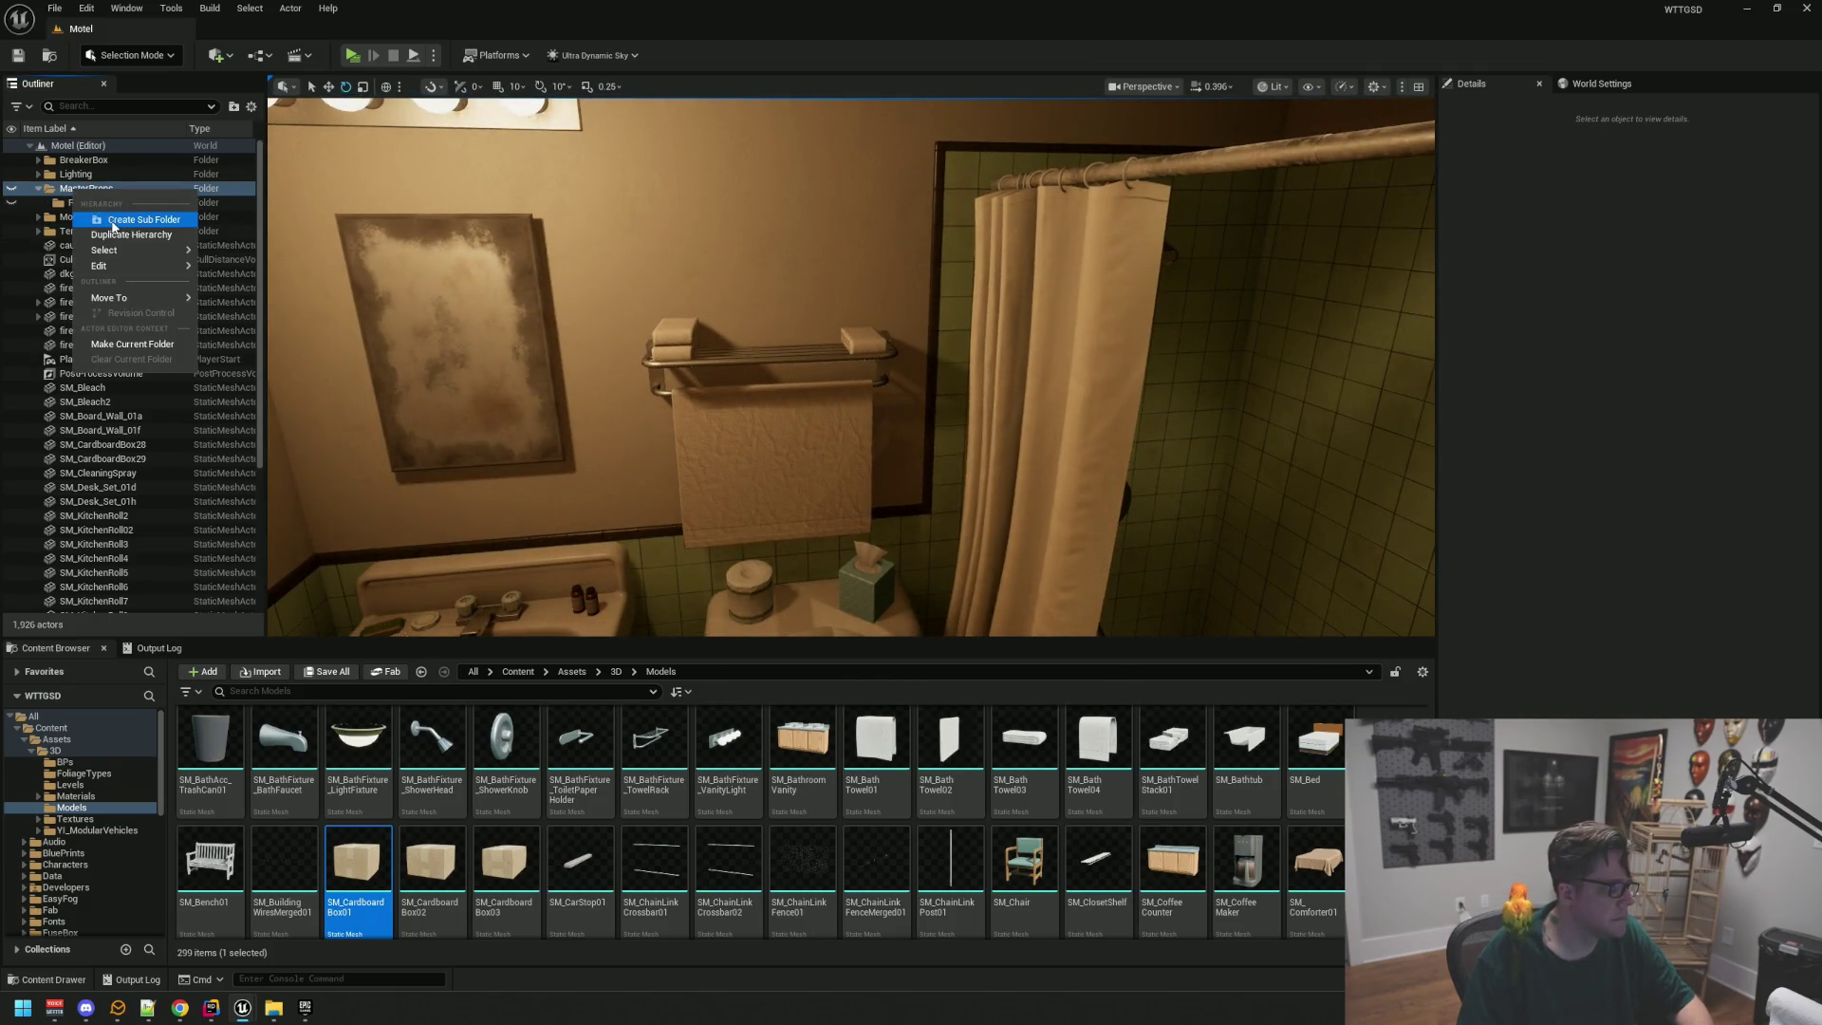
{"action": "left_click", "coordinate": [75, 202]}
{"action": "right_click", "coordinate": [105, 205]}
{"action": "left_click", "coordinate": [142, 230]}
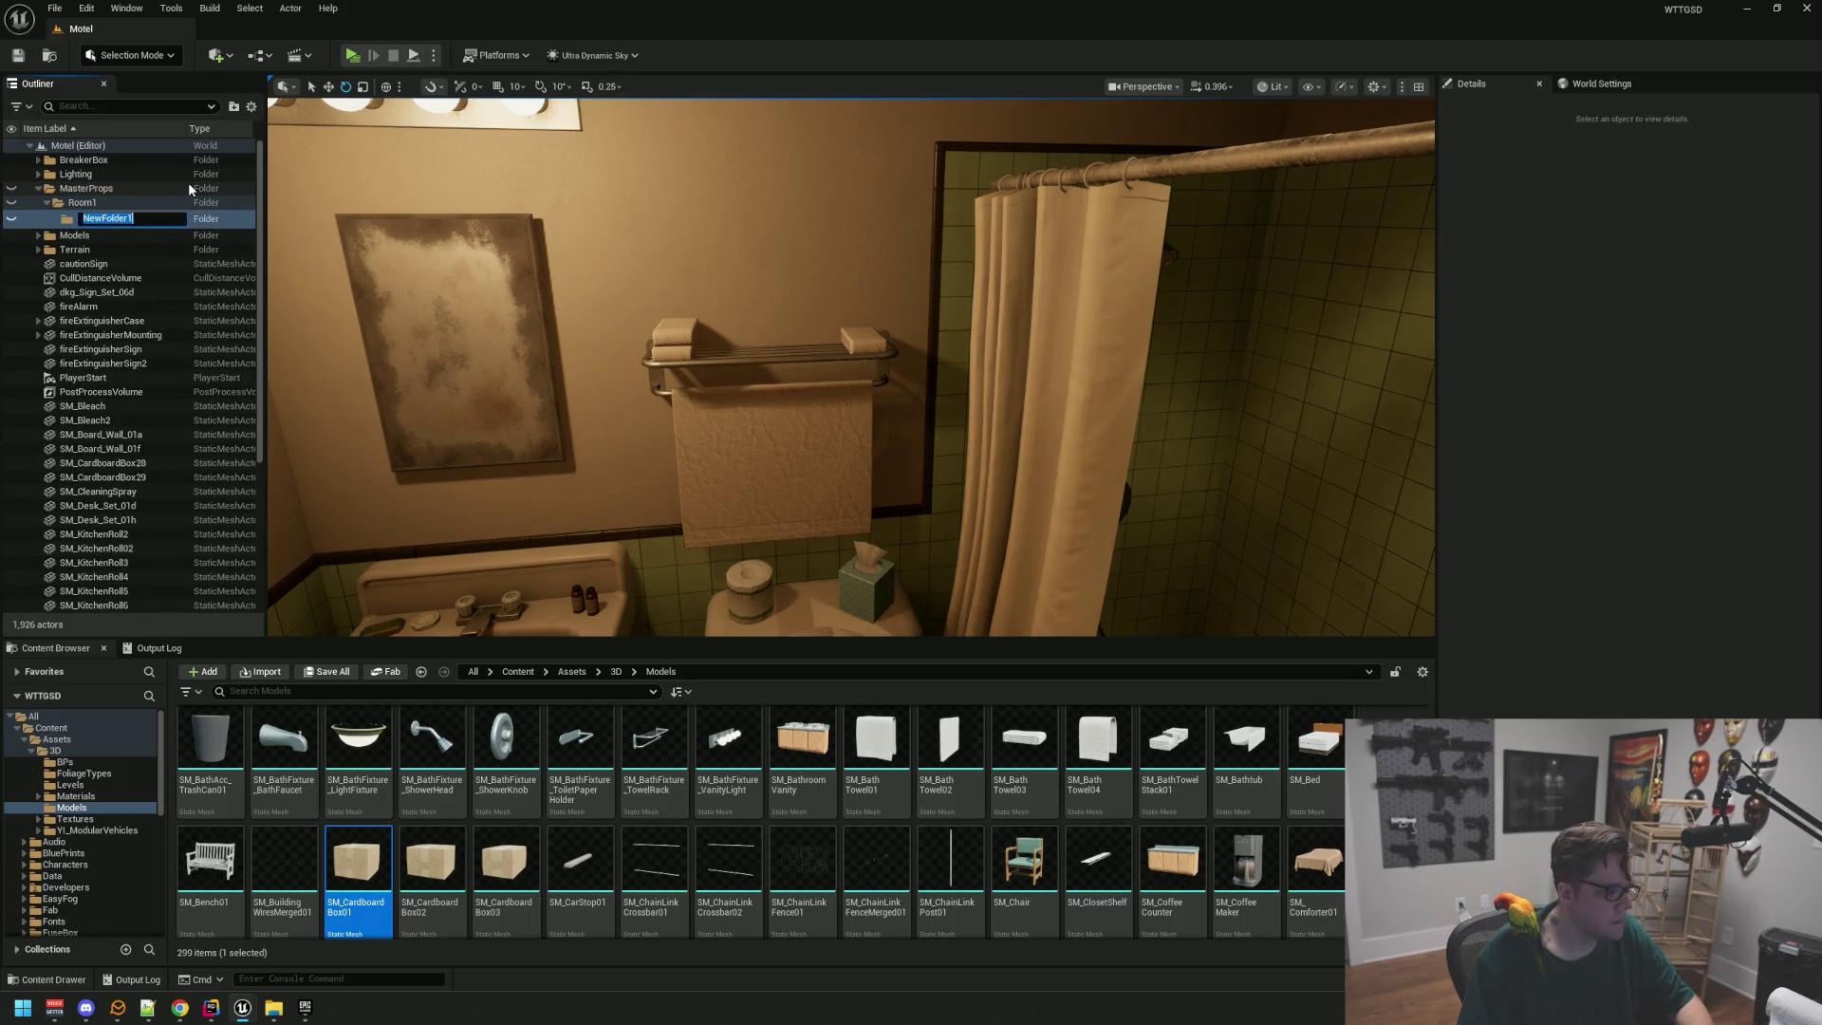
{"action": "type", "text": "BedR"}
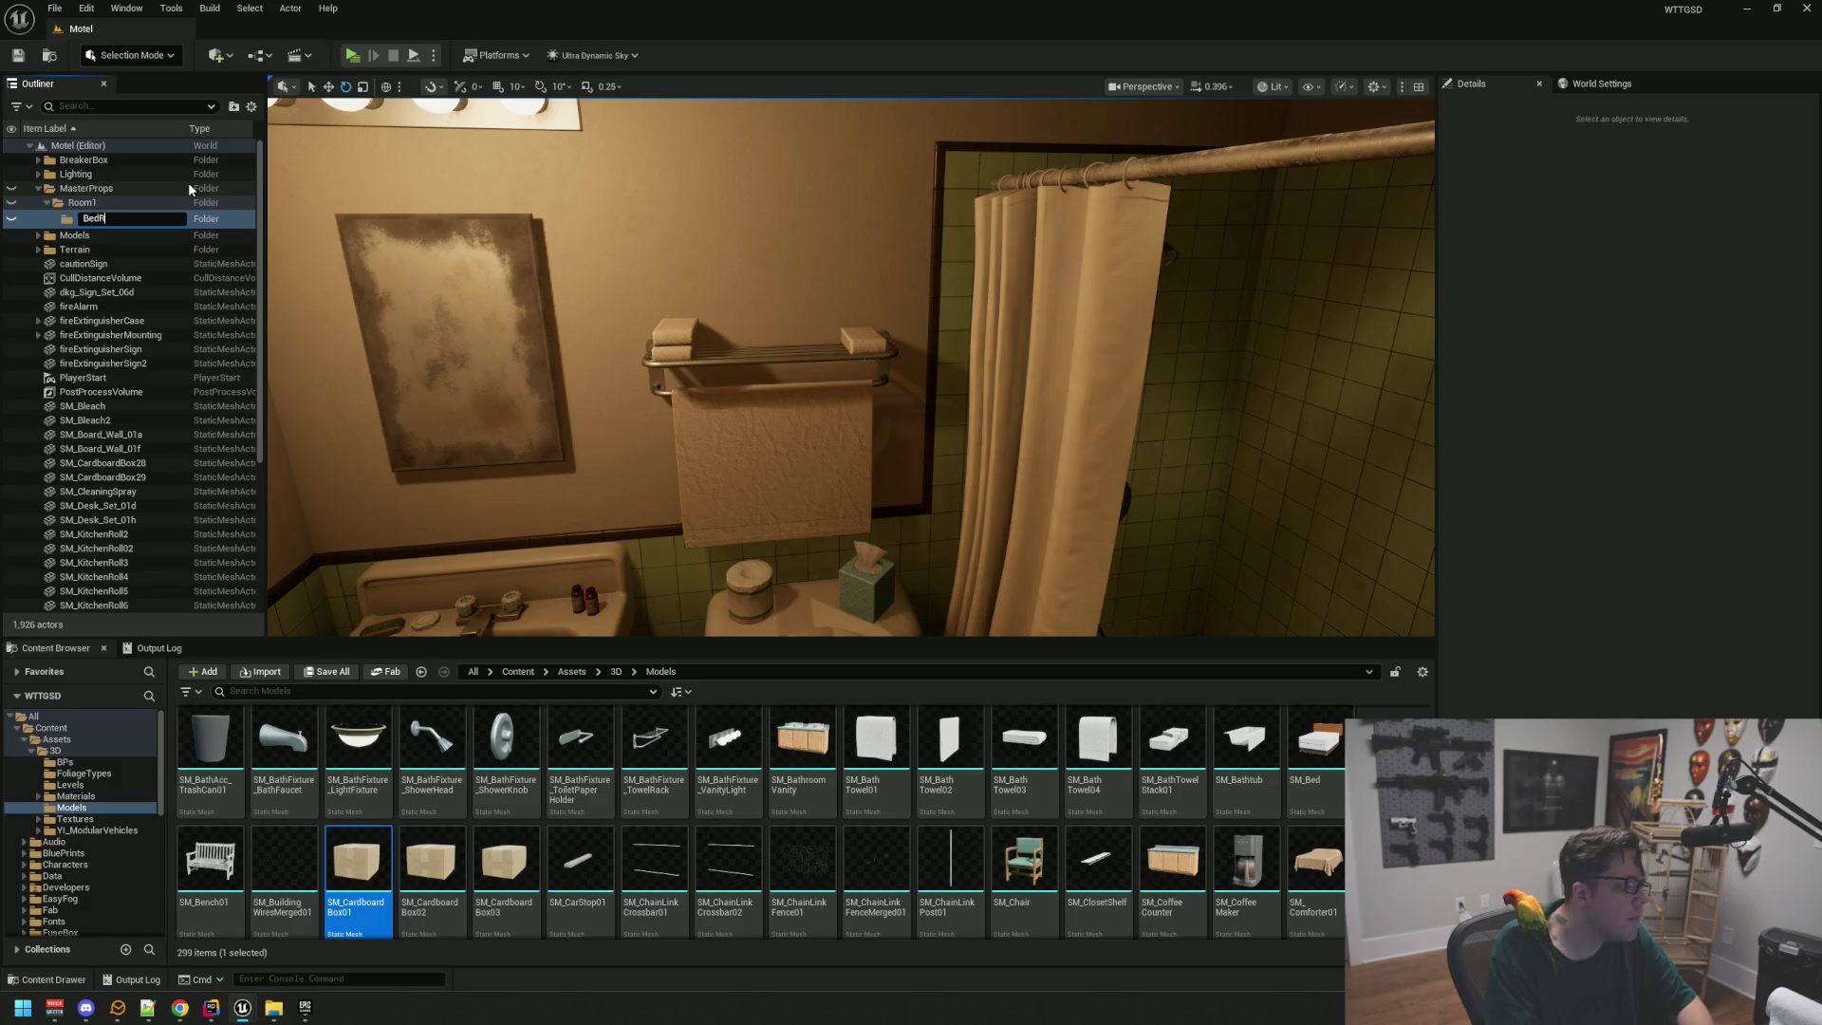
{"action": "key", "text": "BackSpace"}
{"action": "key", "text": "BackSpace"}
{"action": "type", "text": "e"}
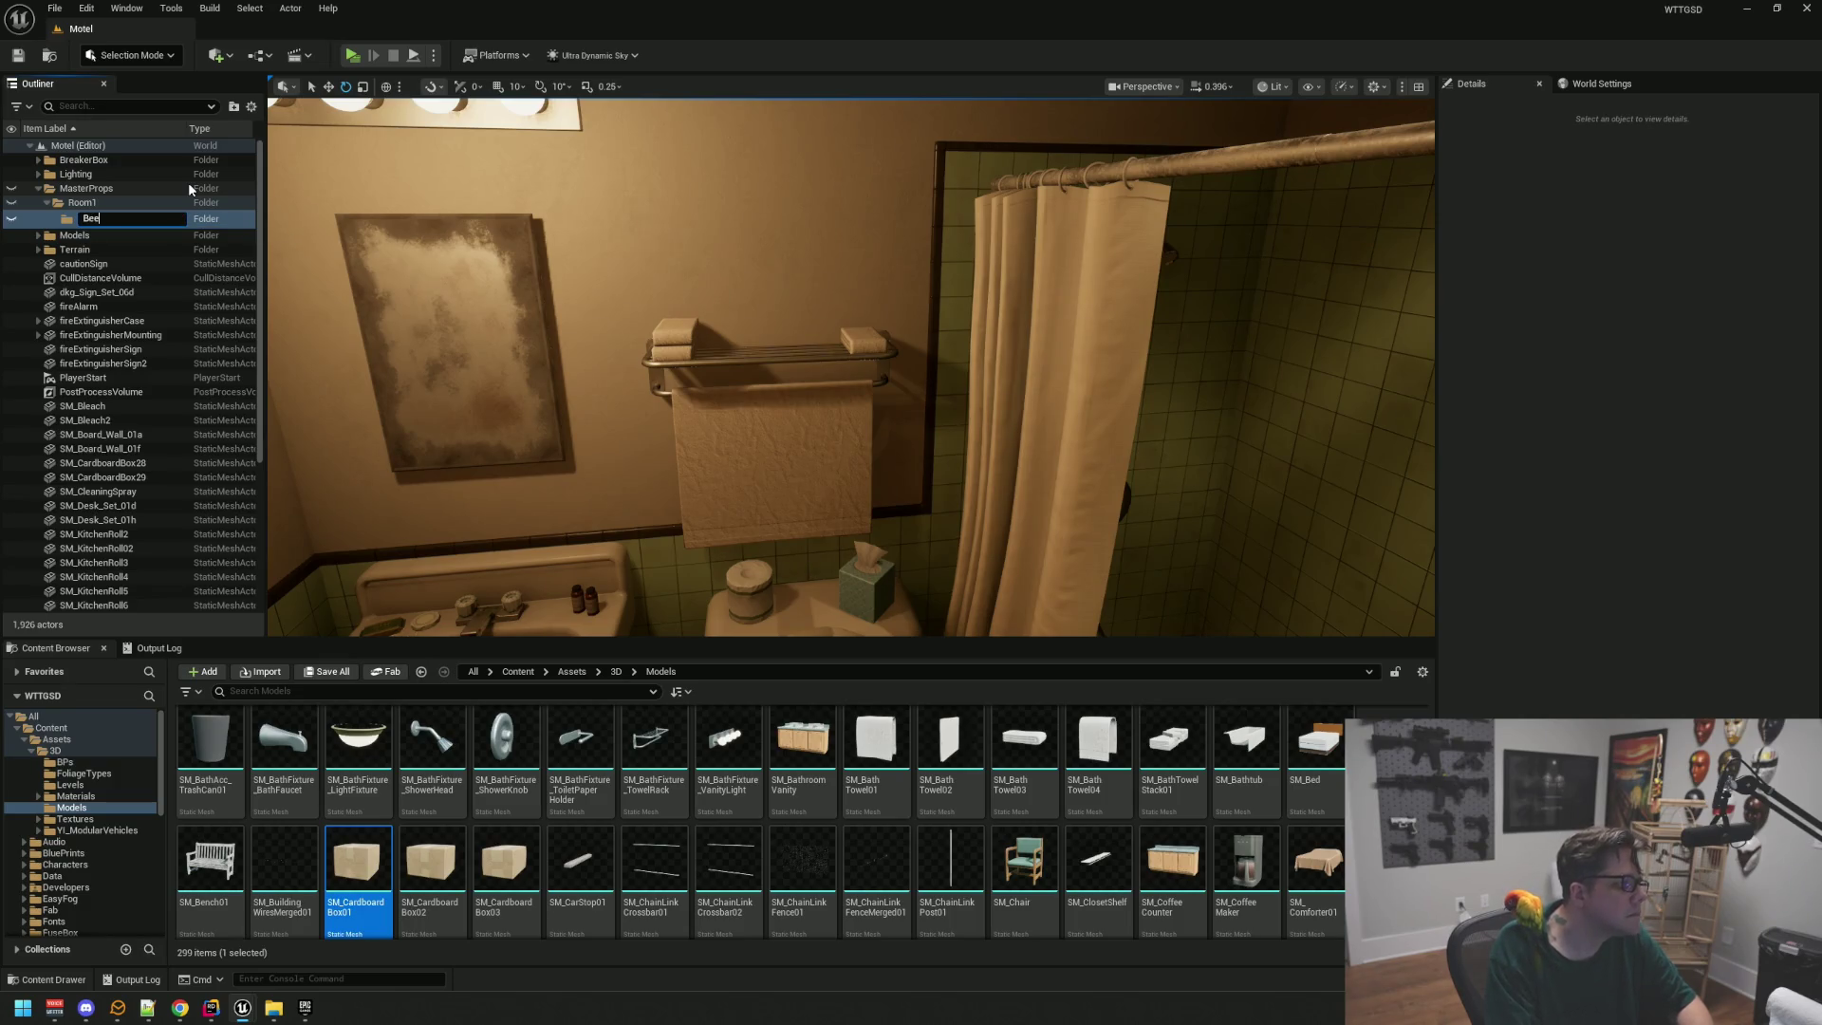
{"action": "key", "text": "BackSpace"}
{"action": "type", "text": "Main"}
{"action": "key", "text": "Return"}
Step: Add a second Room1 subfolder named Bathroom
{"action": "left_click", "coordinate": [110, 203]}
{"action": "right_click", "coordinate": [110, 204]}
{"action": "left_click", "coordinate": [131, 236]}
{"action": "type", "text": "Bathroom"}
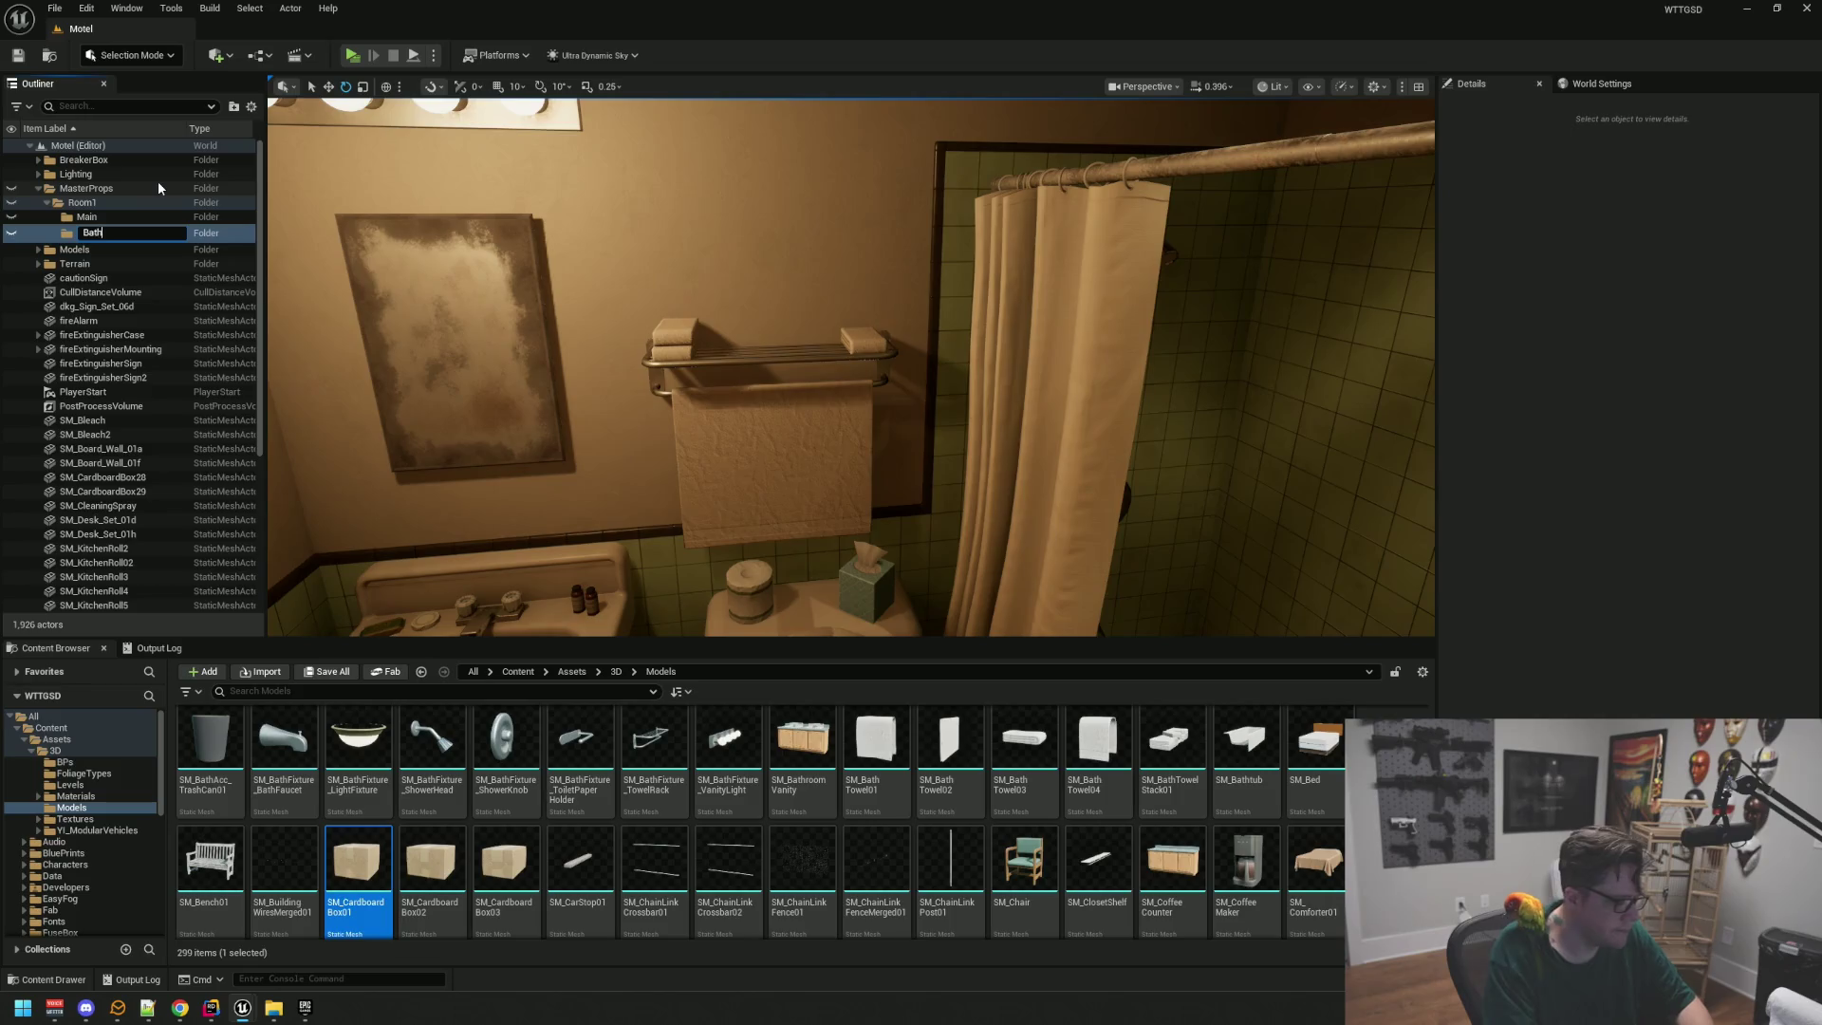
{"action": "key", "text": "Return"}
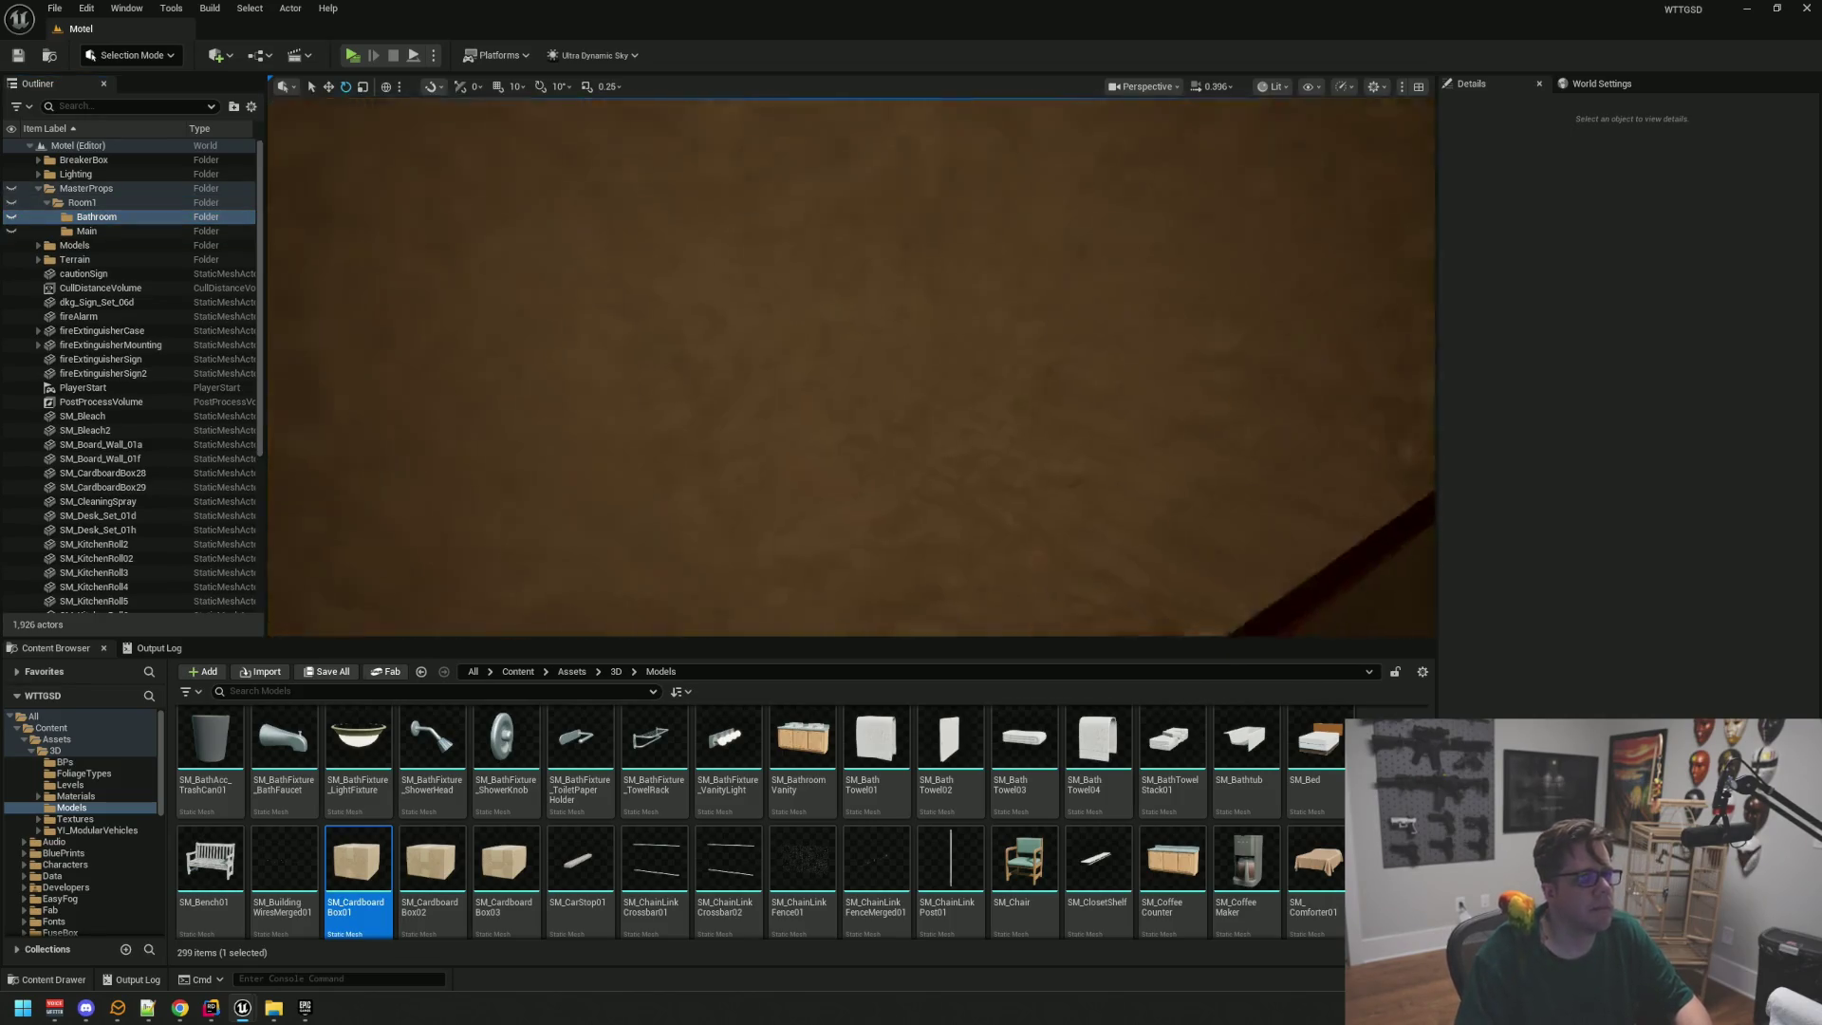
Step: Select the shower rod above the tub and switch to the W translate gizmo
{"action": "left_click_drag", "start_coordinate": [684, 329], "coordinate": [683, 330]}
{"action": "left_click_drag", "start_coordinate": [885, 335], "coordinate": [885, 335]}
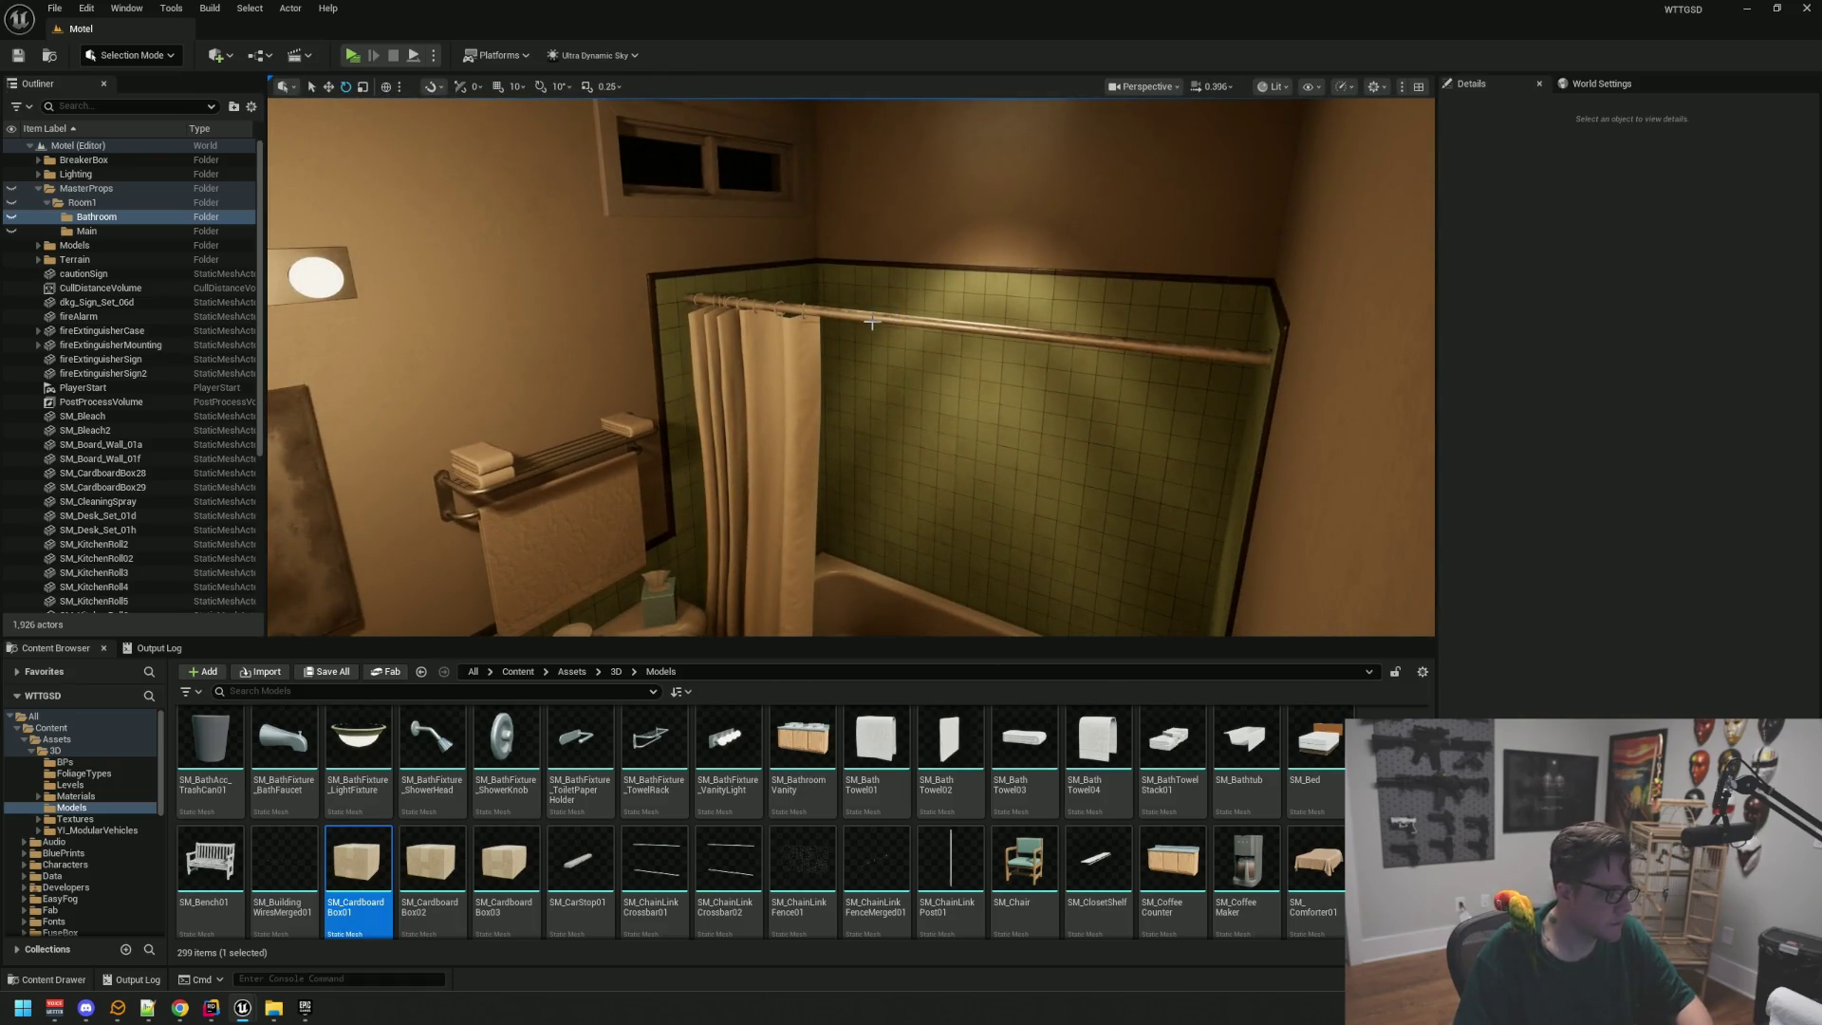
{"action": "left_click", "coordinate": [871, 323]}
{"action": "key", "text": "w"}
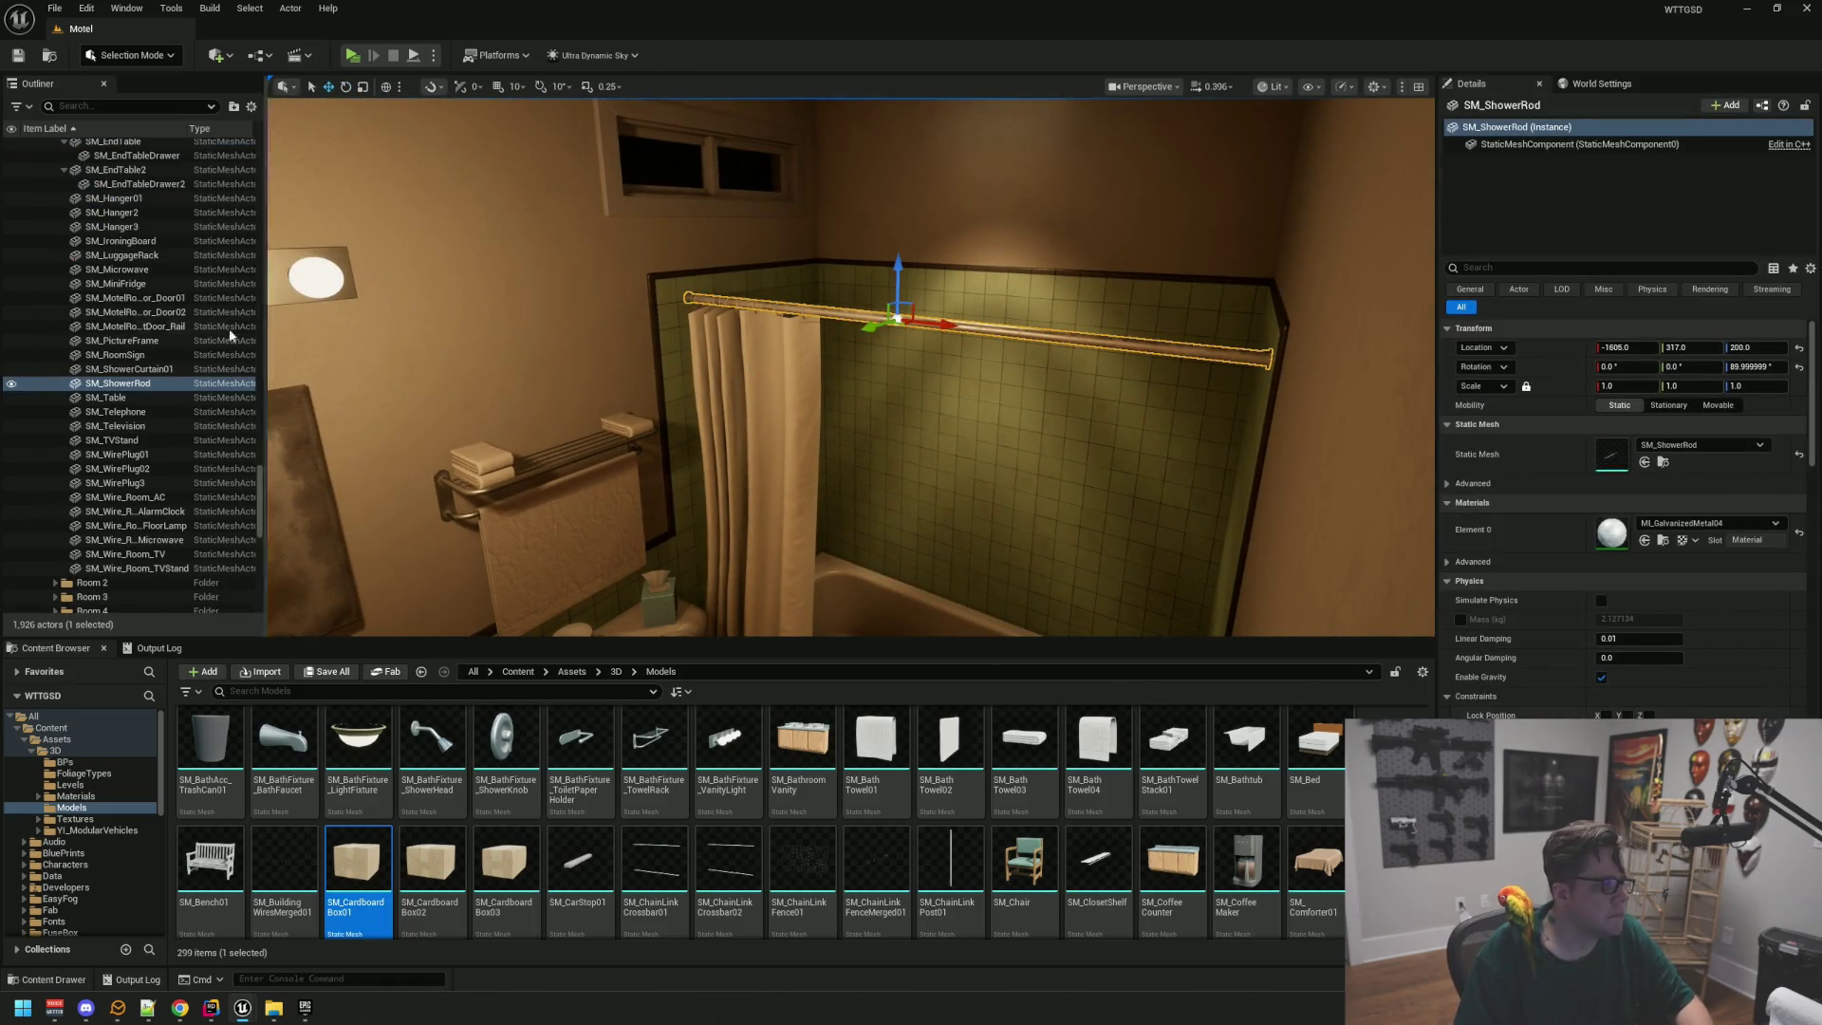